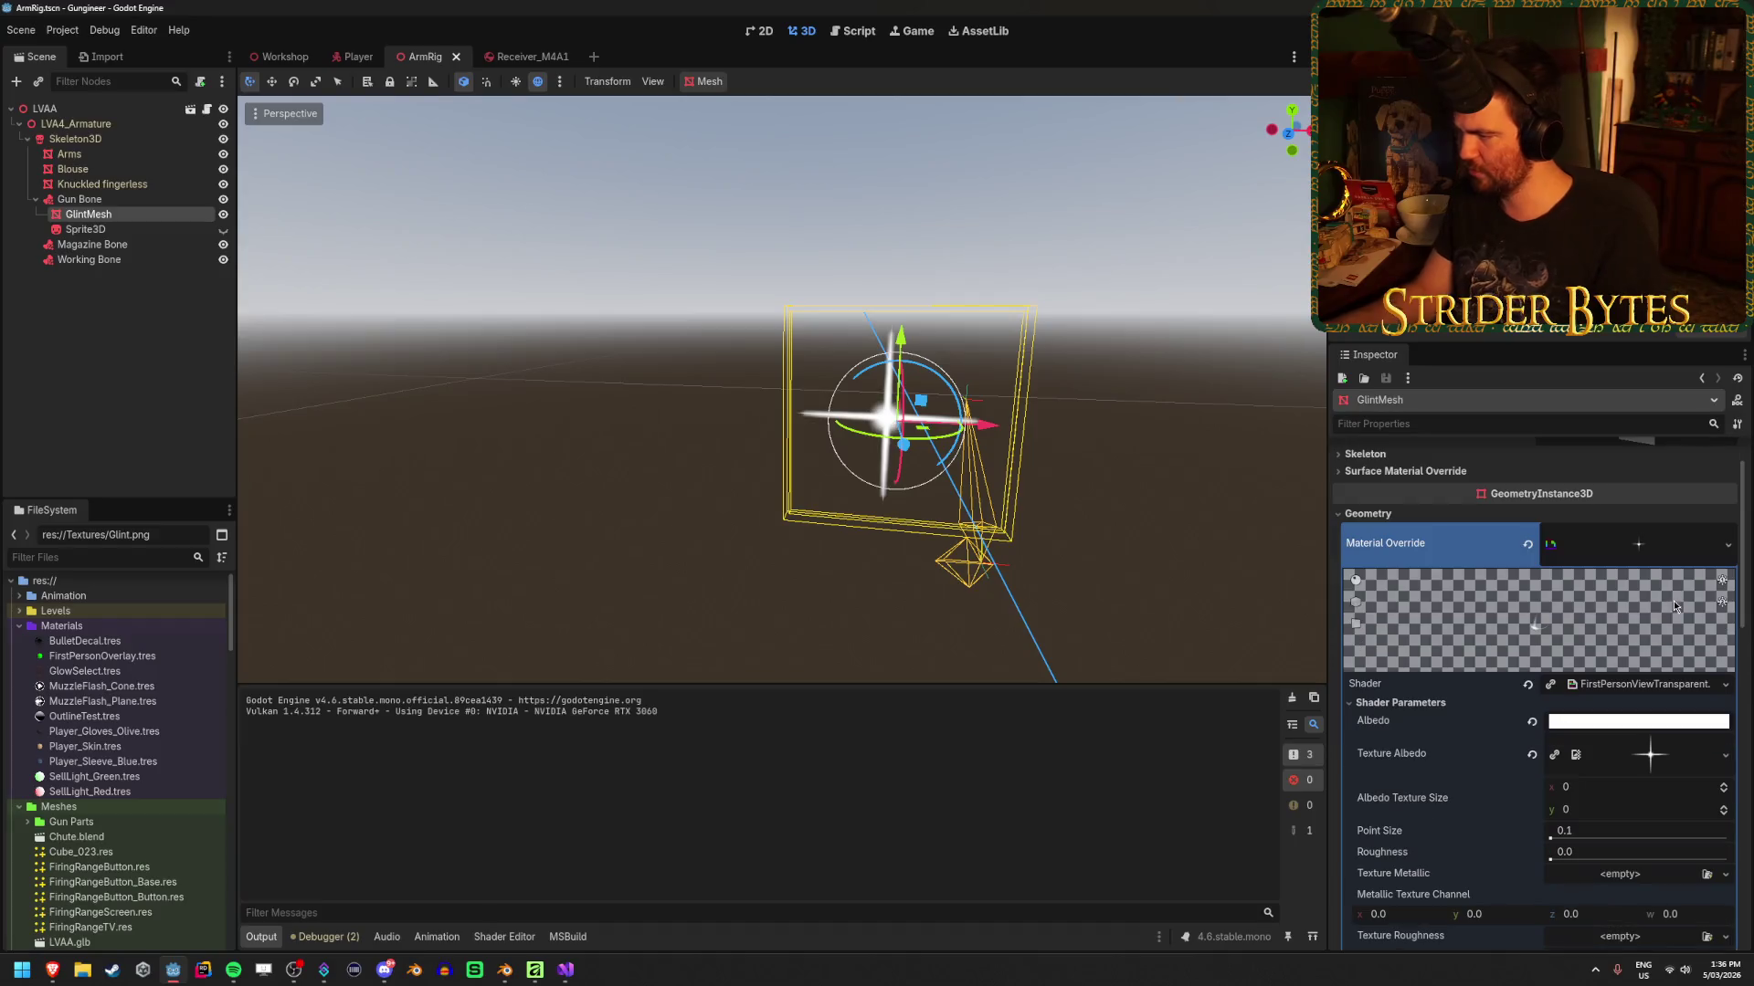
Revert GlintMesh's Geometry > Material Override to empty so the quad renders plain grey
{"action": "scroll", "coordinate": [1674, 620], "scroll_direction": "down", "scroll_amount": 4}
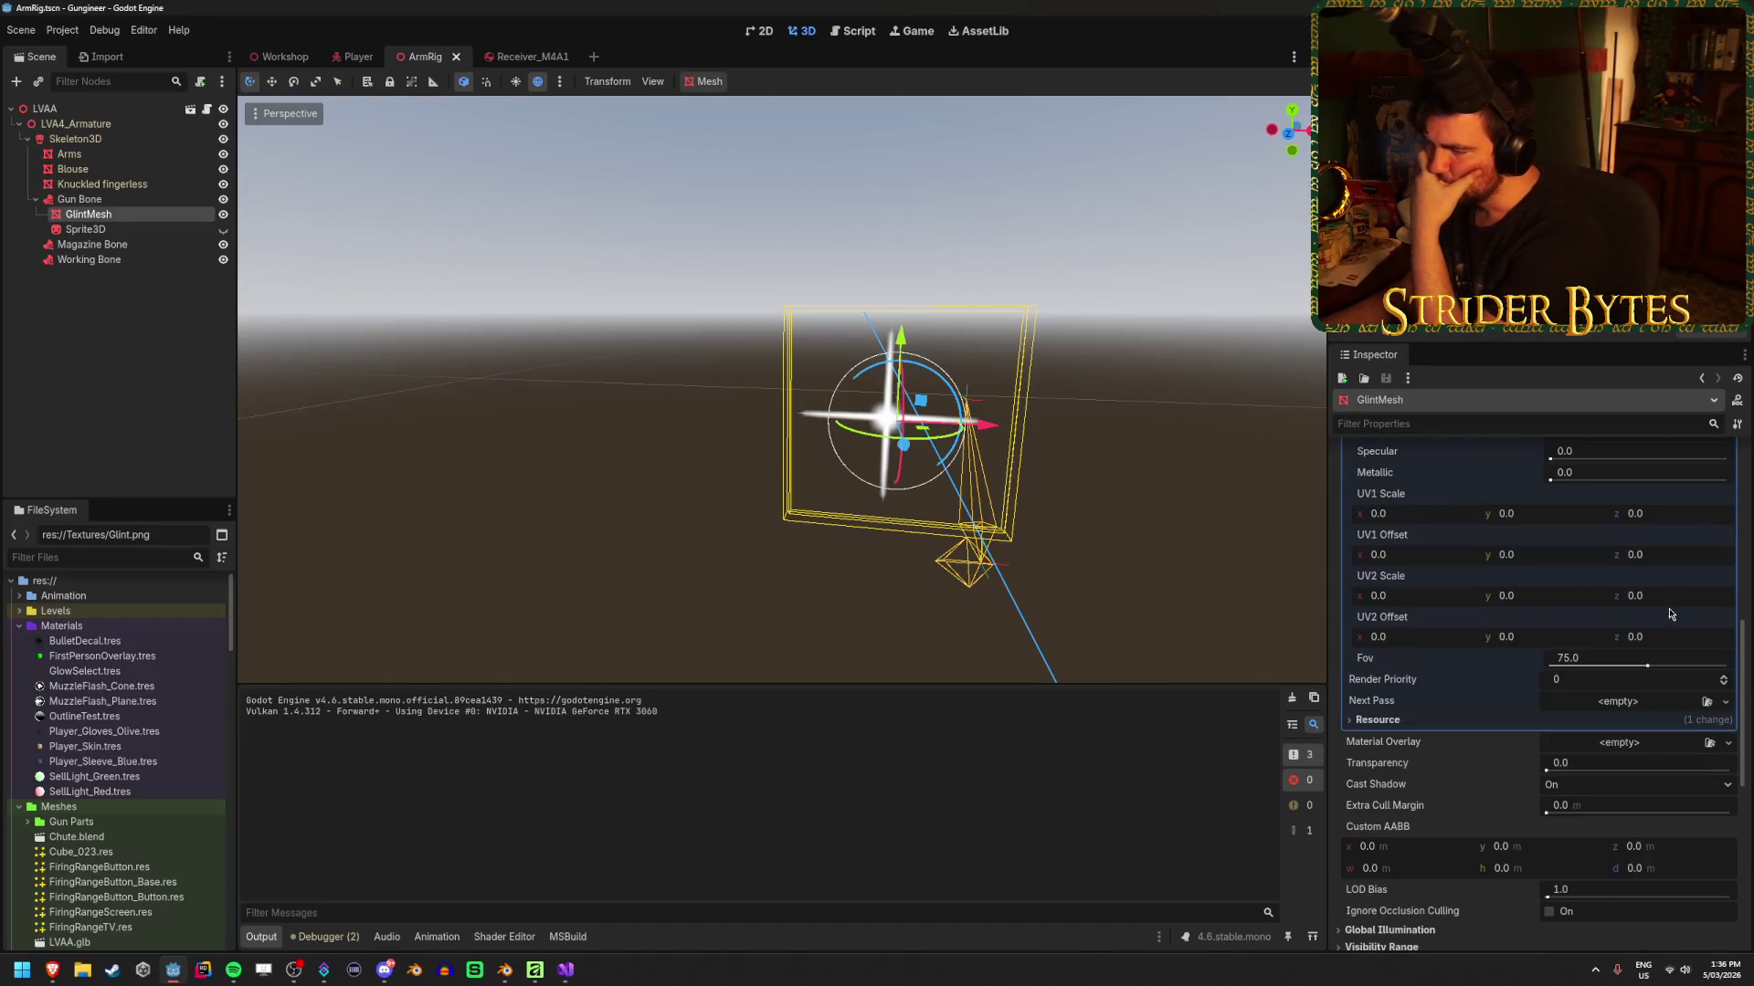
{"action": "scroll", "coordinate": [1670, 614], "scroll_direction": "down", "scroll_amount": 1}
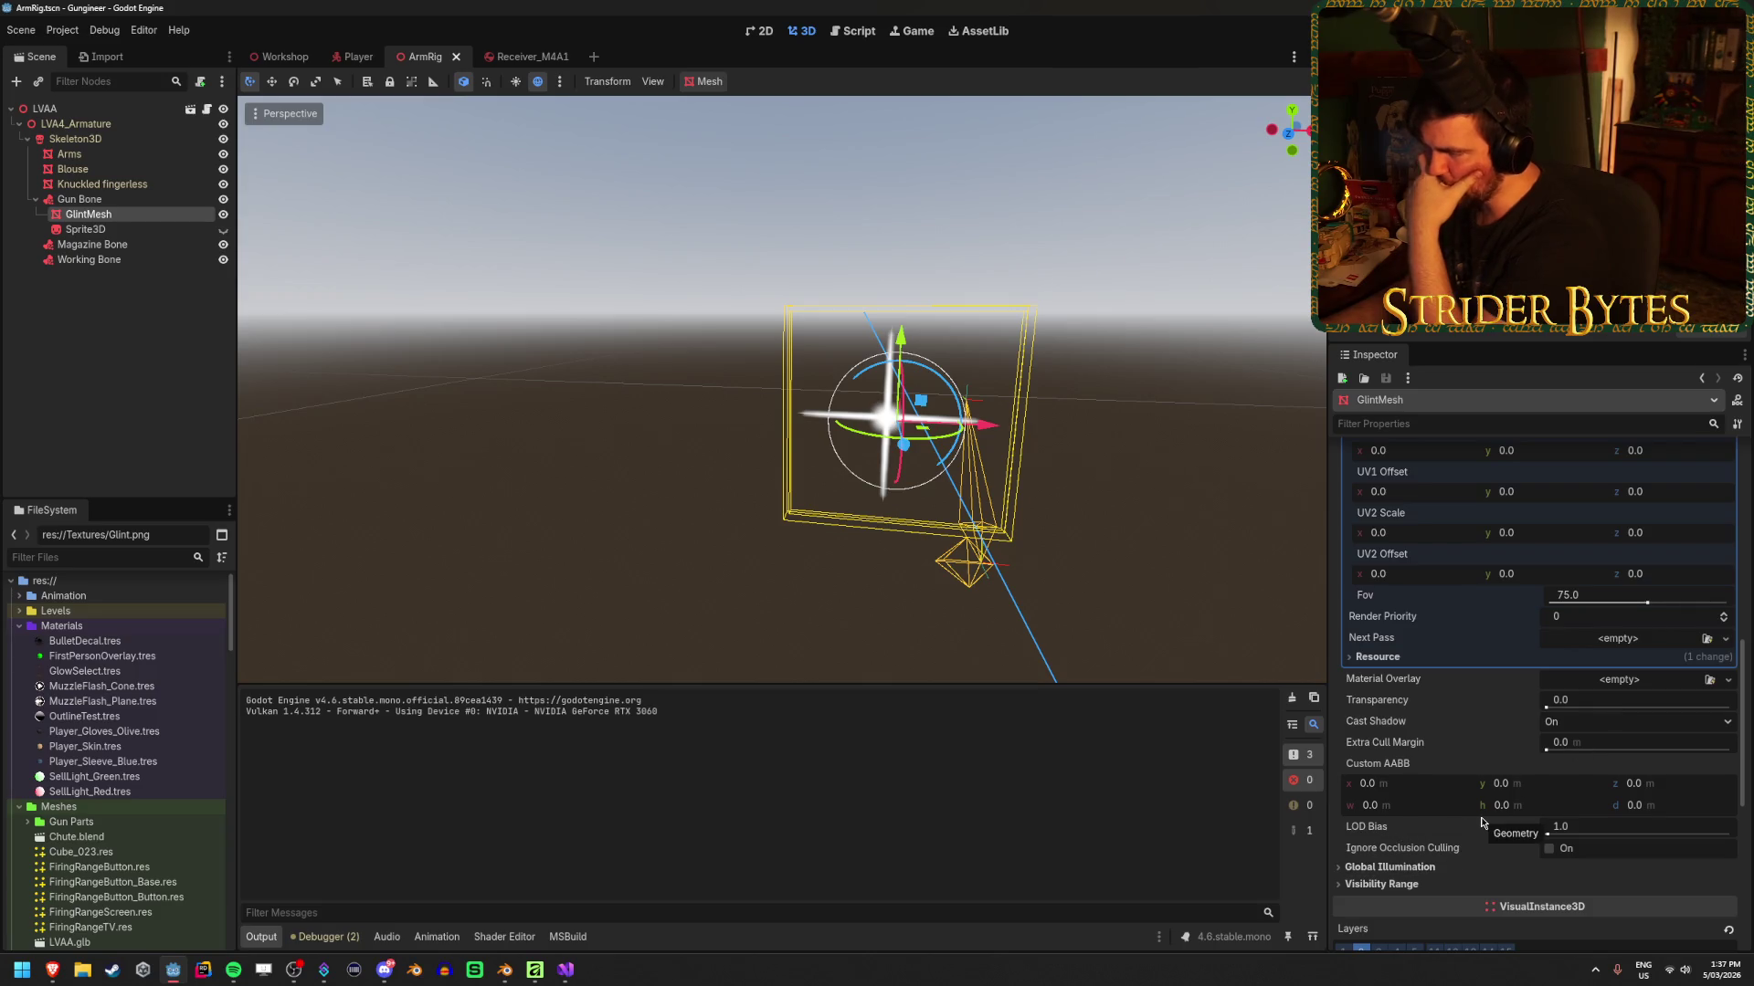
{"action": "scroll", "coordinate": [1482, 822], "scroll_direction": "up", "scroll_amount": 8}
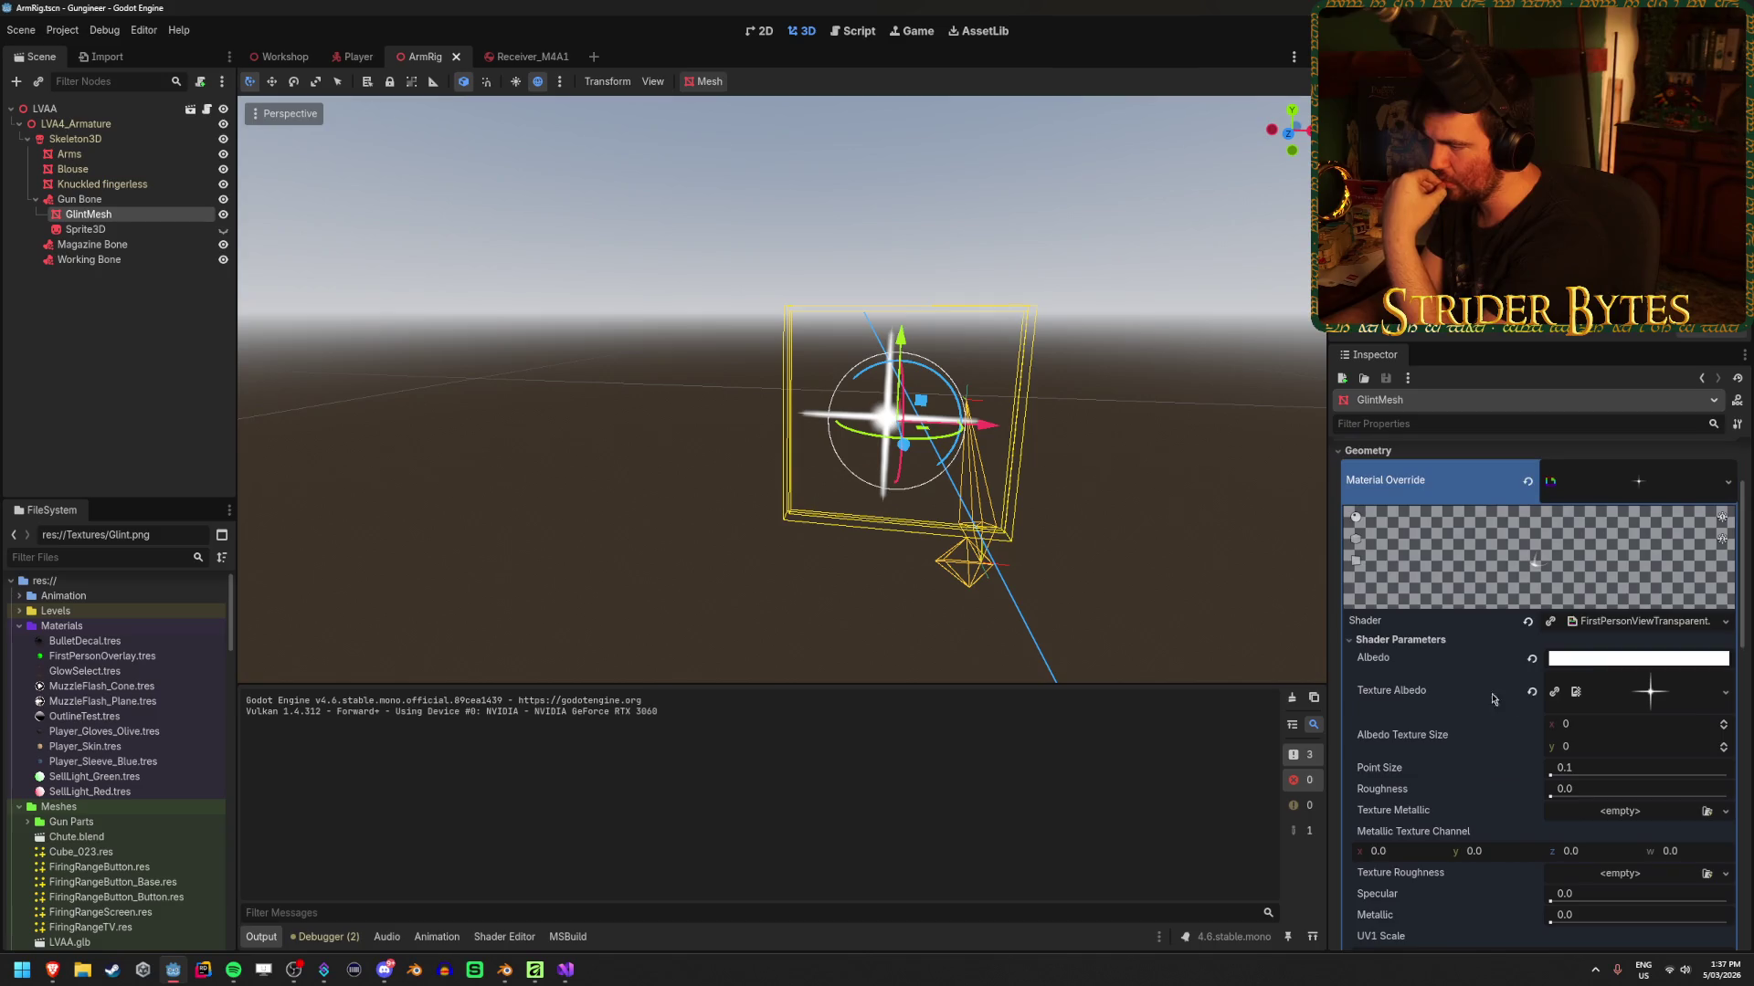
{"action": "left_click", "coordinate": [1528, 482]}
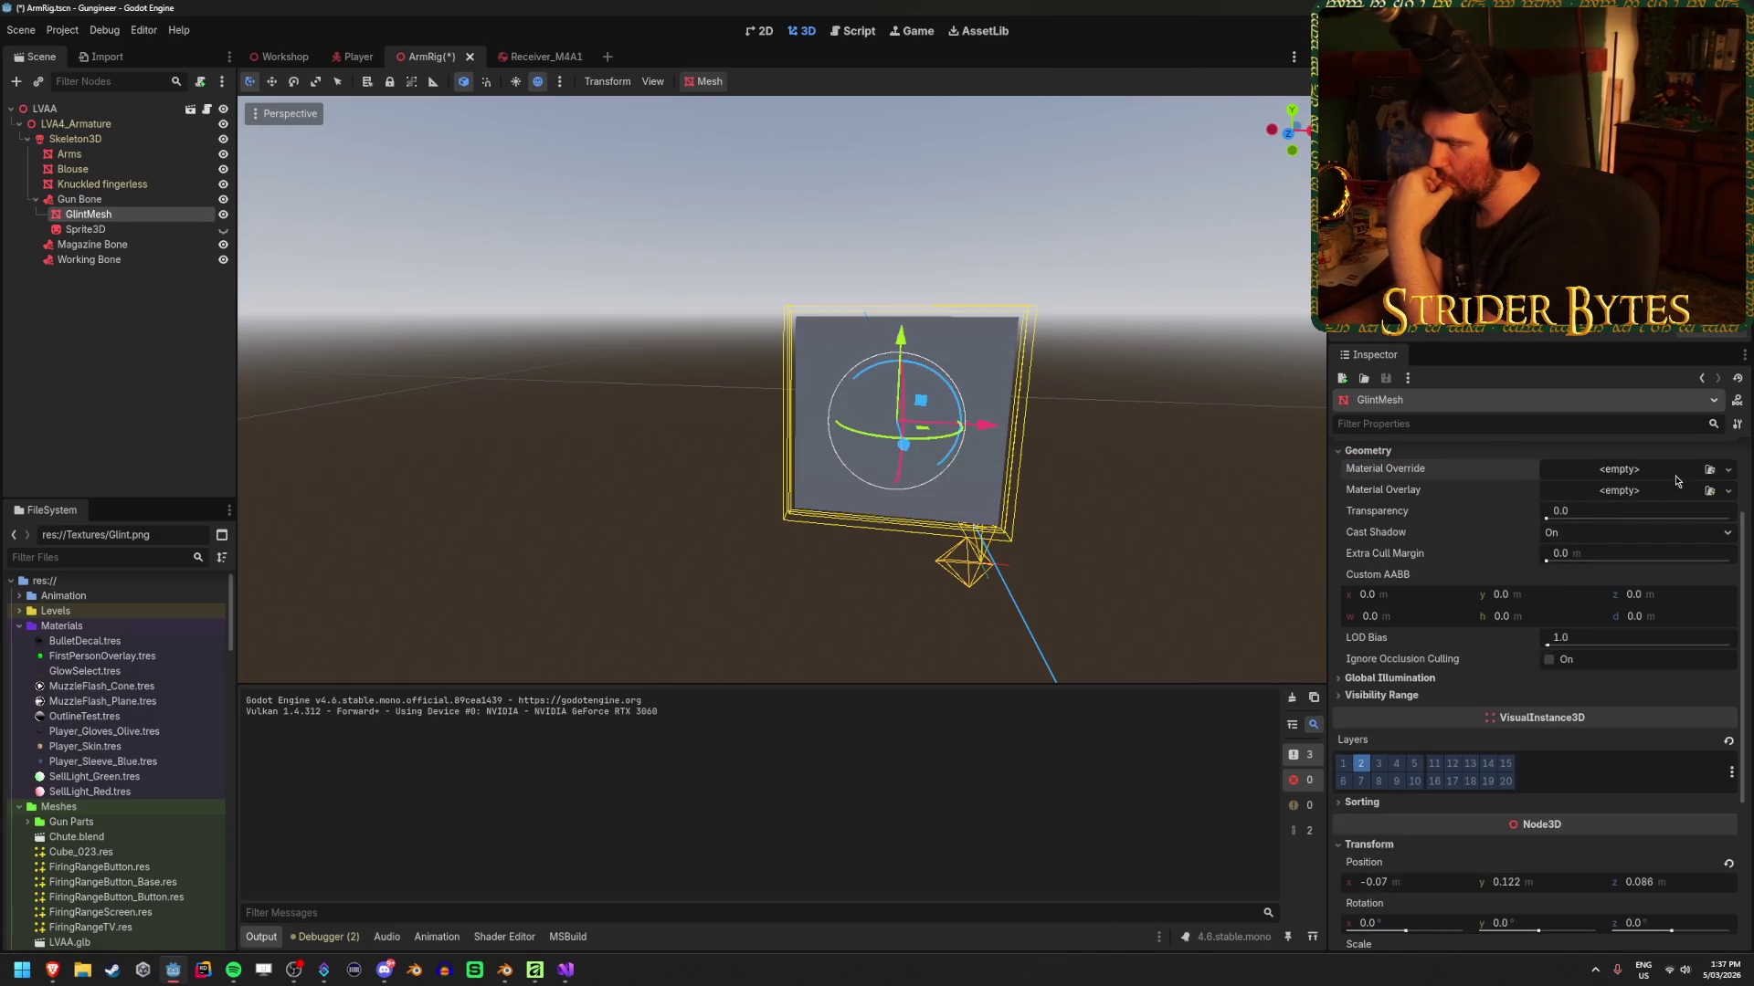
Assign GlintMesh a new StandardMaterial3D override with Vertex Color Is sRGB enabled
{"action": "left_click", "coordinate": [1726, 470]}
{"action": "left_click", "coordinate": [1701, 510]}
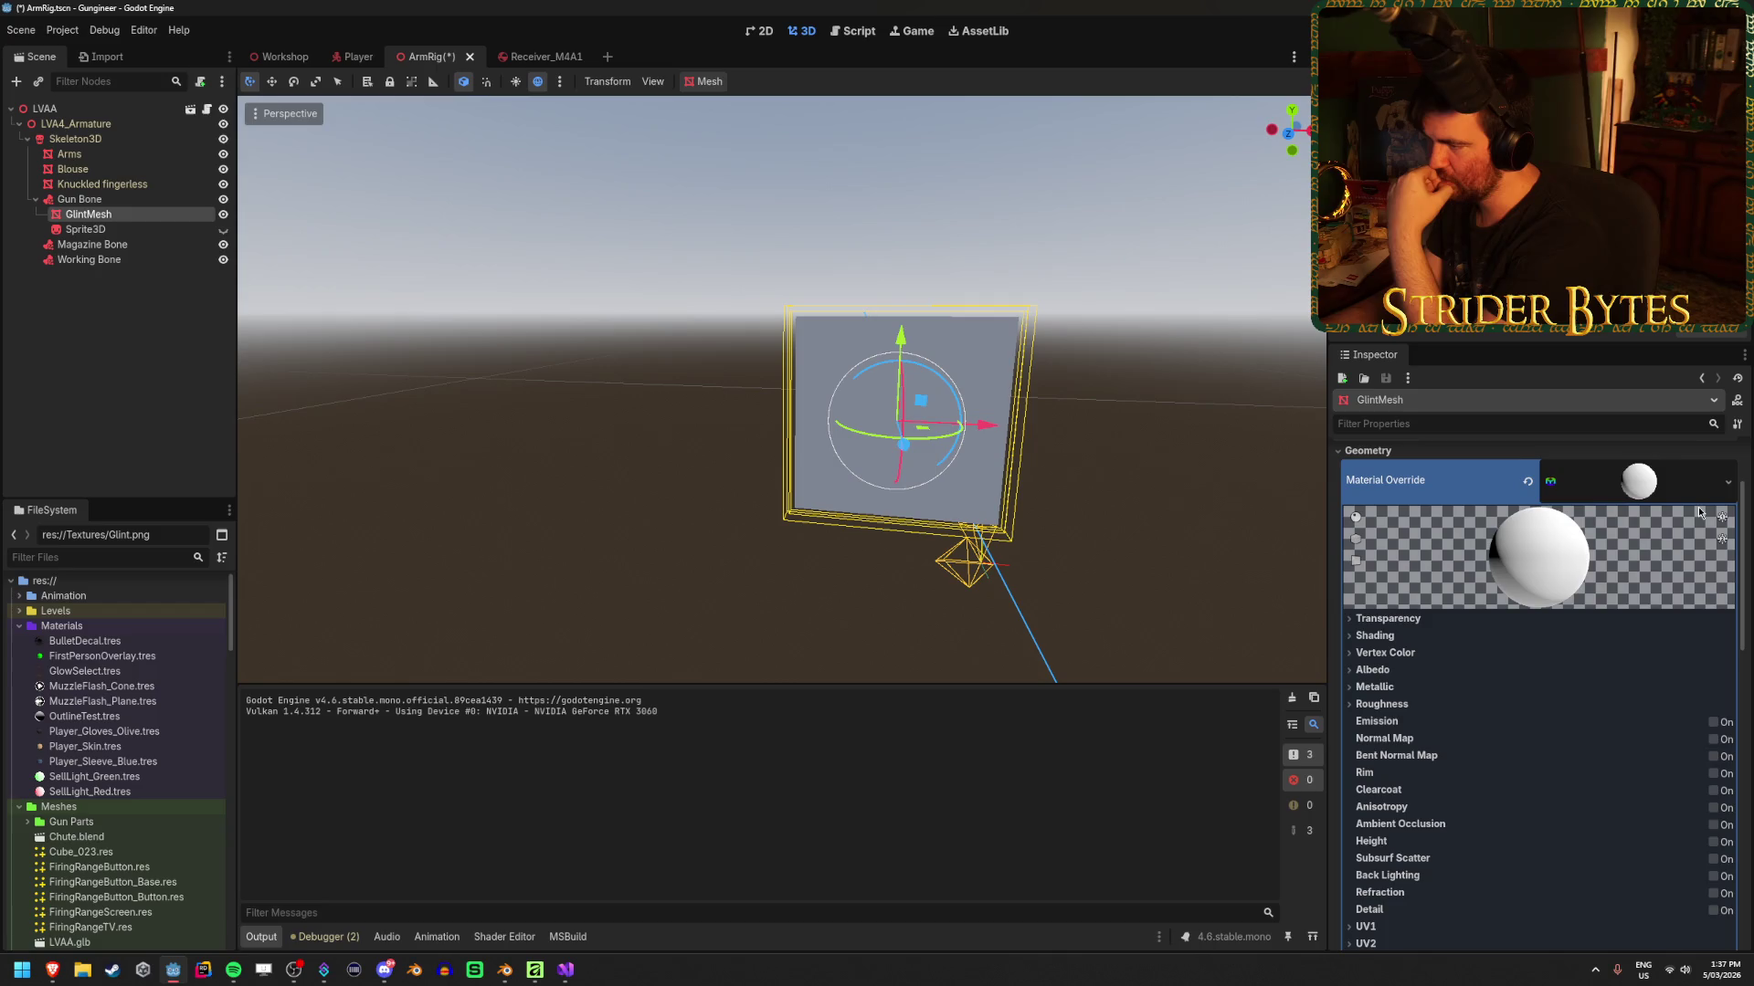
{"action": "left_click", "coordinate": [1407, 653]}
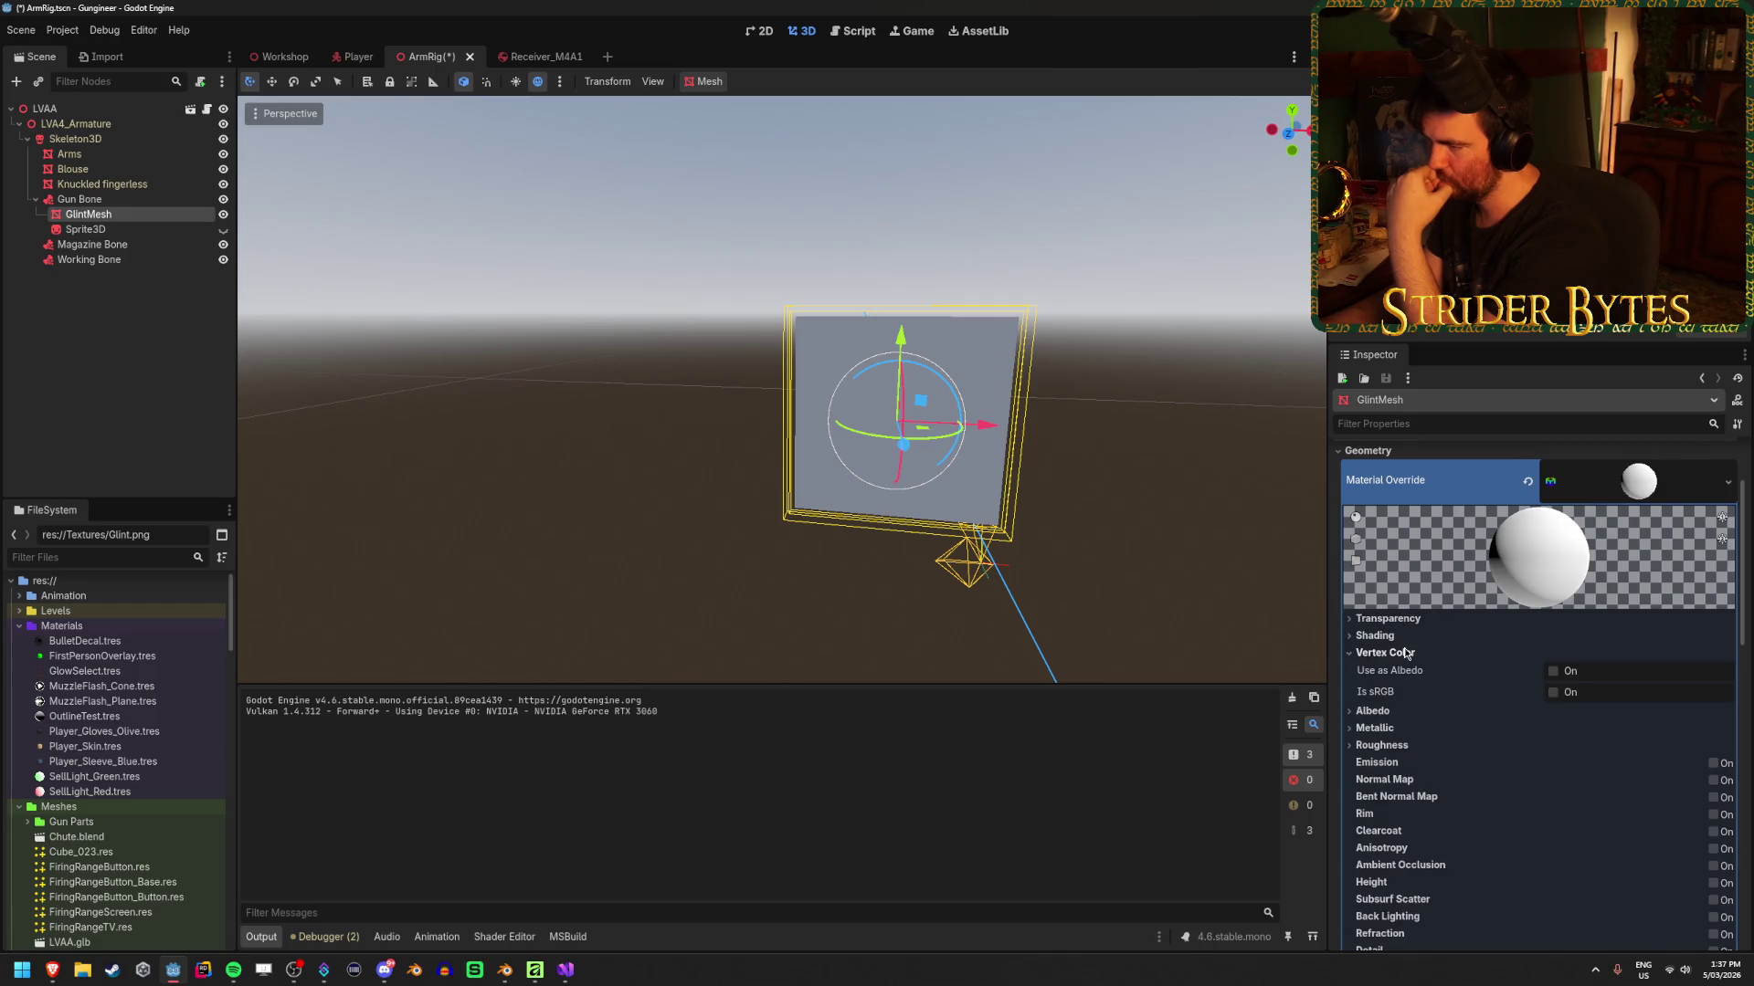
{"action": "mouse_move", "coordinate": [1391, 699]}
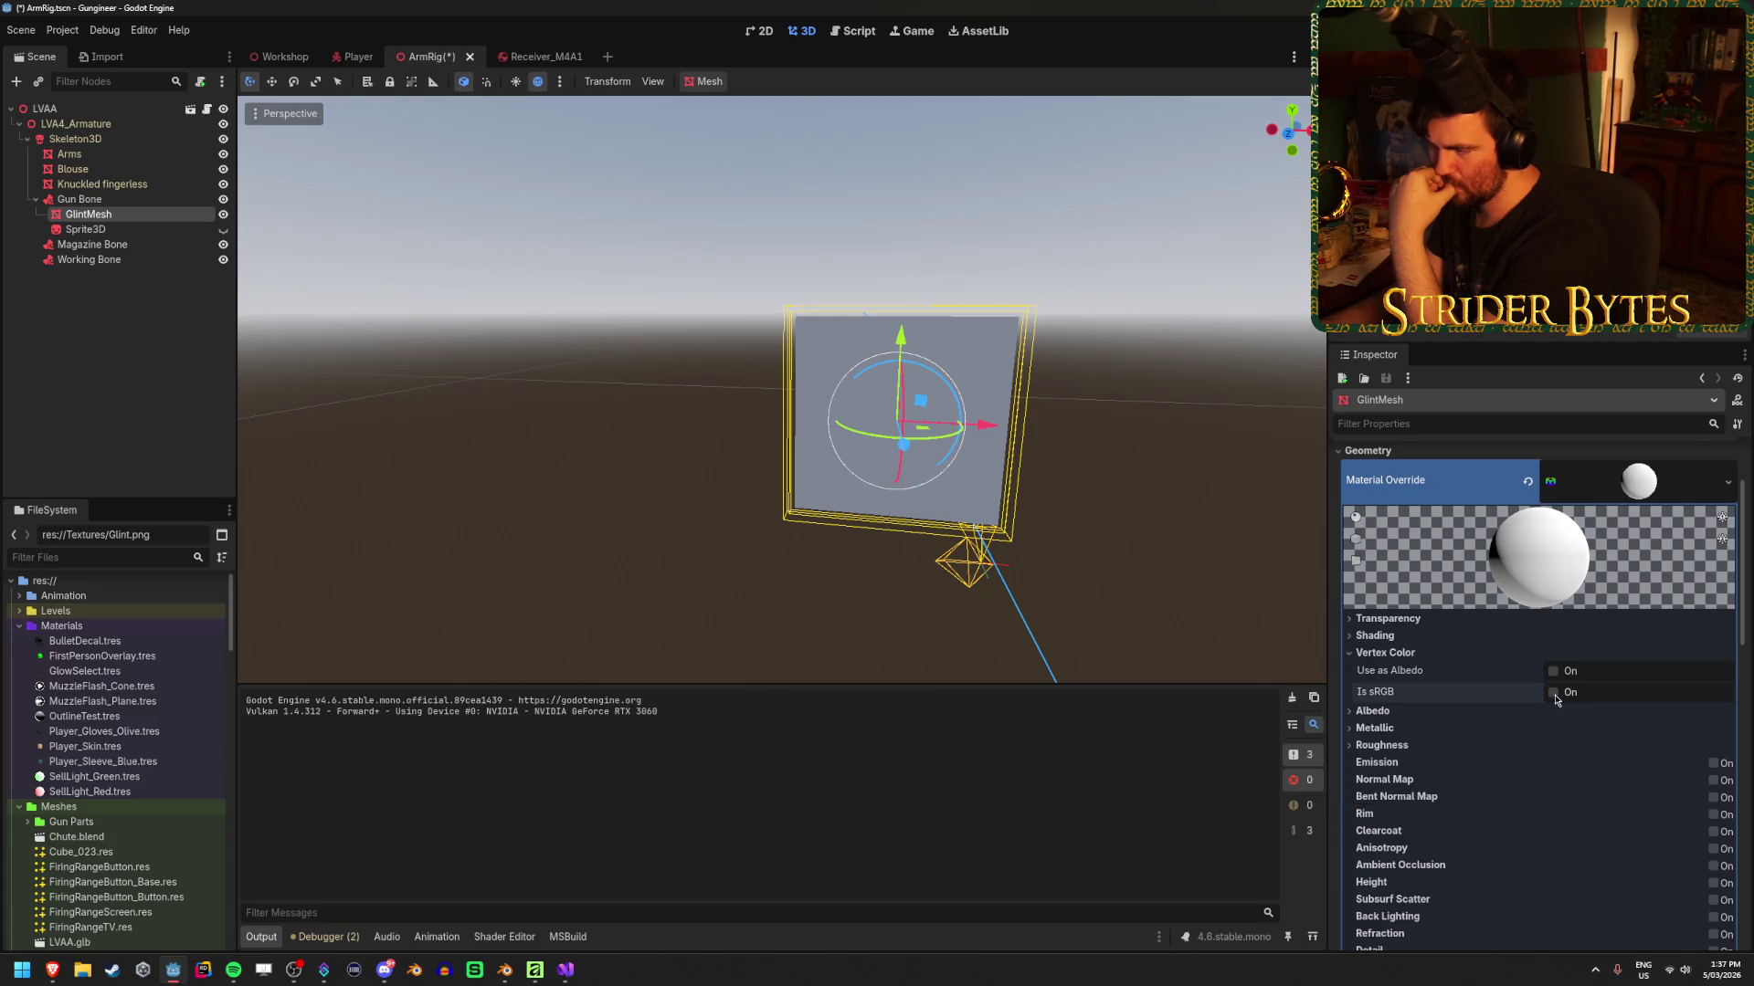
{"action": "left_click", "coordinate": [1439, 652]}
{"action": "left_click", "coordinate": [1434, 638]}
Set the material's transparency to Alpha and its shading mode to Unshaded
{"action": "left_click", "coordinate": [1432, 641]}
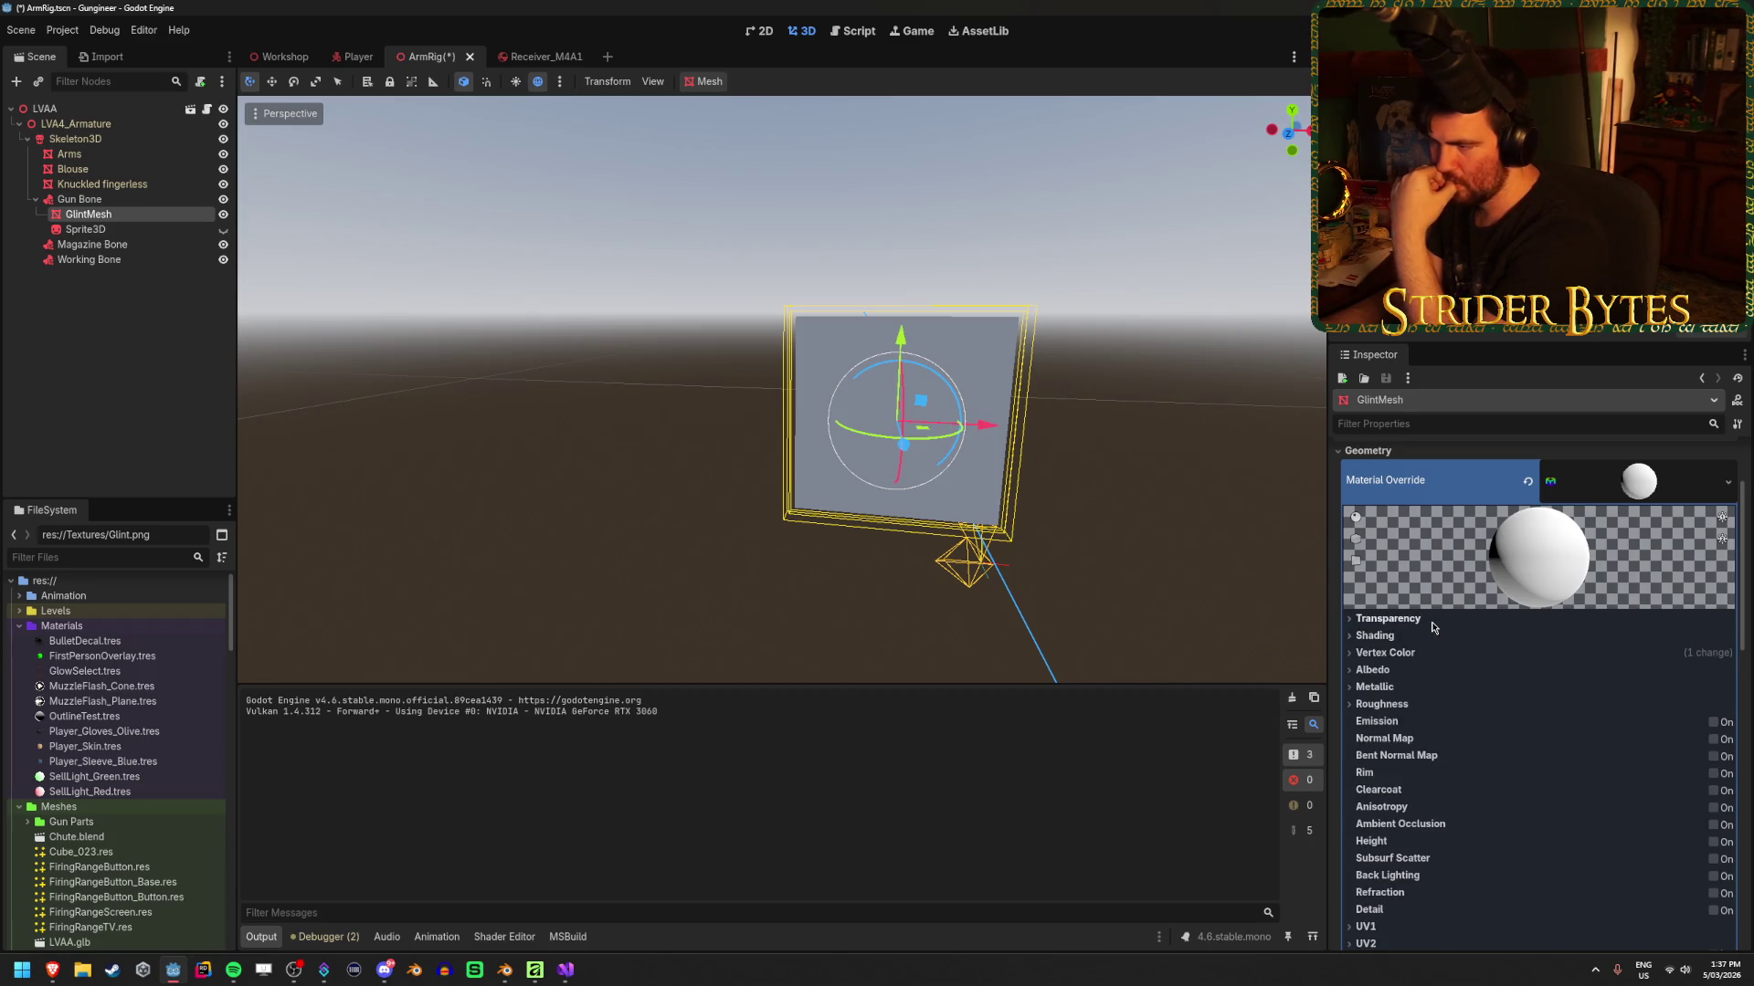
{"action": "left_click", "coordinate": [1433, 618]}
{"action": "left_click", "coordinate": [1591, 637]}
{"action": "left_click", "coordinate": [1607, 681]}
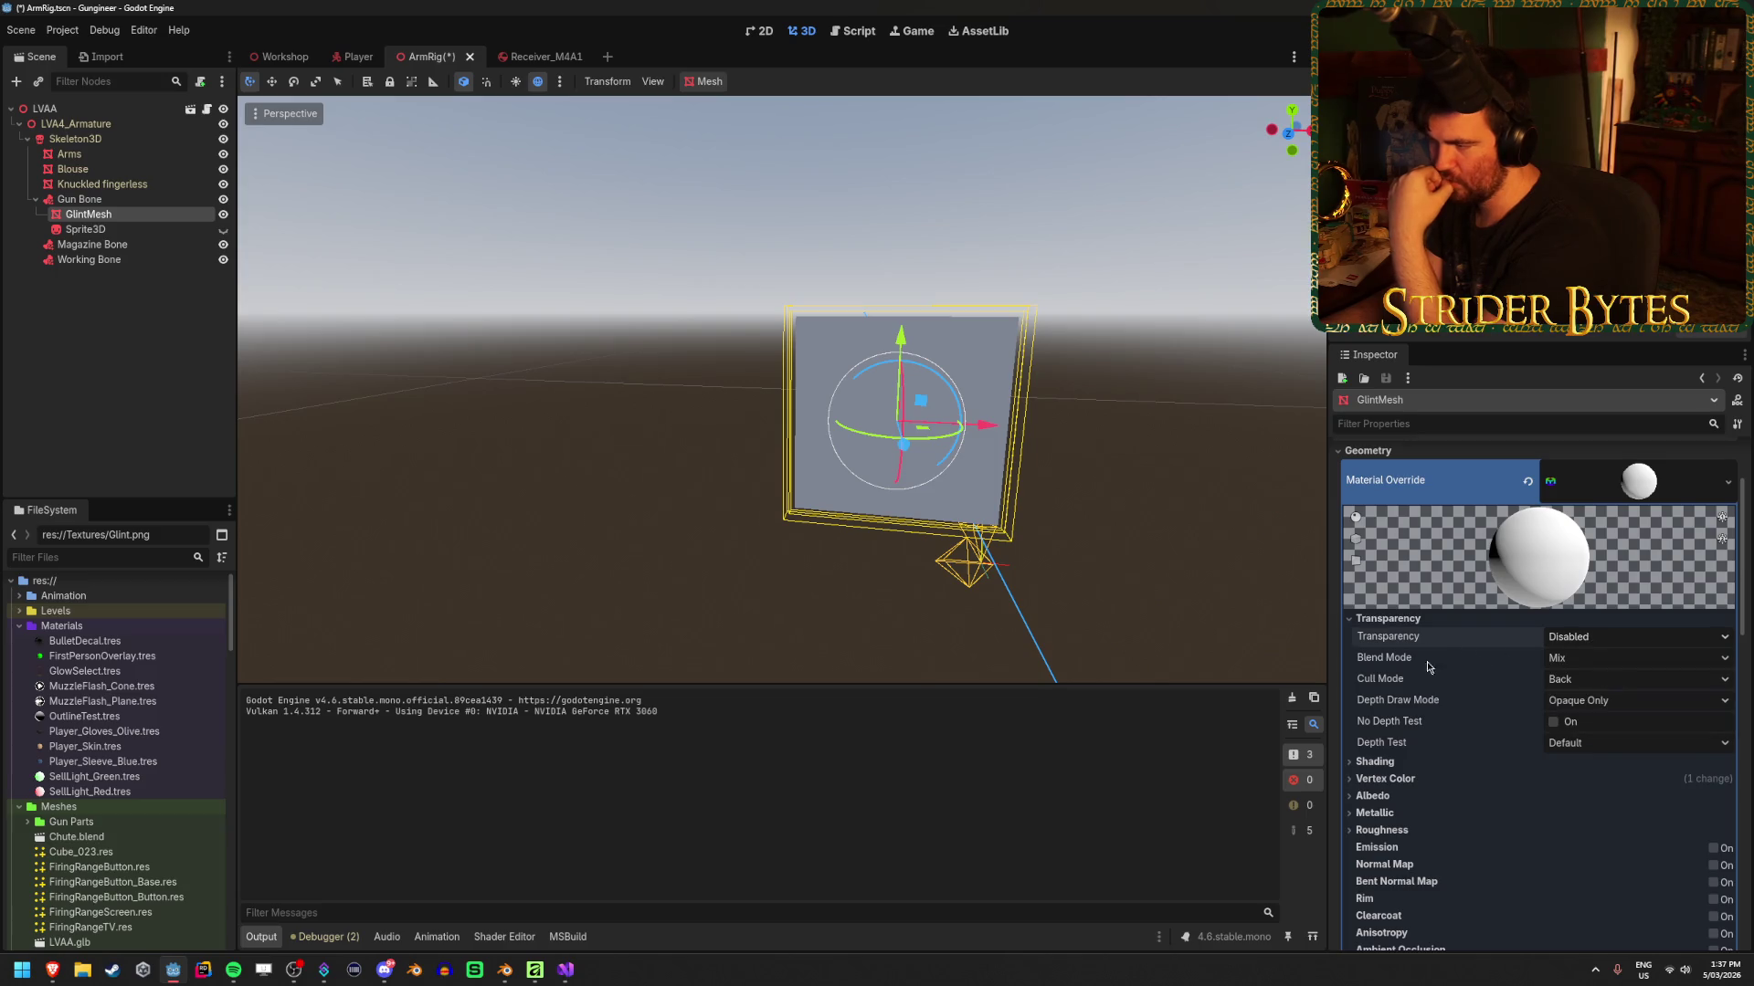
{"action": "left_click", "coordinate": [1397, 763]}
{"action": "left_click", "coordinate": [1634, 779]}
{"action": "left_click", "coordinate": [1612, 801]}
{"action": "left_click", "coordinate": [1379, 761]}
{"action": "left_click", "coordinate": [1411, 619]}
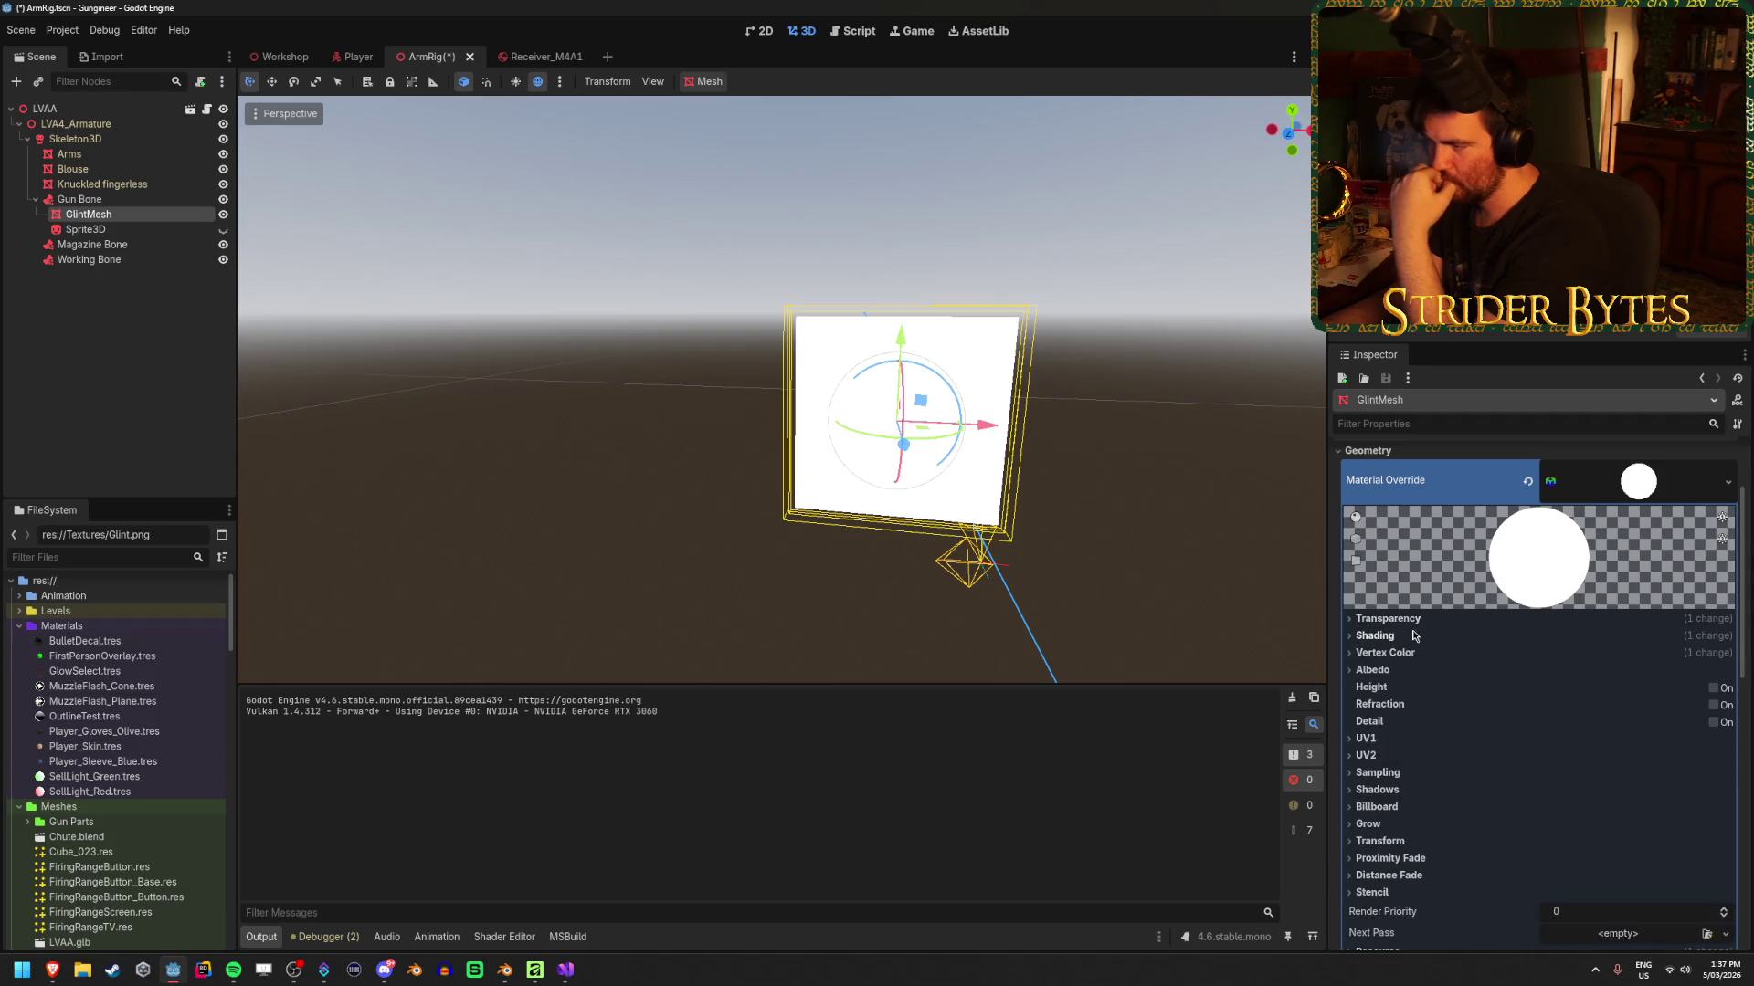
Use Glint.png as the albedo texture and save the ArmRig scene
{"action": "left_click", "coordinate": [1375, 671]}
{"action": "left_click", "coordinate": [1707, 711]}
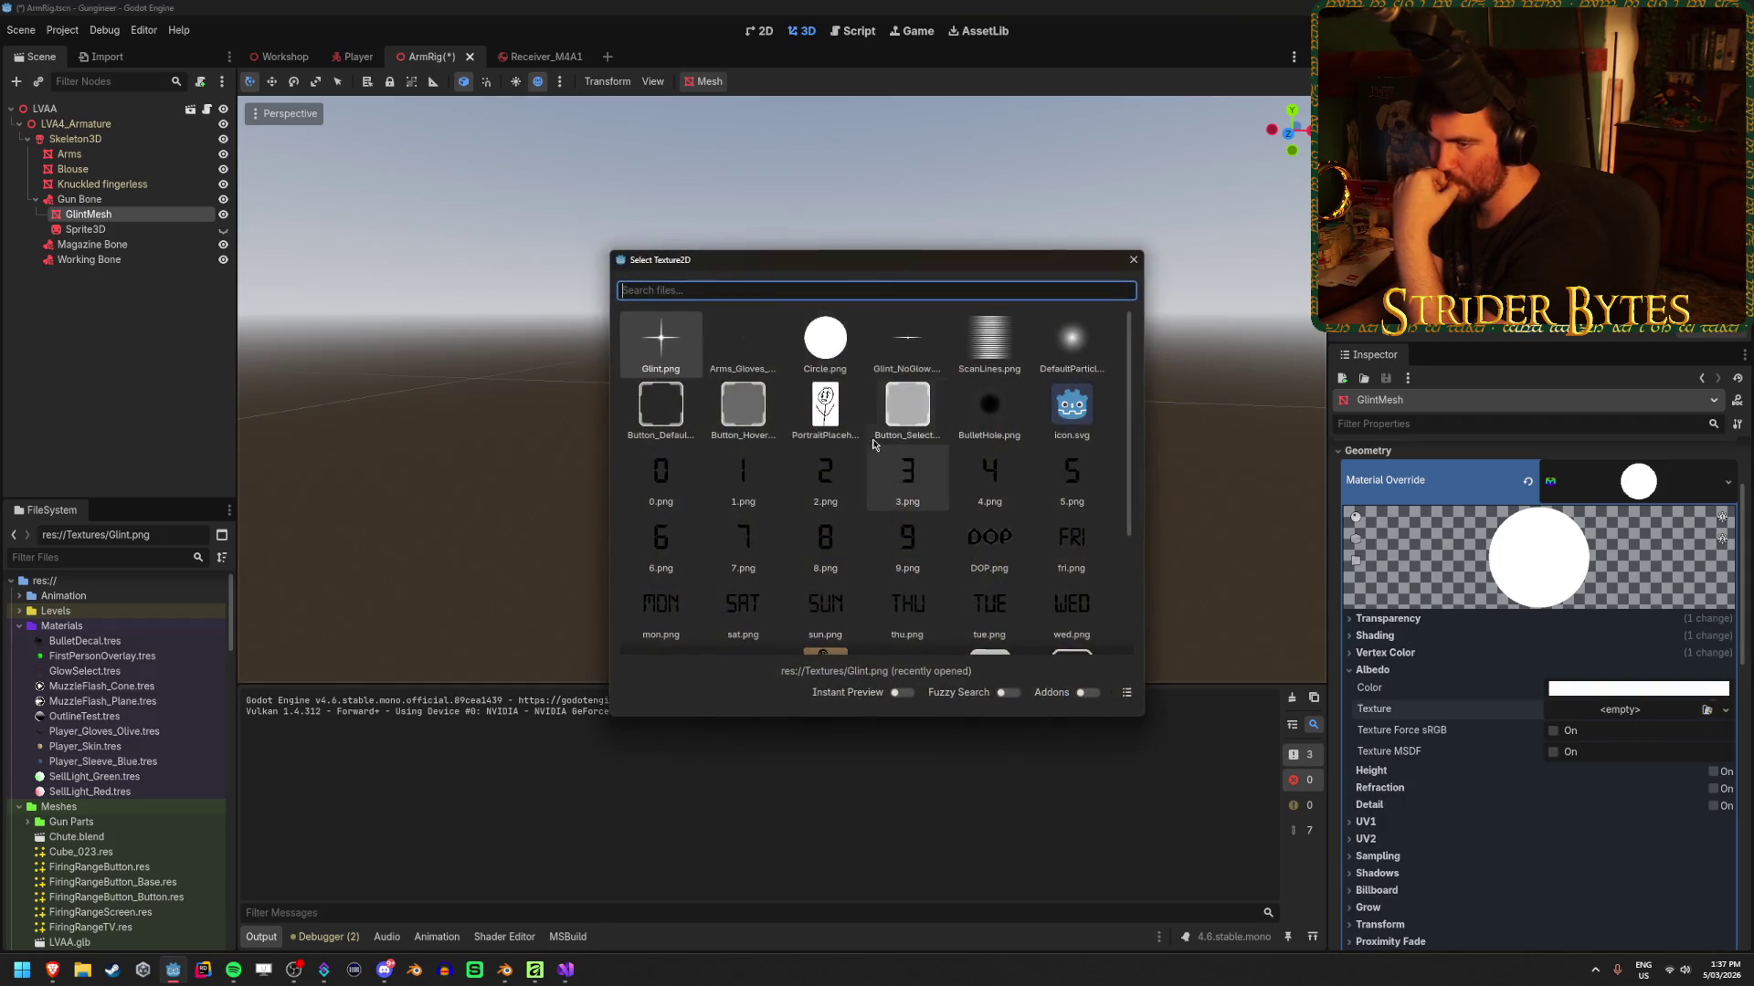
{"action": "double_click", "coordinate": [1065, 403]}
{"action": "left_click", "coordinate": [1186, 463]}
{"action": "key", "text": "ctrl+s"}
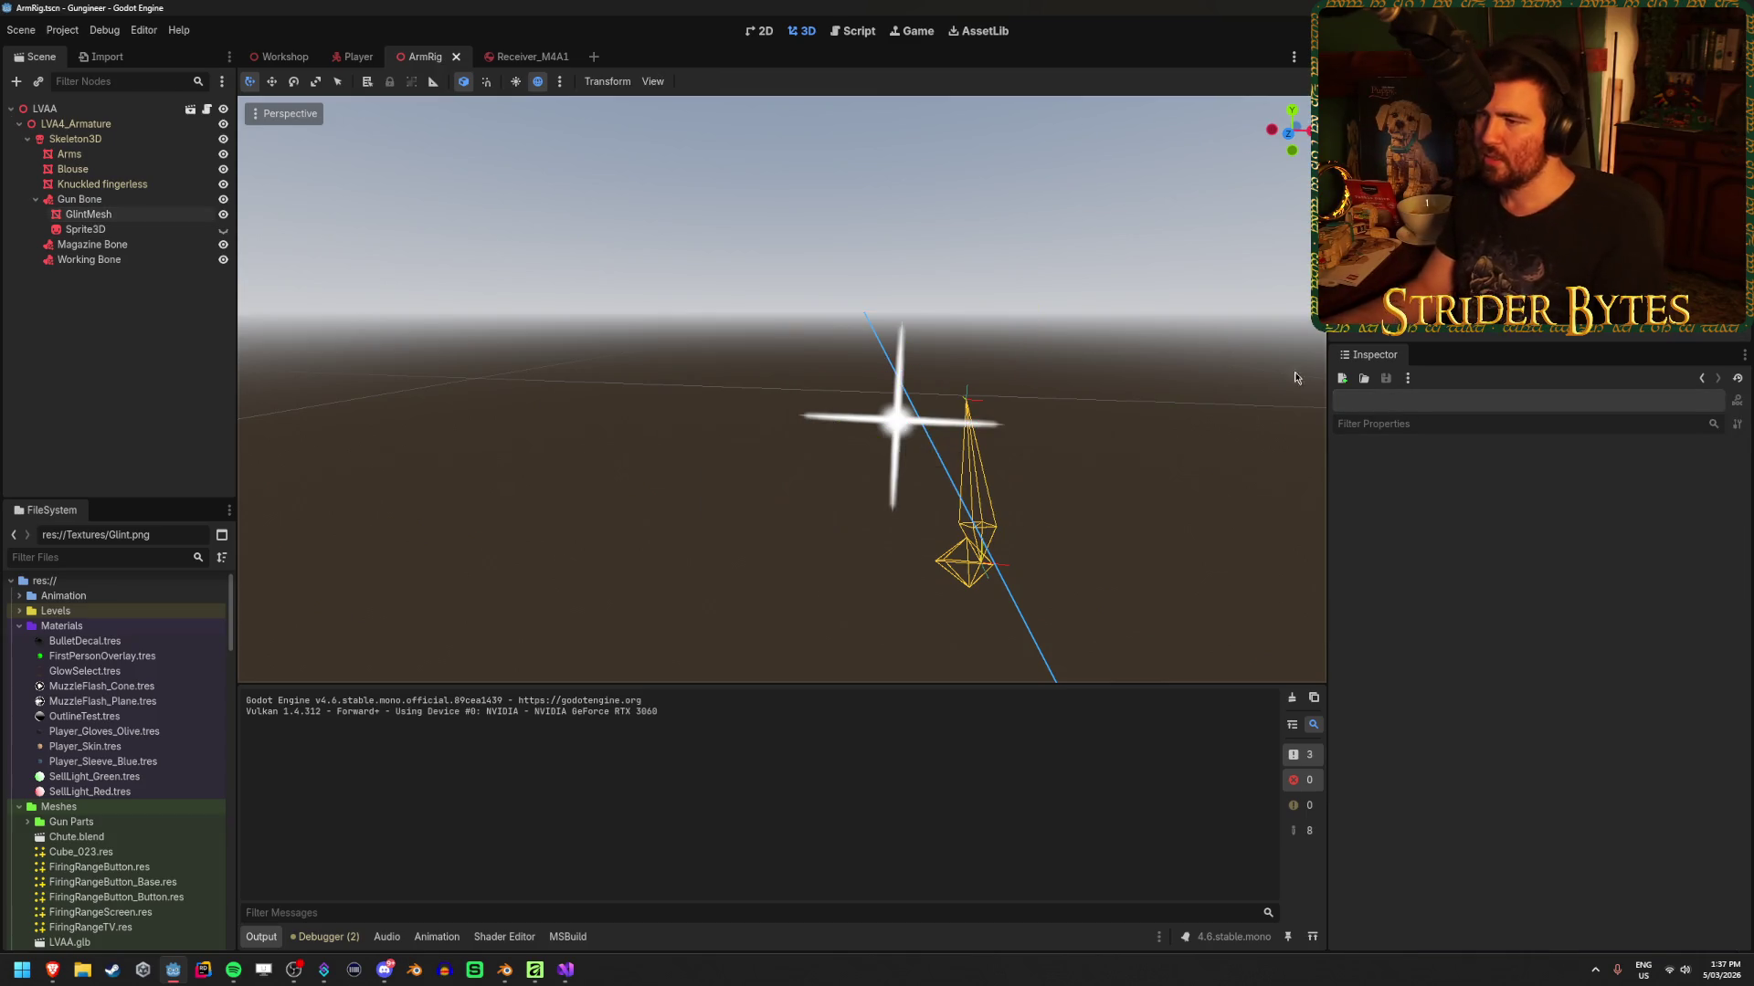
{"action": "key", "text": "F5"}
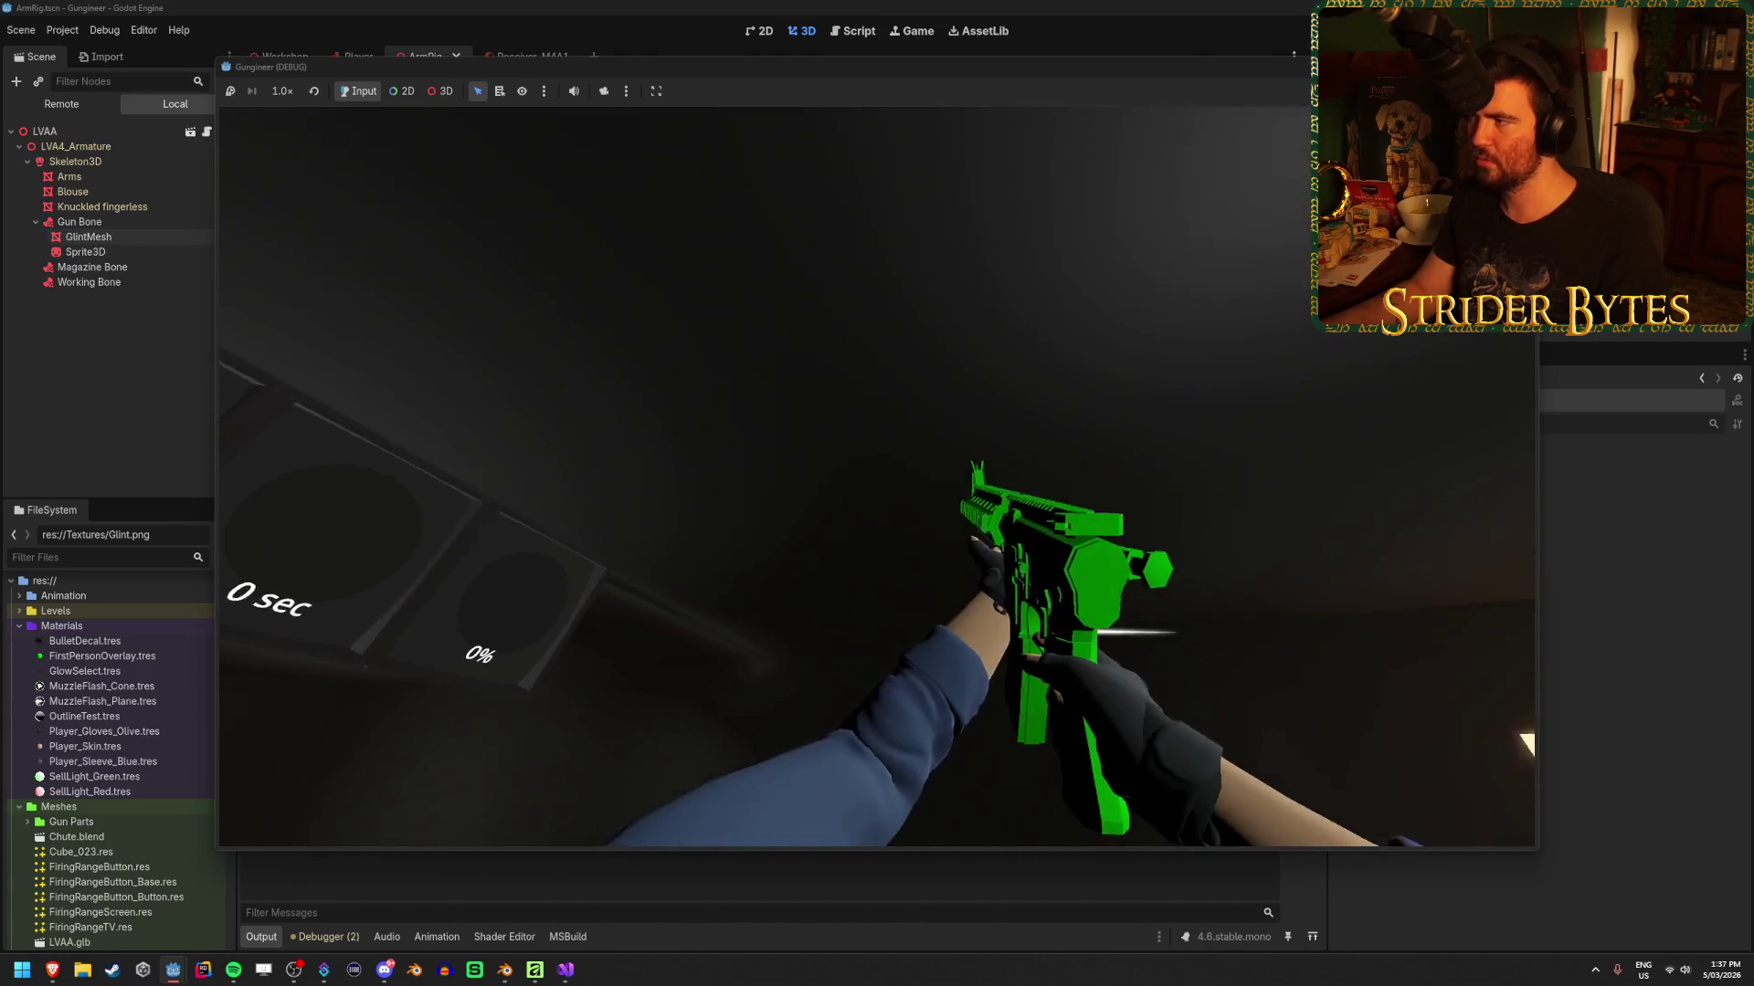
{"action": "key", "text": "F8"}
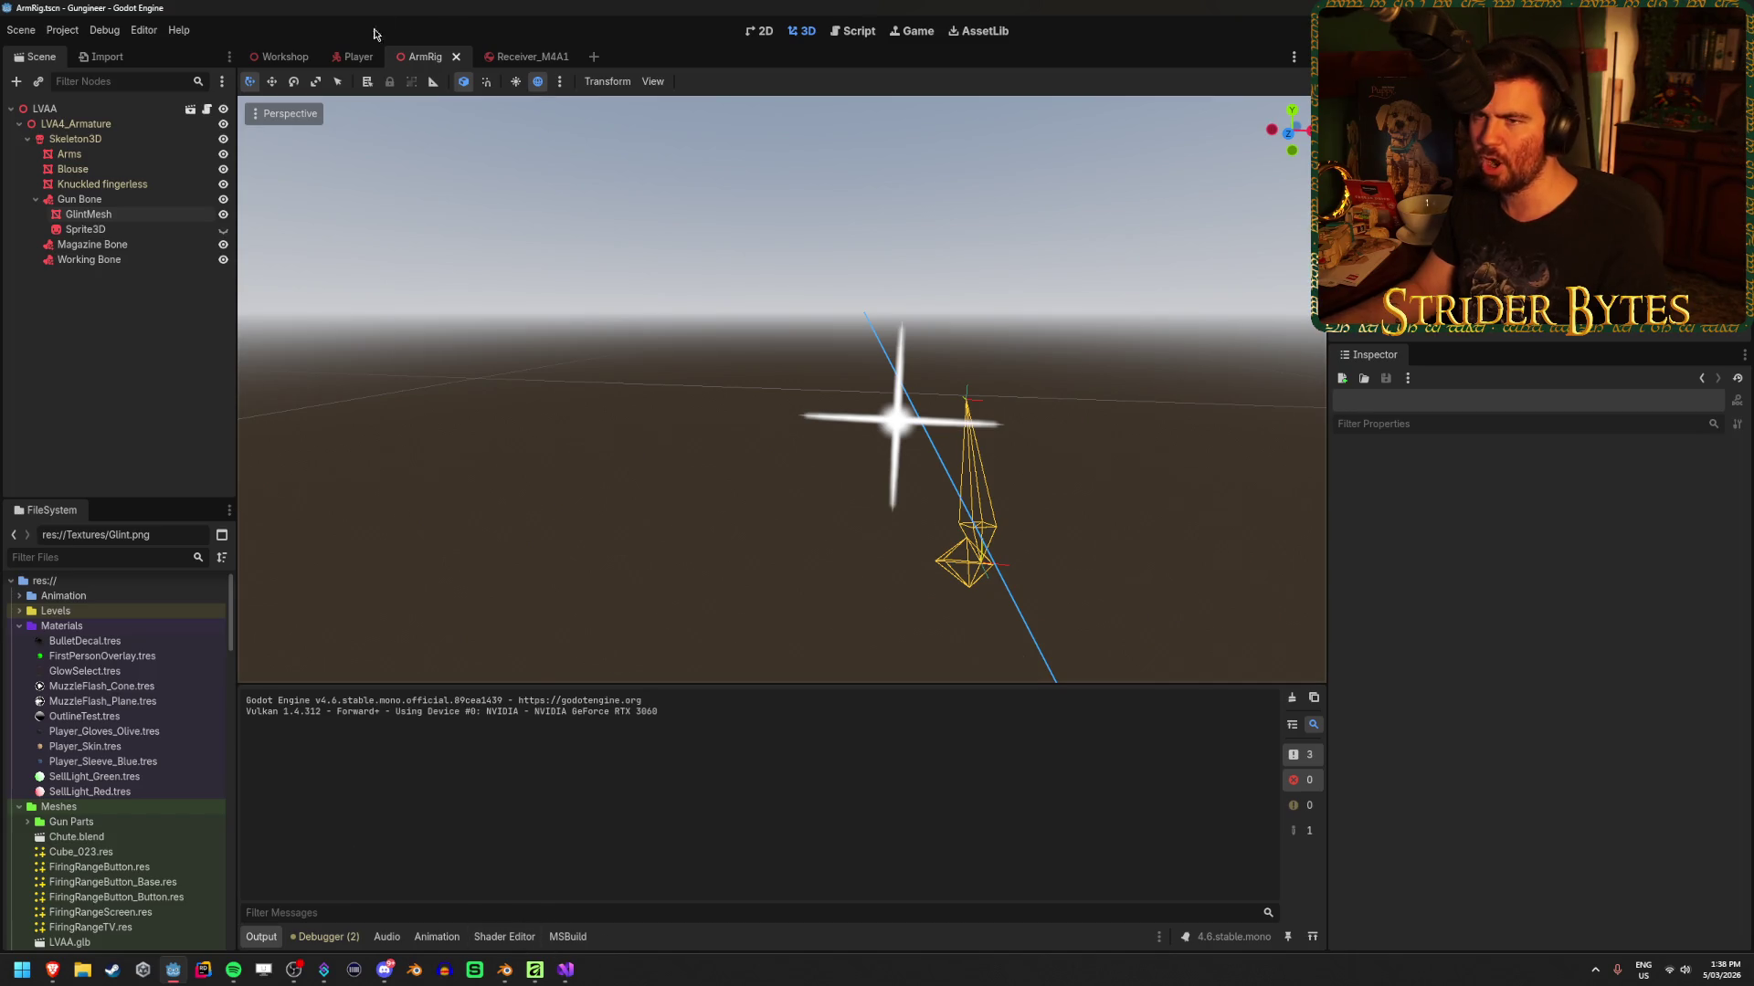
In the Player scene, open the Player_Gloves_Olive.tres material for editing
{"action": "left_click", "coordinate": [357, 58]}
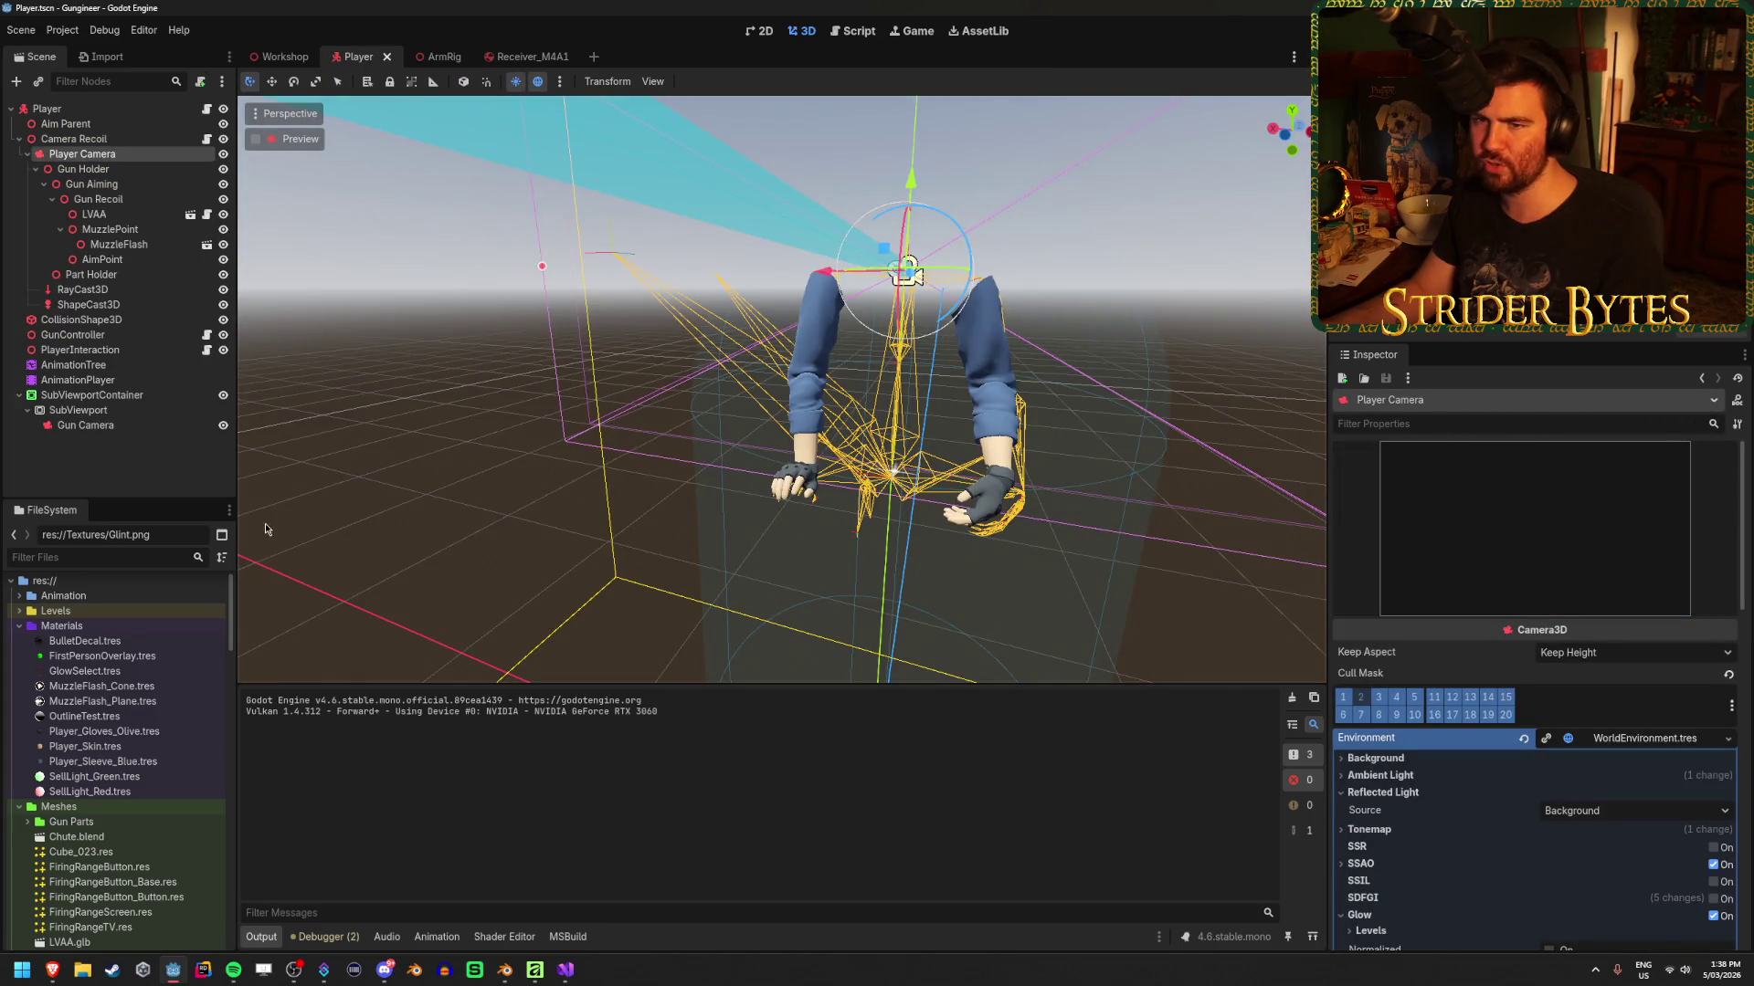
{"action": "left_click", "coordinate": [128, 747]}
{"action": "left_click", "coordinate": [142, 733]}
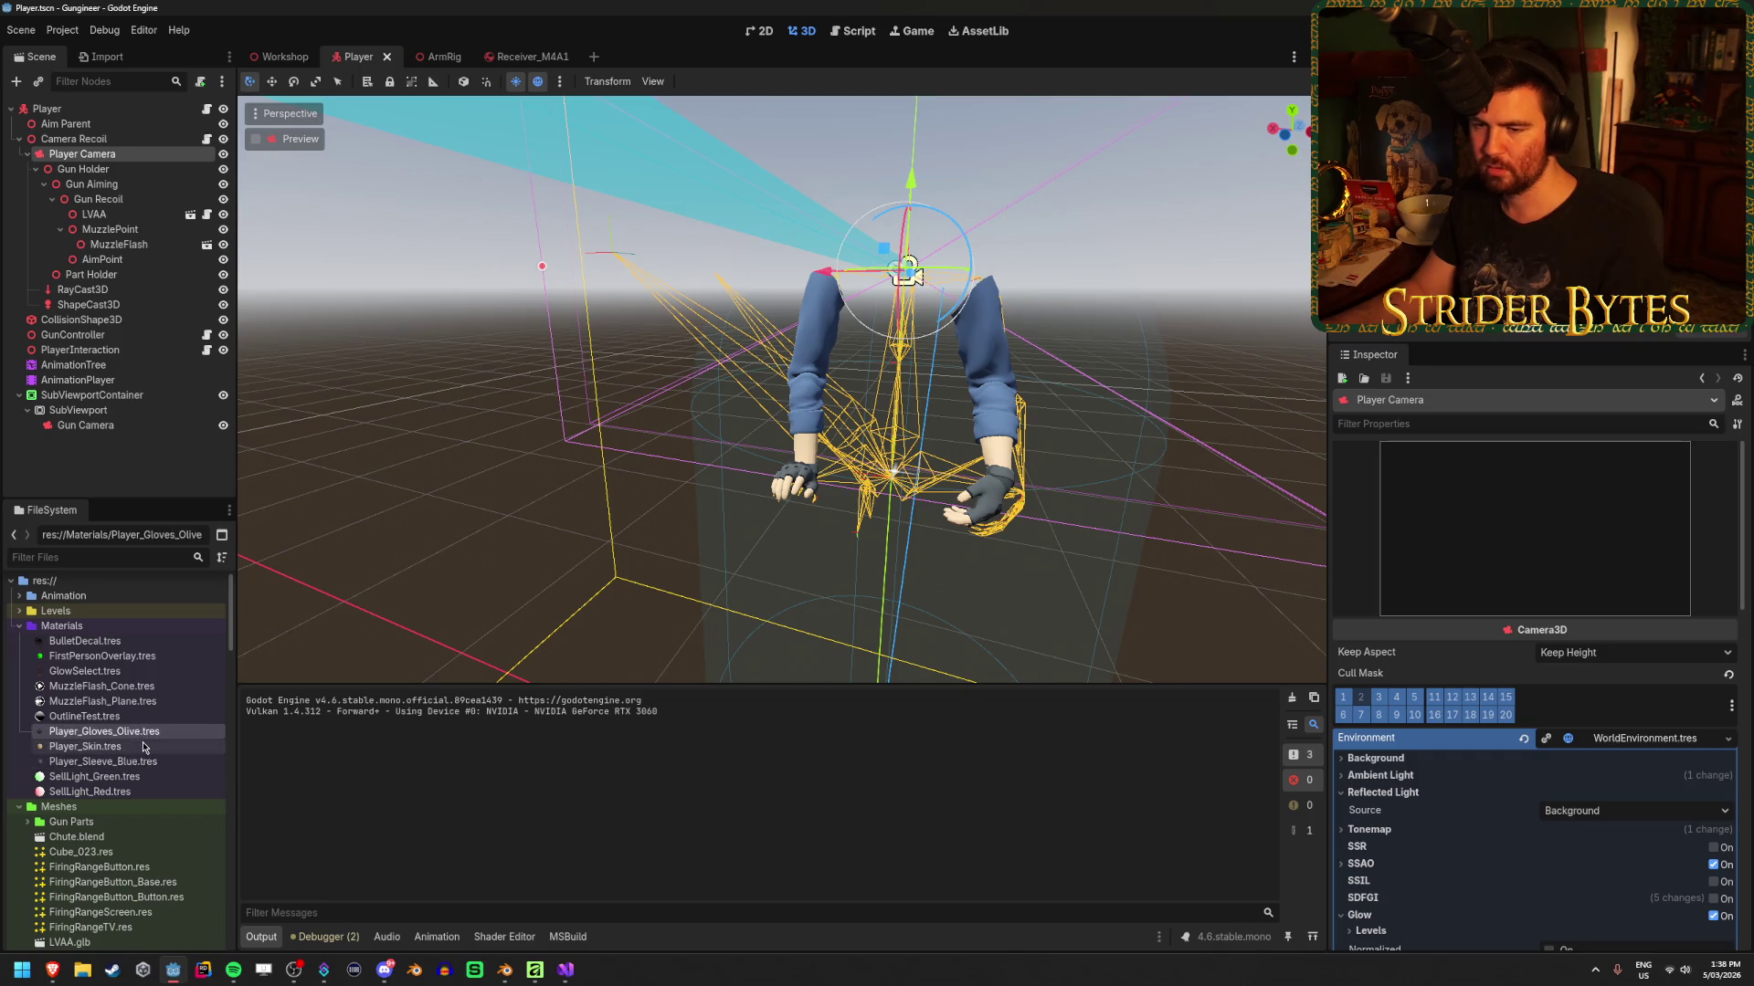
{"action": "double_click", "coordinate": [154, 733]}
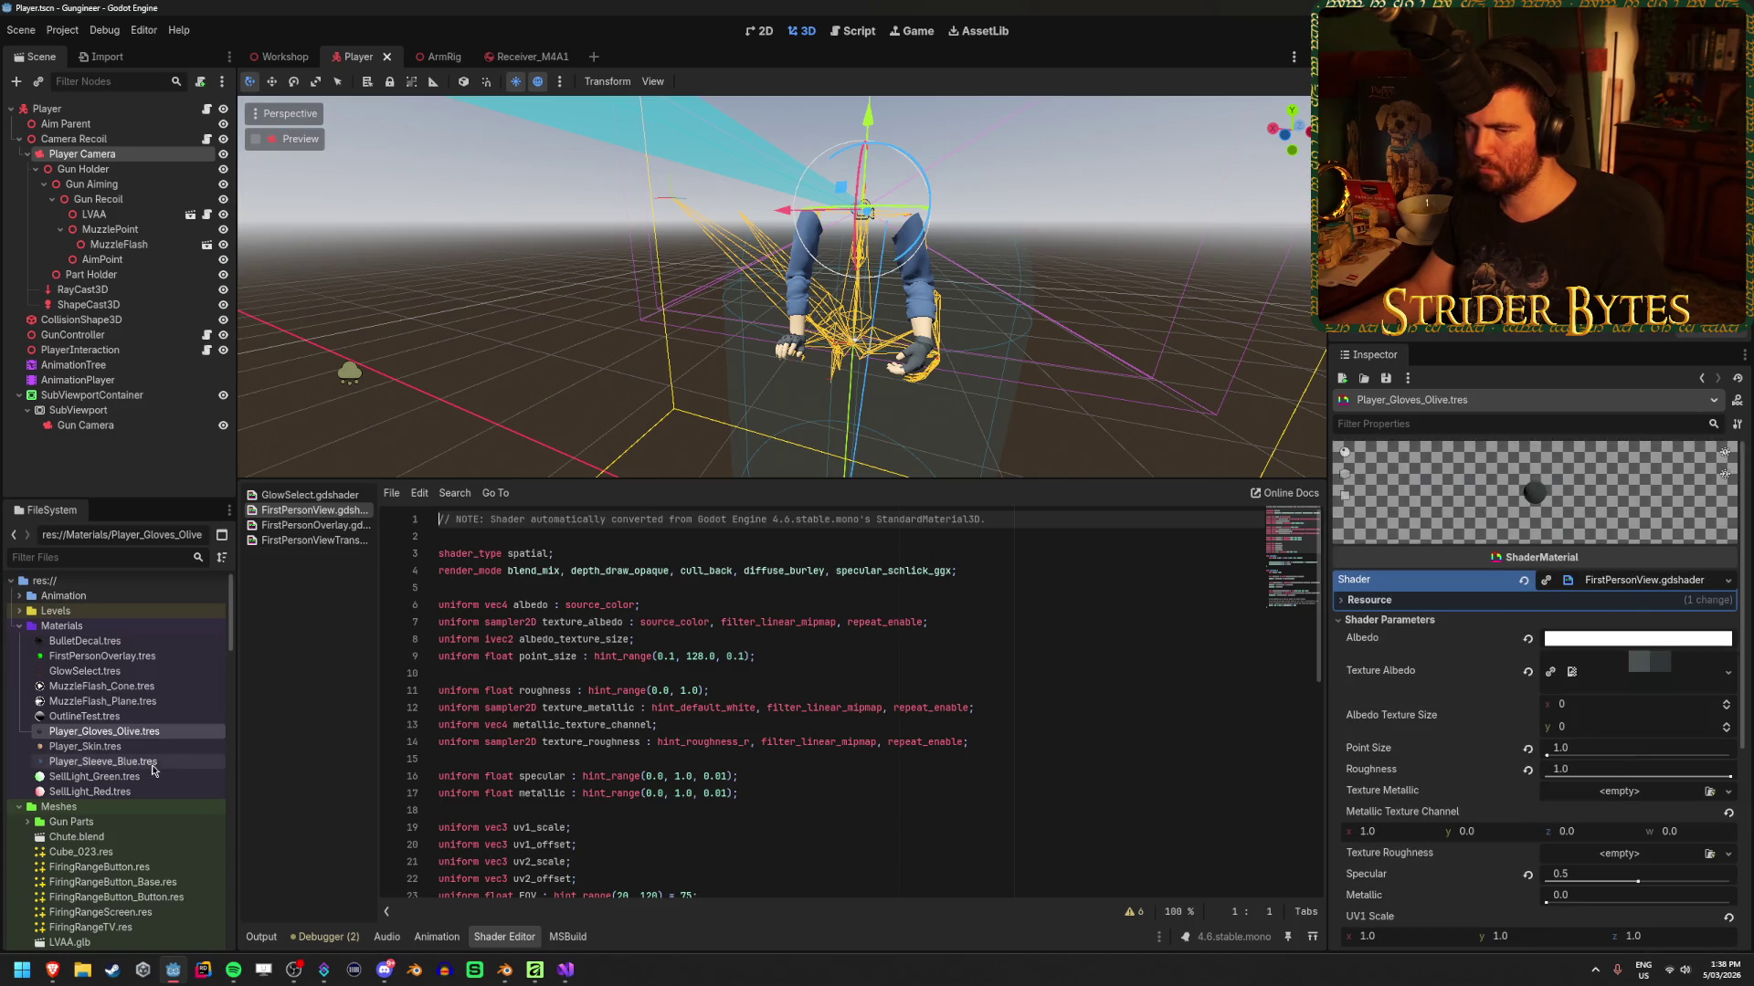
Cancel duplicating the gloves material, return to ArmRig and select the Arms mesh
{"action": "key", "text": "ctrl+d"}
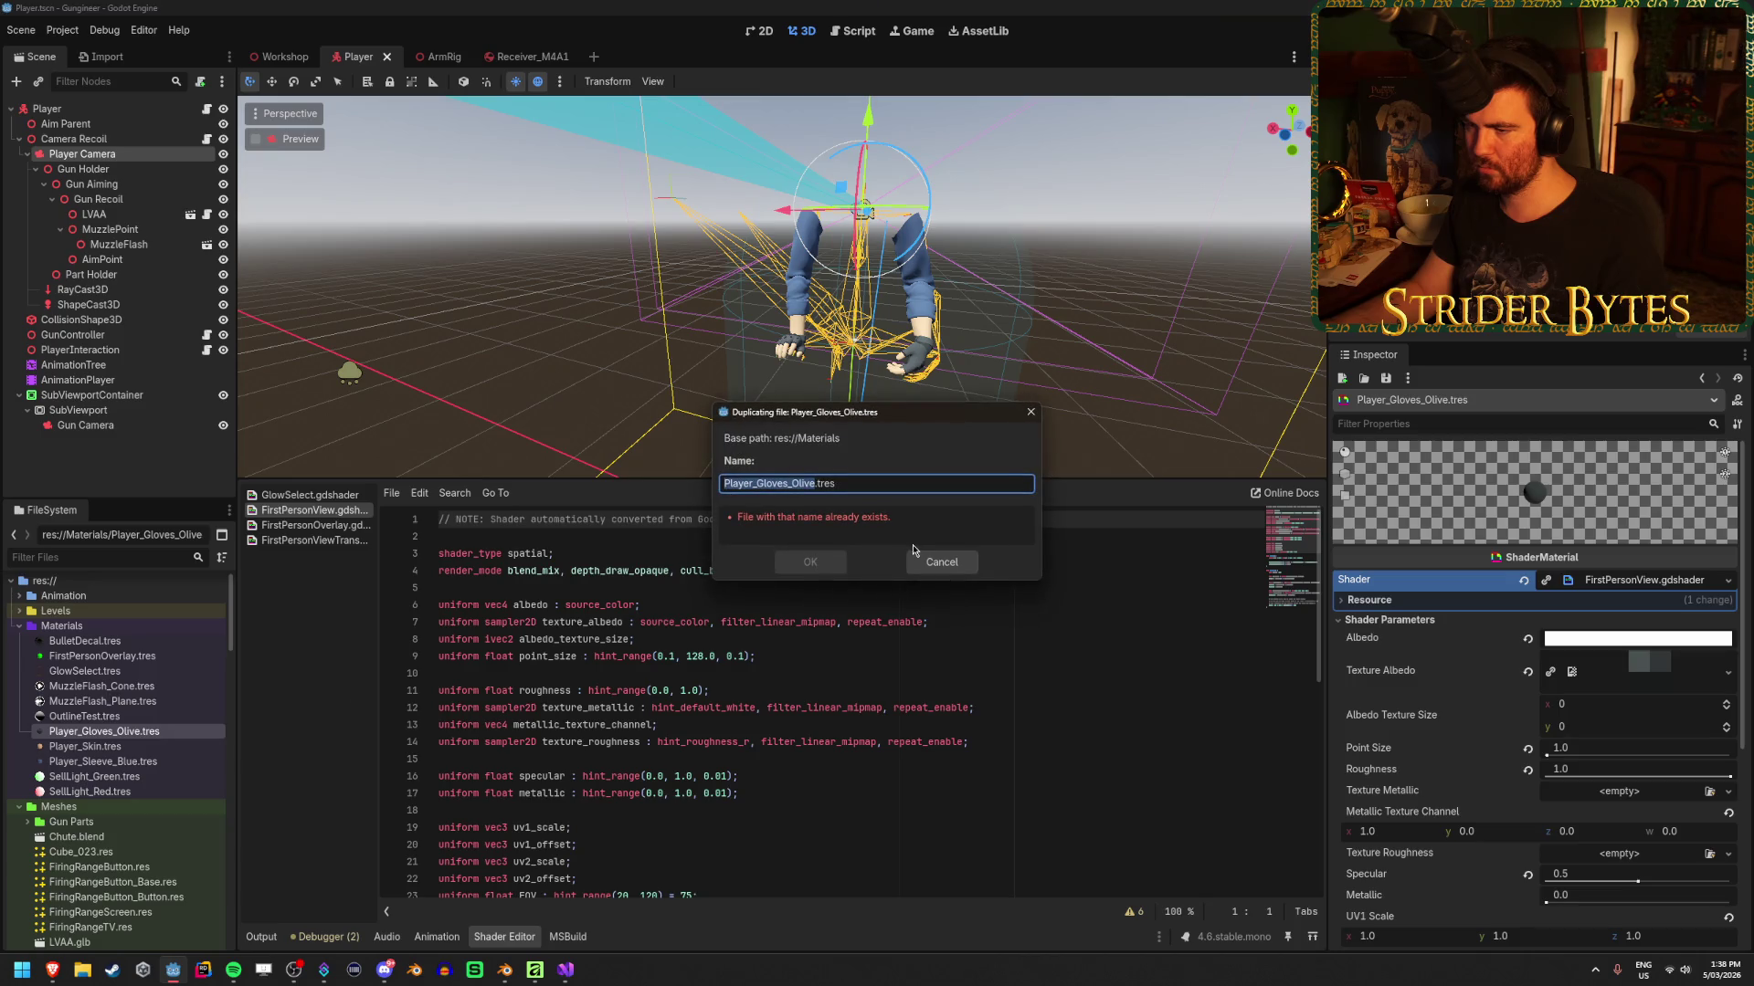
{"action": "key", "text": "Right"}
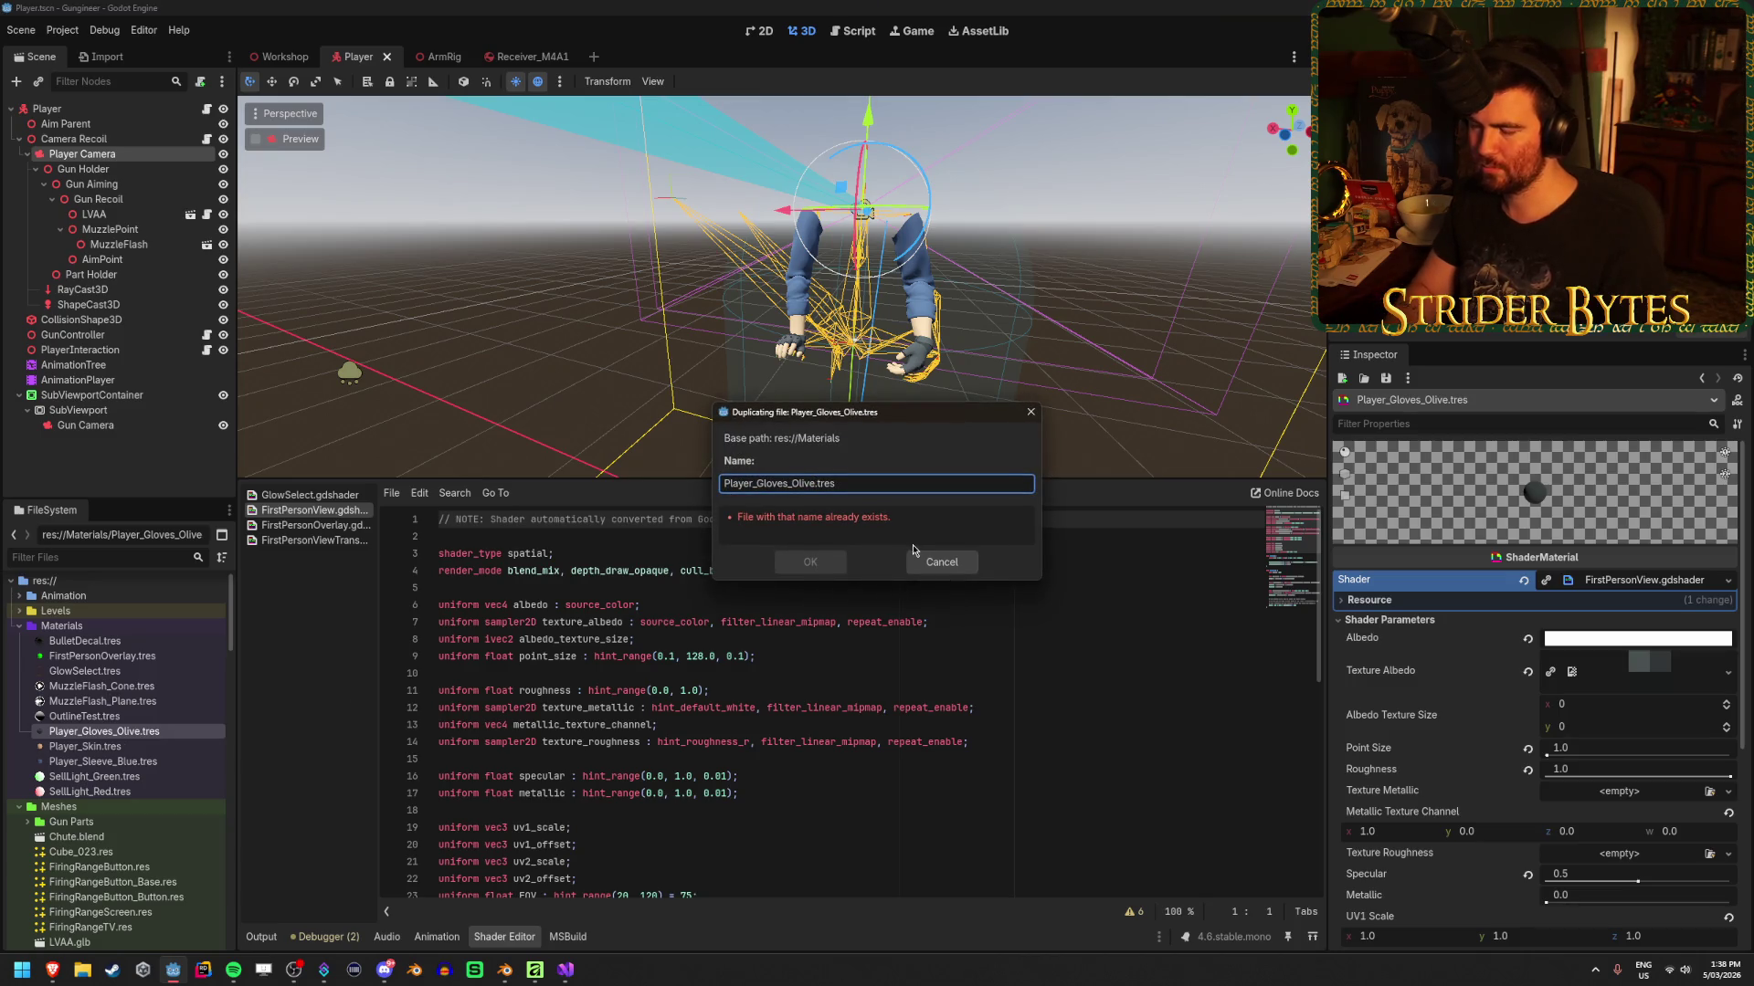
{"action": "left_click", "coordinate": [940, 561]}
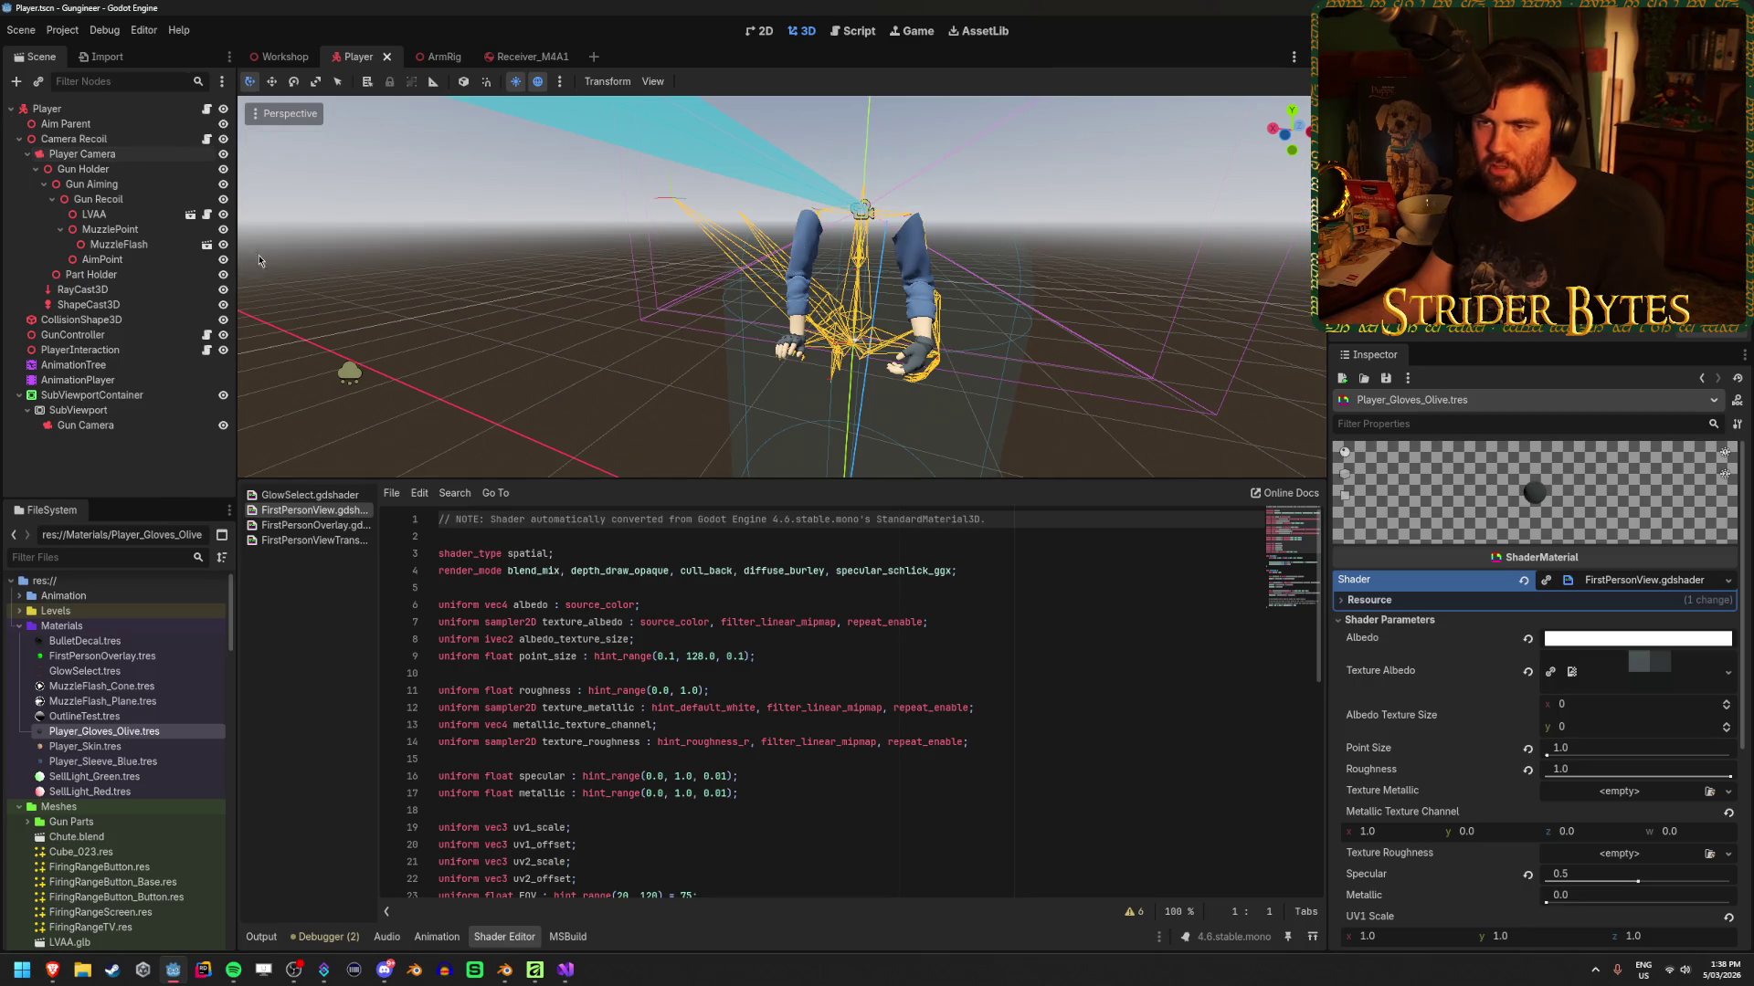
{"action": "left_click", "coordinate": [426, 57]}
{"action": "left_click", "coordinate": [164, 169]}
{"action": "left_click", "coordinate": [160, 154]}
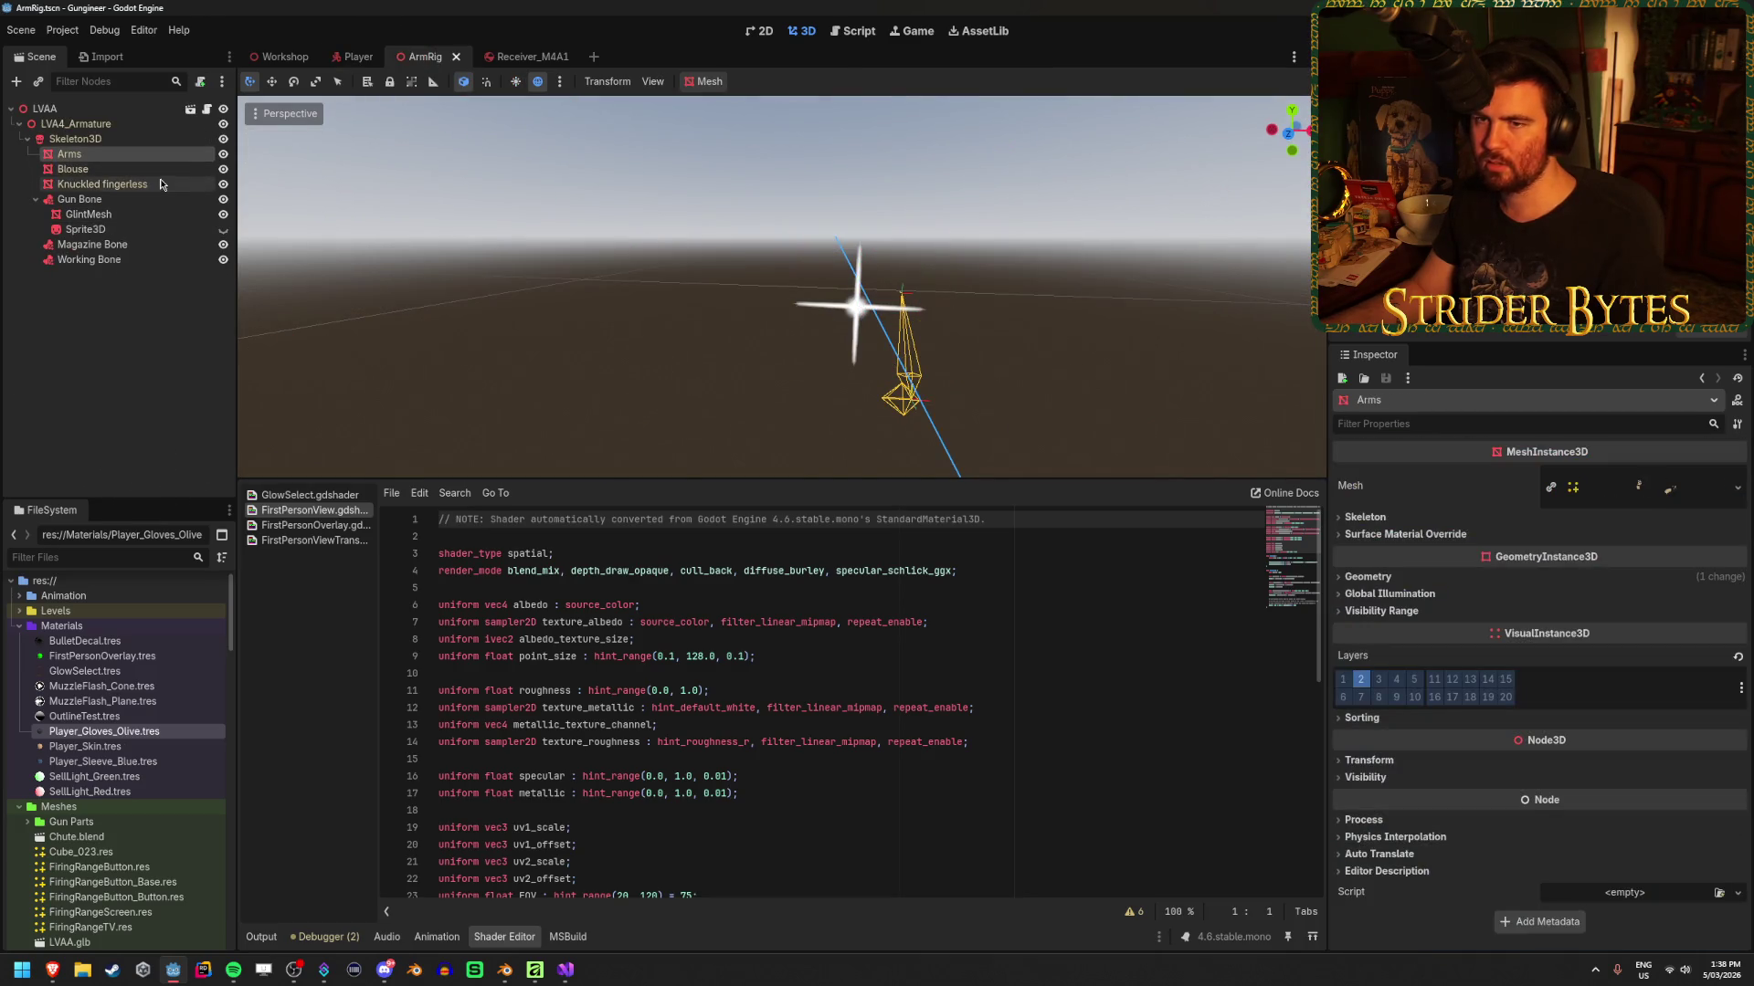
Clear the material override on Arms, Blouse and Knuckled fingerless together, then save and run with F5
{"action": "left_click", "coordinate": [161, 184], "text": "shift"}
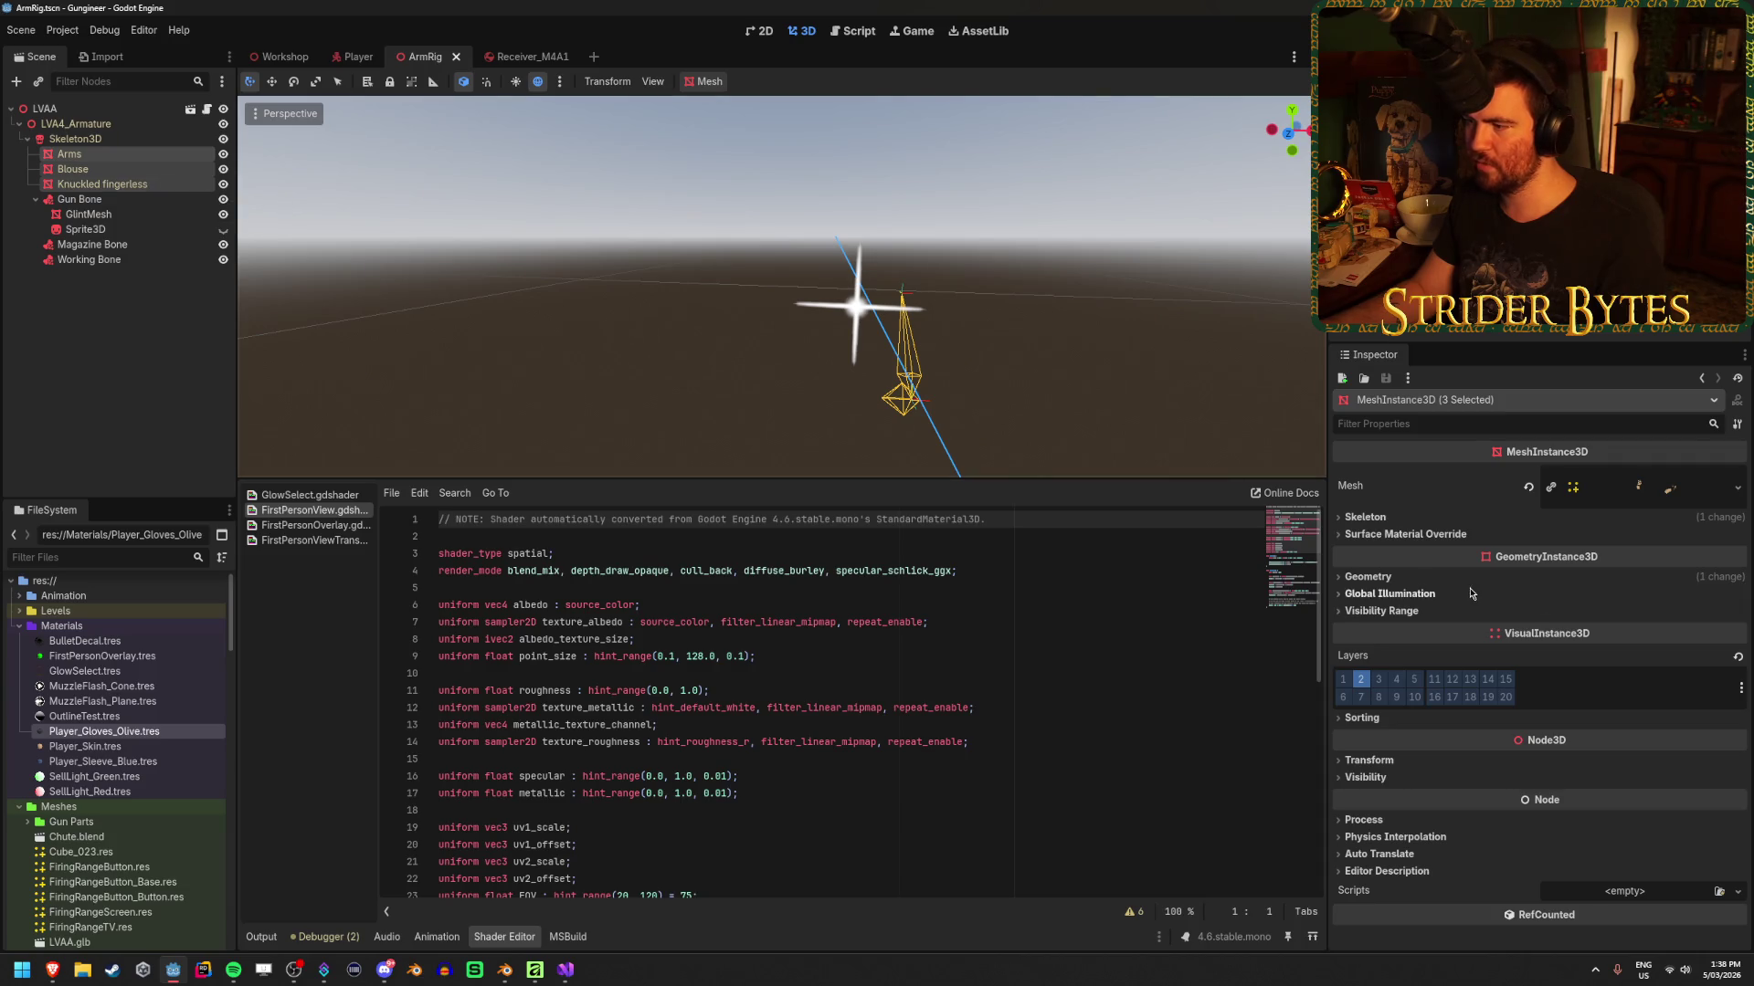
{"action": "left_click", "coordinate": [1368, 577]}
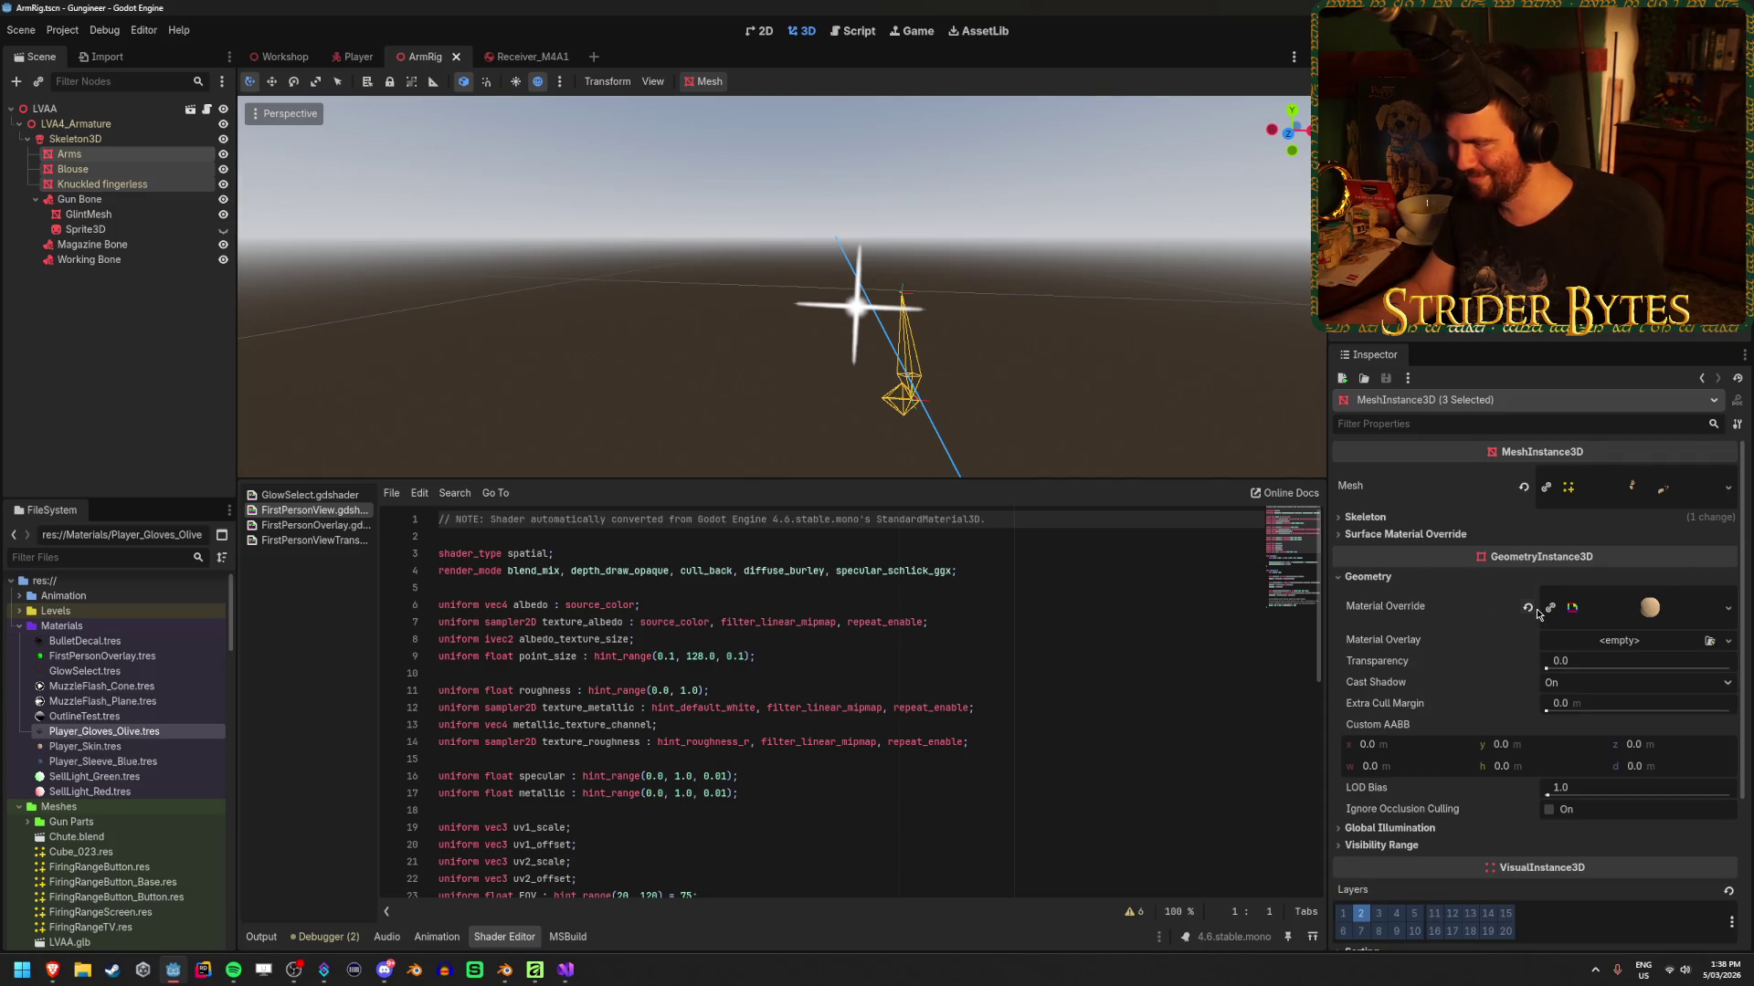
{"action": "key", "text": "f"}
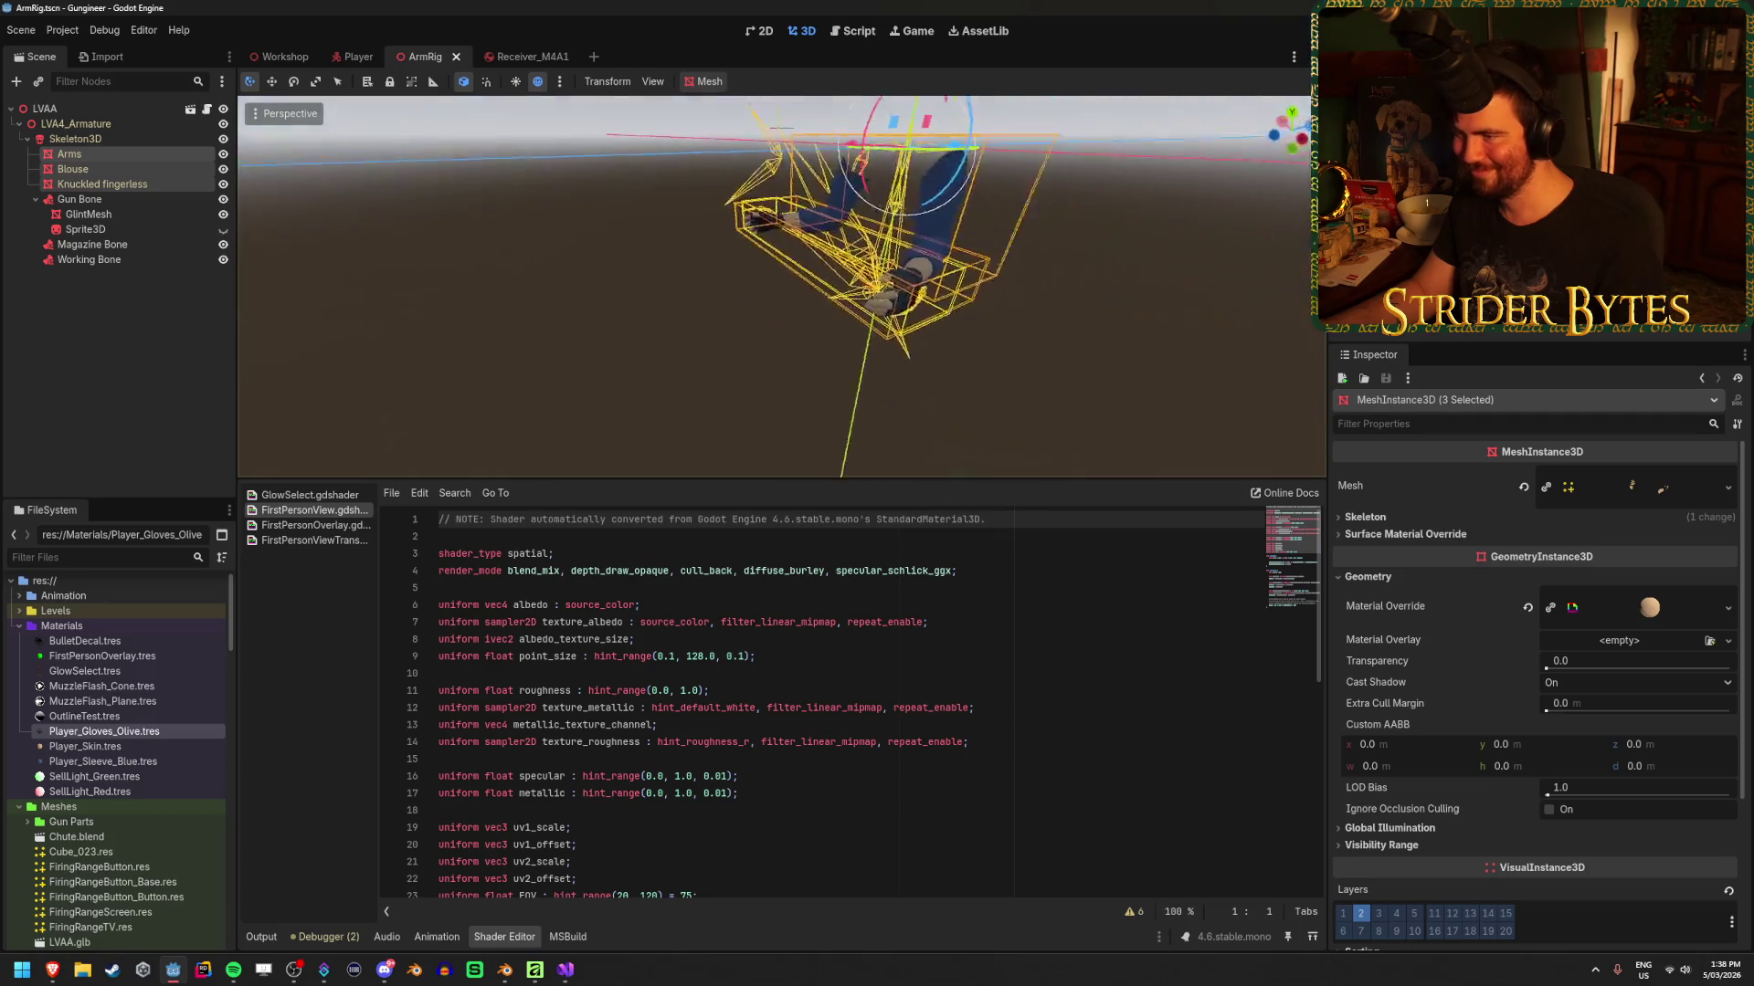
{"action": "left_click", "coordinate": [1529, 609]}
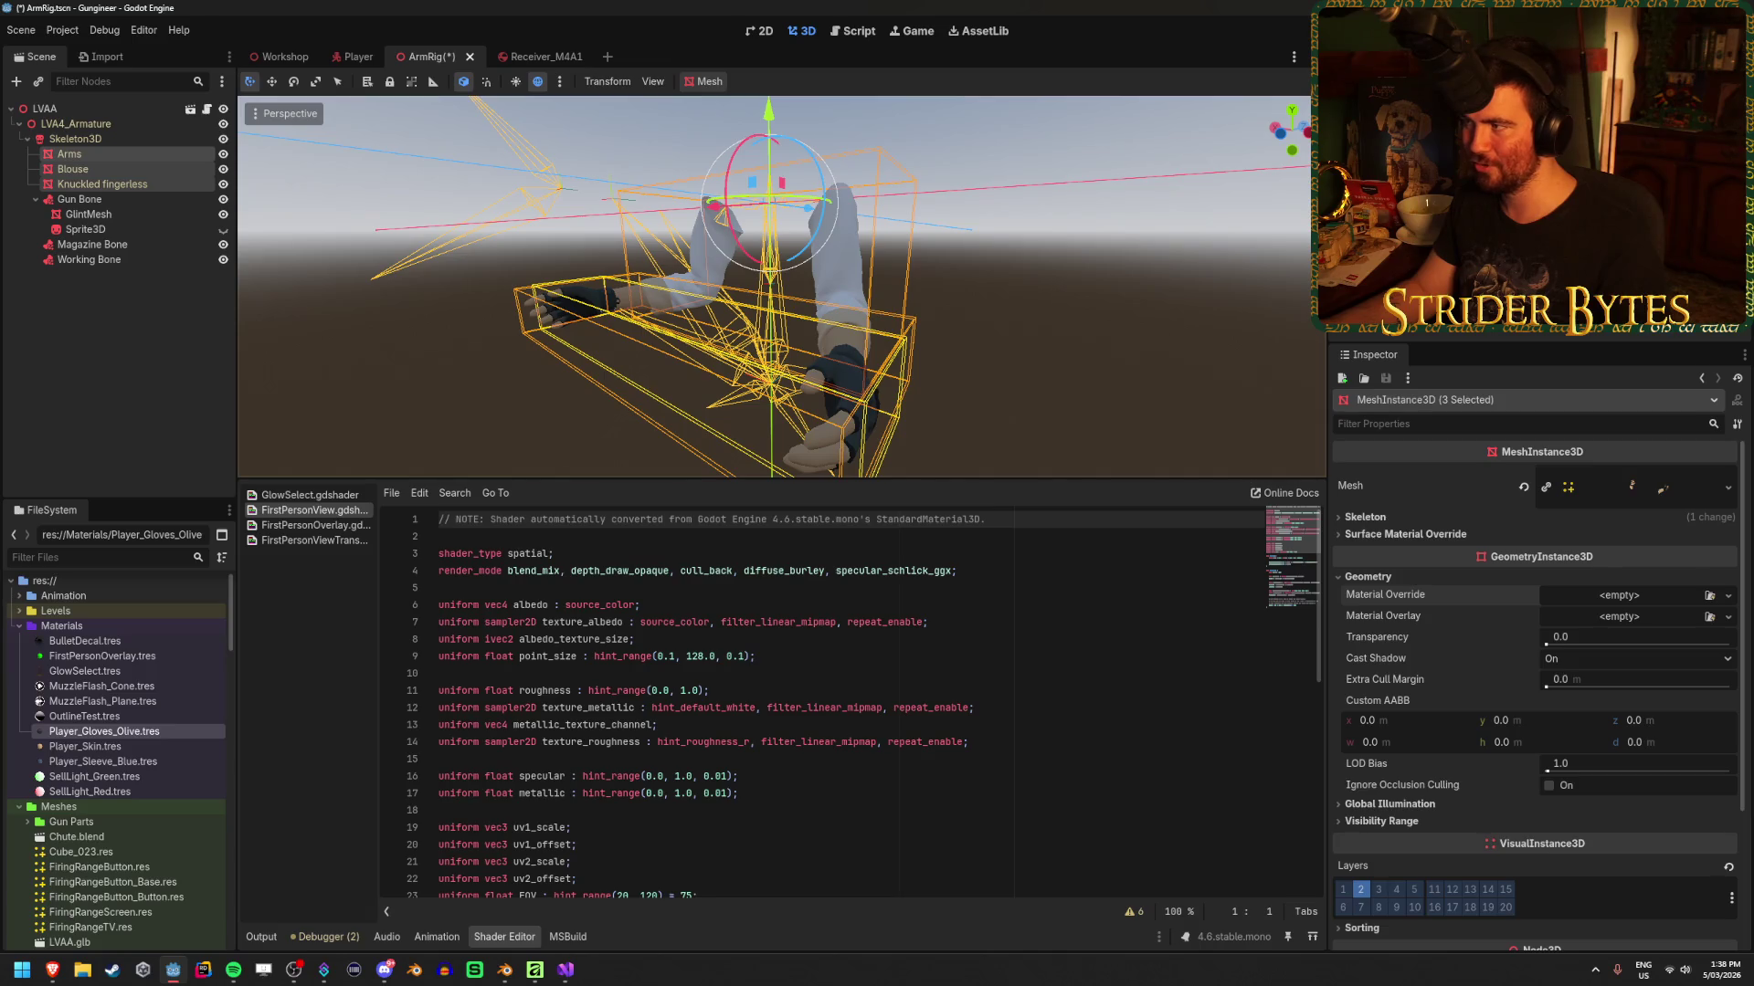
{"action": "key", "text": "F5"}
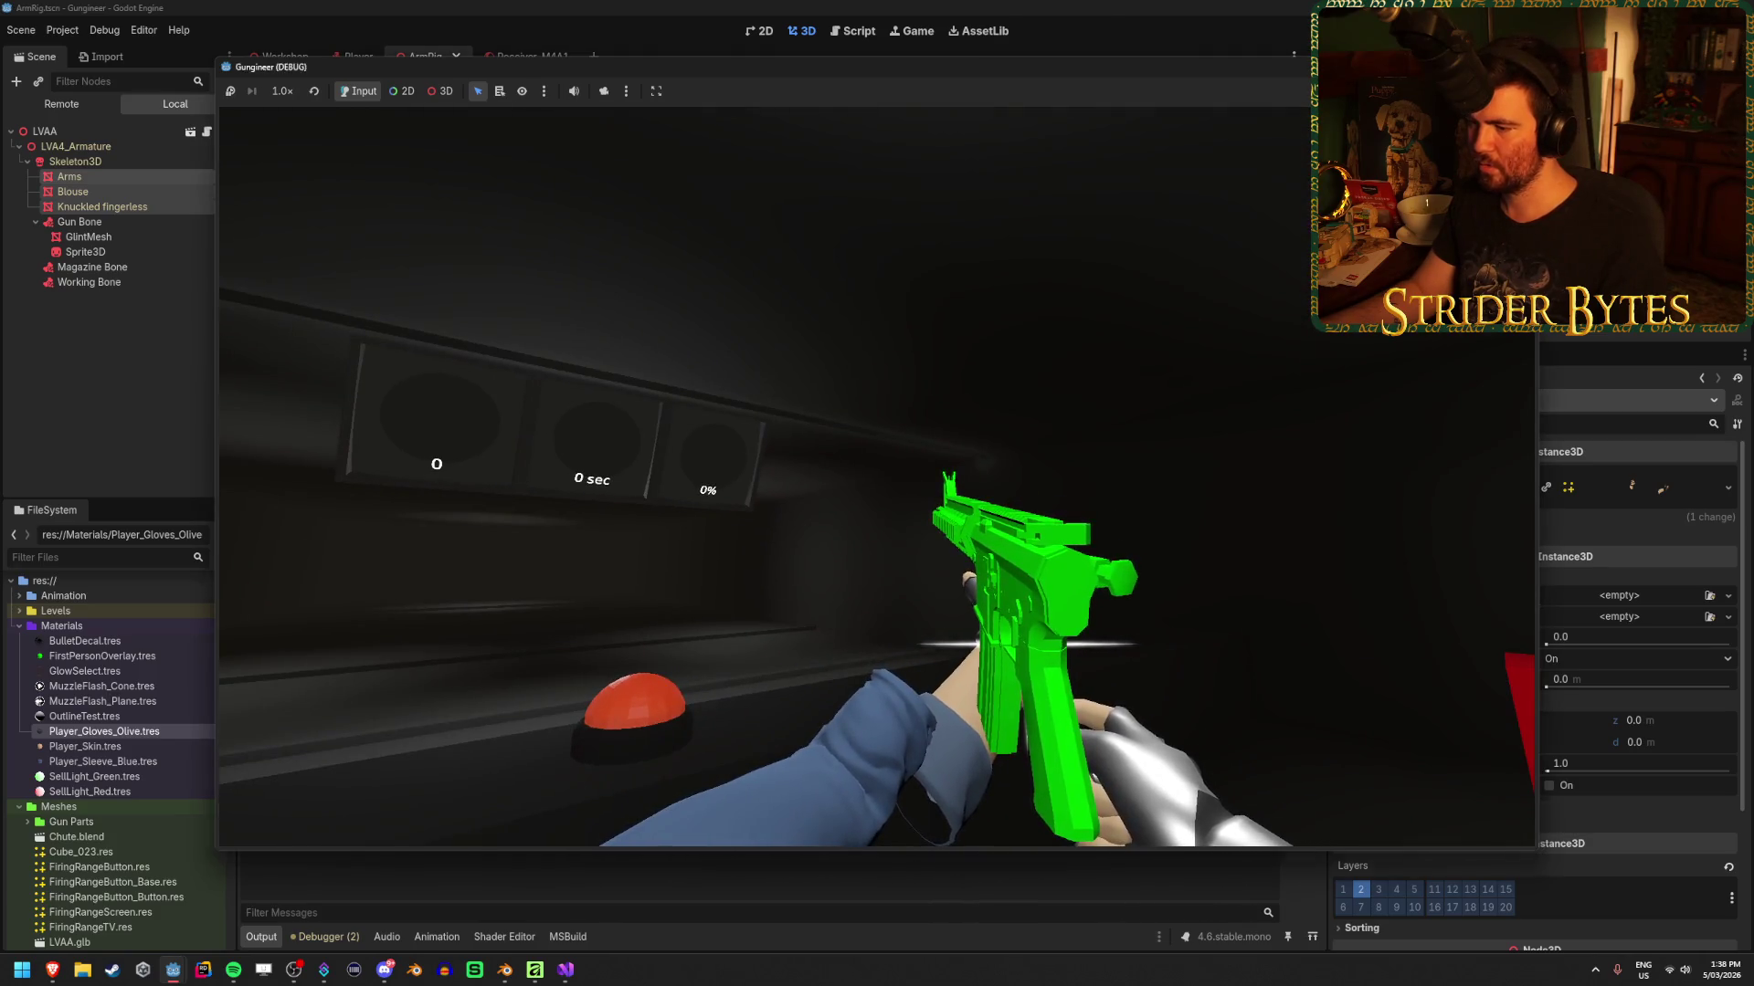
Stop the running game, glance at the Player scene, and return to ArmRig
{"action": "key", "text": "F8"}
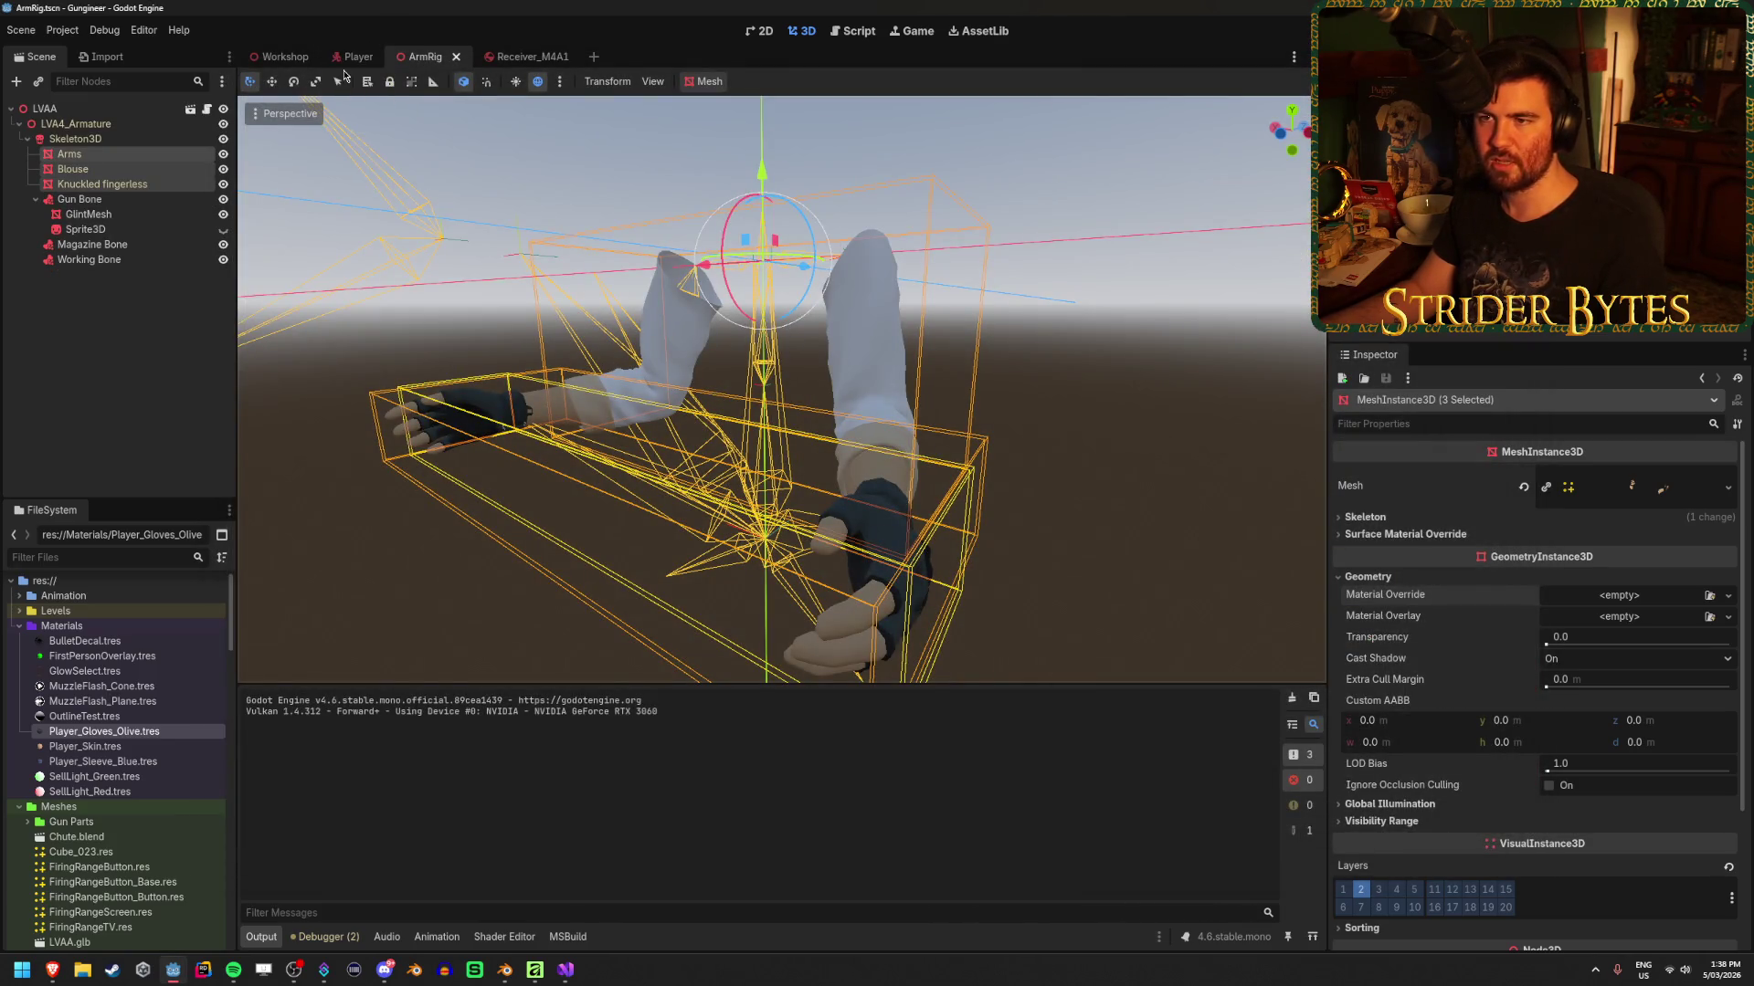
{"action": "left_click", "coordinate": [362, 58]}
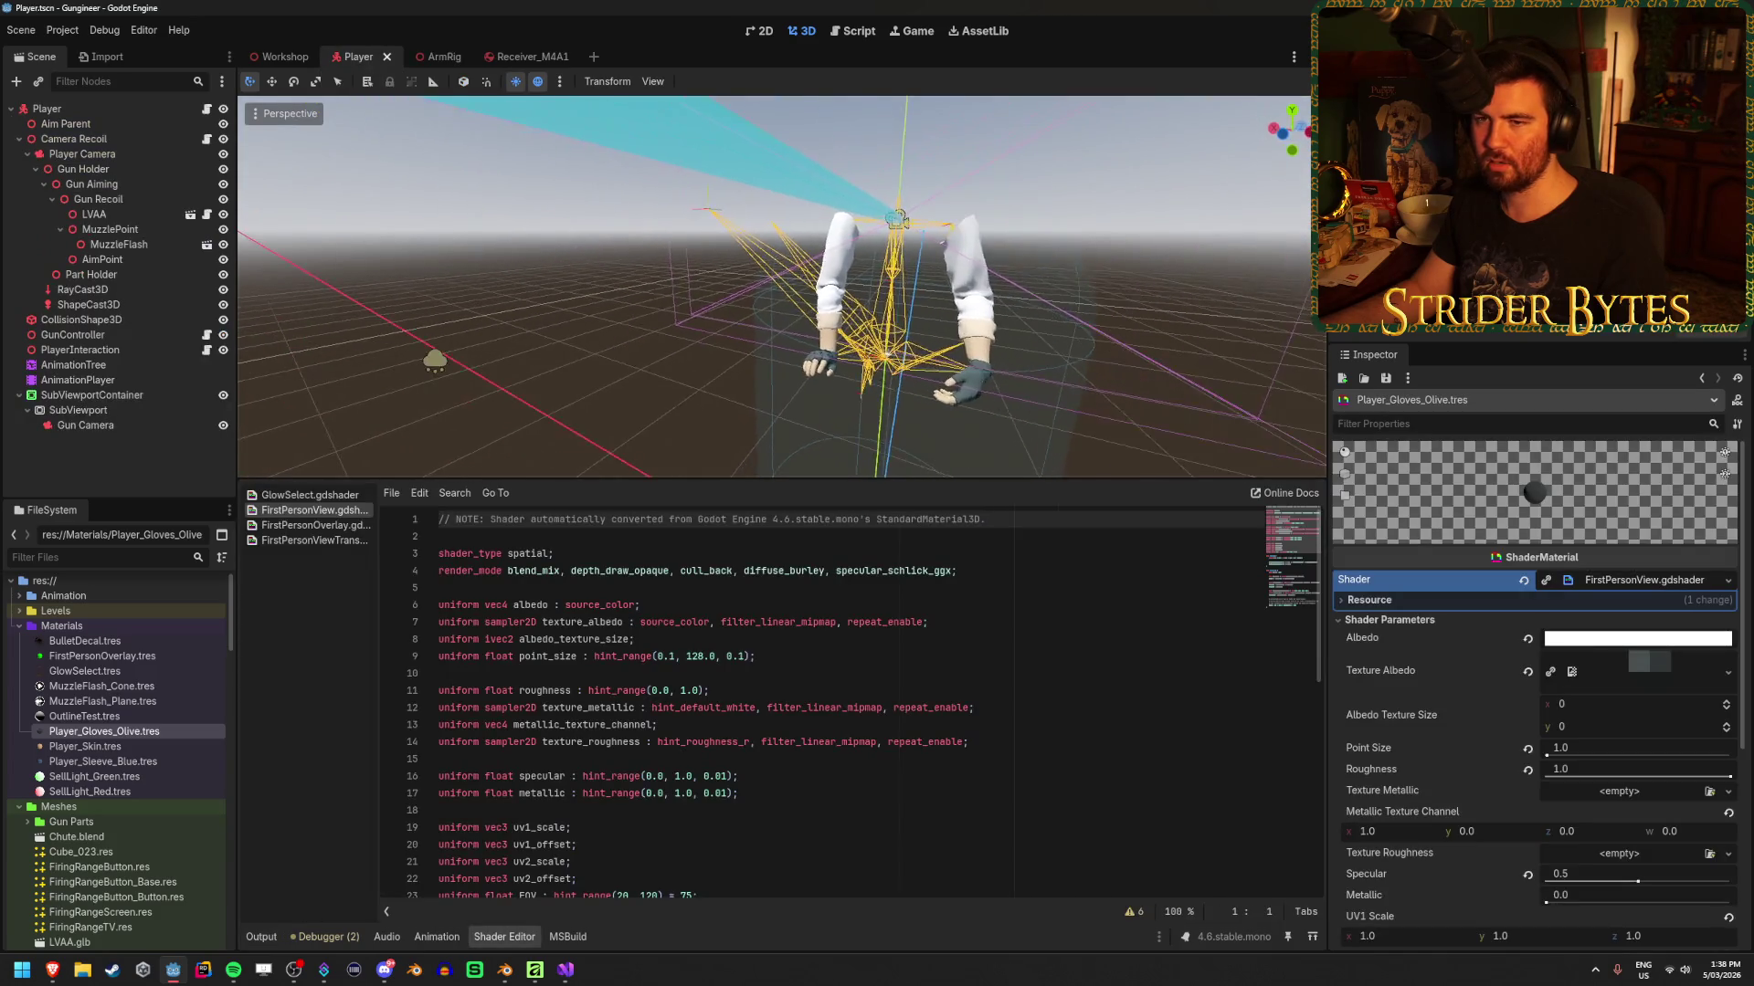
{"action": "scroll", "coordinate": [592, 310], "scroll_direction": "down", "scroll_amount": 3}
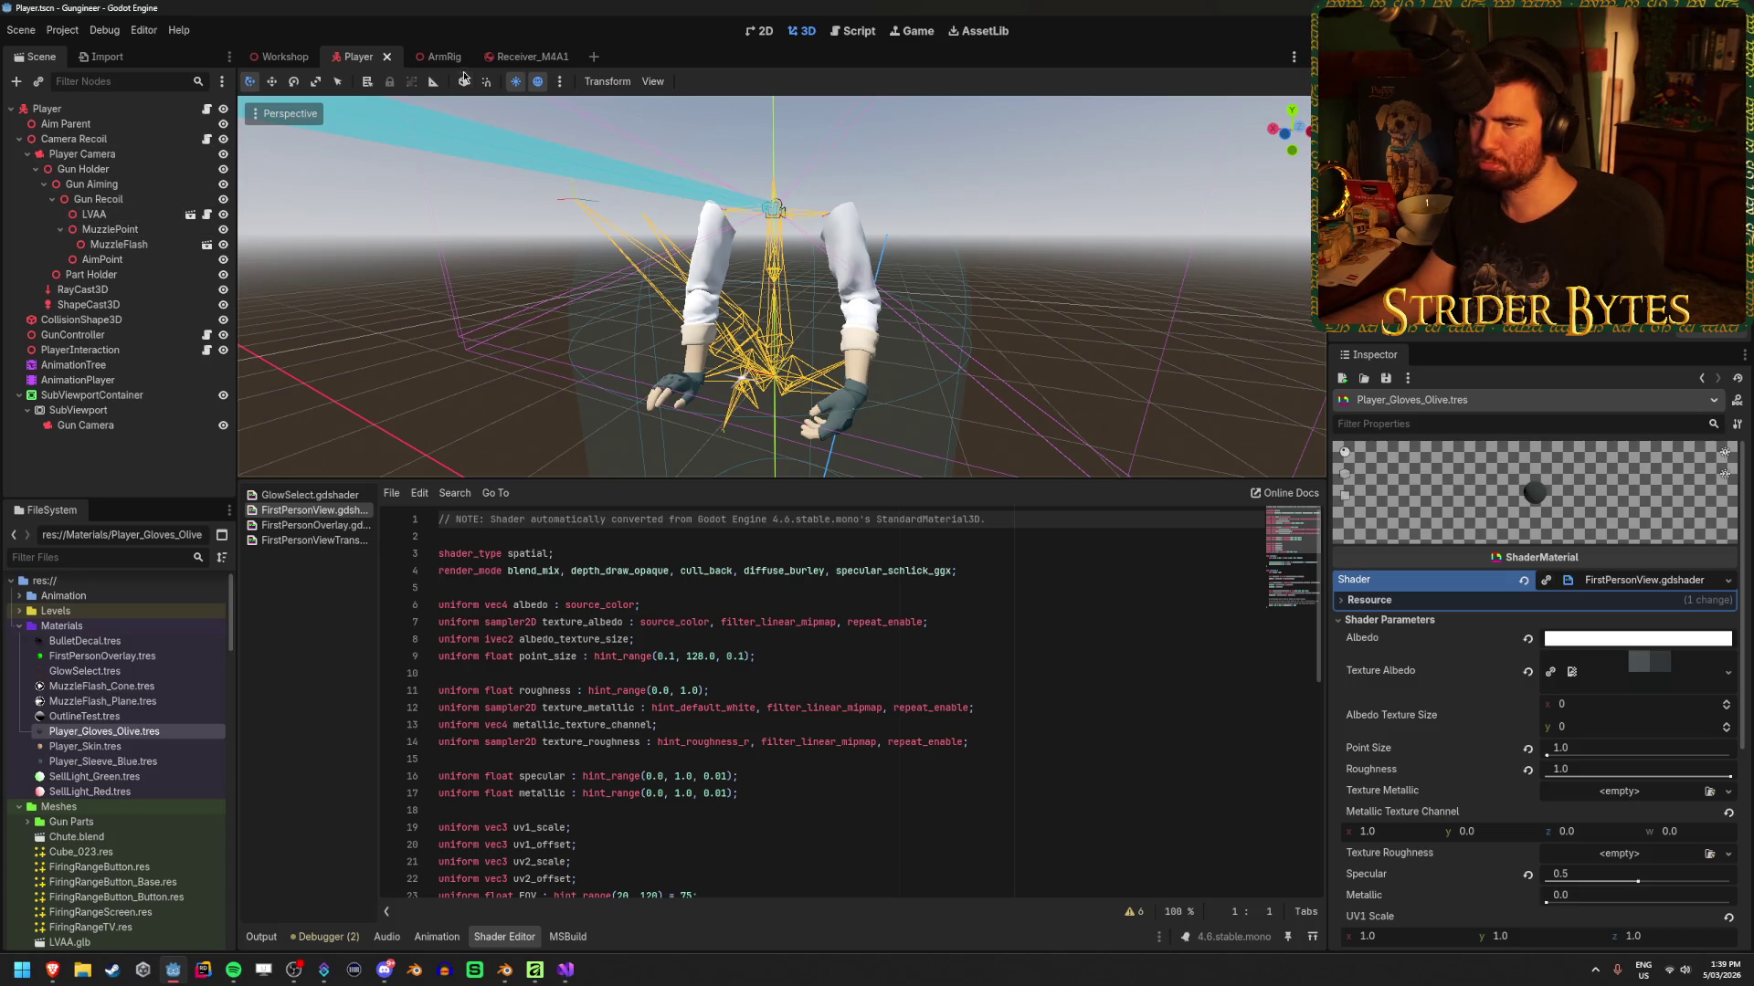
{"action": "left_click", "coordinate": [429, 56]}
Inspect the Geometry settings of the arm meshes, ending on the Arms mesh alone
{"action": "left_click", "coordinate": [142, 185], "text": "ctrl"}
{"action": "left_click", "coordinate": [133, 171], "text": "ctrl"}
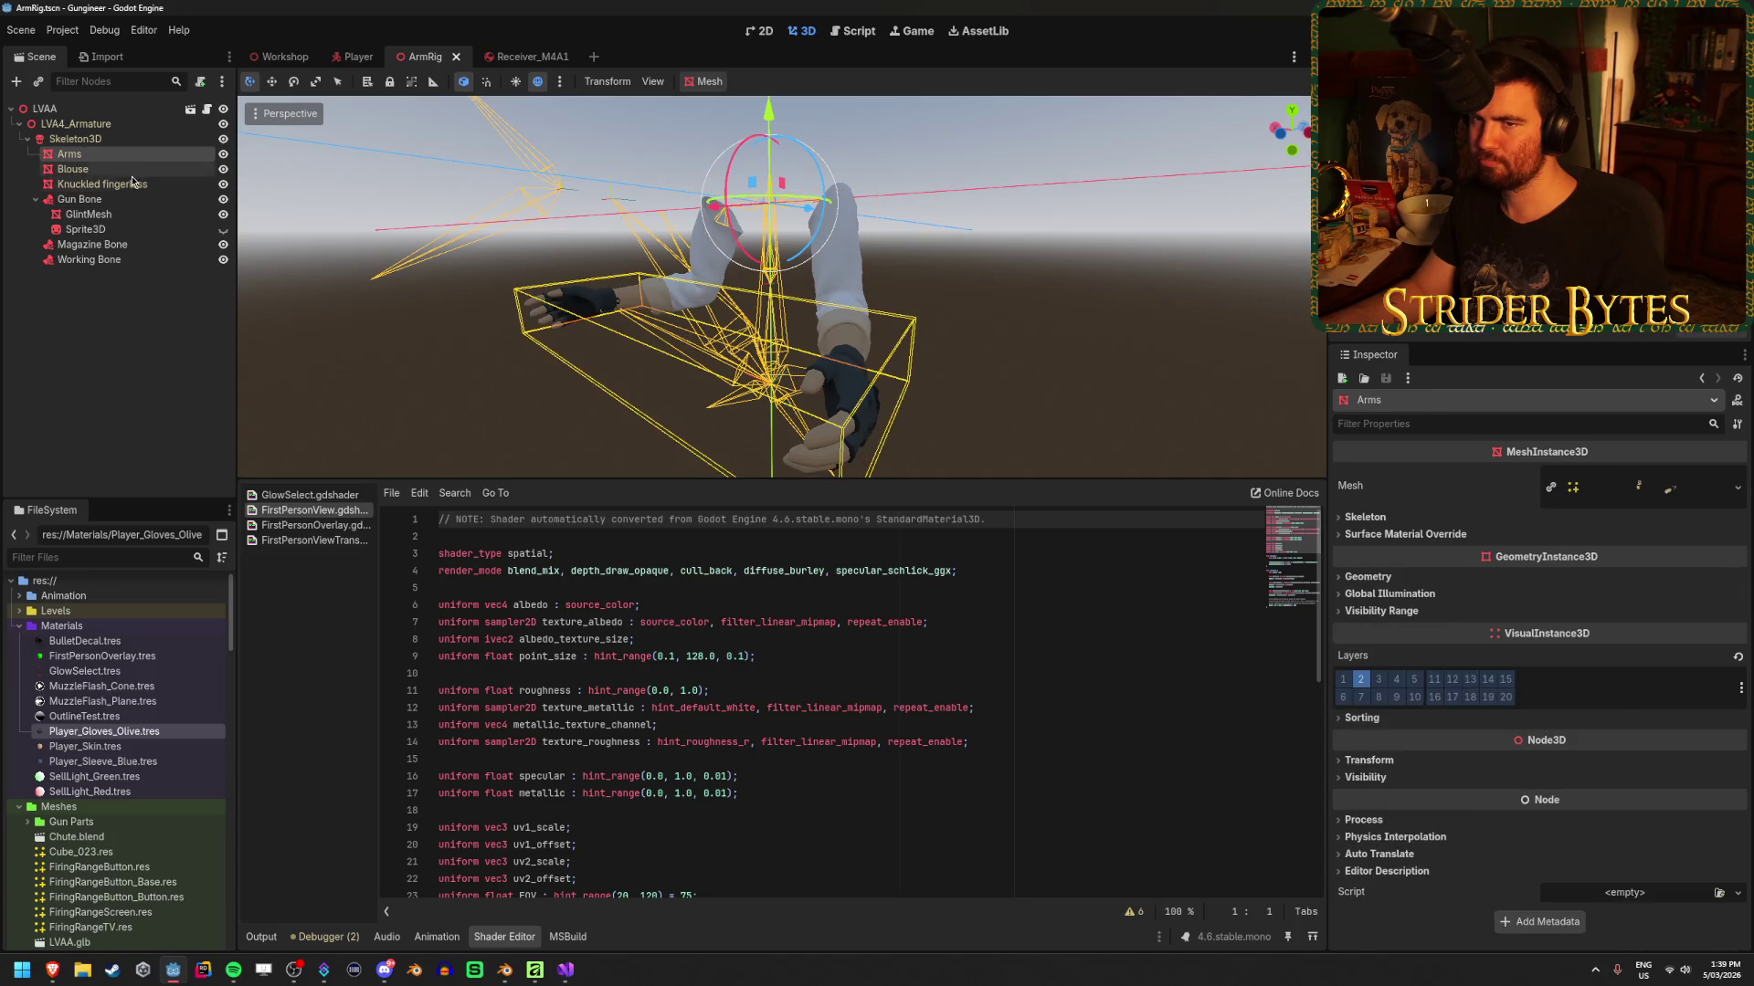
{"action": "left_click", "coordinate": [130, 185], "text": "shift"}
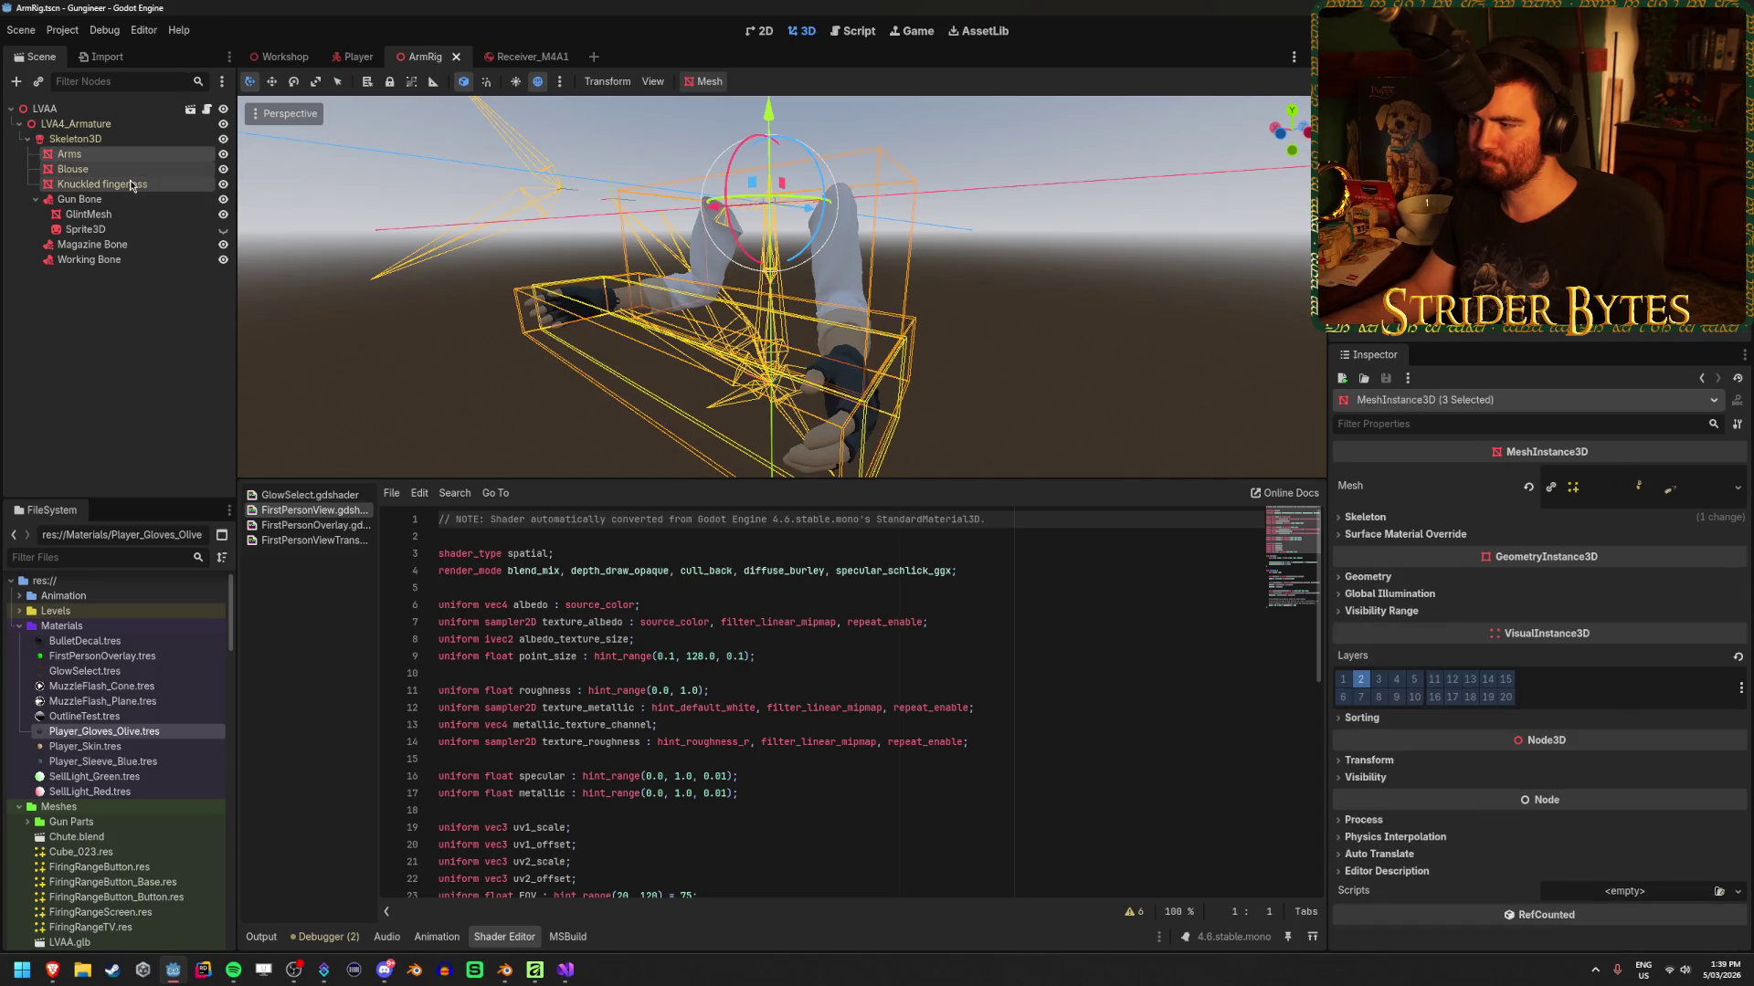
{"action": "left_click", "coordinate": [1377, 576]}
{"action": "left_click", "coordinate": [139, 173]}
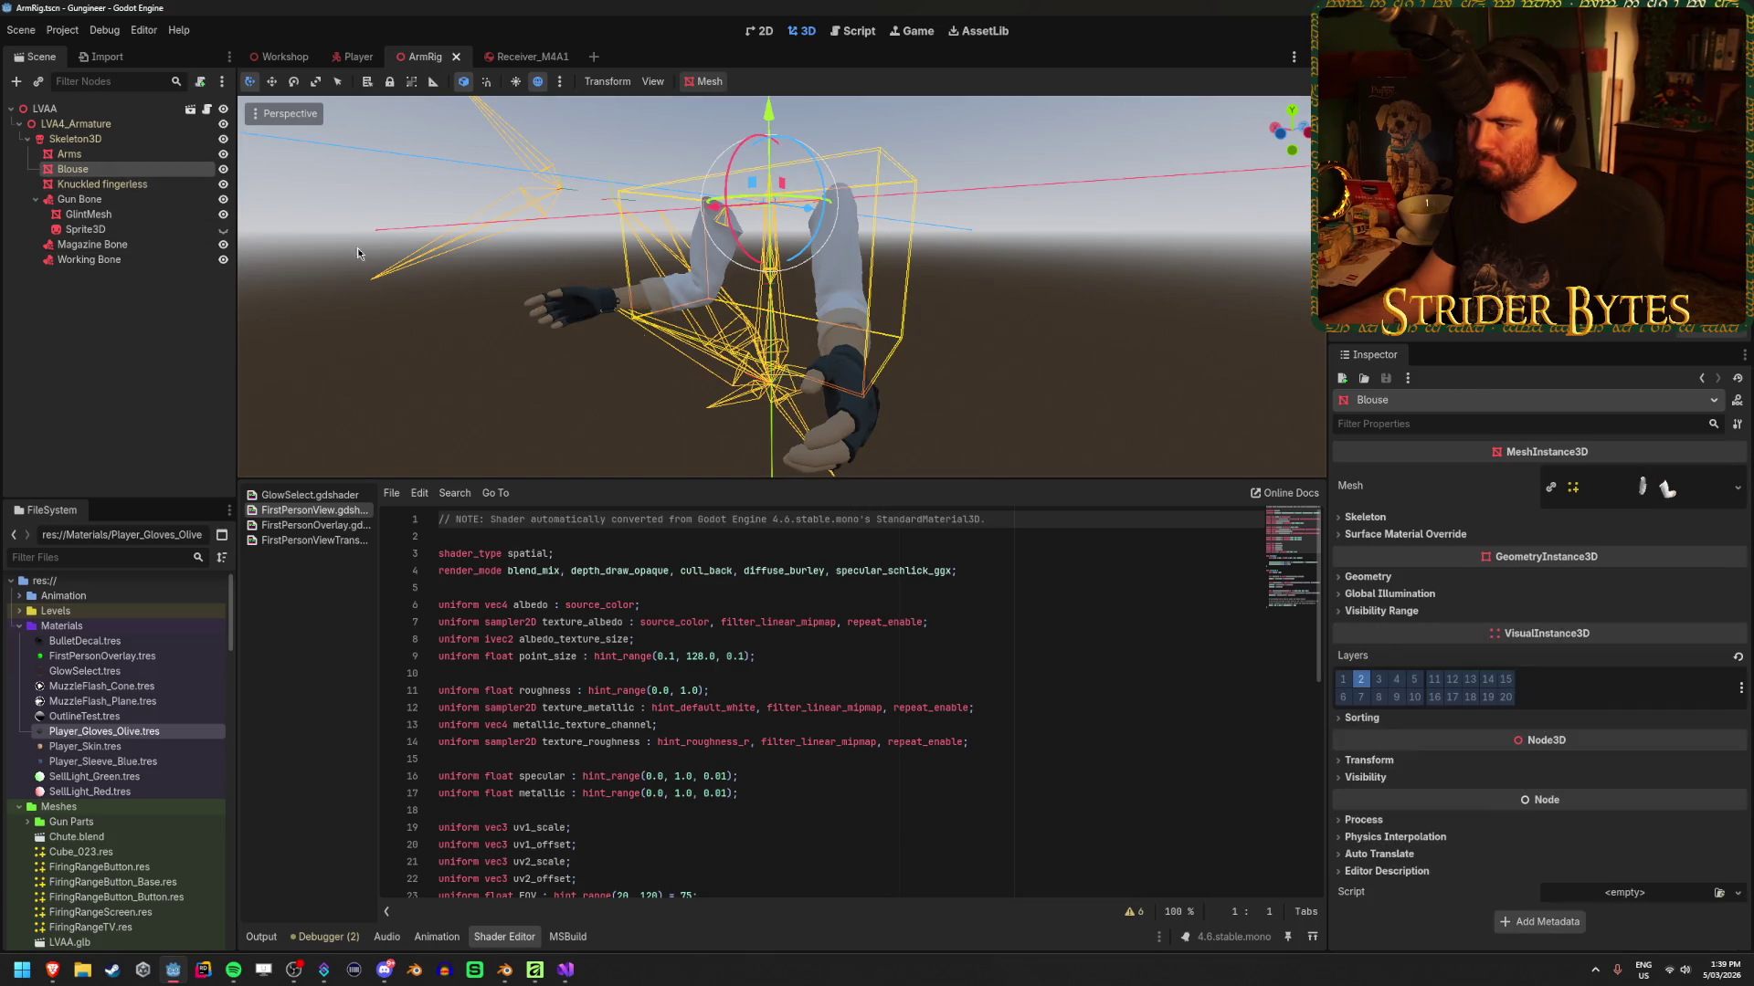
{"action": "left_click", "coordinate": [1368, 578]}
{"action": "left_click", "coordinate": [122, 156]}
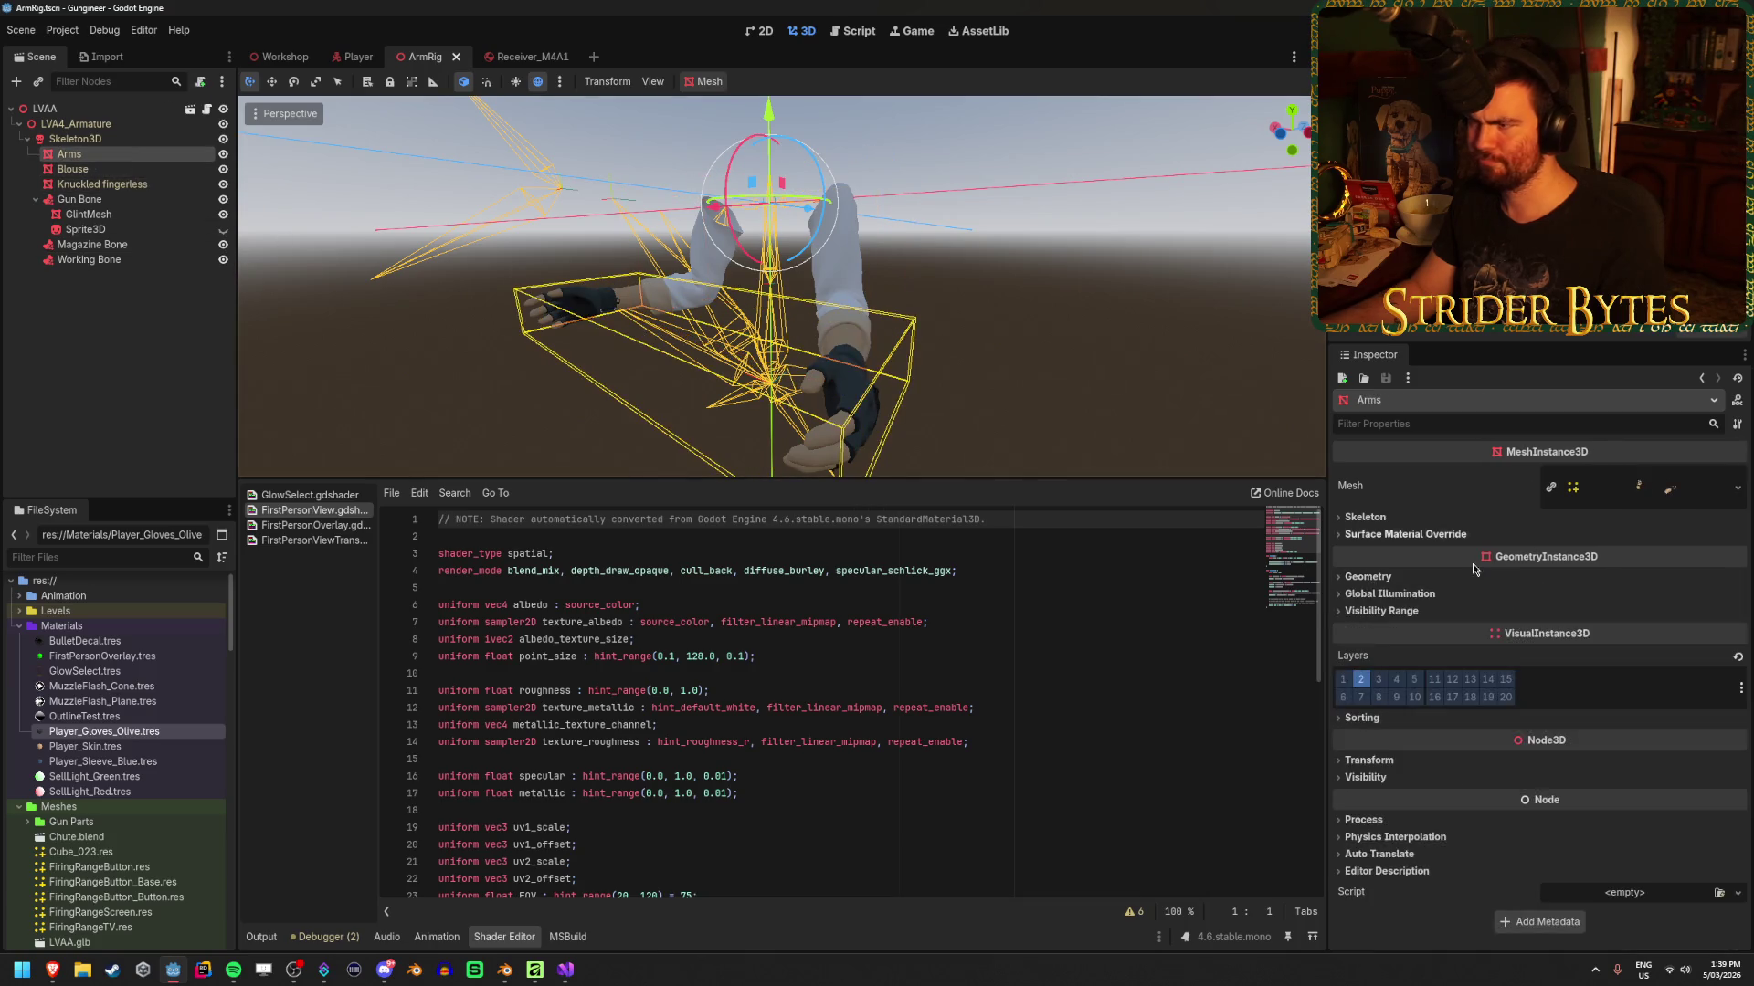
{"action": "left_click", "coordinate": [1420, 579]}
Orbit around the arms rig, check the Arms mesh resource, and run the game again
{"action": "mouse_move", "coordinate": [877, 274]}
{"action": "left_mouse_down"}
{"action": "mouse_move", "coordinate": [859, 283]}
{"action": "mouse_move", "coordinate": [898, 289]}
{"action": "left_mouse_up"}
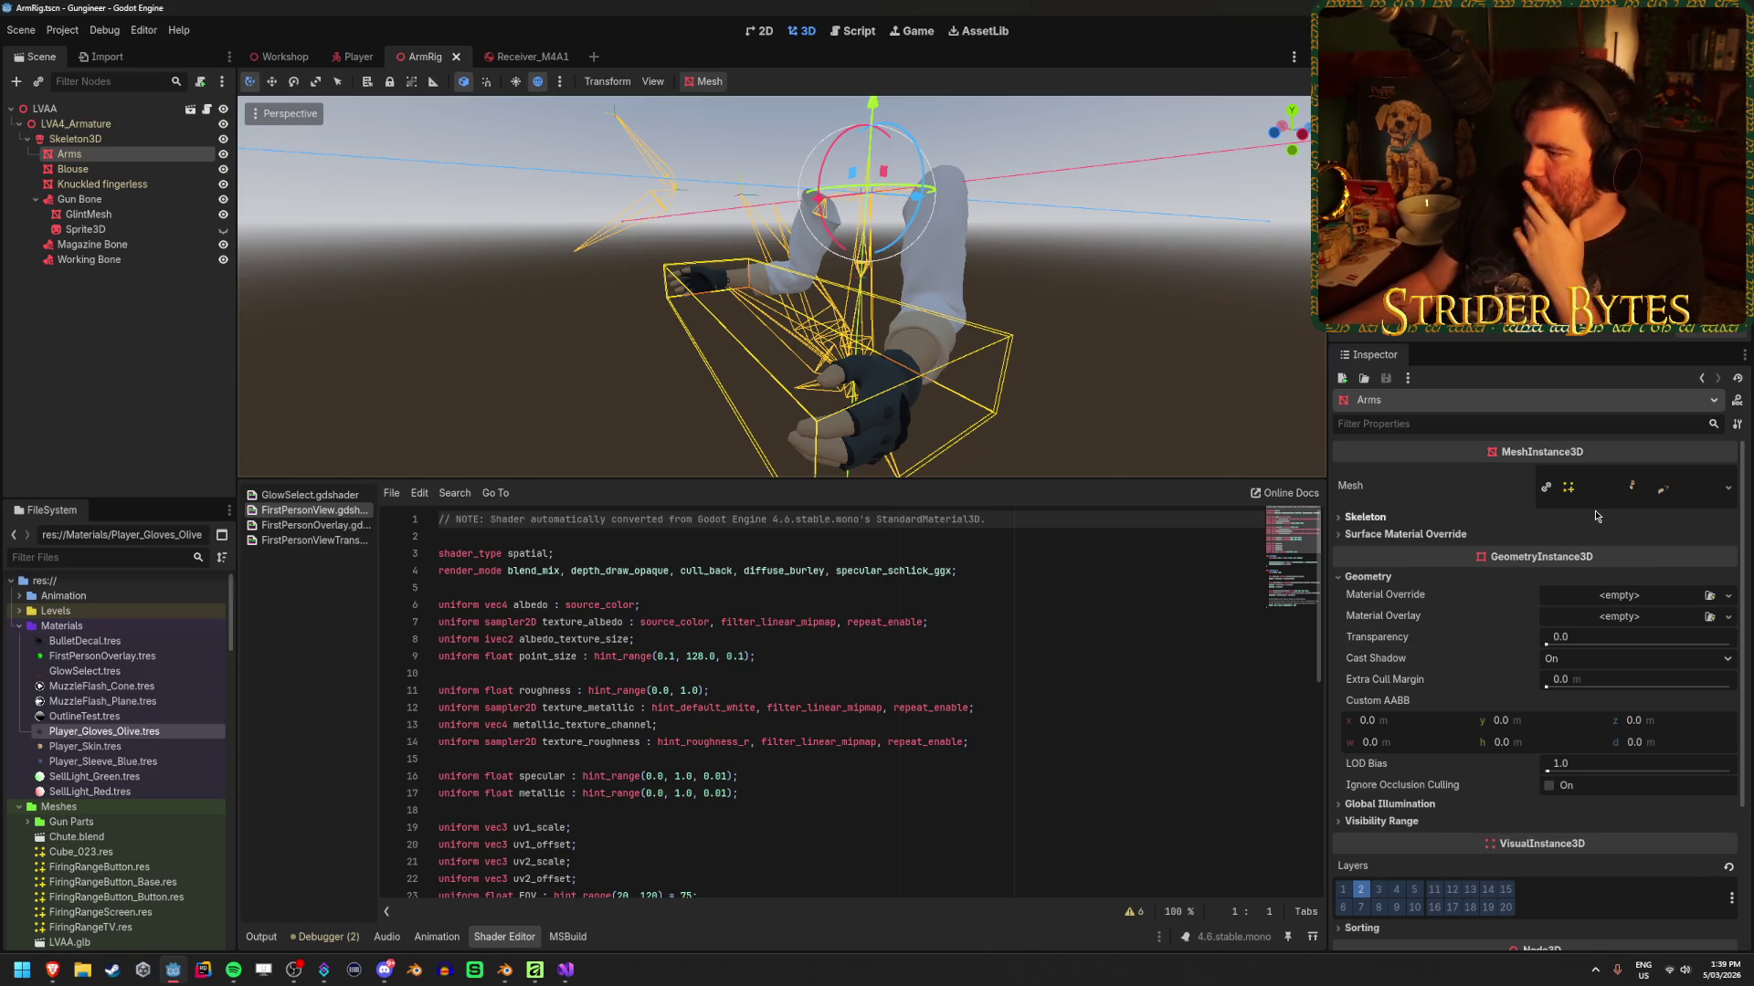
{"action": "left_click", "coordinate": [1635, 493]}
{"action": "left_click", "coordinate": [1655, 499]}
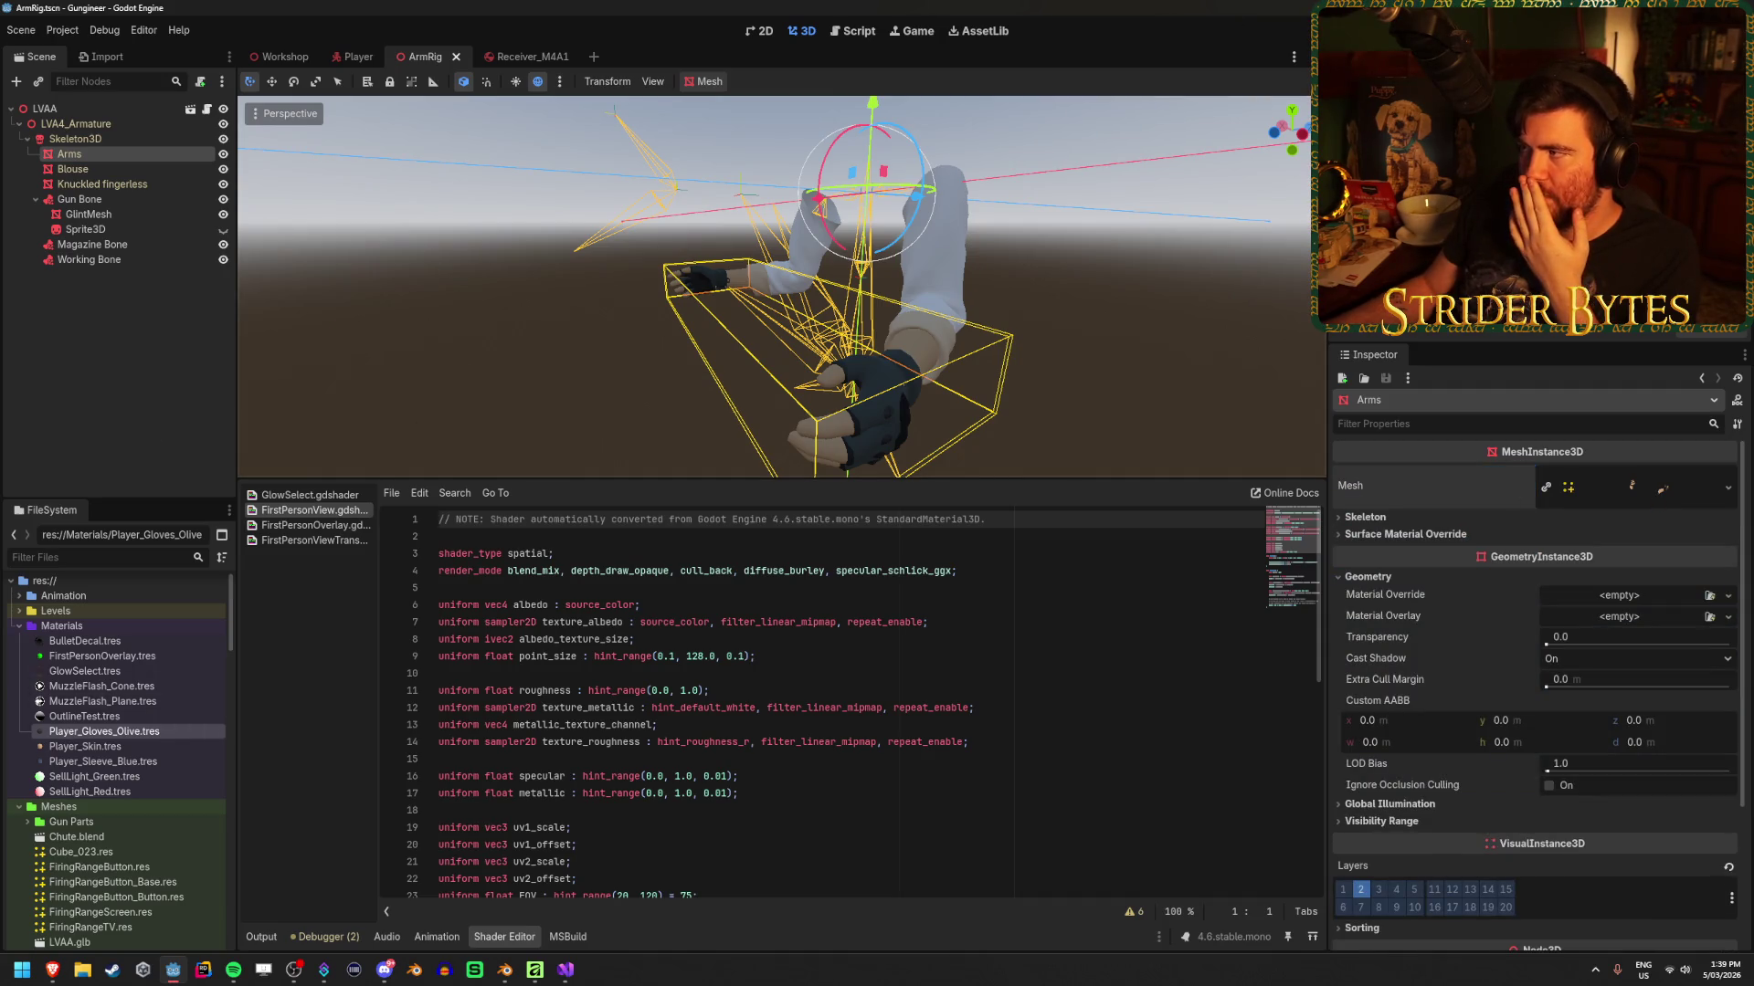
{"action": "key", "text": "F5"}
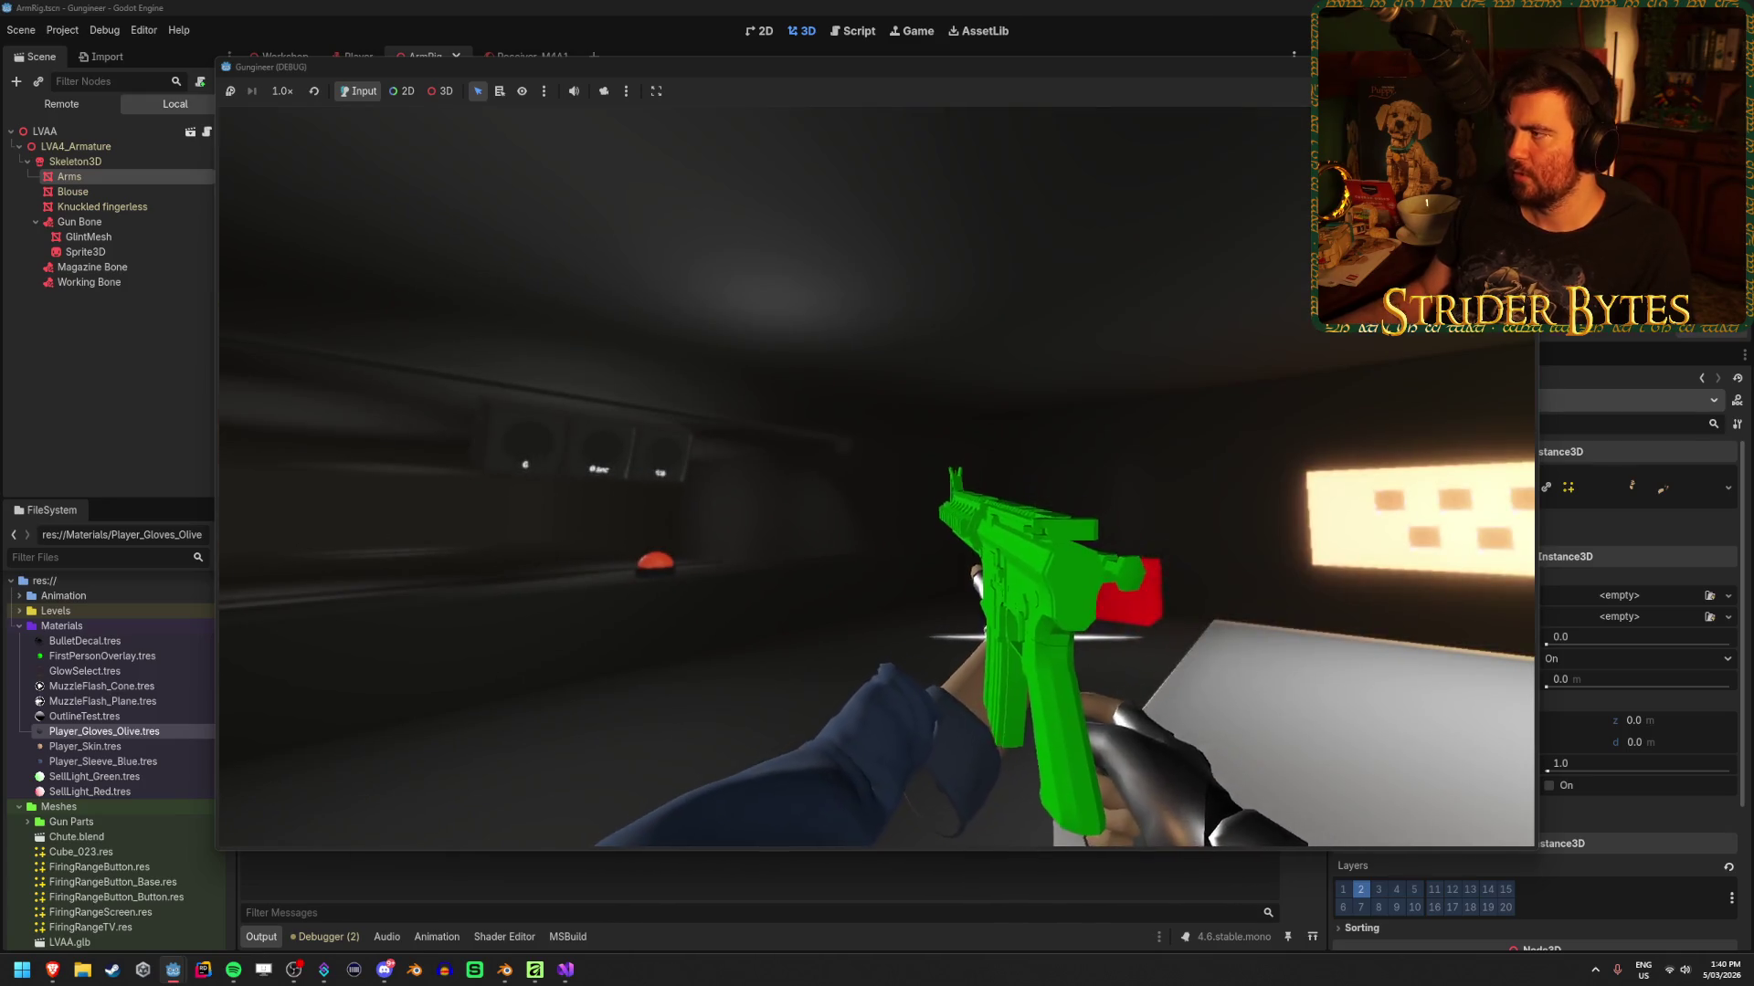
{"action": "key", "text": "F8"}
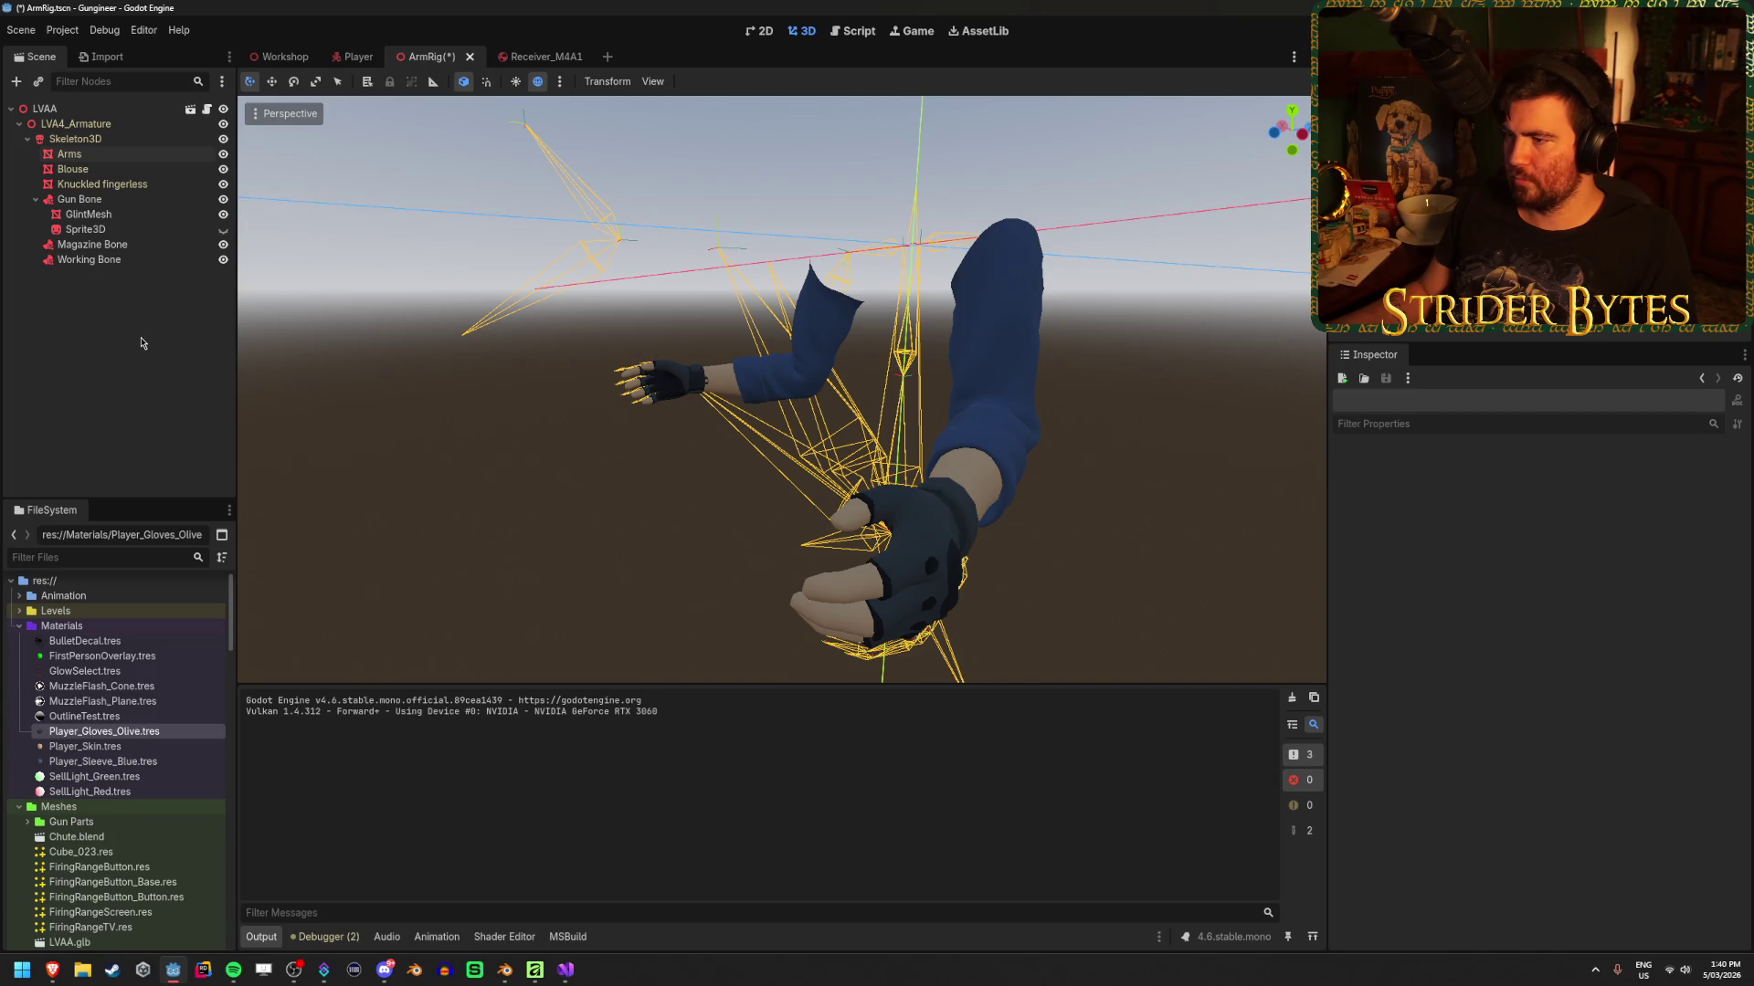
Check Knuckled fingerless's Geometry settings, then switch to the Player scene
{"action": "left_click", "coordinate": [129, 186]}
{"action": "left_click", "coordinate": [1411, 578]}
{"action": "left_click", "coordinate": [1411, 578]}
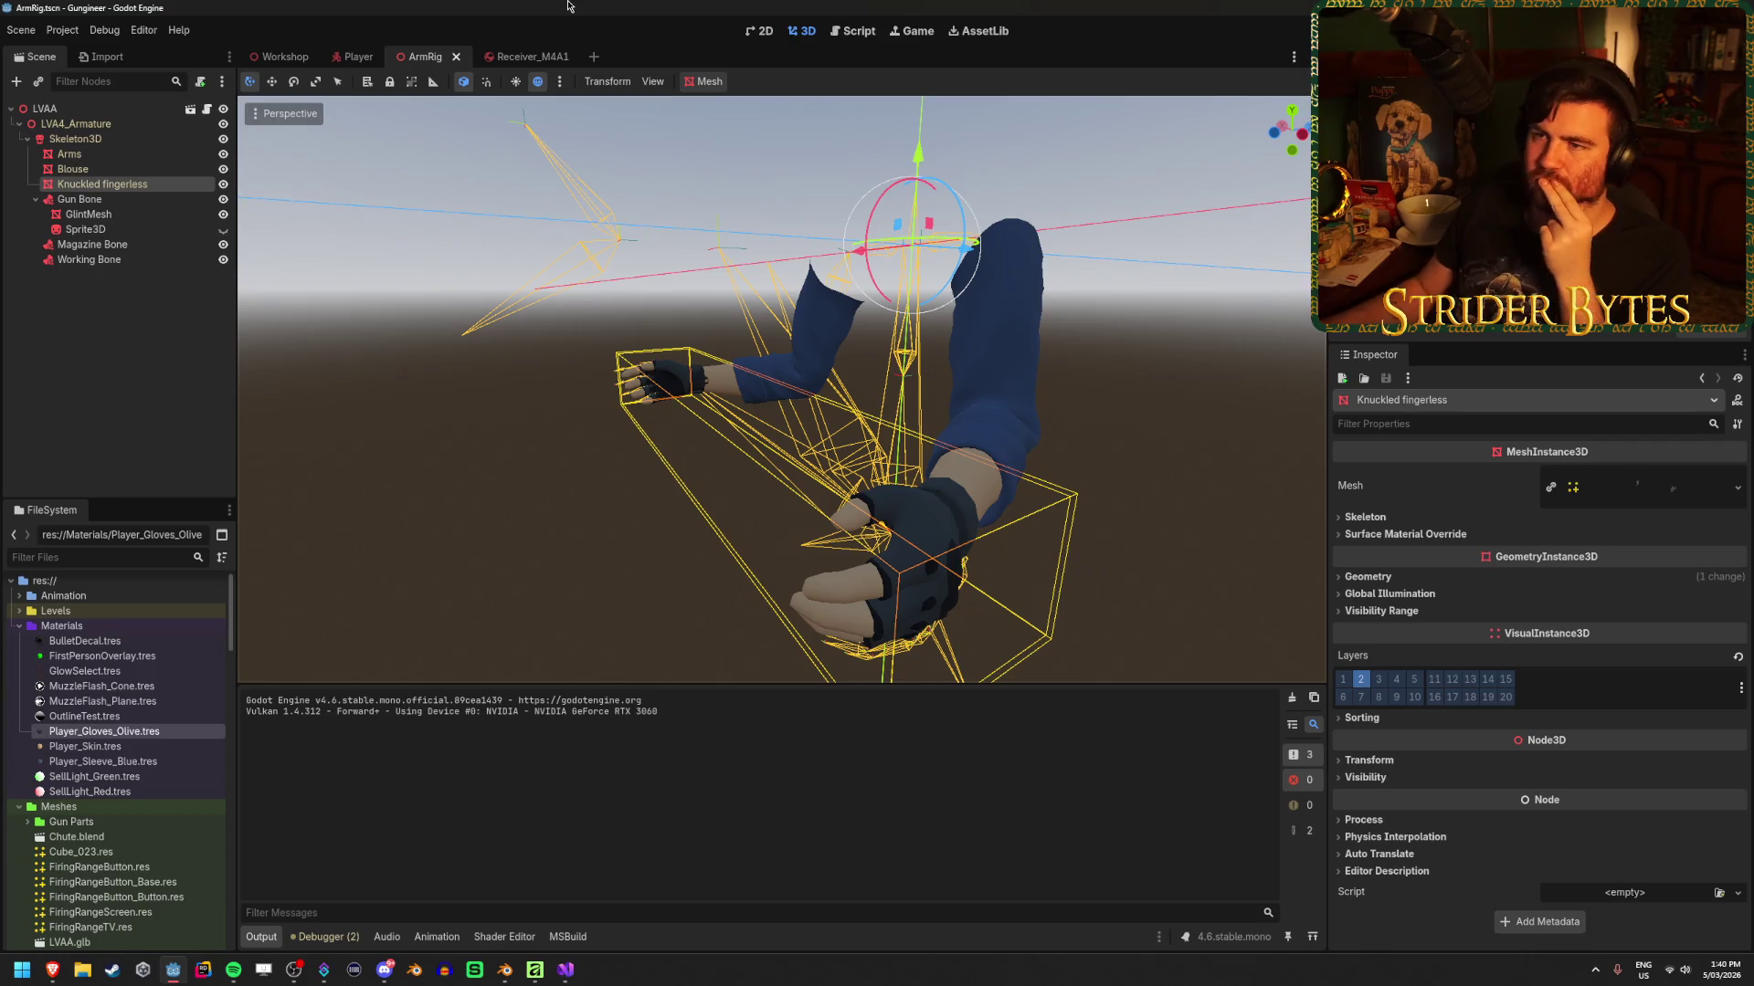
{"action": "left_click", "coordinate": [348, 58]}
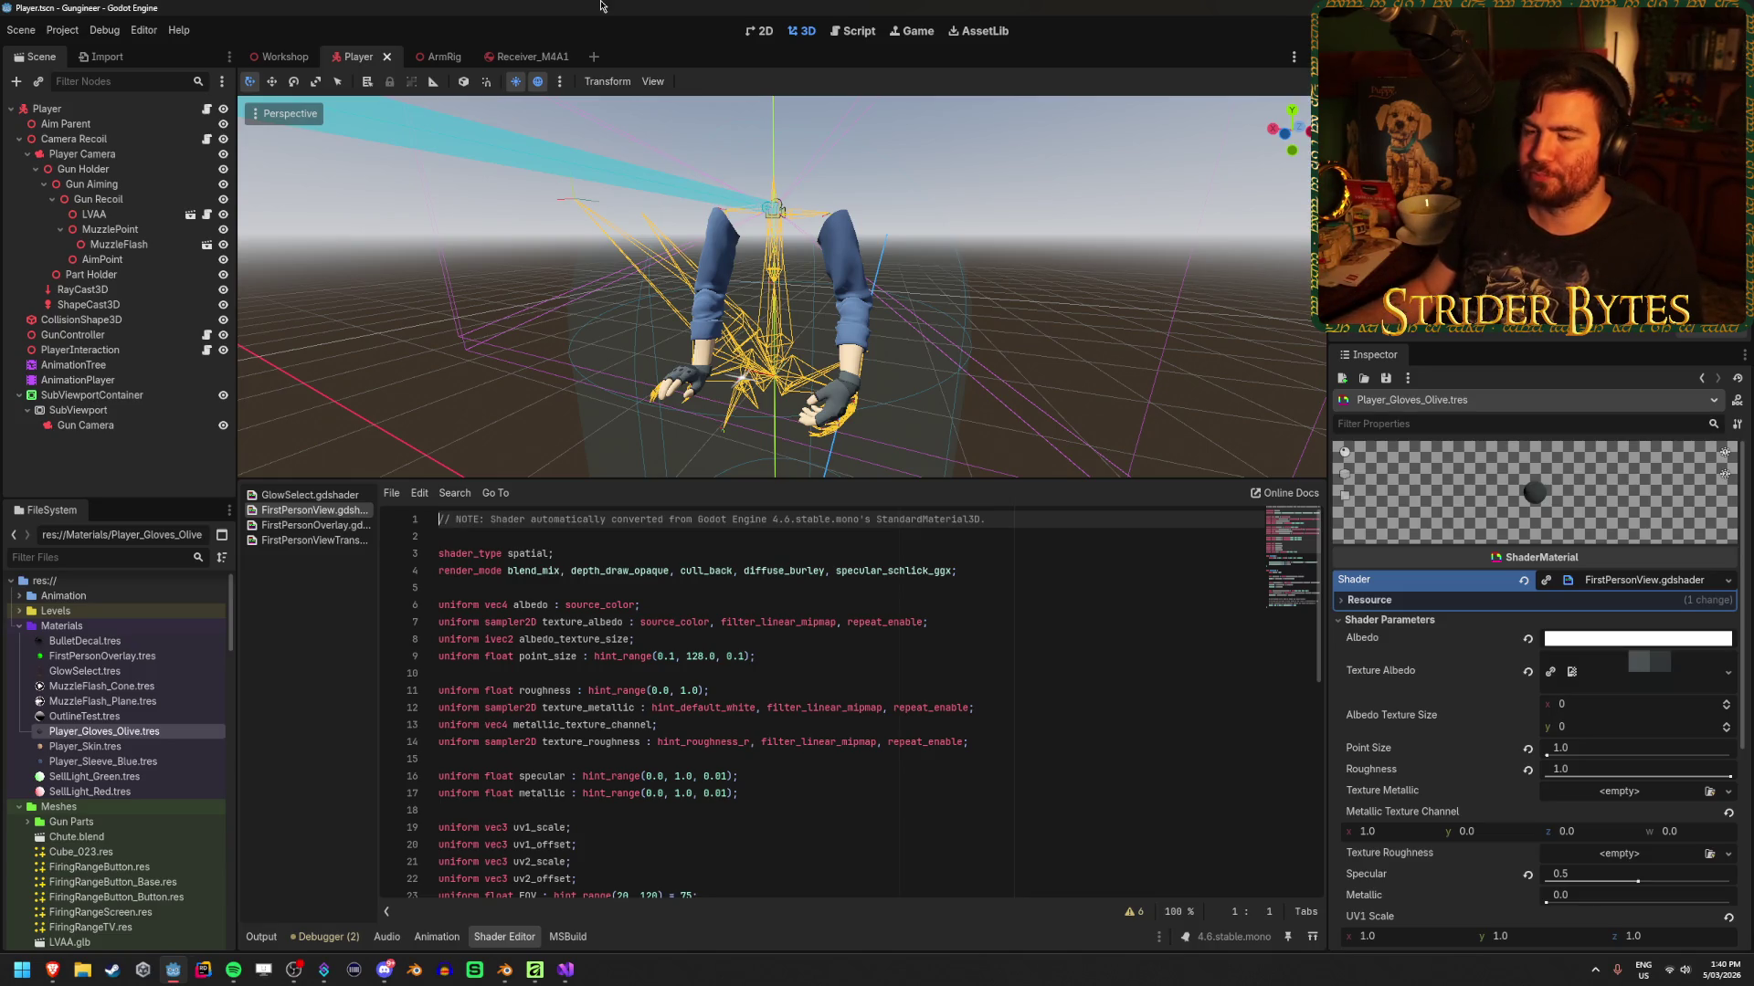
{"action": "left_click", "coordinate": [100, 423]}
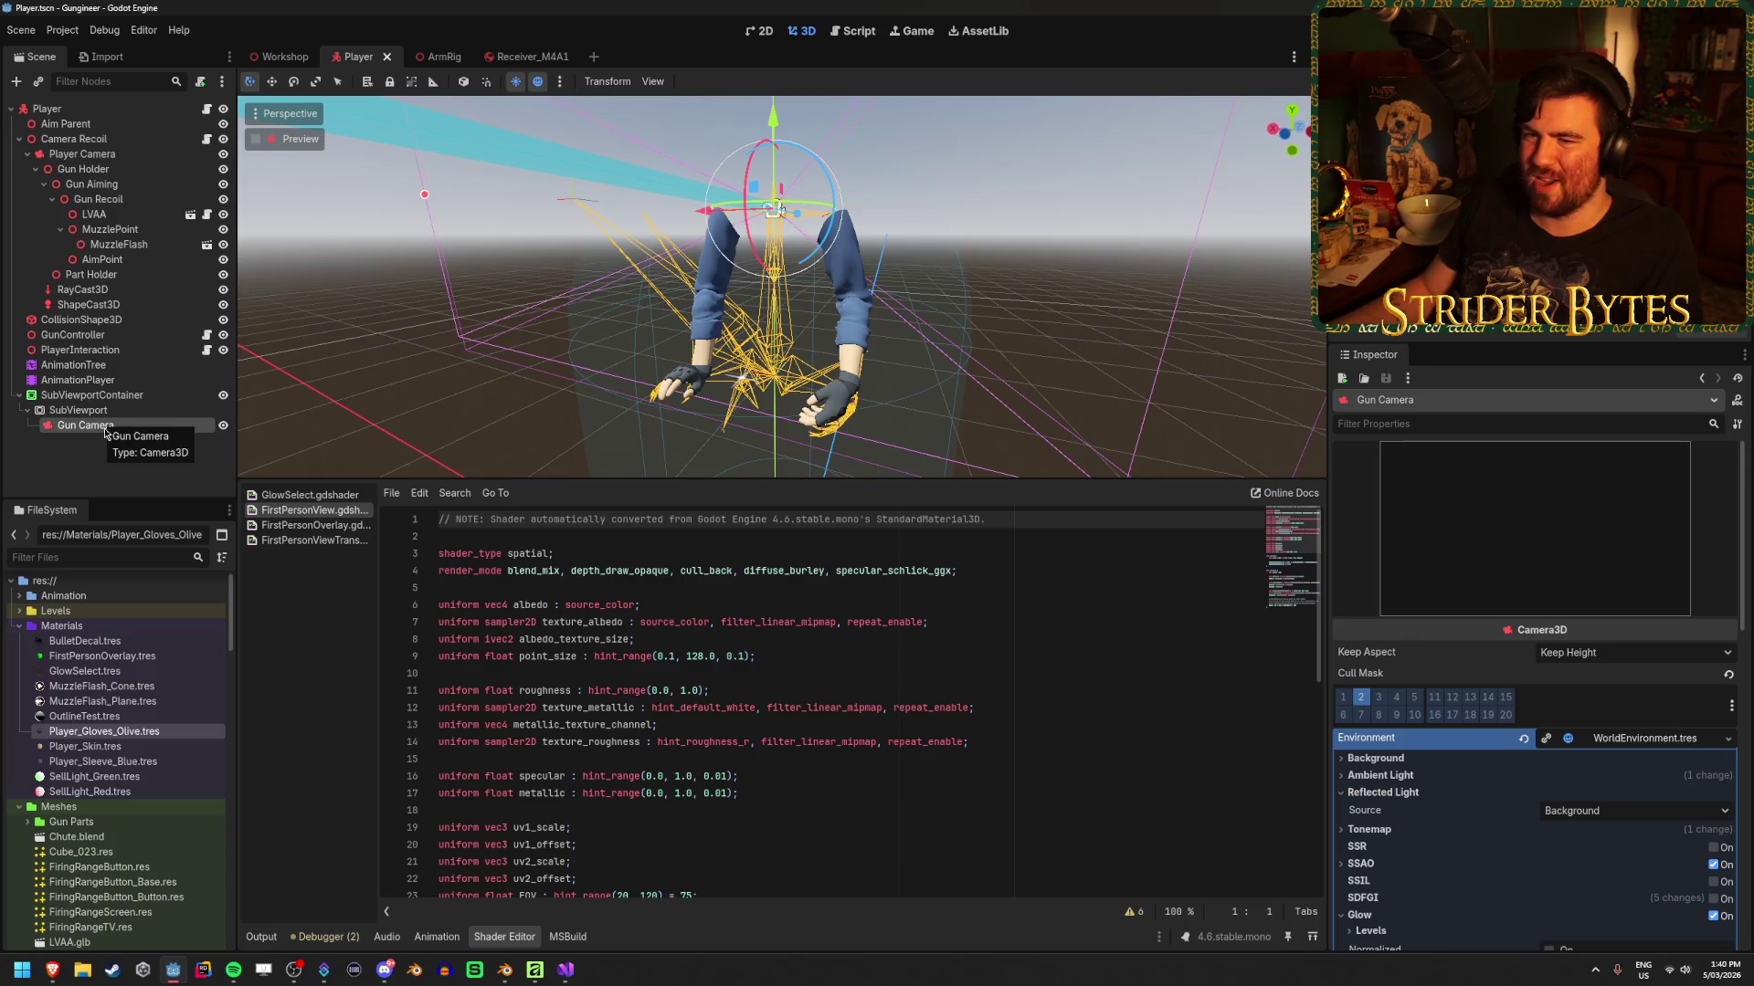
{"action": "left_click", "coordinate": [113, 428], "text": "ctrl"}
{"action": "left_click", "coordinate": [113, 428]}
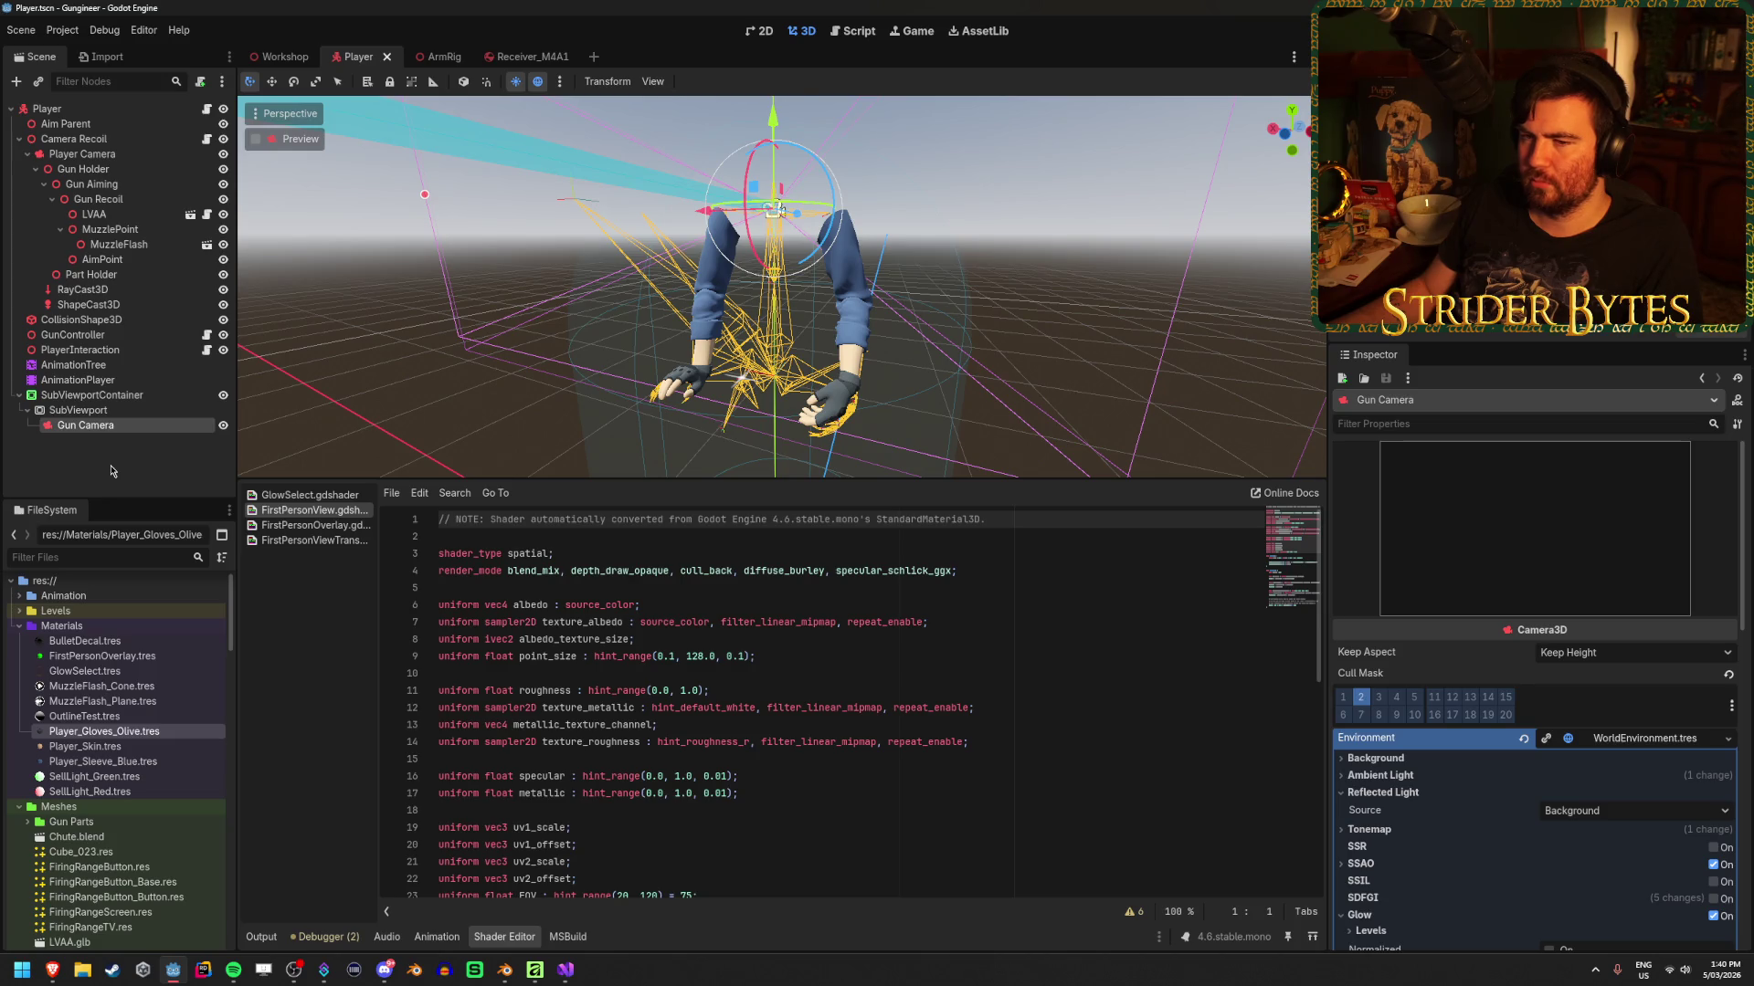
{"action": "left_click", "coordinate": [111, 470]}
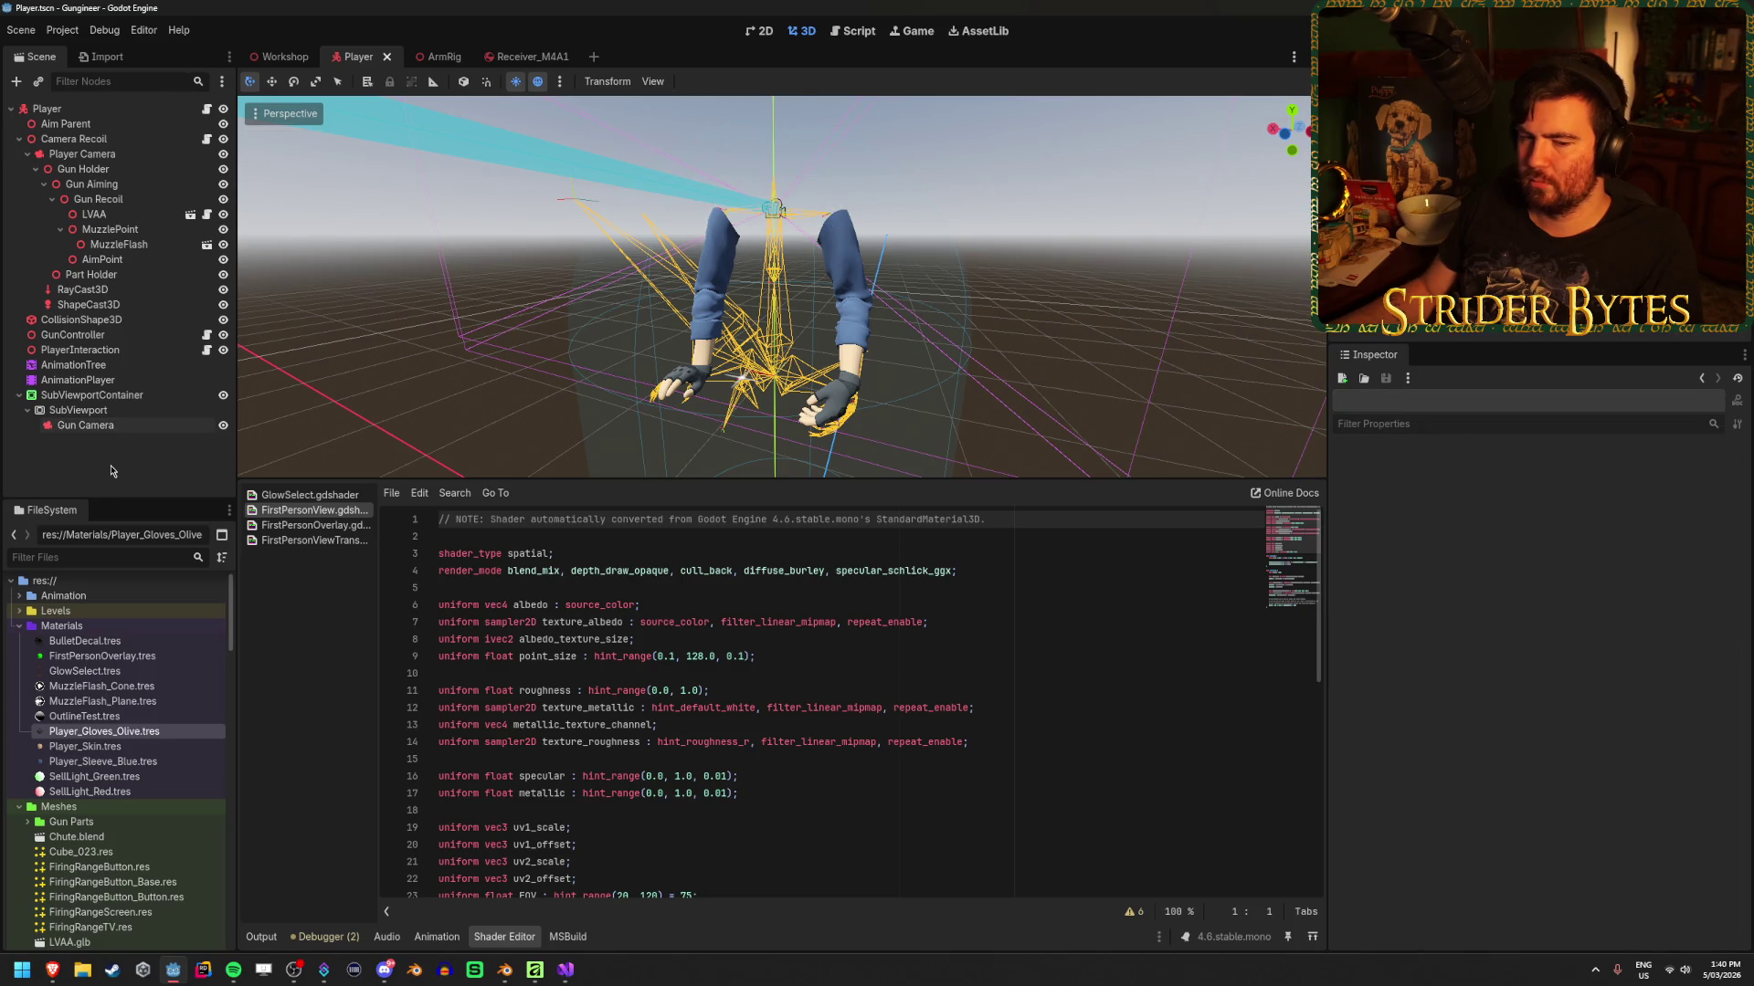
Enable DOF Blur Near on the Player Camera's attributes, save the Player scene and run it
{"action": "left_click", "coordinate": [125, 155]}
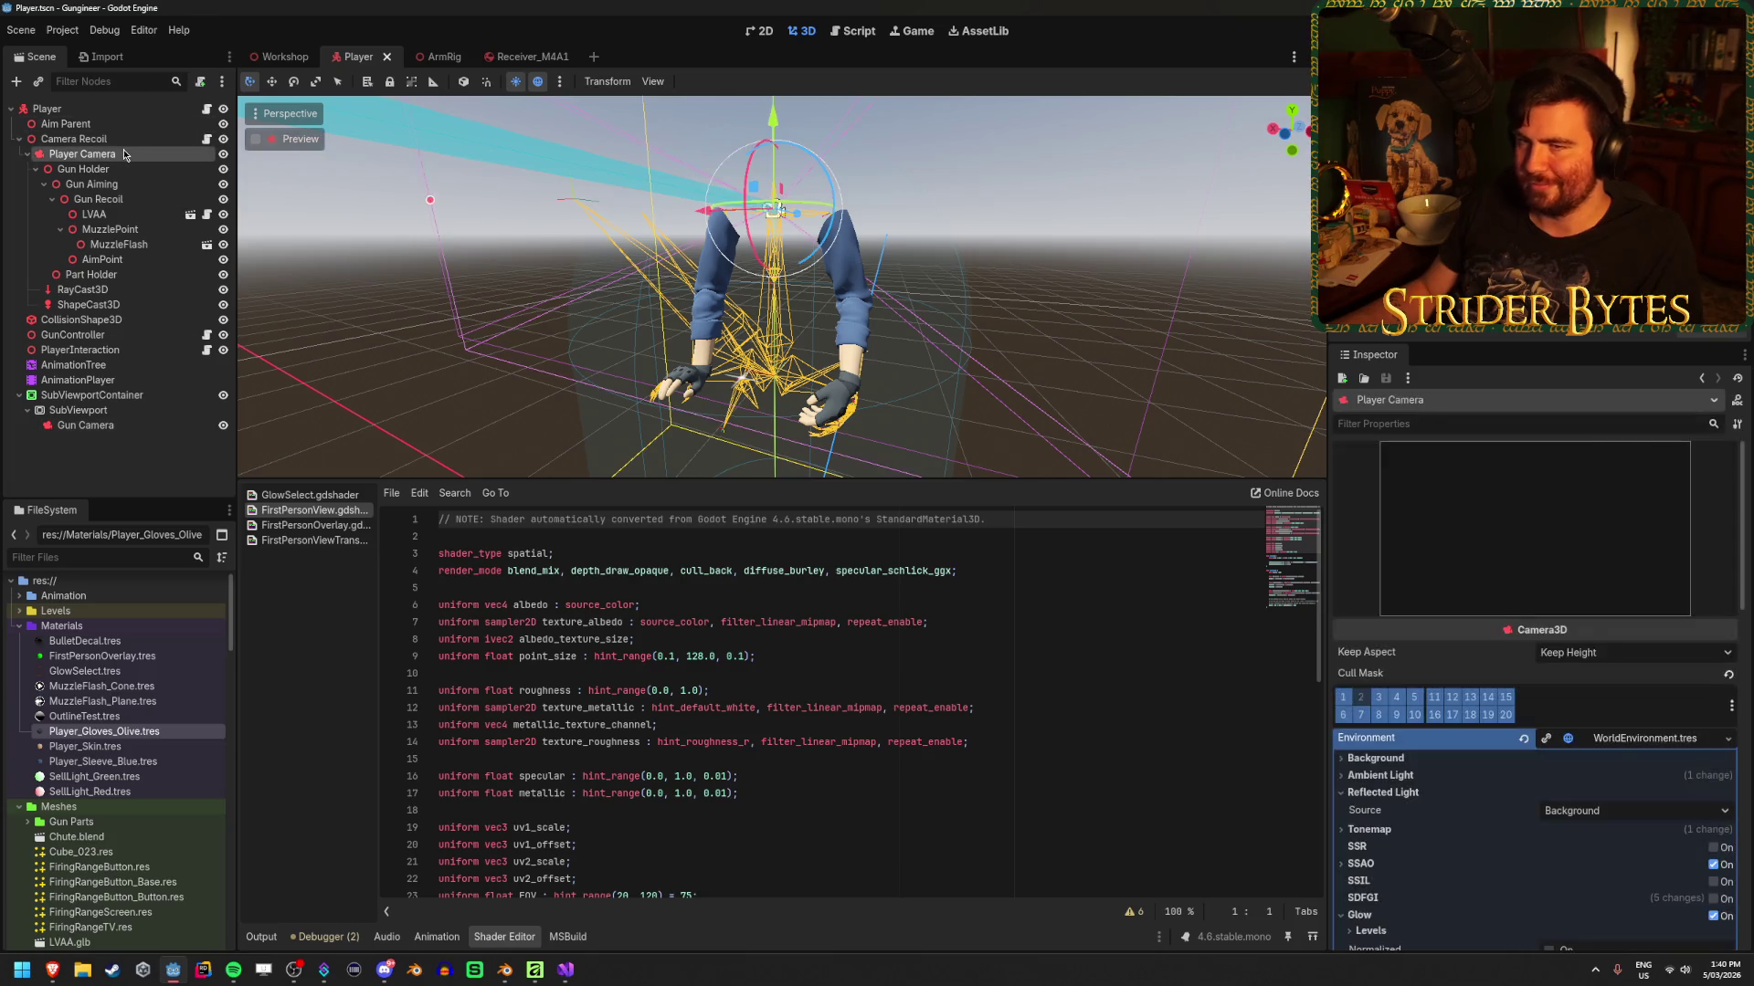
{"action": "scroll", "coordinate": [1514, 598], "scroll_direction": "down", "scroll_amount": 3}
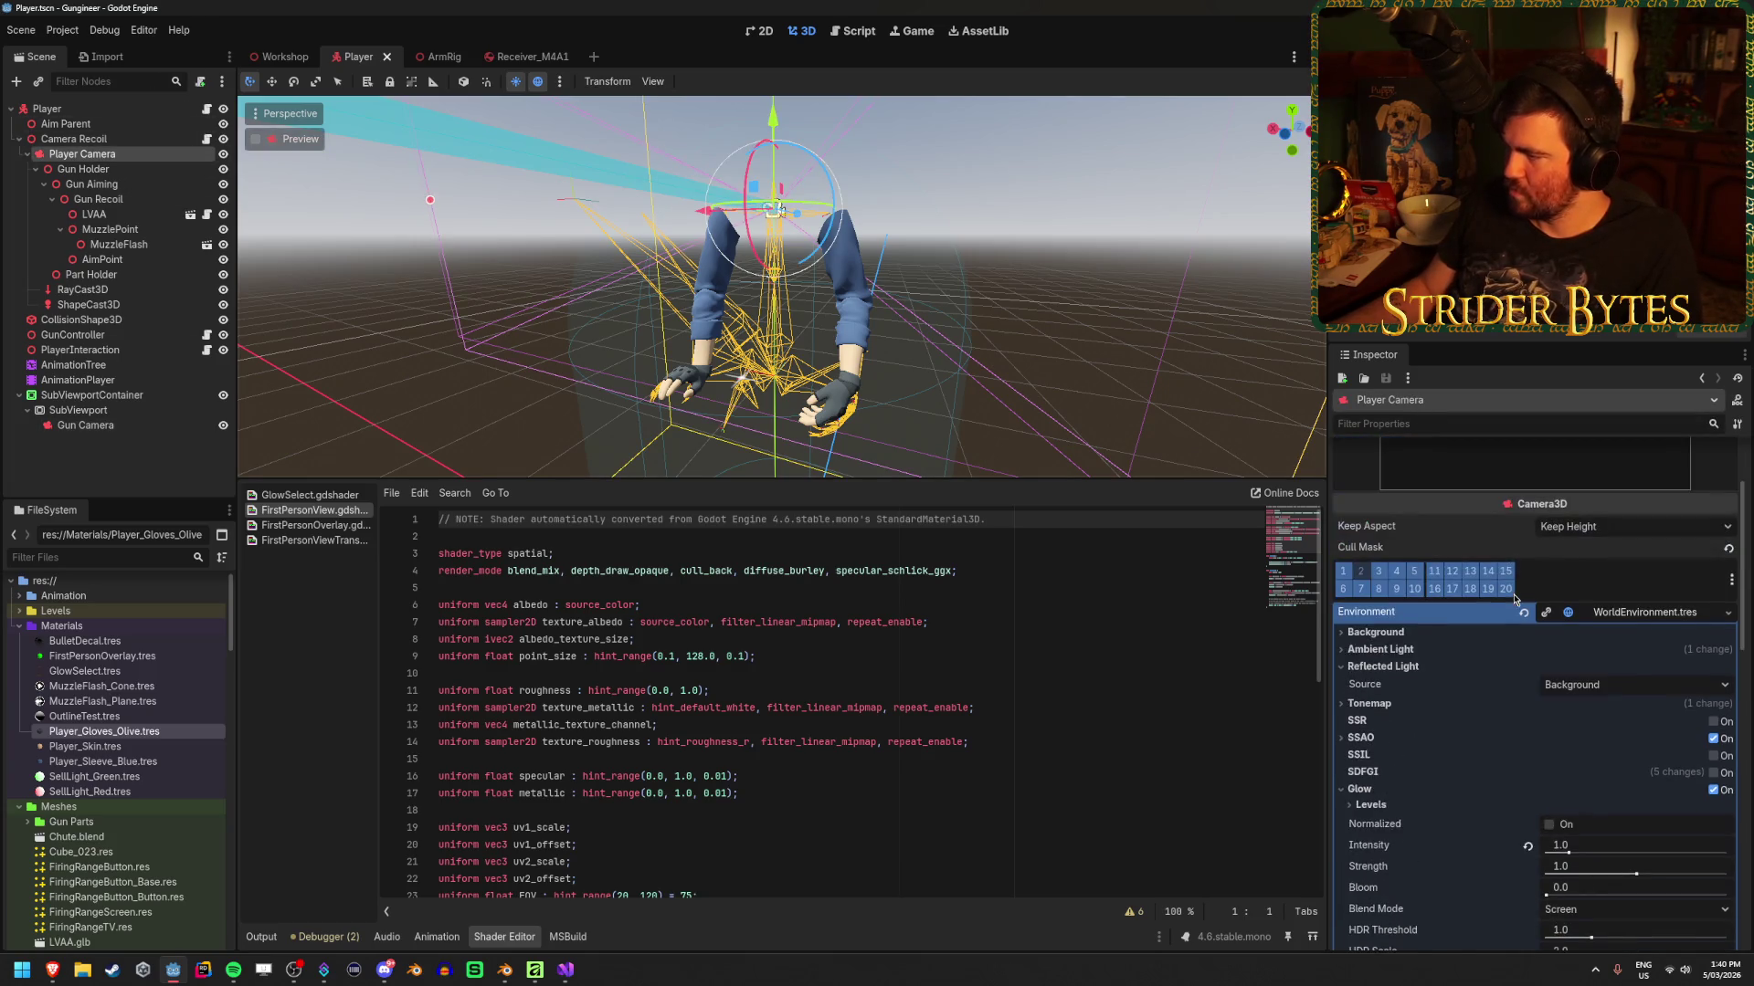
{"action": "left_click", "coordinate": [1652, 613]}
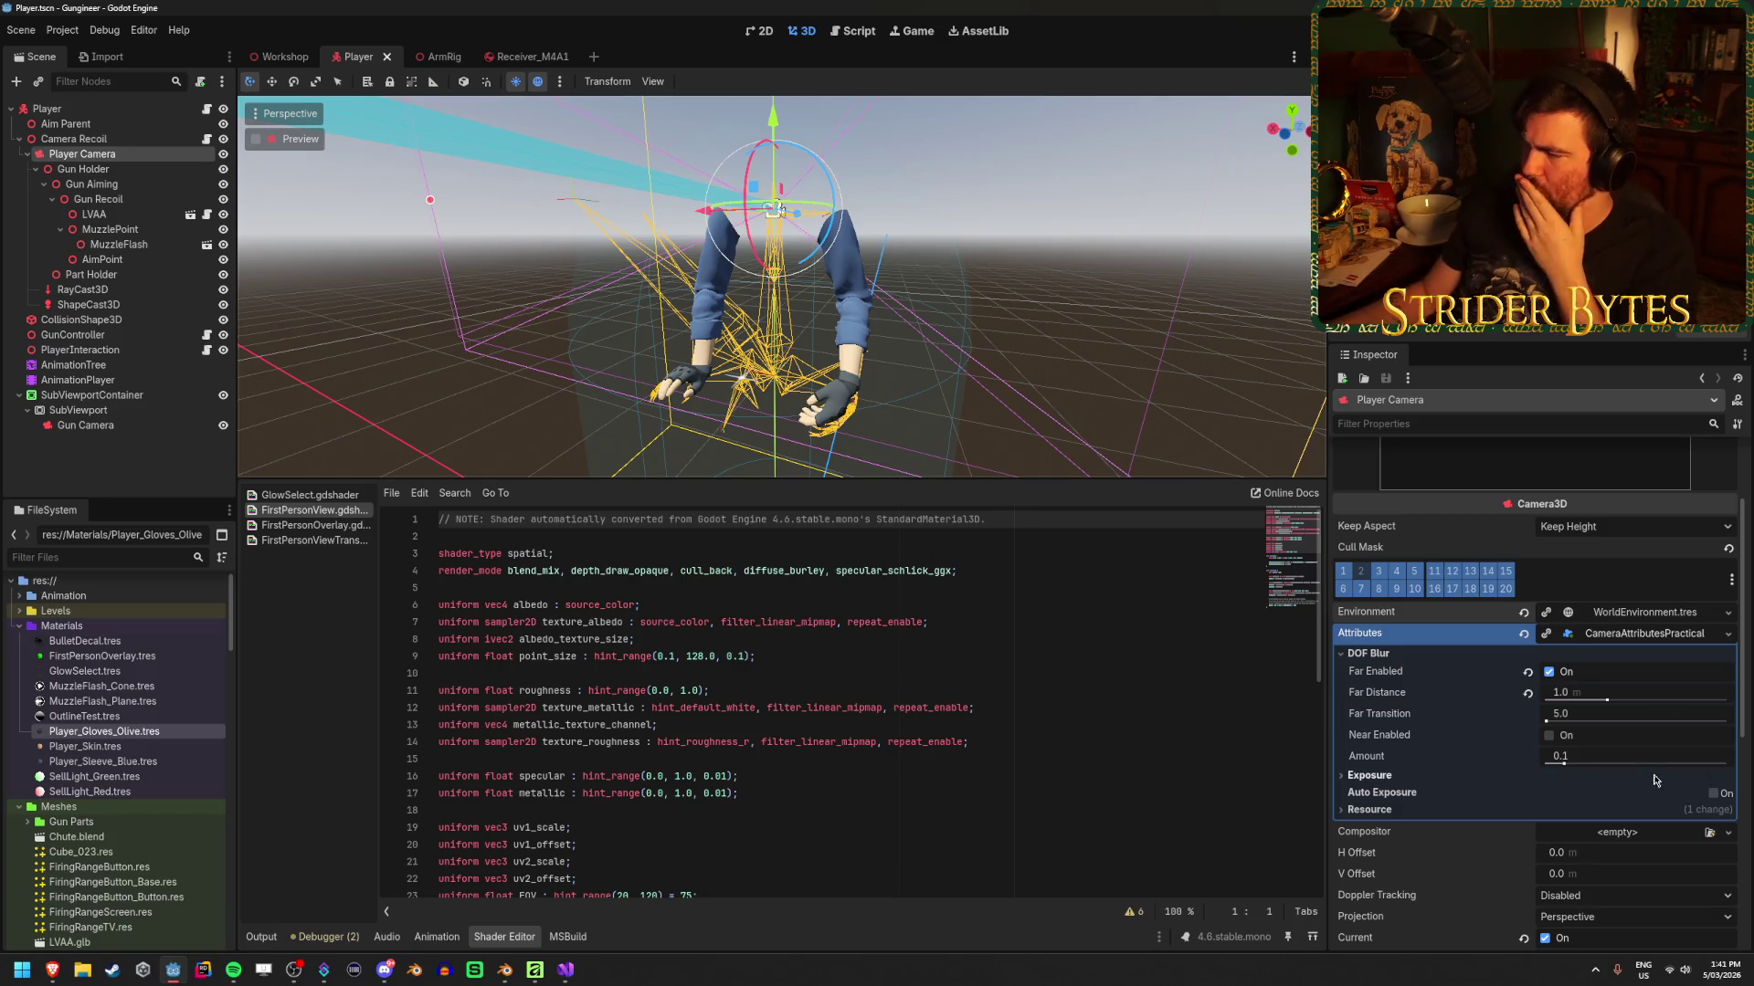
{"action": "mouse_move", "coordinate": [1385, 738]}
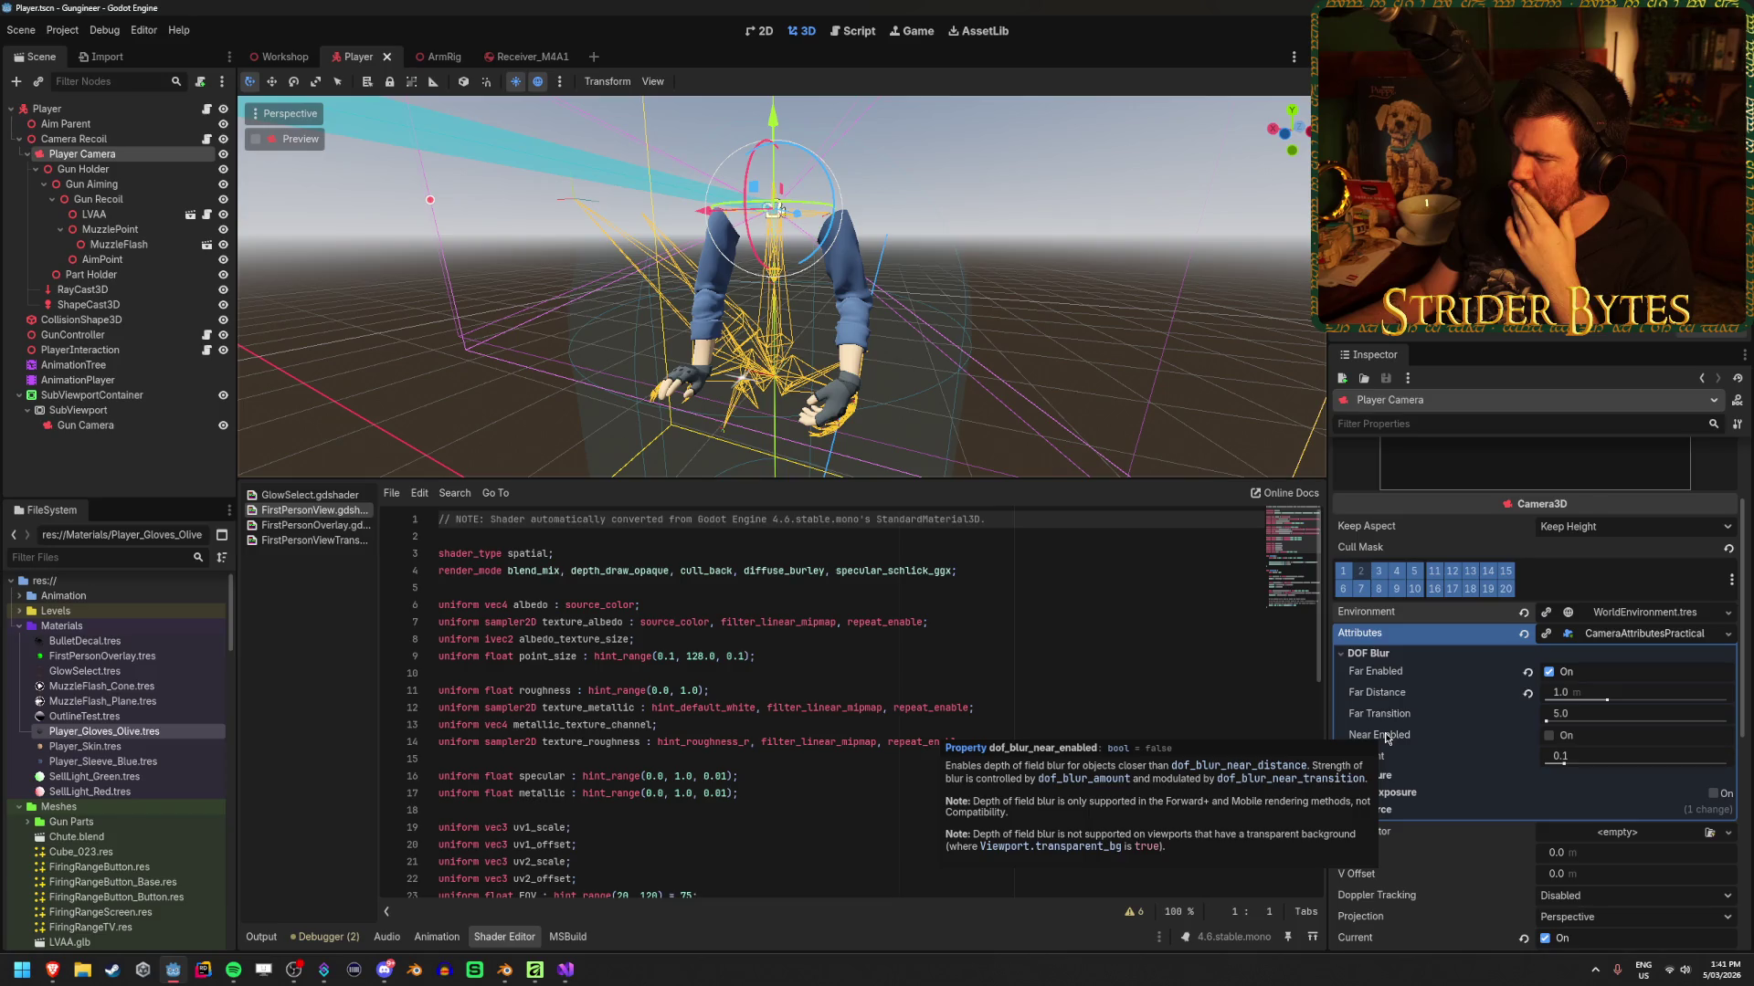
{"action": "left_click", "coordinate": [1549, 736]}
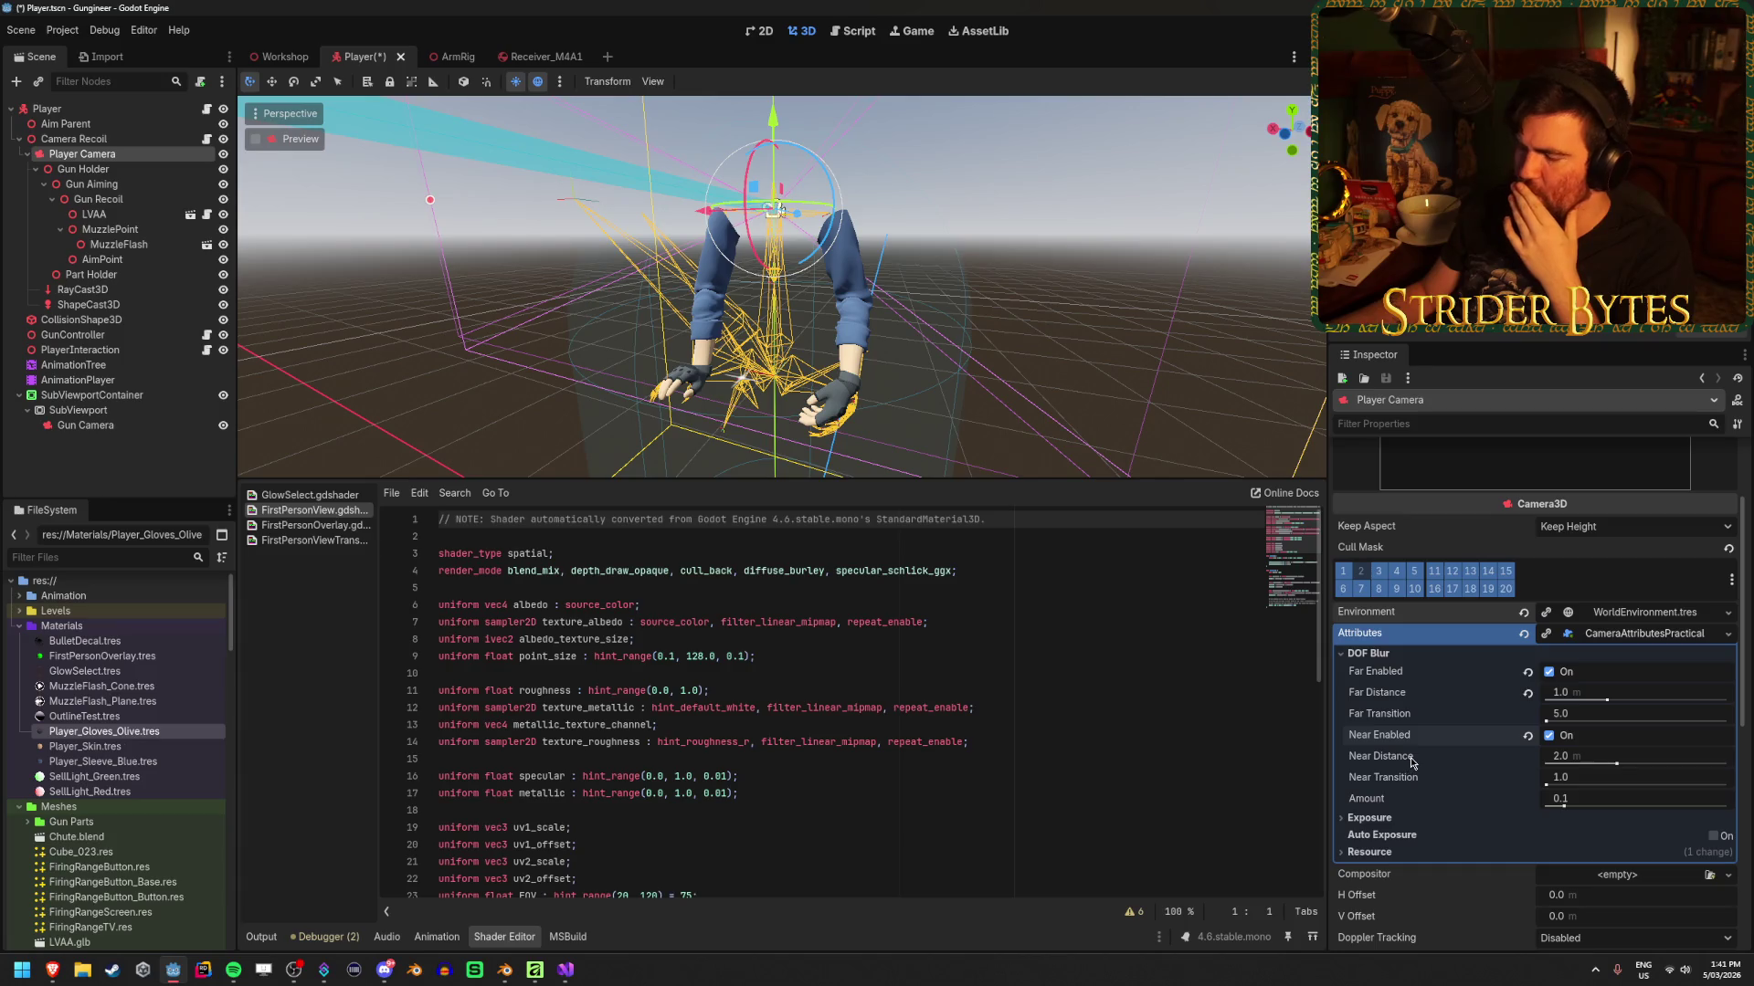
{"action": "mouse_move", "coordinate": [1412, 763]}
{"action": "key", "text": "ctrl+s"}
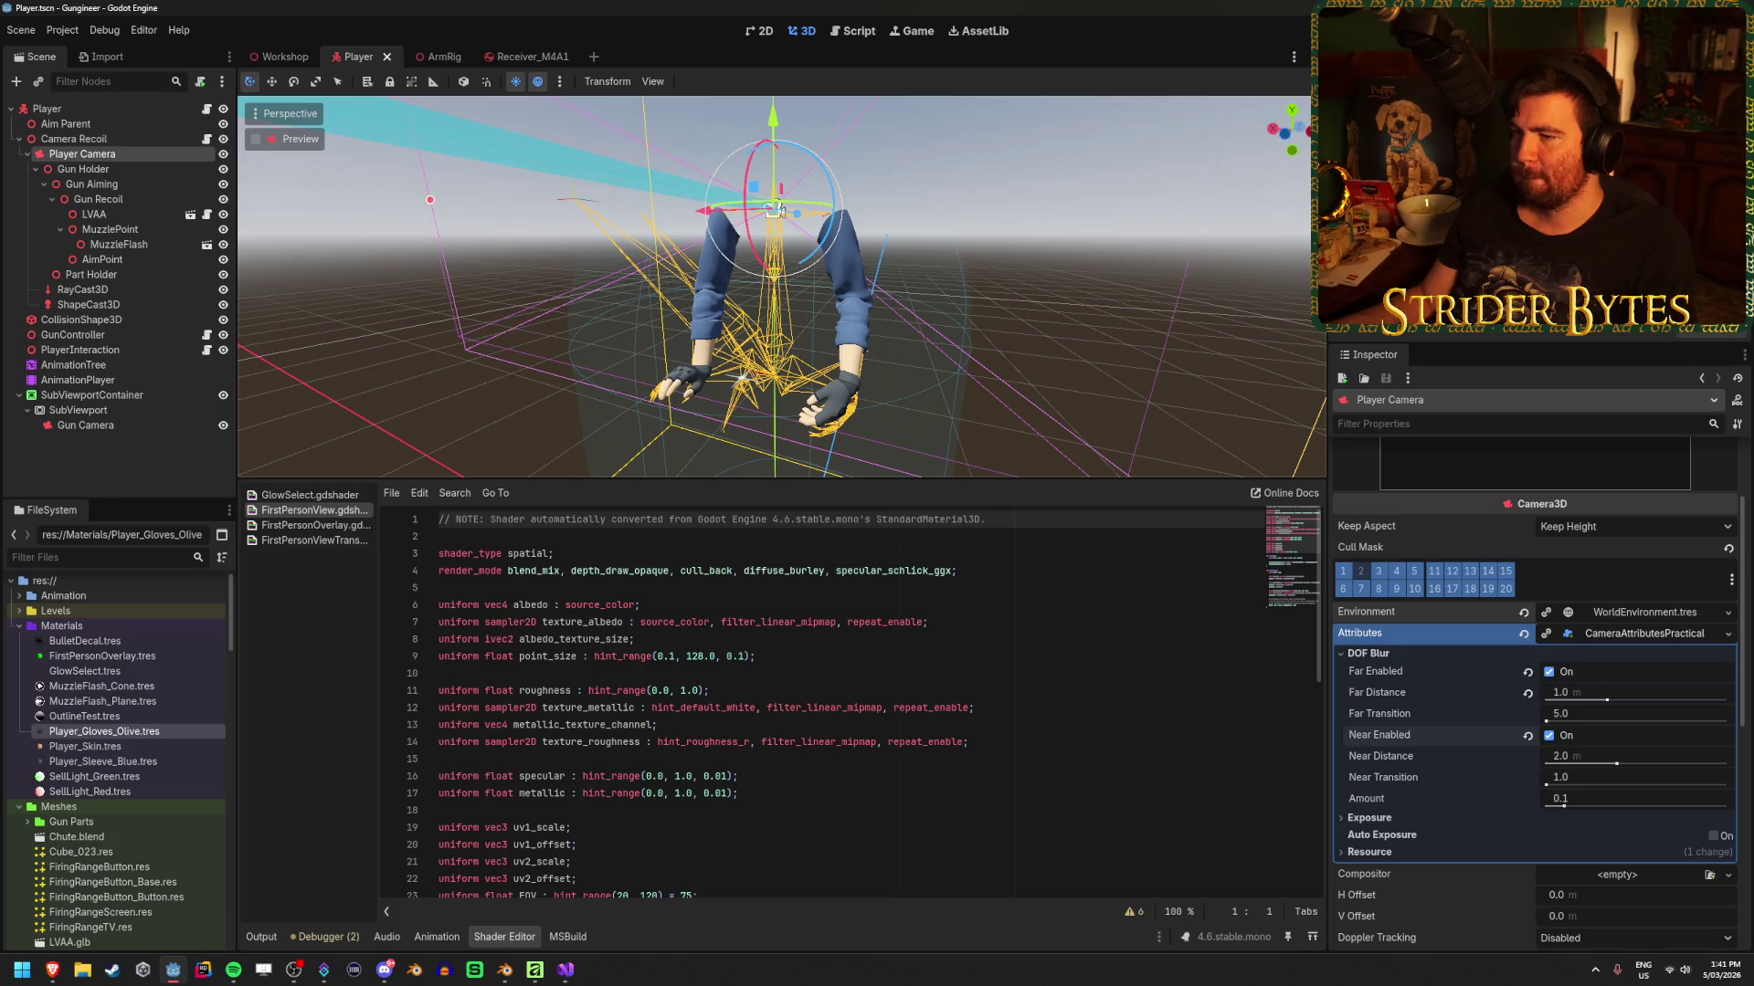
{"action": "key", "text": "F5"}
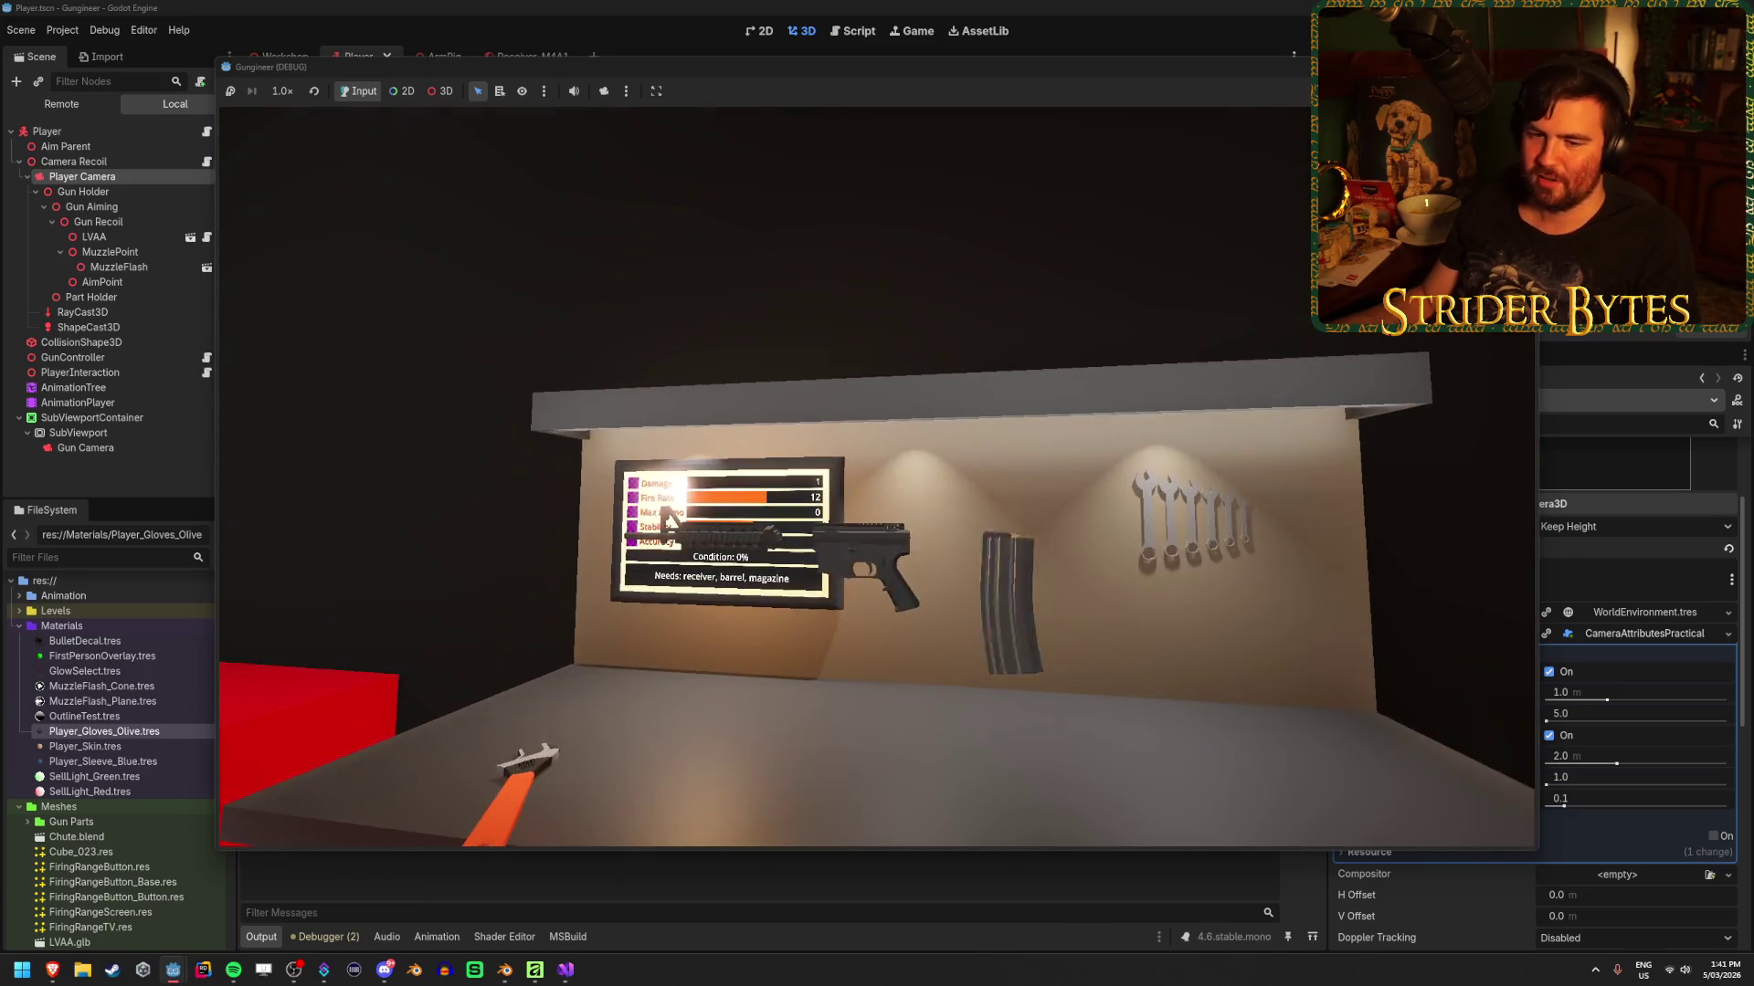
{"action": "key", "text": "1"}
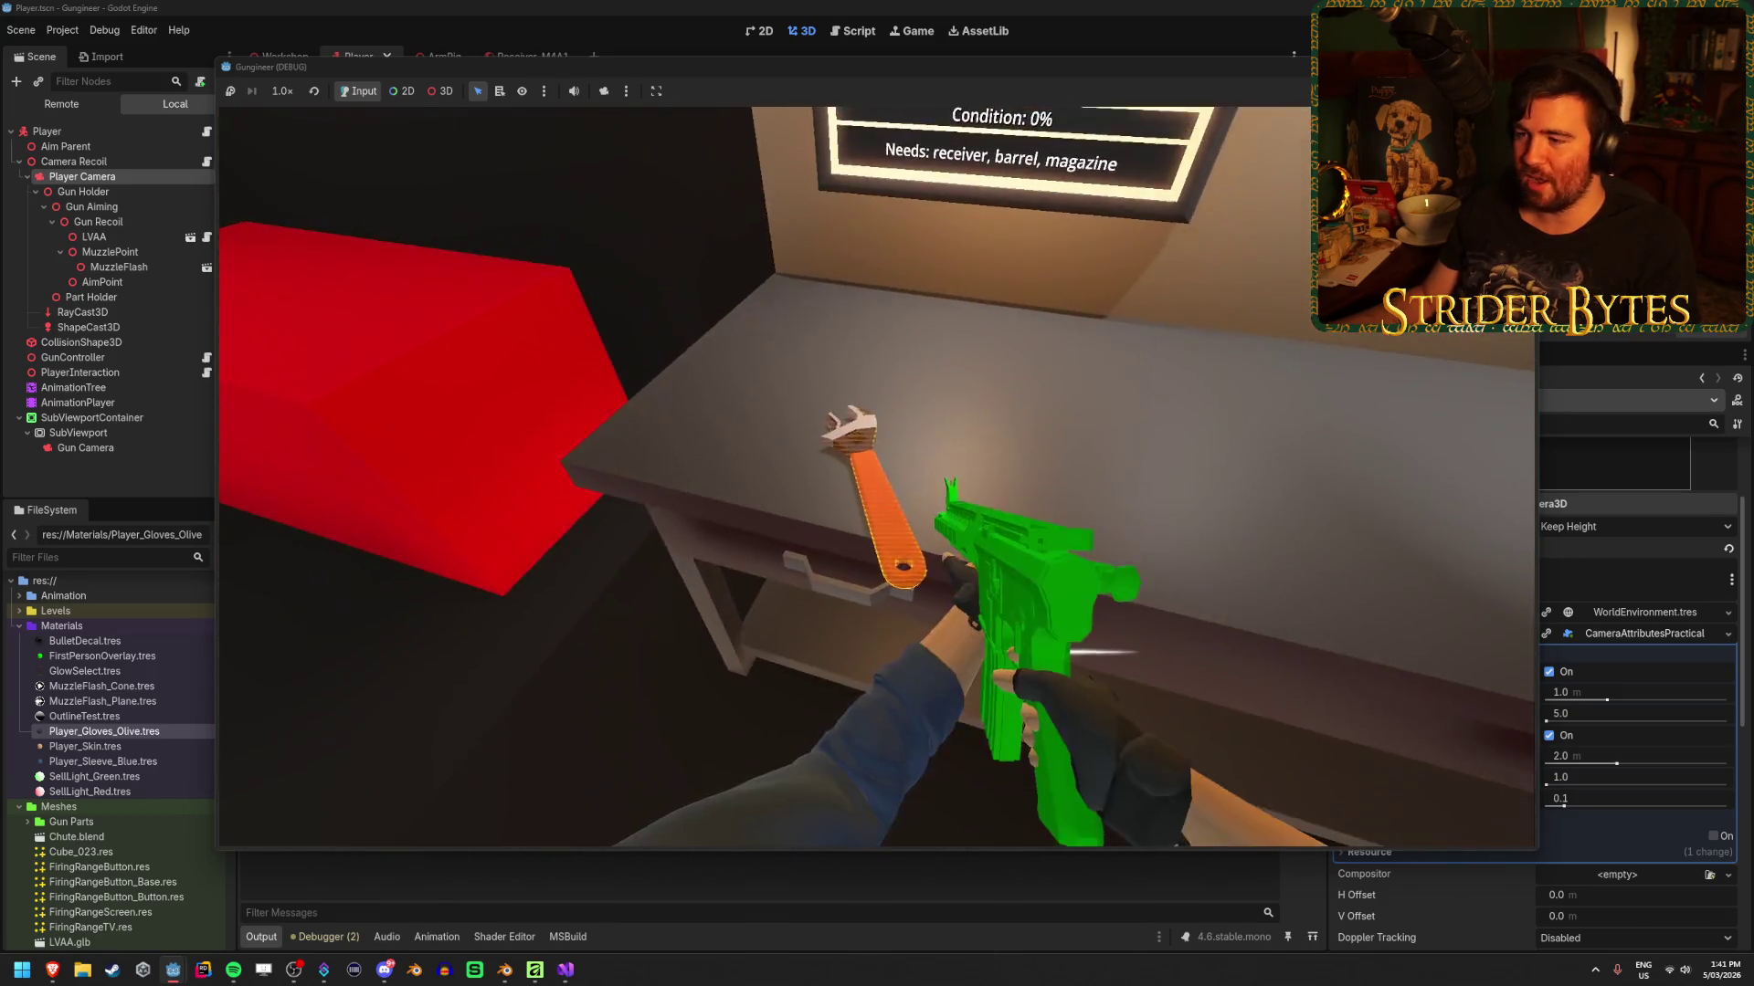
{"action": "key", "text": "r"}
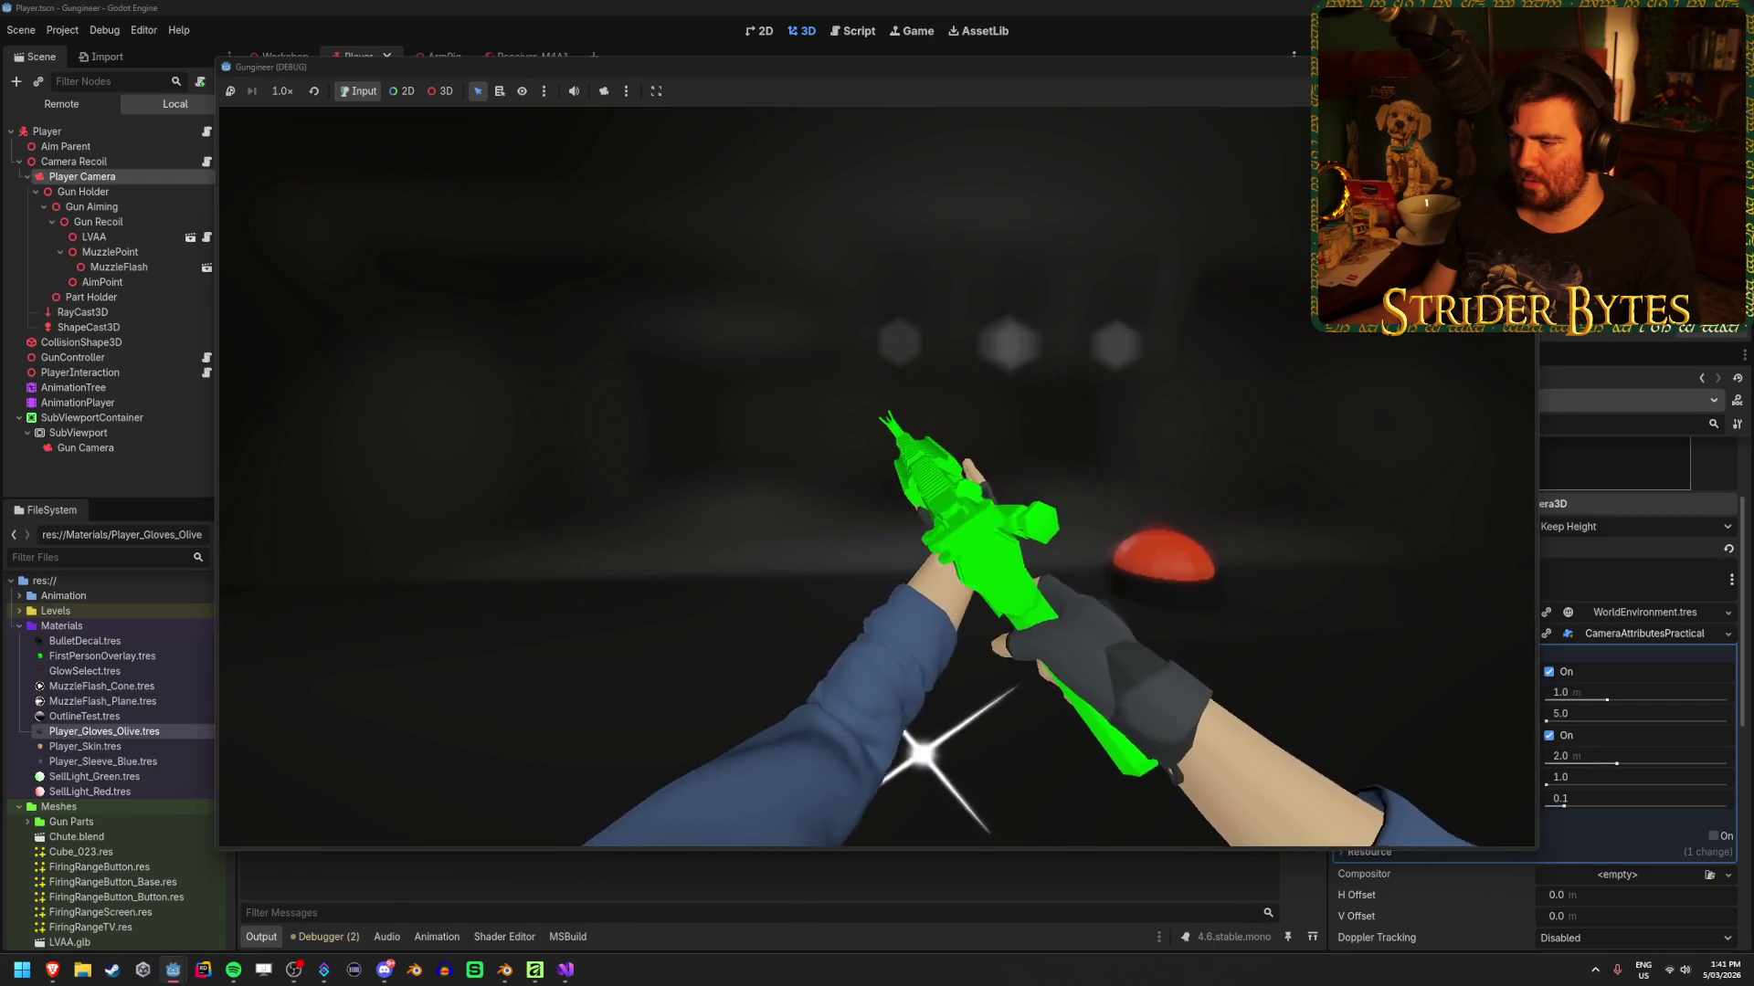
{"action": "key", "text": "F8"}
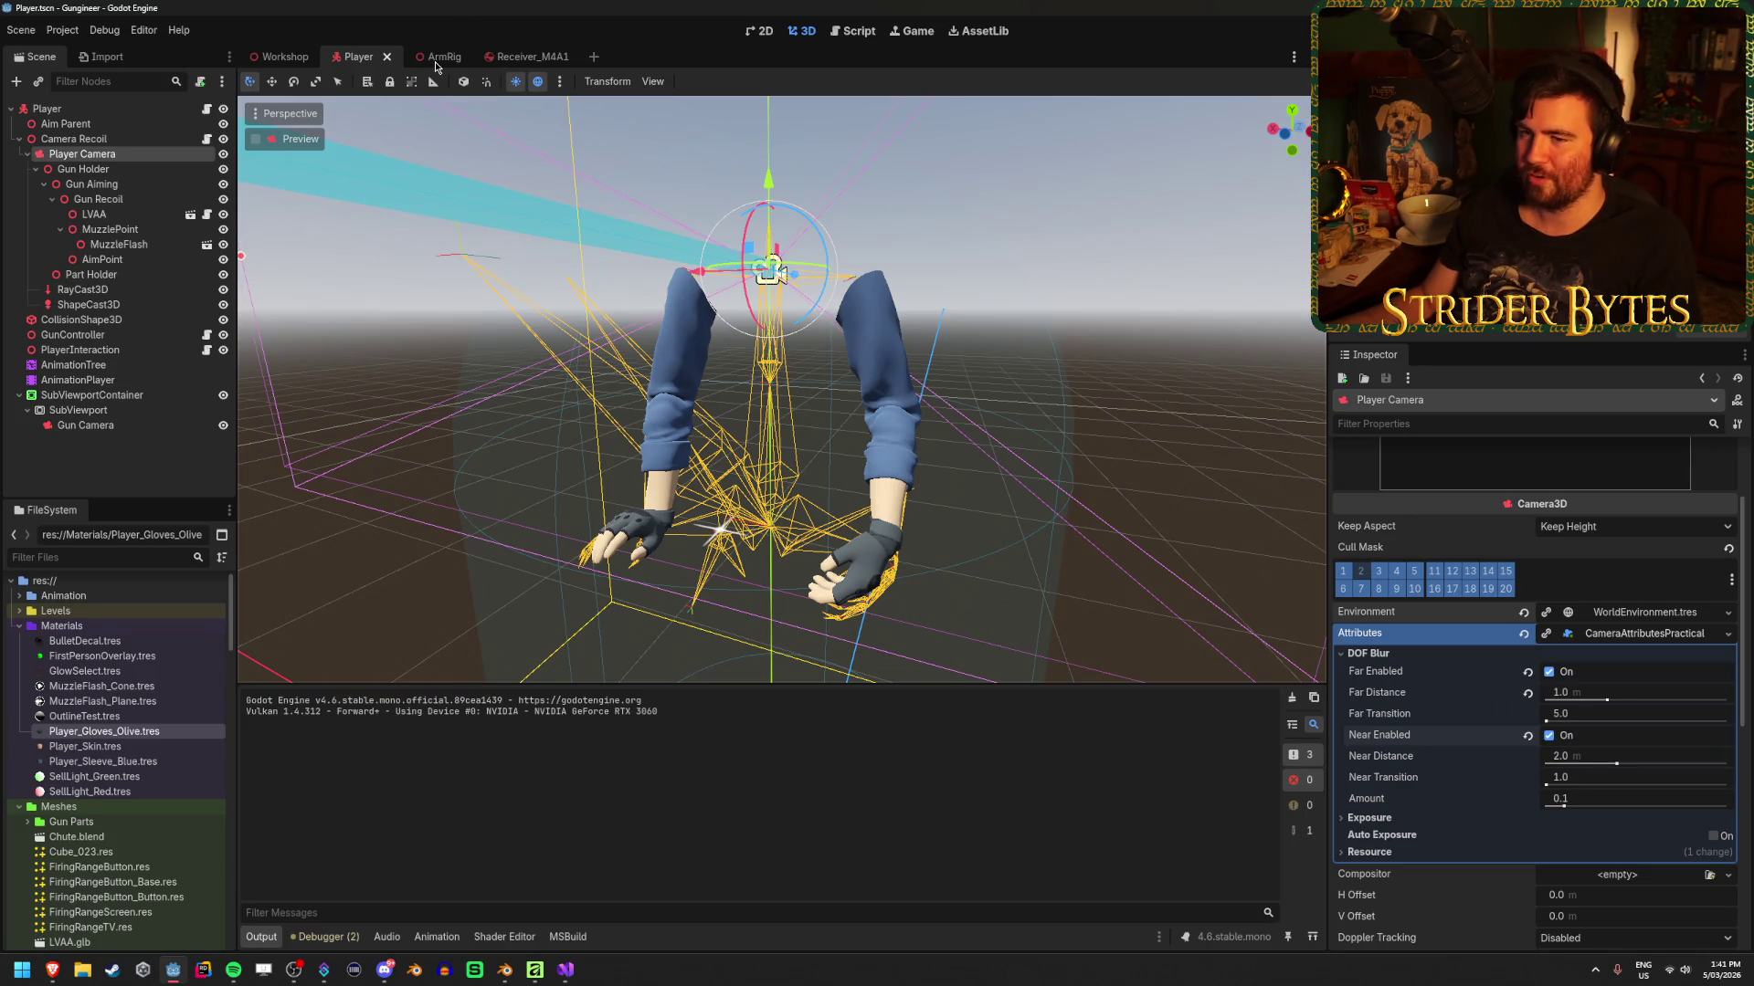
Undo GlintMesh's override back to the transparent star-textured shader material and save ArmRig
{"action": "left_click", "coordinate": [427, 57]}
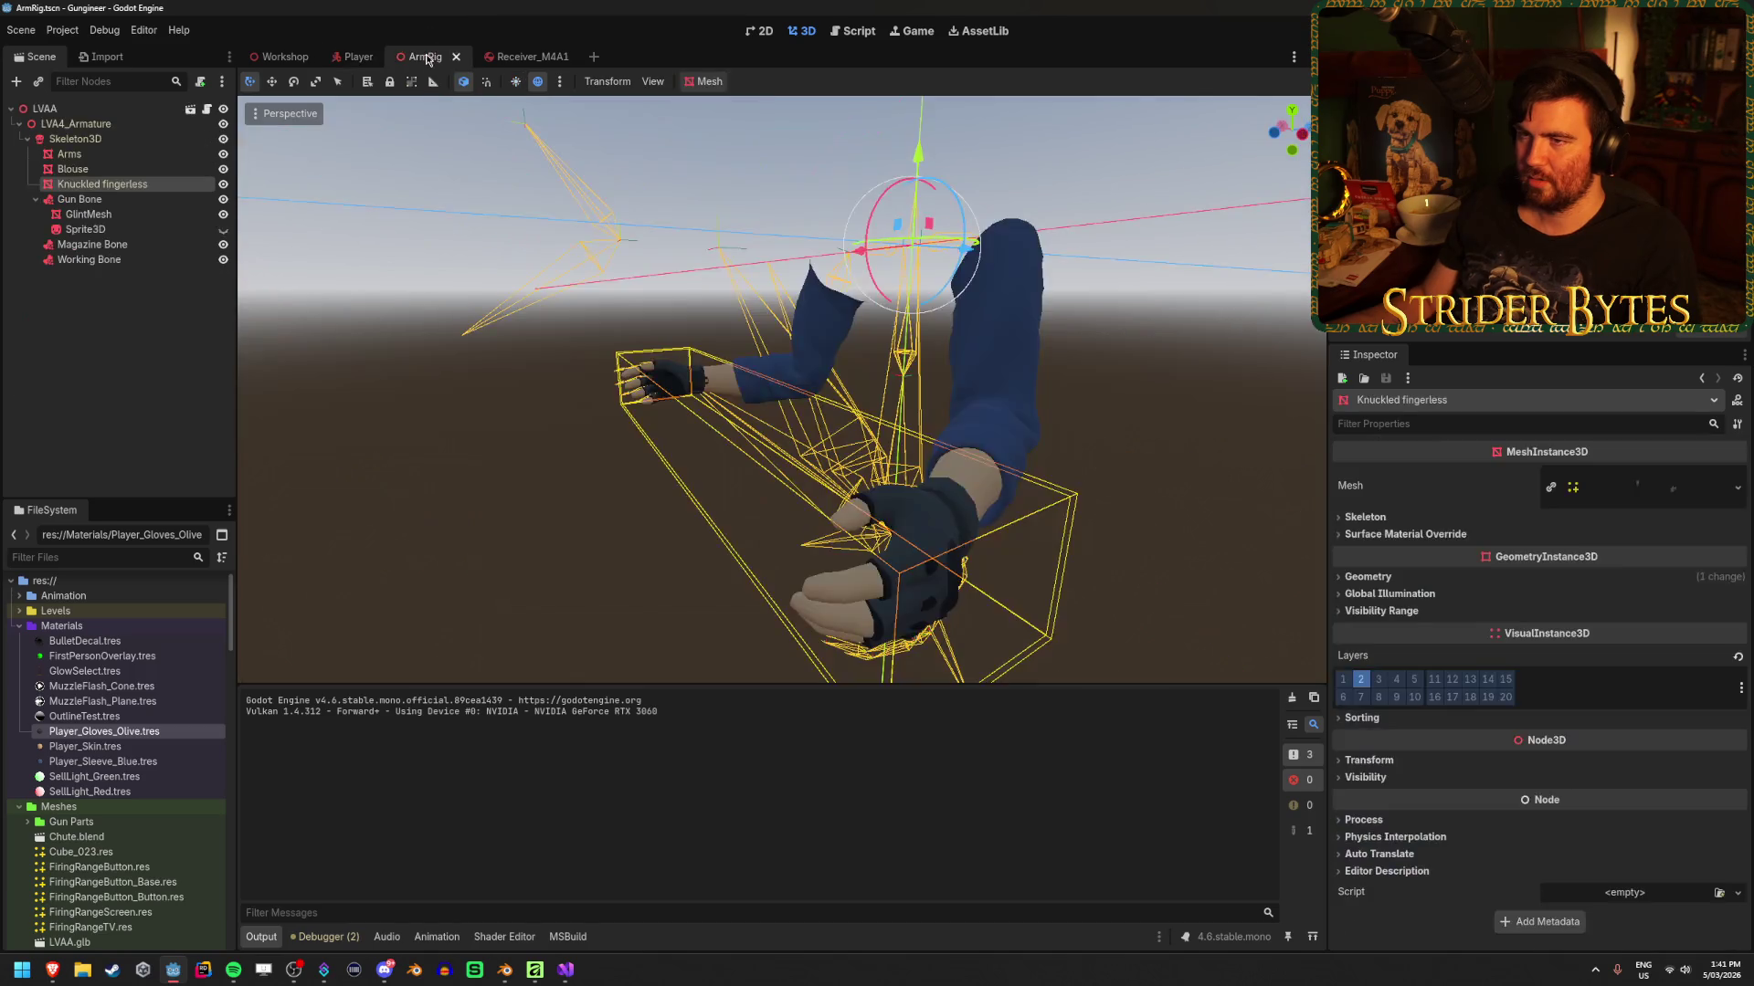
{"action": "left_click", "coordinate": [91, 214]}
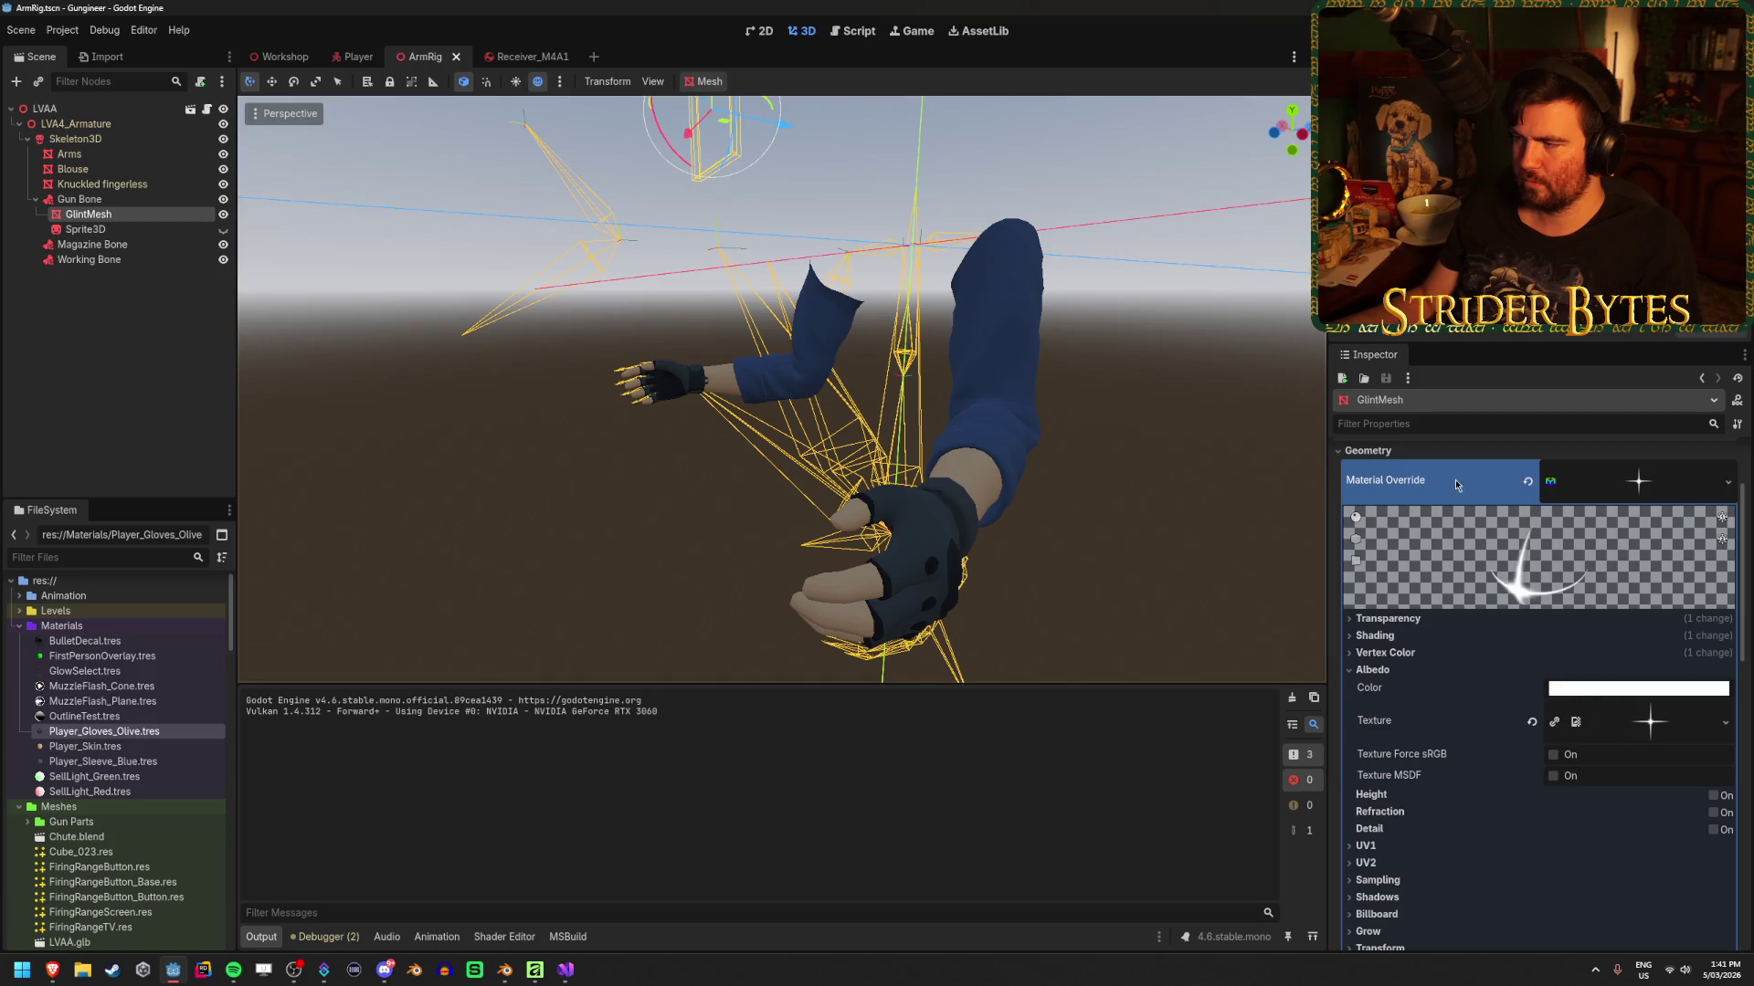
{"action": "key", "text": "ctrl+z"}
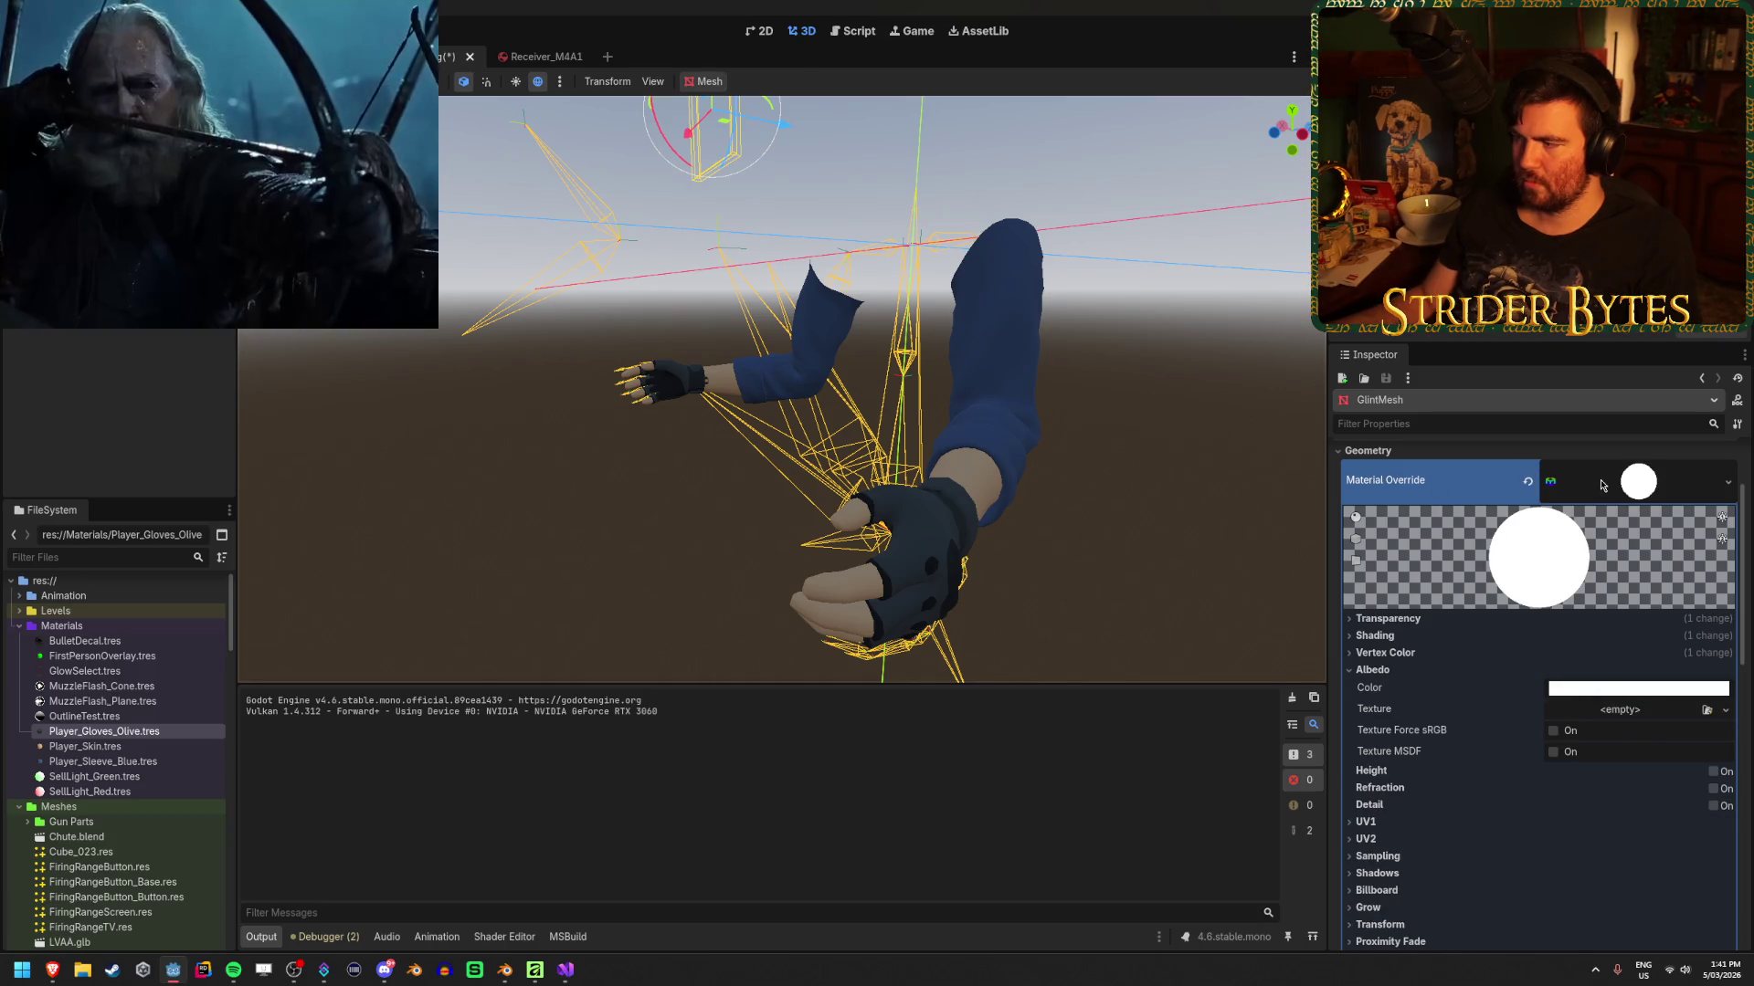
{"action": "key", "text": "ctrl+z"}
{"action": "key", "text": "ctrl+z"}
{"action": "key", "text": "ctrl+z"}
{"action": "key", "text": "ctrl+z"}
{"action": "key", "text": "ctrl+z"}
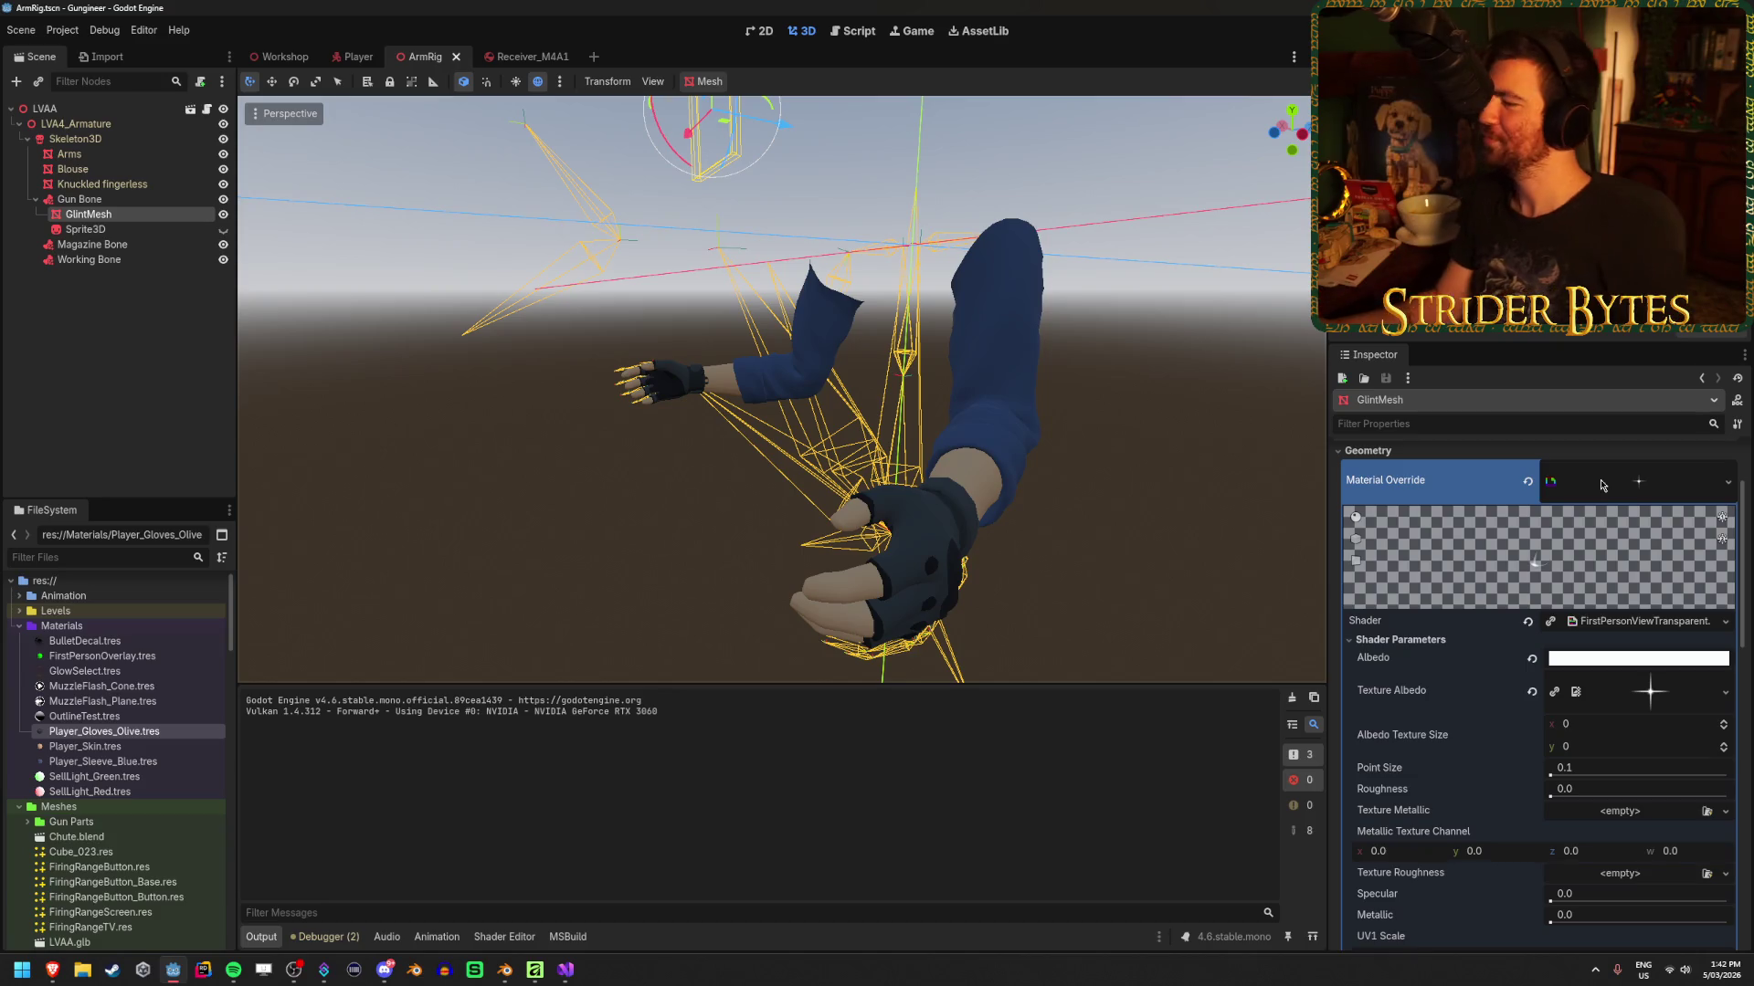
{"action": "left_click", "coordinate": [139, 332]}
{"action": "key", "text": "ctrl+s"}
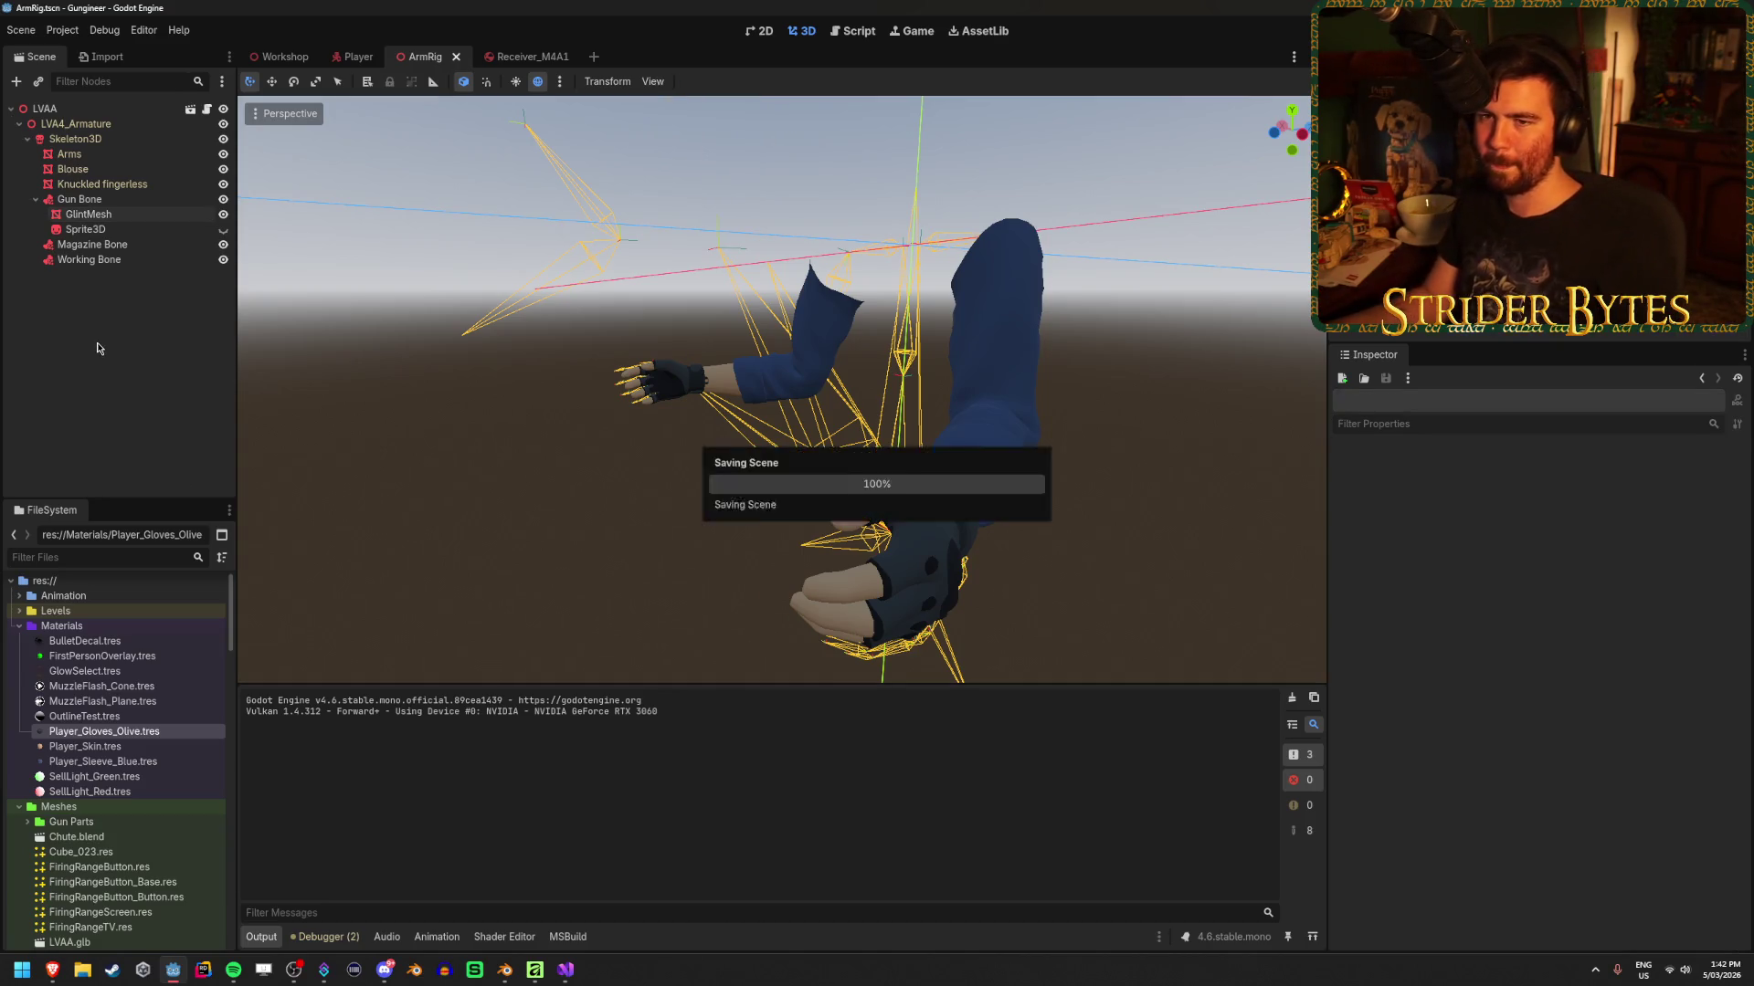
Launch the game, walk around the workbench viewing the held gun, reload with R, then quit
{"action": "key", "text": "F5"}
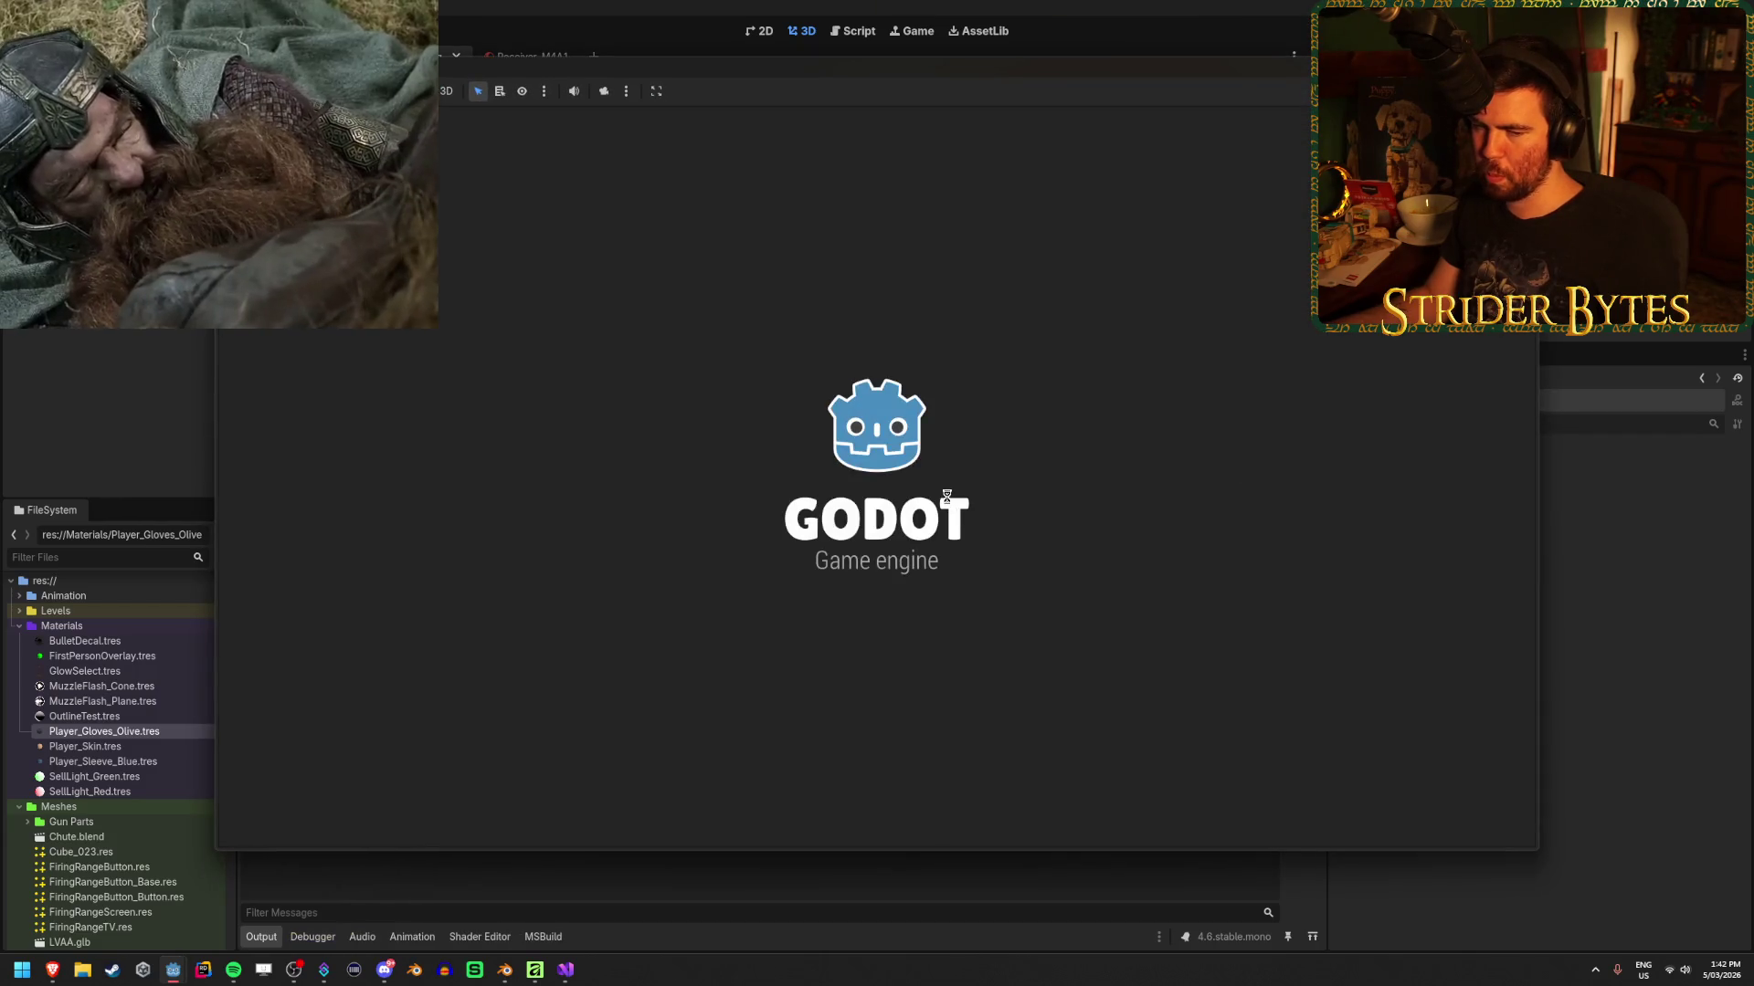
{"action": "key", "text": "w"}
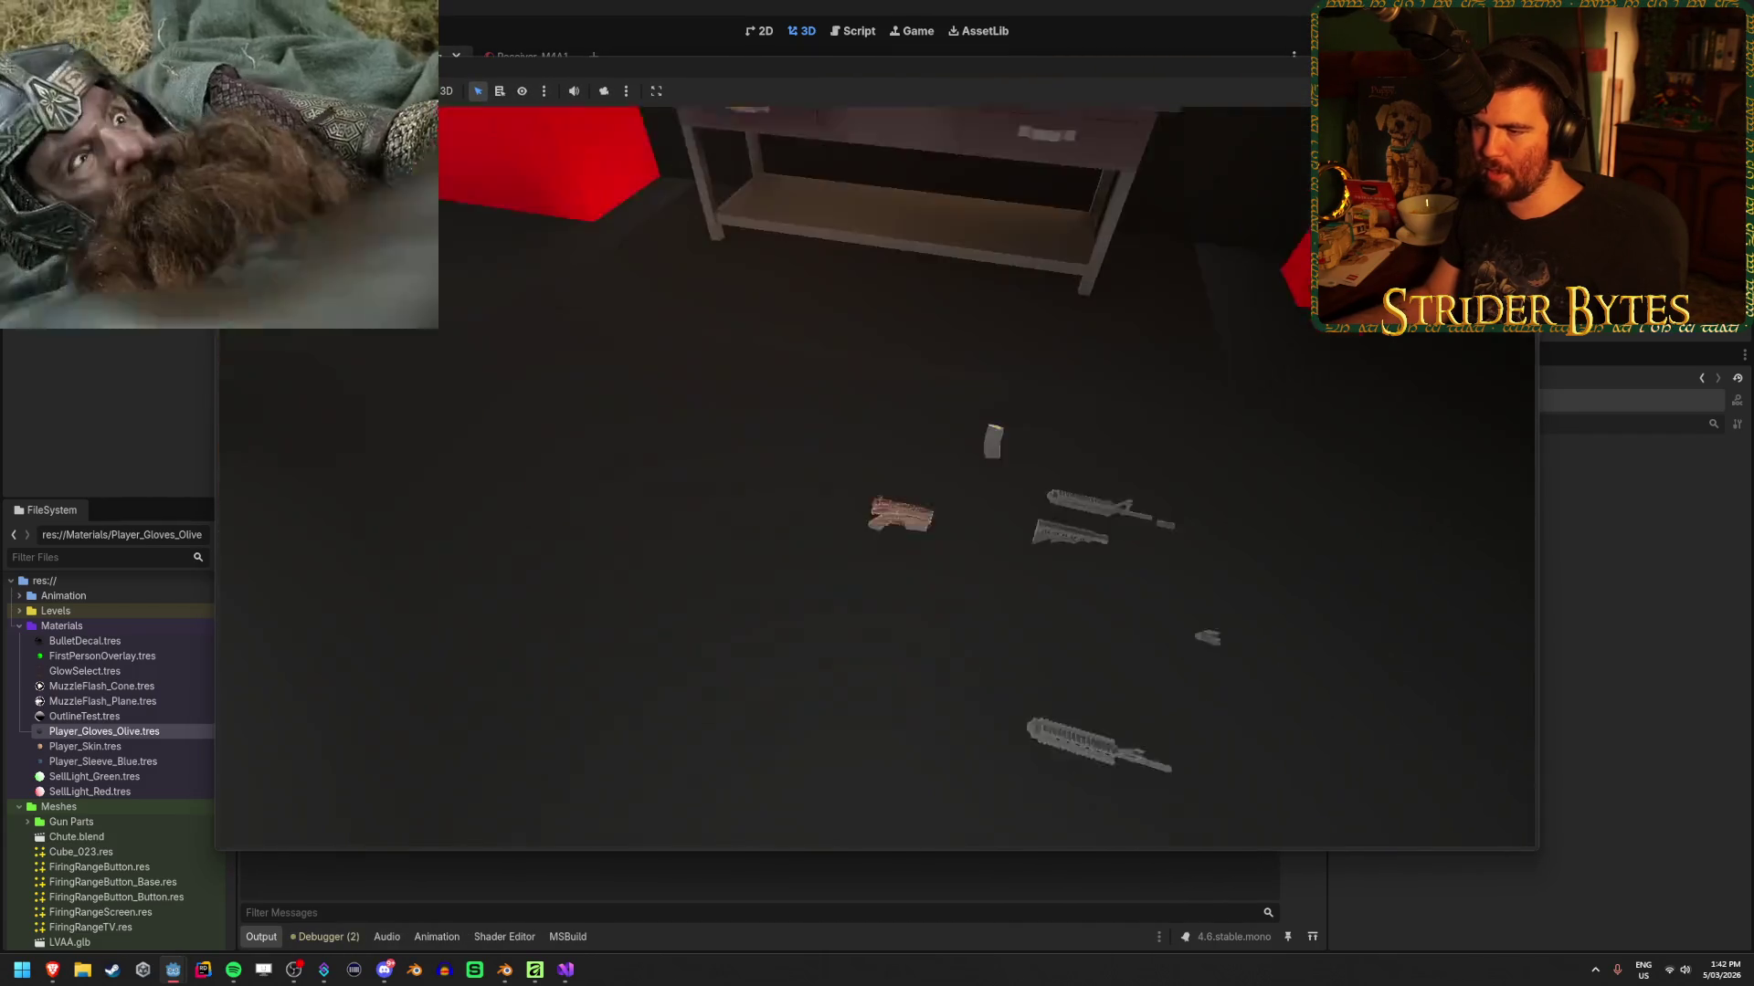
{"action": "key", "text": "s"}
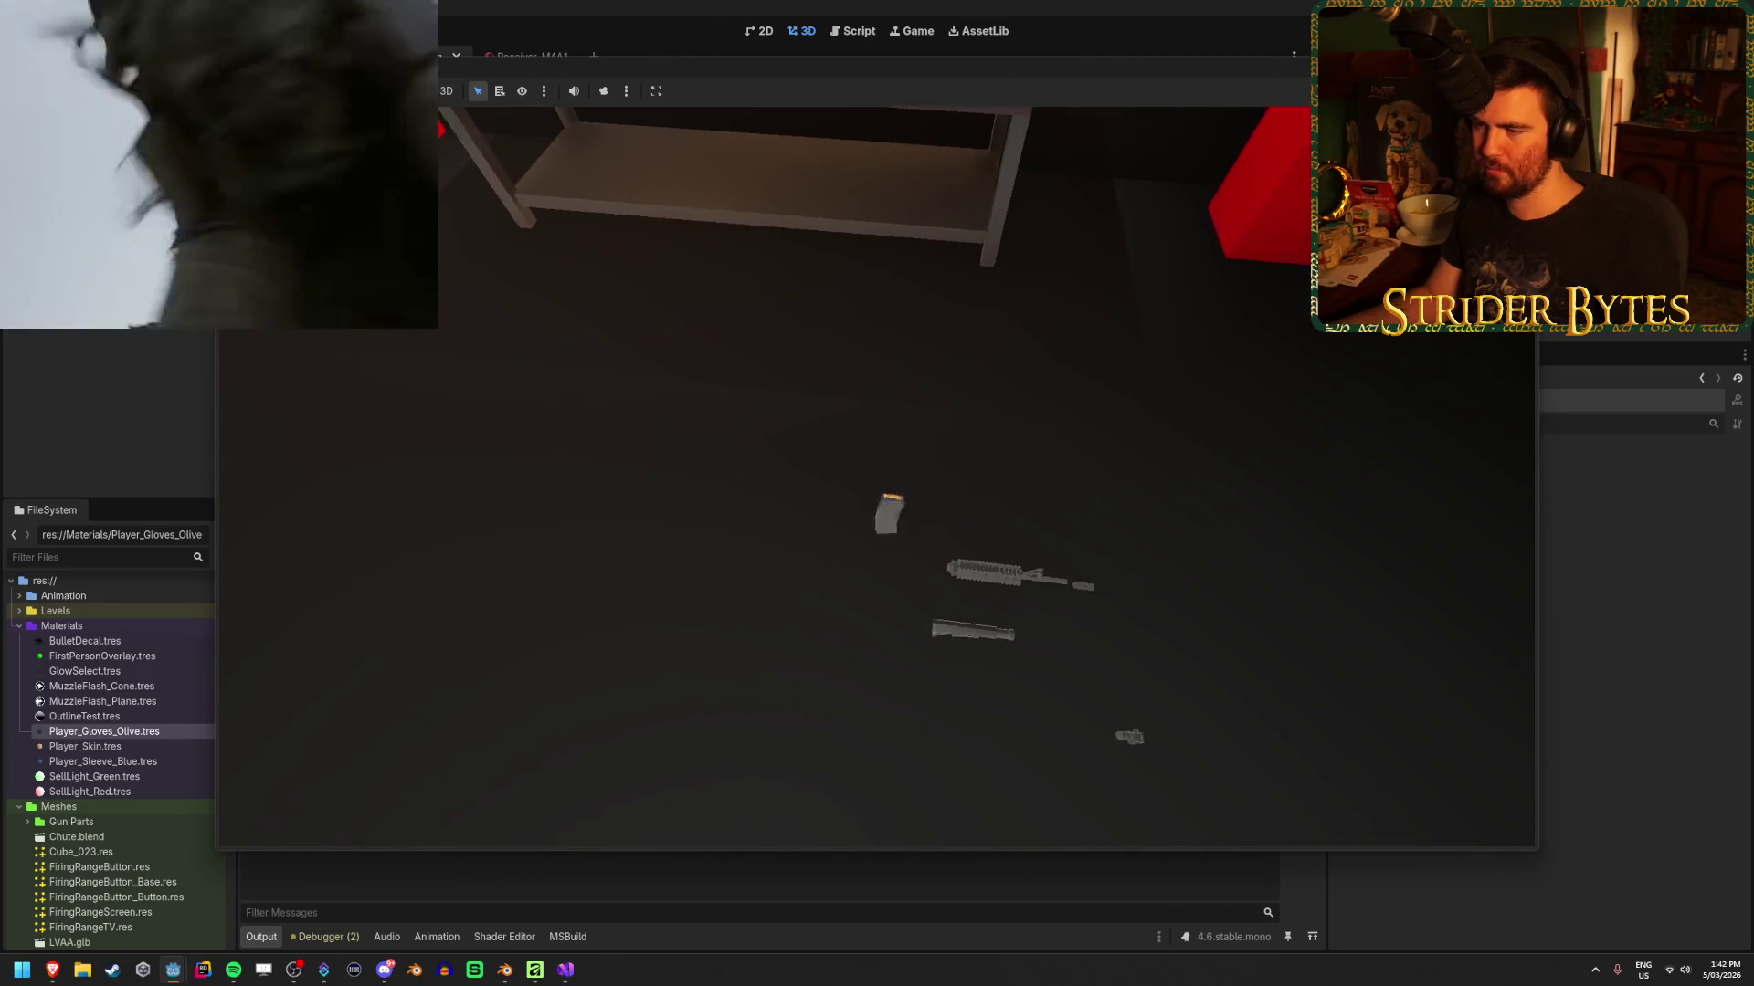
{"action": "key", "text": "w"}
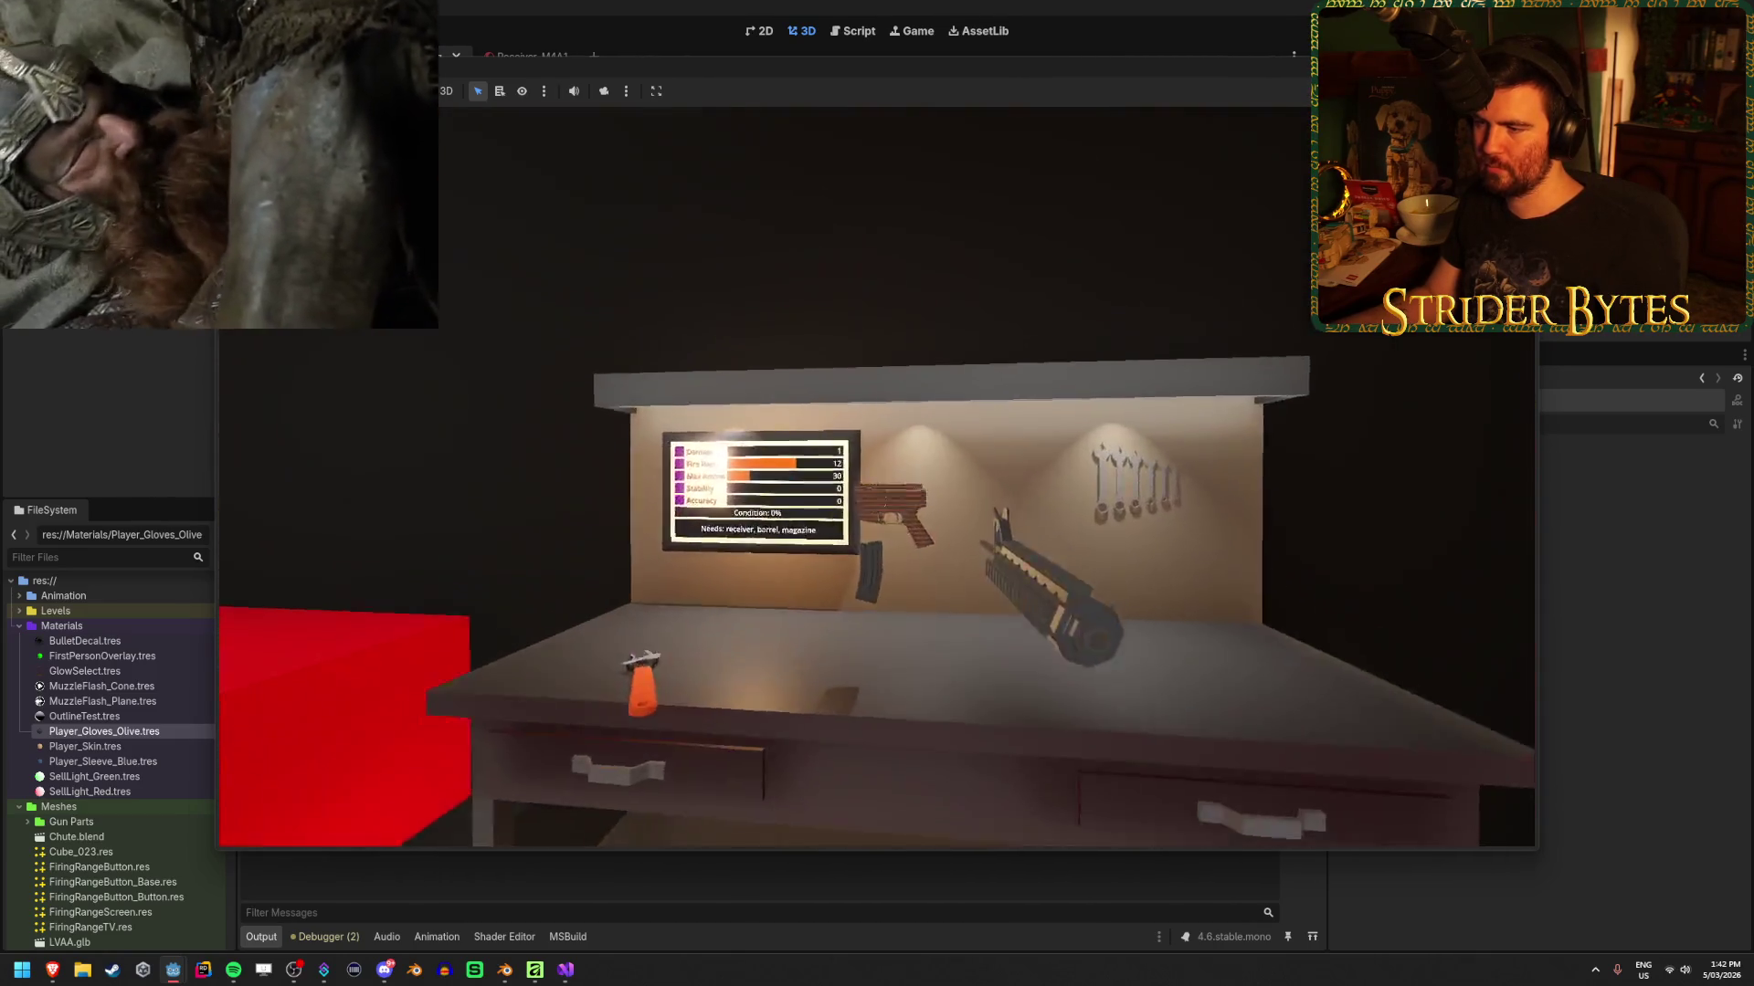
{"action": "key", "text": "s"}
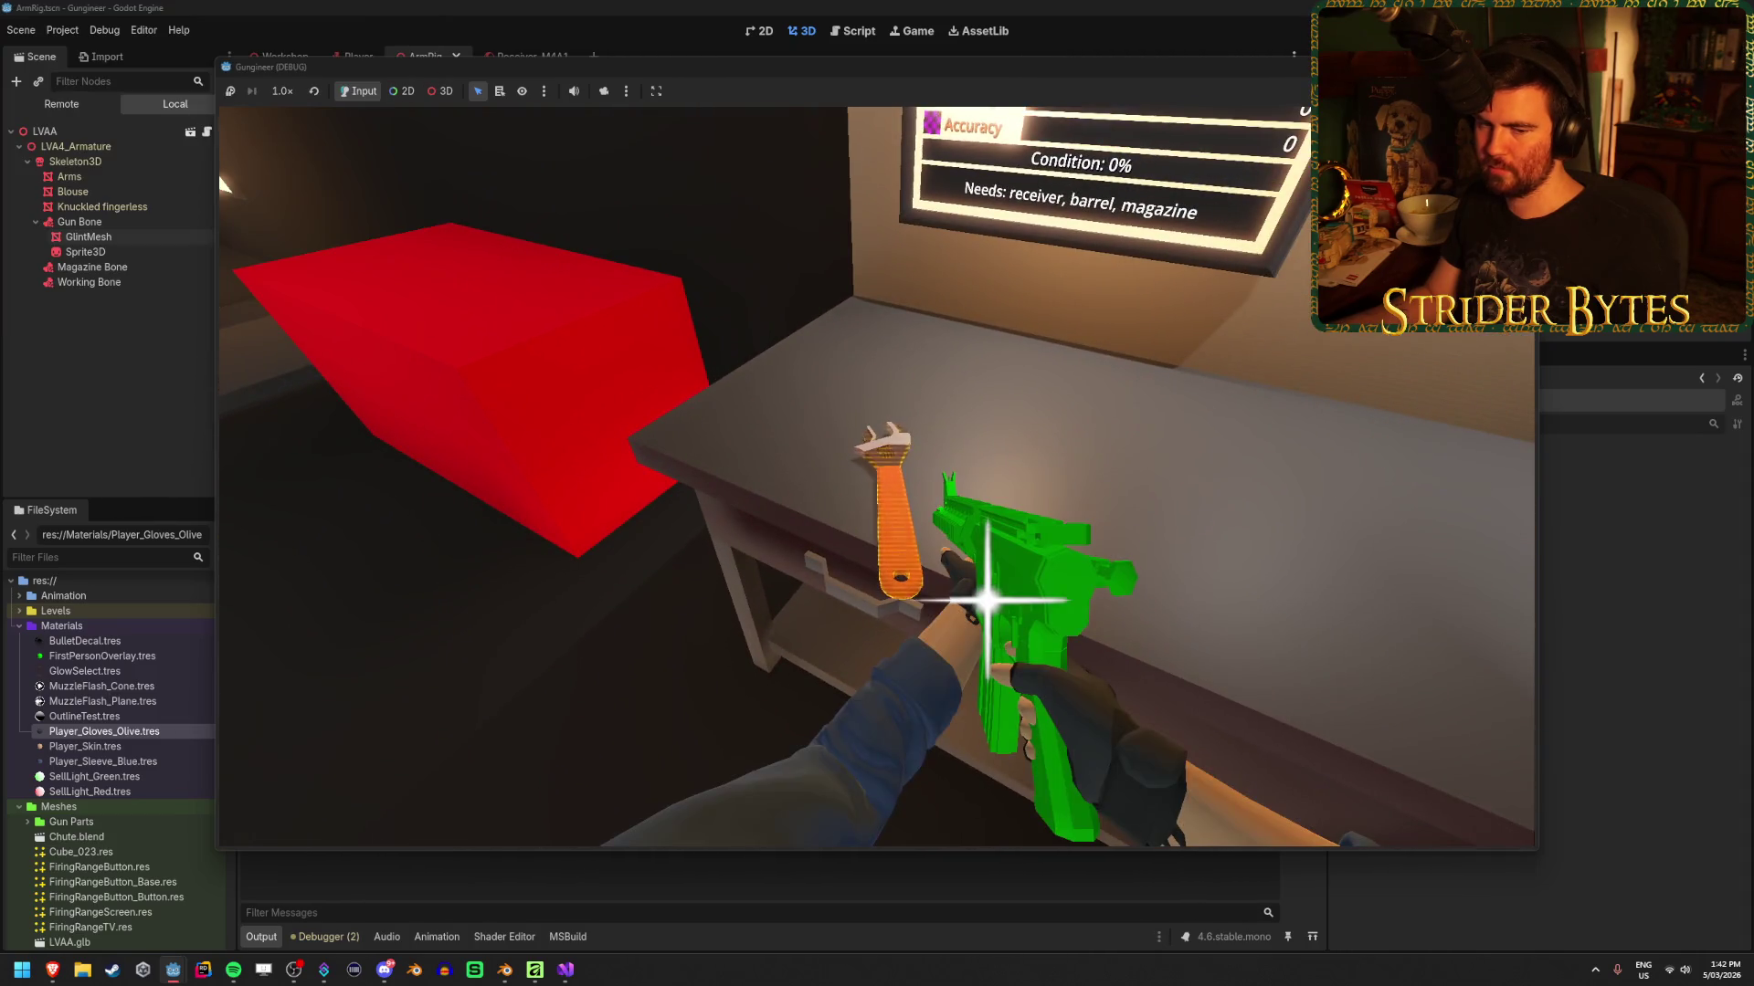
{"action": "key", "text": "s"}
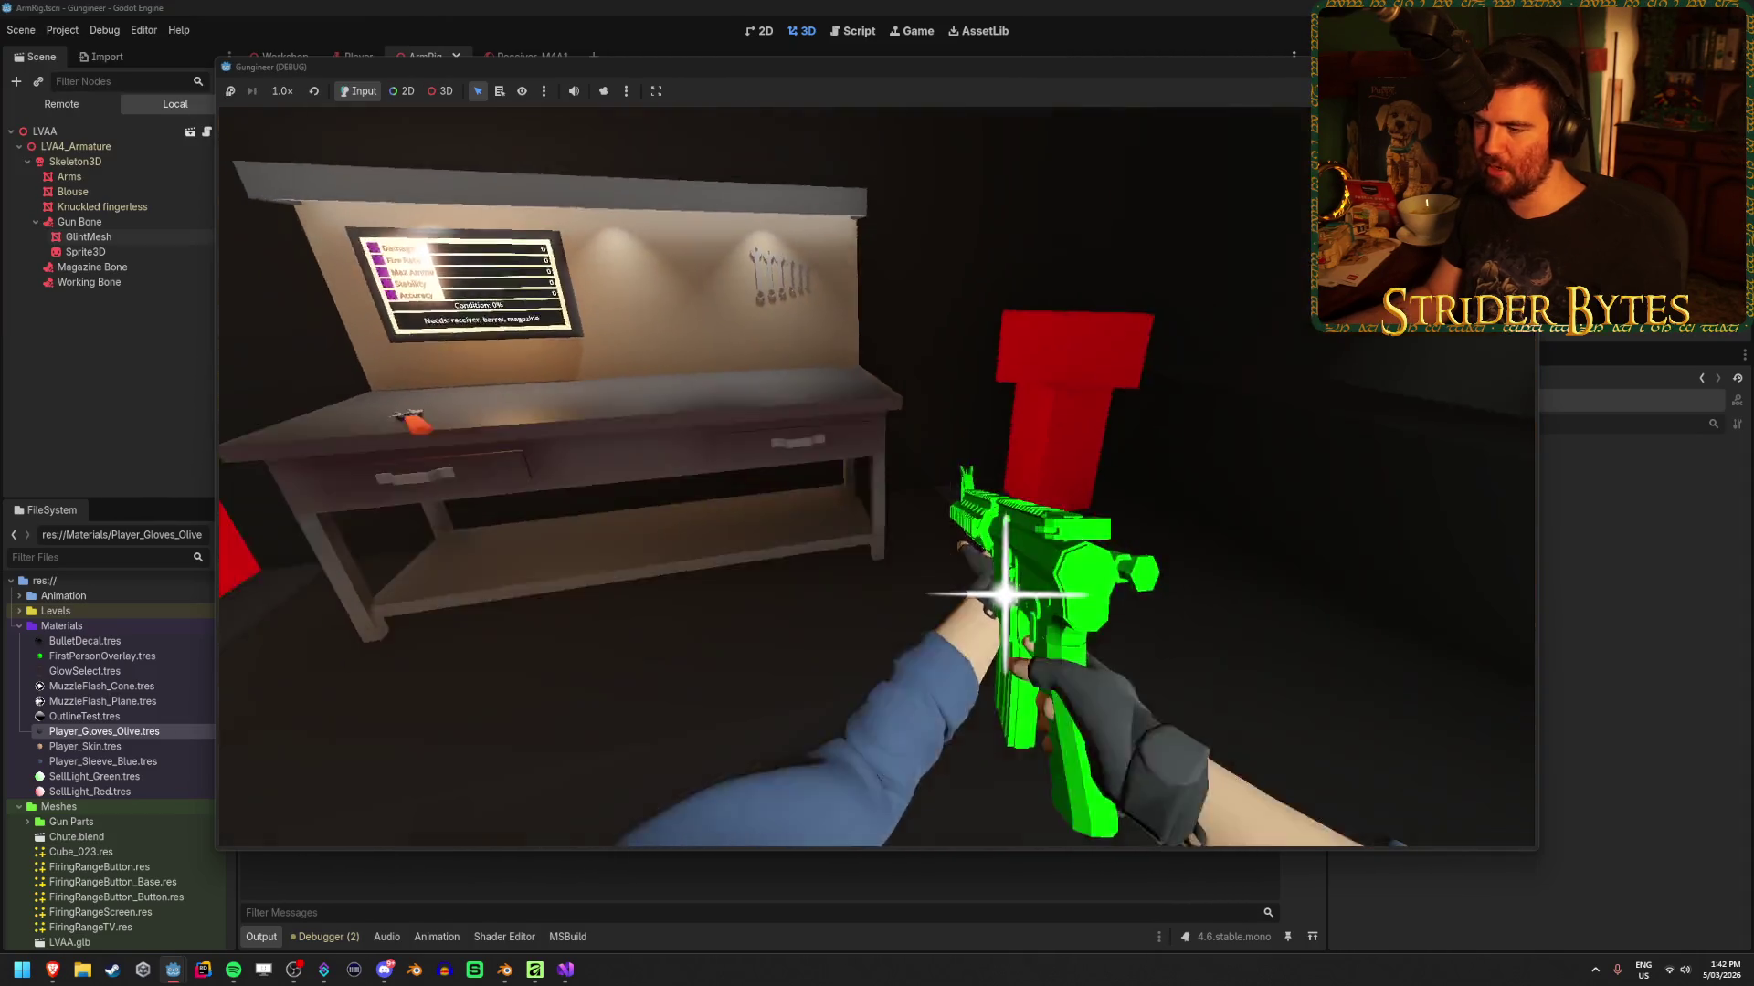
{"action": "key", "text": "r"}
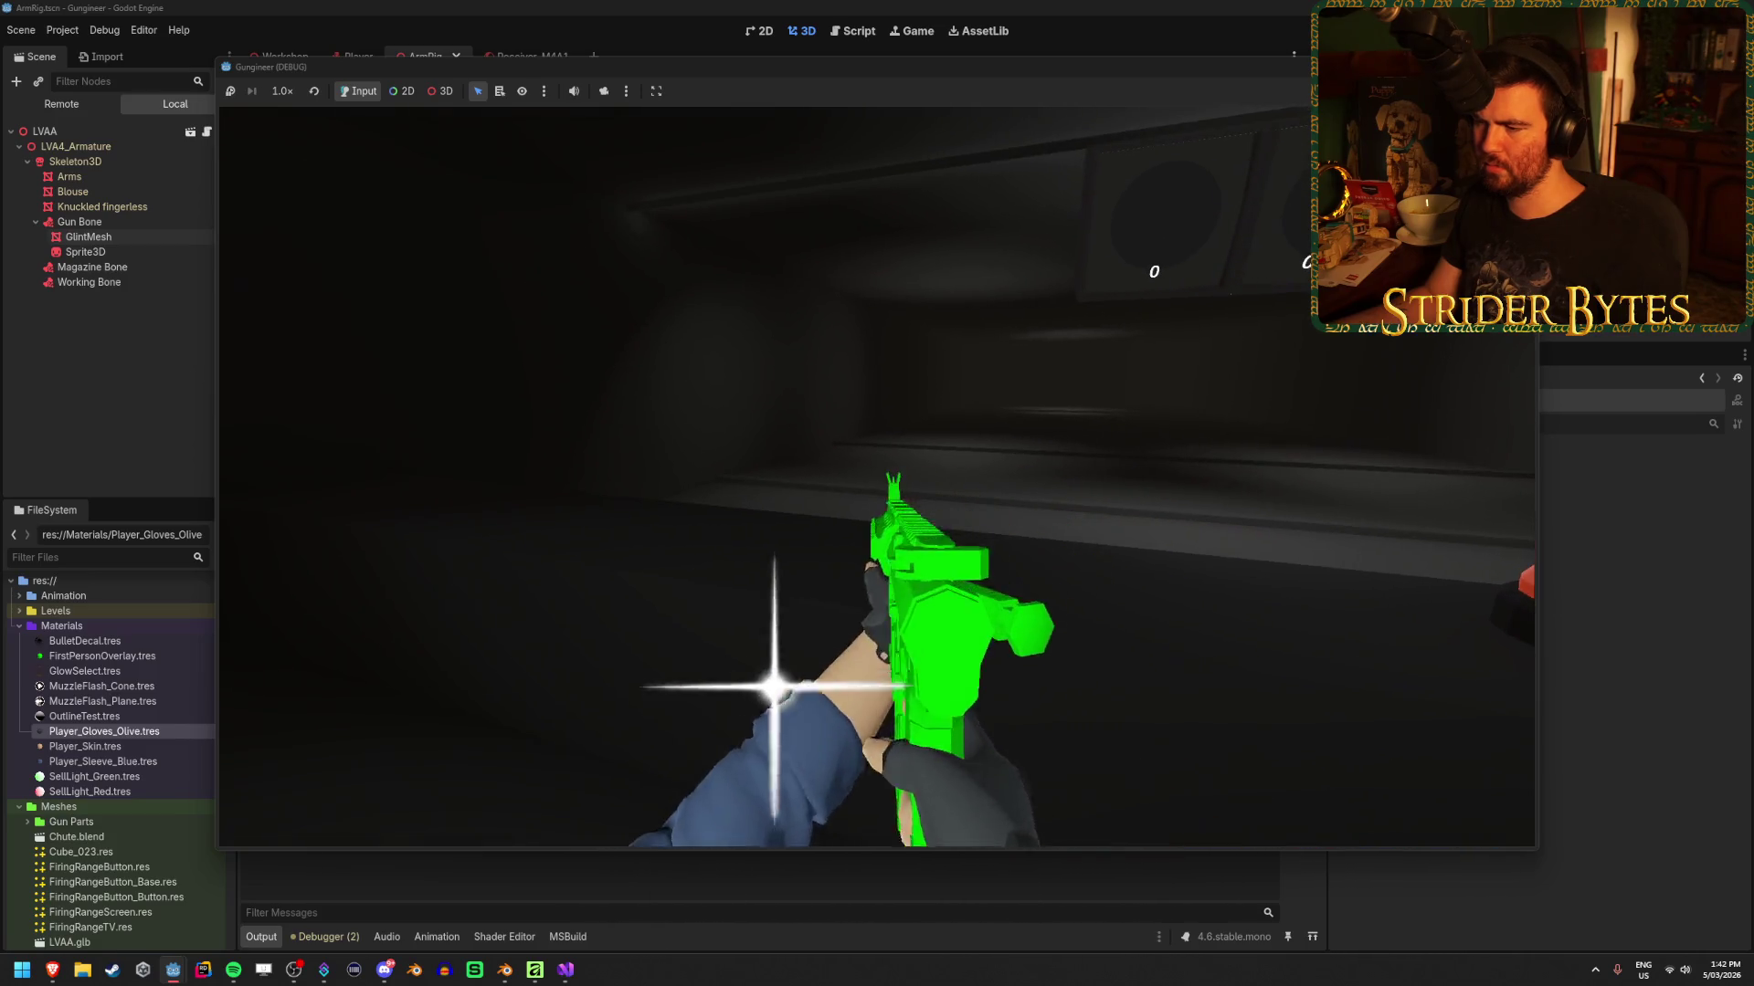
{"action": "mouse_move", "coordinate": [877, 494]}
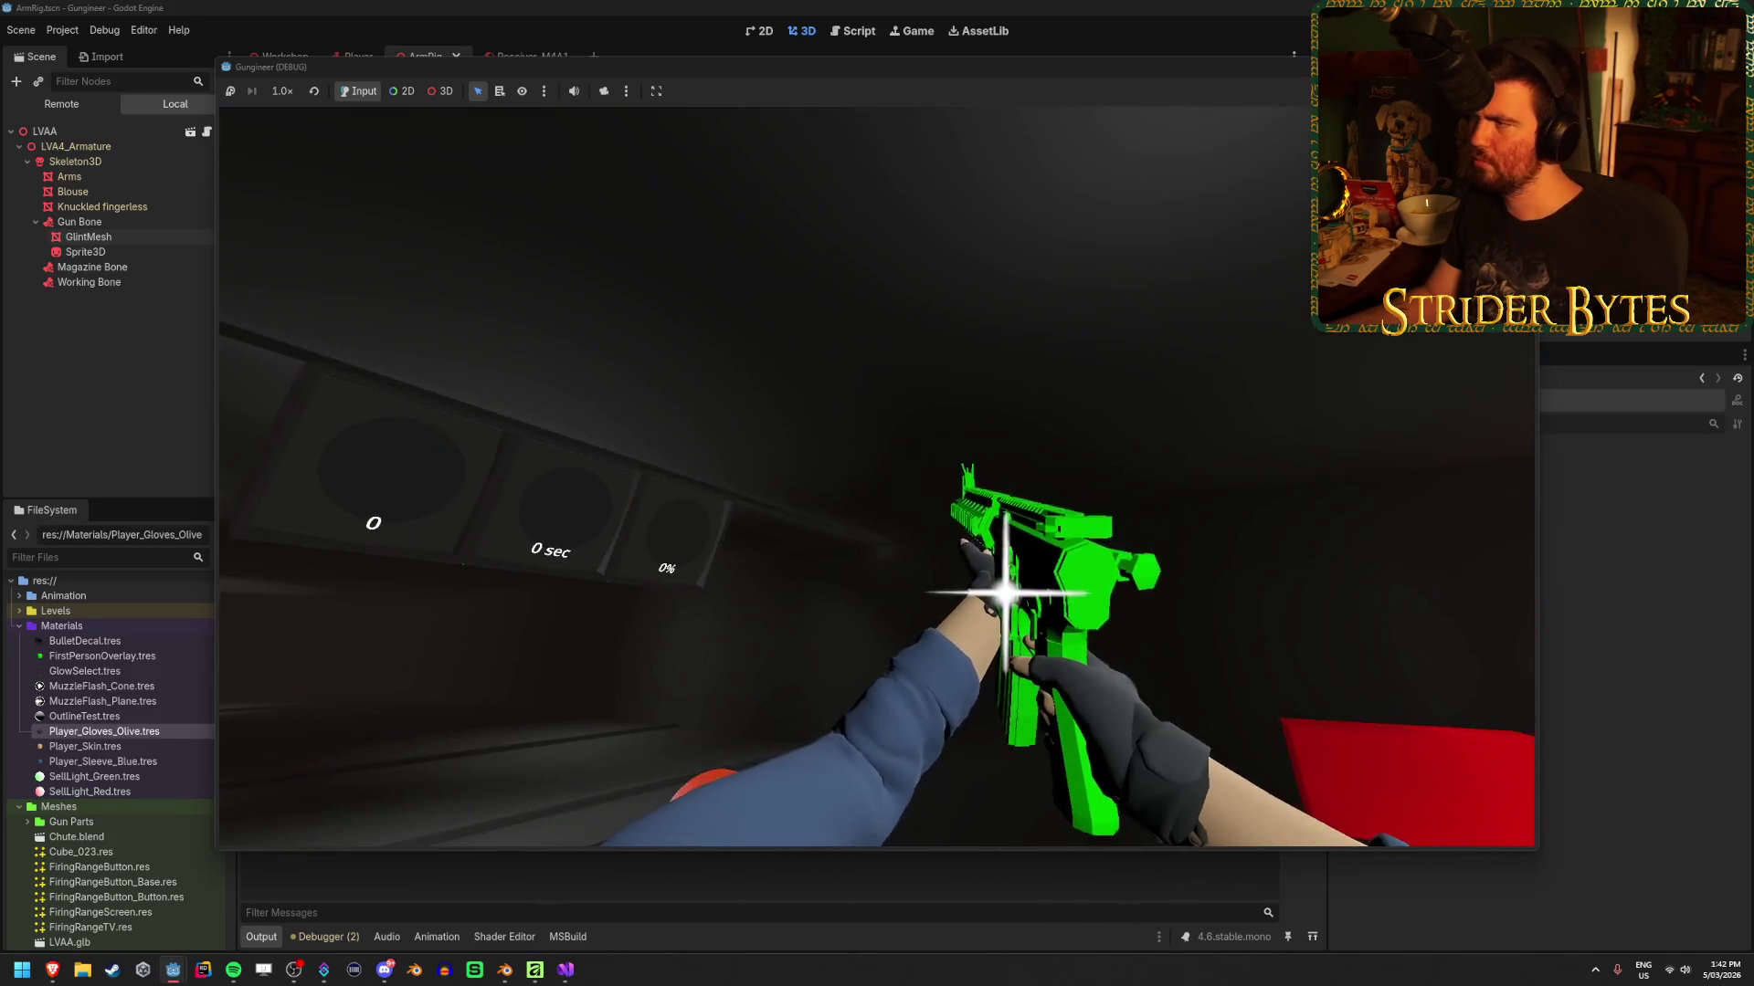
{"action": "key", "text": "Escape"}
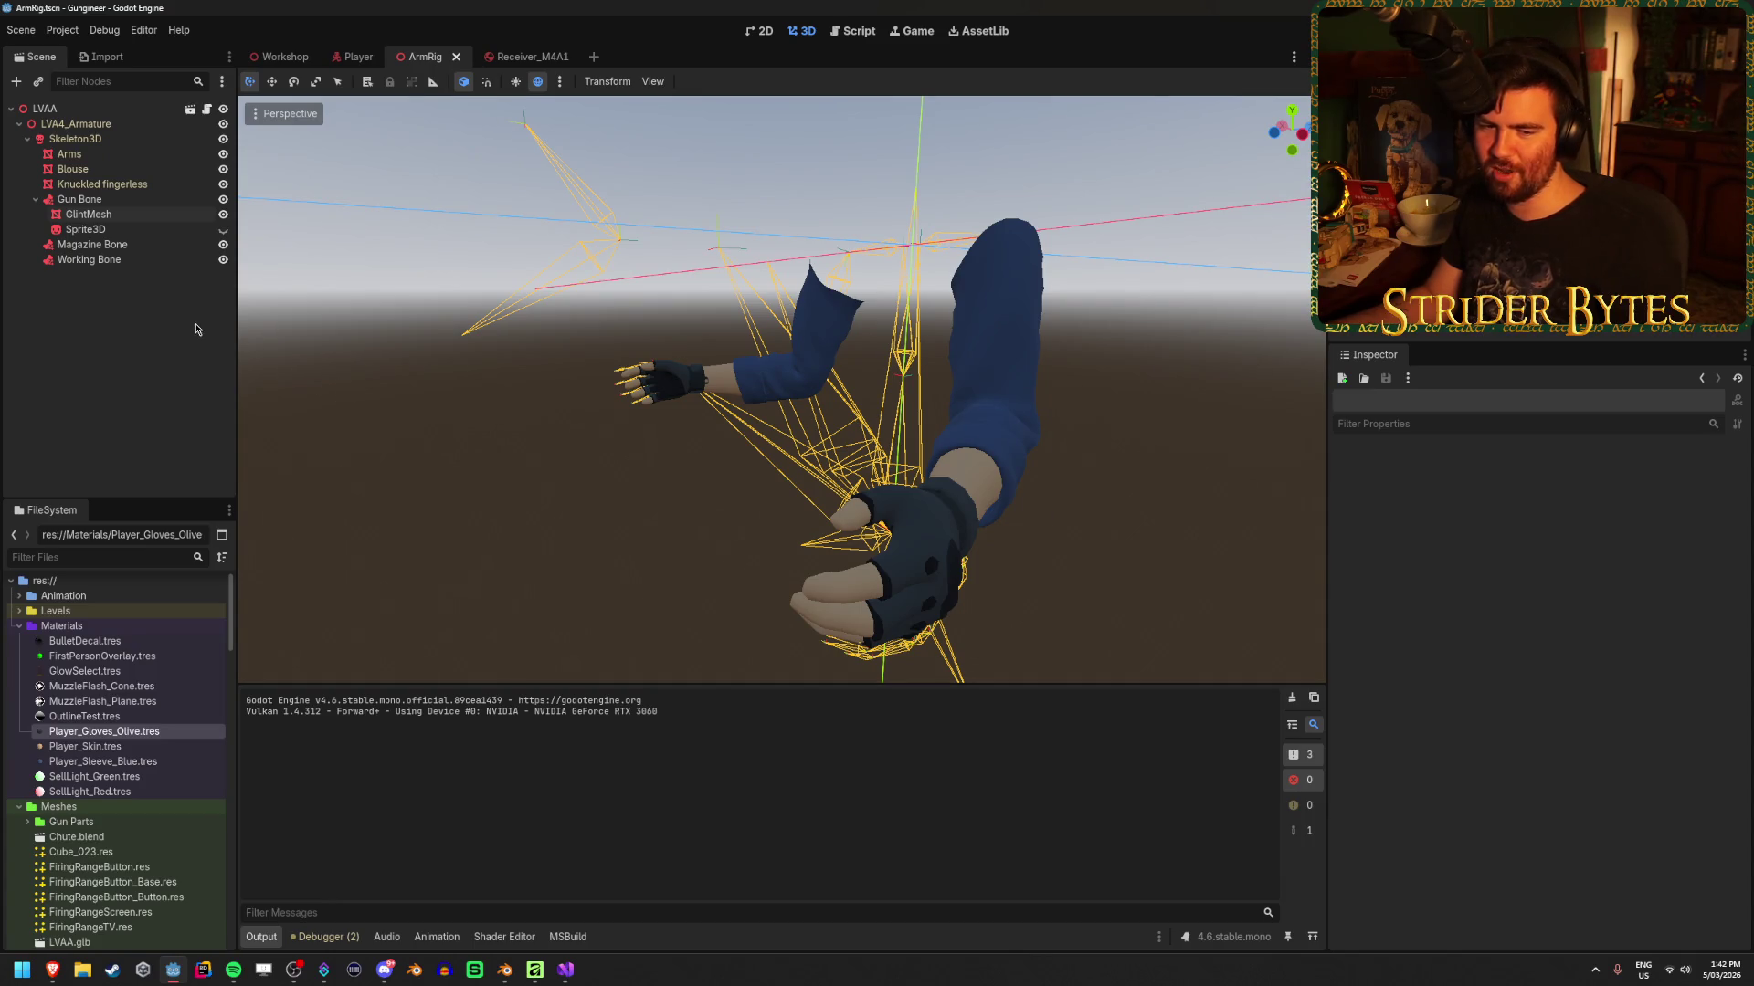
Inspect GlintMesh and the neighbouring Sprite3D nodes in ArmRig, leaving GlintMesh's name unchanged
{"action": "double_click", "coordinate": [142, 216]}
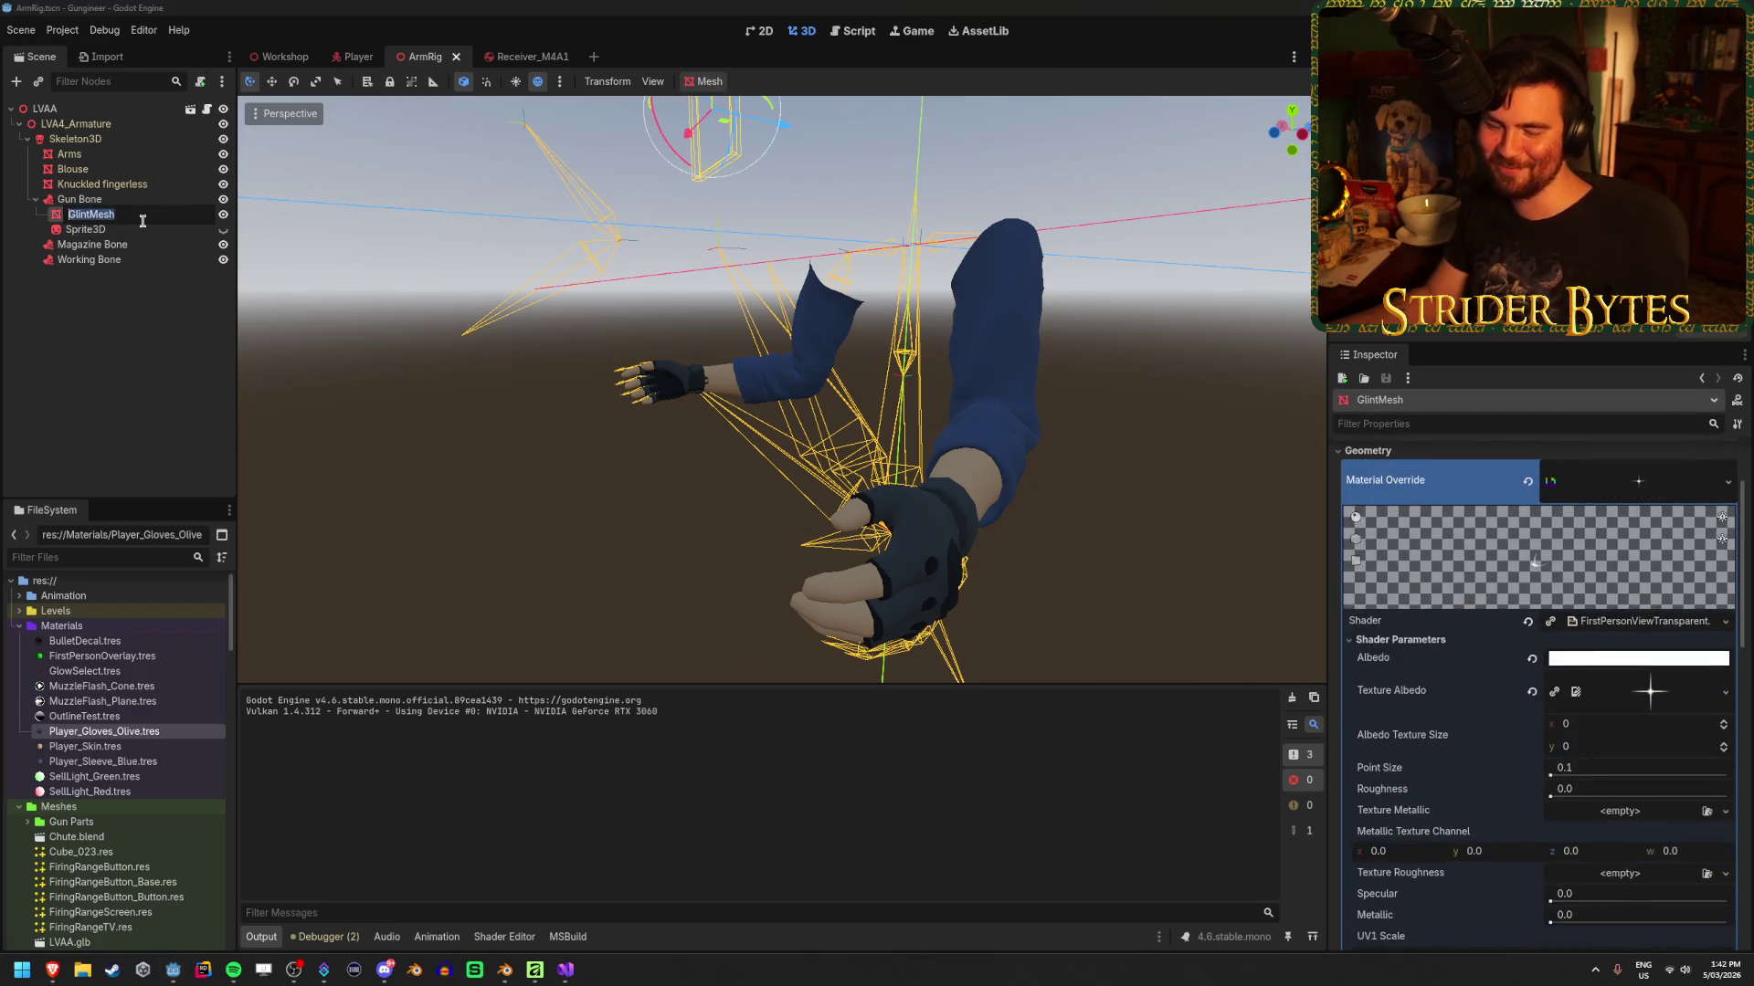
{"action": "left_click", "coordinate": [142, 199]}
{"action": "left_click", "coordinate": [142, 229]}
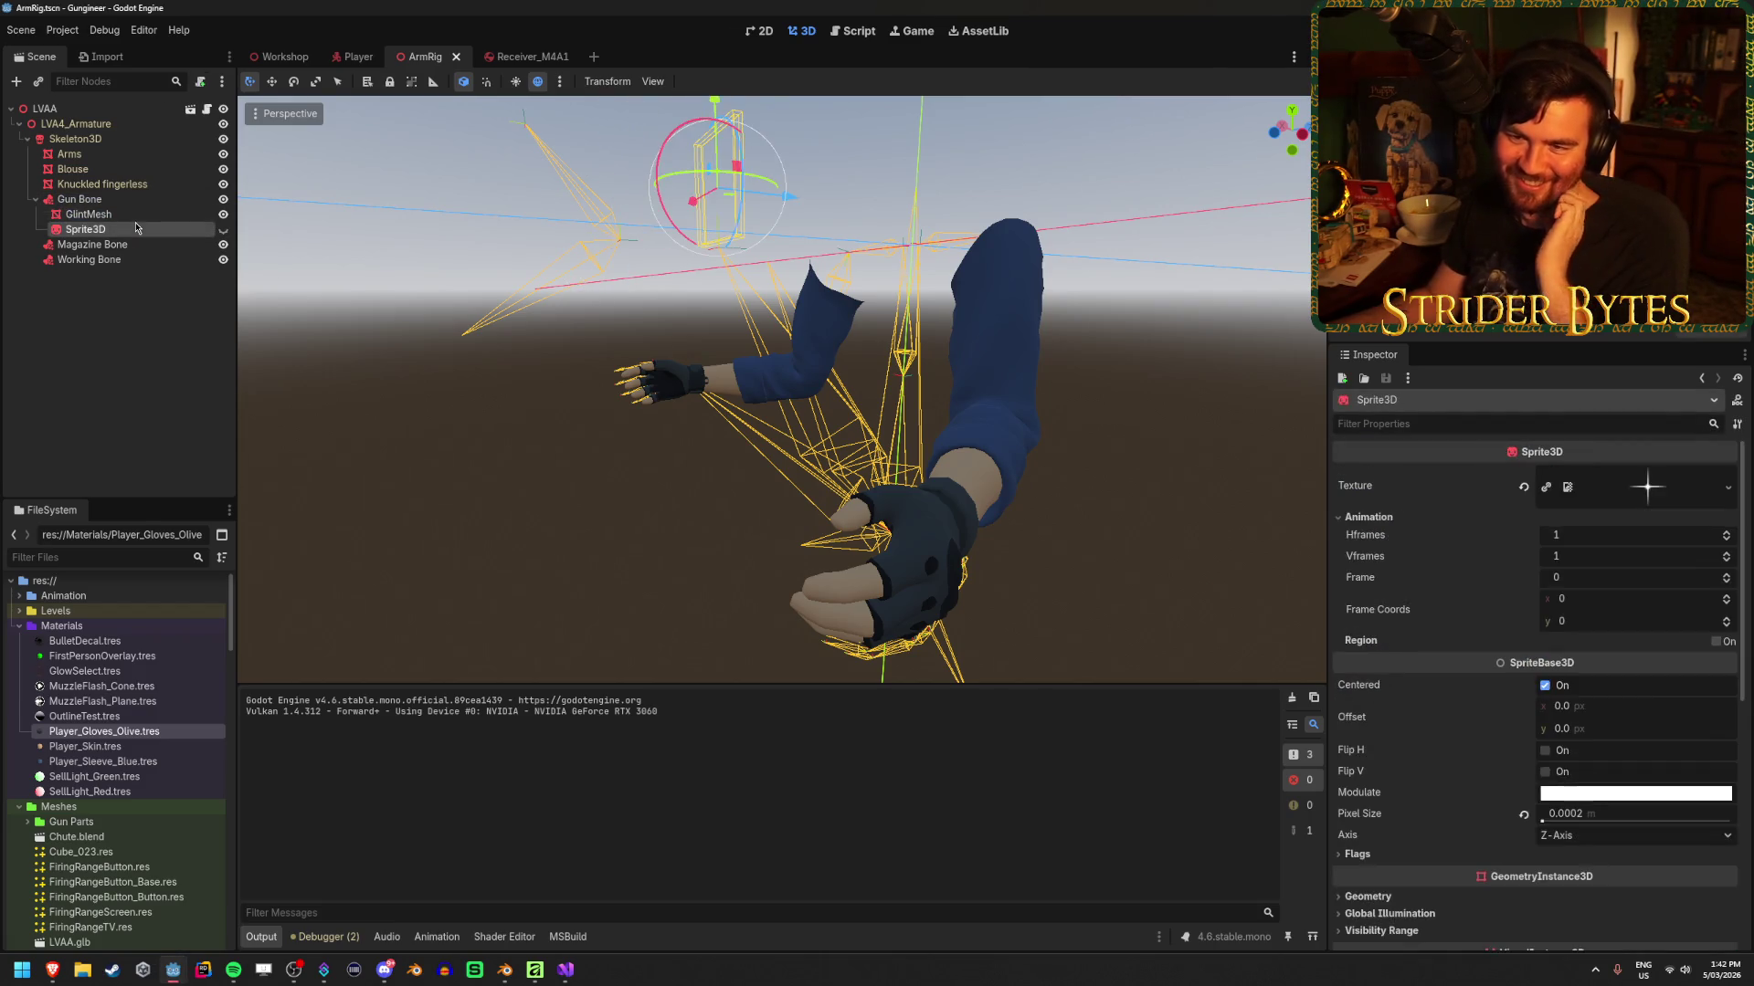
{"action": "double_click", "coordinate": [141, 216]}
{"action": "key", "text": "Return"}
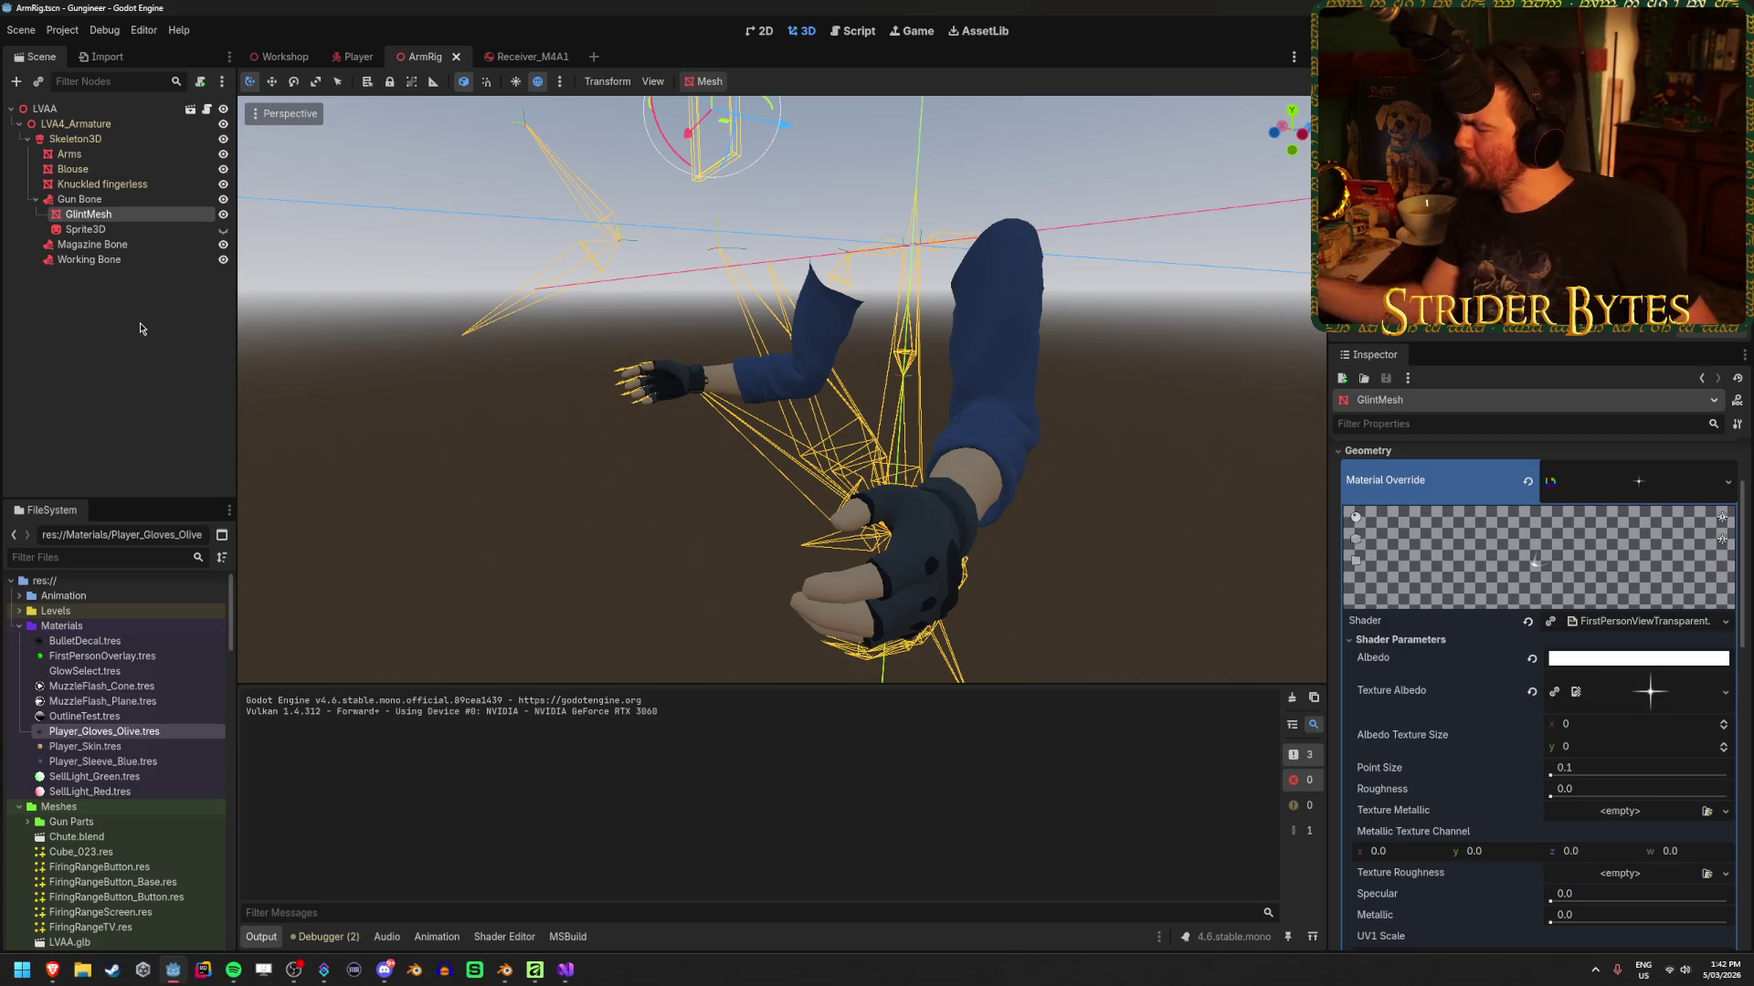
{"action": "scroll", "coordinate": [1450, 643], "scroll_direction": "down", "scroll_amount": 5}
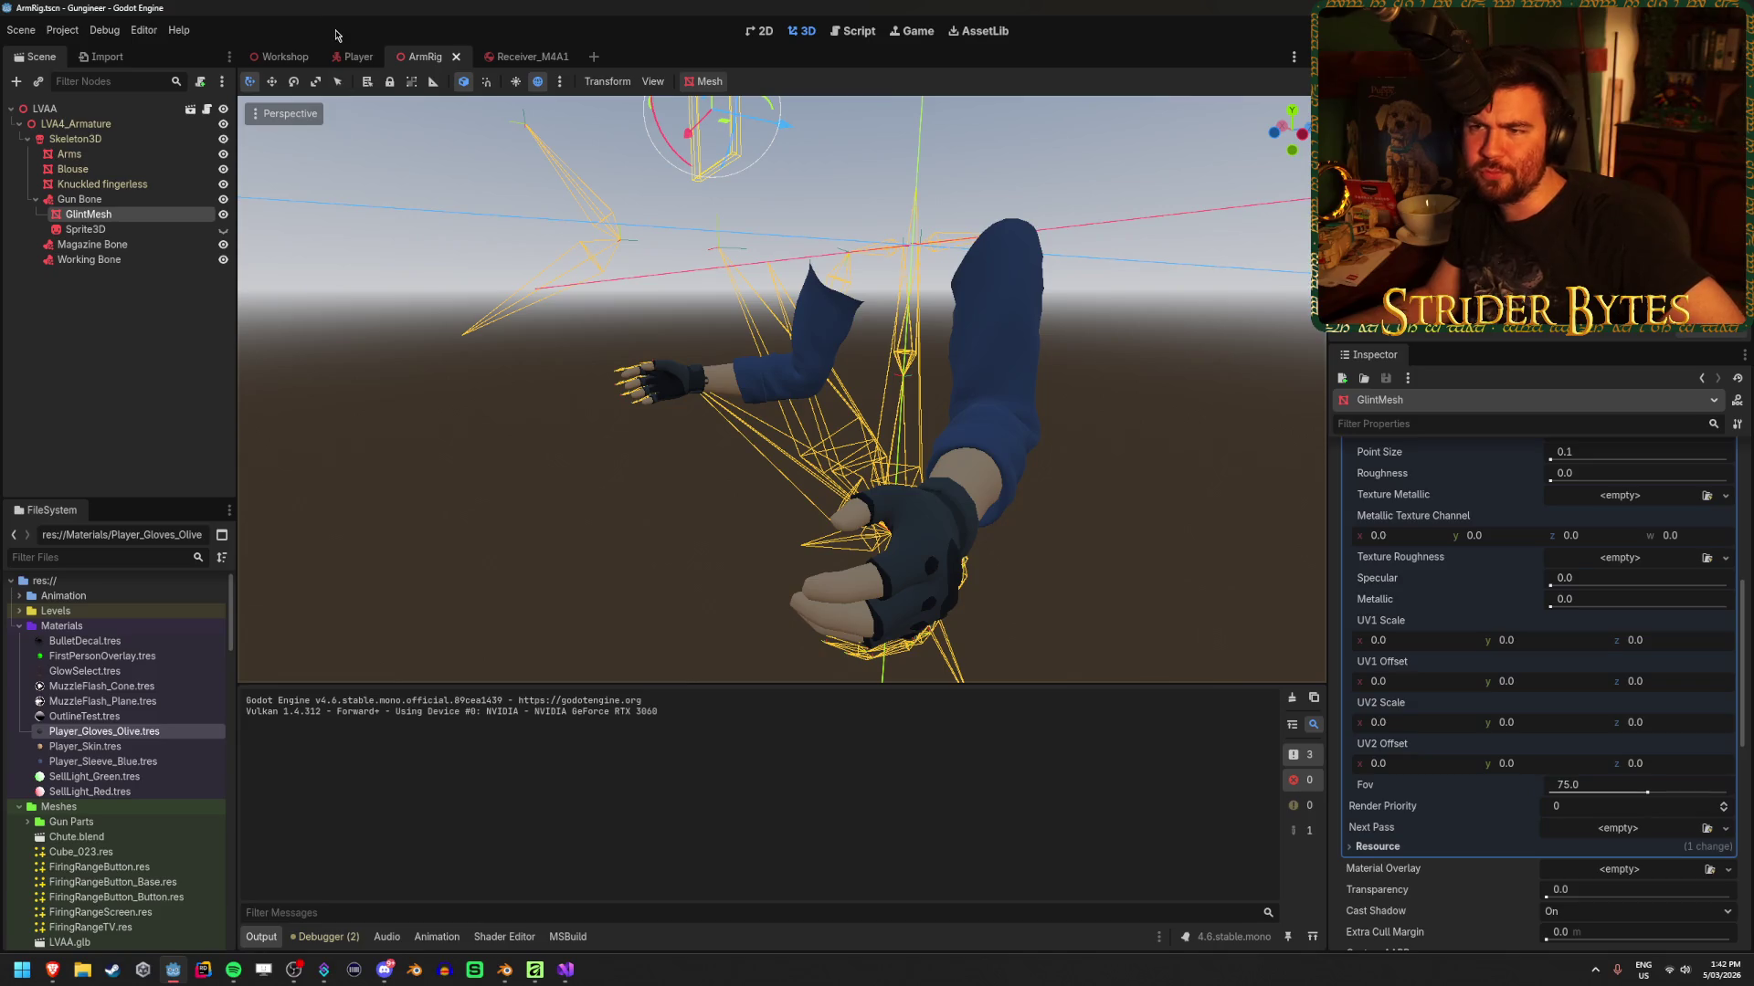
Compare GlintMesh's properties with the Player scene, ending on the Player scene
{"action": "left_click", "coordinate": [352, 57]}
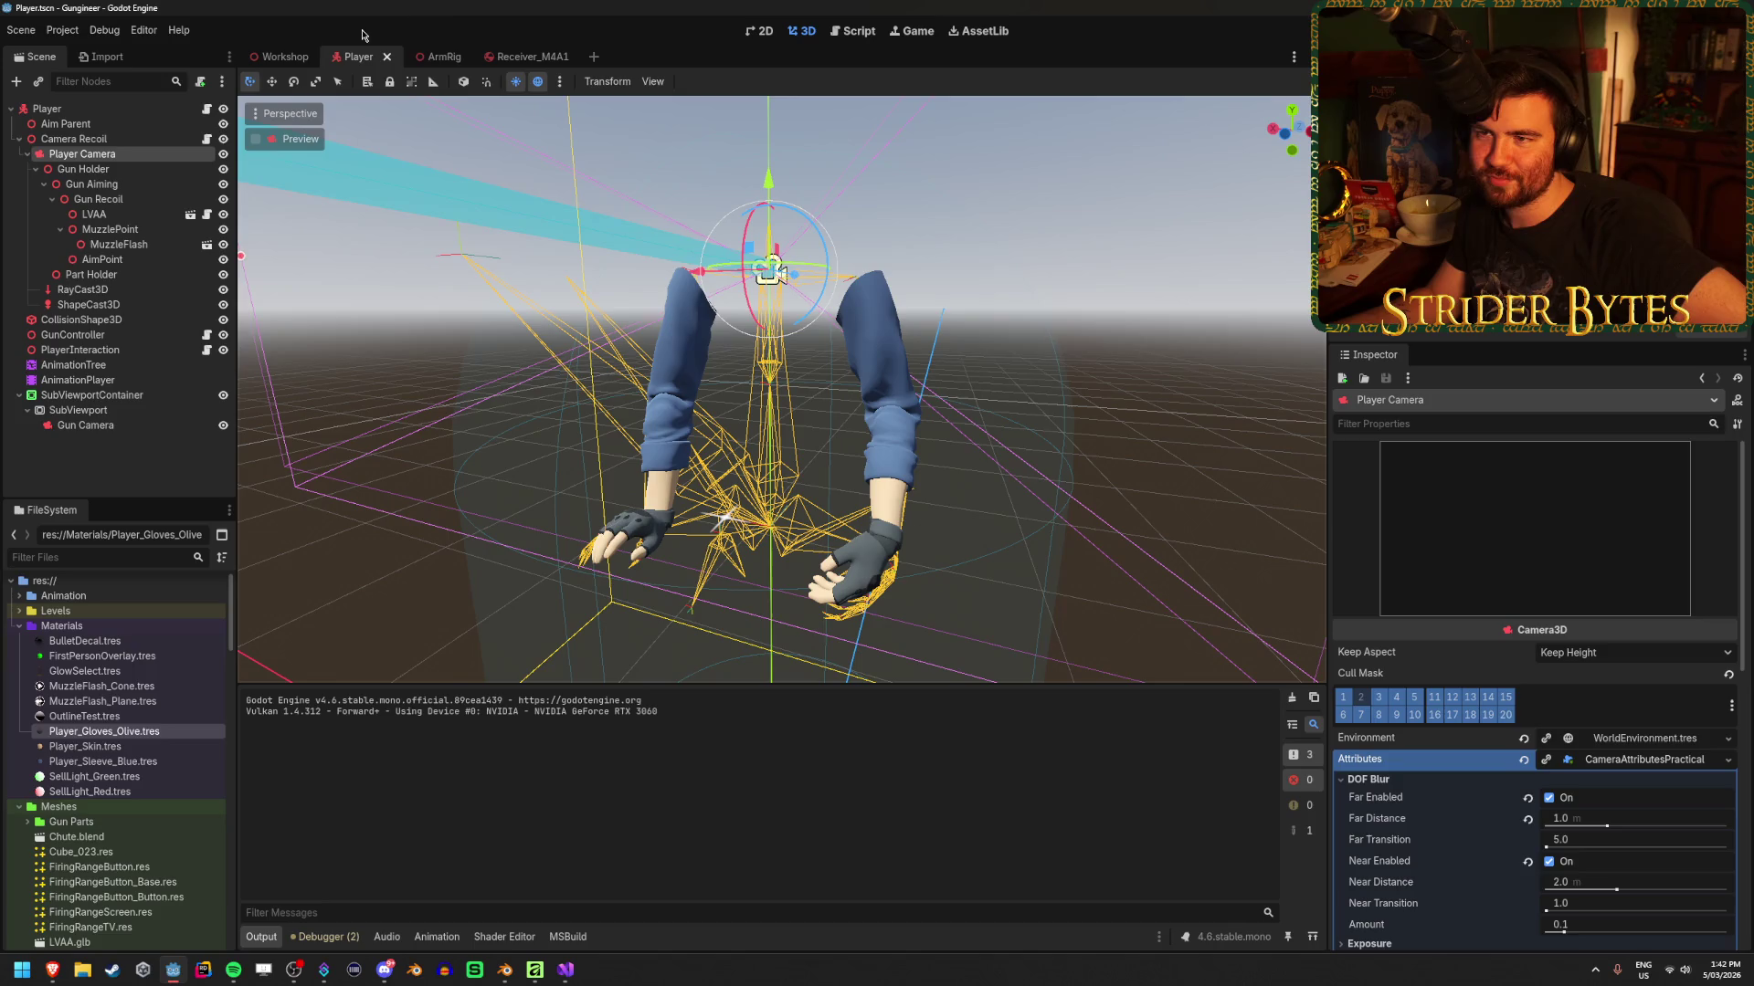
{"action": "left_click", "coordinate": [436, 56]}
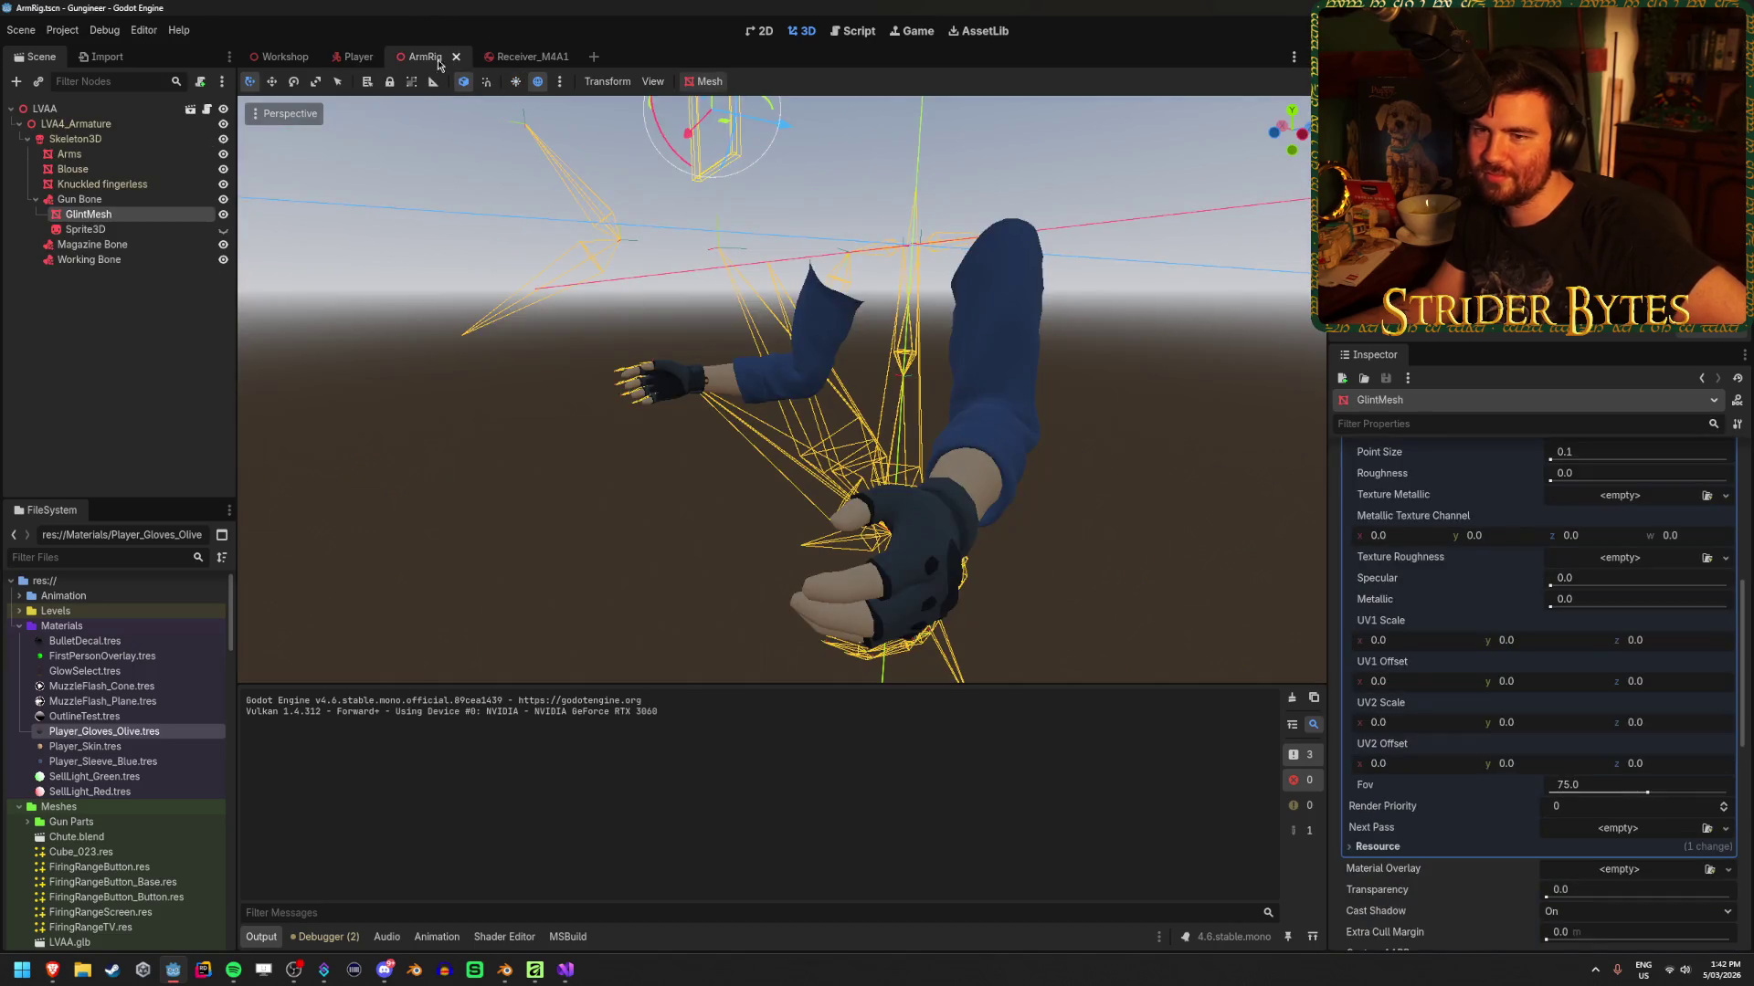
{"action": "left_click", "coordinate": [121, 221]}
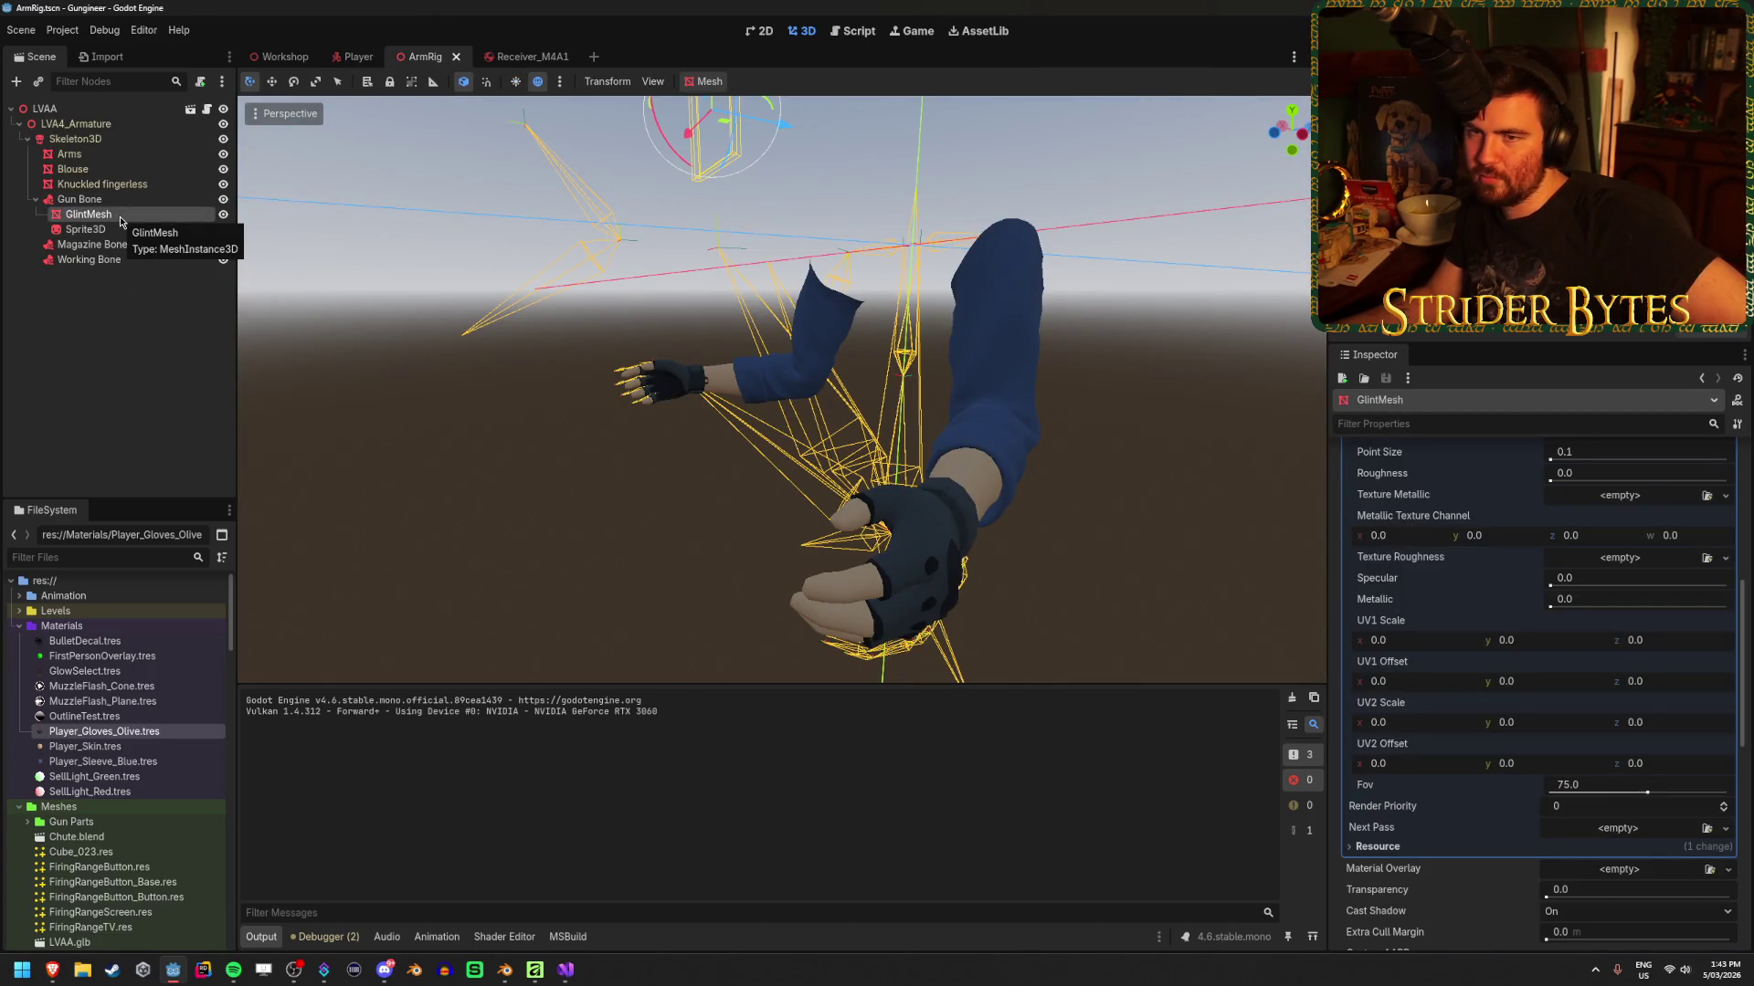
{"action": "left_click", "coordinate": [358, 57]}
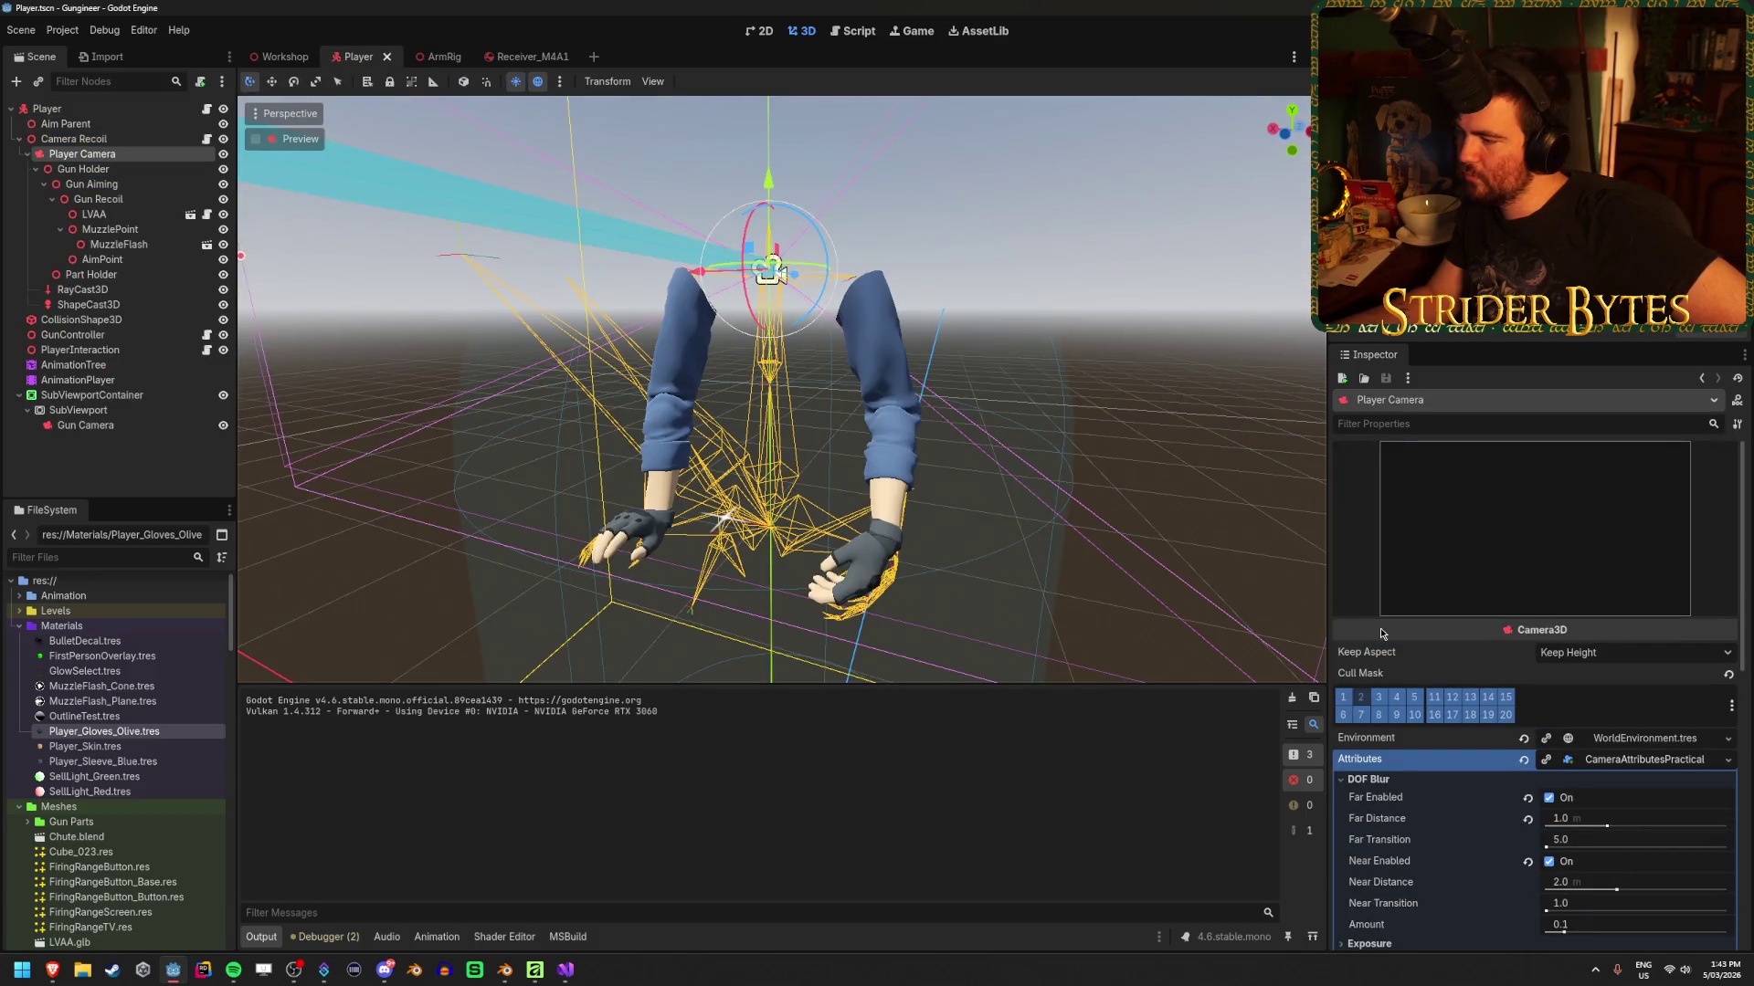
Disable Near Enabled DOF blur on the Player Camera and launch a game test with F5
{"action": "scroll", "coordinate": [1544, 708], "scroll_direction": "down", "scroll_amount": 4}
{"action": "left_click", "coordinate": [1550, 609]}
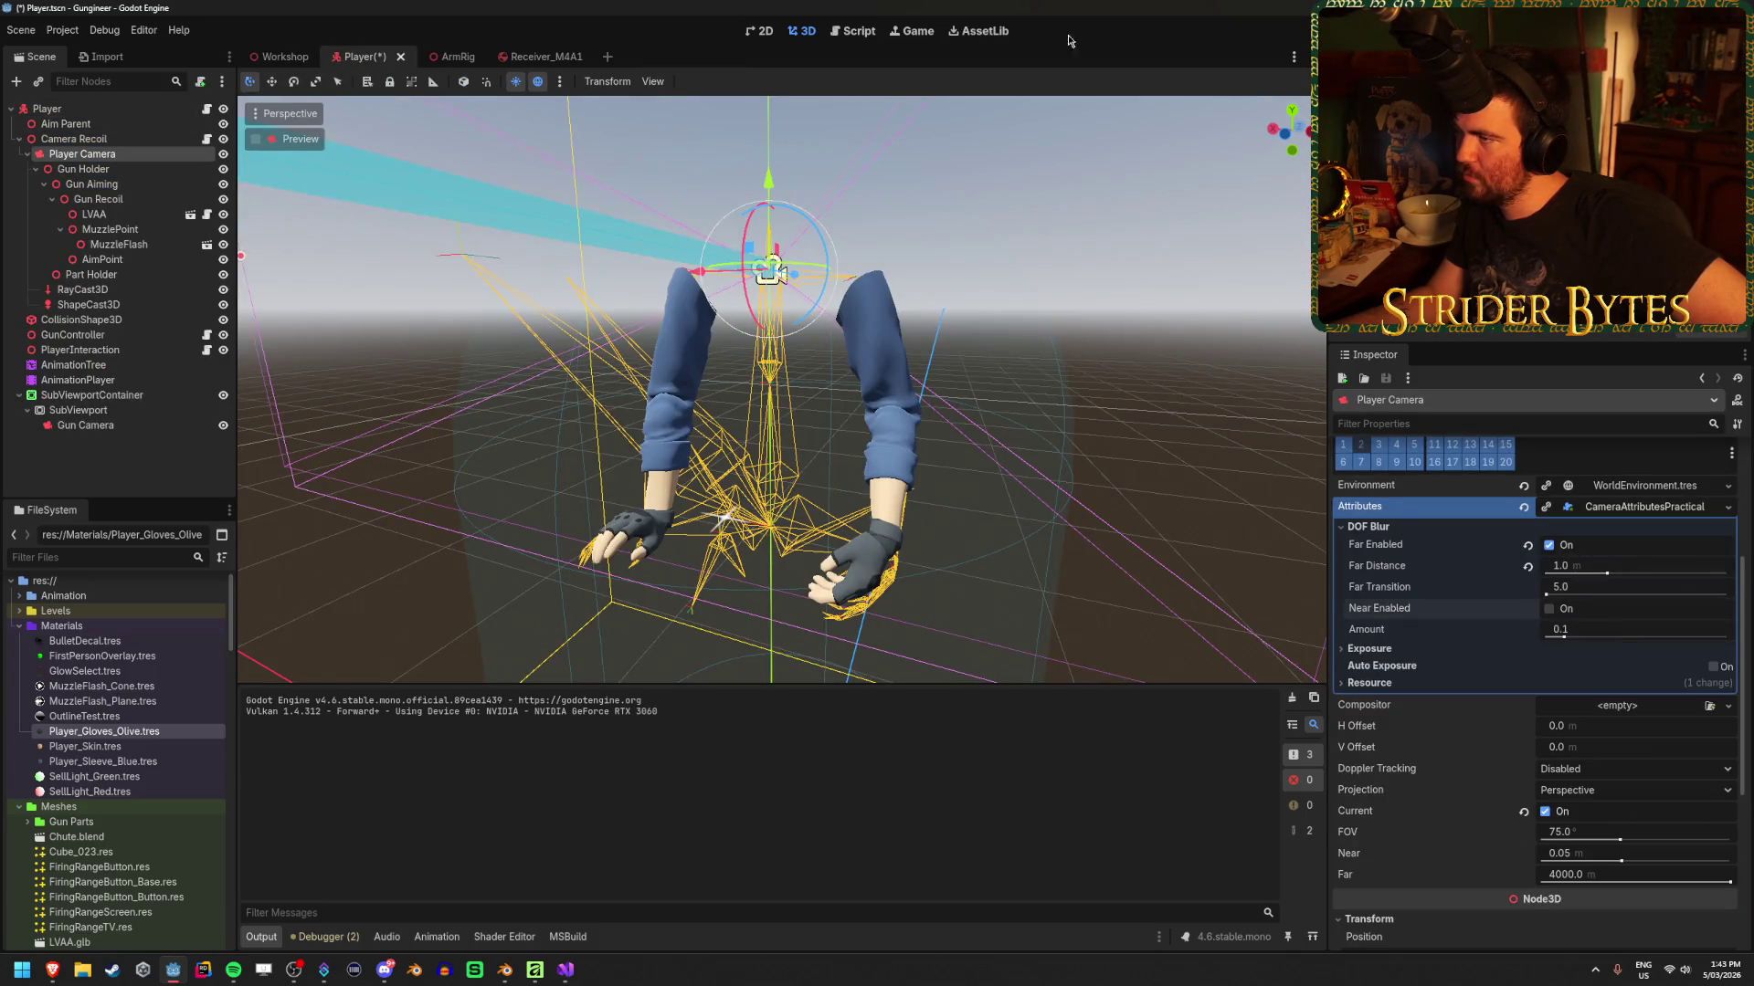
{"action": "key", "text": "F5"}
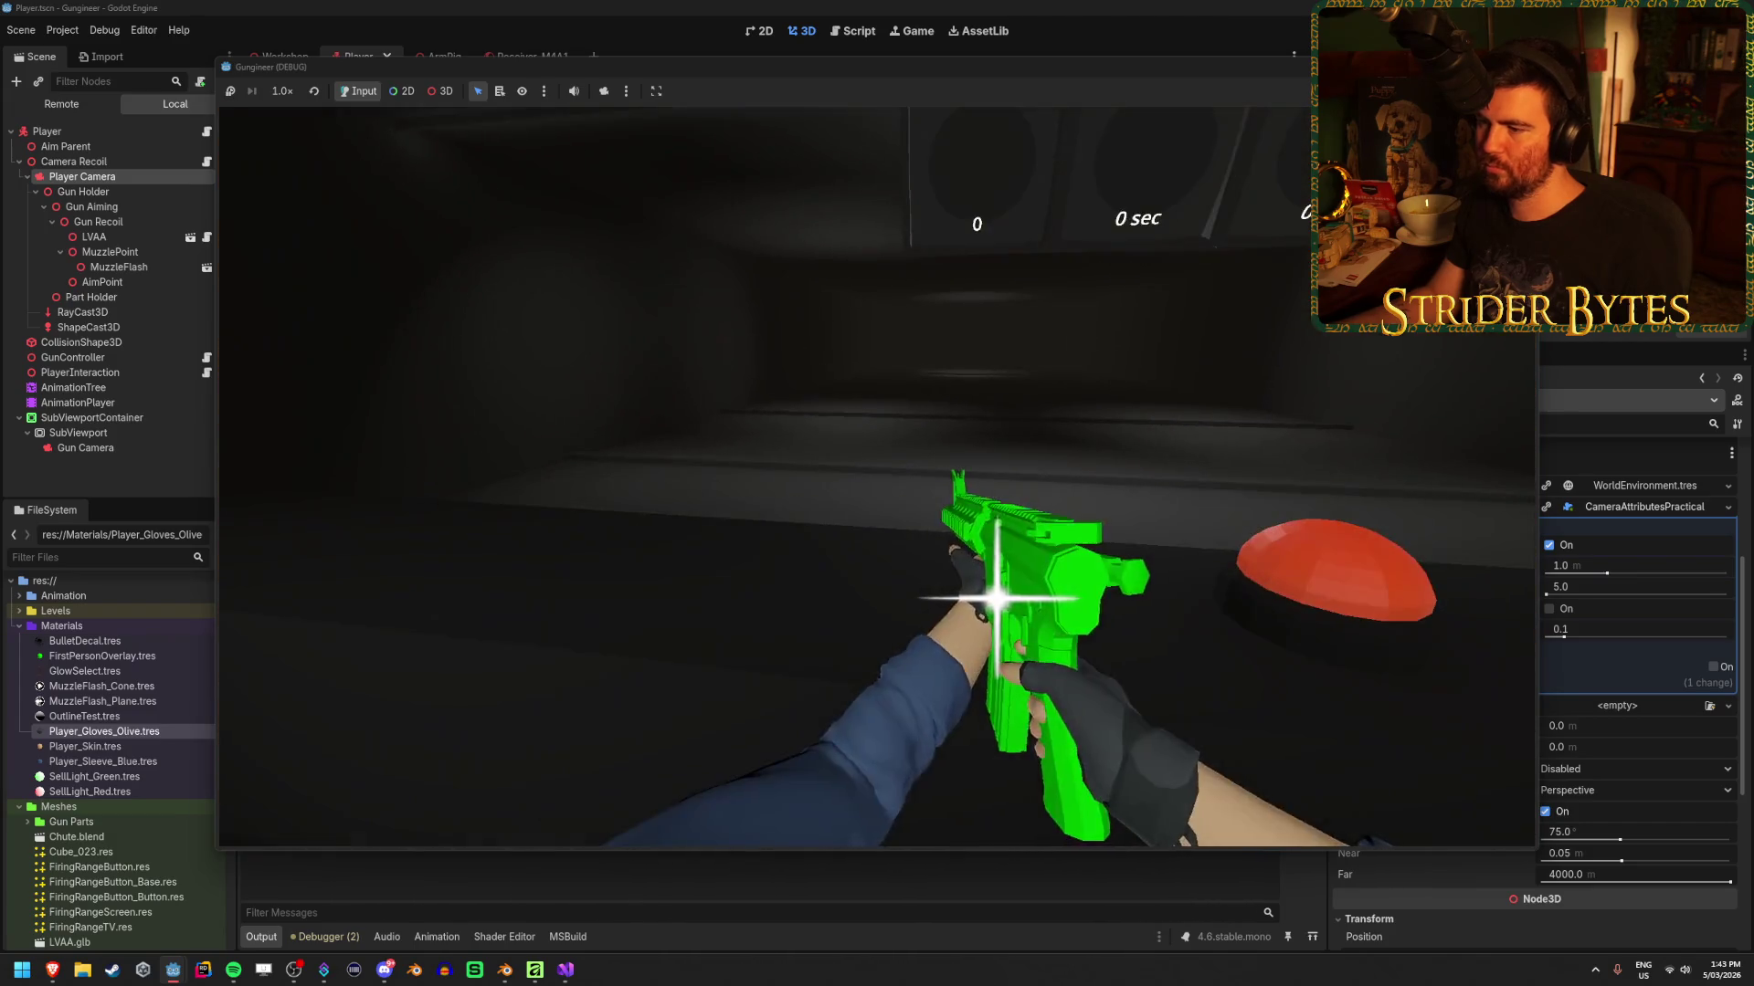
{"action": "key", "text": "alt+Tab"}
{"action": "key", "text": "alt+Tab"}
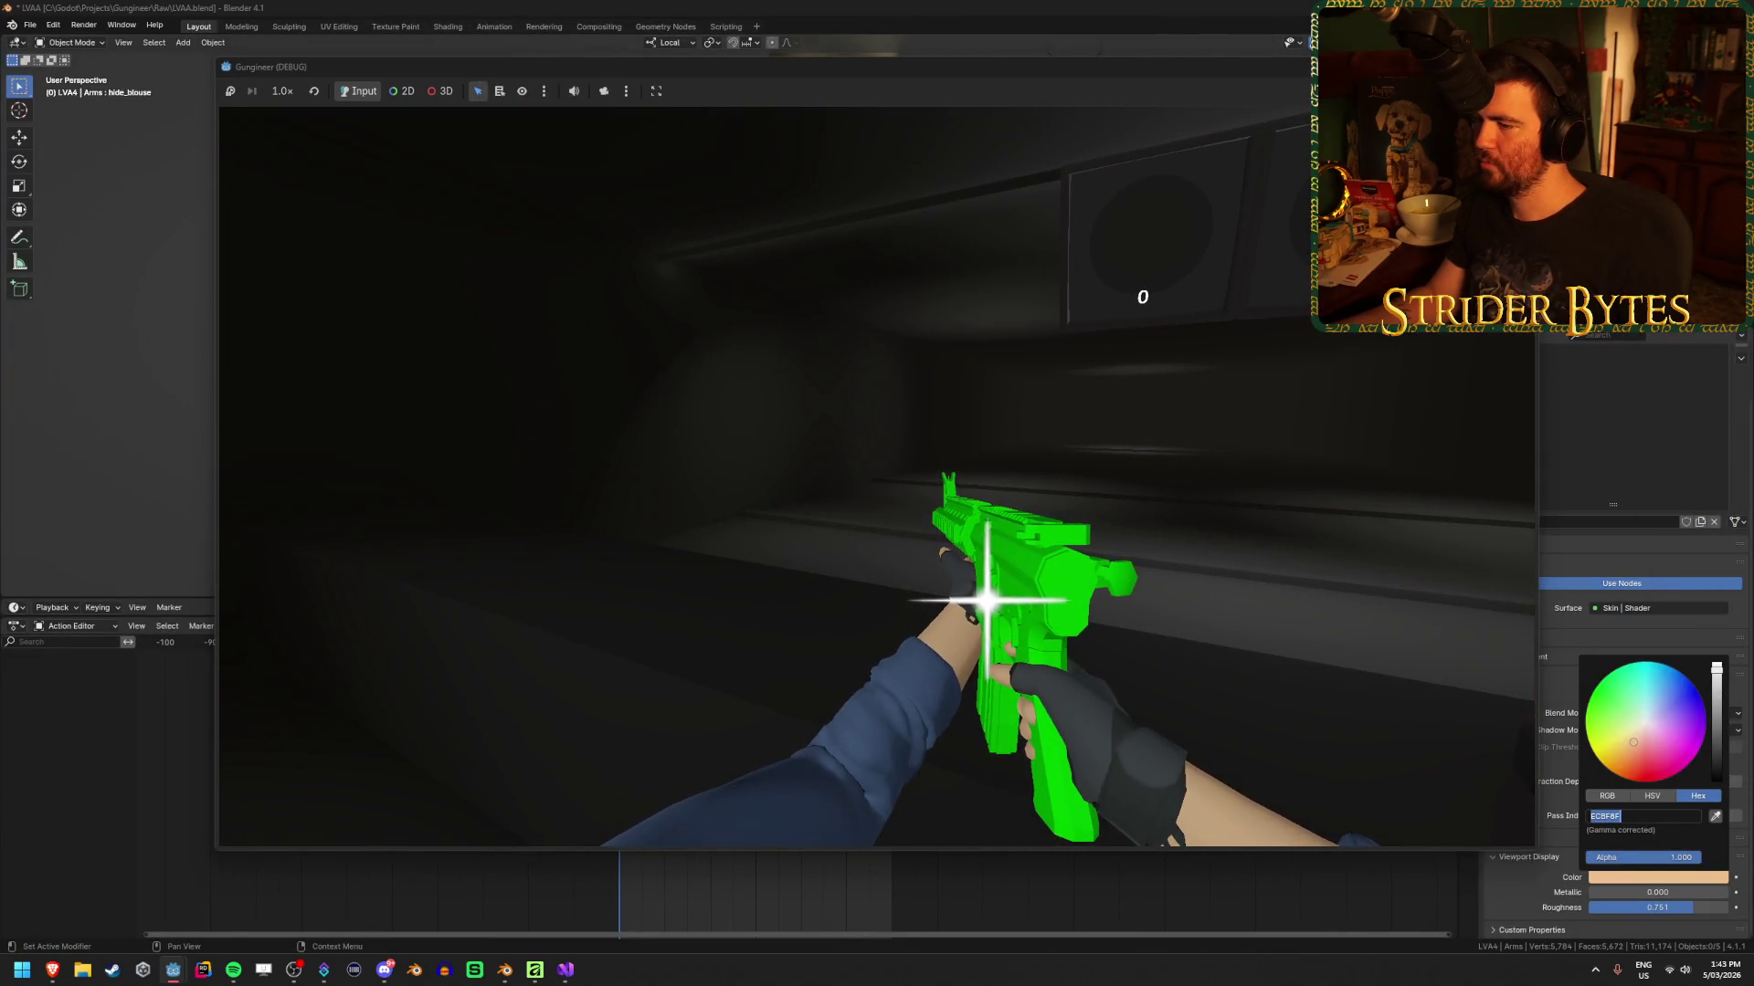
Reload the rifle in the test run, quit it with Escape, and return to the Godot editor
{"action": "key", "text": "r"}
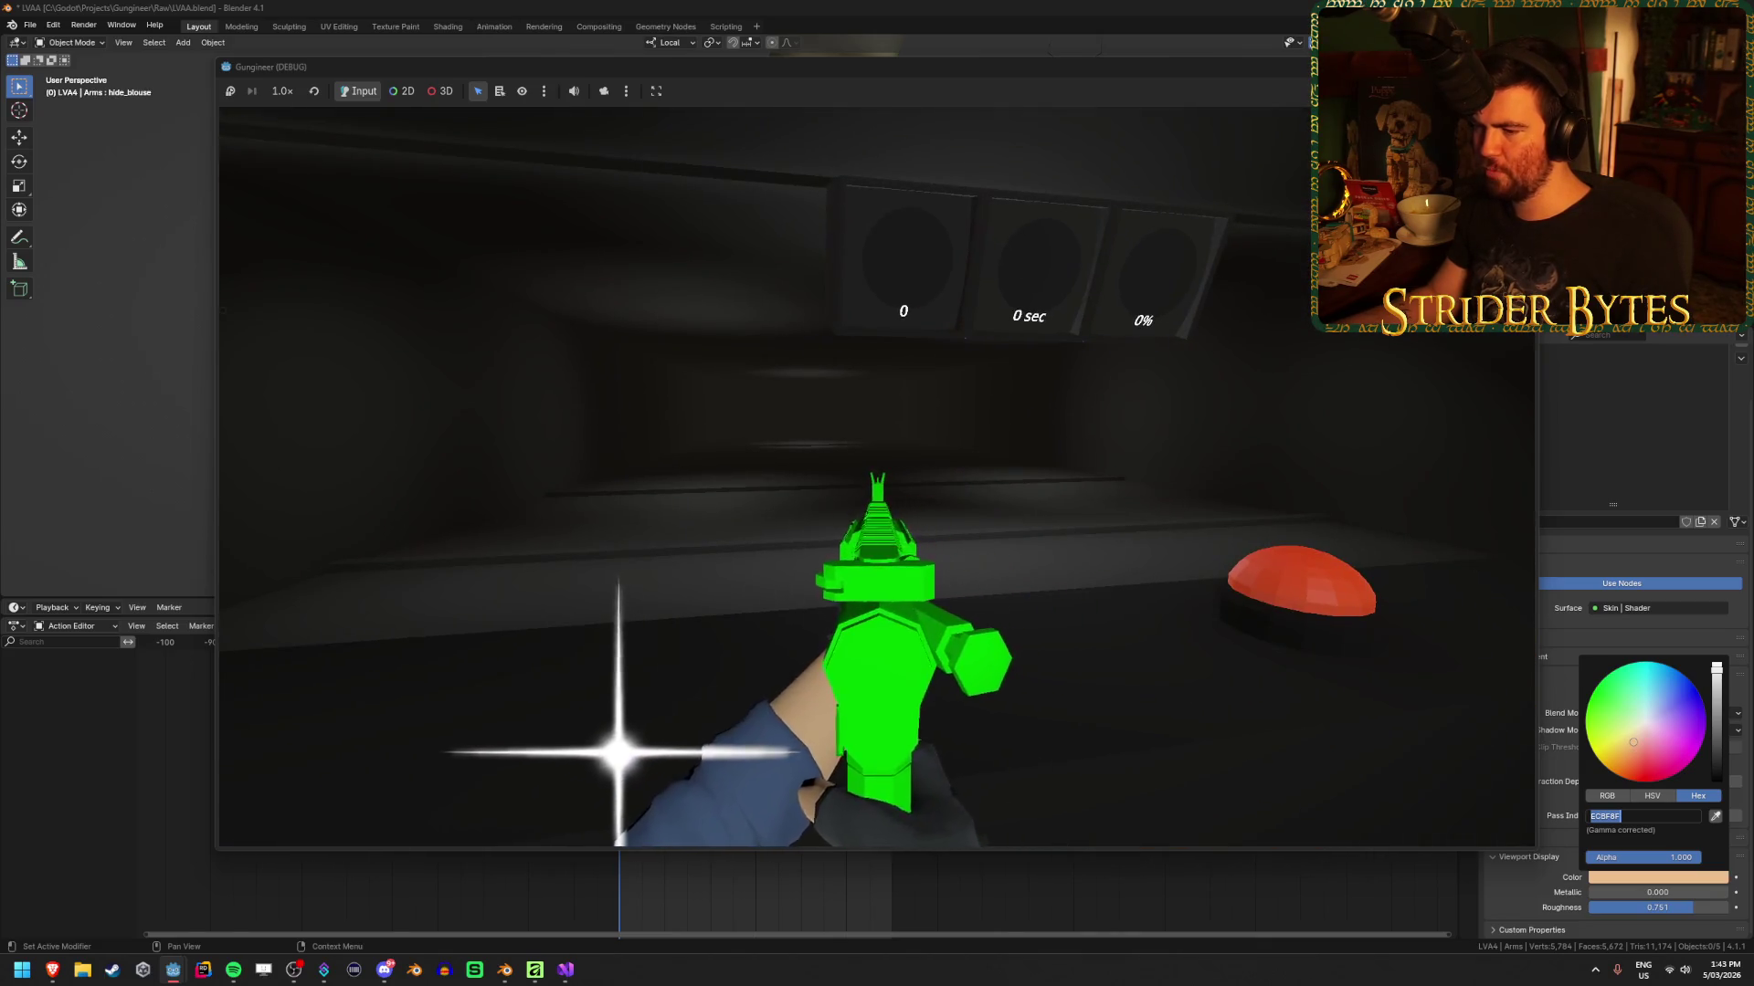
{"action": "key", "text": "Escape"}
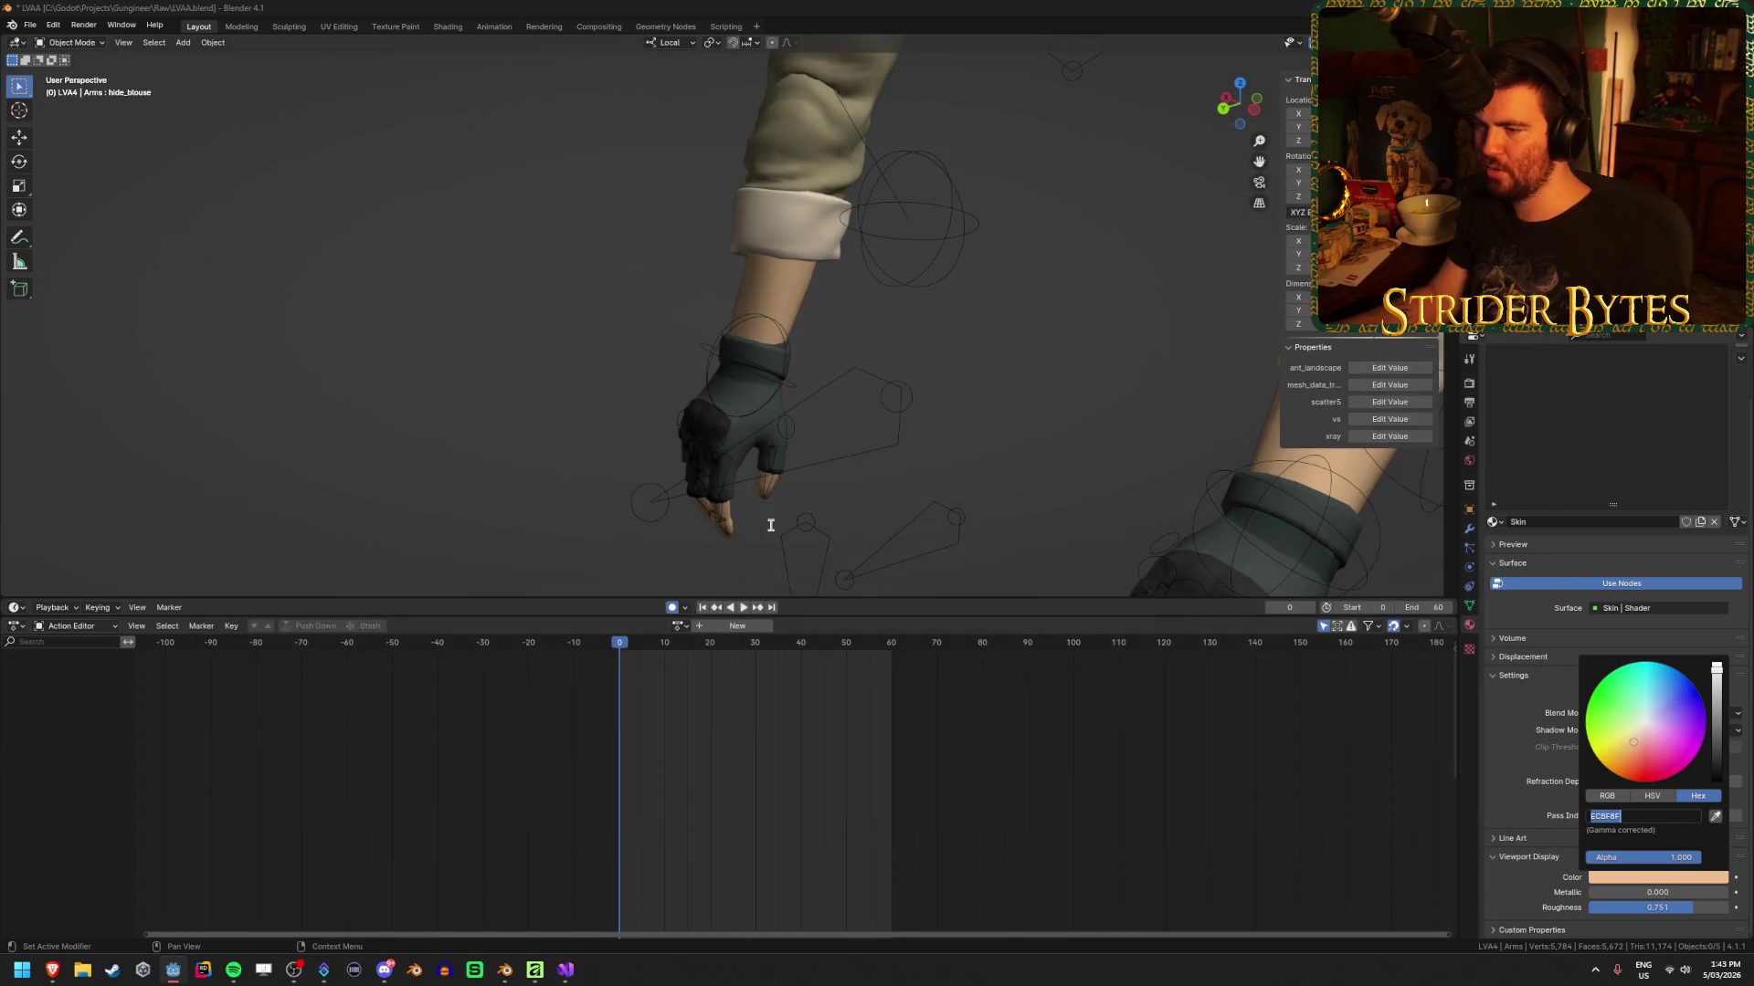
{"action": "key", "text": "alt+Tab"}
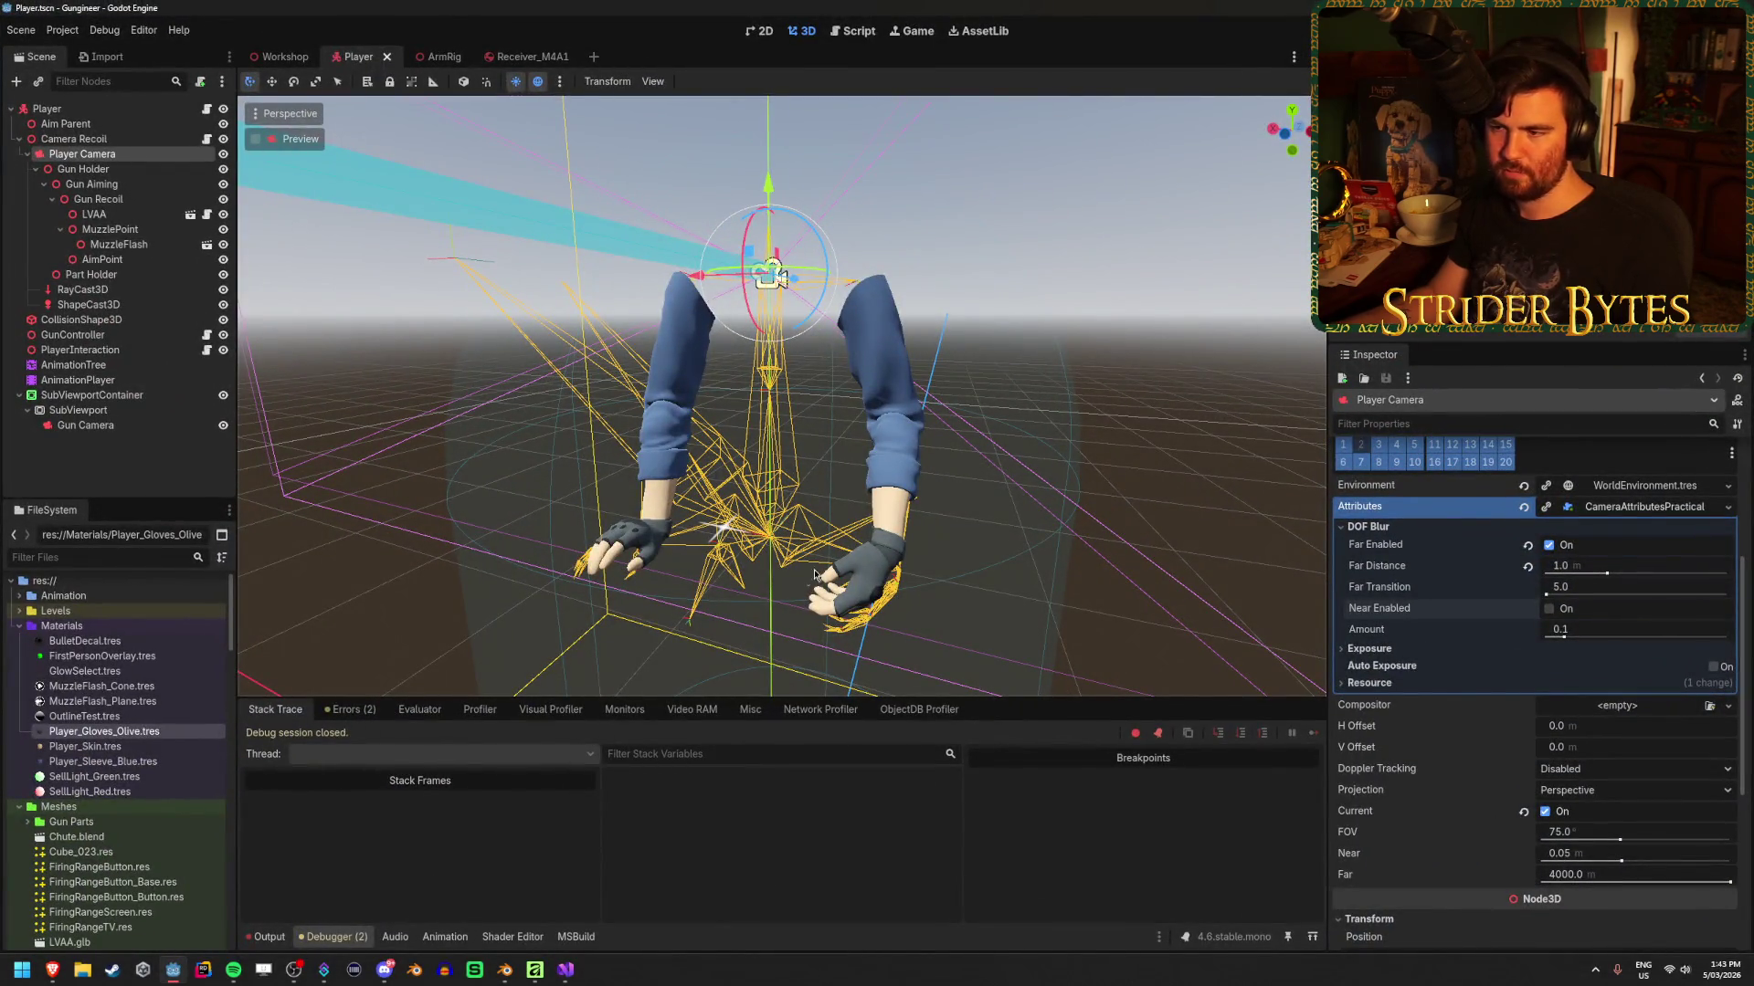
Re-check Near Enabled DOF blur, collapse Attributes, select Gun Camera, and start a new test run
{"action": "left_click", "coordinate": [1549, 609]}
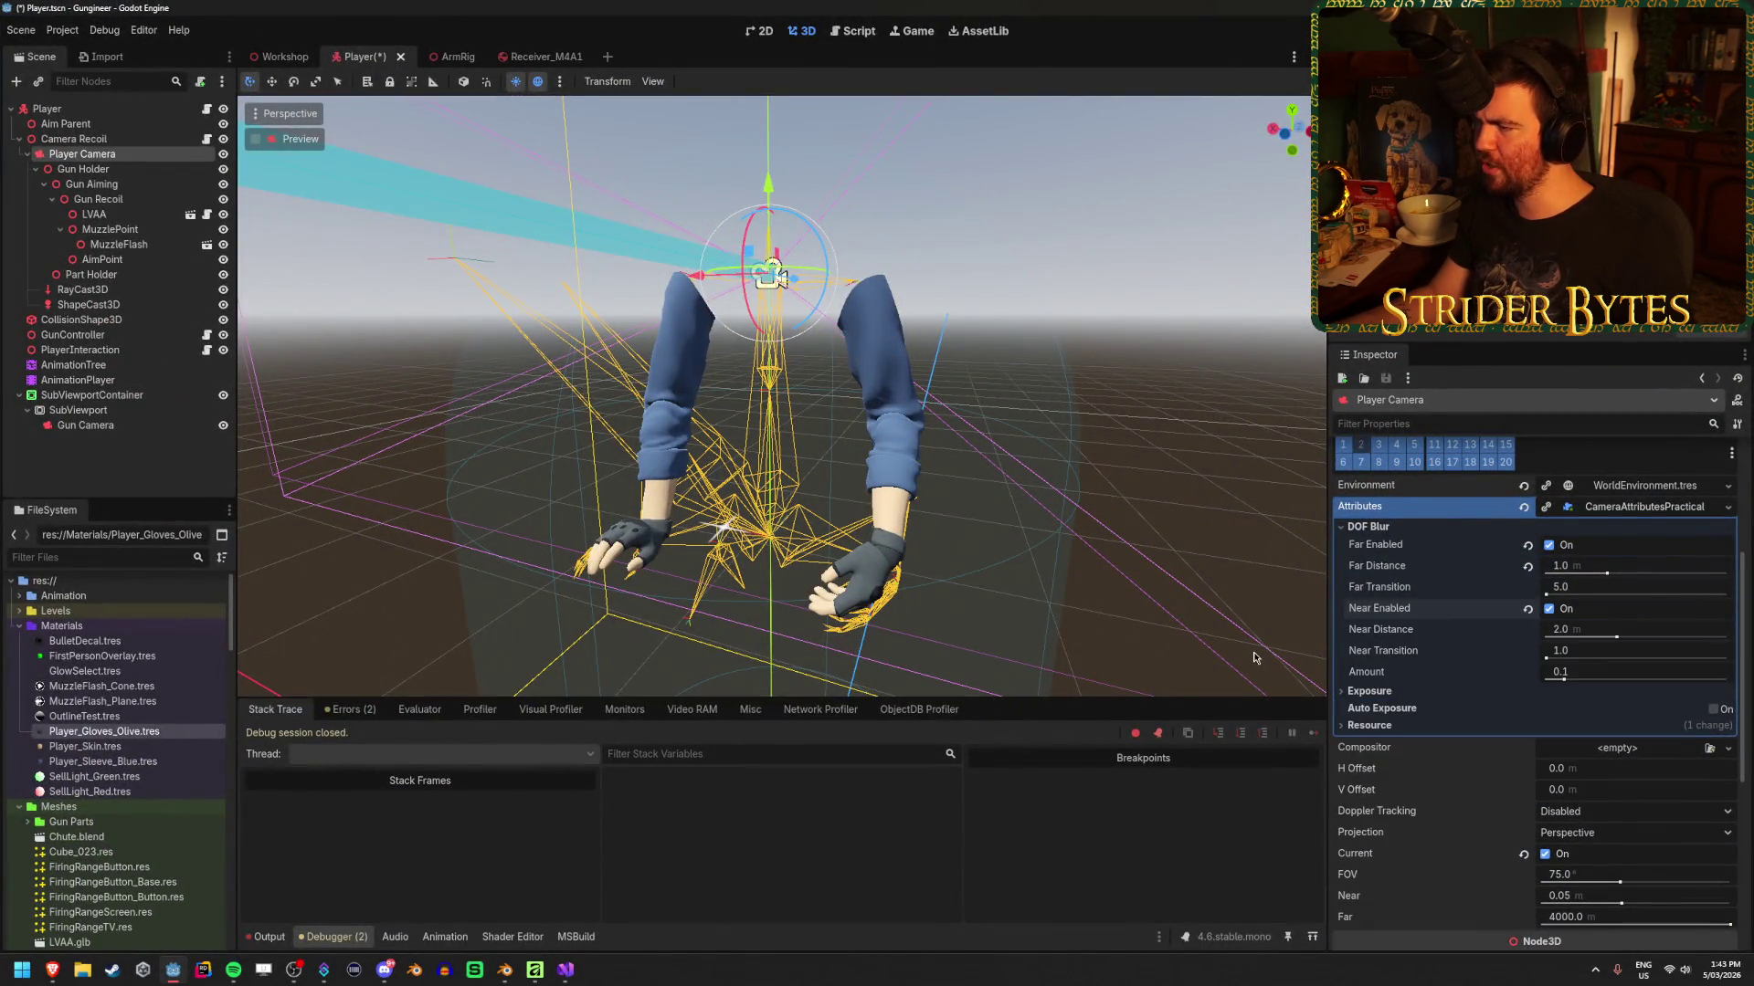
{"action": "left_click", "coordinate": [1684, 502]}
{"action": "scroll", "coordinate": [1363, 575], "scroll_direction": "up", "scroll_amount": 3}
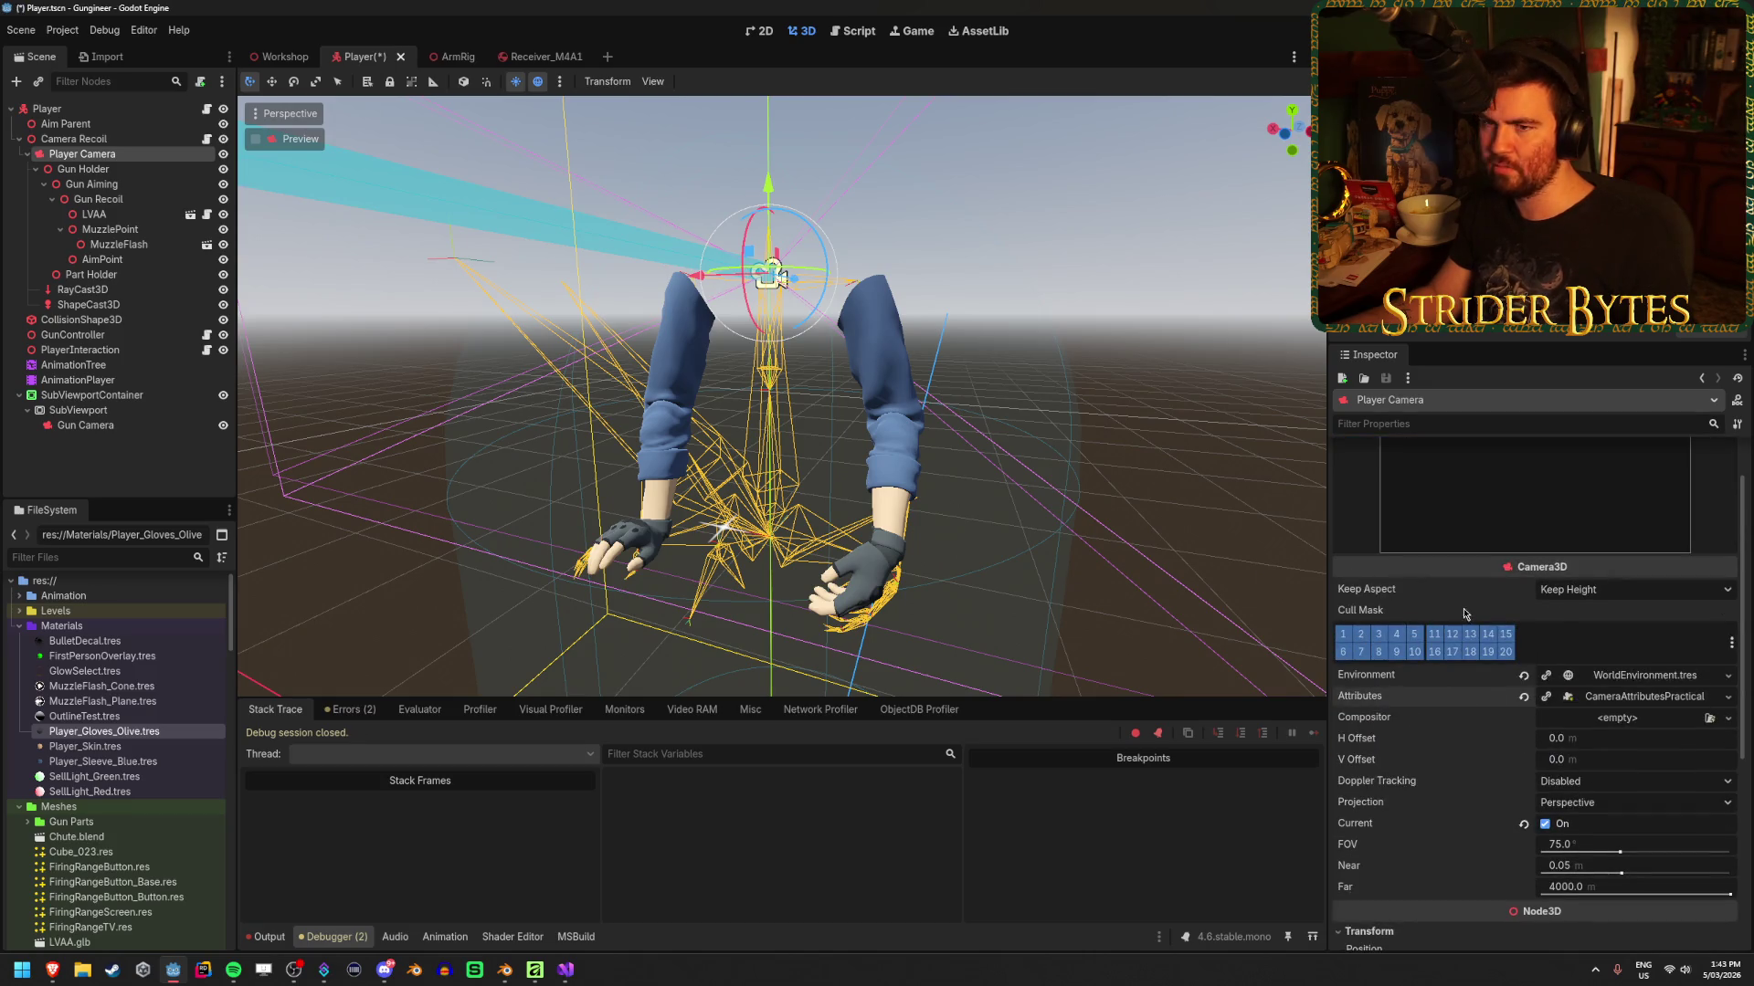
{"action": "left_click", "coordinate": [85, 425]}
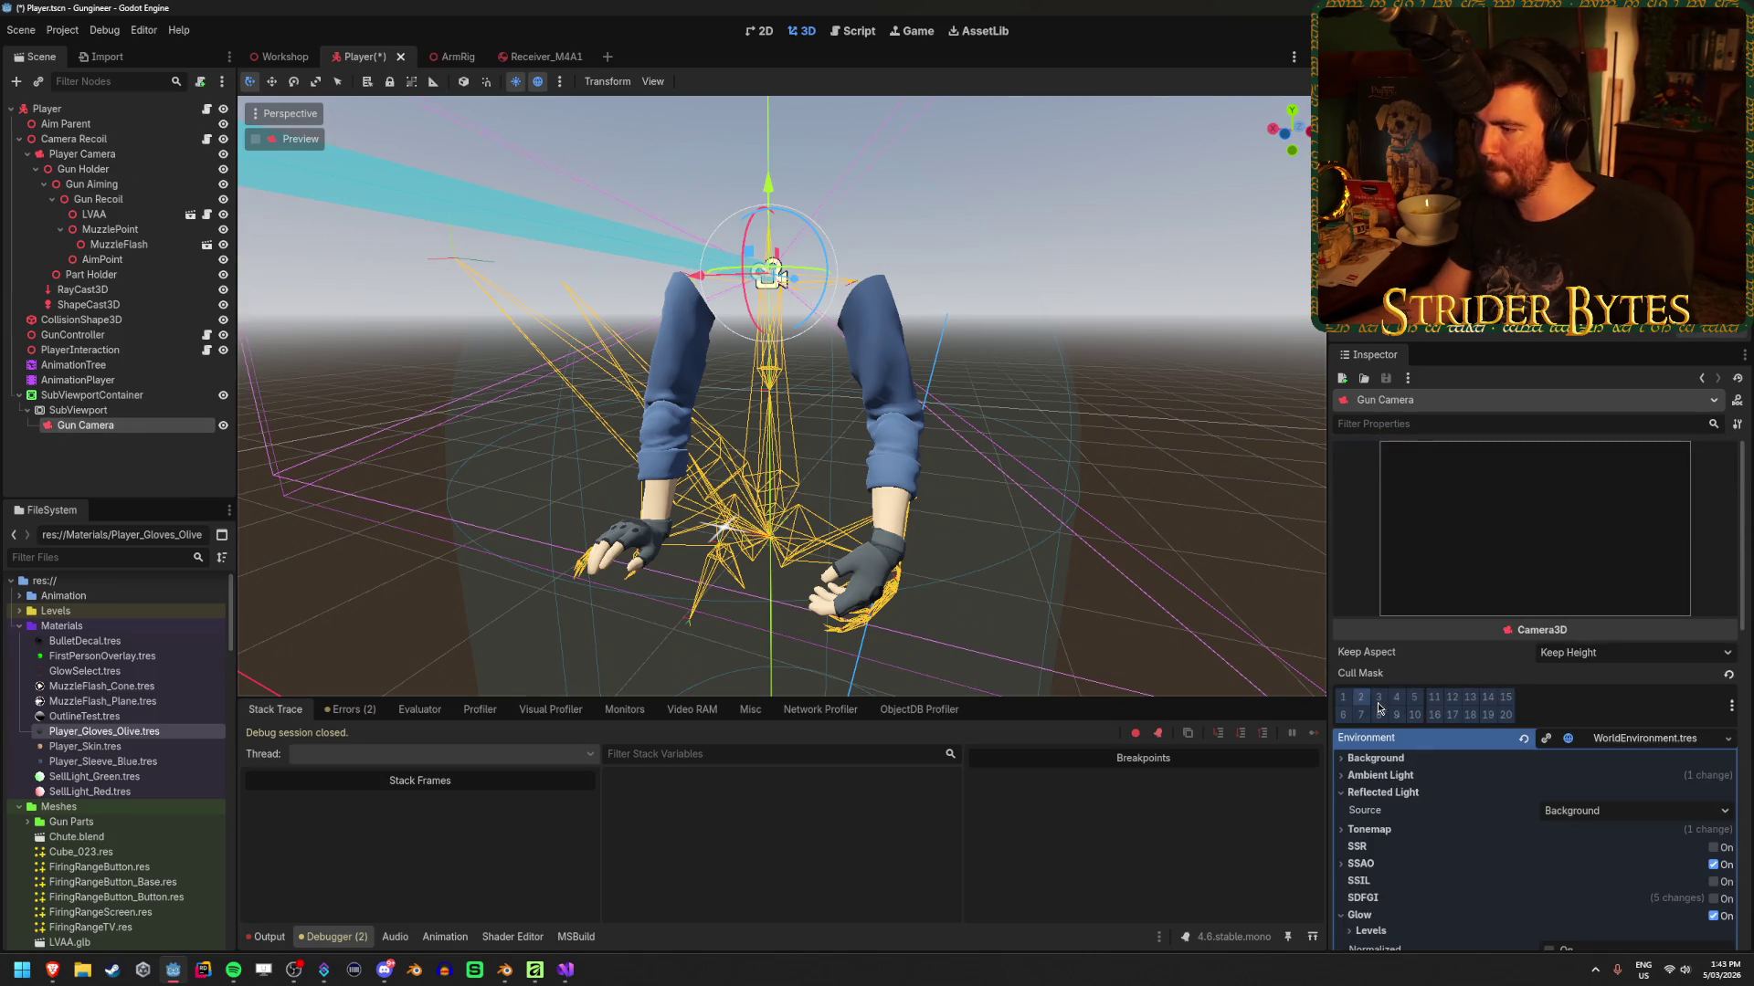
{"action": "key", "text": "F5"}
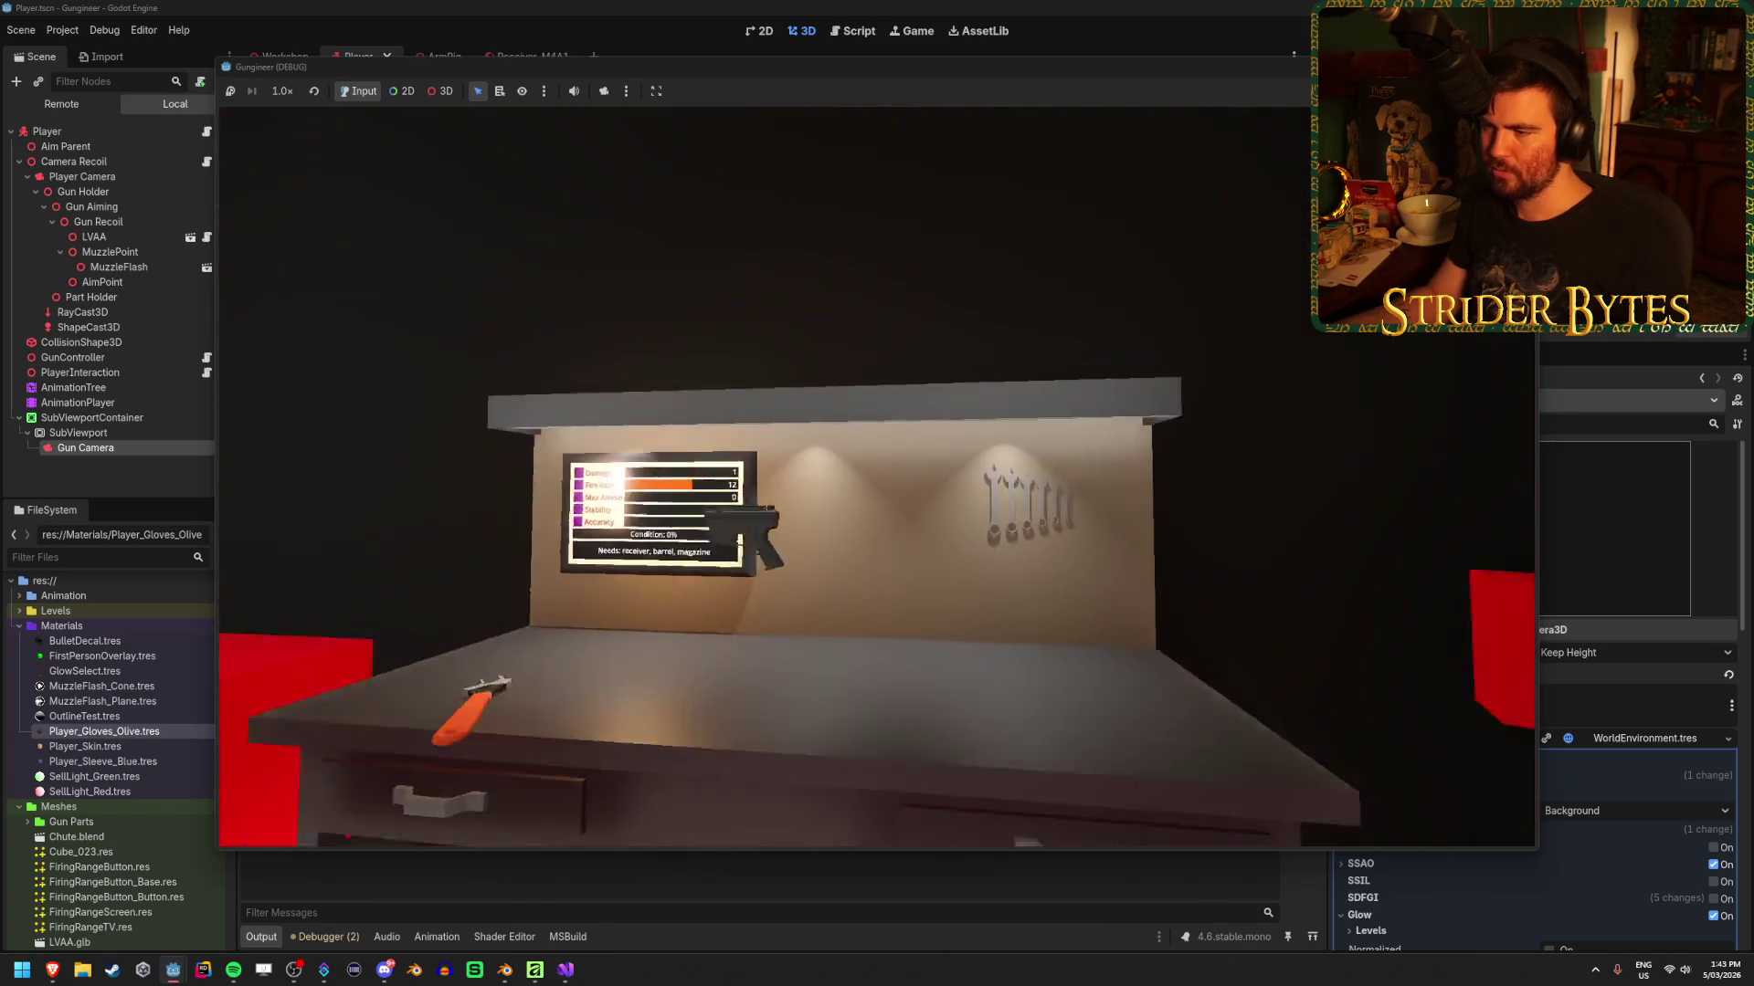
Walk to and from the workbench to check the blur, then minimize the Godot editor
{"action": "key", "text": "s"}
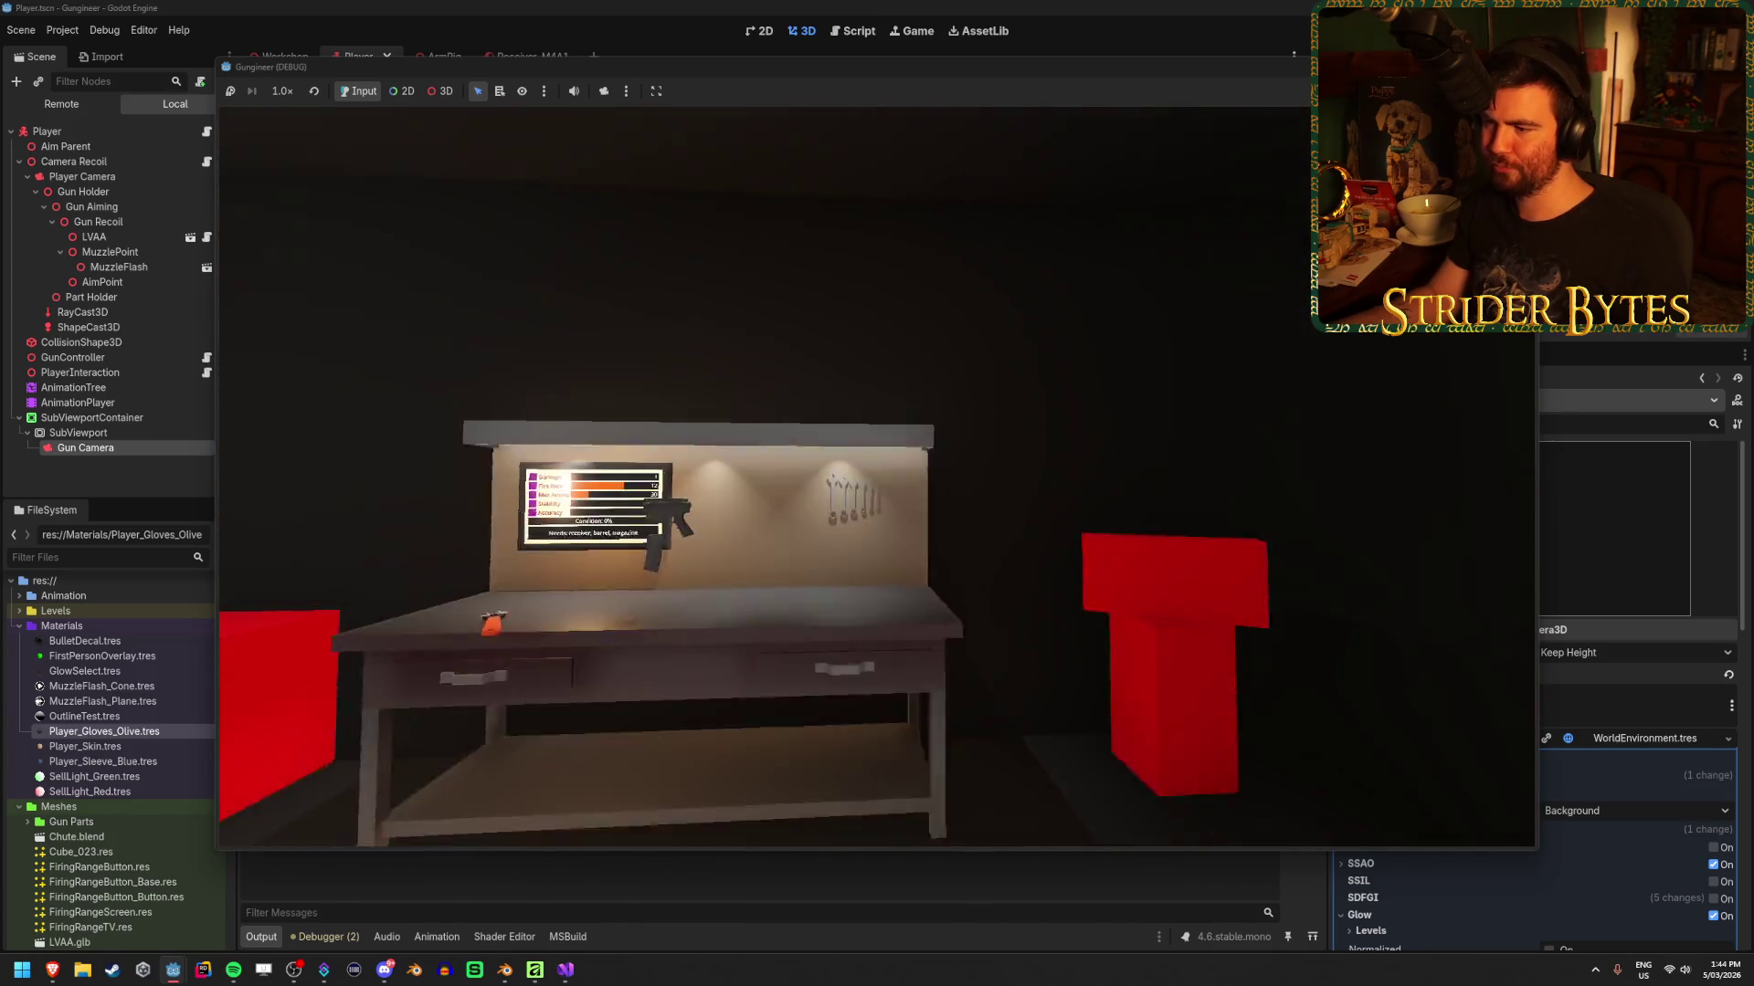
{"action": "key", "text": "w"}
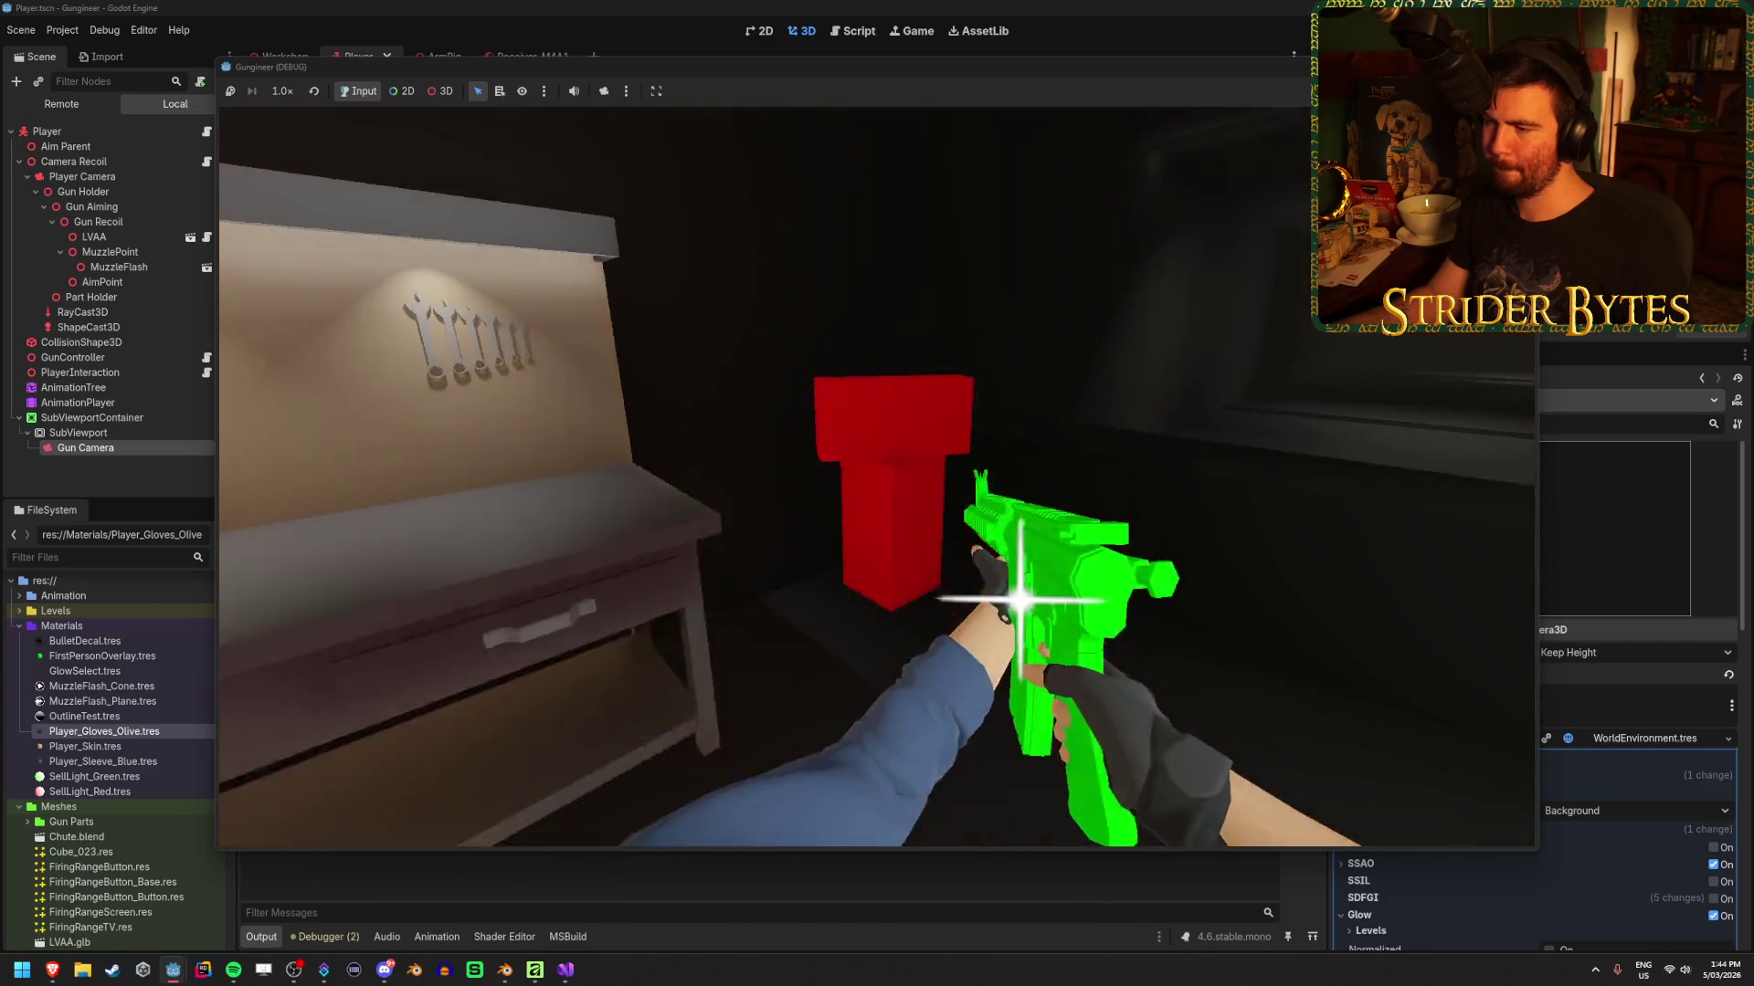
{"action": "key", "text": "r"}
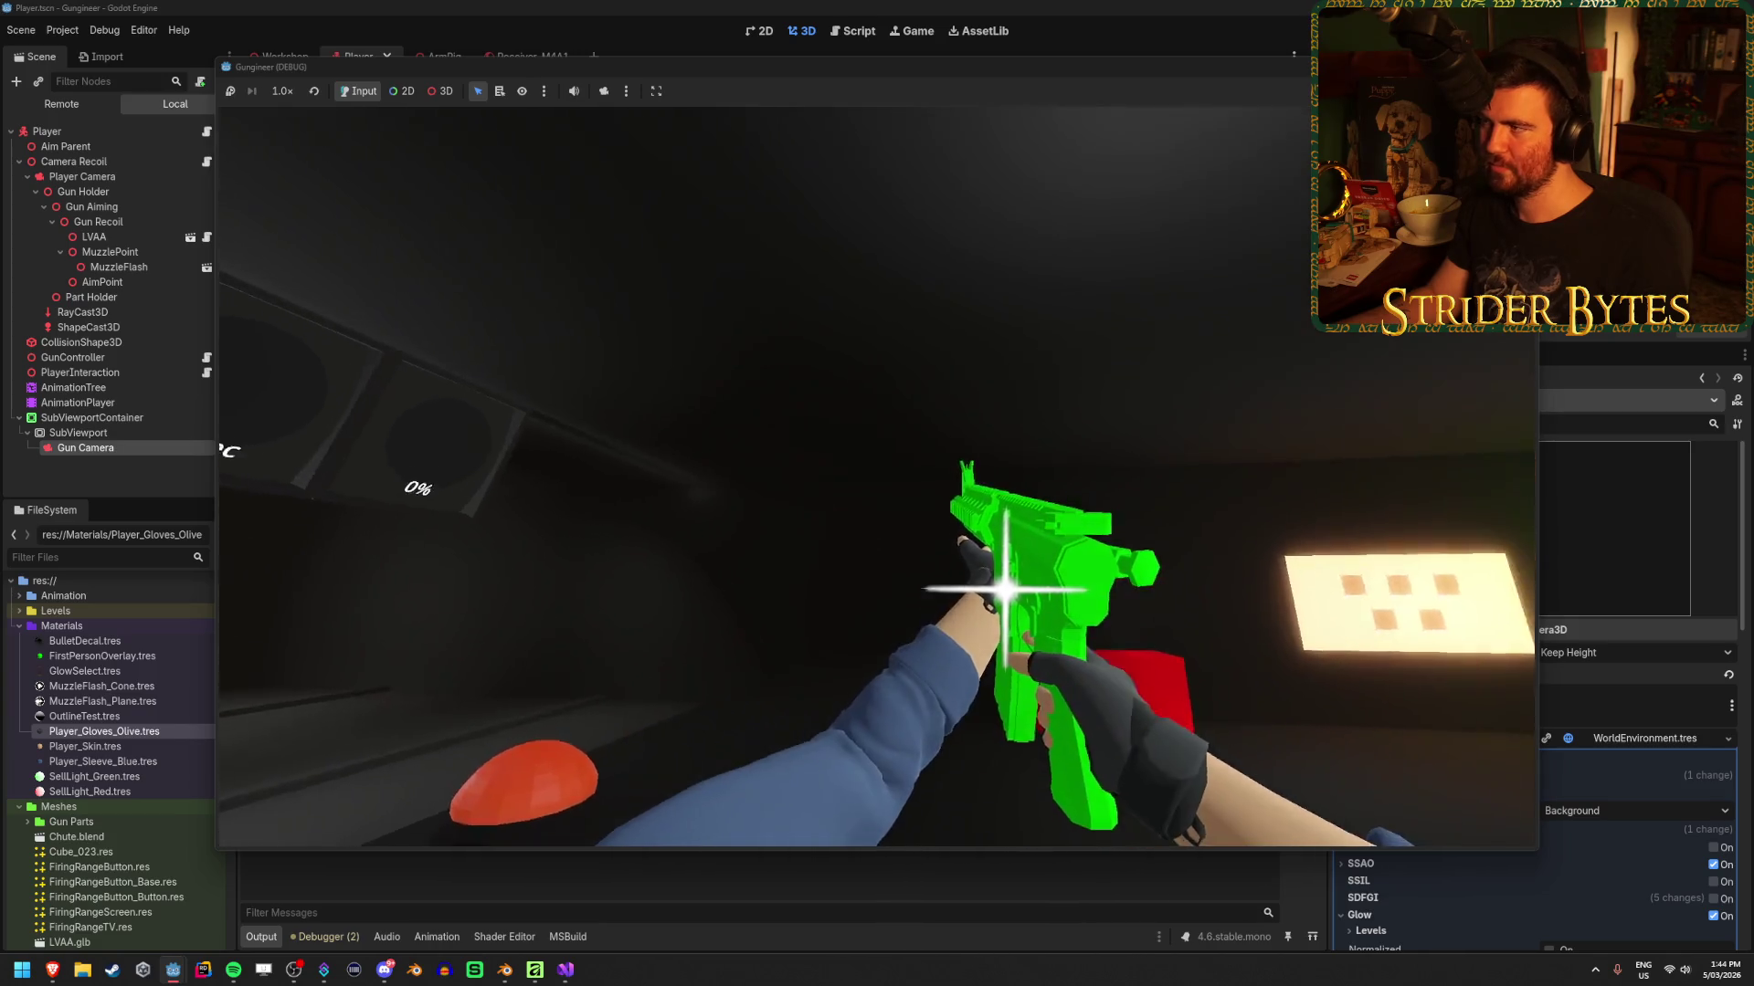
{"action": "left_click_drag", "start_coordinate": [799, 7], "coordinate": [1275, 147]}
{"action": "left_click", "coordinate": [1586, 139]}
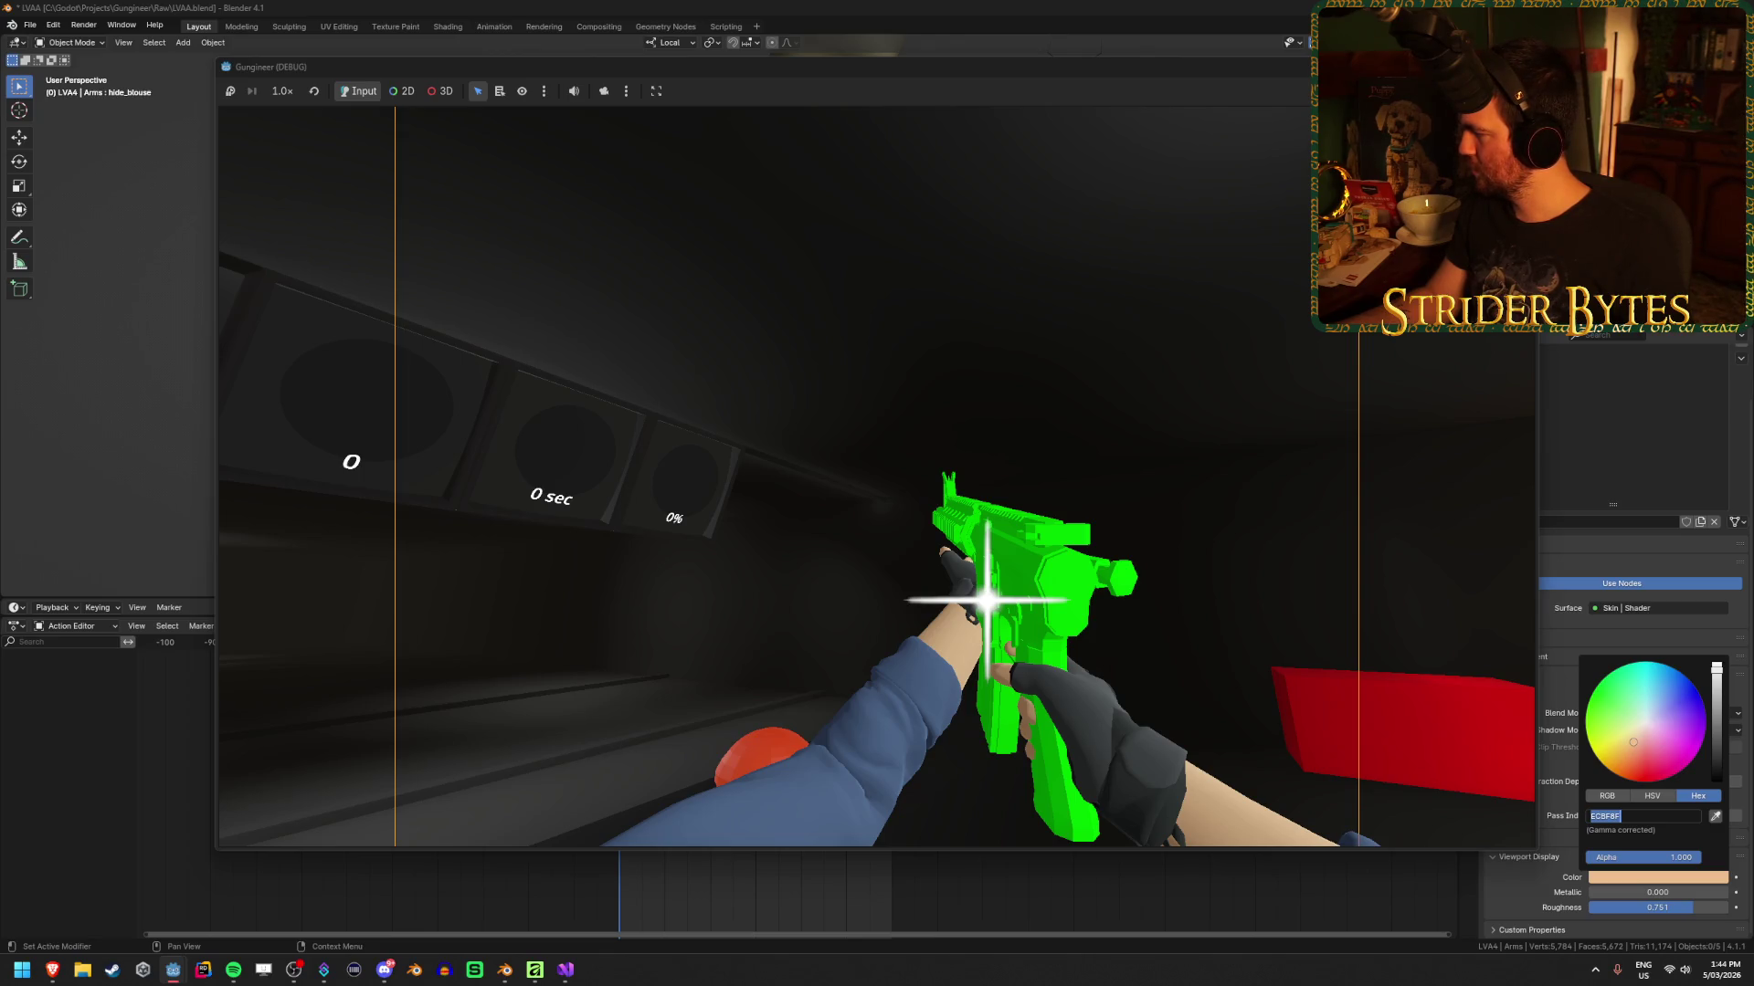
Reload, inspect and fire the green rifle while checking far blur on distant range objects
{"action": "key", "text": "r"}
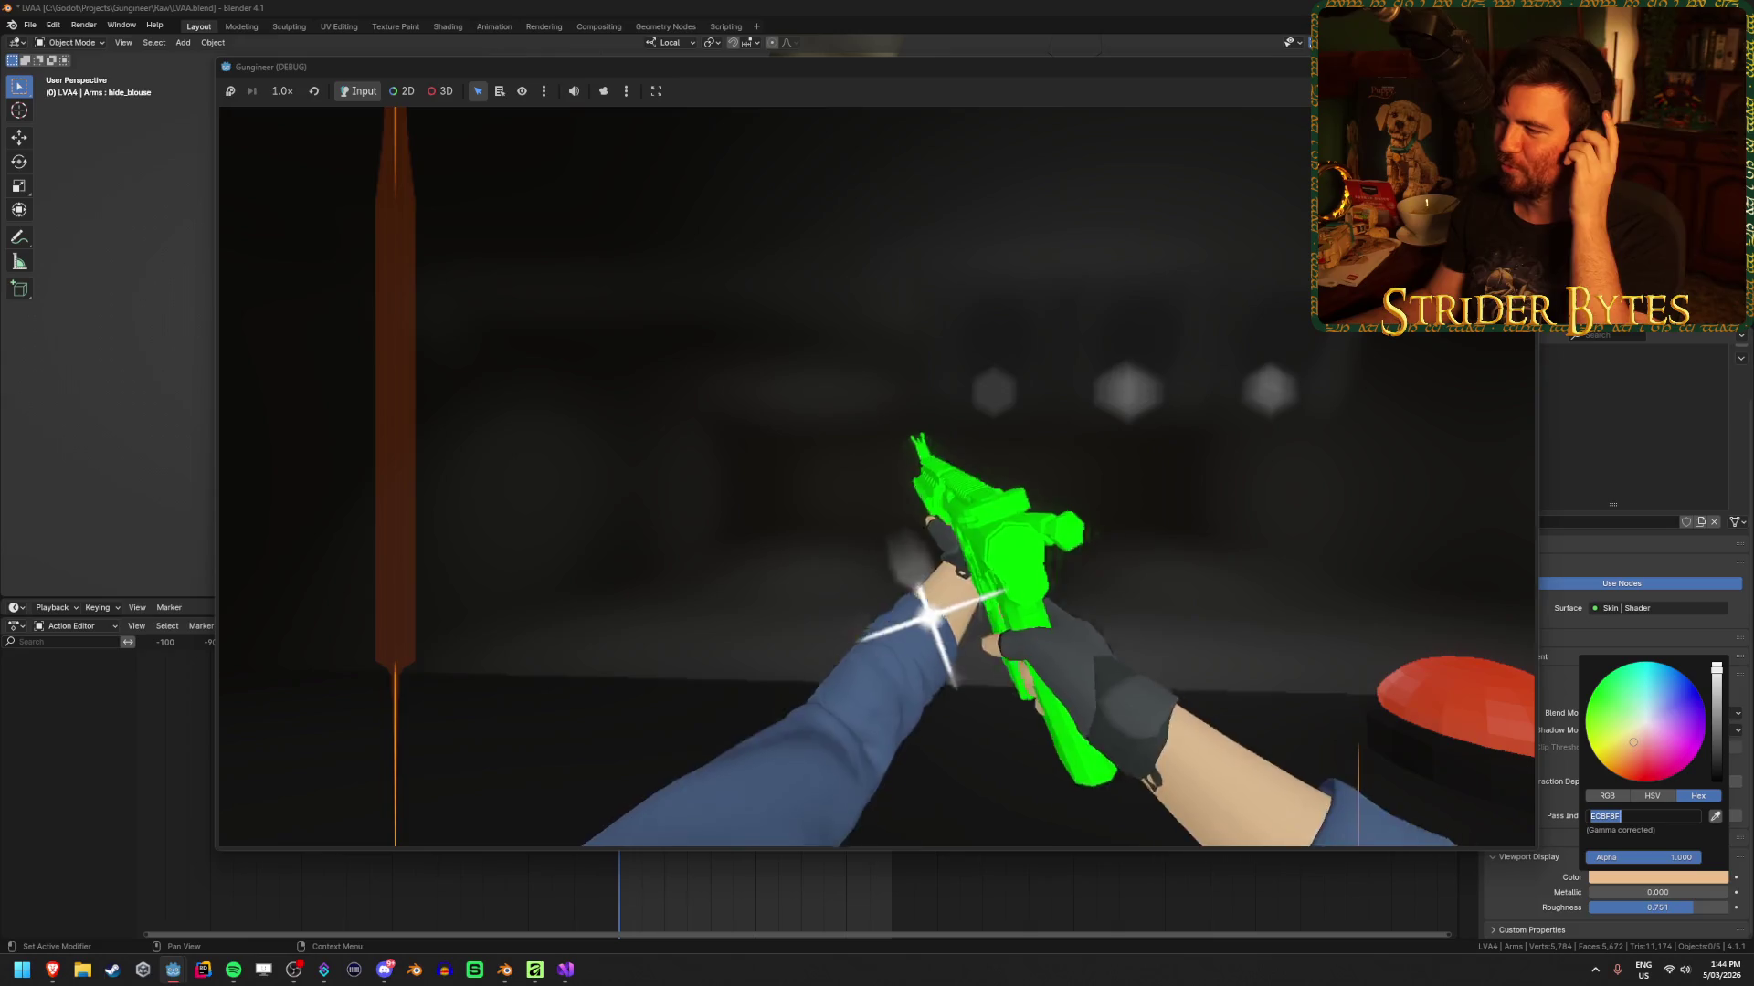
{"action": "key", "text": "f"}
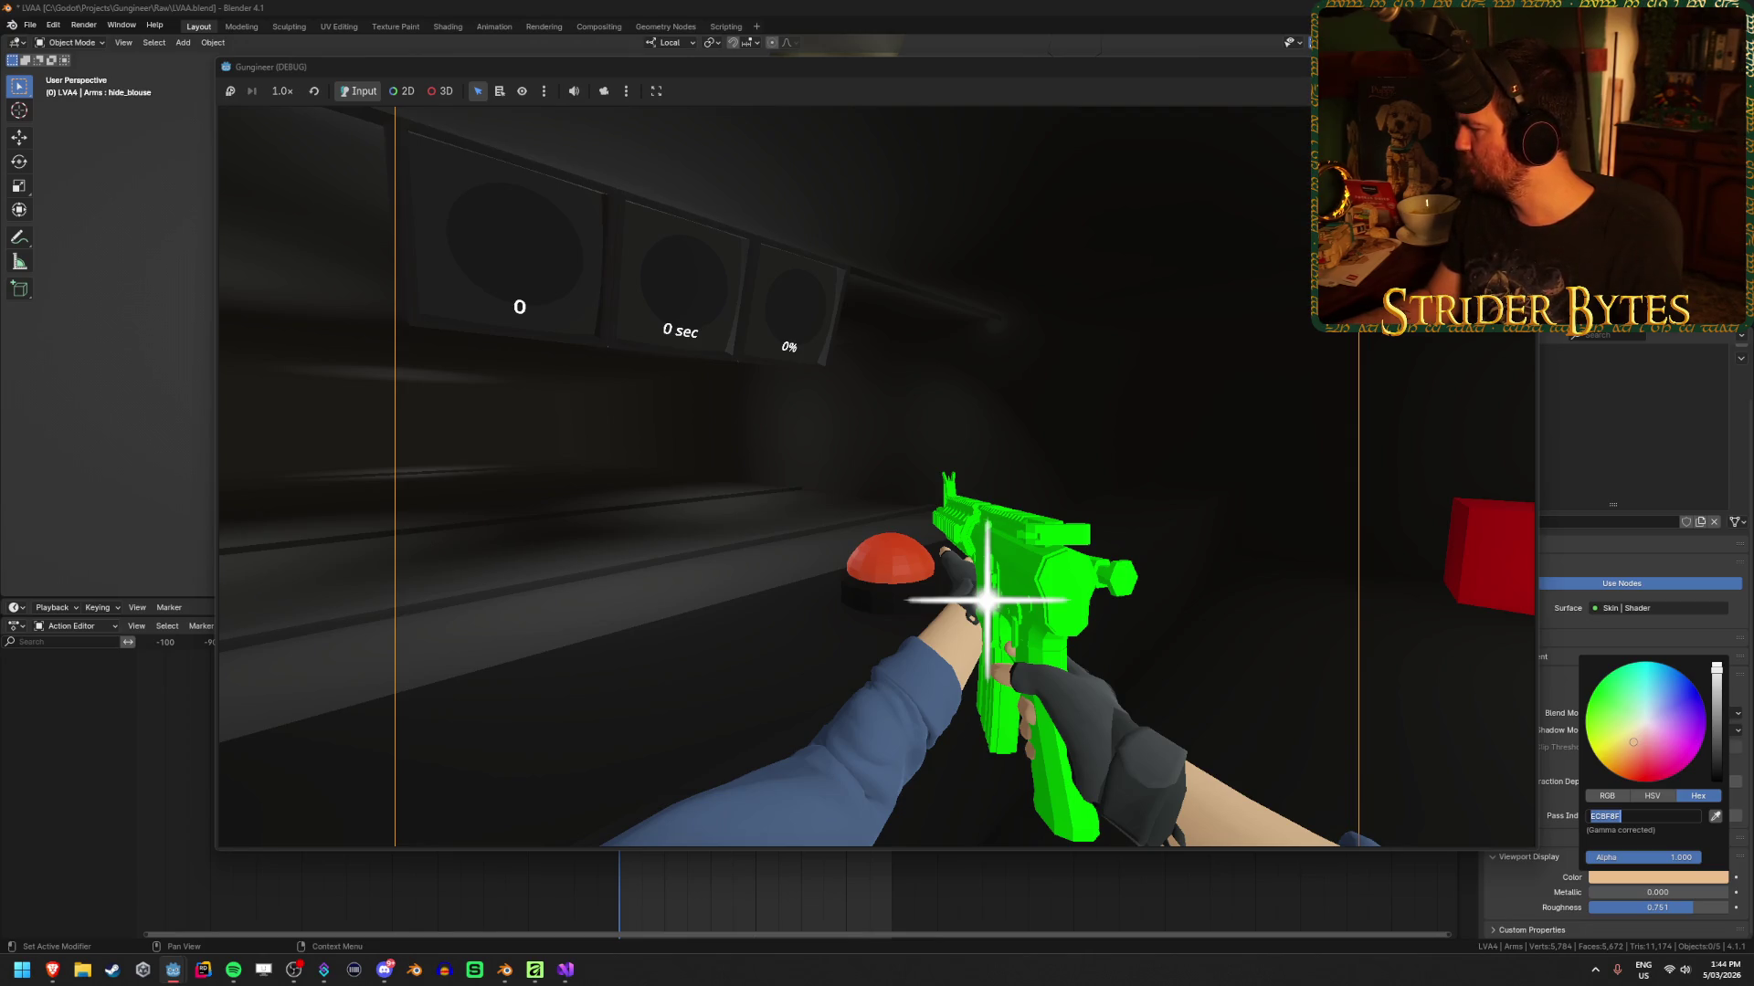
{"action": "key", "text": "Escape"}
{"action": "left_click", "coordinate": [1234, 437]}
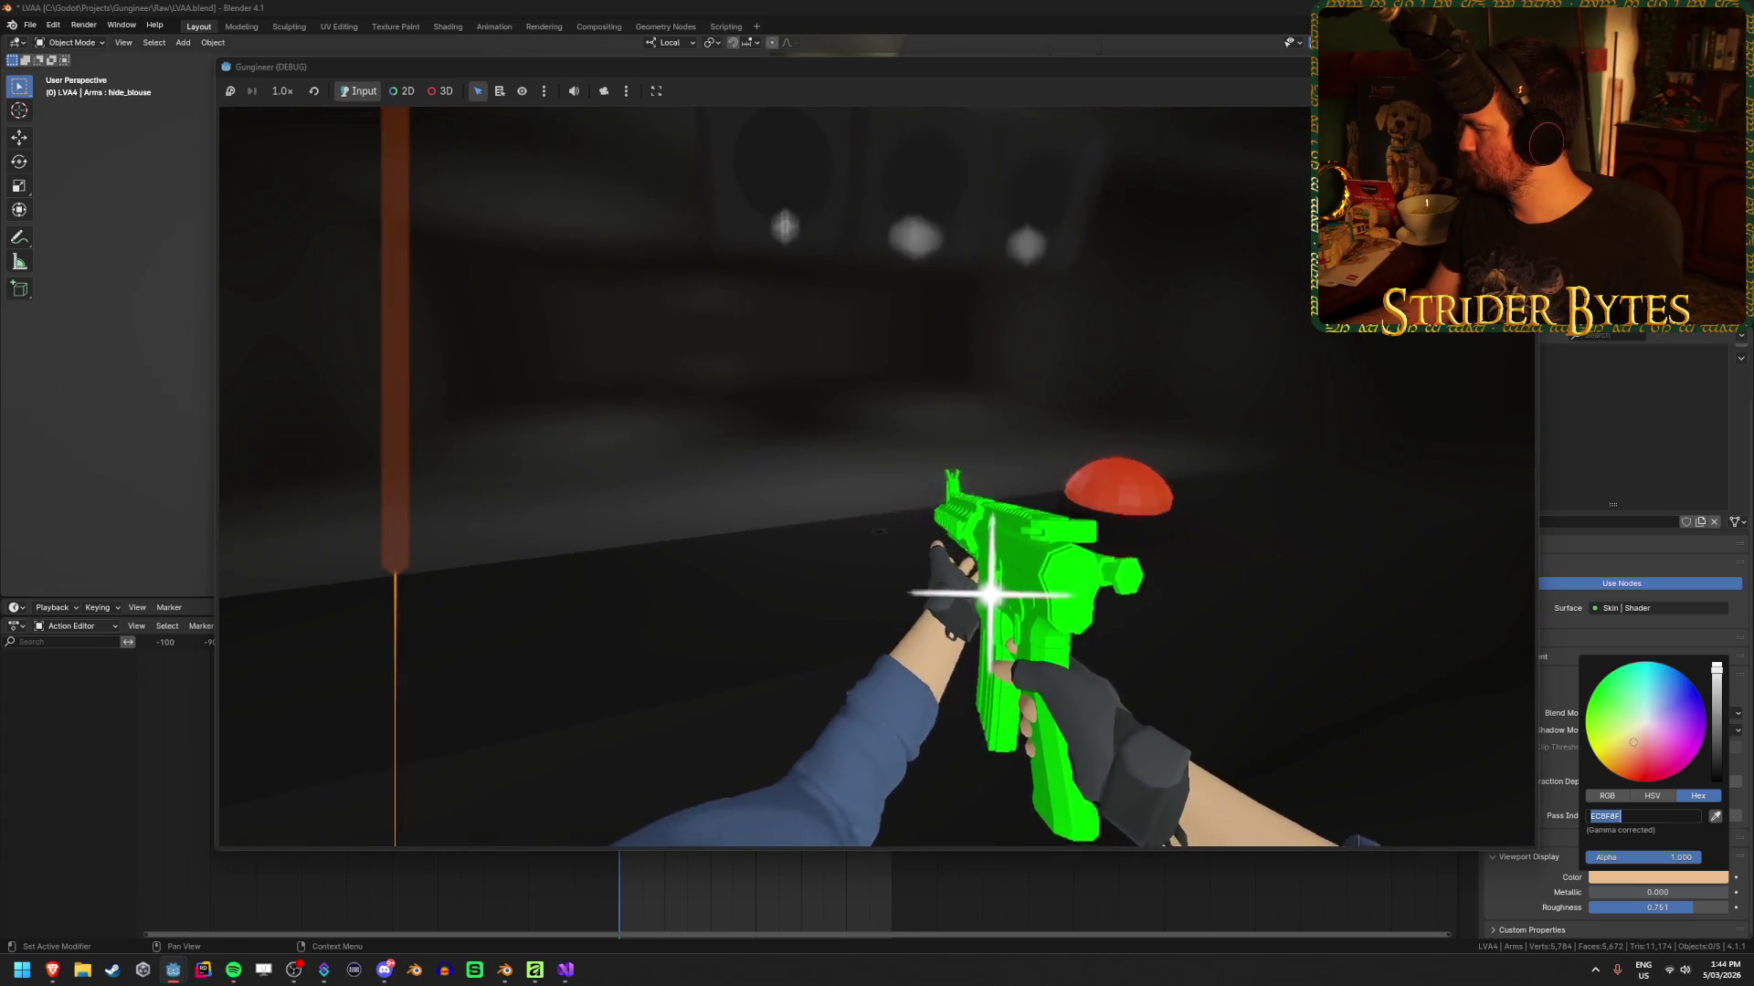
{"action": "key", "text": "r"}
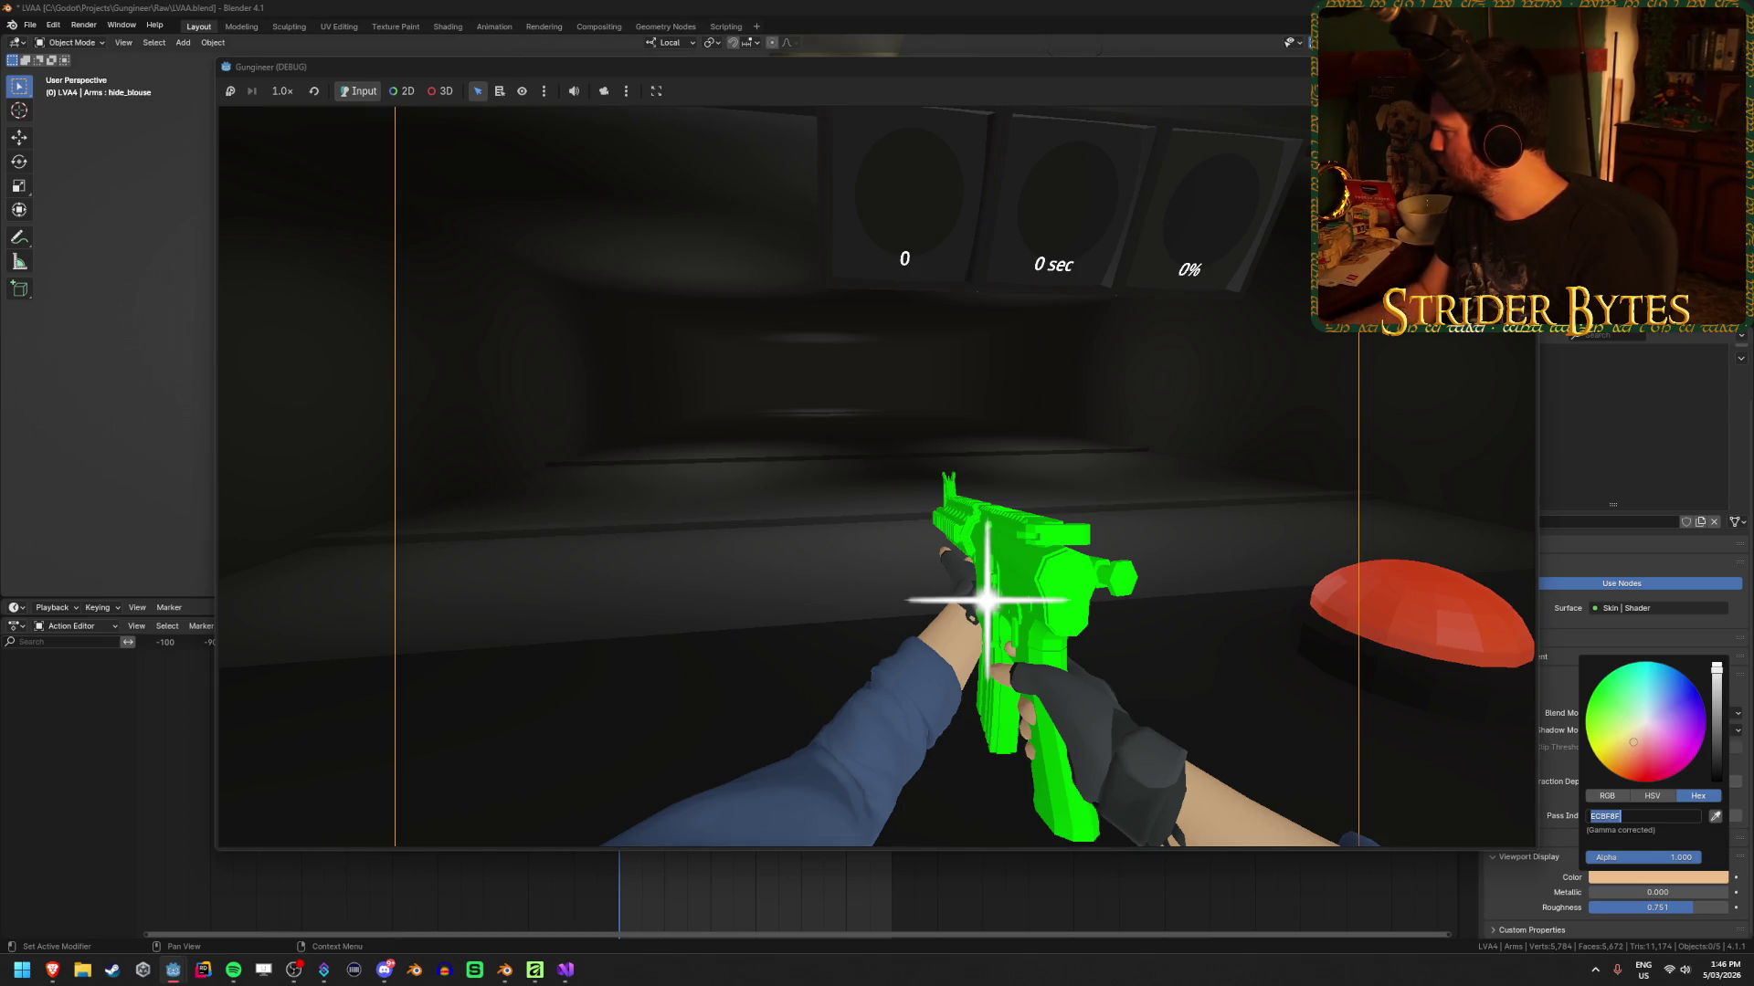
{"action": "left_click", "coordinate": [987, 600]}
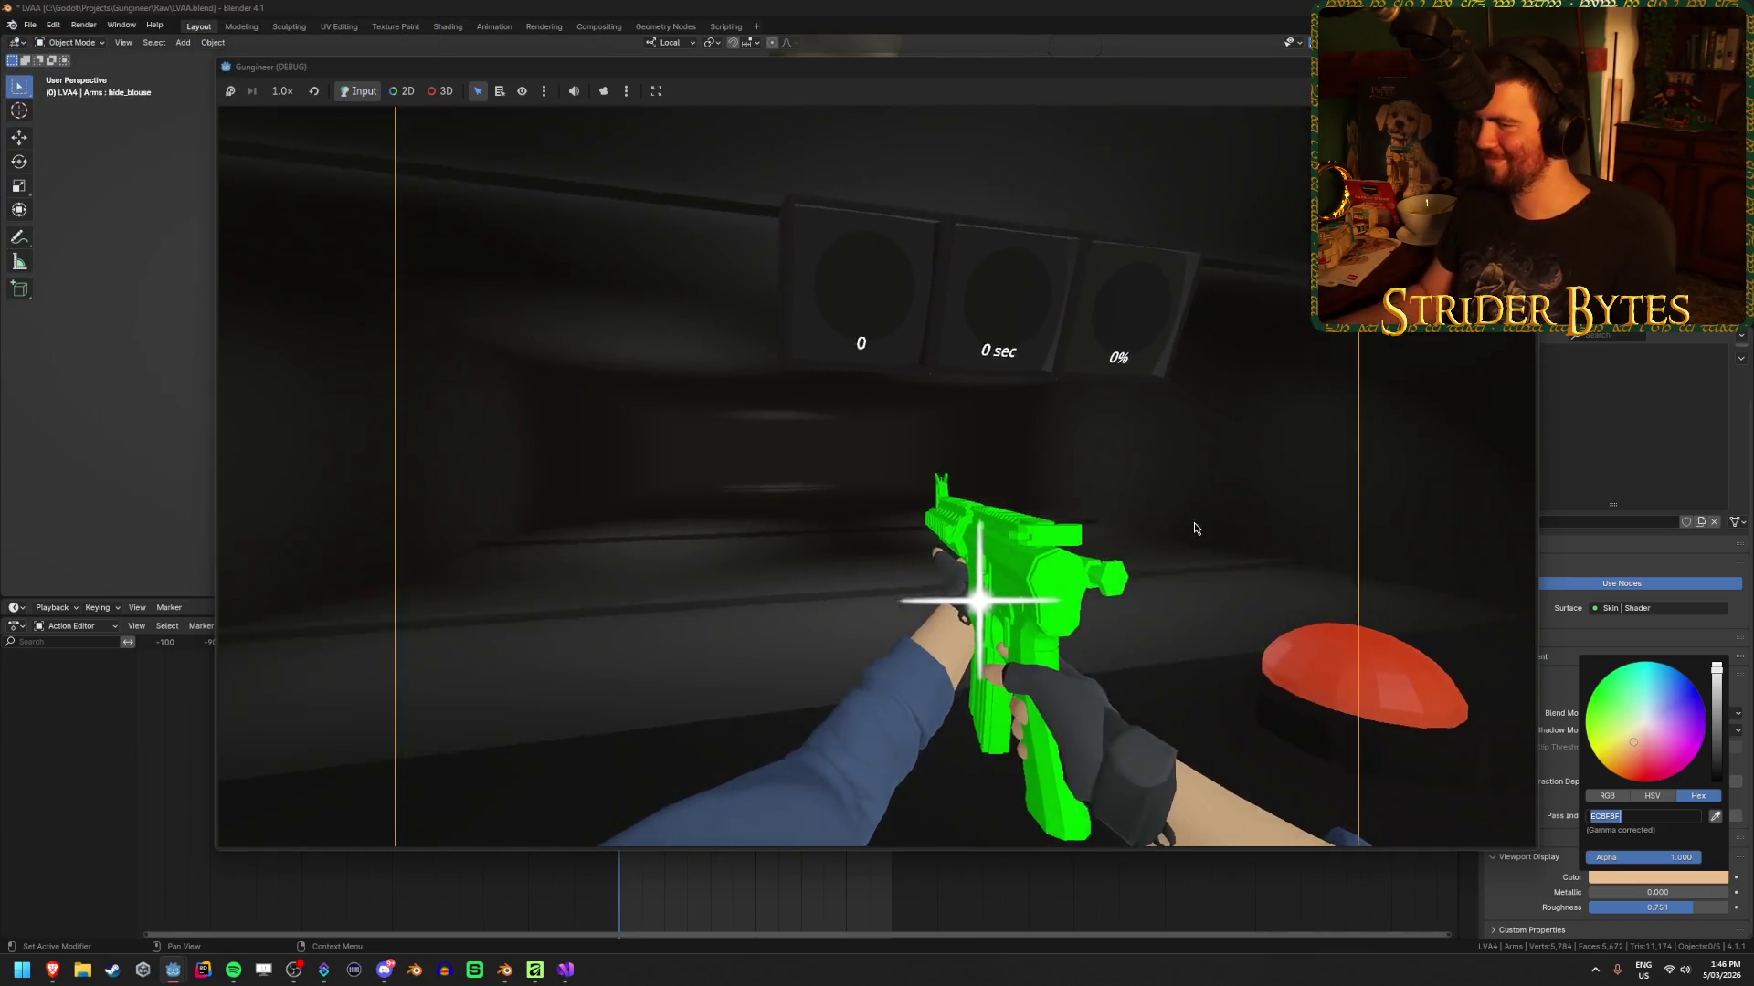
Fire and reload the rifle a few more times, then quit the test run with Escape
{"action": "key", "text": "r"}
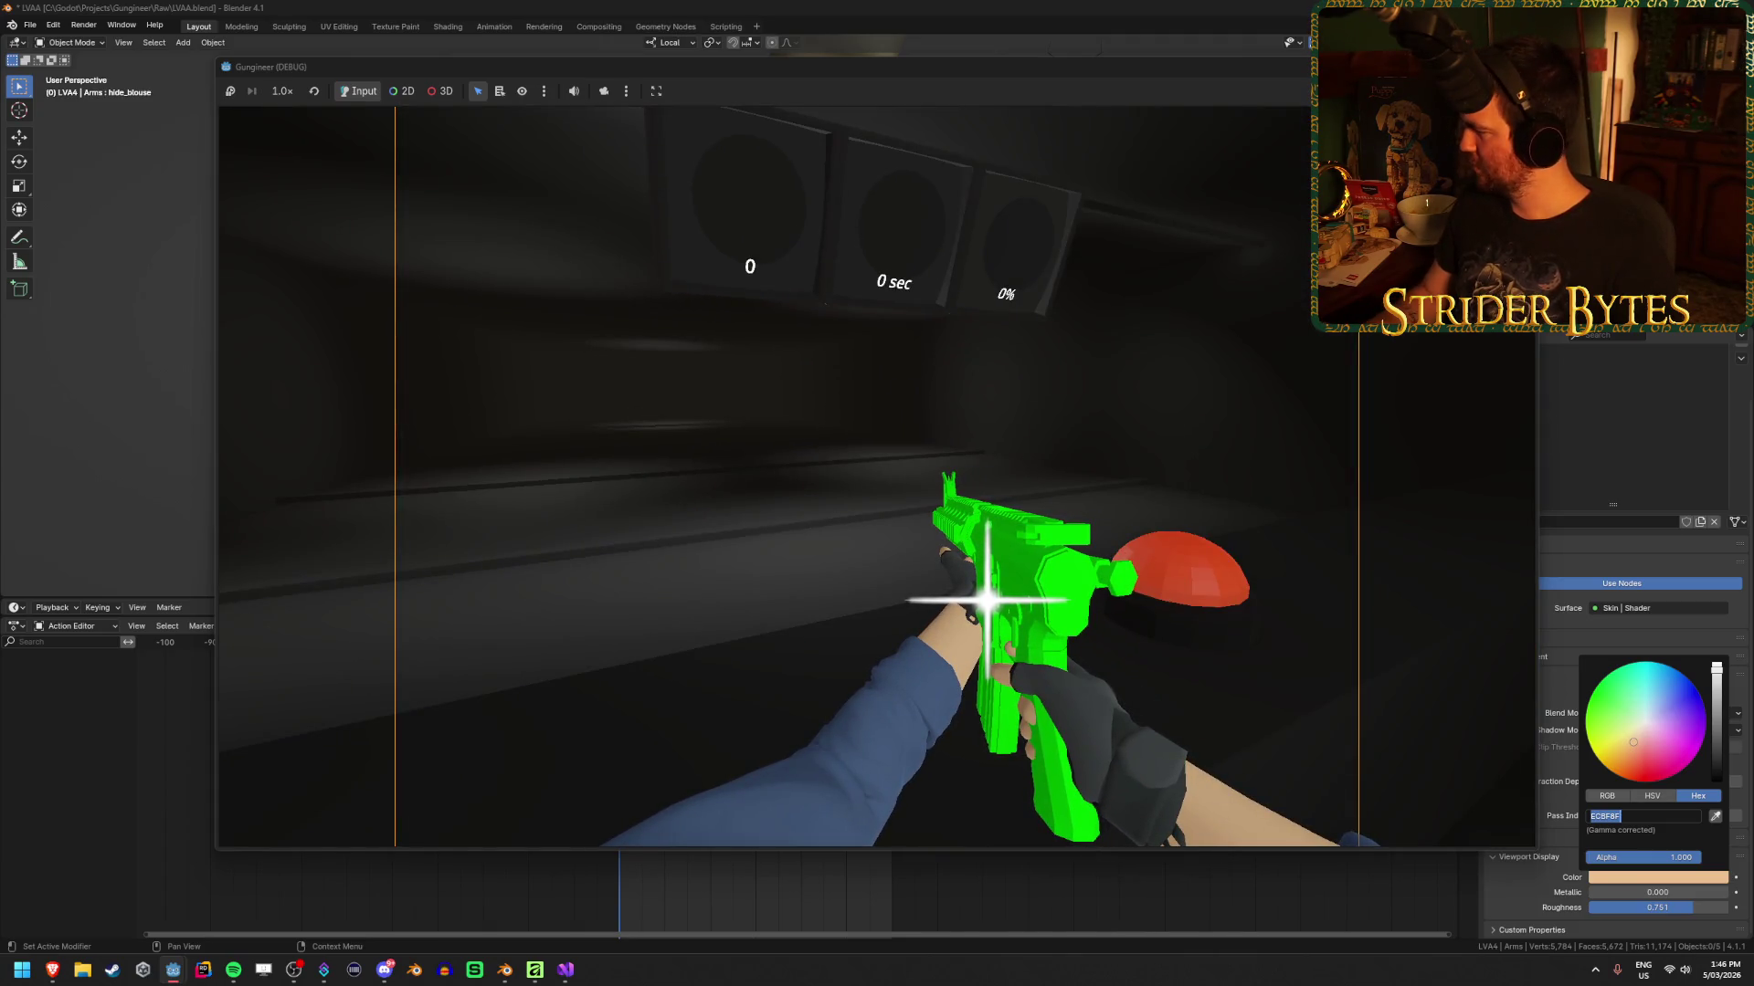
{"action": "left_click", "coordinate": [987, 599]}
{"action": "key", "text": "r"}
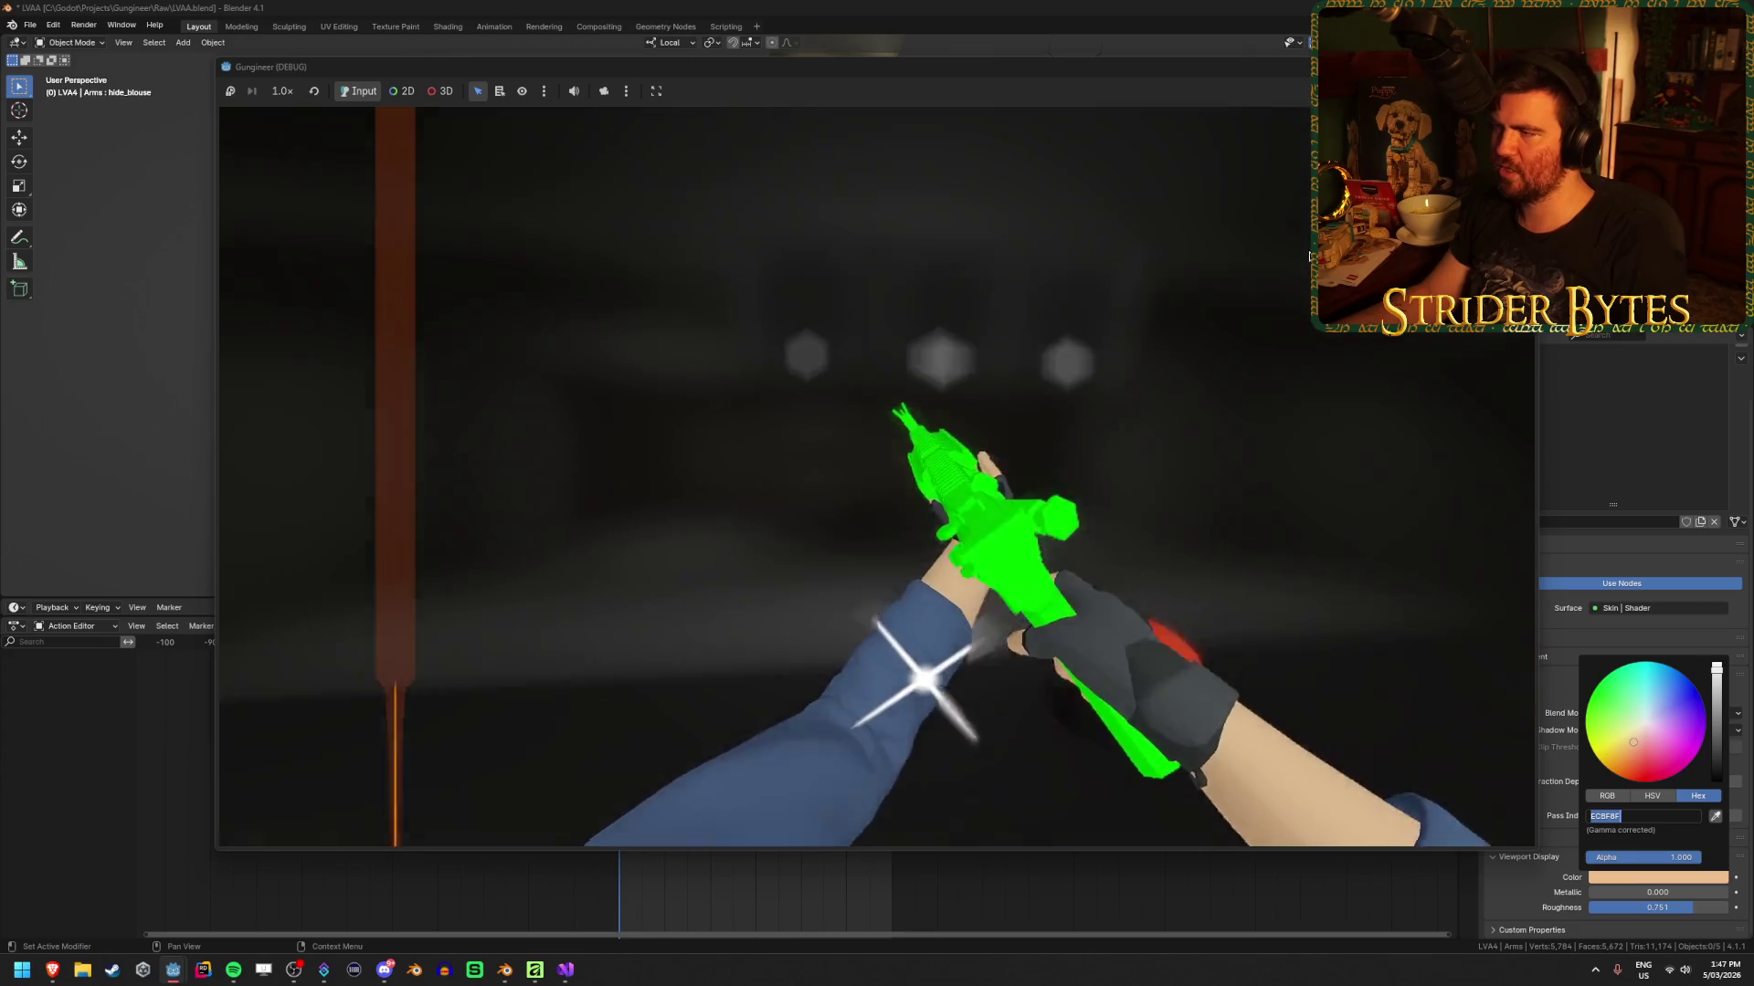
{"action": "key", "text": "Escape"}
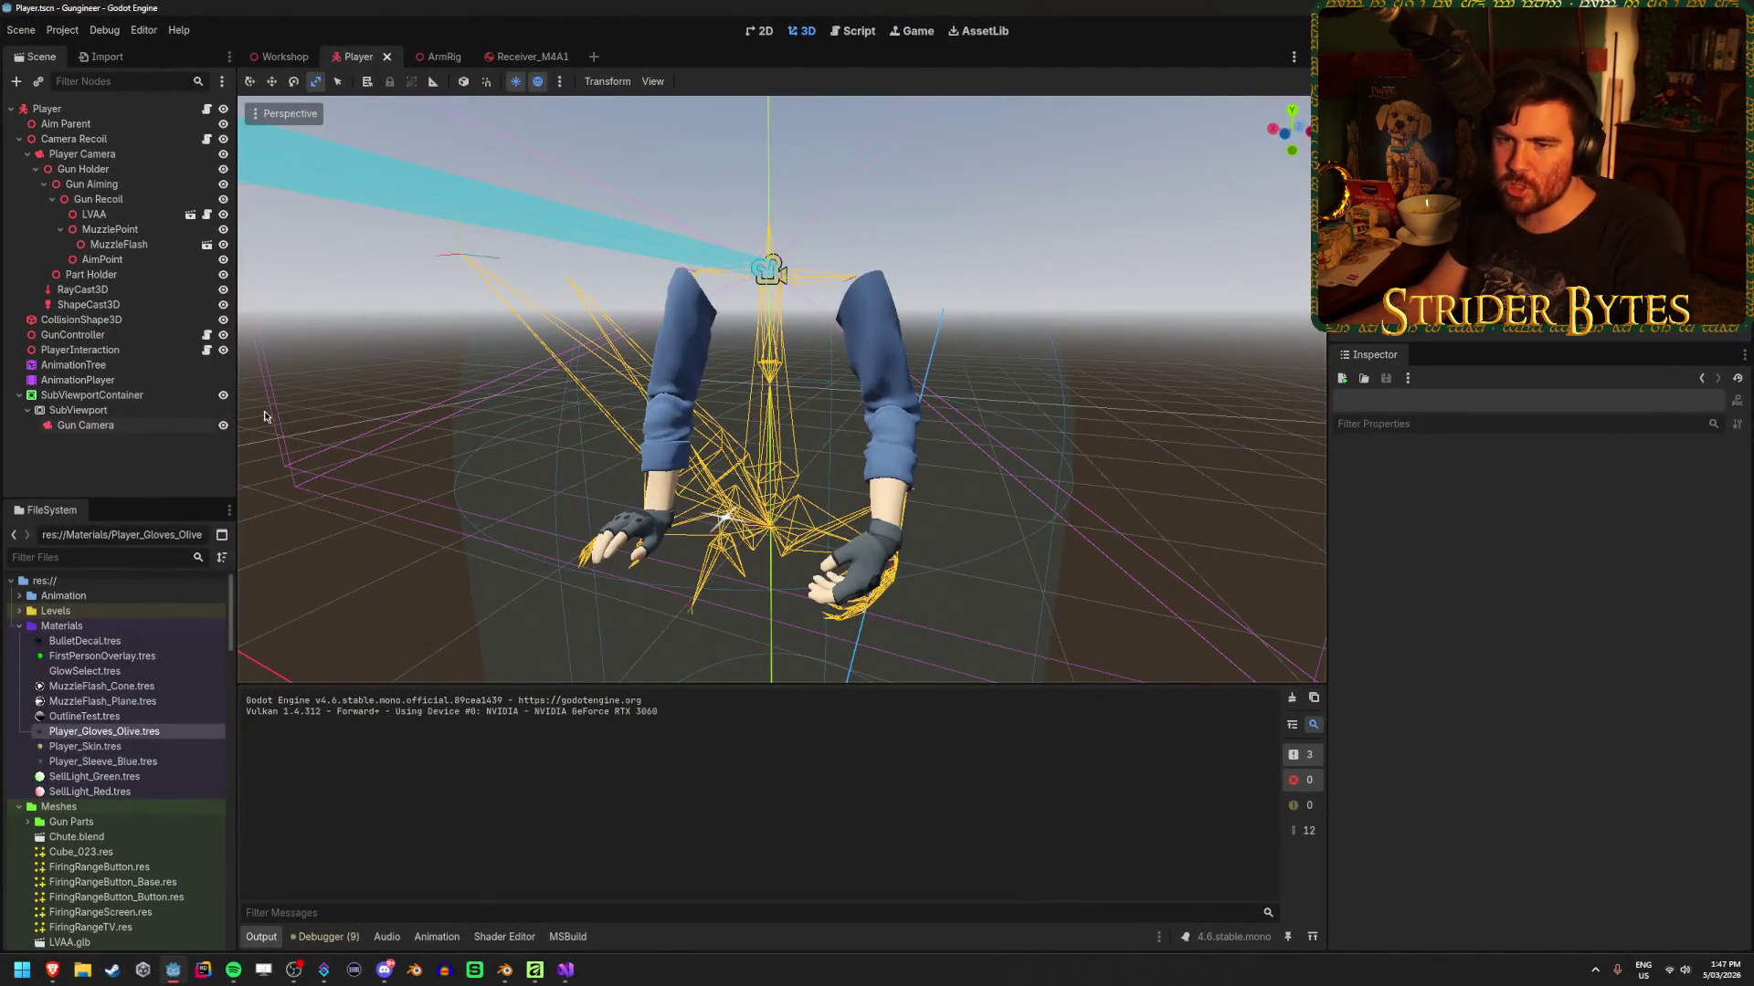
Maximize the editor and preview the GlintMesh material's Glint.png albedo texture
{"action": "double_click", "coordinate": [134, 214]}
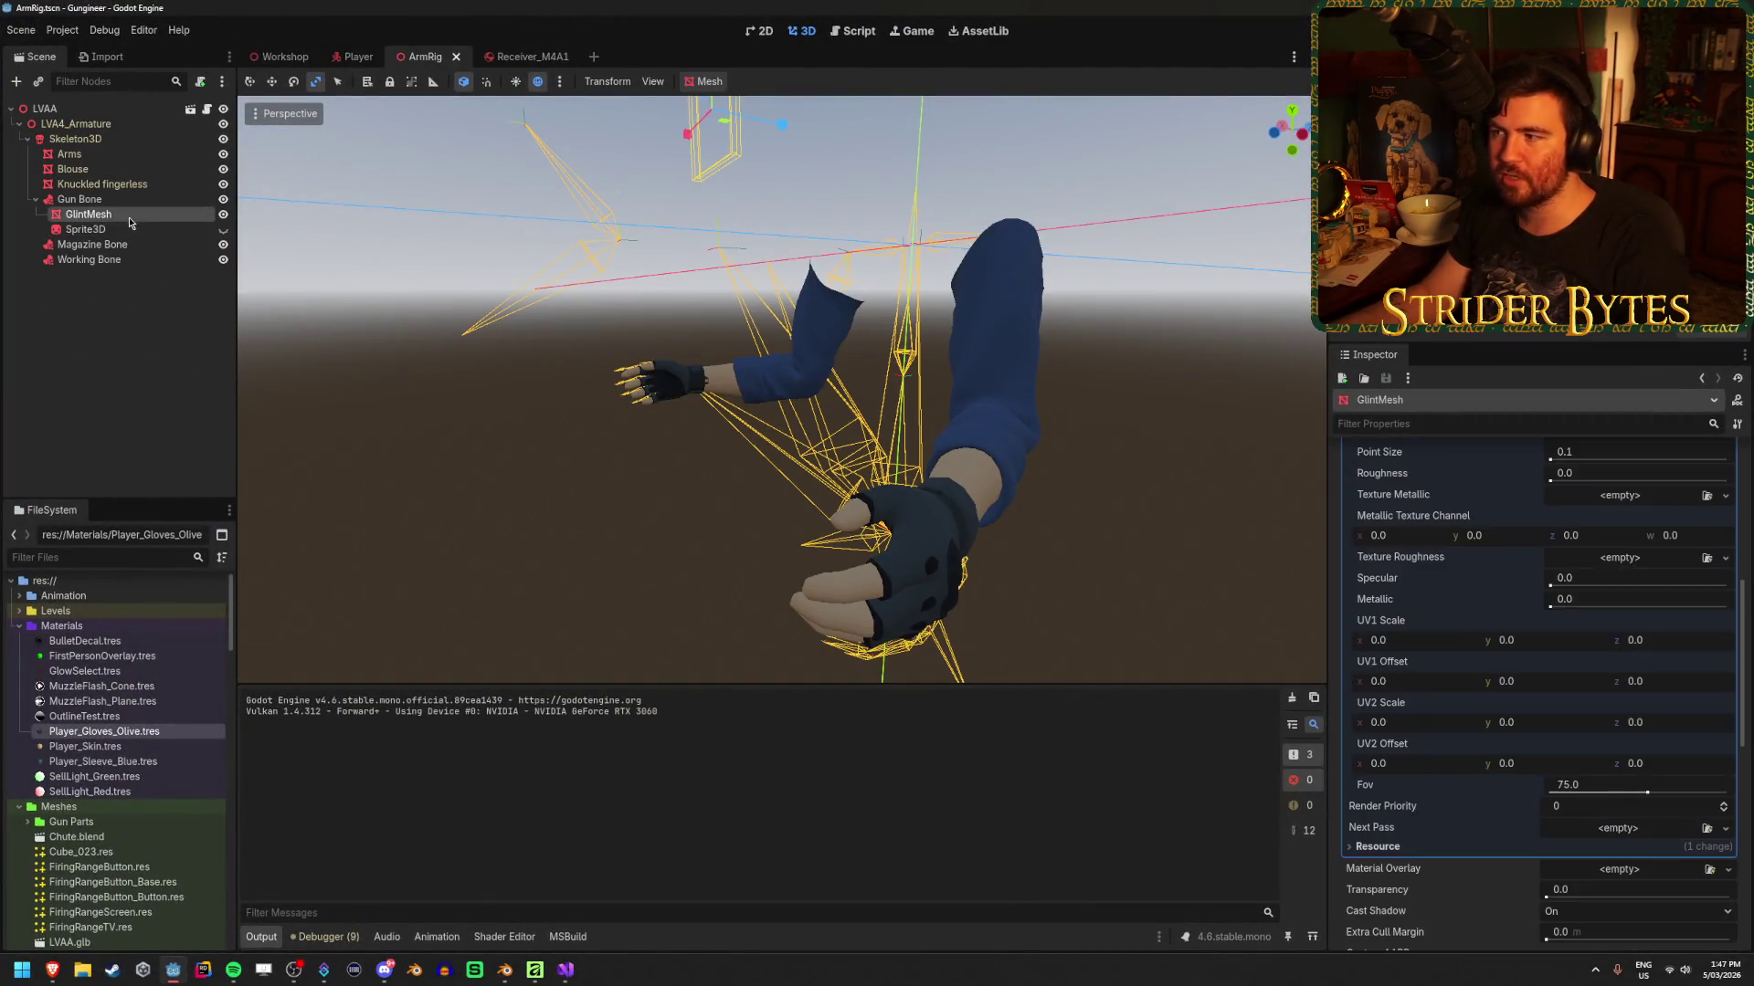
{"action": "scroll", "coordinate": [1483, 732], "scroll_direction": "up", "scroll_amount": 5}
{"action": "scroll", "coordinate": [1483, 732], "scroll_direction": "down", "scroll_amount": 2}
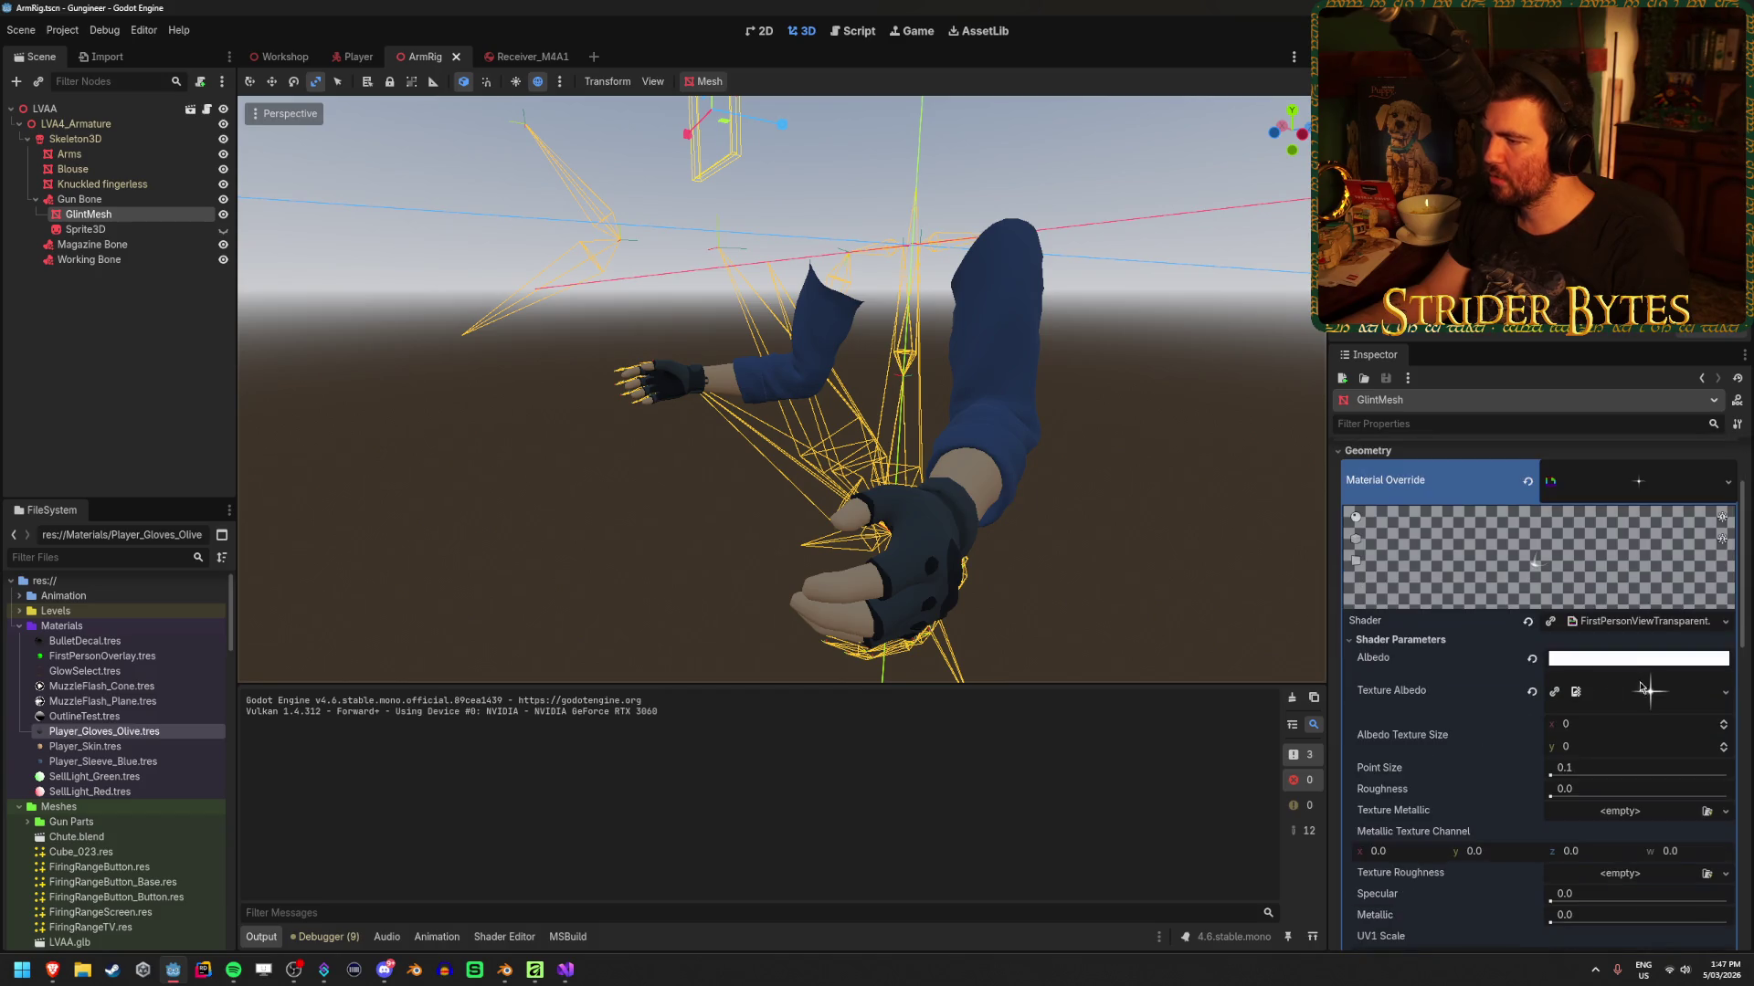
{"action": "left_click", "coordinate": [1644, 695]}
{"action": "left_click", "coordinate": [1644, 694]}
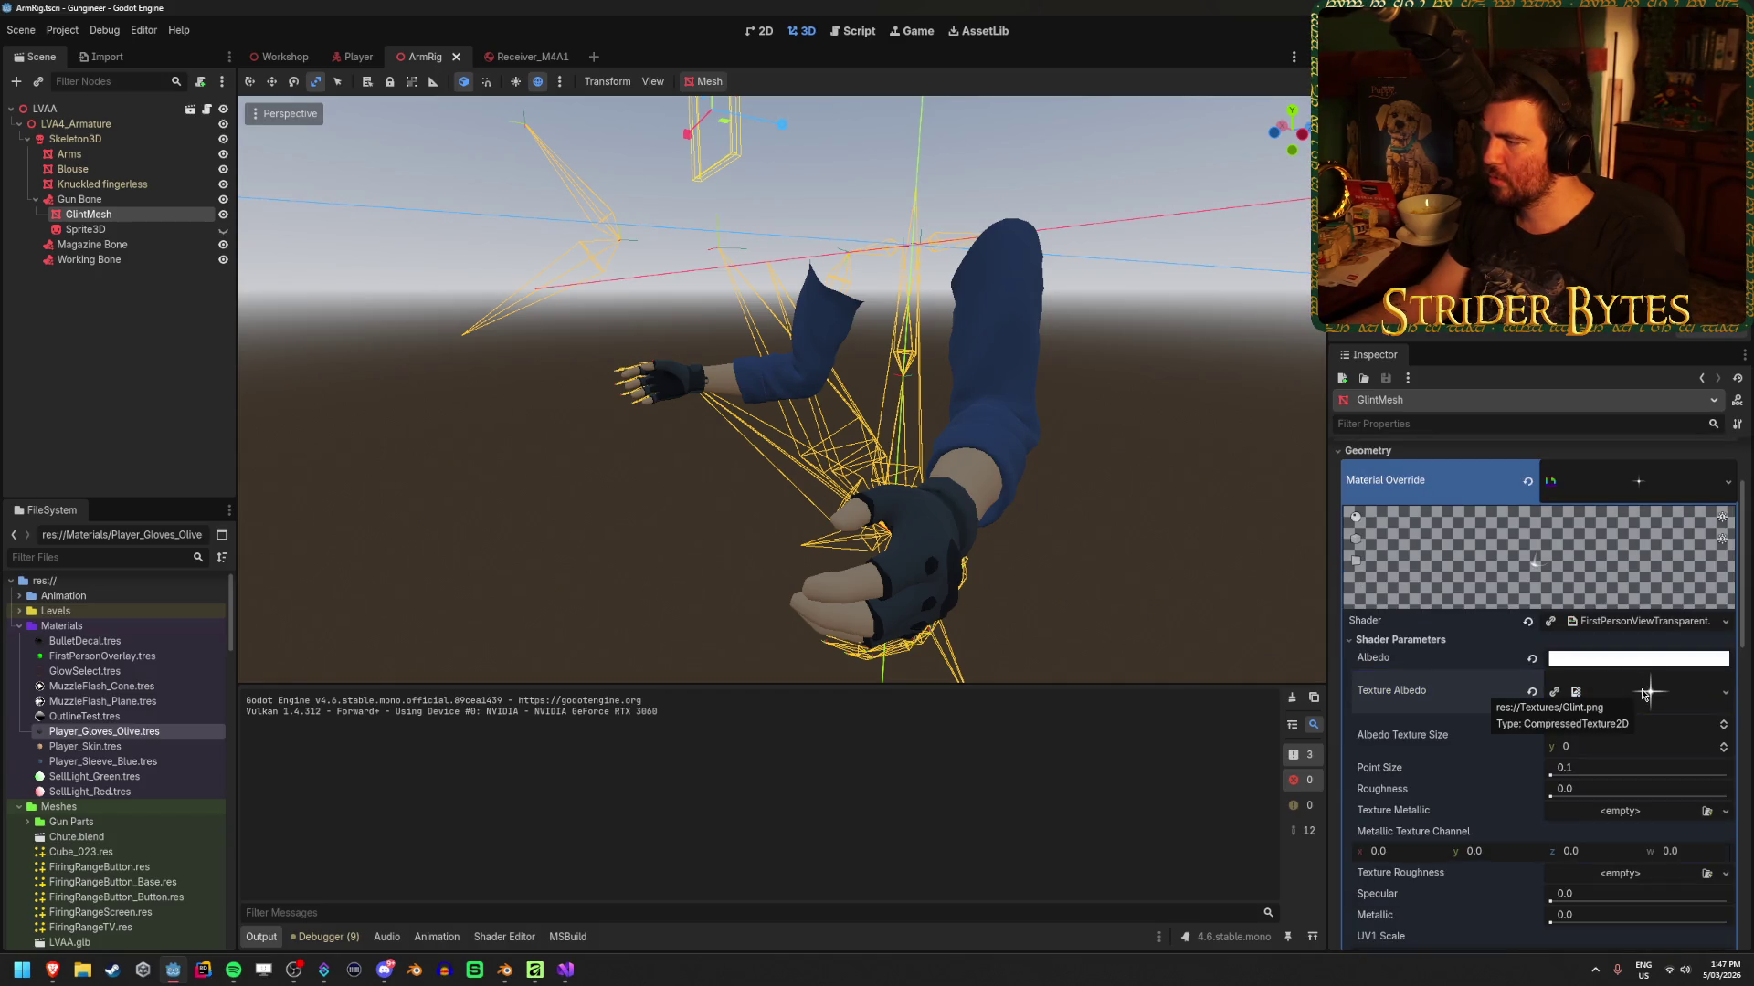
{"action": "scroll", "coordinate": [1630, 695], "scroll_direction": "down", "scroll_amount": 1}
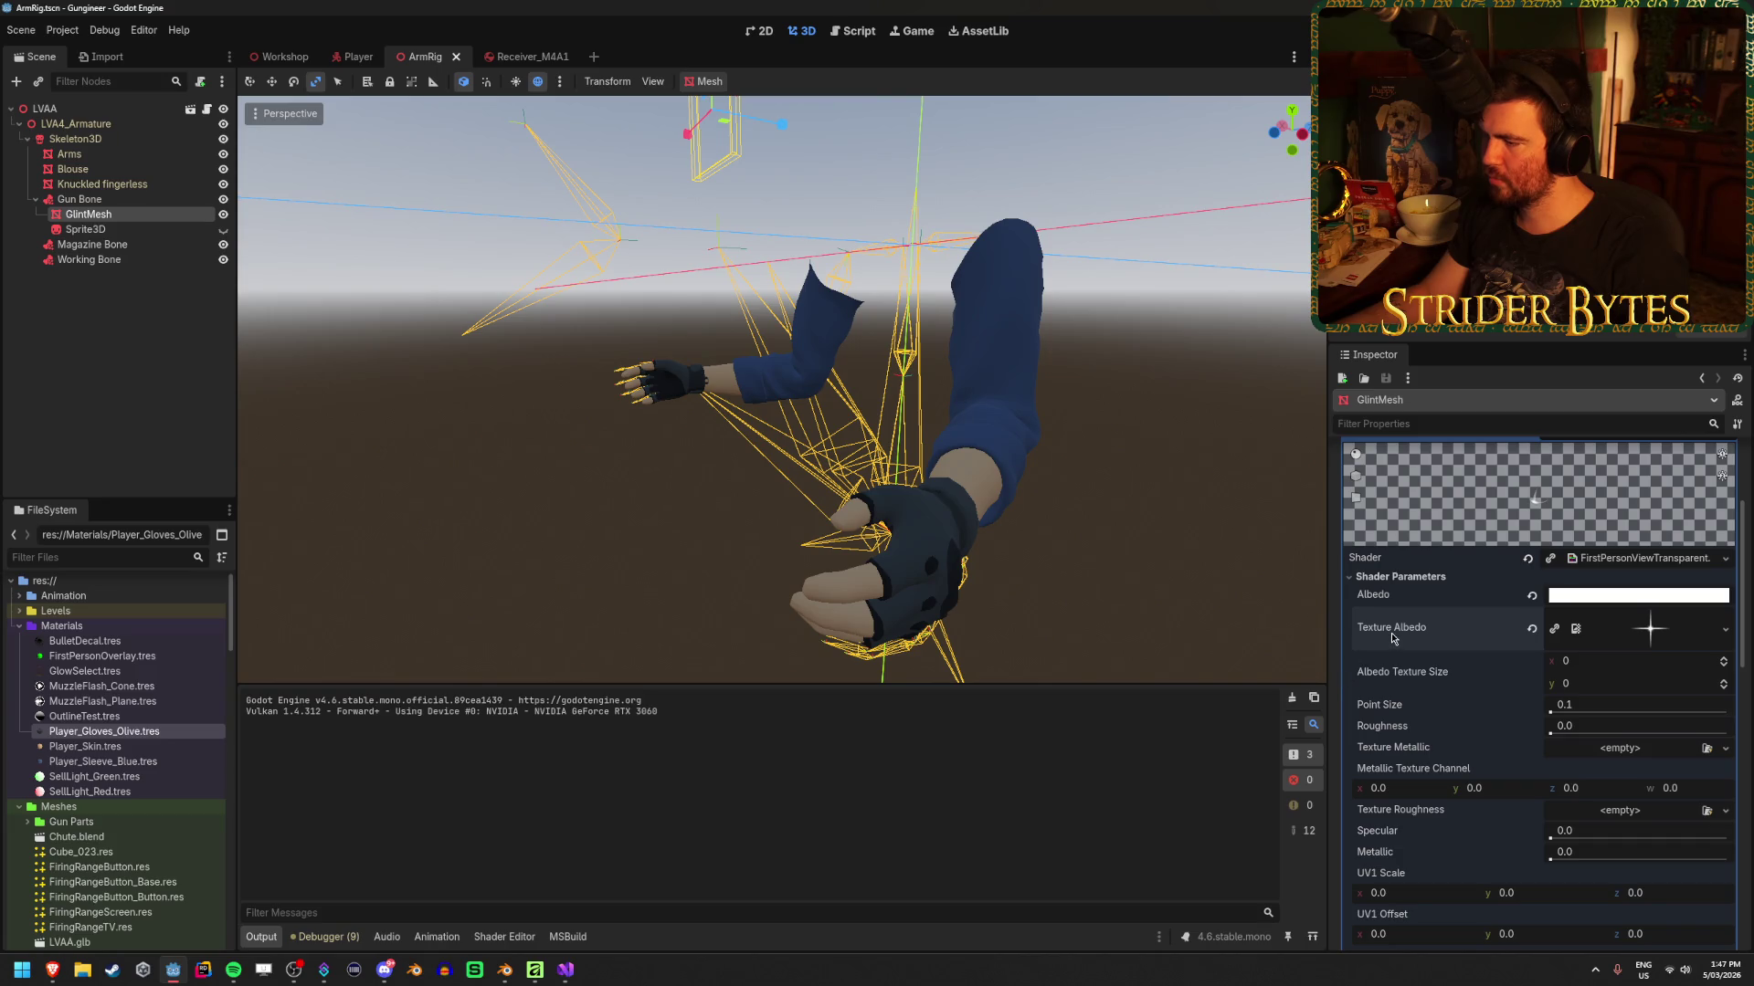
Try larger glint Point Size values, reset it to 0.1, save ArmRig, and go to the browser
{"action": "left_click_drag", "start_coordinate": [1553, 707], "coordinate": [1589, 707]}
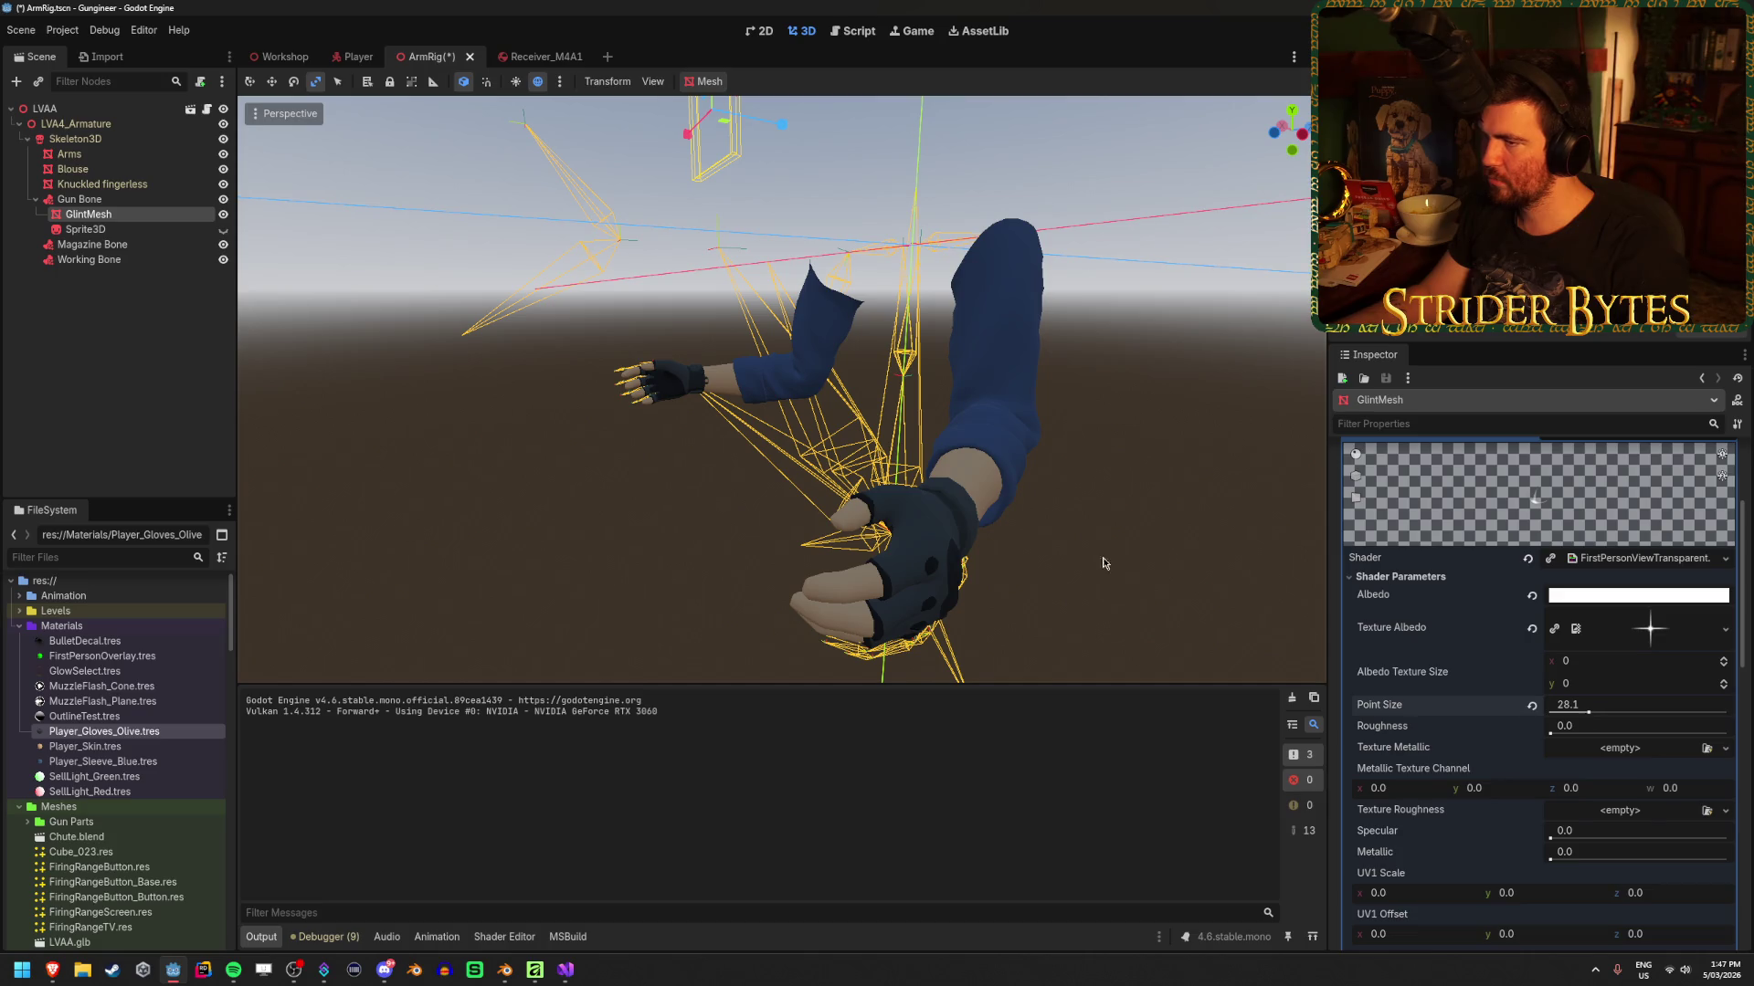
{"action": "key", "text": "f"}
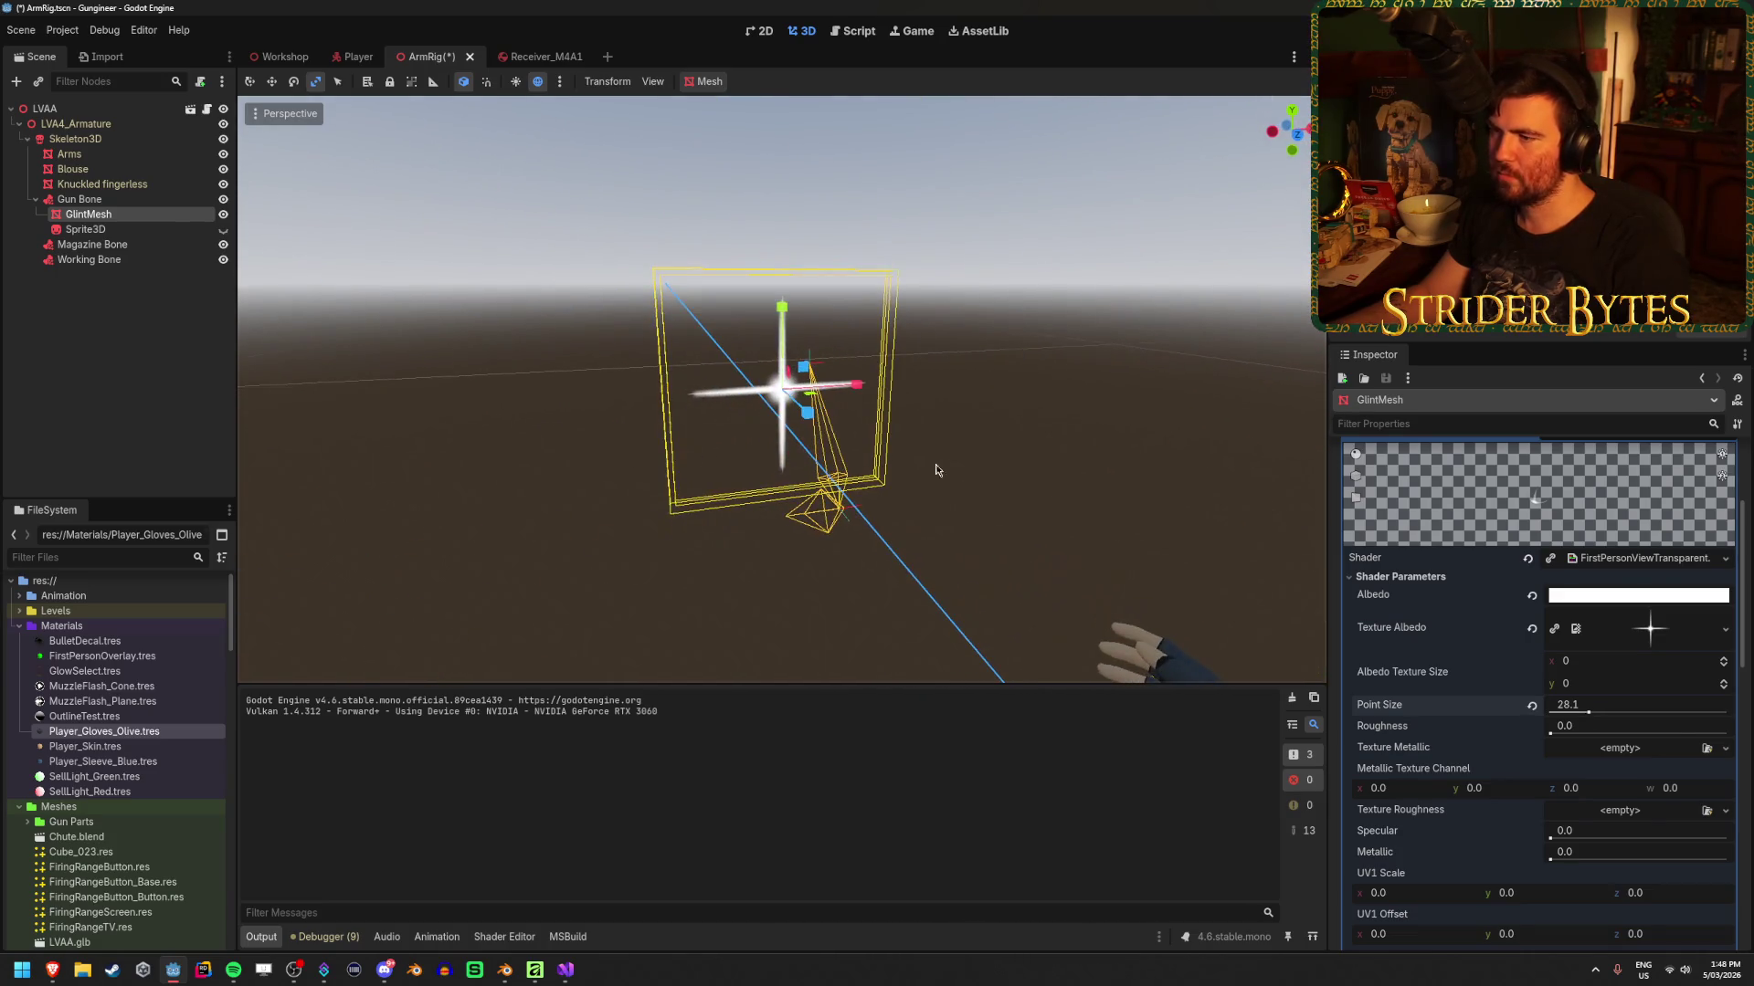
{"action": "left_click_drag", "start_coordinate": [1589, 707], "coordinate": [1688, 707]}
{"action": "left_click", "coordinate": [1532, 706]}
{"action": "key", "text": "ctrl+s"}
{"action": "scroll", "coordinate": [1423, 690], "scroll_direction": "up", "scroll_amount": 3}
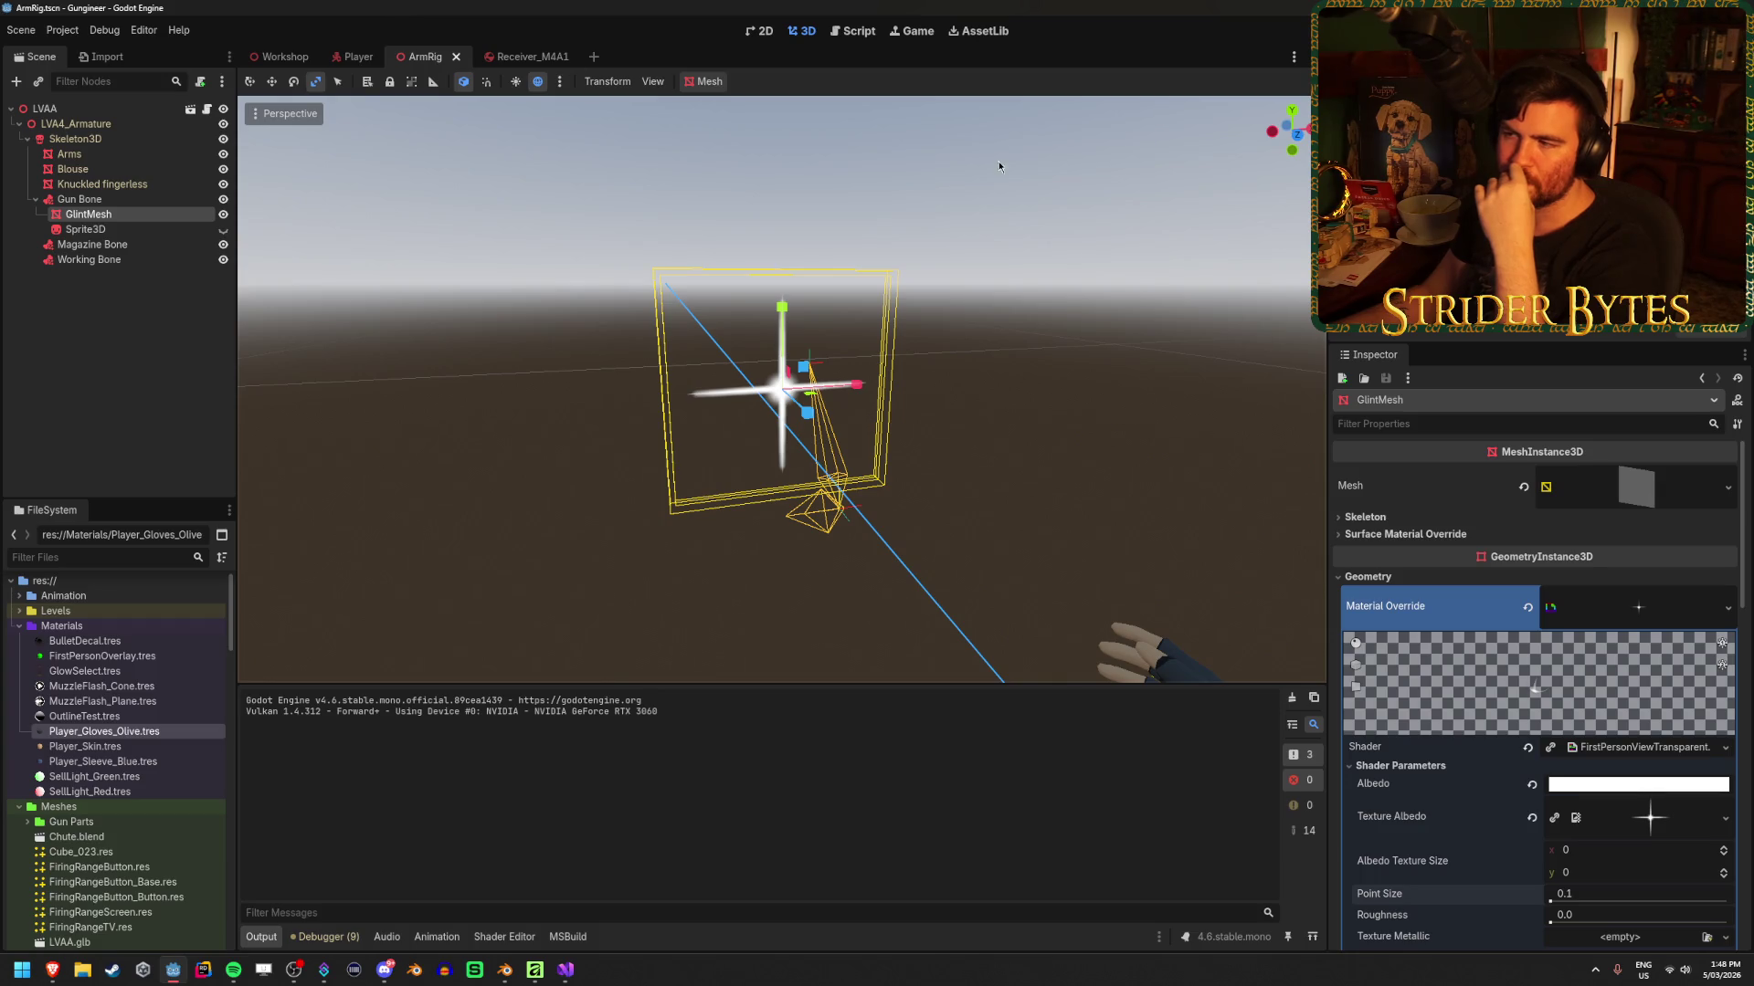
{"action": "key", "text": "alt+Tab"}
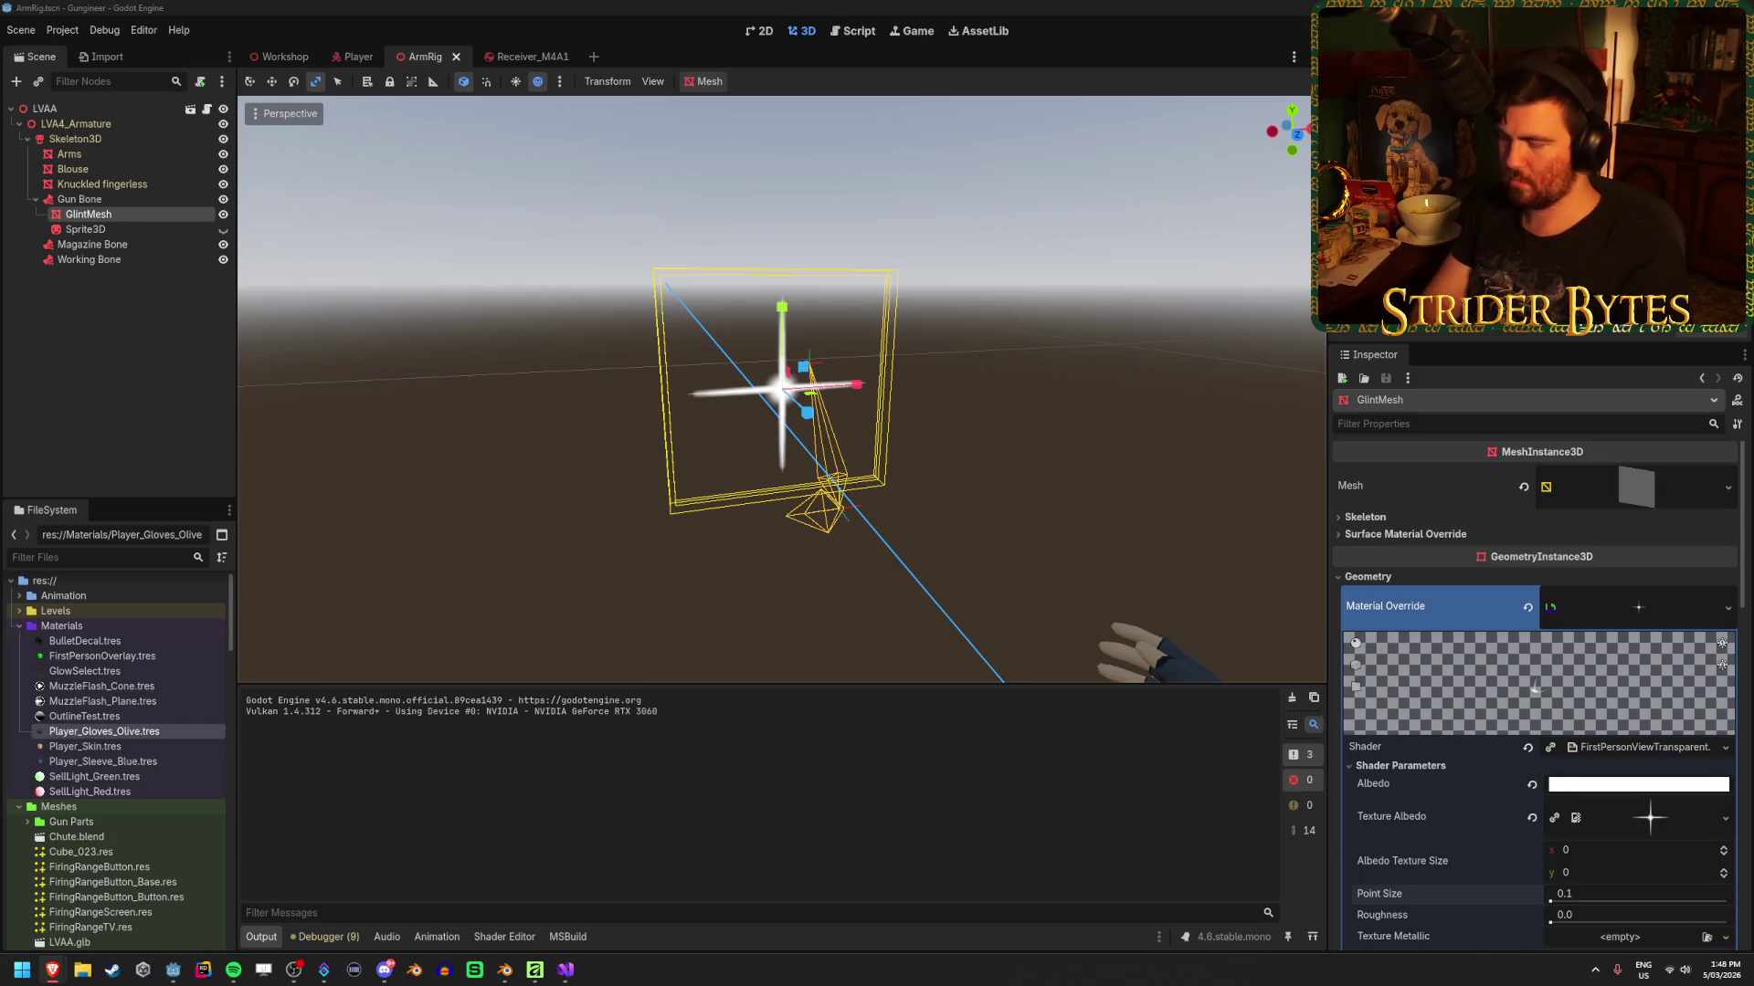
{"action": "key", "text": "alt+Tab"}
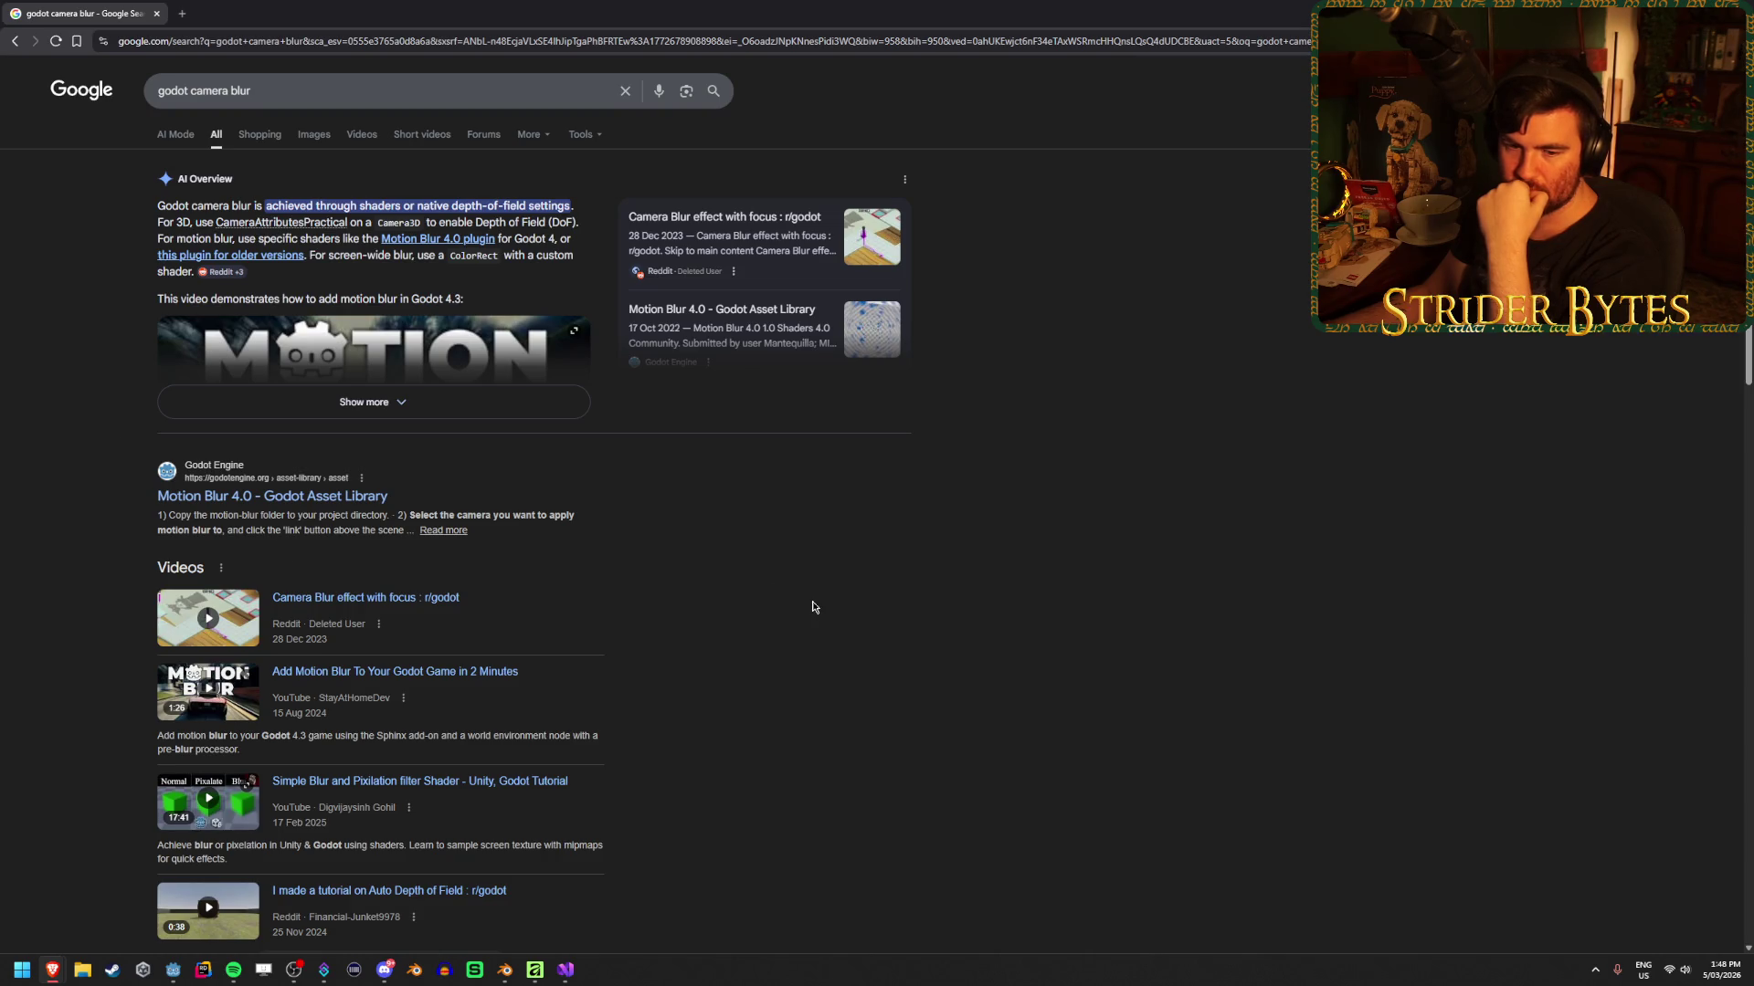
Open the camera motion blur forum thread in a new tab and read through it
{"action": "scroll", "coordinate": [813, 607], "scroll_direction": "down", "scroll_amount": 2}
{"action": "scroll", "coordinate": [813, 606], "scroll_direction": "down", "scroll_amount": 1}
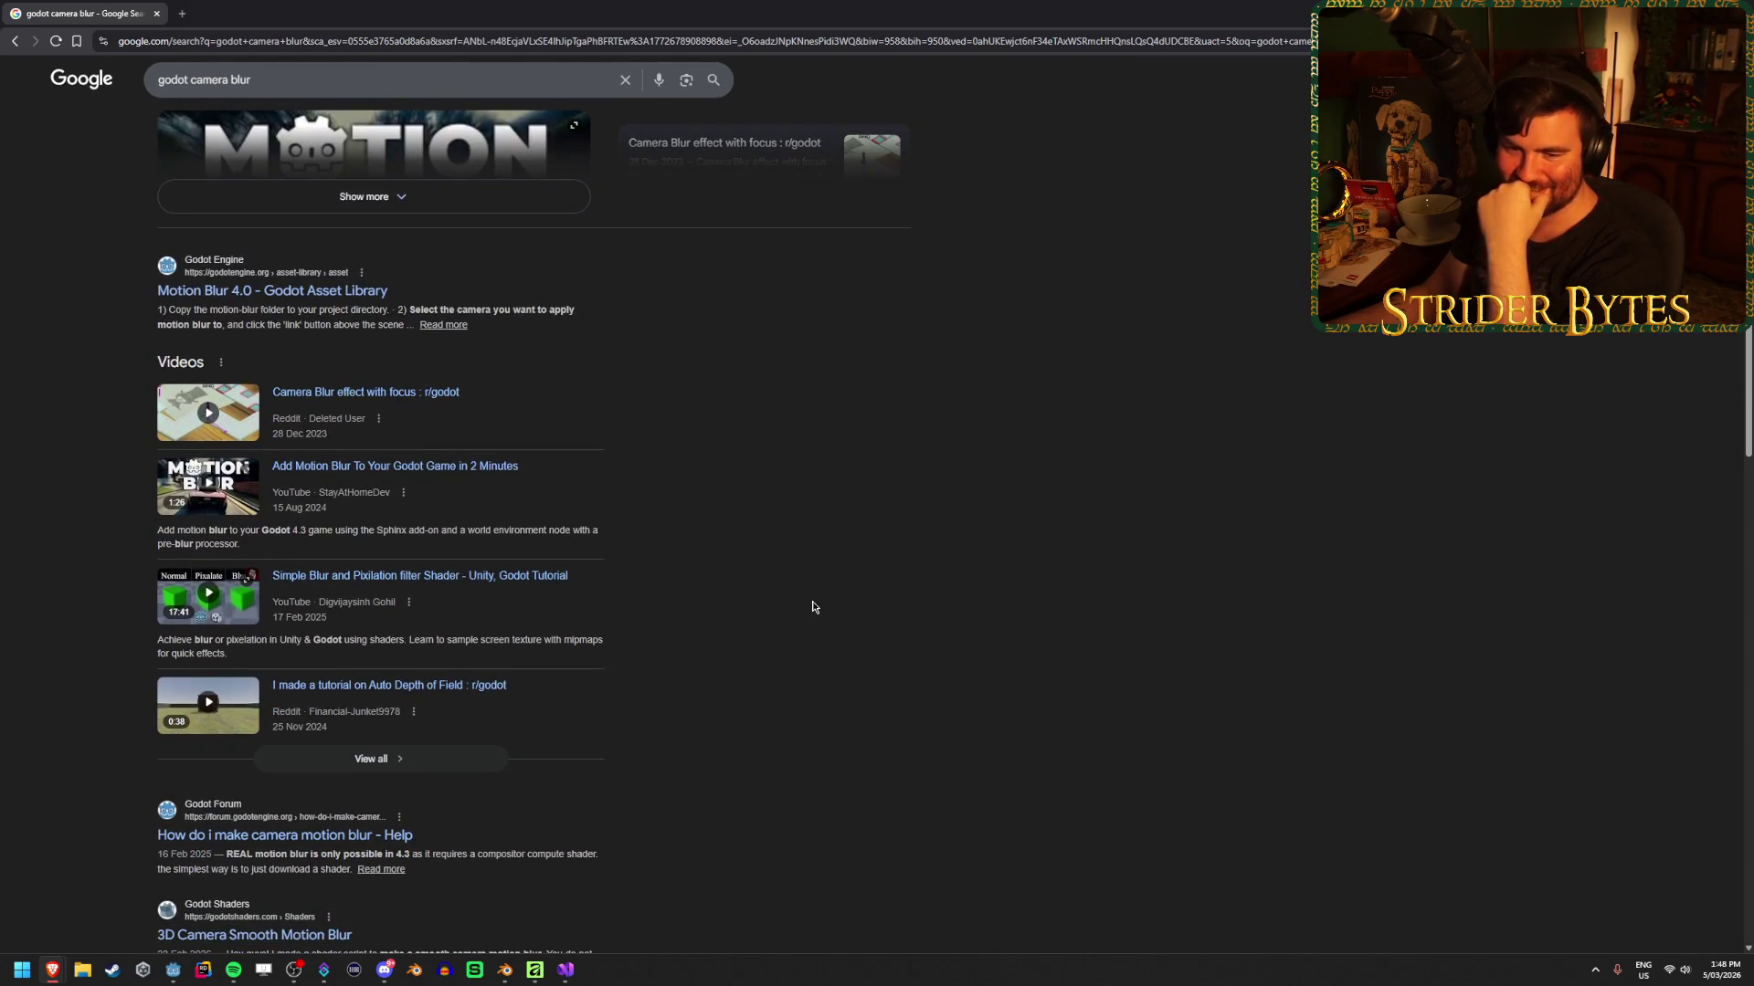
{"action": "scroll", "coordinate": [813, 607], "scroll_direction": "down", "scroll_amount": 2}
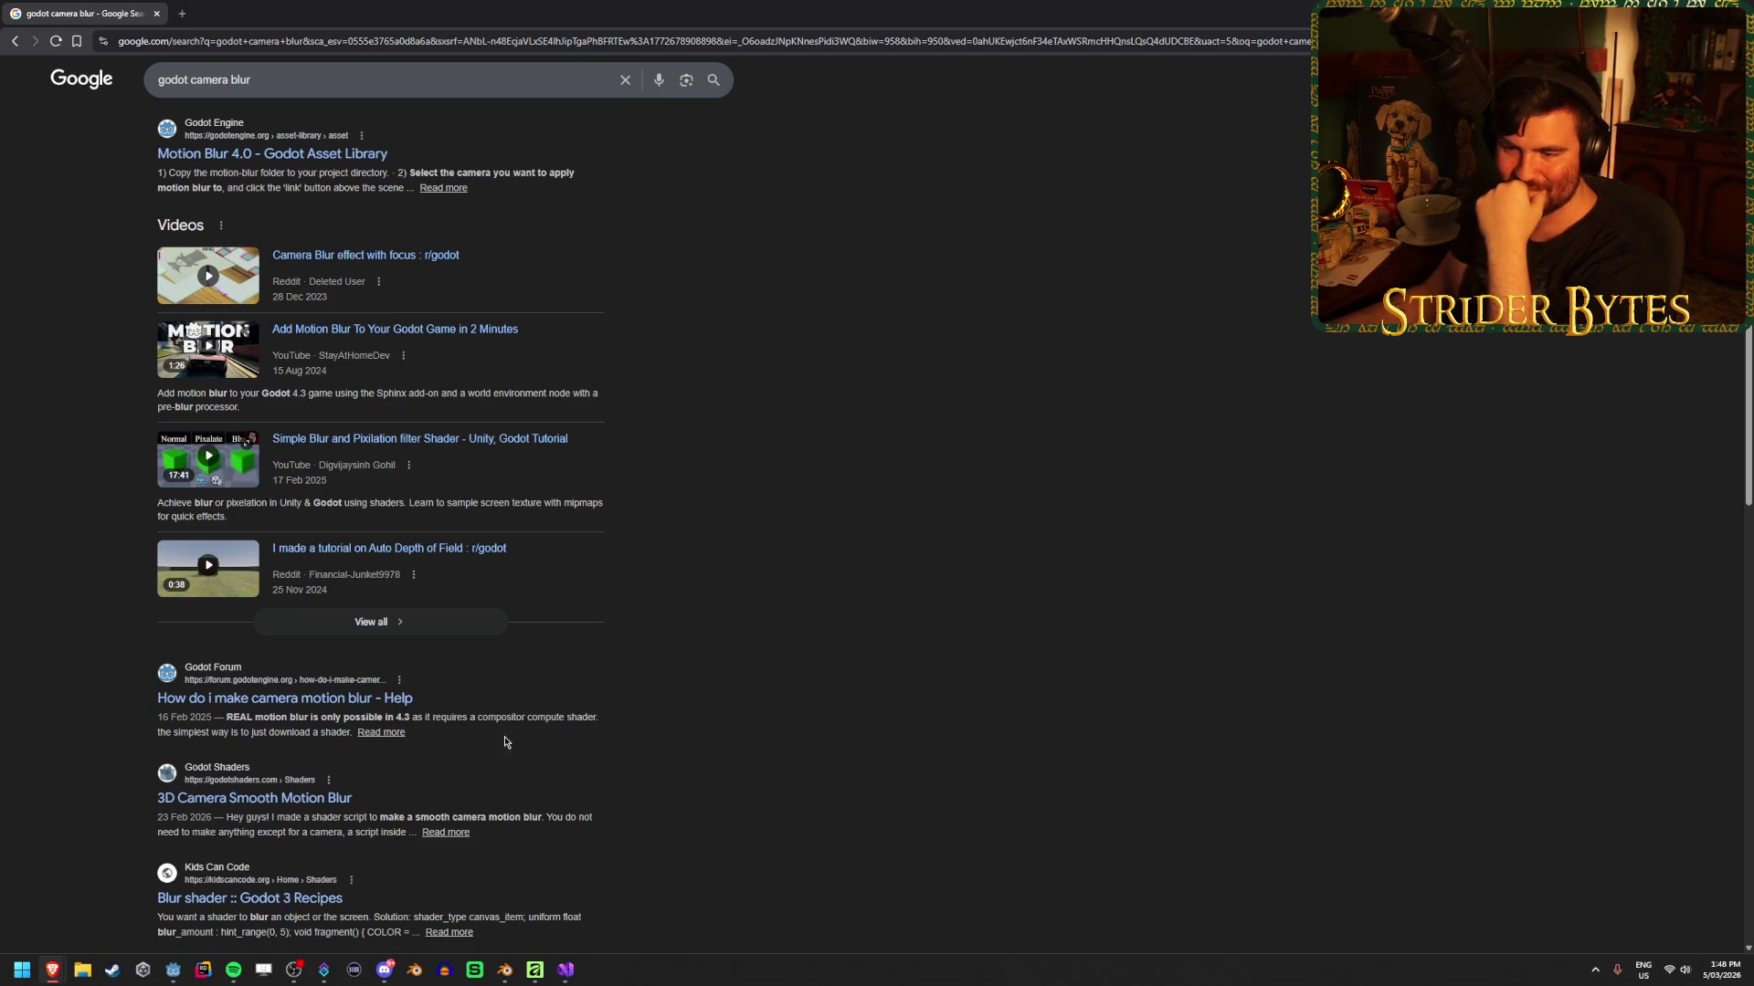
{"action": "middle_click", "coordinate": [305, 700]}
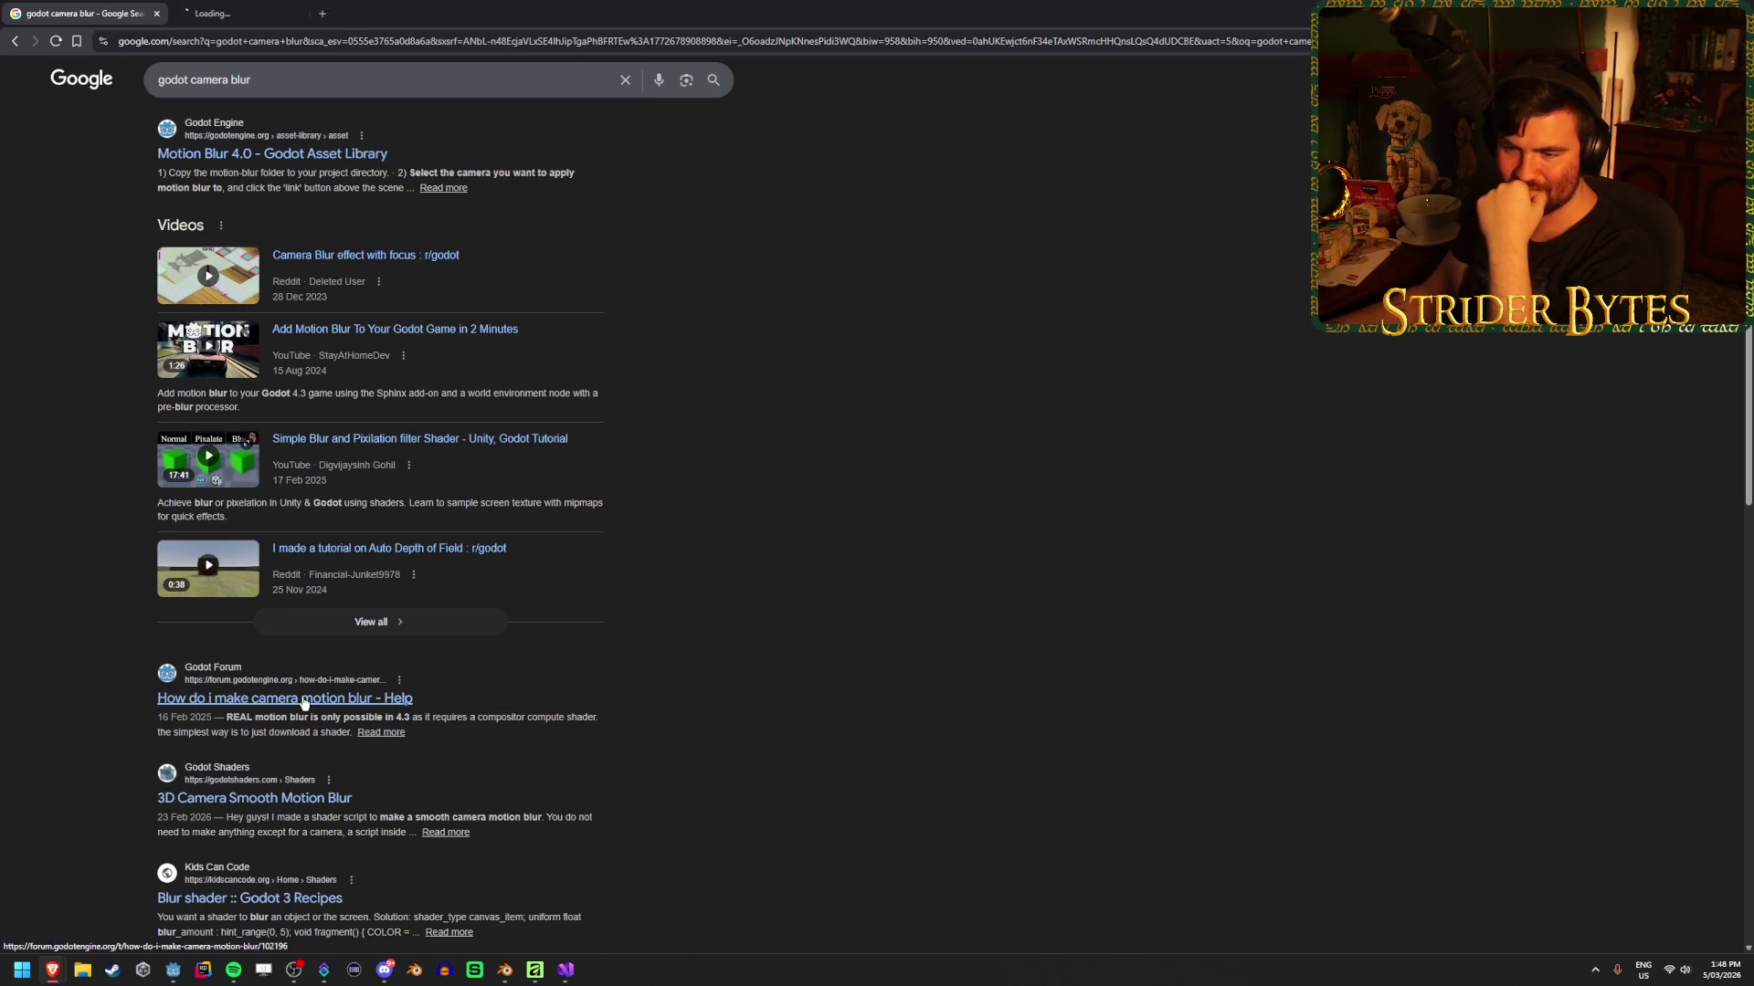
{"action": "scroll", "coordinate": [584, 692], "scroll_direction": "down", "scroll_amount": 2}
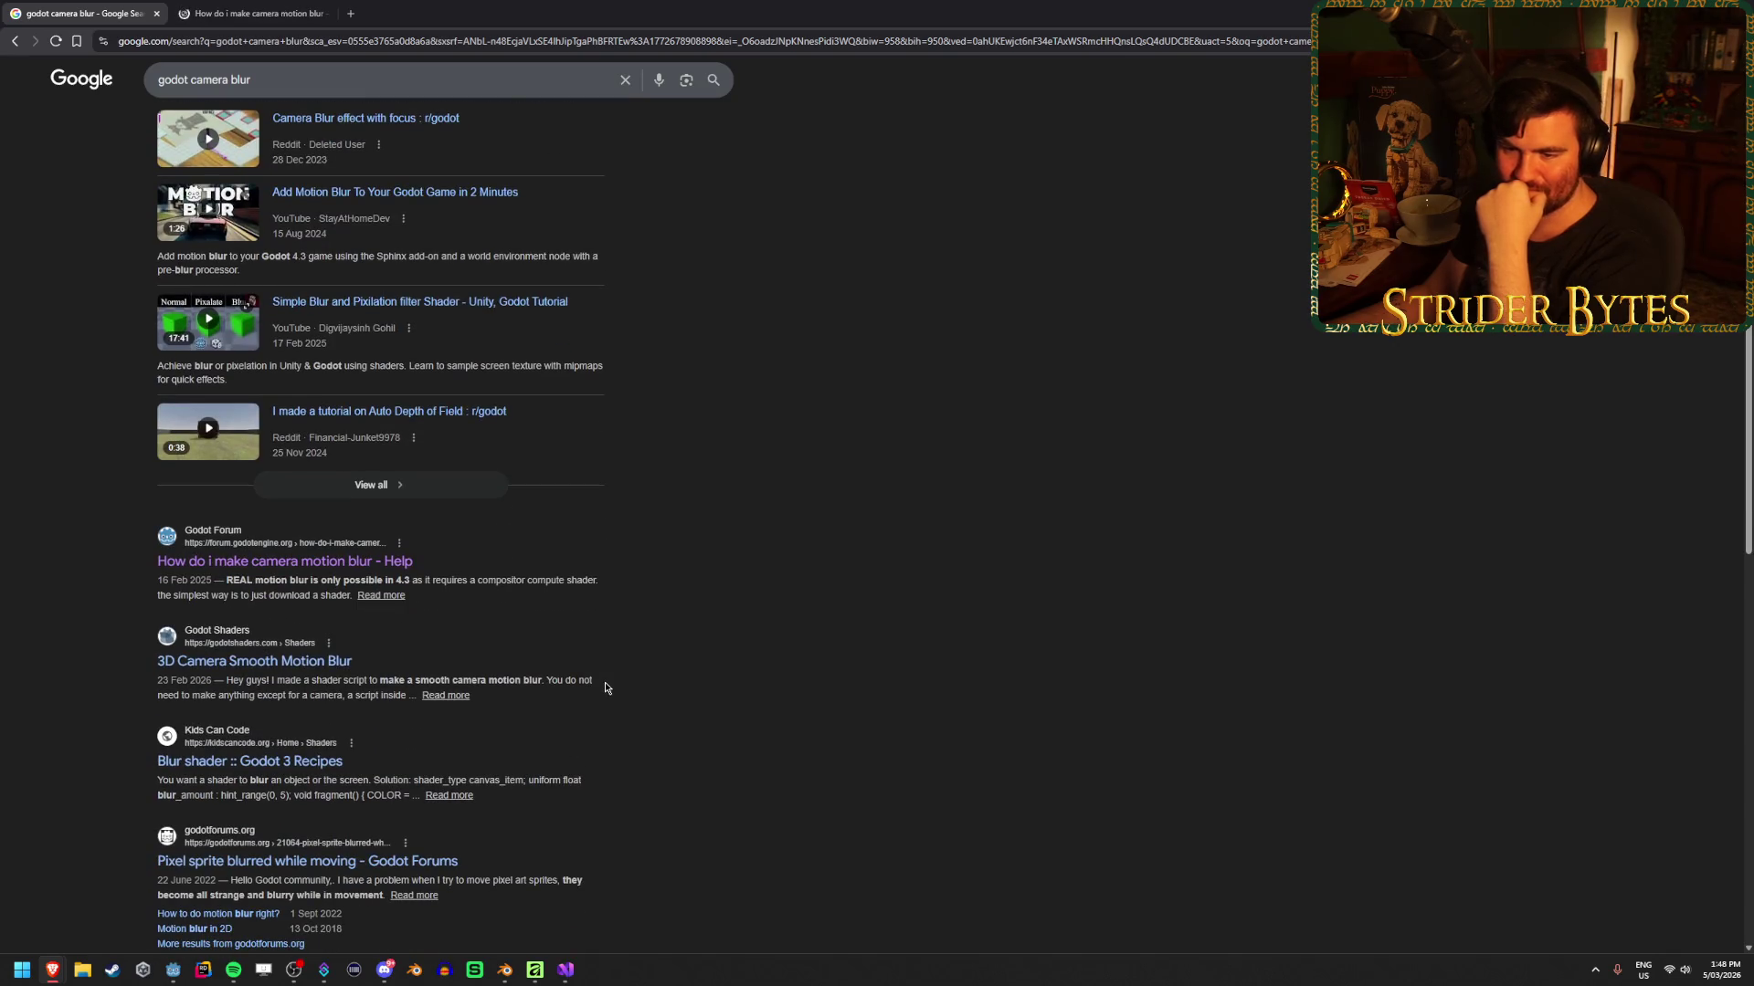
{"action": "left_click", "coordinate": [255, 6]}
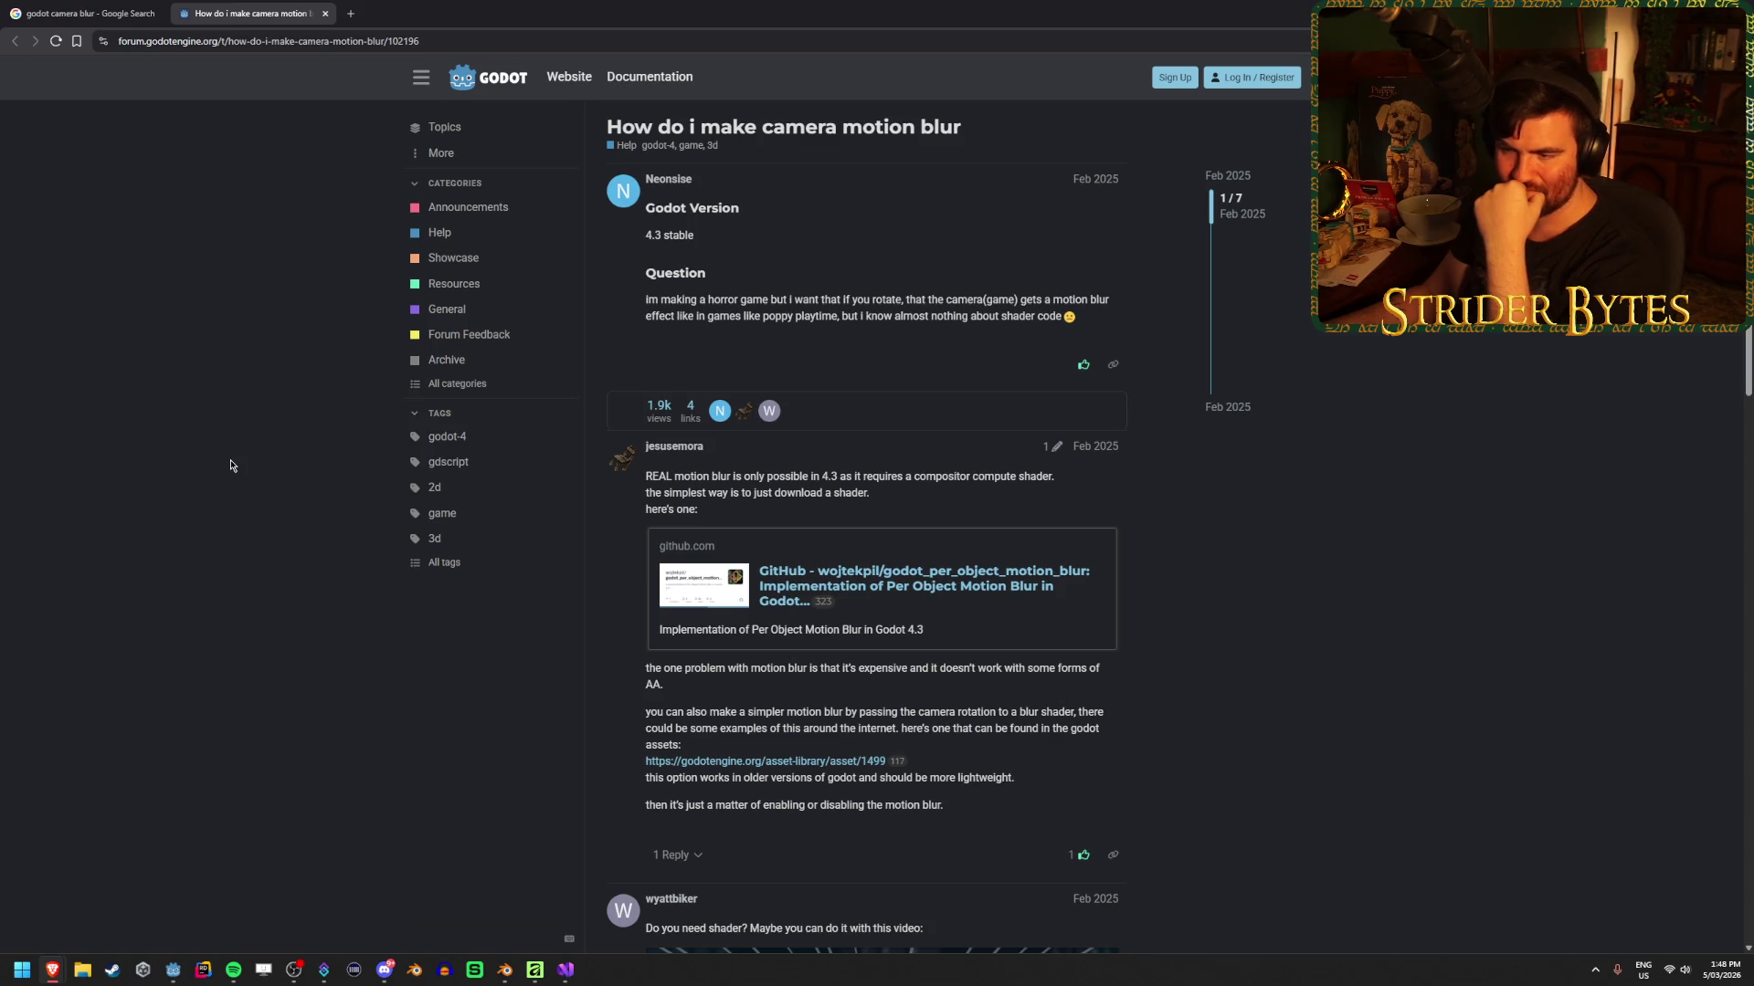
{"action": "scroll", "coordinate": [230, 466], "scroll_direction": "down", "scroll_amount": 6}
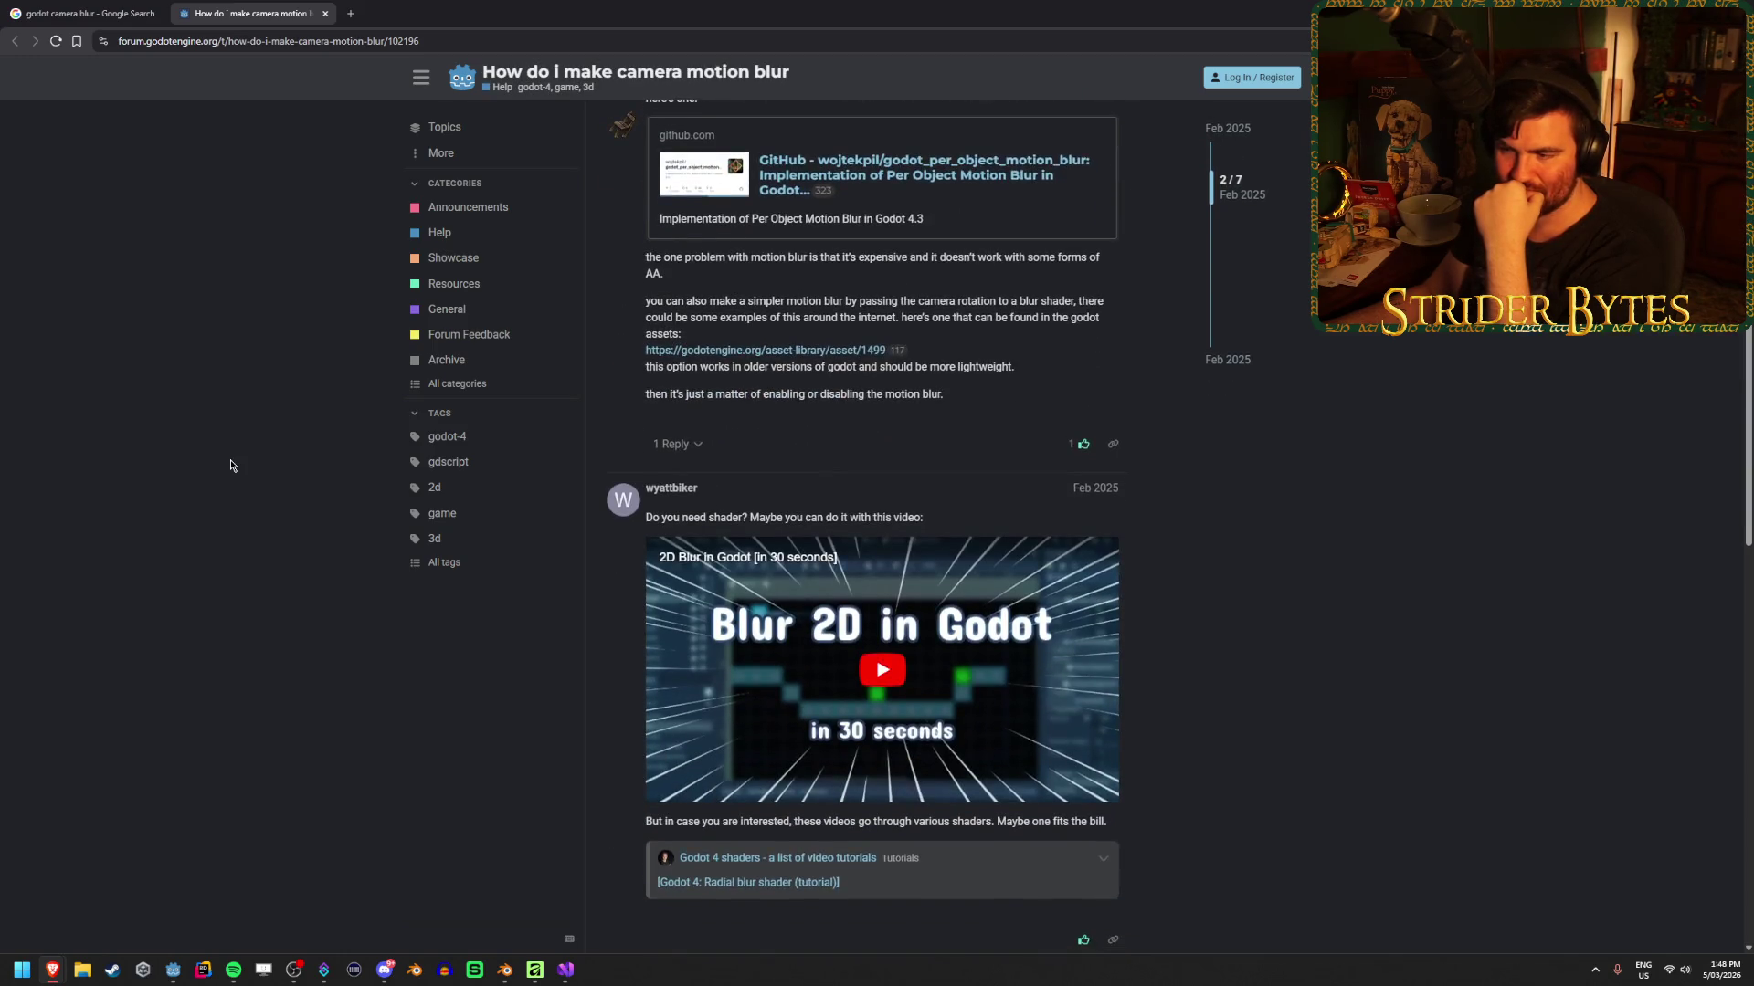
{"action": "scroll", "coordinate": [230, 466], "scroll_direction": "down", "scroll_amount": 2}
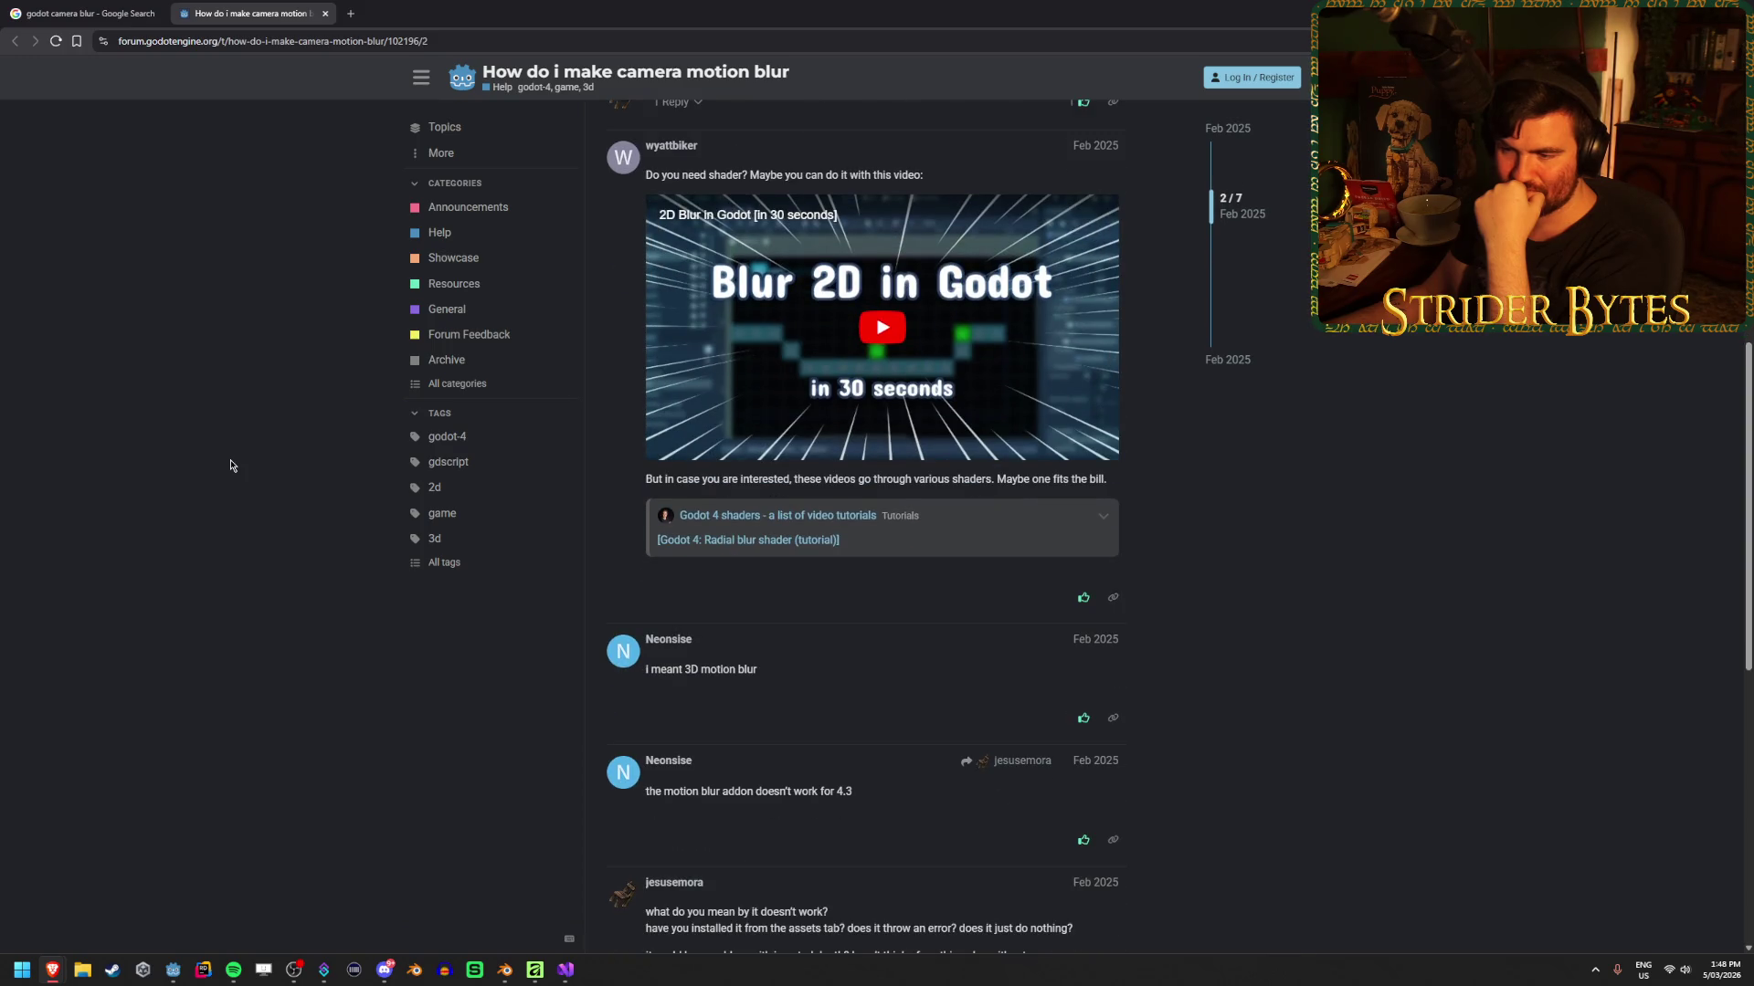
{"action": "scroll", "coordinate": [230, 466], "scroll_direction": "down", "scroll_amount": 3}
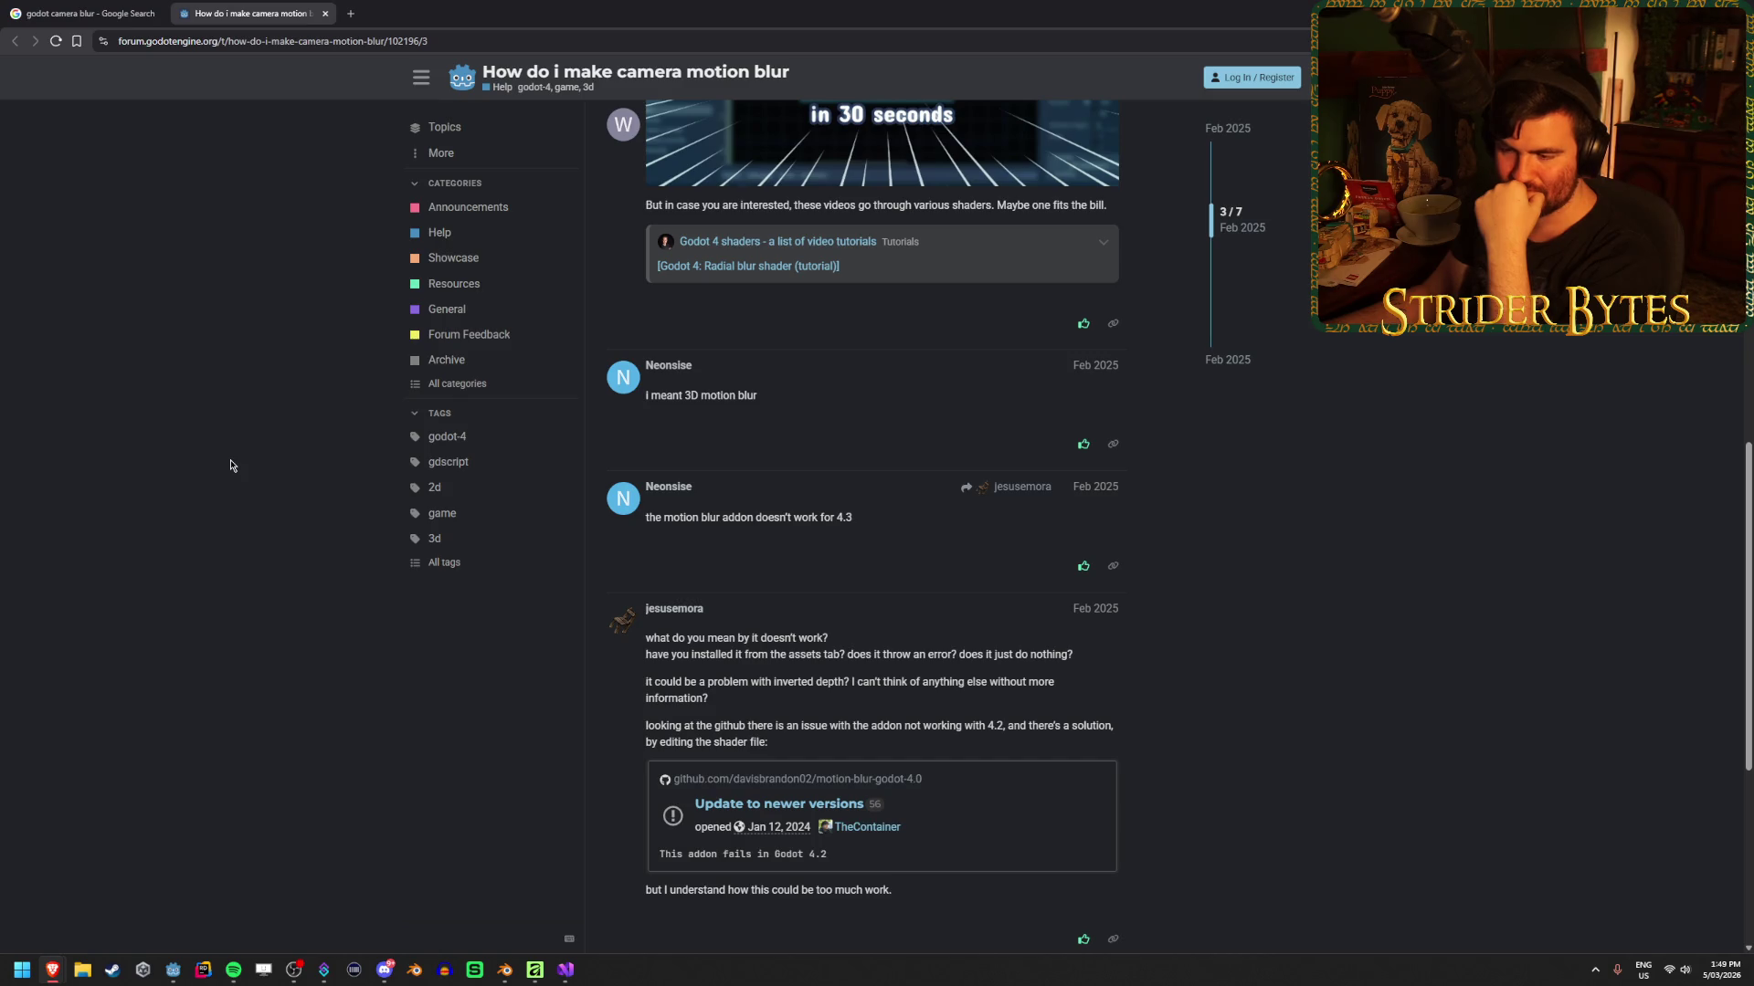
{"action": "scroll", "coordinate": [230, 465], "scroll_direction": "down", "scroll_amount": 2}
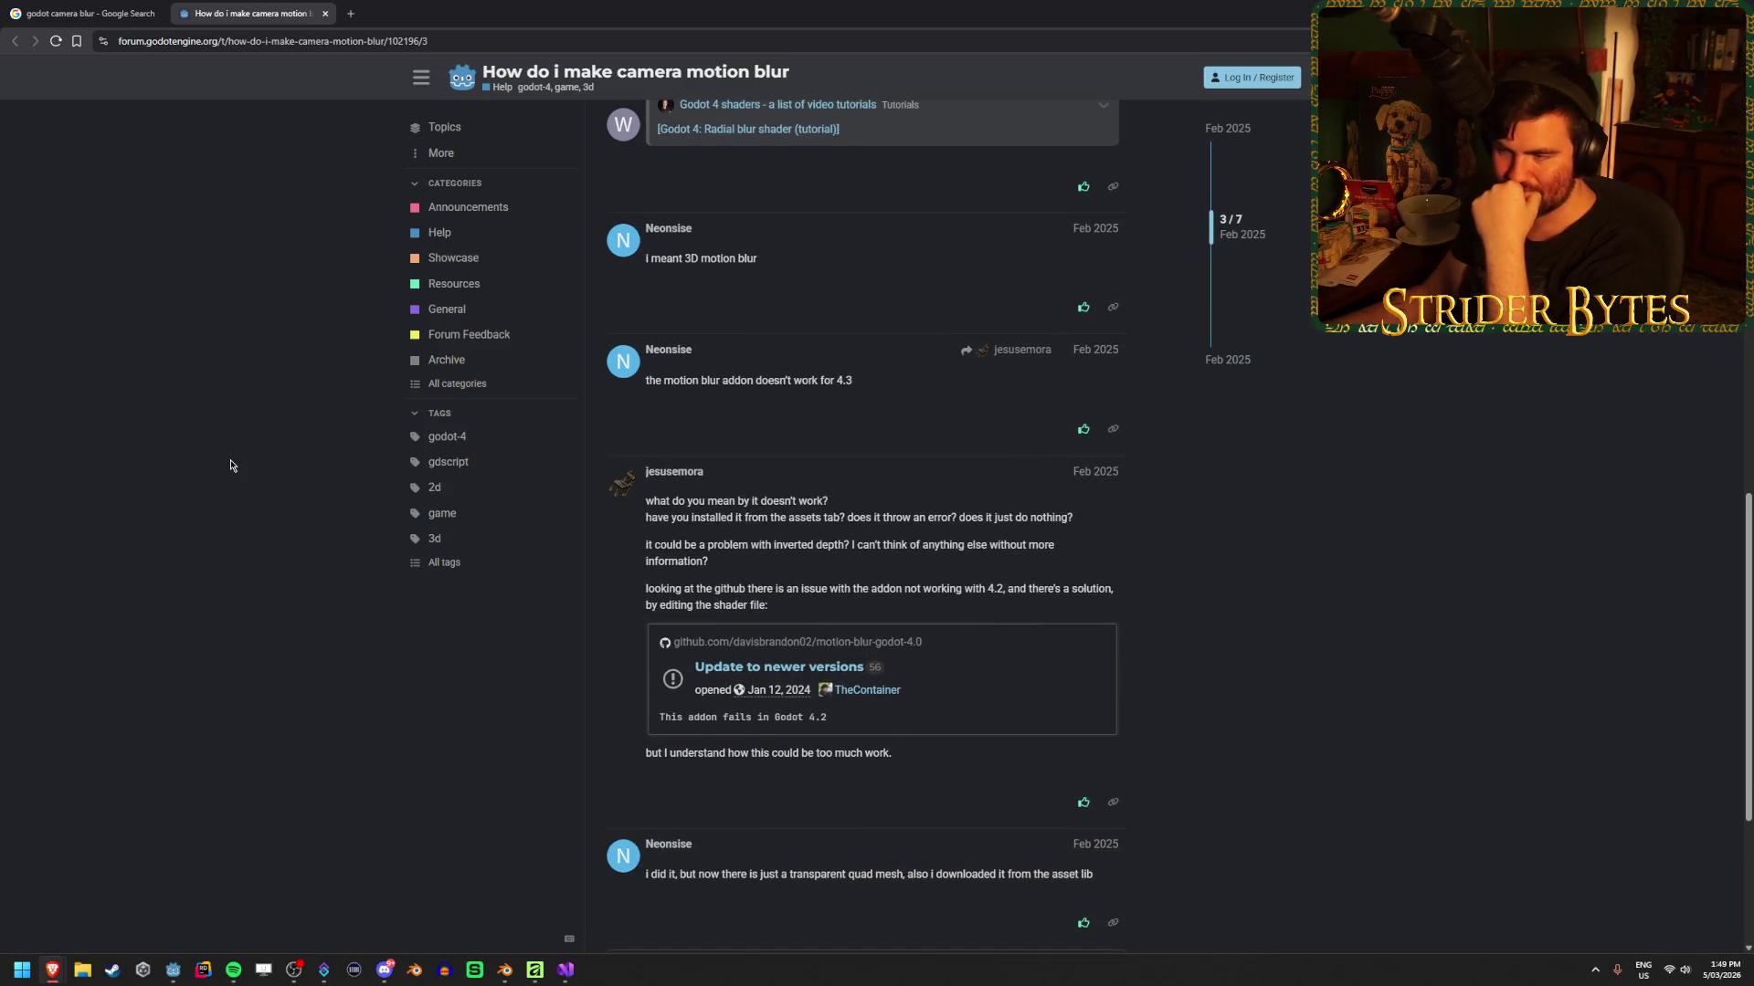
{"action": "scroll", "coordinate": [230, 465], "scroll_direction": "down", "scroll_amount": 2}
{"action": "scroll", "coordinate": [230, 466], "scroll_direction": "up", "scroll_amount": 20}
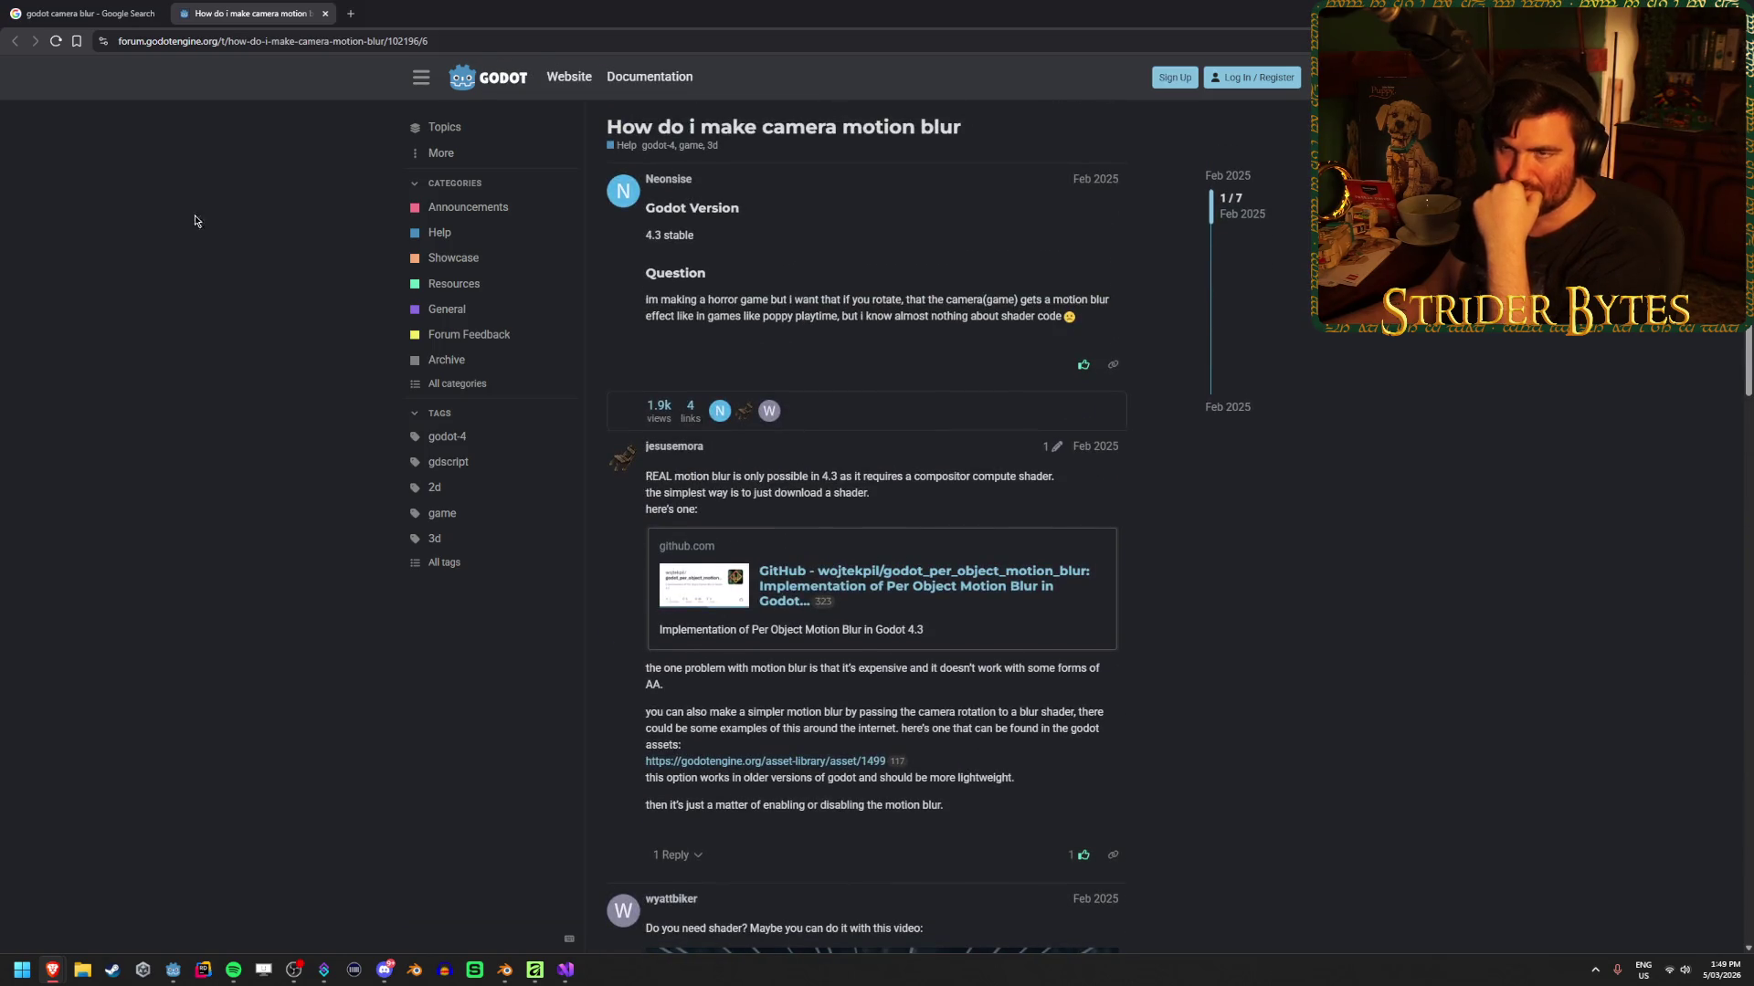
{"action": "left_click", "coordinate": [92, 12]}
Search Google for 'godot camera depth of field', then return to the Godot editor
{"action": "scroll", "coordinate": [702, 674], "scroll_direction": "down", "scroll_amount": 3}
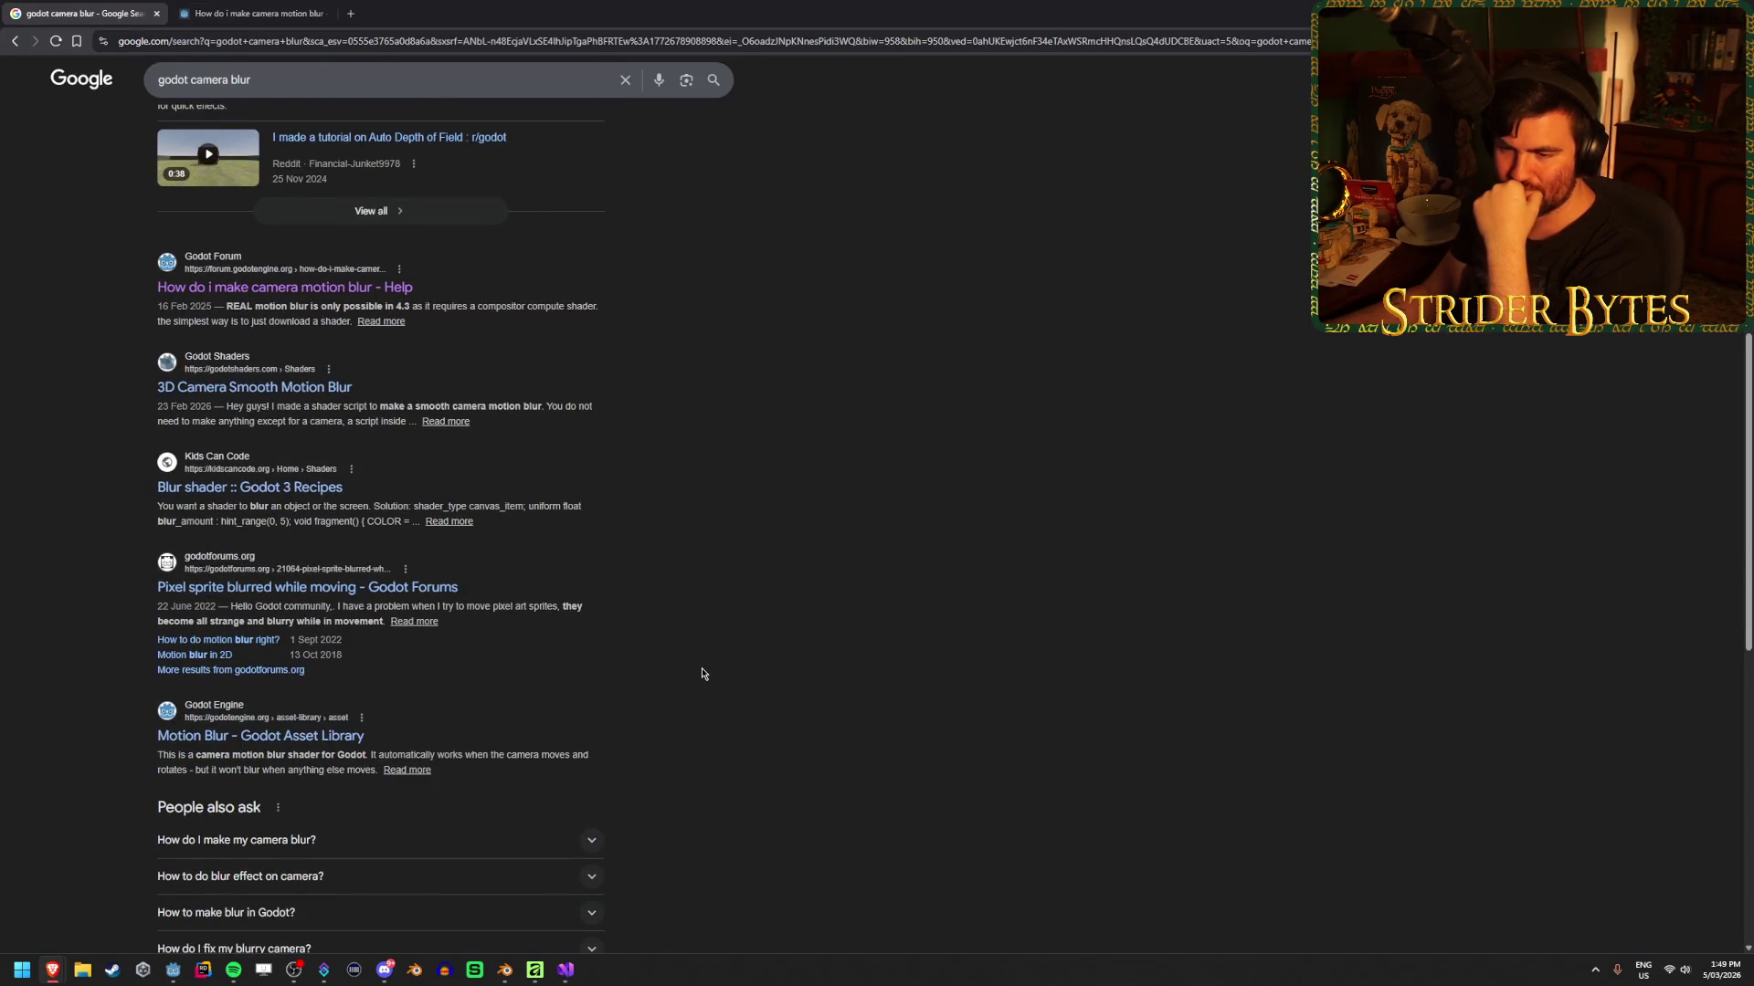
{"action": "scroll", "coordinate": [702, 674], "scroll_direction": "down", "scroll_amount": 4}
{"action": "scroll", "coordinate": [702, 674], "scroll_direction": "up", "scroll_amount": 10}
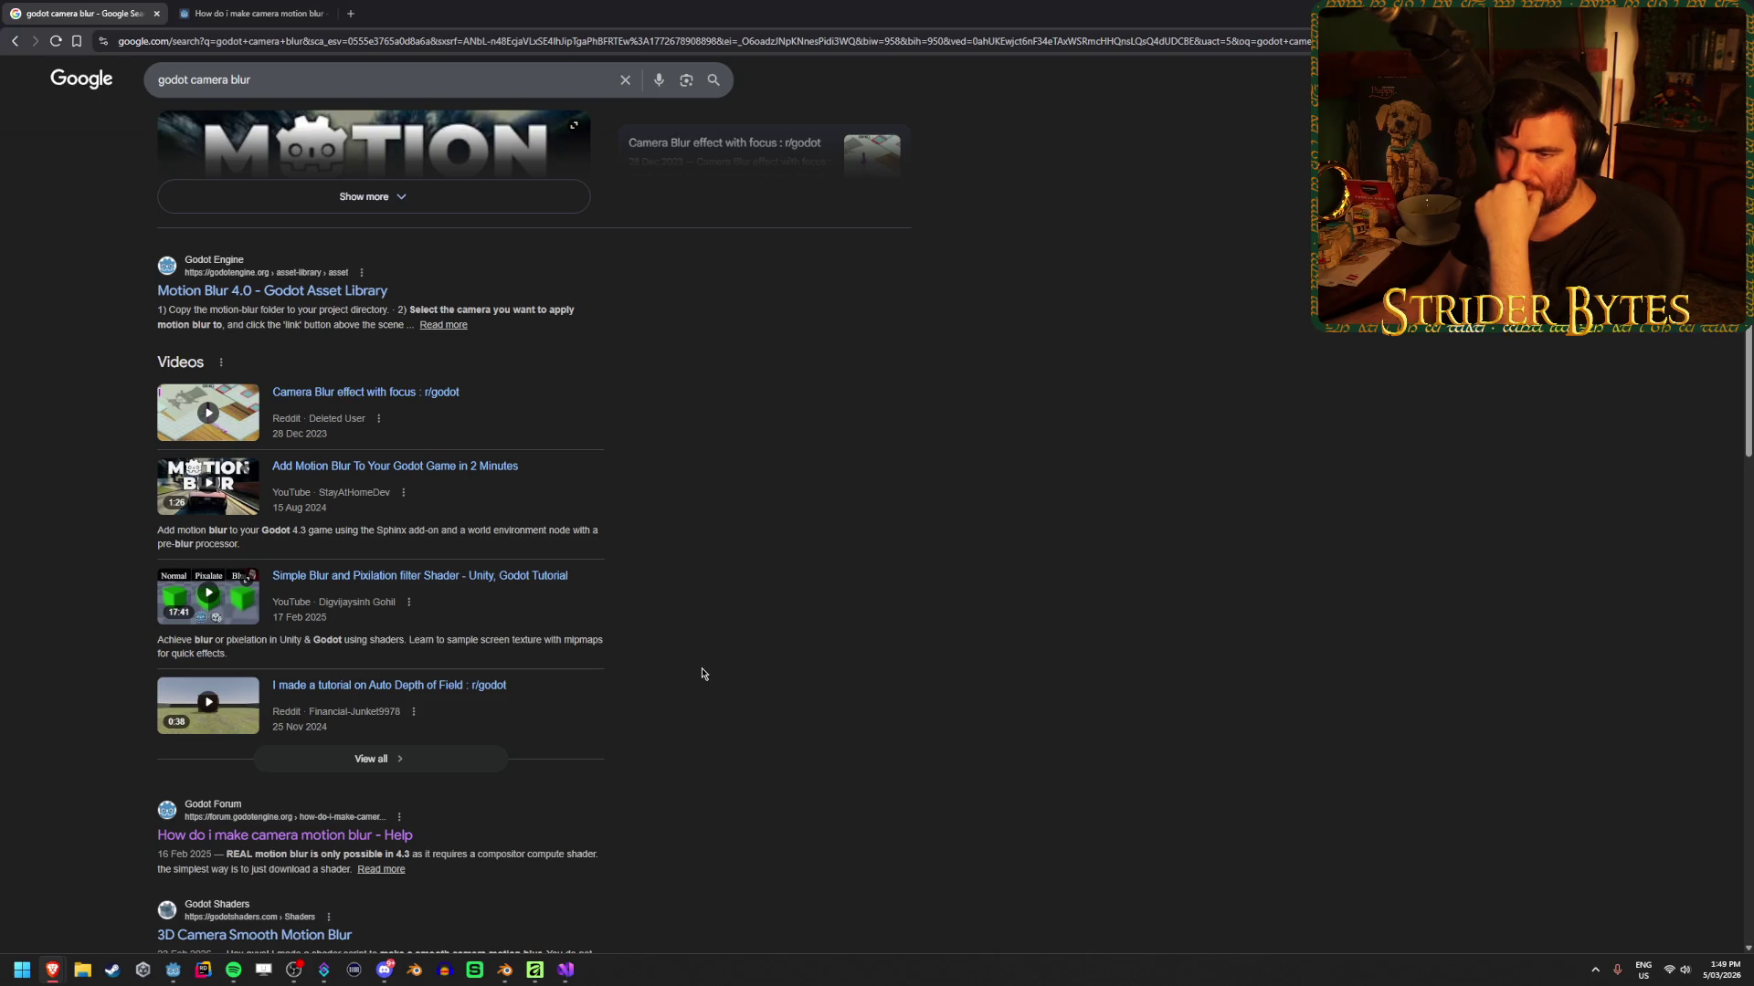
{"action": "scroll", "coordinate": [702, 674], "scroll_direction": "up", "scroll_amount": 3}
{"action": "left_click_drag", "start_coordinate": [253, 92], "coordinate": [229, 102]}
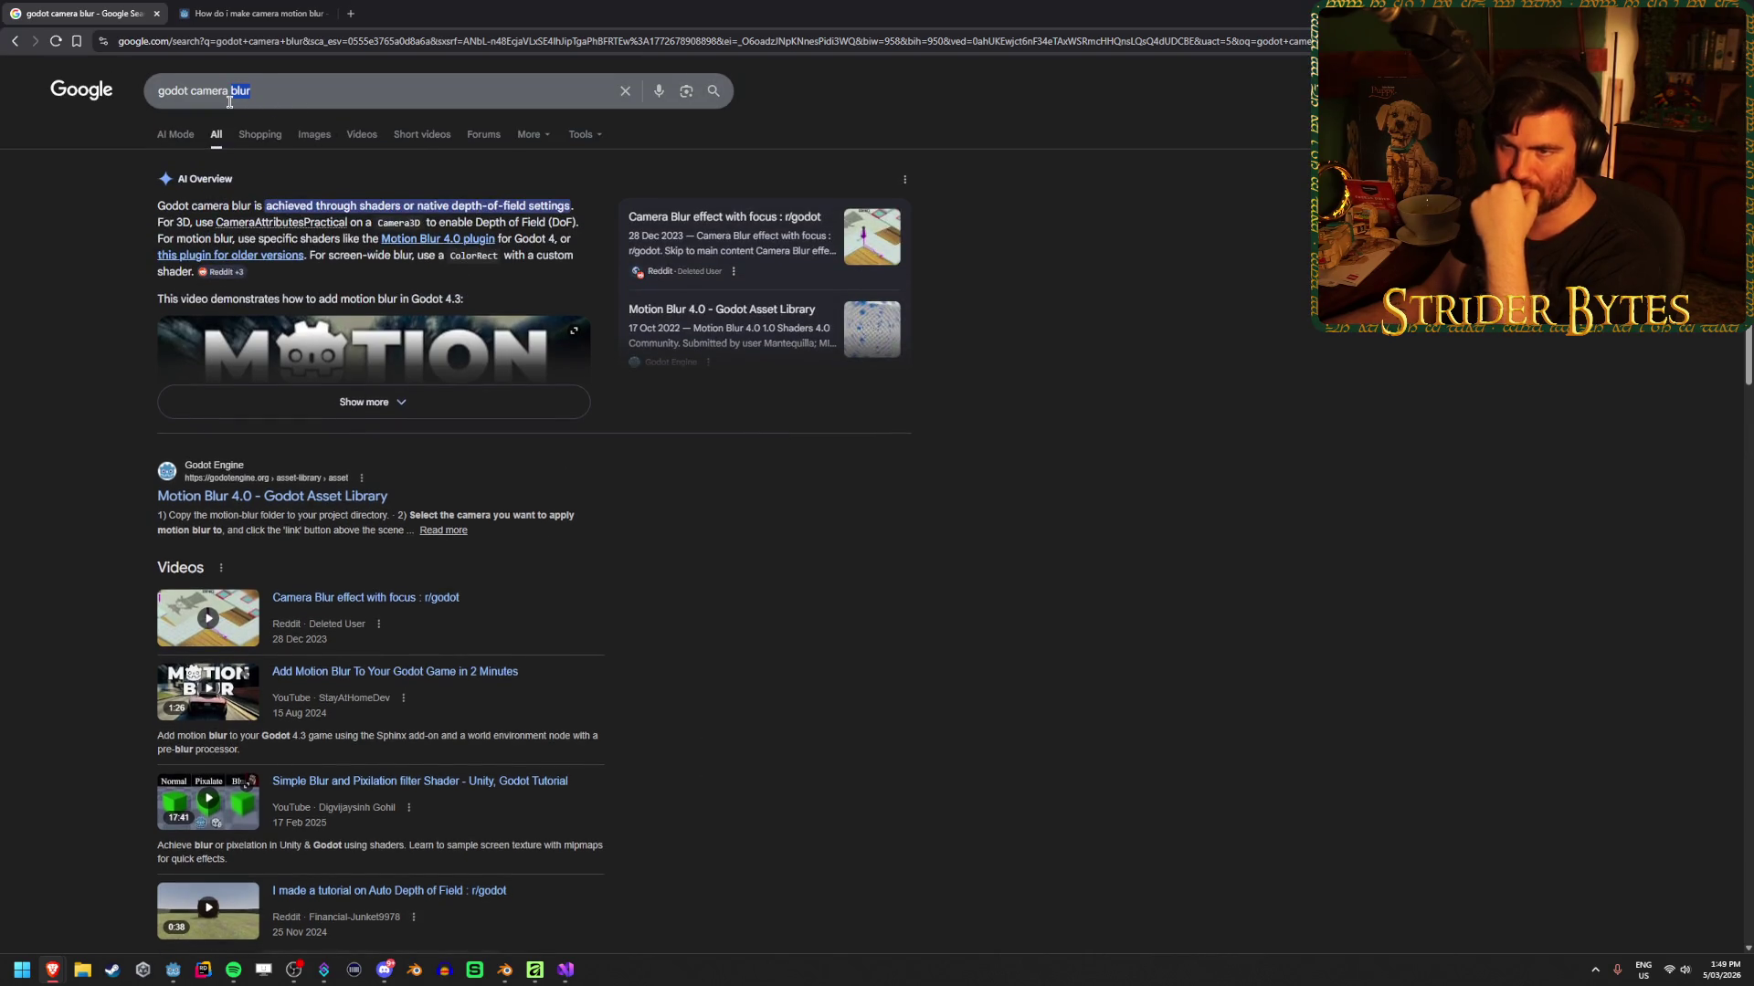
{"action": "type", "text": "depth "}
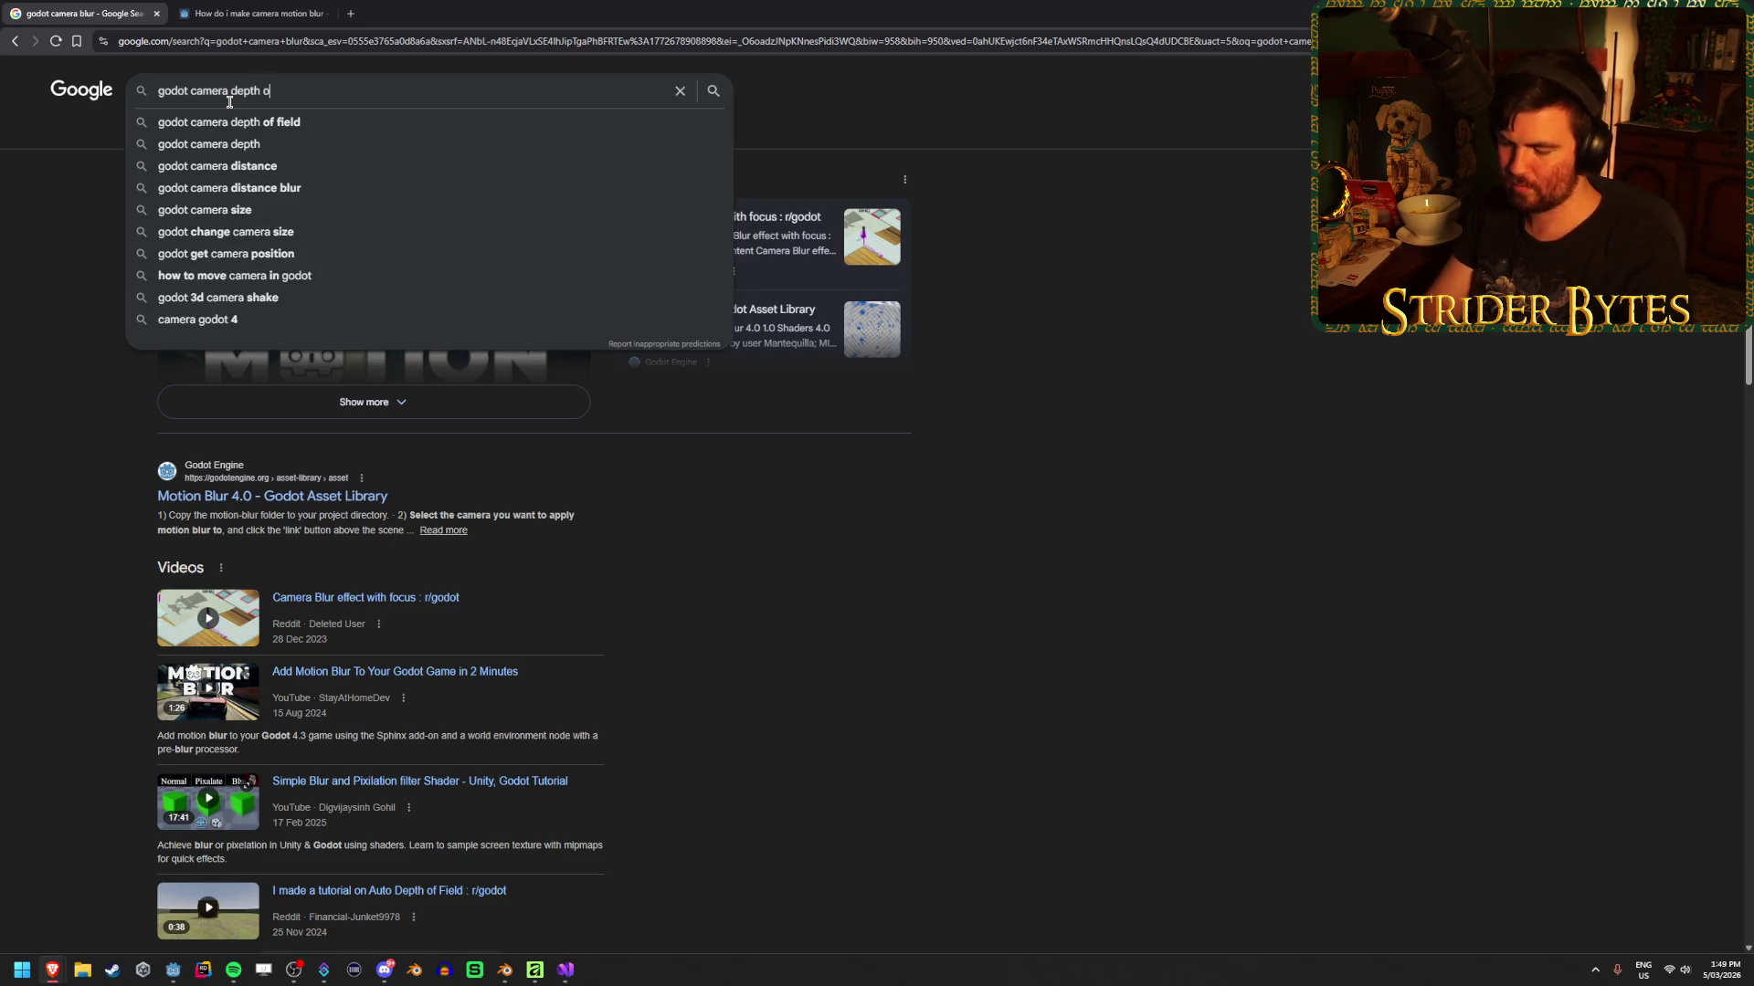
{"action": "type", "text": "of field"}
{"action": "key", "text": "Return"}
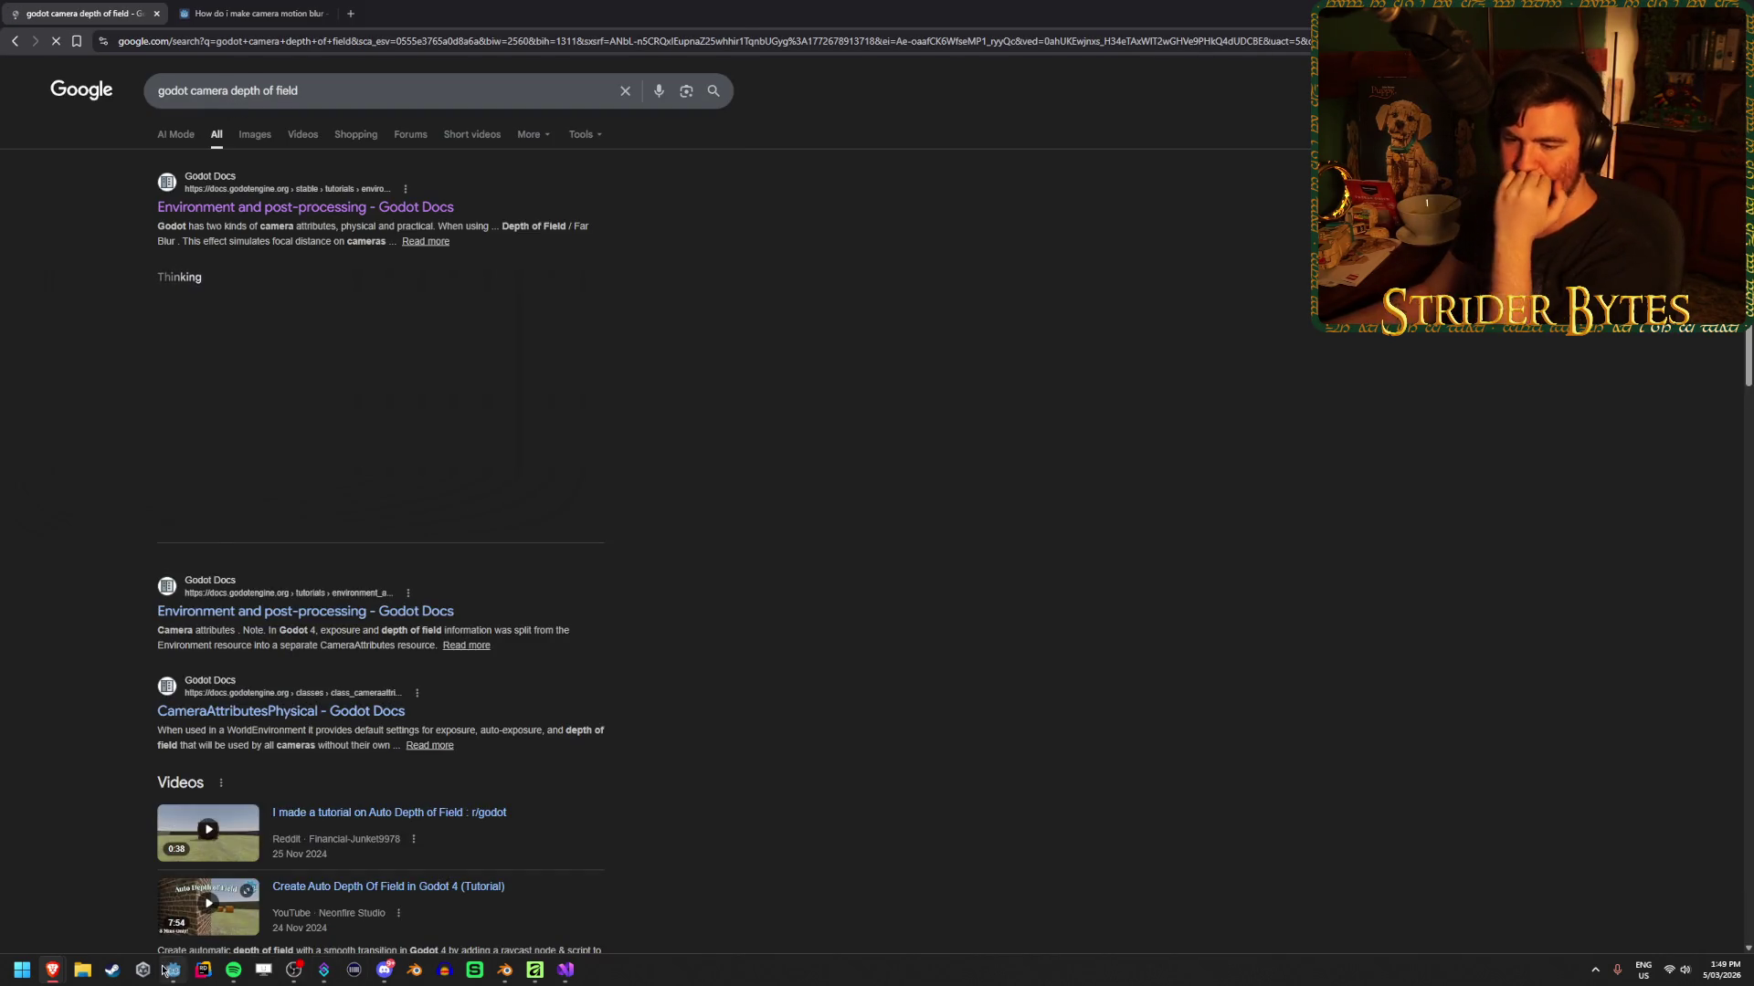
{"action": "left_click", "coordinate": [166, 971]}
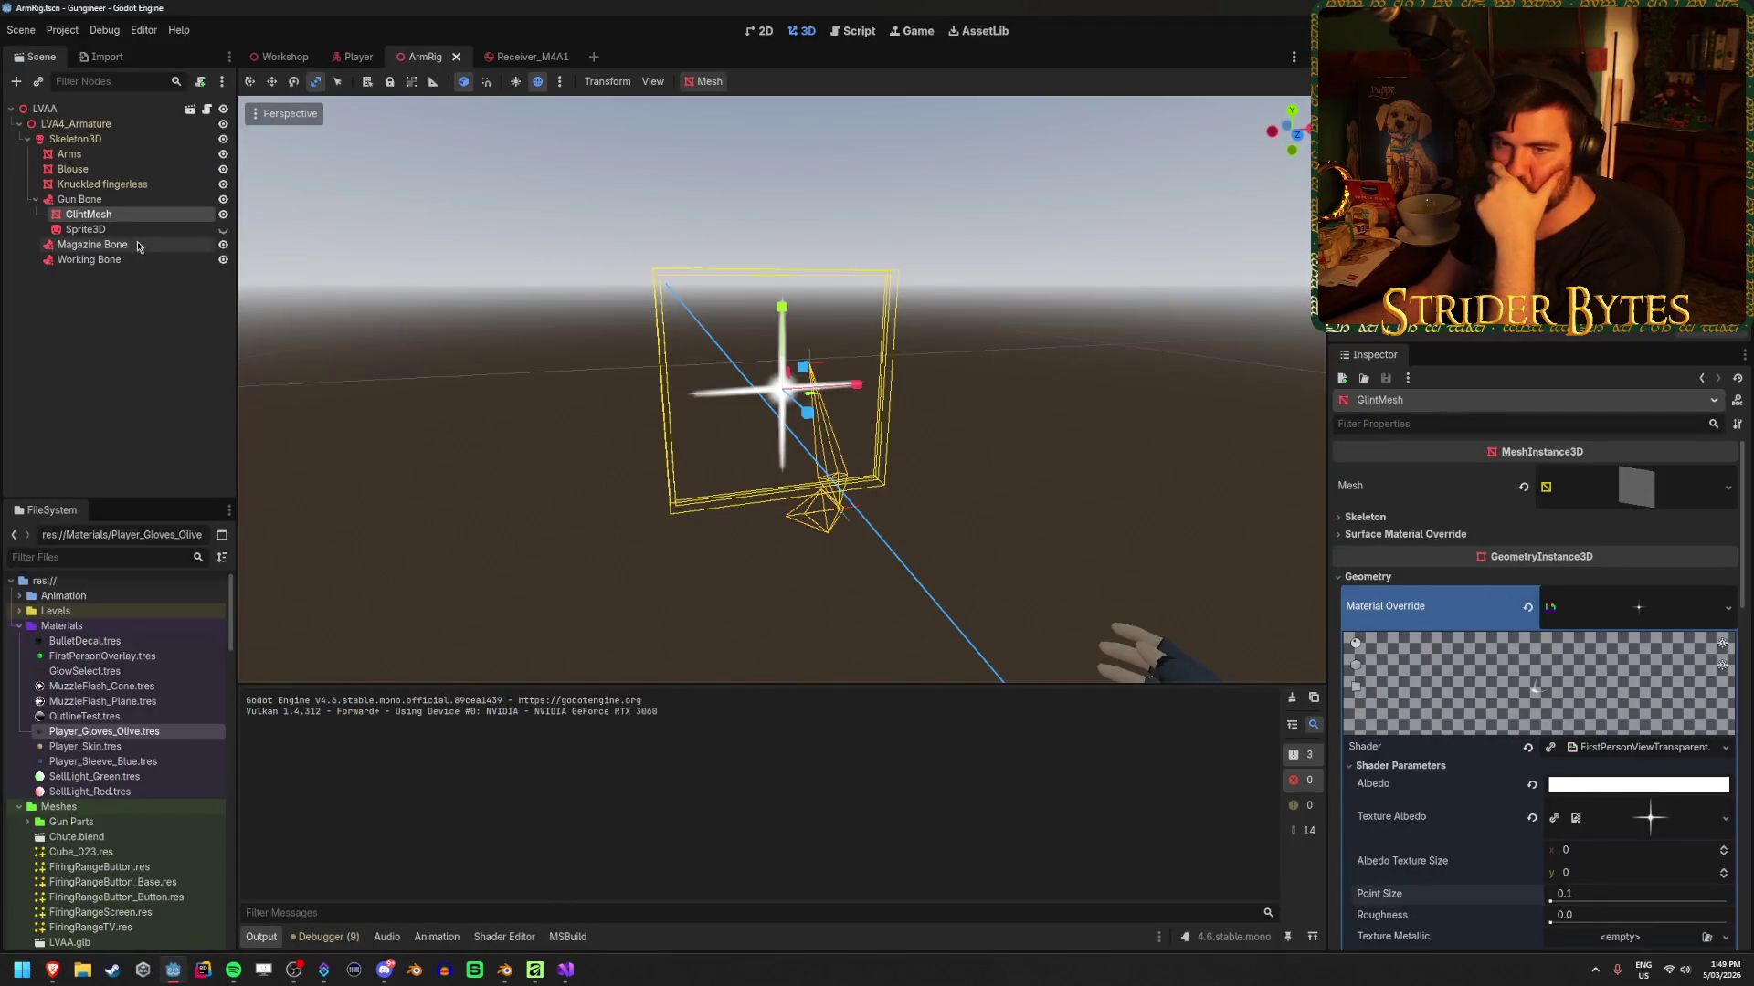
Open the Player scene and inspect the Player Camera's CameraAttributesPractical resource
{"action": "left_click", "coordinate": [356, 56]}
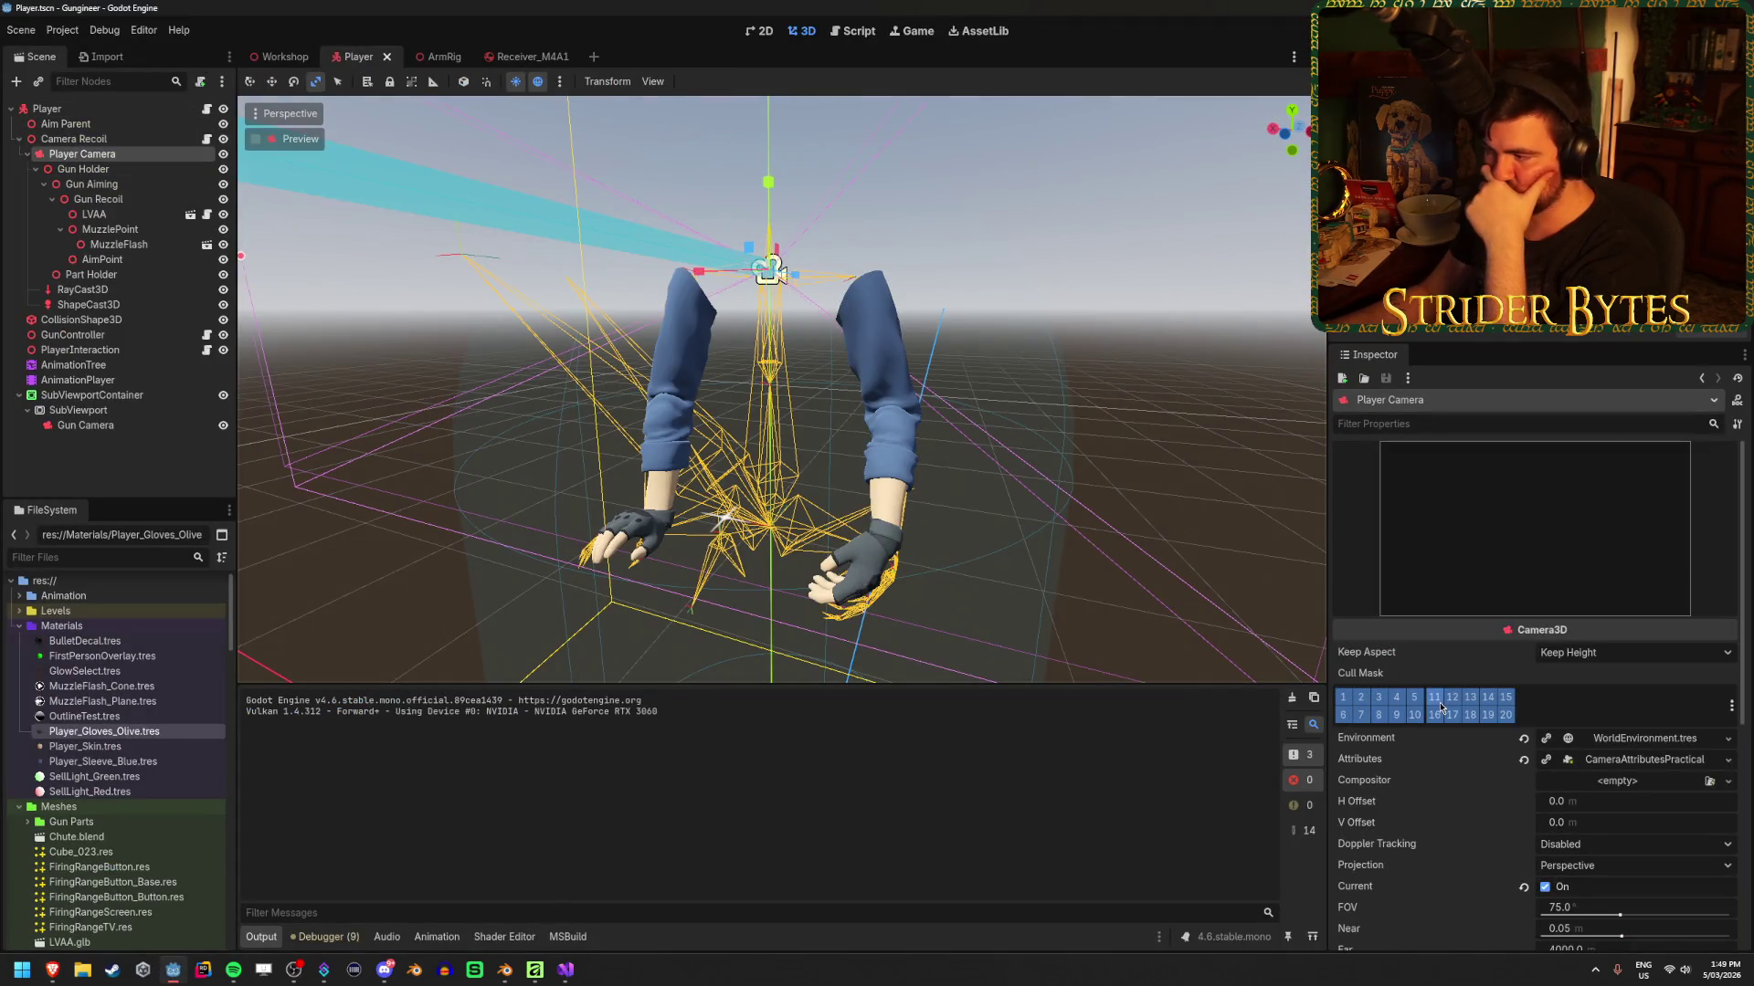
{"action": "left_click", "coordinate": [1664, 760]}
{"action": "left_click", "coordinate": [1664, 760]}
{"action": "scroll", "coordinate": [1550, 653], "scroll_direction": "down", "scroll_amount": 2}
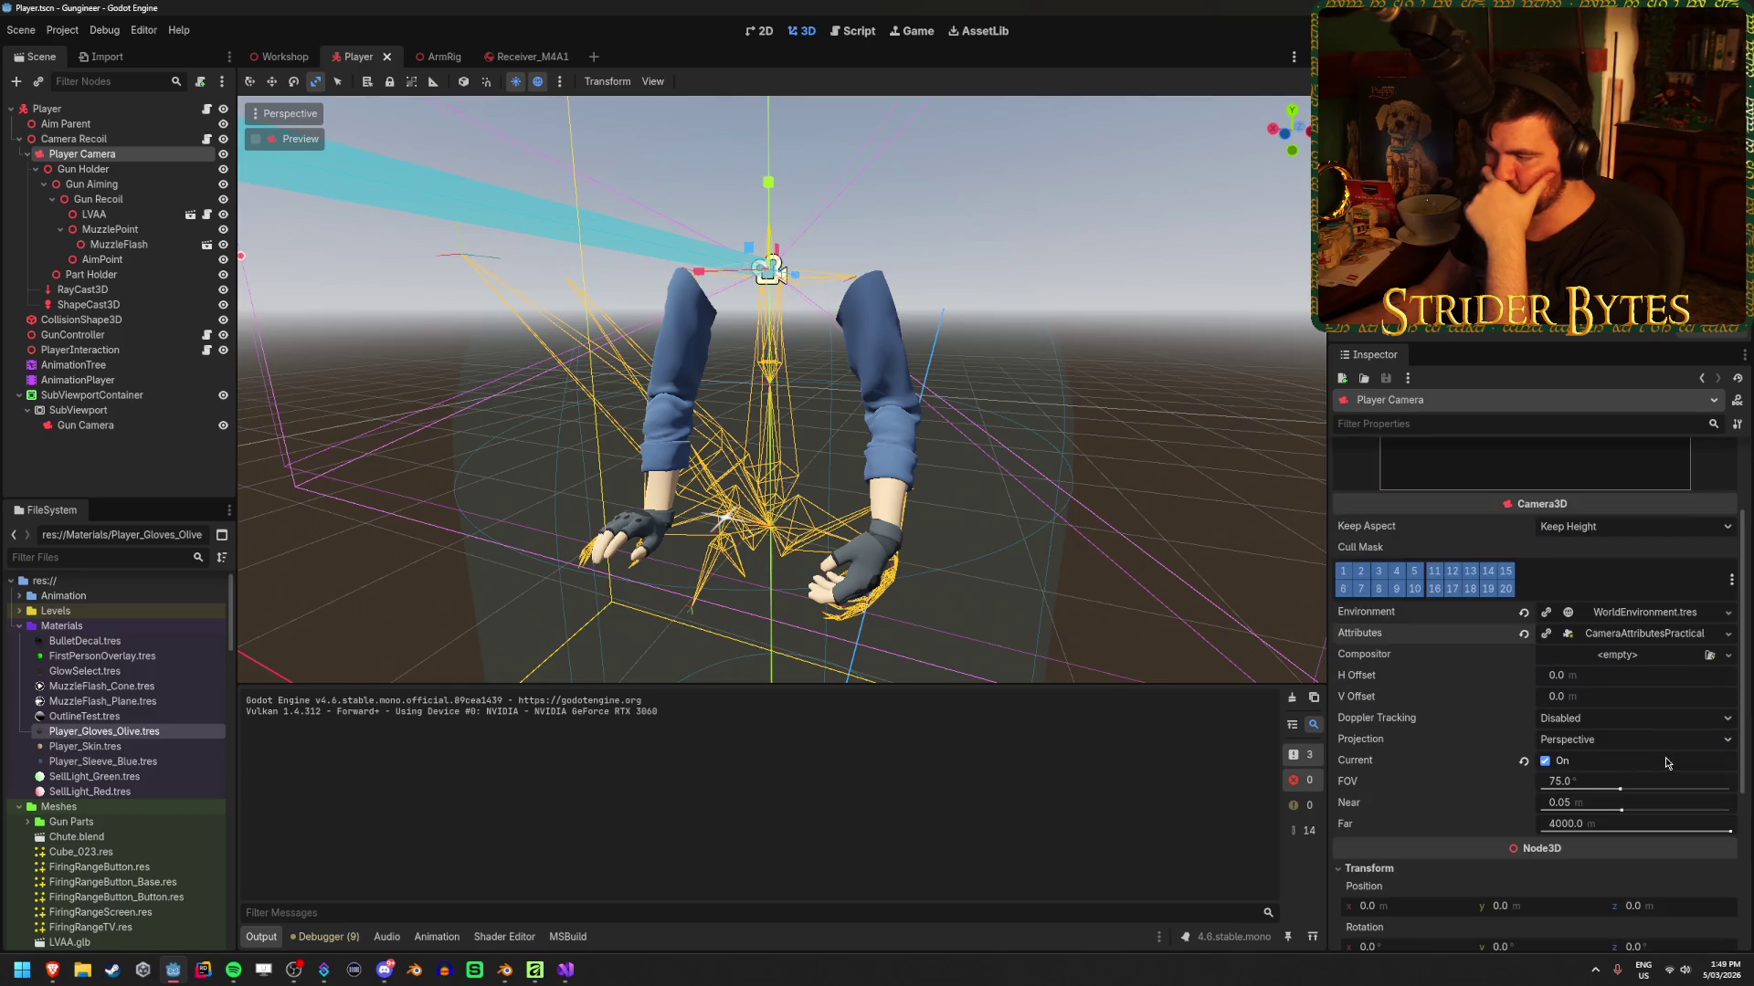
Replace the camera attributes with a new CameraAttributesPhysical and browse its Frustum and Exposure settings
{"action": "left_click", "coordinate": [1524, 633]}
{"action": "left_click", "coordinate": [1728, 635]}
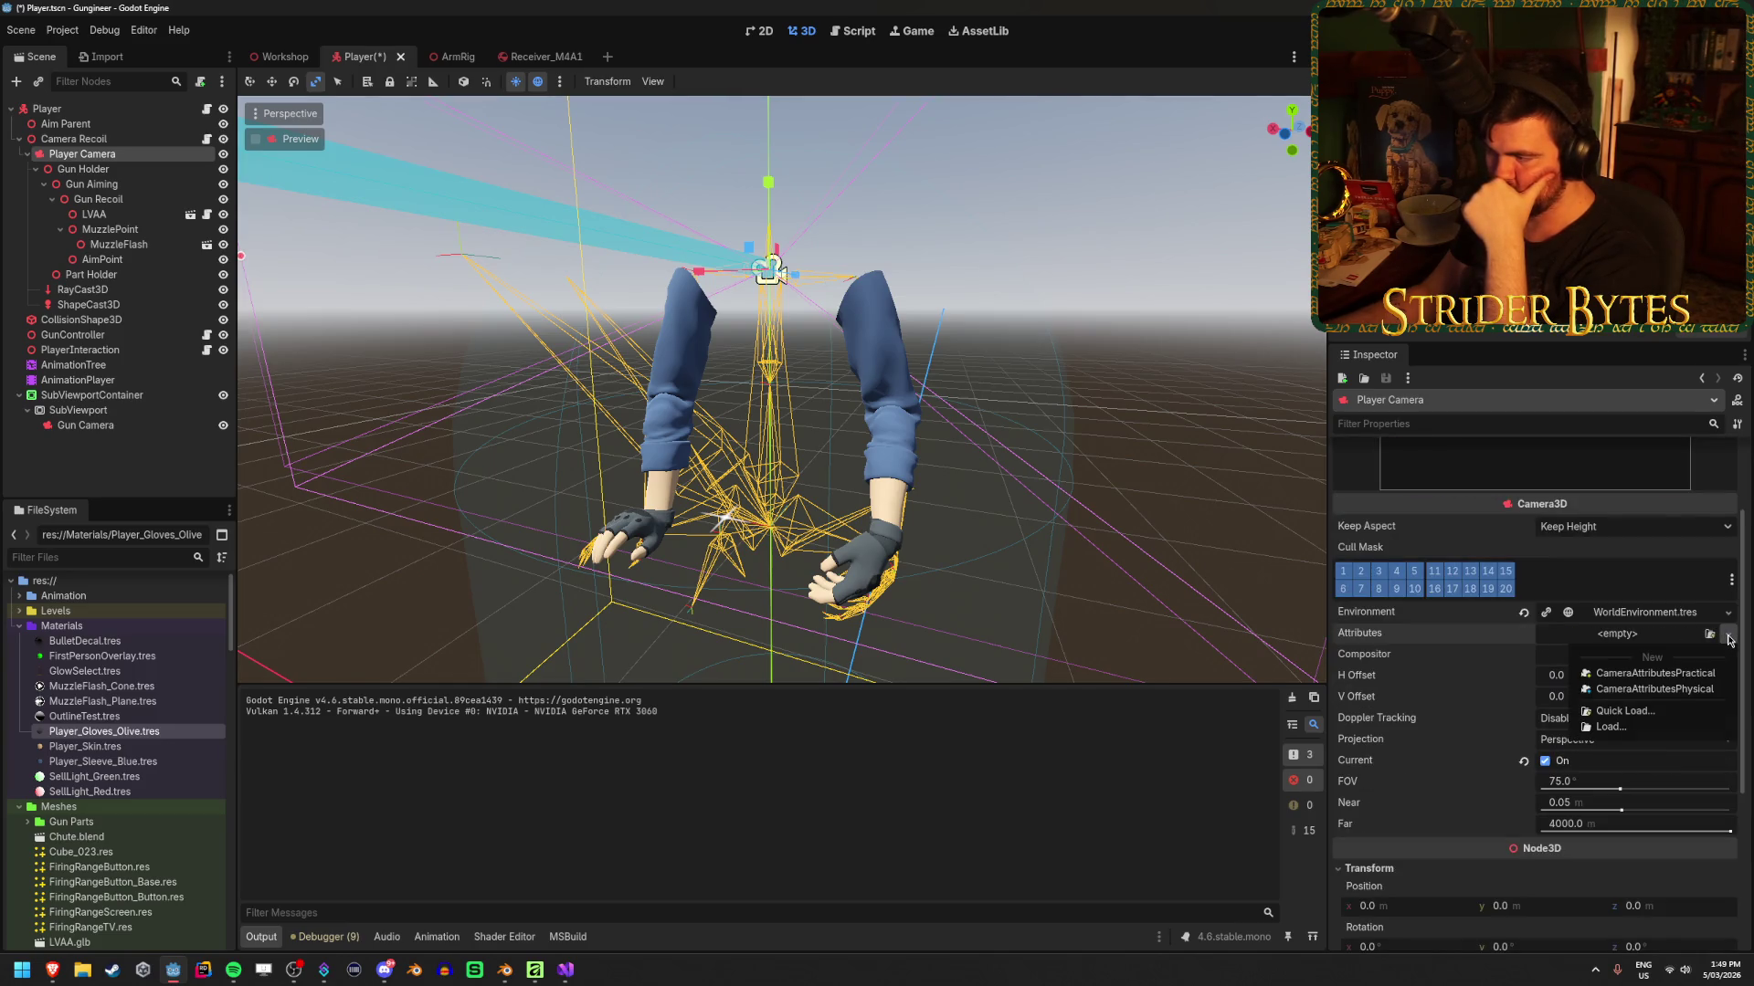
{"action": "left_click", "coordinate": [1697, 690]}
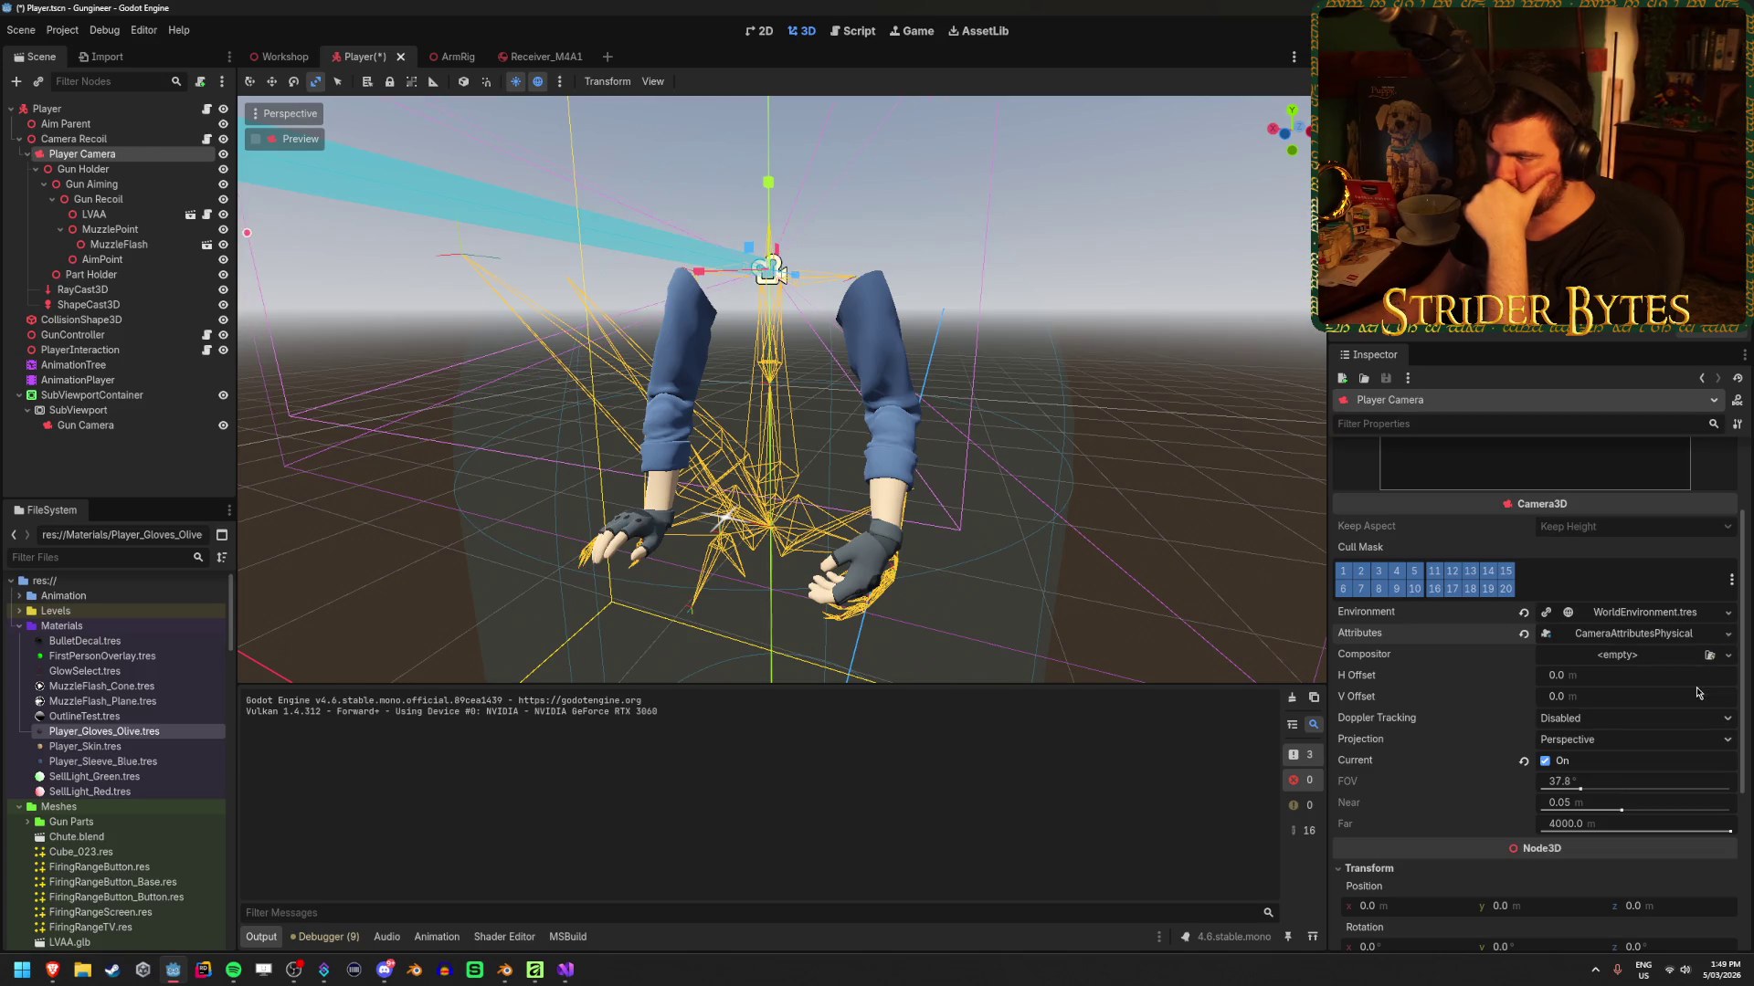
{"action": "left_click", "coordinate": [1664, 636]}
{"action": "left_click", "coordinate": [1351, 656]}
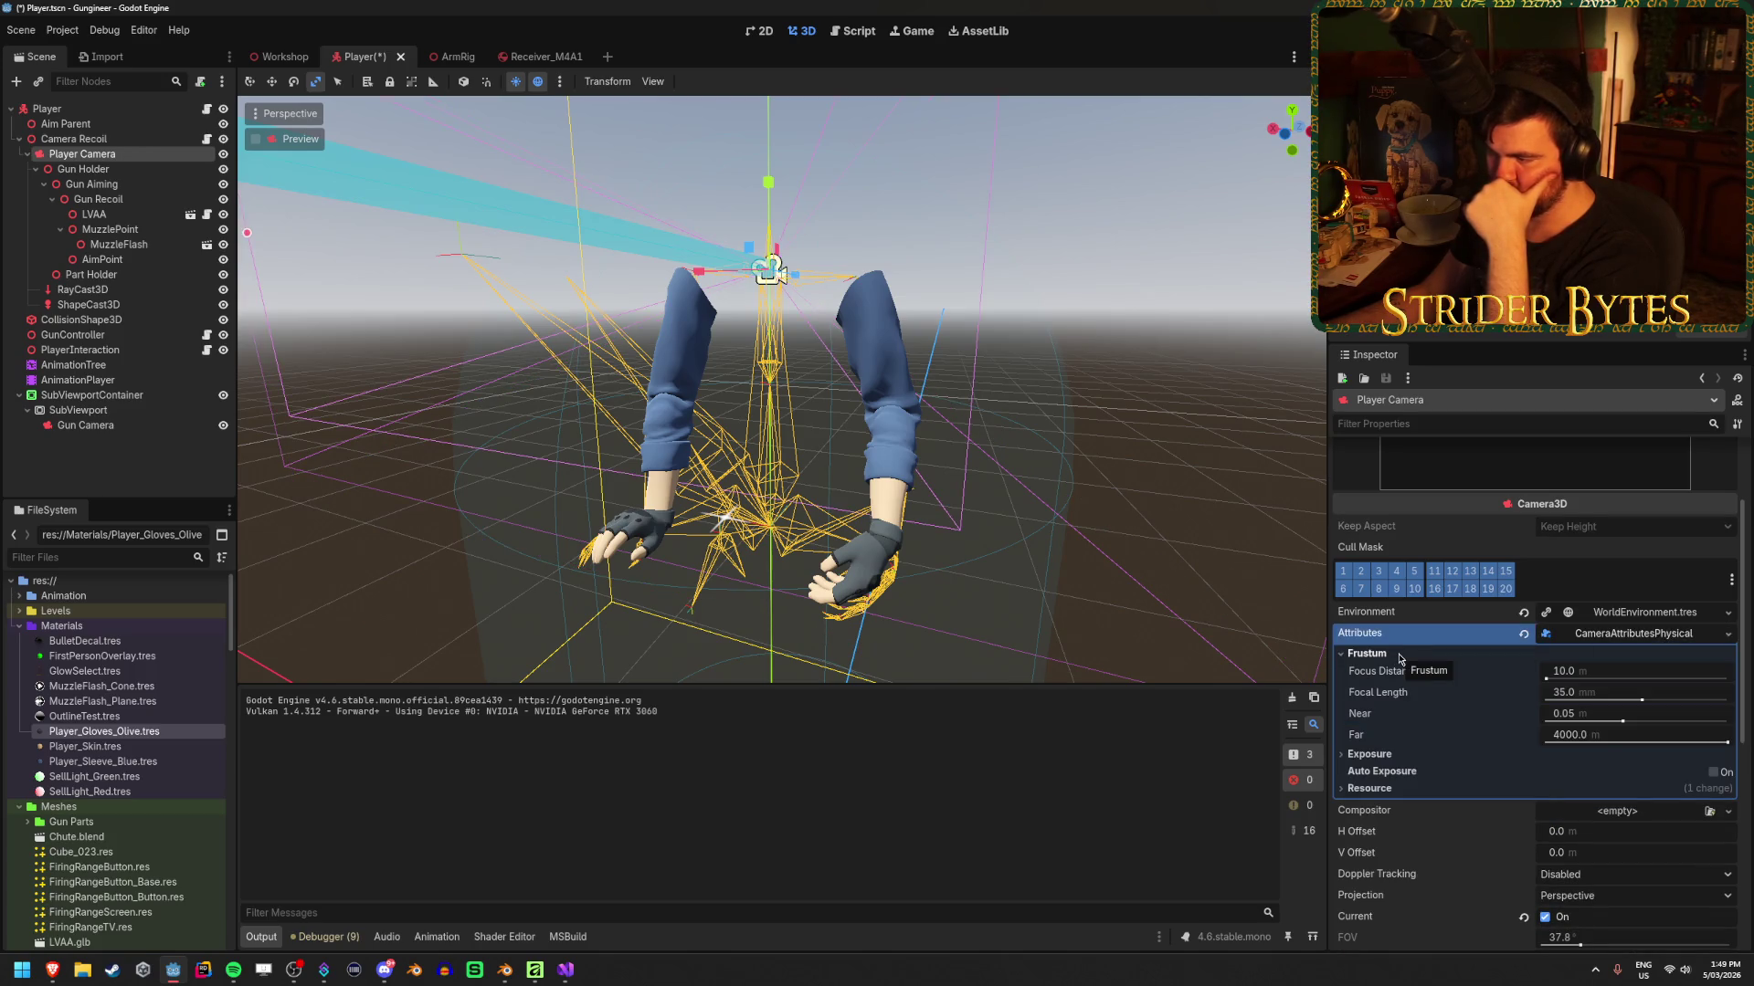
{"action": "left_click", "coordinate": [1367, 755]}
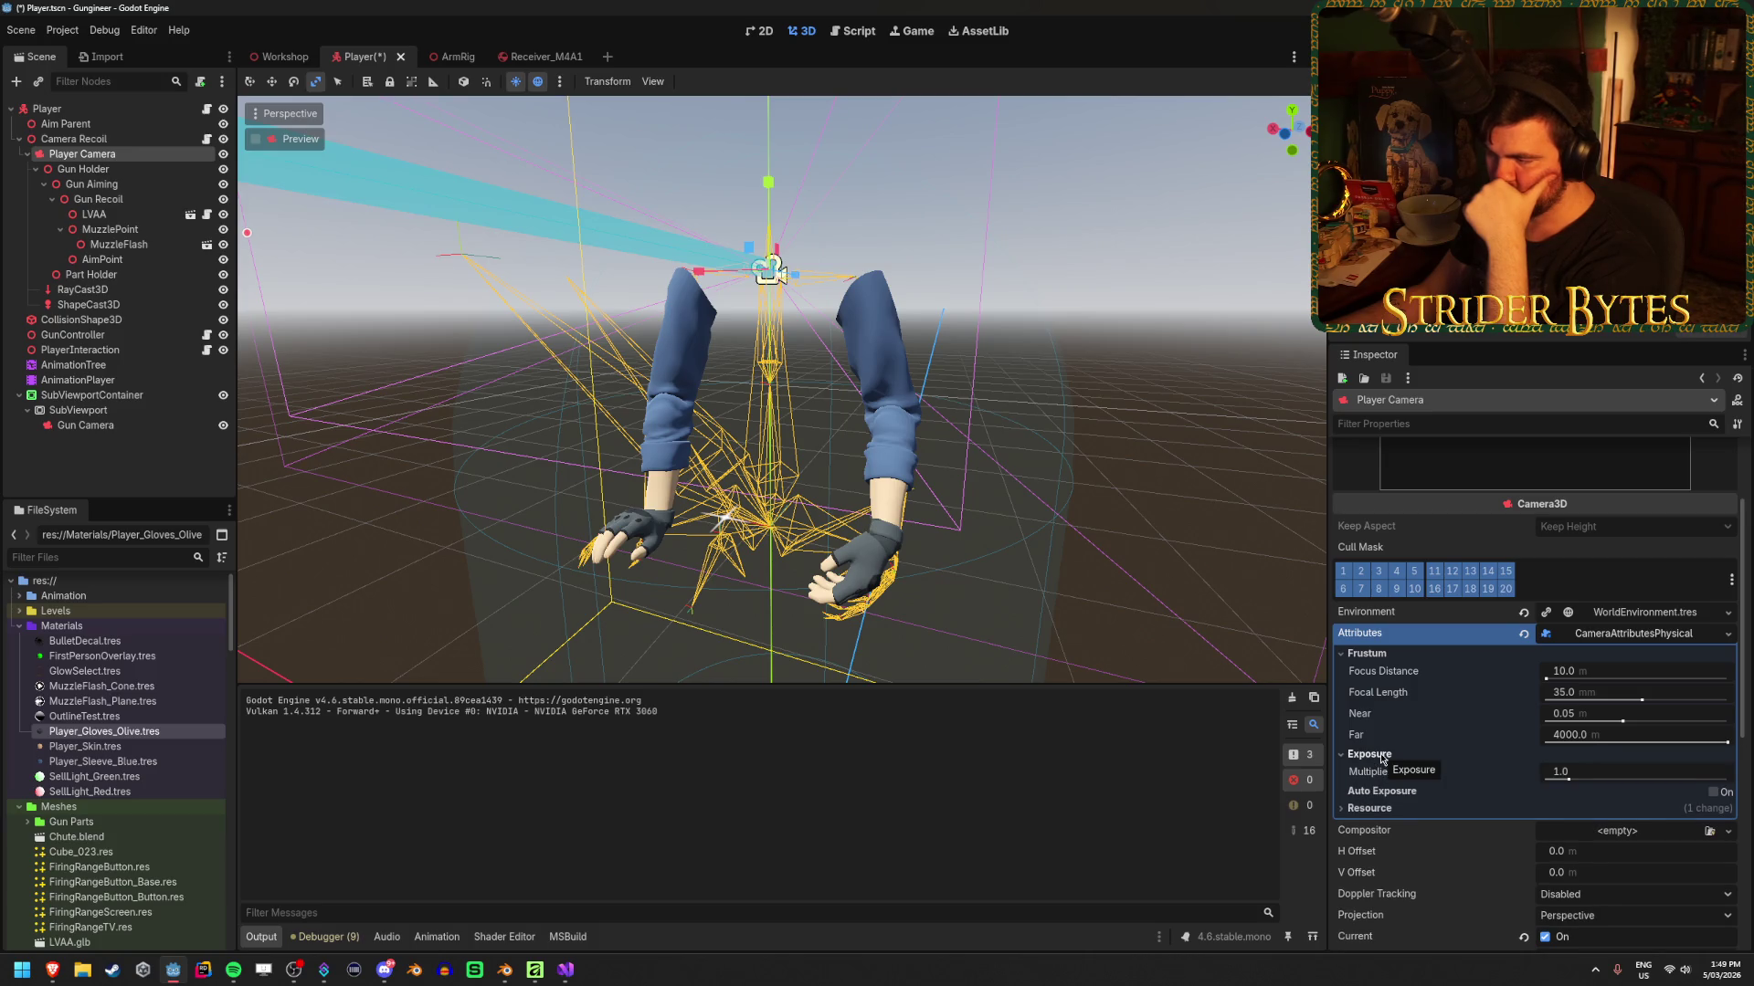
{"action": "left_click", "coordinate": [1382, 756]}
{"action": "left_click", "coordinate": [1381, 756]}
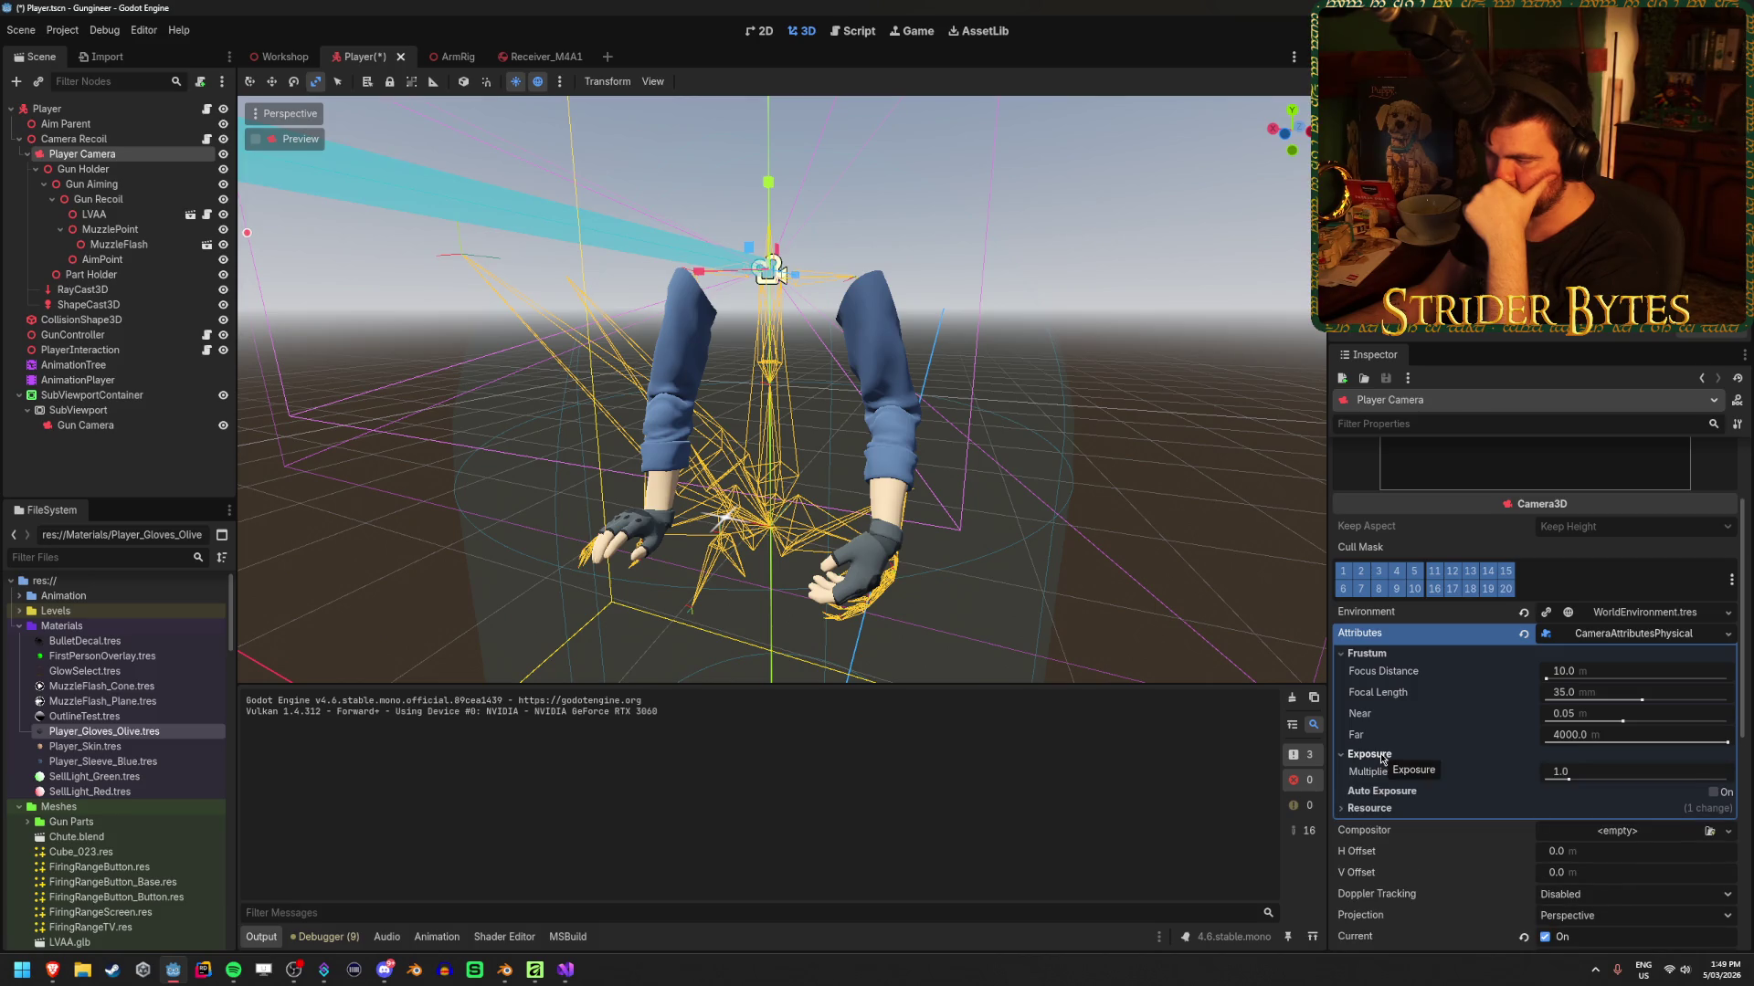
{"action": "left_click", "coordinate": [1382, 757]}
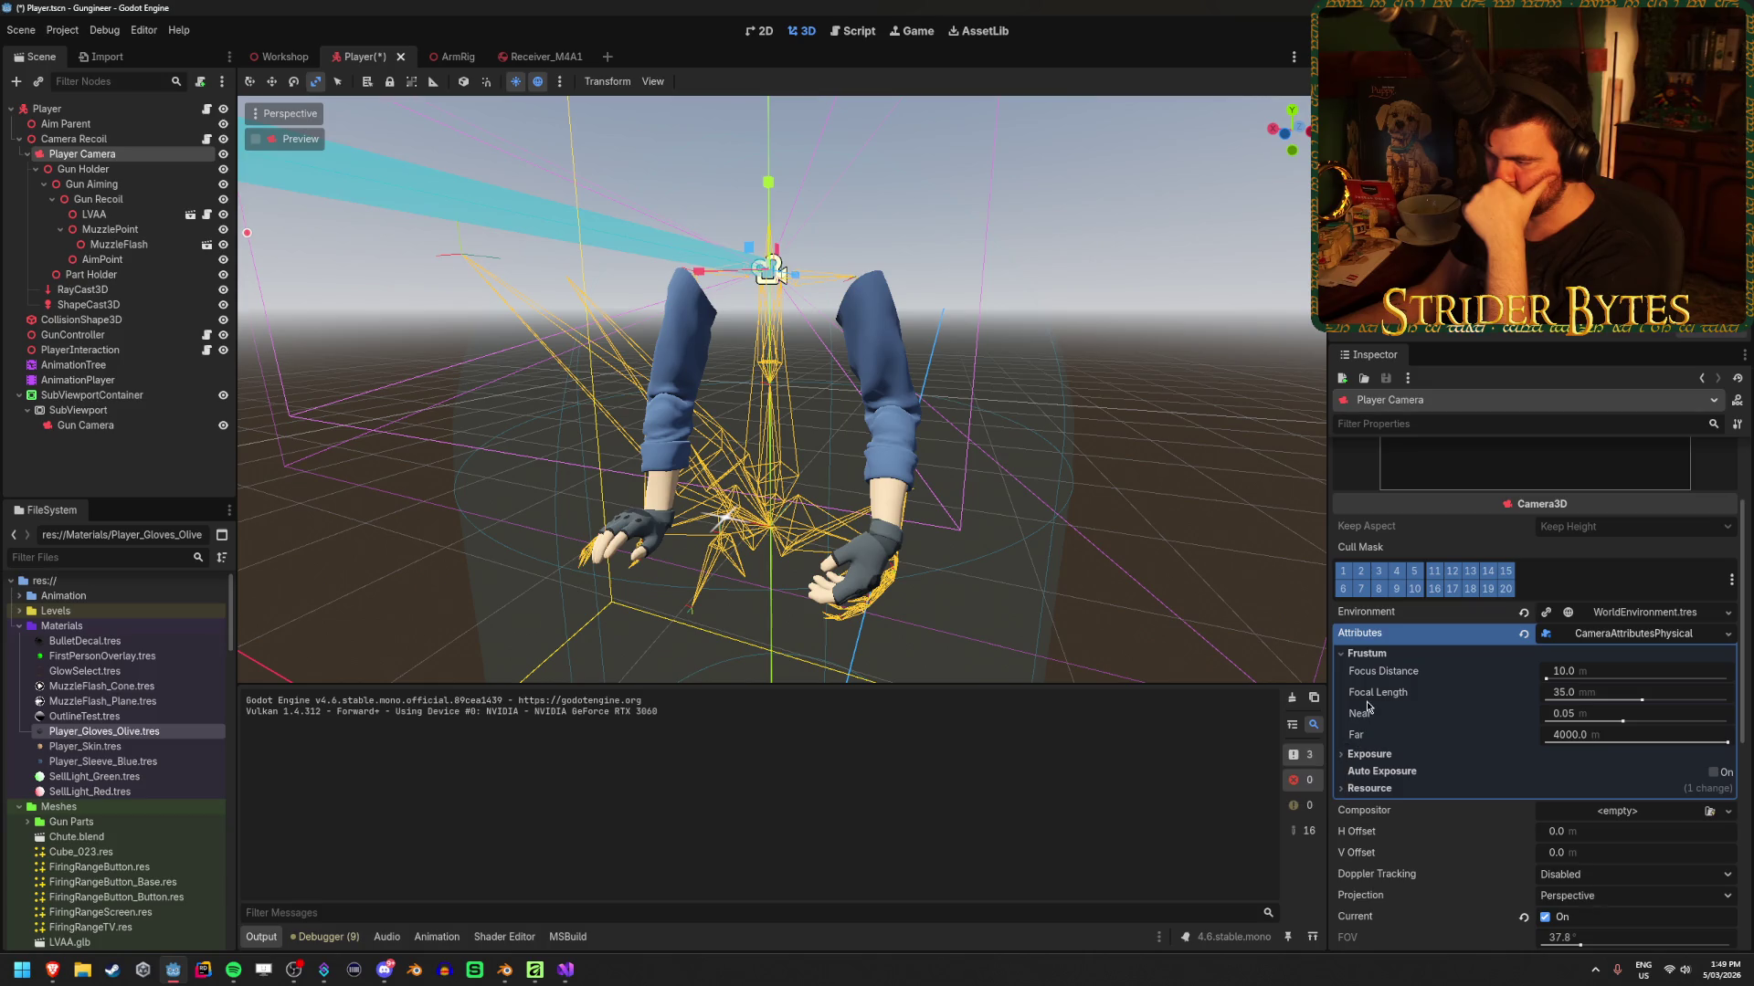
Undo the change to restore the CameraAttributesPractical resource
{"action": "mouse_move", "coordinate": [1375, 695]}
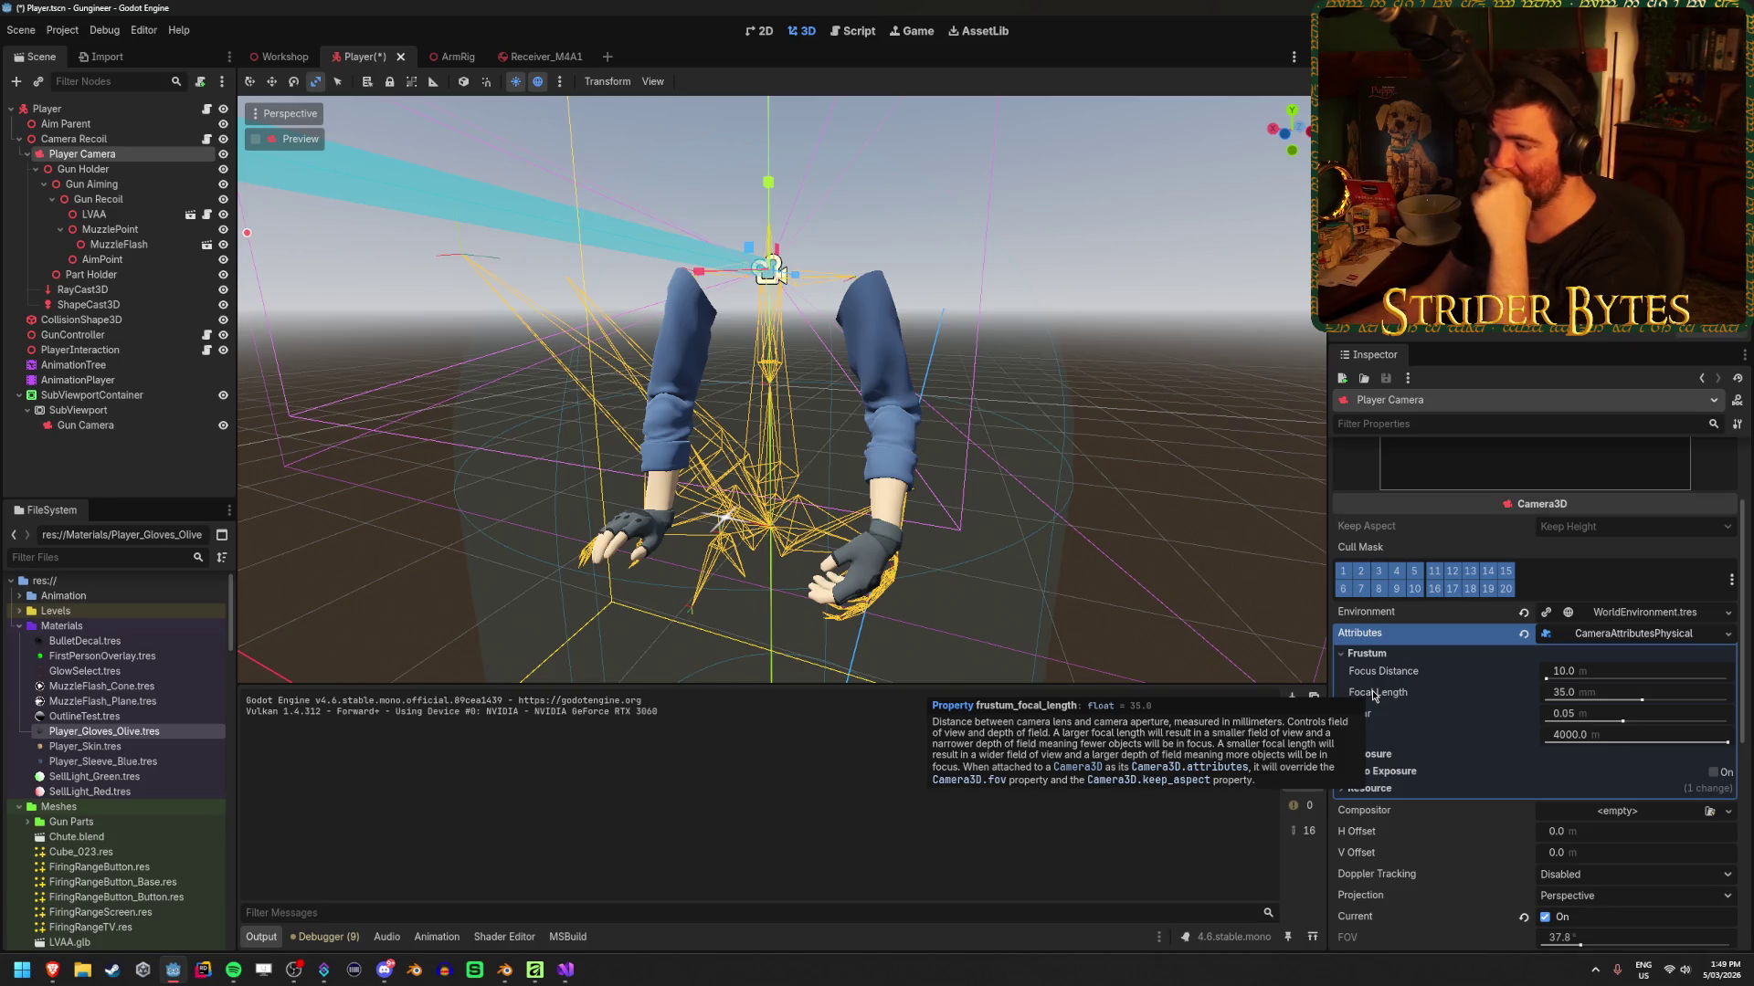
{"action": "left_click", "coordinate": [1523, 633]}
{"action": "key", "text": "ctrl+z"}
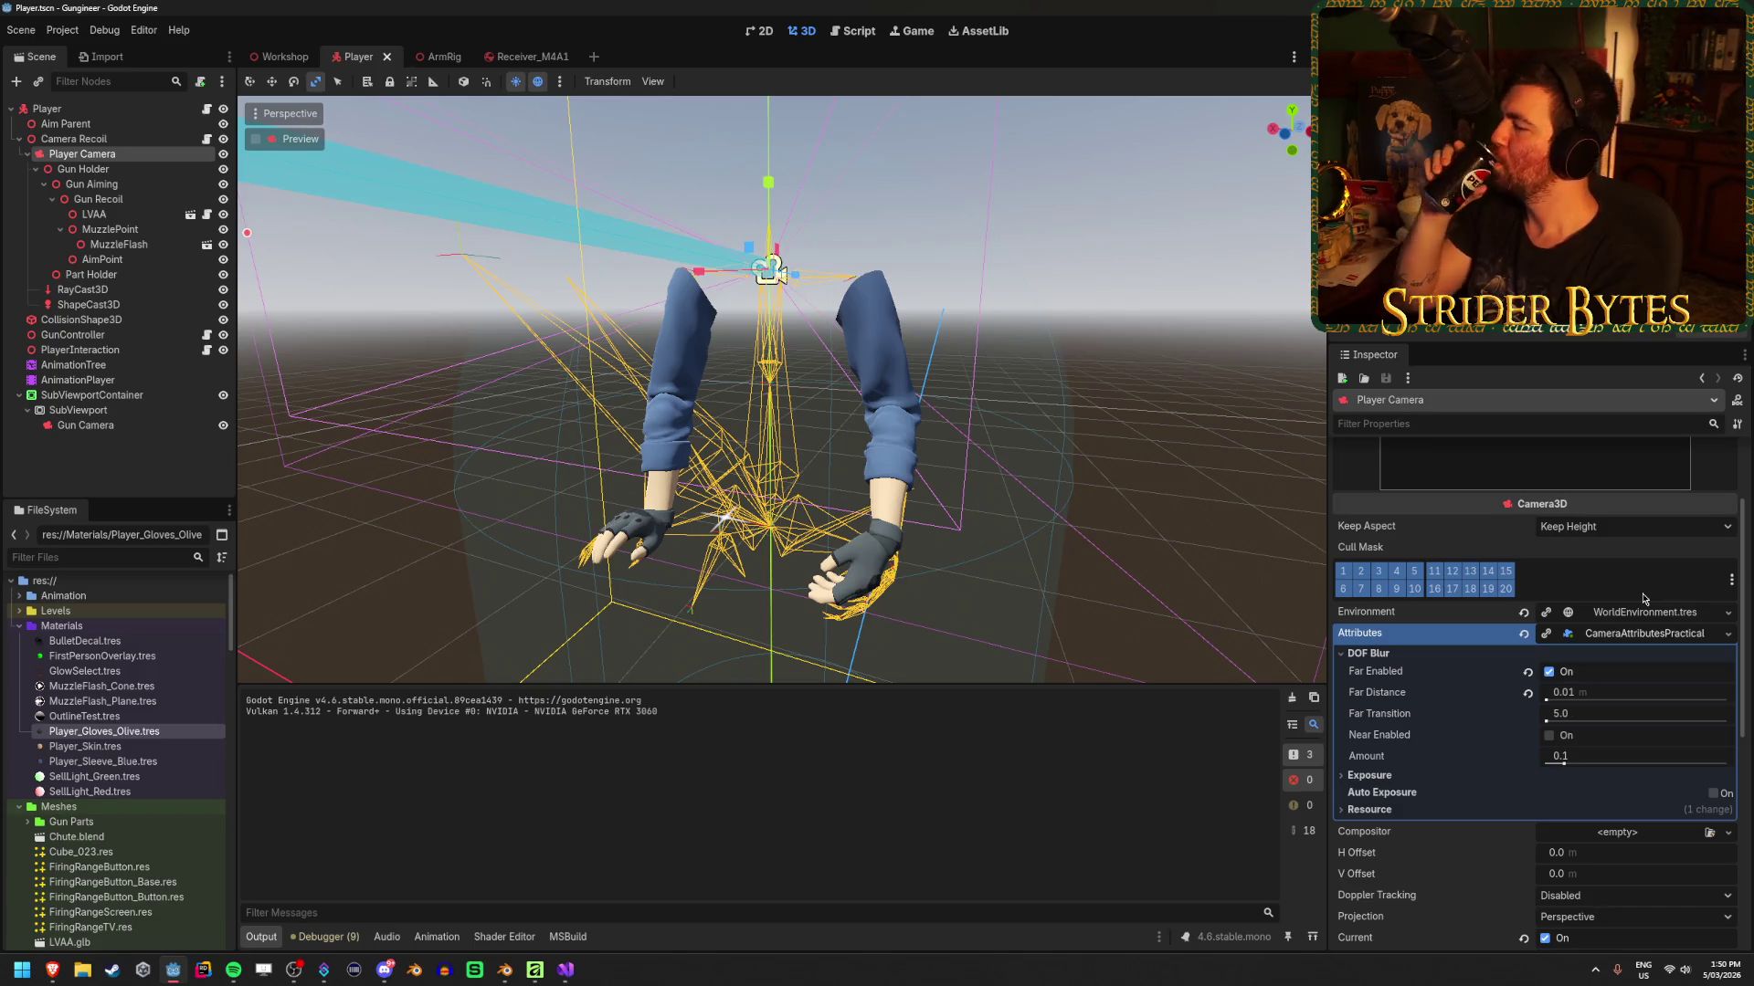
Keep Far blur enabled with Far Transition 0.0 and Far Distance 1.0, save, and run the game
{"action": "left_click", "coordinate": [1550, 673]}
{"action": "left_click", "coordinate": [1550, 673]}
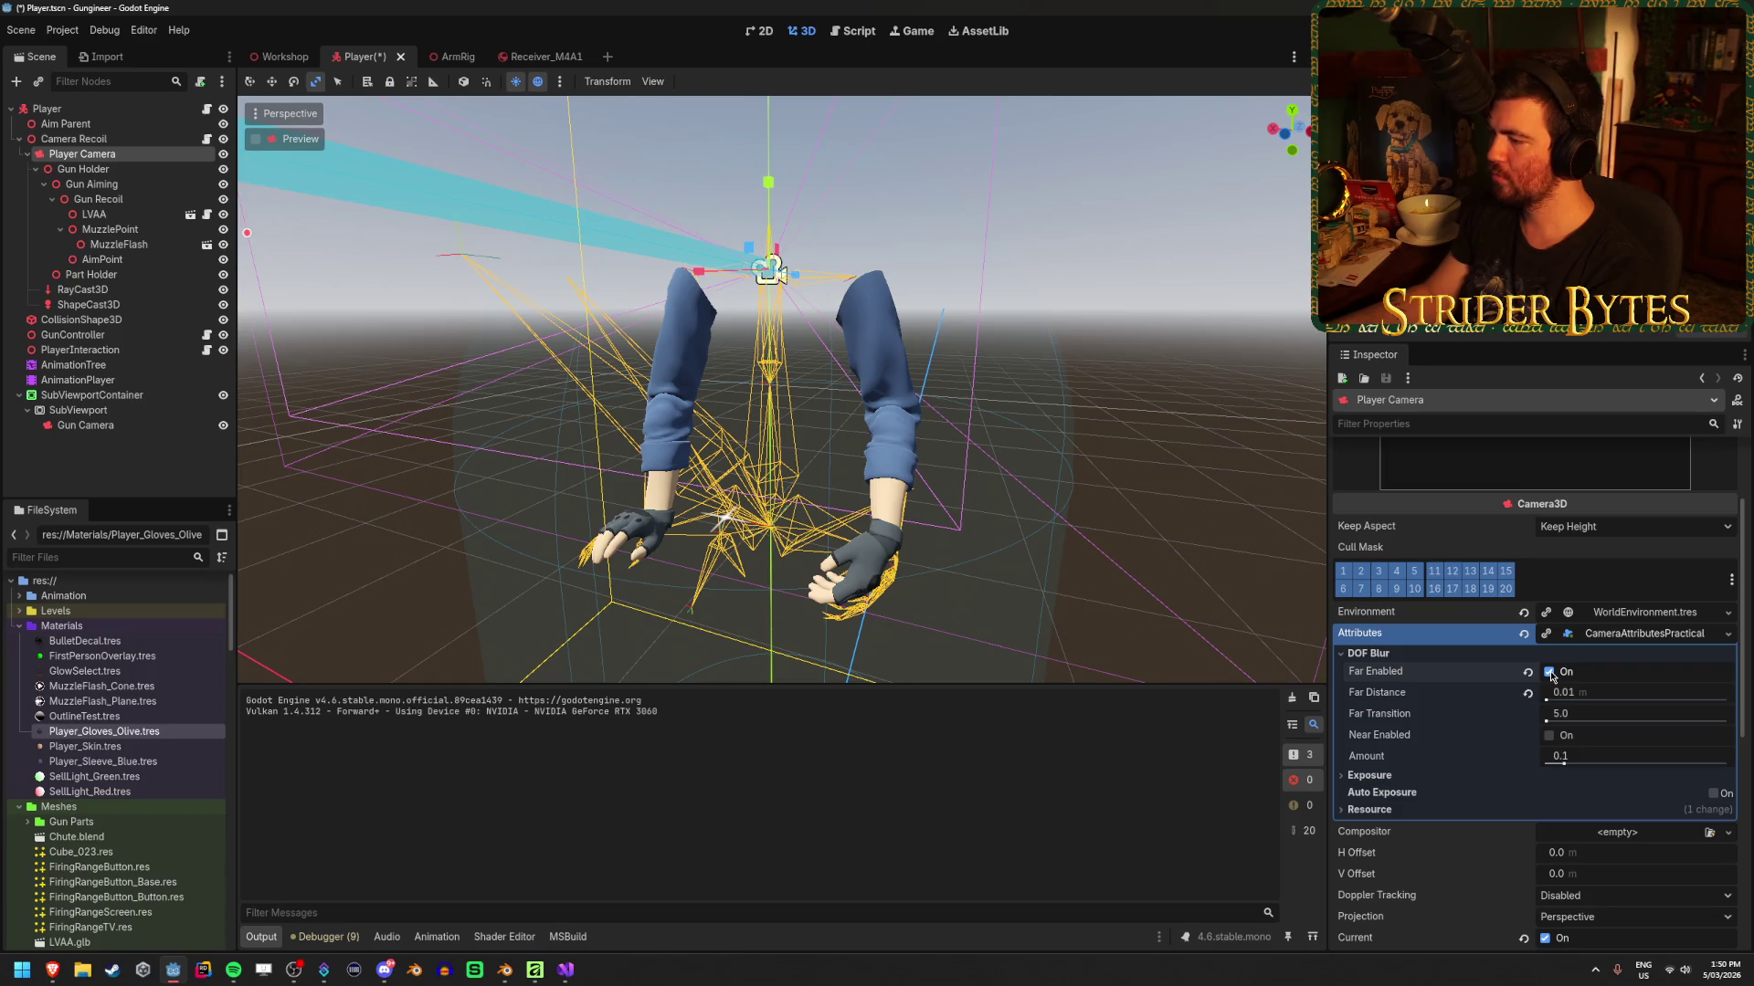
{"action": "left_click", "coordinate": [1583, 714]}
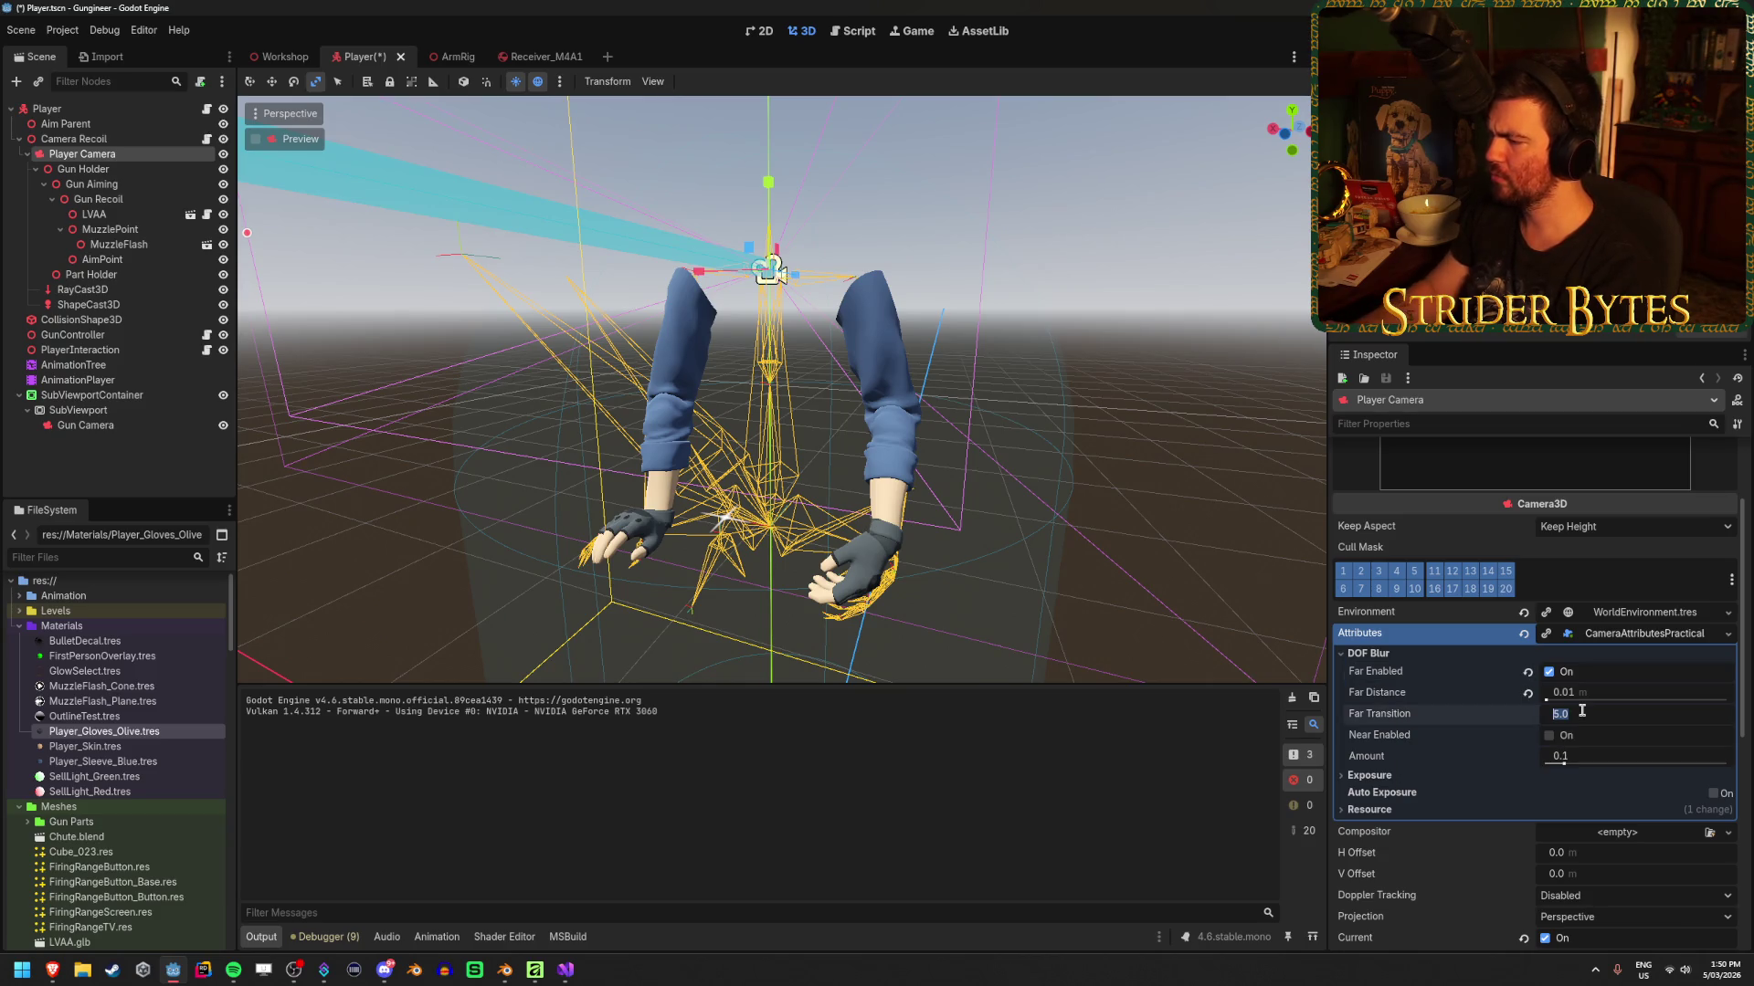
{"action": "type", "text": "0"}
{"action": "left_click", "coordinate": [1599, 693]}
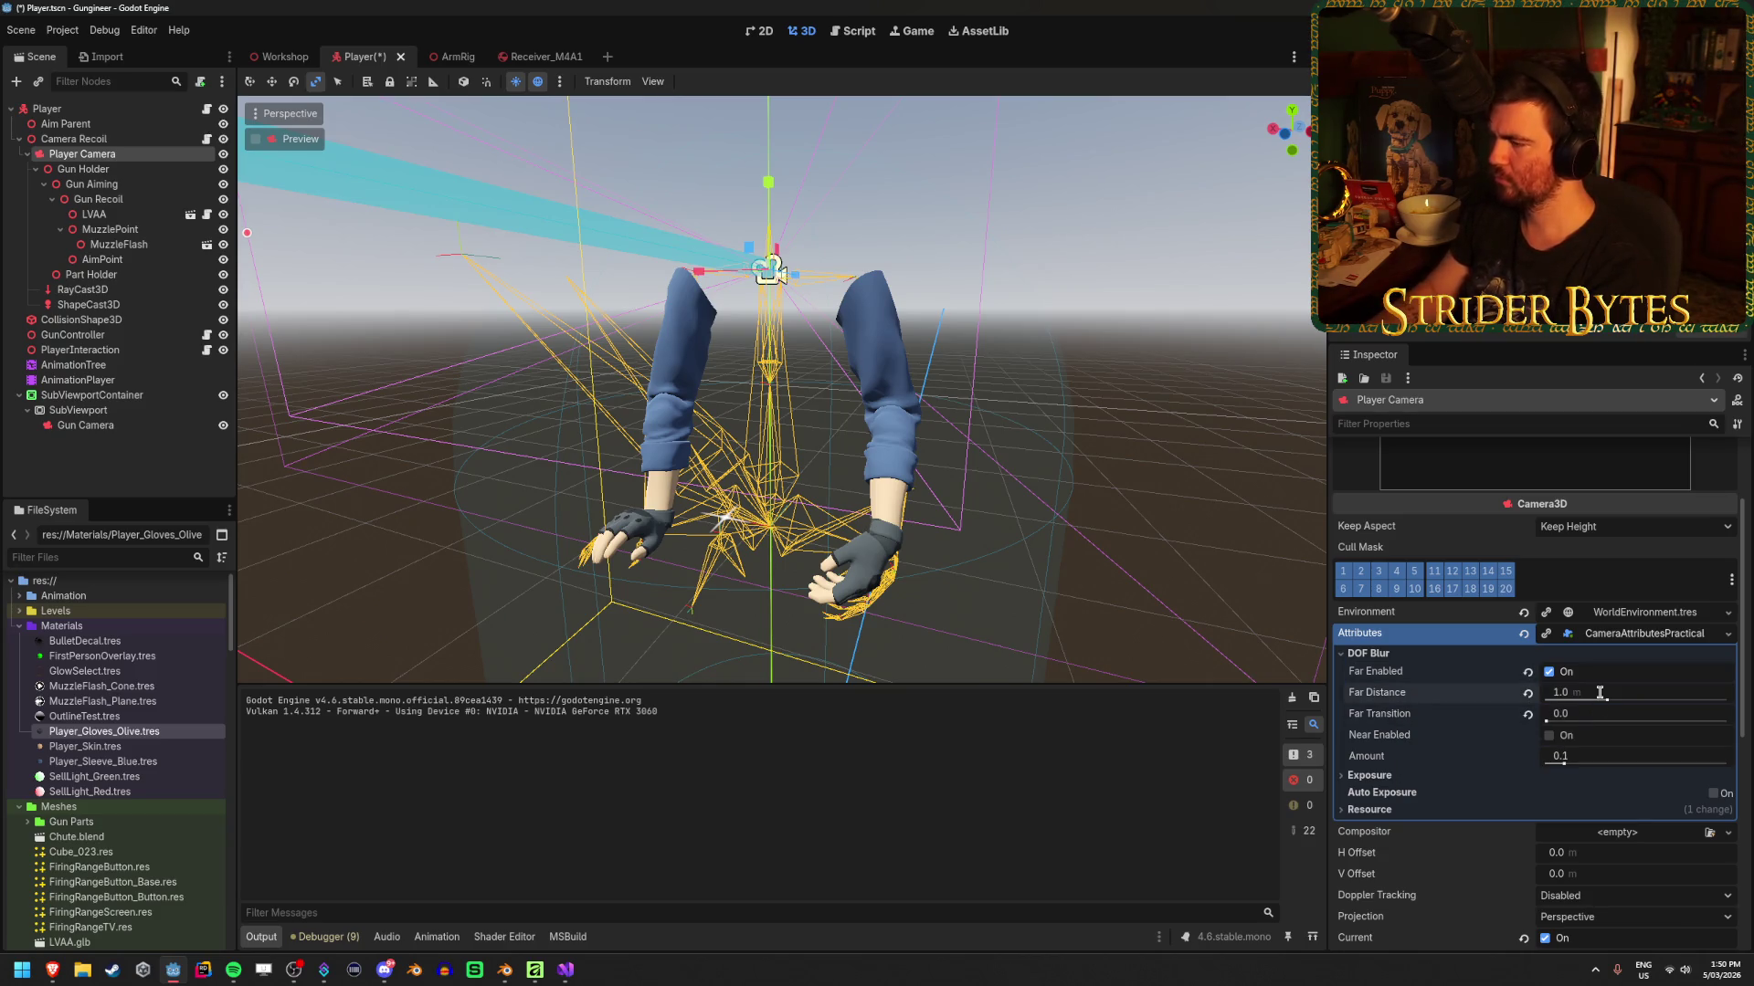
{"action": "key", "text": "ctrl+s"}
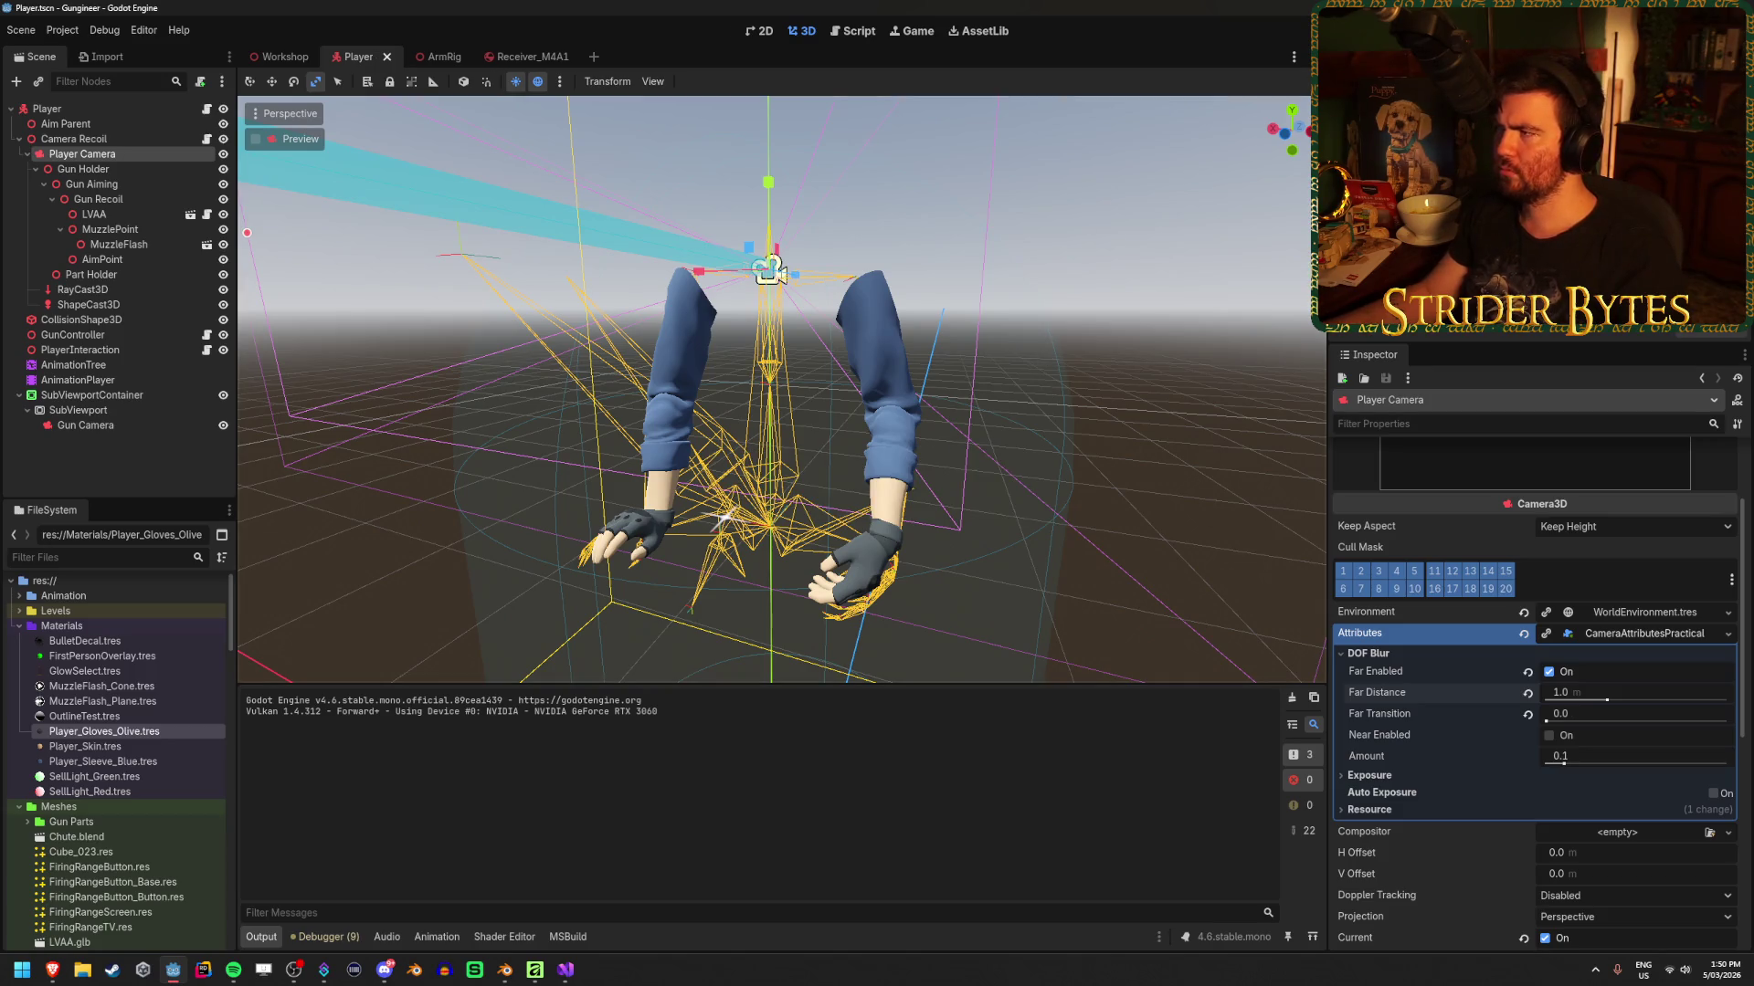
{"action": "key", "text": "F5"}
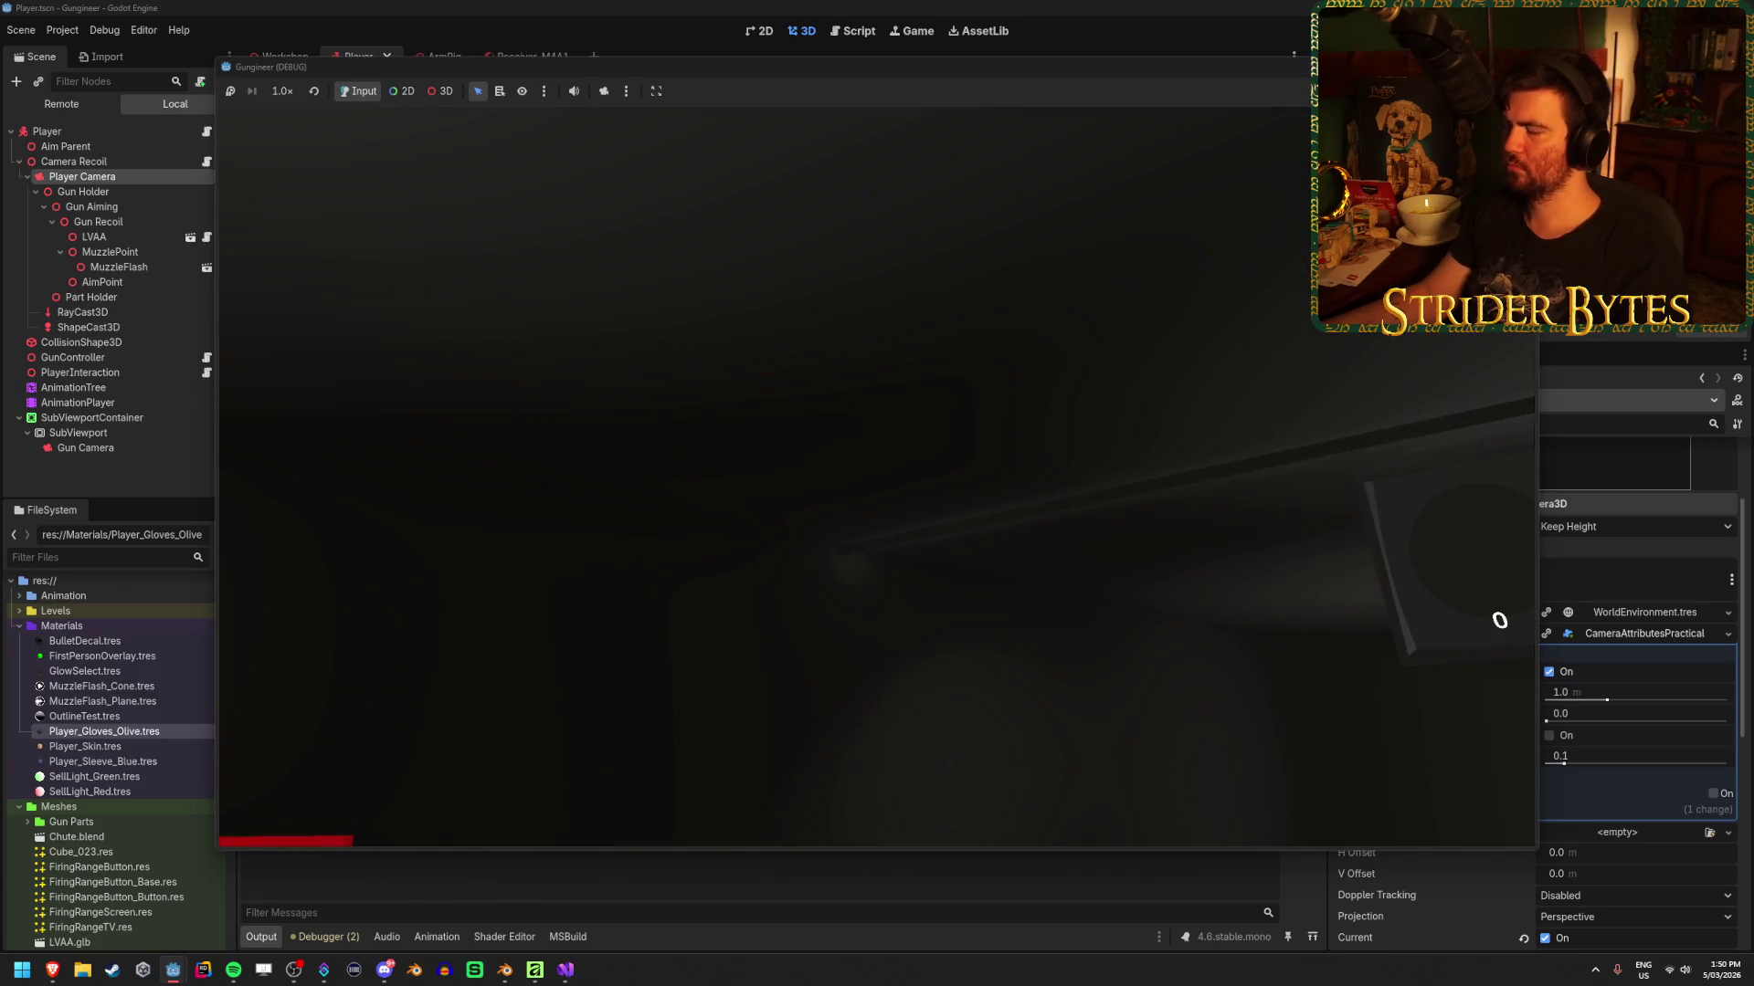
Stop the game, revert the Player Camera FOV to its default 75, and run the project again
{"action": "key", "text": "F8"}
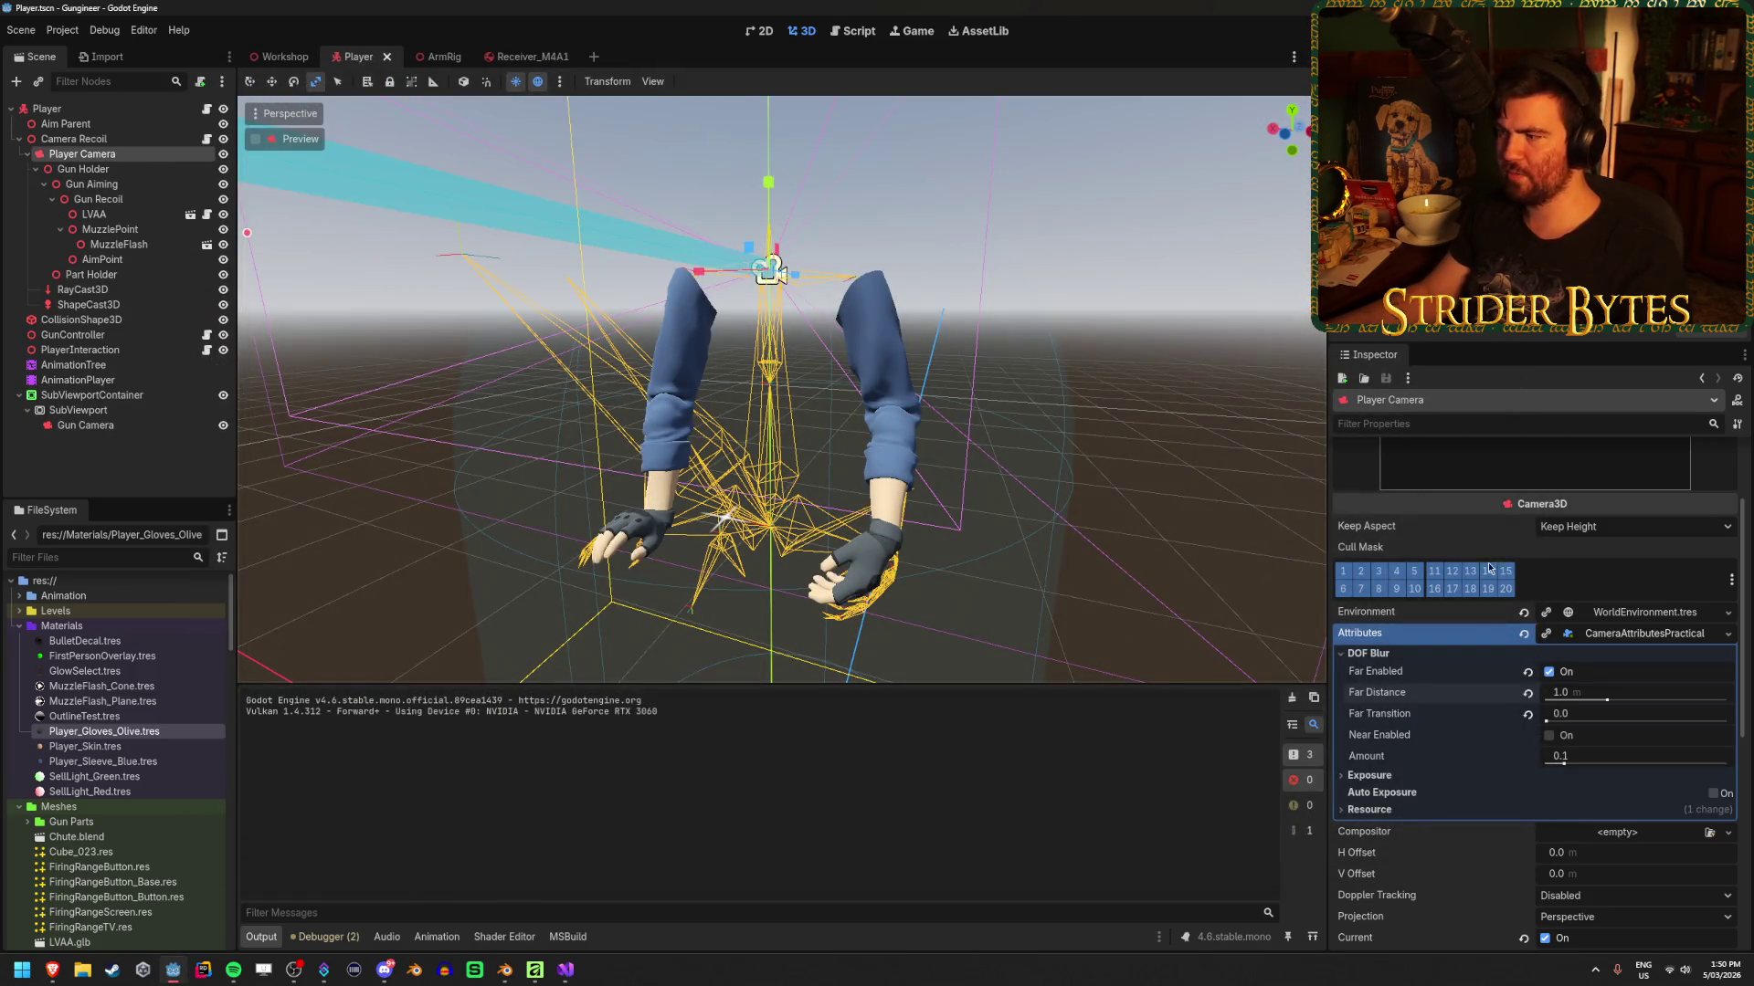
{"action": "scroll", "coordinate": [1456, 633], "scroll_direction": "down", "scroll_amount": 3}
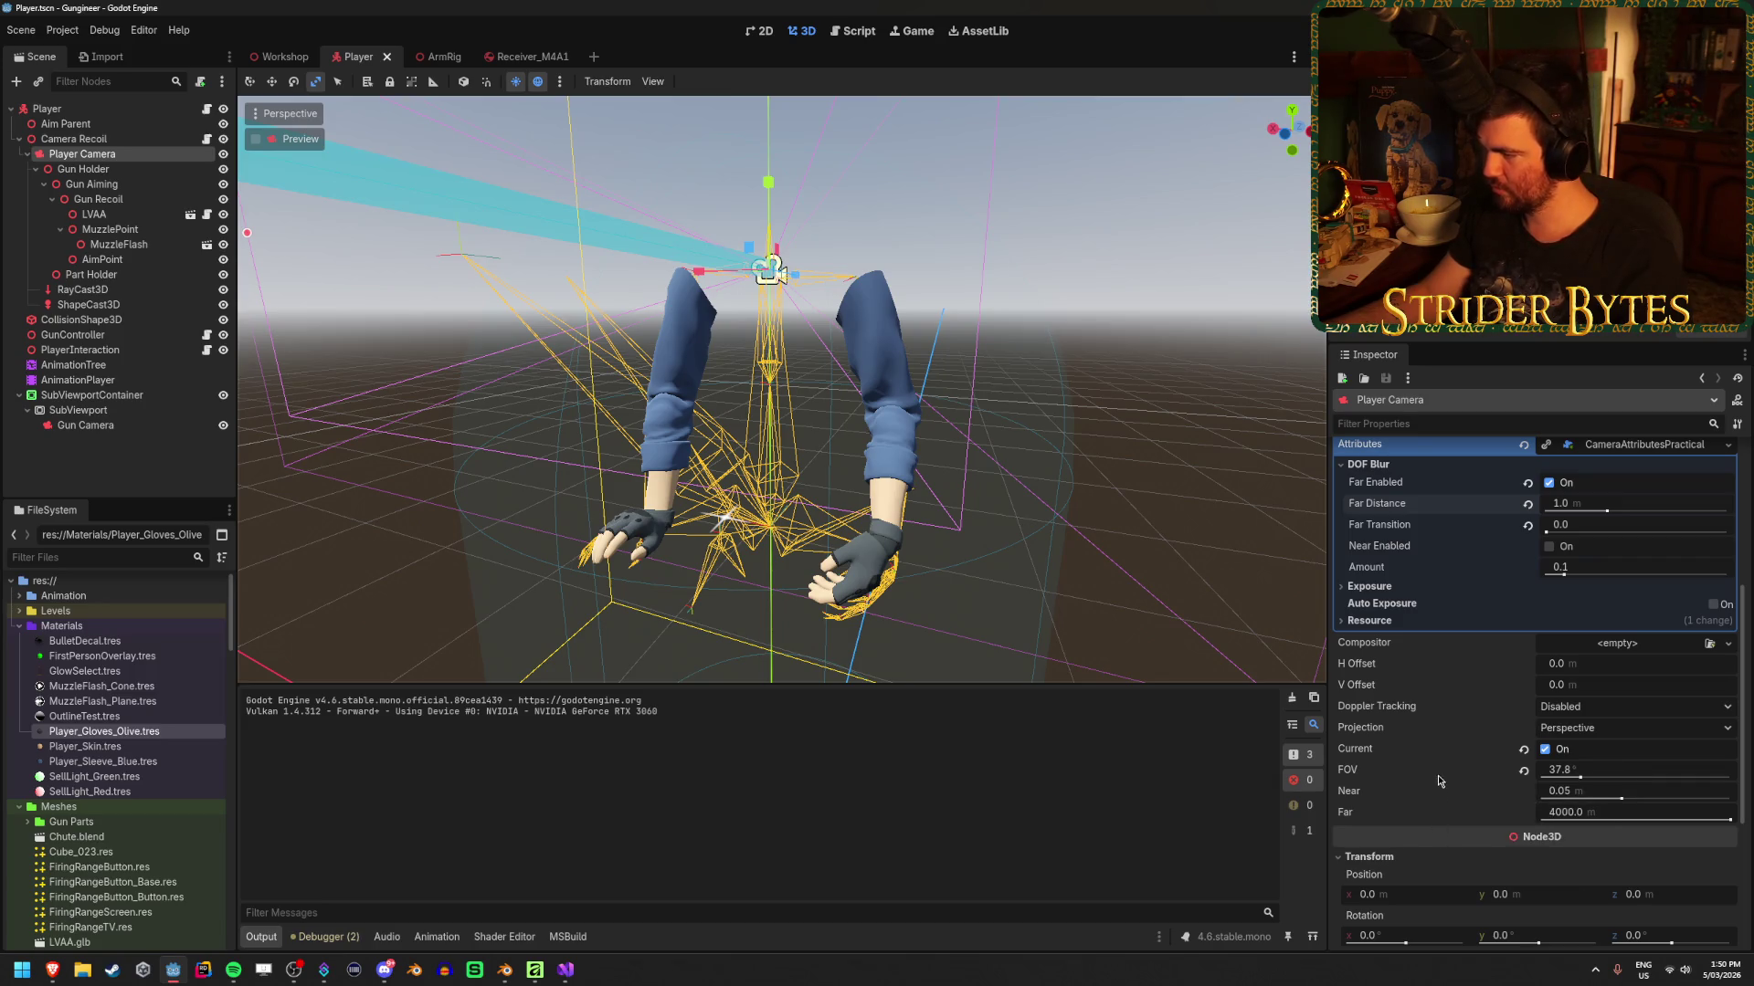
{"action": "left_click", "coordinate": [1523, 771]}
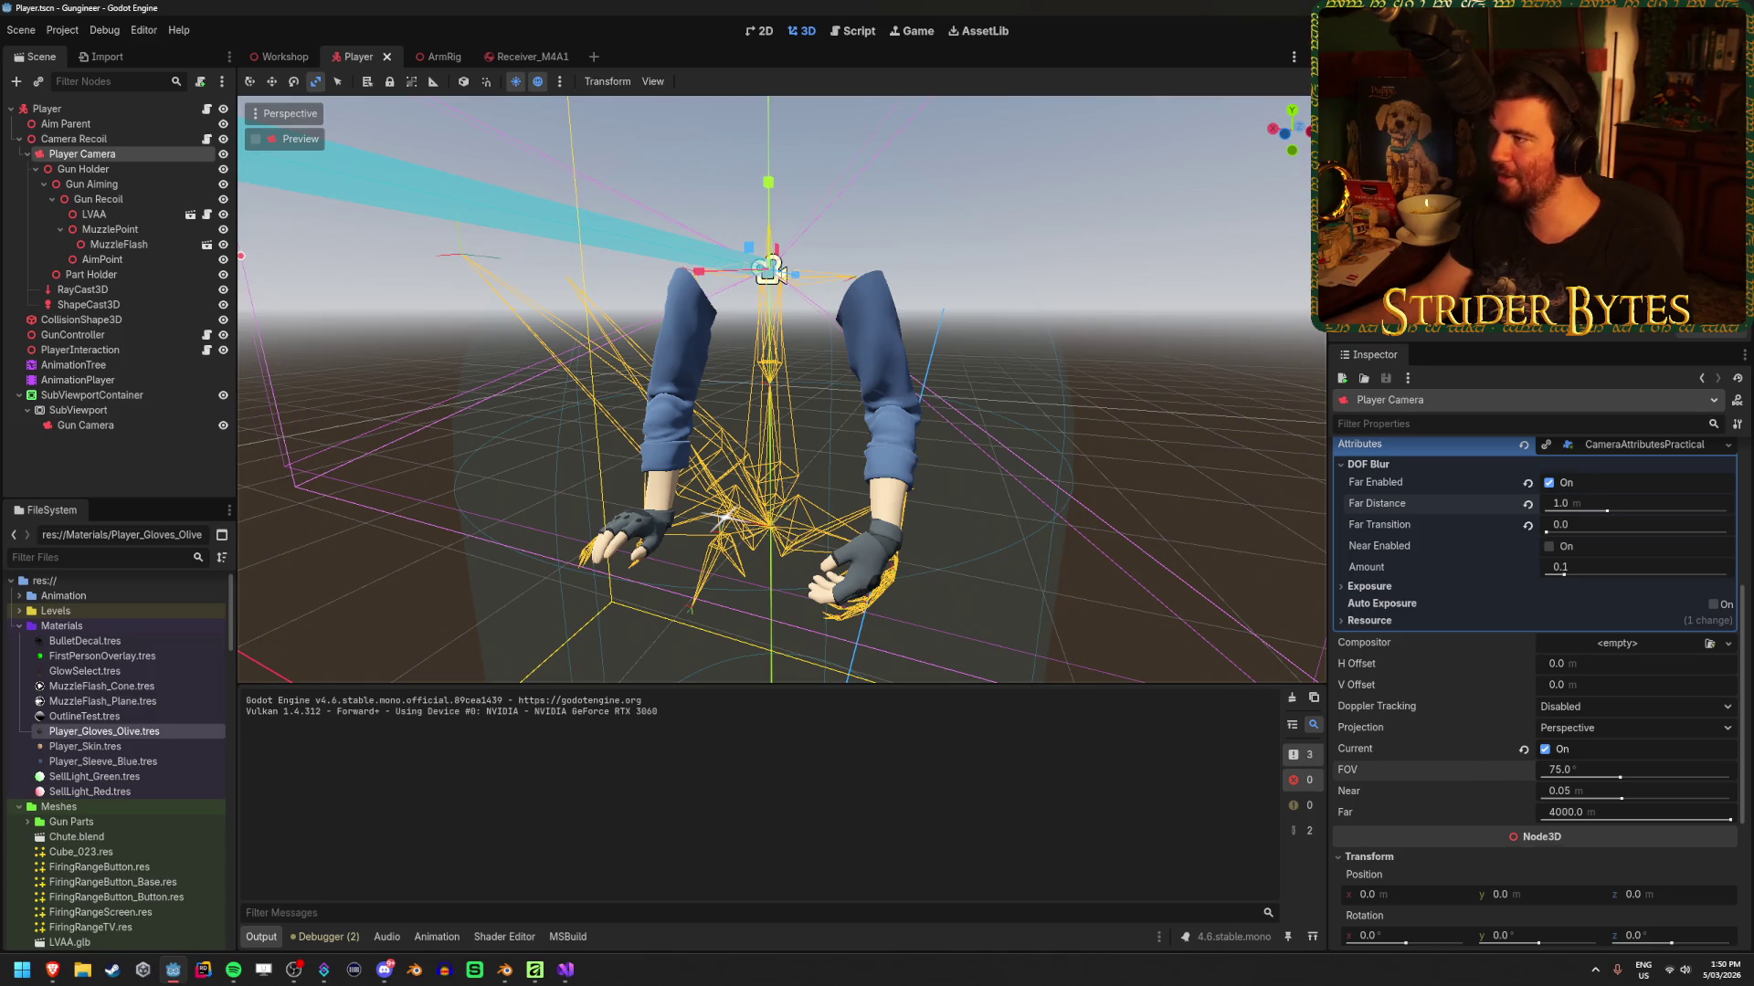
{"action": "key", "text": "F5"}
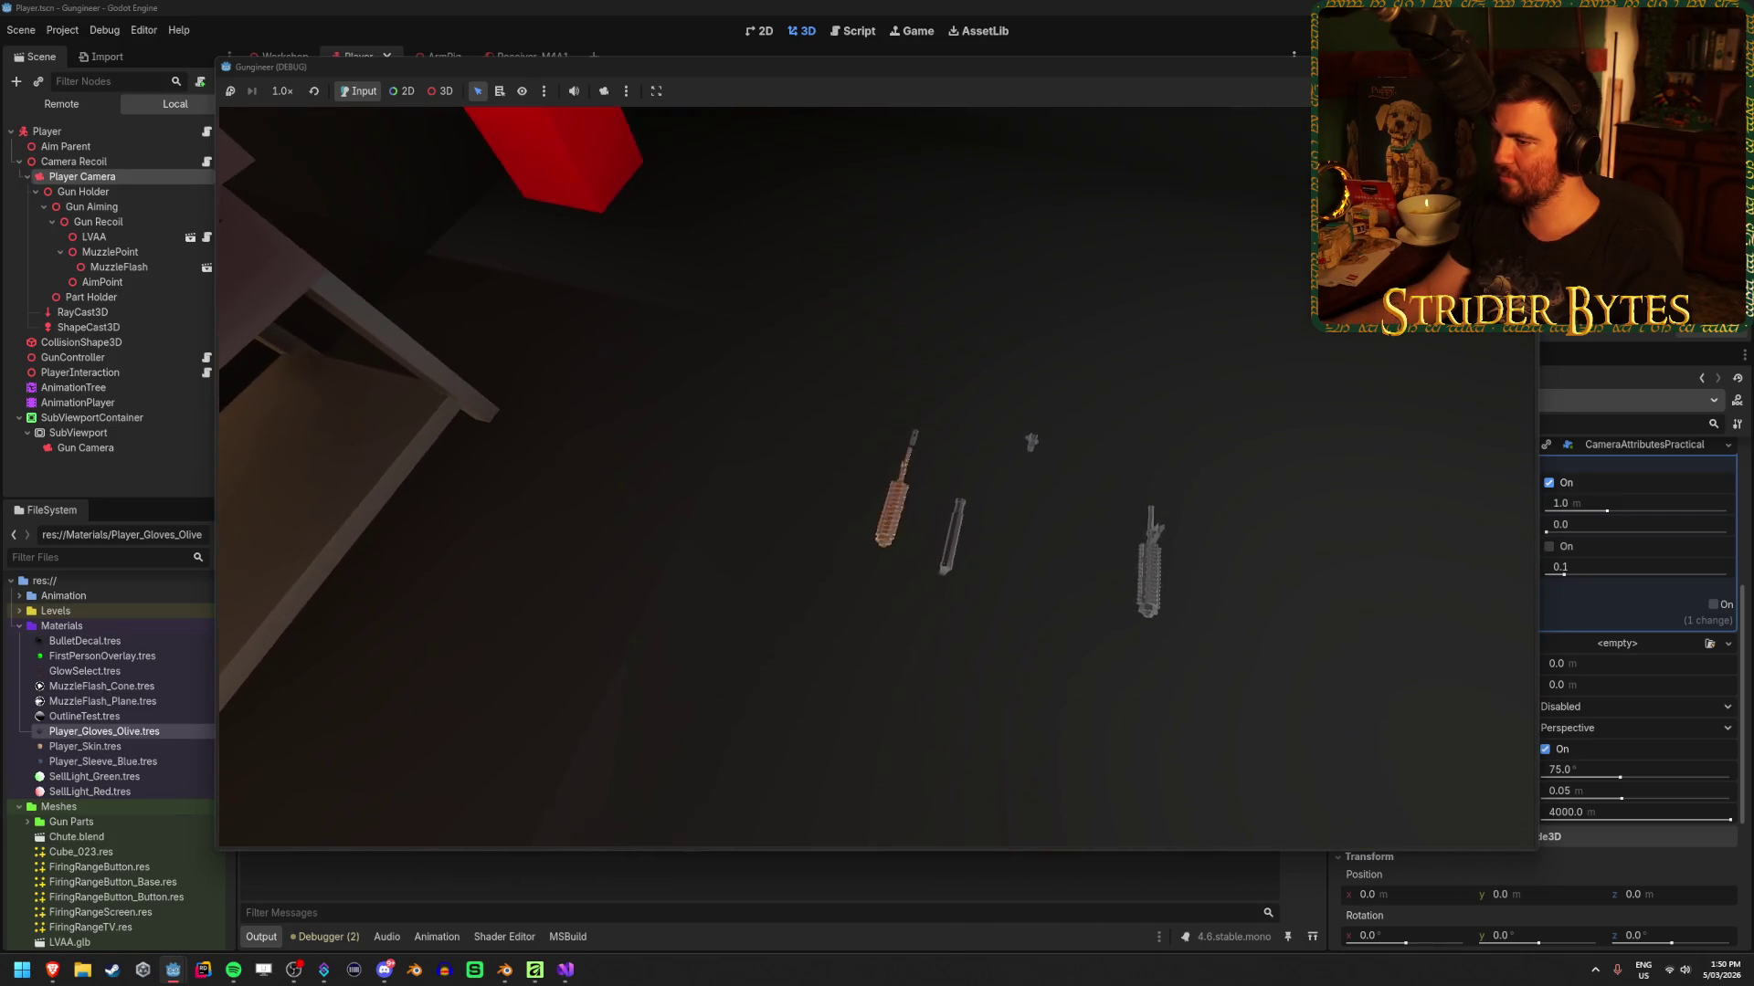
Pick up the rifle and reload it twice in-game, then nudge the Far Distance slider upward
{"action": "key", "text": "e"}
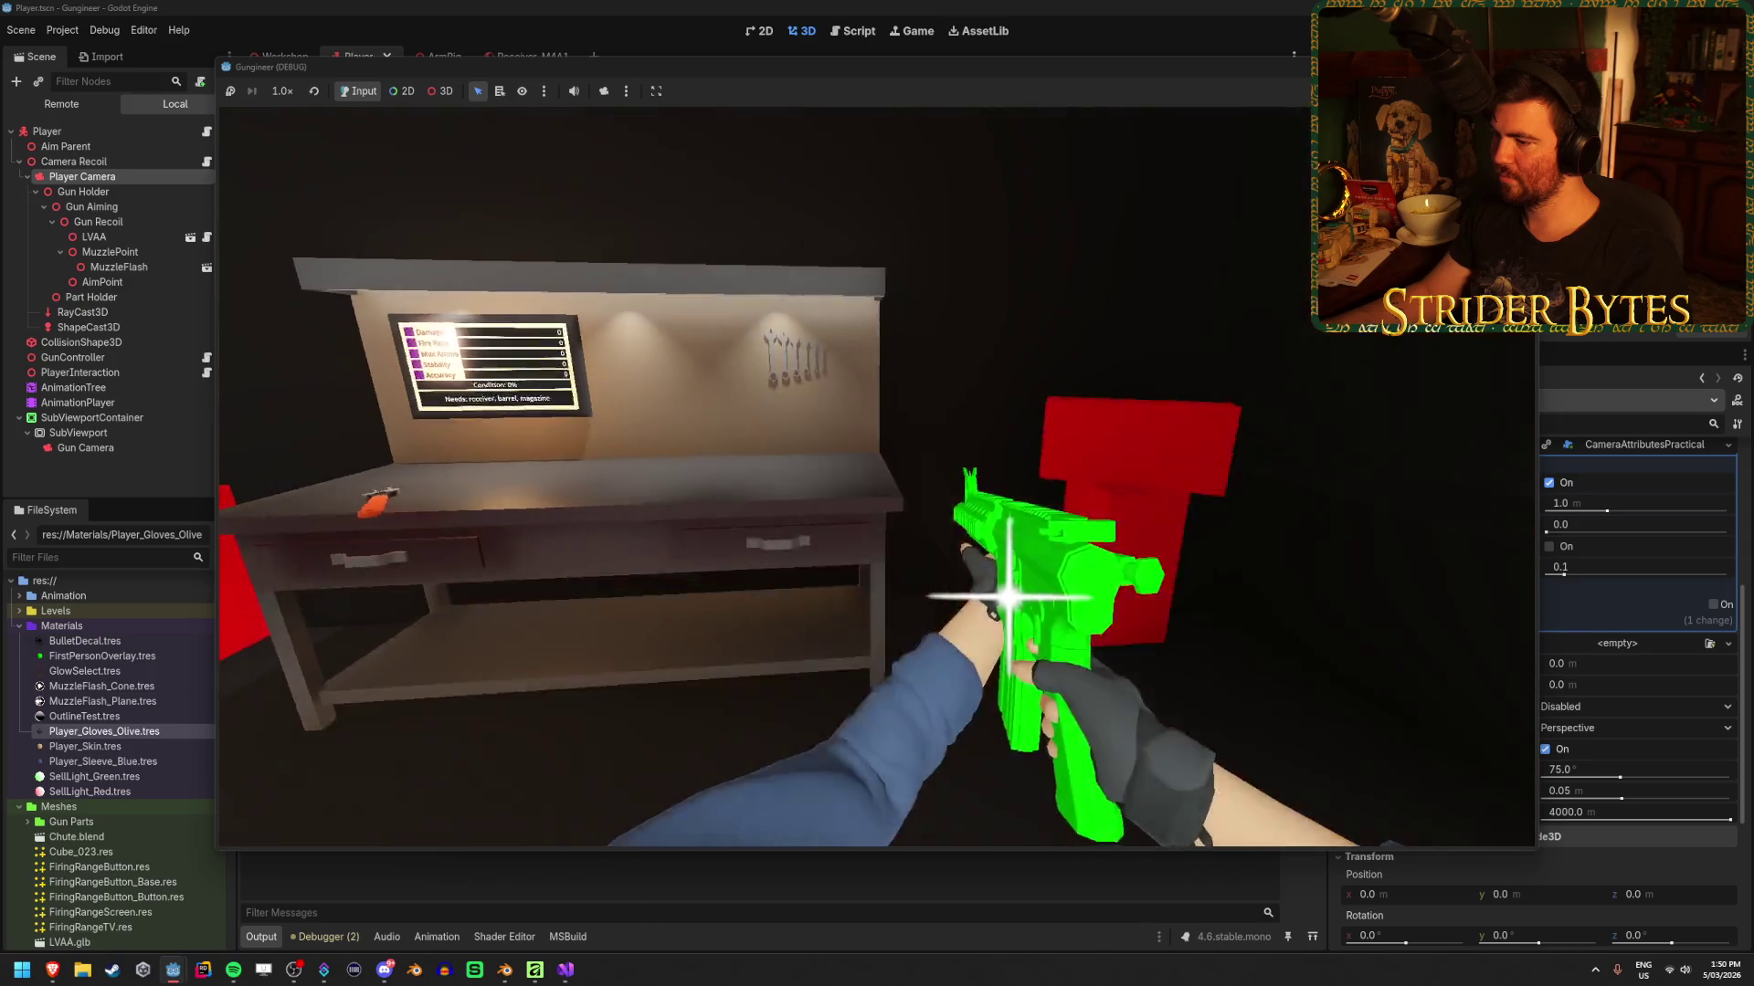
{"action": "key", "text": "r"}
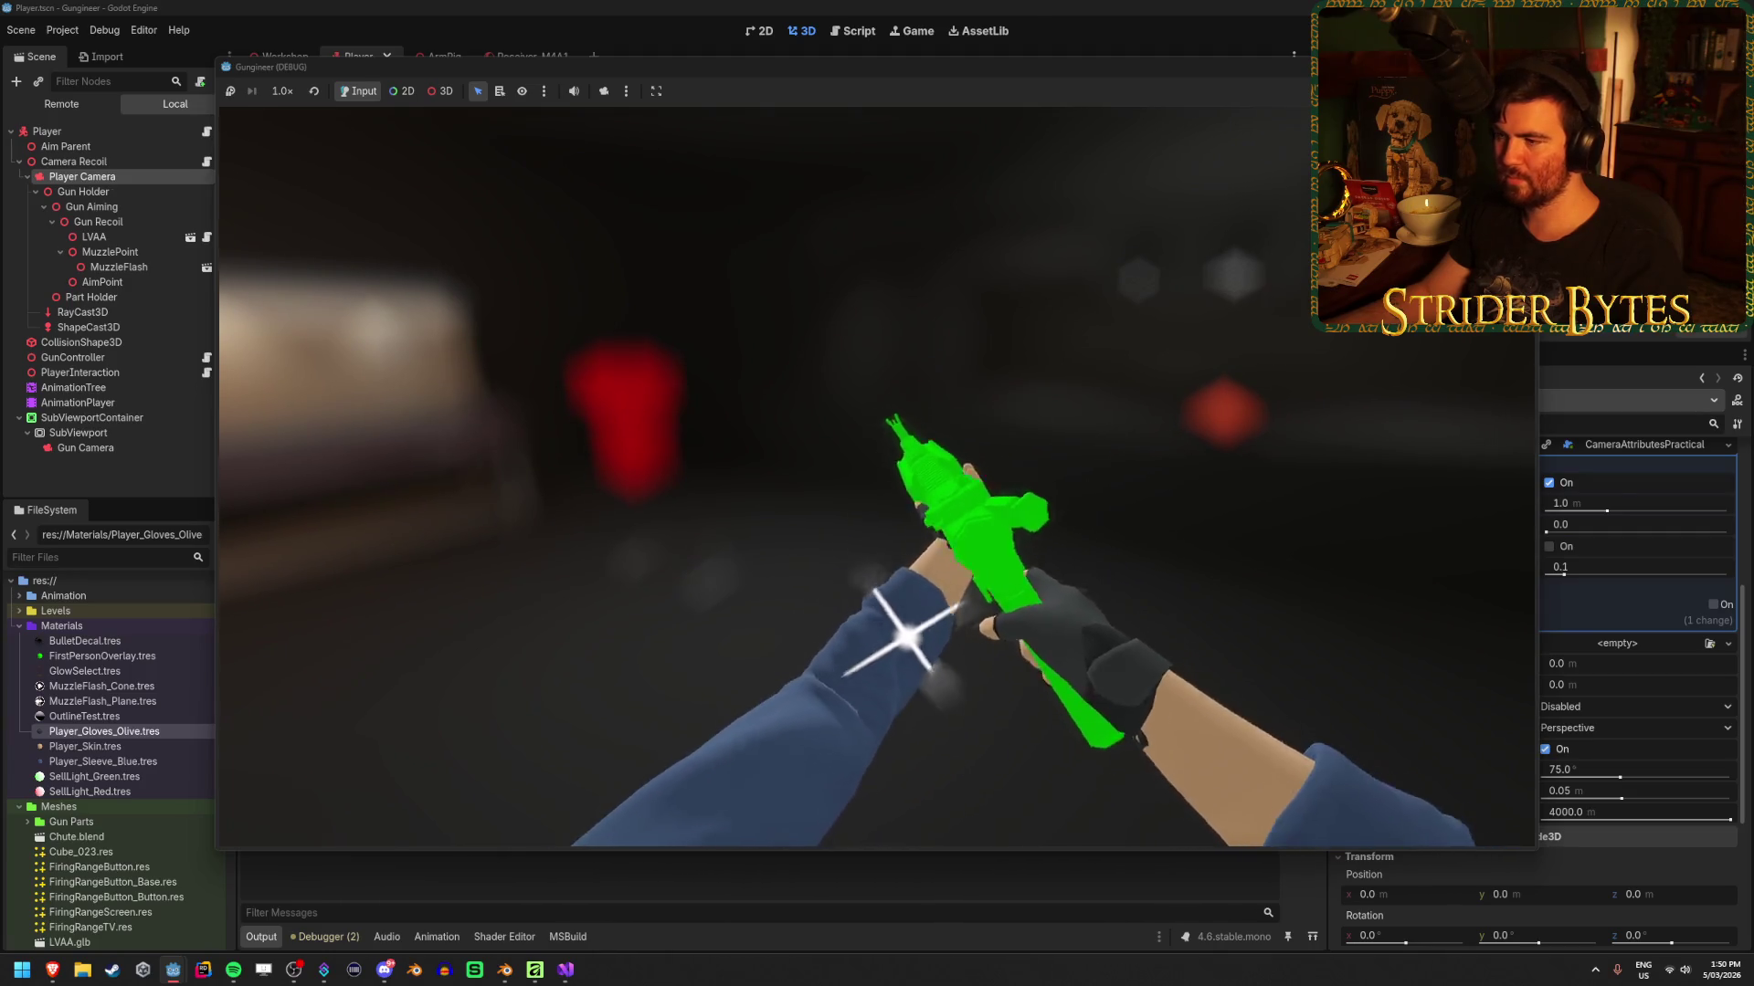
{"action": "key", "text": "r"}
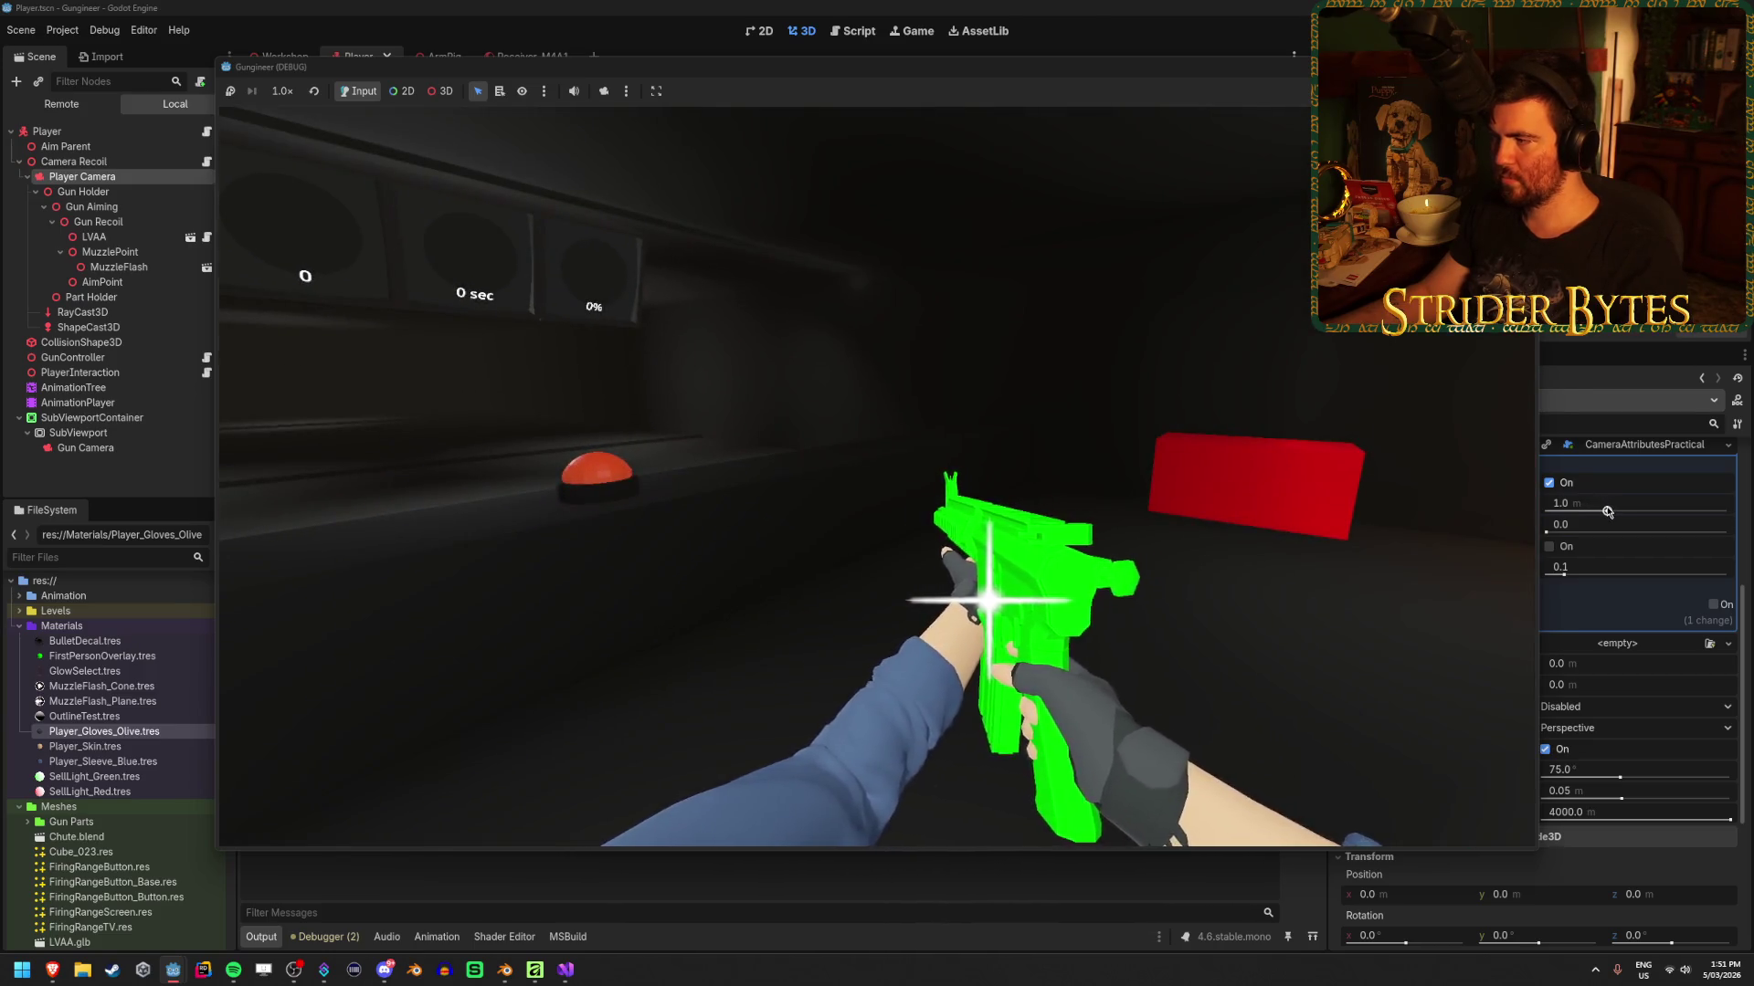
{"action": "left_click_drag", "start_coordinate": [1607, 511], "coordinate": [1612, 512]}
Set the Player Camera's Far Distance to 2.0, then 10.0 m, checking the blur in the game
{"action": "type", "text": "2"}
{"action": "key", "text": "Return"}
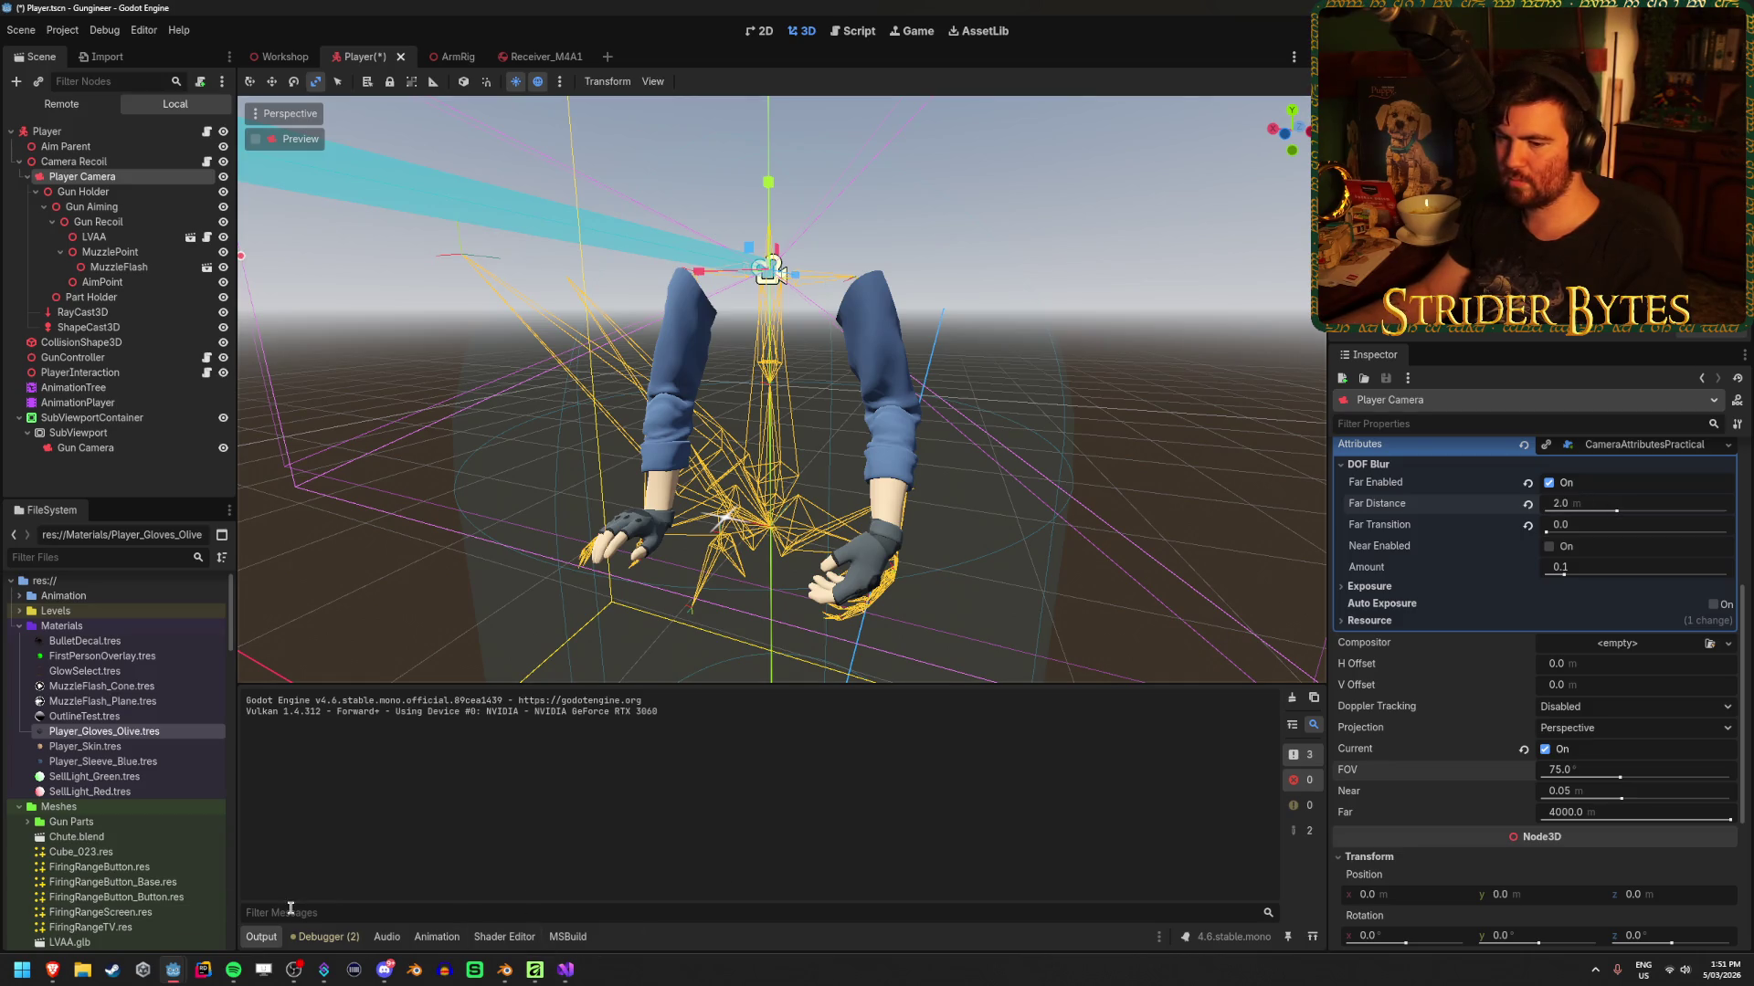
{"action": "left_click", "coordinate": [173, 973]}
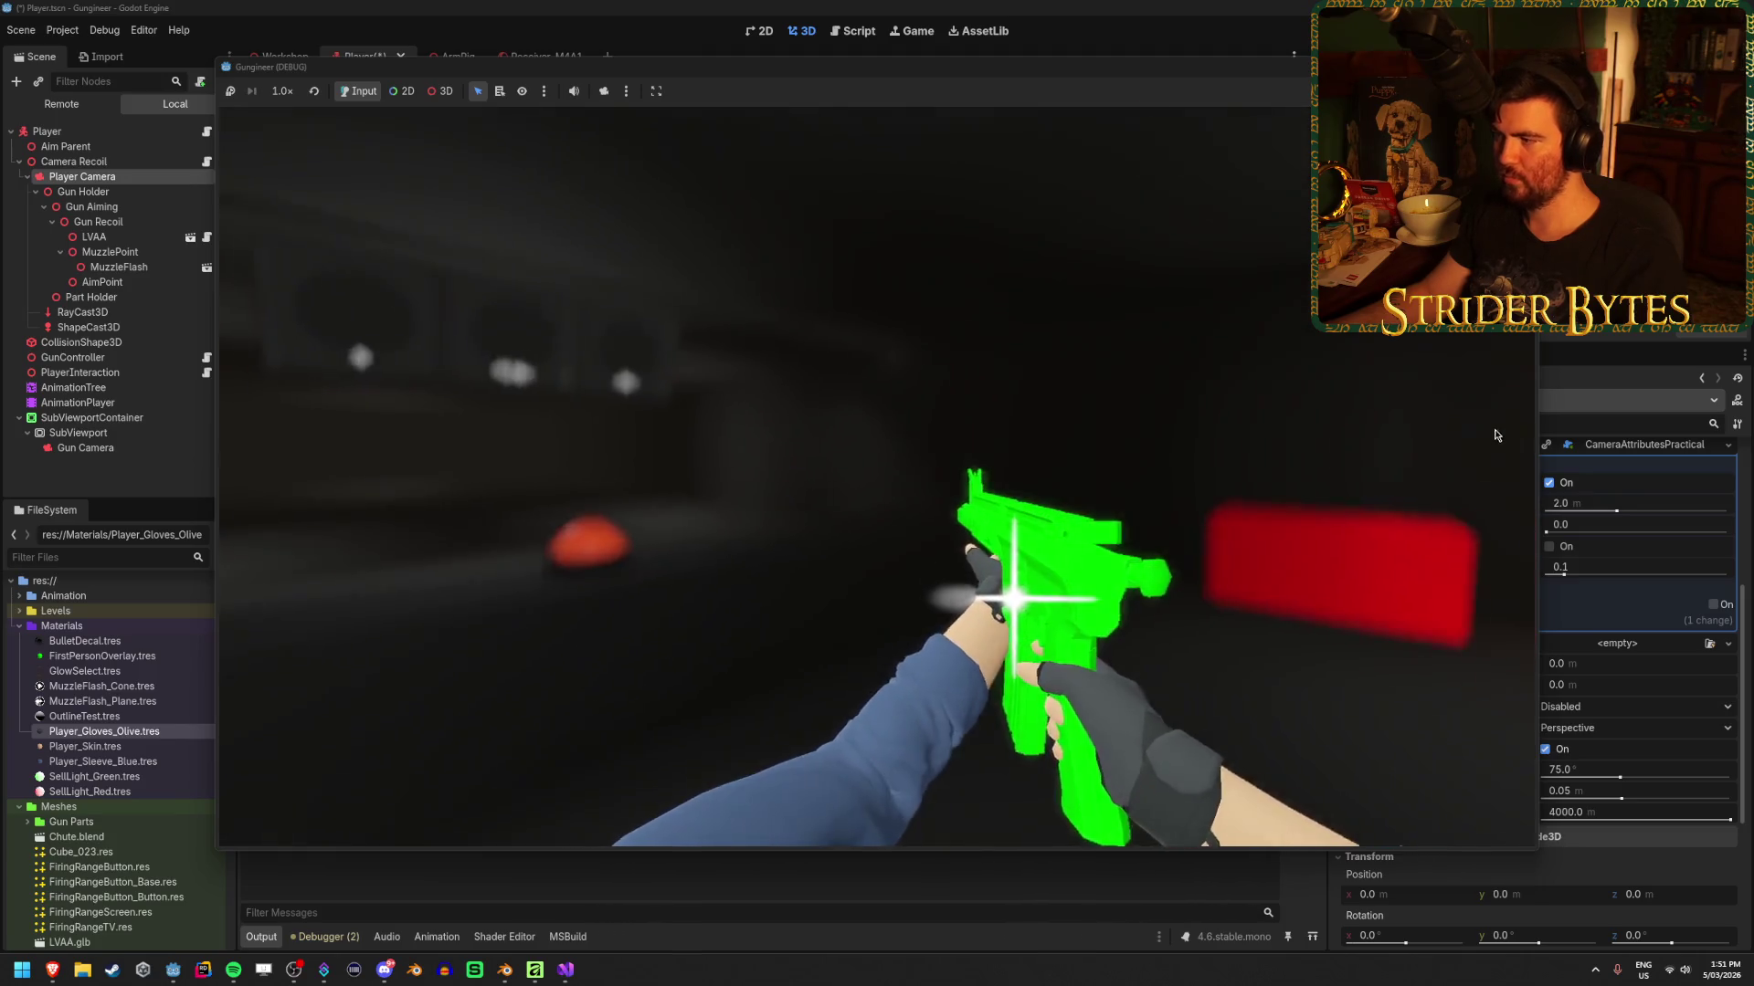
{"action": "left_click", "coordinate": [1574, 505]}
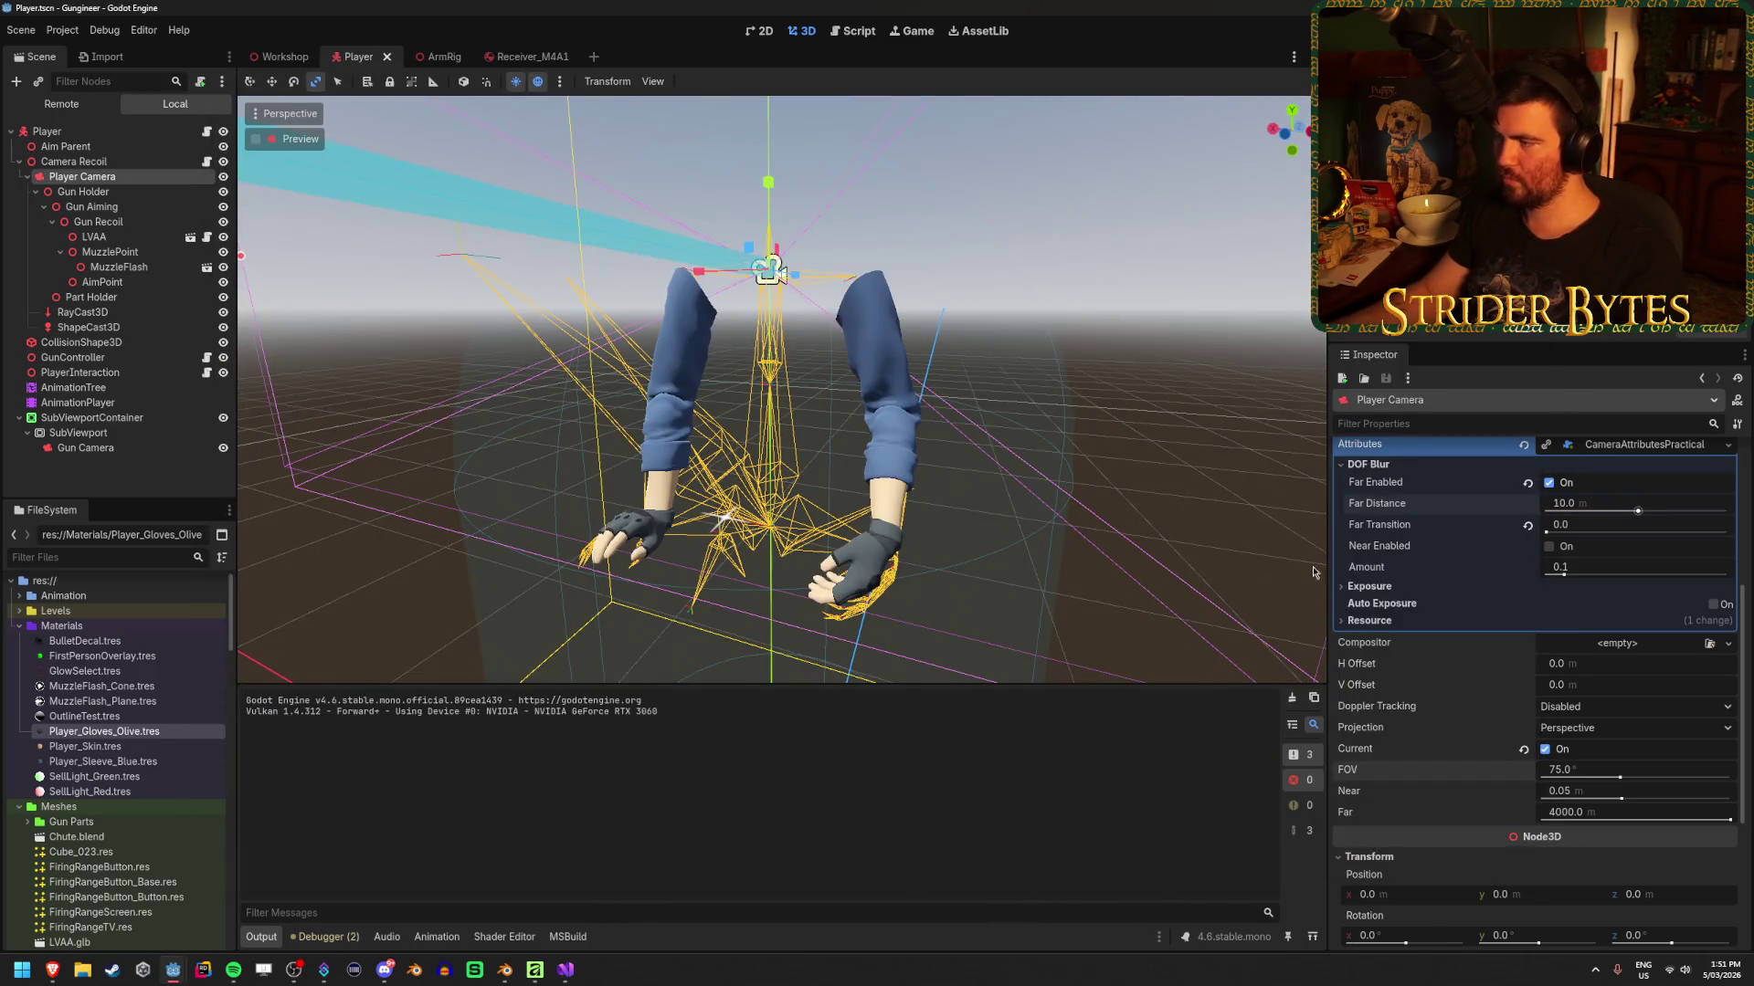
{"action": "left_click", "coordinate": [172, 974]}
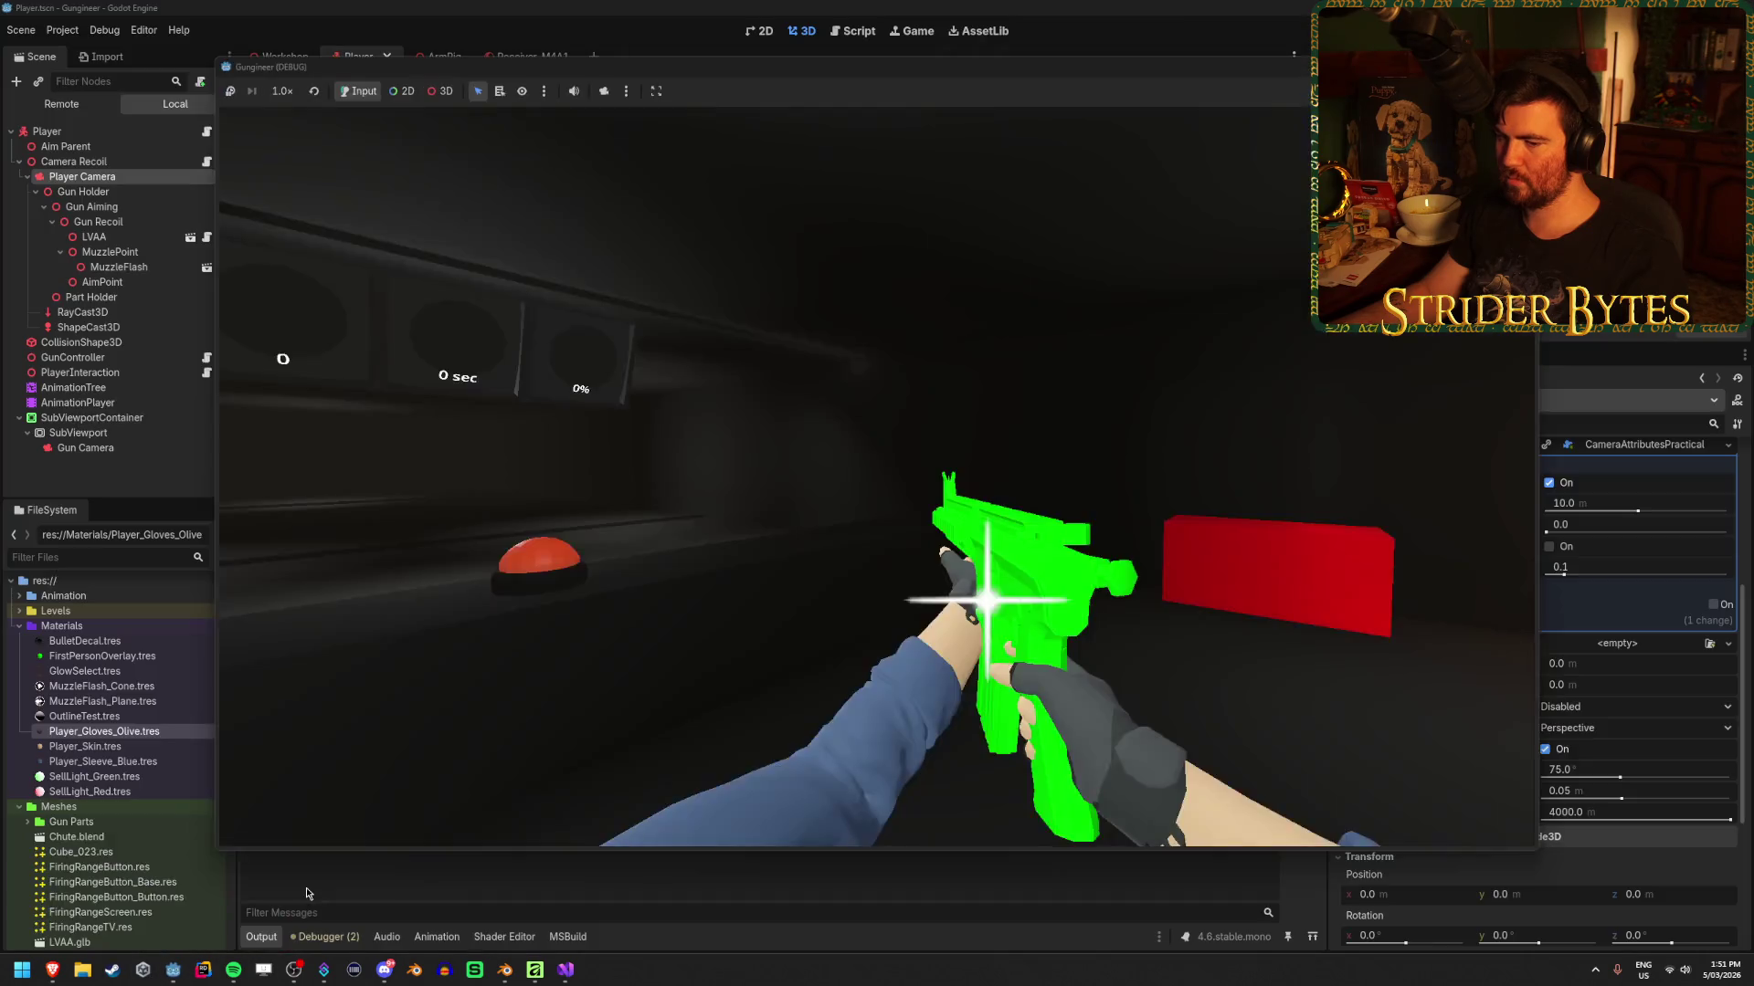
Walk toward and away from the wall screens and red block to judge the far blur, then reload the SMG
{"action": "key", "text": "w"}
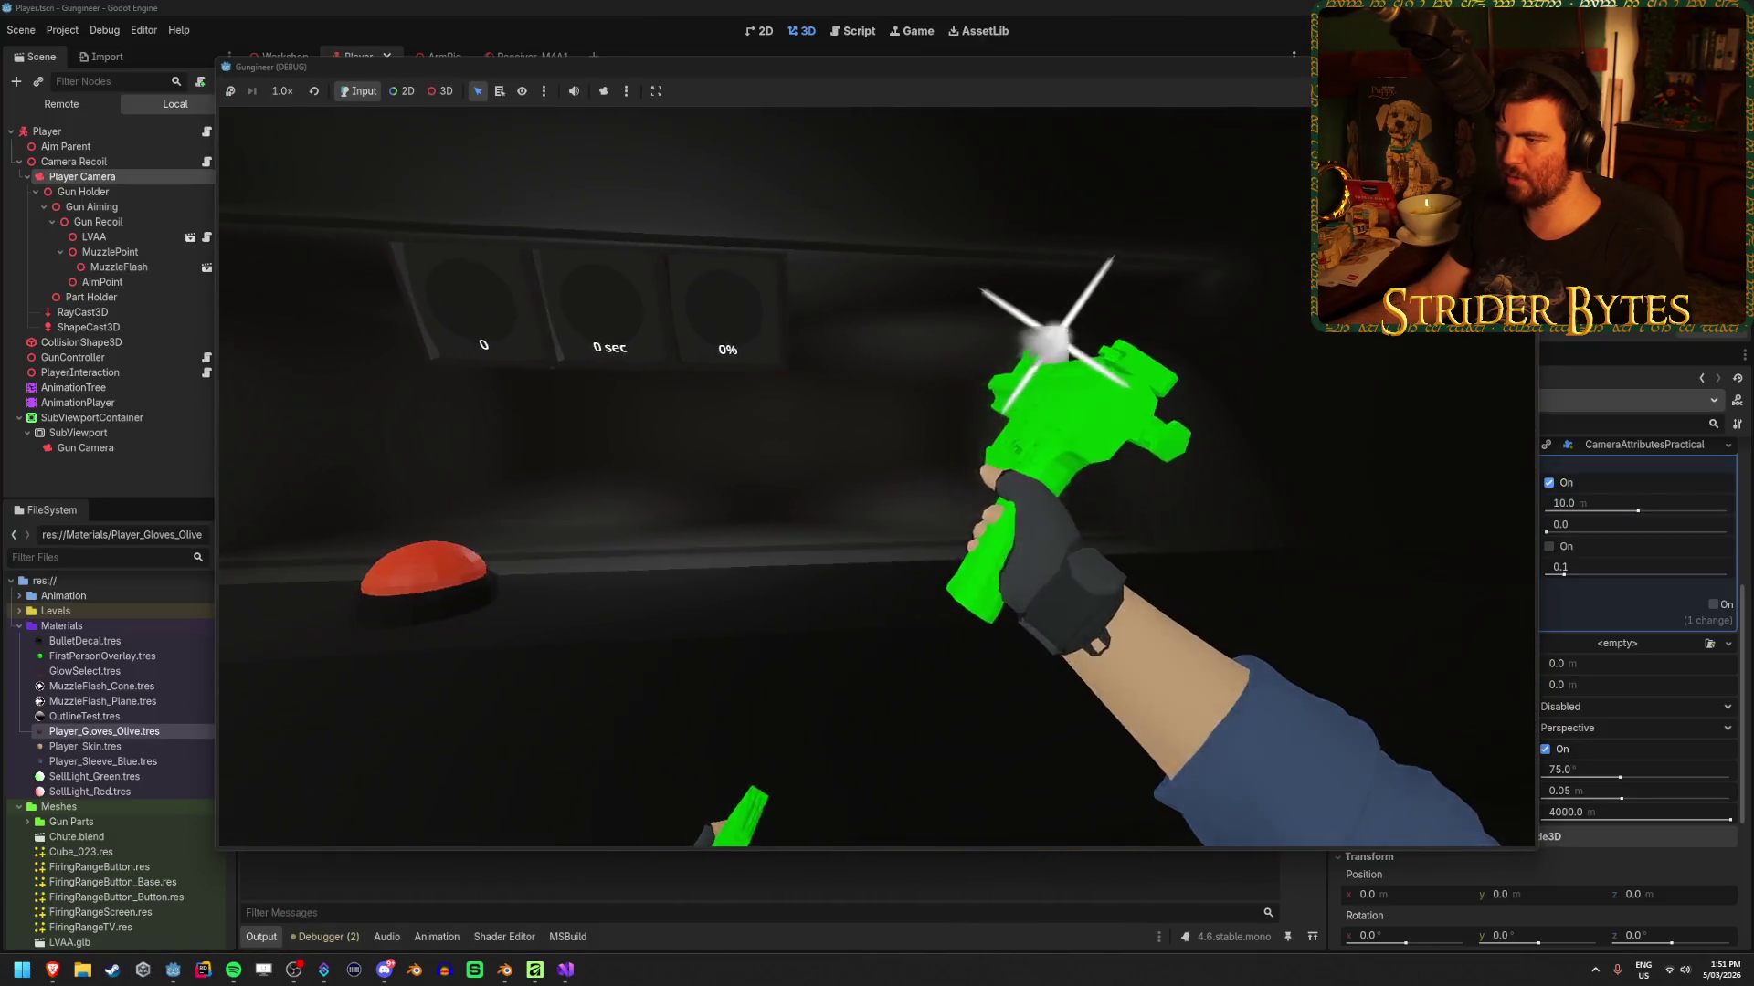
{"action": "key", "text": "s"}
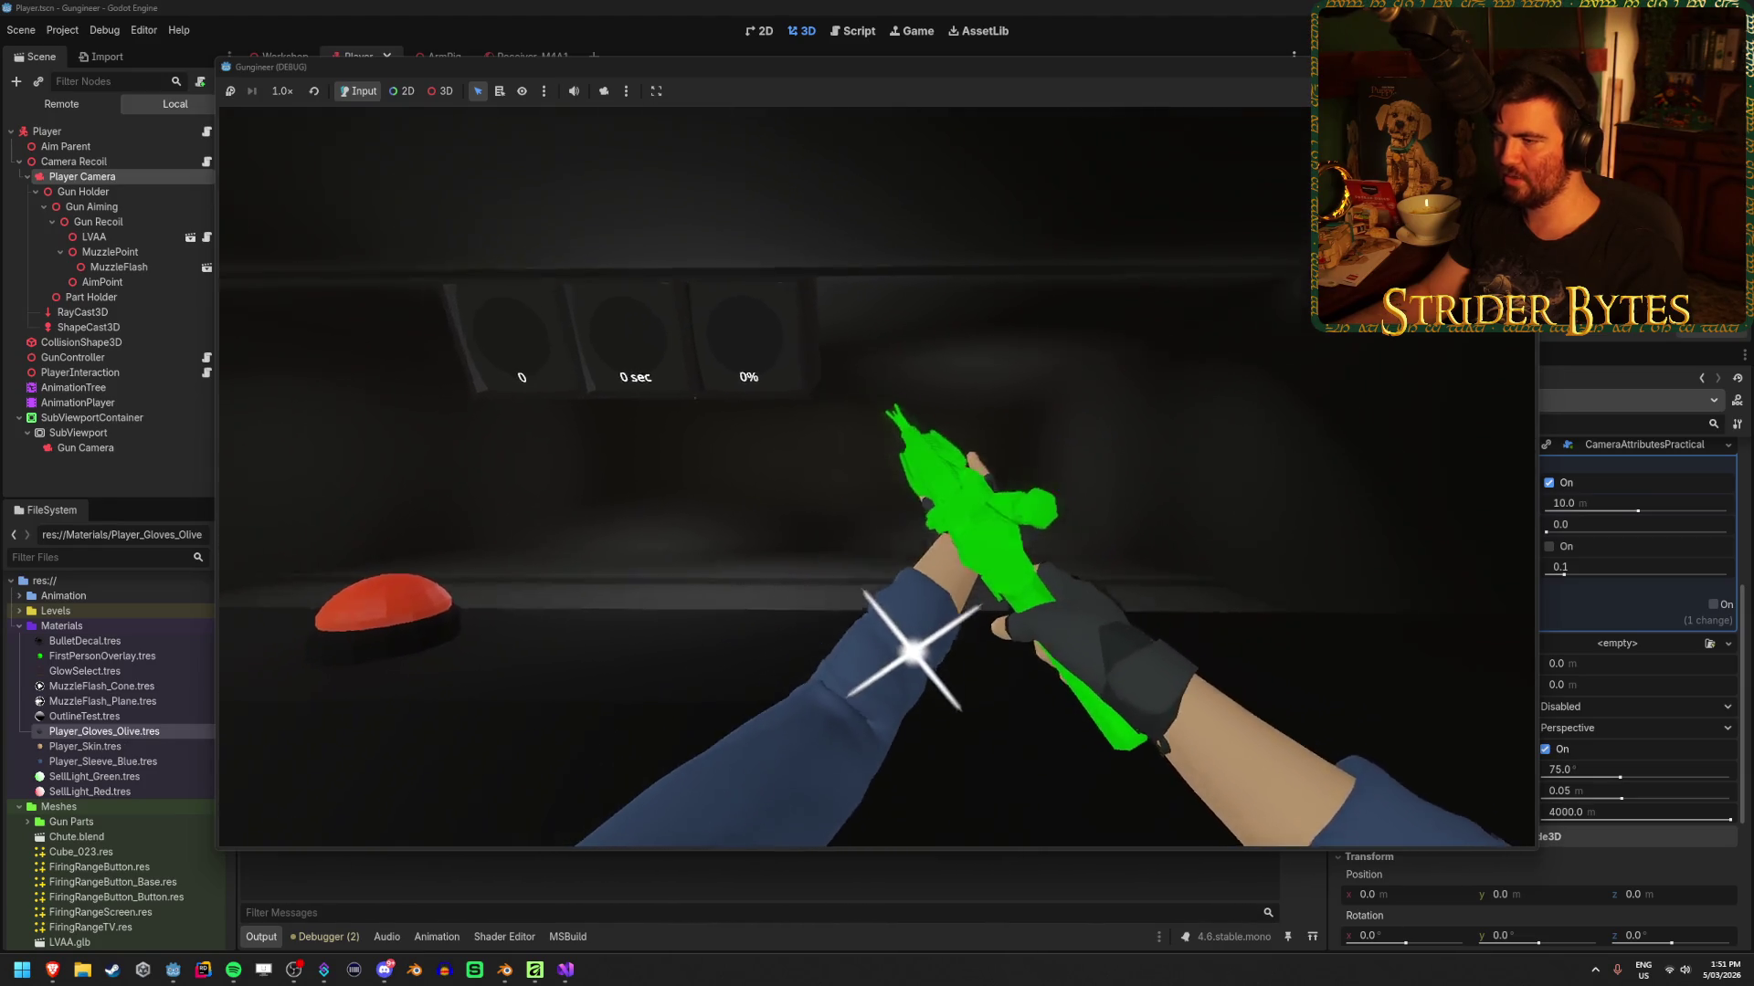
{"action": "mouse_move", "coordinate": [877, 475]}
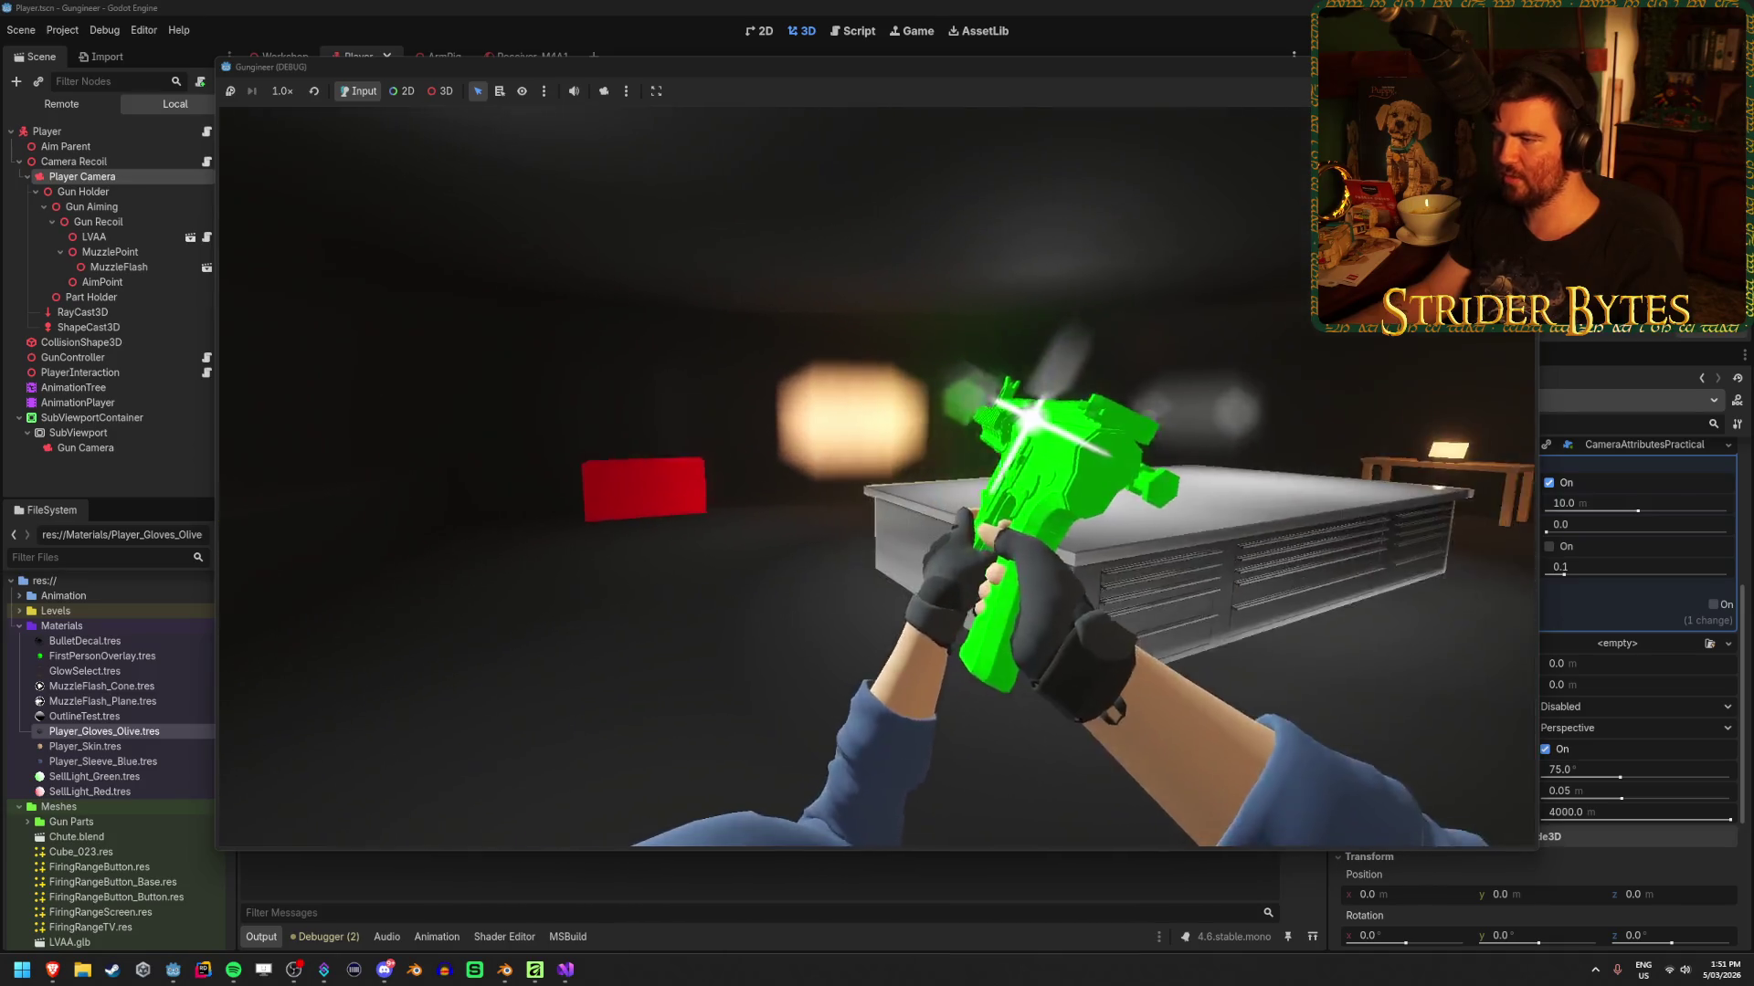
{"action": "key", "text": "w"}
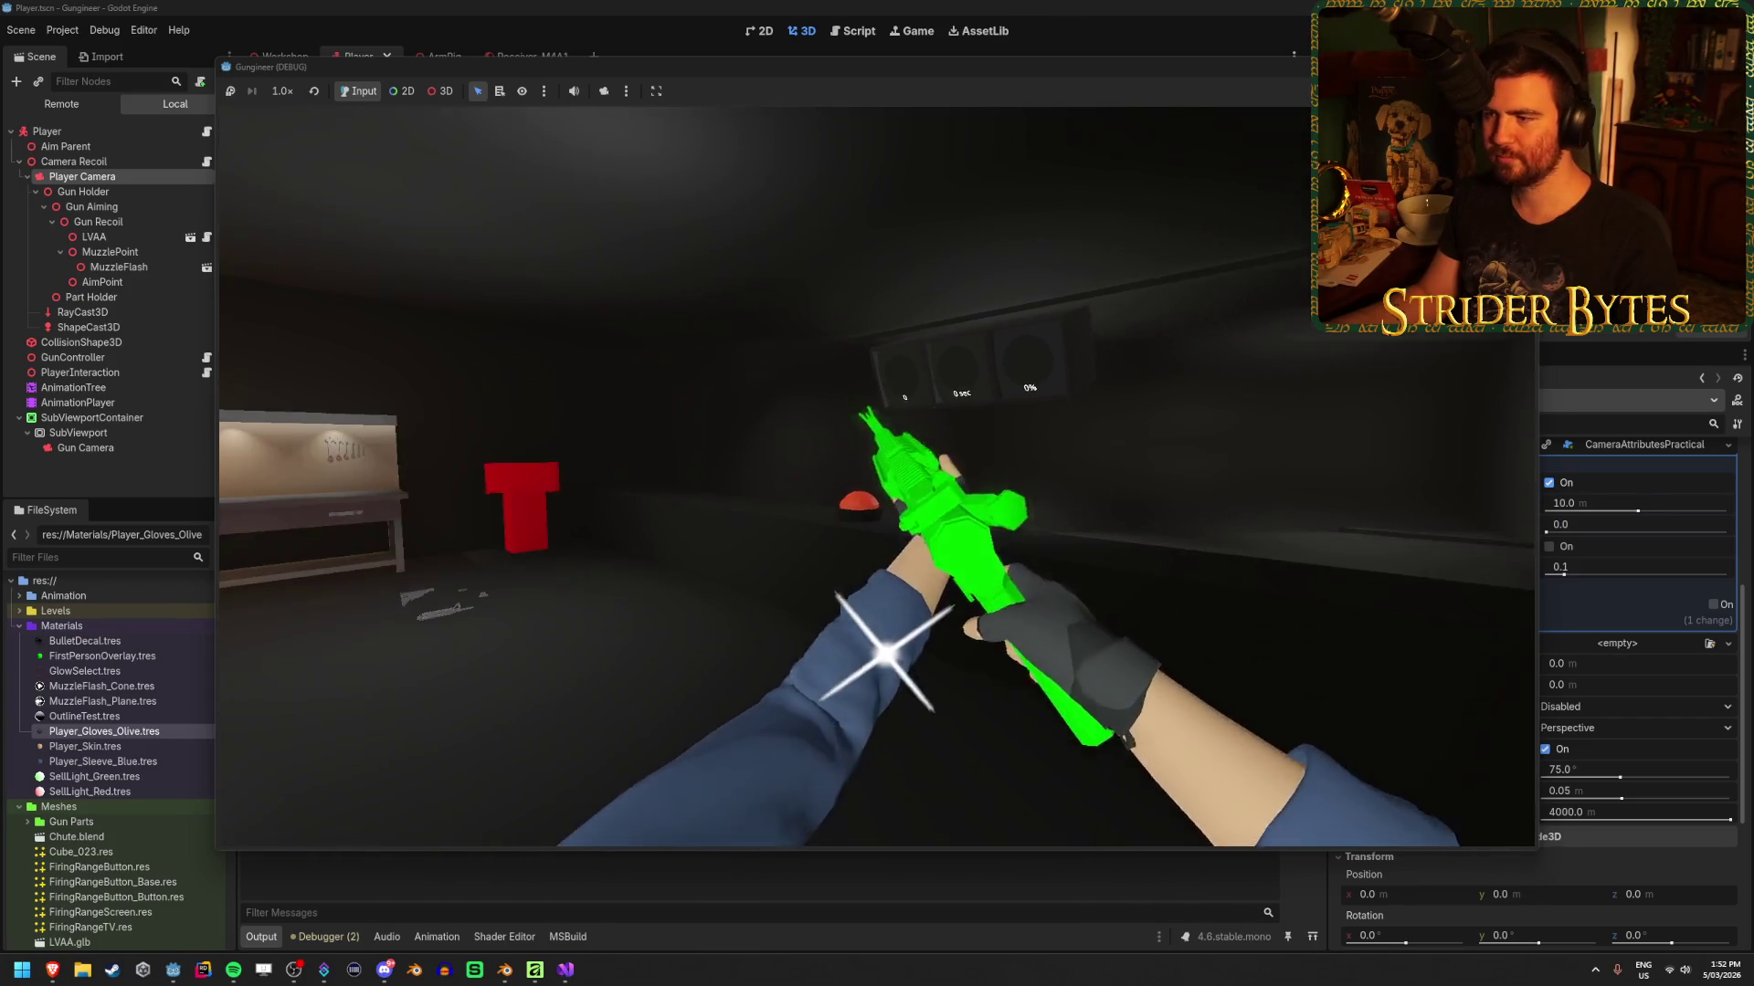
{"action": "key", "text": "w"}
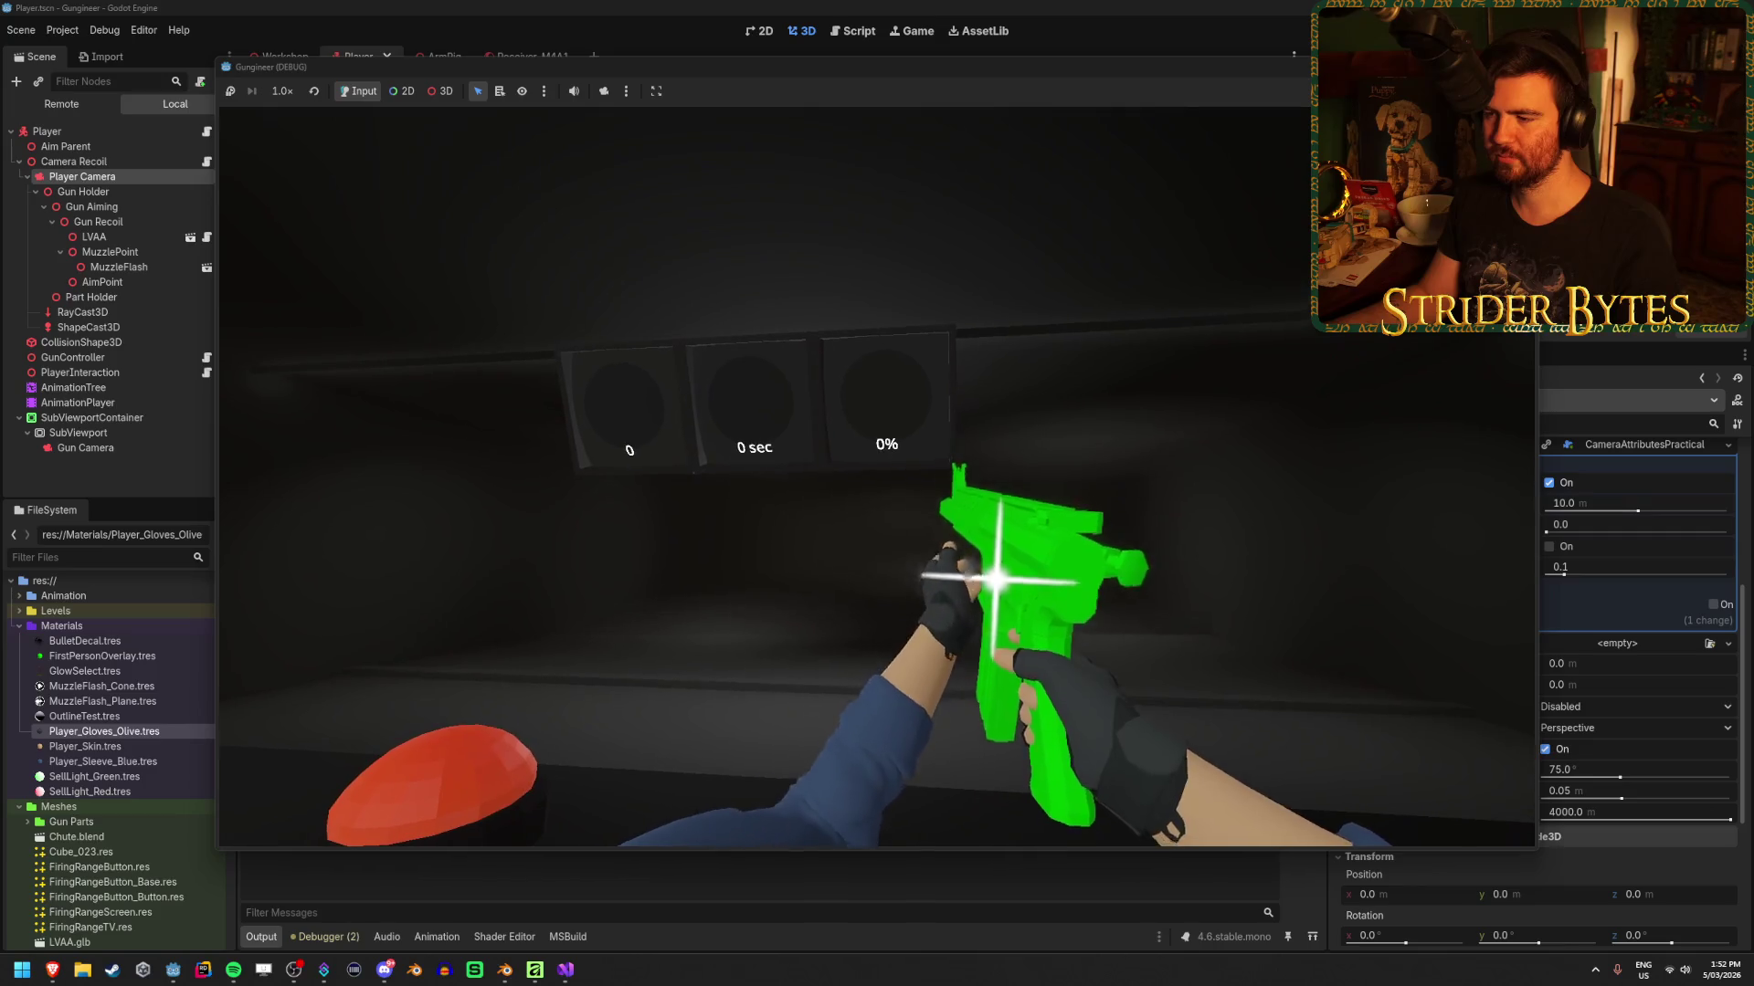
{"action": "key", "text": "r"}
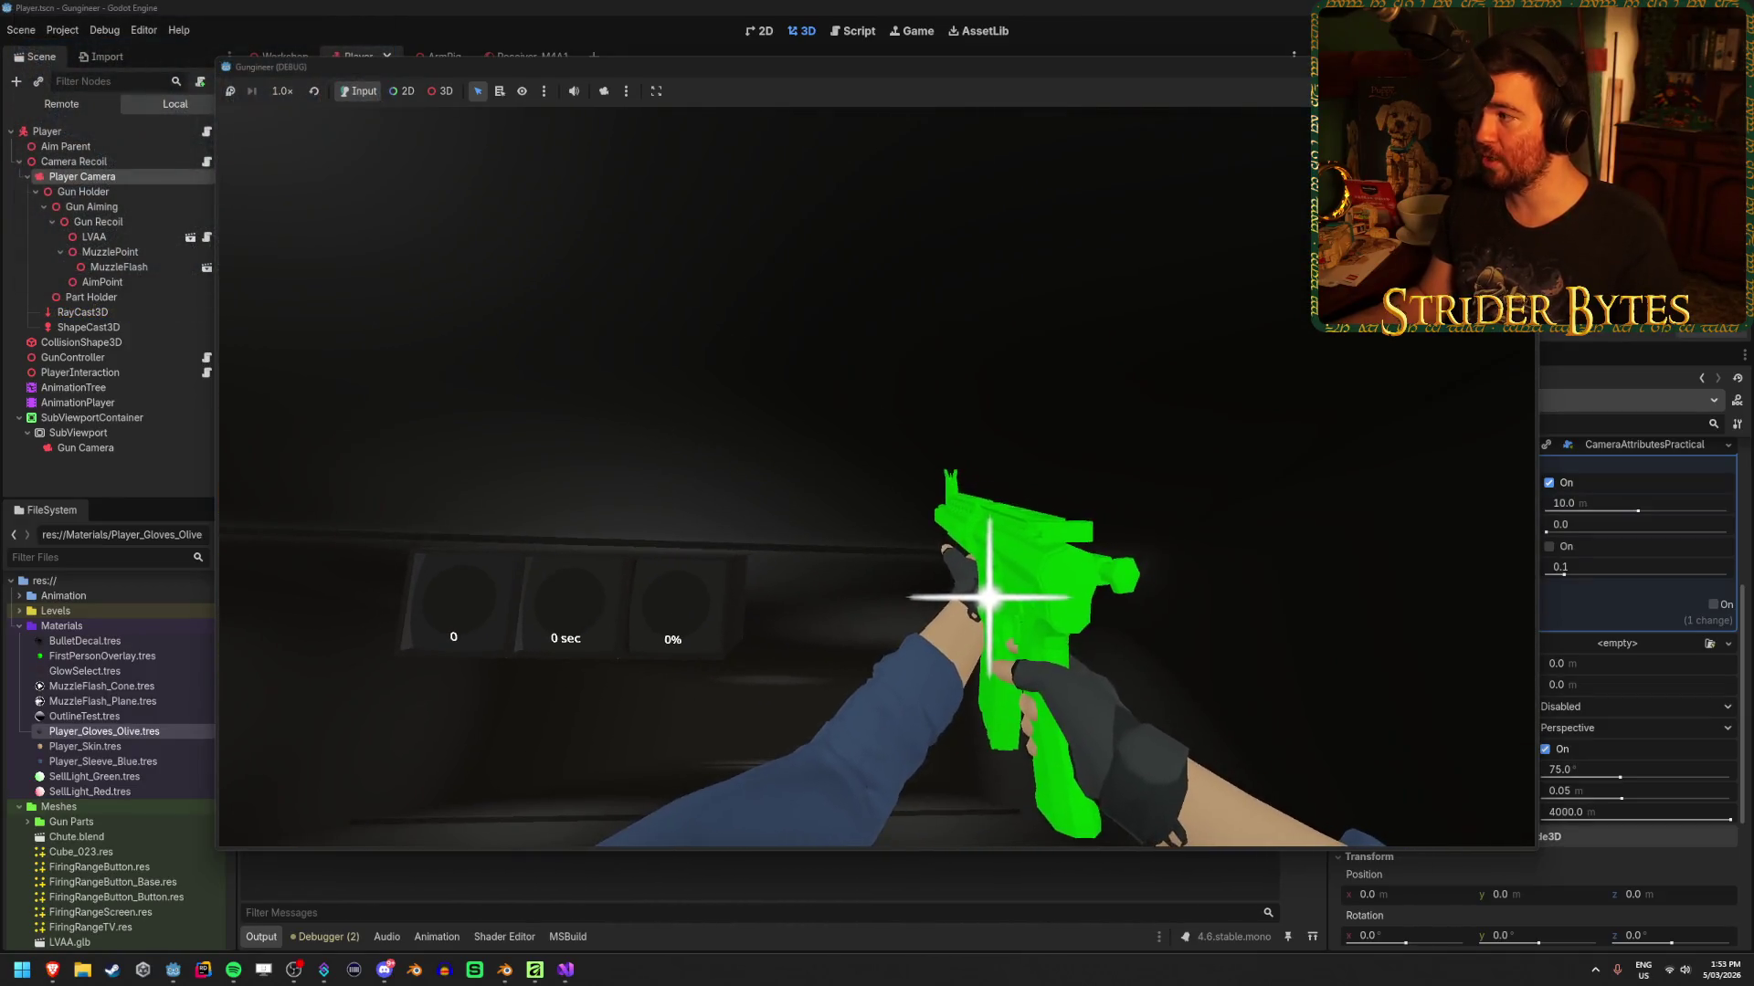
{"action": "key", "text": "F8"}
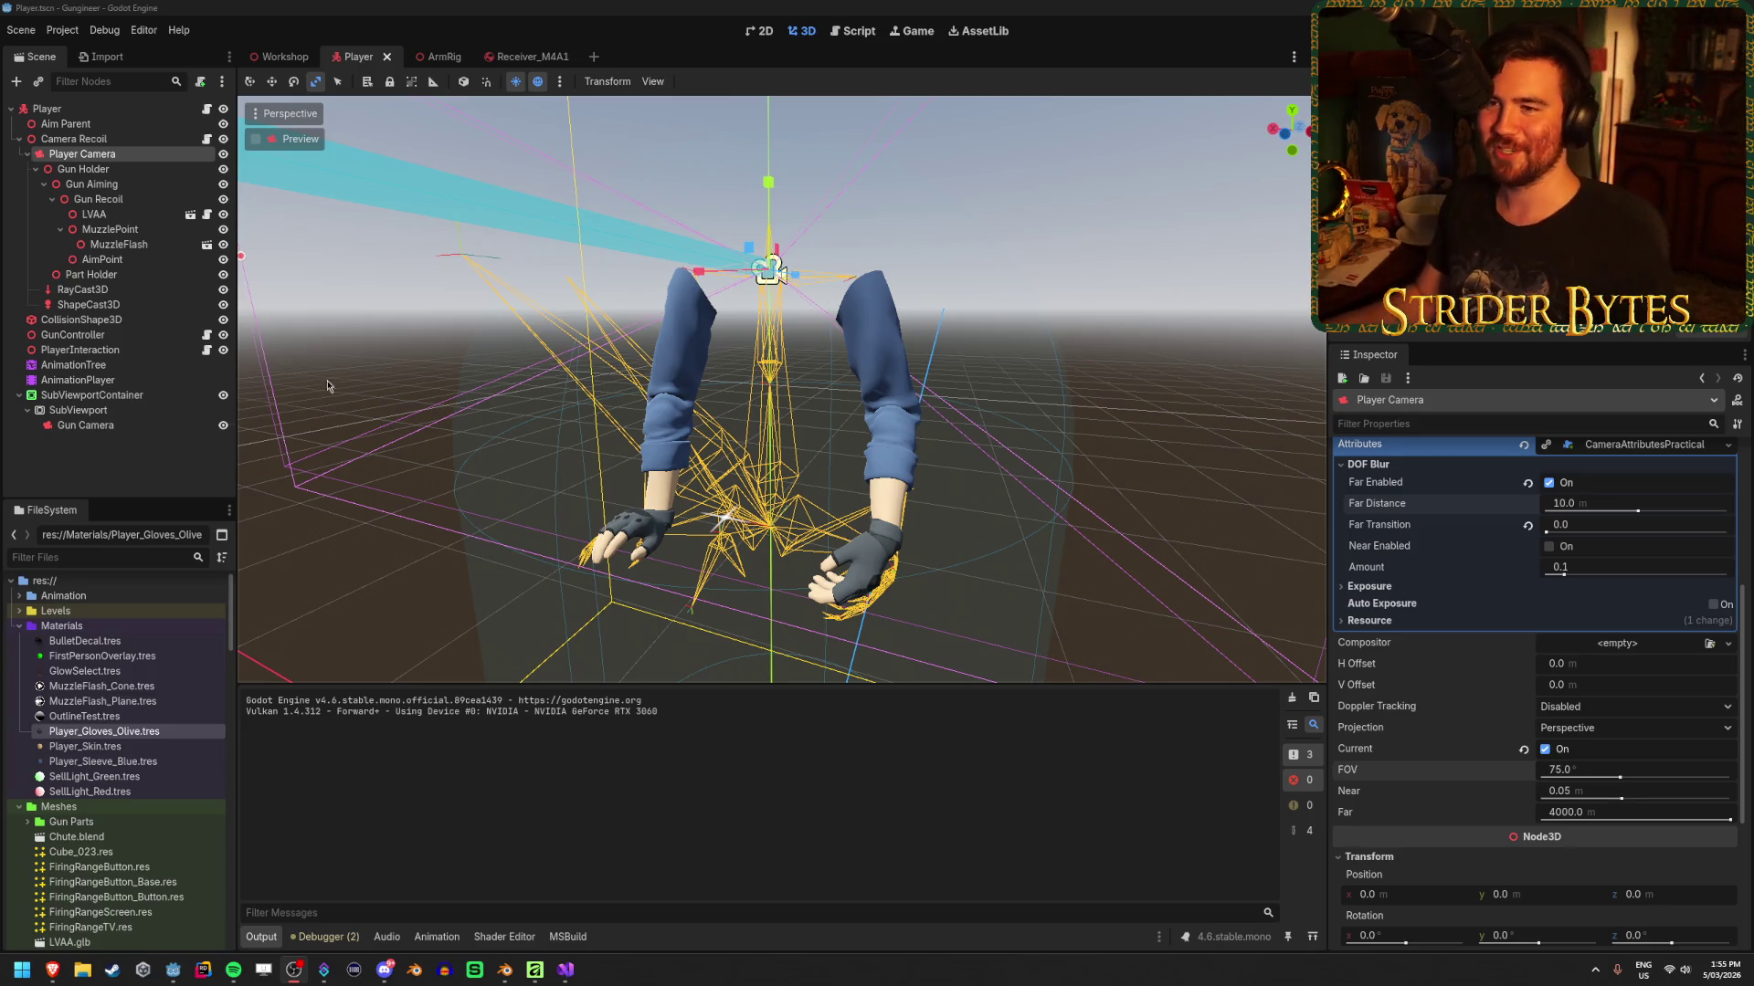
{"action": "left_click", "coordinate": [284, 55]}
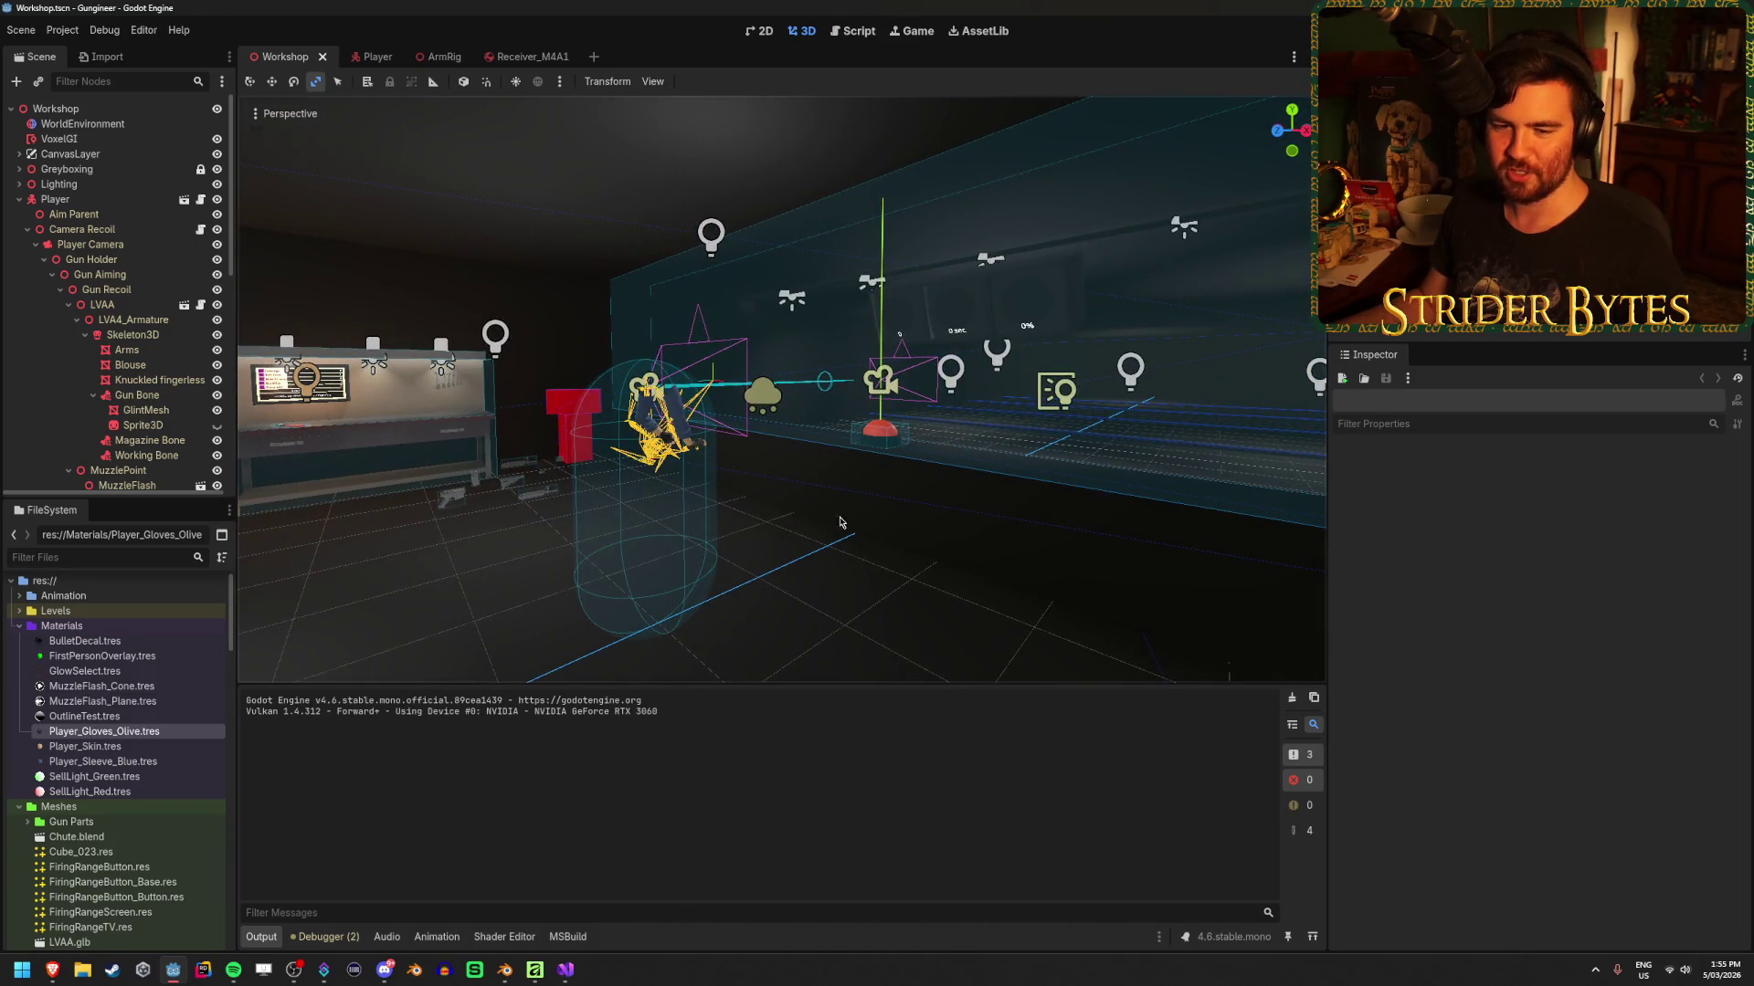
Fly the editor camera forward into the Workshop room
{"action": "key", "text": "w"}
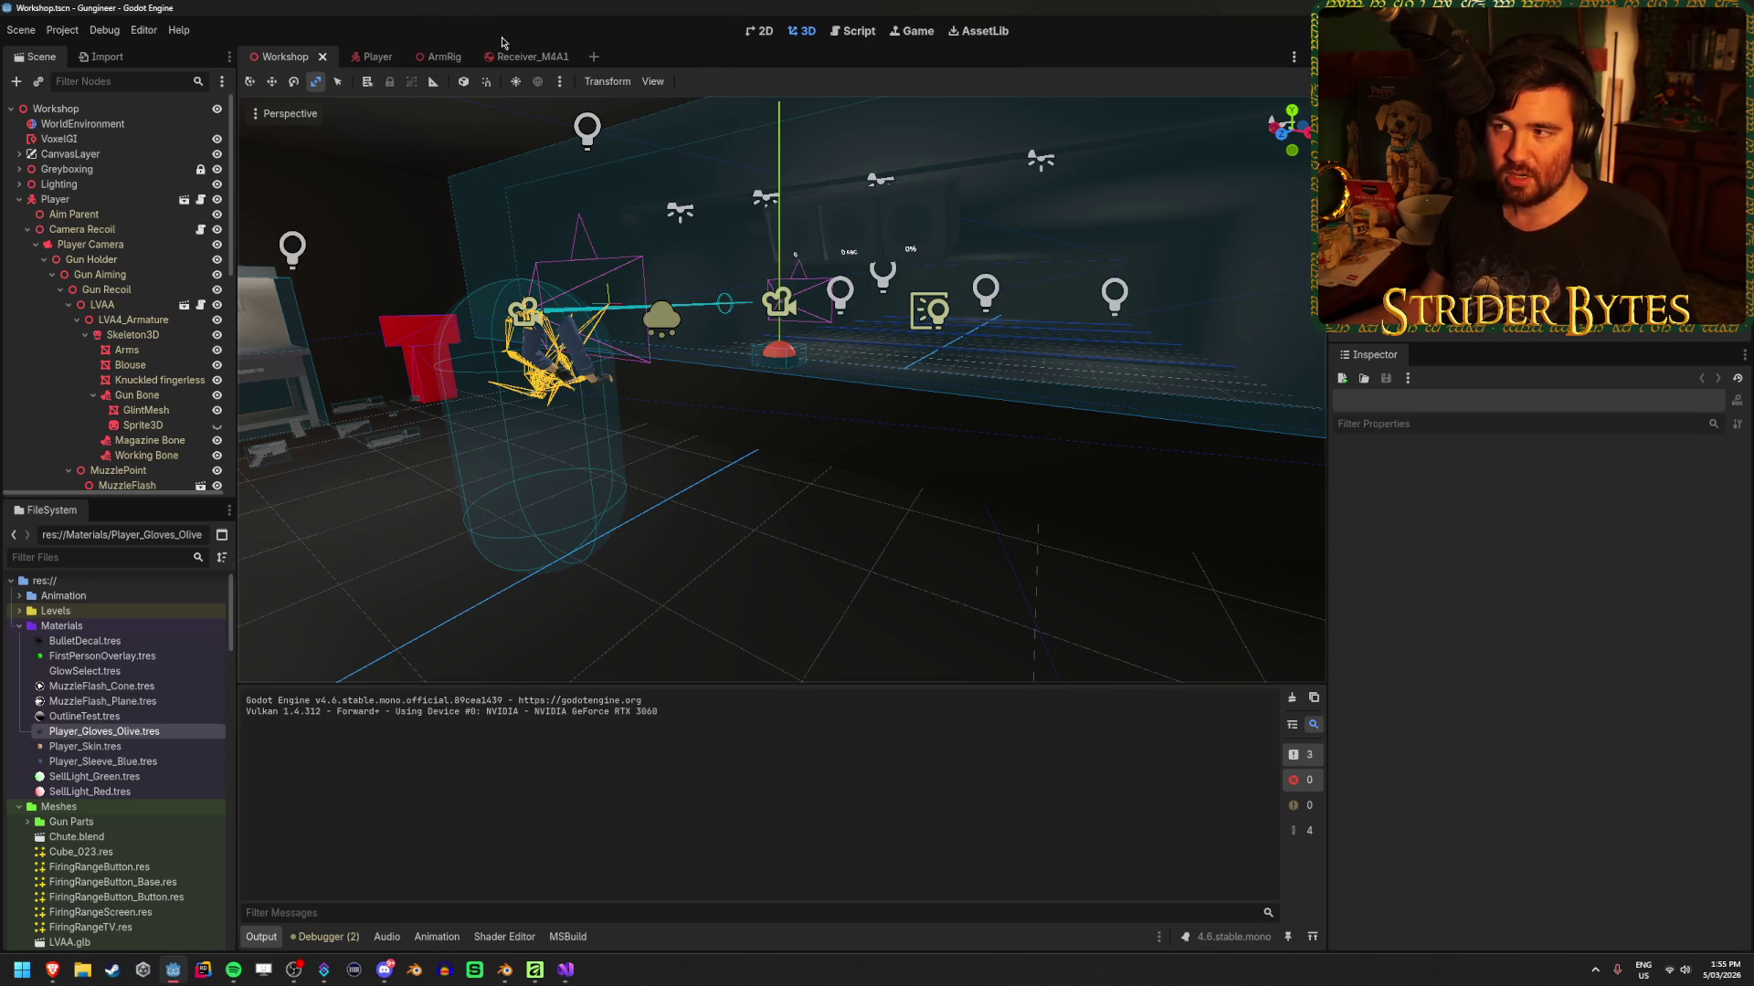
{"action": "left_click", "coordinate": [867, 38]}
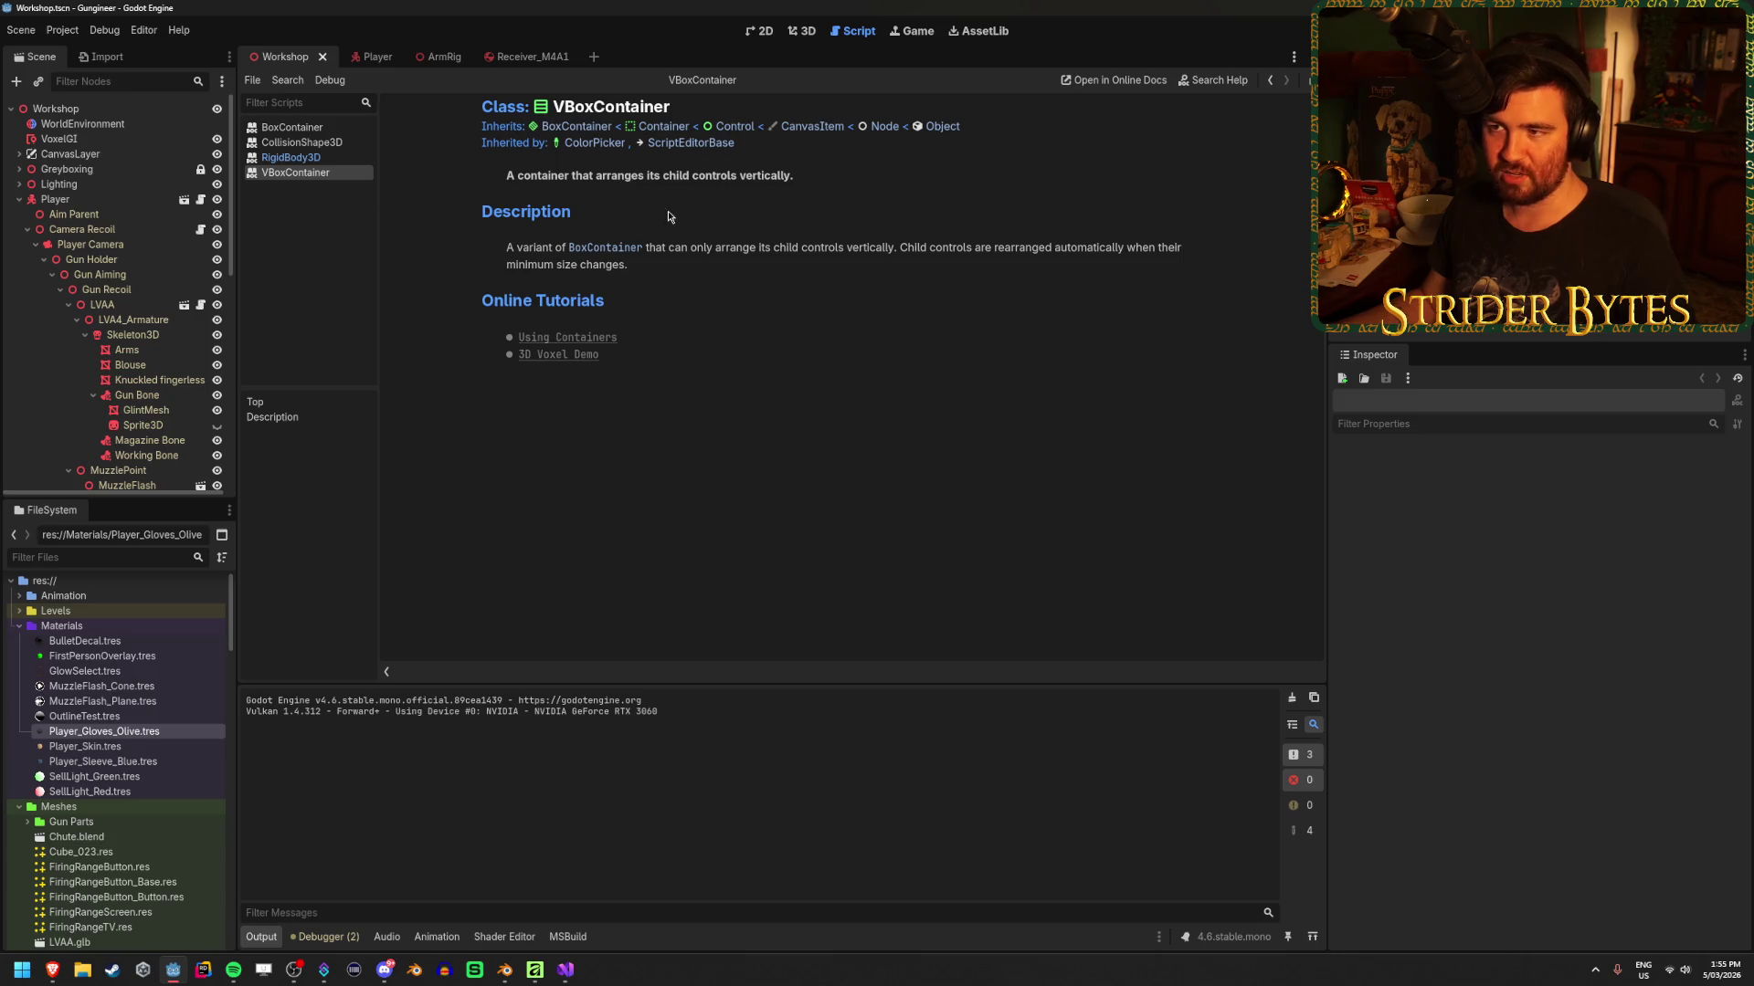
{"action": "left_click", "coordinate": [806, 35]}
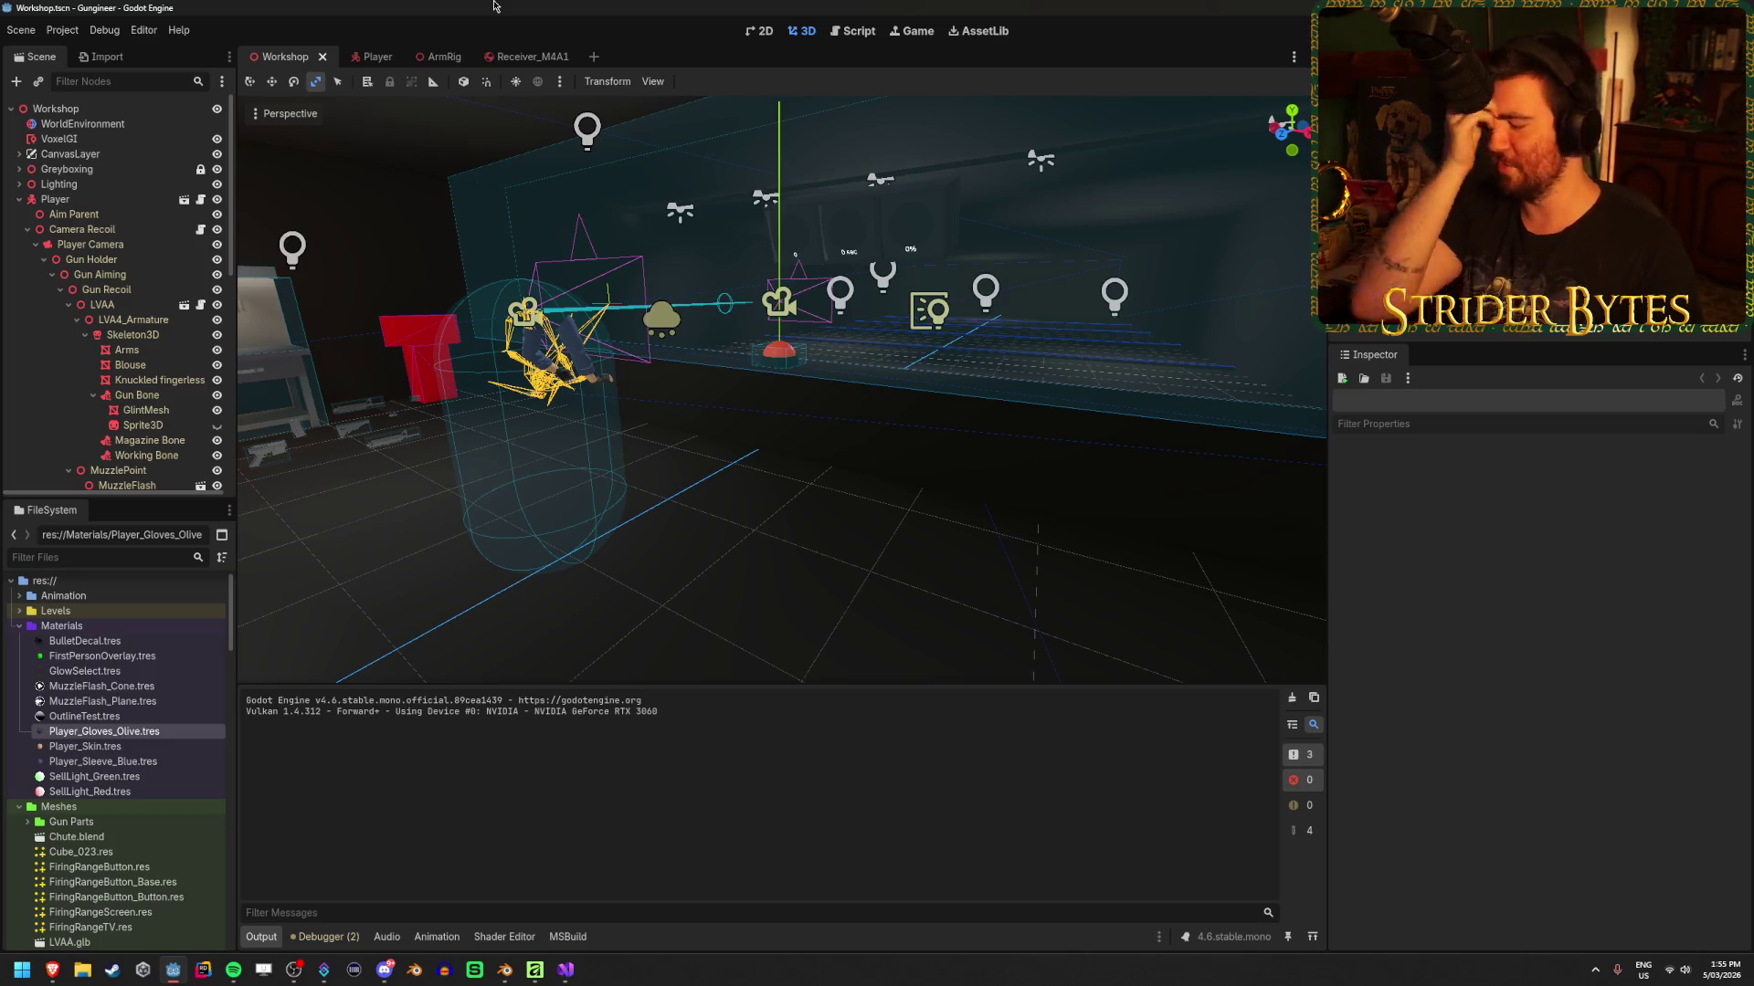
Fly the editor camera back to reveal the workbench, then run the project
{"action": "key", "text": "s"}
{"action": "key", "text": "a"}
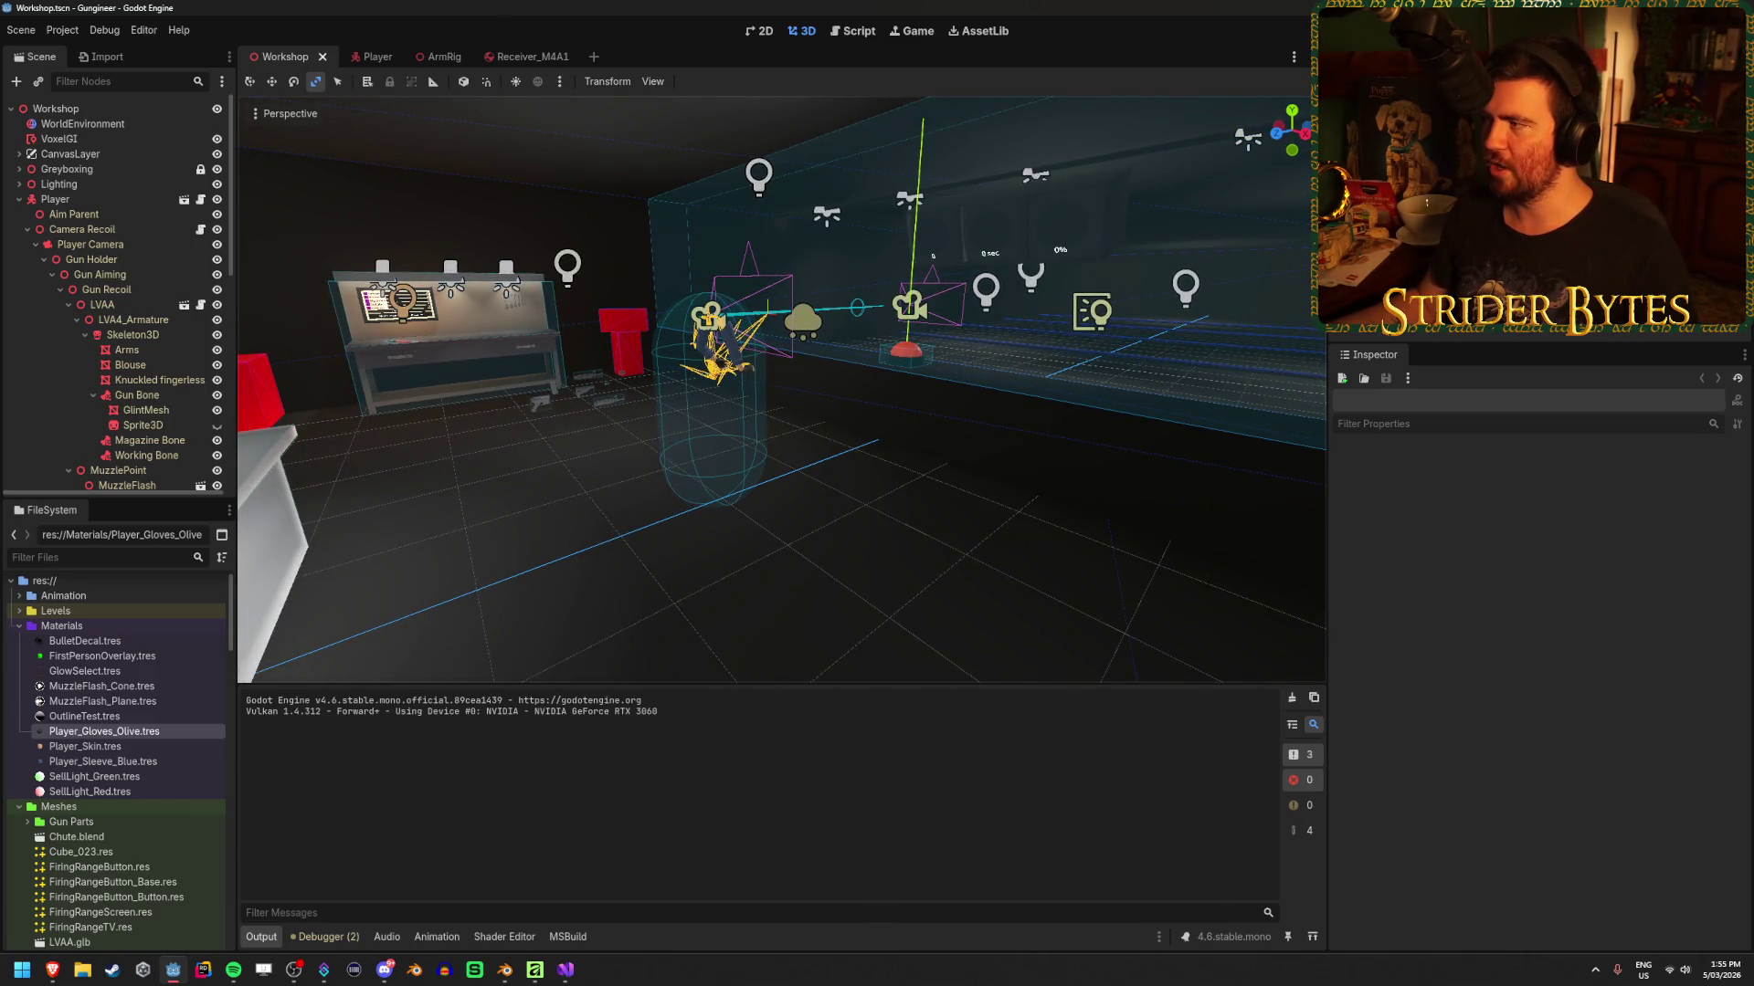
{"action": "key", "text": "F5"}
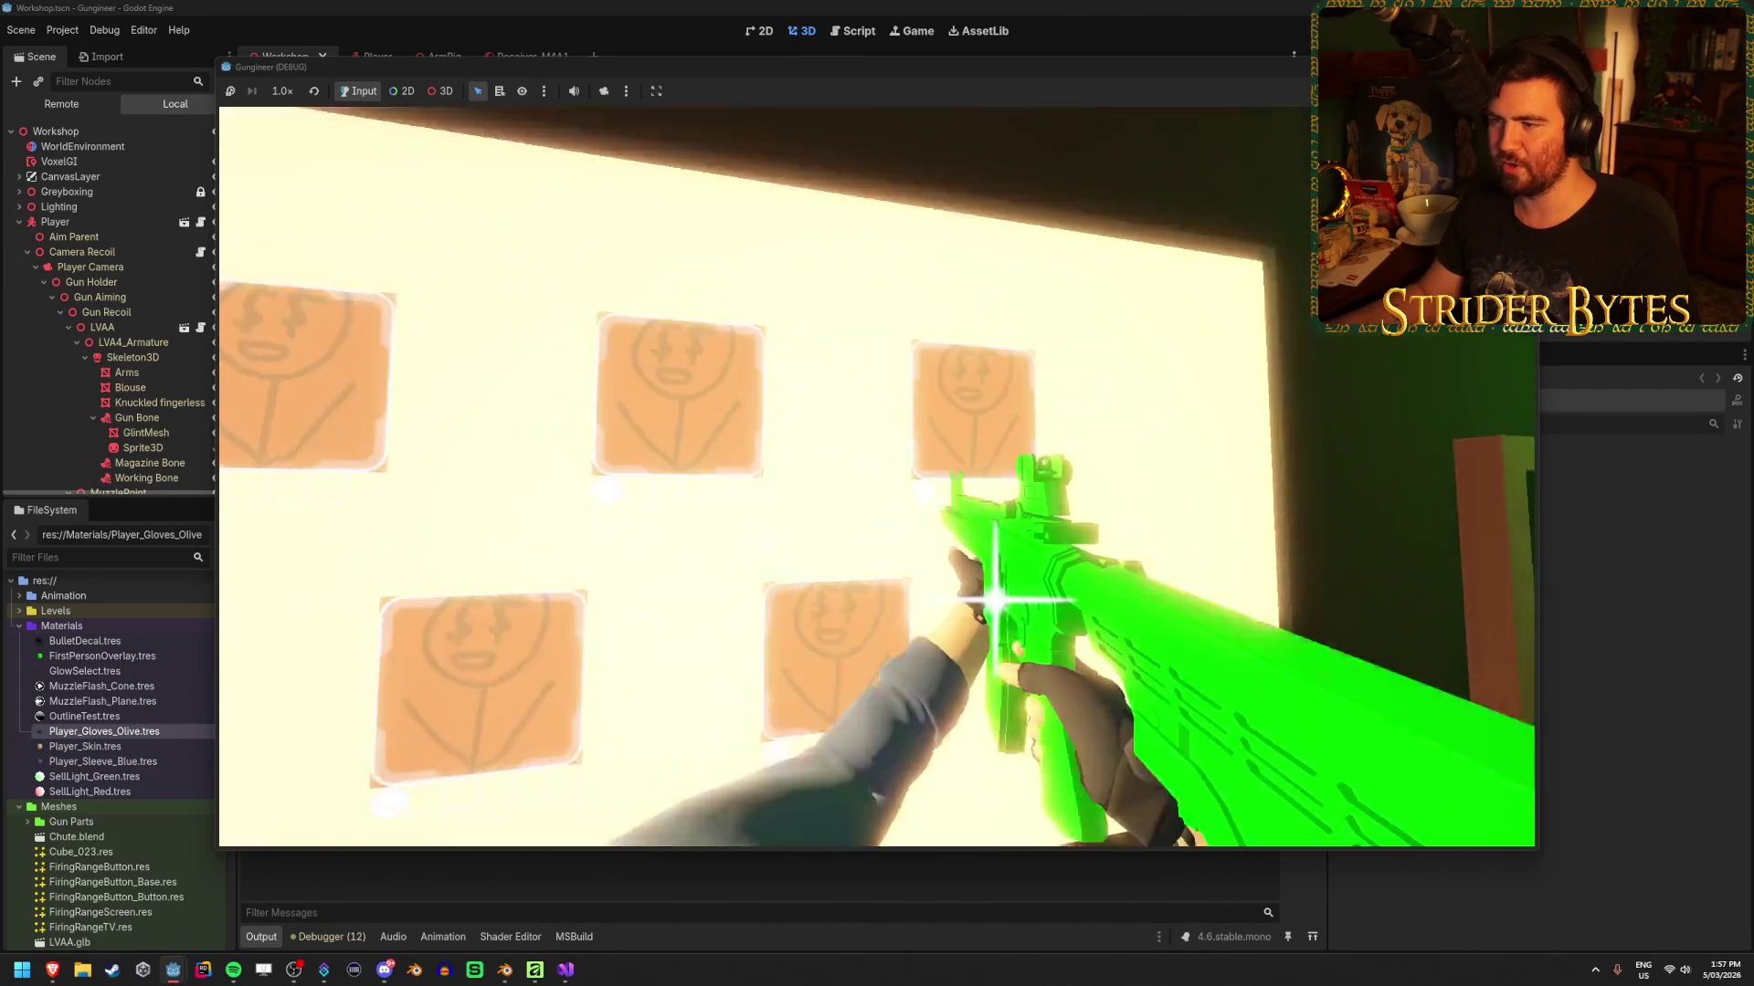
Walk to the requirements board, place the rifle on the gun rack, and open the Upgrades menu
{"action": "key", "text": "e"}
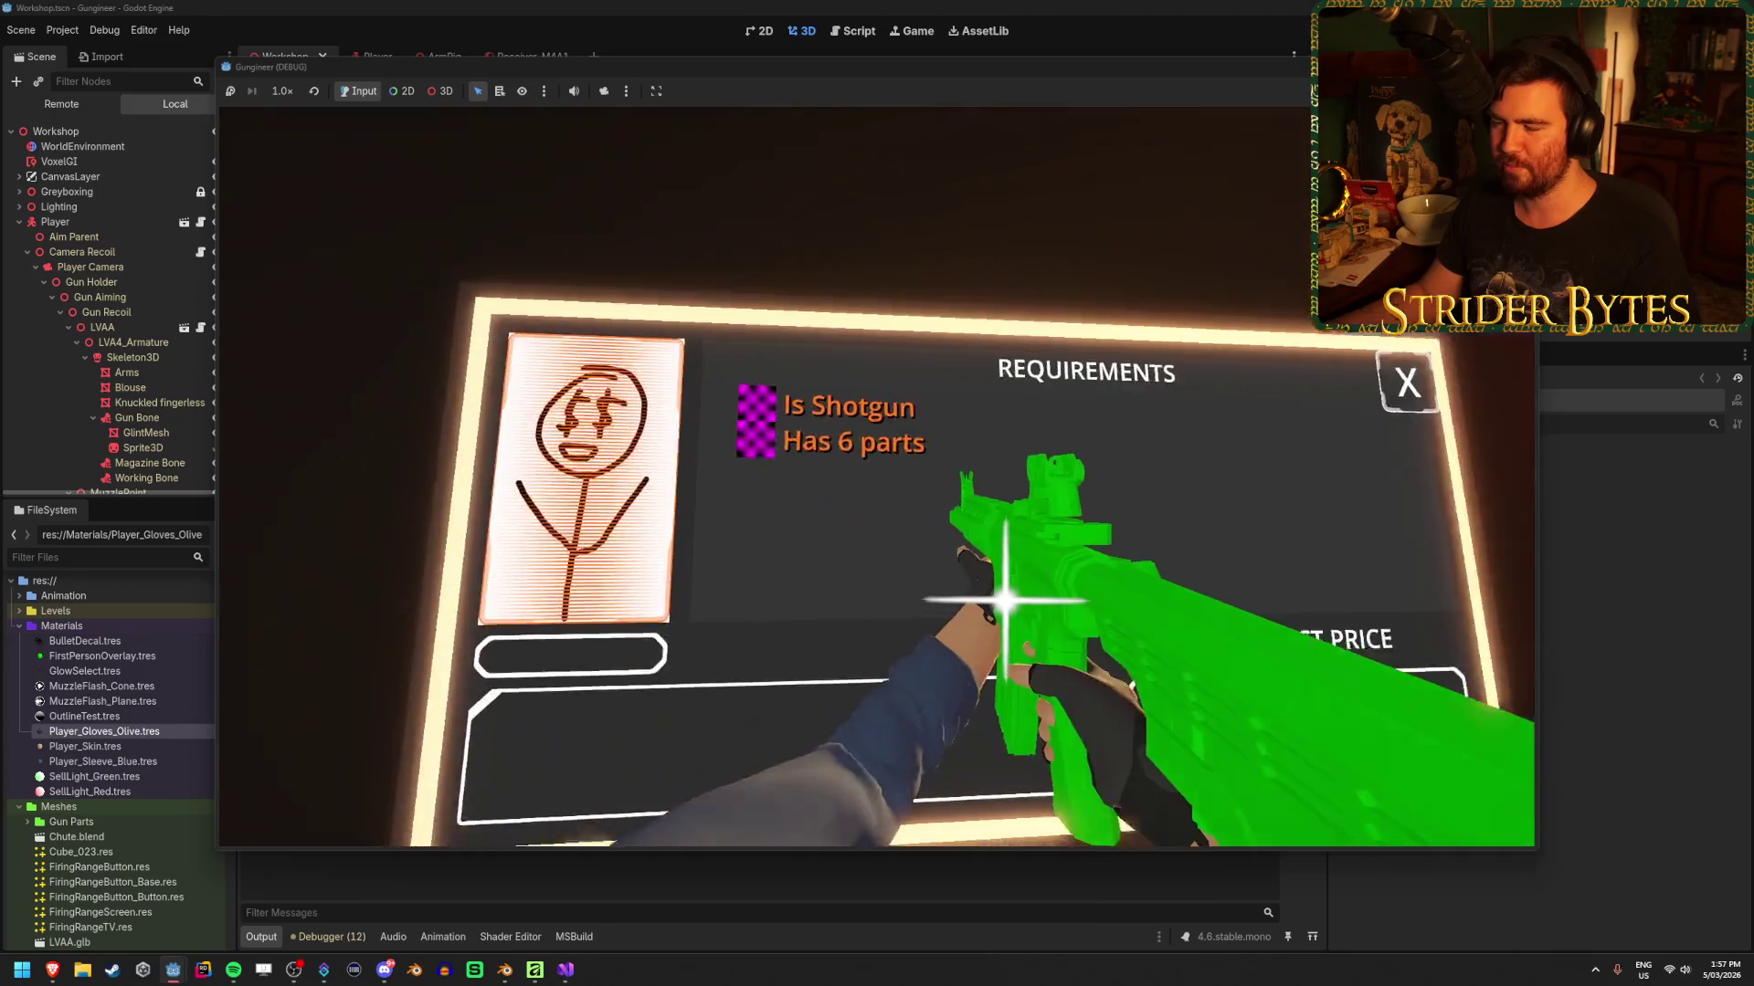
{"action": "key", "text": "e"}
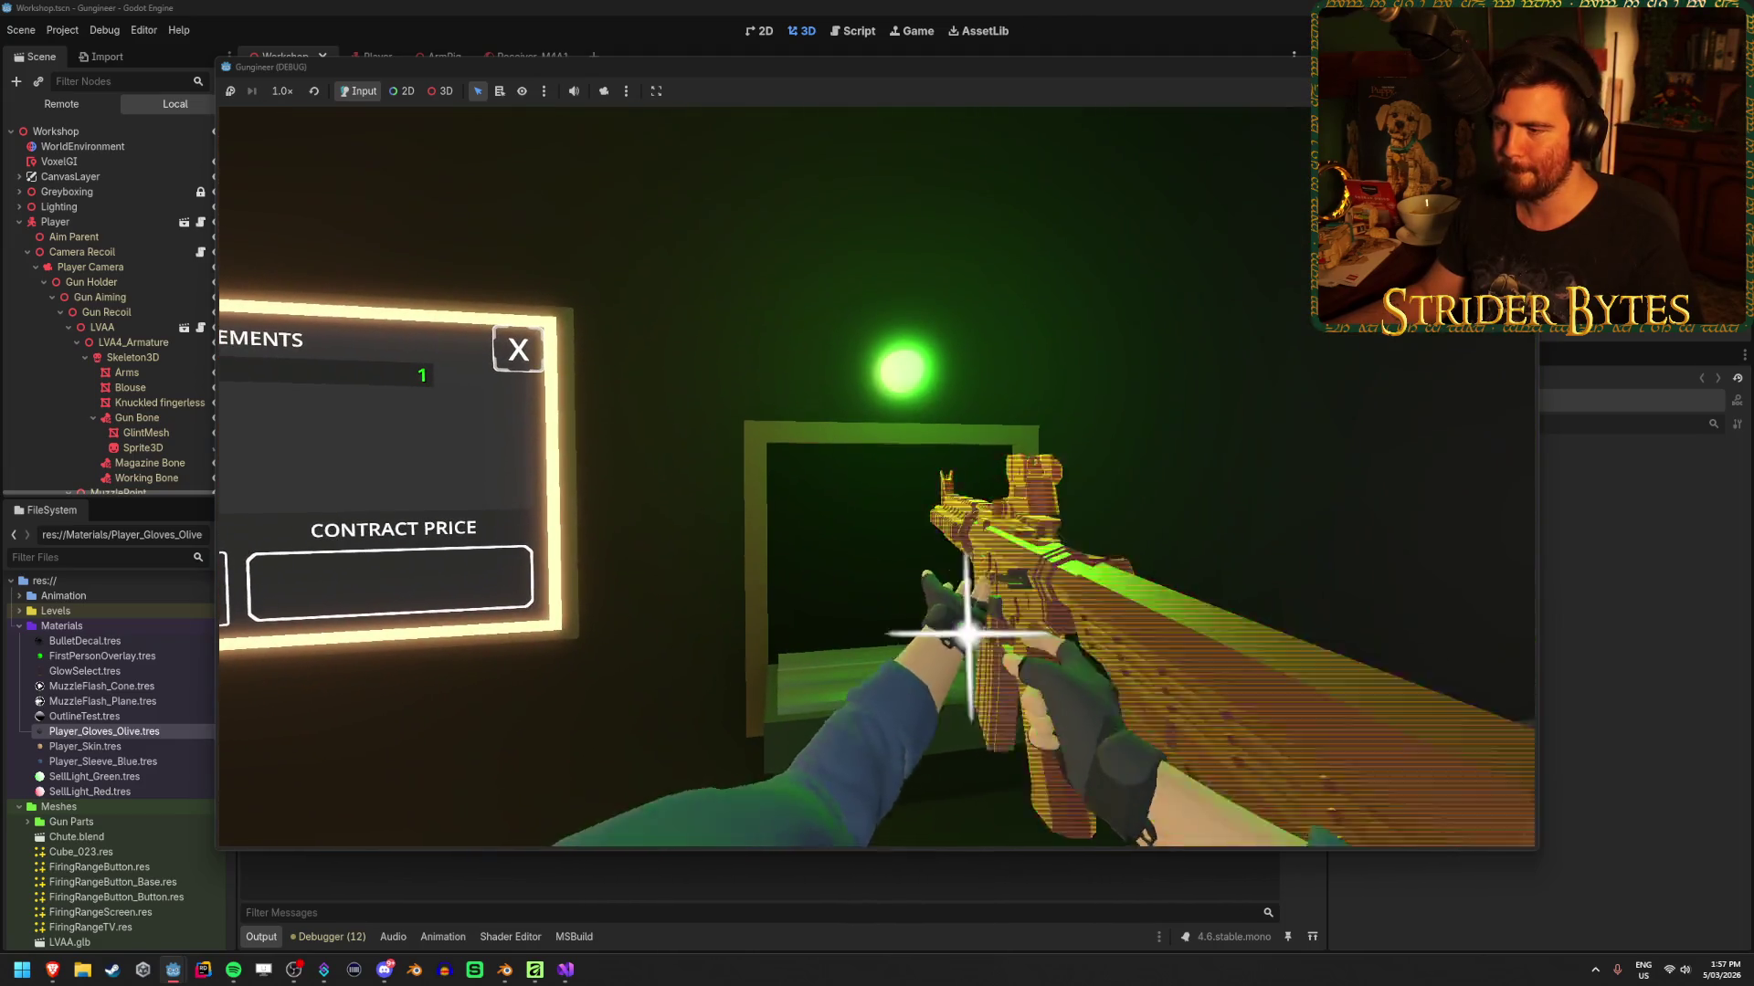
{"action": "key", "text": "e"}
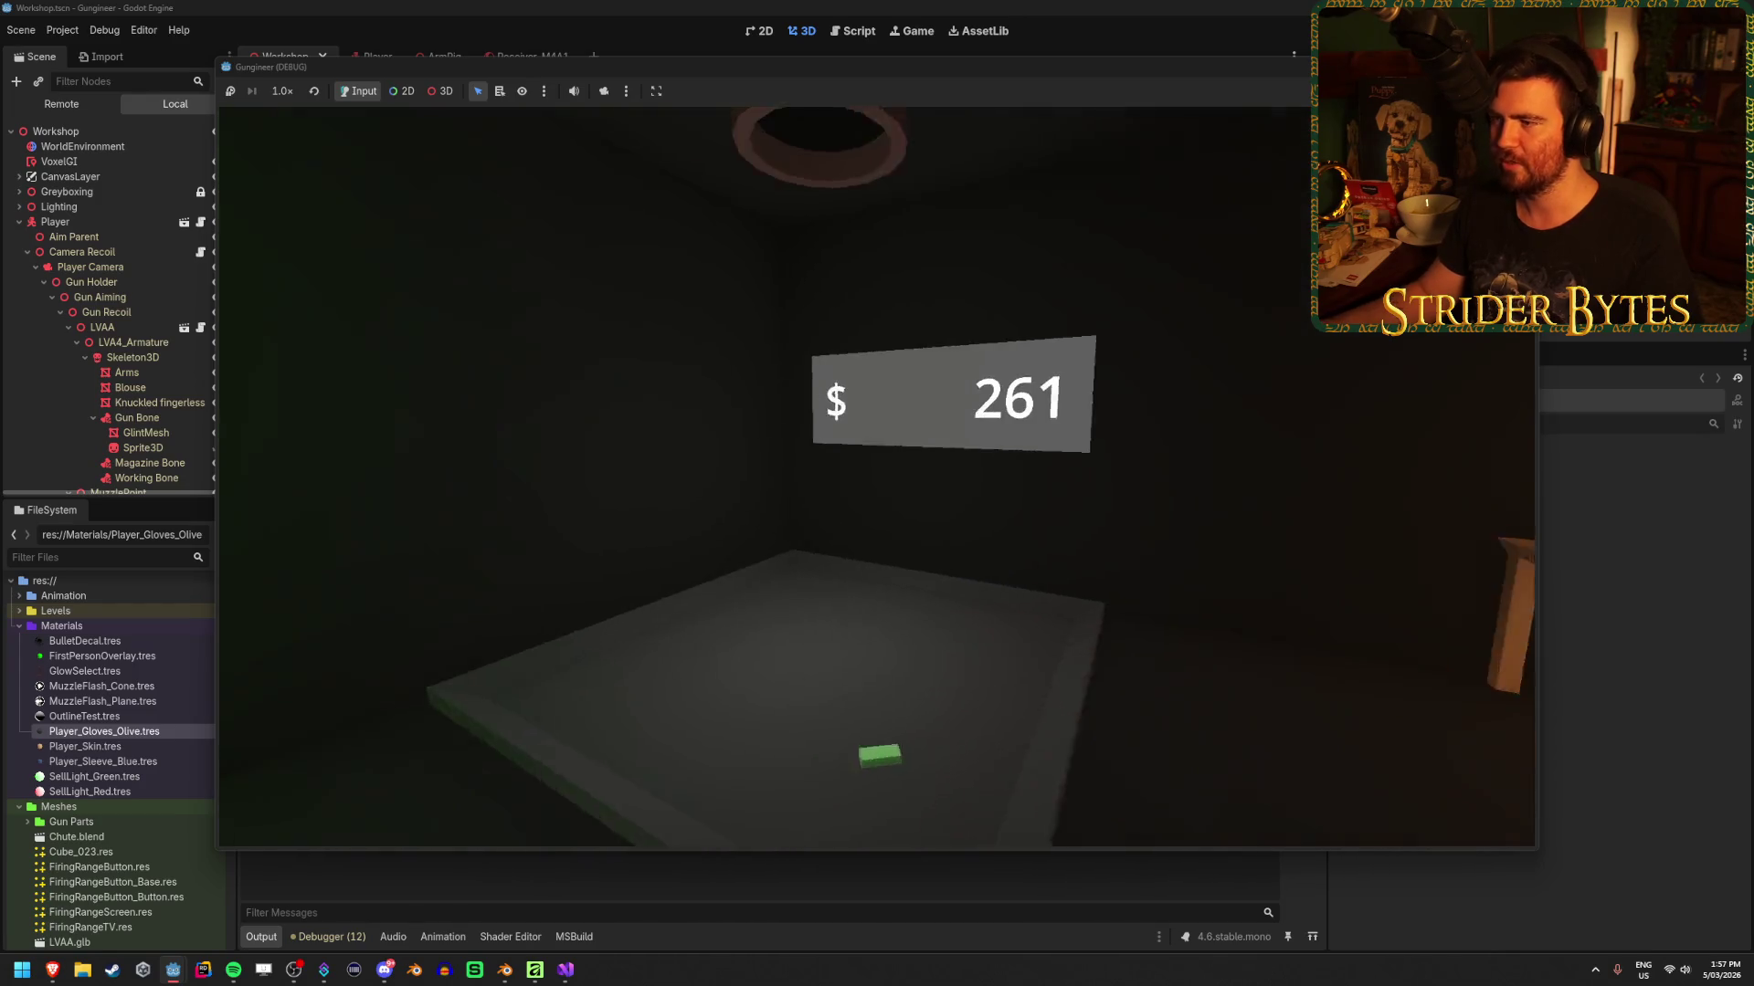
{"action": "key", "text": "e"}
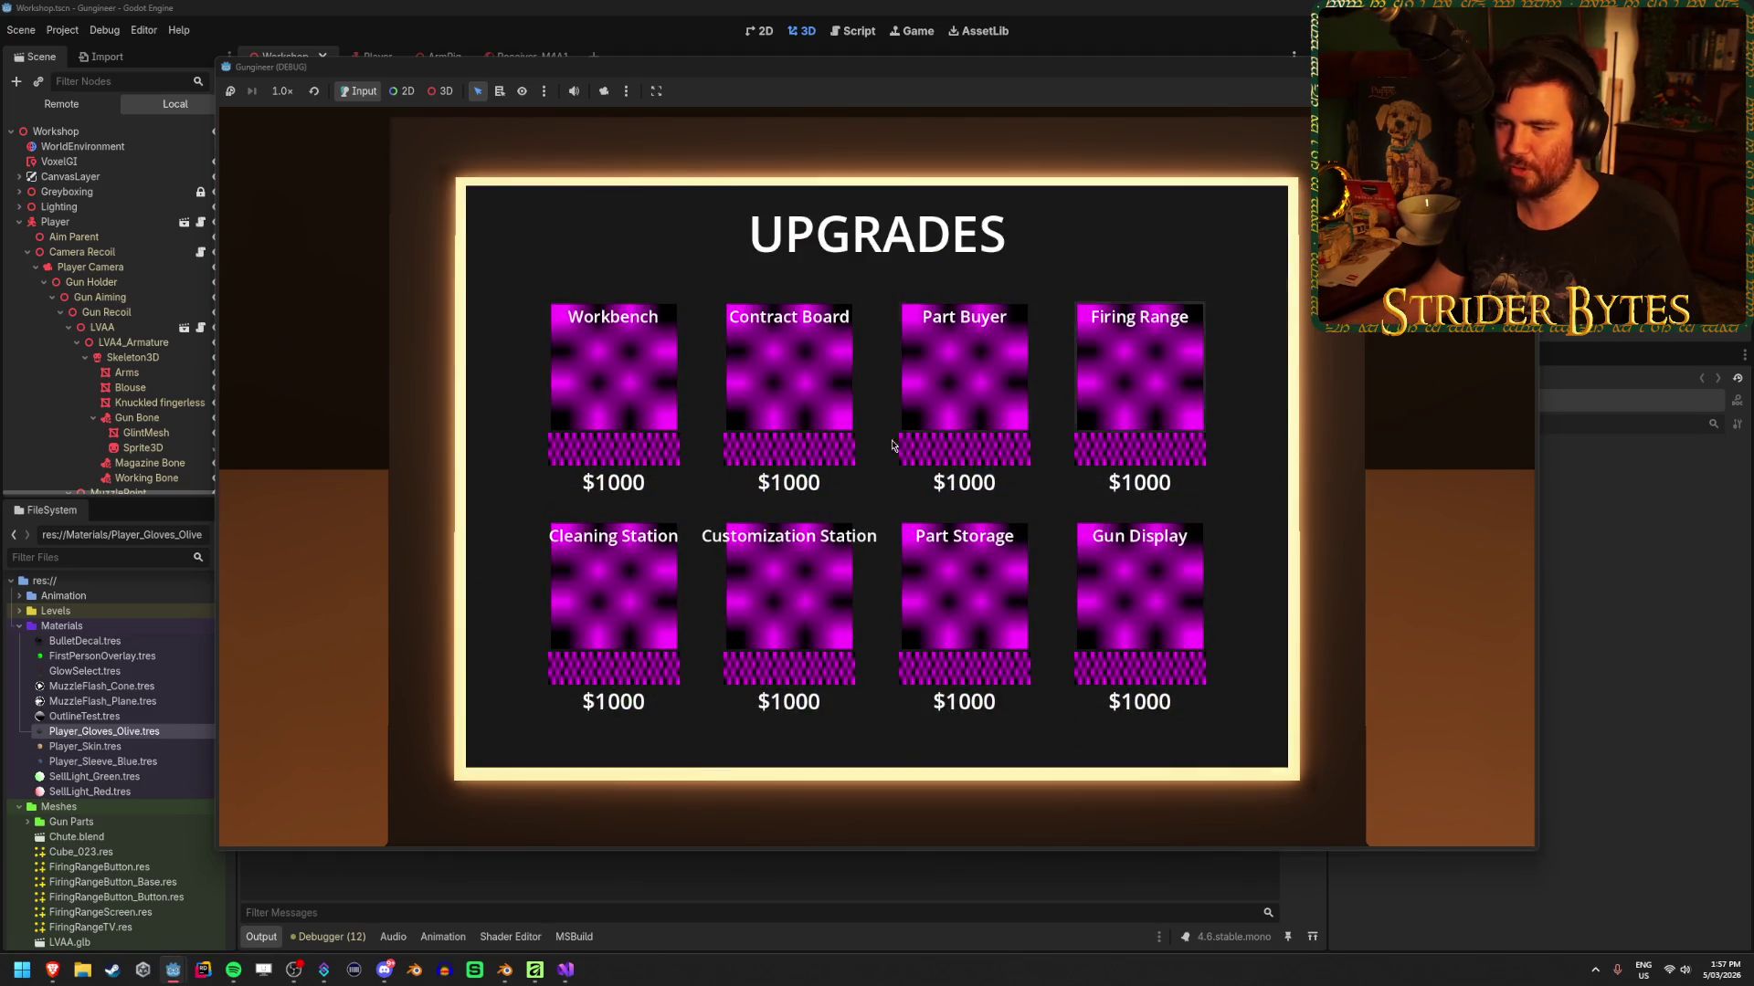
Close the Upgrades menu, look down the table toward the targets, and stop the game
{"action": "key", "text": "e"}
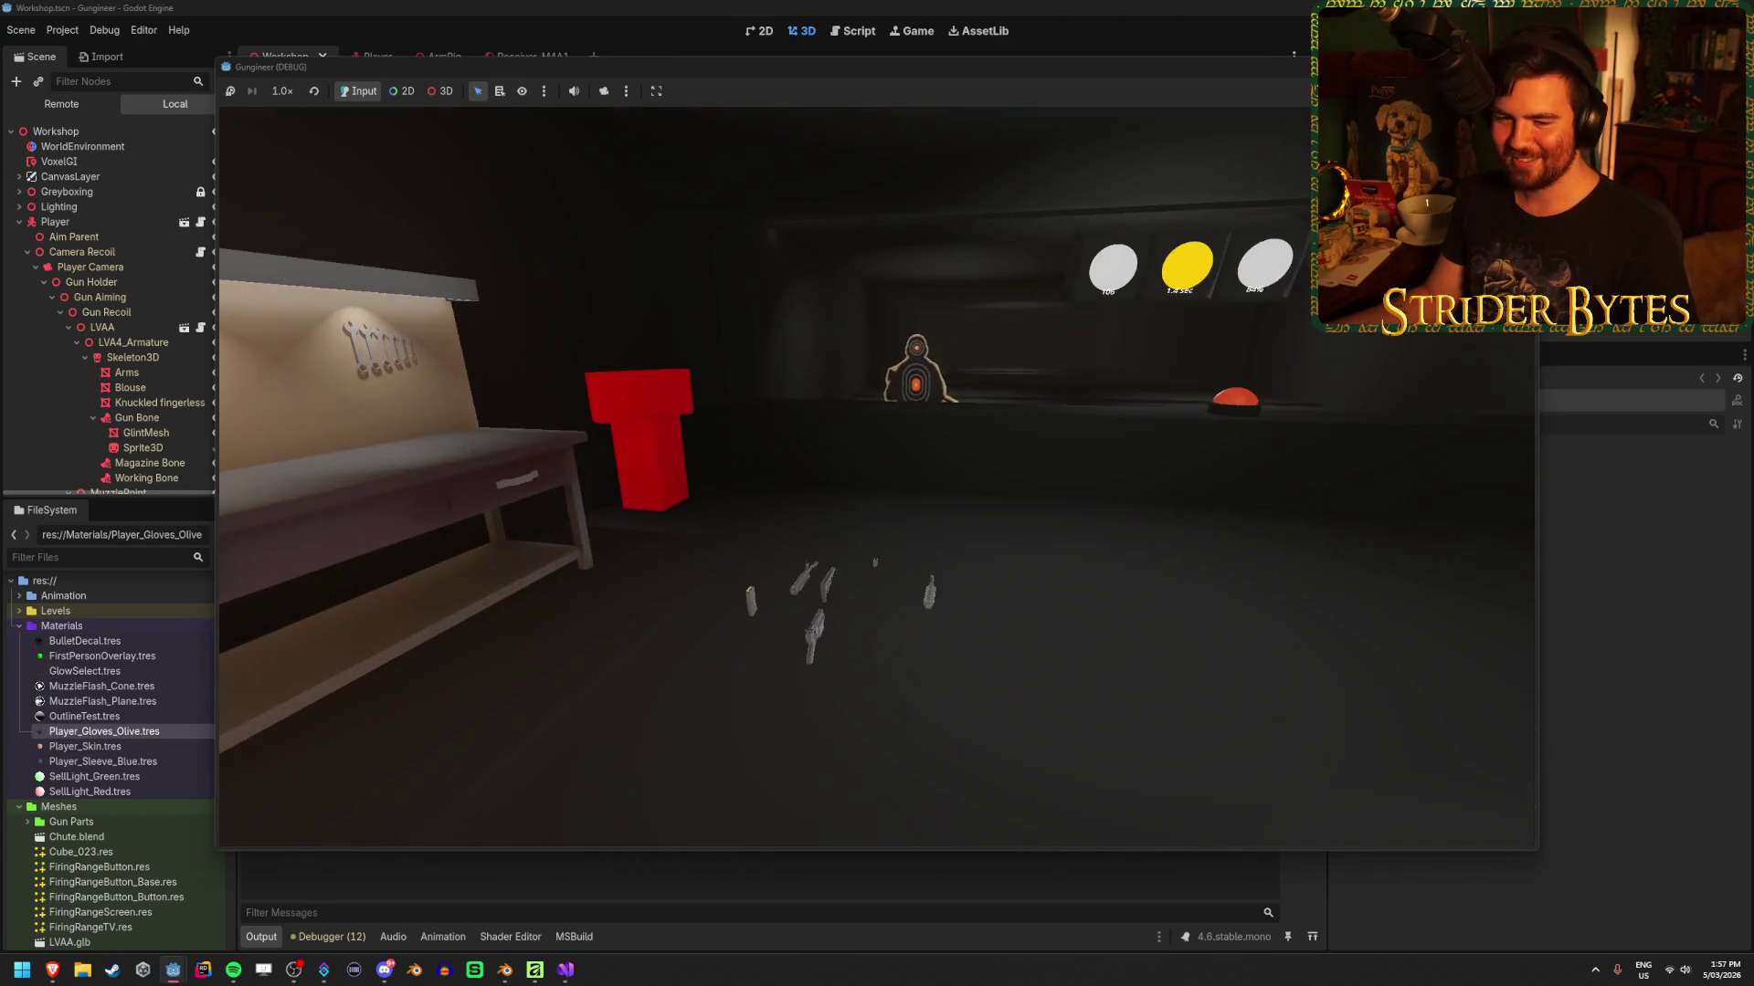
{"action": "key", "text": "d"}
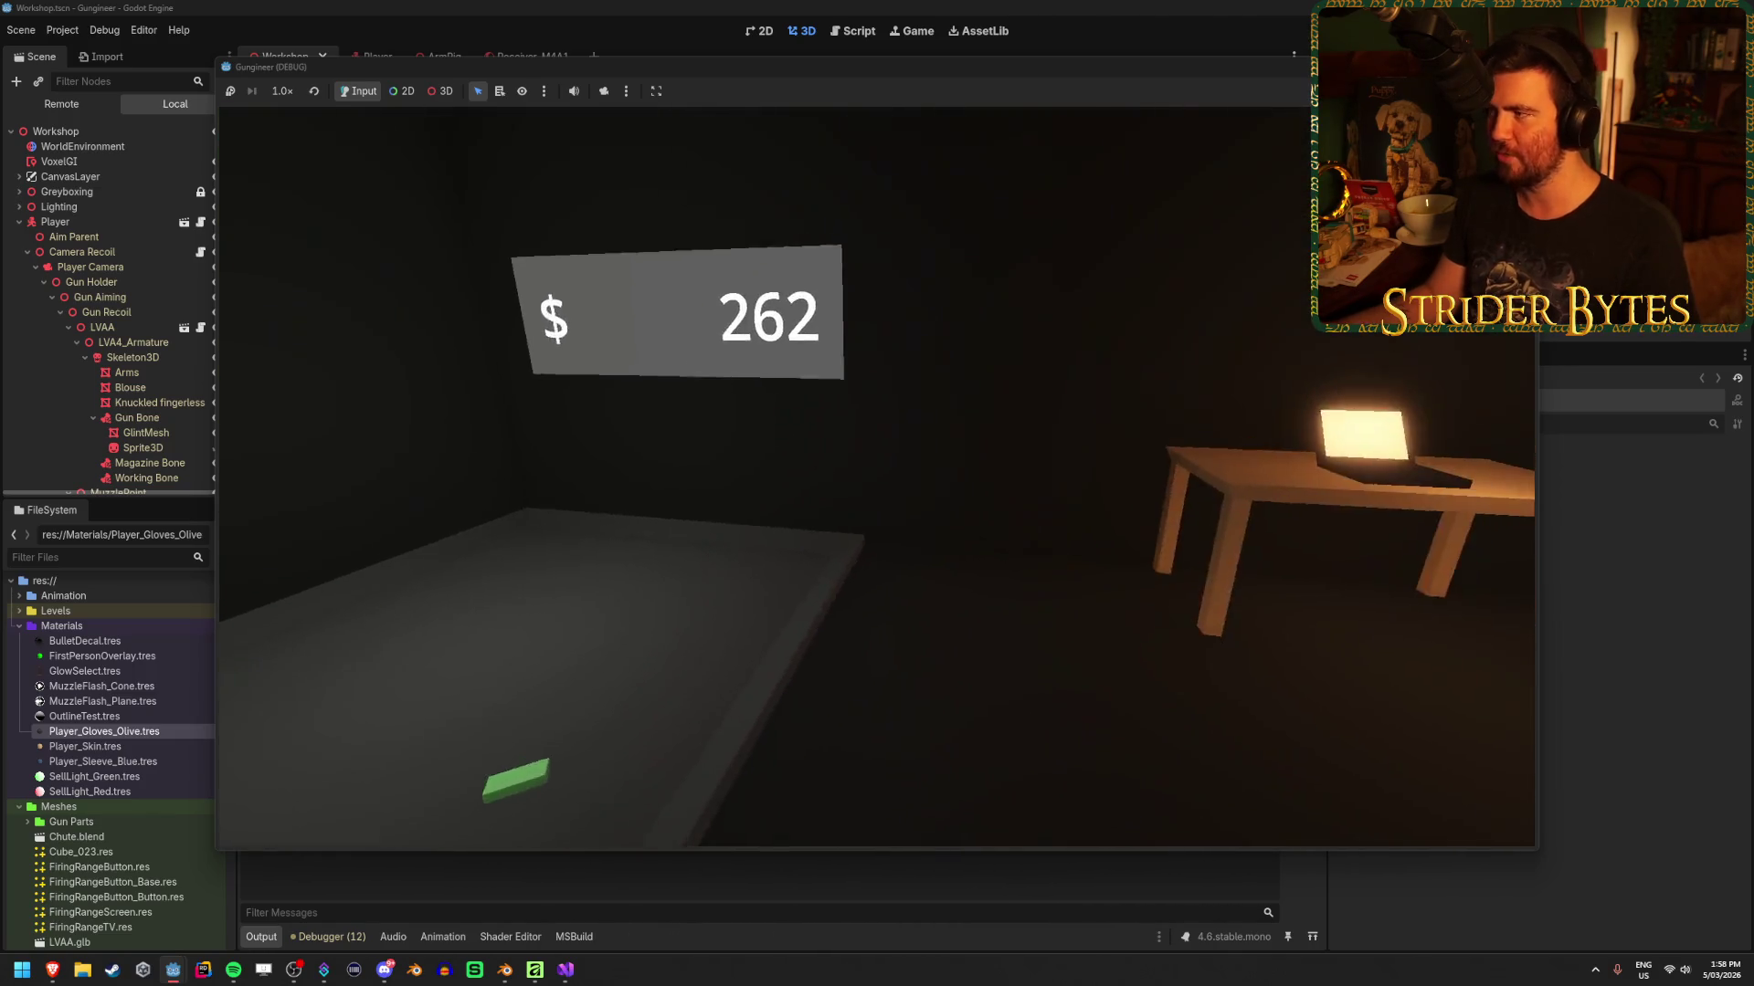
{"action": "key", "text": "F5"}
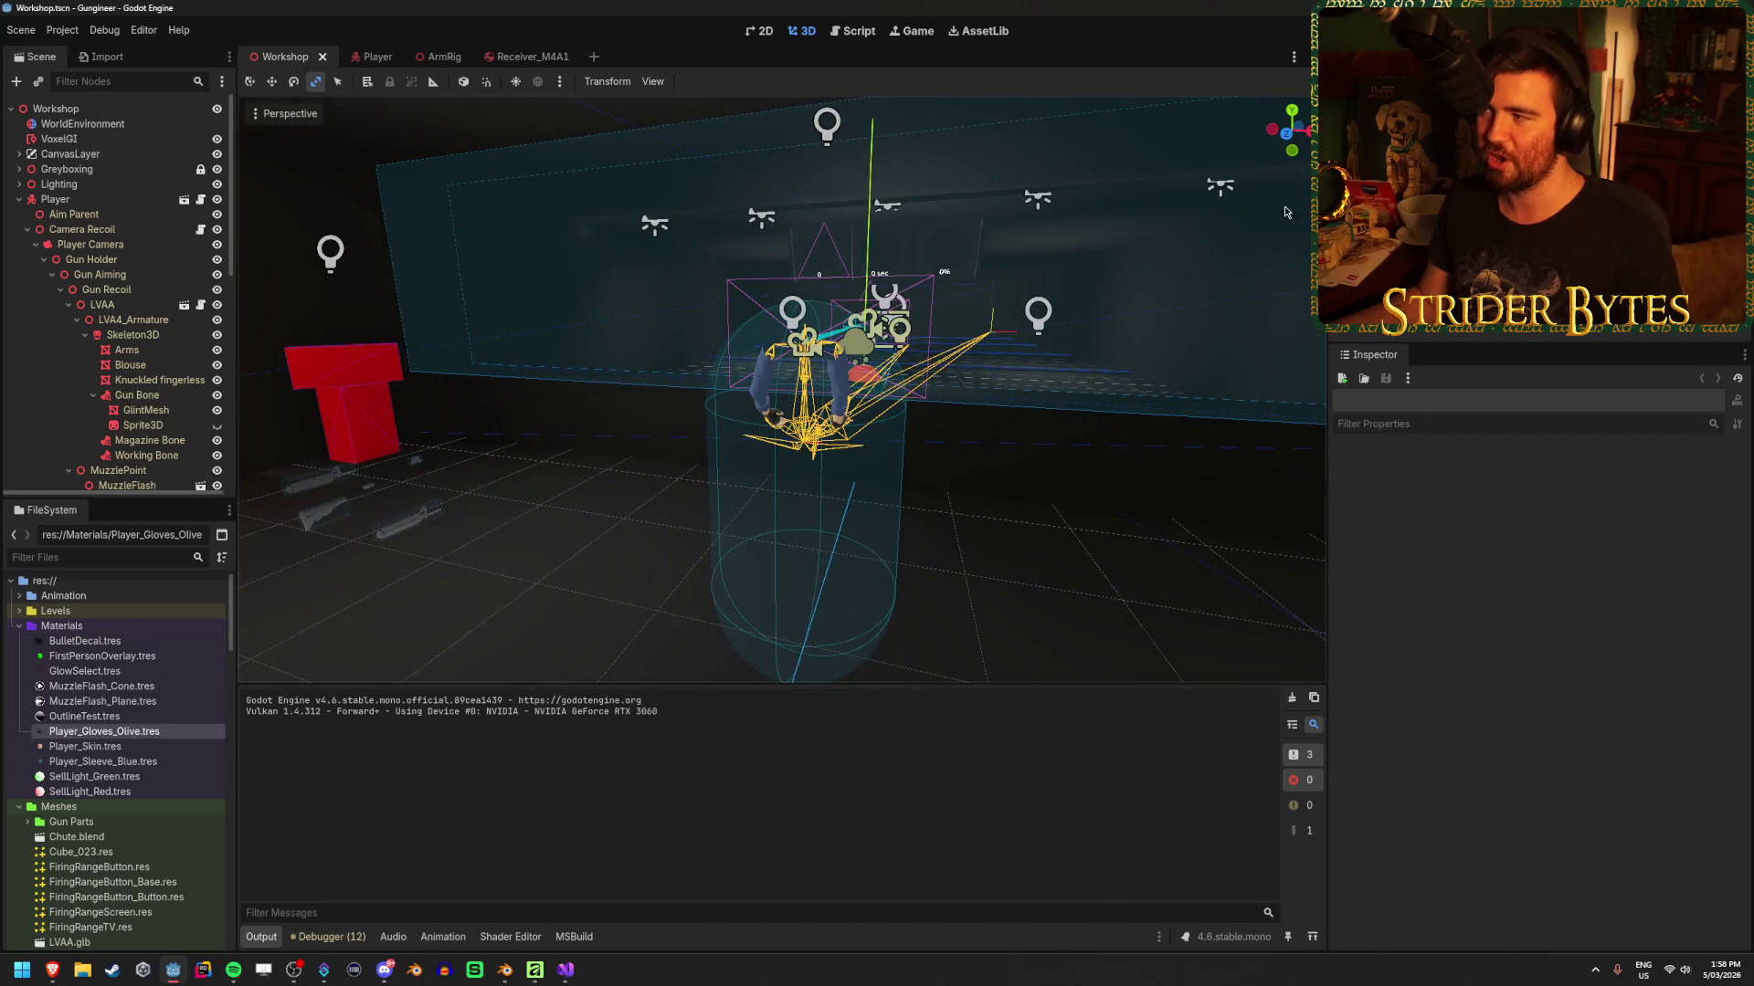
Switch between the Player and Workshop tabs, collapse the Player node, and return to the Player scene
{"action": "left_click", "coordinate": [407, 56]}
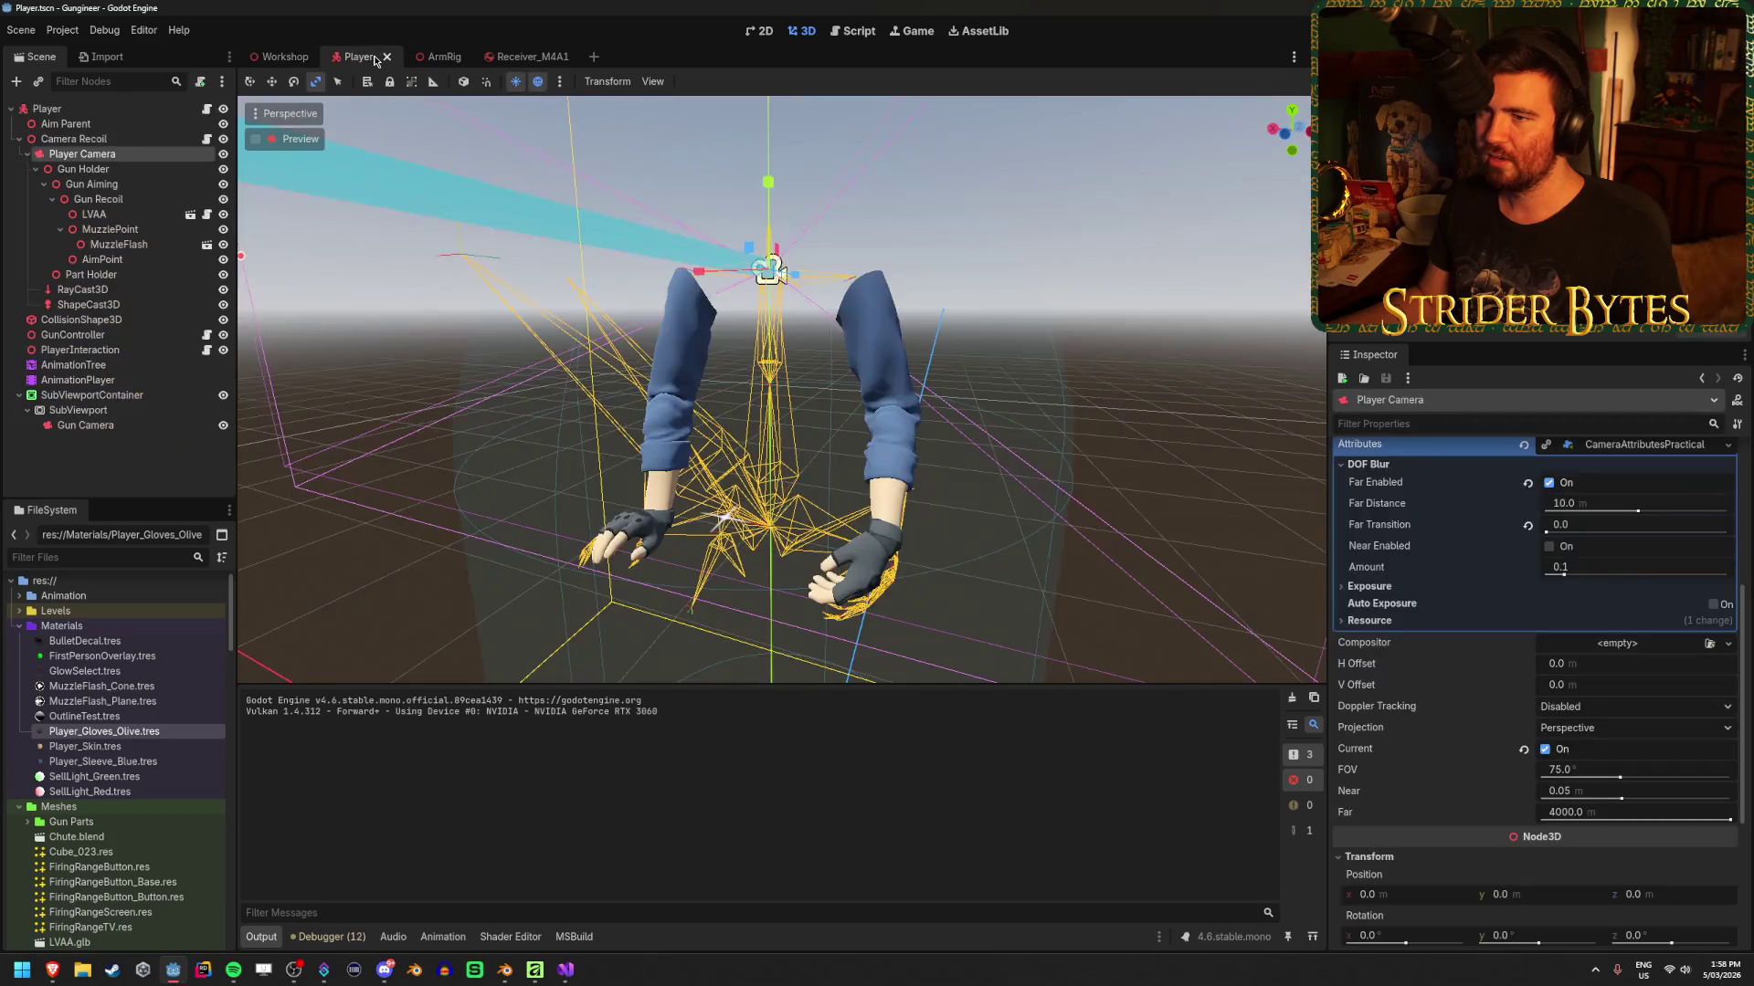
{"action": "left_click", "coordinate": [283, 56]}
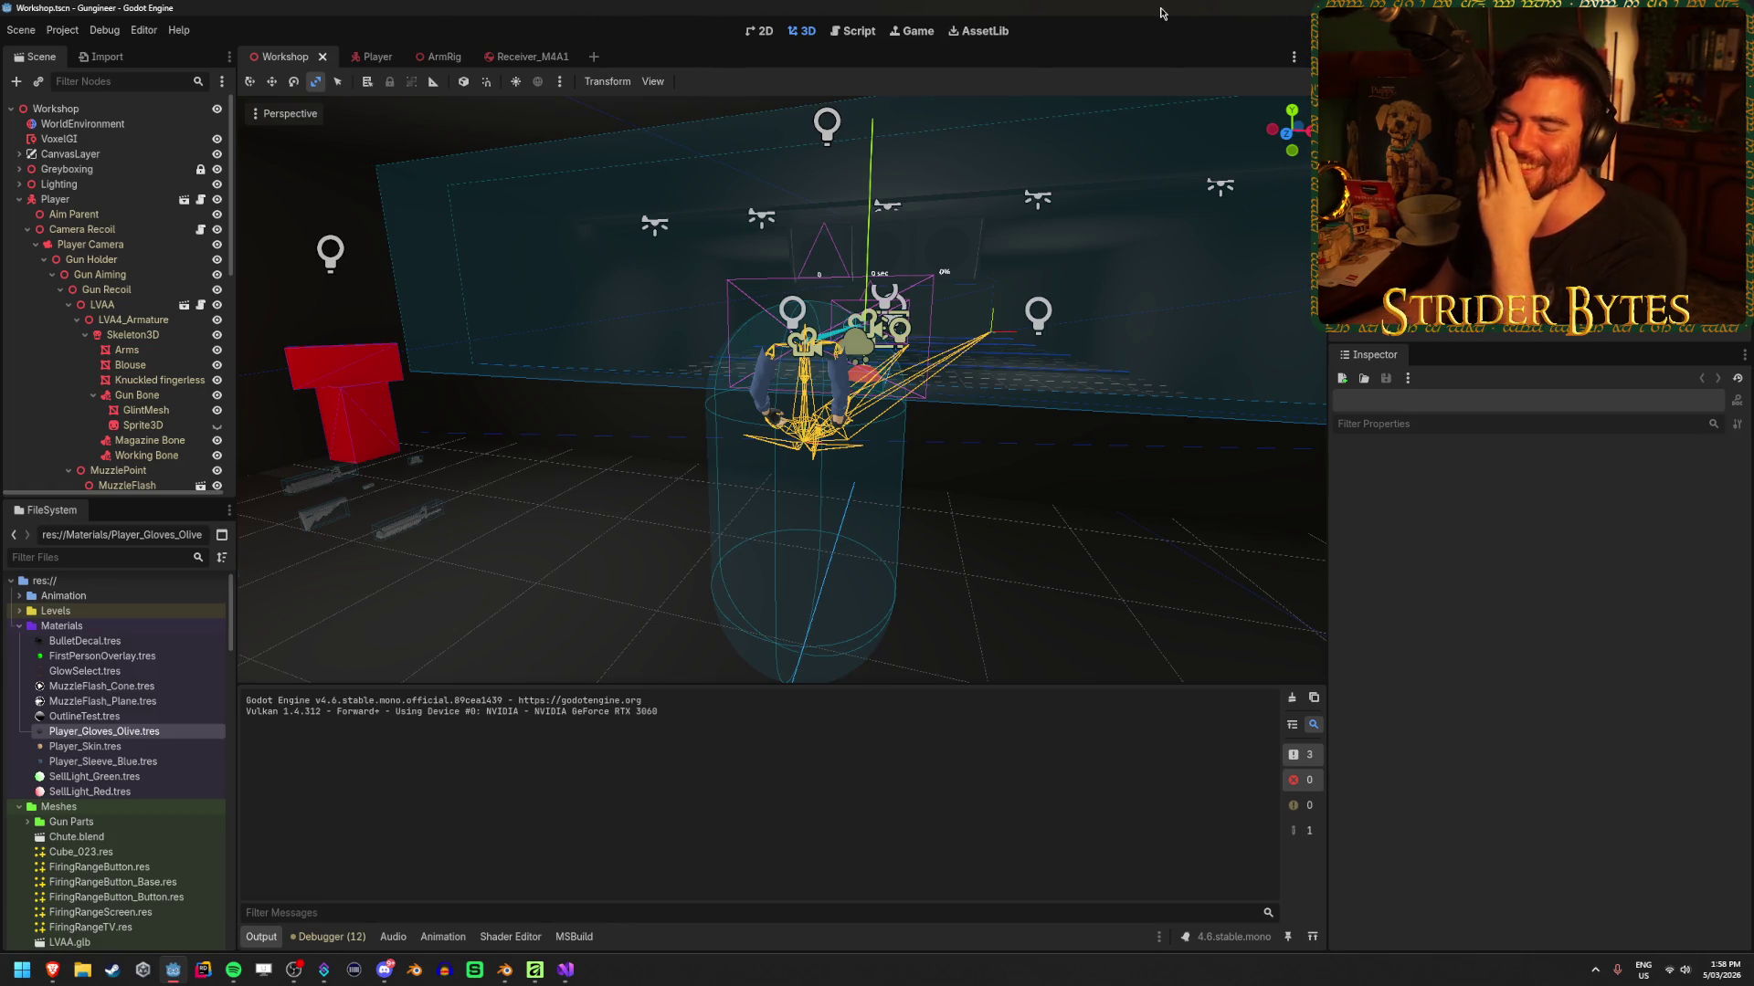
{"action": "left_click", "coordinate": [20, 199]}
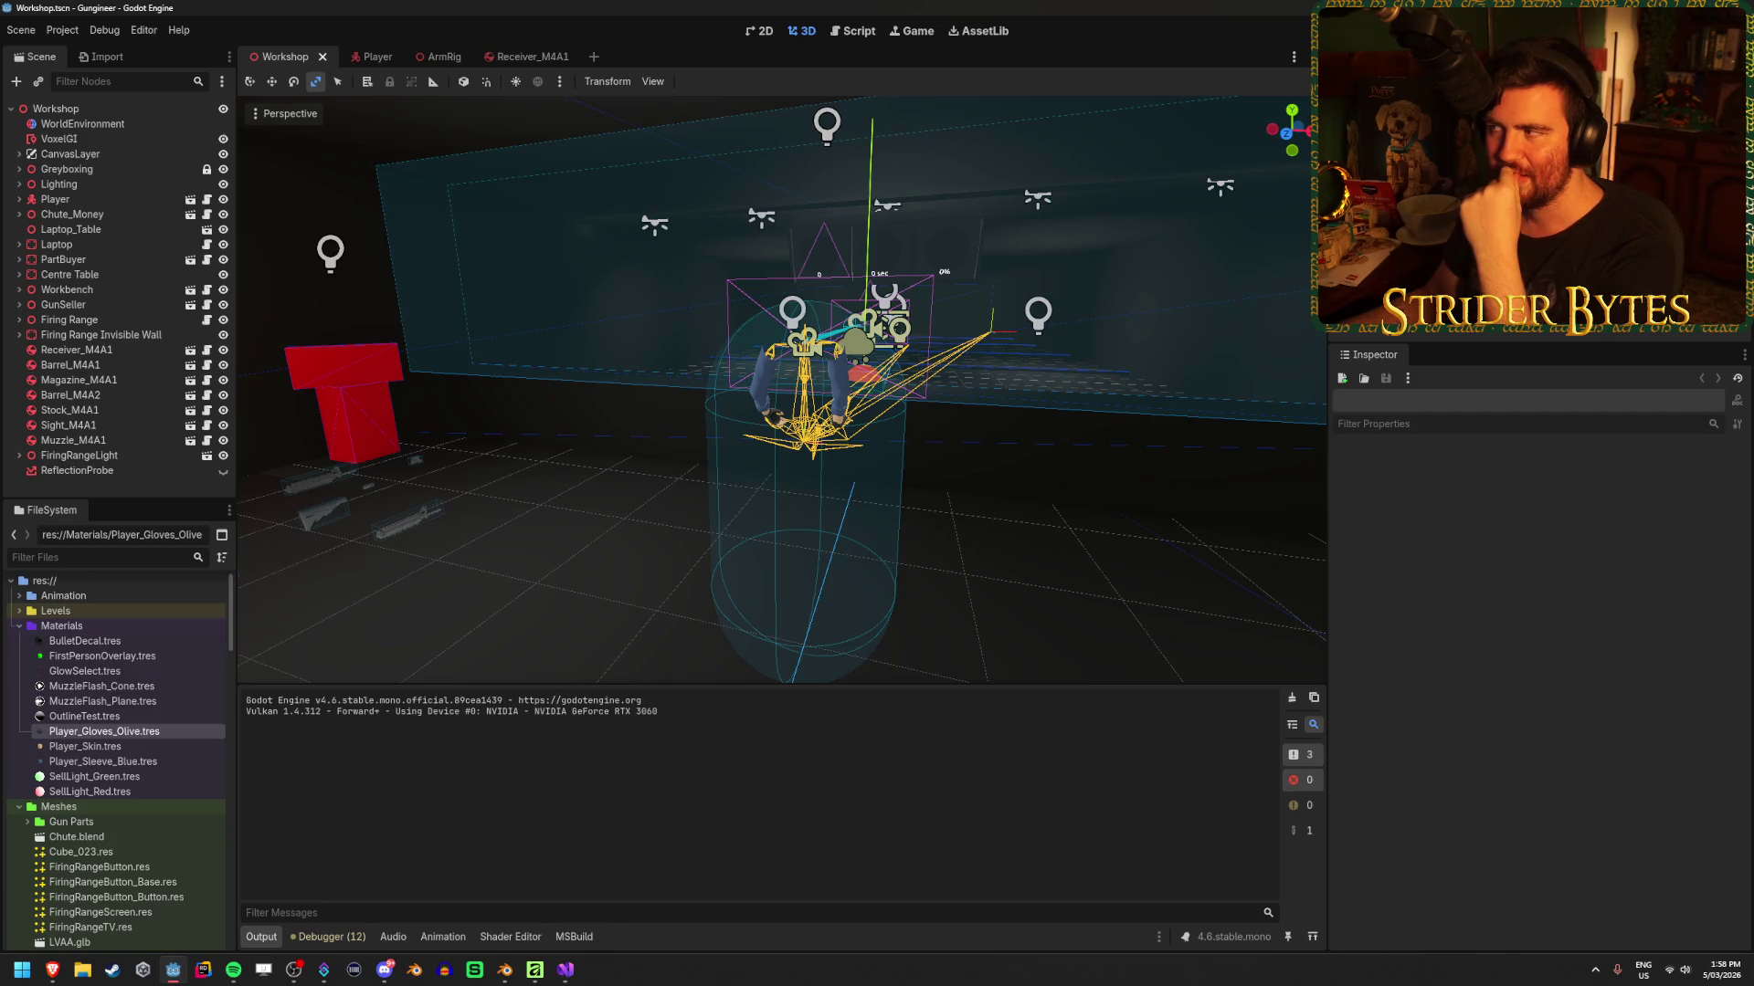
{"action": "left_click", "coordinate": [377, 57]}
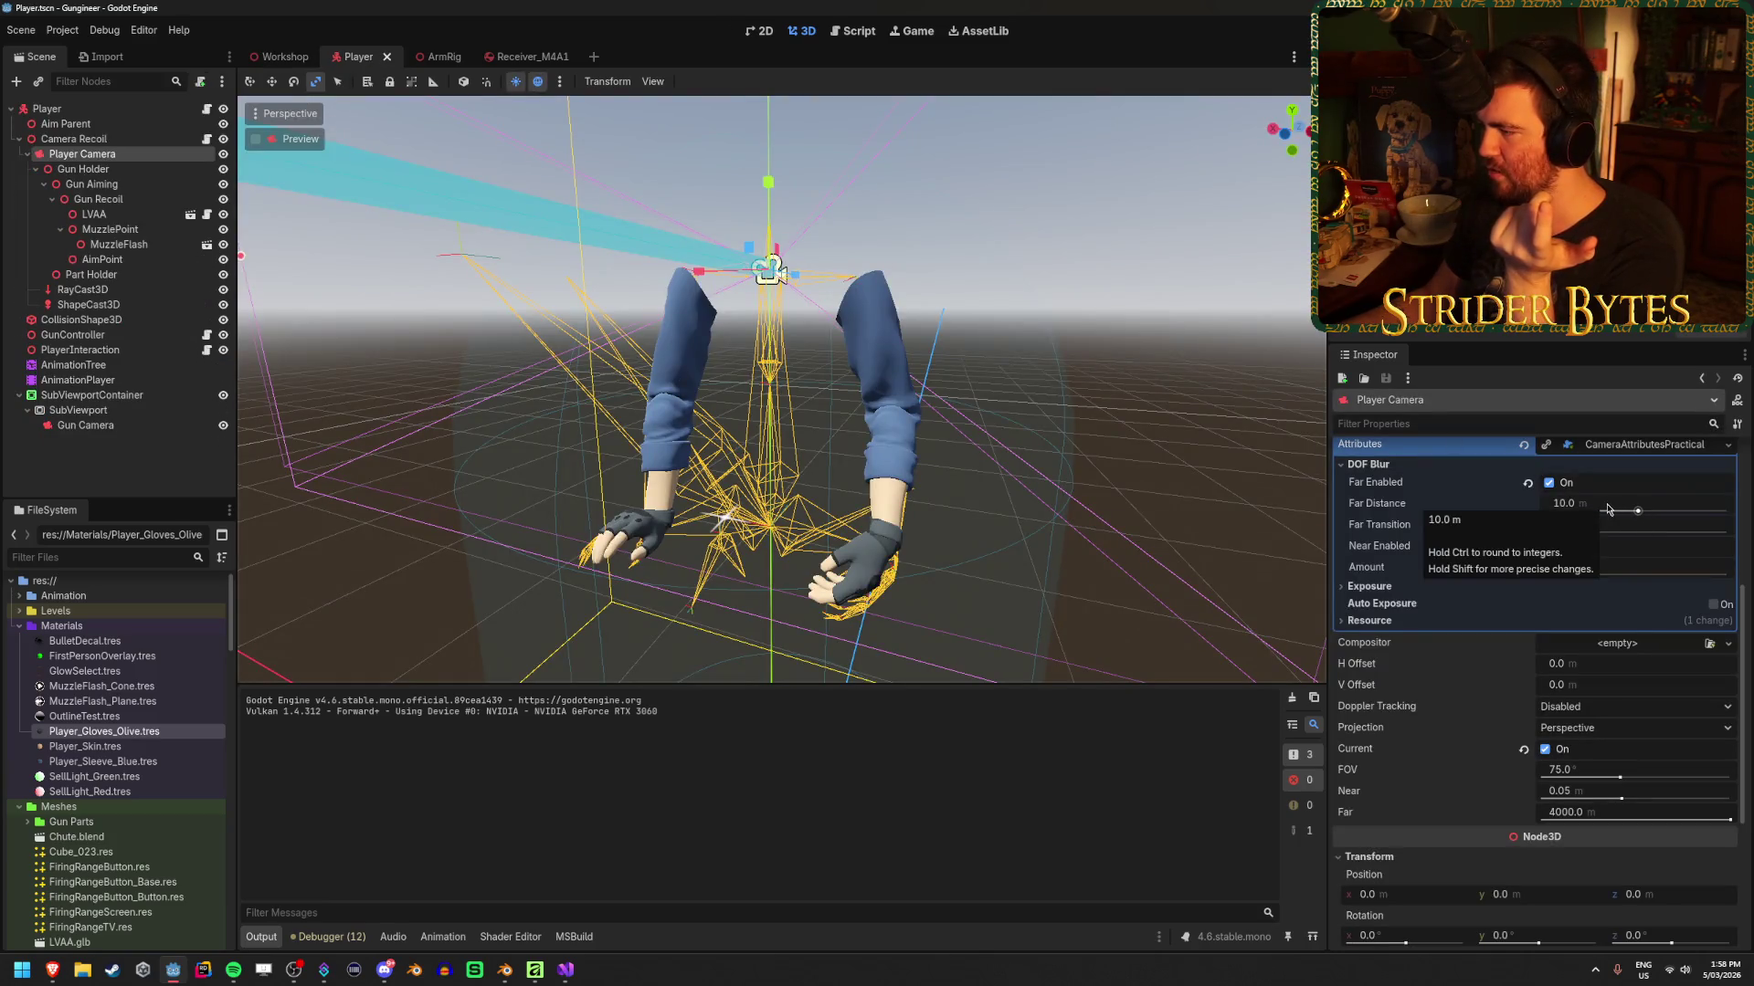
Revert Far Transition to 5.0, set Far Distance to 0.01 m, and run the game
{"action": "left_click", "coordinate": [1529, 529]}
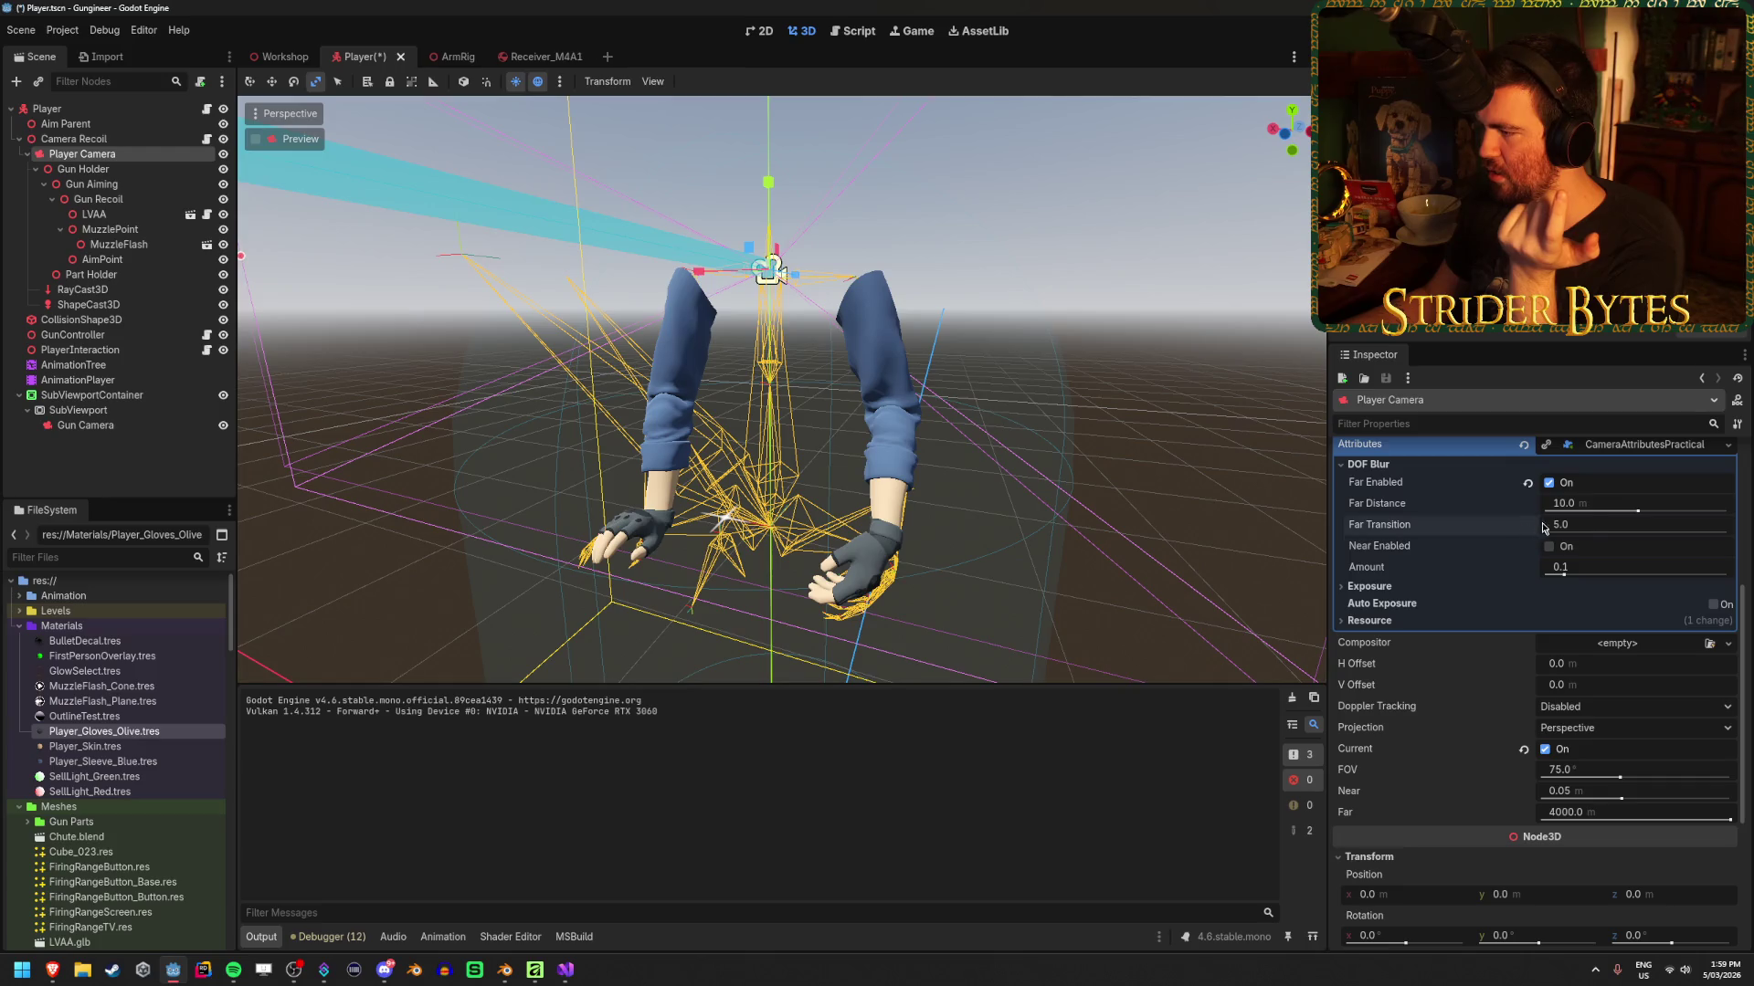
{"action": "left_click", "coordinate": [1589, 503]}
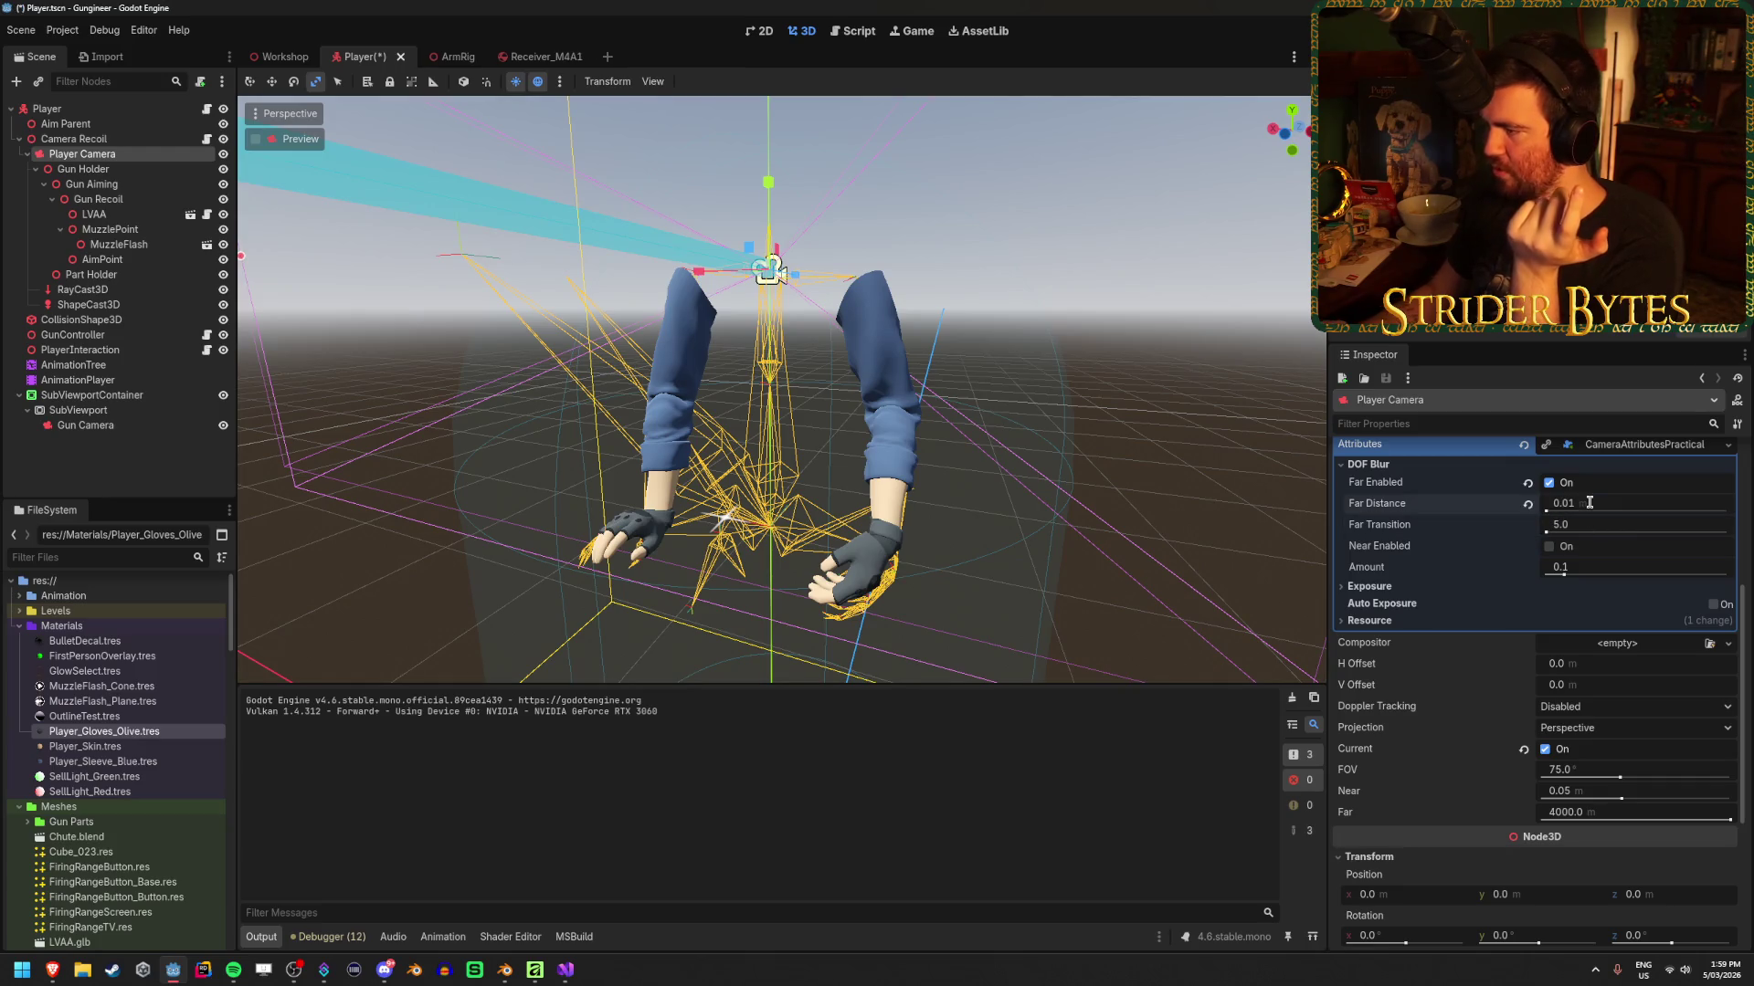
{"action": "key", "text": "Return"}
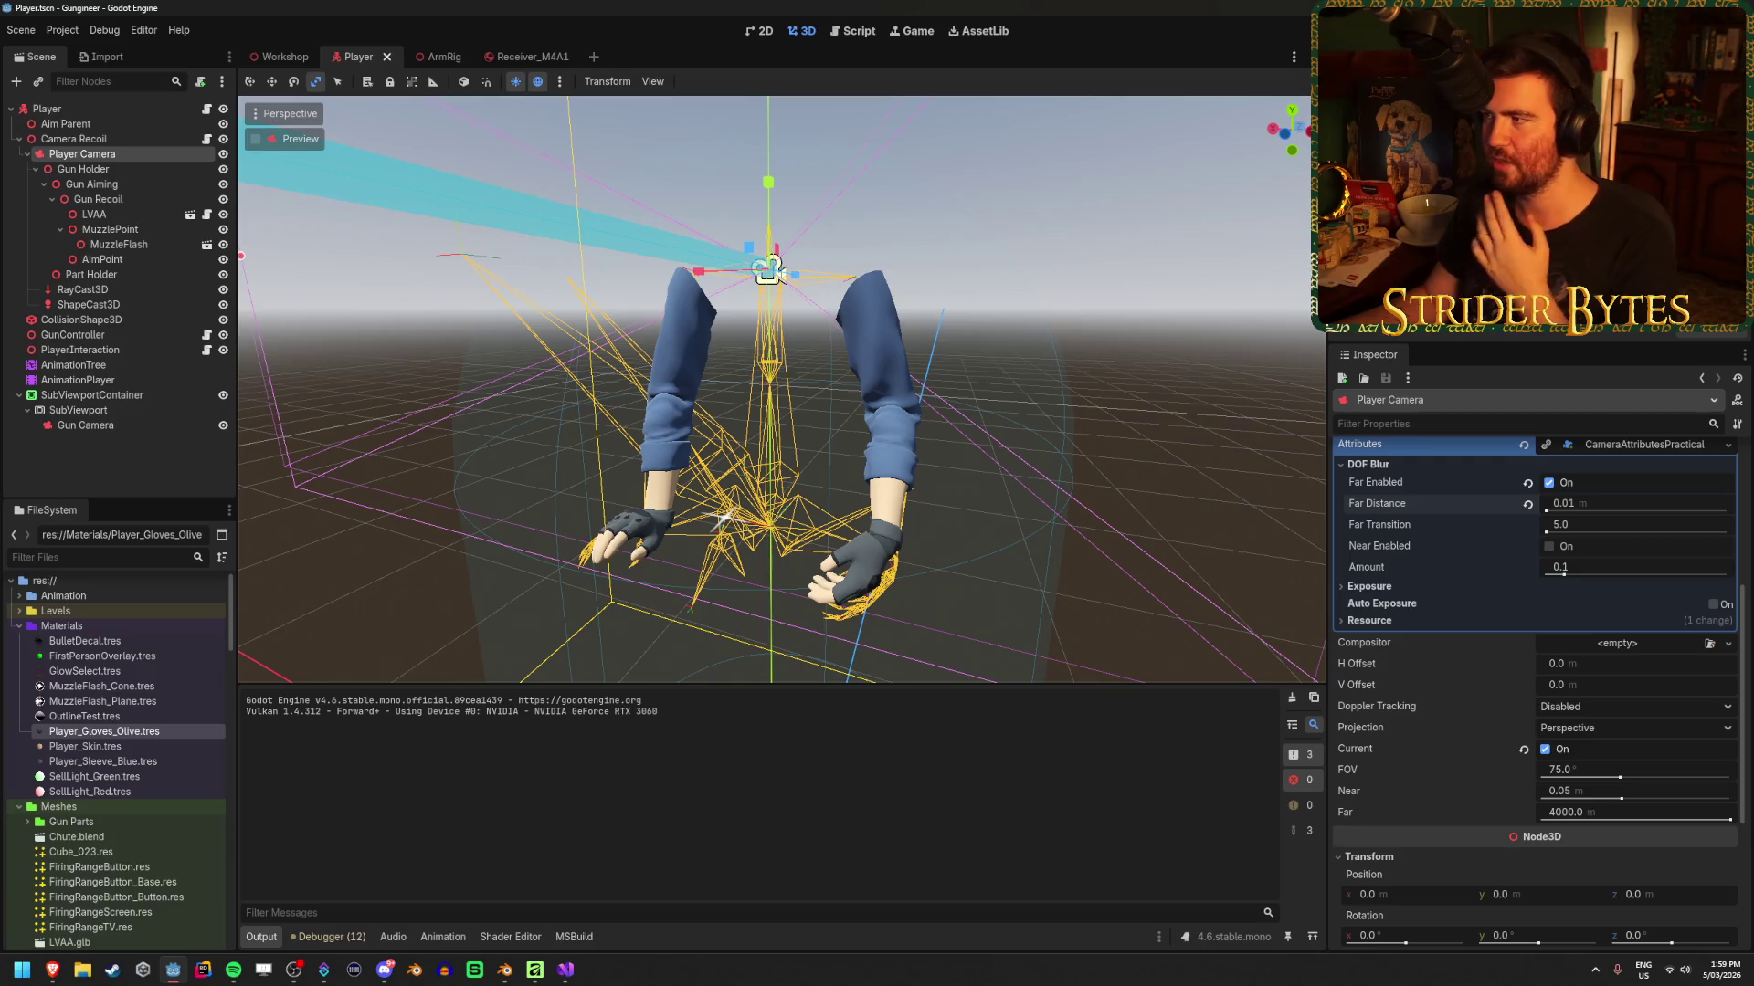
{"action": "key", "text": "F5"}
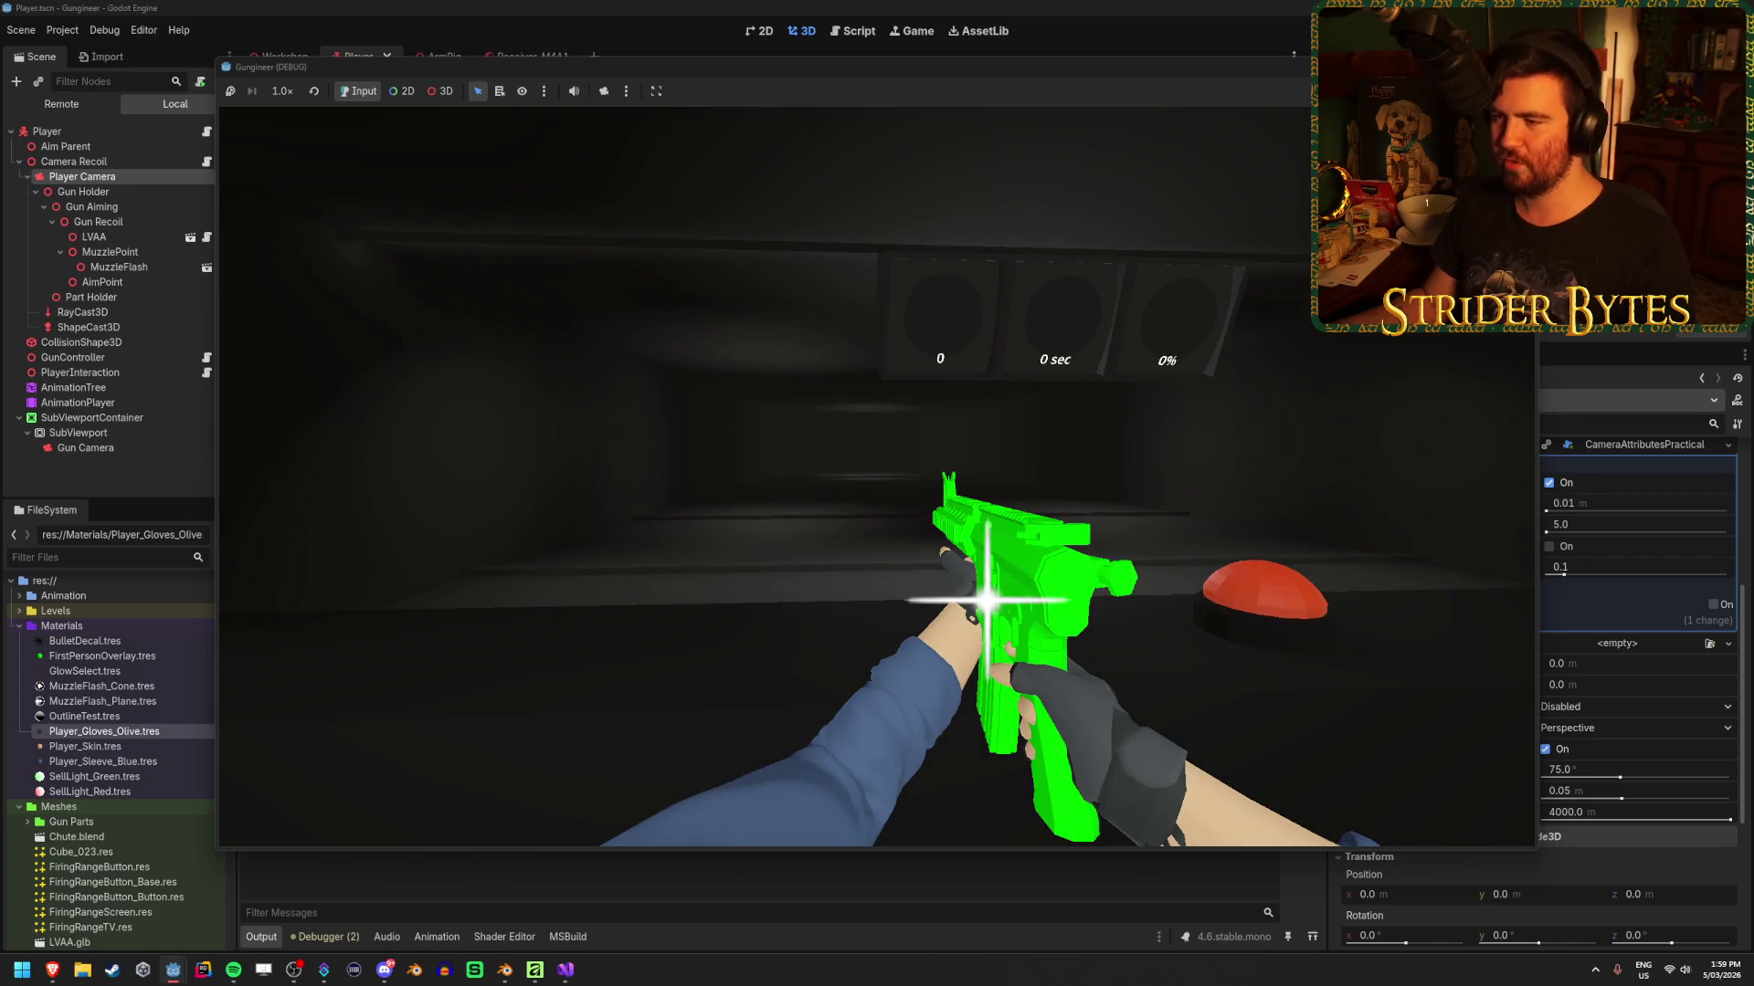
Walk around and reload the gun repeatedly to inspect the far blur, then stop the game
{"action": "key", "text": "r"}
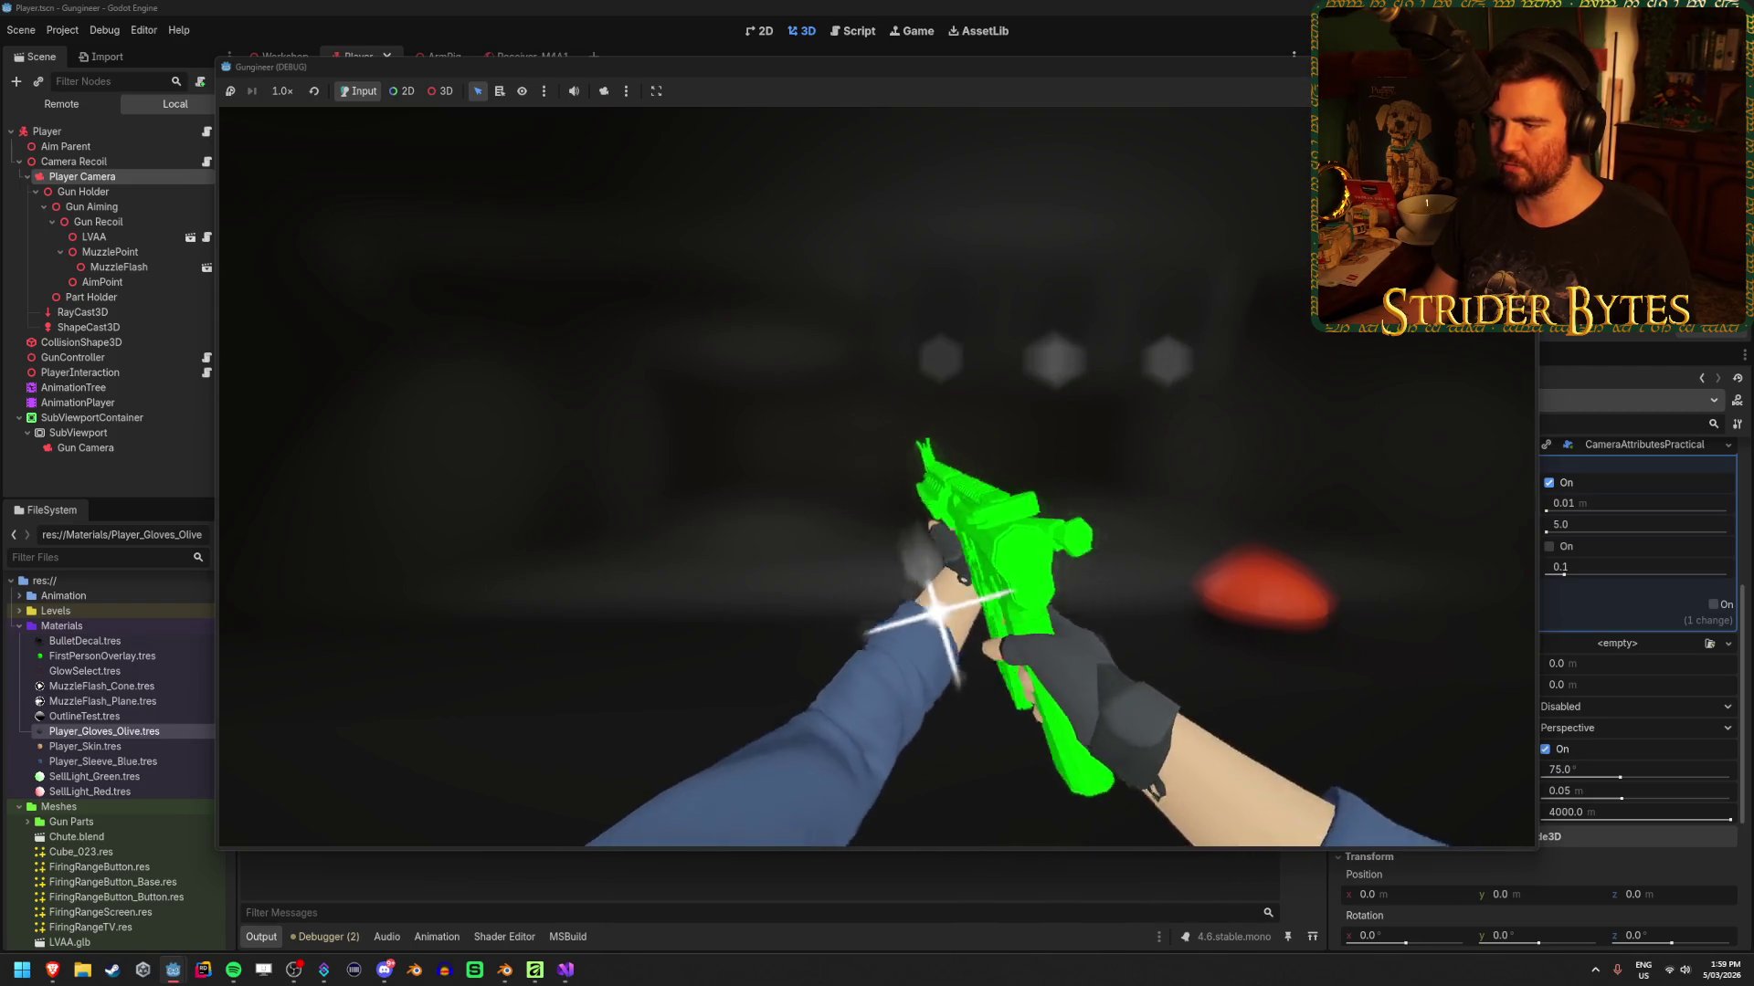
{"action": "key", "text": "r"}
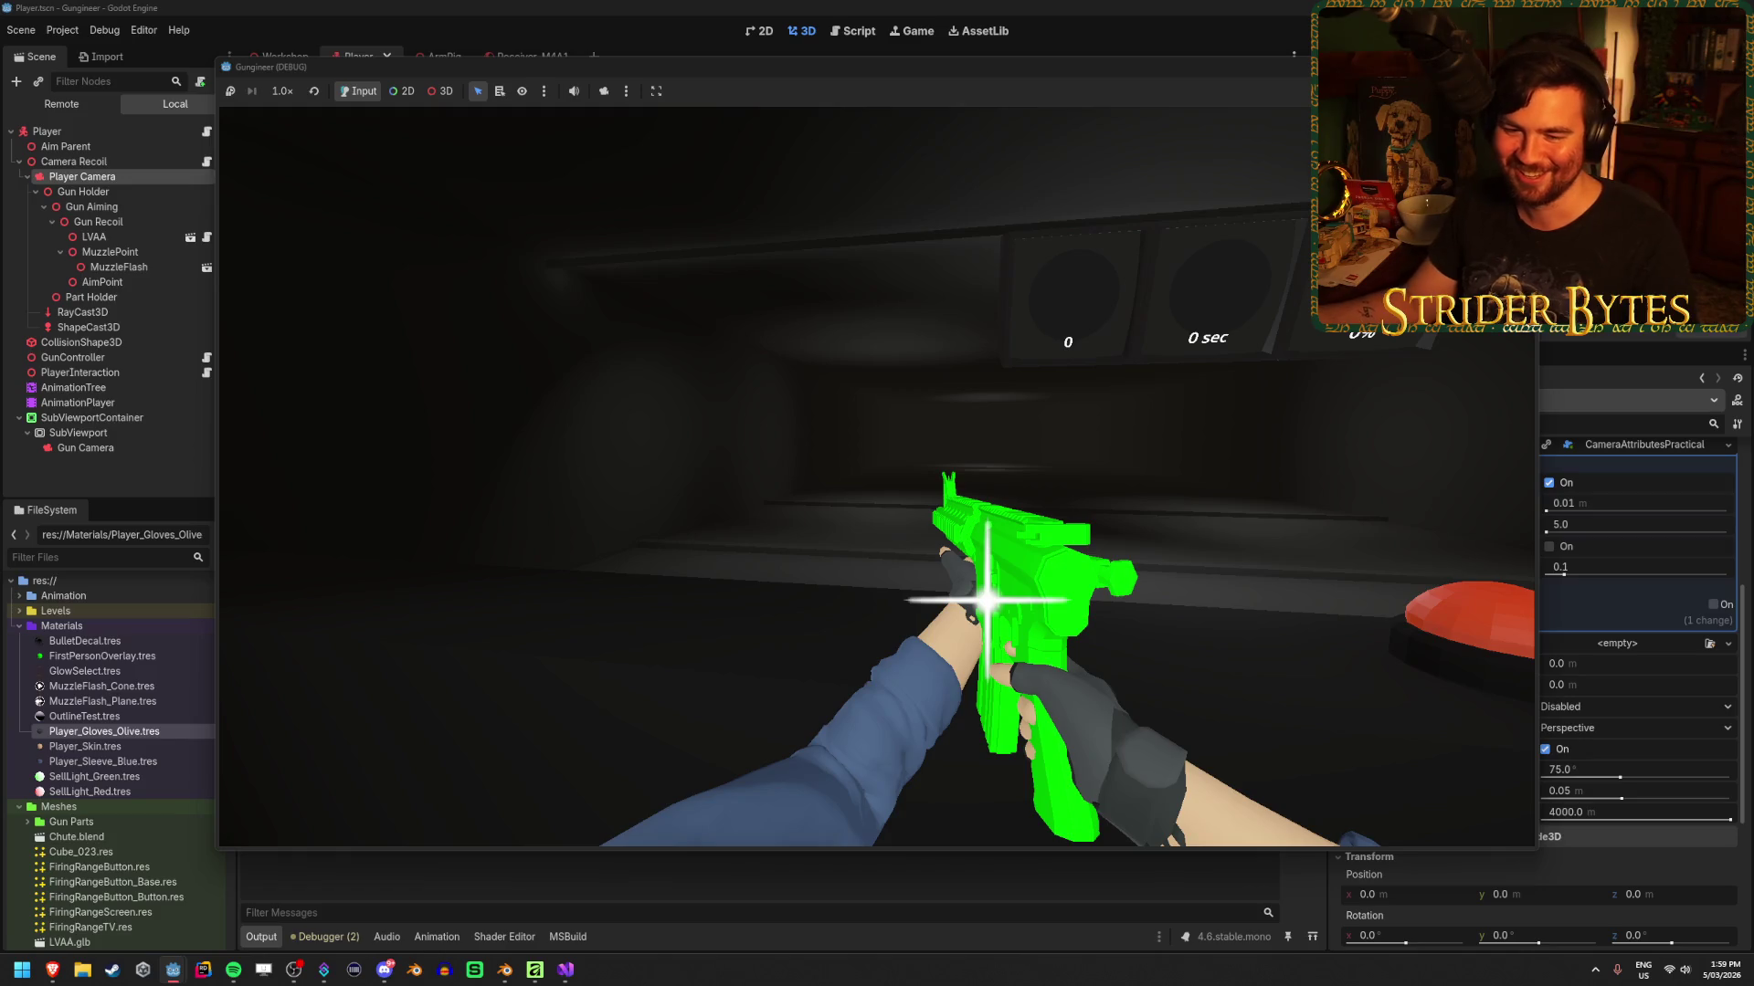
{"action": "key", "text": "w"}
{"action": "key", "text": "s"}
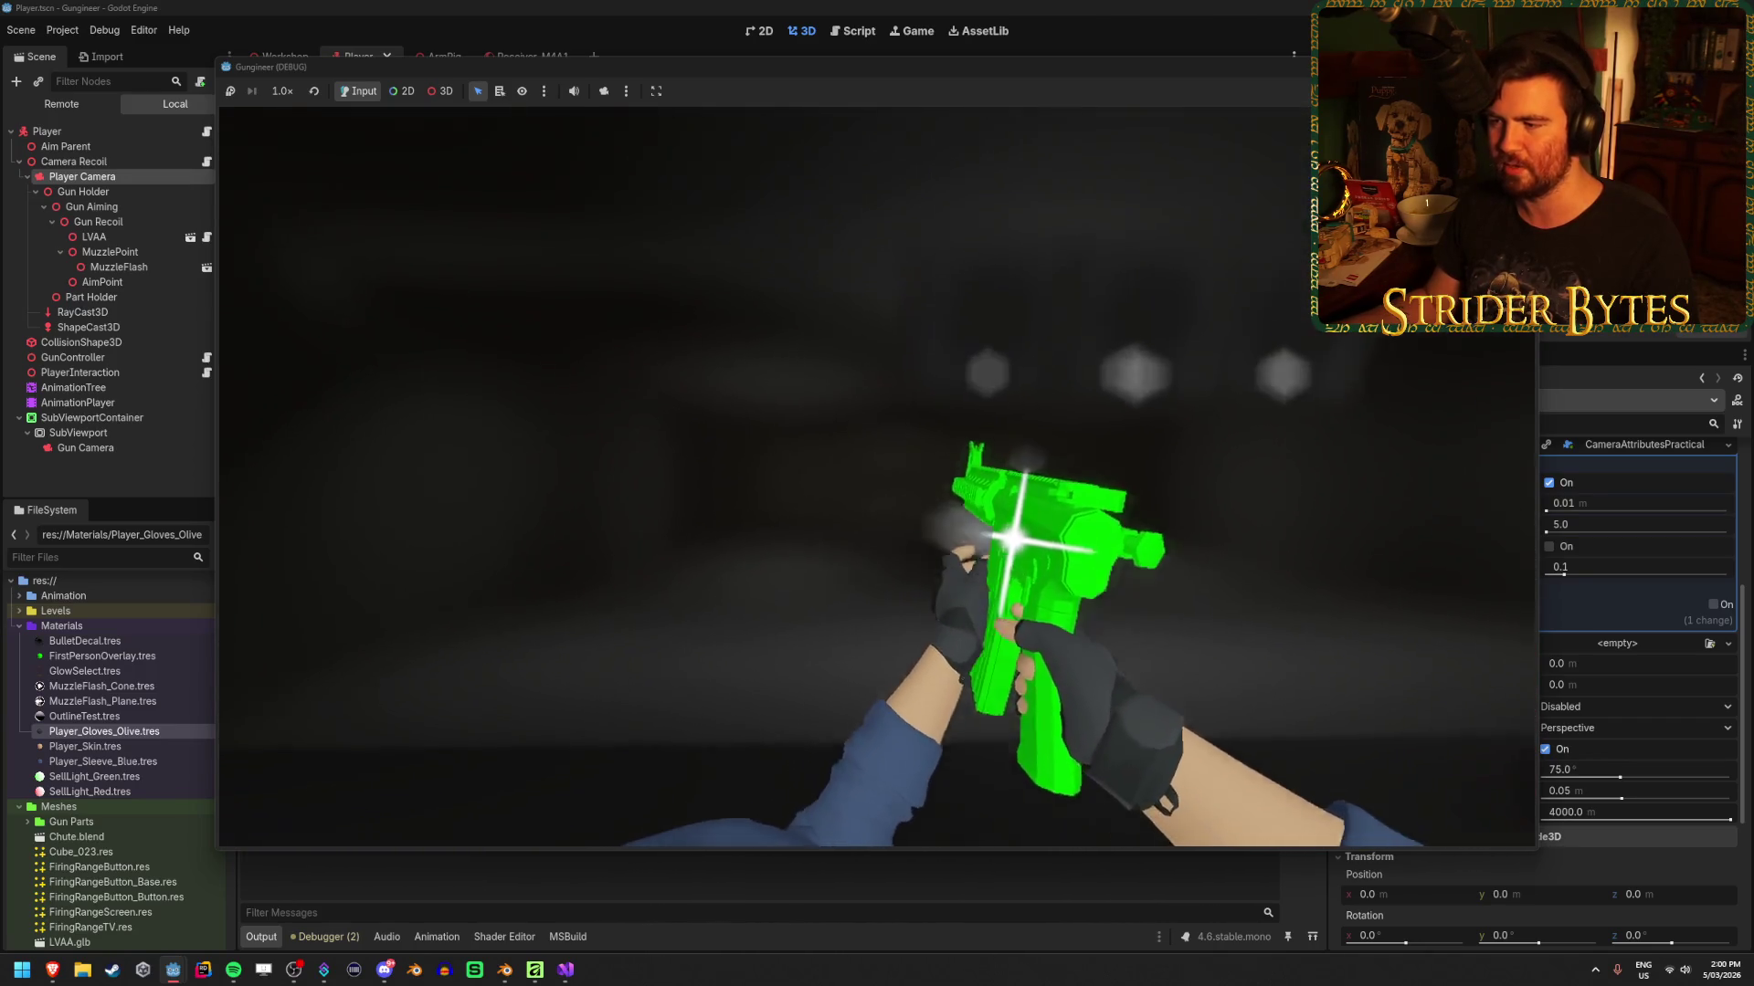
{"action": "key", "text": "r"}
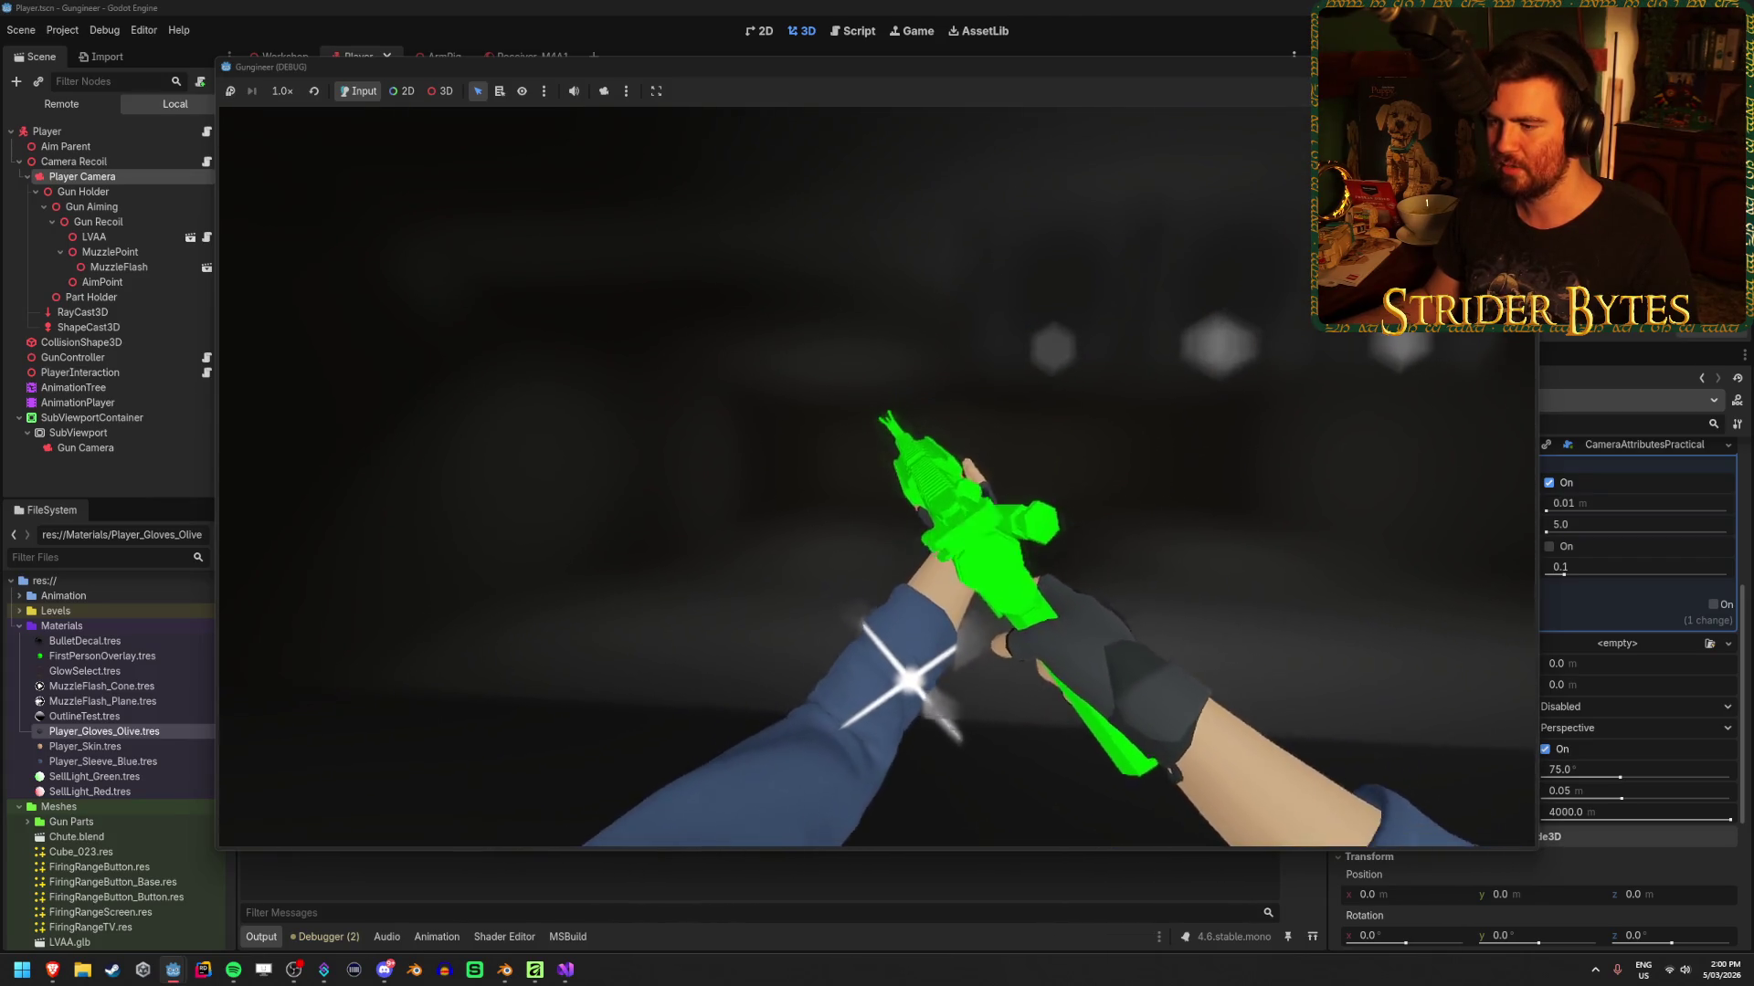
{"action": "key", "text": "r"}
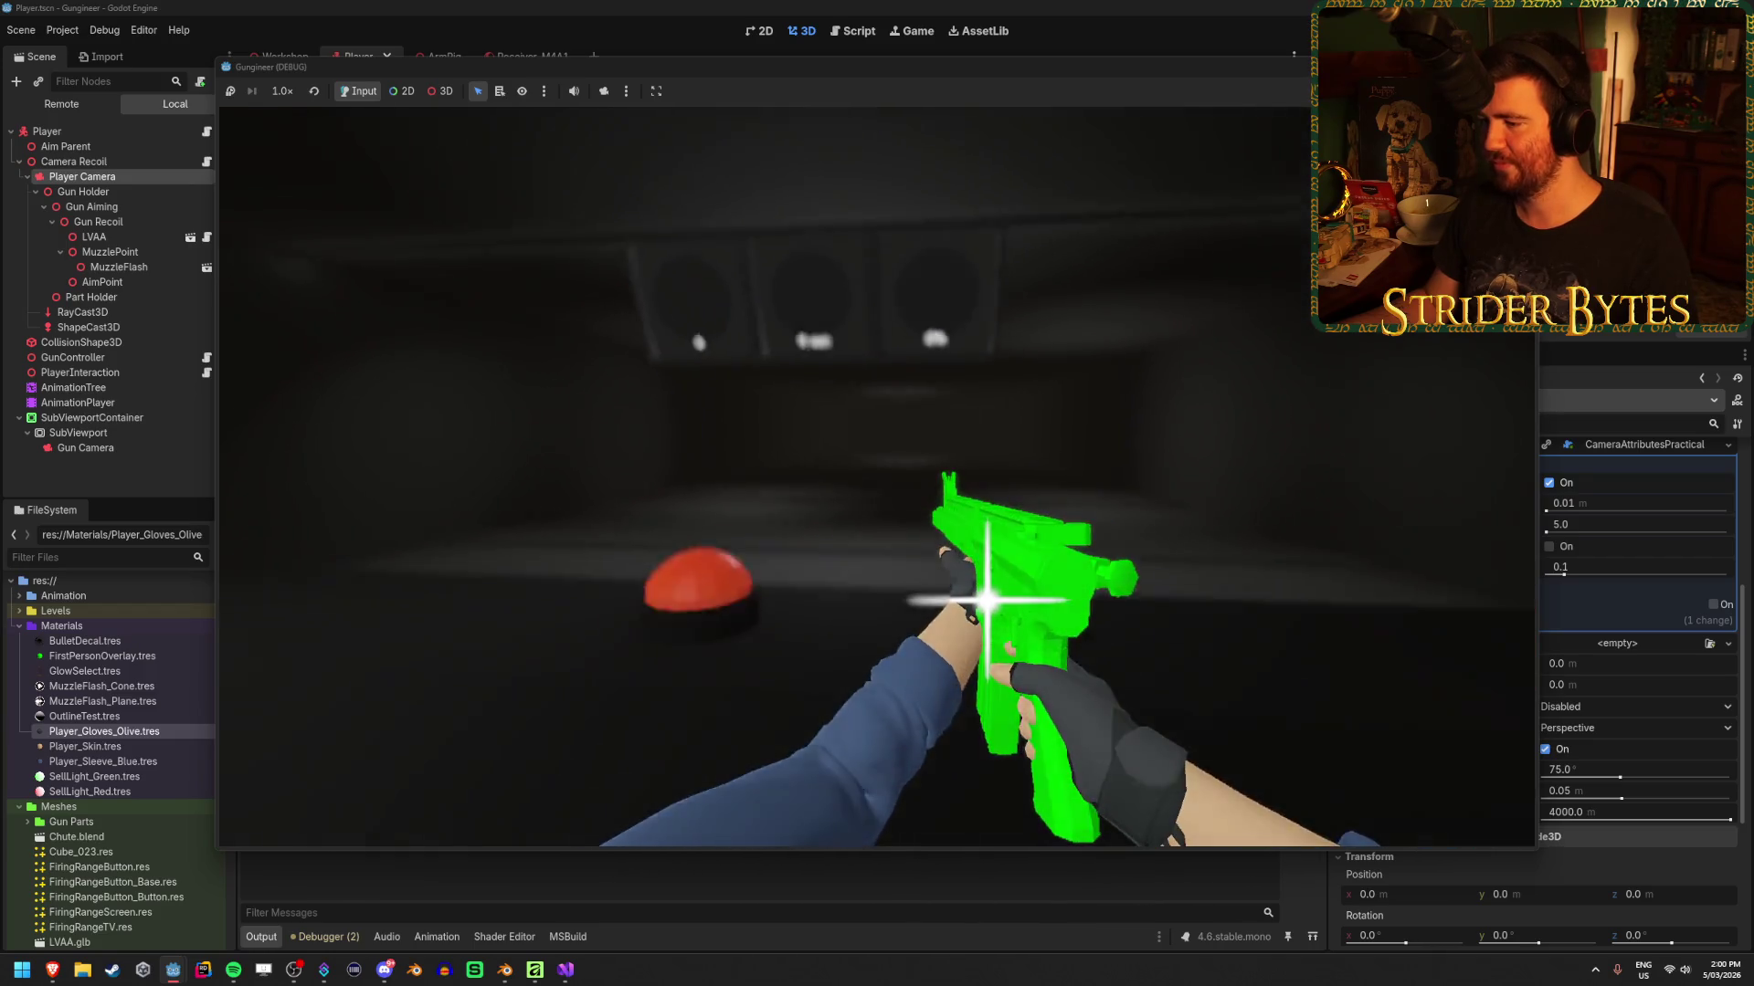
{"action": "mouse_move", "coordinate": [877, 483]}
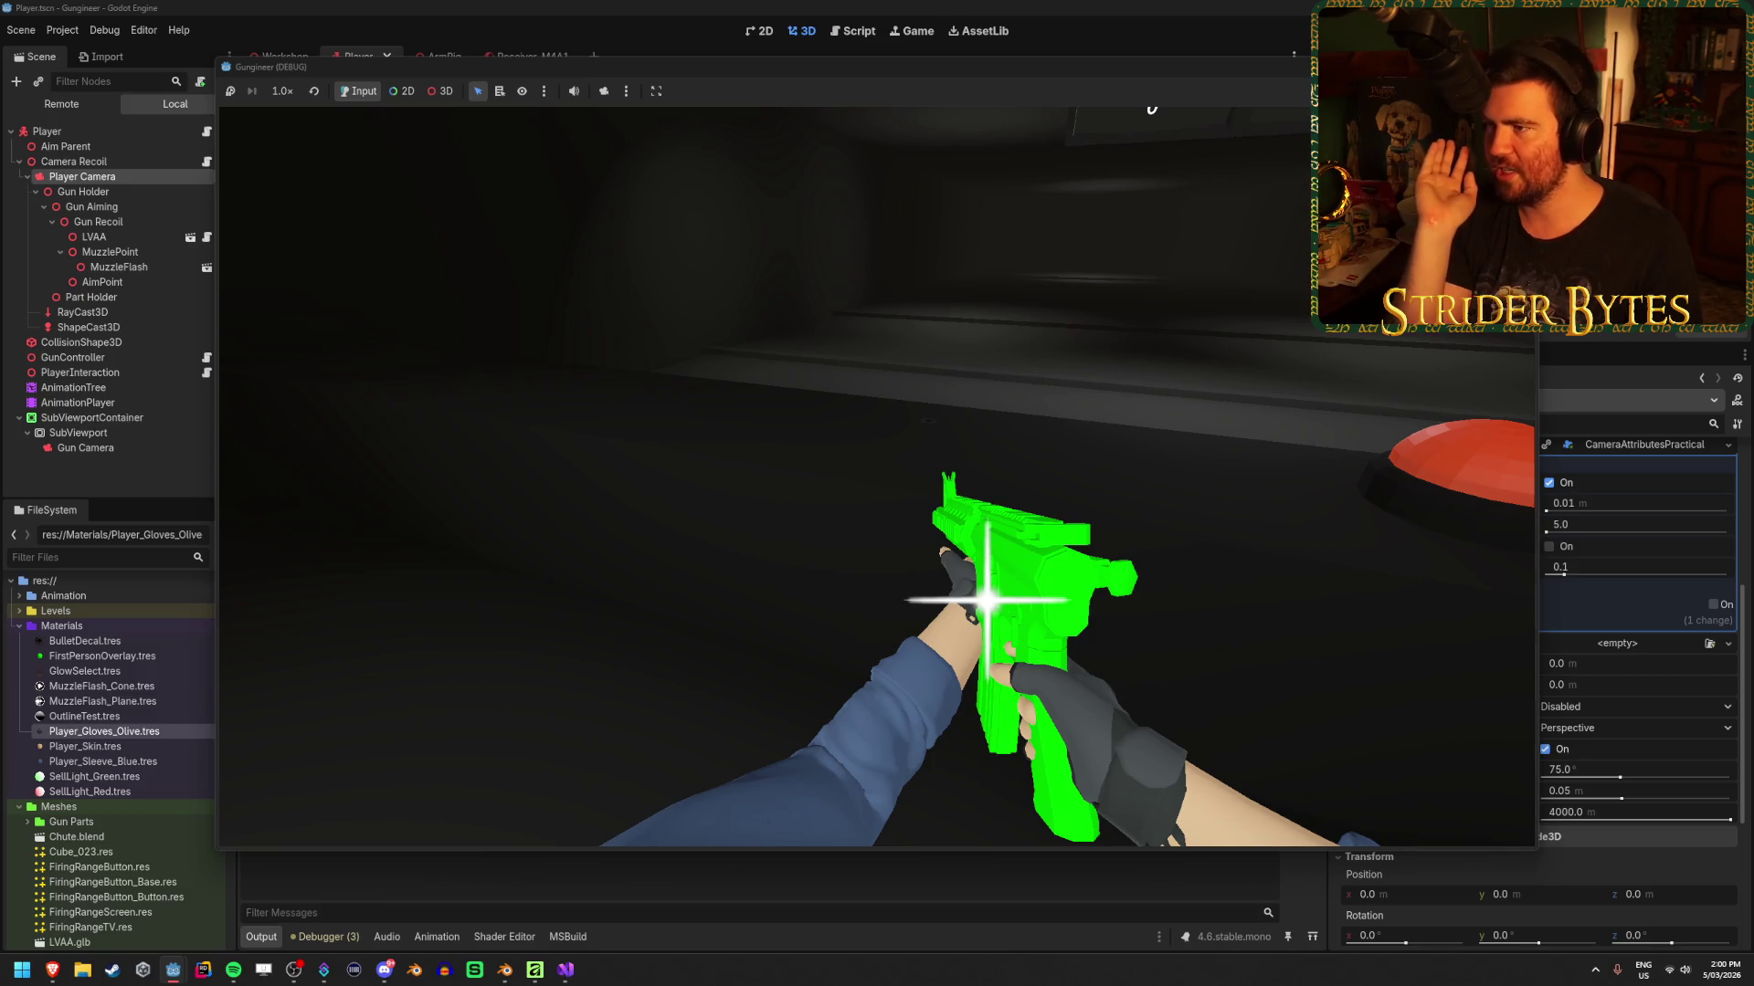
{"action": "key", "text": "r"}
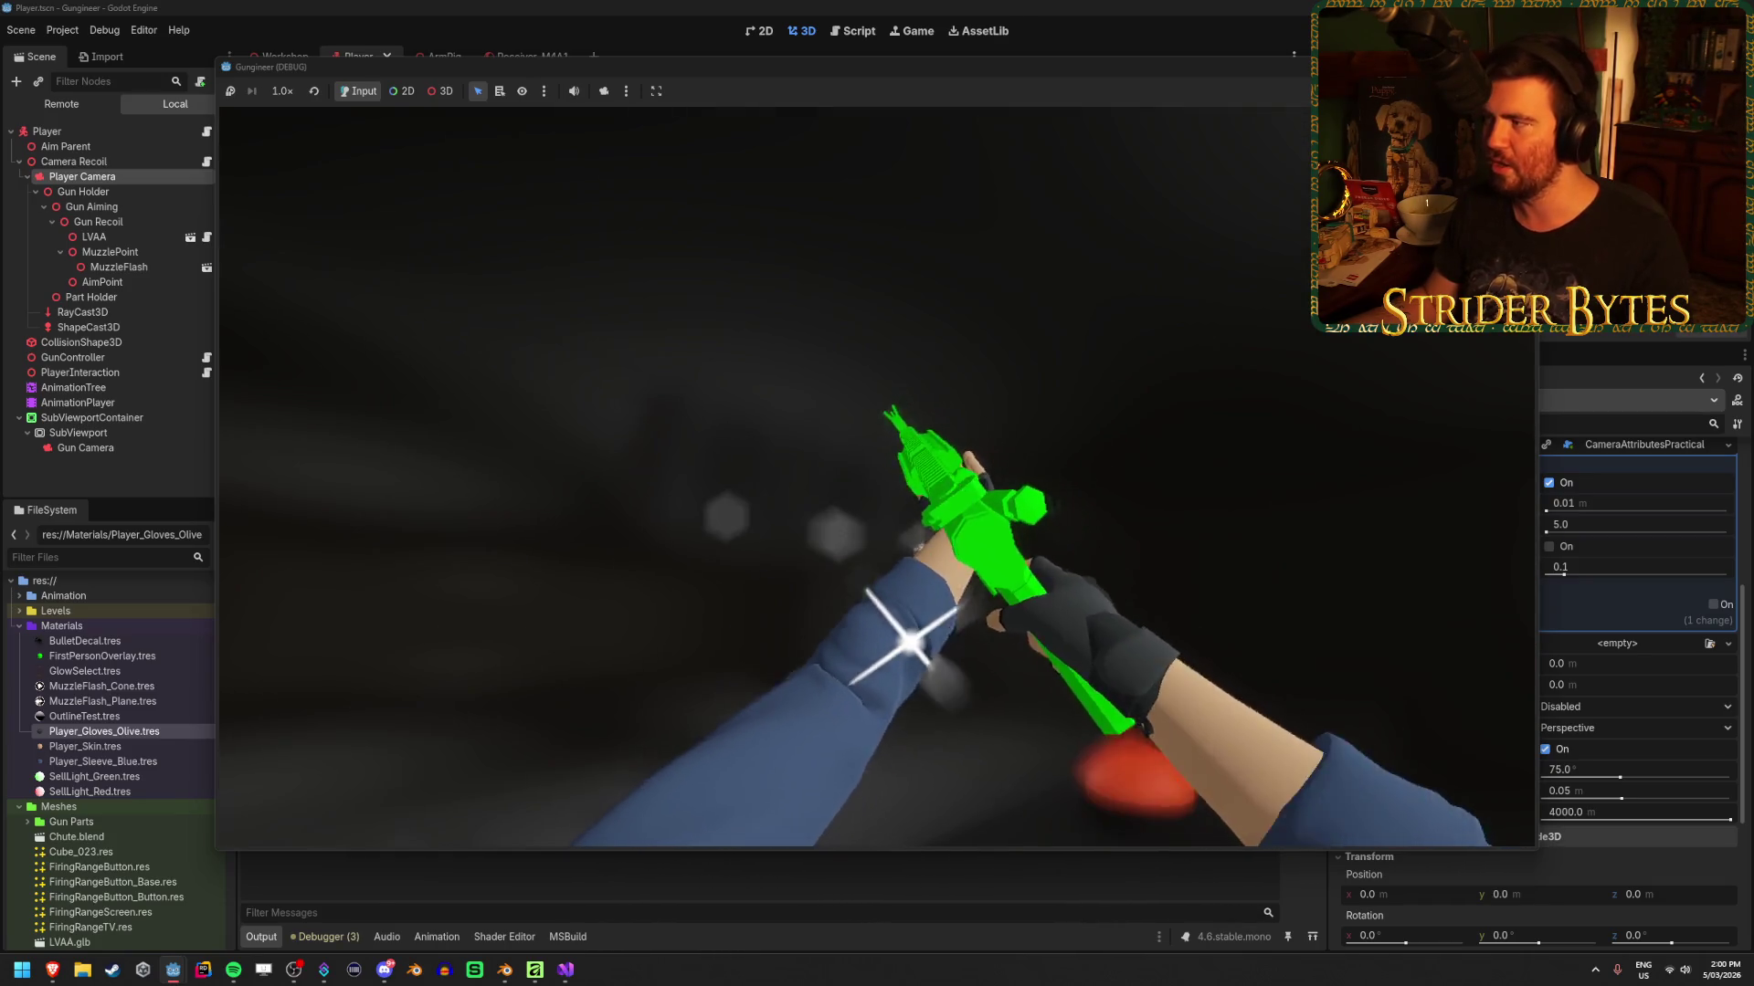
{"action": "key", "text": "F8"}
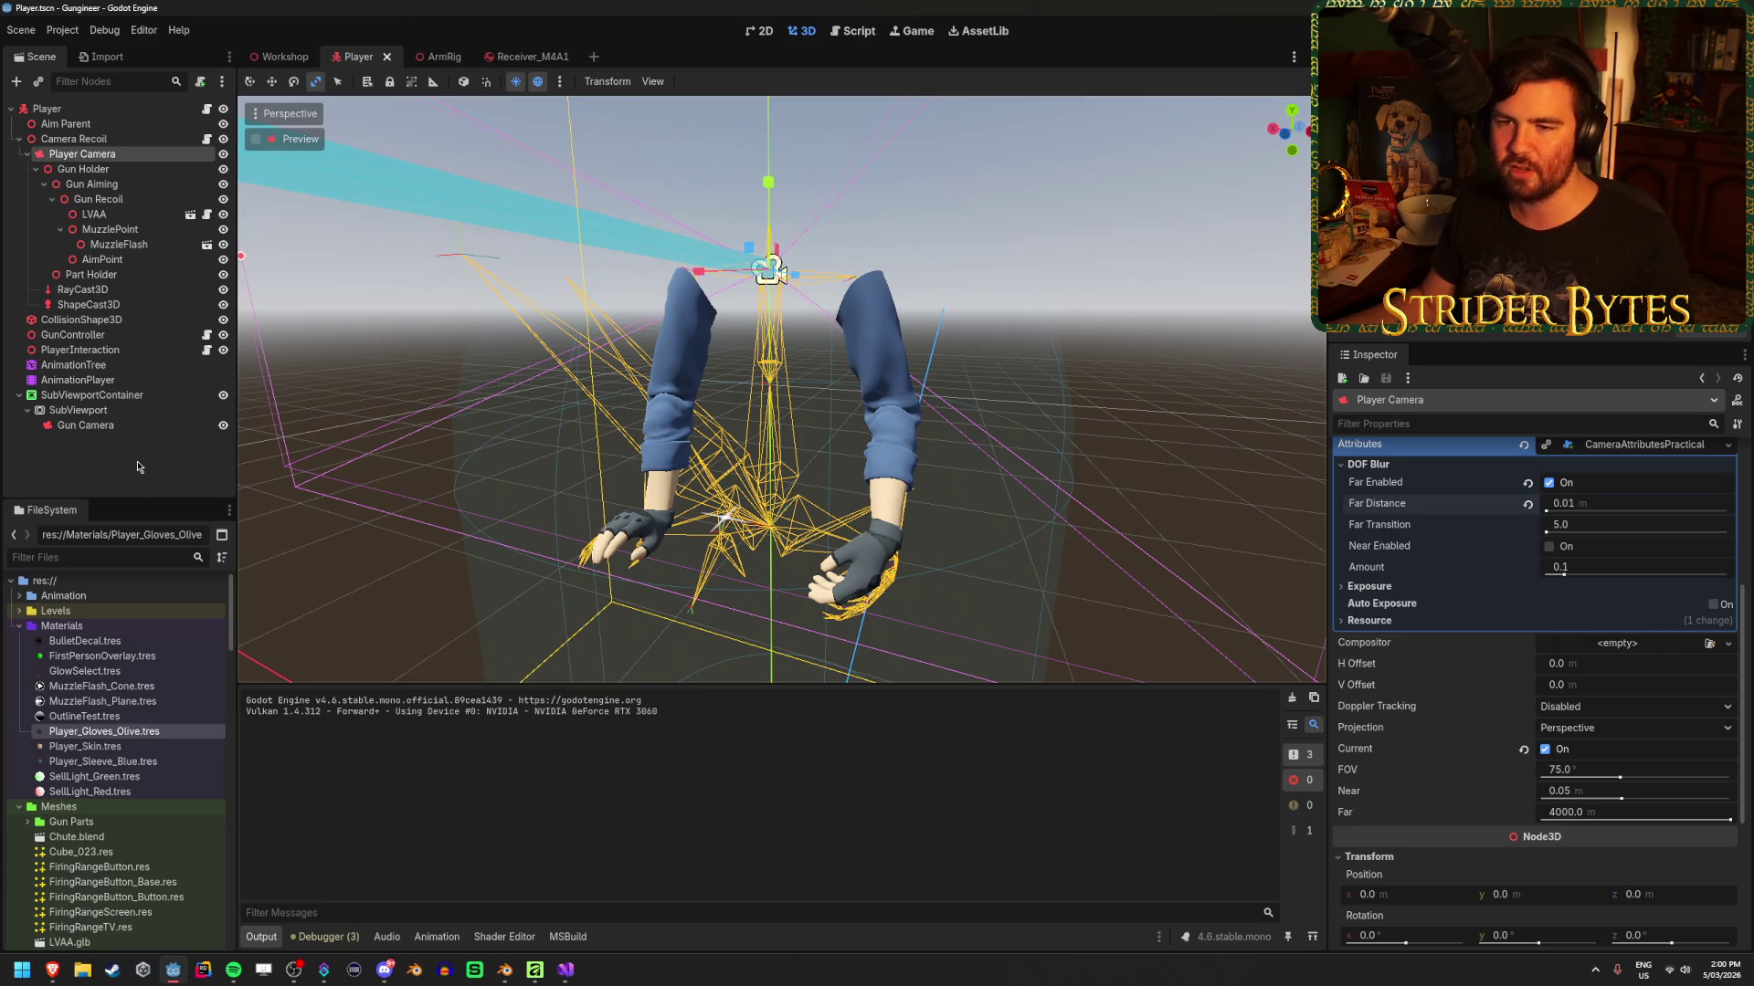
Review the Gun Camera's and then the Player Camera's properties in the Inspector
{"action": "left_click", "coordinate": [139, 467]}
{"action": "left_click", "coordinate": [92, 425]}
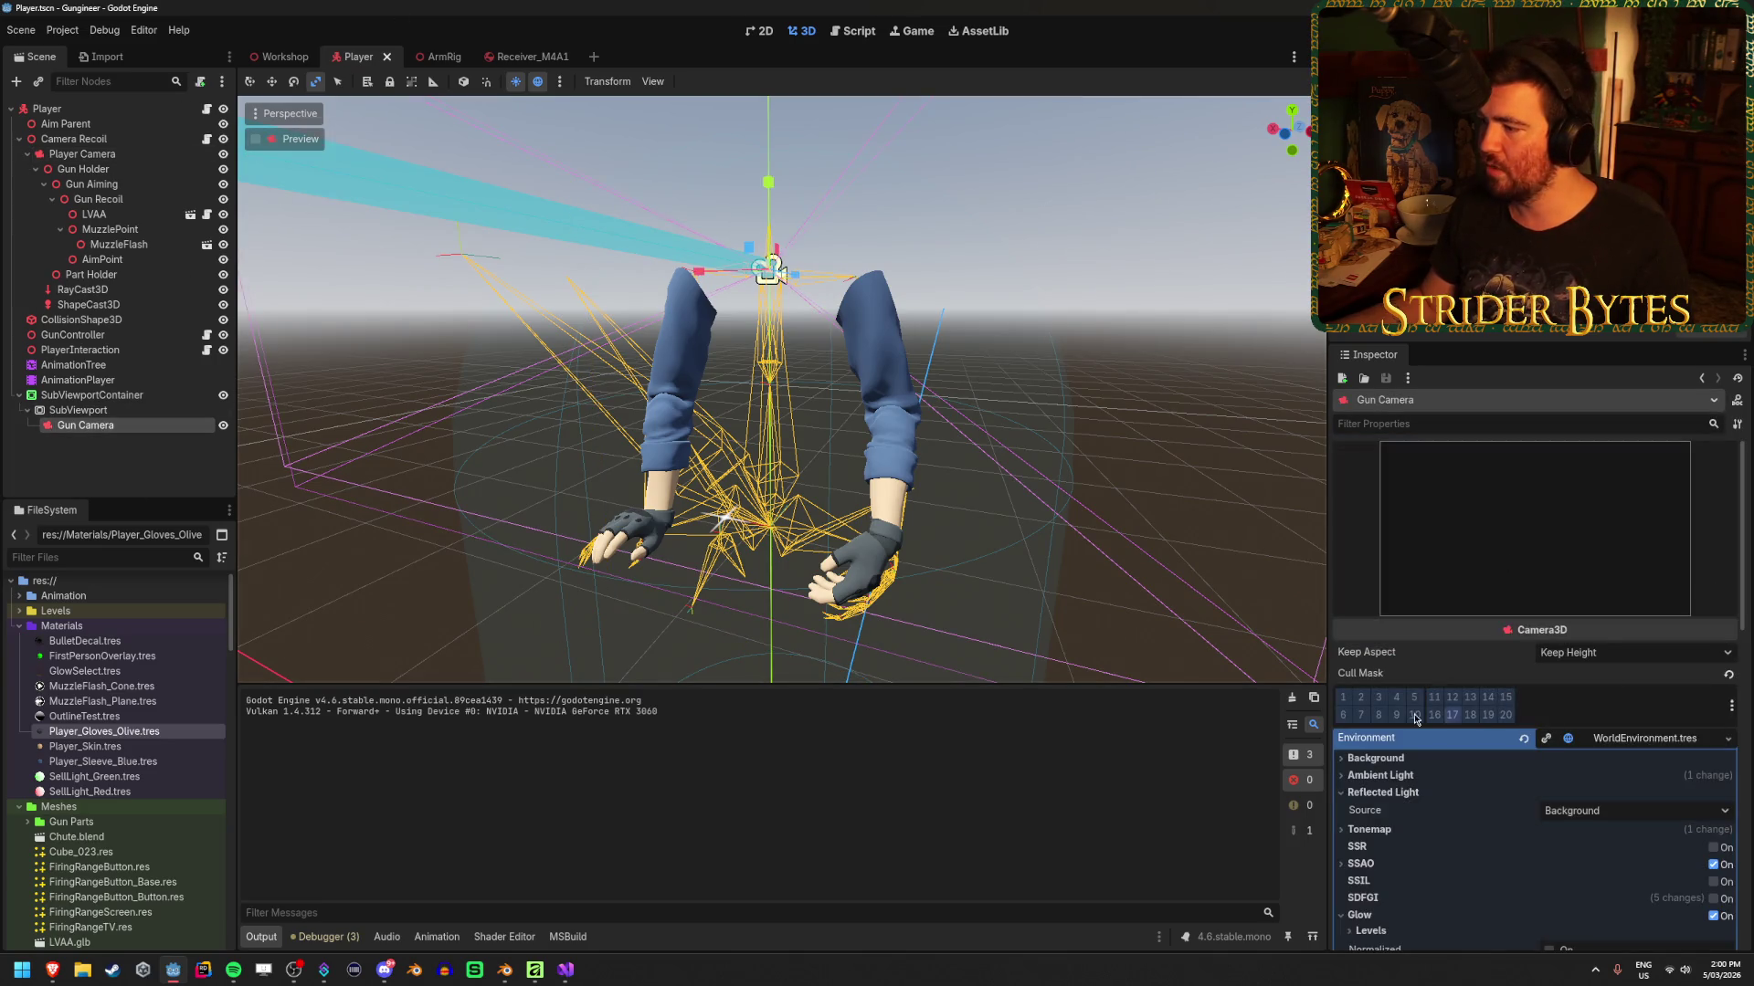
{"action": "left_click", "coordinate": [114, 153]}
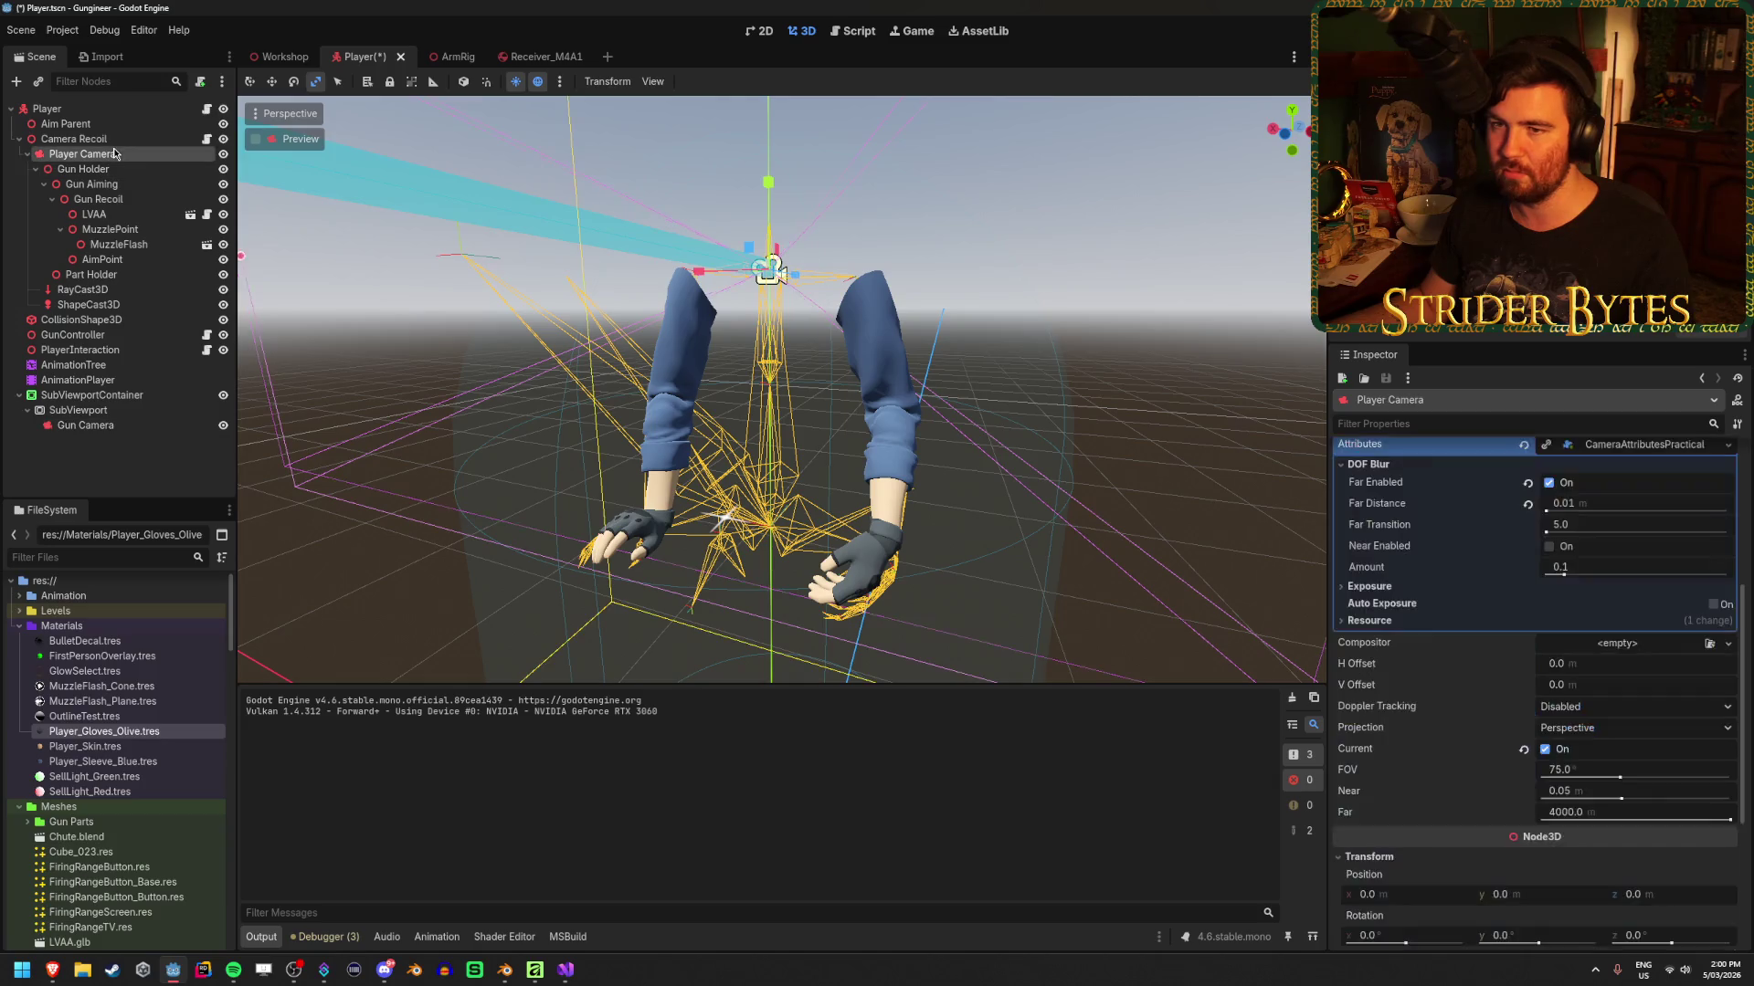
{"action": "scroll", "coordinate": [1479, 598], "scroll_direction": "up", "scroll_amount": 4}
Save the Player scene, run a test play of the game, then stop it
{"action": "key", "text": "ctrl+s"}
{"action": "key", "text": "F5"}
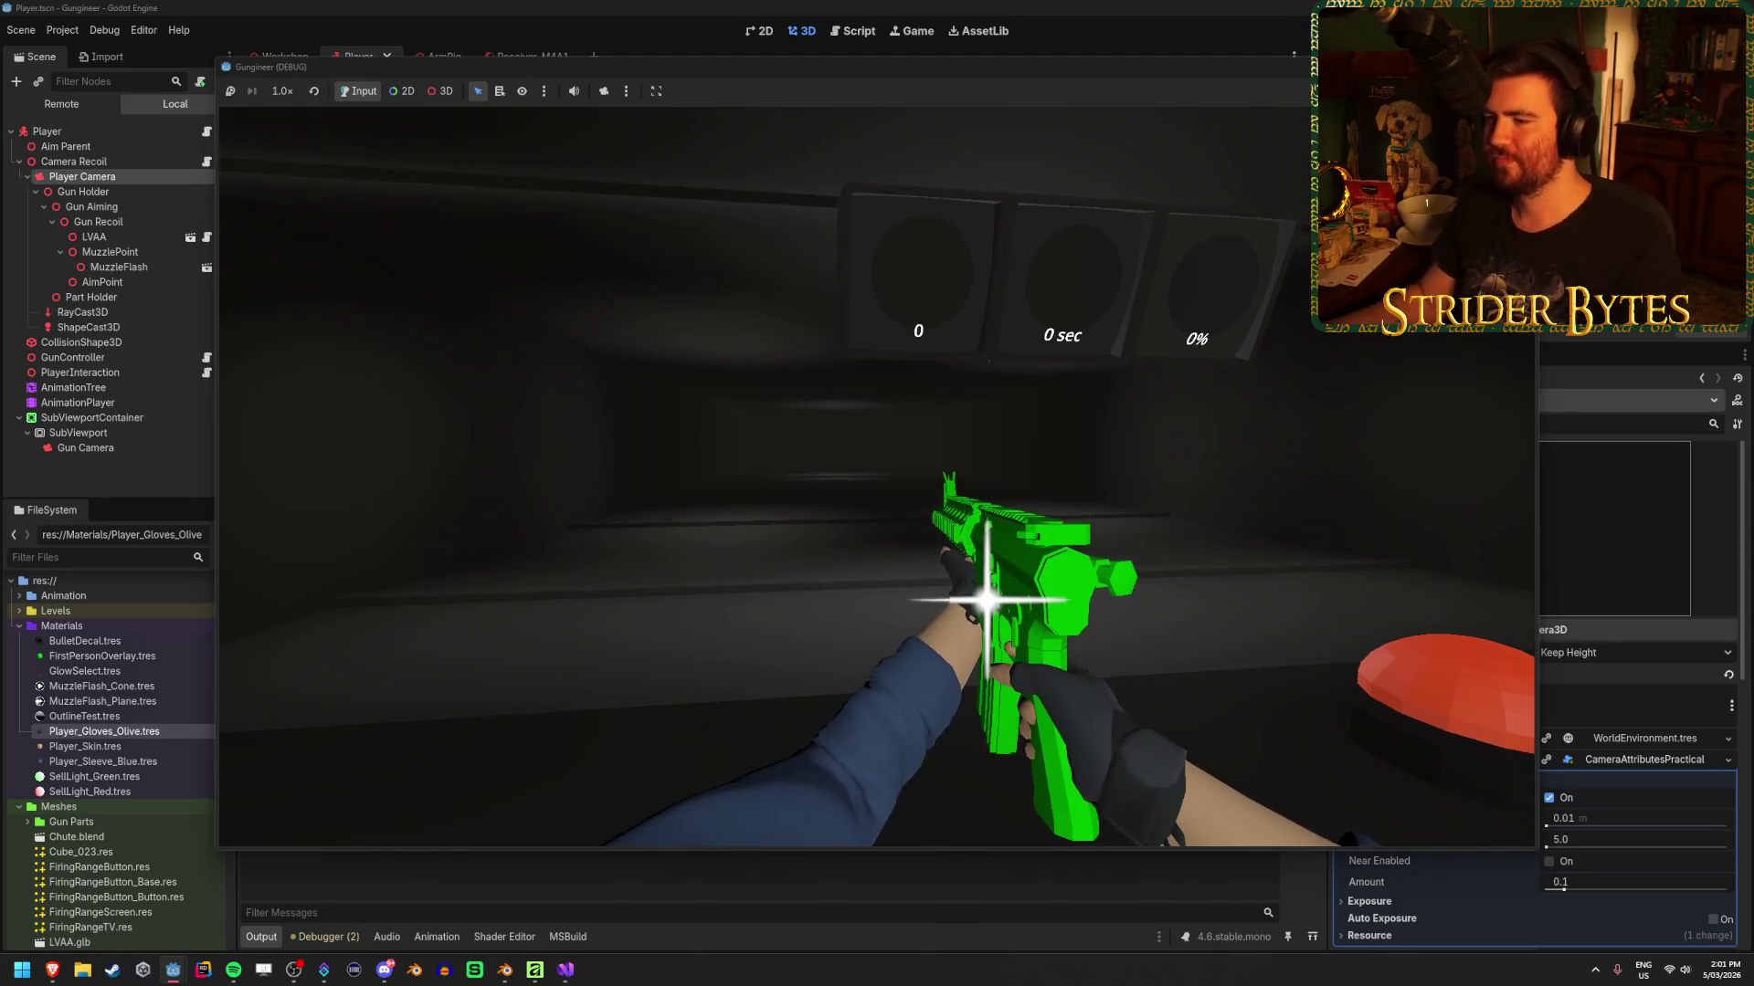
{"action": "key", "text": "F8"}
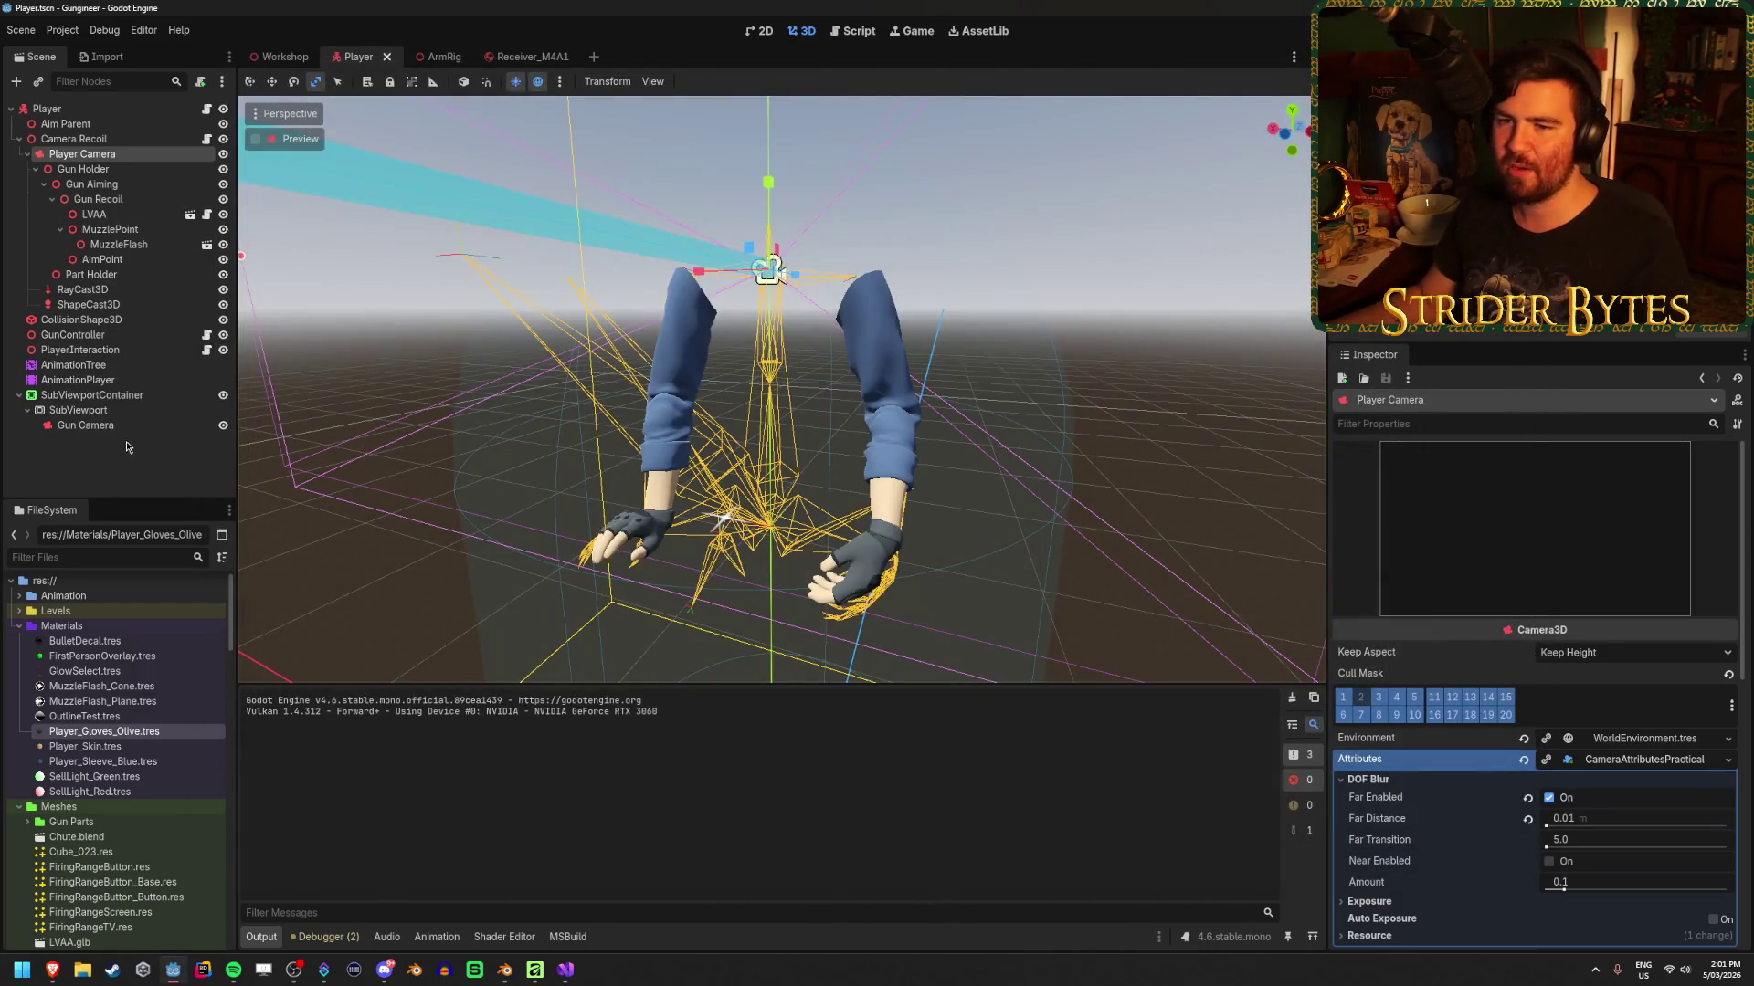
Toggle glow off and back on in the environment shared by Gun Camera and Player Camera
{"action": "left_click", "coordinate": [135, 430]}
{"action": "scroll", "coordinate": [1443, 632], "scroll_direction": "down", "scroll_amount": 3}
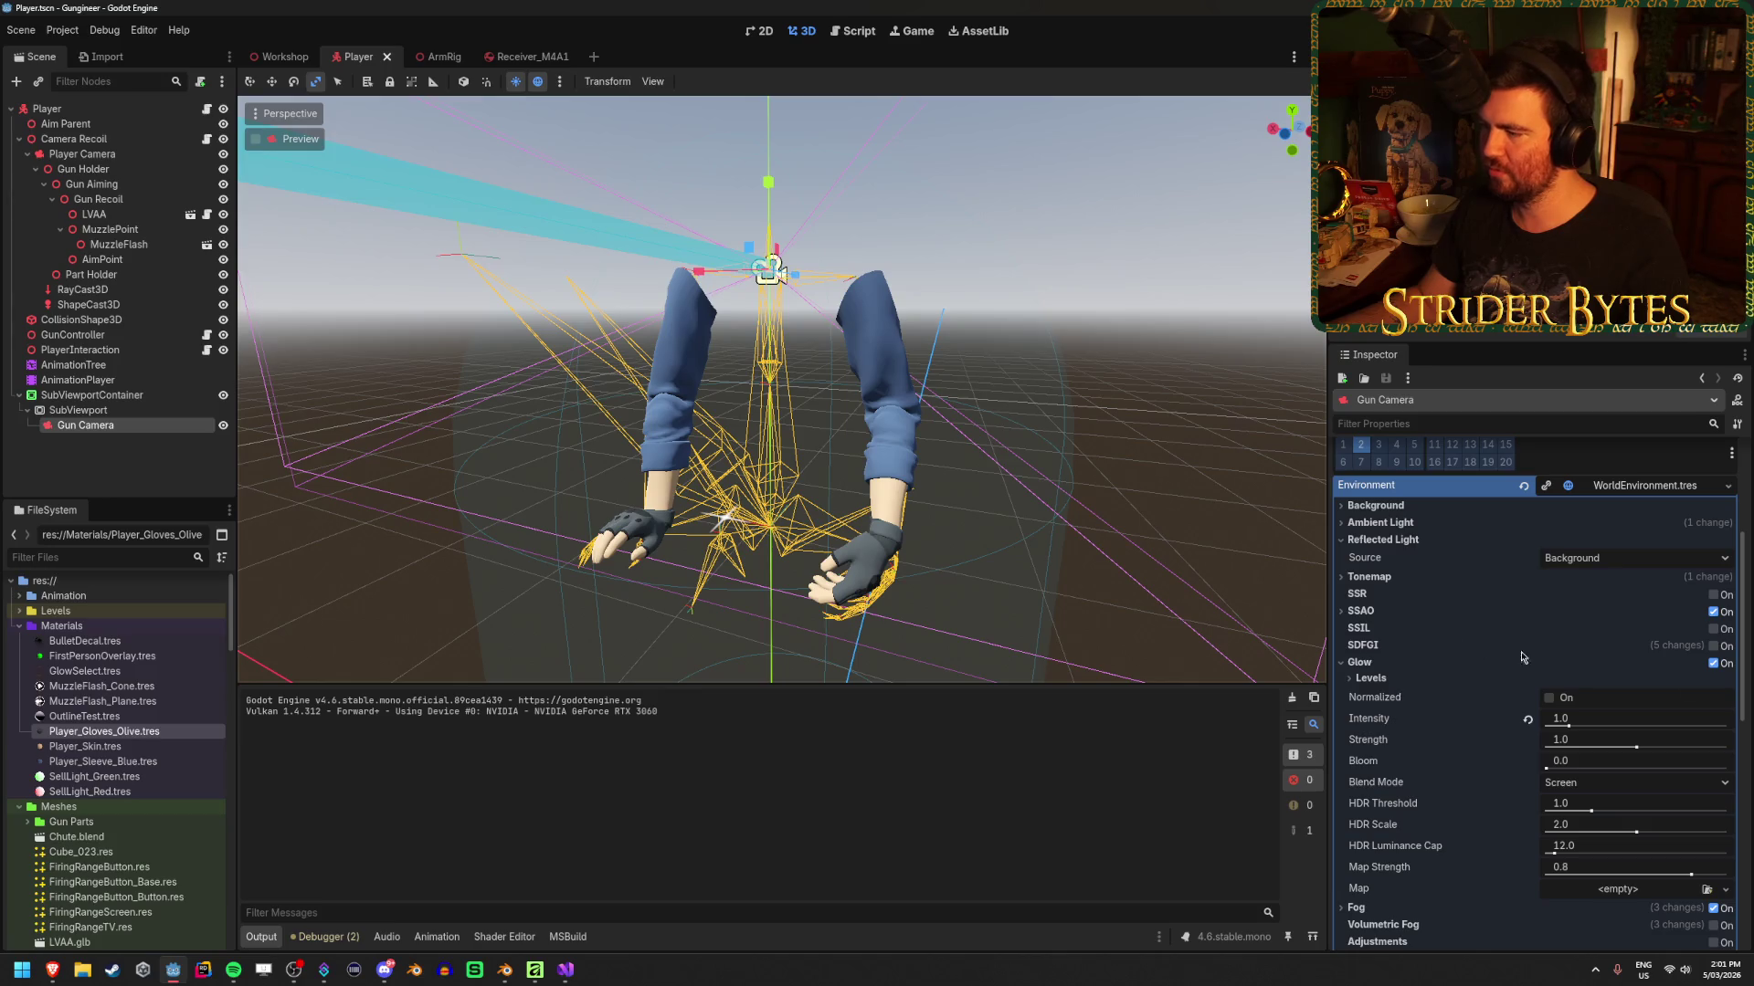
{"action": "left_click", "coordinate": [1714, 663]}
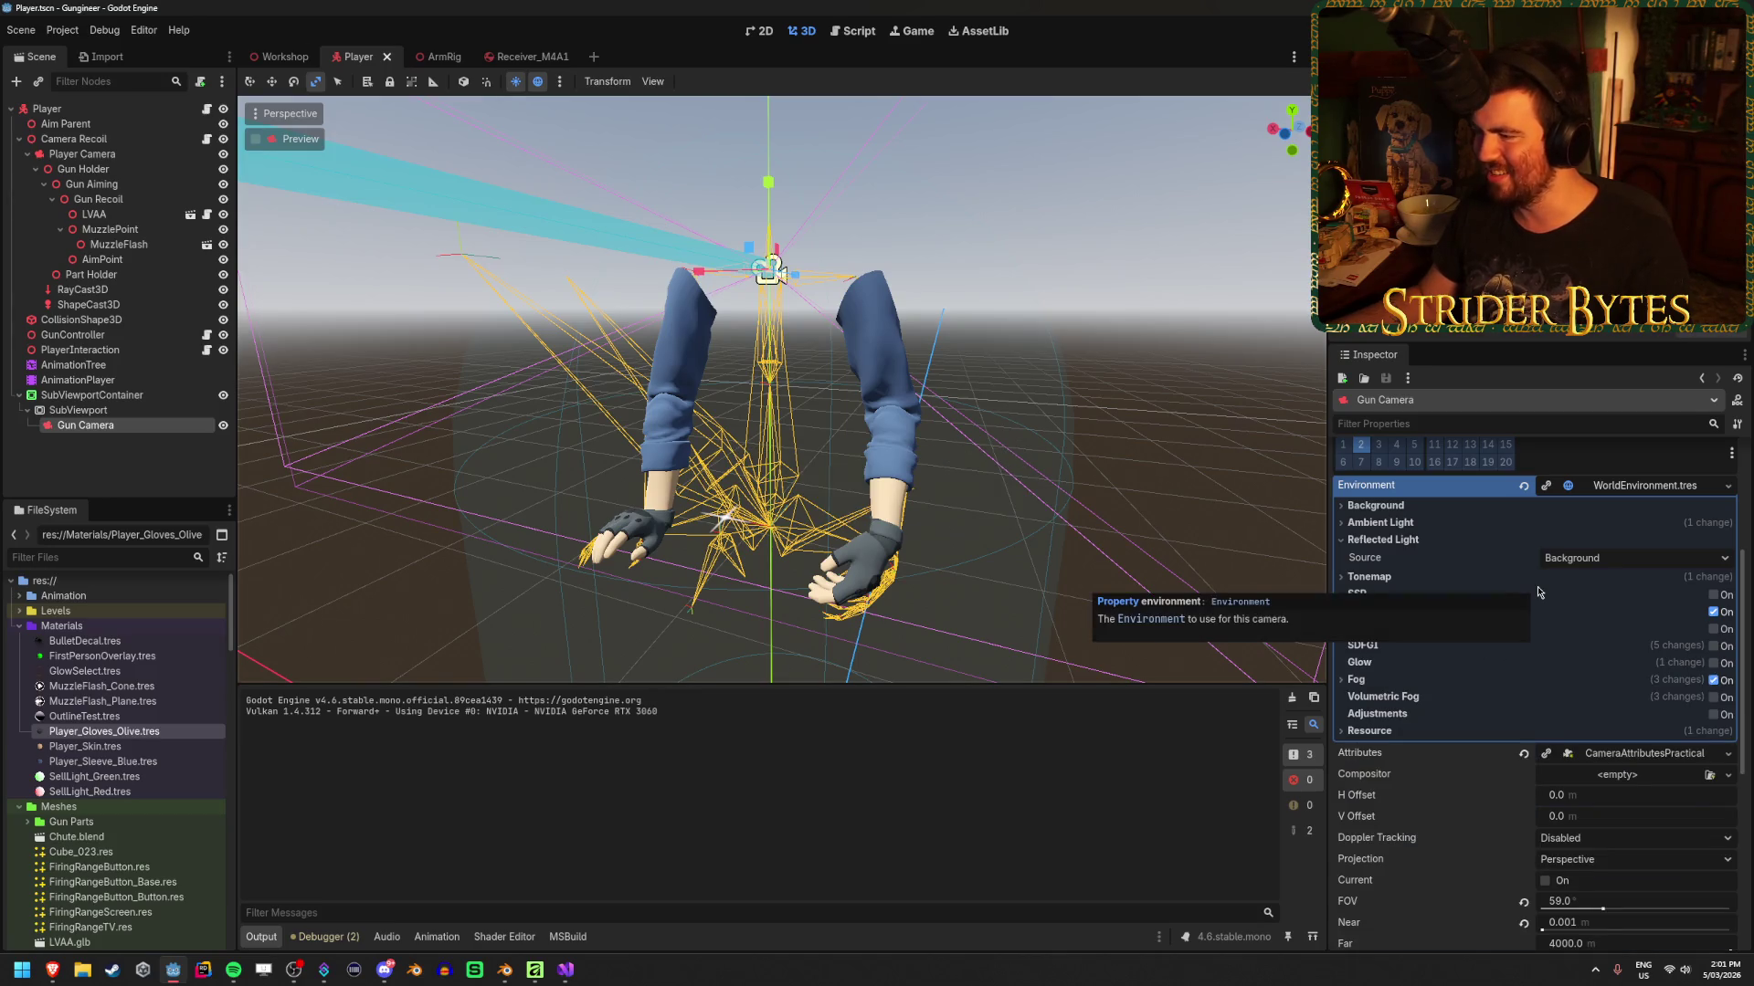
{"action": "left_click", "coordinate": [82, 153]}
{"action": "scroll", "coordinate": [1553, 685], "scroll_direction": "down", "scroll_amount": 3}
{"action": "scroll", "coordinate": [1552, 639], "scroll_direction": "up", "scroll_amount": 1}
{"action": "left_click", "coordinate": [1642, 549]}
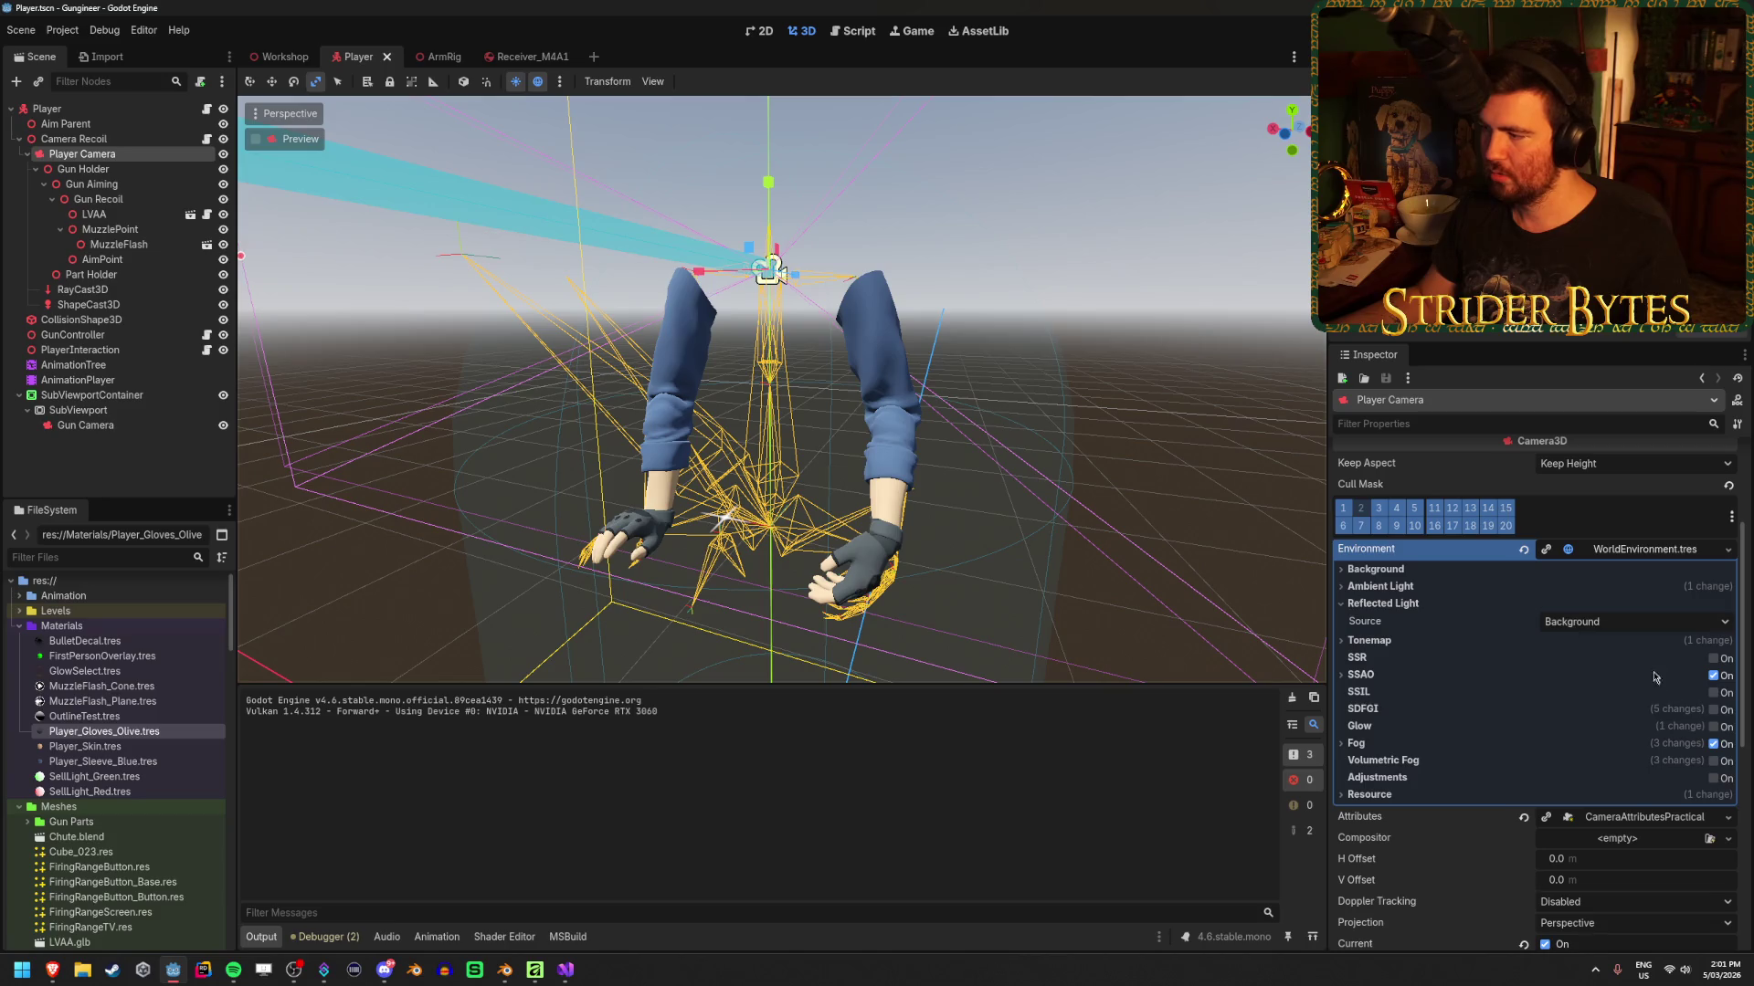
{"action": "left_click", "coordinate": [1713, 727]}
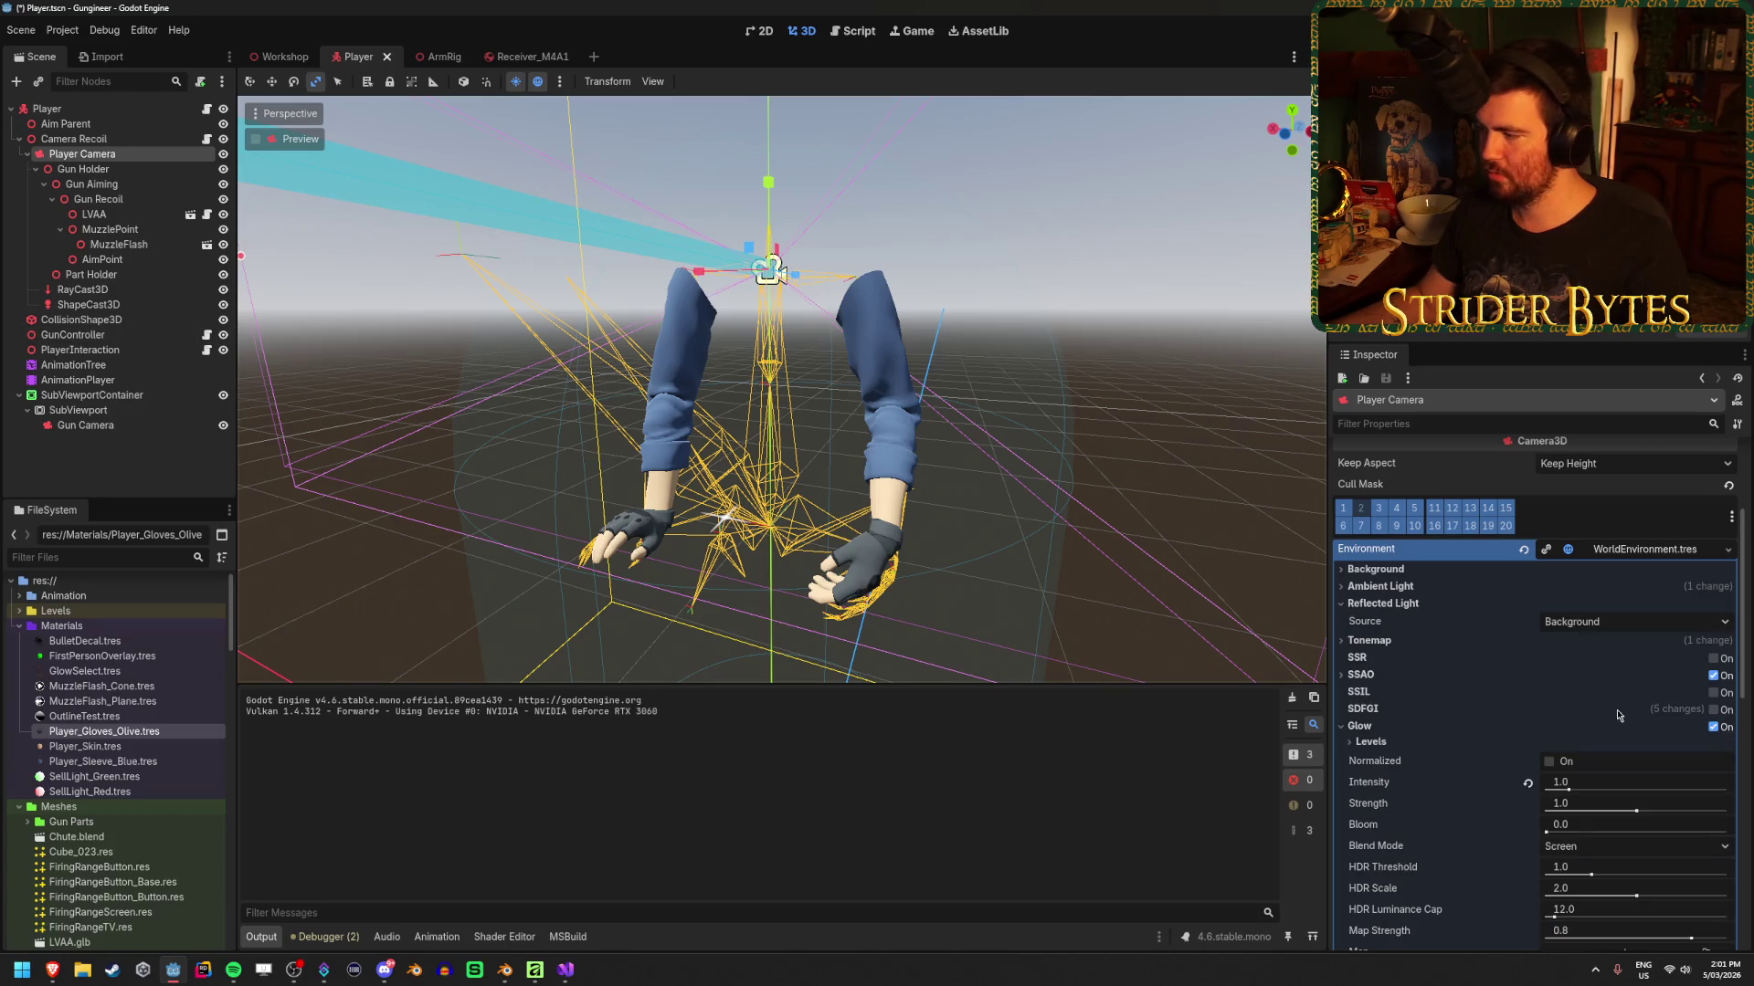
{"action": "left_click", "coordinate": [1427, 728]}
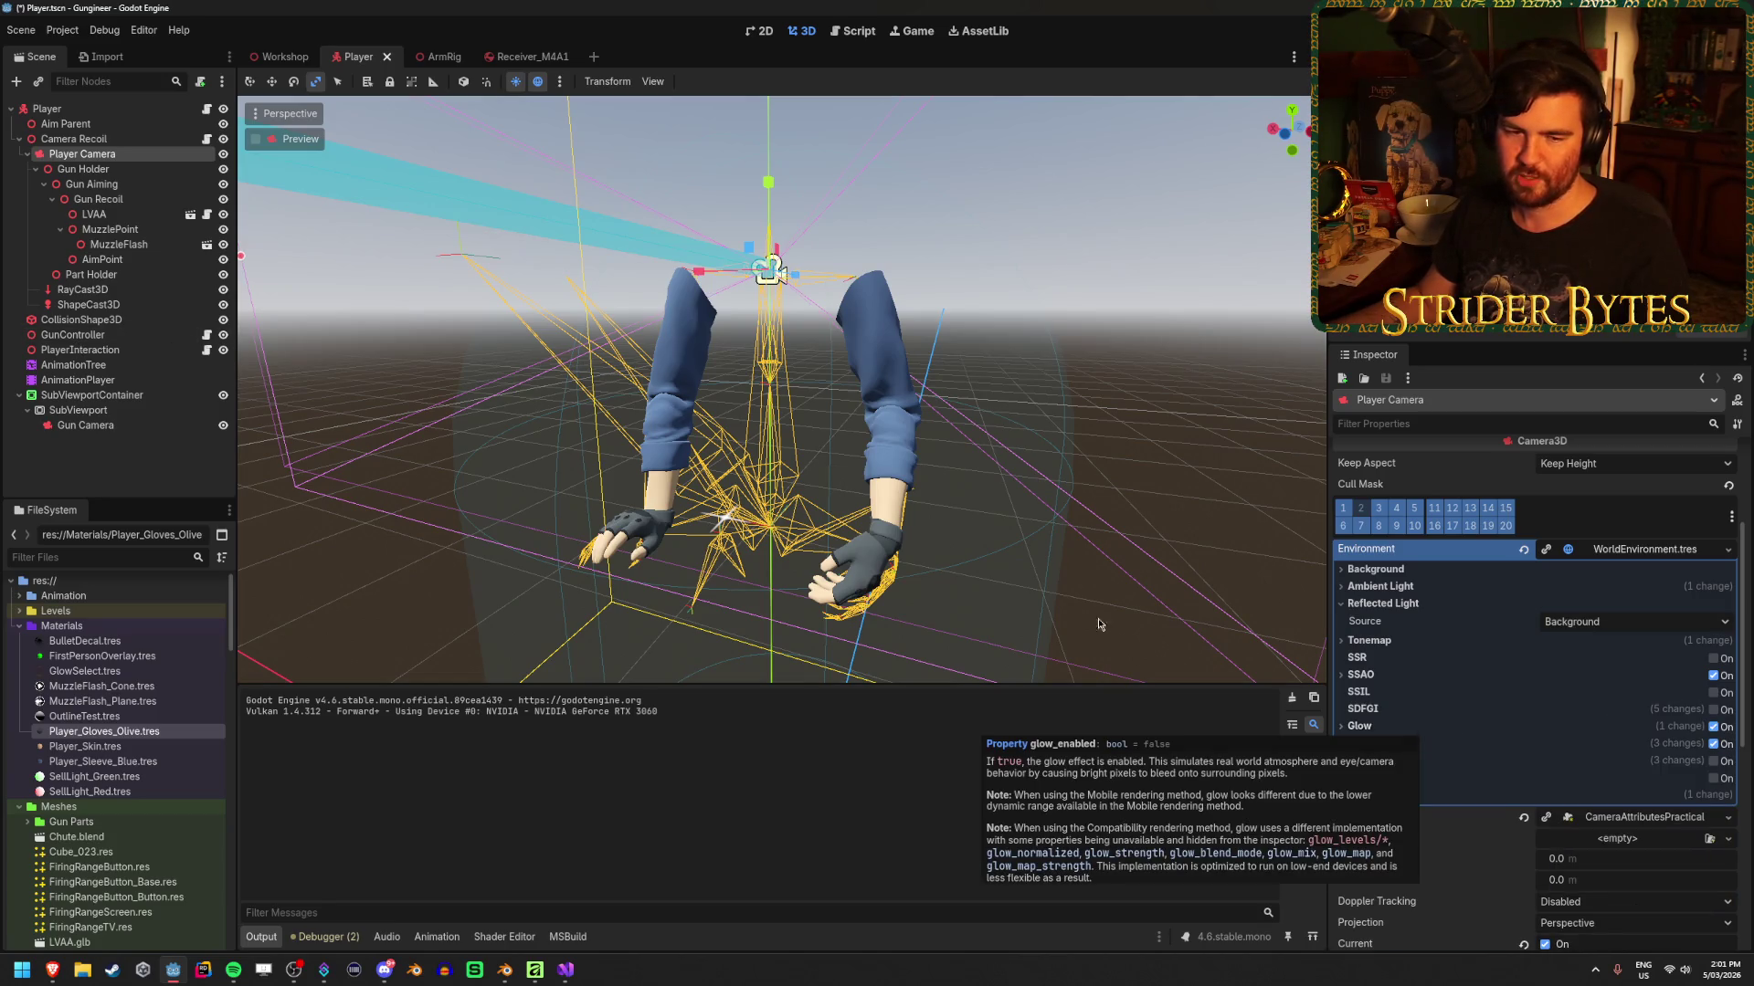
Make the Gun Camera's Environment unique, save the Player scene, and launch the game
{"action": "left_click", "coordinate": [135, 425]}
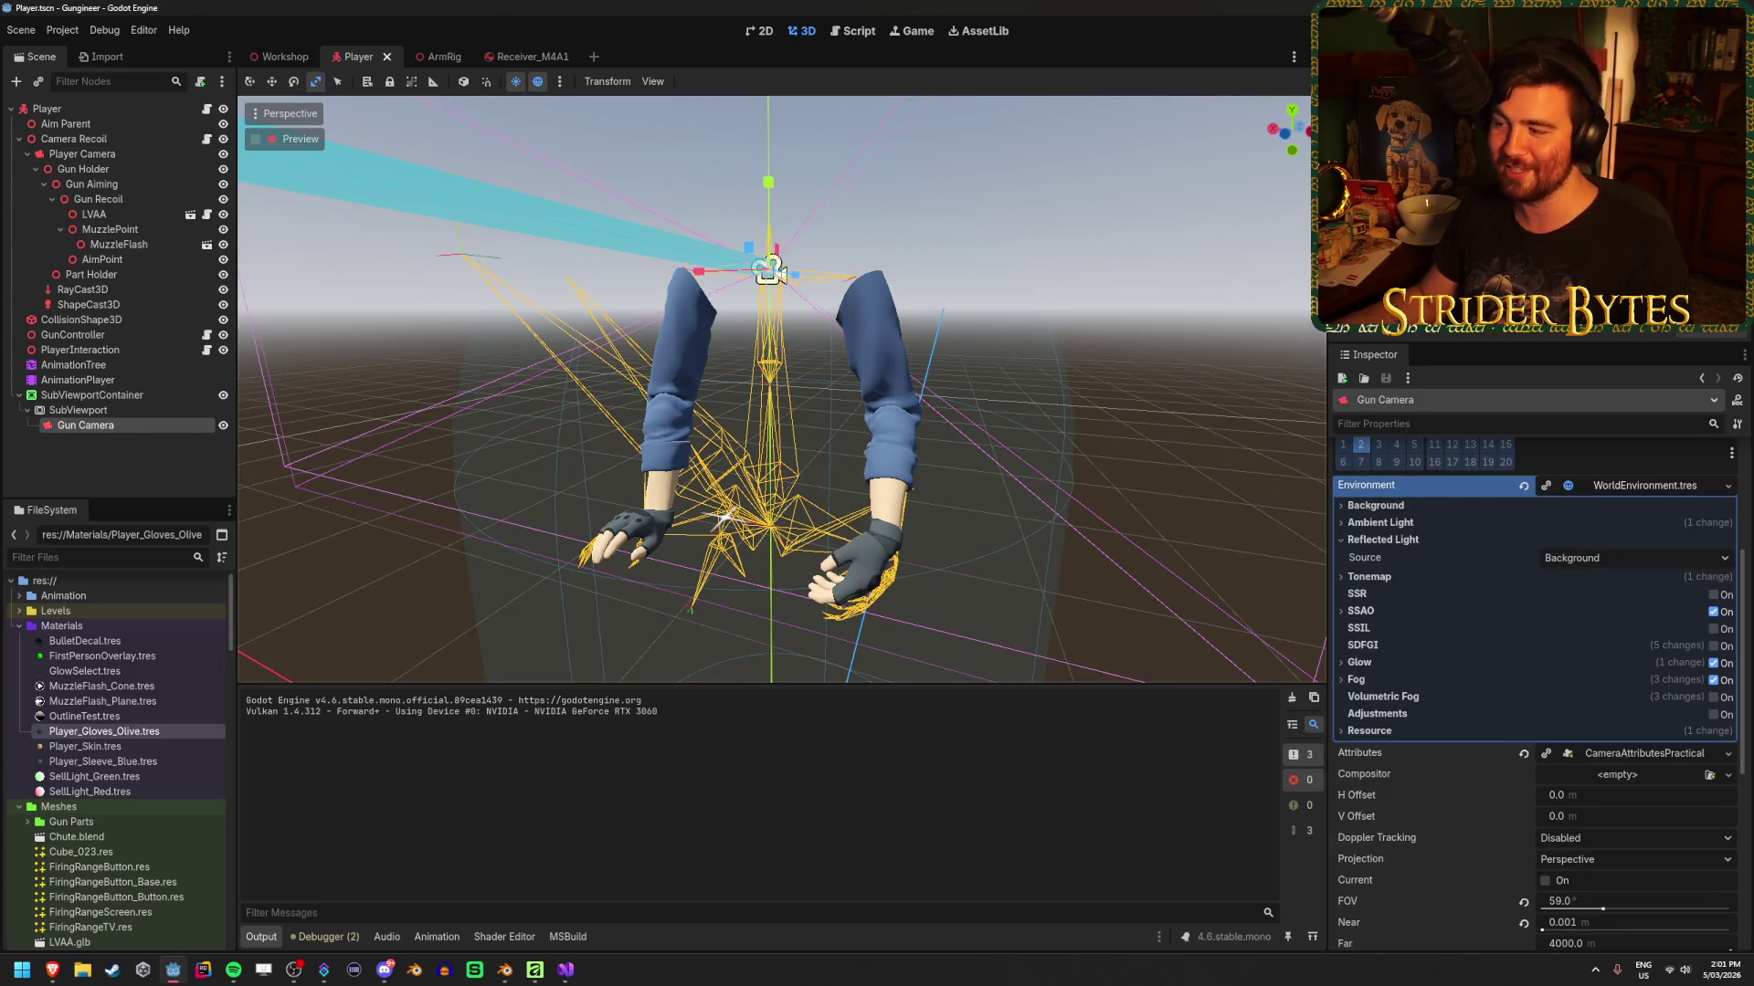
{"action": "left_click", "coordinate": [1639, 489]}
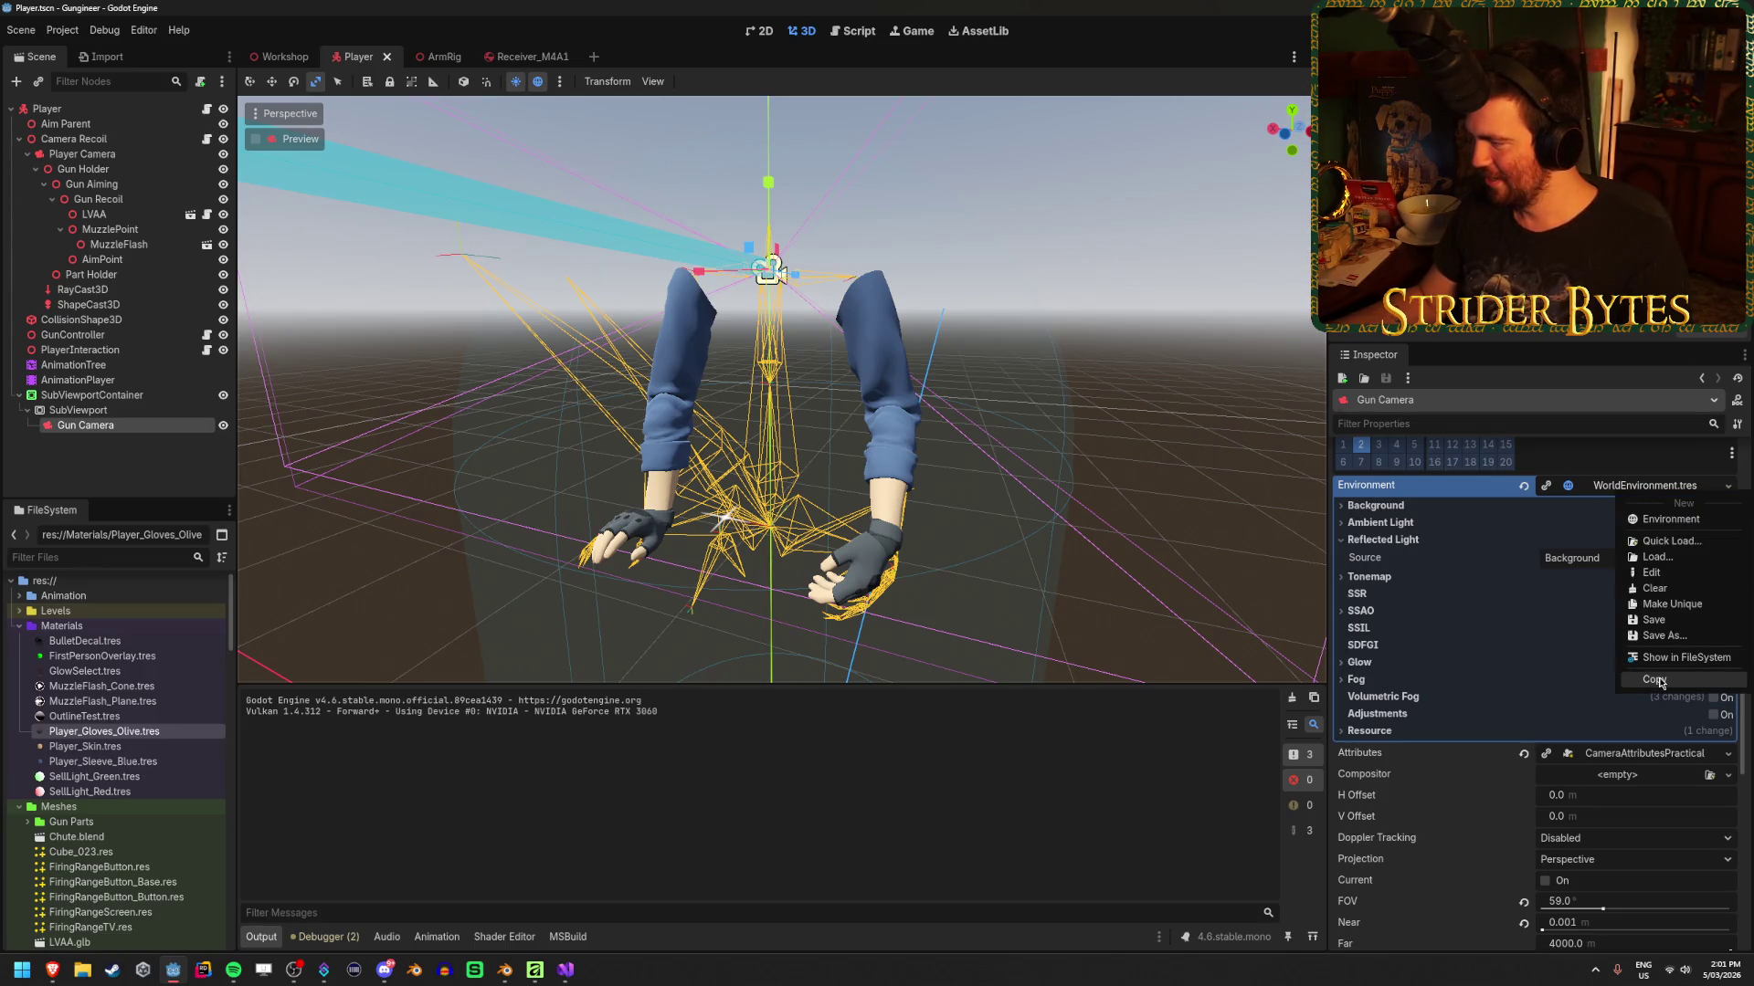
{"action": "left_click", "coordinate": [1666, 603]}
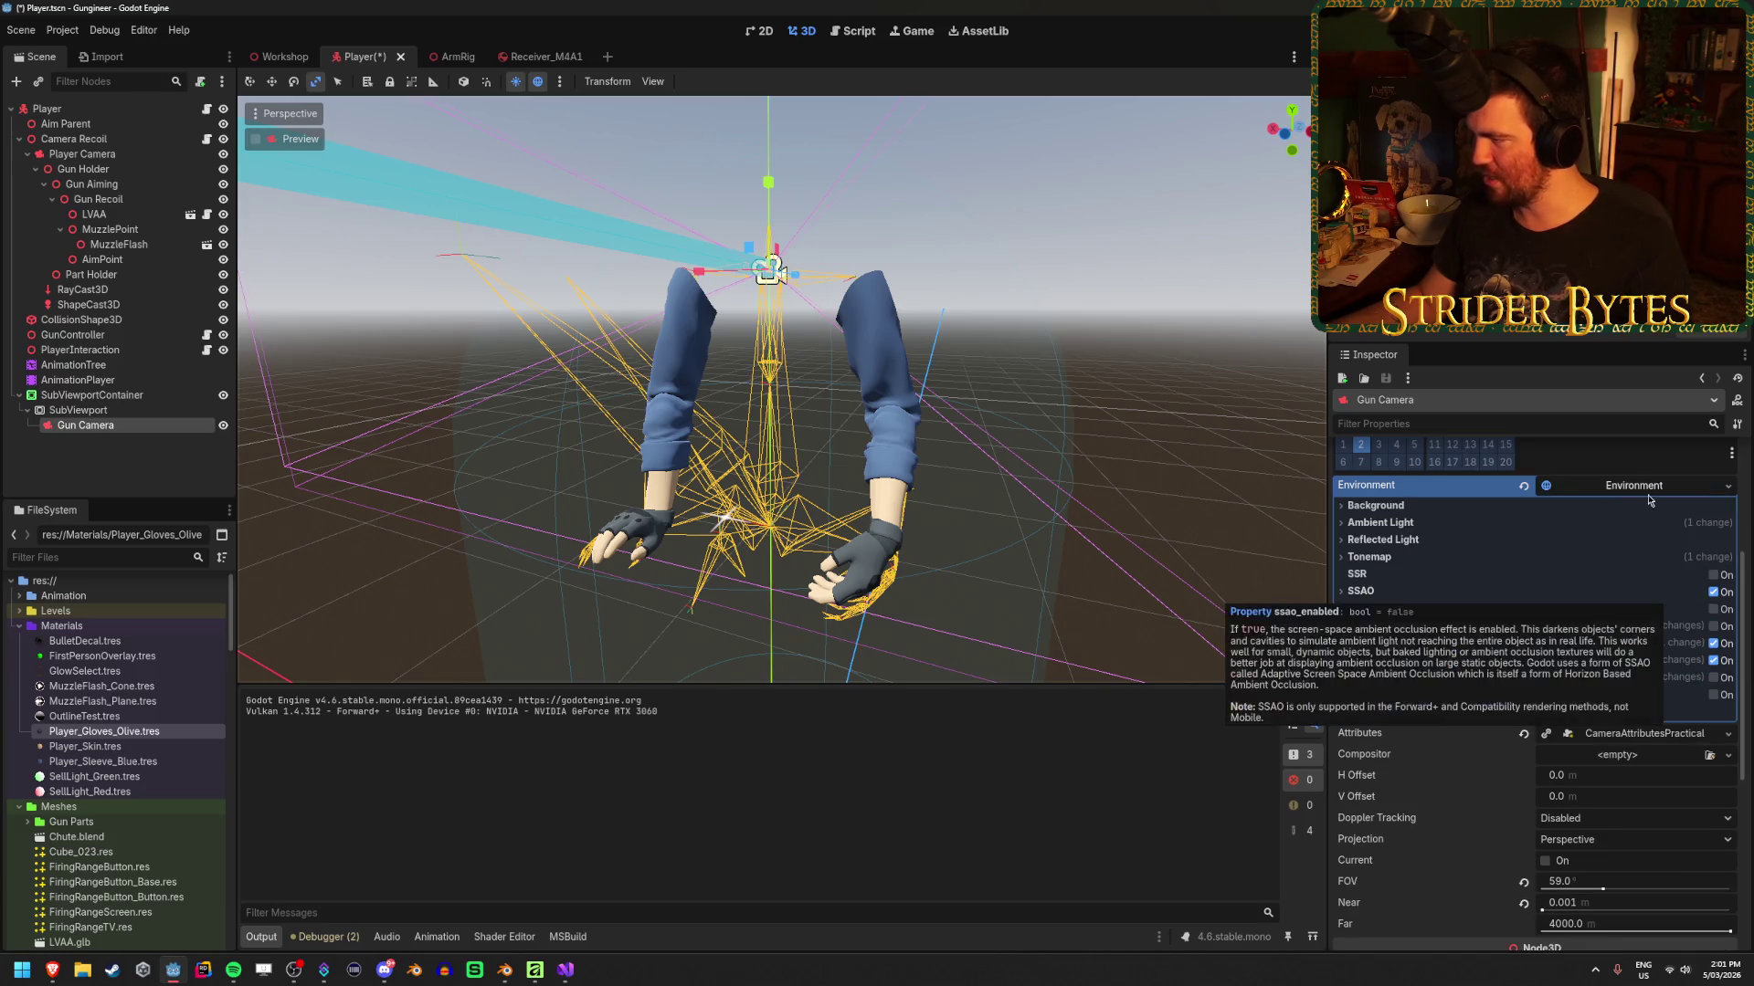
{"action": "key", "text": "ctrl+s"}
{"action": "key", "text": "F5"}
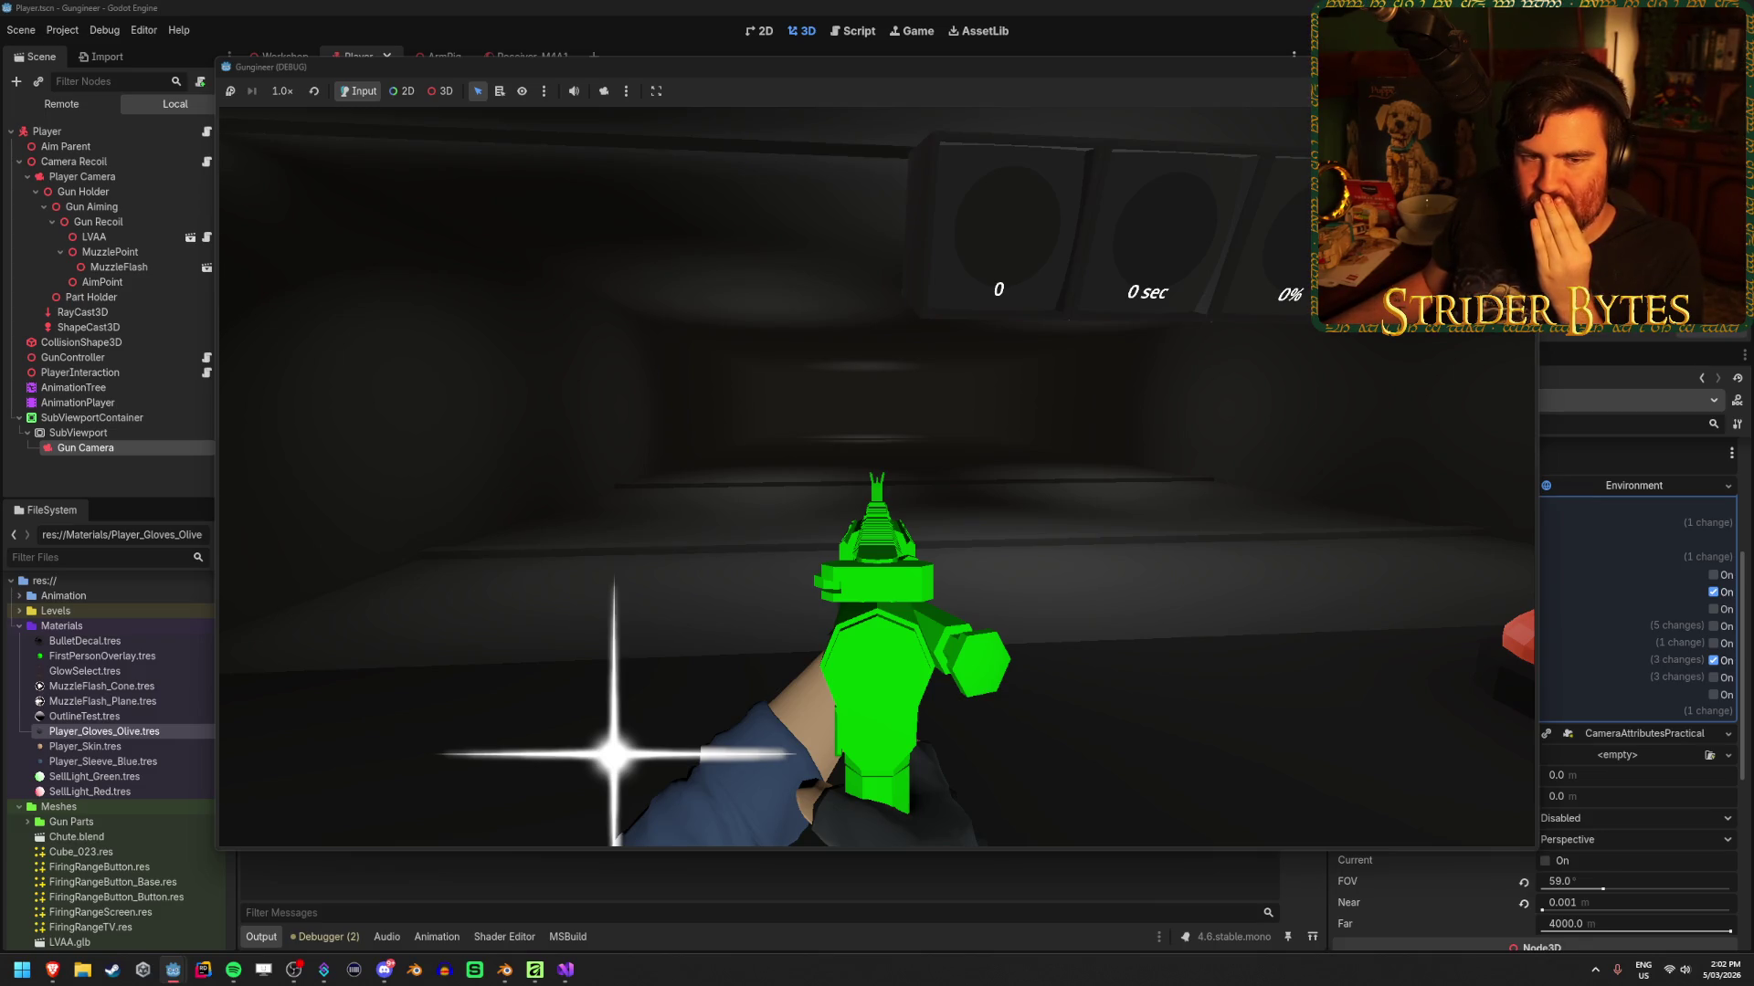
Trigger the gun's reload animation twice with R in-game, then stop the test run
{"action": "key", "text": "r"}
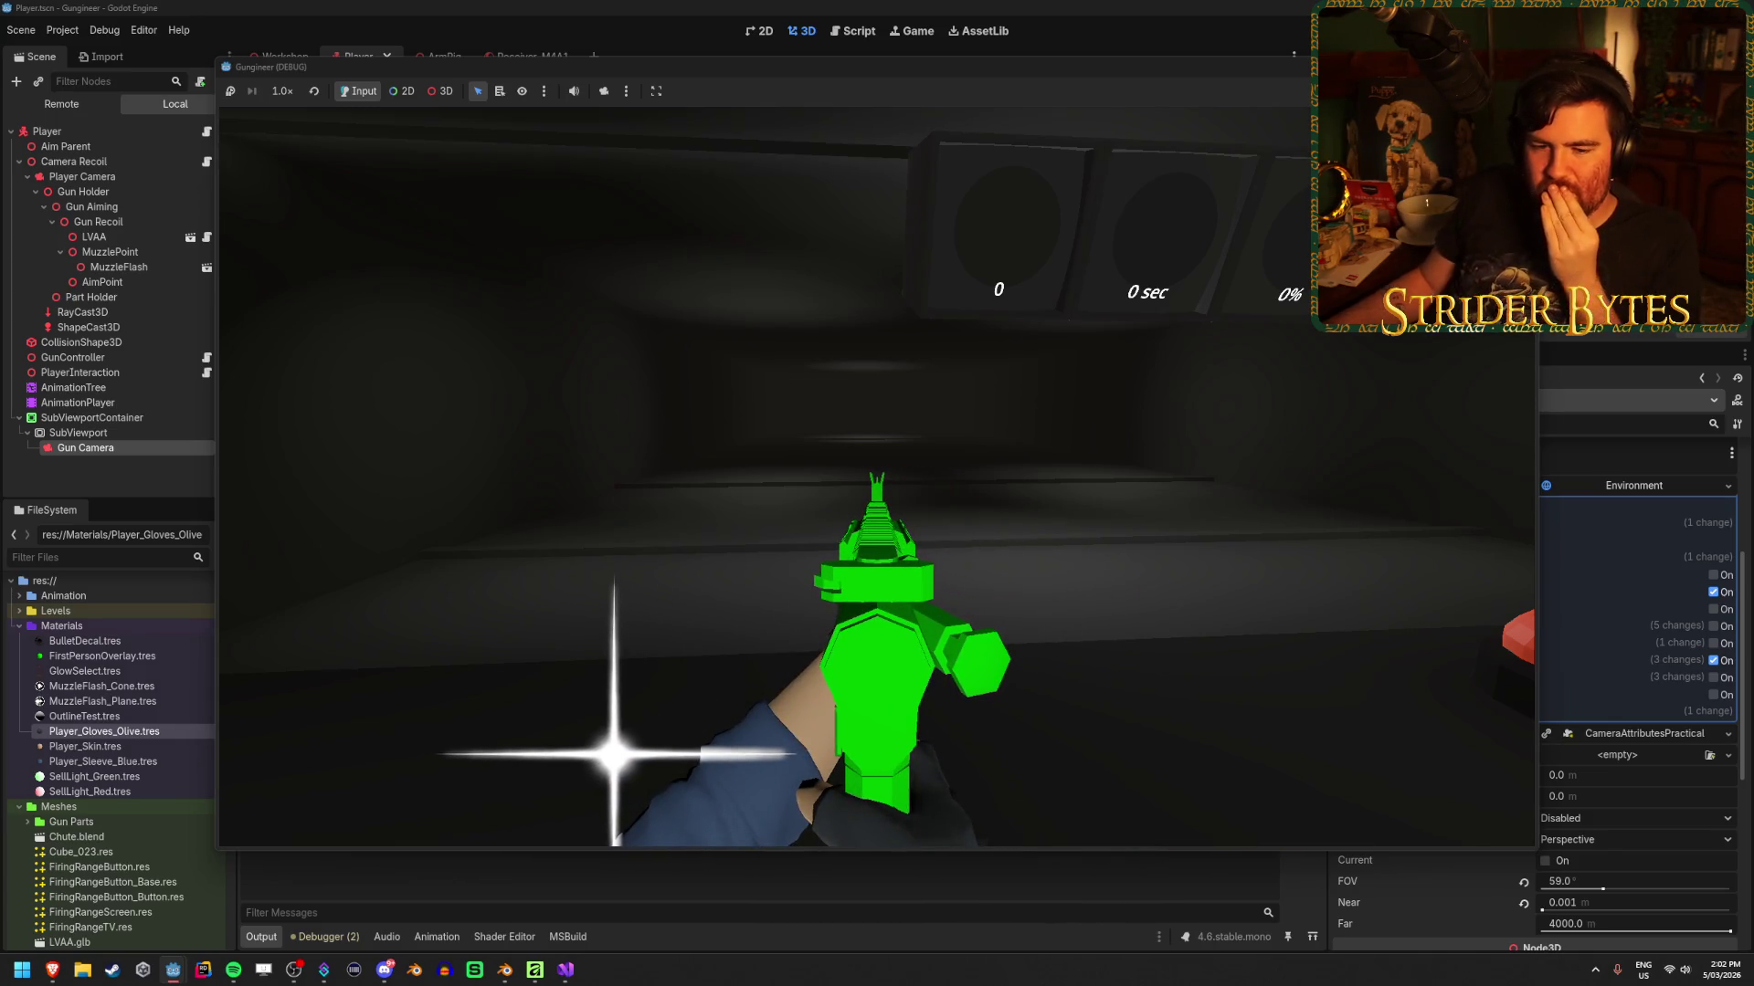
{"action": "key", "text": "r"}
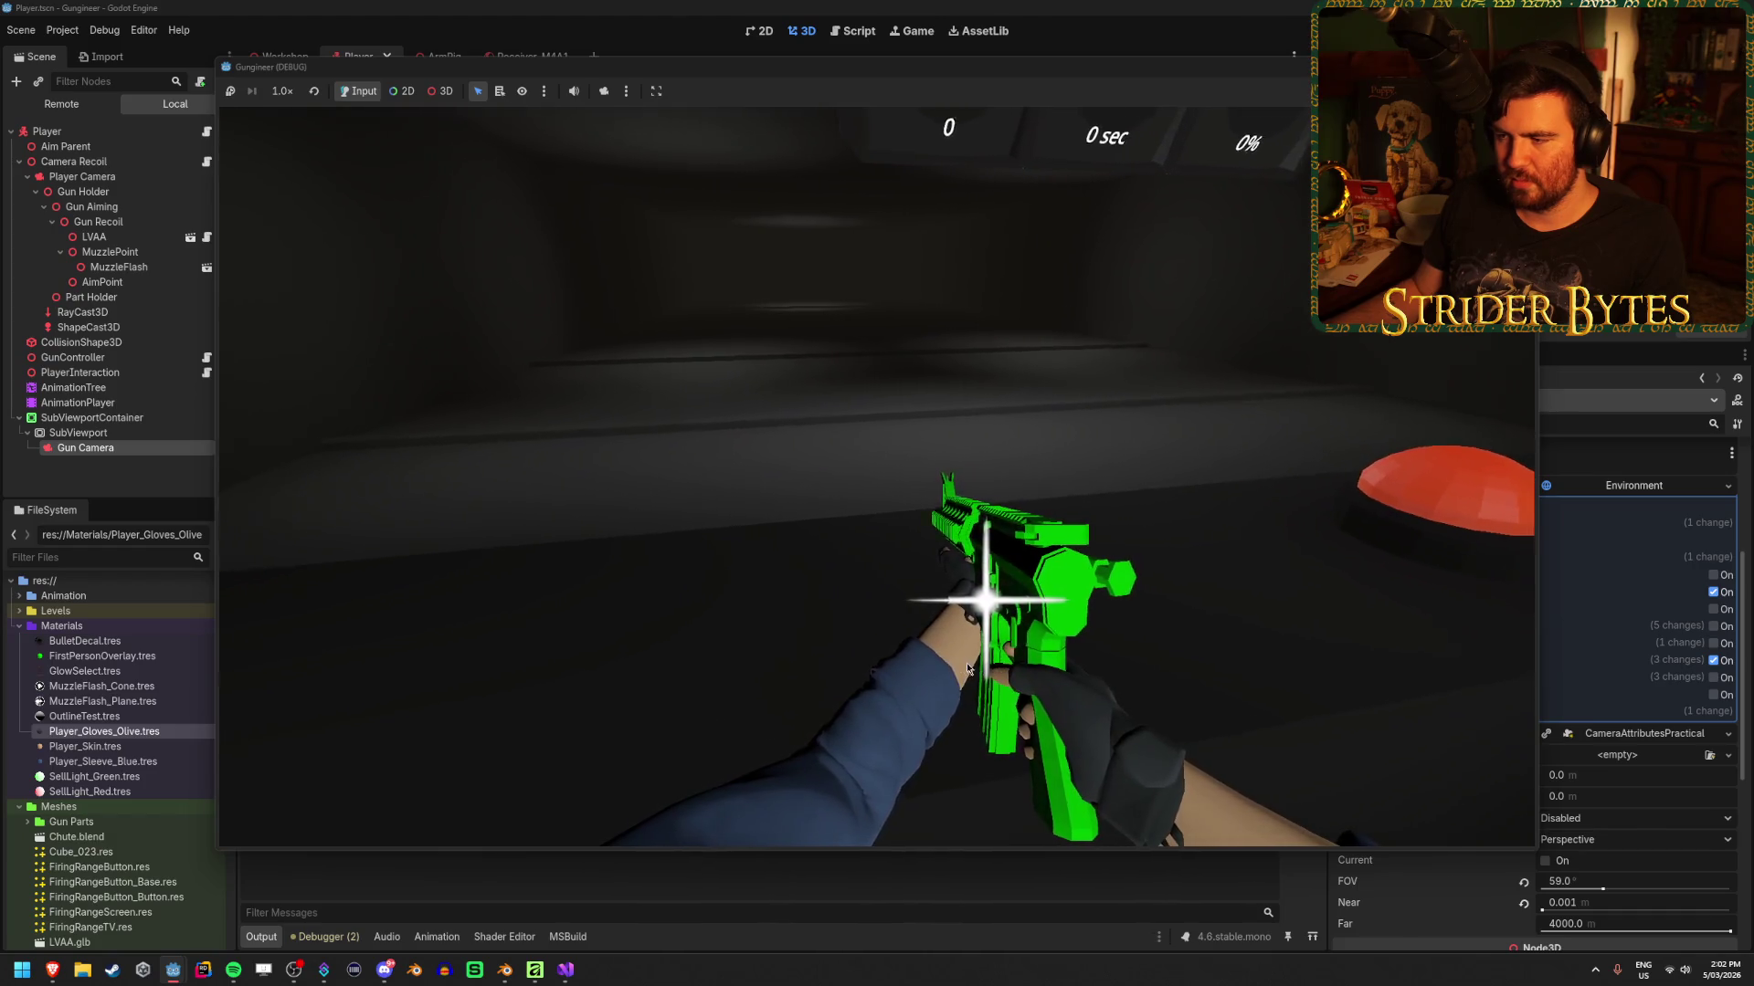
{"action": "key", "text": "F8"}
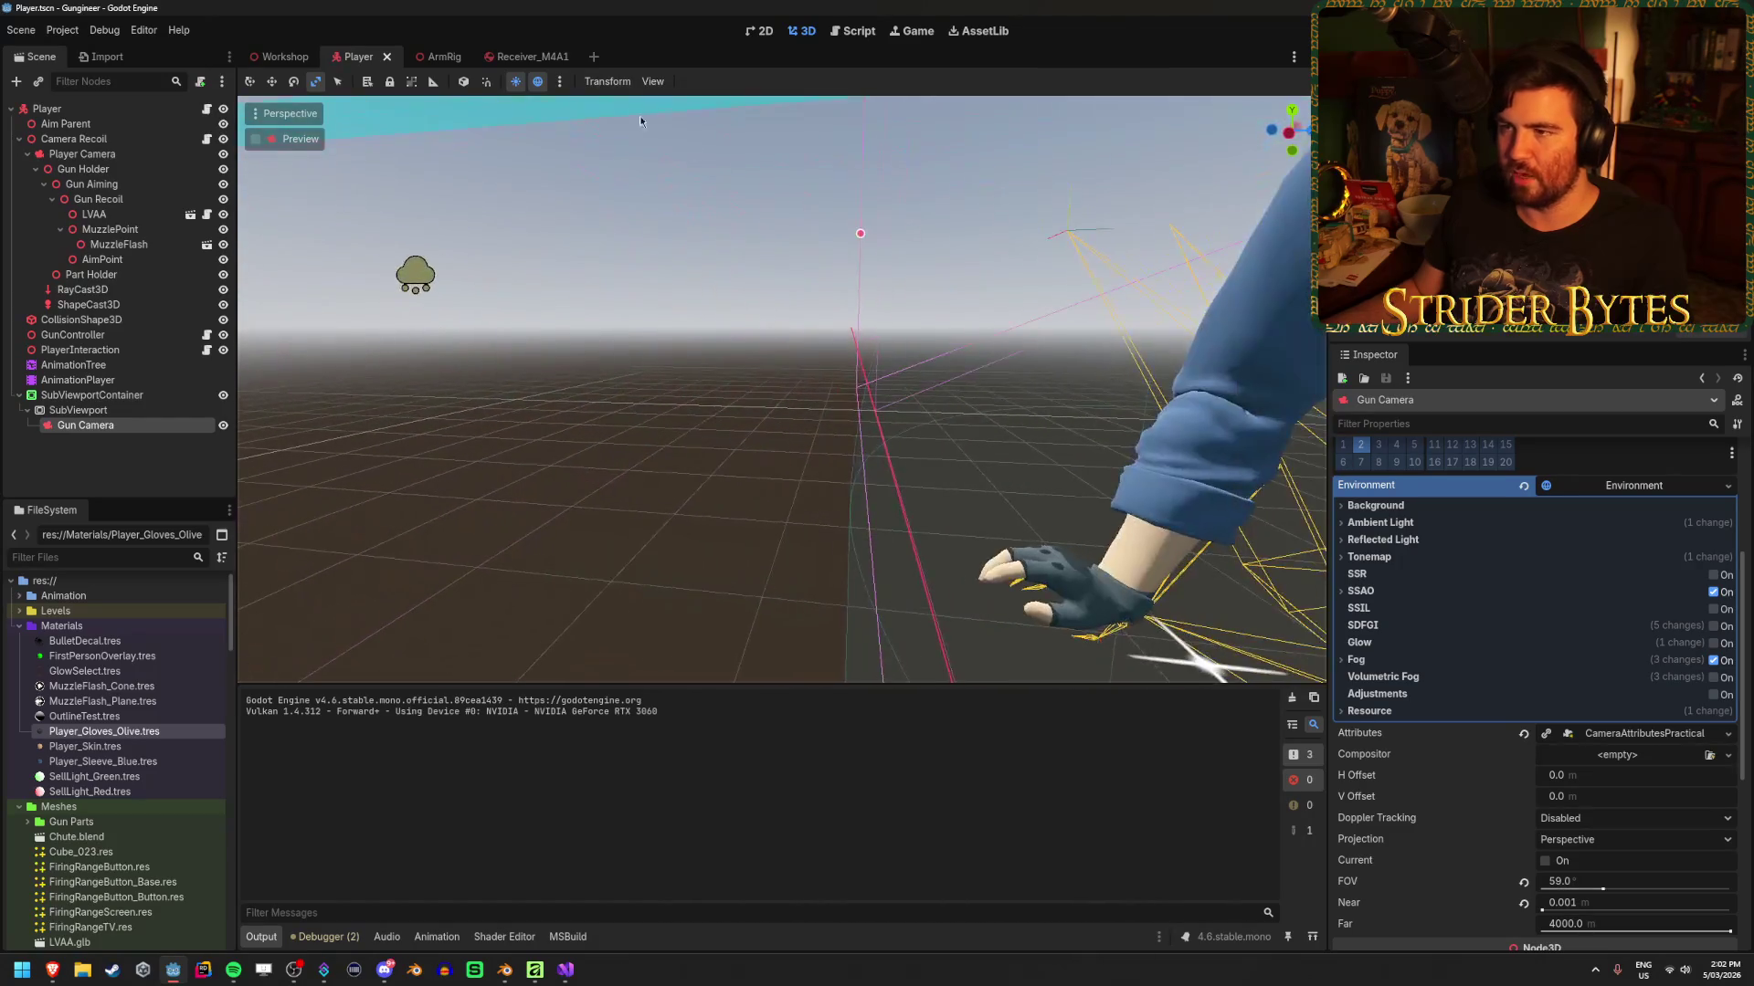
Deselect the GlintMesh node in the ArmRig scene and return to the Player scene
{"action": "left_click", "coordinate": [426, 57]}
{"action": "scroll", "coordinate": [781, 391], "scroll_direction": "down", "scroll_amount": 3}
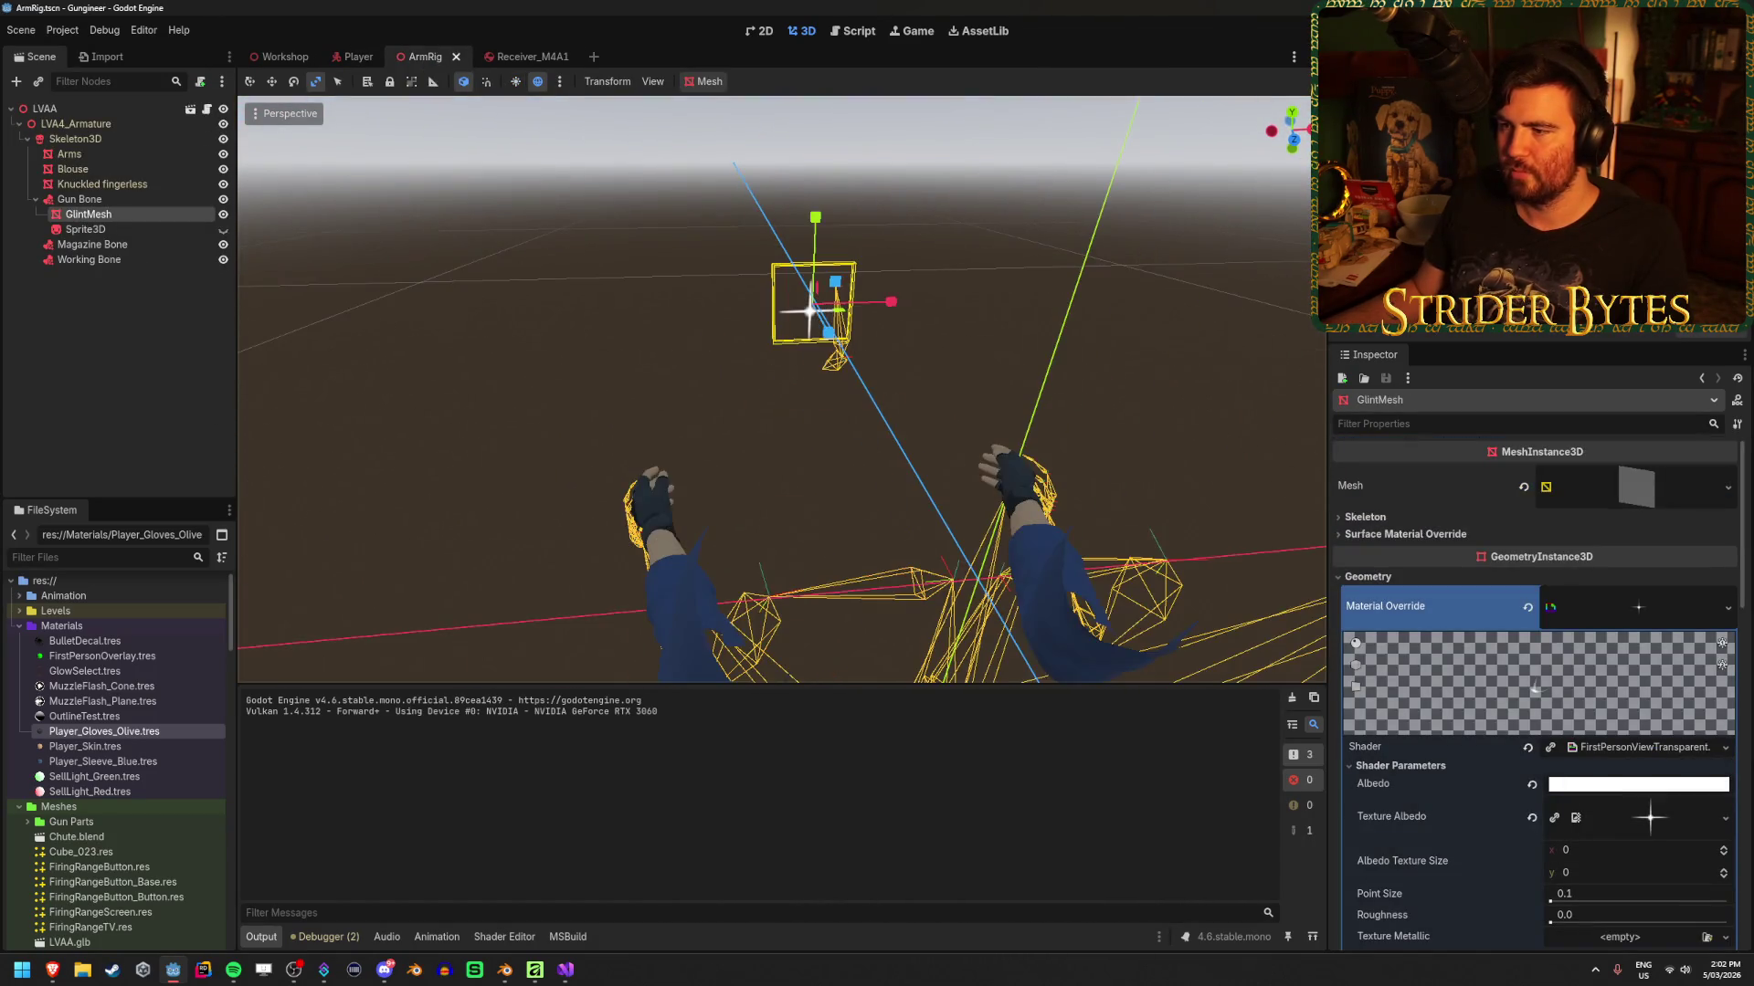
{"action": "left_click", "coordinate": [462, 264]}
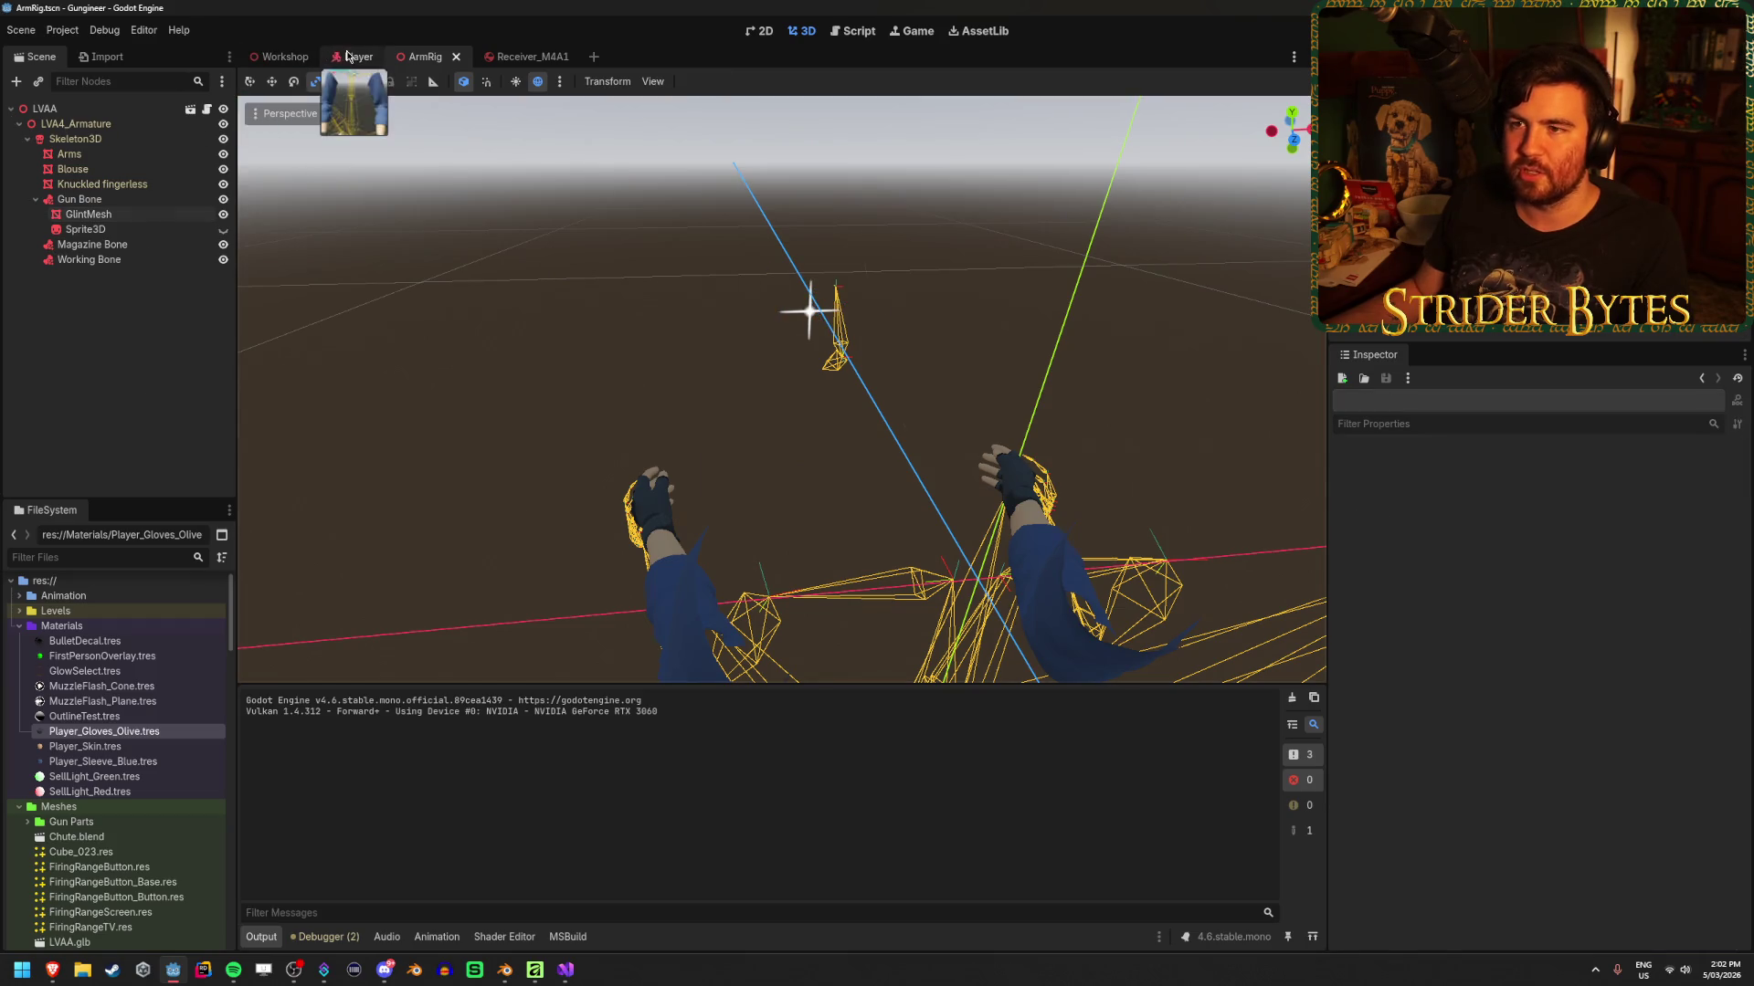
{"action": "left_click", "coordinate": [358, 57]}
Add a Panel child under SubViewport and move Gun Camera inside it
{"action": "right_click", "coordinate": [117, 400]}
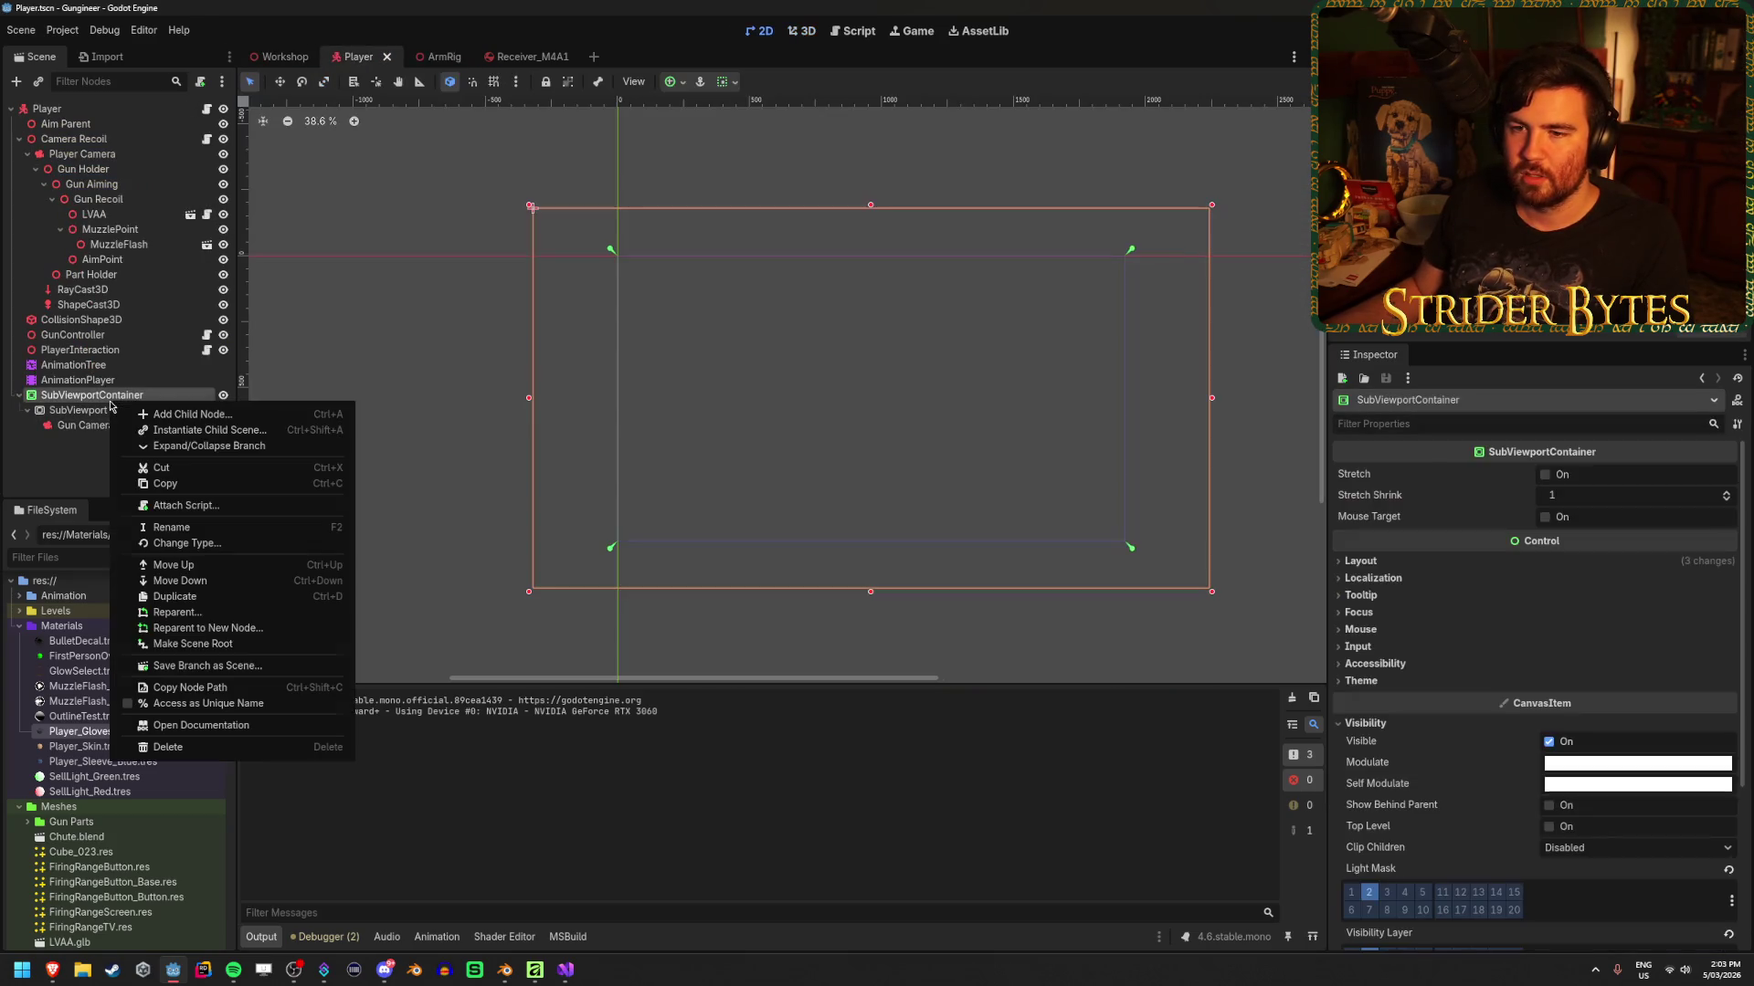
{"action": "left_click", "coordinate": [216, 416]}
{"action": "key", "text": "Escape"}
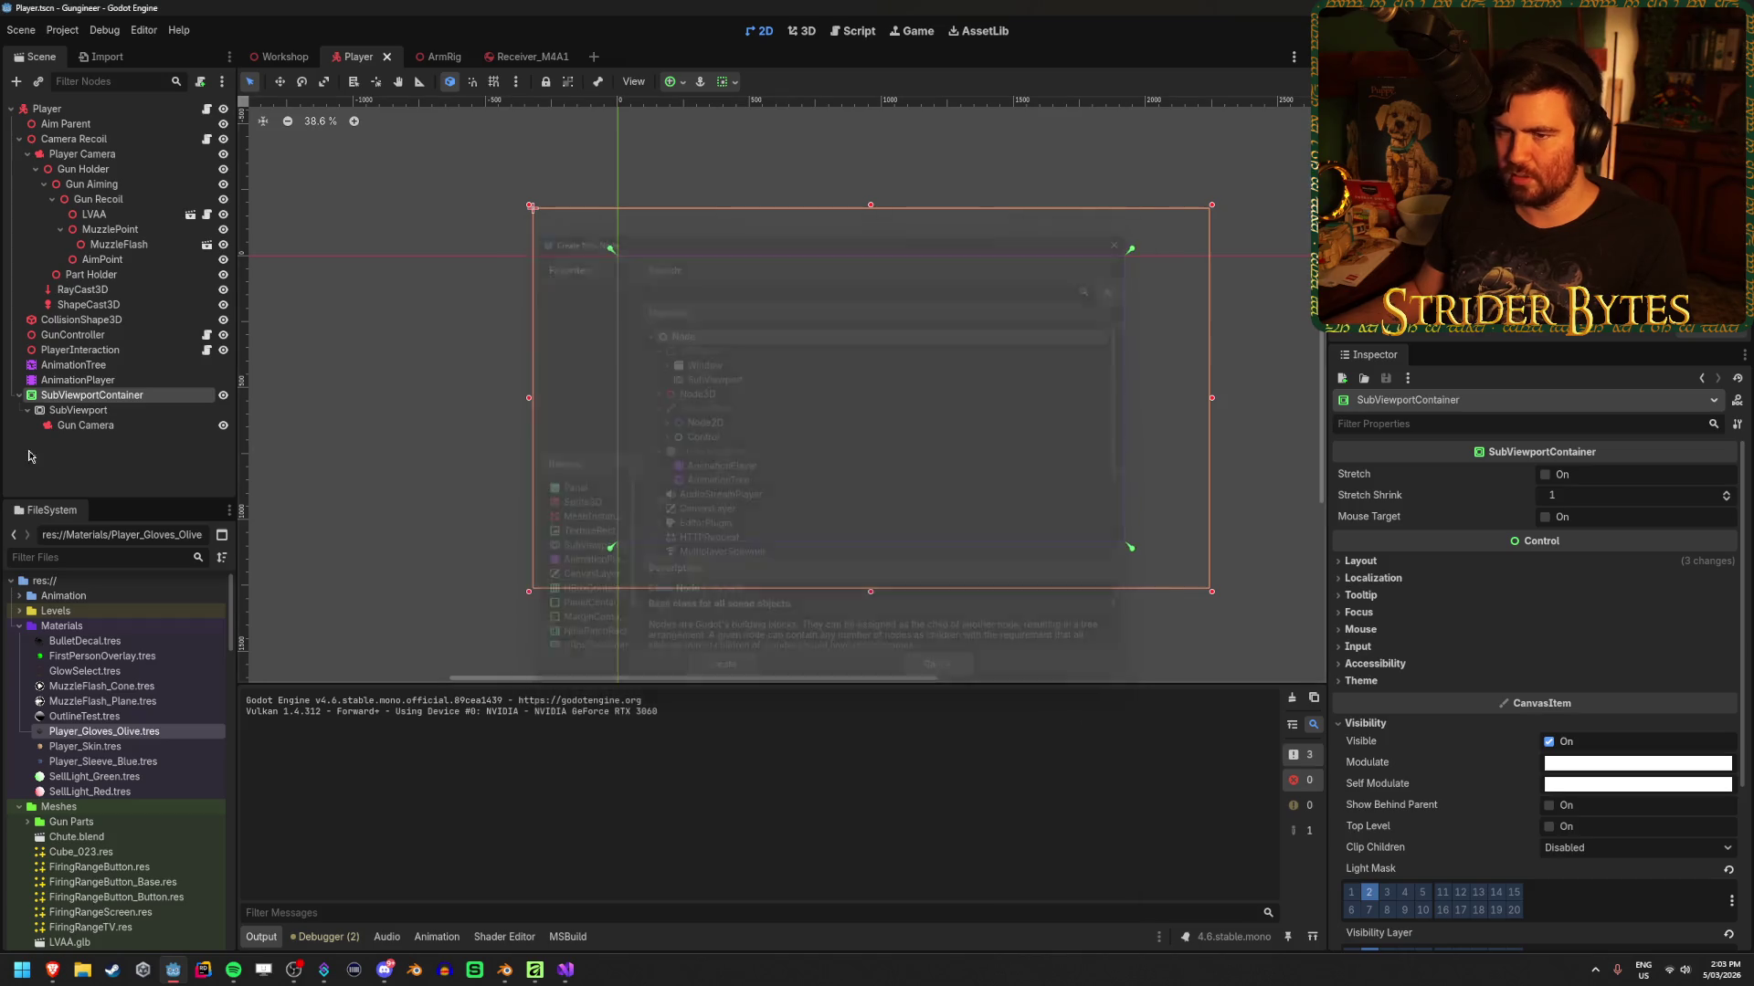
{"action": "right_click", "coordinate": [100, 414]}
{"action": "left_click", "coordinate": [229, 423]}
{"action": "type", "text": "panel"}
{"action": "key", "text": "Return"}
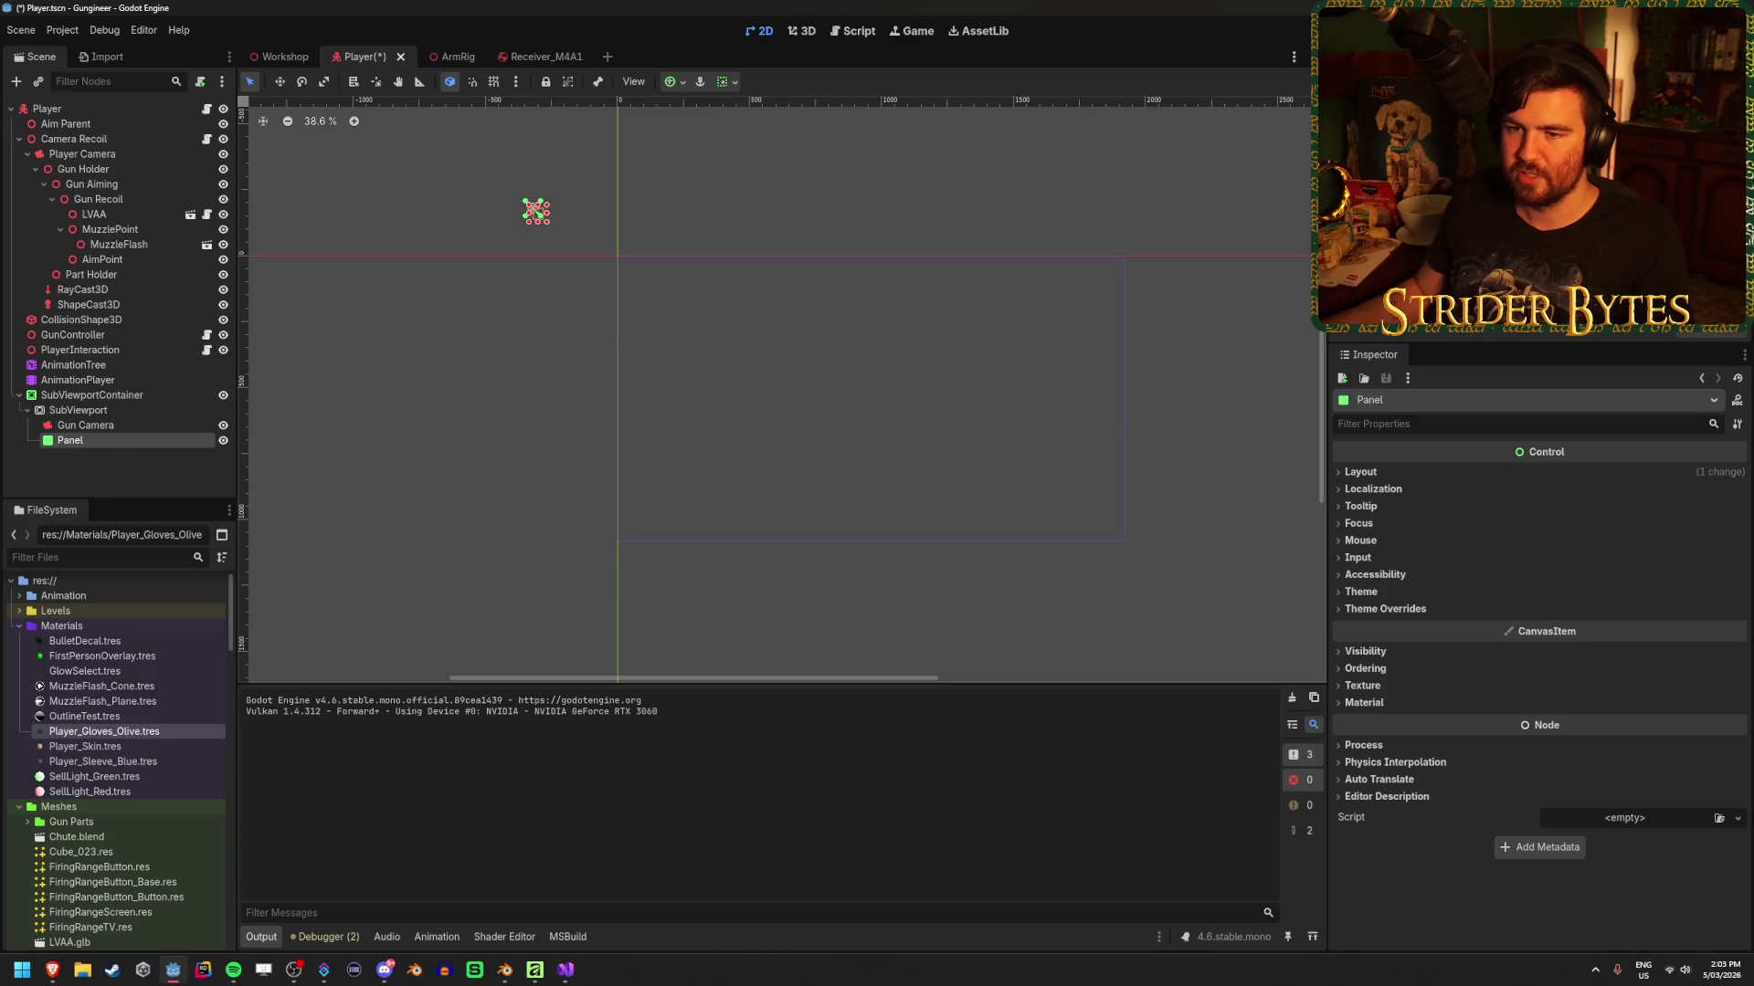
{"action": "left_click_drag", "start_coordinate": [128, 417], "coordinate": [98, 429]}
Anchor the Panel to Full Rect, save the Player scene, and switch to Workshop
{"action": "left_click", "coordinate": [98, 426]}
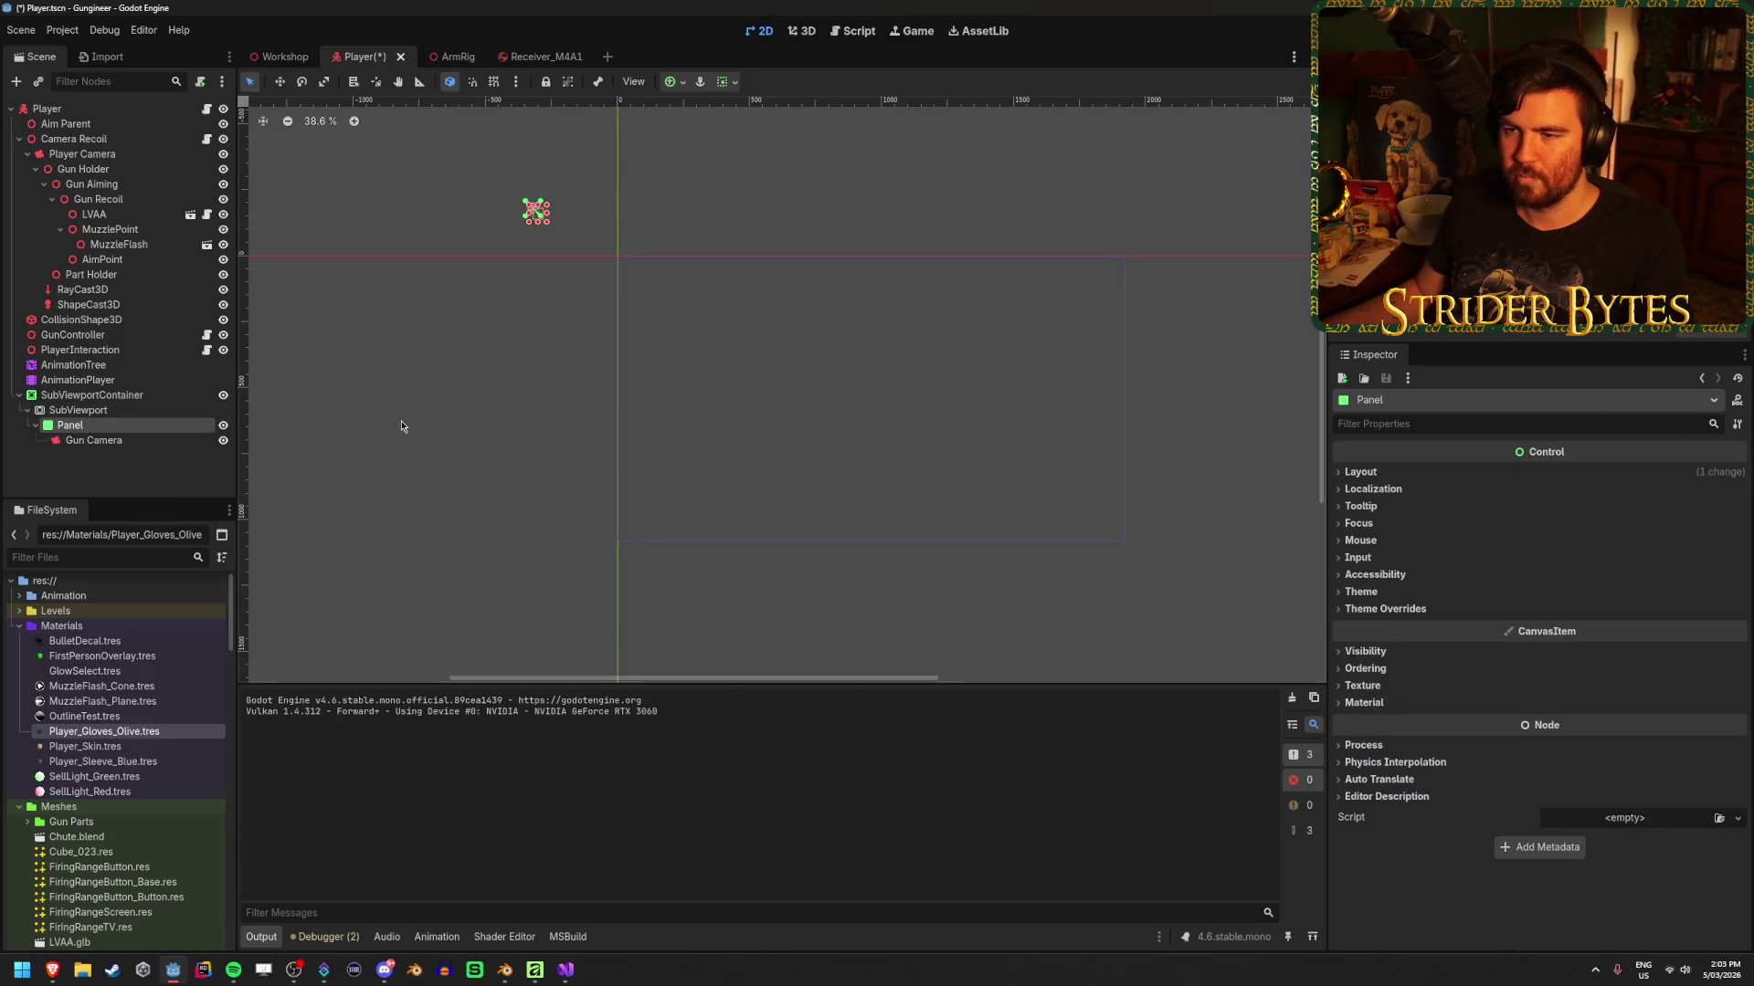
{"action": "left_click", "coordinate": [675, 82]}
{"action": "left_click", "coordinate": [755, 208]}
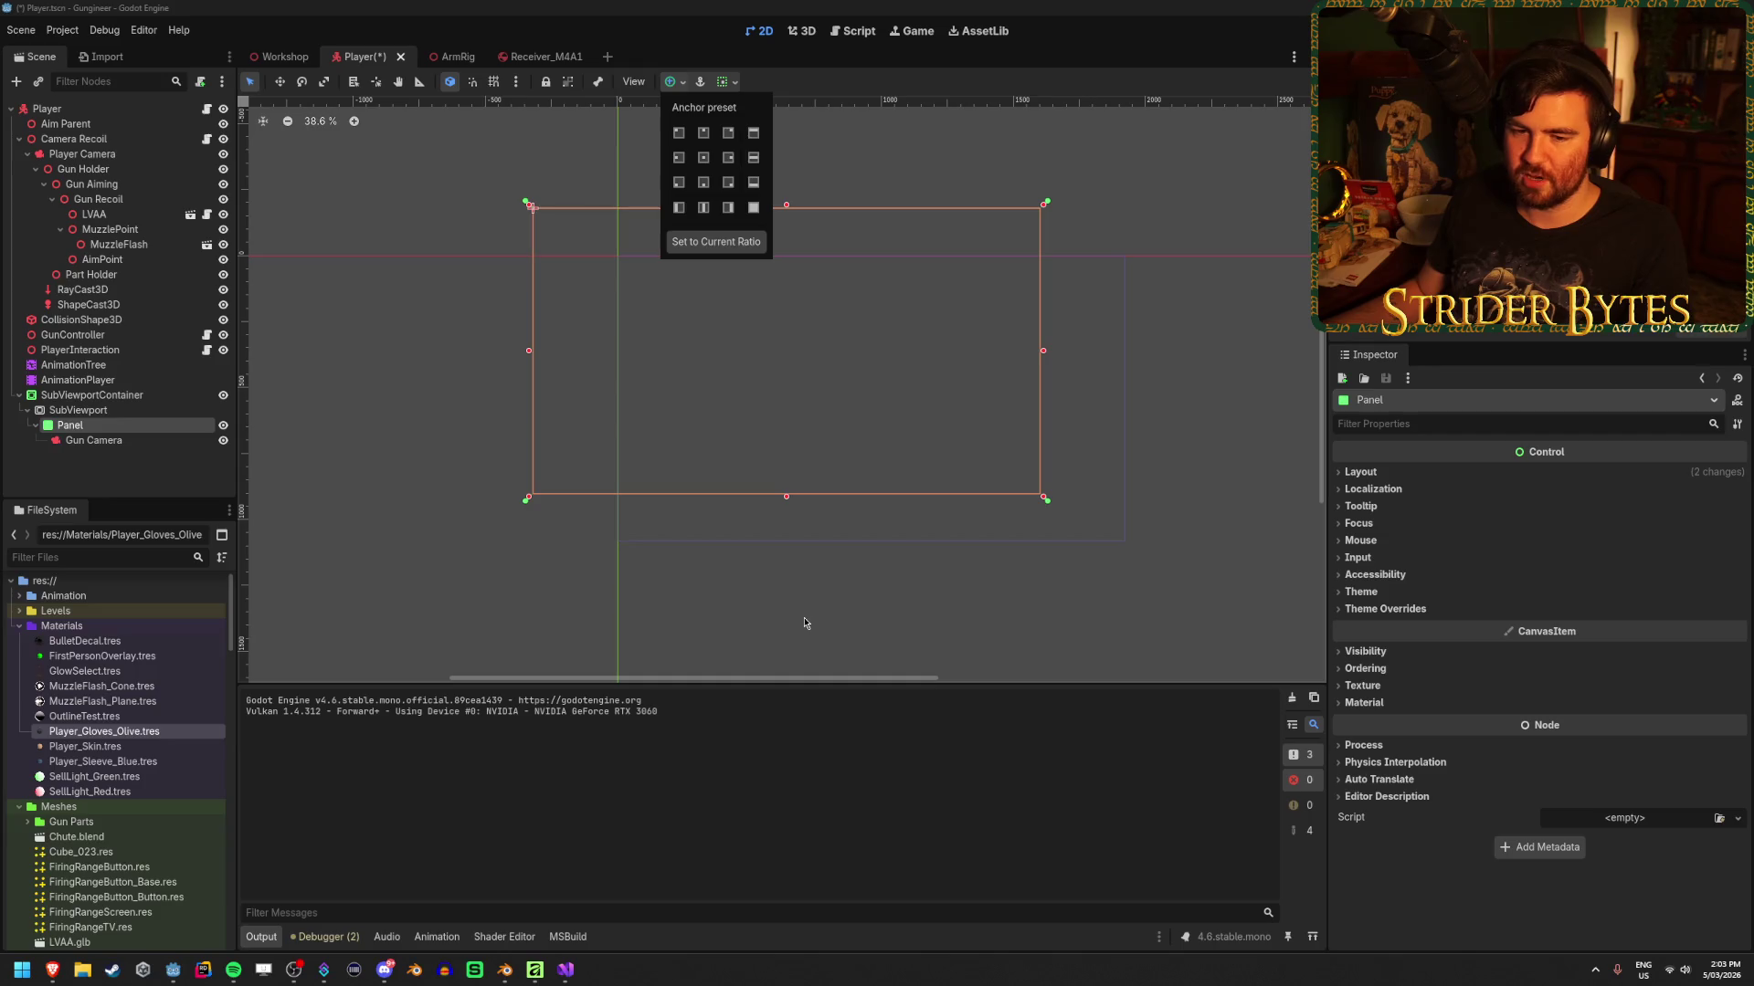
{"action": "left_click", "coordinate": [548, 578]}
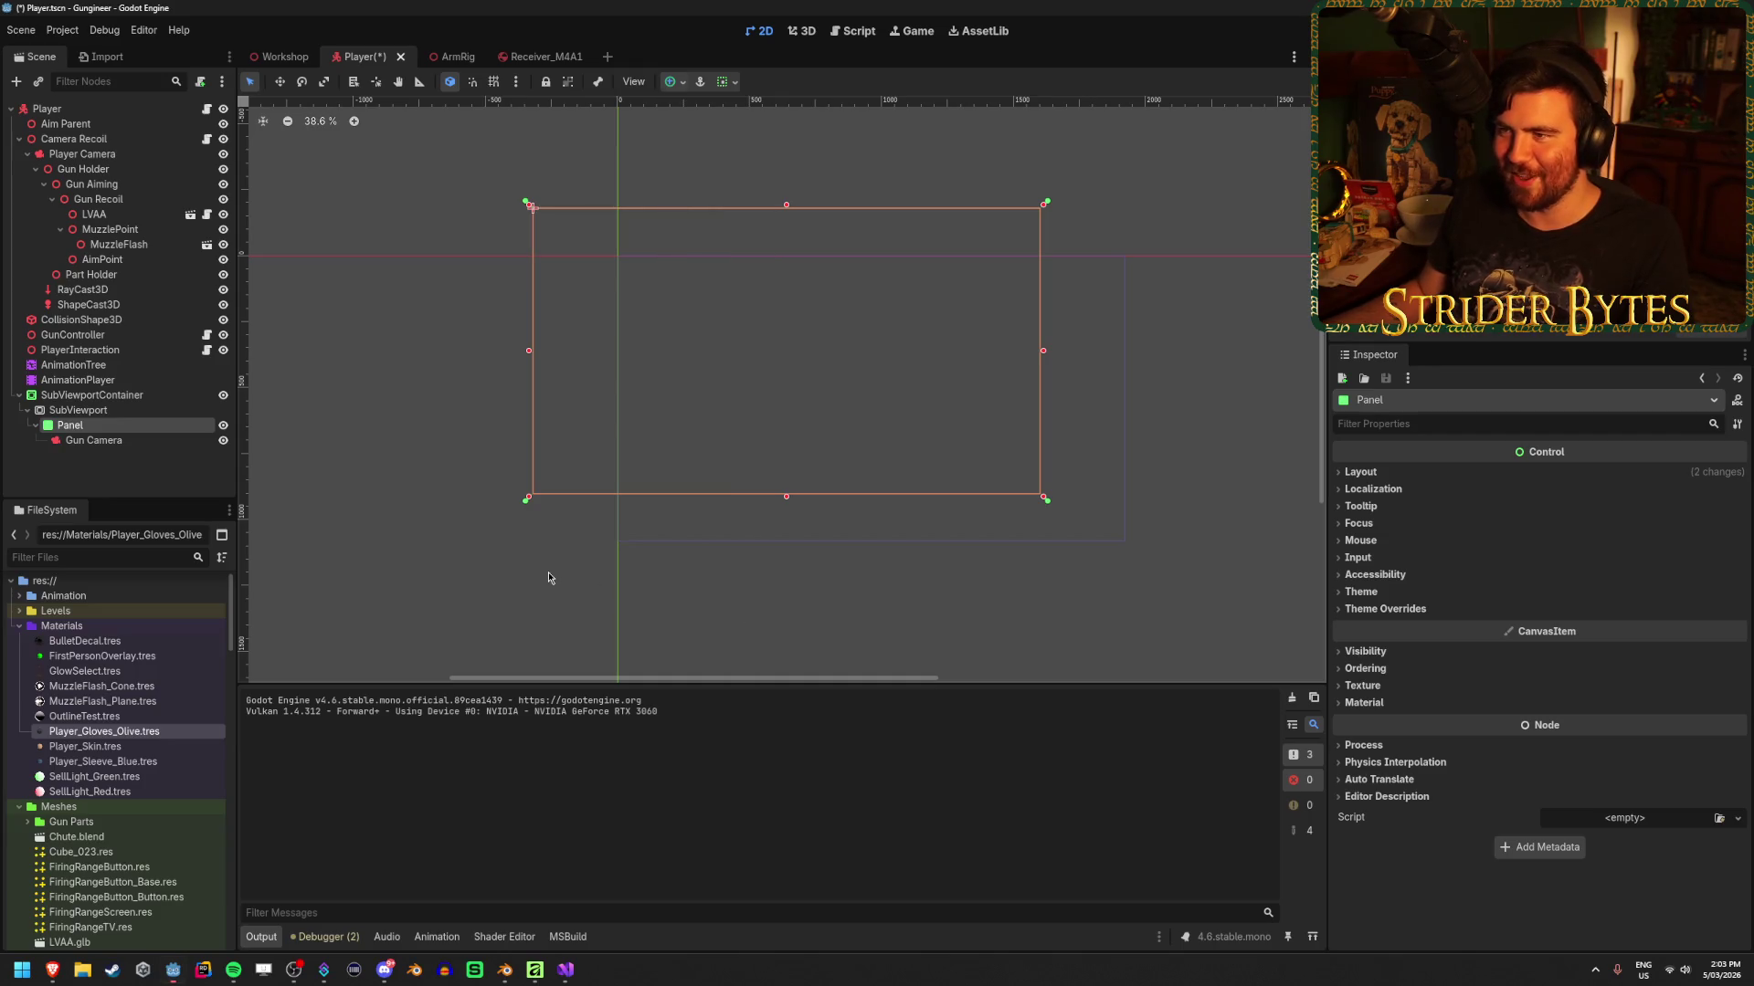
{"action": "key", "text": "ctrl+s"}
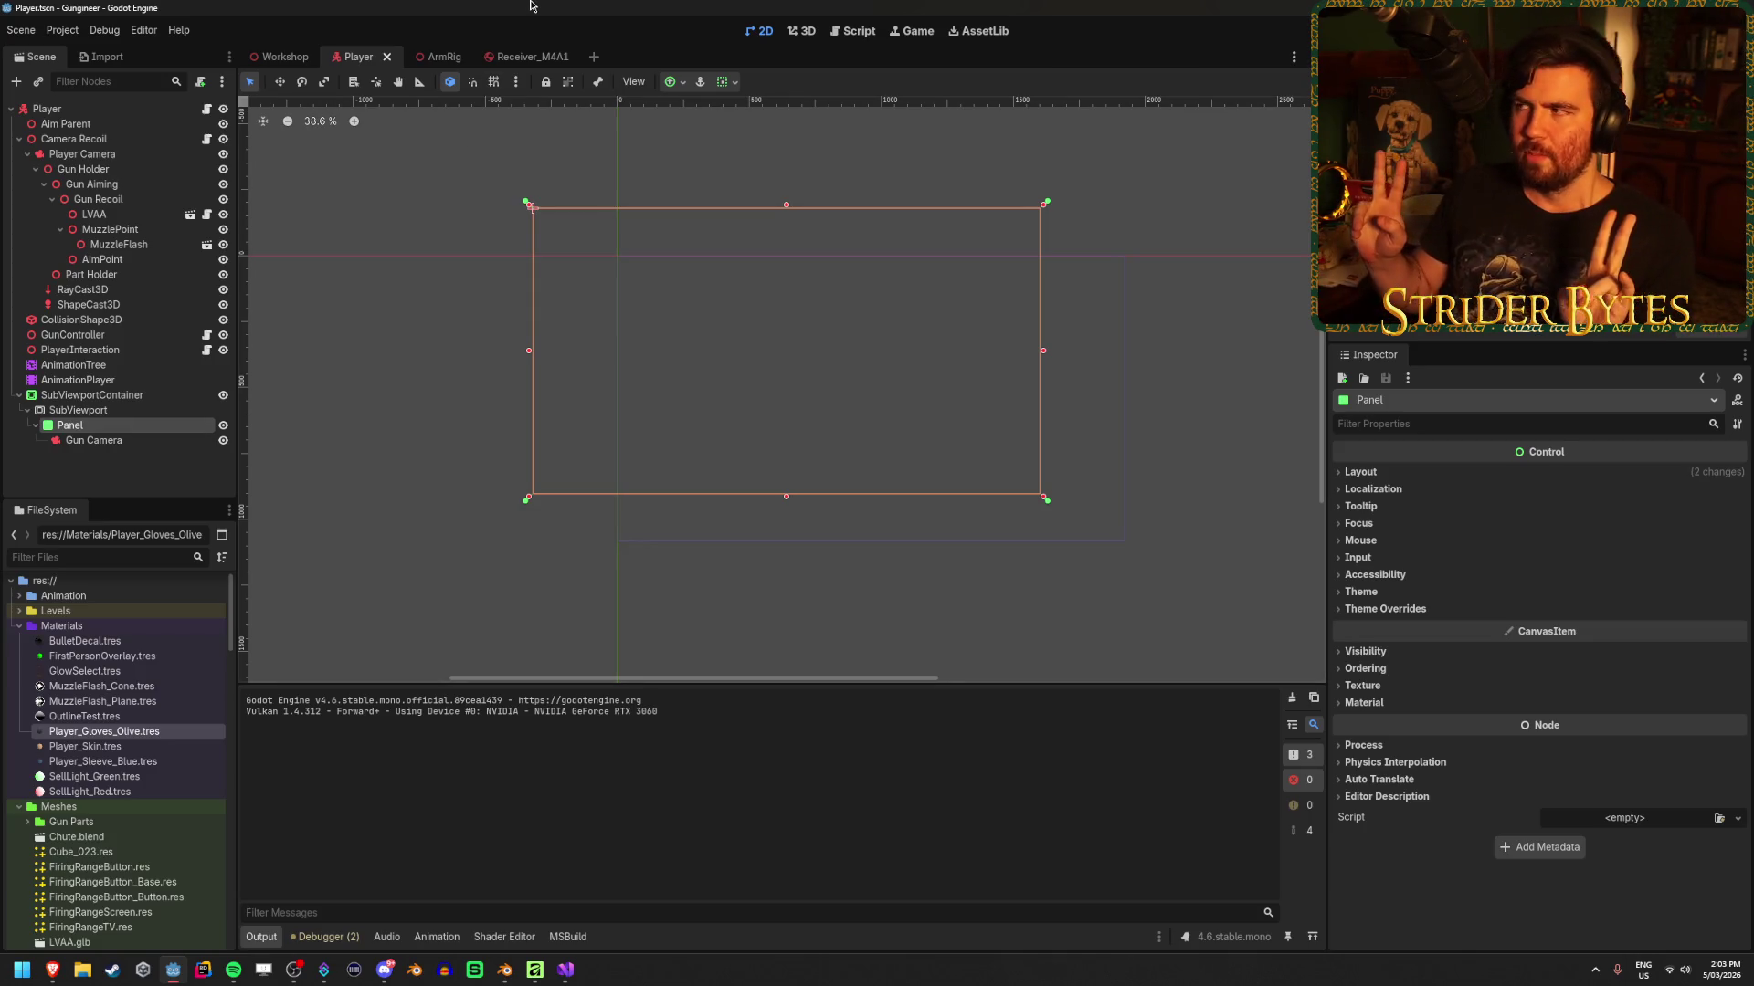
{"action": "left_click", "coordinate": [274, 56]}
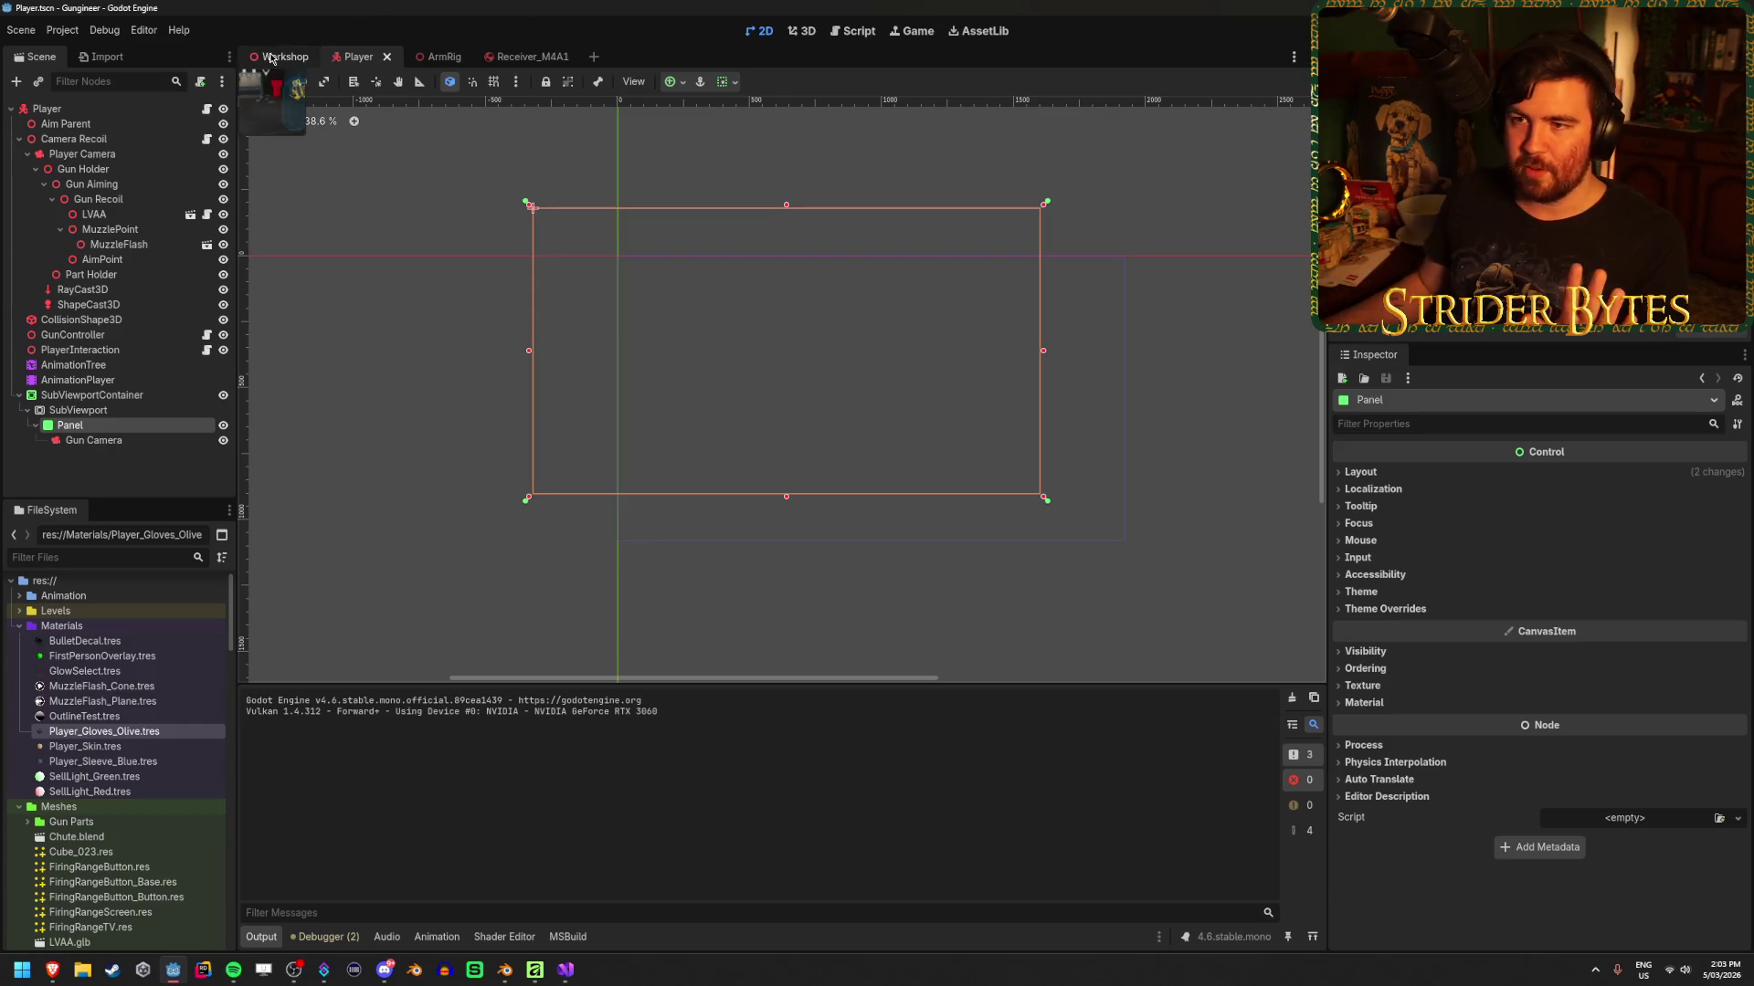
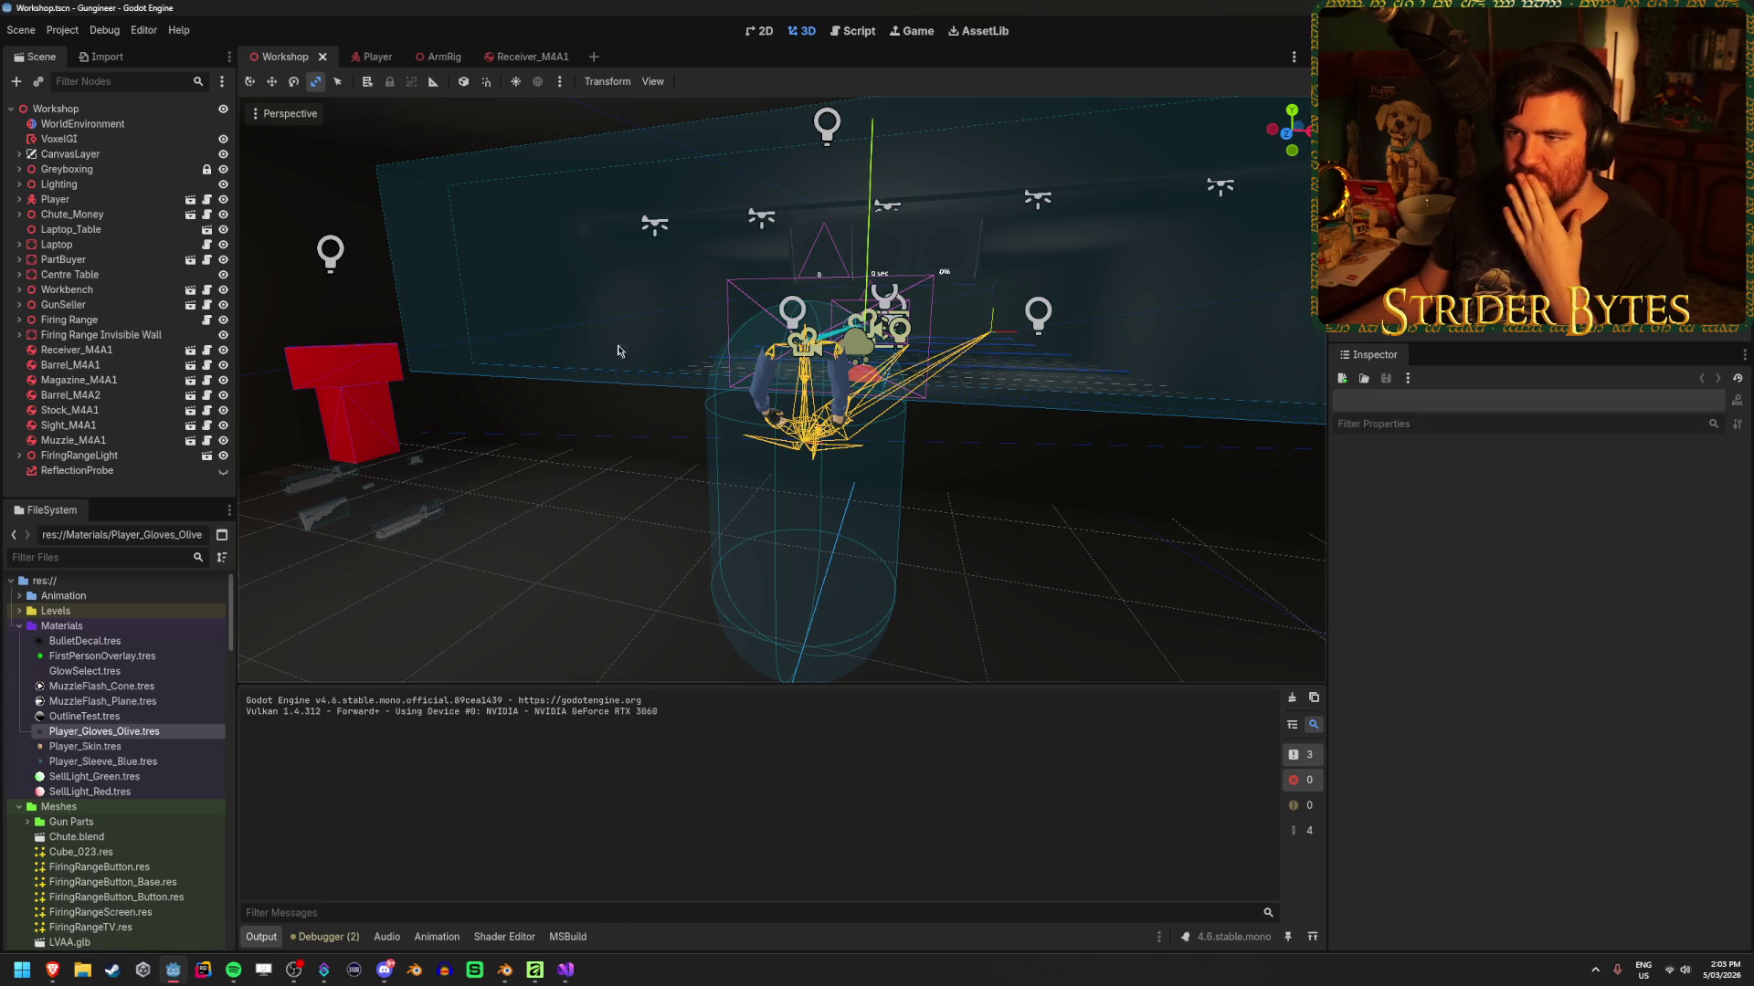
In the Player scene, set the Panel's Theme Overrides > Styles > Panel to a new StyleBoxFlat
{"action": "left_click", "coordinate": [440, 58]}
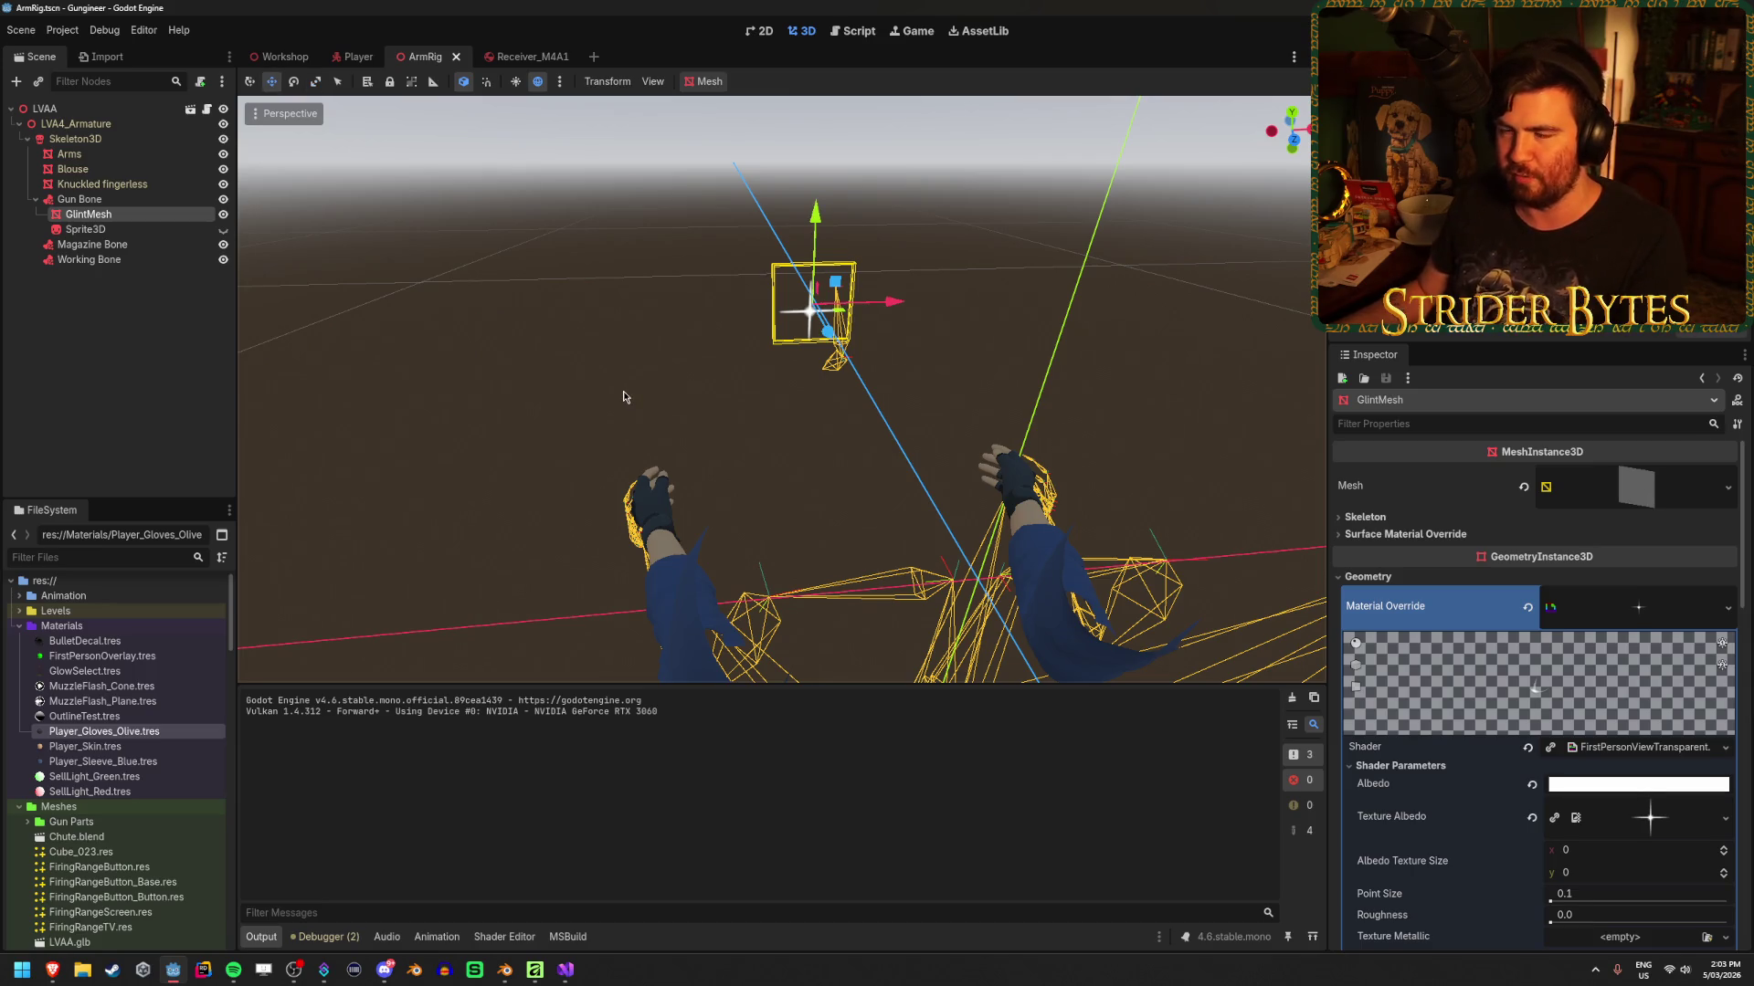
{"action": "left_click", "coordinate": [358, 56]}
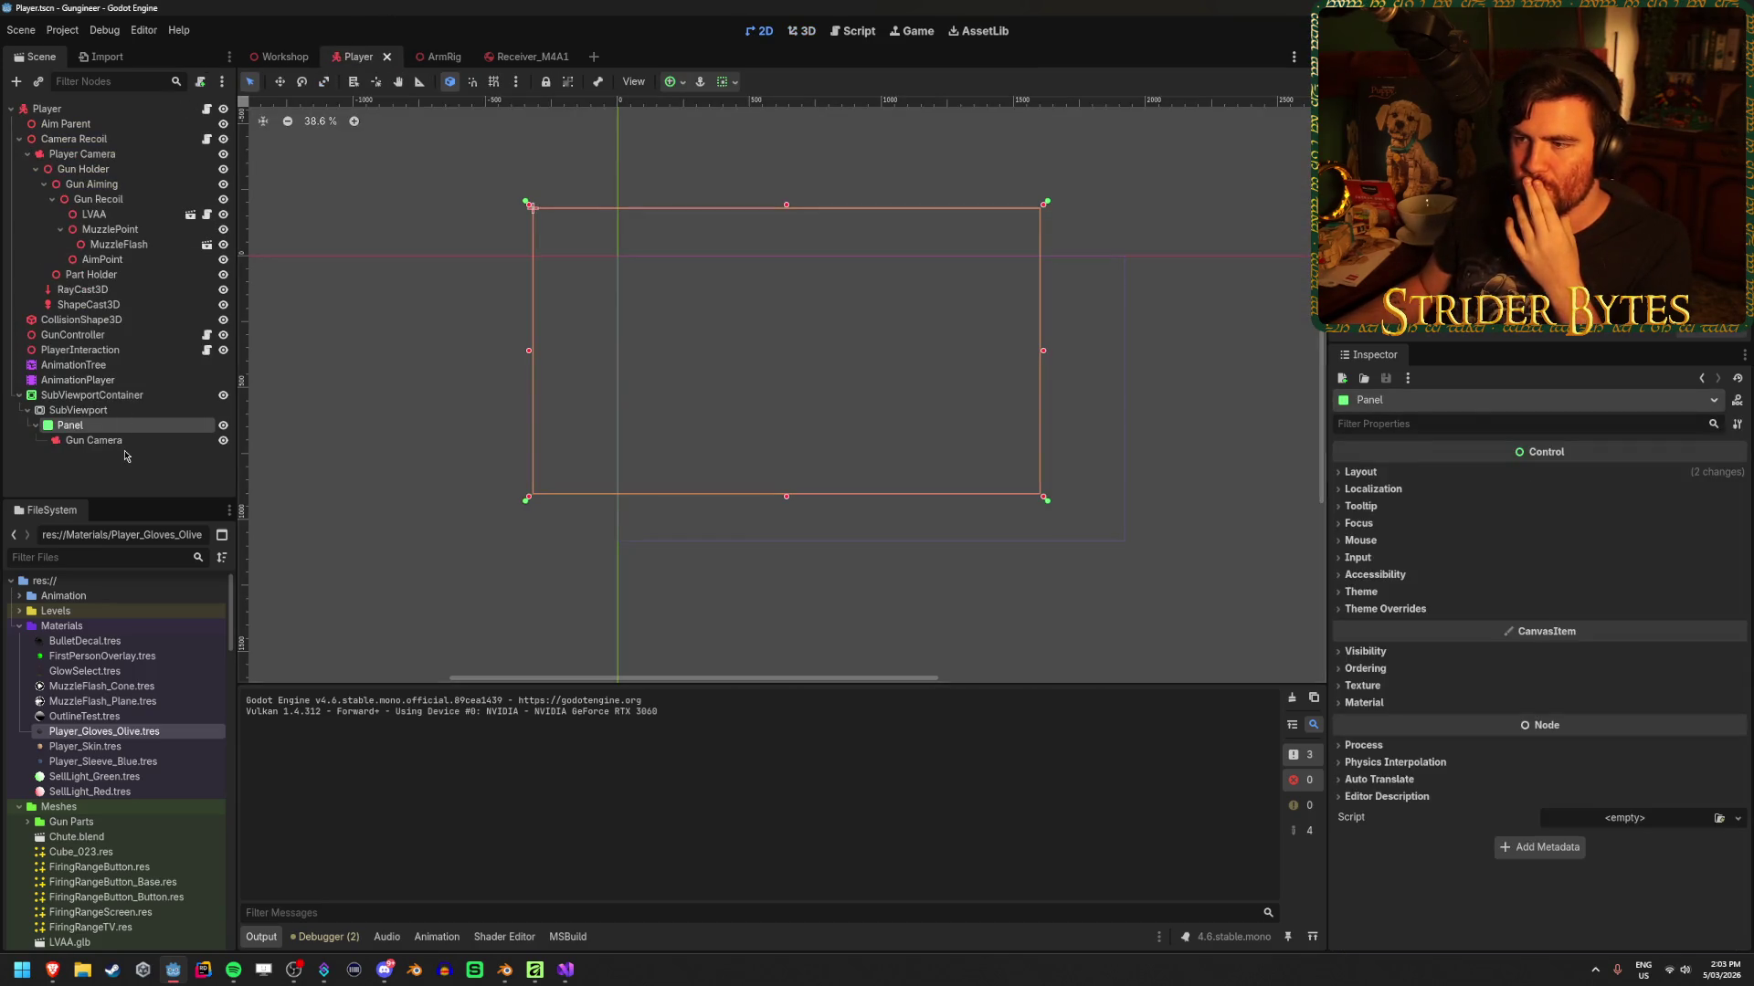
{"action": "left_click", "coordinate": [1385, 608]}
{"action": "left_click", "coordinate": [1367, 624]}
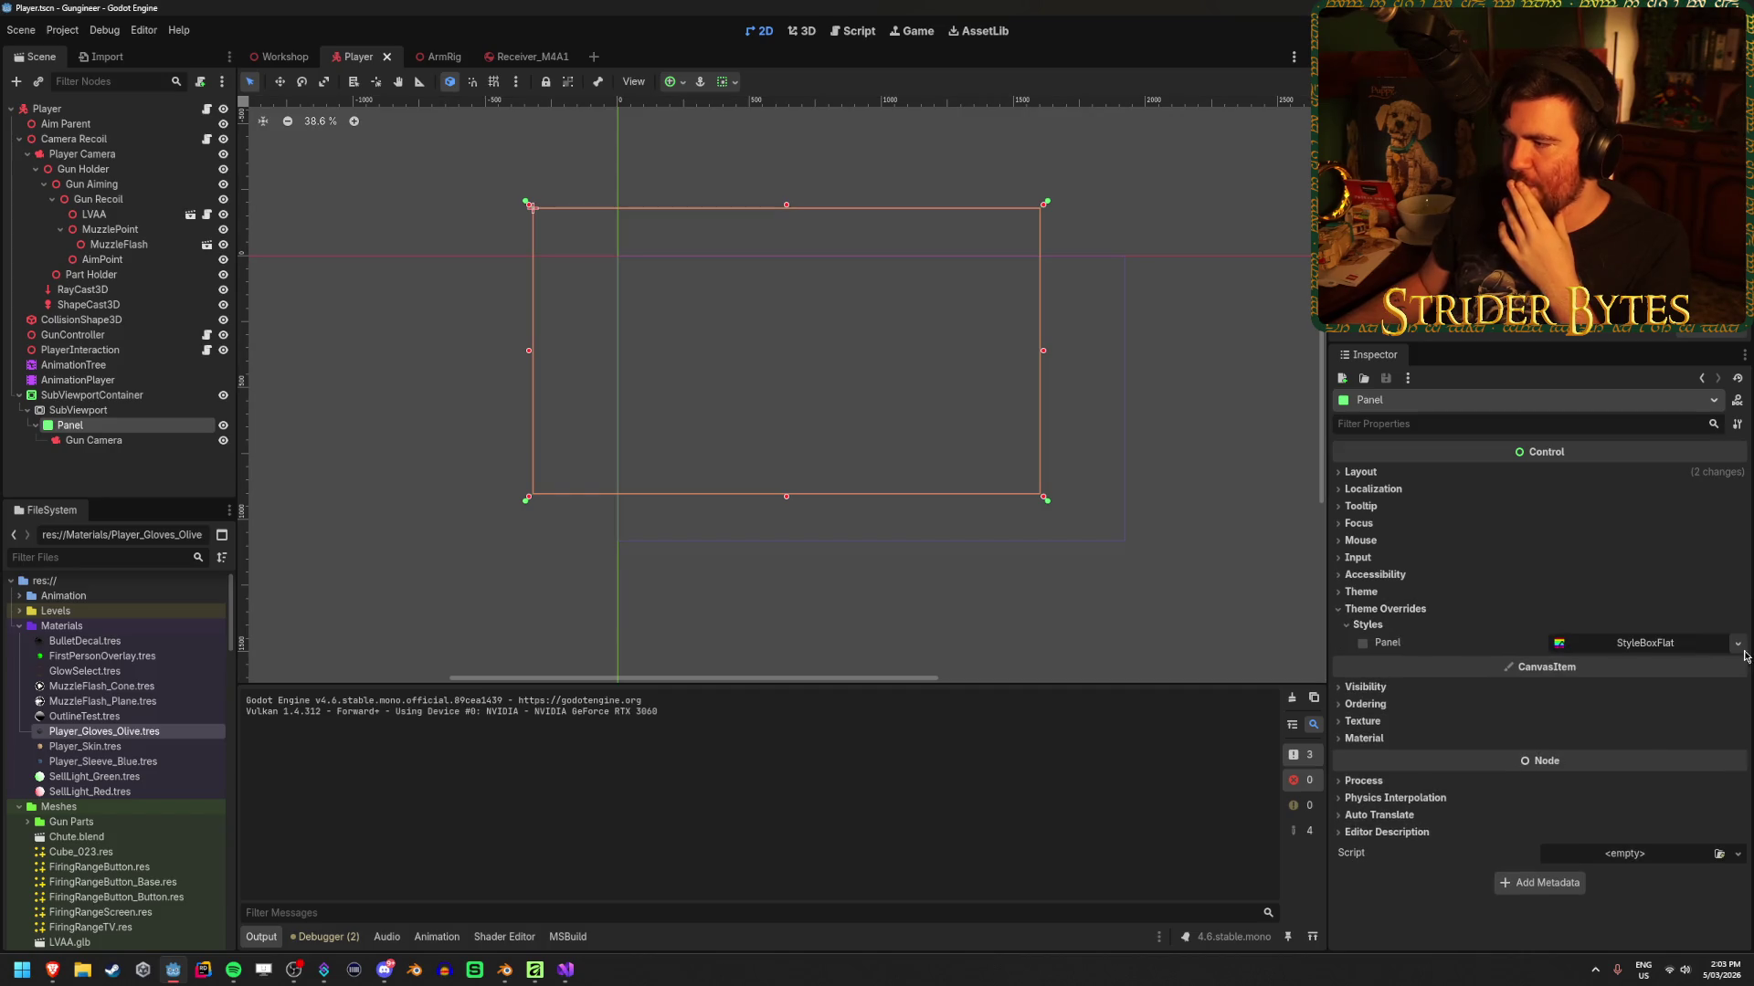
{"action": "left_click", "coordinate": [1737, 643]}
{"action": "left_click", "coordinate": [1699, 714]}
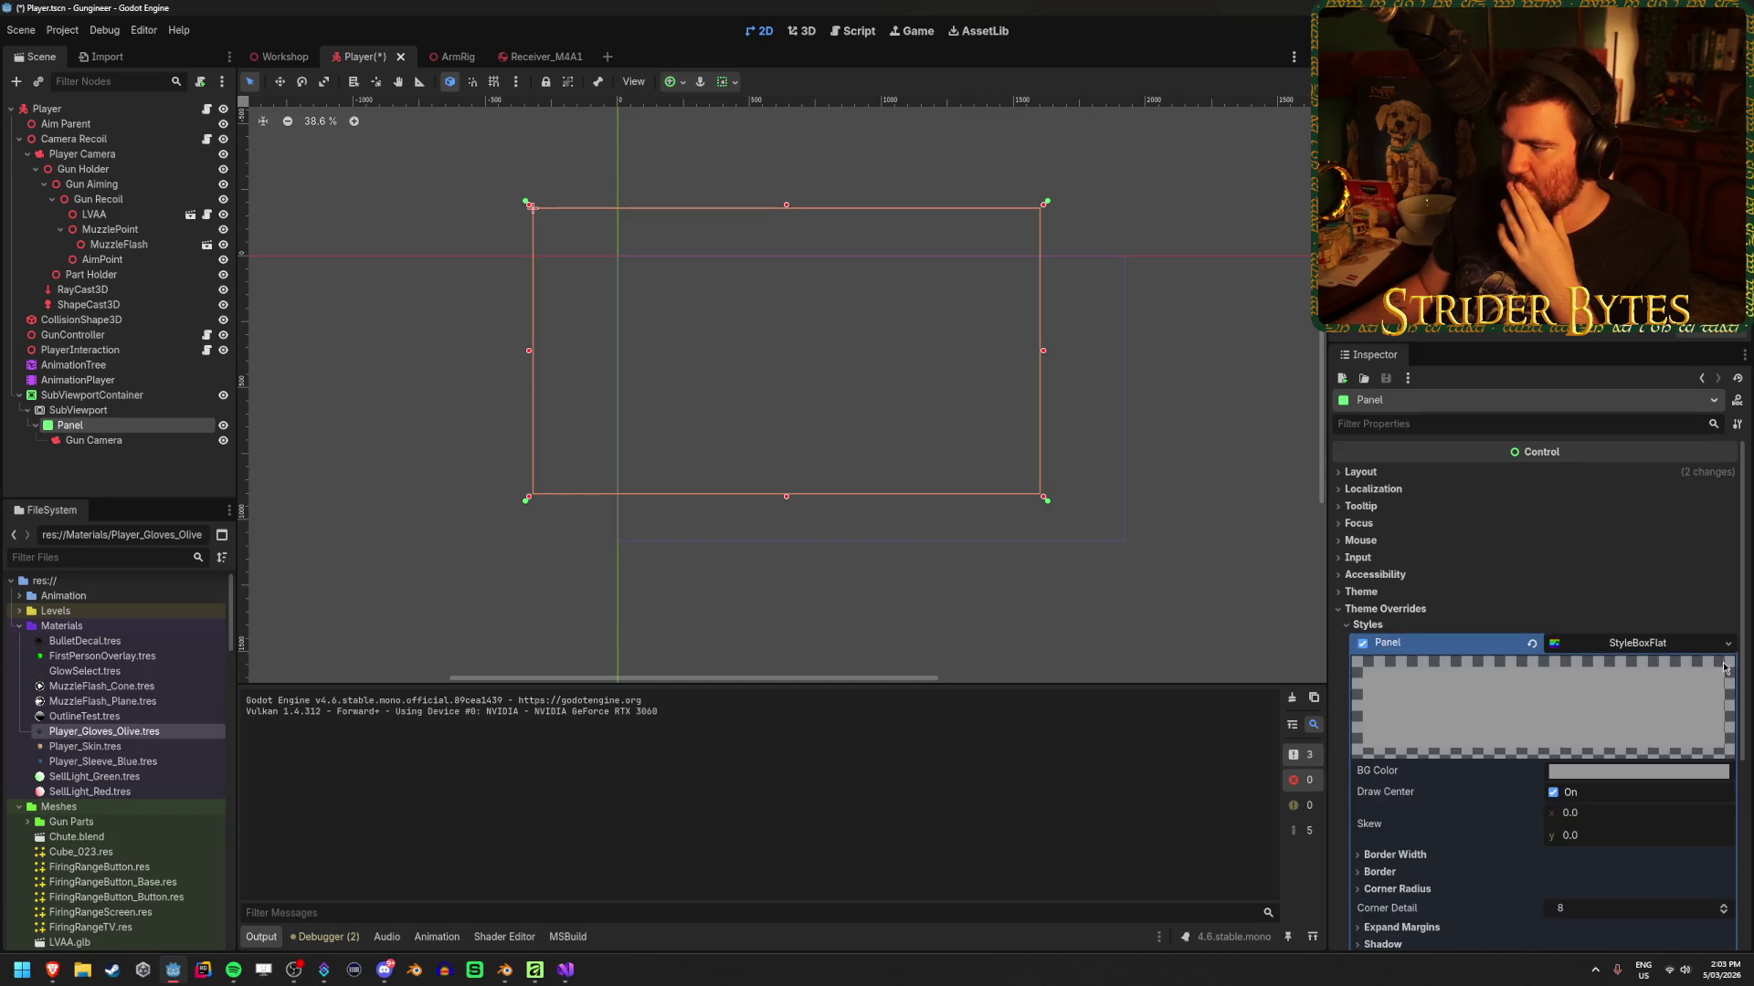
Reselect the SubViewport node, then save and run the game with F5
{"action": "left_click", "coordinate": [150, 403]}
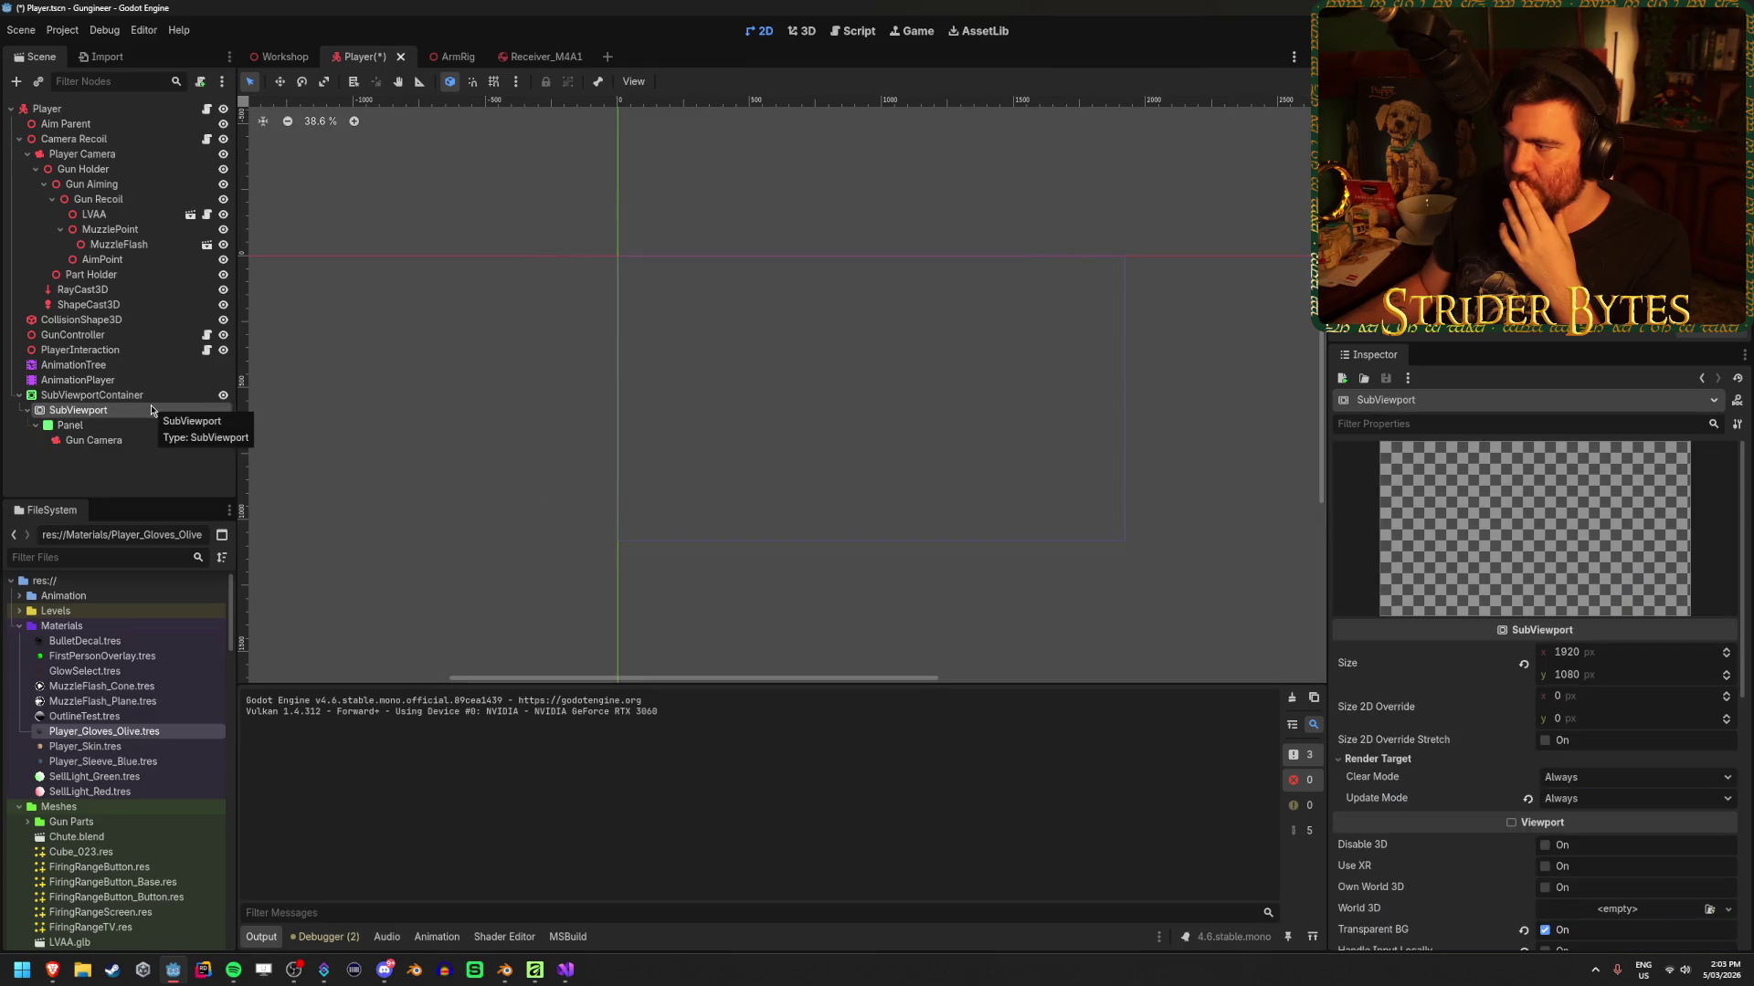
{"action": "left_click", "coordinate": [137, 395]}
{"action": "left_click", "coordinate": [137, 410]}
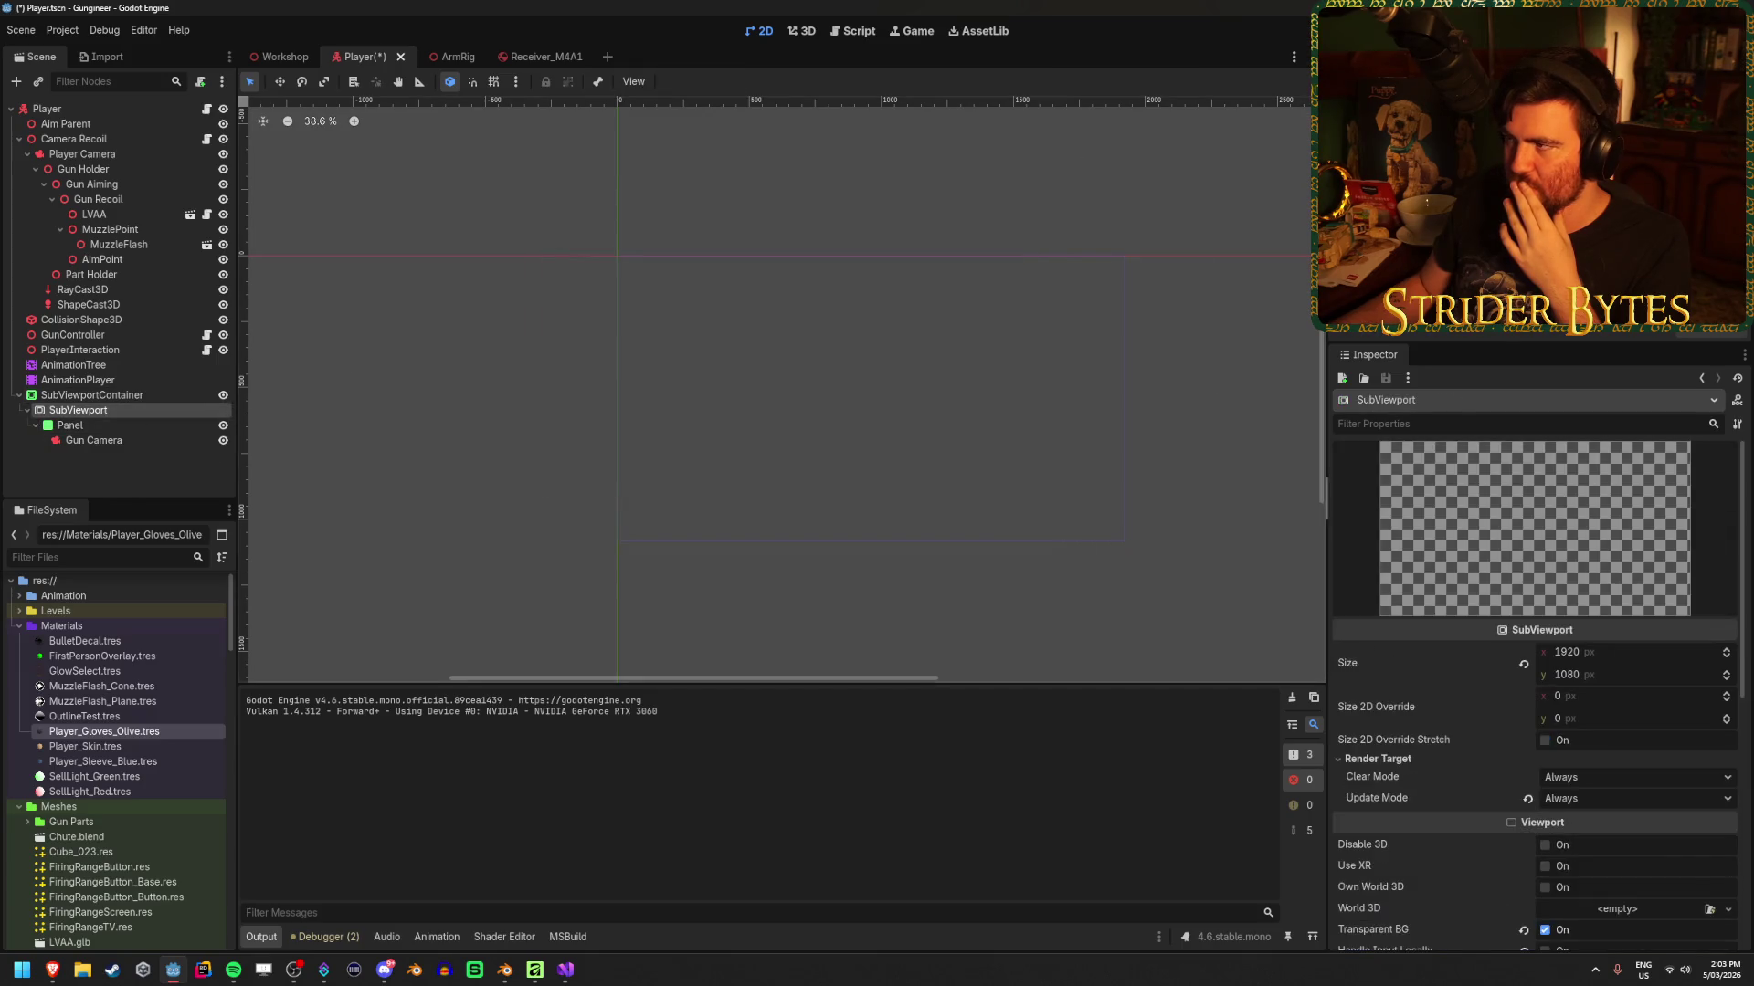
{"action": "key", "text": "F5"}
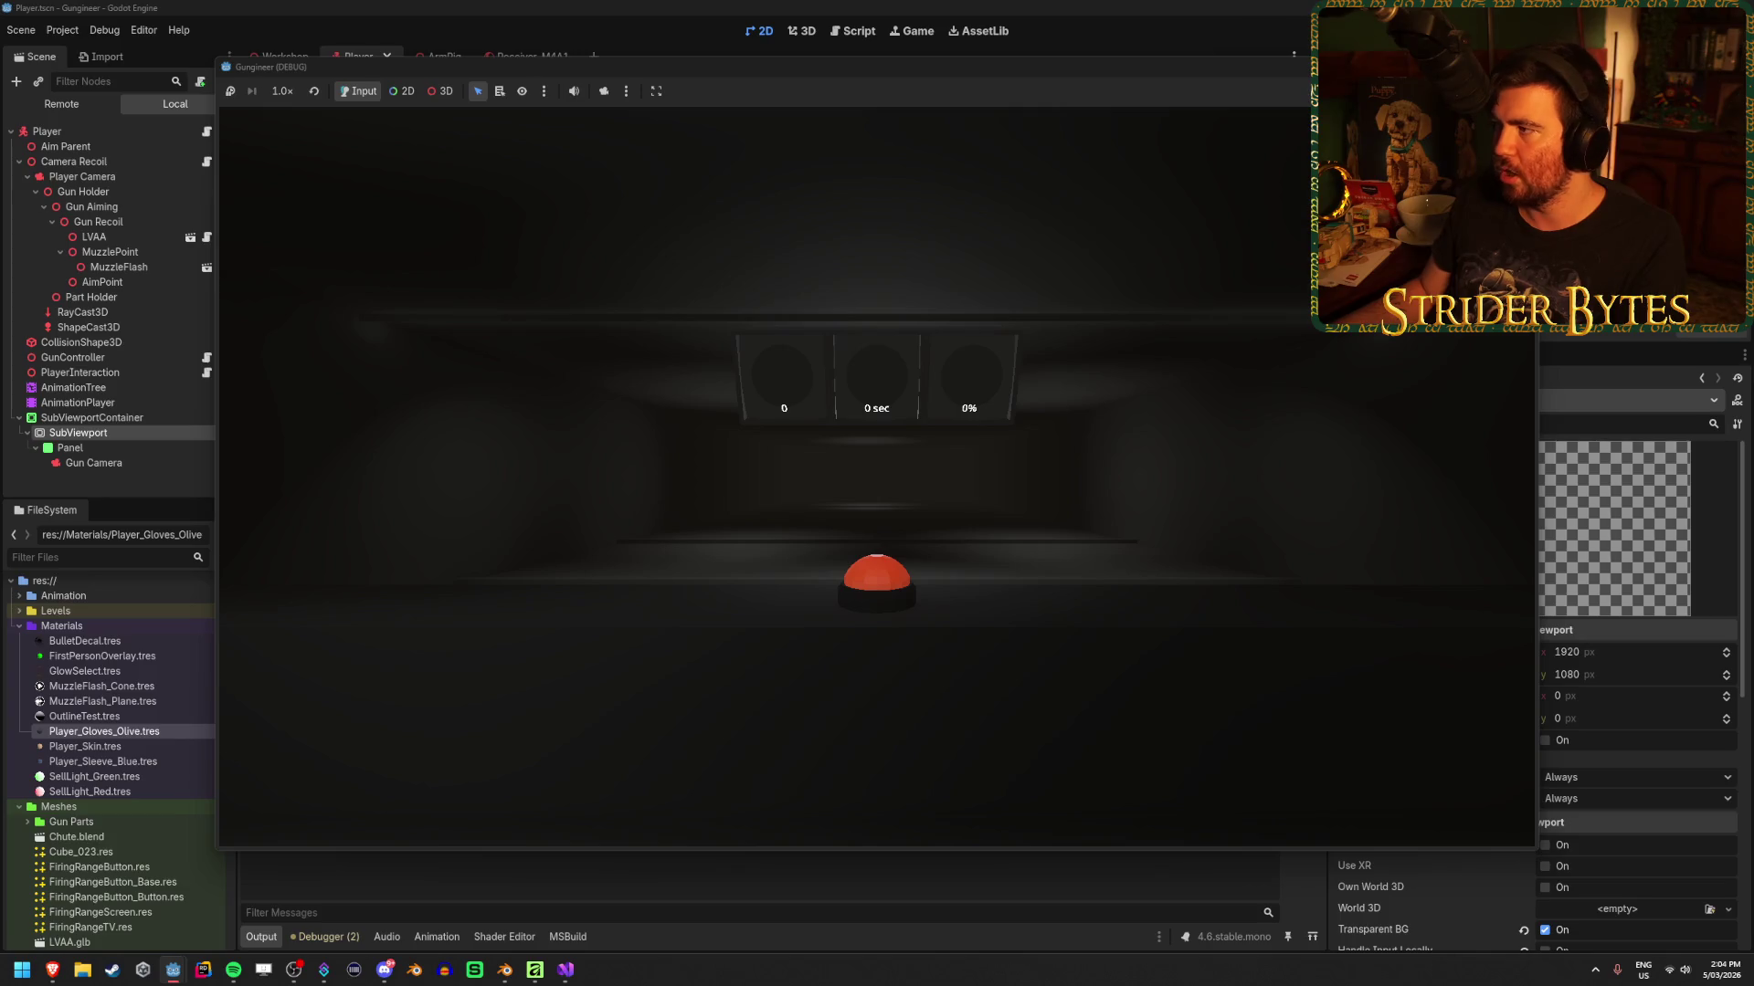
Stop the game, set the Panel's Mouse Filter to Ignore, and save the scene
{"action": "key", "text": "F8"}
{"action": "scroll", "coordinate": [1430, 765], "scroll_direction": "down", "scroll_amount": 5}
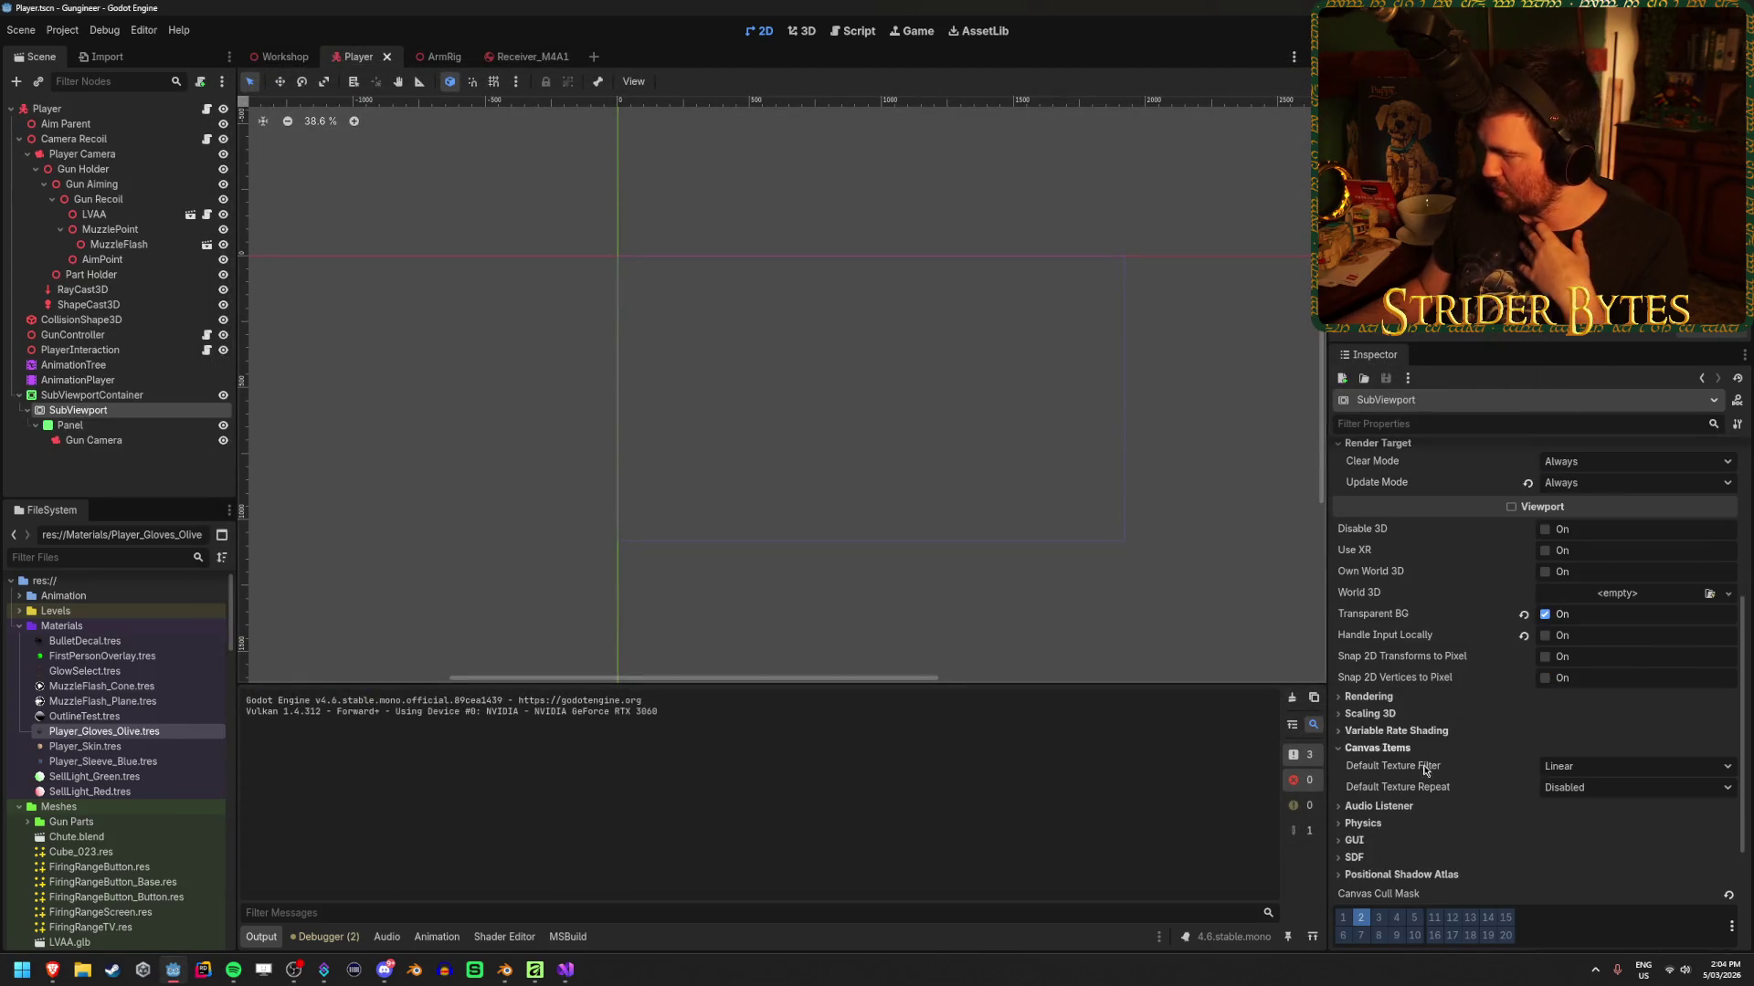
{"action": "scroll", "coordinate": [1406, 592], "scroll_direction": "down", "scroll_amount": 1}
{"action": "scroll", "coordinate": [1406, 592], "scroll_direction": "up", "scroll_amount": 1}
{"action": "left_click", "coordinate": [69, 425]}
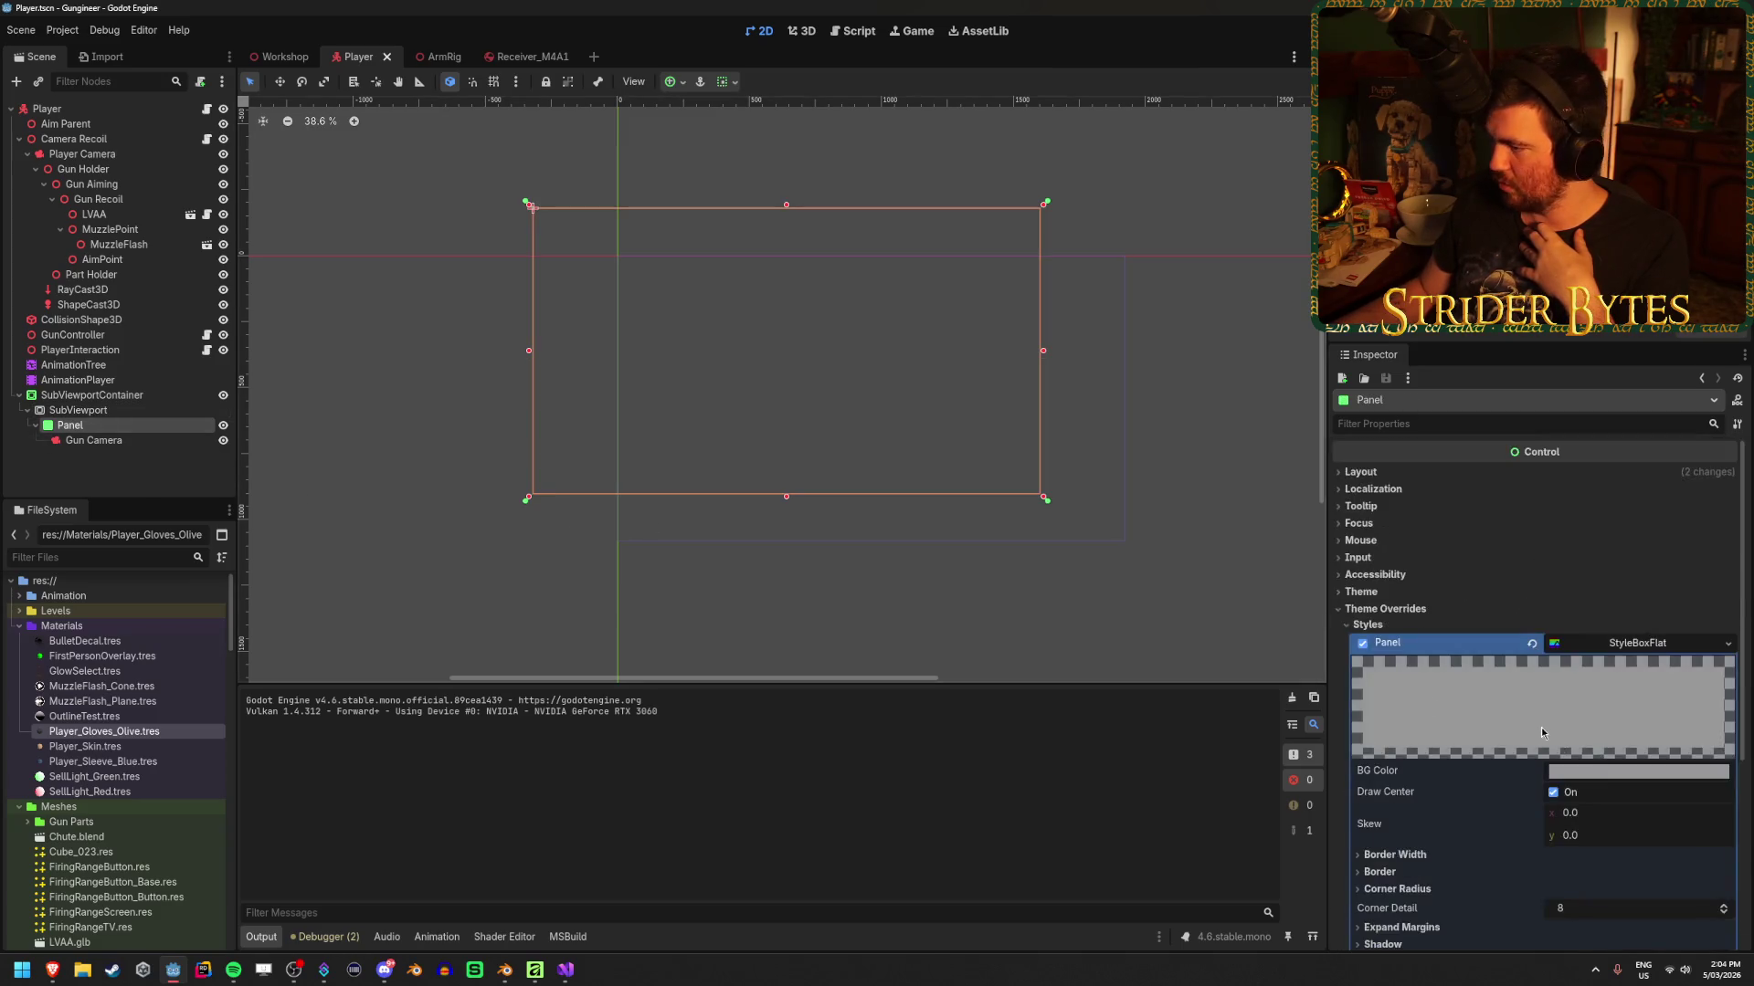
{"action": "scroll", "coordinate": [1539, 731], "scroll_direction": "down", "scroll_amount": 3}
{"action": "scroll", "coordinate": [1532, 727], "scroll_direction": "up", "scroll_amount": 3}
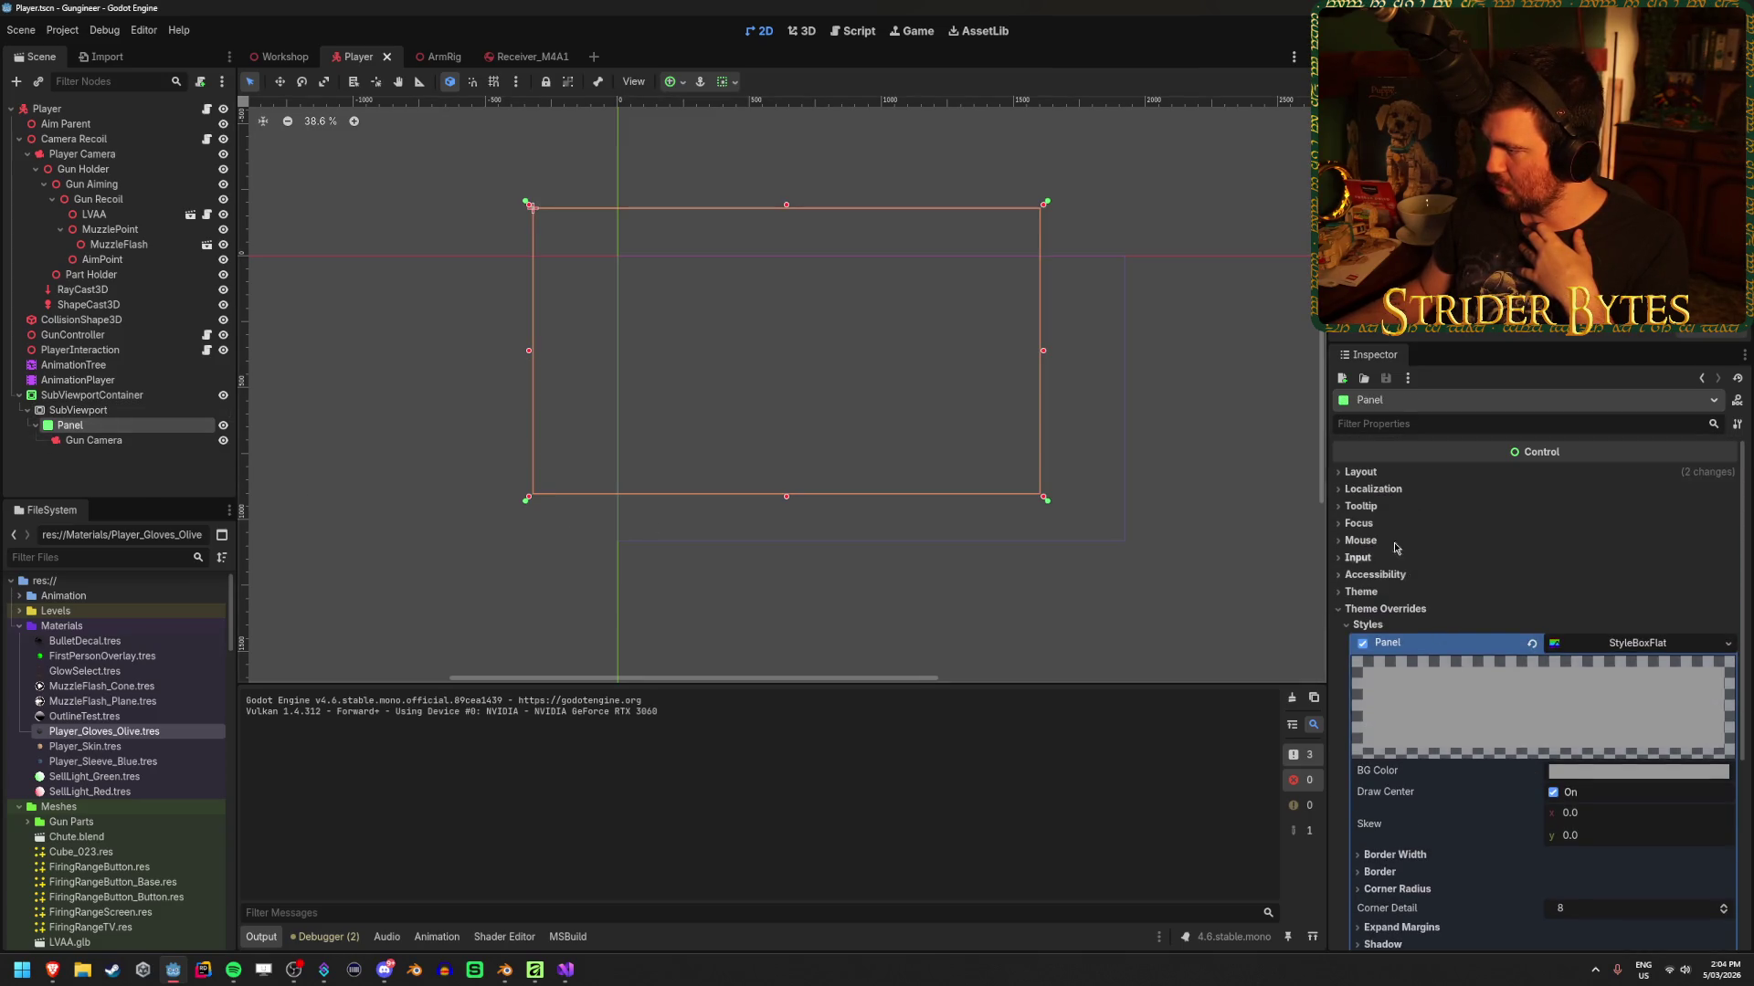
{"action": "left_click", "coordinate": [1361, 541]}
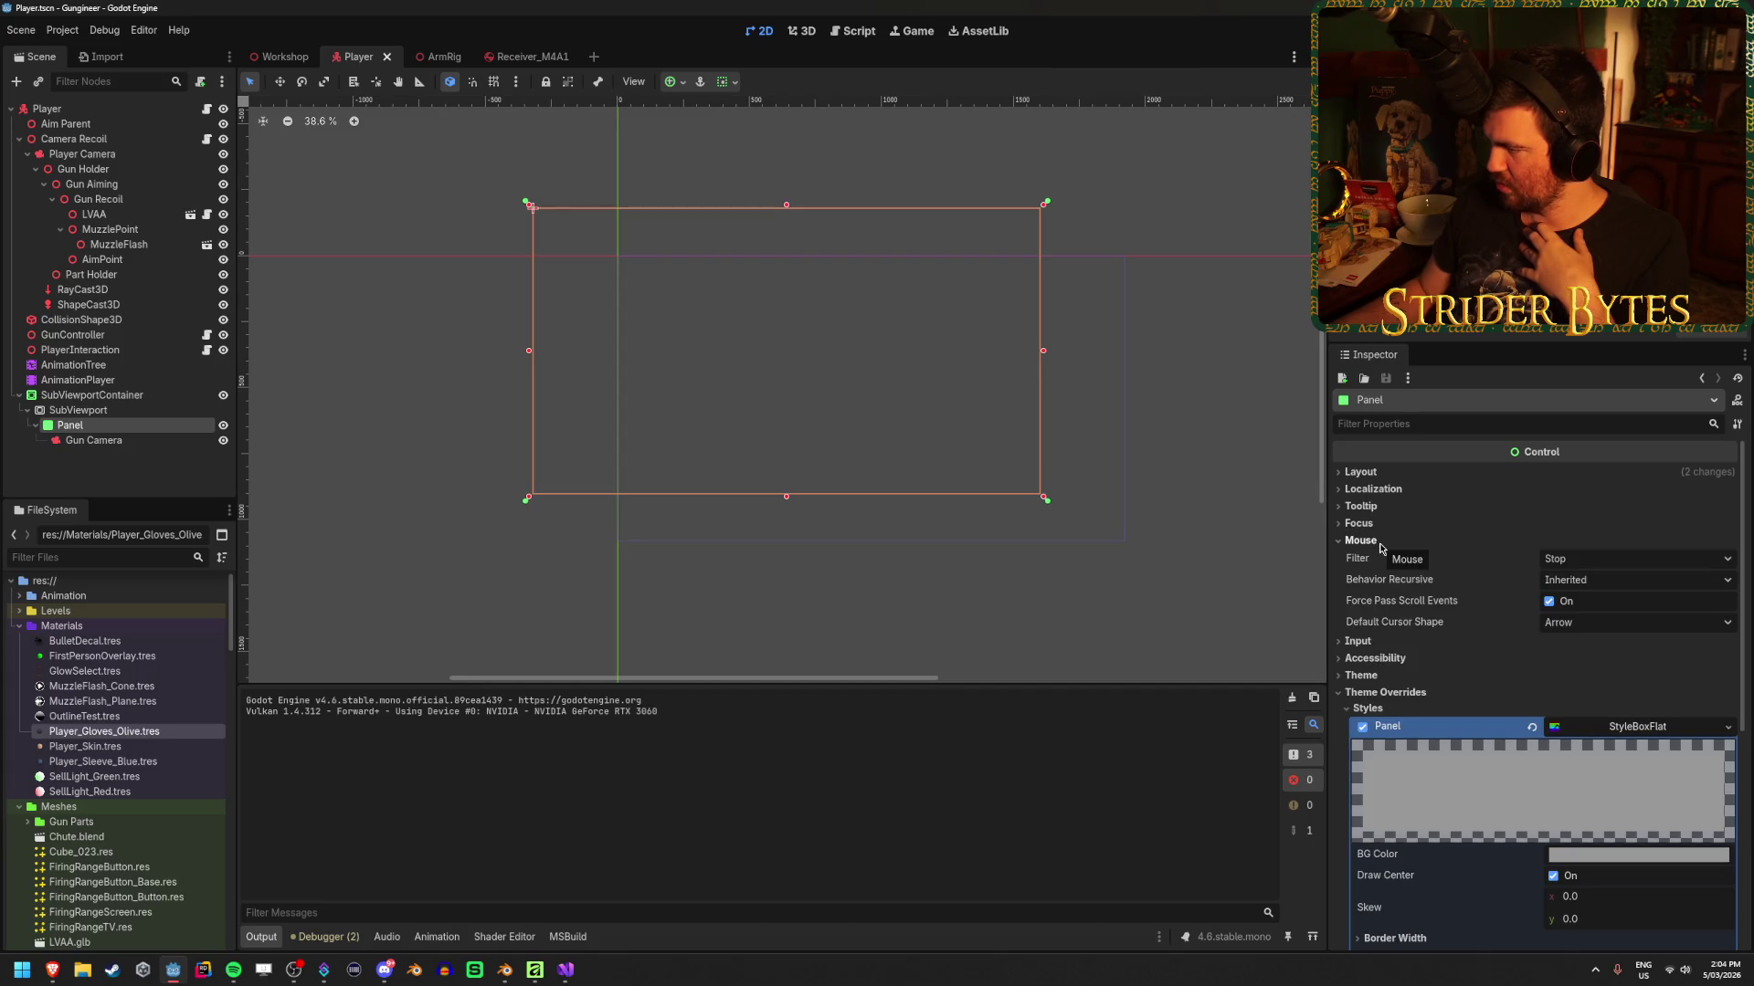
{"action": "left_click", "coordinate": [1608, 558]}
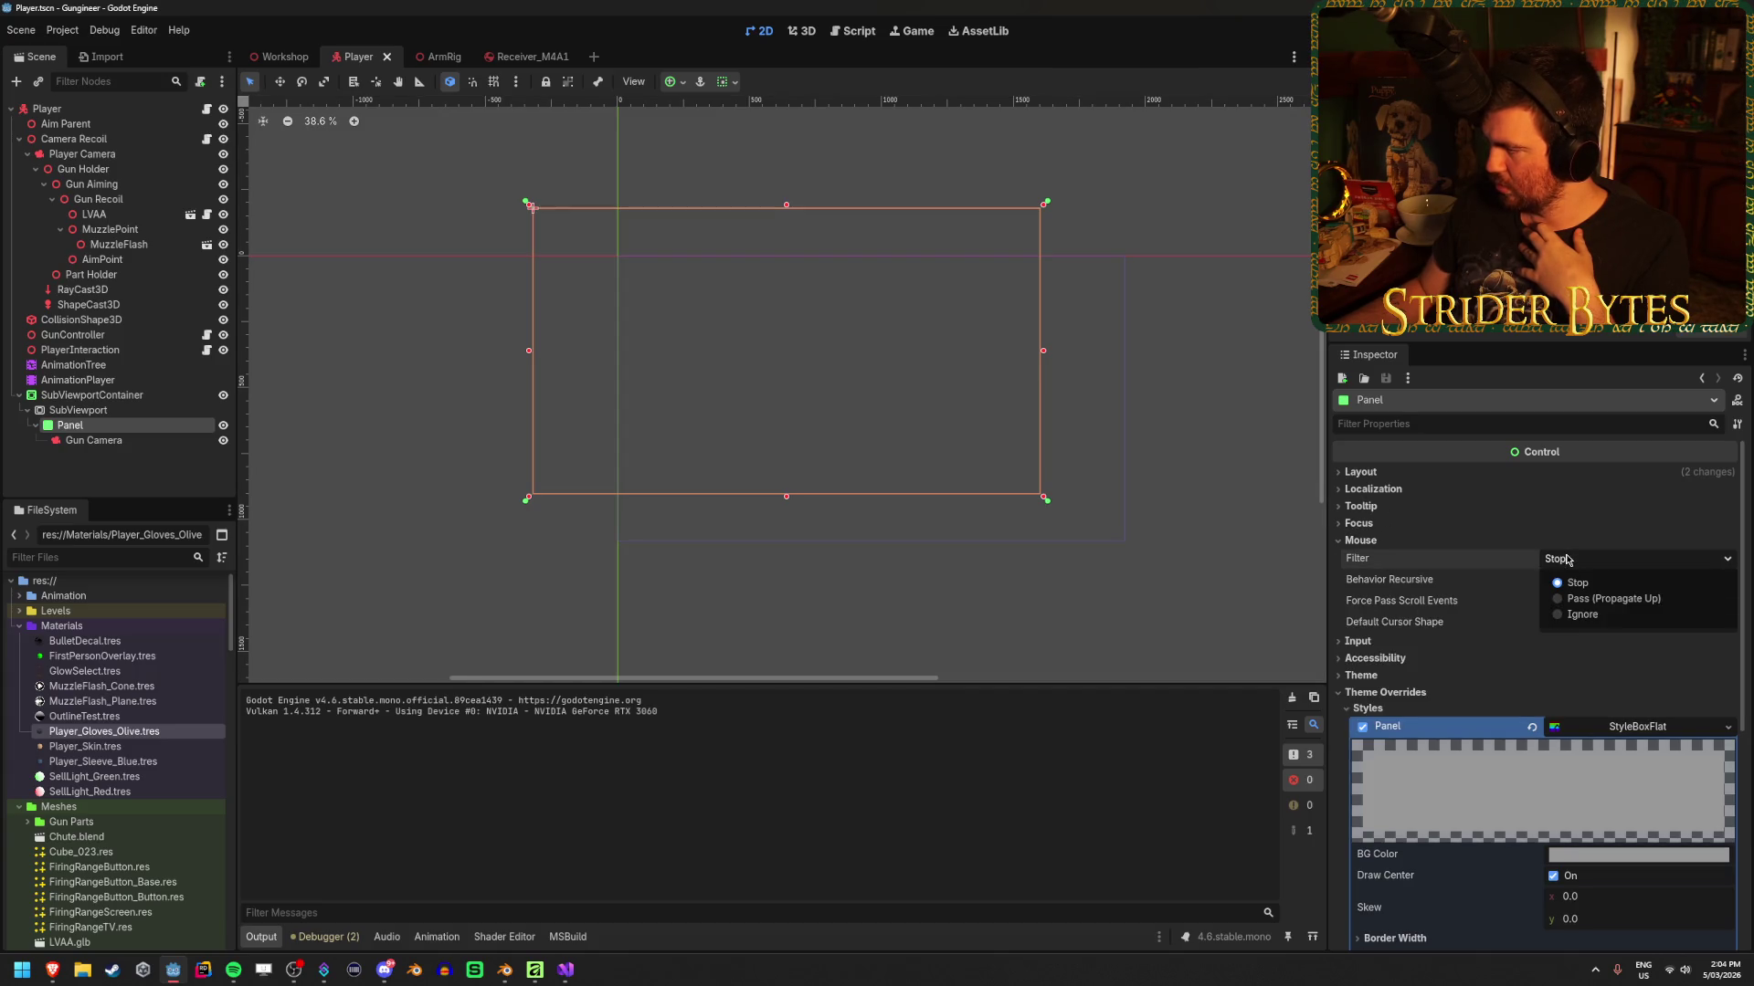
{"action": "left_click", "coordinate": [1580, 614]}
{"action": "key", "text": "ctrl+s"}
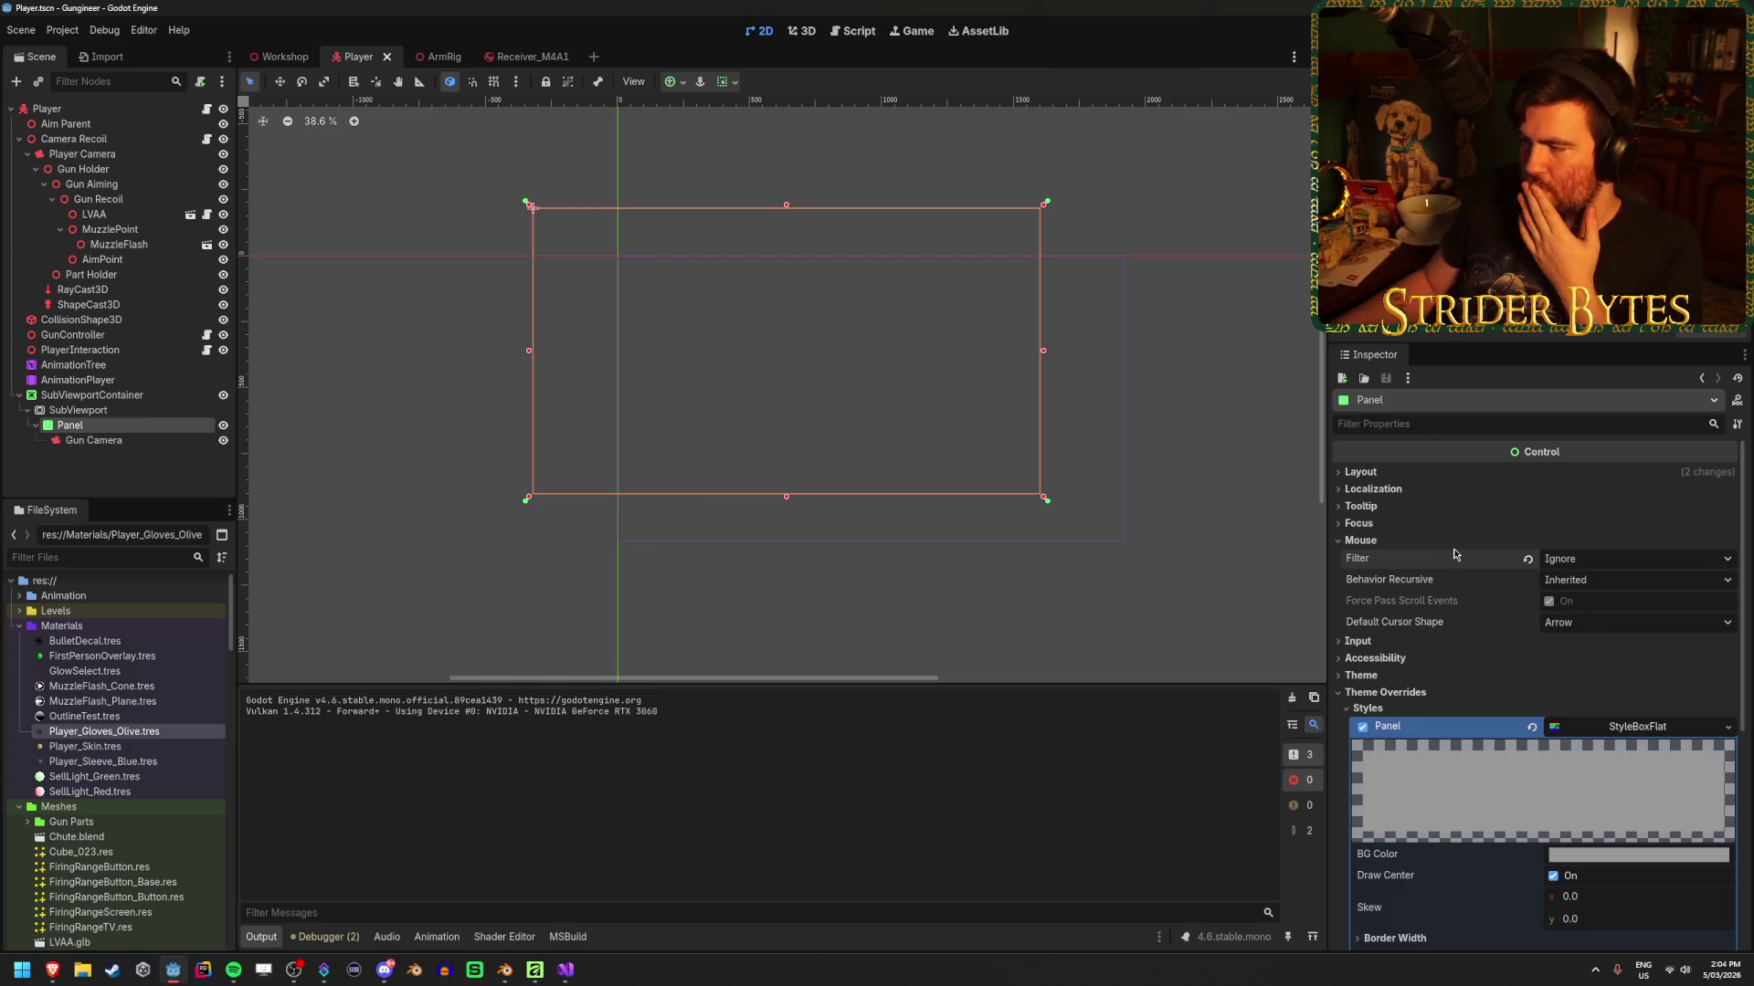
Move the Panel from visibility layer 1 to layer 2, then run and close the game
{"action": "scroll", "coordinate": [1461, 566], "scroll_direction": "down", "scroll_amount": 3}
{"action": "scroll", "coordinate": [1480, 593], "scroll_direction": "up", "scroll_amount": 3}
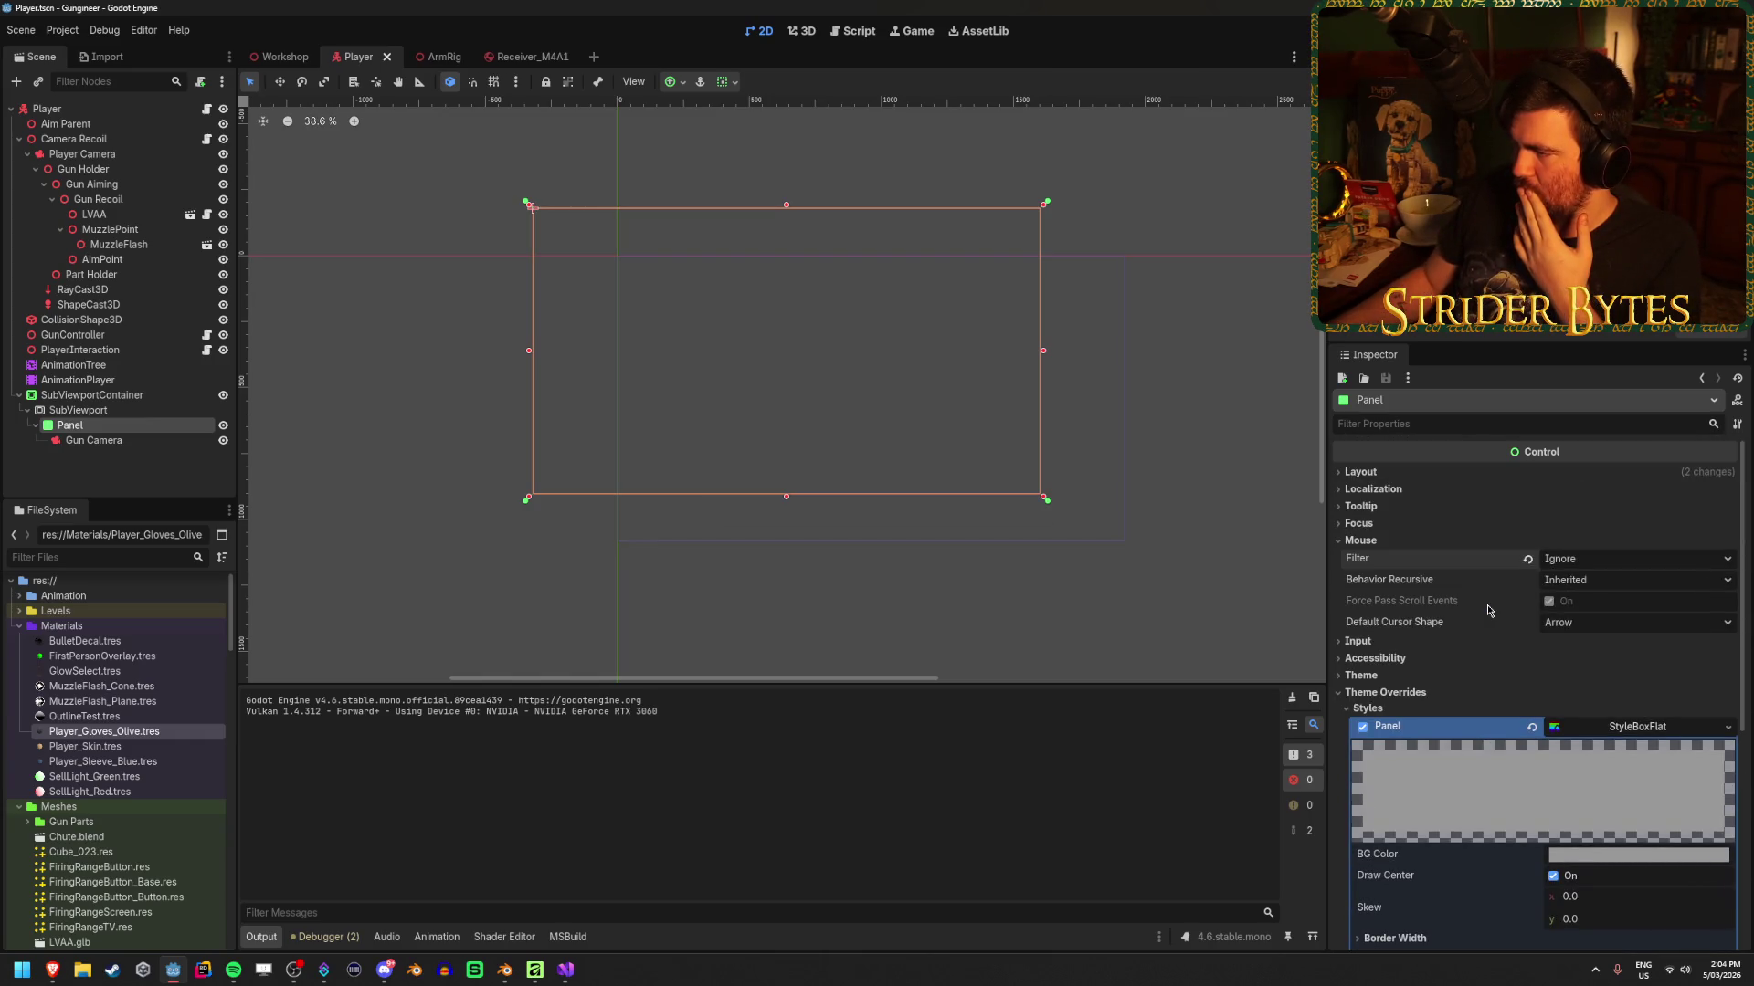
{"action": "scroll", "coordinate": [1487, 610], "scroll_direction": "down", "scroll_amount": 4}
{"action": "left_click", "coordinate": [1392, 743]}
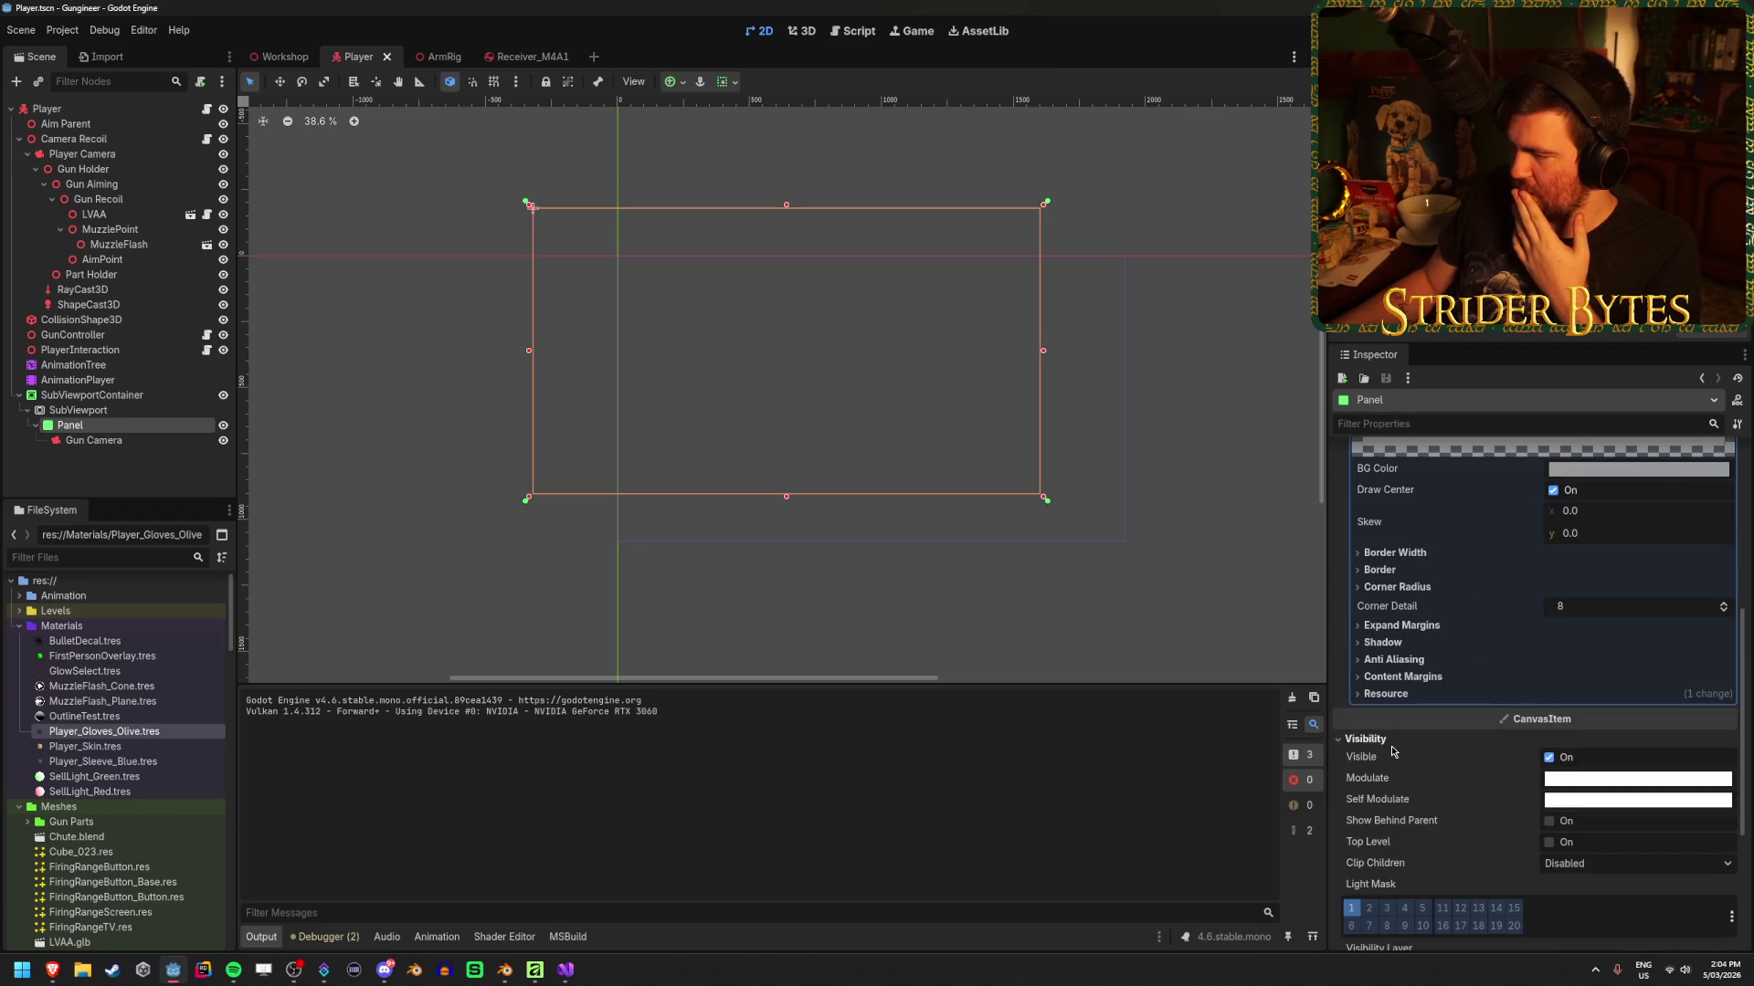
{"action": "scroll", "coordinate": [1361, 785], "scroll_direction": "down", "scroll_amount": 1}
{"action": "left_click", "coordinate": [1351, 846]}
{"action": "left_click", "coordinate": [1366, 848]}
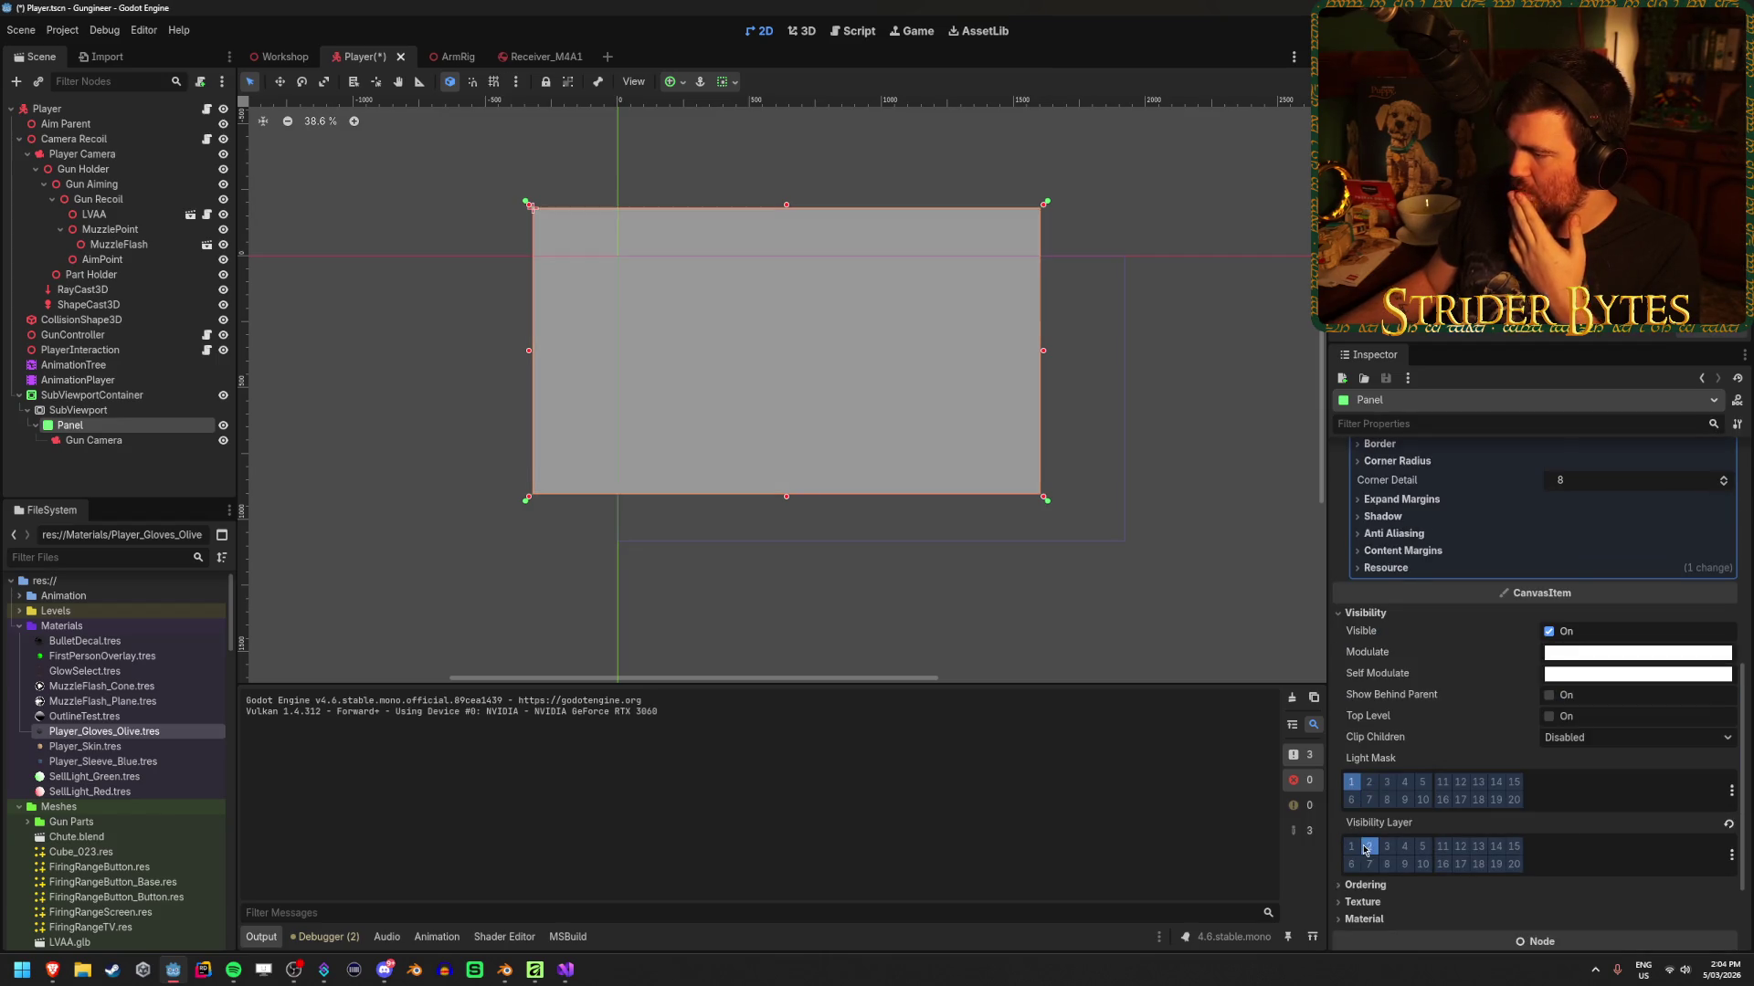
{"action": "key", "text": "F5"}
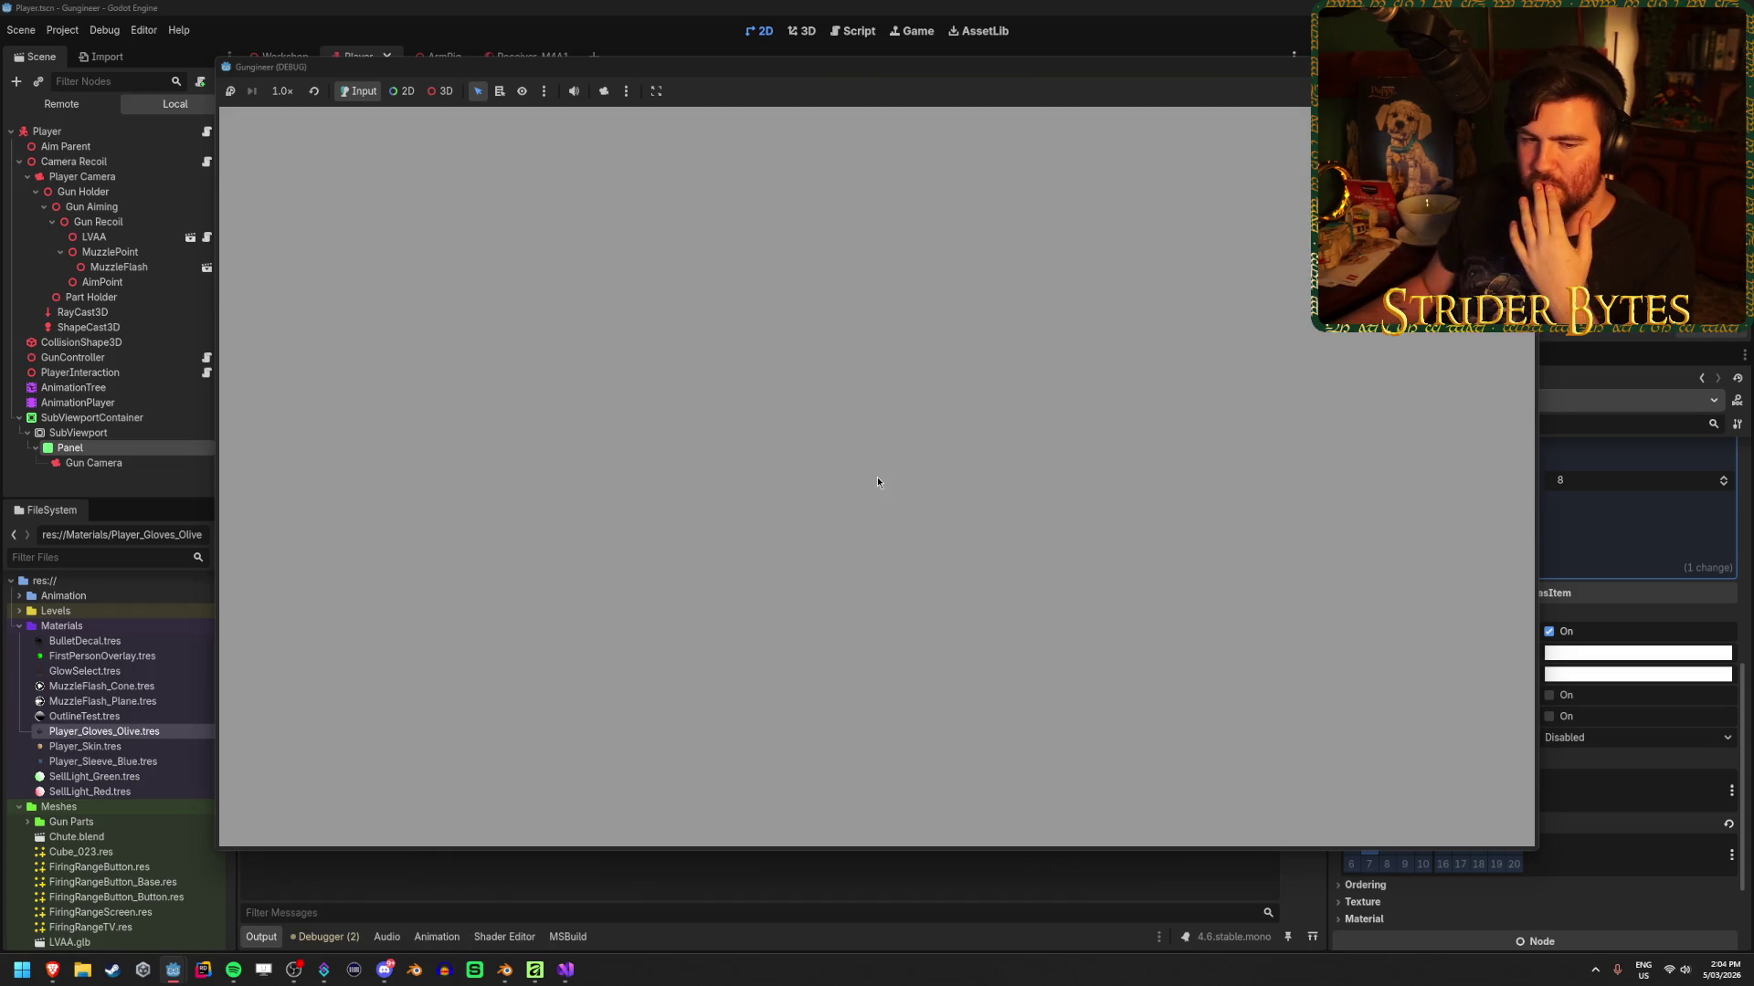
{"action": "key", "text": "F8"}
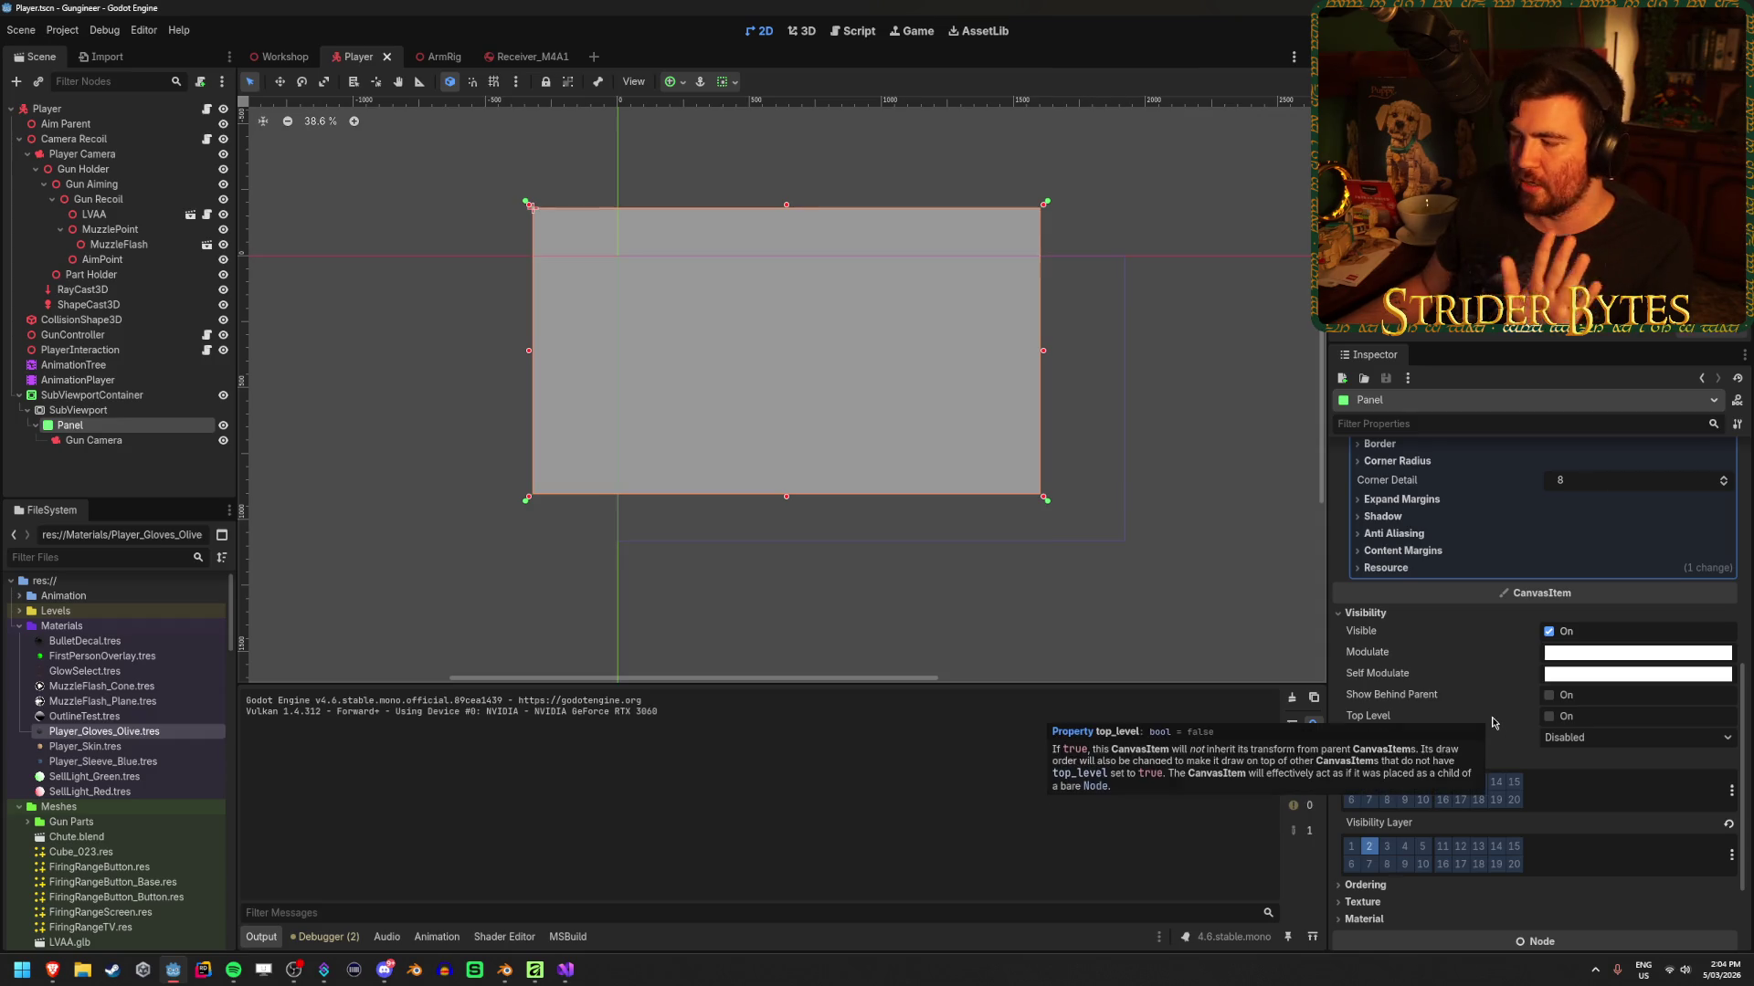
{"action": "scroll", "coordinate": [1591, 554], "scroll_direction": "up", "scroll_amount": 3}
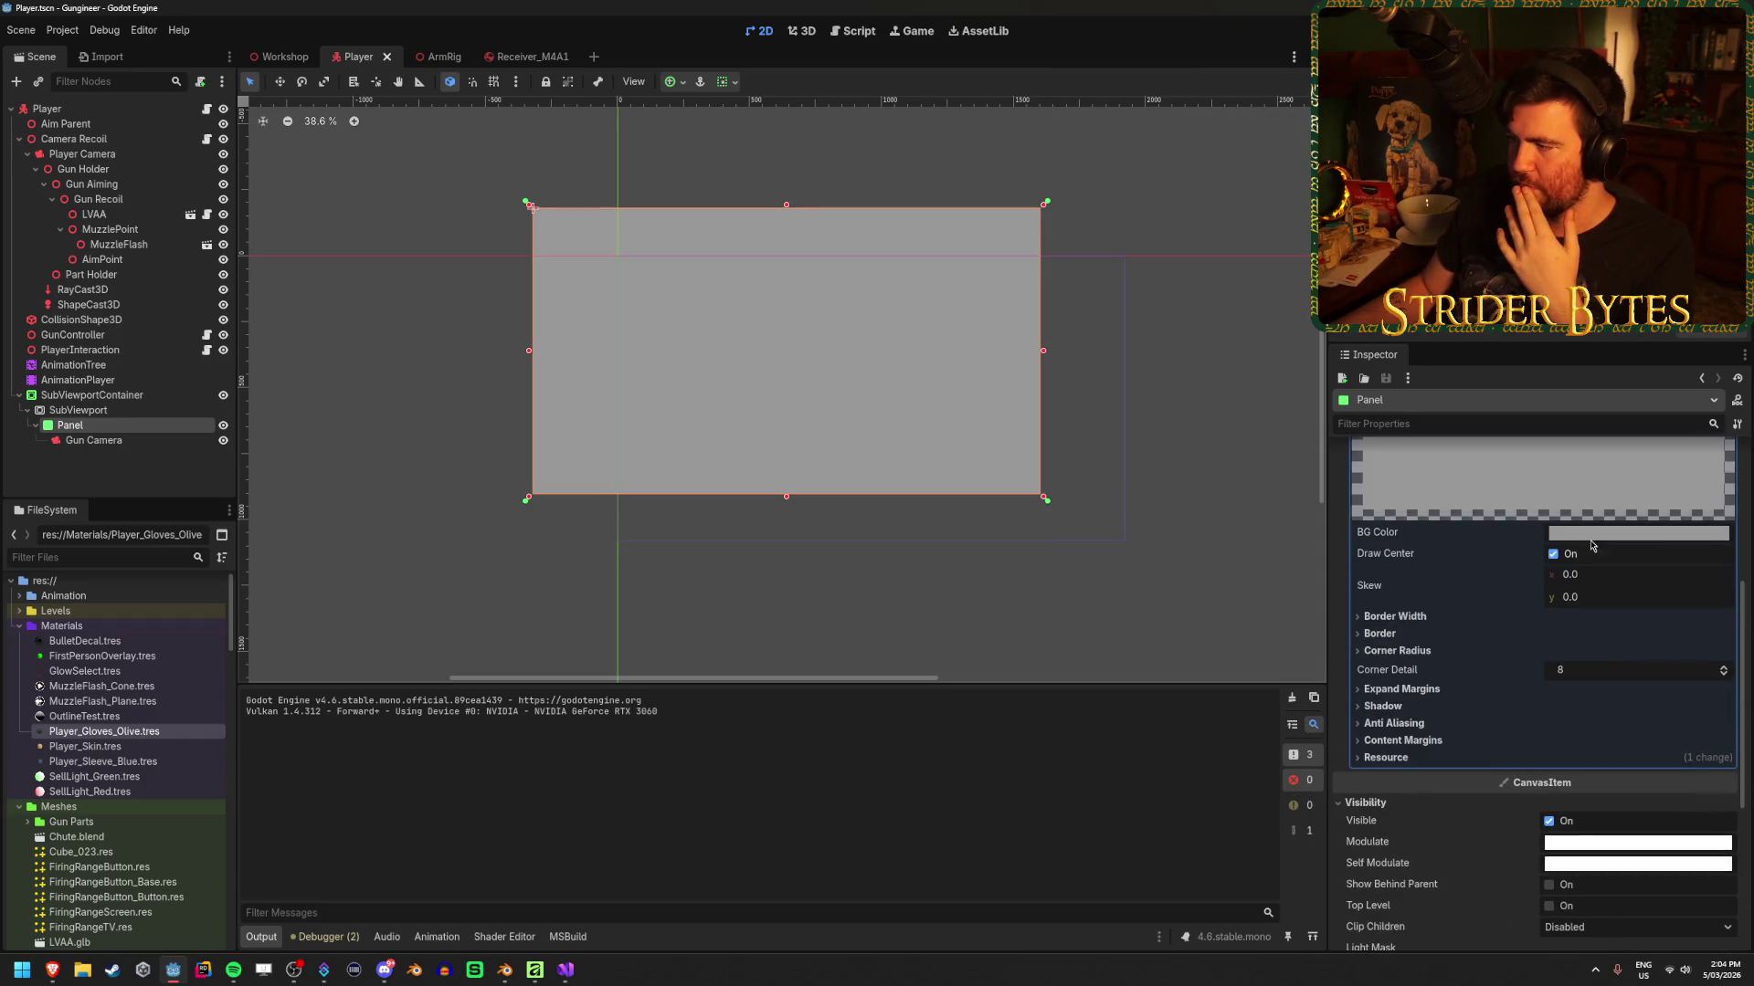
{"action": "left_click", "coordinate": [1594, 534]}
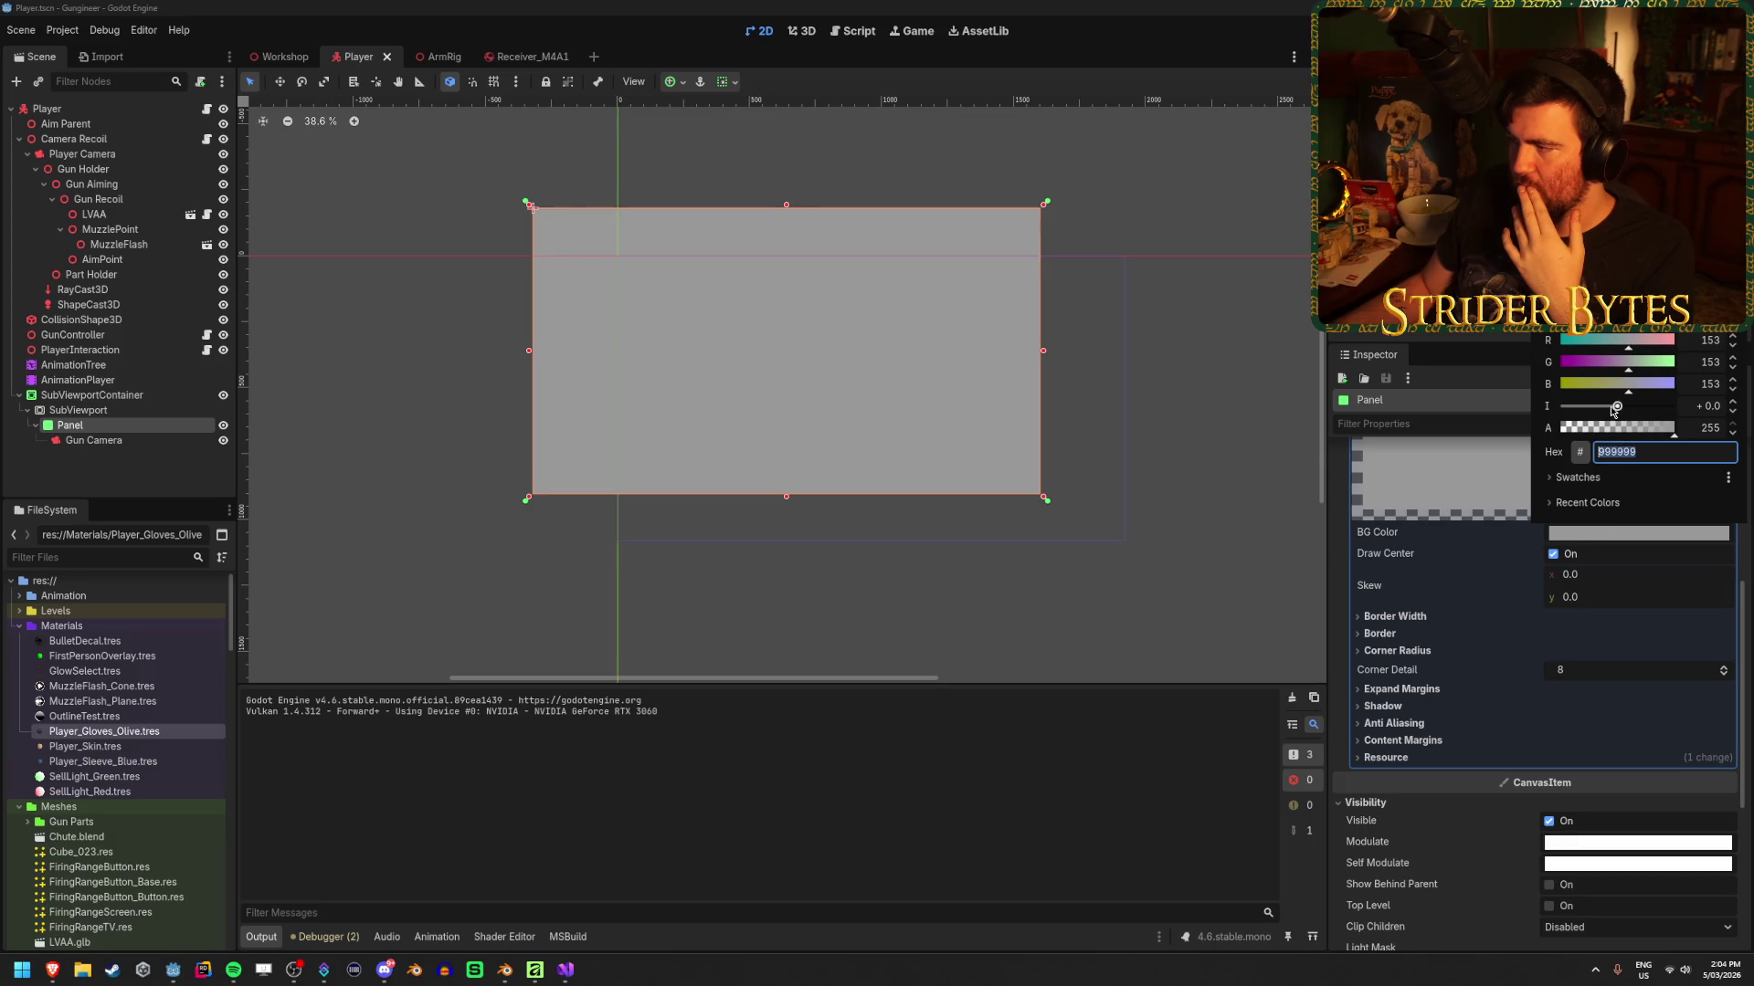
{"action": "left_click_drag", "start_coordinate": [1676, 435], "coordinate": [1571, 430]}
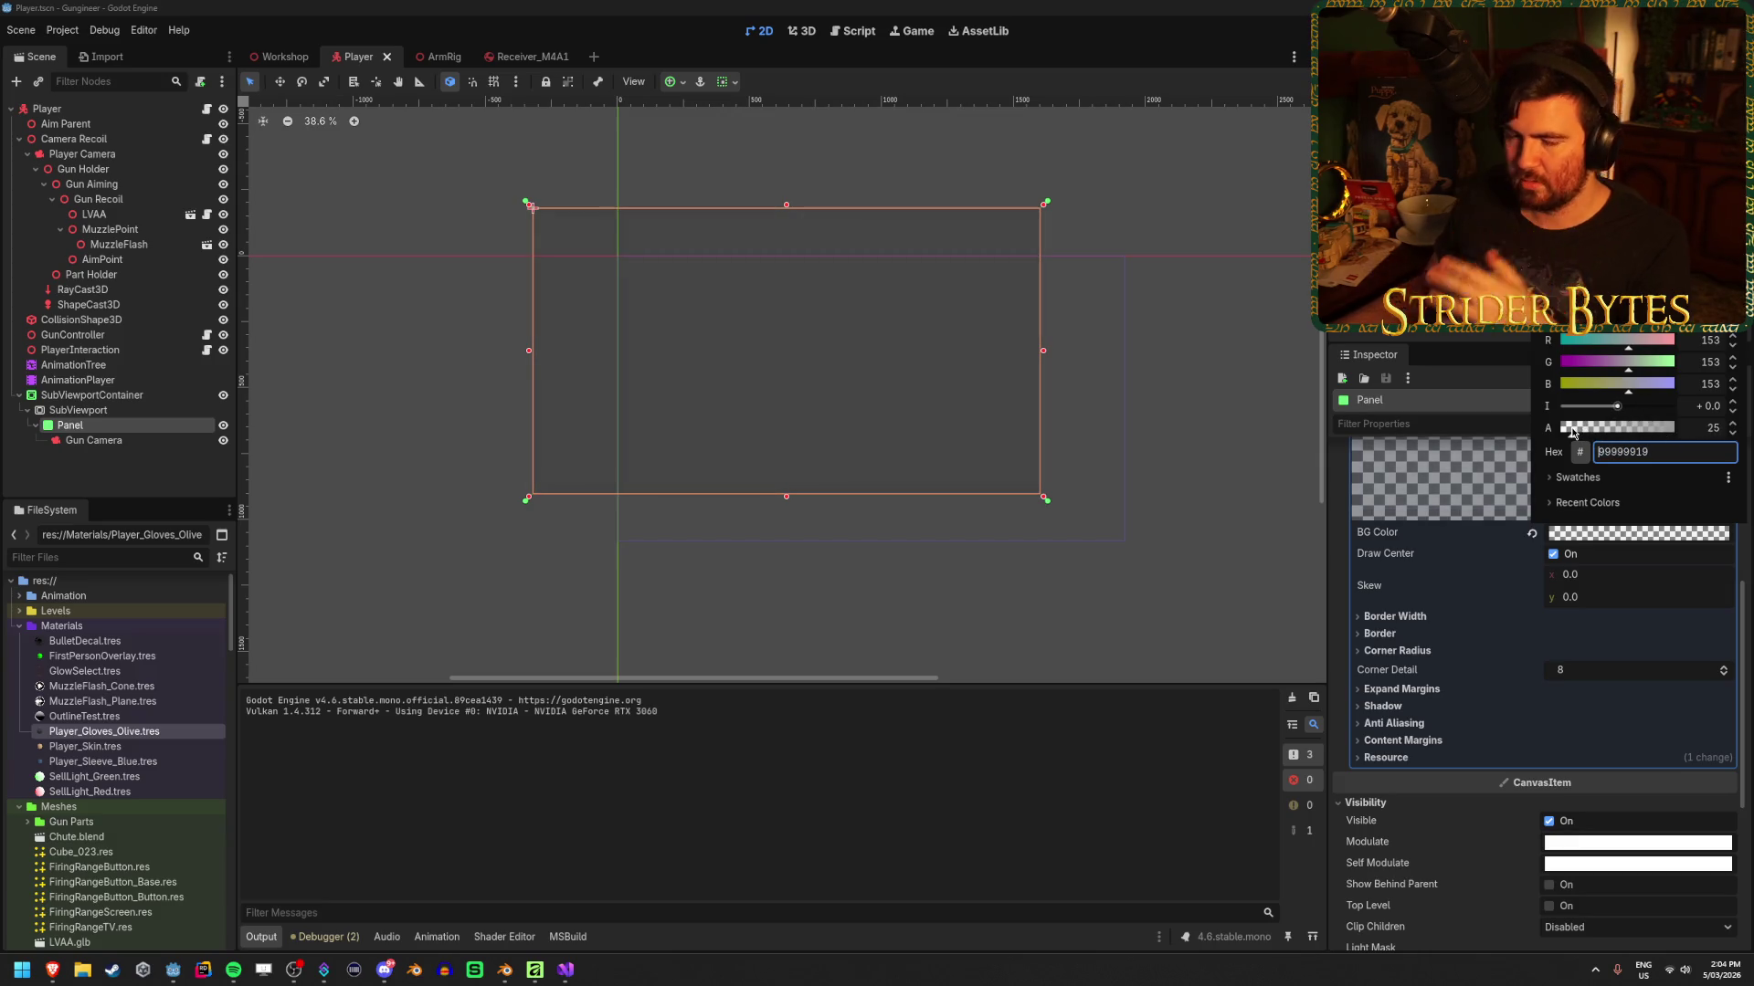
{"action": "left_click", "coordinate": [968, 666]}
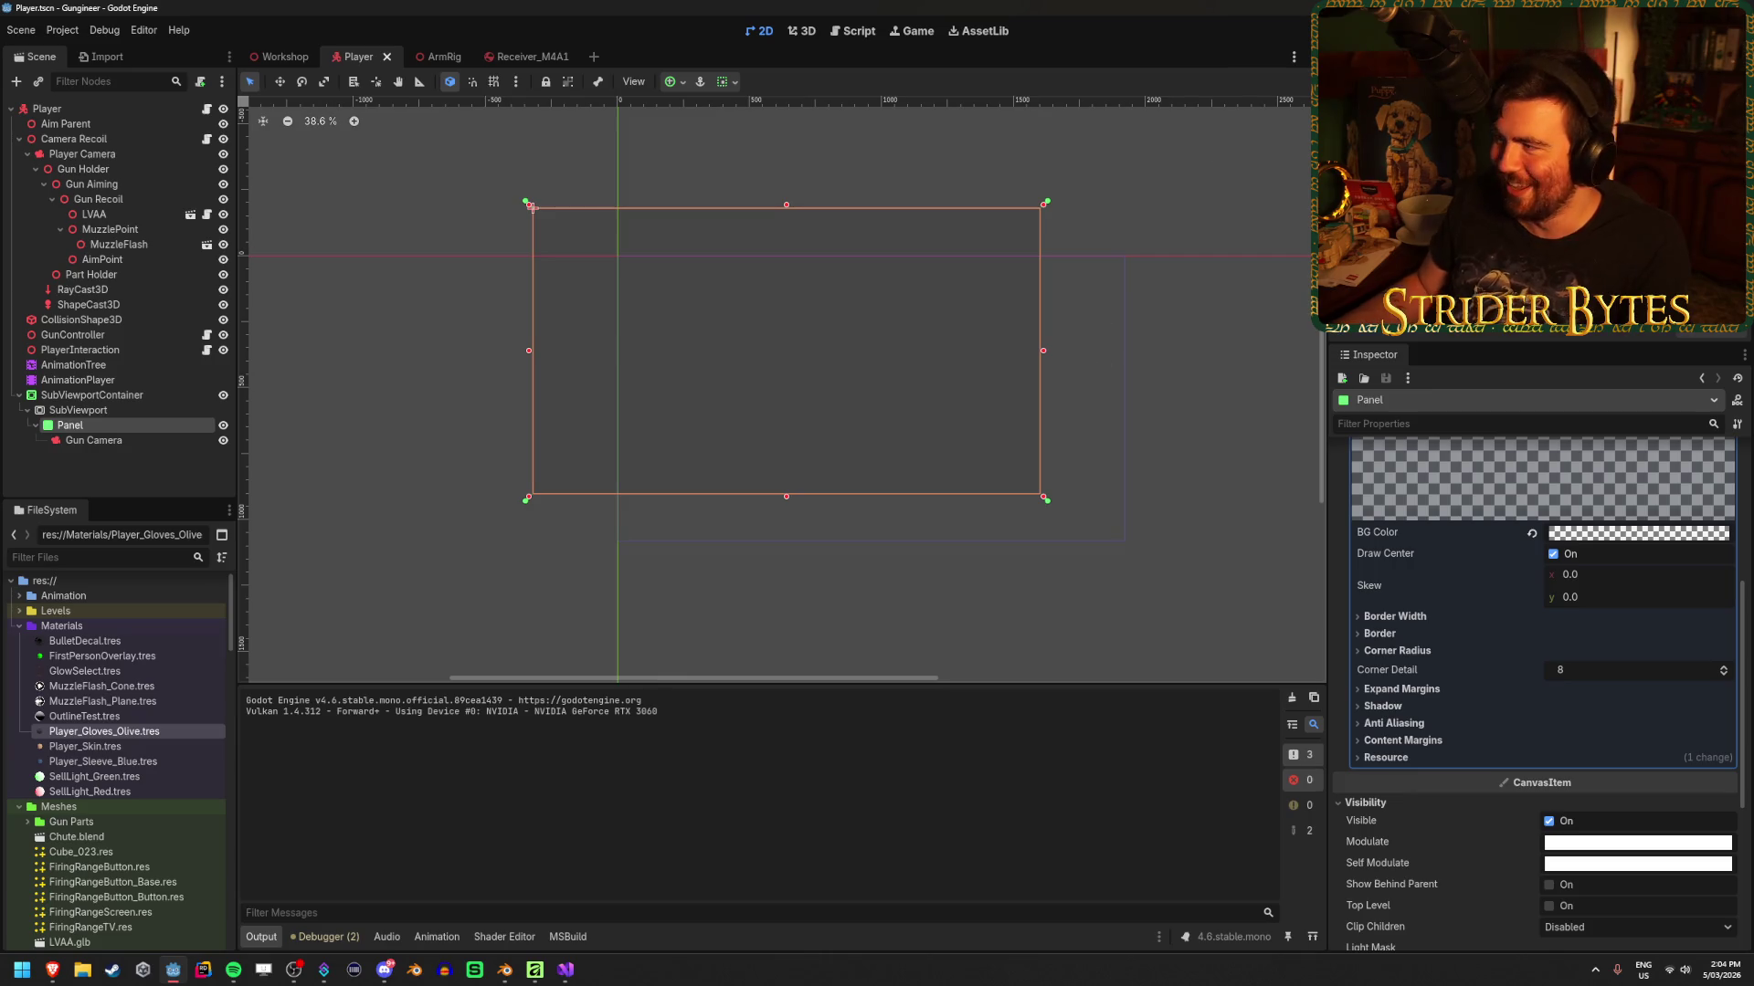
{"action": "key", "text": "F5"}
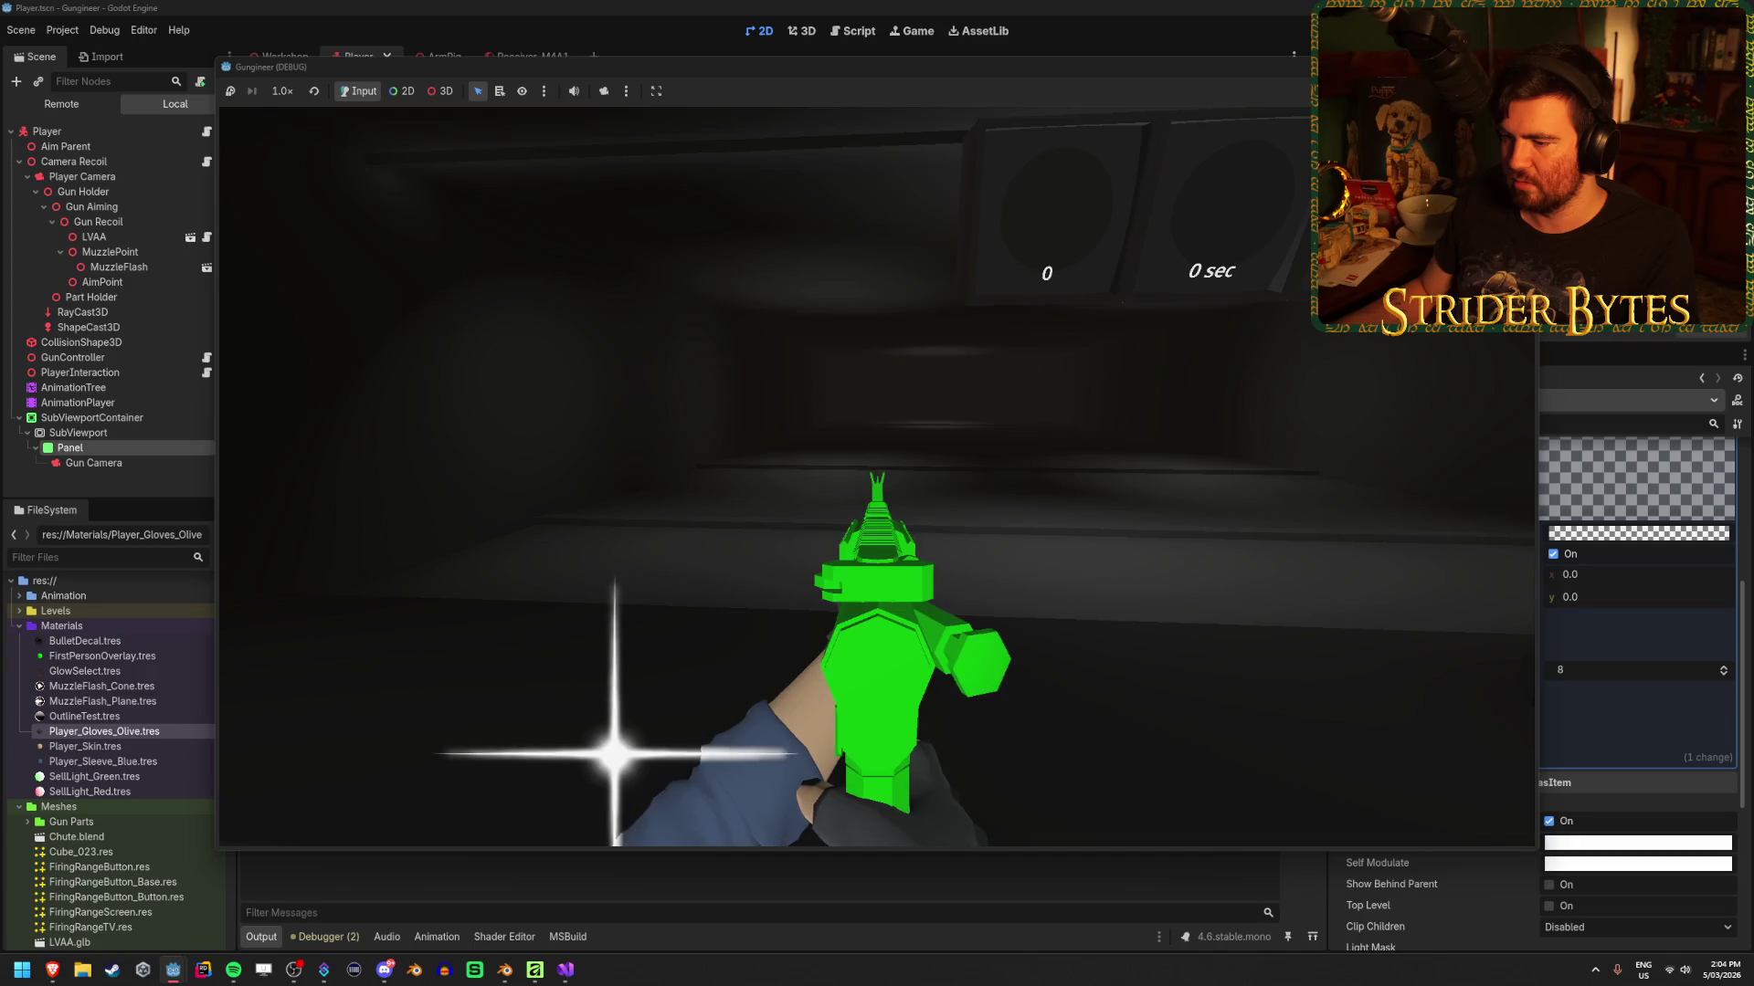
{"action": "left_click", "coordinate": [1676, 535]}
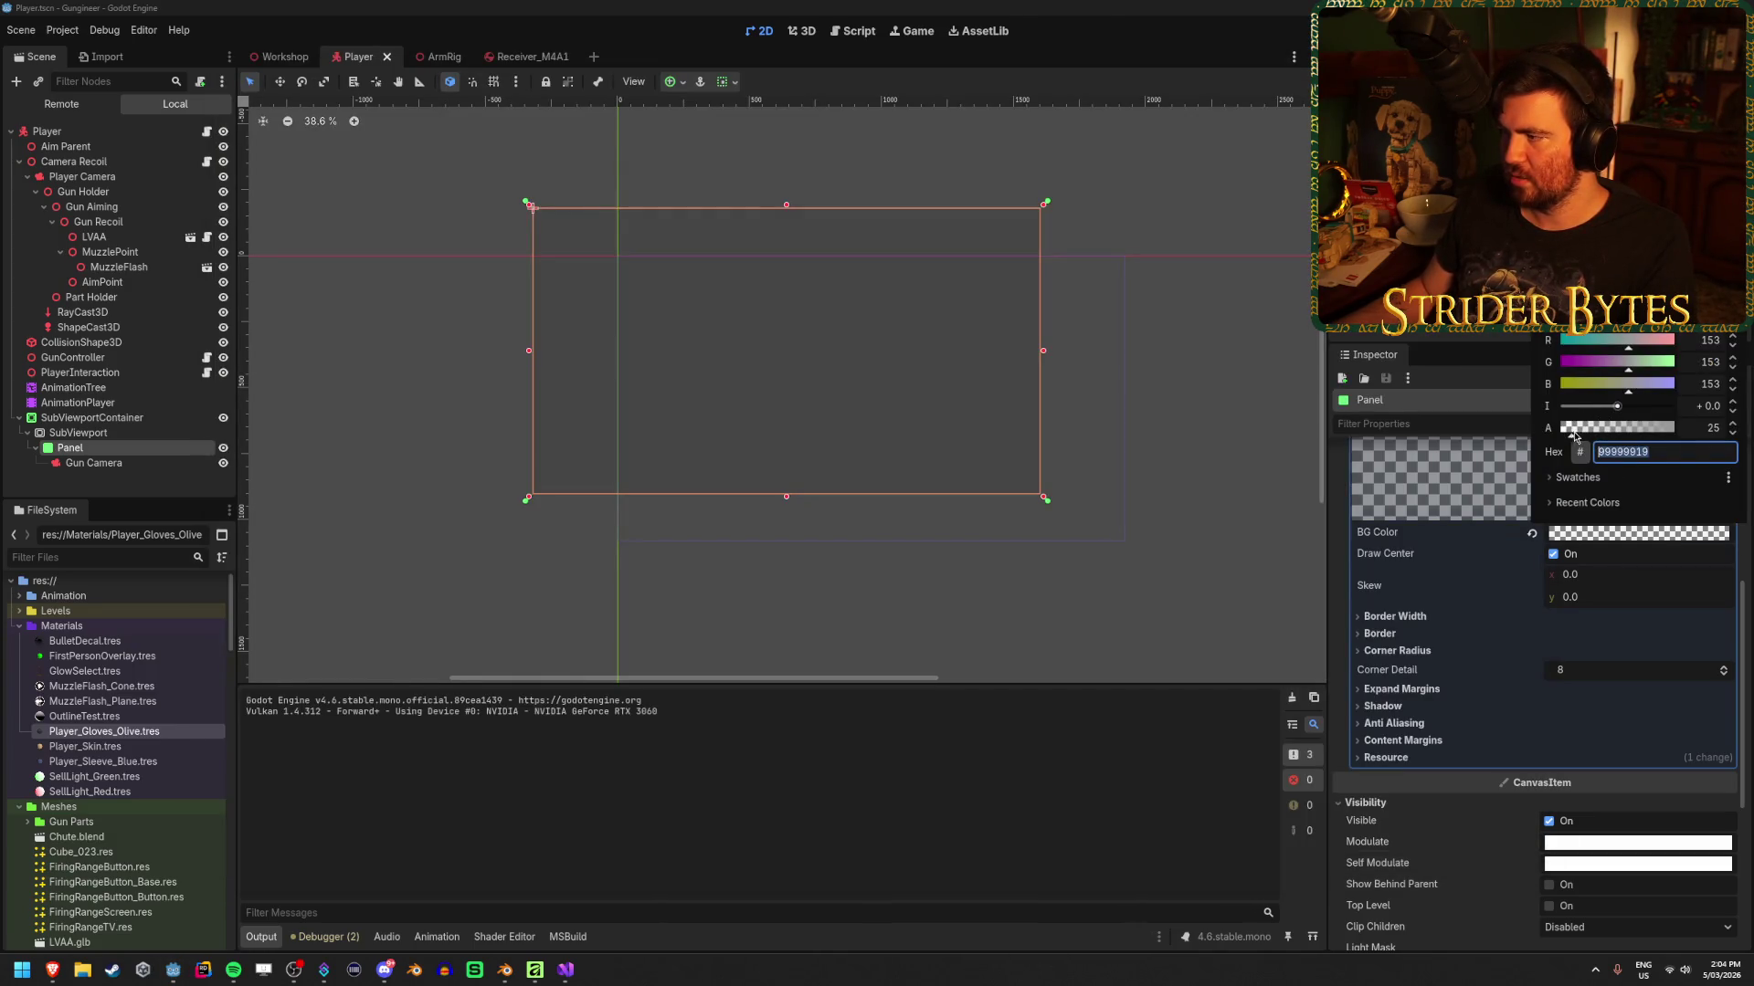
{"action": "left_click_drag", "start_coordinate": [1572, 435], "coordinate": [1679, 423]}
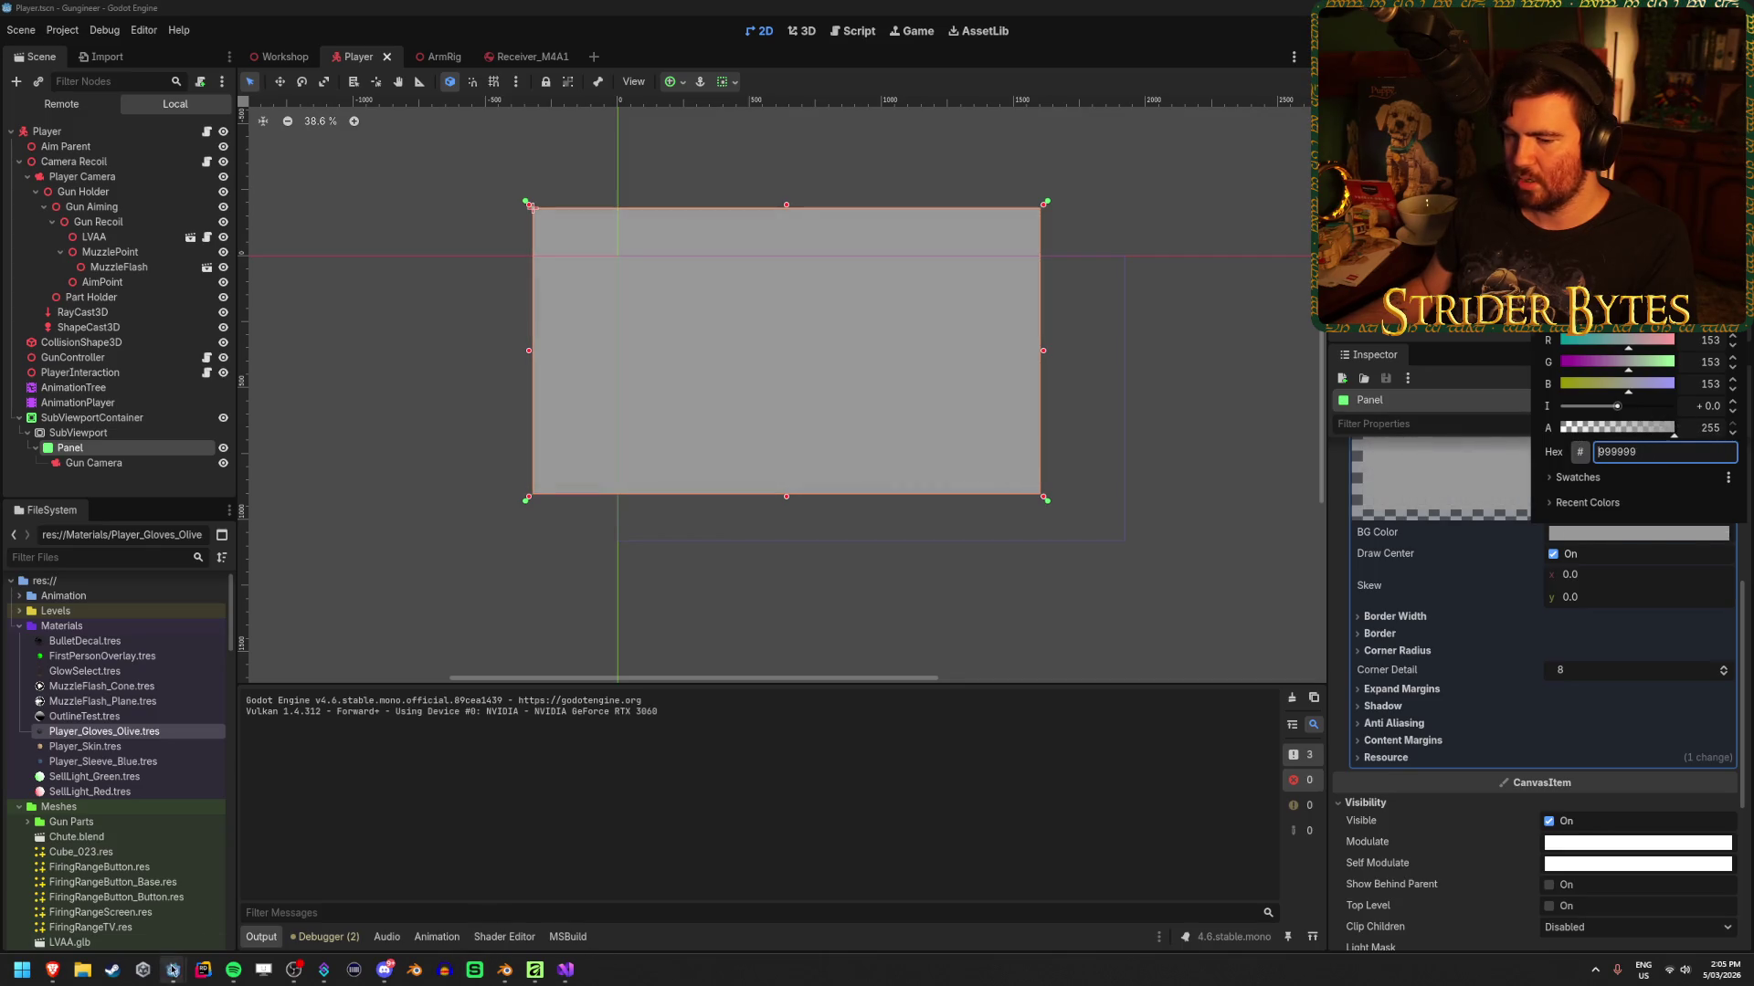
{"action": "mouse_move", "coordinate": [172, 970]}
{"action": "left_click", "coordinate": [245, 900]}
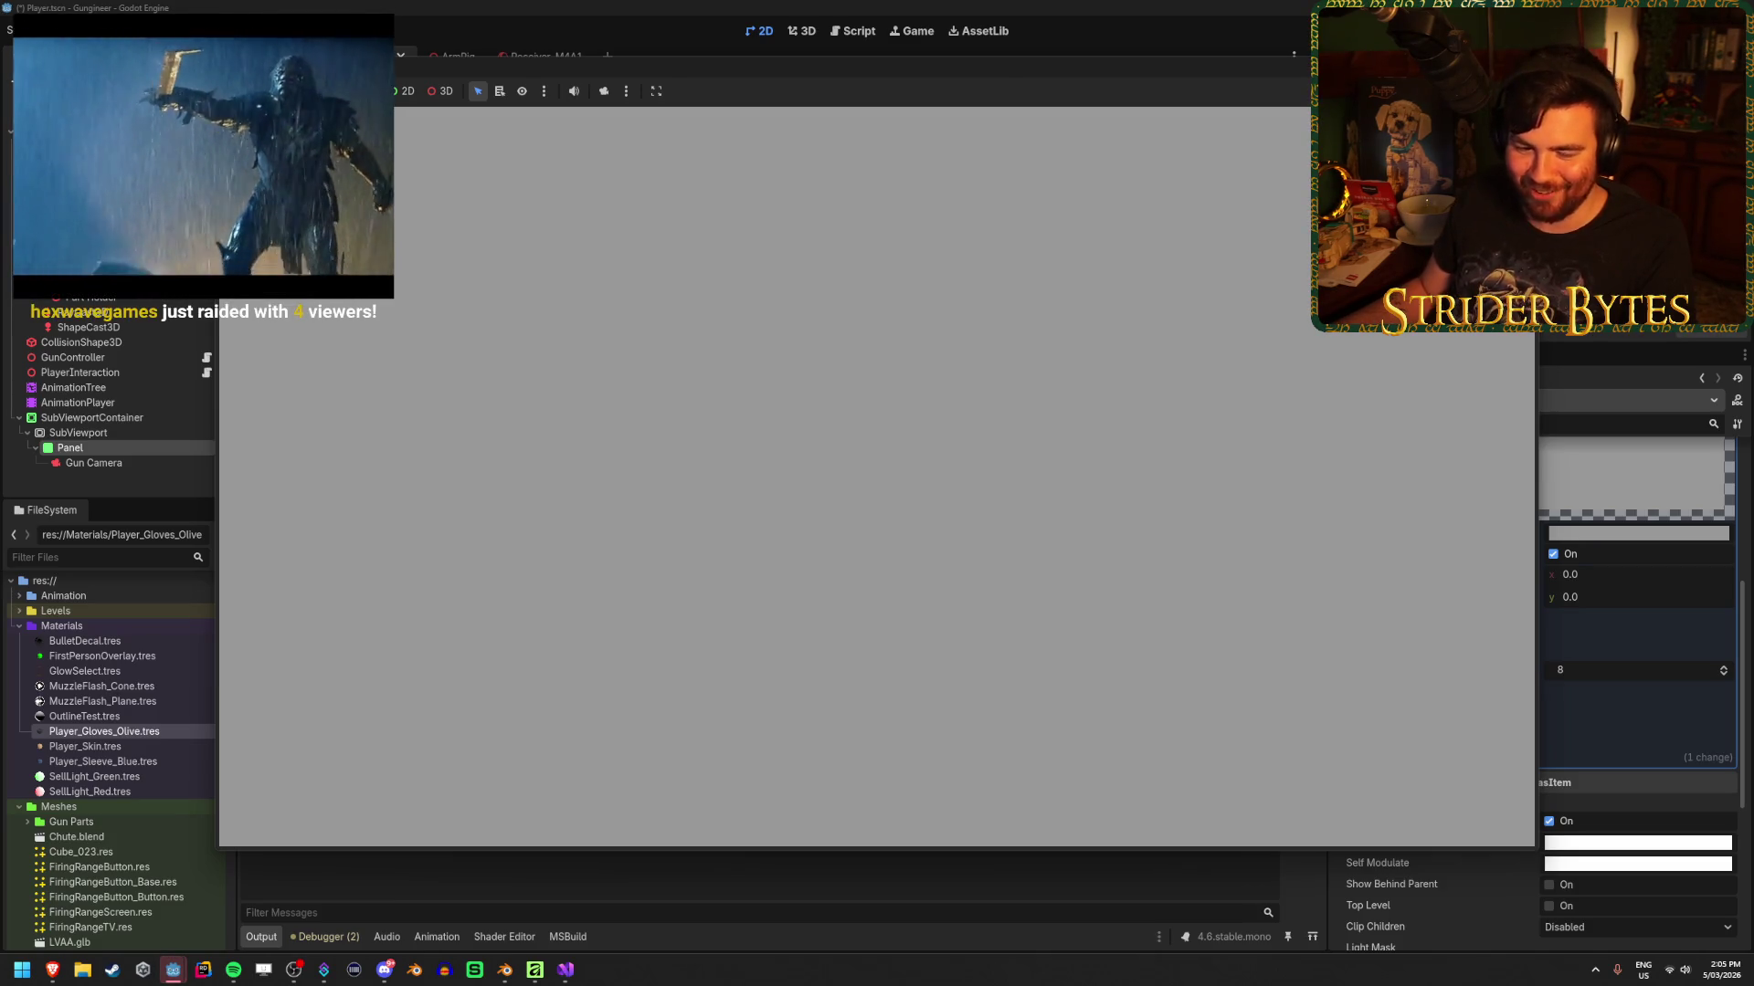
{"action": "key", "text": "F8"}
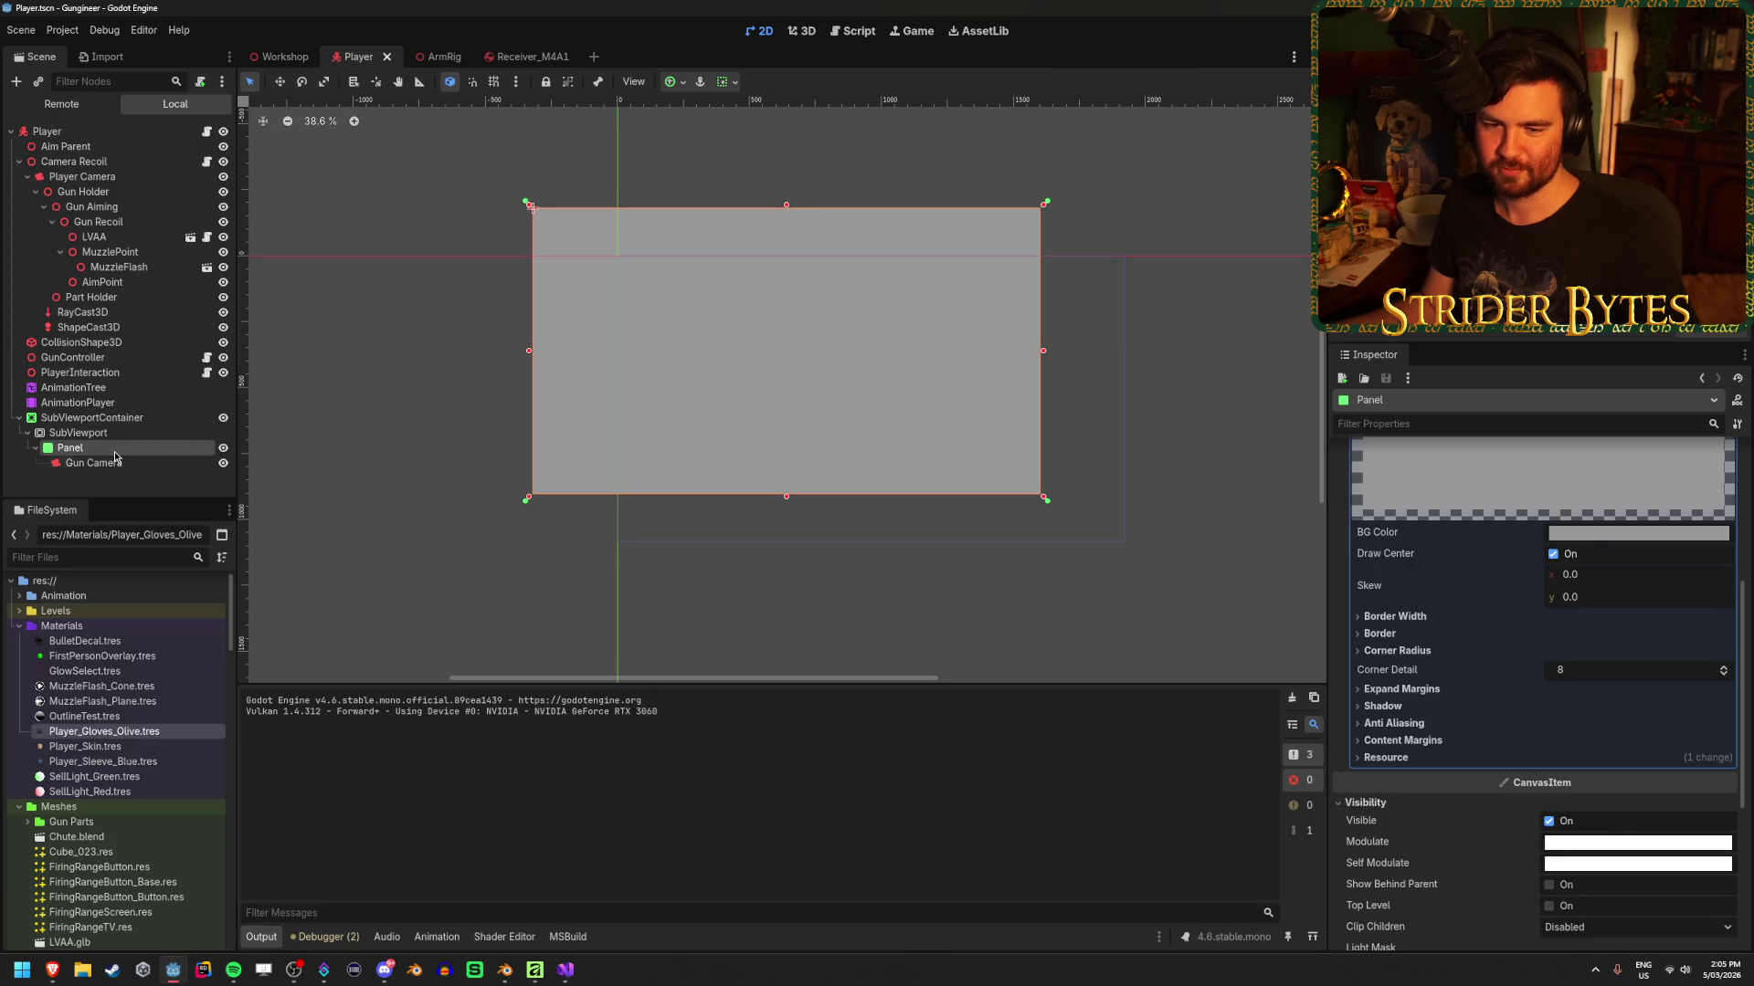
Drag Gun Camera above Panel under SubViewport and save the scene
{"action": "key", "text": "alt+Tab"}
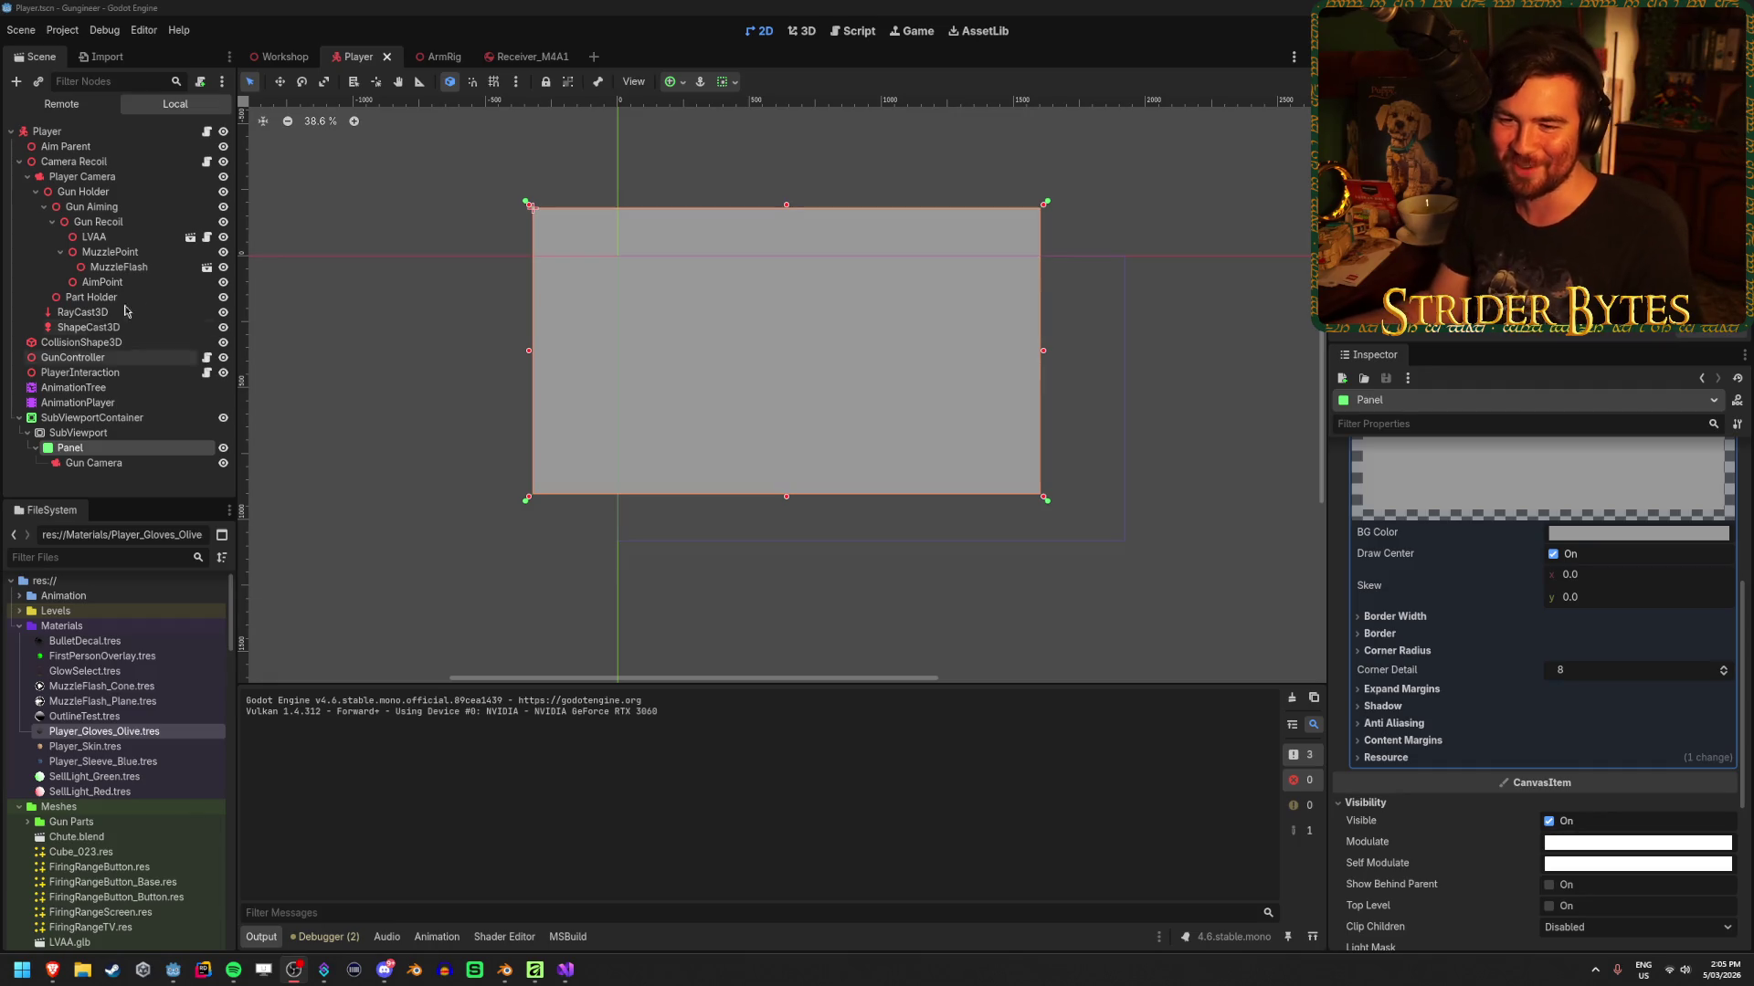
{"action": "left_click", "coordinate": [131, 463]}
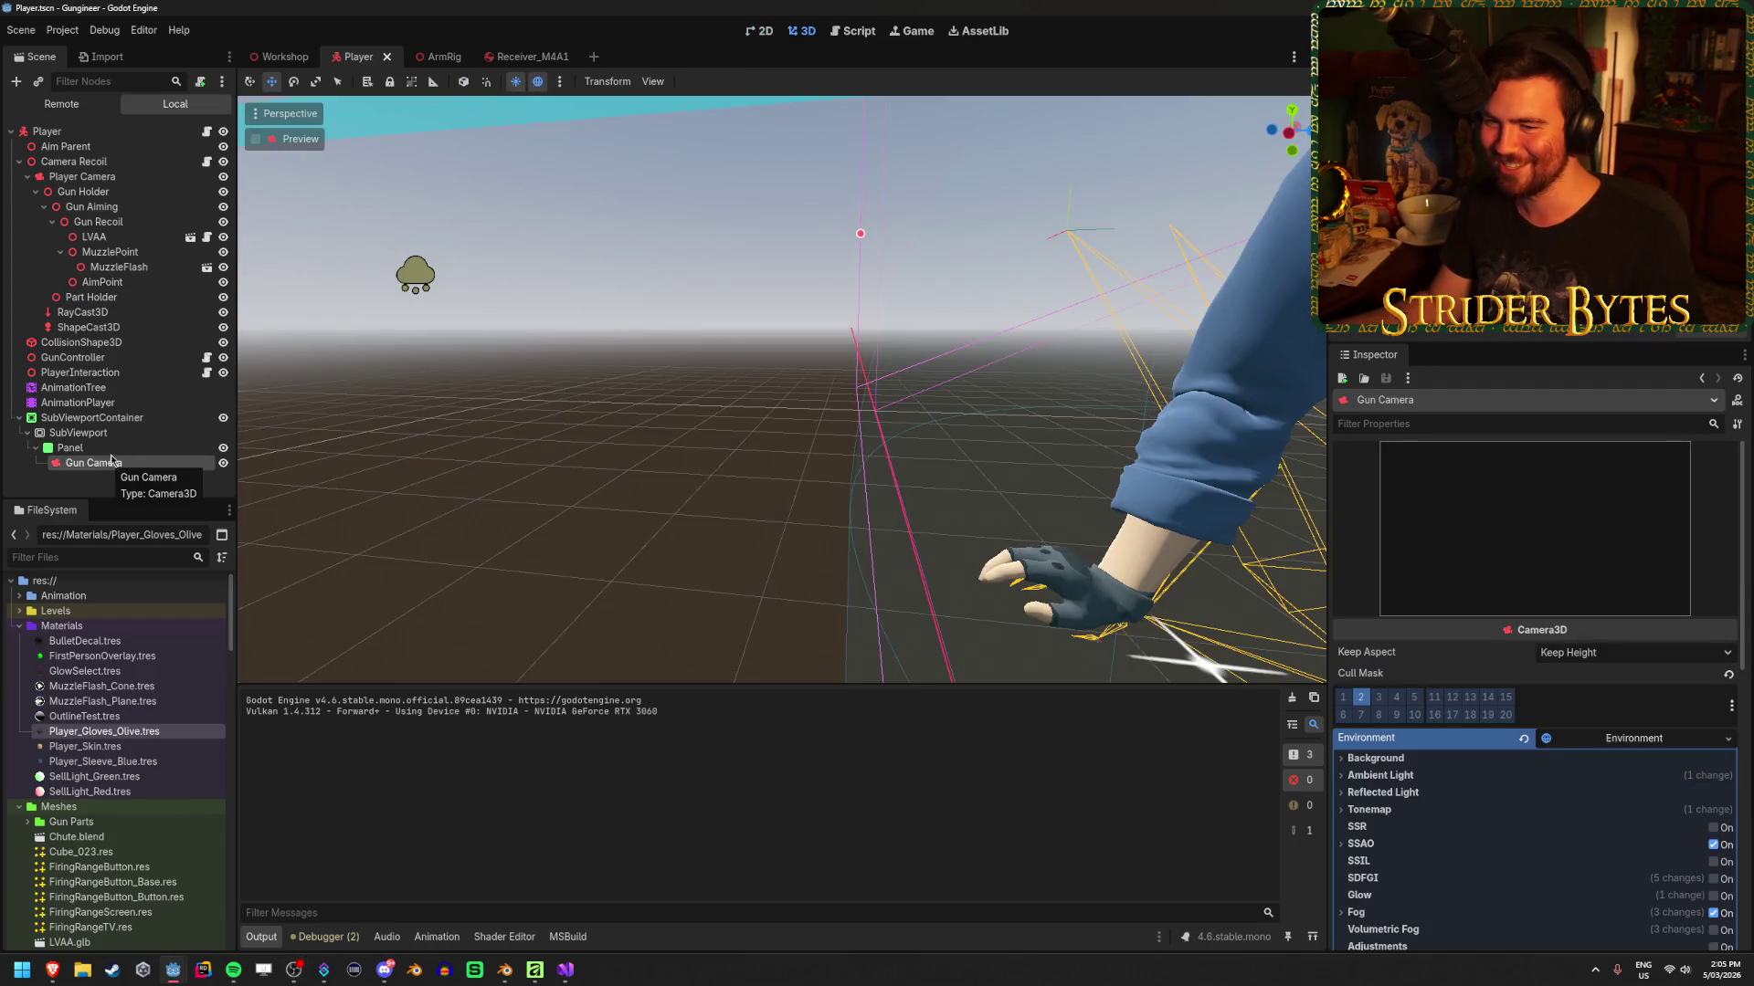
{"action": "key", "text": "Up"}
{"action": "left_click", "coordinate": [112, 464]}
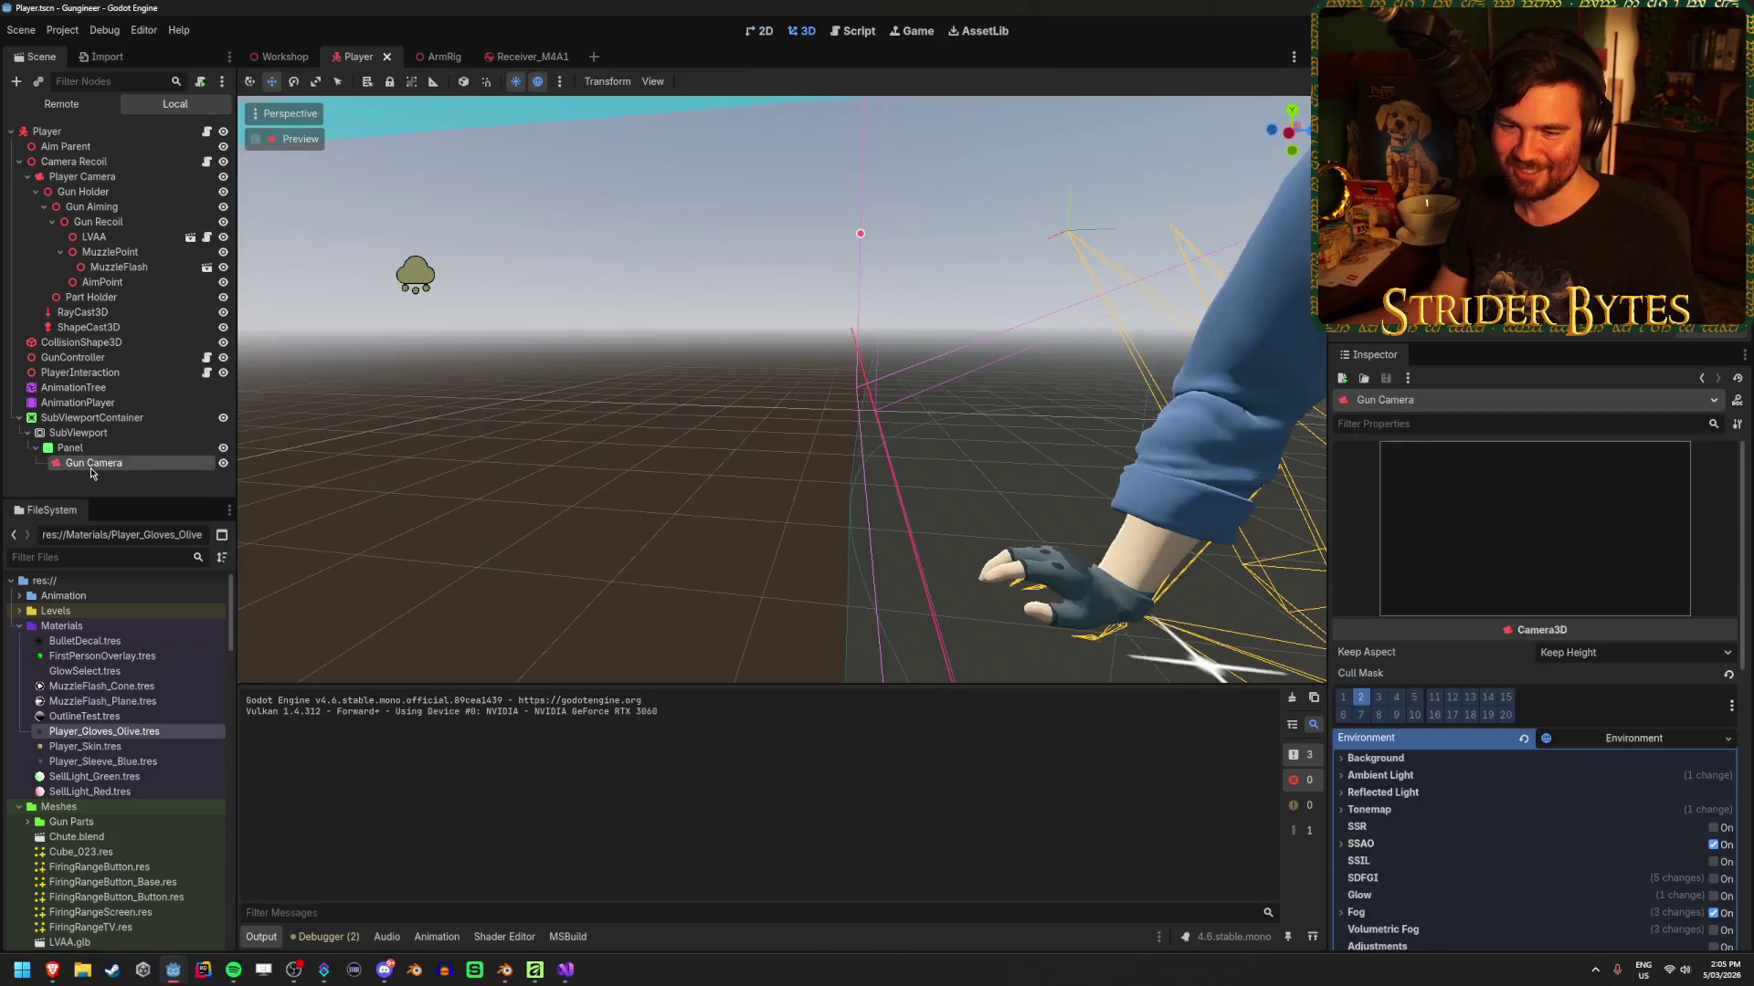
{"action": "left_click_drag", "start_coordinate": [37, 459], "coordinate": [33, 445]}
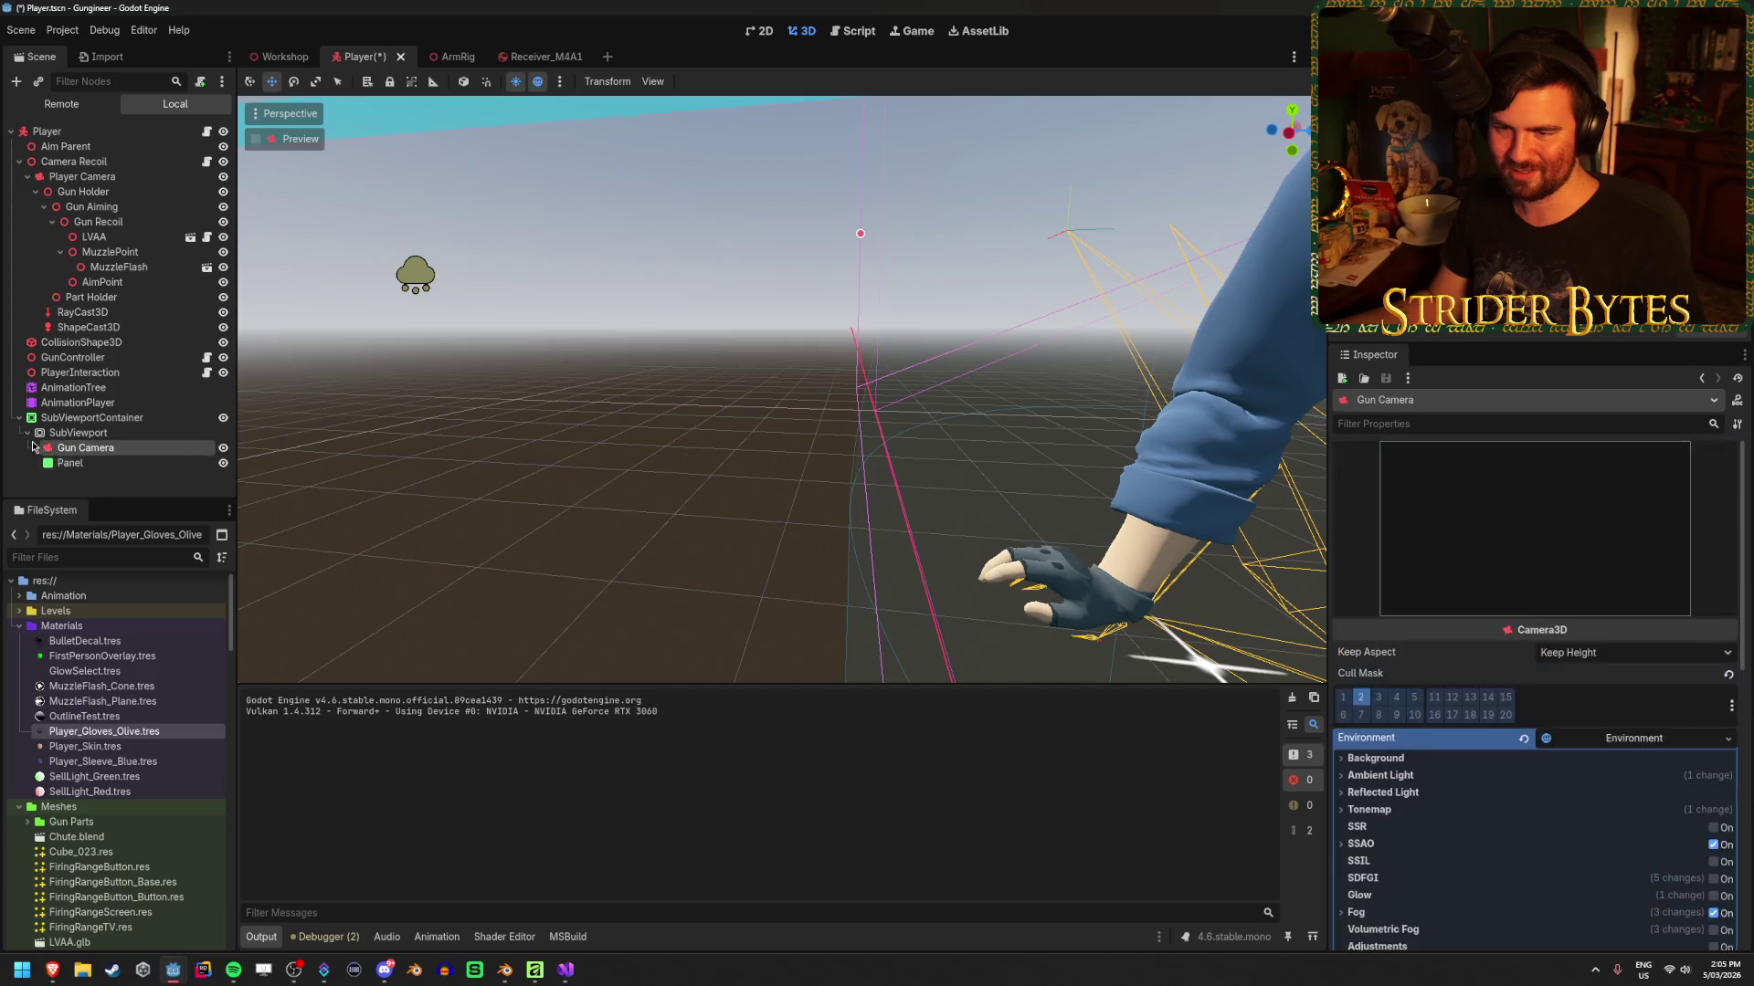
{"action": "key", "text": "ctrl+s"}
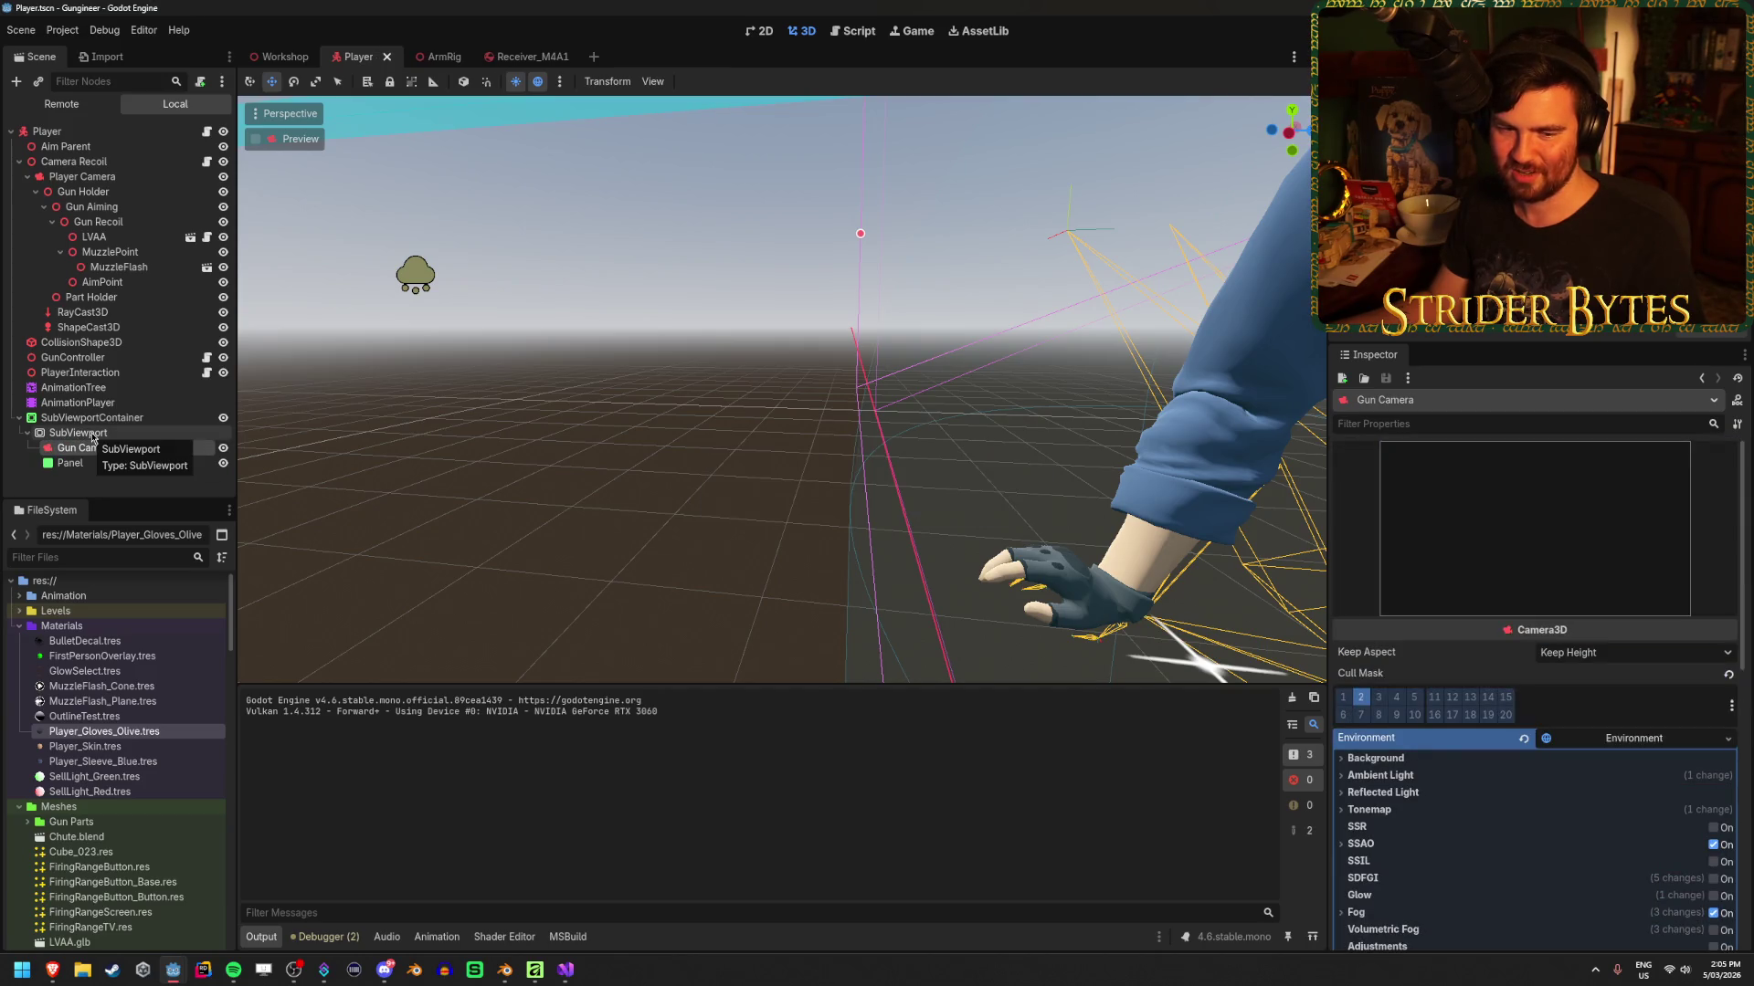
Undo the reorder so Panel sits above Gun Camera again, and save
{"action": "left_click", "coordinate": [110, 483]}
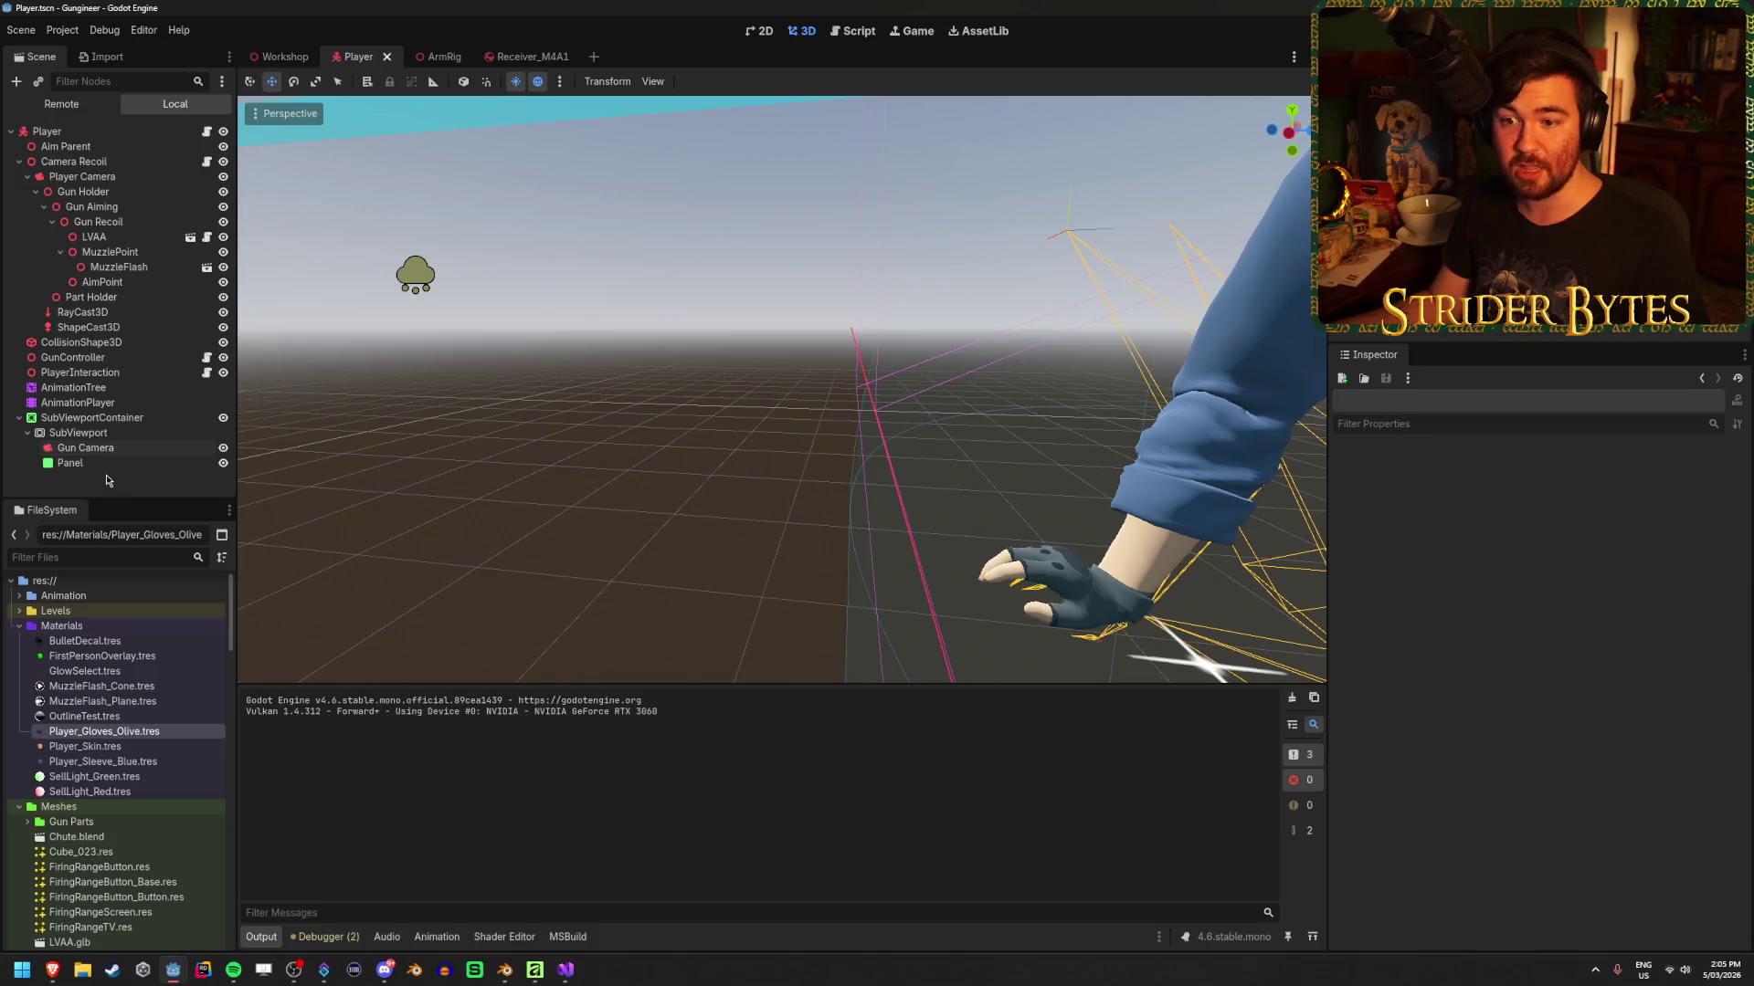
{"action": "key", "text": "ctrl+z"}
{"action": "key", "text": "ctrl+s"}
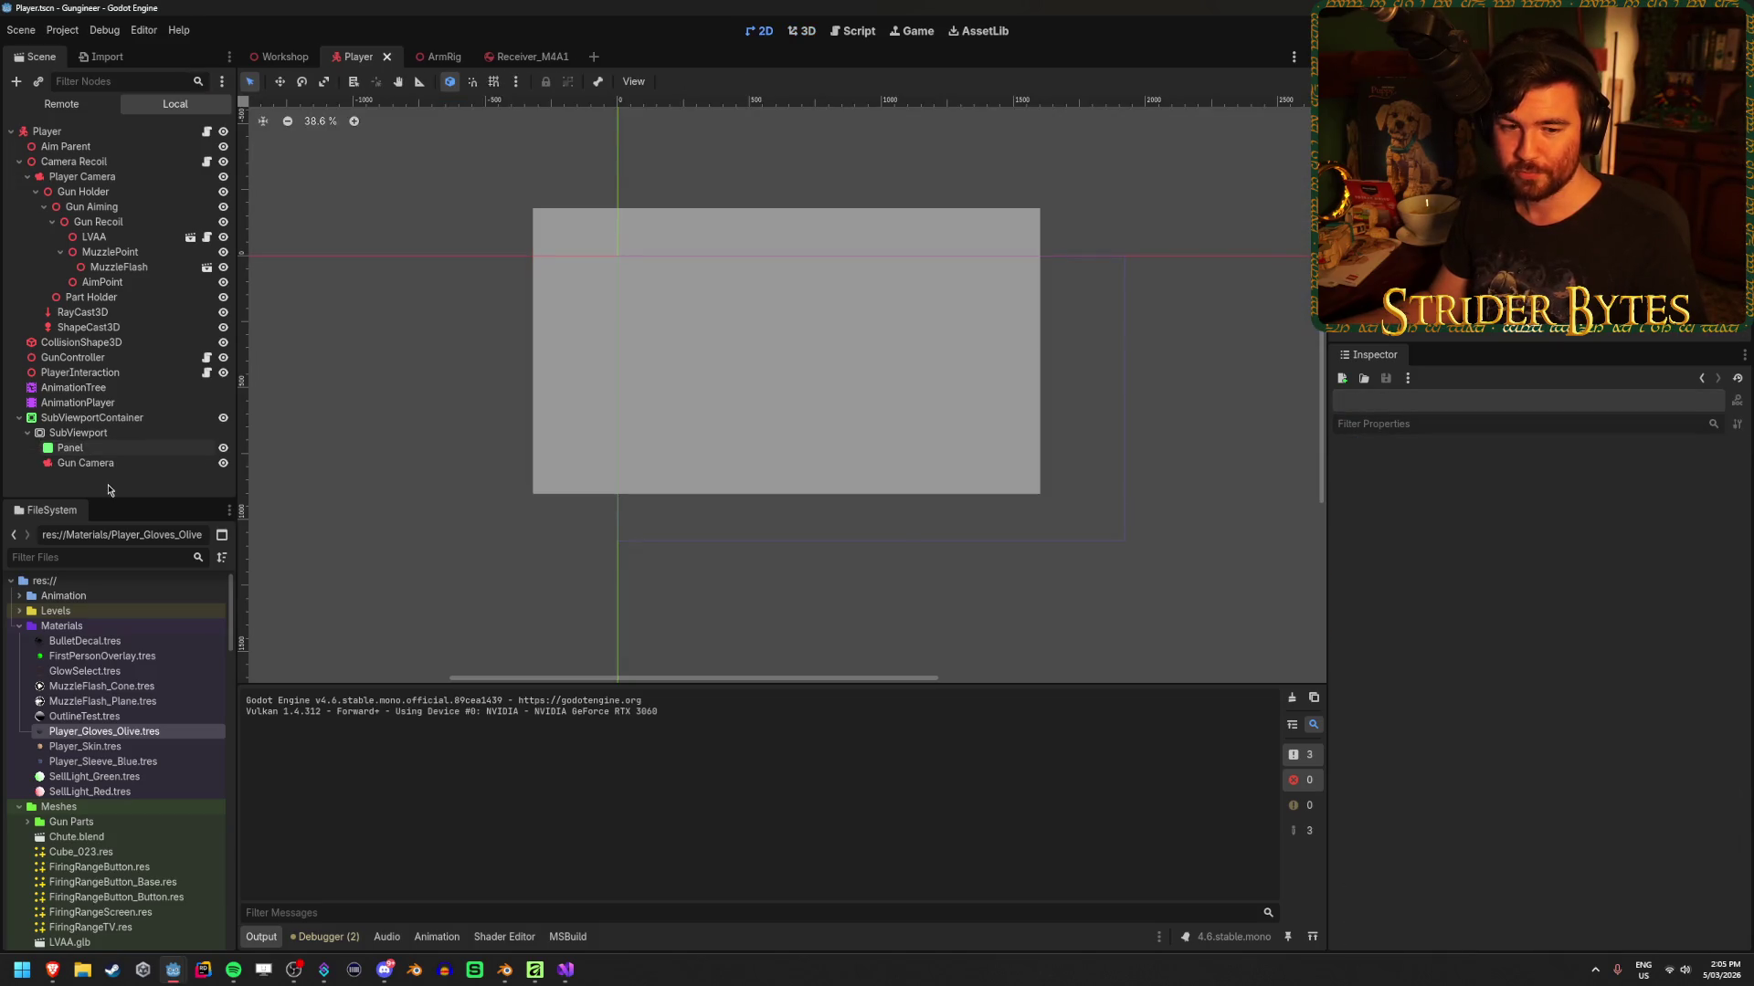
Frame the panel in the 2D view and select the Panel node
{"action": "scroll", "coordinate": [493, 501], "scroll_direction": "up", "scroll_amount": 3}
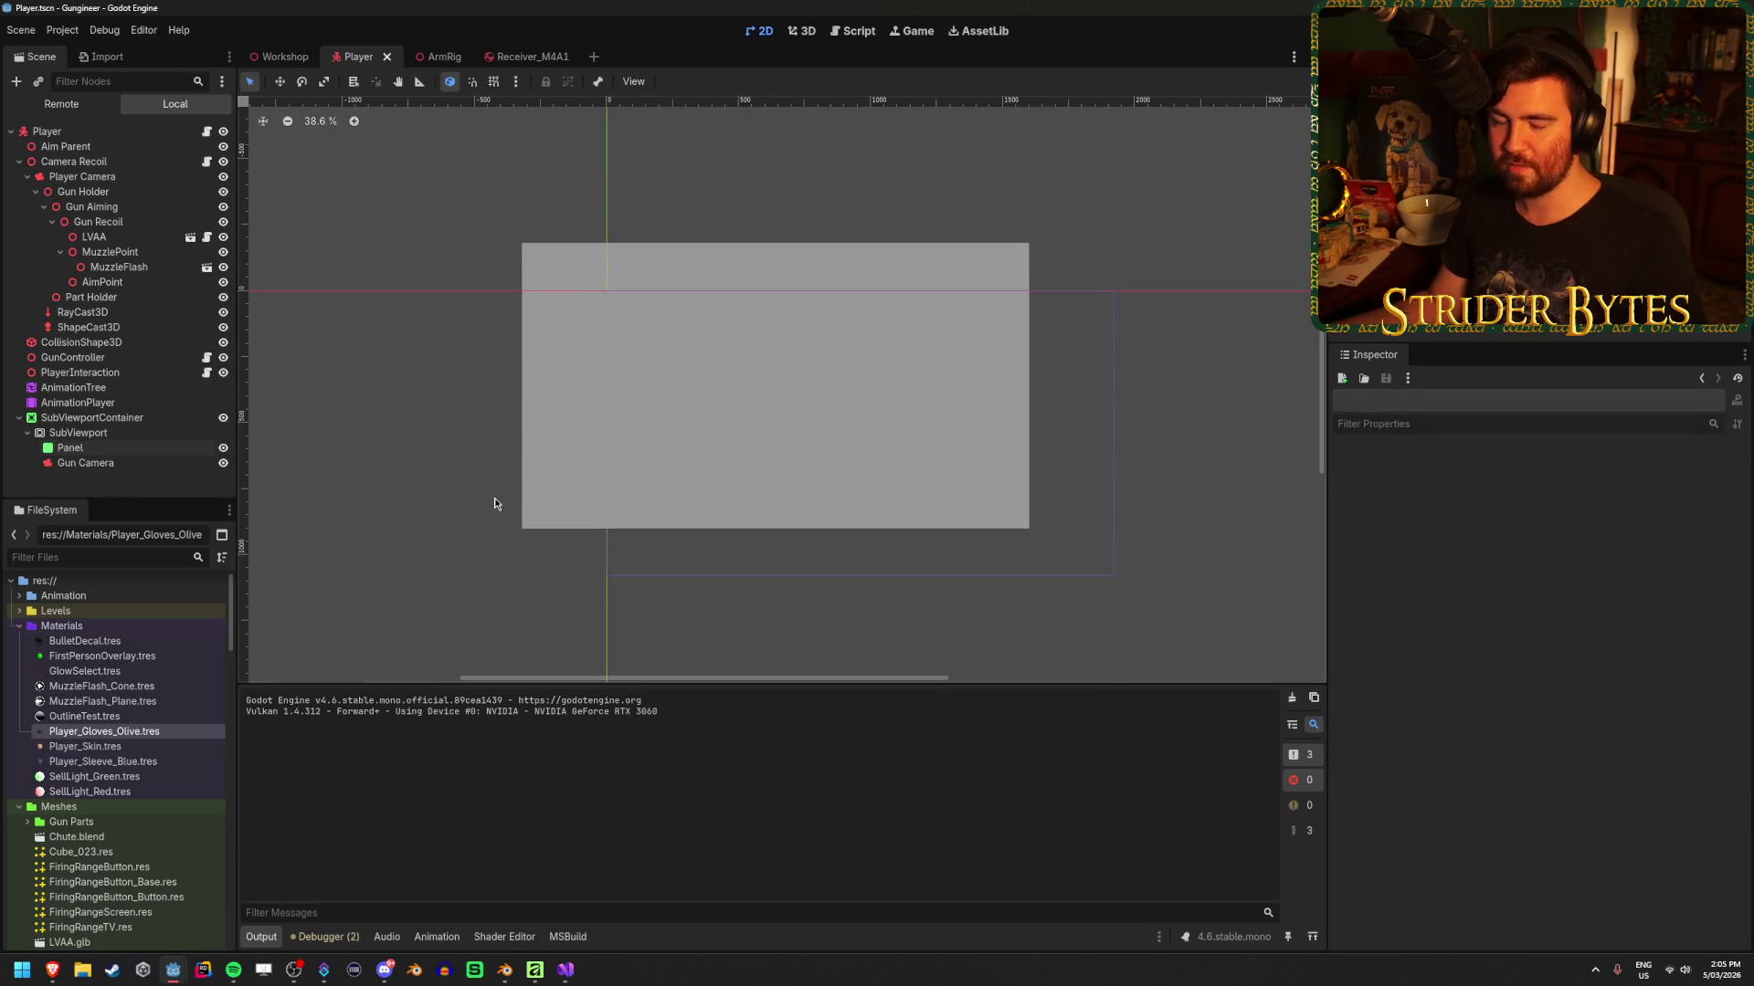
{"action": "scroll", "coordinate": [1110, 351], "scroll_direction": "up", "scroll_amount": 1}
{"action": "left_click_drag", "start_coordinate": [1110, 351], "coordinate": [1038, 452]}
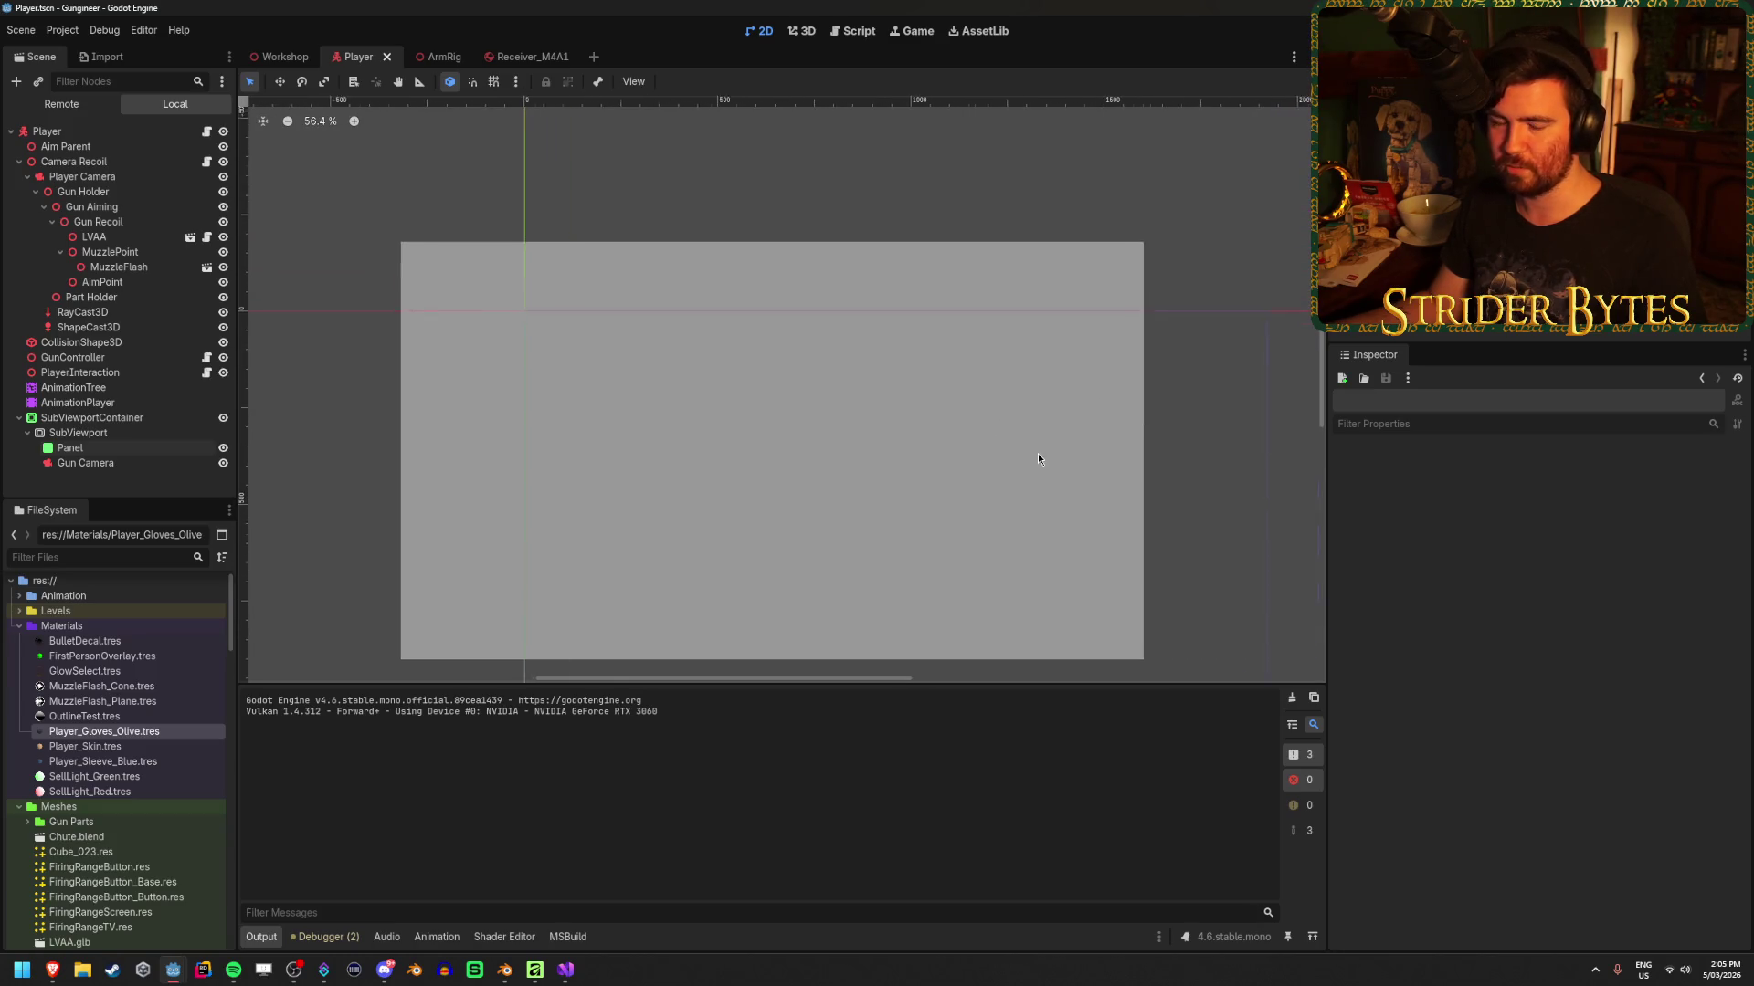
{"action": "scroll", "coordinate": [846, 540], "scroll_direction": "down", "scroll_amount": 2}
{"action": "left_click_drag", "start_coordinate": [814, 538], "coordinate": [800, 530]}
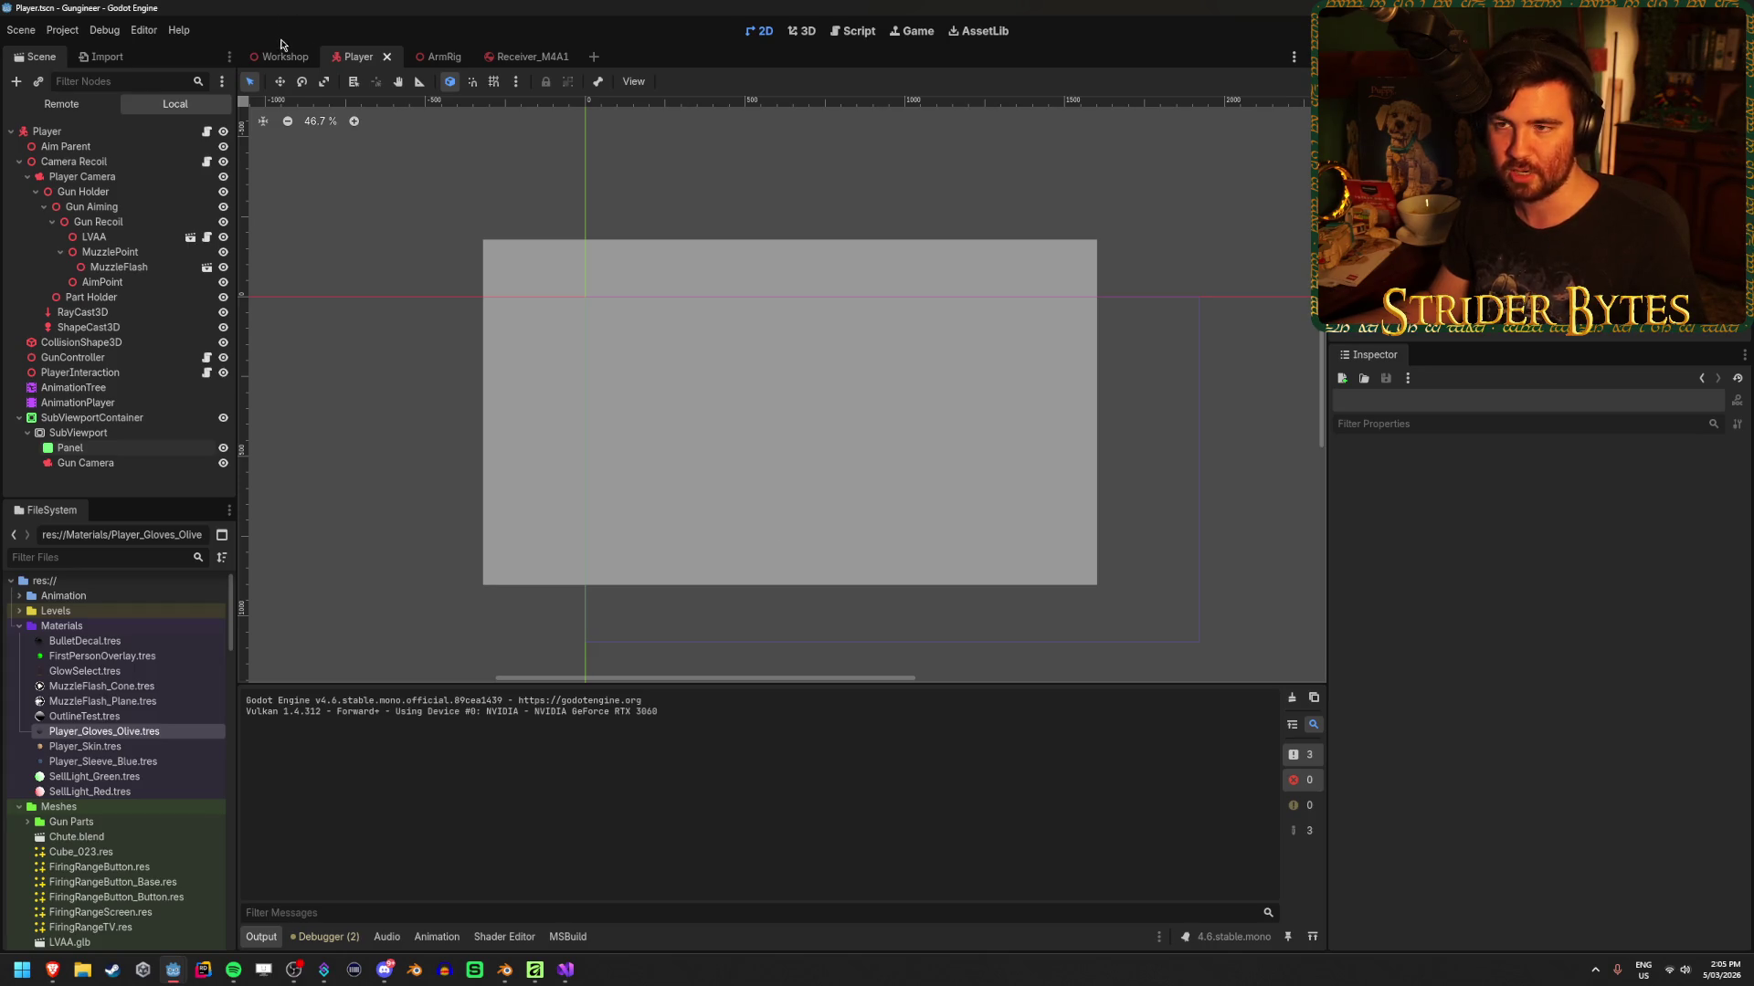
{"action": "left_click", "coordinate": [87, 462]}
{"action": "left_click", "coordinate": [90, 448]}
{"action": "left_click", "coordinate": [91, 462]}
{"action": "left_click", "coordinate": [109, 448]}
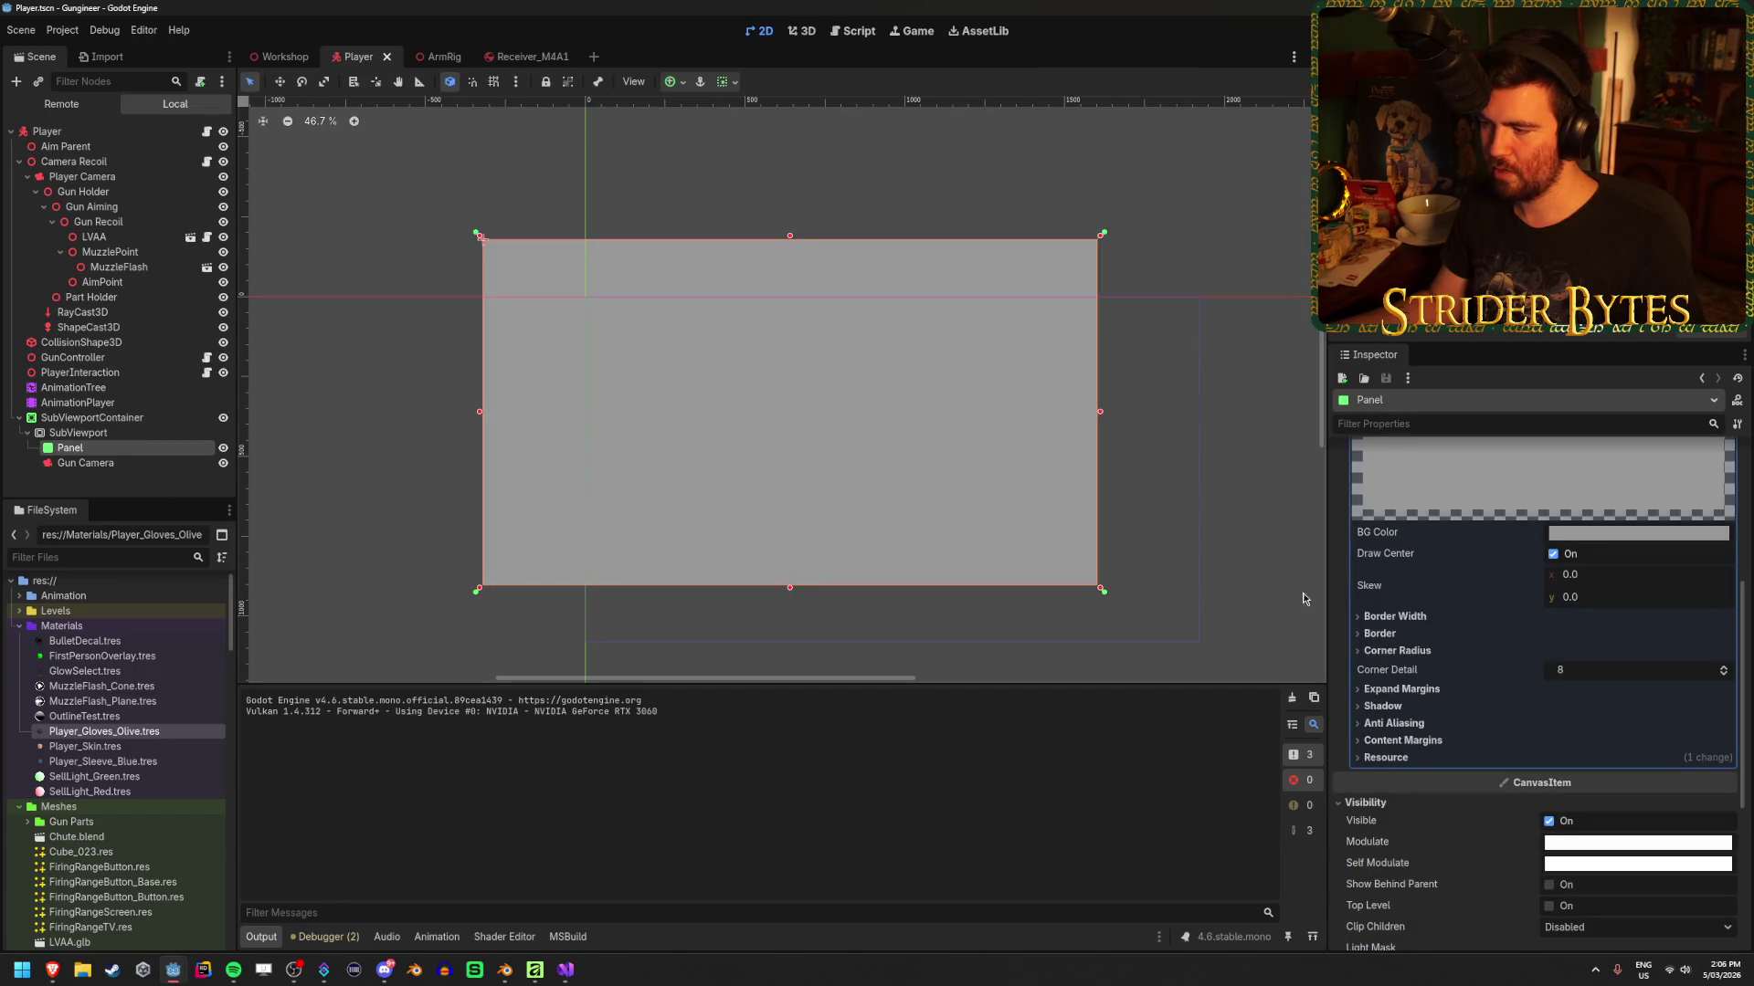
Lower the Panel's StyleBoxFlat BG Color alpha to about 110 and check it in the running game
{"action": "scroll", "coordinate": [1539, 709], "scroll_direction": "up", "scroll_amount": 5}
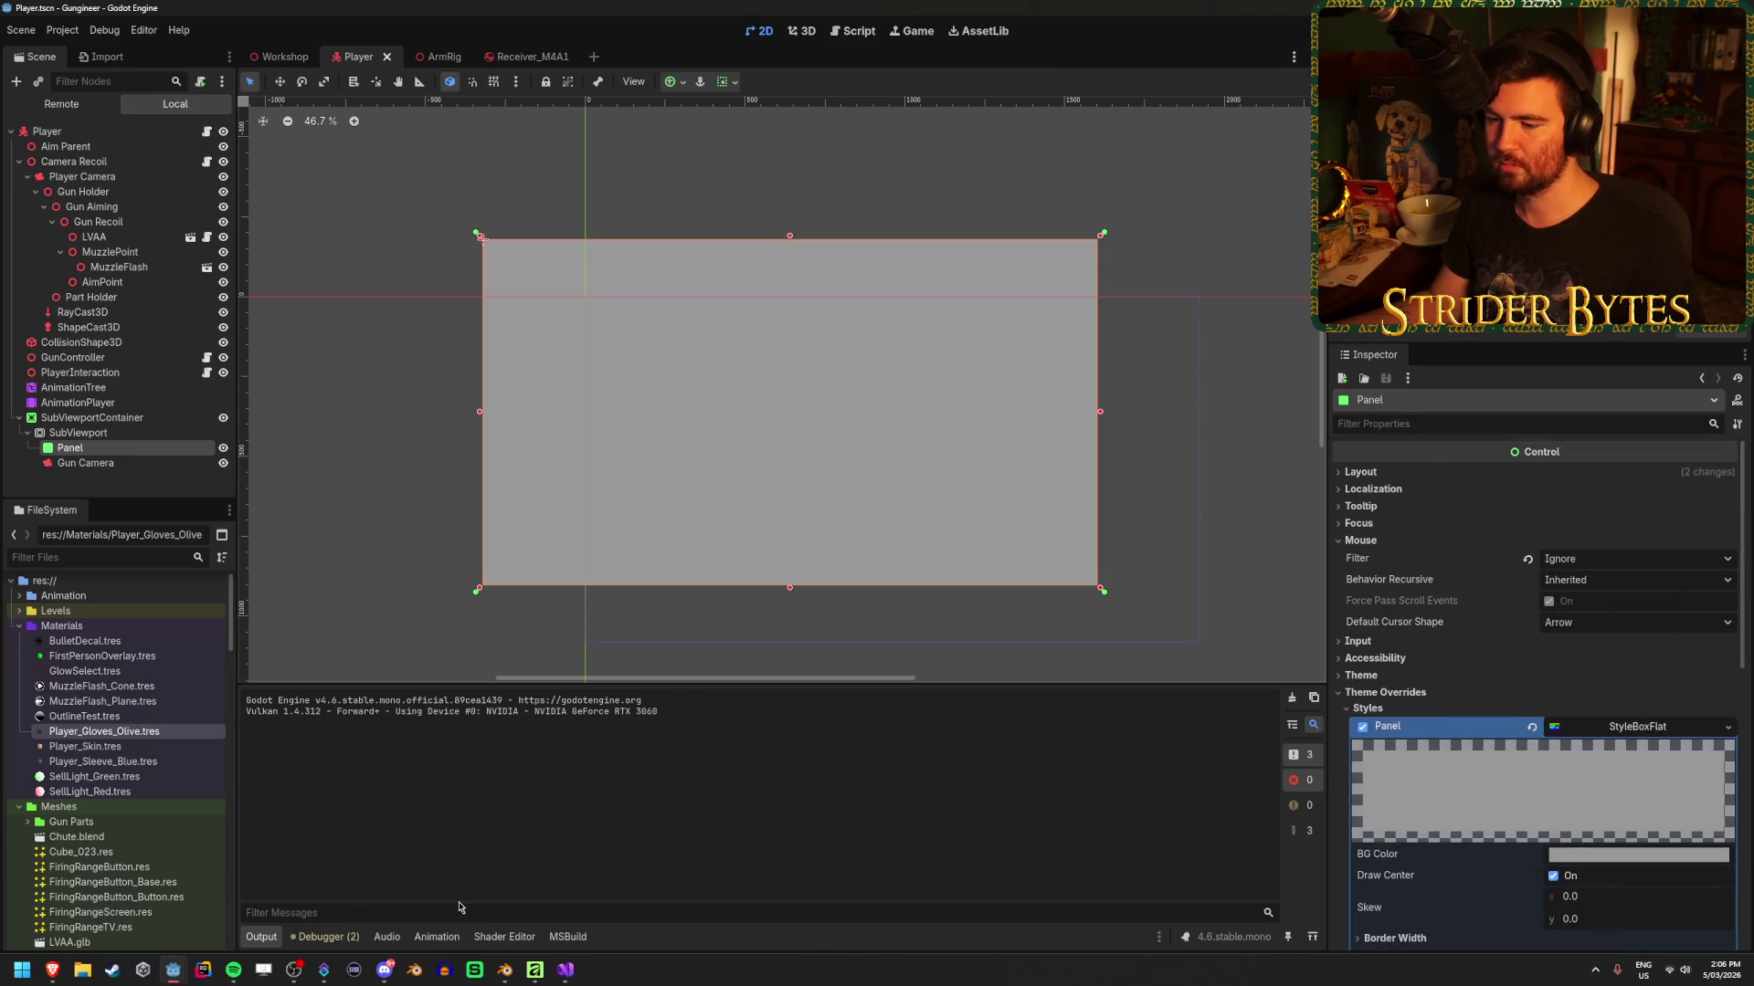
{"action": "mouse_move", "coordinate": [174, 970]}
{"action": "left_click", "coordinate": [260, 904]}
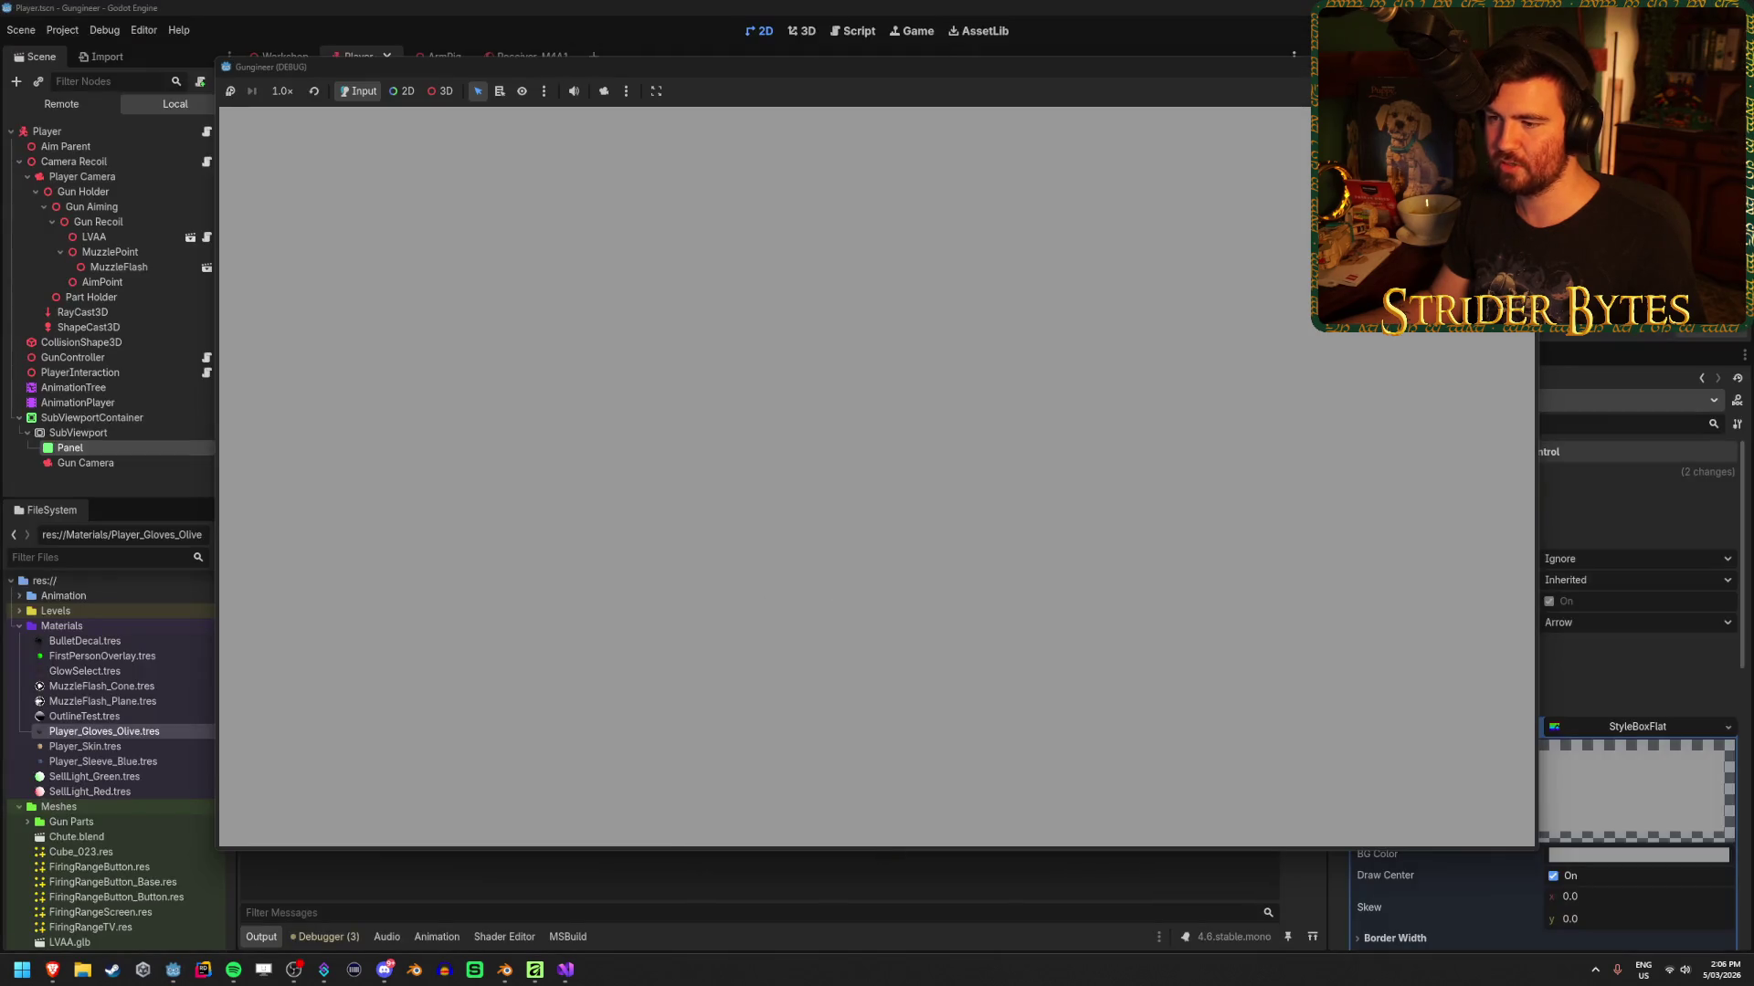
{"action": "left_click", "coordinate": [1675, 855]}
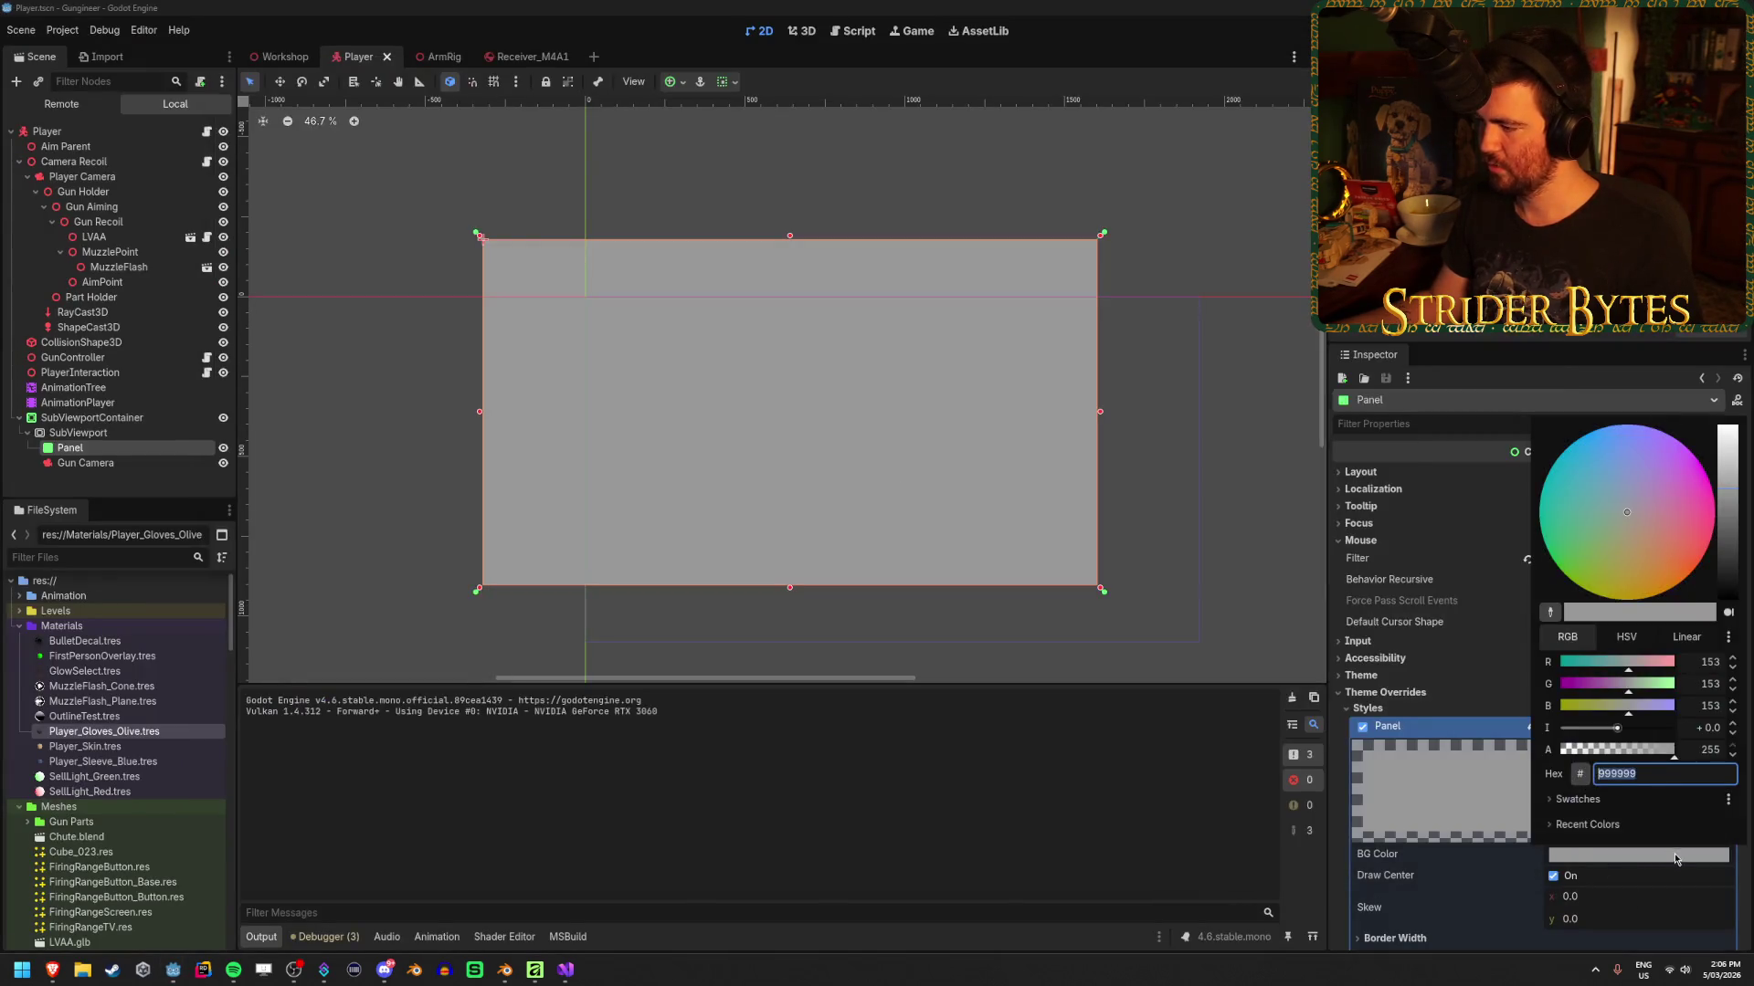
{"action": "left_click_drag", "start_coordinate": [1637, 742], "coordinate": [1610, 754]}
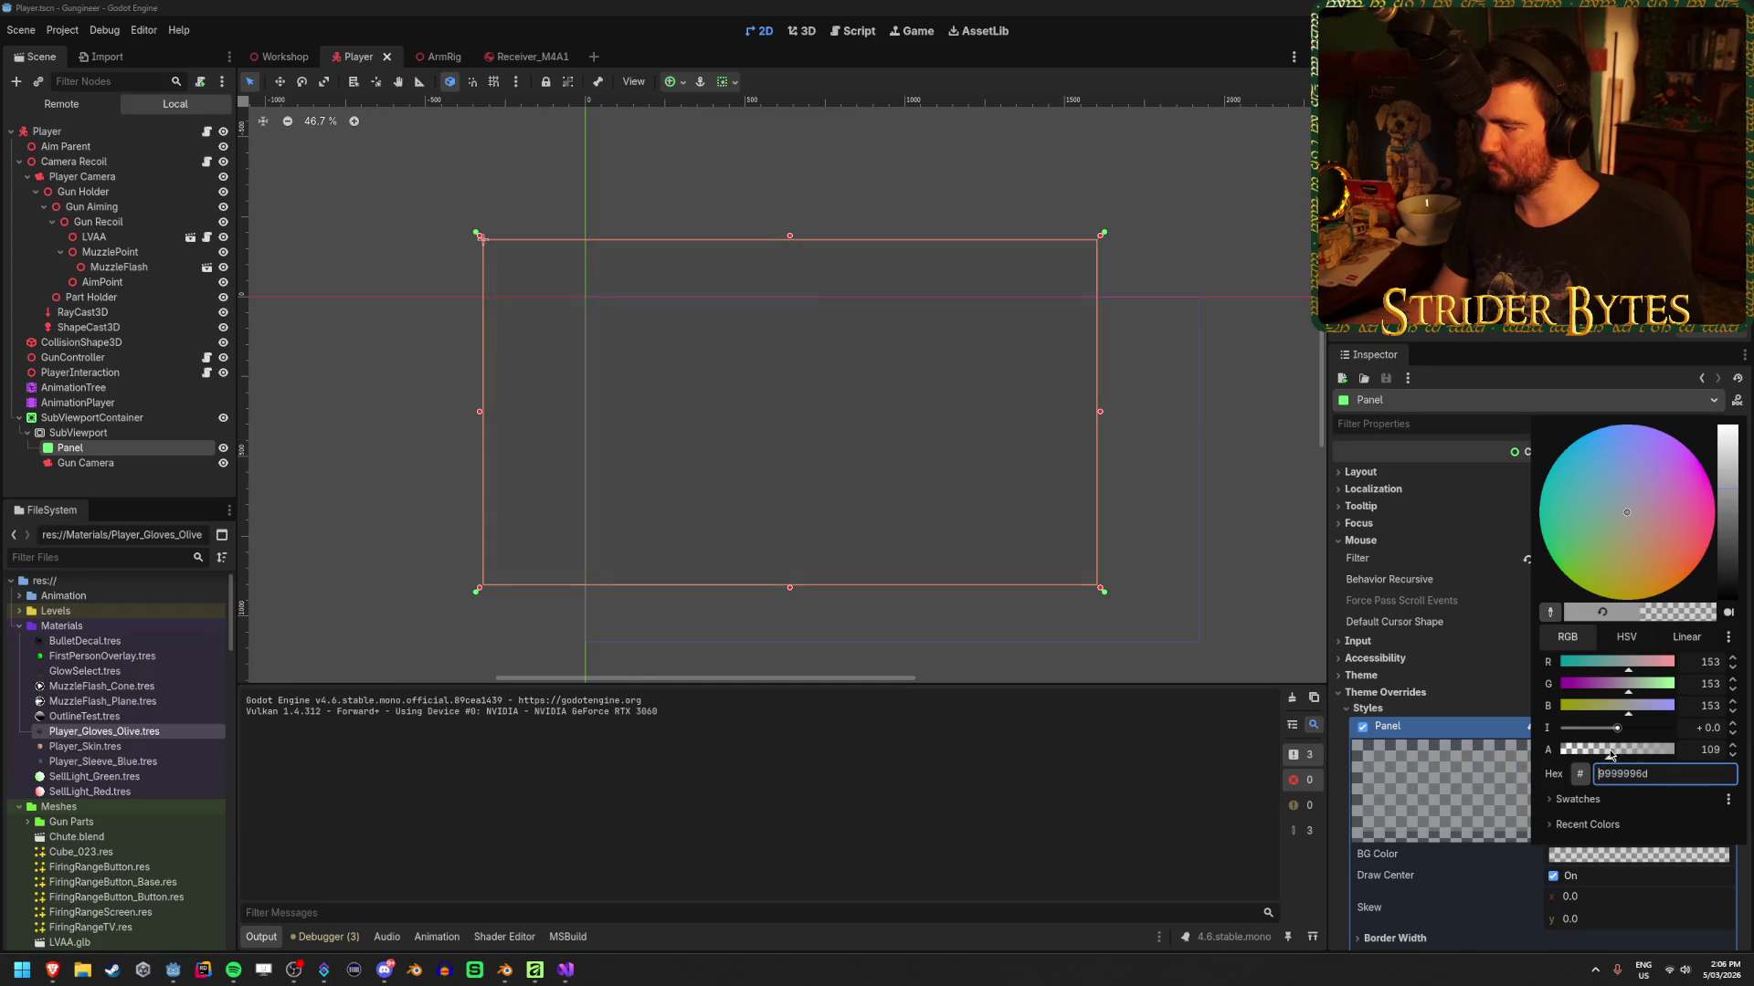
{"action": "mouse_move", "coordinate": [171, 968]}
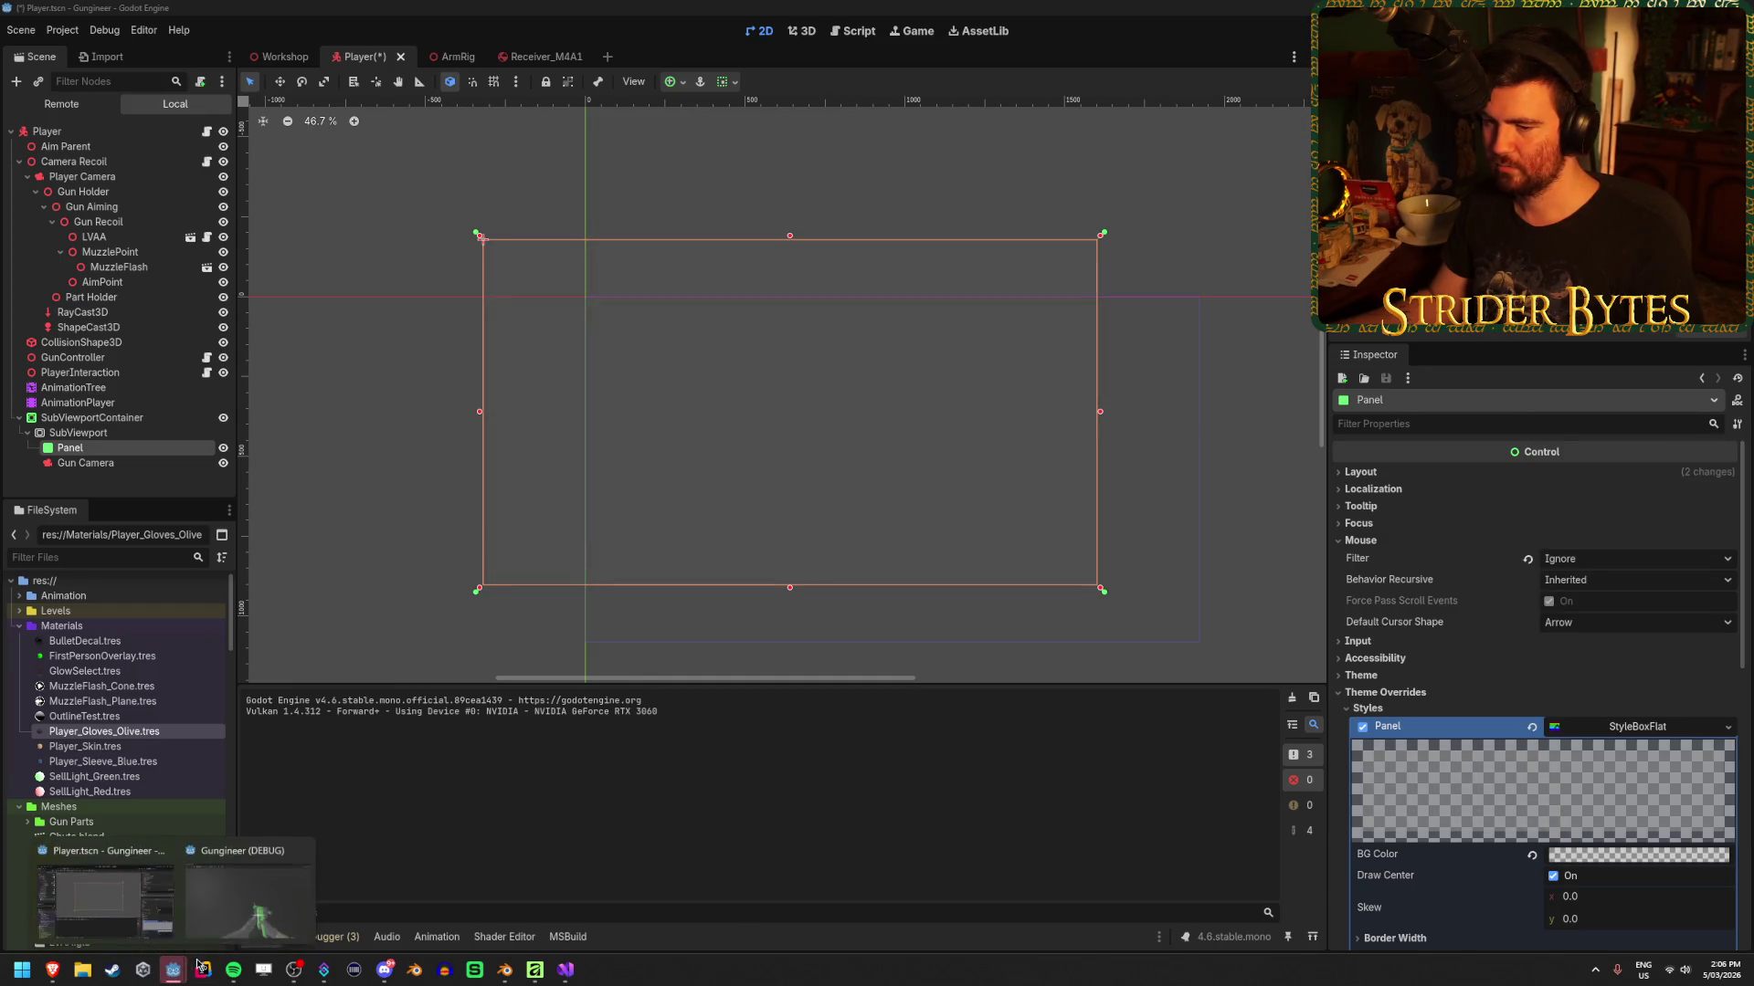
{"action": "left_click", "coordinate": [259, 904]}
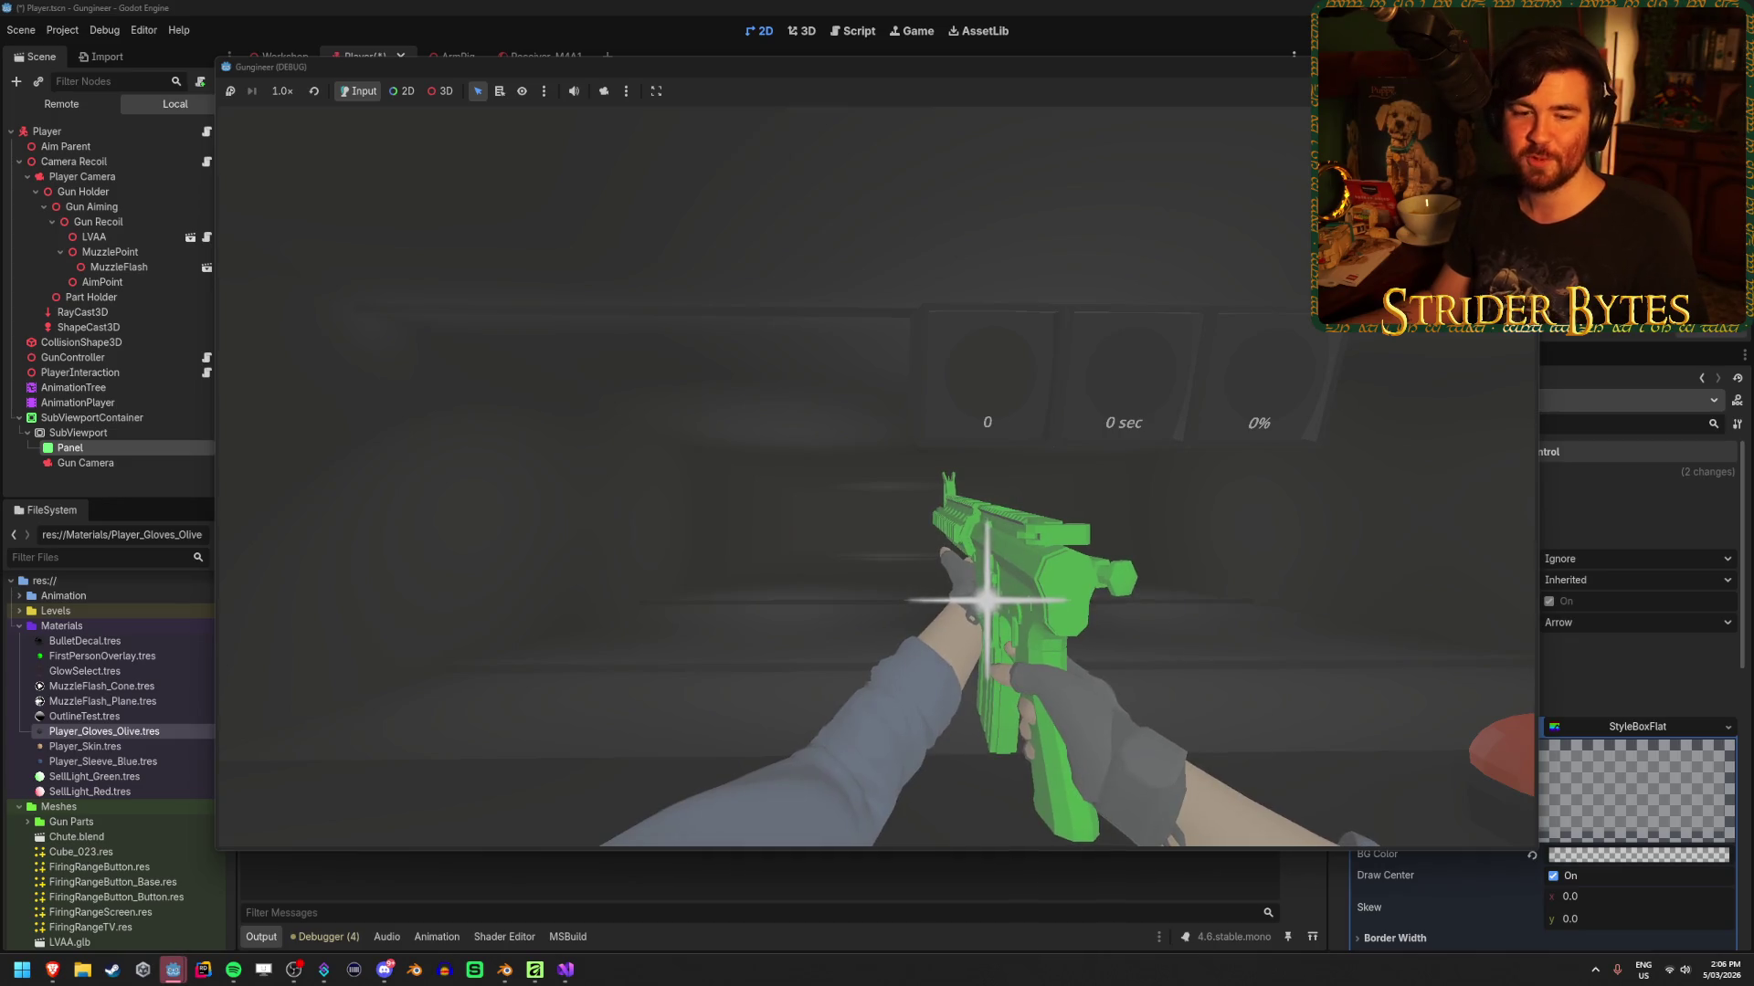
Stop the game, save the Player scene, and reselect the Panel node
{"action": "key", "text": "F8"}
{"action": "key", "text": "ctrl+s"}
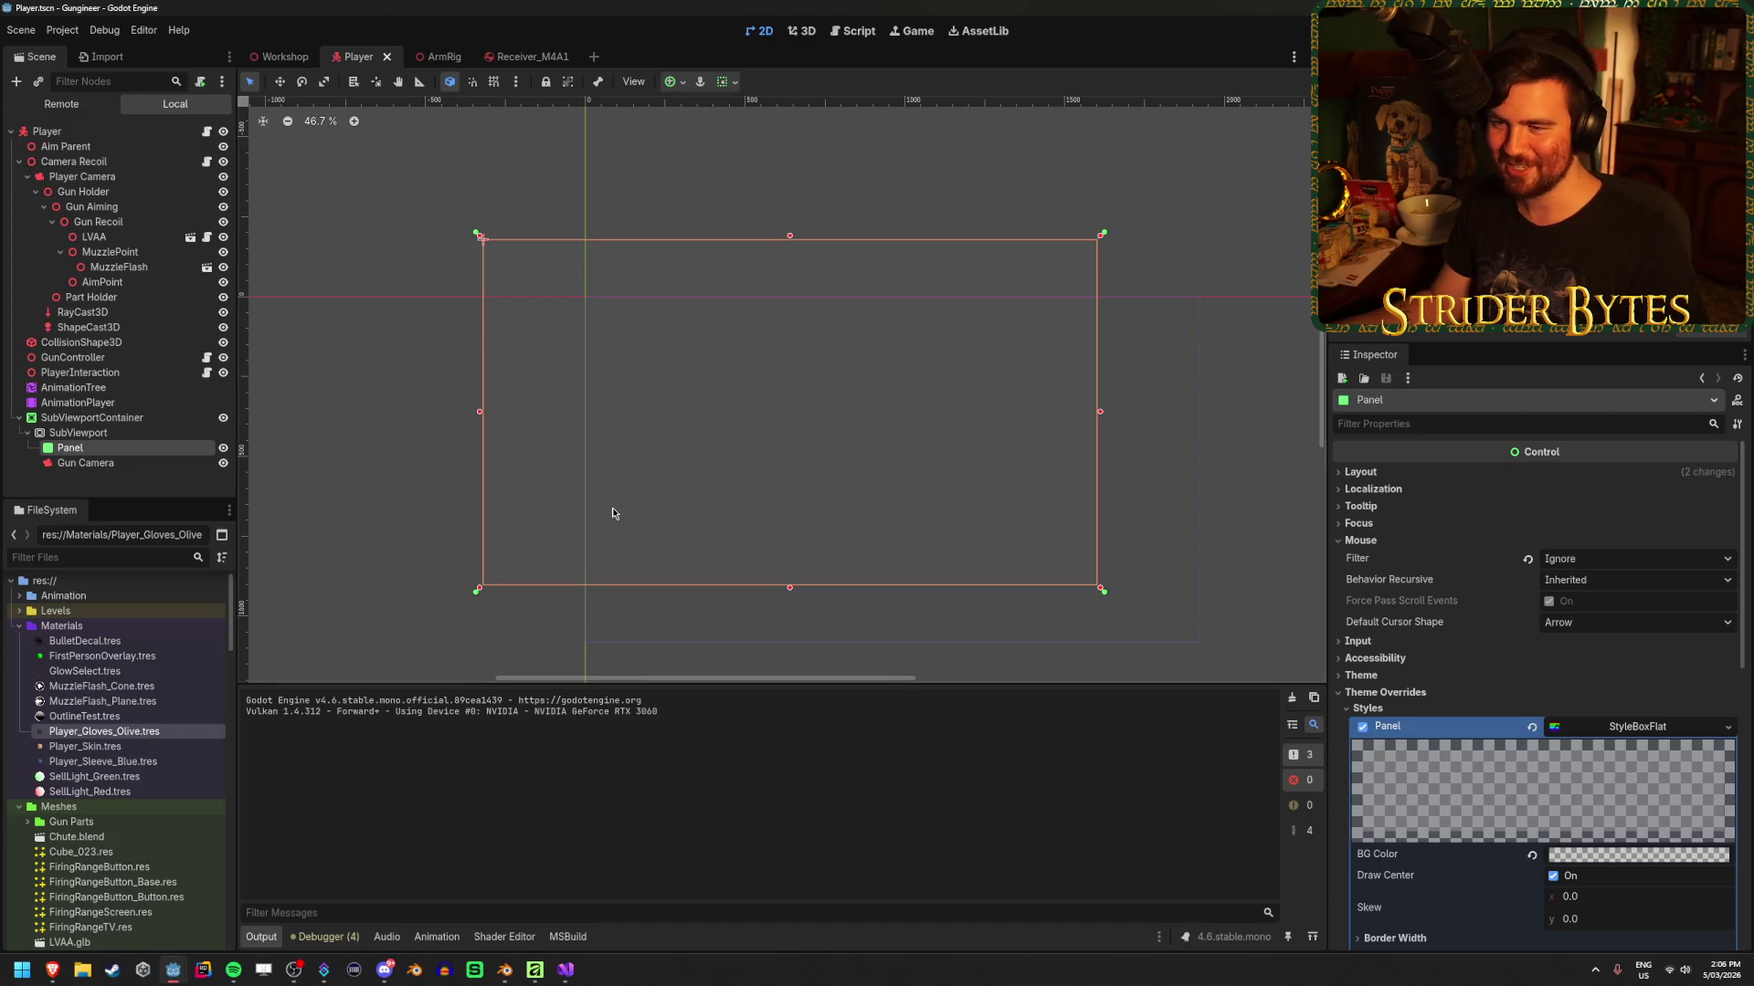
{"action": "left_click", "coordinate": [137, 462]}
{"action": "left_click", "coordinate": [141, 450]}
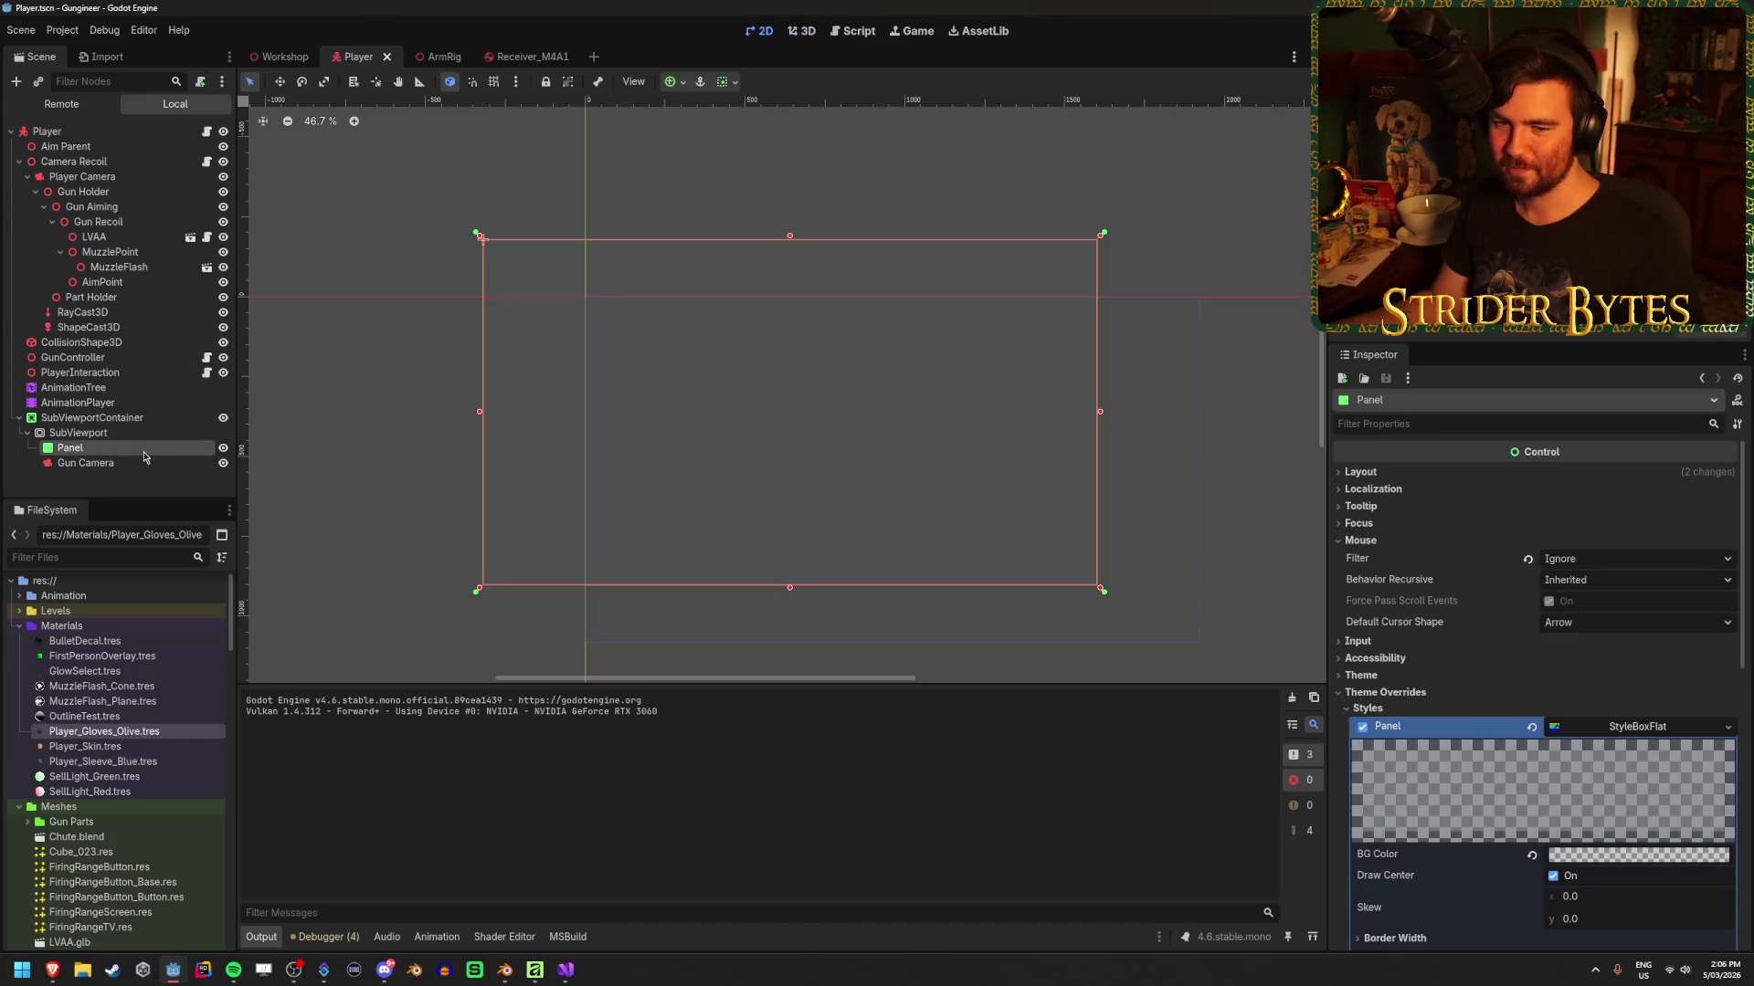
Move Gun Camera above Panel under SubViewport
{"action": "left_click", "coordinate": [143, 462]}
{"action": "left_click", "coordinate": [141, 450]}
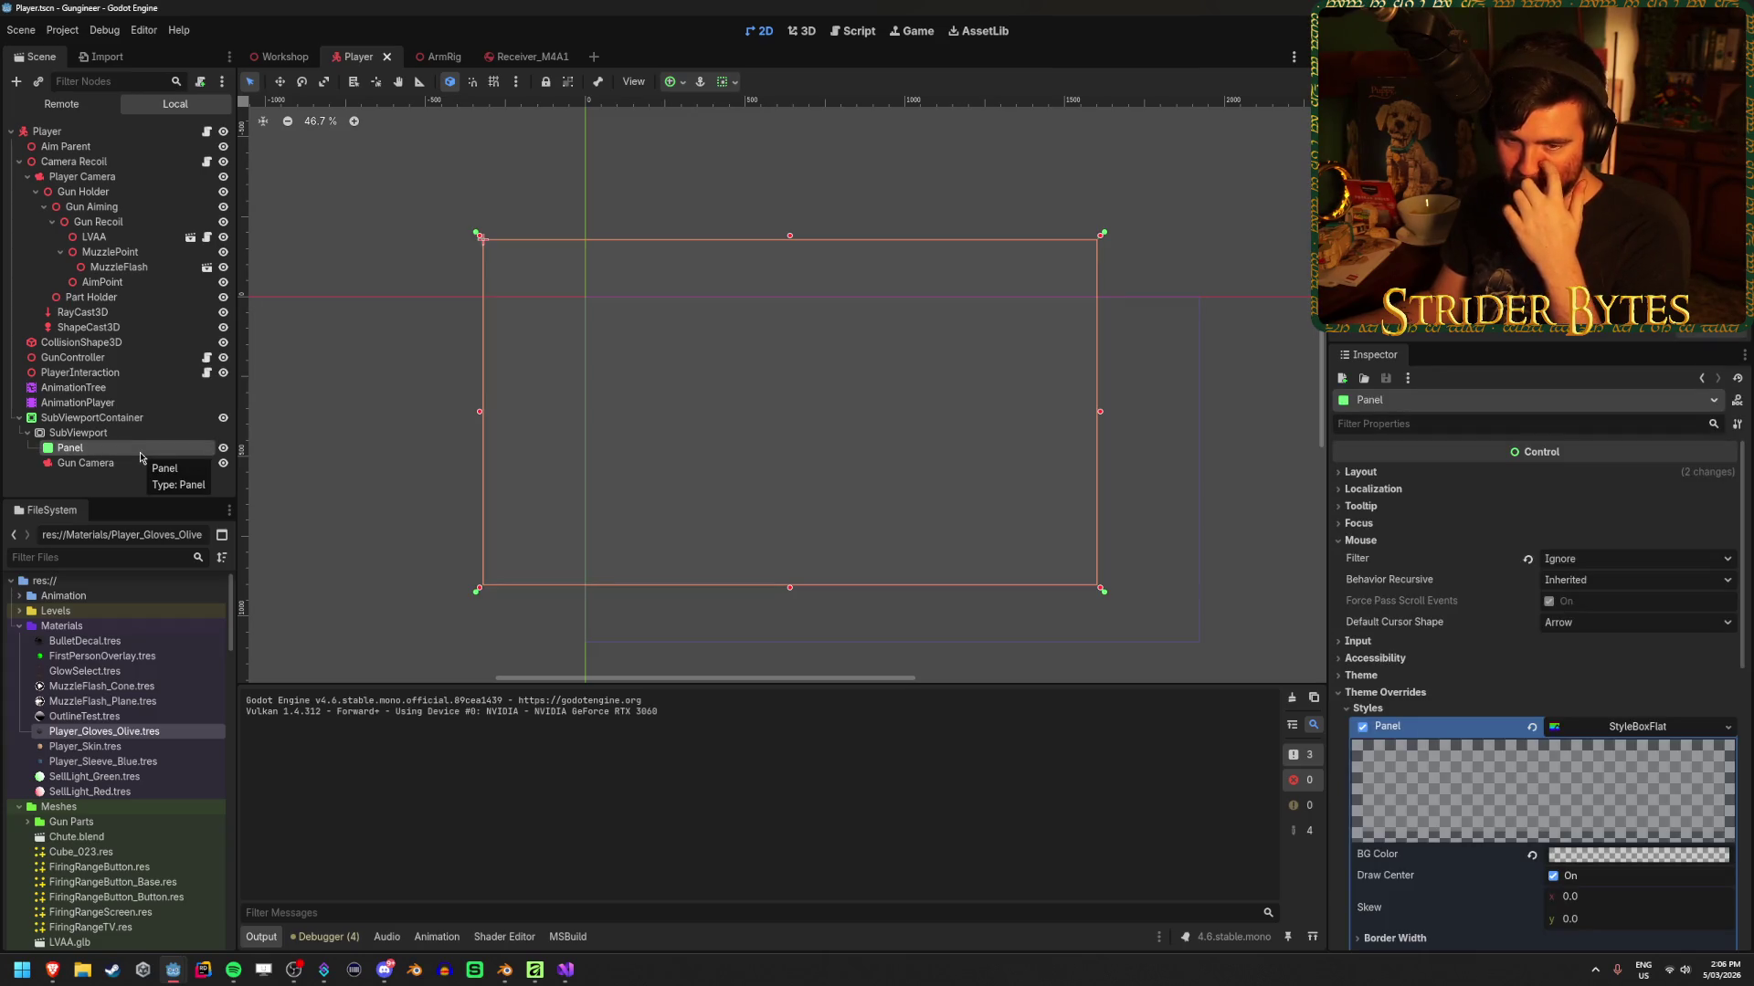
{"action": "left_click", "coordinate": [124, 462]}
{"action": "left_click", "coordinate": [125, 450]}
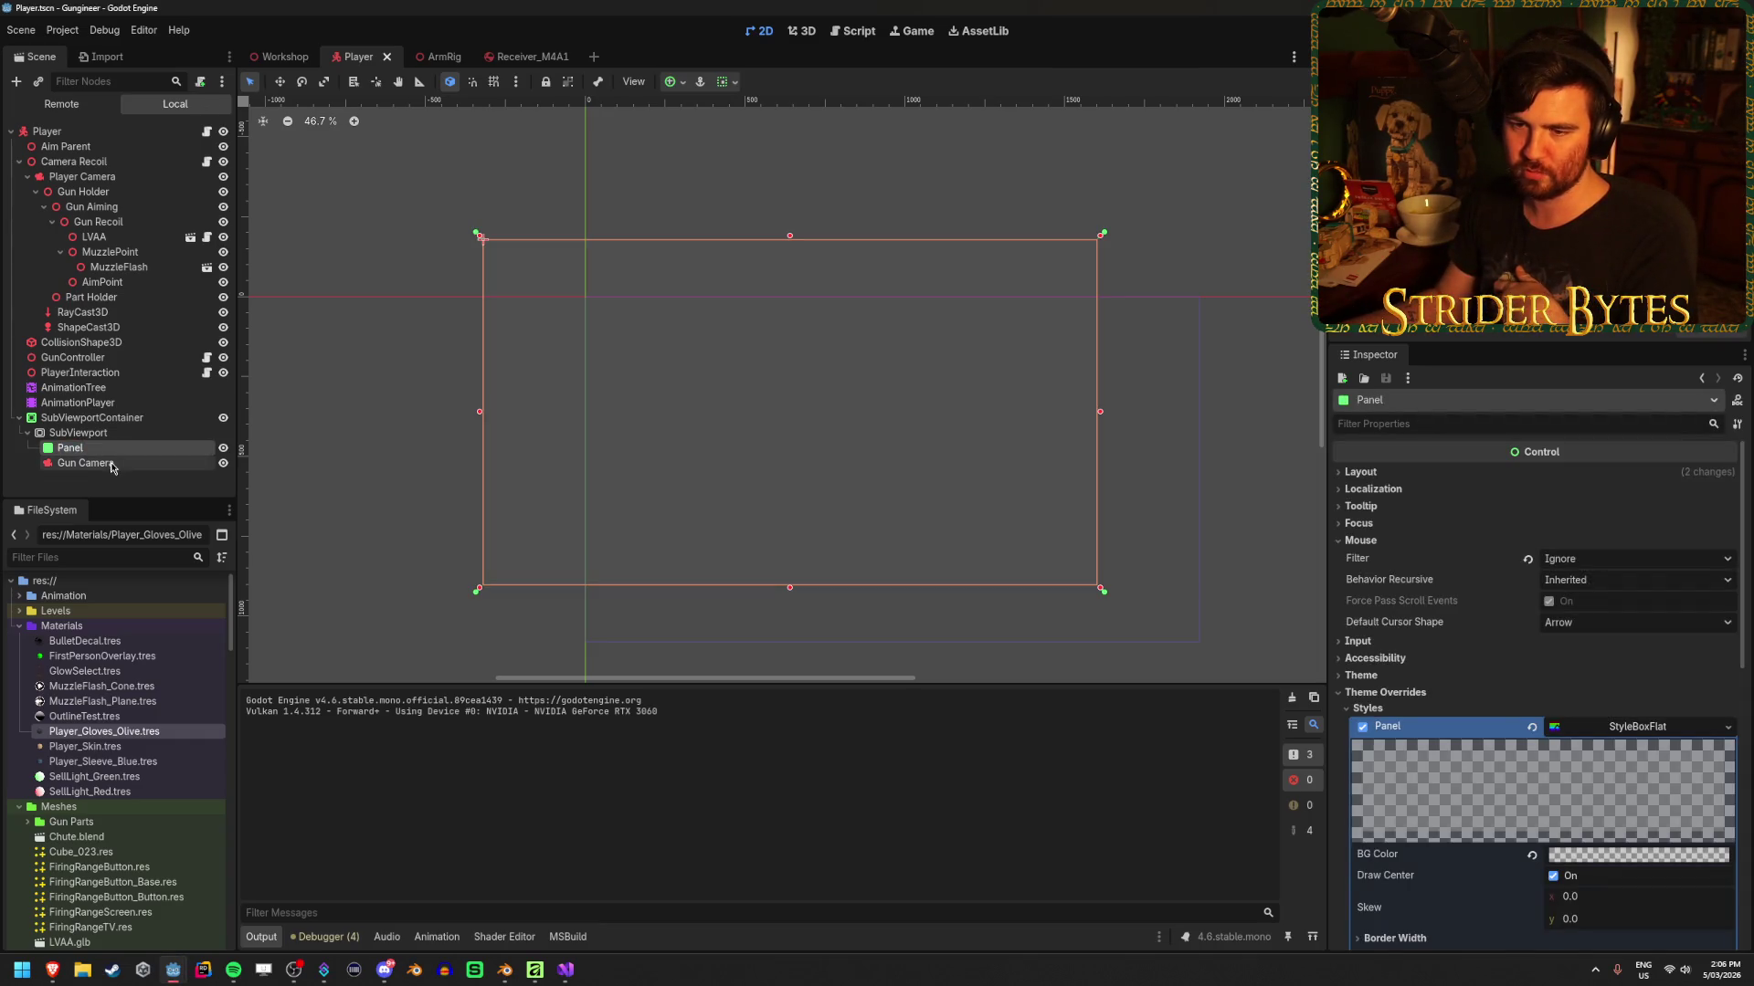
{"action": "left_click_drag", "start_coordinate": [111, 463], "coordinate": [110, 446]}
Delete the Panel node, save the Player scene, and switch to the Workshop scene
{"action": "left_click", "coordinate": [109, 463]}
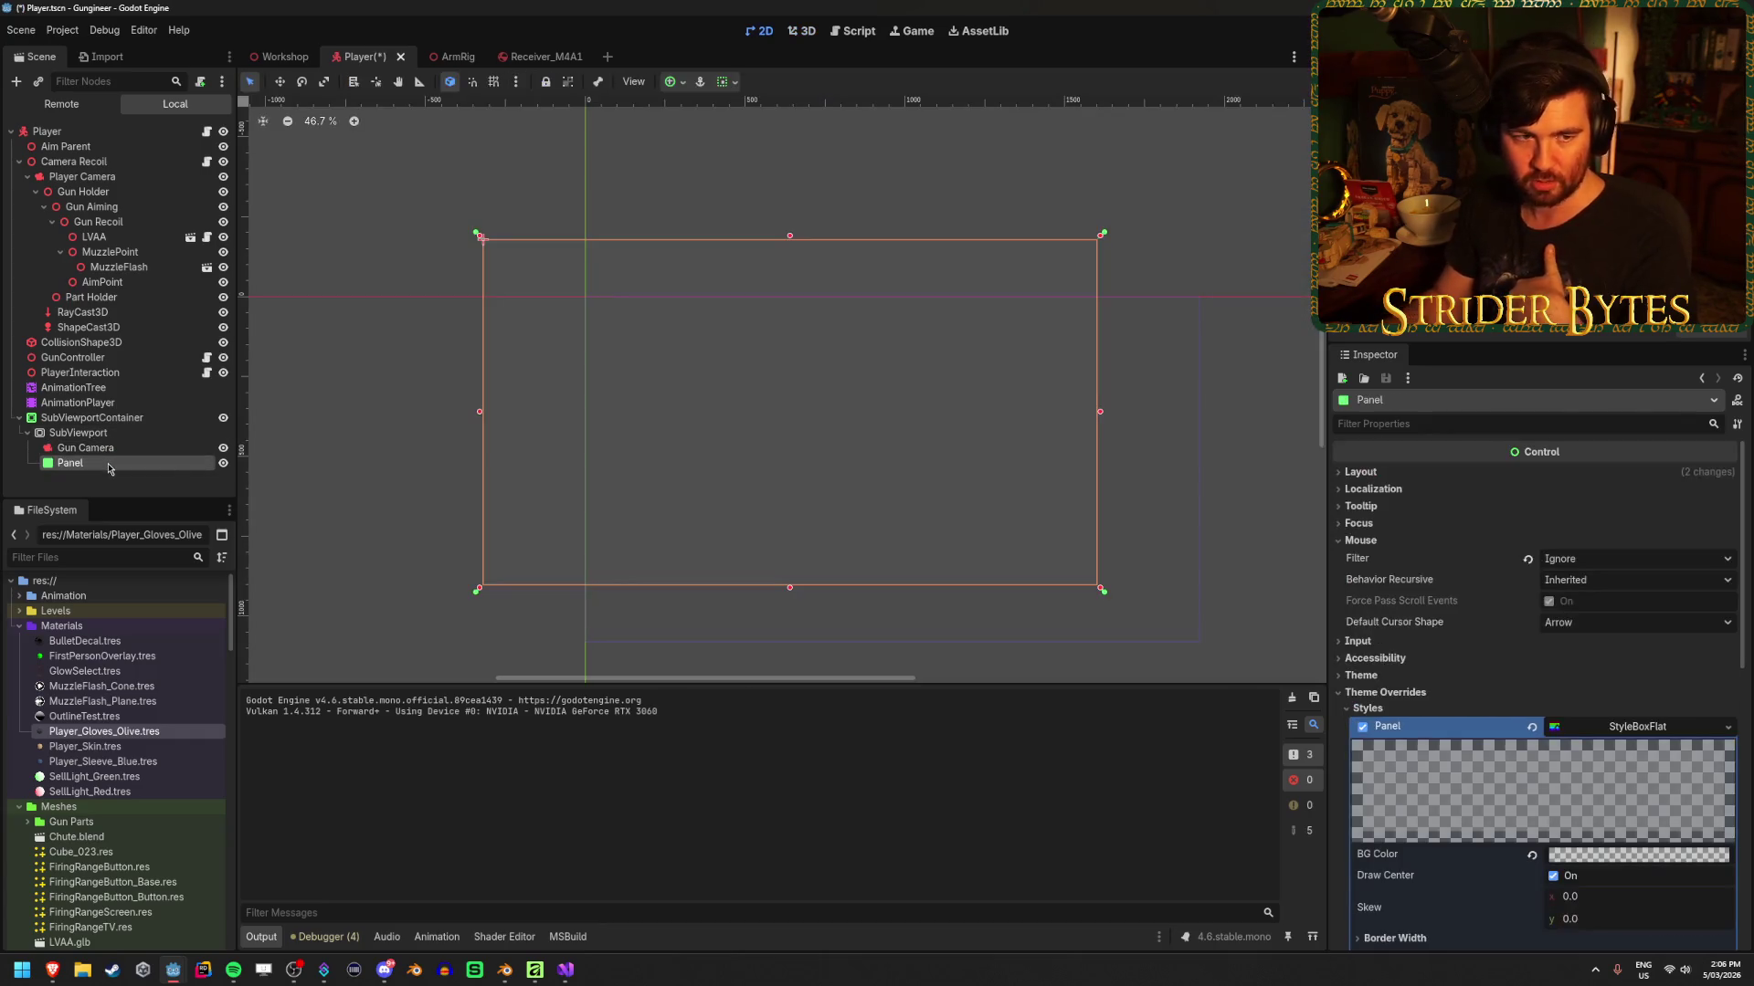
{"action": "key", "text": "Delete"}
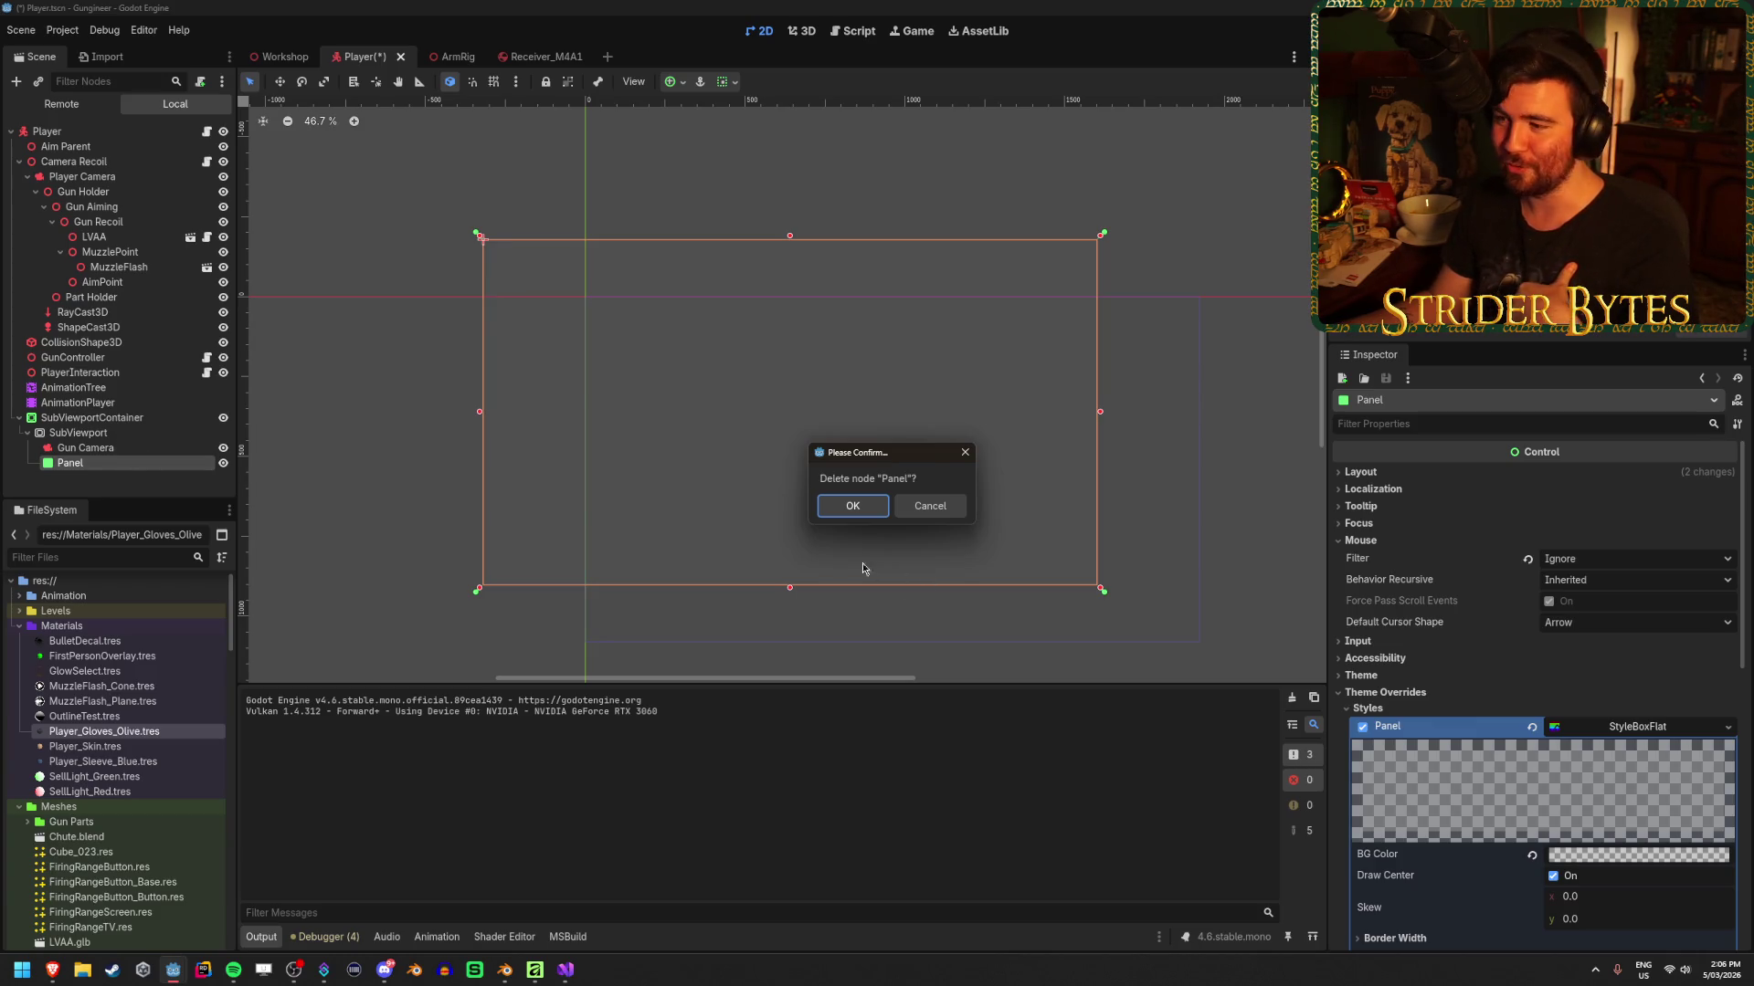
{"action": "left_click", "coordinate": [852, 506]}
{"action": "key", "text": "ctrl+s"}
{"action": "left_click", "coordinate": [278, 55]}
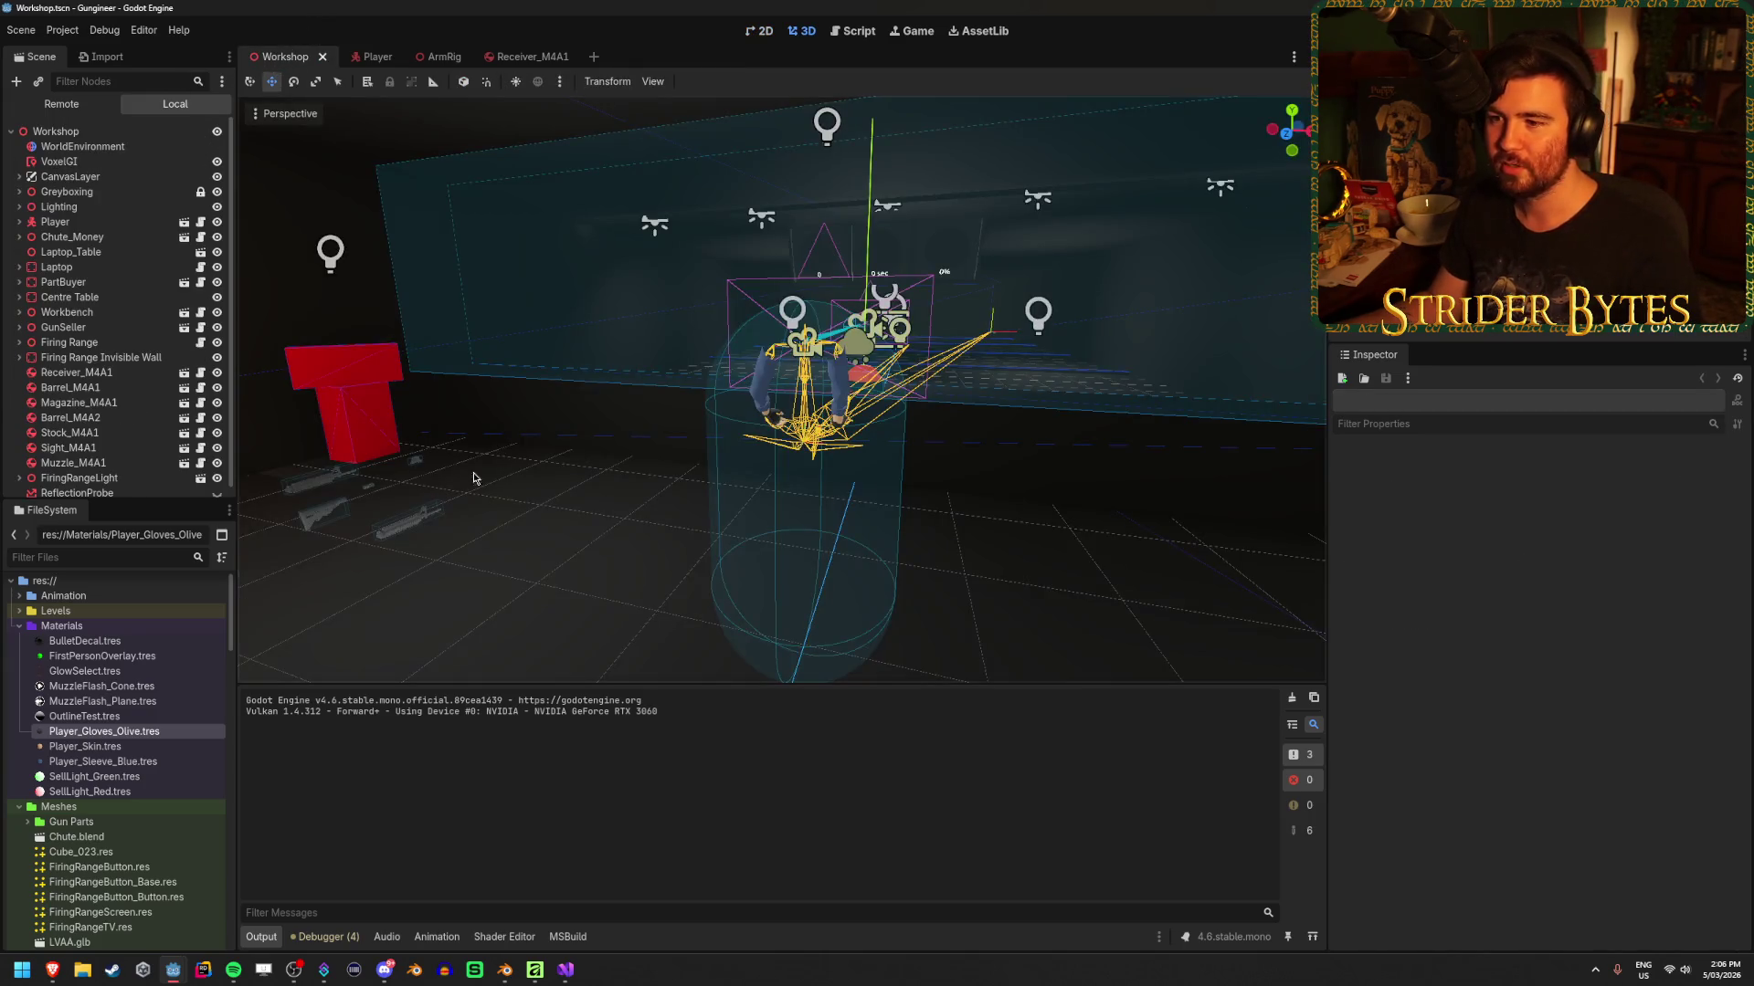
{"action": "mouse_move", "coordinate": [562, 572]}
{"action": "left_mouse_down"}
{"action": "mouse_move", "coordinate": [502, 573]}
{"action": "mouse_move", "coordinate": [1022, 523]}
{"action": "mouse_move", "coordinate": [776, 497]}
{"action": "mouse_move", "coordinate": [913, 498]}
{"action": "left_mouse_up"}
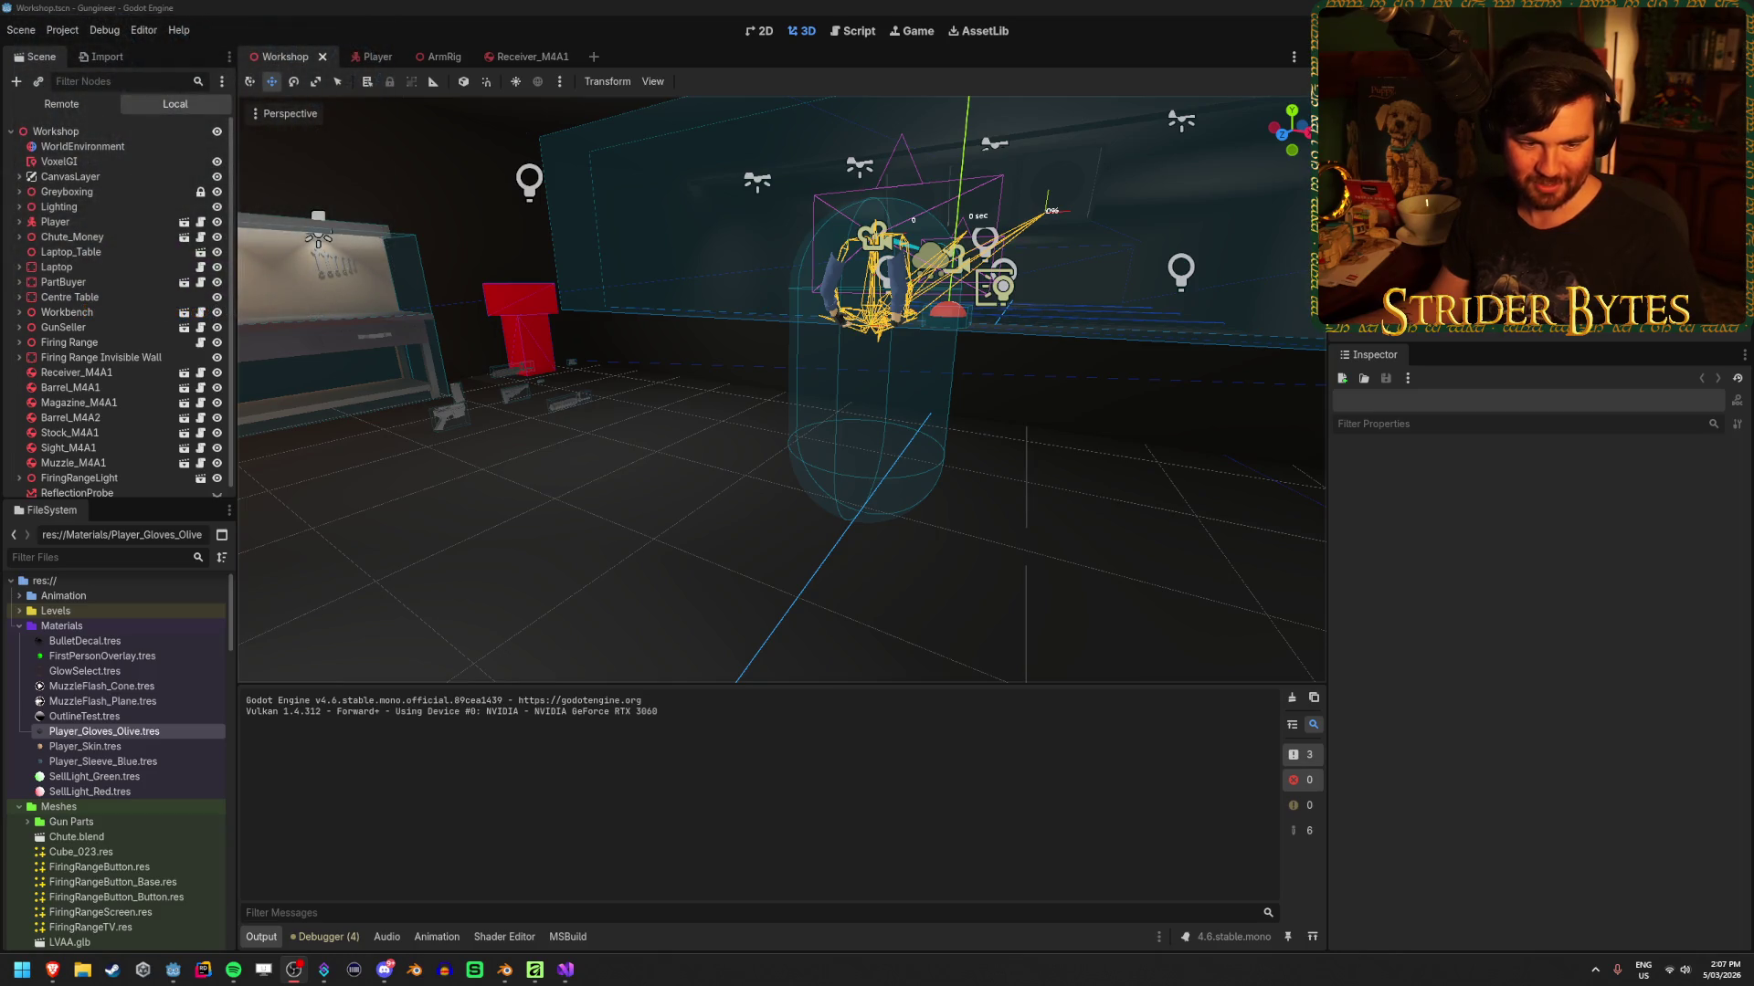
{"action": "right_click", "coordinate": [577, 248]}
In the running game drop the rifle and walk forward, then stop it and relaunch with F5
{"action": "mouse_move", "coordinate": [199, 973]}
{"action": "left_click", "coordinate": [251, 891]}
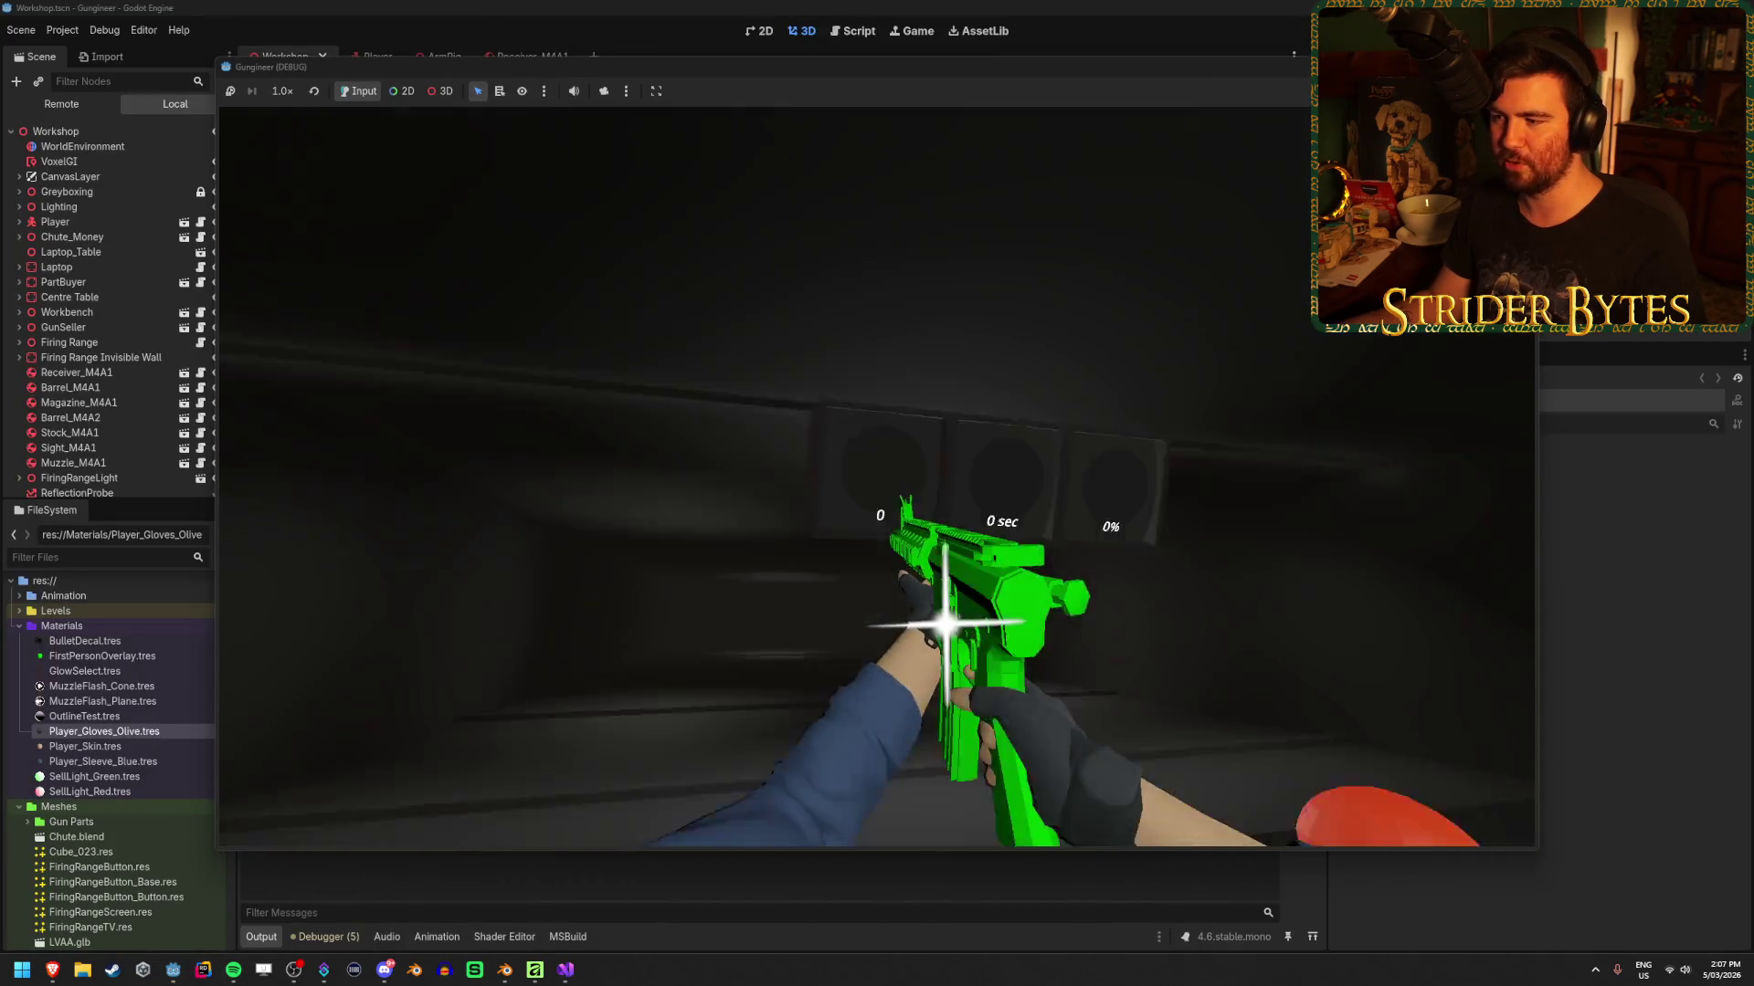
{"action": "key", "text": "g"}
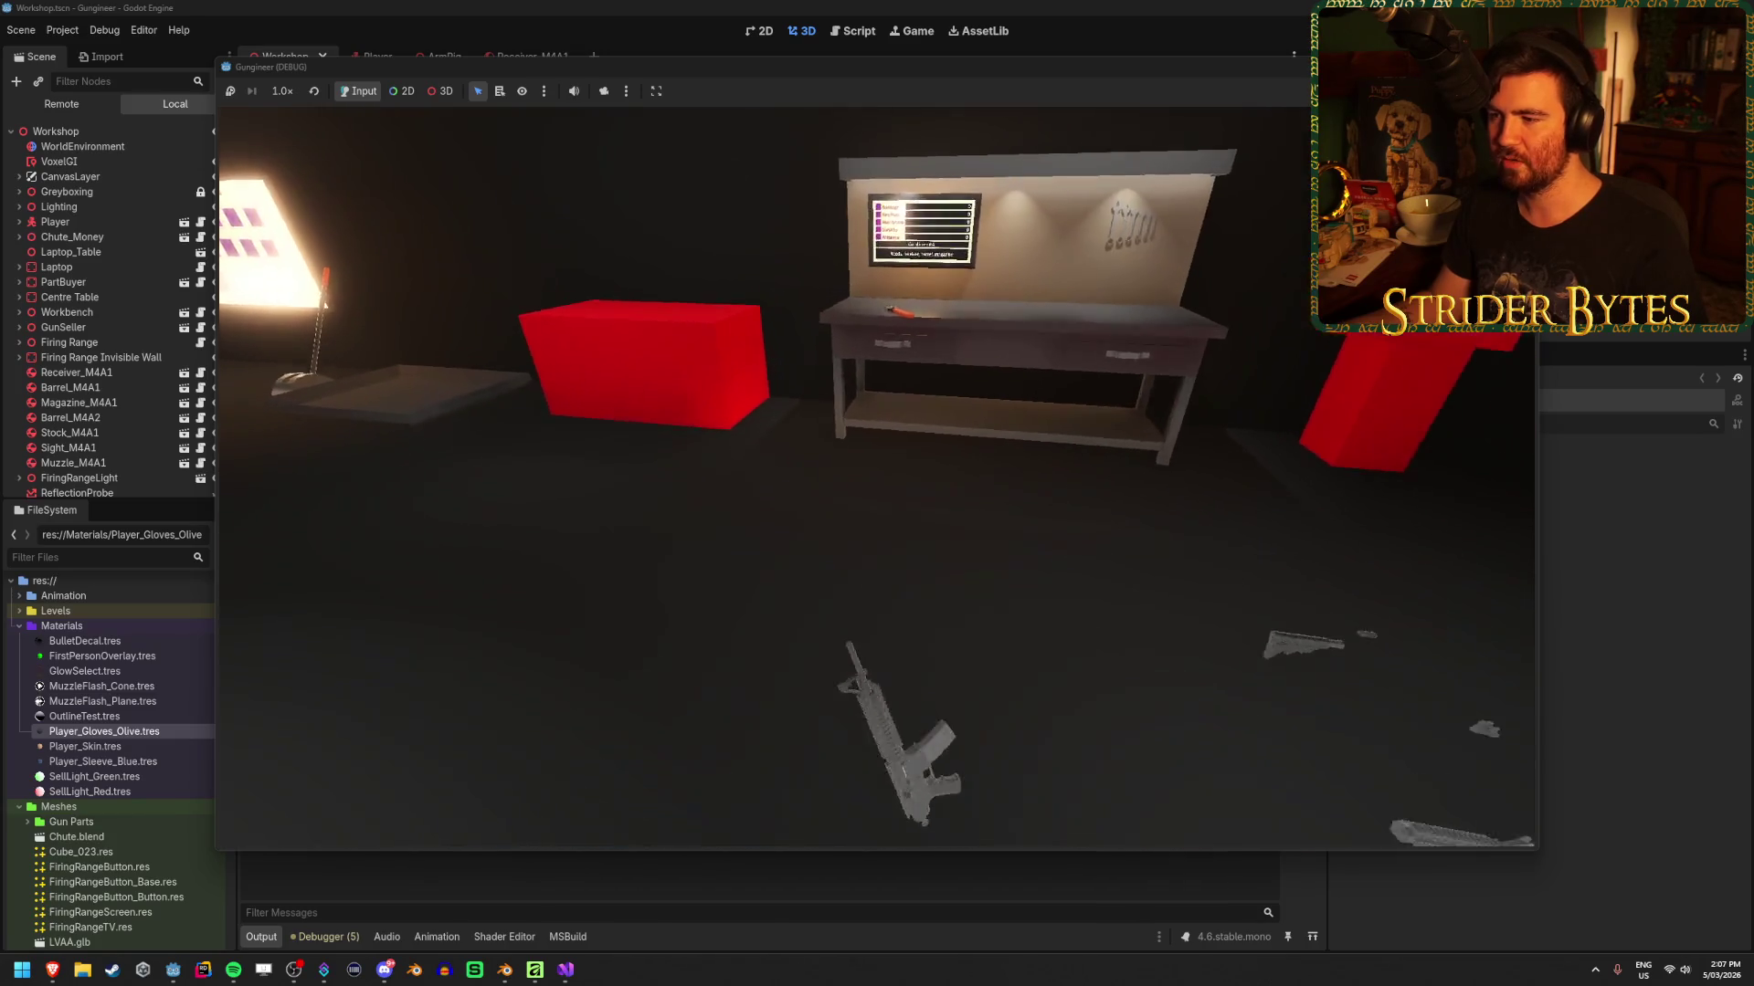
{"action": "key", "text": "w"}
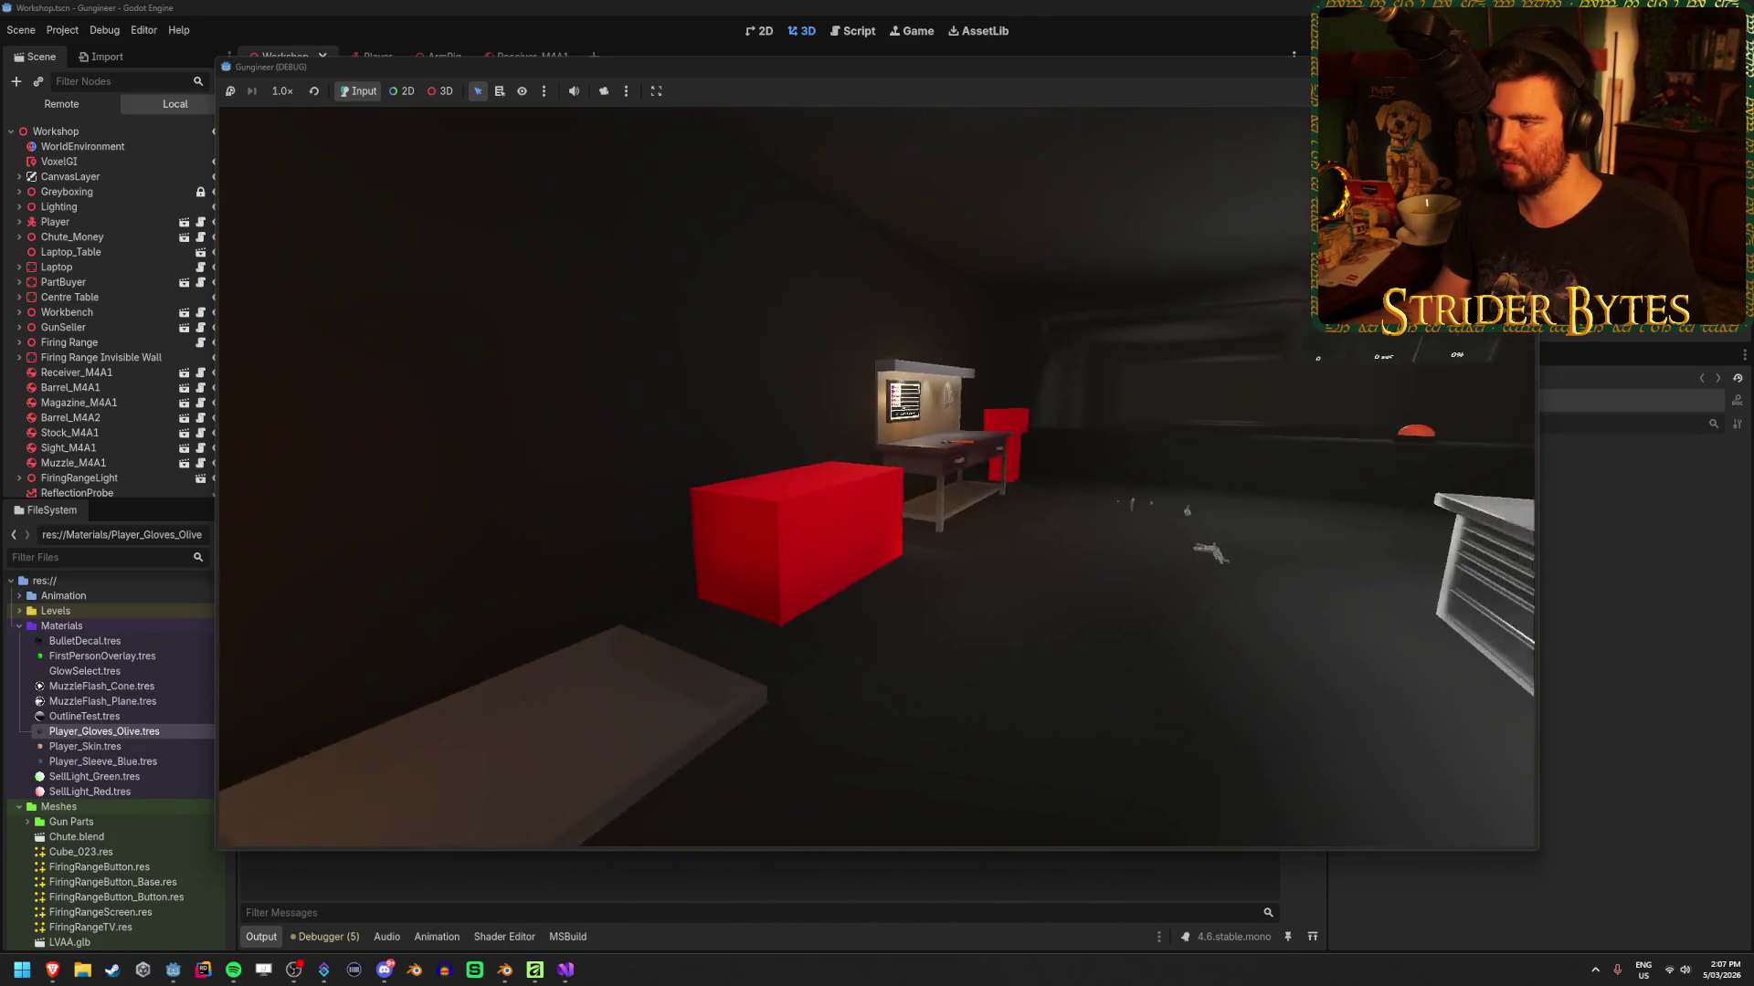
{"action": "key", "text": "F8"}
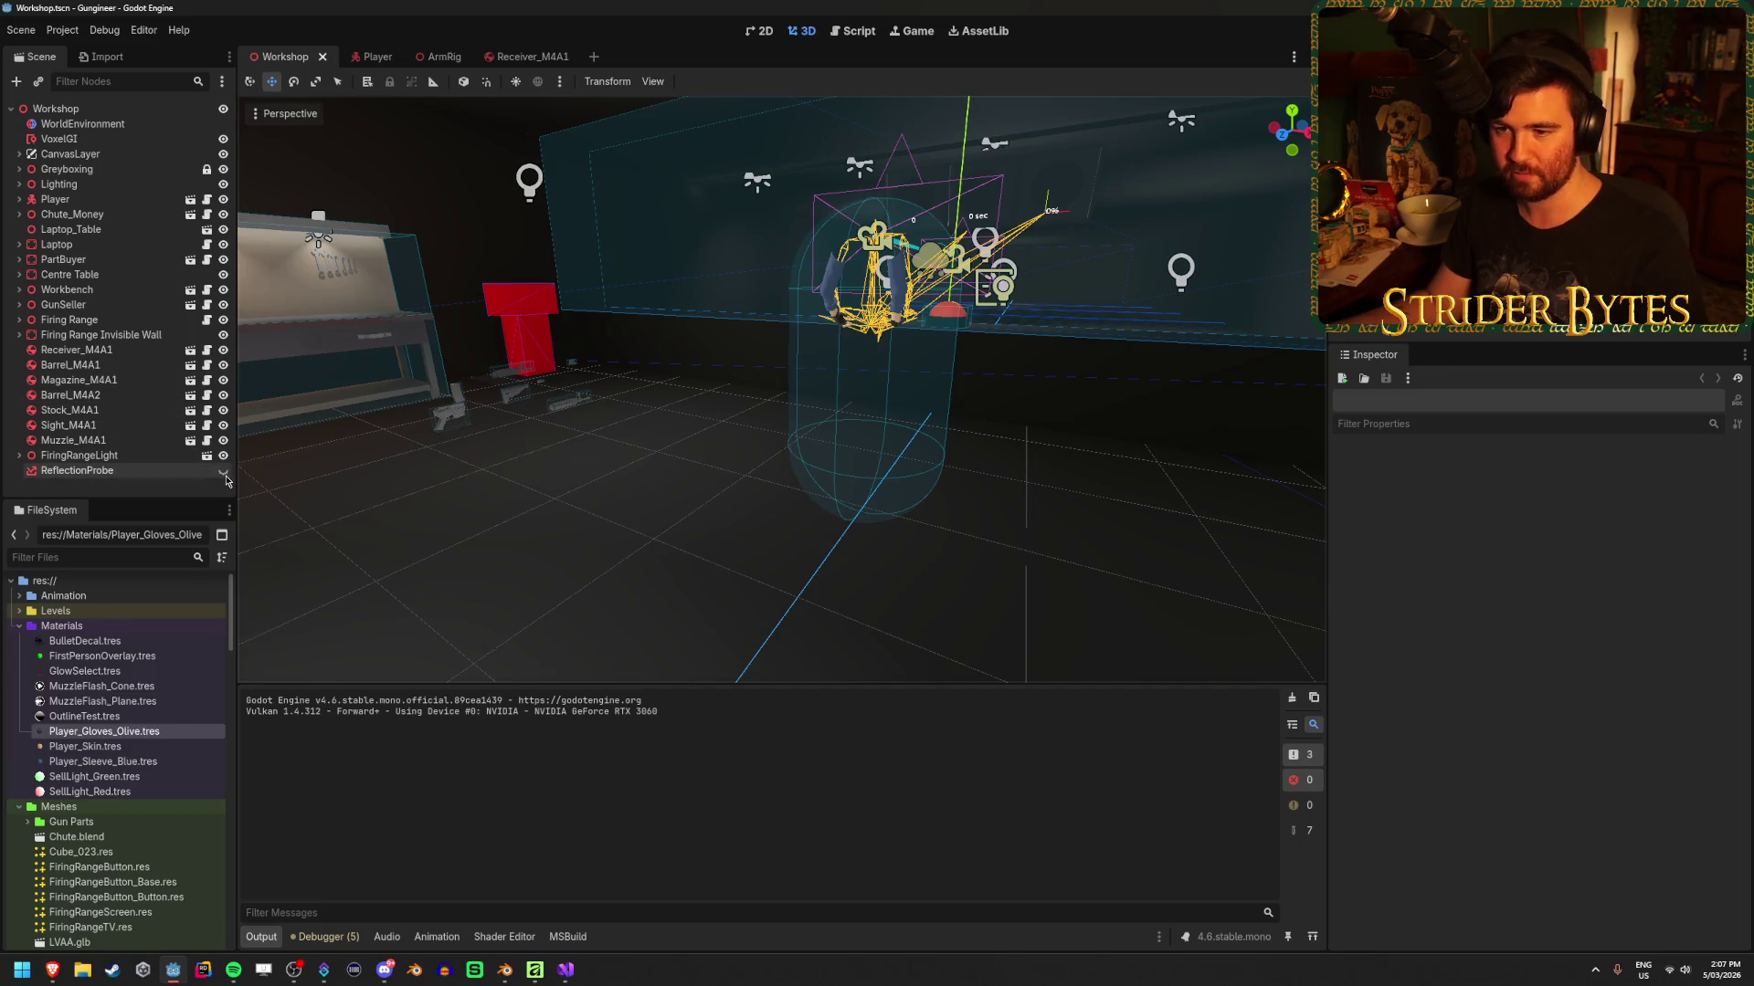
{"action": "key", "text": "F5"}
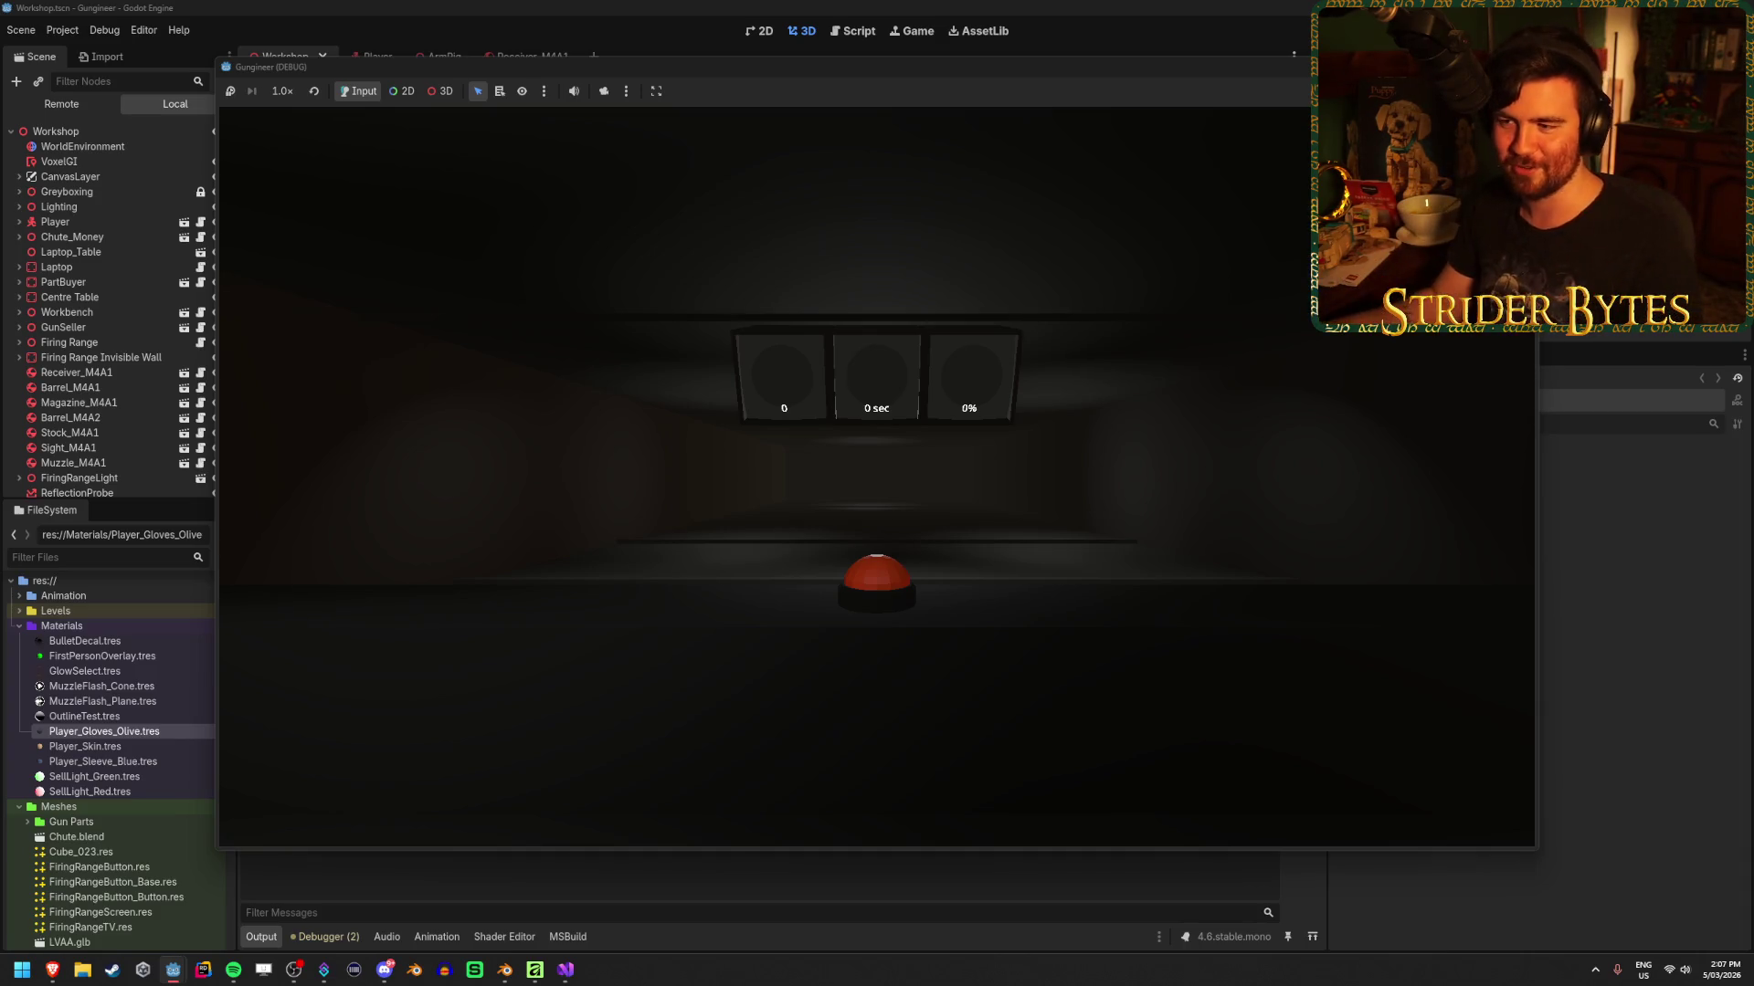
Walk to the workbench, mount the held receiver, grab another tray part, and pick up the green rifle
{"action": "mouse_move", "coordinate": [877, 493]}
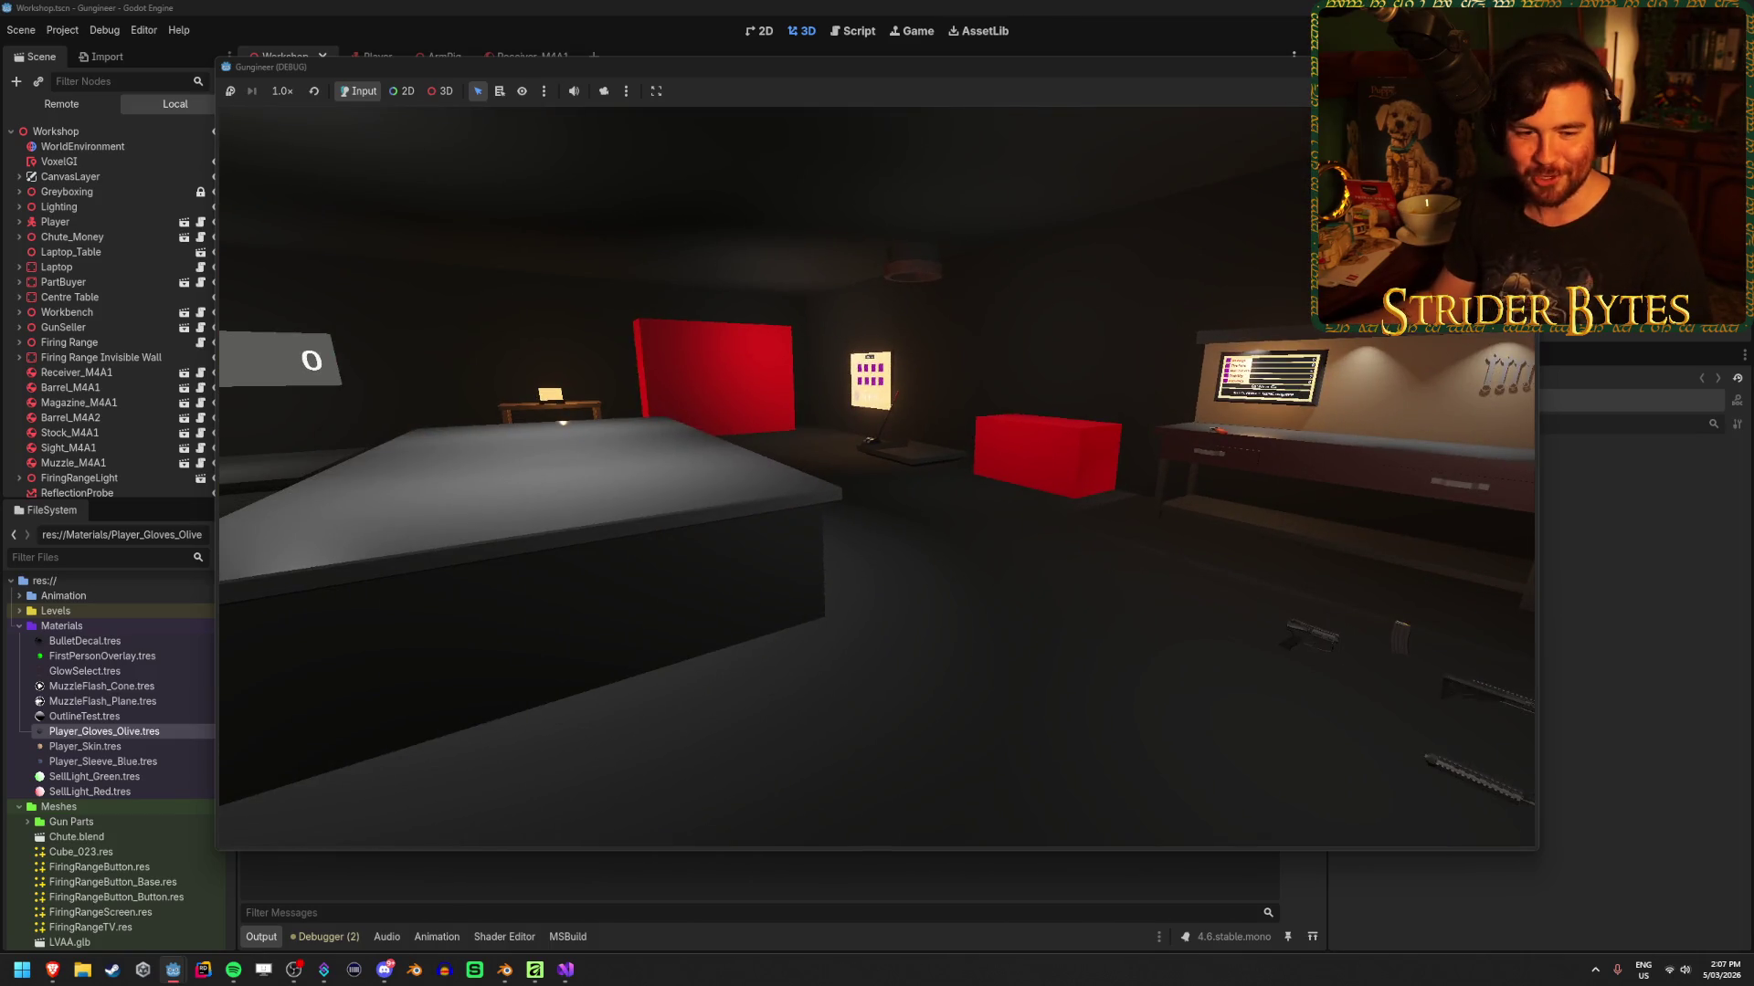
{"action": "key", "text": "w"}
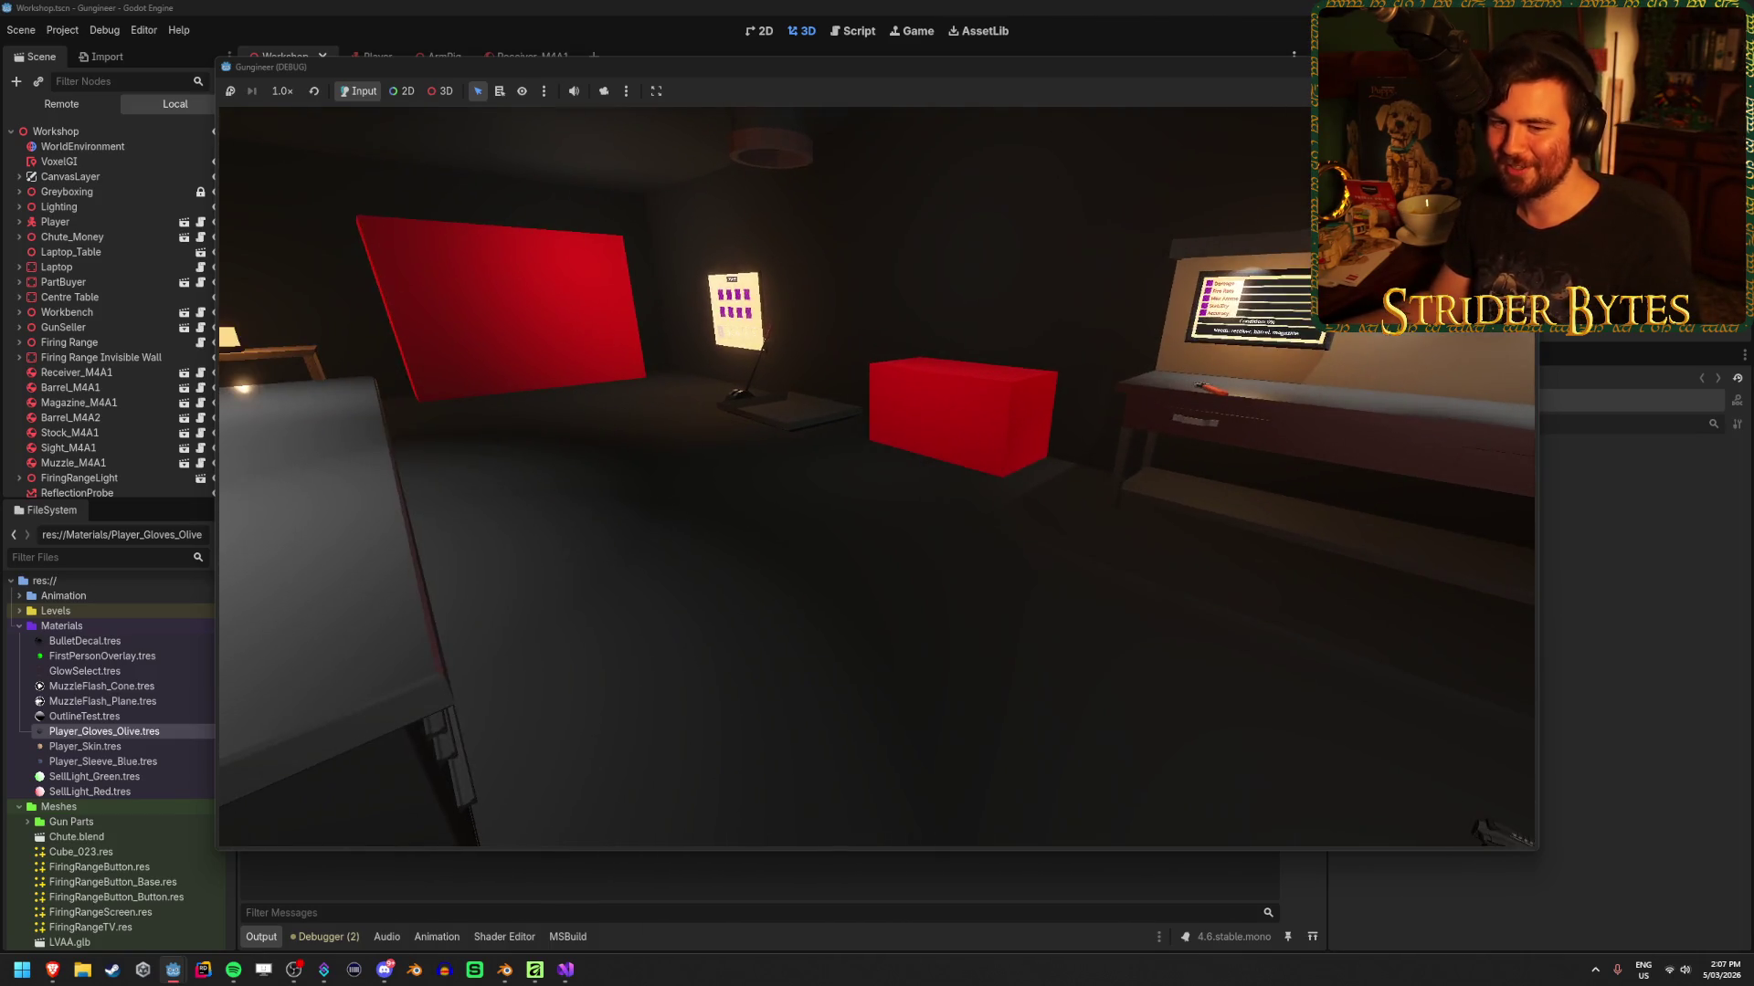
{"action": "key", "text": "w"}
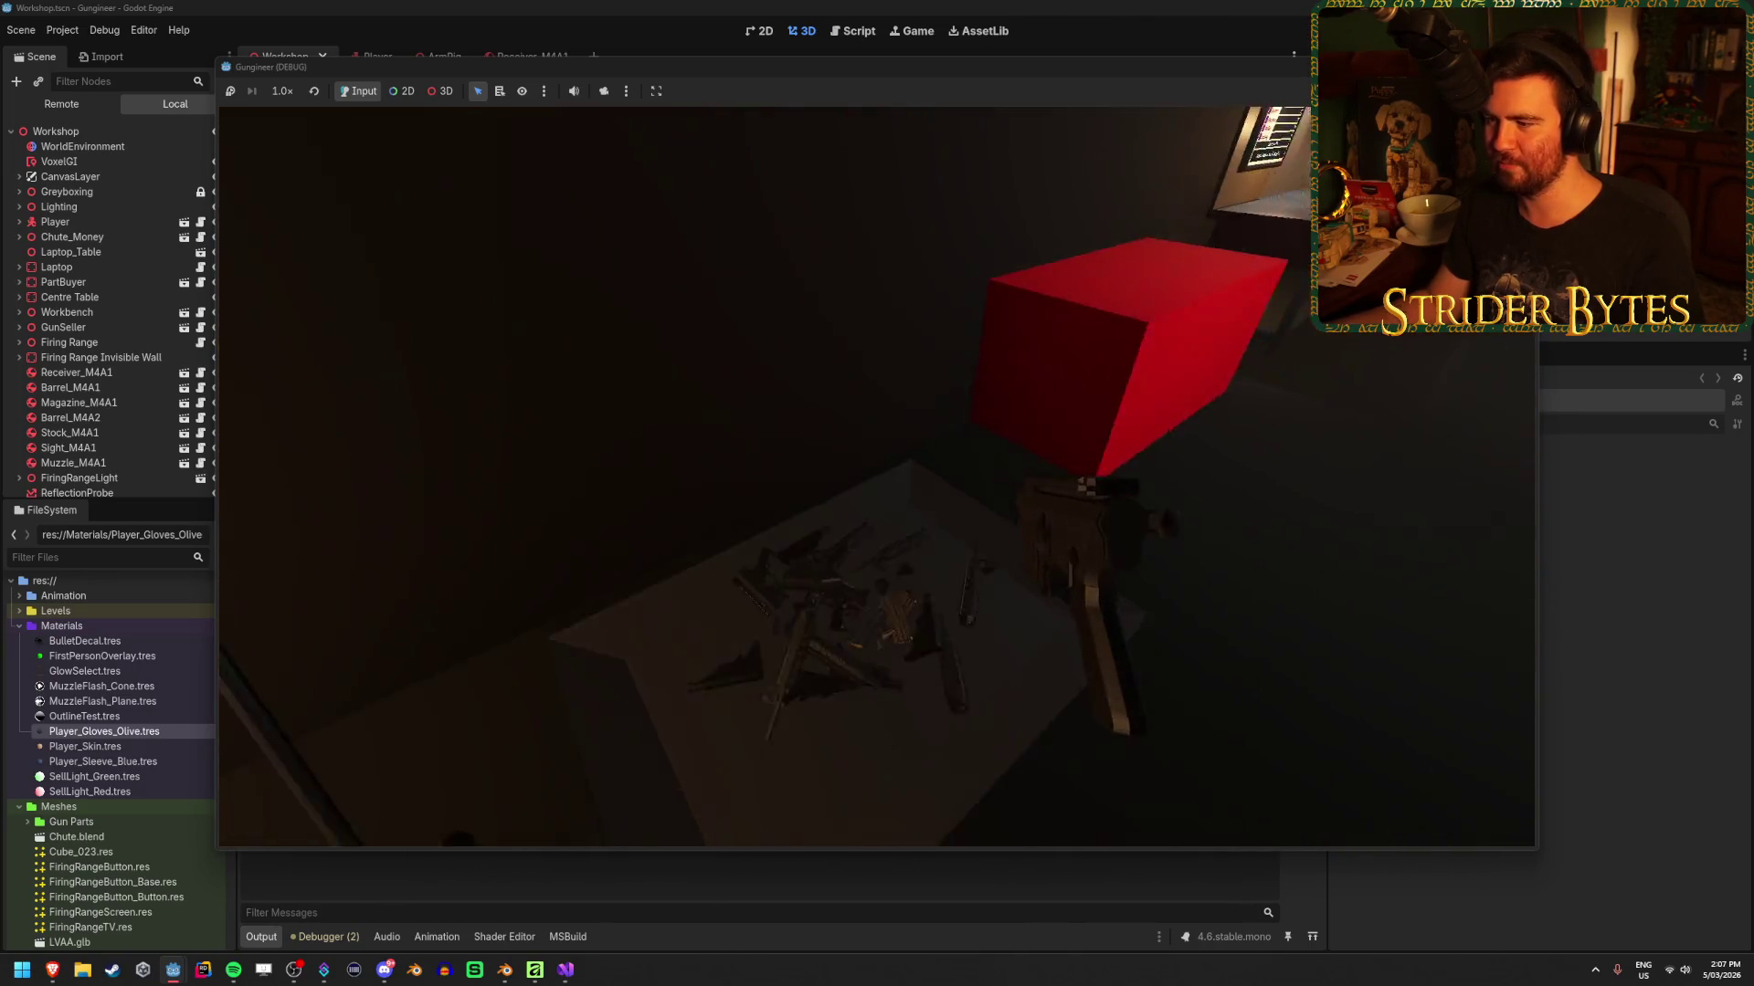
{"action": "left_click", "coordinate": [876, 493]}
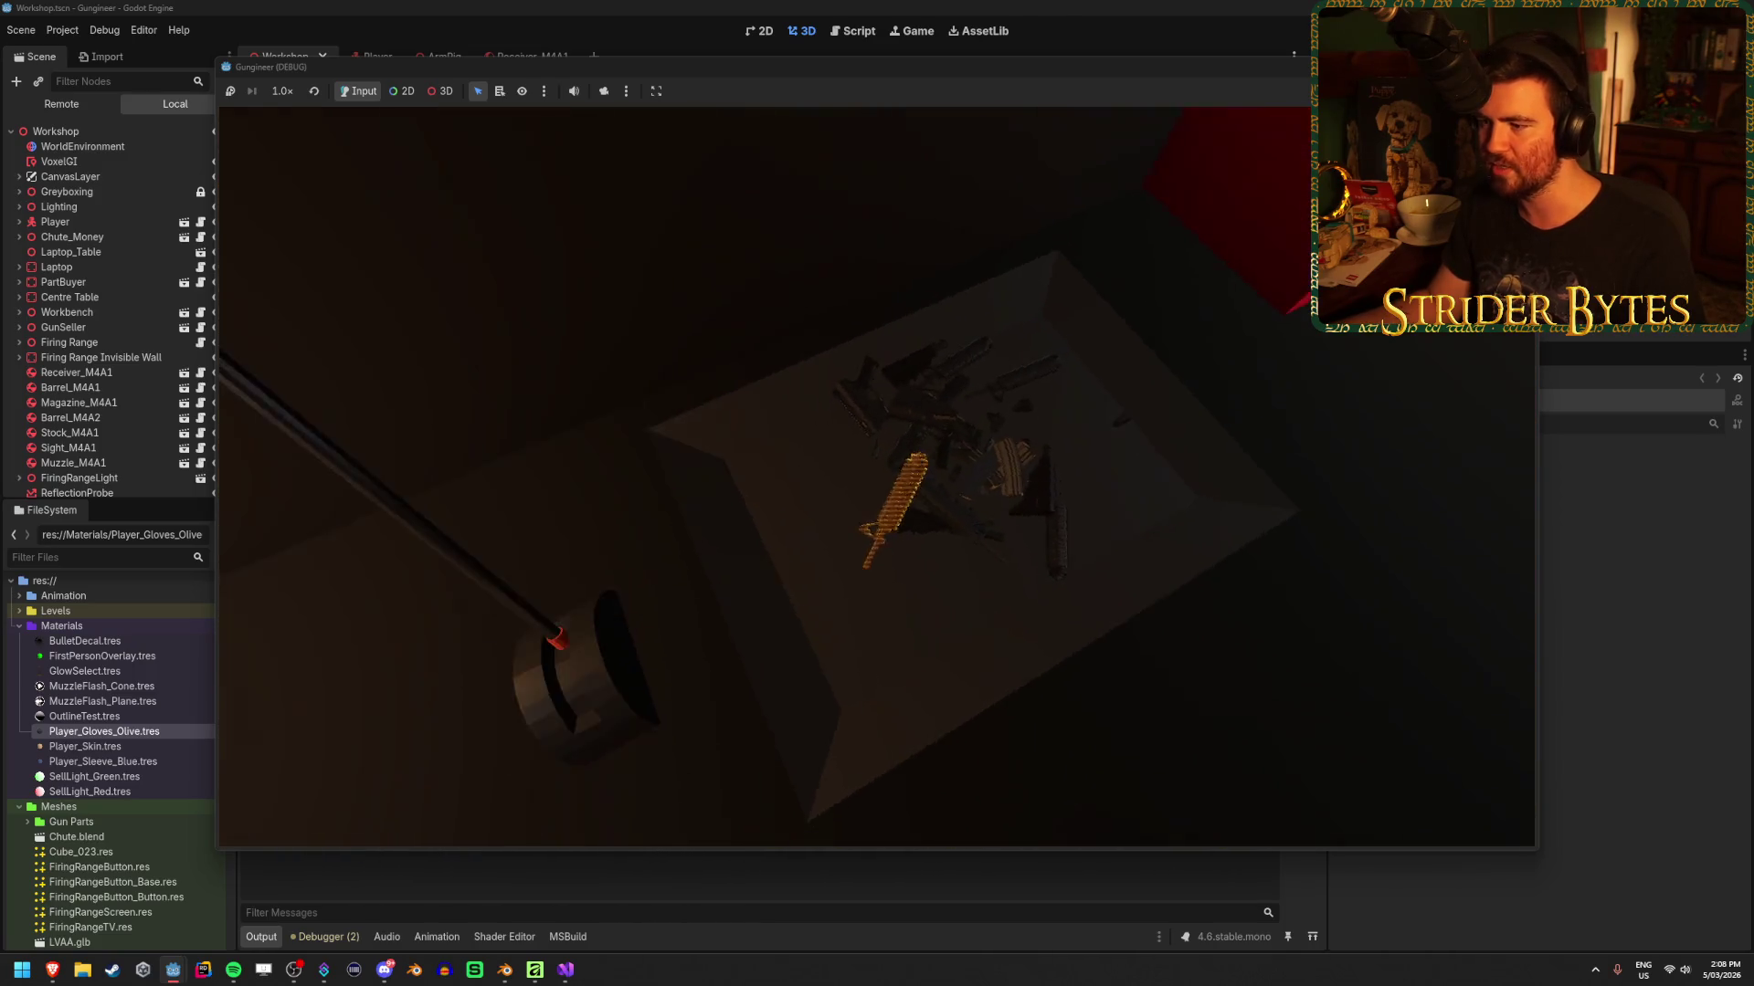
{"action": "left_click", "coordinate": [877, 493]}
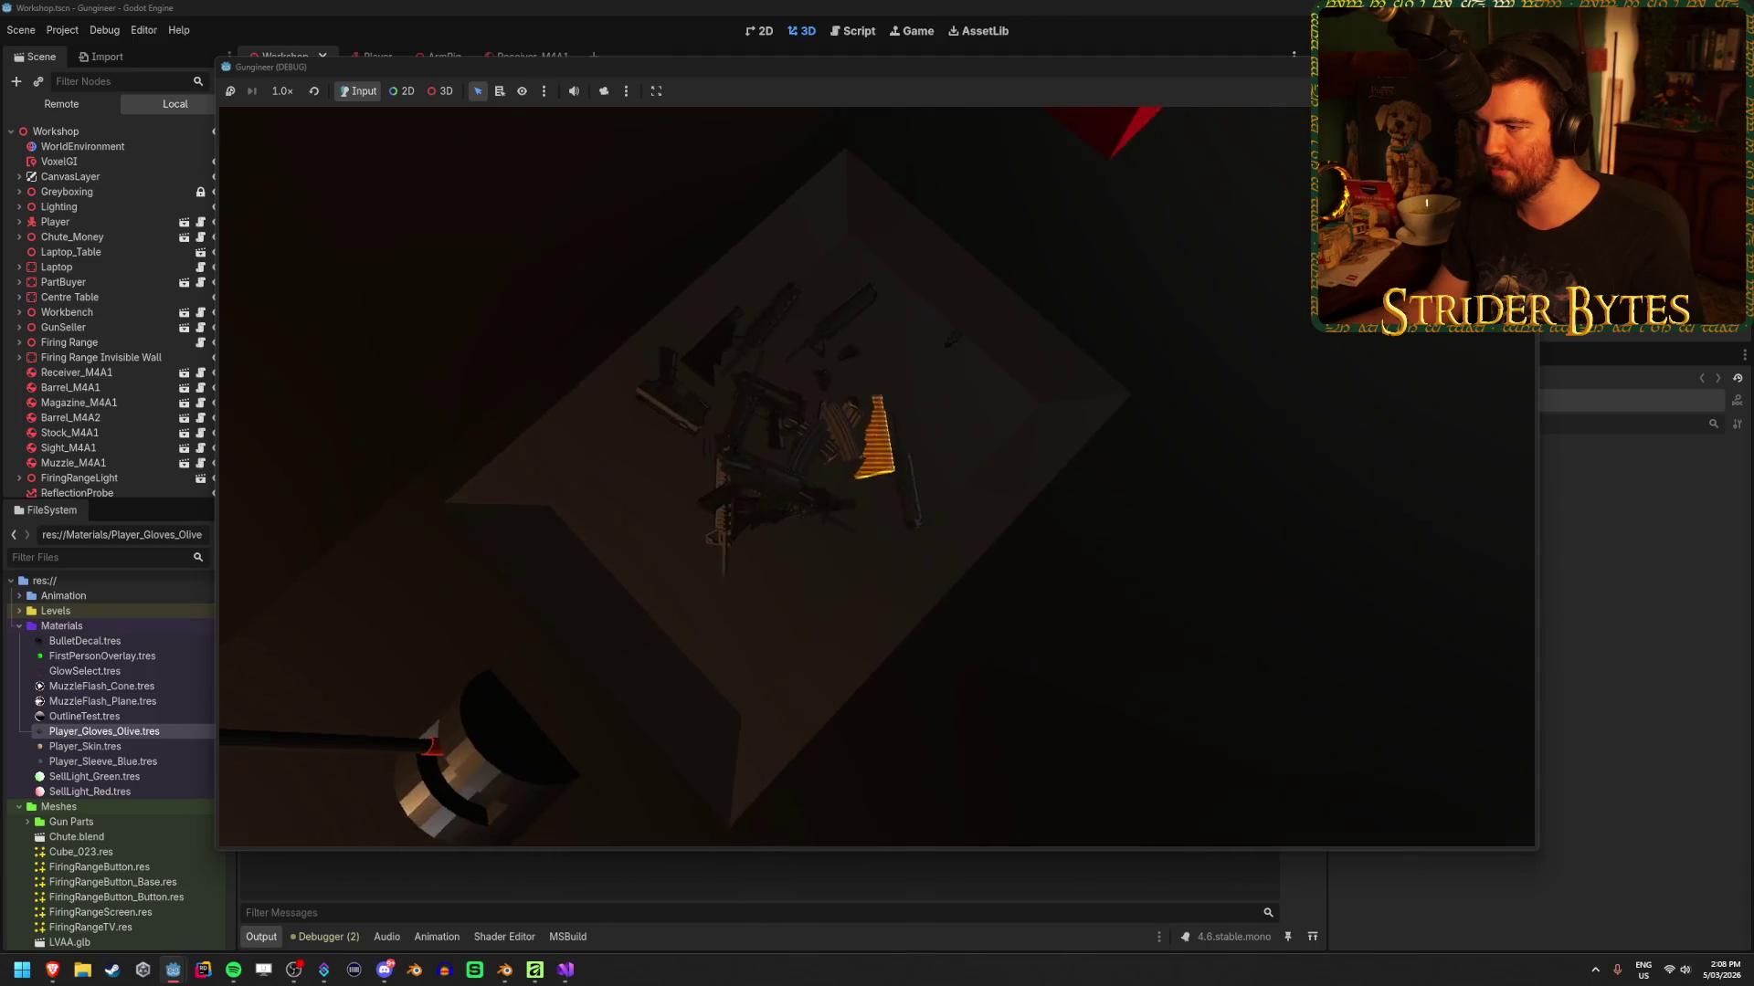
{"action": "mouse_move", "coordinate": [877, 494]}
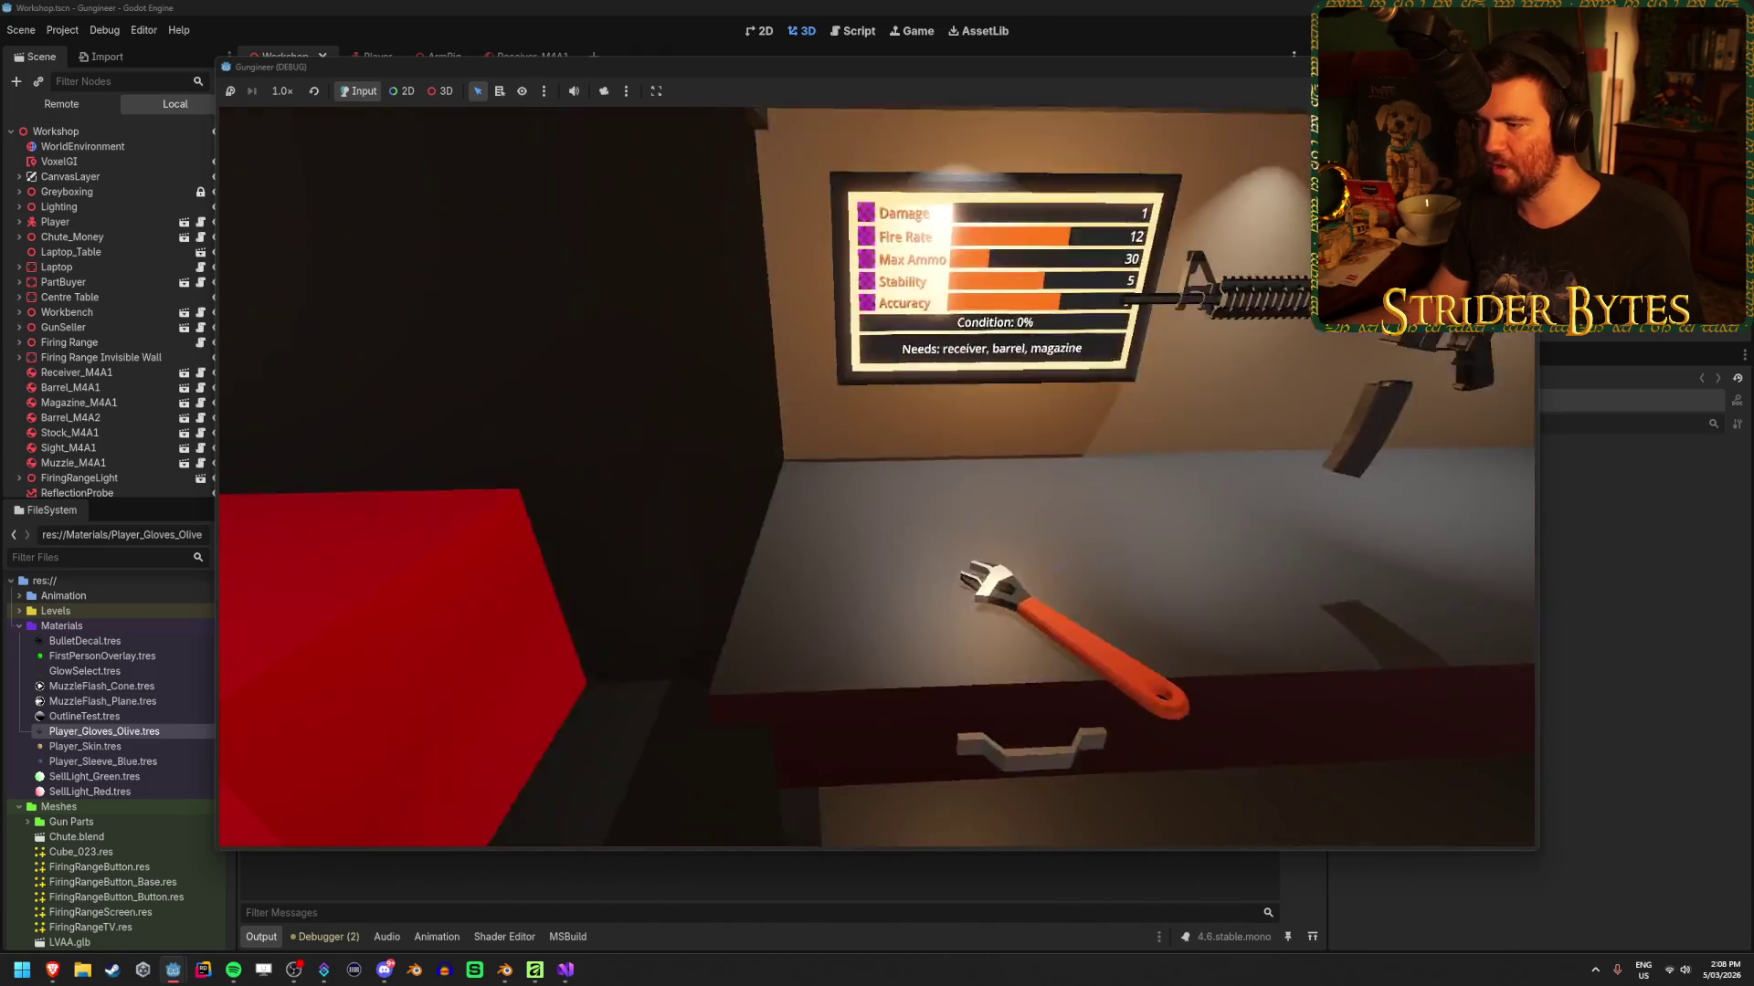
{"action": "key", "text": "e"}
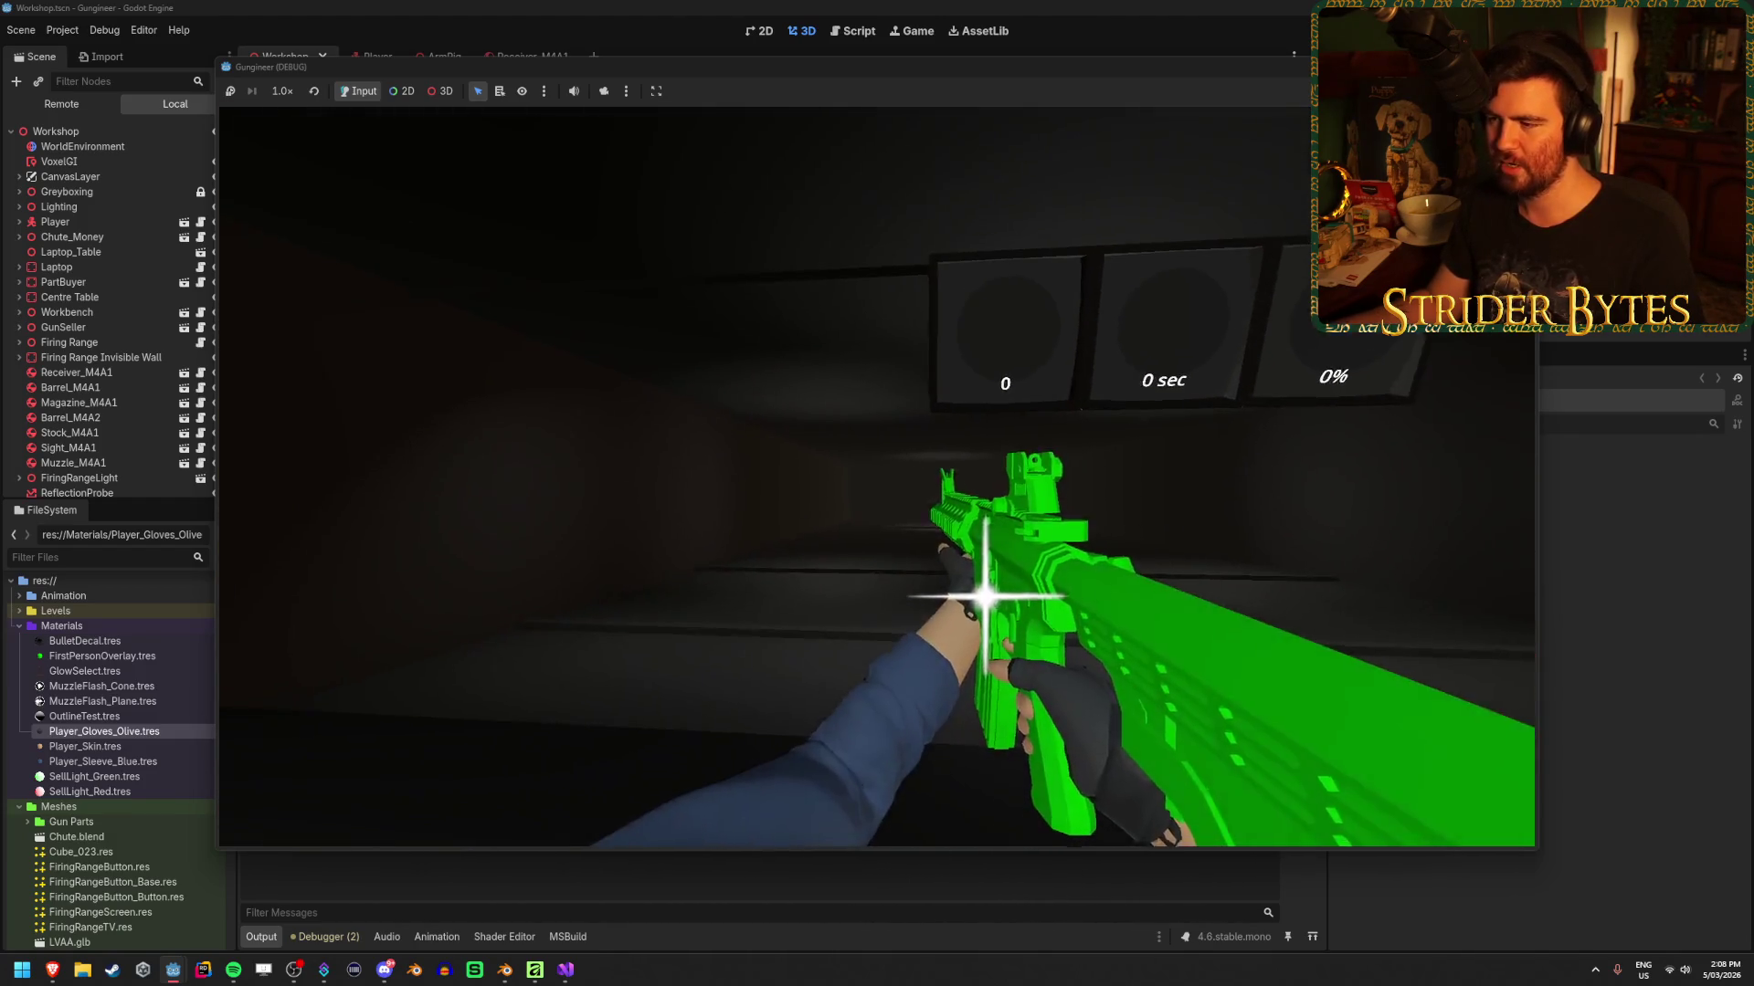
Fire the green rifle, raise a range target with the button, and shoot it
{"action": "left_click_drag", "start_coordinate": [877, 493], "coordinate": [876, 493]}
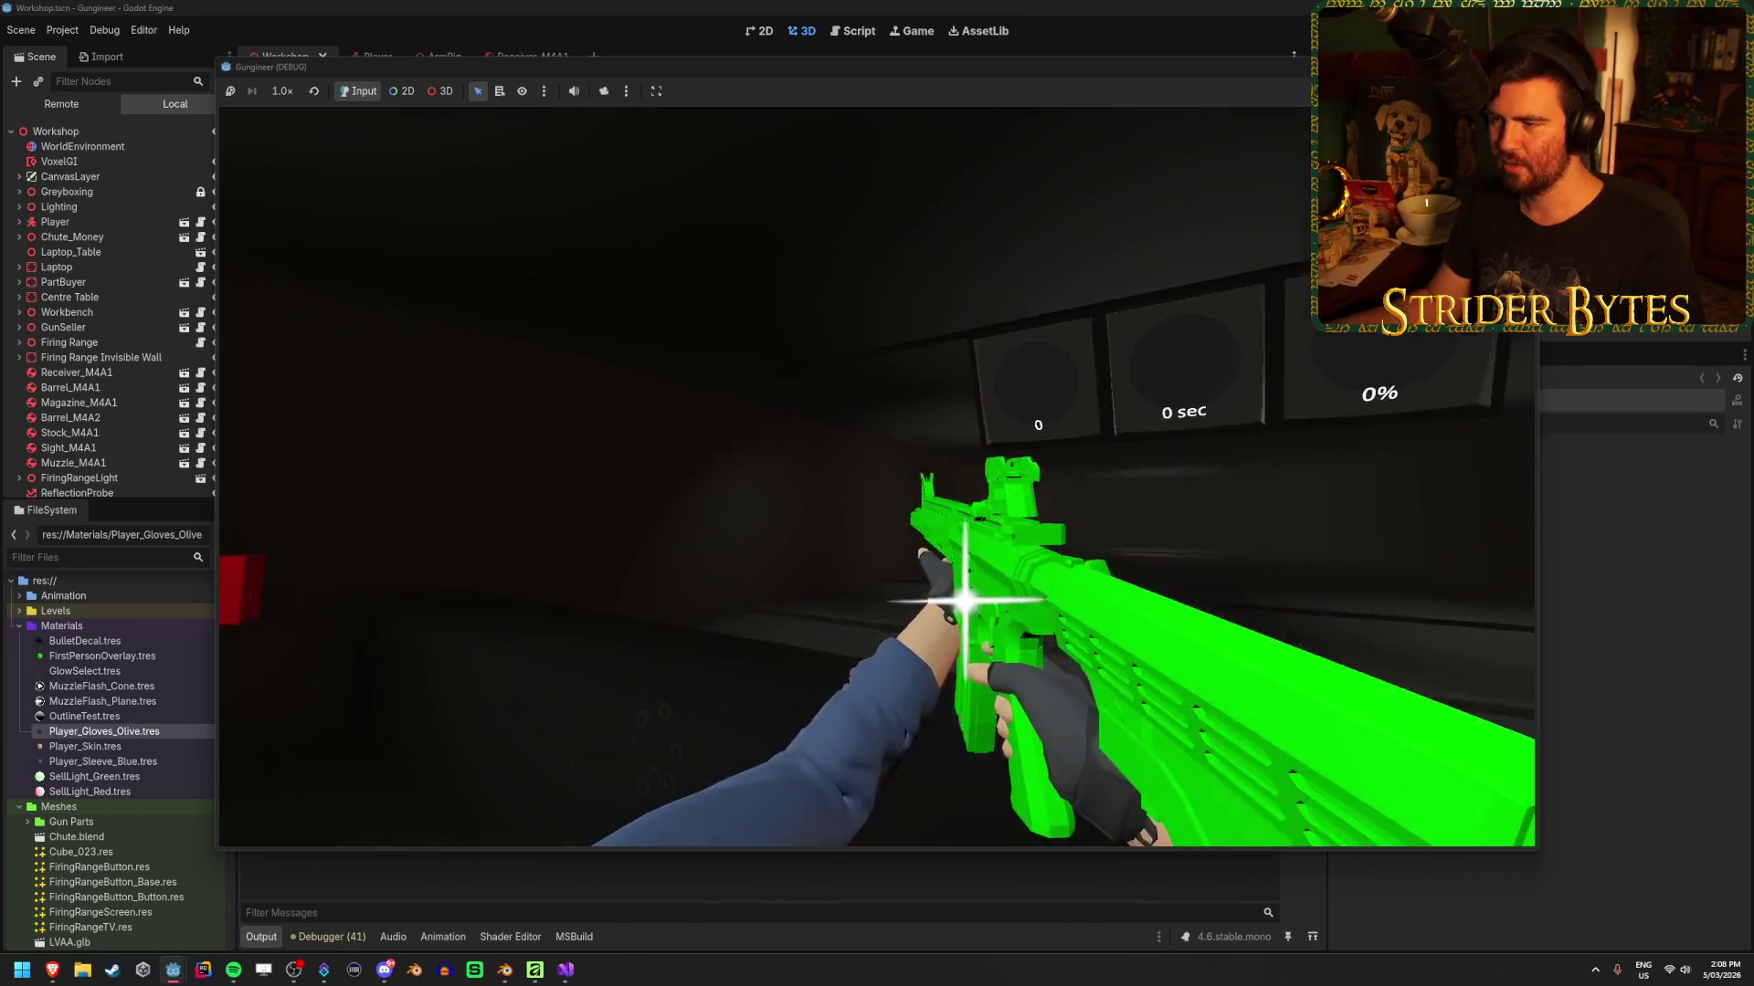
{"action": "key", "text": "e"}
{"action": "left_click_drag", "start_coordinate": [876, 493], "coordinate": [877, 493]}
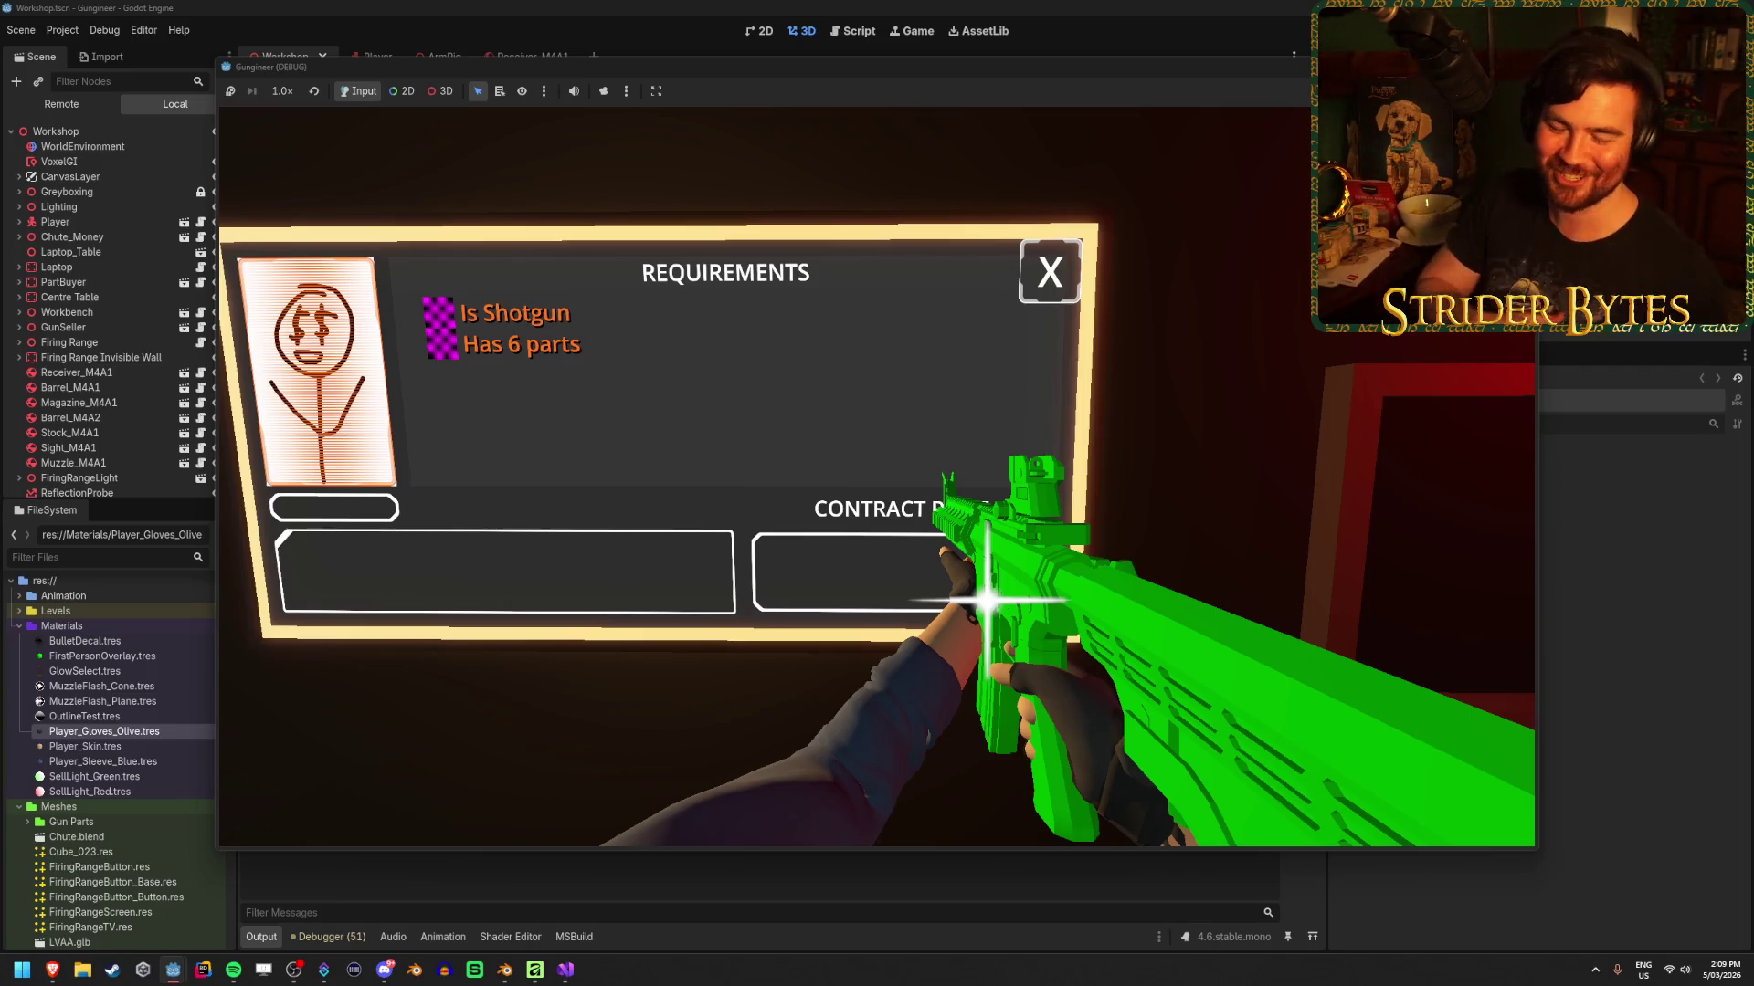
Look across the requirements board and drop the green rifle on the table, raising cash to $262
{"action": "left_click_drag", "start_coordinate": [877, 493], "coordinate": [876, 493]}
{"action": "key", "text": "e"}
Walk to the laptop, open its UPGRADES menu, and close it with Escape
{"action": "key", "text": "w"}
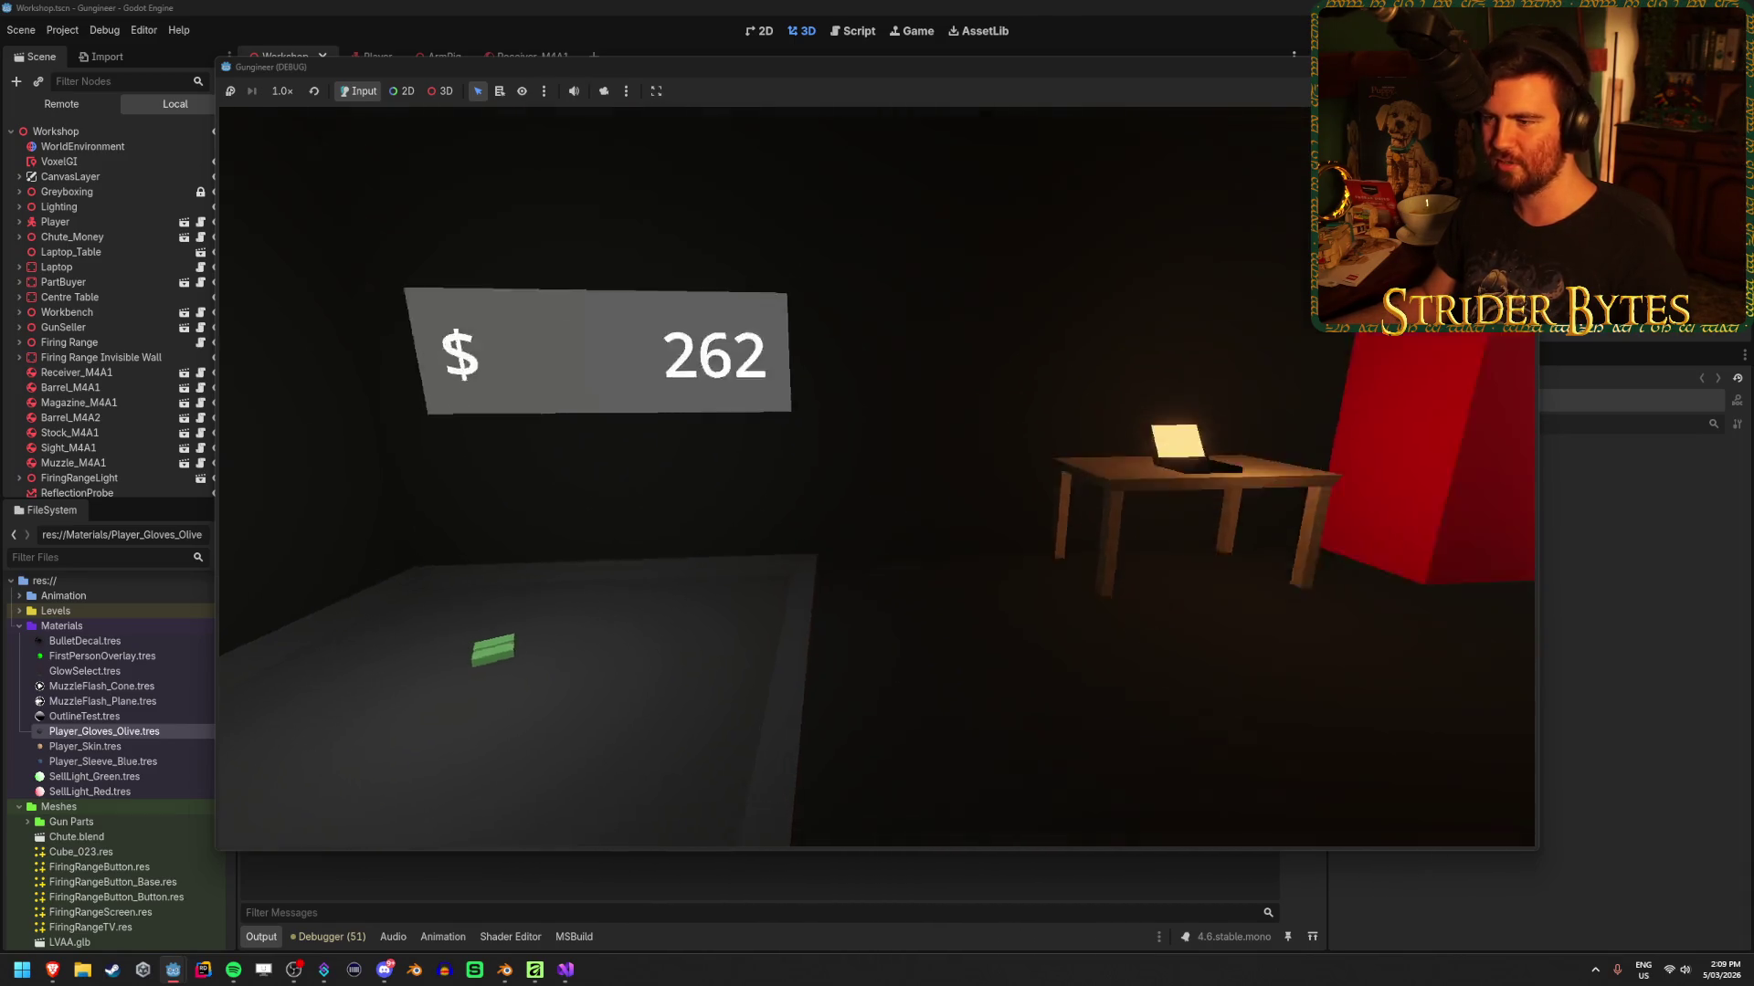
{"action": "key", "text": "e"}
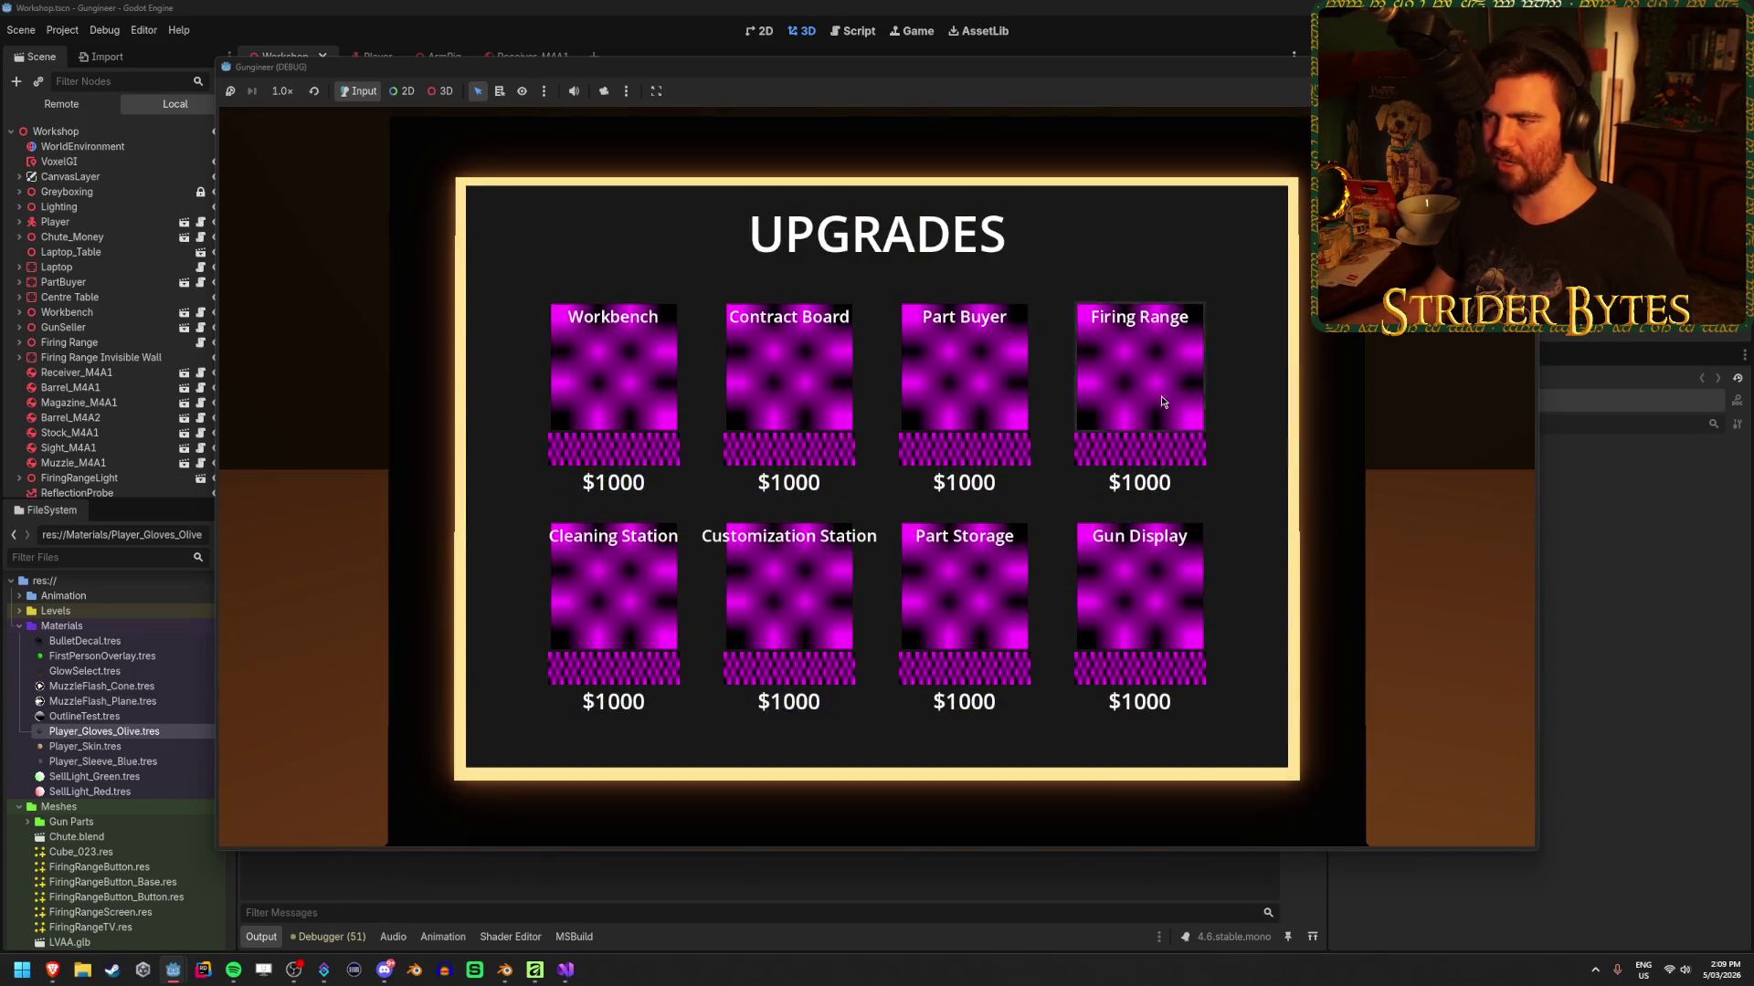
{"action": "key", "text": "Escape"}
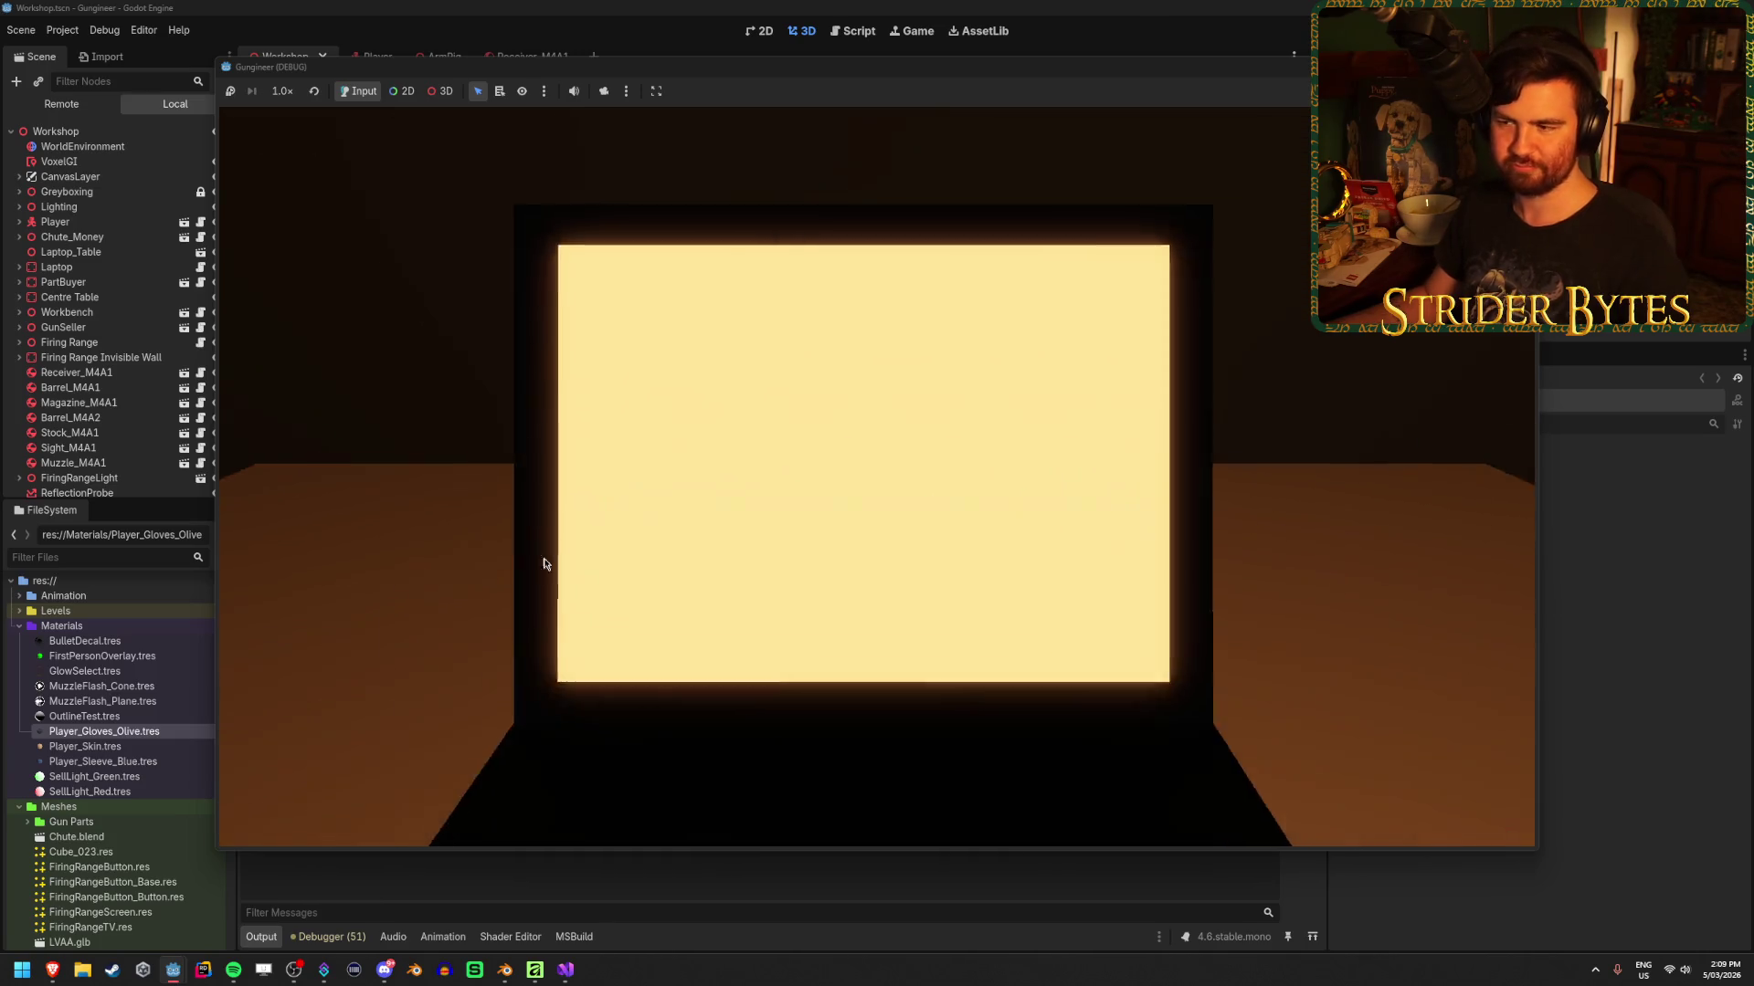
Walk around to inspect the COST screen's button grid, then stop the game with F8
{"action": "key", "text": "s"}
{"action": "key", "text": "w"}
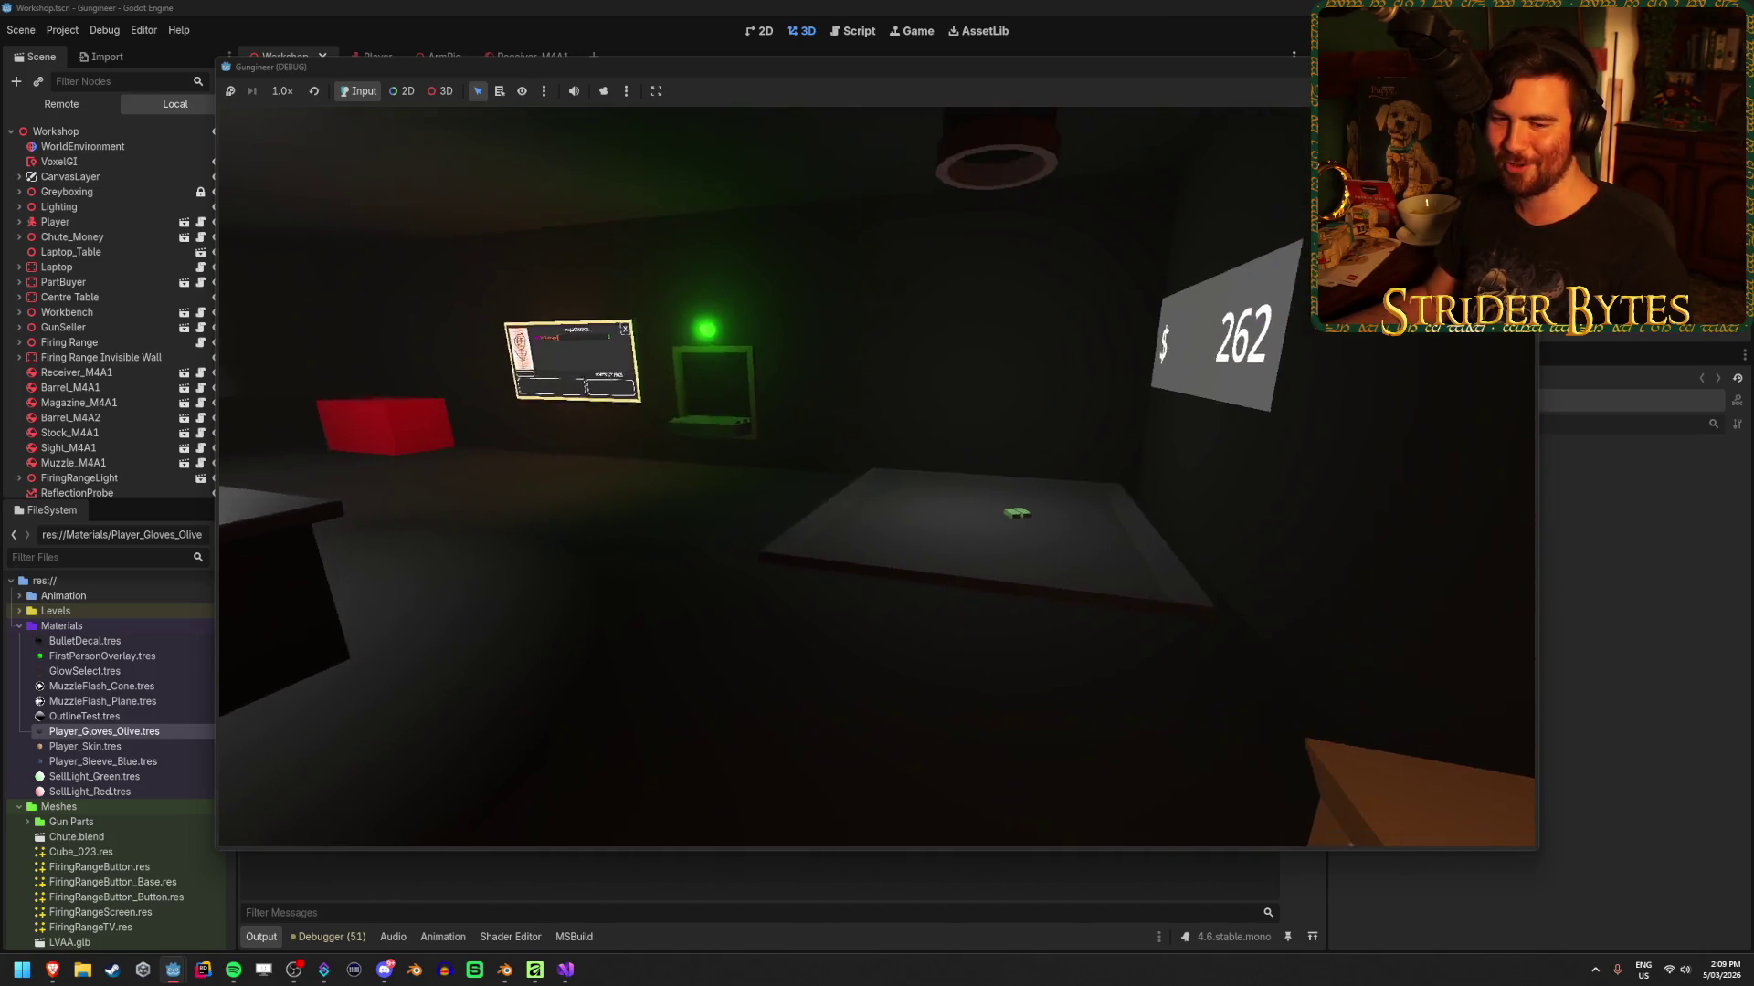
{"action": "key", "text": "s"}
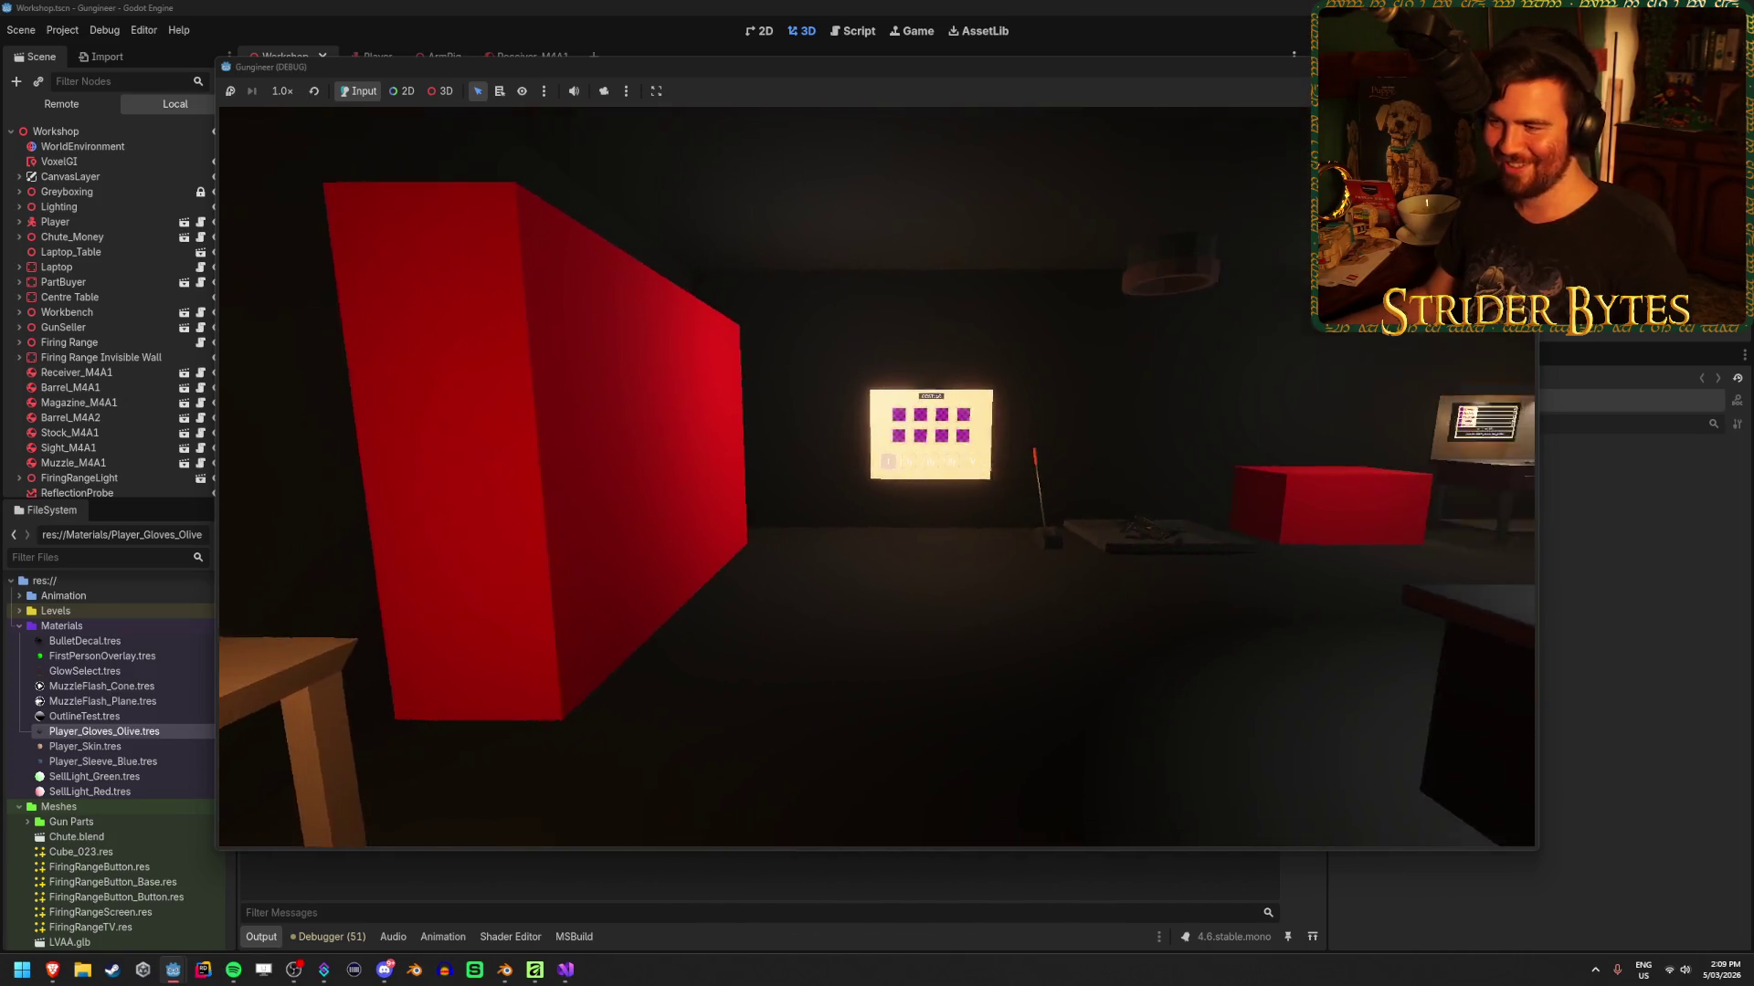
{"action": "key", "text": "w"}
{"action": "key", "text": "w"}
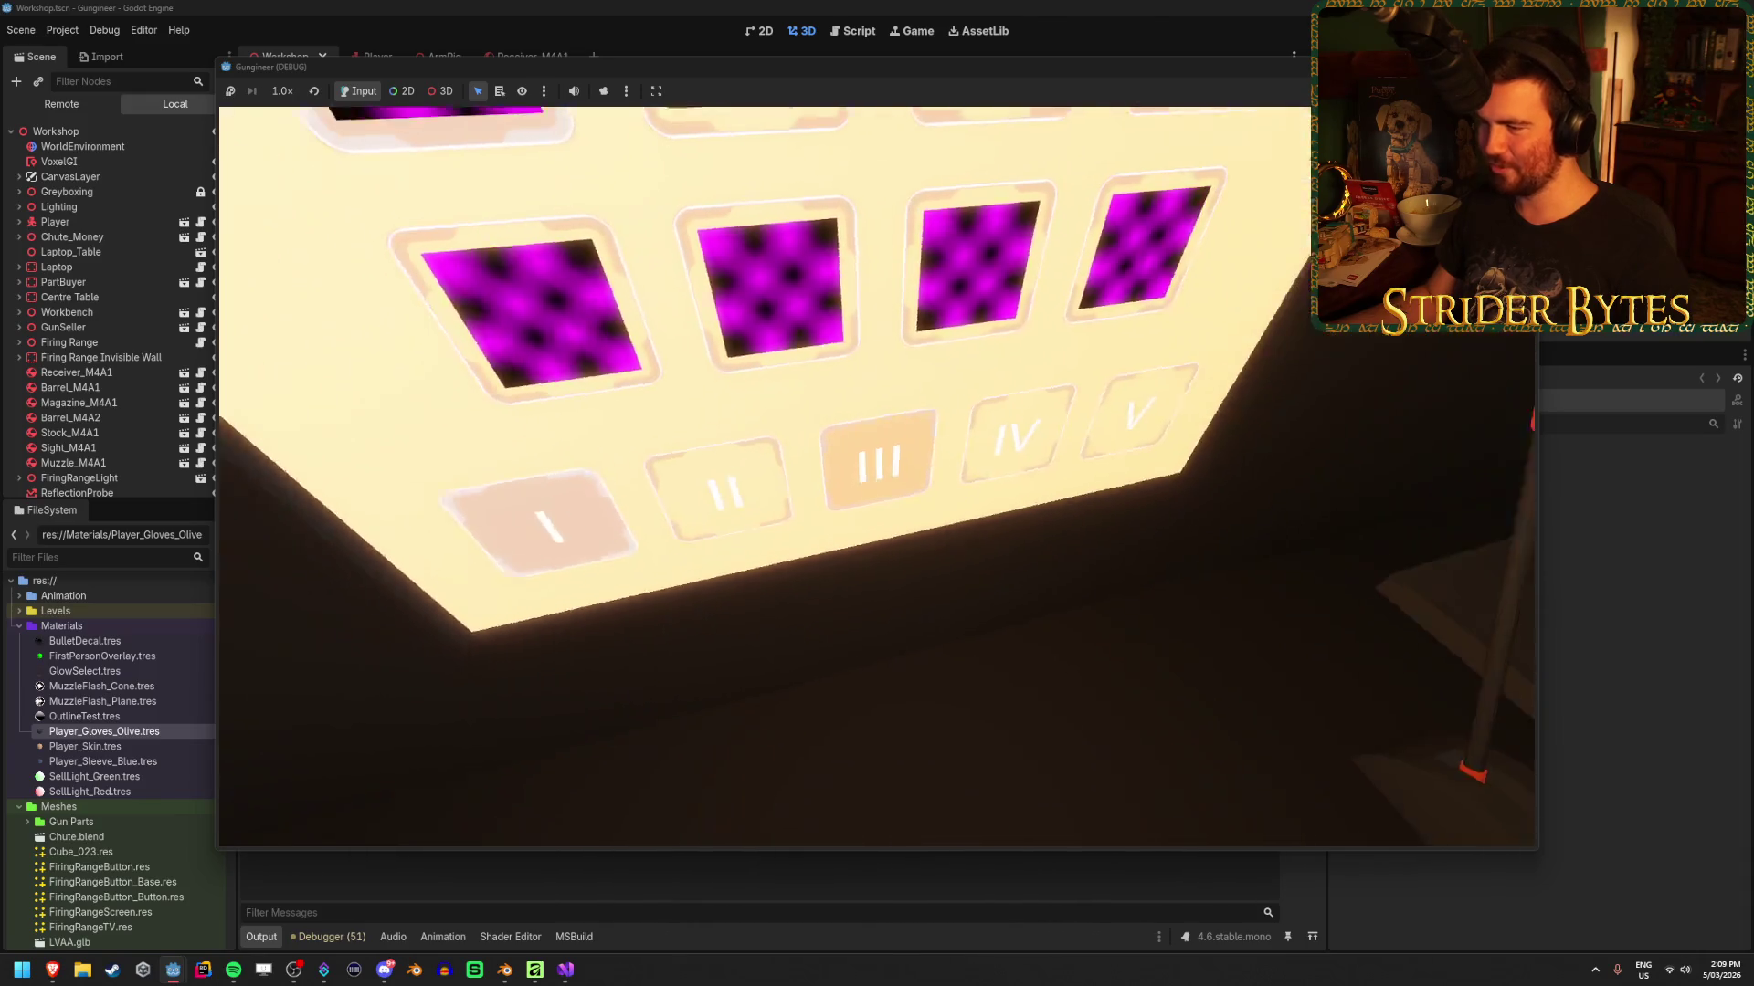
{"action": "key", "text": "s"}
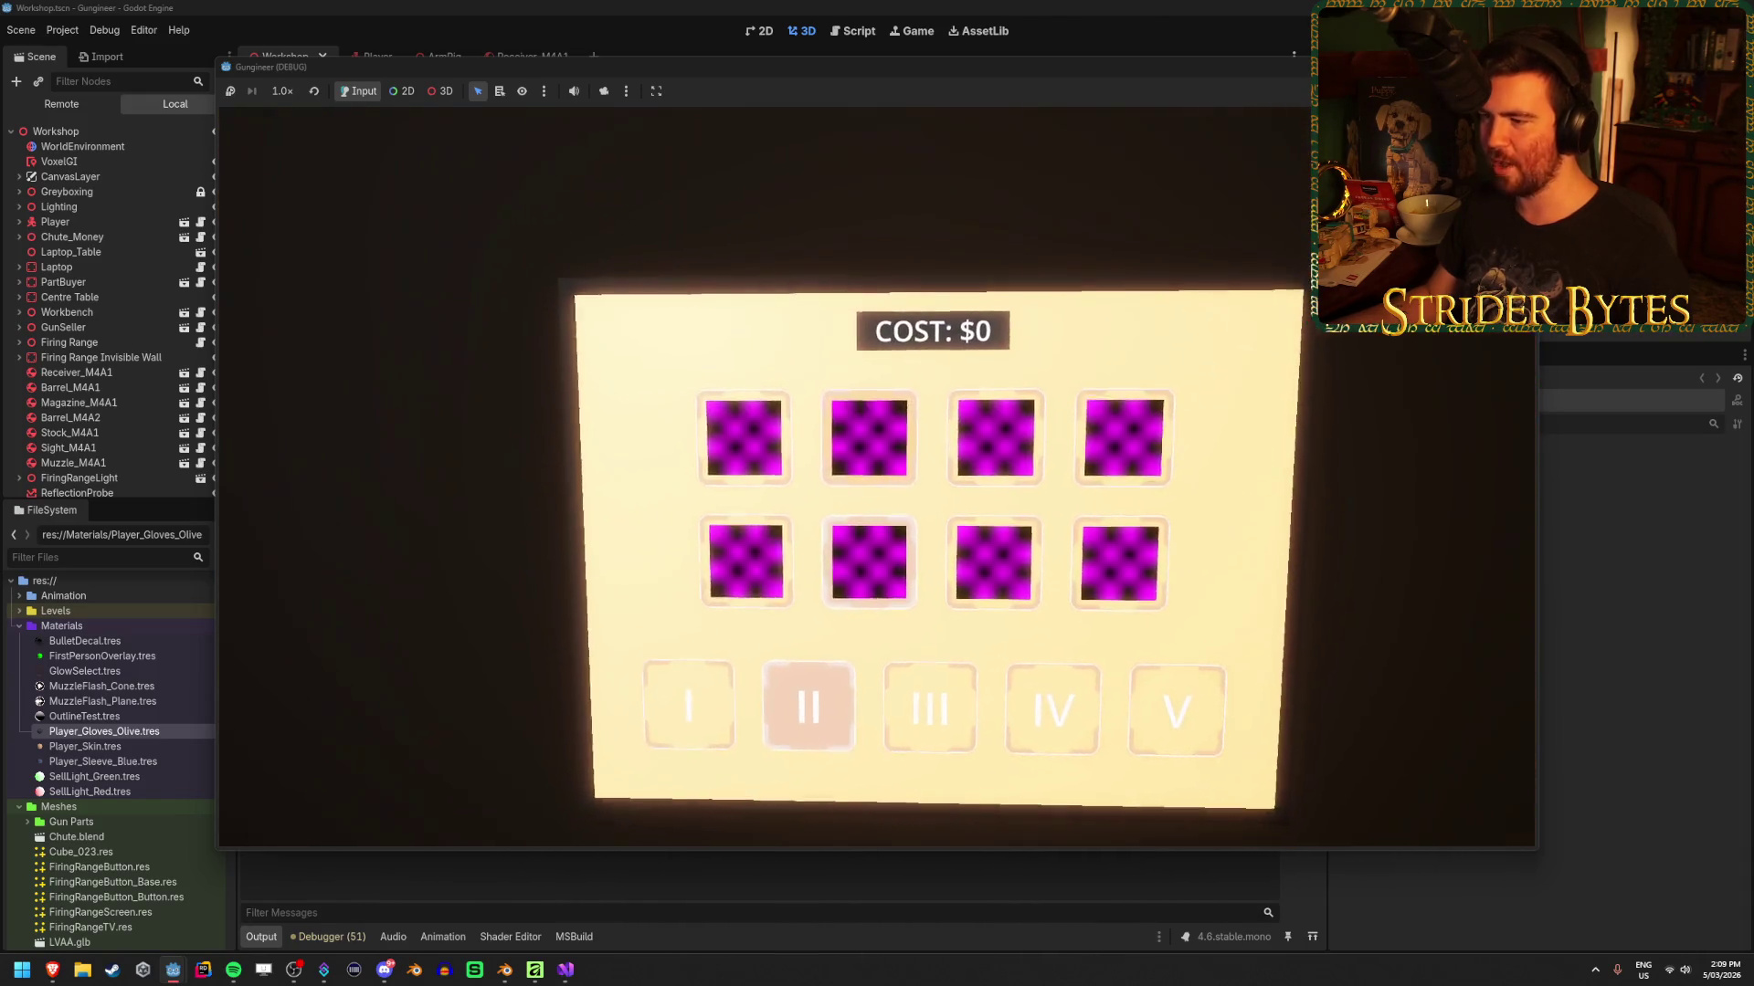
{"action": "key", "text": "w"}
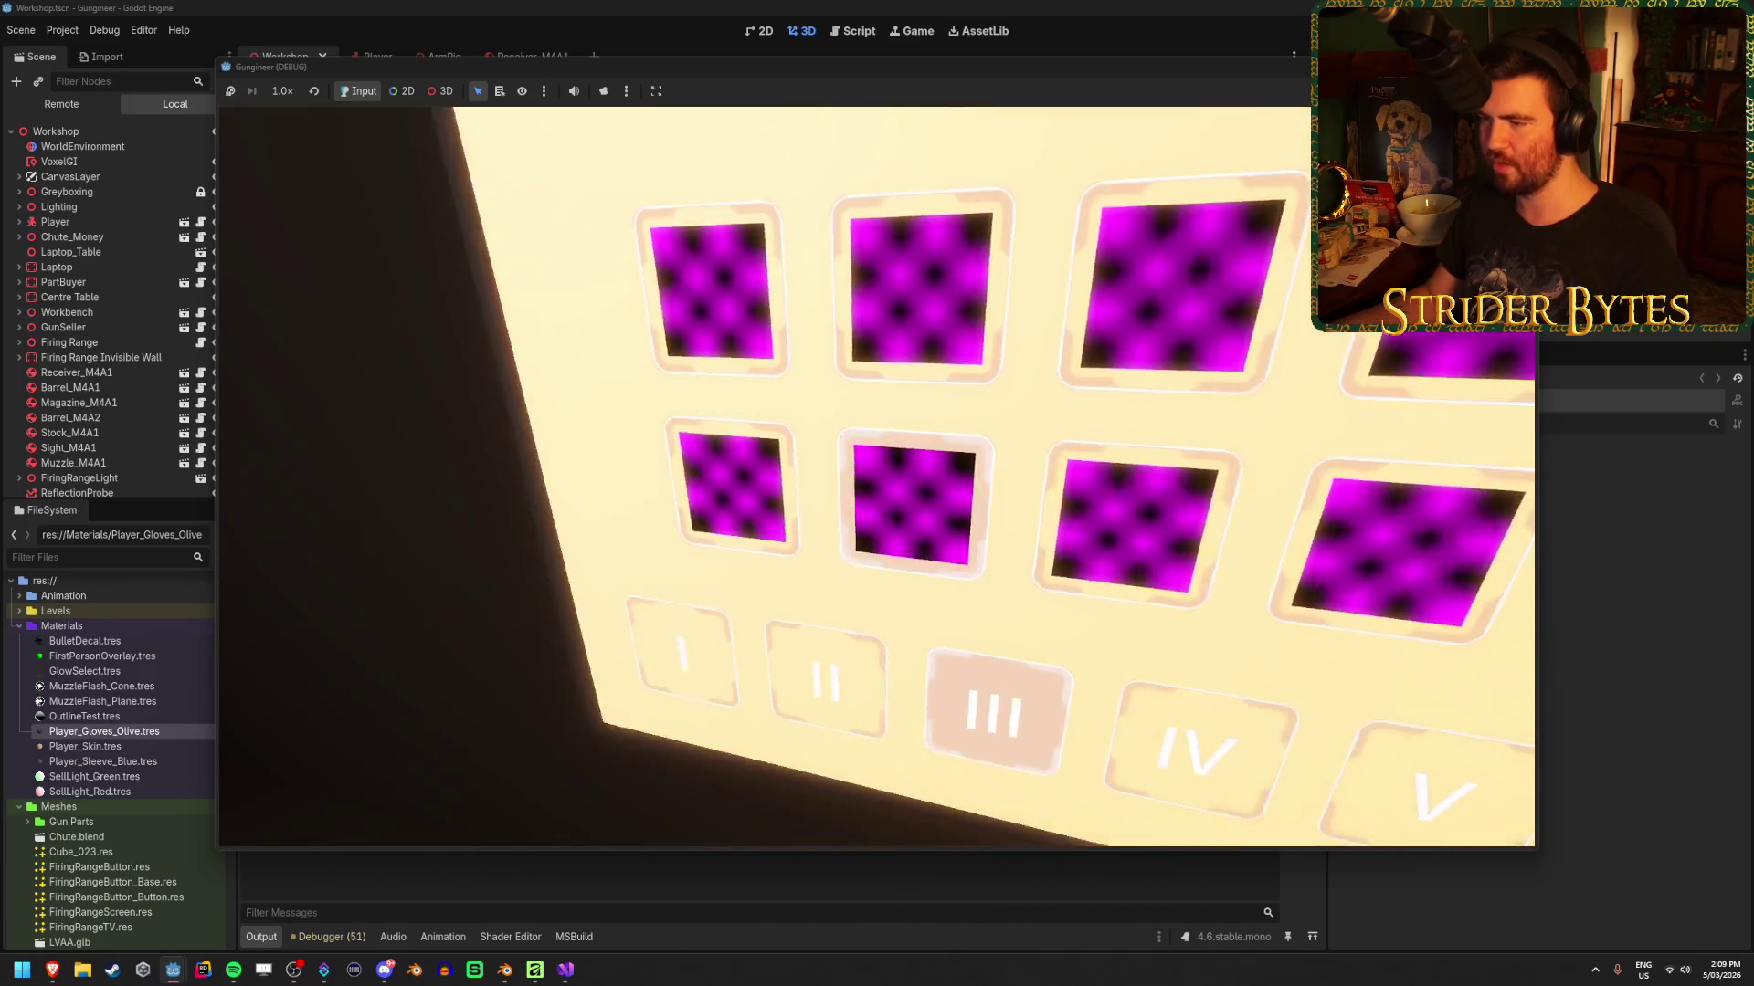
{"action": "key", "text": "s"}
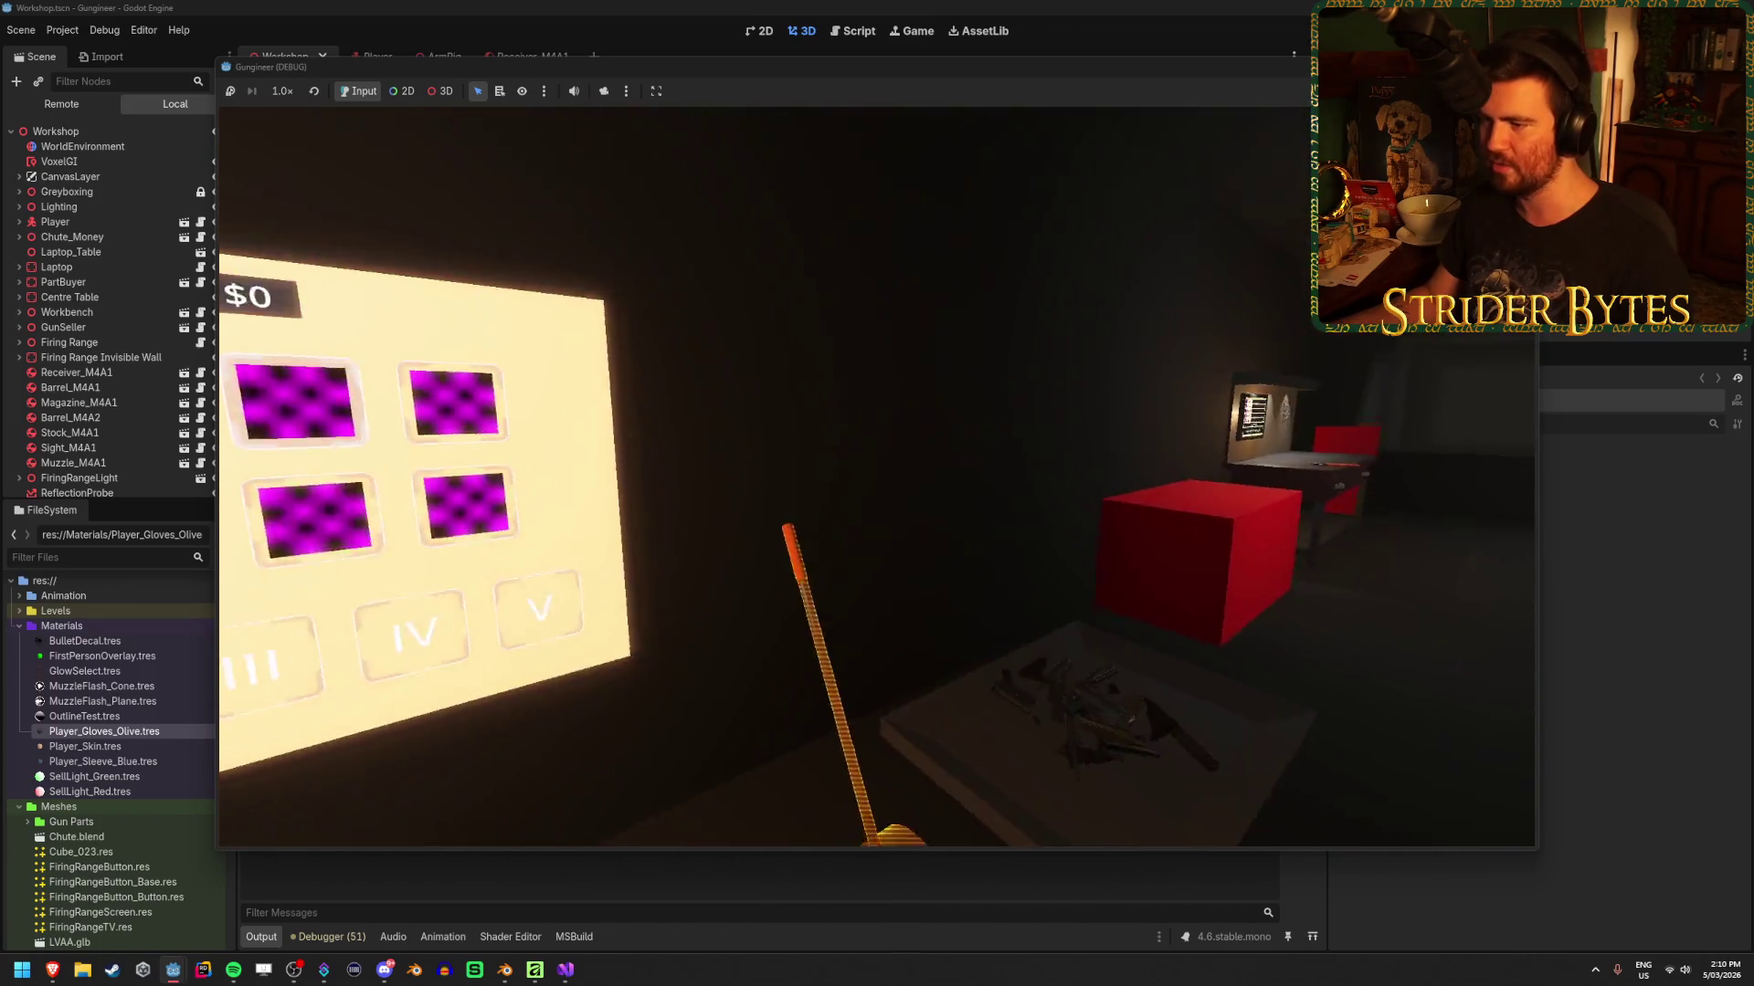
{"action": "key", "text": "w"}
{"action": "key", "text": "w"}
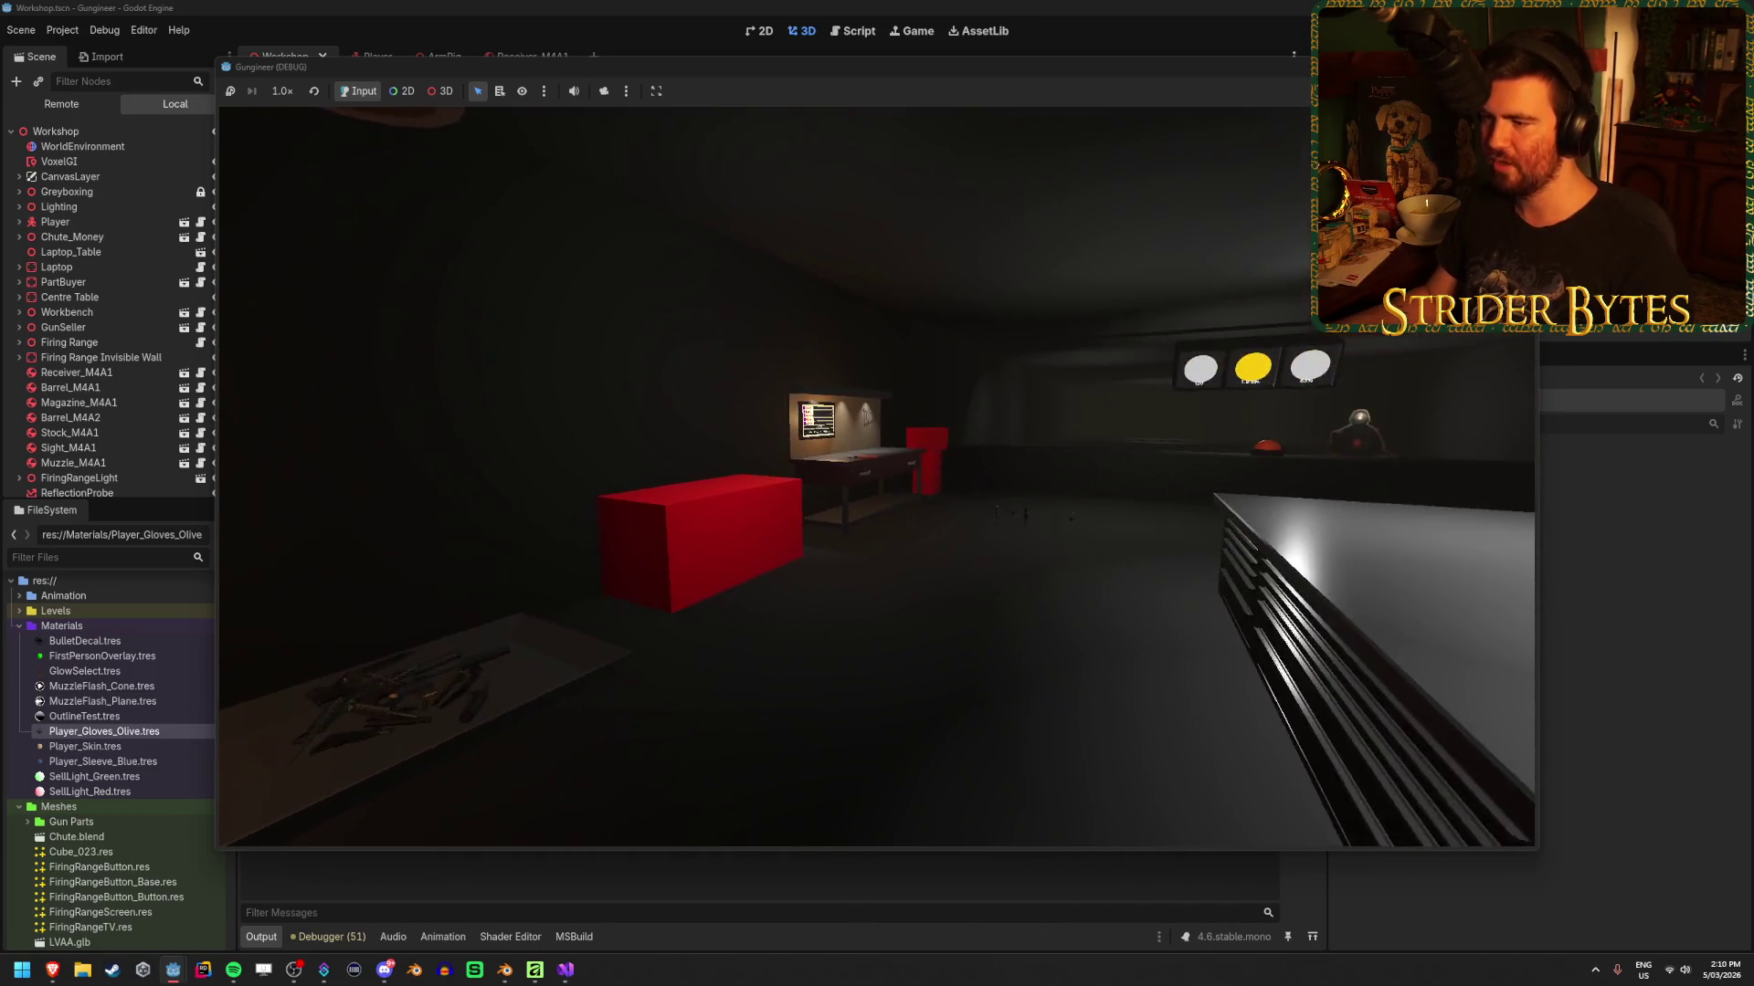
{"action": "key", "text": "F8"}
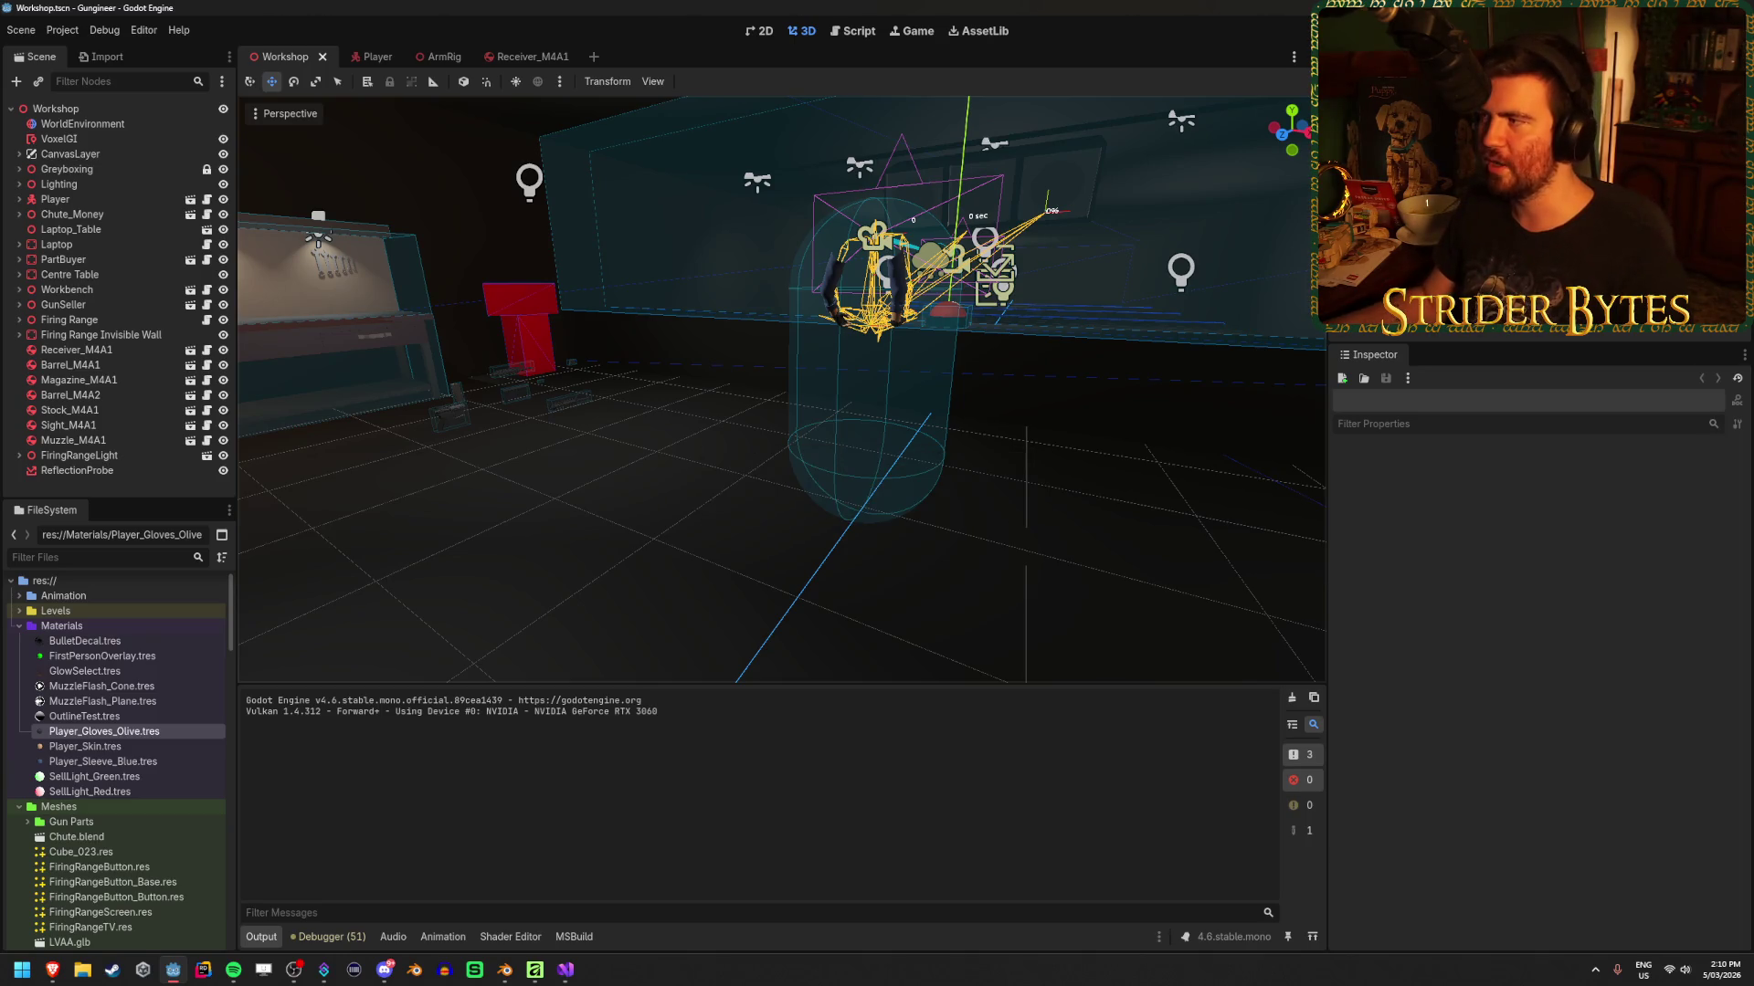
Fly through the Workshop room past the table and lit wall board toward the counter and lights
{"action": "key", "text": "w"}
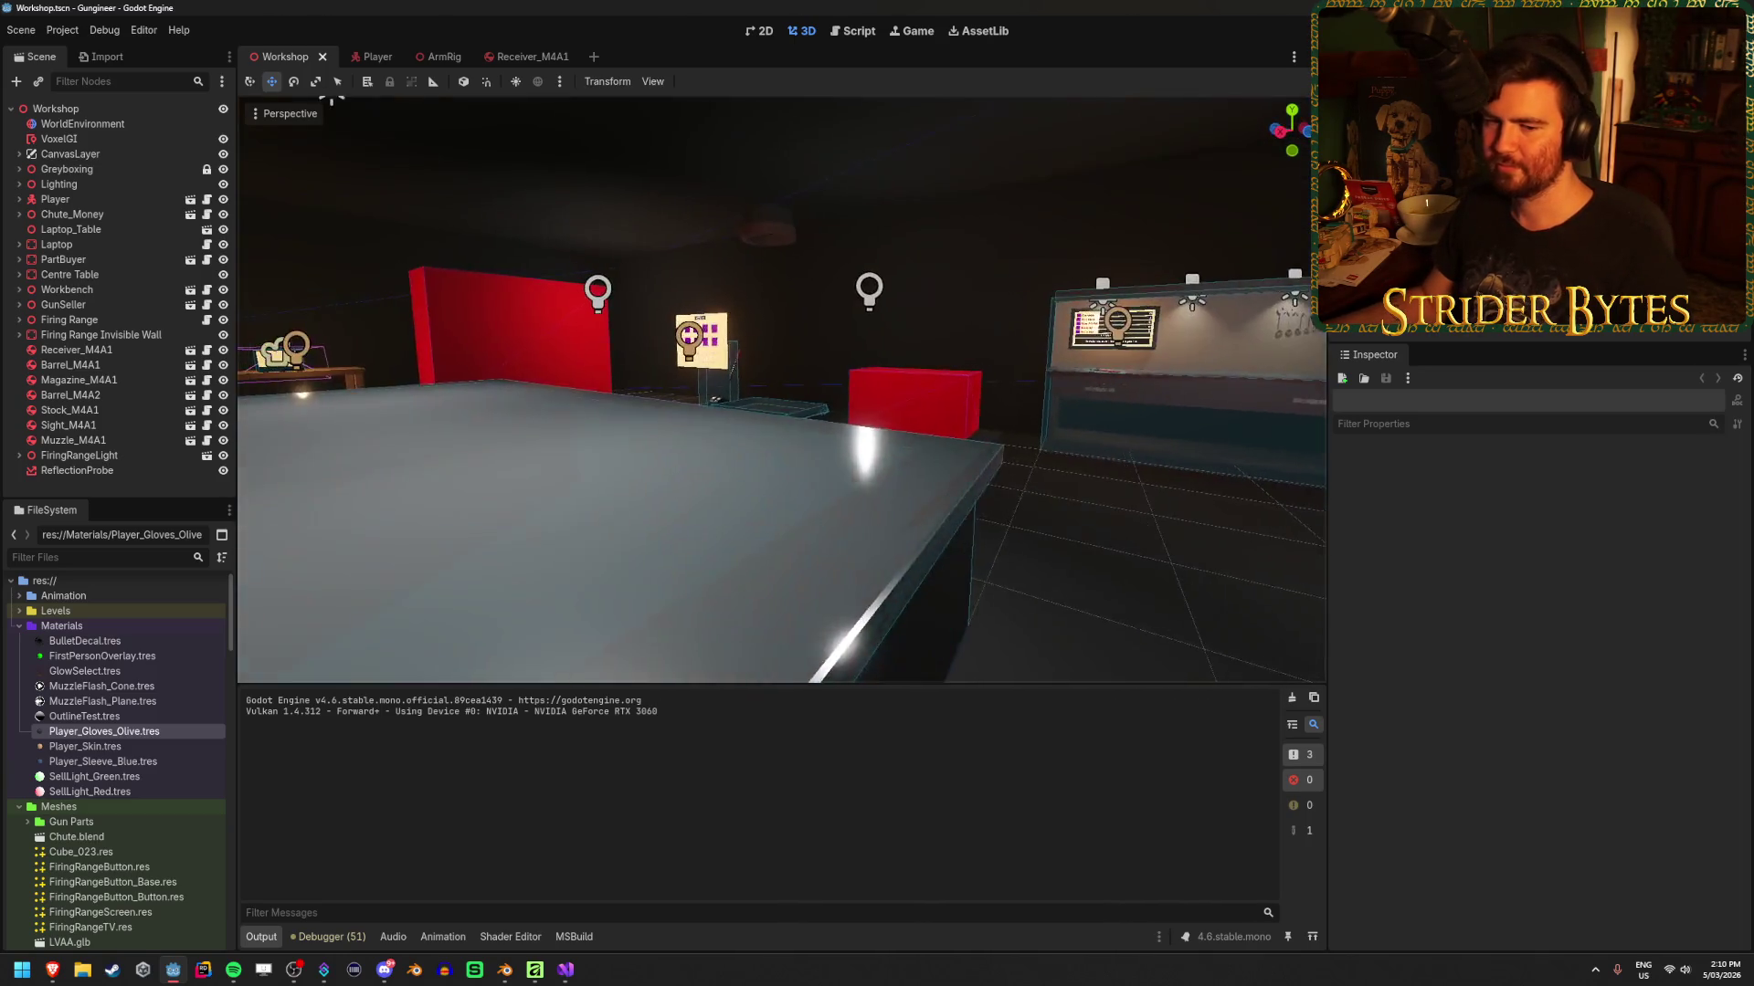
{"action": "key", "text": "w"}
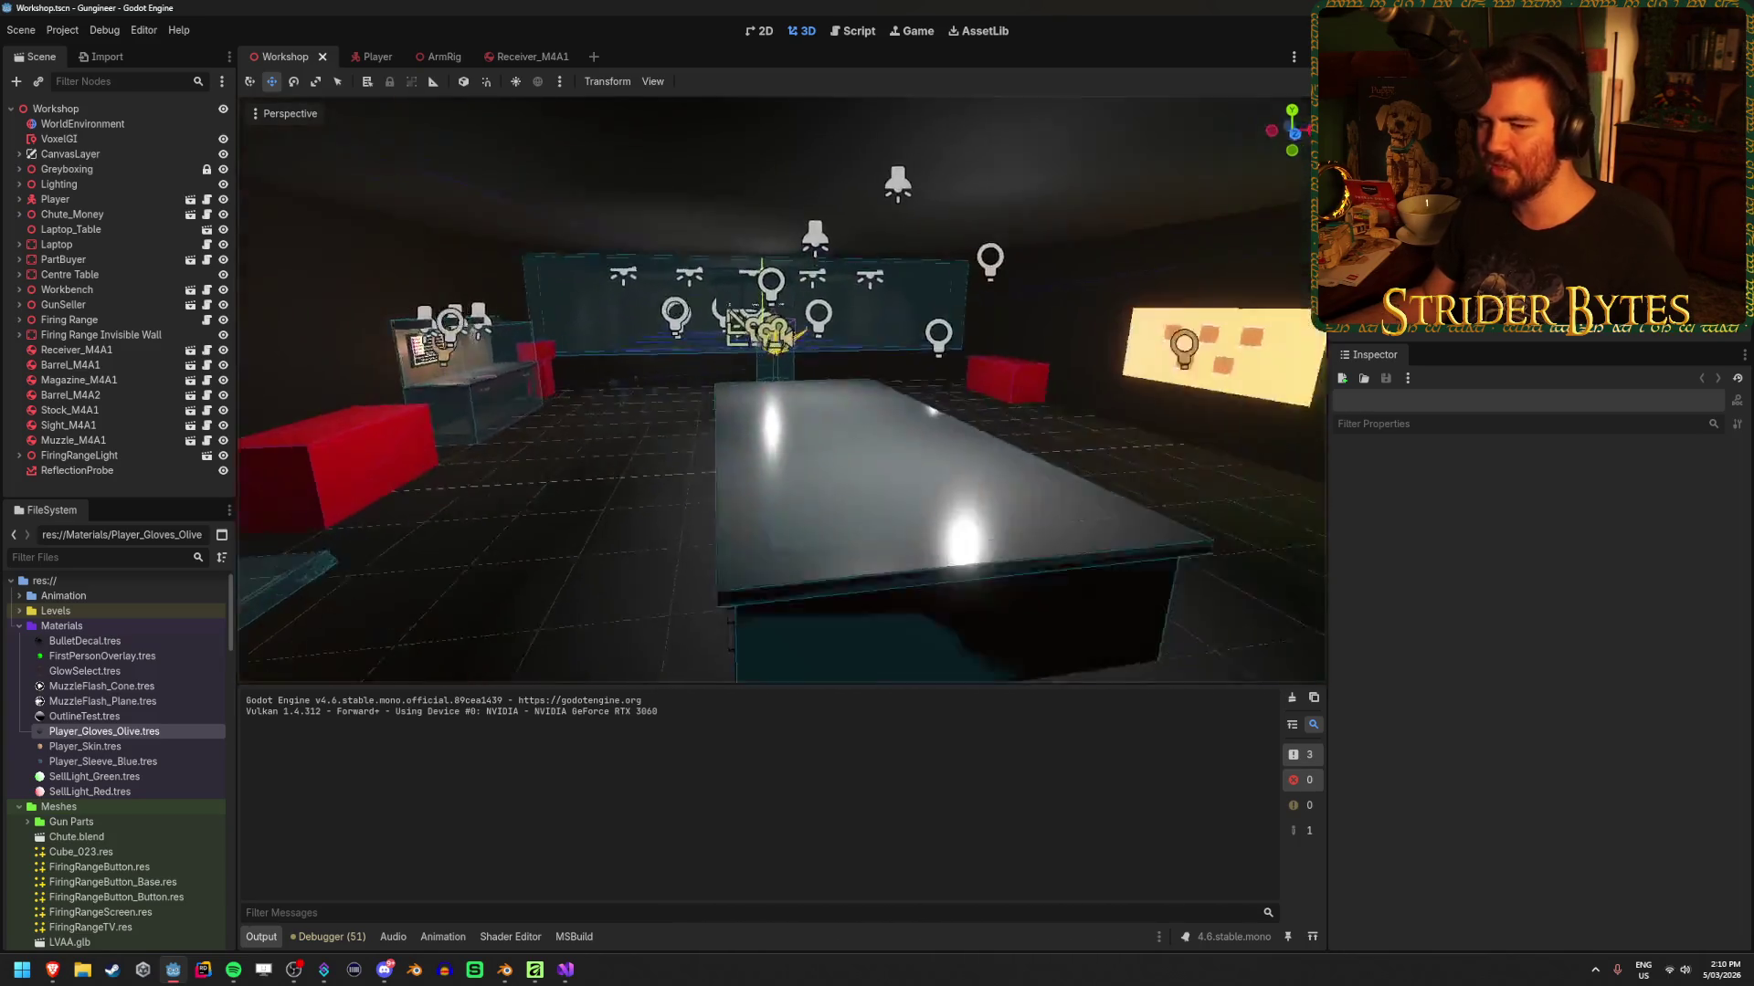
{"action": "key", "text": "a"}
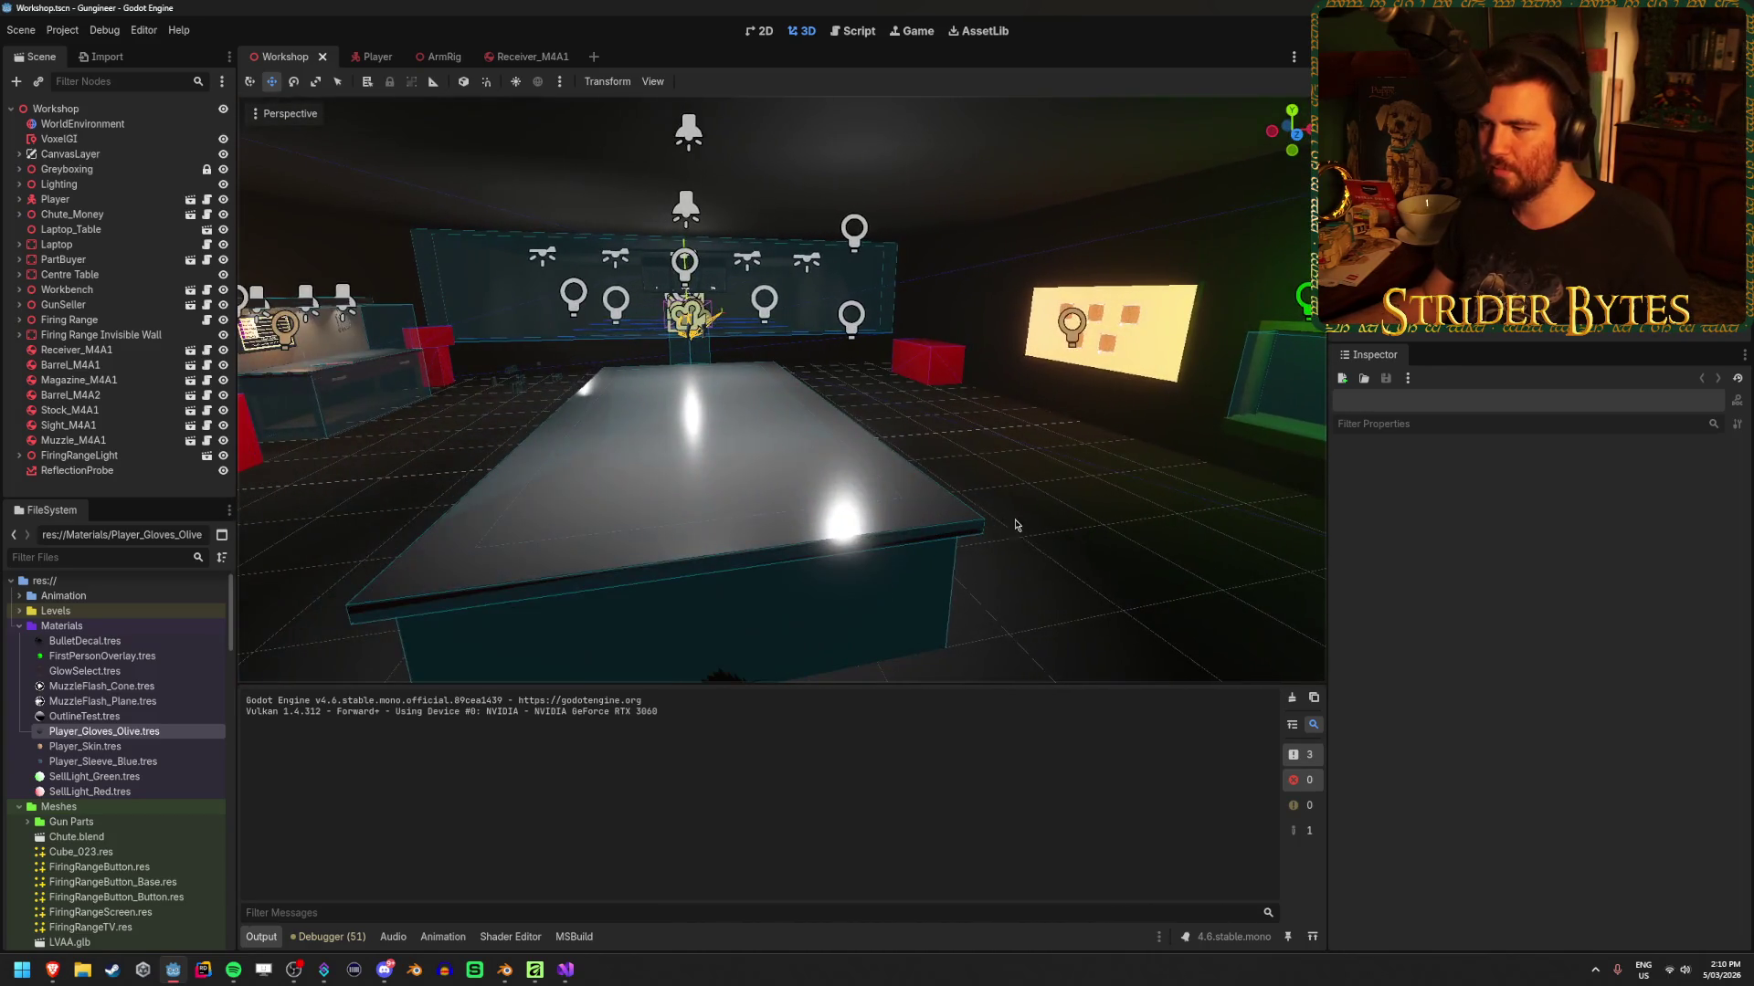
{"action": "key", "text": "s"}
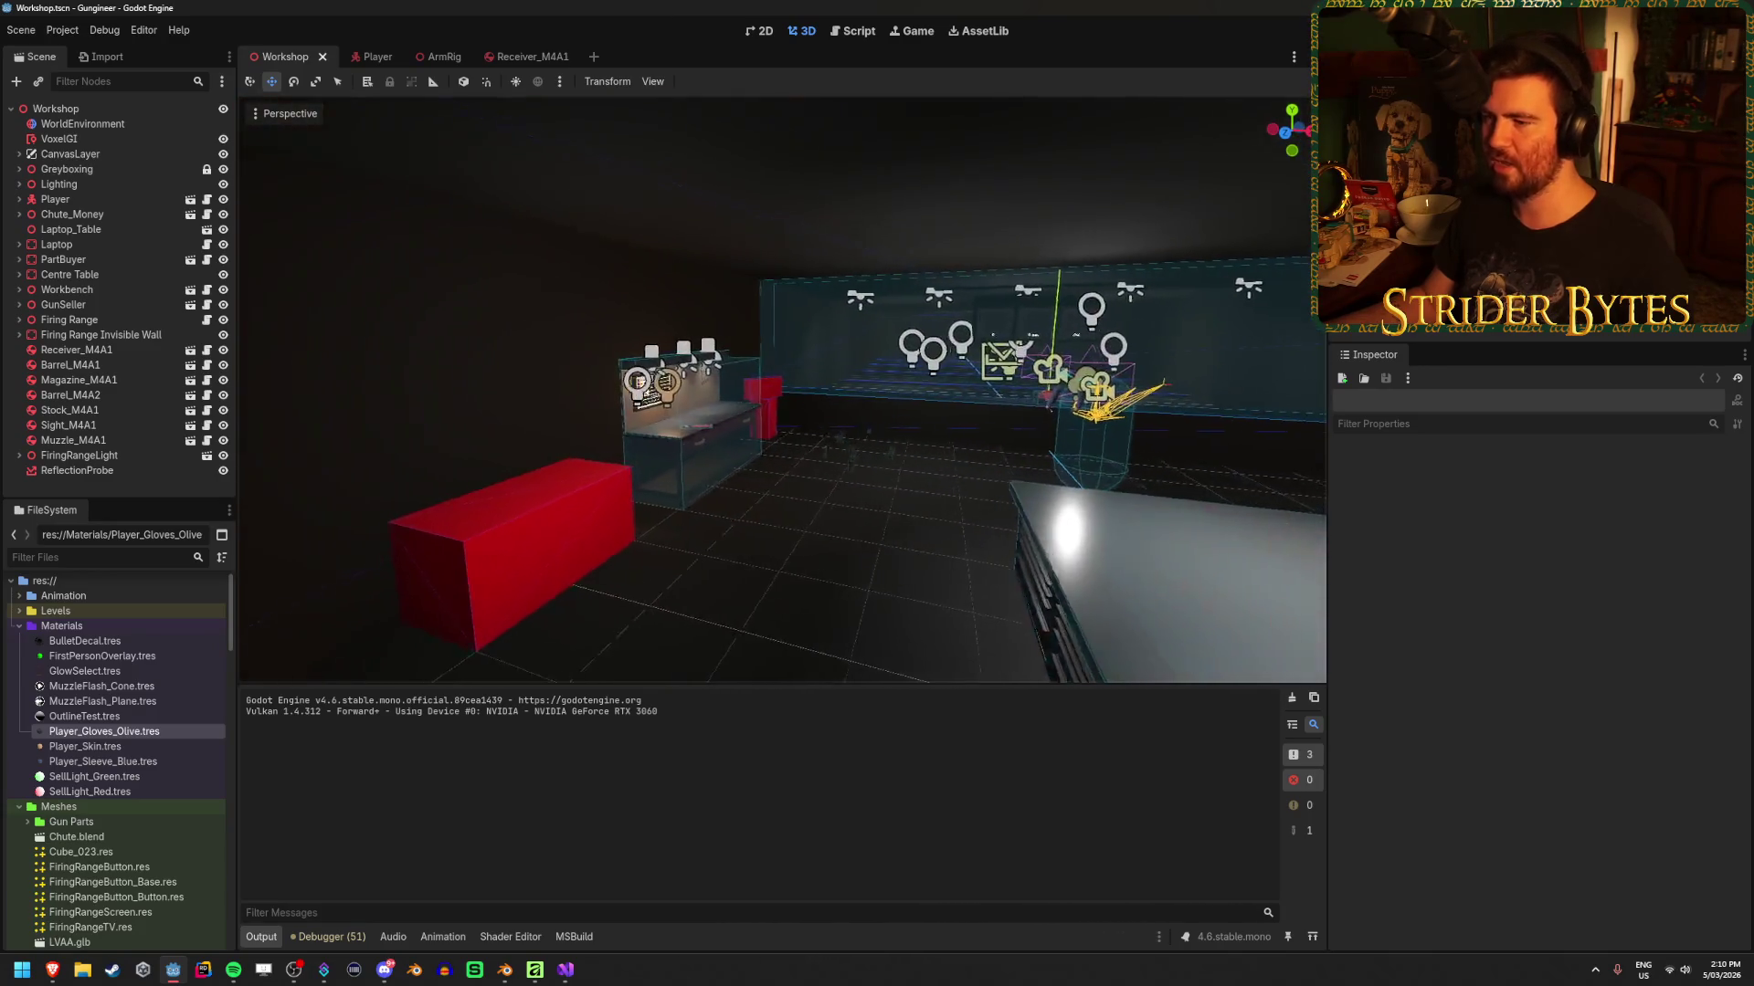
{"action": "key", "text": "w"}
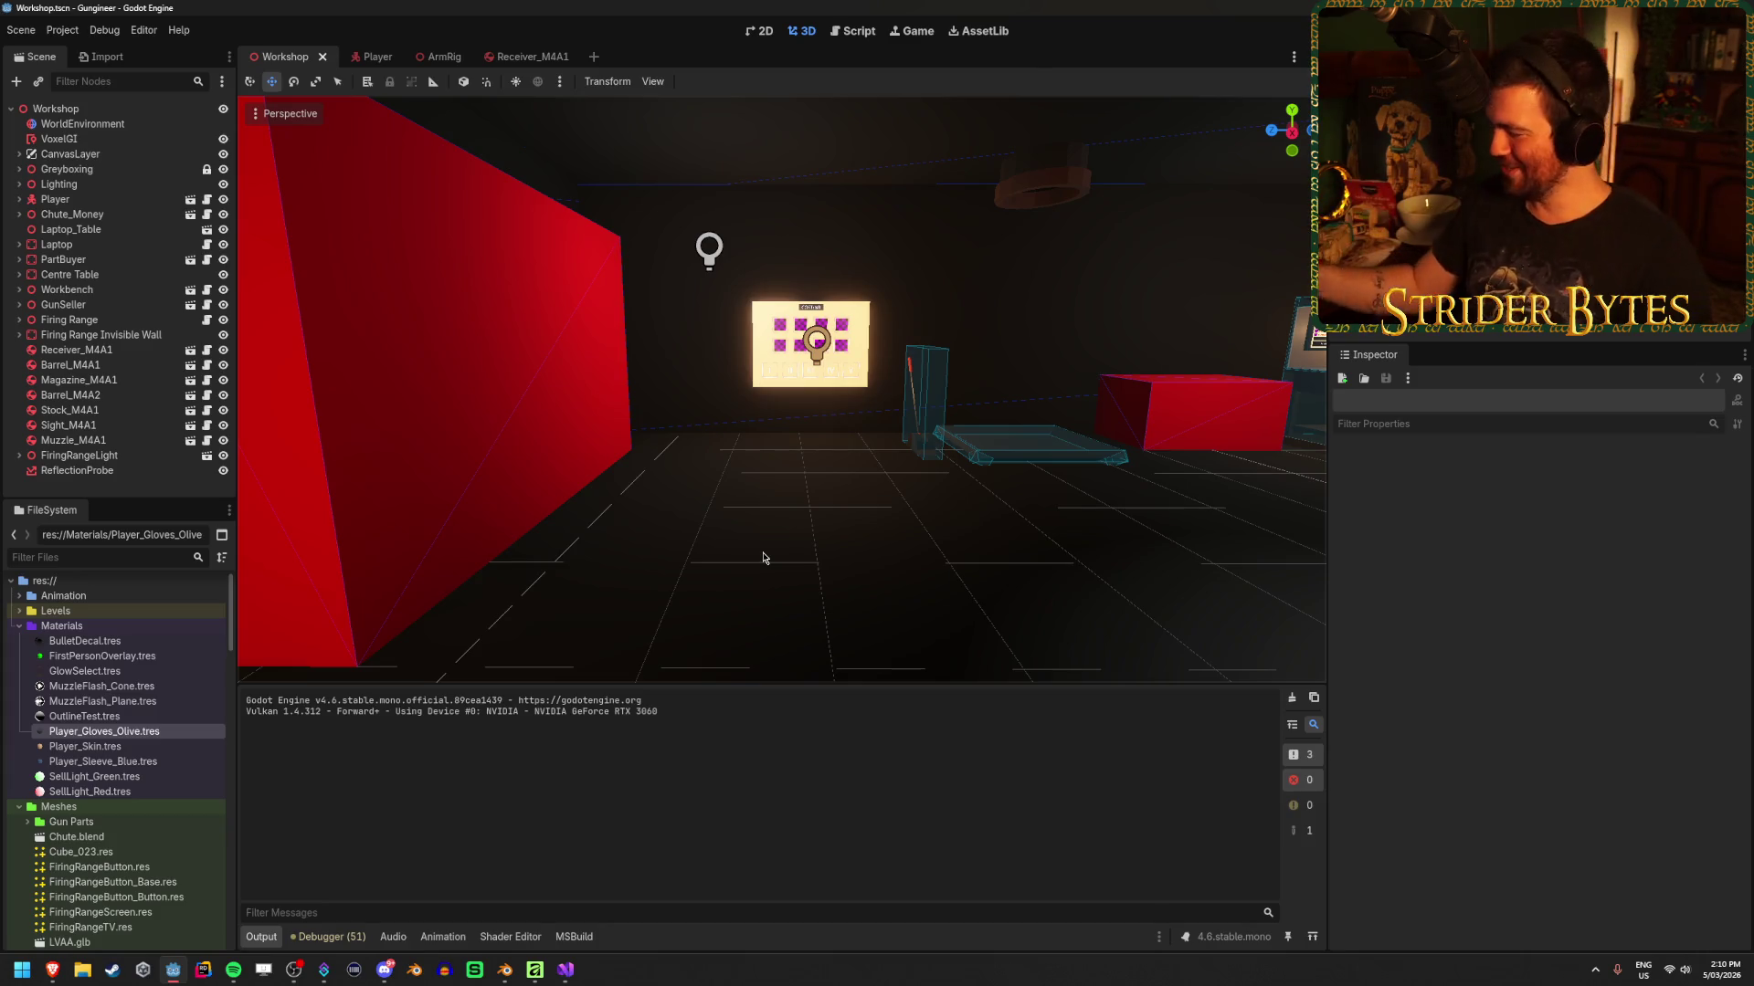
{"action": "key", "text": "w"}
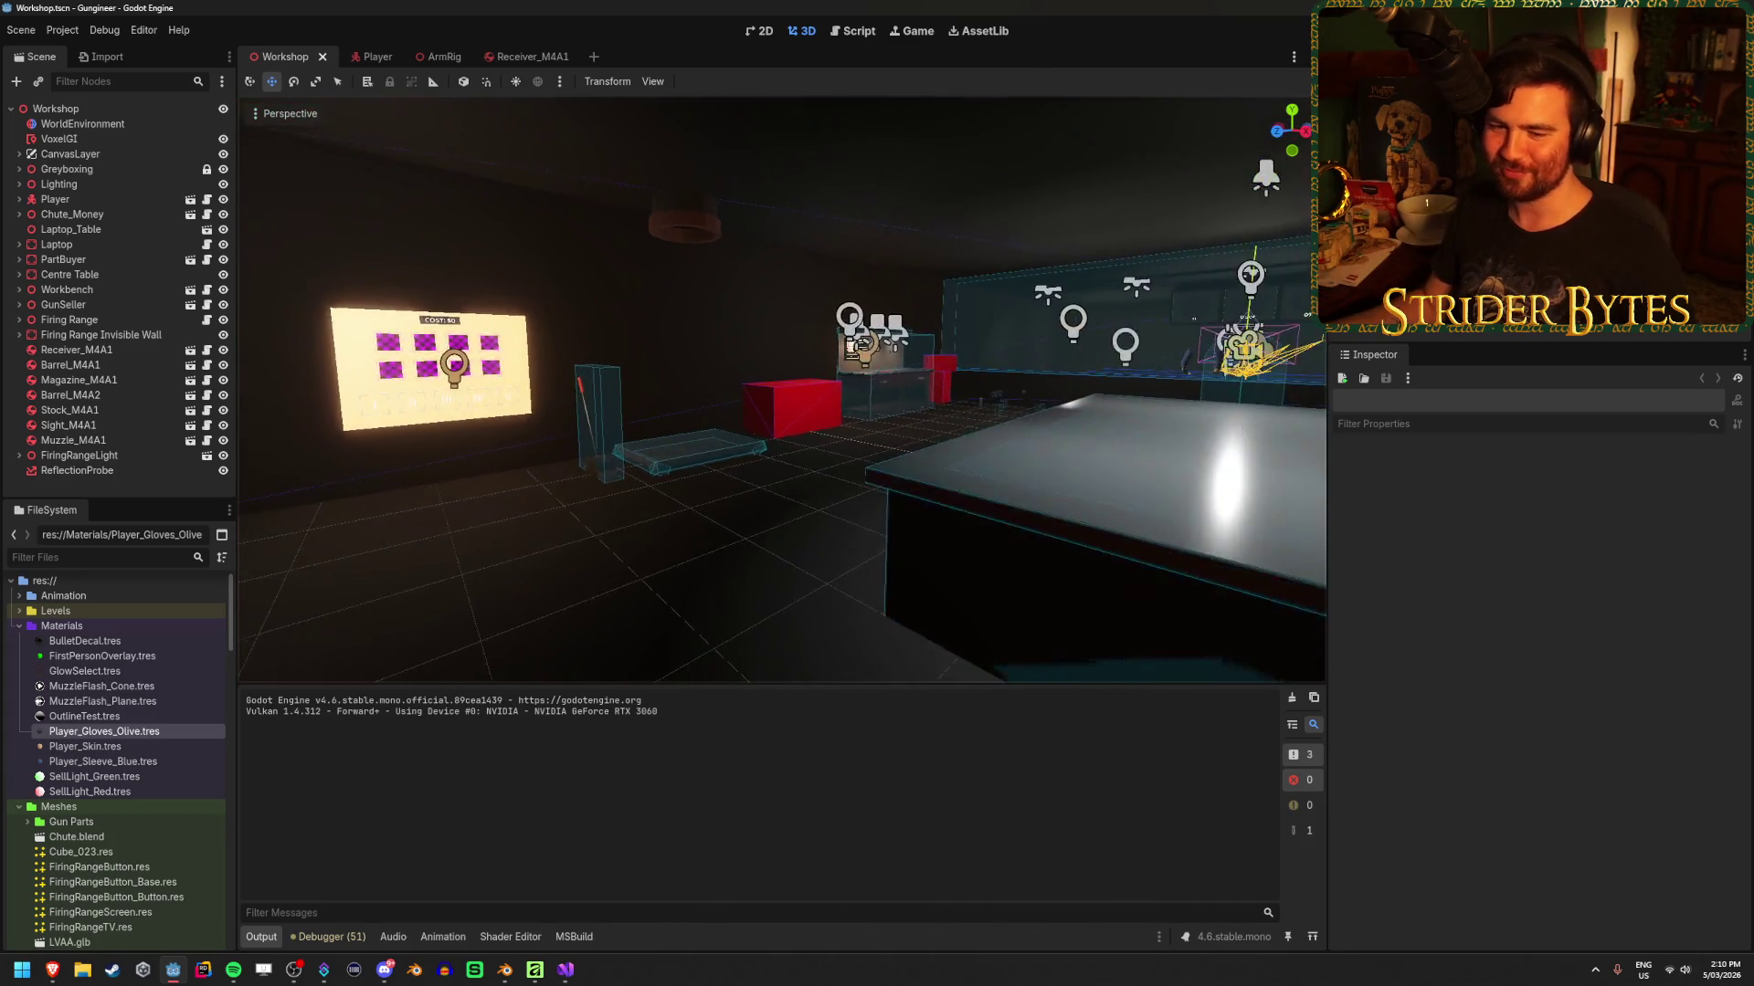
{"action": "key", "text": "w"}
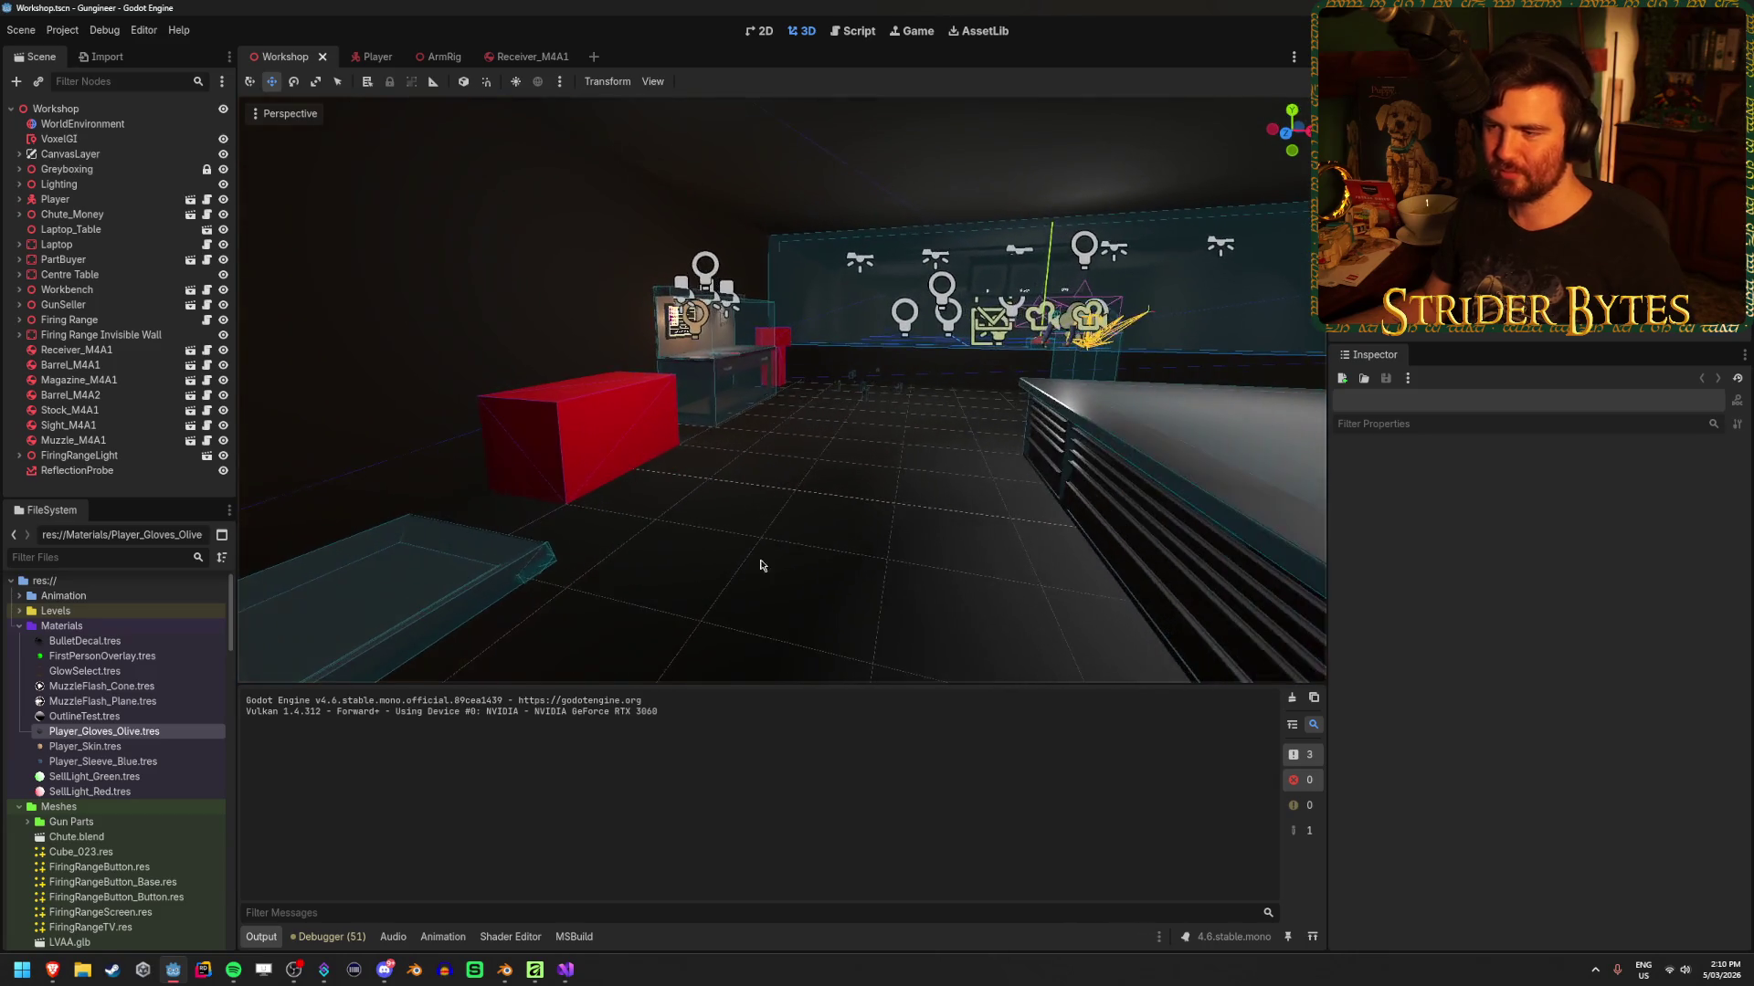
{"action": "key", "text": "w"}
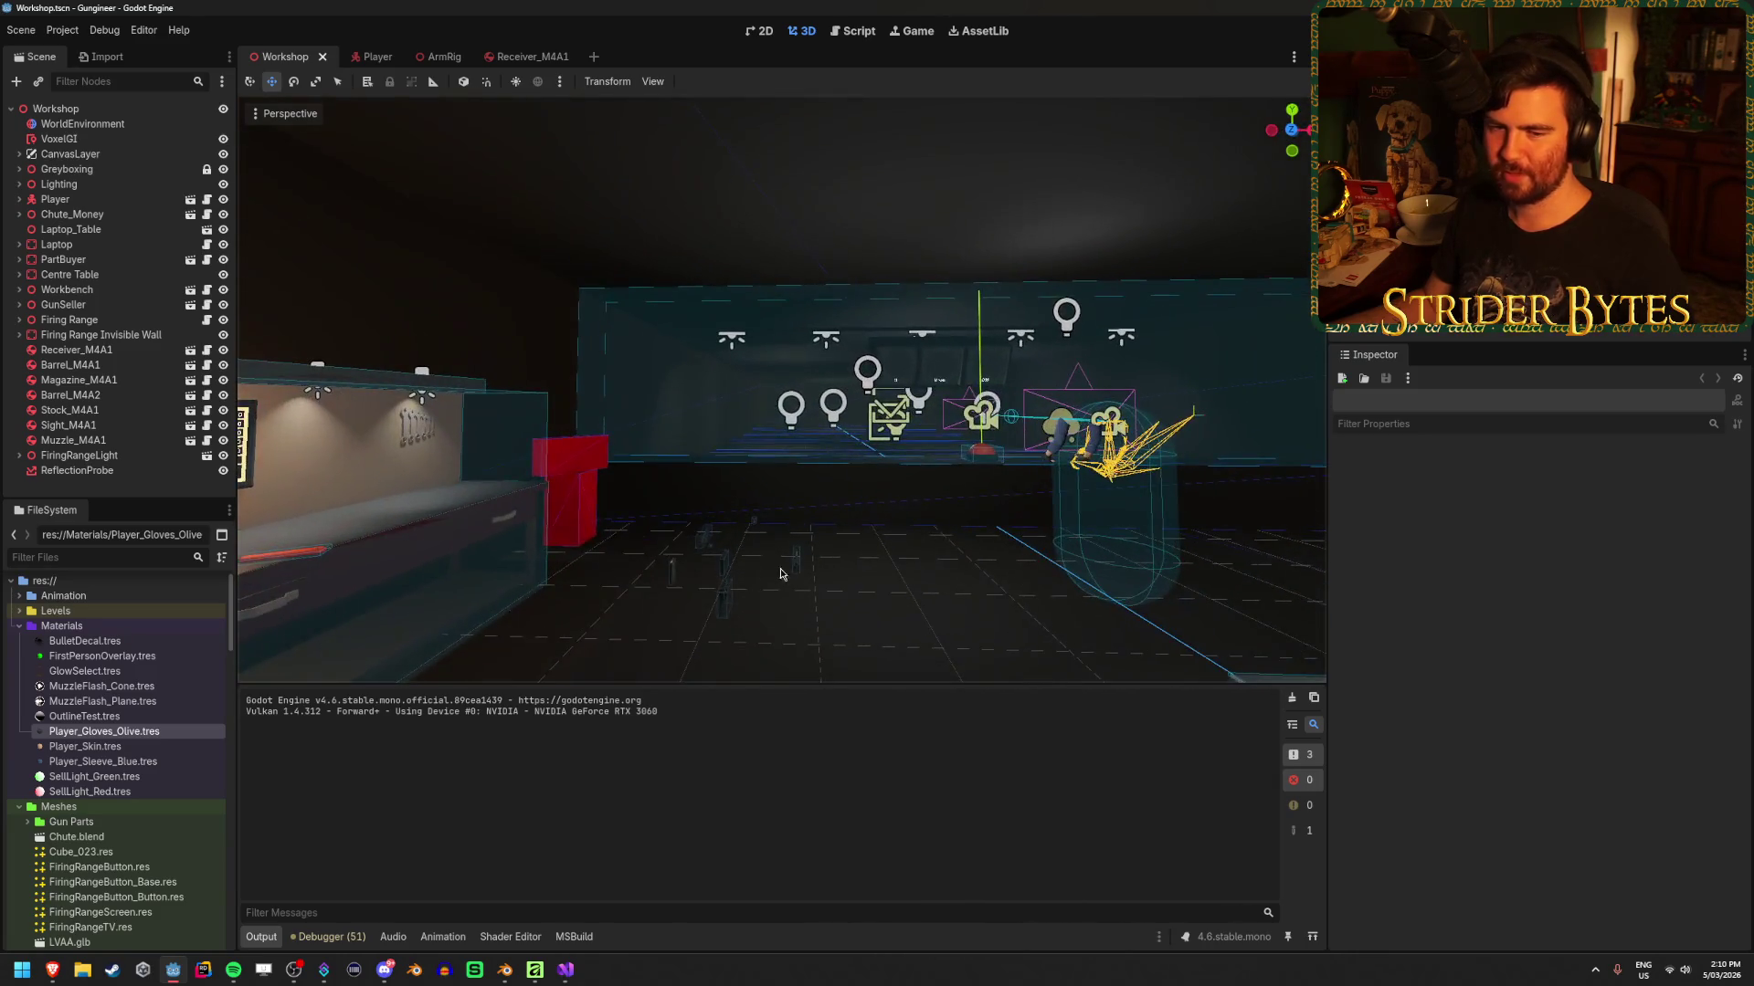
Inspect the gun on the workbench from several angles, then pull back to a wide room view
{"action": "key", "text": "w"}
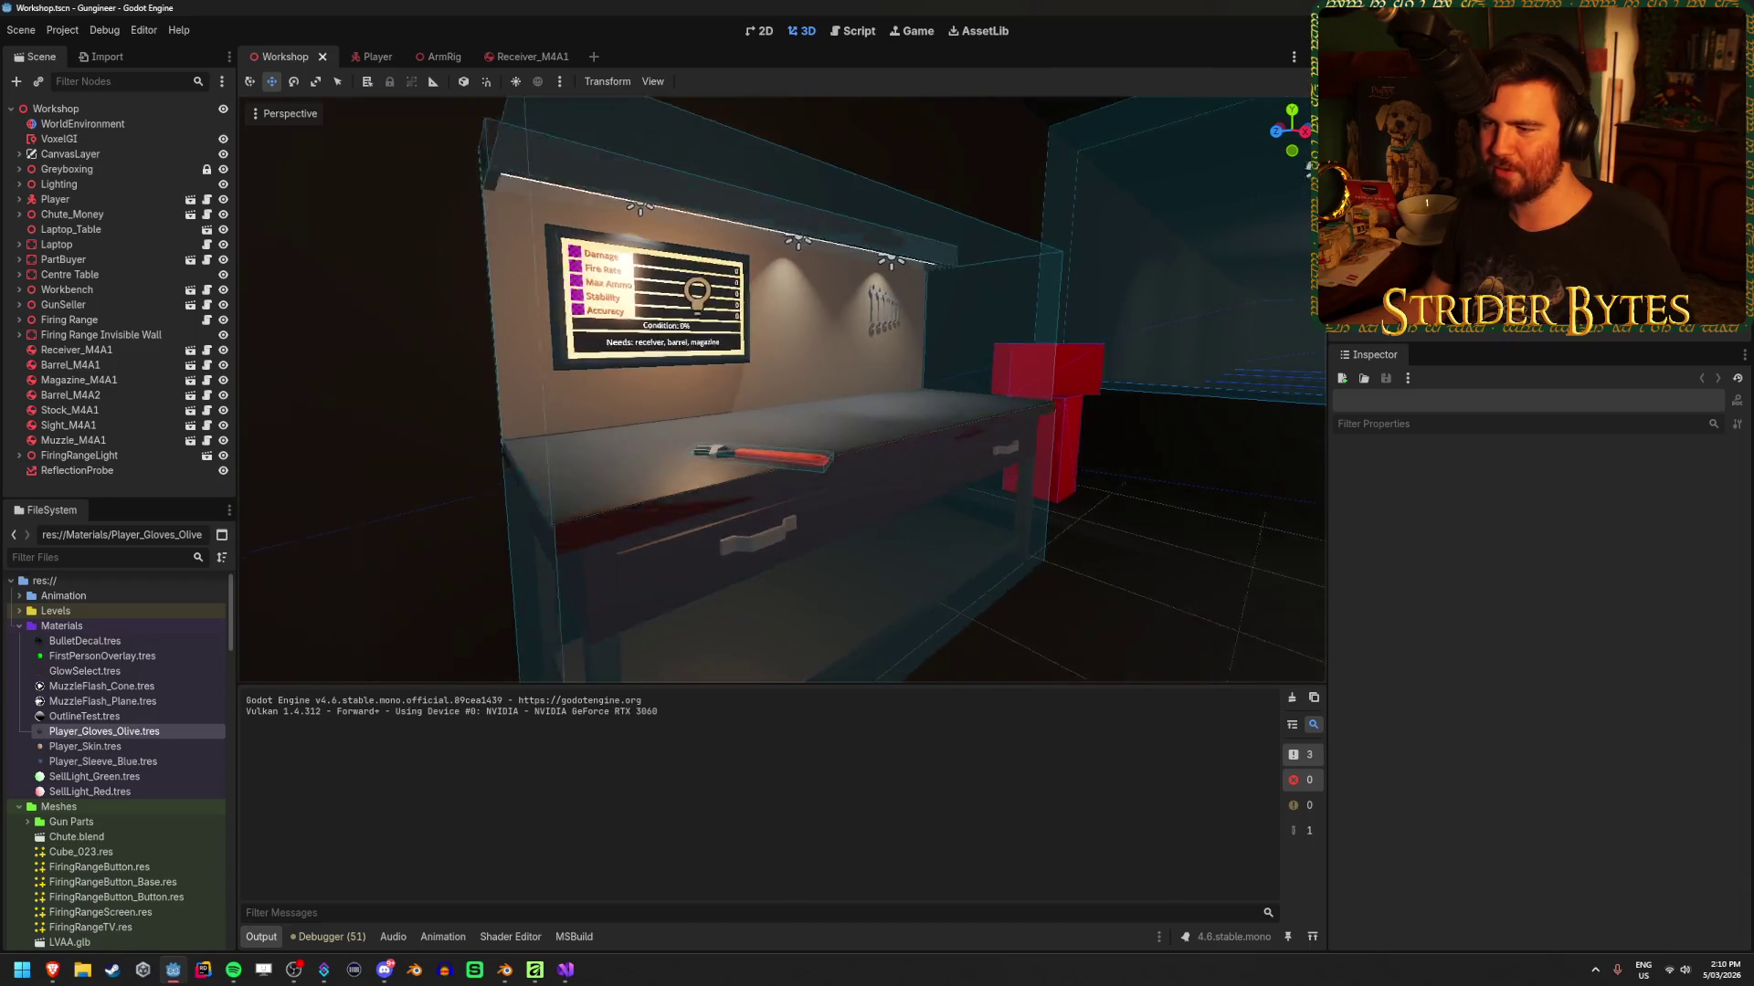
{"action": "key", "text": "w"}
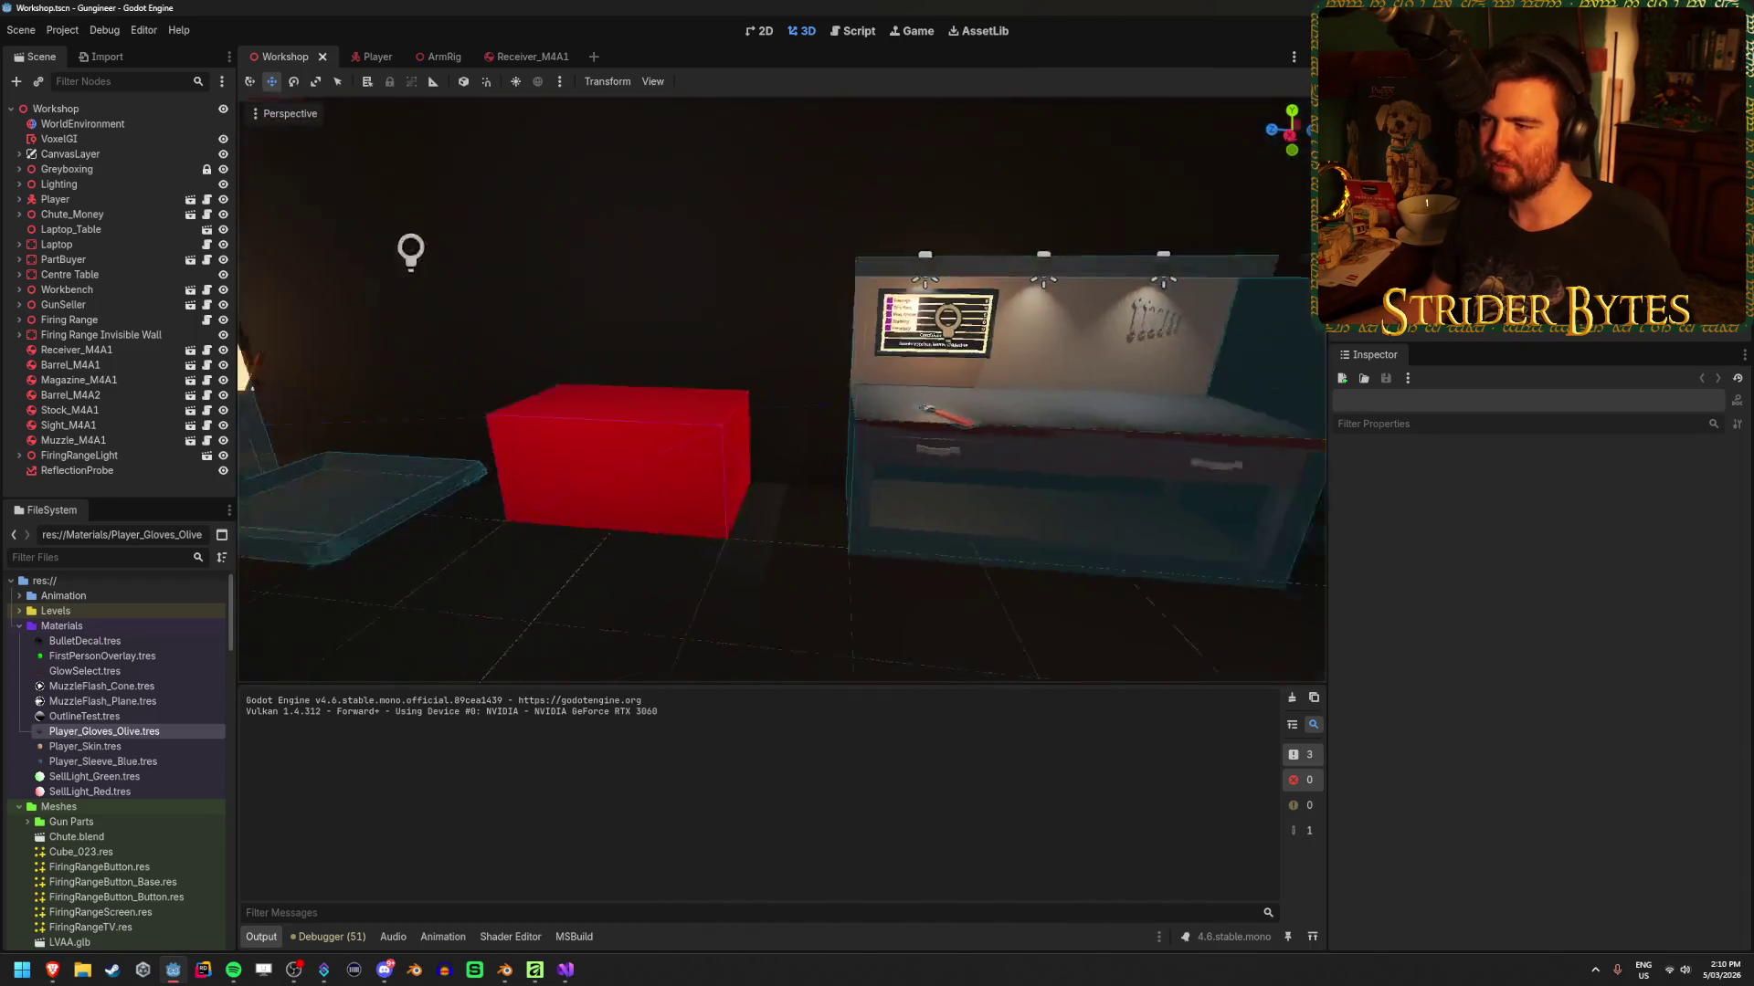
{"action": "key", "text": "w"}
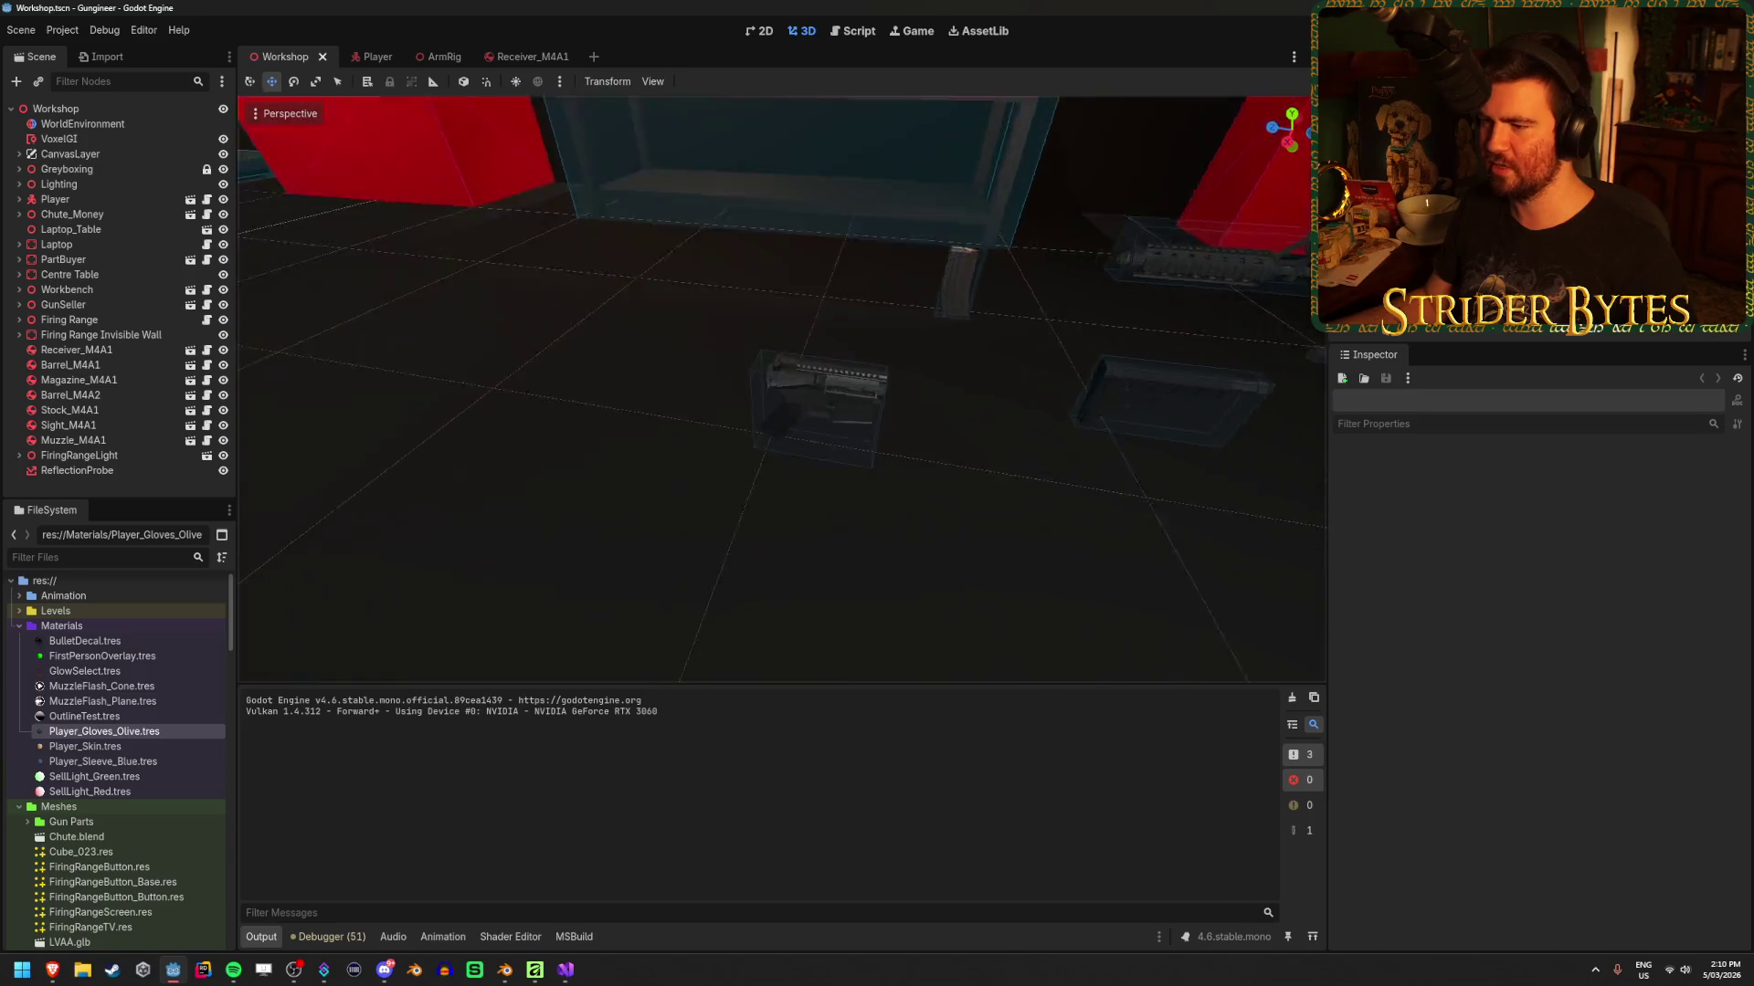
{"action": "key", "text": "s"}
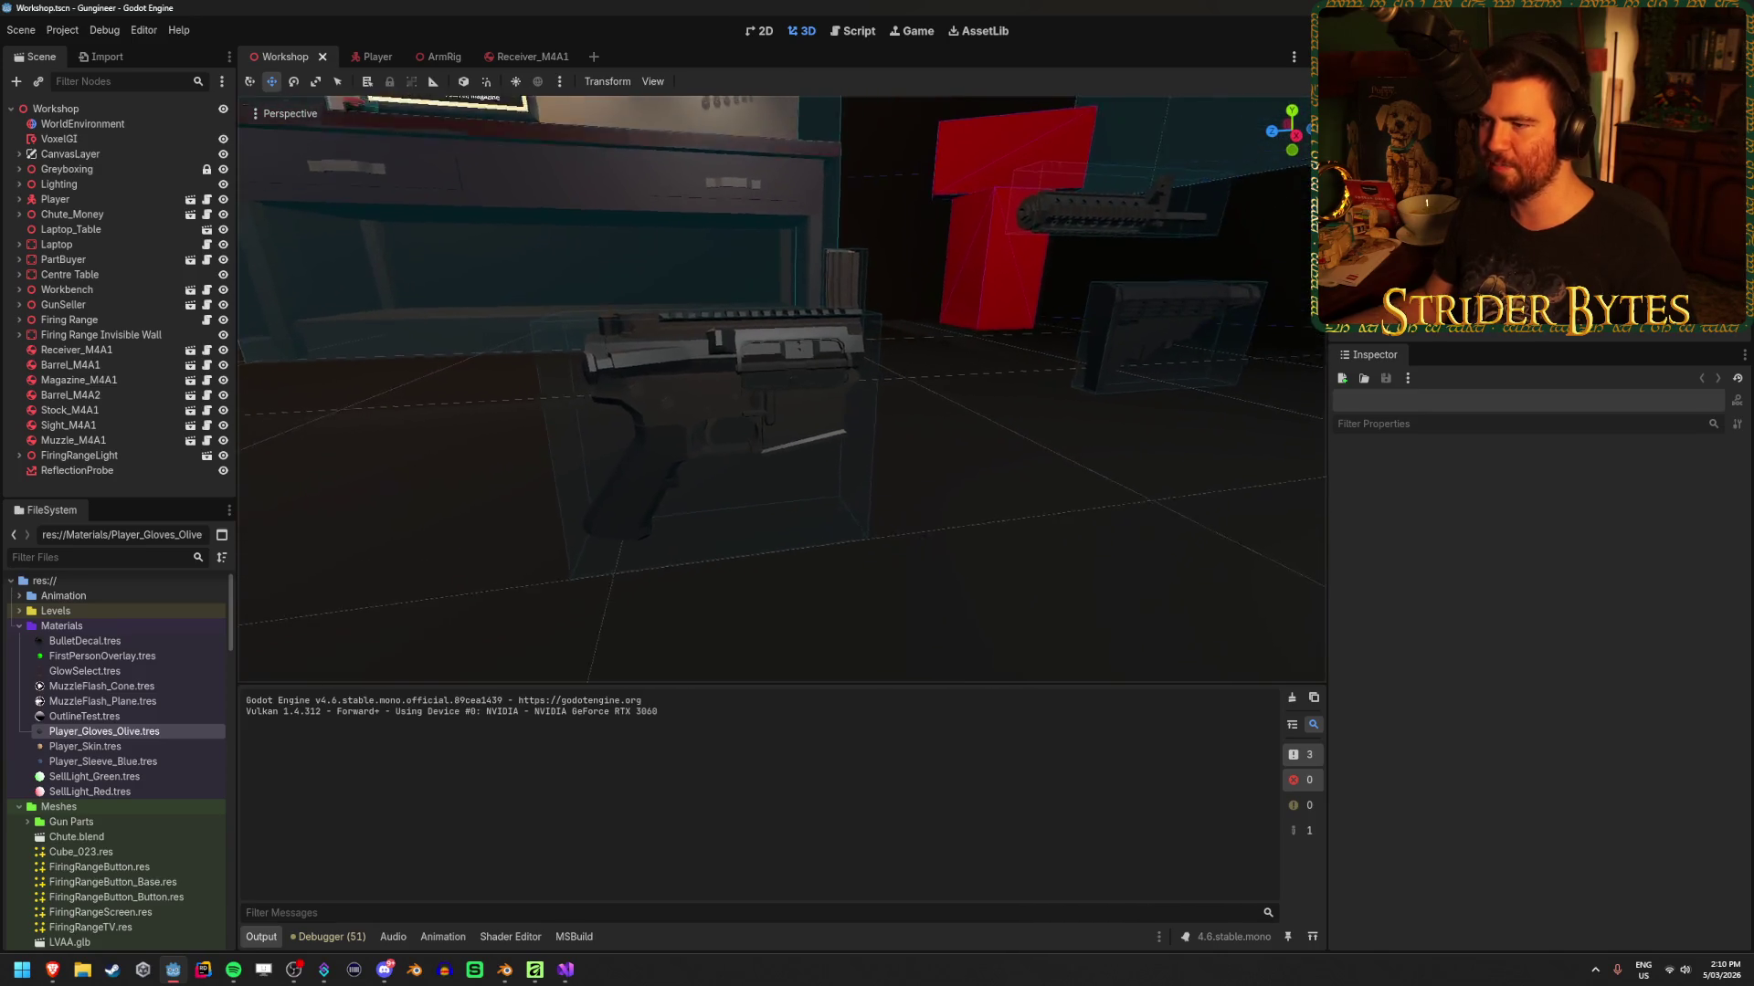
{"action": "key", "text": "a"}
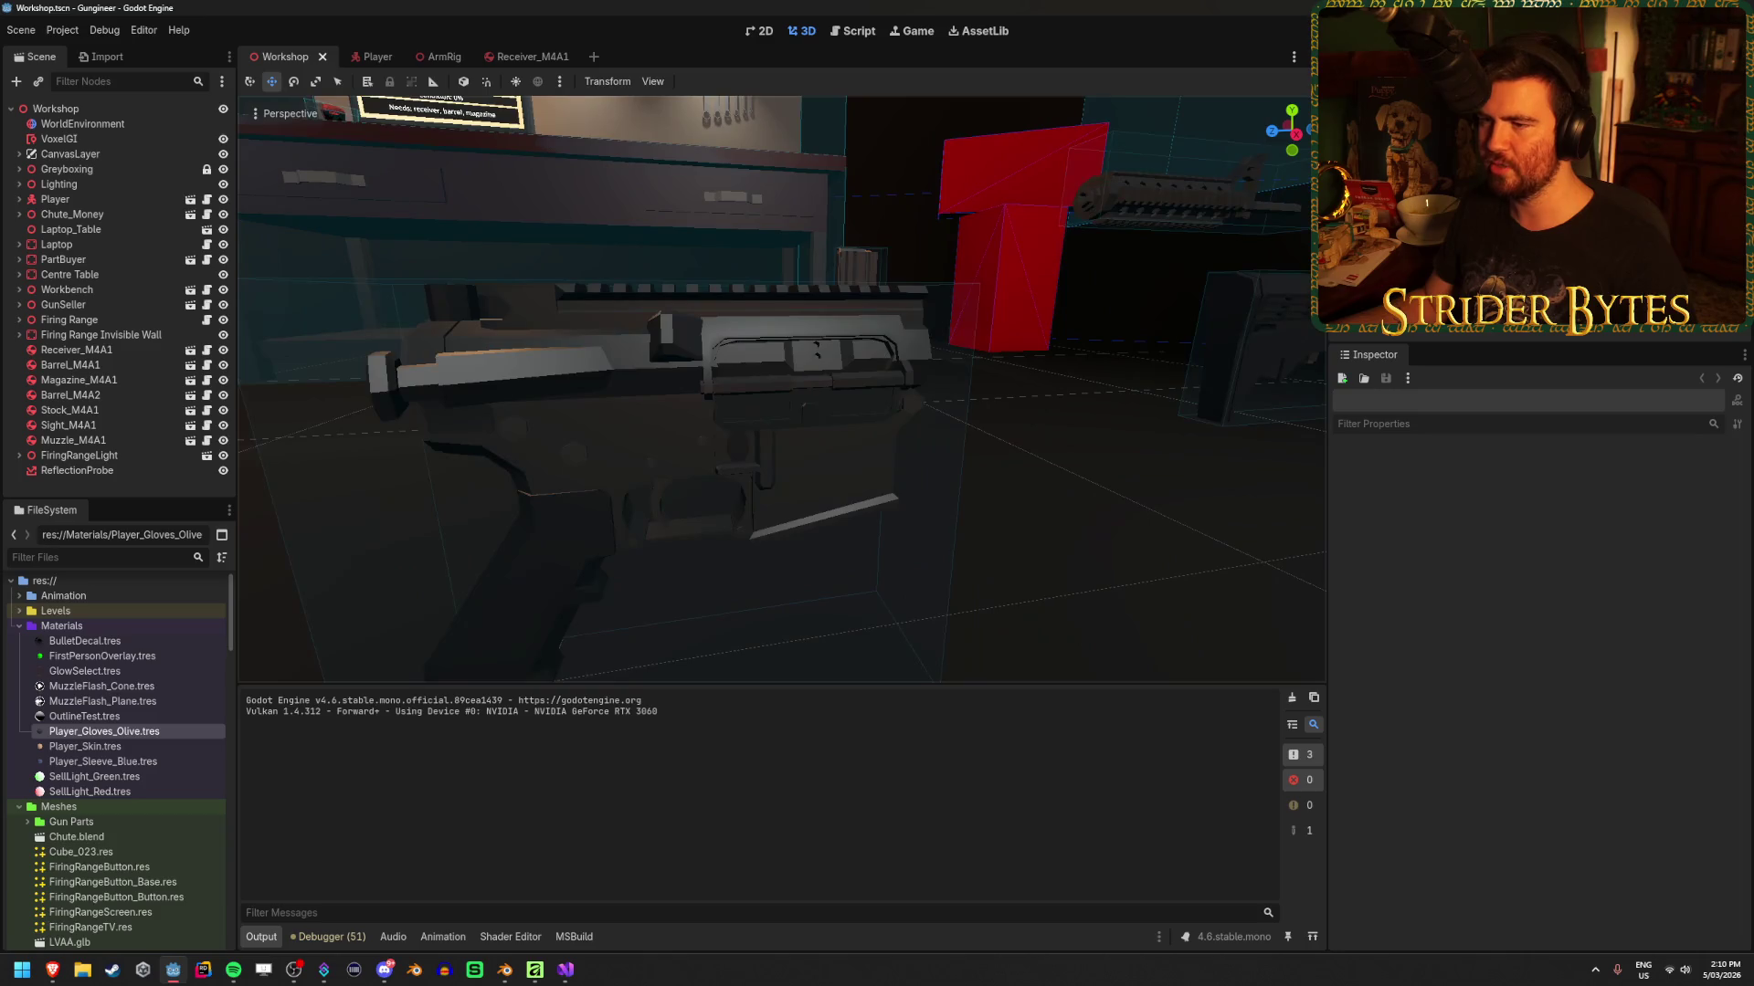
{"action": "left_click_drag", "start_coordinate": [782, 389], "coordinate": [639, 389]}
{"action": "key", "text": "s"}
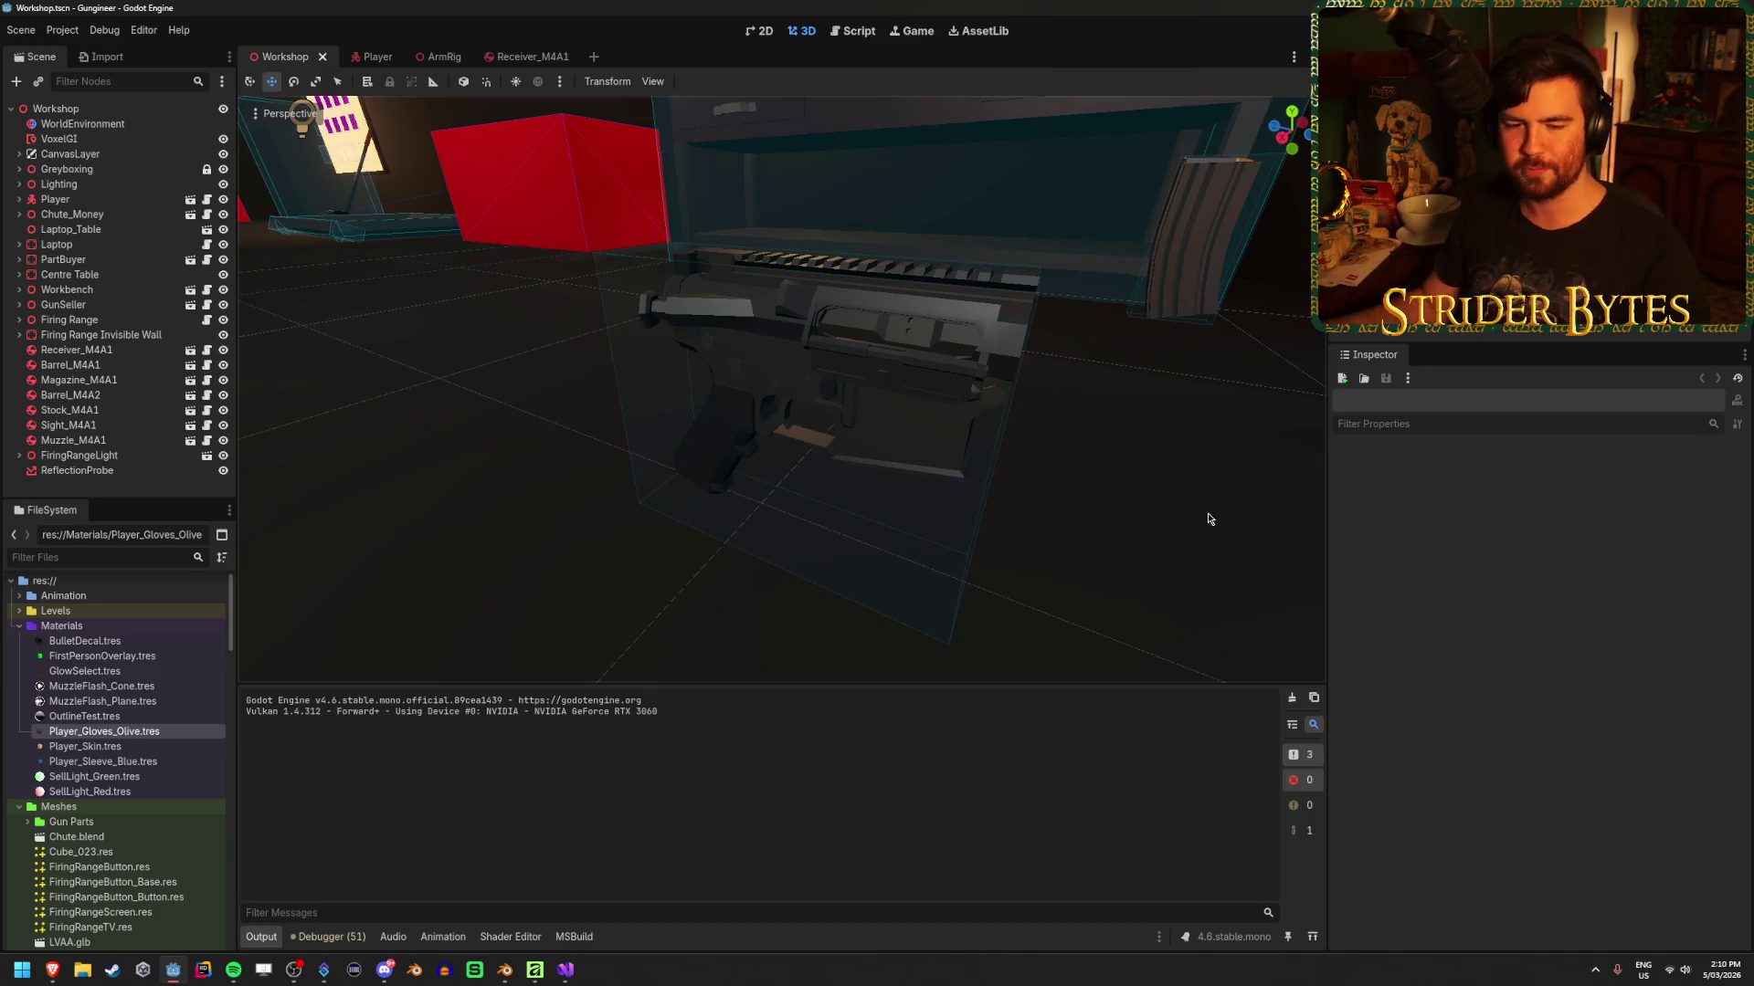
{"action": "left_click_drag", "start_coordinate": [1208, 519], "coordinate": [1051, 512]}
{"action": "mouse_move", "coordinate": [980, 335]}
{"action": "left_mouse_down"}
{"action": "mouse_move", "coordinate": [631, 257]}
{"action": "mouse_move", "coordinate": [576, 274]}
{"action": "mouse_move", "coordinate": [883, 474]}
{"action": "left_mouse_up"}
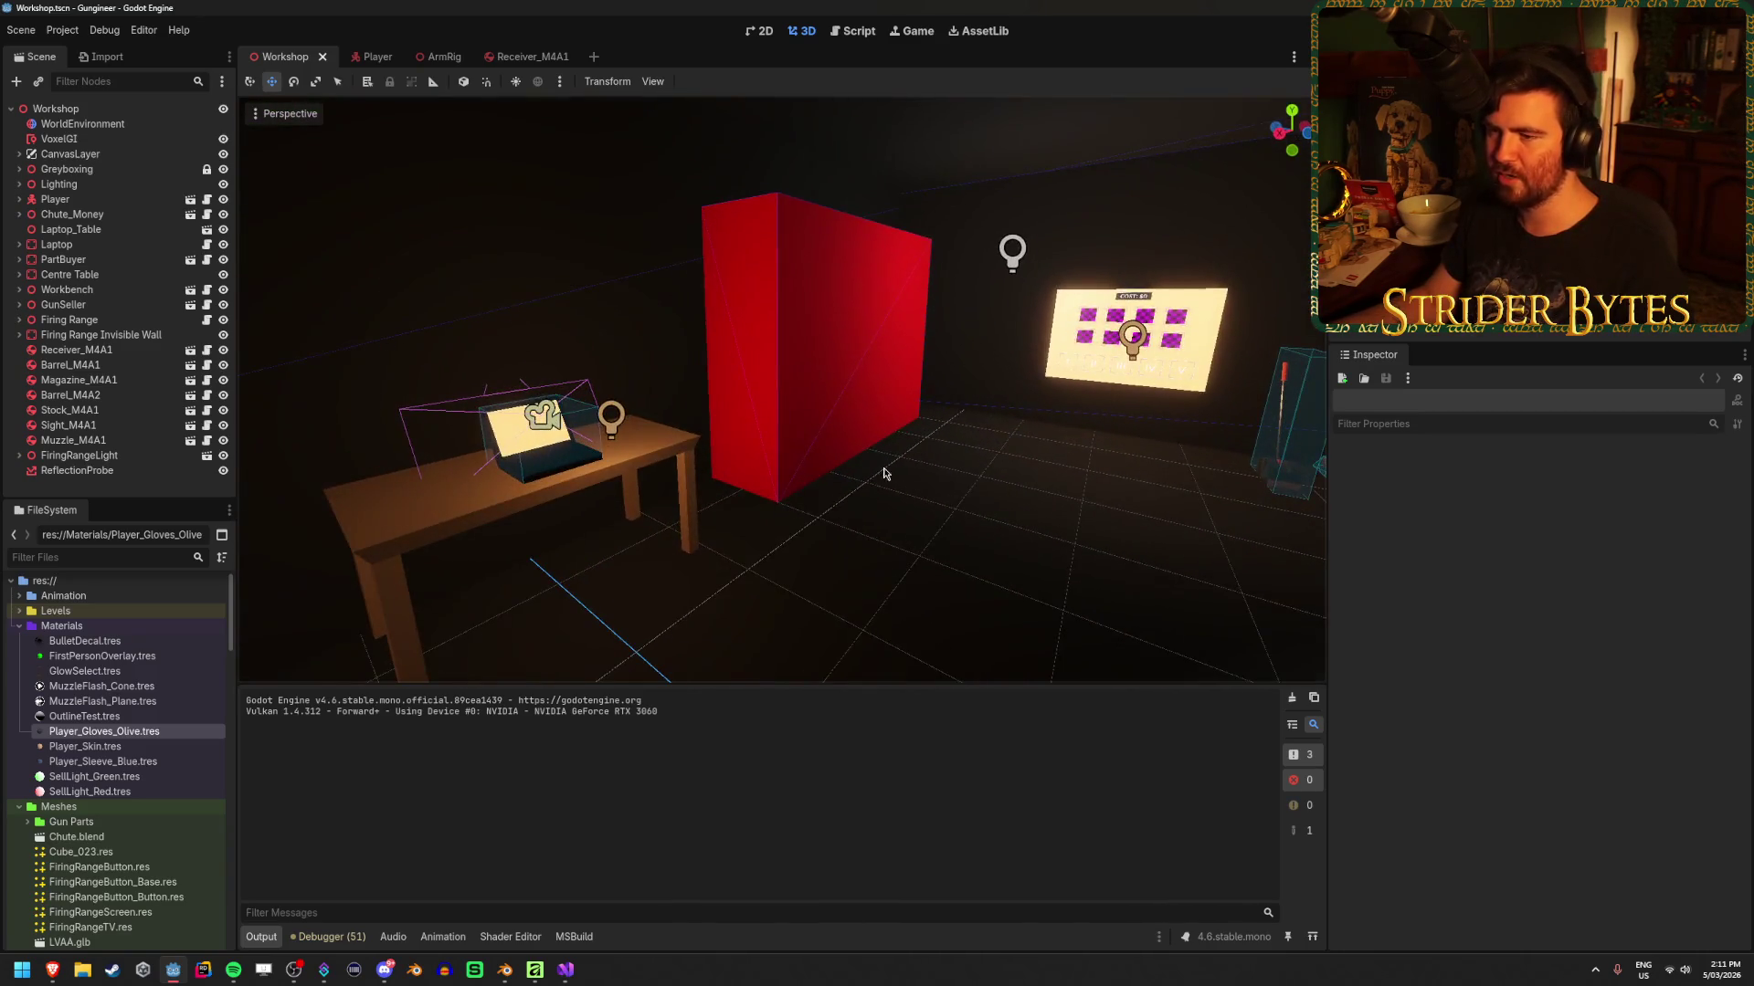
{"action": "left_click_drag", "start_coordinate": [672, 500], "coordinate": [617, 477]}
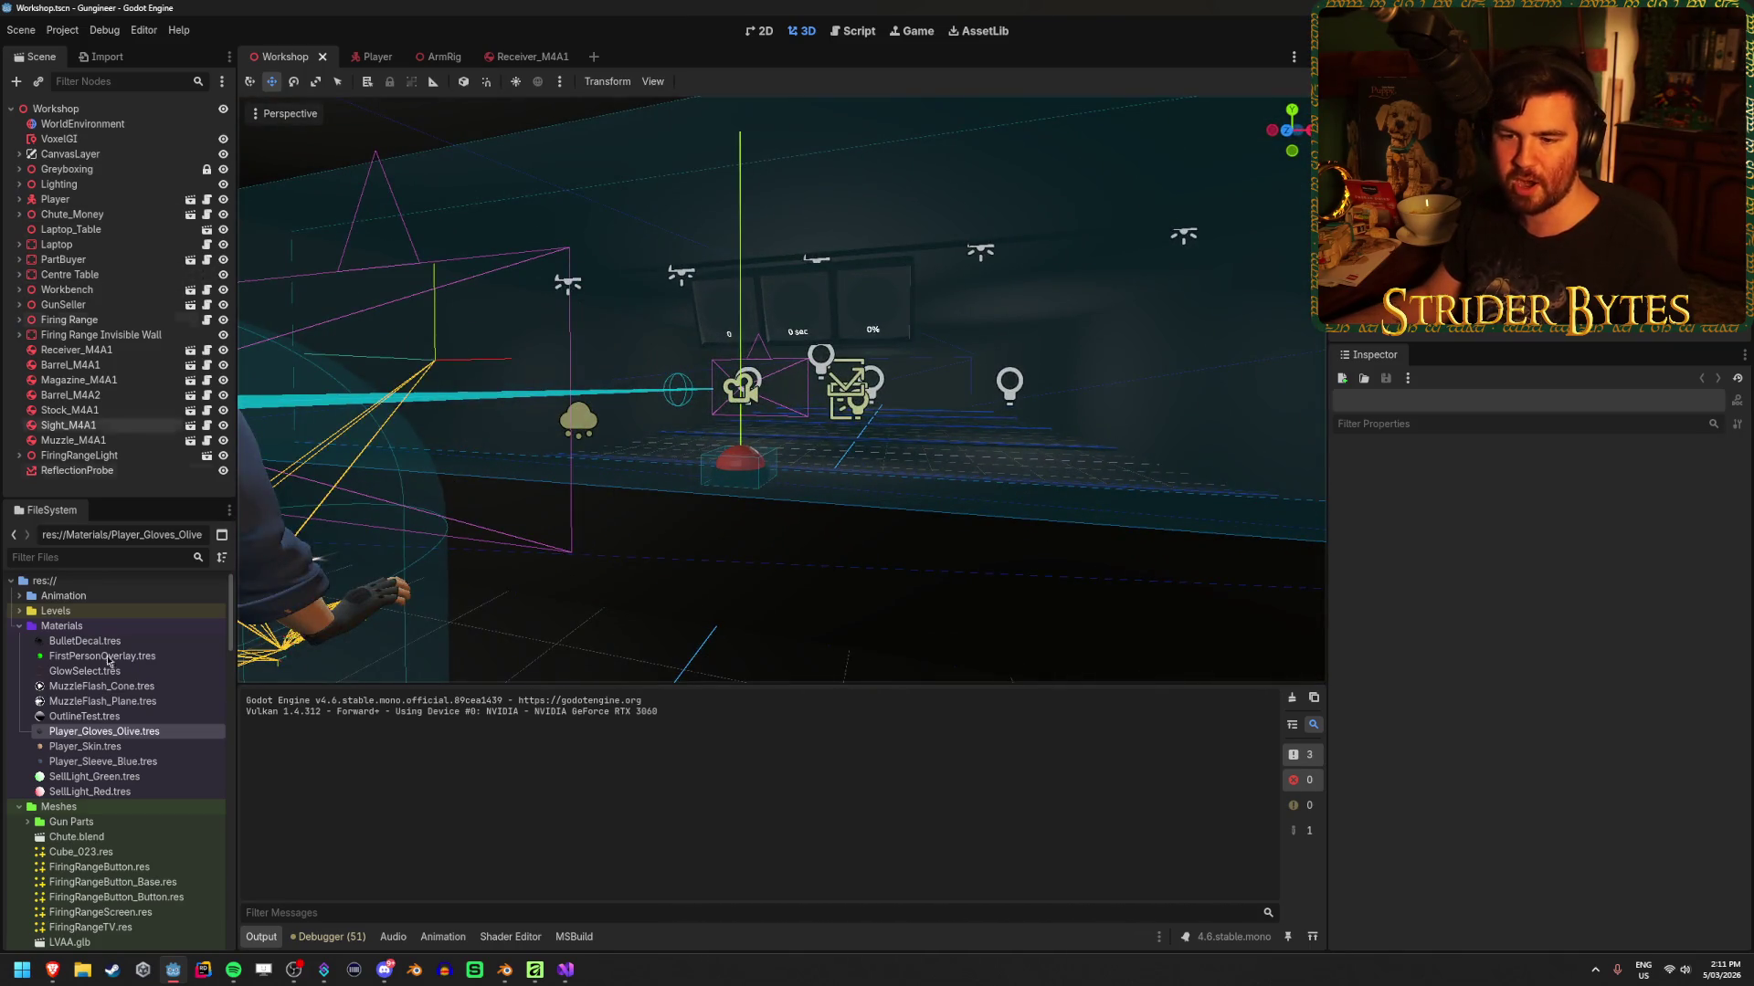
Scroll the FileSystem dock to Prefabs/UI and open the RangeTarget scene
{"action": "scroll", "coordinate": [105, 754], "scroll_direction": "down", "scroll_amount": 5}
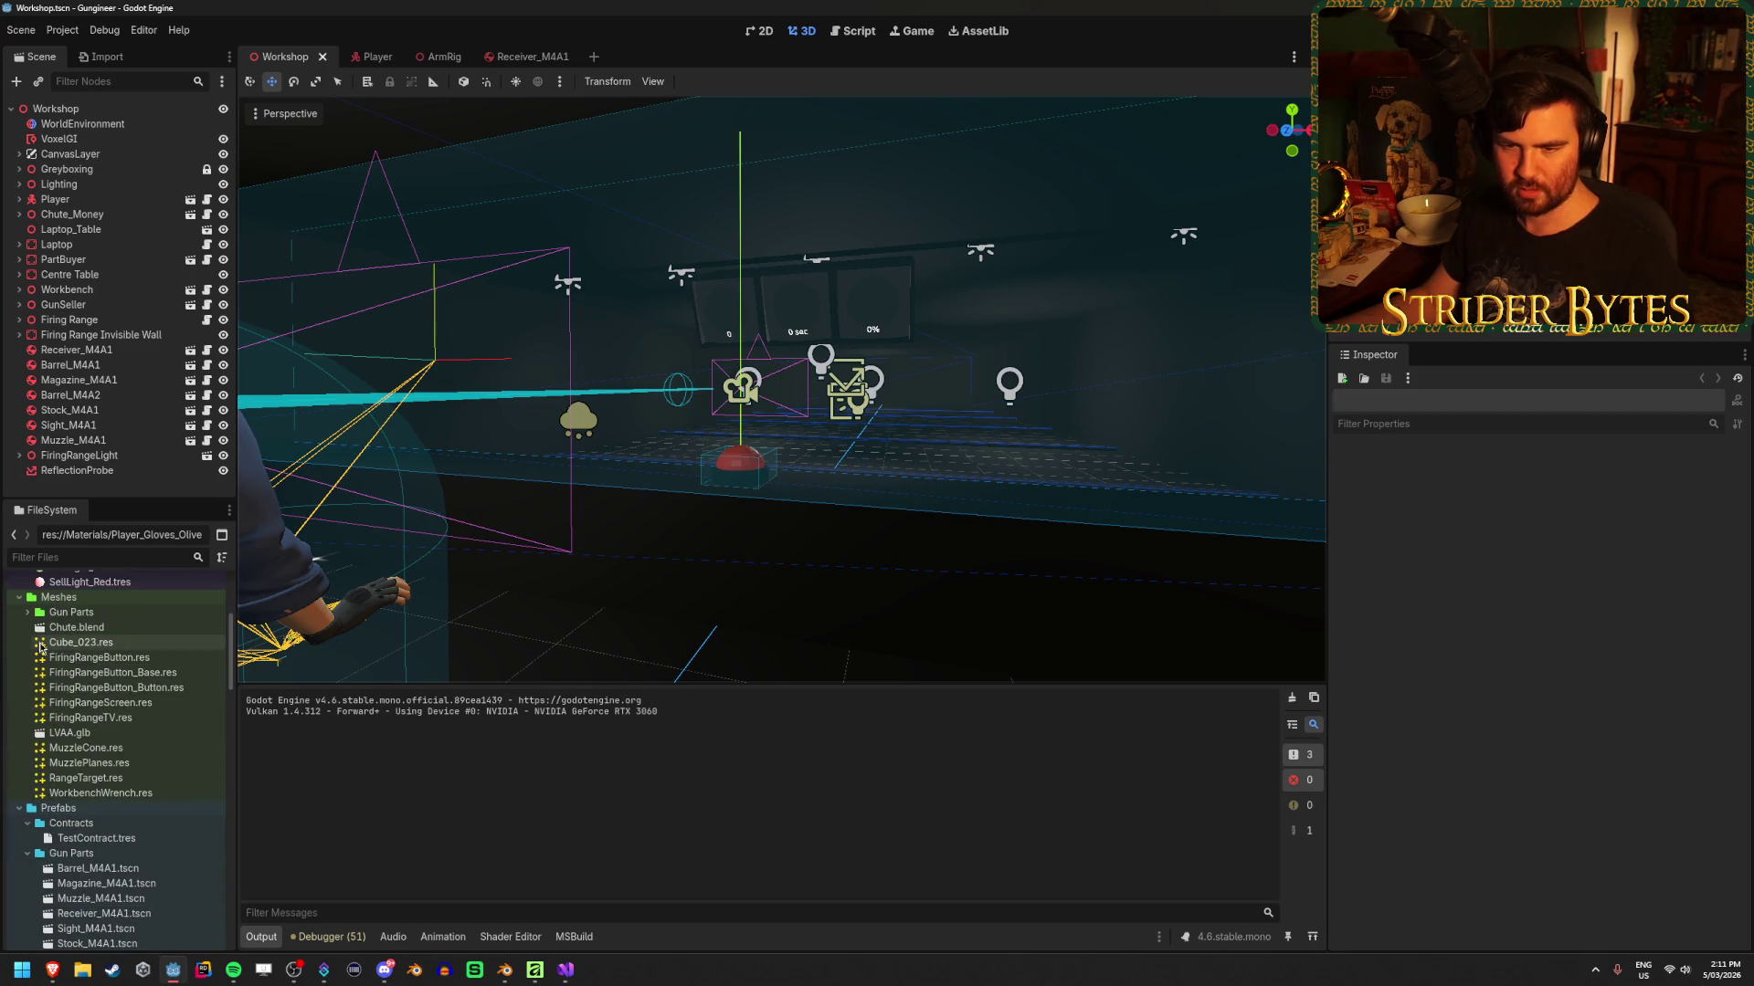
{"action": "scroll", "coordinate": [73, 768], "scroll_direction": "down", "scroll_amount": 6}
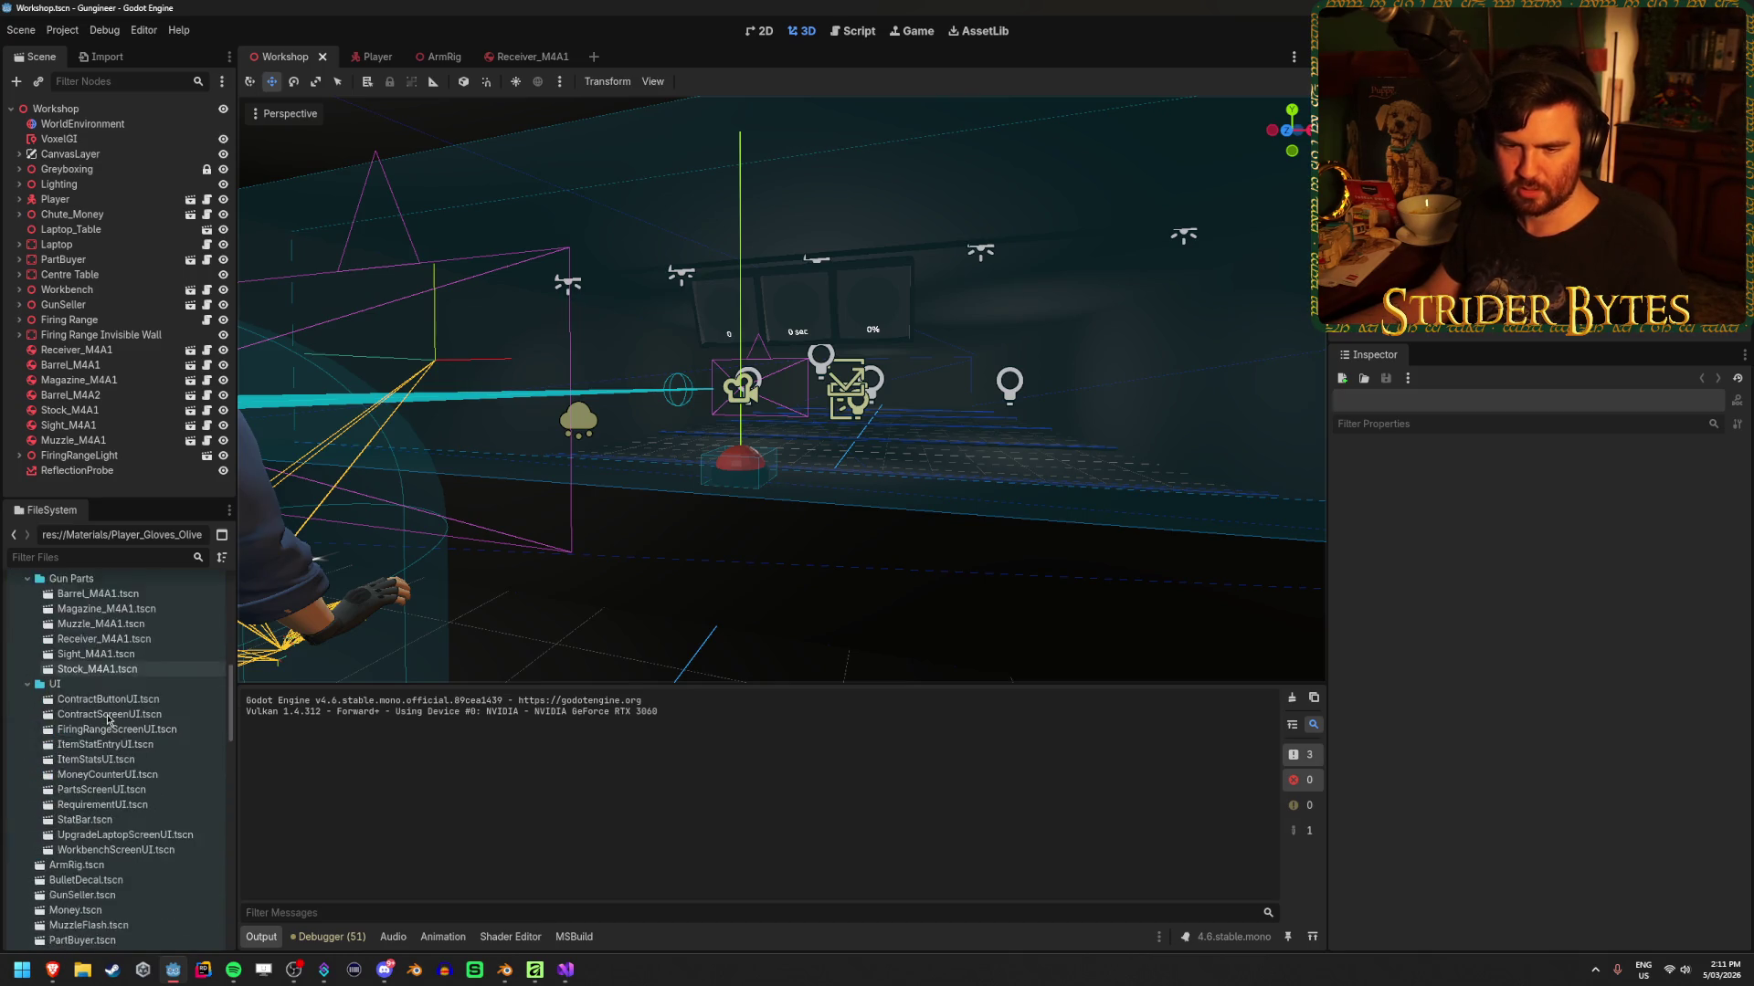
{"action": "double_click", "coordinate": [94, 790]}
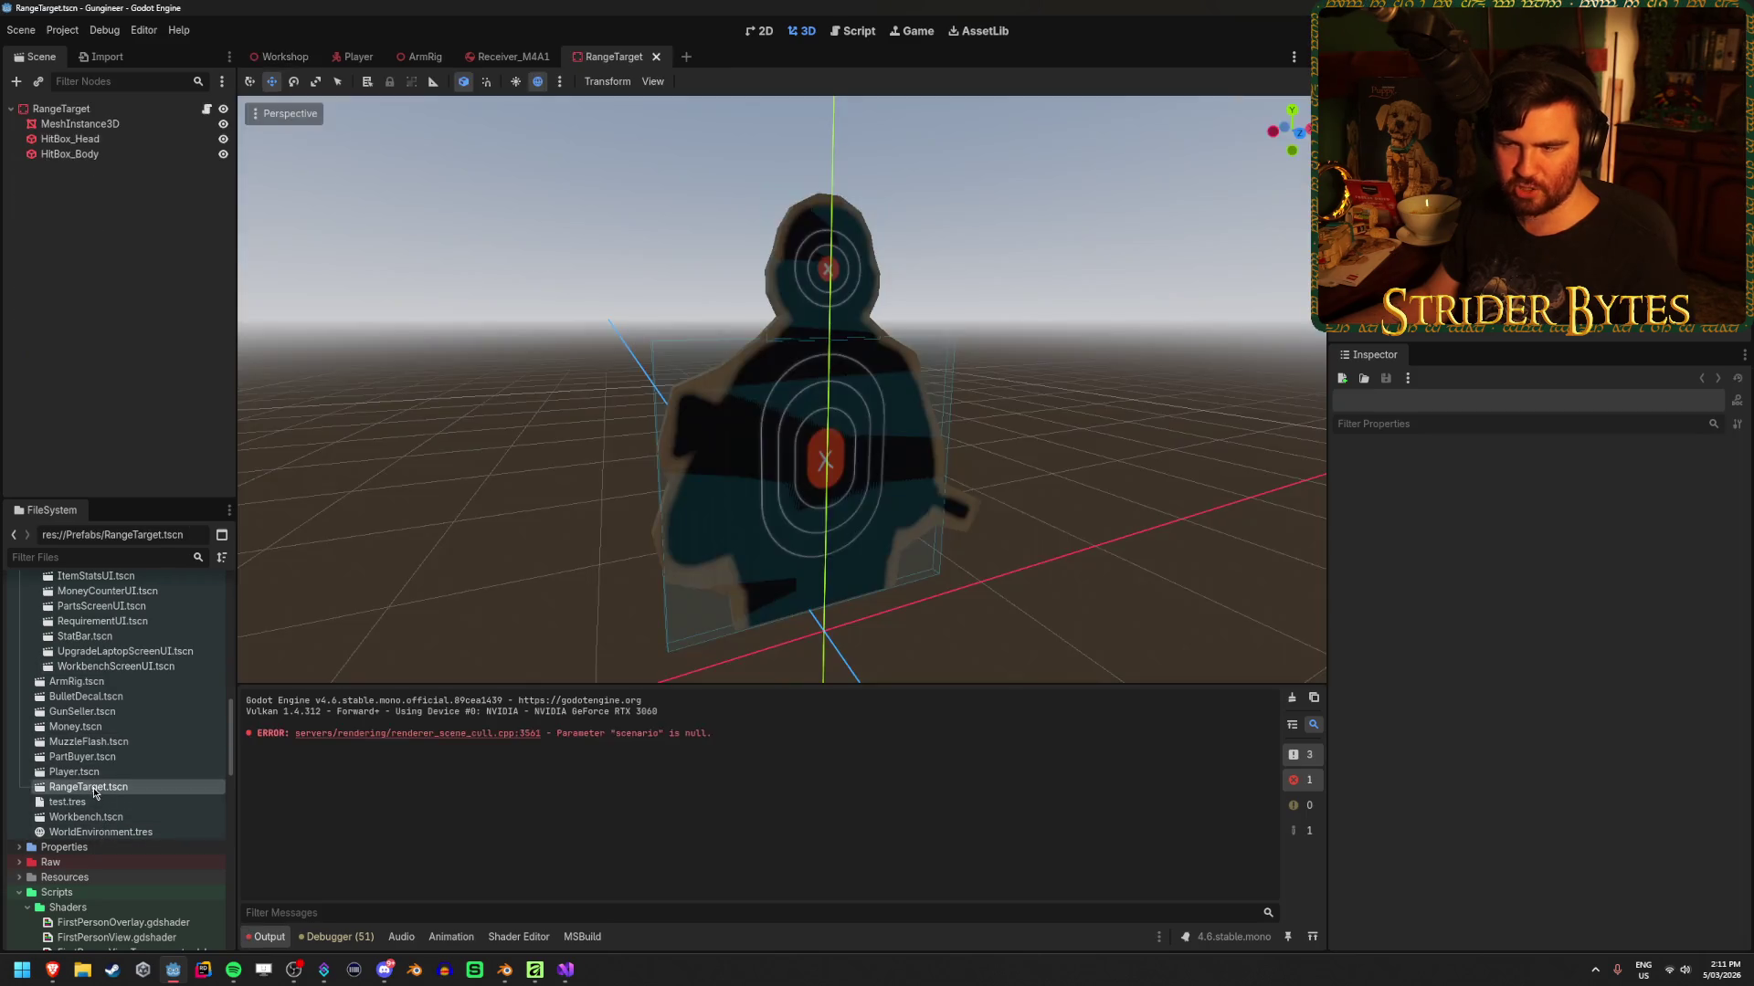
Hide the HitBox_Head and HitBox_Body nodes so the target shows clearly
{"action": "mouse_move", "coordinate": [1089, 505]}
{"action": "left_mouse_down"}
{"action": "mouse_move", "coordinate": [1115, 490]}
{"action": "mouse_move", "coordinate": [1050, 520]}
{"action": "mouse_move", "coordinate": [1078, 503]}
{"action": "left_mouse_up"}
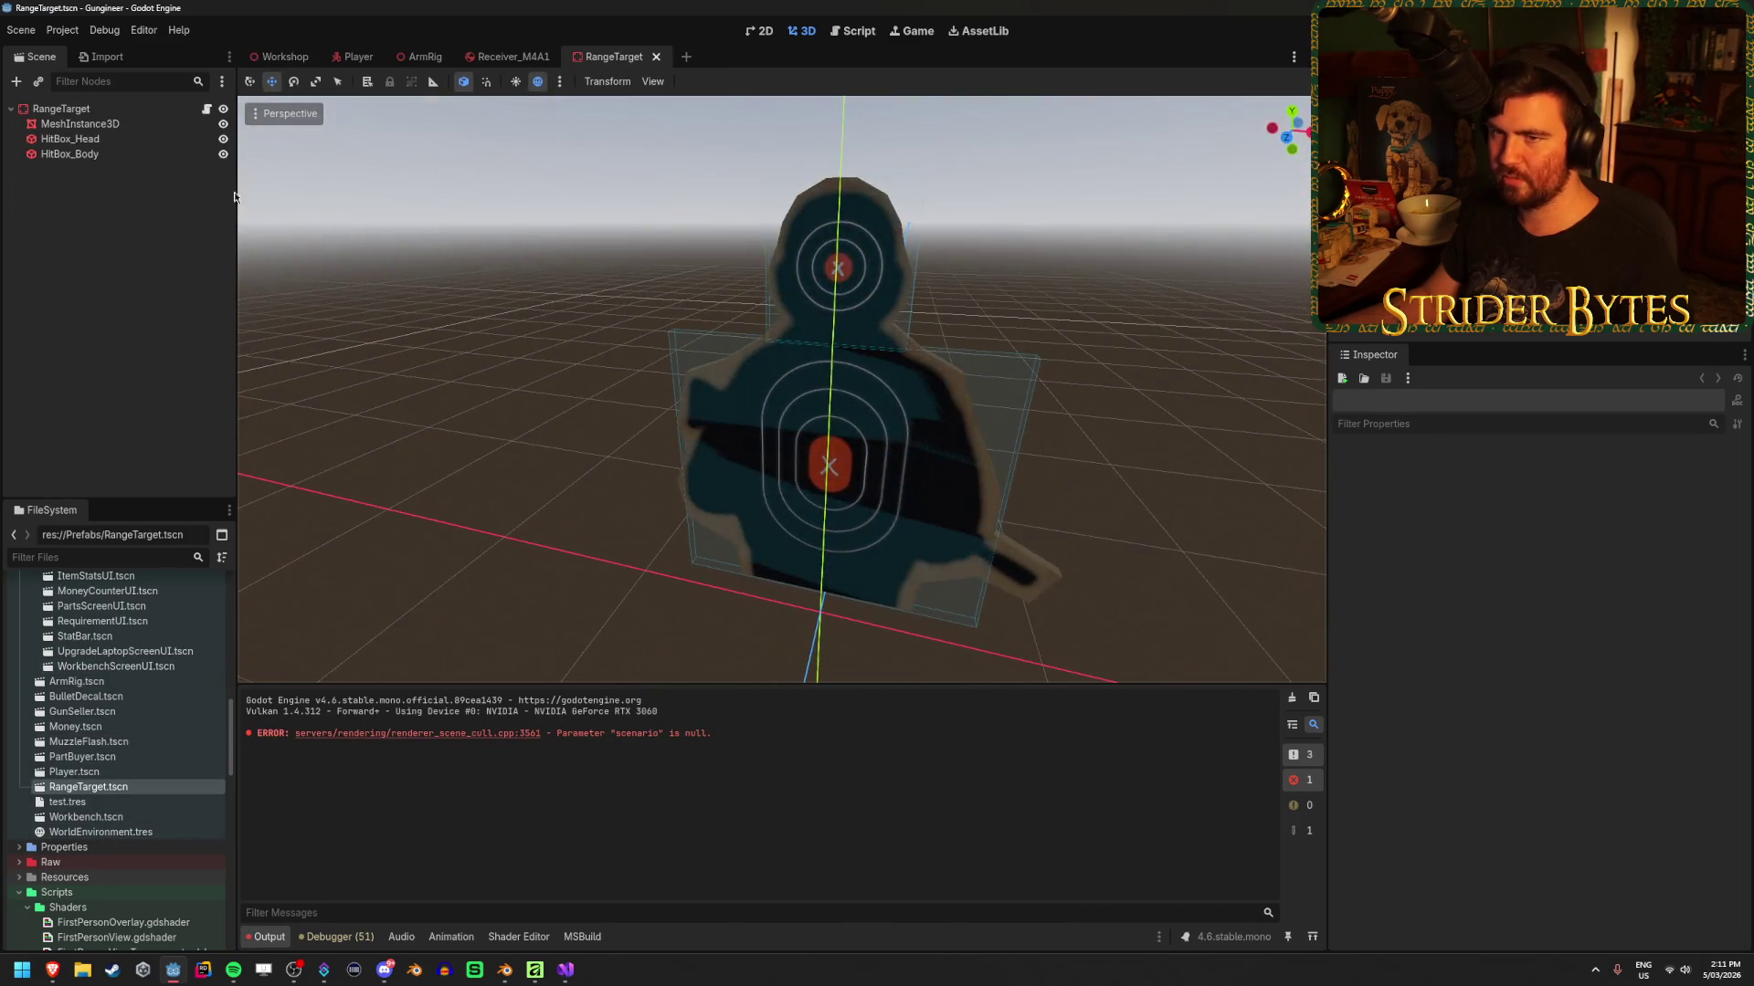
{"action": "left_click", "coordinate": [223, 153]}
{"action": "left_click", "coordinate": [223, 139]}
Orbit around the target to view its side, front and floor, then close the RangeTarget tab
{"action": "mouse_move", "coordinate": [804, 310]}
{"action": "left_mouse_down"}
{"action": "mouse_move", "coordinate": [1057, 356]}
{"action": "mouse_move", "coordinate": [982, 399]}
{"action": "mouse_move", "coordinate": [610, 298]}
{"action": "left_mouse_up"}
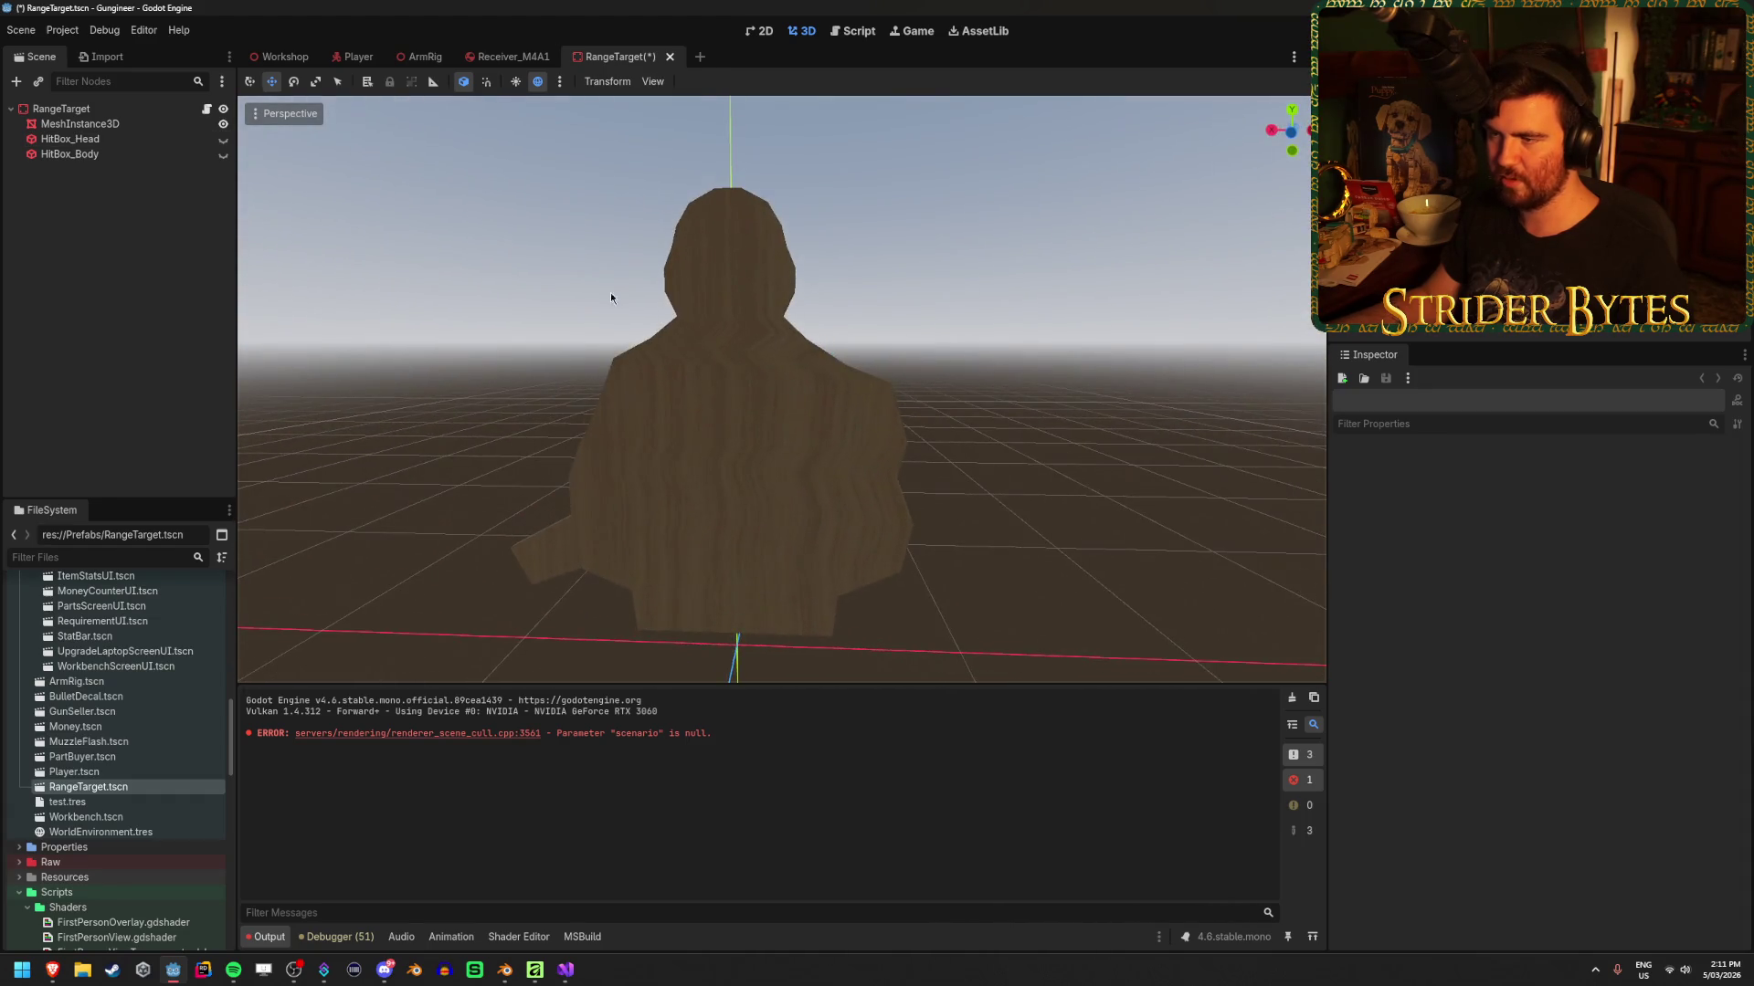
{"action": "mouse_move", "coordinate": [978, 354]}
{"action": "left_mouse_down"}
{"action": "mouse_move", "coordinate": [769, 402]}
{"action": "mouse_move", "coordinate": [495, 353]}
{"action": "left_mouse_up"}
{"action": "scroll", "coordinate": [474, 423], "scroll_direction": "up", "scroll_amount": 3}
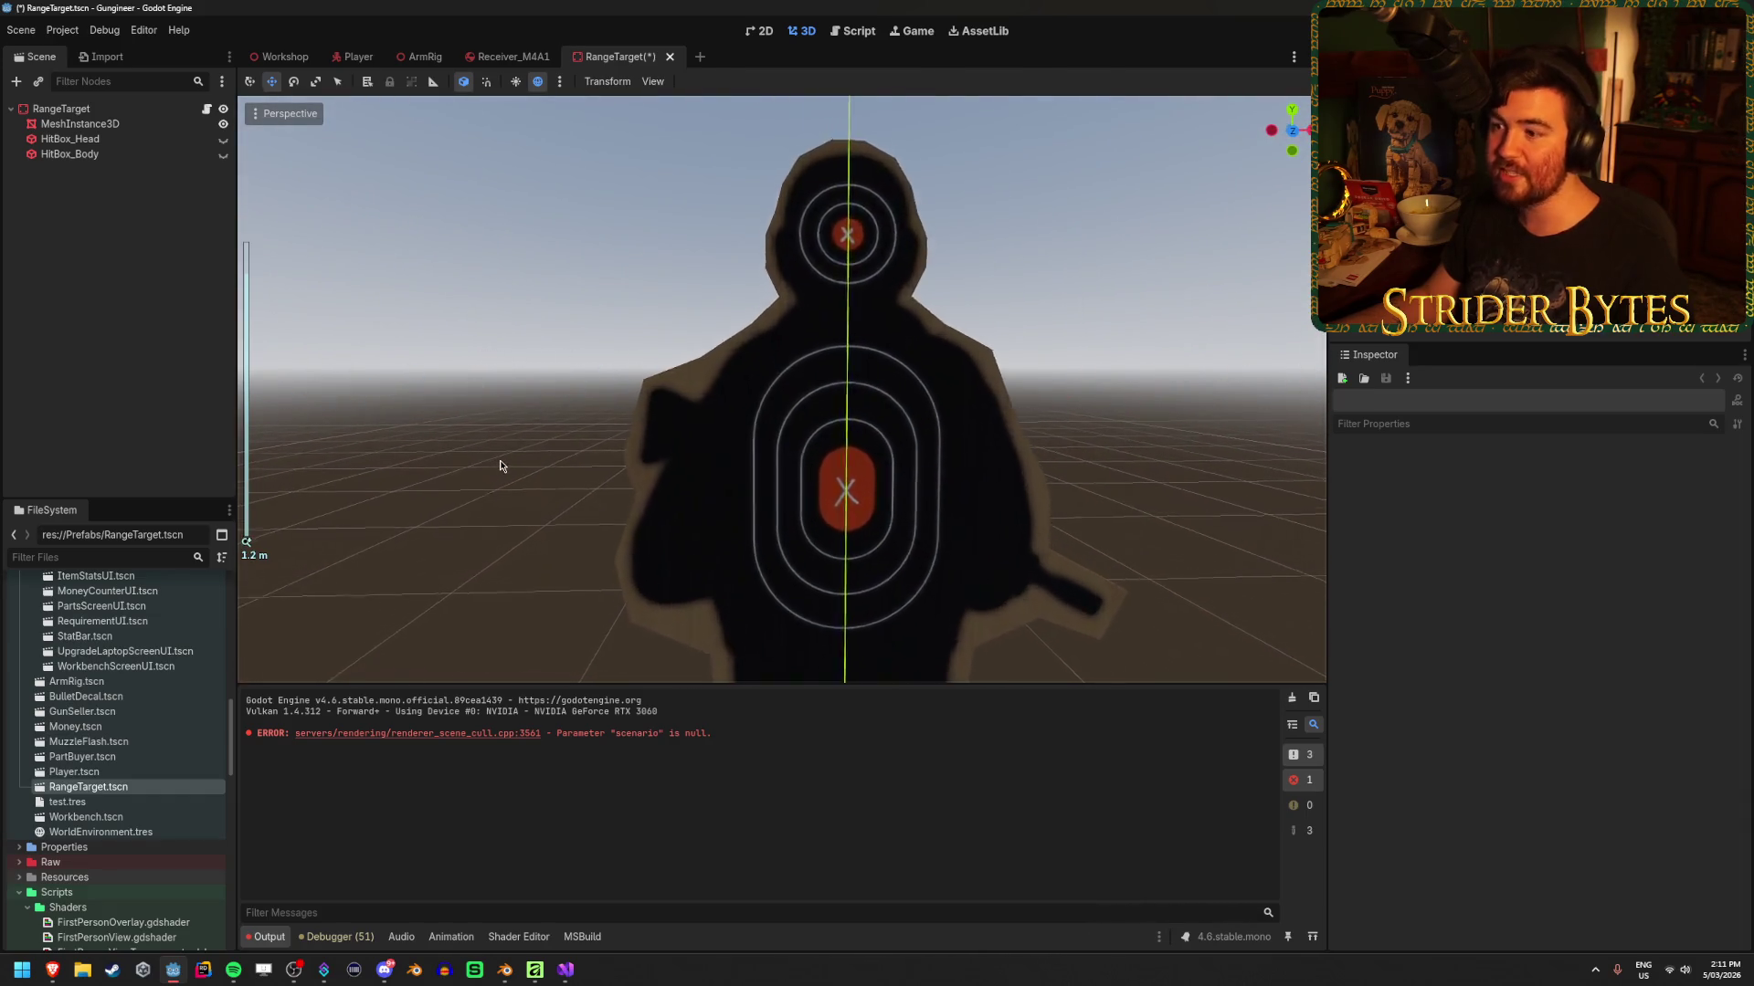
{"action": "left_click_drag", "start_coordinate": [539, 439], "coordinate": [583, 461]}
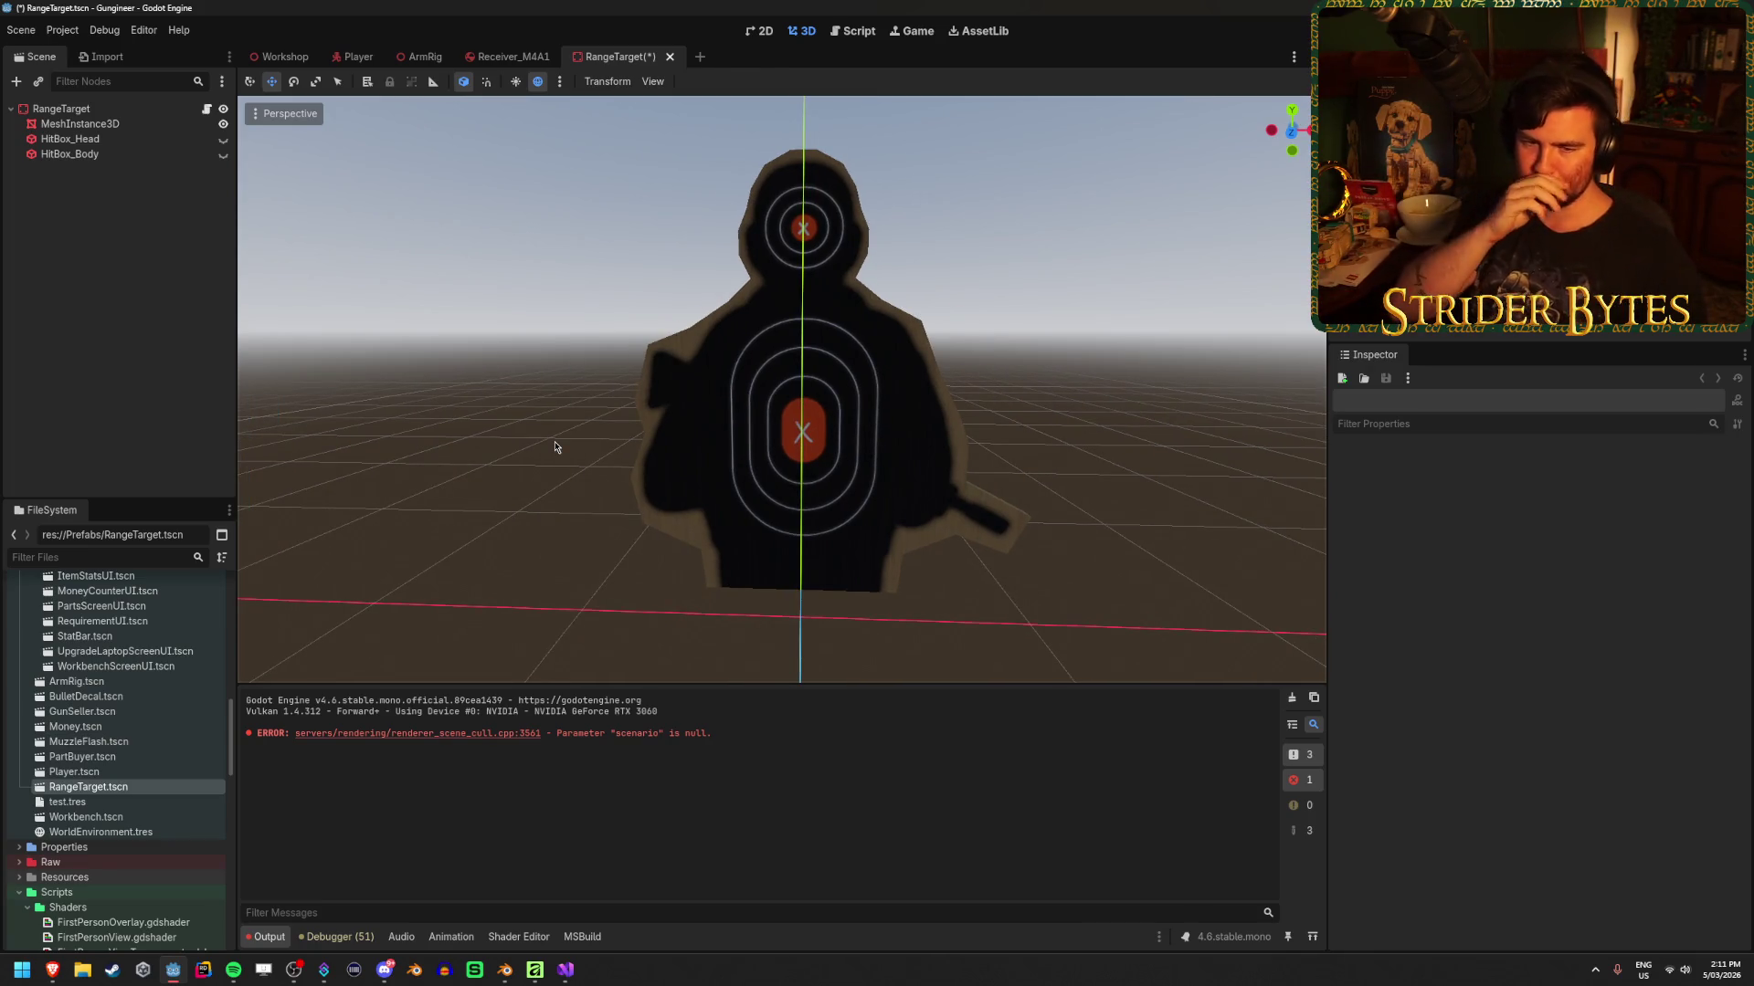
{"action": "scroll", "coordinate": [554, 447], "scroll_direction": "up", "scroll_amount": 5}
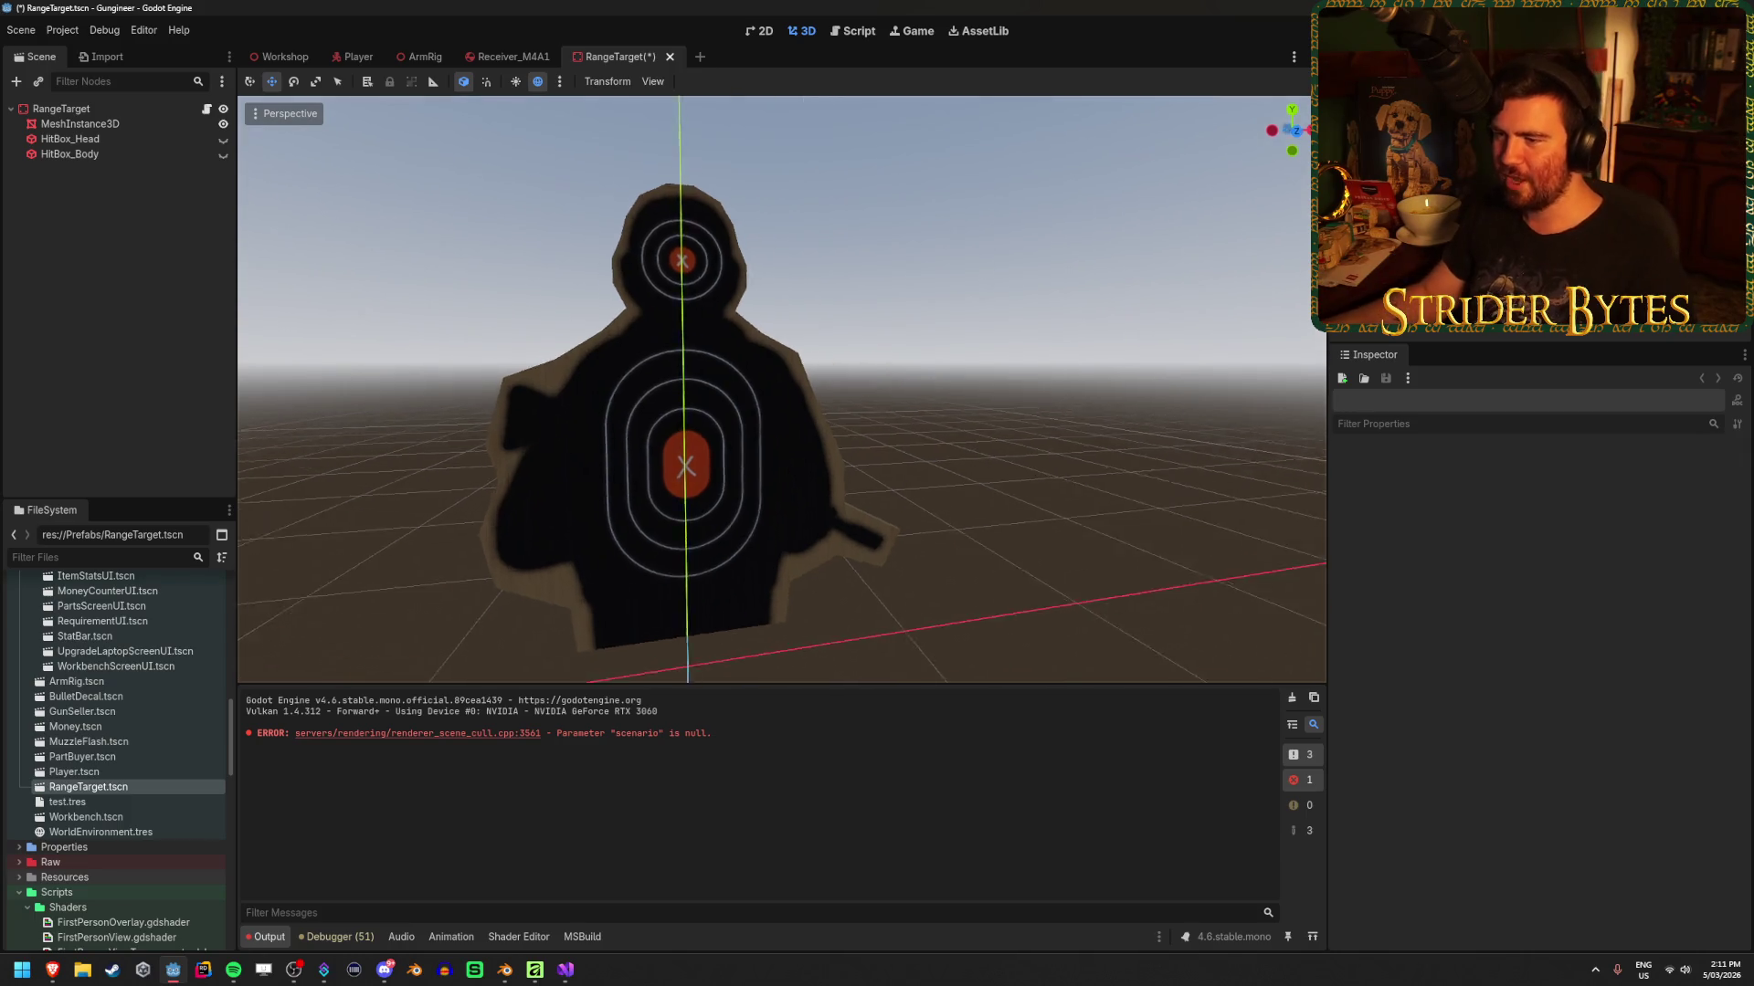
{"action": "scroll", "coordinate": [781, 390], "scroll_direction": "down", "scroll_amount": 3}
{"action": "mouse_move", "coordinate": [554, 447]}
{"action": "left_mouse_down"}
{"action": "mouse_move", "coordinate": [562, 415]}
{"action": "mouse_move", "coordinate": [585, 457]}
{"action": "left_mouse_up"}
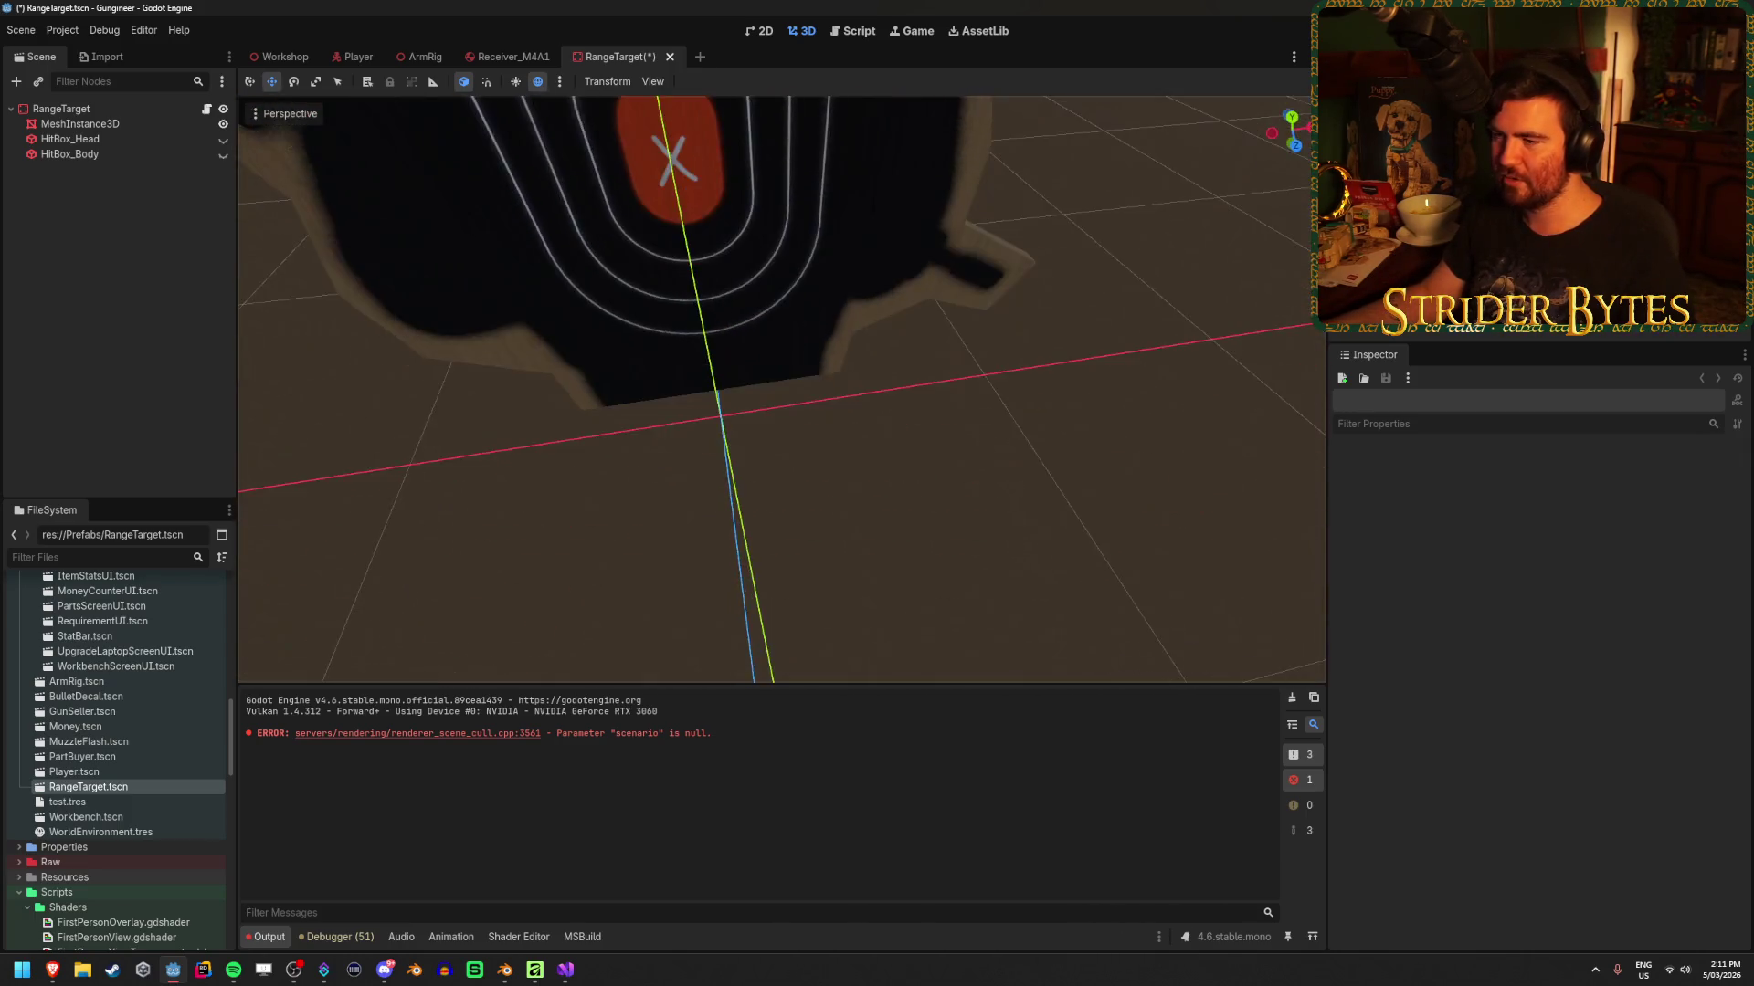
{"action": "scroll", "coordinate": [788, 244], "scroll_direction": "down", "scroll_amount": 3}
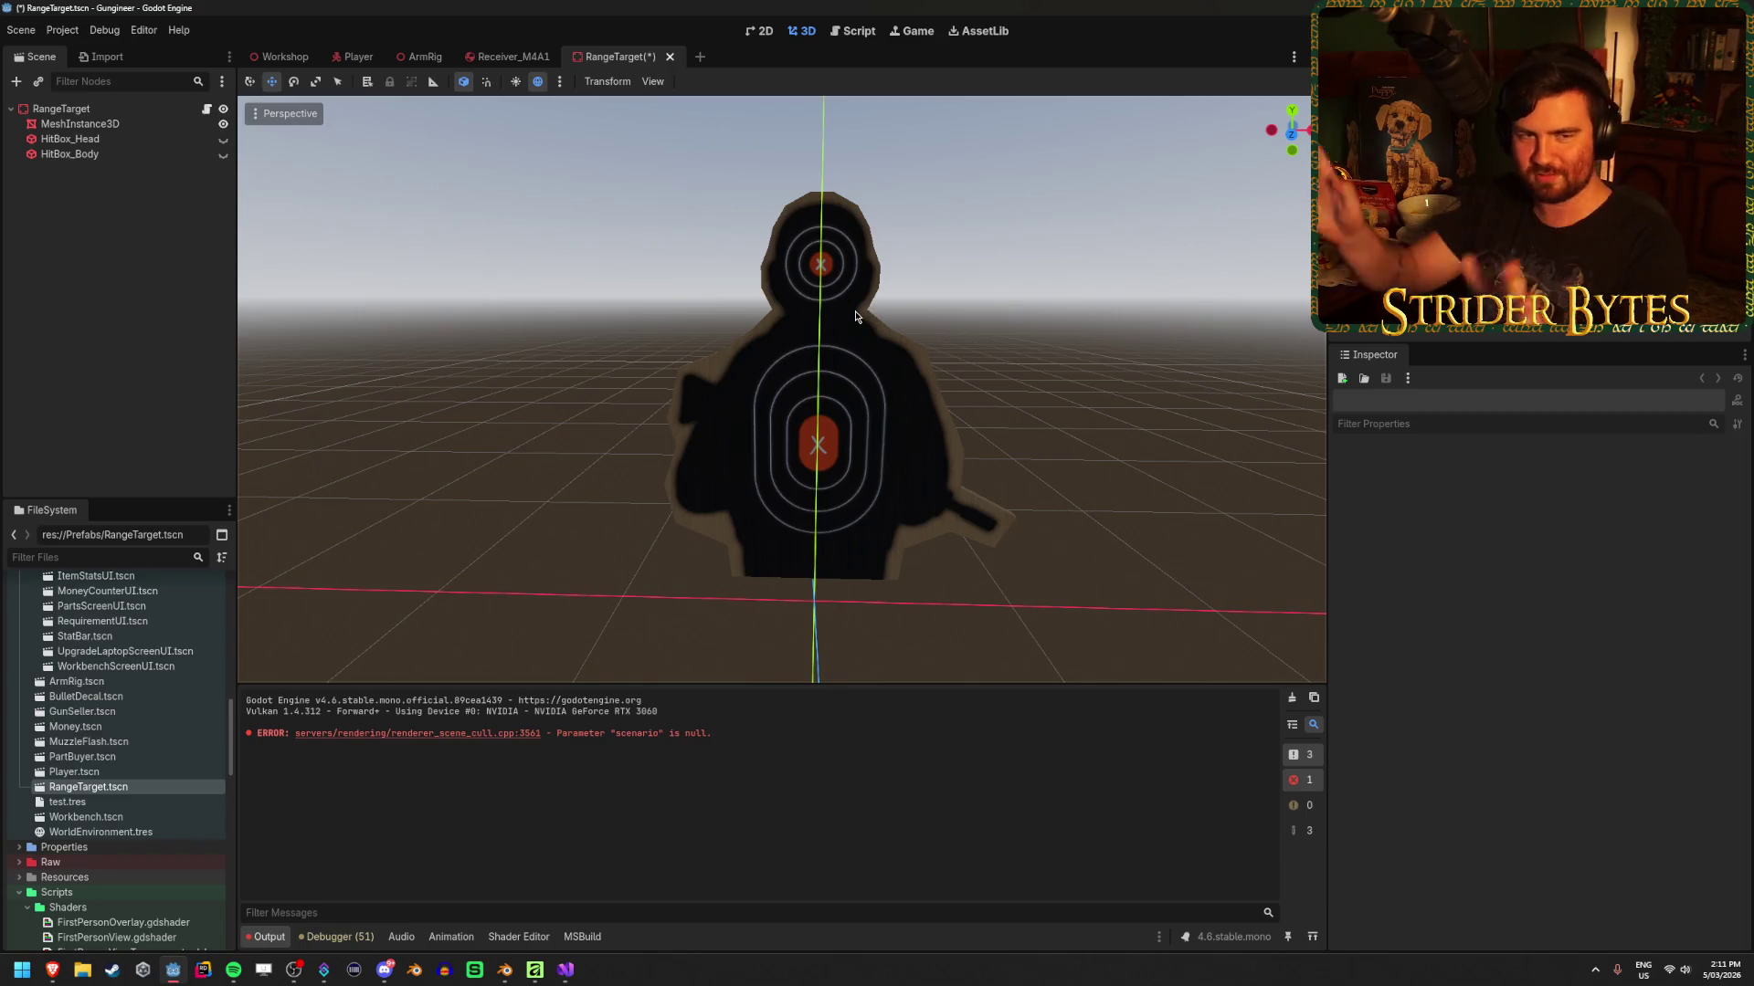
{"action": "left_click", "coordinate": [670, 56]}
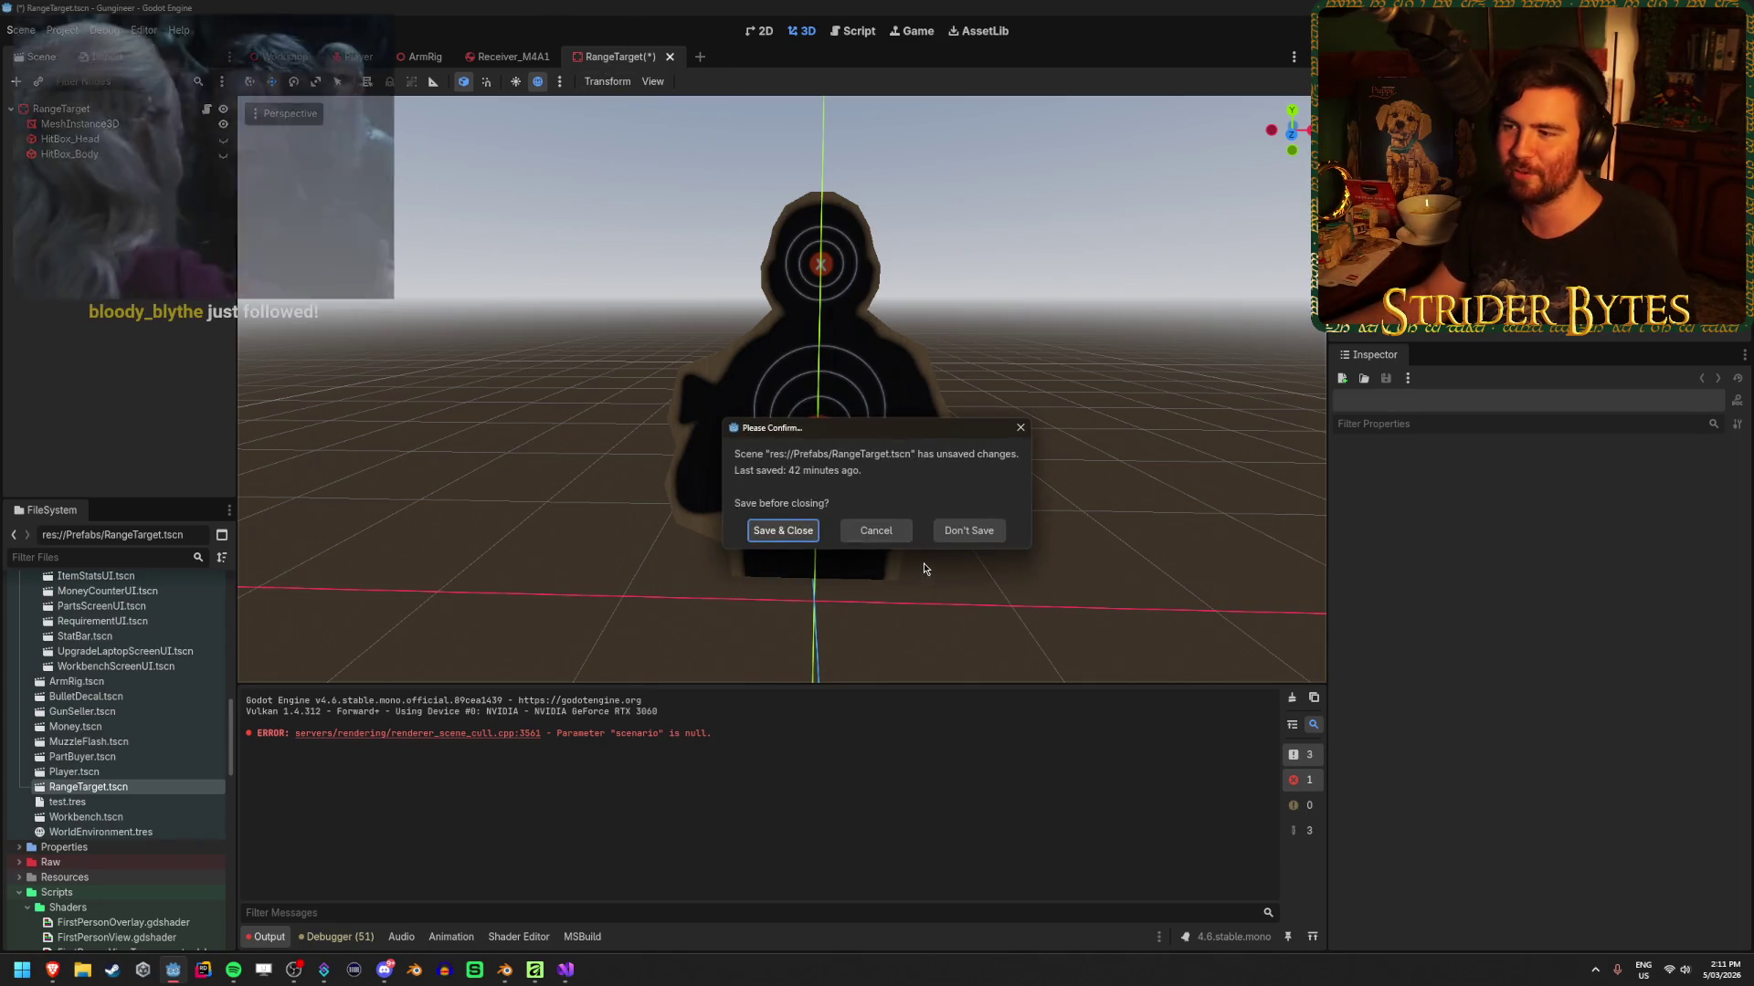
Discard RangeTarget's changes, close Receiver_M4A1, and return to the Workshop scene
{"action": "left_click", "coordinate": [971, 531]}
{"action": "scroll", "coordinate": [672, 428], "scroll_direction": "down", "scroll_amount": 6}
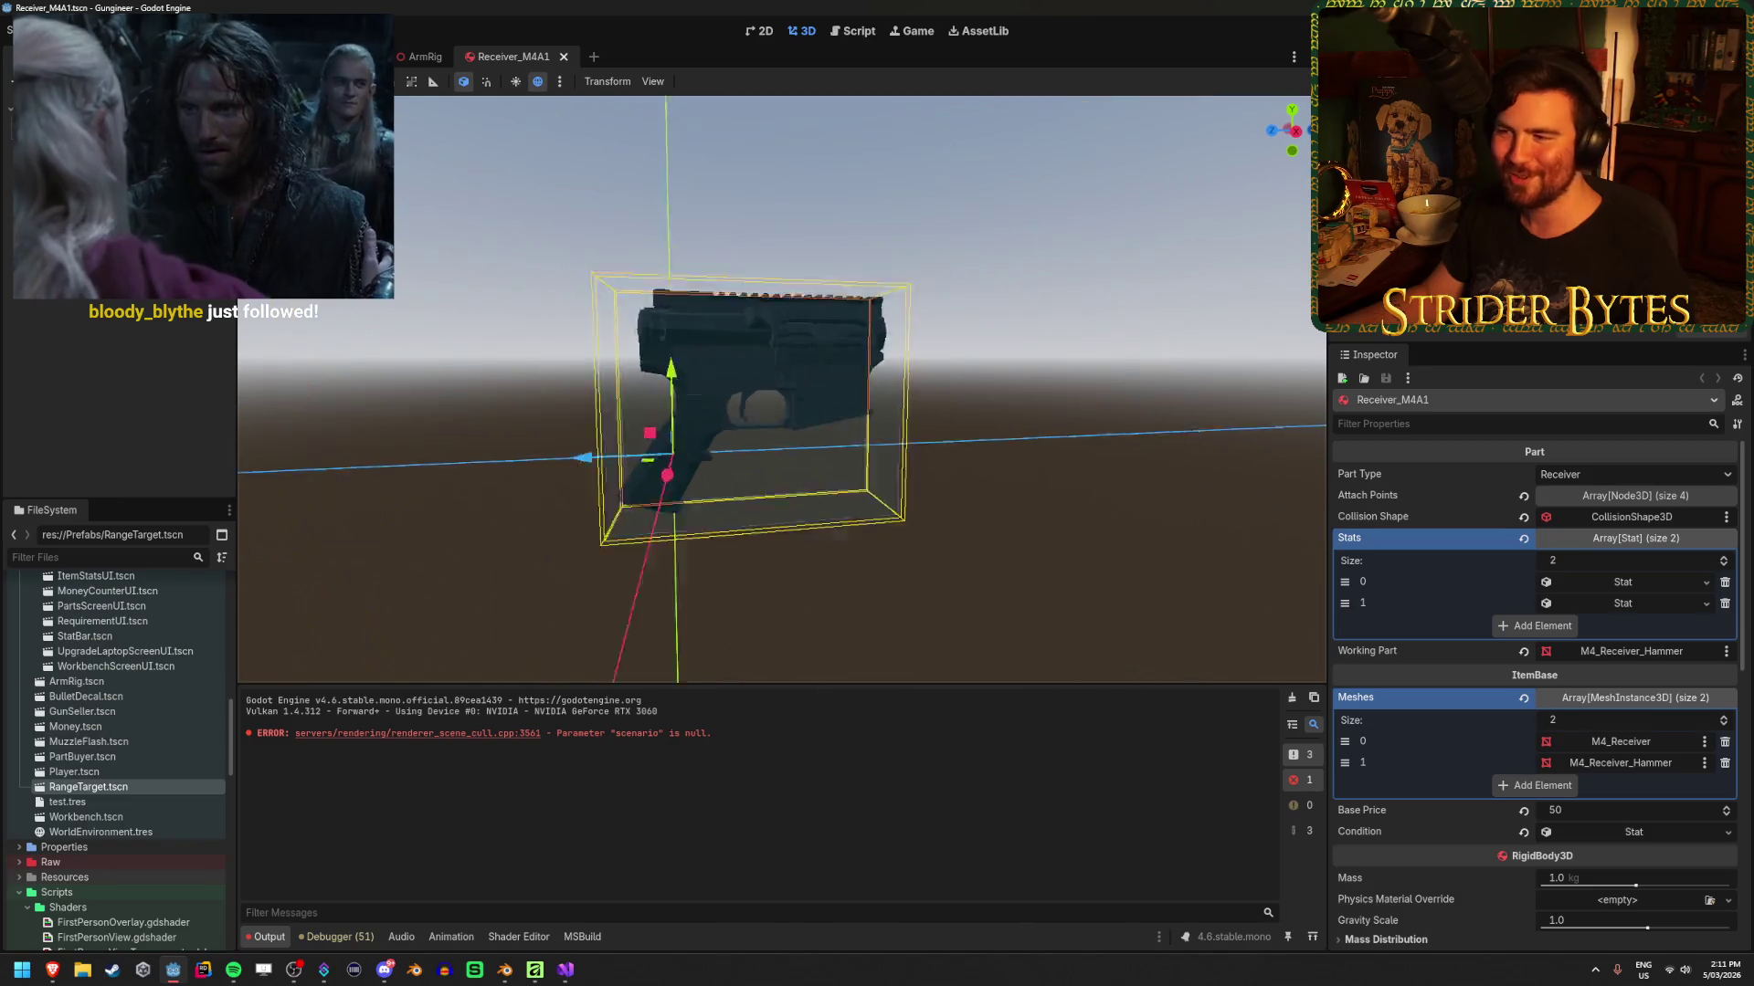
{"action": "scroll", "coordinate": [758, 420], "scroll_direction": "up", "scroll_amount": 3}
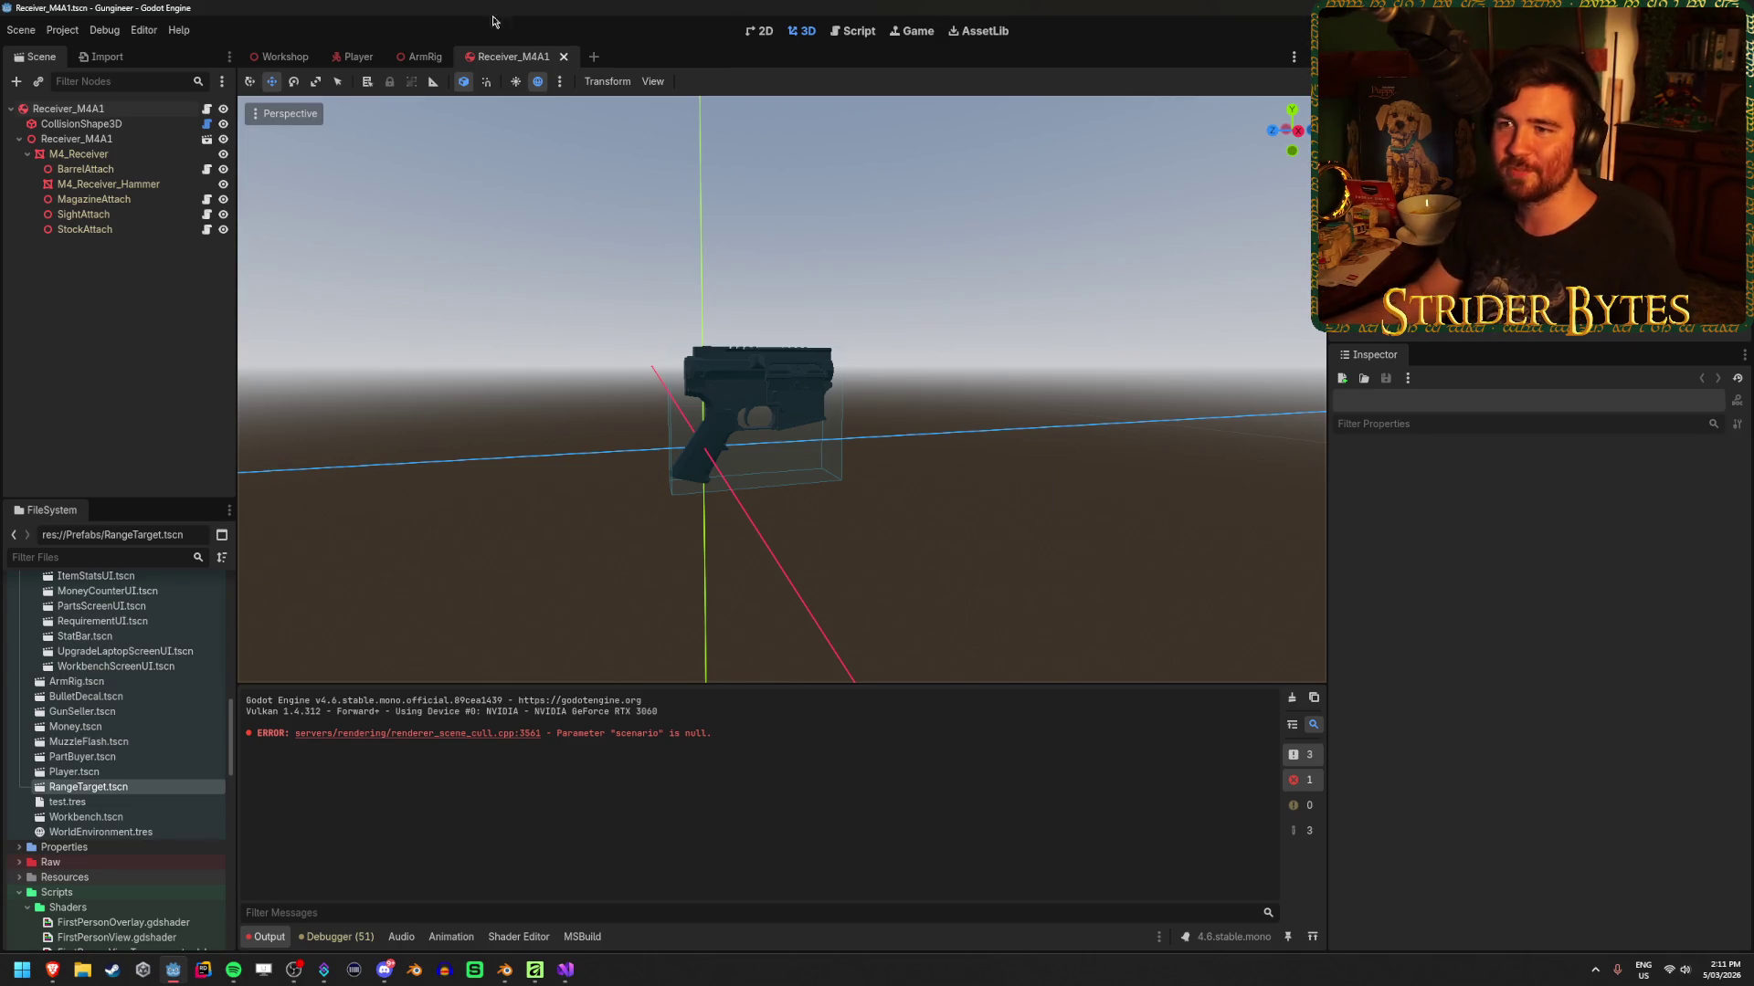
{"action": "left_click", "coordinate": [563, 56]}
{"action": "left_click", "coordinate": [265, 57]}
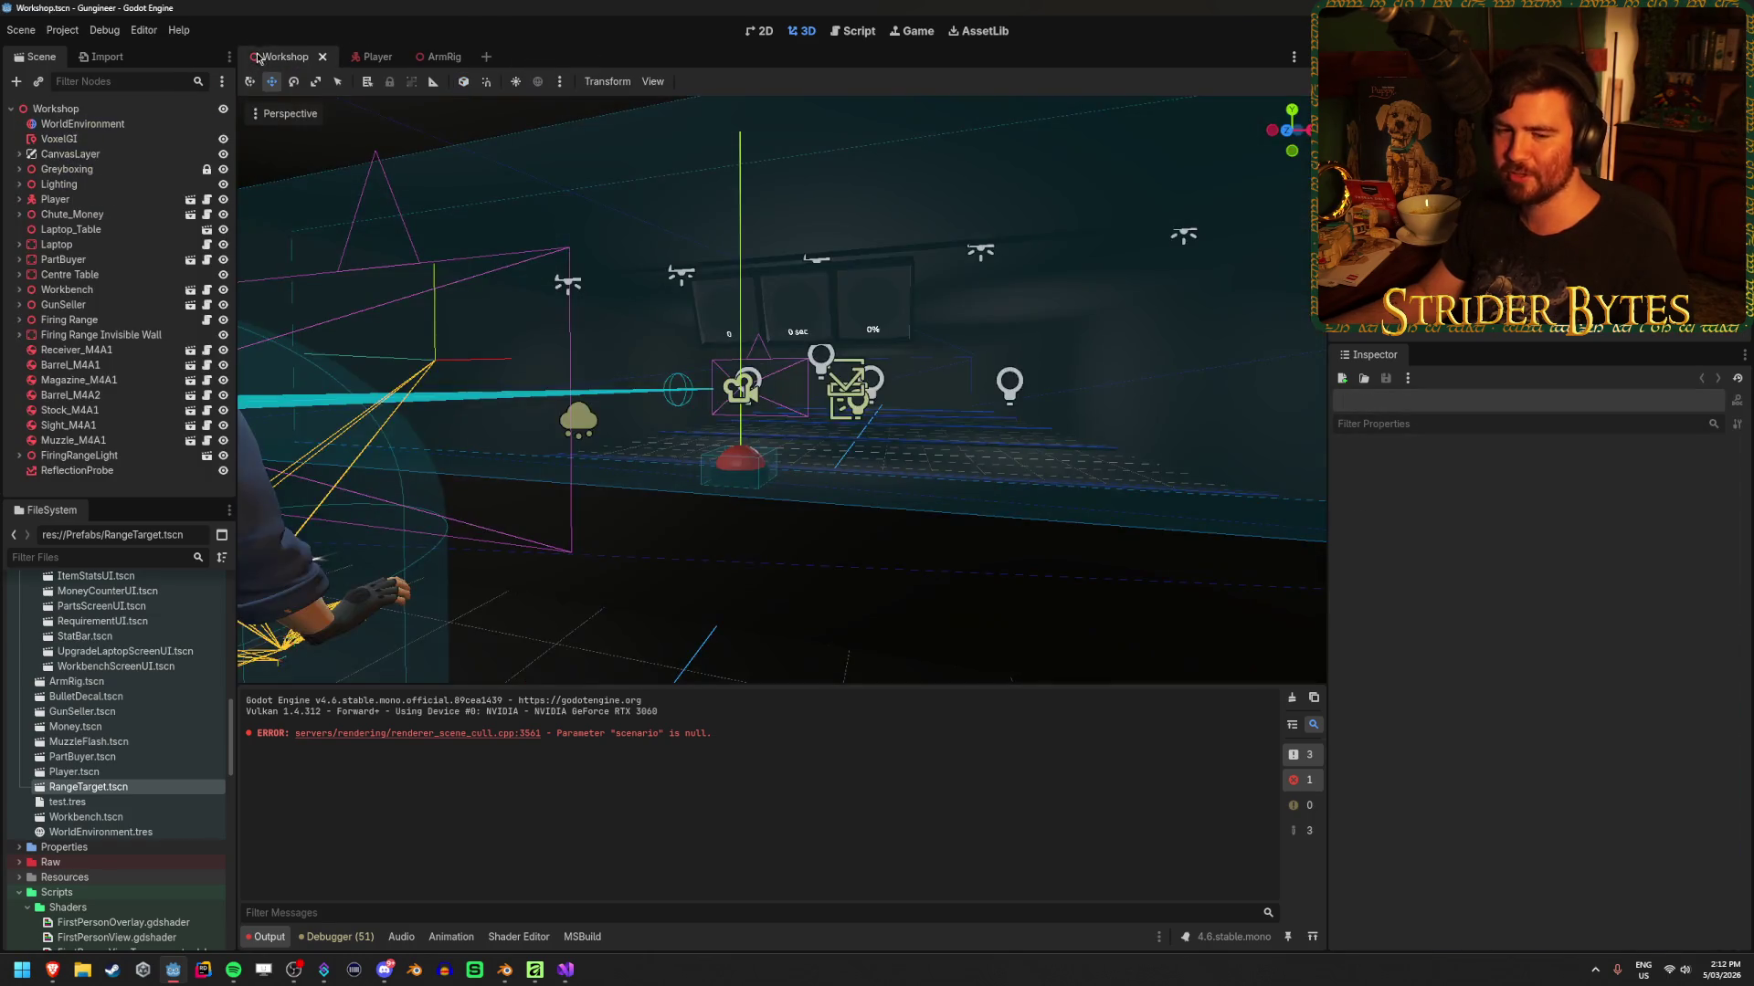
Orbit the Workshop view to the money counter and tray, then switch to Visual Studio
{"action": "left_click_drag", "start_coordinate": [780, 393], "coordinate": [694, 401]}
{"action": "left_click_drag", "start_coordinate": [963, 598], "coordinate": [786, 594]}
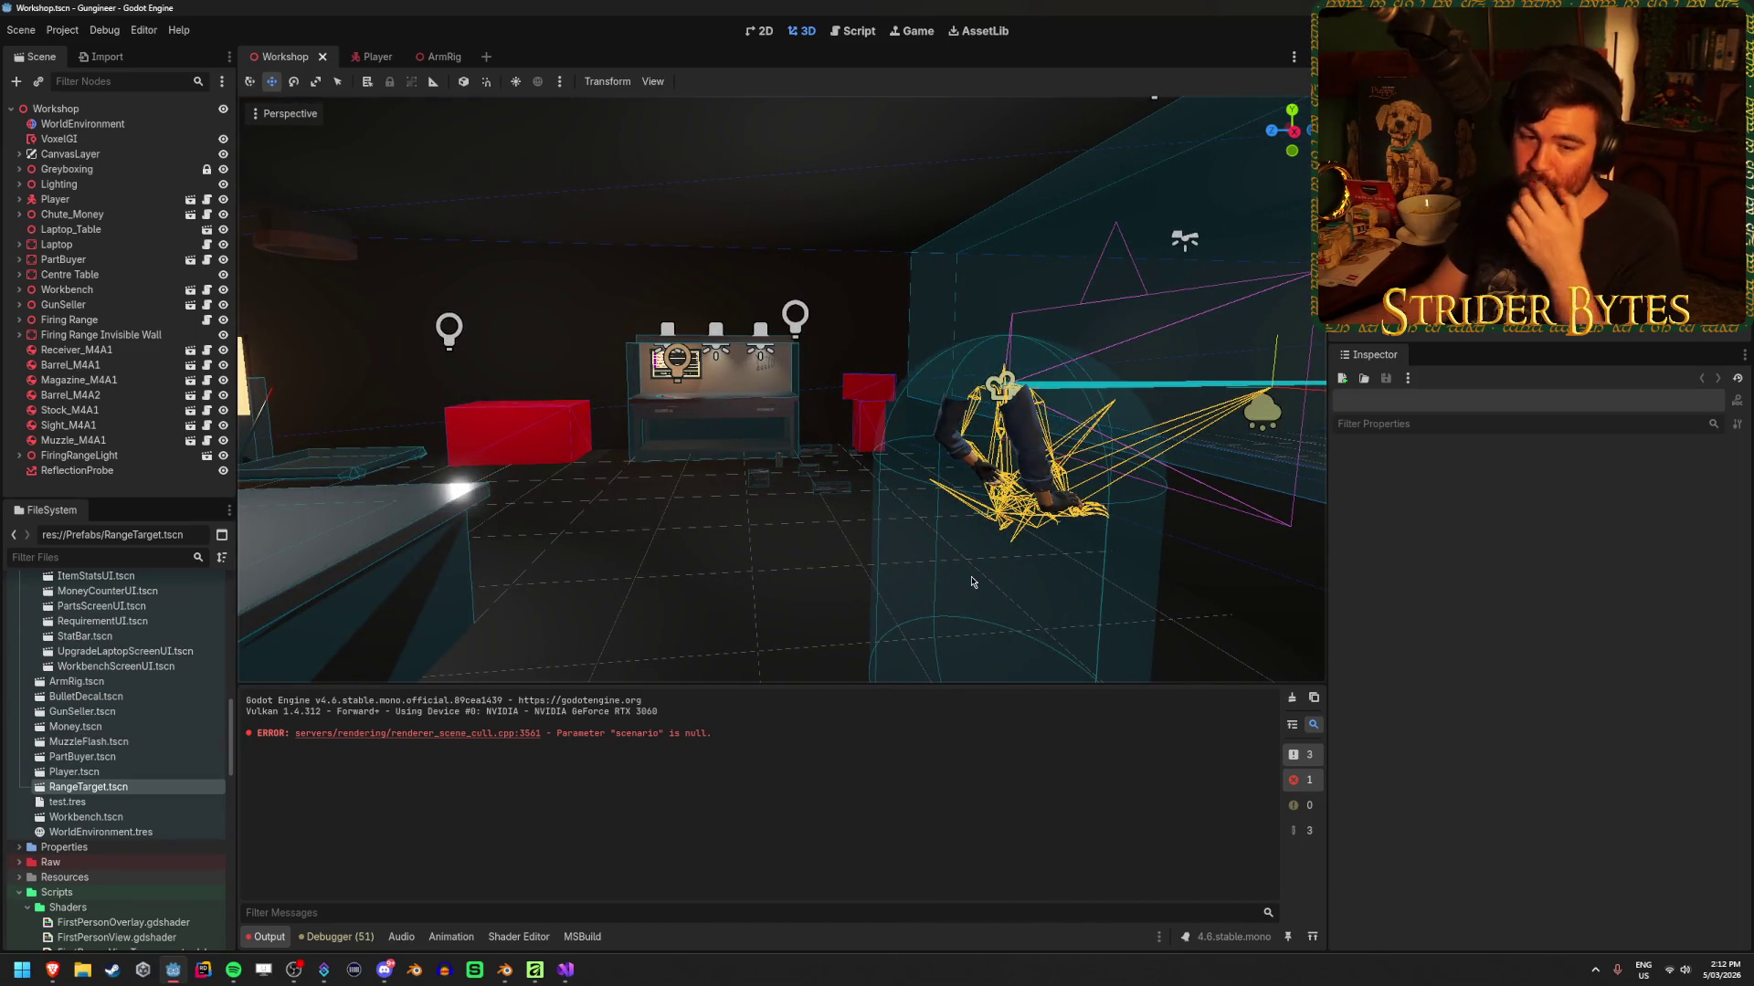
{"action": "mouse_move", "coordinate": [754, 553]}
{"action": "left_mouse_down"}
{"action": "mouse_move", "coordinate": [676, 548]}
{"action": "mouse_move", "coordinate": [968, 547]}
{"action": "left_mouse_up"}
{"action": "left_click_drag", "start_coordinate": [814, 536], "coordinate": [813, 536]}
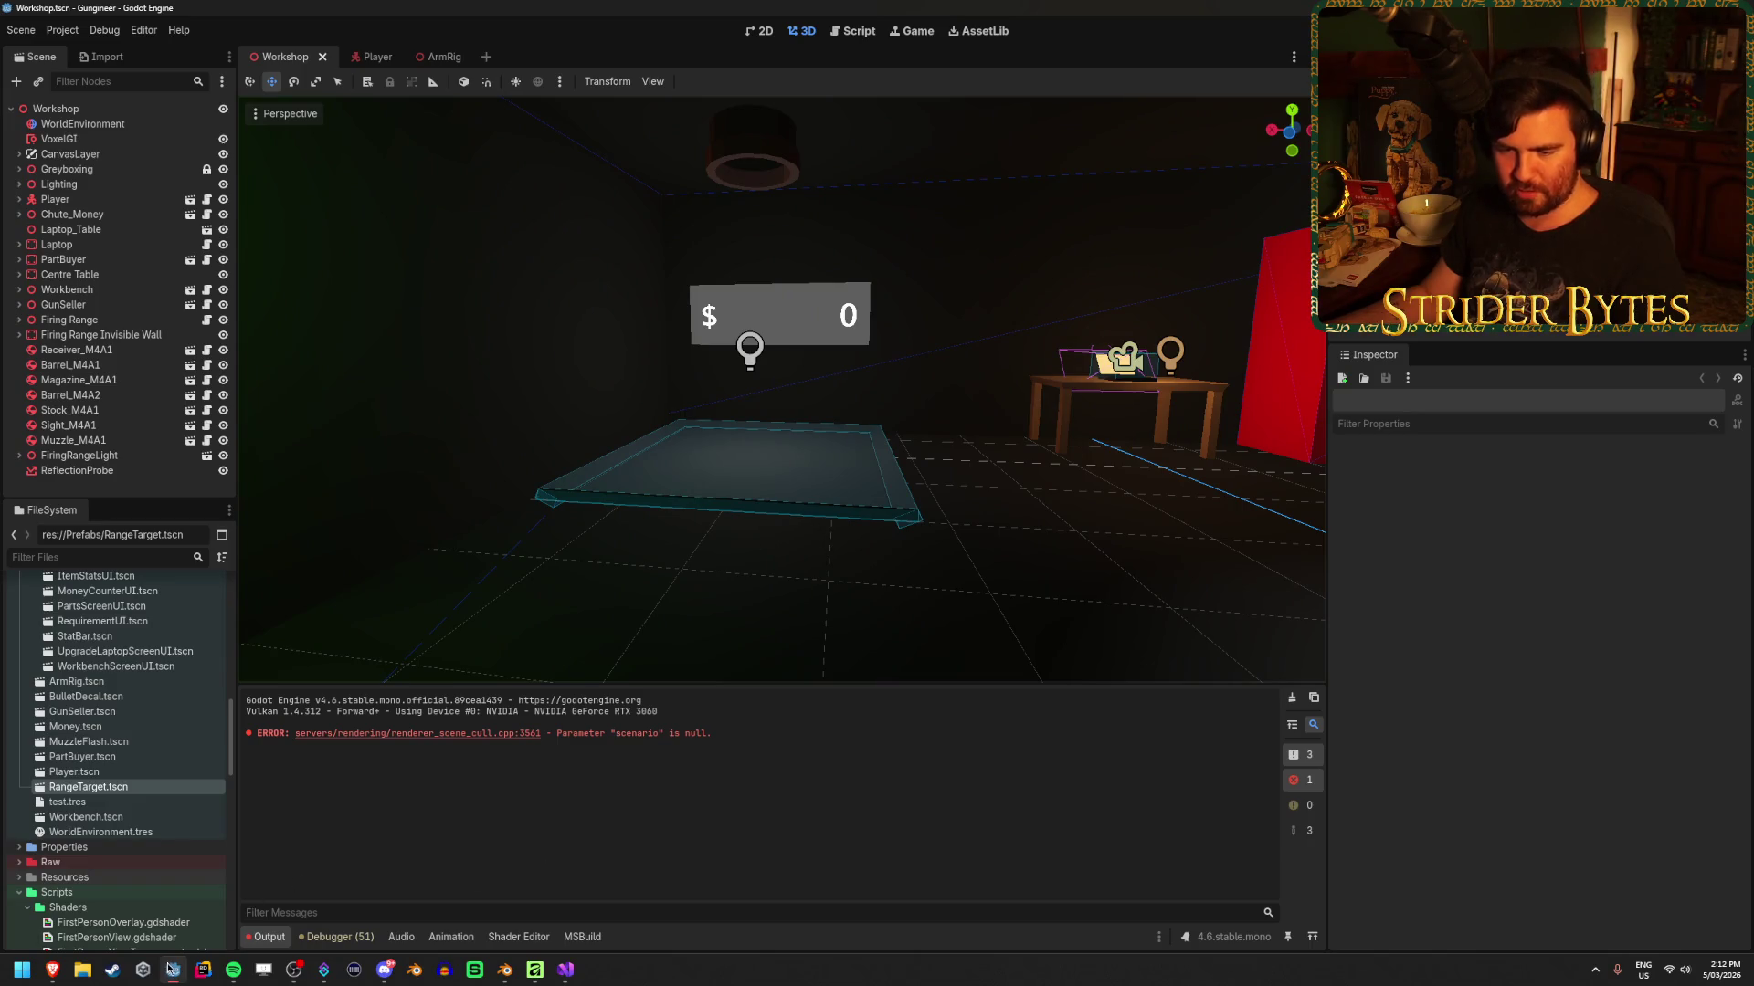
{"action": "left_click", "coordinate": [576, 972]}
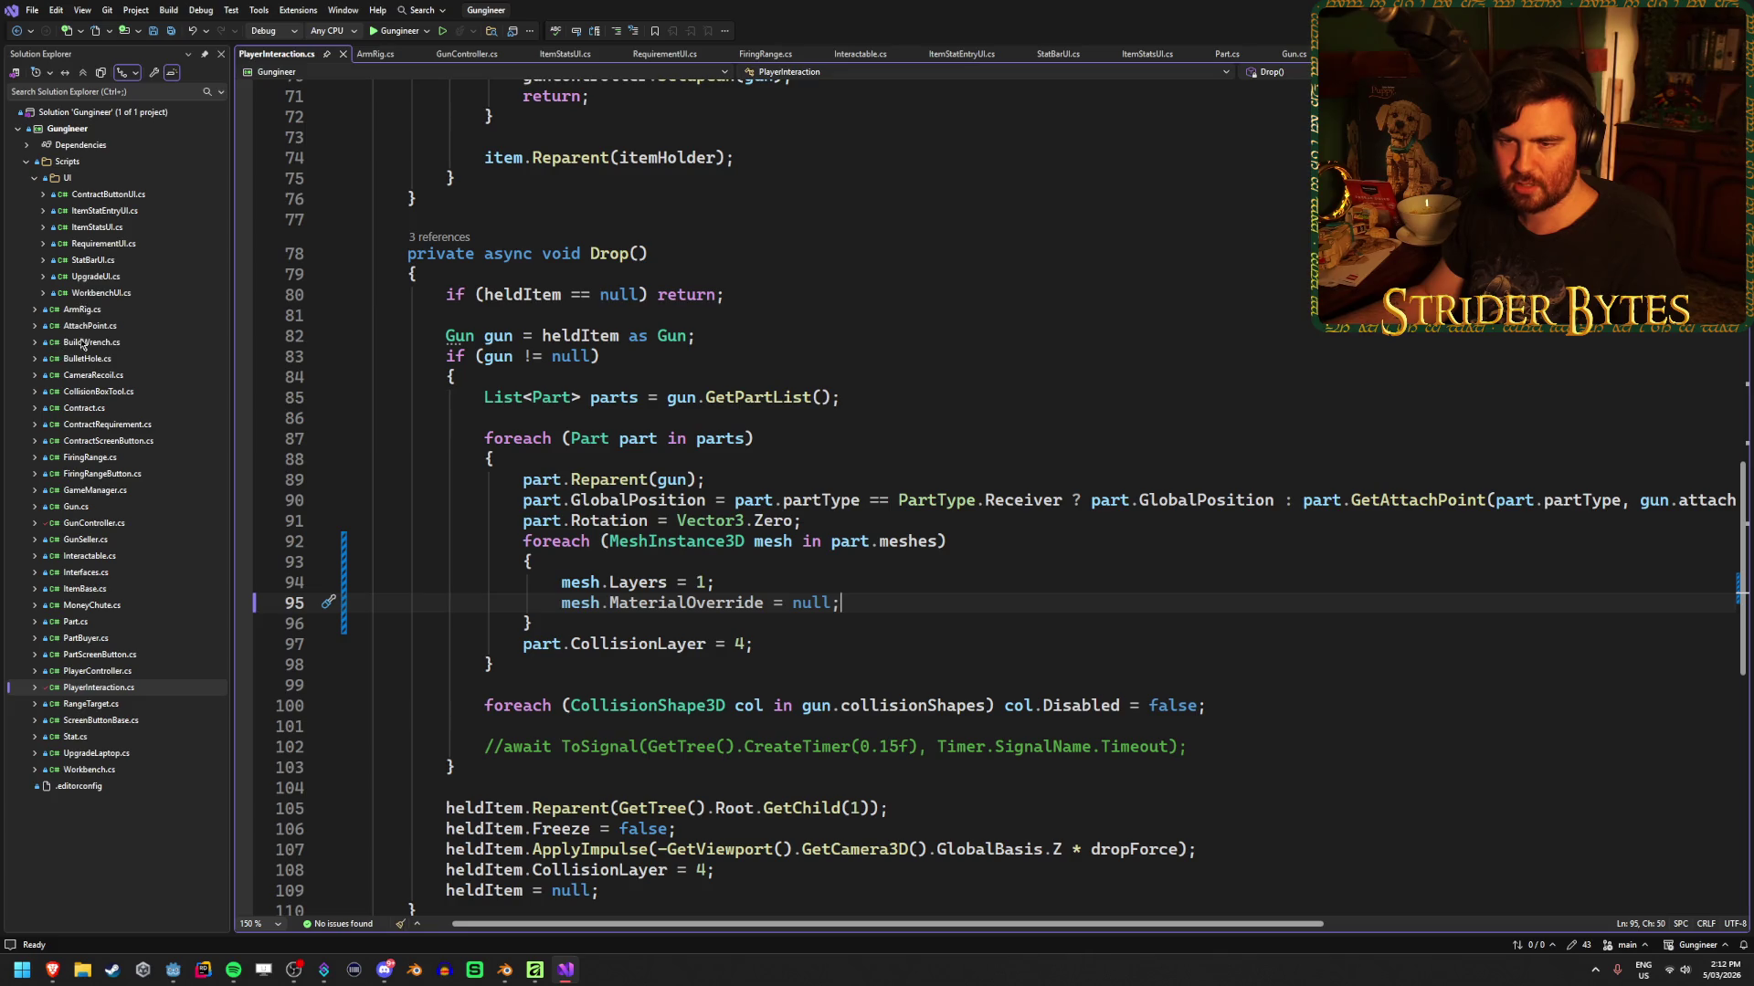
In MoneyChute.cs's _Ready, add a line increasing GameManager.instance.PlayerMoney by 100000
{"action": "double_click", "coordinate": [87, 540]}
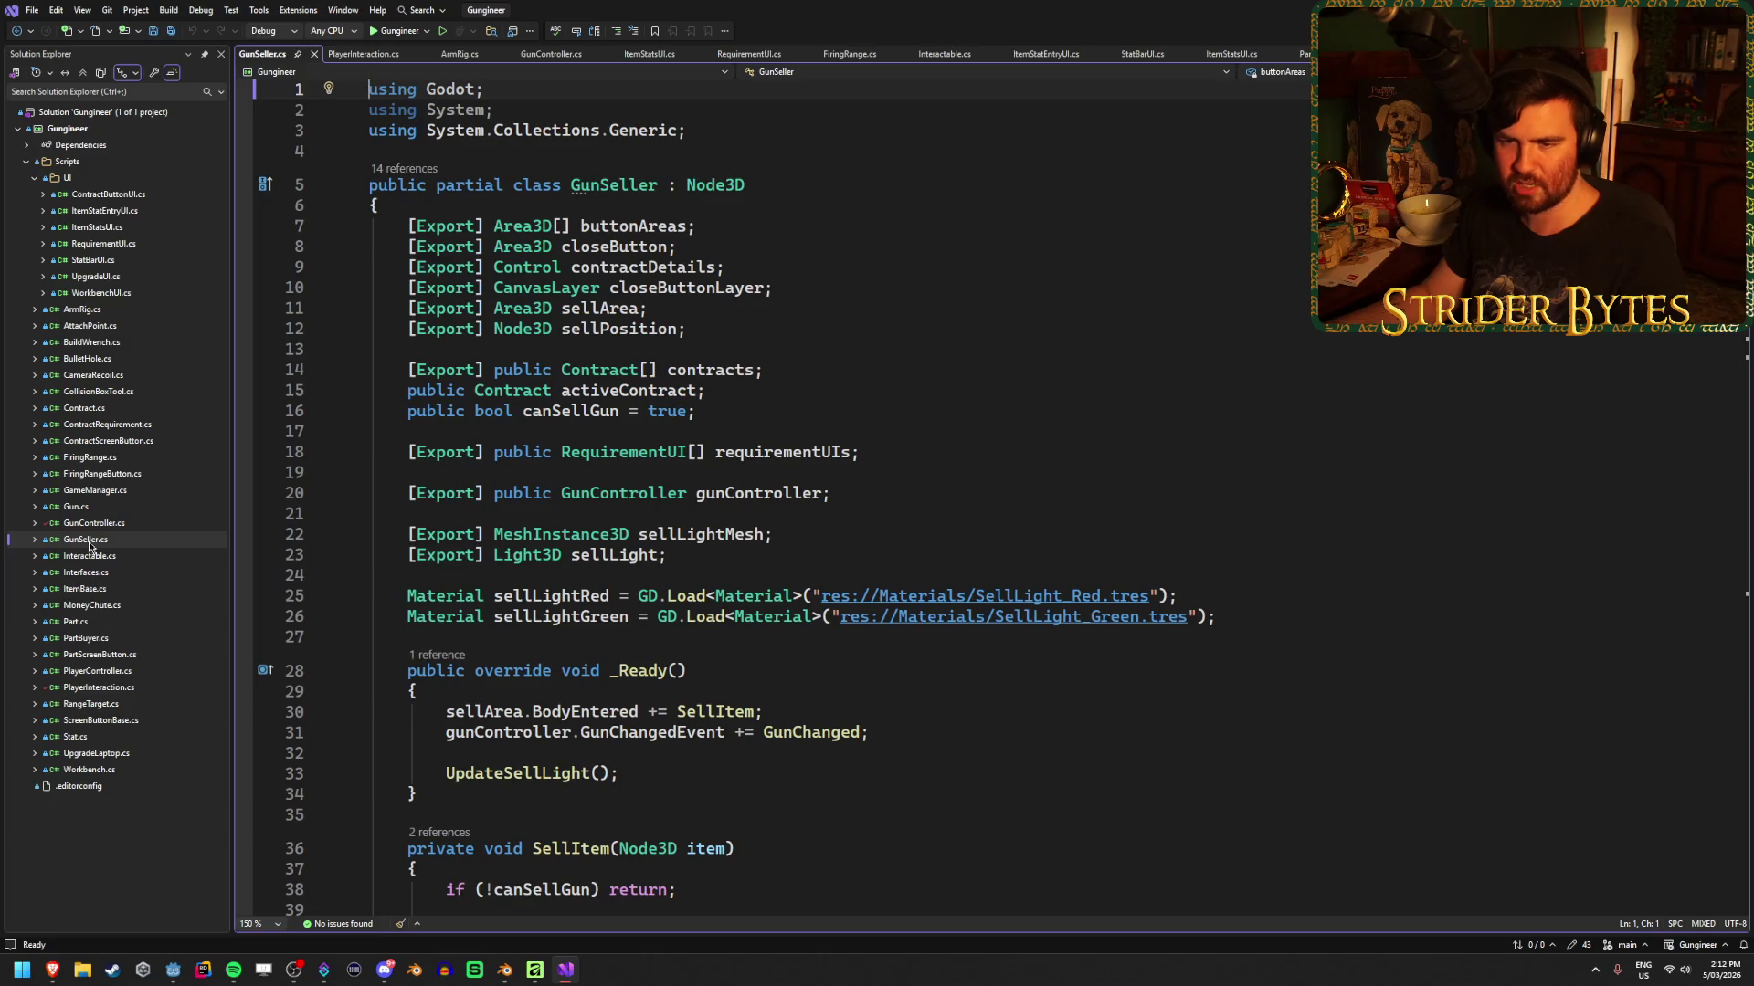
{"action": "double_click", "coordinate": [94, 607]}
{"action": "left_click", "coordinate": [1002, 546]}
{"action": "key", "text": "Return"}
{"action": "key", "text": "Return"}
{"action": "type", "text": "Ga"}
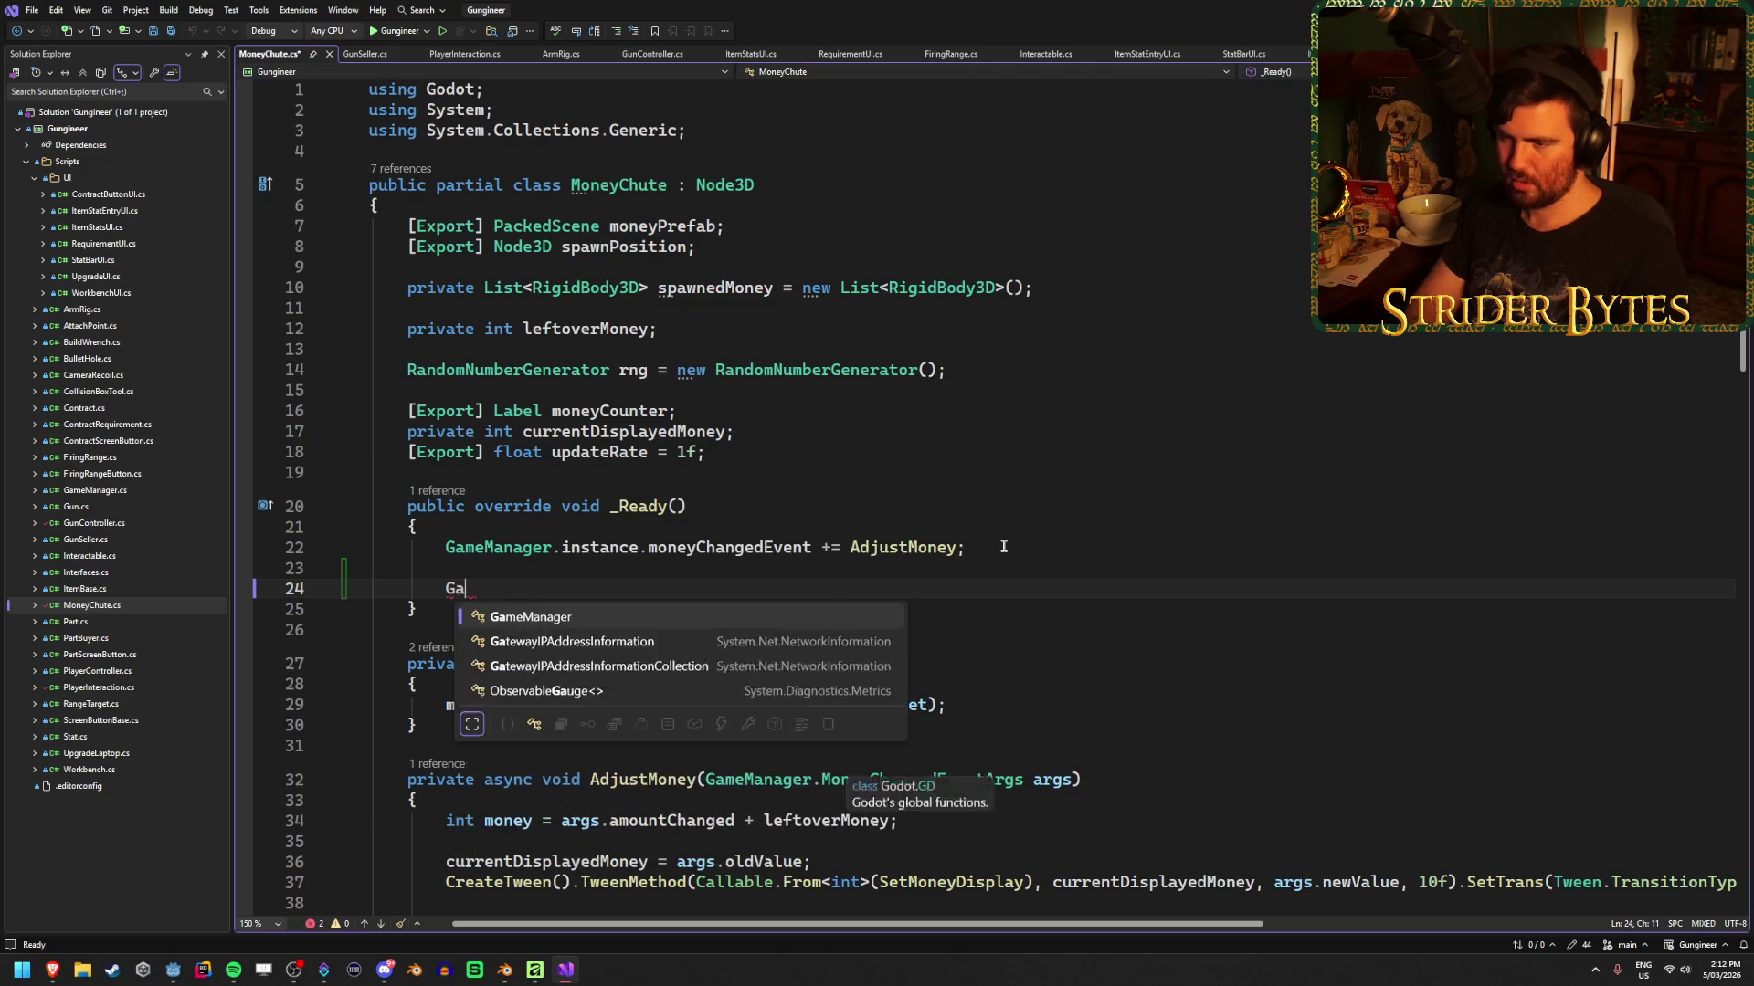
{"action": "type", "text": "meManager.instance.Playe"}
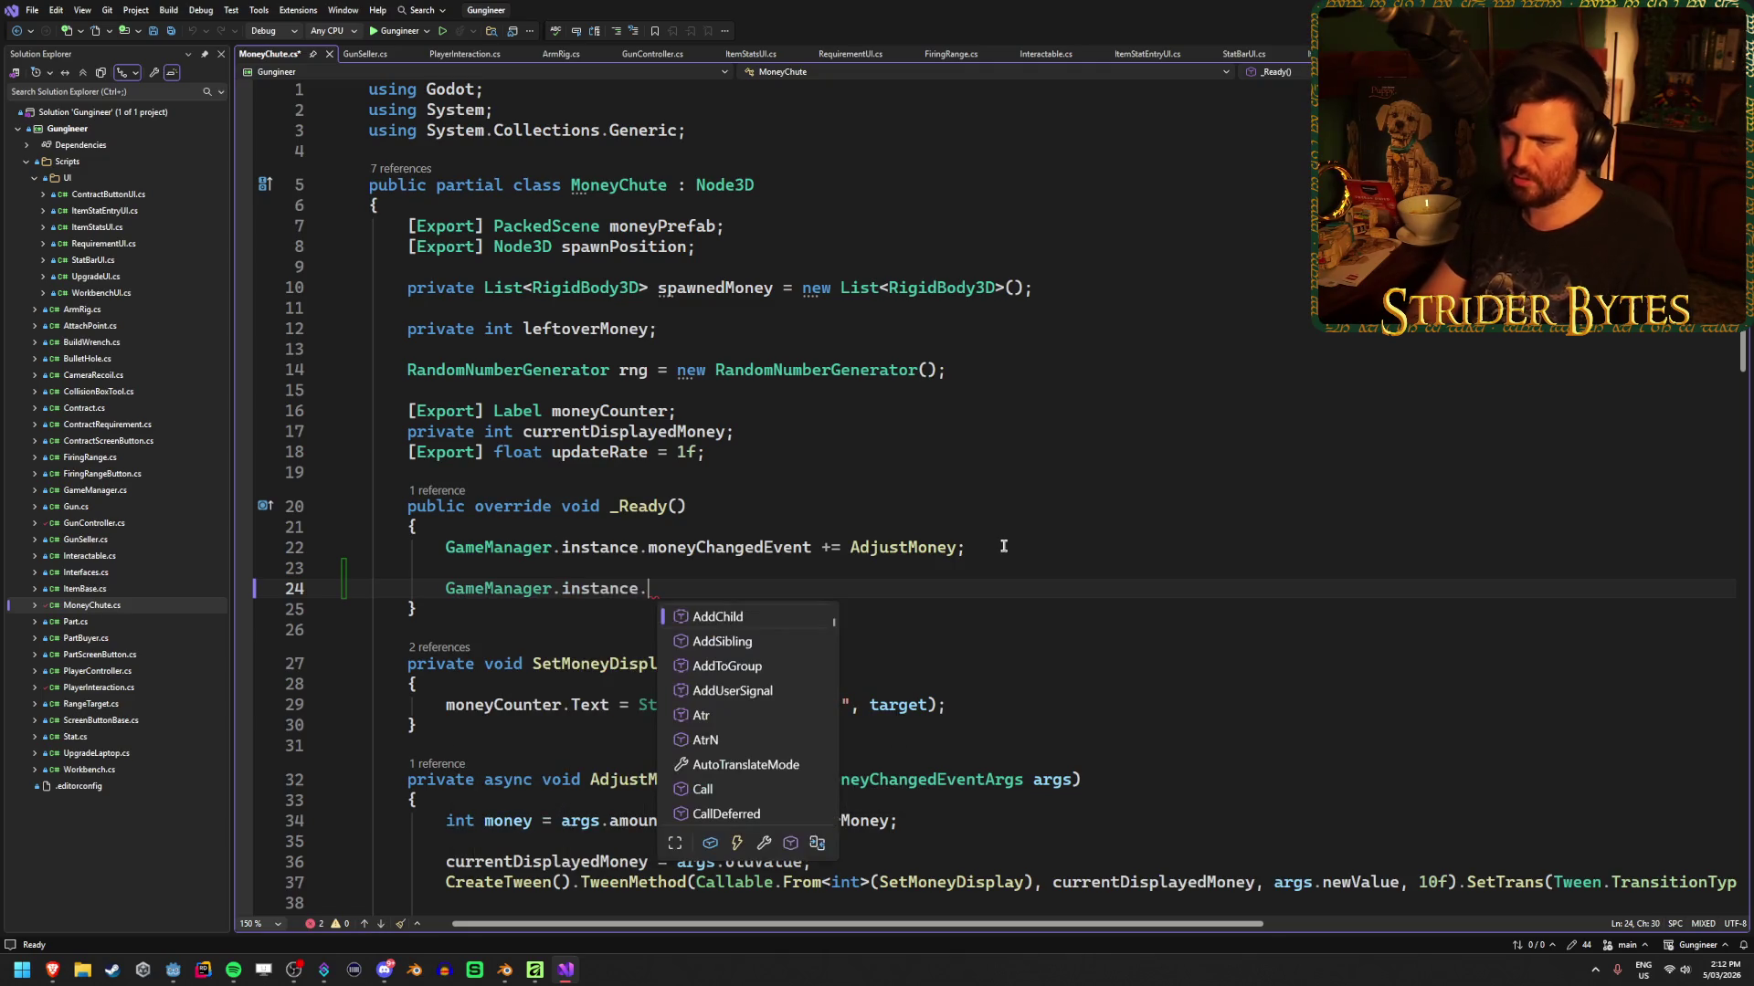
{"action": "key", "text": "Tab"}
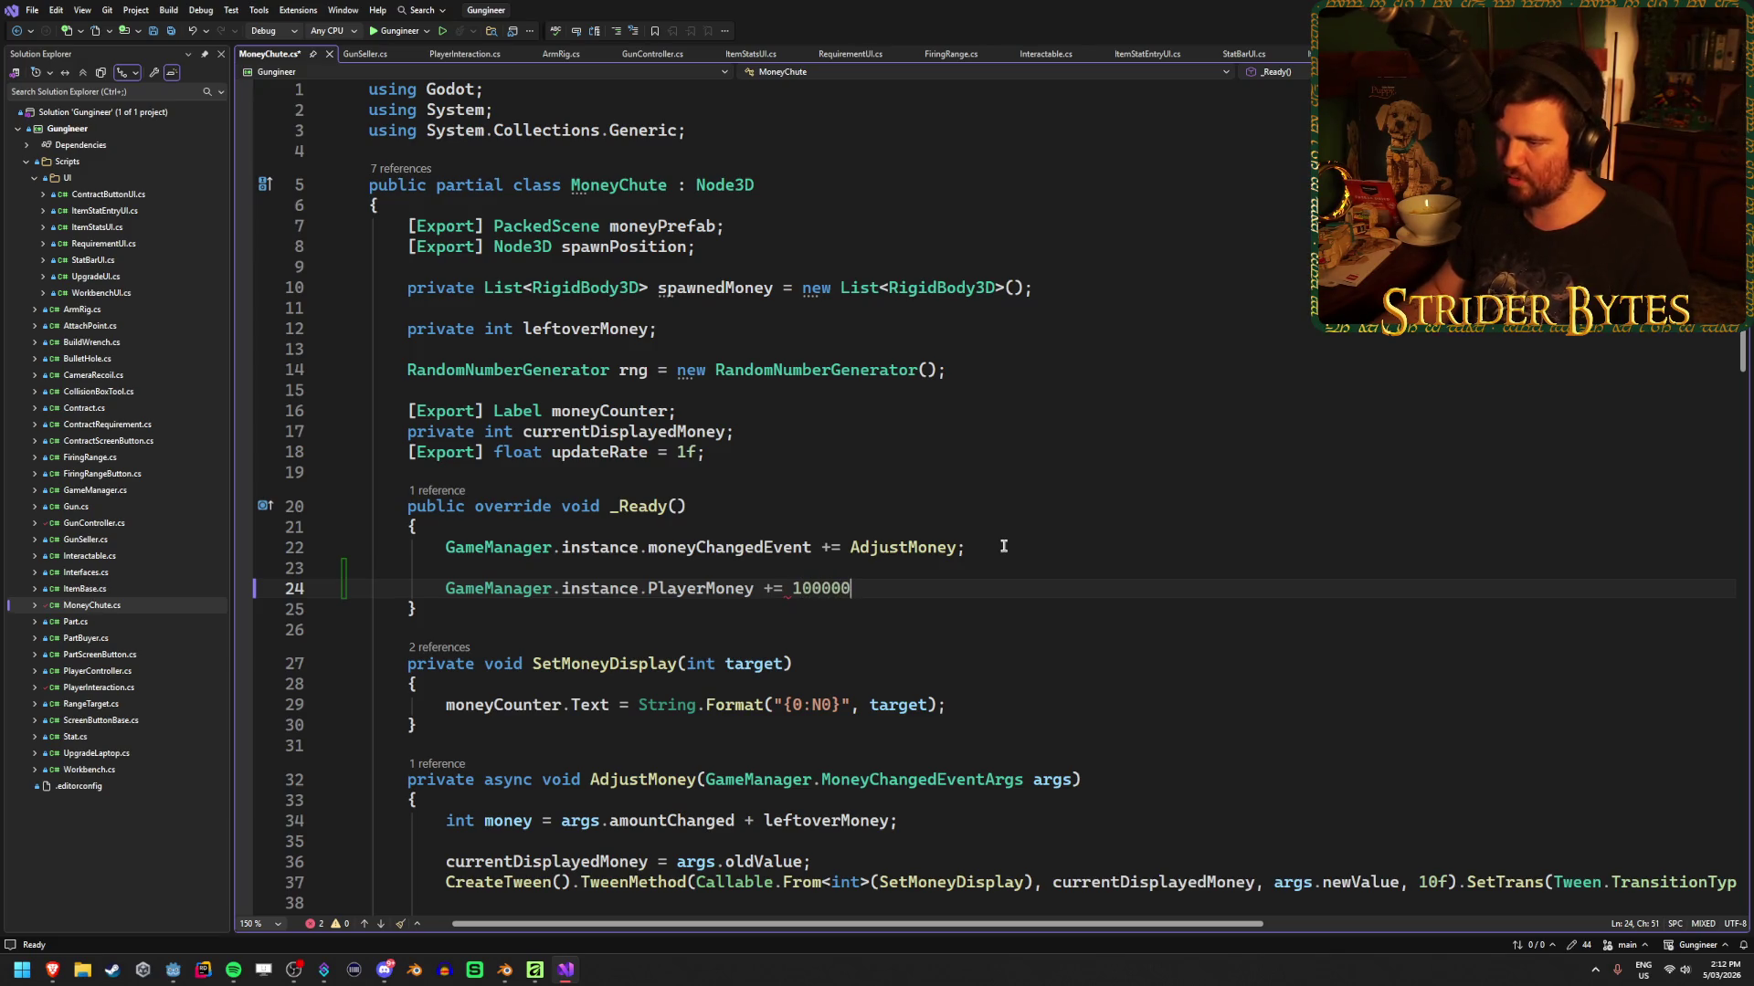
{"action": "type", "text": ";"}
Save MoneyChute.cs and run the game from Godot with F5
{"action": "key", "text": "ctrl+s"}
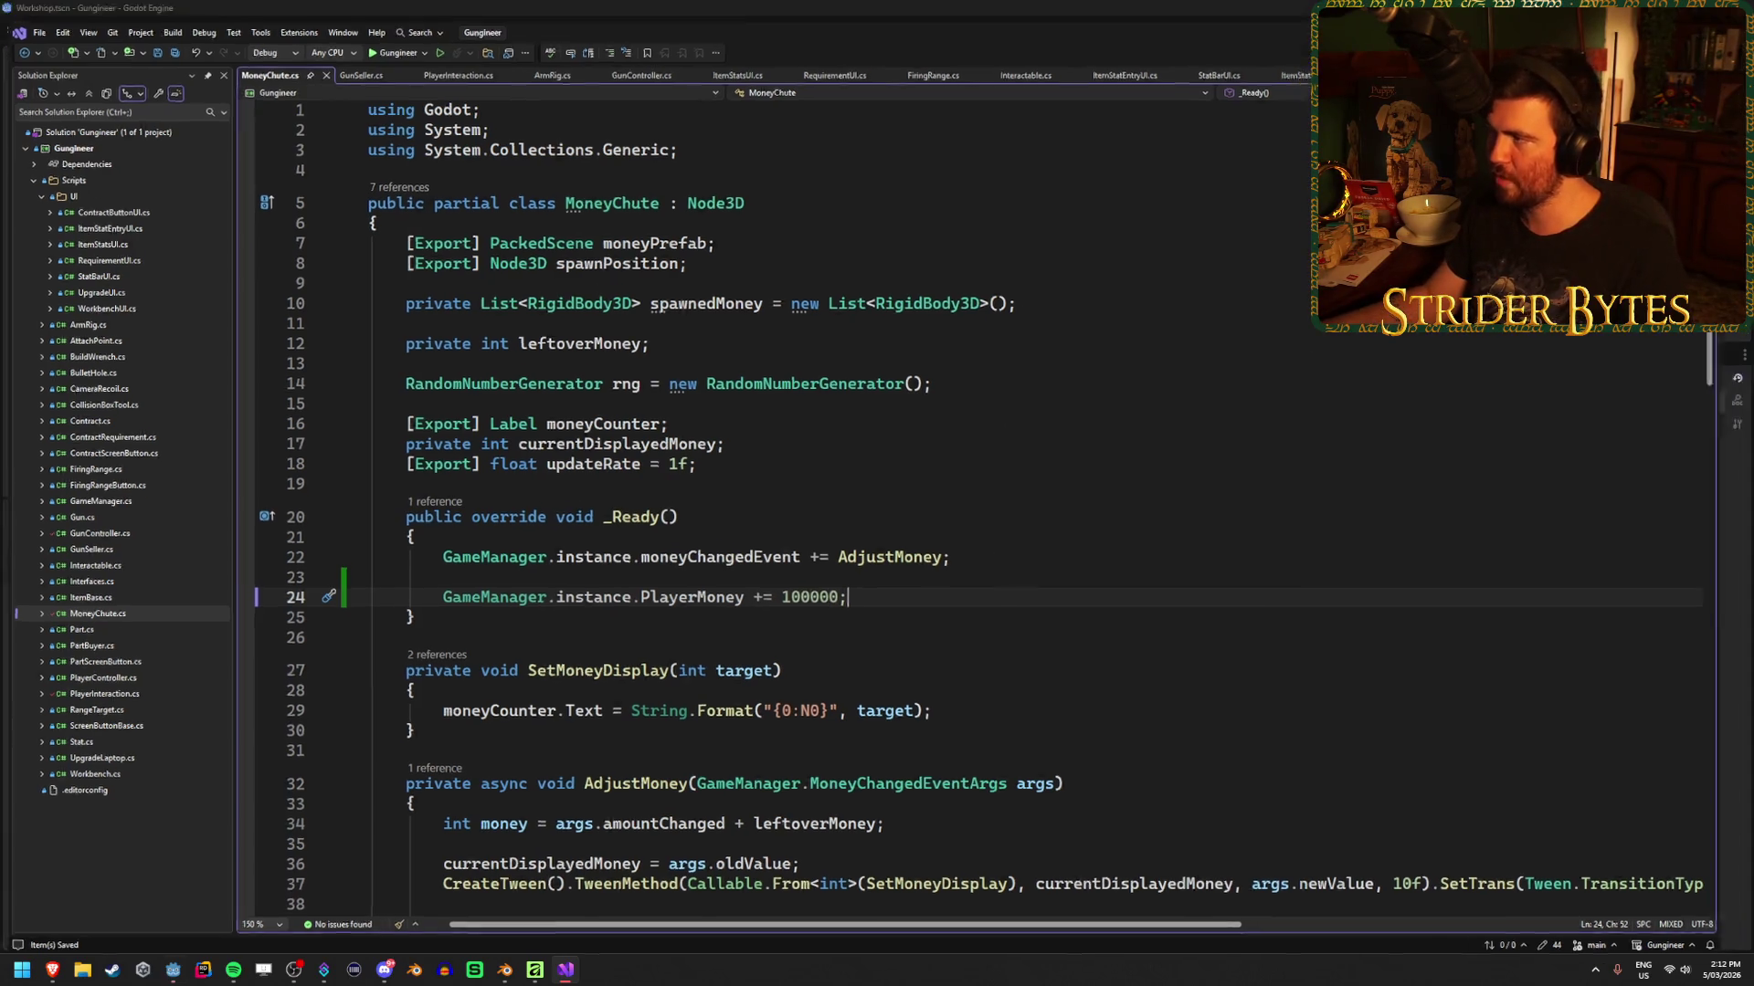
{"action": "key", "text": "alt+Tab"}
{"action": "key", "text": "F5"}
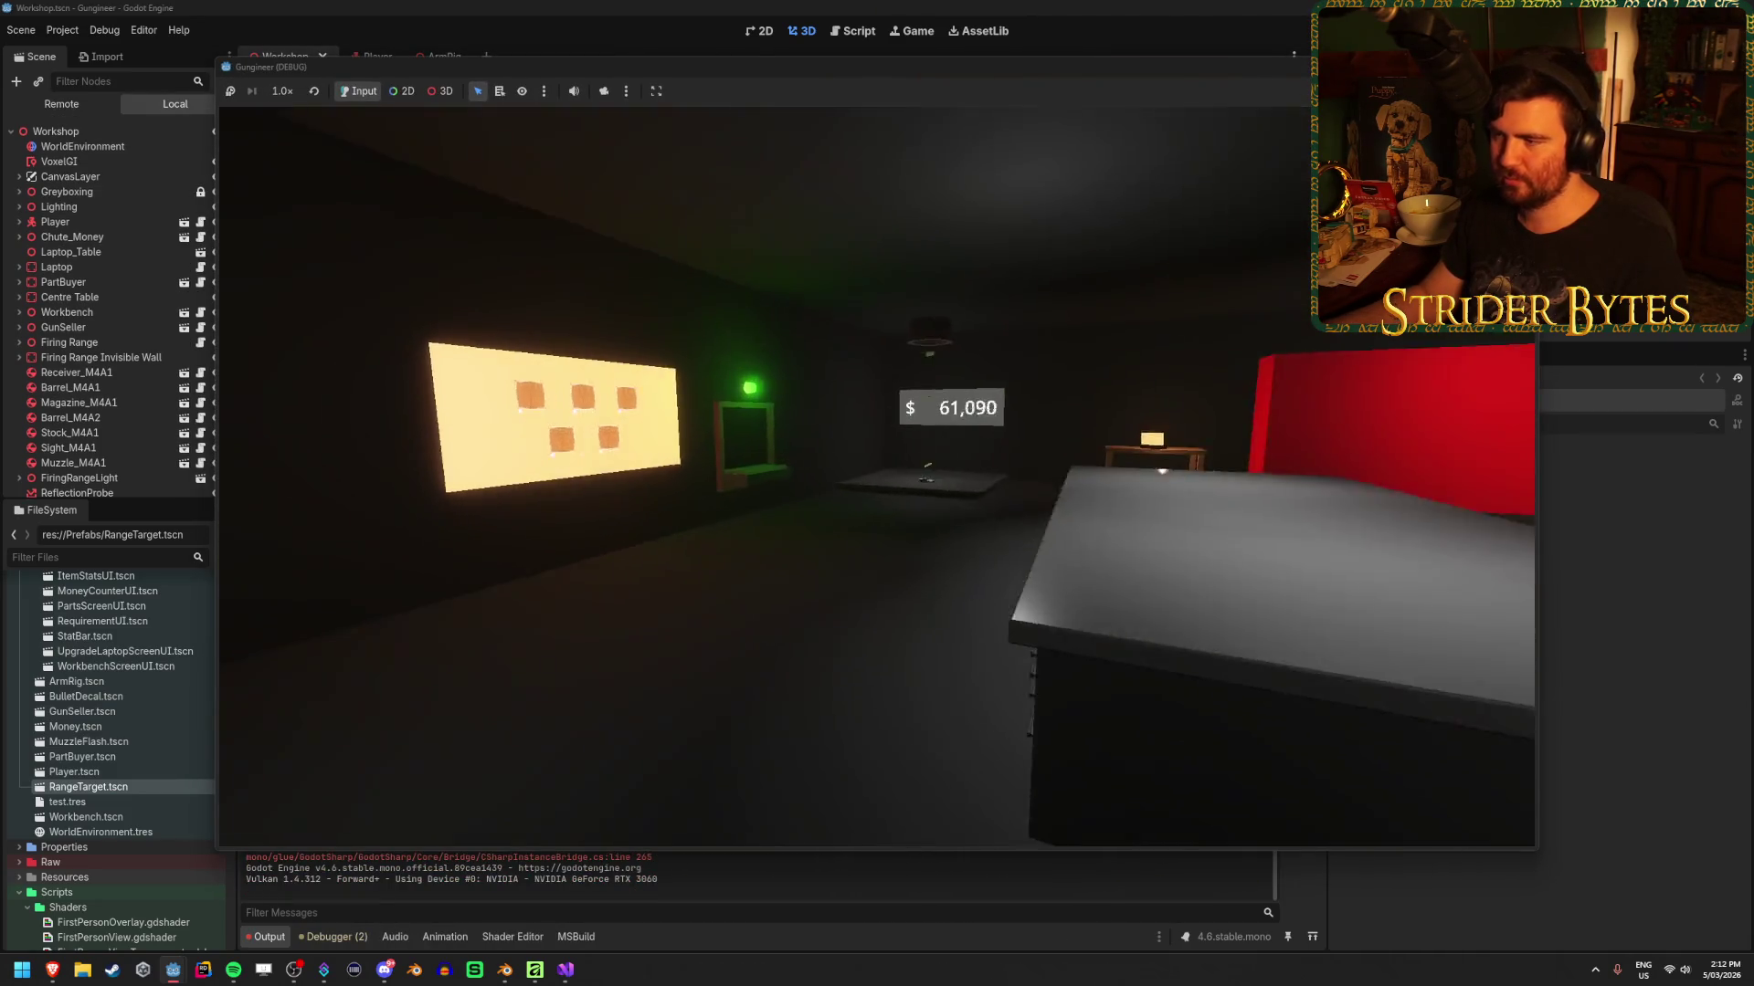
Walk to the money chute, watch the cash pile up toward $100,000, then stop the game
{"action": "key", "text": "w"}
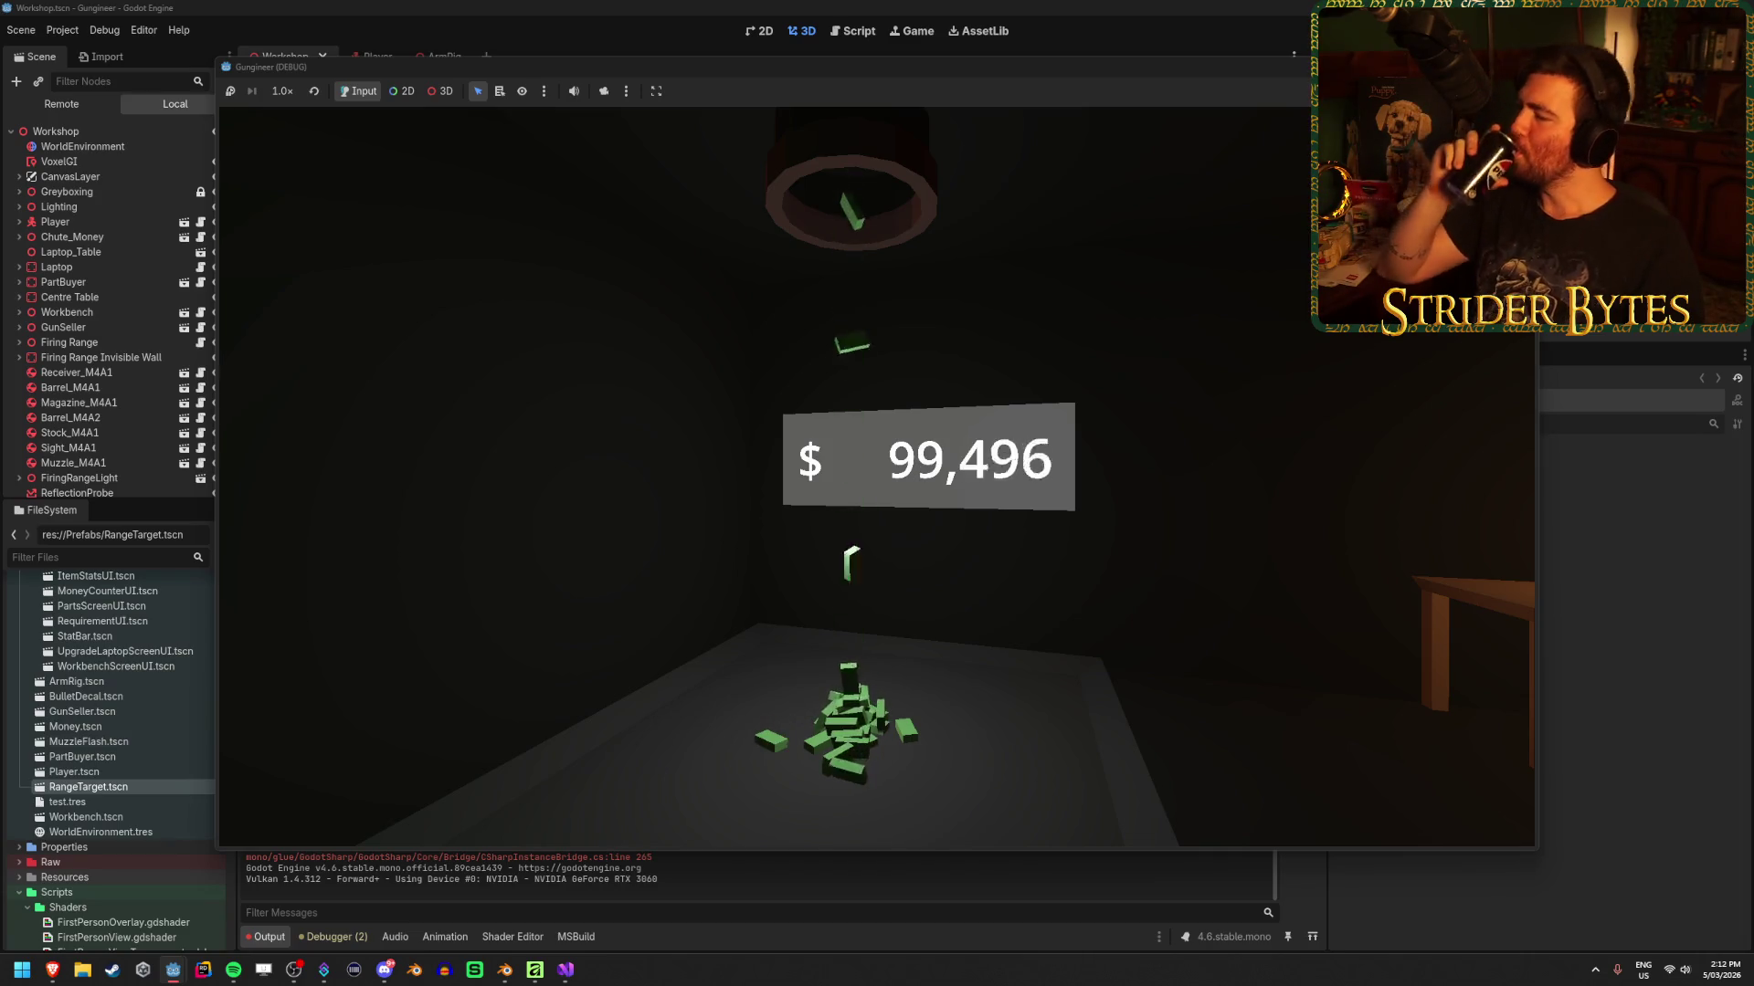
{"action": "mouse_move", "coordinate": [877, 475]}
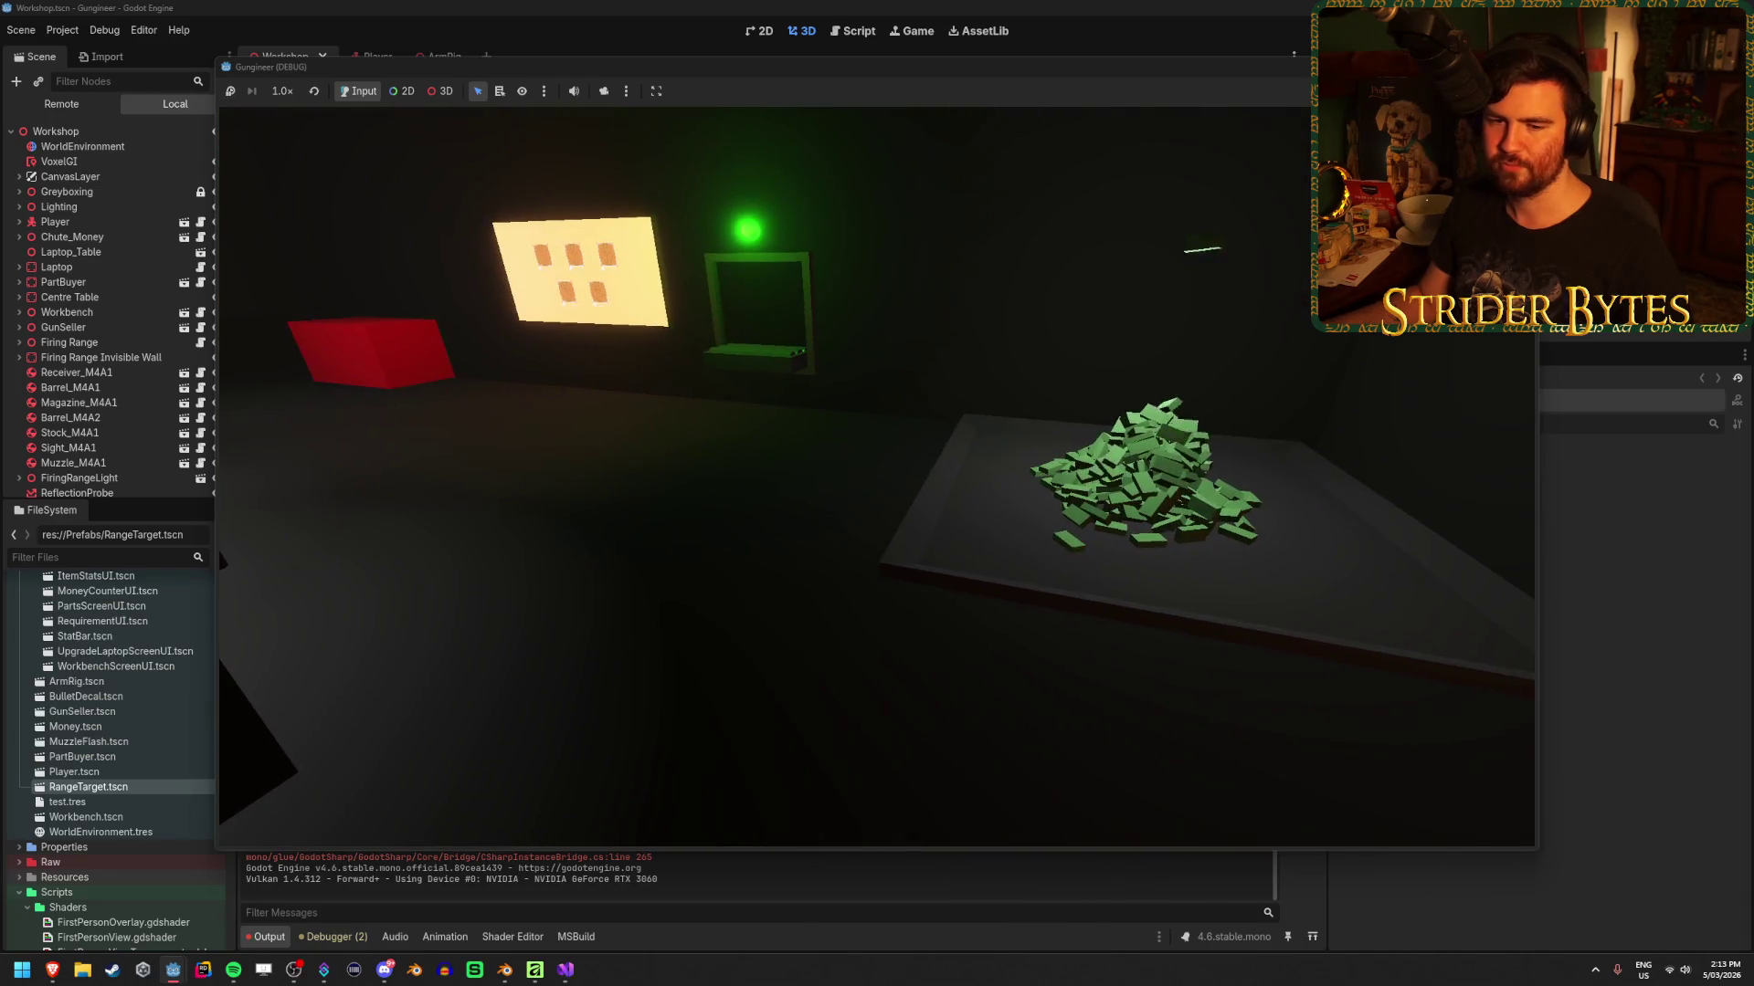
{"action": "key", "text": "F8"}
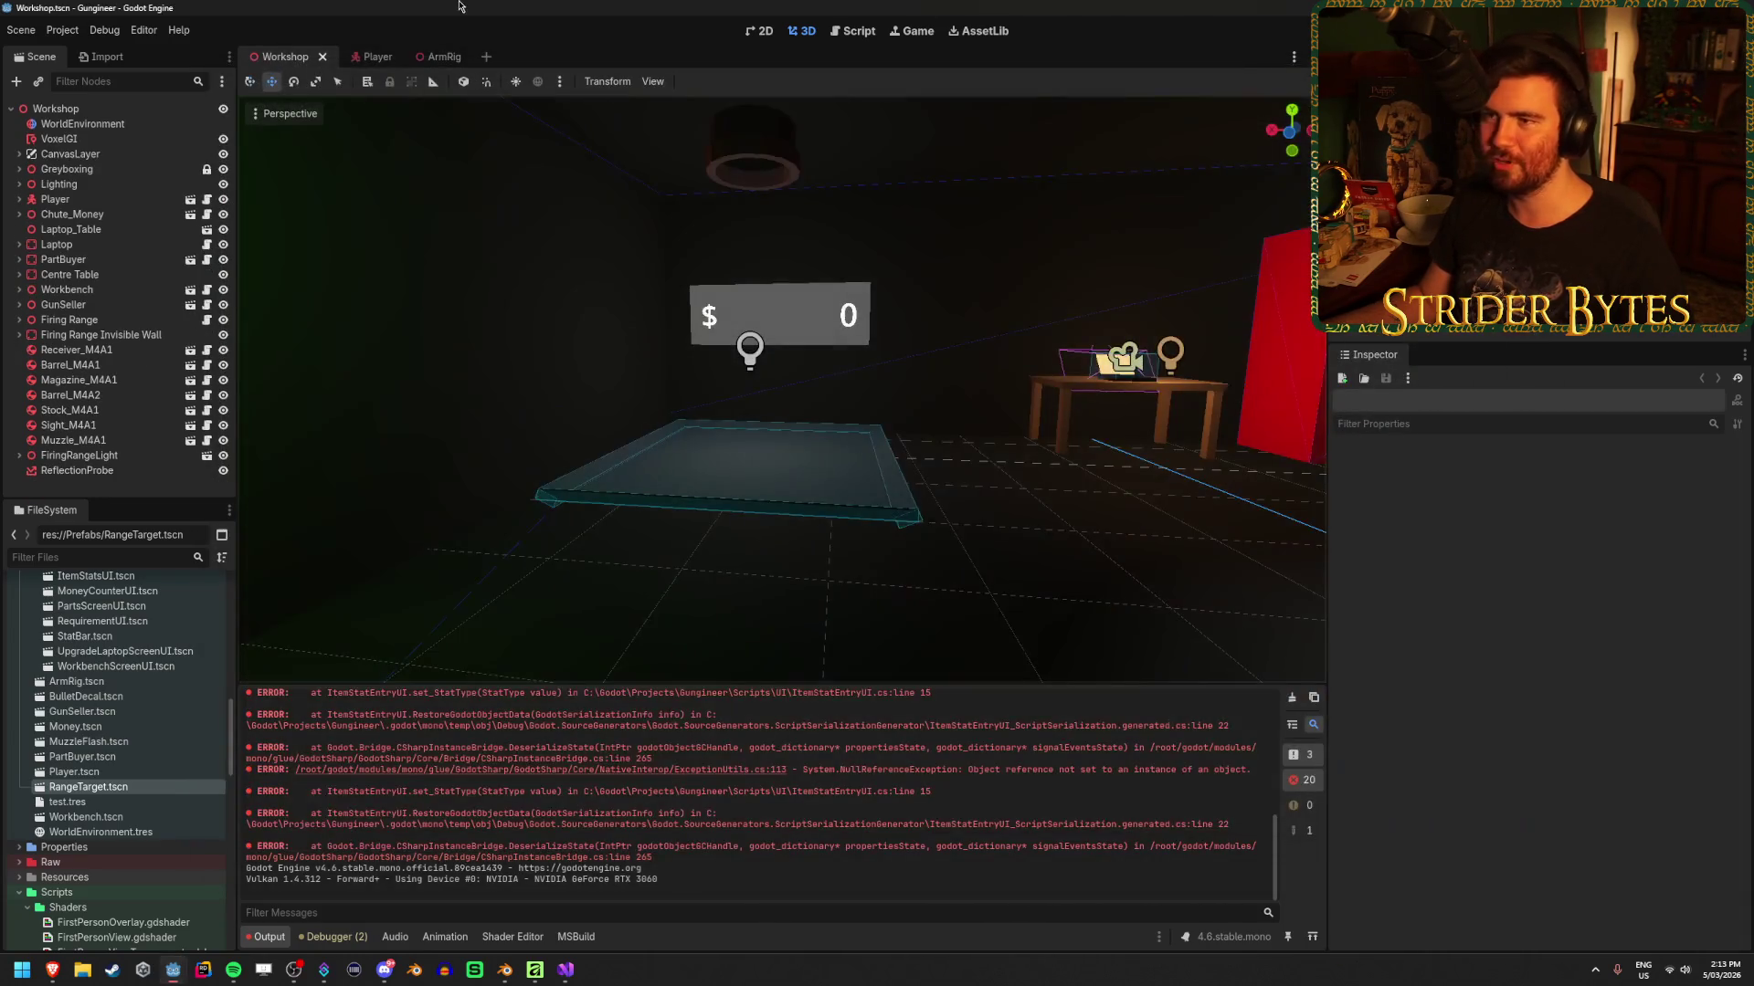
Clear the Output log, turn the view toward the firing-range wall, and switch to Visual Studio
{"action": "left_click", "coordinate": [1294, 707]}
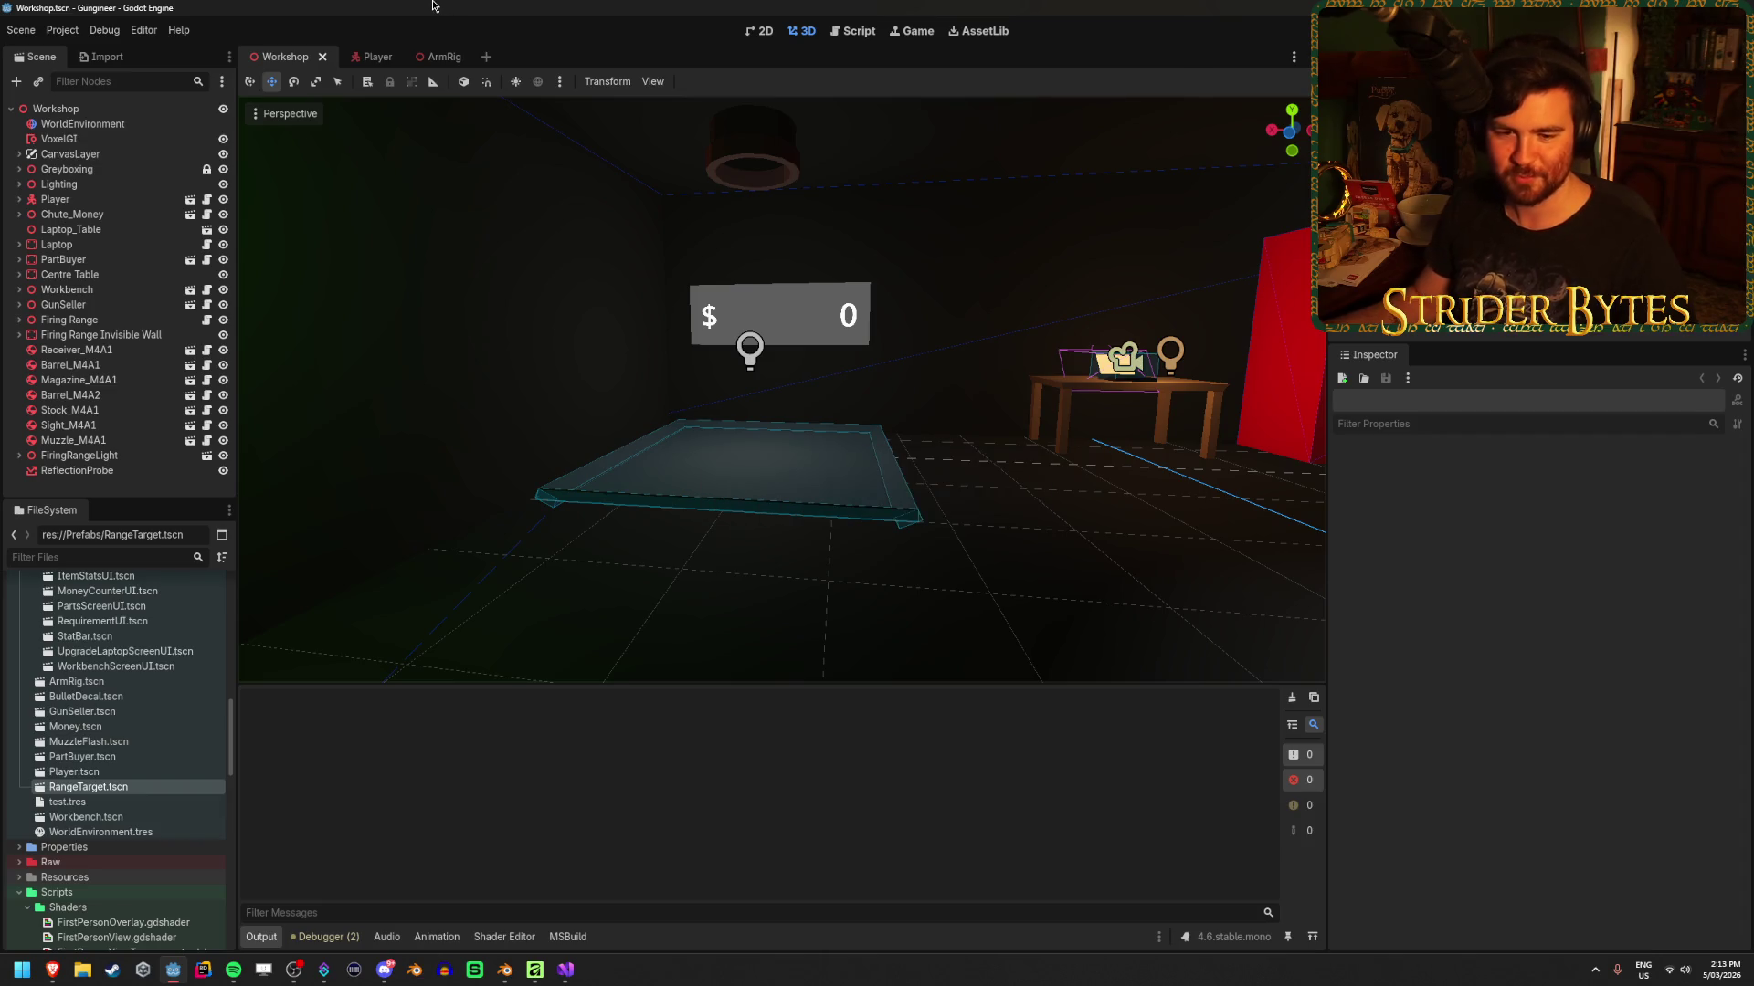
{"action": "mouse_move", "coordinate": [742, 645]}
{"action": "left_mouse_down"}
{"action": "mouse_move", "coordinate": [760, 599]}
{"action": "mouse_move", "coordinate": [661, 596]}
{"action": "mouse_move", "coordinate": [877, 490]}
{"action": "mouse_move", "coordinate": [768, 496]}
{"action": "mouse_move", "coordinate": [914, 489]}
{"action": "mouse_move", "coordinate": [875, 489]}
{"action": "left_mouse_up"}
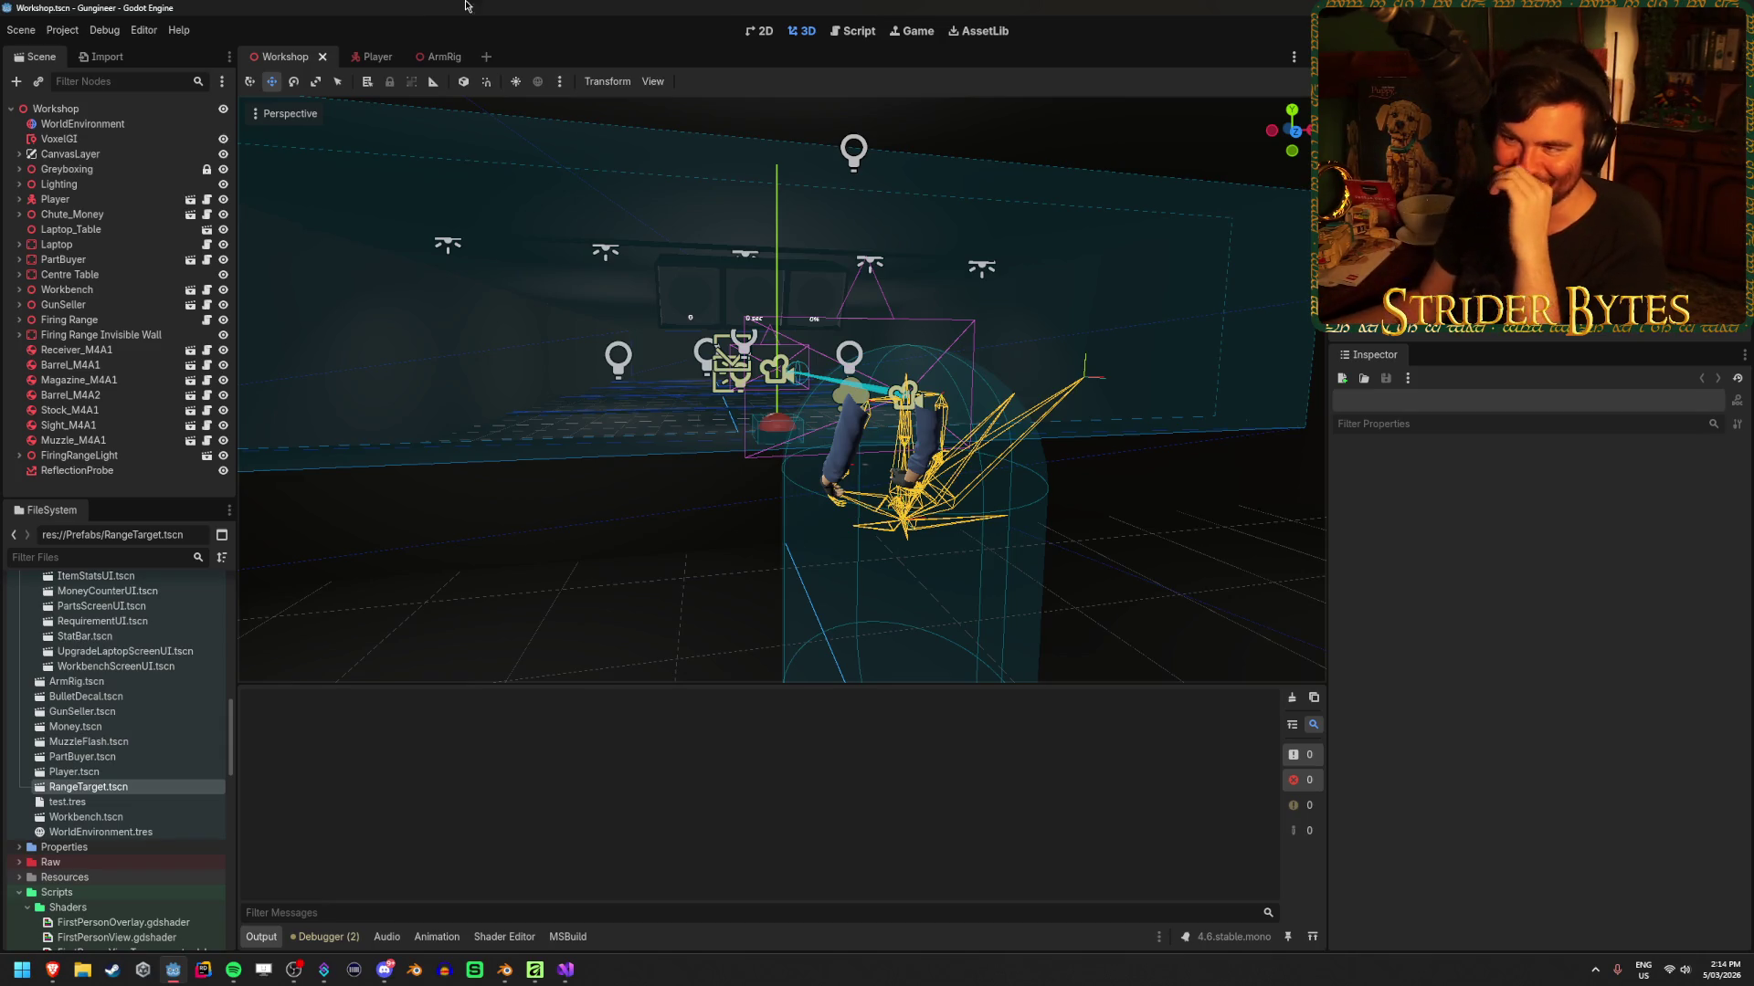
{"action": "left_click", "coordinate": [566, 971]}
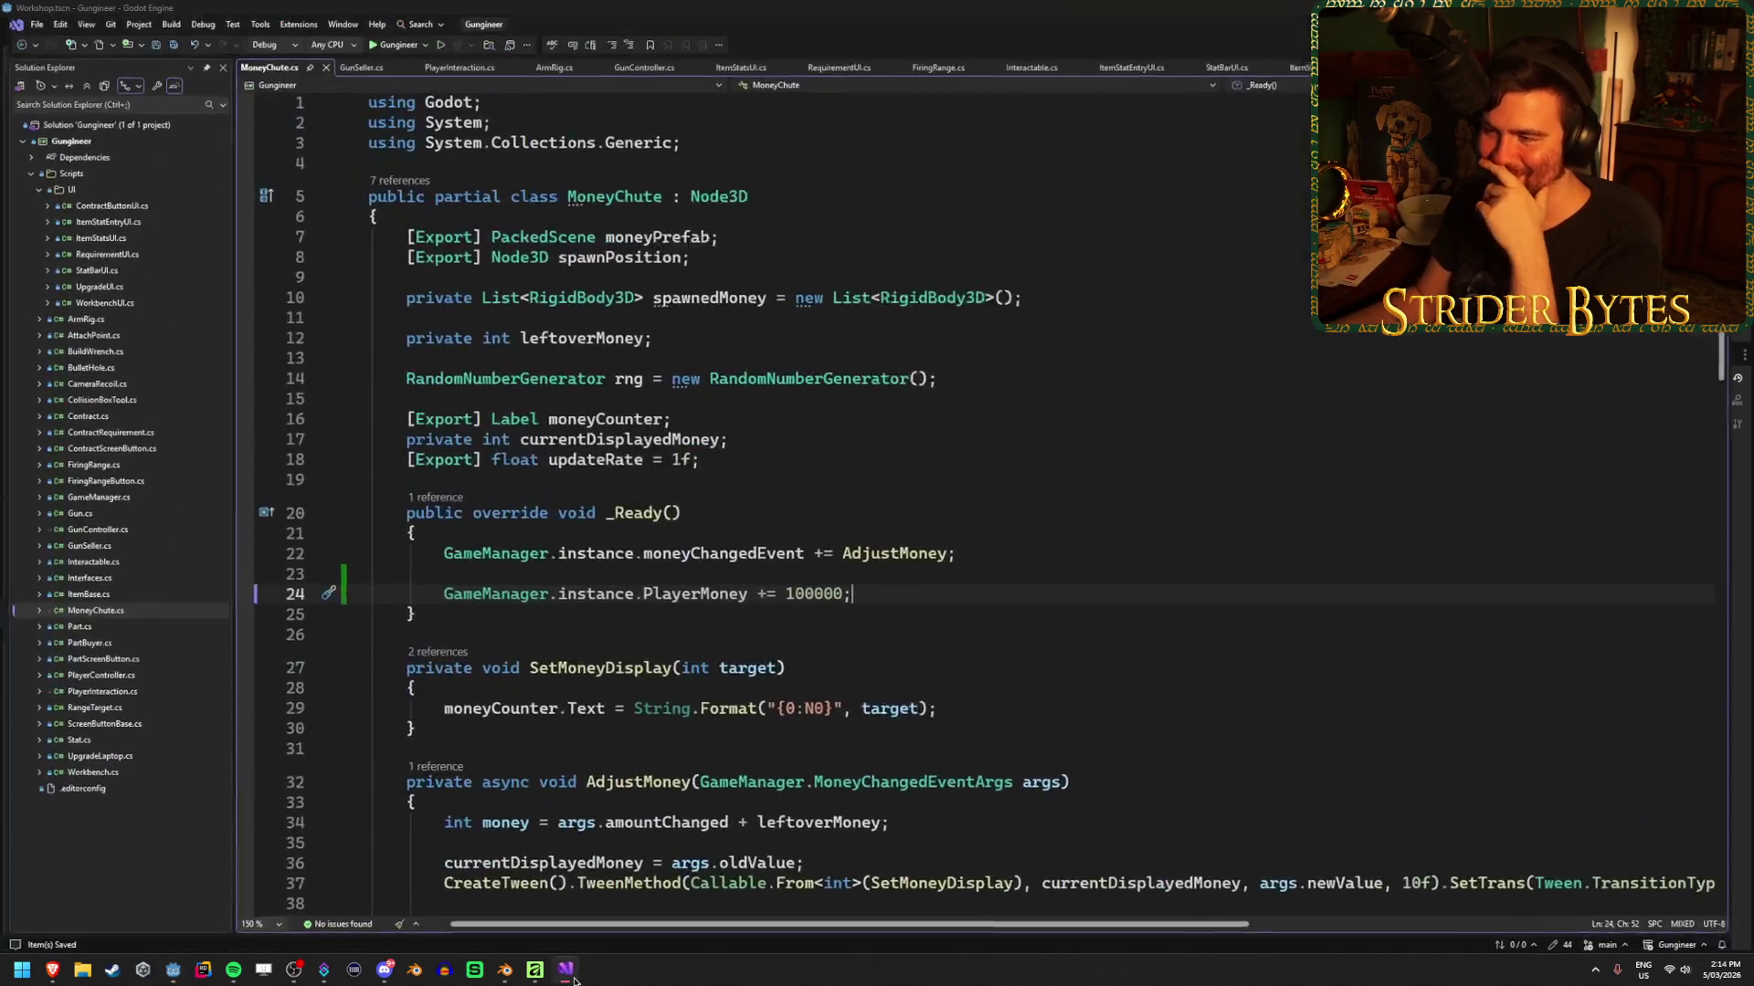
Delete the PlayerMoney += 100000 test line and save MoneyChute.cs
{"action": "key", "text": "BackSpace"}
{"action": "key", "text": "BackSpace"}
{"action": "key", "text": "BackSpace"}
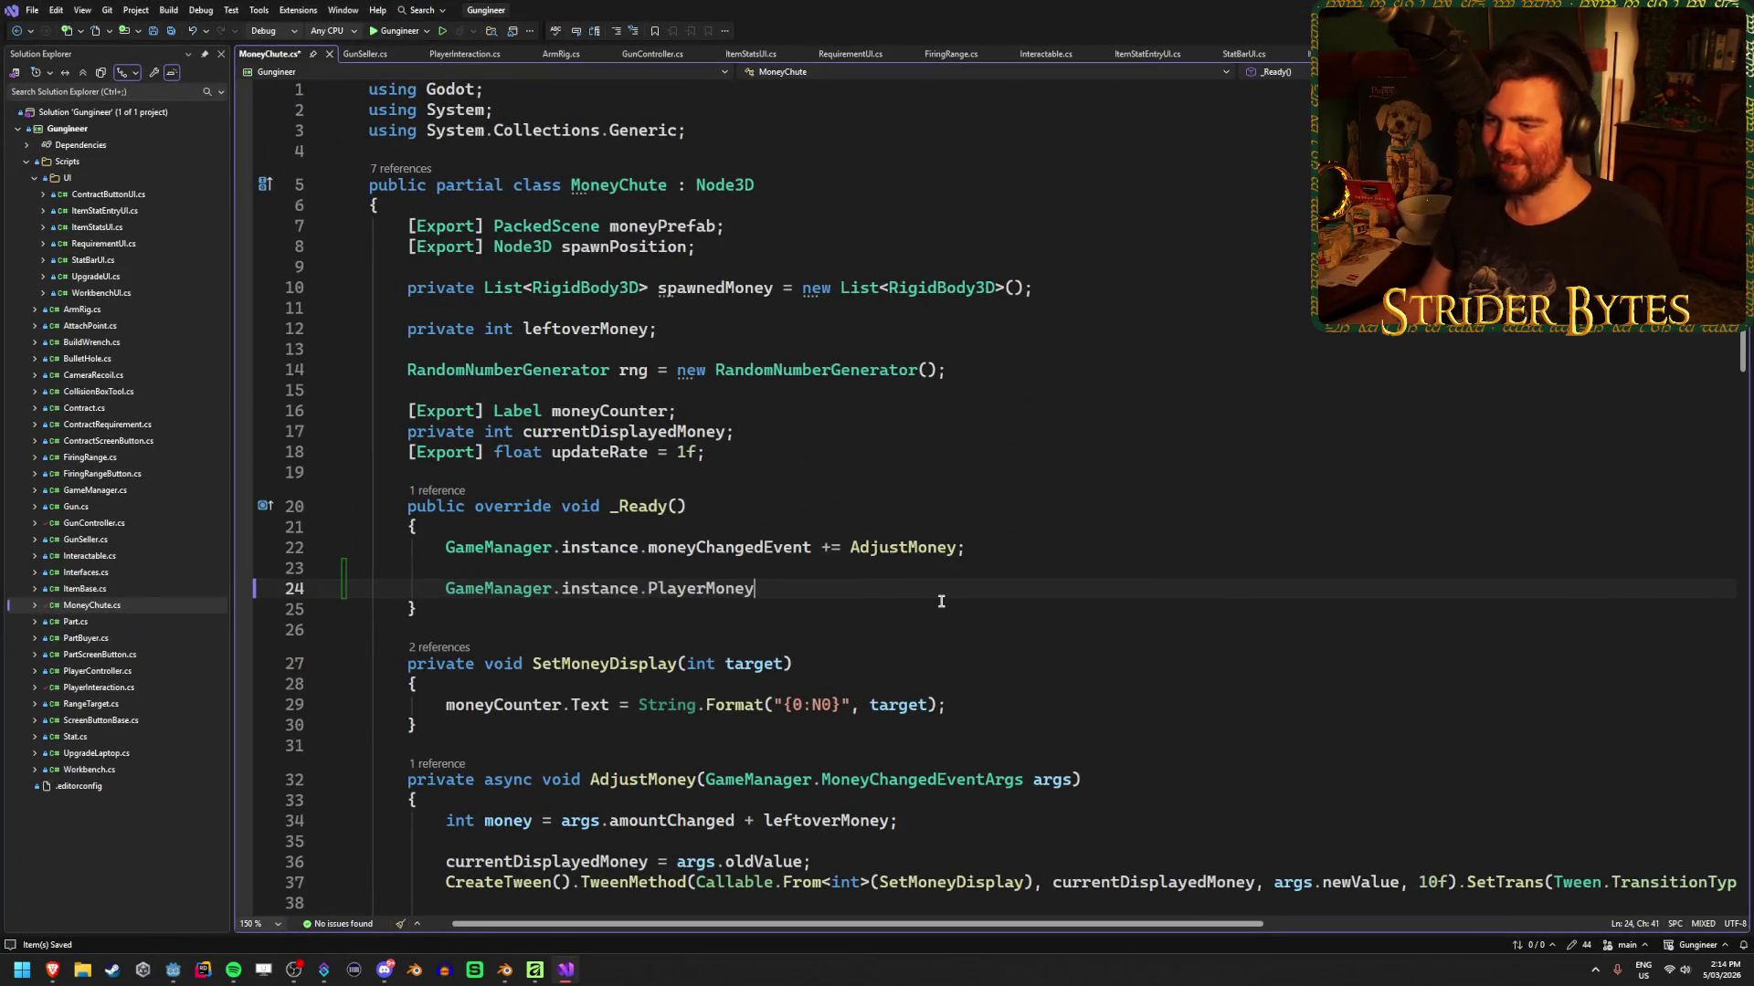
{"action": "key", "text": "BackSpace"}
{"action": "key", "text": "BackSpace"}
{"action": "key", "text": "BackSpace"}
{"action": "key", "text": "ctrl+s"}
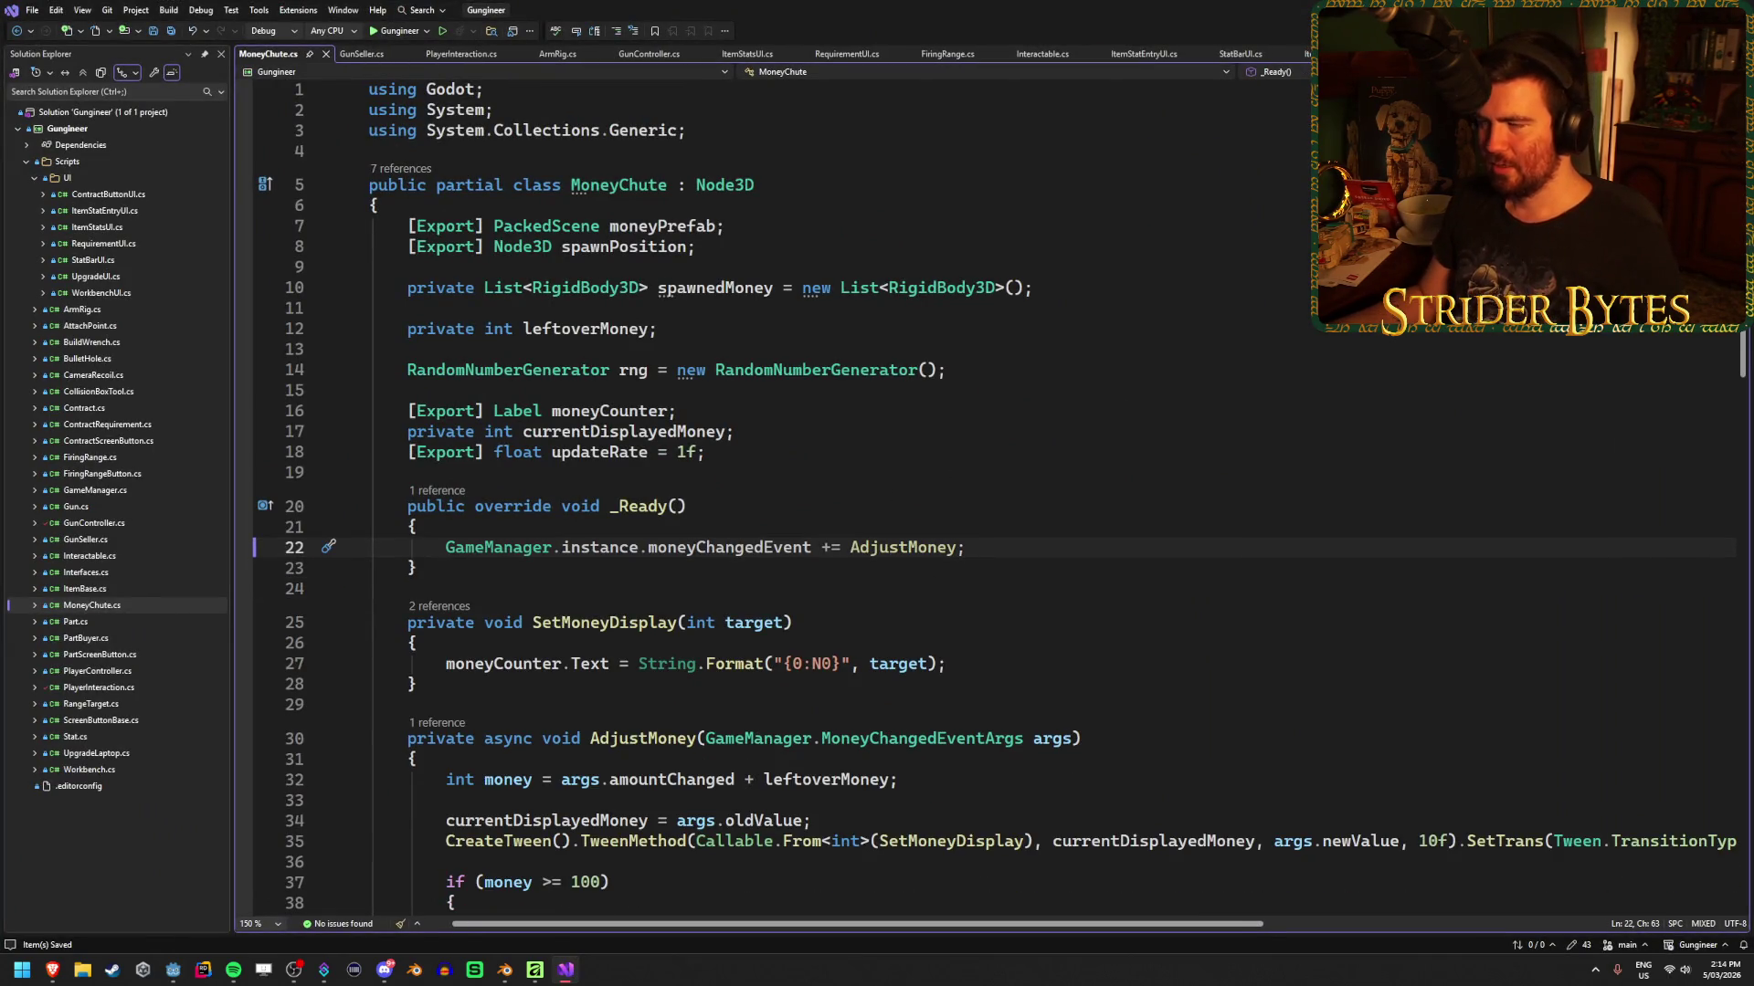
Return to Godot and open the Player scene tab
{"action": "key", "text": "alt+Tab"}
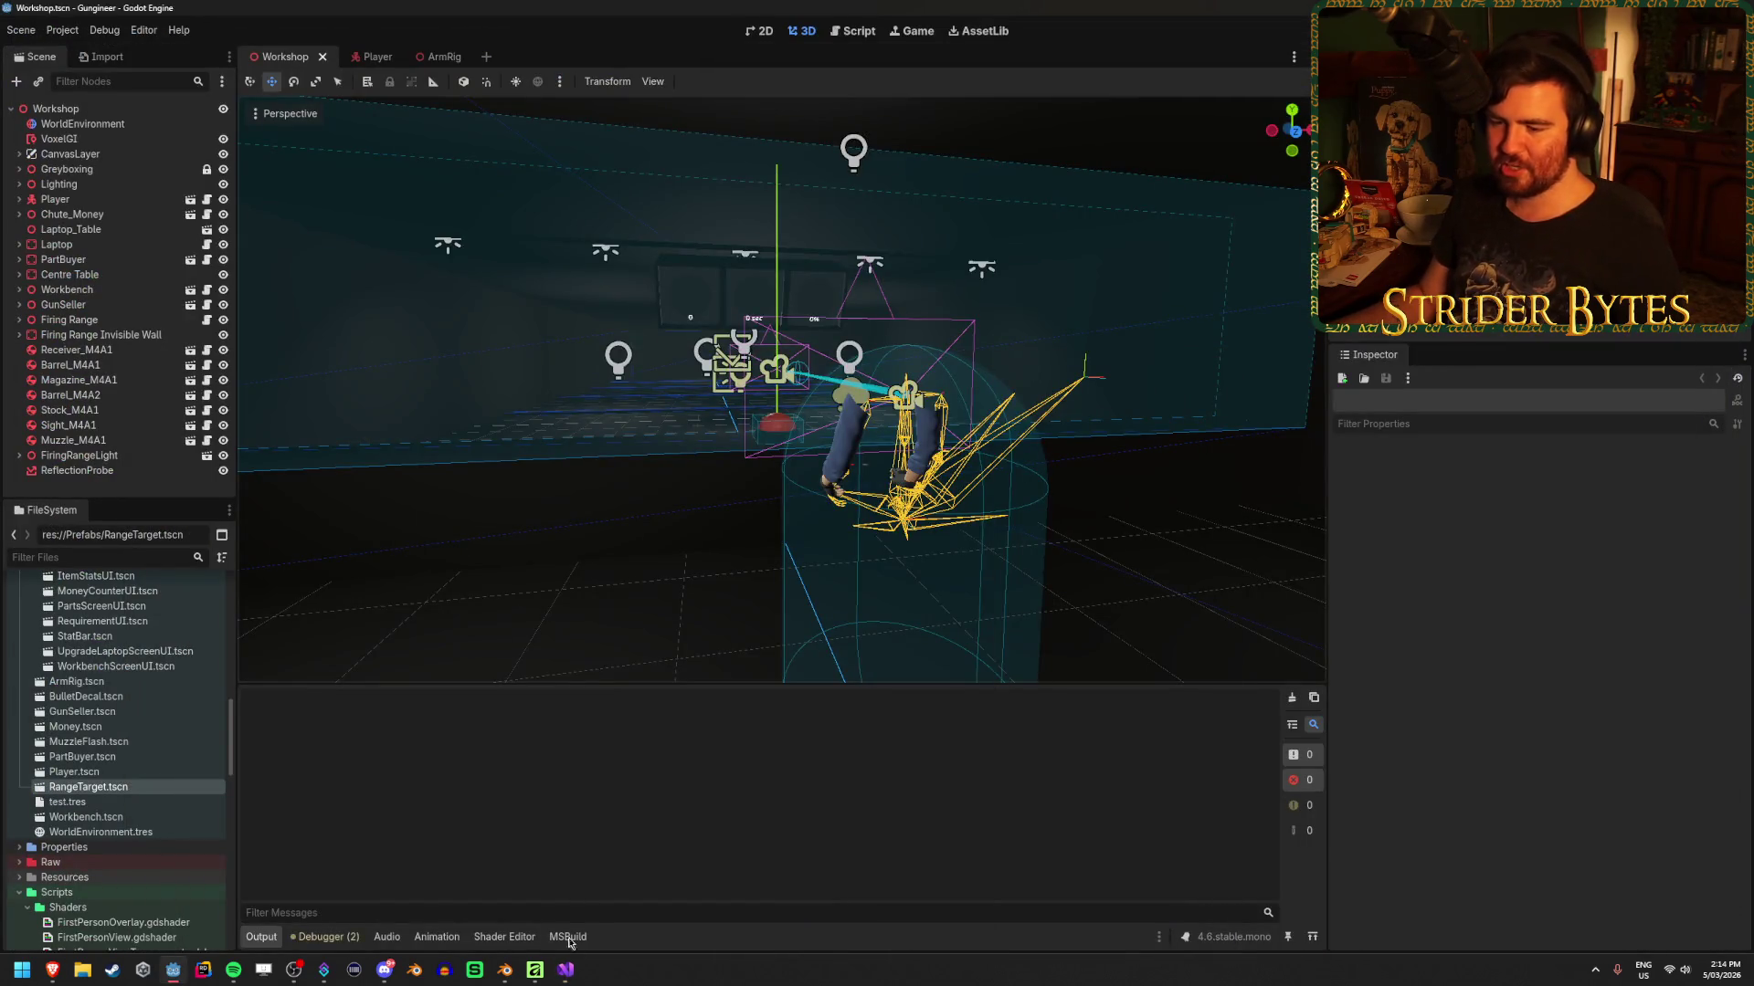
{"action": "left_click", "coordinate": [566, 970]}
{"action": "key", "text": "alt+Tab"}
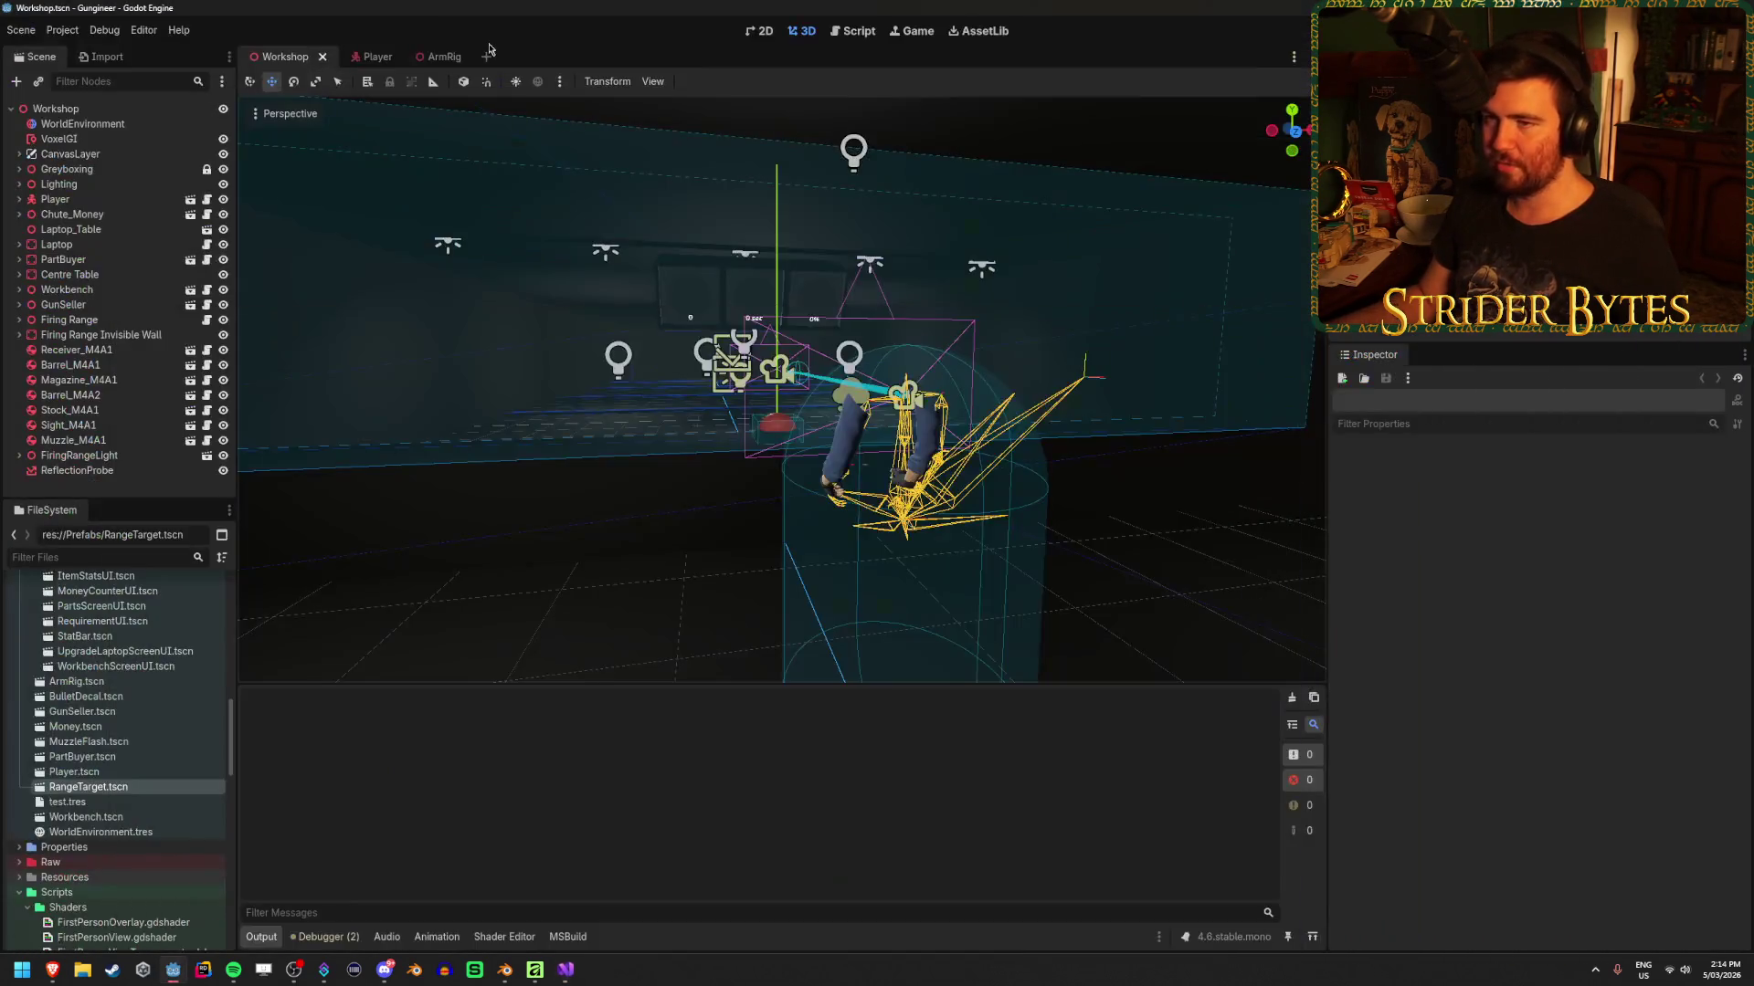
{"action": "left_click", "coordinate": [362, 57]}
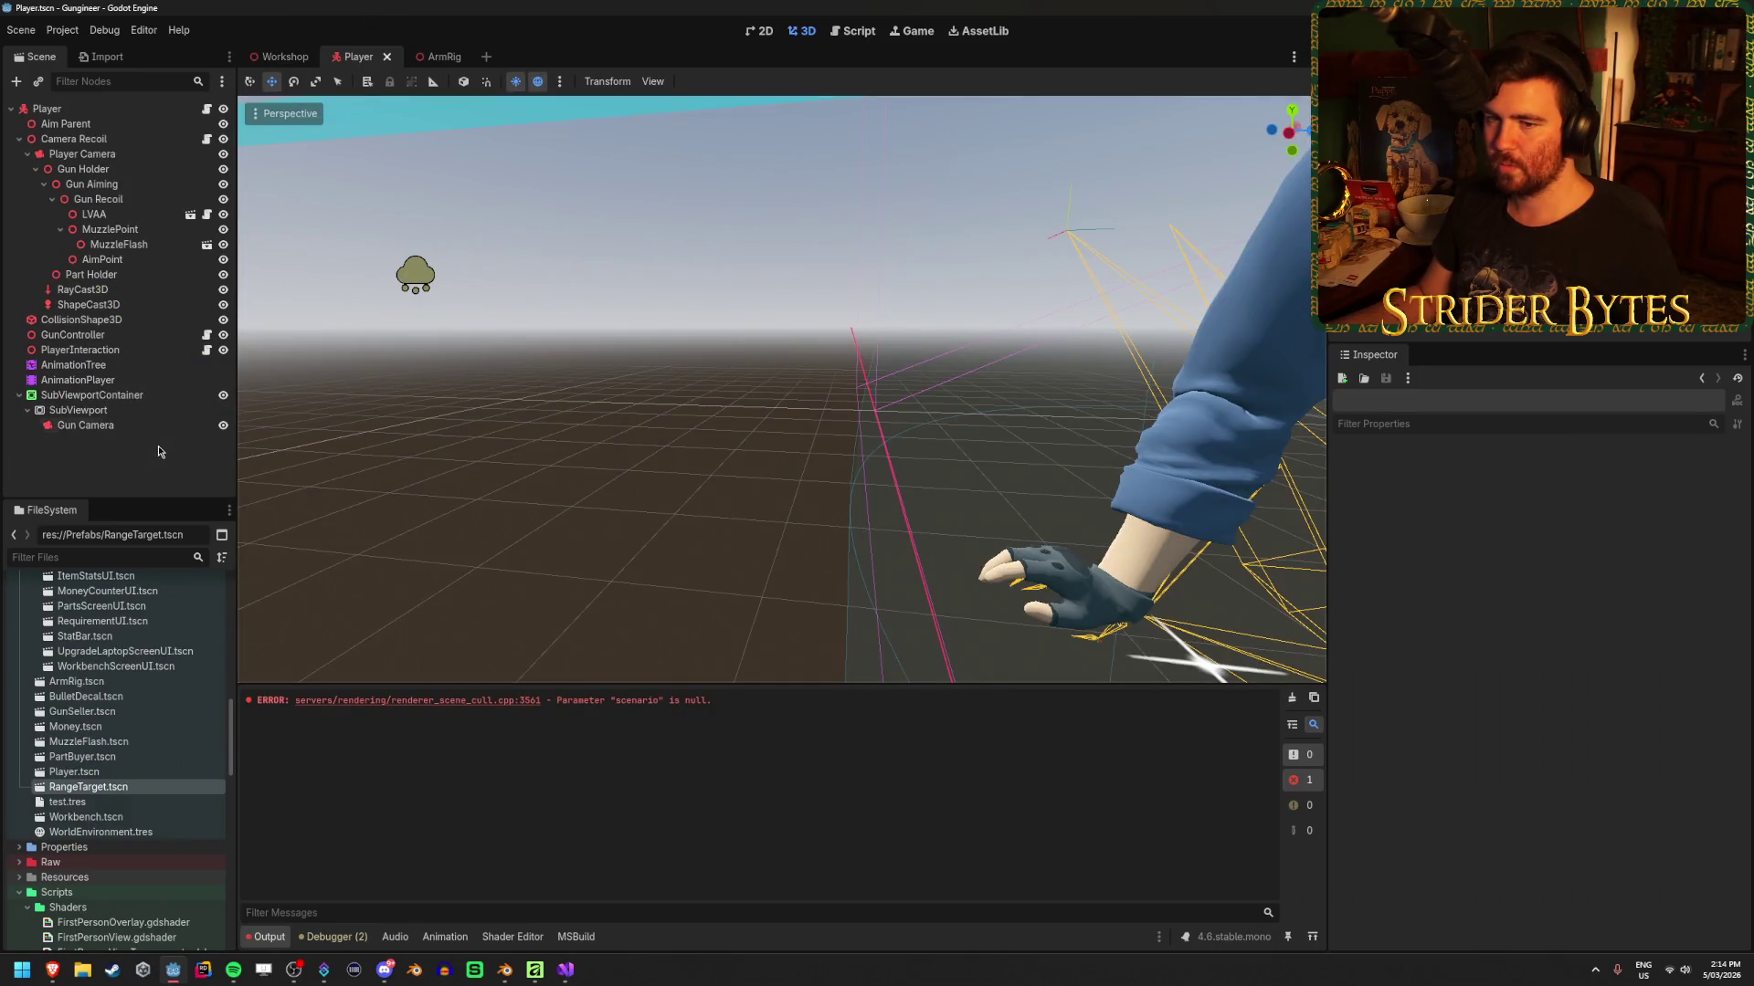
Inspect the SubViewportContainer and Gun Camera nodes in the Player scene
{"action": "left_click", "coordinate": [150, 398]}
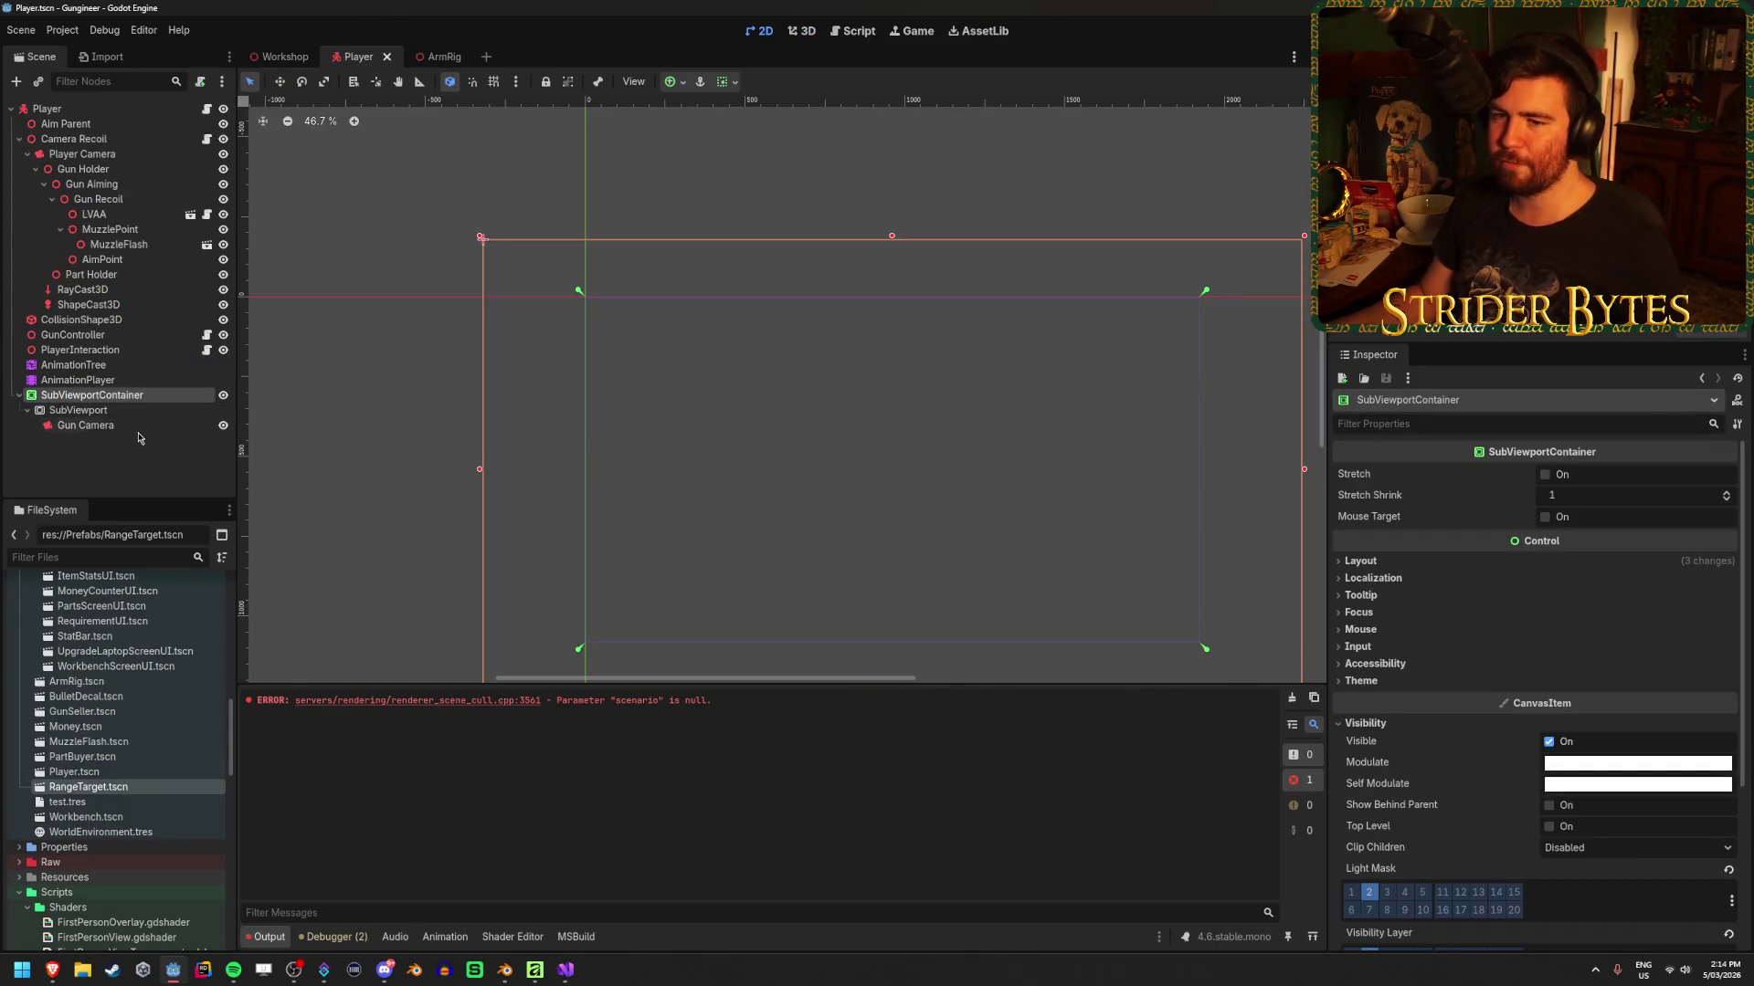
{"action": "left_click", "coordinate": [140, 427]}
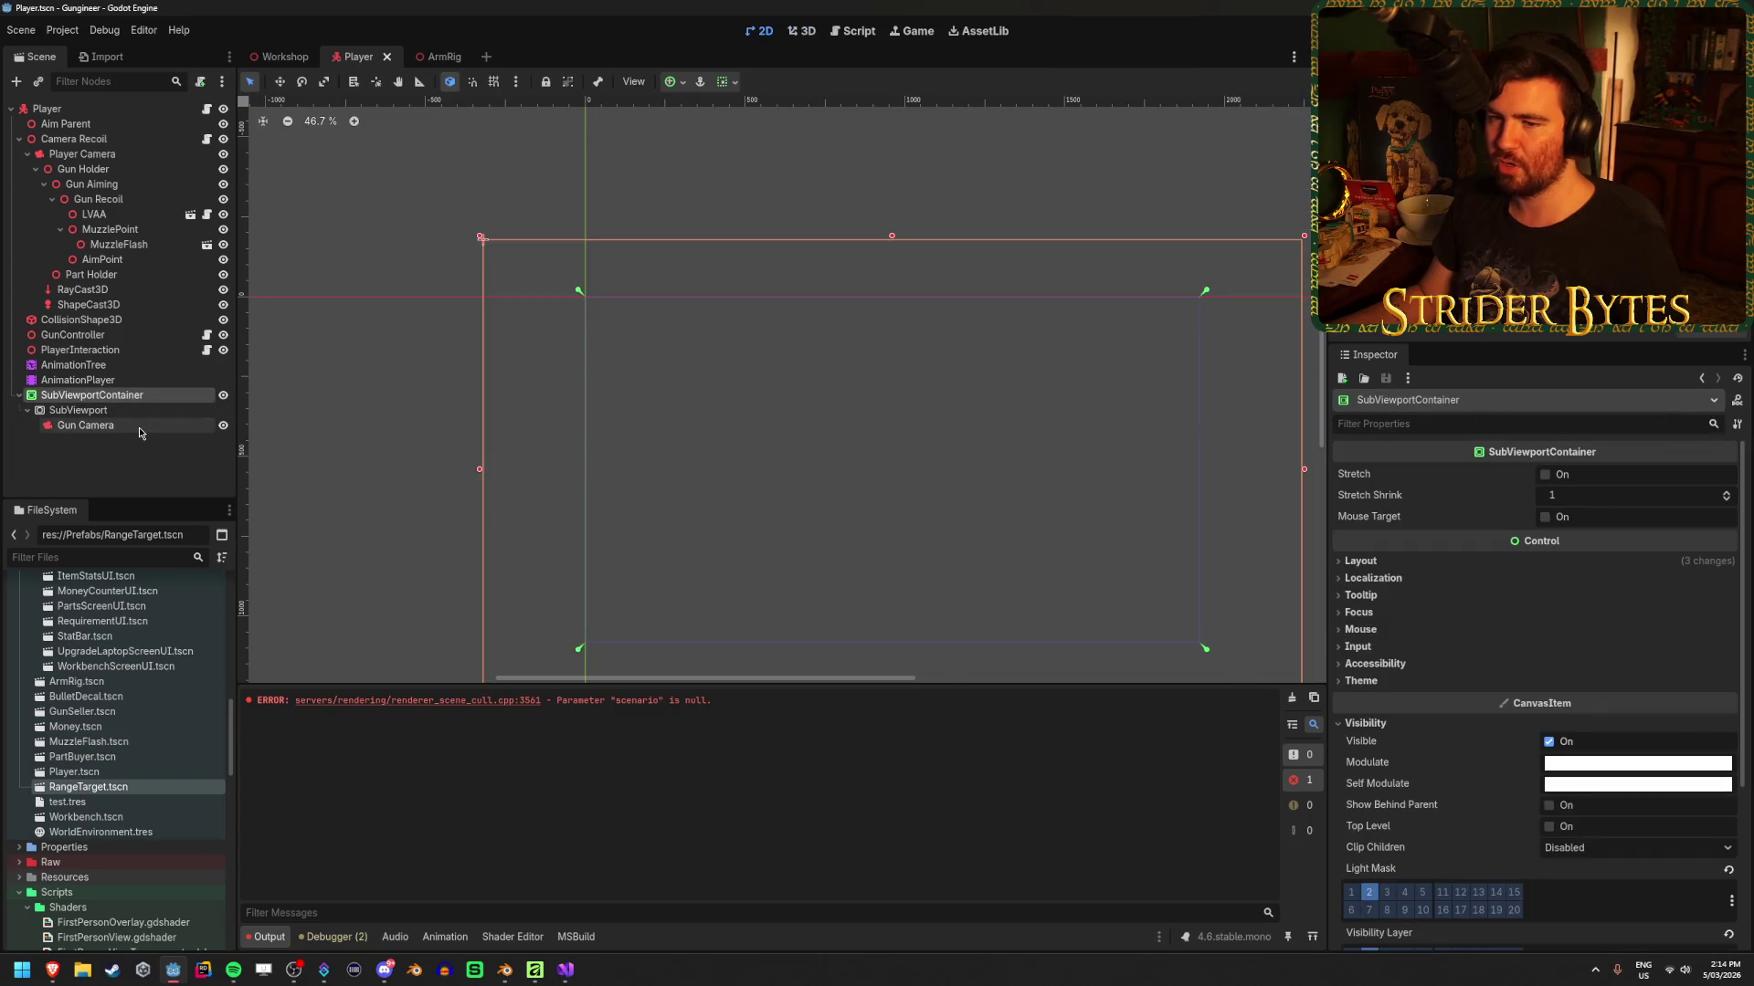
{"action": "left_click", "coordinate": [141, 428]}
{"action": "left_click", "coordinate": [93, 397]}
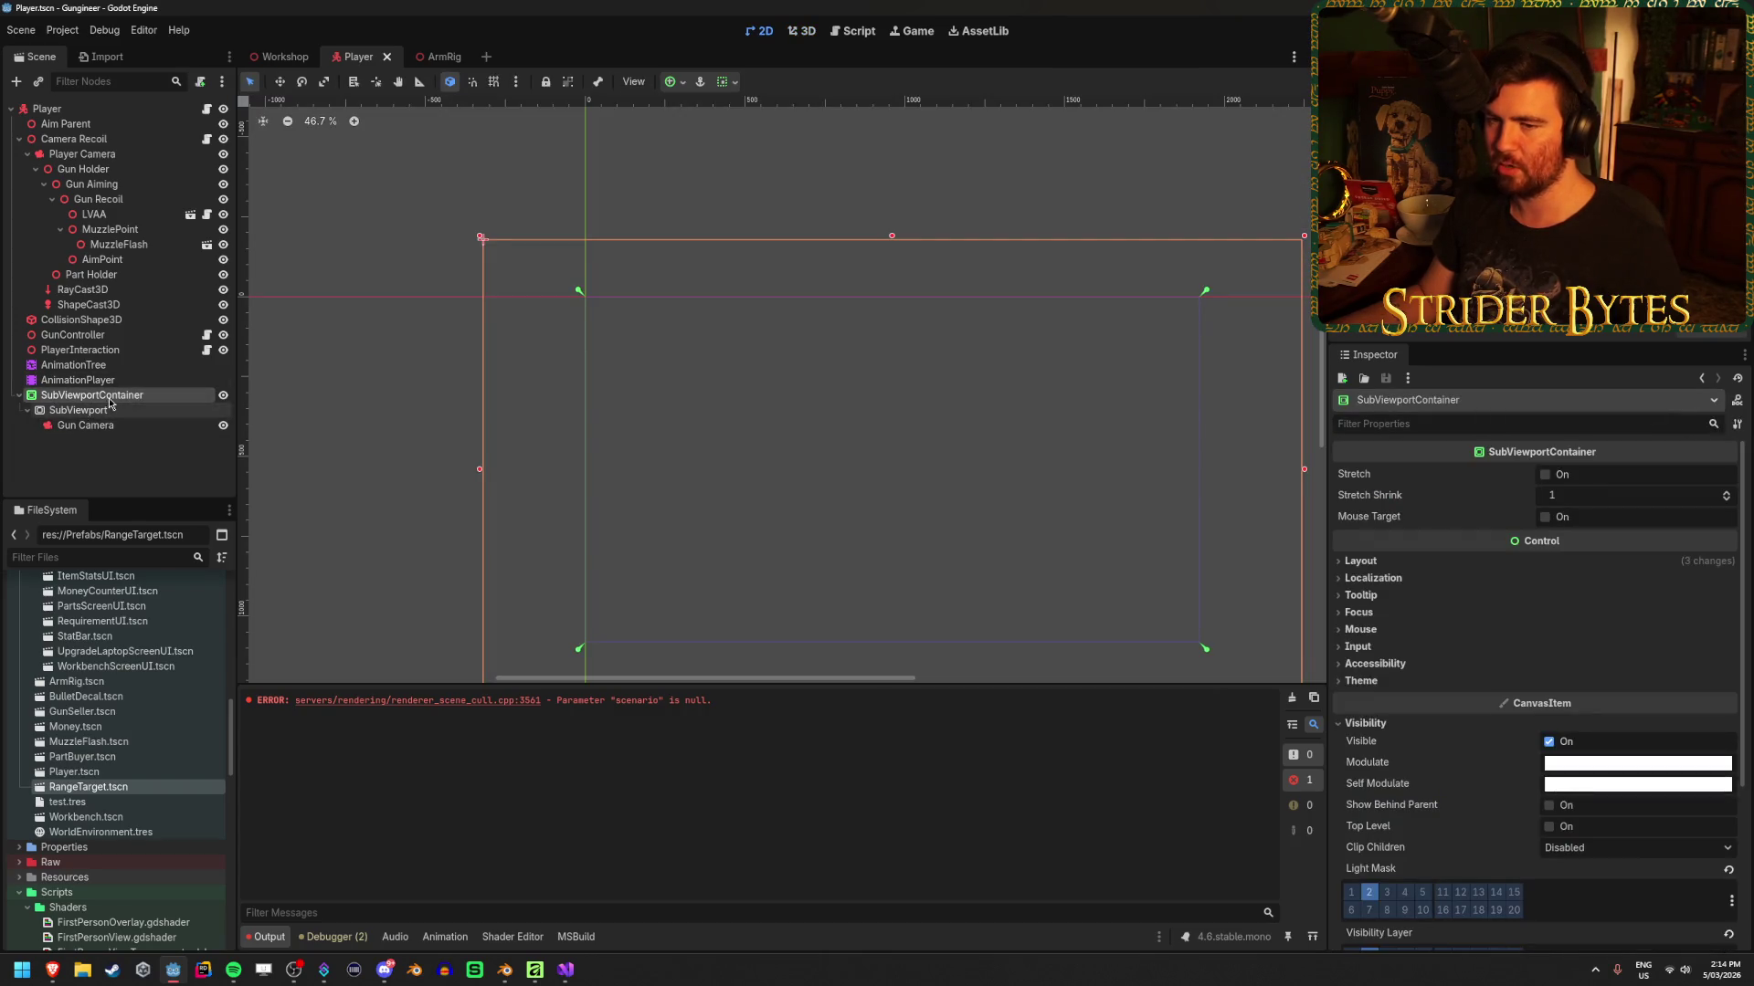
{"action": "left_click", "coordinate": [122, 395], "text": "ctrl"}
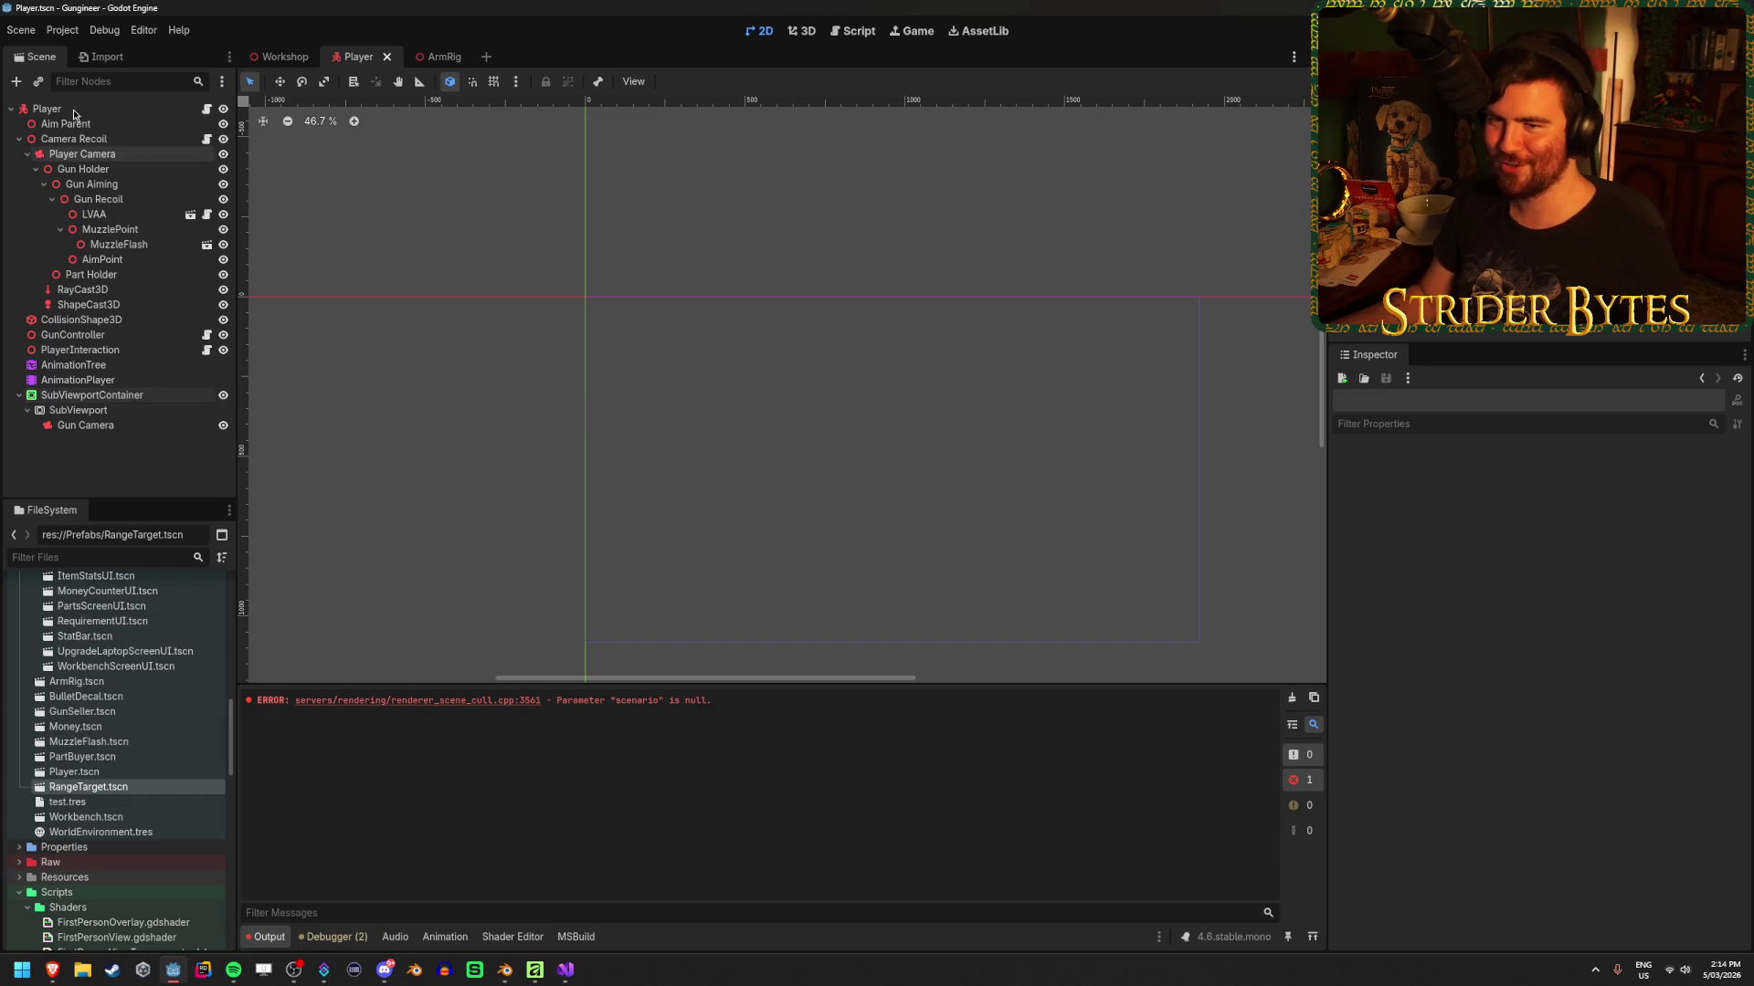
Check Player Camera, save the Player scene, check Gun Camera, and switch to Visual Studio
{"action": "left_click", "coordinate": [128, 155]}
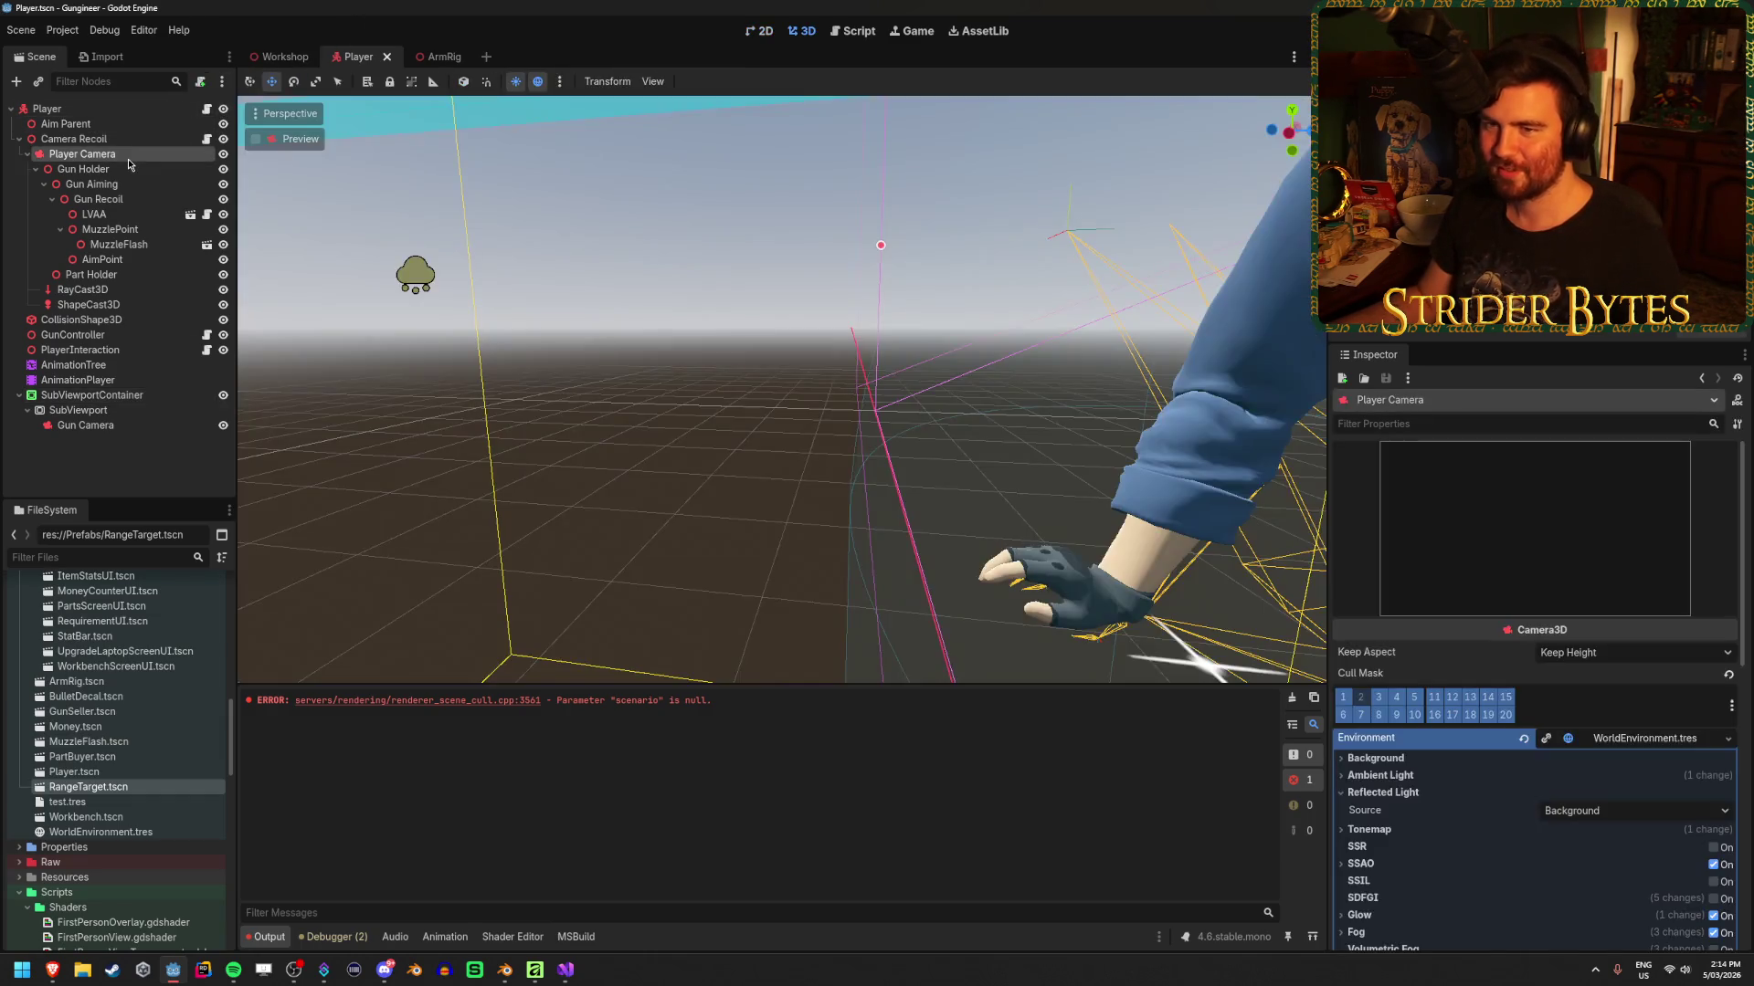
{"action": "scroll", "coordinate": [1409, 547], "scroll_direction": "down", "scroll_amount": 3}
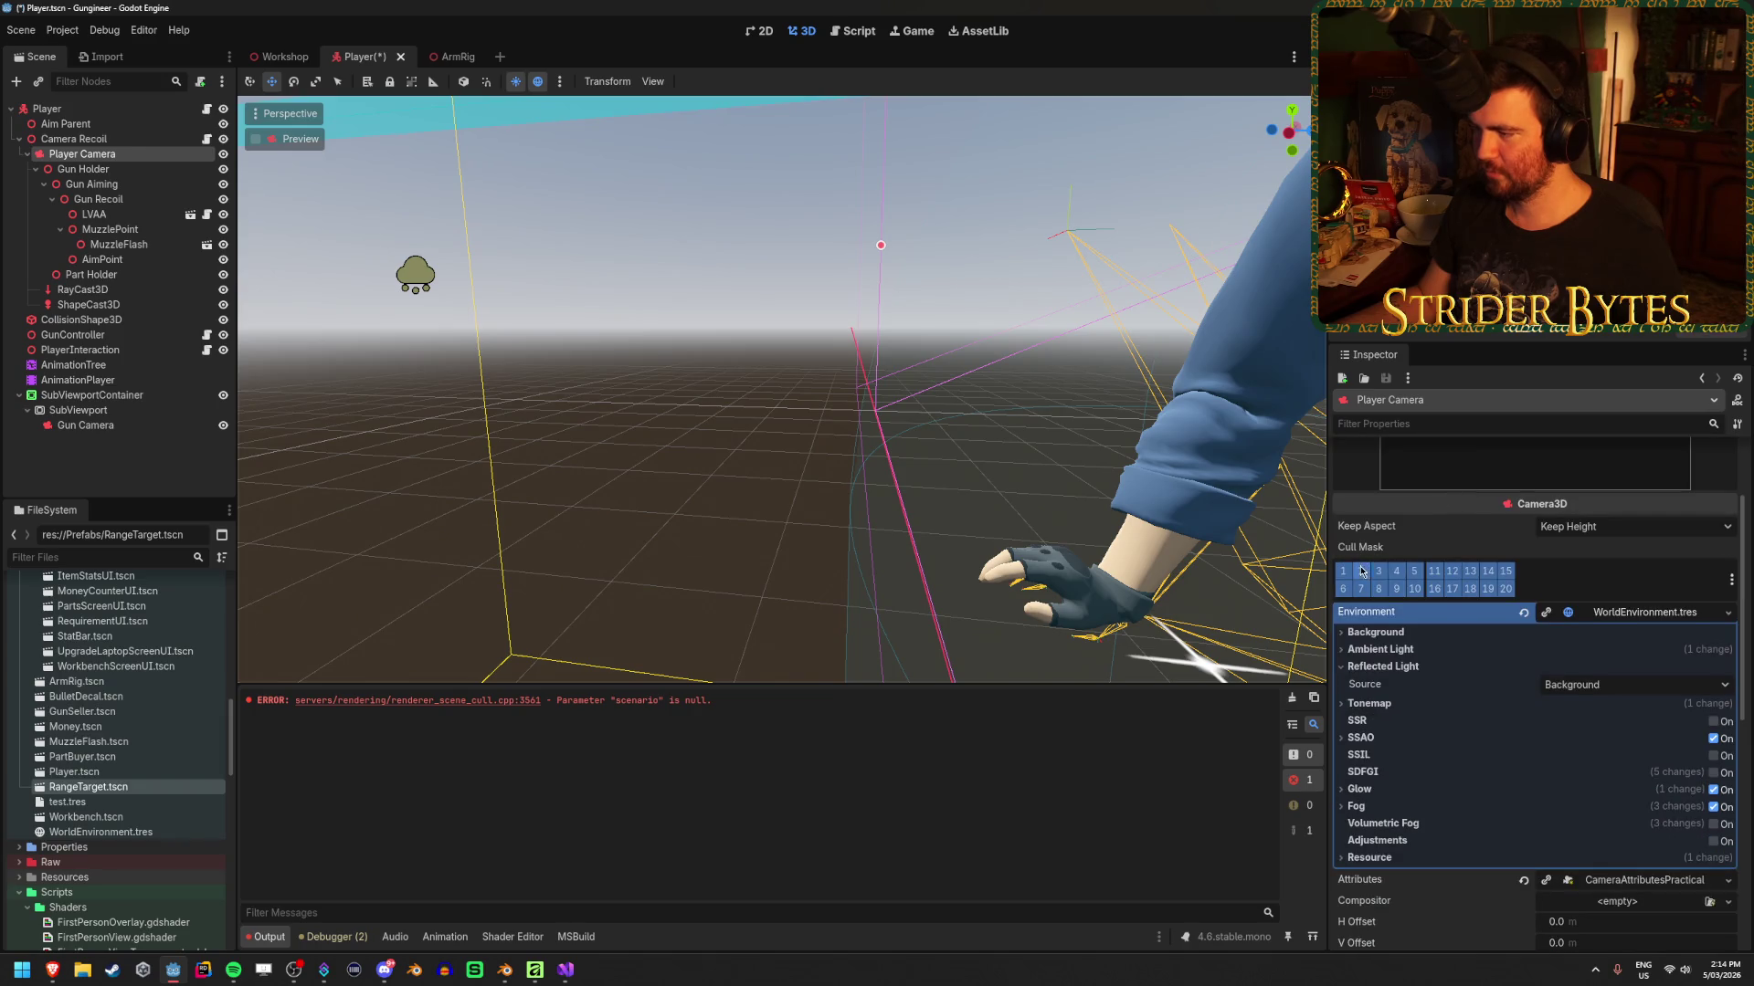
{"action": "key", "text": "ctrl+s"}
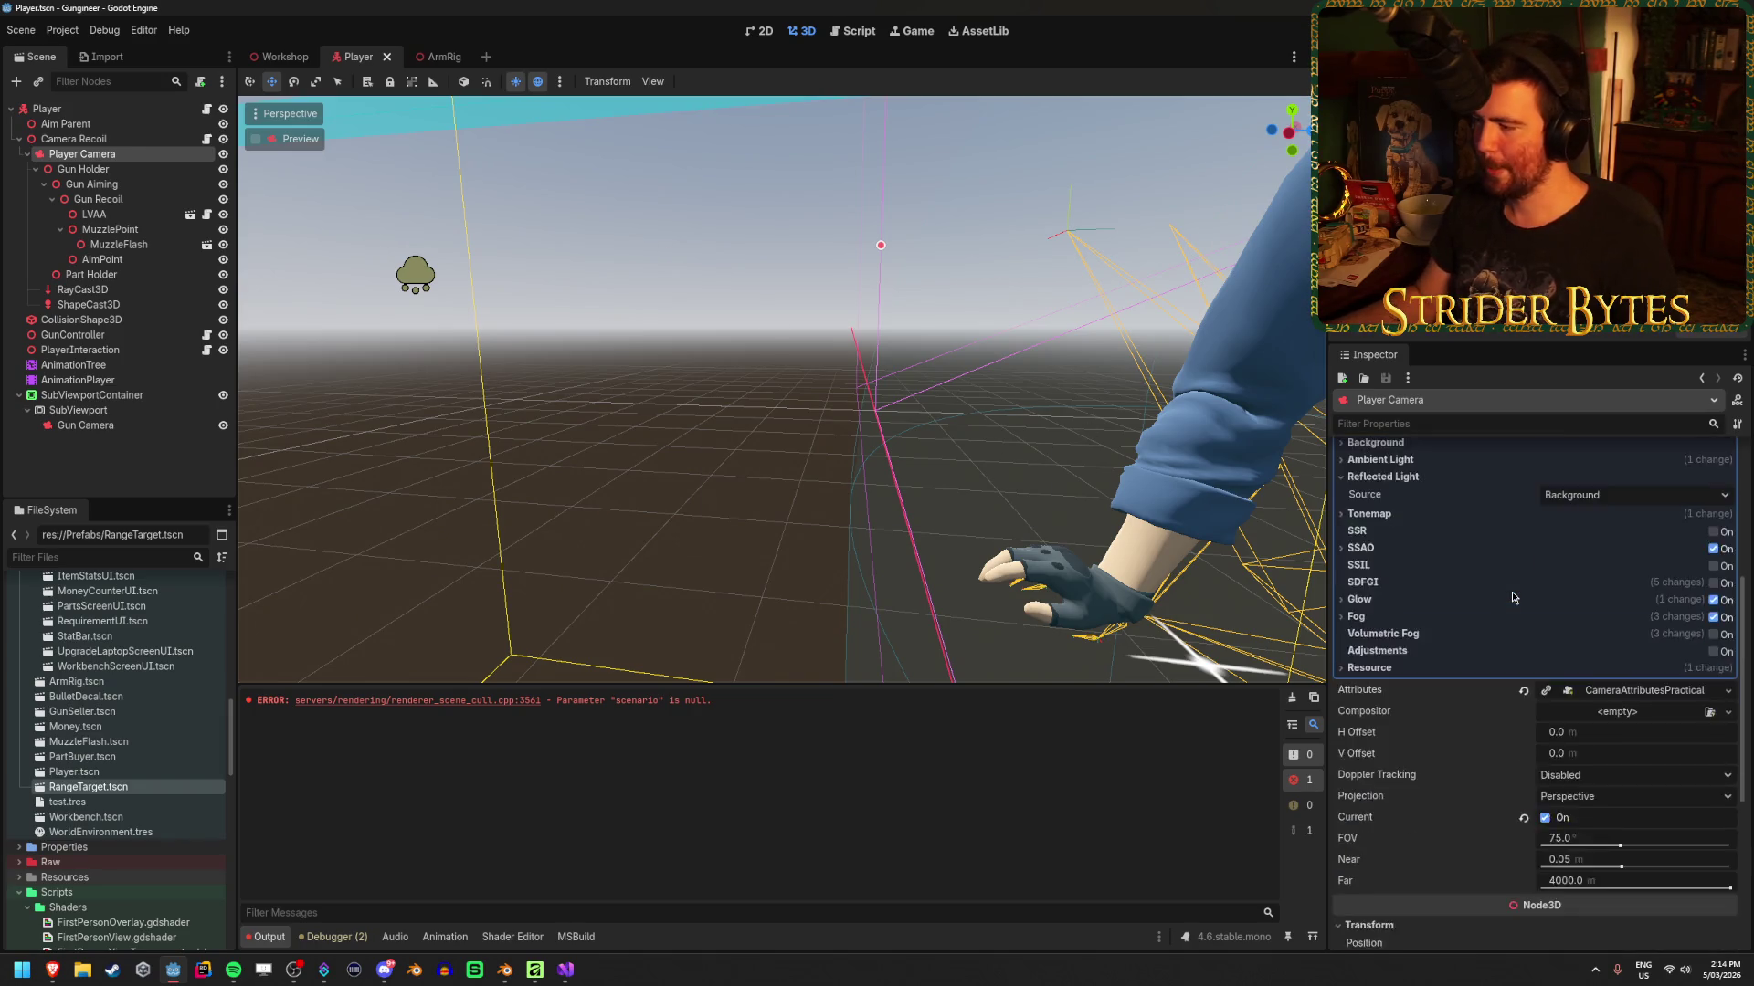
{"action": "left_click", "coordinate": [84, 426]}
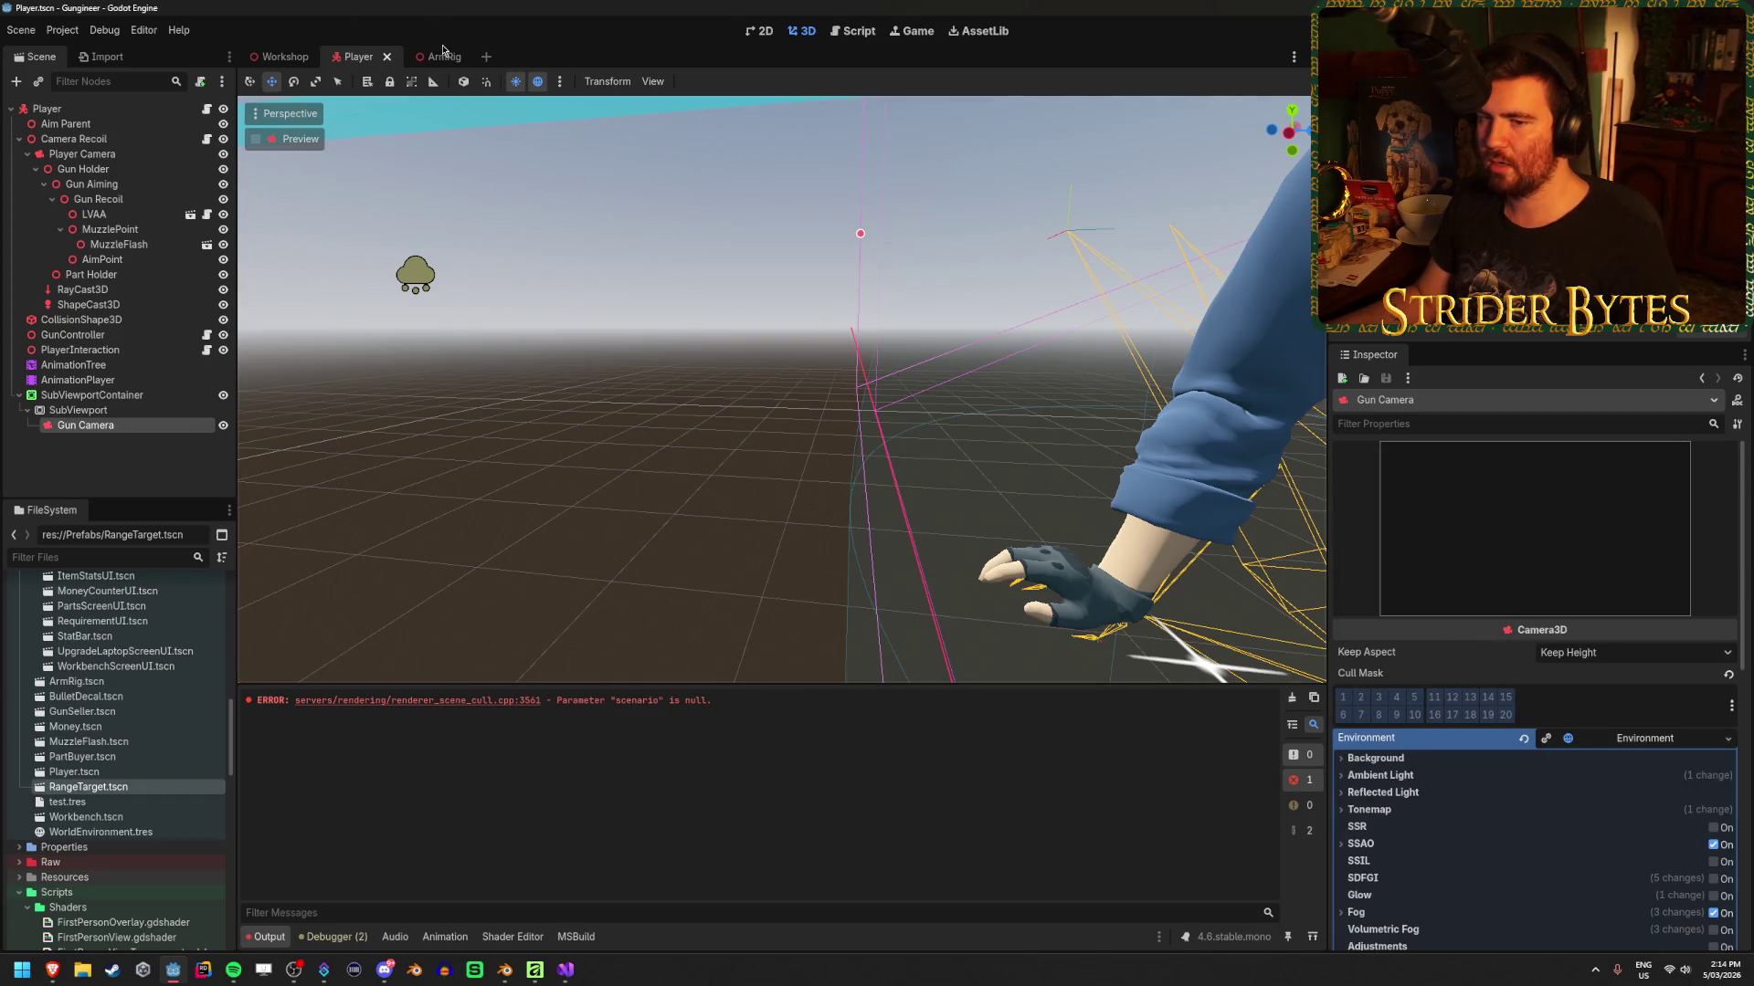
{"action": "key", "text": "alt+Tab"}
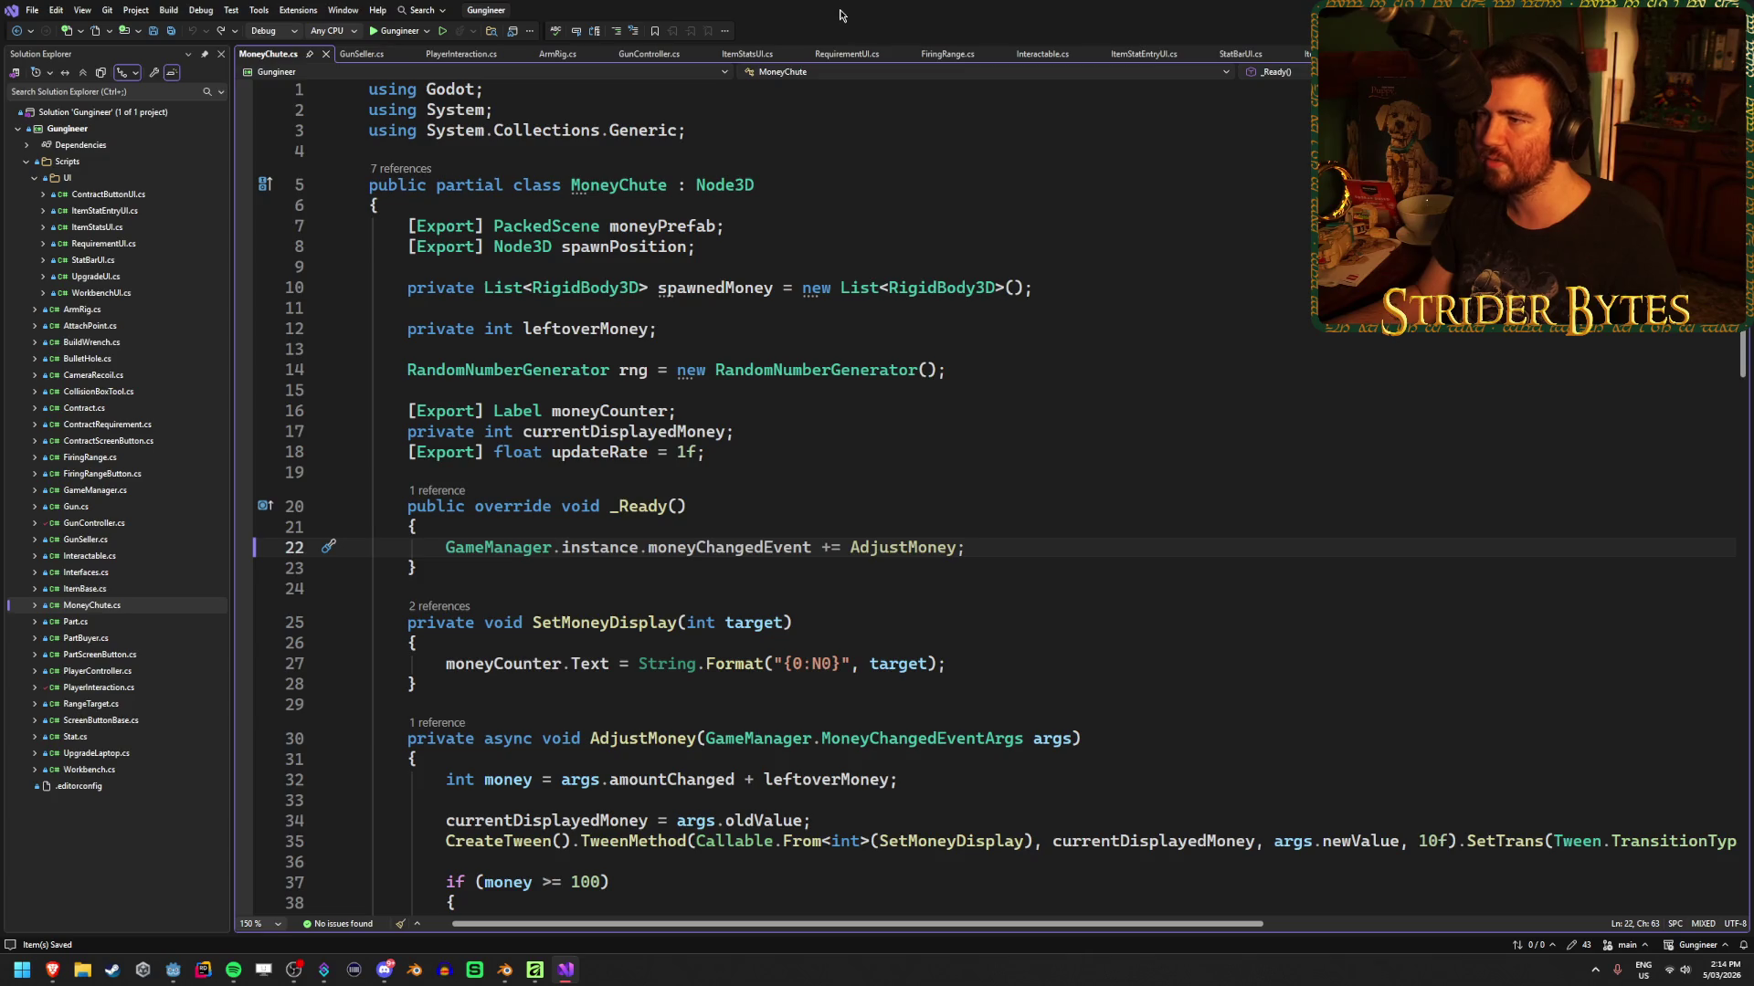
Open GunController.cs and review the camera attributes line in _Ready
{"action": "left_click", "coordinate": [680, 53]}
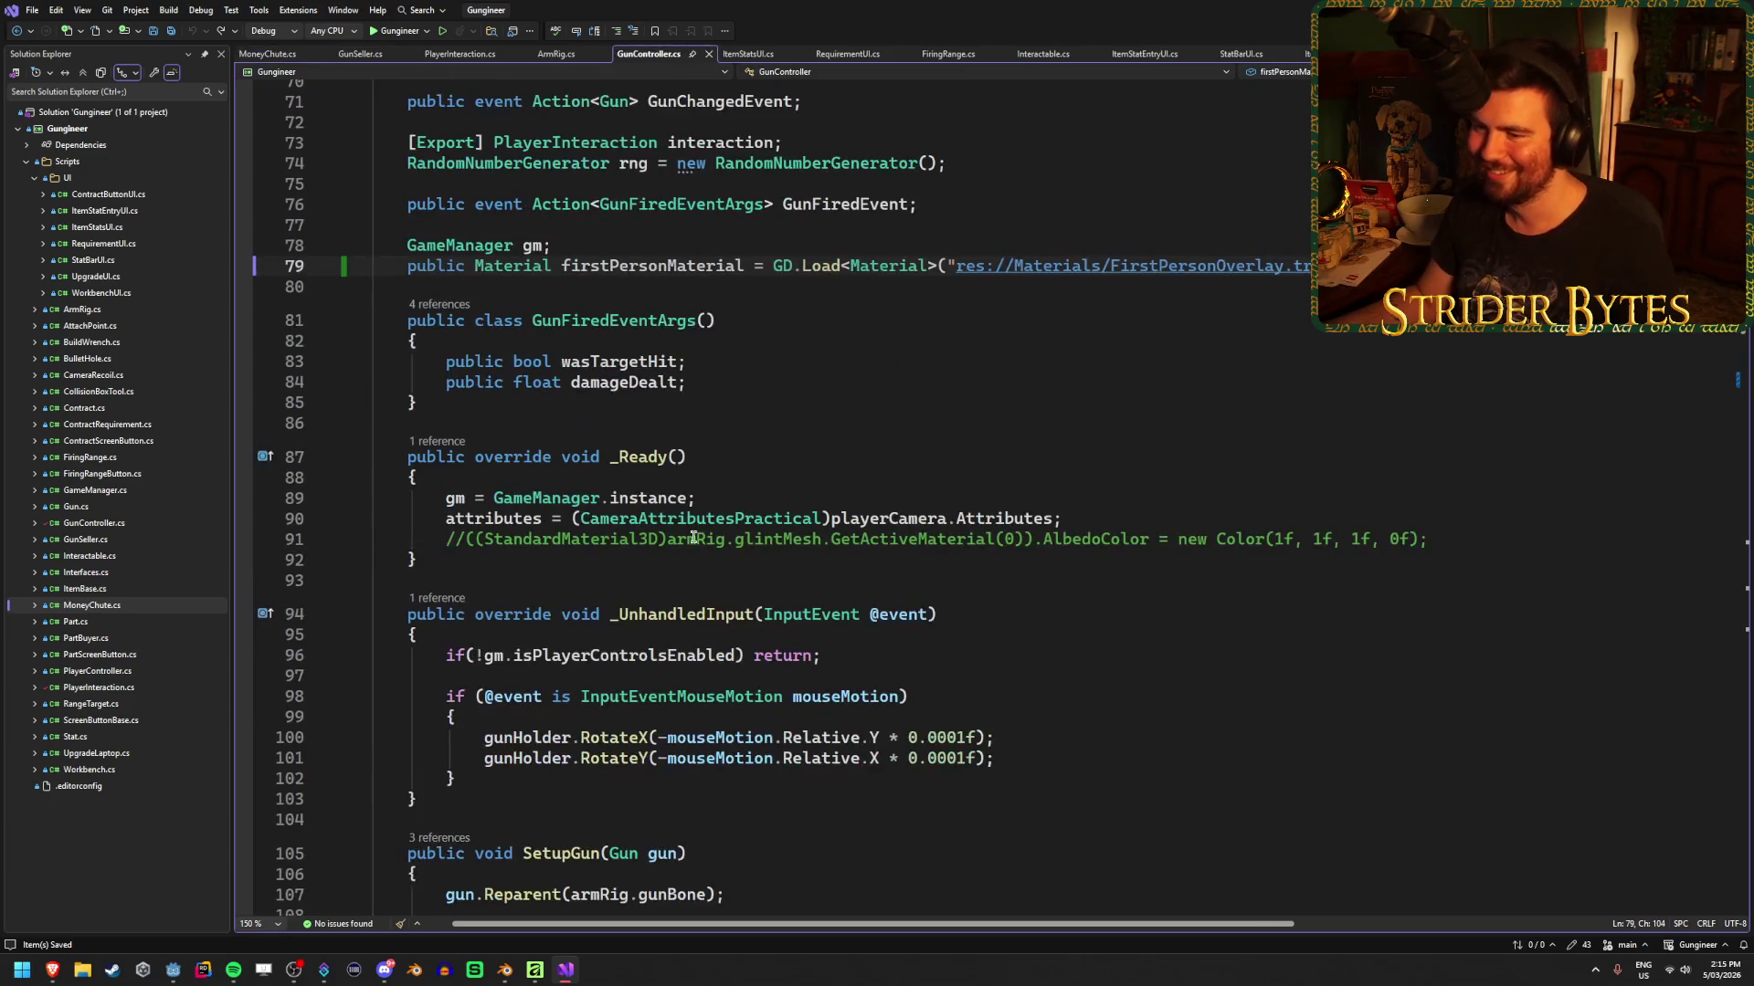
{"action": "scroll", "coordinate": [638, 402], "scroll_direction": "down", "scroll_amount": 4}
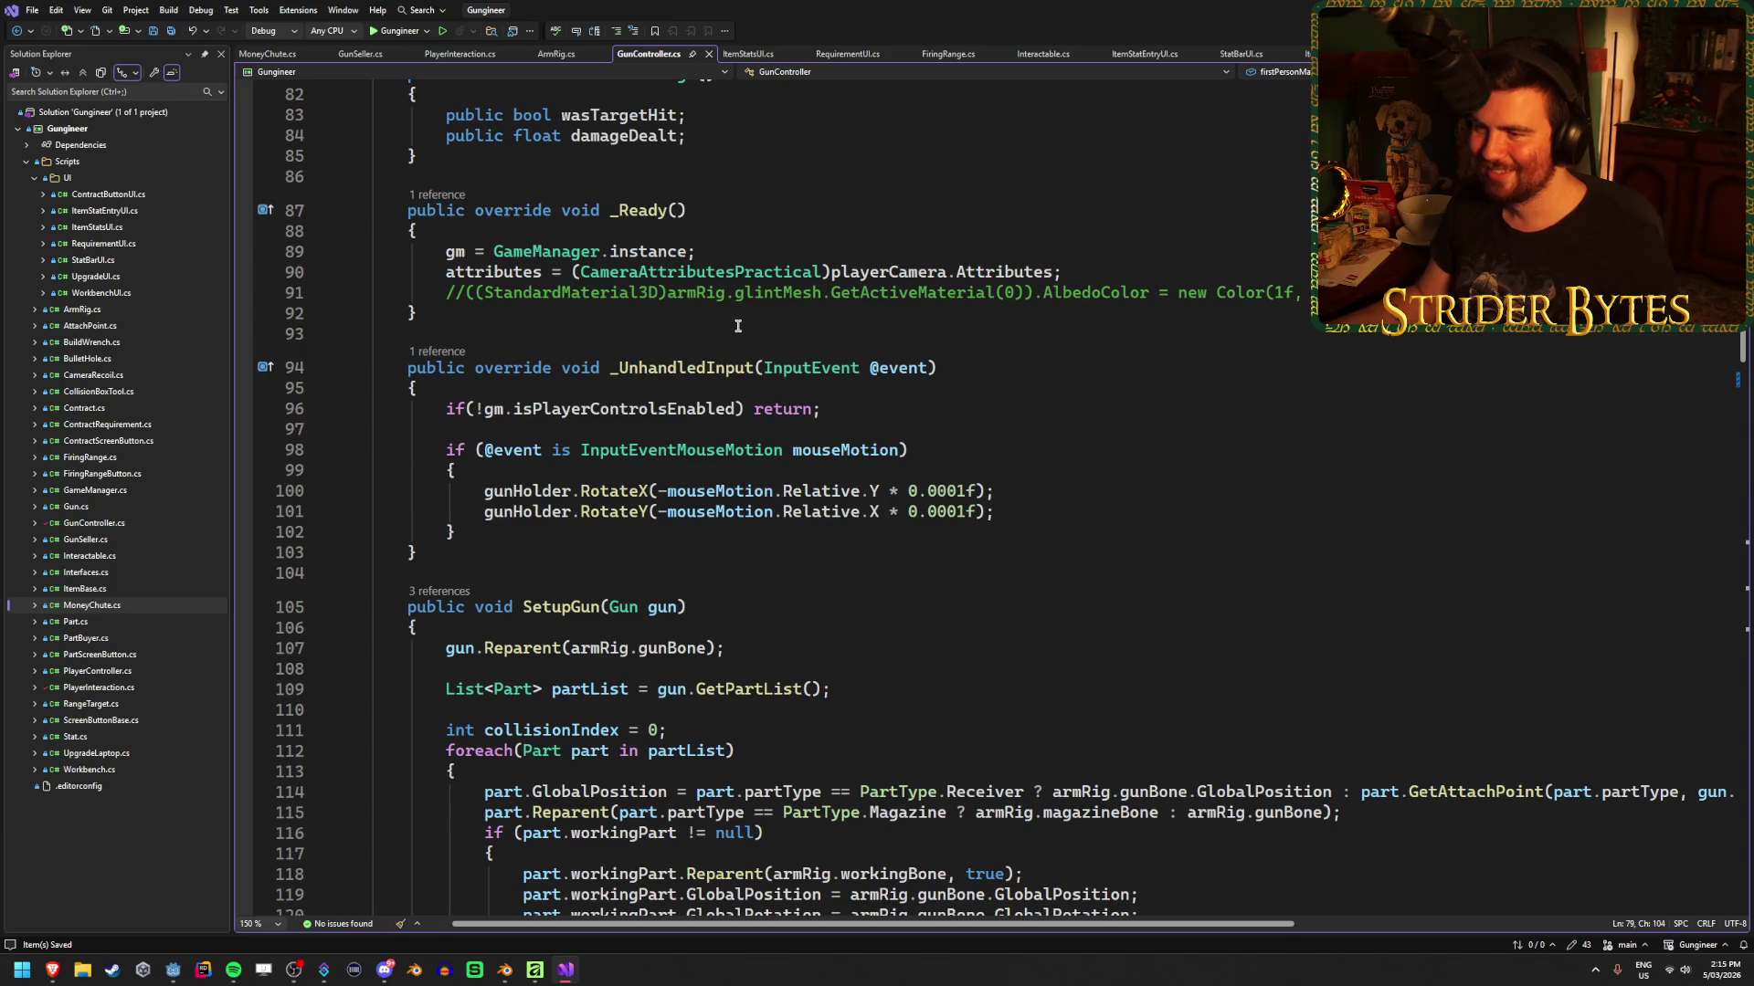
{"action": "left_click", "coordinate": [1062, 271]}
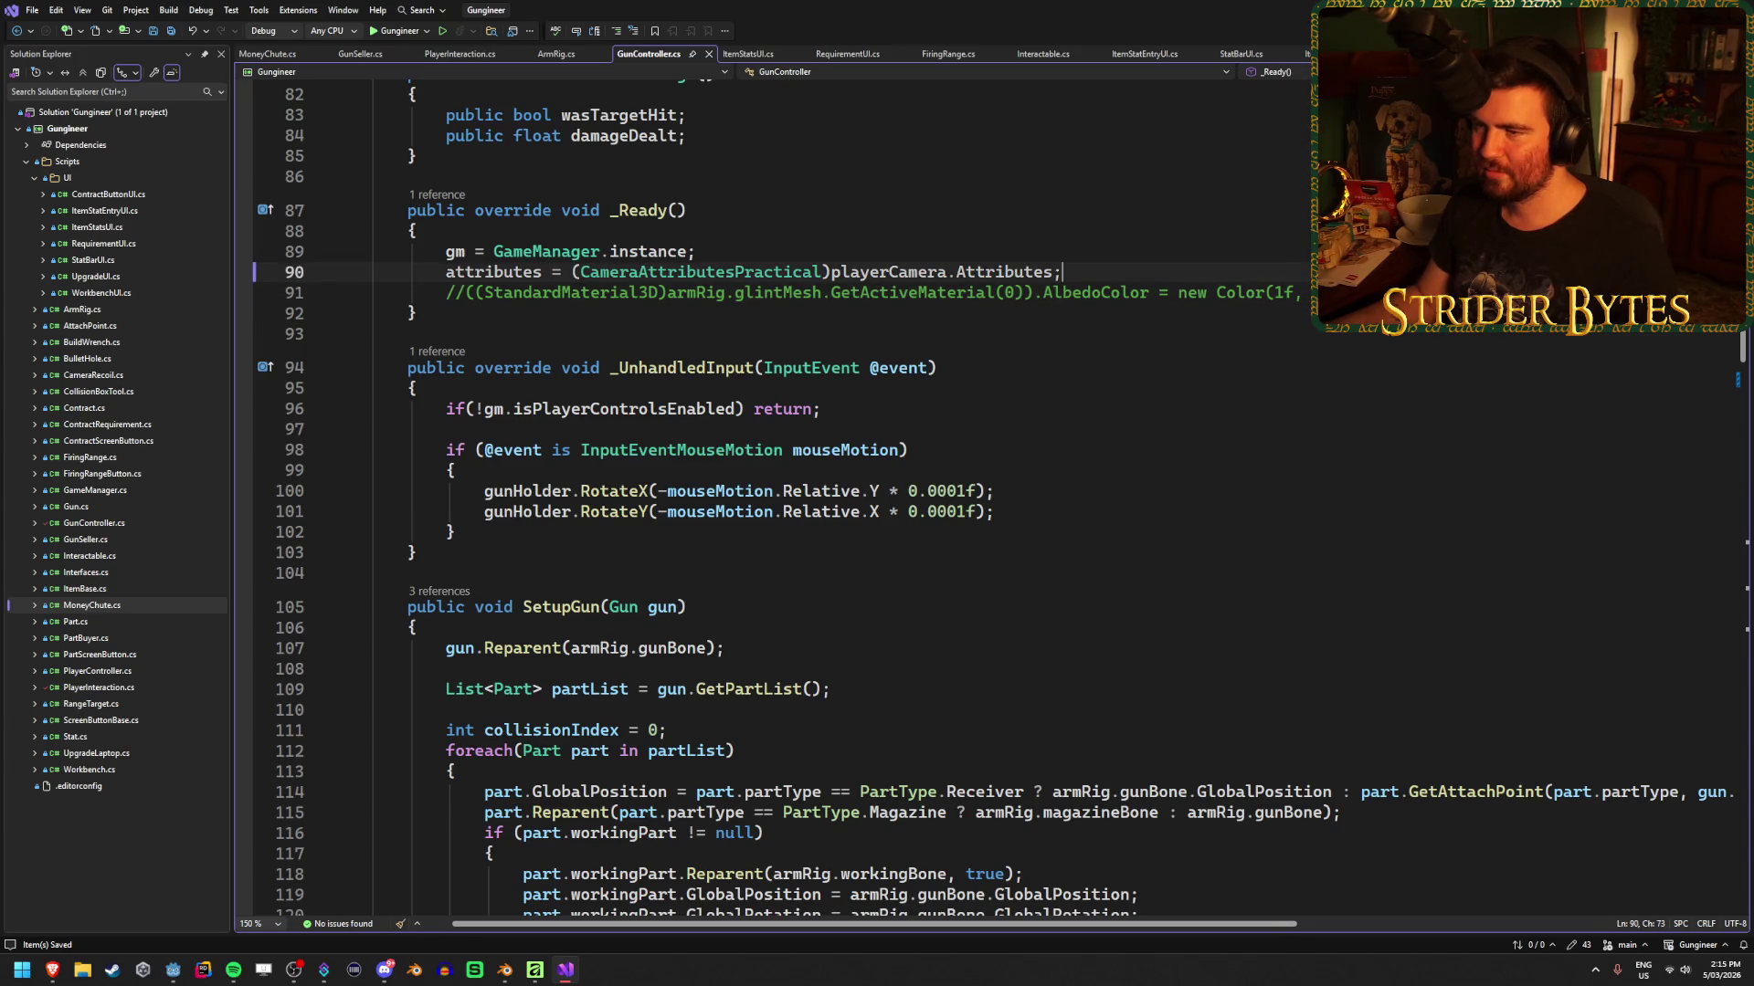
{"action": "scroll", "coordinate": [798, 399], "scroll_direction": "down", "scroll_amount": 3}
{"action": "scroll", "coordinate": [760, 425], "scroll_direction": "down", "scroll_amount": 3}
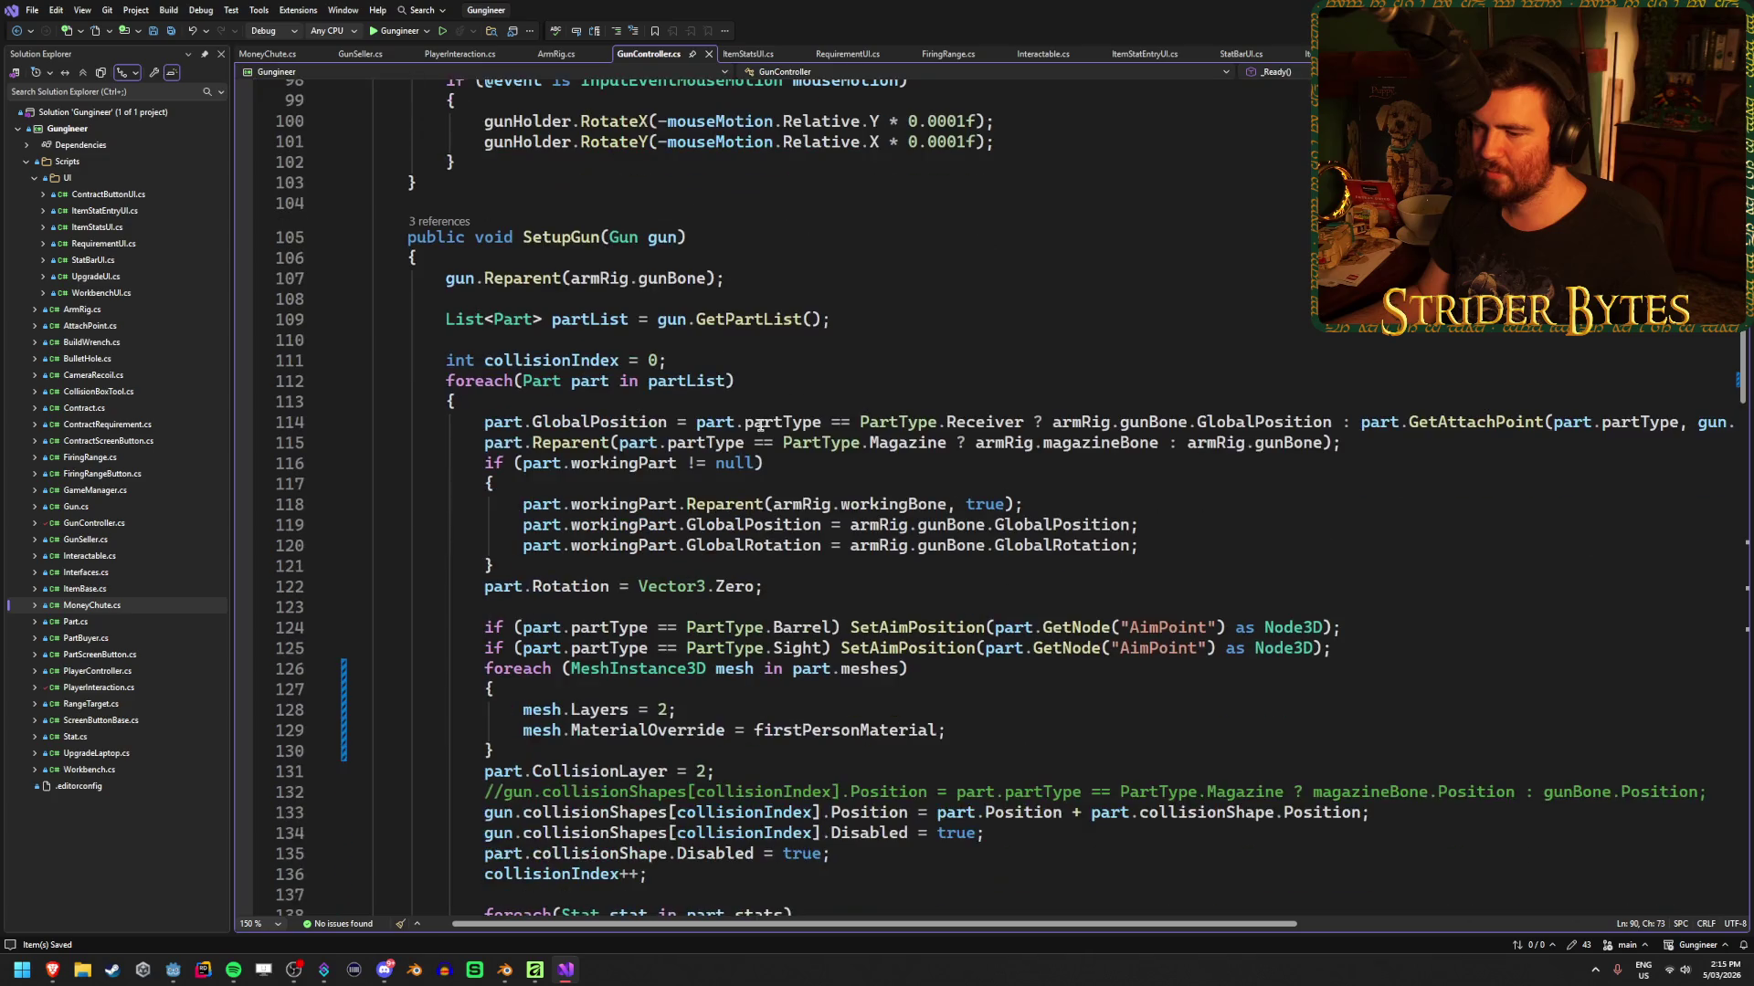
{"action": "scroll", "coordinate": [369, 594], "scroll_direction": "up", "scroll_amount": 5}
{"action": "scroll", "coordinate": [557, 470], "scroll_direction": "down", "scroll_amount": 20}
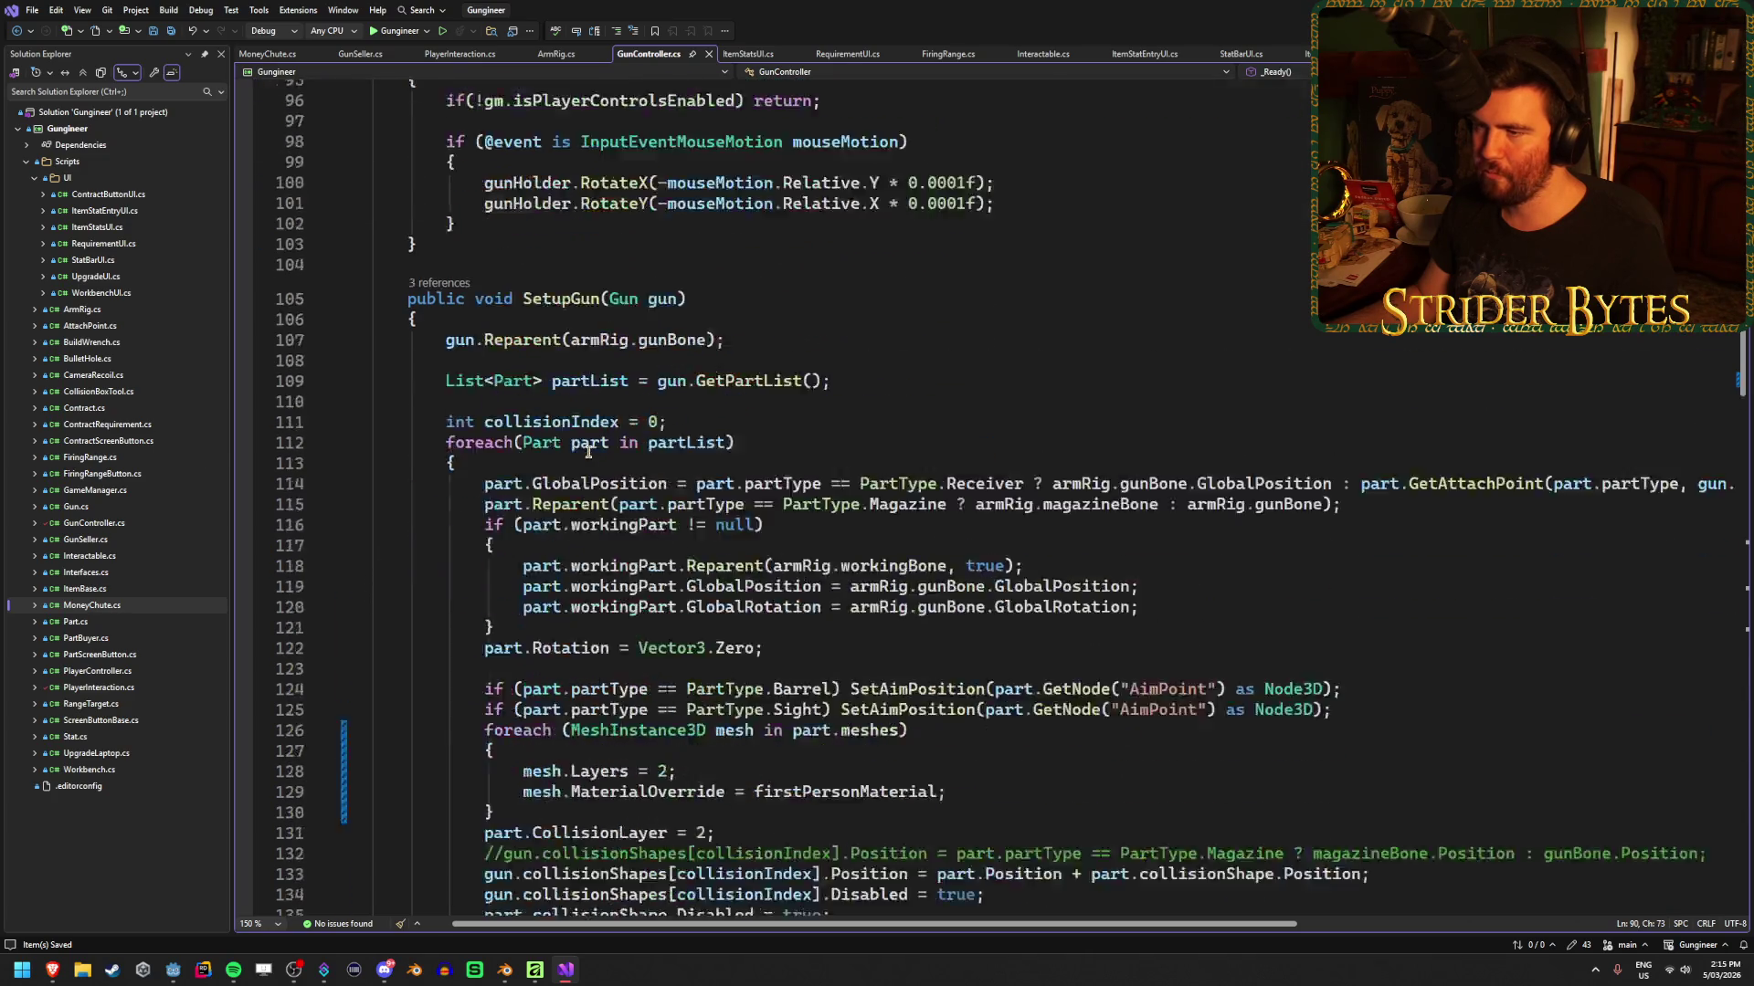
Comment out the DofBlurAmount Lerp line in _Process and relaunch the game from Godot
{"action": "left_click", "coordinate": [448, 517]}
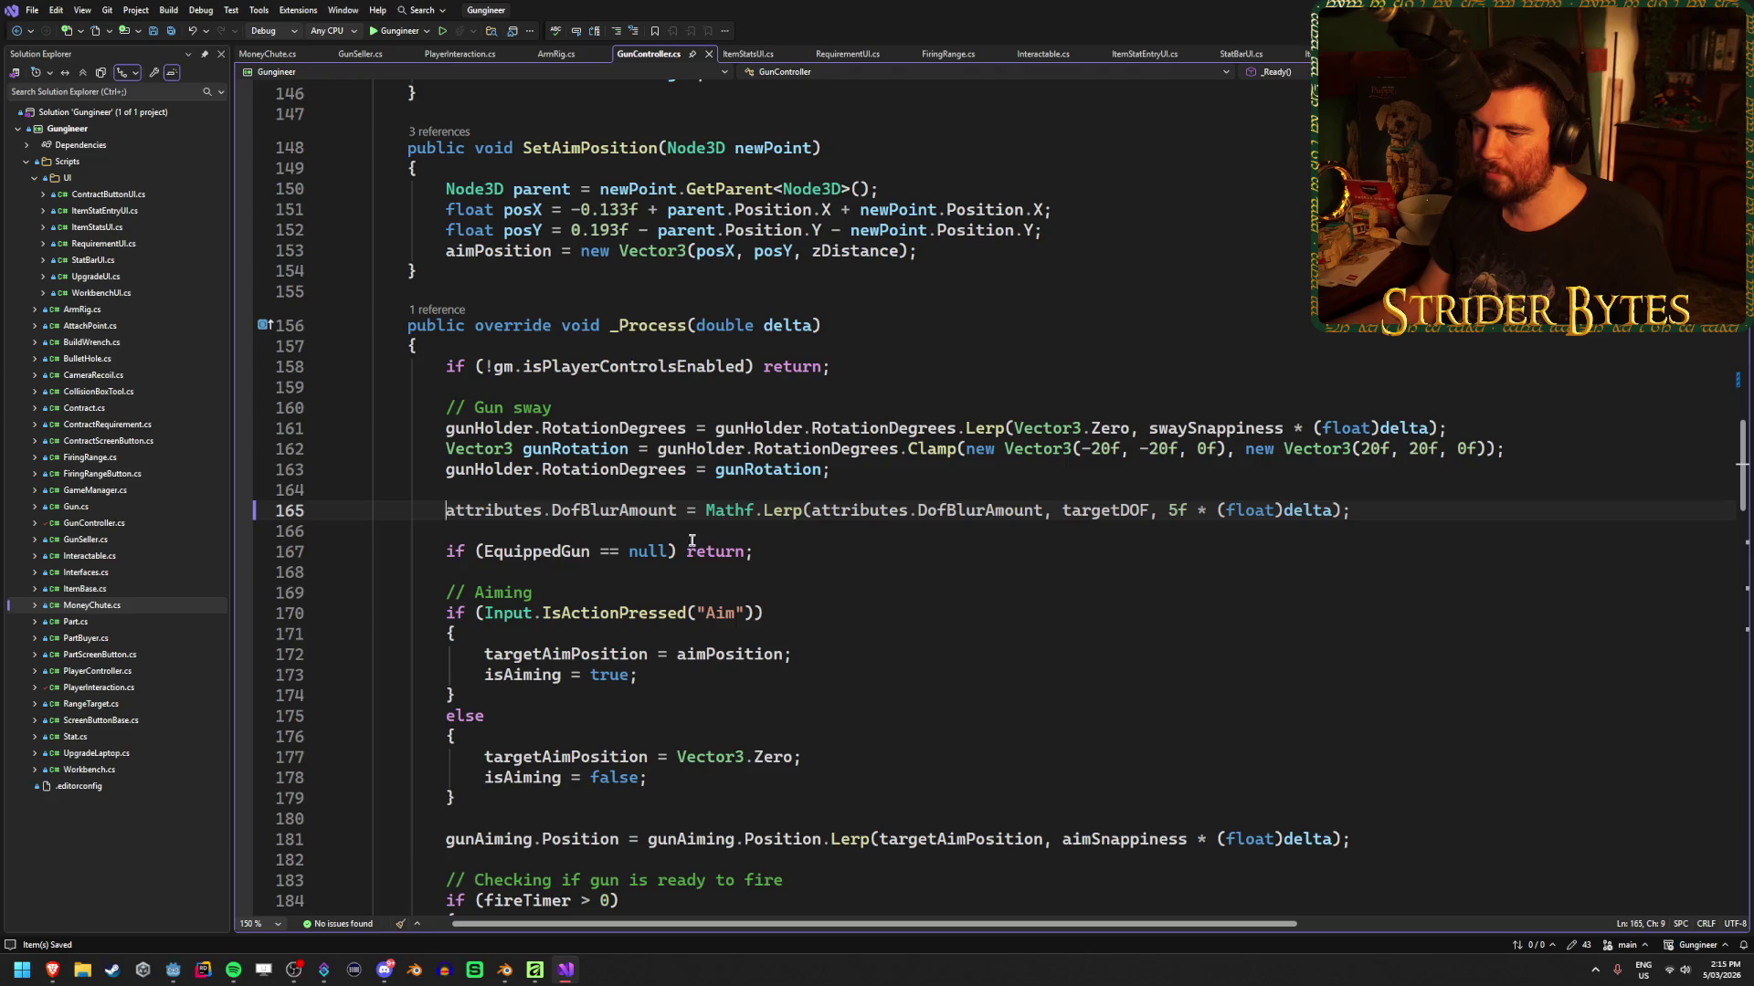
{"action": "key", "text": "ctrl+k"}
{"action": "key", "text": "ctrl+c"}
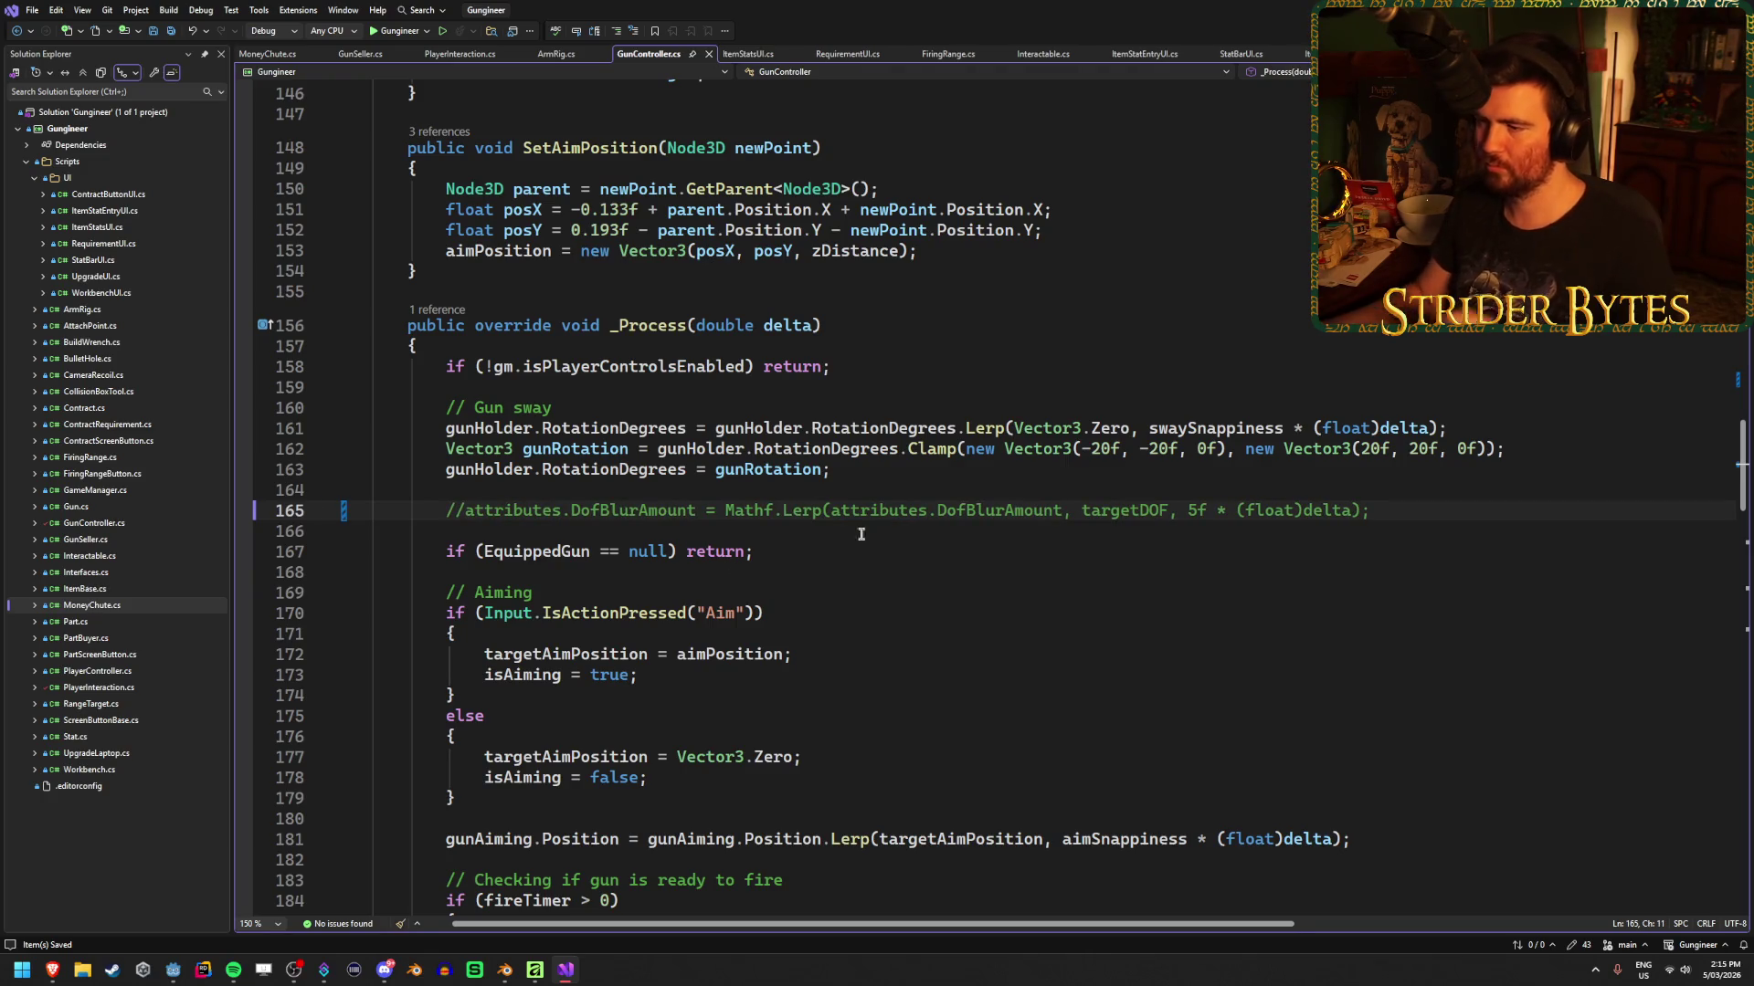
{"action": "left_click", "coordinate": [1442, 494]}
{"action": "left_click", "coordinate": [1445, 509]}
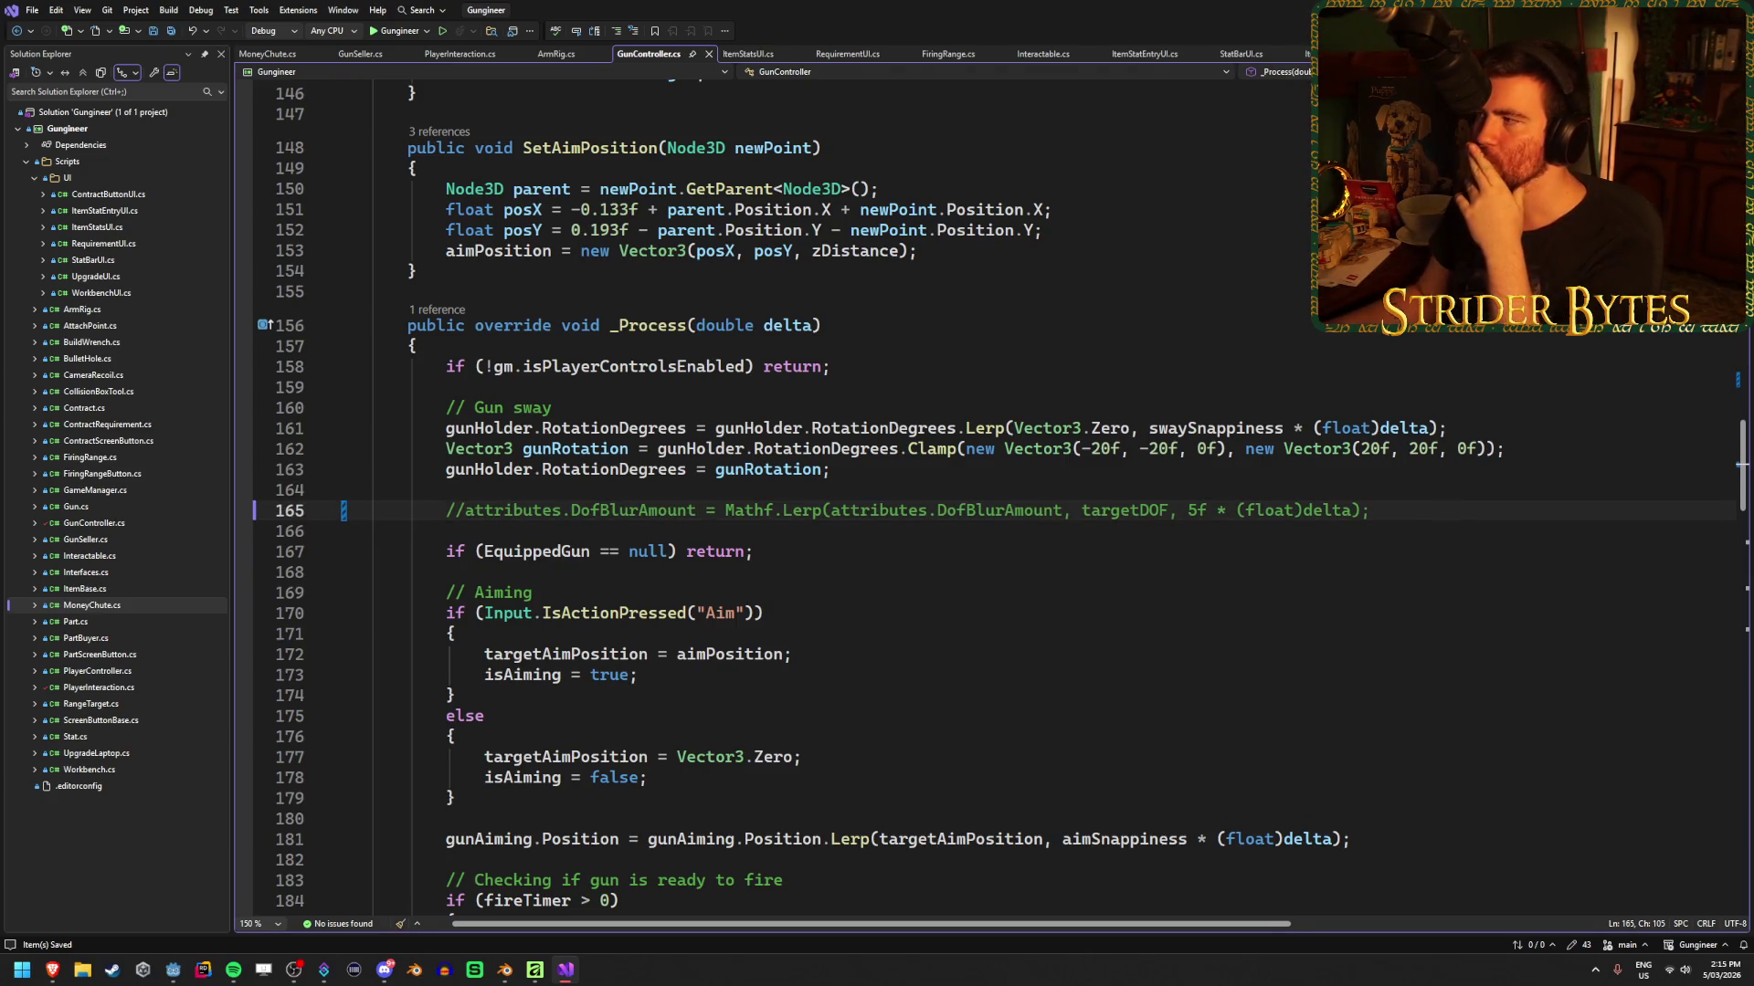
{"action": "key", "text": "alt+Tab"}
{"action": "key", "text": "F5"}
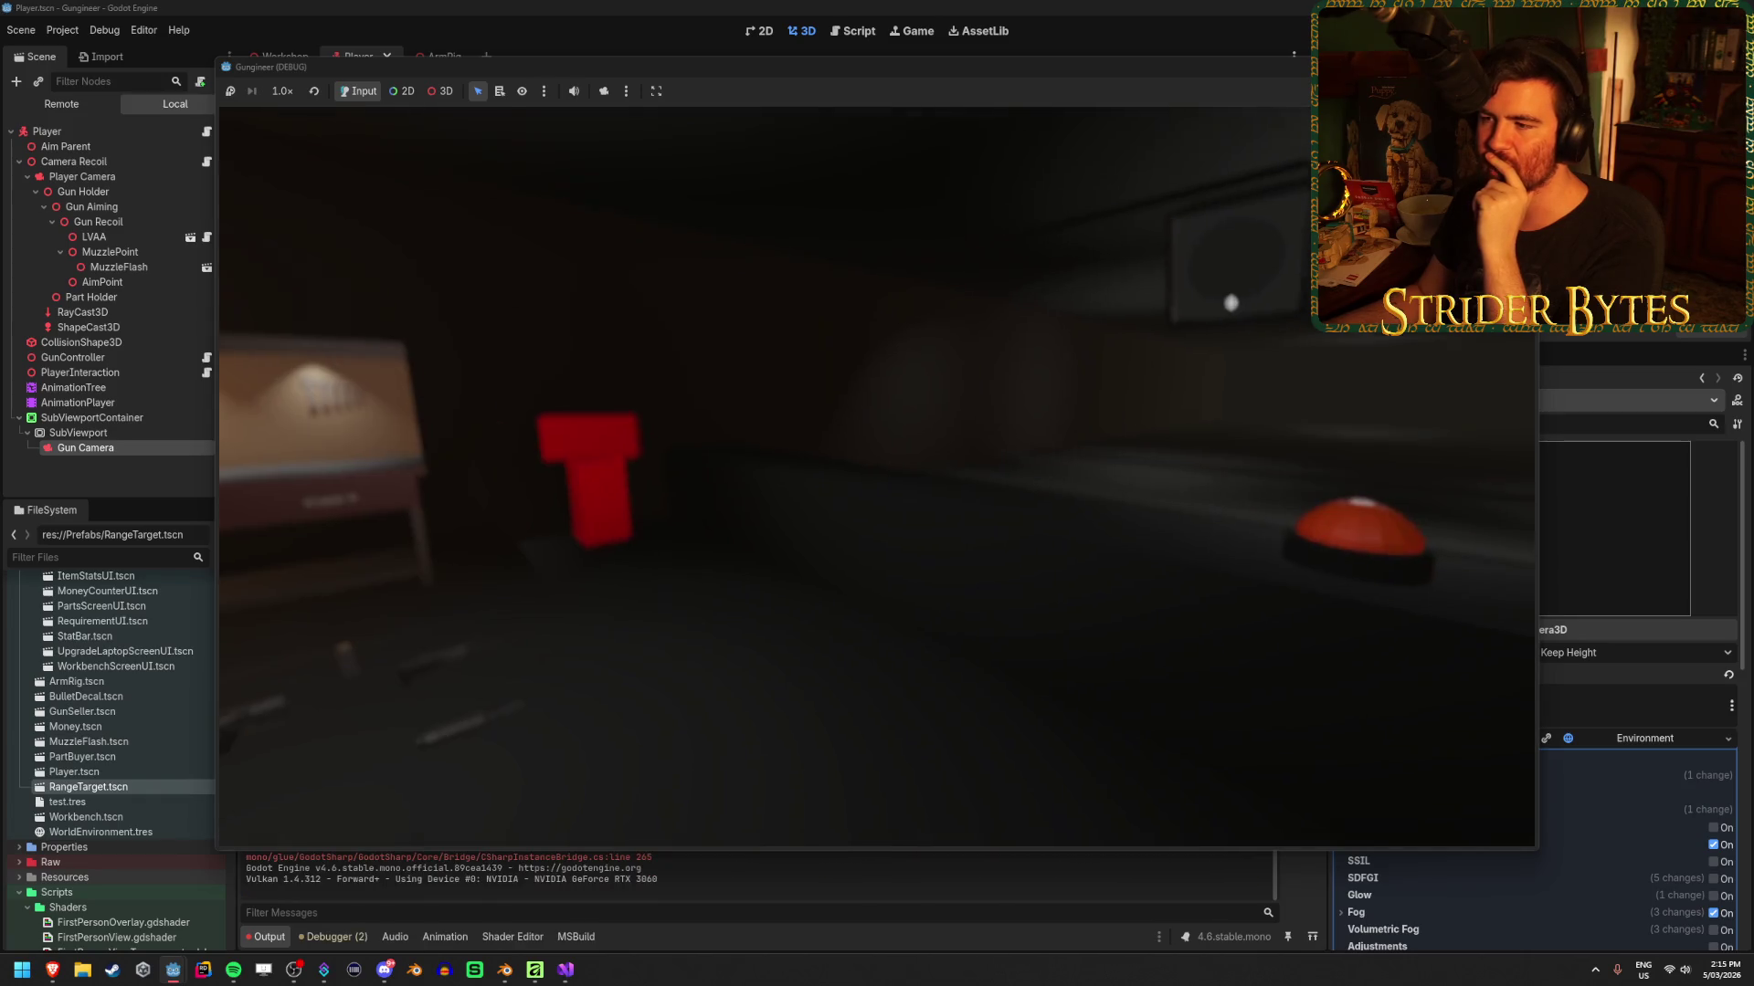
Stop the game, clear the Player Camera's CameraAttributesPractical Attributes, and run the game again
{"action": "key", "text": "F8"}
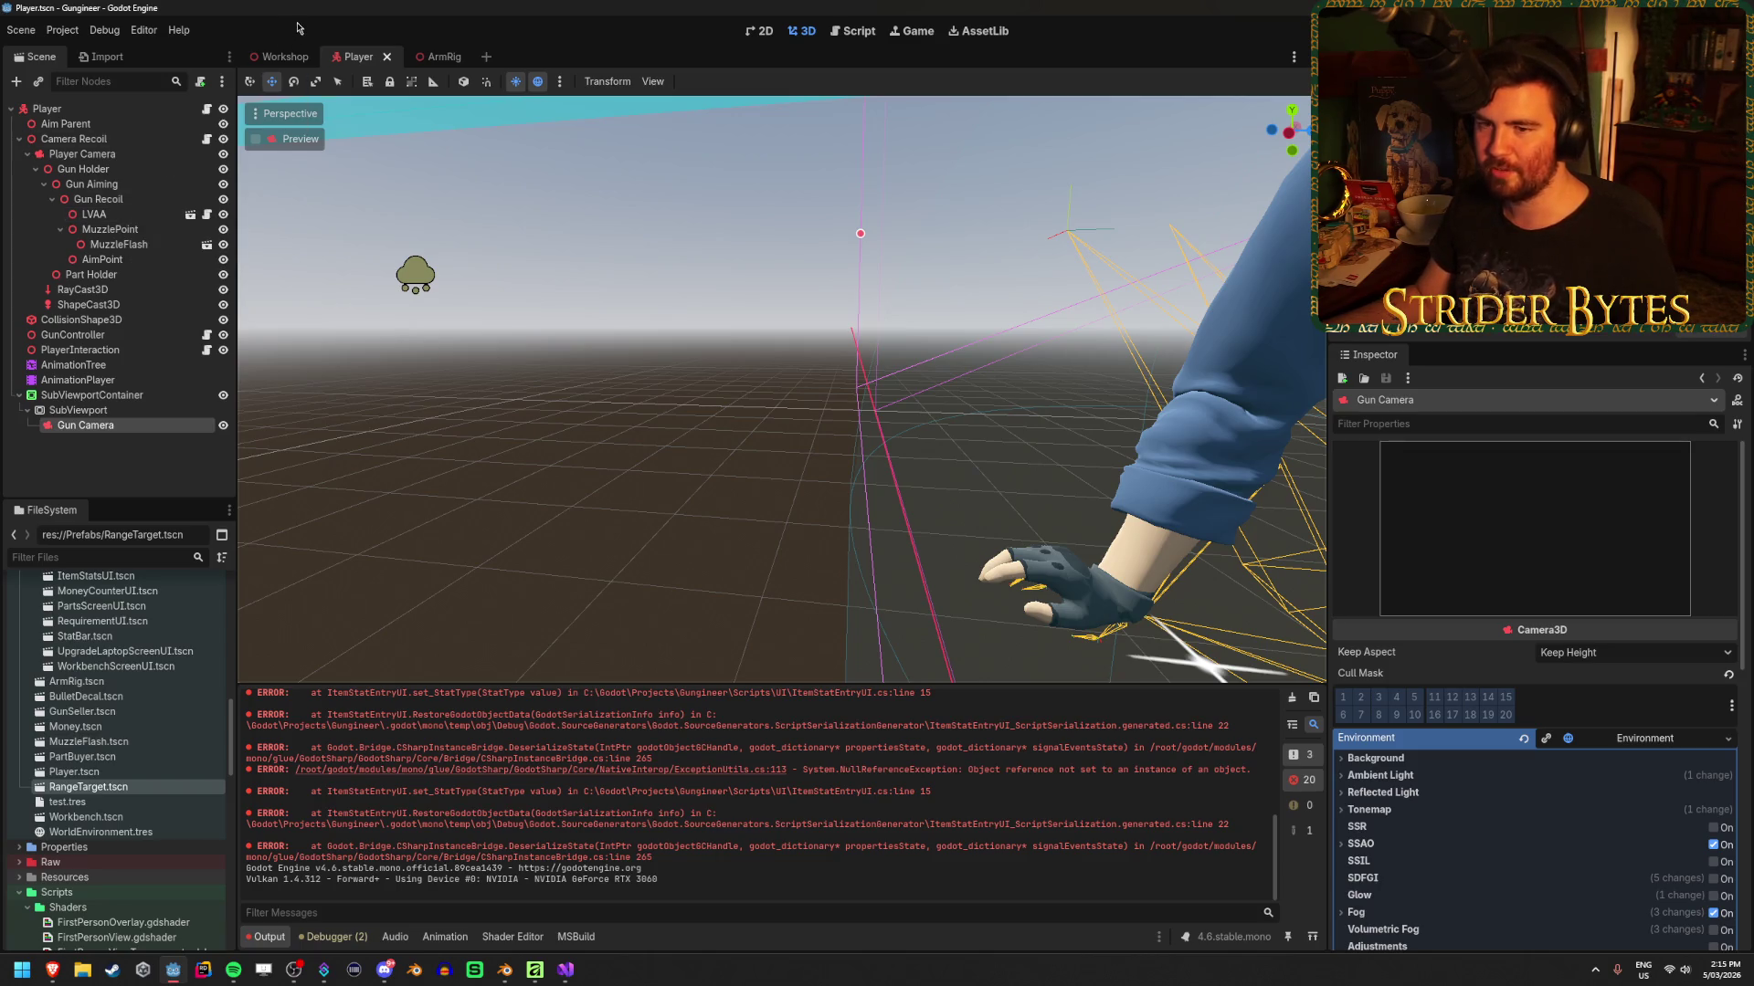
{"action": "left_click", "coordinate": [97, 156]}
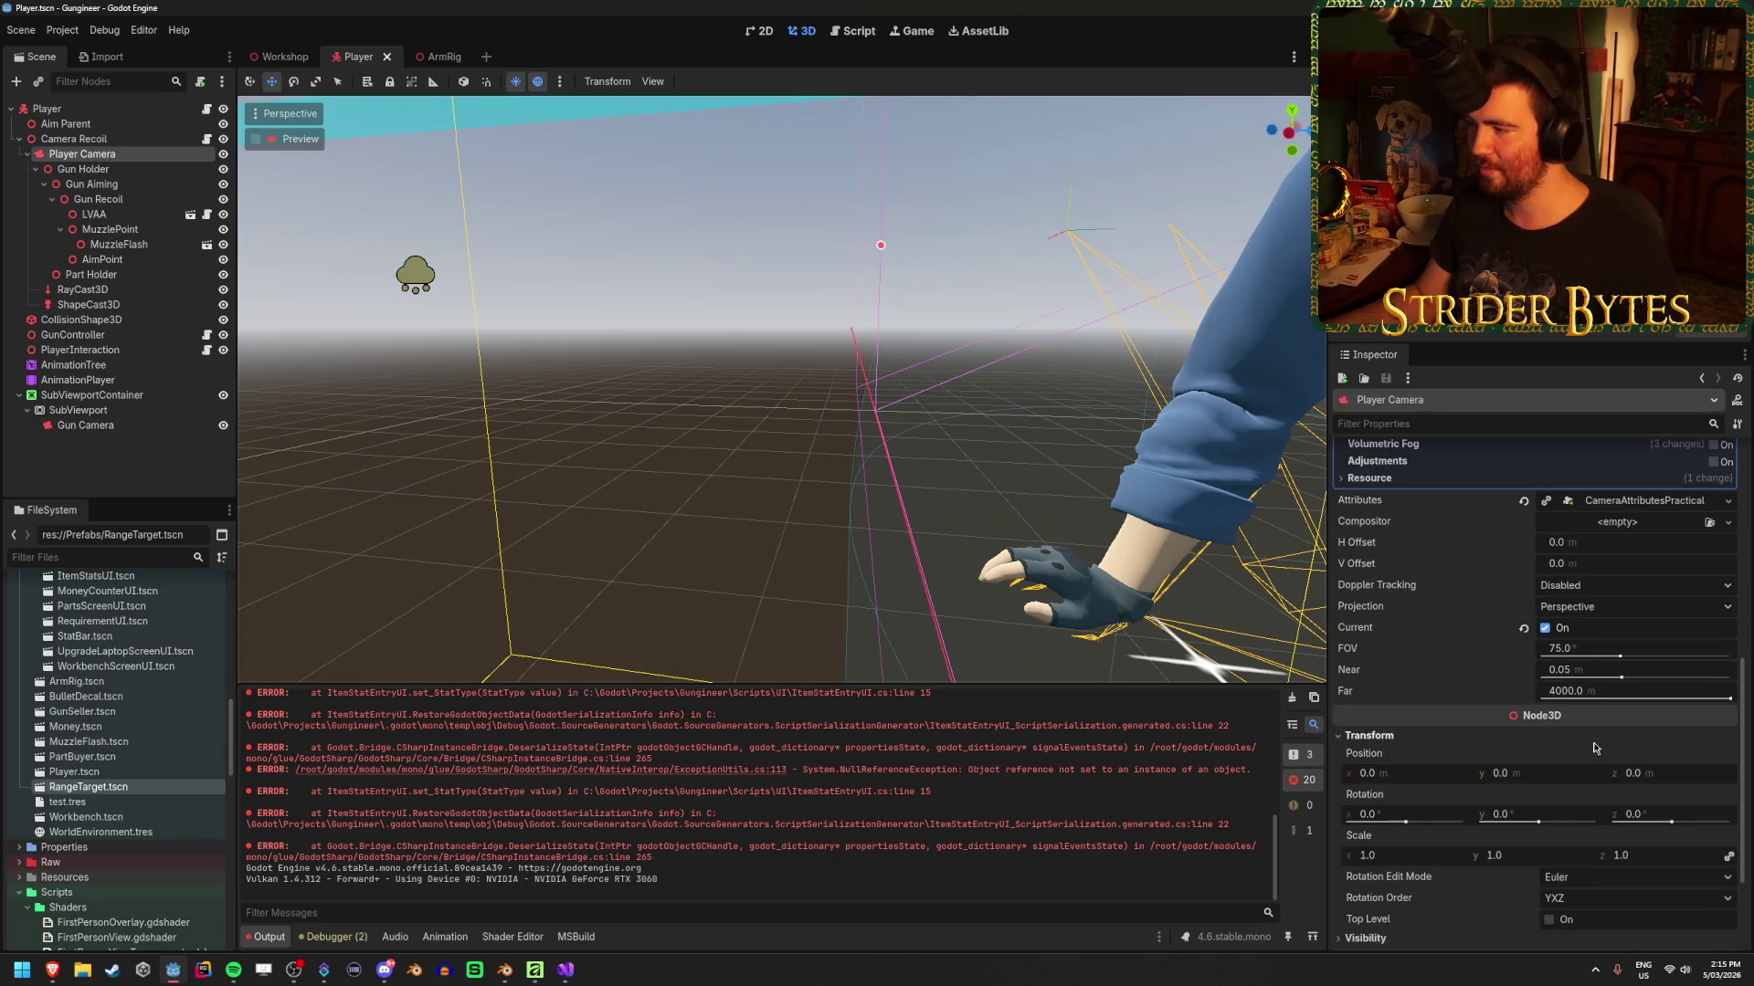
{"action": "scroll", "coordinate": [1580, 735], "scroll_direction": "up", "scroll_amount": 3}
{"action": "scroll", "coordinate": [1447, 726], "scroll_direction": "up", "scroll_amount": 4}
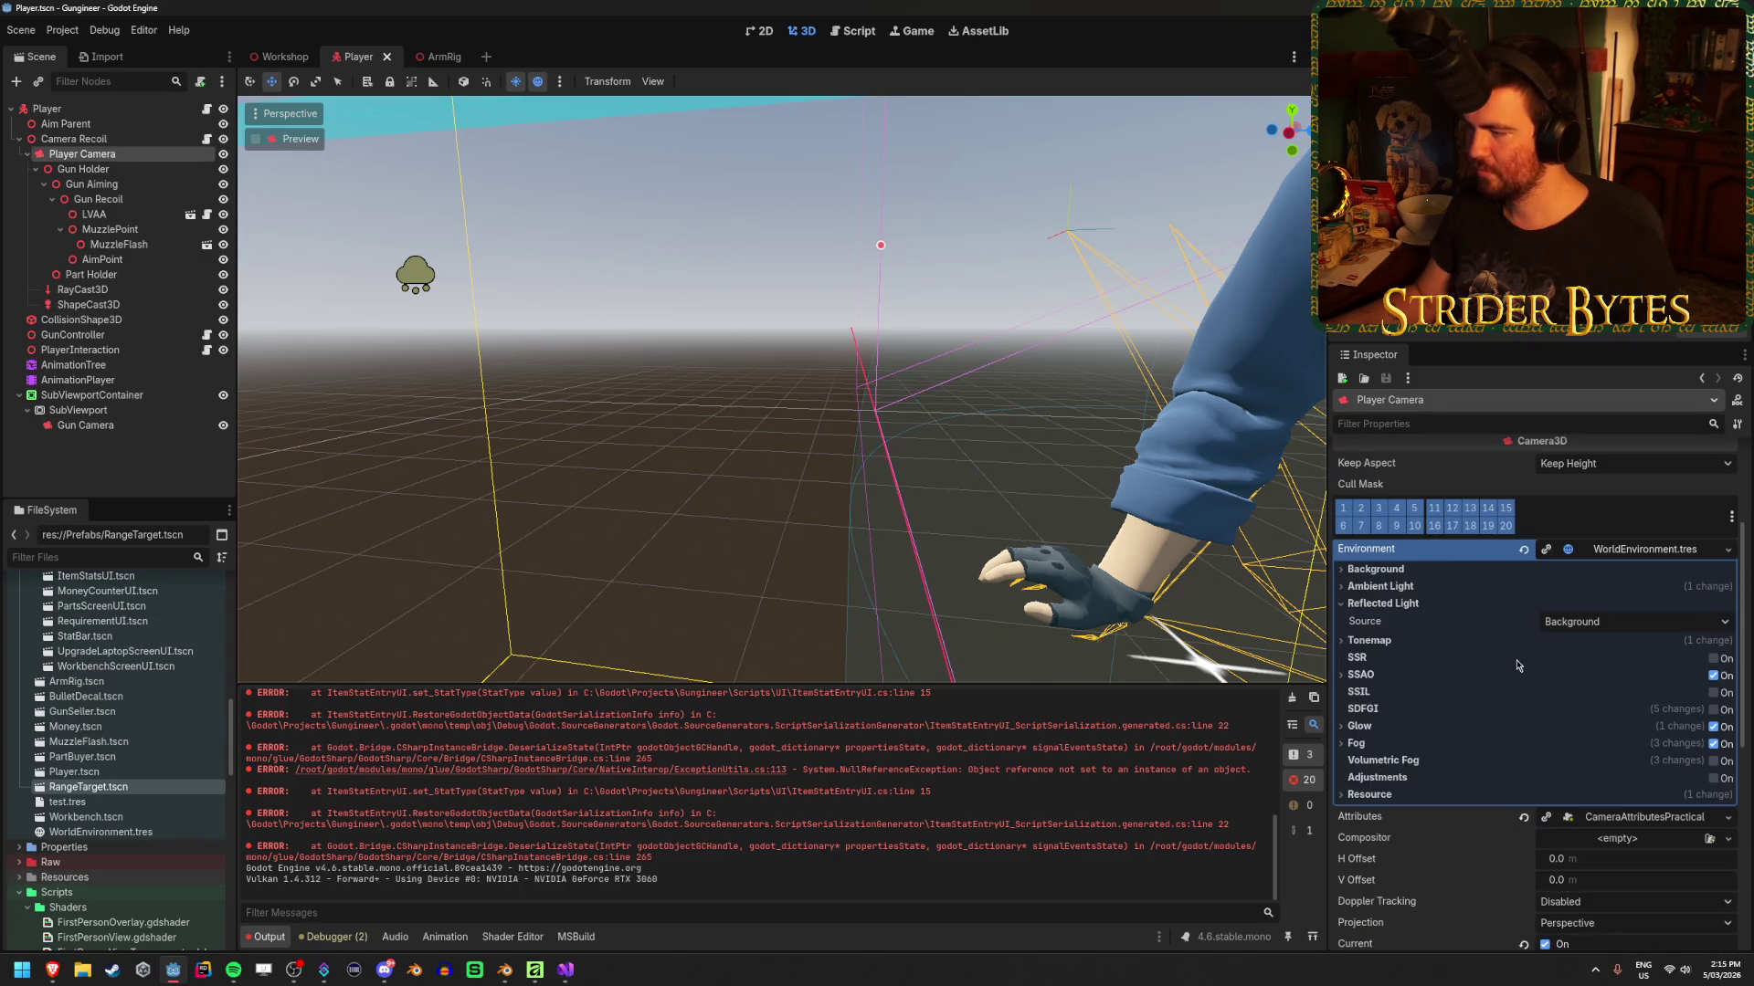
{"action": "left_click", "coordinate": [1637, 819]}
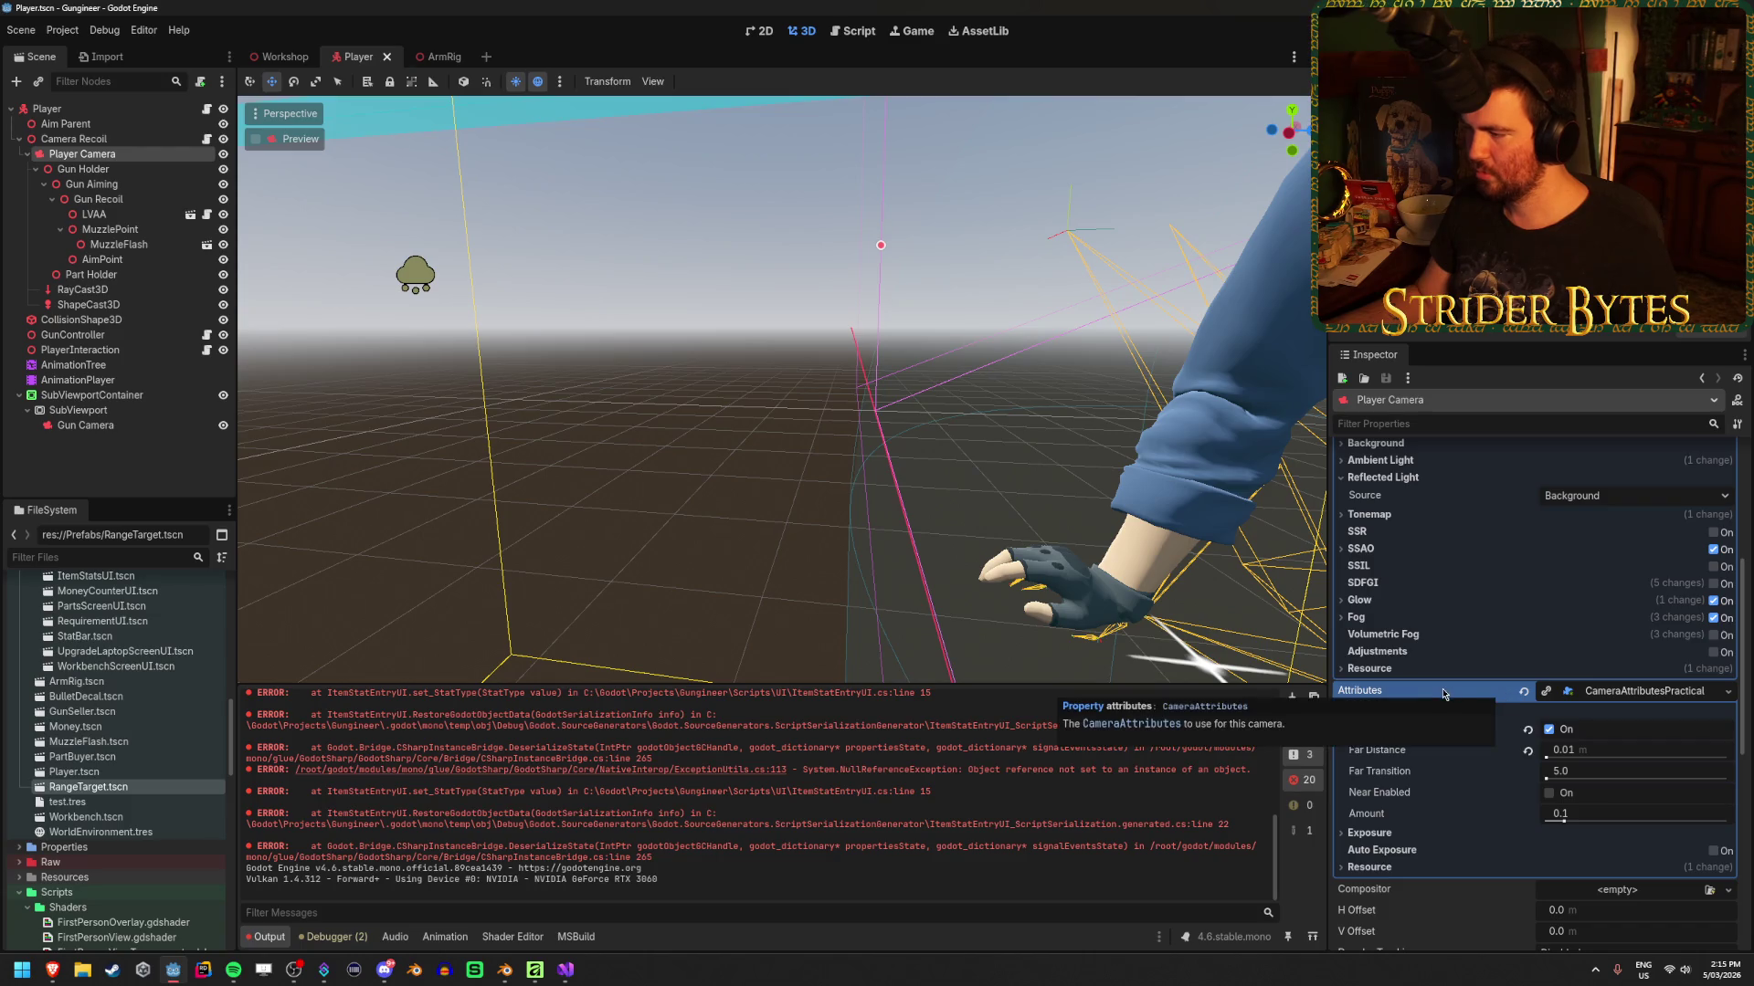
{"action": "left_click", "coordinate": [1525, 692]}
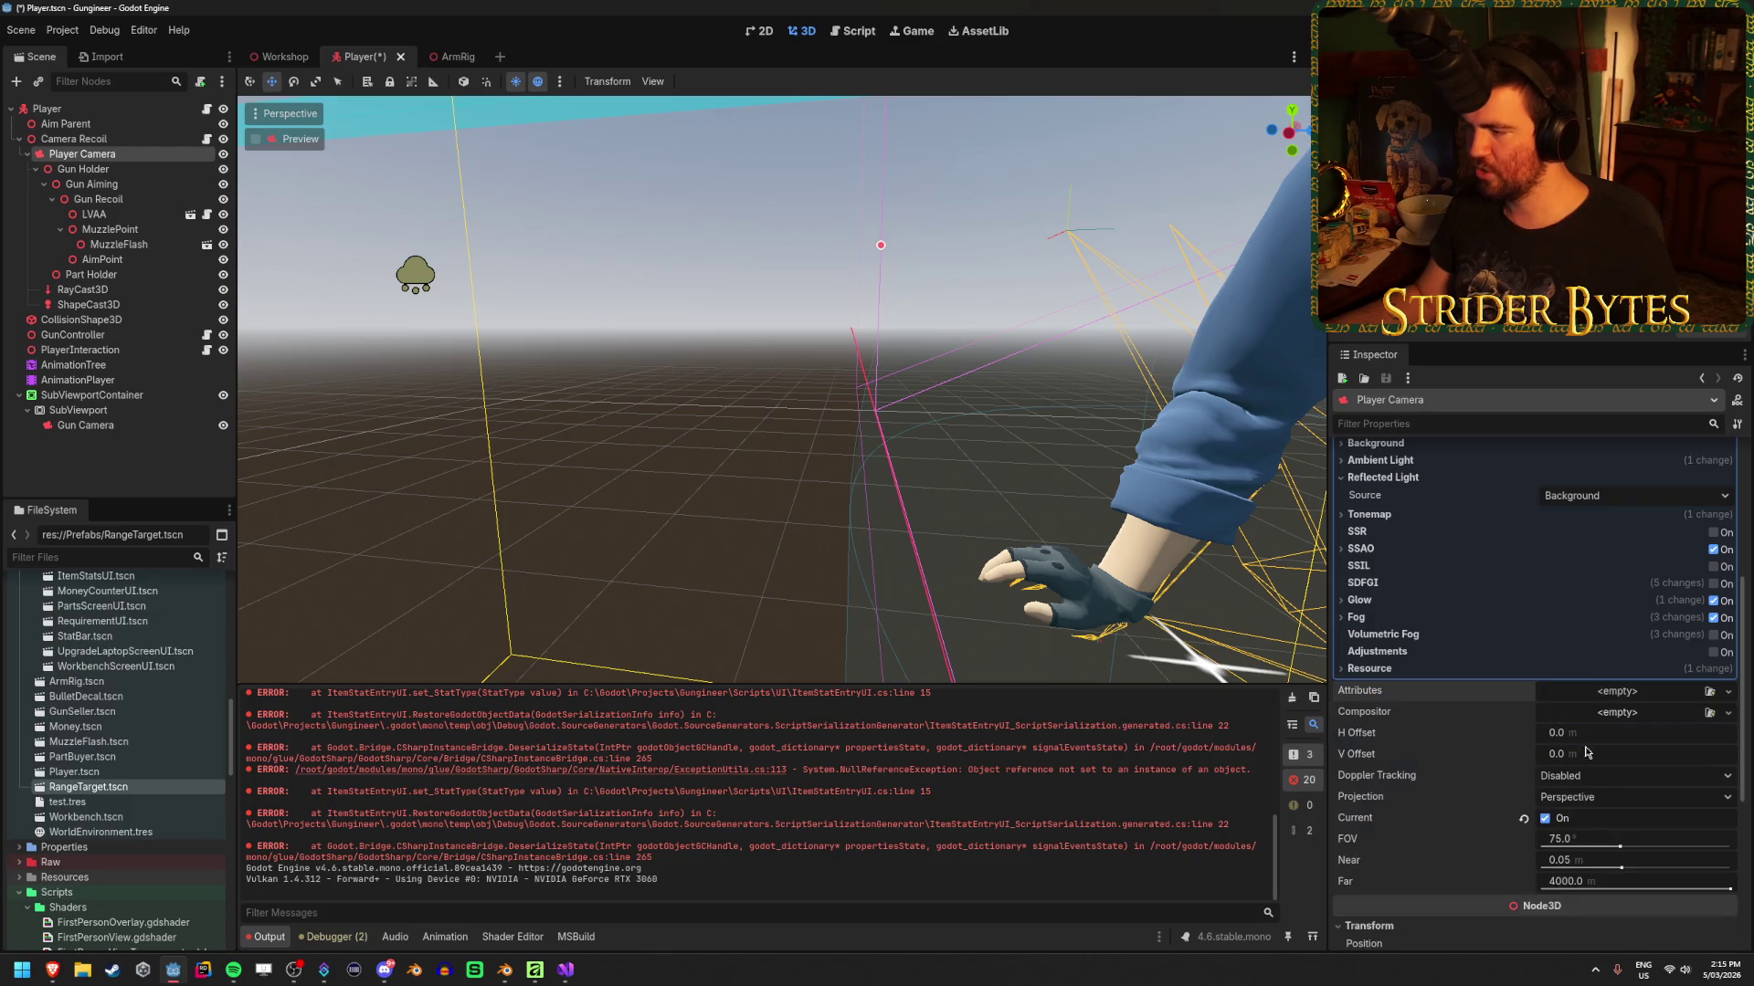
{"action": "key", "text": "F5"}
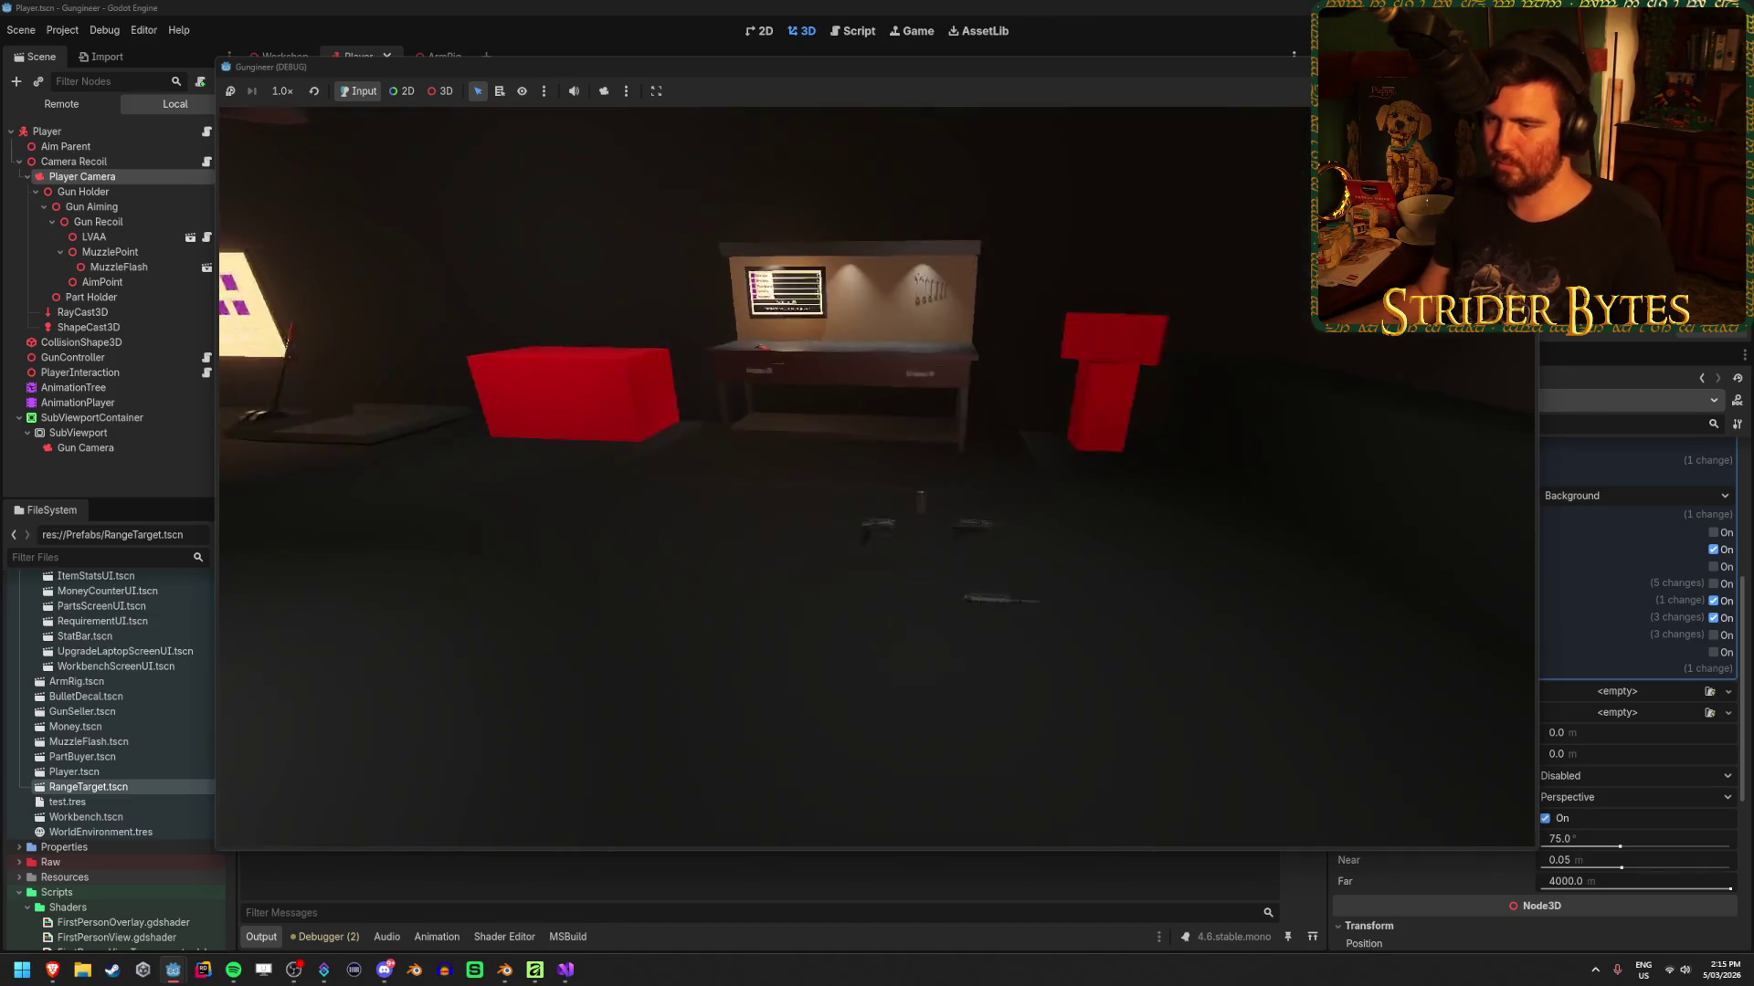
{"action": "key", "text": "q"}
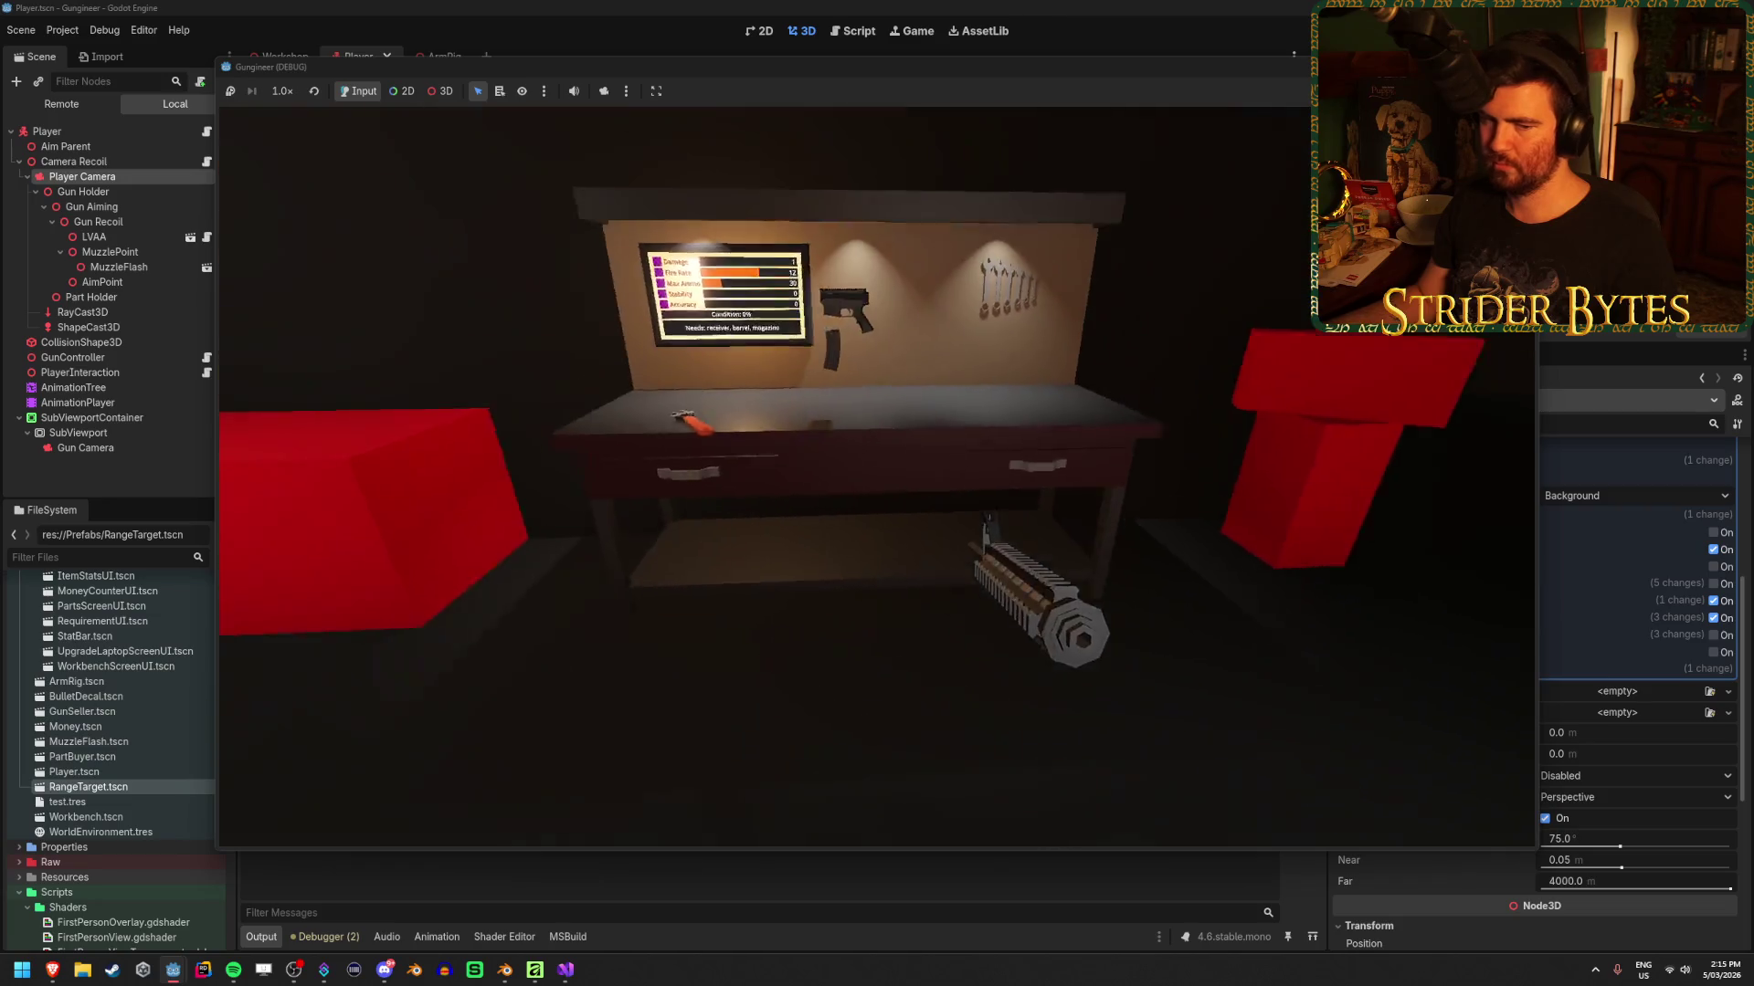
{"action": "key", "text": "w"}
{"action": "key", "text": "e"}
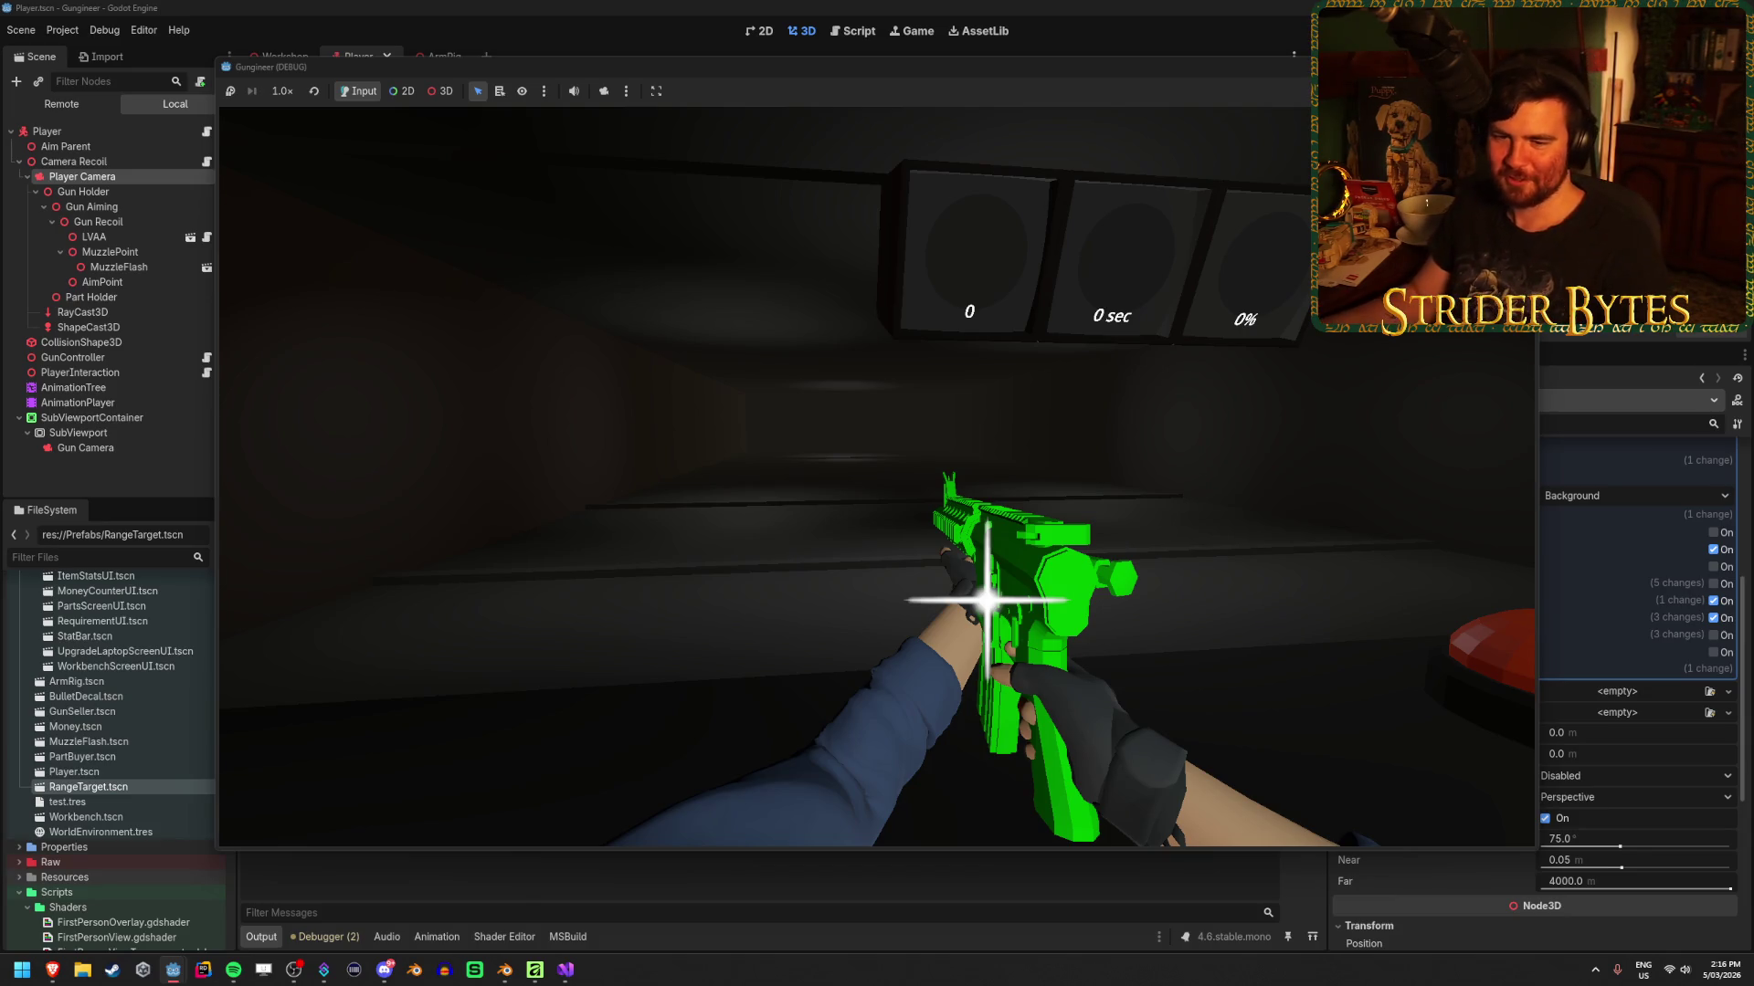
{"action": "key", "text": "f"}
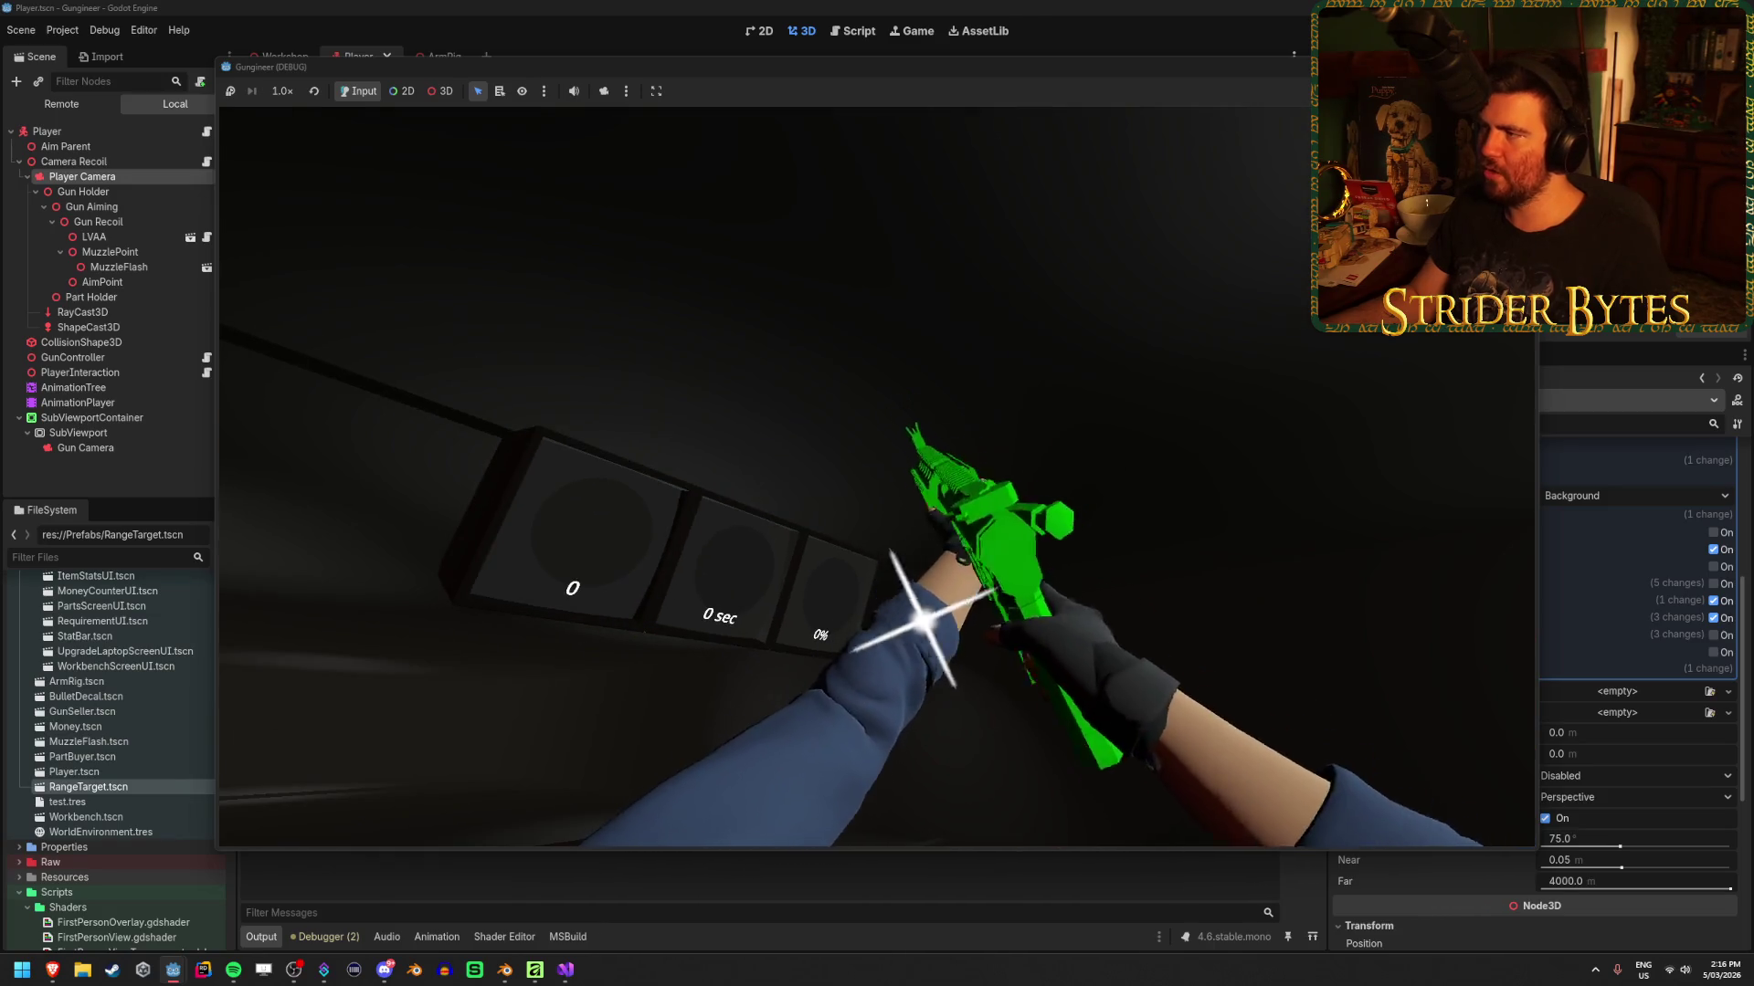
{"action": "key", "text": "F8"}
{"action": "scroll", "coordinate": [115, 700], "scroll_direction": "up", "scroll_amount": 10}
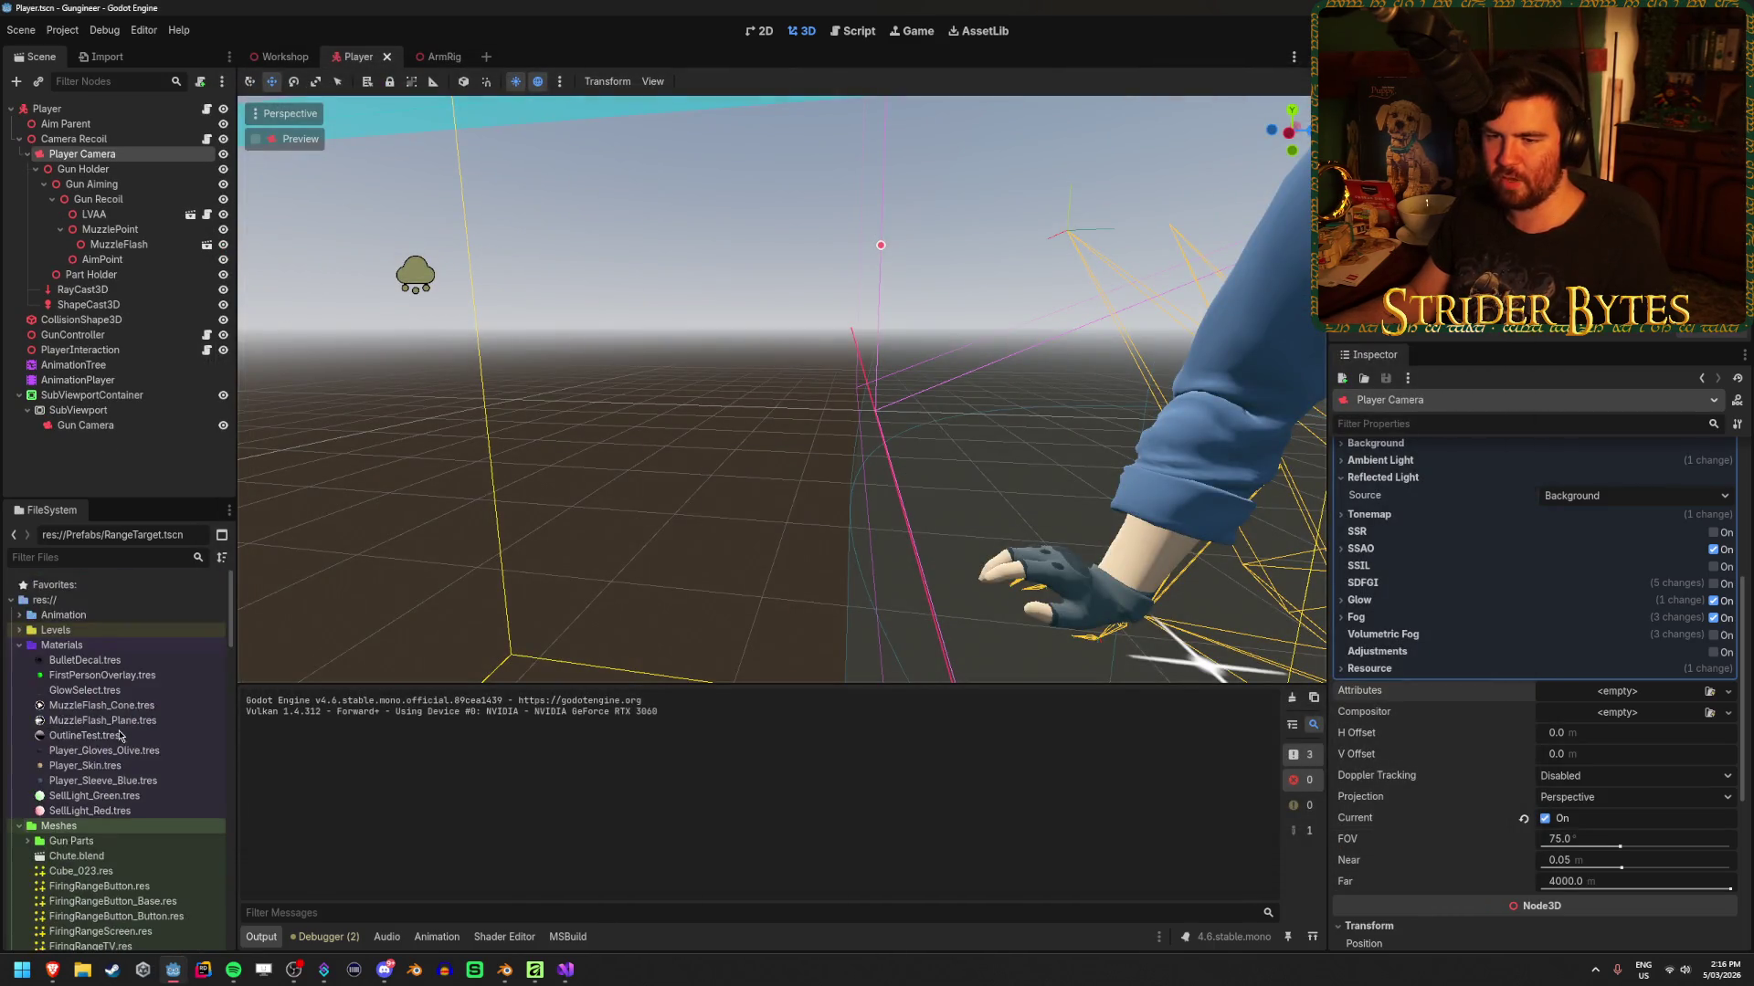
Set the Player_Sleeve_Blue material's Fov shader parameter to 59
{"action": "left_click", "coordinate": [158, 783]}
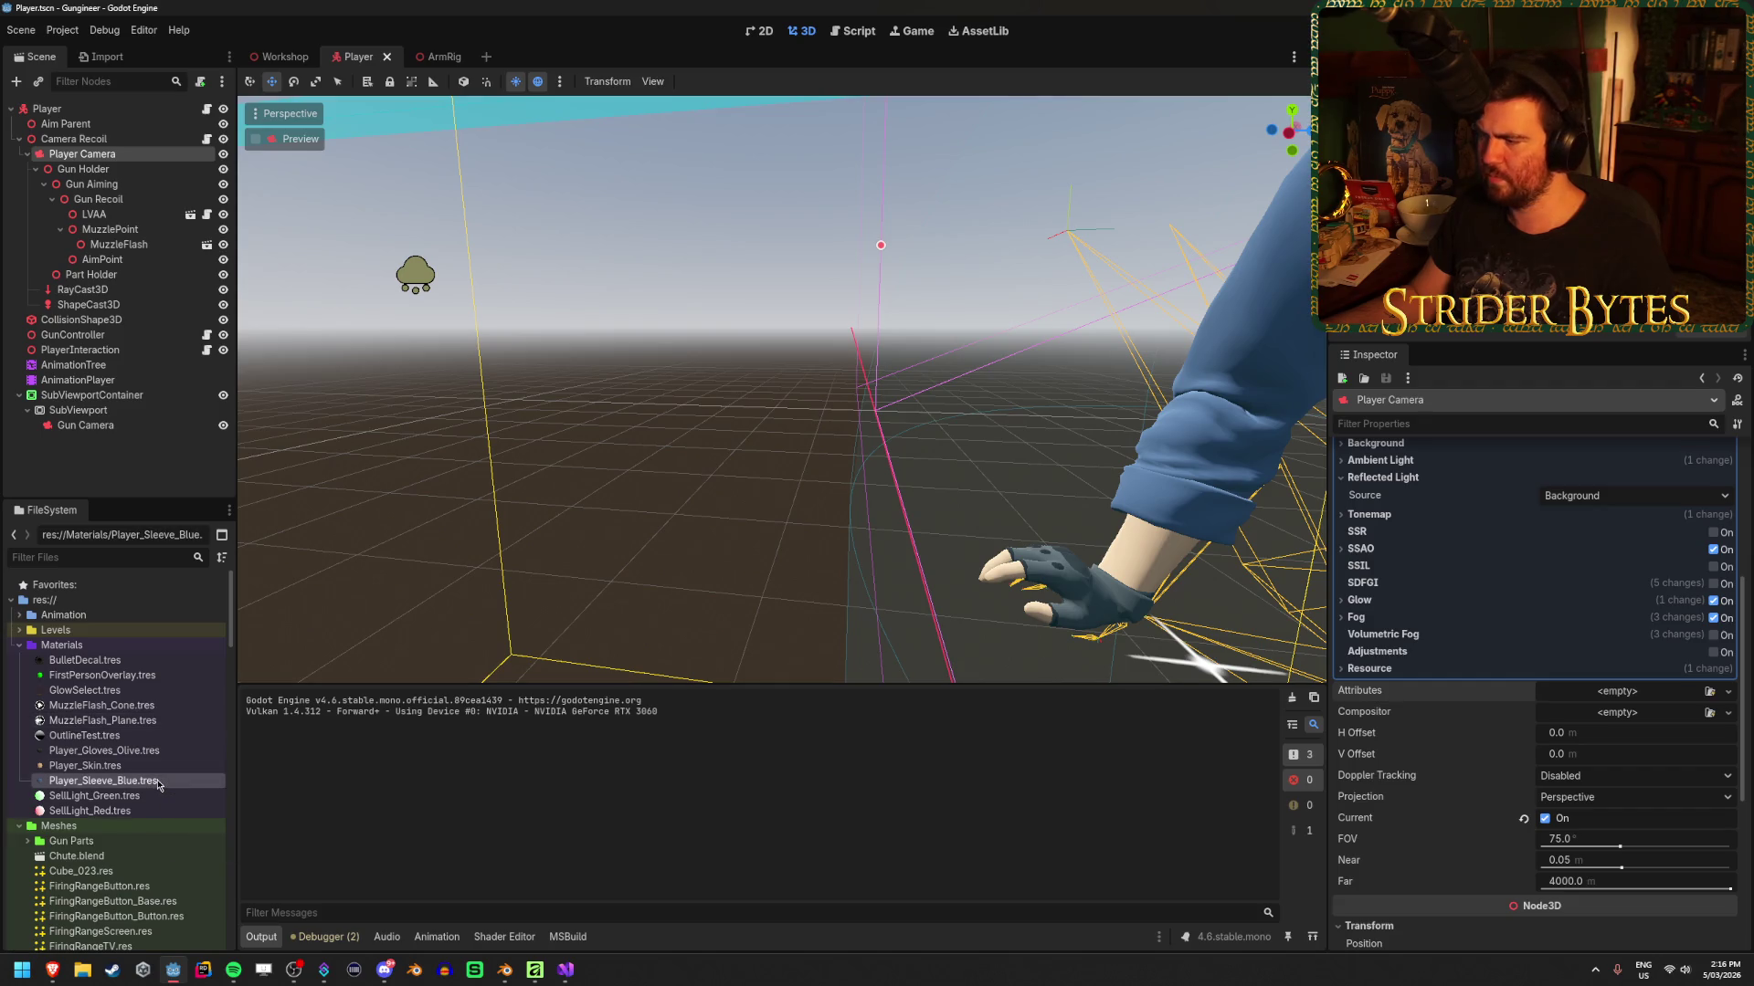
{"action": "double_click", "coordinate": [158, 783]}
{"action": "left_click", "coordinate": [1422, 600]}
{"action": "scroll", "coordinate": [1486, 731], "scroll_direction": "down", "scroll_amount": 5}
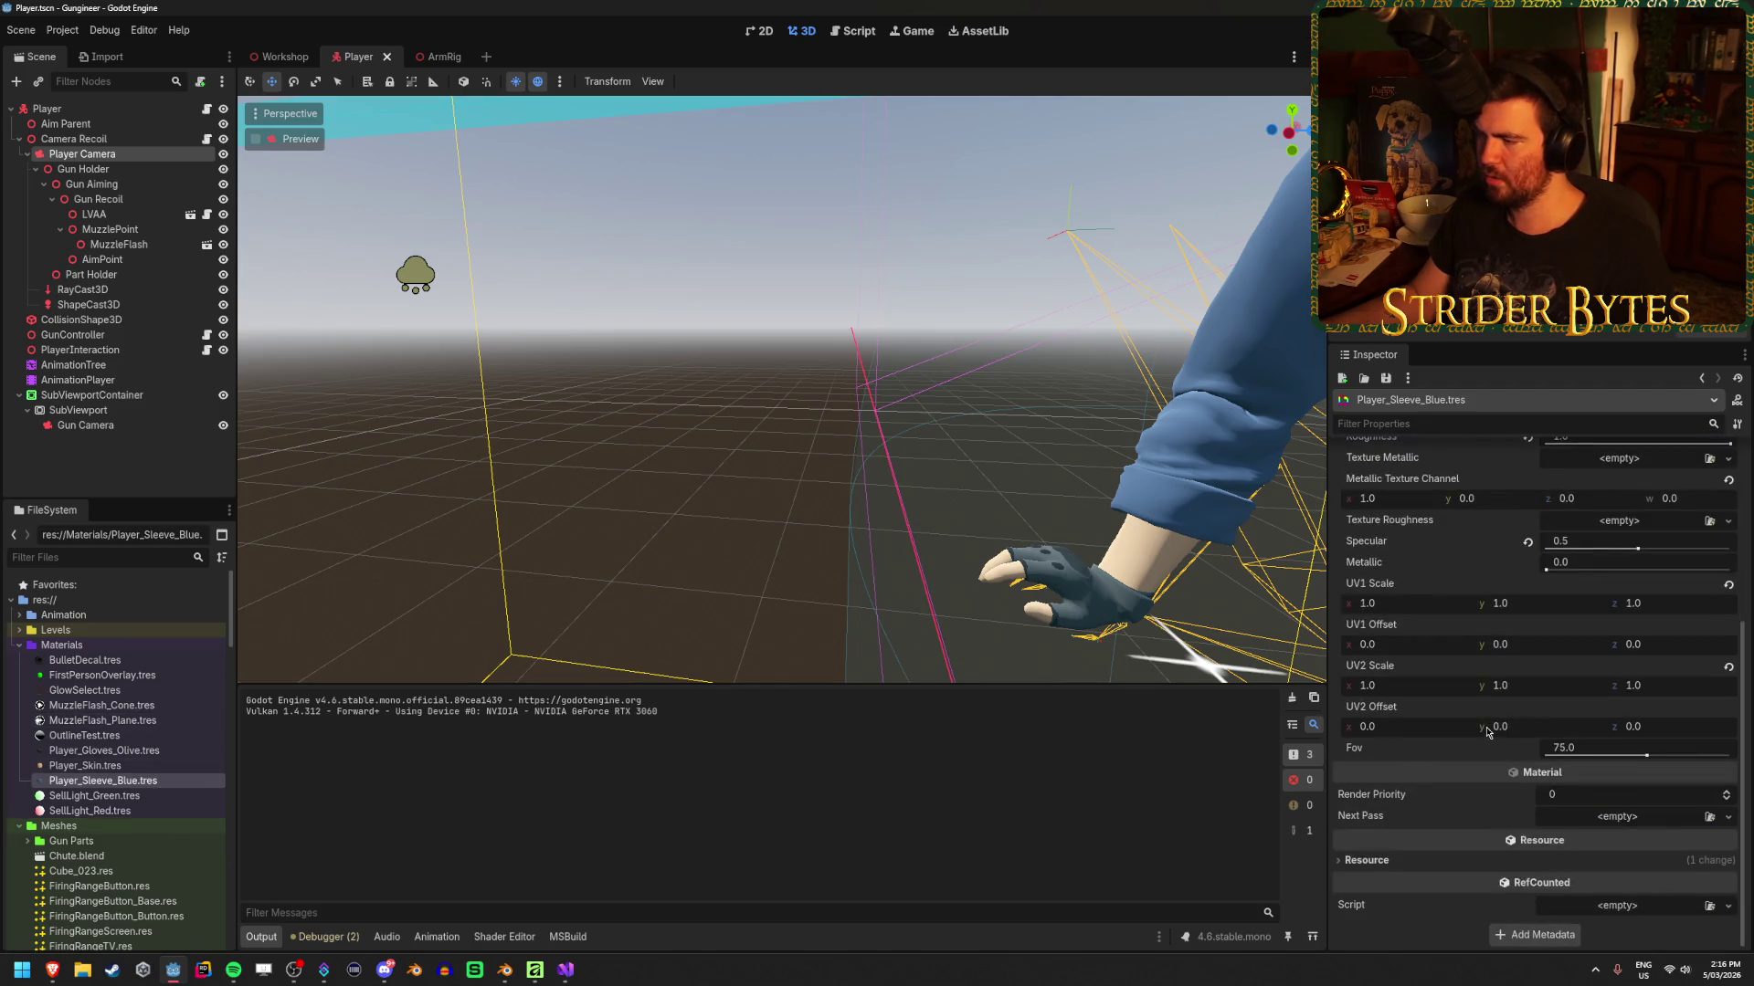
{"action": "left_click", "coordinate": [1601, 747]}
{"action": "type", "text": "59"}
{"action": "key", "text": "Return"}
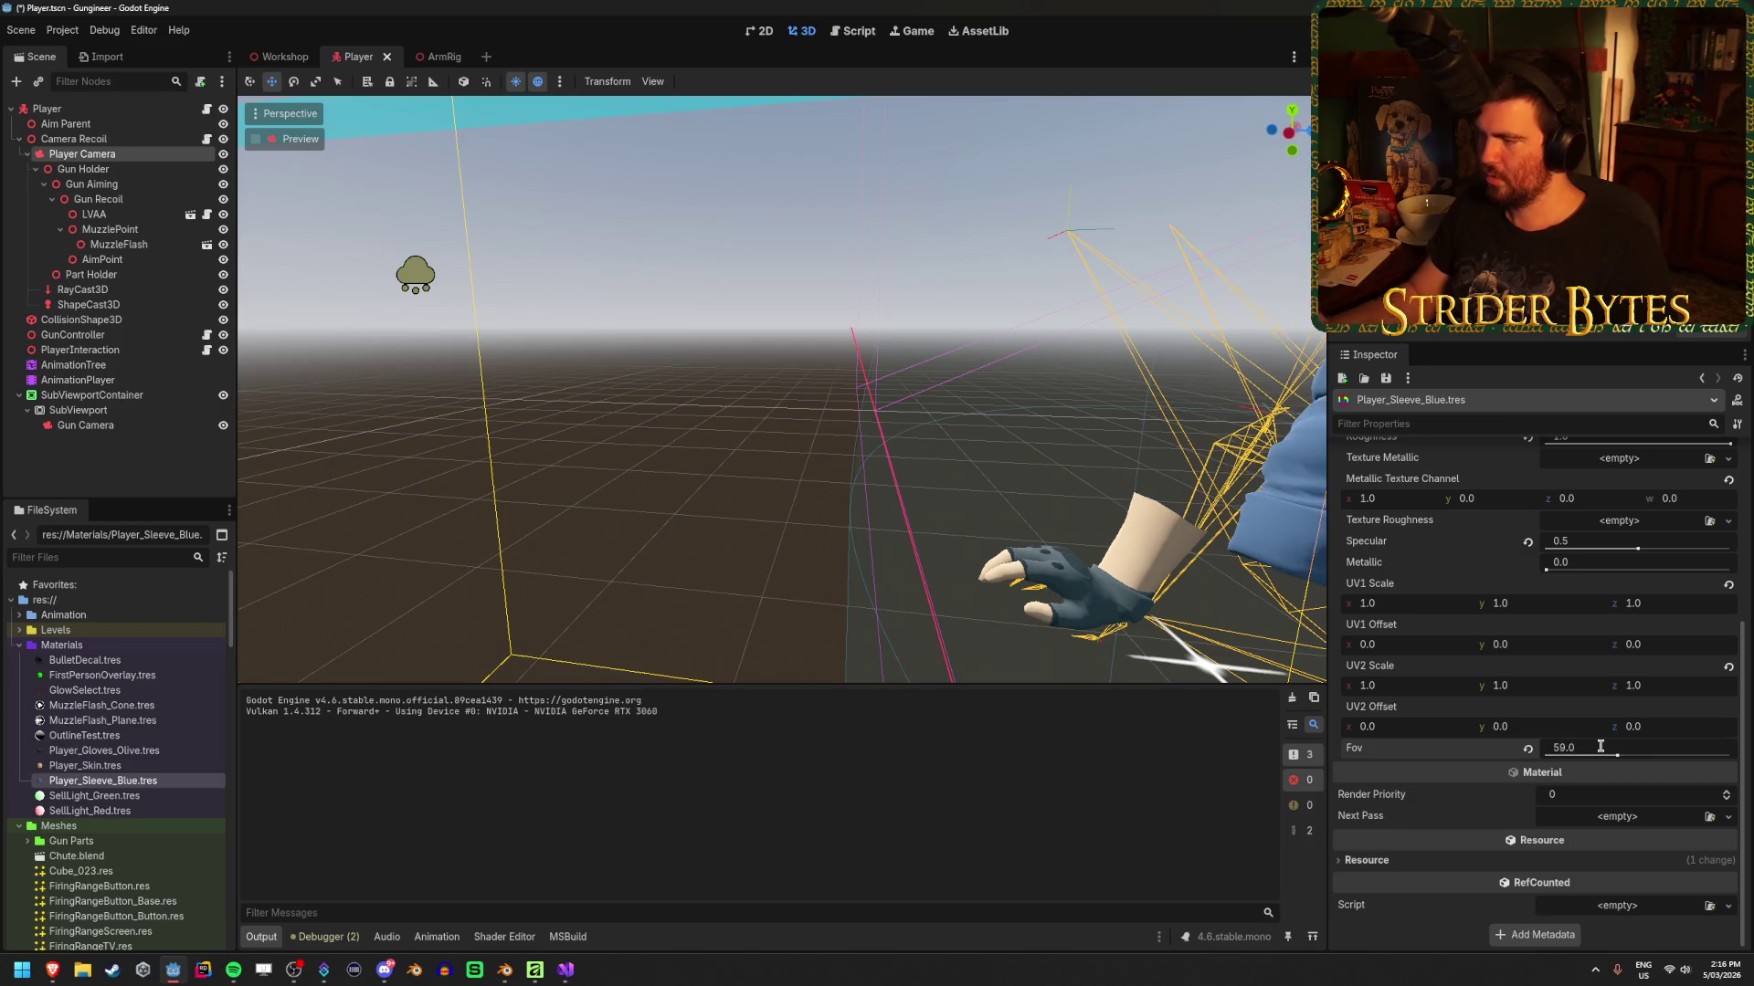
Set the Fov of the Player_Skin and Player_Gloves_Olive materials to 59
{"action": "double_click", "coordinate": [125, 769]}
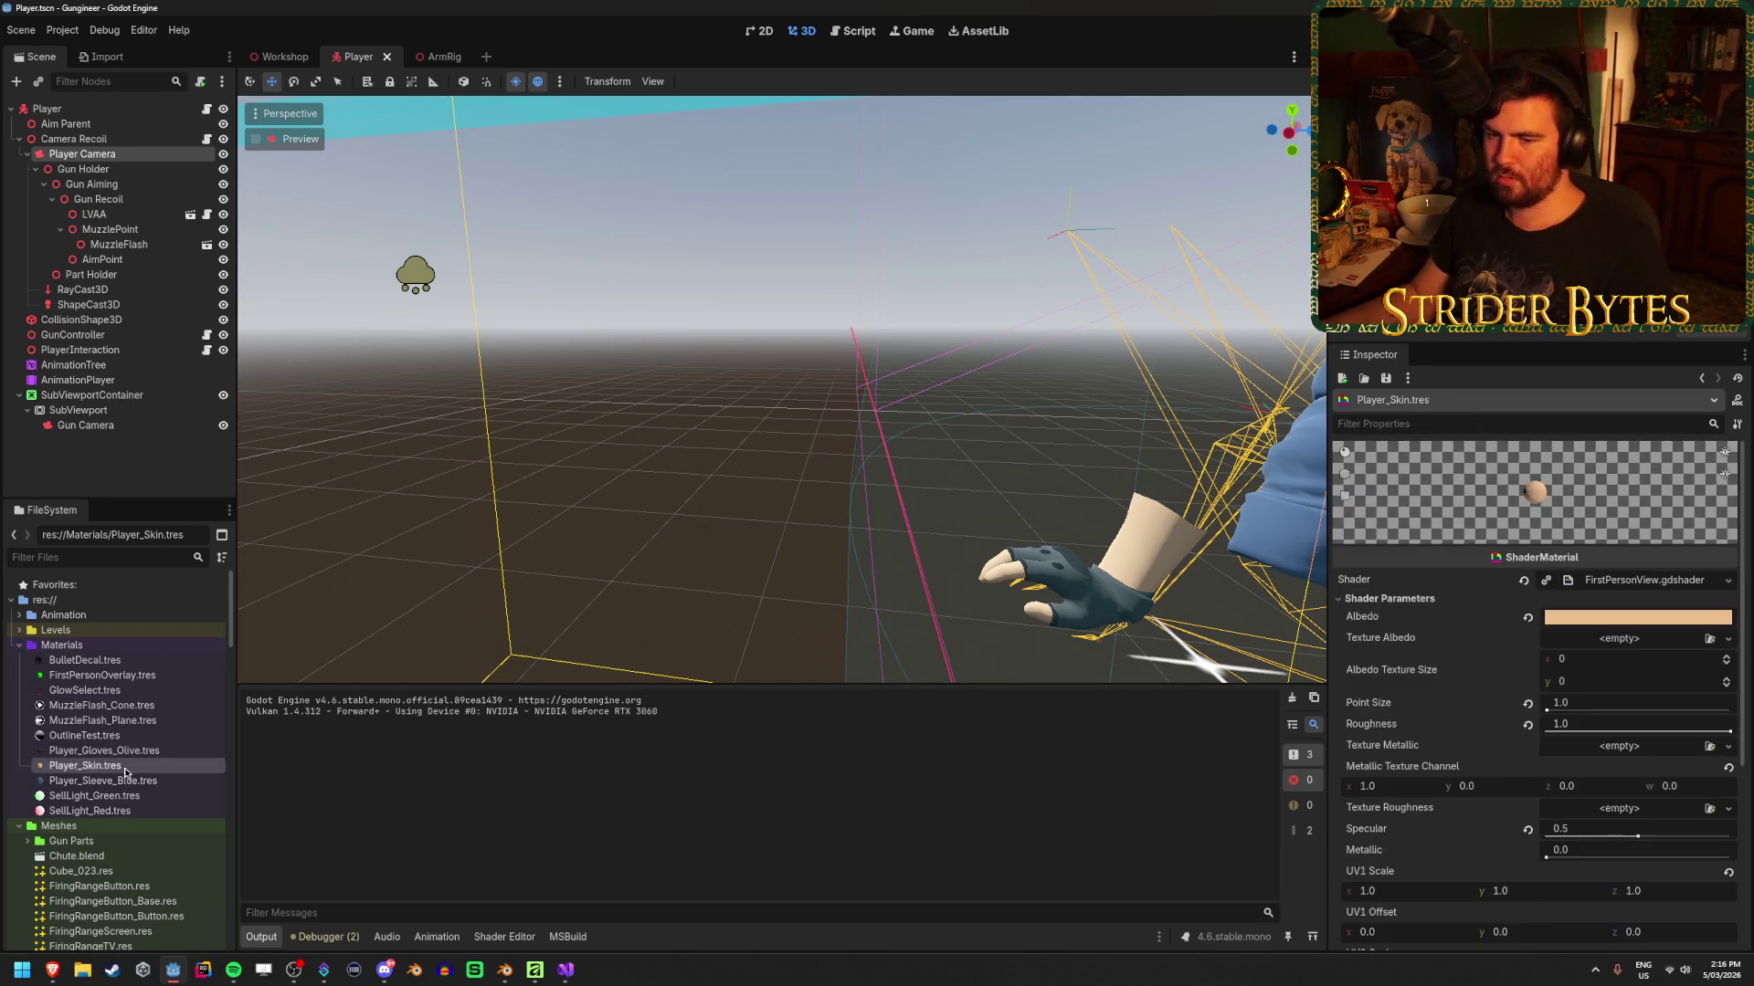
{"action": "scroll", "coordinate": [1584, 691], "scroll_direction": "down", "scroll_amount": 5}
{"action": "left_click", "coordinate": [1559, 747]}
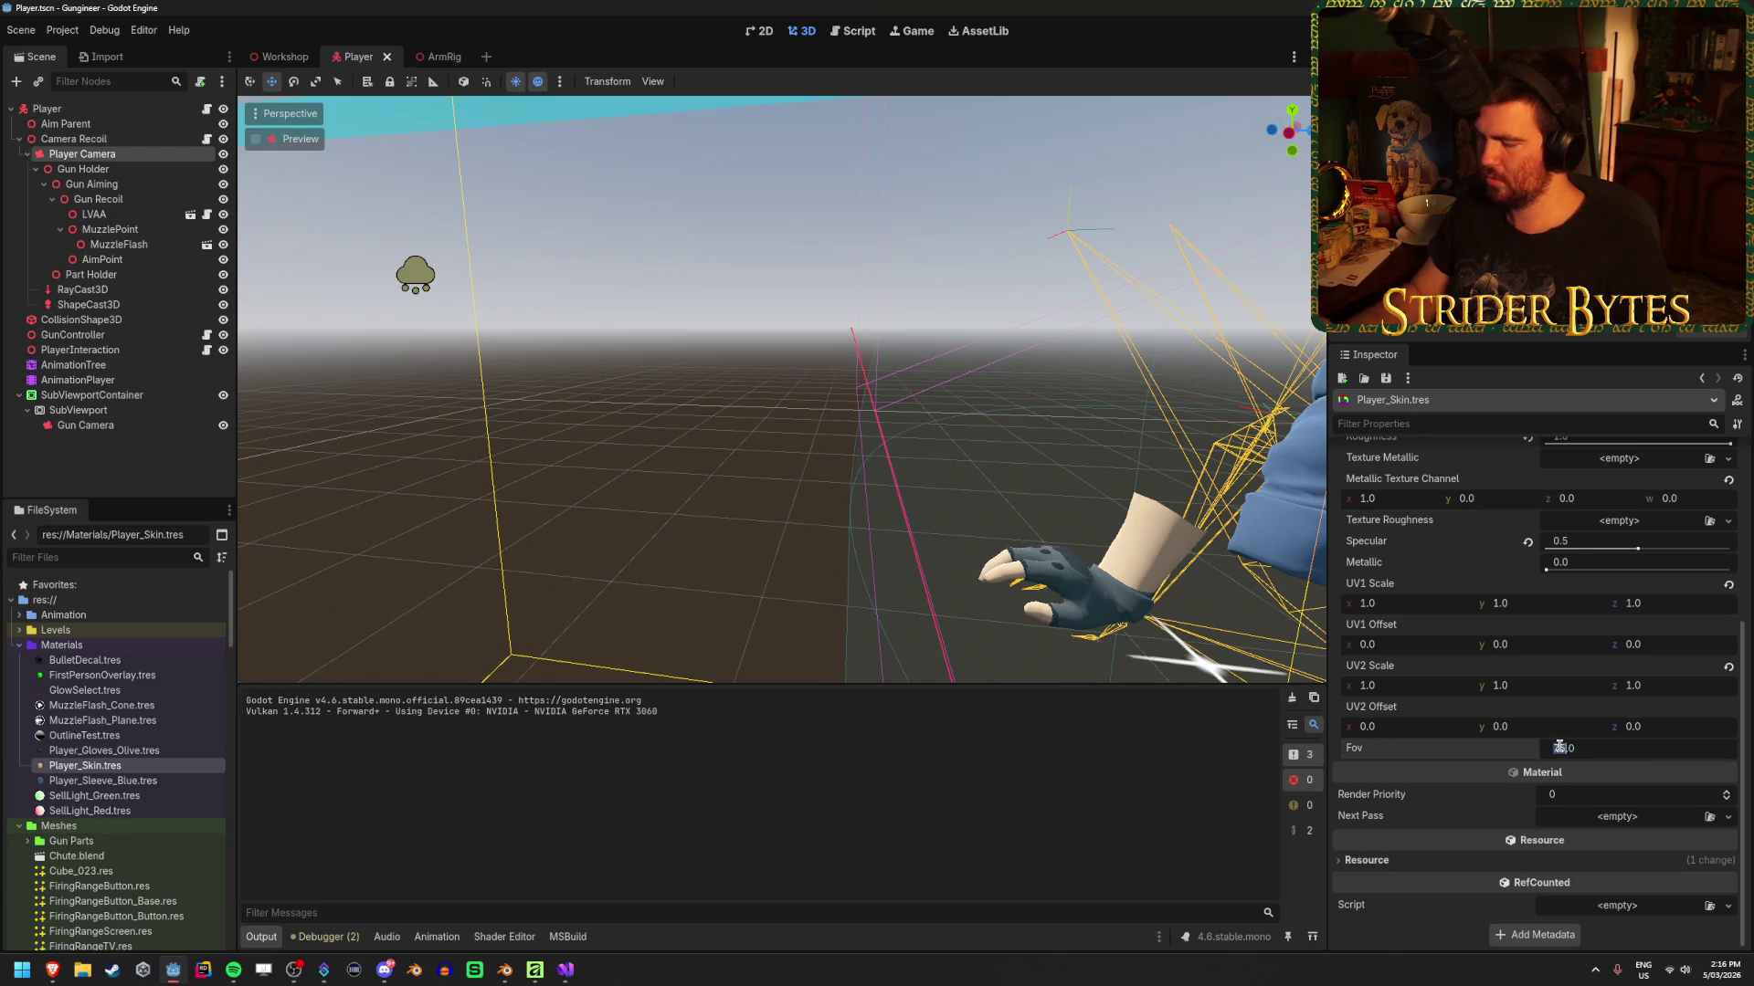
{"action": "key", "text": "Return"}
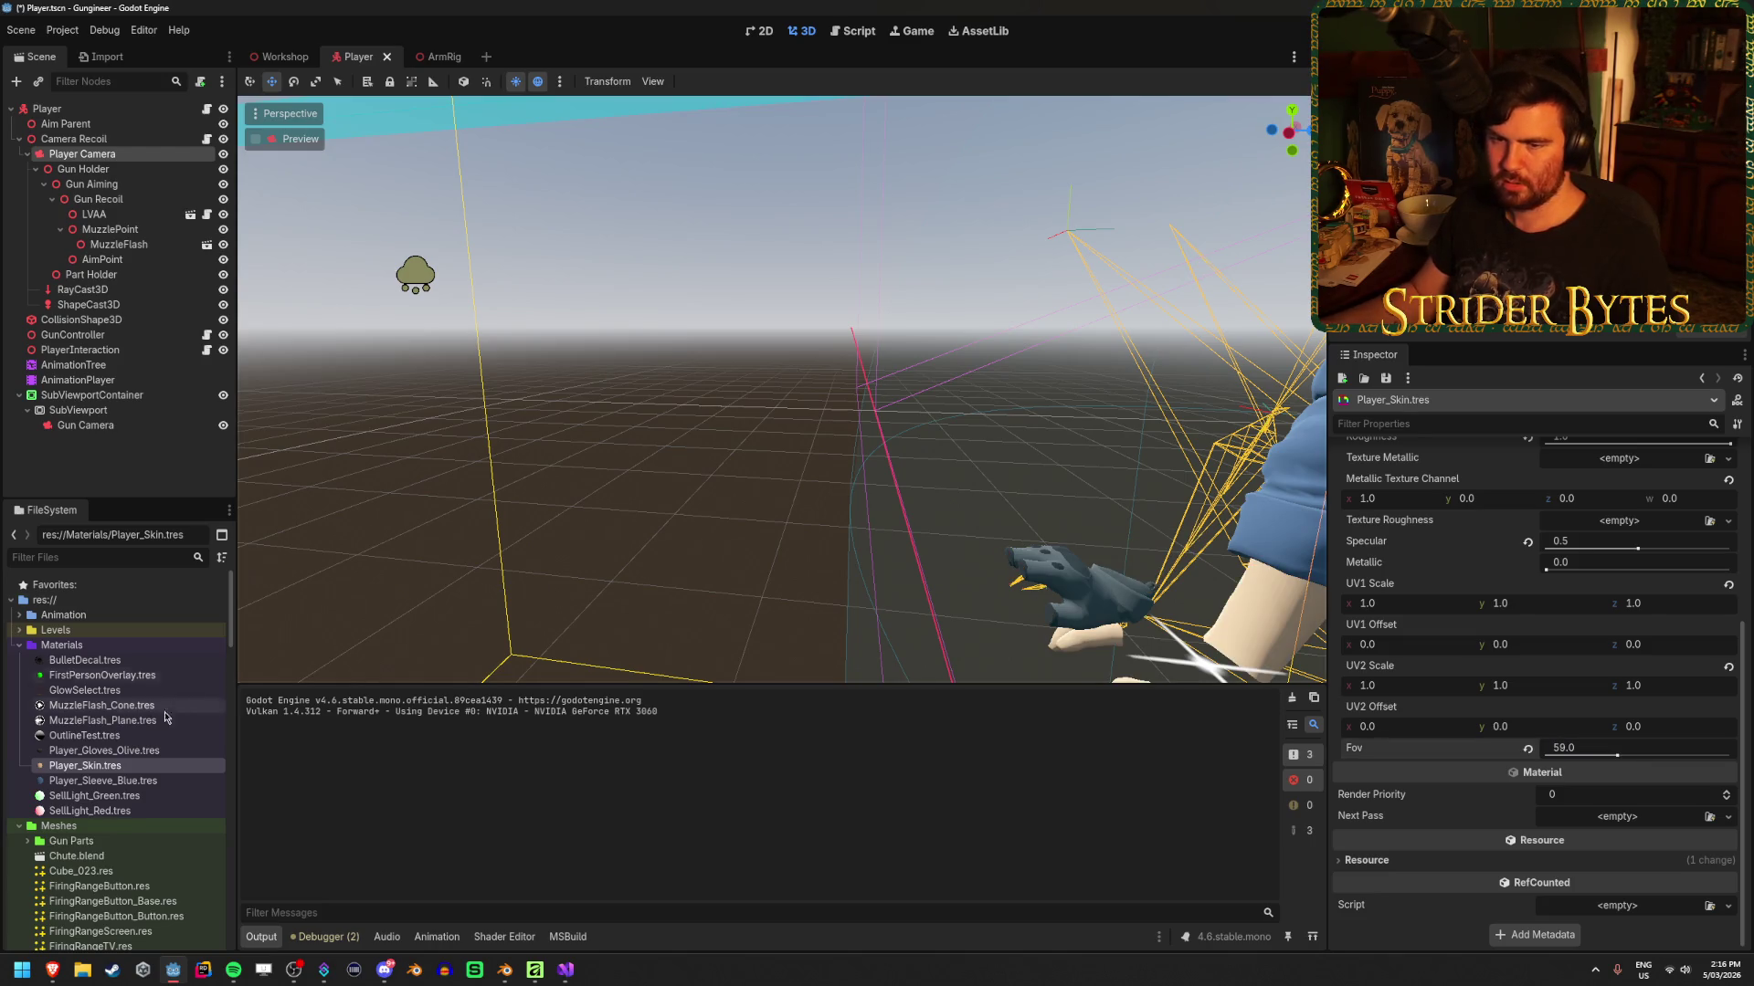
{"action": "left_click", "coordinate": [113, 750]}
{"action": "scroll", "coordinate": [1619, 752], "scroll_direction": "down", "scroll_amount": 5}
{"action": "left_click", "coordinate": [1595, 766]}
{"action": "key", "text": "Return"}
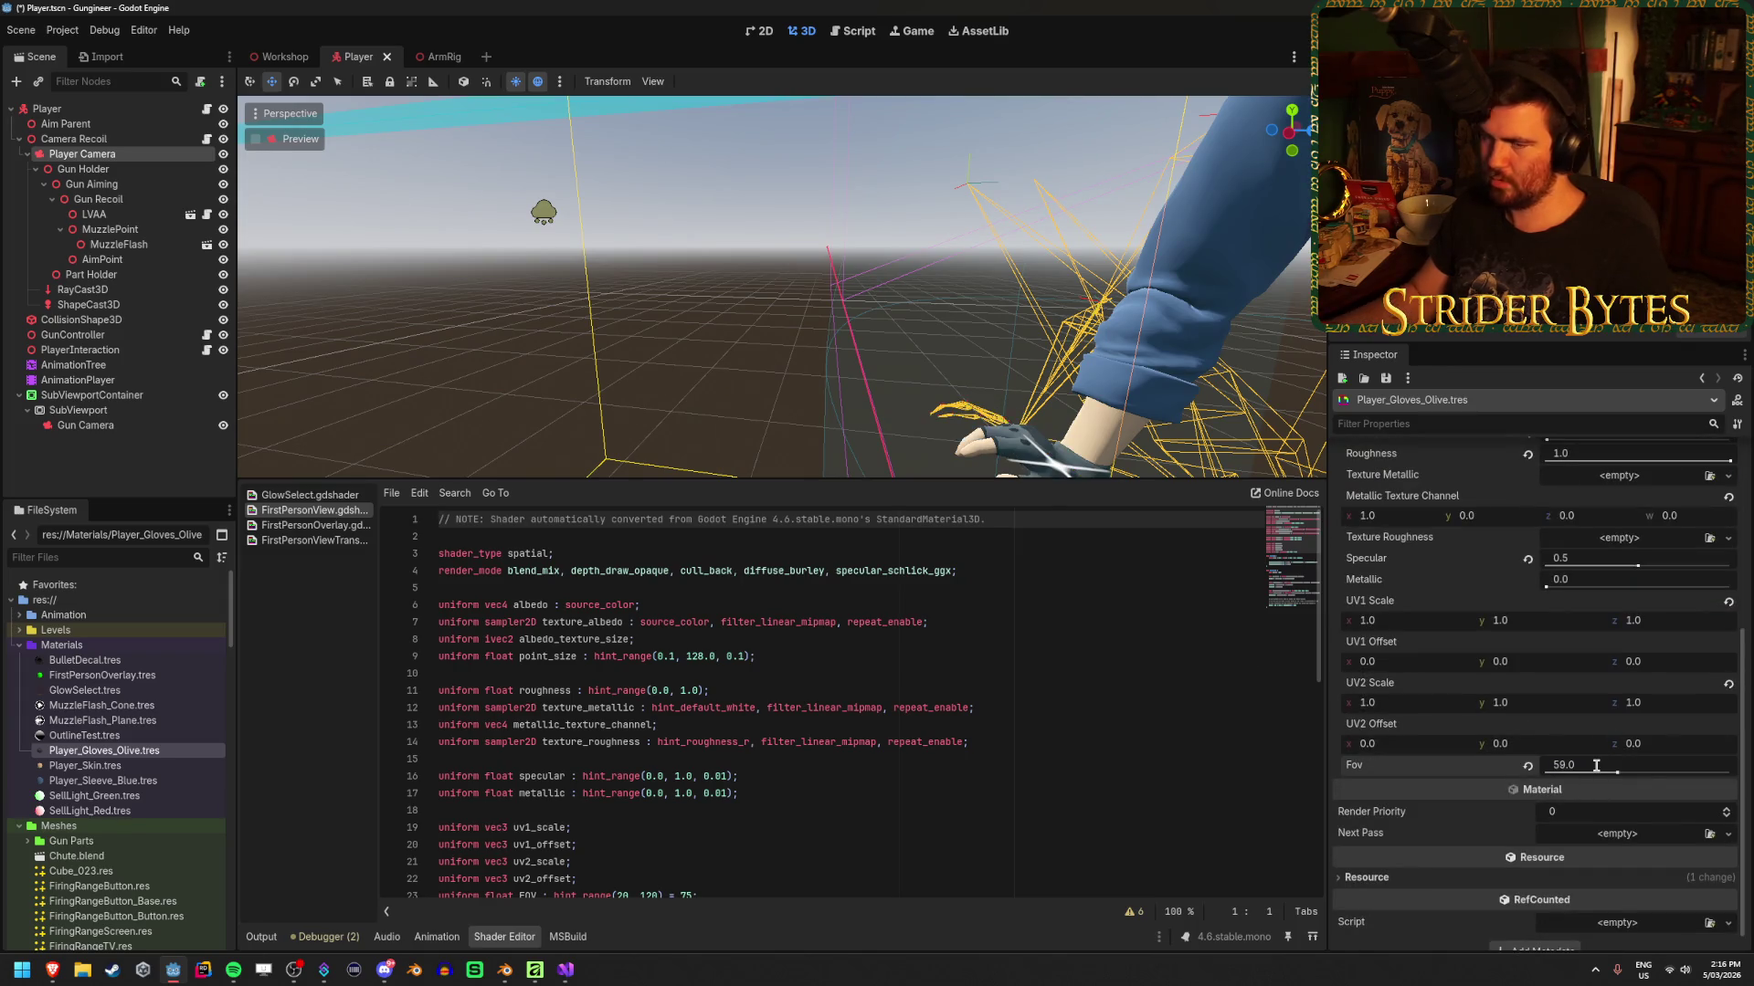
Set the FirstPersonOverlay material's Fov to 59 and run the game
{"action": "left_click", "coordinate": [102, 675]}
{"action": "scroll", "coordinate": [1637, 769], "scroll_direction": "down", "scroll_amount": 5}
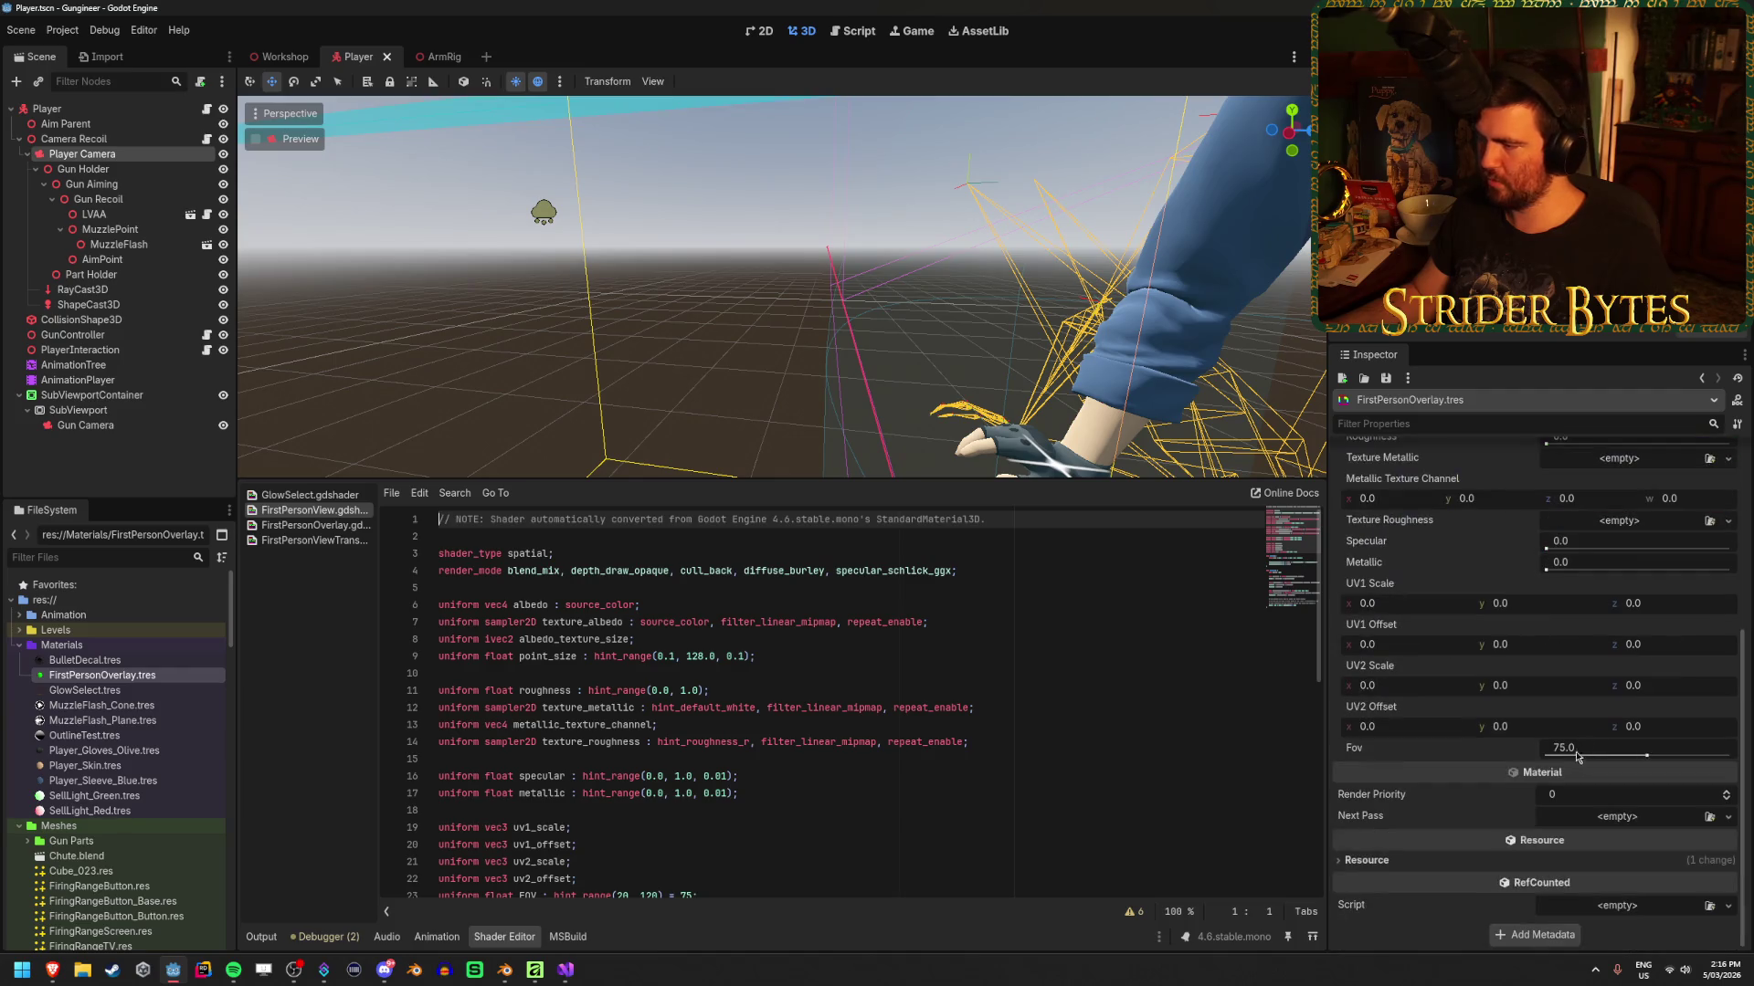
{"action": "type", "text": "59"}
{"action": "key", "text": "Return"}
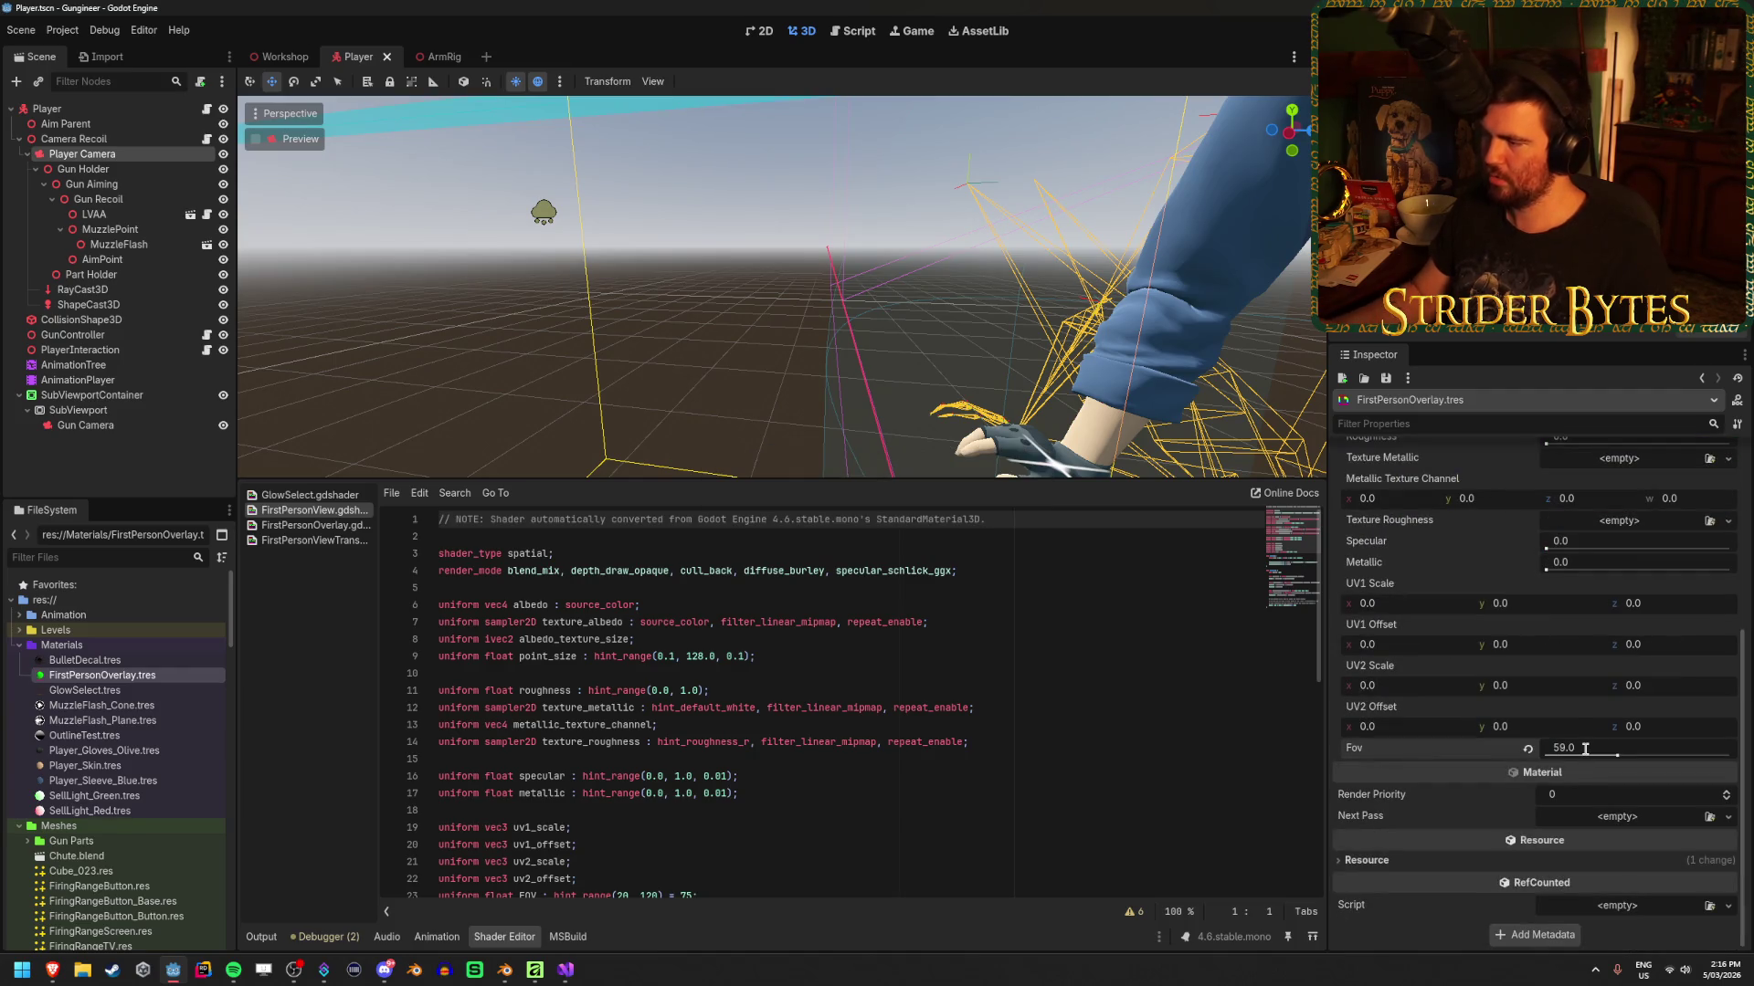
{"action": "key", "text": "F5"}
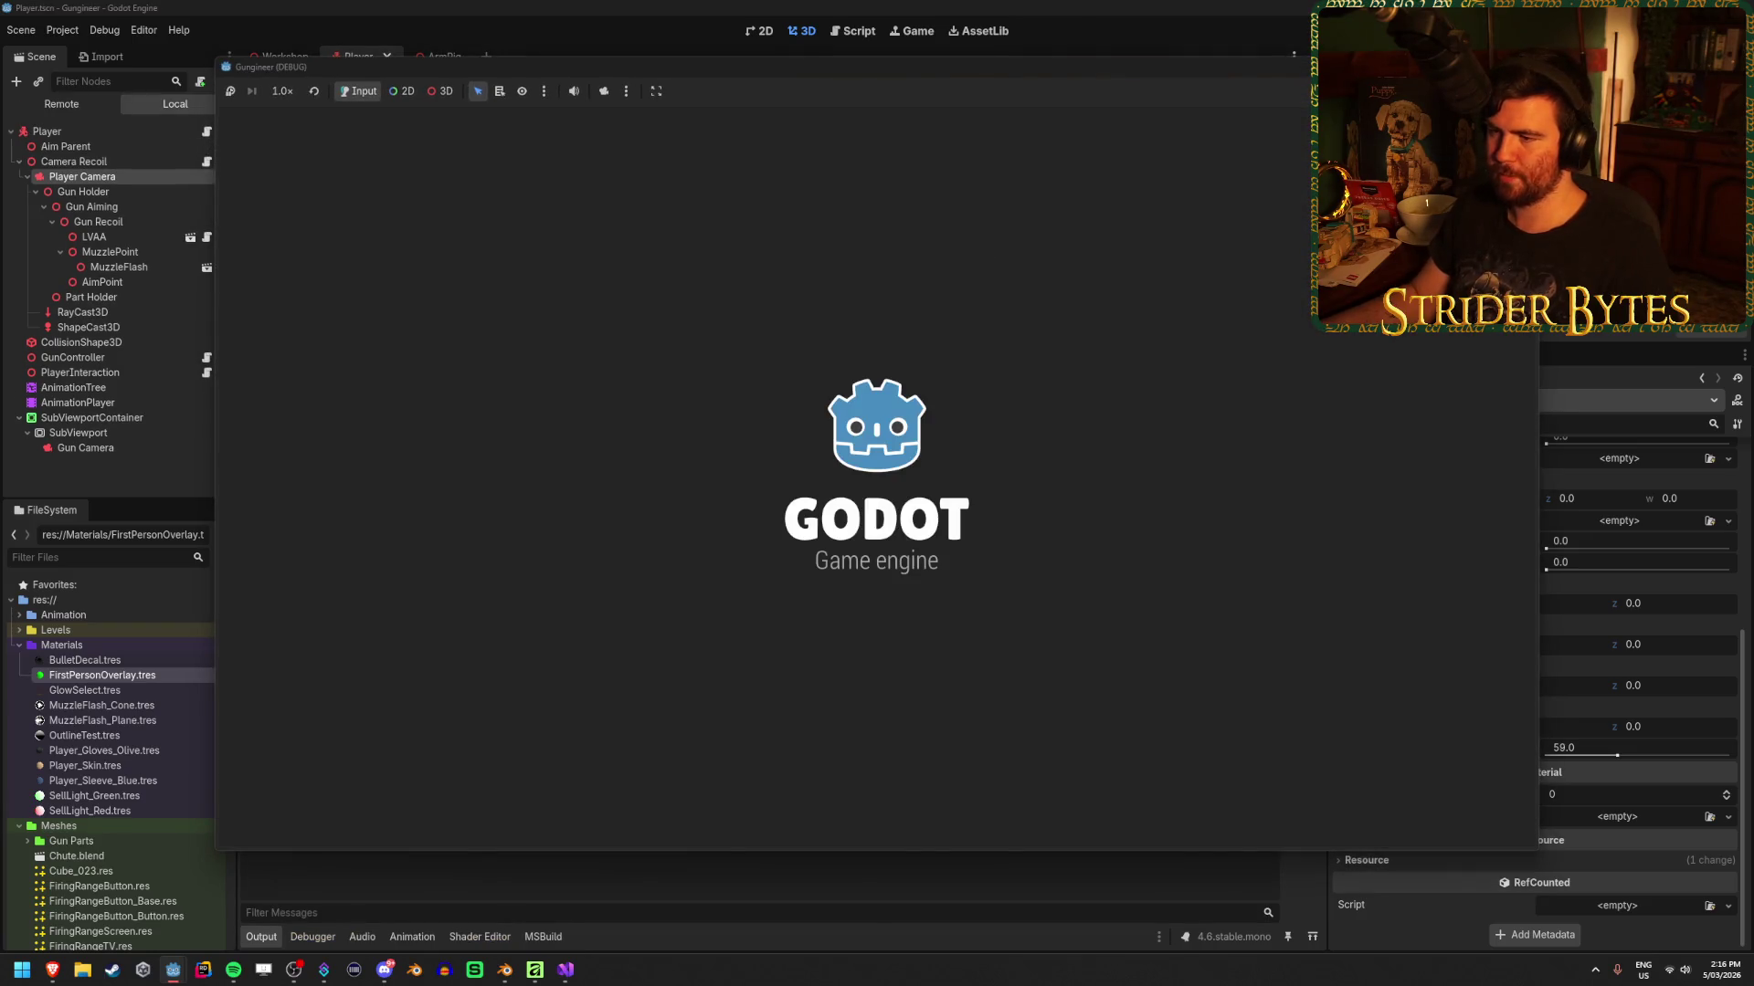
Use the workbench to attach a gun part, return to first-person view, then stop the game
{"action": "key", "text": "e"}
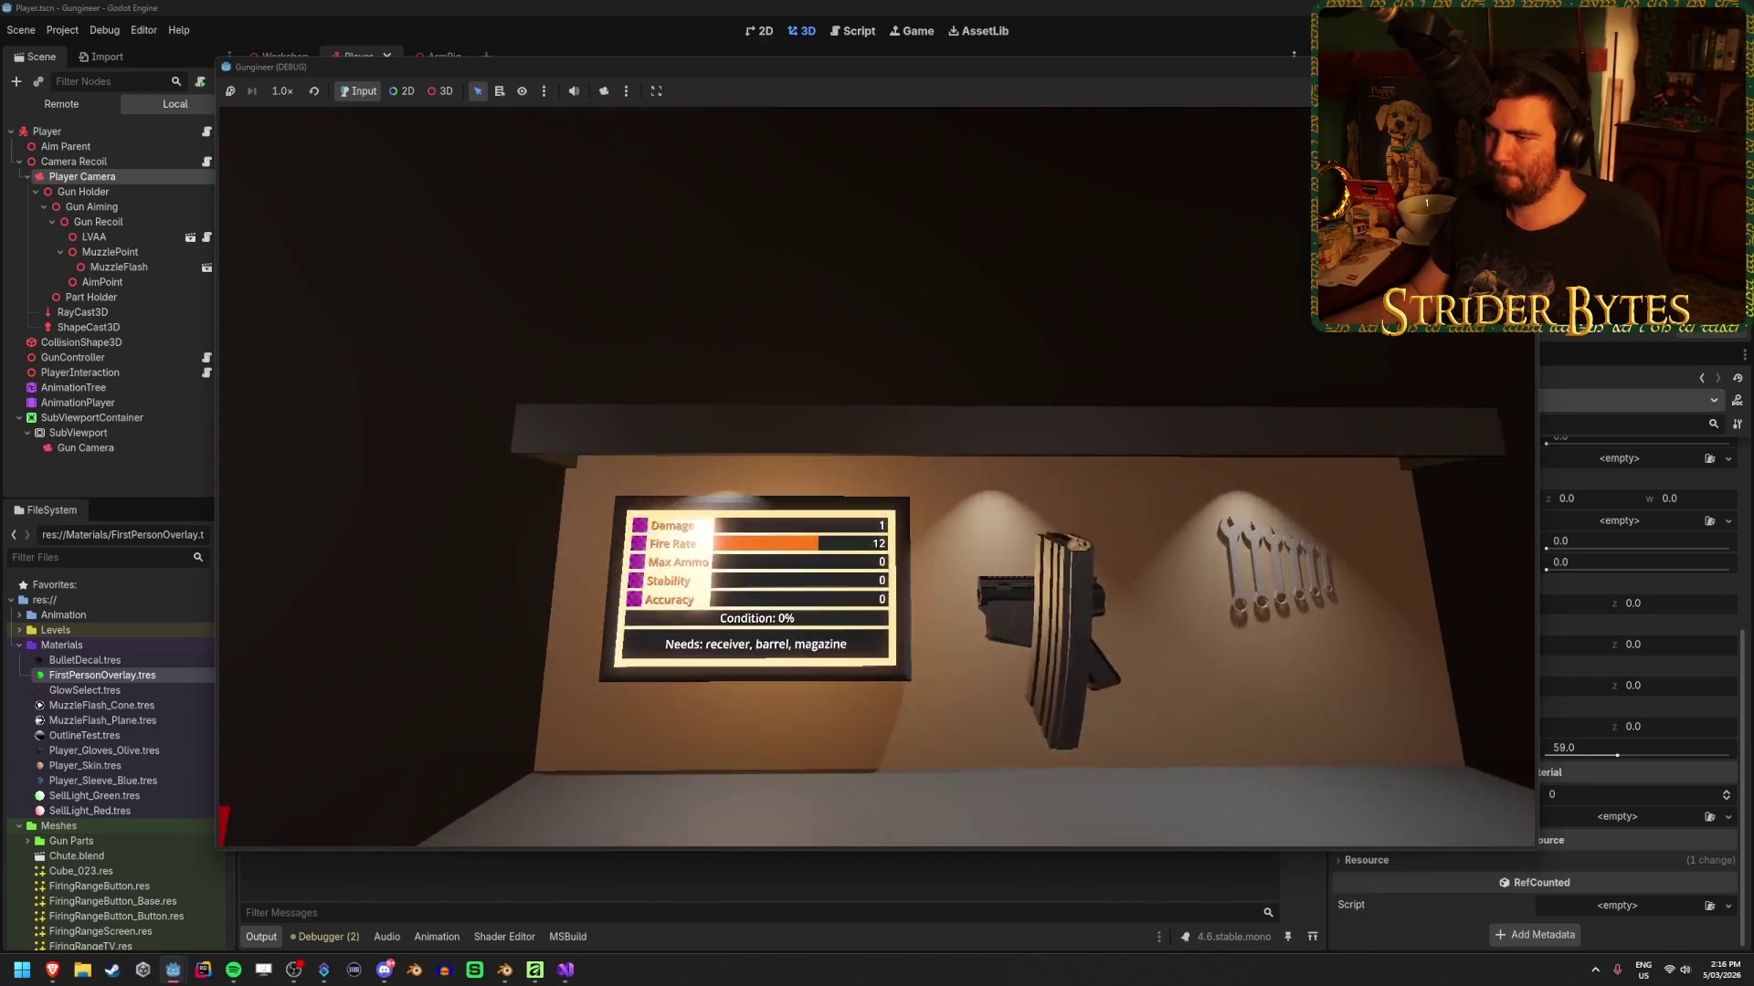
{"action": "key", "text": "e"}
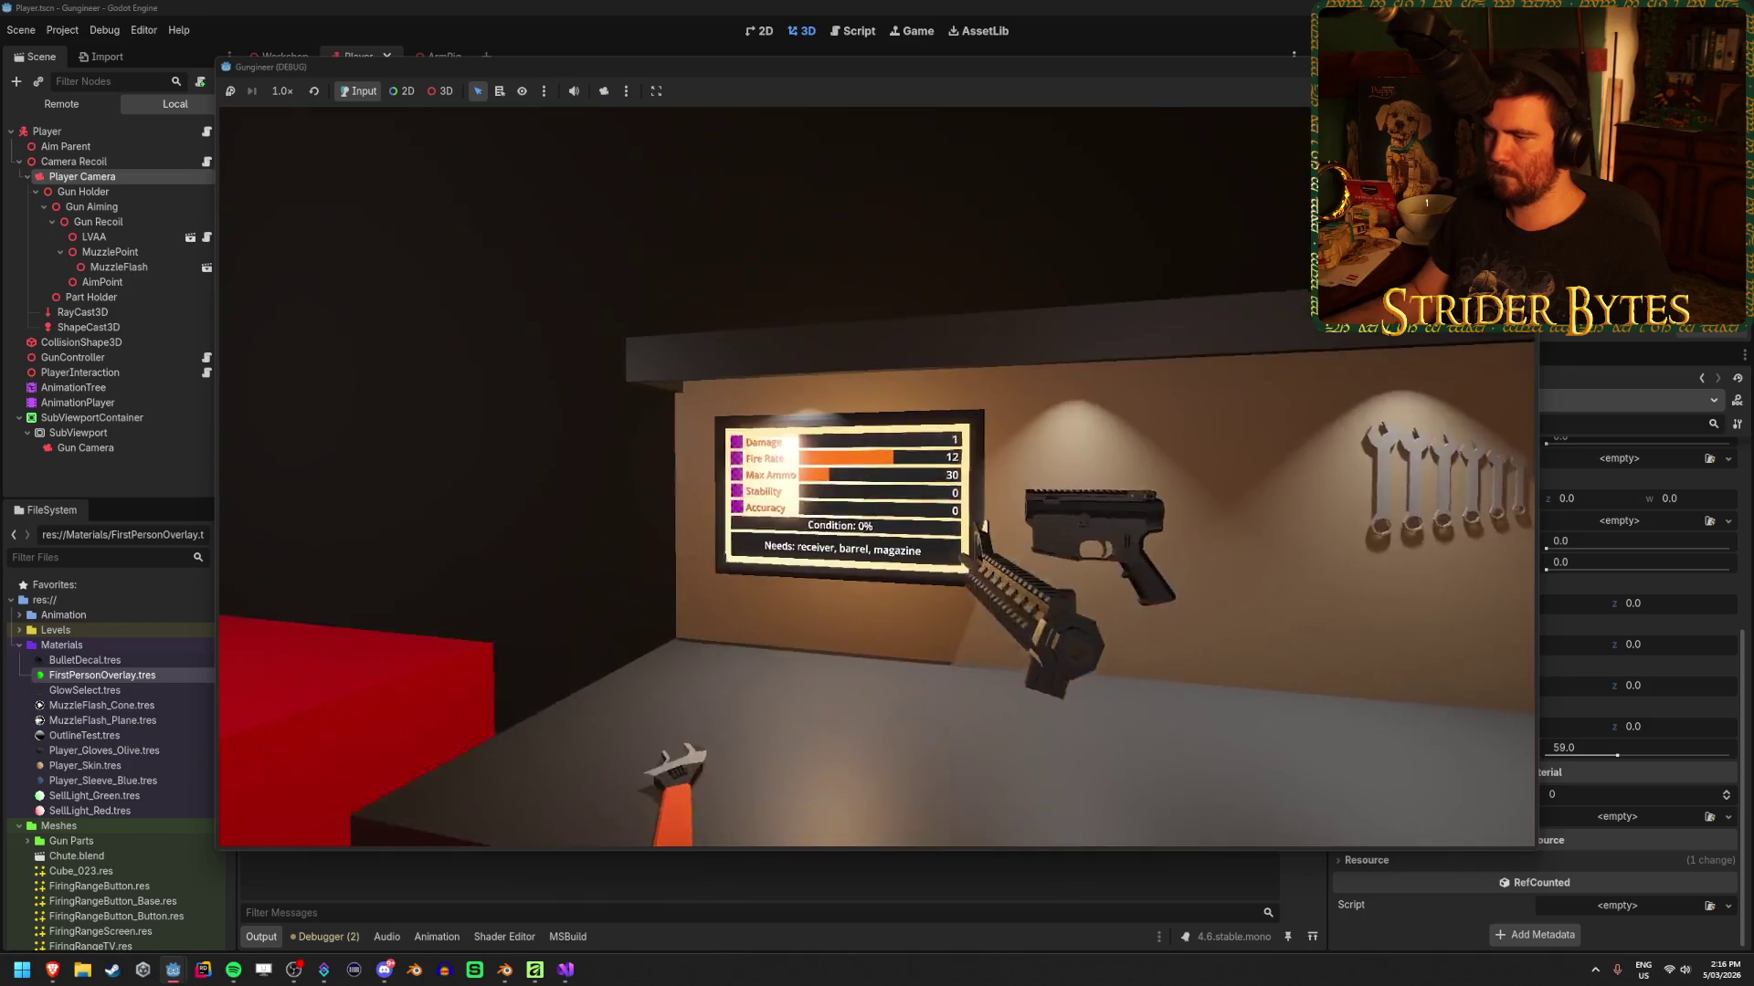
{"action": "key", "text": "e"}
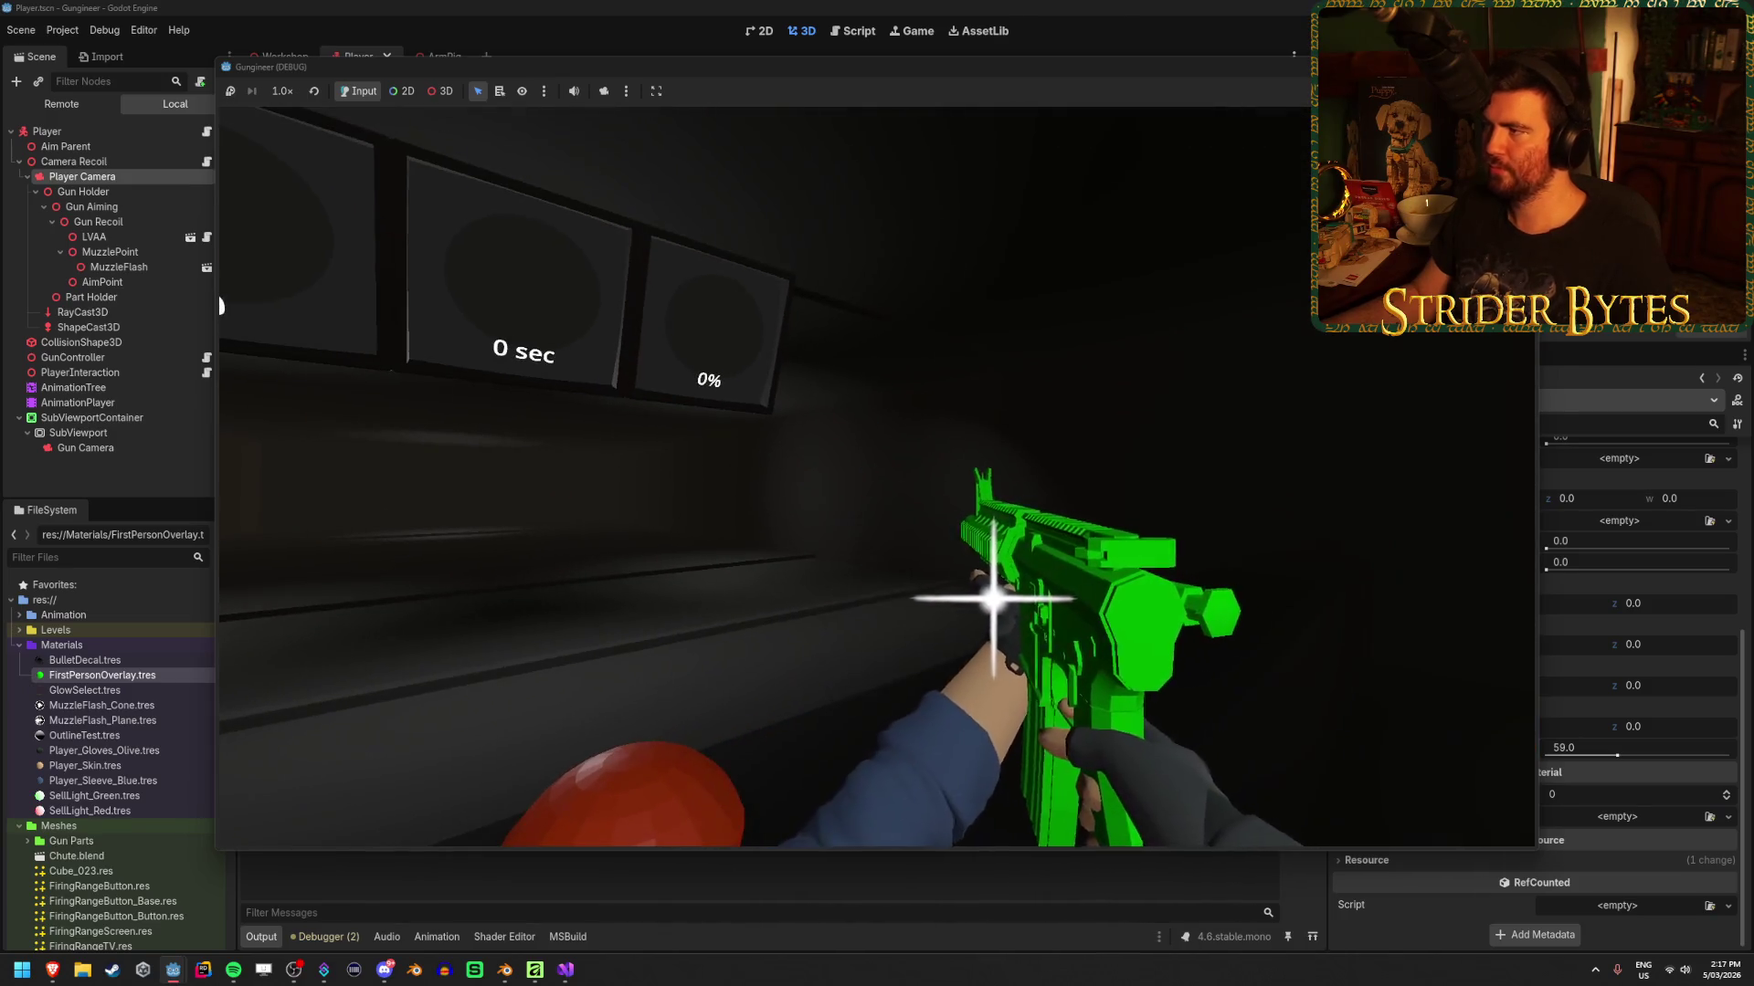
{"action": "key", "text": "F8"}
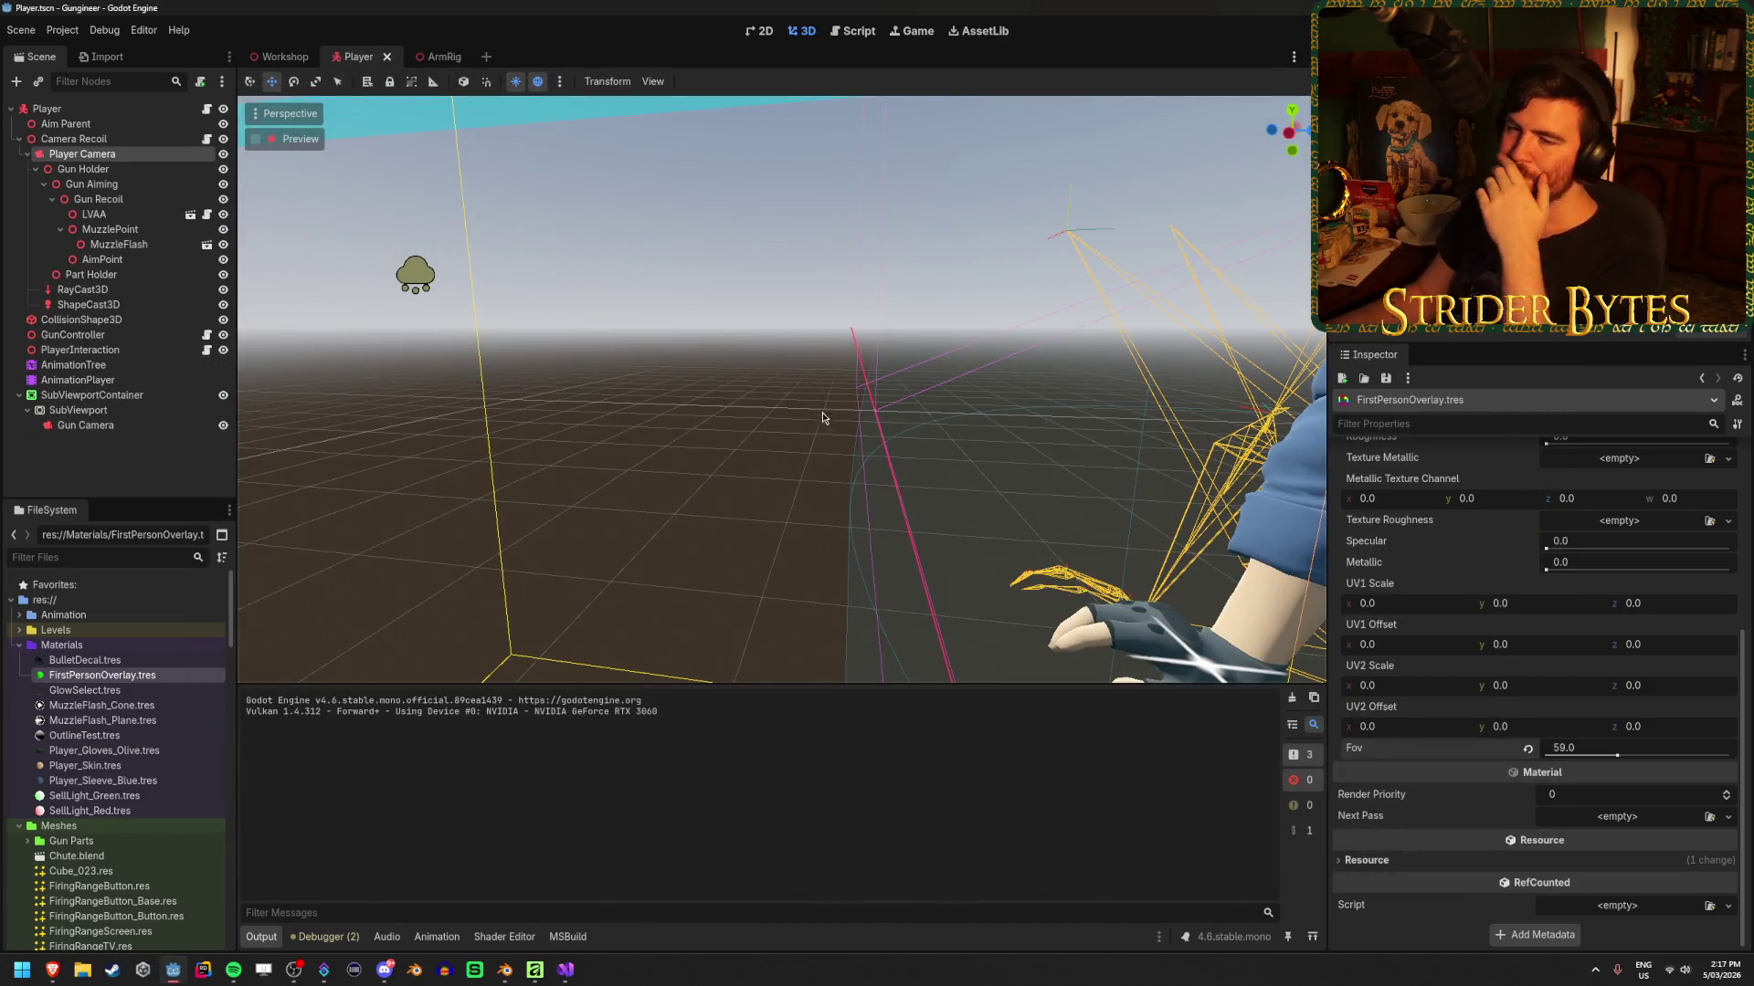
Check the Player Camera's FOV of 75 and the Gun Camera's properties, then deselect all nodes
{"action": "left_click", "coordinate": [134, 157]}
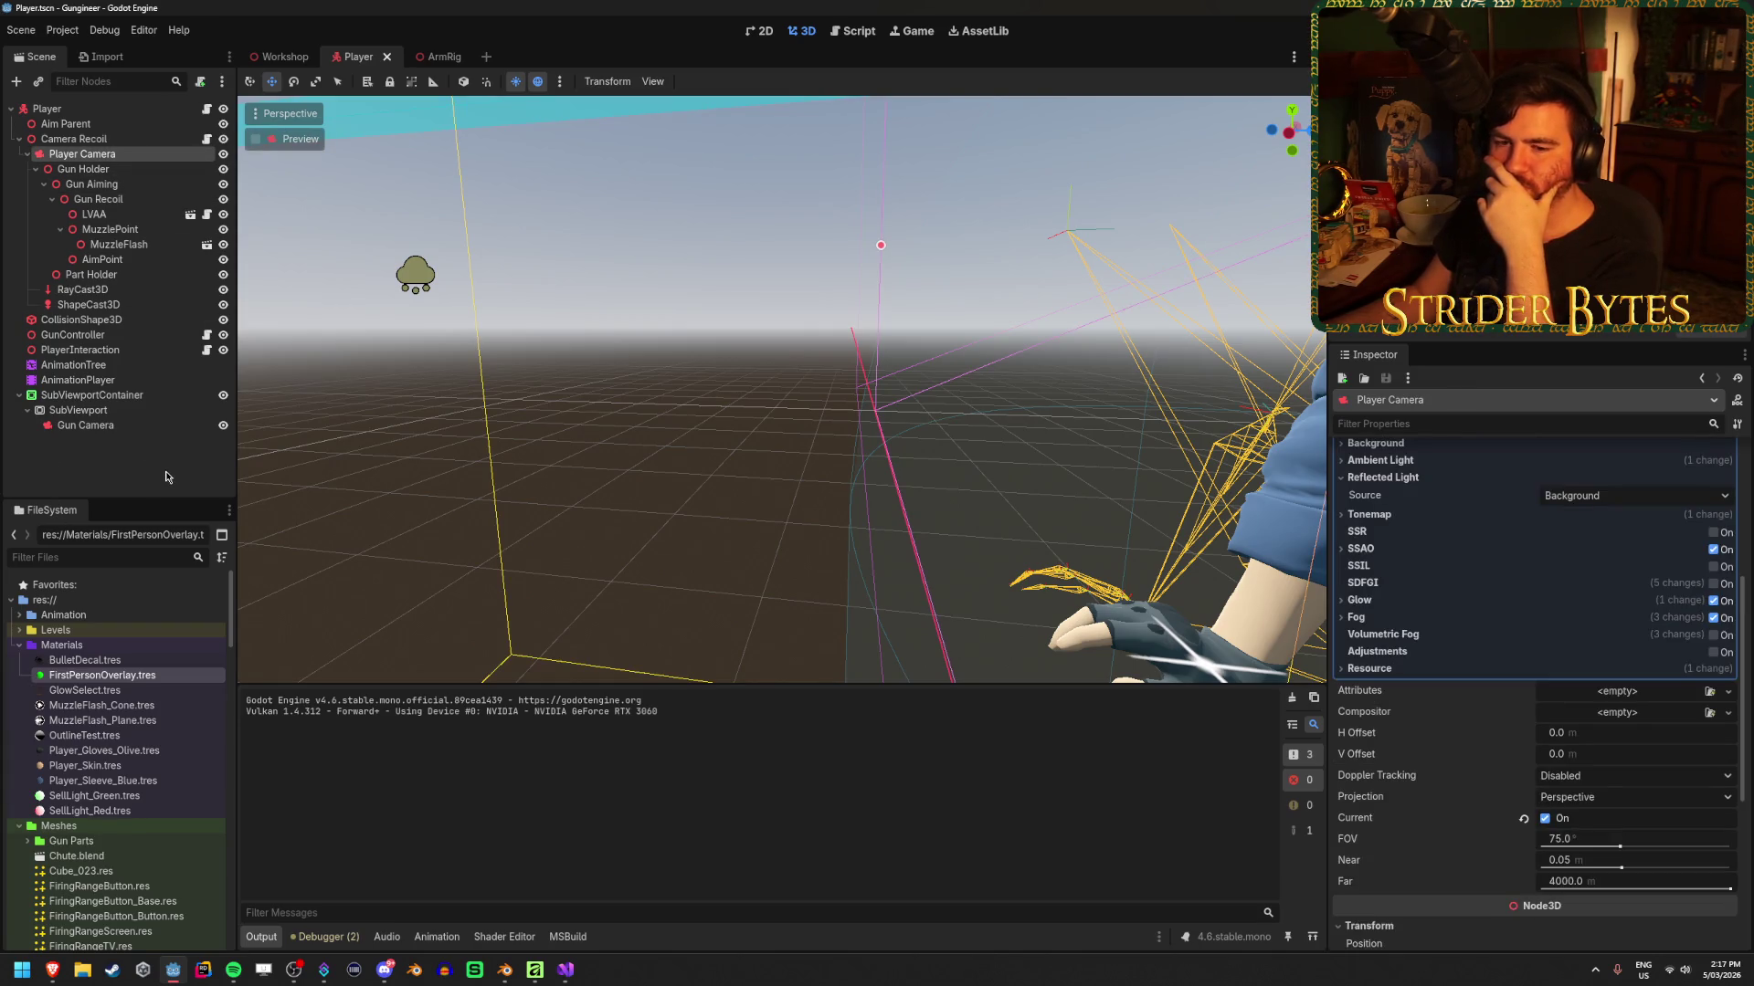
{"action": "left_click", "coordinate": [91, 426]}
{"action": "left_click", "coordinate": [113, 152]}
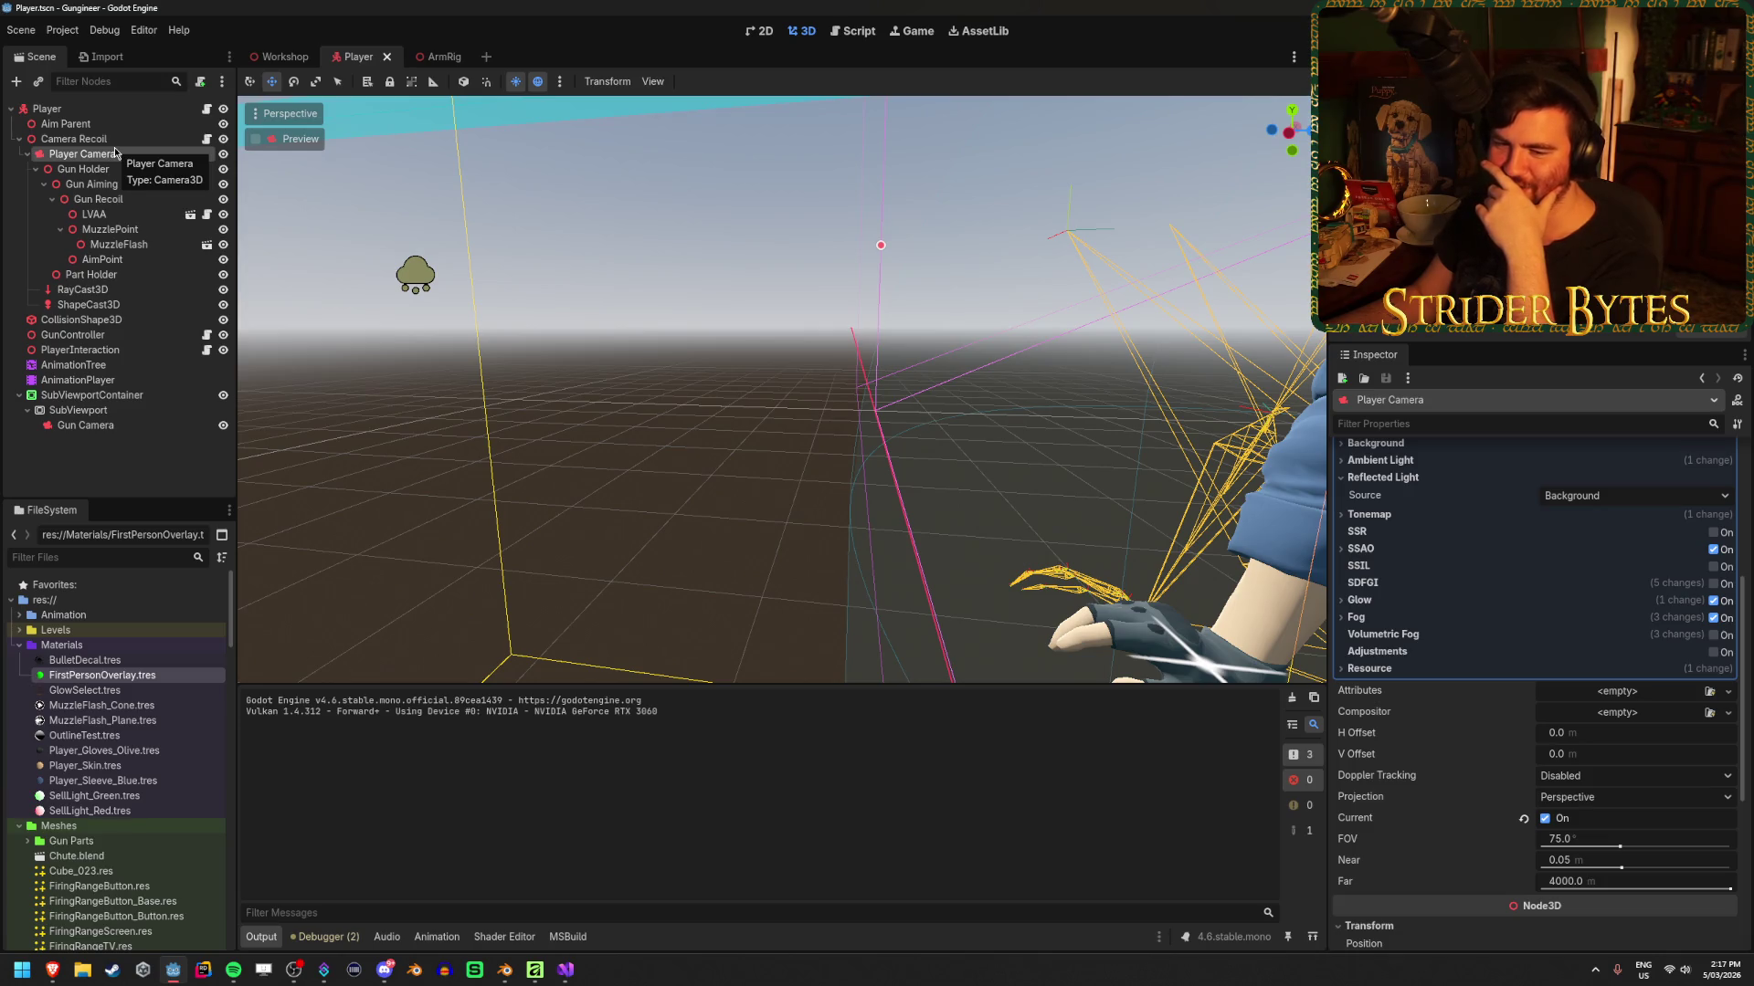
{"action": "left_click", "coordinate": [646, 408]}
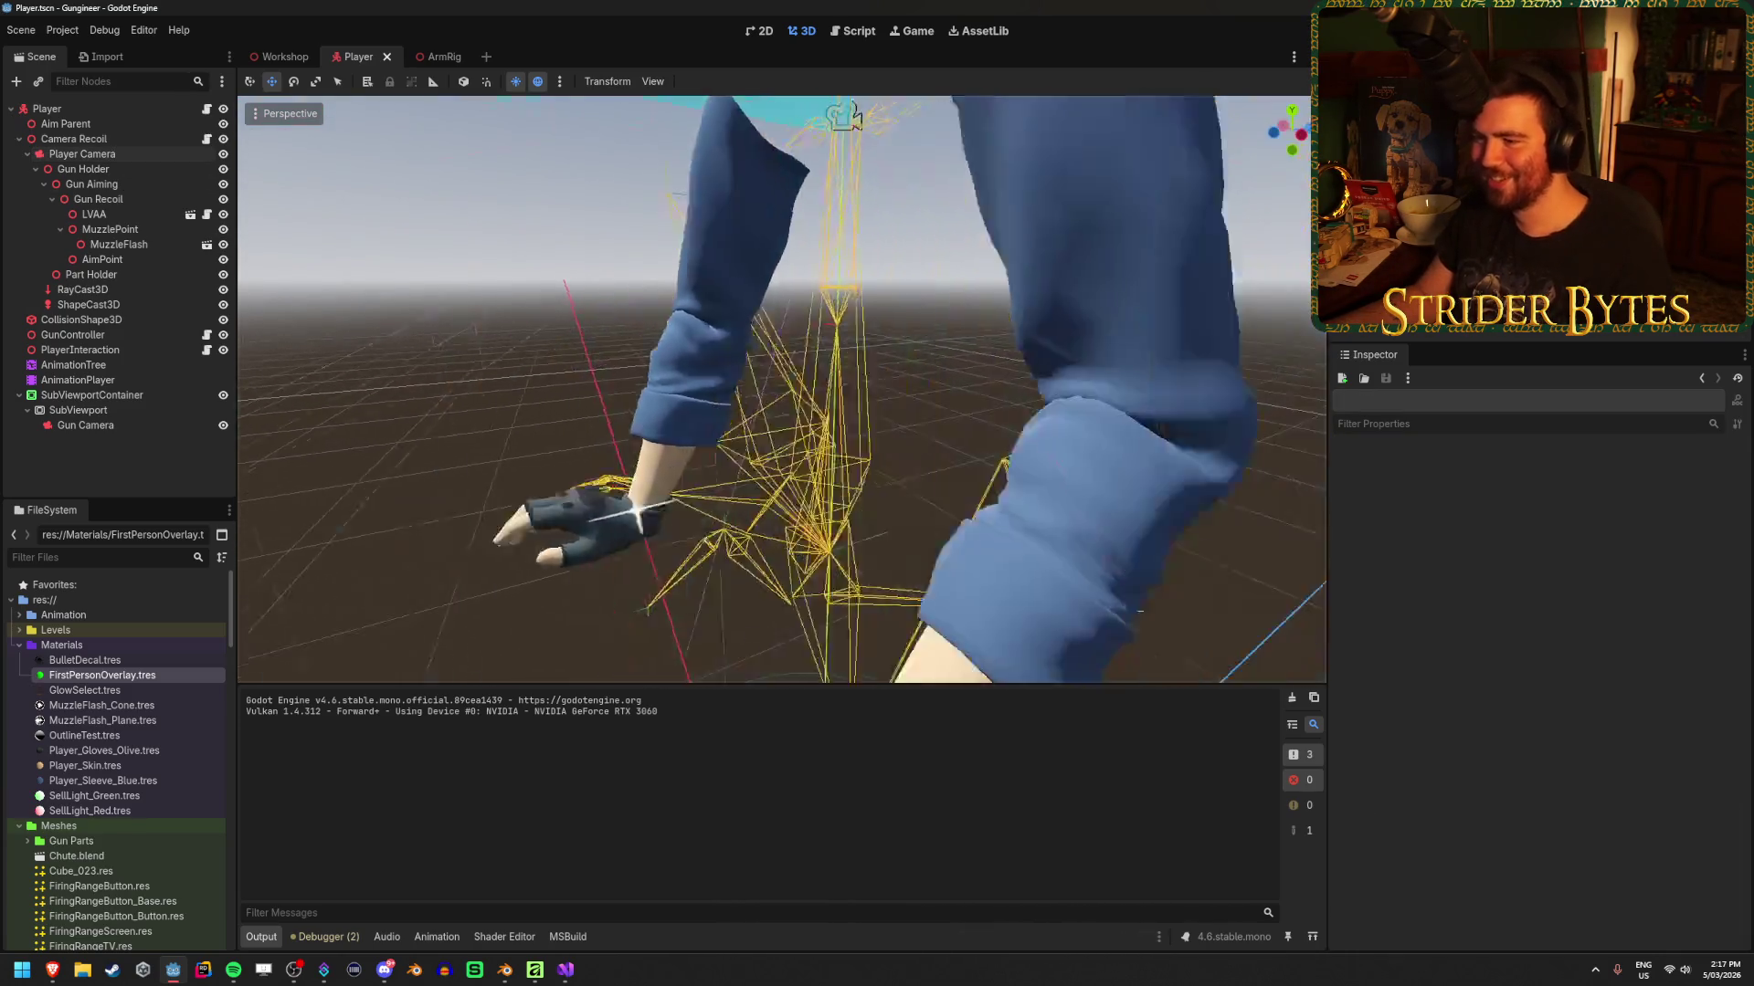
Switch to the Workshop scene and fly around the room toward the glass wall and player rig
{"action": "left_click", "coordinate": [285, 56]}
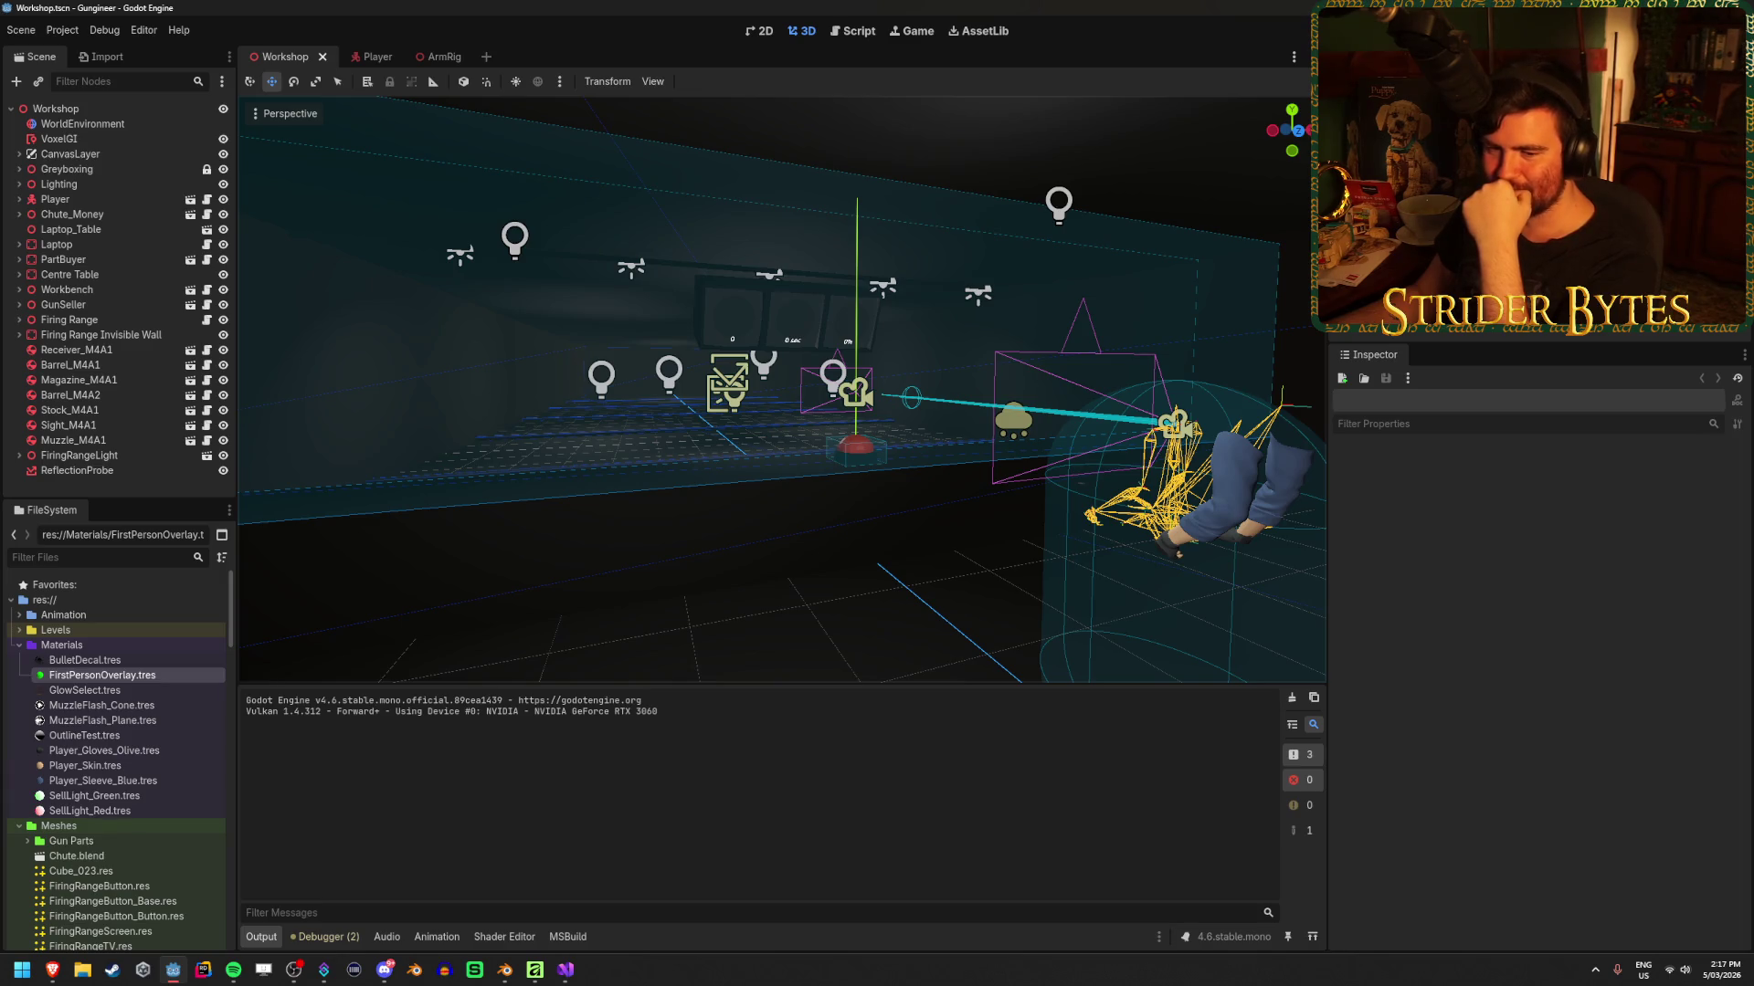
{"action": "key", "text": "w"}
{"action": "key", "text": "w"}
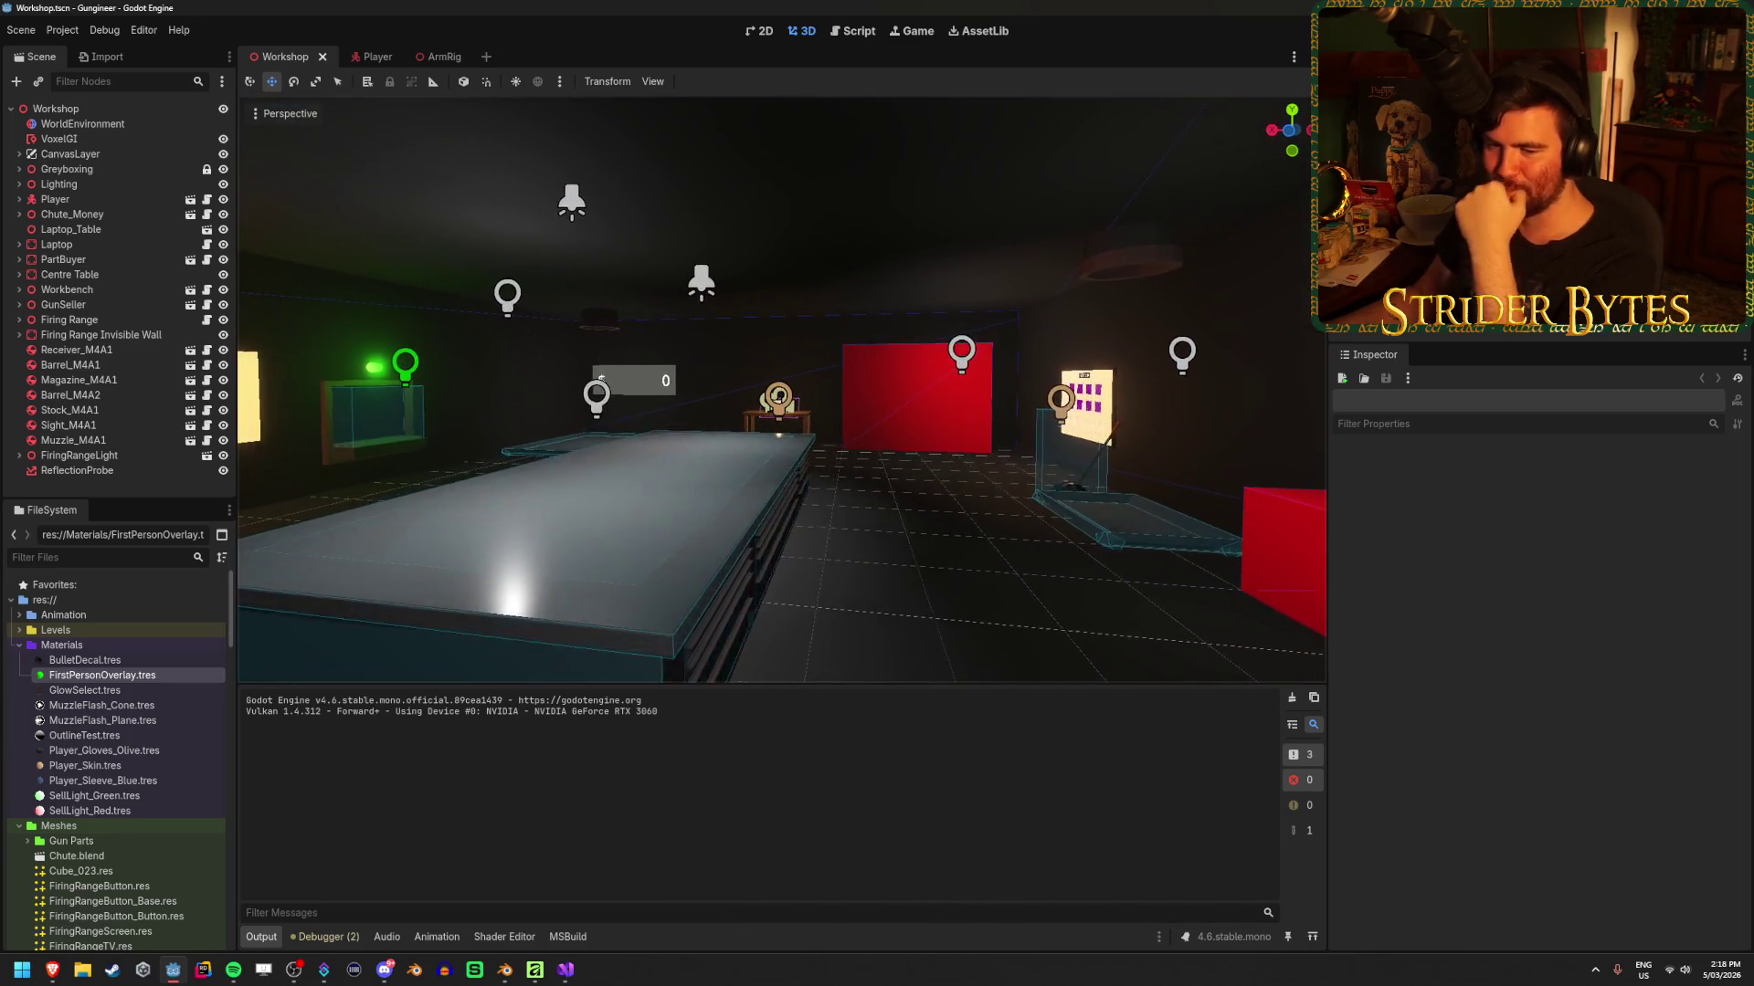
{"action": "key", "text": "w"}
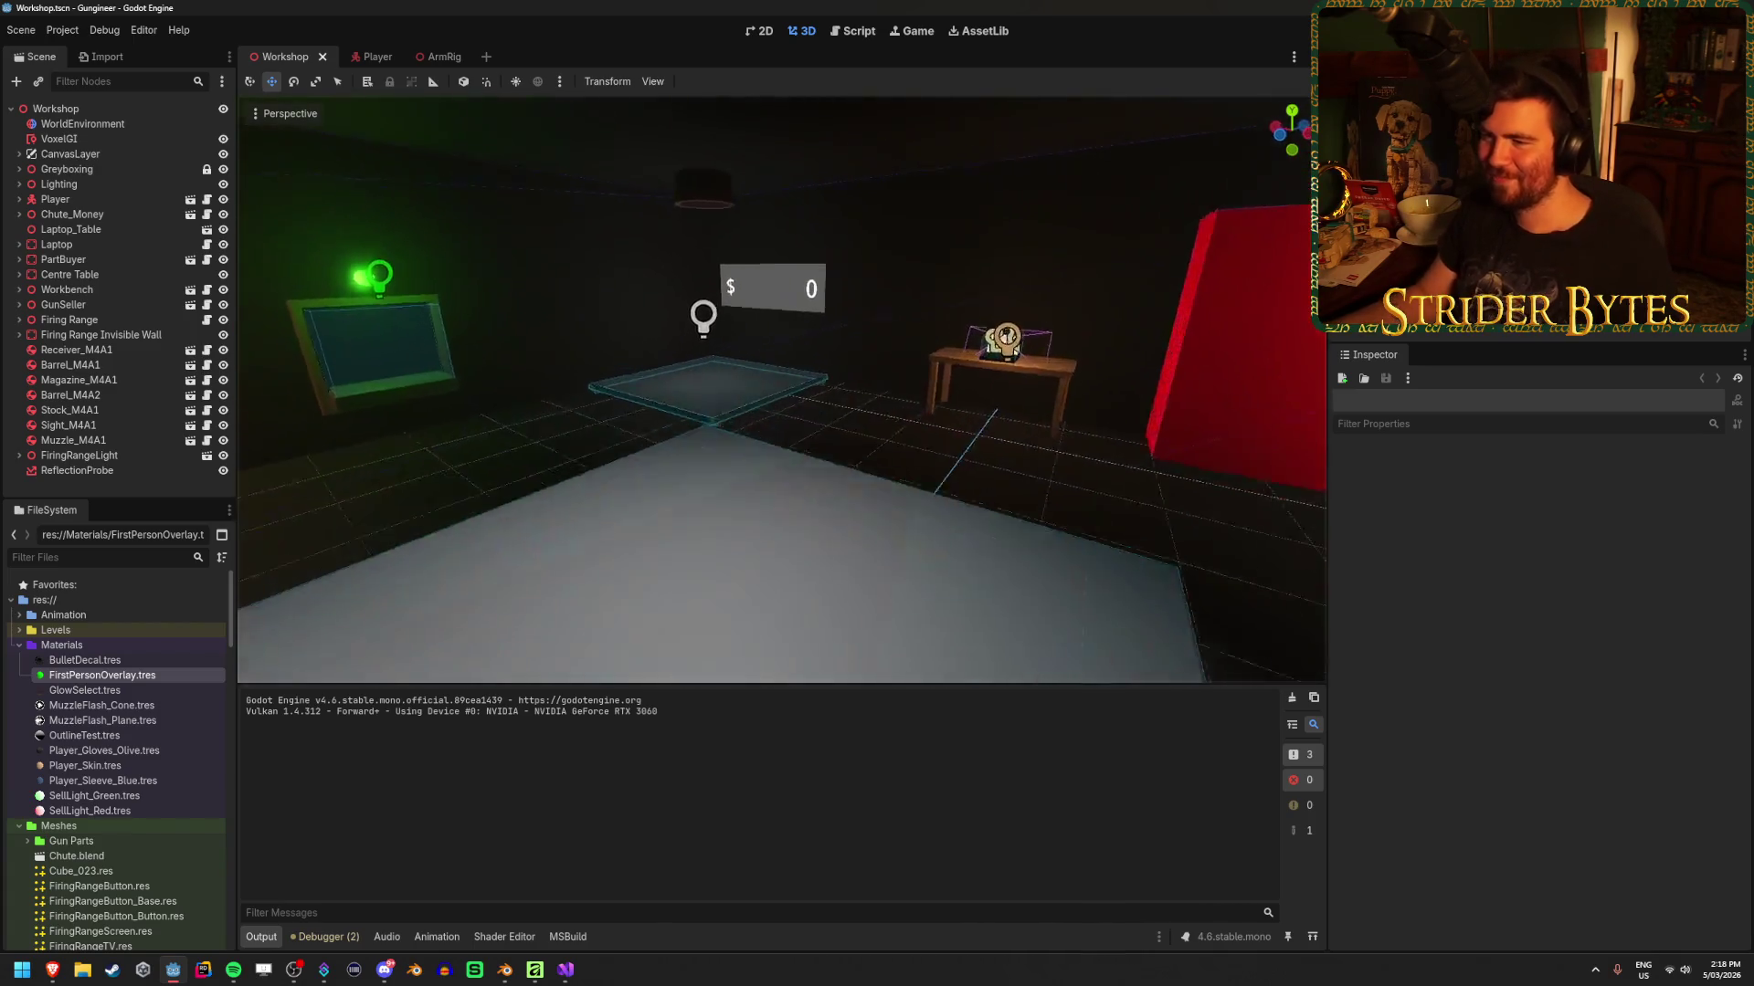
{"action": "key", "text": "s"}
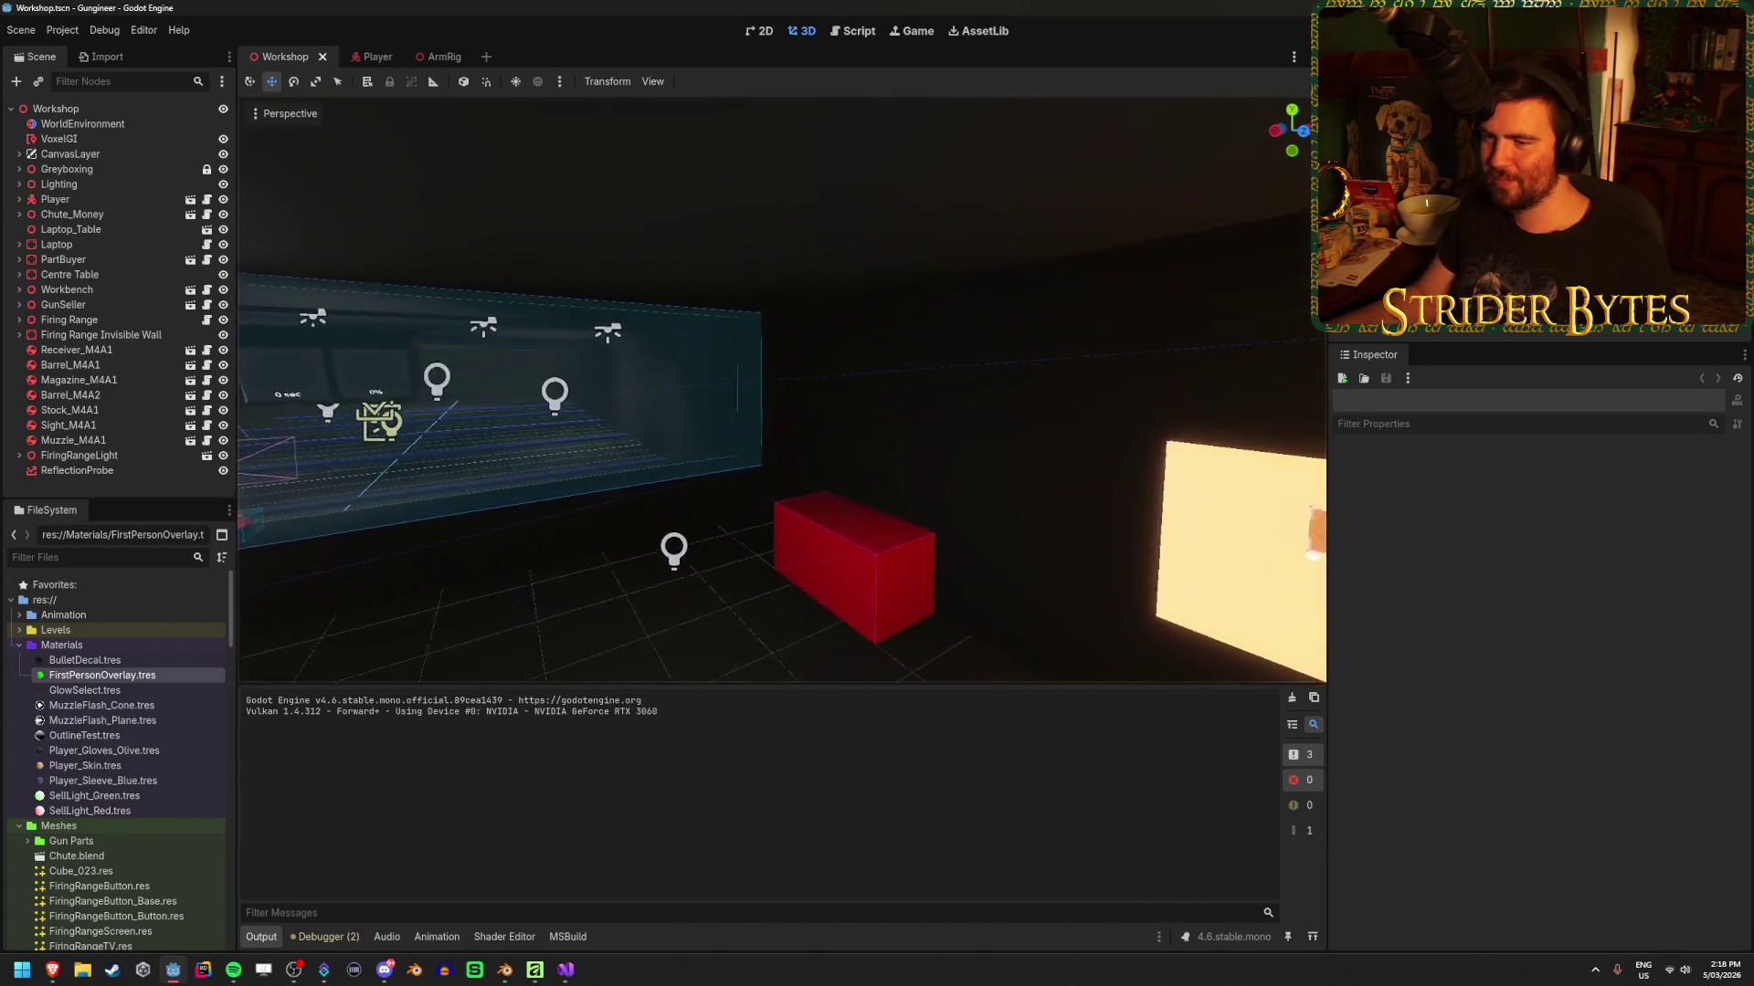
{"action": "key", "text": "w"}
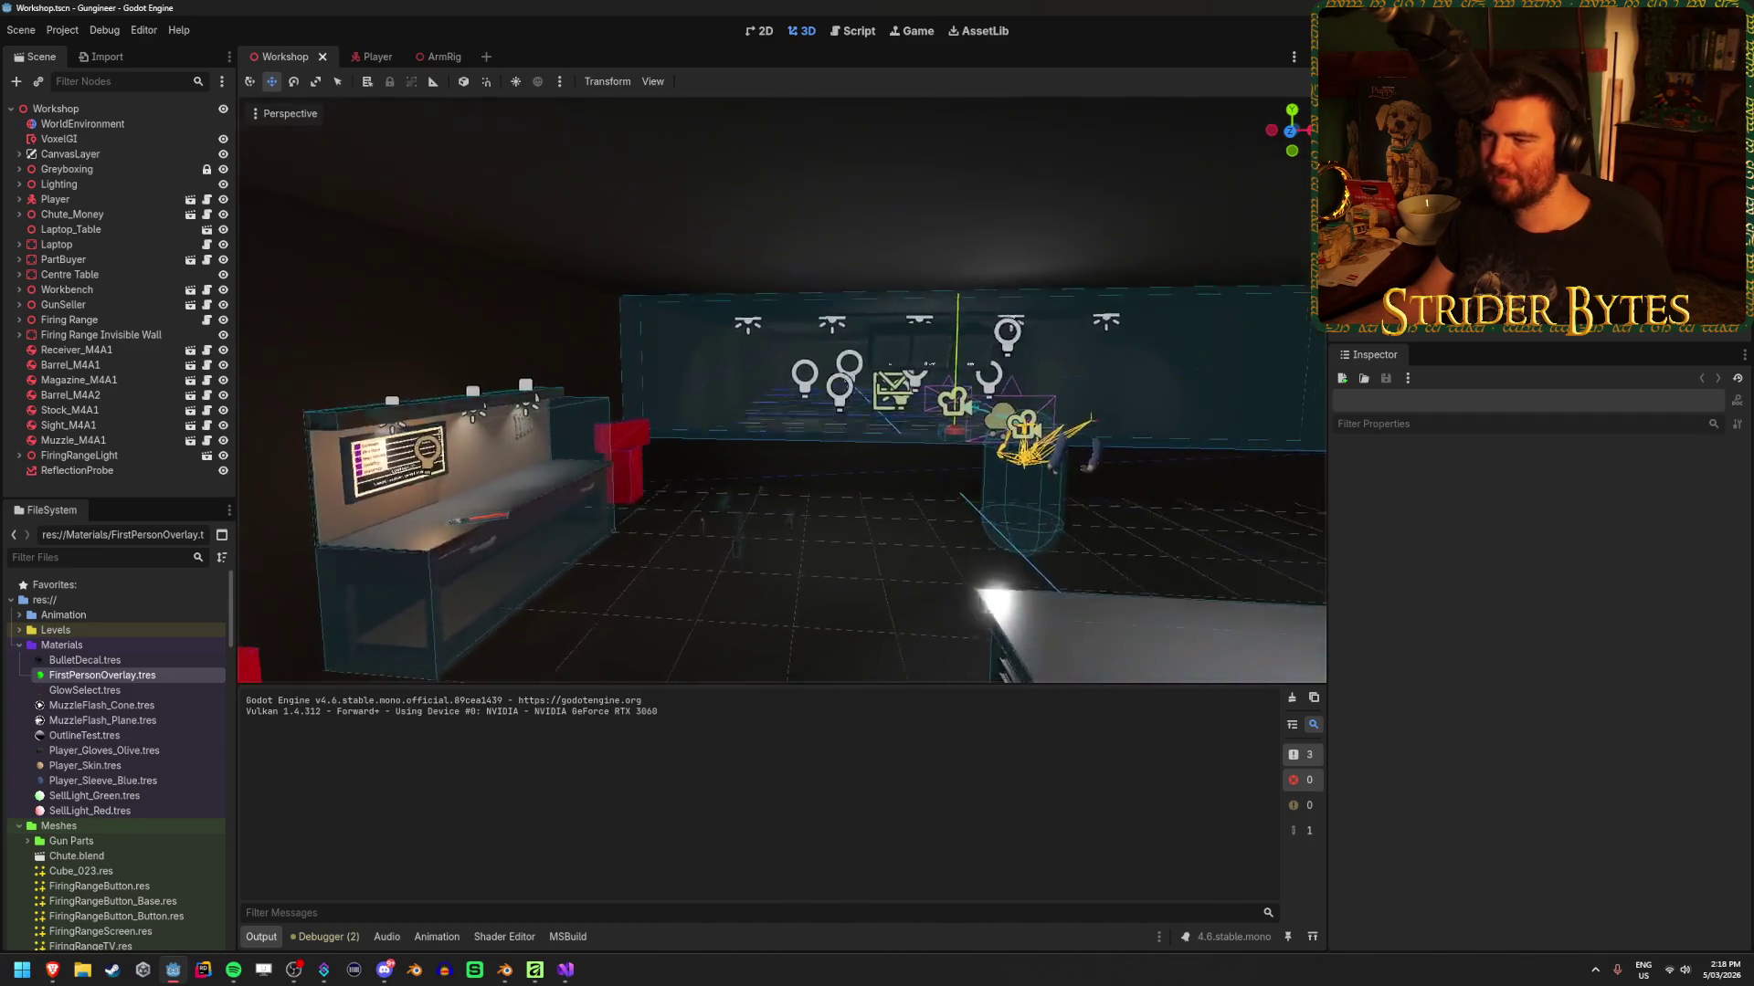
{"action": "key", "text": "s"}
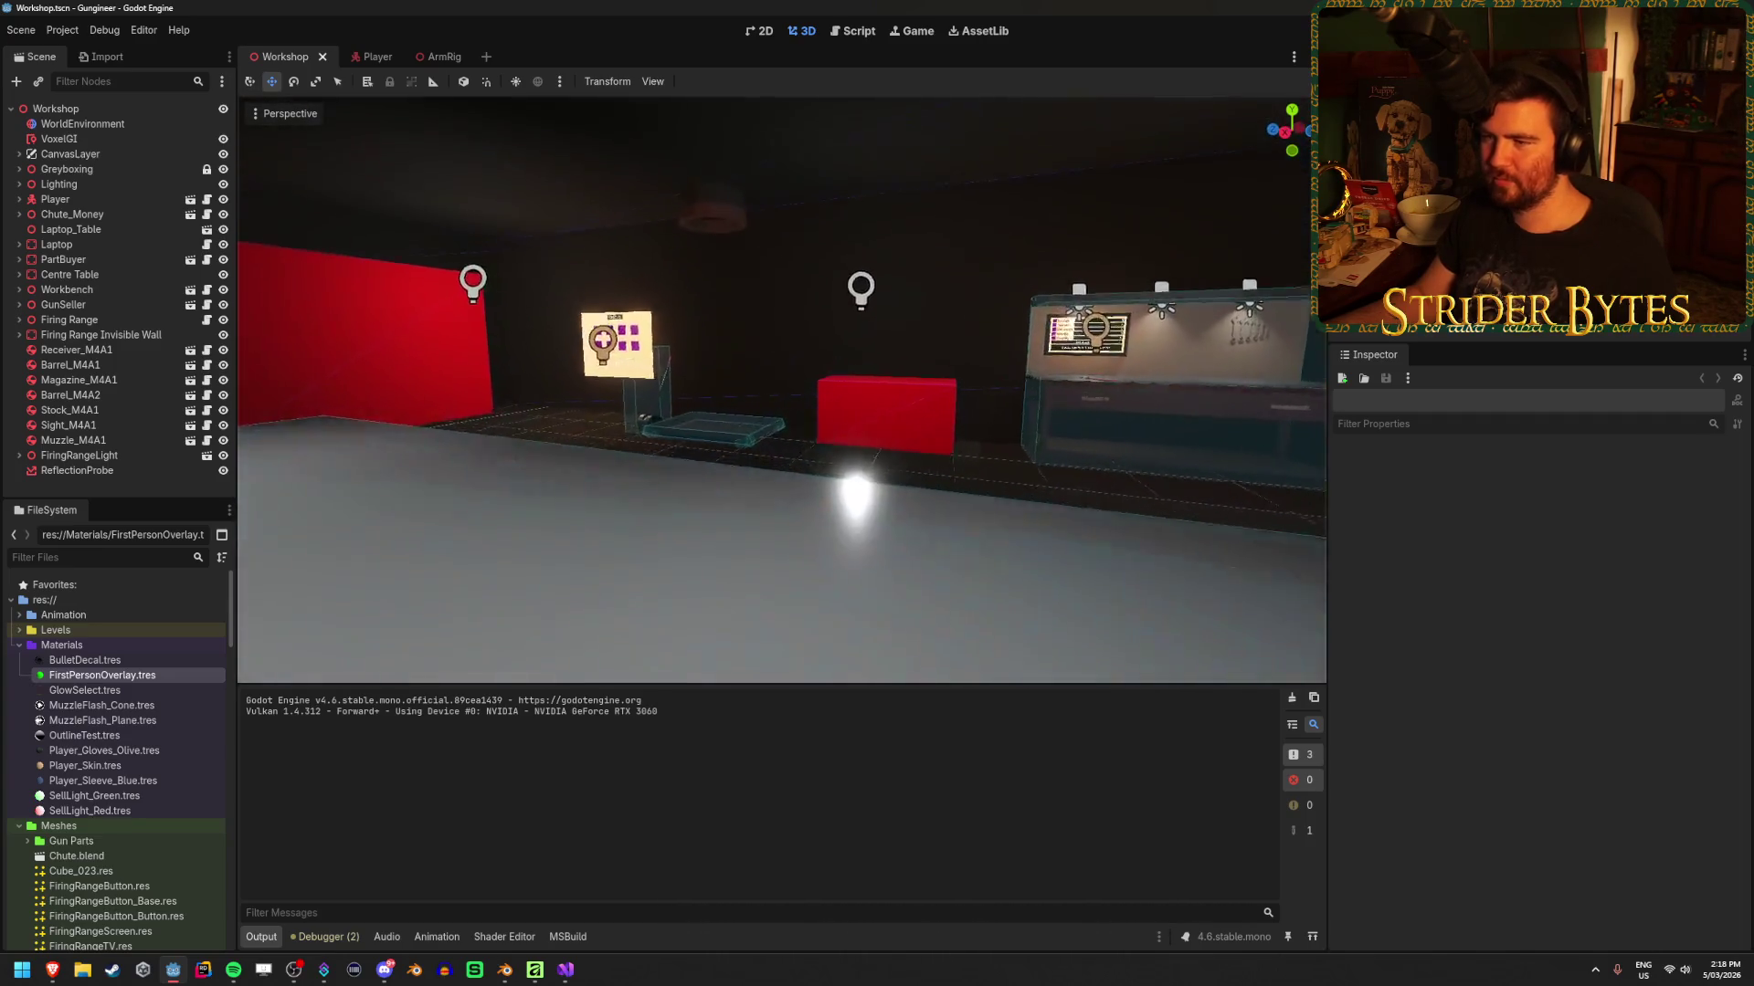
{"action": "key", "text": "w"}
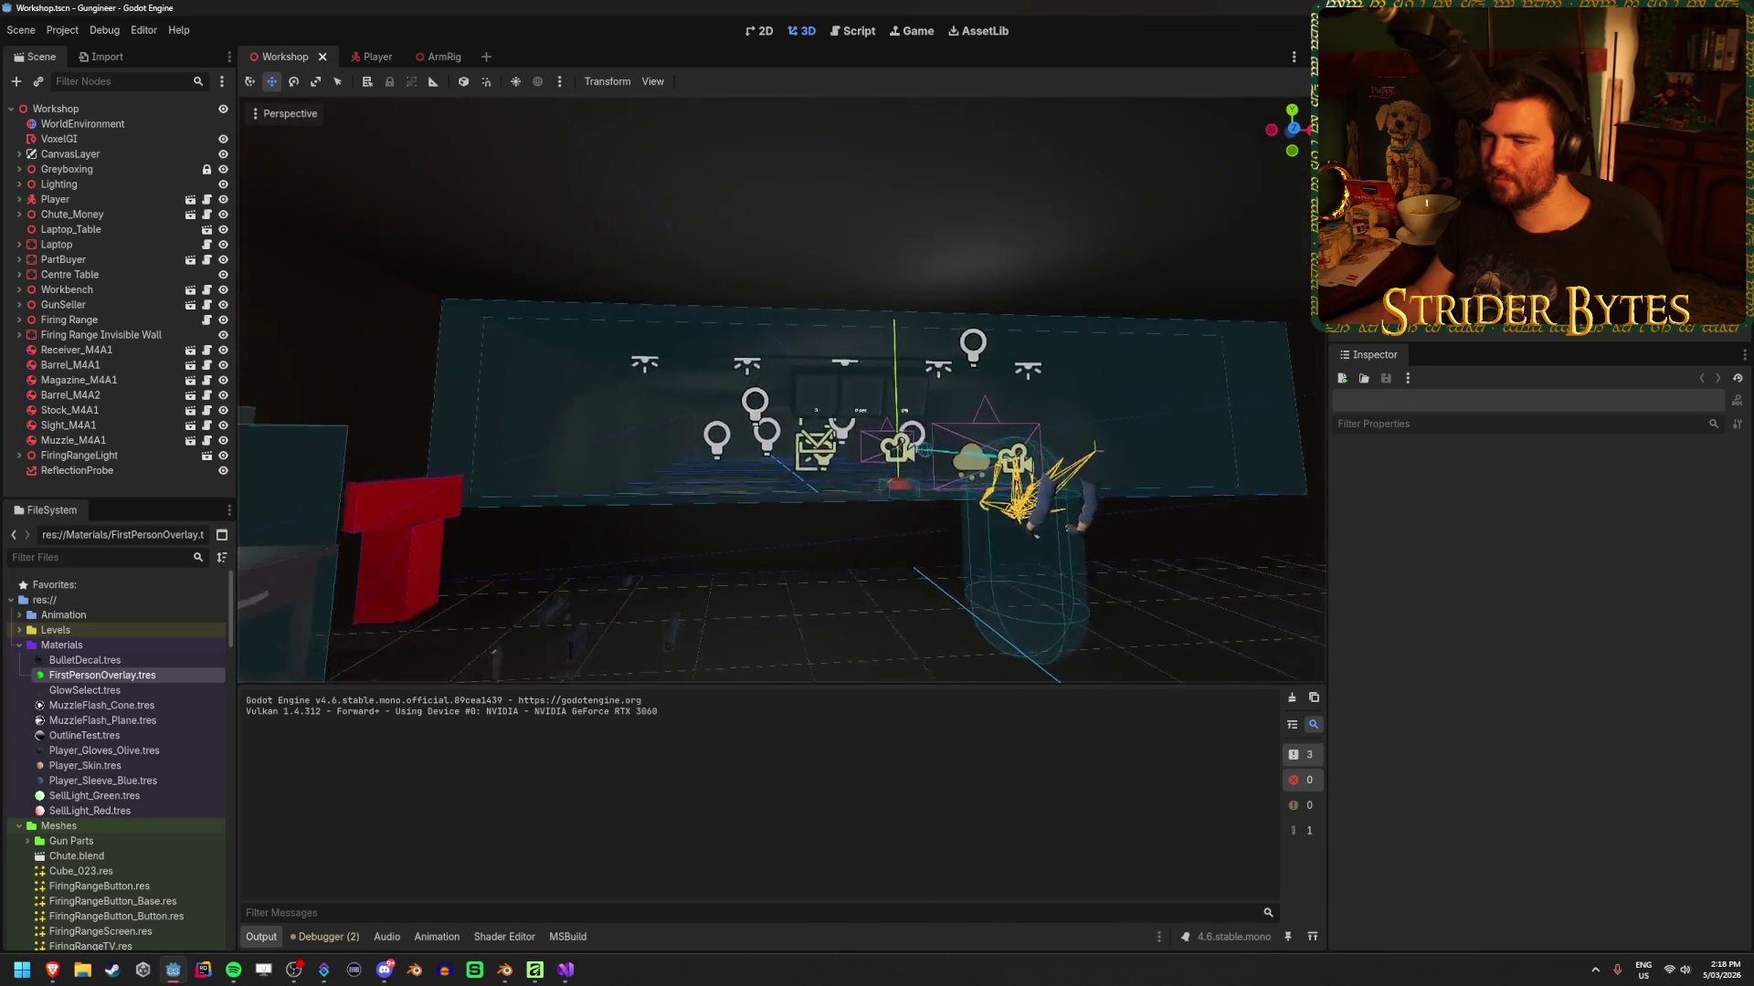
{"action": "key", "text": "s"}
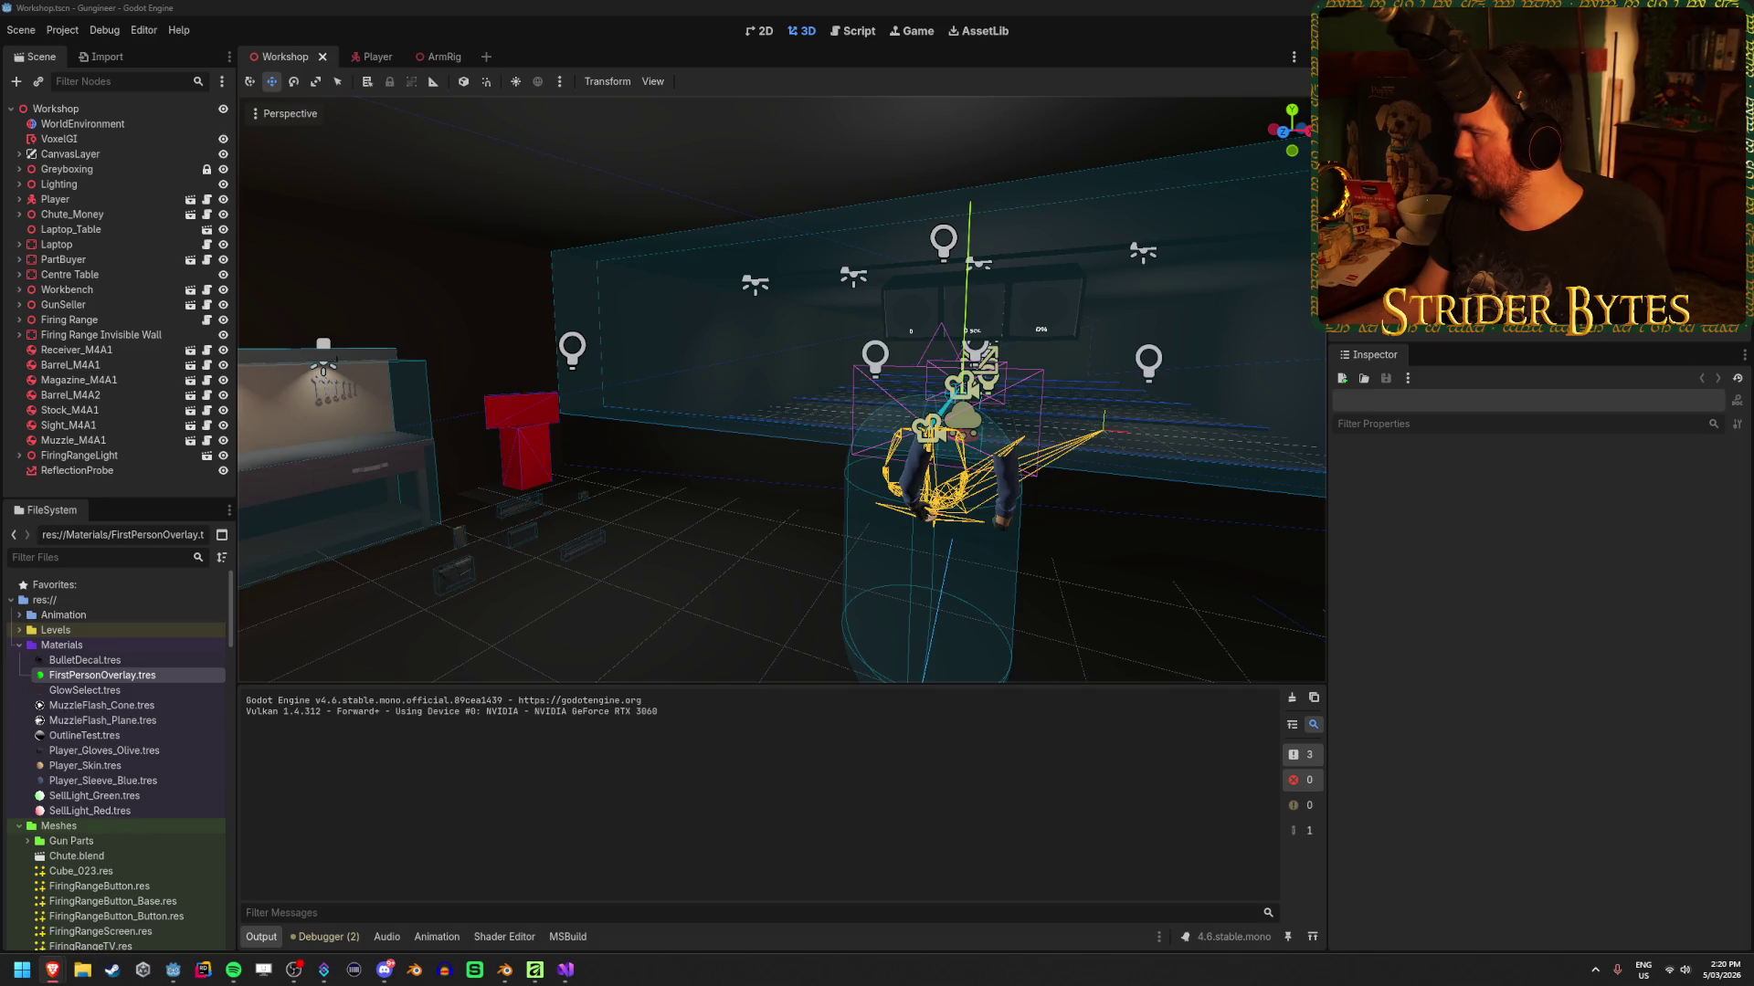
Switch to the browser's r/godot blur-background thread and maximize the window
{"action": "key", "text": "alt+Tab"}
{"action": "left_click_drag", "start_coordinate": [512, 294], "coordinate": [706, 6]}
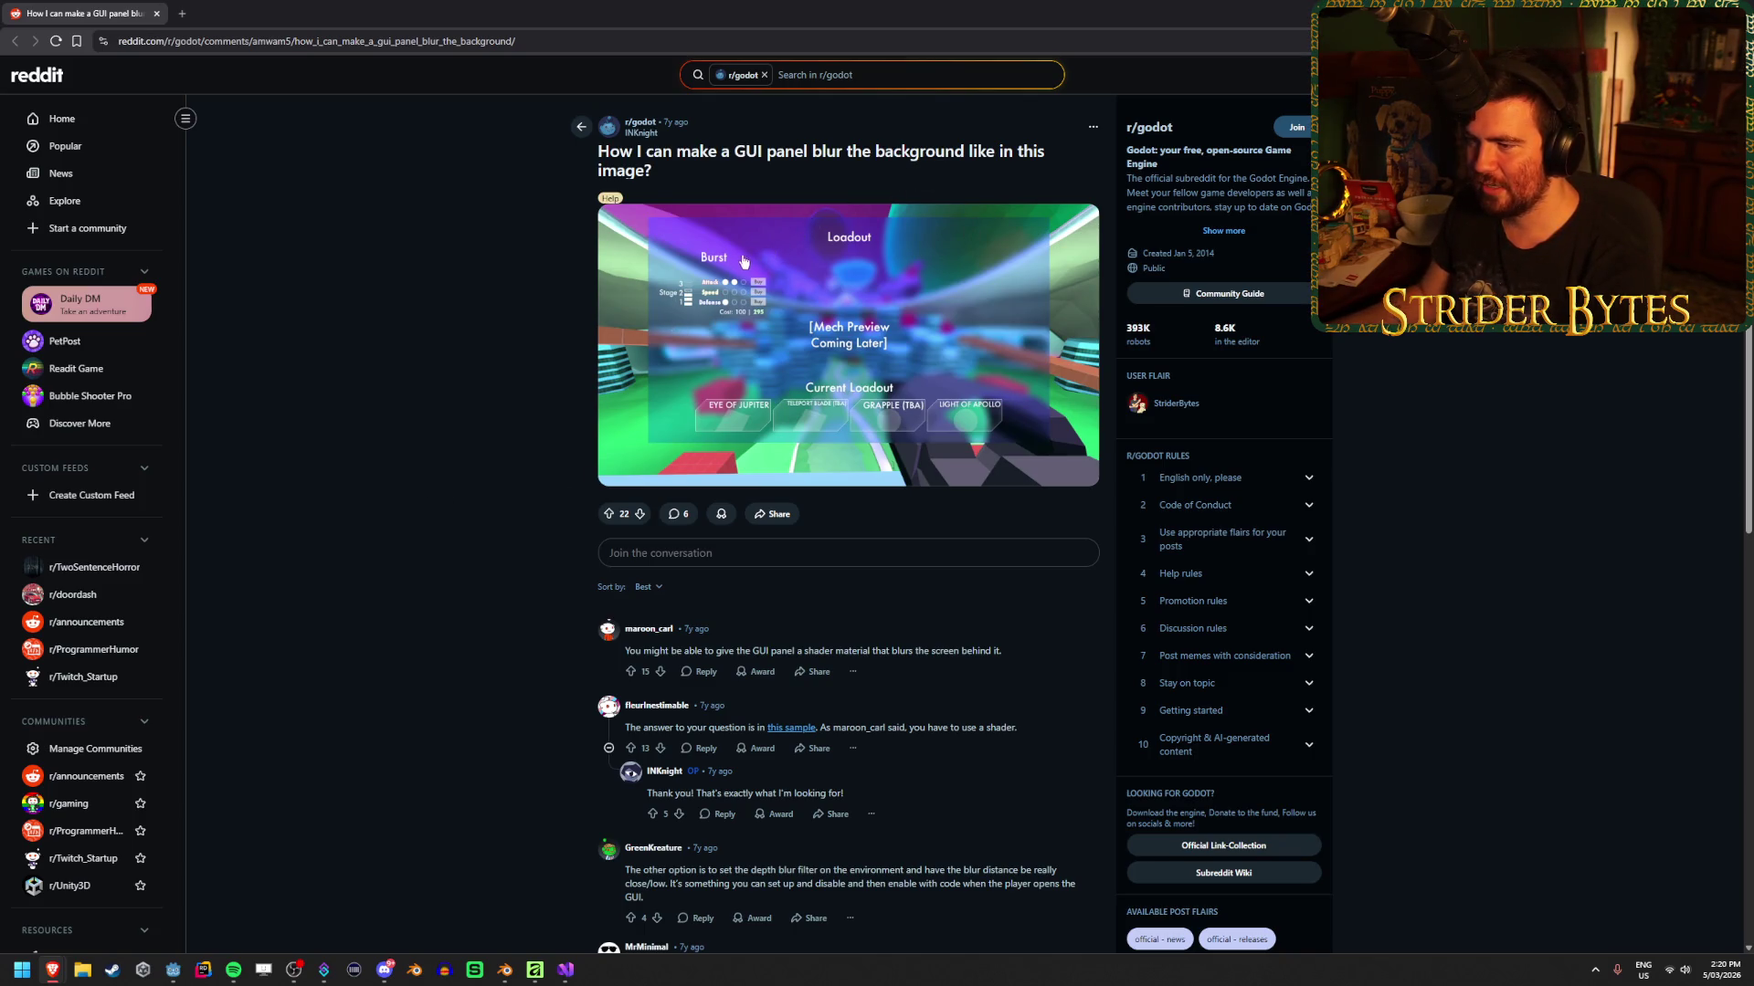
Read the Reddit replies and open the linked 2D Screen-Space Shaders Demo page
{"action": "scroll", "coordinate": [566, 524], "scroll_direction": "down", "scroll_amount": 2}
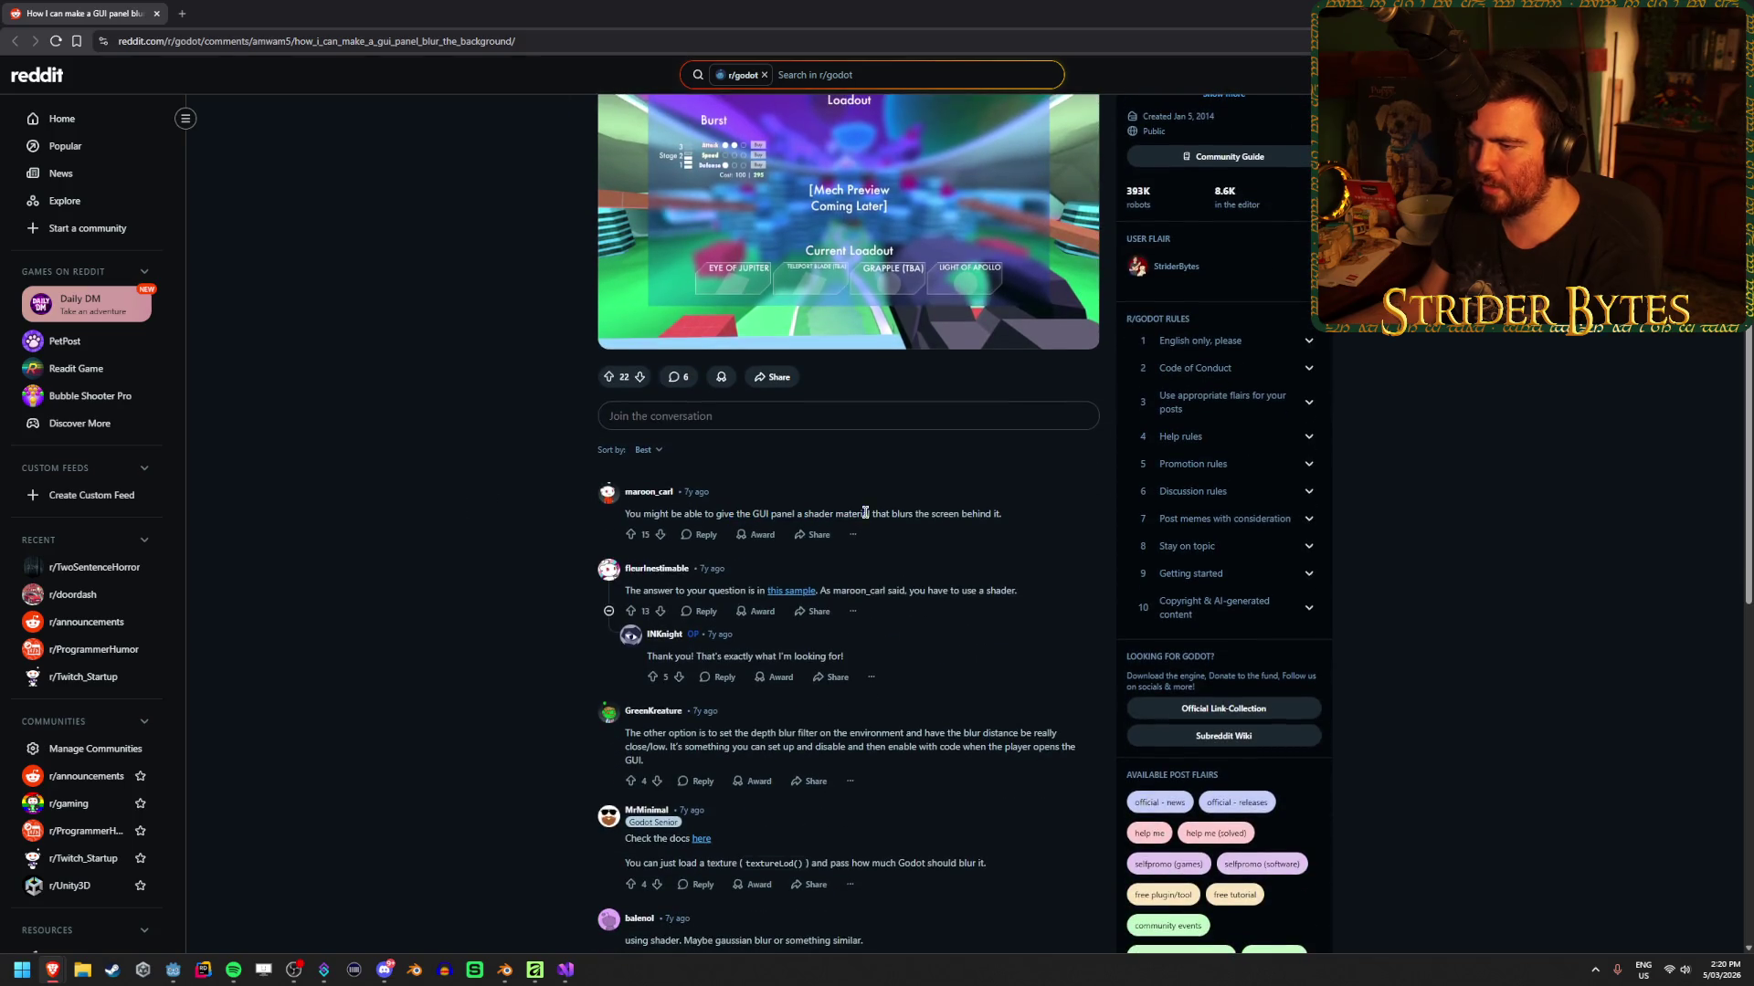
{"action": "left_click_drag", "start_coordinate": [892, 513], "coordinate": [1021, 523]}
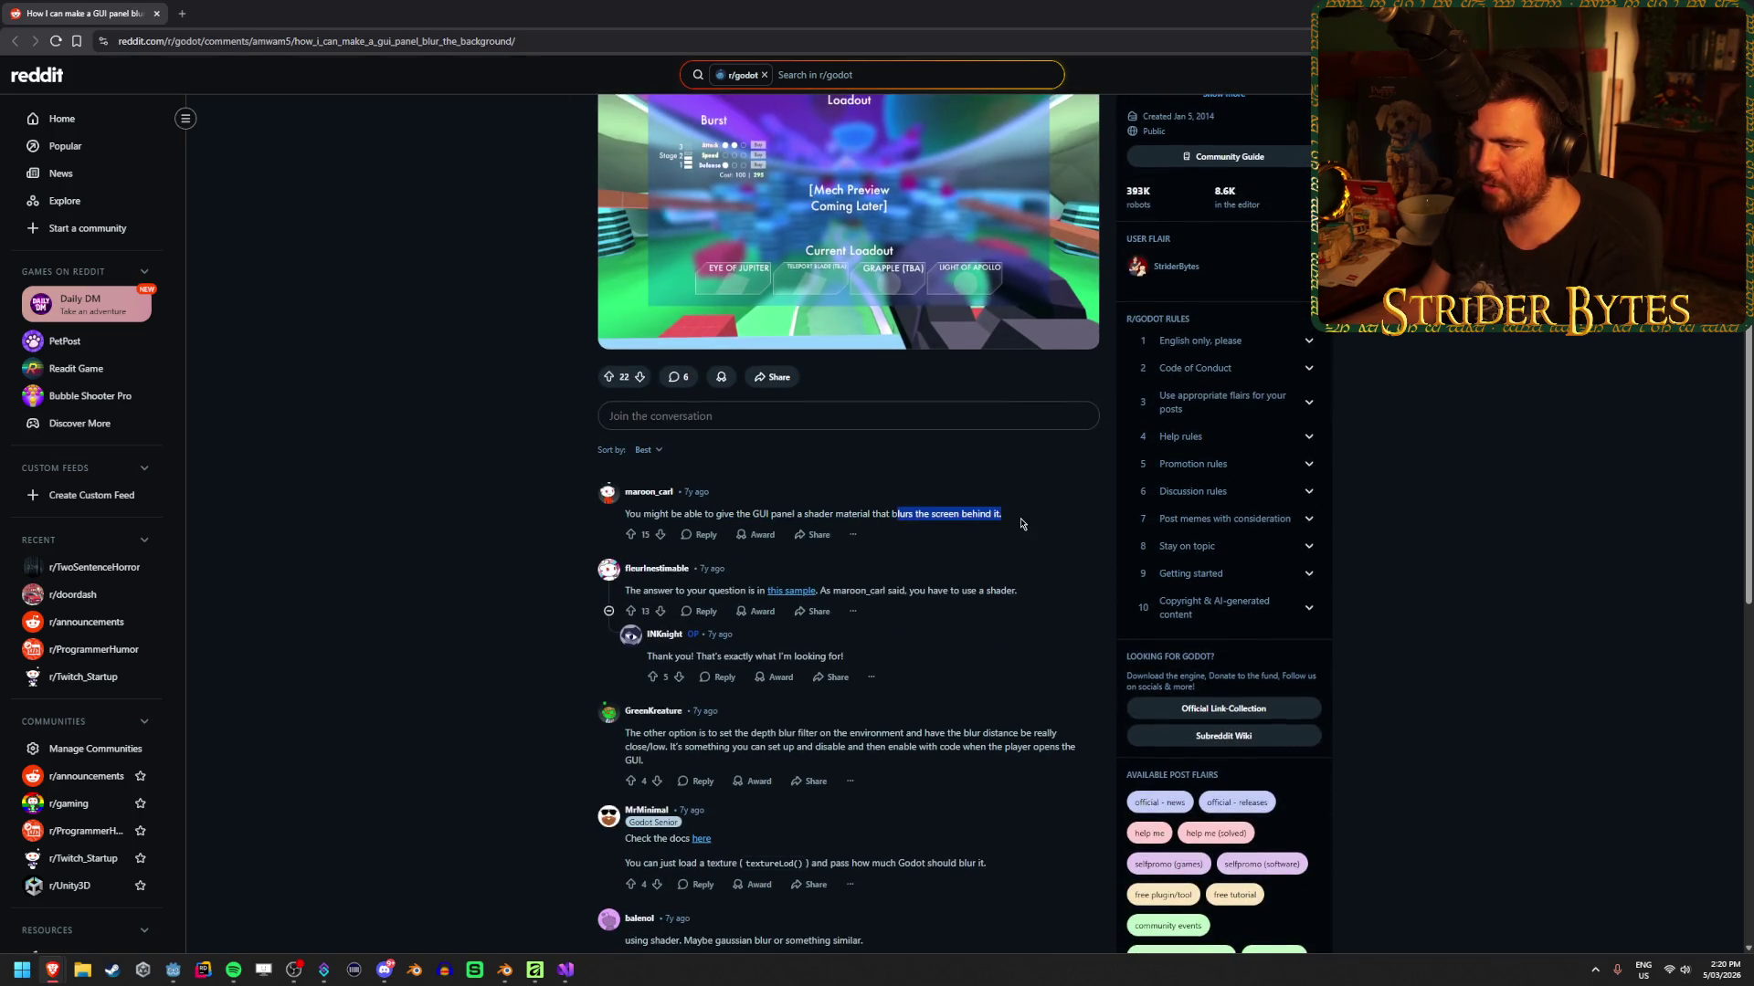
{"action": "left_click_drag", "start_coordinate": [870, 590], "coordinate": [931, 584]}
{"action": "left_click", "coordinate": [930, 585]}
{"action": "left_click", "coordinate": [791, 591]}
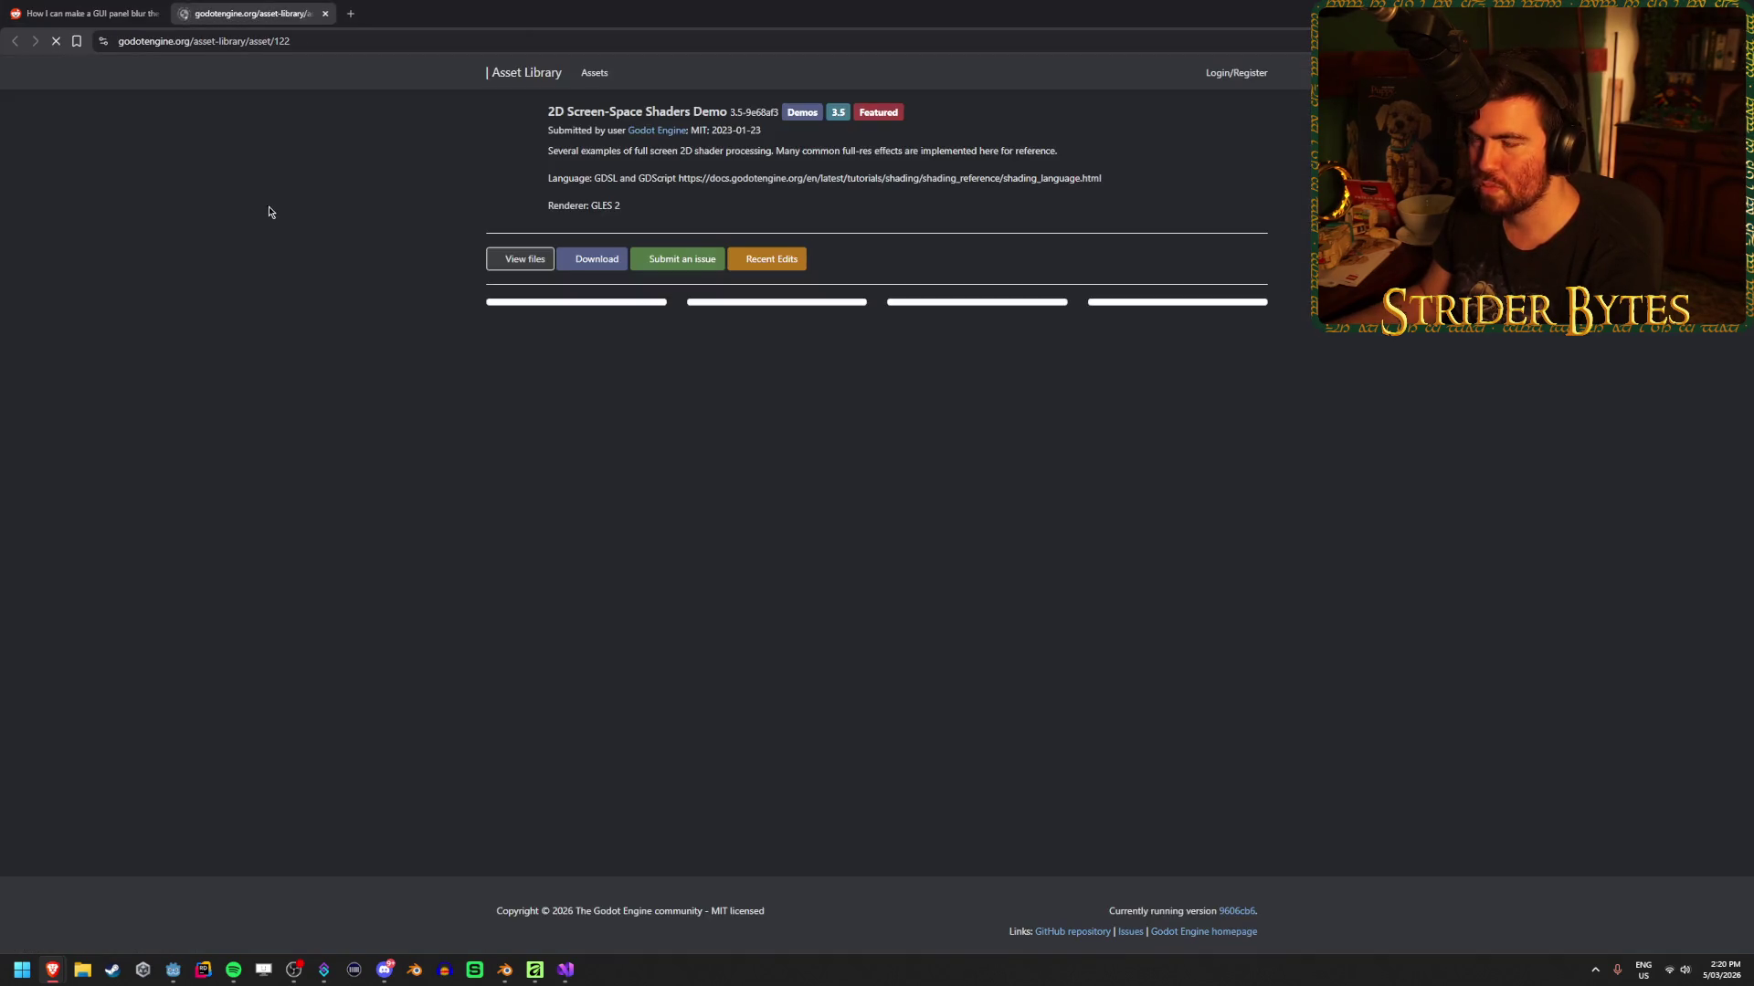
{"action": "mouse_move", "coordinate": [563, 111]}
{"action": "left_mouse_down"}
{"action": "mouse_move", "coordinate": [666, 111]}
{"action": "mouse_move", "coordinate": [597, 109]}
{"action": "left_mouse_up"}
{"action": "left_click", "coordinate": [597, 110]}
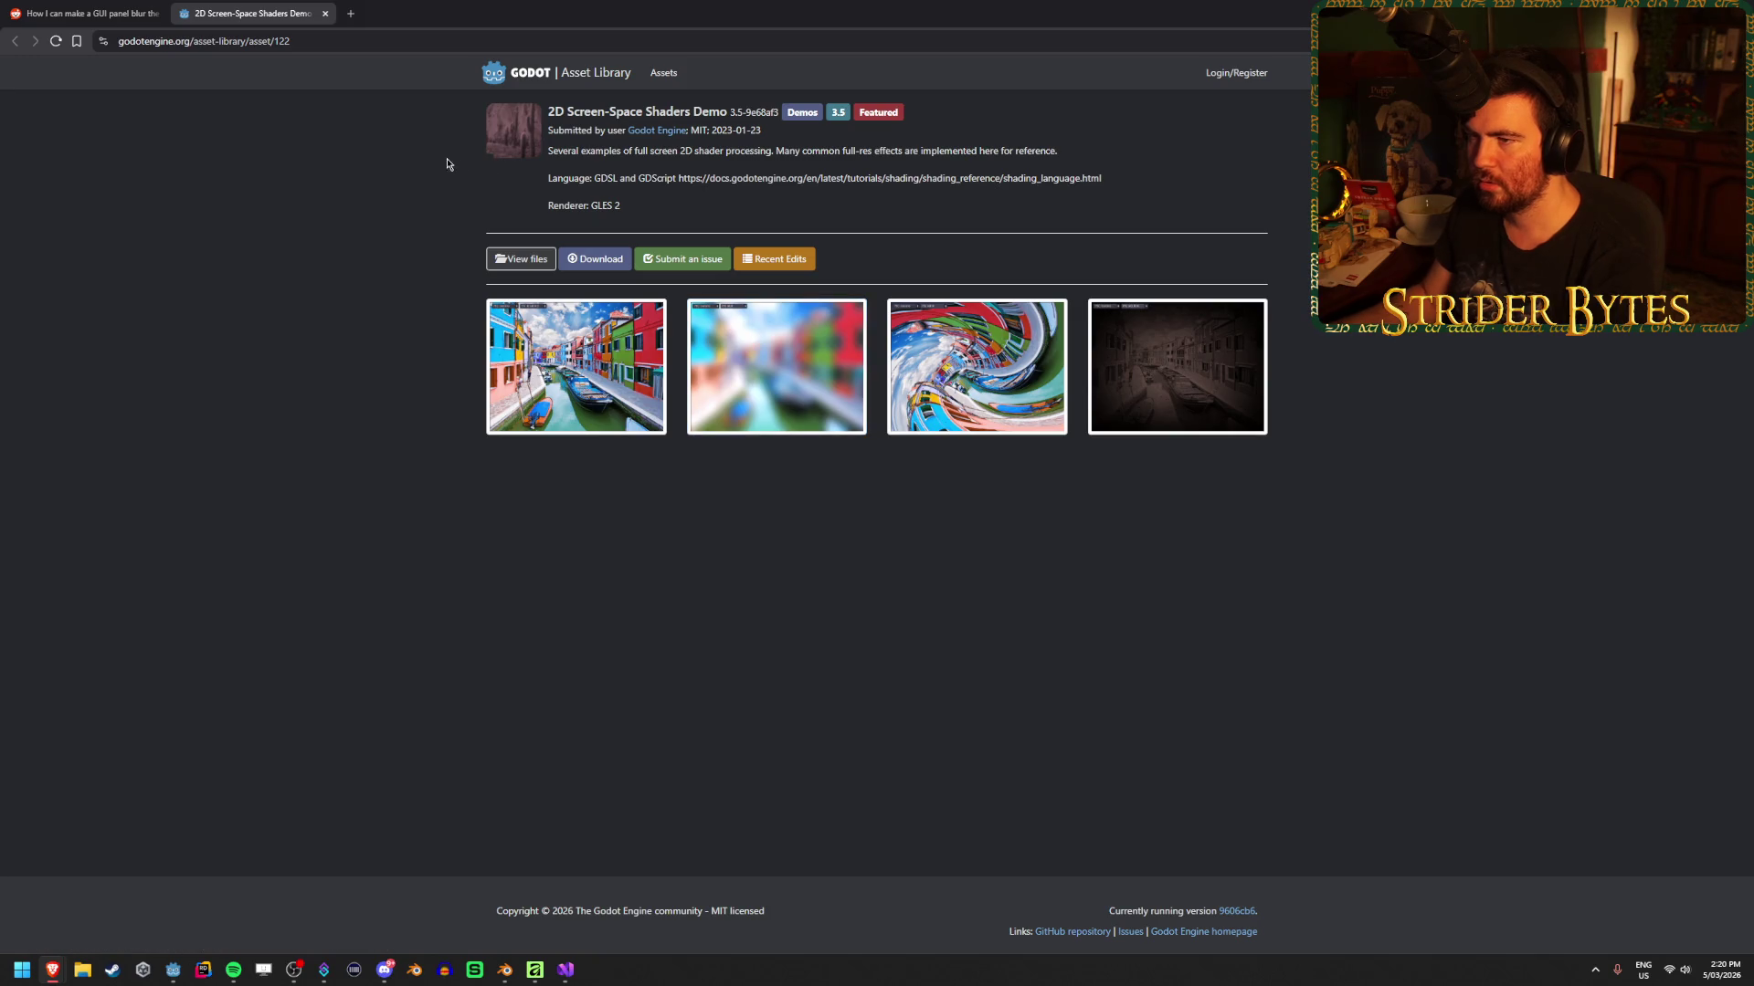
Read the depth blur and texture blur comments, opening the linked docs page in the background
{"action": "left_click", "coordinate": [86, 13]}
{"action": "scroll", "coordinate": [459, 637], "scroll_direction": "down", "scroll_amount": 2}
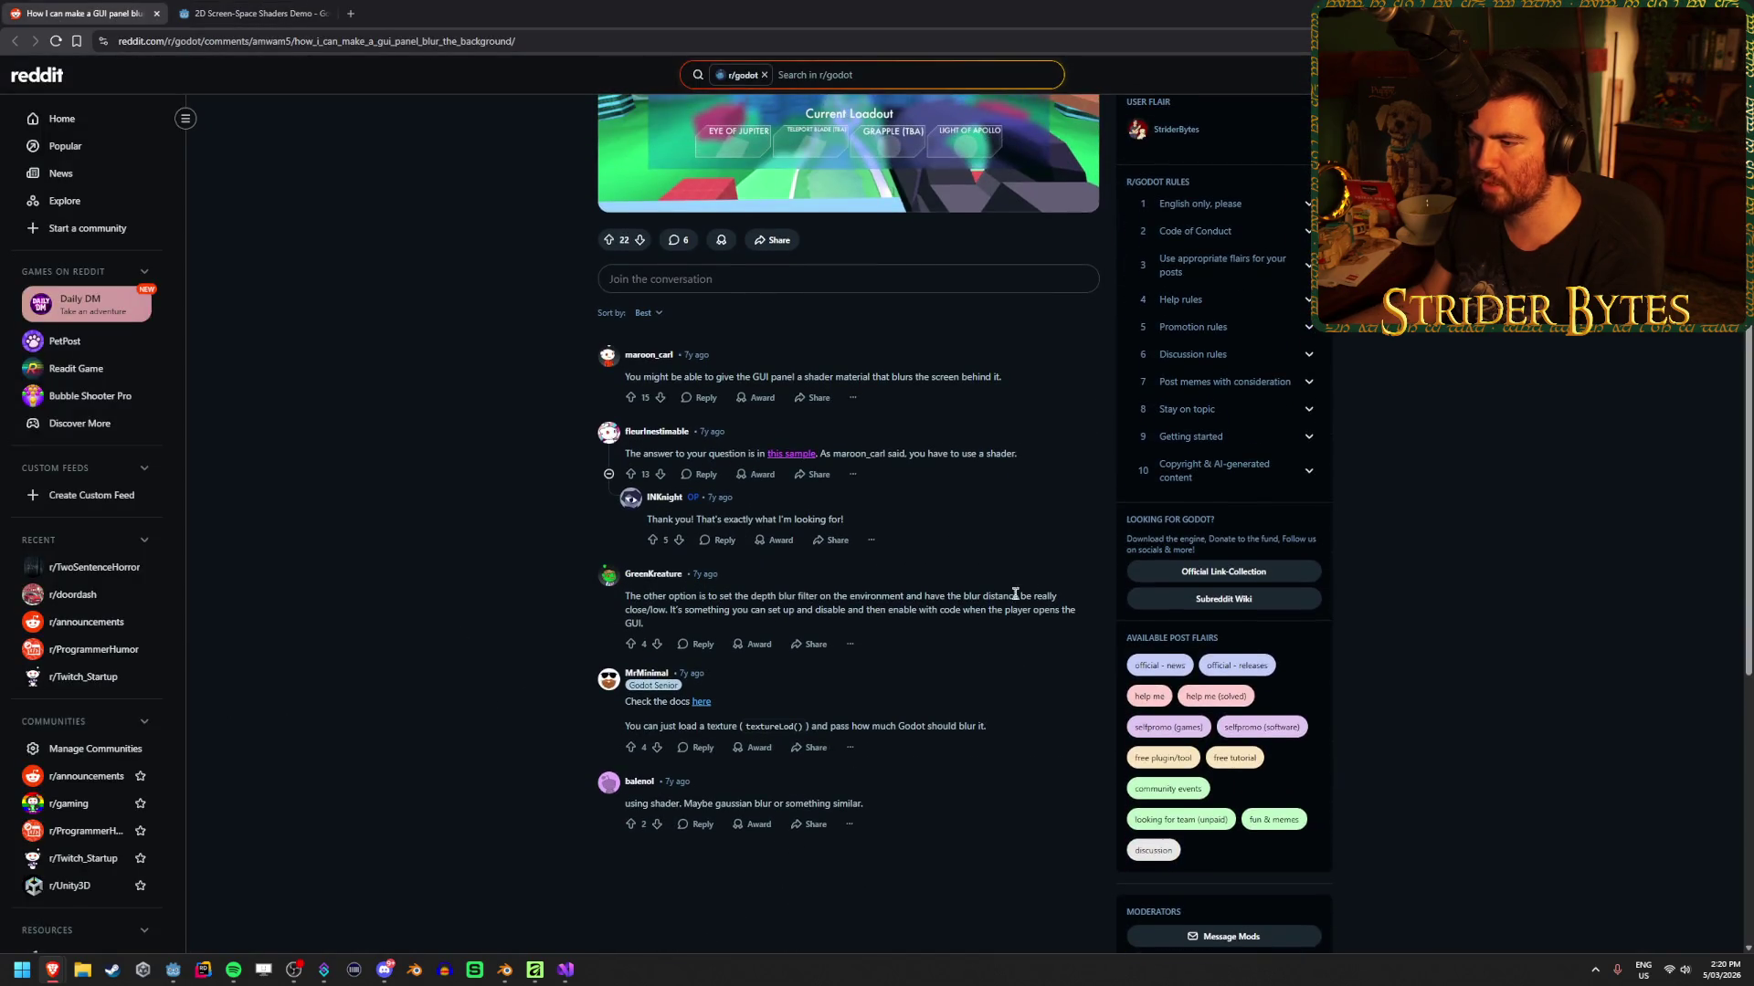
{"action": "left_click_drag", "start_coordinate": [953, 595], "coordinate": [723, 596]}
{"action": "left_click", "coordinate": [728, 589]}
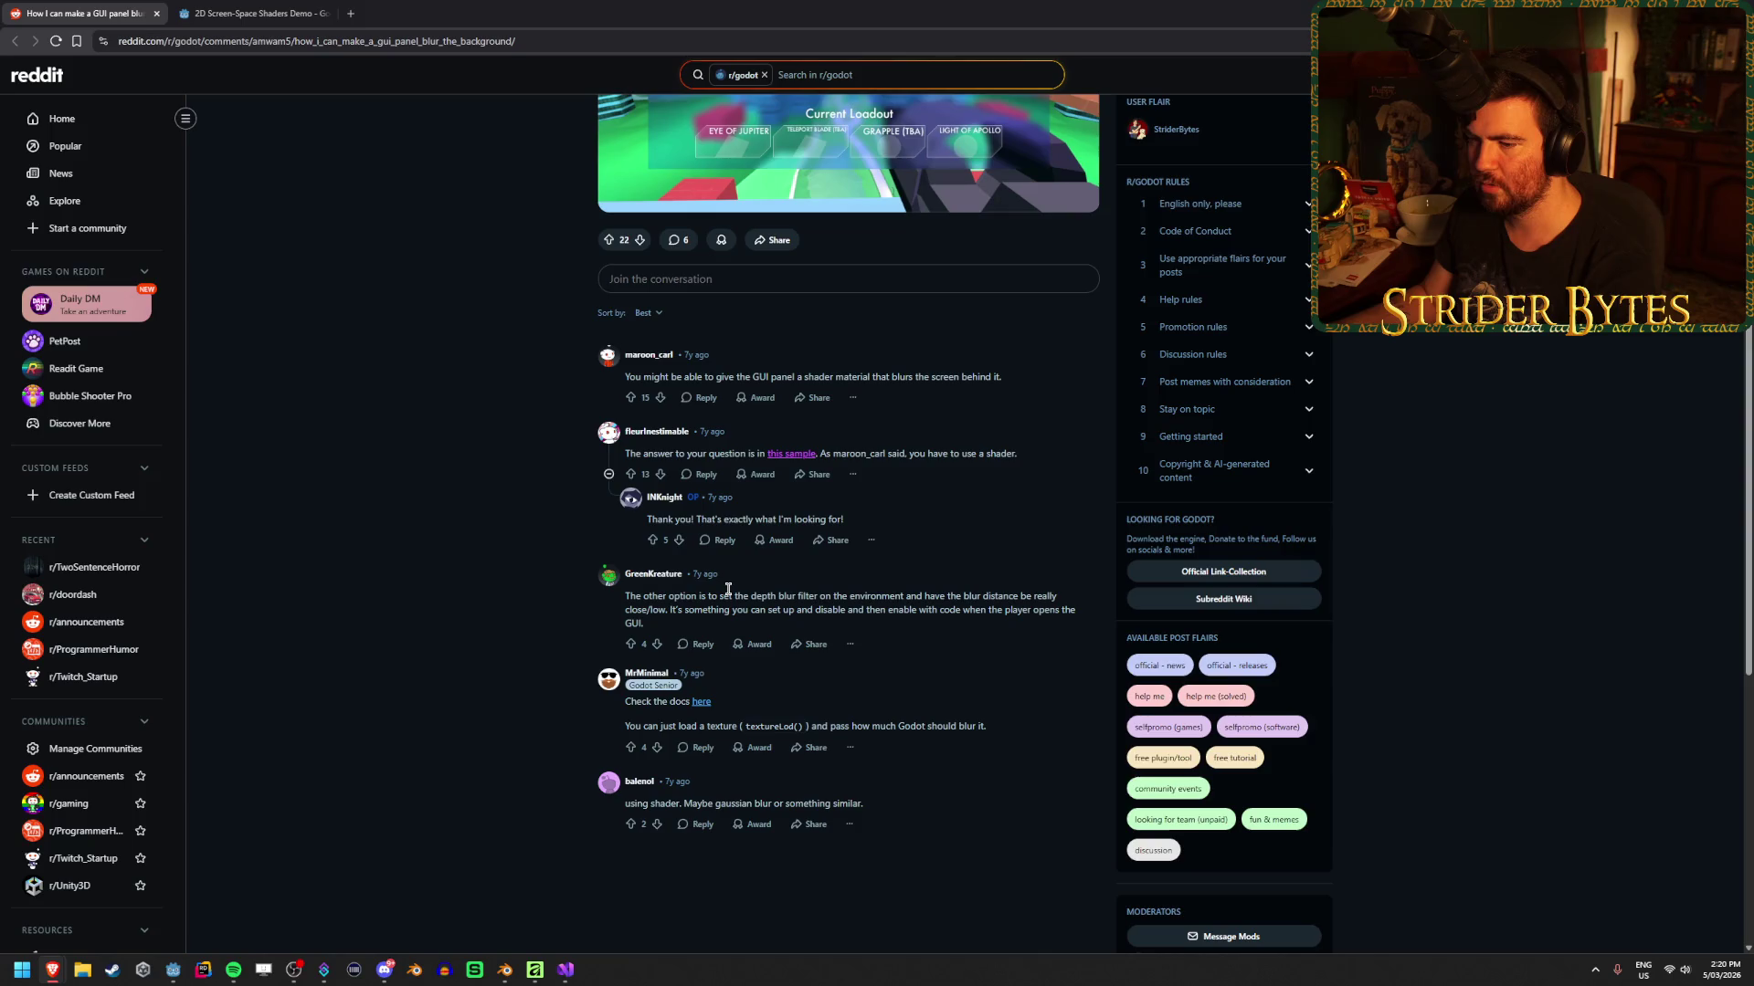
{"action": "left_click_drag", "start_coordinate": [857, 595], "coordinate": [926, 595]}
{"action": "left_click", "coordinate": [924, 592]}
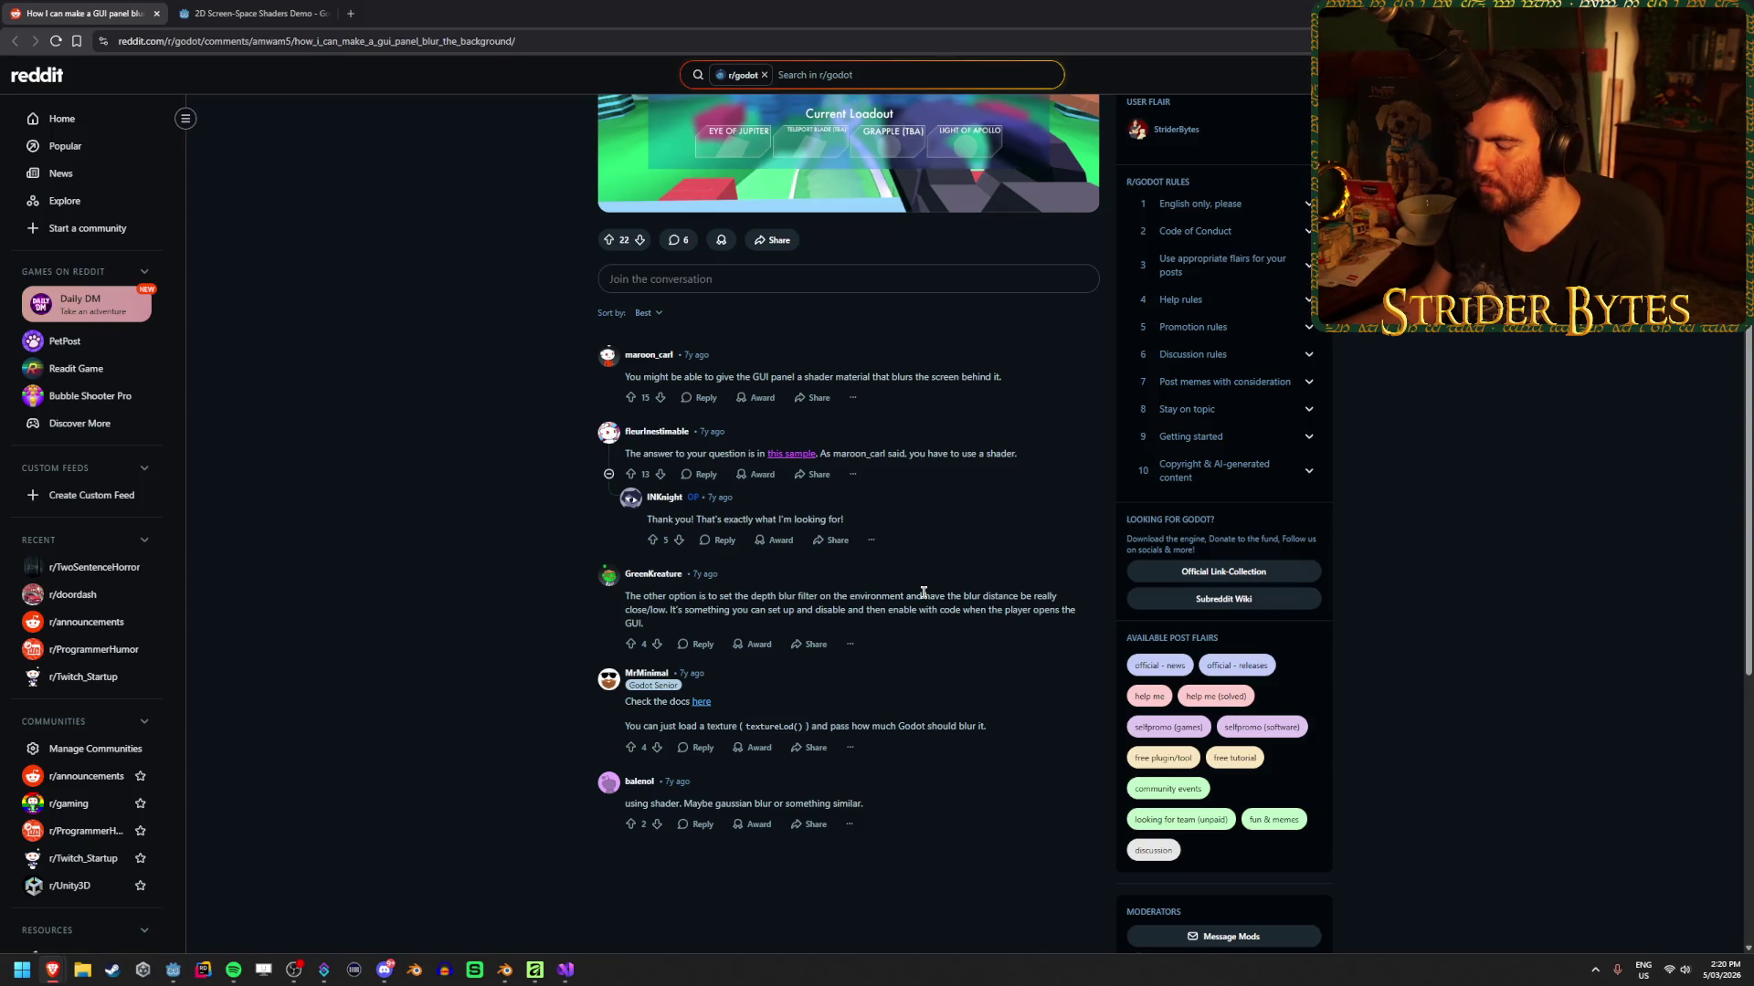
{"action": "scroll", "coordinate": [445, 620], "scroll_direction": "down", "scroll_amount": 1}
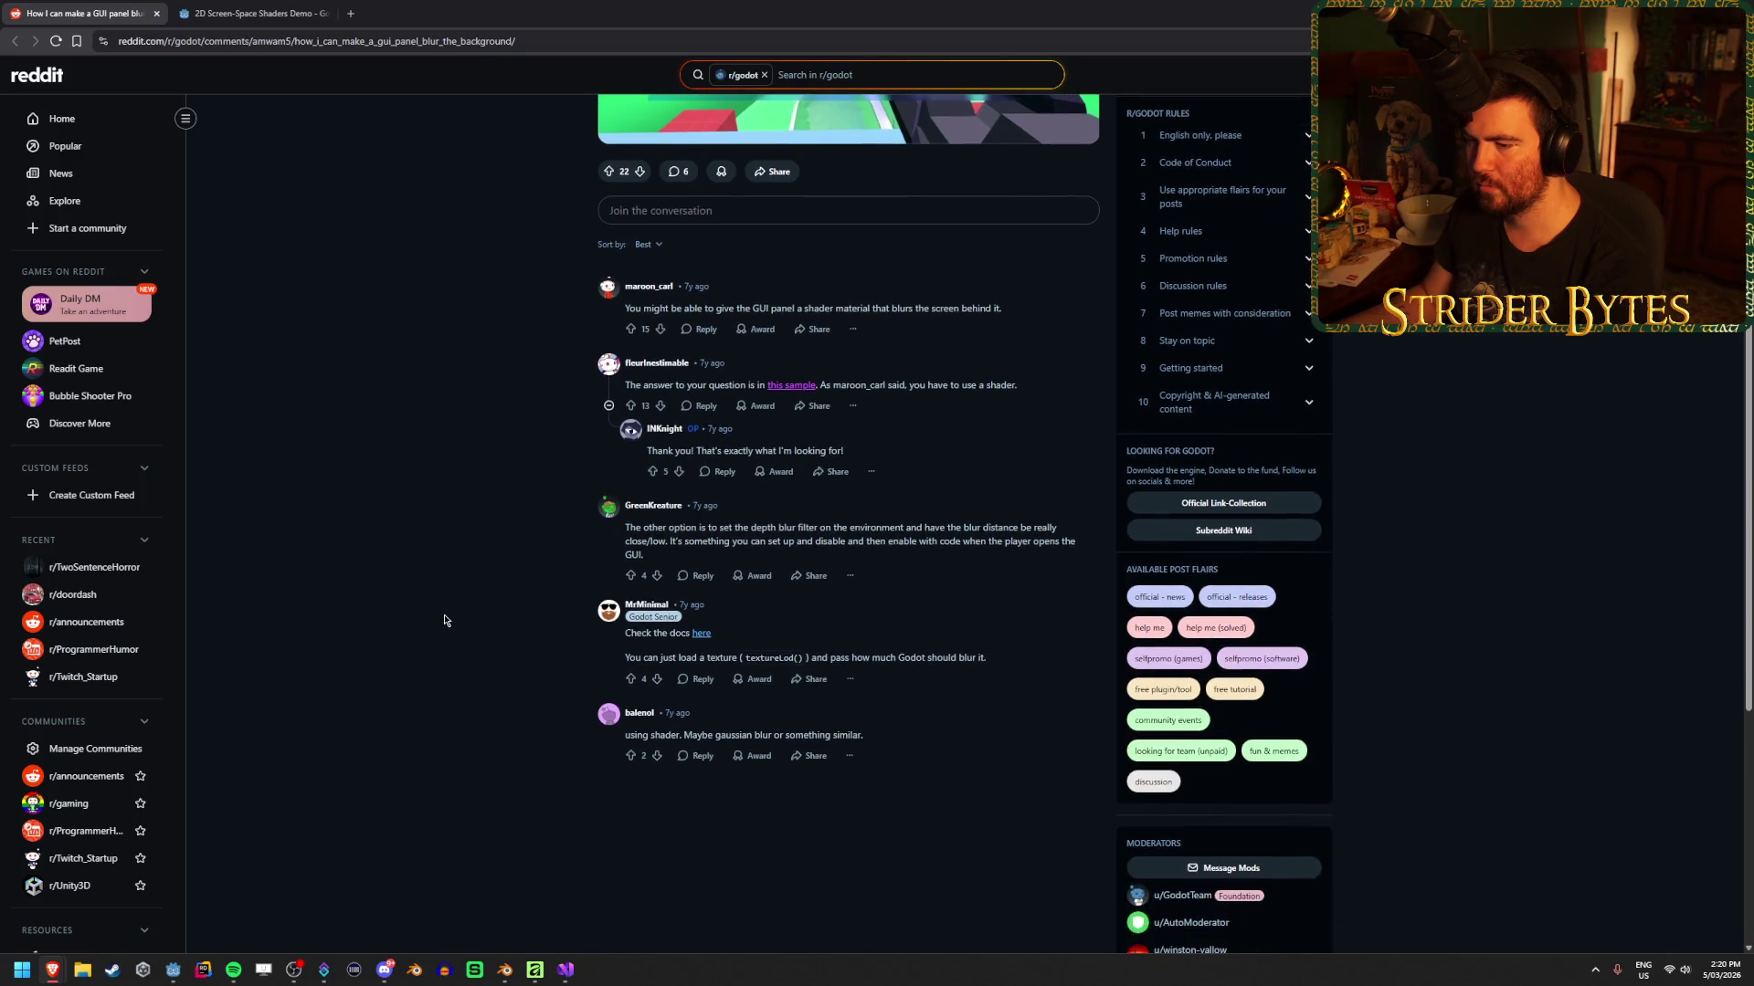
{"action": "middle_click", "coordinate": [707, 638]}
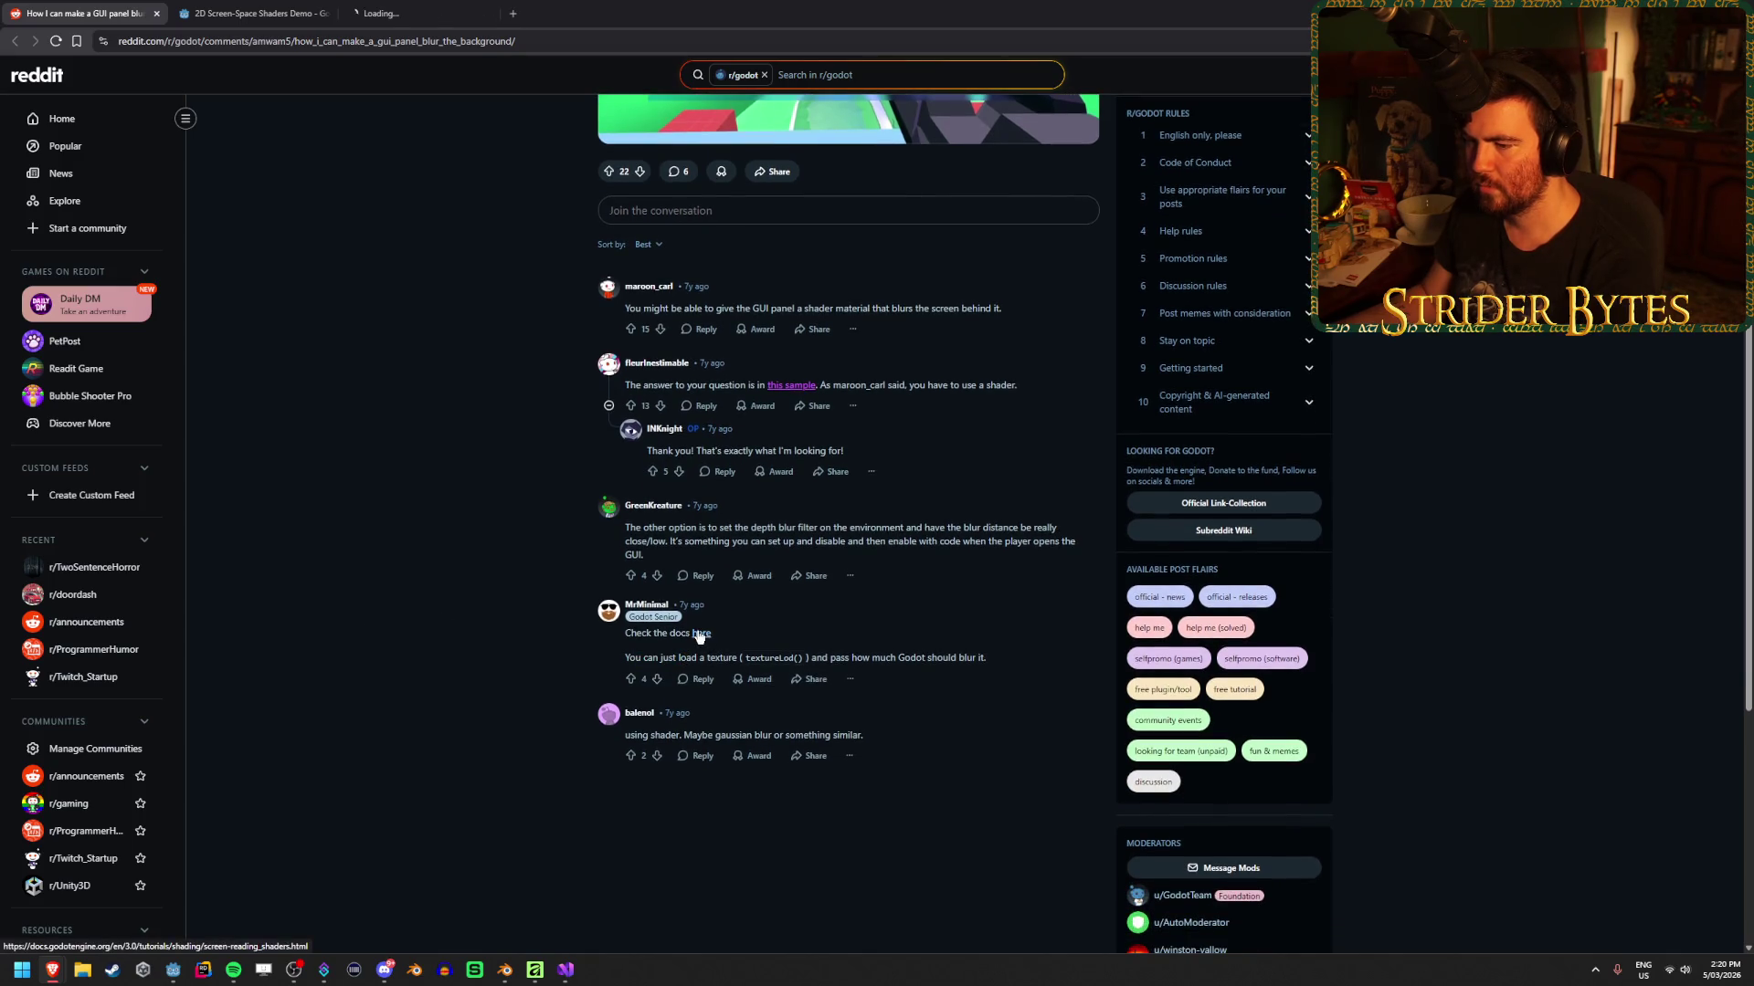
{"action": "mouse_move", "coordinate": [831, 657]}
{"action": "left_mouse_down"}
{"action": "mouse_move", "coordinate": [694, 657]}
{"action": "mouse_move", "coordinate": [806, 657]}
{"action": "left_mouse_up"}
{"action": "left_click", "coordinate": [837, 654]}
{"action": "left_click_drag", "start_coordinate": [987, 657], "coordinate": [896, 657]}
{"action": "left_click", "coordinate": [967, 658]}
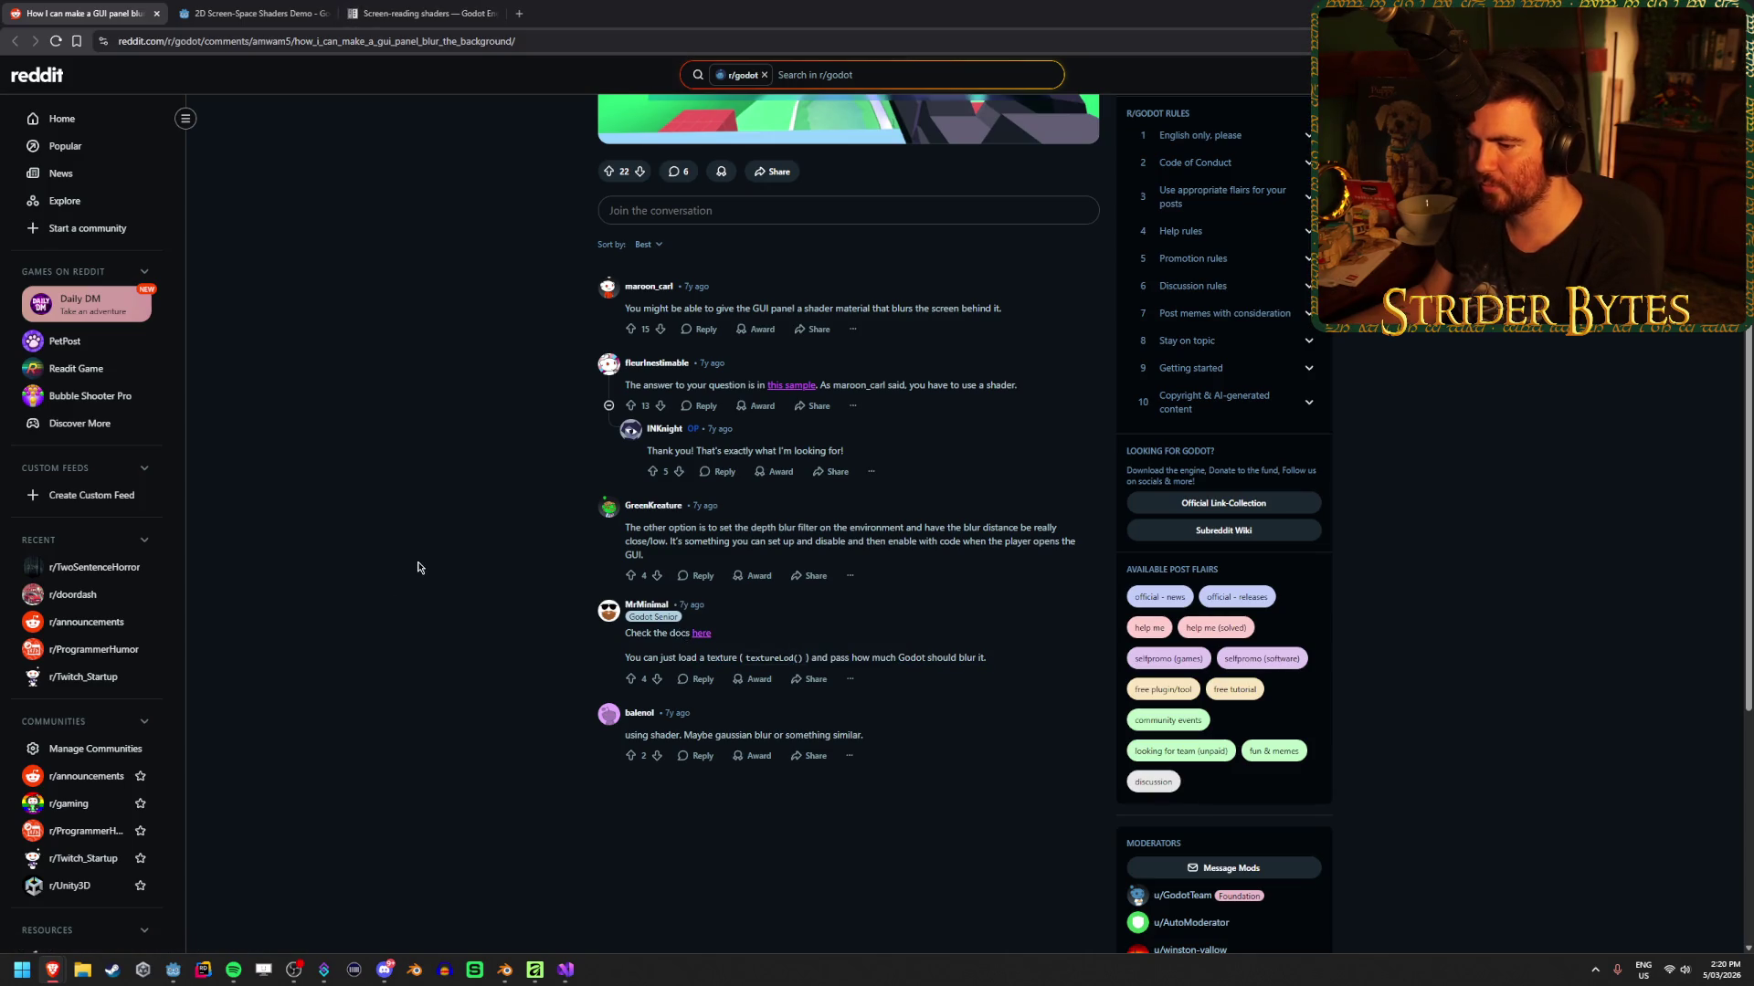
Skim the Screen-reading shaders documentation, then close that tab
{"action": "left_click", "coordinate": [416, 13]}
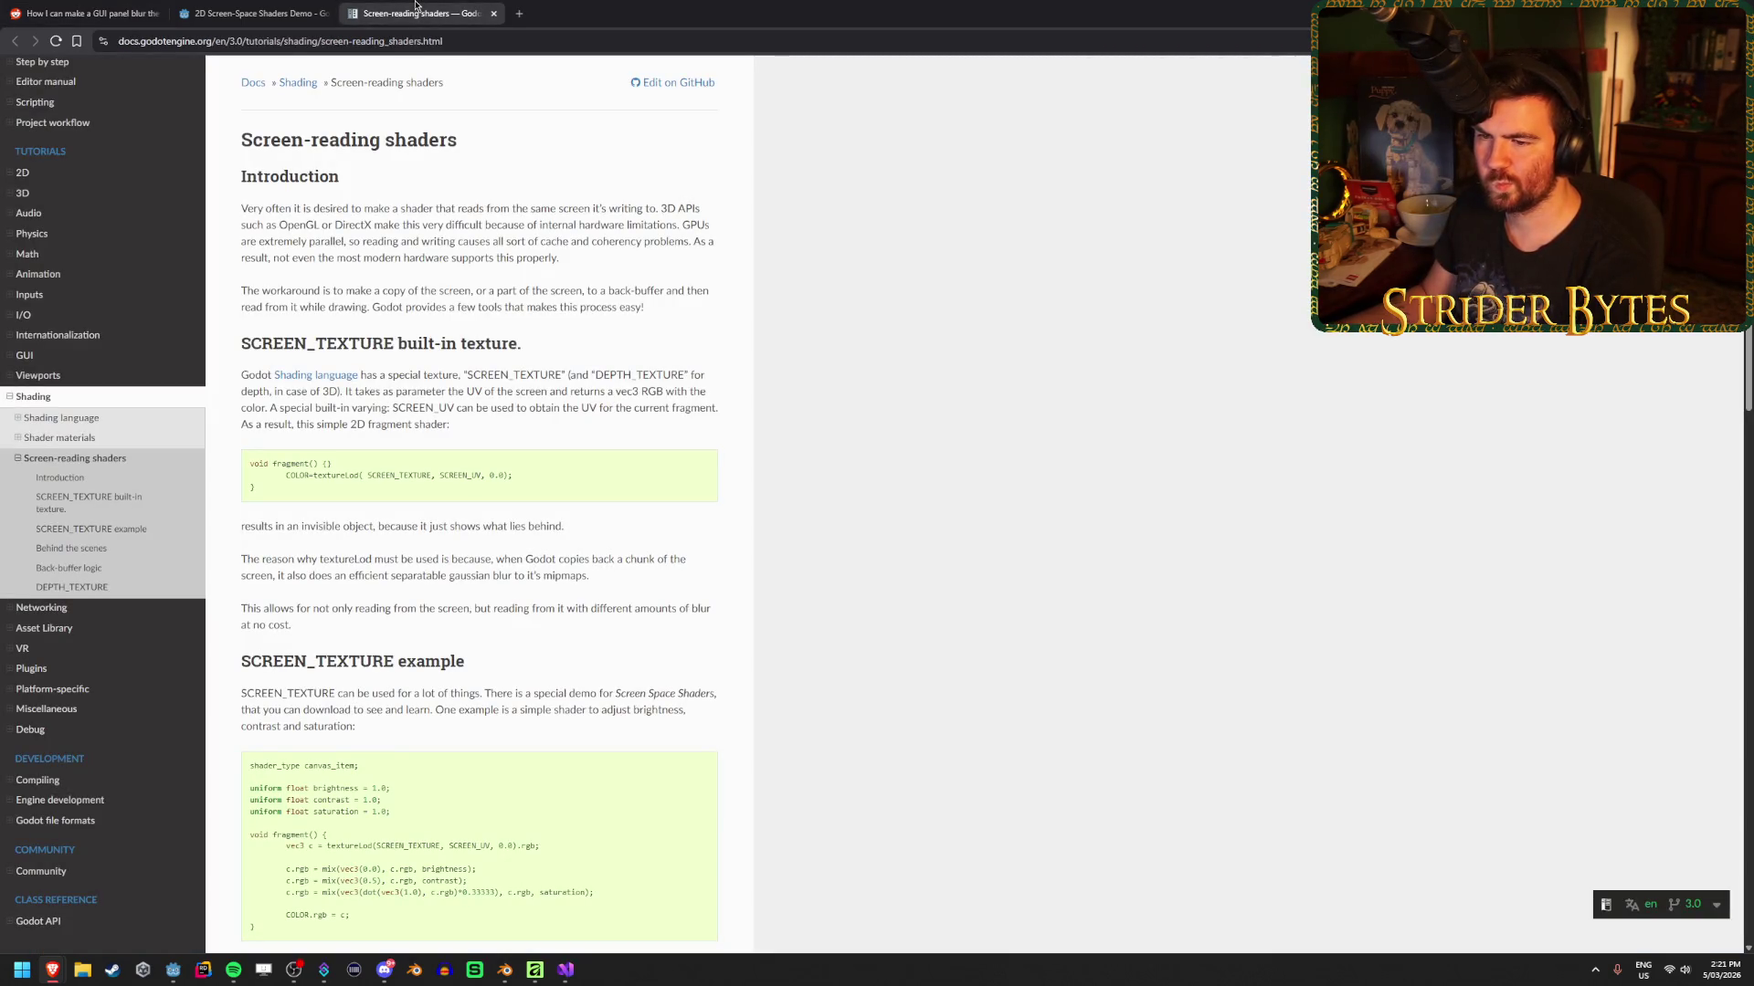
{"action": "scroll", "coordinate": [534, 385], "scroll_direction": "down", "scroll_amount": 5}
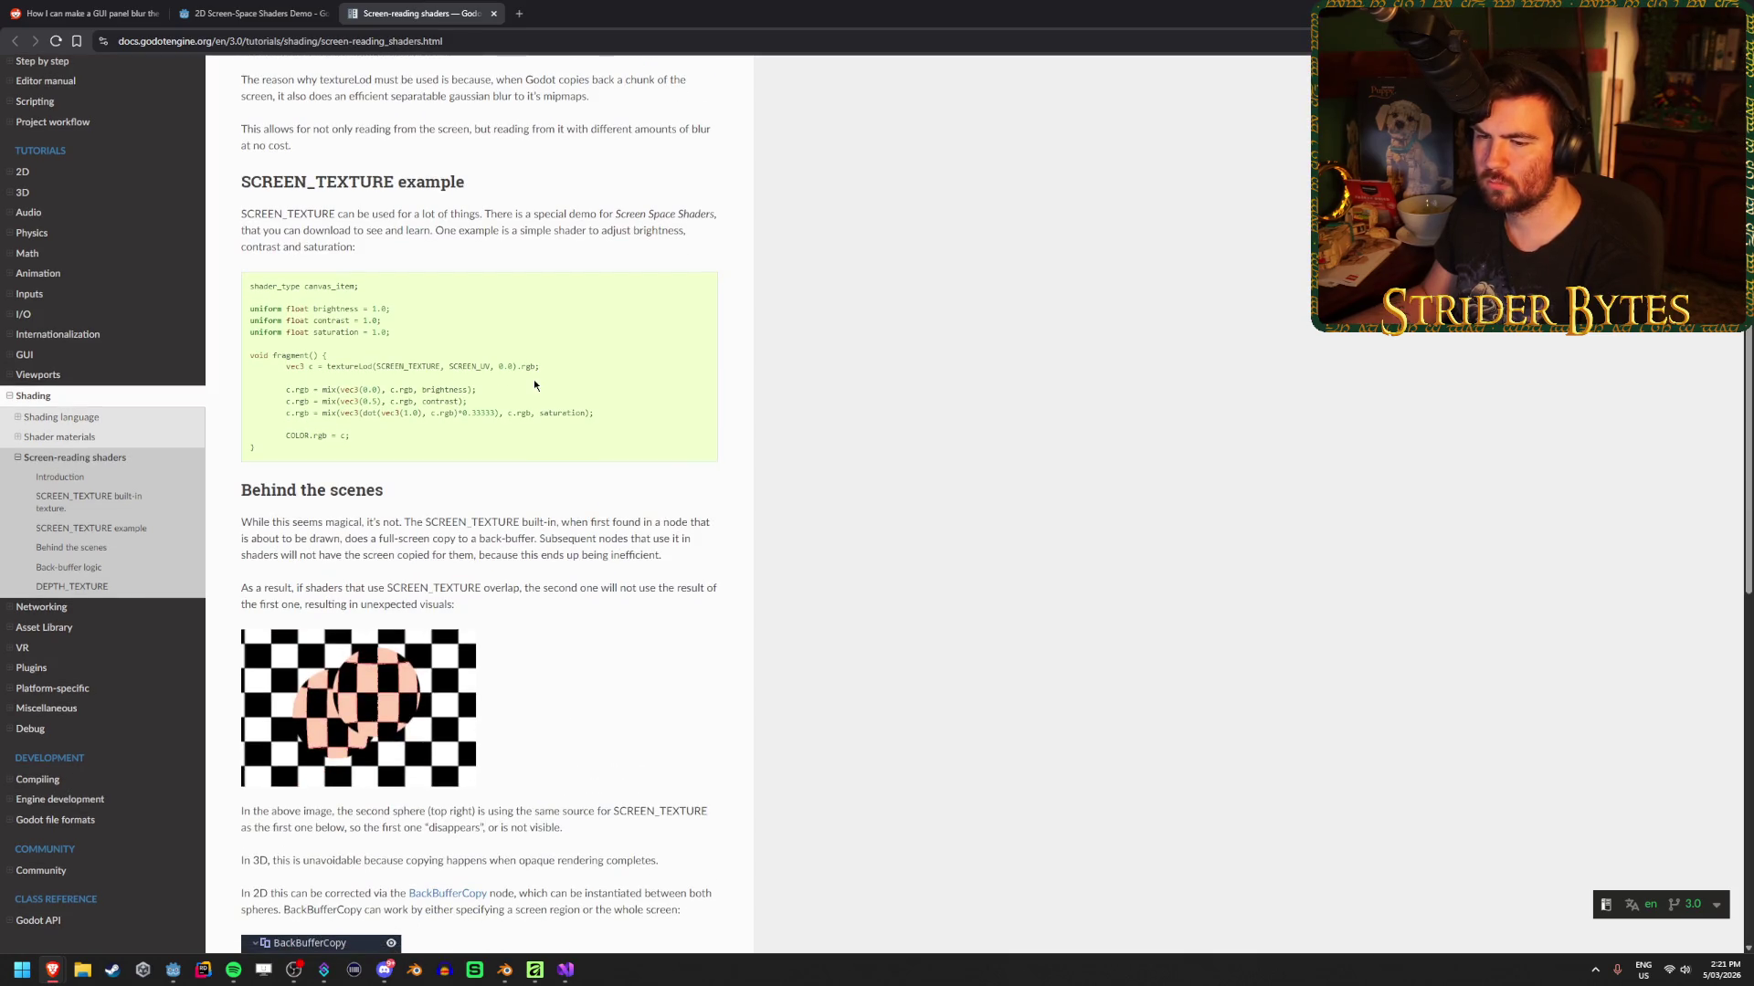
{"action": "scroll", "coordinate": [534, 384], "scroll_direction": "down", "scroll_amount": 7}
{"action": "scroll", "coordinate": [533, 380], "scroll_direction": "down", "scroll_amount": 3}
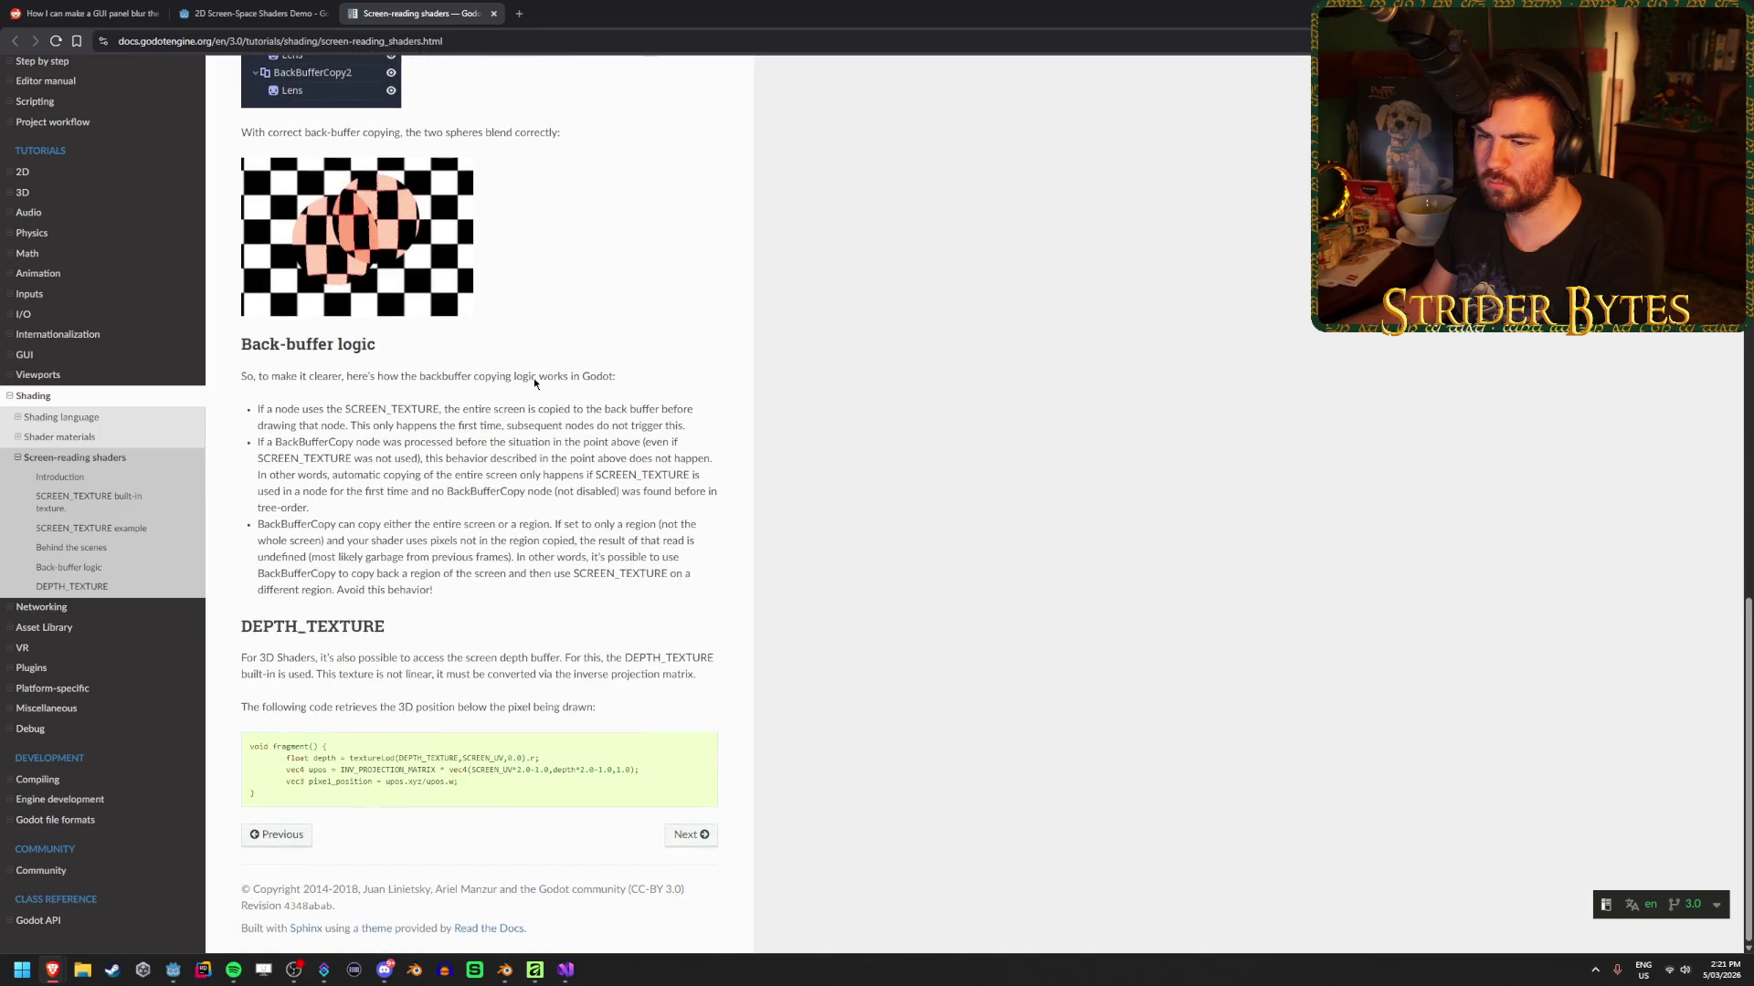
{"action": "scroll", "coordinate": [533, 378], "scroll_direction": "up", "scroll_amount": 15}
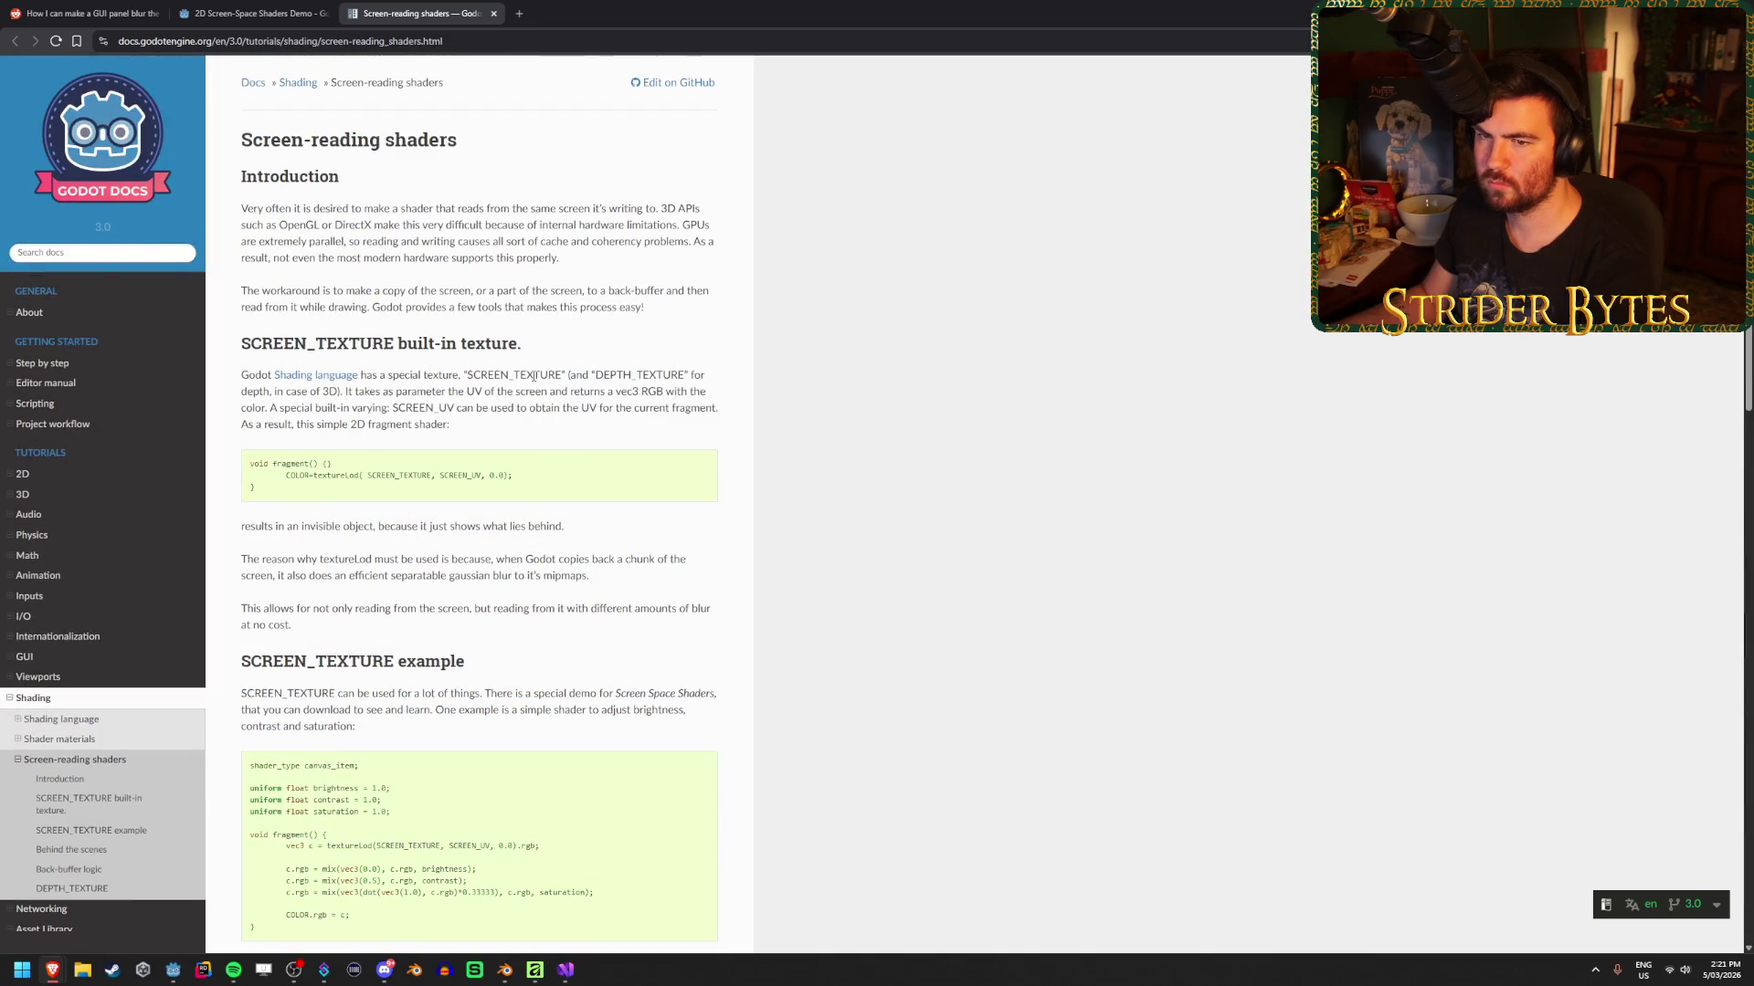
{"action": "key", "text": "ctrl+w"}
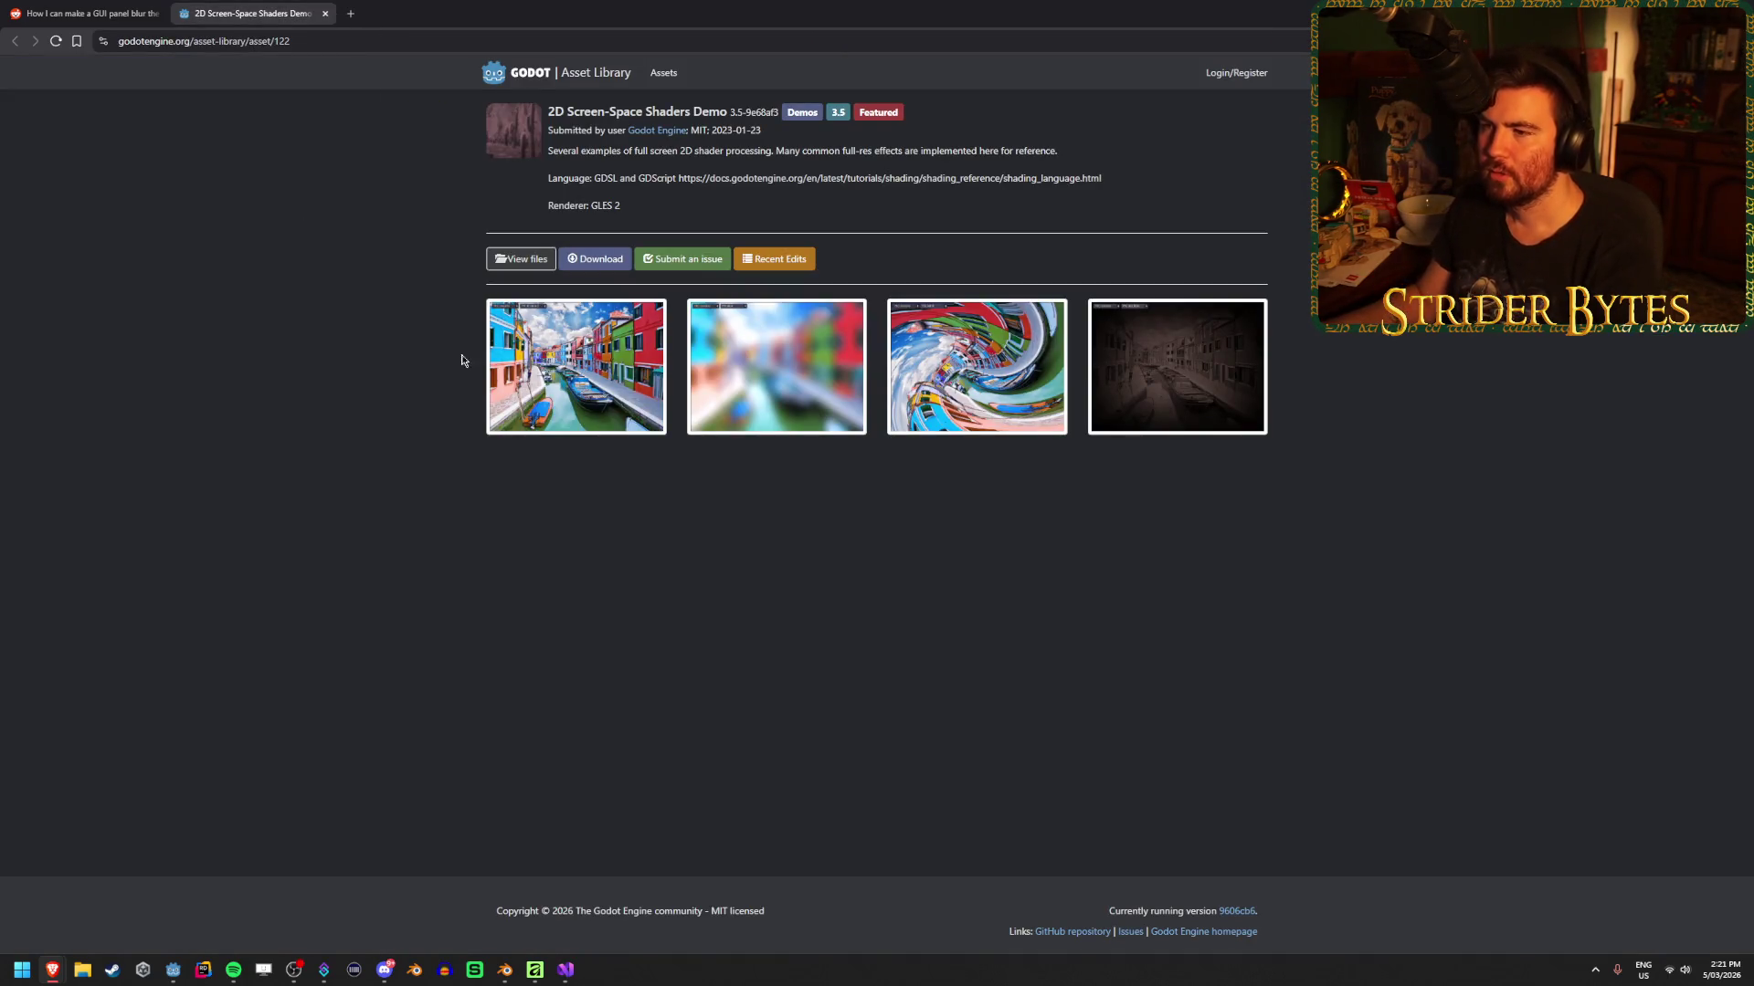
View the demo's blurred screenshot full size, close it, and return to the Reddit thread
{"action": "left_click", "coordinate": [751, 407]}
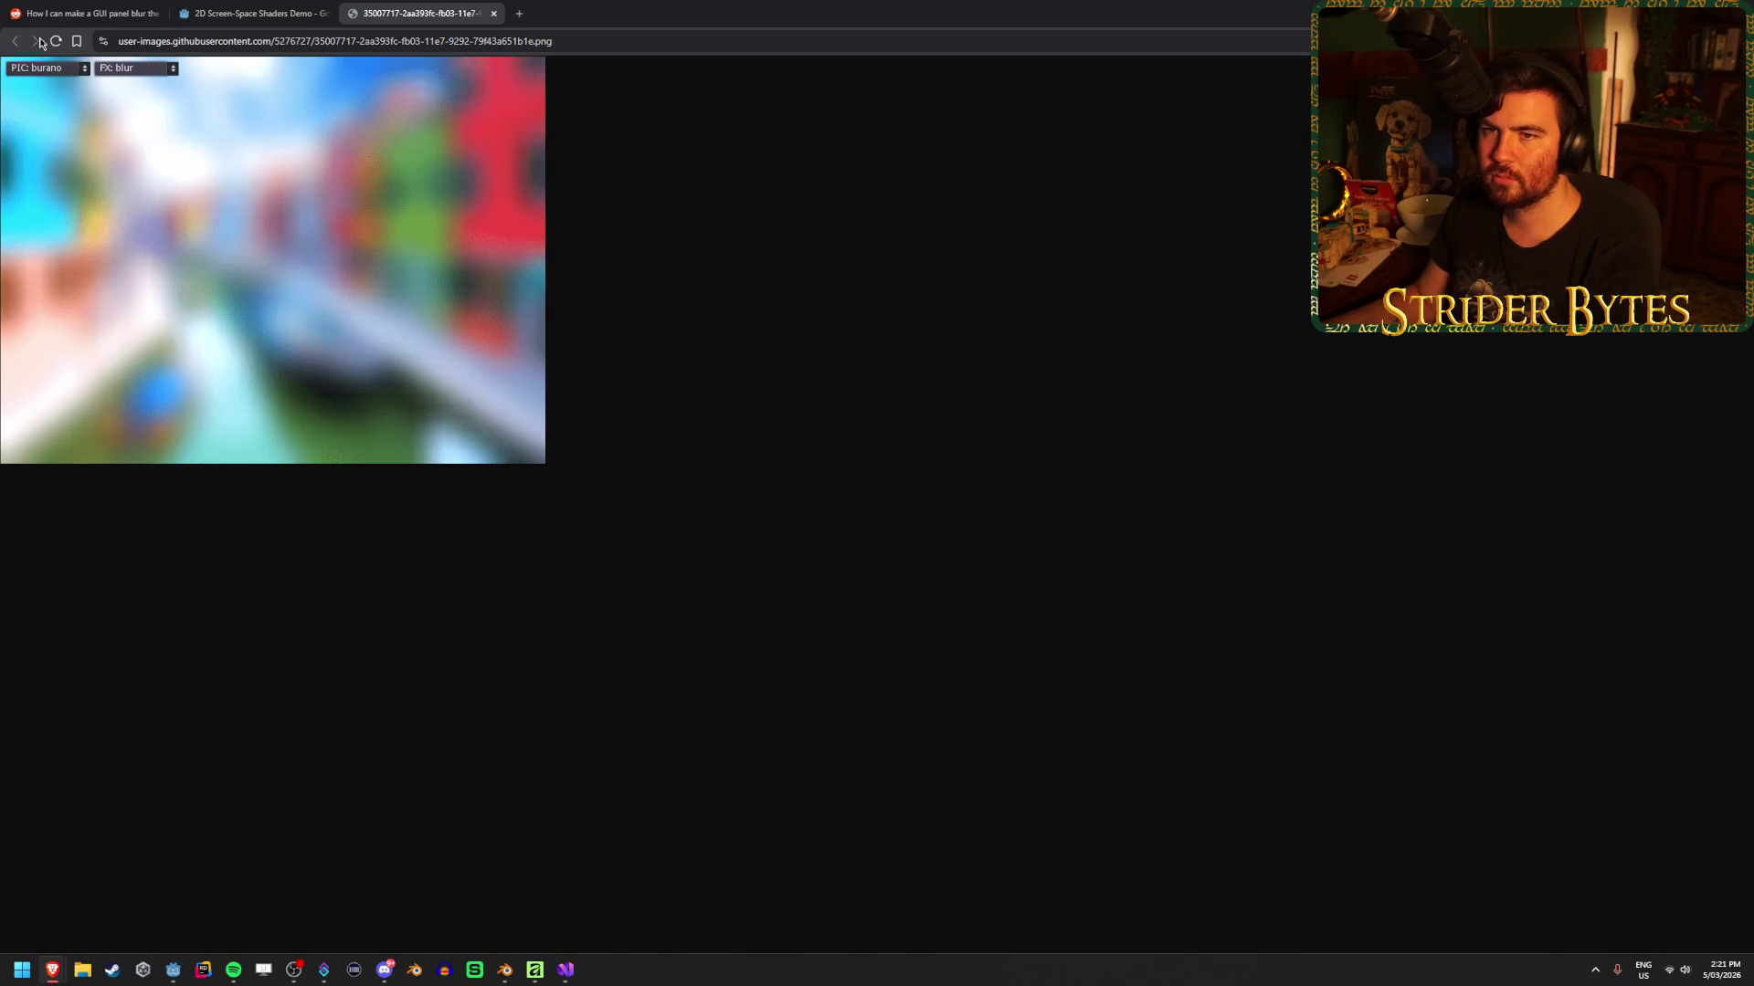
{"action": "key", "text": "ctrl+w"}
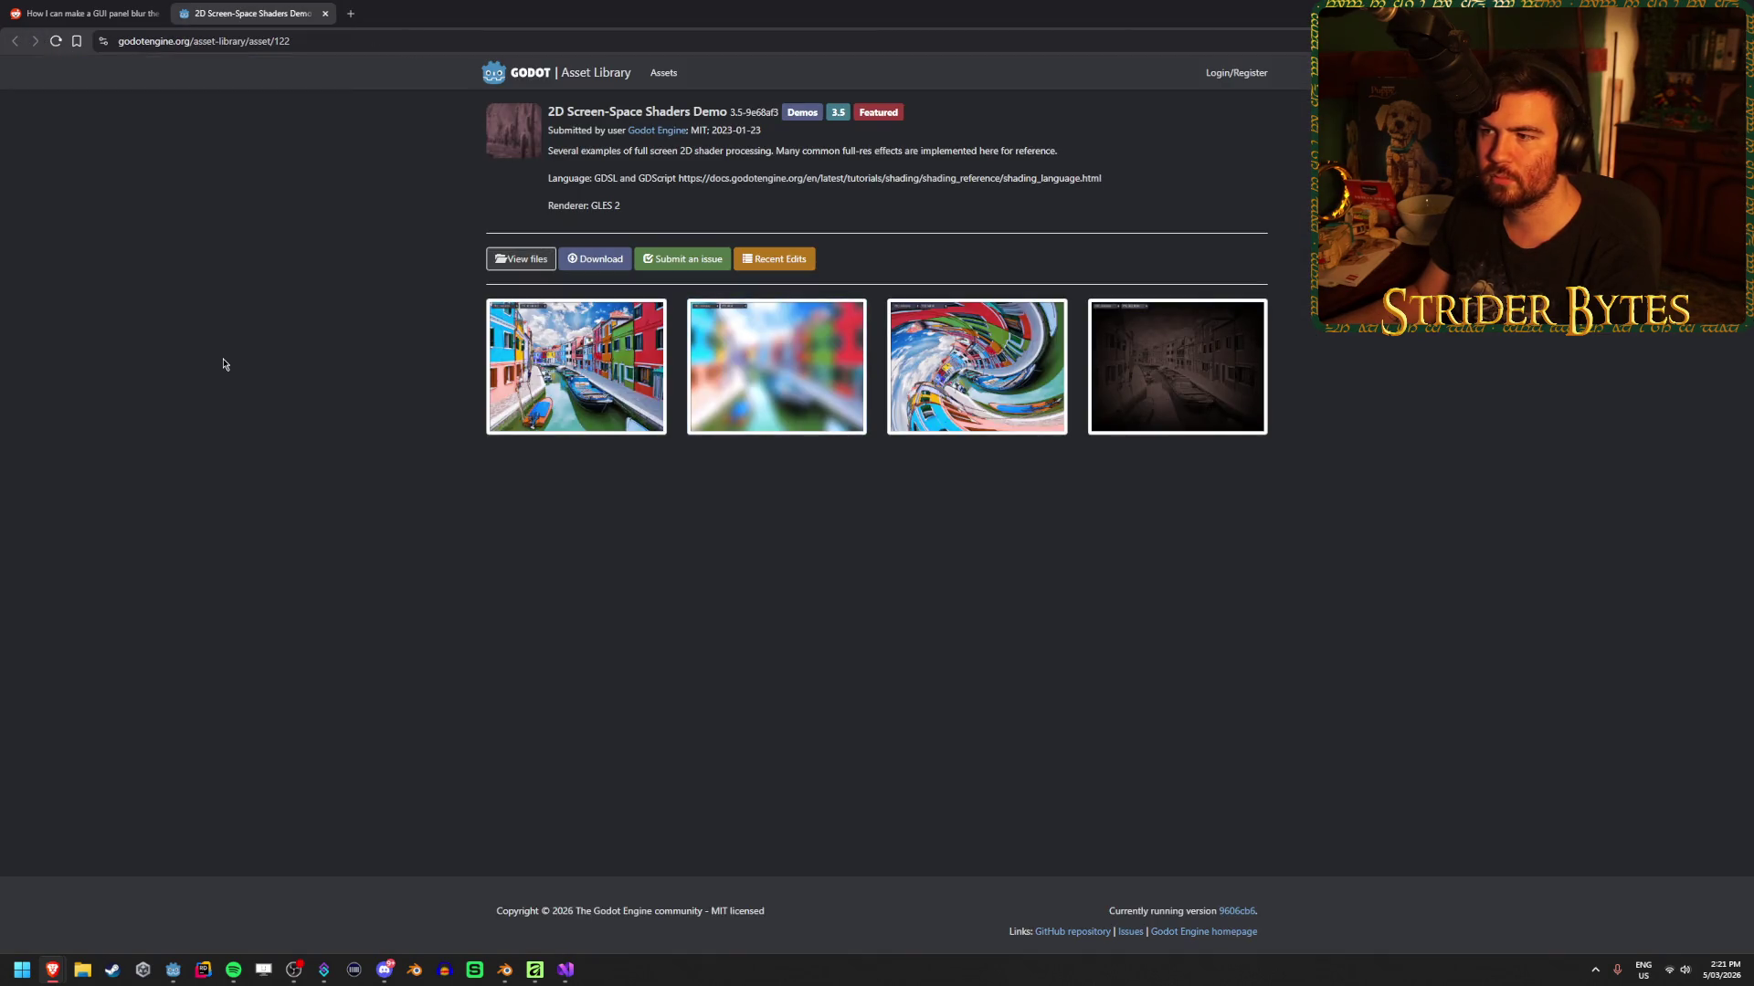
{"action": "left_click", "coordinate": [125, 9]}
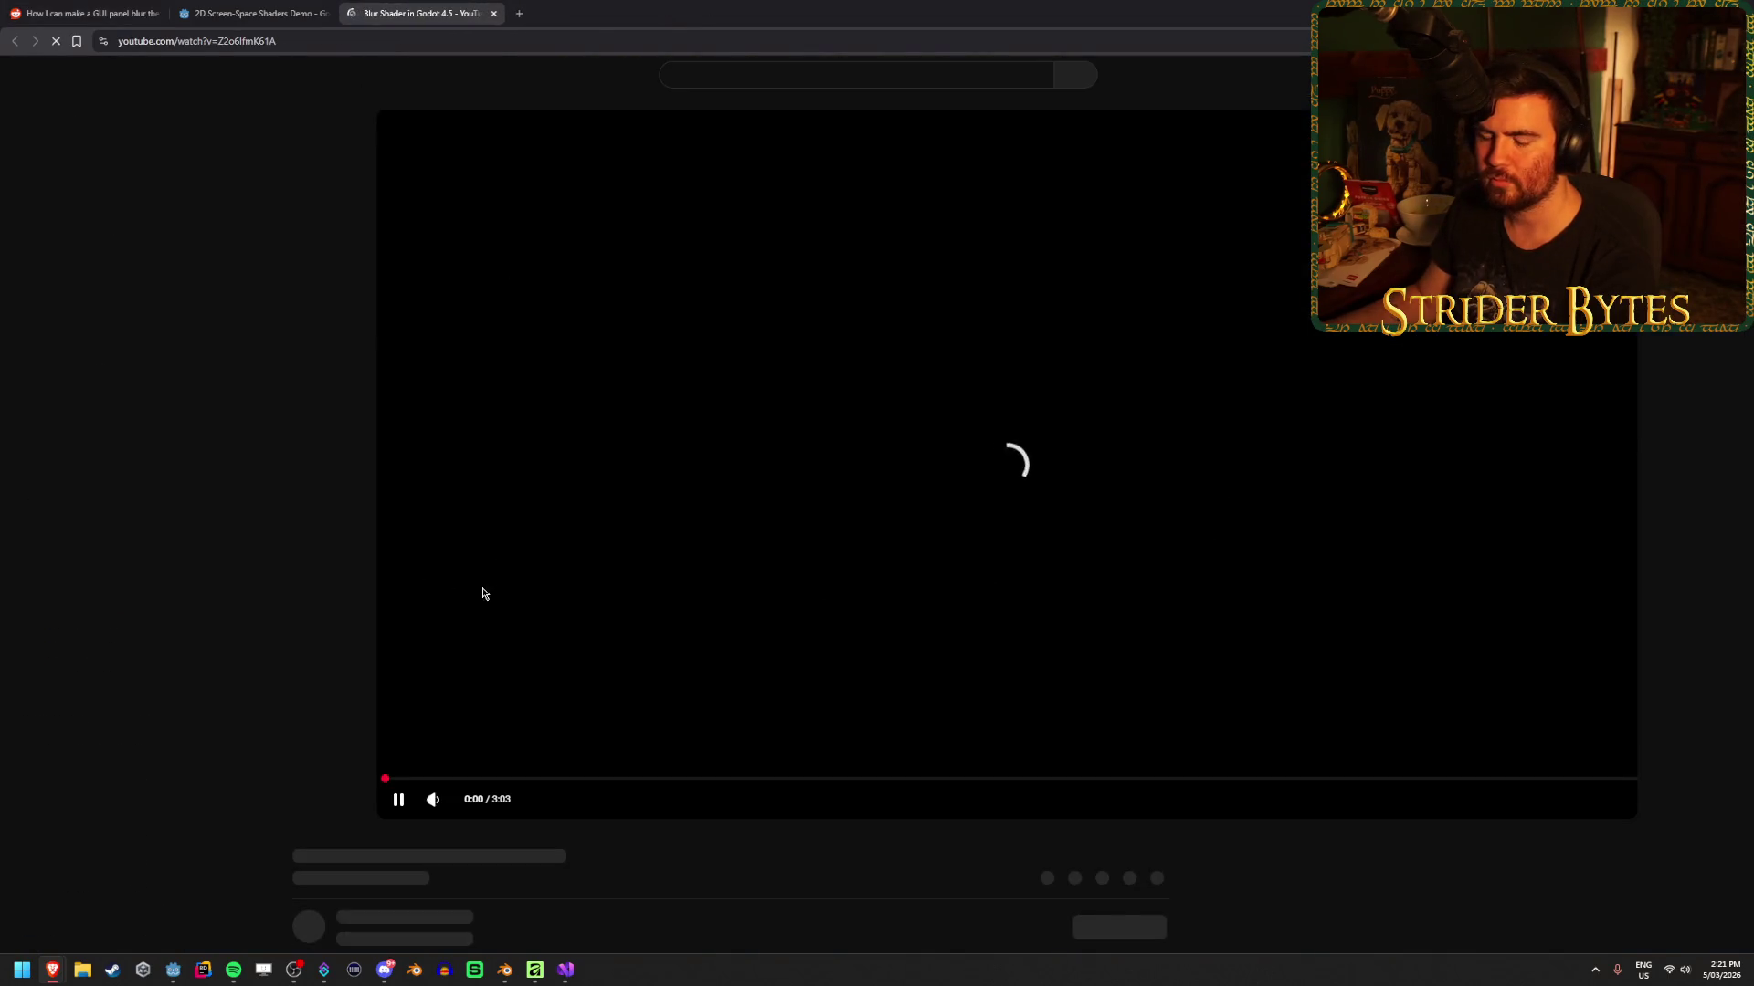
Turn on captions for the Blur Shader in Godot 4.5 tutorial video
{"action": "left_click", "coordinate": [1229, 800]}
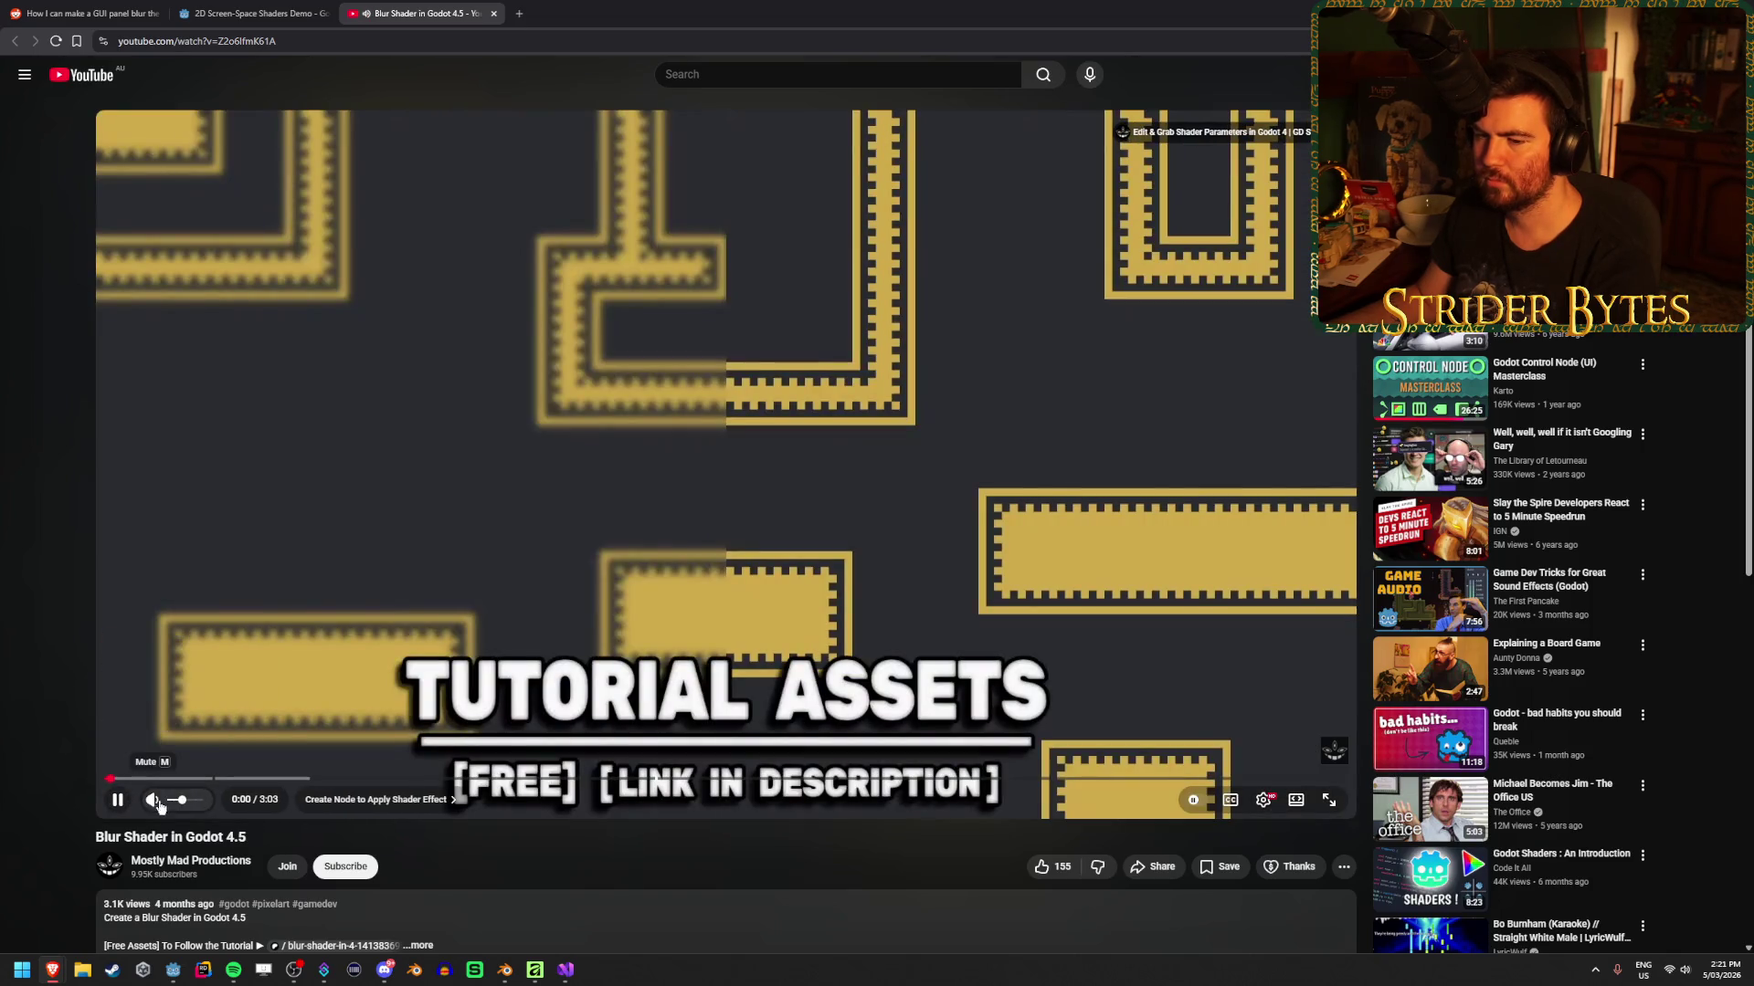
{"action": "left_click", "coordinate": [174, 800]}
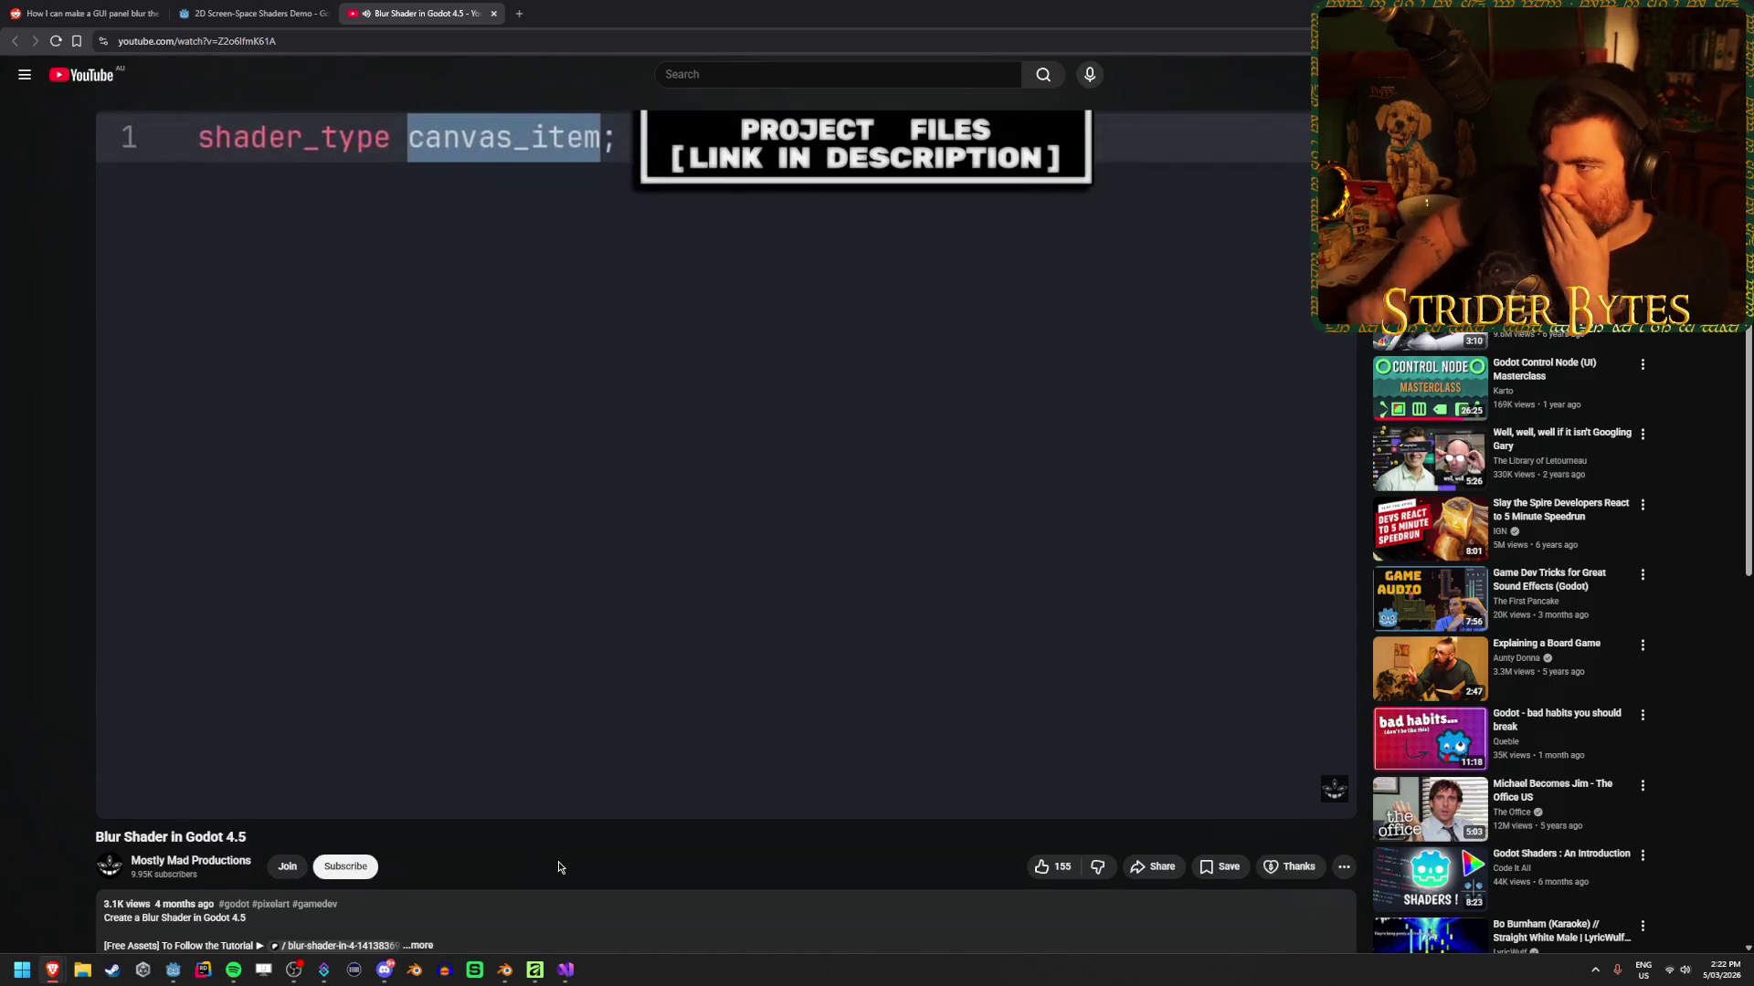
{"action": "left_click", "coordinate": [1229, 800]}
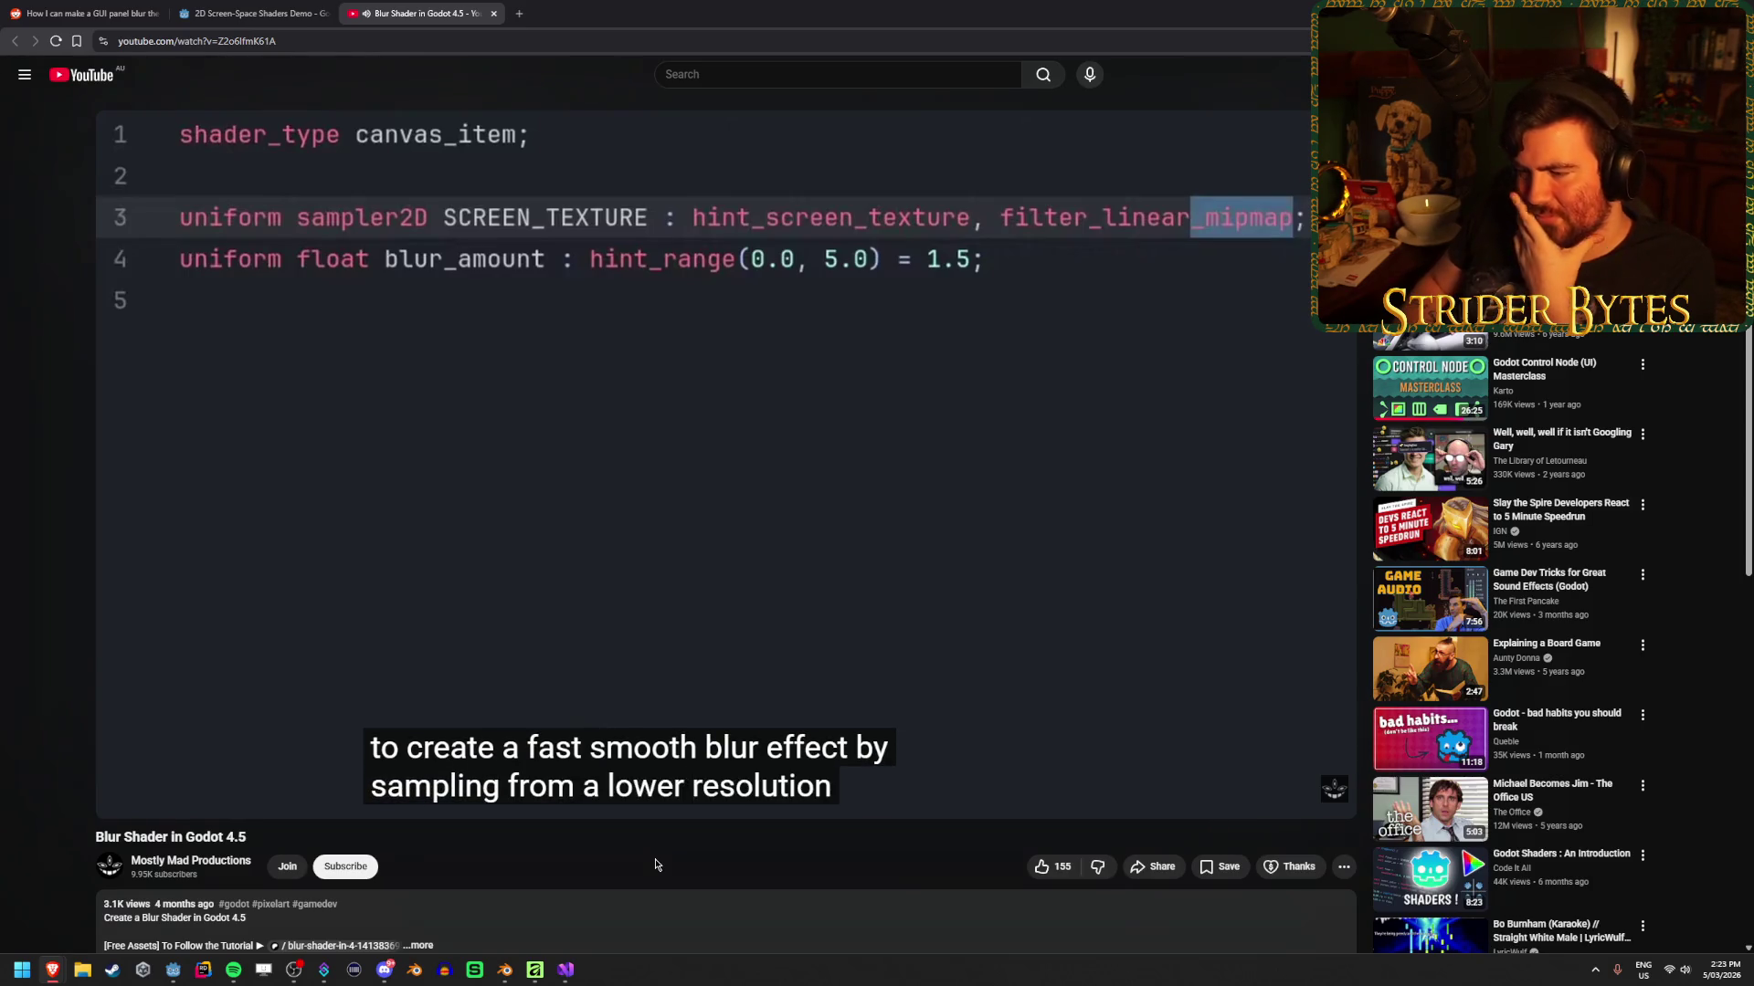
Seek to the textureLod shader code, pause the video there, and return to Godot
{"action": "key", "text": "Right"}
{"action": "key", "text": "Right"}
{"action": "key", "text": "Right"}
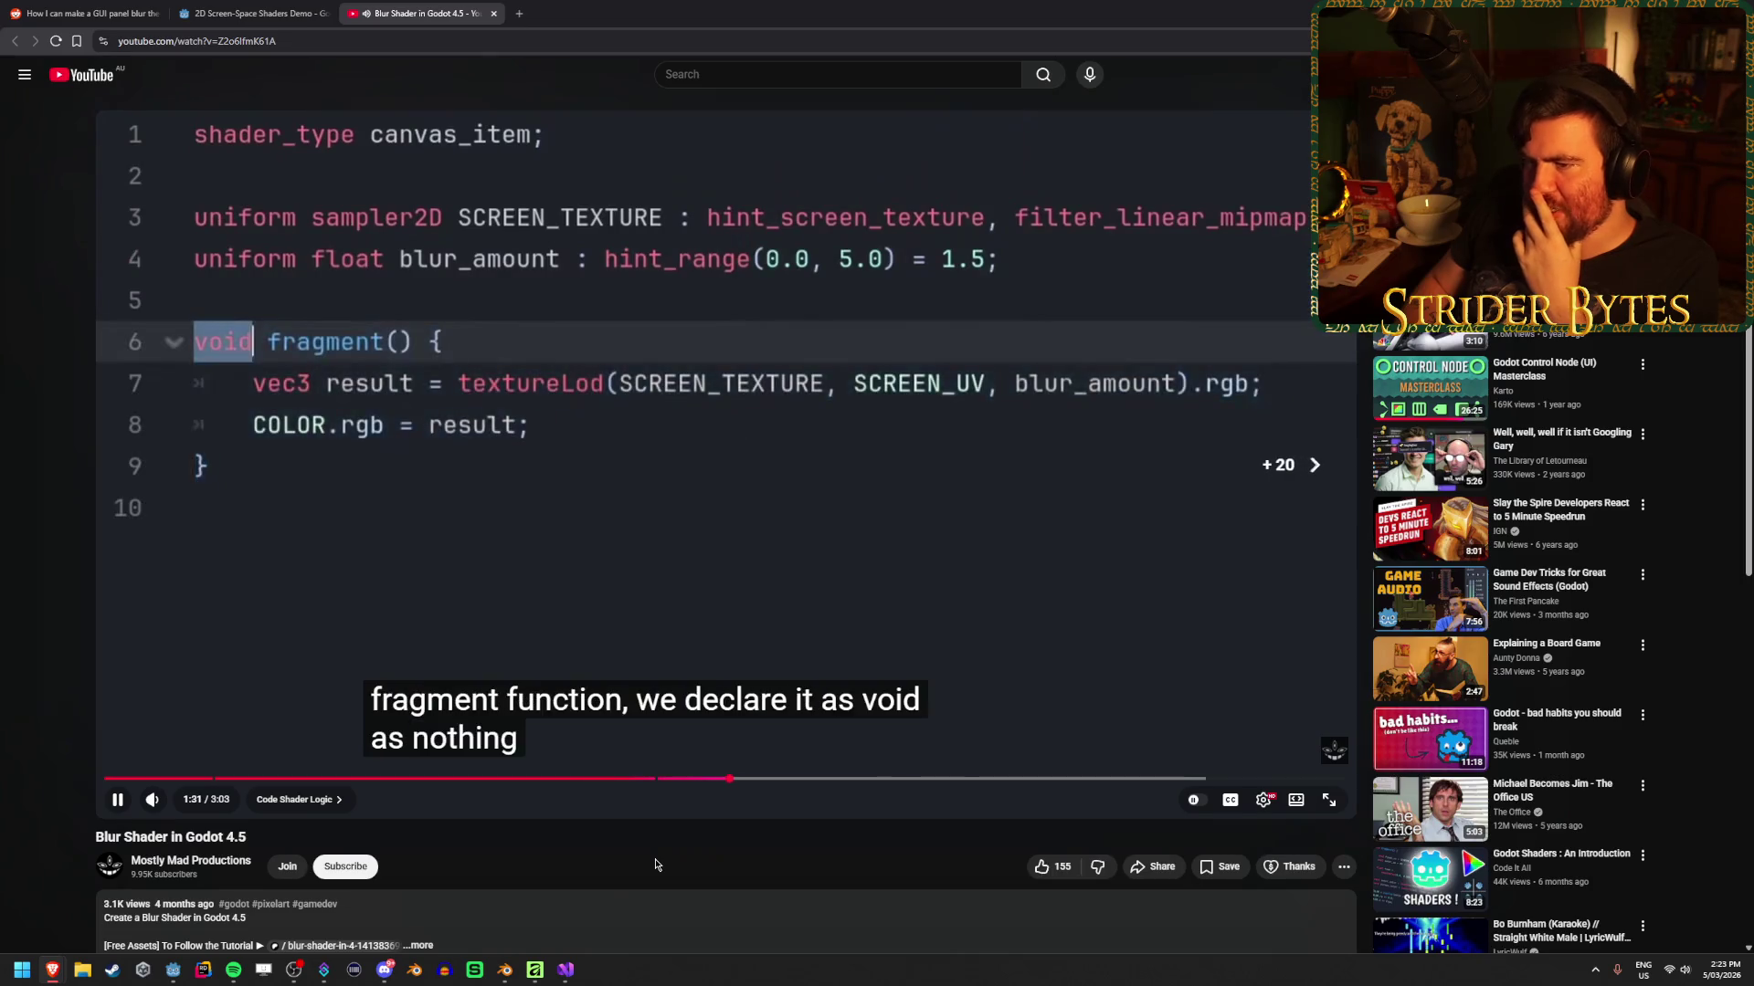
{"action": "key", "text": "Right"}
{"action": "key", "text": "Right"}
{"action": "key", "text": "Right"}
{"action": "key", "text": "Right"}
{"action": "key", "text": "Right"}
{"action": "key", "text": "Right"}
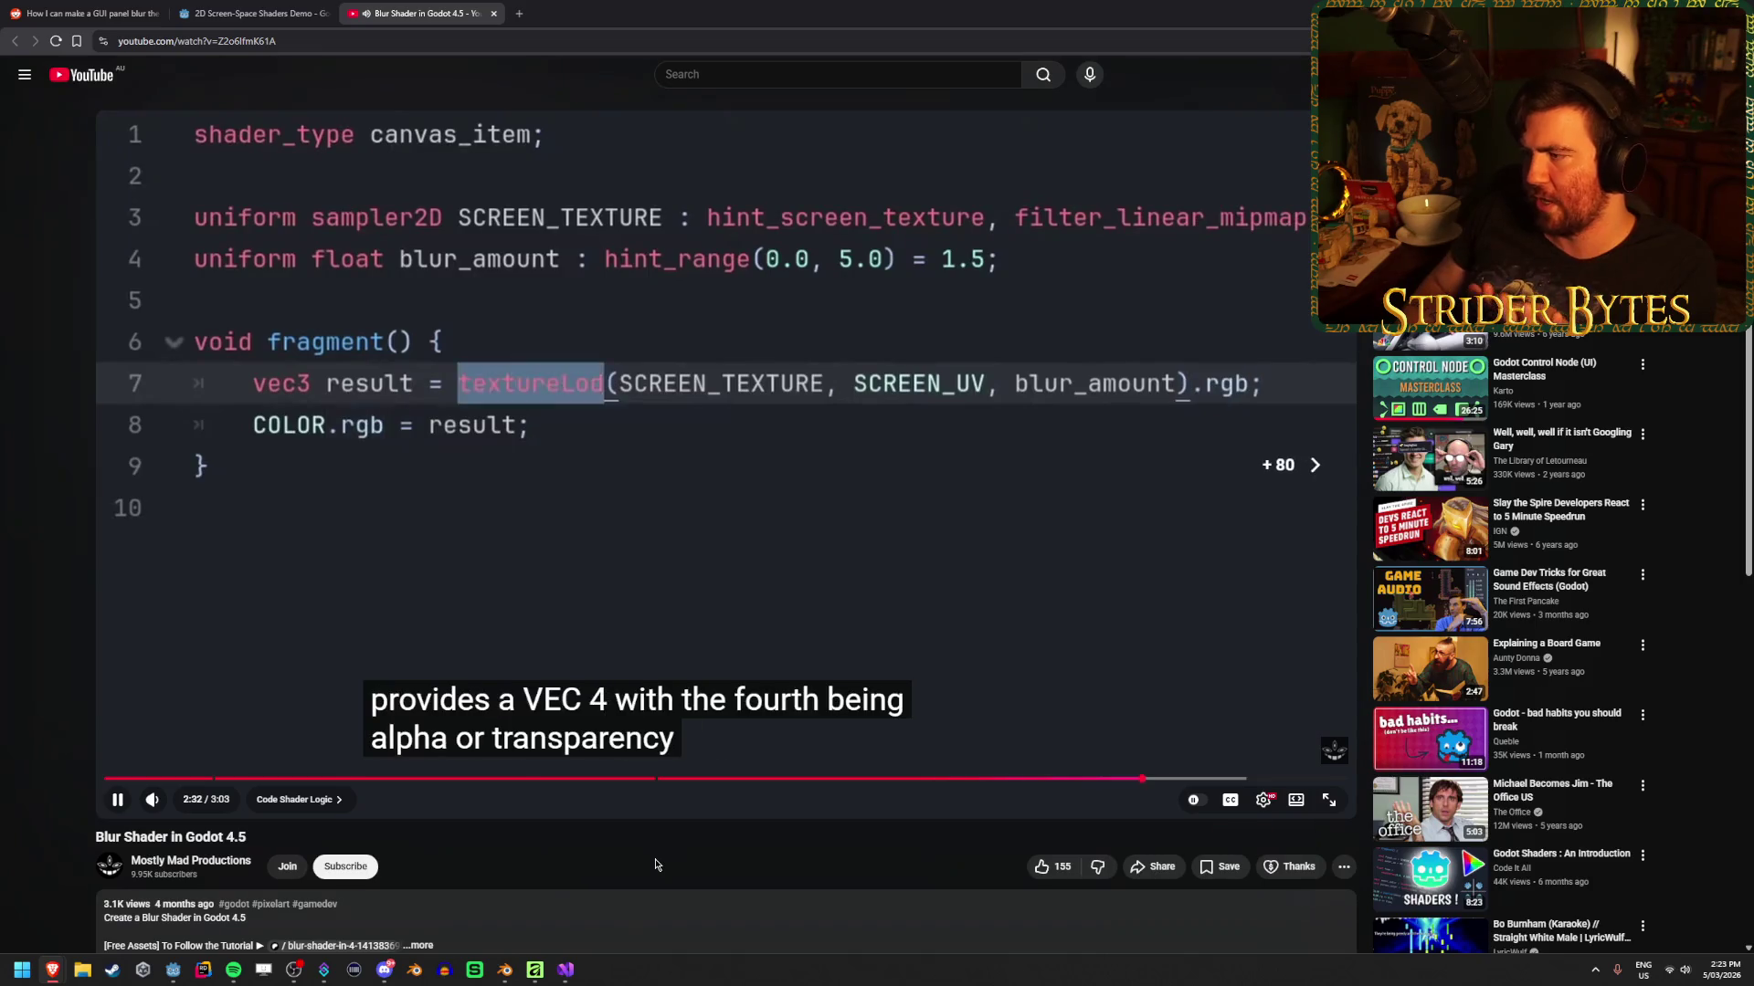
{"action": "key", "text": "Right"}
{"action": "key", "text": "Right"}
{"action": "key", "text": "Right"}
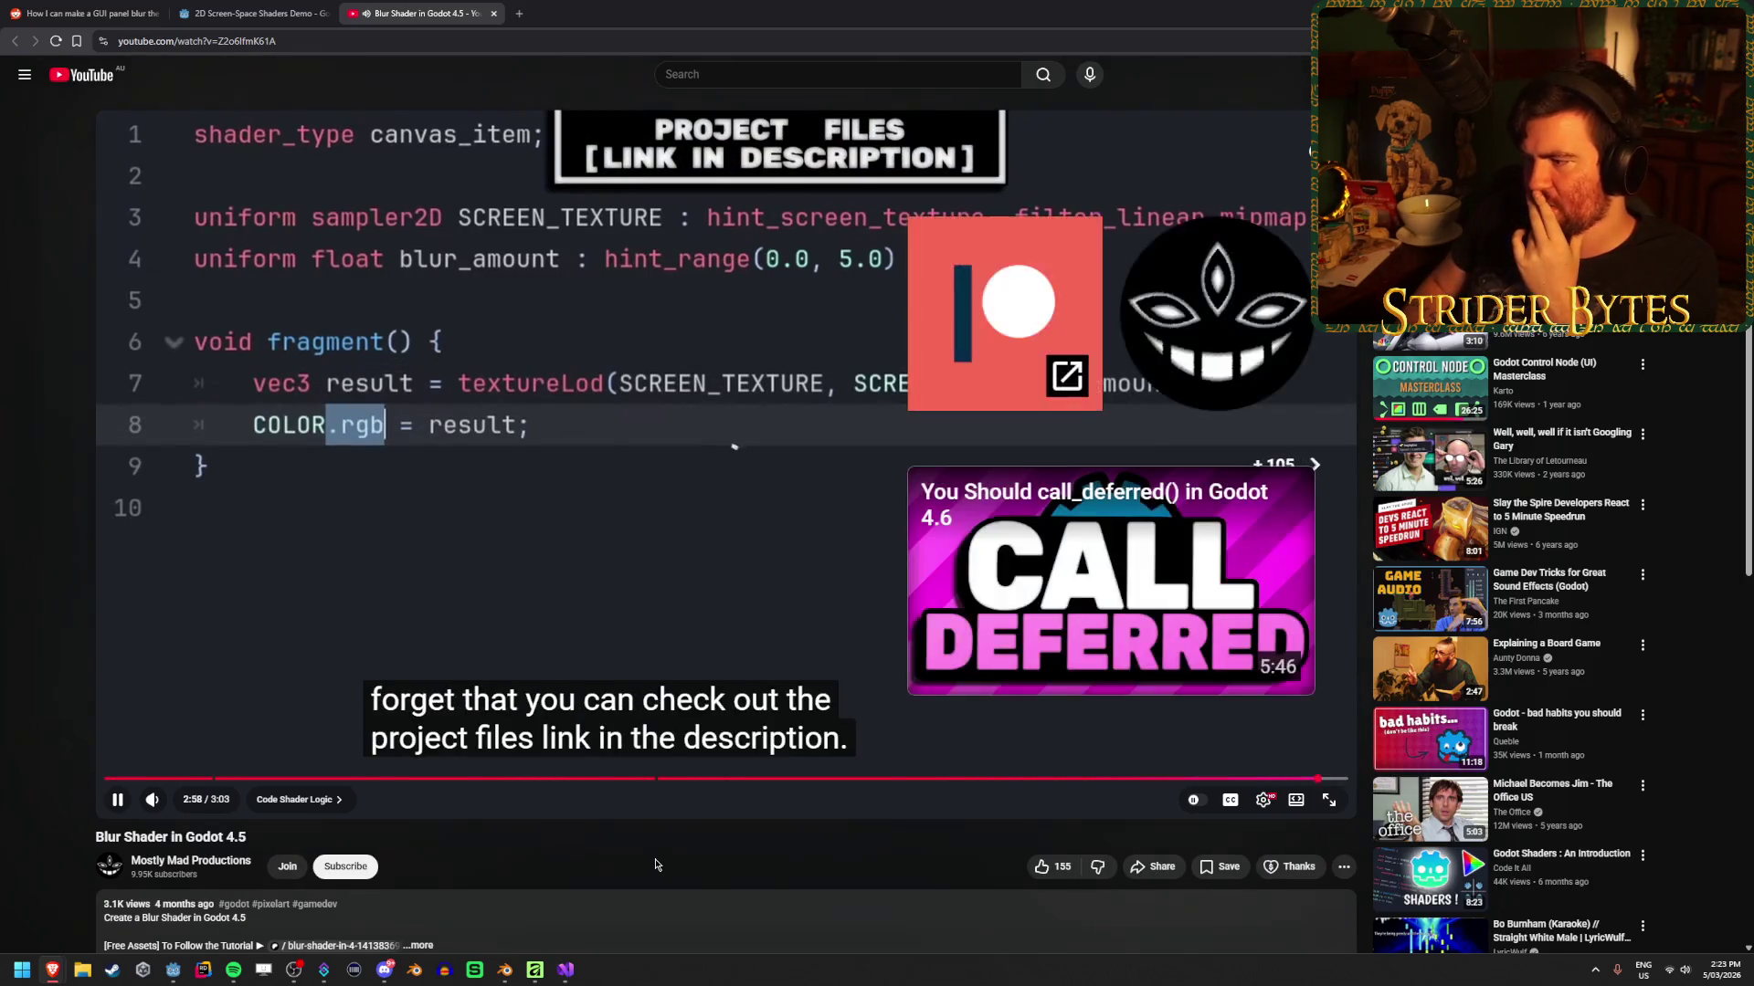
{"action": "key", "text": "Left"}
{"action": "key", "text": "Left"}
{"action": "key", "text": "Left"}
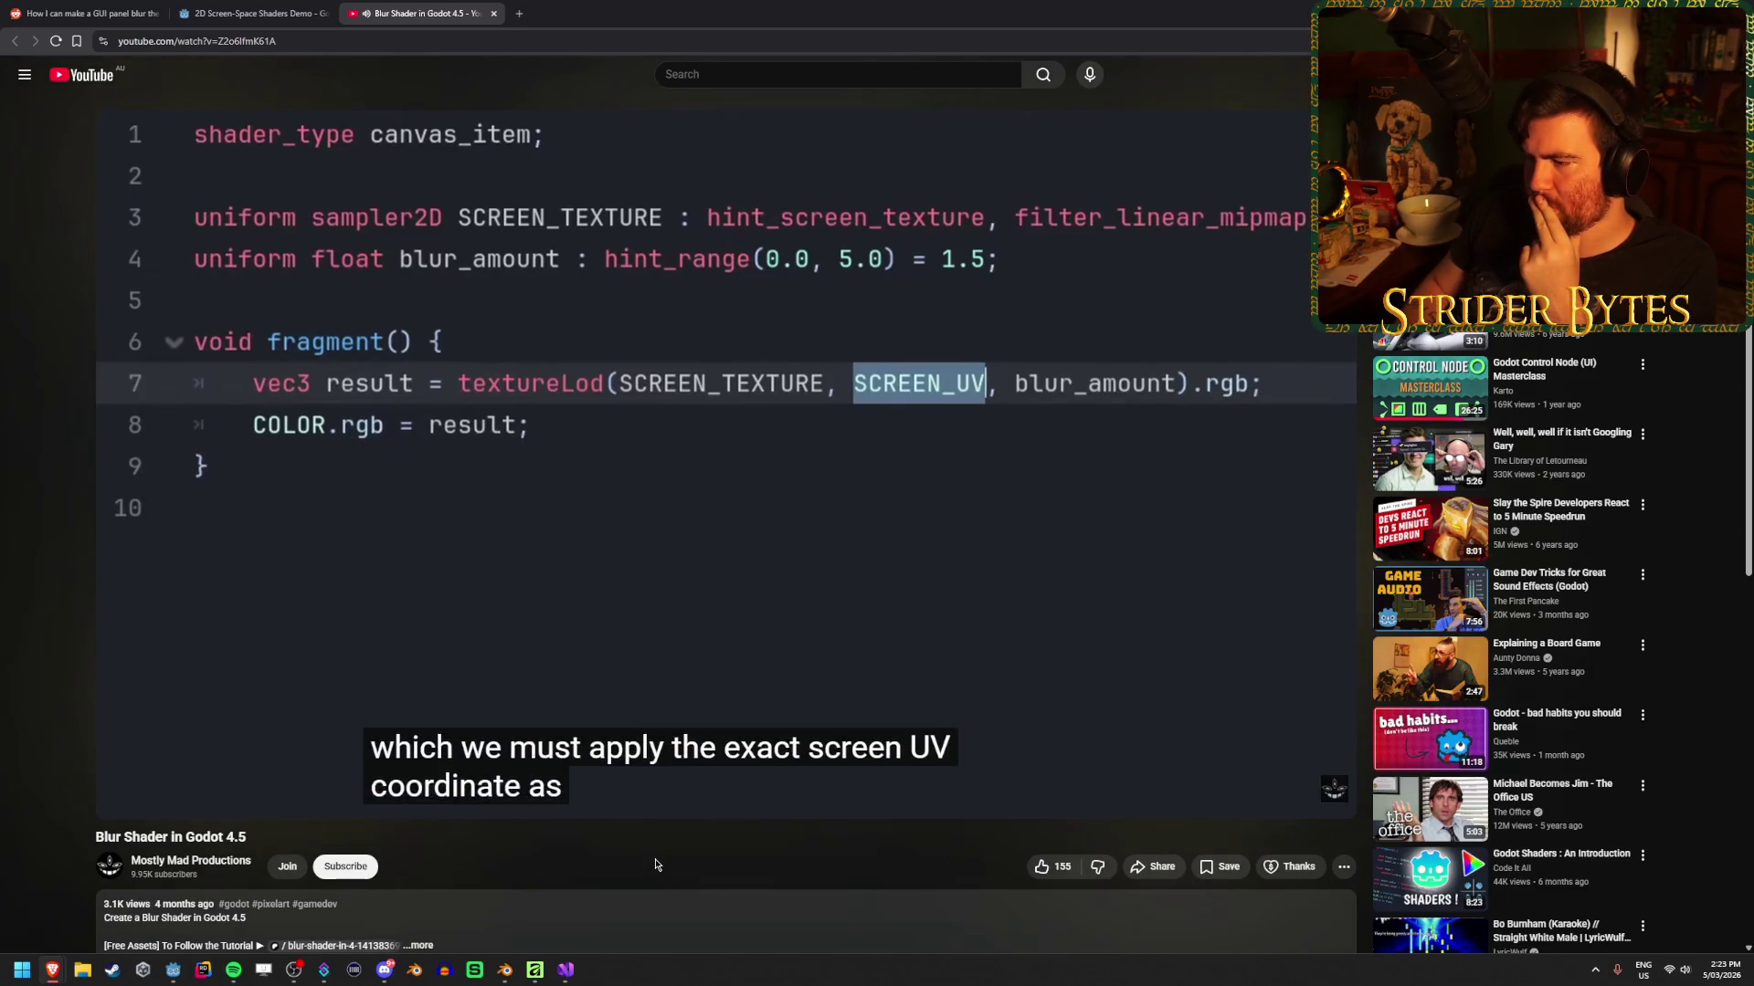
{"action": "key", "text": "Left"}
{"action": "key", "text": "Left"}
{"action": "key", "text": "Left"}
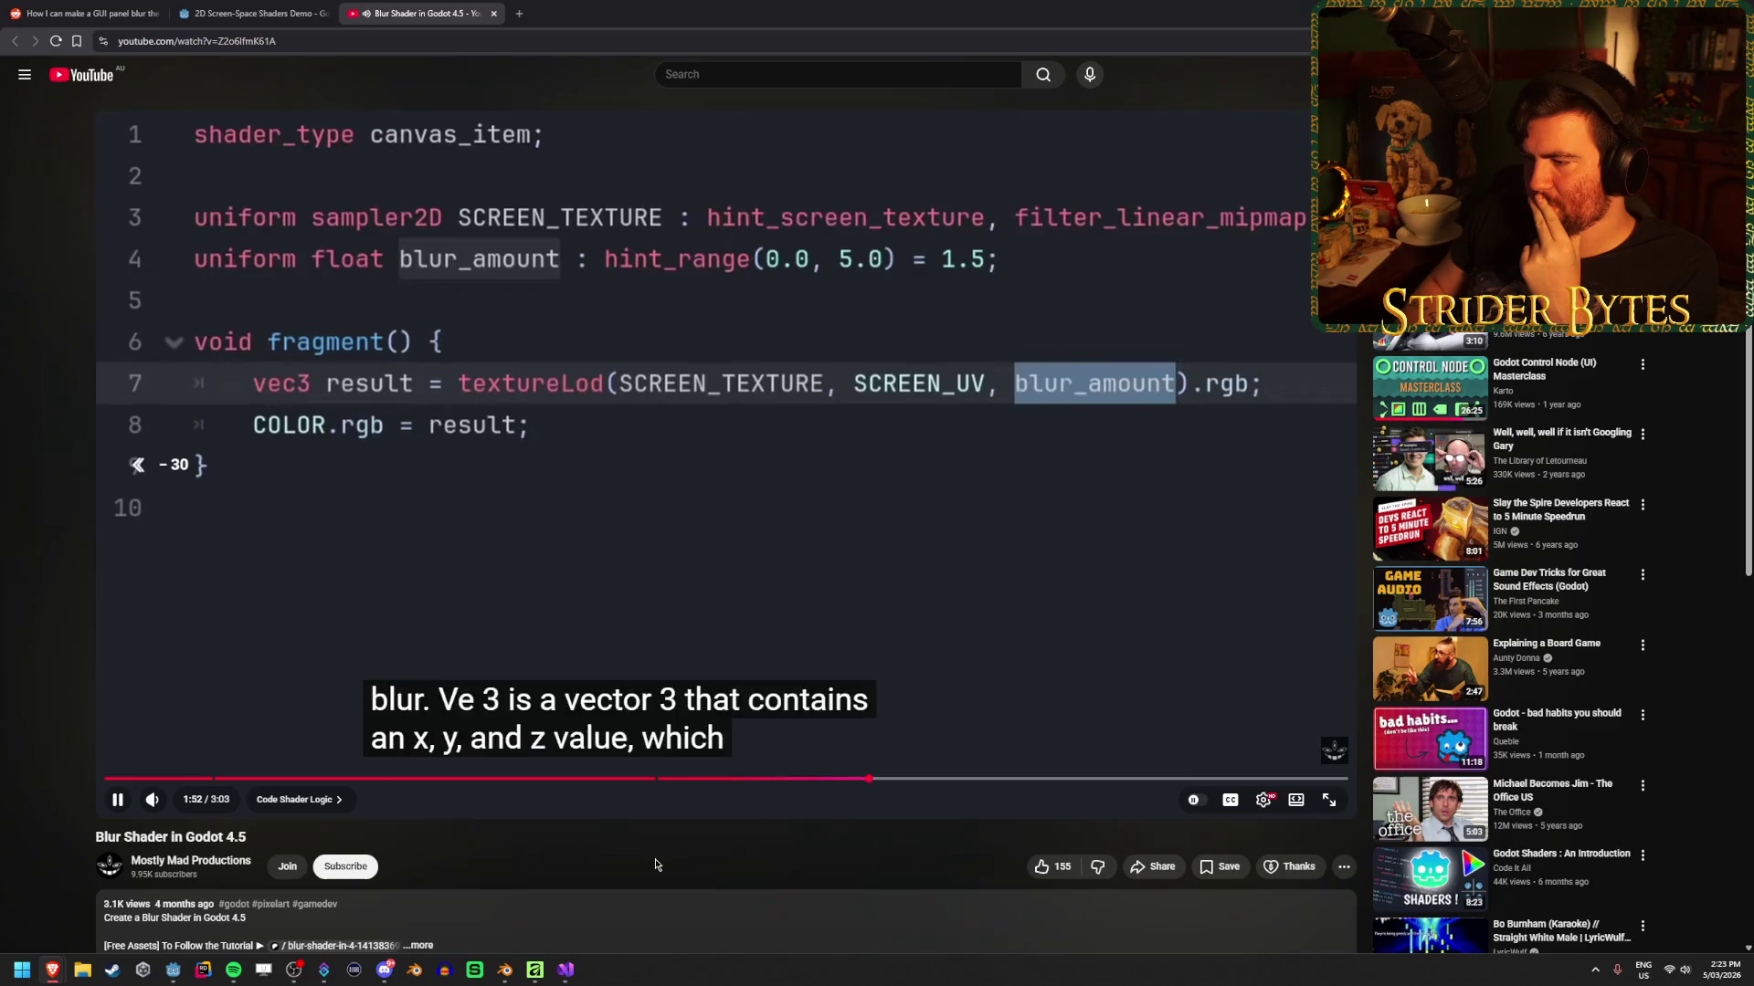
{"action": "key", "text": "Left"}
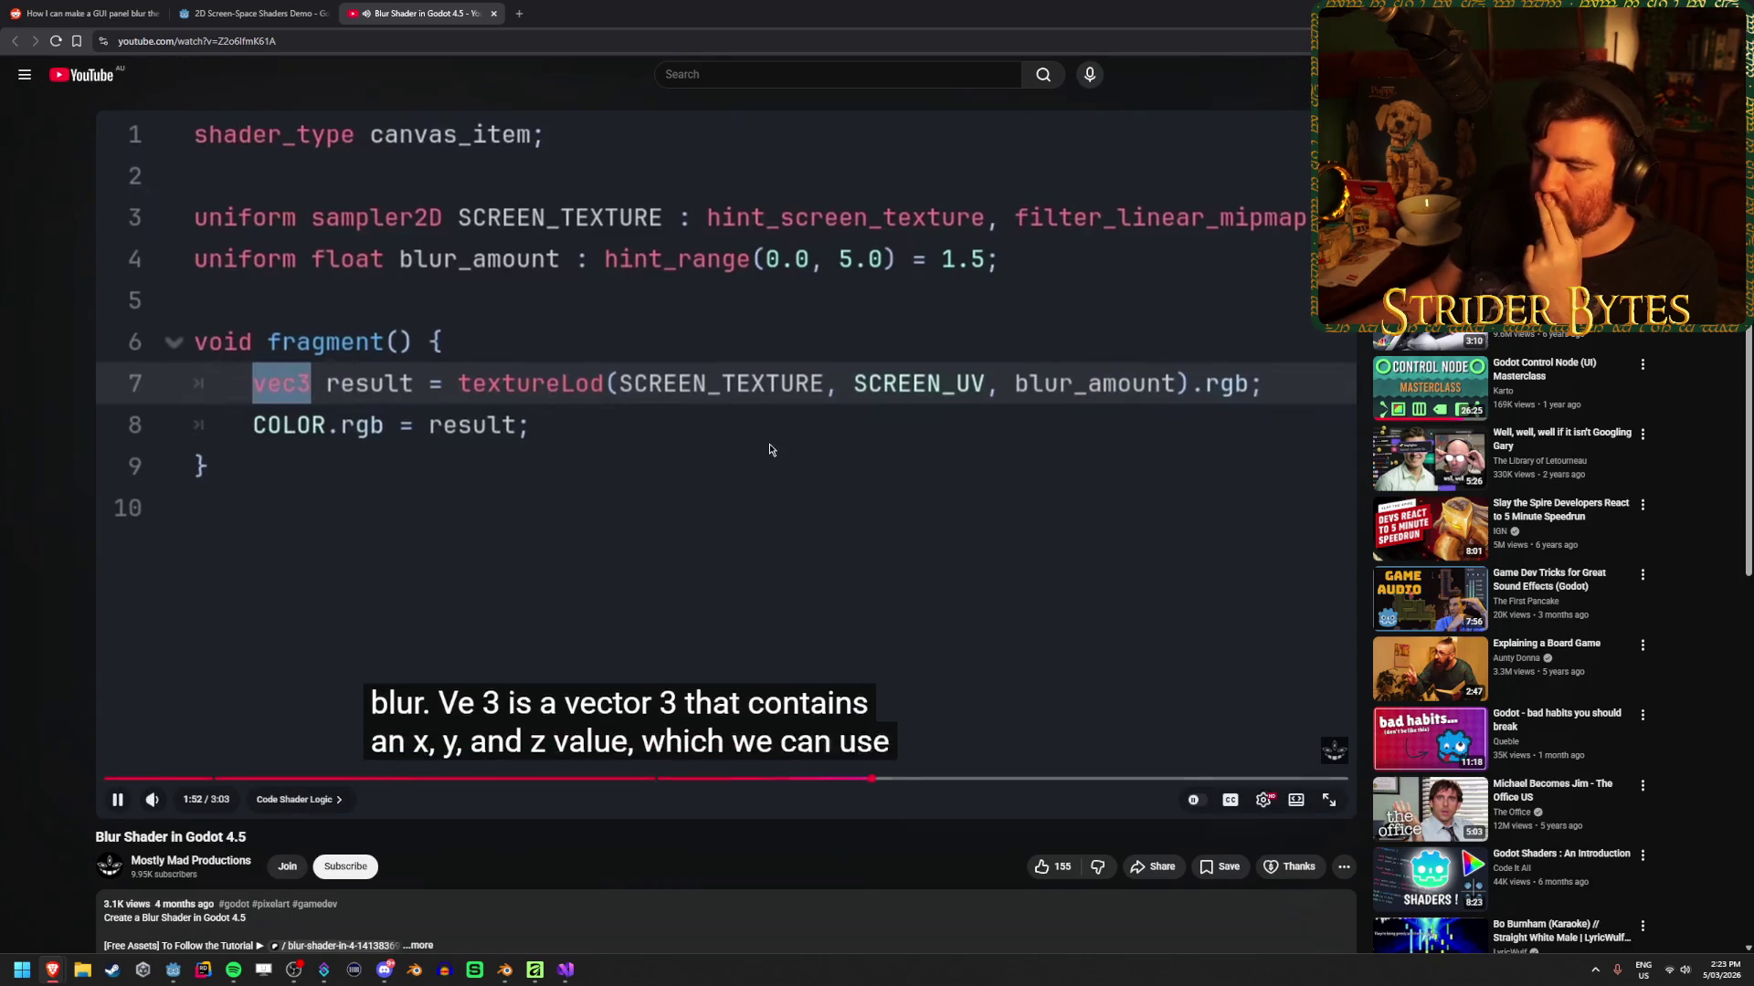
{"action": "left_click", "coordinate": [792, 428]}
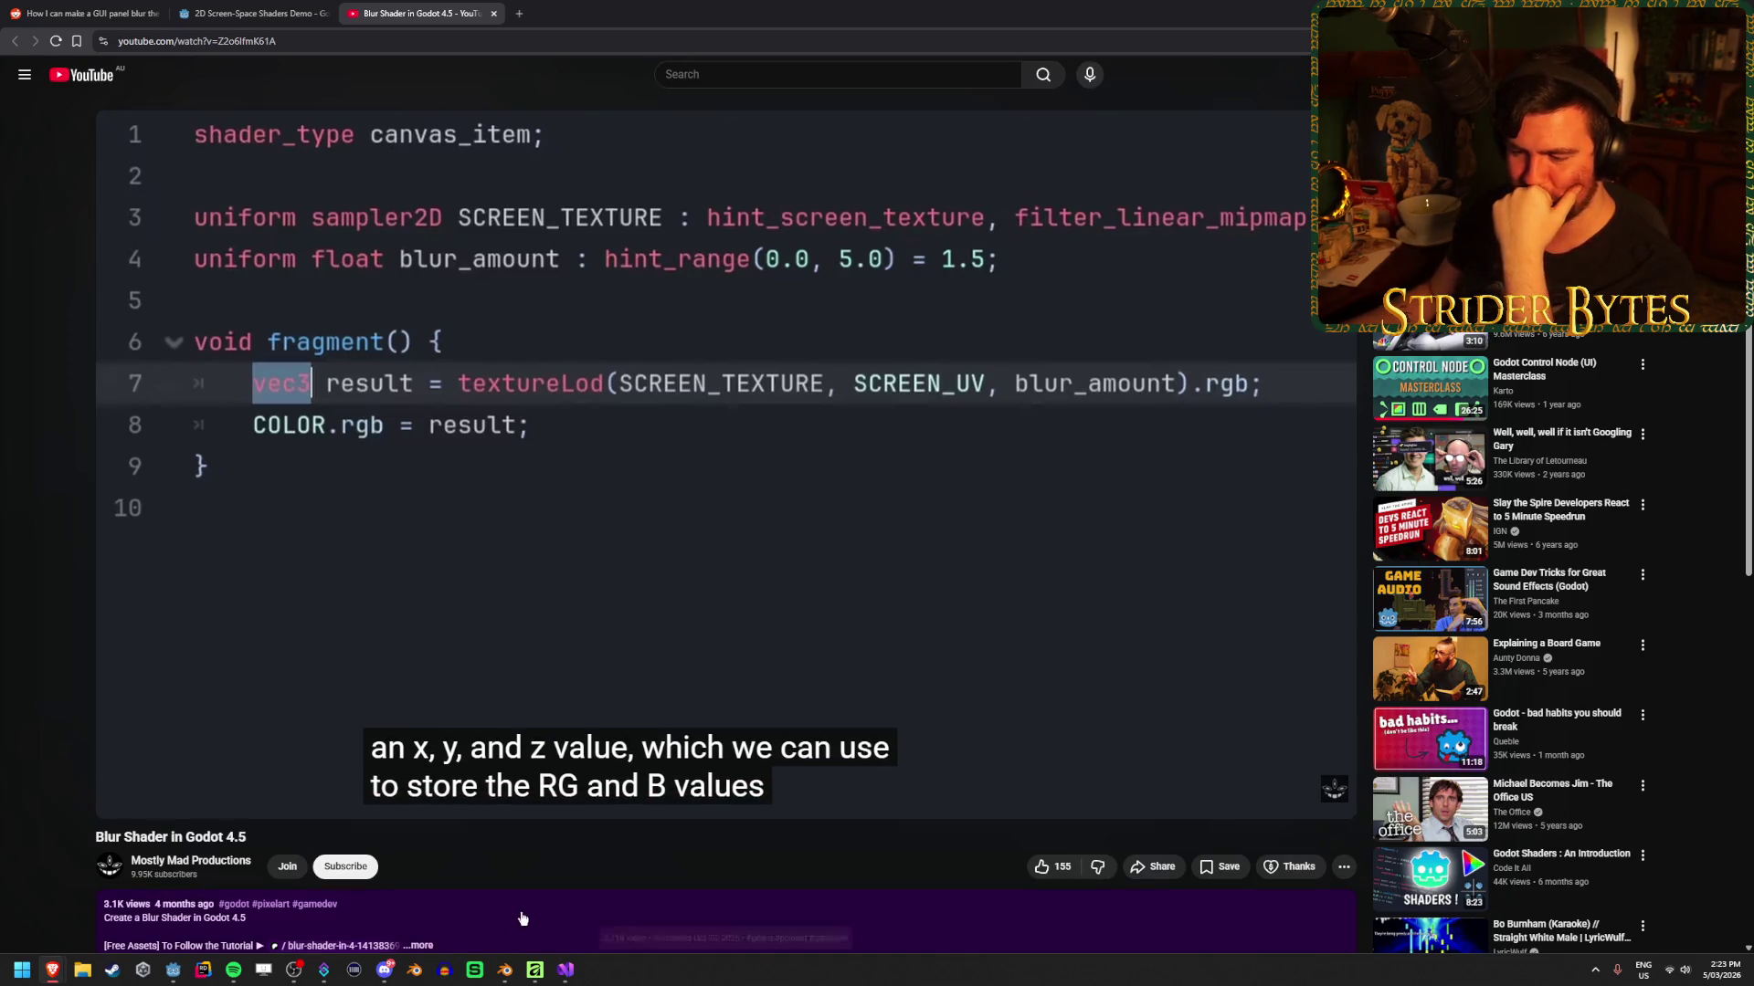
{"action": "left_click", "coordinate": [174, 969]}
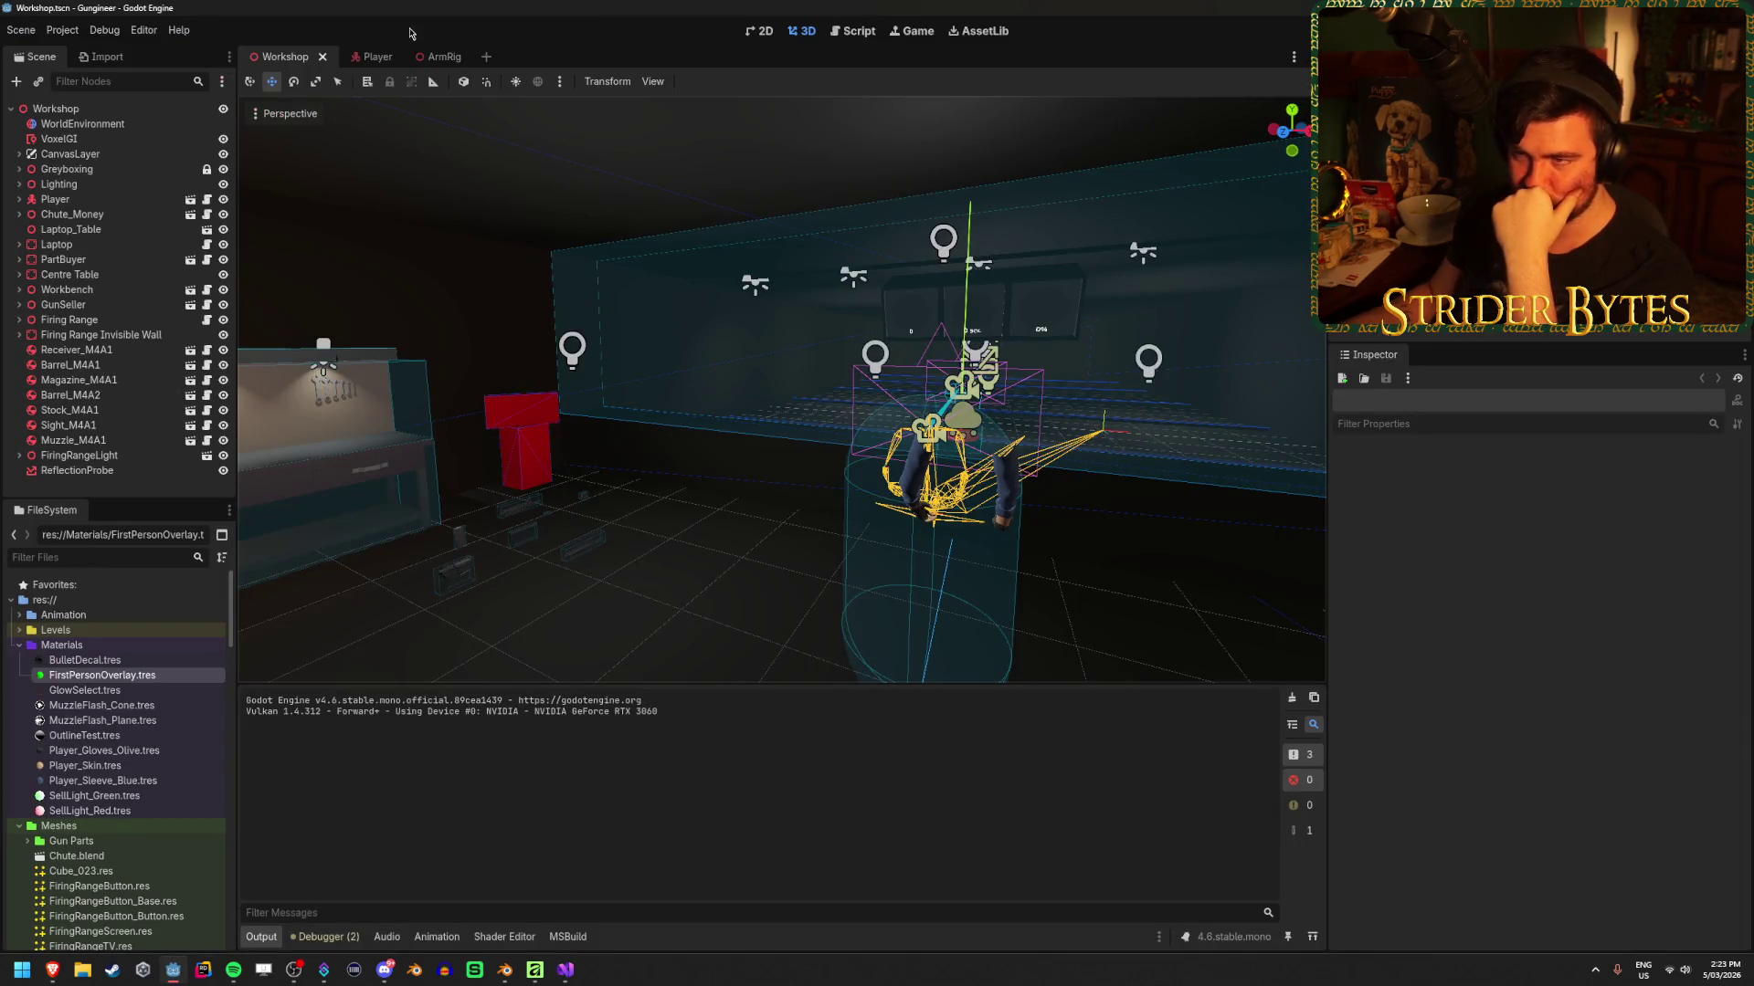
Open the Player scene, hide the Gun Camera node, and select the SubViewport
{"action": "left_click", "coordinate": [369, 56]}
{"action": "left_click", "coordinate": [117, 456]}
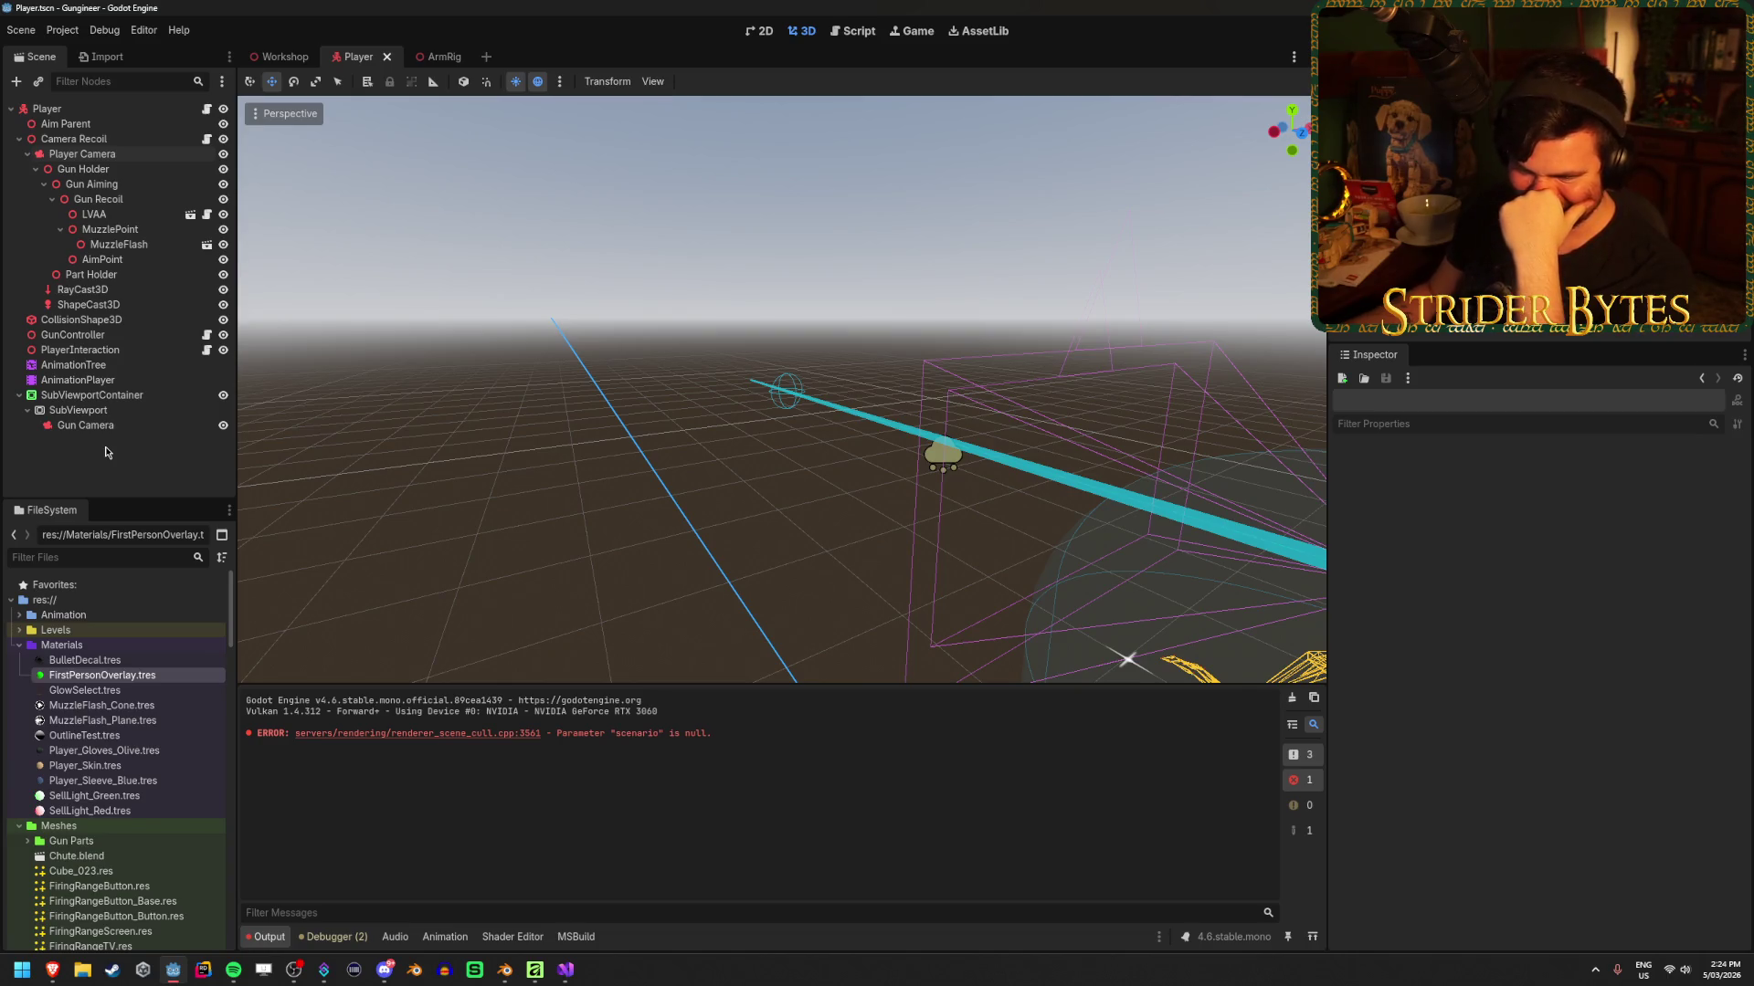
{"action": "right_click", "coordinate": [107, 455]}
{"action": "left_click", "coordinate": [76, 463]}
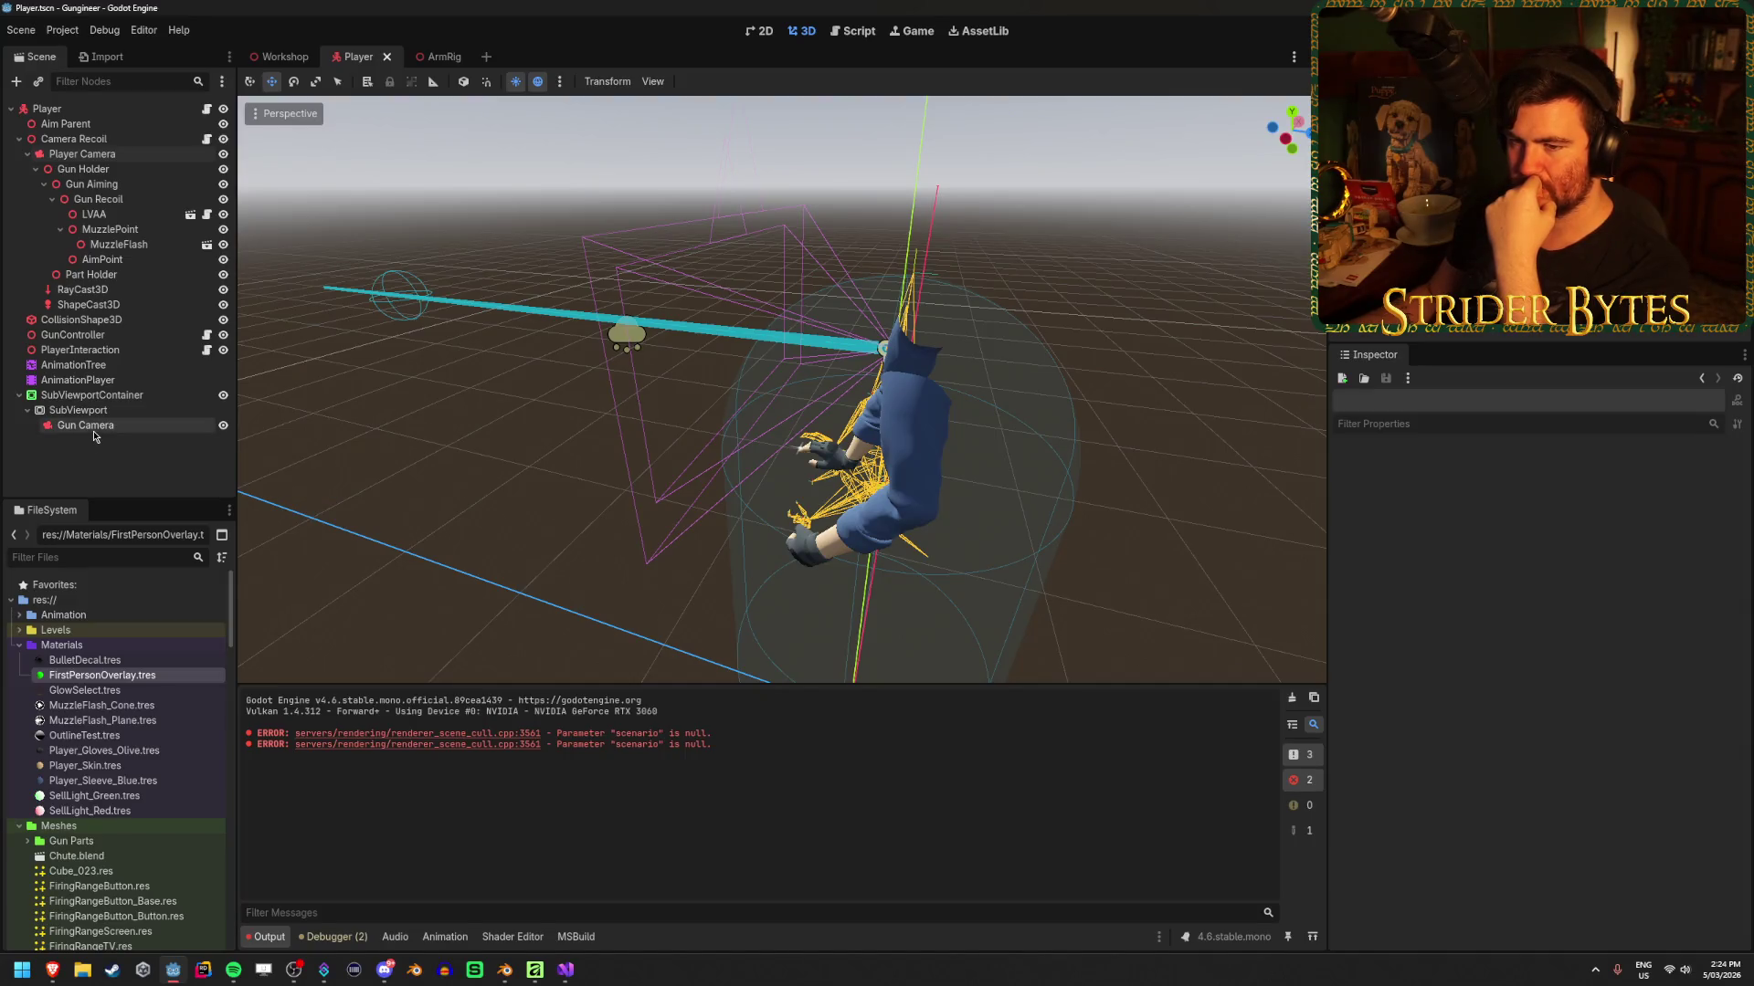
{"action": "left_click", "coordinate": [92, 429]}
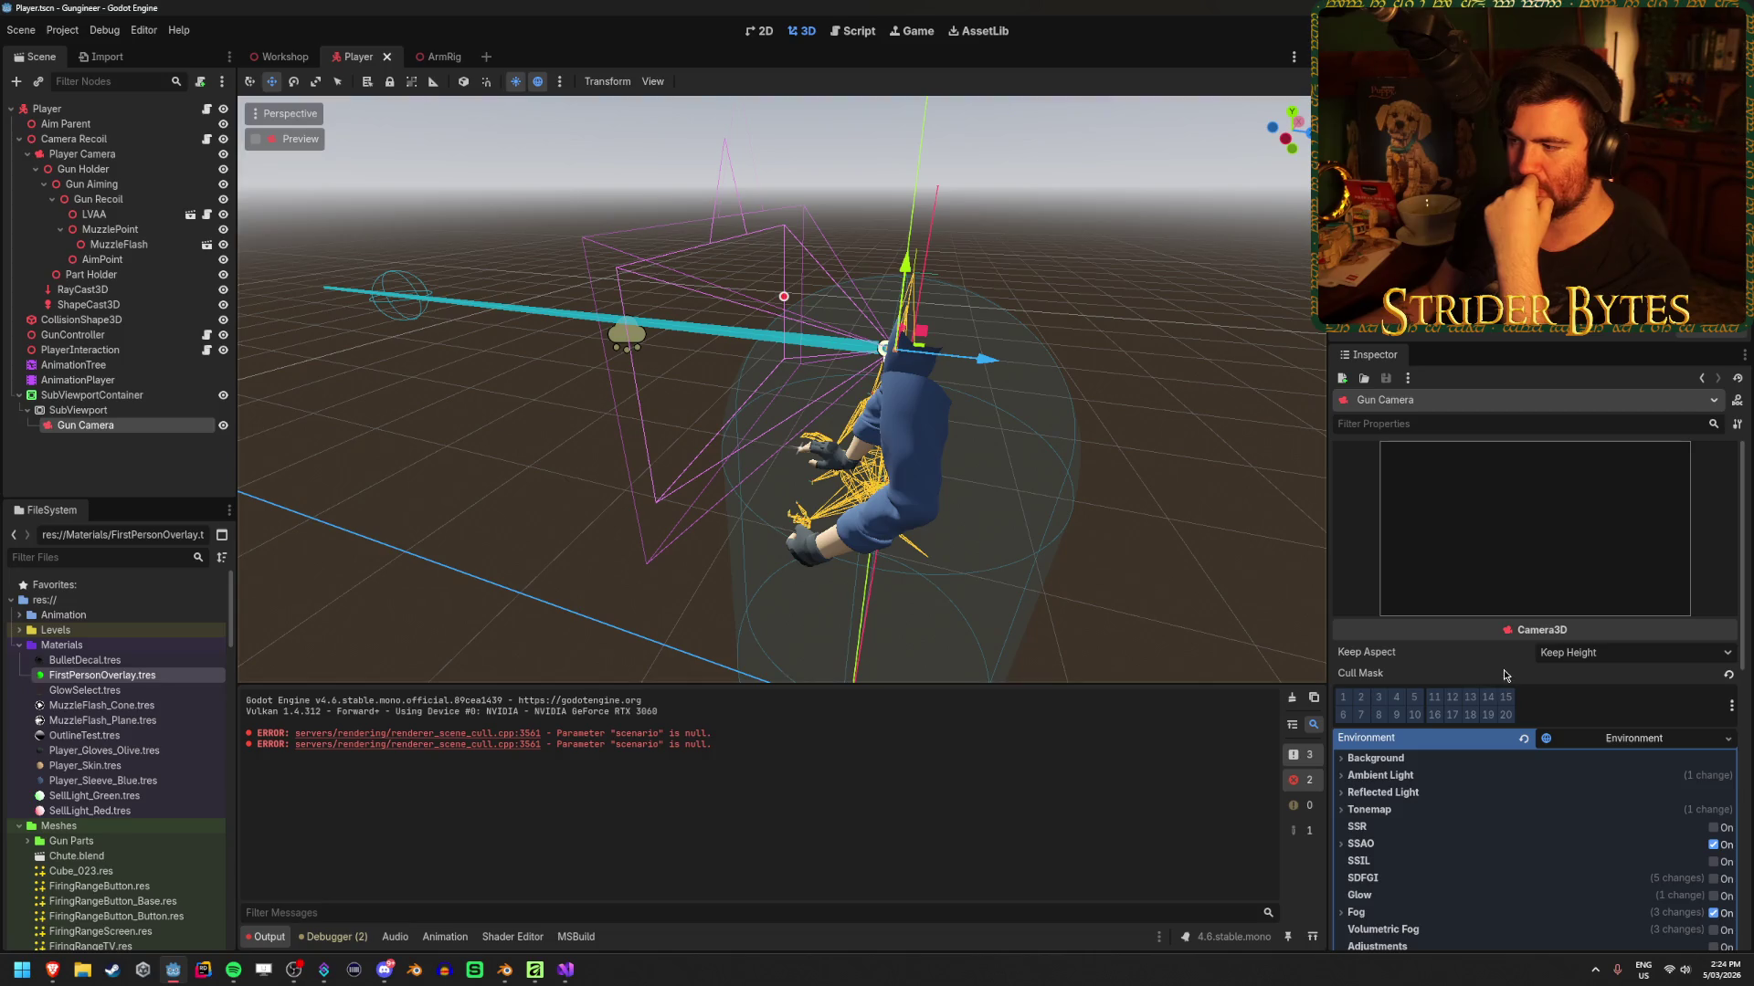
{"action": "scroll", "coordinate": [1505, 674], "scroll_direction": "down", "scroll_amount": 6}
{"action": "left_click", "coordinate": [153, 479]}
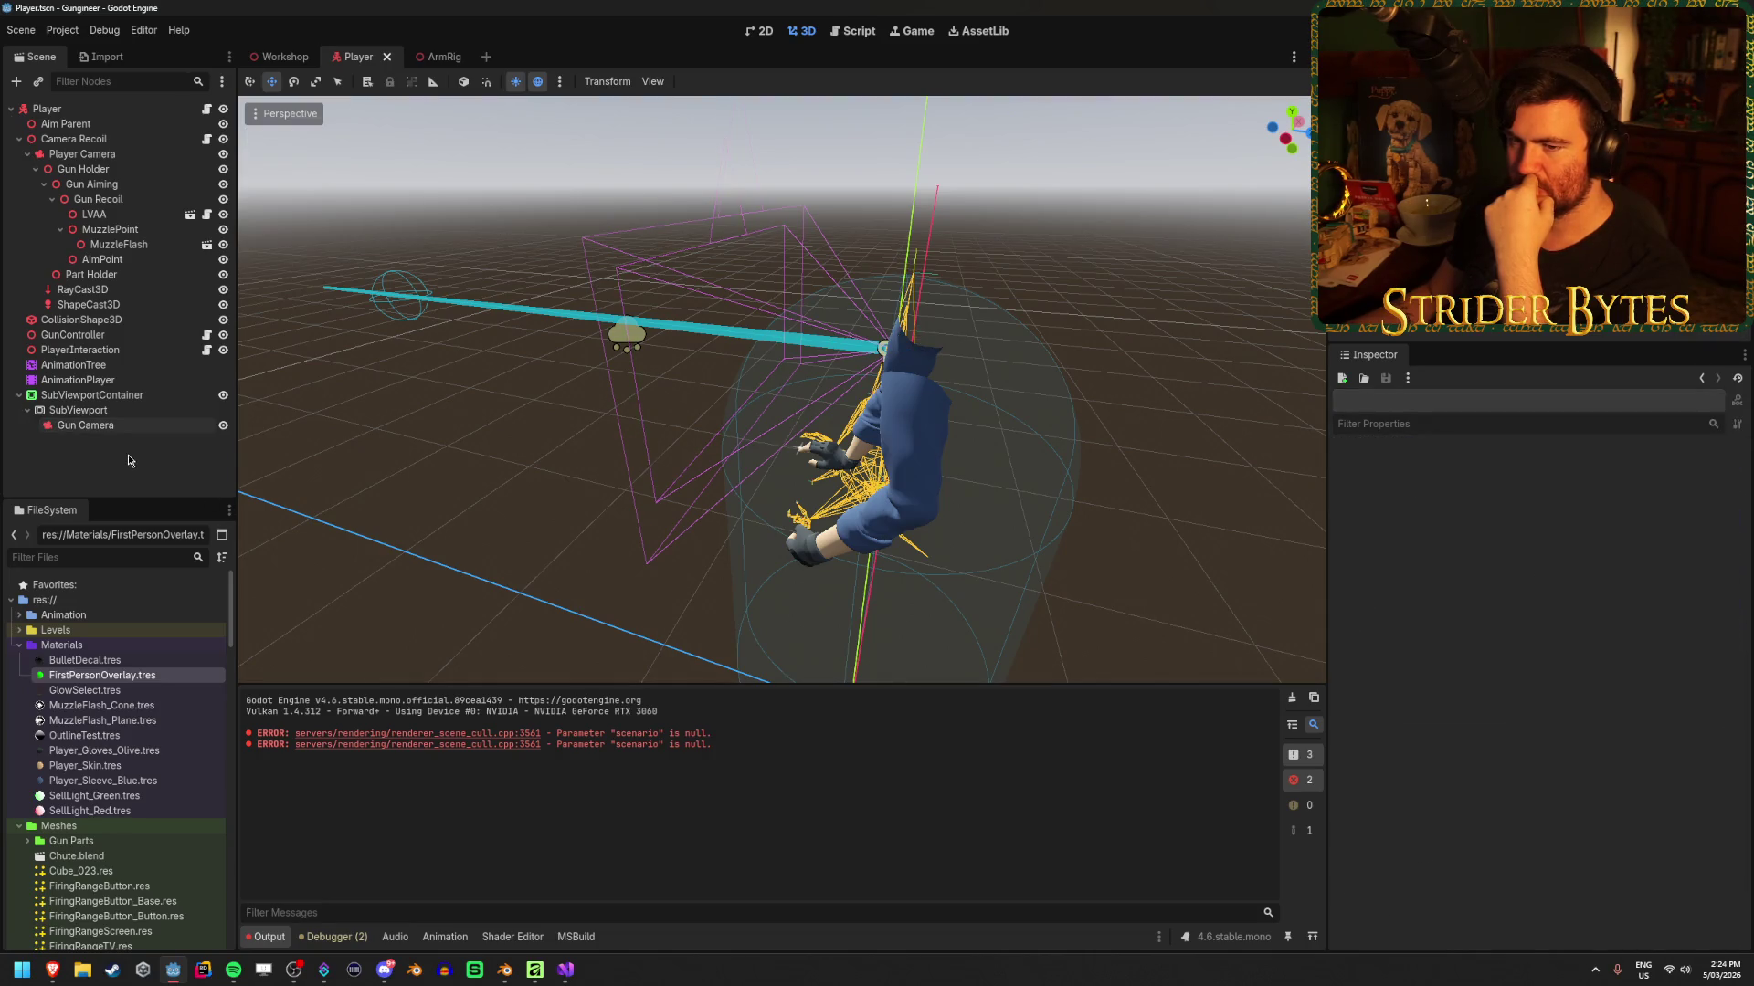
{"action": "left_click", "coordinate": [108, 399]}
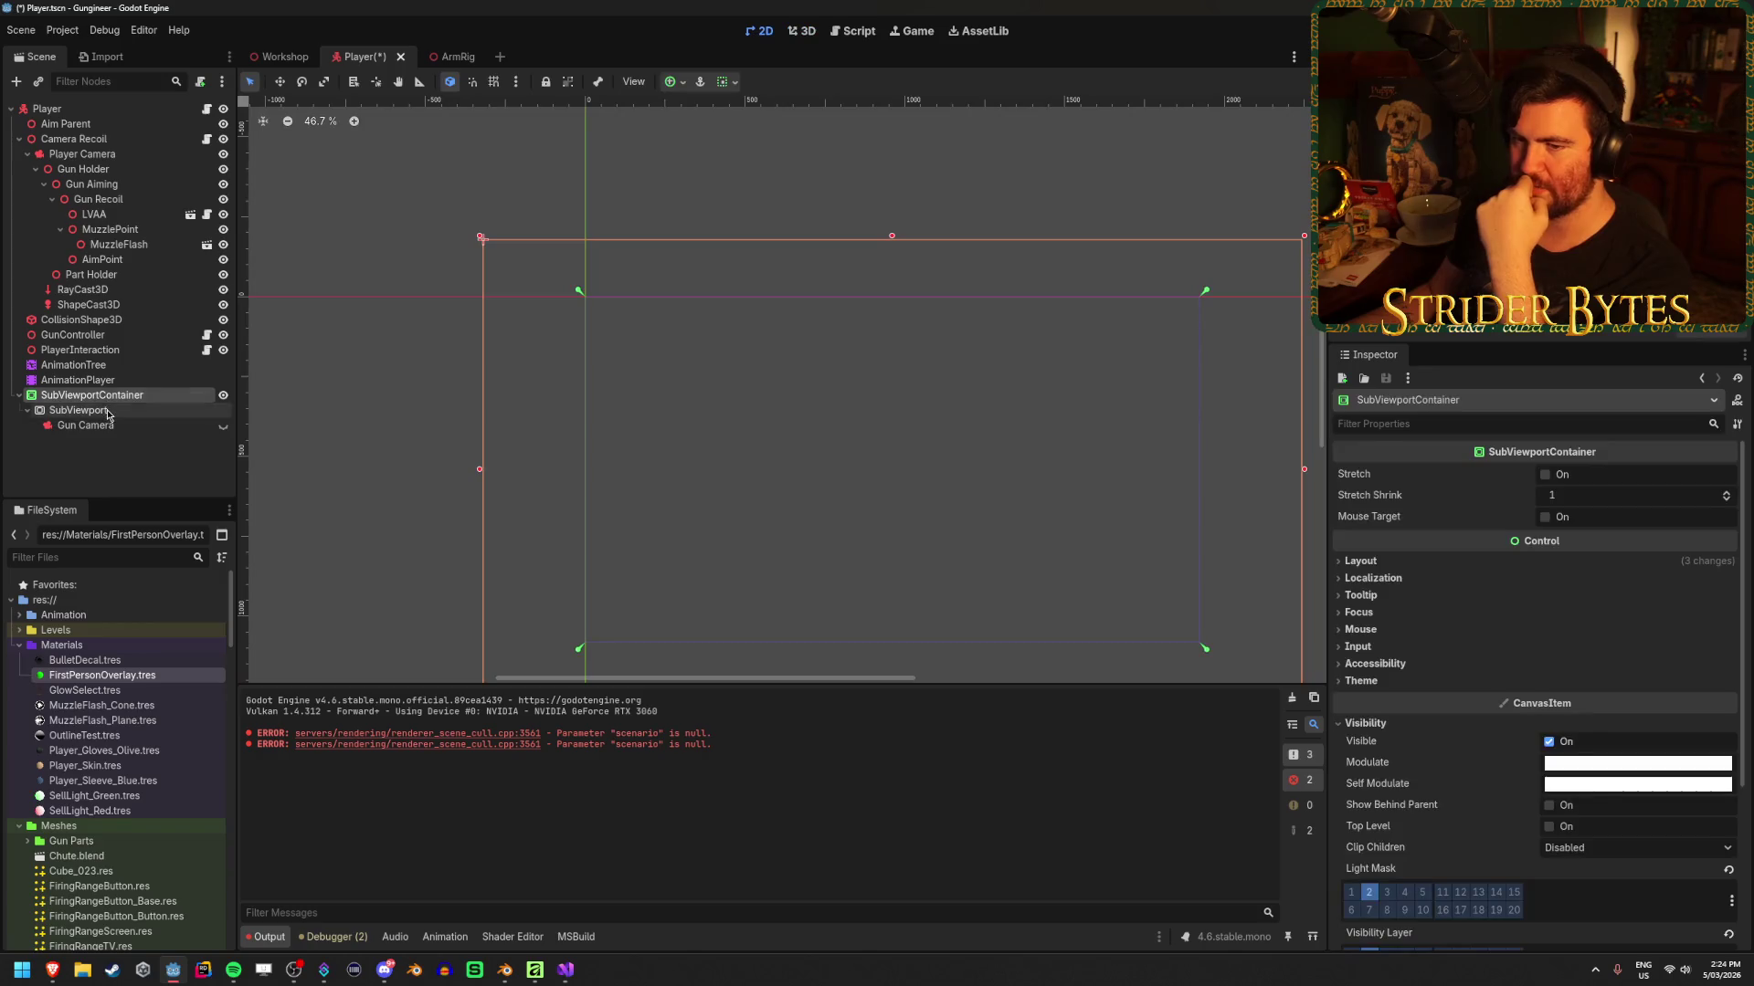
Add a Panel as a child node of the SubViewport
{"action": "right_click", "coordinate": [107, 410]}
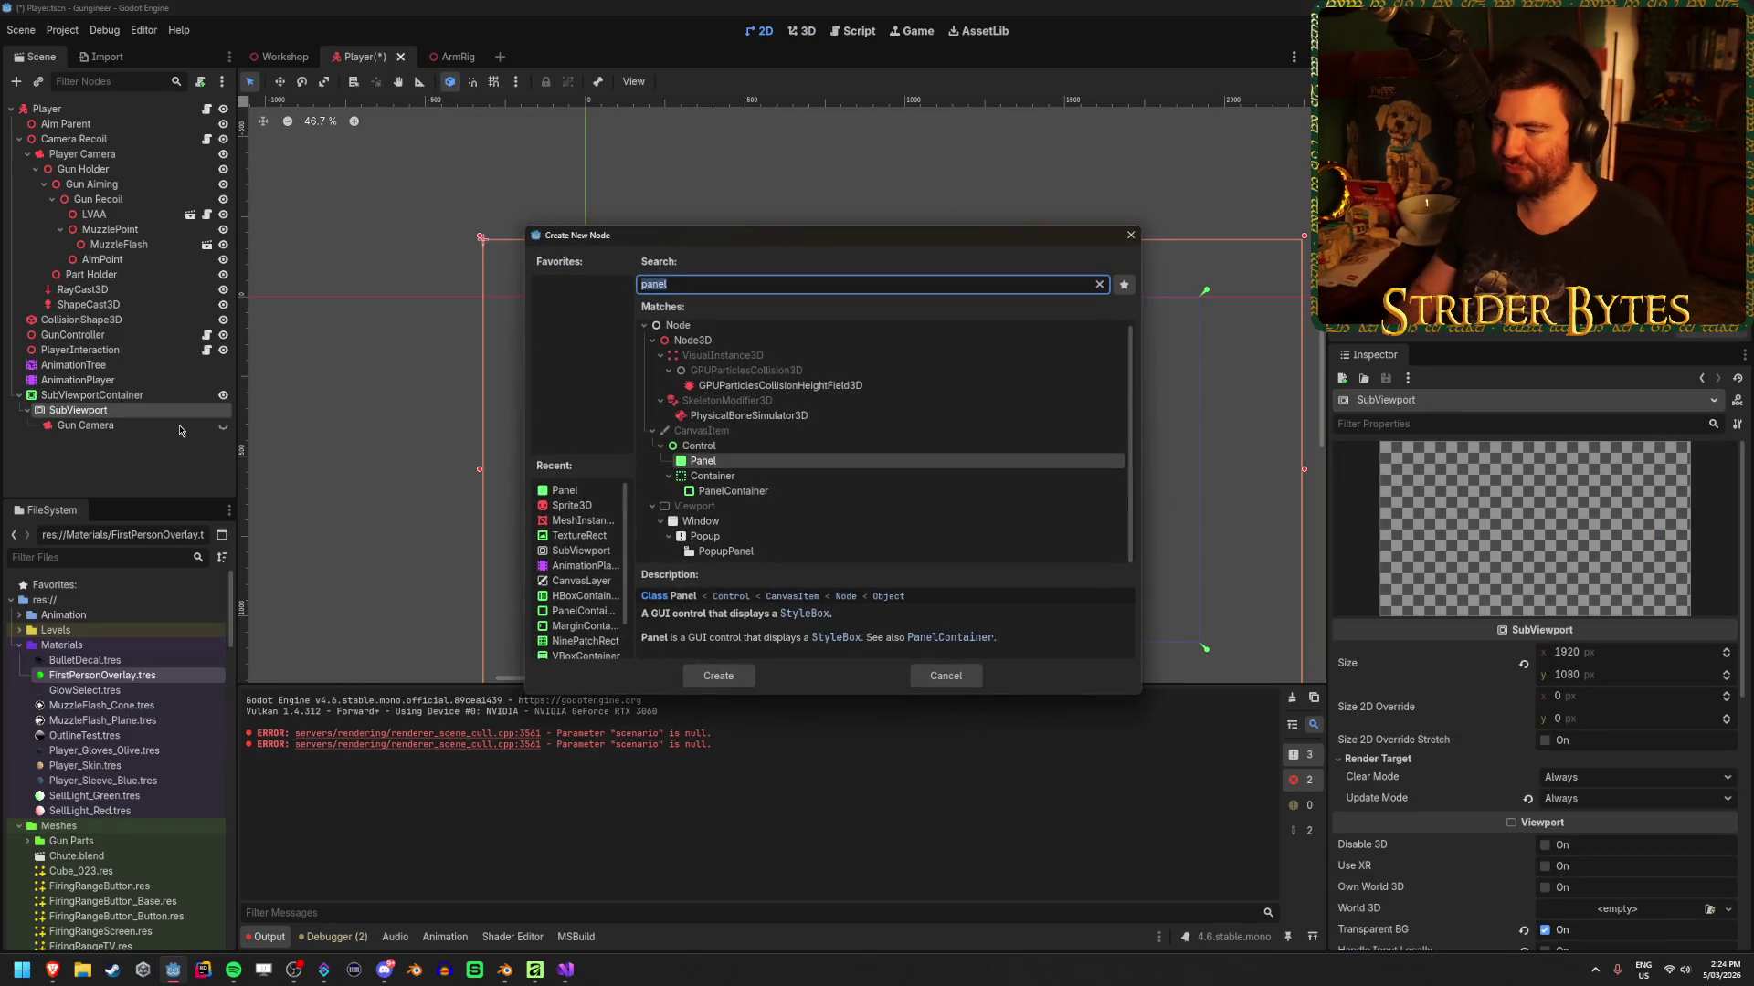
{"action": "key", "text": "Return"}
{"action": "left_click", "coordinate": [137, 409]}
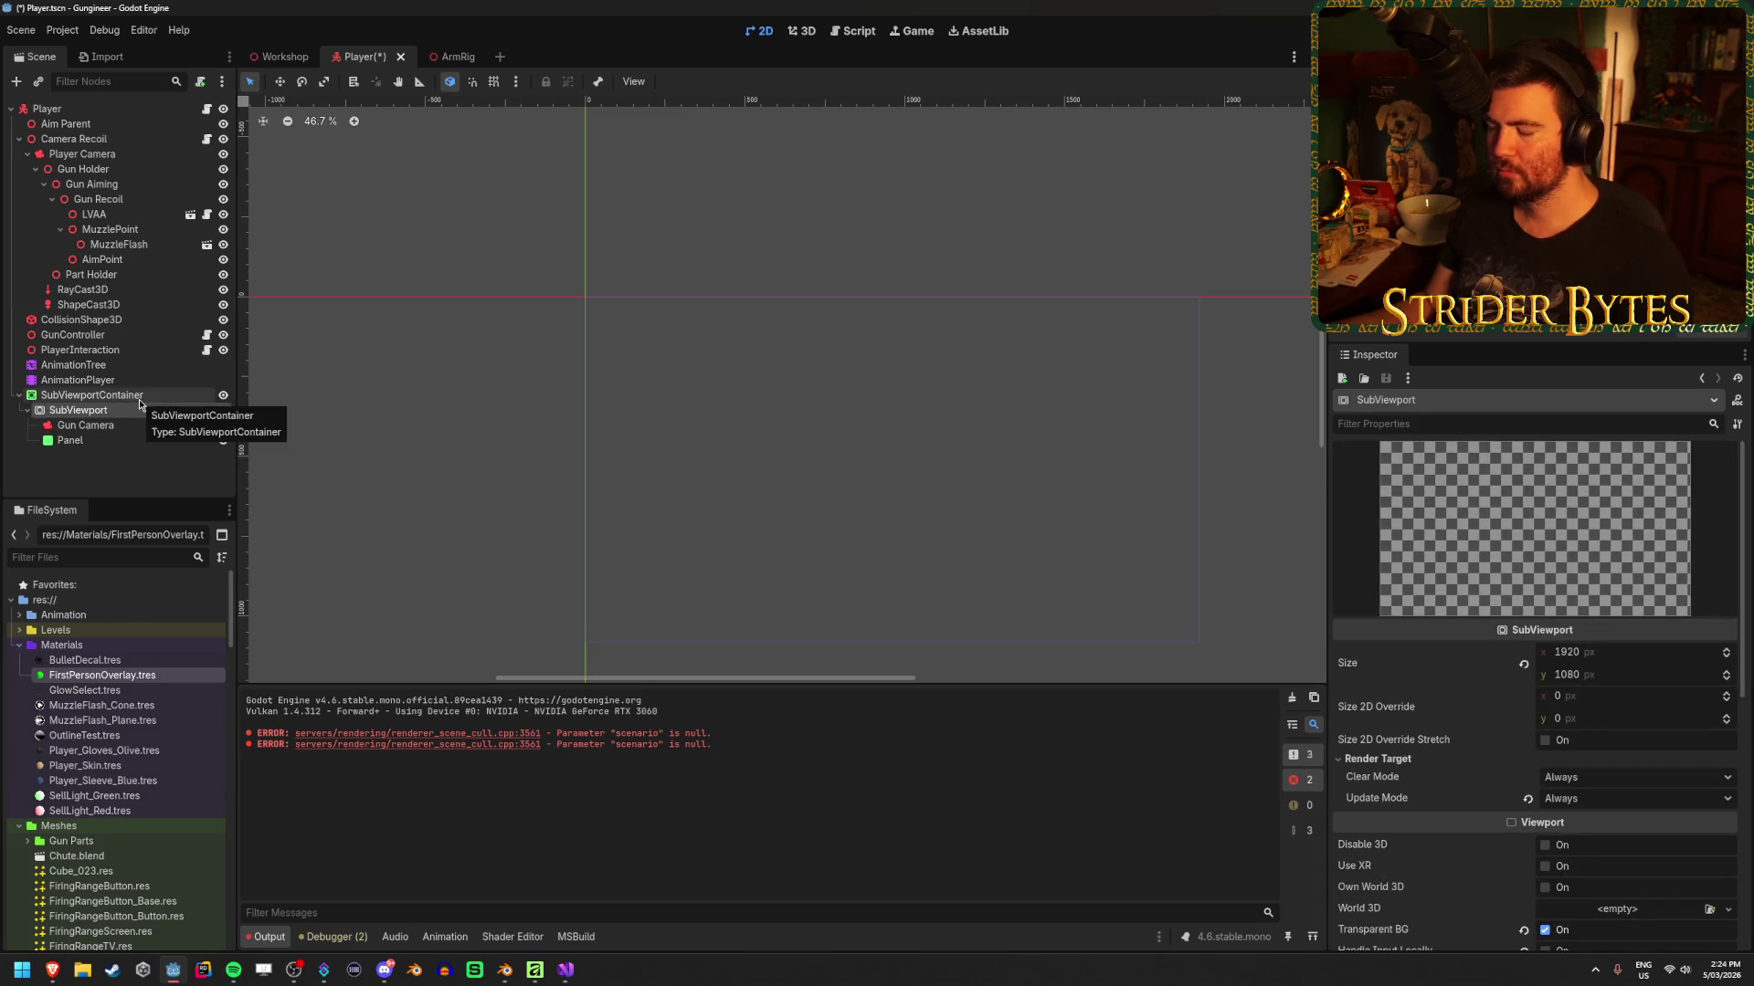
Uncheck the SubViewport's Transparent BG, save the Player scene, and select the new Panel
{"action": "scroll", "coordinate": [1465, 644], "scroll_direction": "down", "scroll_amount": 5}
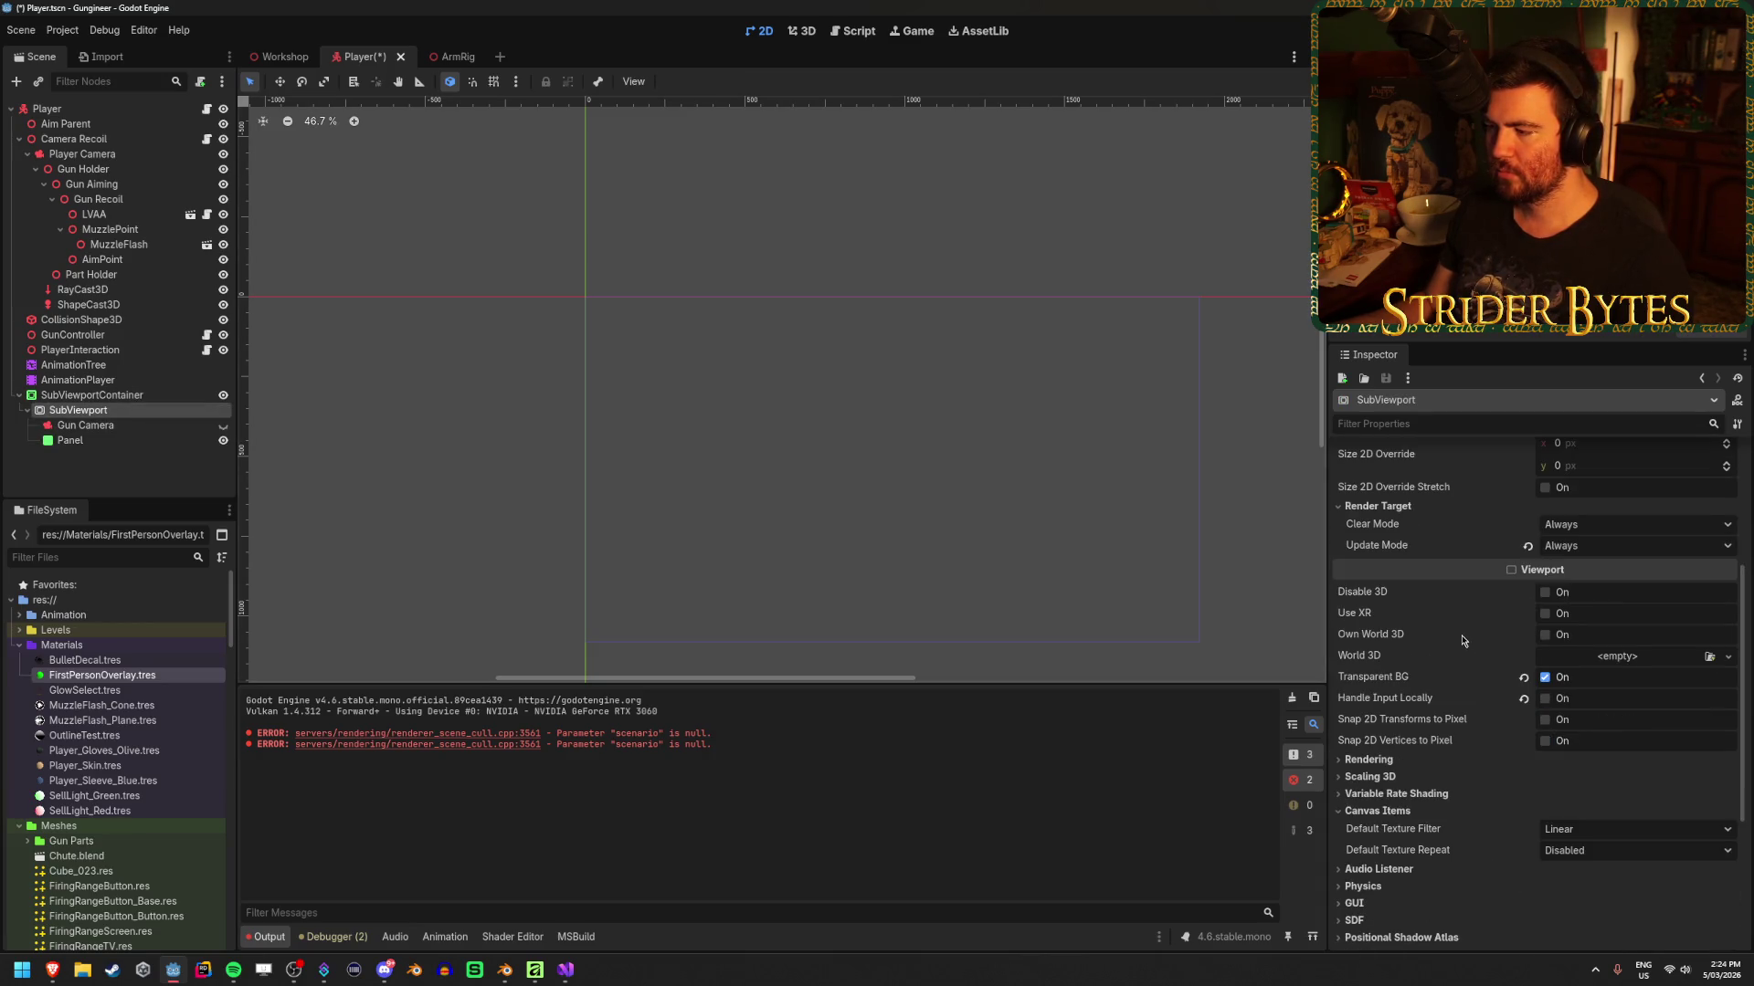
{"action": "left_click", "coordinate": [1552, 681]}
{"action": "key", "text": "ctrl+s"}
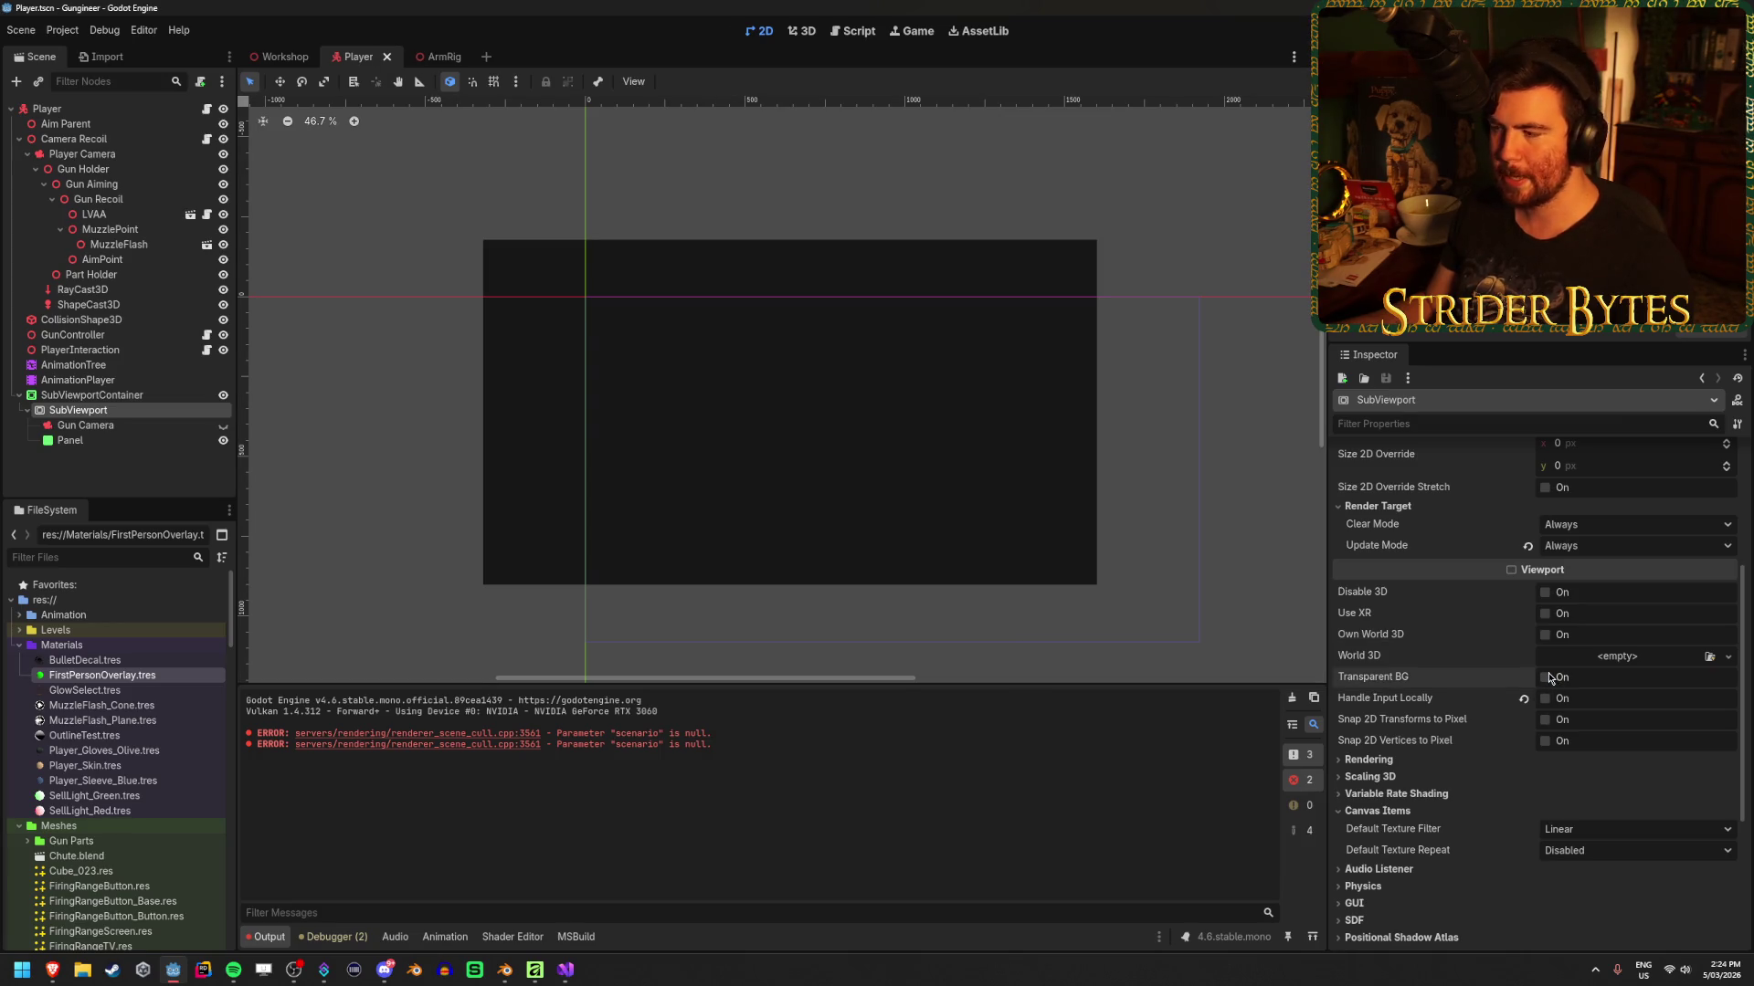
{"action": "scroll", "coordinate": [1550, 678], "scroll_direction": "down", "scroll_amount": 2}
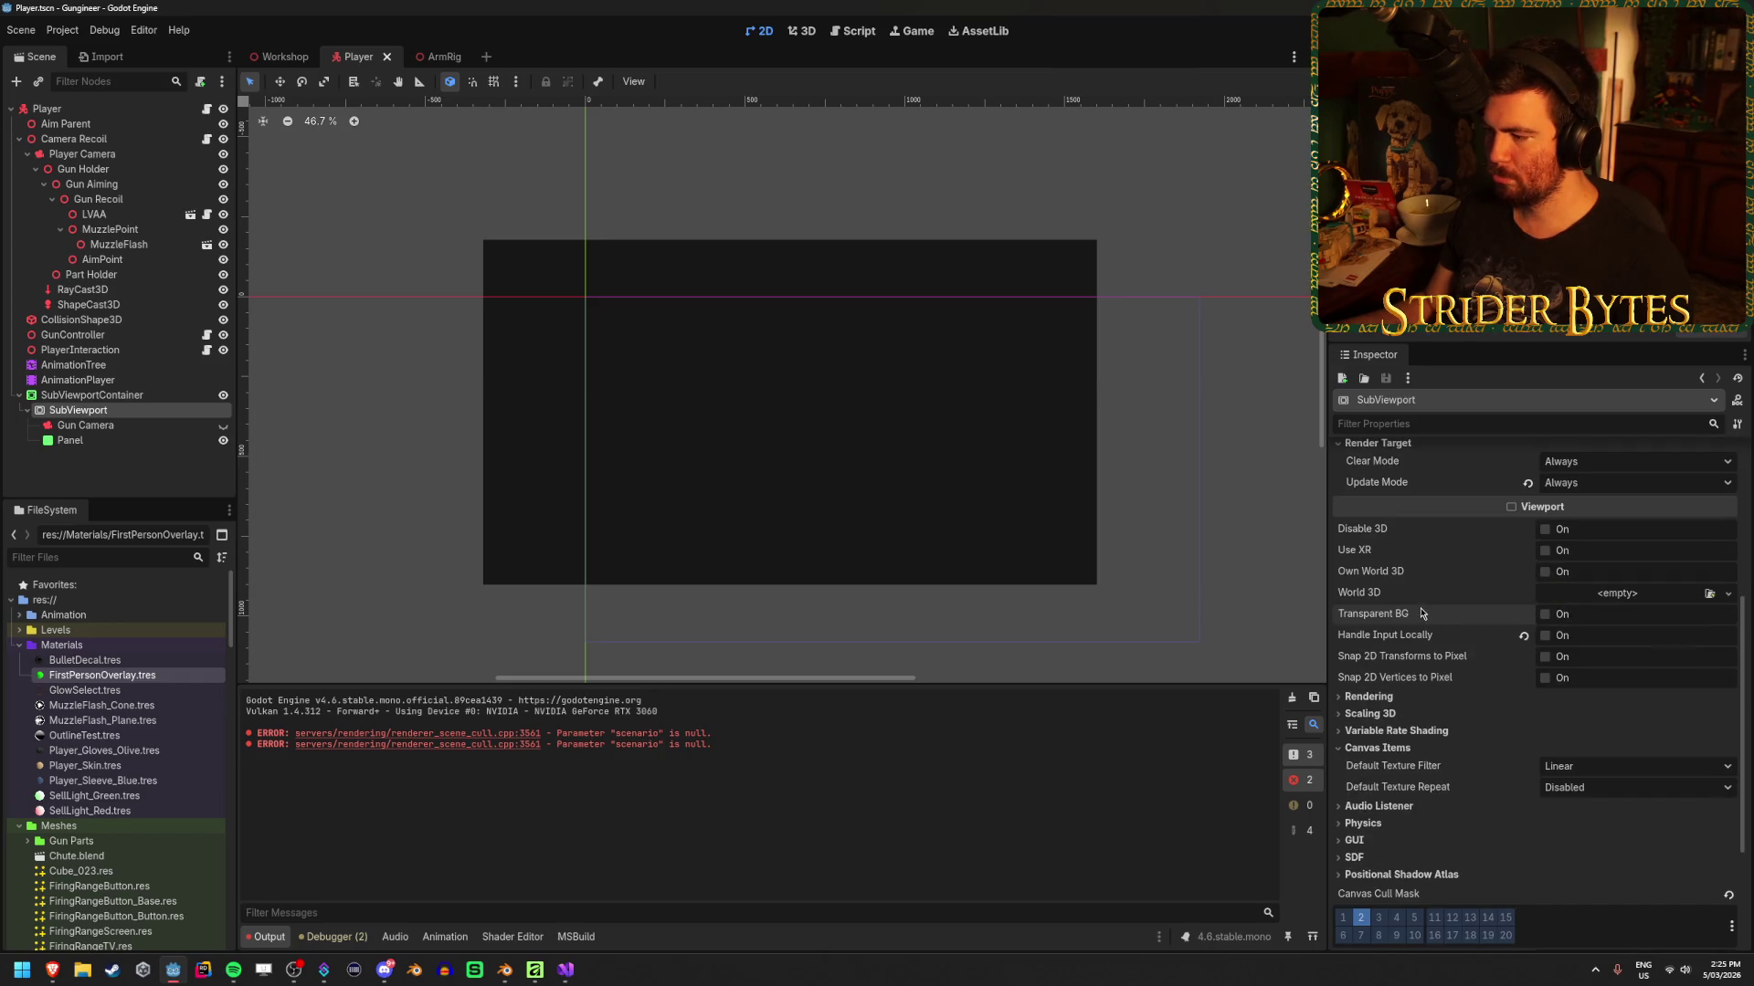
{"action": "scroll", "coordinate": [1421, 612], "scroll_direction": "up", "scroll_amount": 5}
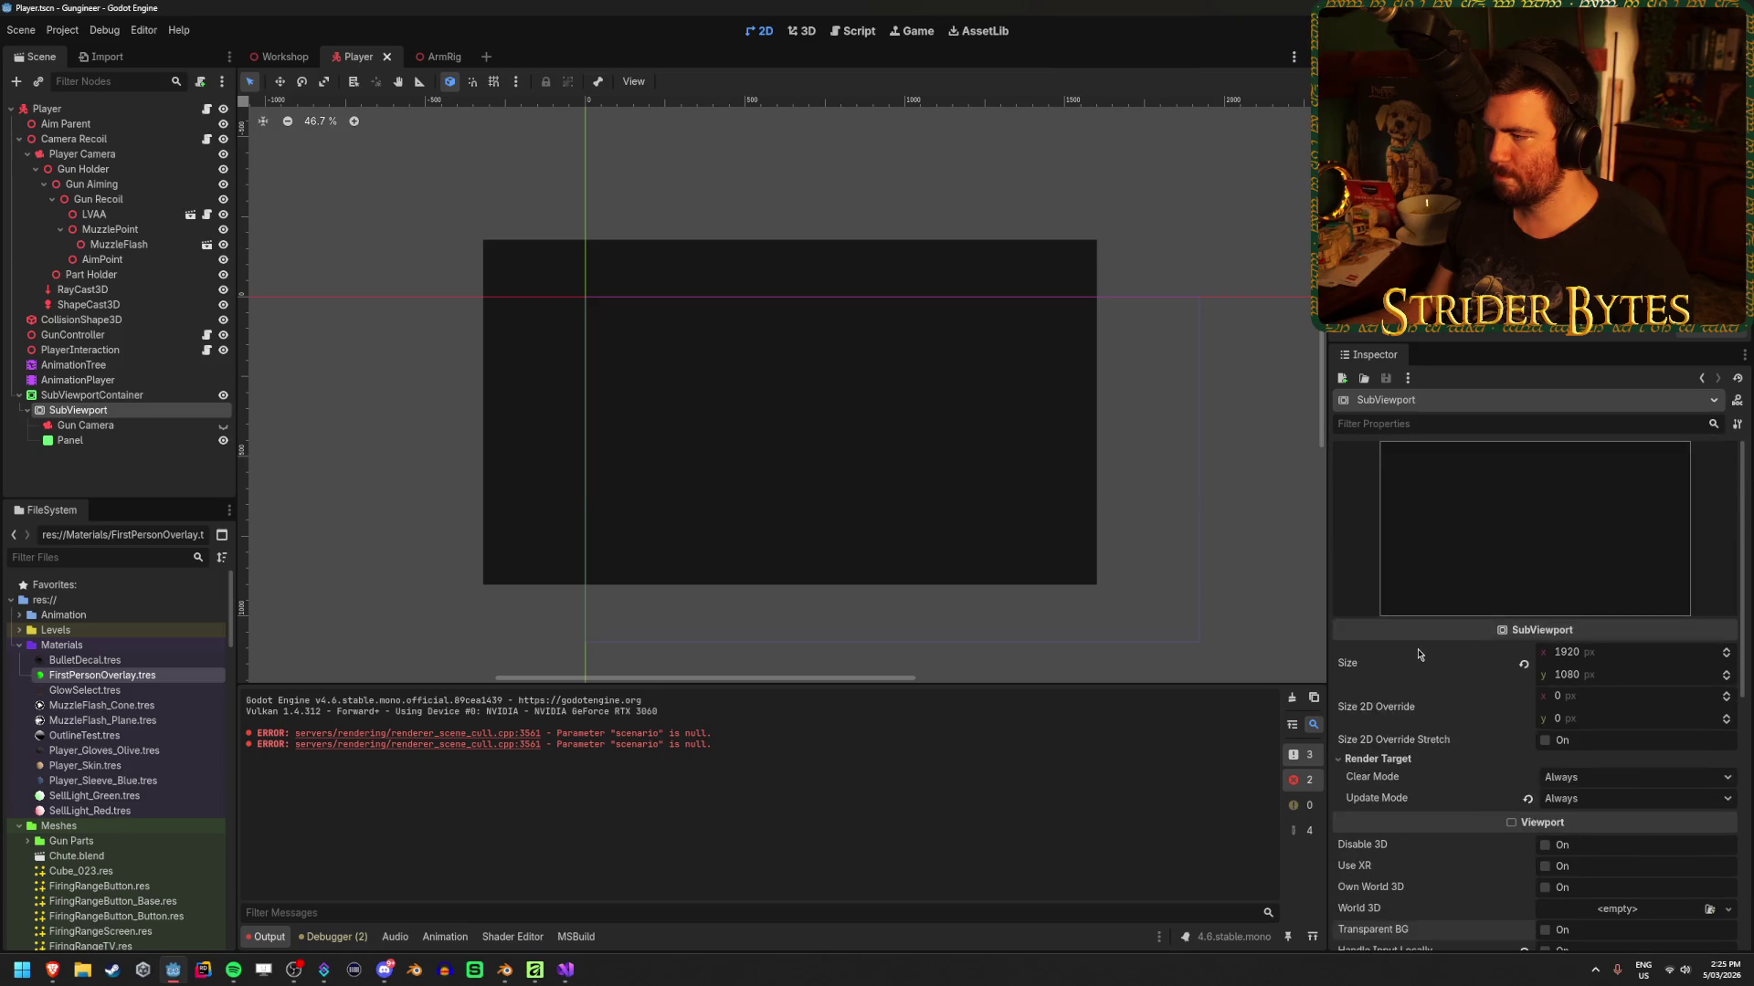
{"action": "scroll", "coordinate": [1419, 654], "scroll_direction": "down", "scroll_amount": 6}
{"action": "scroll", "coordinate": [1379, 790], "scroll_direction": "up", "scroll_amount": 6}
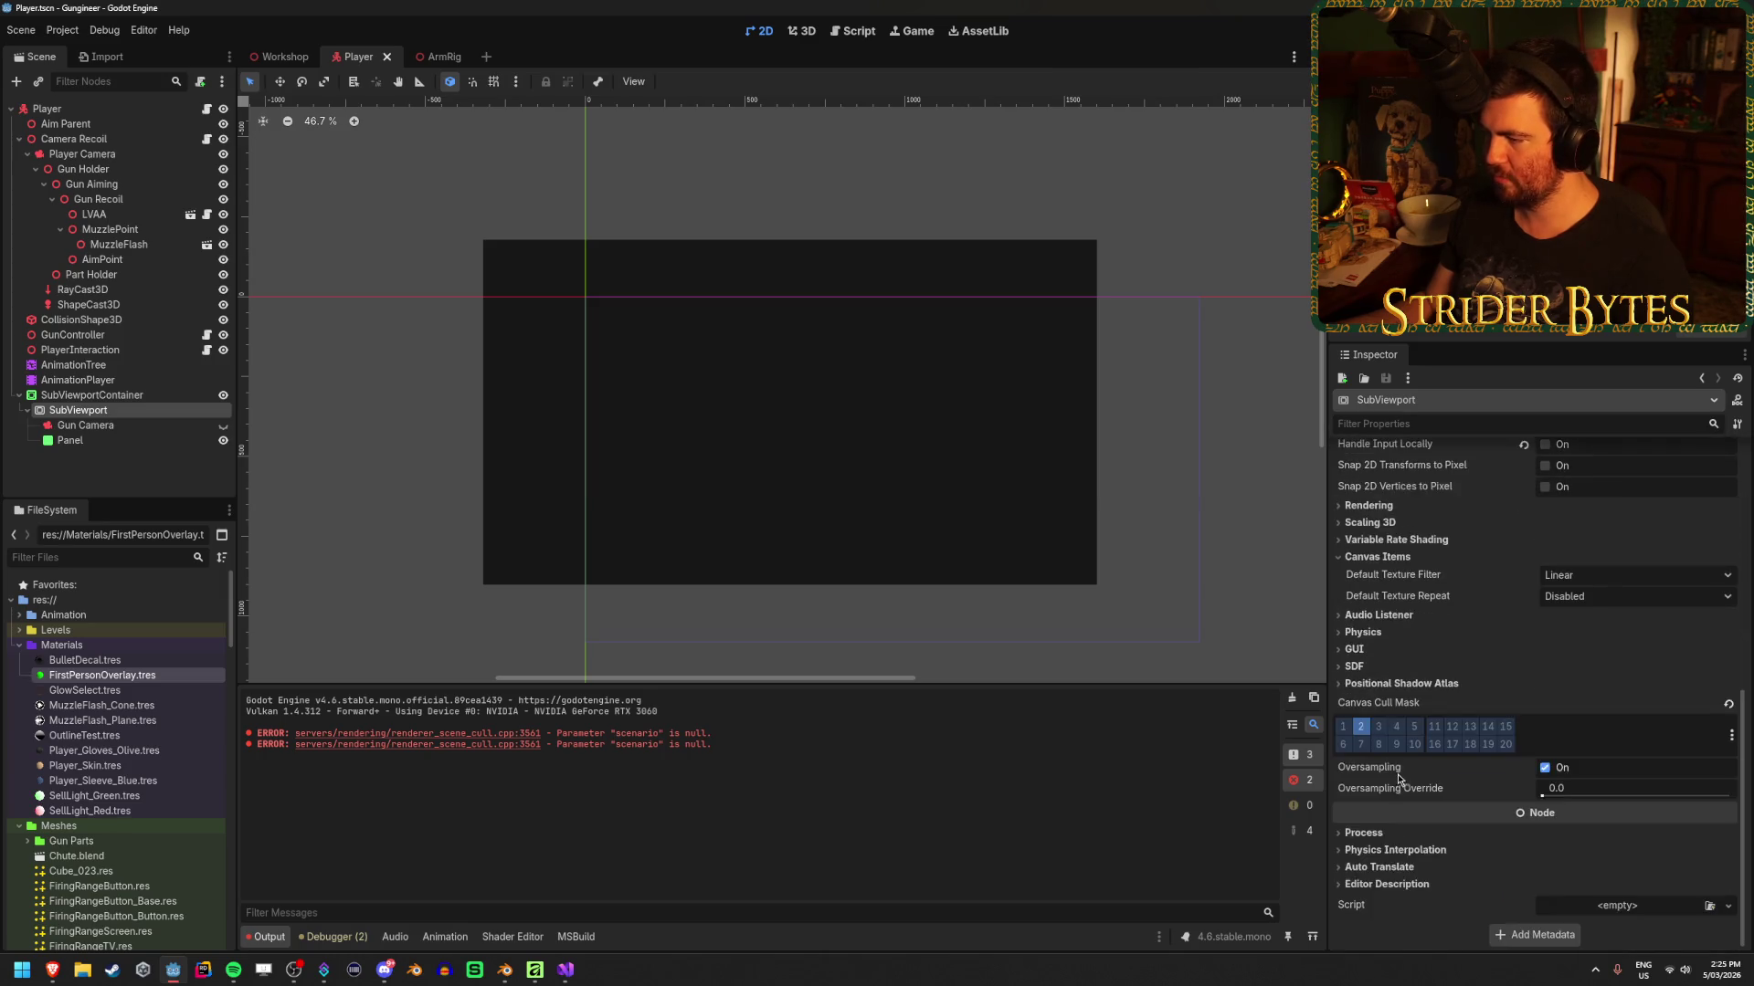
{"action": "scroll", "coordinate": [1405, 624], "scroll_direction": "down", "scroll_amount": 3}
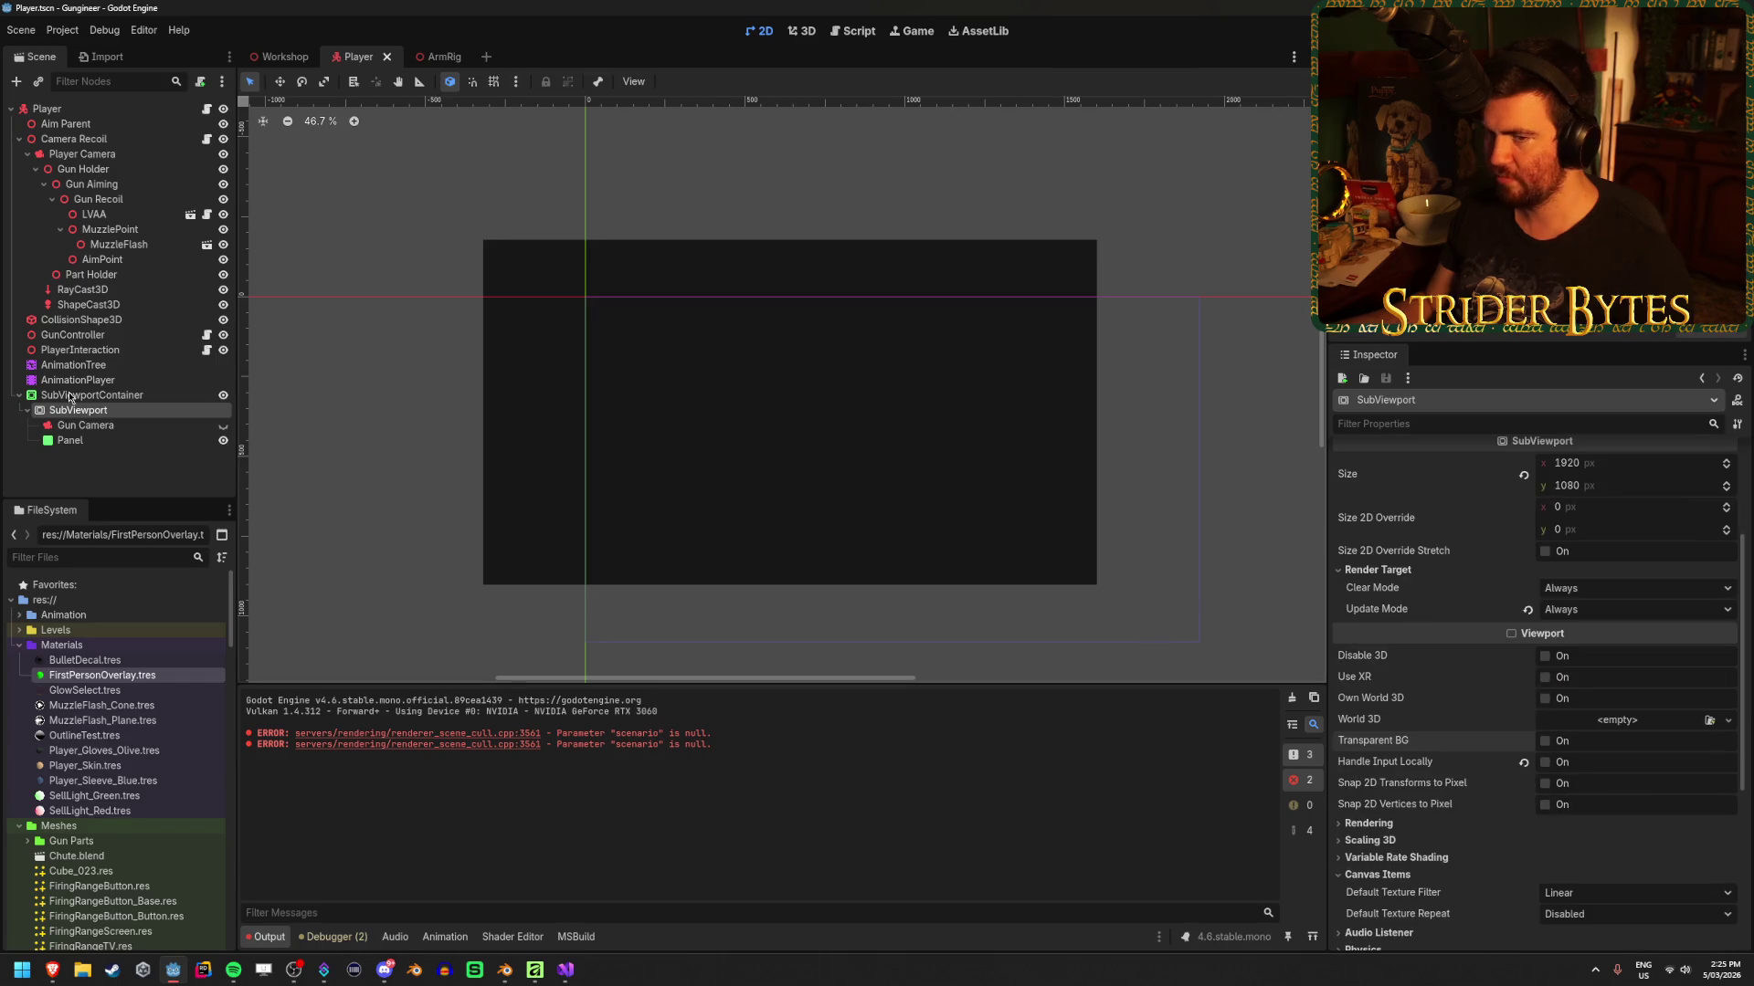
{"action": "left_click", "coordinate": [99, 440]}
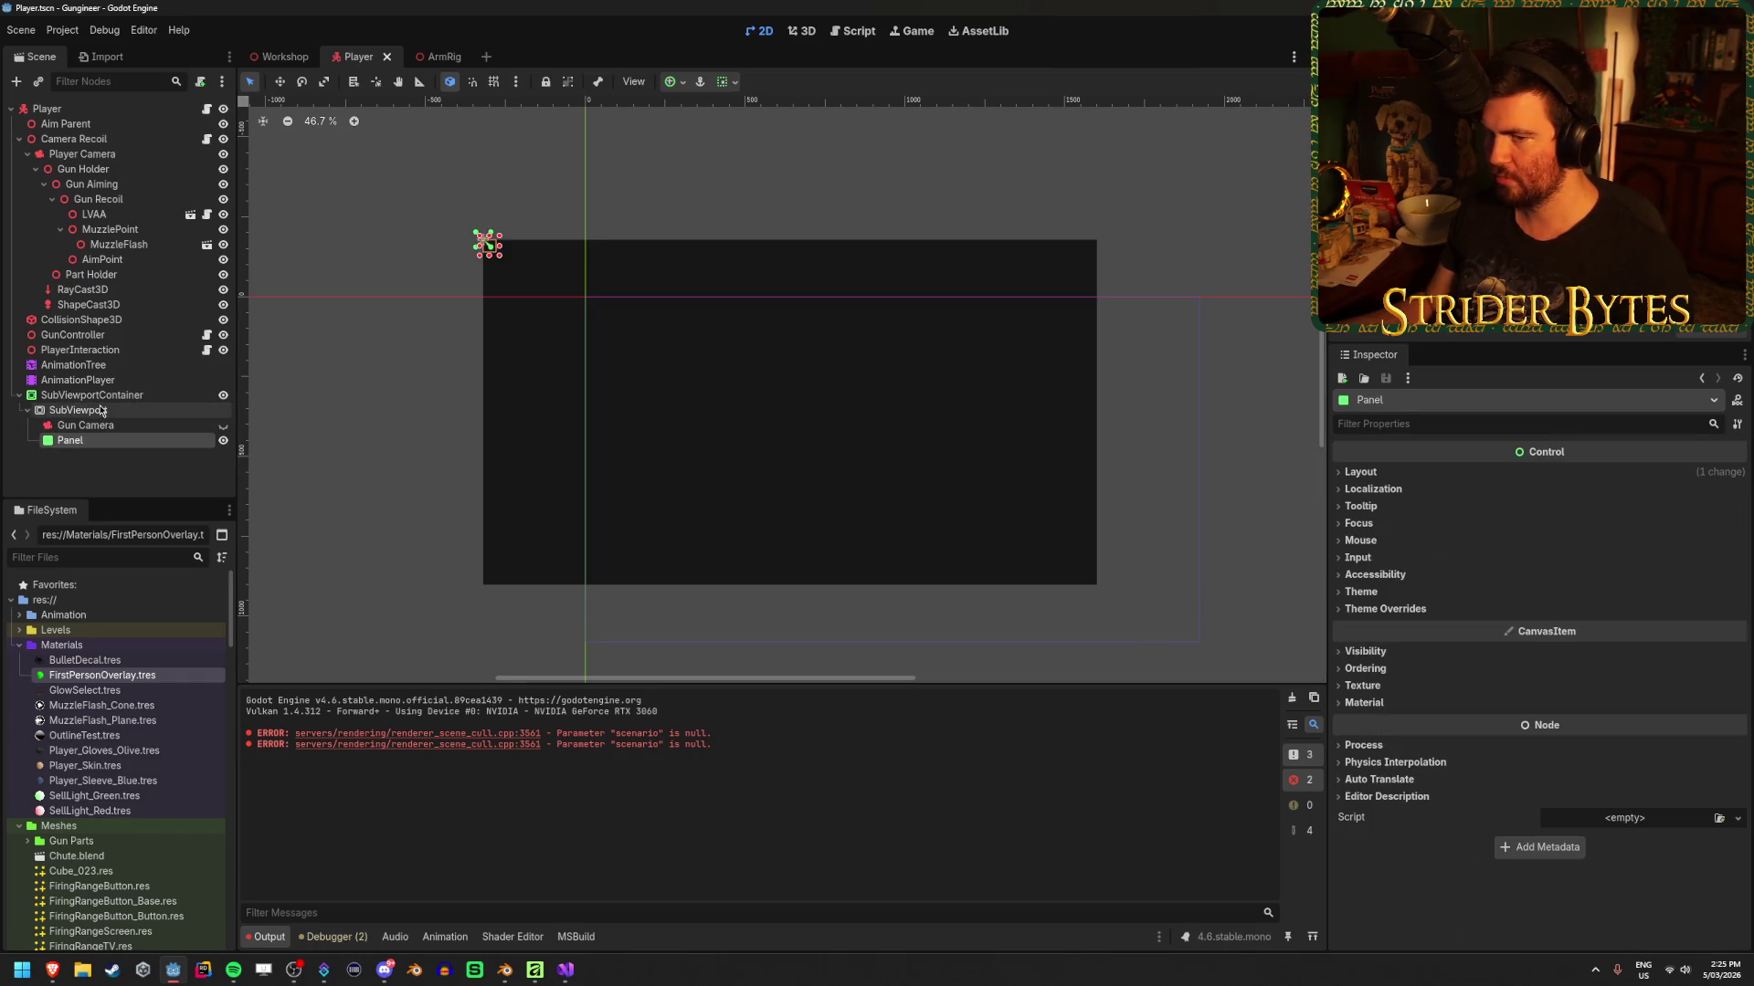
Set the Panel's Mouse Filter to Ignore
{"action": "left_click", "coordinate": [1361, 541]}
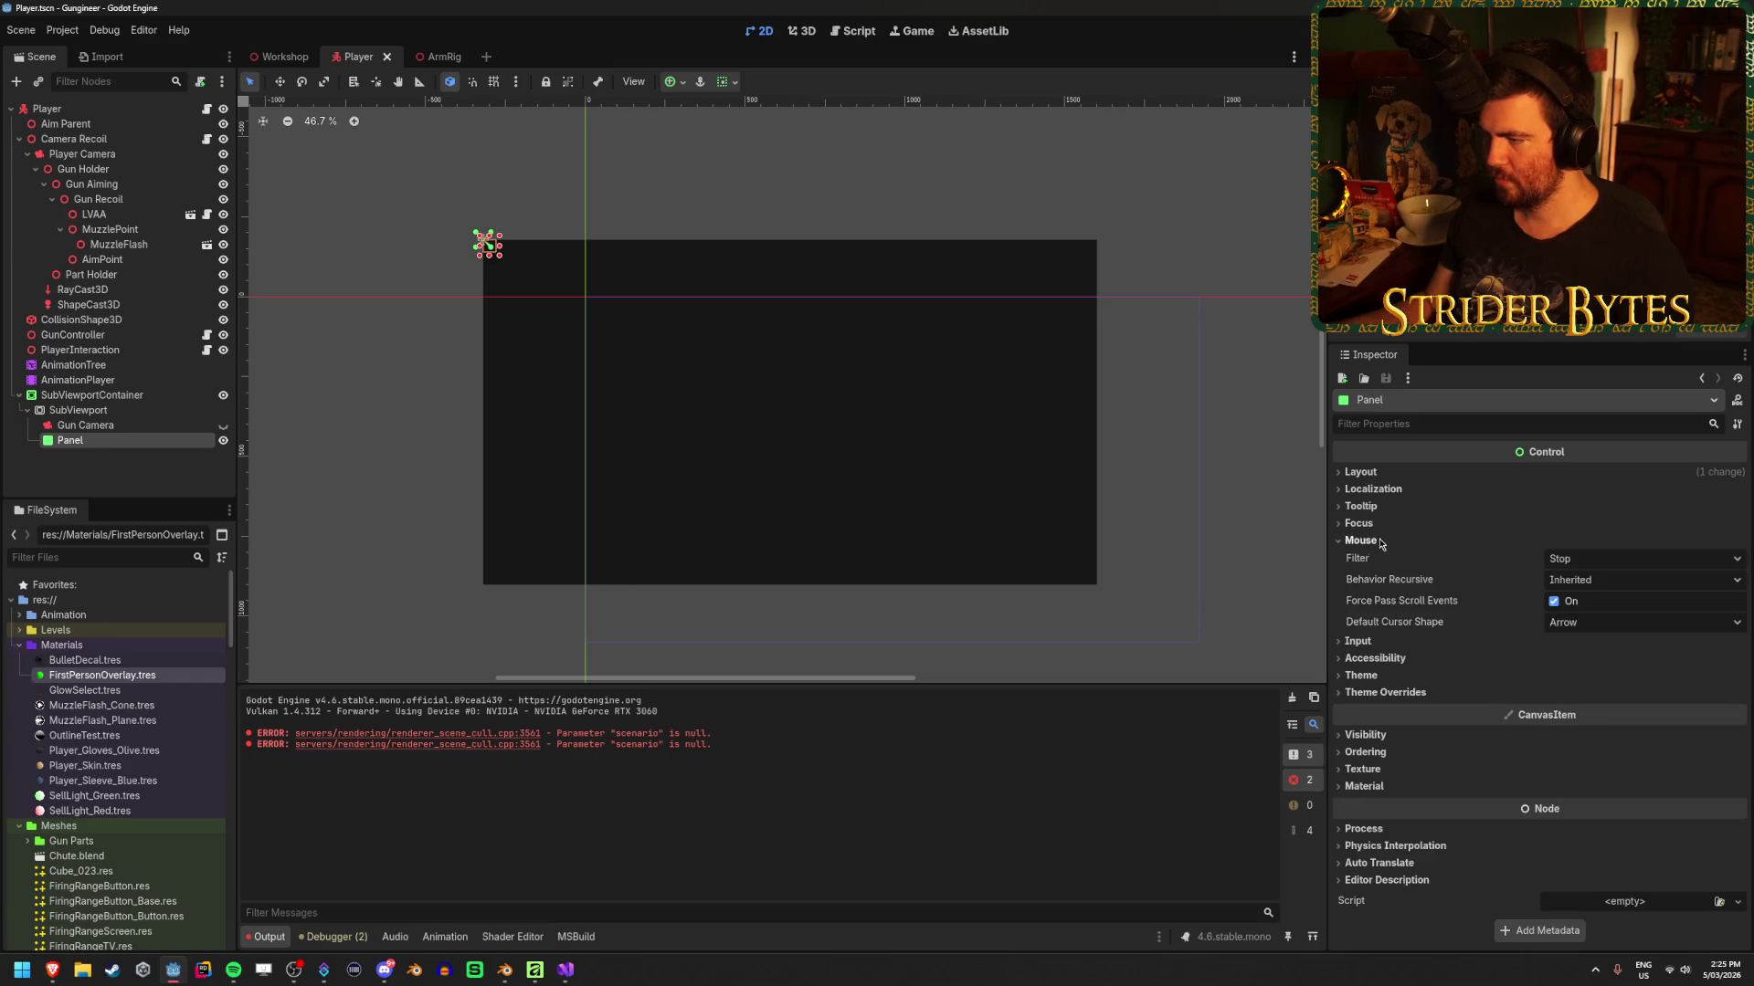
{"action": "left_click", "coordinate": [1571, 559]}
{"action": "left_click", "coordinate": [1582, 608]}
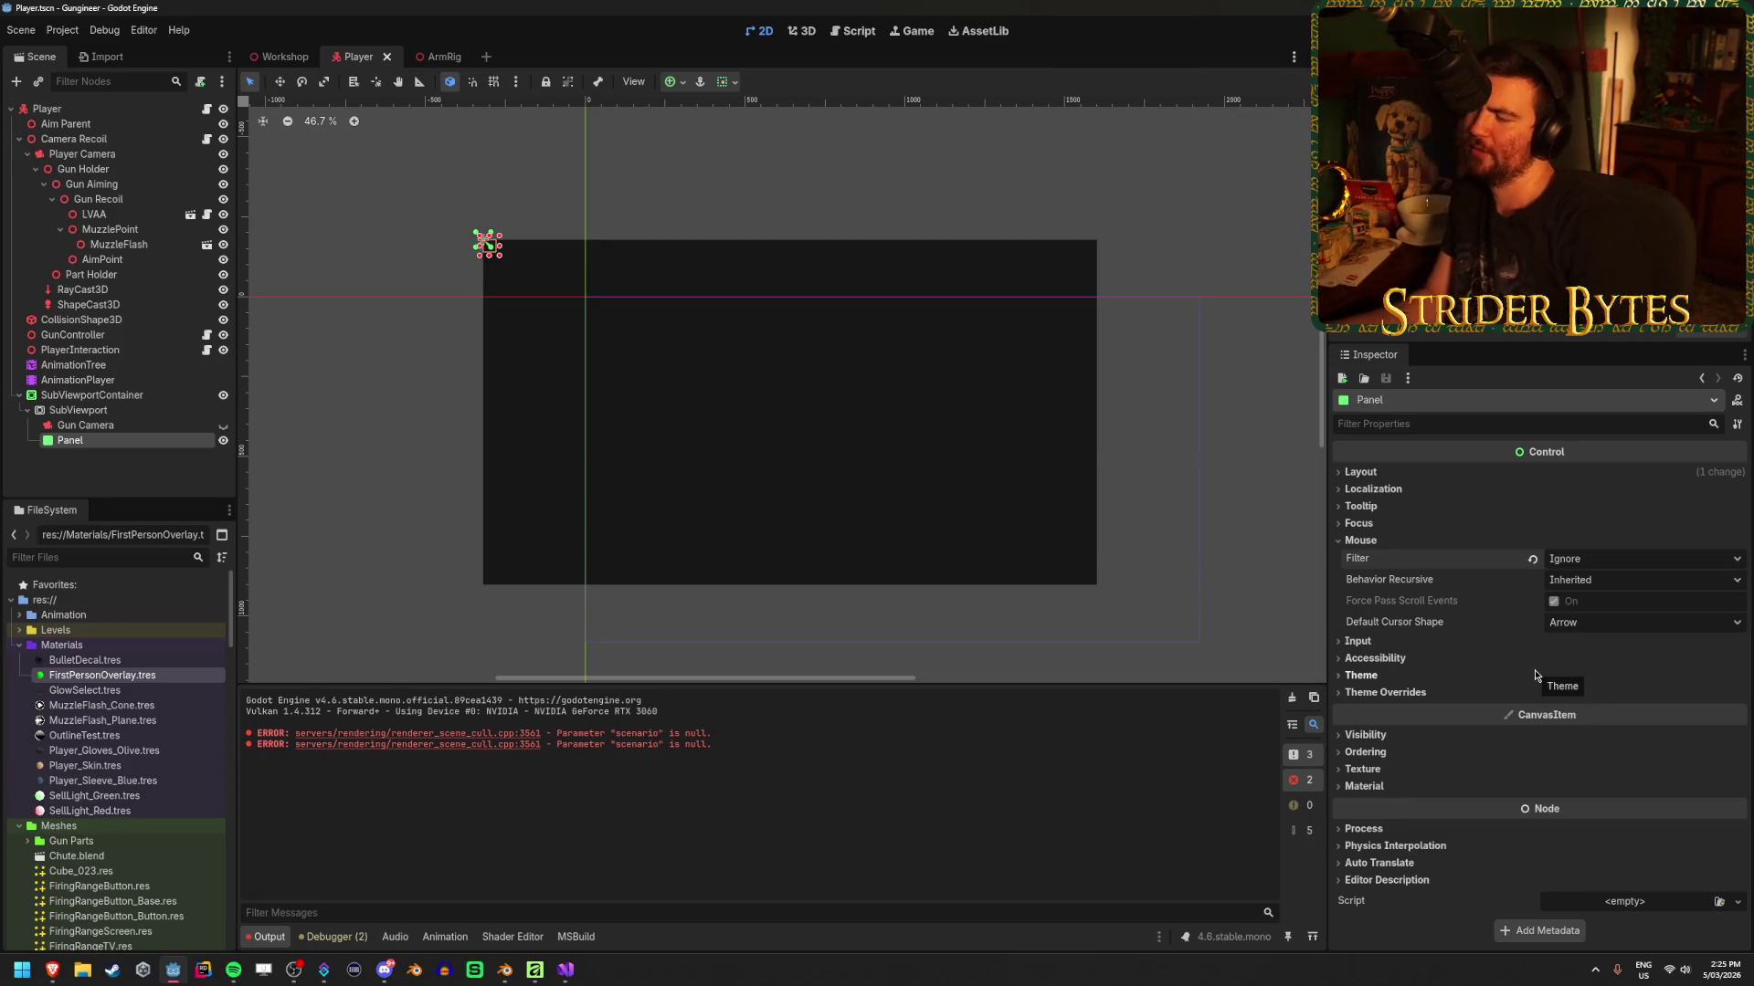
{"action": "left_click", "coordinate": [1390, 542]}
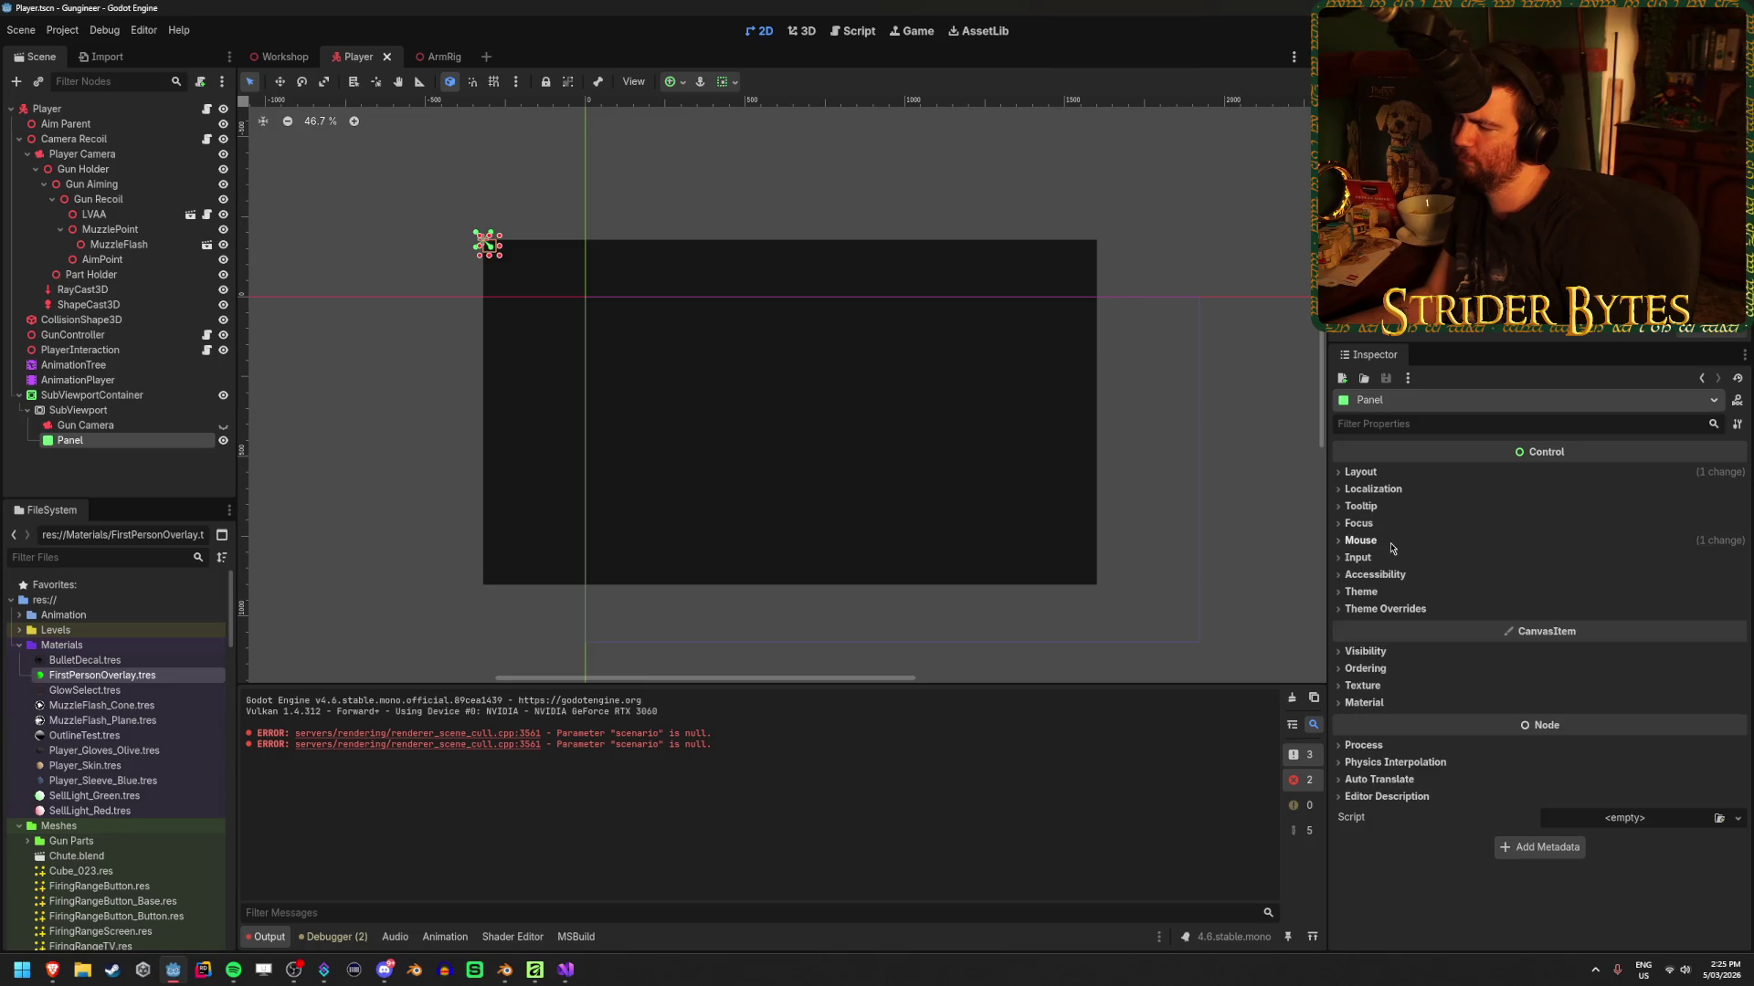
Expand and collapse the Panel's Layout and Theme Overrides > Styles sections in the Inspector
{"action": "left_click", "coordinate": [1375, 473]}
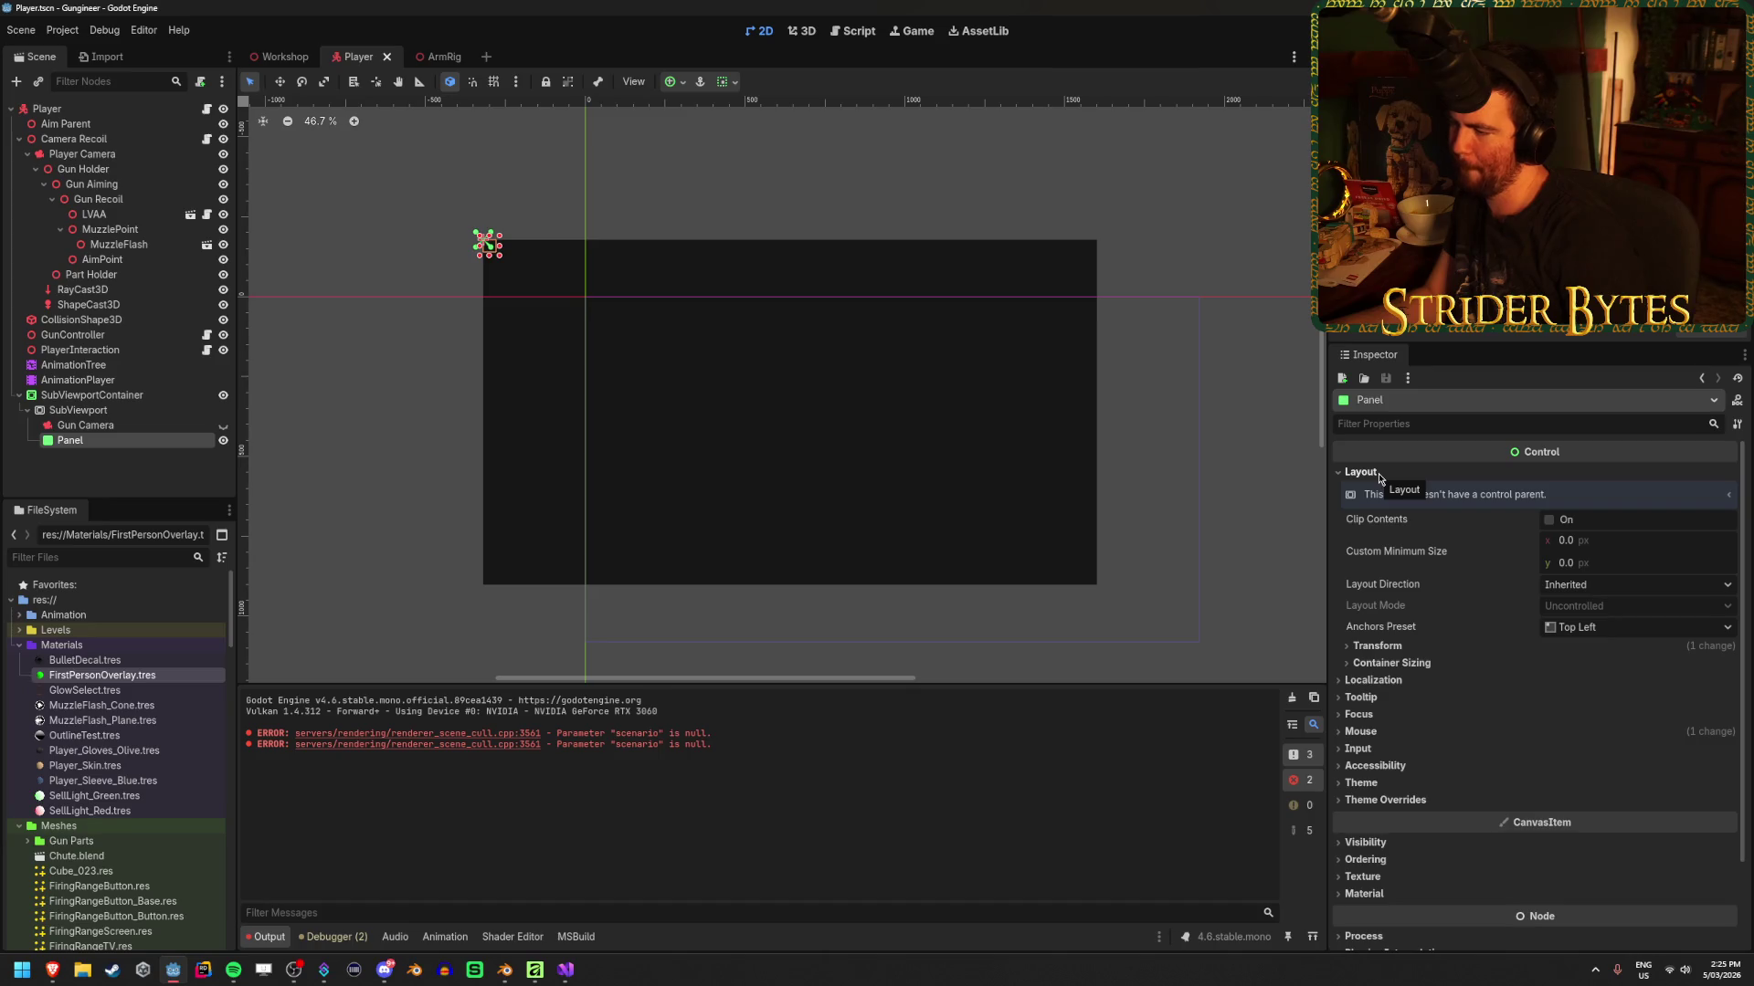
{"action": "left_click", "coordinate": [1379, 473]}
{"action": "left_click", "coordinate": [1379, 609]}
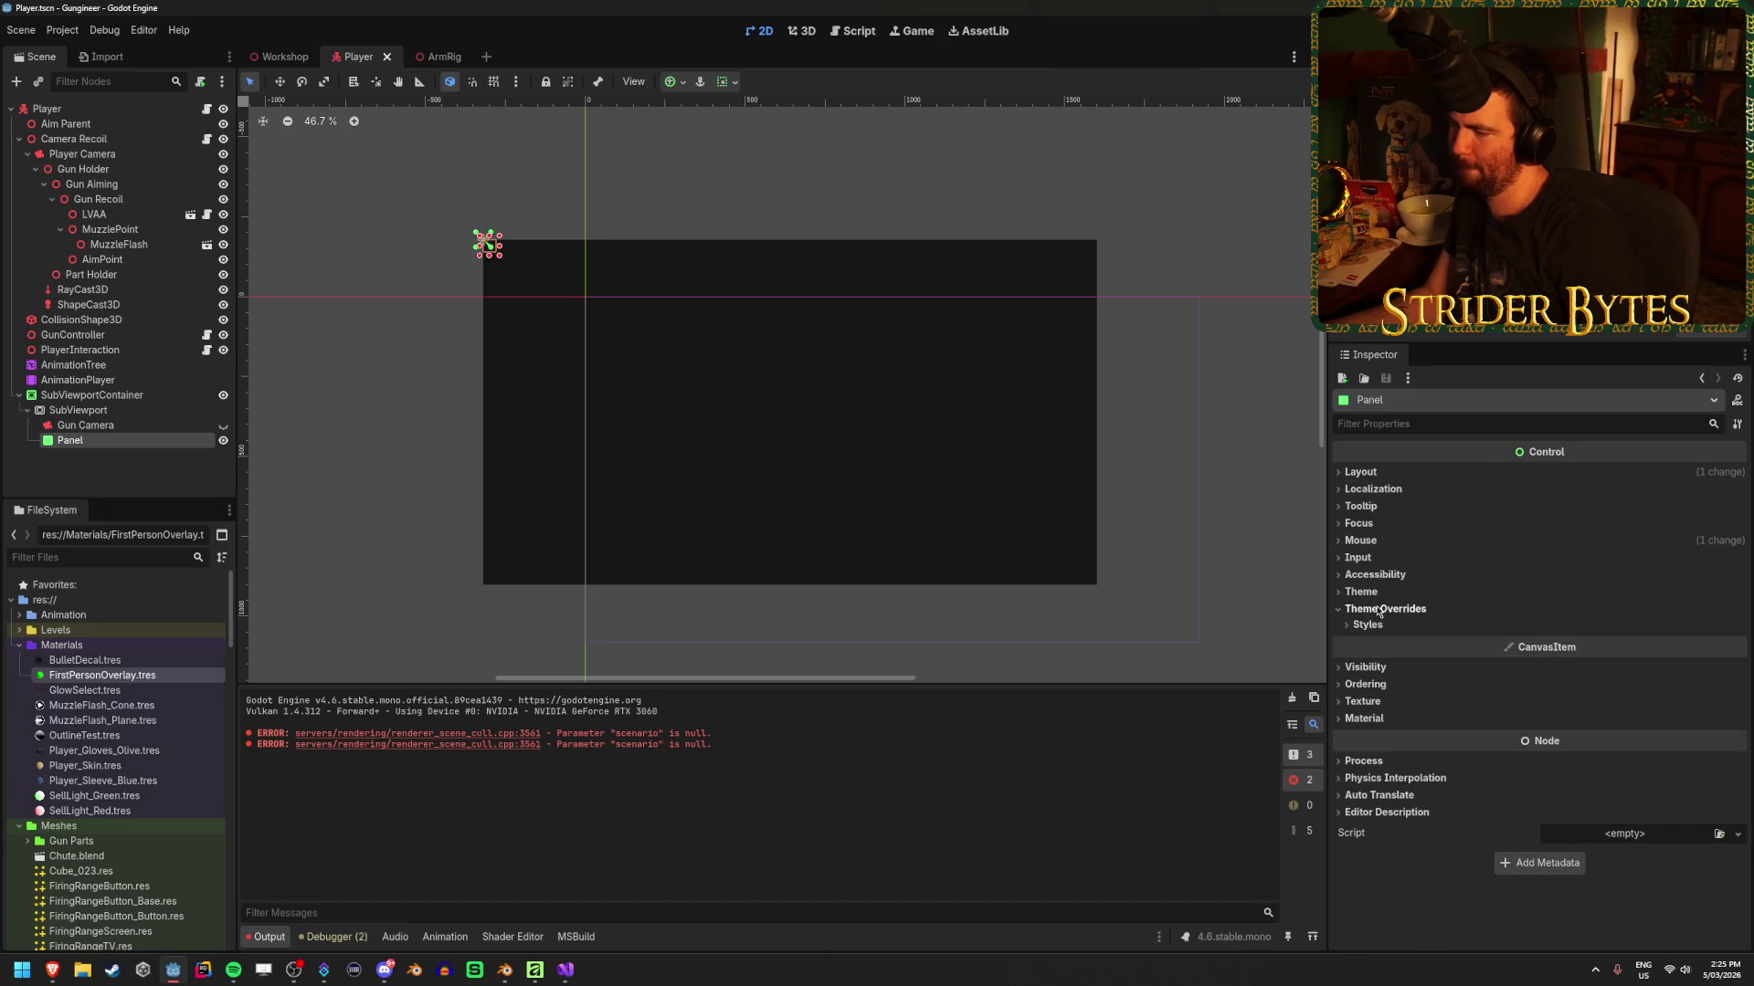
{"action": "left_click", "coordinate": [1379, 626]}
{"action": "left_click", "coordinate": [1380, 627]}
{"action": "left_click", "coordinate": [1379, 627]}
{"action": "left_click", "coordinate": [1377, 625]}
{"action": "left_click", "coordinate": [1379, 609]}
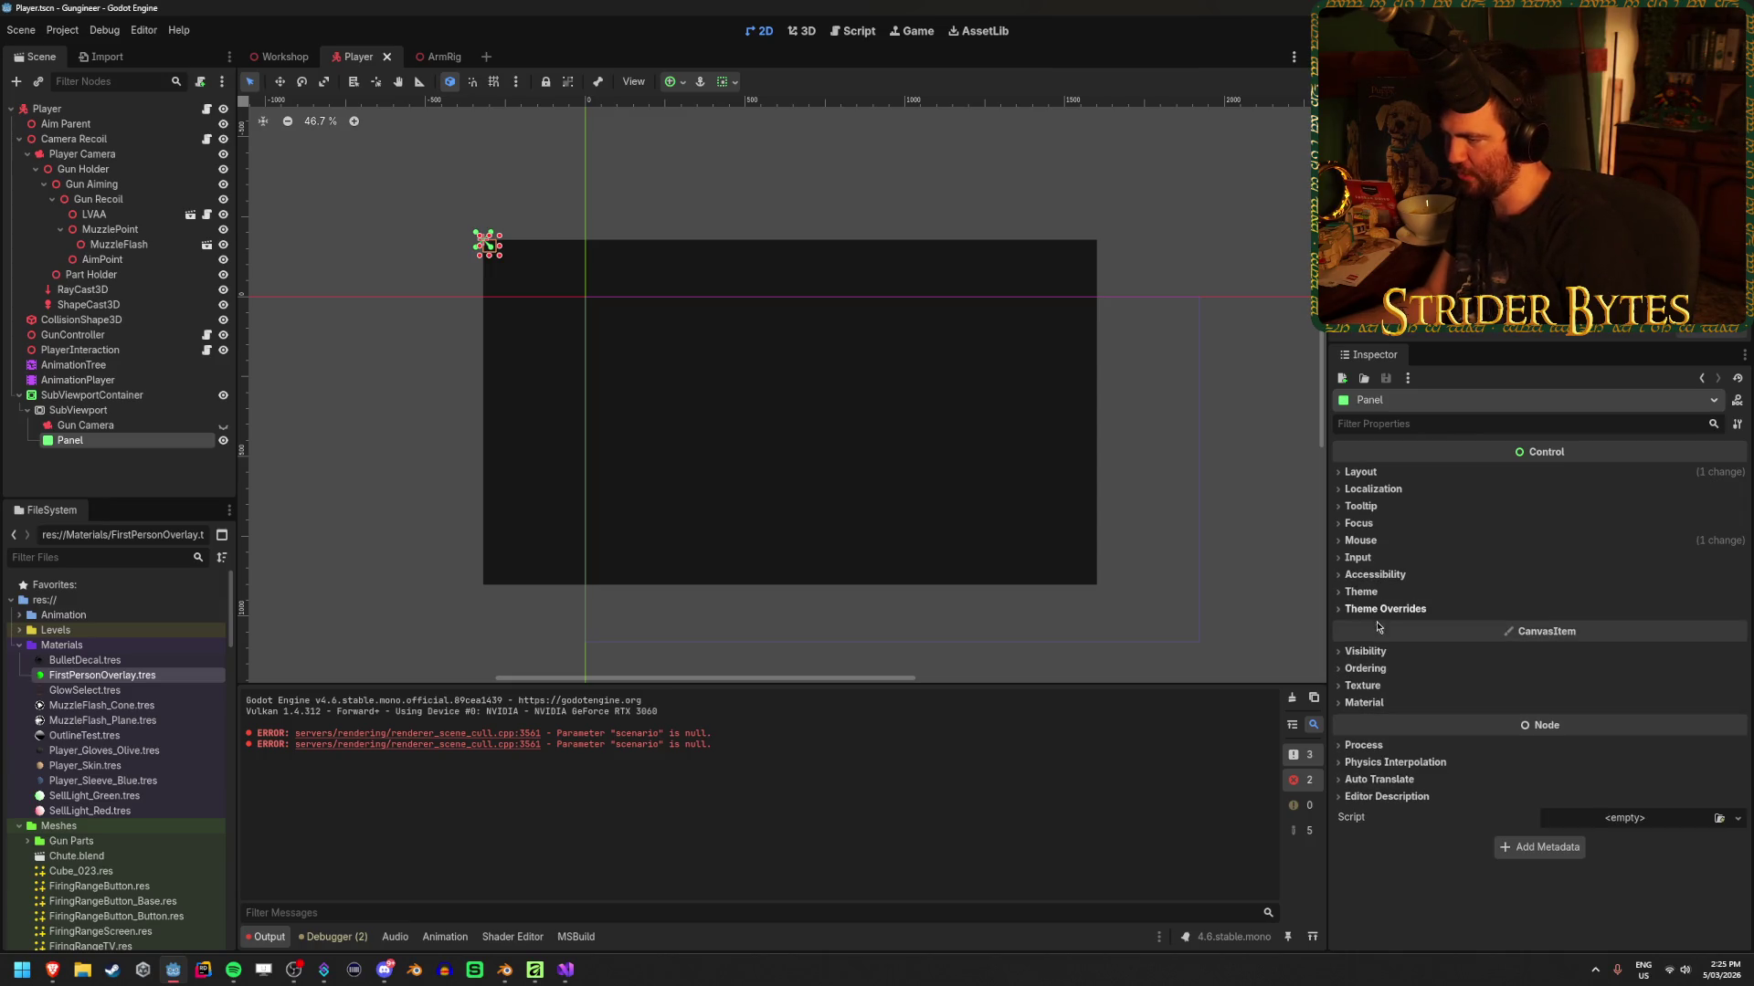
Reveal the Panel's Visibility and Ordering settings, then view FirstPersonOverlay.gdshader in the Shader Editor
{"action": "left_click", "coordinate": [1366, 653]}
{"action": "scroll", "coordinate": [1367, 659], "scroll_direction": "down", "scroll_amount": 3}
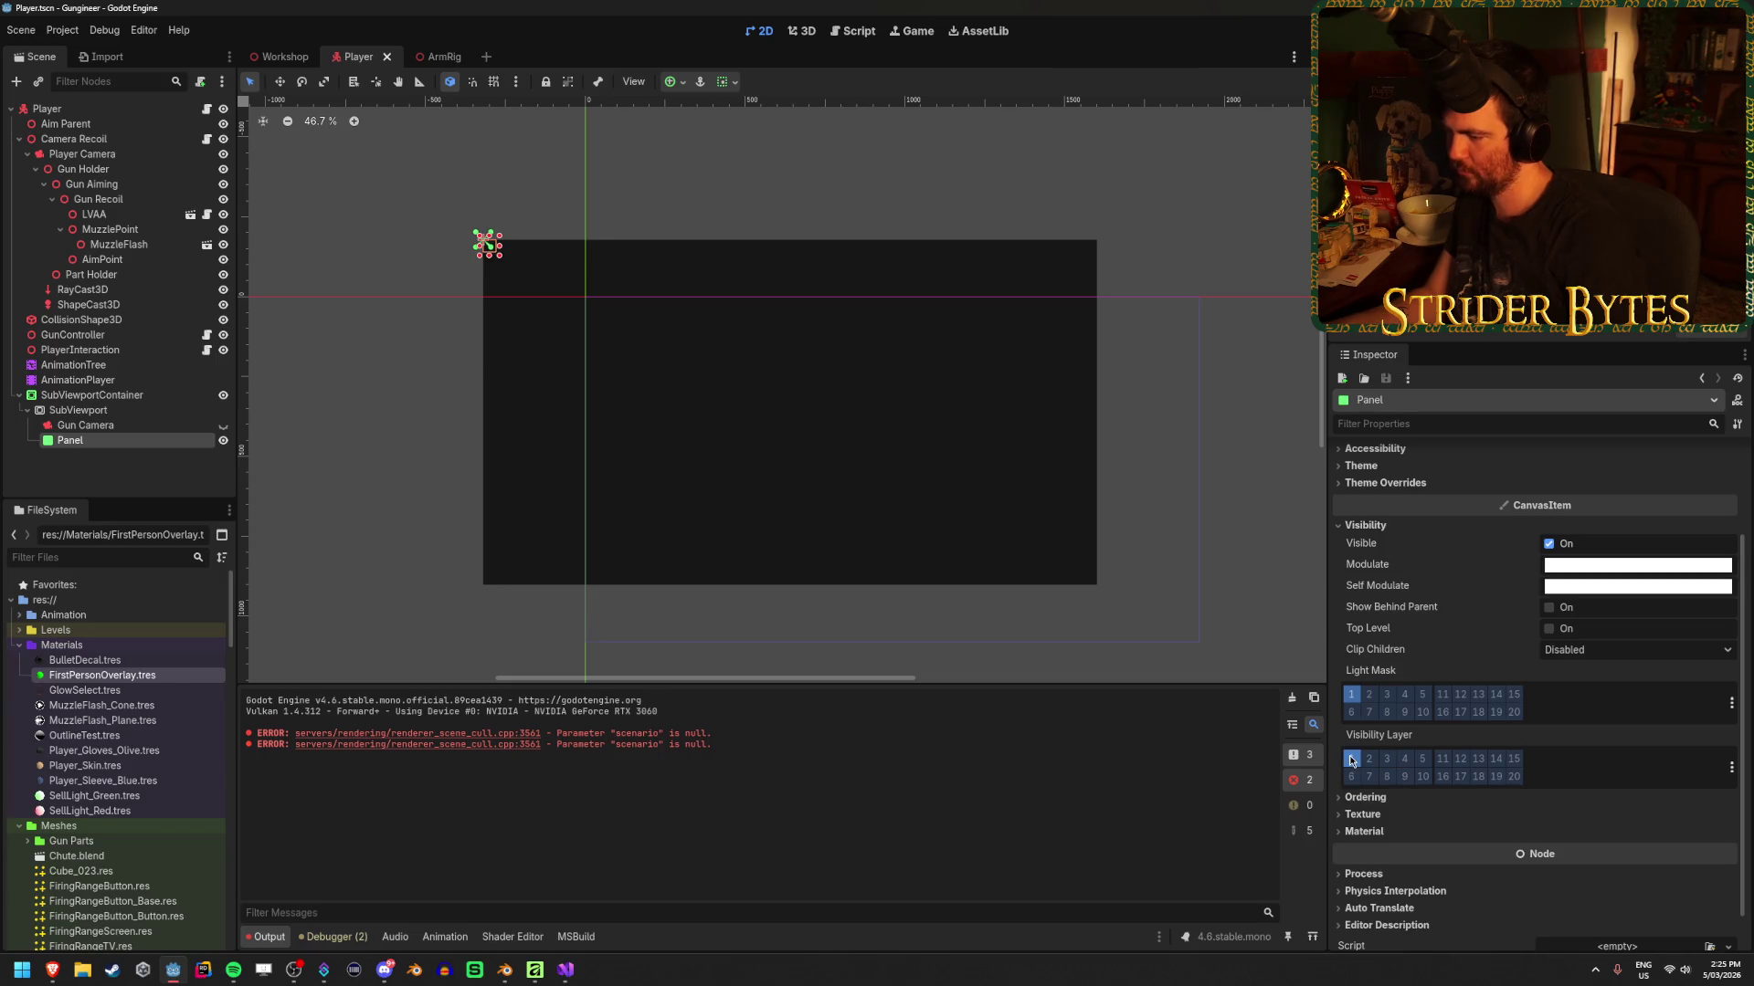
{"action": "left_click", "coordinate": [1370, 798]}
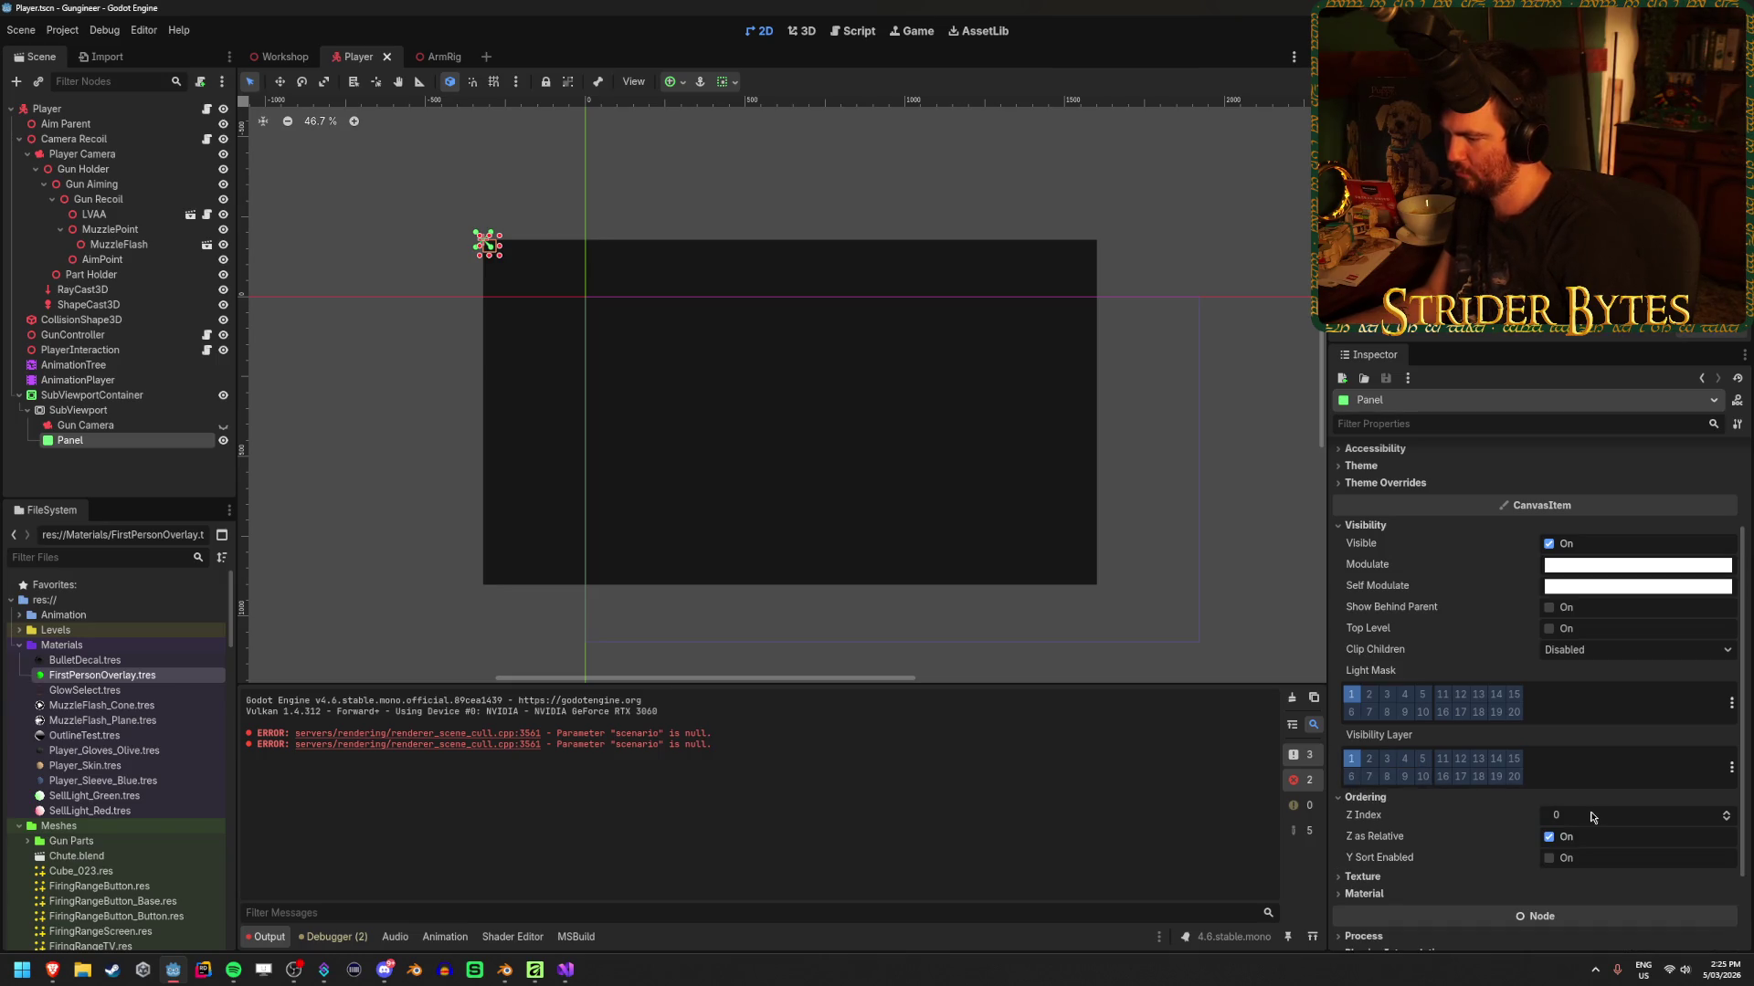
{"action": "mouse_move", "coordinate": [1361, 821]}
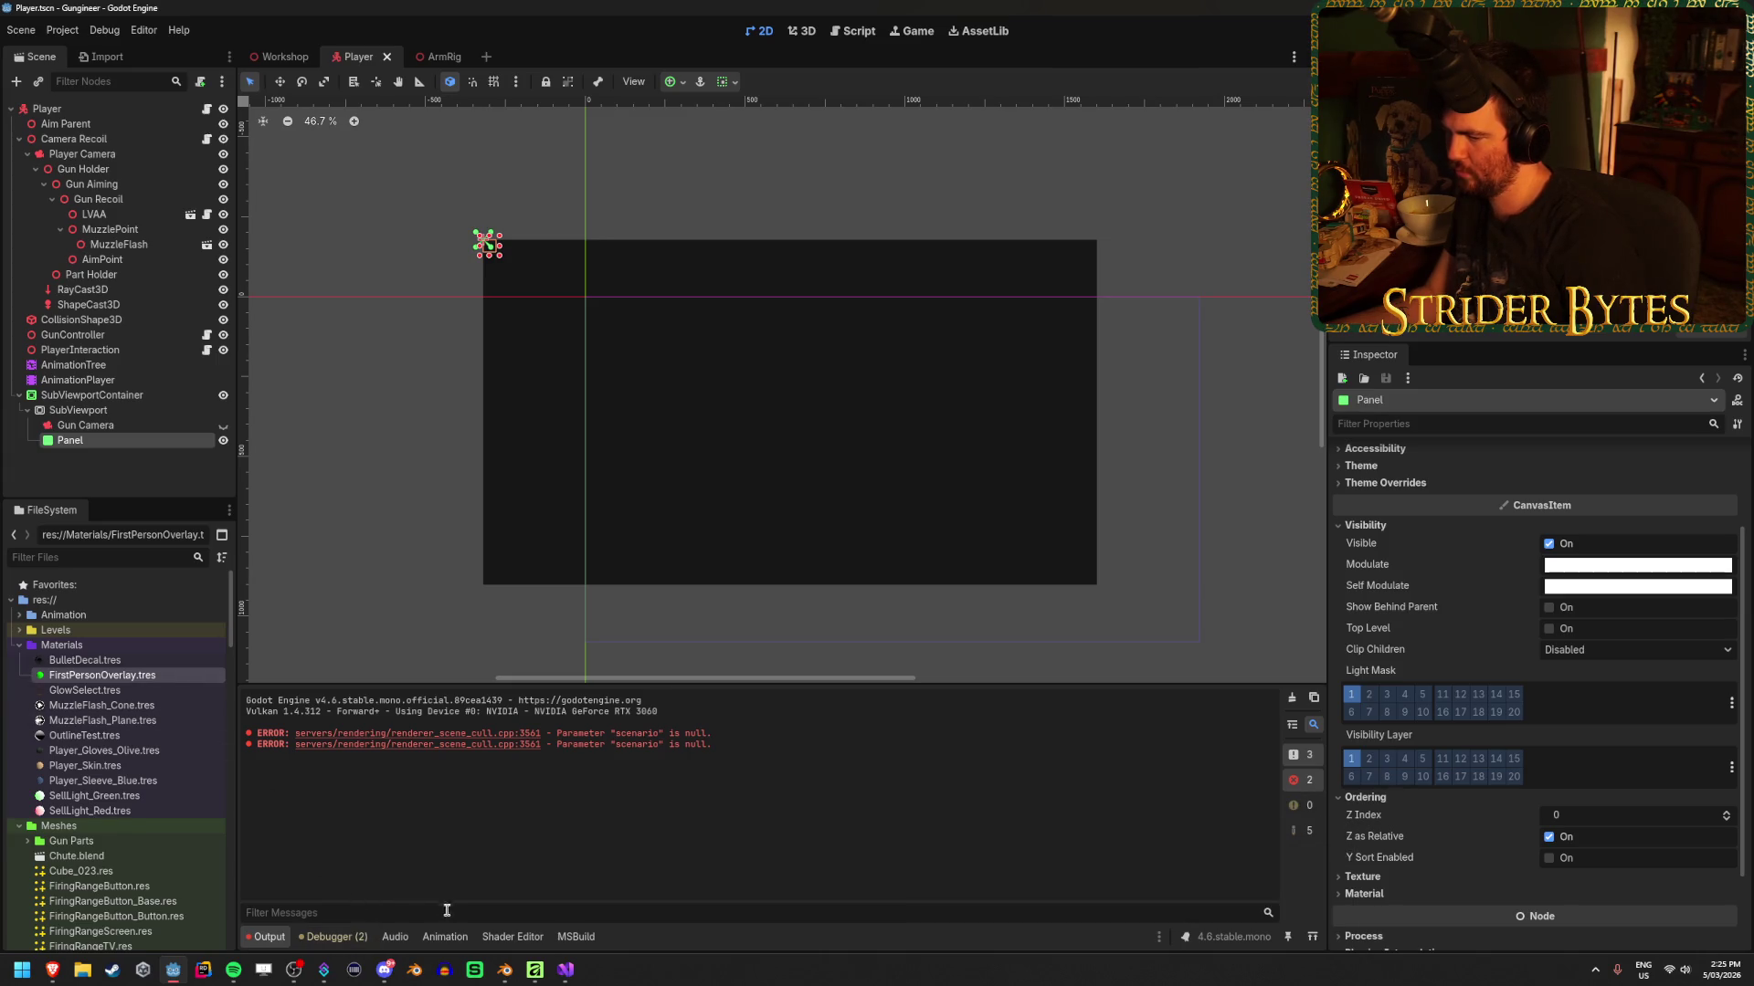
{"action": "left_click", "coordinate": [511, 937]}
{"action": "left_click", "coordinate": [334, 526]}
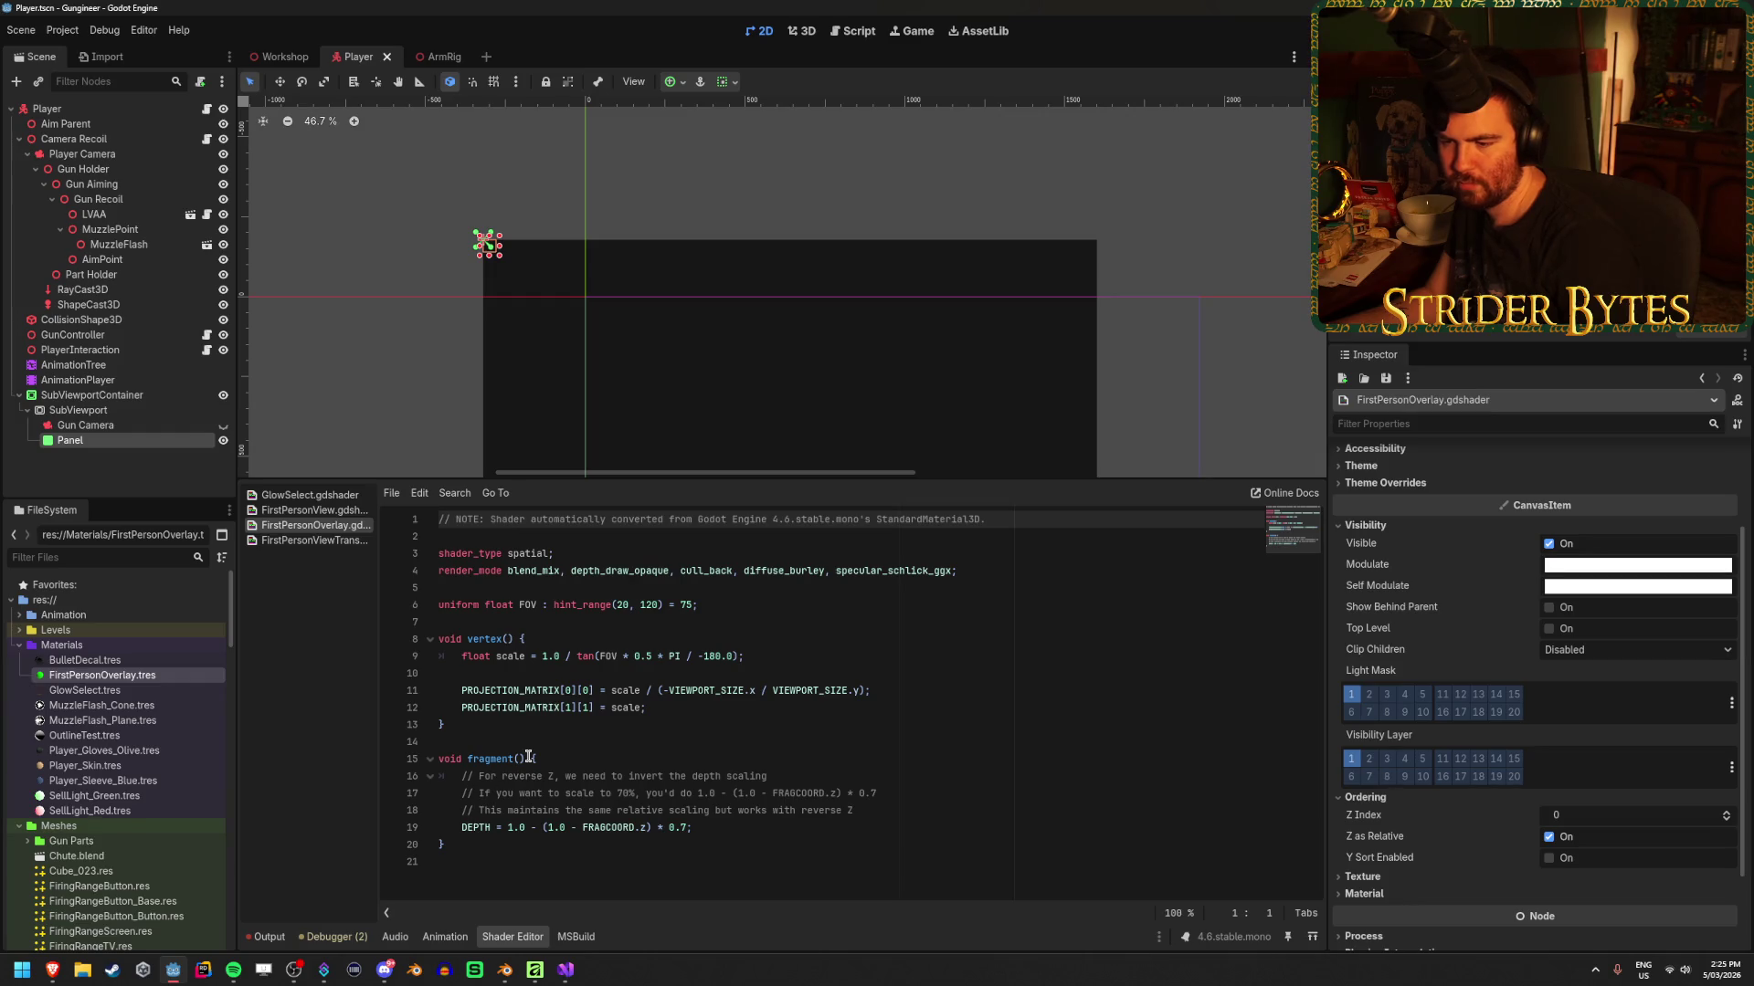
Enter -10 as the Panel's Ordering Z Index, save with Ctrl+S, and launch with F5
{"action": "left_click", "coordinate": [1598, 814]}
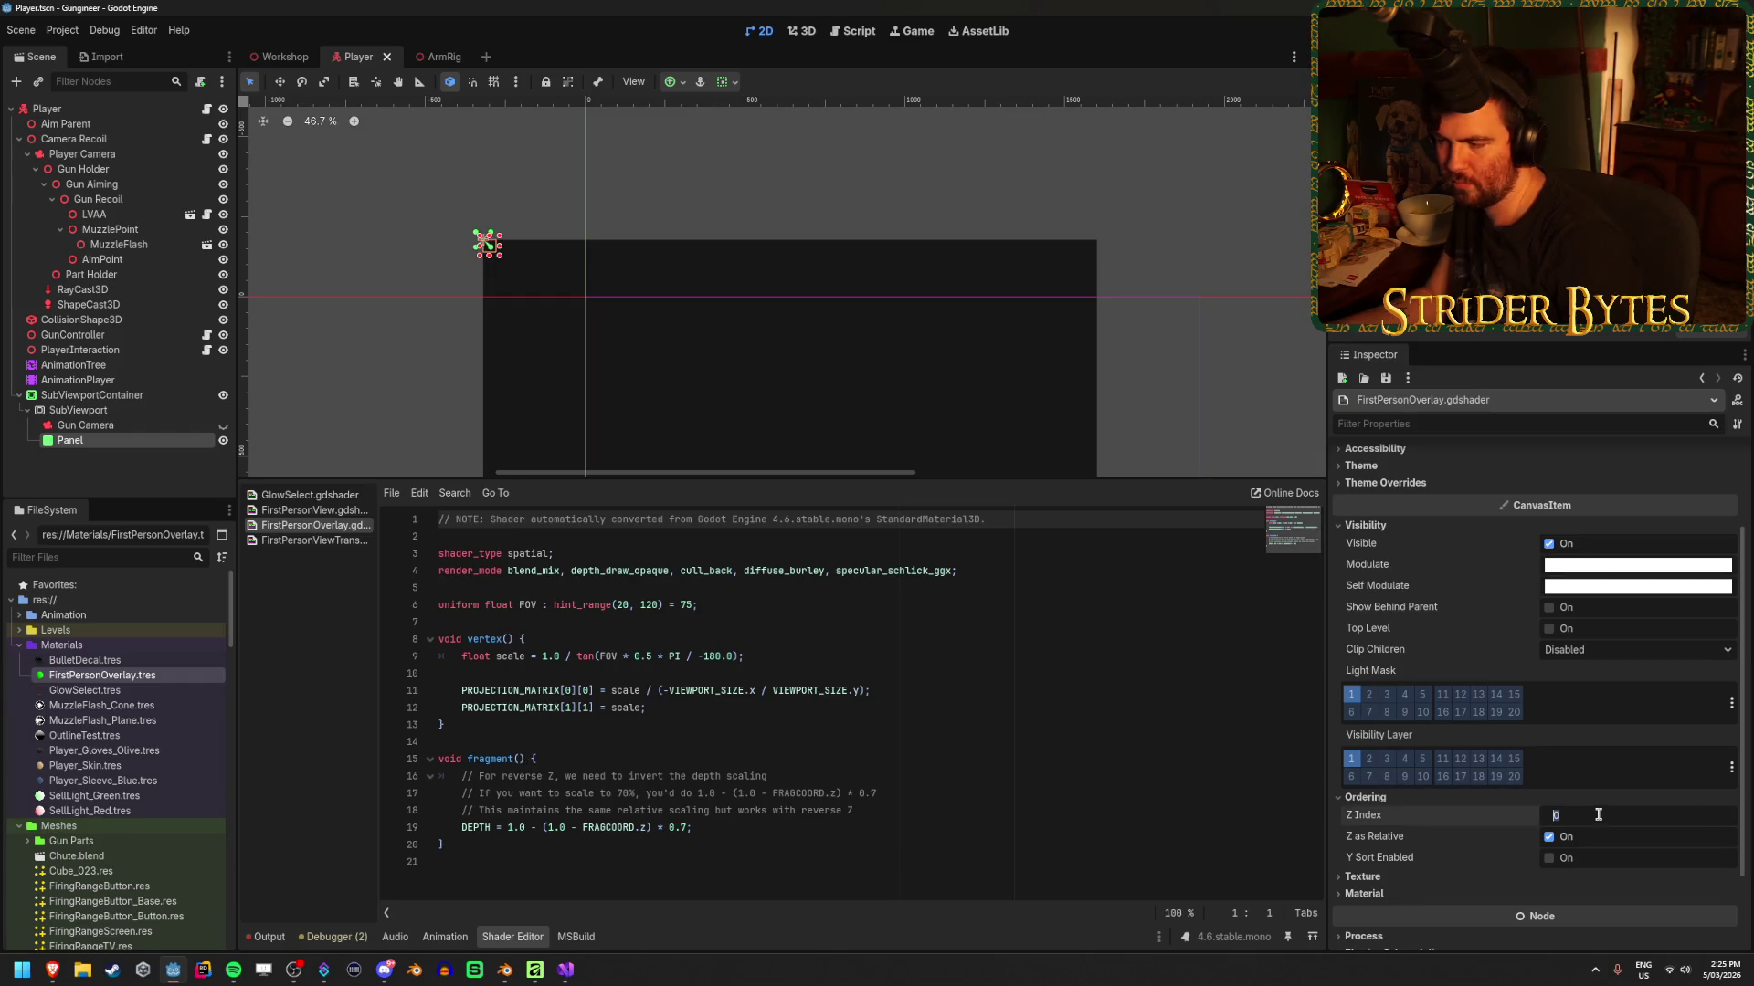
{"action": "type", "text": "-10"}
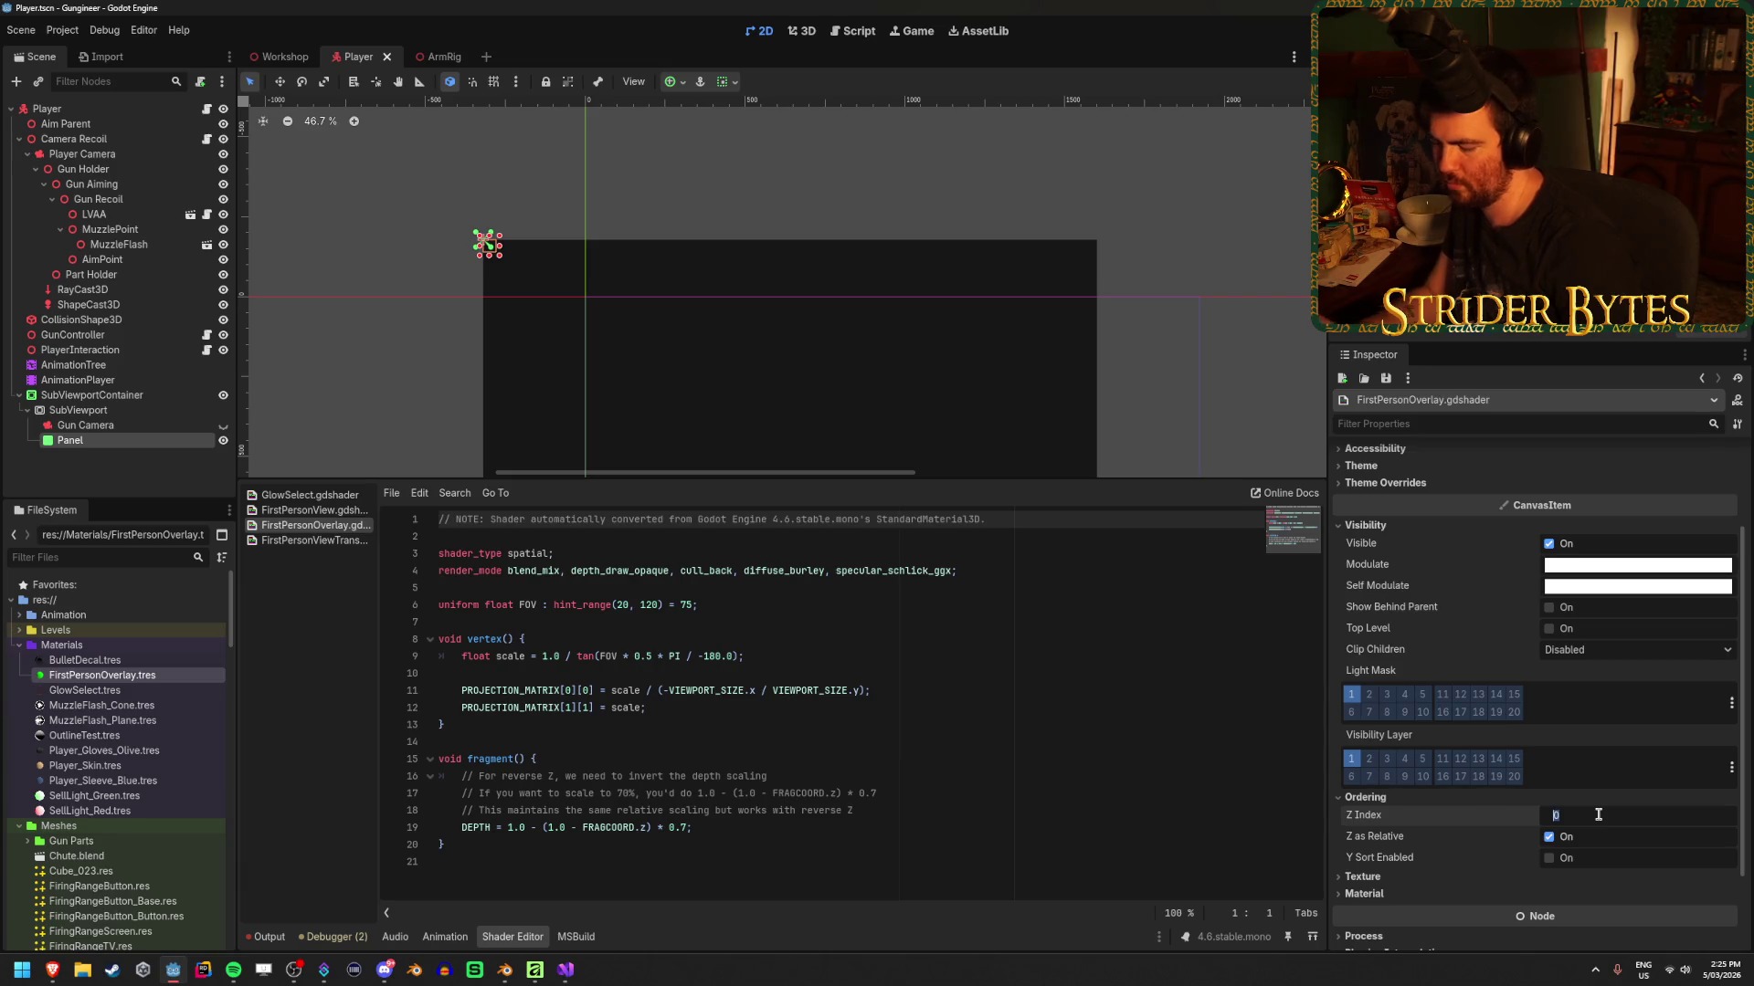
{"action": "key", "text": "Return"}
{"action": "key", "text": "ctrl+s"}
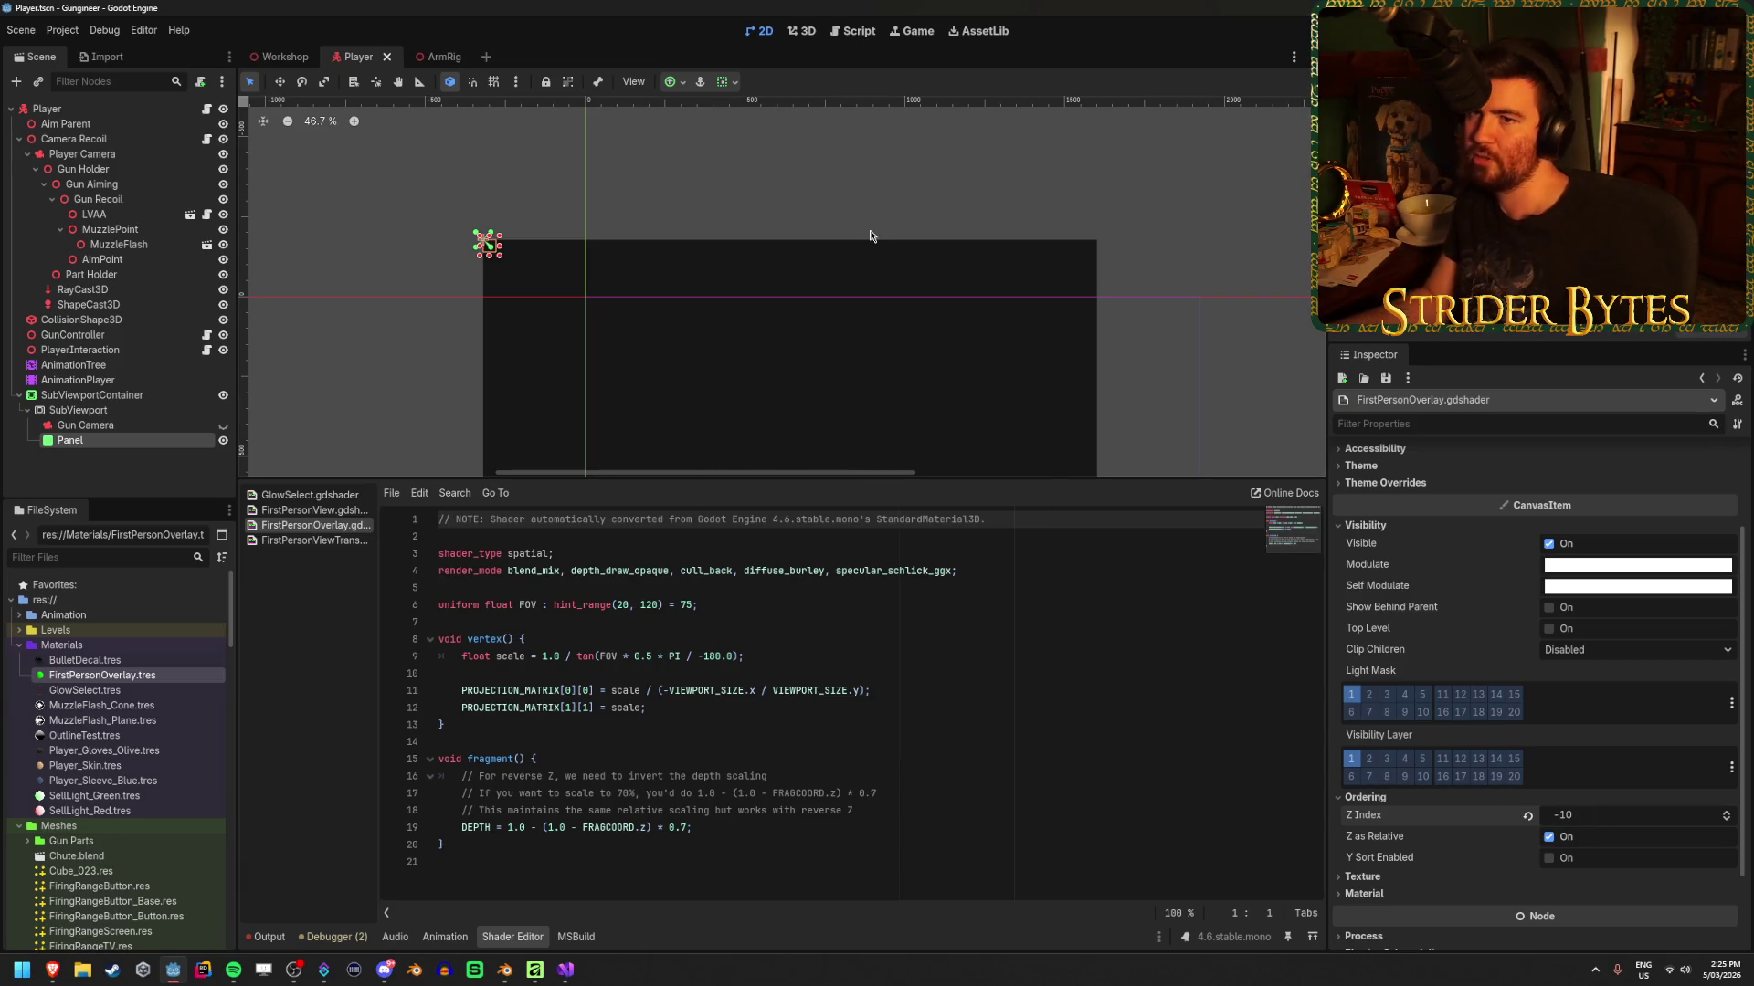
{"action": "key", "text": "F5"}
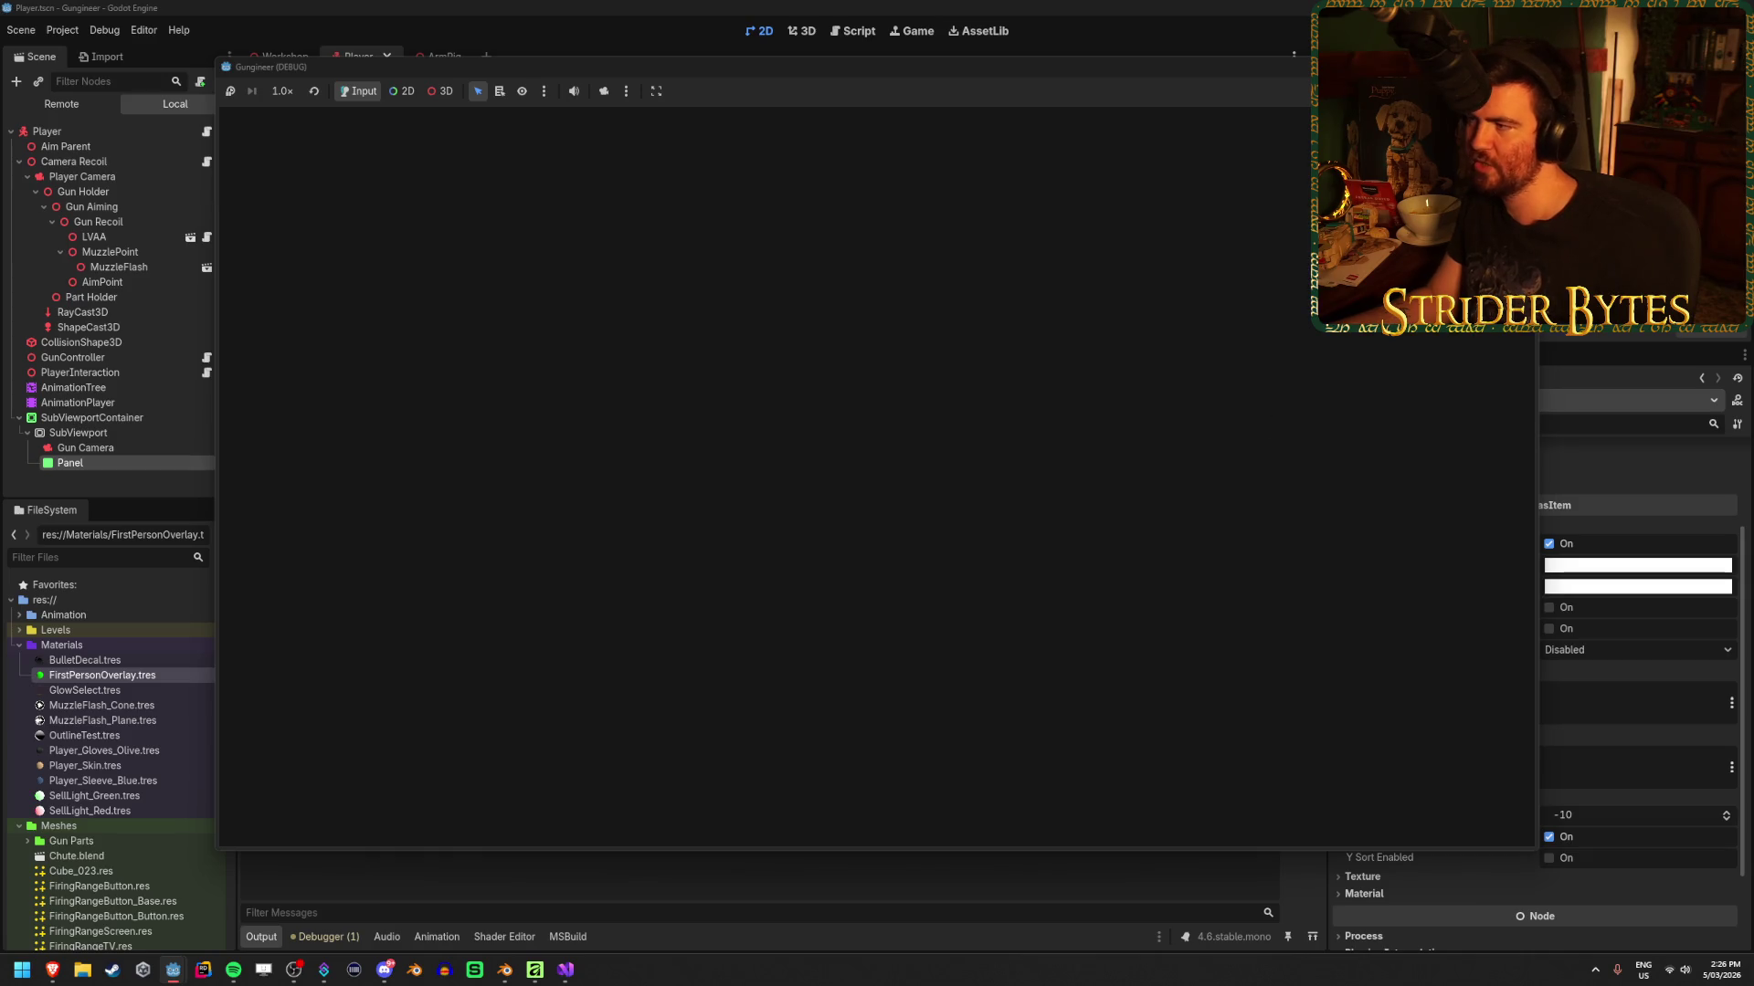
Toggle the Panel's visibility and test-run the game to compare the result
{"action": "left_click", "coordinate": [1147, 24]}
{"action": "left_click", "coordinate": [222, 463]}
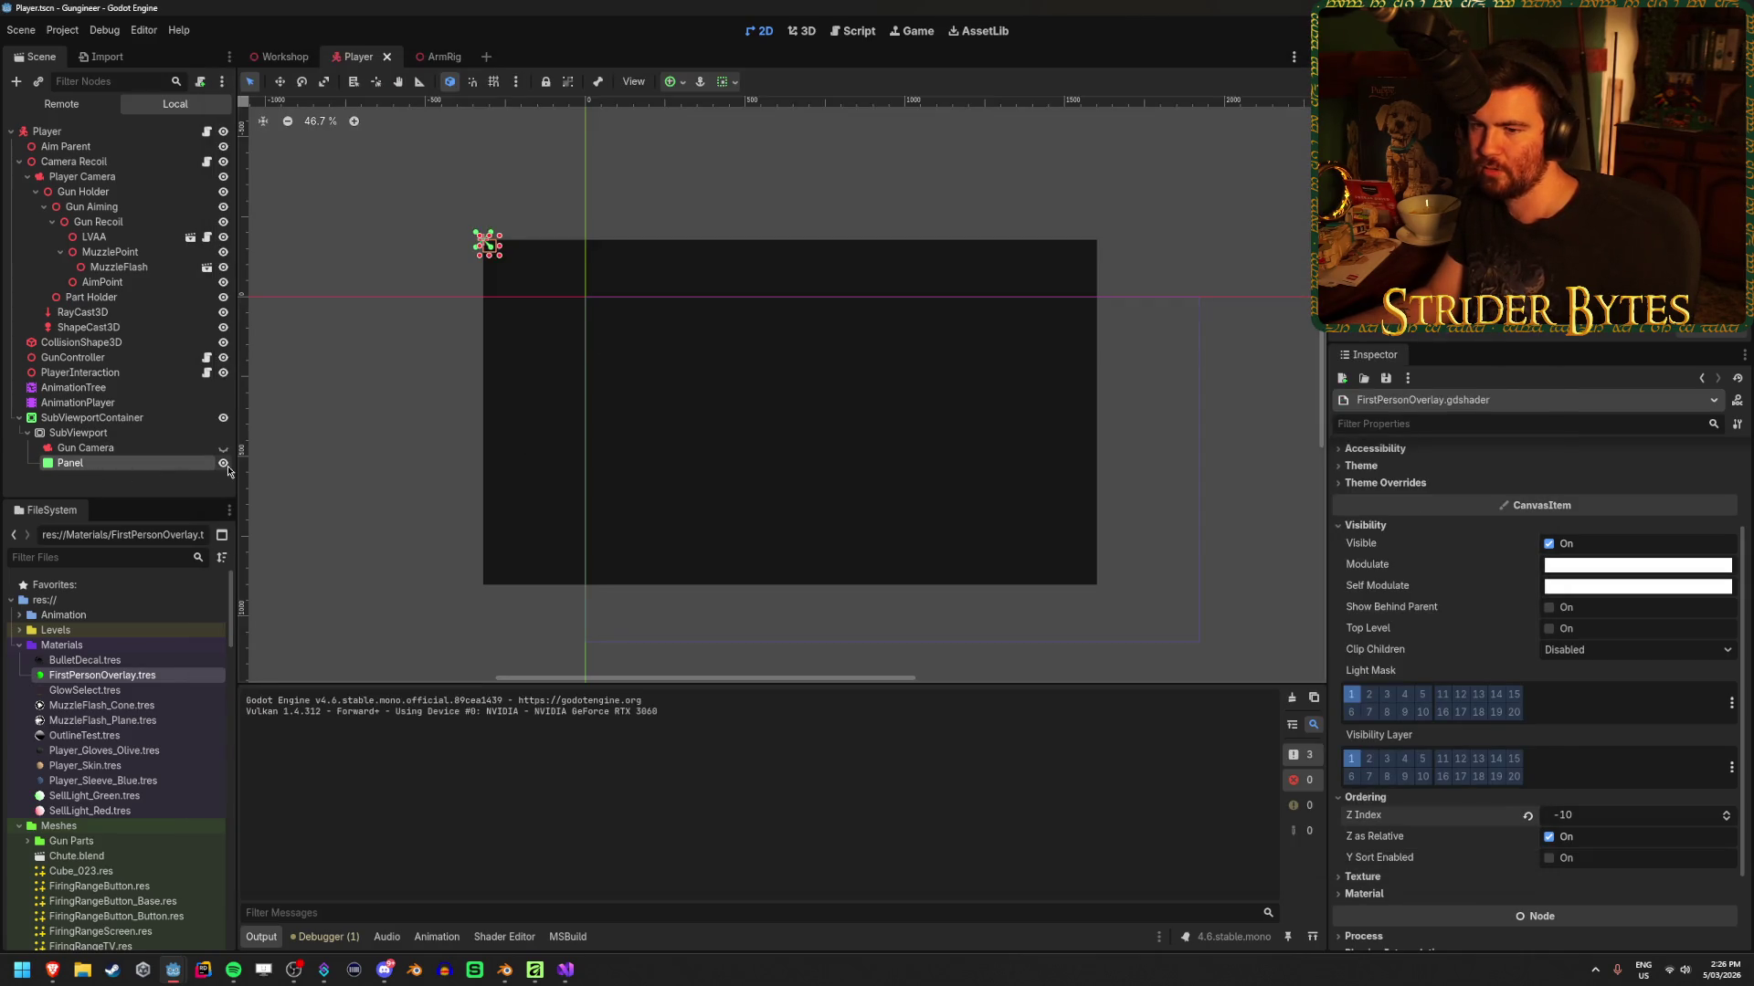
{"action": "mouse_move", "coordinate": [181, 979]}
{"action": "left_click", "coordinate": [247, 909]}
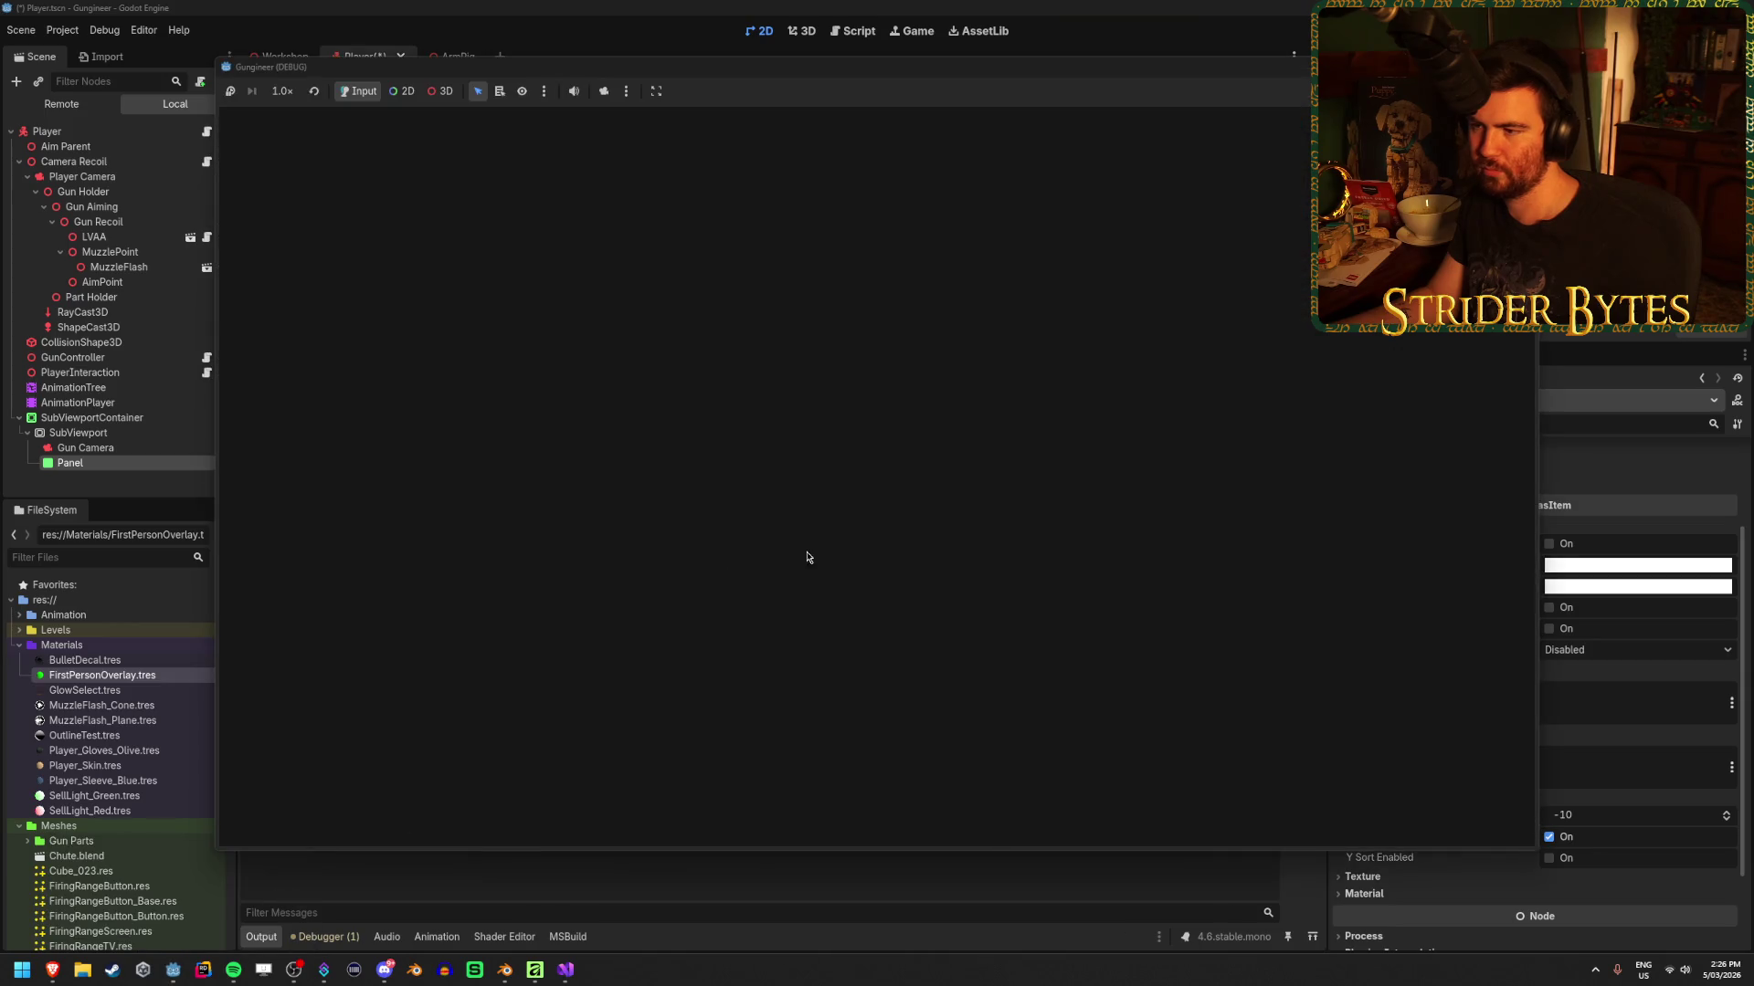
{"action": "left_click", "coordinate": [242, 436]}
{"action": "left_click", "coordinate": [224, 466]}
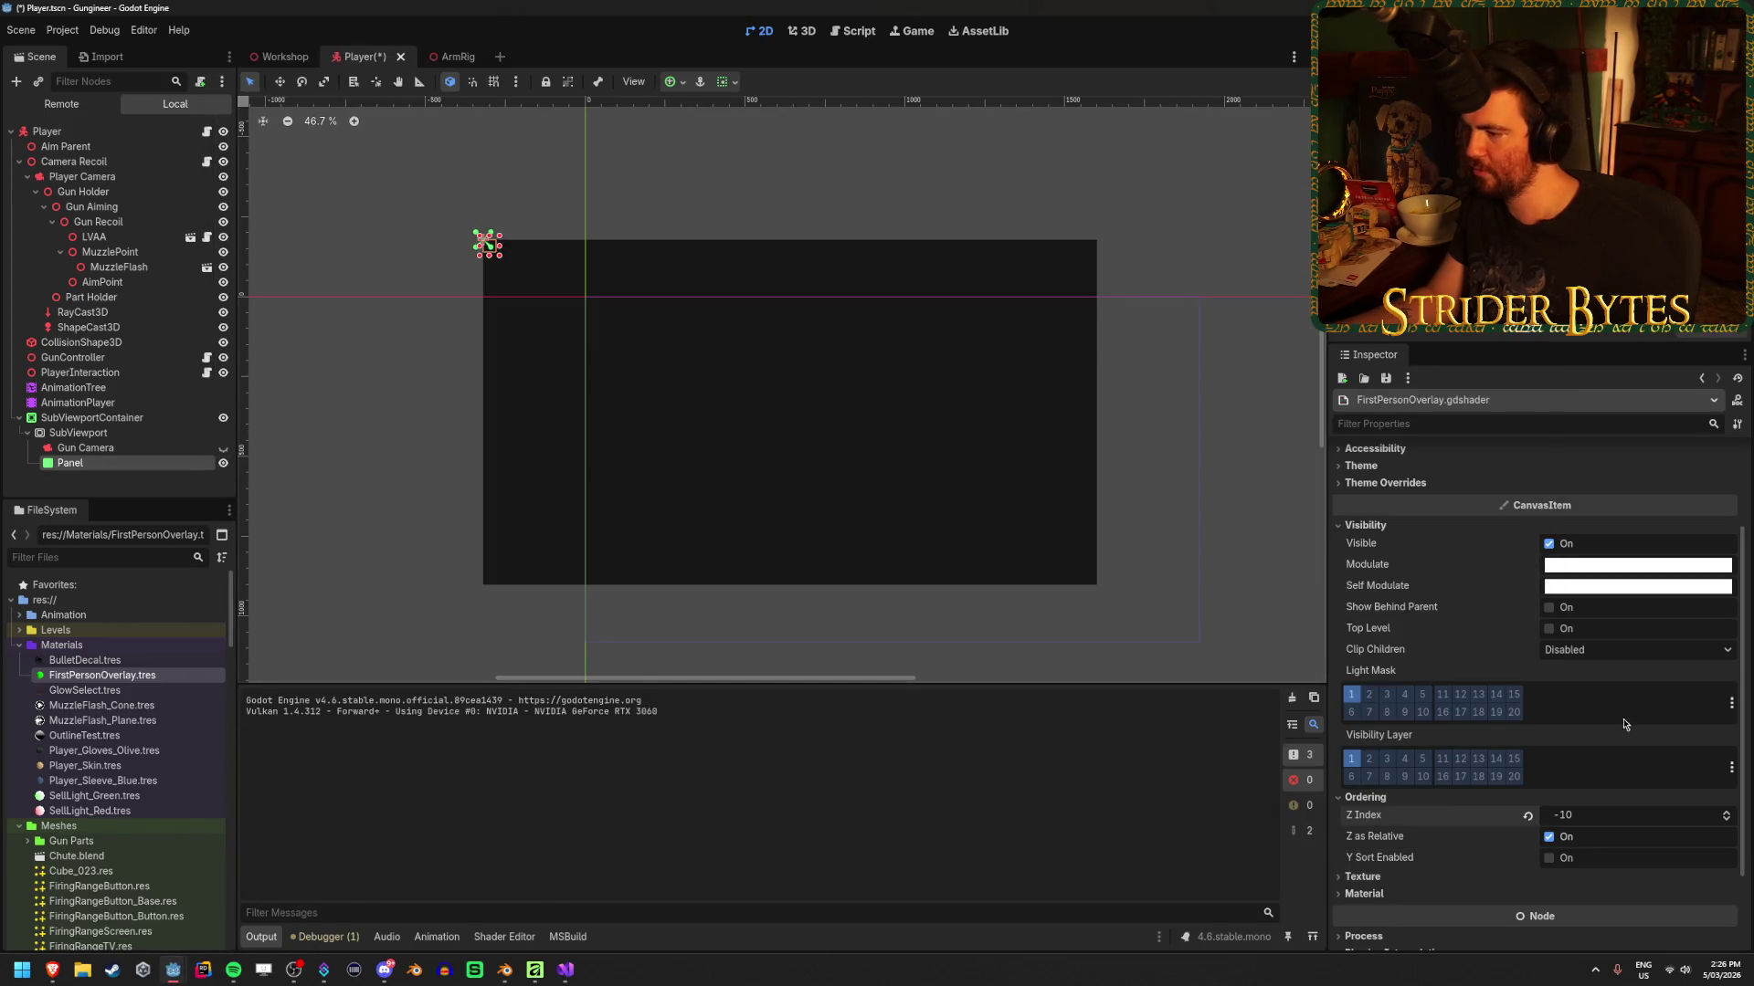
{"action": "scroll", "coordinate": [1473, 813], "scroll_direction": "up", "scroll_amount": 3}
{"action": "left_click", "coordinate": [1549, 672]}
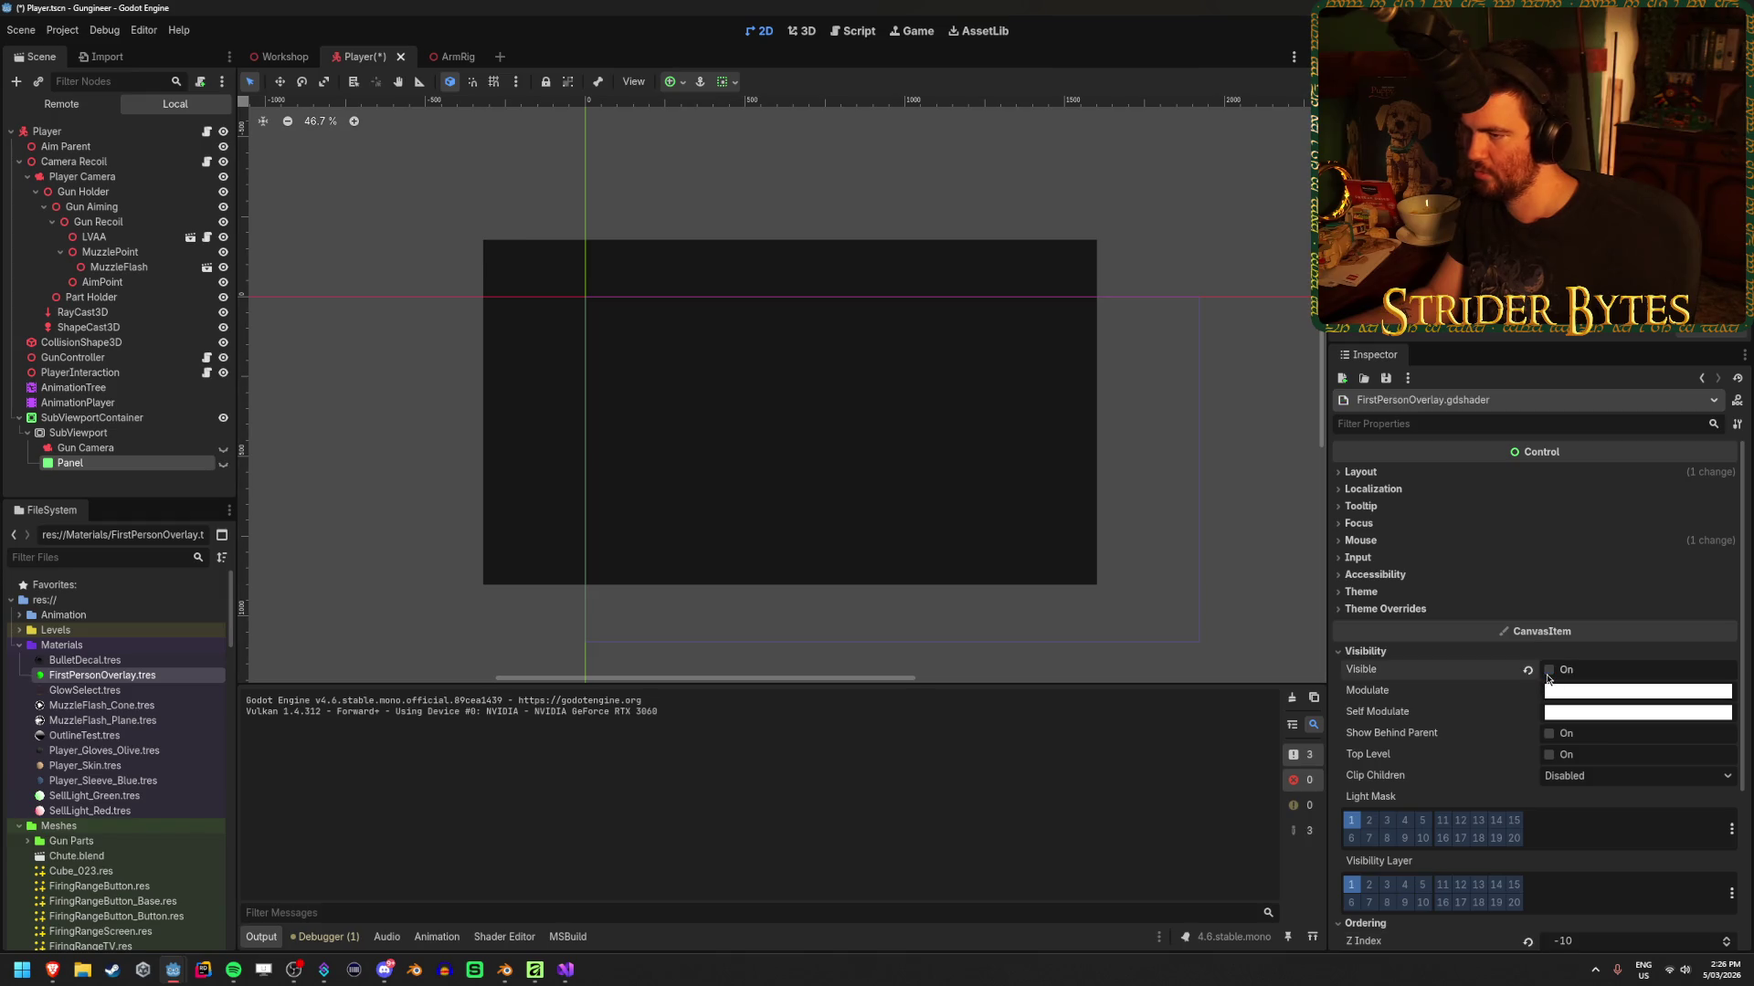
{"action": "key", "text": "F5"}
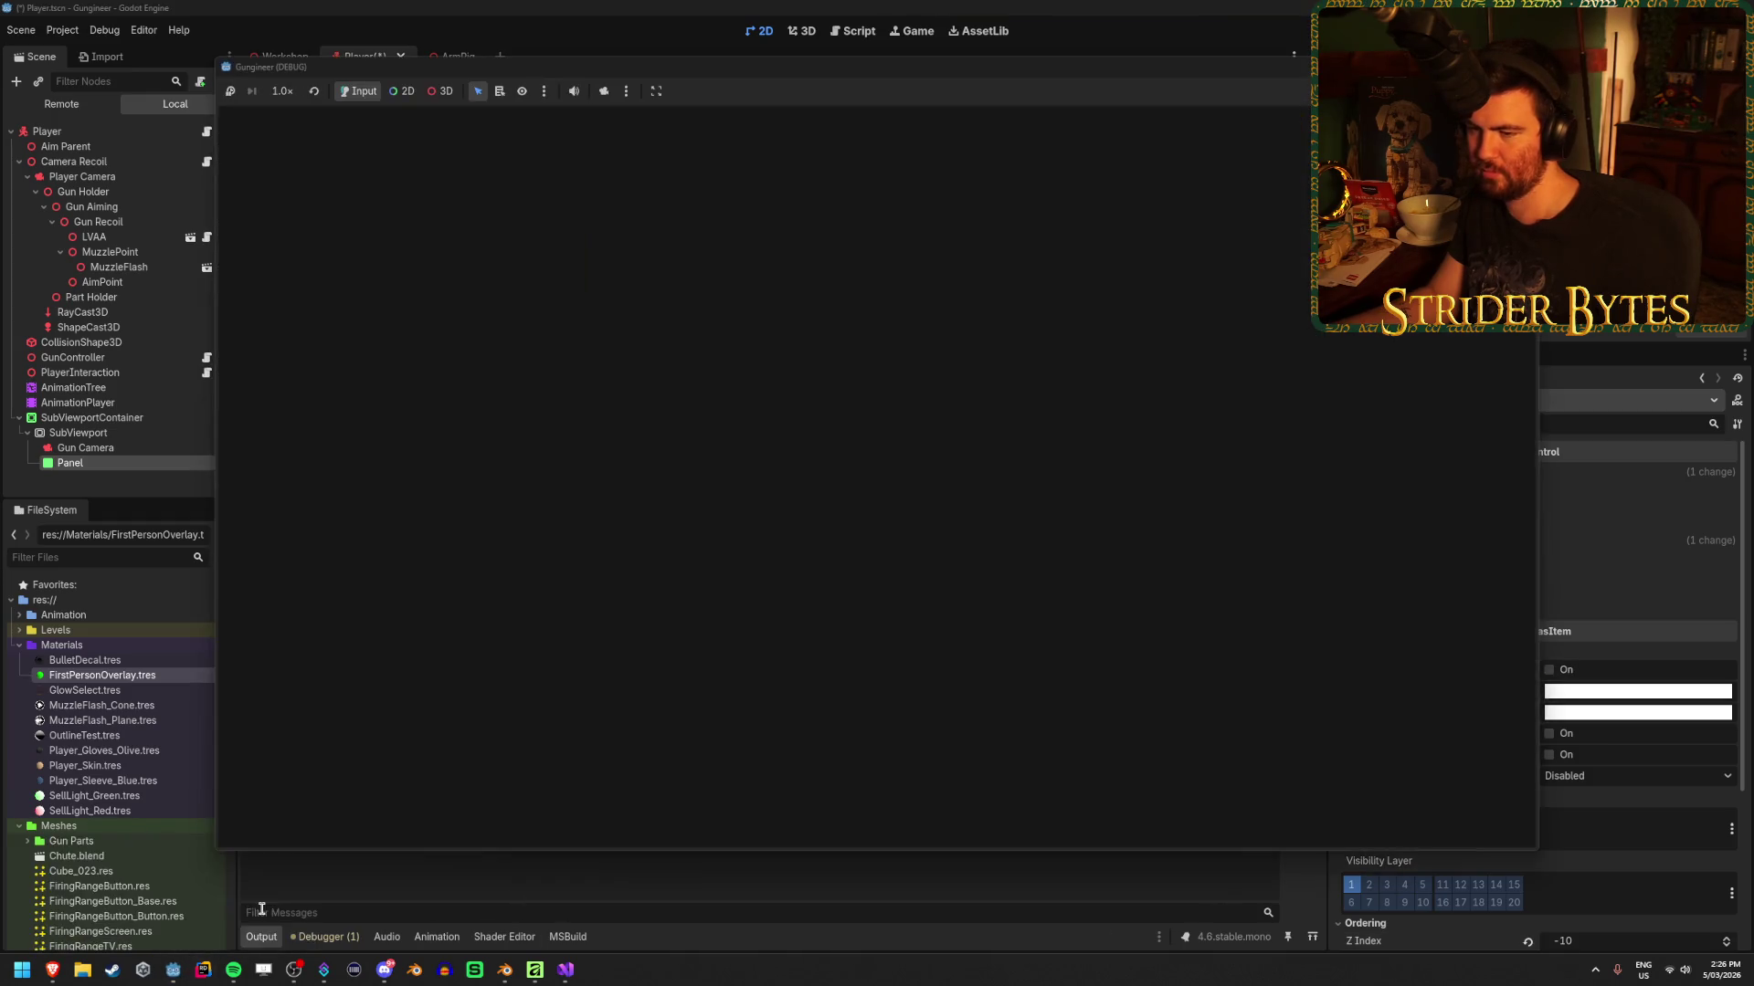
{"action": "key", "text": "F8"}
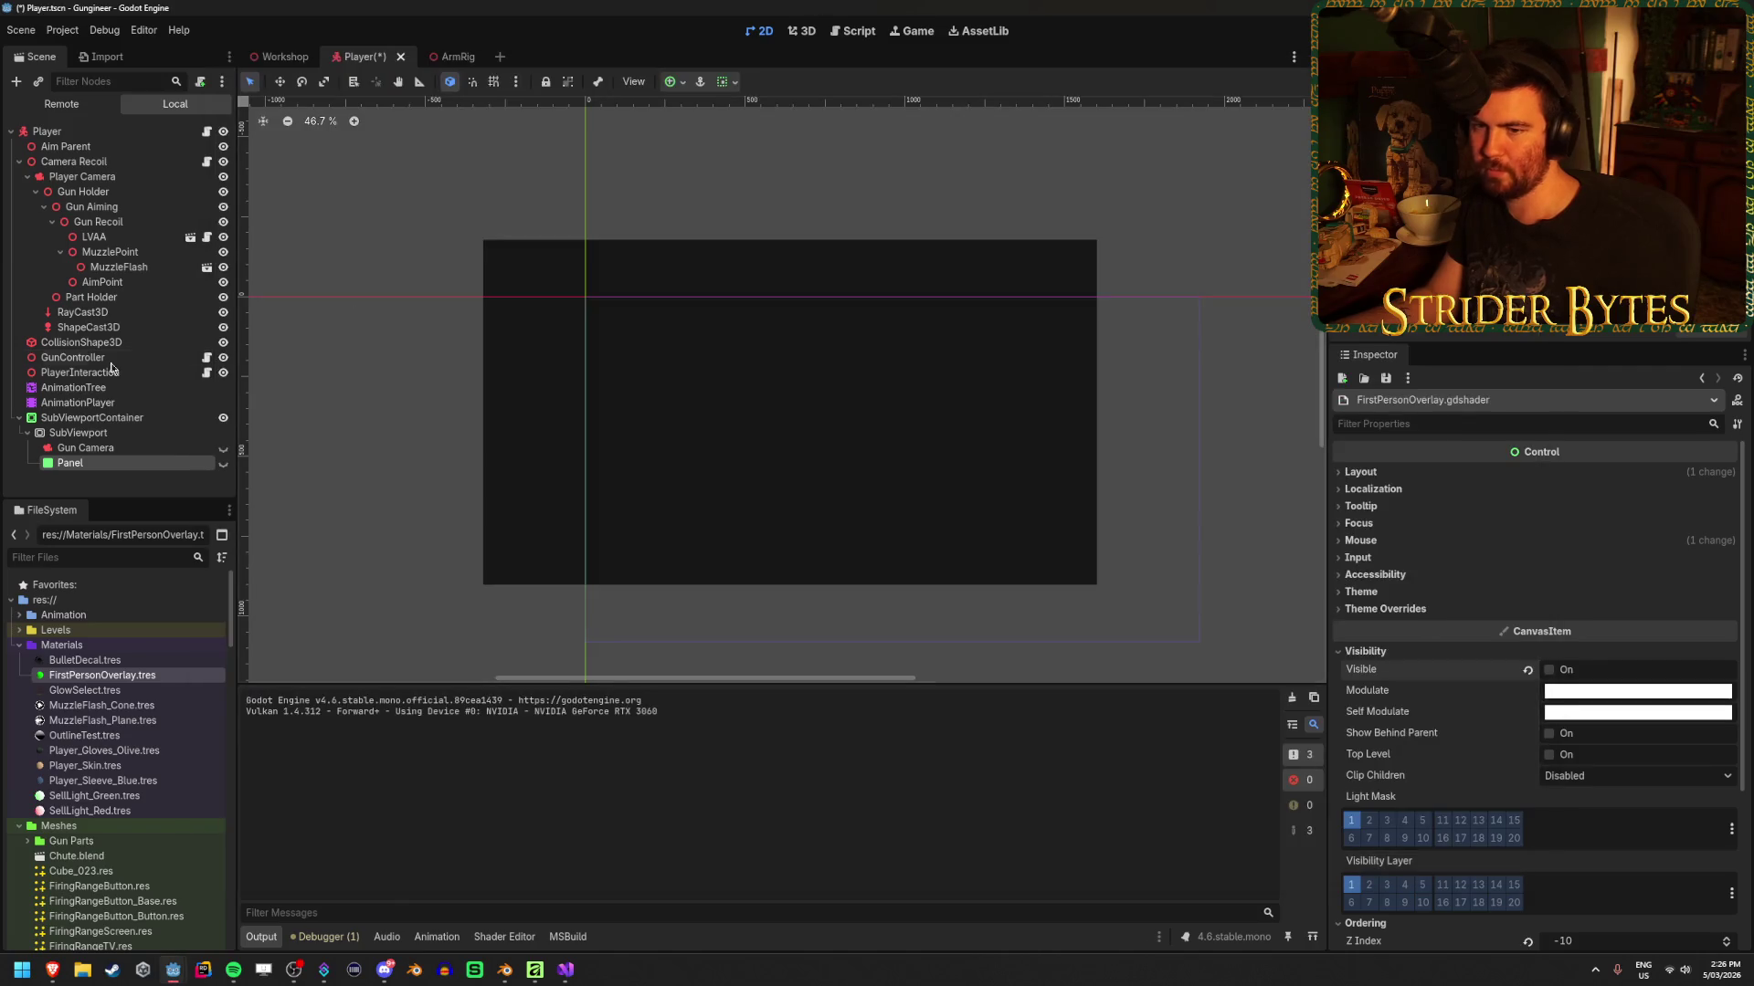
Turn on the SubViewport's Transparent BG and run the game again to check it
{"action": "left_click", "coordinate": [117, 419]}
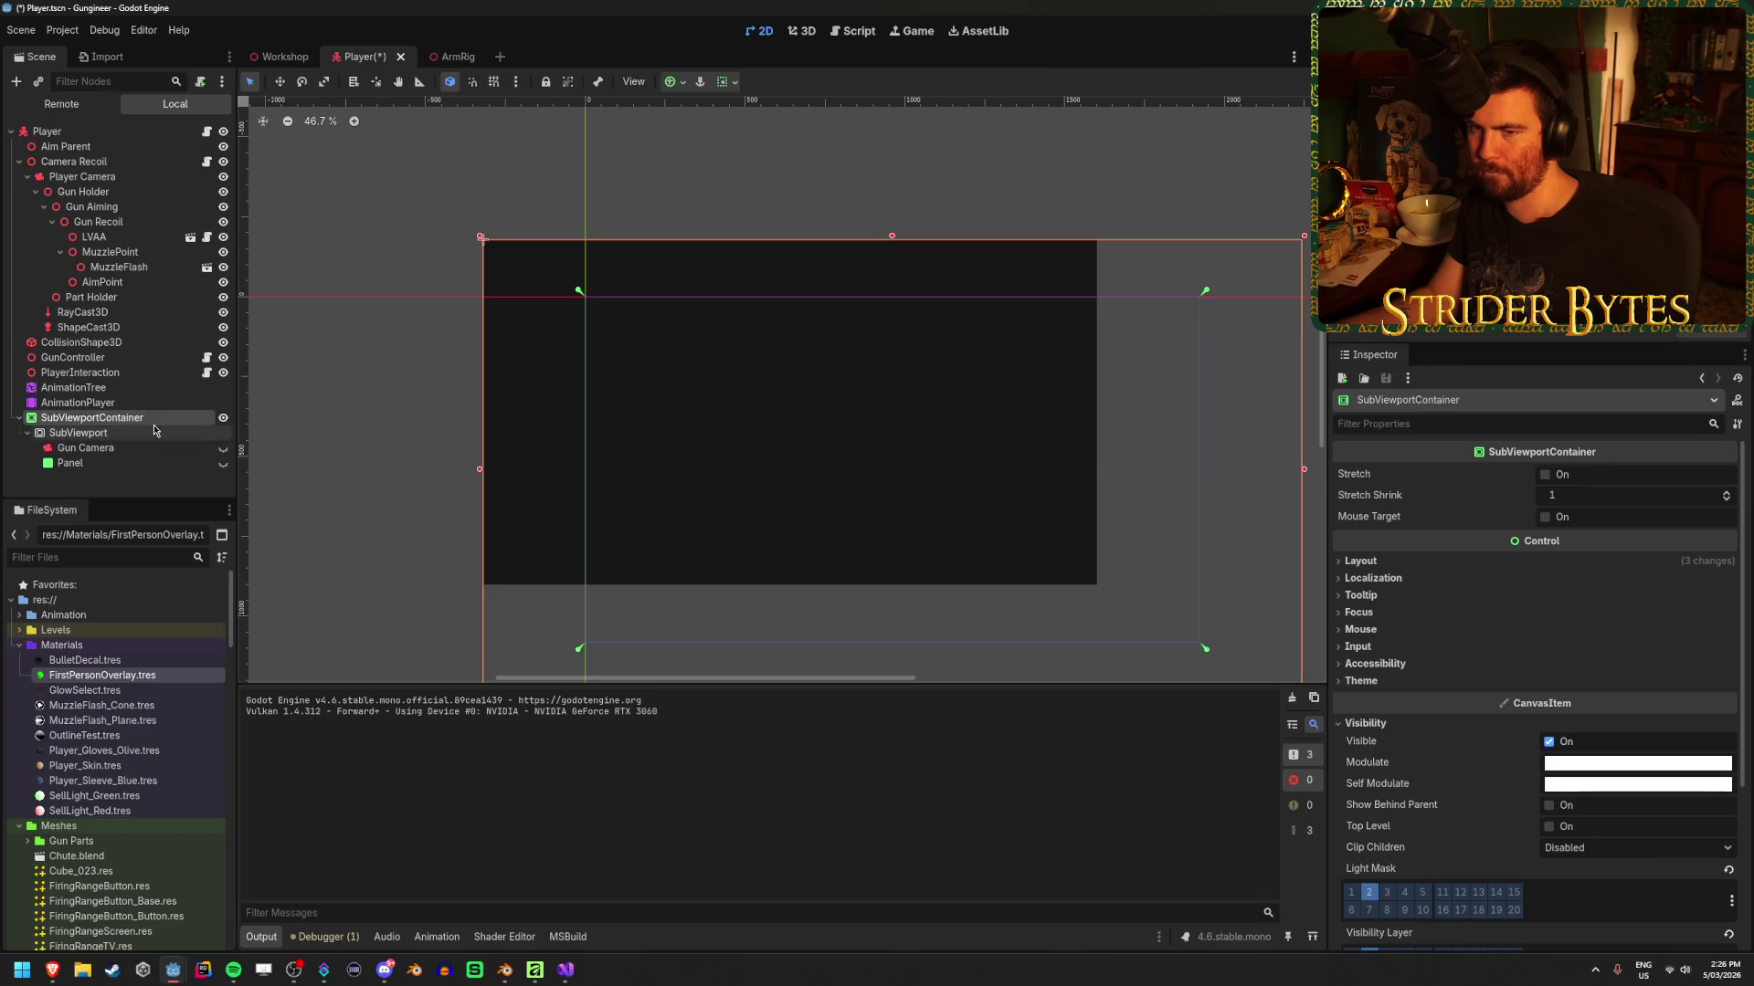
{"action": "key", "text": "Down"}
{"action": "left_click", "coordinate": [1545, 742]}
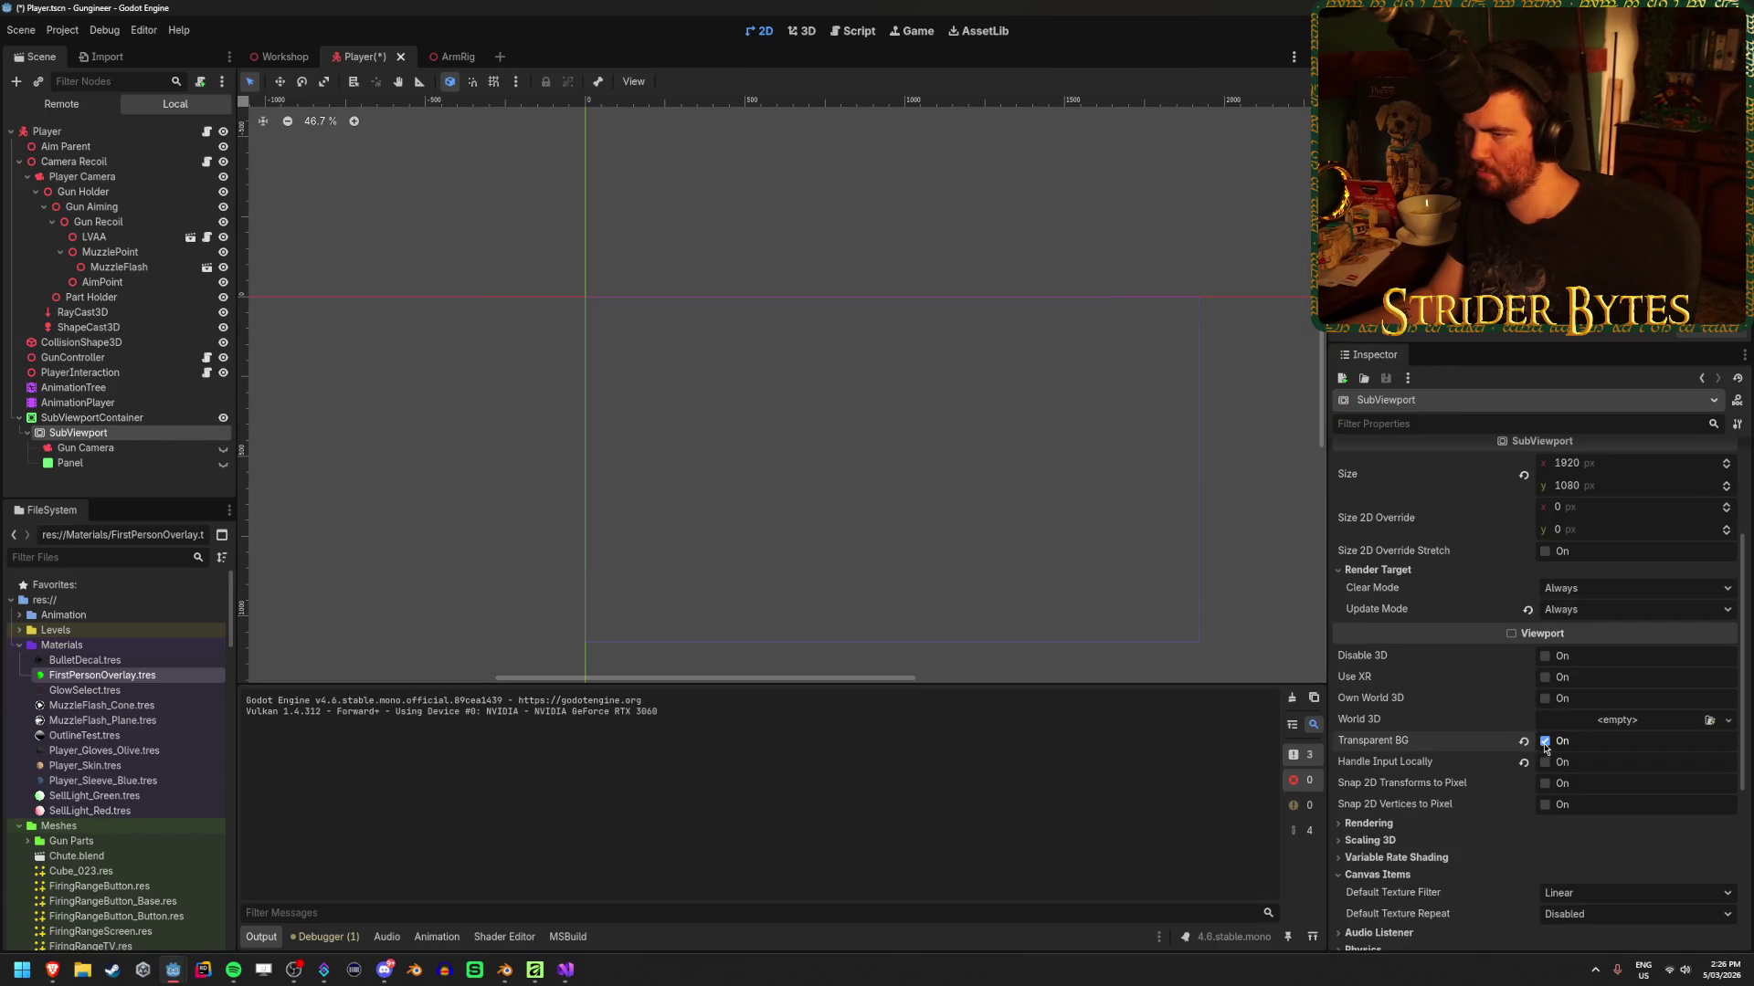
{"action": "key", "text": "F5"}
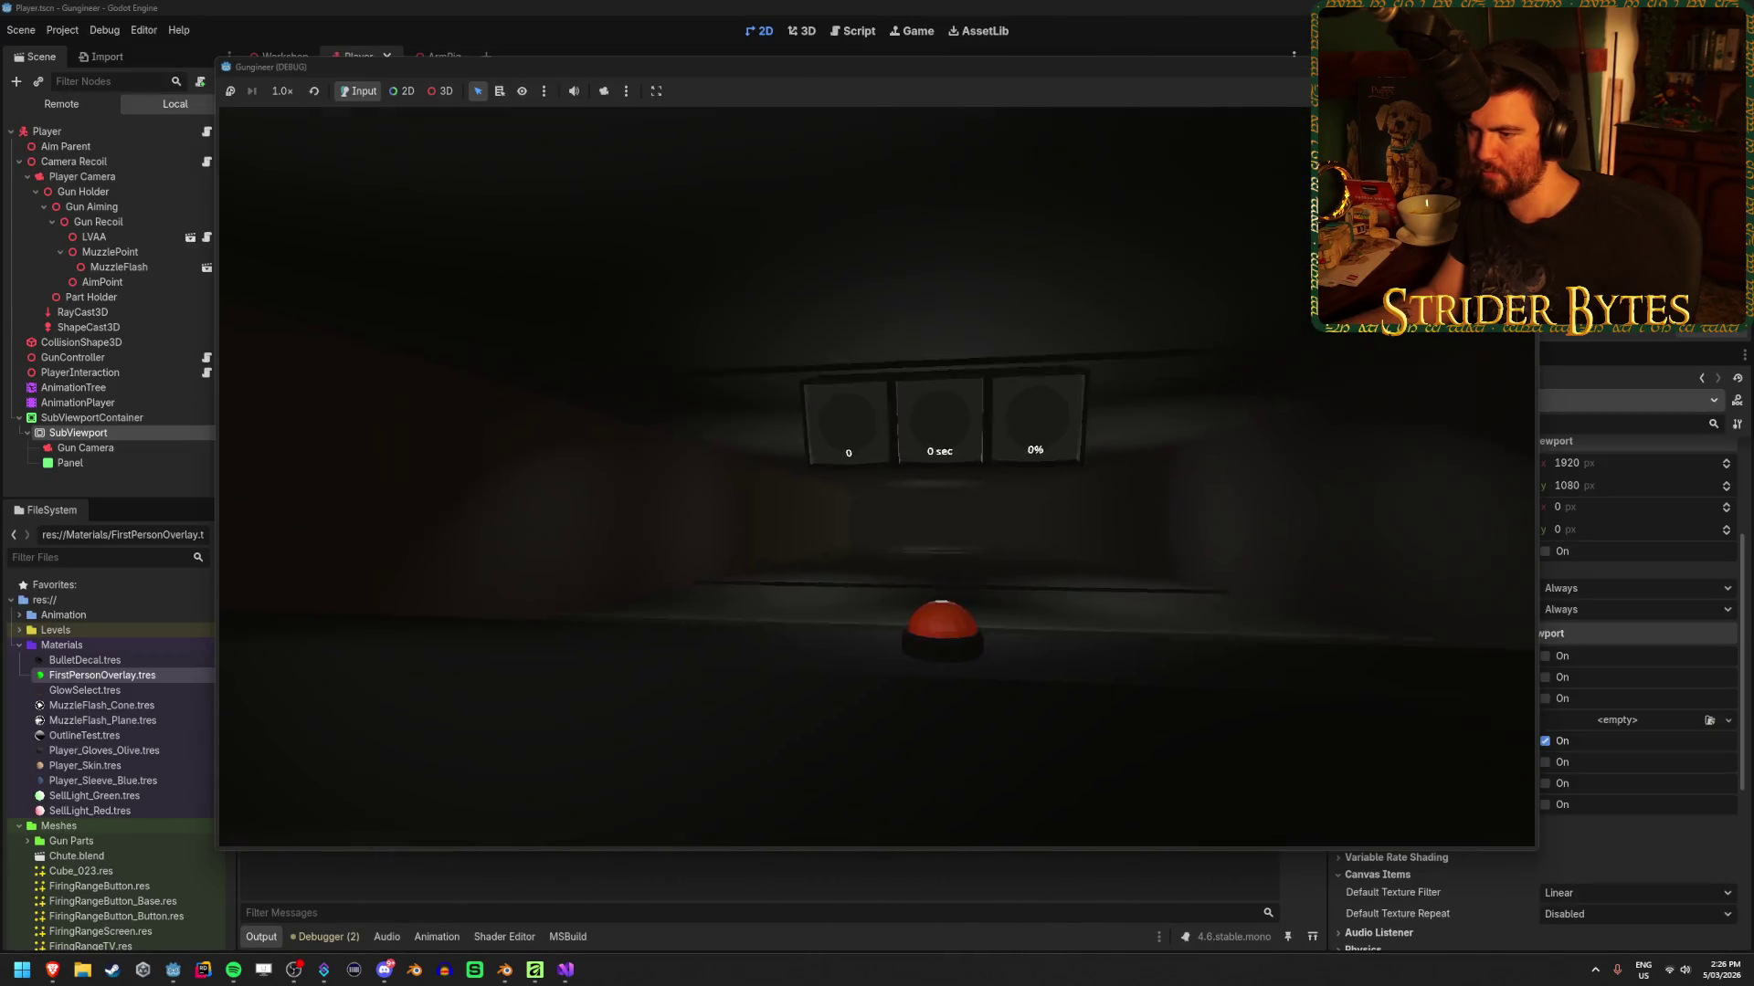
{"action": "key", "text": "F8"}
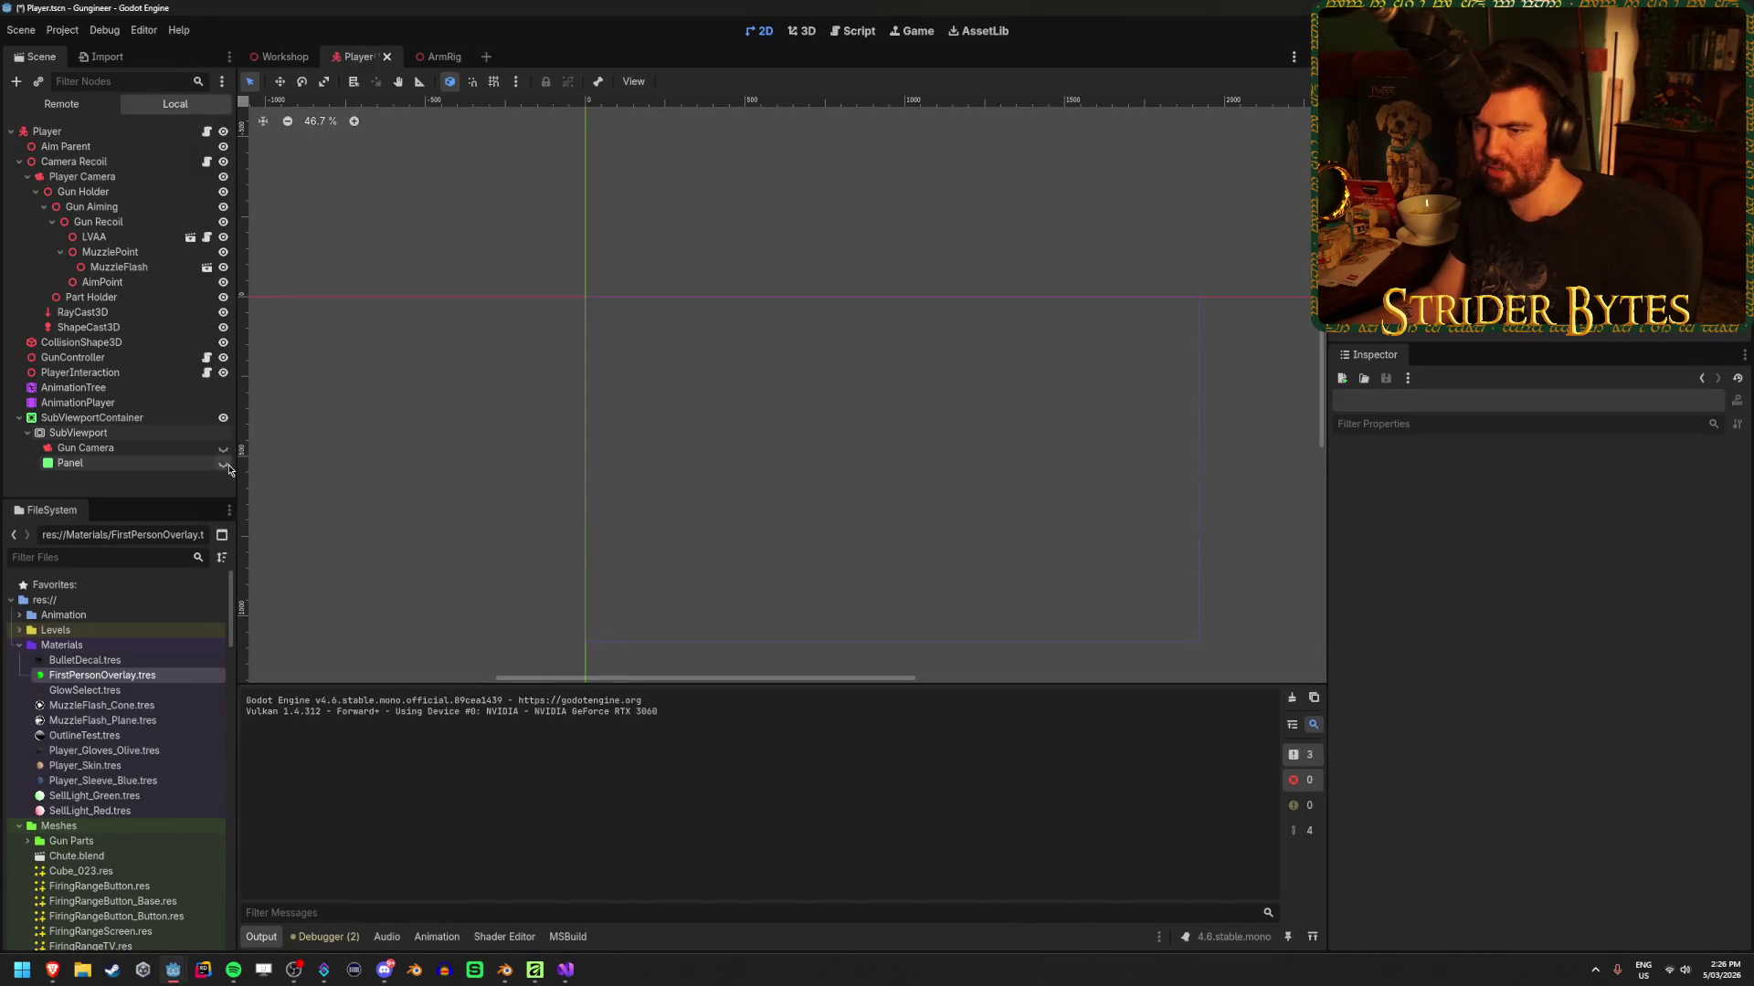
{"action": "mouse_move", "coordinate": [185, 974]}
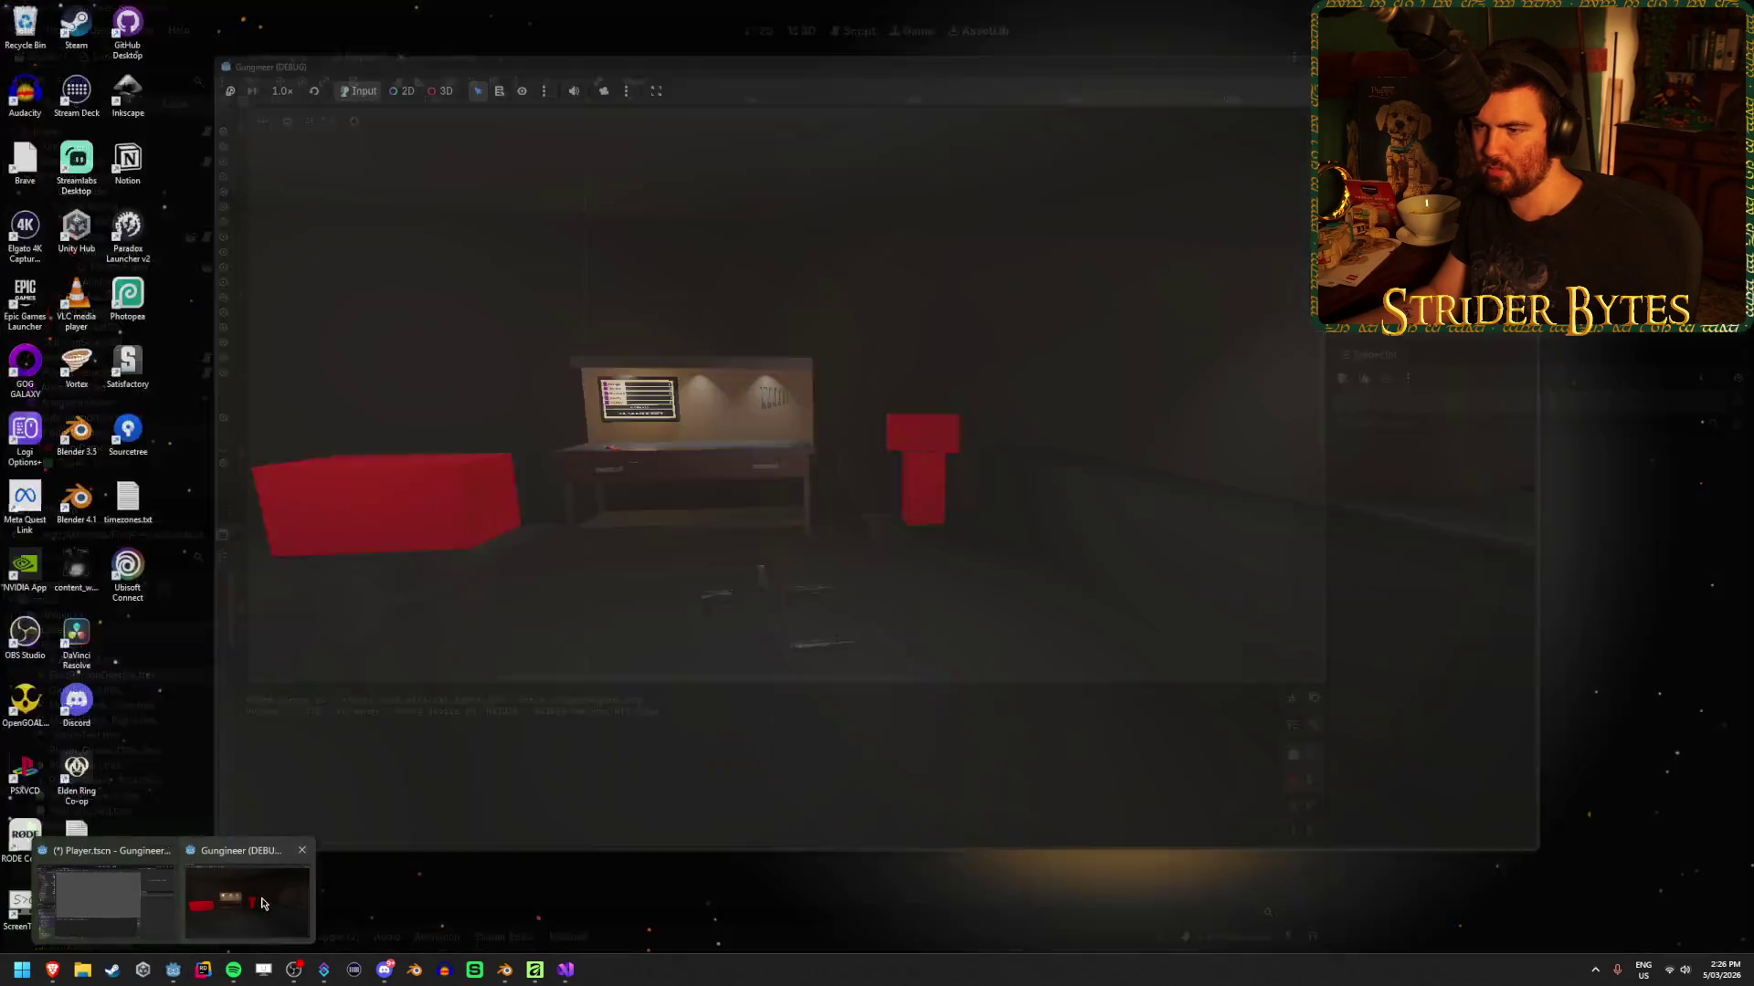
{"action": "left_click", "coordinate": [247, 899]}
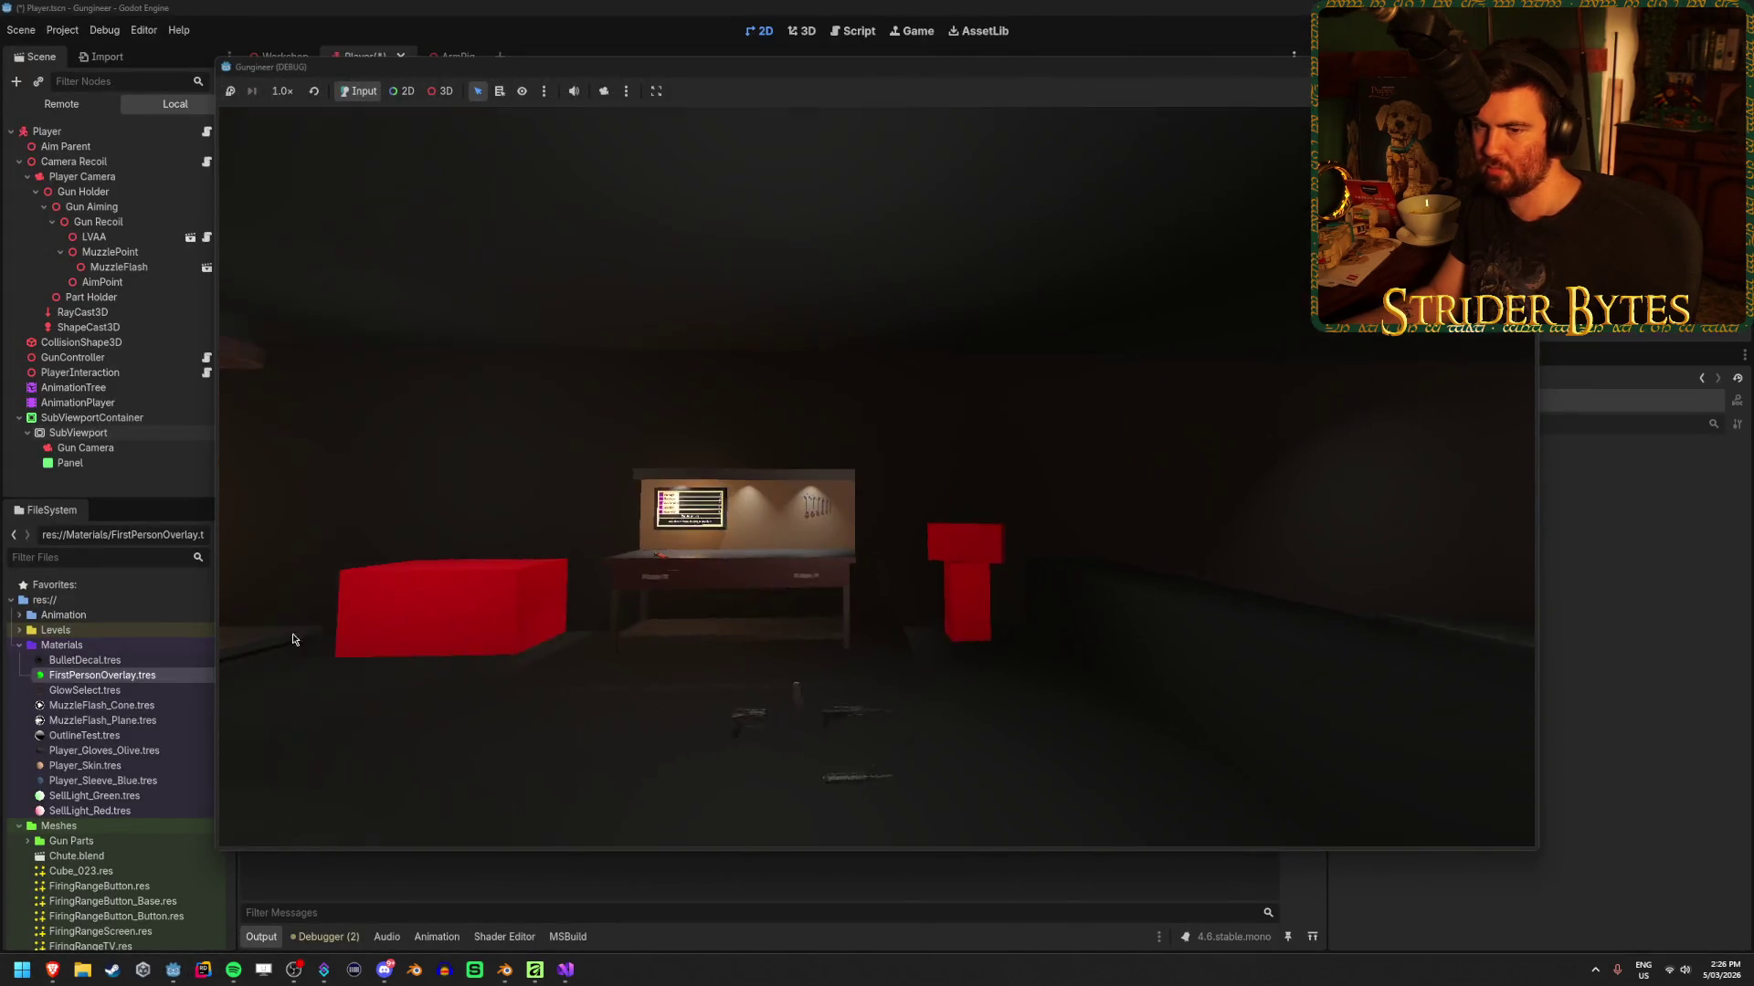
{"action": "left_click", "coordinate": [112, 468]}
{"action": "scroll", "coordinate": [1489, 685], "scroll_direction": "down", "scroll_amount": 3}
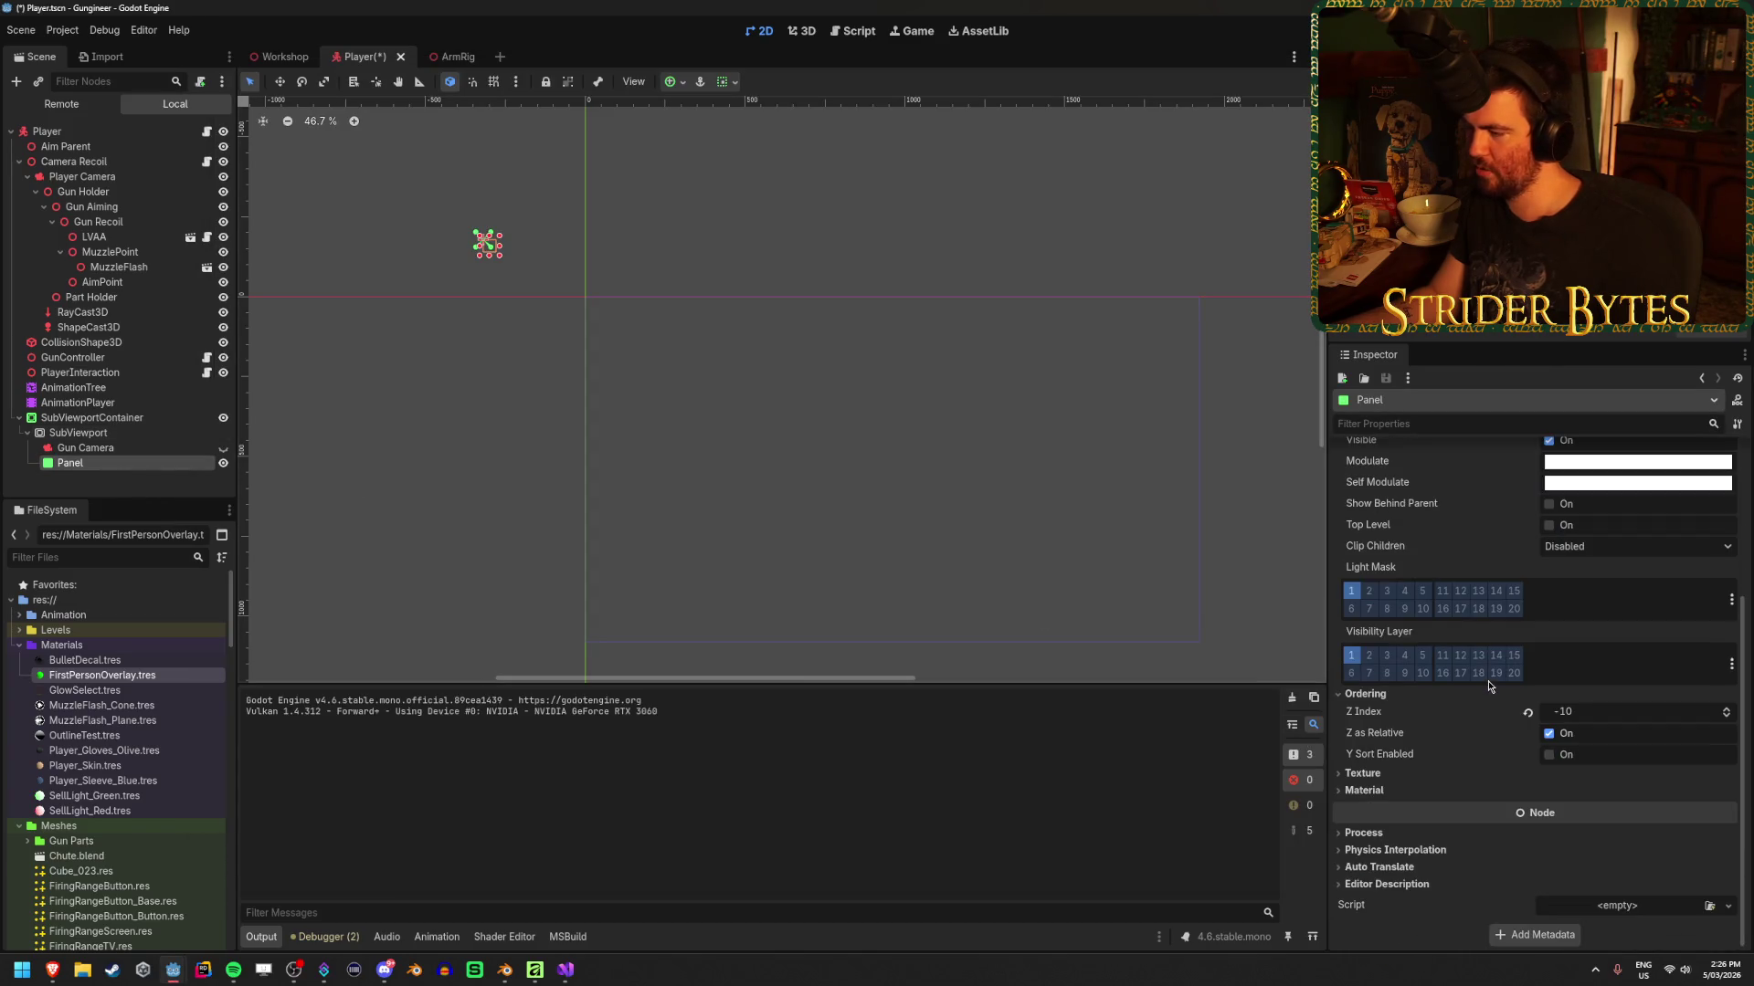
Give the Panel a new StyleBoxFlat under Theme Overrides > Styles, then close the running game
{"action": "scroll", "coordinate": [1489, 685], "scroll_direction": "up", "scroll_amount": 3}
{"action": "left_click", "coordinate": [1384, 608]}
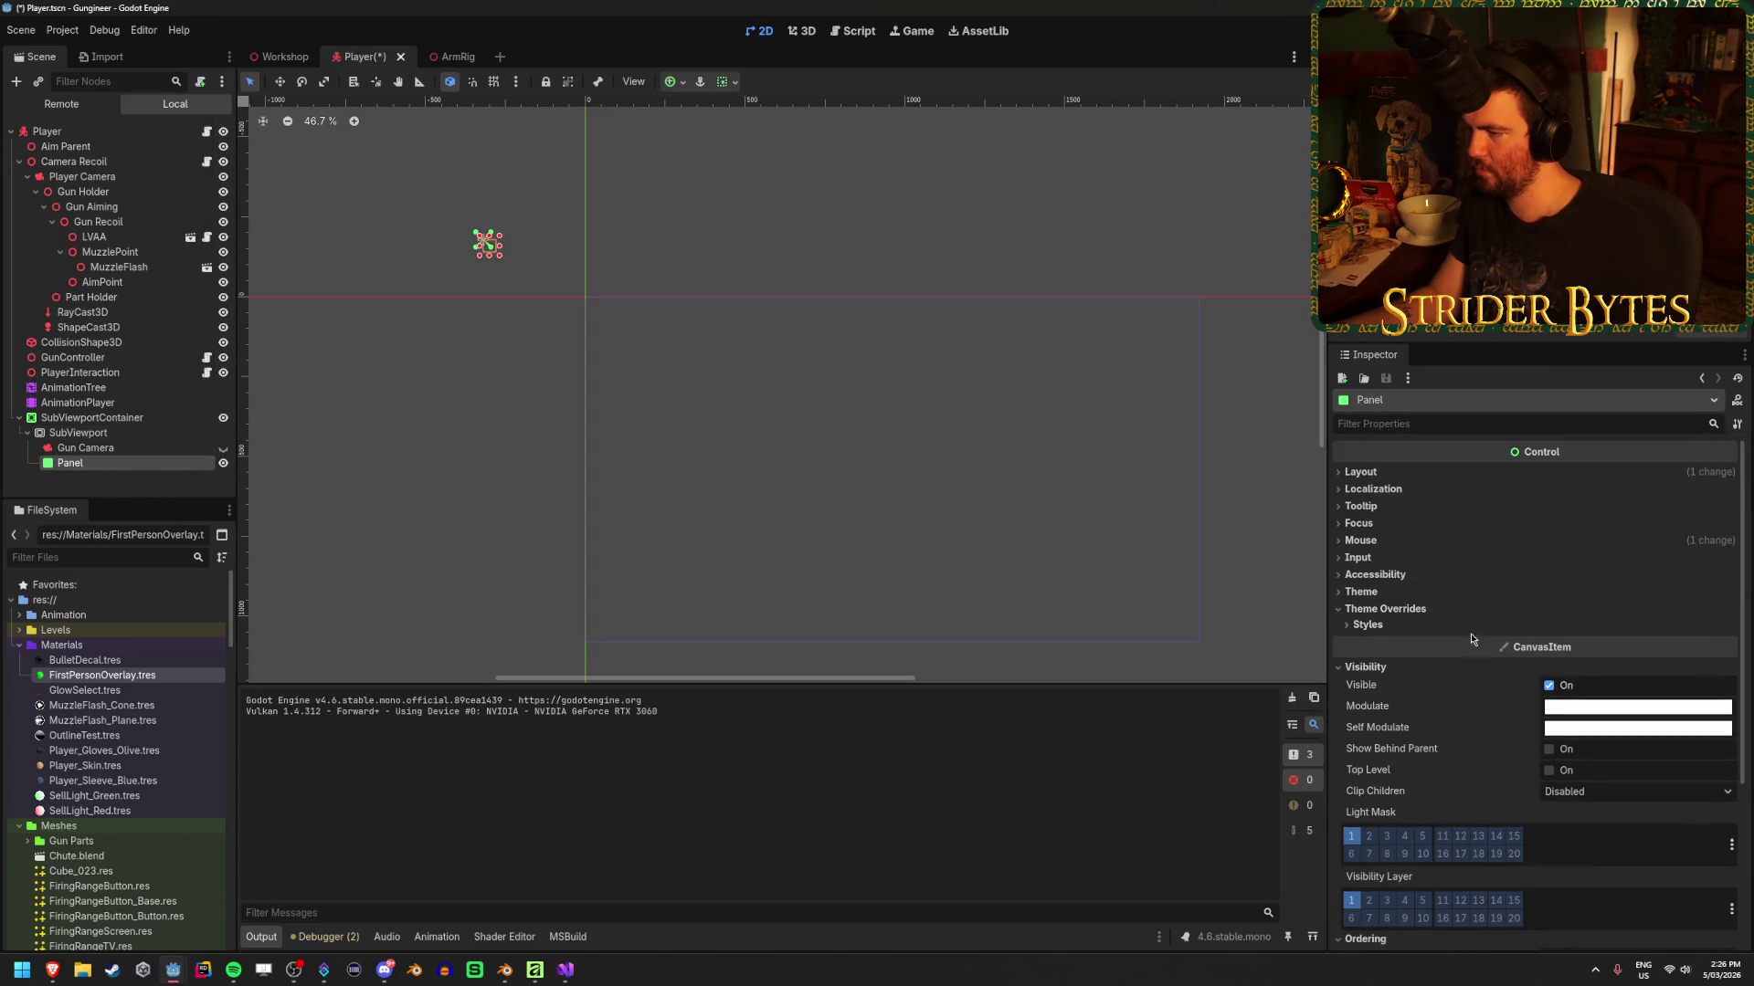
{"action": "left_click", "coordinate": [1367, 625]}
{"action": "left_click", "coordinate": [1723, 645]}
{"action": "left_click", "coordinate": [1670, 715]}
{"action": "scroll", "coordinate": [1635, 676], "scroll_direction": "down", "scroll_amount": 2}
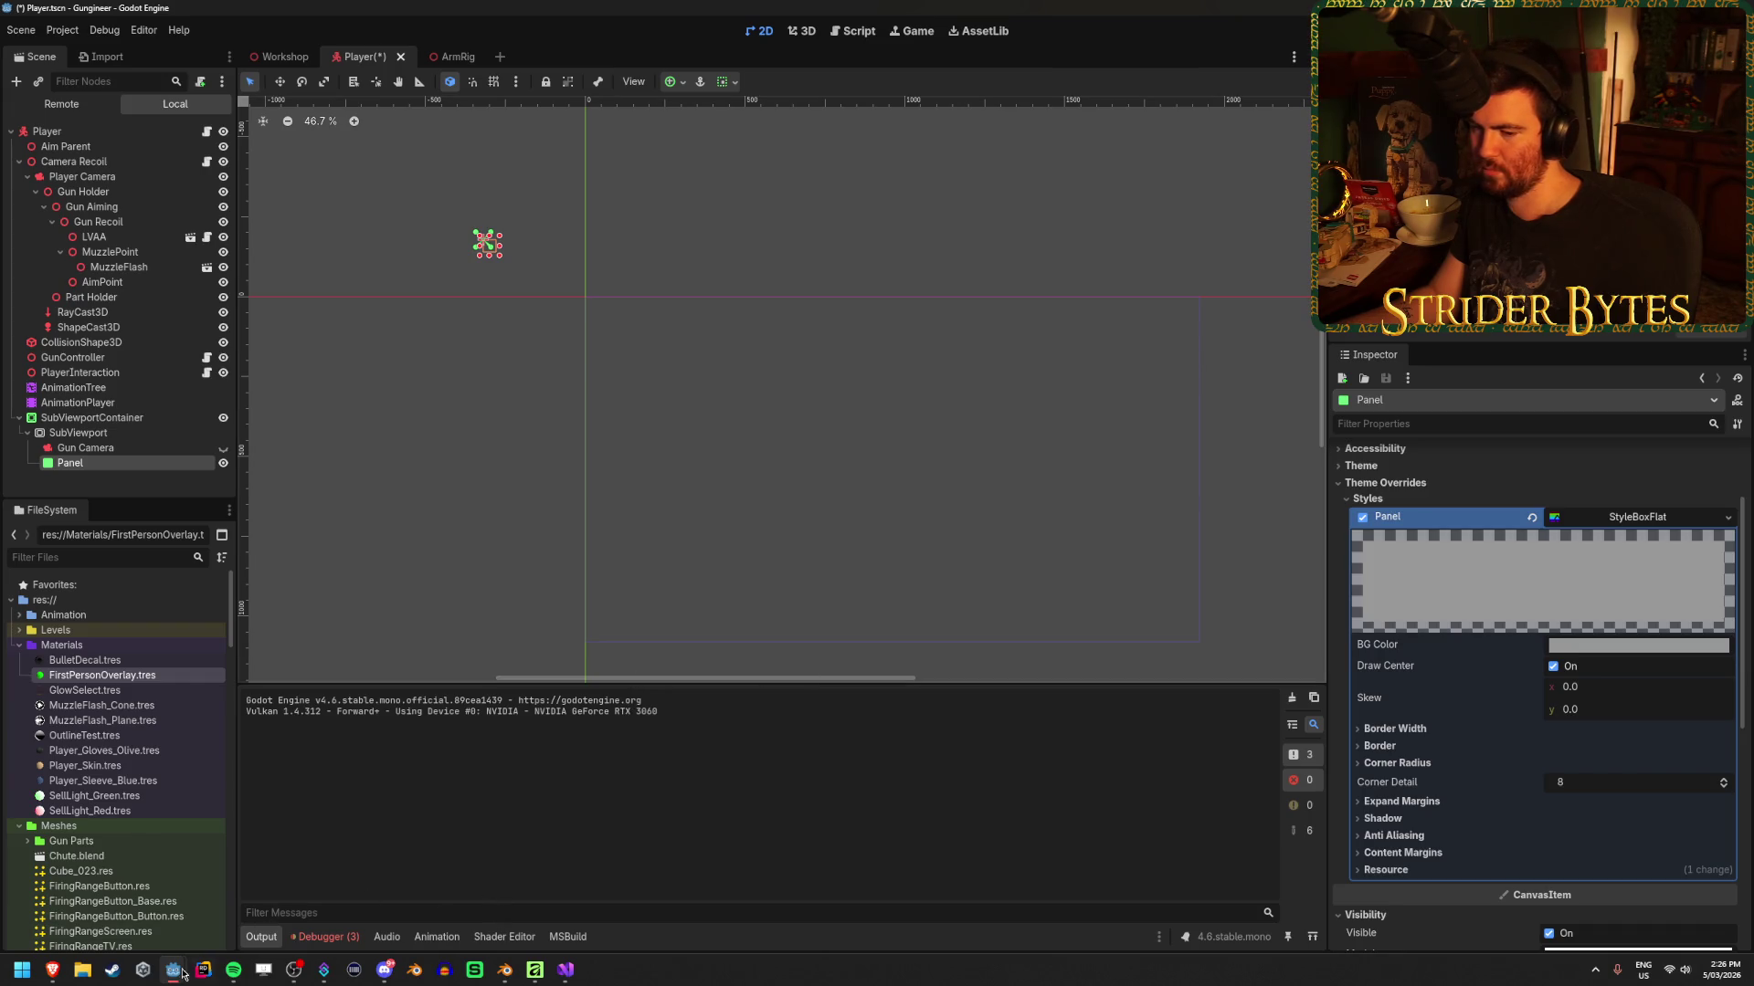
{"action": "mouse_move", "coordinate": [183, 973]}
{"action": "left_click", "coordinate": [246, 891]}
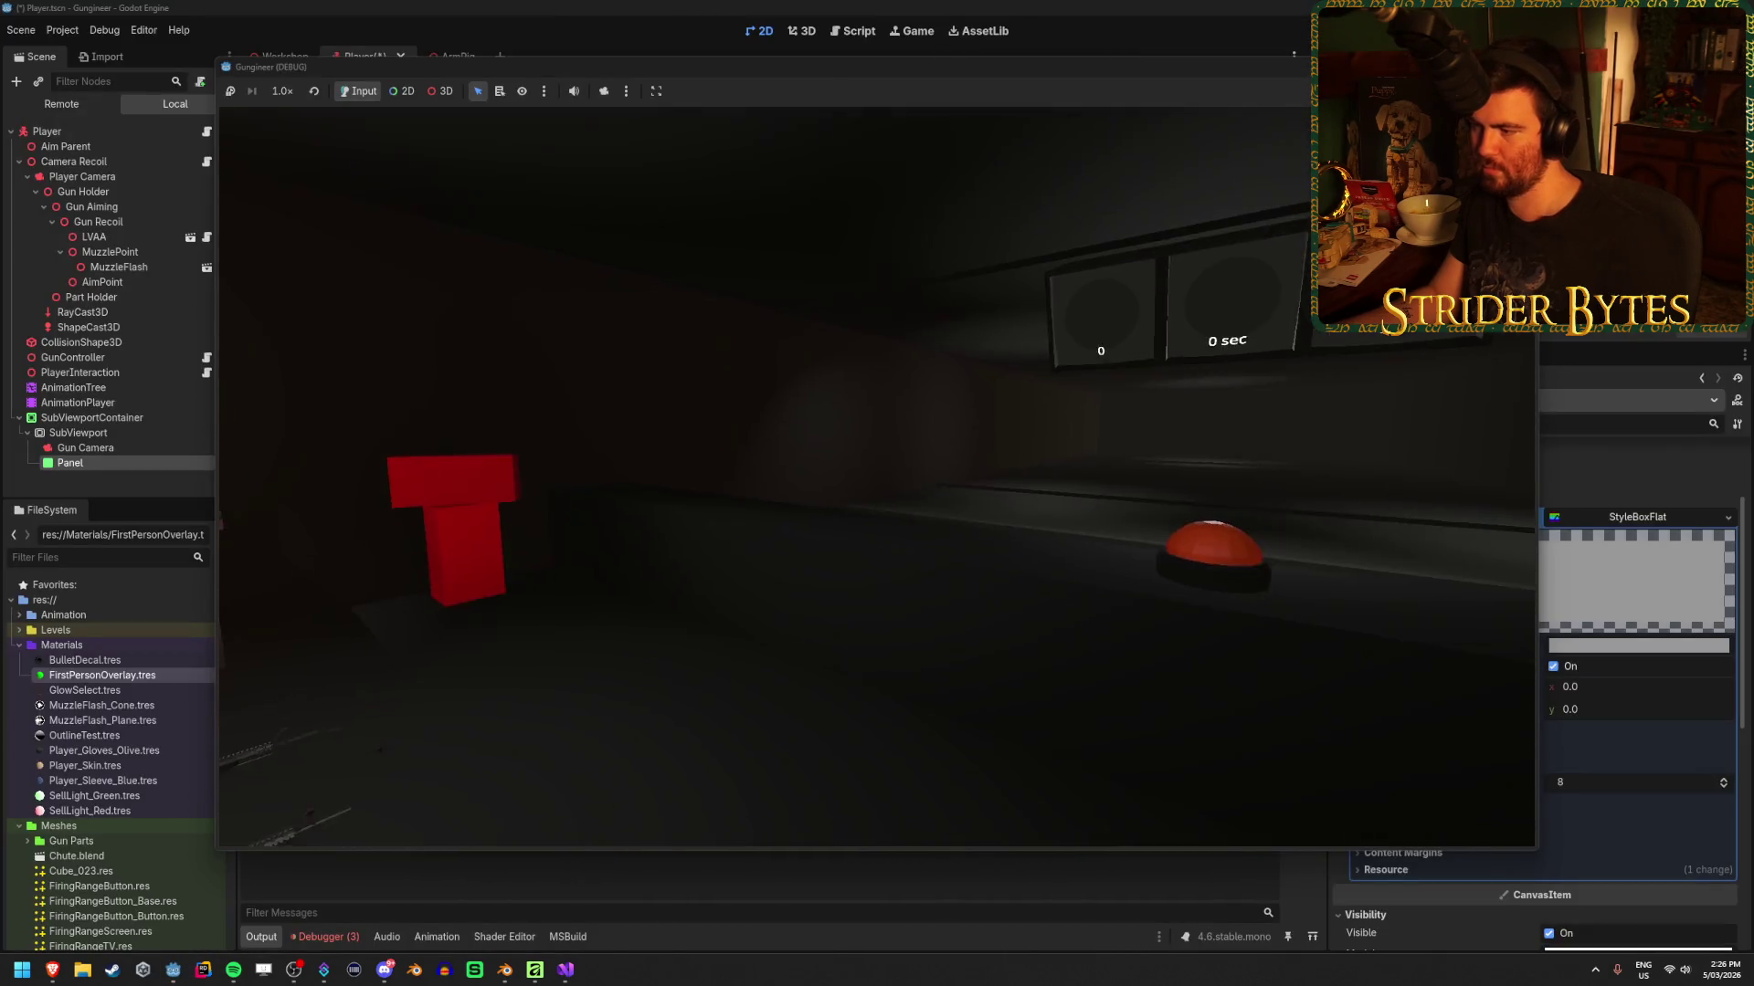
{"action": "key", "text": "Escape"}
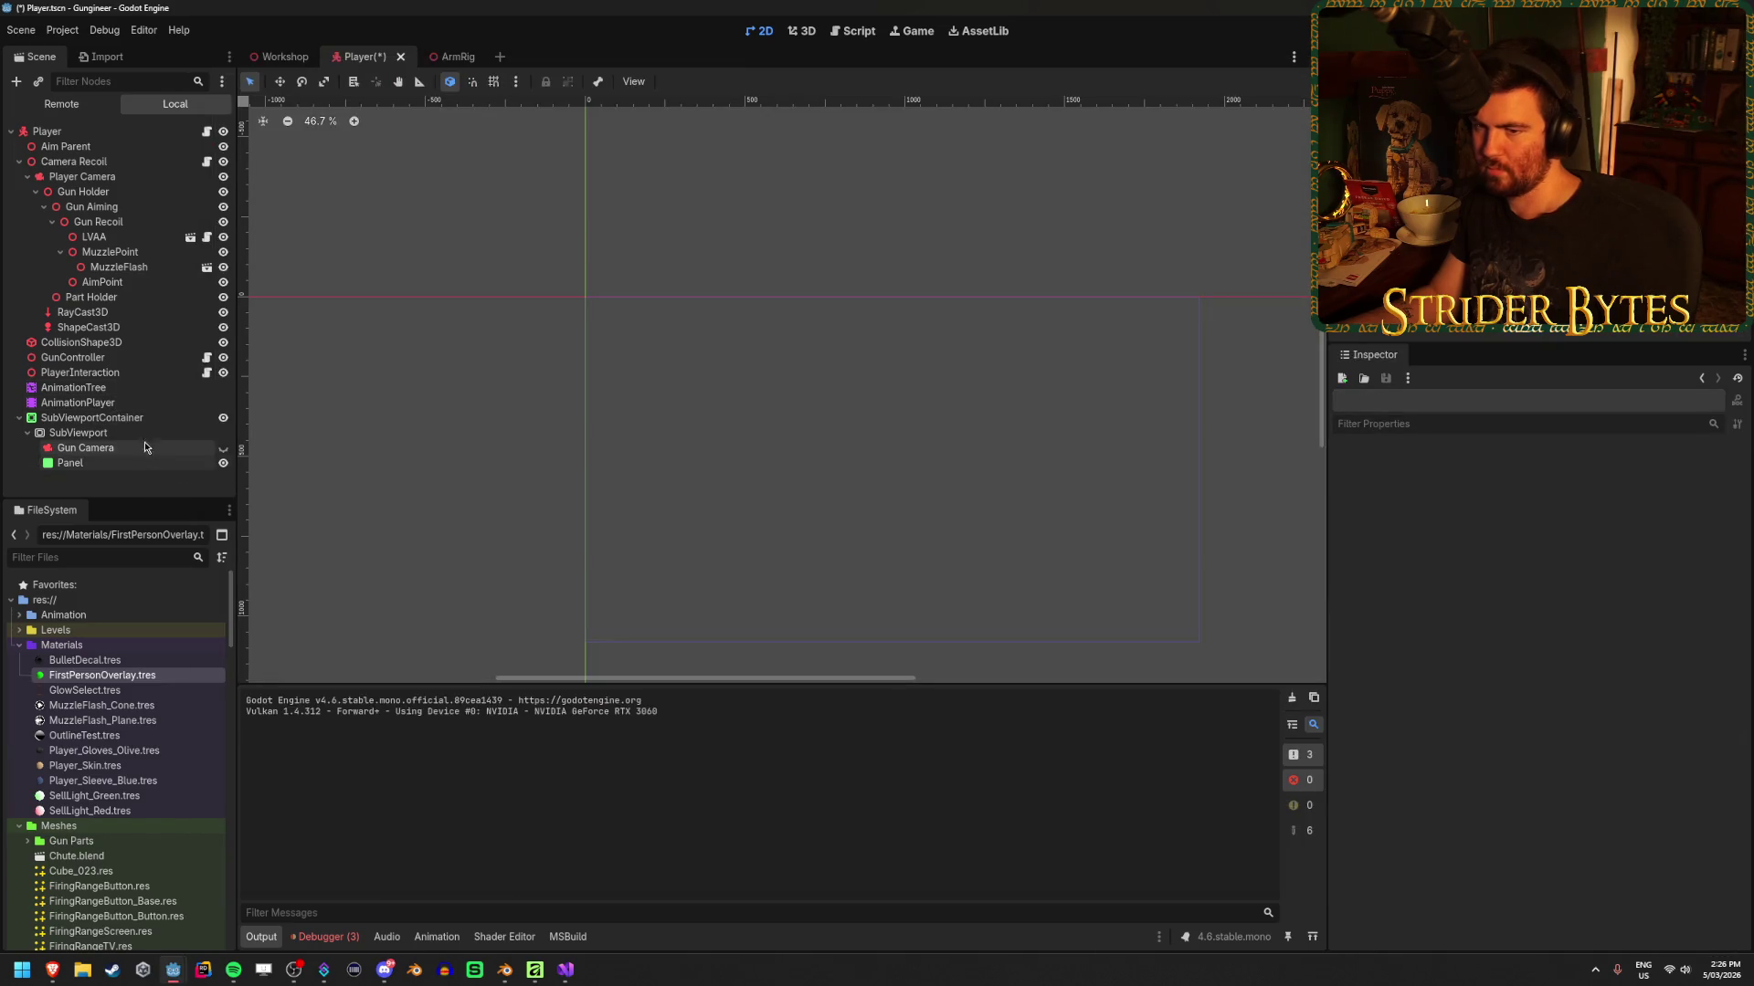
Try lowering the Panel's background colour opacity, then review the SubViewportContainer settings
{"action": "left_click", "coordinate": [126, 434]}
{"action": "key", "text": "Down"}
{"action": "key", "text": "Down"}
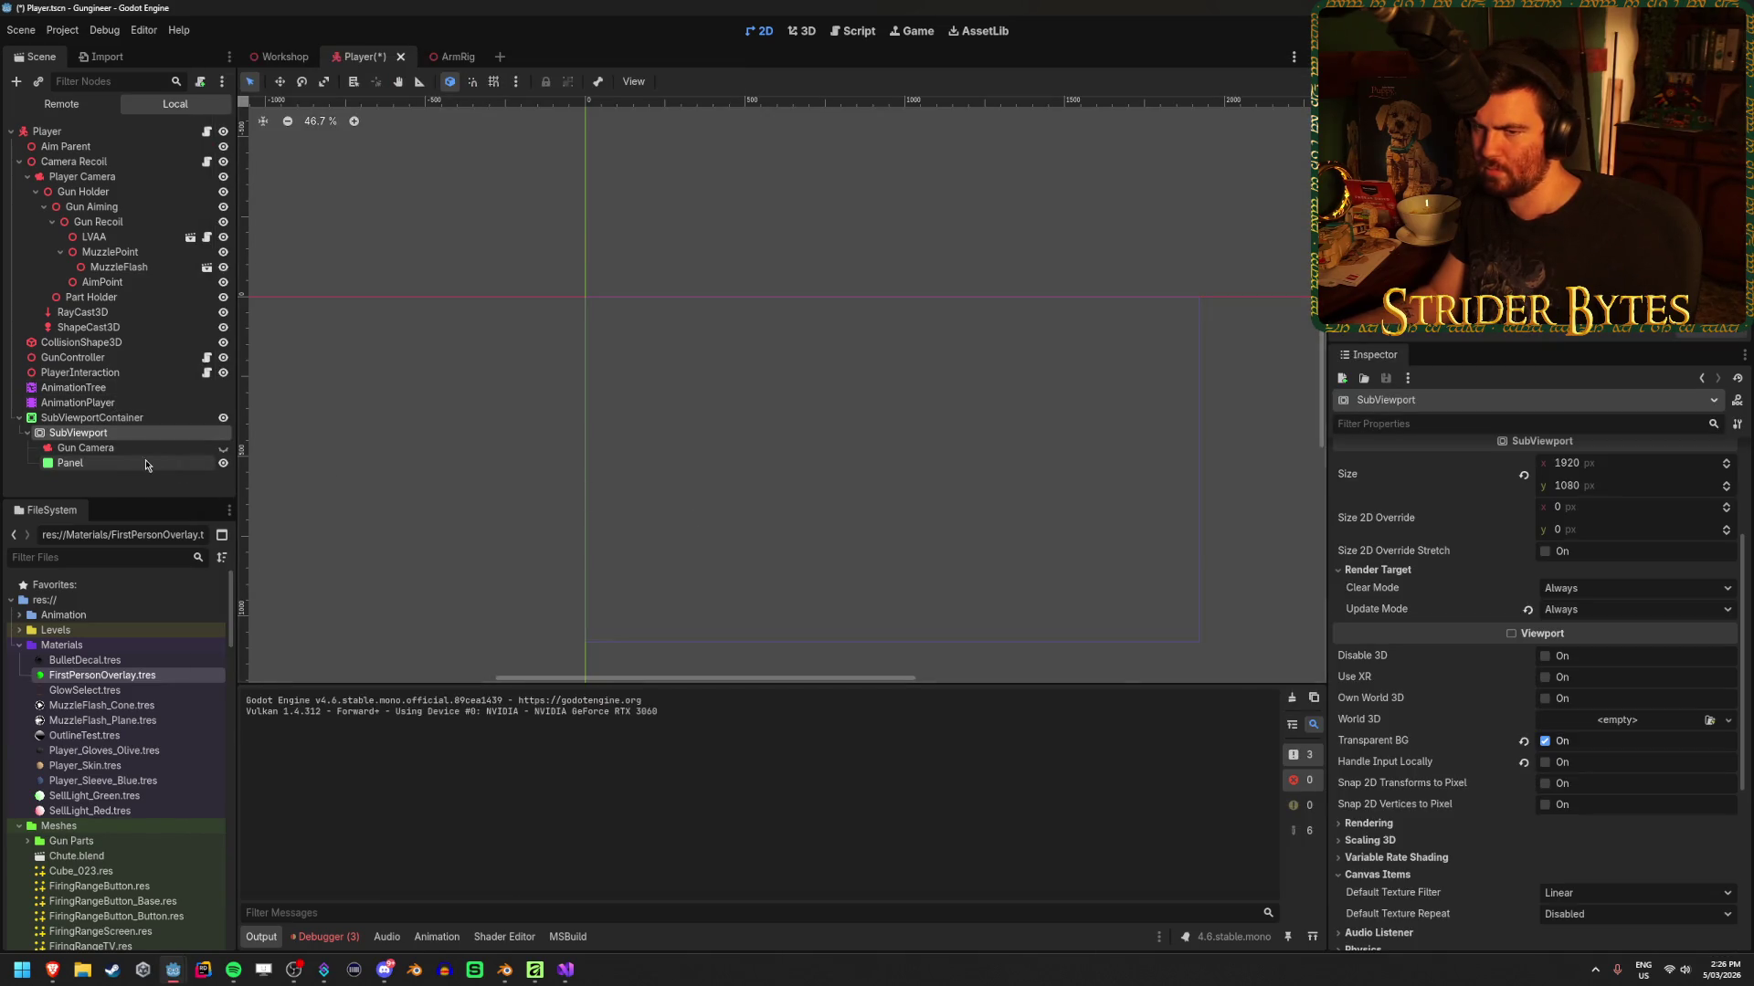
{"action": "left_click", "coordinate": [1635, 647]}
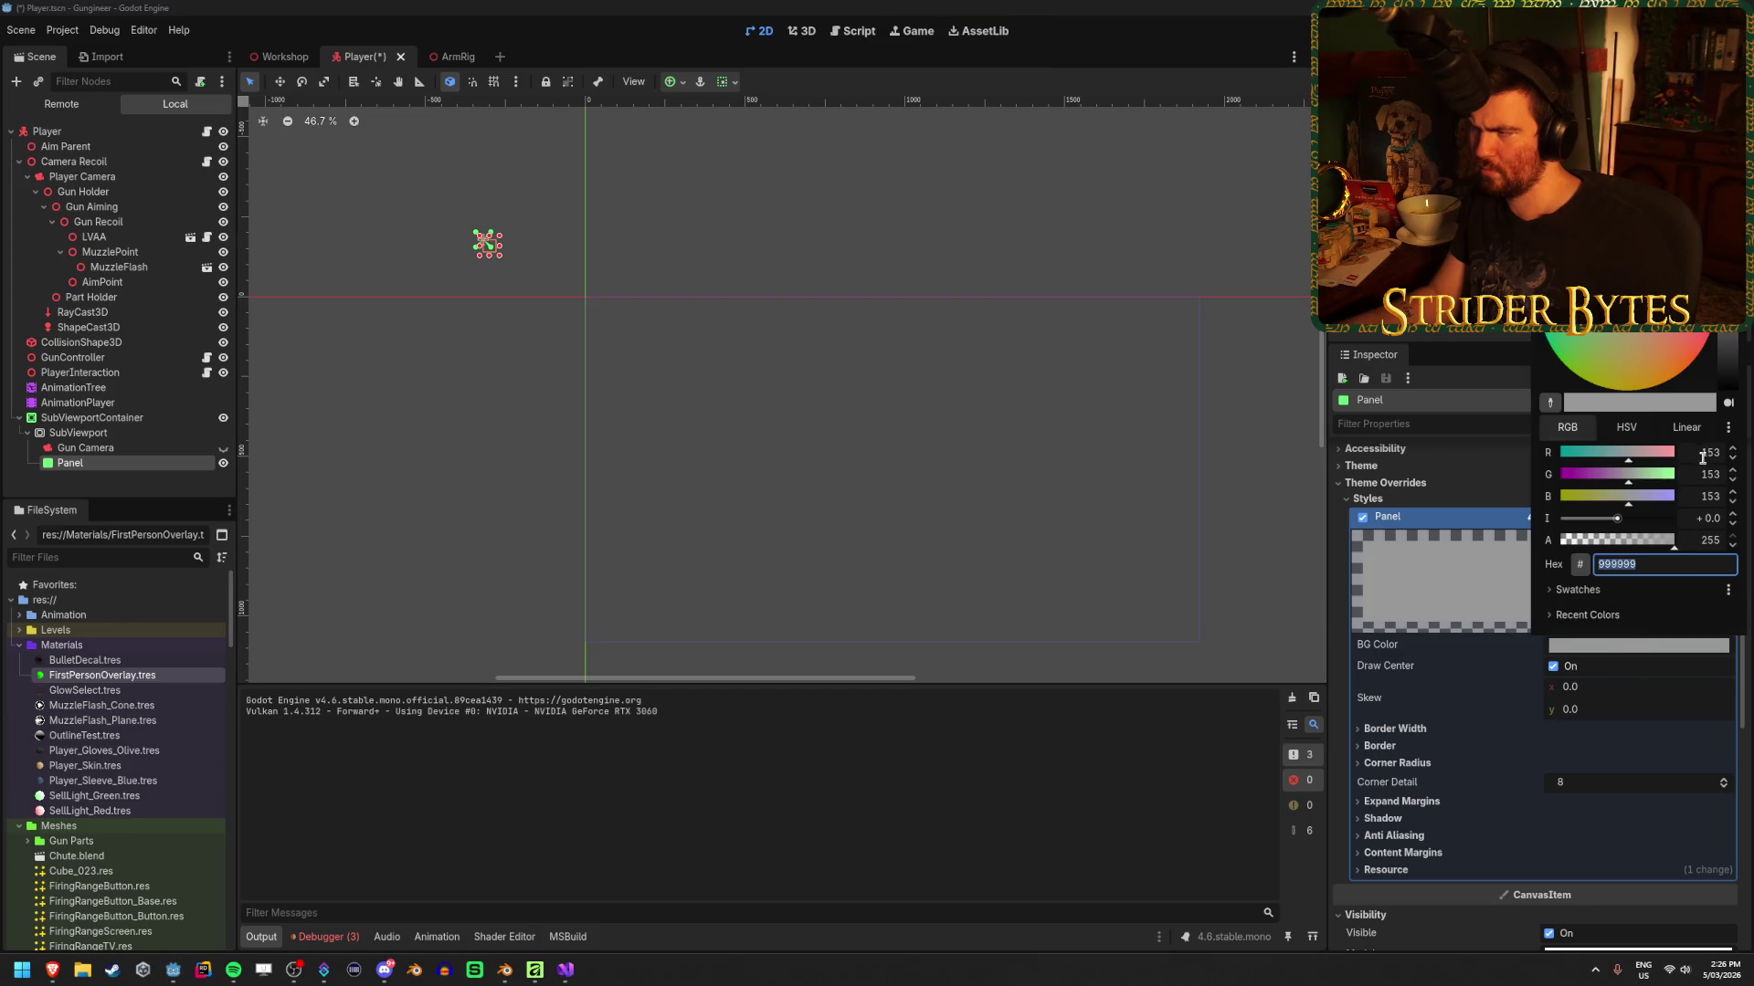
{"action": "left_click_drag", "start_coordinate": [1623, 544], "coordinate": [1705, 532]}
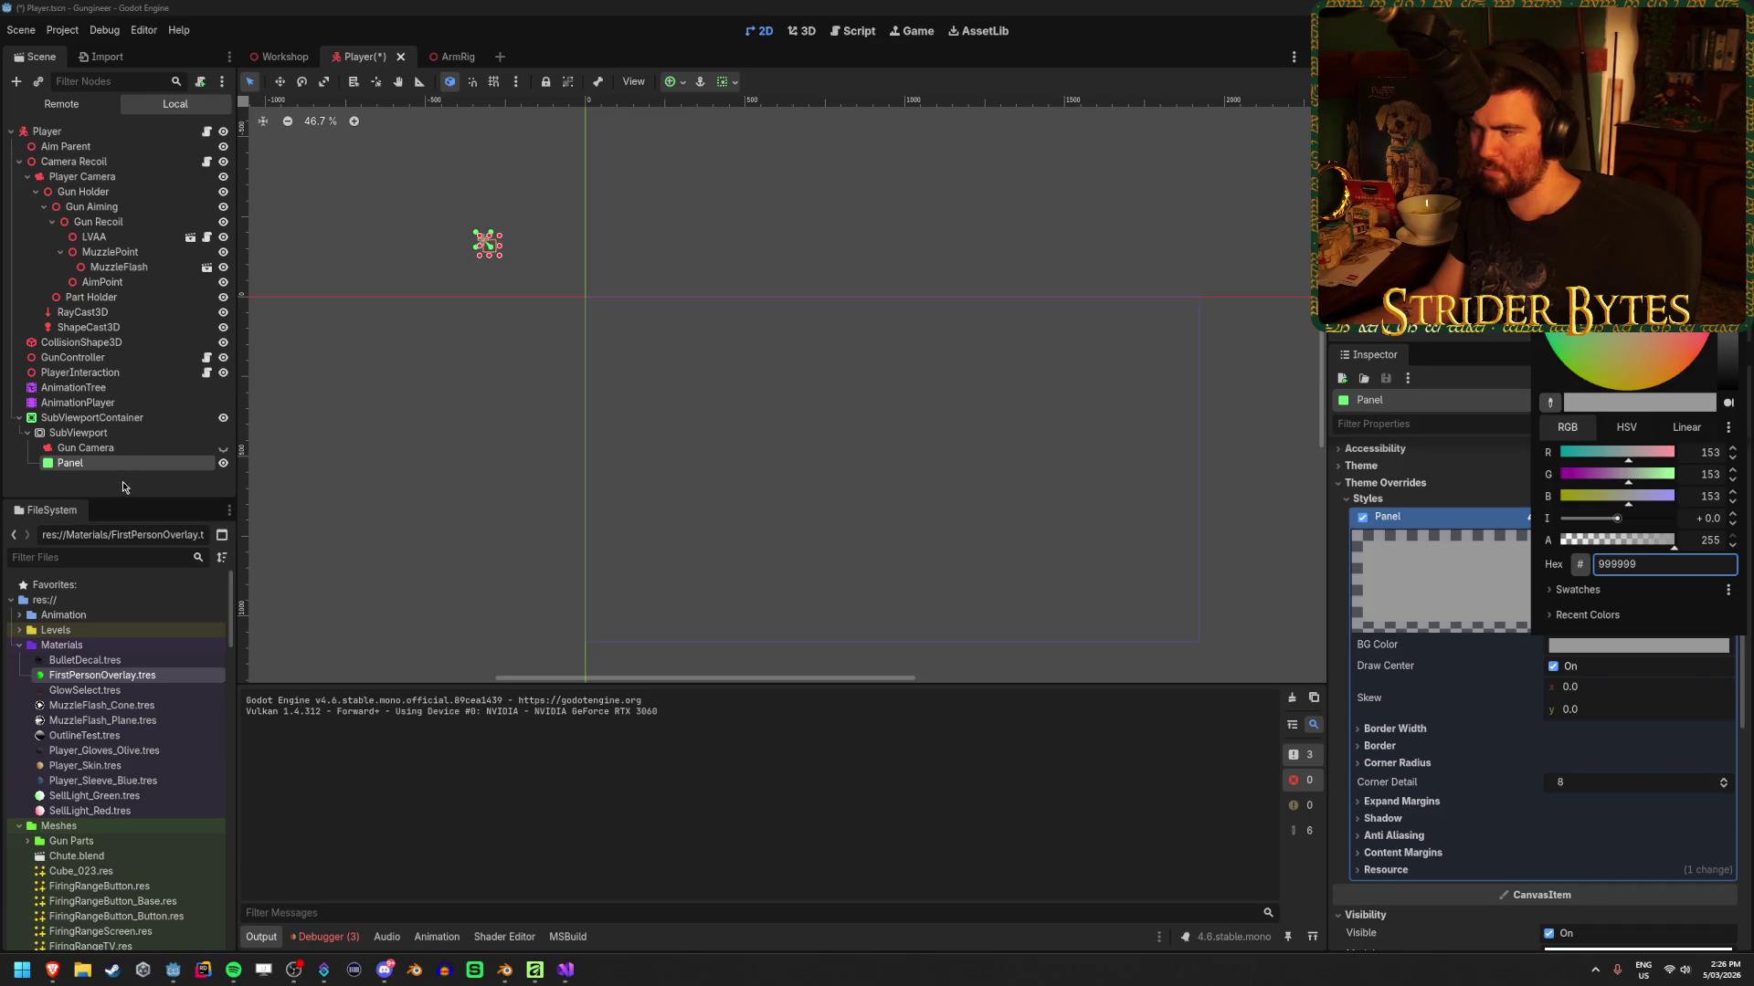
{"action": "left_click", "coordinate": [124, 487]}
{"action": "scroll", "coordinate": [1430, 722], "scroll_direction": "down", "scroll_amount": 5}
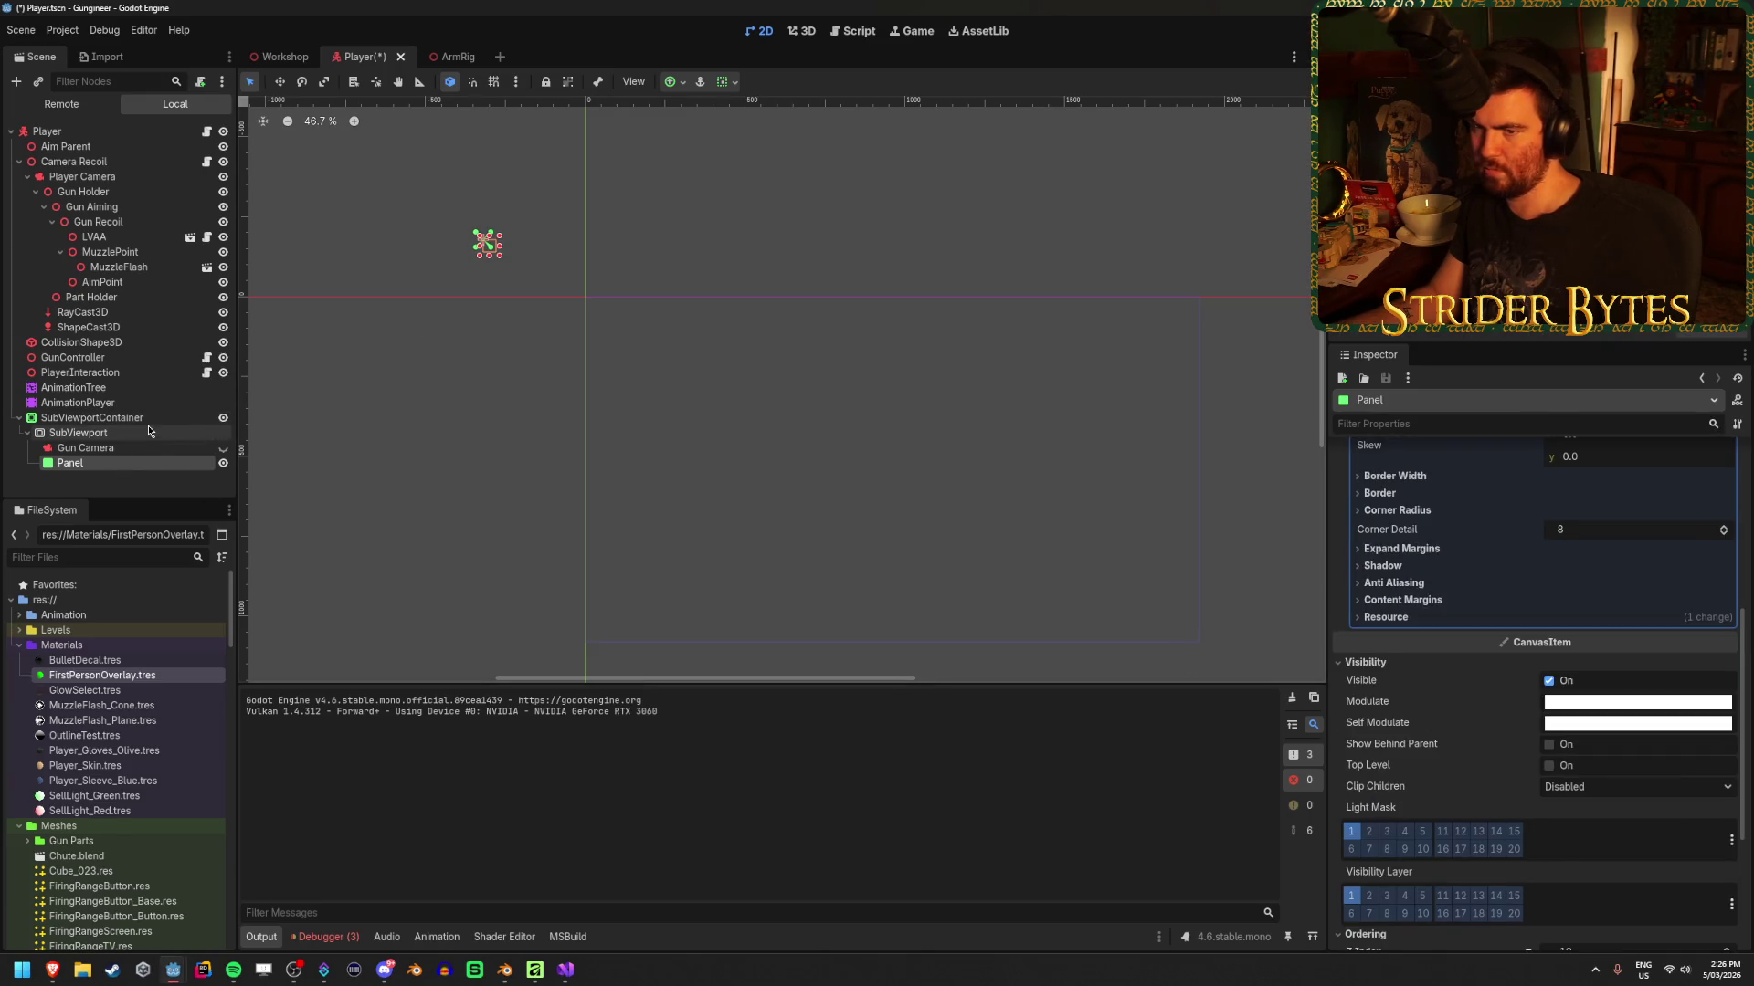
{"action": "left_click", "coordinate": [92, 418]}
{"action": "scroll", "coordinate": [1319, 660], "scroll_direction": "down", "scroll_amount": 2}
{"action": "scroll", "coordinate": [1343, 731], "scroll_direction": "down", "scroll_amount": 4}
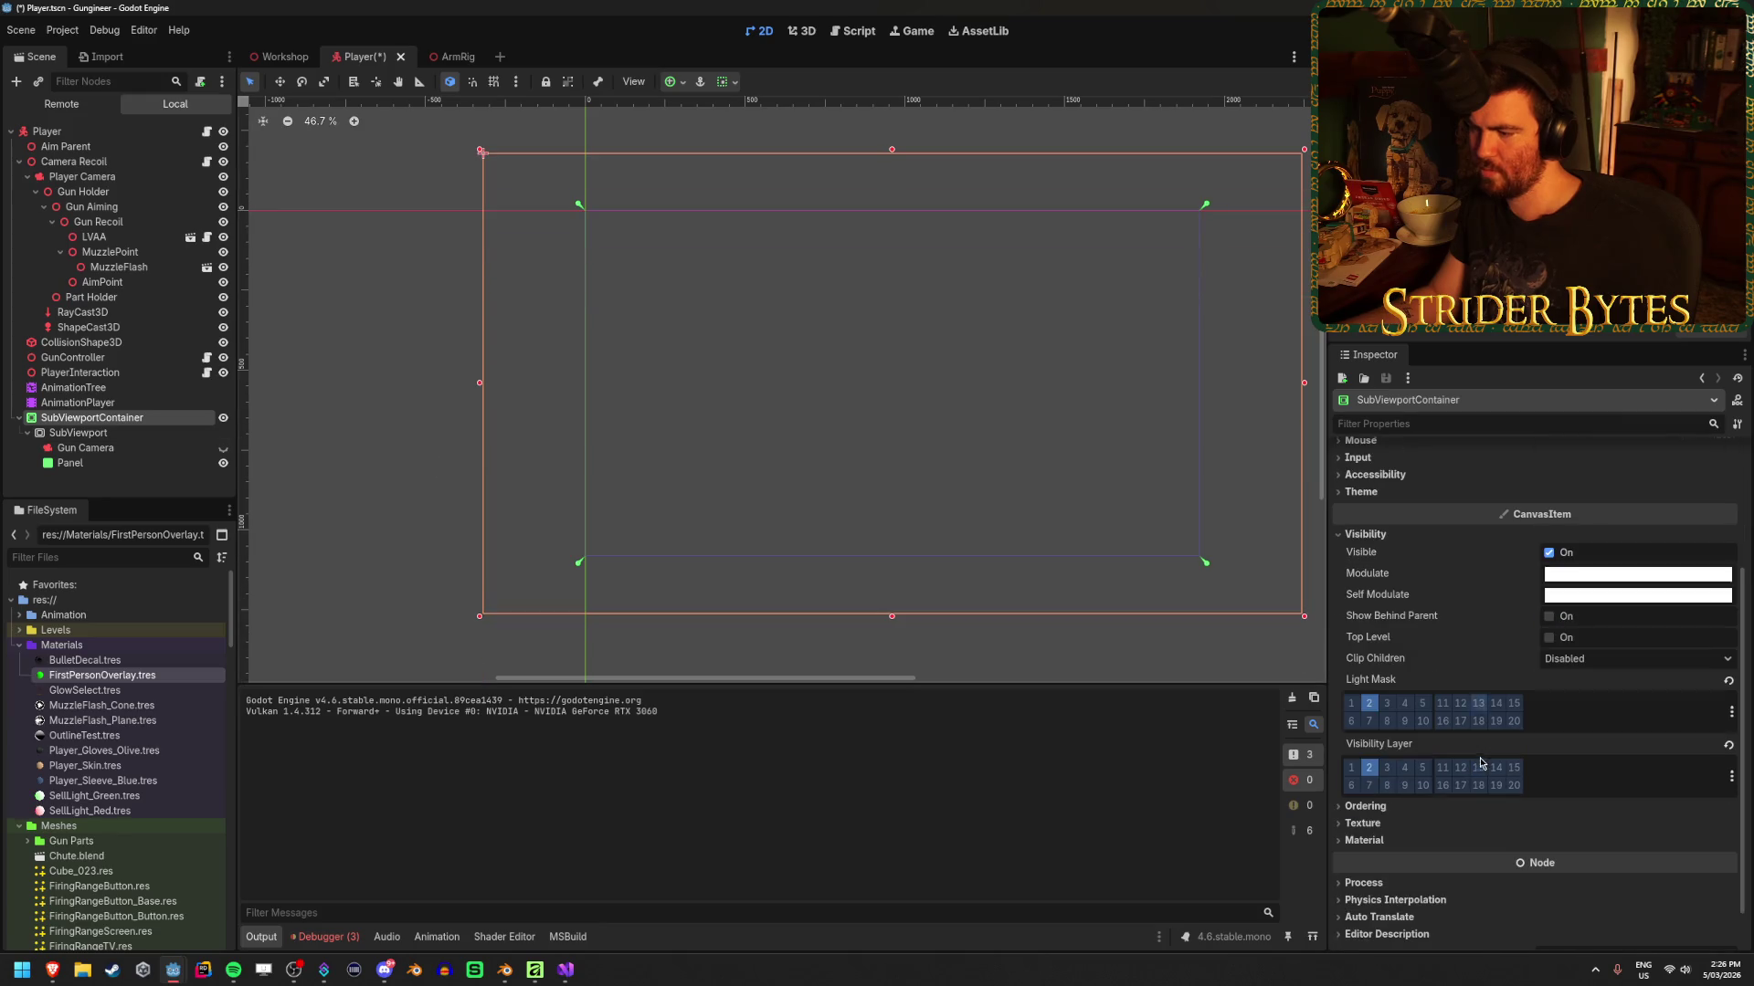
{"action": "left_click", "coordinate": [71, 463]}
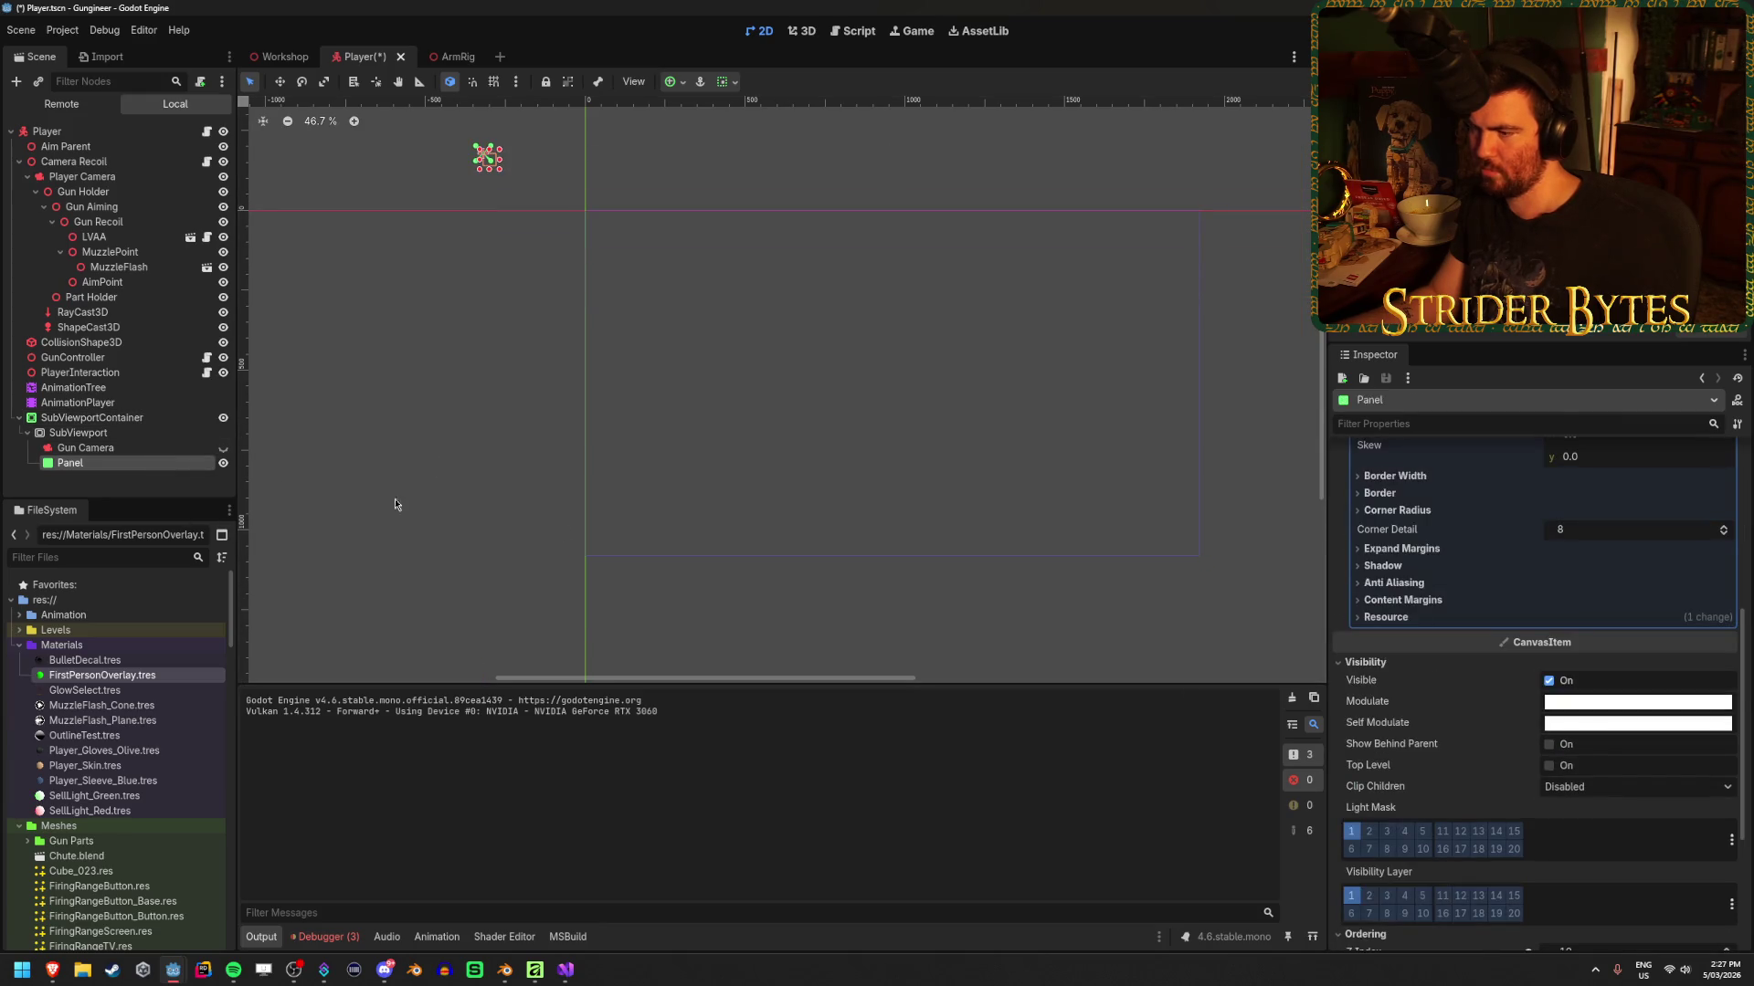
Save the Player scene and close the running game
{"action": "key", "text": "ctrl+s"}
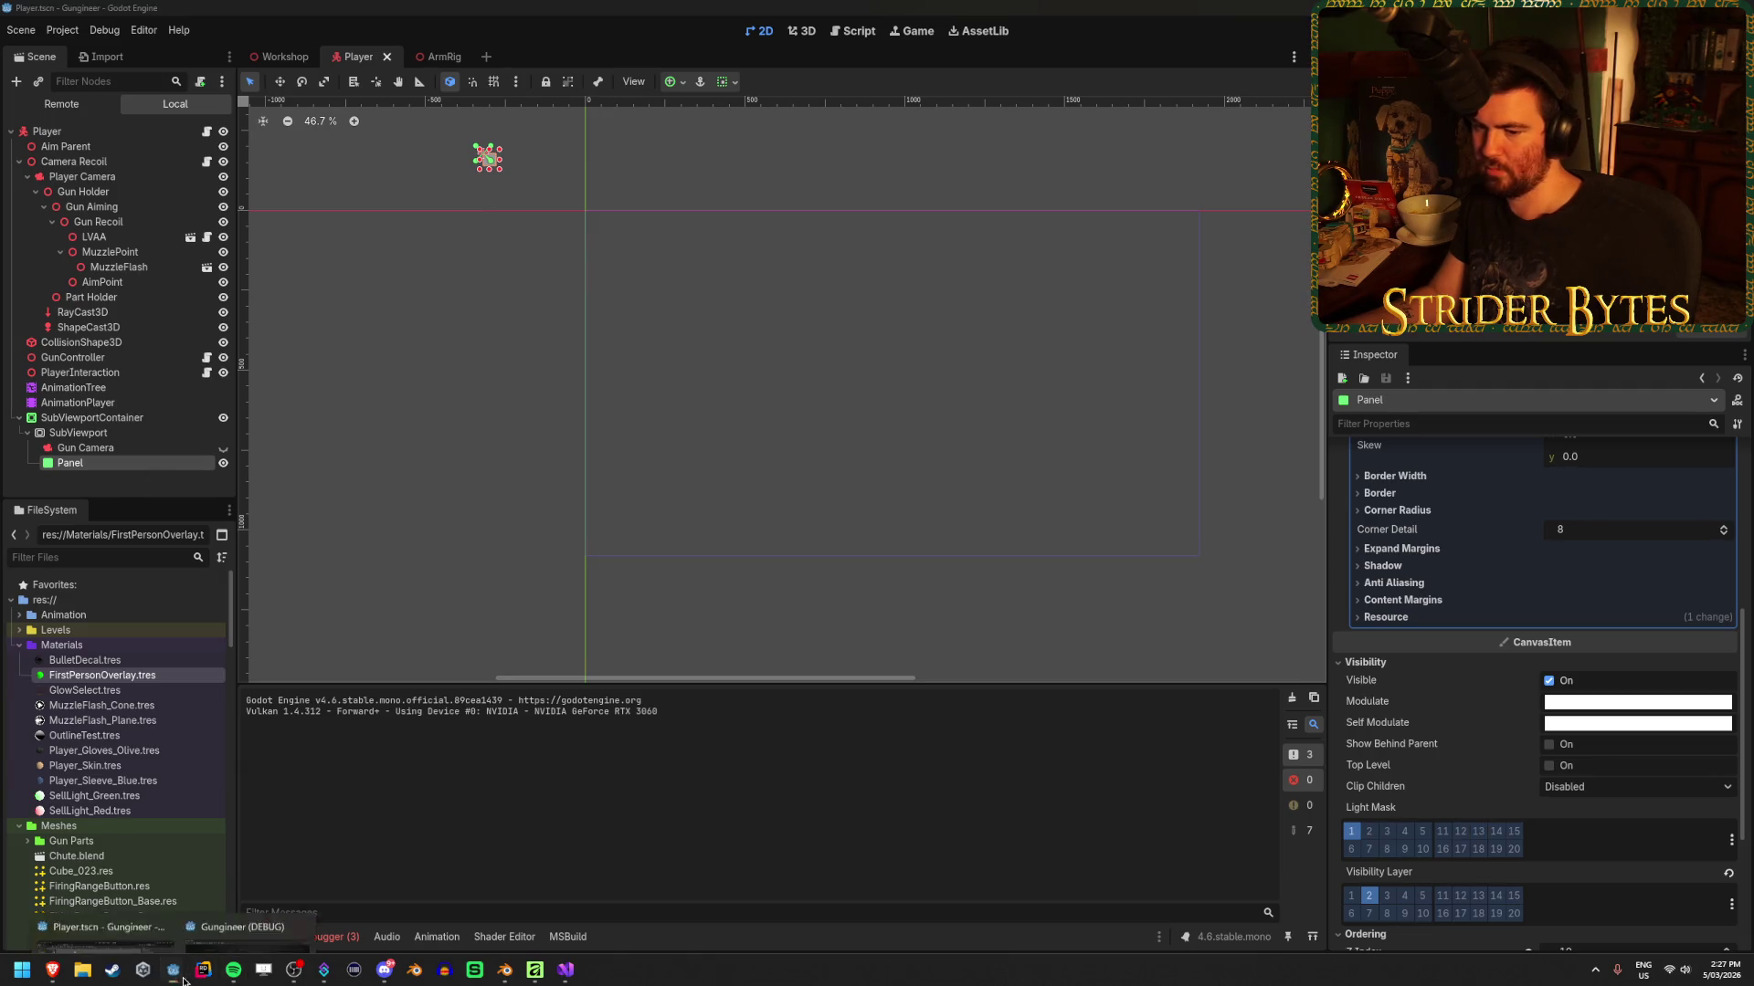
{"action": "mouse_move", "coordinate": [183, 980]}
{"action": "left_click", "coordinate": [246, 936]}
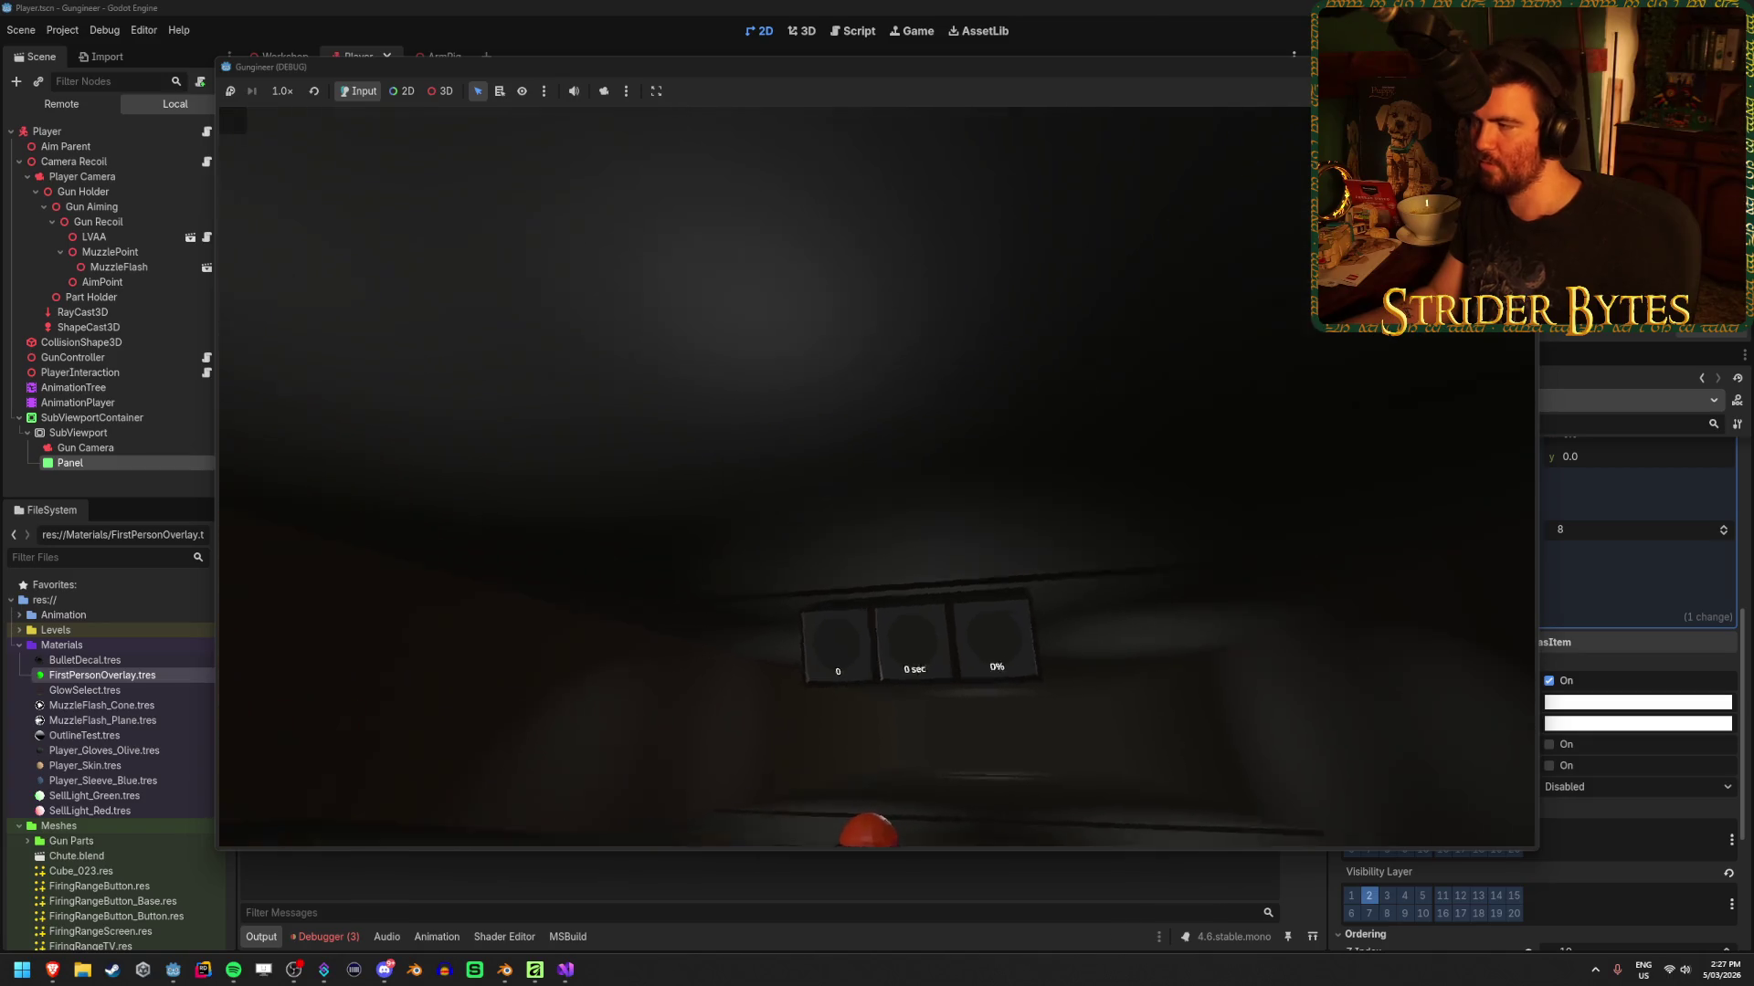
{"action": "key", "text": "F8"}
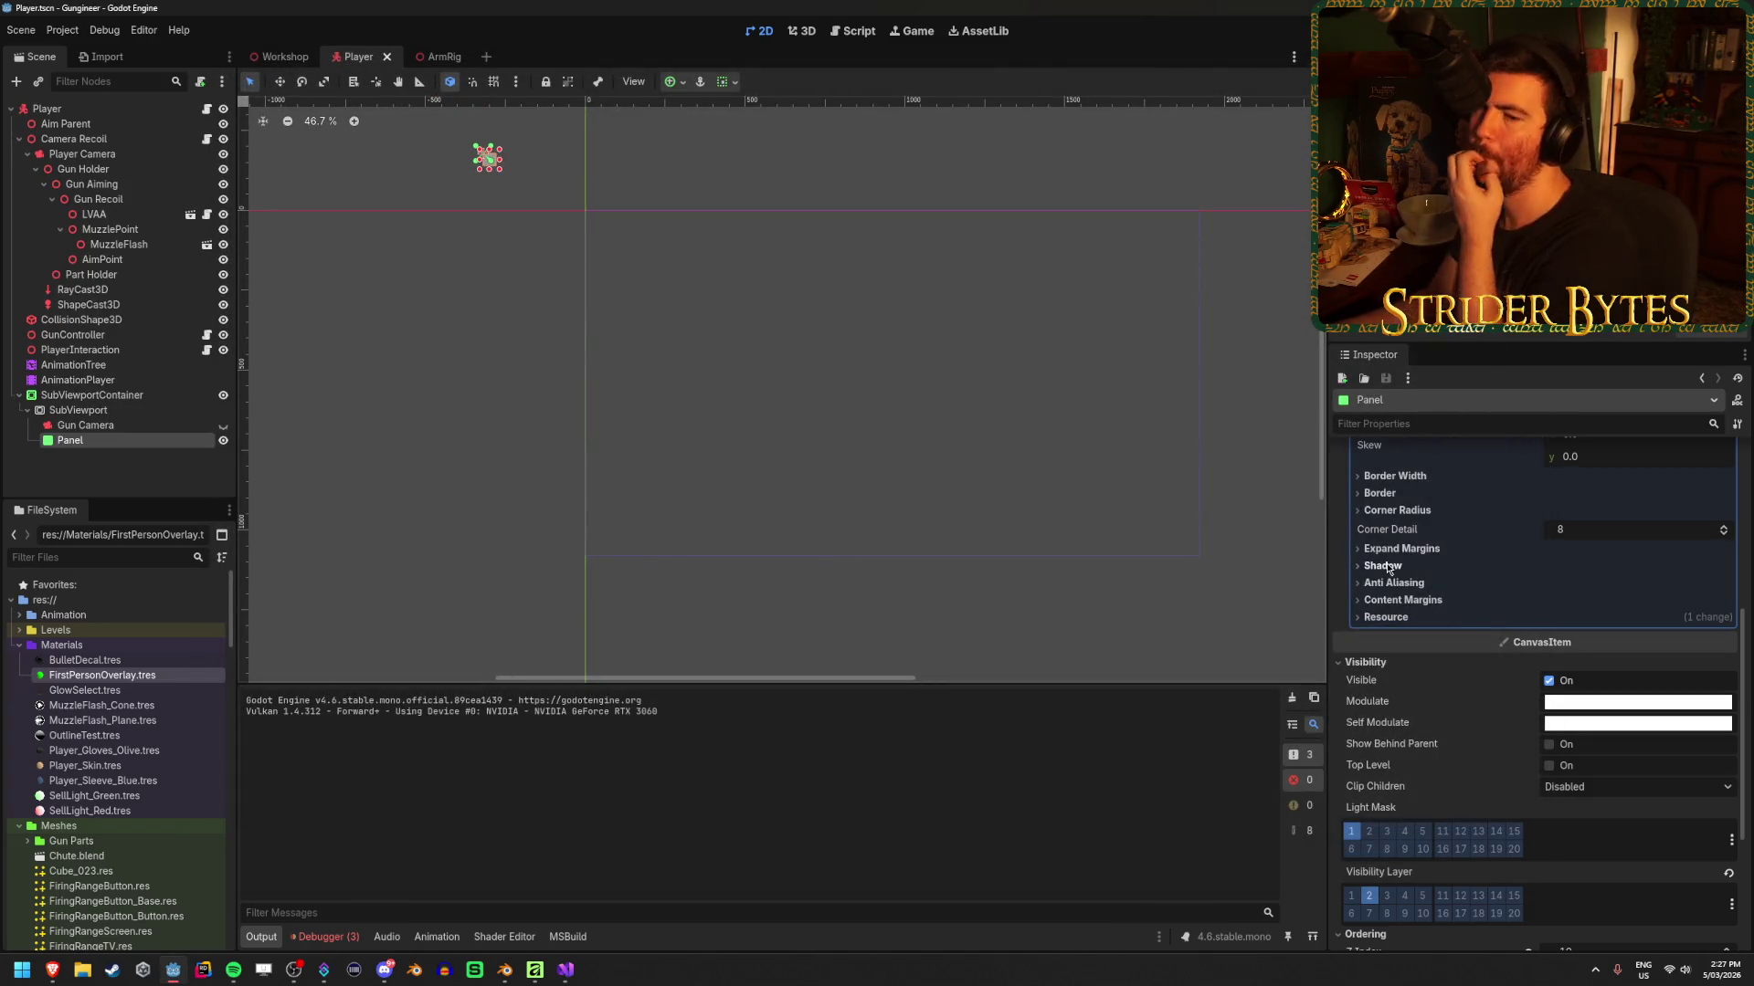
Move the Panel above Gun Camera, reset its Z Index to 0, and save the scene
{"action": "left_click_drag", "start_coordinate": [71, 440], "coordinate": [91, 426]}
{"action": "scroll", "coordinate": [1500, 613], "scroll_direction": "down", "scroll_amount": 3}
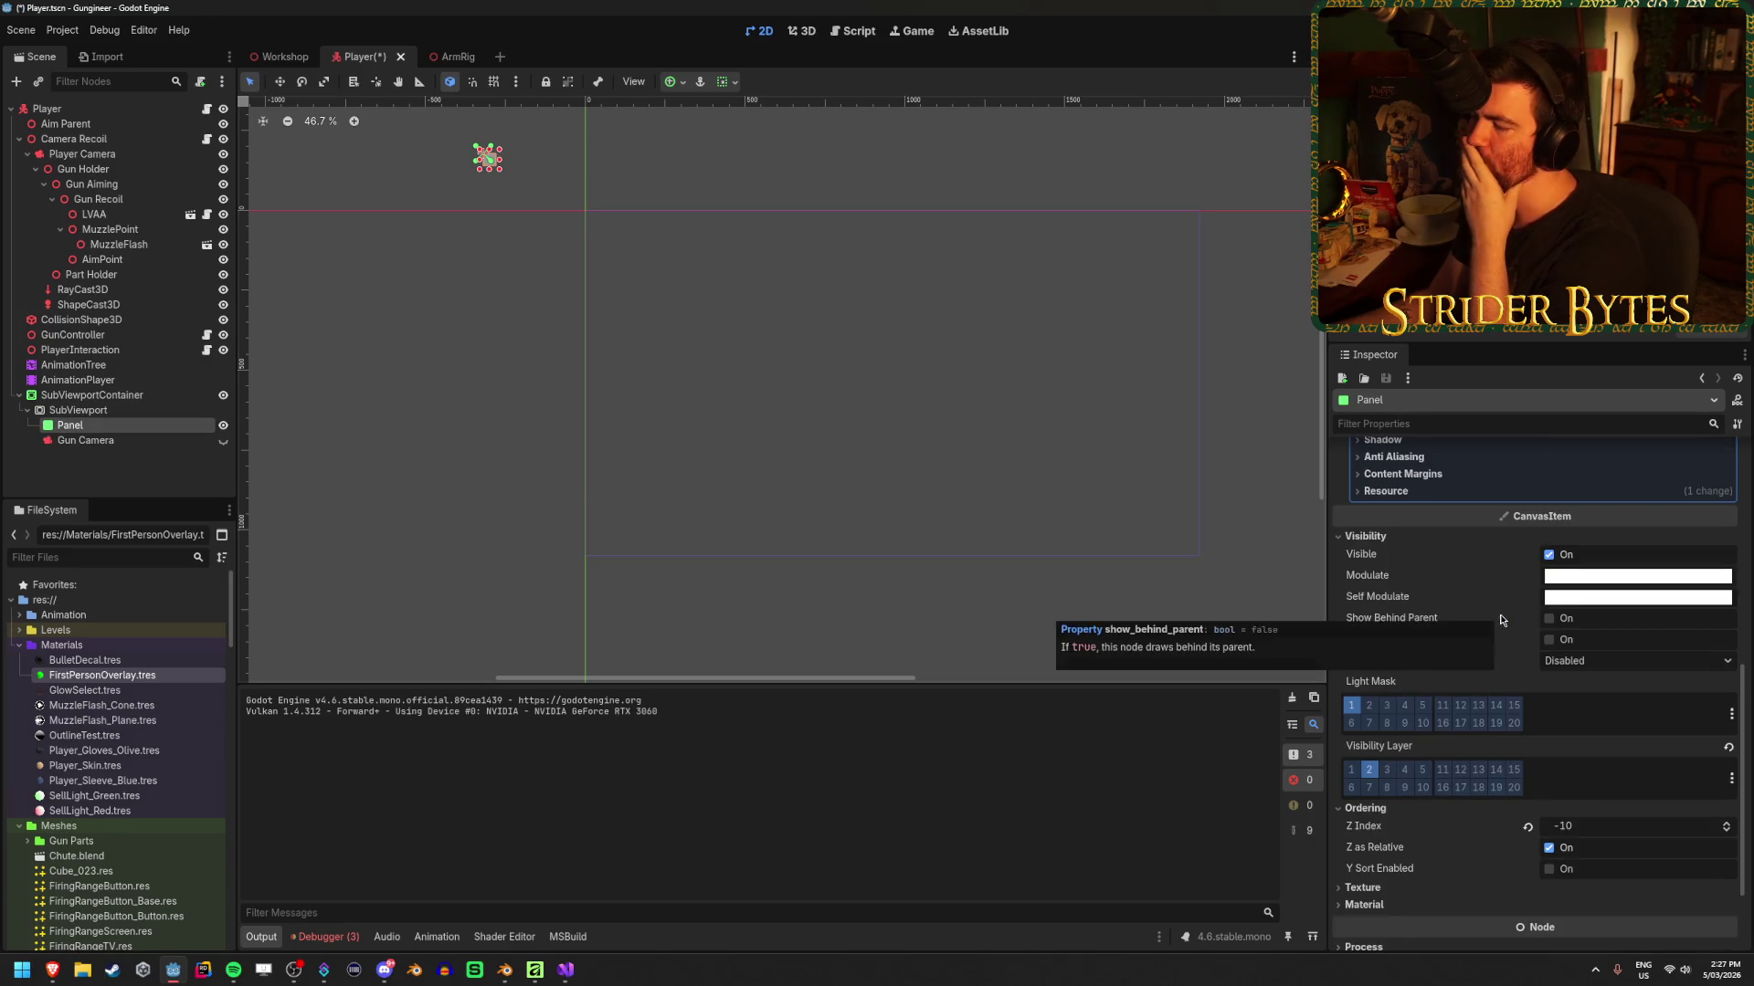
{"action": "scroll", "coordinate": [1507, 630], "scroll_direction": "down", "scroll_amount": 2}
{"action": "left_click", "coordinate": [1528, 765]}
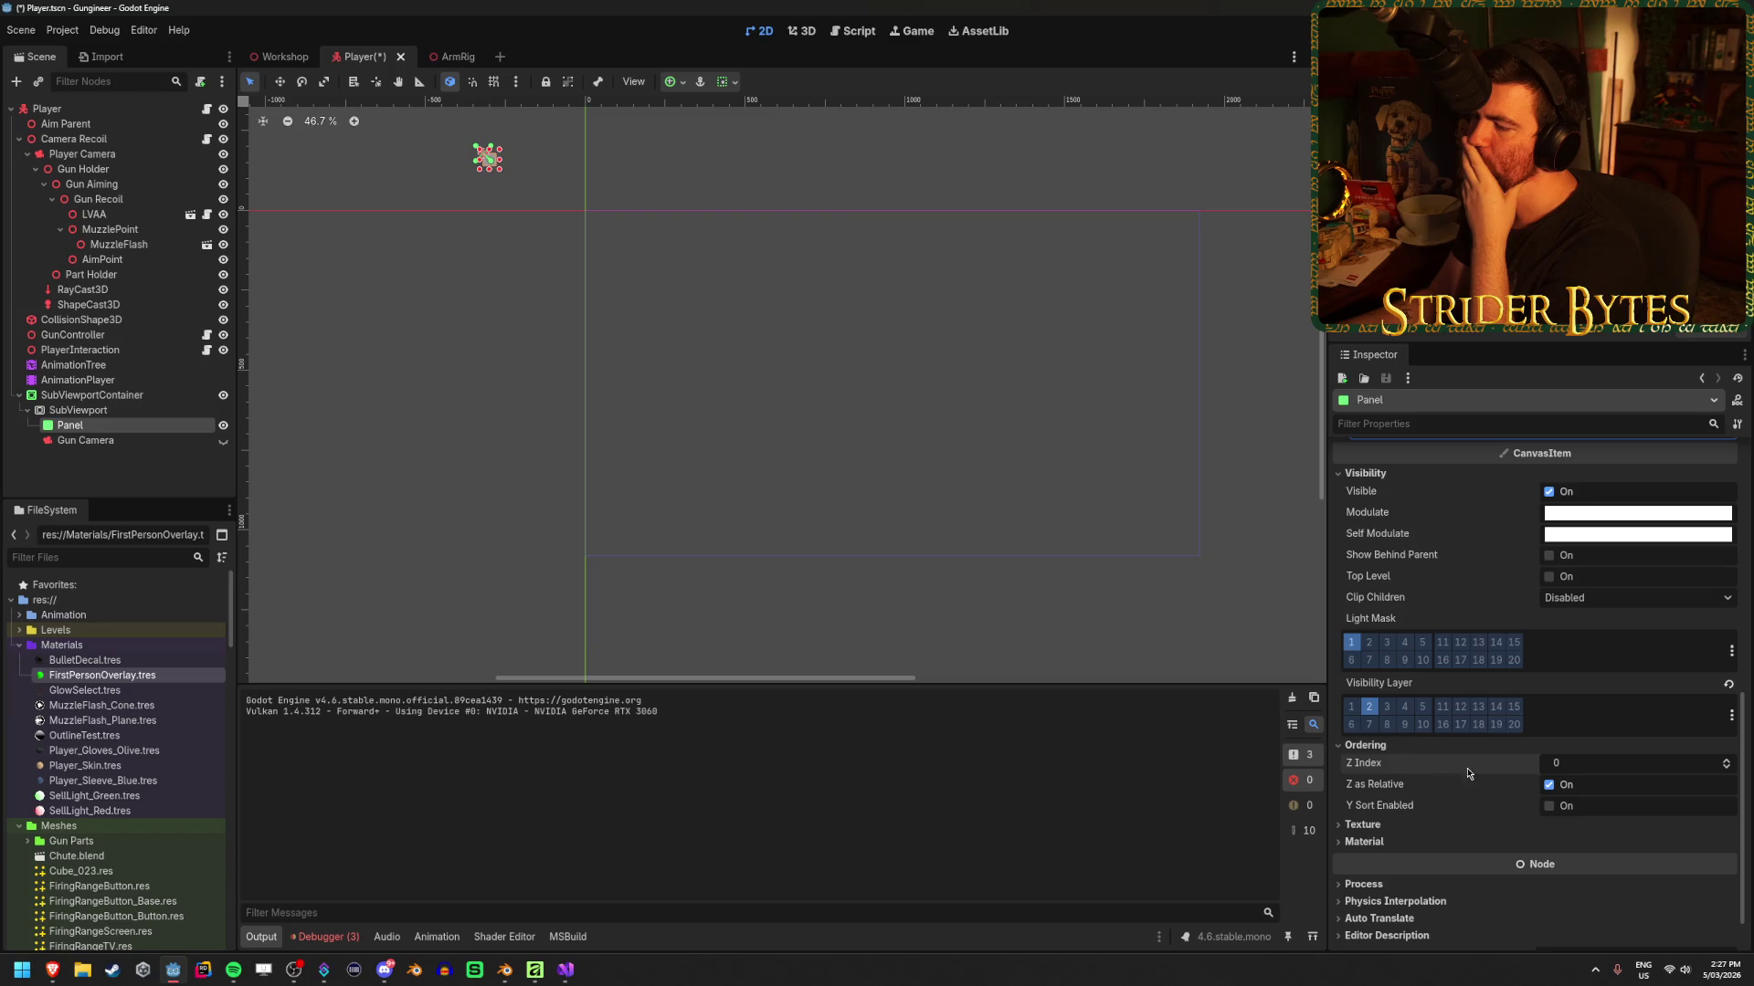
{"action": "scroll", "coordinate": [1461, 739], "scroll_direction": "up", "scroll_amount": 5}
{"action": "scroll", "coordinate": [1469, 695], "scroll_direction": "up", "scroll_amount": 3}
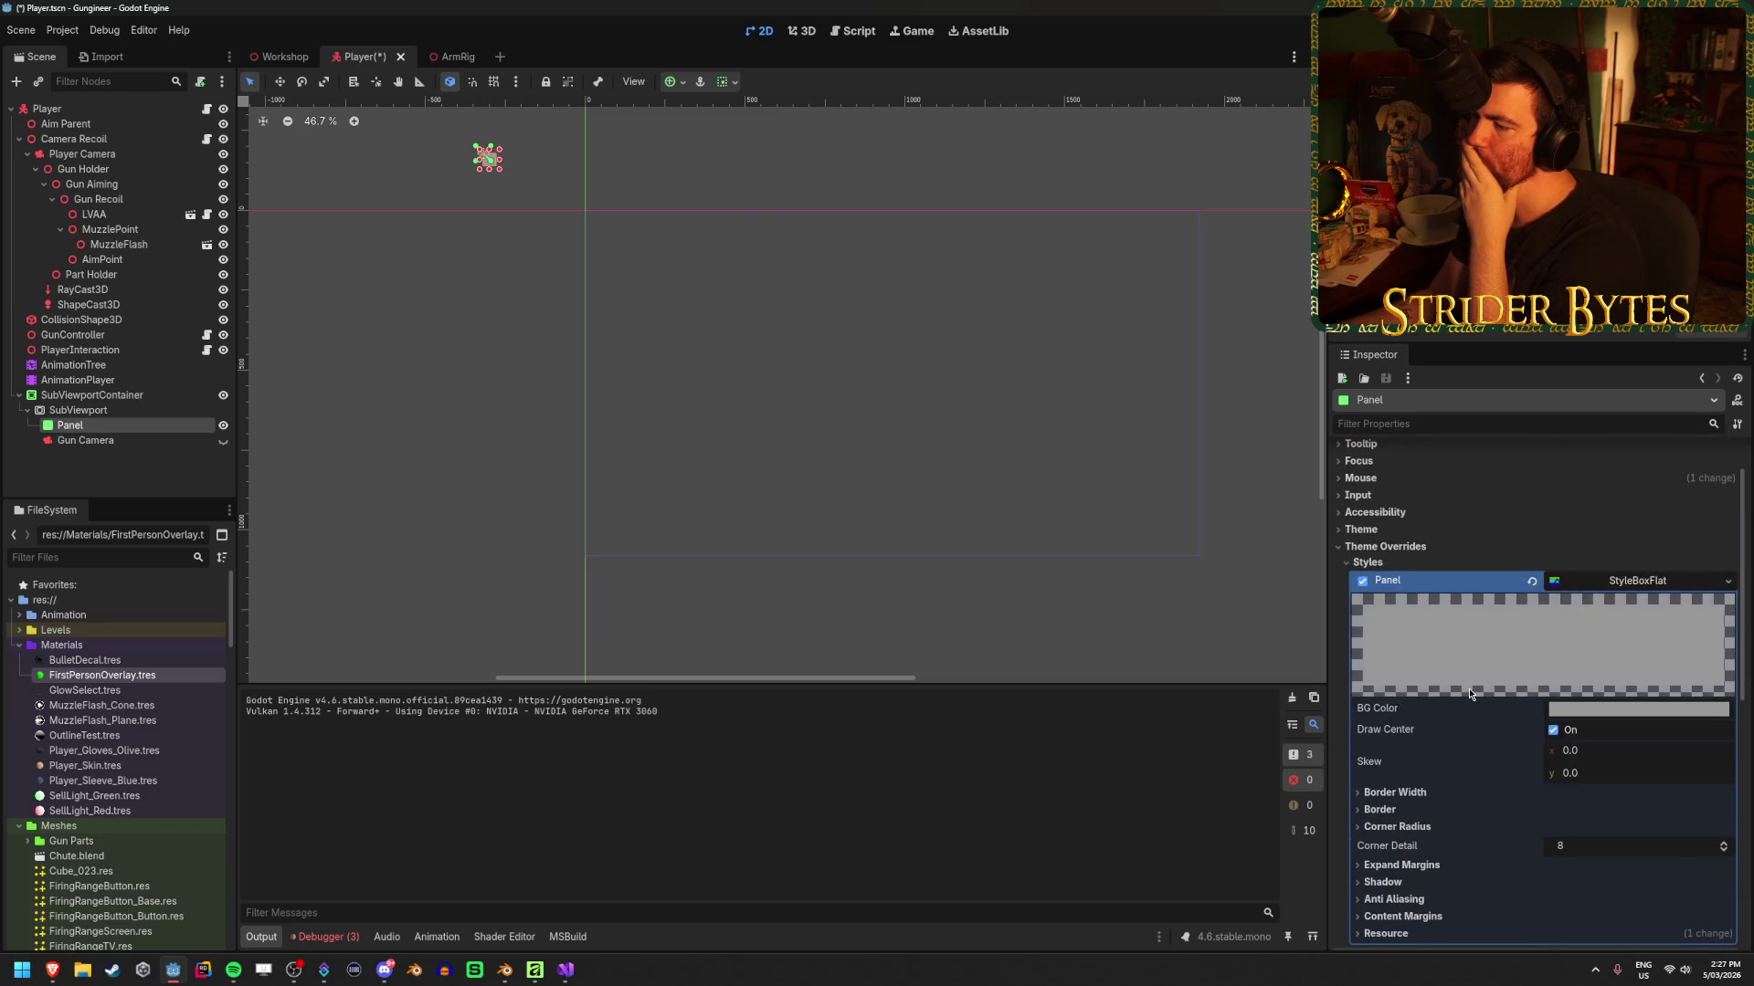
{"action": "scroll", "coordinate": [1469, 689], "scroll_direction": "up", "scroll_amount": 1}
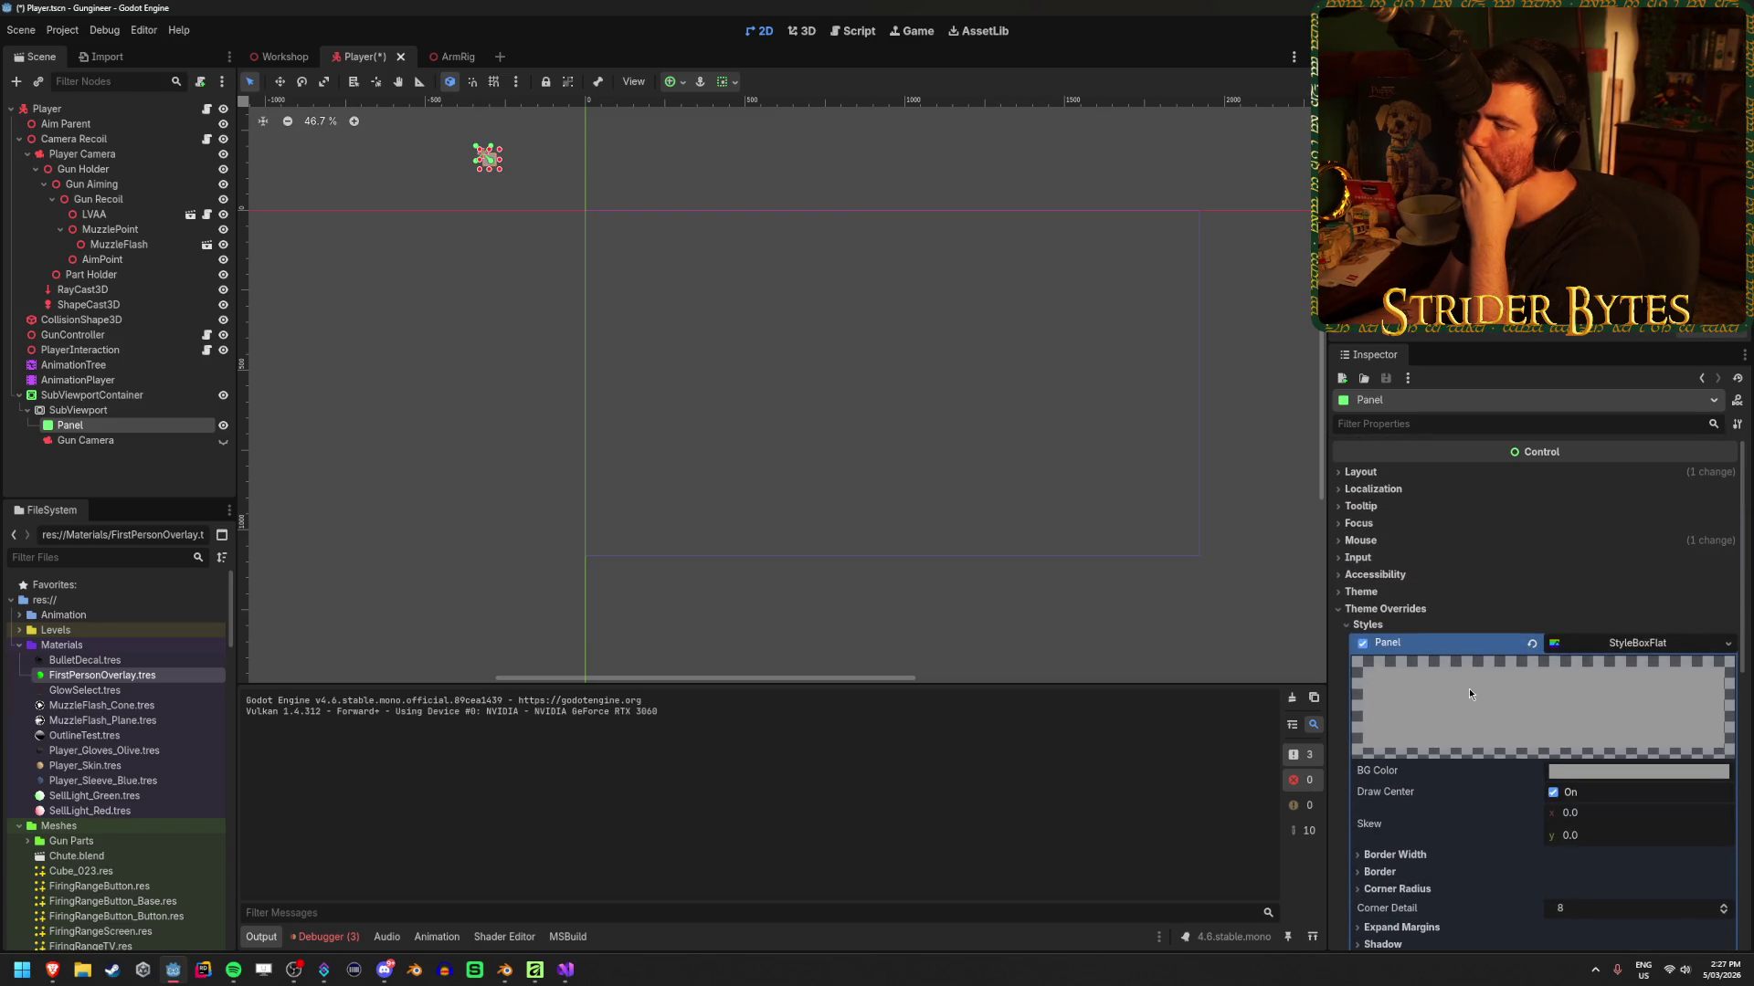
{"action": "scroll", "coordinate": [1389, 480], "scroll_direction": "up", "scroll_amount": 4}
{"action": "left_click", "coordinate": [1388, 479]}
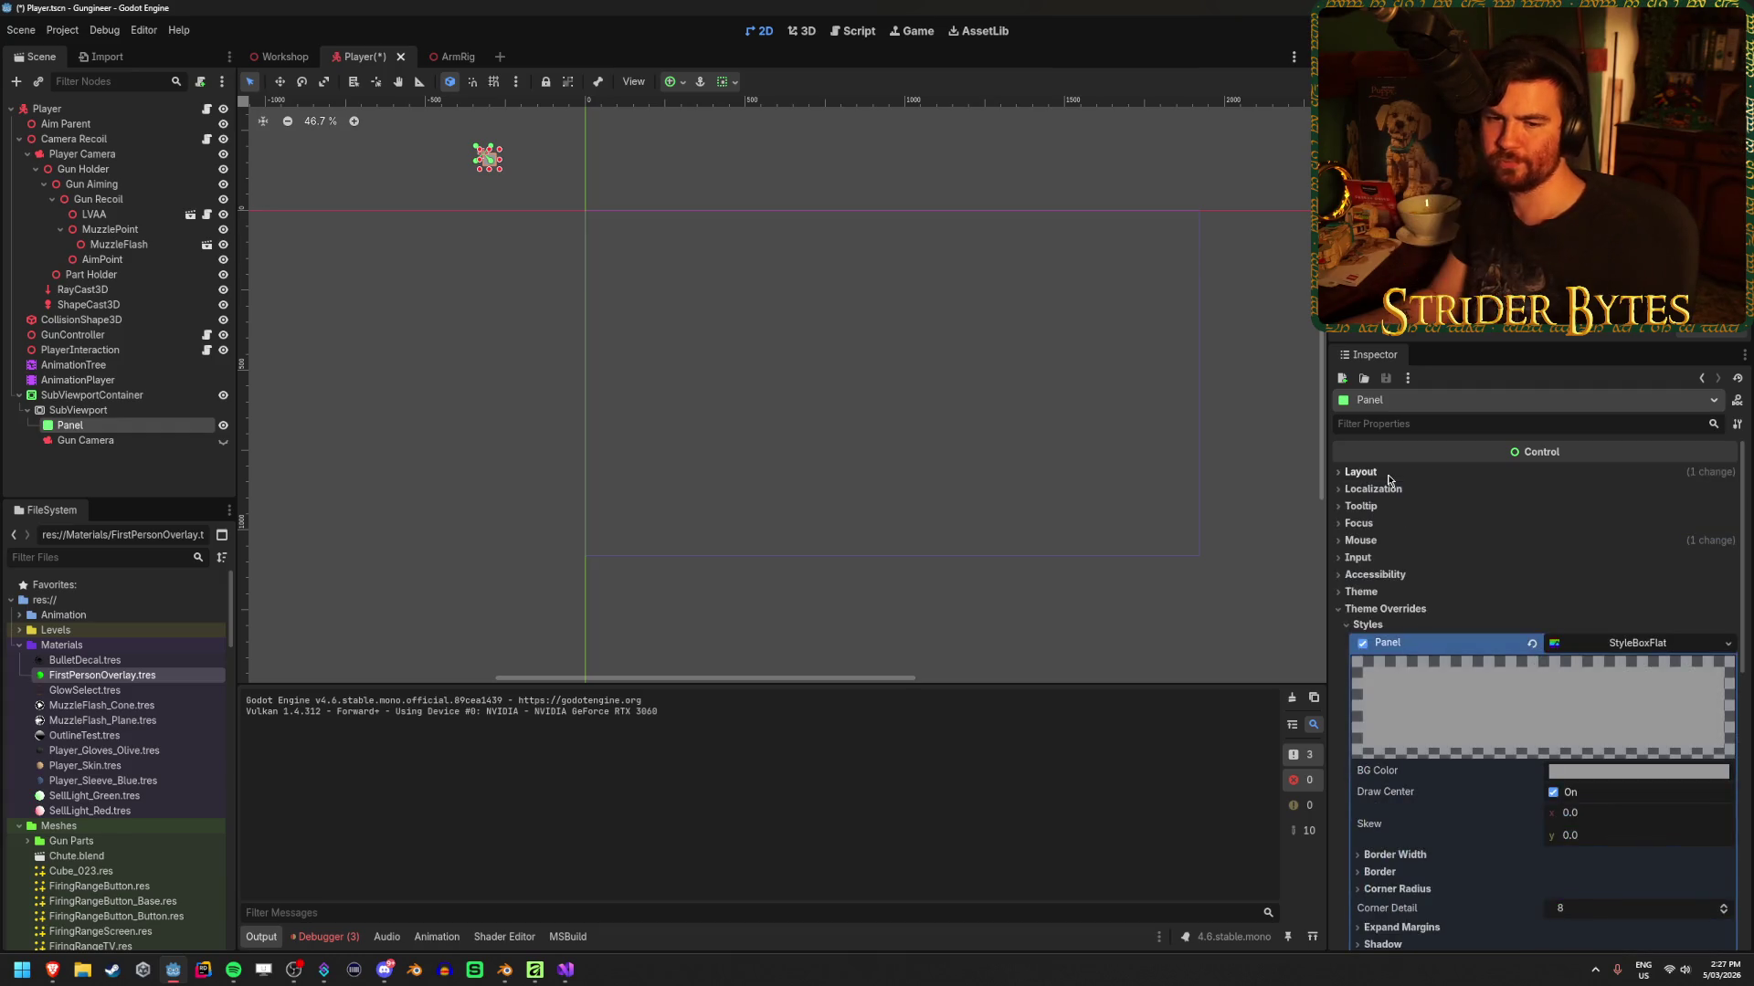
{"action": "key", "text": "ctrl+s"}
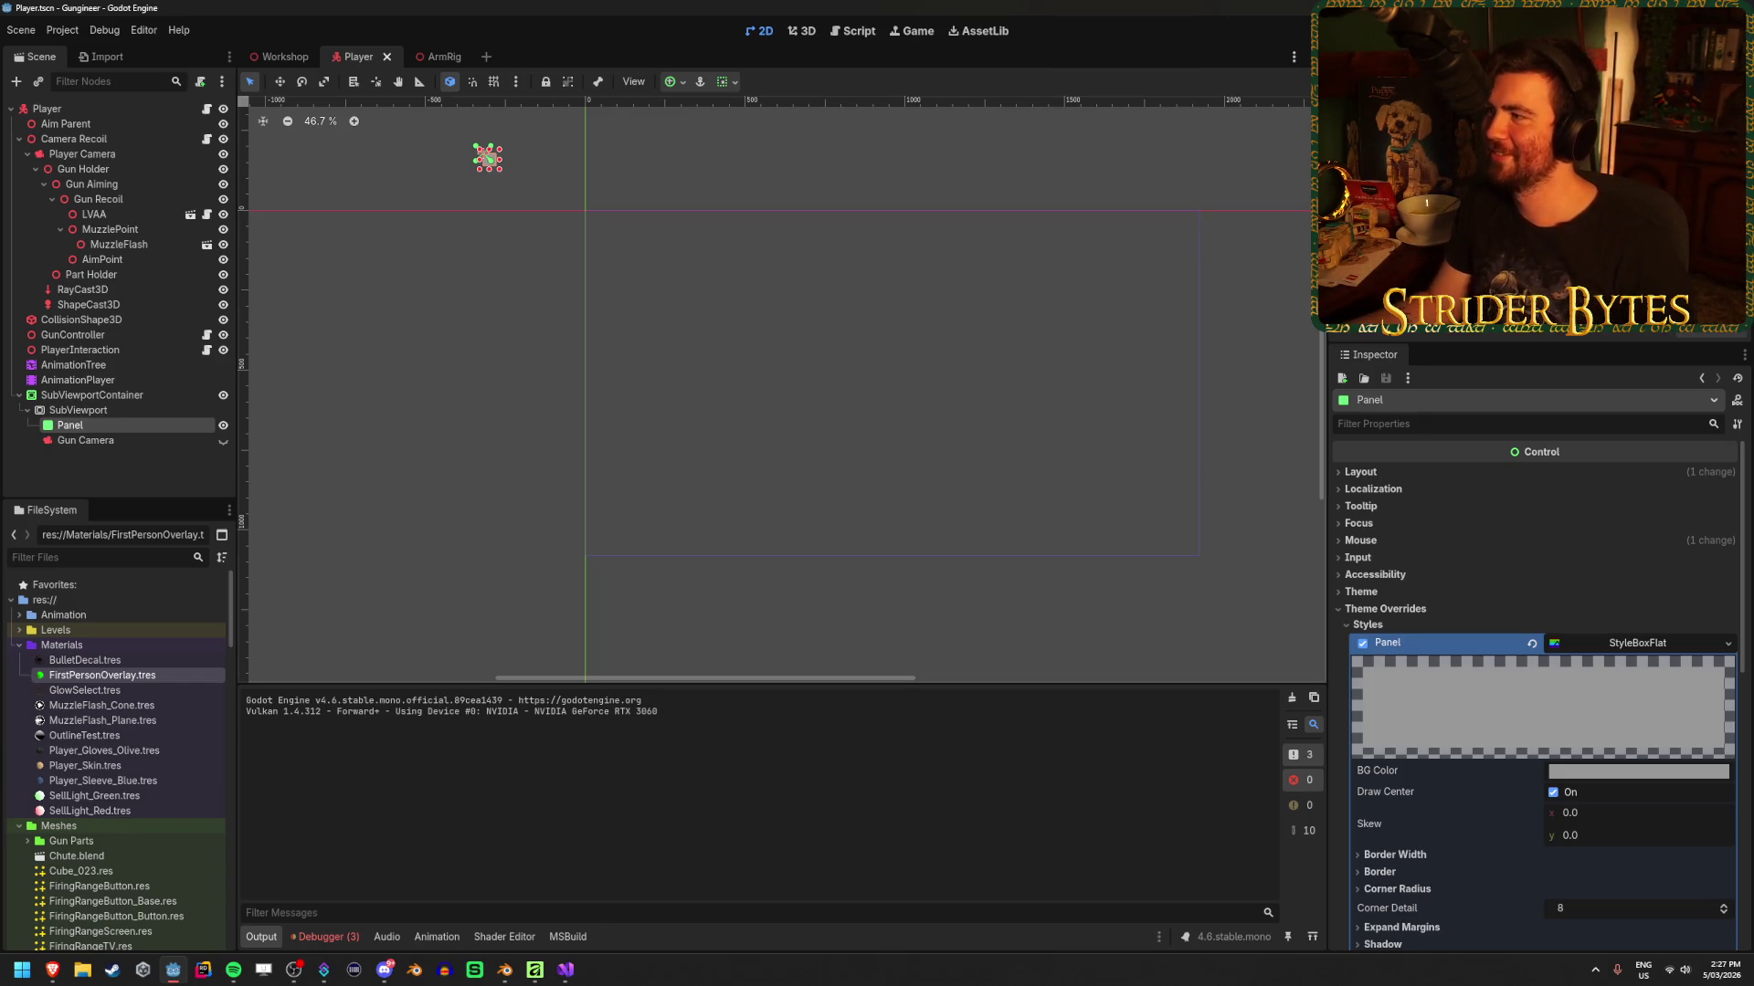
Test-run the game, then set the Panel's anchor preset to Full Rect and save
{"action": "key", "text": "F5"}
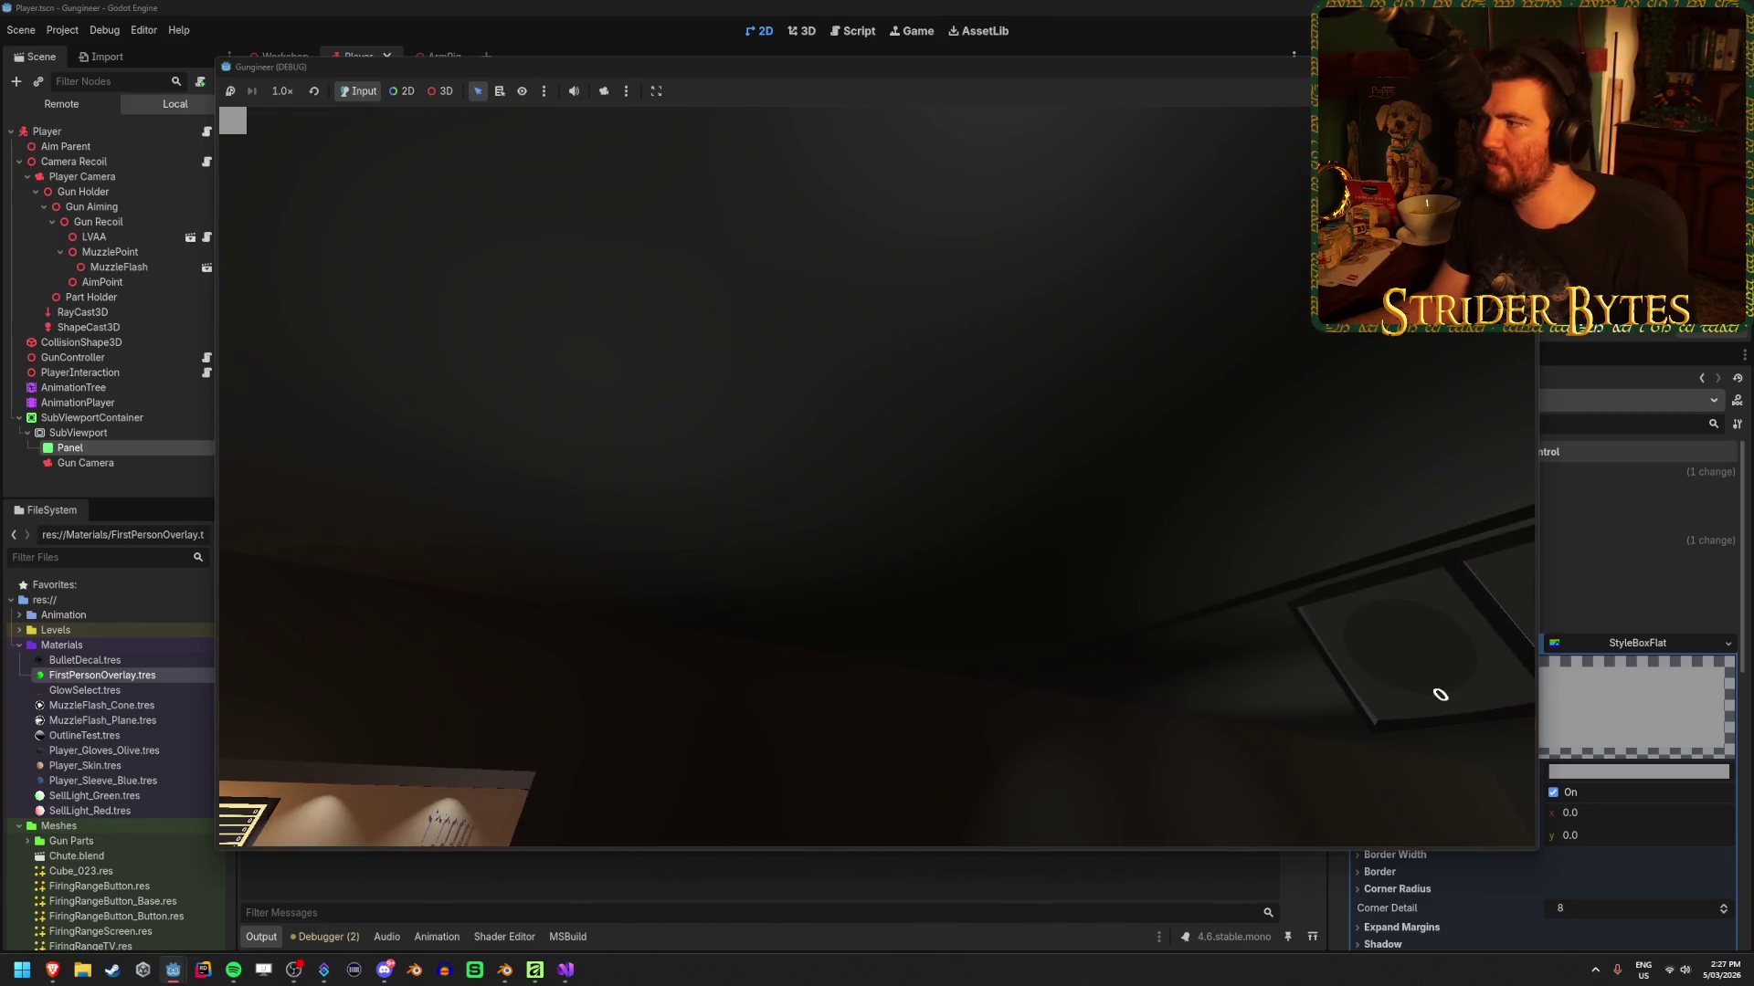
{"action": "key", "text": "F8"}
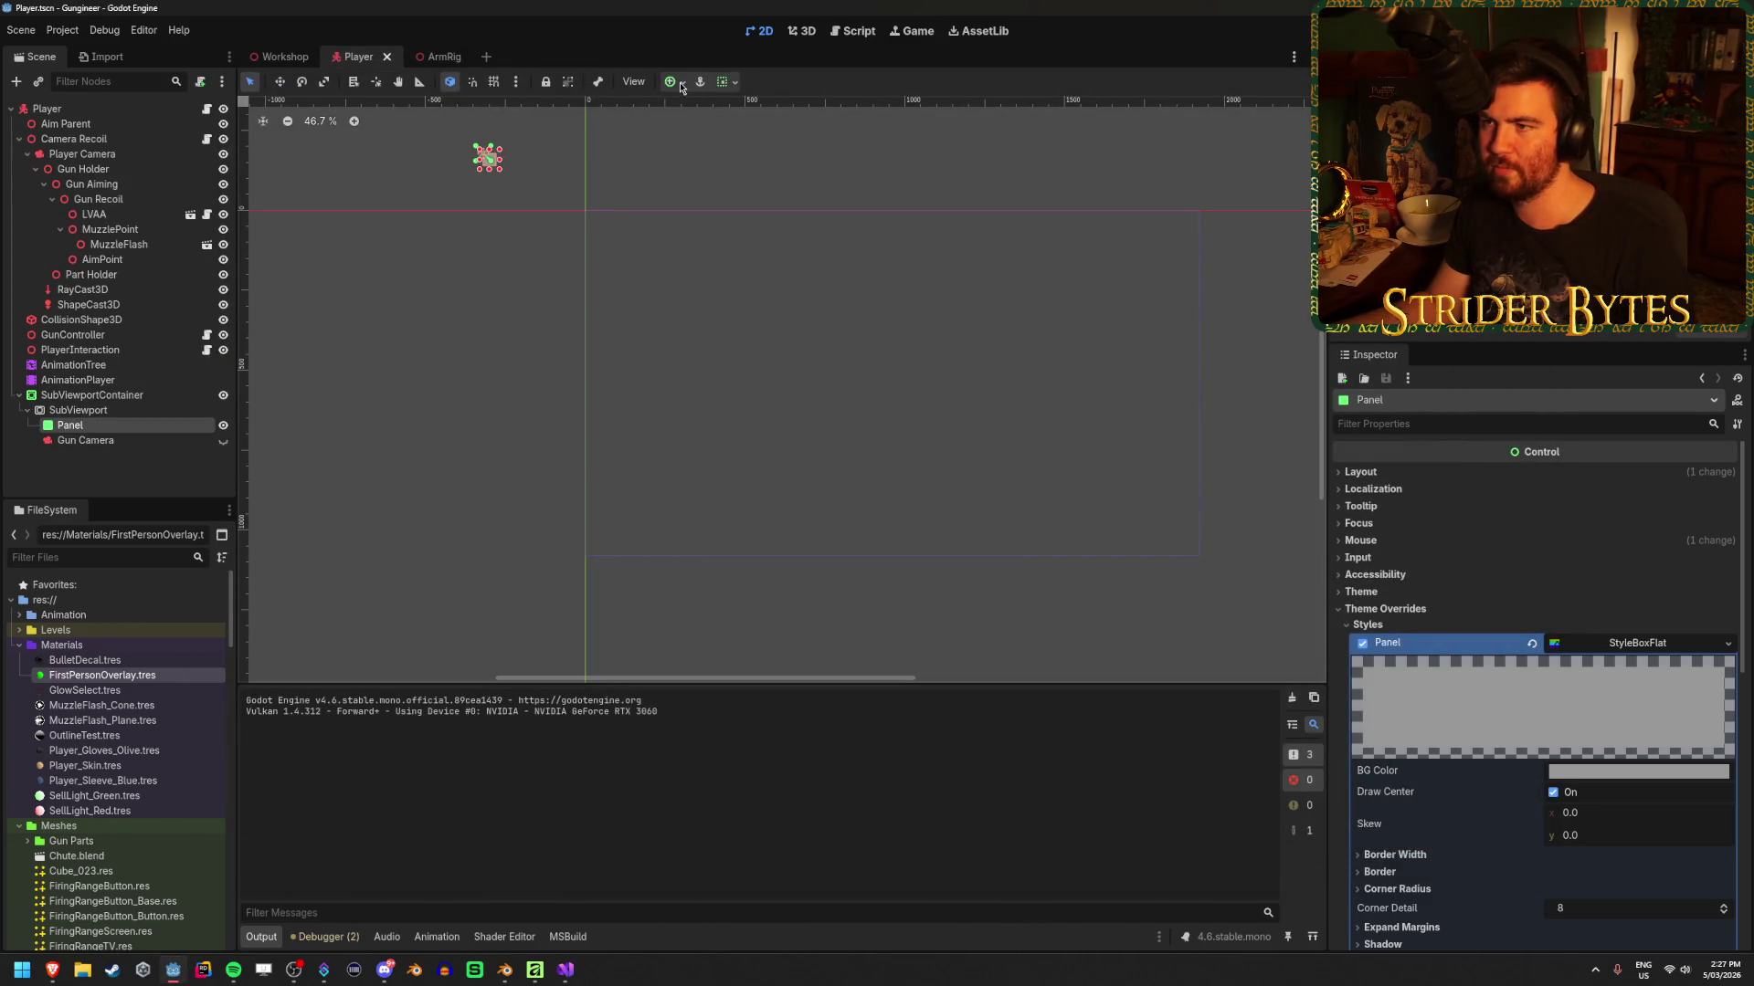
{"action": "left_click", "coordinate": [680, 84]}
{"action": "left_click", "coordinate": [754, 208]}
{"action": "key", "text": "ctrl+s"}
Set the Panel's Z Index to -10 and hide the Panel
{"action": "scroll", "coordinate": [1569, 653], "scroll_direction": "down", "scroll_amount": 5}
{"action": "scroll", "coordinate": [1569, 653], "scroll_direction": "down", "scroll_amount": 3}
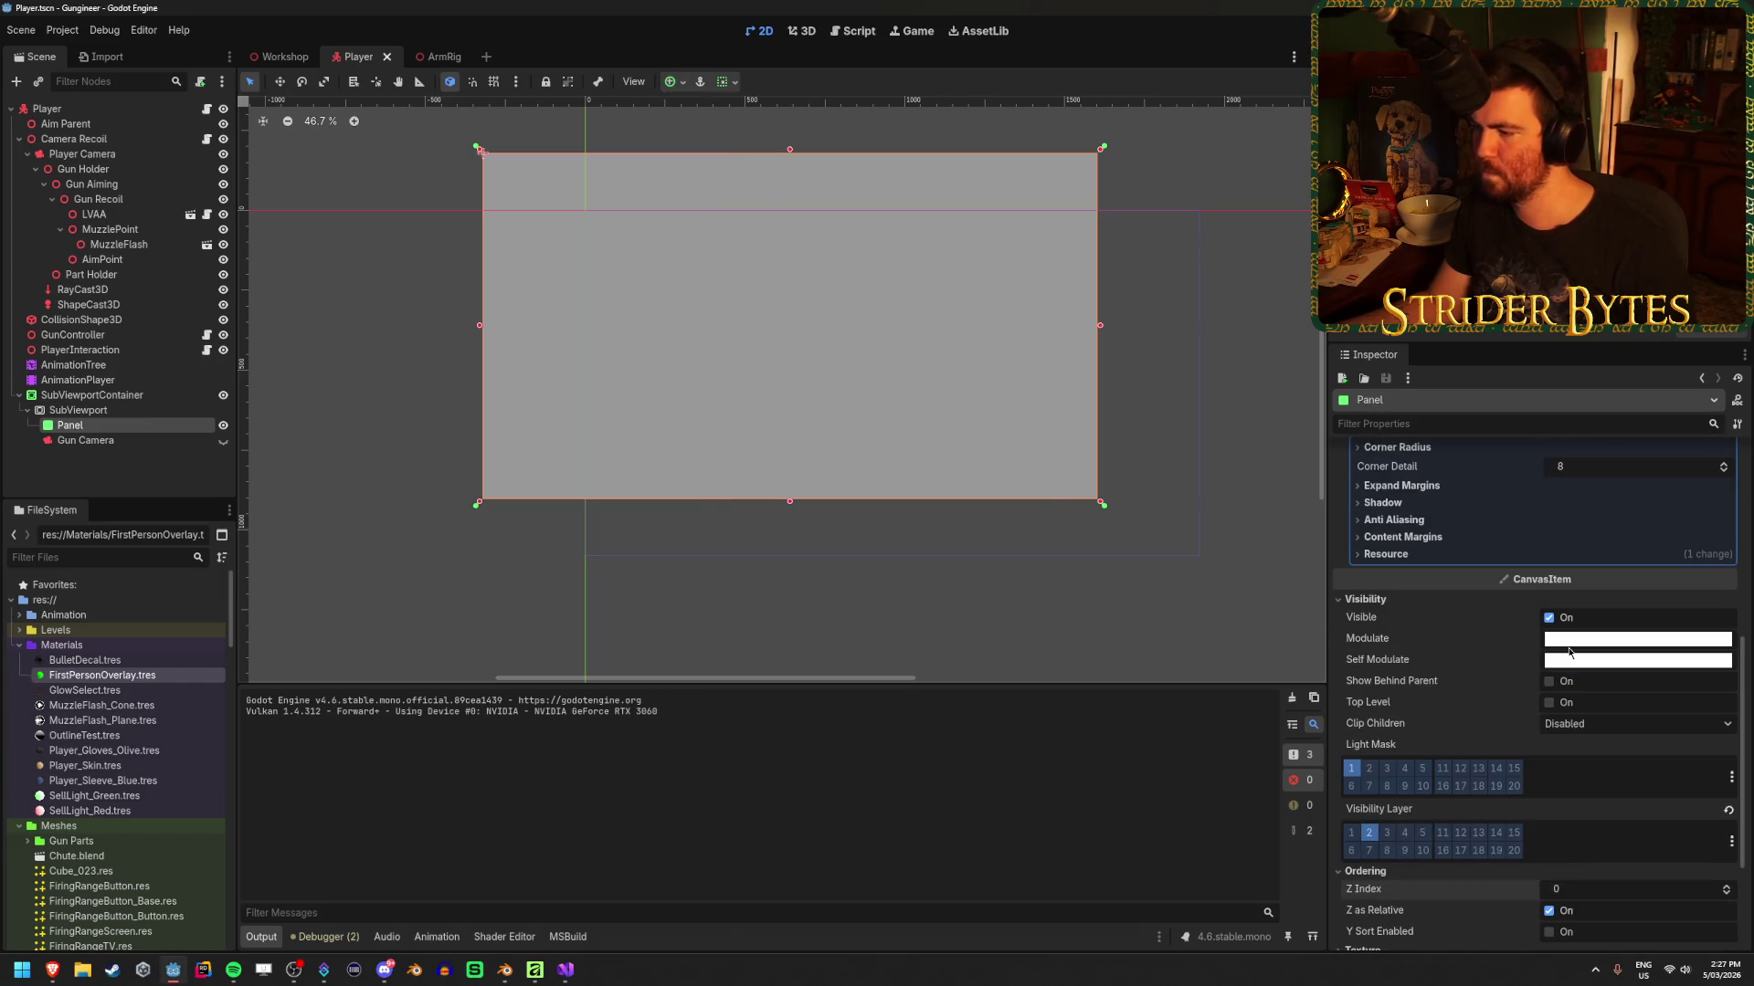
{"action": "scroll", "coordinate": [1569, 651], "scroll_direction": "up", "scroll_amount": 4}
{"action": "scroll", "coordinate": [1576, 694], "scroll_direction": "down", "scroll_amount": 6}
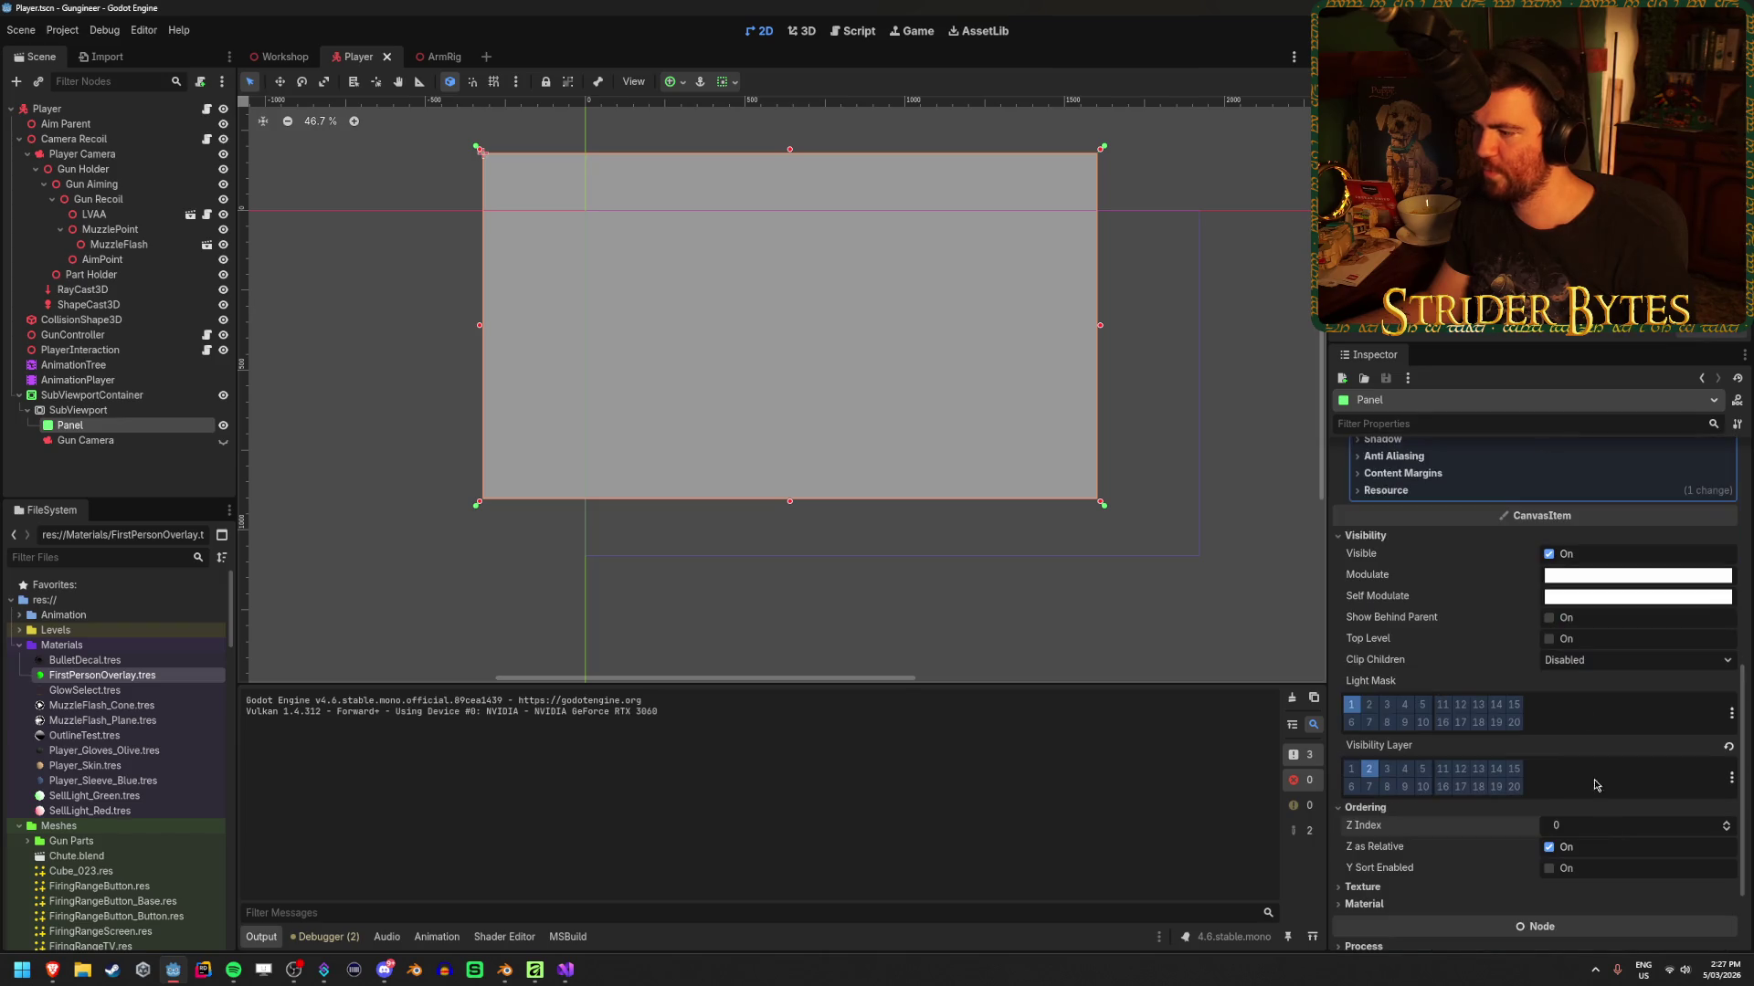
{"action": "type", "text": "-10"}
{"action": "key", "text": "Return"}
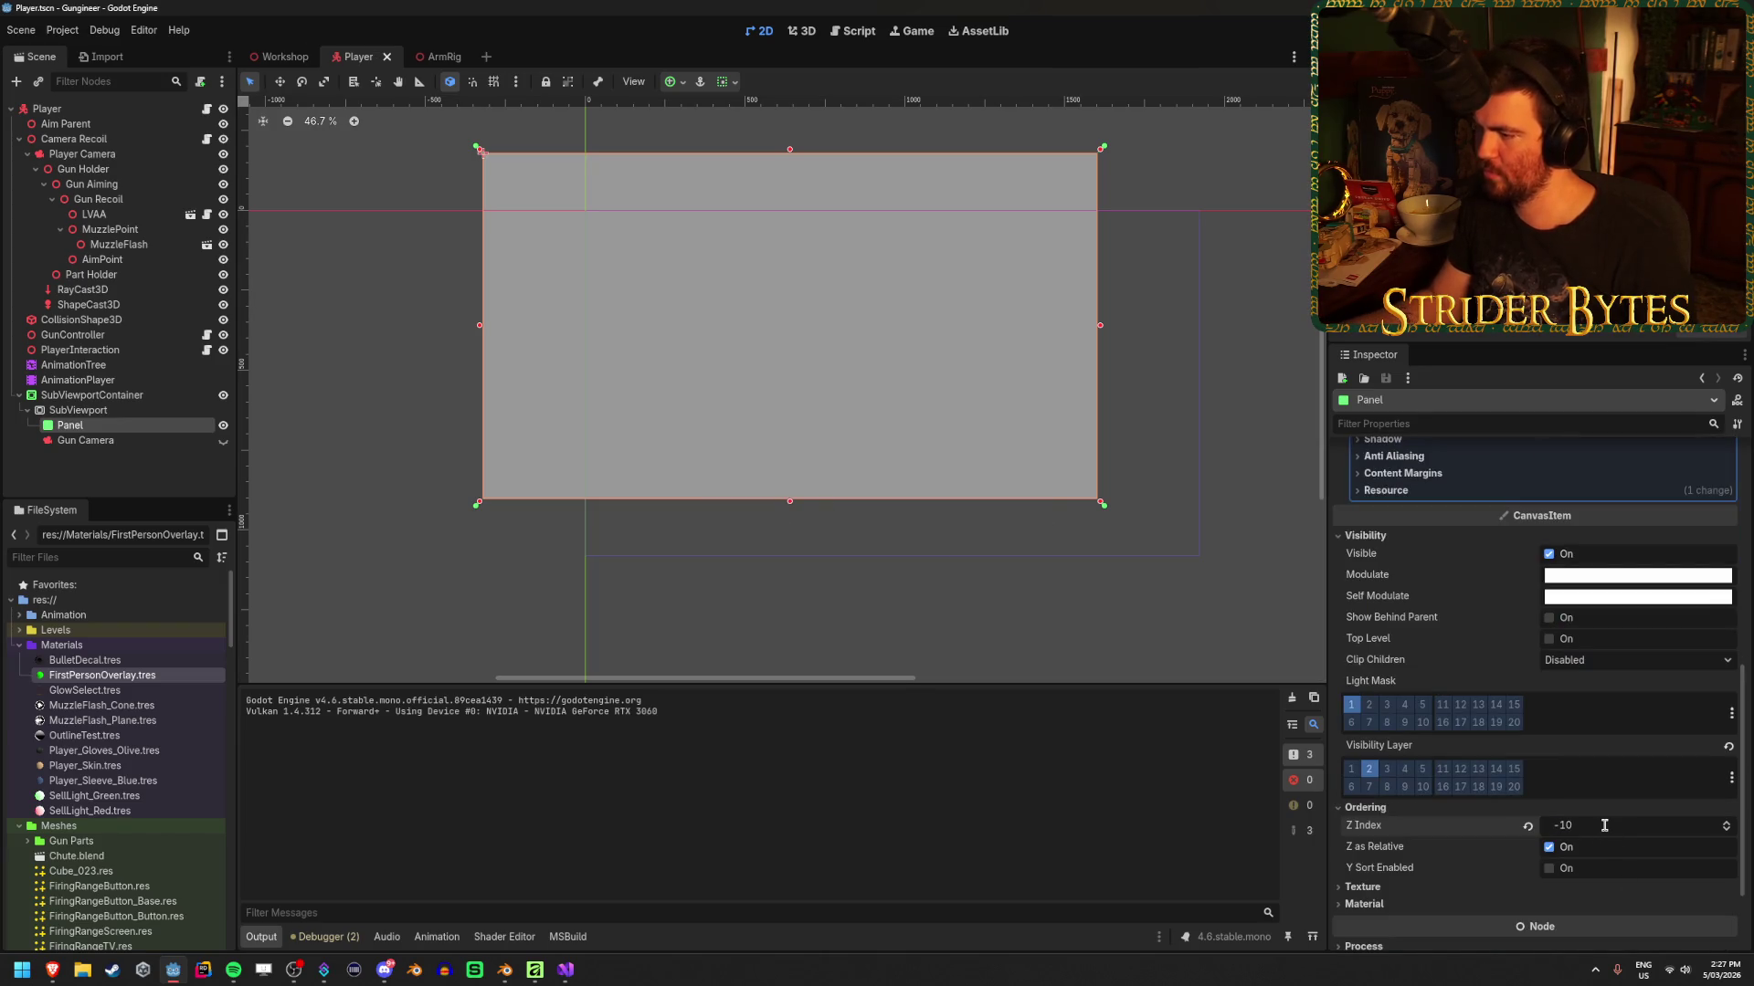
{"action": "left_click", "coordinate": [222, 425]}
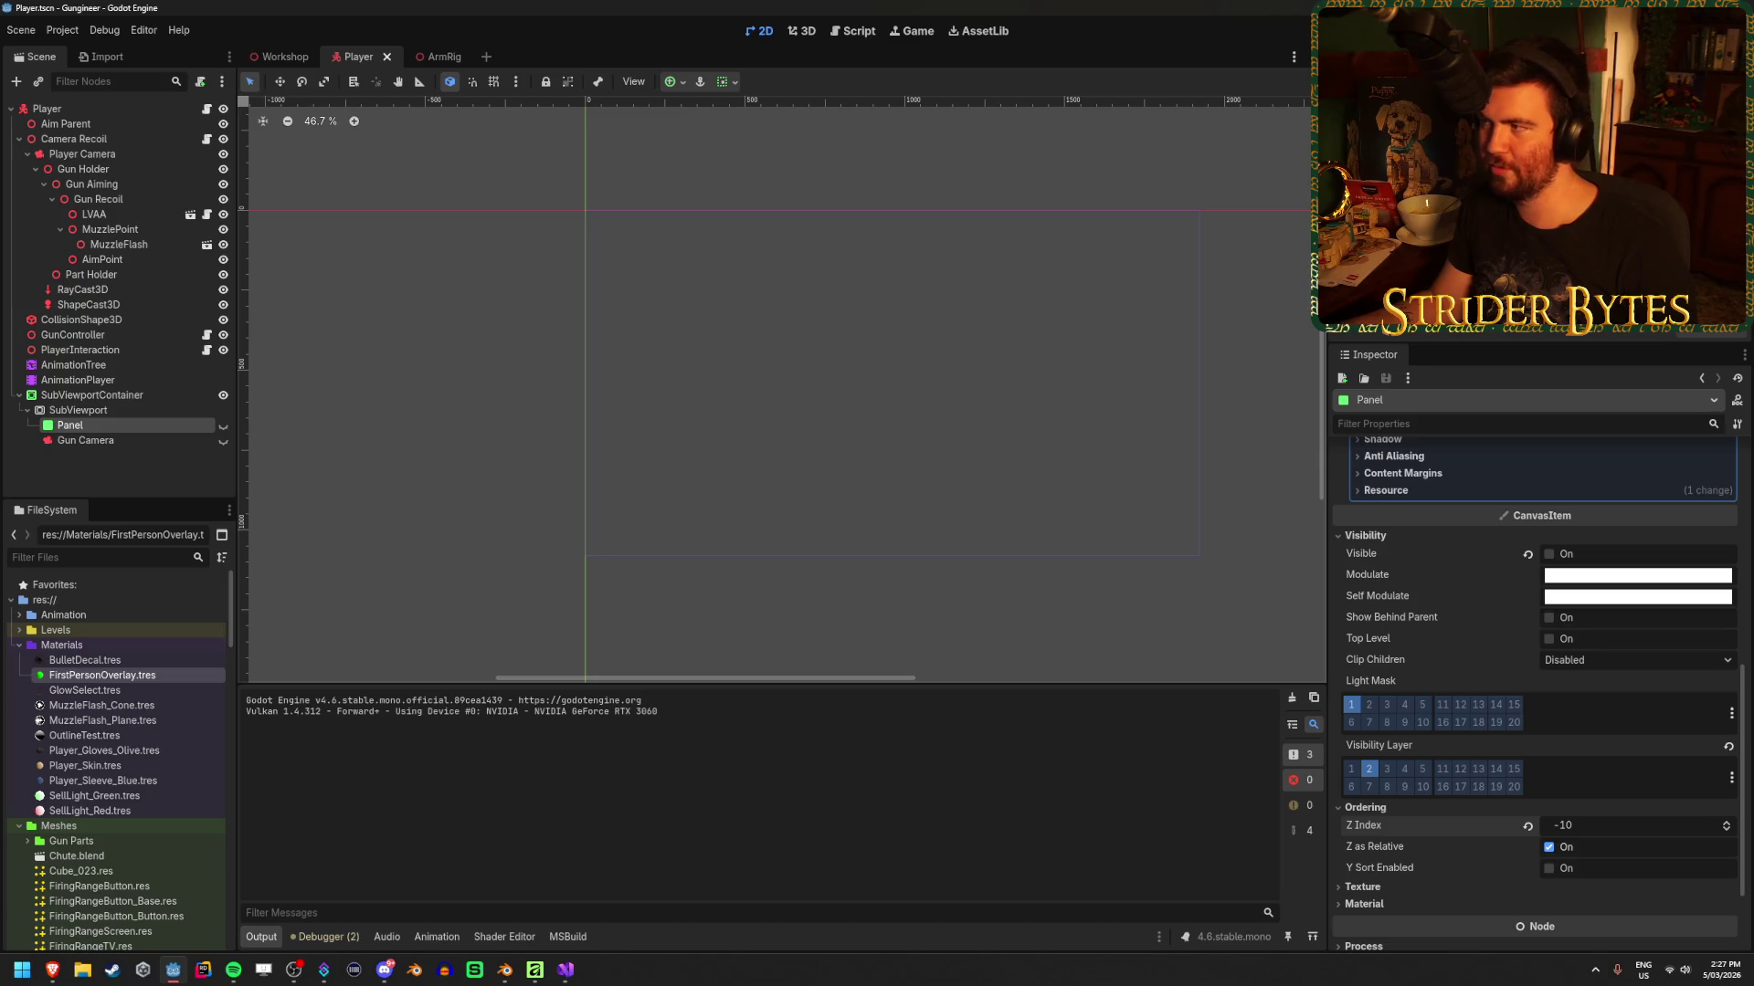
Test in-game by mounting and retaking the gun, then re-show the Panel and switch to the blur tutorial
{"action": "key", "text": "F5"}
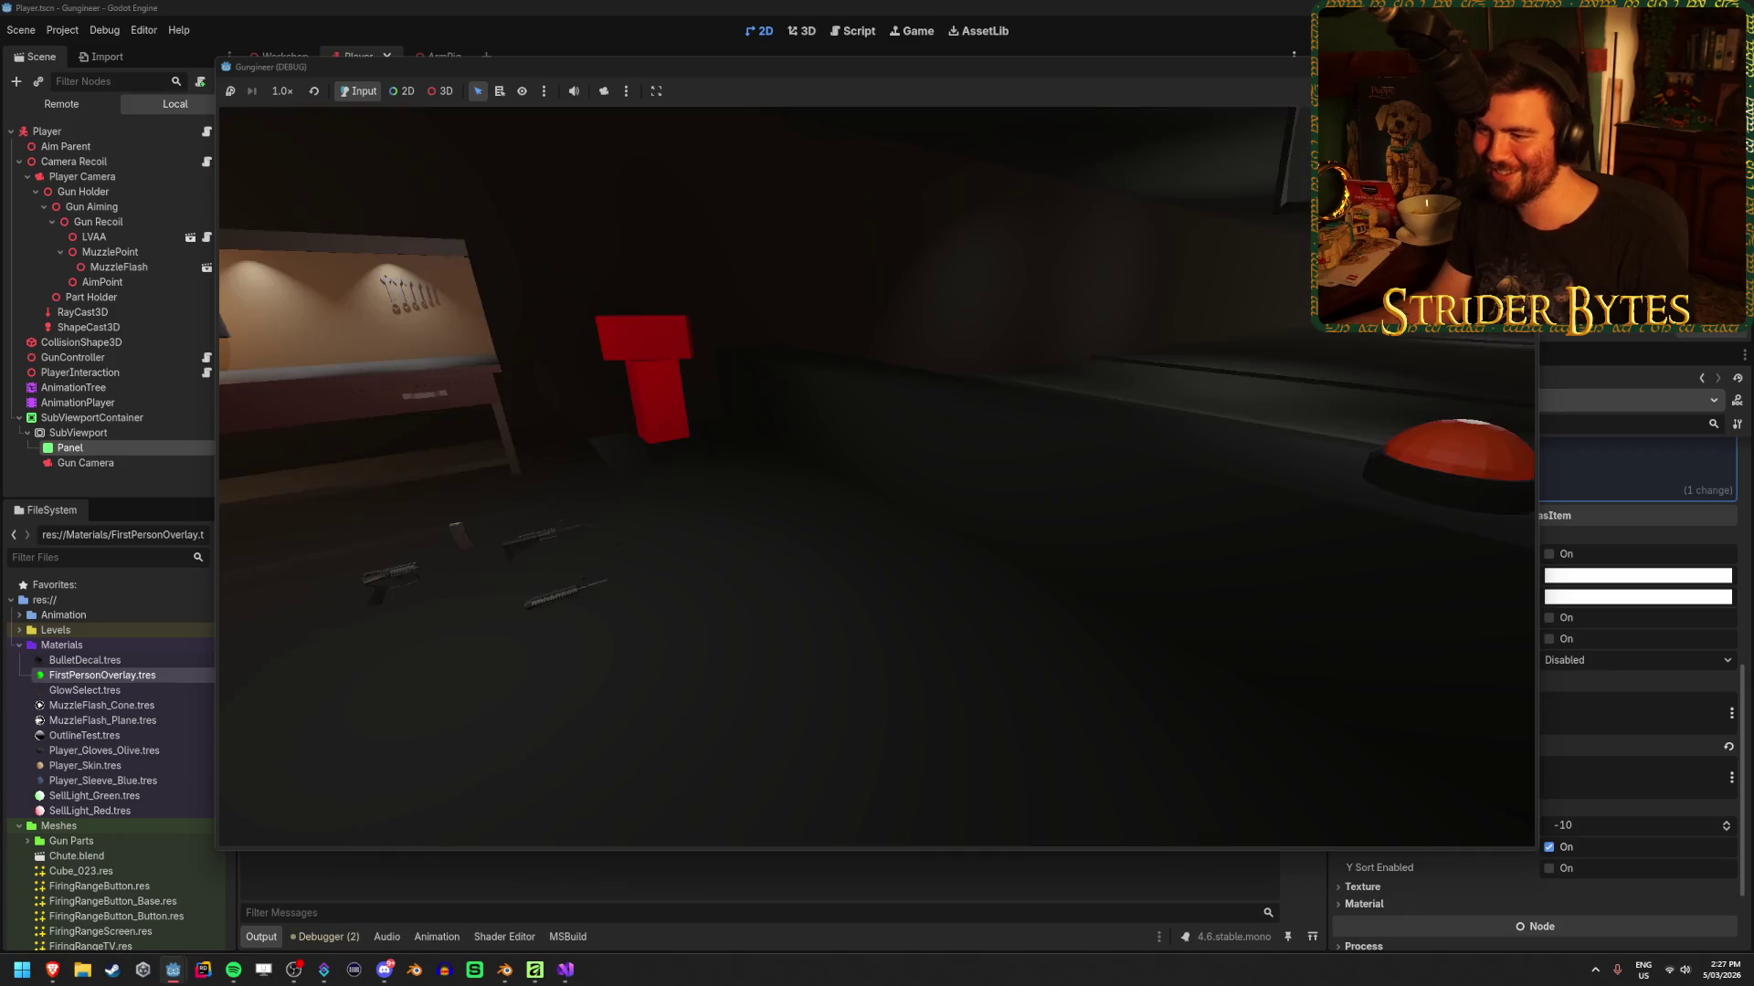
{"action": "key", "text": "e"}
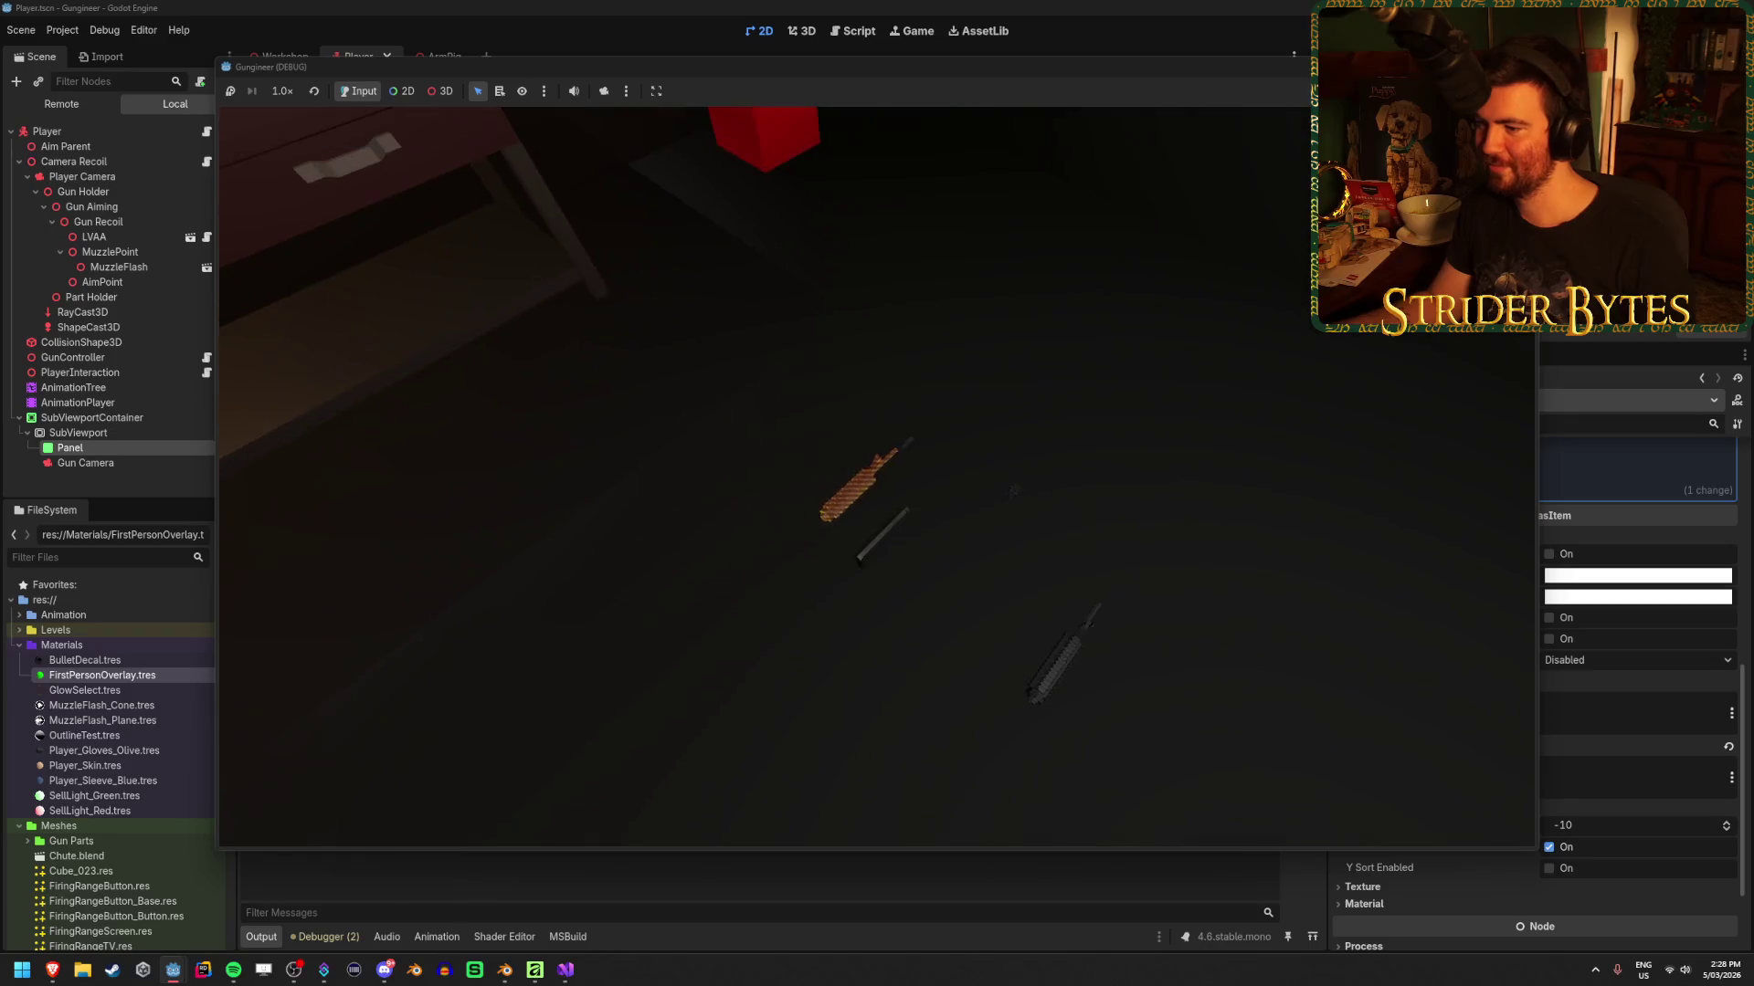
{"action": "key", "text": "e"}
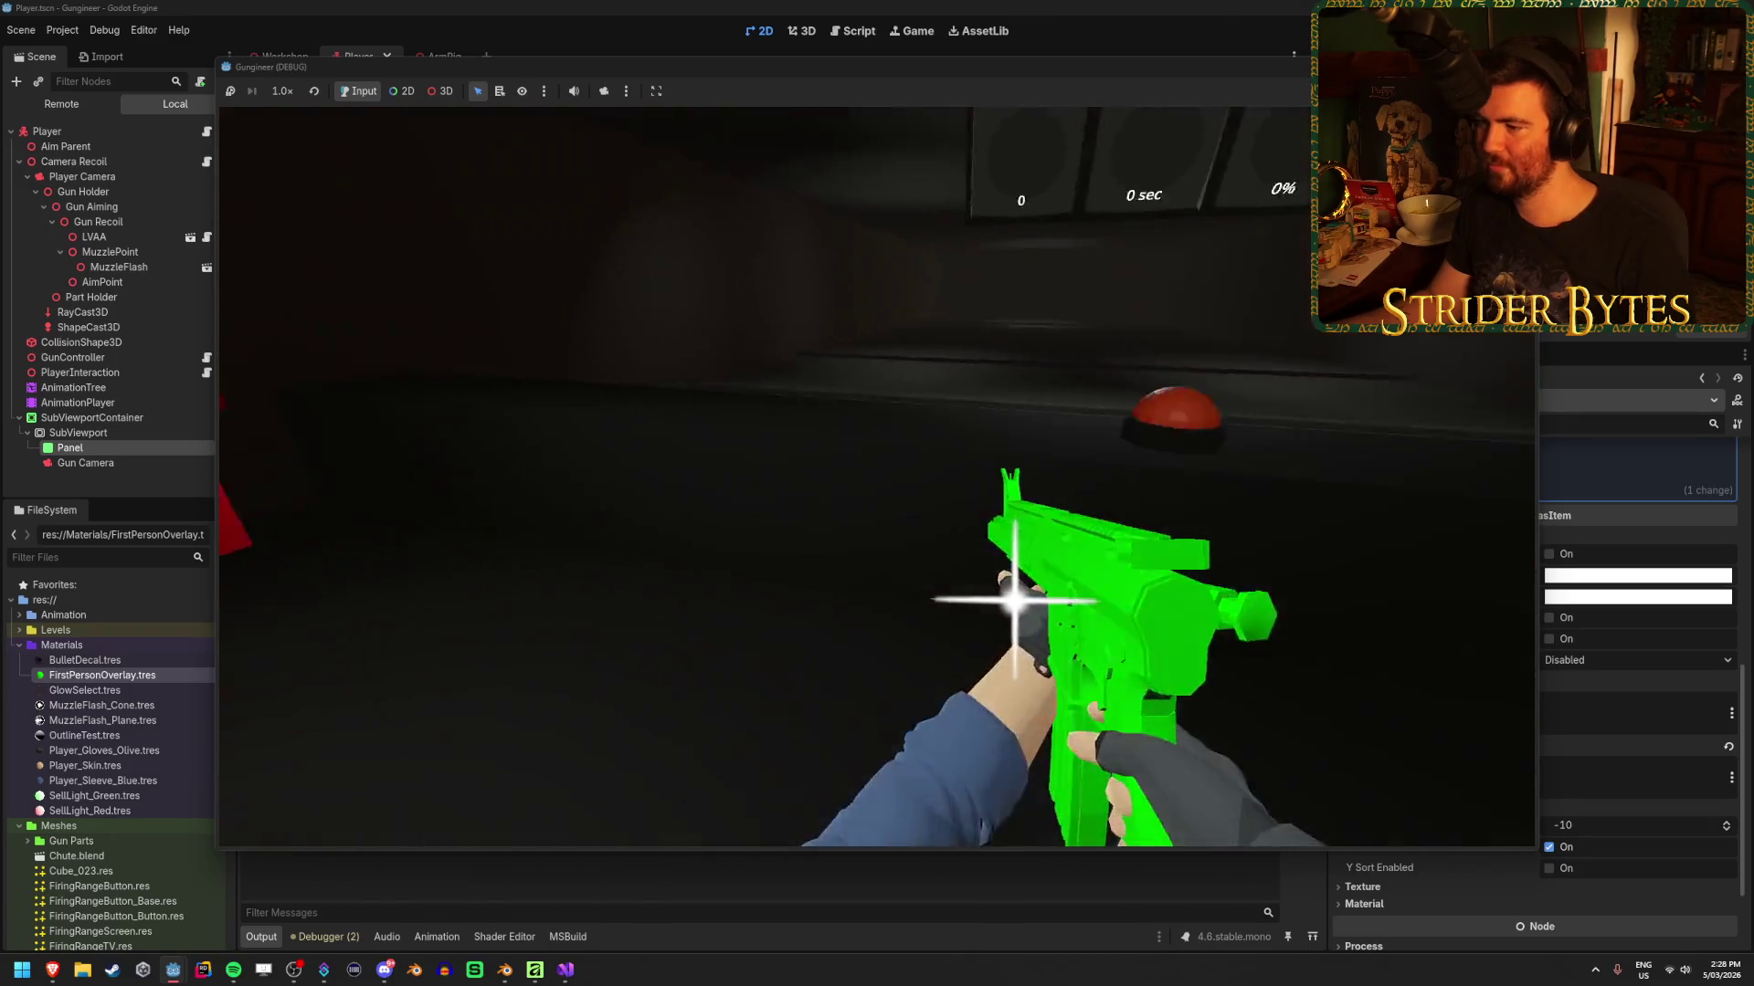
{"action": "key", "text": "F8"}
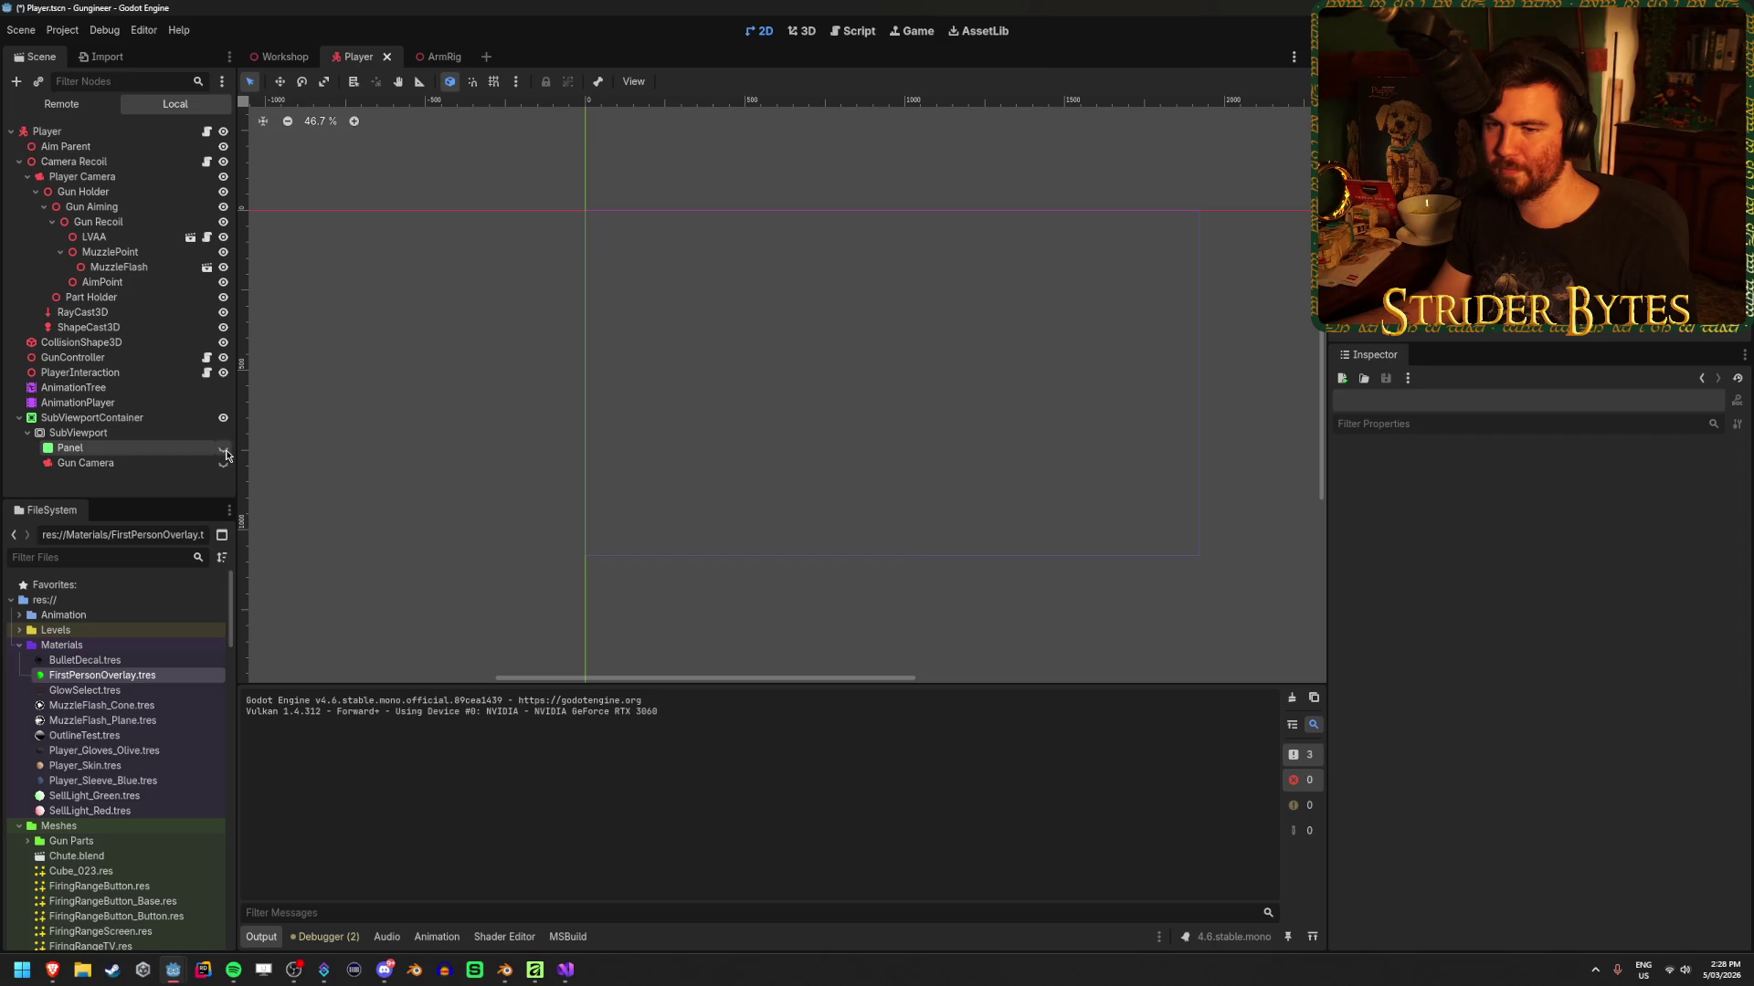
{"action": "left_click", "coordinate": [223, 449]}
{"action": "left_click", "coordinate": [229, 948]}
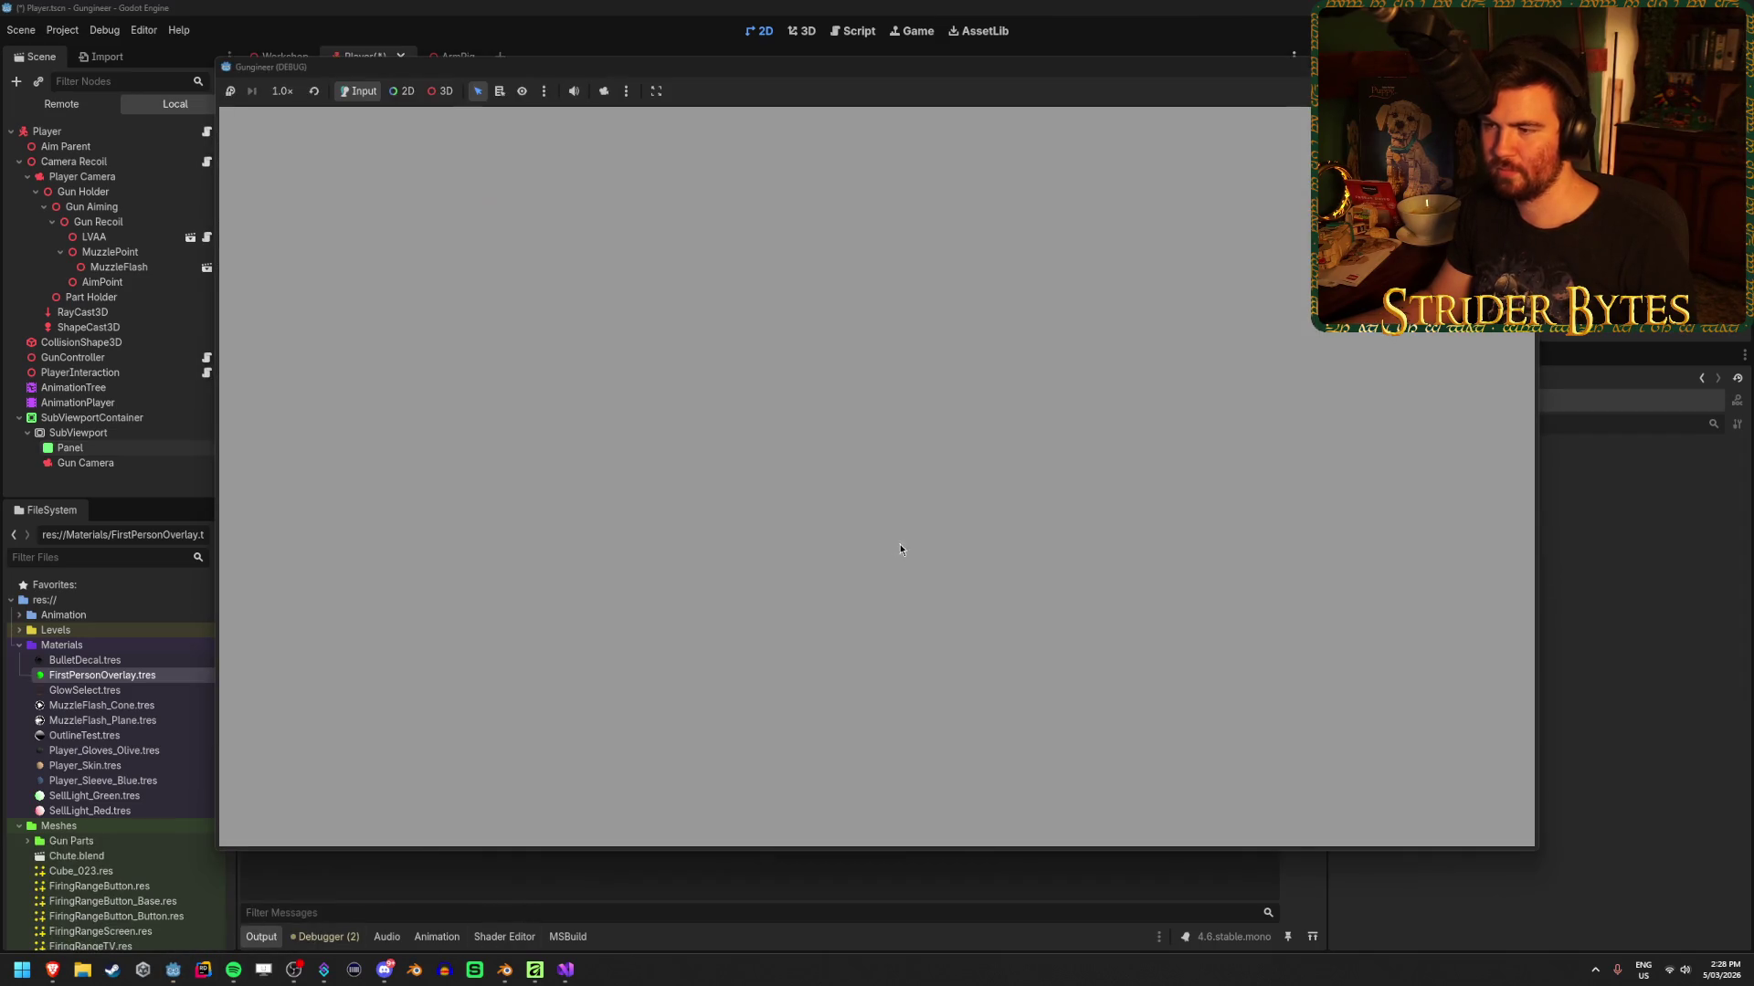
{"action": "key", "text": "super+Down"}
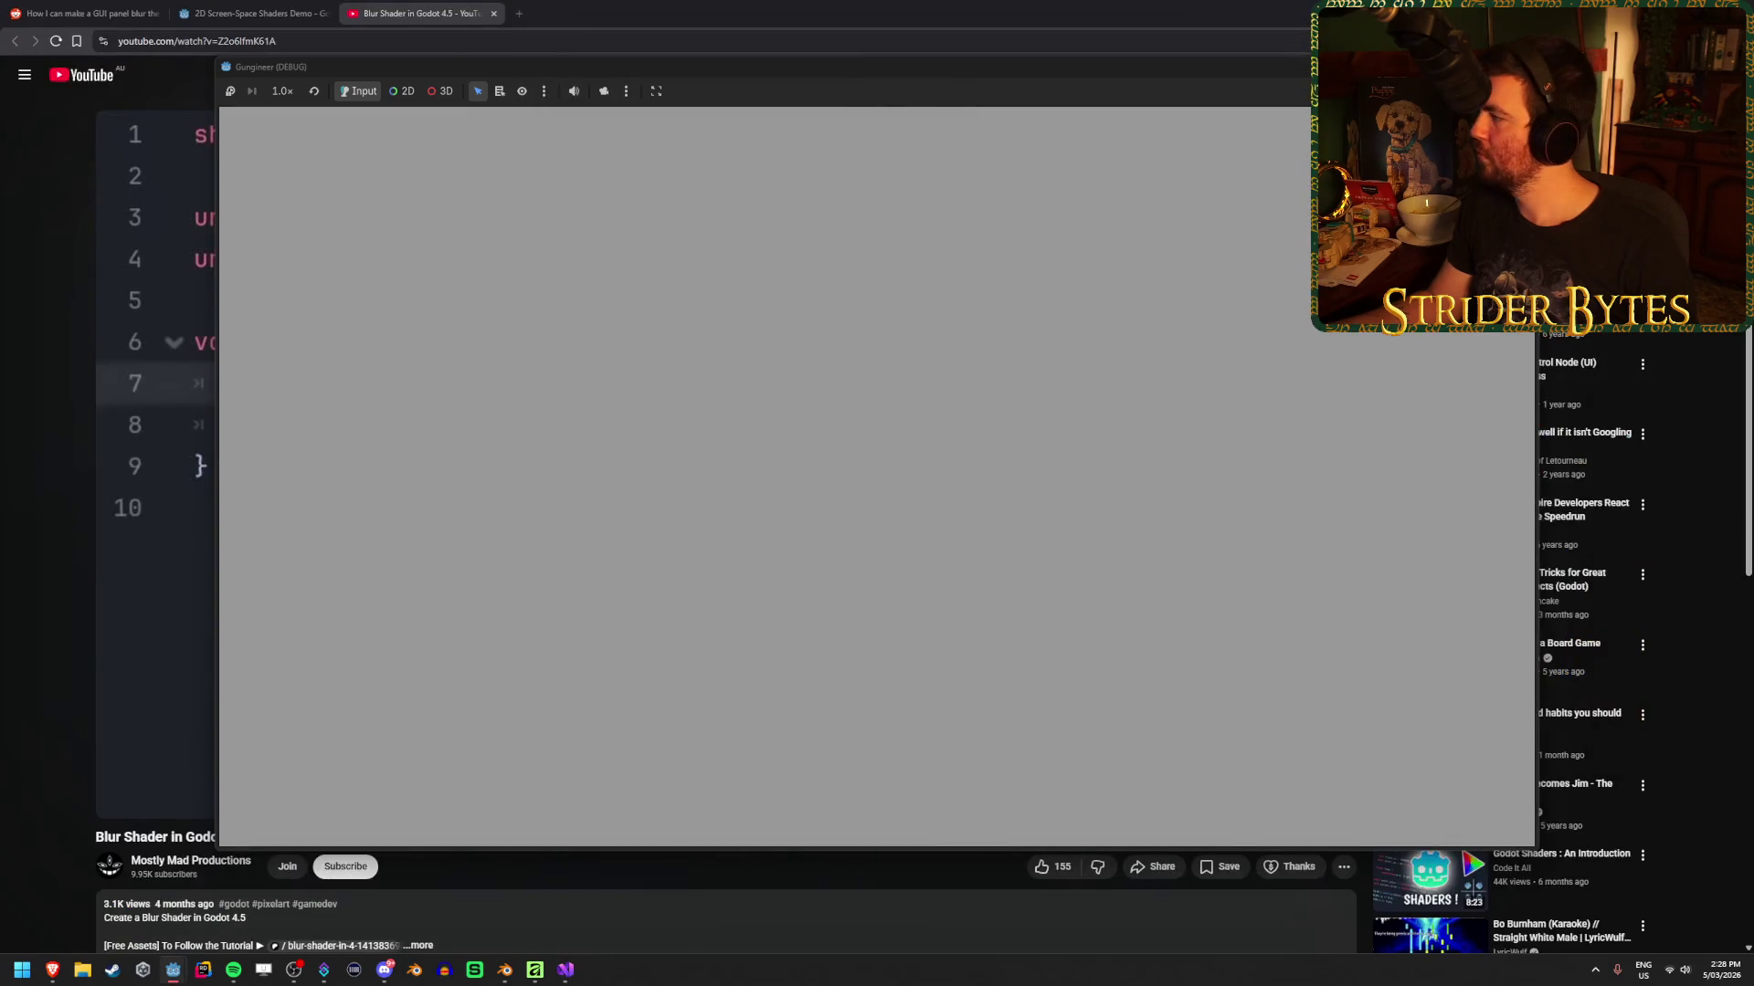
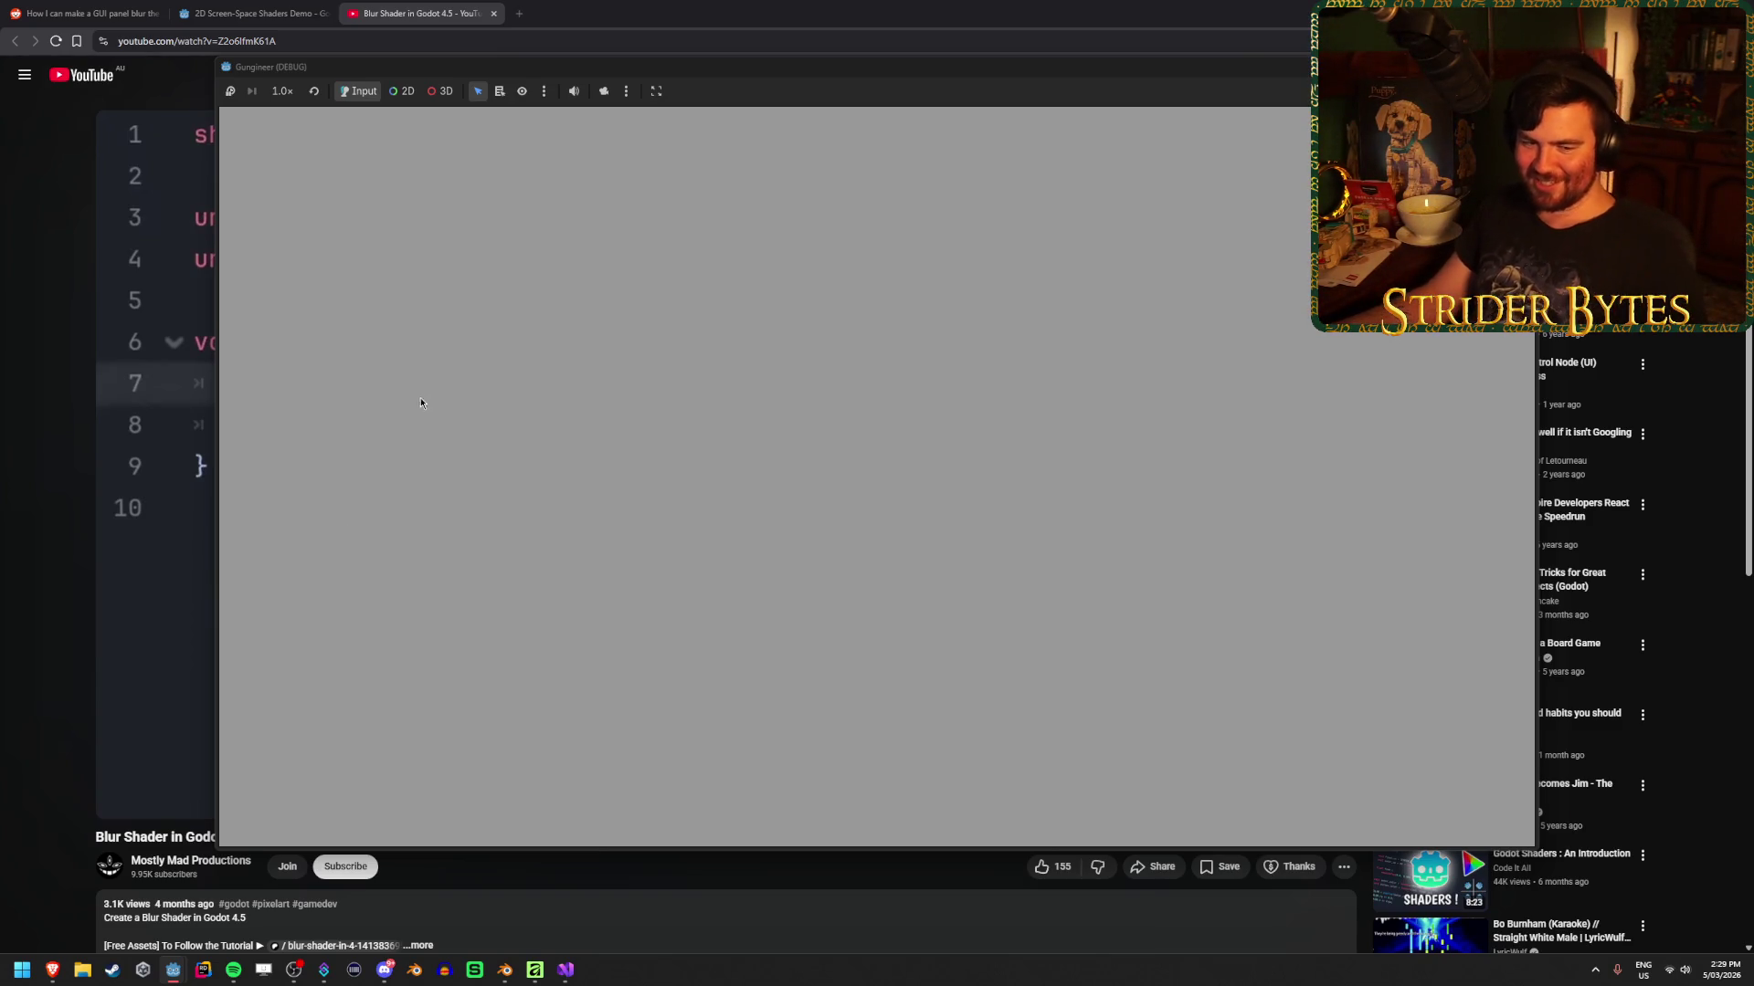
Google 'godot render model on top of viewport' in a new tab and open the Reddit result in the background
{"action": "left_click", "coordinate": [526, 6]}
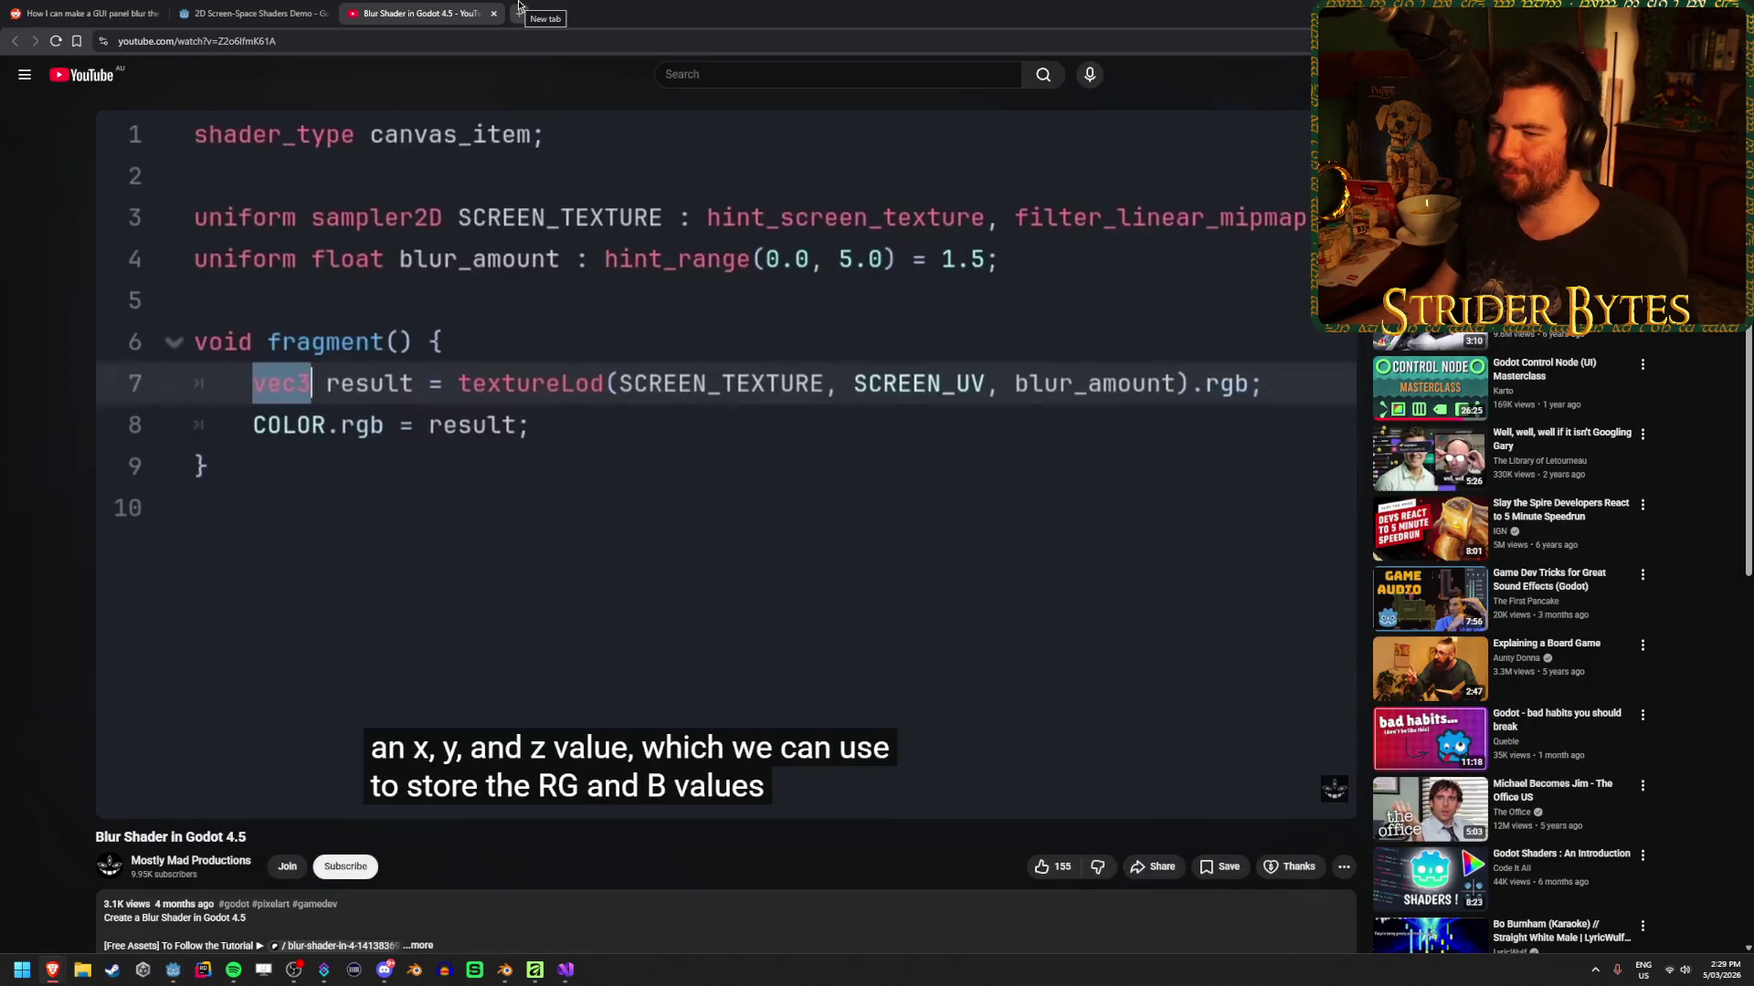
{"action": "left_click", "coordinate": [518, 7]}
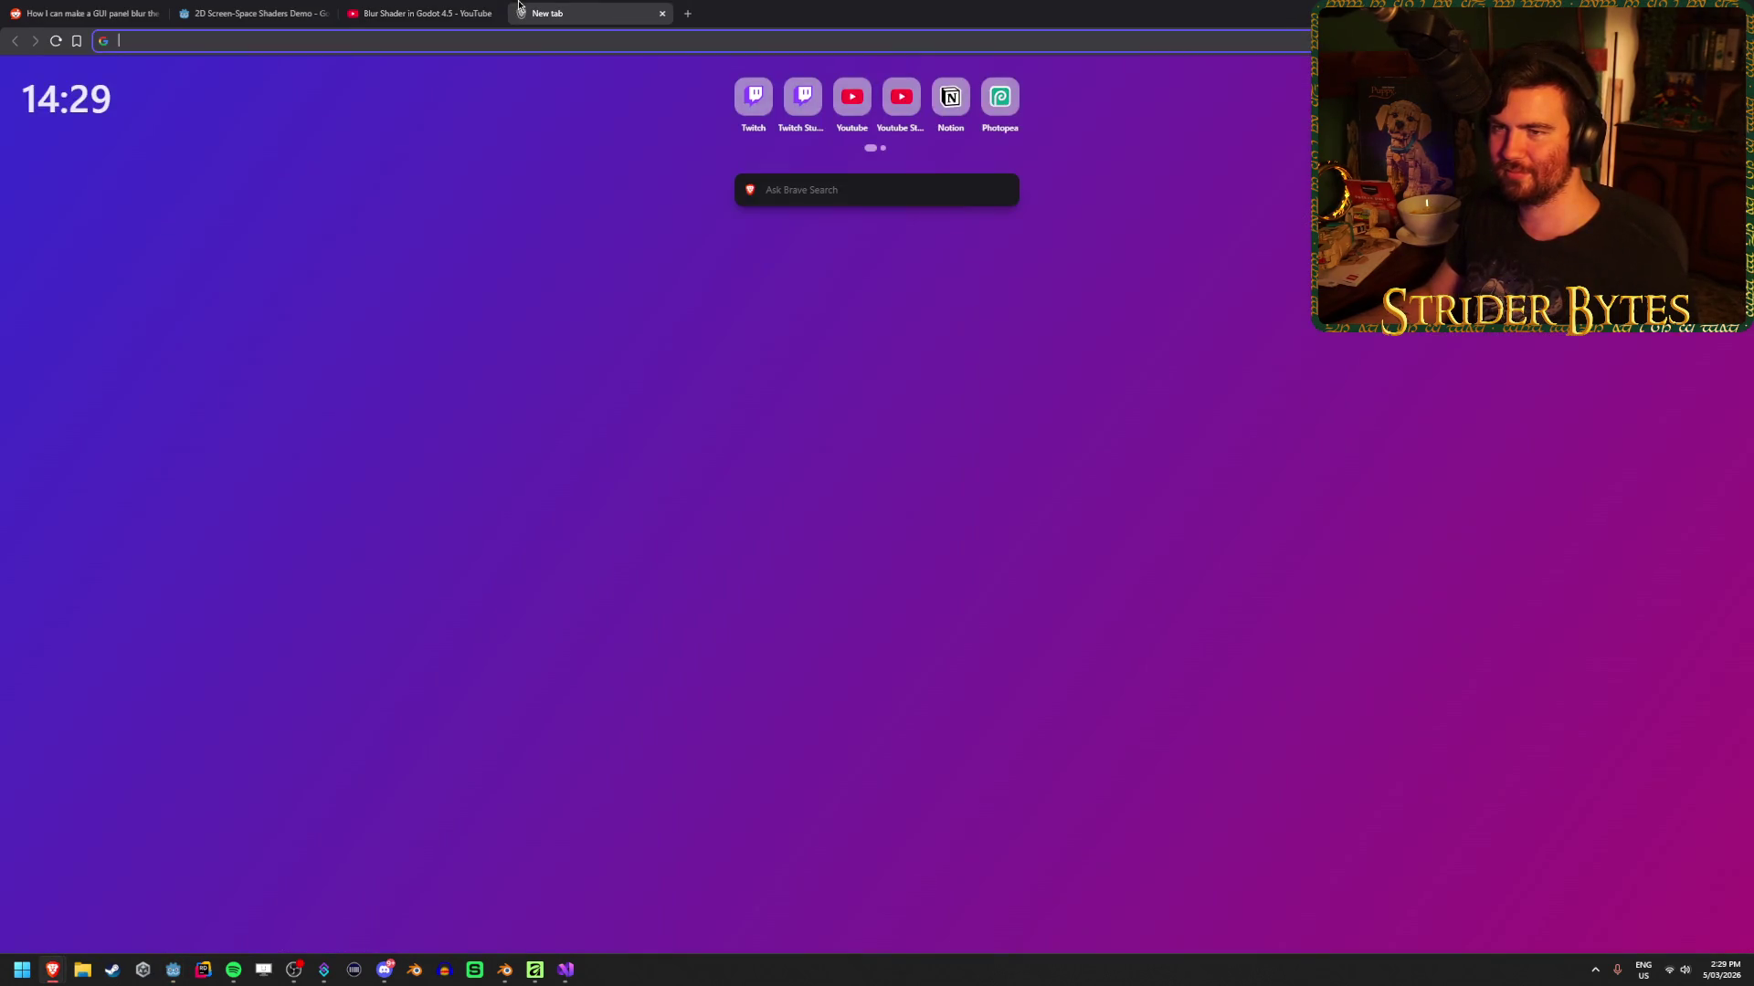
{"action": "type", "text": "godot "}
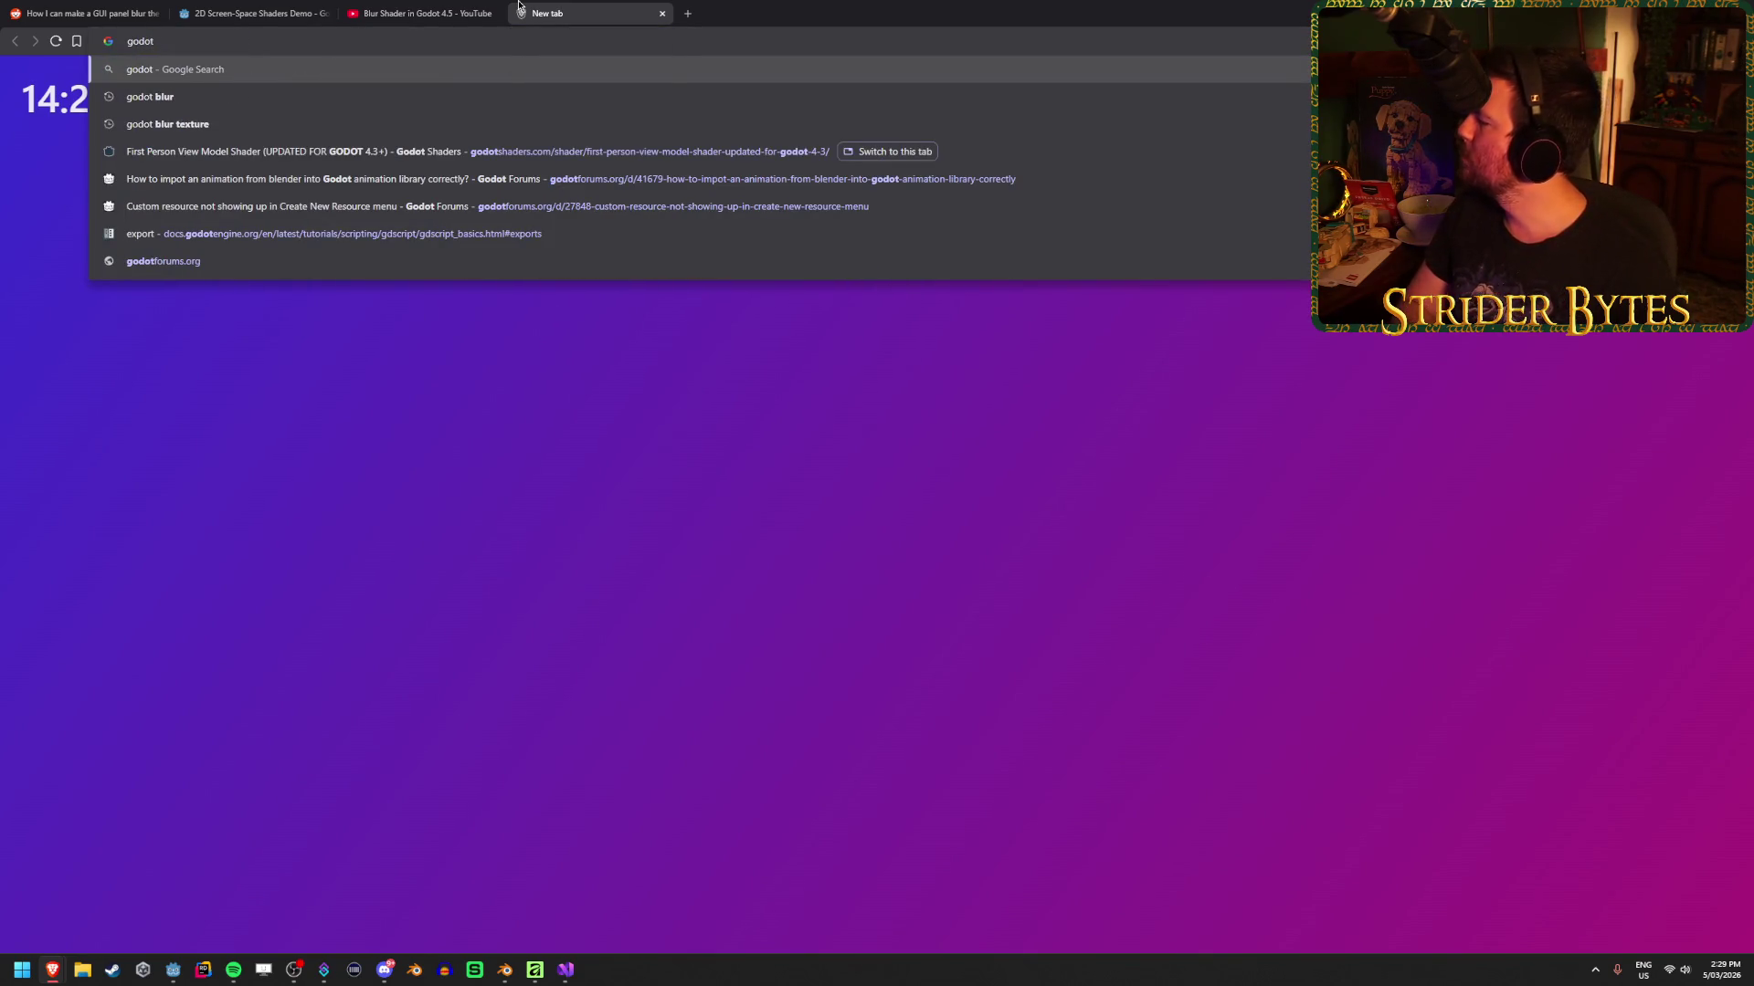
{"action": "type", "text": "r"}
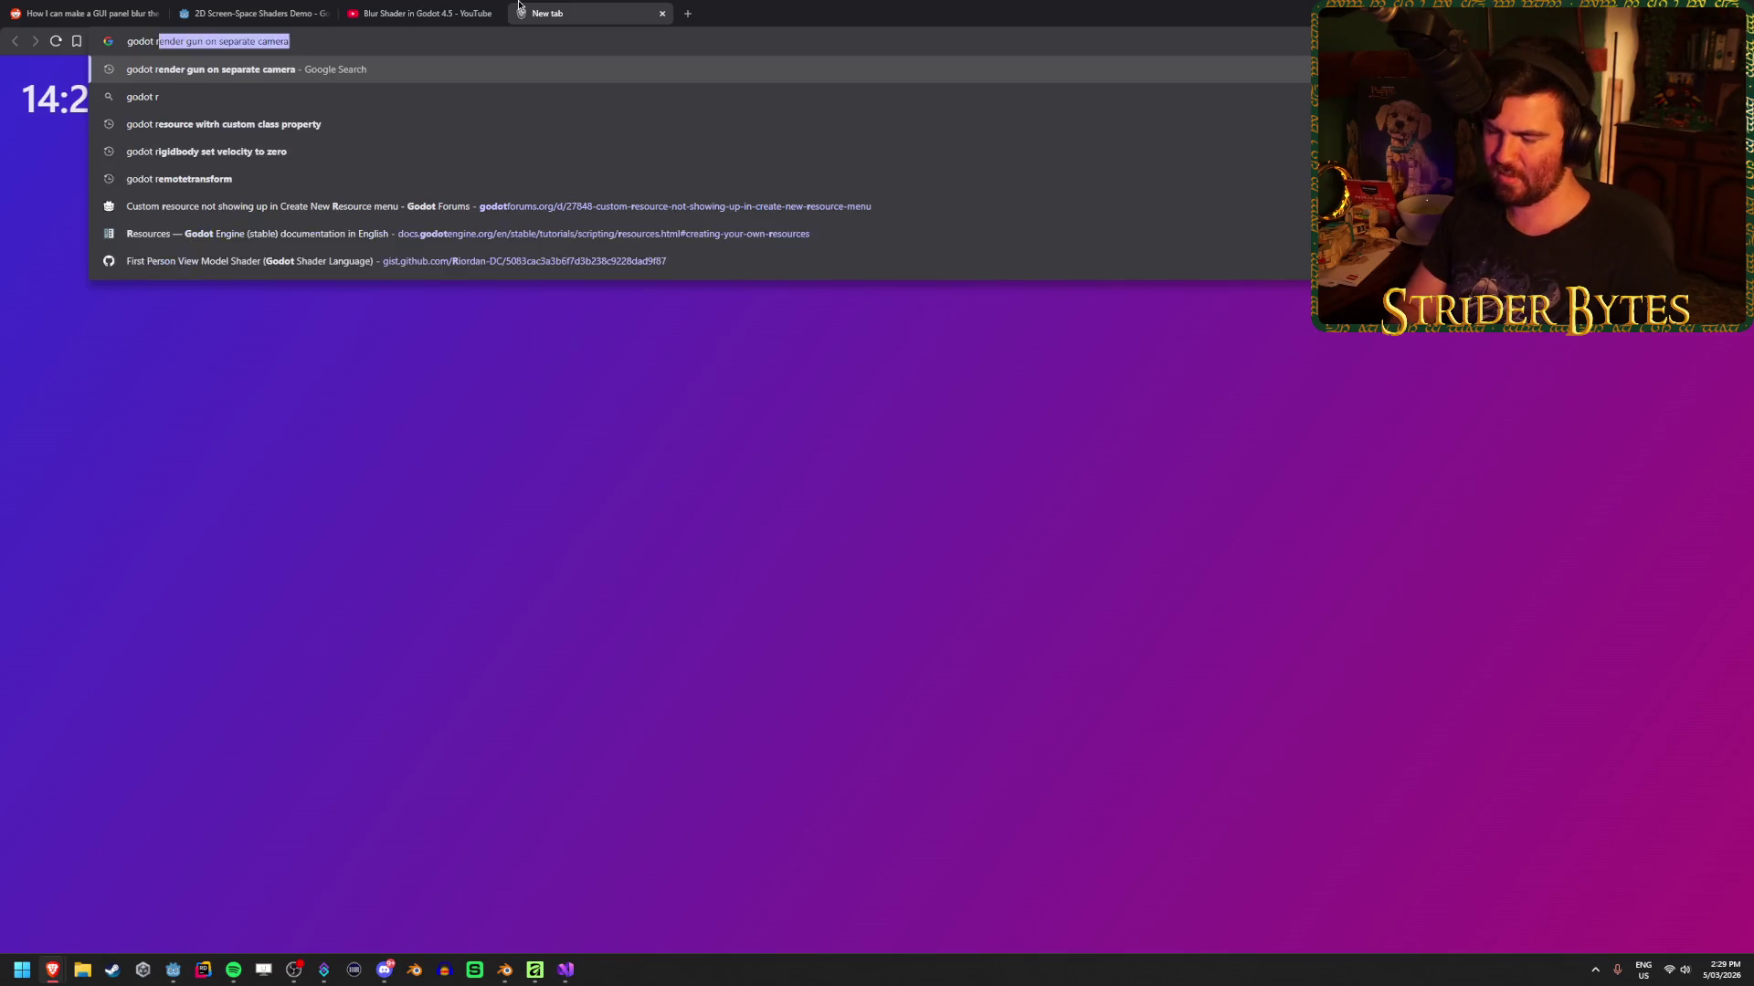
{"action": "type", "text": "ender mod"}
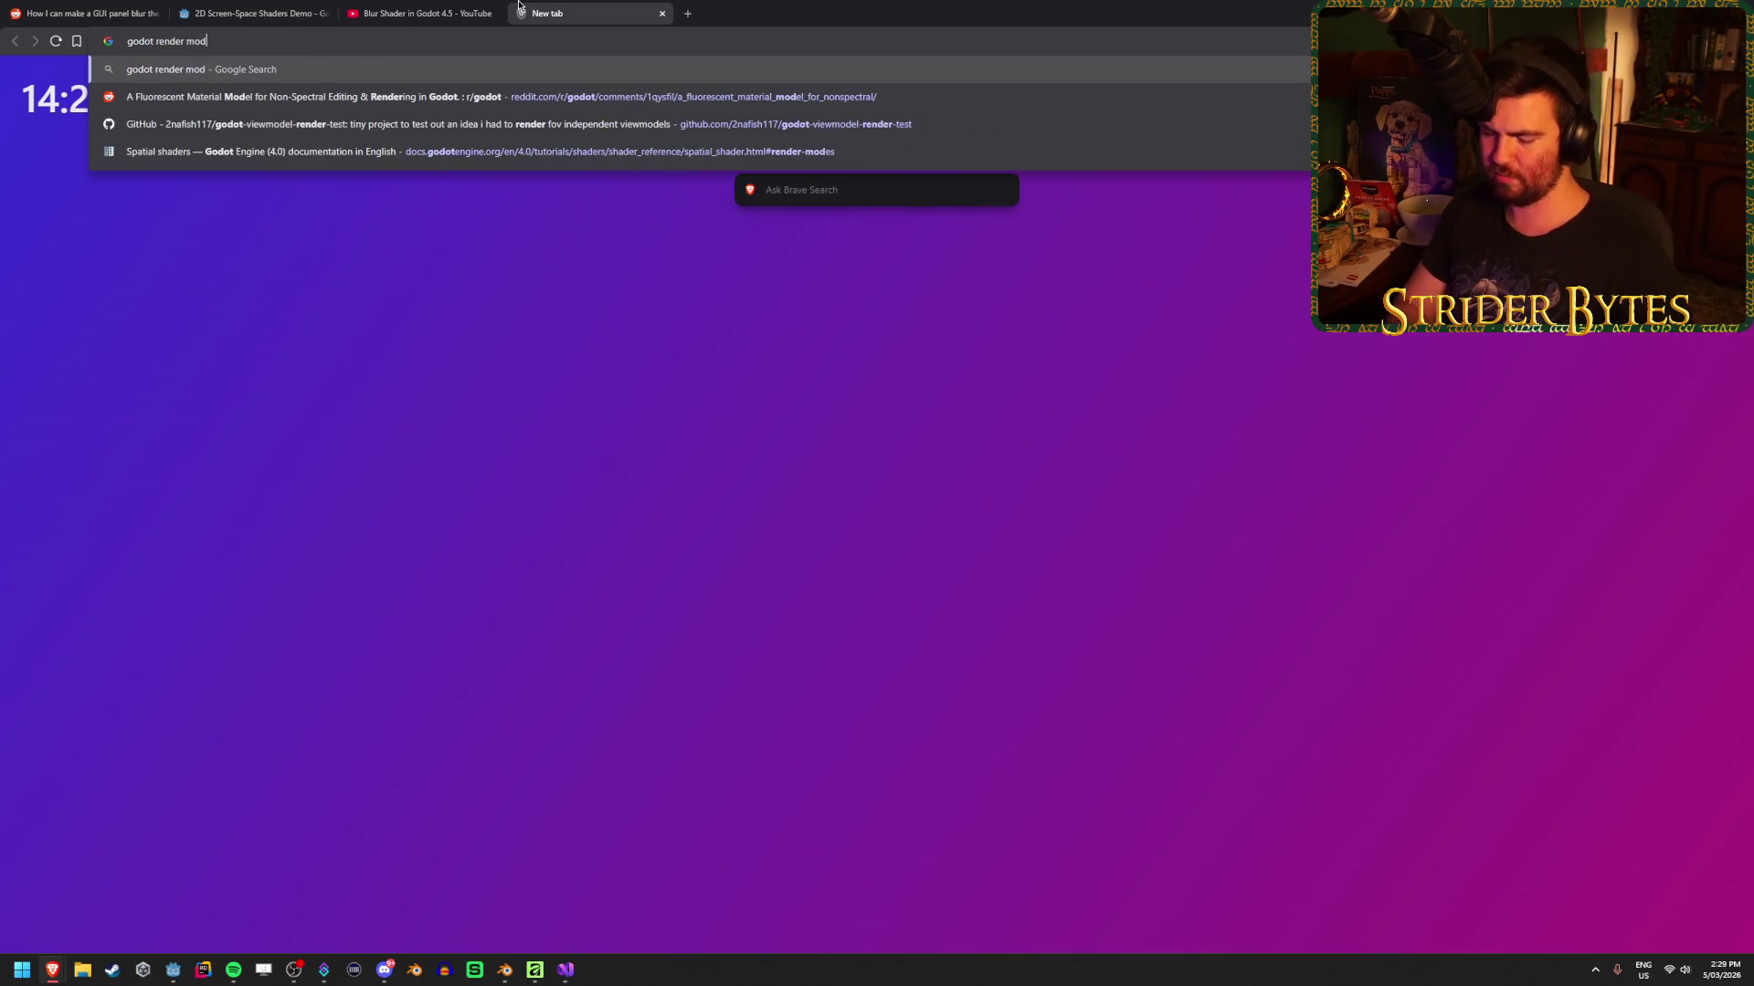
{"action": "type", "text": "el on top of viewport"}
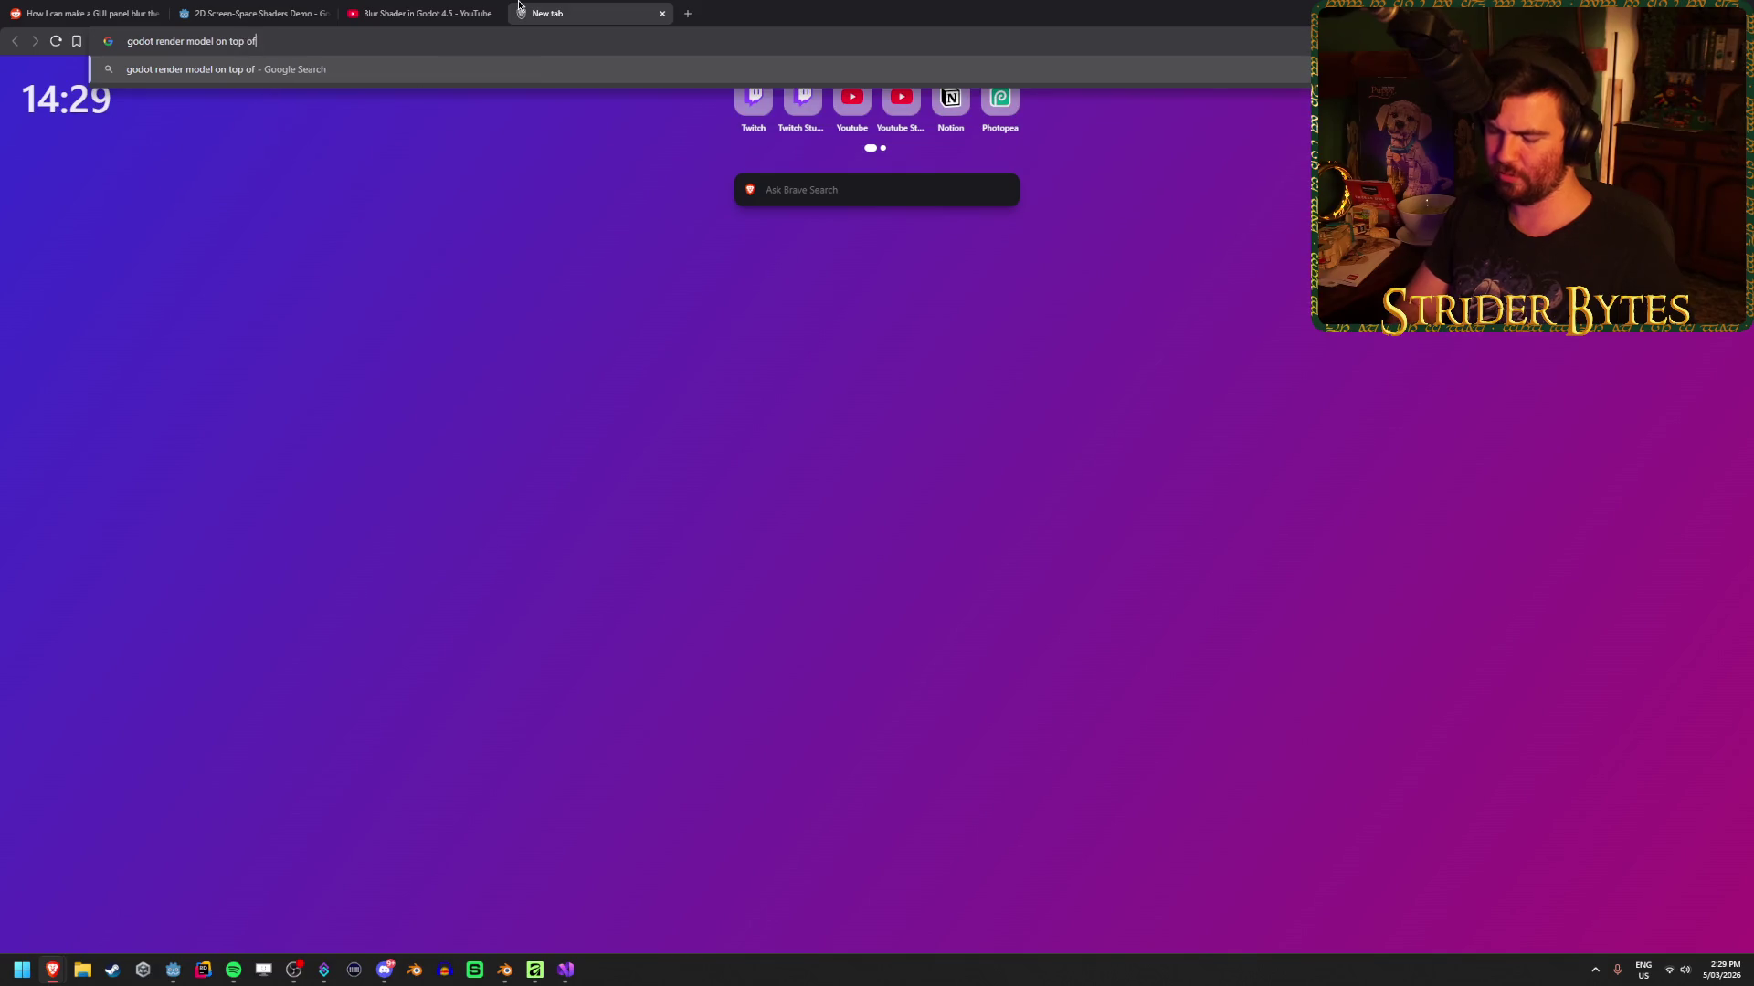
{"action": "key", "text": "Return"}
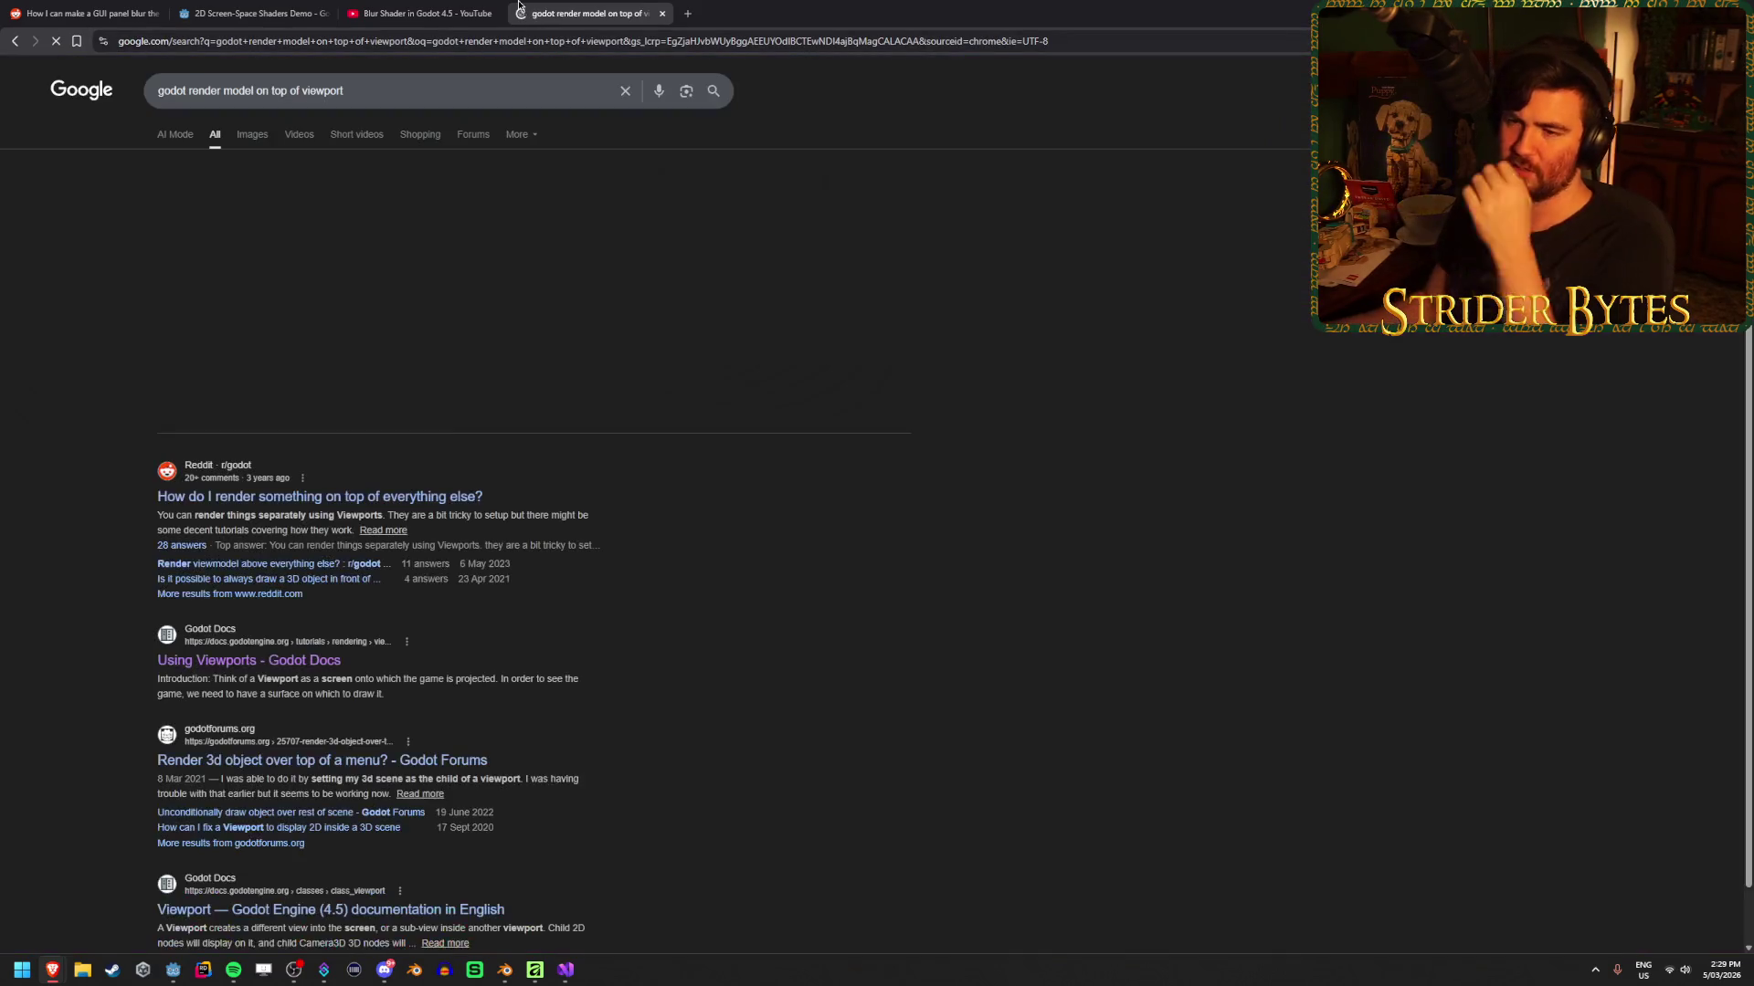
{"action": "middle_click", "coordinate": [431, 501]}
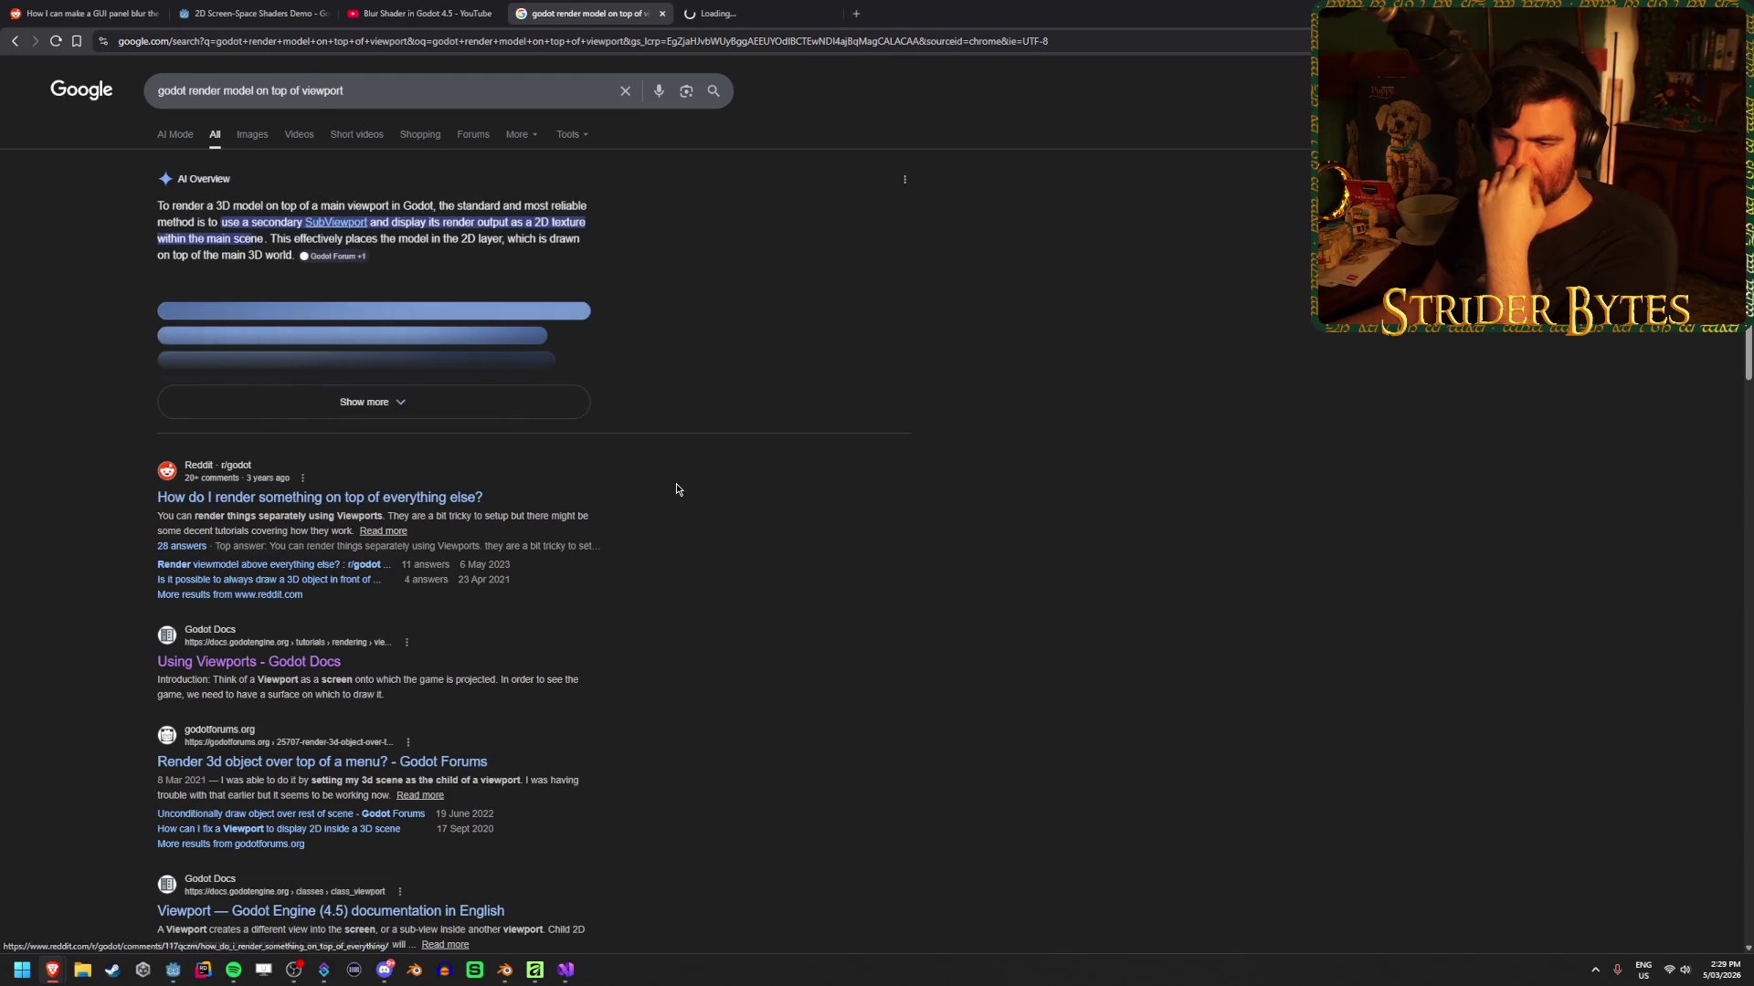
Read the Reddit result's snippet about rendering with Viewports, then switch to the Reddit thread tab
{"action": "left_click_drag", "start_coordinate": [271, 514], "coordinate": [537, 516]}
{"action": "left_click_drag", "start_coordinate": [646, 521], "coordinate": [207, 515]}
{"action": "left_click", "coordinate": [206, 515]}
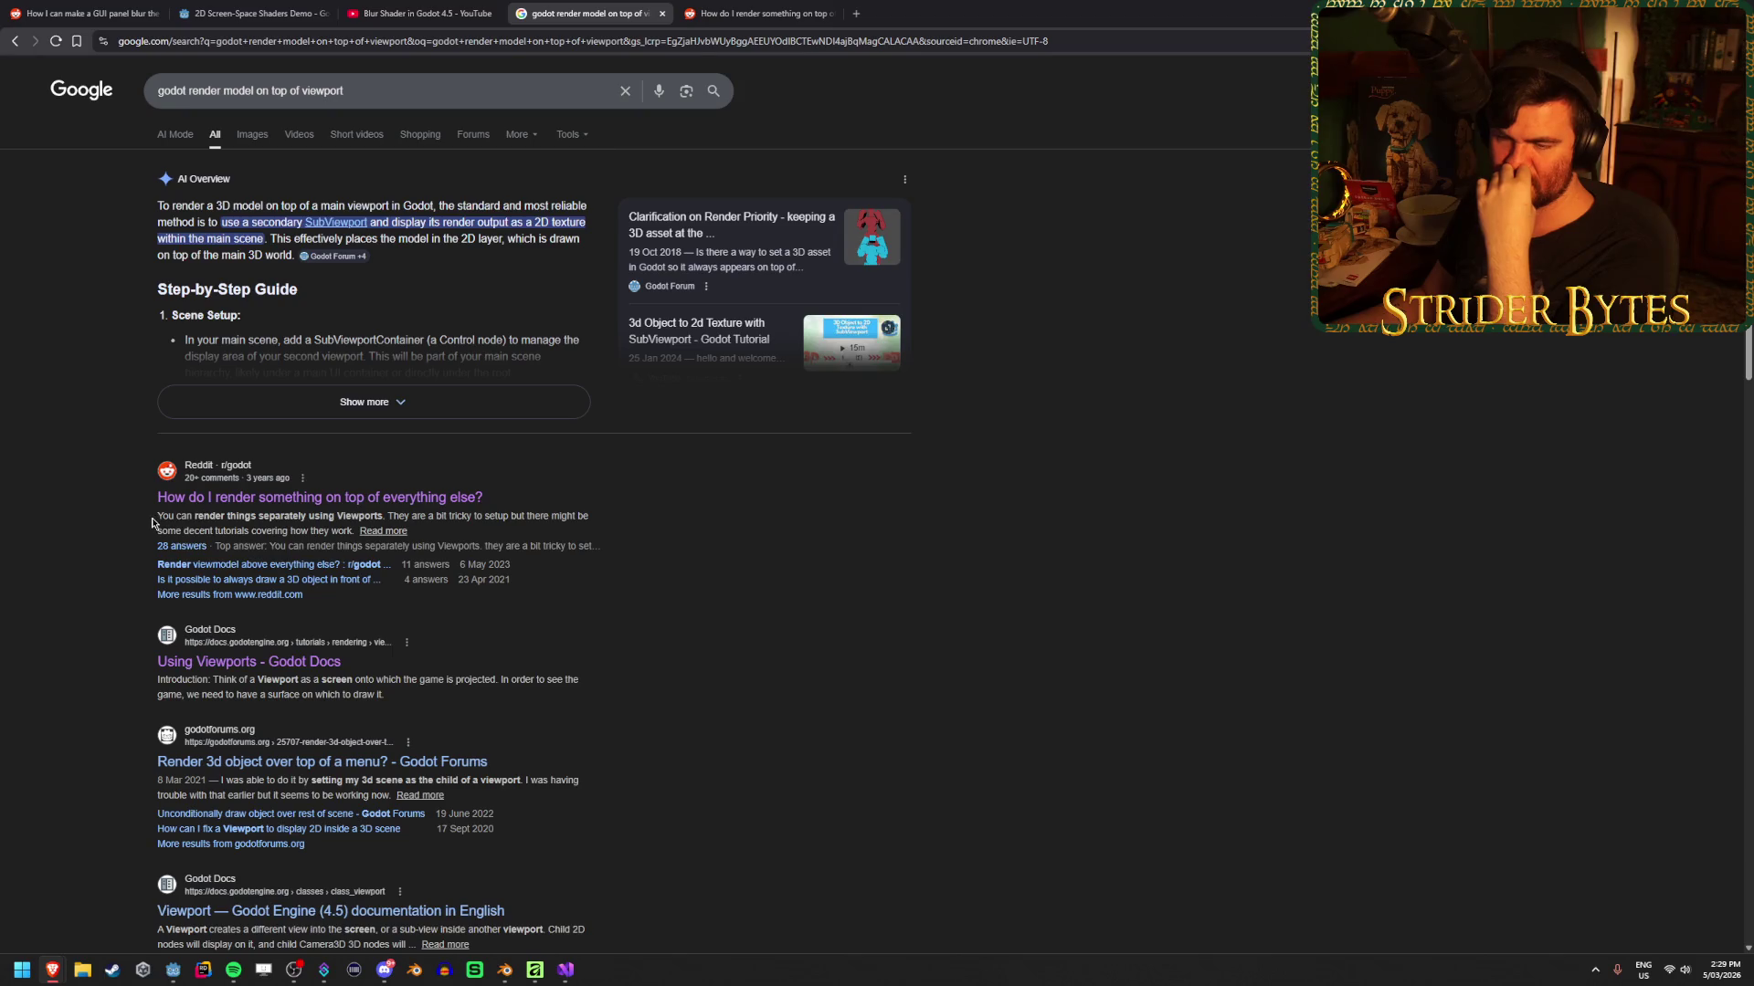
{"action": "left_click_drag", "start_coordinate": [436, 515], "coordinate": [421, 515]}
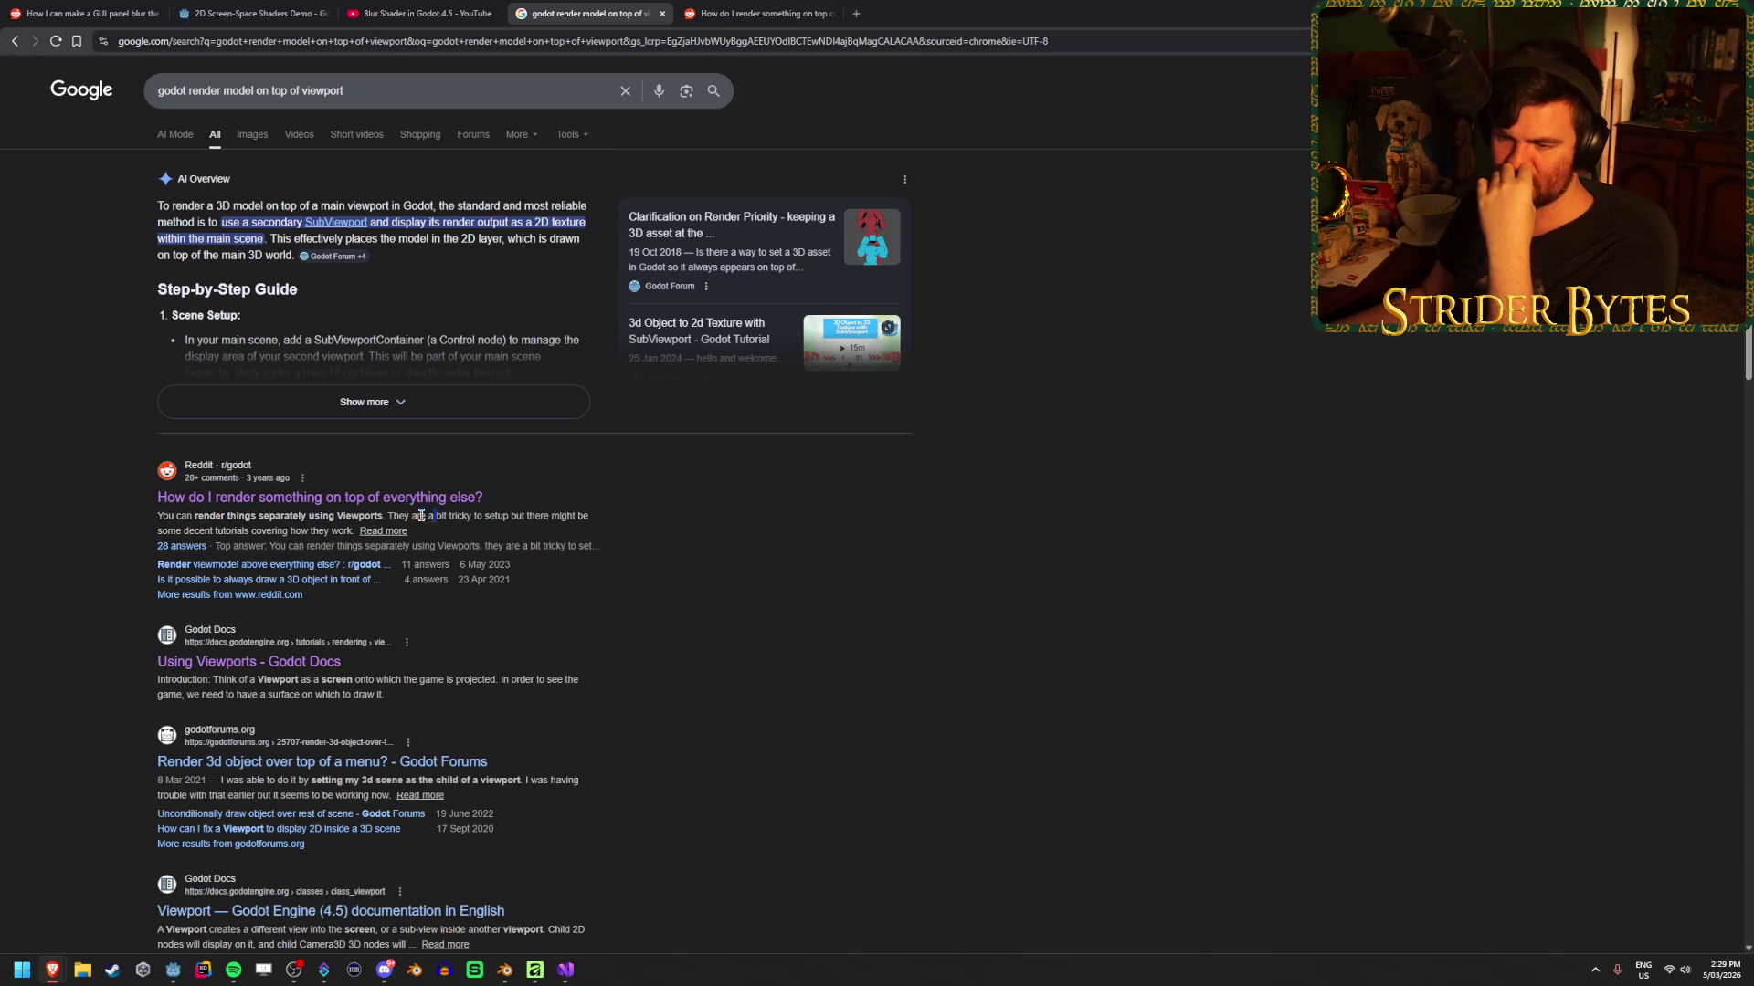
{"action": "left_click_drag", "start_coordinate": [589, 516], "coordinate": [206, 517]}
{"action": "left_click", "coordinate": [206, 518]}
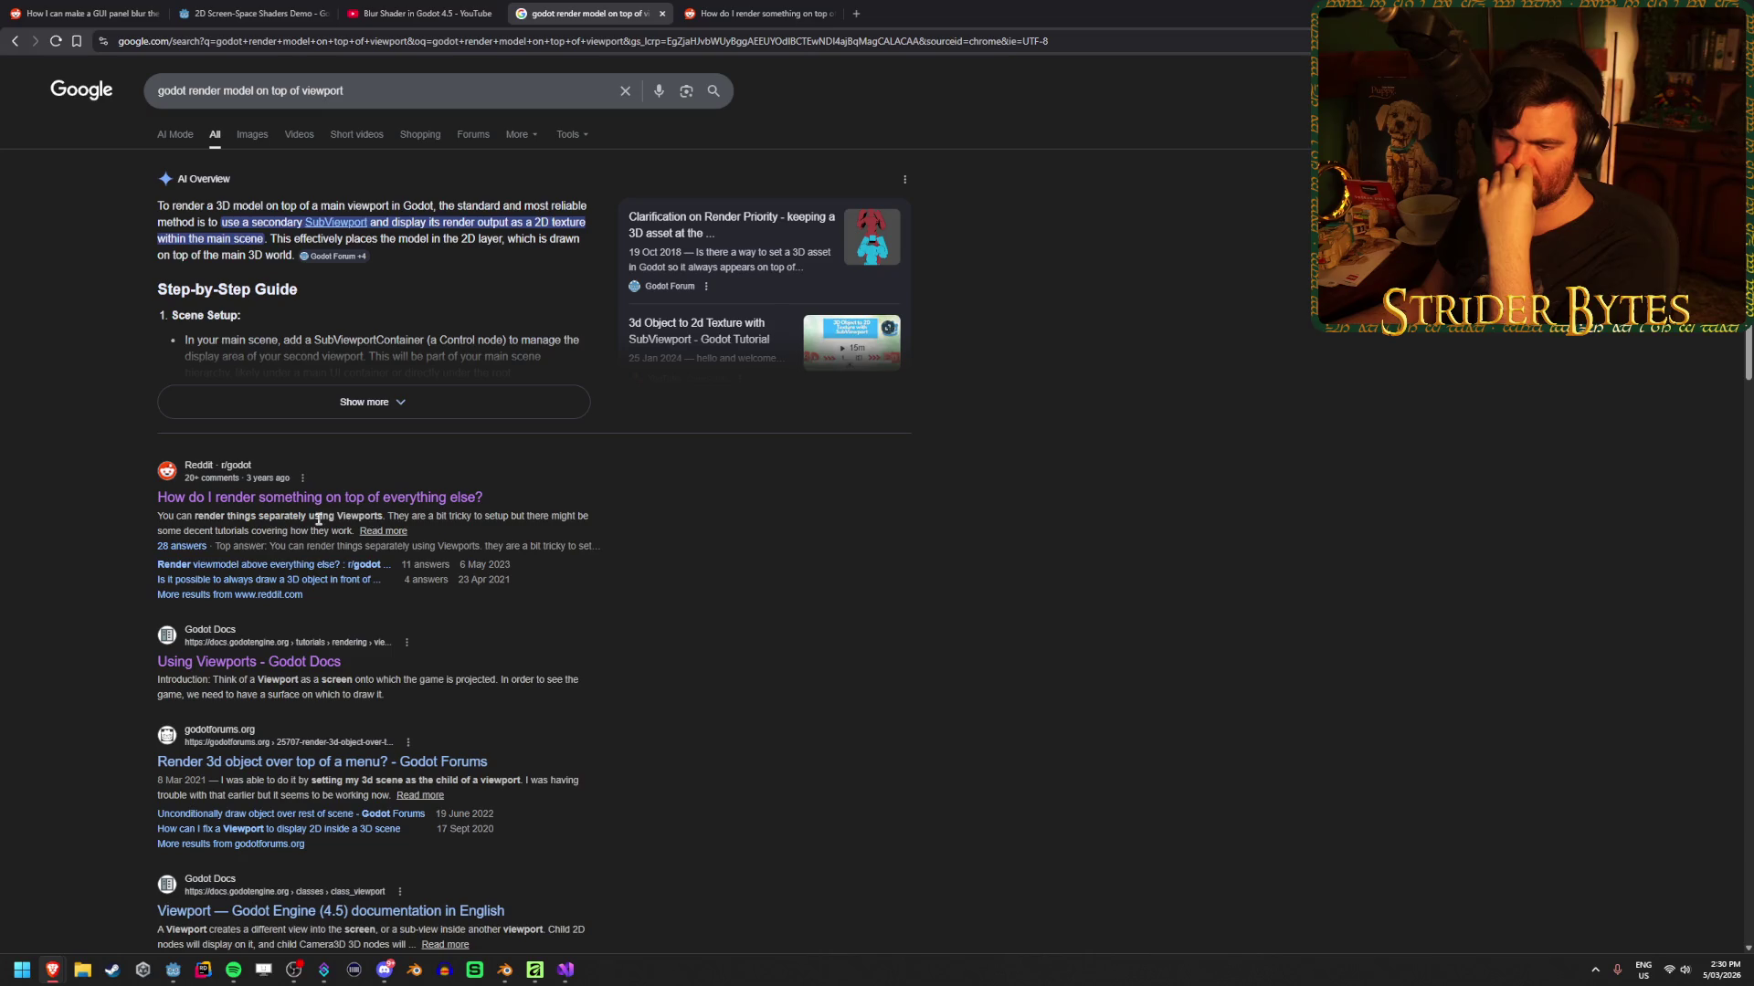
{"action": "scroll", "coordinate": [903, 556], "scroll_direction": "down", "scroll_amount": 3}
{"action": "scroll", "coordinate": [903, 556], "scroll_direction": "up", "scroll_amount": 3}
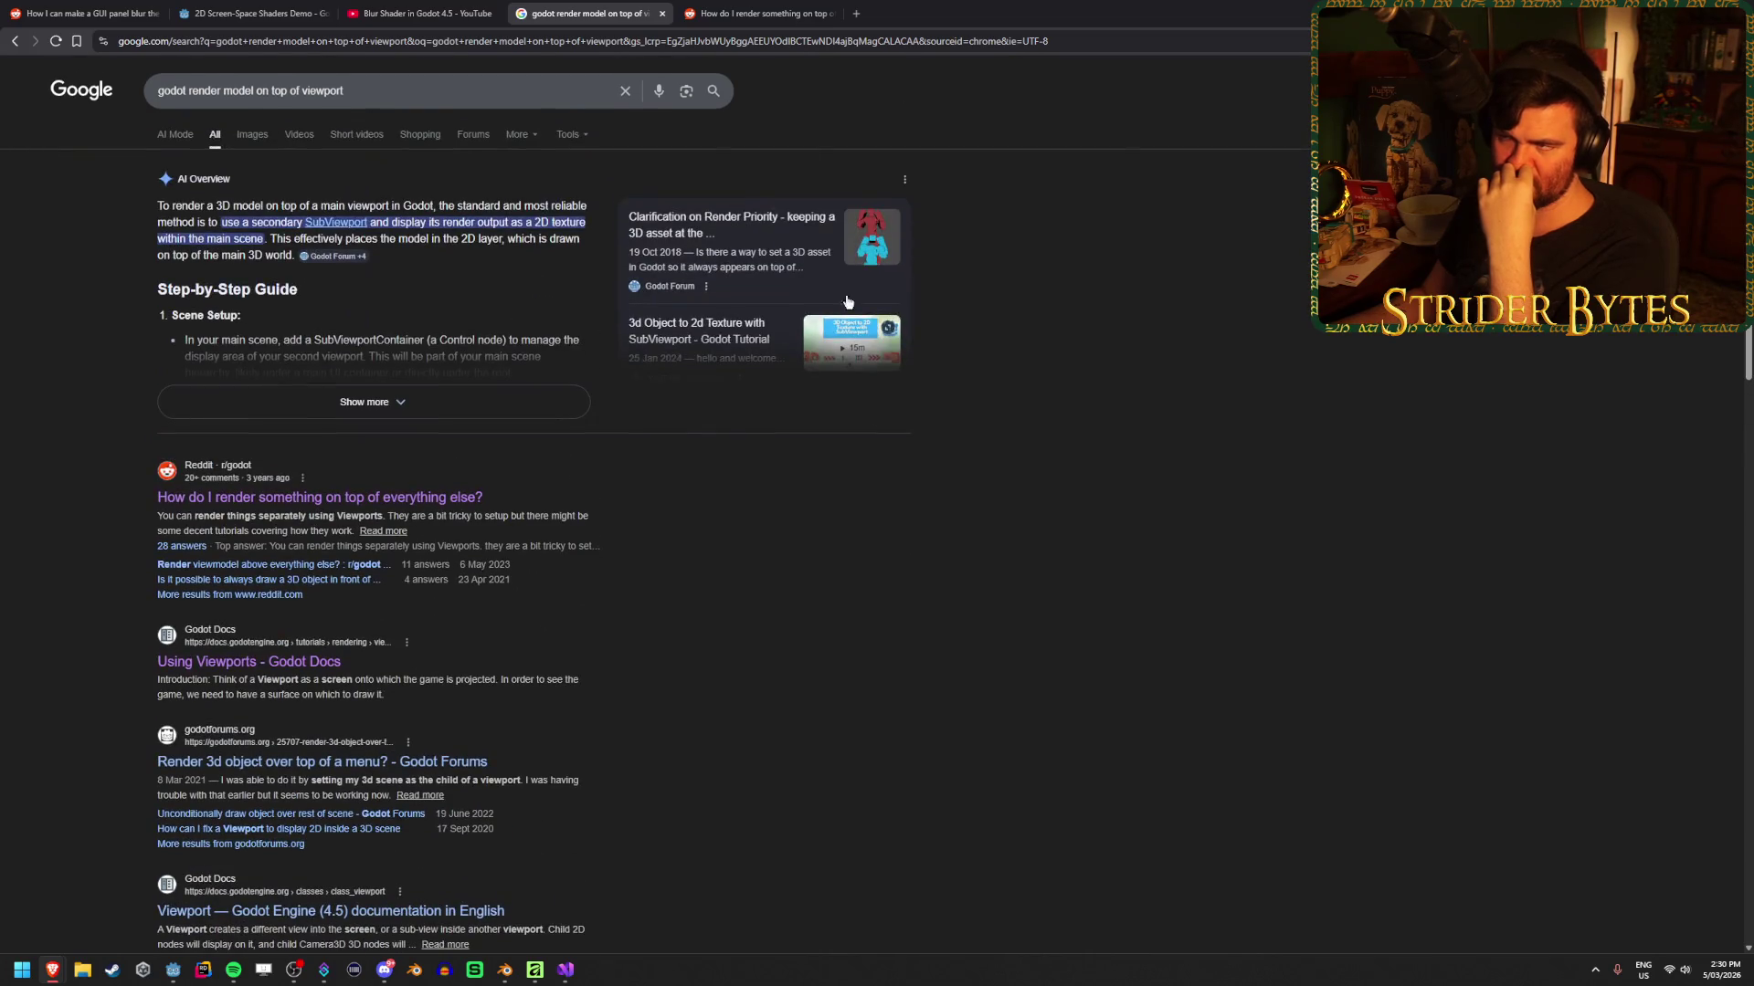
{"action": "left_click", "coordinate": [758, 13]}
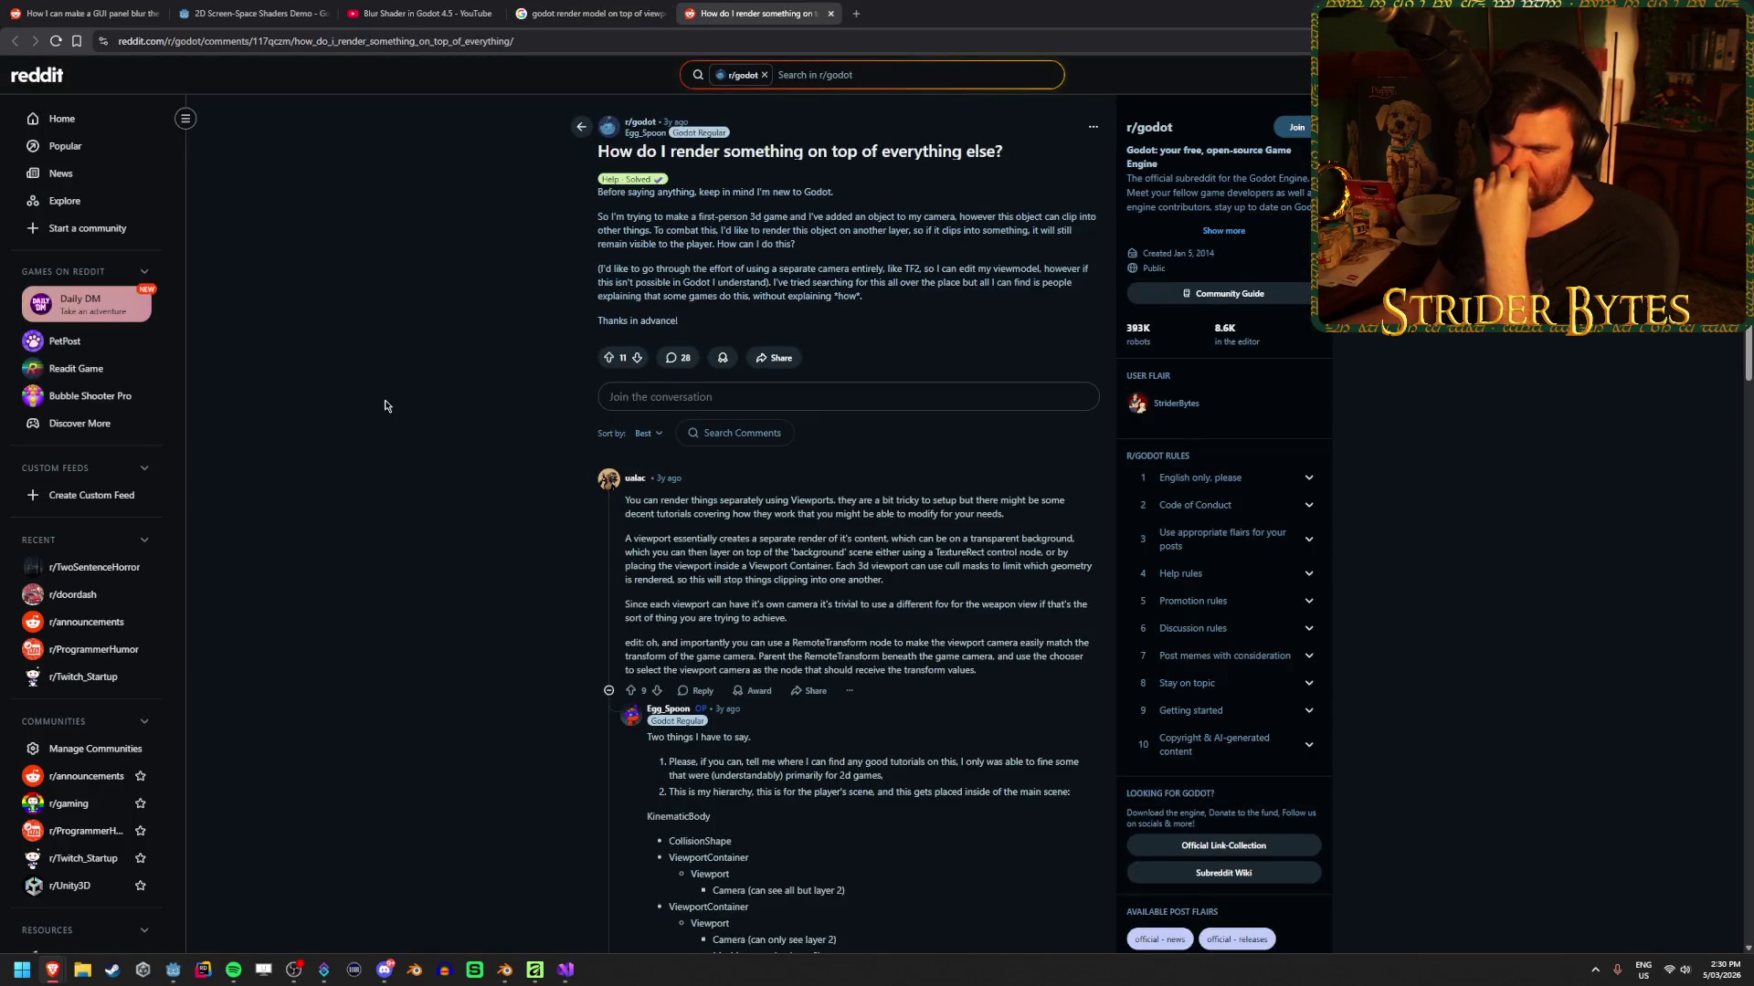
Read the Reddit thread's replies, highlighting the comment suggesting no depth texture
{"action": "scroll", "coordinate": [385, 406], "scroll_direction": "down", "scroll_amount": 2}
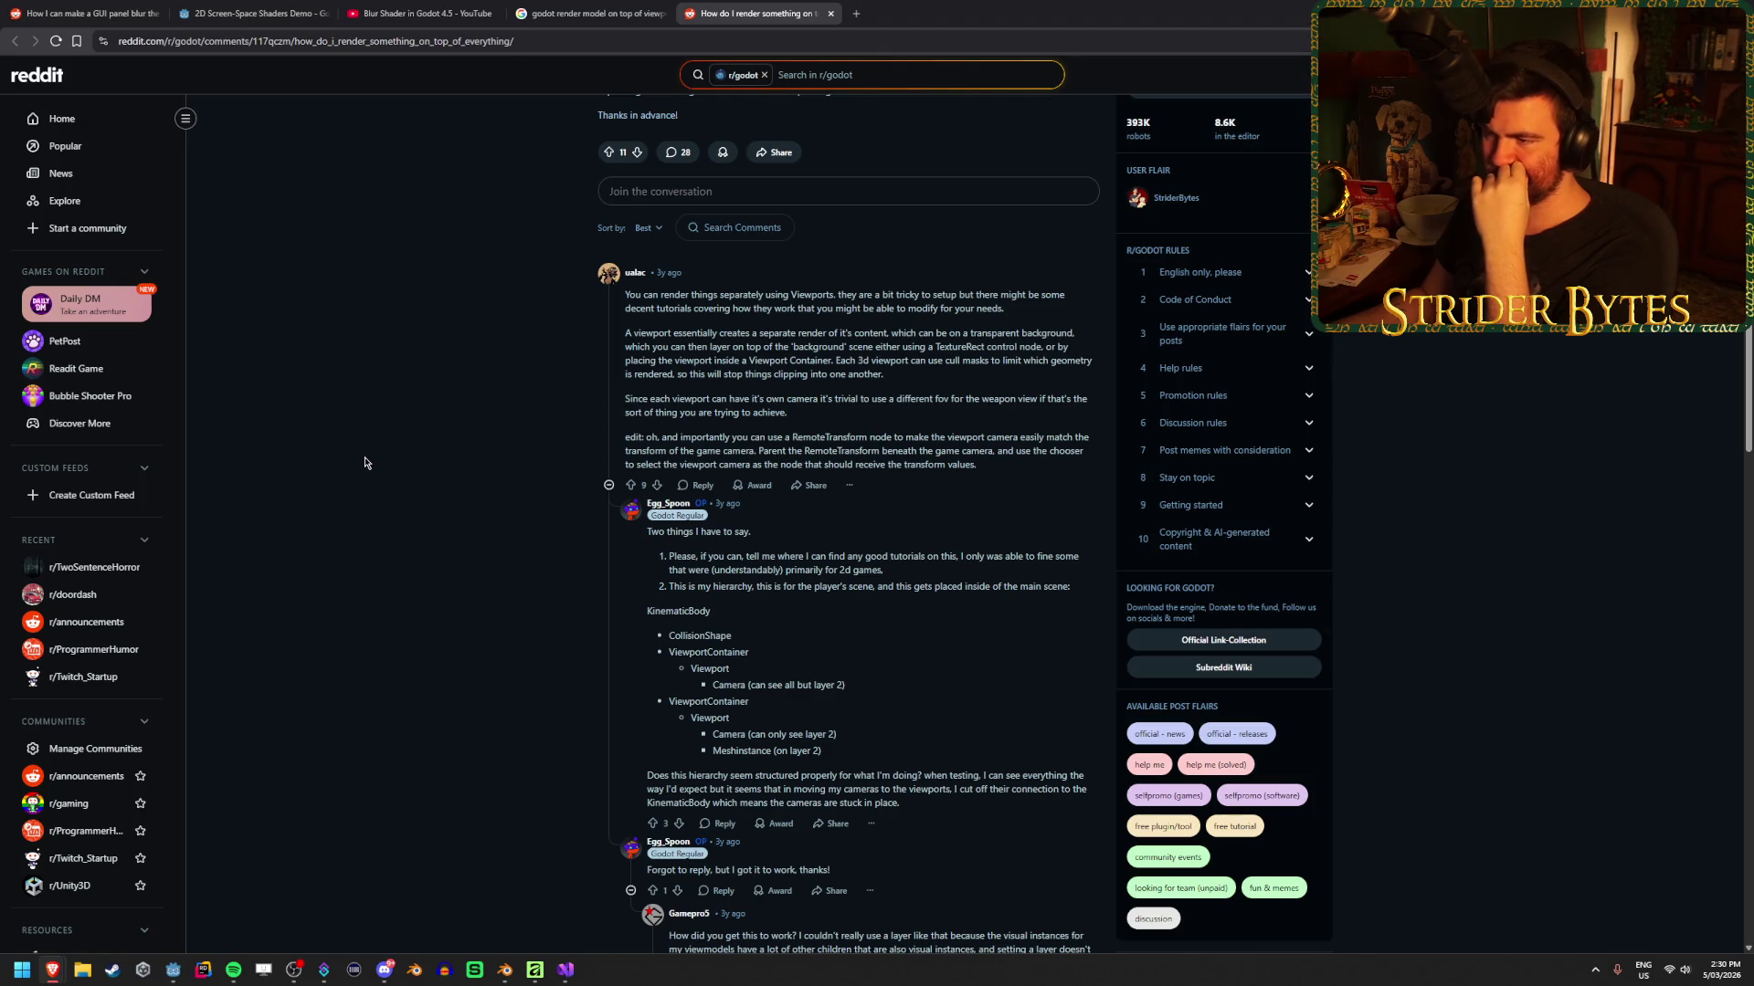
{"action": "scroll", "coordinate": [364, 464], "scroll_direction": "down", "scroll_amount": 3}
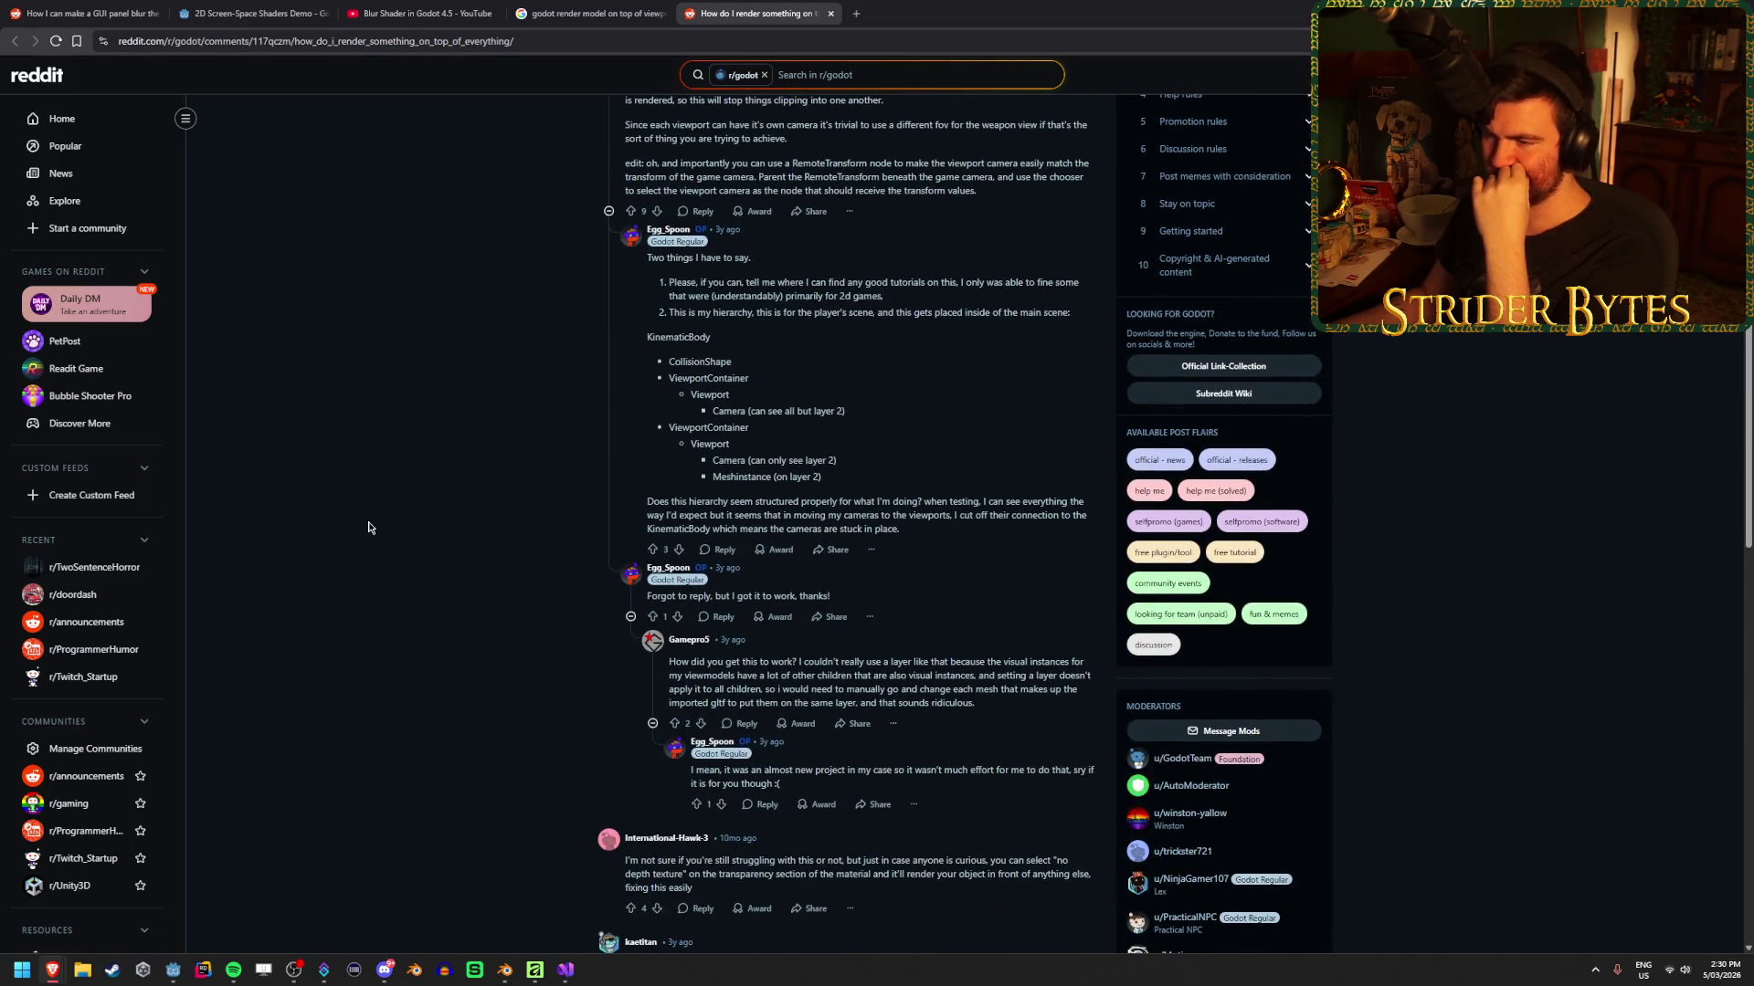
{"action": "scroll", "coordinate": [368, 528], "scroll_direction": "down", "scroll_amount": 4}
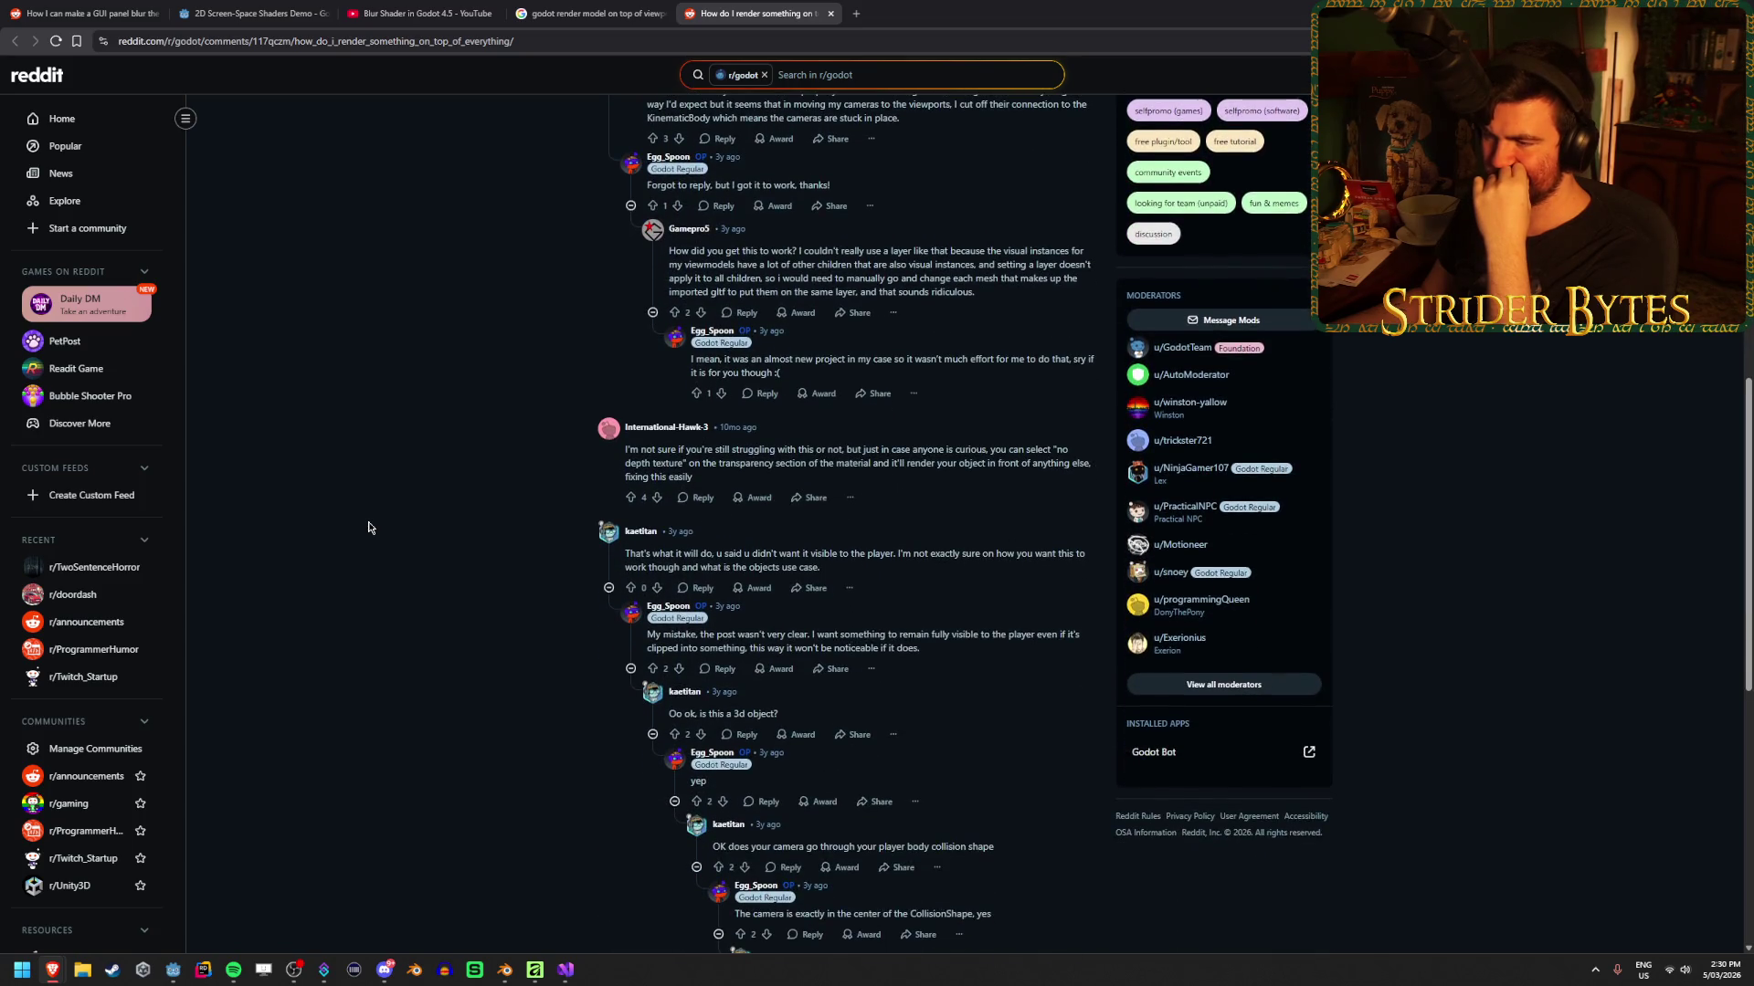
{"action": "mouse_move", "coordinate": [652, 463]}
{"action": "left_mouse_down"}
{"action": "mouse_move", "coordinate": [868, 464]}
{"action": "mouse_move", "coordinate": [748, 464]}
{"action": "left_mouse_up"}
{"action": "left_click", "coordinate": [822, 464]}
{"action": "left_click", "coordinate": [751, 467]}
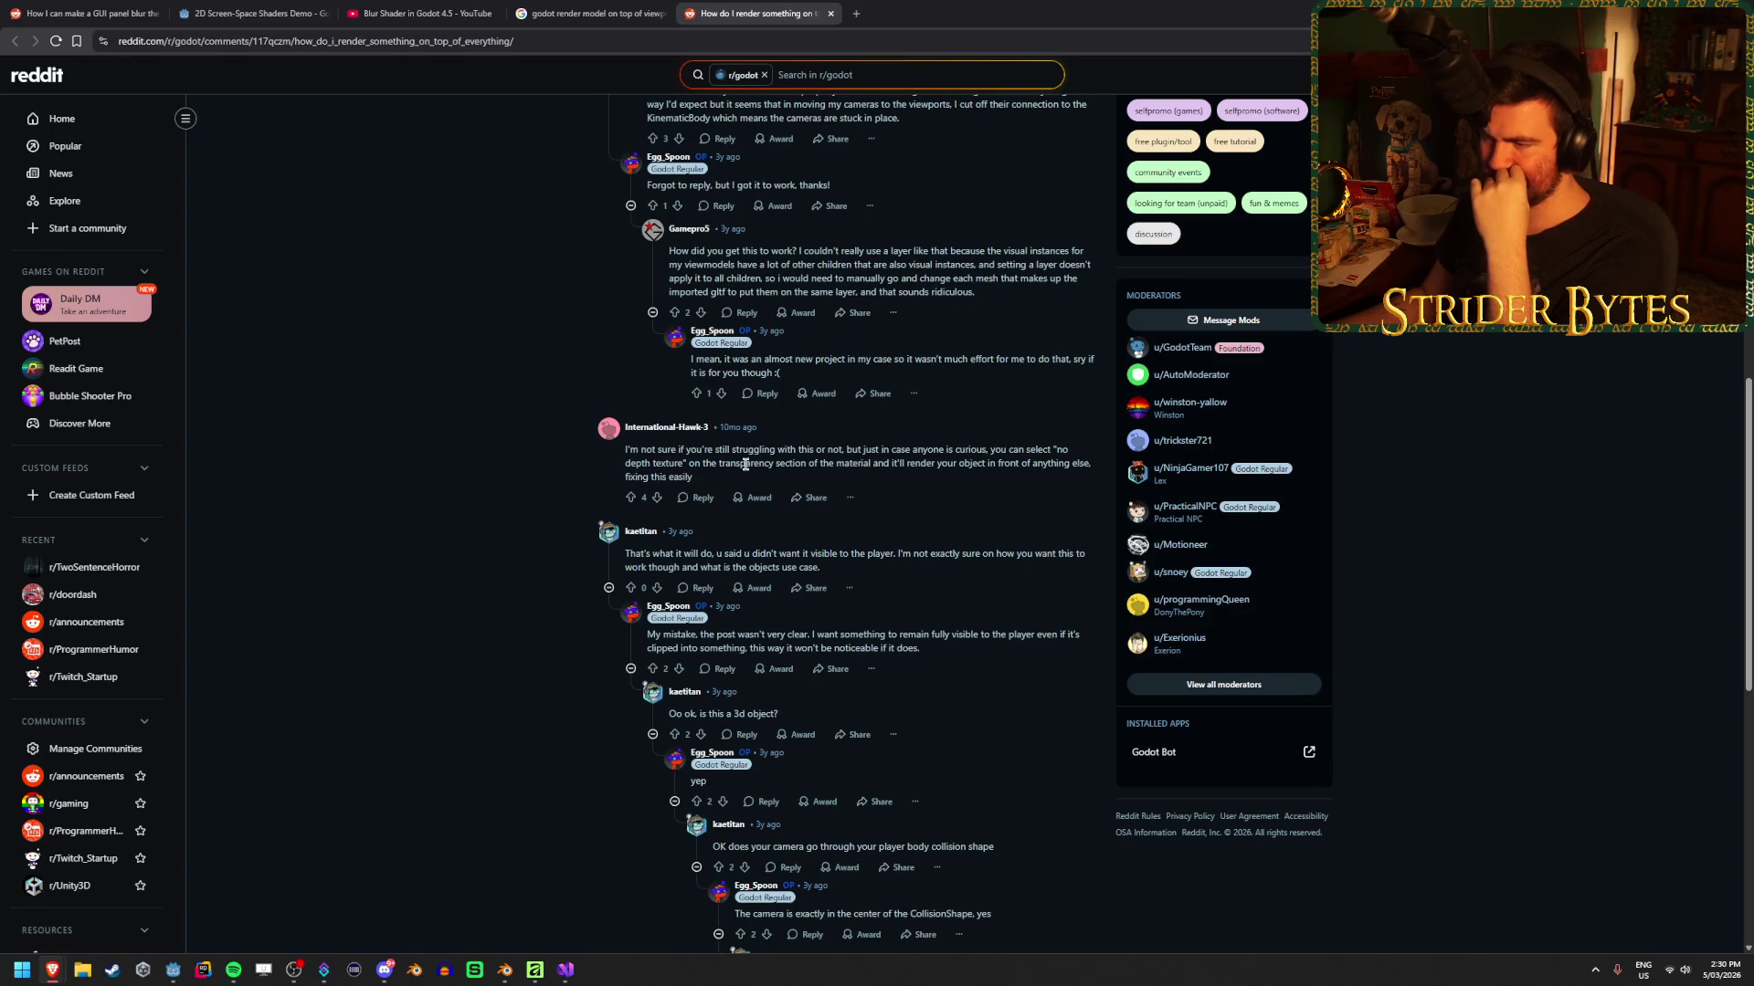
{"action": "left_click_drag", "start_coordinate": [624, 449], "coordinate": [659, 466]}
{"action": "left_click", "coordinate": [662, 466]}
{"action": "triple_click", "coordinate": [675, 466]}
{"action": "left_click", "coordinate": [685, 466]}
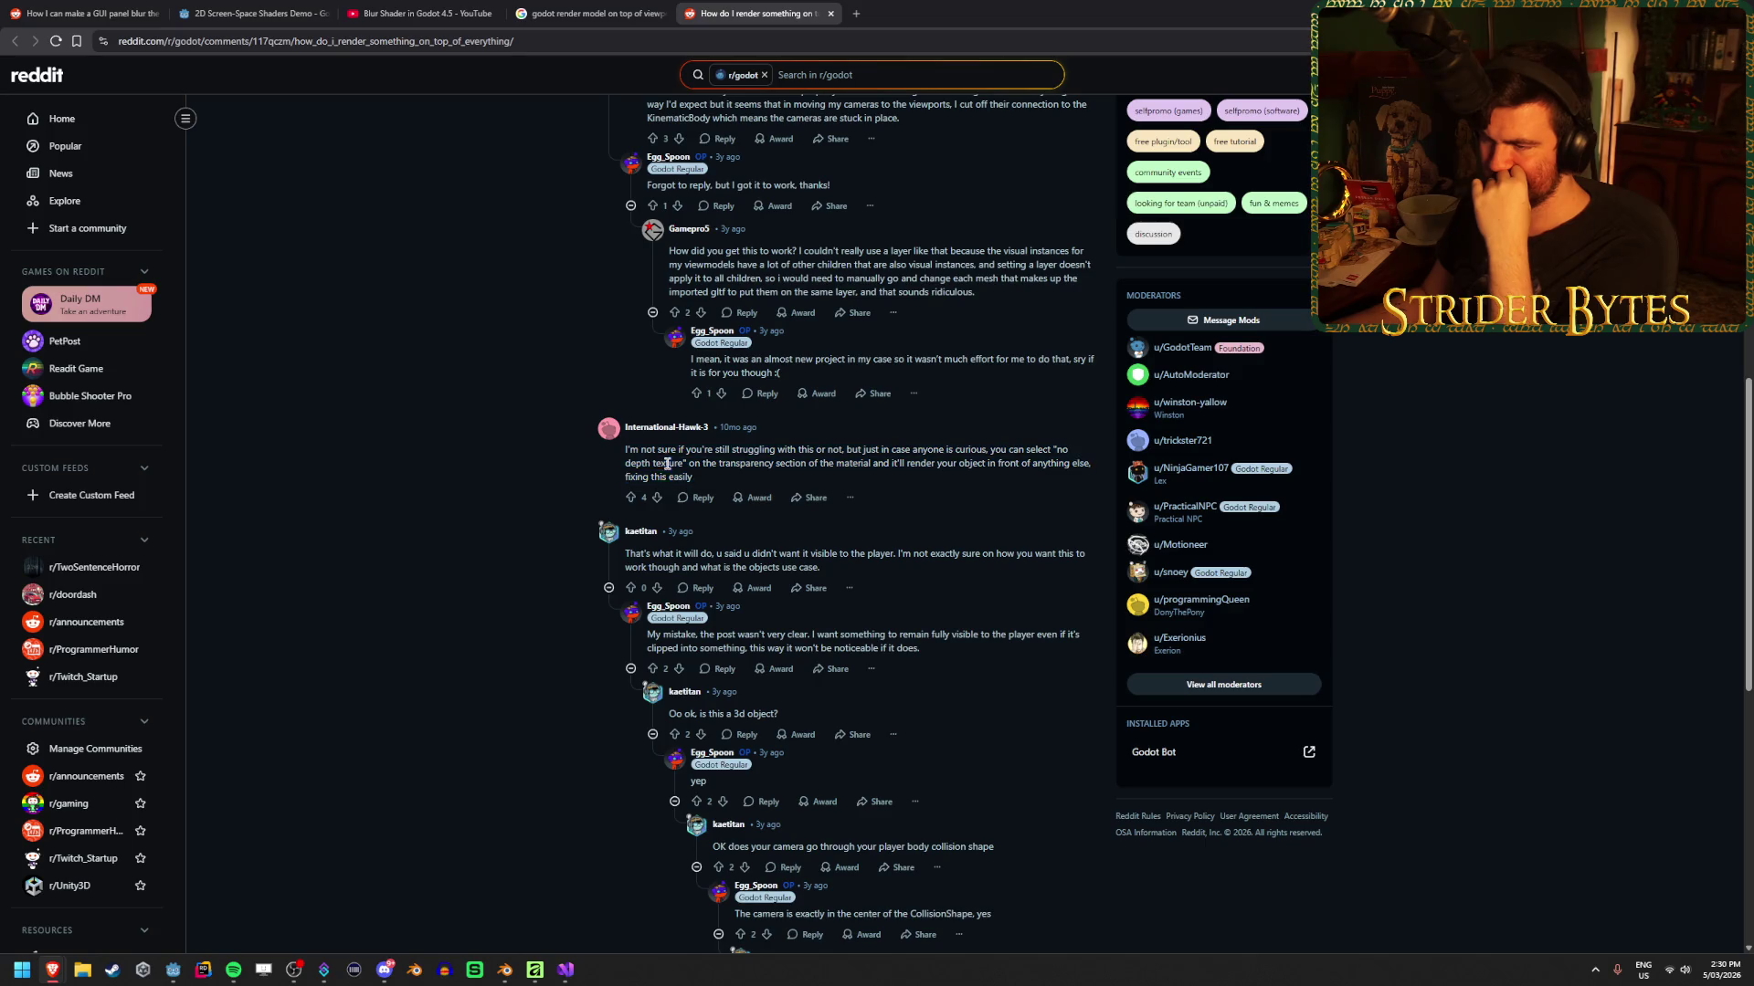
Read the rest of the replies and close the Reddit tab to return to the Google results
{"action": "scroll", "coordinate": [419, 516], "scroll_direction": "down", "scroll_amount": 1}
{"action": "scroll", "coordinate": [419, 516], "scroll_direction": "down", "scroll_amount": 3}
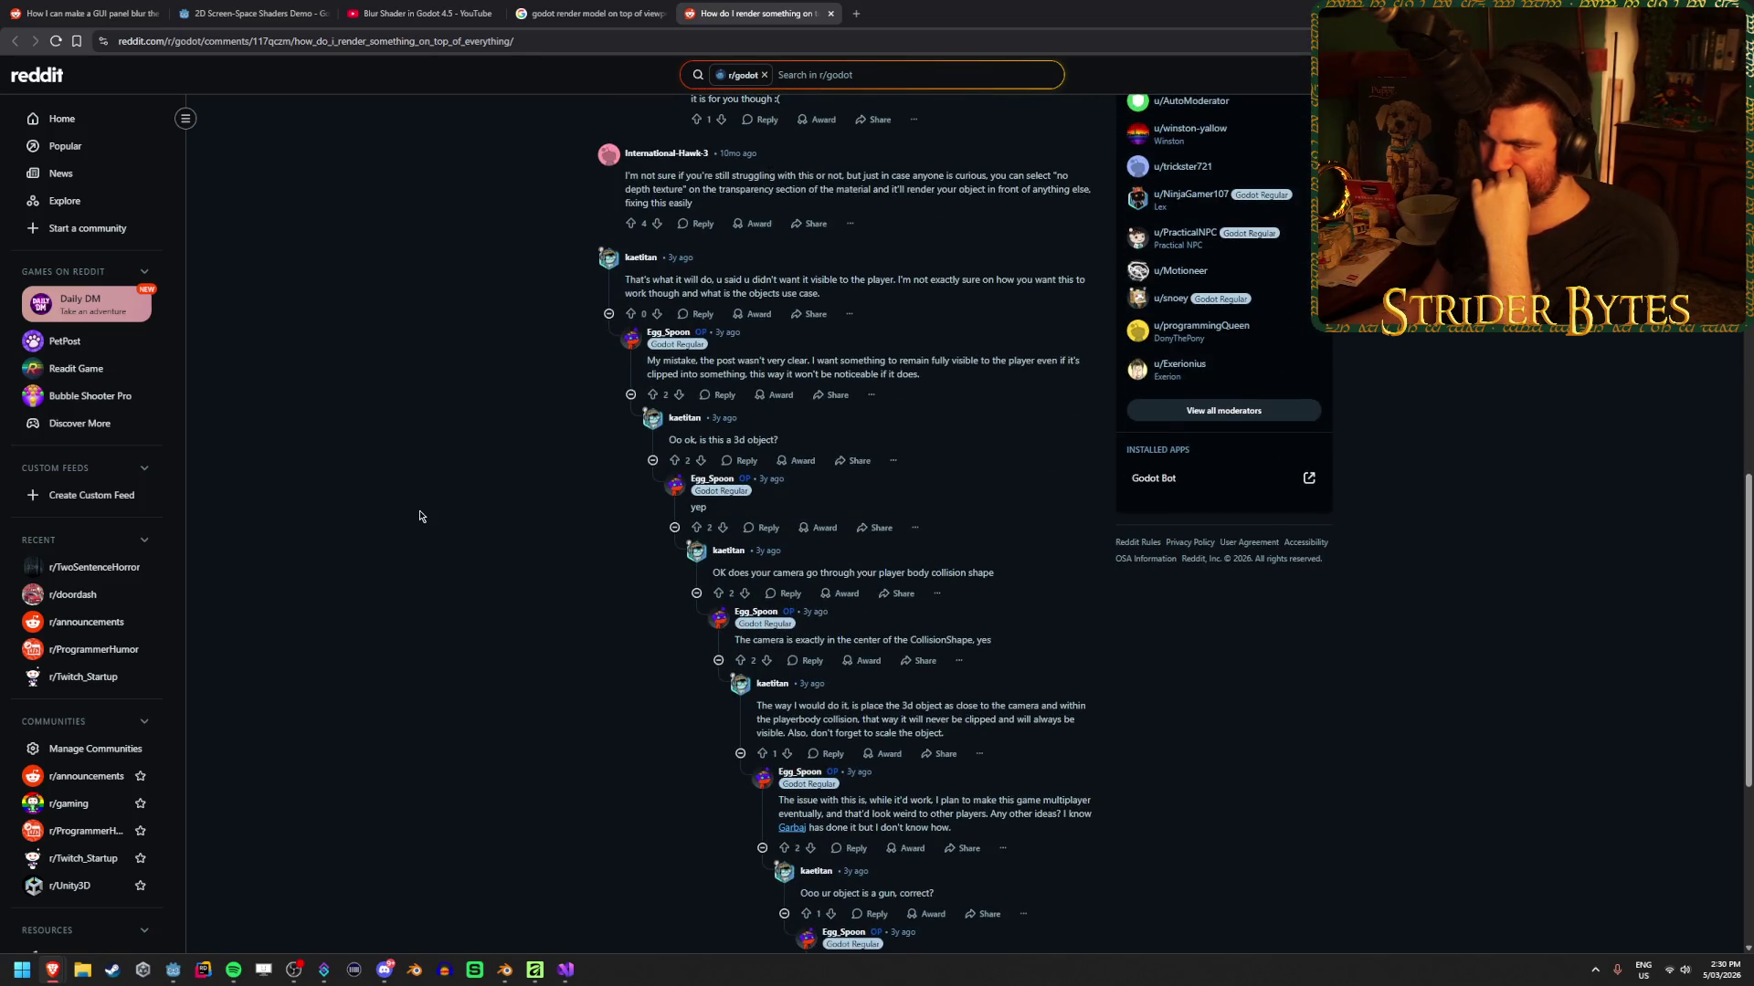
{"action": "scroll", "coordinate": [419, 516], "scroll_direction": "down", "scroll_amount": 5}
{"action": "scroll", "coordinate": [419, 514], "scroll_direction": "down", "scroll_amount": 1}
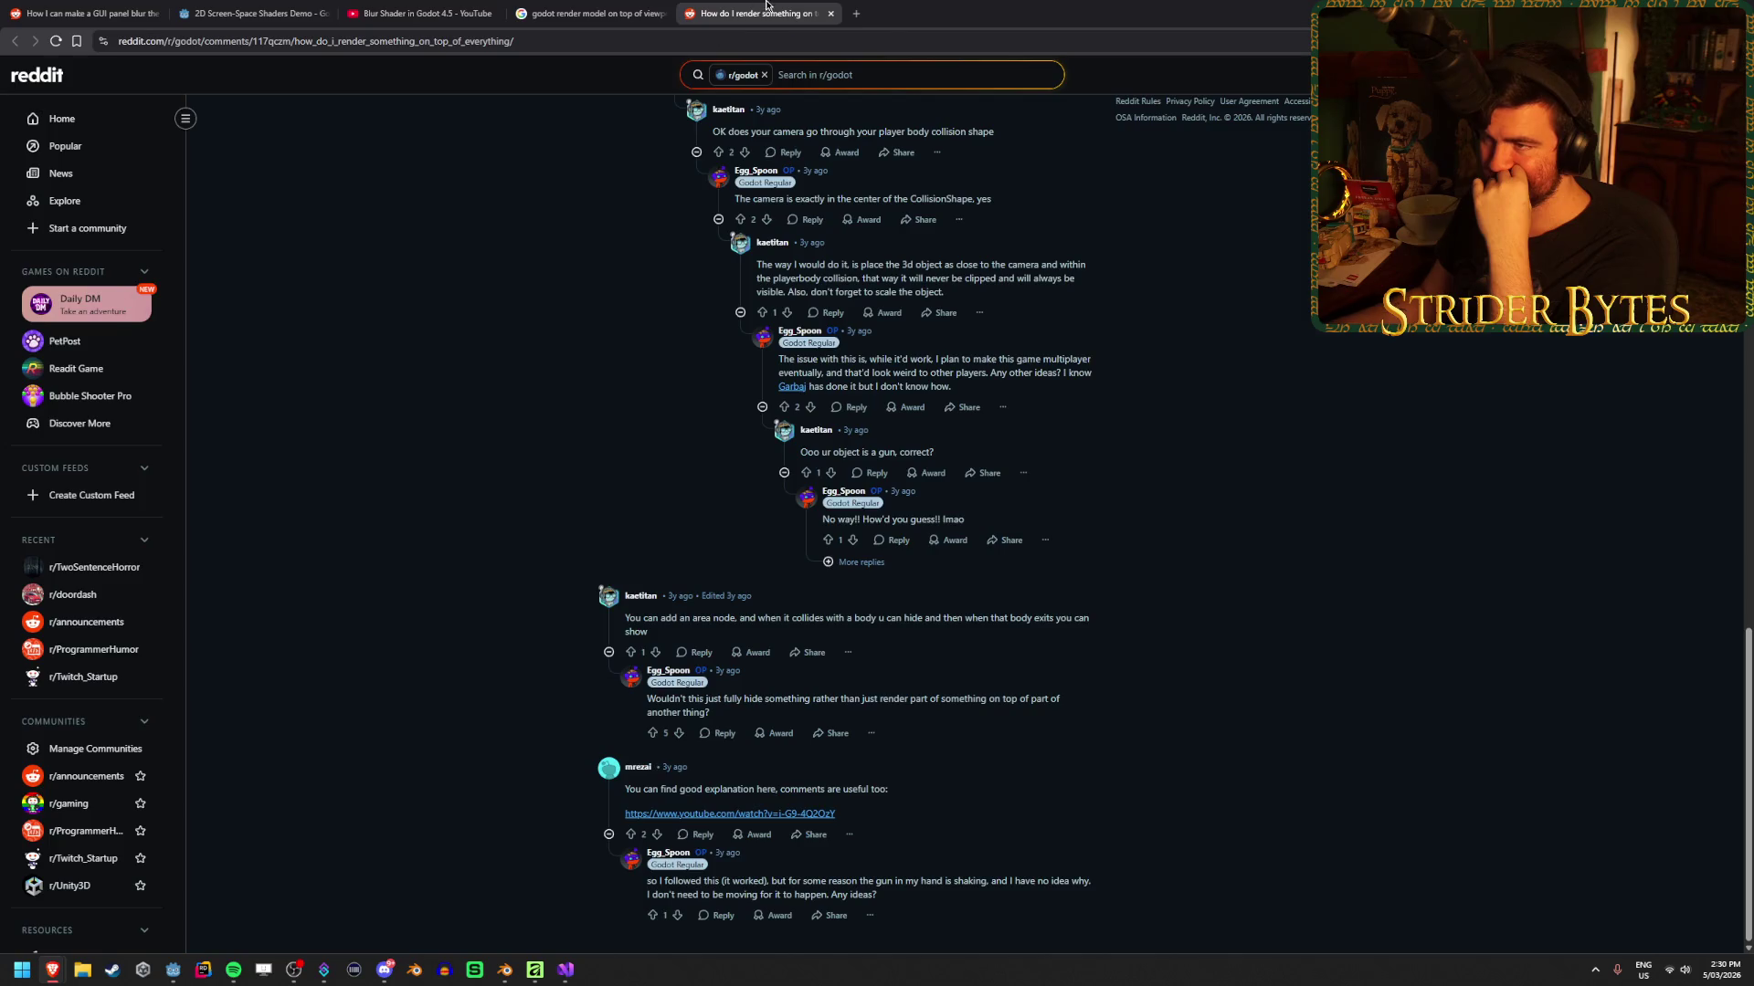
{"action": "key", "text": "ctrl+w"}
{"action": "scroll", "coordinate": [46, 595], "scroll_direction": "down", "scroll_amount": 2}
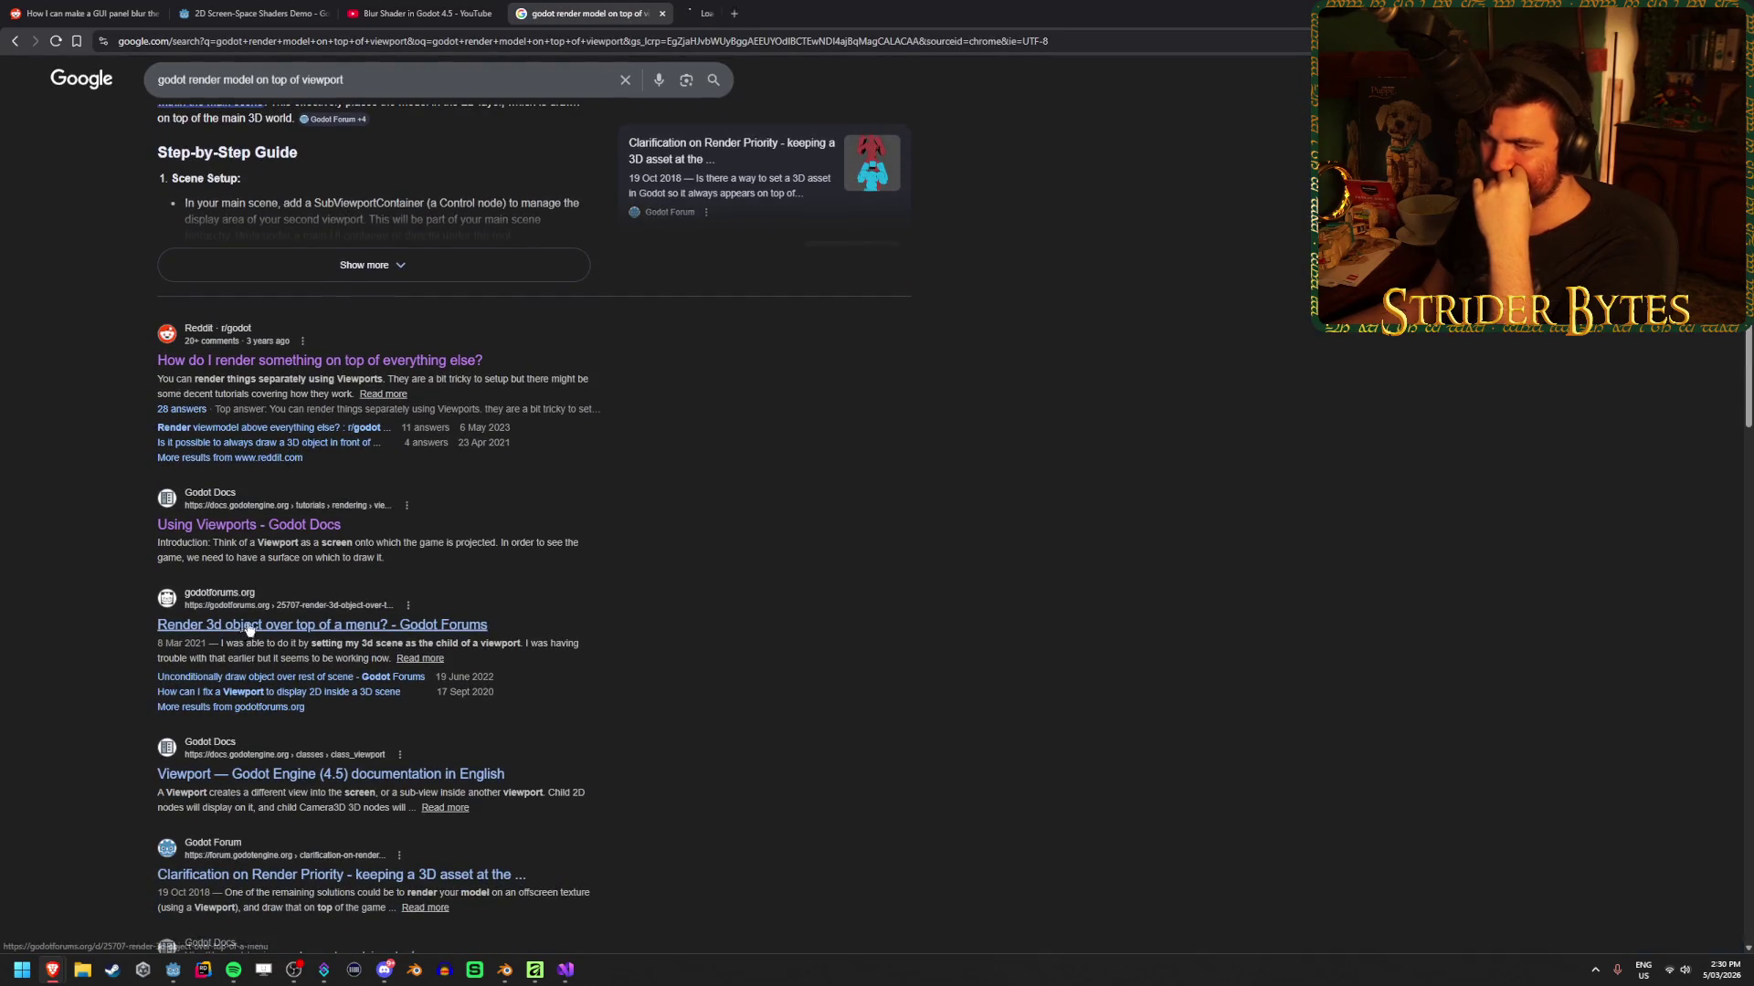
Open the Godot Forums thread on a 3D object over a menu and read its second post
{"action": "middle_click", "coordinate": [245, 627]}
{"action": "key", "text": "ctrl+Tab"}
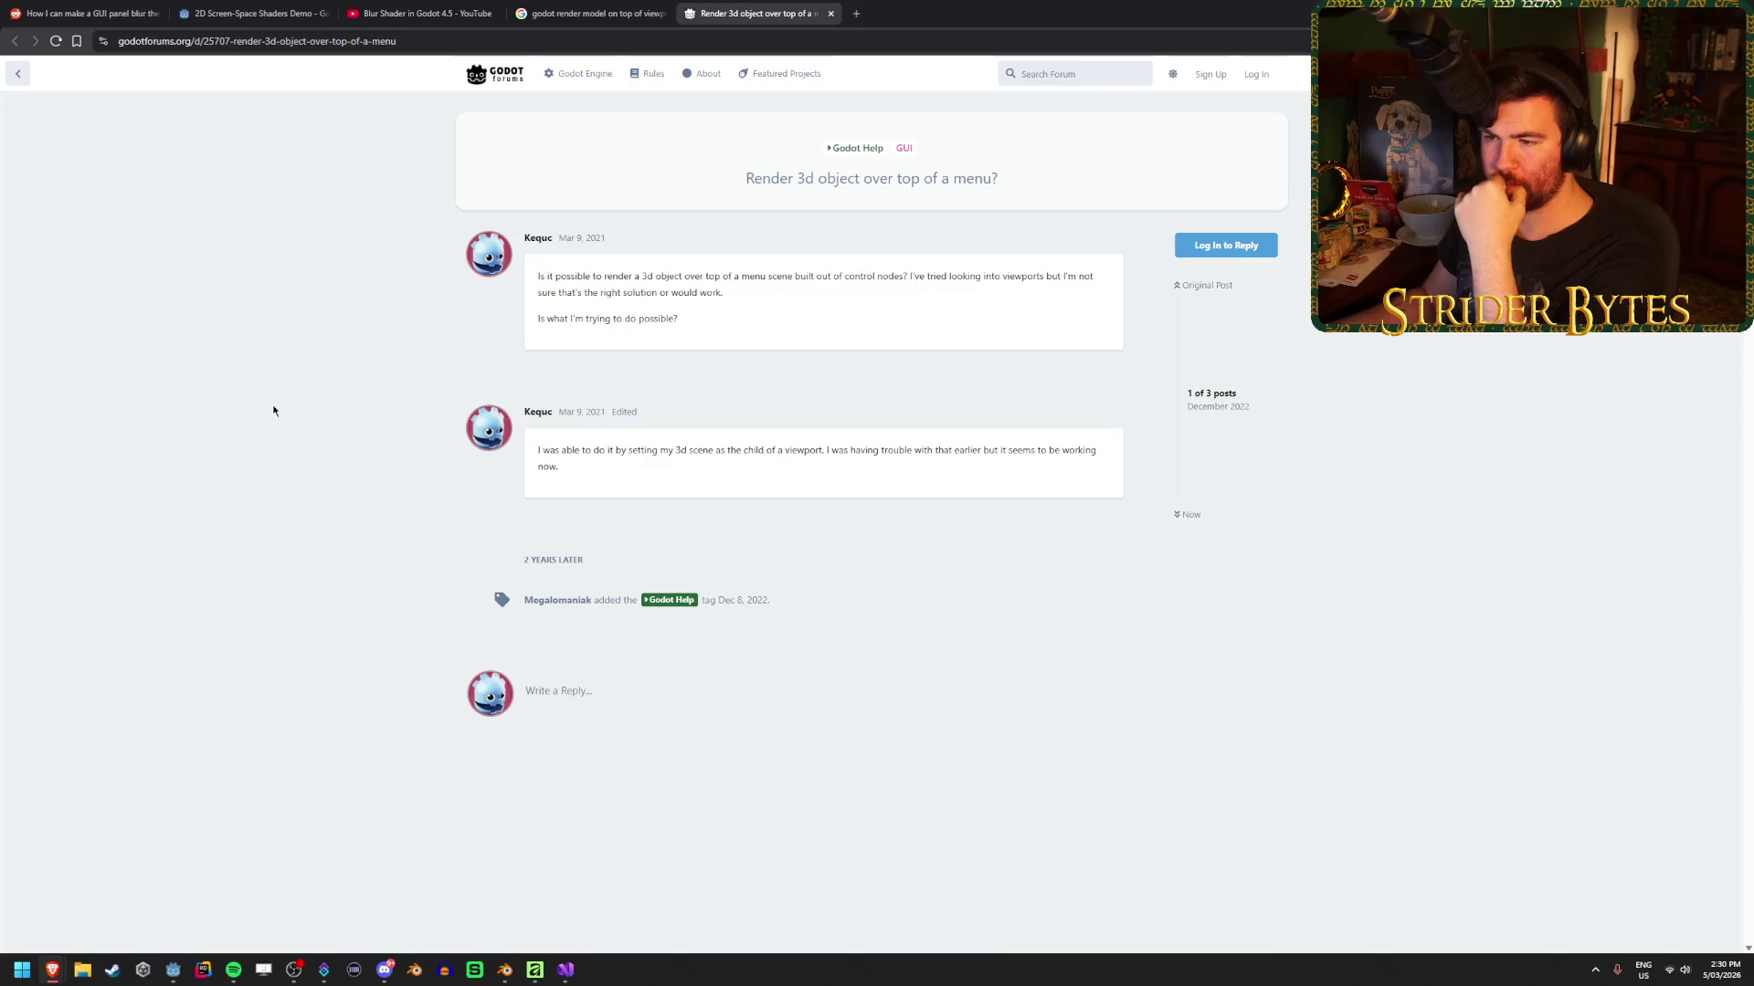
{"action": "left_click_drag", "start_coordinate": [644, 450], "coordinate": [748, 450]}
{"action": "left_click", "coordinate": [856, 454]}
{"action": "left_click_drag", "start_coordinate": [859, 452], "coordinate": [728, 450]}
{"action": "left_click", "coordinate": [859, 471]}
{"action": "left_click_drag", "start_coordinate": [880, 450], "coordinate": [874, 486]}
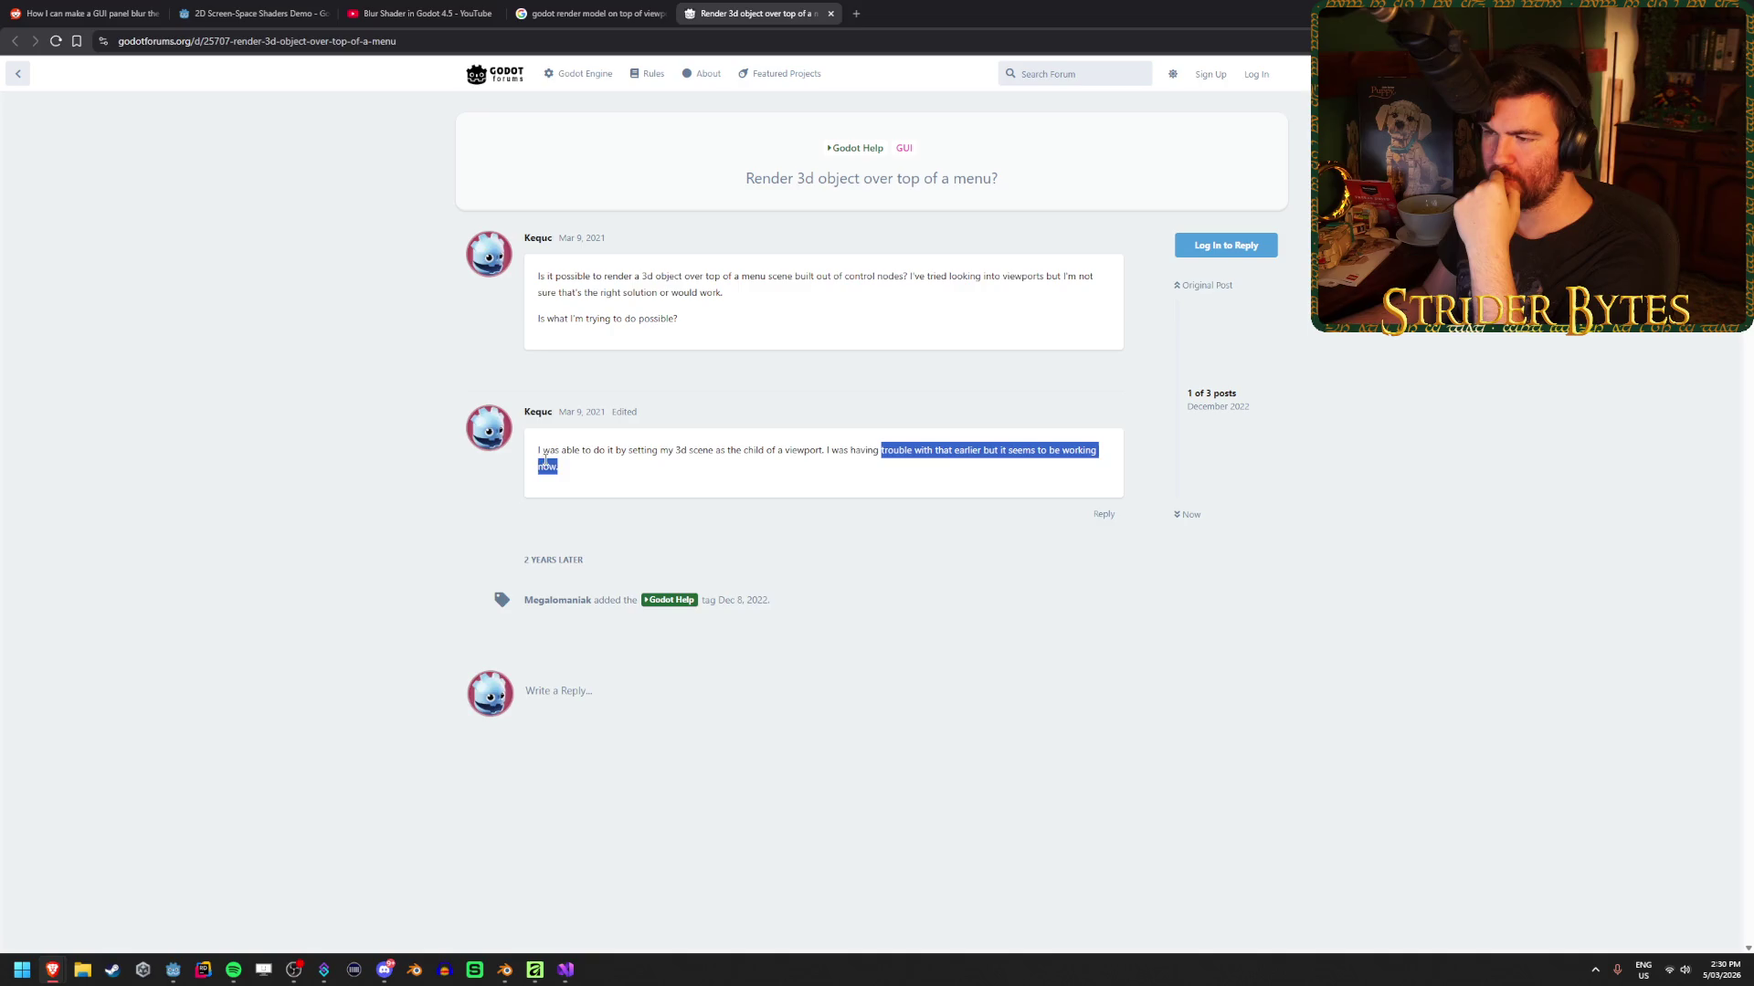
{"action": "left_click", "coordinate": [872, 462]}
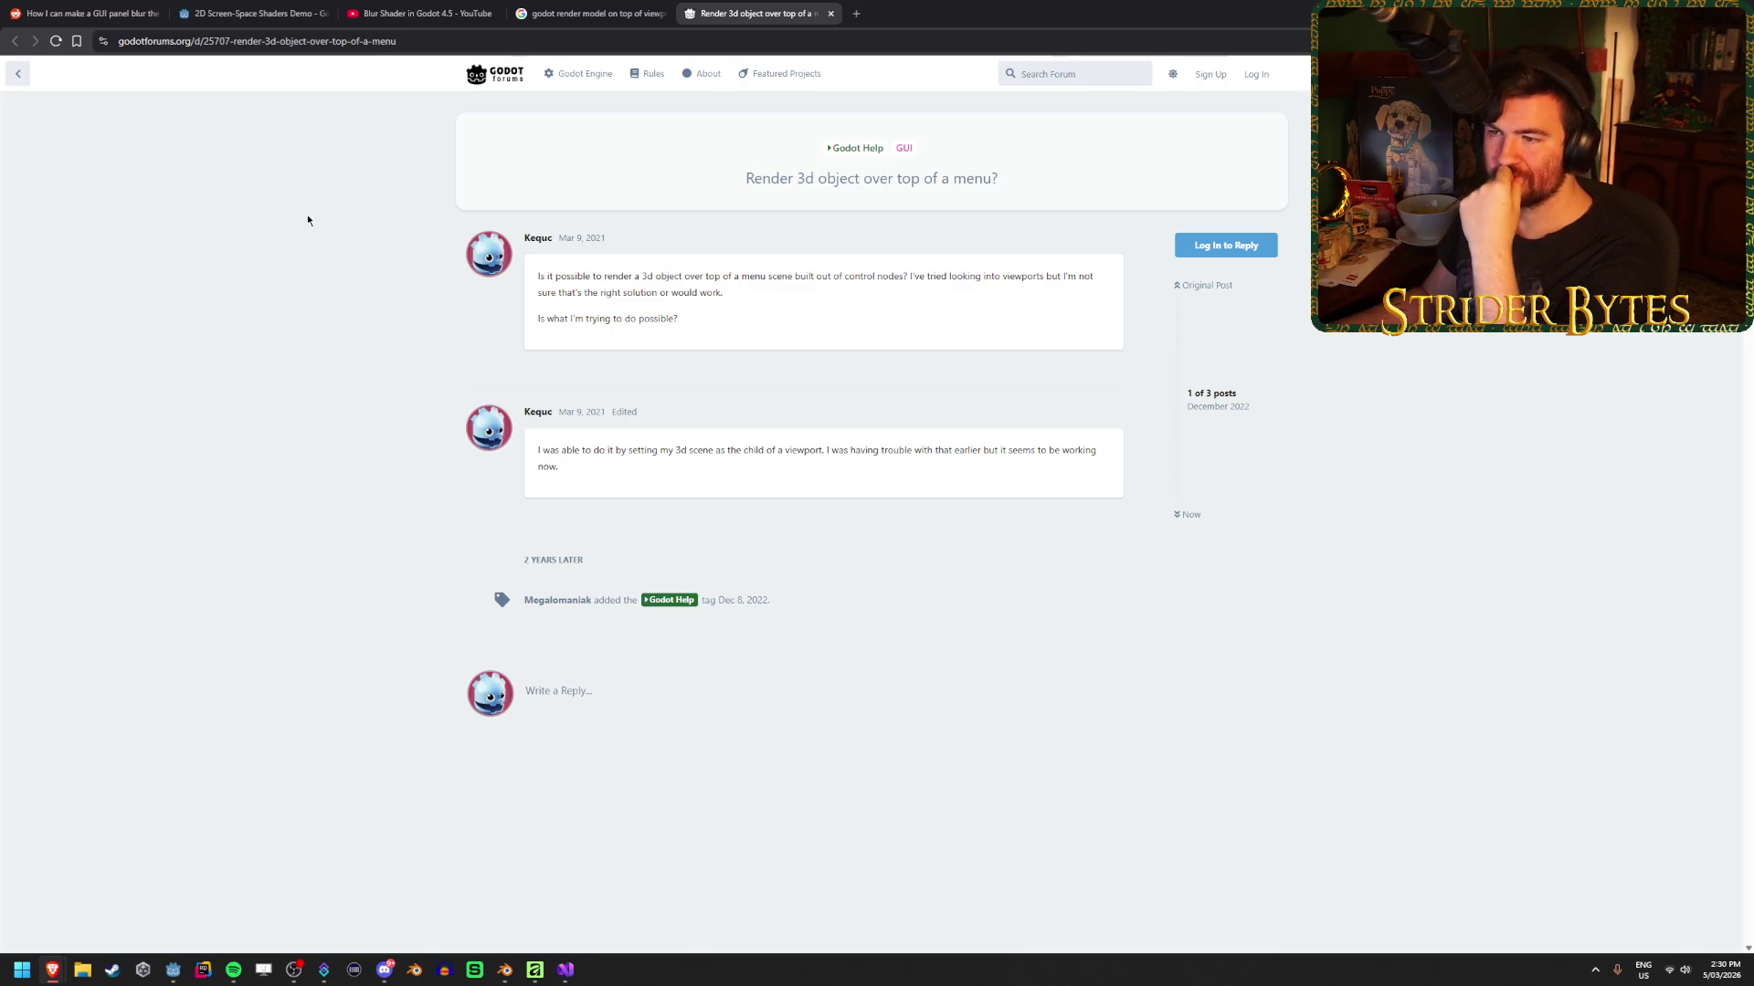
Close the forum thread, Google results, Blur Shader video and 2D Screen-Space Shaders Demo tabs
{"action": "middle_click", "coordinate": [727, 20]}
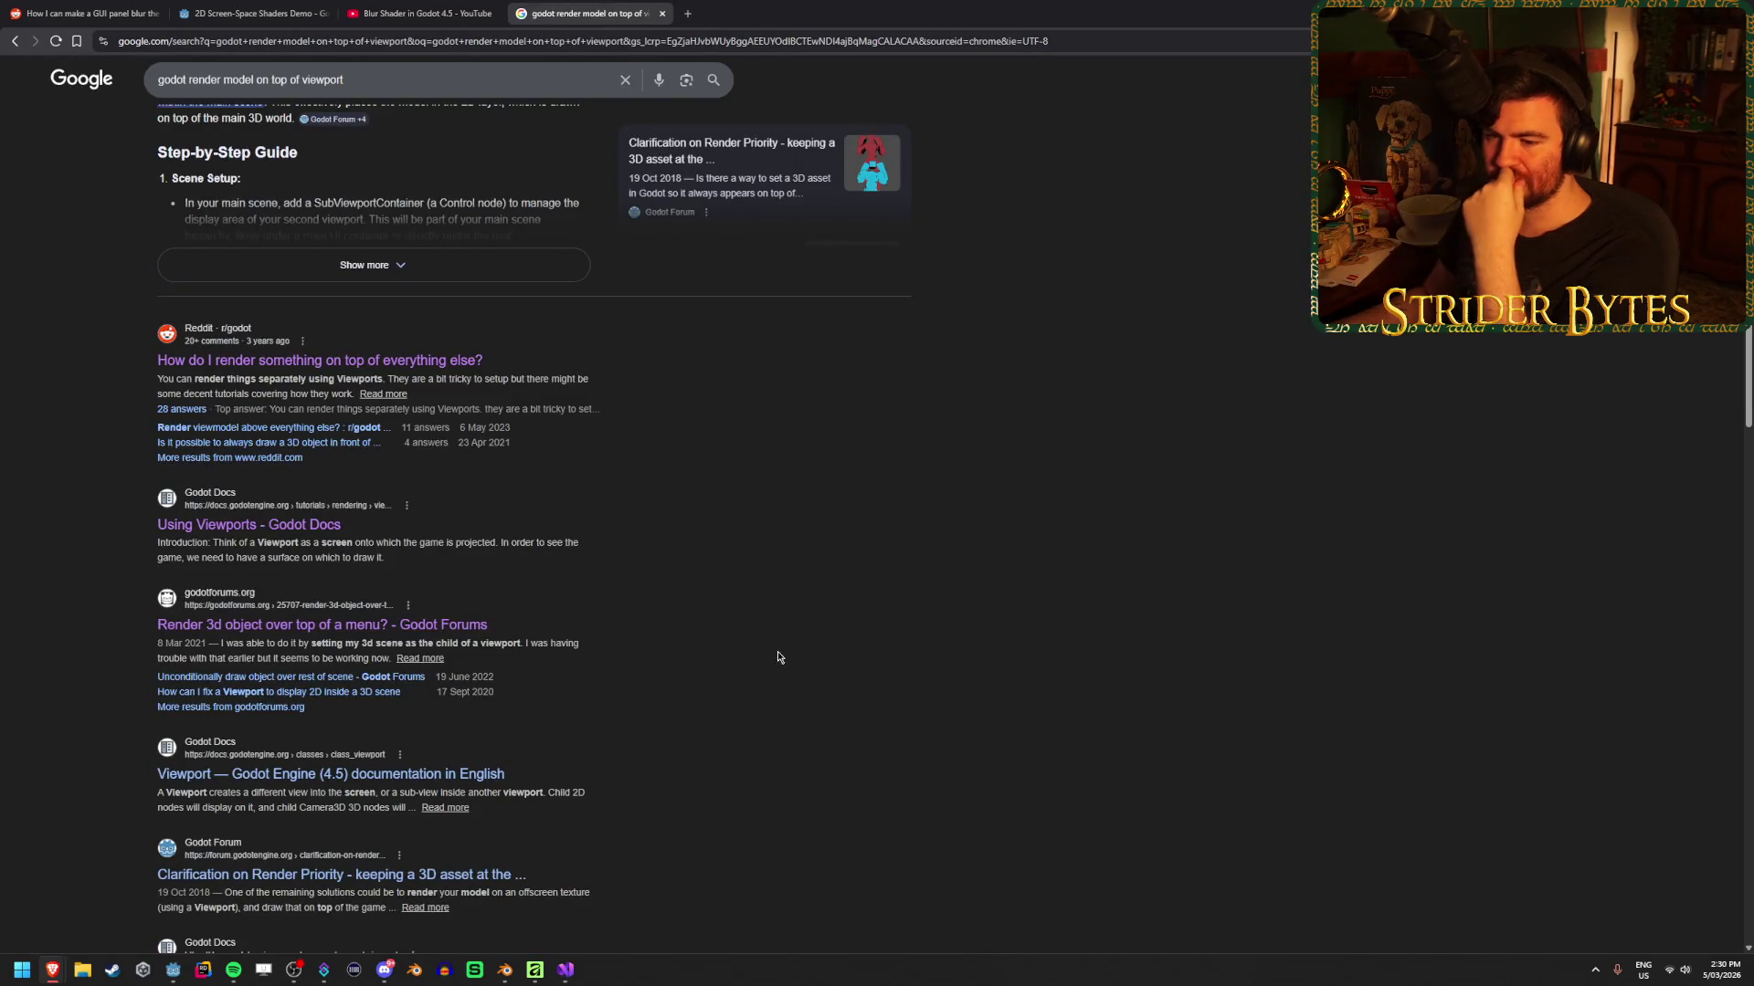
{"action": "middle_click", "coordinate": [585, 13]}
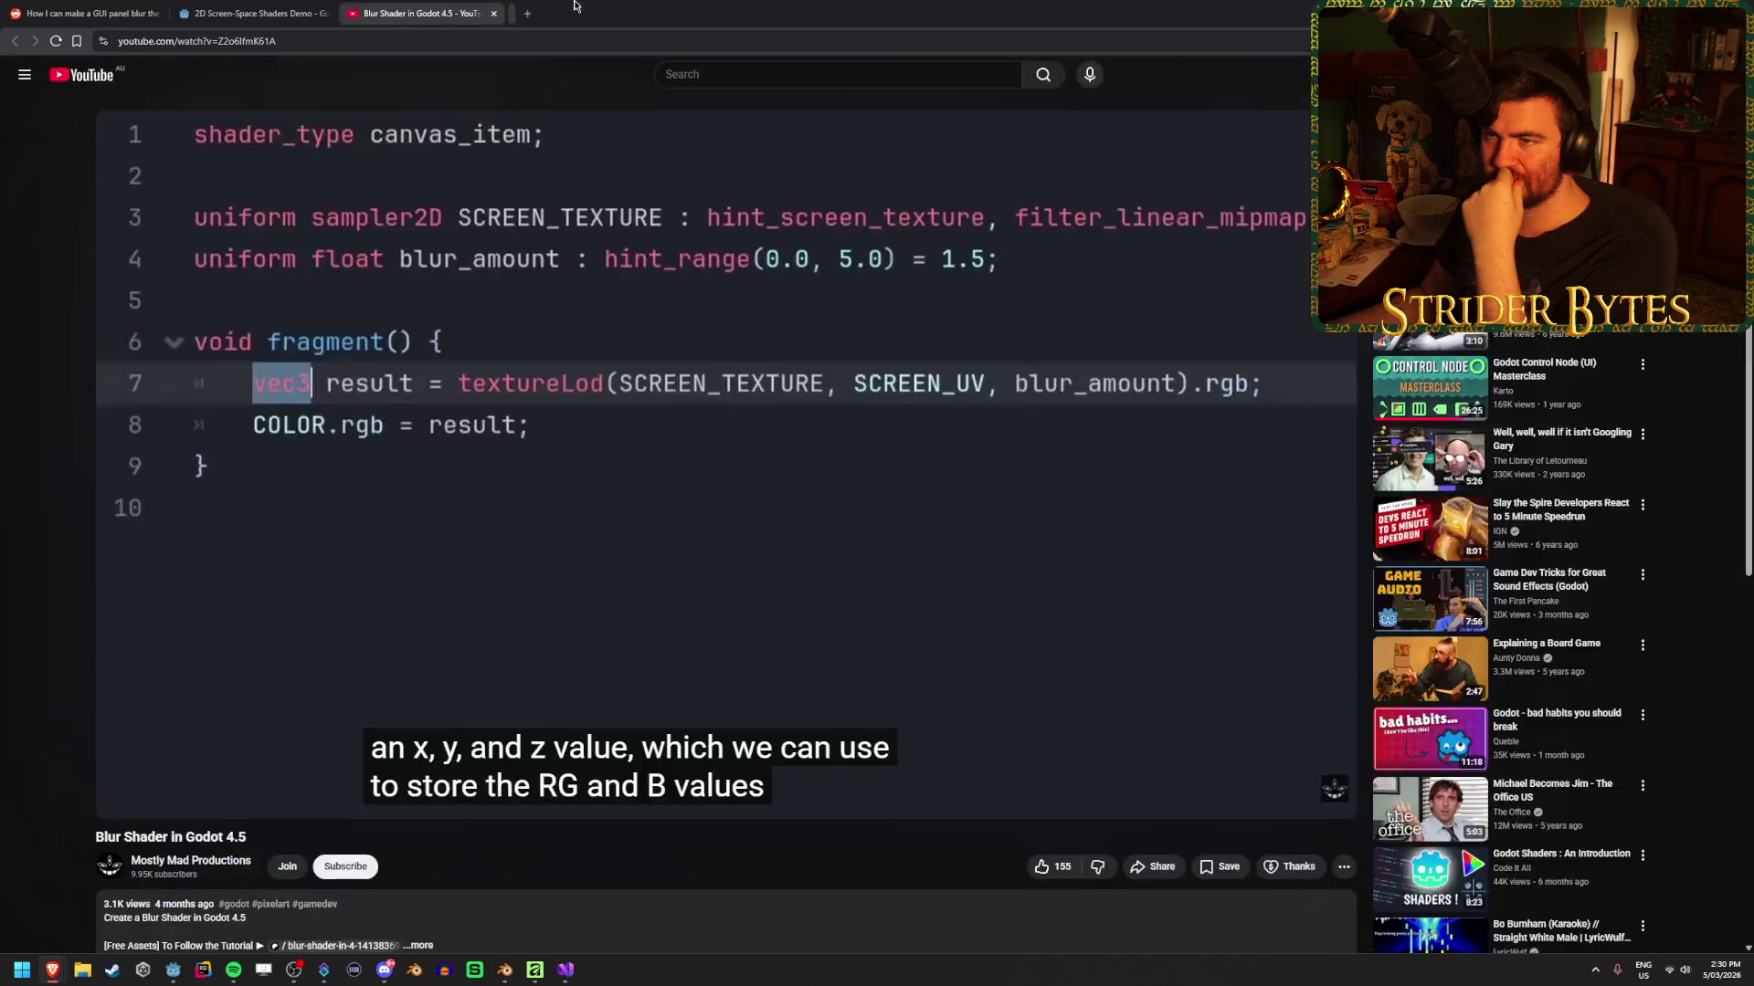
{"action": "middle_click", "coordinate": [454, 6]}
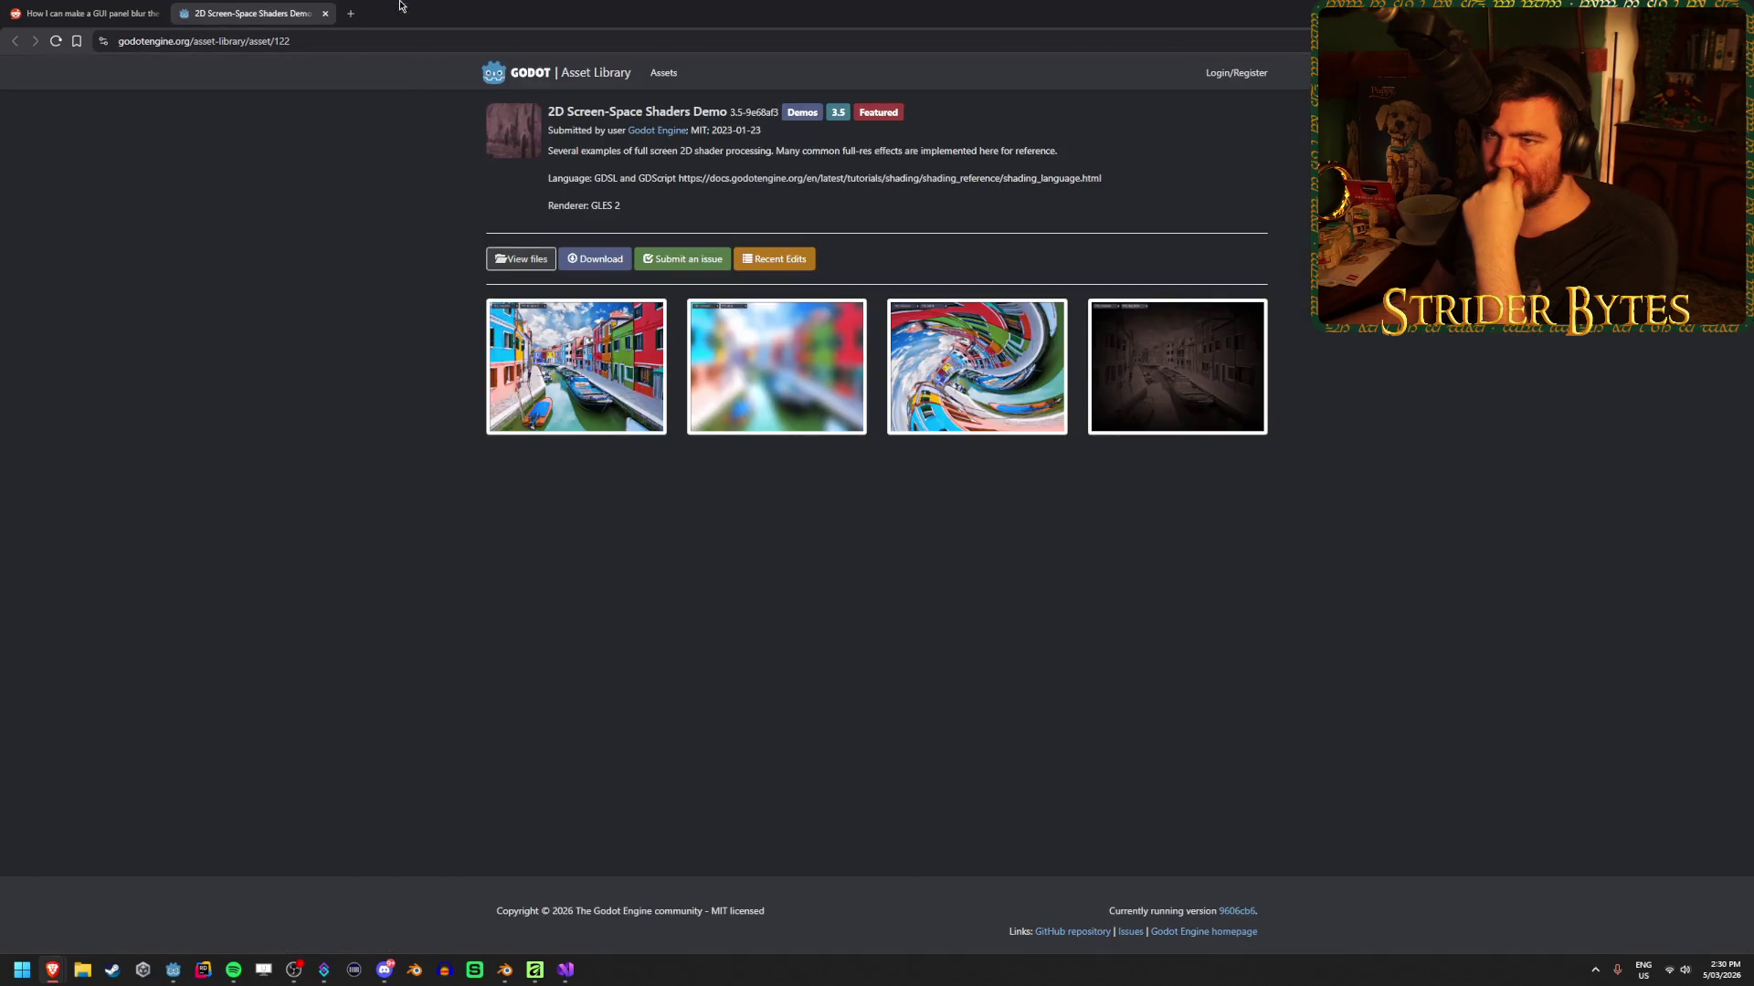
{"action": "middle_click", "coordinate": [293, 8]}
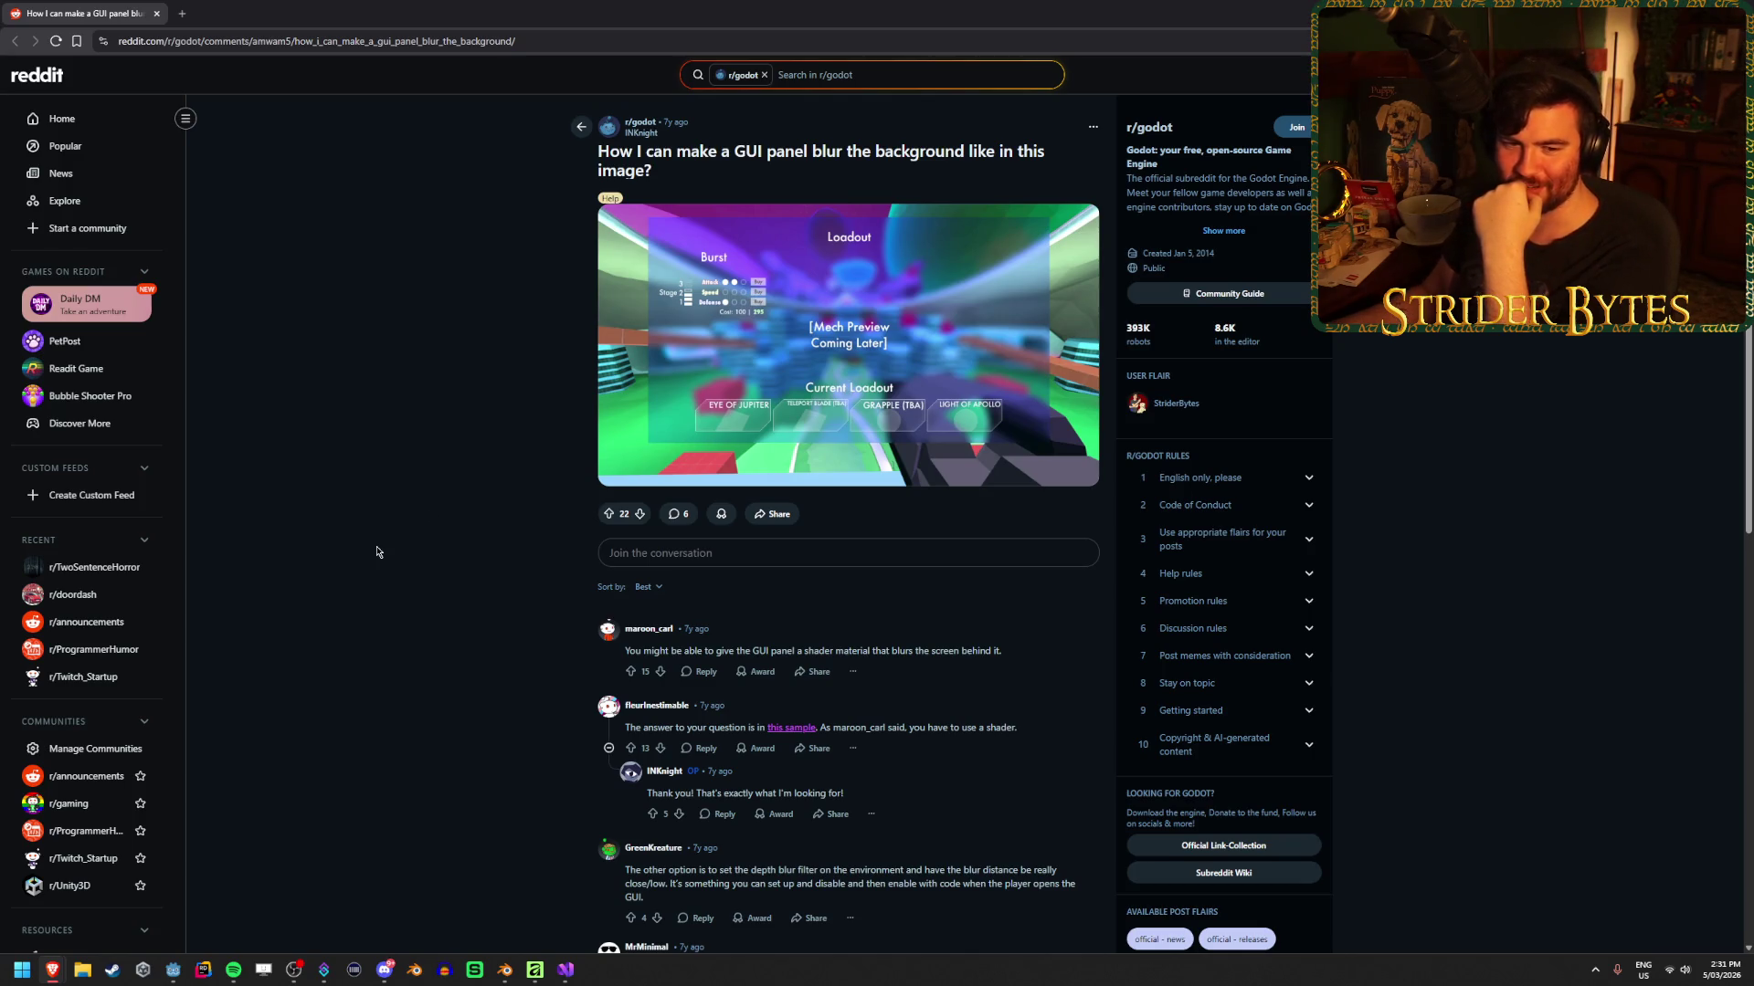
{"action": "scroll", "coordinate": [383, 530], "scroll_direction": "down", "scroll_amount": 2}
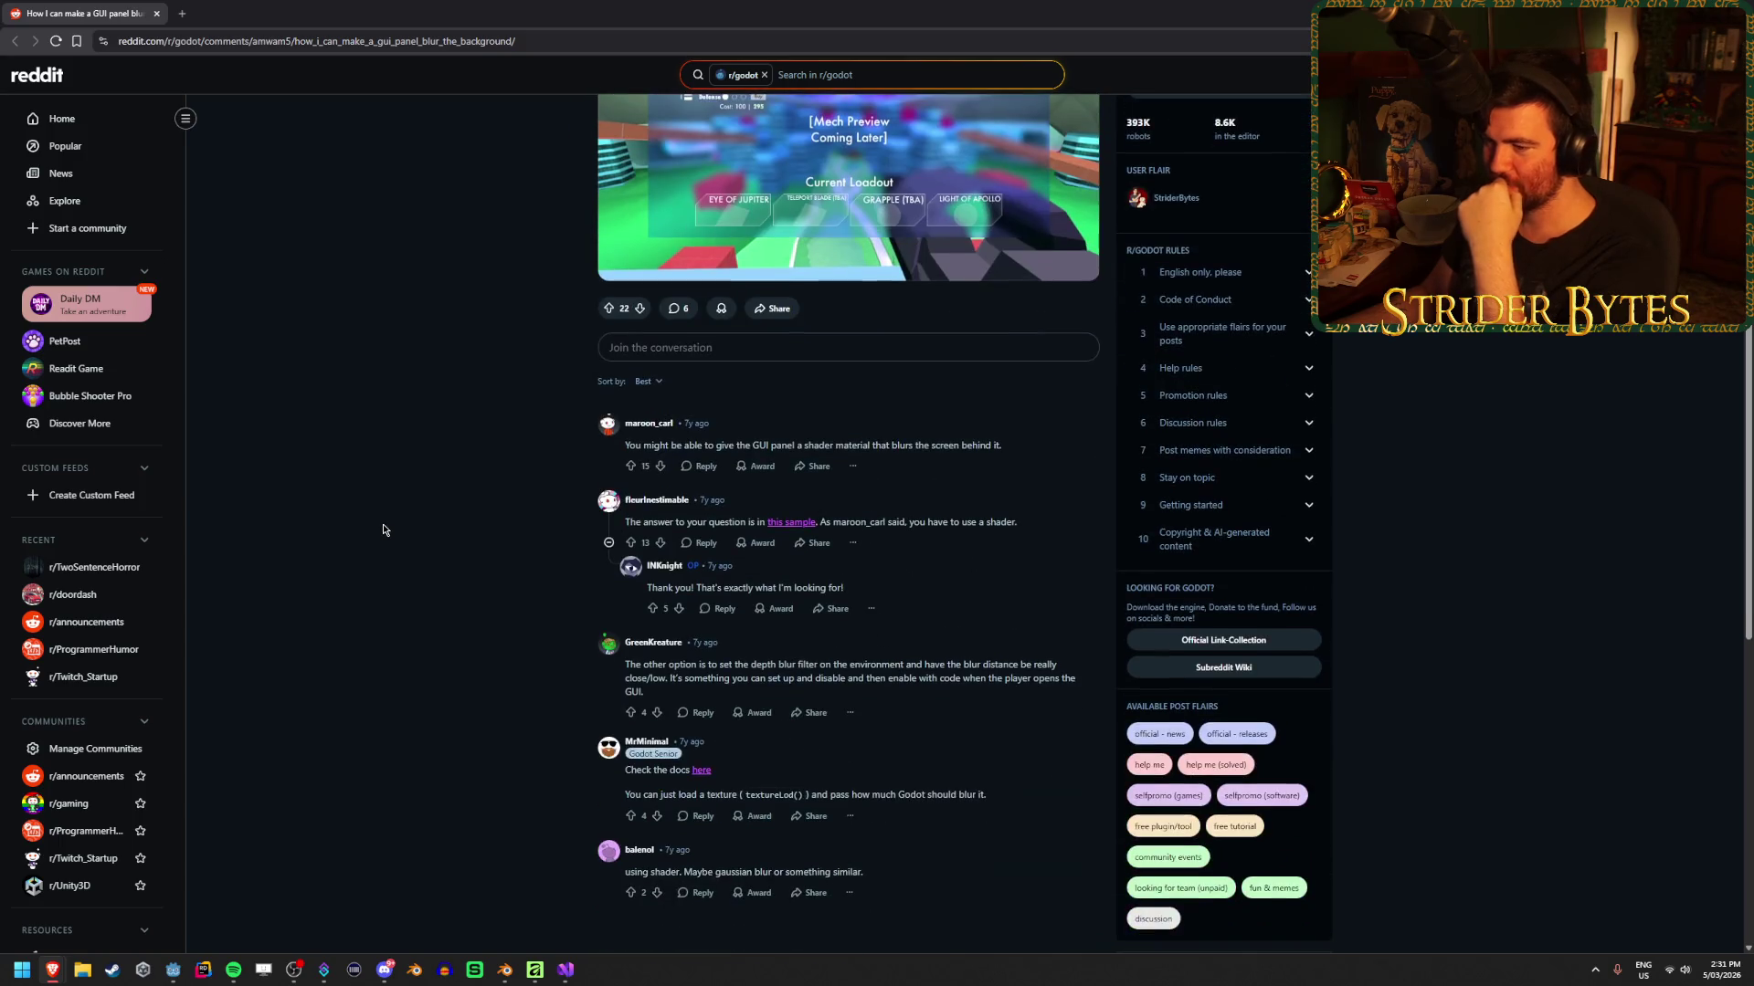
{"action": "scroll", "coordinate": [383, 529], "scroll_direction": "up", "scroll_amount": 2}
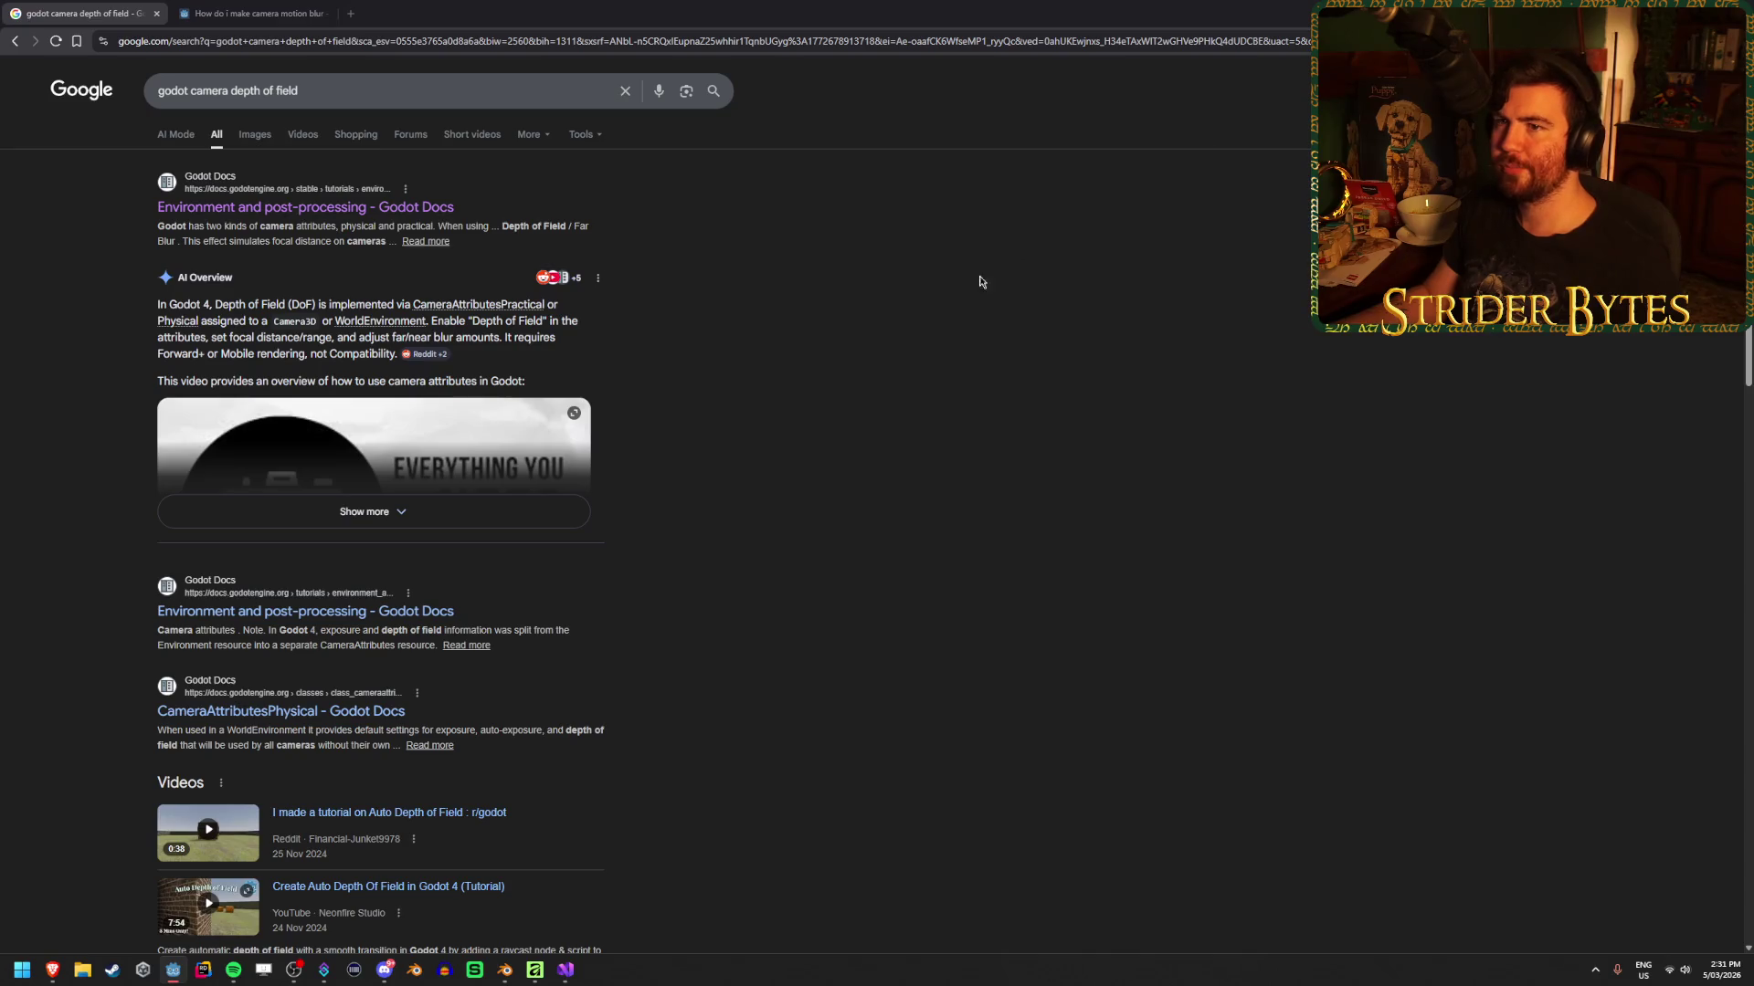
In Godot, delete the SubViewportContainer branch from the Player scene and confirm the deletion
{"action": "key", "text": "alt+Tab"}
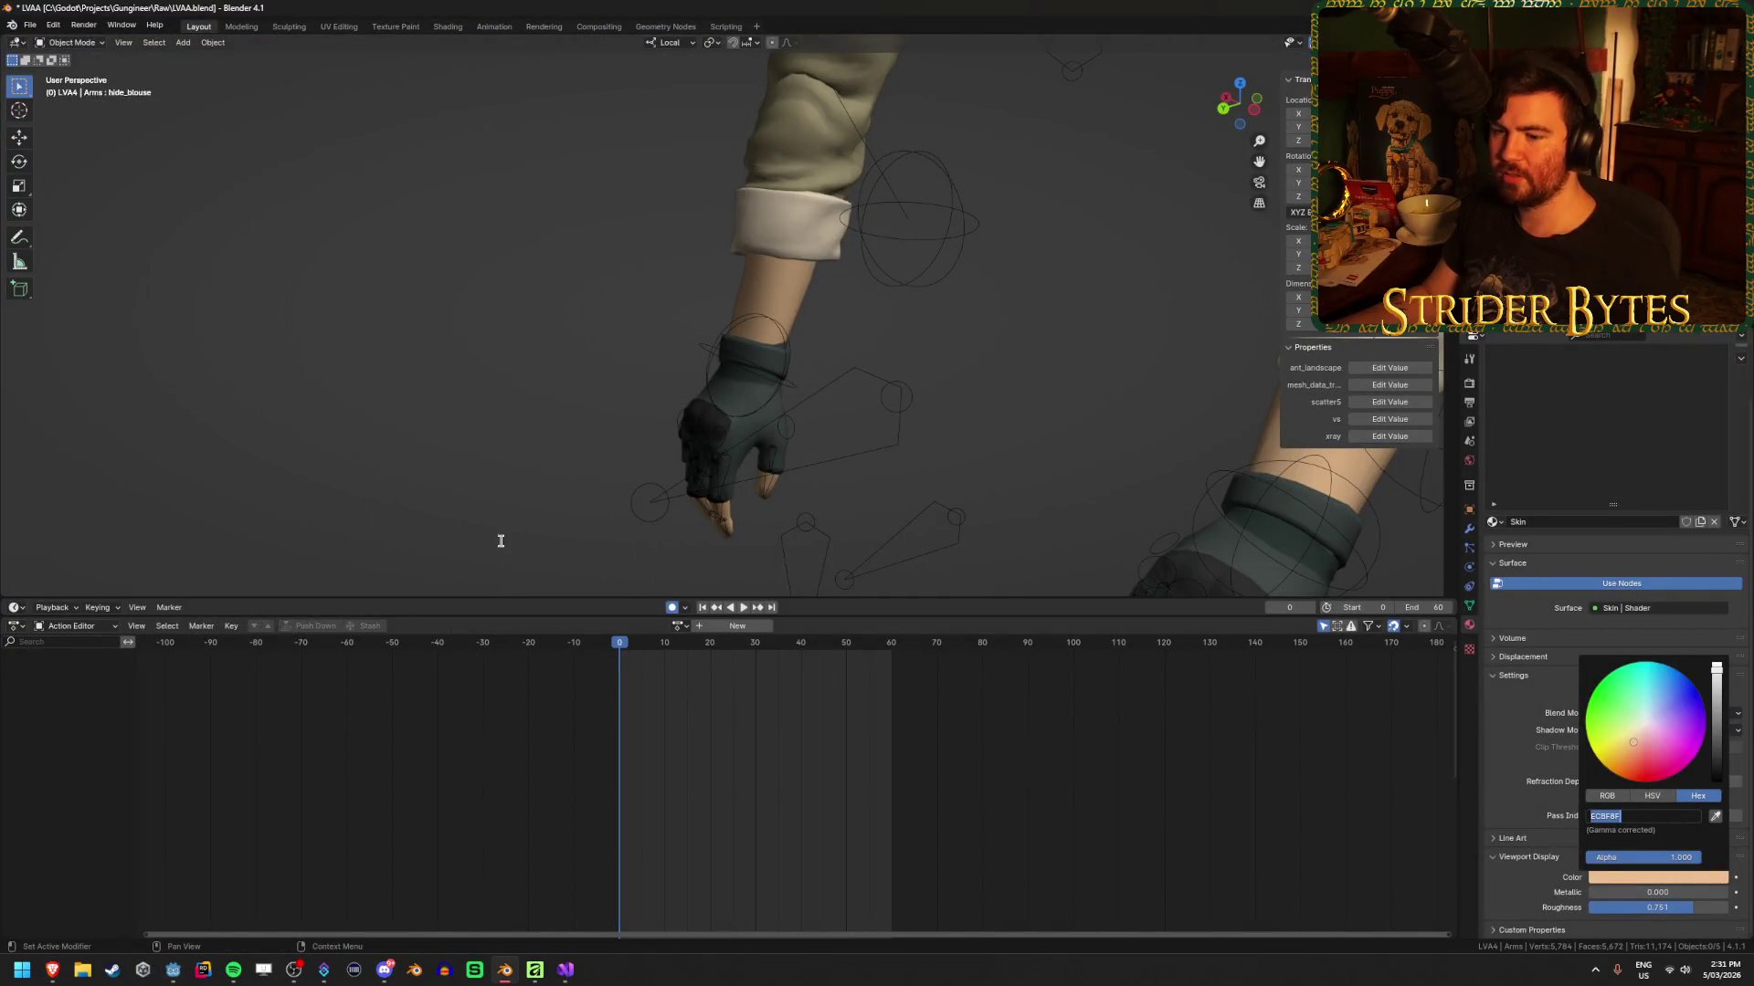
{"action": "key", "text": "alt+Tab"}
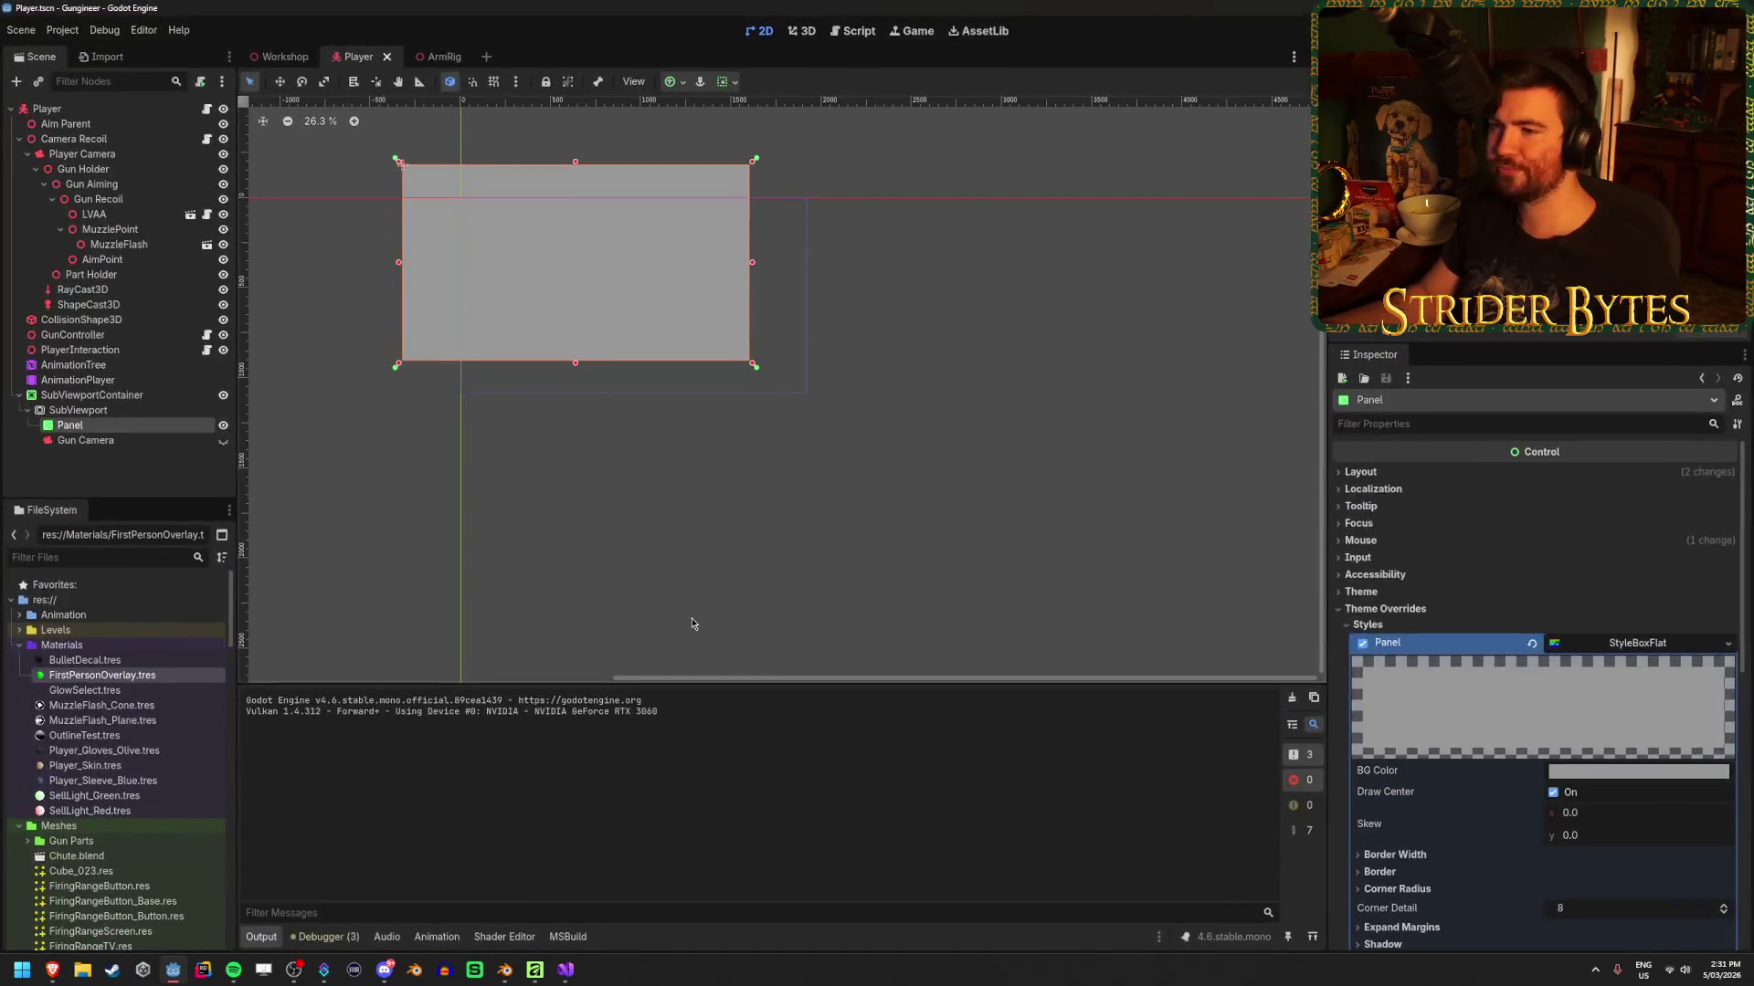
{"action": "left_click", "coordinate": [114, 396]}
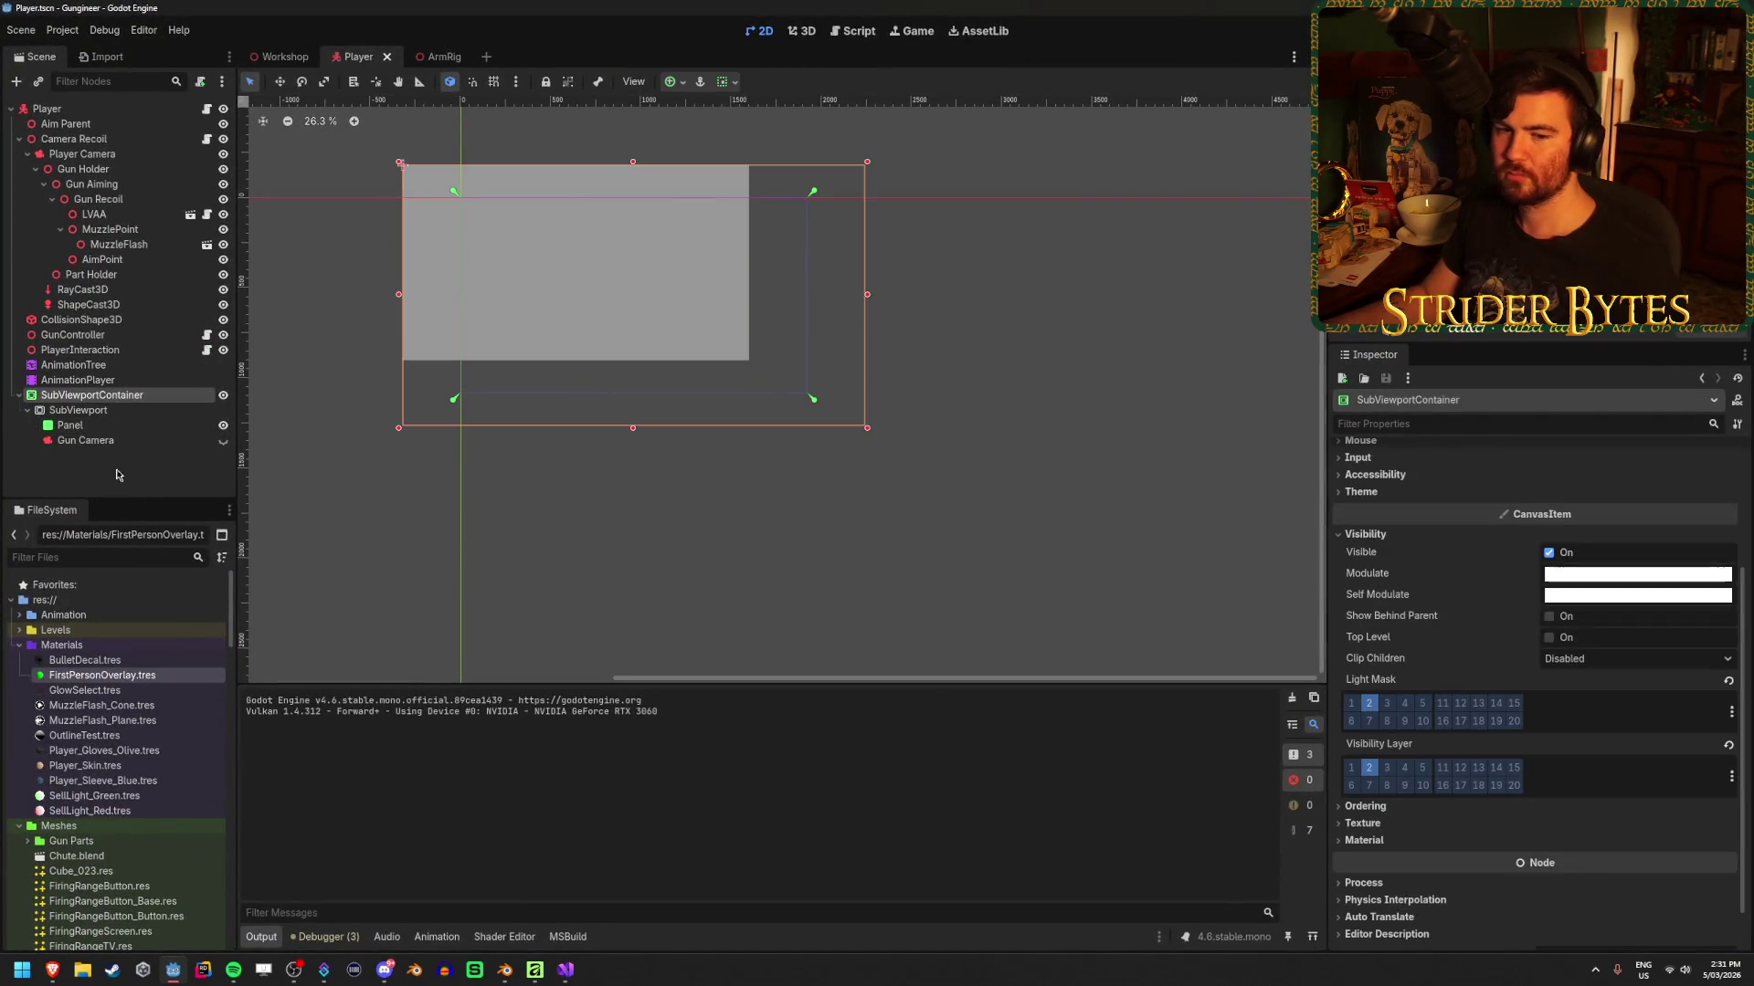
{"action": "key", "text": "Delete"}
{"action": "key", "text": "Return"}
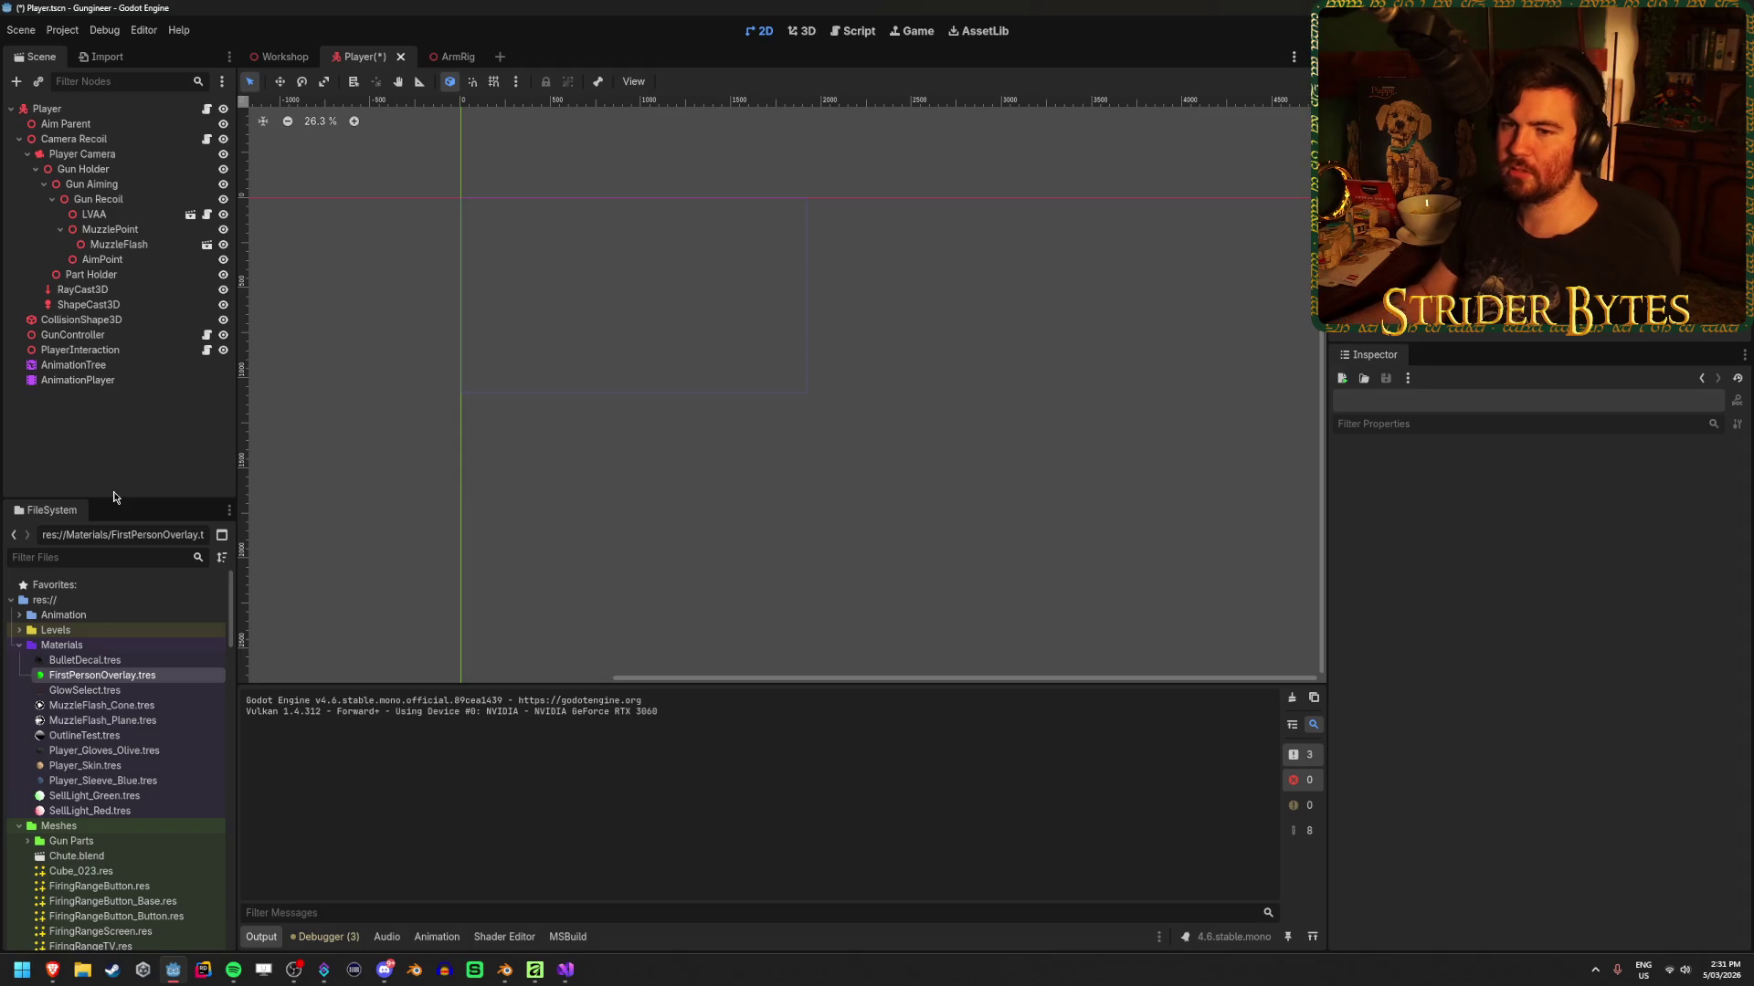
{"action": "left_click", "coordinate": [137, 107]}
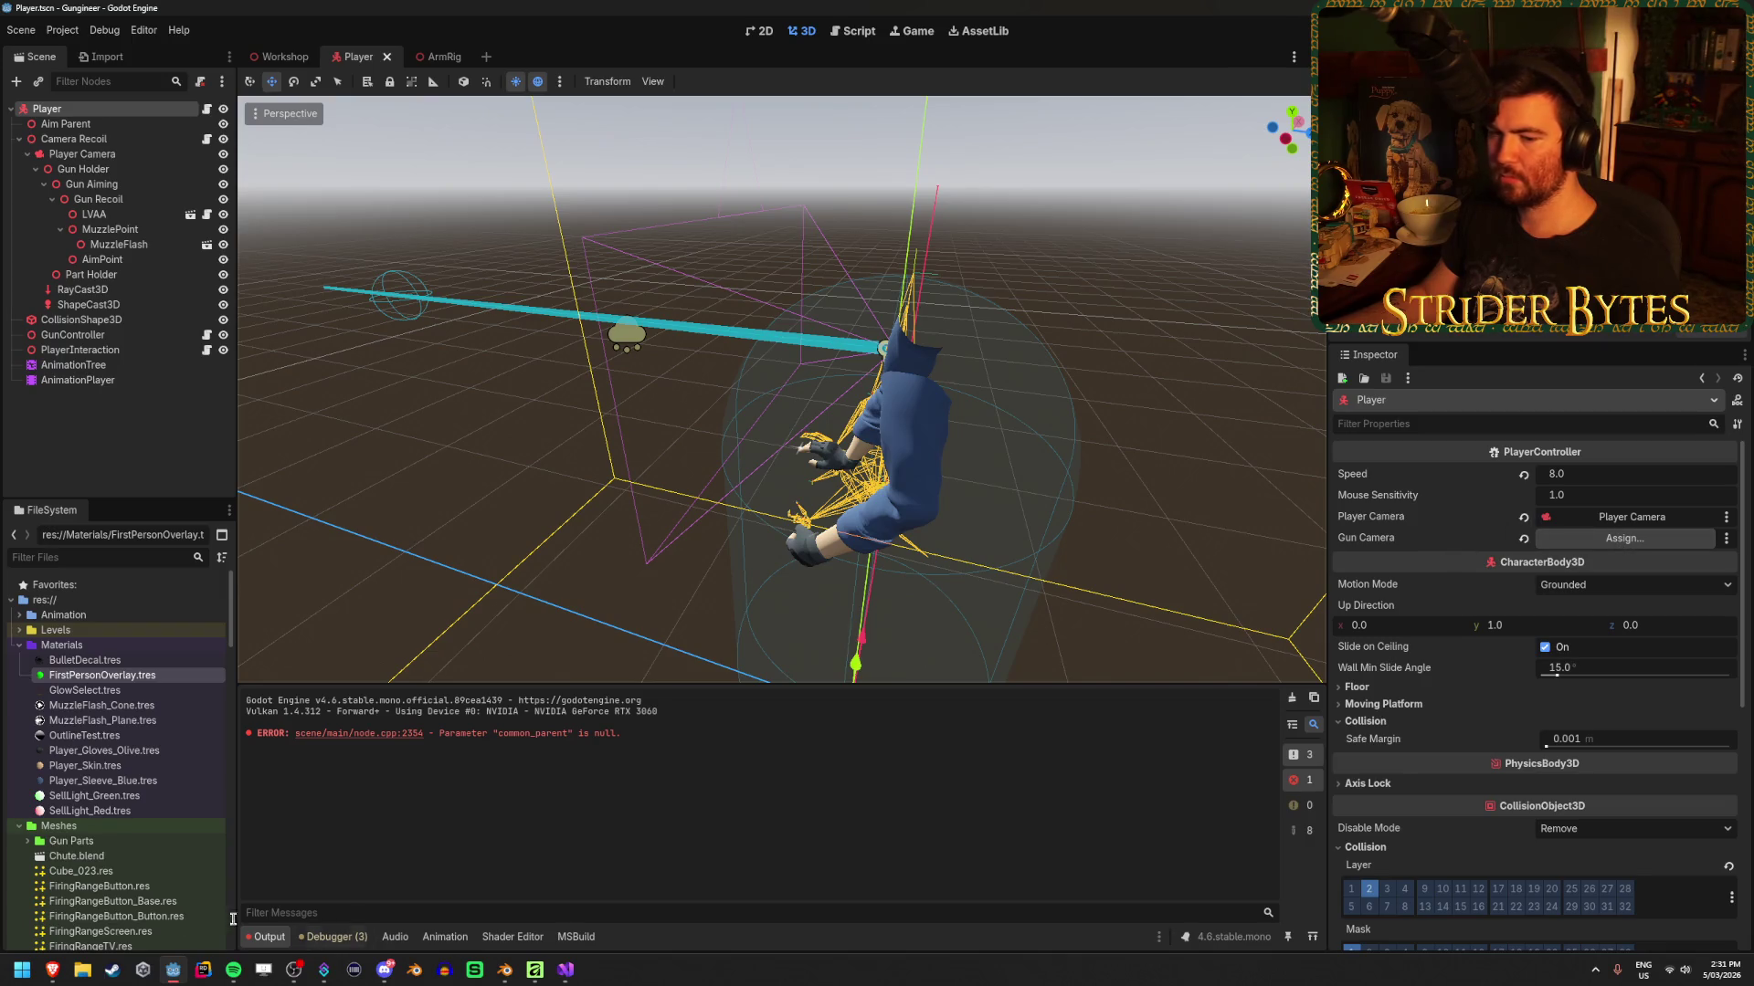
{"action": "left_click", "coordinate": [117, 447]}
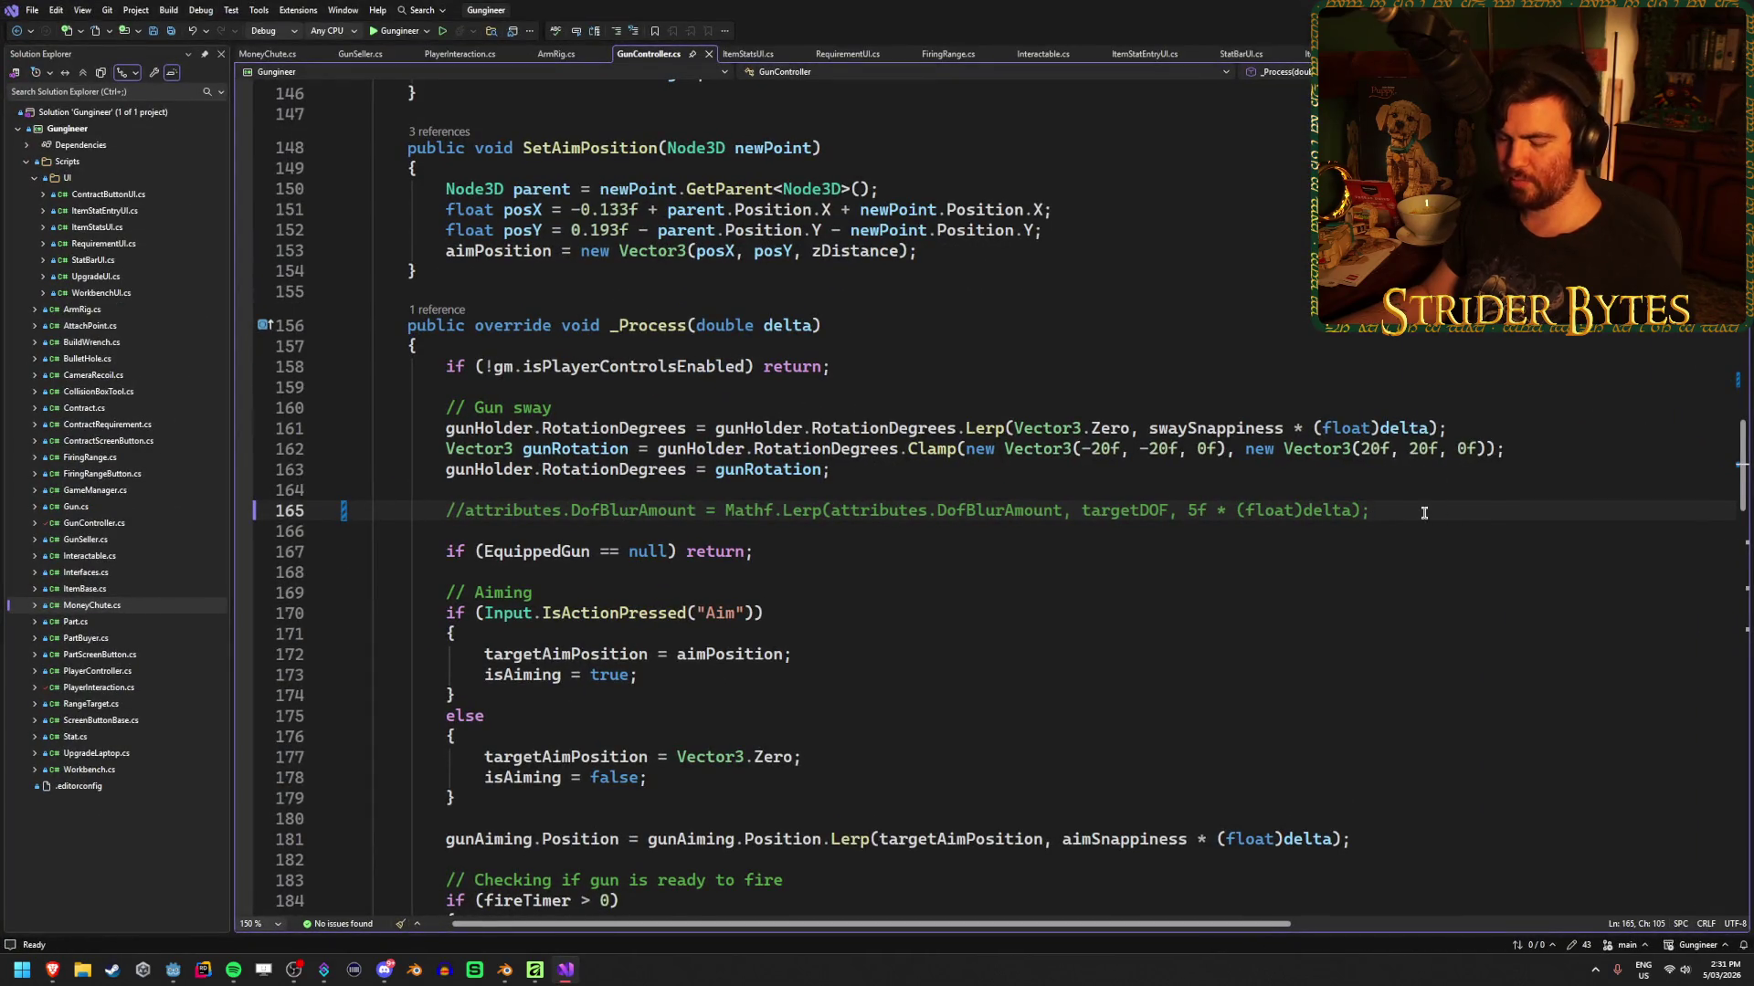
Delete the commented DofBlur lerp line and the attributes assignment in _Ready
{"action": "key", "text": "ctrl+x"}
{"action": "key", "text": "BackSpace"}
{"action": "key", "text": "ctrl+s"}
{"action": "scroll", "coordinate": [725, 507], "scroll_direction": "up", "scroll_amount": 13}
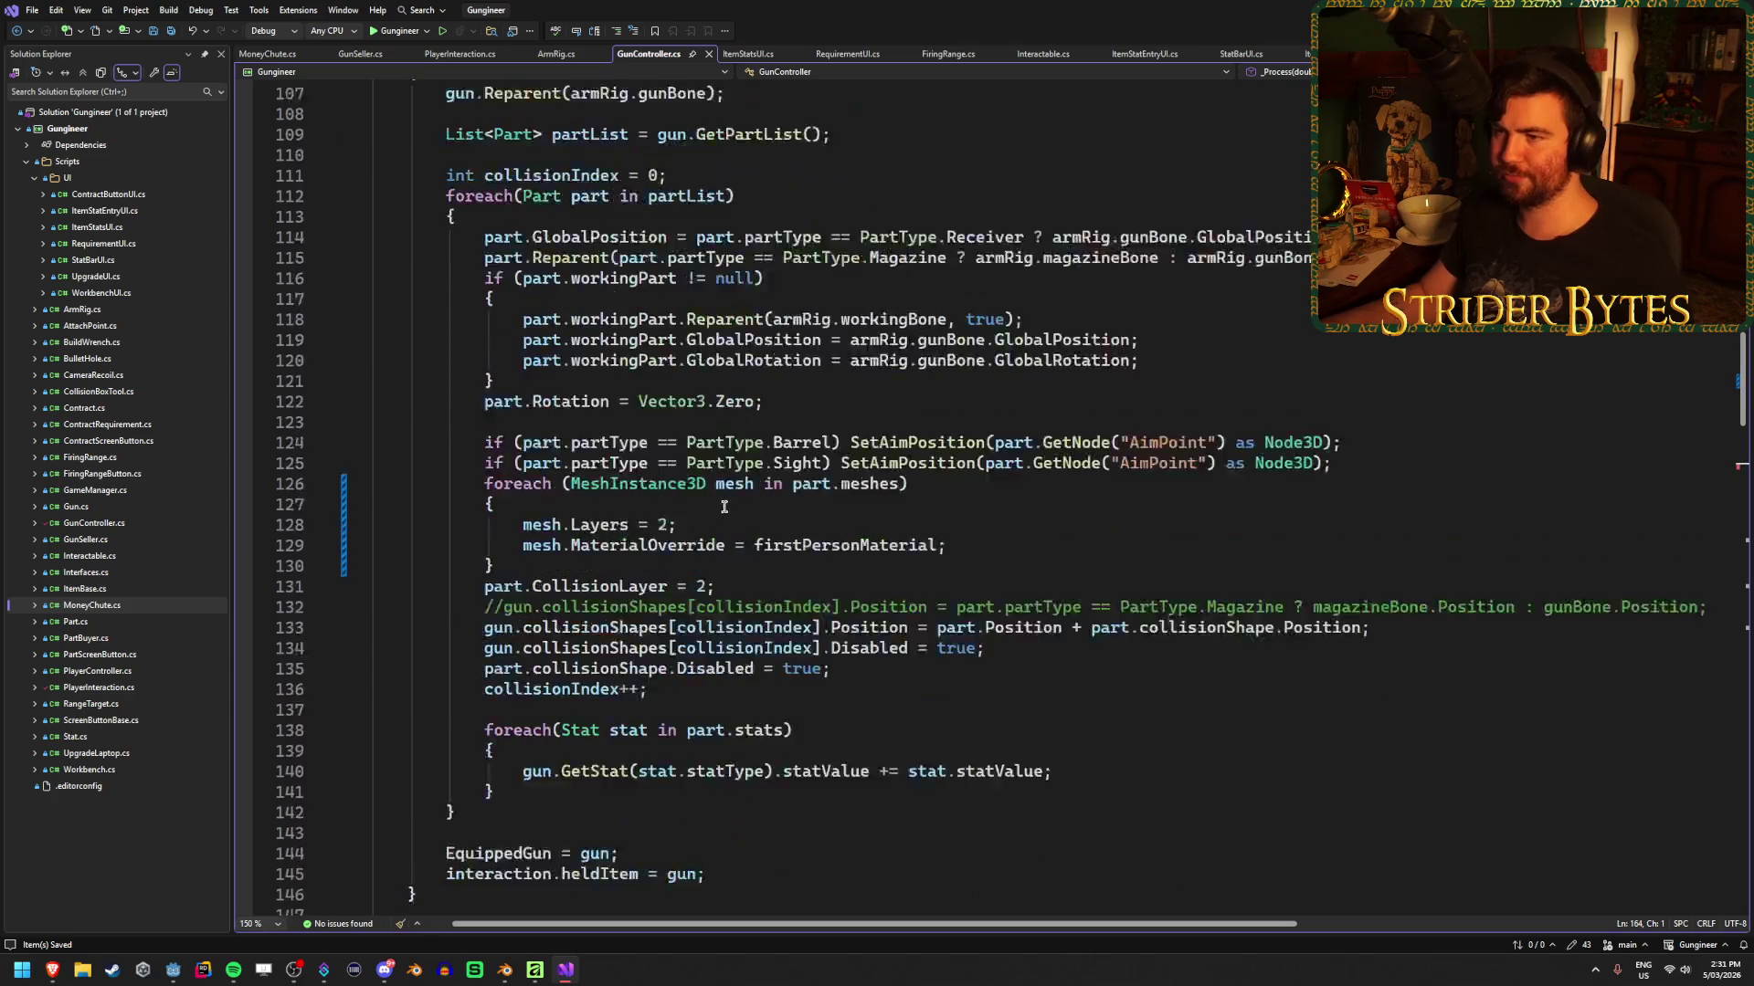
{"action": "scroll", "coordinate": [1130, 318], "scroll_direction": "up", "scroll_amount": 8}
{"action": "scroll", "coordinate": [1130, 319], "scroll_direction": "up", "scroll_amount": 2}
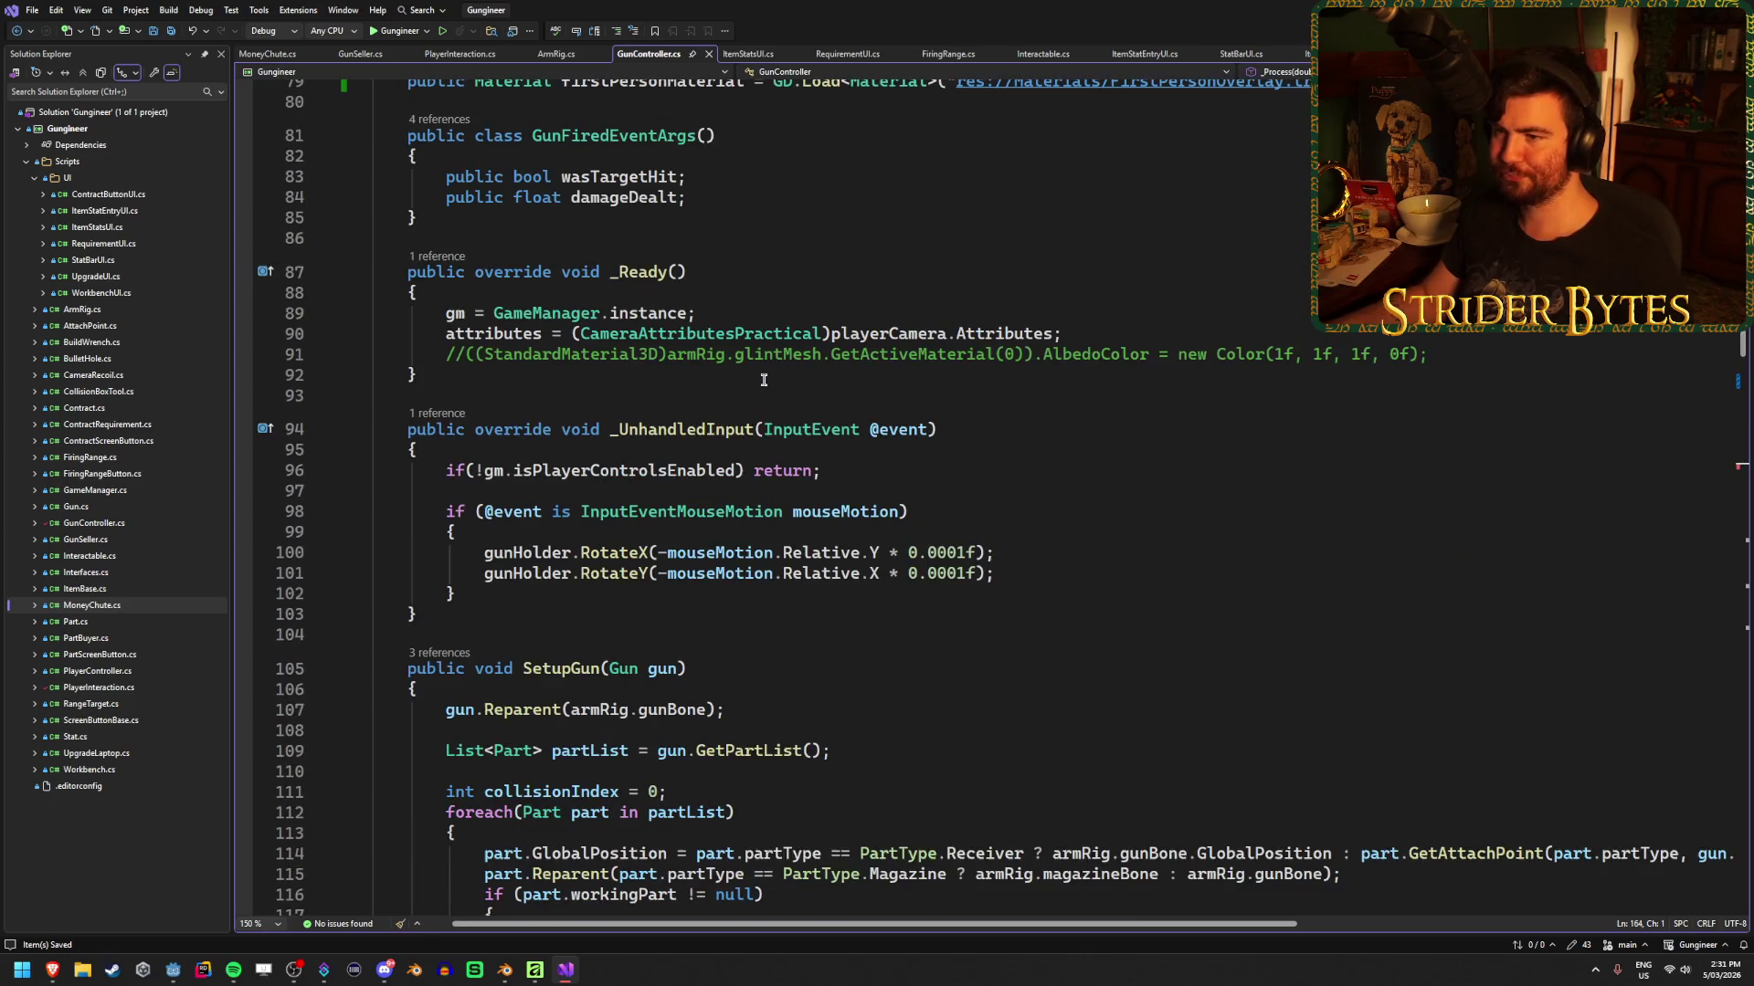
{"action": "left_click", "coordinate": [1130, 333]}
{"action": "key", "text": "ctrl+x"}
Remove the attributes and targetDOF field declarations and save GunController.cs
{"action": "scroll", "coordinate": [1096, 384], "scroll_direction": "up", "scroll_amount": 9}
{"action": "scroll", "coordinate": [1071, 437], "scroll_direction": "up", "scroll_amount": 5}
{"action": "left_click", "coordinate": [603, 501]}
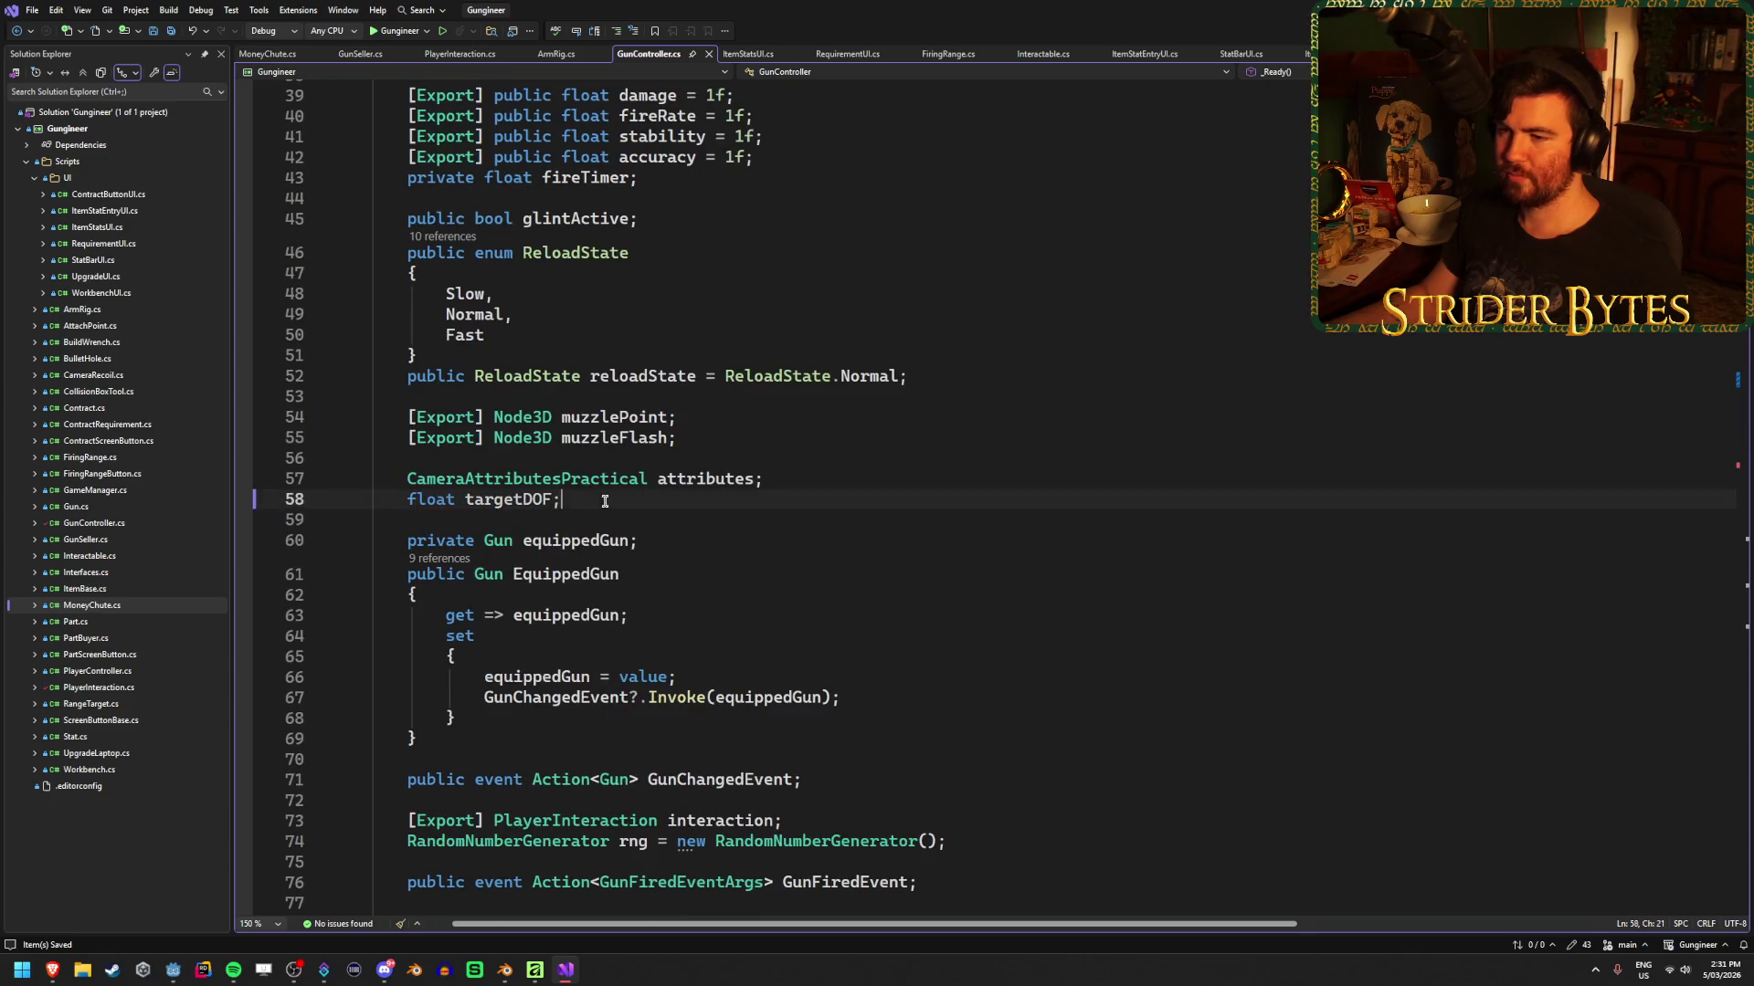
{"action": "left_click_drag", "start_coordinate": [603, 500], "coordinate": [300, 482]}
{"action": "key", "text": "BackSpace"}
{"action": "key", "text": "BackSpace"}
{"action": "key", "text": "BackSpace"}
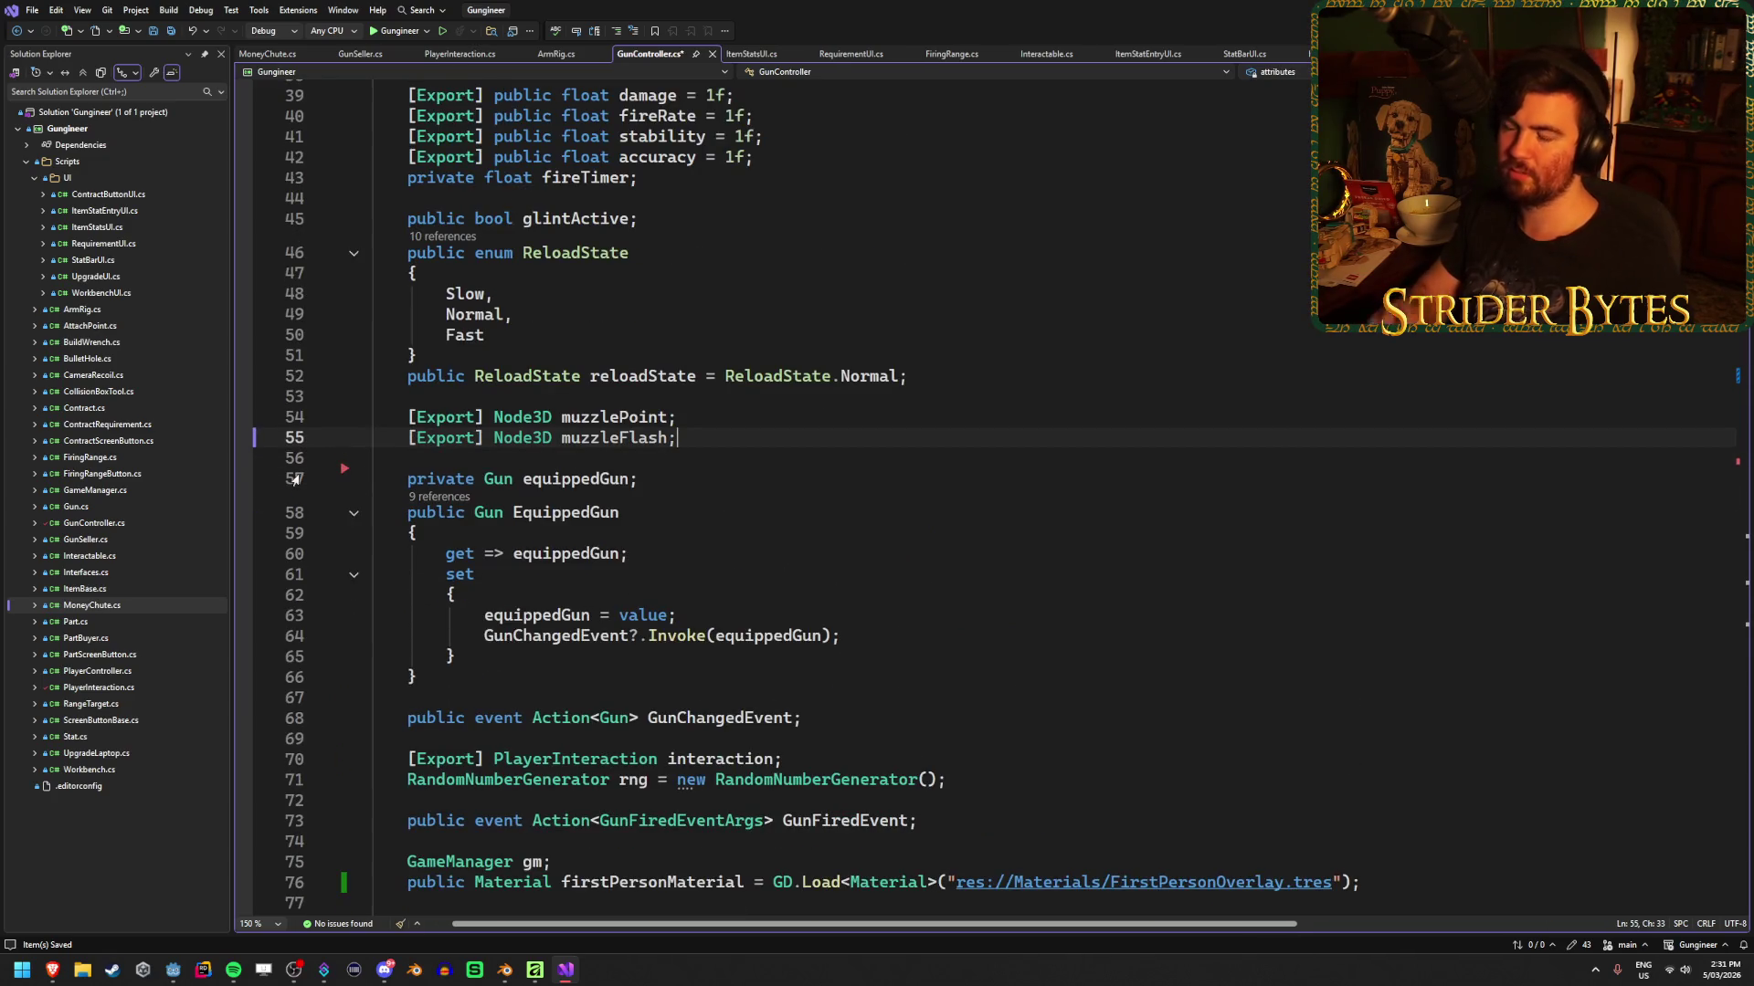
{"action": "key", "text": "ctrl+s"}
Find all references to the playerCamera field and review the results list
{"action": "scroll", "coordinate": [936, 654], "scroll_direction": "up", "scroll_amount": 5}
{"action": "scroll", "coordinate": [932, 600], "scroll_direction": "up", "scroll_amount": 8}
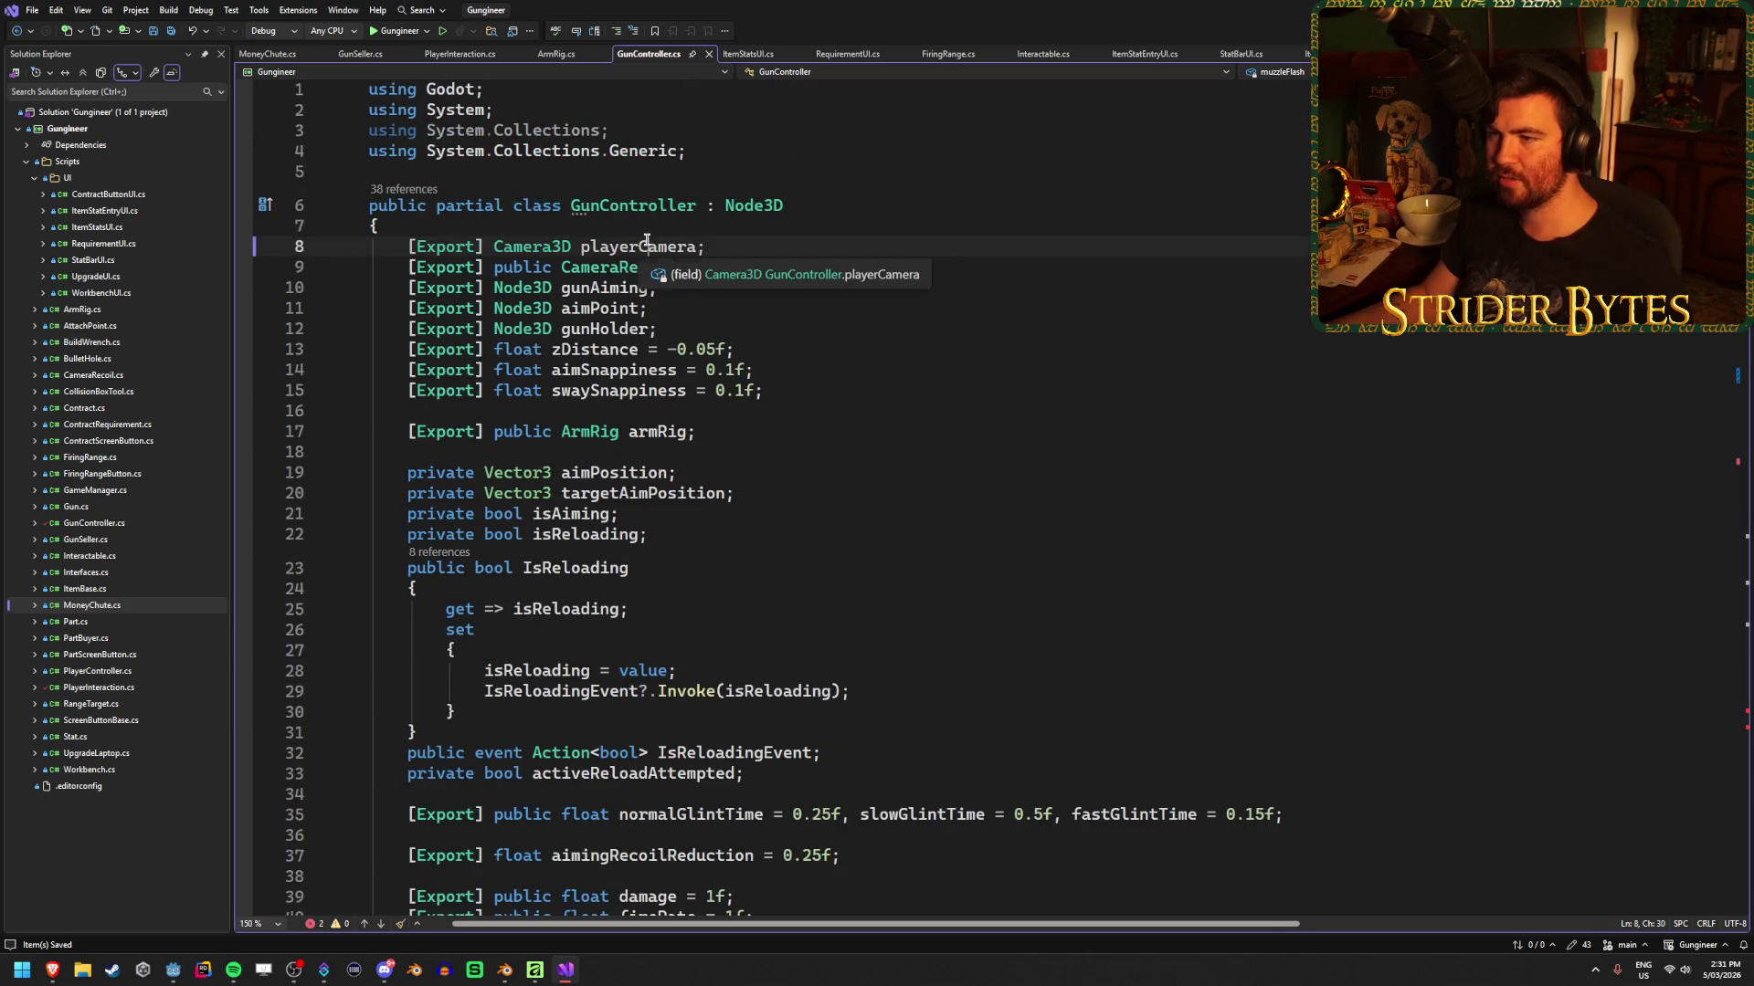
{"action": "left_click", "coordinate": [600, 247]}
{"action": "right_click", "coordinate": [641, 248]}
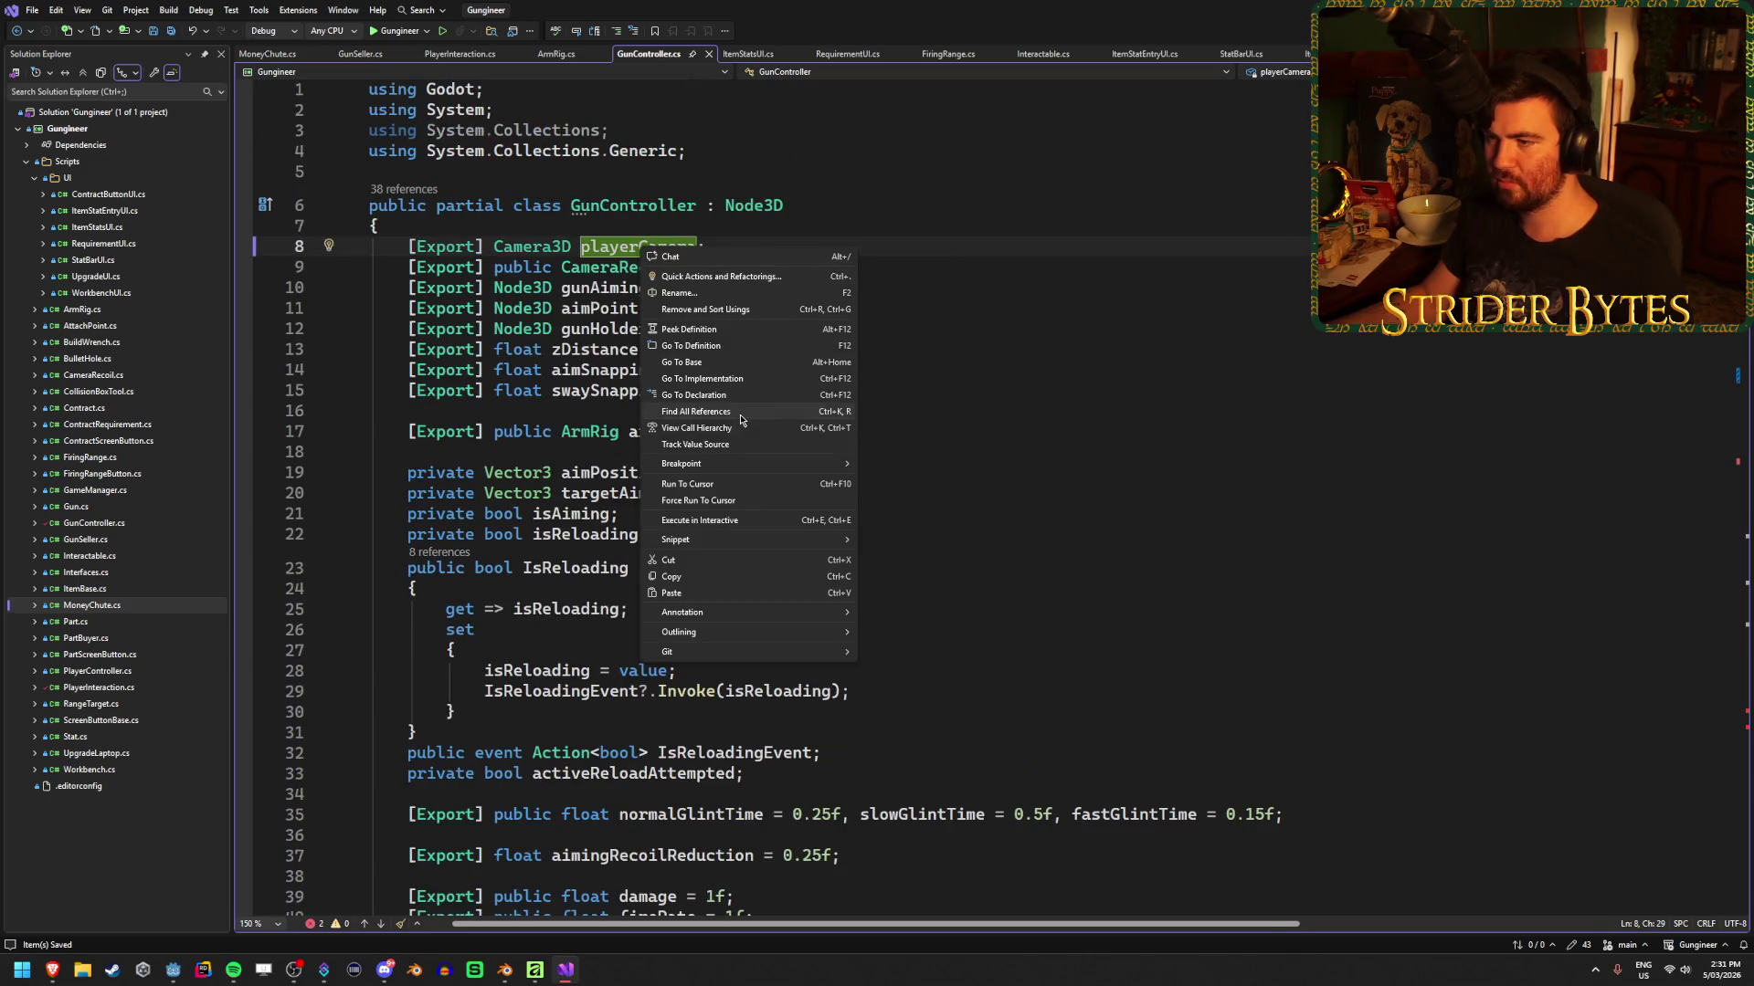
{"action": "left_click", "coordinate": [696, 411]}
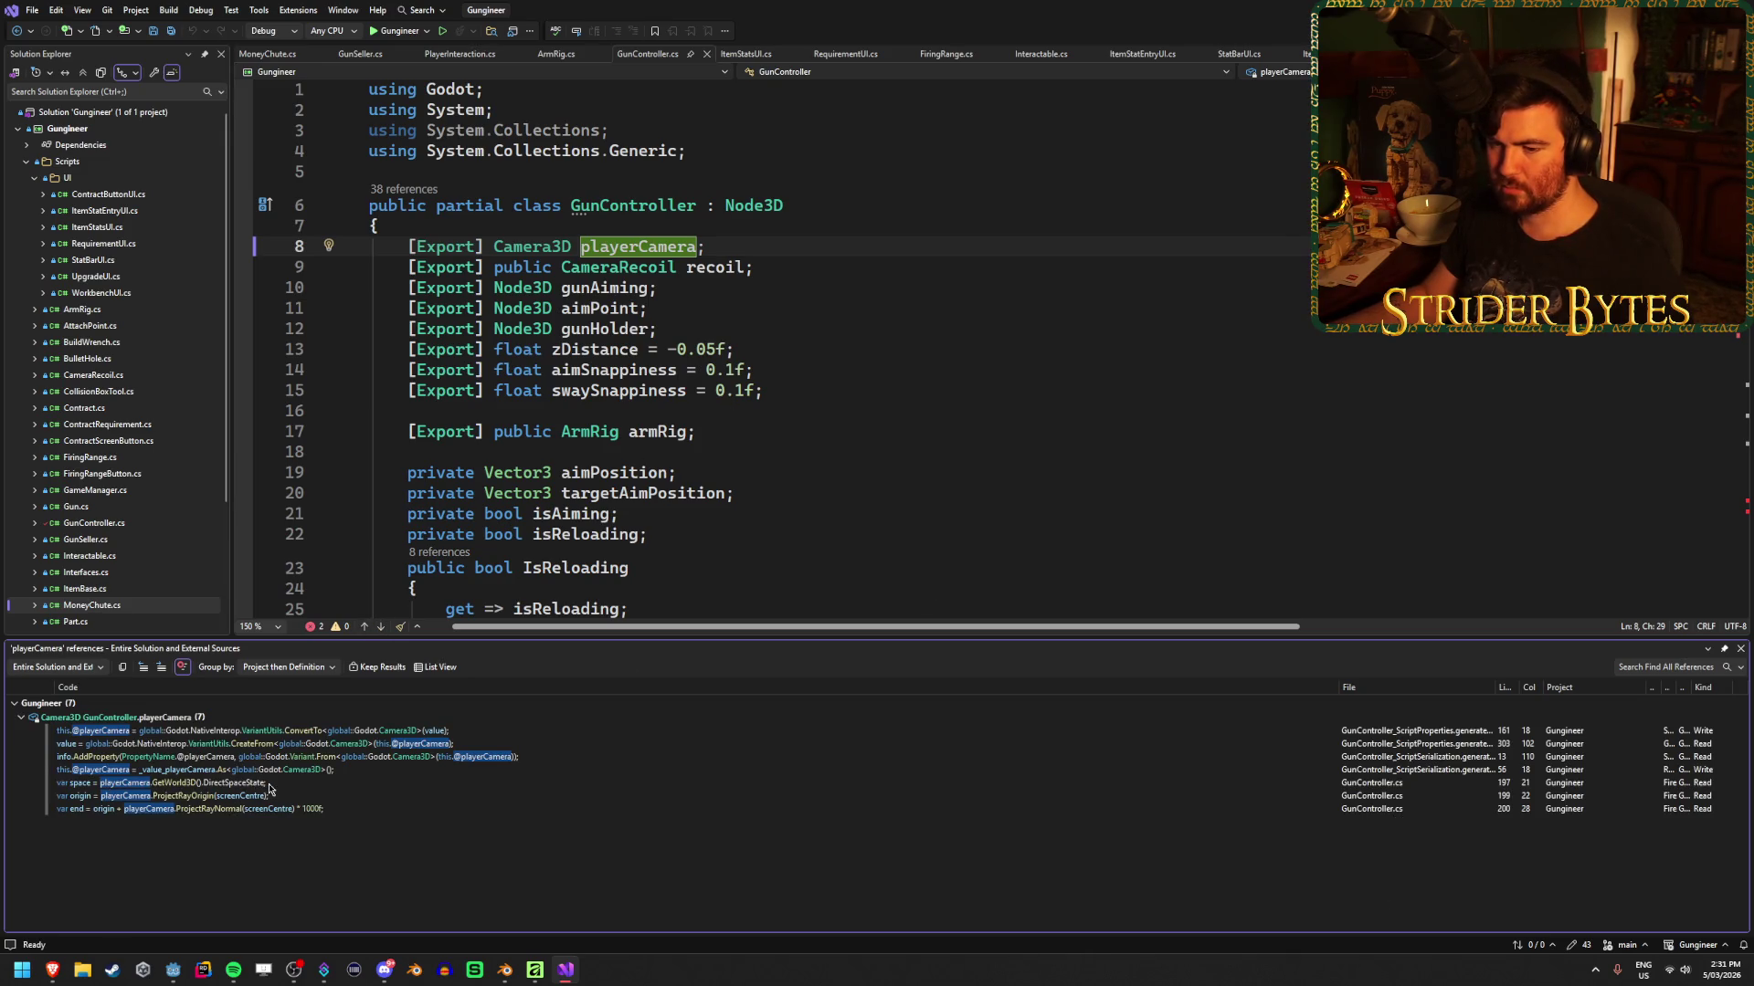
{"action": "mouse_move", "coordinate": [294, 790]}
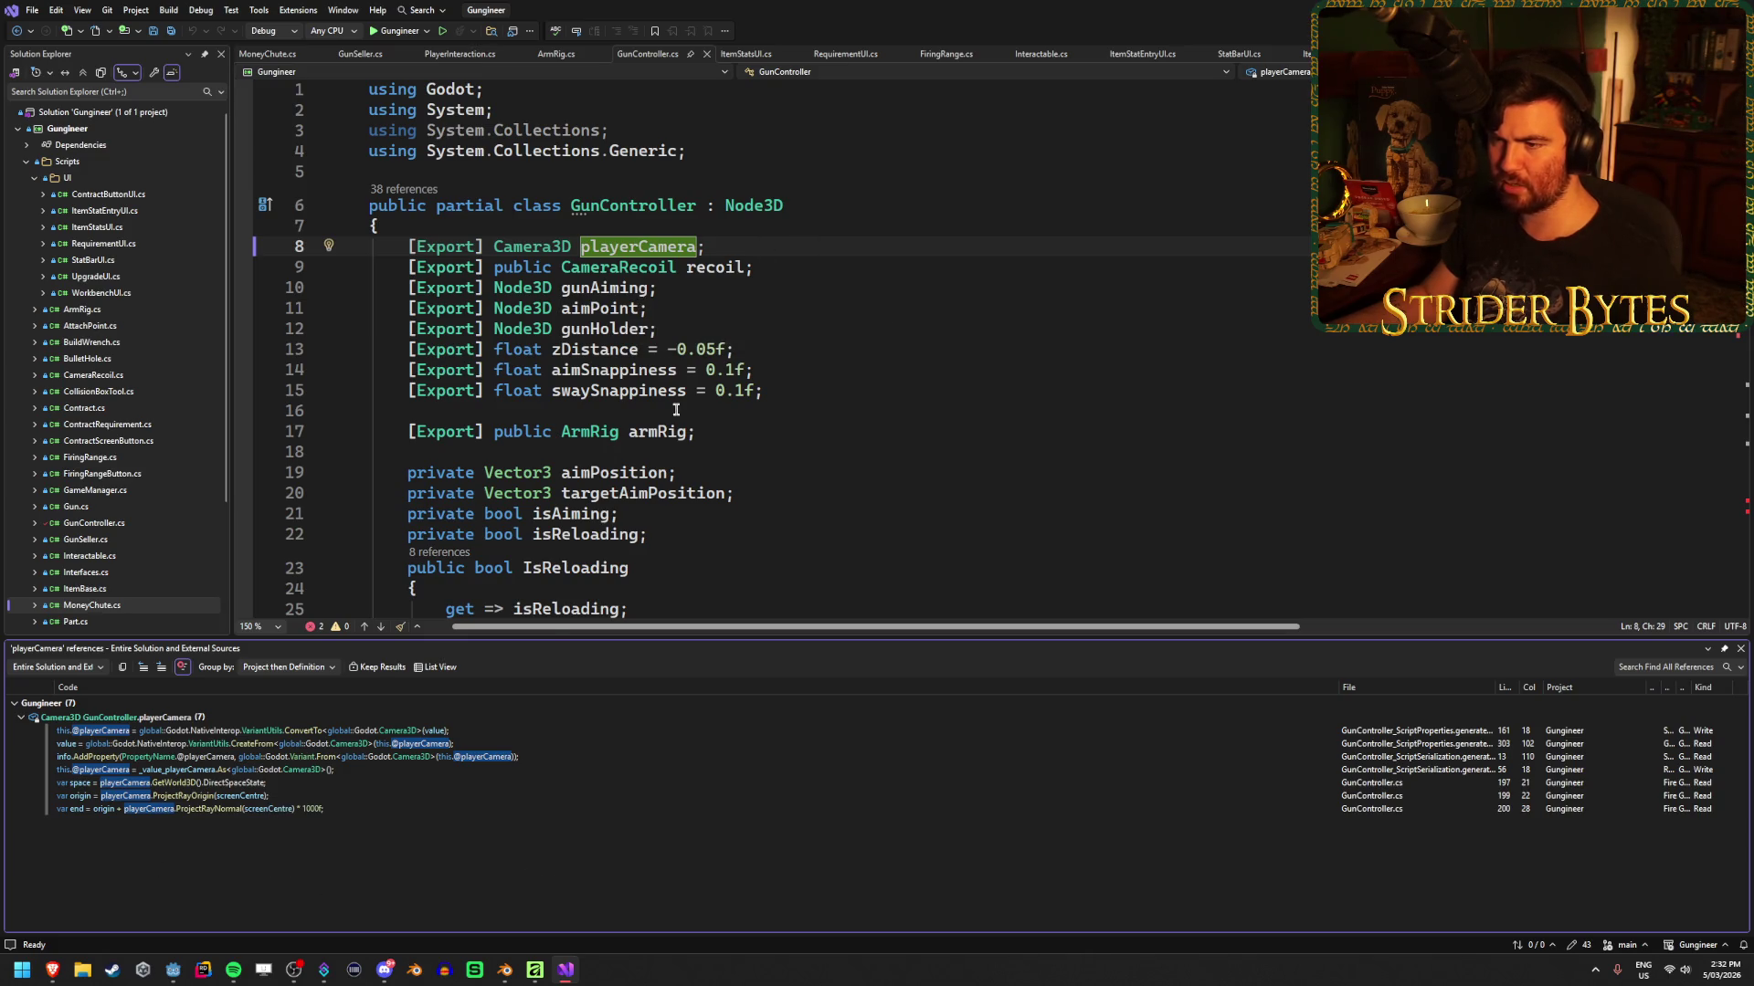
{"action": "scroll", "coordinate": [700, 390], "scroll_direction": "down", "scroll_amount": 3}
{"action": "scroll", "coordinate": [702, 382], "scroll_direction": "up", "scroll_amount": 3}
{"action": "scroll", "coordinate": [702, 382], "scroll_direction": "down", "scroll_amount": 4}
{"action": "scroll", "coordinate": [703, 382], "scroll_direction": "up", "scroll_amount": 2}
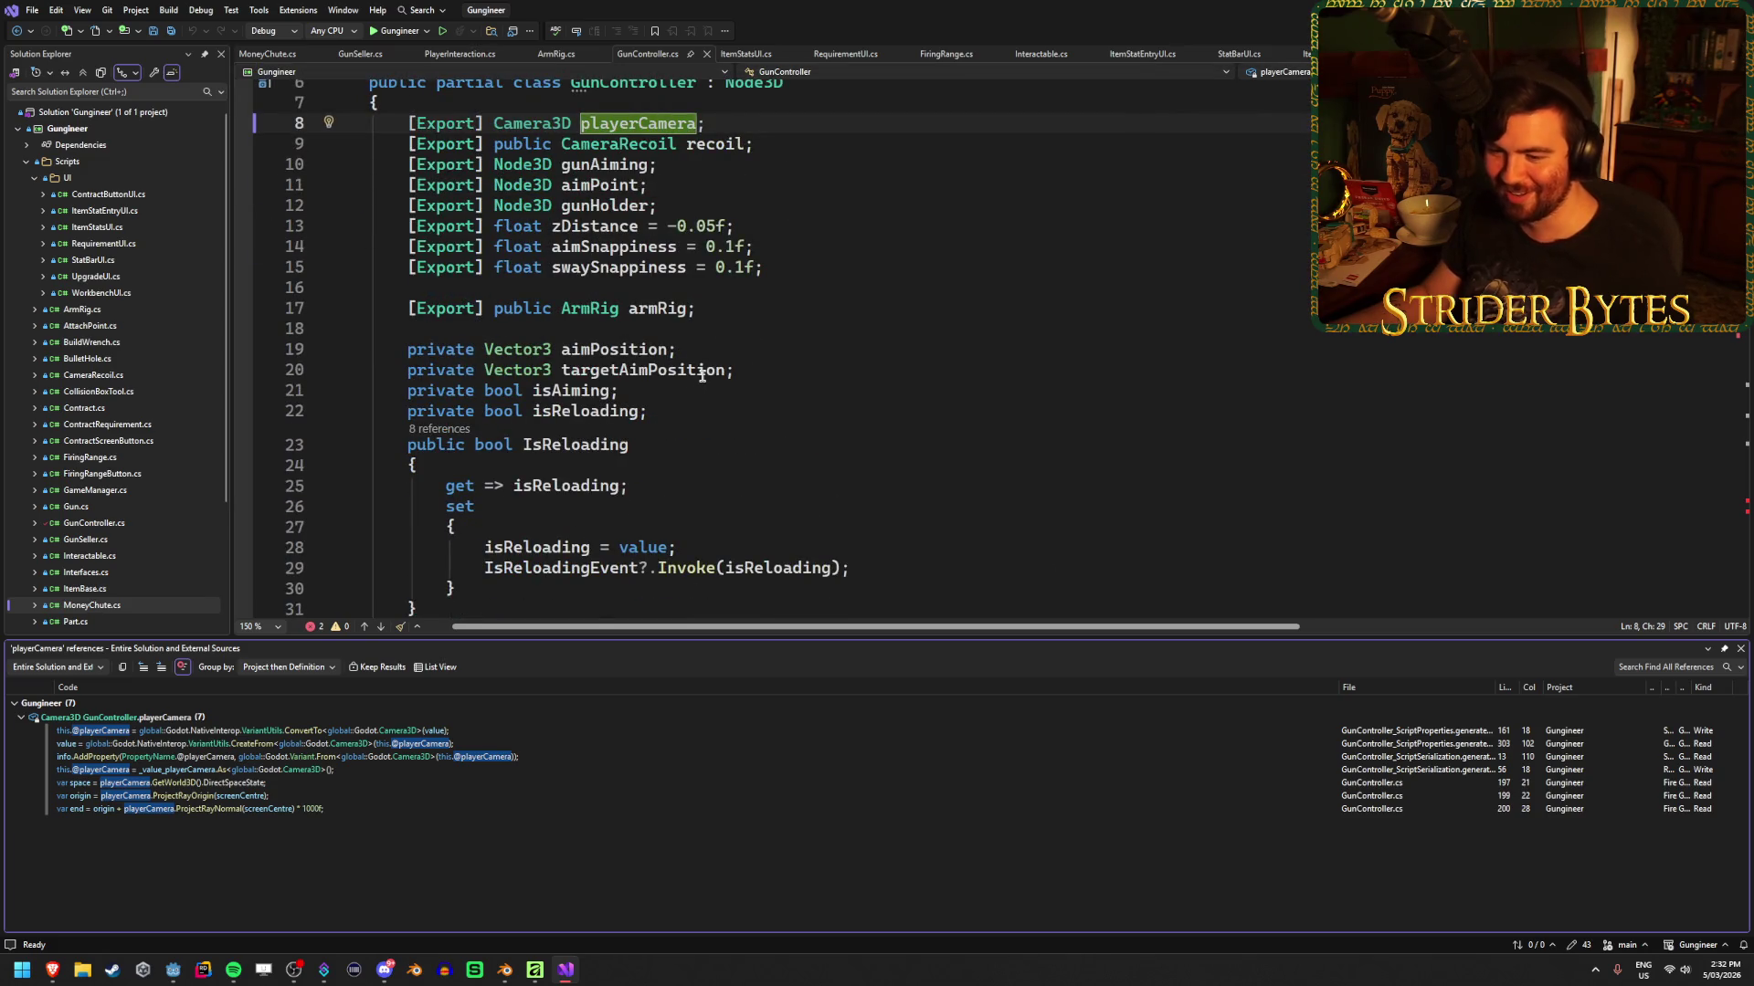
{"action": "scroll", "coordinate": [730, 399], "scroll_direction": "down", "scroll_amount": 5}
{"action": "scroll", "coordinate": [726, 406], "scroll_direction": "up", "scroll_amount": 4}
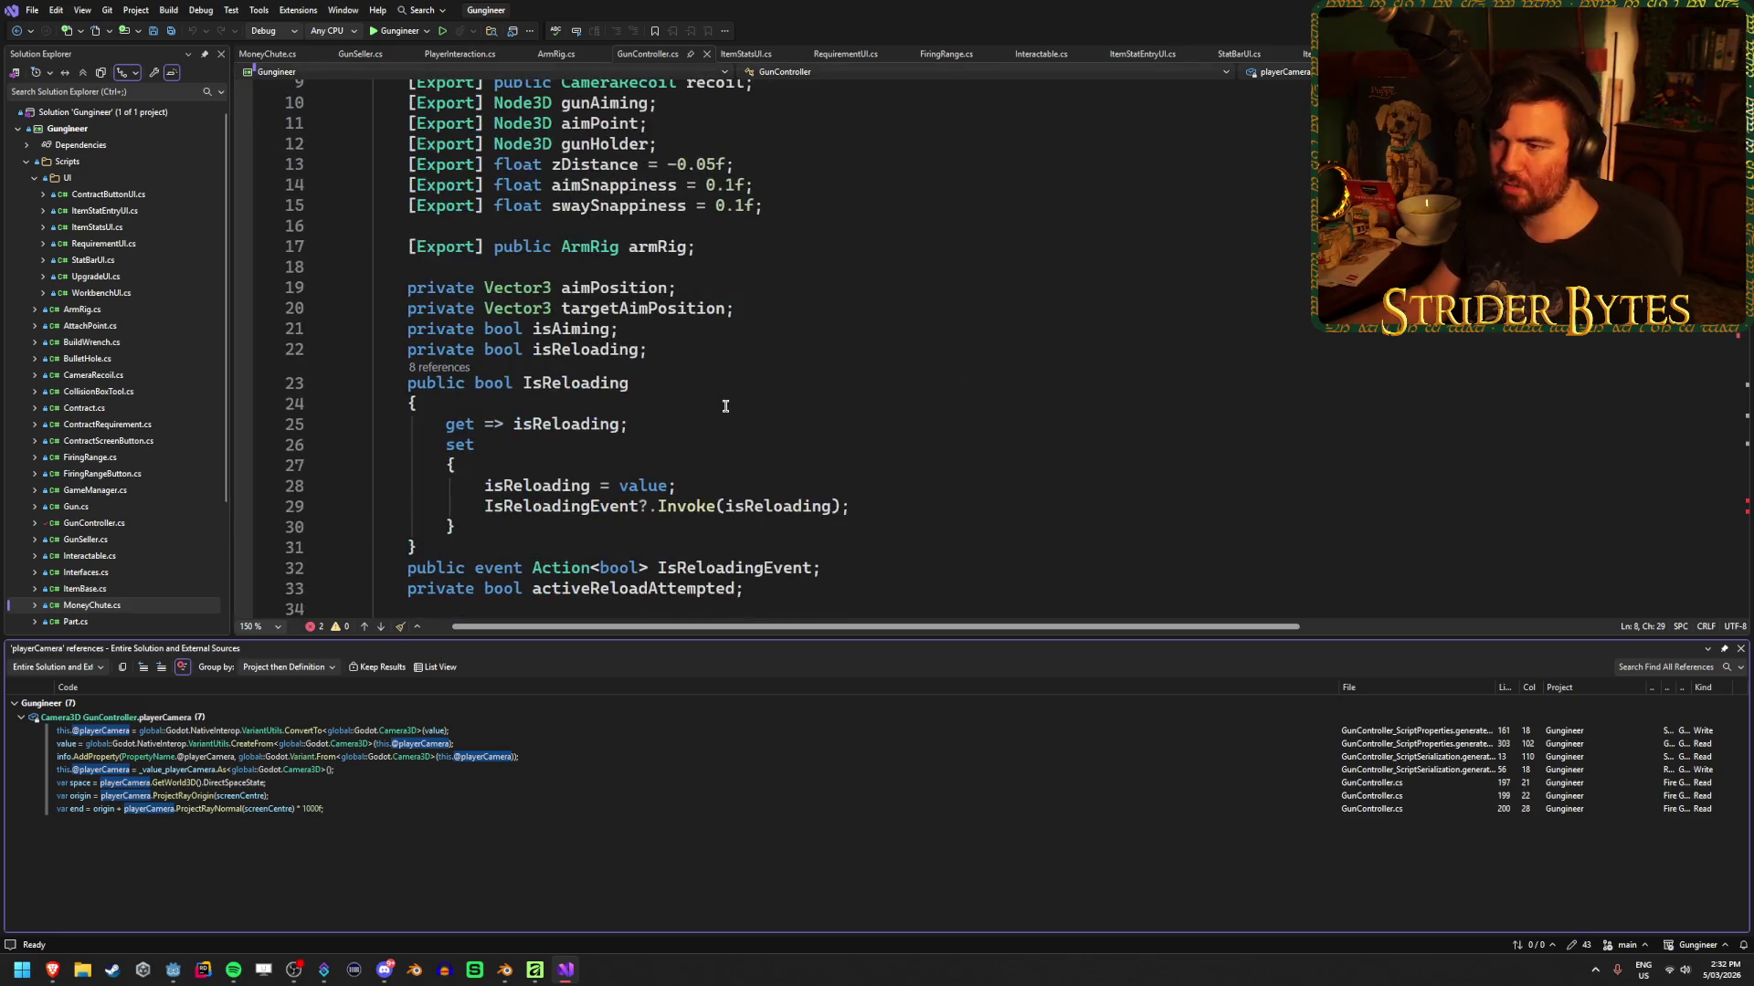
{"action": "left_click", "coordinate": [173, 970]}
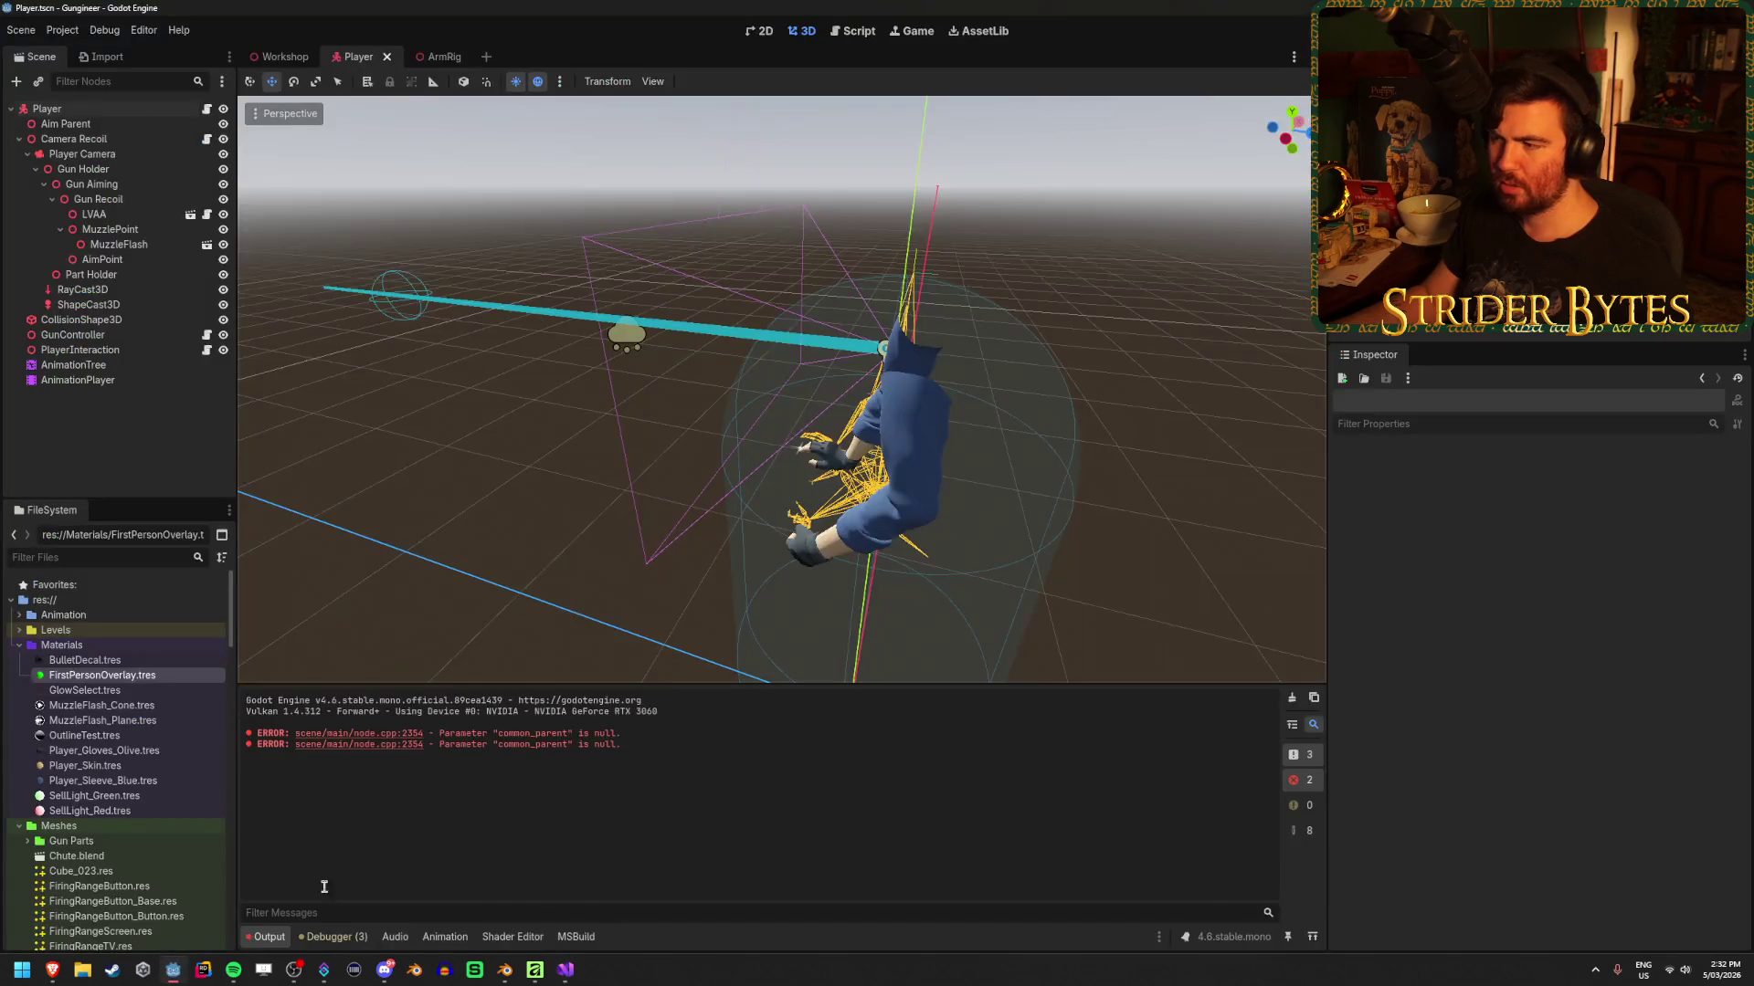
Inspect the Player node's Player Camera and unassigned Gun Camera, then return to Visual Studio
{"action": "left_click", "coordinate": [79, 111]}
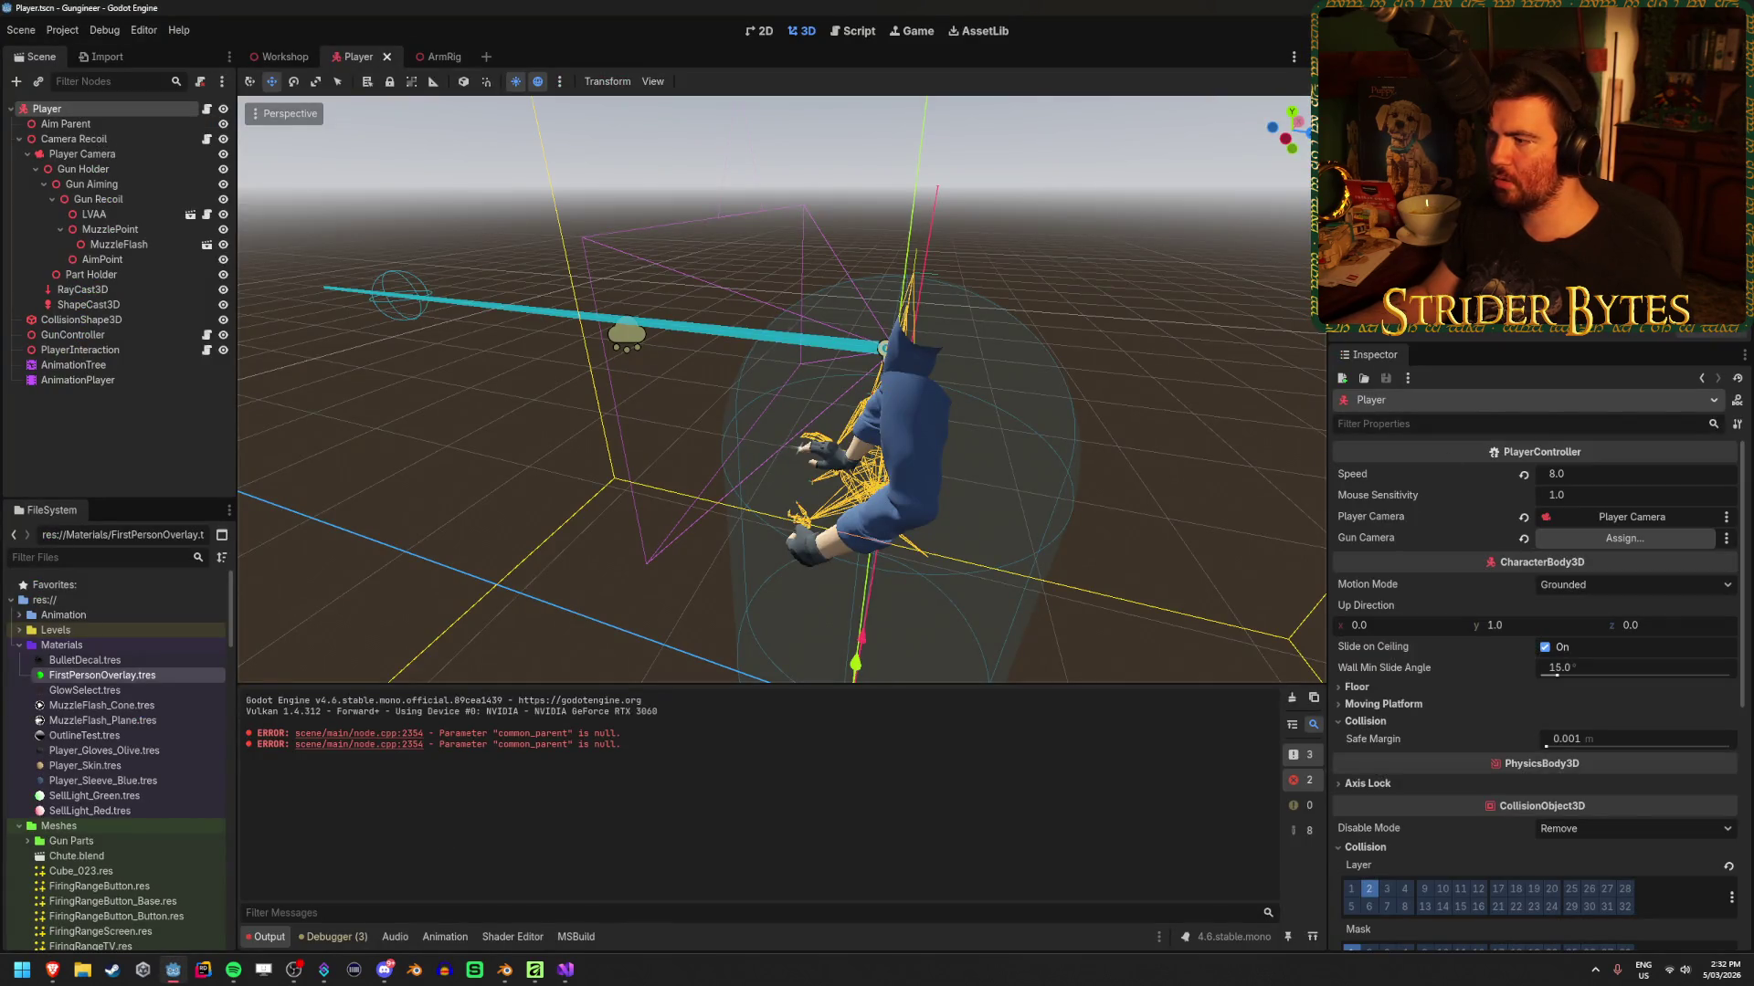
{"action": "key", "text": "alt+Tab"}
{"action": "scroll", "coordinate": [616, 390], "scroll_direction": "up", "scroll_amount": 3}
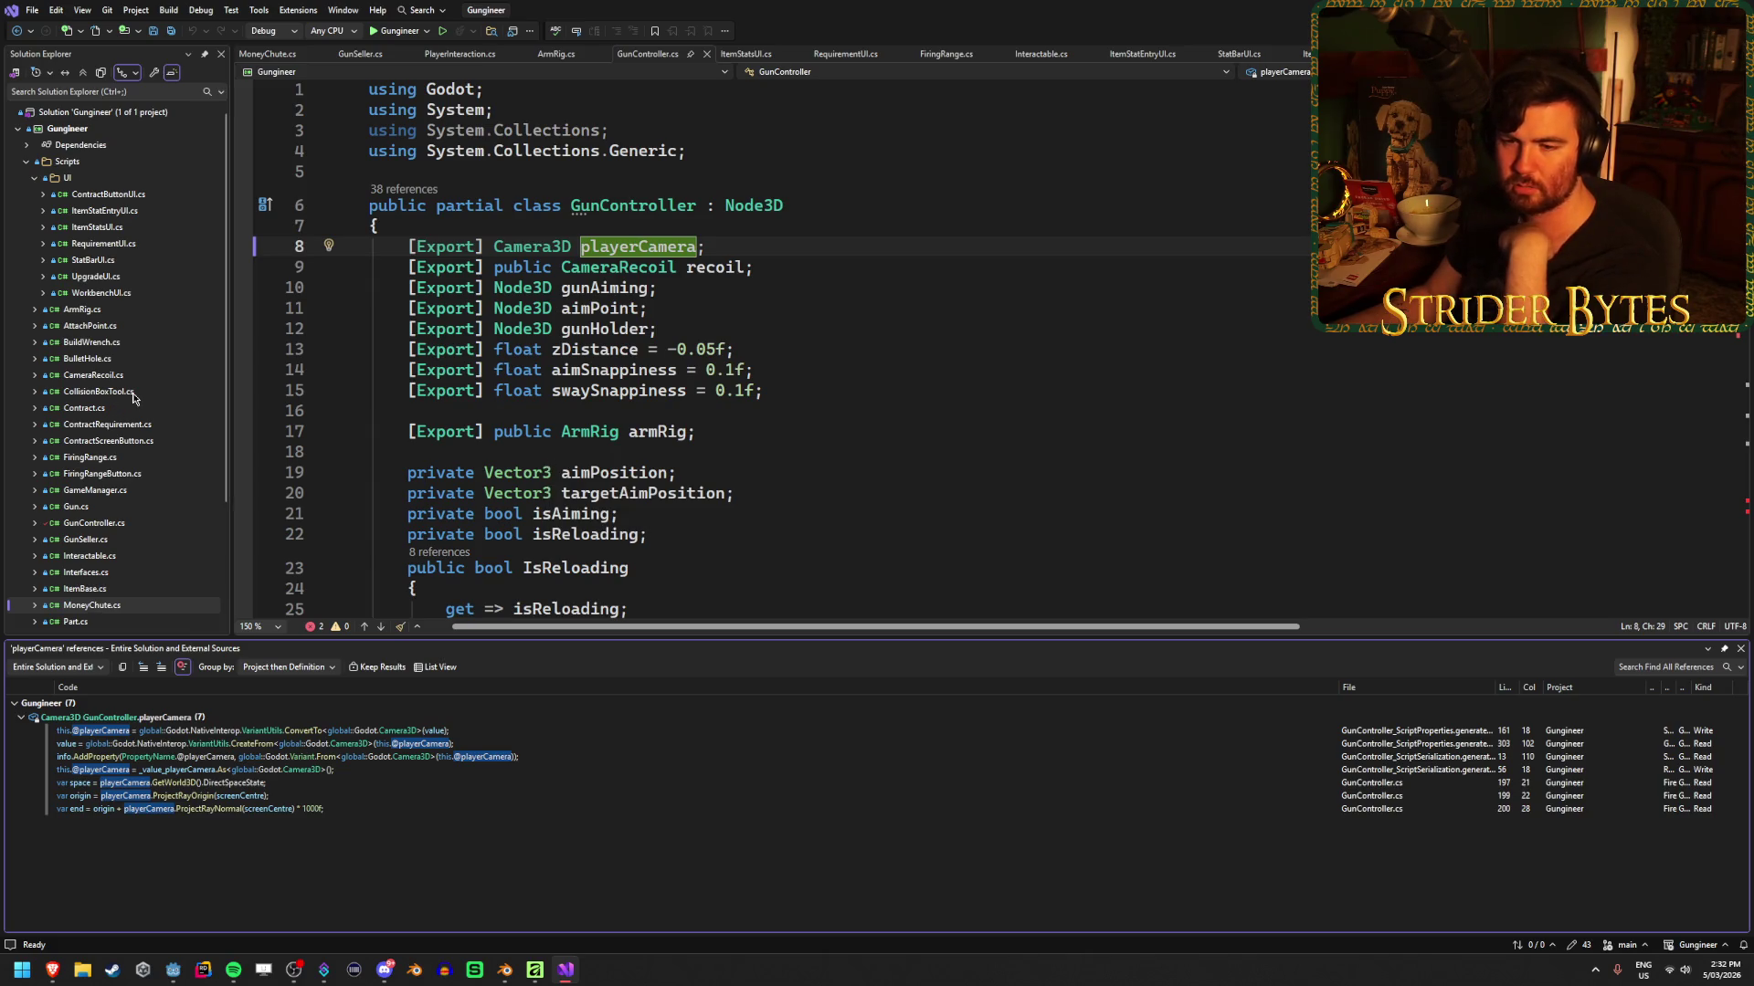
Locate PlayerController.cs in Solution Explorer and open it in the editor
{"action": "scroll", "coordinate": [160, 593], "scroll_direction": "down", "scroll_amount": 4}
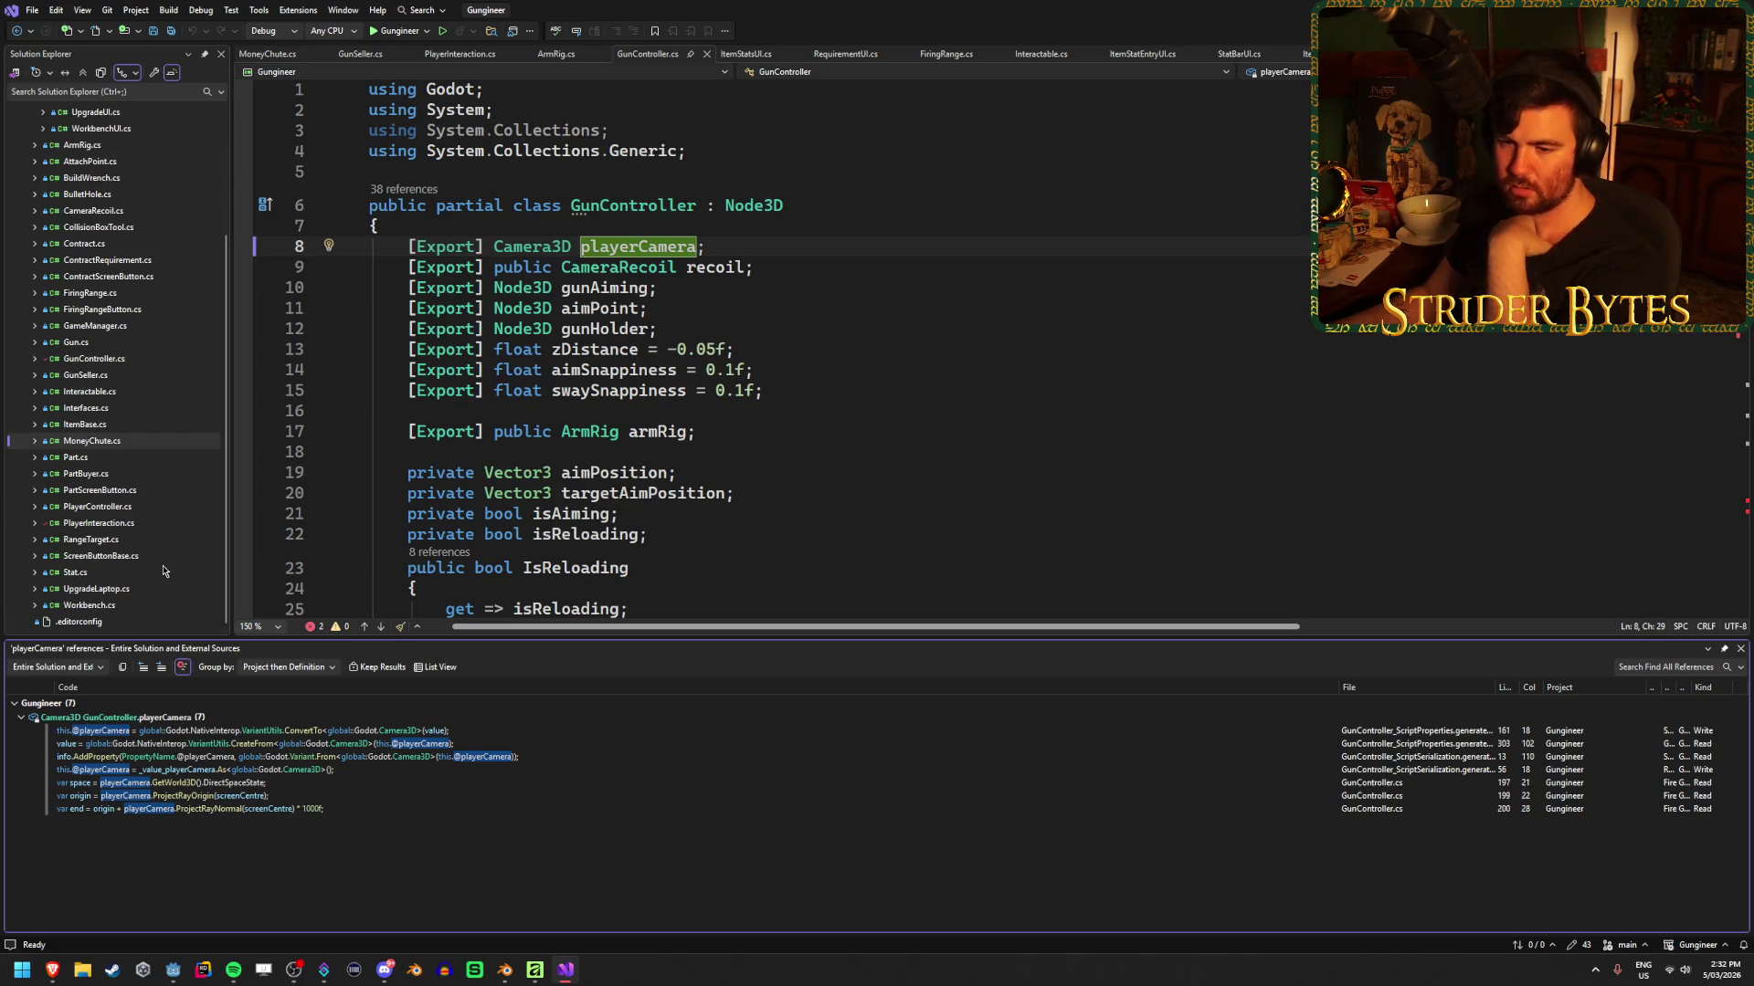
{"action": "scroll", "coordinate": [164, 571], "scroll_direction": "up", "scroll_amount": 4}
{"action": "scroll", "coordinate": [163, 571], "scroll_direction": "down", "scroll_amount": 4}
{"action": "scroll", "coordinate": [164, 571], "scroll_direction": "up", "scroll_amount": 4}
{"action": "scroll", "coordinate": [163, 571], "scroll_direction": "down", "scroll_amount": 4}
{"action": "scroll", "coordinate": [164, 571], "scroll_direction": "up", "scroll_amount": 2}
{"action": "scroll", "coordinate": [163, 571], "scroll_direction": "up", "scroll_amount": 2}
{"action": "scroll", "coordinate": [164, 571], "scroll_direction": "down", "scroll_amount": 4}
{"action": "scroll", "coordinate": [163, 571], "scroll_direction": "up", "scroll_amount": 4}
{"action": "scroll", "coordinate": [165, 568], "scroll_direction": "down", "scroll_amount": 4}
{"action": "scroll", "coordinate": [164, 568], "scroll_direction": "up", "scroll_amount": 3}
{"action": "scroll", "coordinate": [164, 568], "scroll_direction": "down", "scroll_amount": 3}
{"action": "scroll", "coordinate": [164, 568], "scroll_direction": "up", "scroll_amount": 3}
{"action": "scroll", "coordinate": [164, 568], "scroll_direction": "down", "scroll_amount": 3}
{"action": "scroll", "coordinate": [165, 568], "scroll_direction": "up", "scroll_amount": 3}
{"action": "scroll", "coordinate": [164, 569], "scroll_direction": "down", "scroll_amount": 3}
{"action": "scroll", "coordinate": [165, 568], "scroll_direction": "up", "scroll_amount": 3}
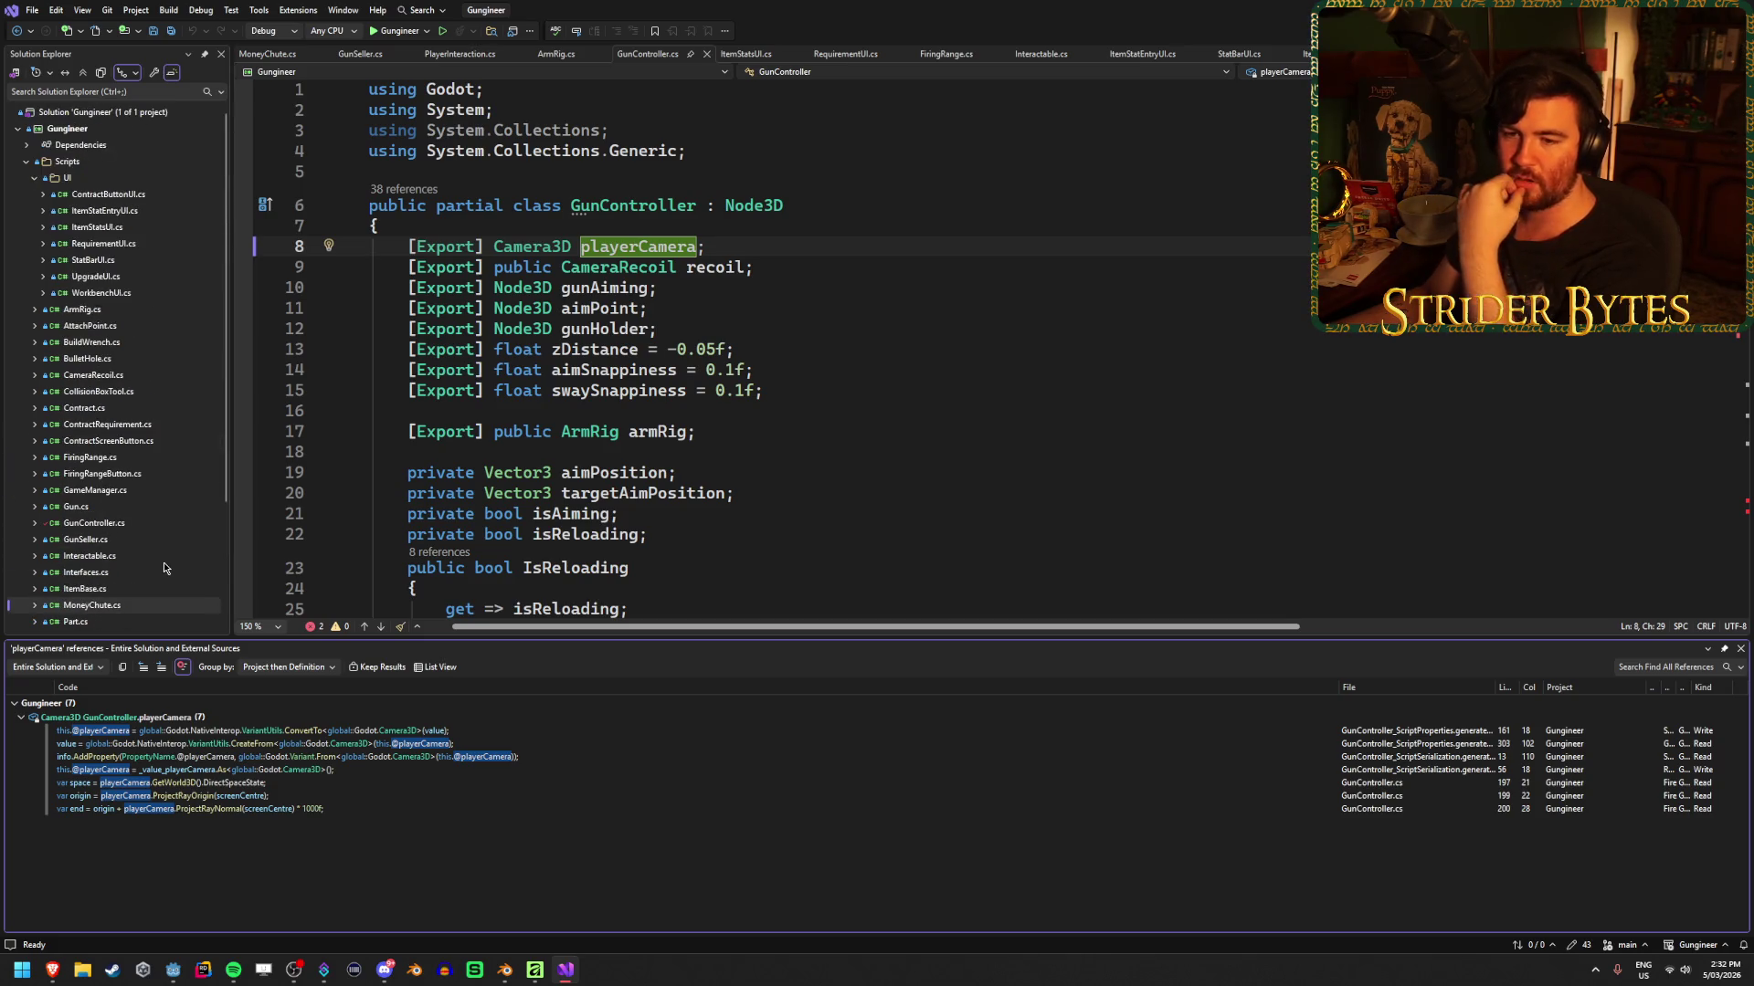
{"action": "scroll", "coordinate": [165, 568], "scroll_direction": "down", "scroll_amount": 3}
{"action": "scroll", "coordinate": [165, 568], "scroll_direction": "up", "scroll_amount": 3}
{"action": "scroll", "coordinate": [164, 568], "scroll_direction": "down", "scroll_amount": 3}
{"action": "scroll", "coordinate": [164, 568], "scroll_direction": "up", "scroll_amount": 3}
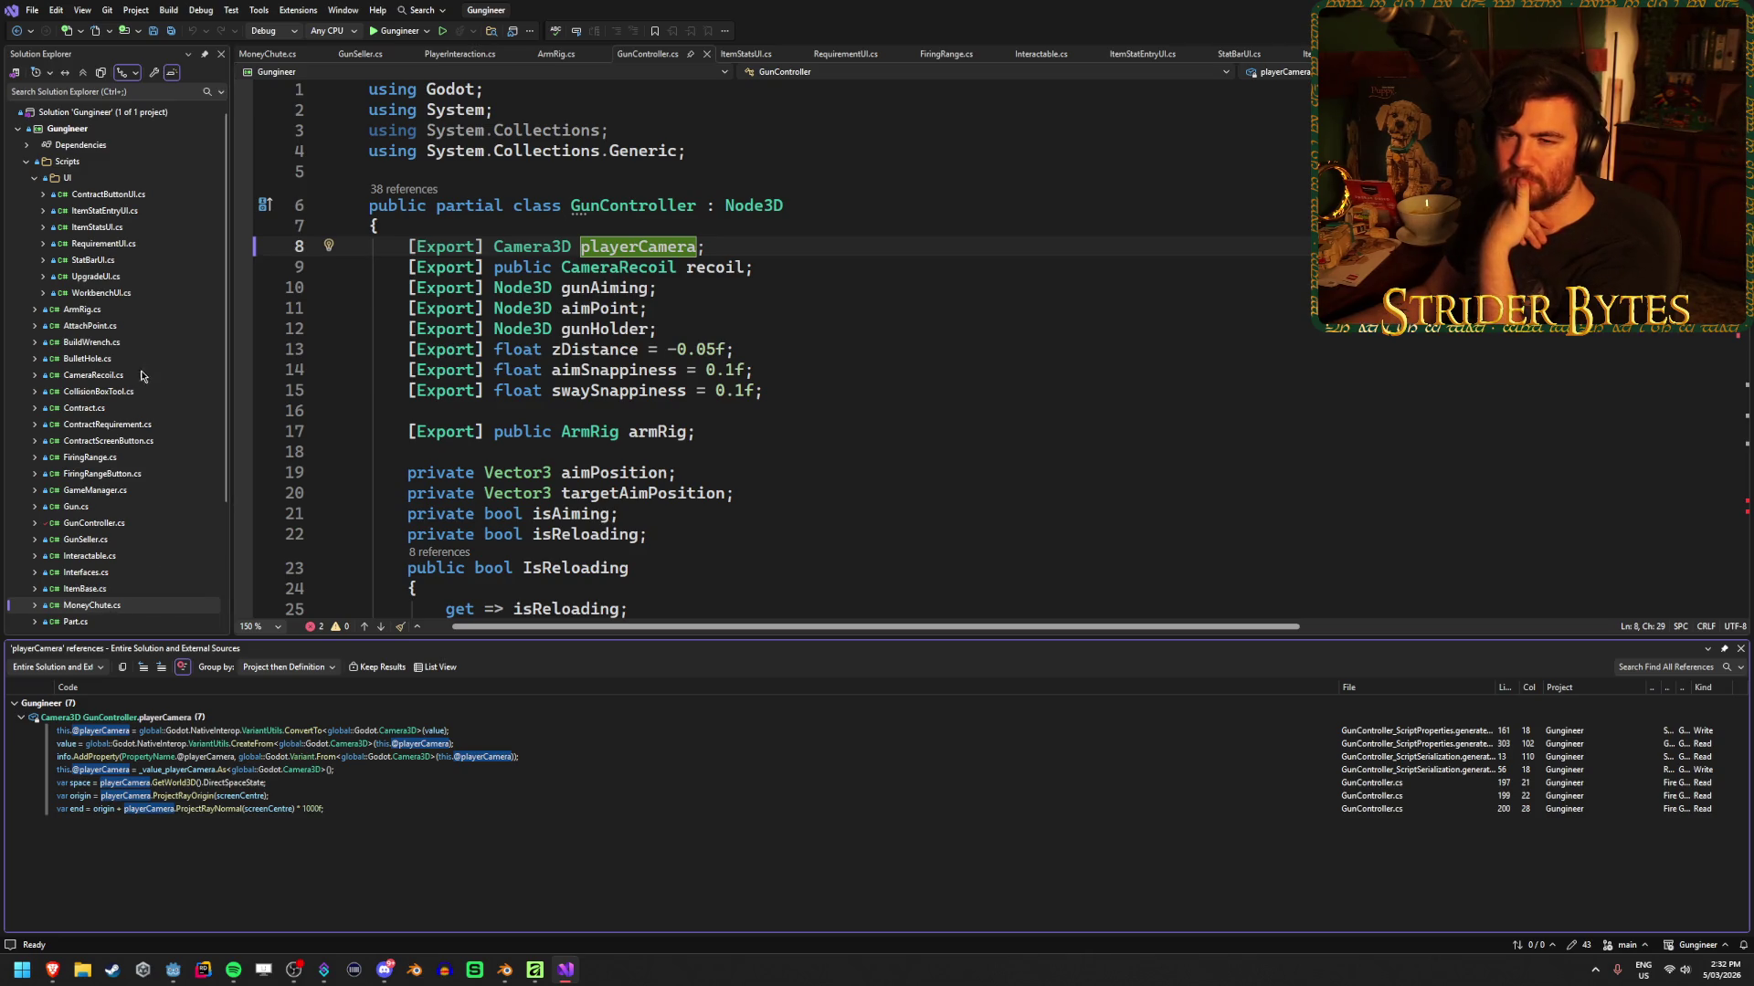
{"action": "scroll", "coordinate": [134, 402], "scroll_direction": "down", "scroll_amount": 2}
{"action": "double_click", "coordinate": [128, 573]}
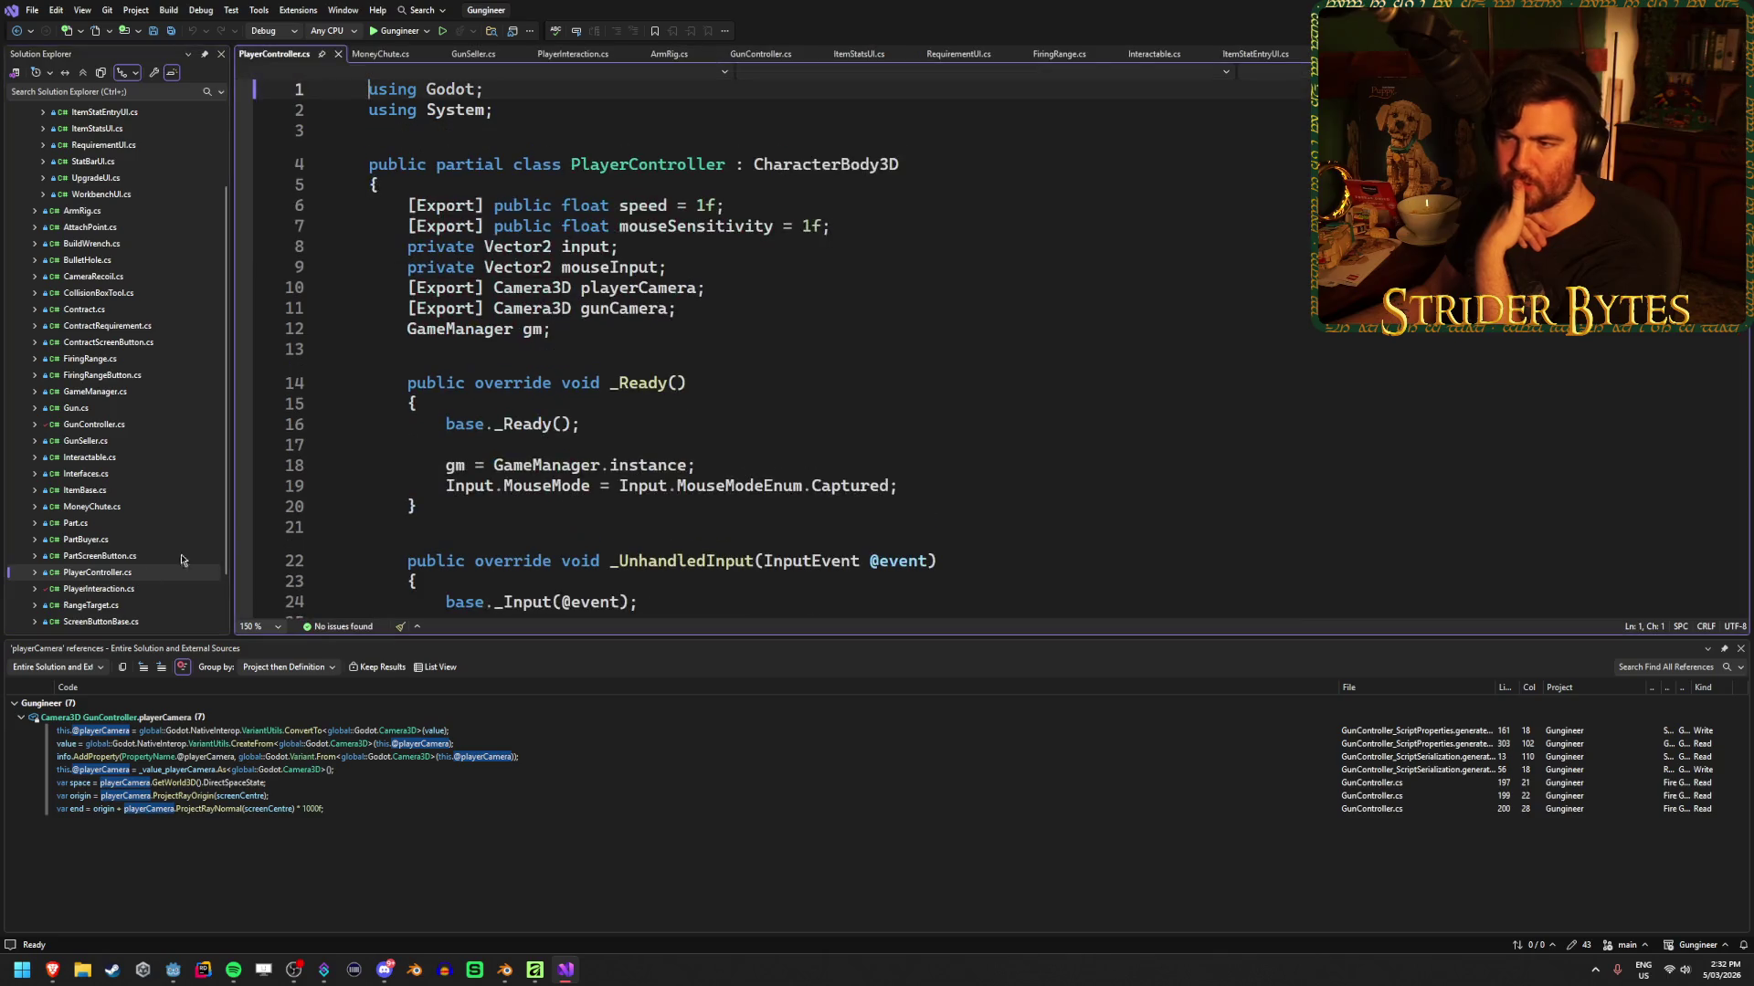
Find all references to the gunCamera field in PlayerController
{"action": "double_click", "coordinate": [621, 310]}
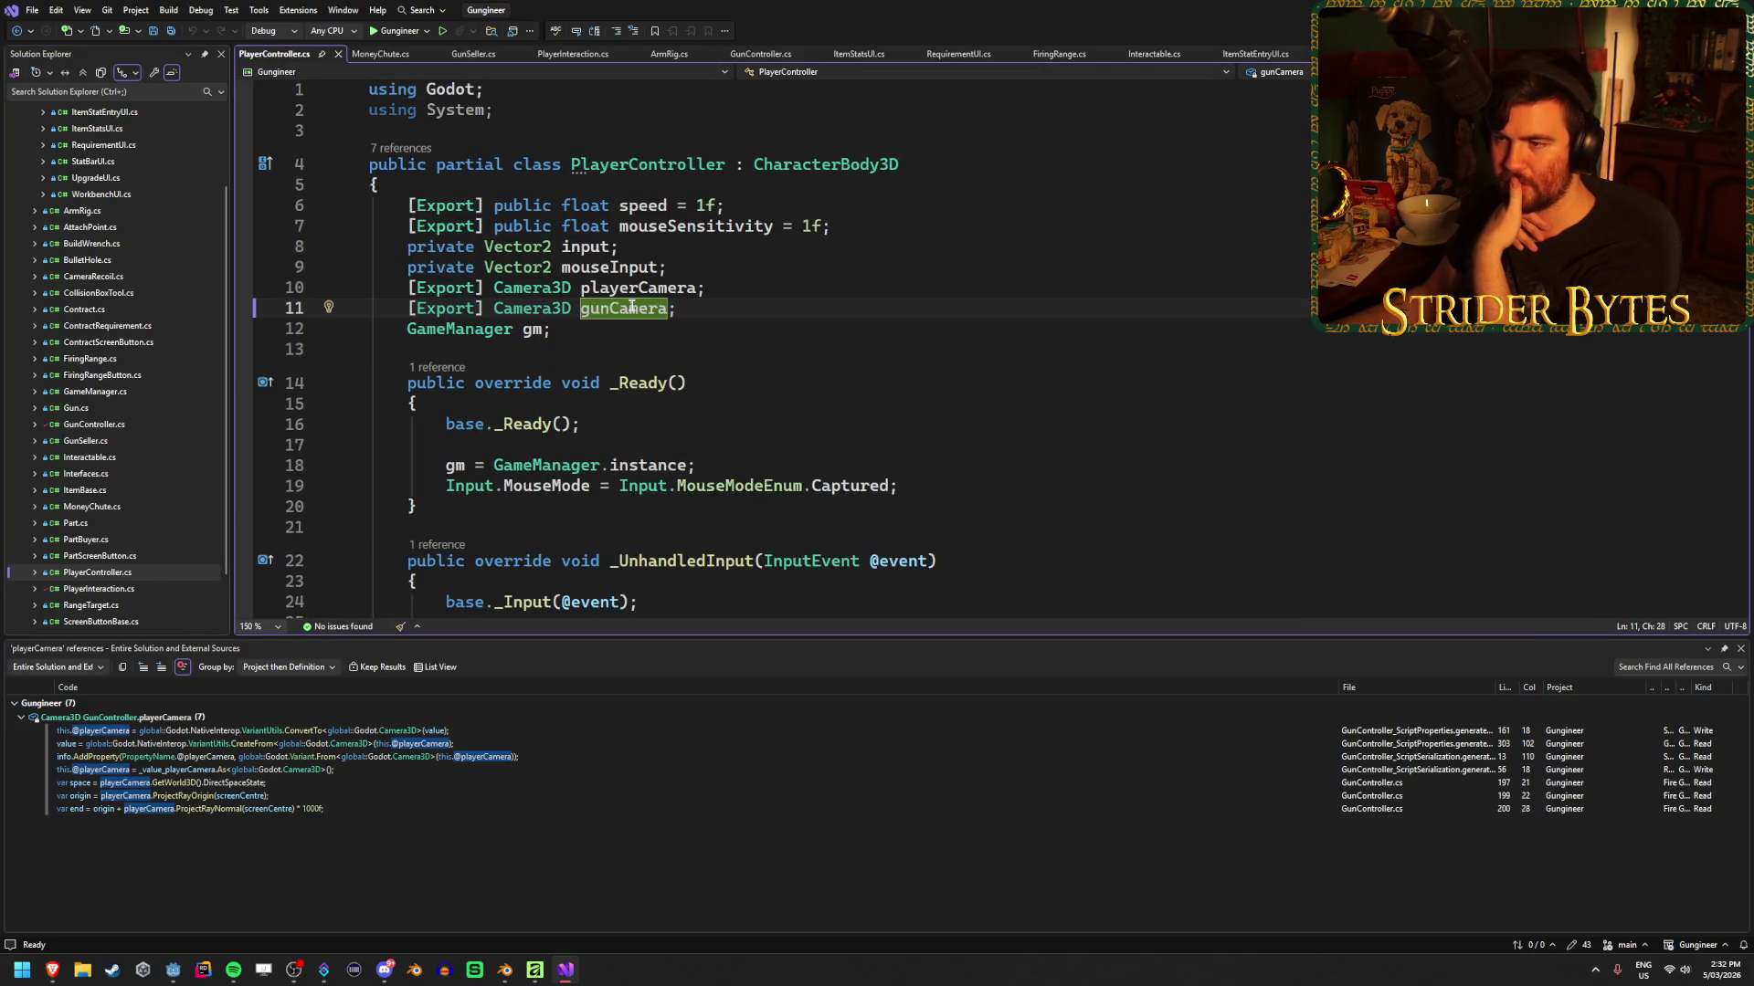
{"action": "left_click", "coordinate": [618, 310]}
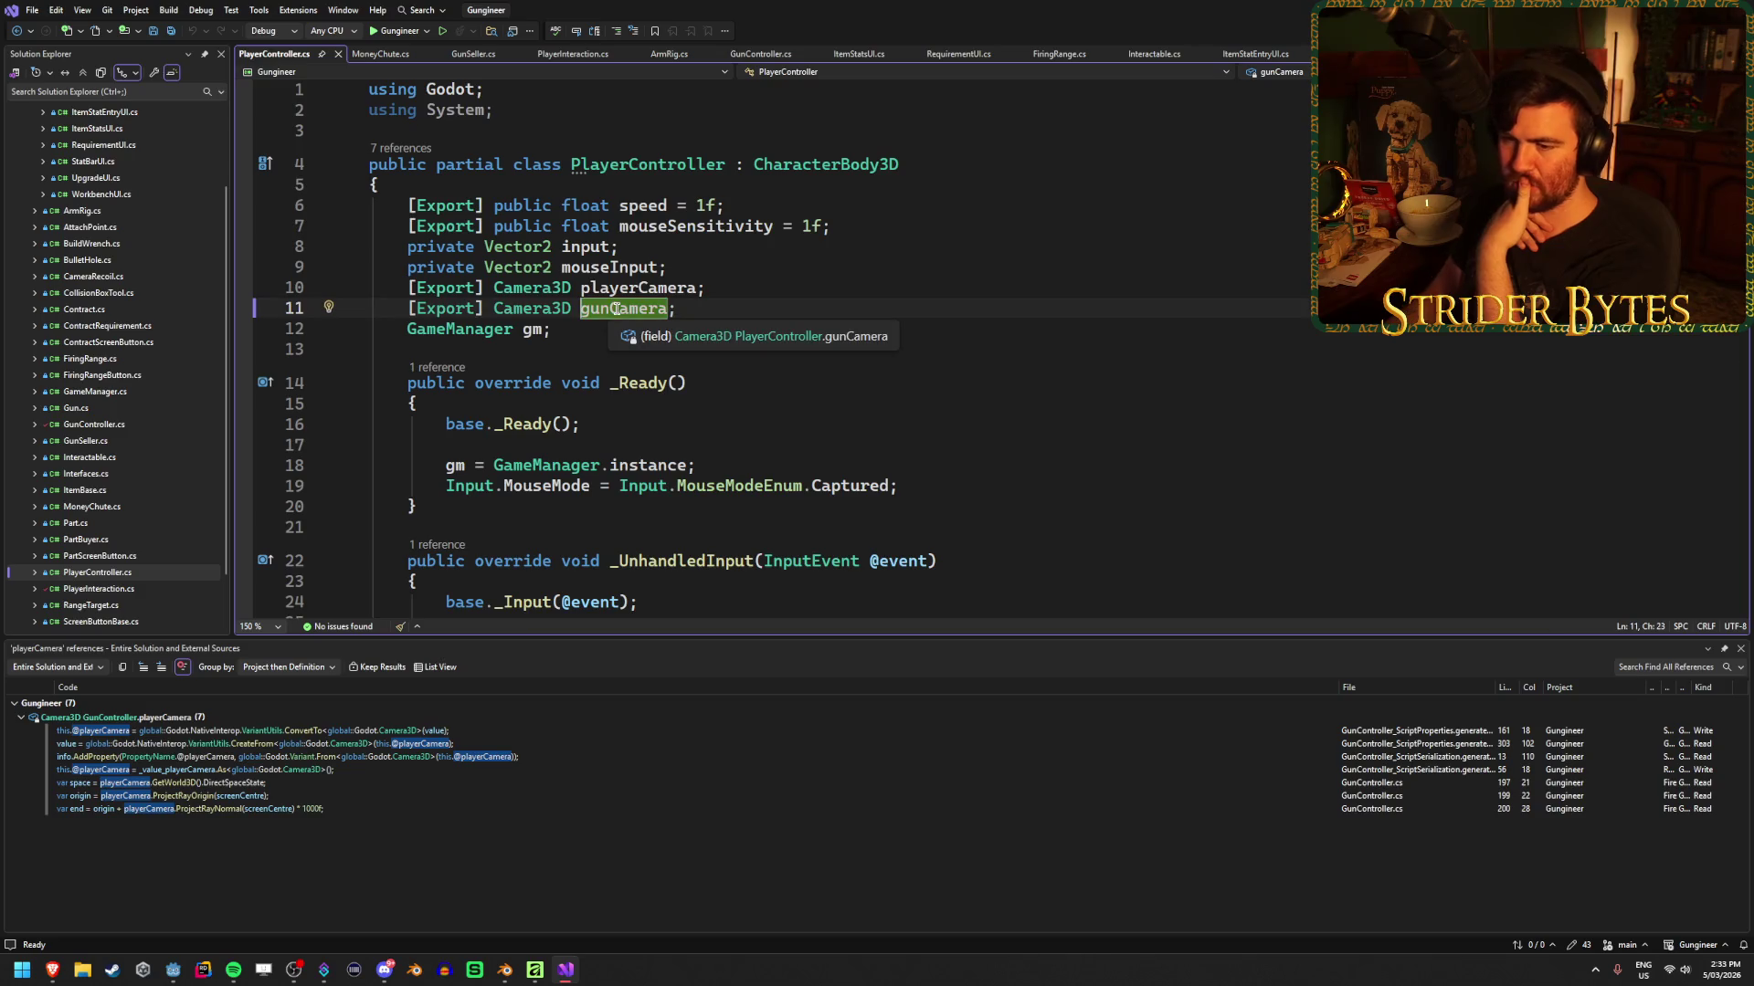
{"action": "right_click", "coordinate": [618, 311]}
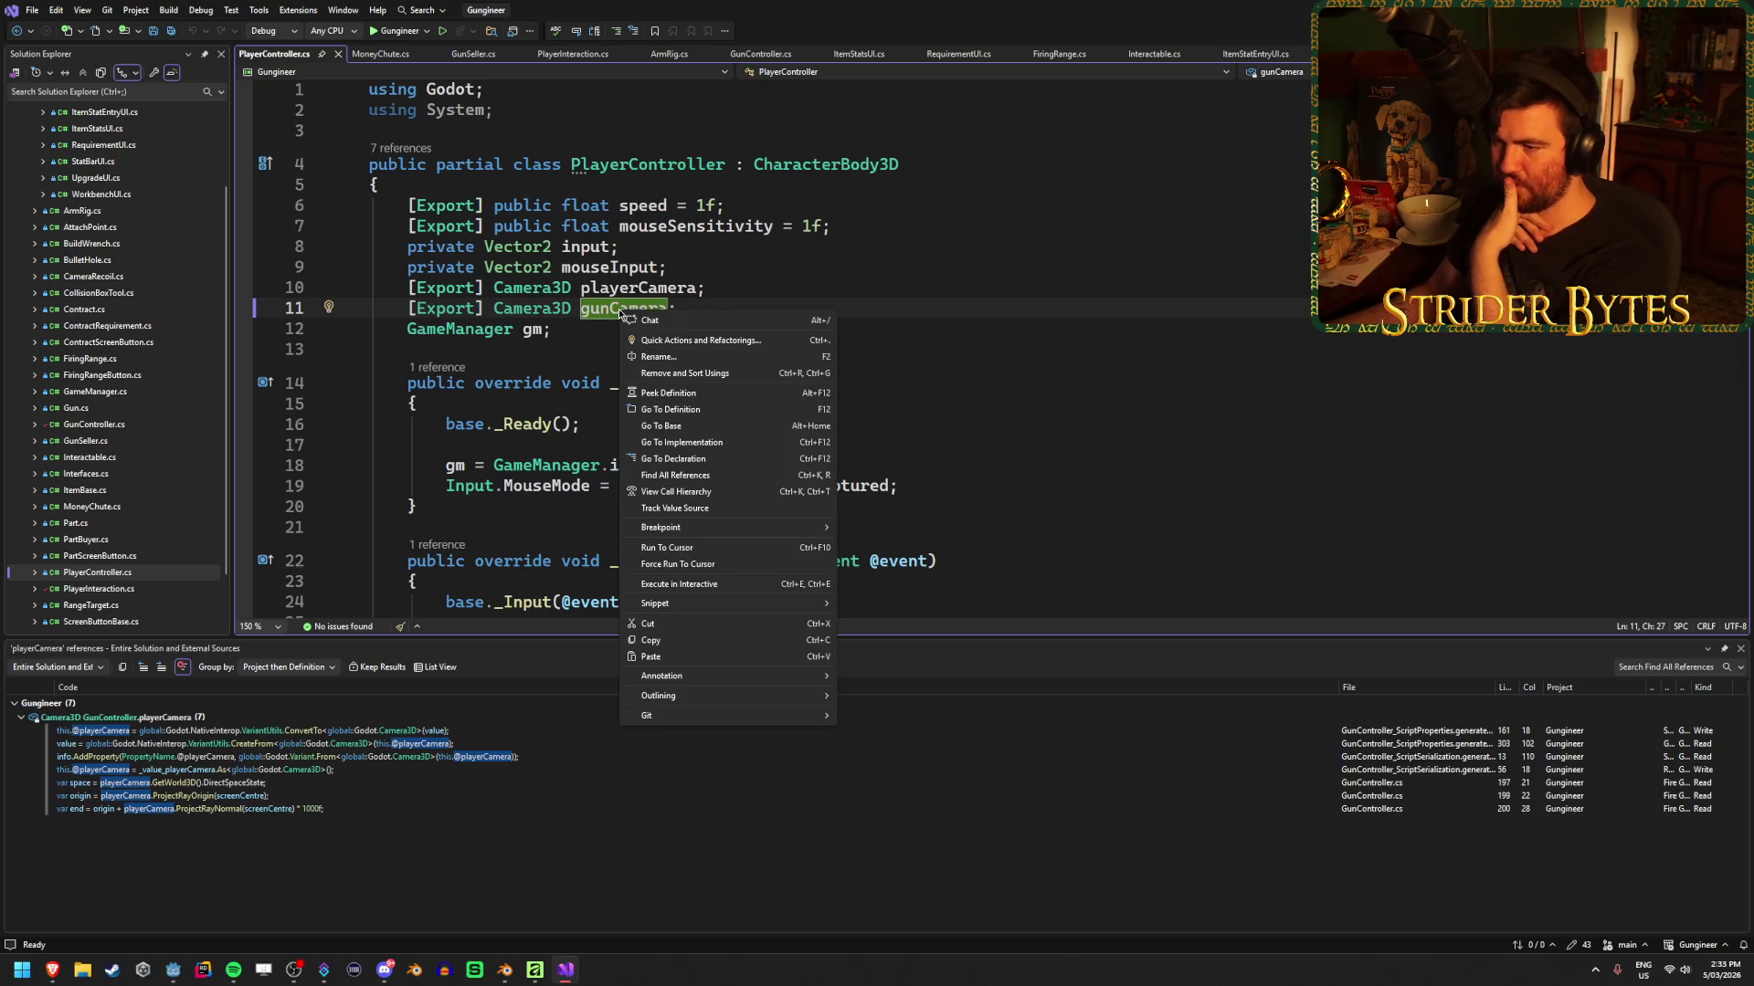
{"action": "left_click", "coordinate": [600, 308]}
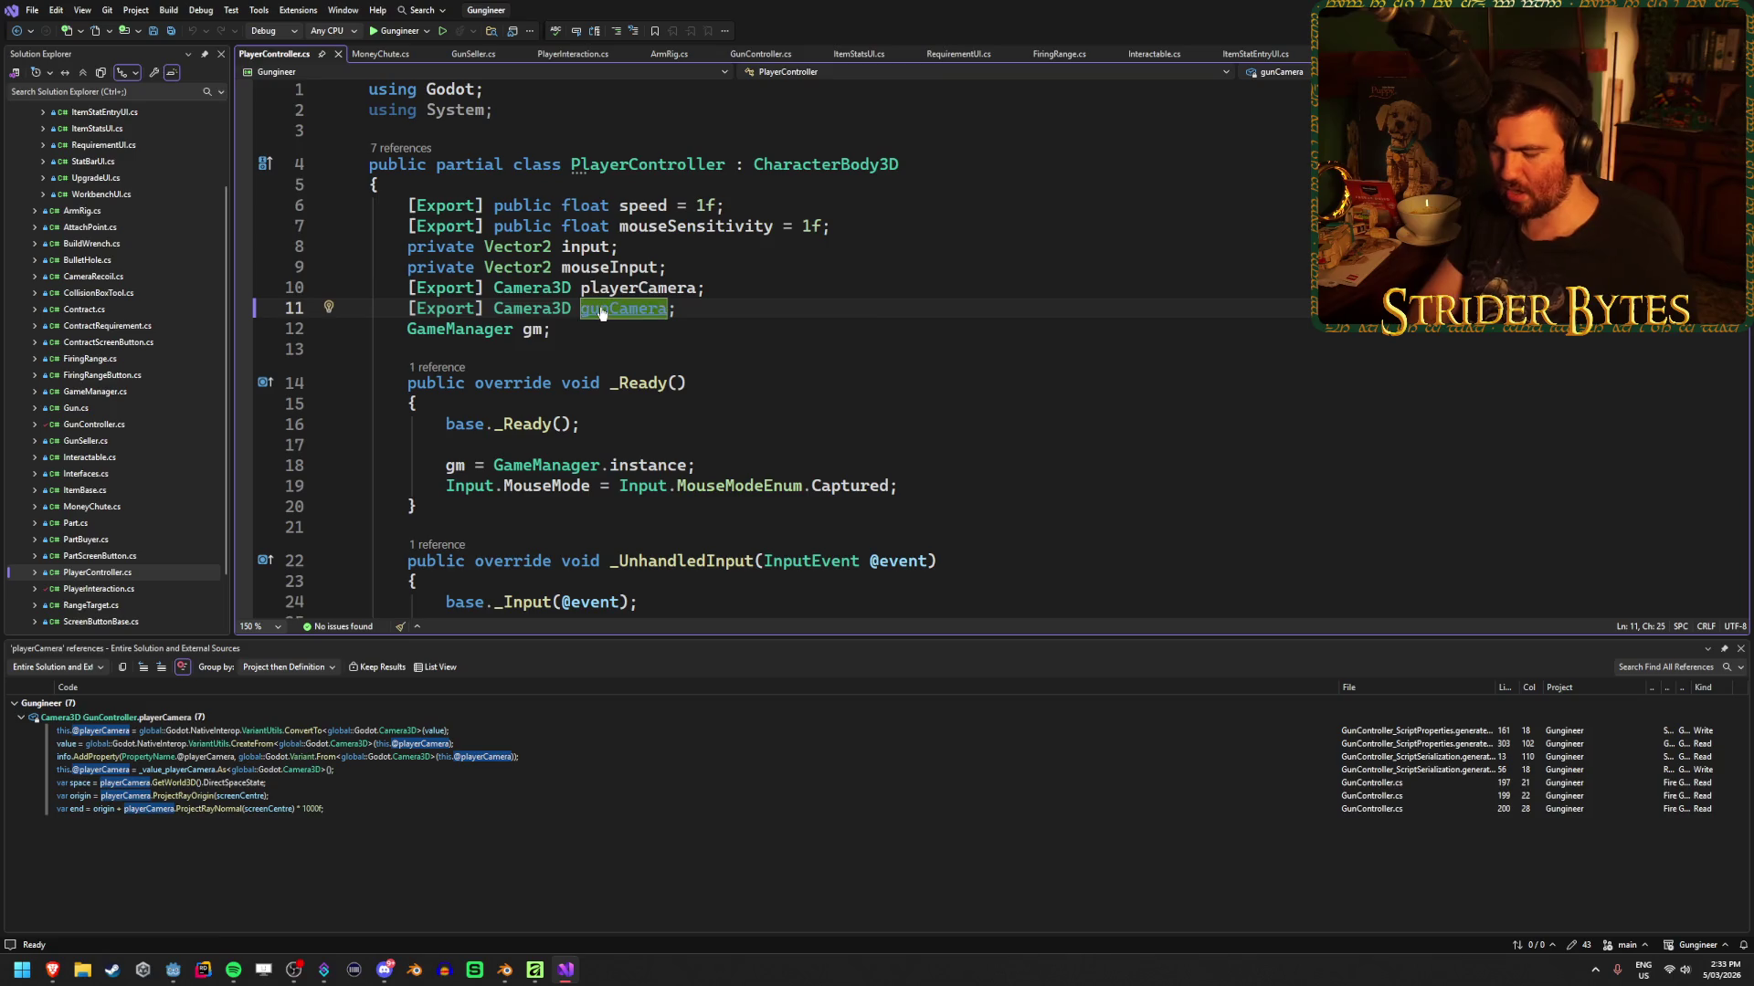
{"action": "key", "text": "ctrl+k"}
{"action": "key", "text": "r"}
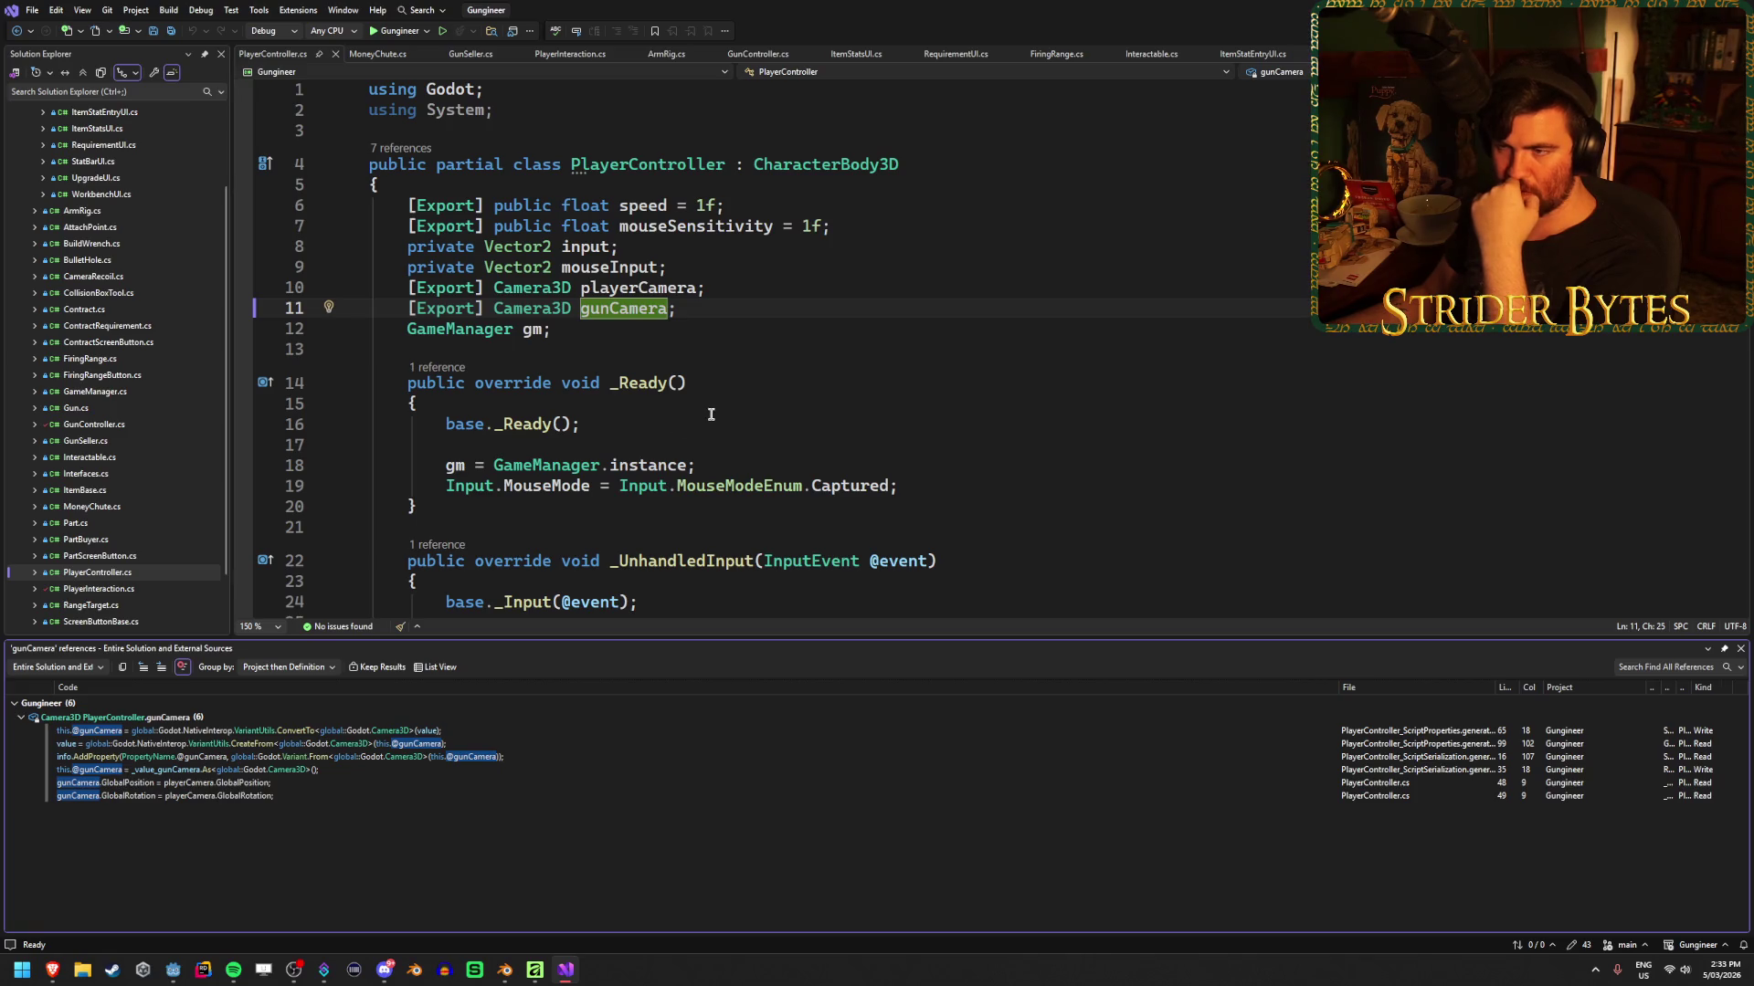
{"action": "scroll", "coordinate": [734, 370], "scroll_direction": "down", "scroll_amount": 4}
{"action": "scroll", "coordinate": [733, 370], "scroll_direction": "down", "scroll_amount": 8}
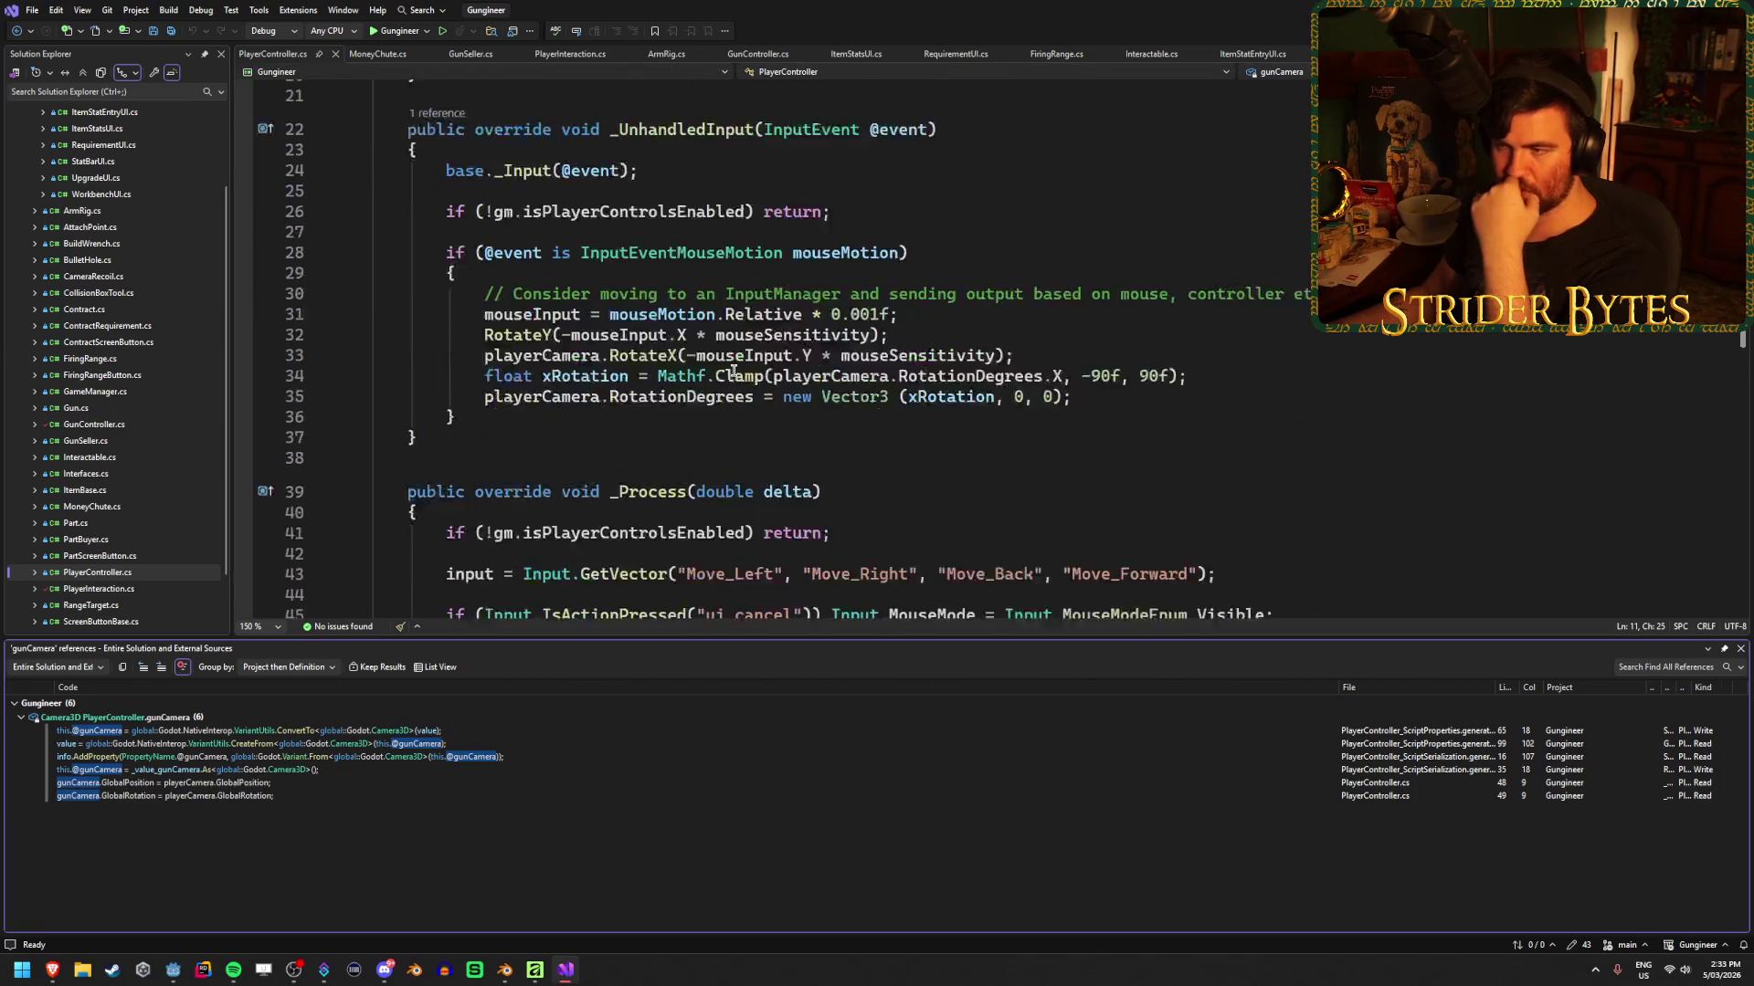
Delete lines 47–49 in _Process and the gunCamera export line, then save PlayerController
{"action": "left_click_drag", "start_coordinate": [976, 389], "coordinate": [198, 357]}
{"action": "key", "text": "BackSpace"}
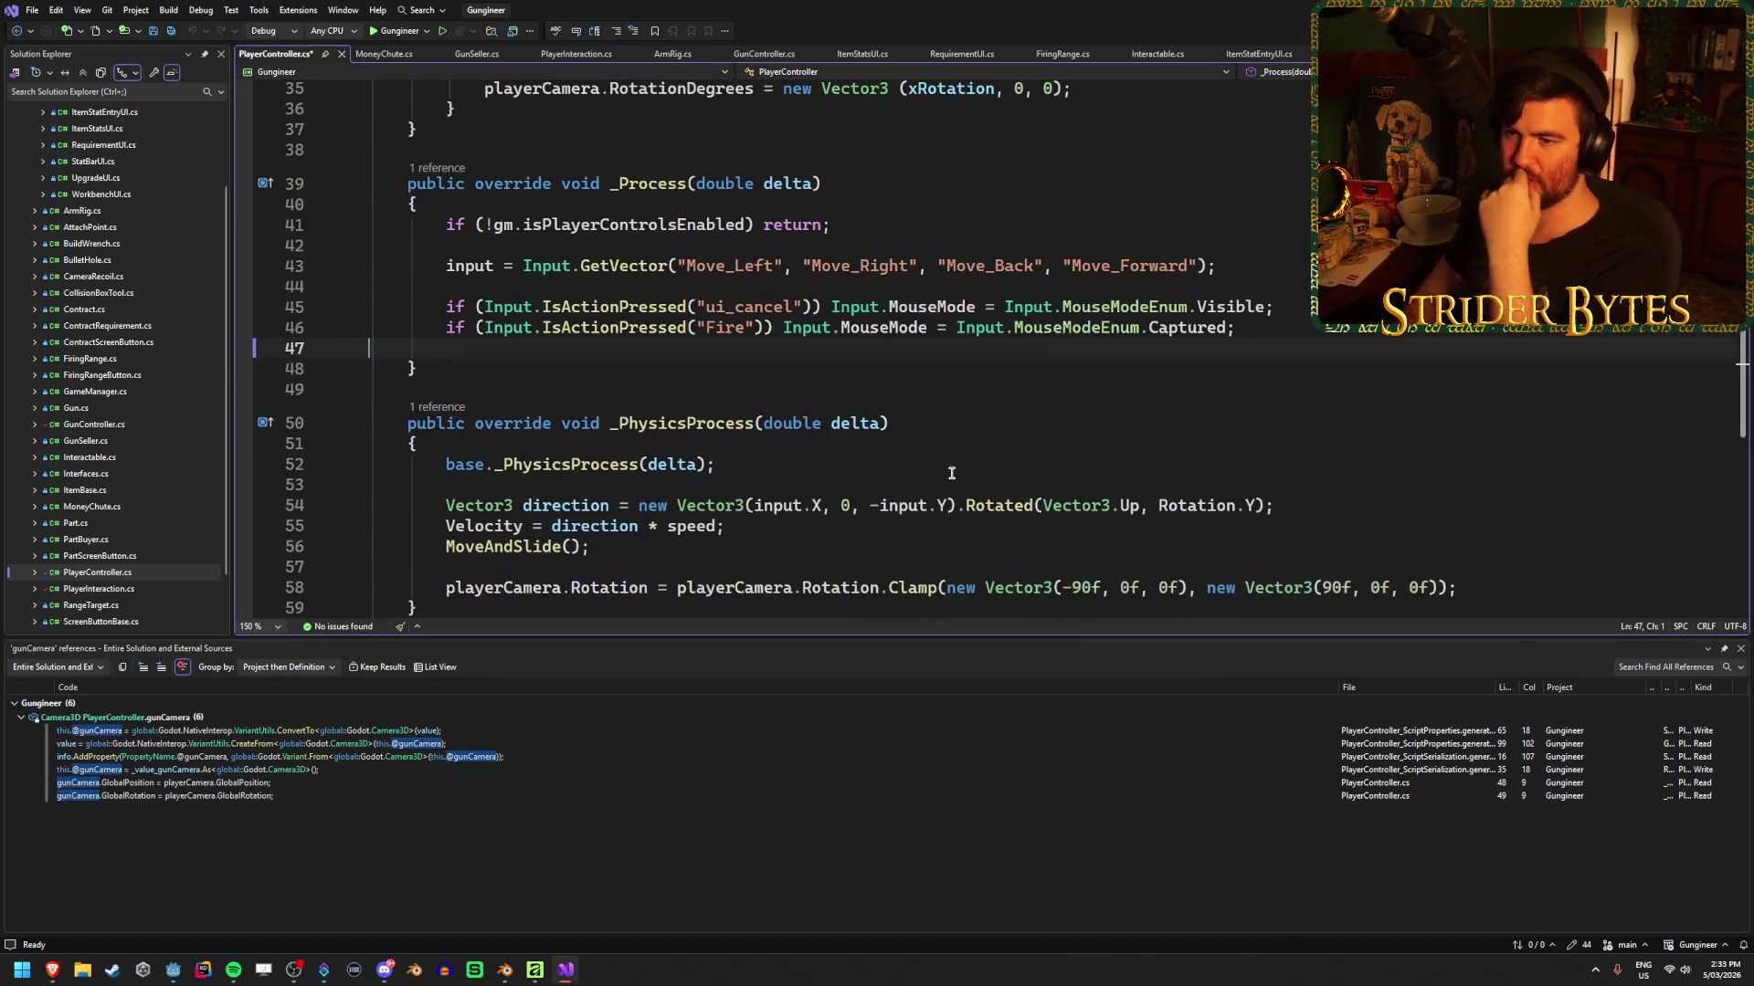
{"action": "key", "text": "BackSpace"}
{"action": "scroll", "coordinate": [891, 442], "scroll_direction": "up", "scroll_amount": 11}
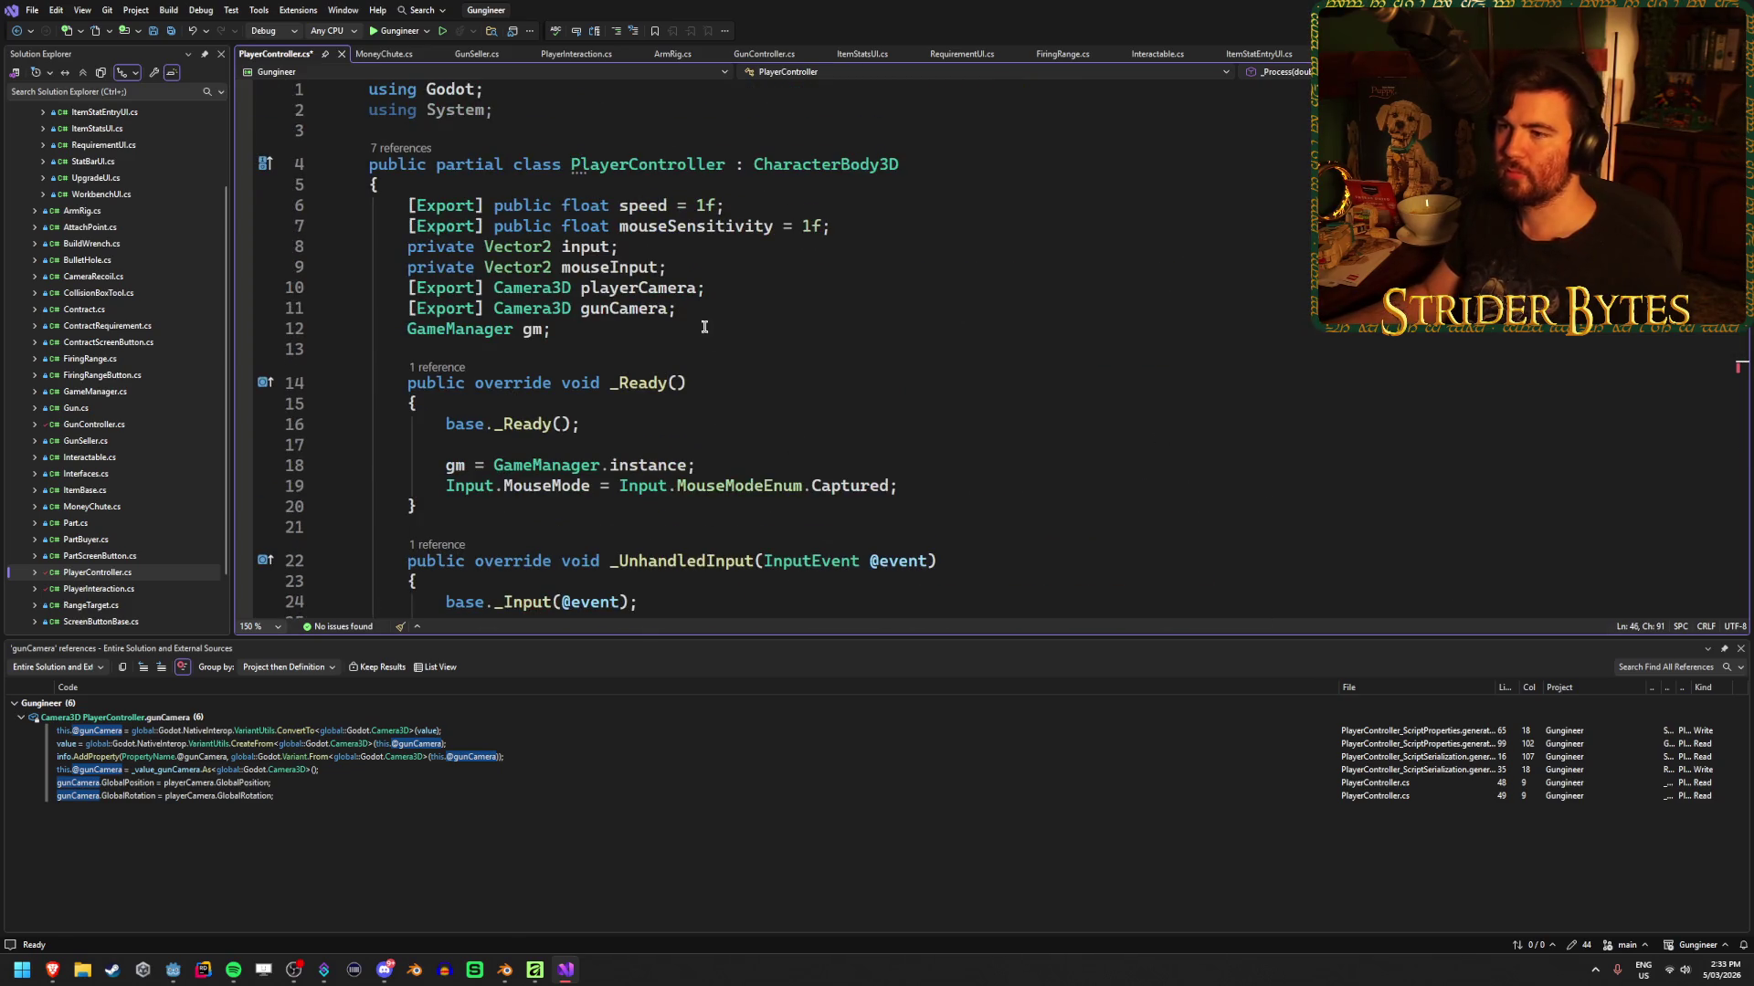
{"action": "left_click", "coordinate": [799, 311]}
{"action": "key", "text": "ctrl+shift+l"}
{"action": "key", "text": "ctrl+s"}
Check the remaining playerCamera export line, then open GunController.cs
{"action": "left_click", "coordinate": [798, 324]}
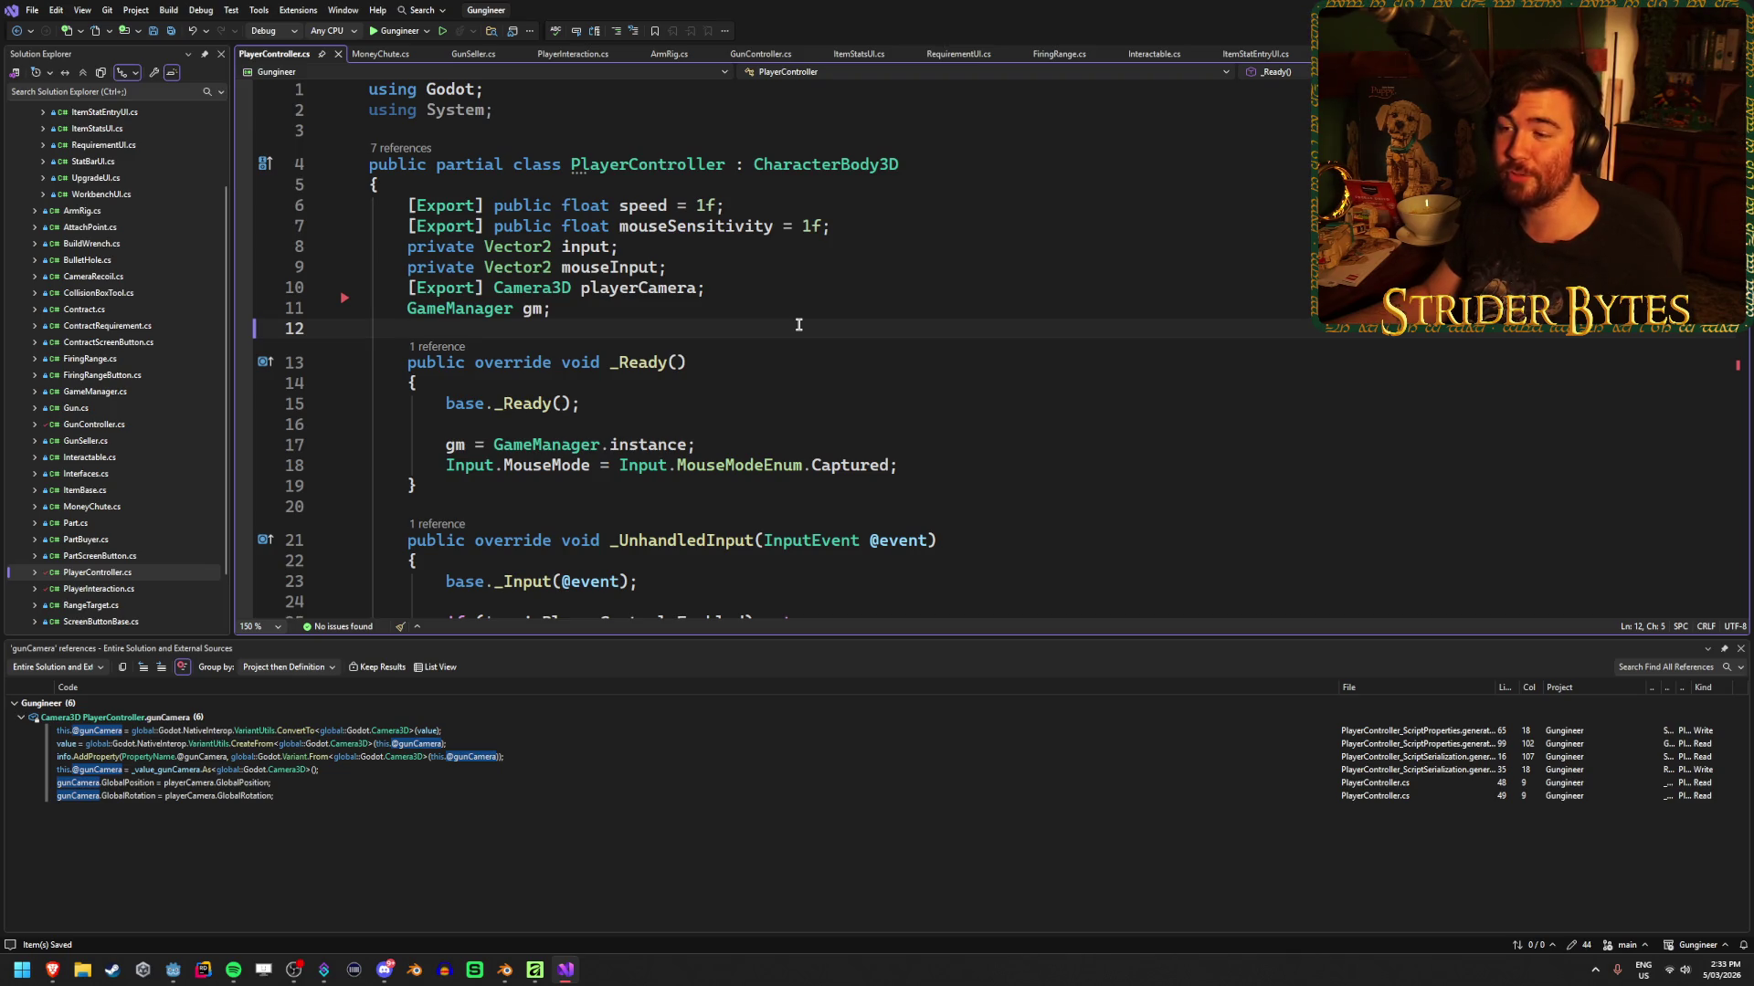
{"action": "left_click", "coordinate": [801, 310]}
{"action": "left_click", "coordinate": [803, 286]}
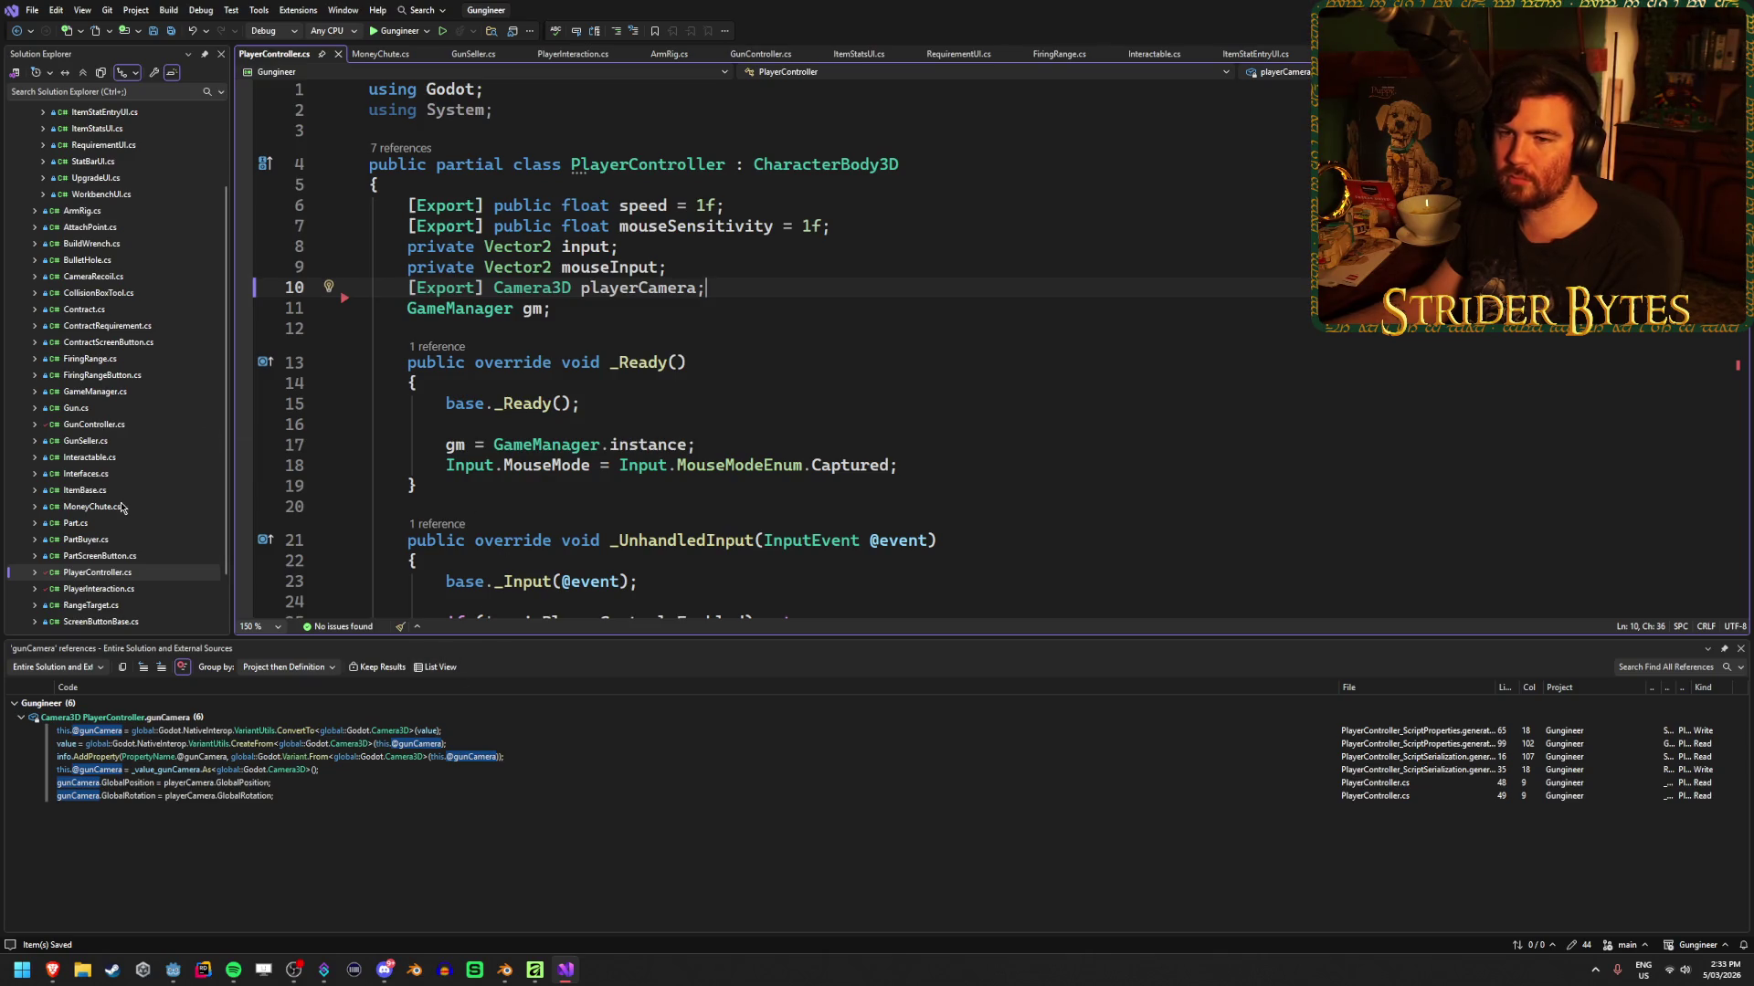
{"action": "scroll", "coordinate": [123, 508], "scroll_direction": "up", "scroll_amount": 1}
{"action": "double_click", "coordinate": [93, 475]}
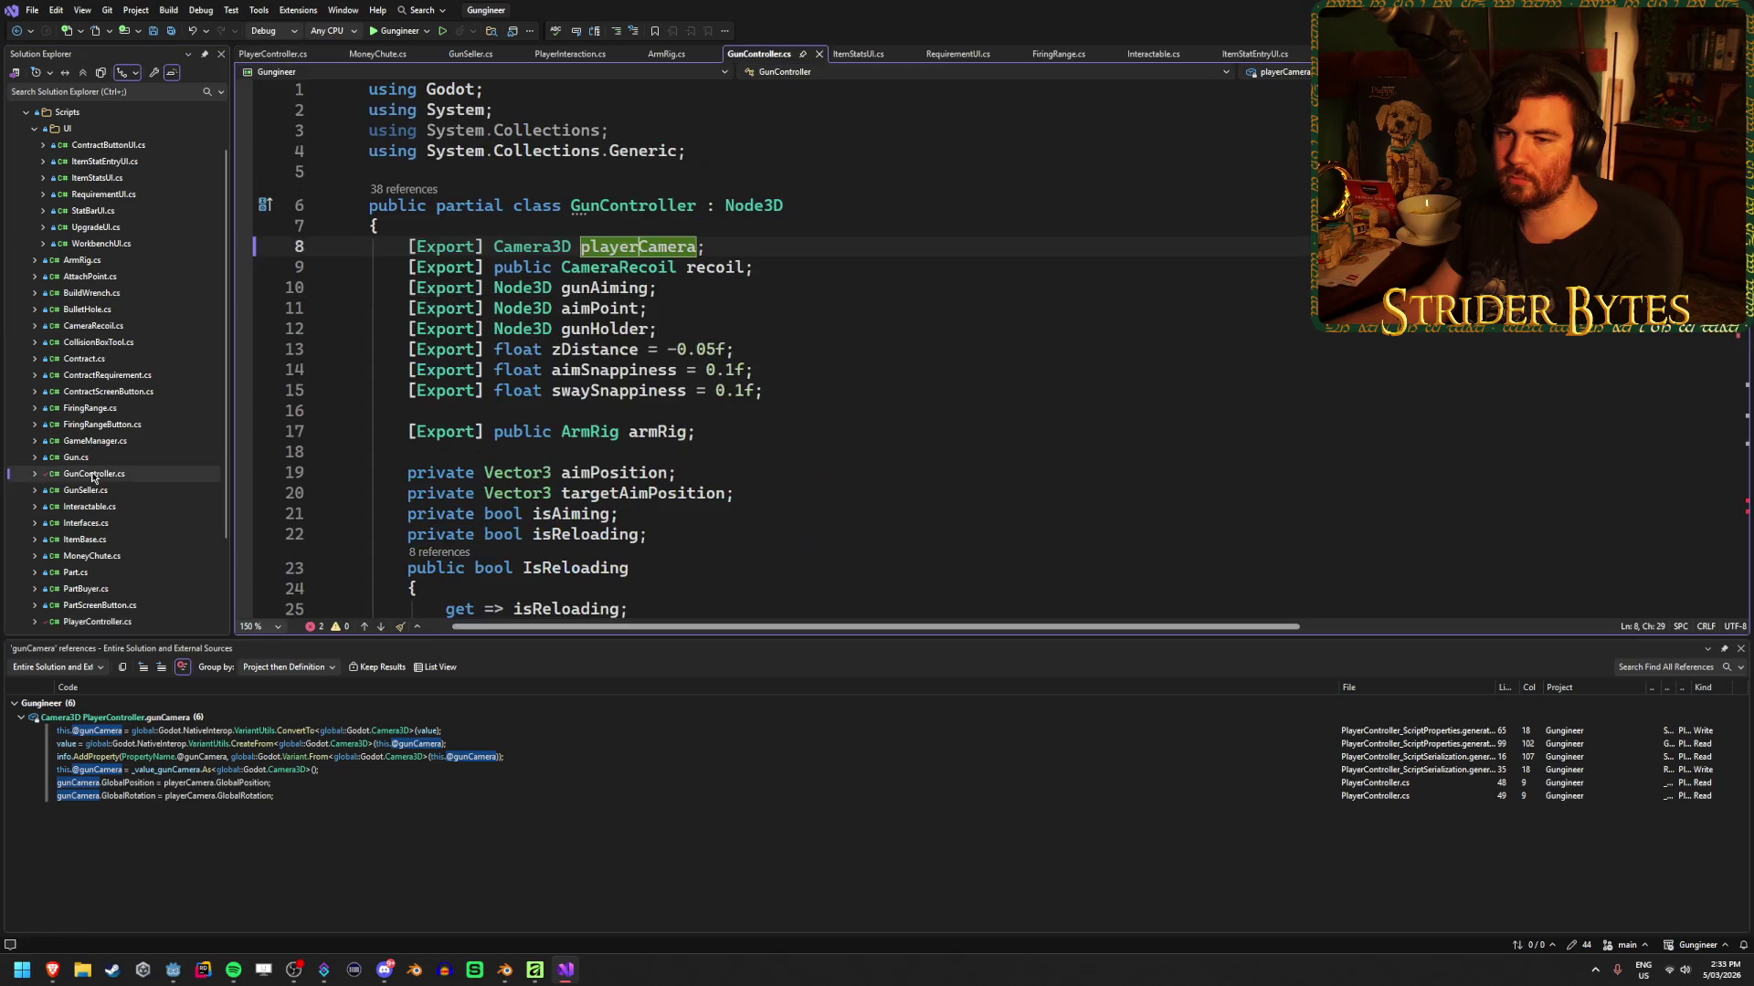
Delete the leftover targetDOF lines in GunController's Reload and EndReloading methods
{"action": "left_click", "coordinate": [802, 267]}
{"action": "scroll", "coordinate": [822, 379], "scroll_direction": "down", "scroll_amount": 6}
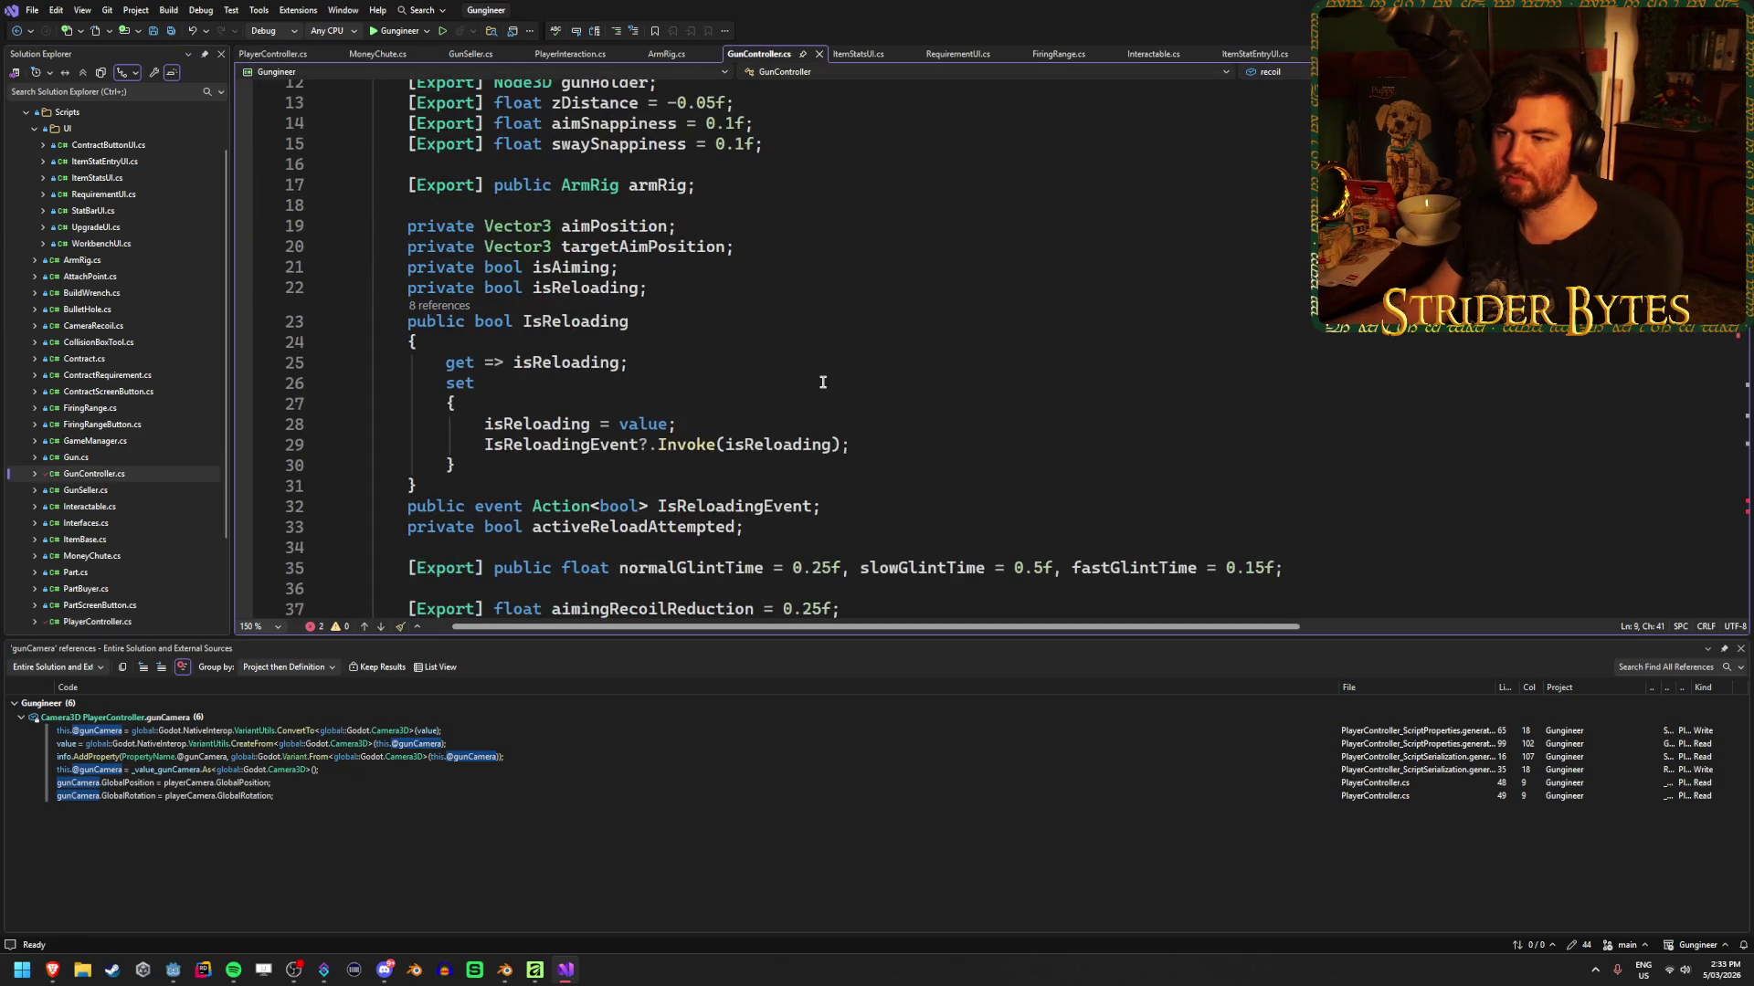
{"action": "scroll", "coordinate": [862, 377], "scroll_direction": "down", "scroll_amount": 13}
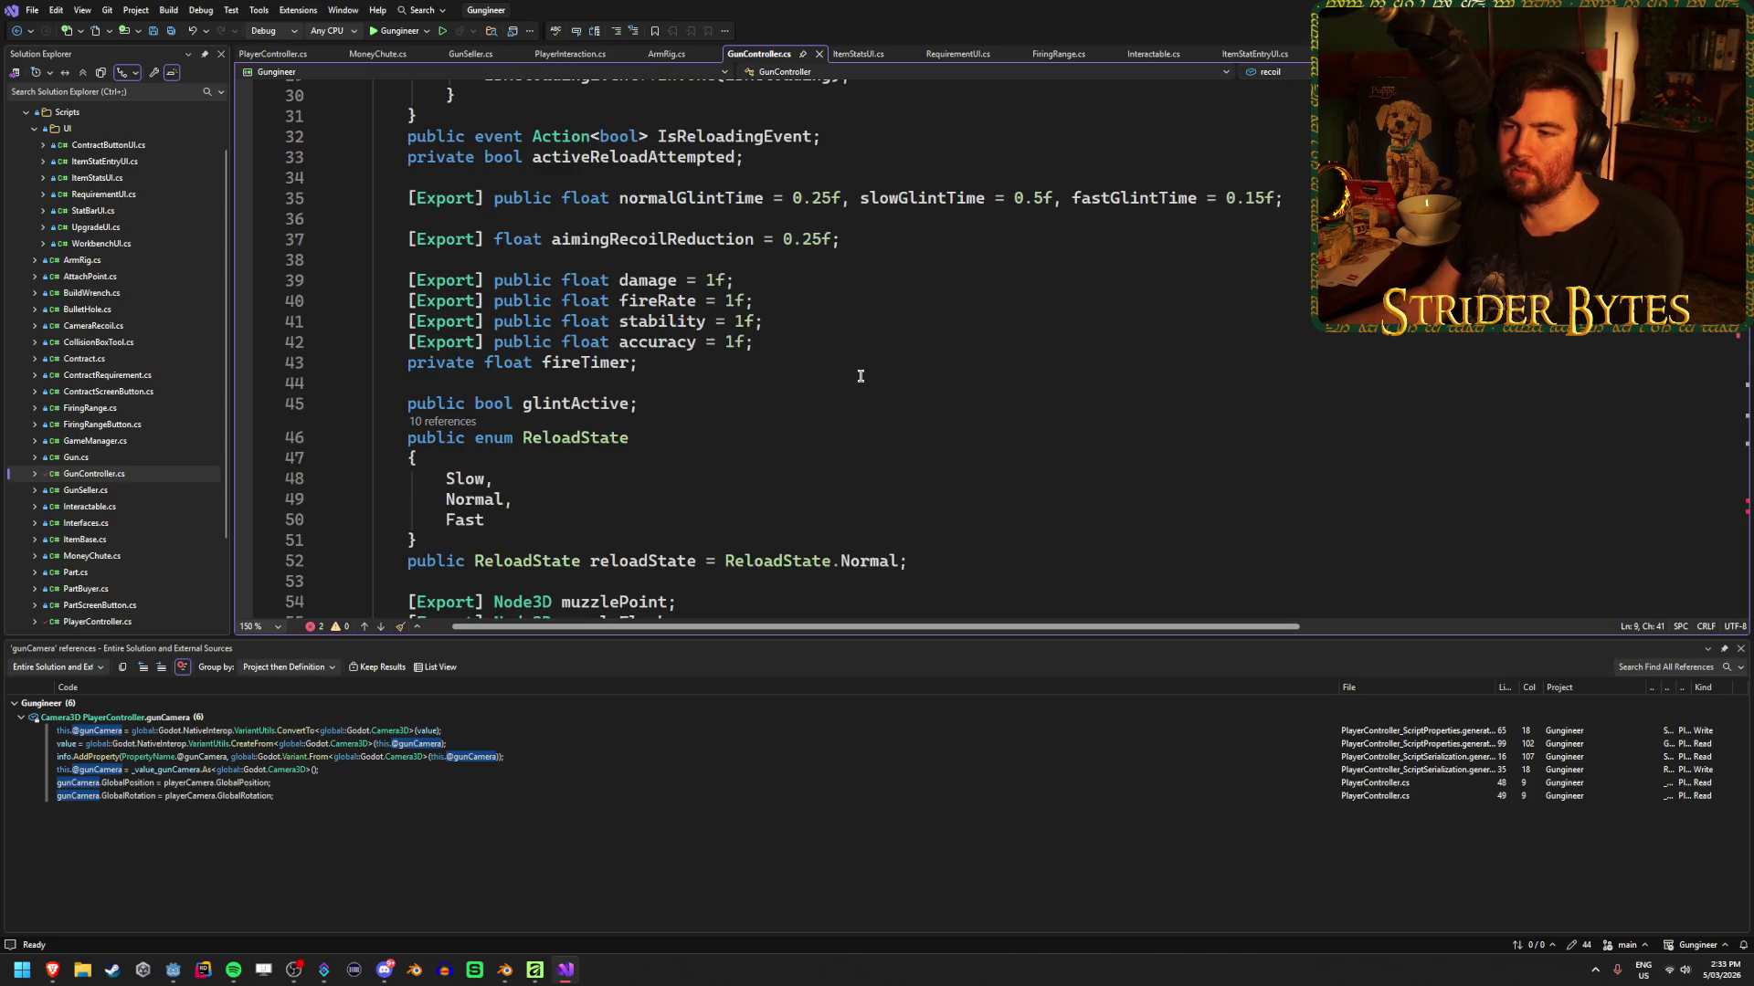
{"action": "scroll", "coordinate": [856, 375], "scroll_direction": "down", "scroll_amount": 19}
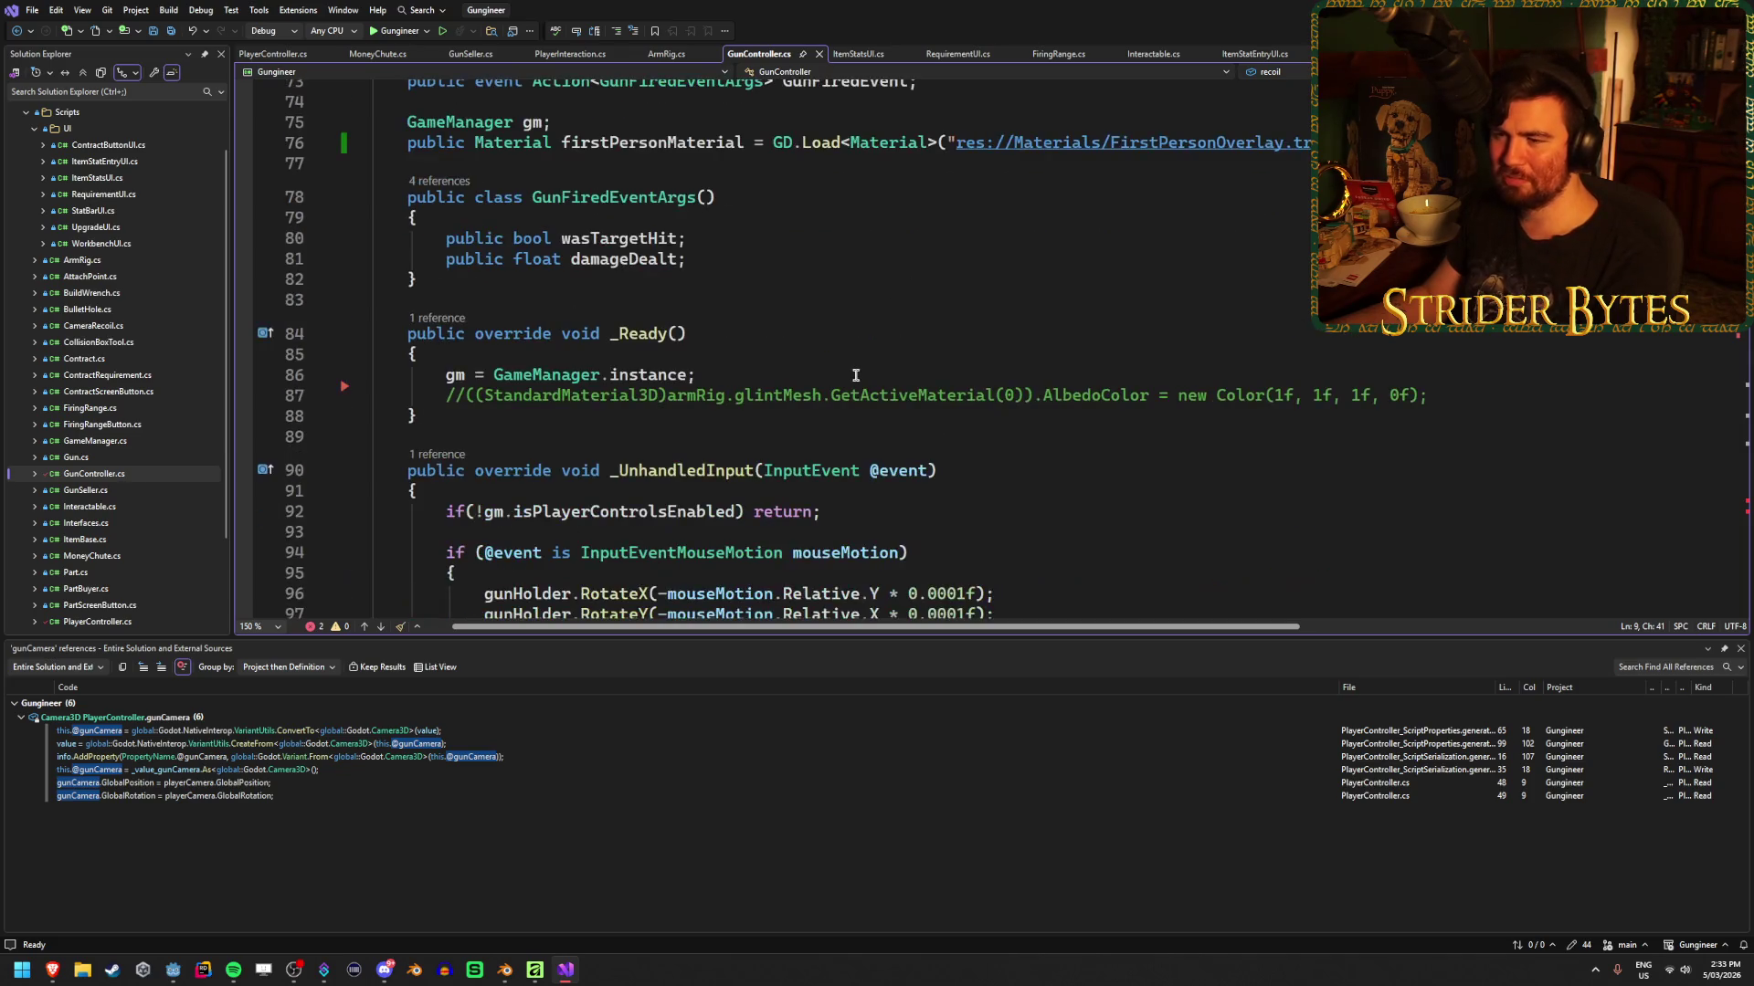
{"action": "scroll", "coordinate": [855, 375], "scroll_direction": "up", "scroll_amount": 2}
{"action": "scroll", "coordinate": [856, 374], "scroll_direction": "down", "scroll_amount": 10}
{"action": "scroll", "coordinate": [856, 374], "scroll_direction": "down", "scroll_amount": 2}
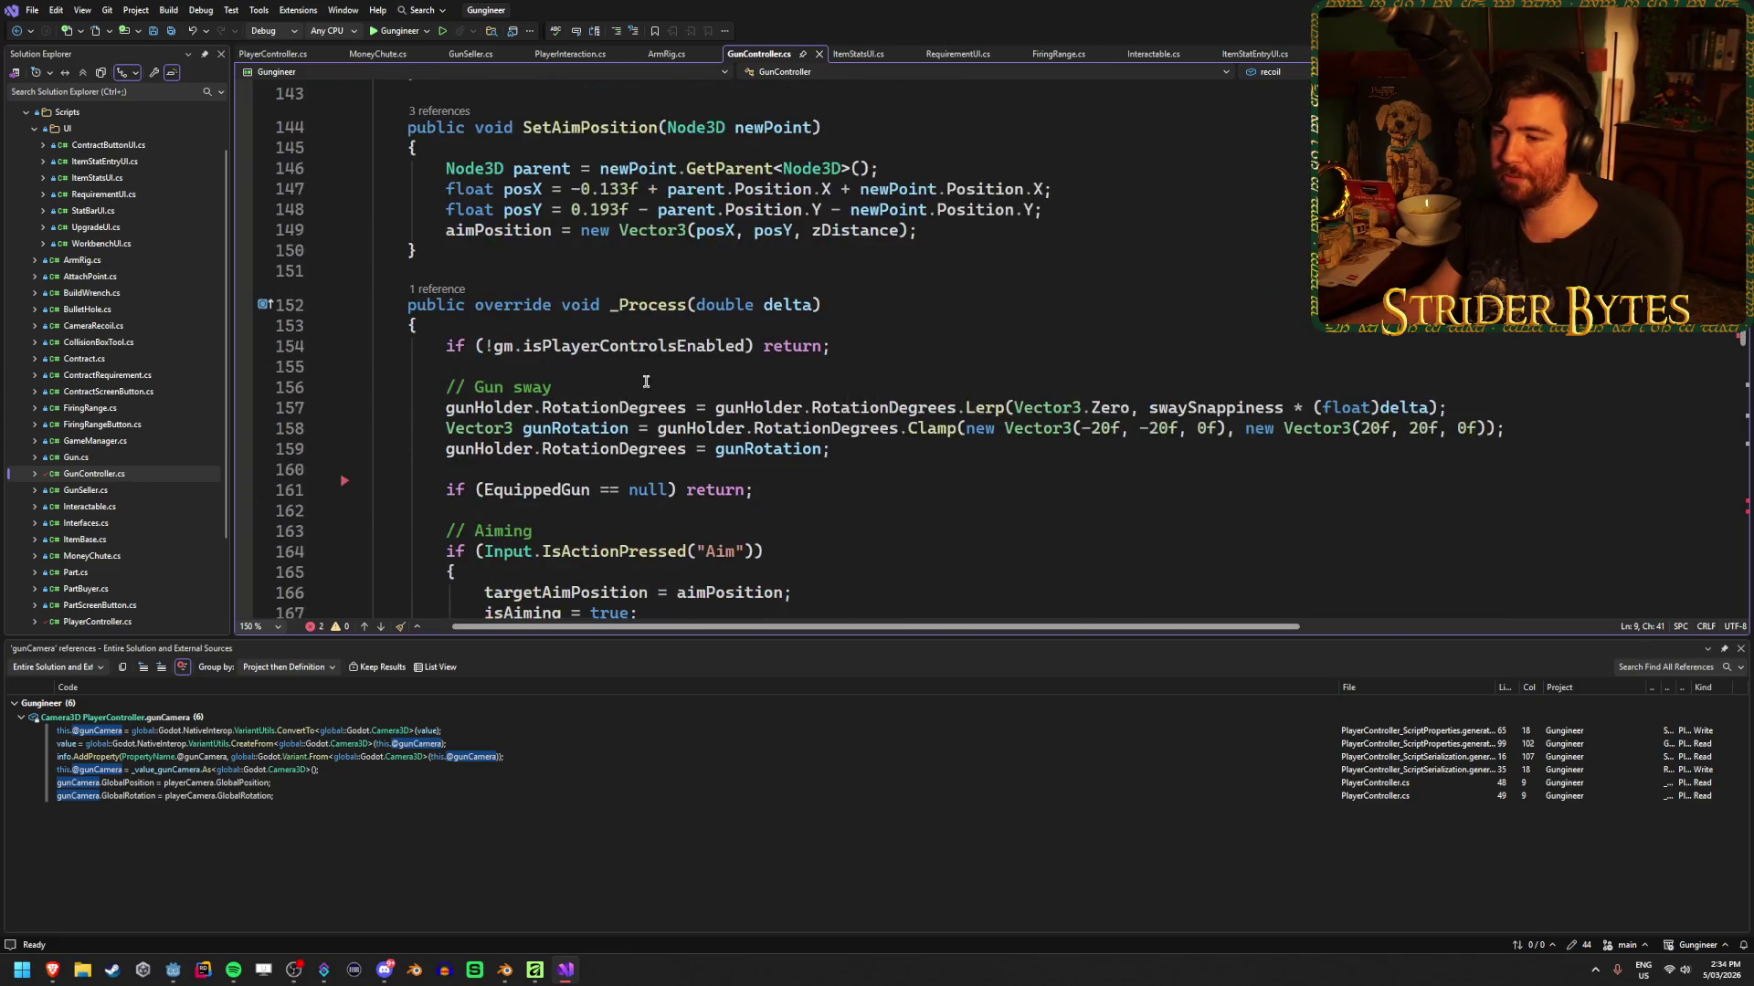
{"action": "scroll", "coordinate": [892, 462], "scroll_direction": "up", "scroll_amount": 3}
{"action": "scroll", "coordinate": [888, 460], "scroll_direction": "down", "scroll_amount": 4}
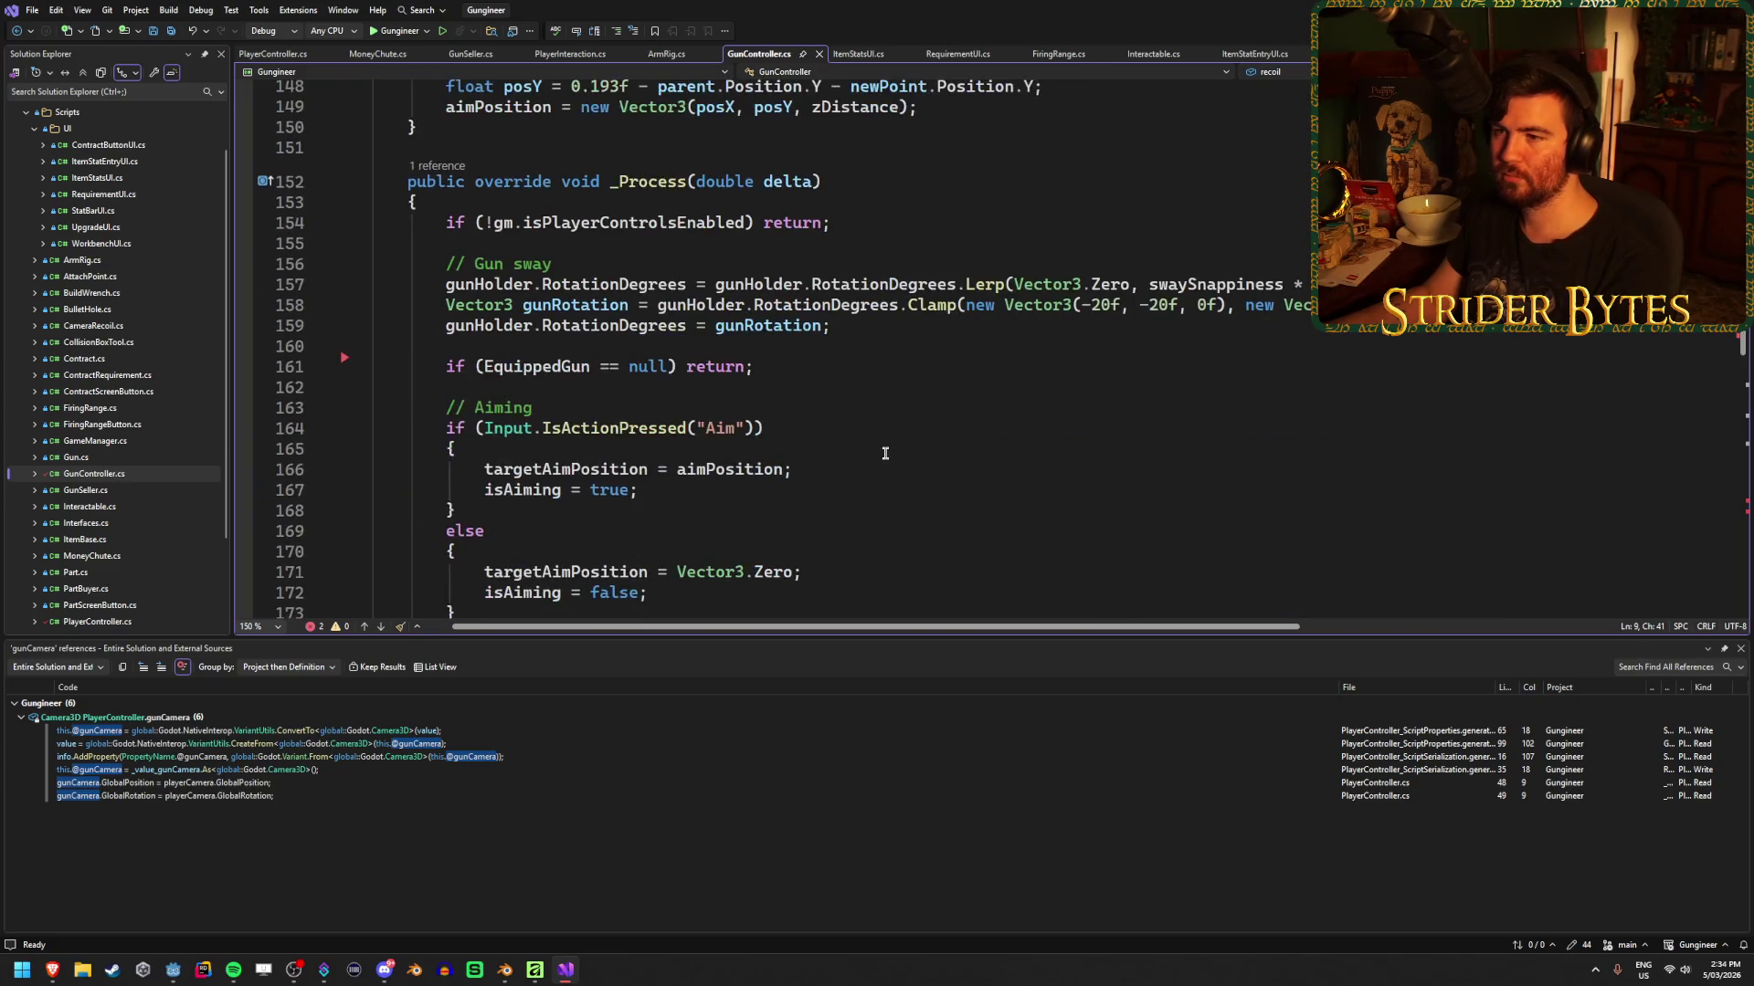
{"action": "scroll", "coordinate": [885, 454], "scroll_direction": "down", "scroll_amount": 7}
{"action": "scroll", "coordinate": [882, 450], "scroll_direction": "down", "scroll_amount": 18}
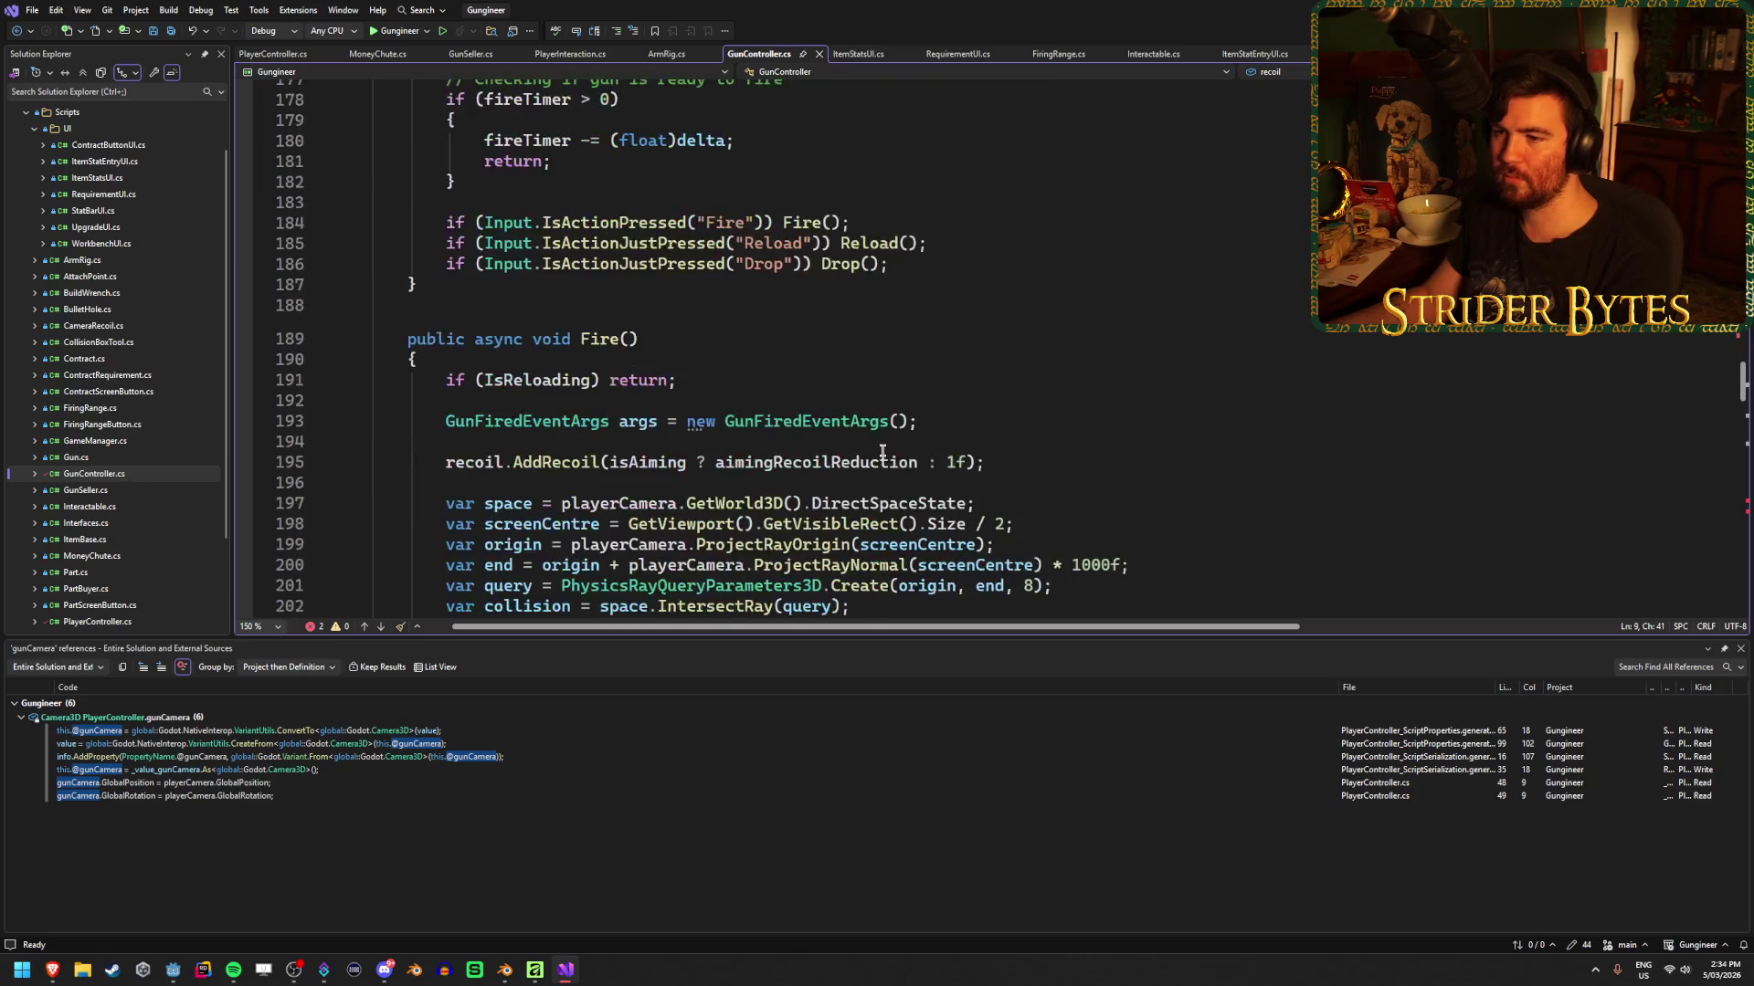
{"action": "scroll", "coordinate": [882, 450], "scroll_direction": "down", "scroll_amount": 8}
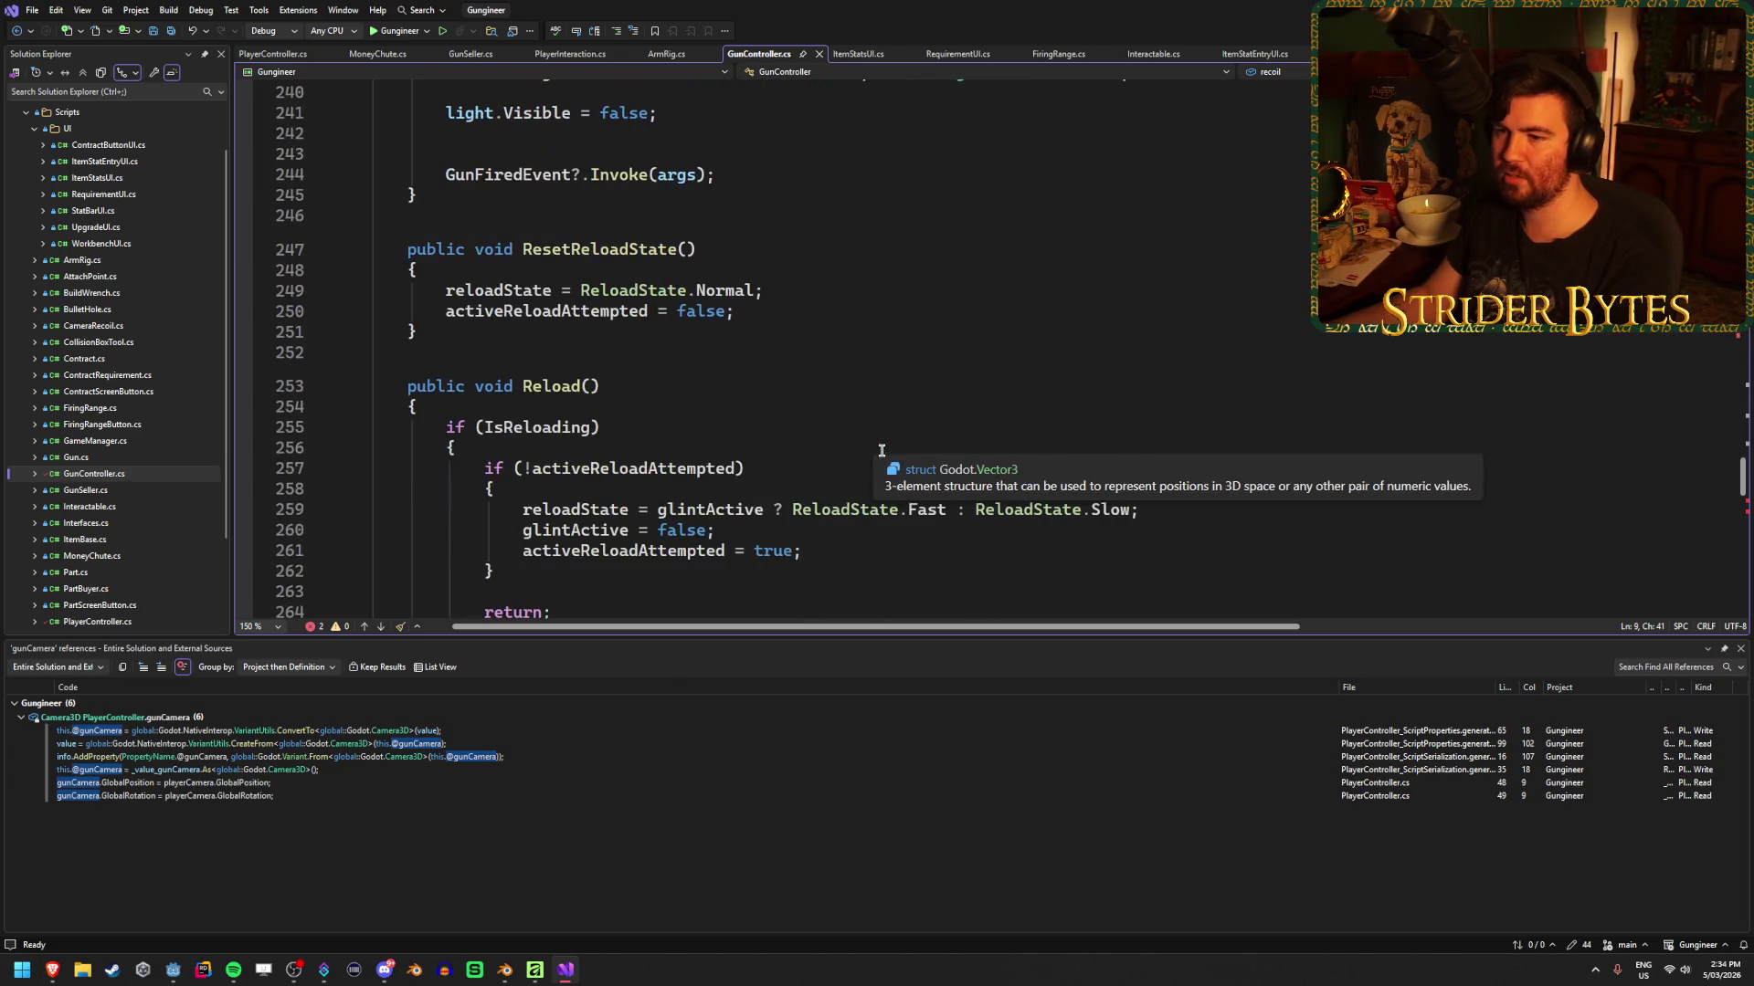
{"action": "type", "text": "targetDOF = 0.5f;"}
{"action": "left_click", "coordinate": [615, 505]}
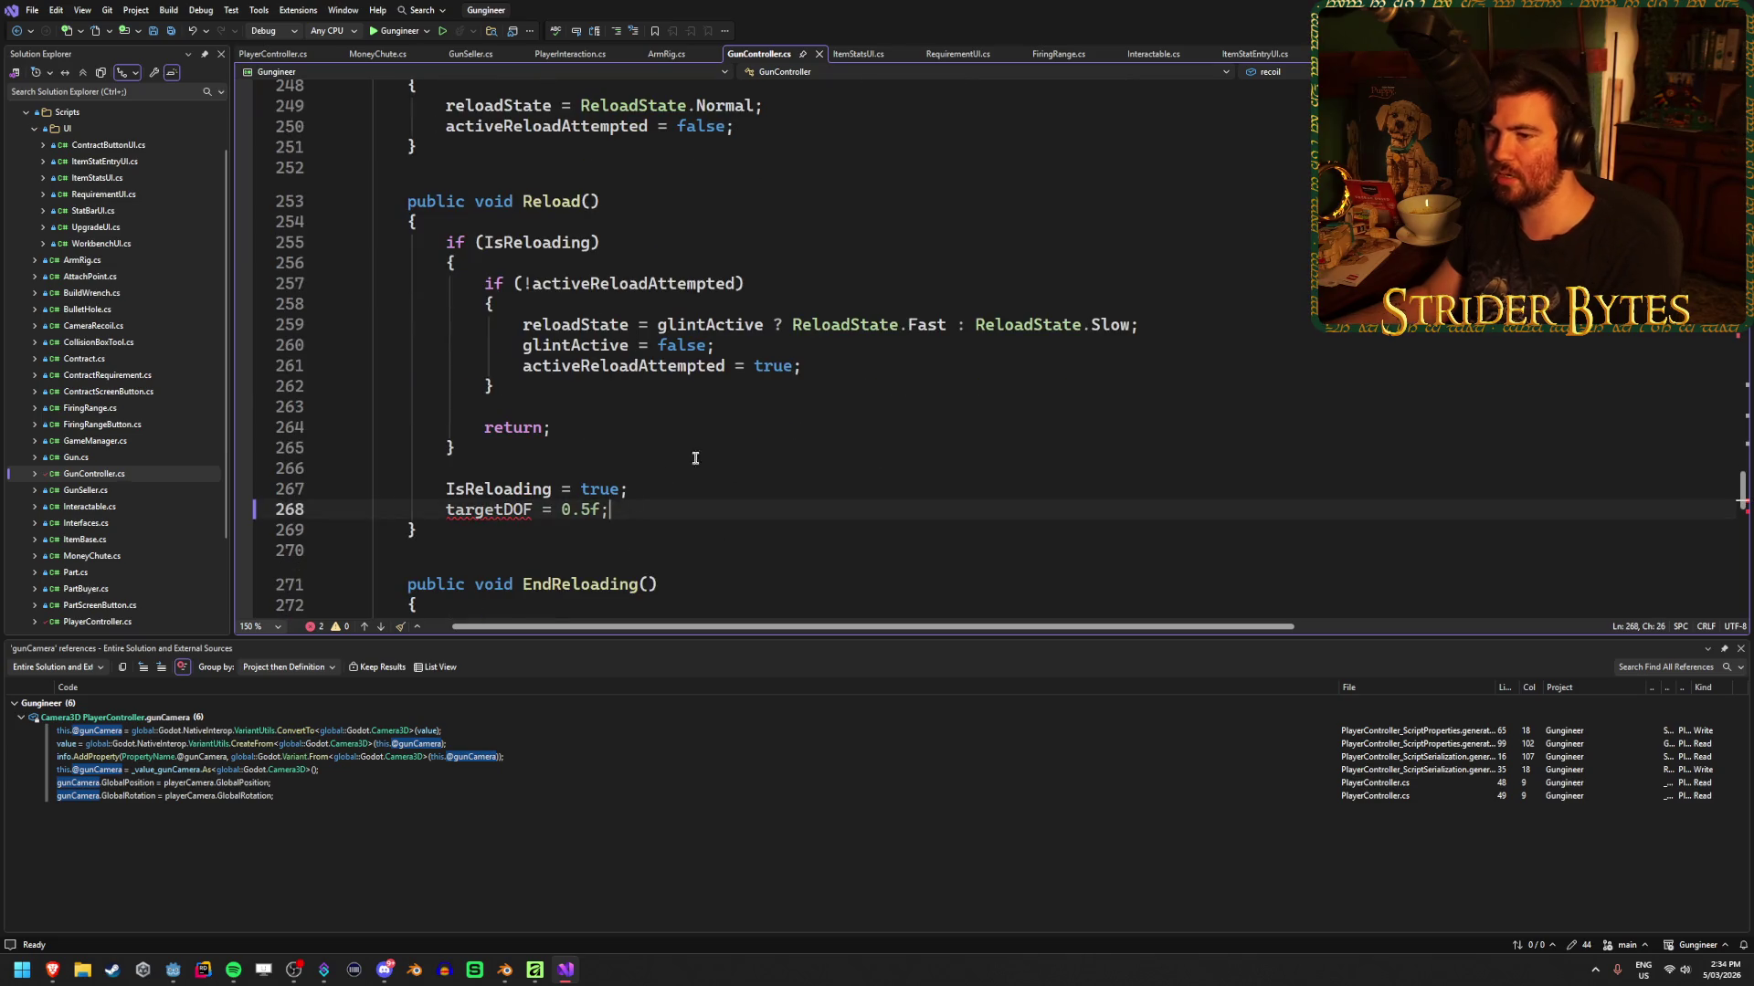
{"action": "scroll", "coordinate": [693, 458], "scroll_direction": "down", "scroll_amount": 2}
{"action": "key", "text": "ctrl+shift+l"}
{"action": "left_click", "coordinate": [776, 522]}
{"action": "key", "text": "ctrl+shift+l"}
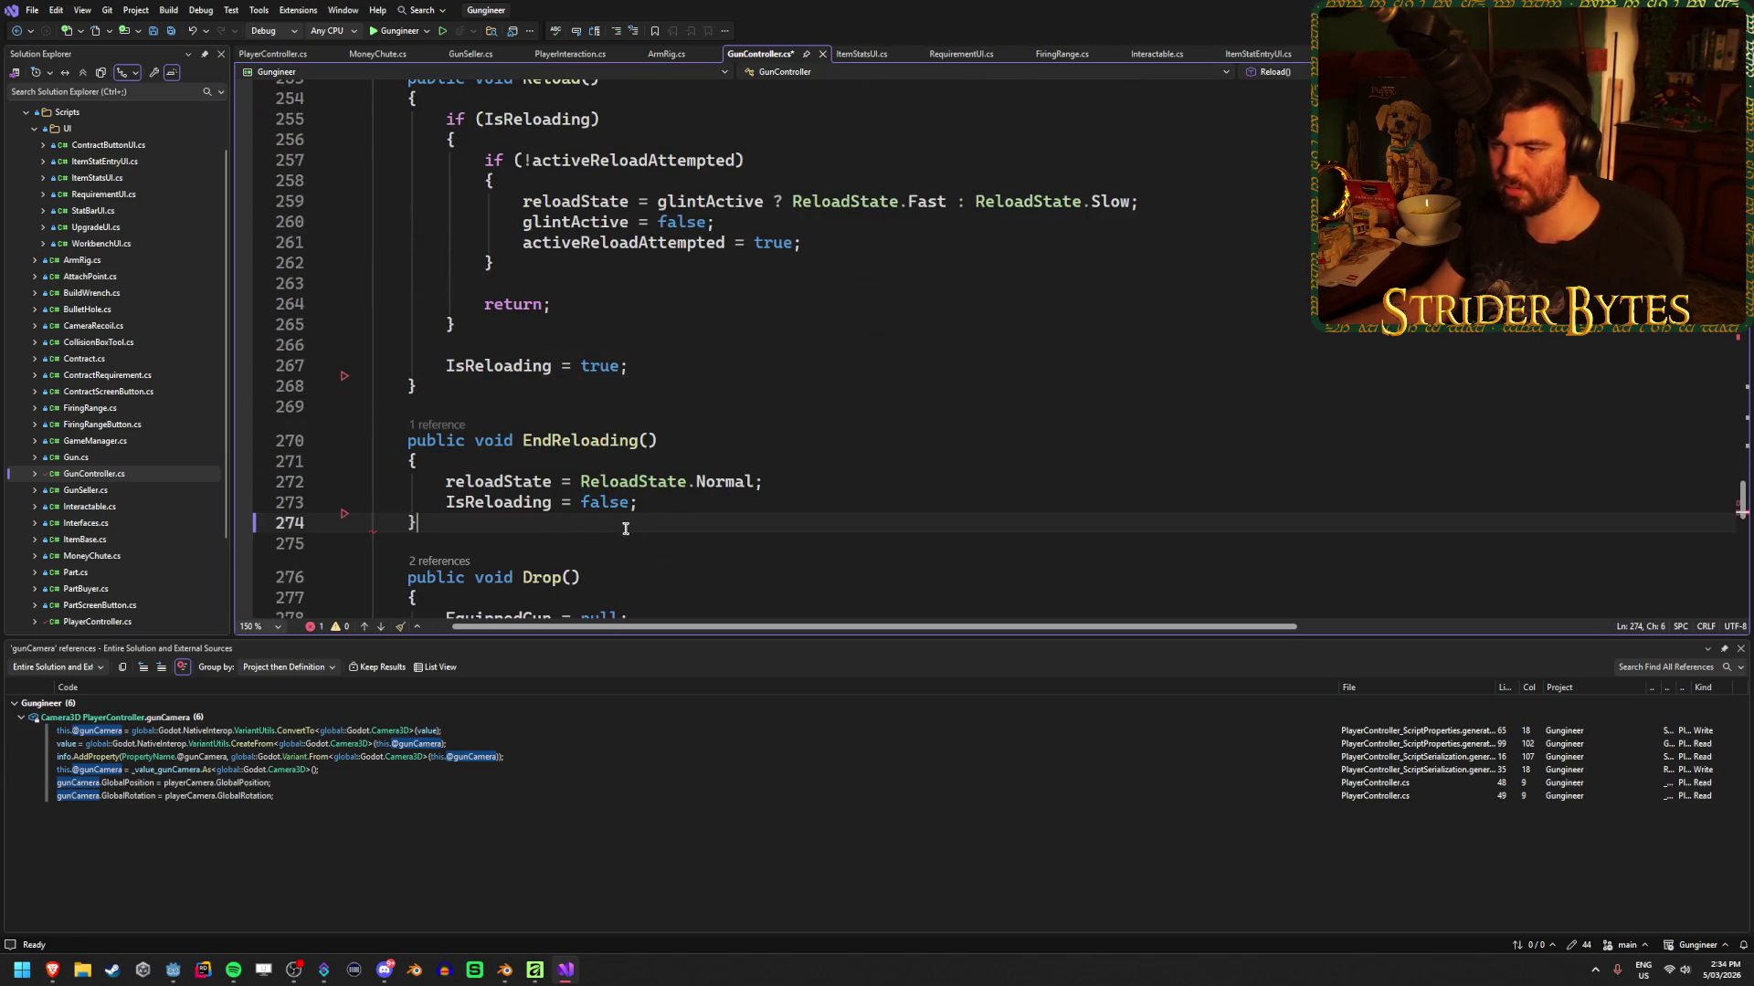
{"action": "scroll", "coordinate": [775, 496], "scroll_direction": "down", "scroll_amount": 3}
Save GunController.cs, close the gunCamera references panel, and switch to Blender
{"action": "key", "text": "ctrl+s"}
{"action": "left_click", "coordinate": [1739, 648]}
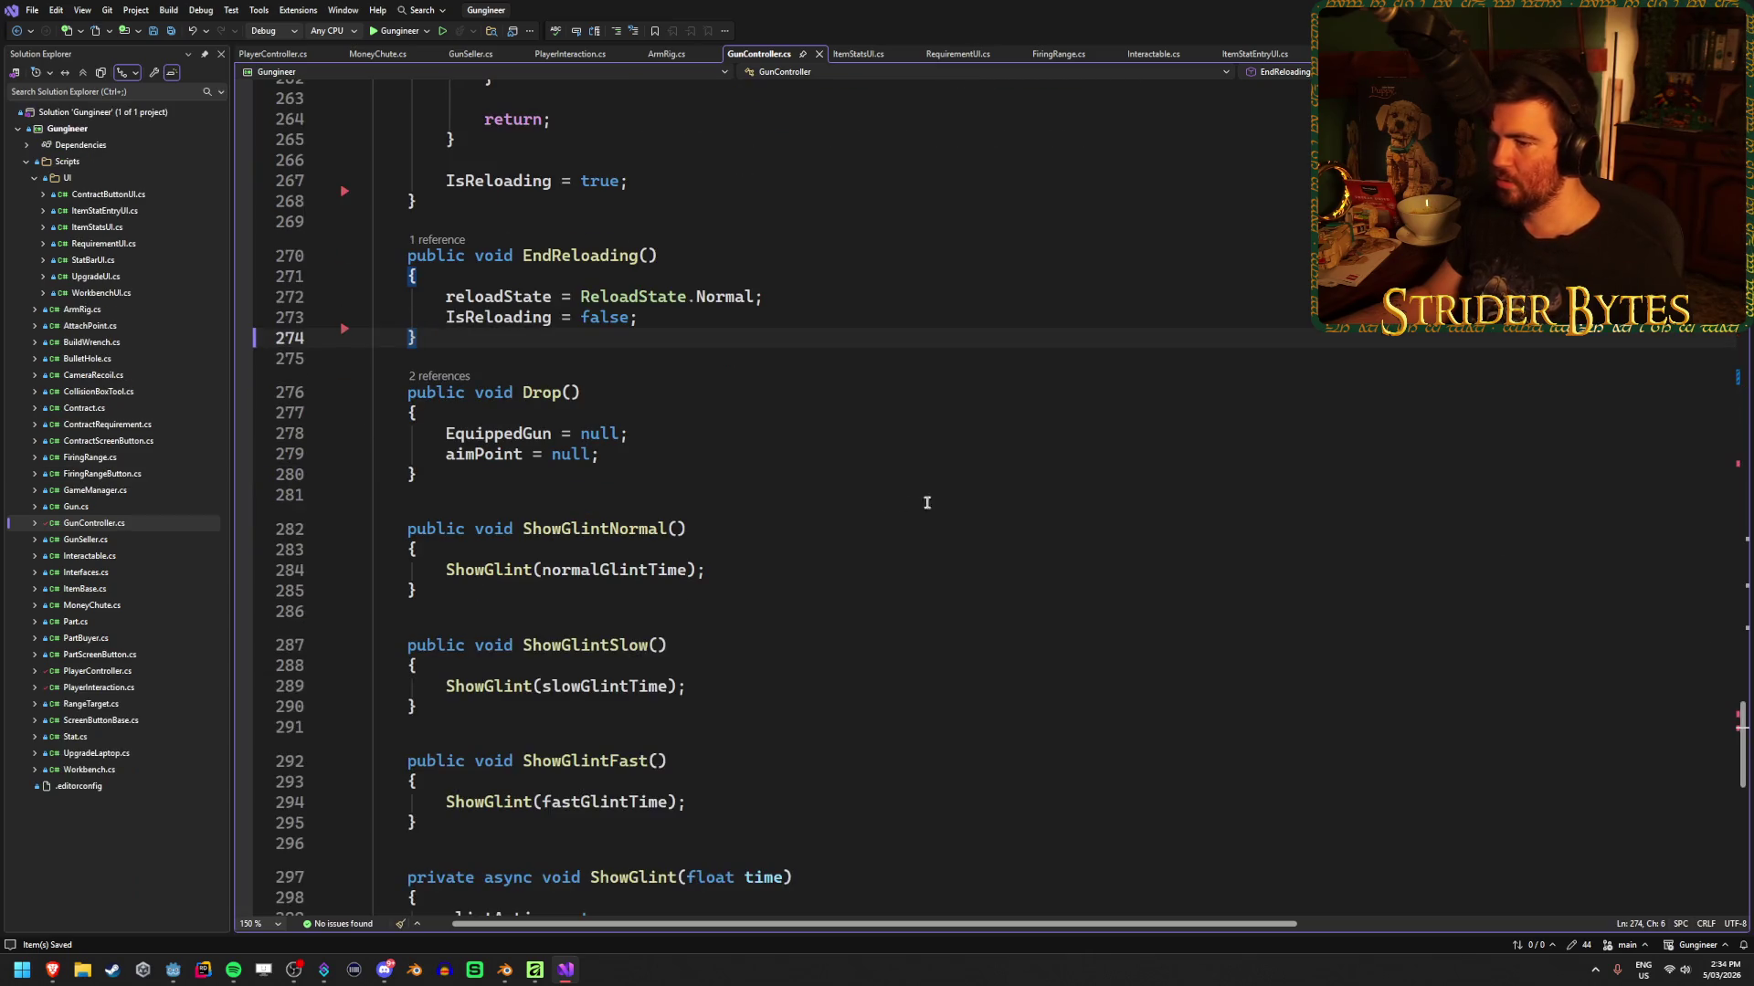
{"action": "scroll", "coordinate": [1017, 513], "scroll_direction": "down", "scroll_amount": 6}
{"action": "key", "text": "alt+Tab"}
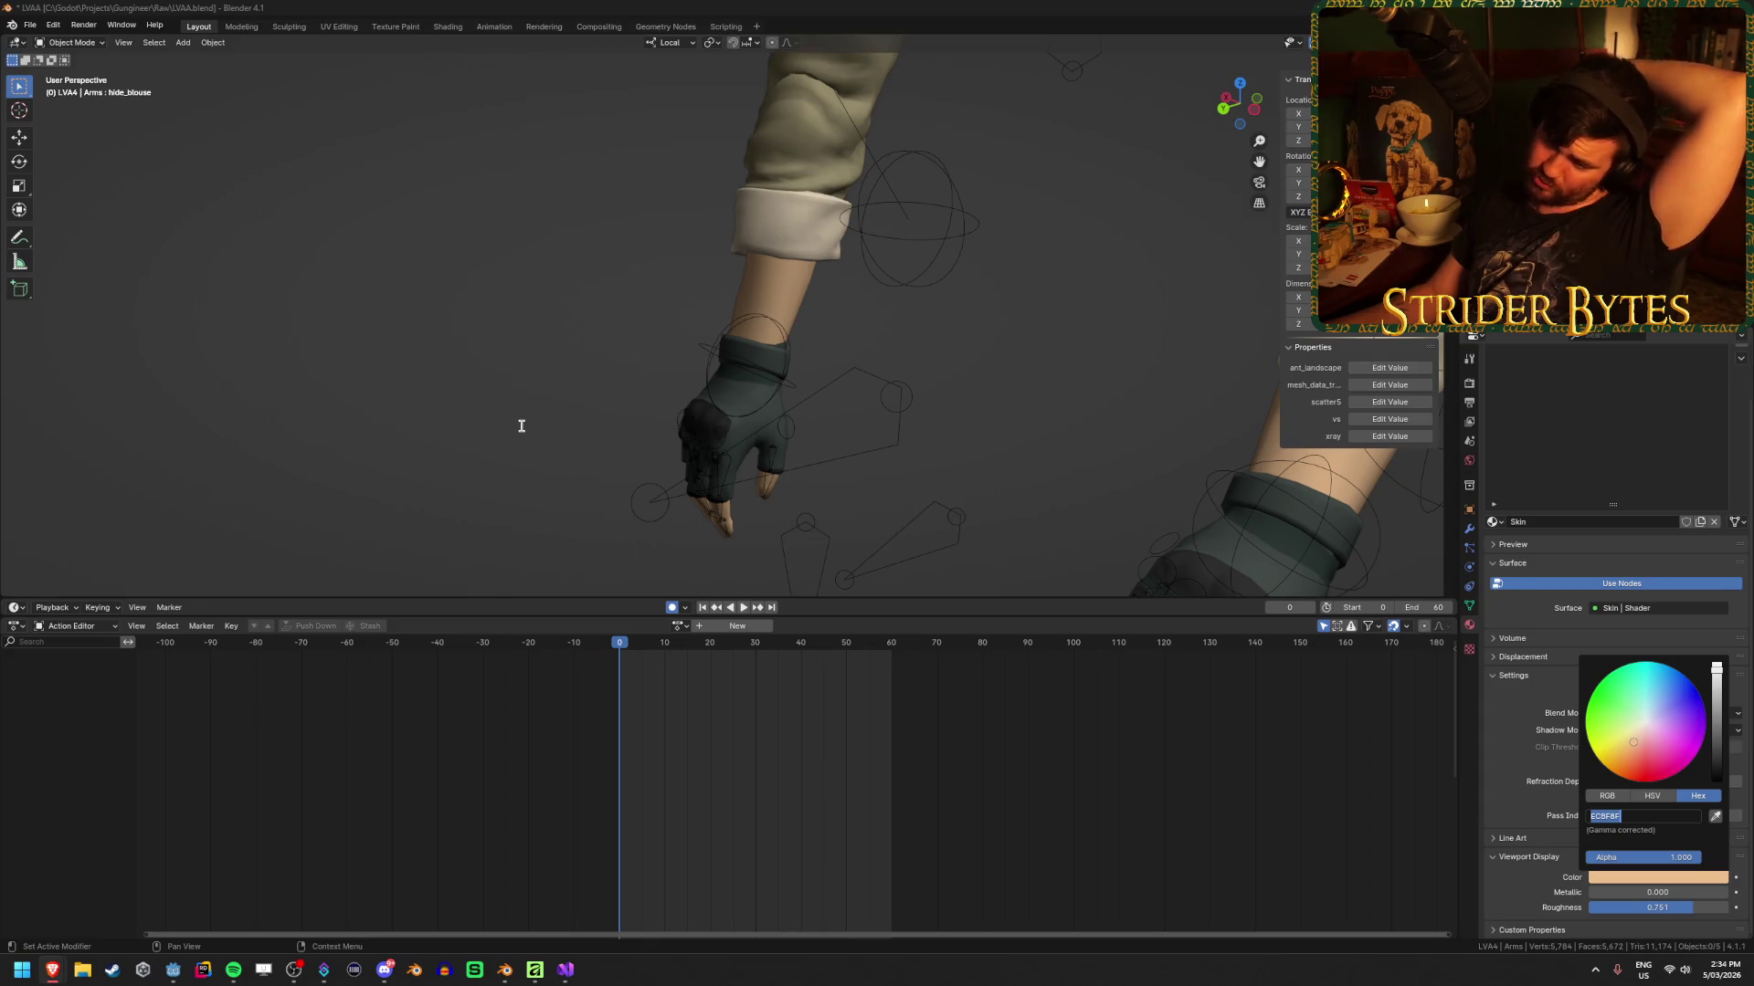
Show Godot's Player scene with nothing selected in the Scene dock, then return to GunController.cs
{"action": "left_click", "coordinate": [173, 970]}
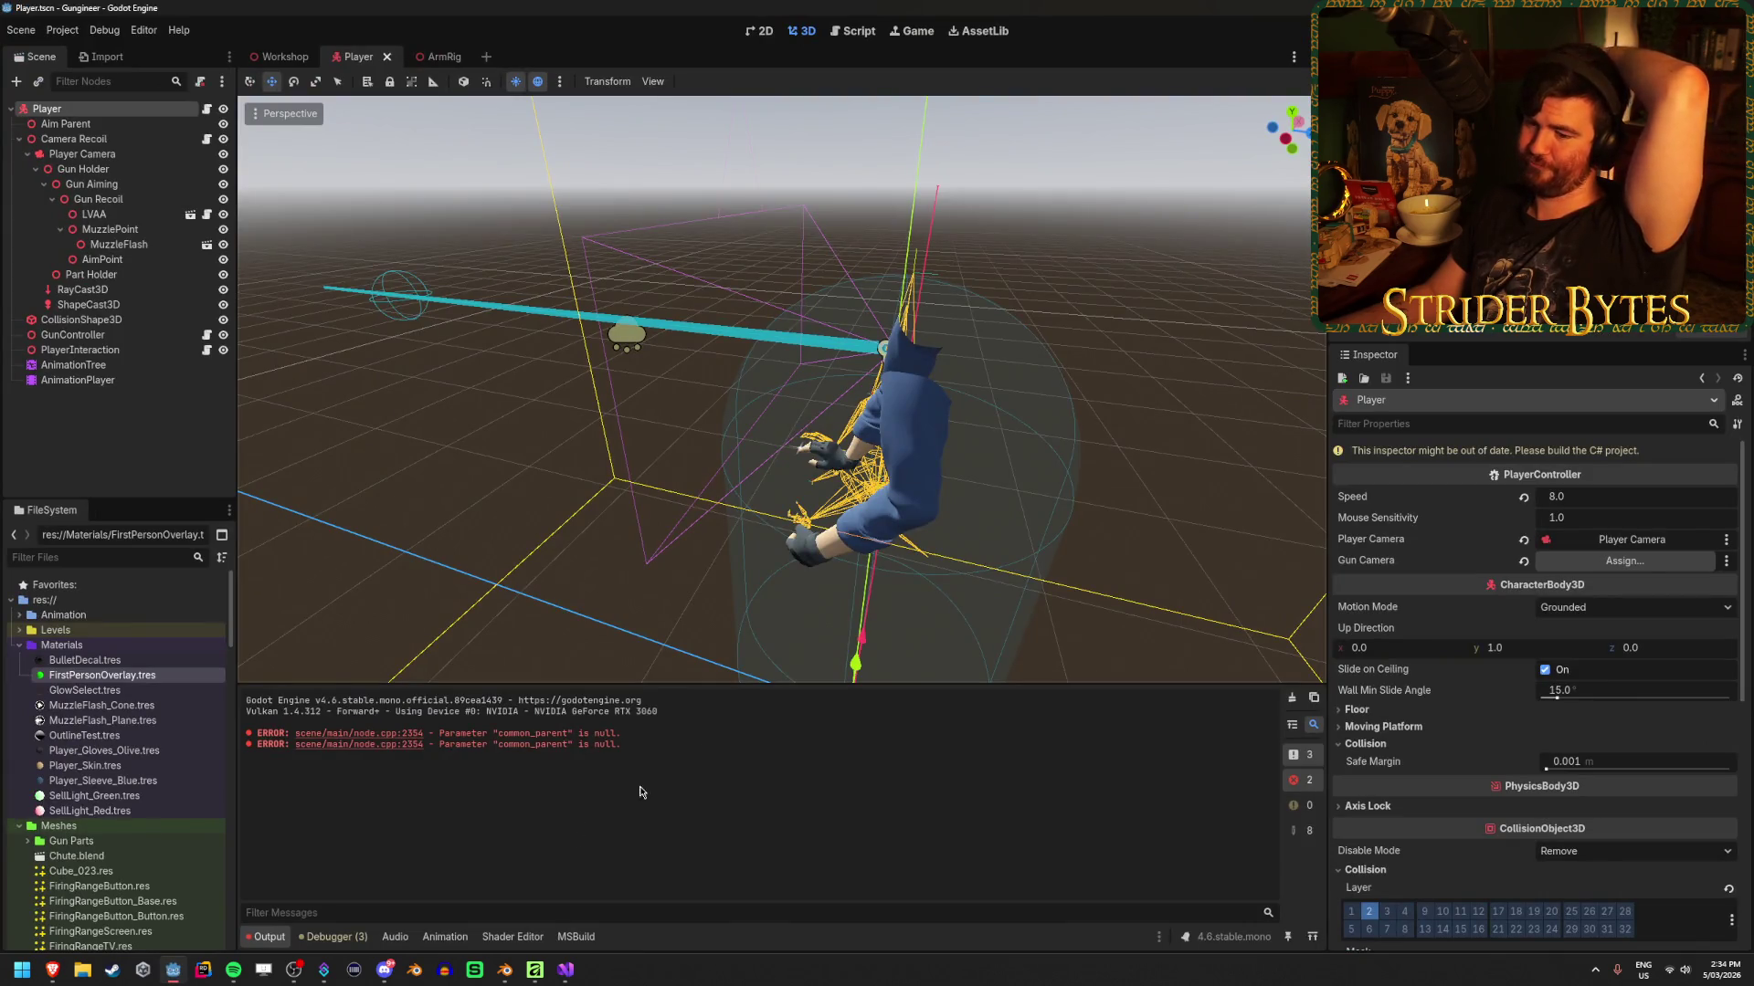
{"action": "mouse_move", "coordinate": [563, 970]}
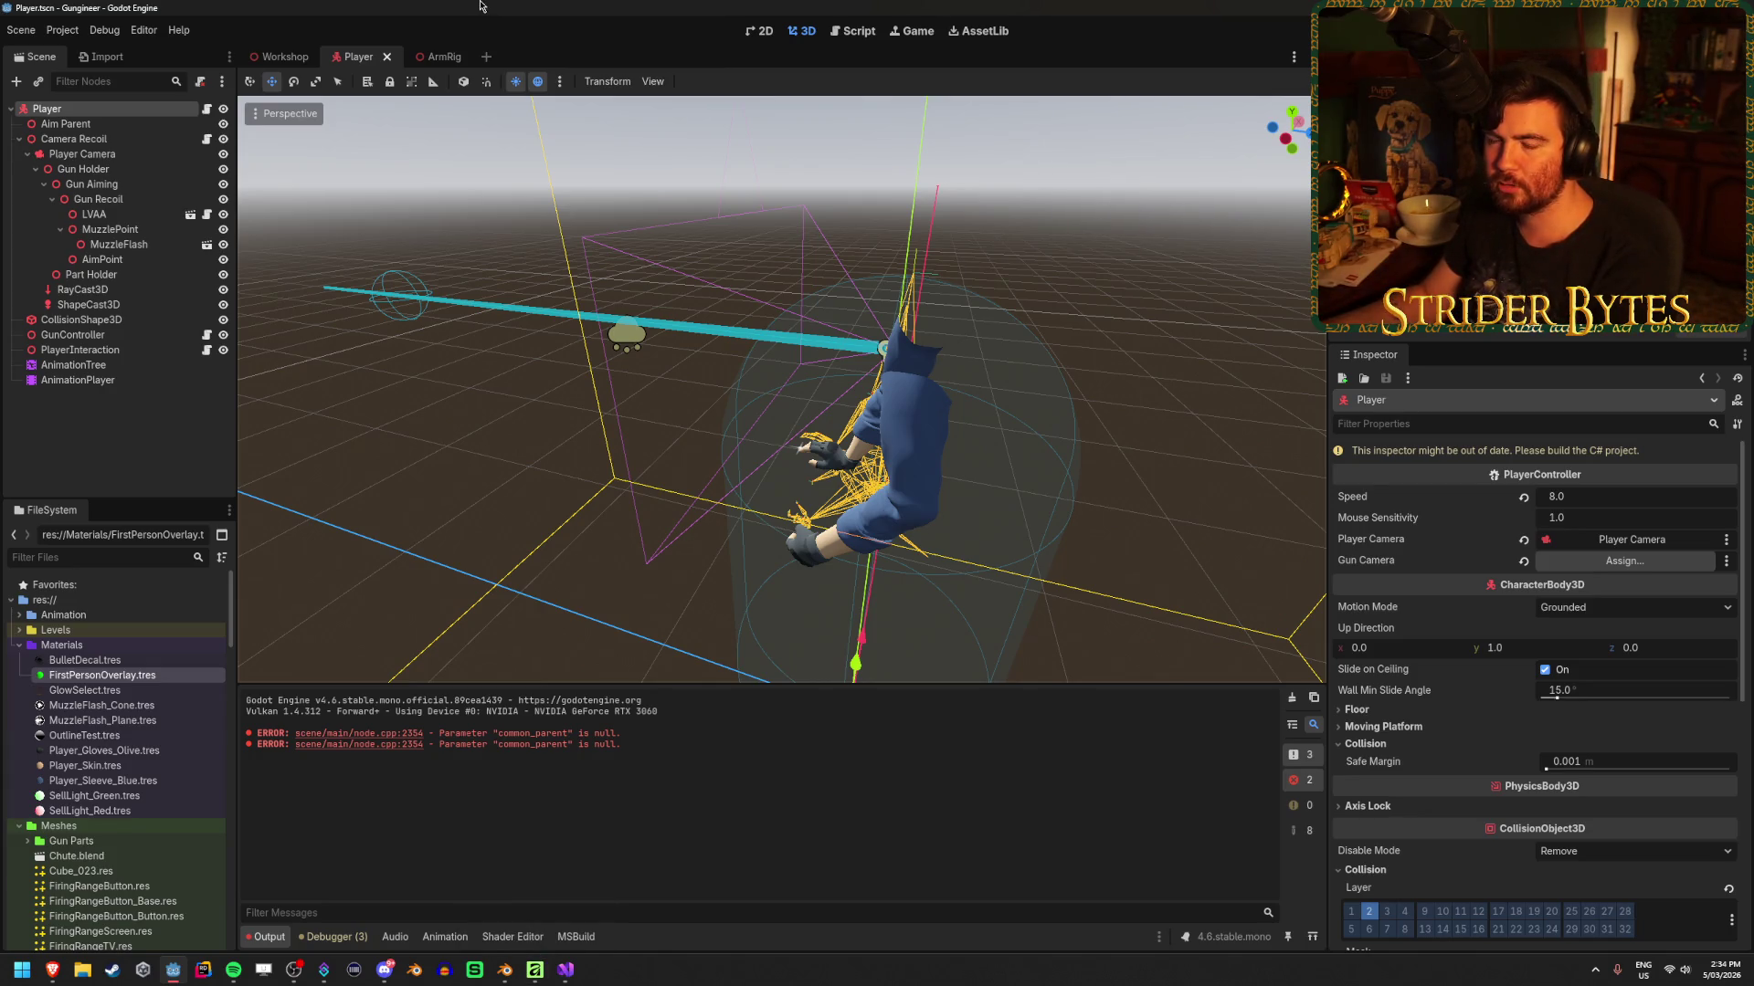
{"action": "left_click", "coordinate": [137, 420]}
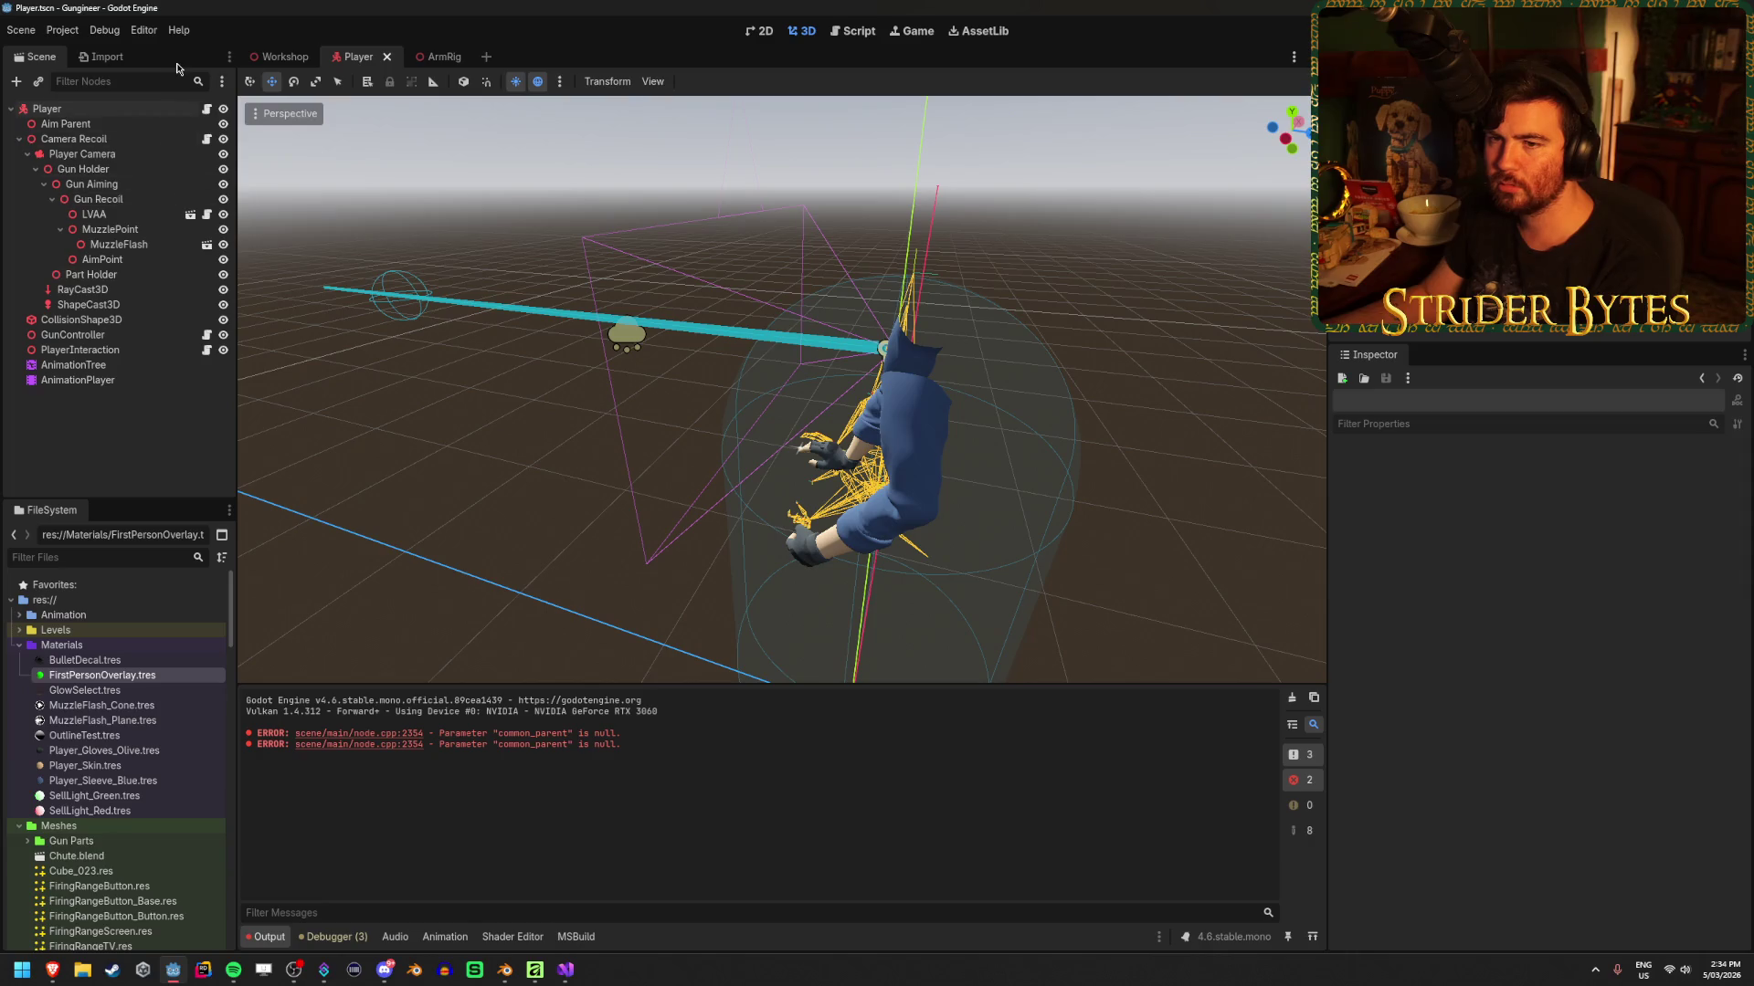
{"action": "left_click", "coordinate": [565, 969]}
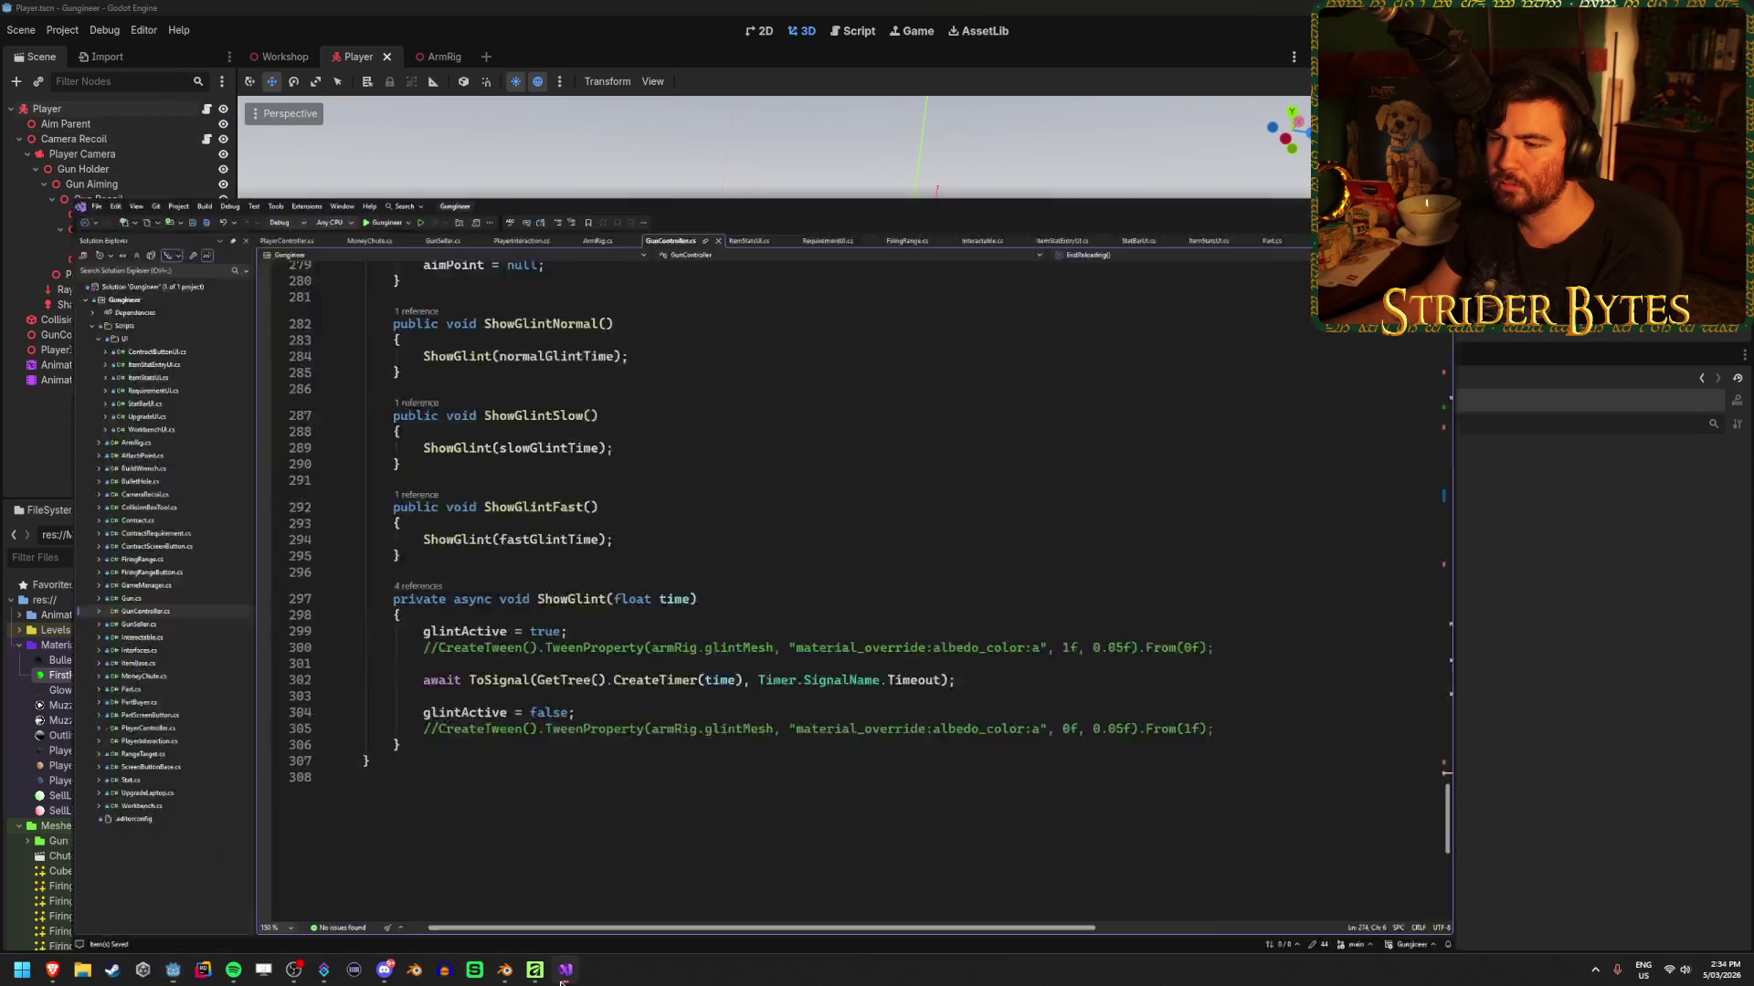
Uncomment the fade-in and fade-out glint tweens on lines 300 and 305 in ShowGlint
{"action": "left_click", "coordinate": [447, 569]}
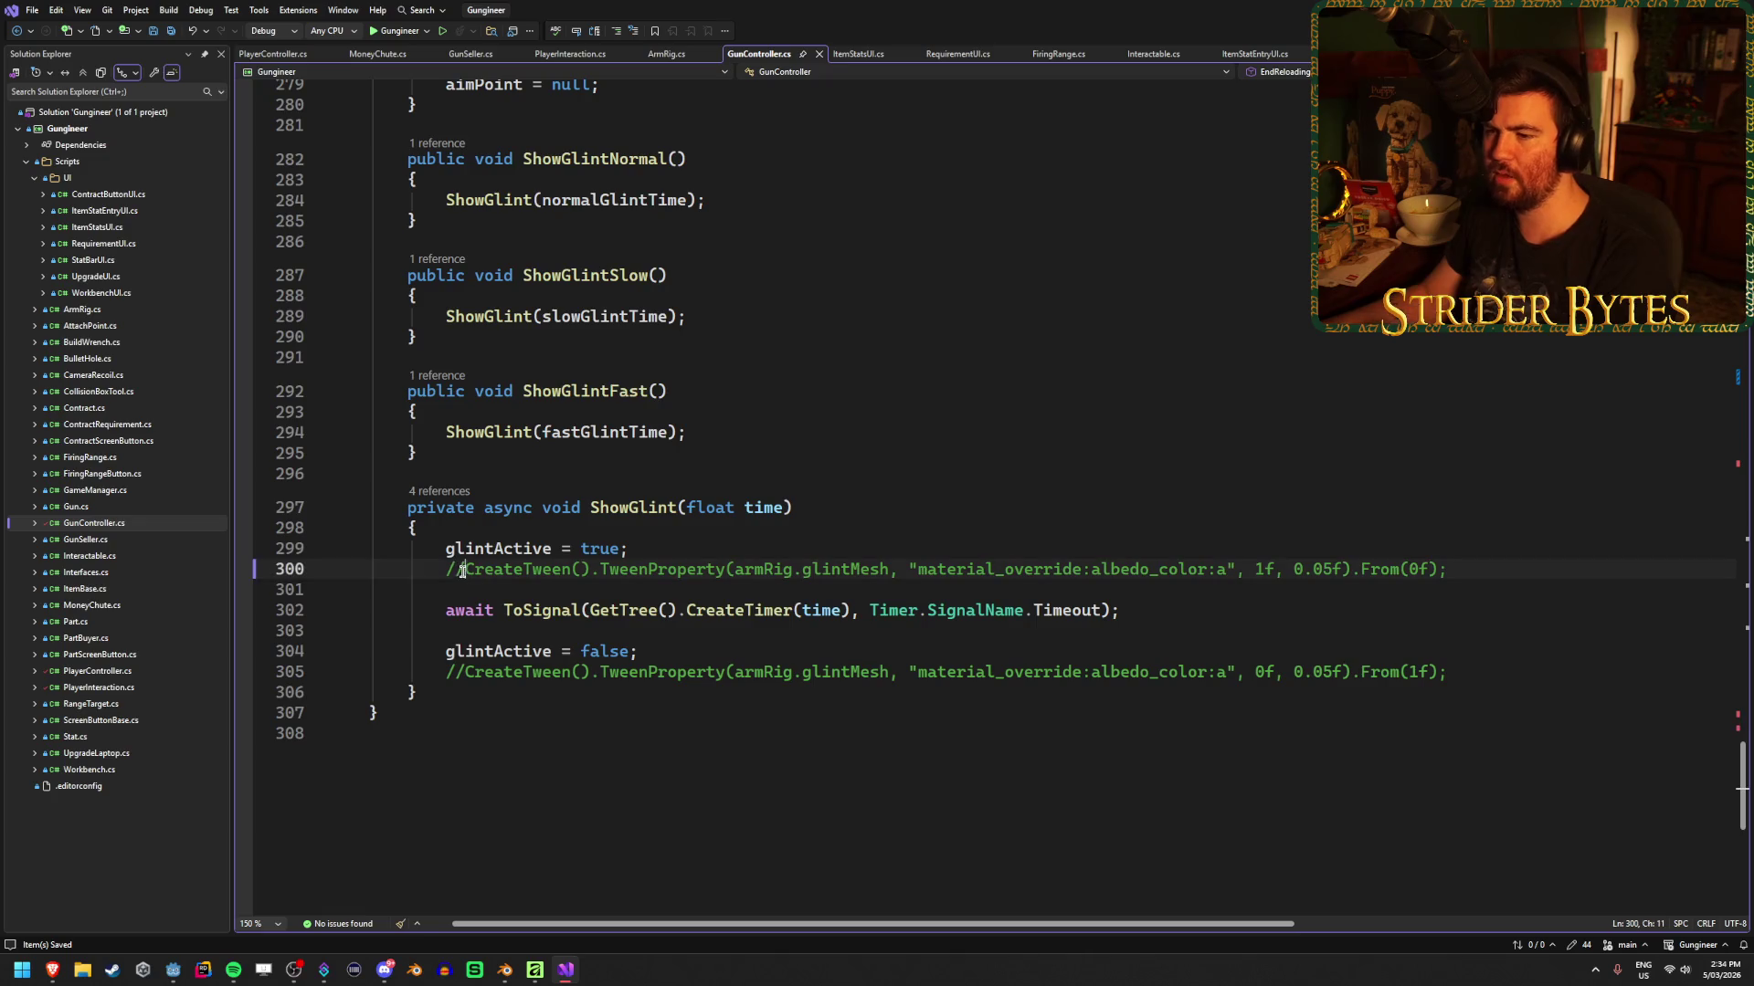
{"action": "key", "text": "Delete"}
{"action": "key", "text": "Delete"}
{"action": "left_click", "coordinate": [446, 671]}
{"action": "key", "text": "Delete"}
{"action": "key", "text": "Delete"}
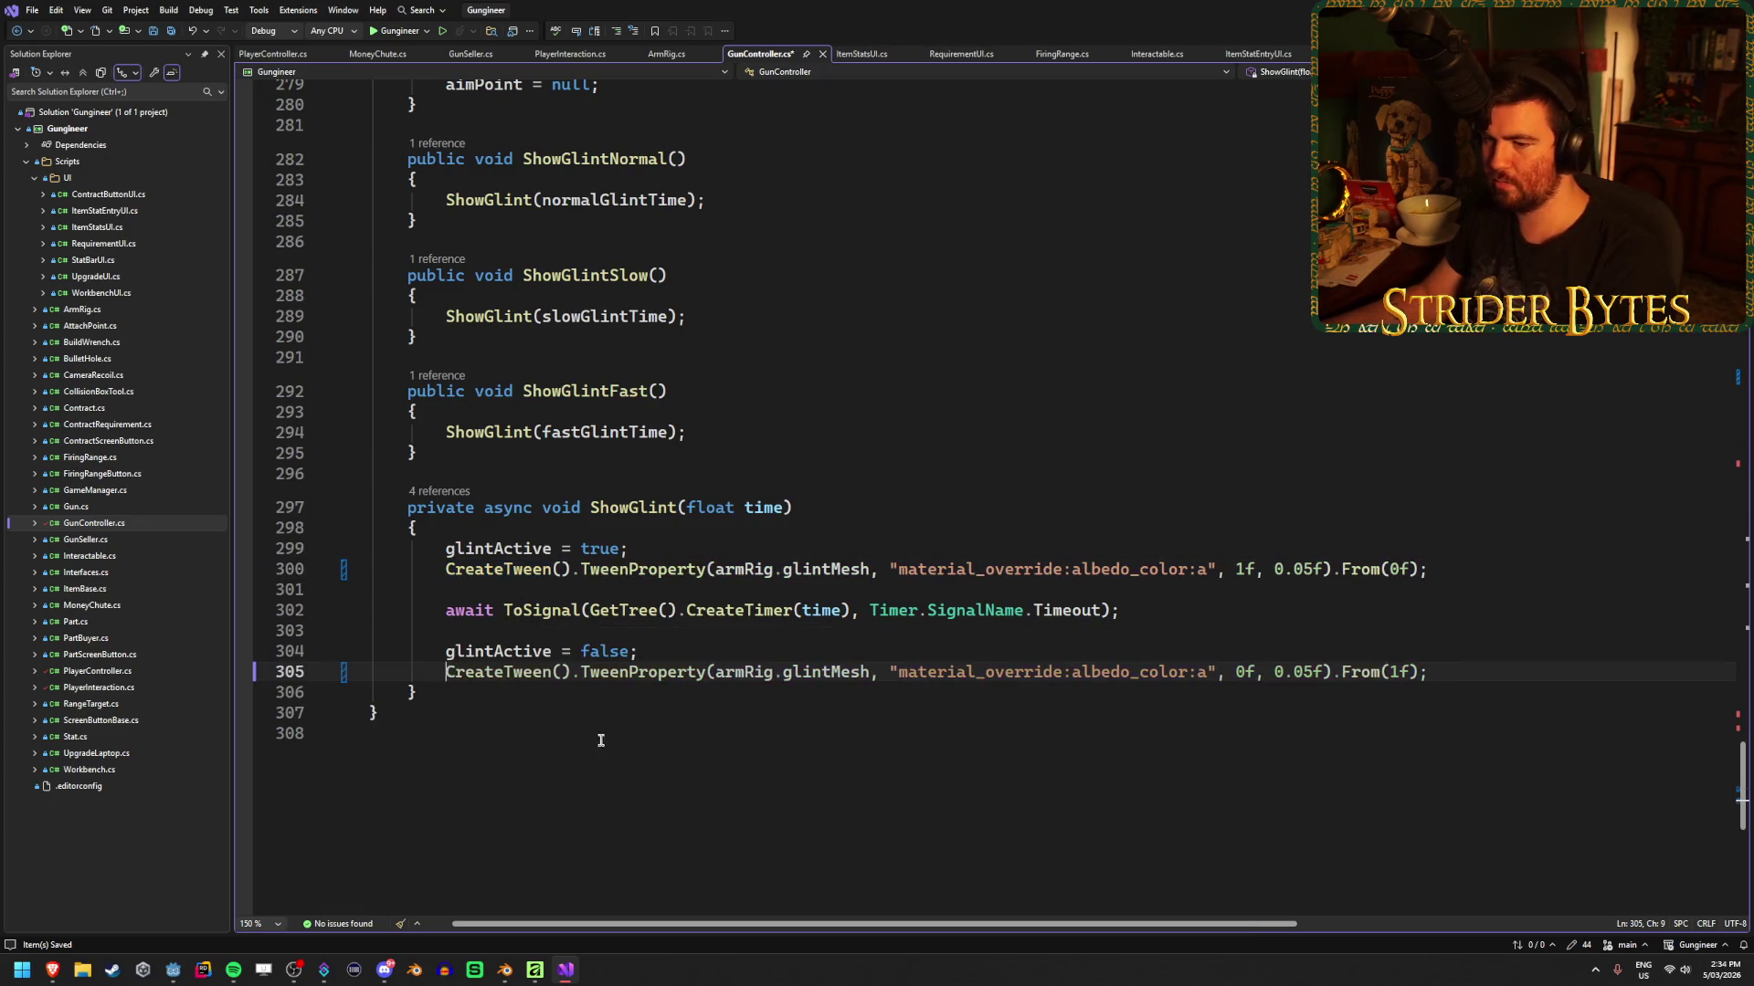
{"action": "scroll", "coordinate": [606, 770], "scroll_direction": "up", "scroll_amount": 20}
{"action": "scroll", "coordinate": [605, 770], "scroll_direction": "up", "scroll_amount": 20}
{"action": "scroll", "coordinate": [508, 711], "scroll_direction": "down", "scroll_amount": 10}
Uncomment the glint colour line 87 in _Ready, save, and launch the game
{"action": "left_click", "coordinate": [464, 767]}
{"action": "key", "text": "ctrl+k"}
{"action": "key", "text": "ctrl+u"}
{"action": "key", "text": "ctrl+s"}
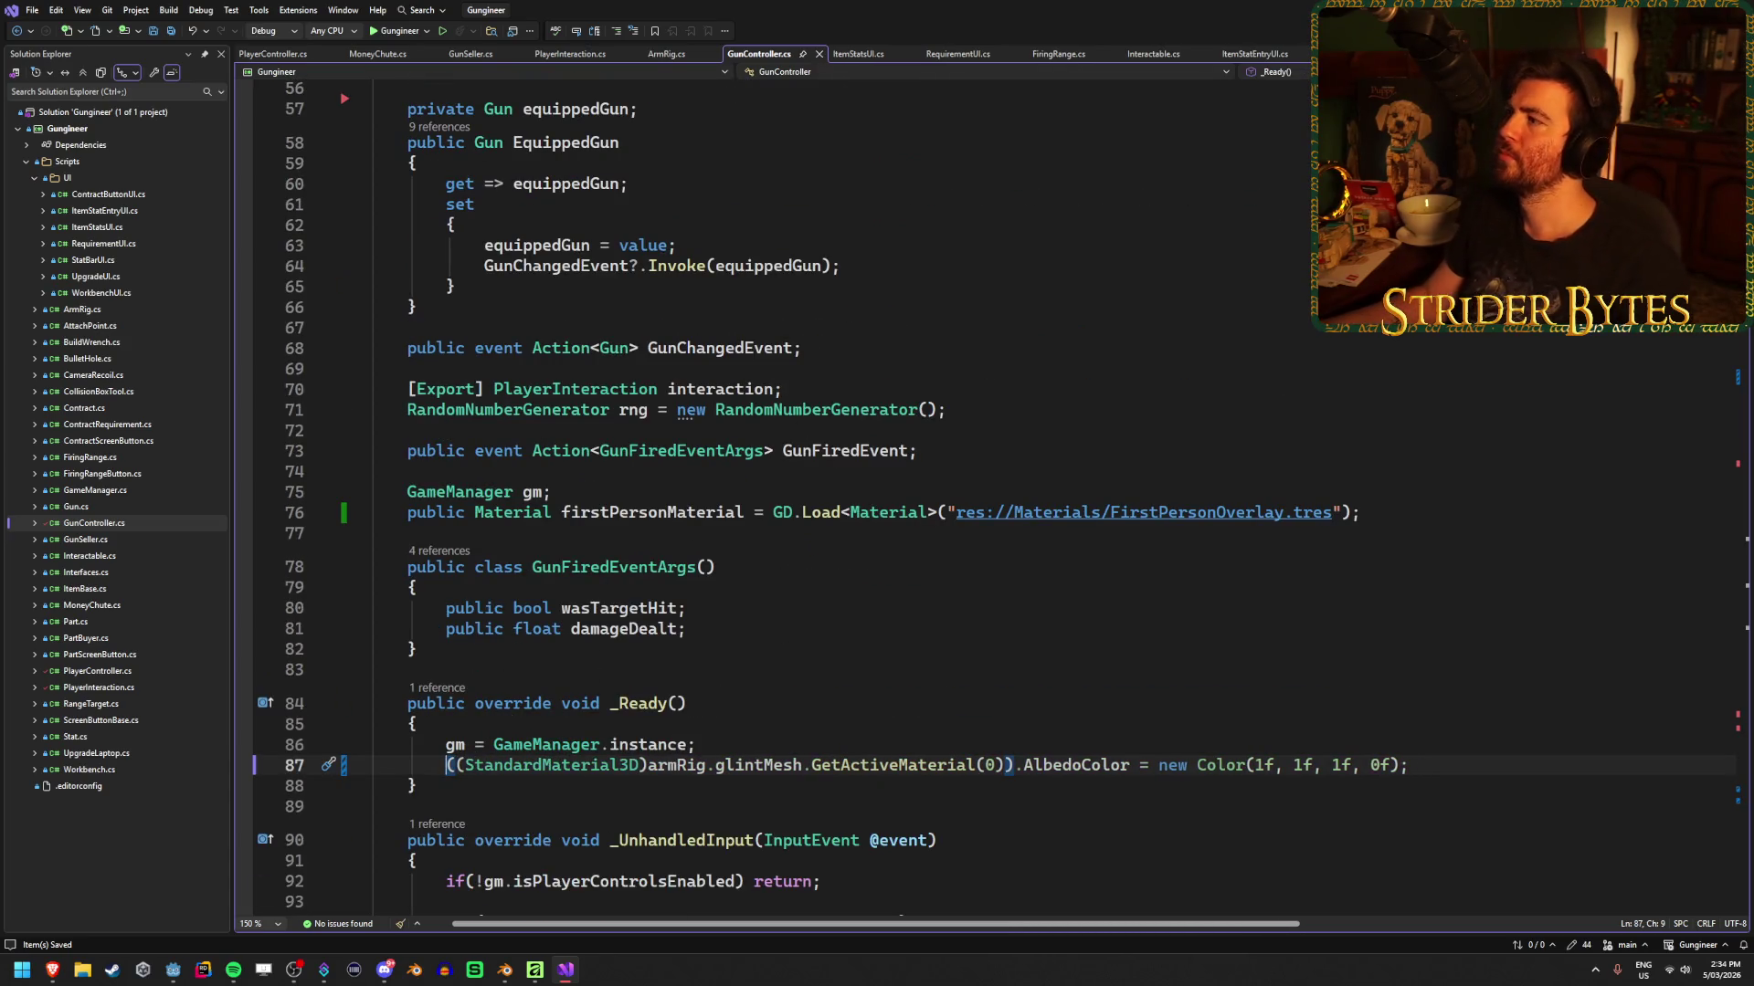
{"action": "key", "text": "alt+Tab"}
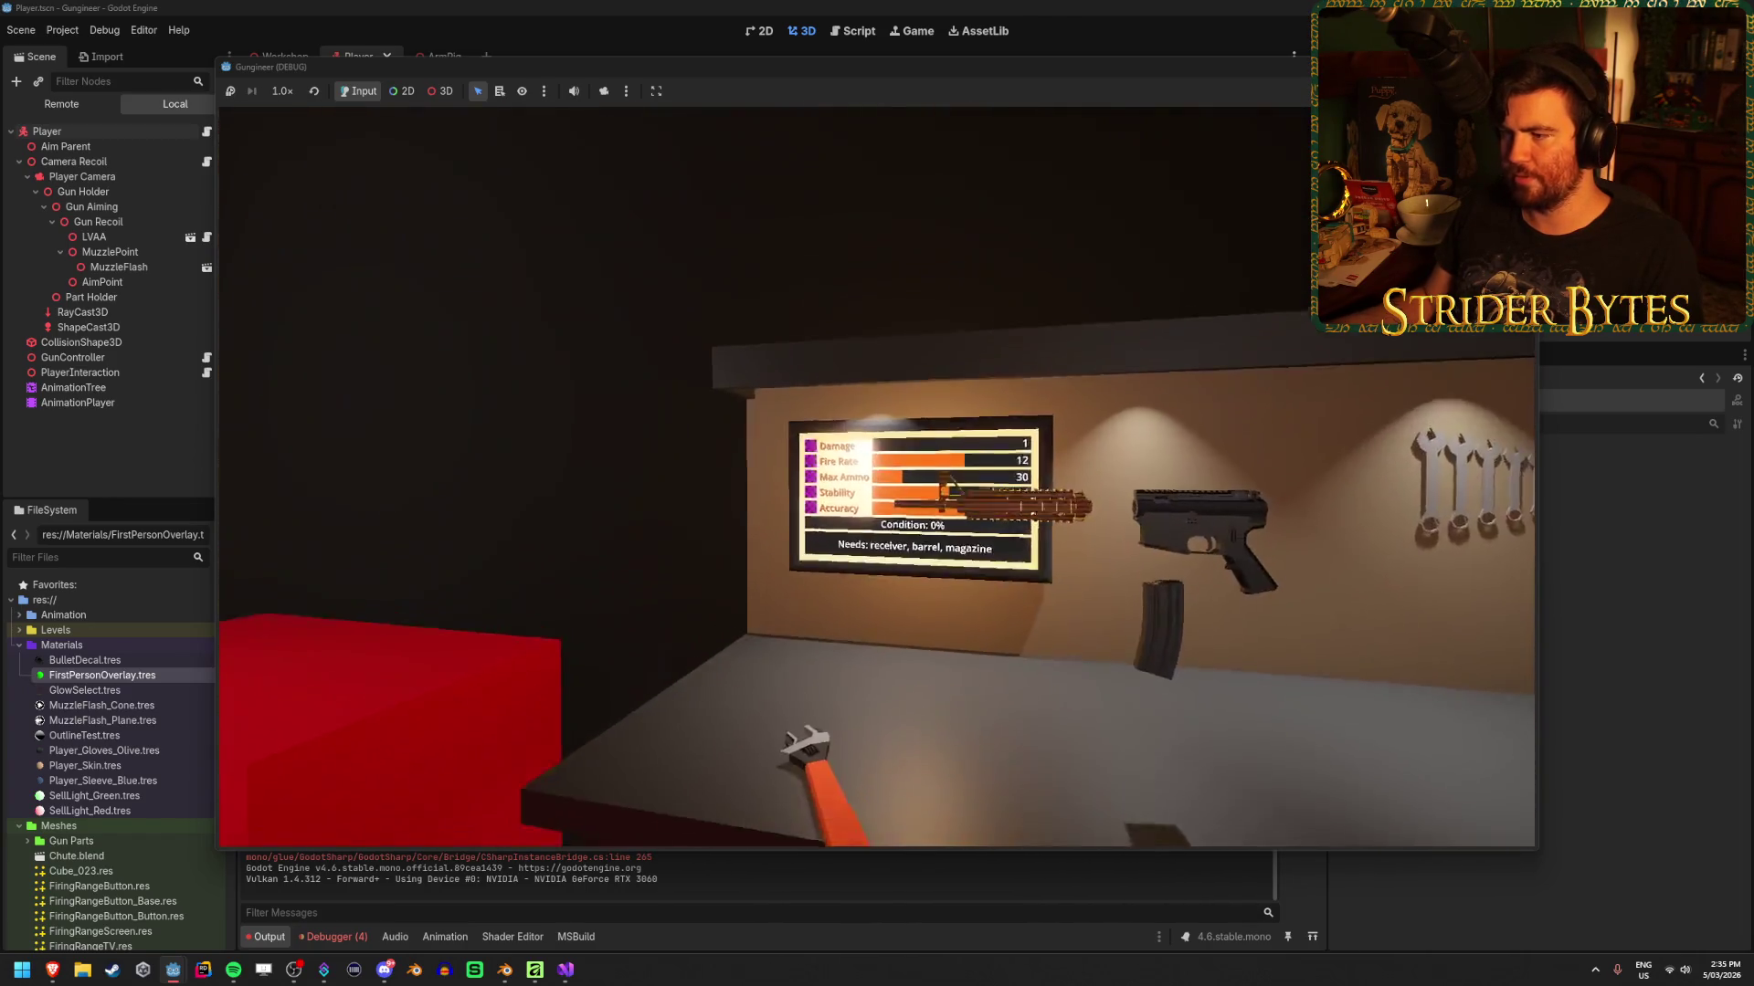
Test the glint by equipping the rifle (2), reloading (R) and aiming, then stop with F8
{"action": "key", "text": "2"}
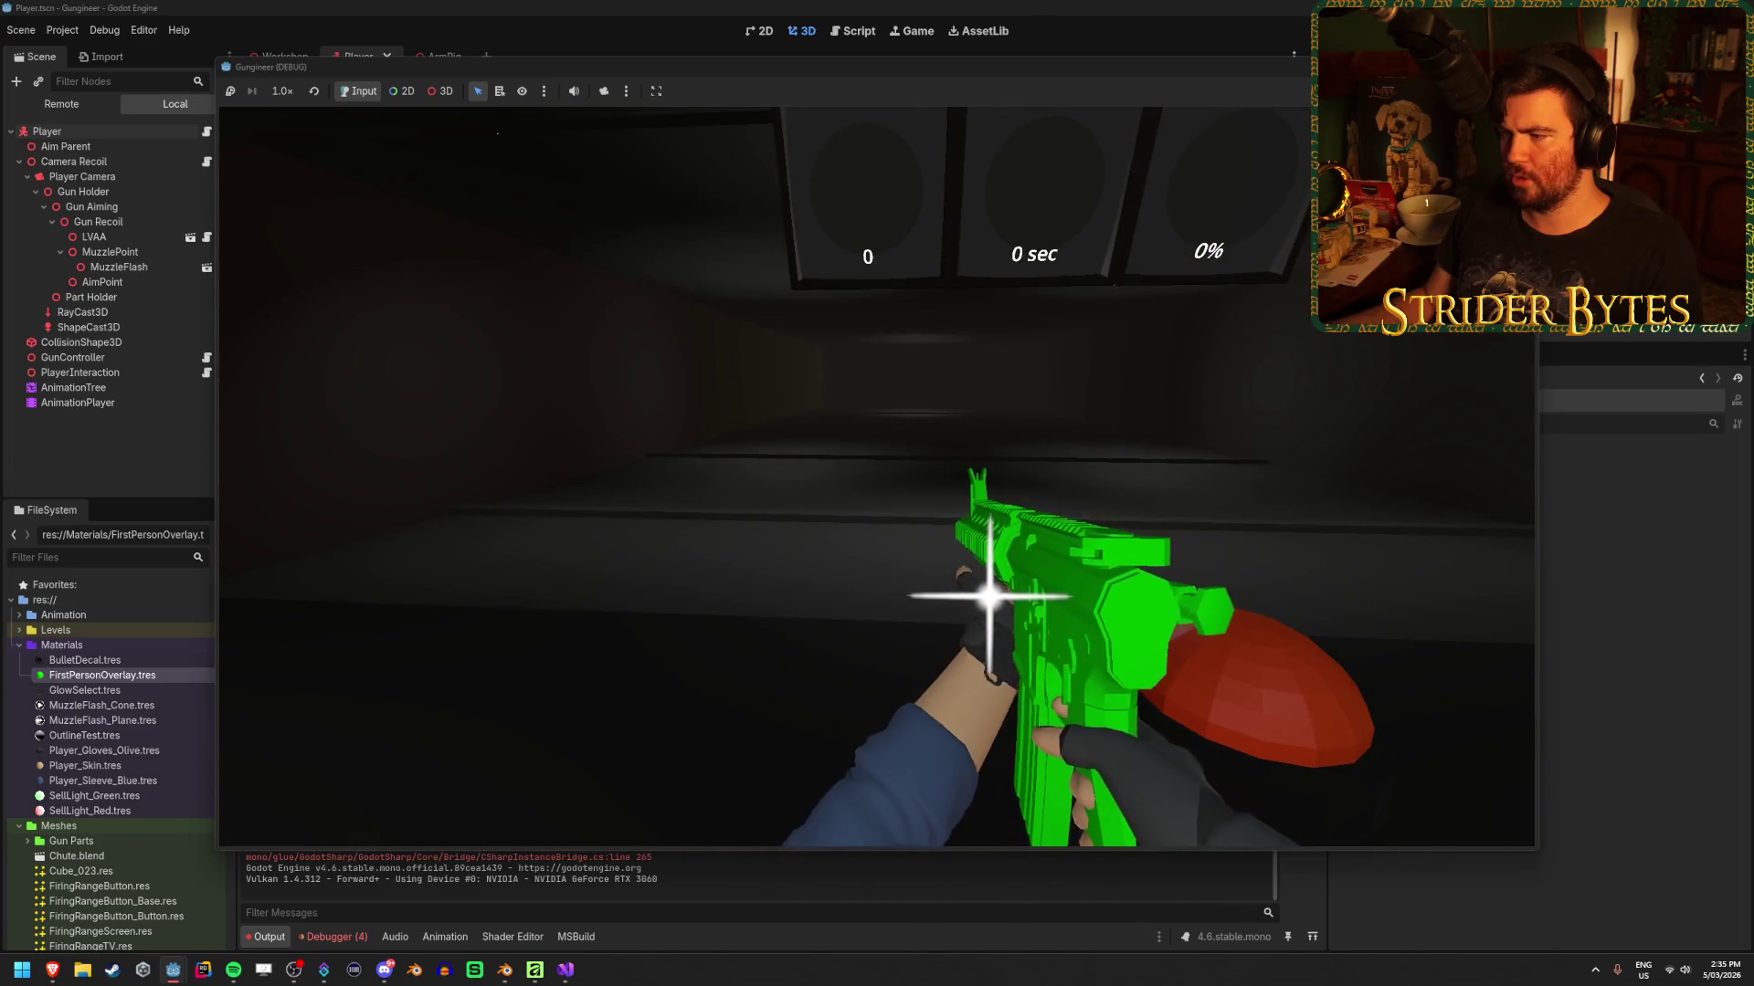
{"action": "key", "text": "r"}
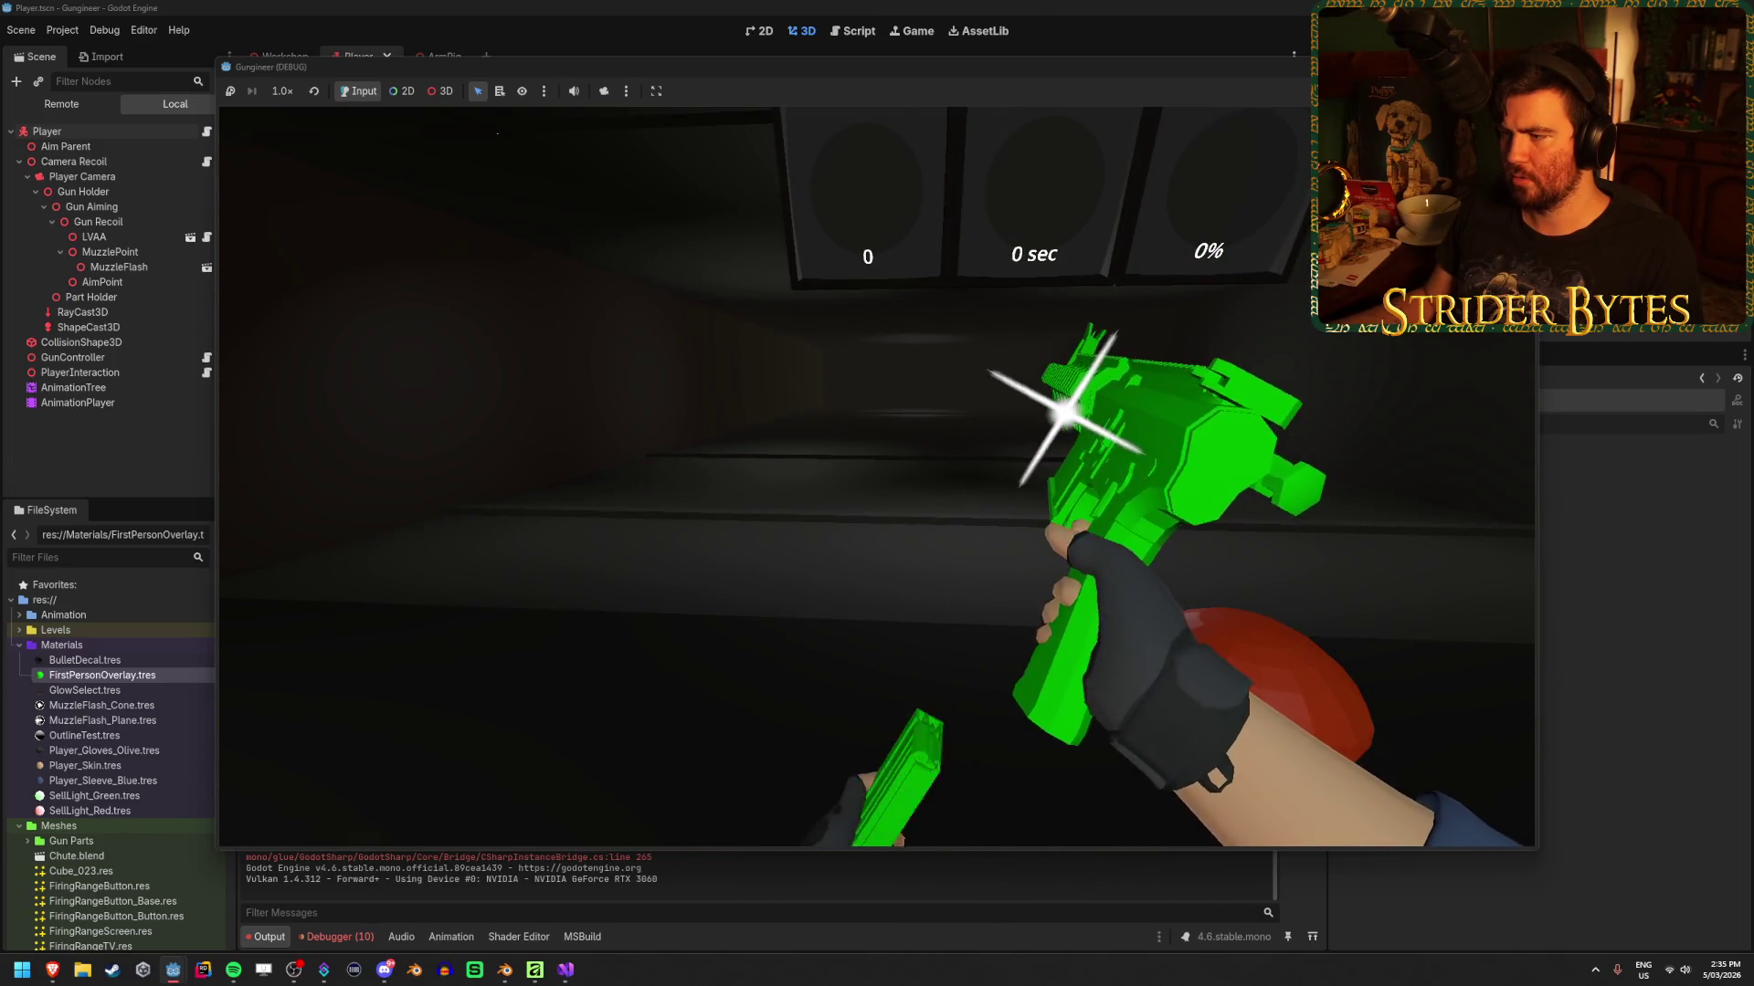
{"action": "right_click", "coordinate": [877, 484]}
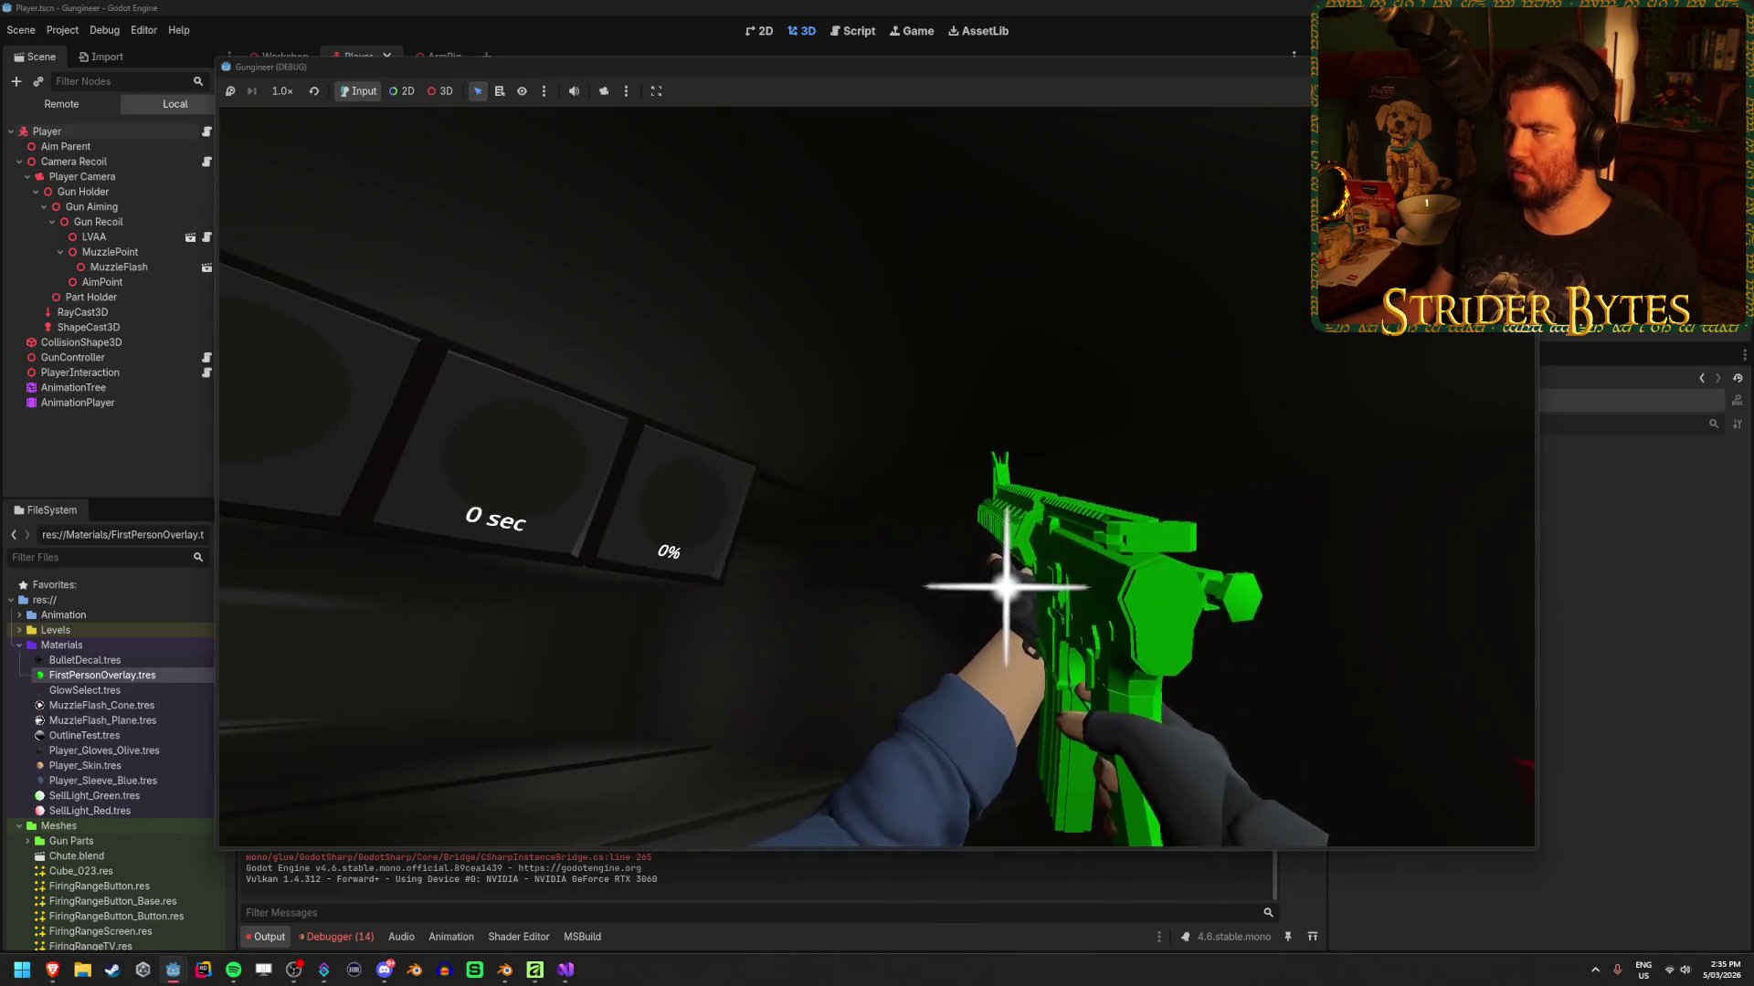
{"action": "key", "text": "F8"}
{"action": "scroll", "coordinate": [669, 789], "scroll_direction": "up", "scroll_amount": 5}
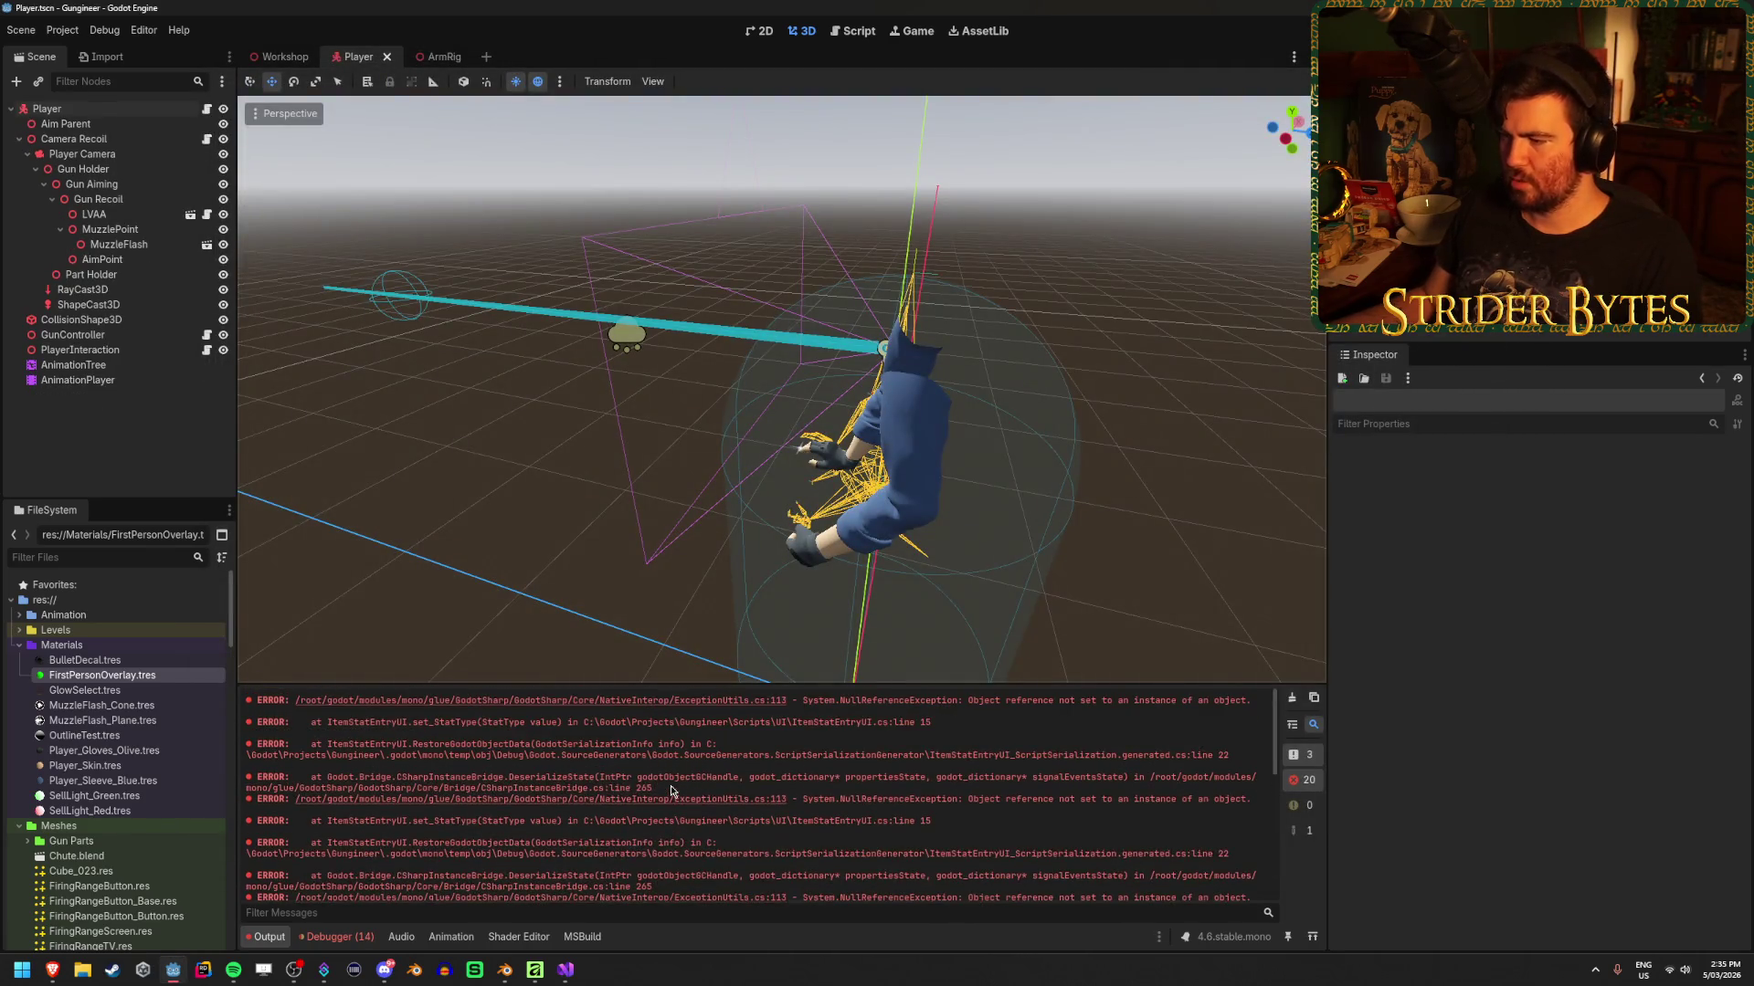
{"action": "scroll", "coordinate": [884, 722], "scroll_direction": "down", "scroll_amount": 2}
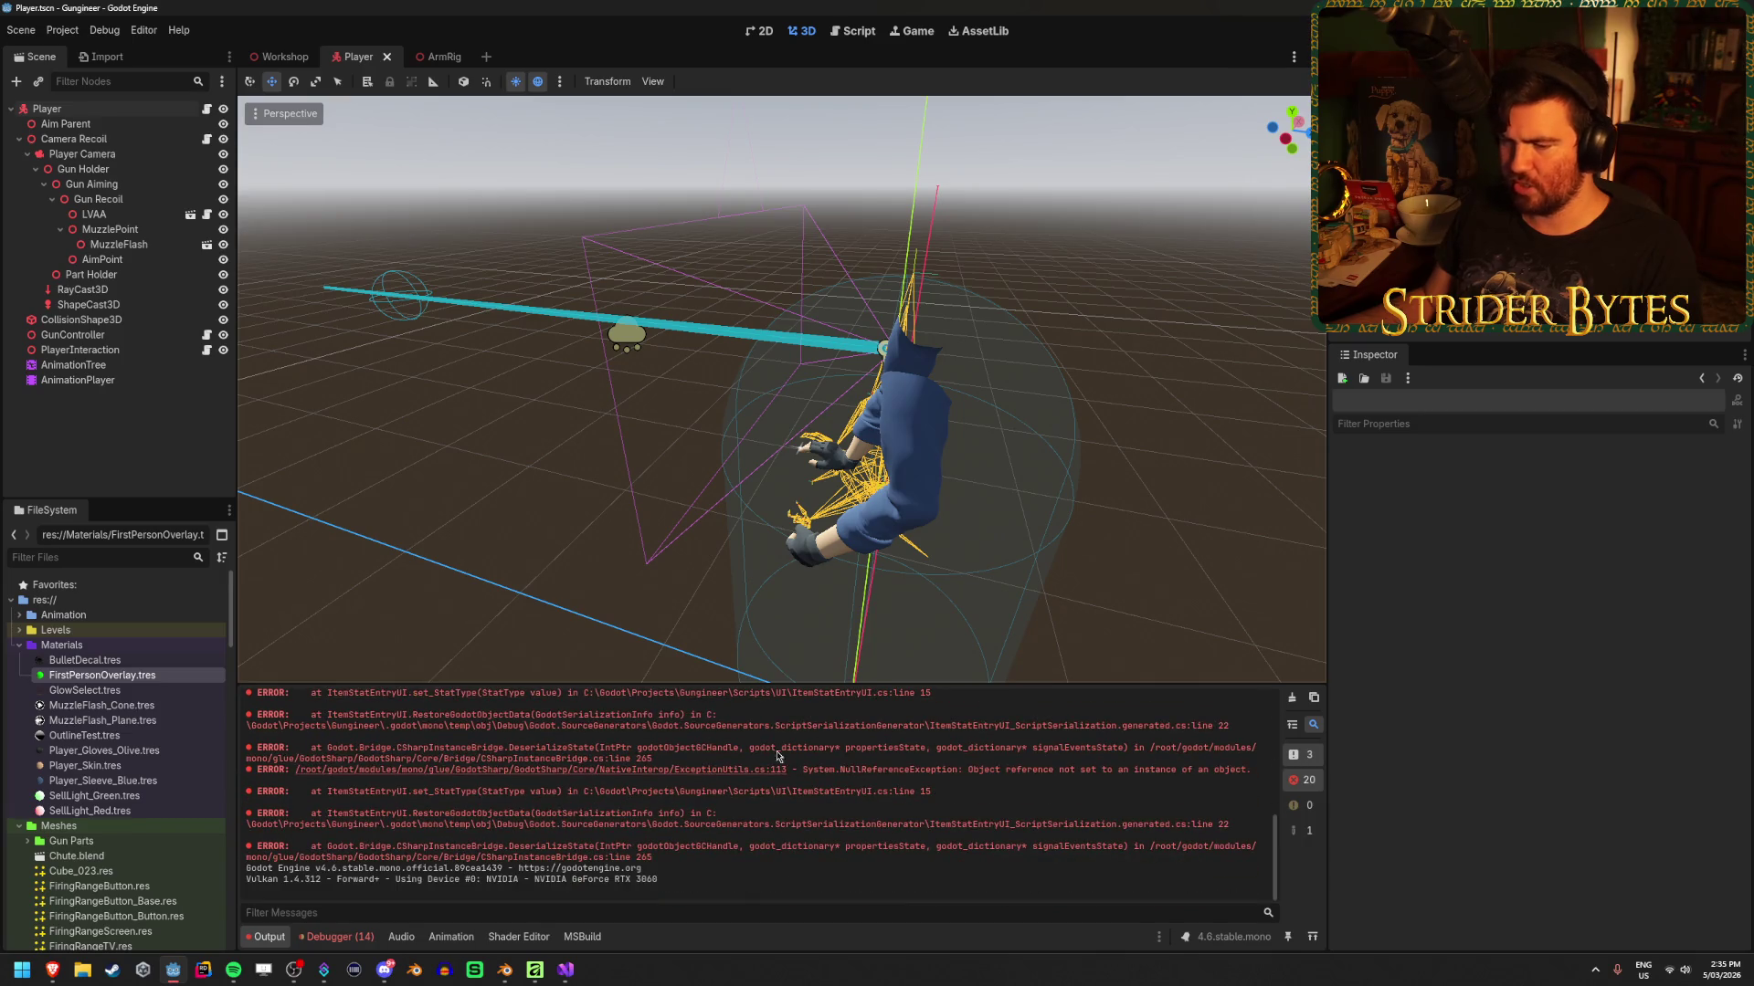
{"action": "left_click", "coordinate": [338, 936]}
{"action": "left_click", "coordinate": [353, 710]}
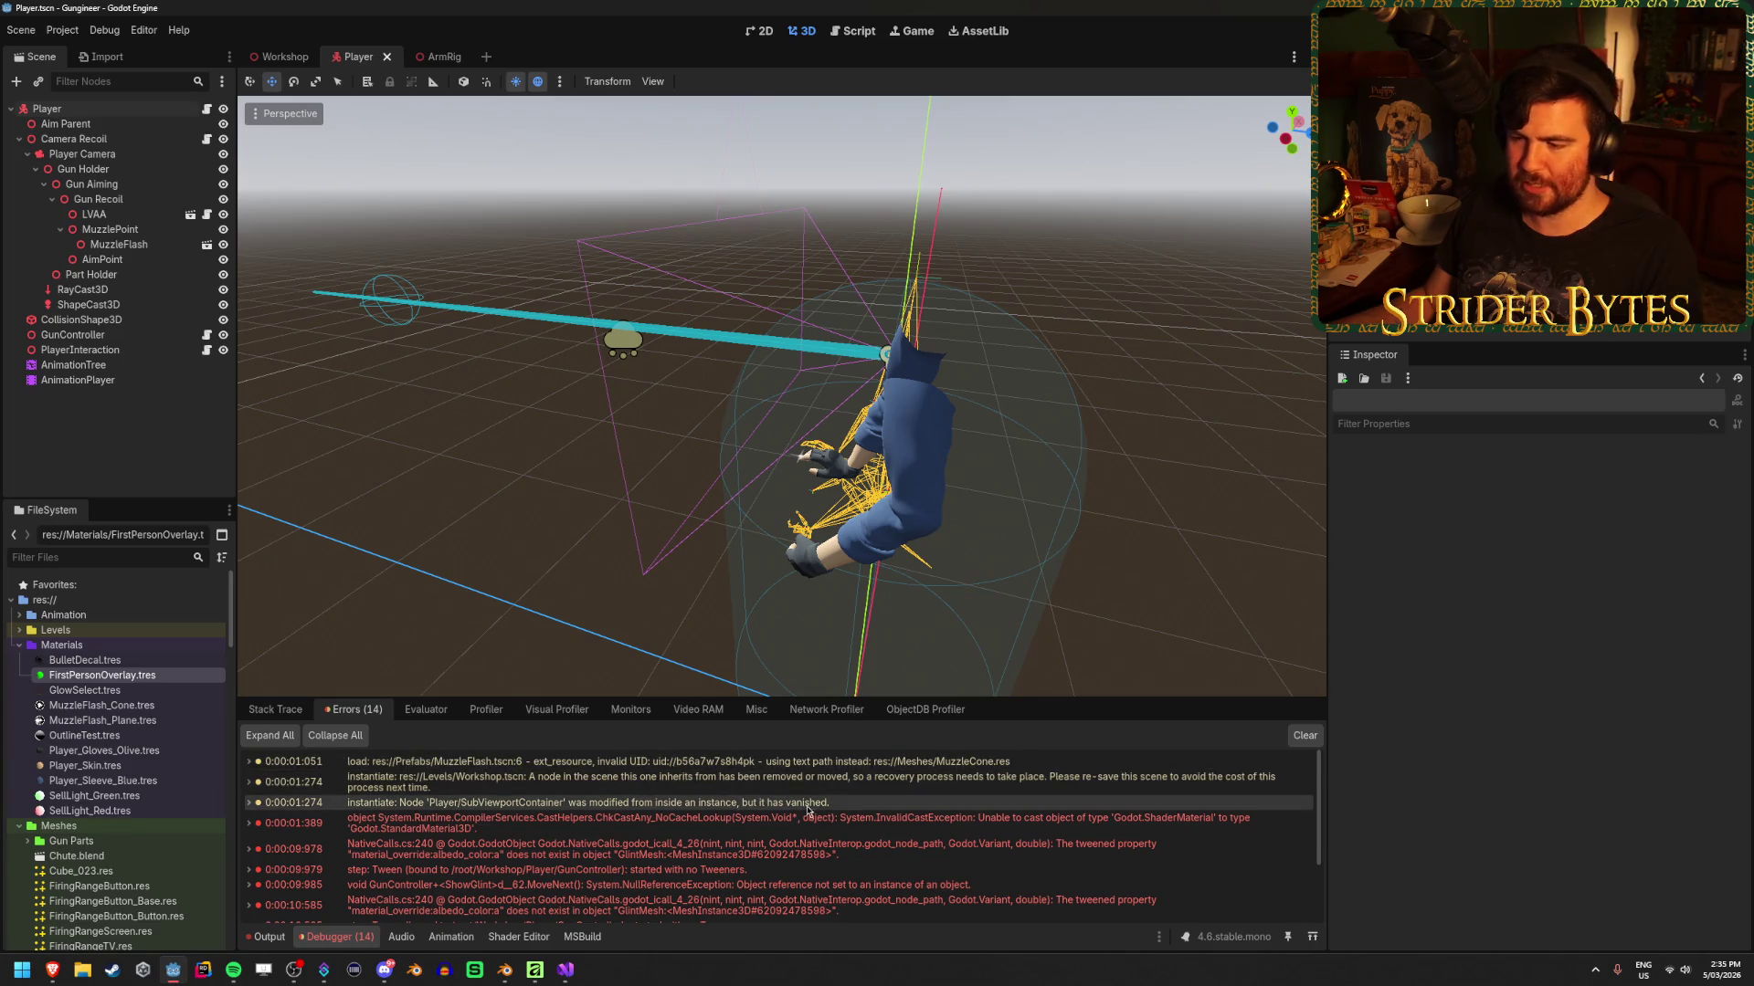
{"action": "mouse_move", "coordinate": [901, 826]}
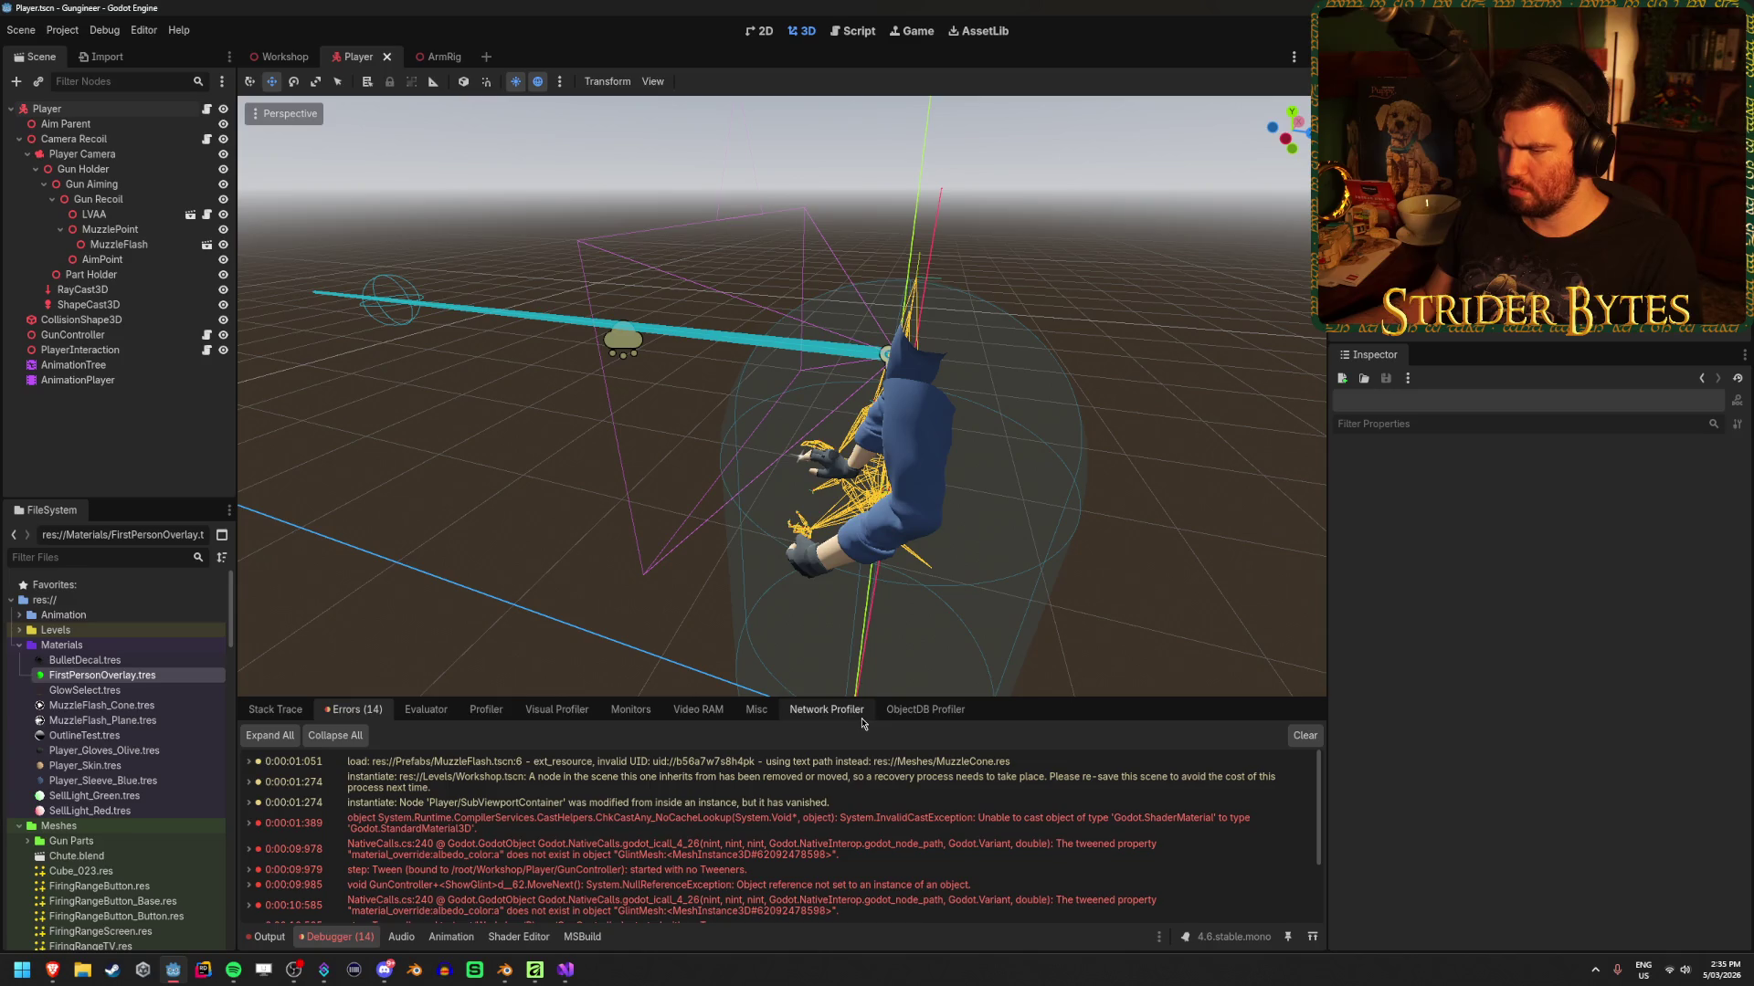
{"action": "mouse_move", "coordinate": [971, 829]}
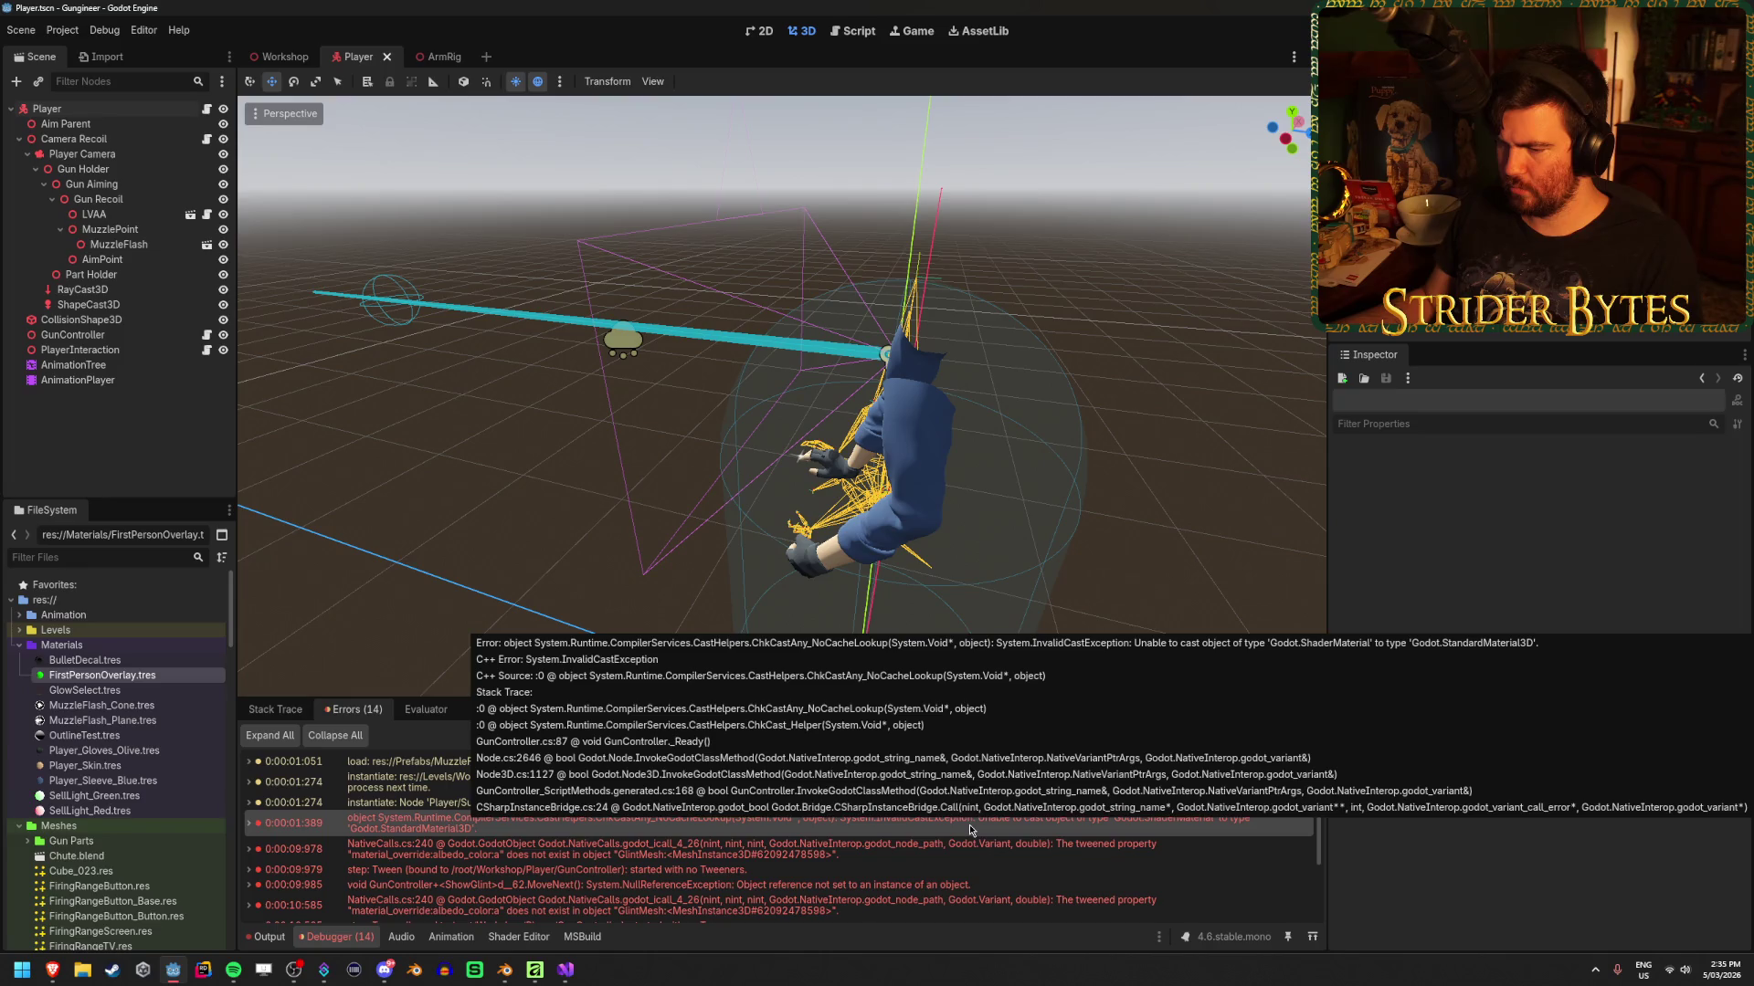
{"action": "mouse_move", "coordinate": [947, 861]}
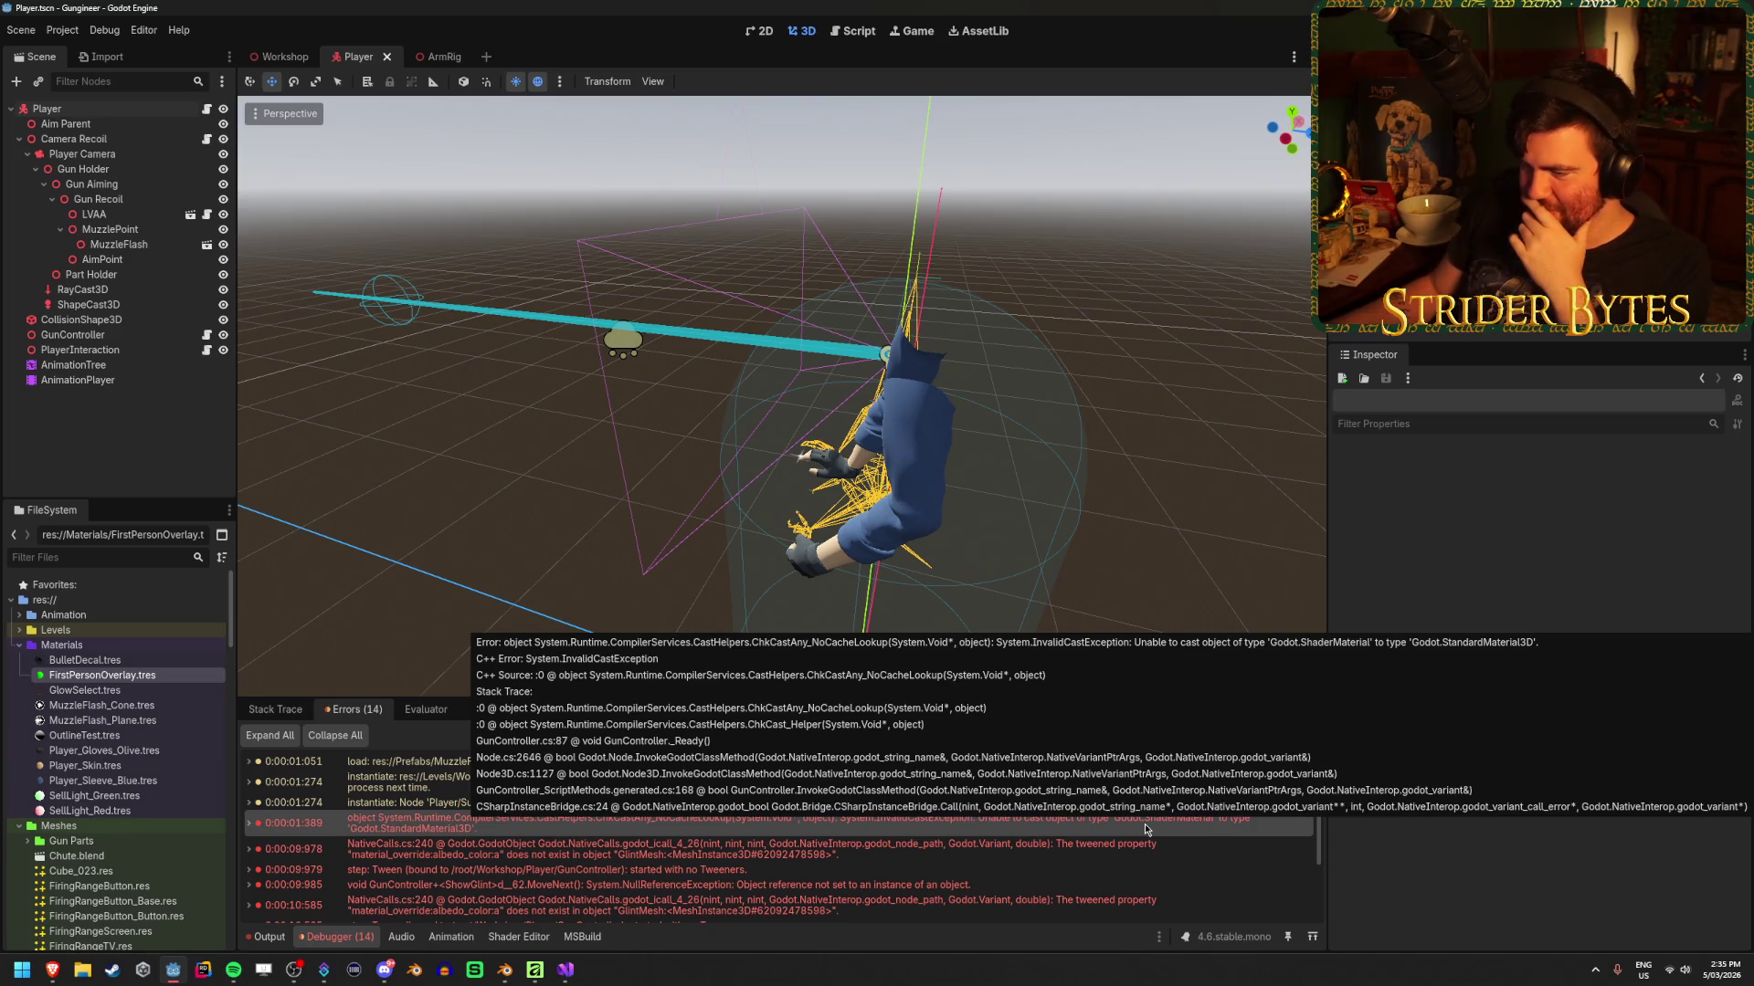
{"action": "double_click", "coordinate": [1146, 829]}
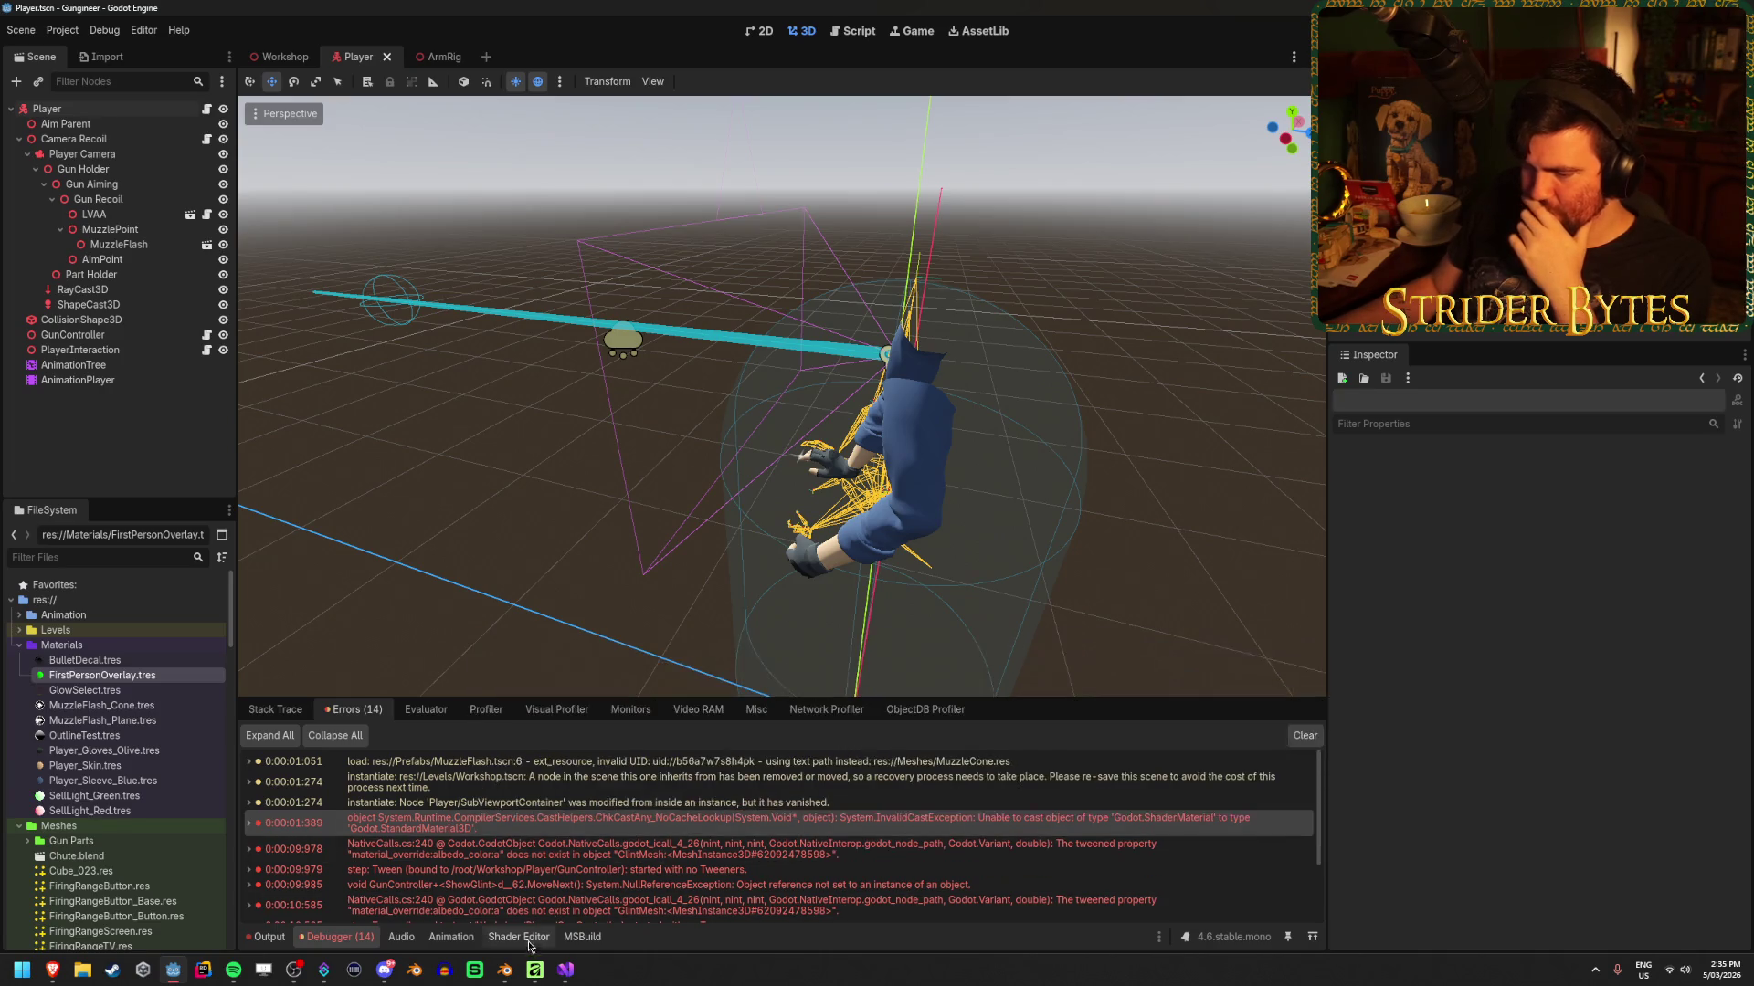
Read the GetActiveMaterial and AlbedoColor documentation on line 87 of GunController.cs
{"action": "scroll", "coordinate": [793, 636], "scroll_direction": "down", "scroll_amount": 3}
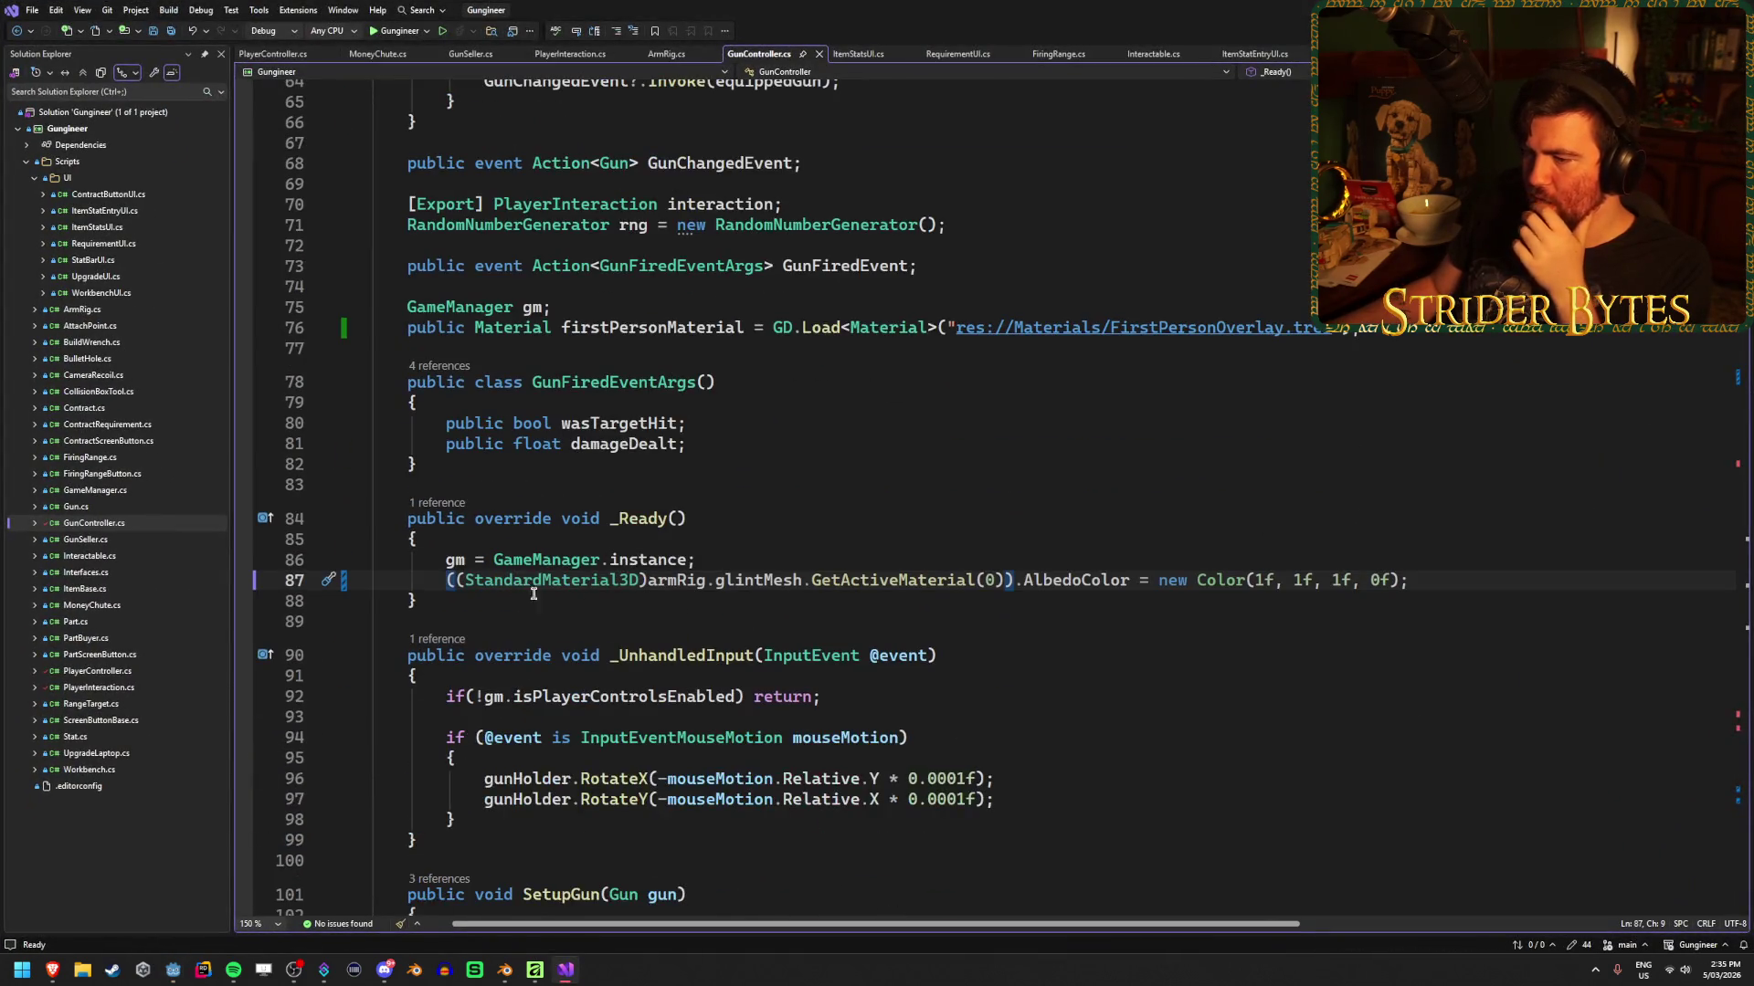
{"action": "double_click", "coordinate": [742, 582]}
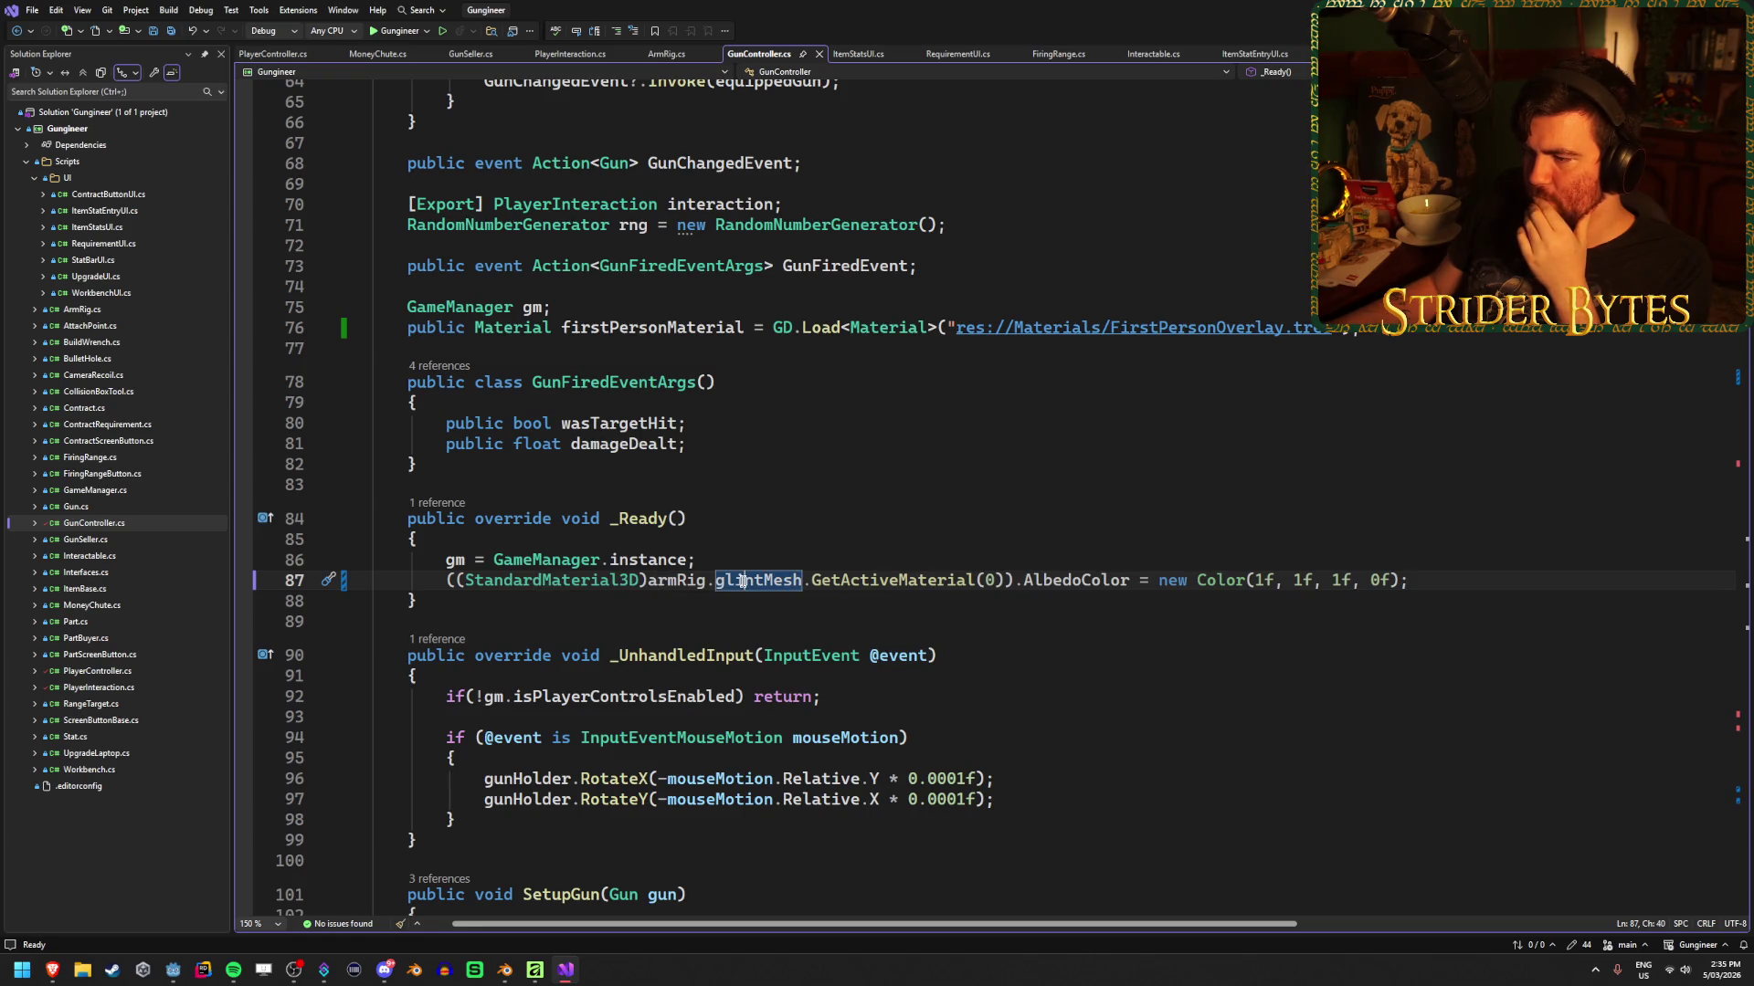
{"action": "mouse_move", "coordinate": [870, 578]}
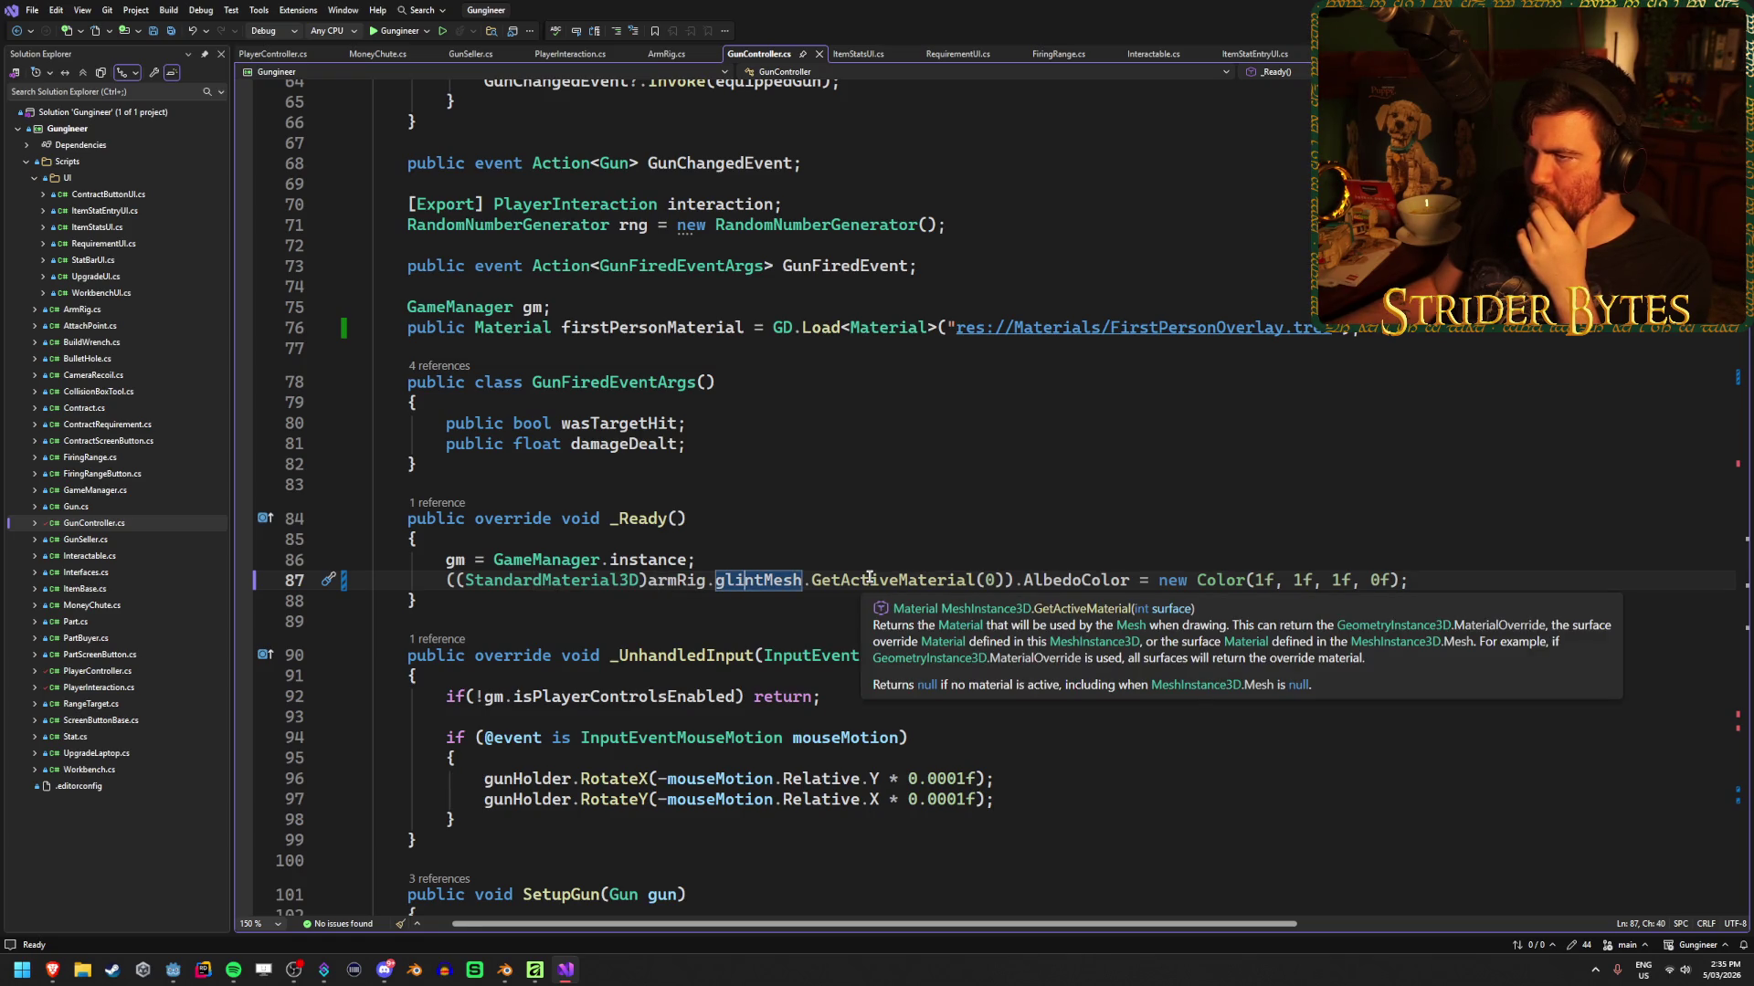
{"action": "left_click", "coordinate": [870, 578]}
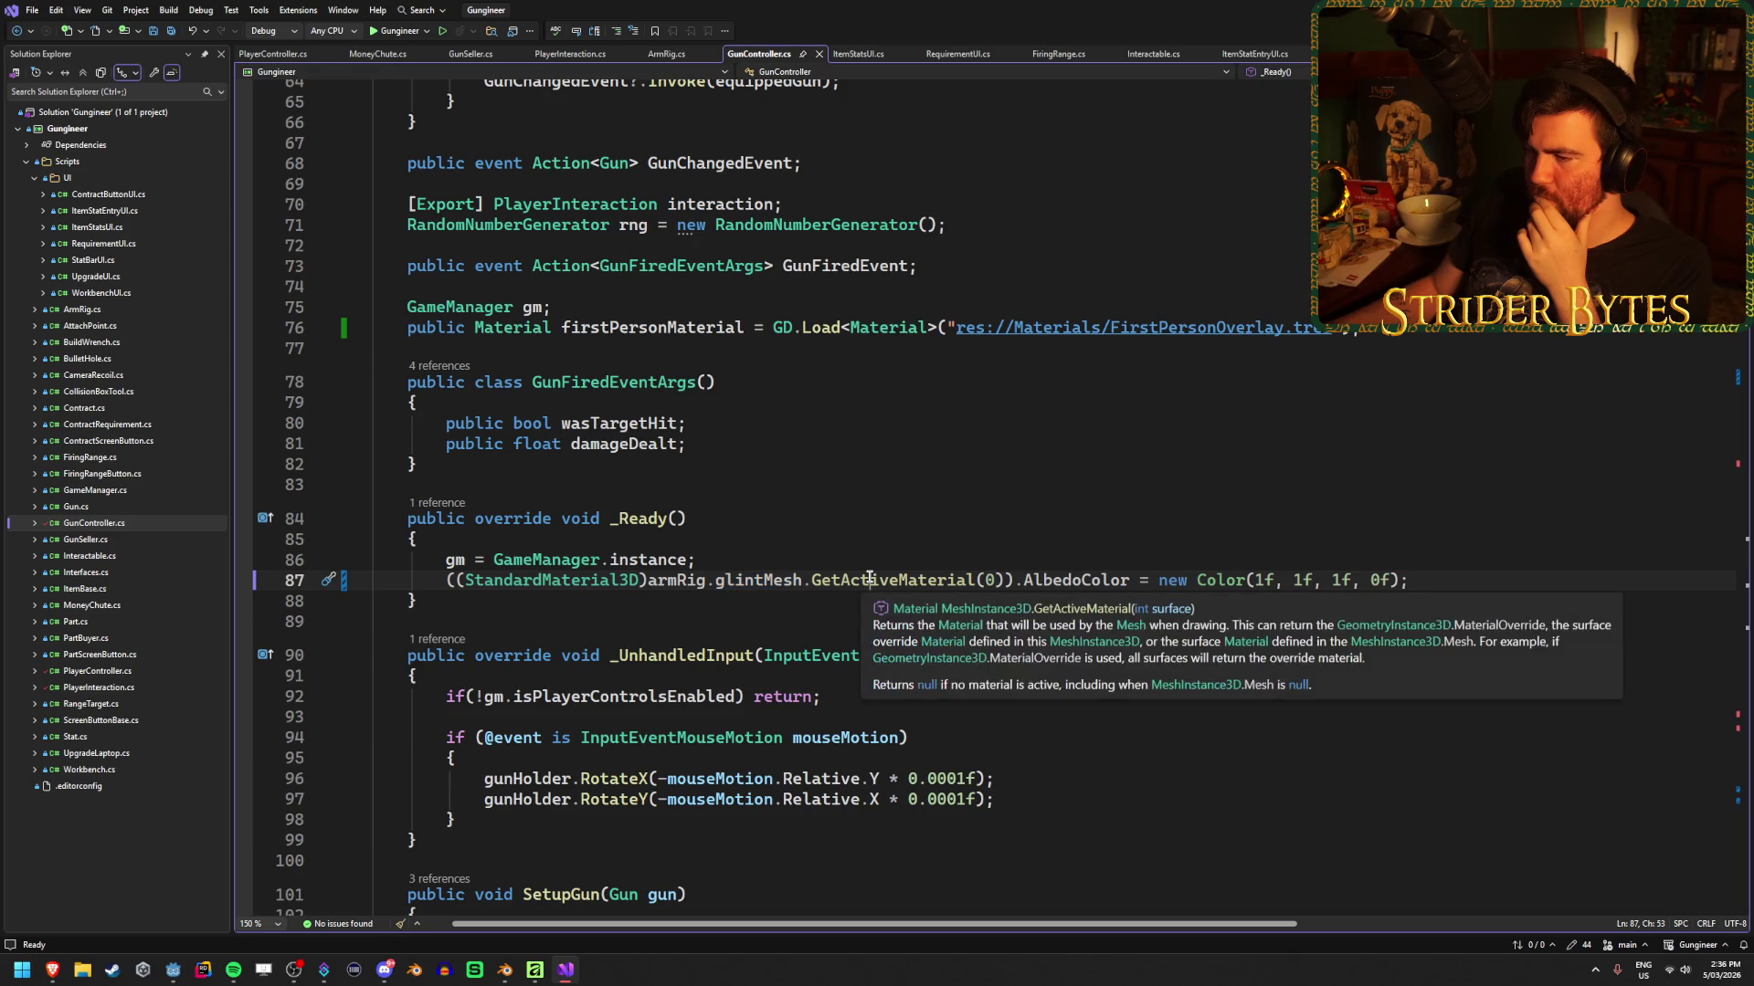
{"action": "left_click", "coordinate": [765, 581]}
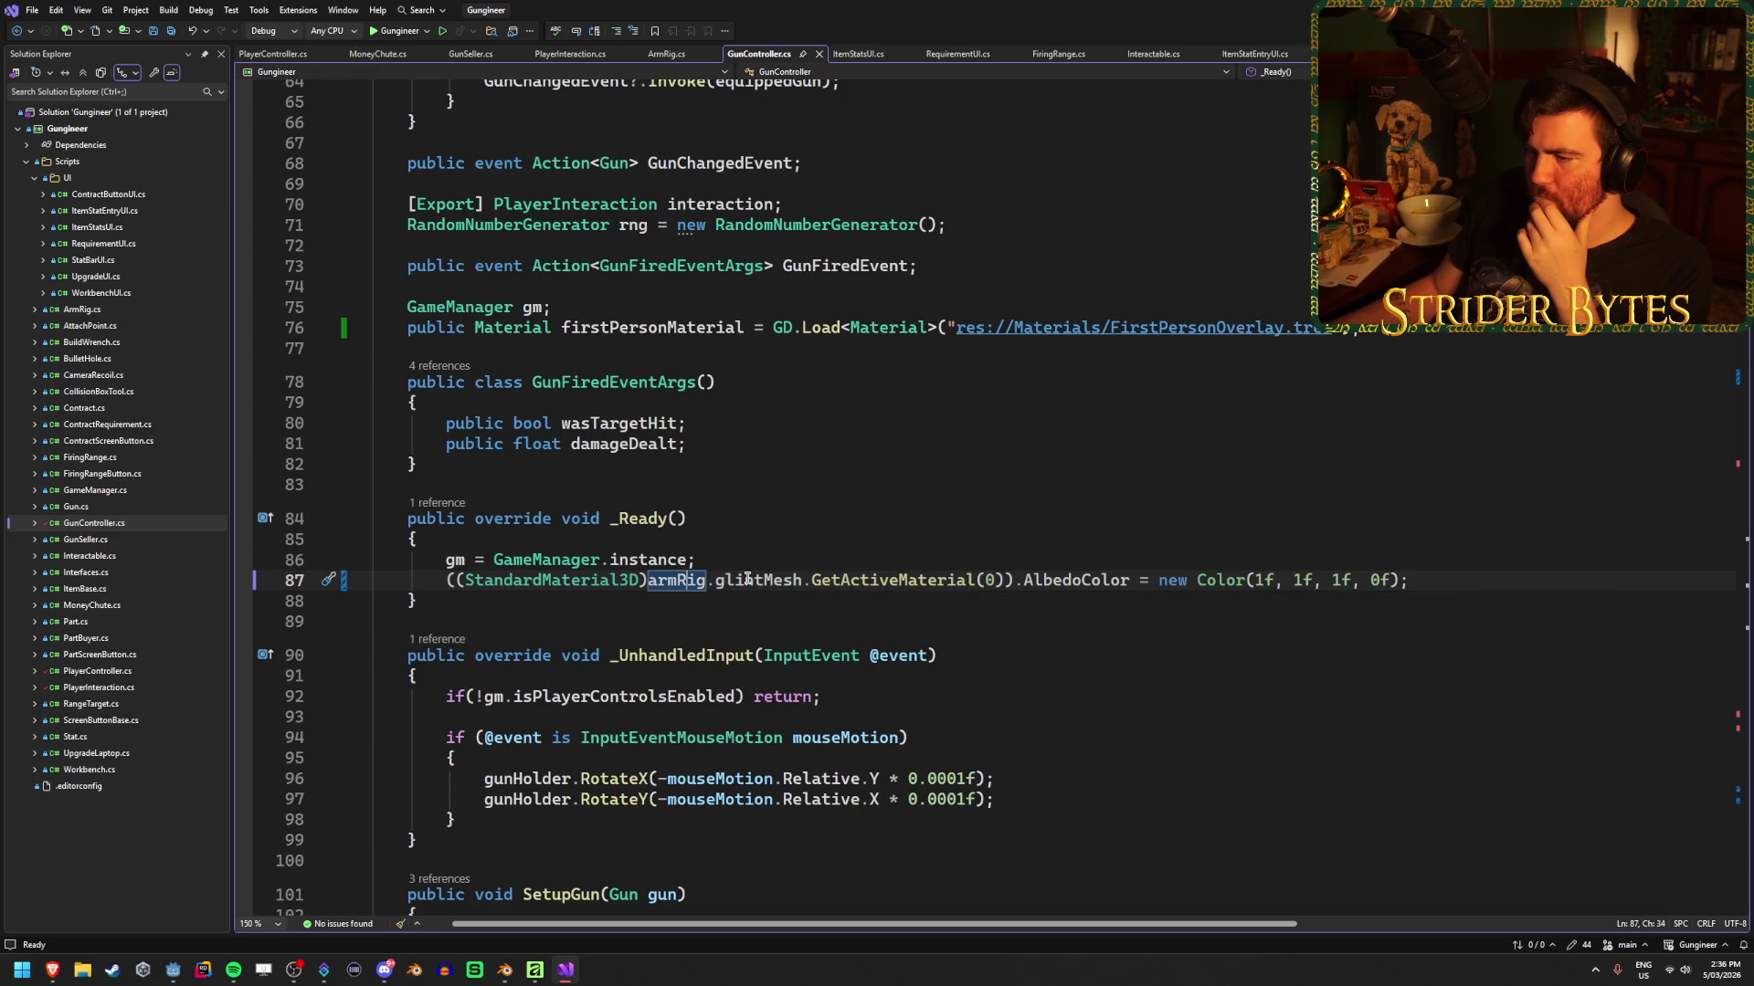
{"action": "left_click", "coordinate": [863, 579]}
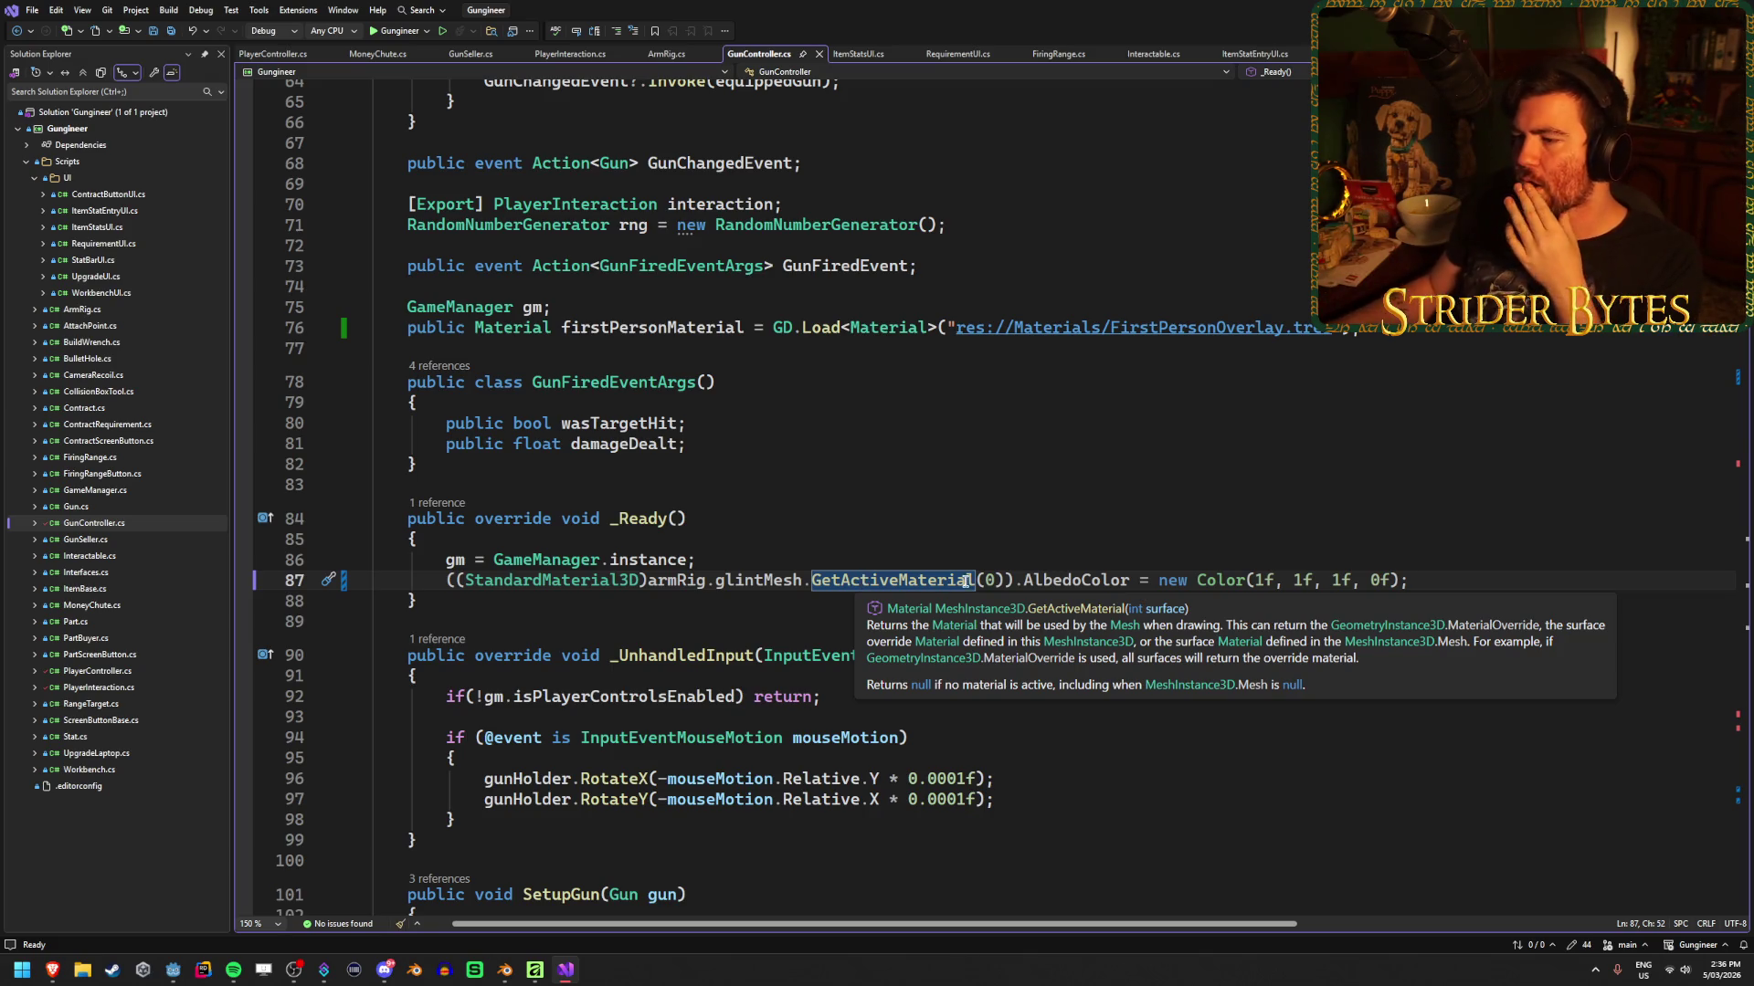
{"action": "left_click", "coordinate": [1023, 581]}
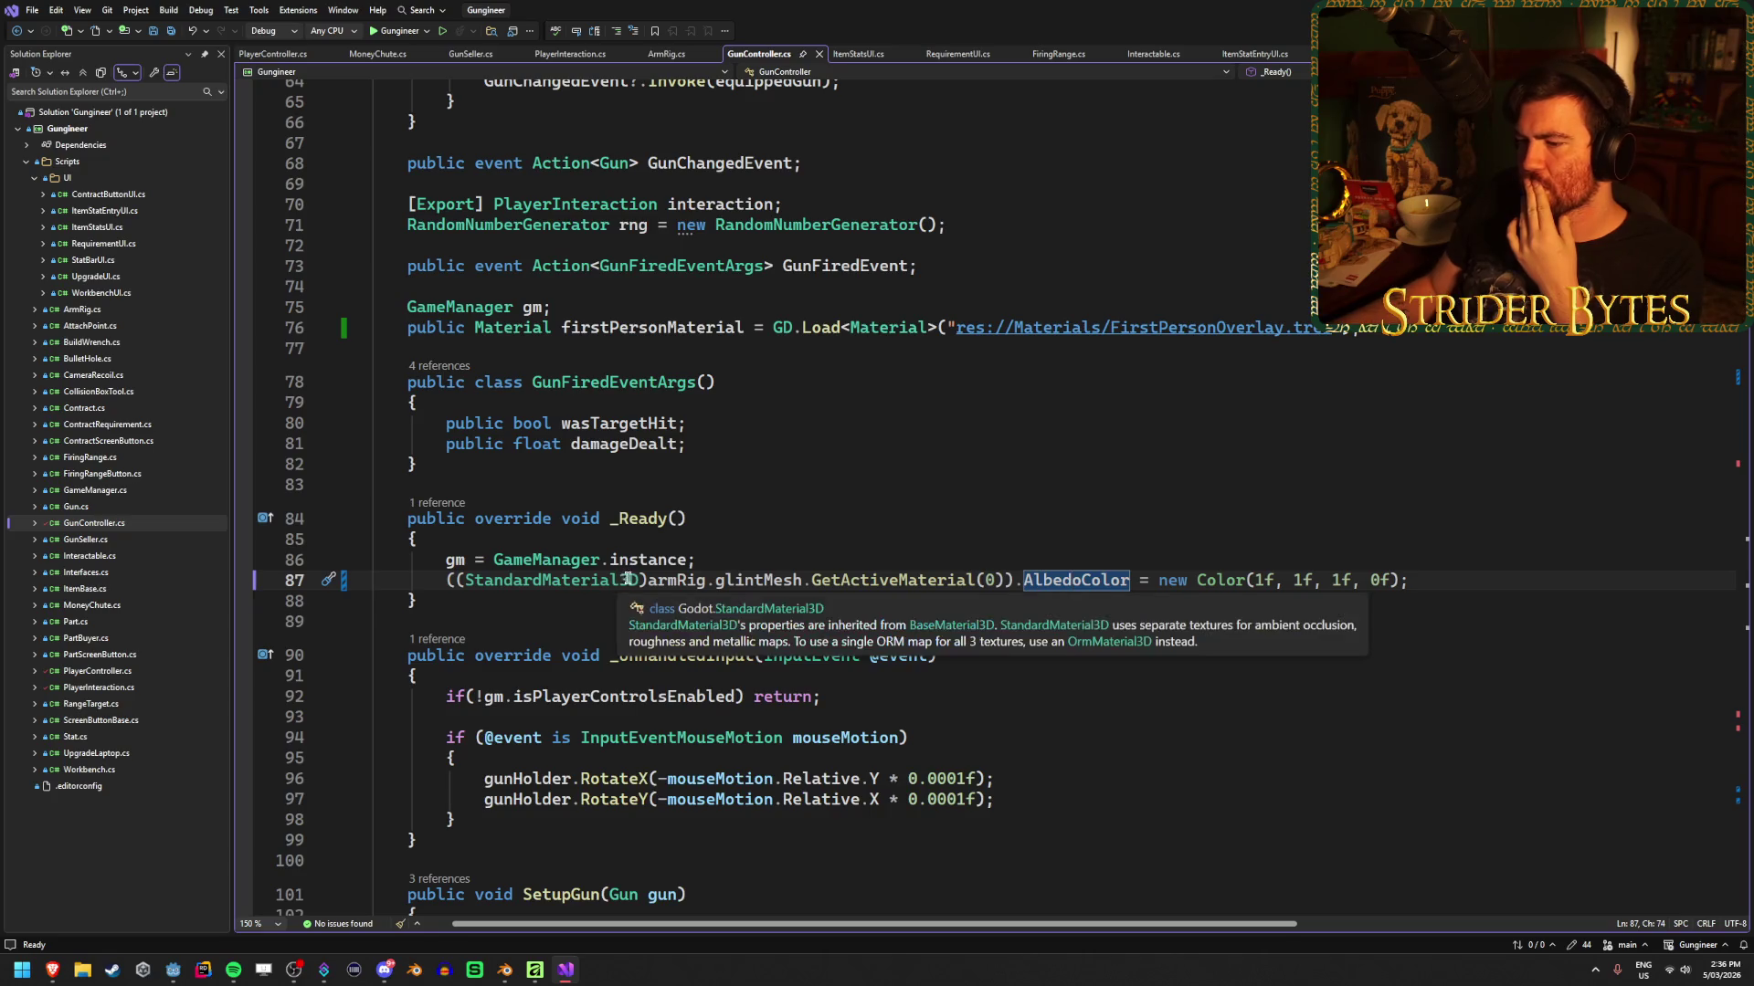
Change line 87's cast from StandardMaterial3D to ShaderMaterial and save the script
{"action": "left_click_drag", "start_coordinate": [639, 581], "coordinate": [482, 581]}
{"action": "key", "text": "BackSpace"}
{"action": "key", "text": "BackSpace"}
{"action": "type", "text": "haderMa"}
{"action": "key", "text": "Tab"}
{"action": "key", "text": "ctrl+s"}
{"action": "left_click", "coordinate": [1052, 582]}
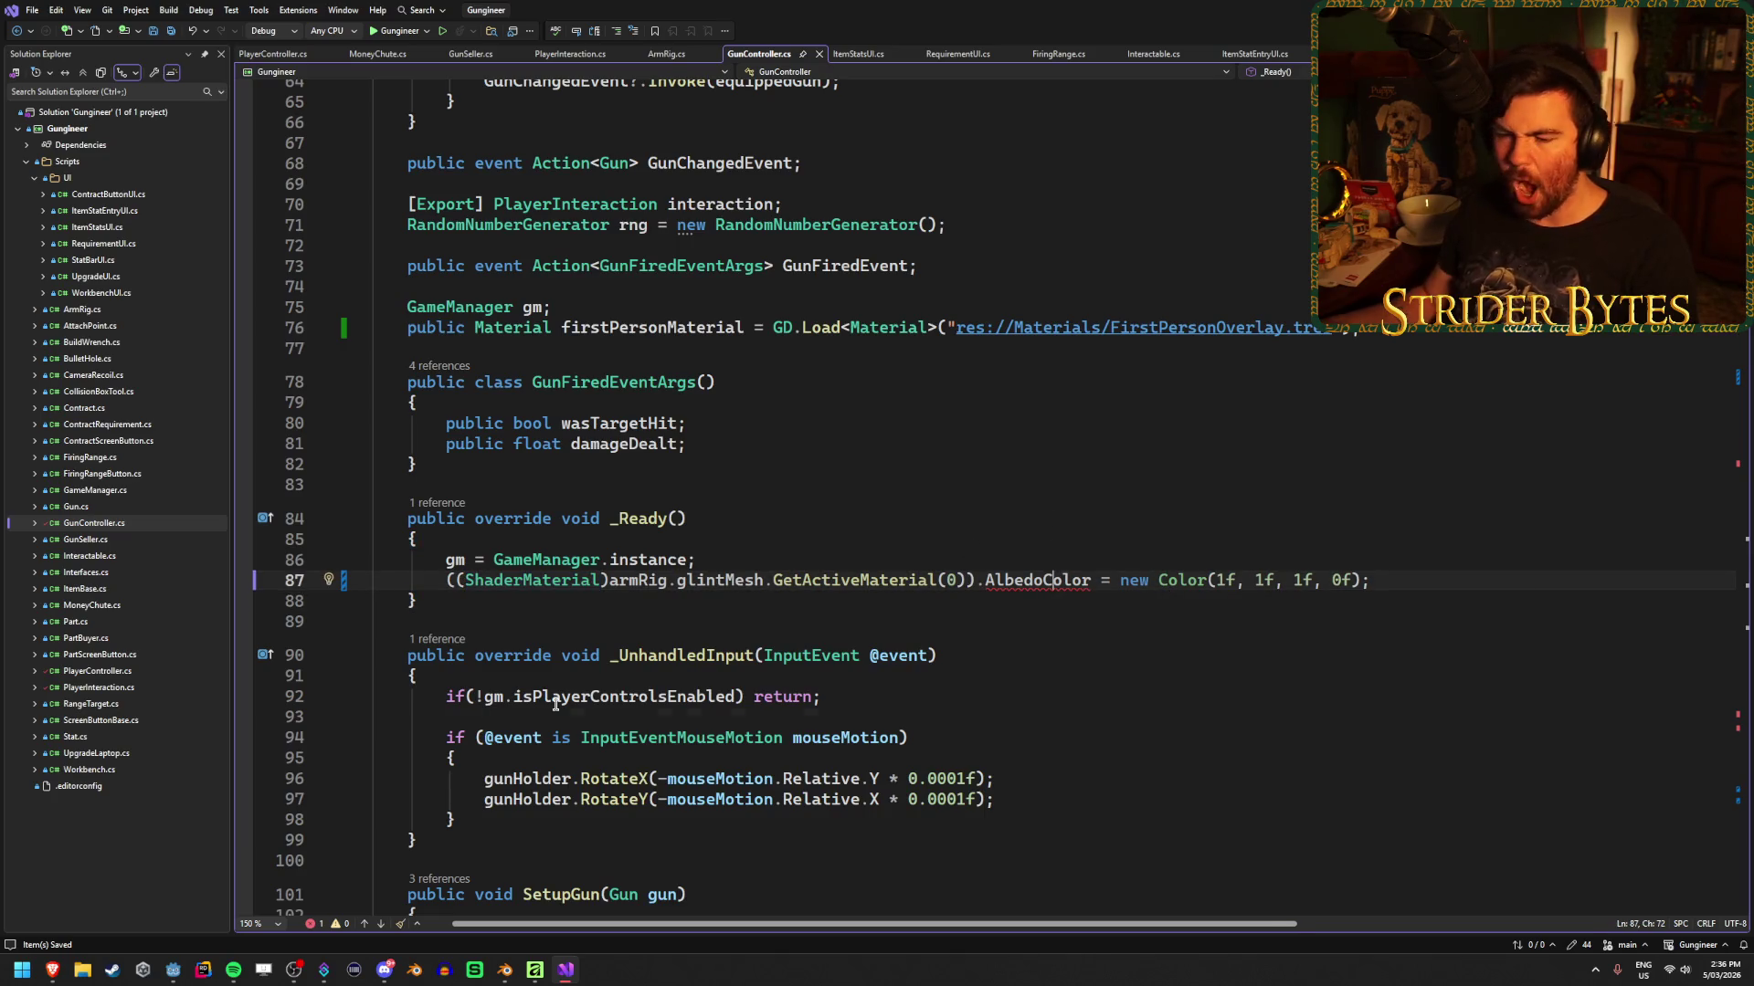
{"action": "left_click", "coordinate": [172, 970]}
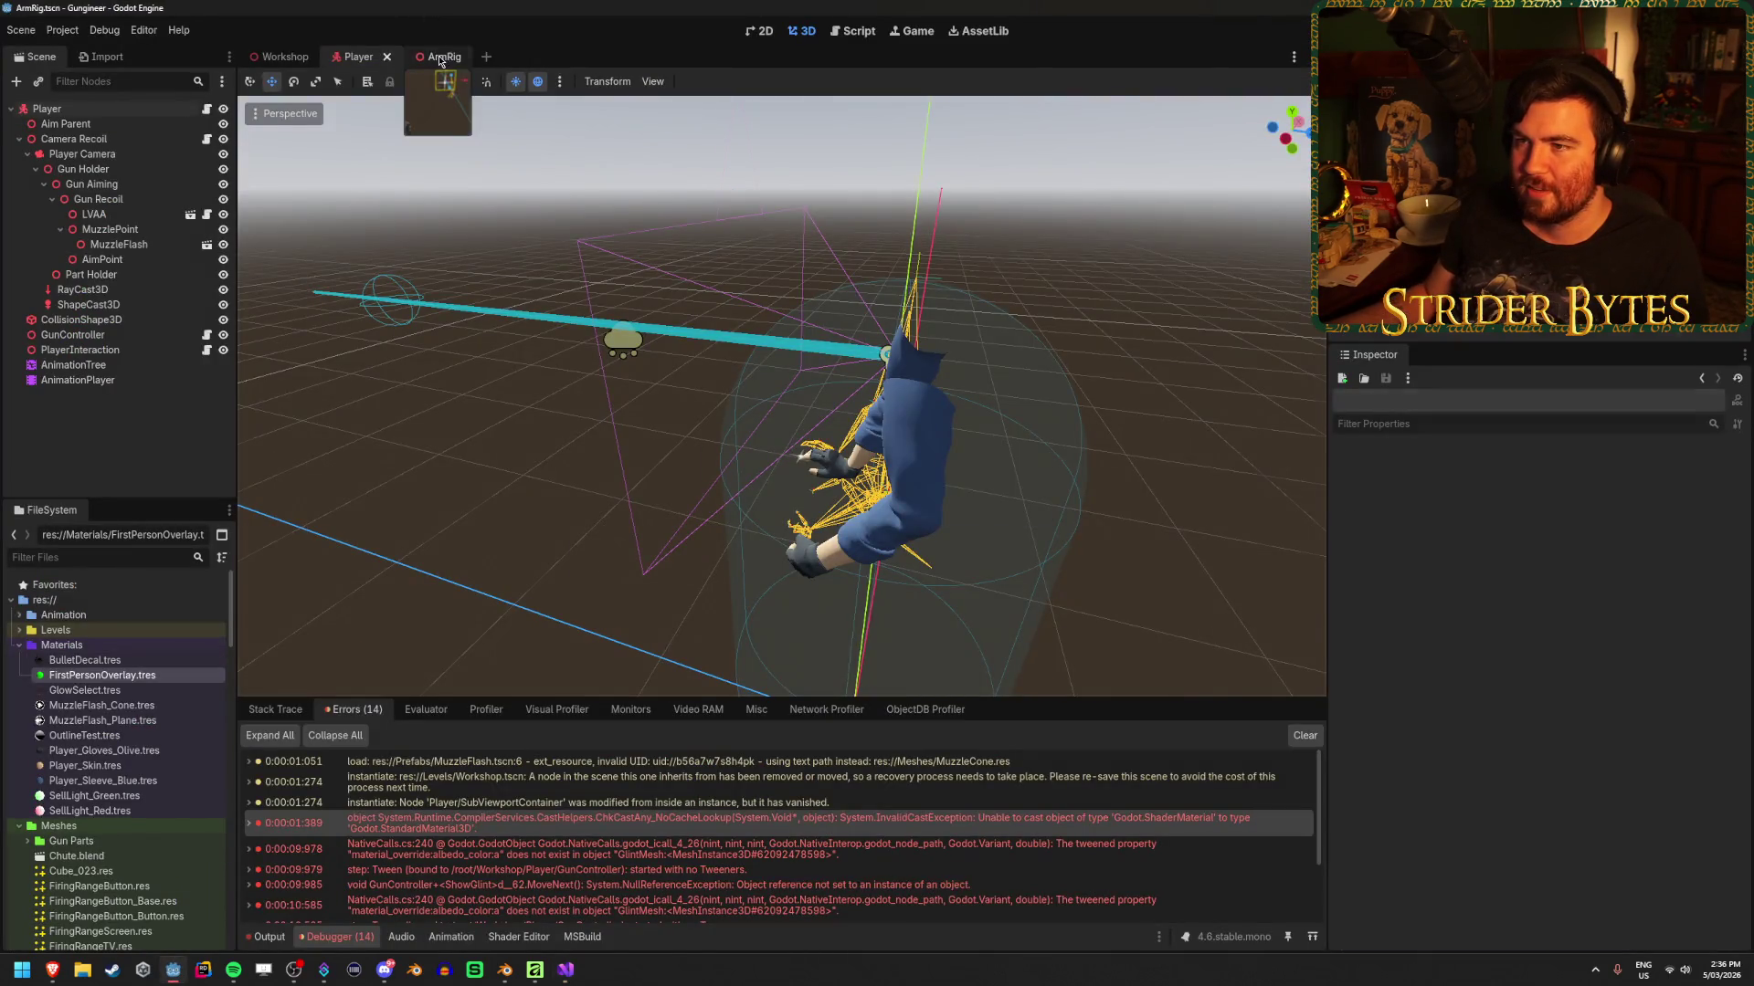
Open the ArmRig scene and review GlintMesh's material override Shader Parameters, such as Albedo
{"action": "left_click", "coordinate": [440, 58]}
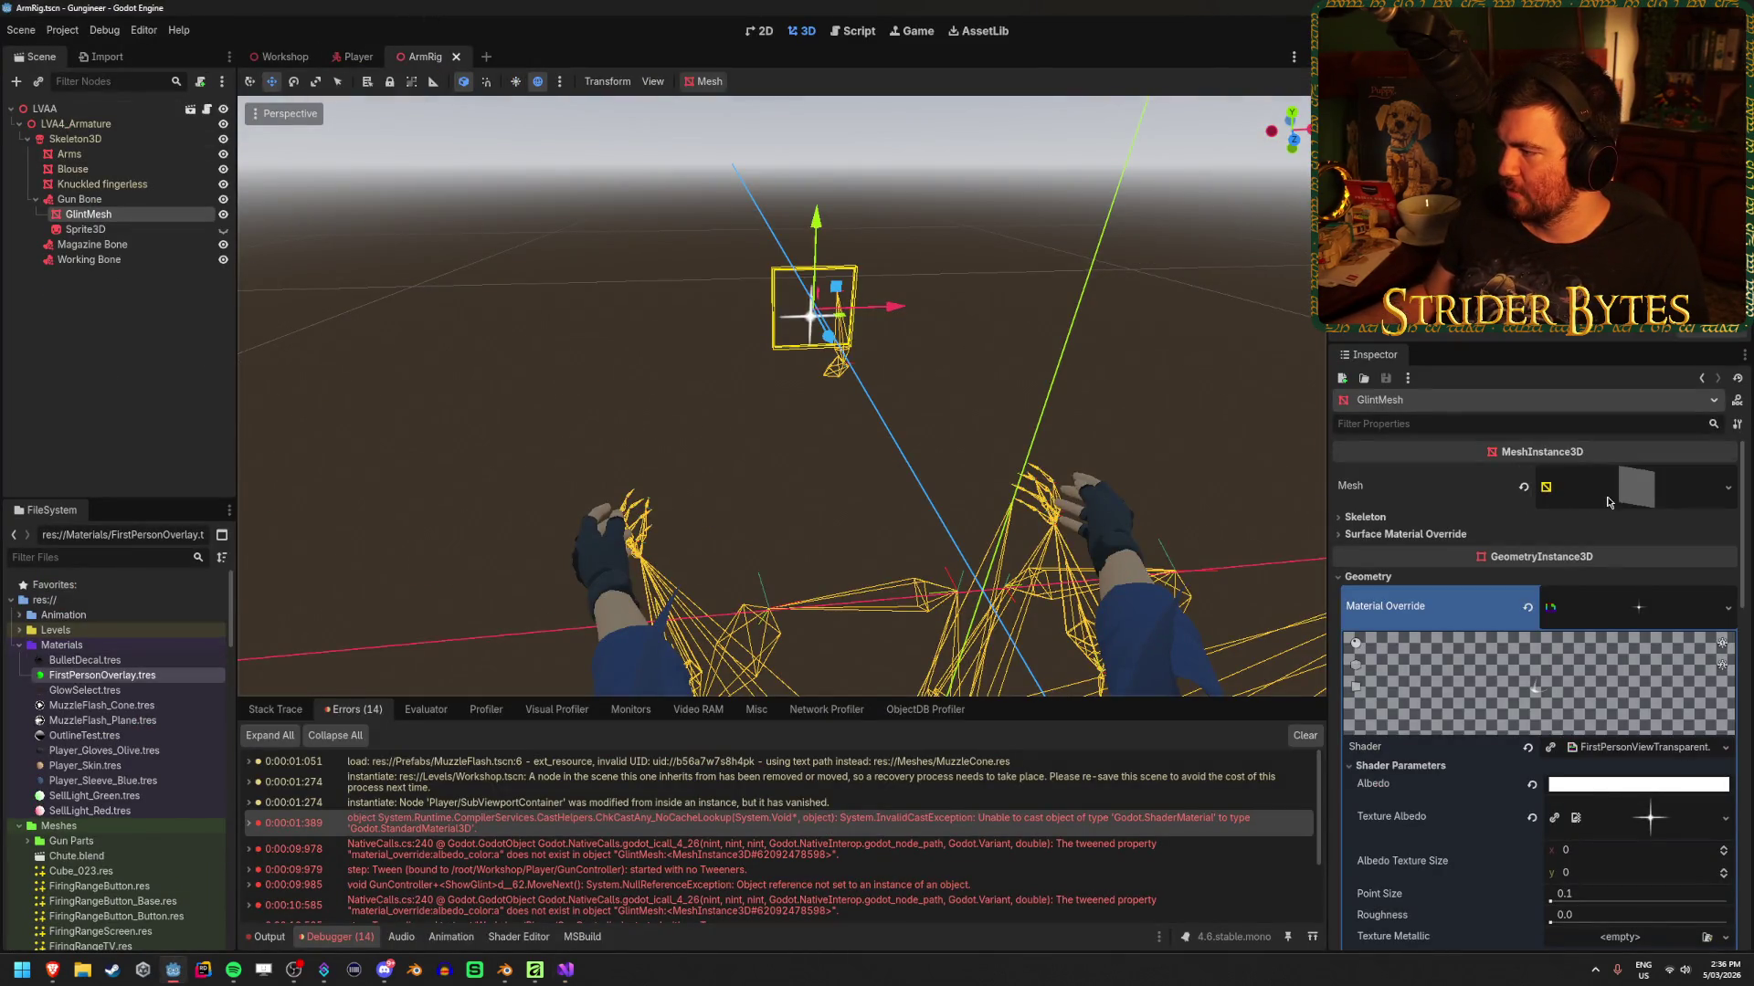
{"action": "scroll", "coordinate": [1617, 511], "scroll_direction": "down", "scroll_amount": 5}
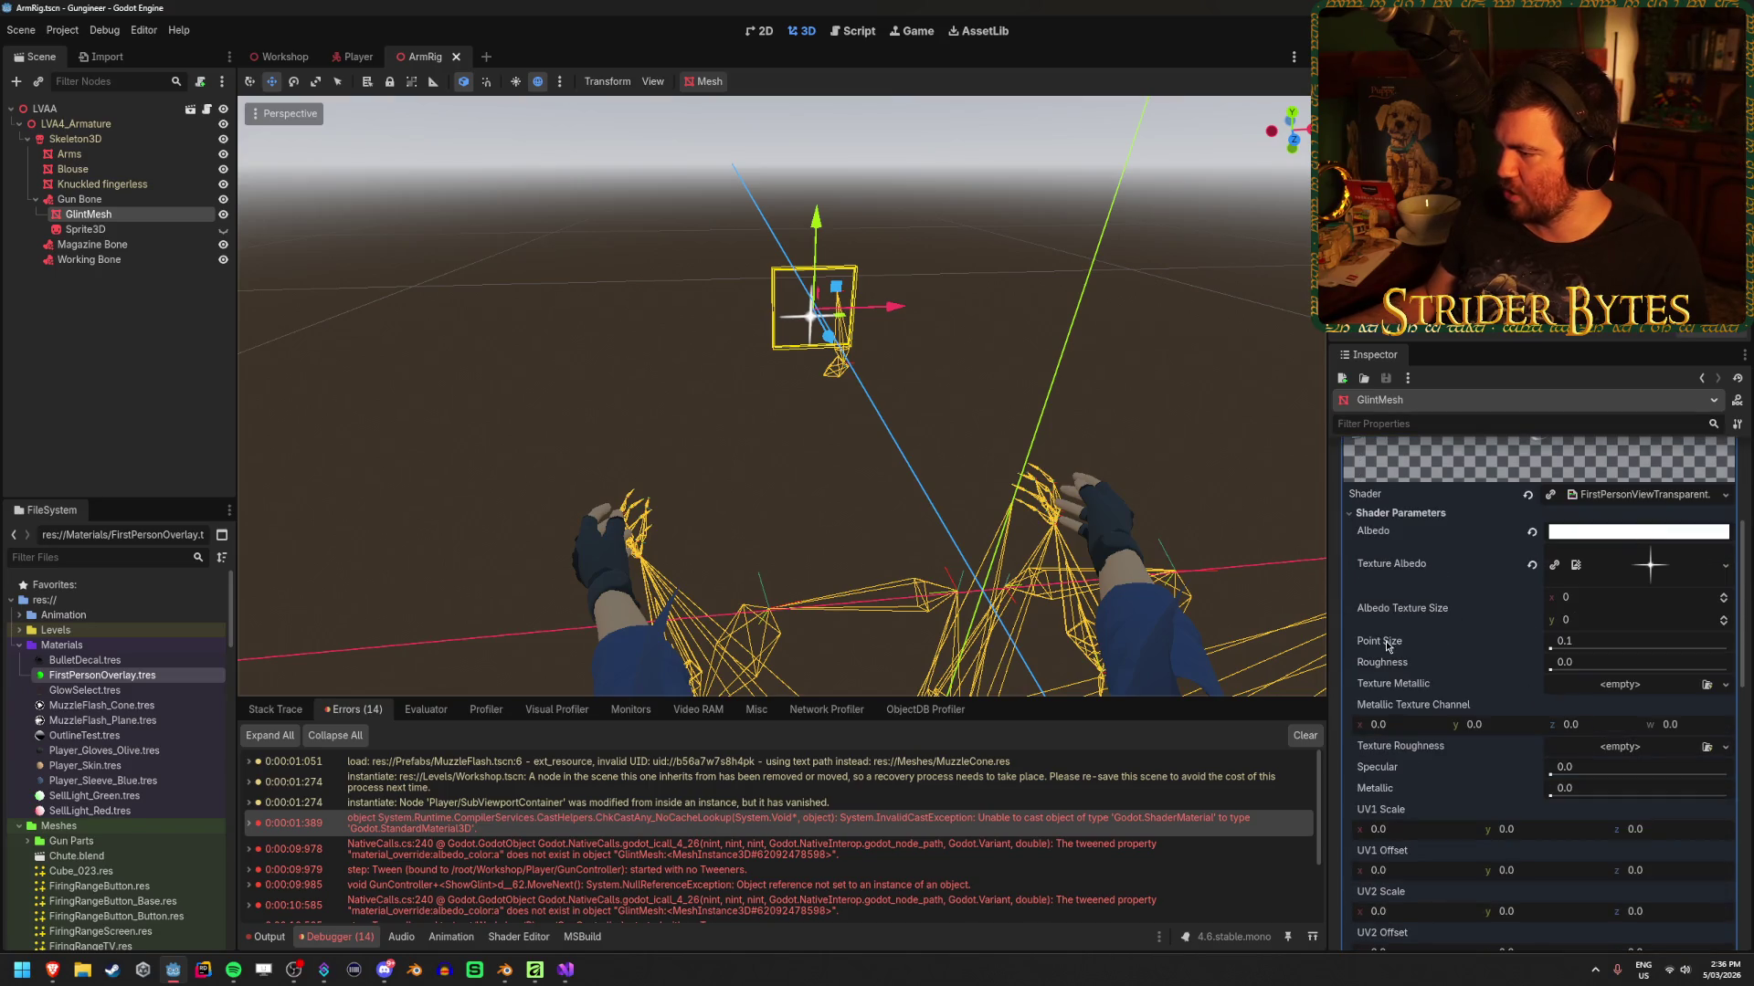
{"action": "left_click", "coordinate": [1397, 515]}
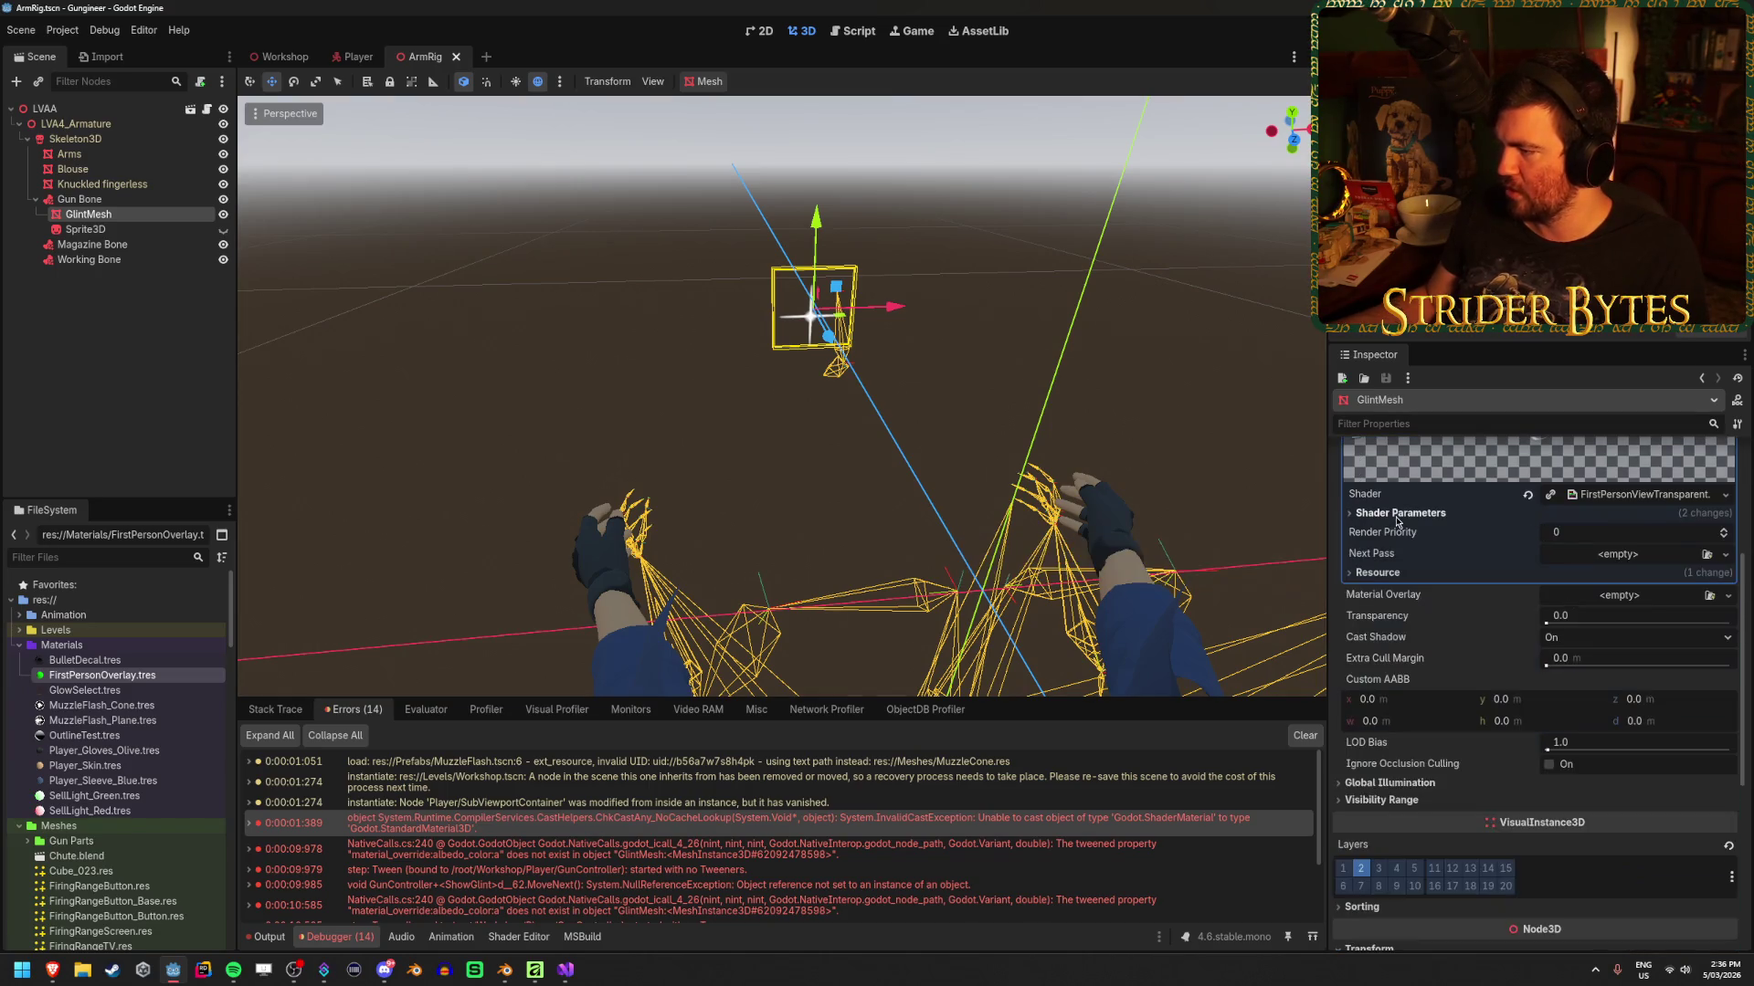
{"action": "left_click", "coordinate": [1397, 519]}
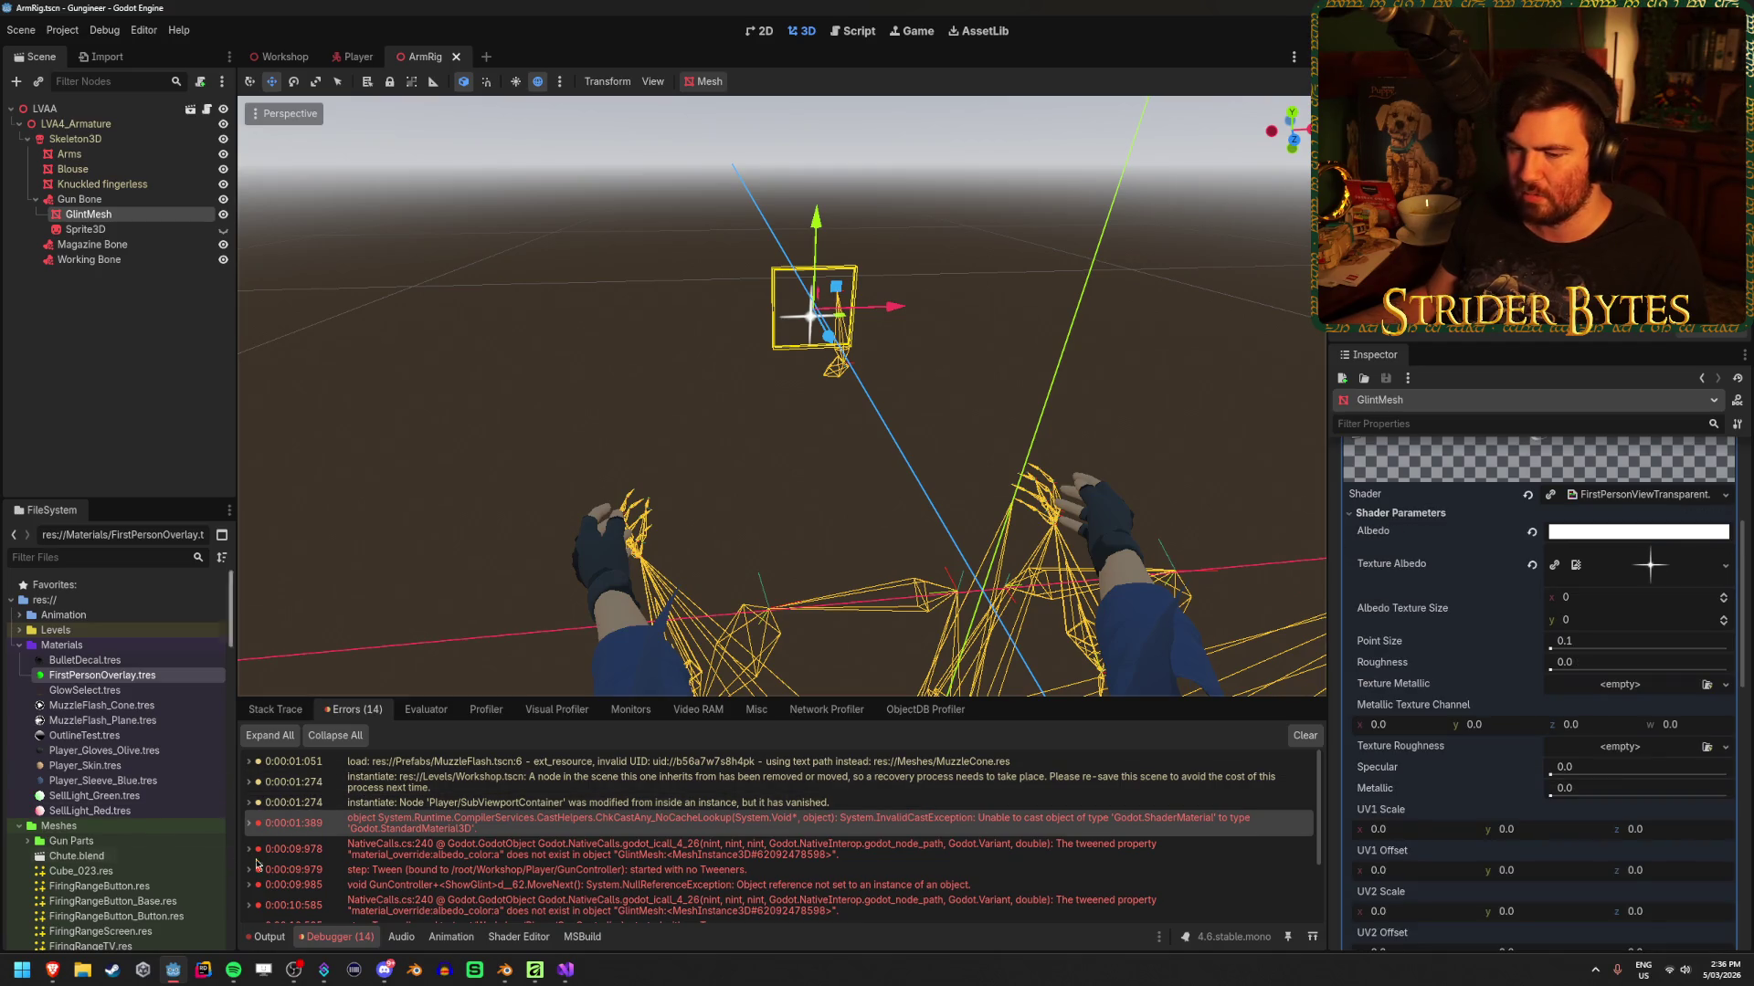
Select the ShaderMaterial type name in GunController's line 87 cast
{"action": "left_click", "coordinate": [579, 977]}
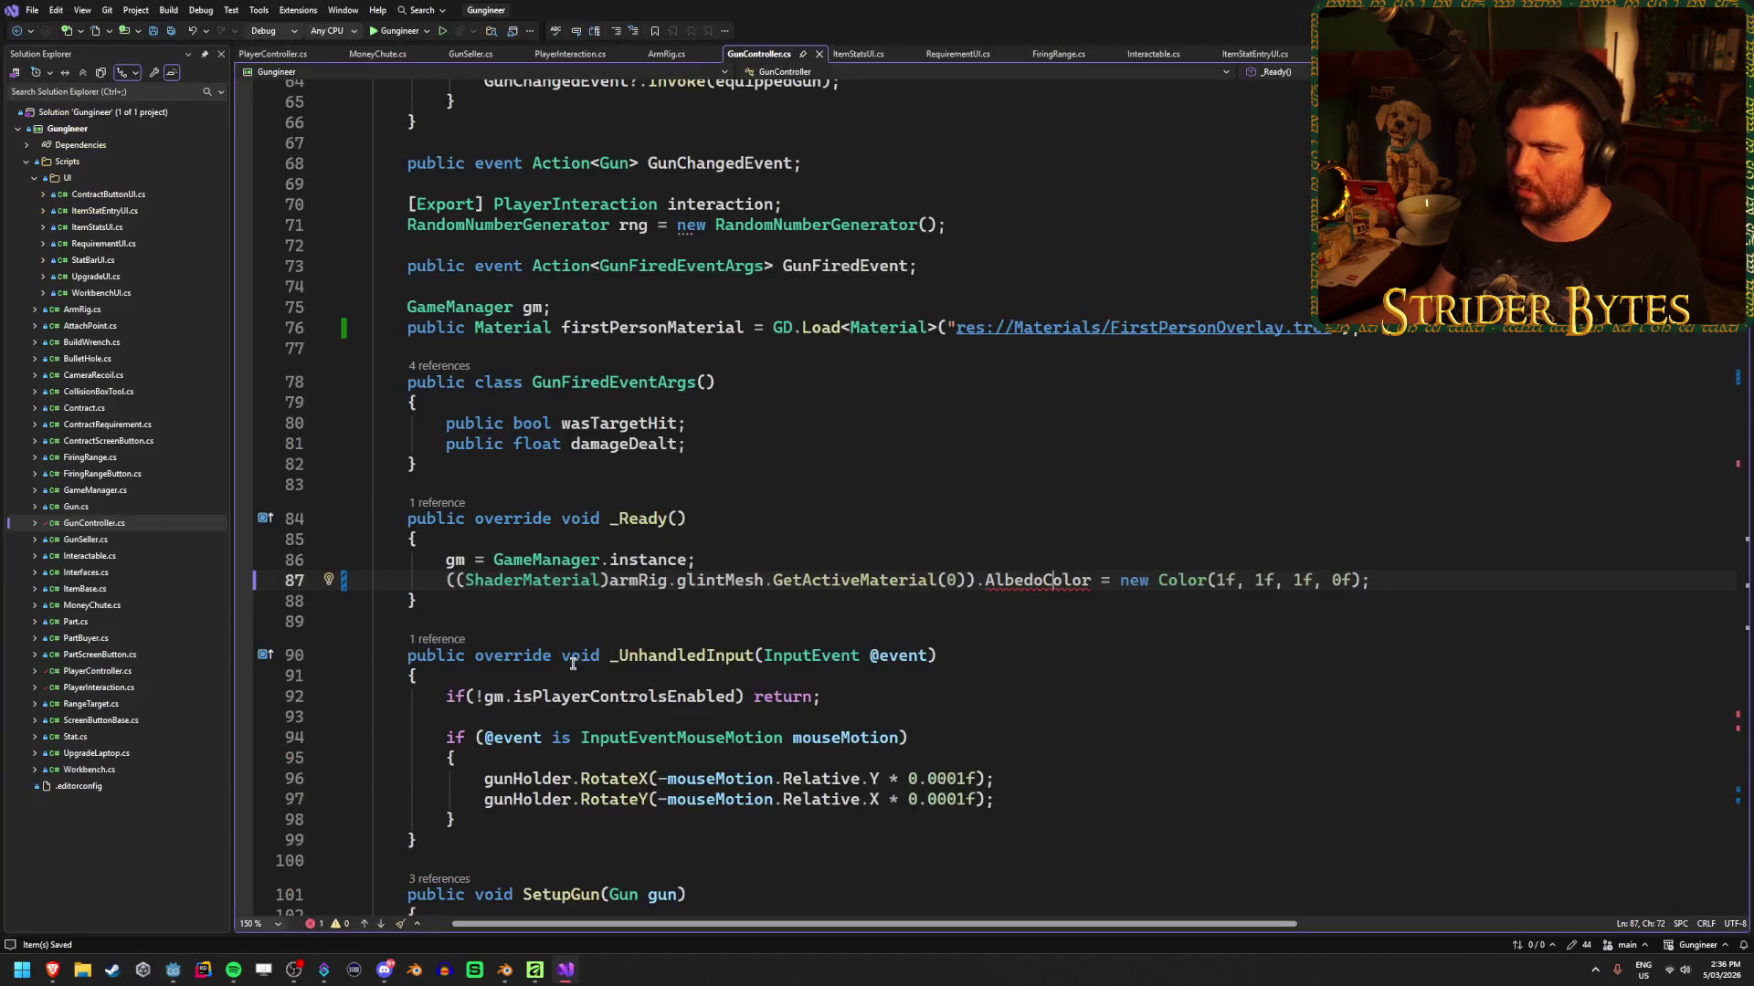
{"action": "left_click", "coordinate": [571, 589]}
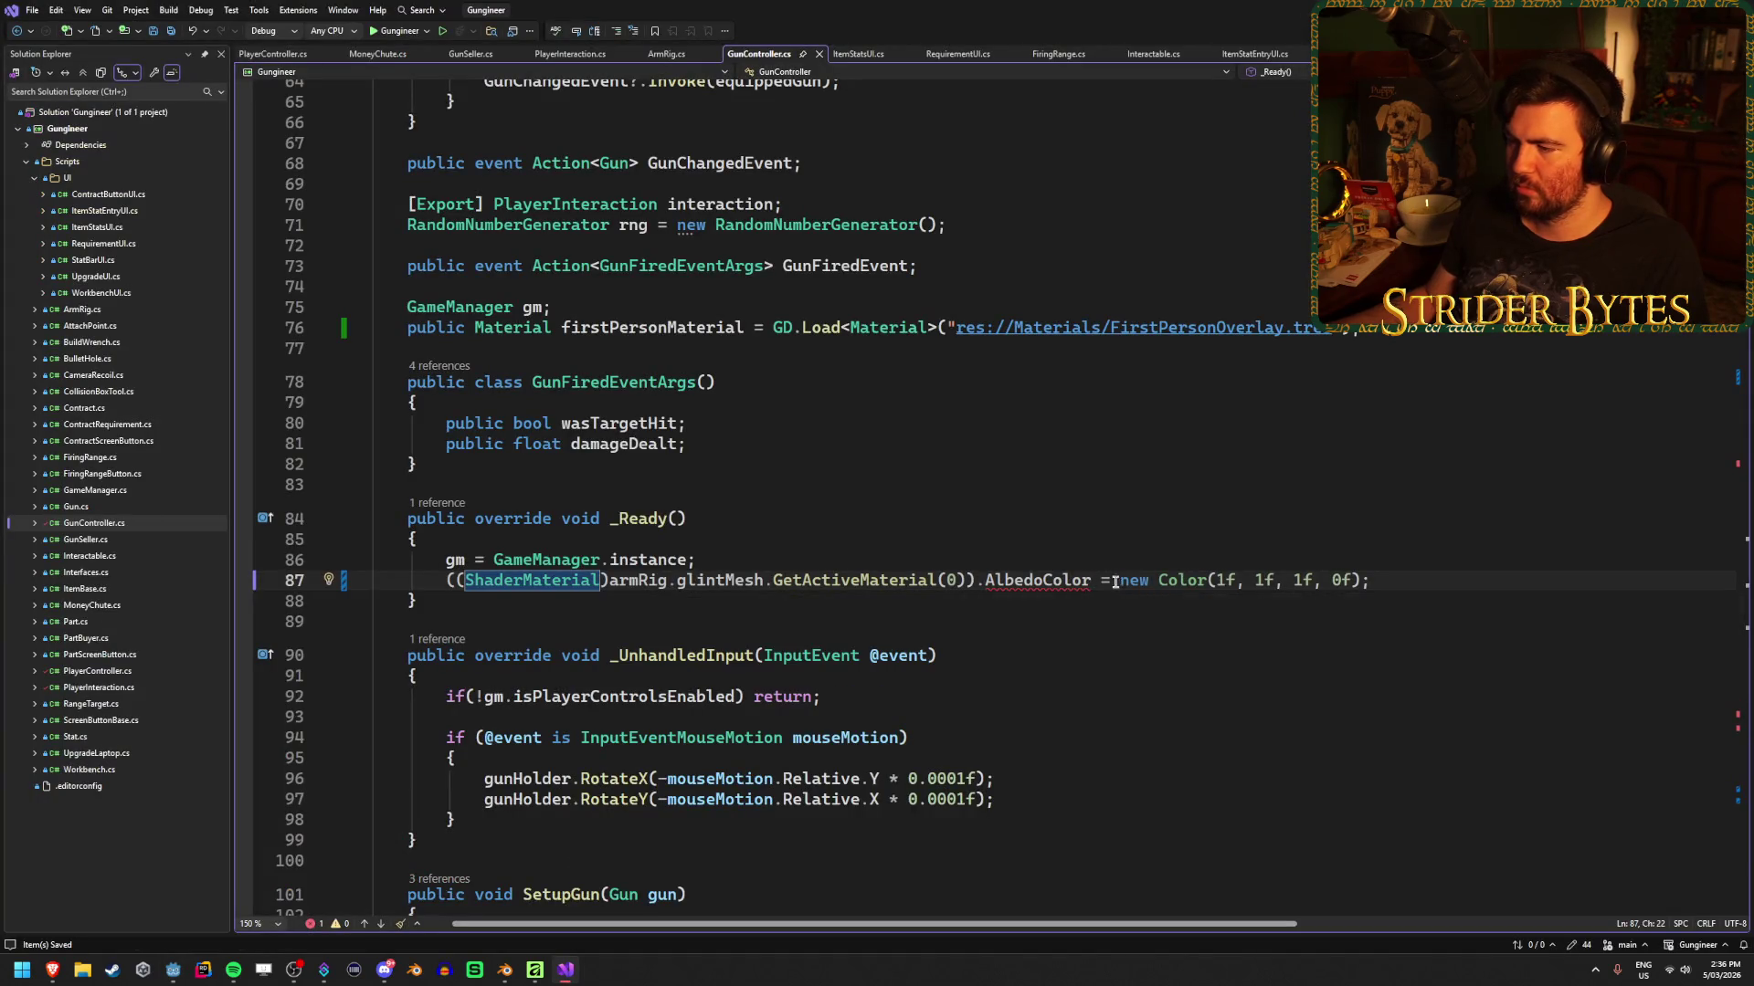
{"action": "double_click", "coordinate": [521, 582]}
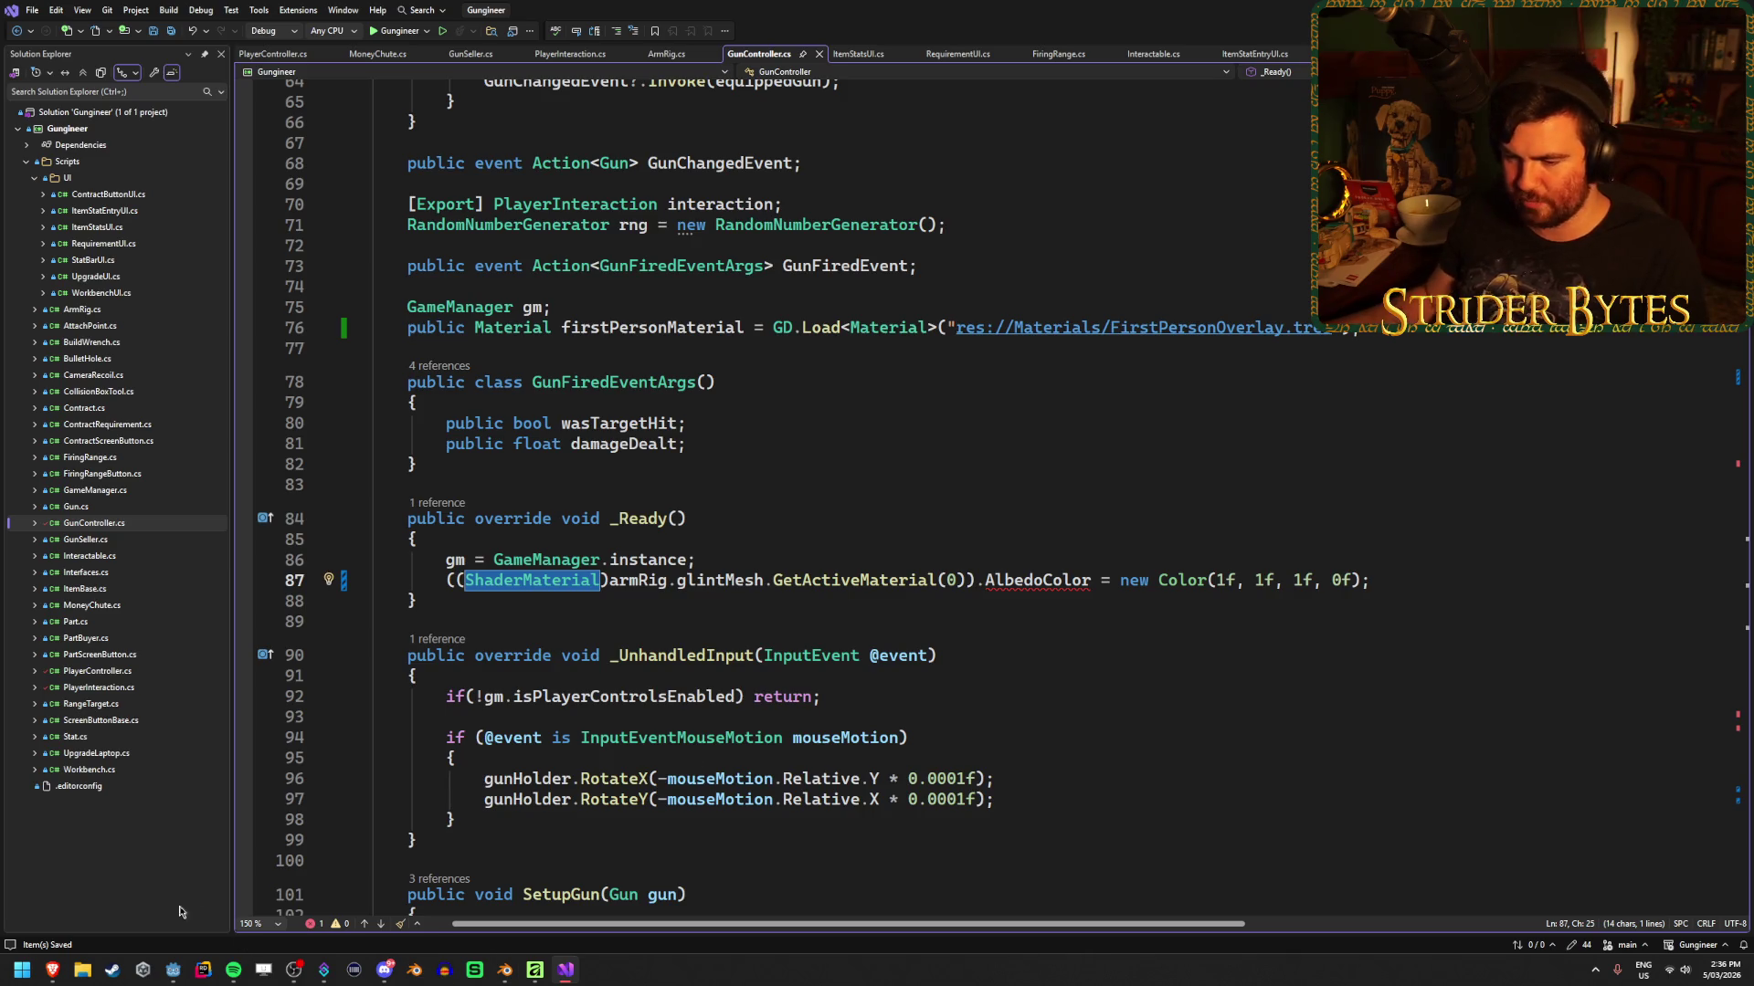
{"action": "left_click", "coordinate": [176, 972]}
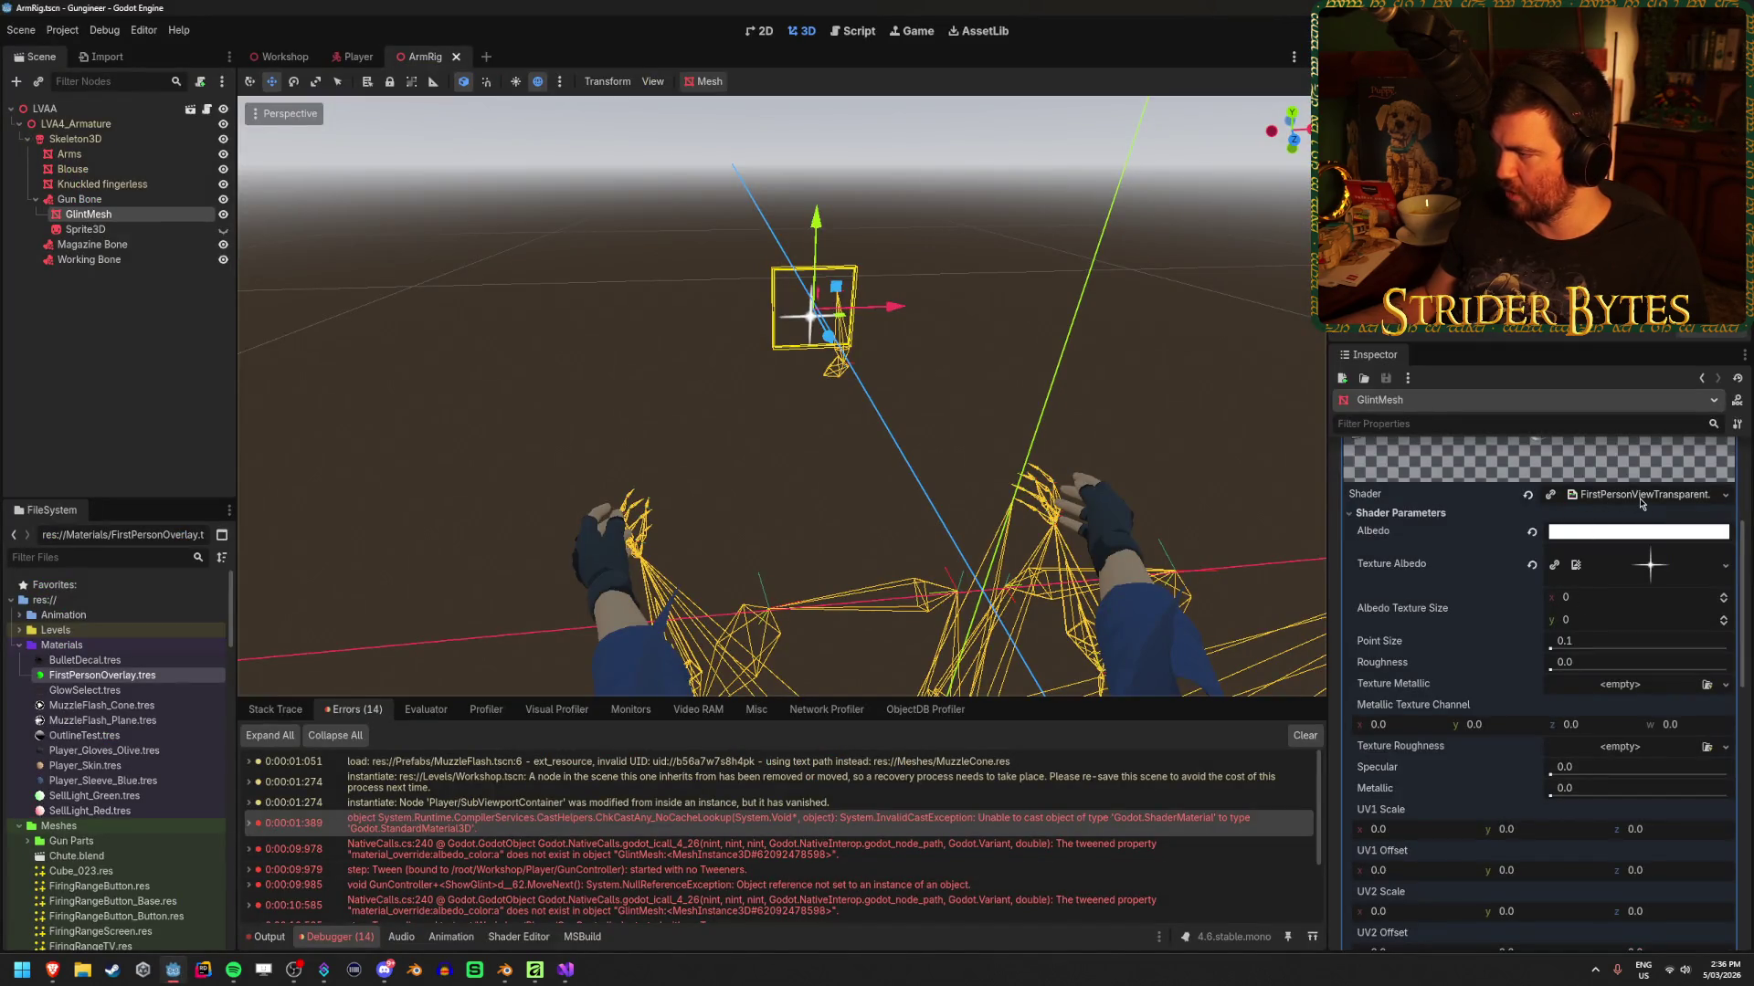
{"action": "key", "text": "alt+Tab"}
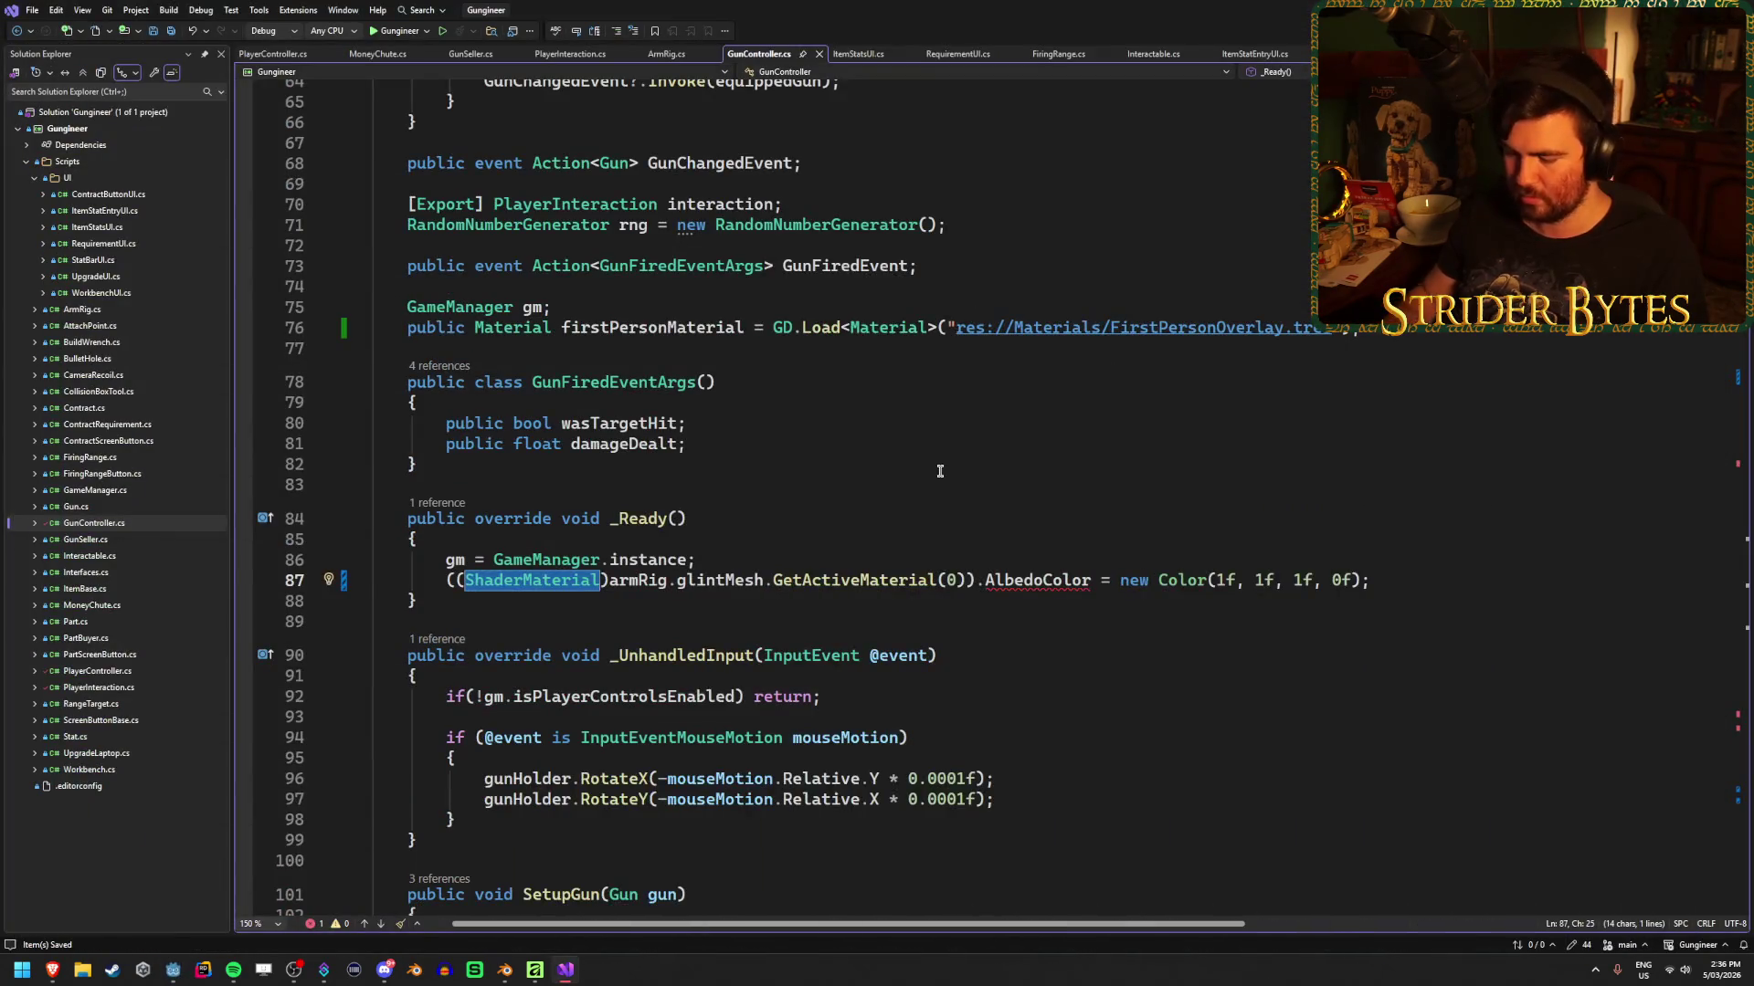
Restore line 87's cast type to ShaderMaterial after stray edits
{"action": "type", "text": "First"}
{"action": "key", "text": "Escape"}
{"action": "key", "text": "BackSpace"}
{"action": "key", "text": "BackSpace"}
{"action": "key", "text": "BackSpace"}
{"action": "key", "text": "Escape"}
{"action": "type", "text": "FirstP"}
{"action": "key", "text": "ctrl+z"}
{"action": "key", "text": "ctrl+z"}
{"action": "key", "text": "ctrl+z"}
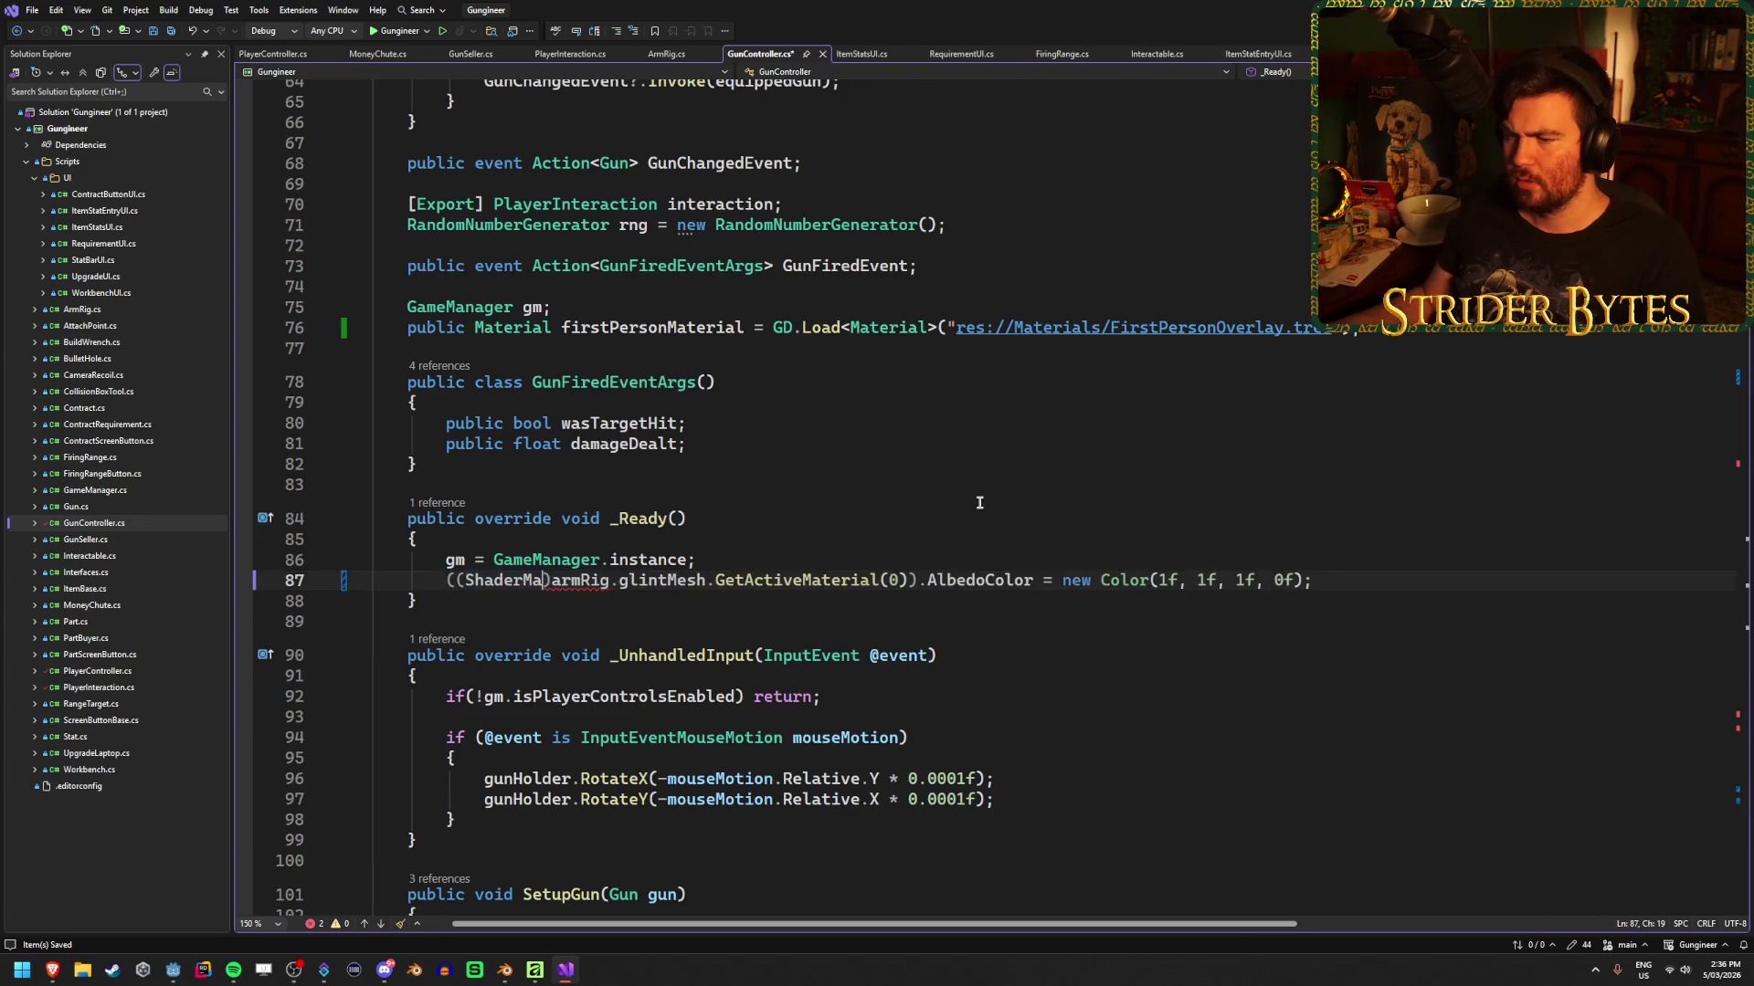
{"action": "type", "text": "terial"}
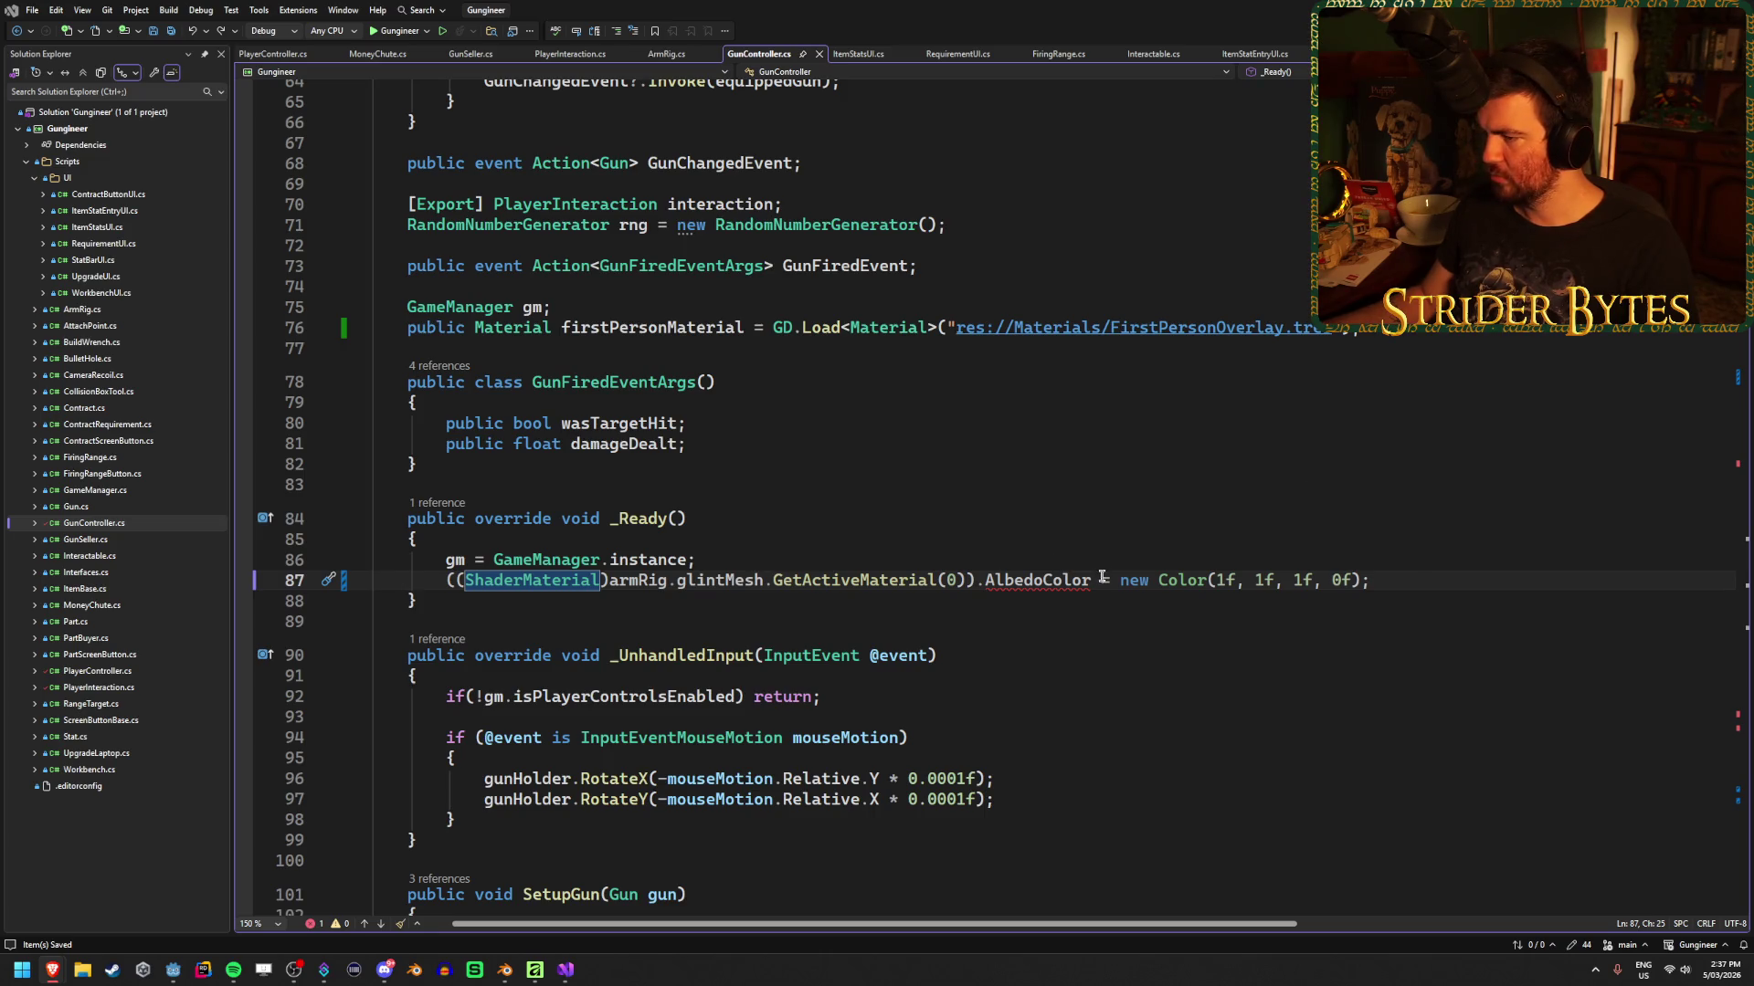
Replace AlbedoColor on line 87 with GetShaderParameter("Albedo") and save
{"action": "left_click_drag", "start_coordinate": [1092, 581], "coordinate": [984, 583]}
{"action": "key", "text": "BackSpace"}
{"action": "type", "text": "GetSha"}
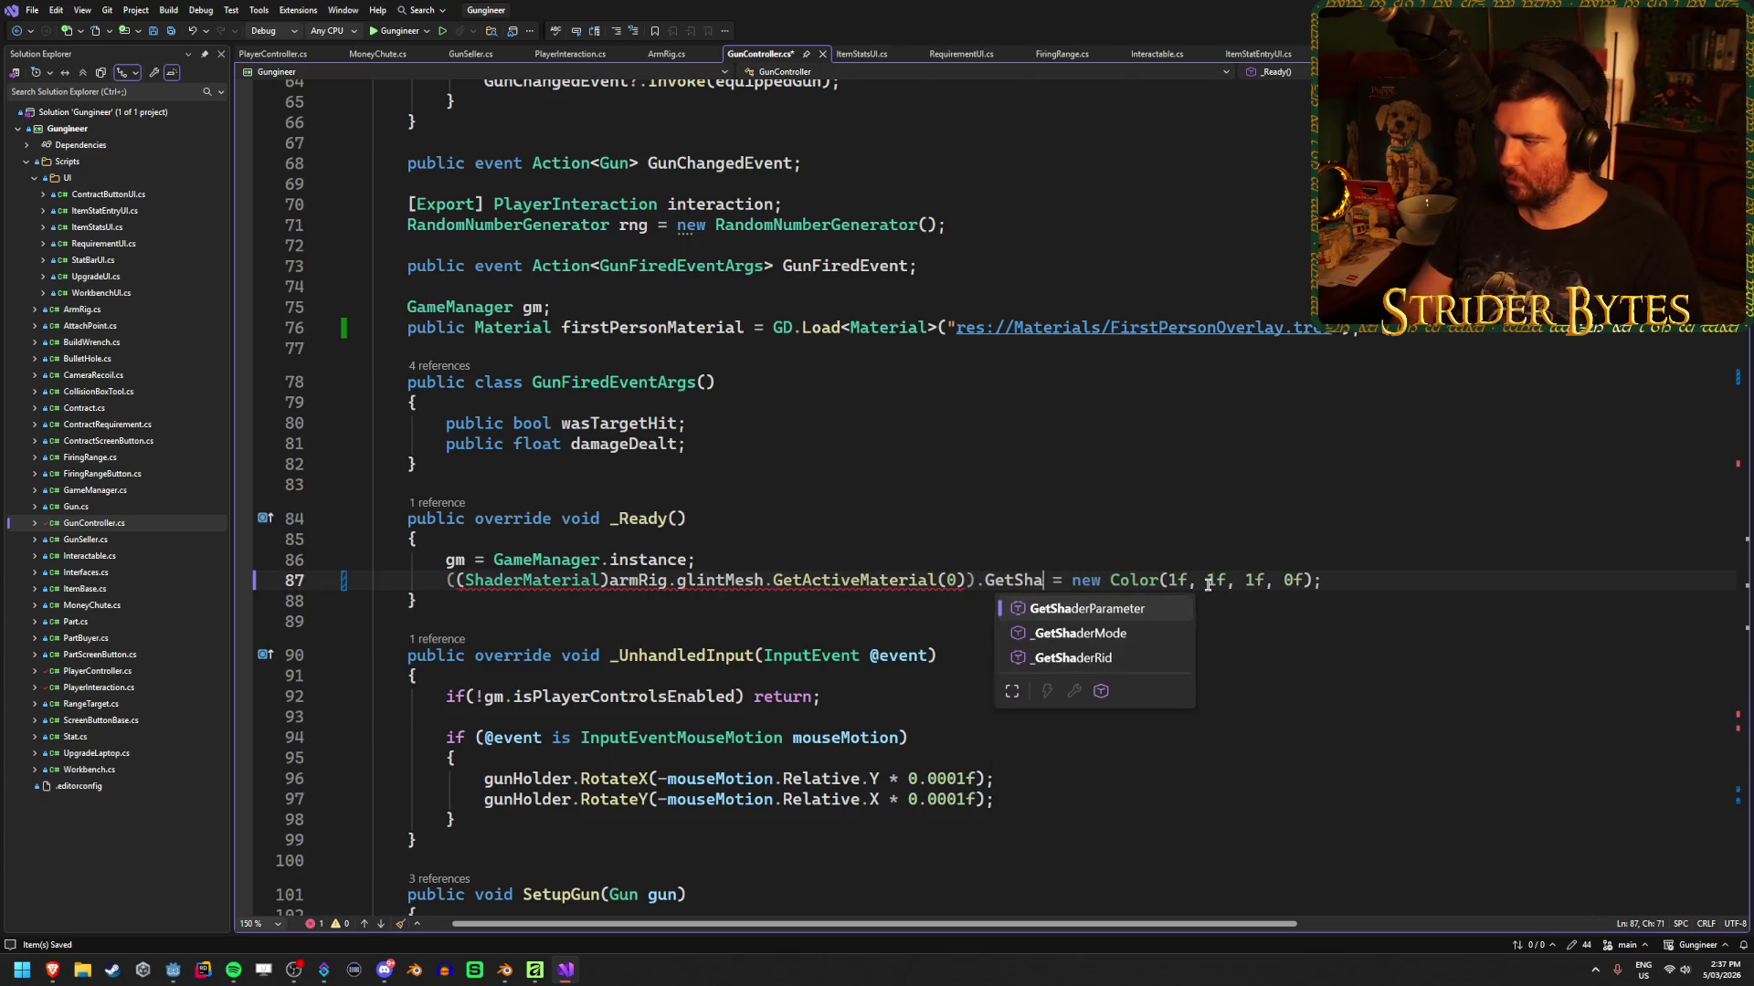
{"action": "key", "text": "Tab"}
{"action": "type", "text": "(\"A"}
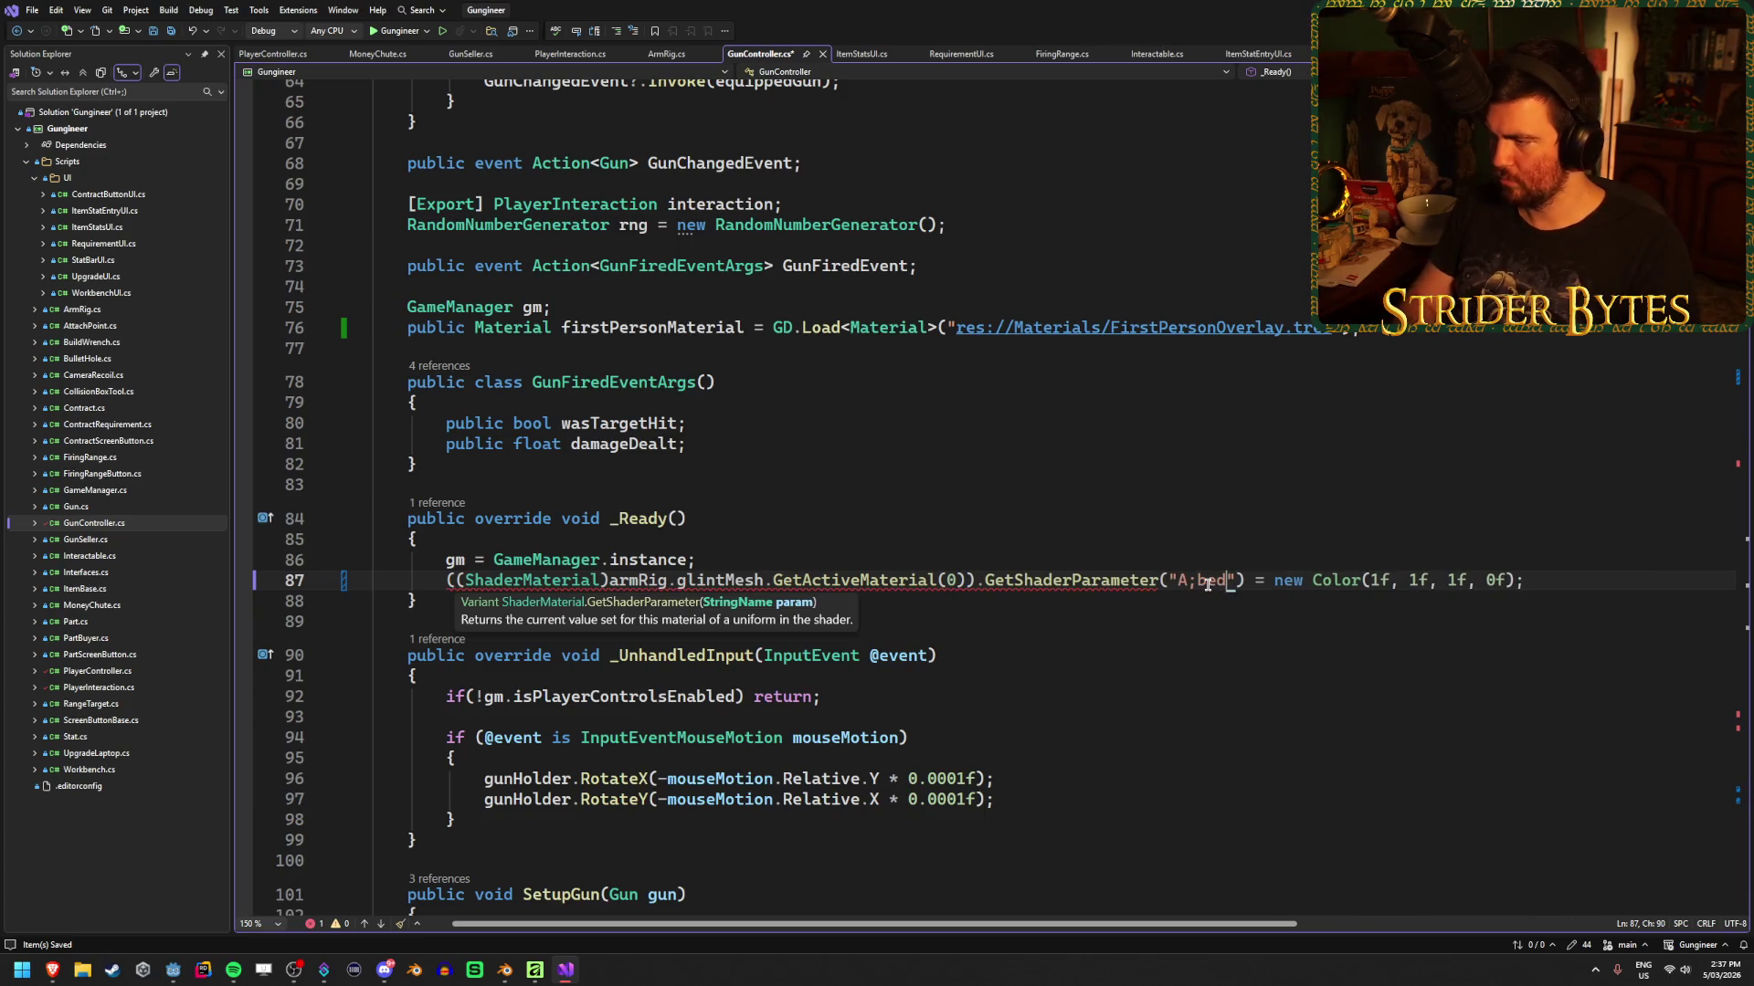
{"action": "type", "text": "lbedo\")"}
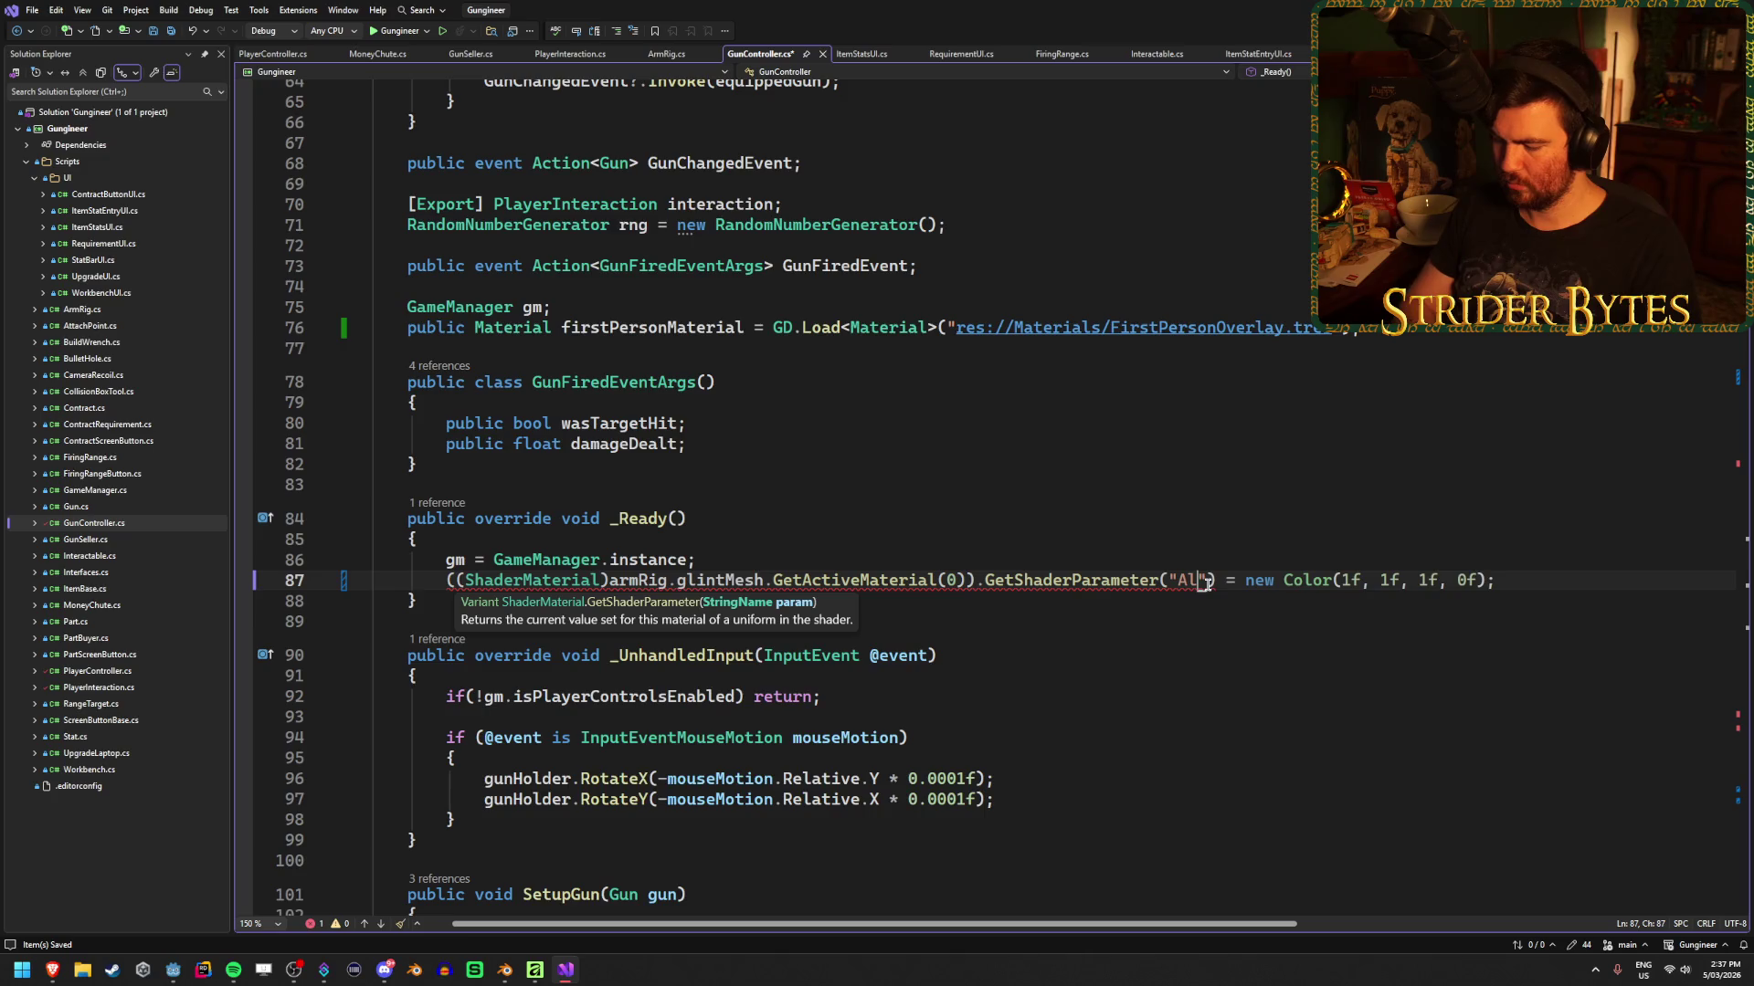
{"action": "key", "text": "ctrl+s"}
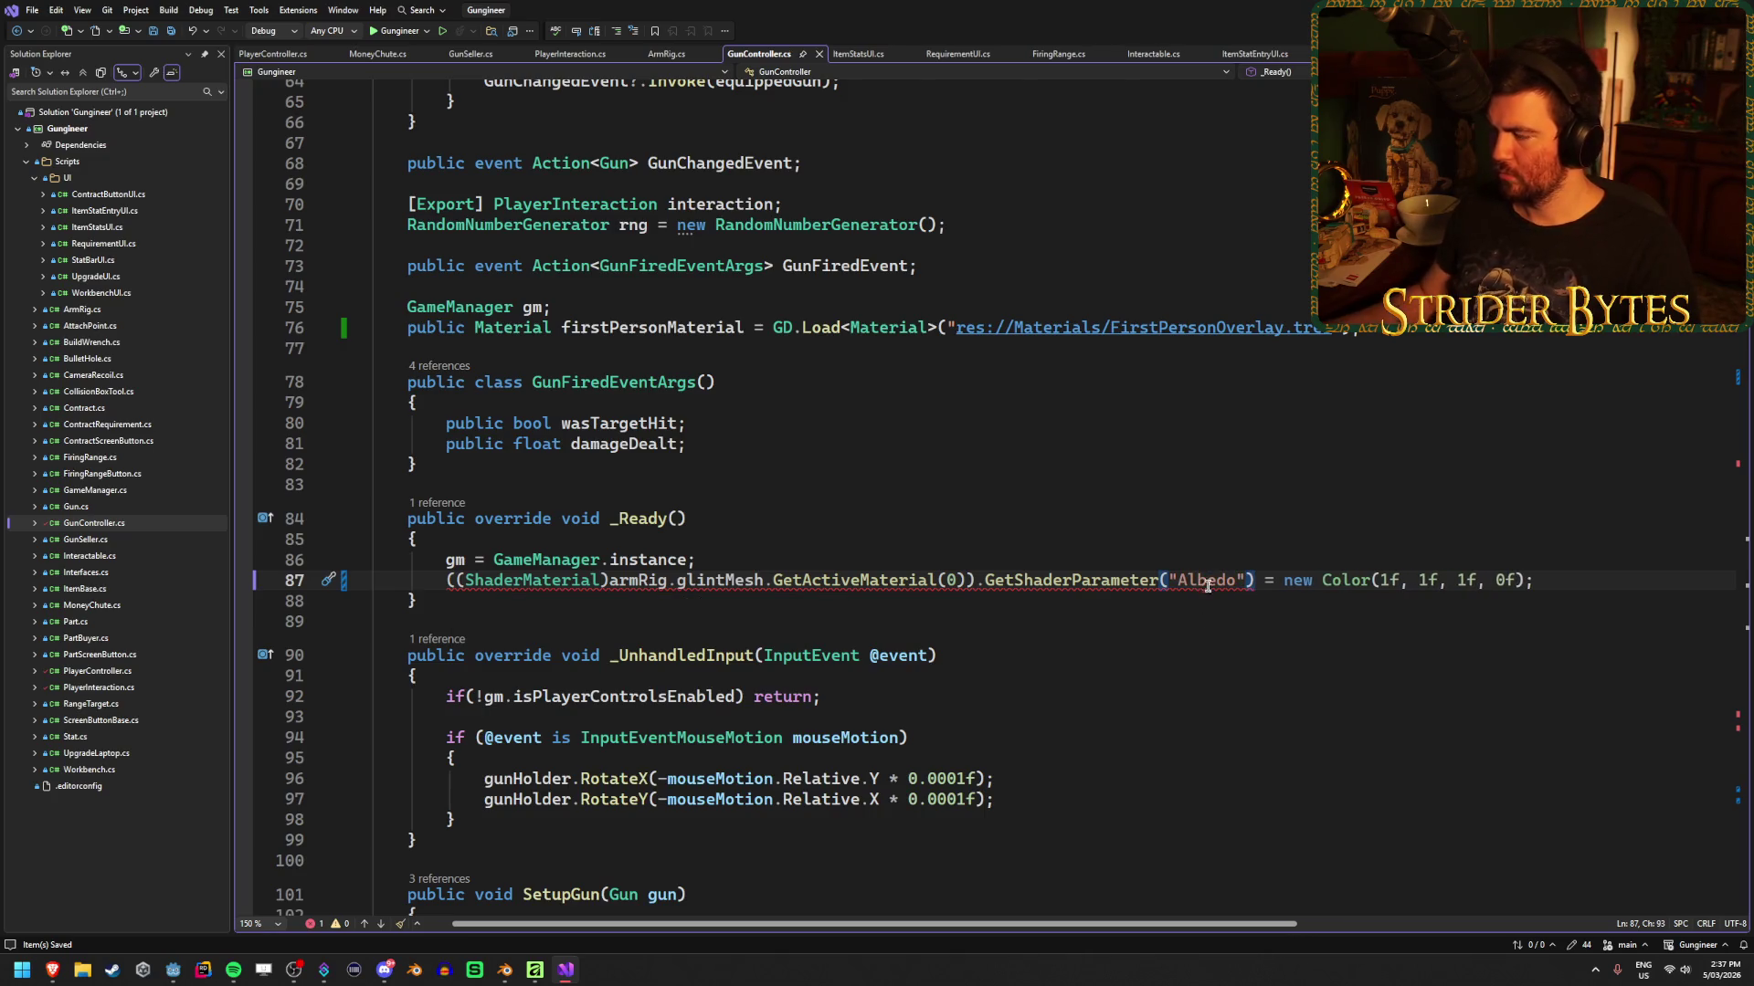
{"action": "mouse_move", "coordinate": [1236, 588]}
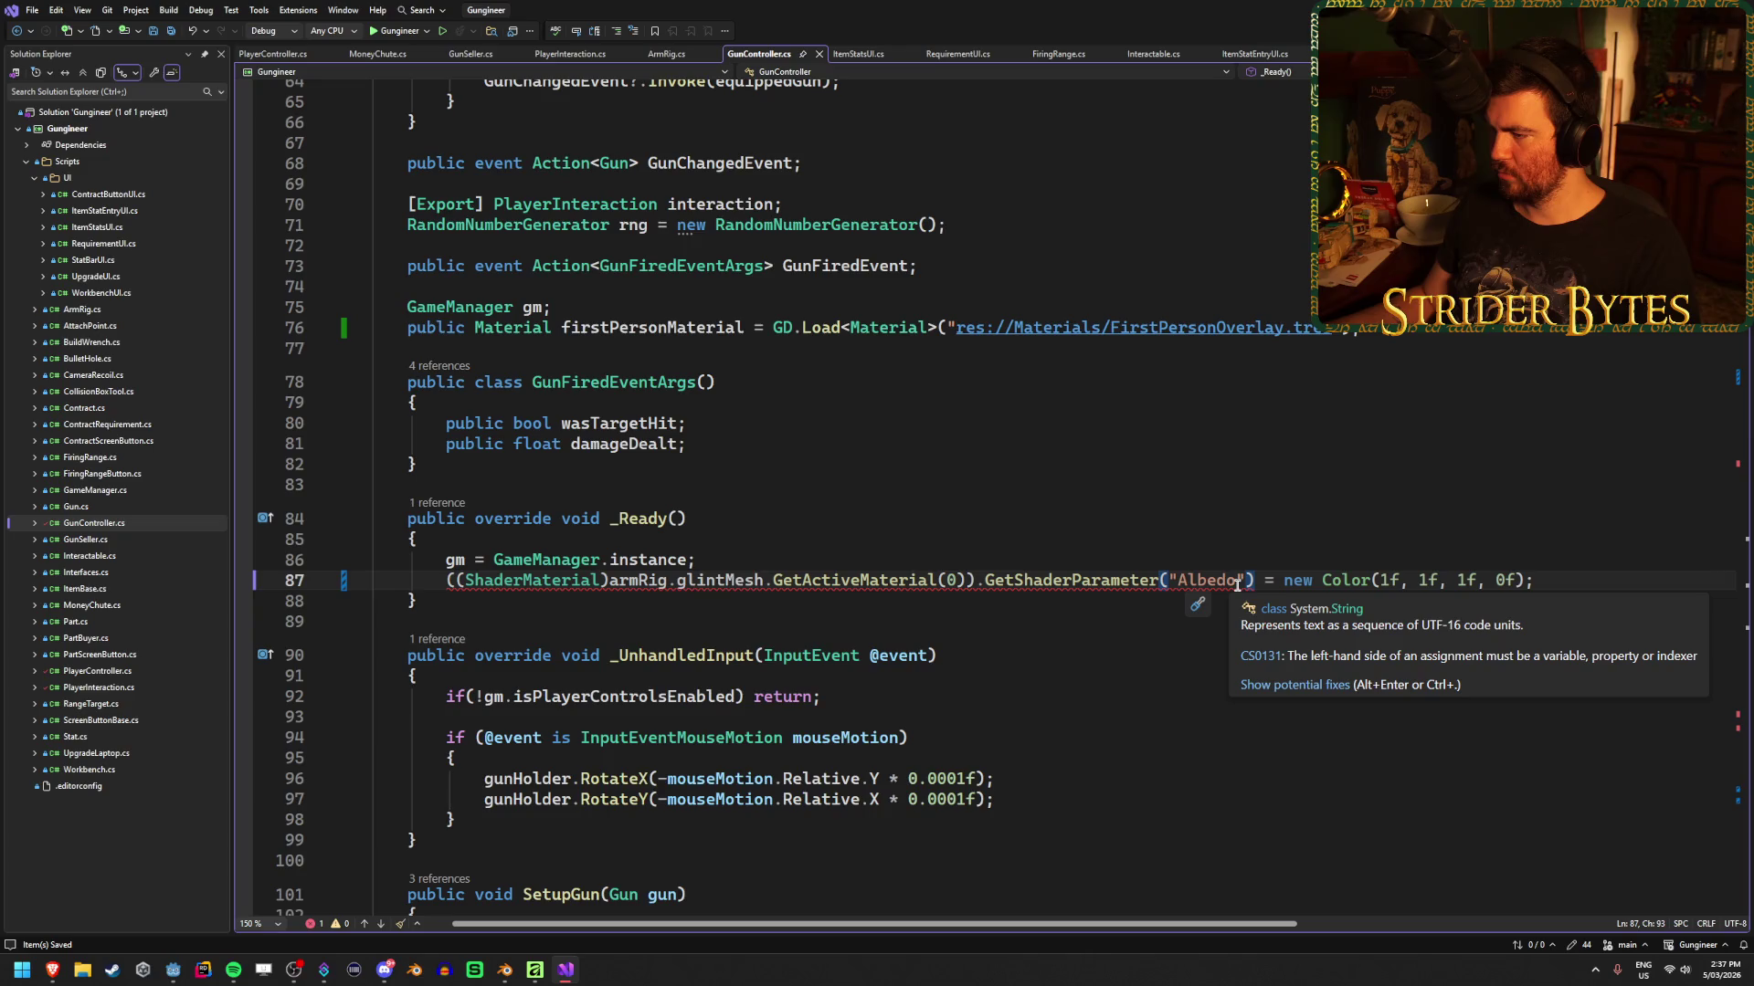
{"action": "mouse_move", "coordinate": [1069, 585]}
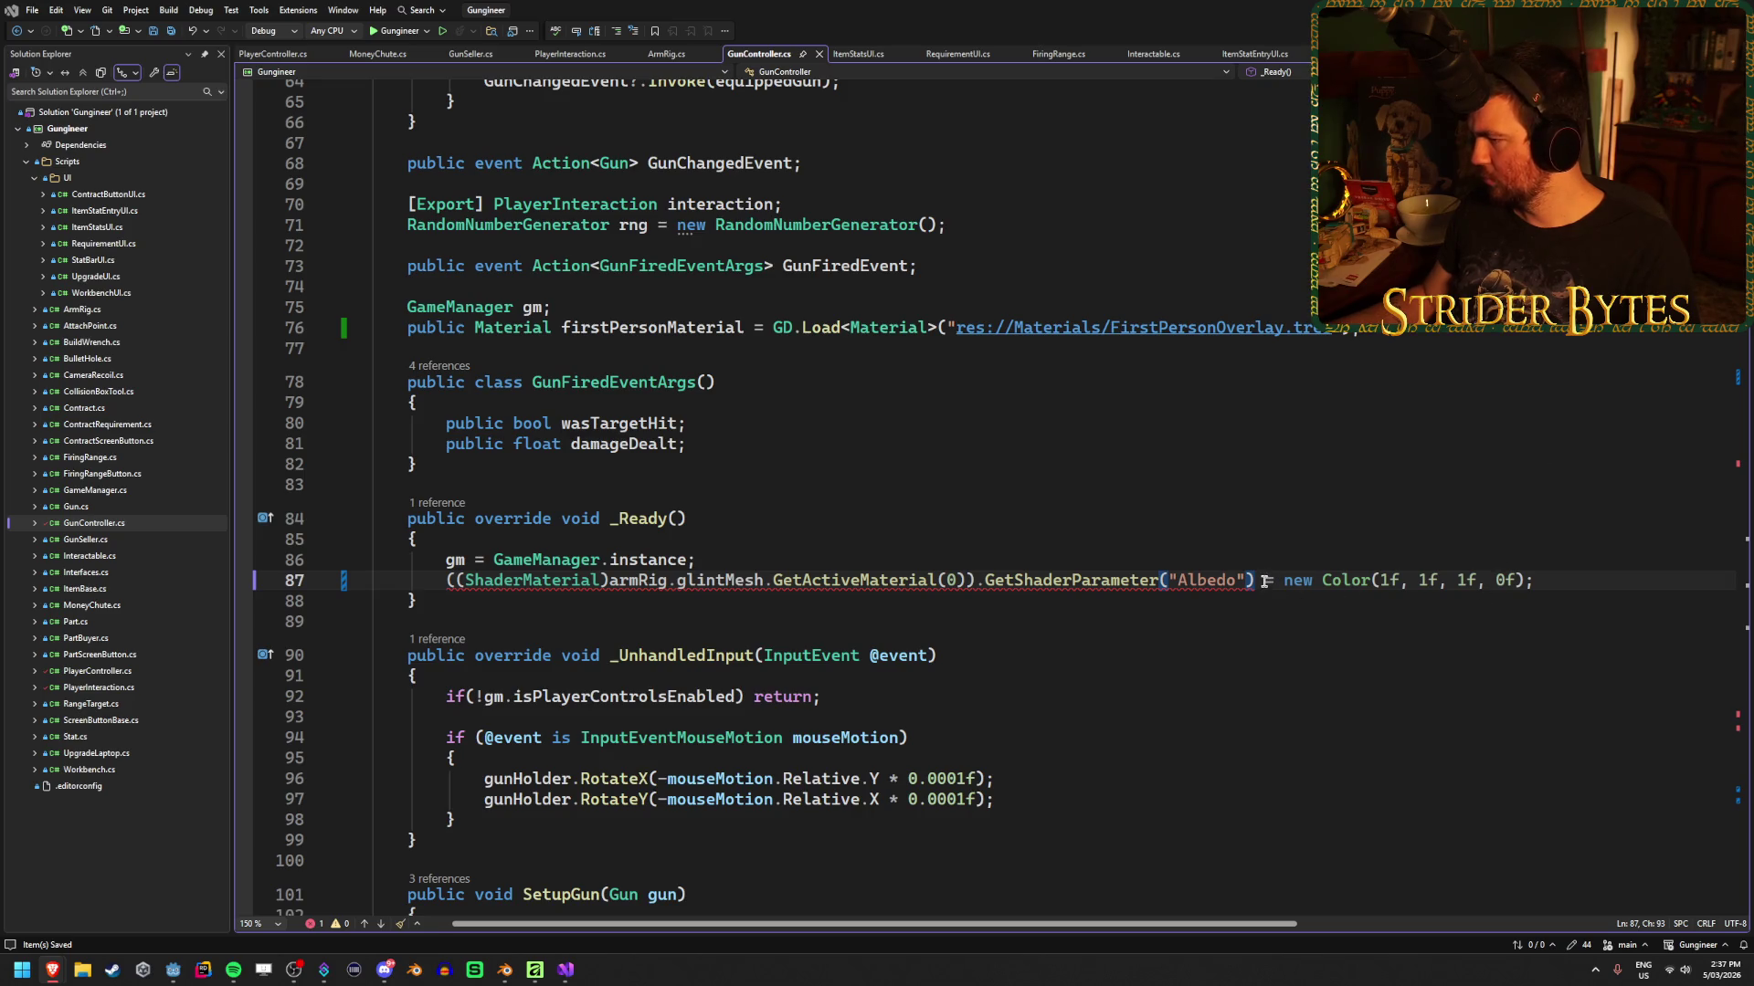
Move the shader parameter expression into a new 'var glintAlpha =' line 87 and save
{"action": "left_click_drag", "start_coordinate": [1255, 581], "coordinate": [446, 582]}
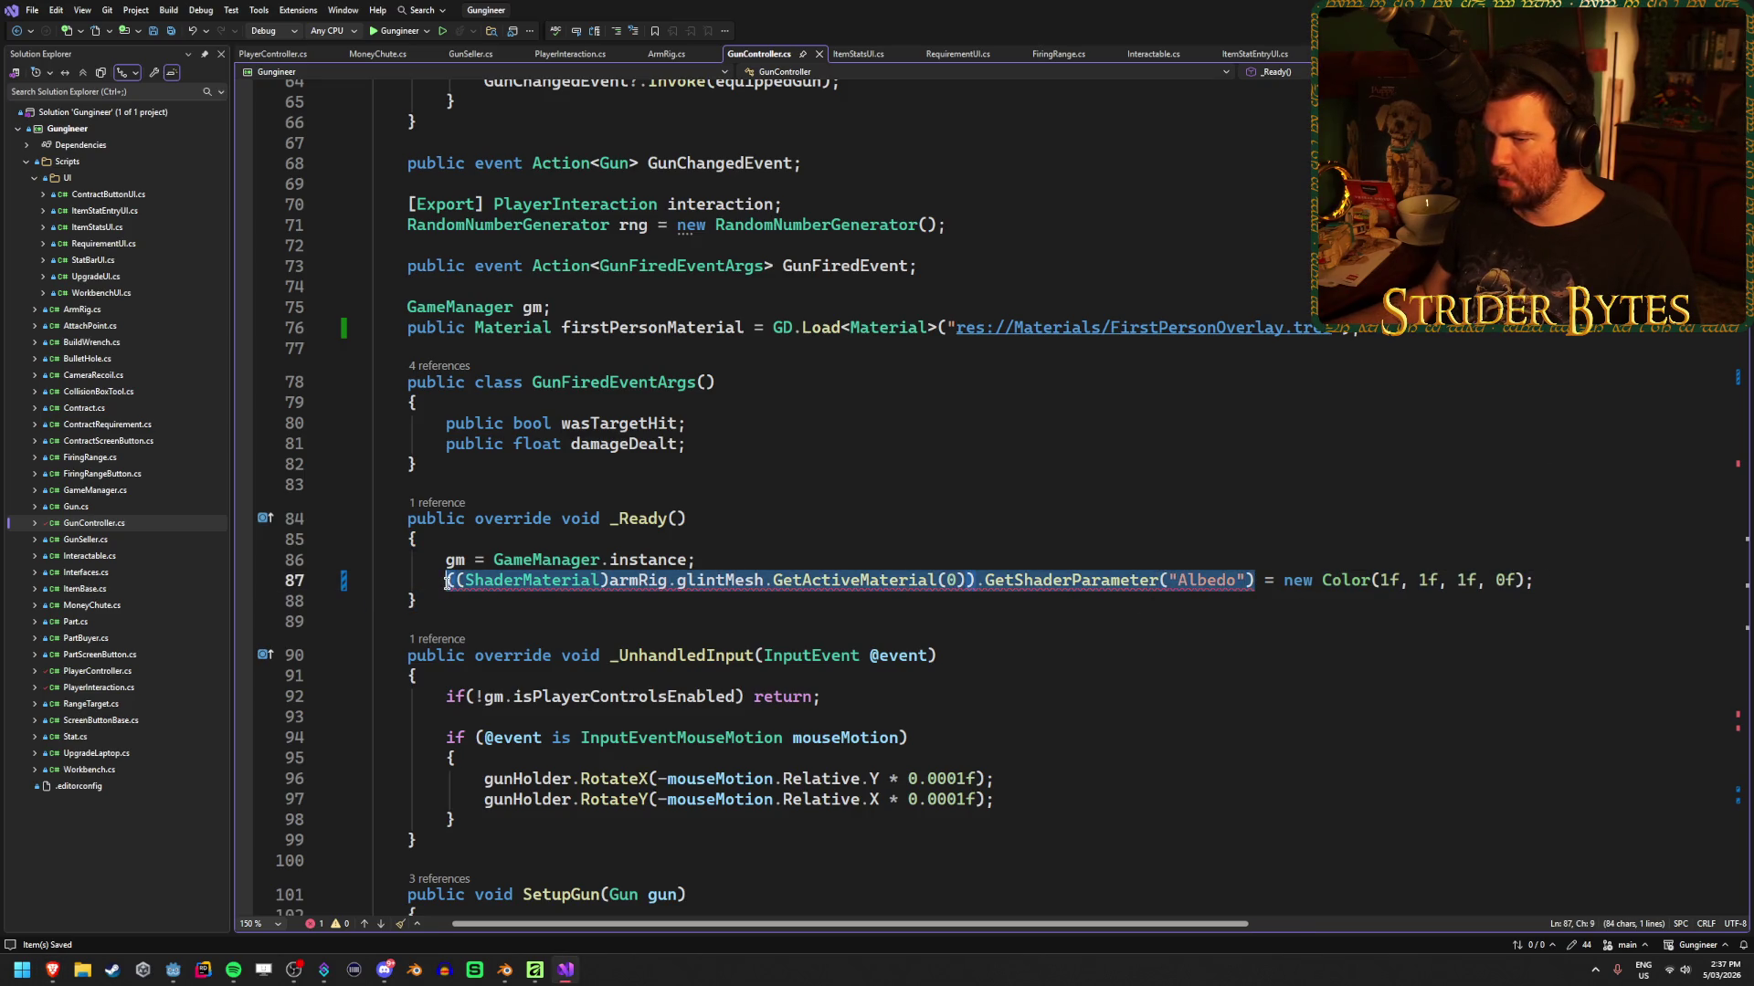
{"action": "key", "text": "ctrl+x"}
{"action": "left_click", "coordinate": [726, 559]}
{"action": "key", "text": "Return"}
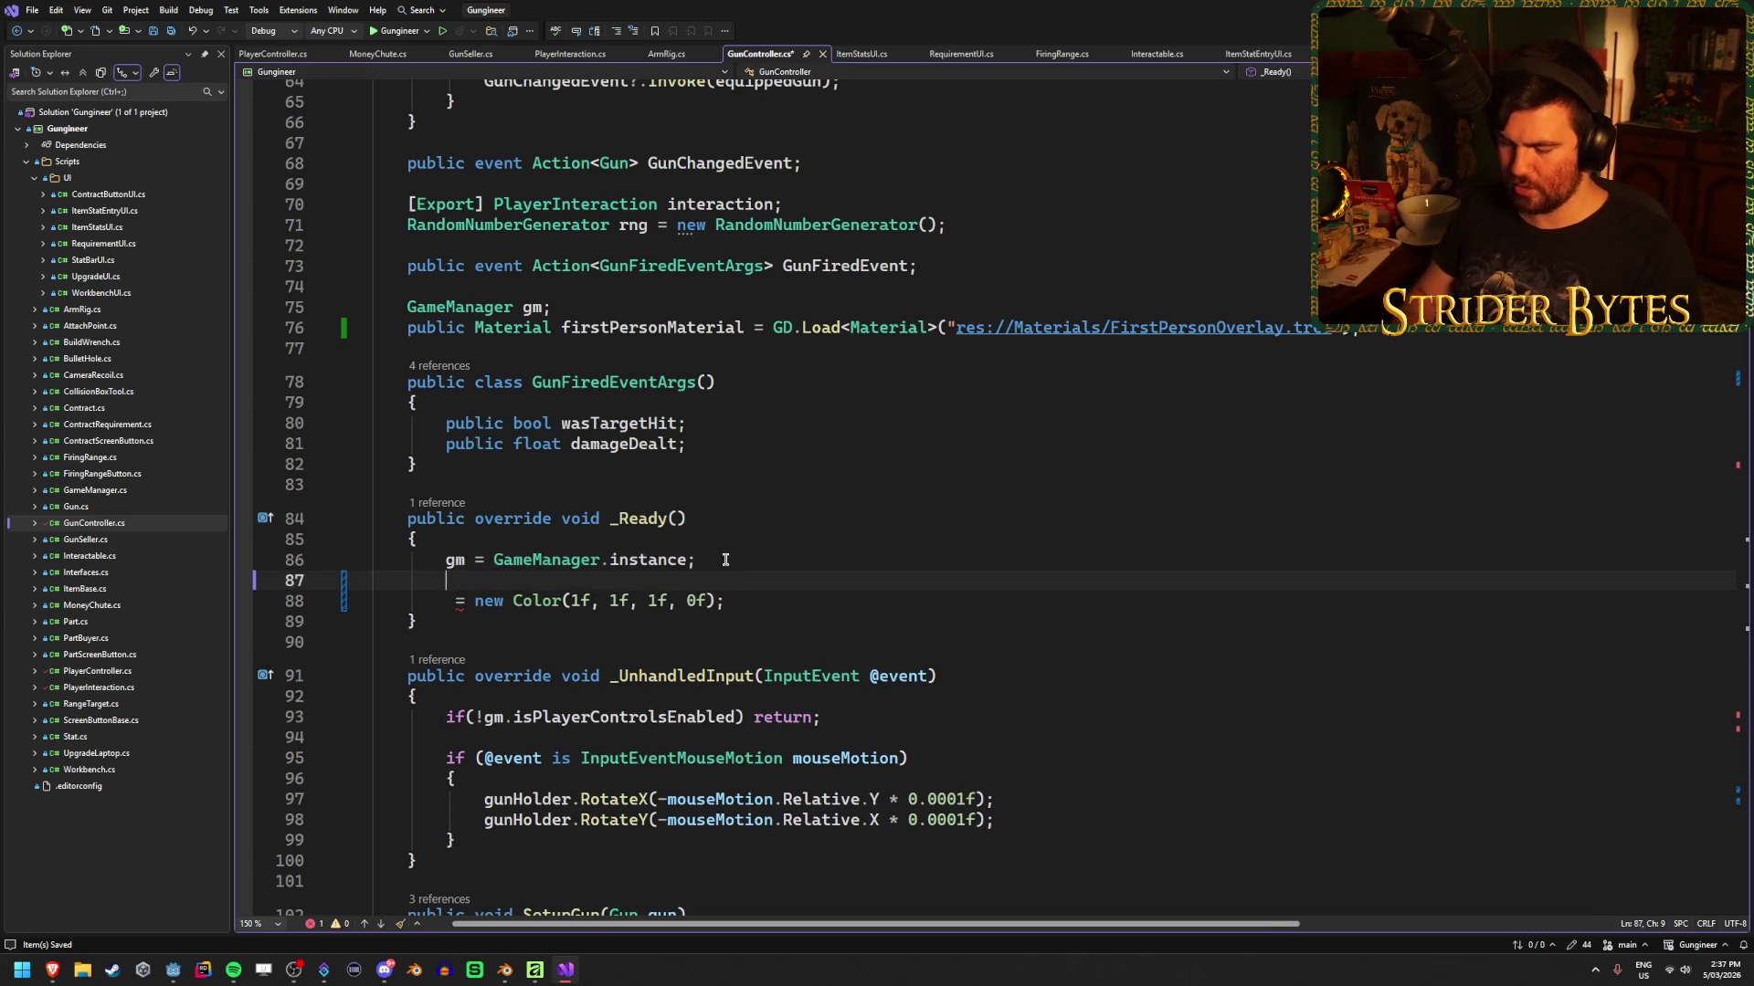
{"action": "type", "text": "var "}
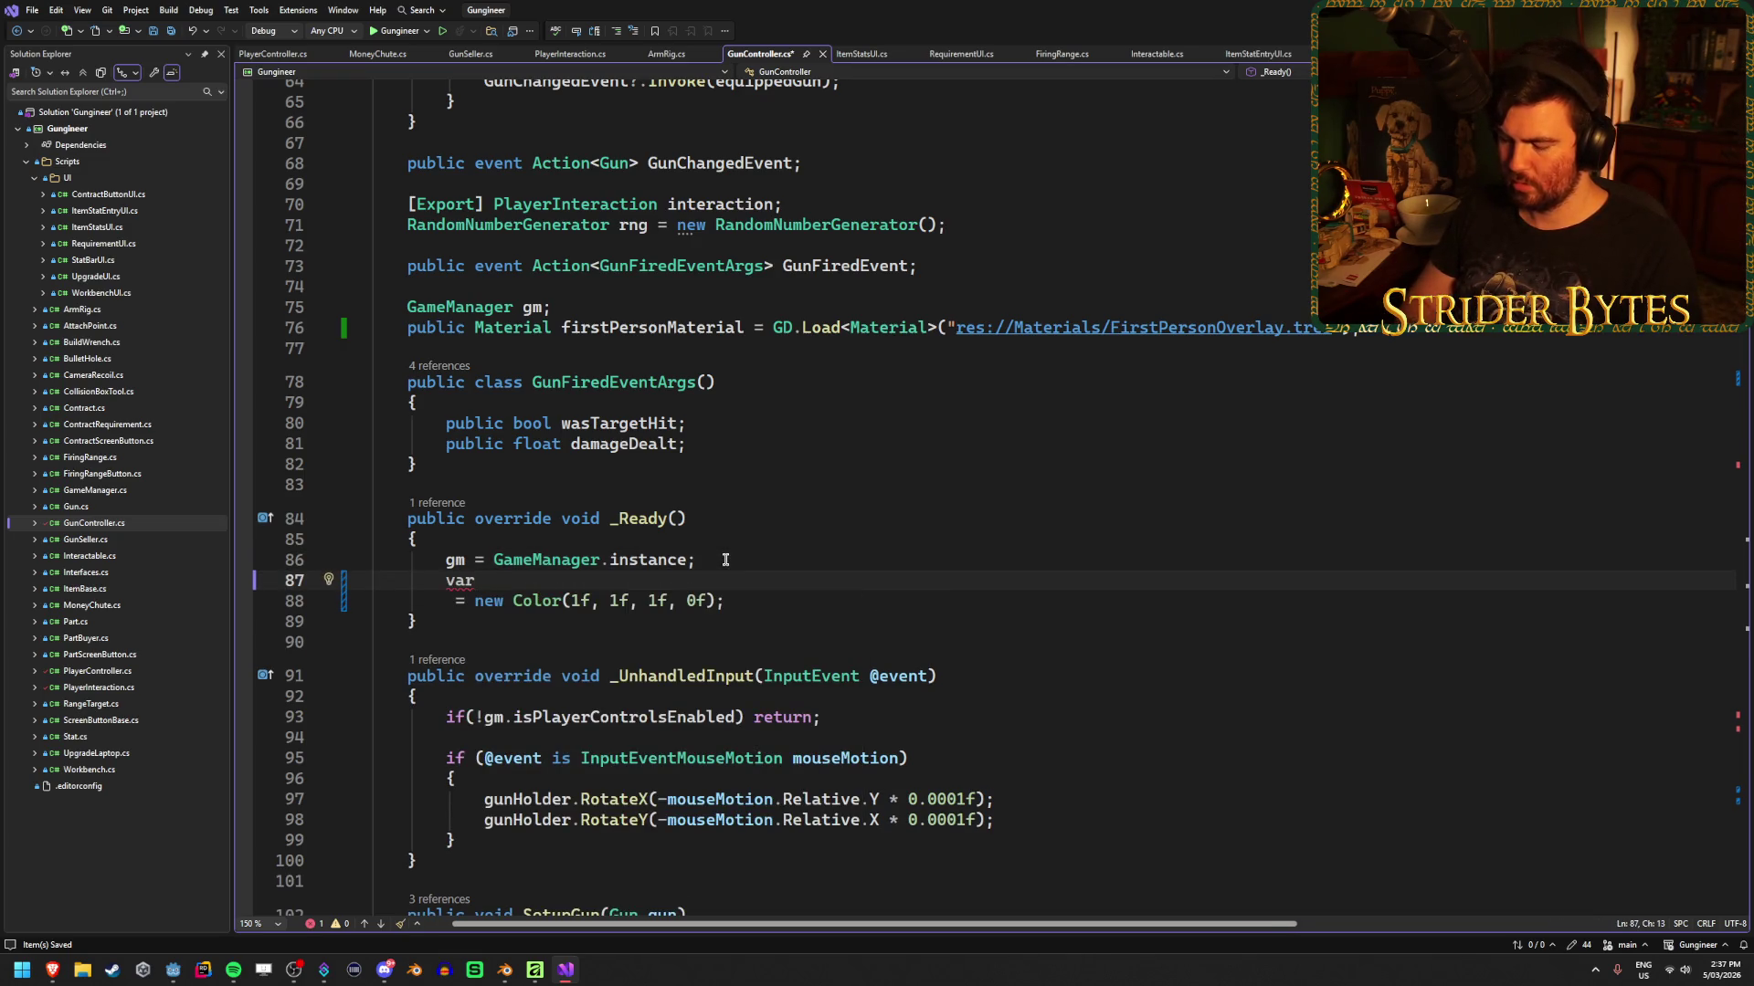
{"action": "type", "text": "glintAlpha ="}
{"action": "key", "text": "ctrl+v"}
{"action": "key", "text": "ctrl+s"}
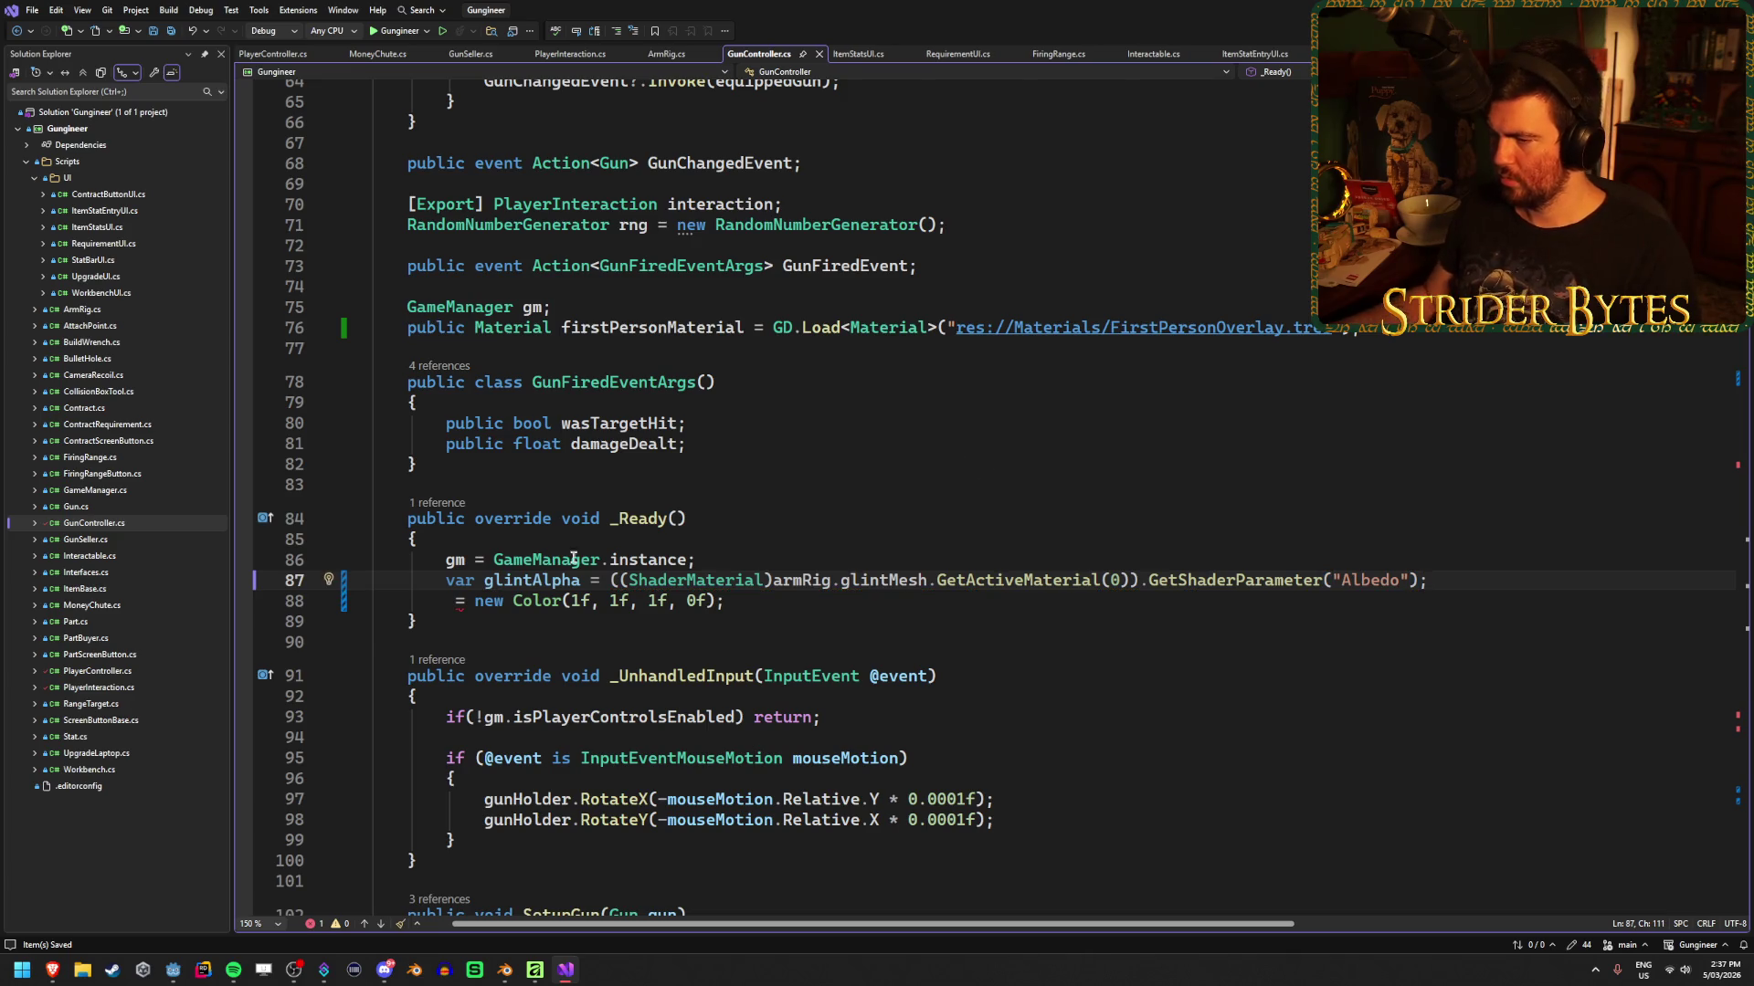
Prefix line 88 with glintAlpha so it's set to Color(1f, 1f, 1f, 0f), and save
{"action": "left_click", "coordinate": [447, 601]}
{"action": "type", "text": "glint"}
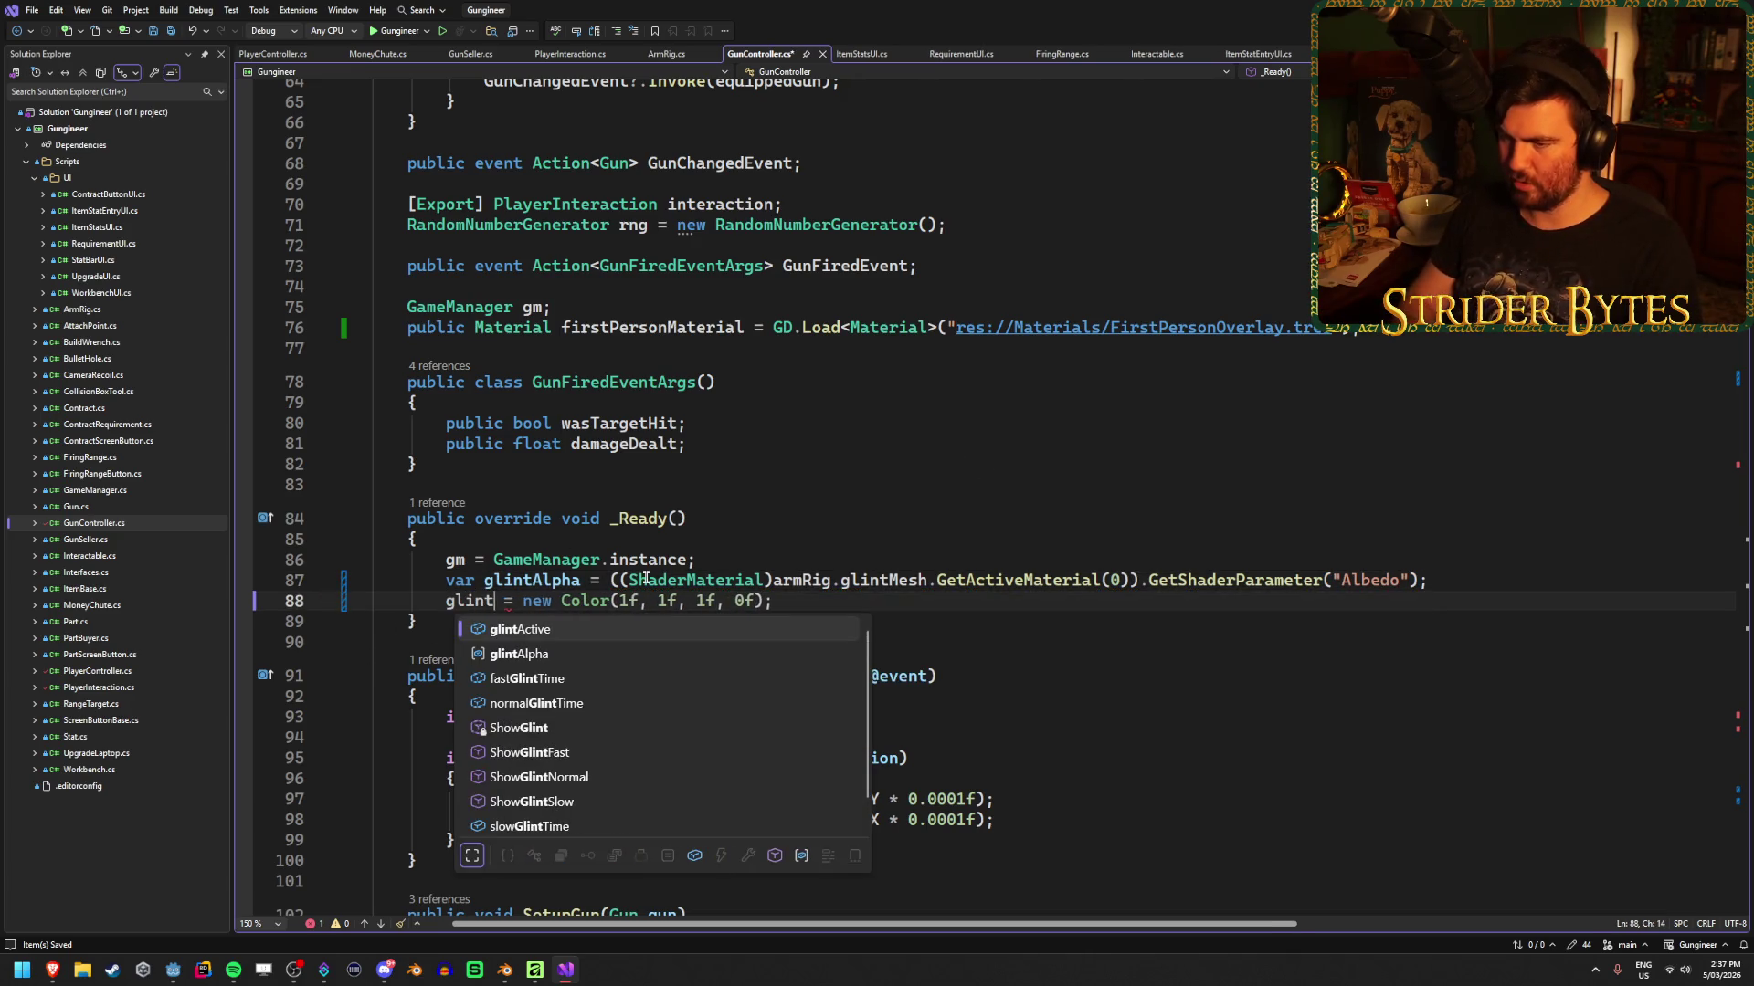
{"action": "key", "text": "Tab"}
{"action": "key", "text": "End"}
{"action": "key", "text": "ctrl+s"}
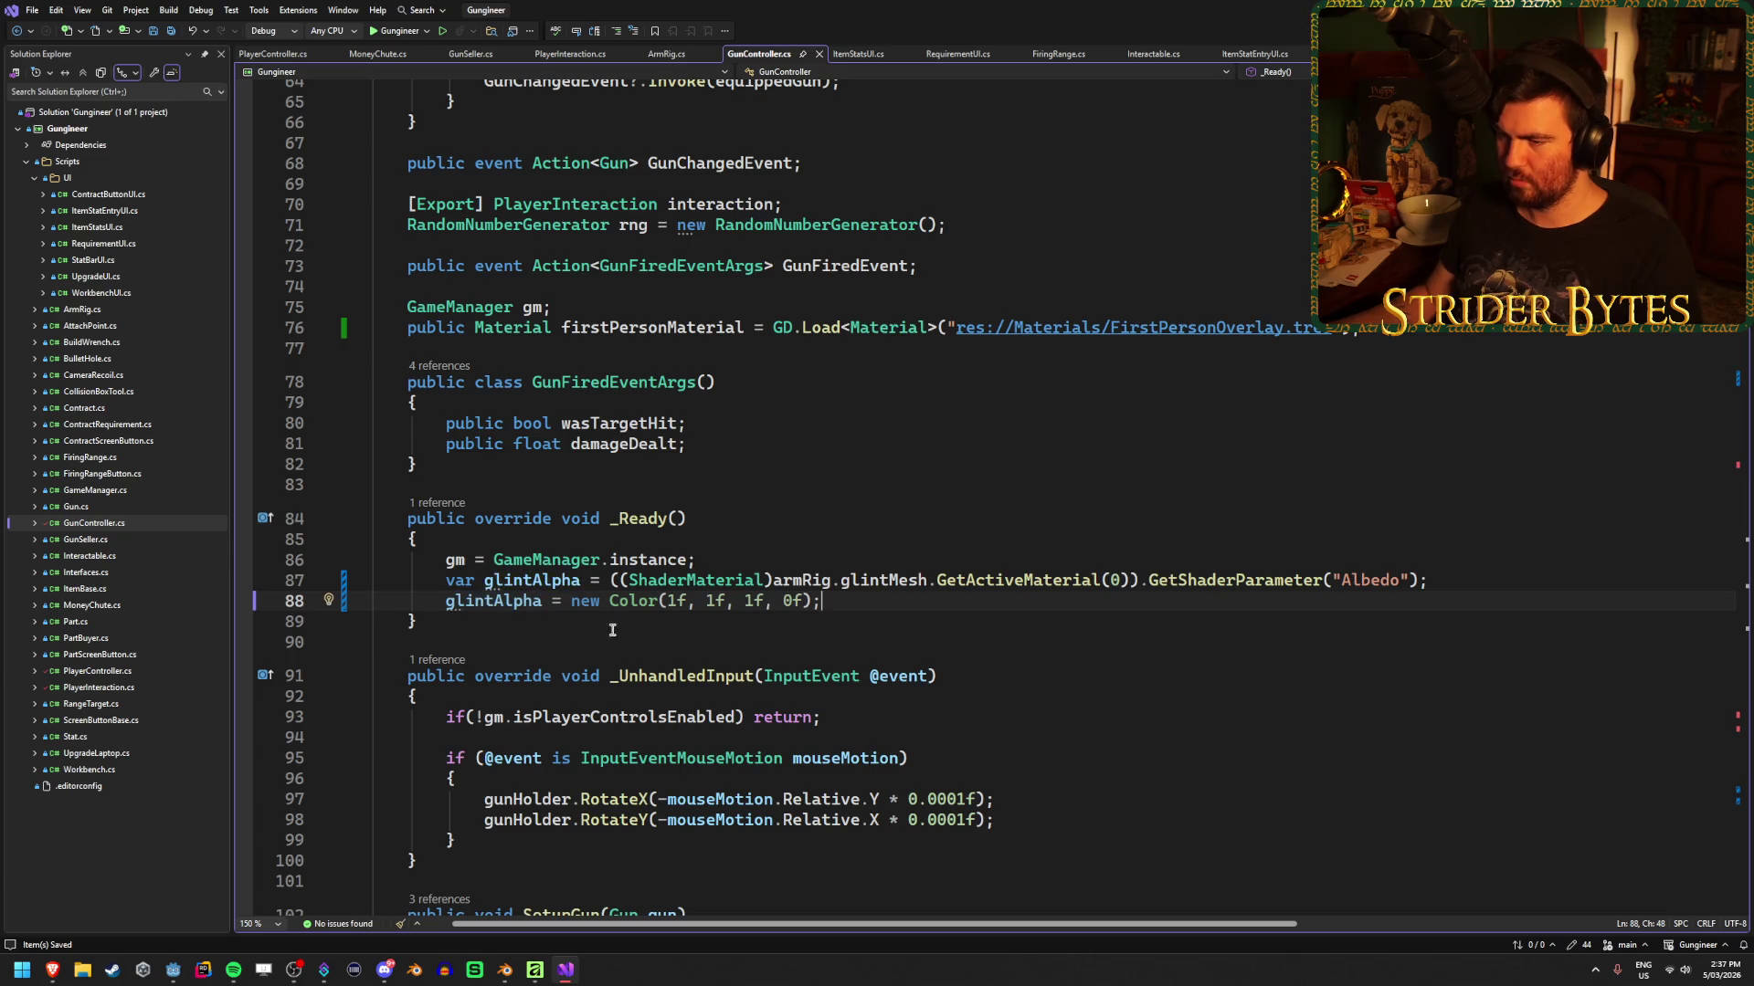
{"action": "mouse_move", "coordinate": [524, 594]}
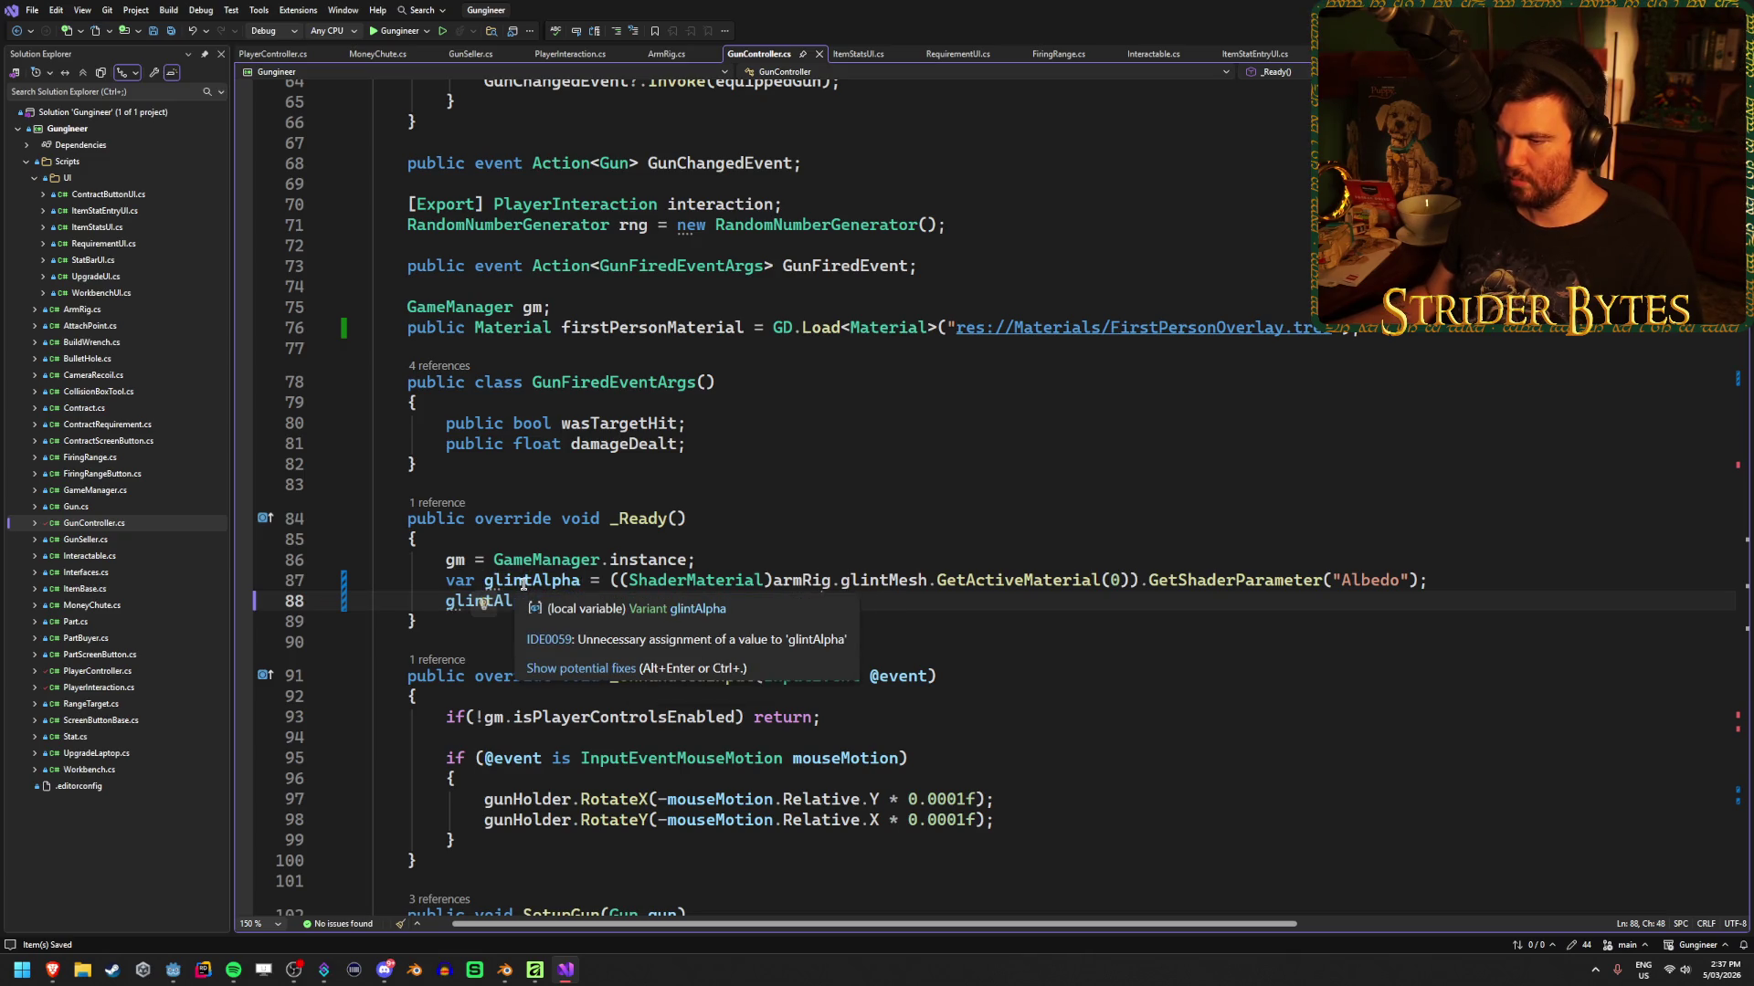
{"action": "key", "text": "alt+Tab"}
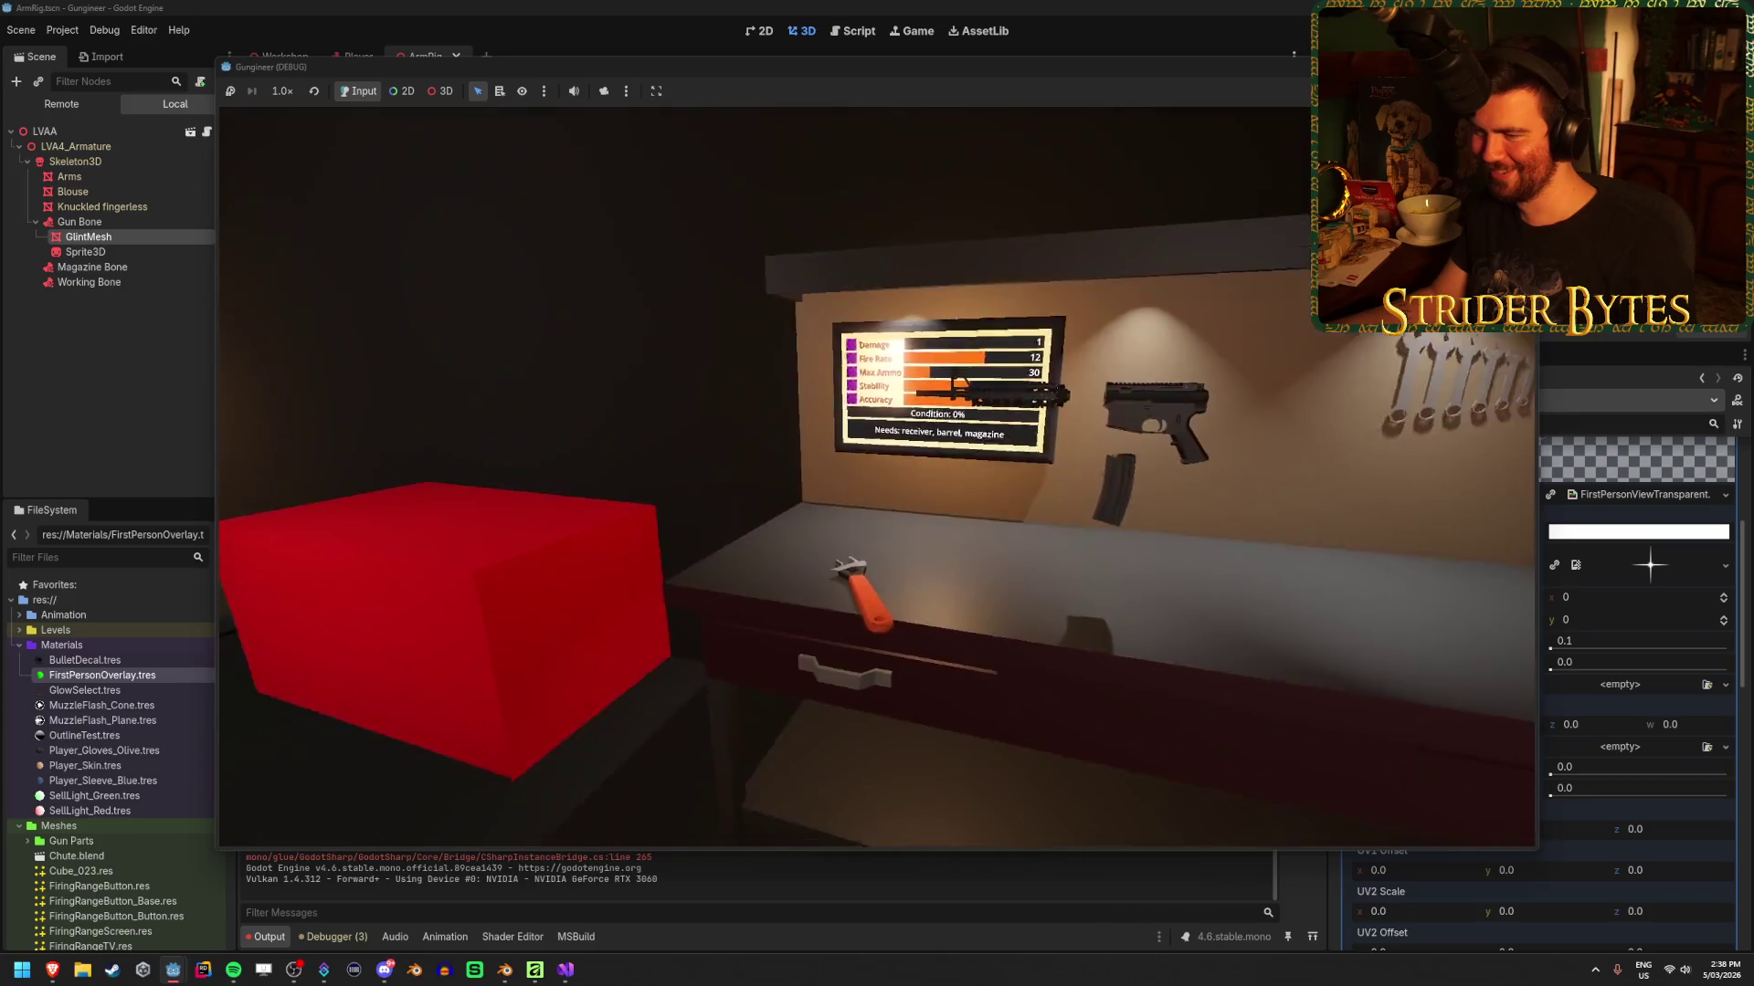
Test the reload glint in game, then open GlintMesh's Albedo colour in the ArmRig Inspector
{"action": "key", "text": "r"}
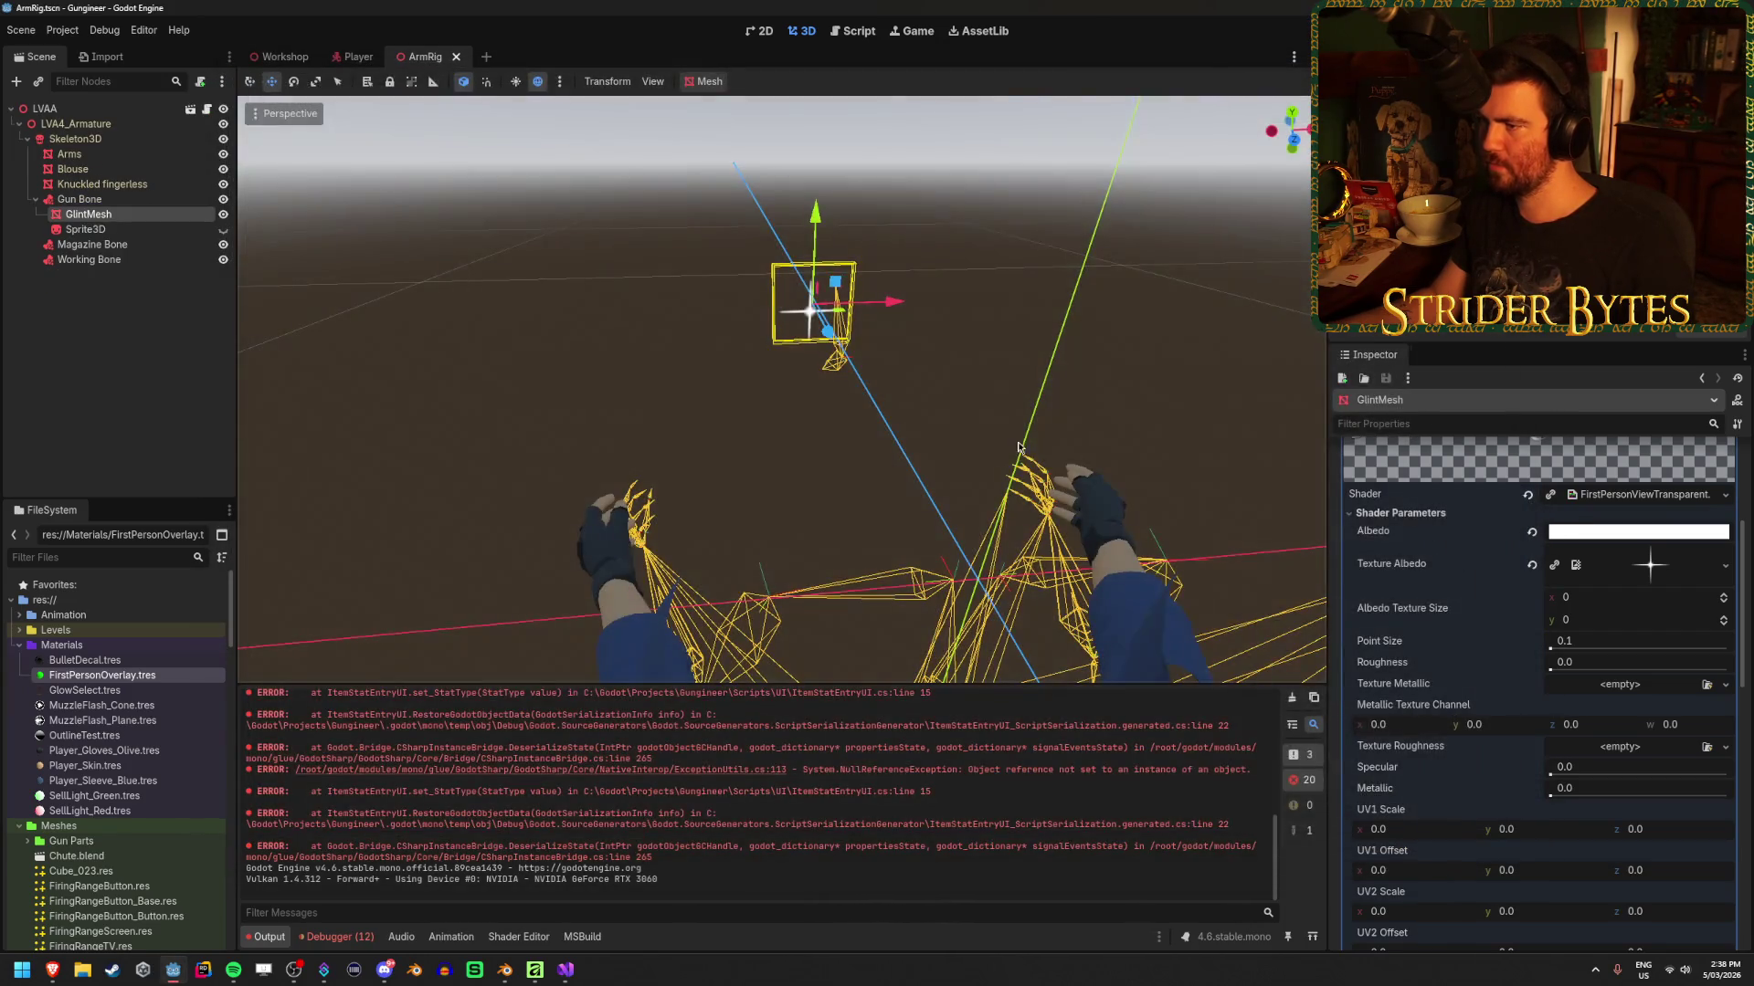
{"action": "left_click", "coordinate": [1635, 532]}
Close the colour picker and review the debugger errors about the missing tweened albedo property
{"action": "key", "text": "Left"}
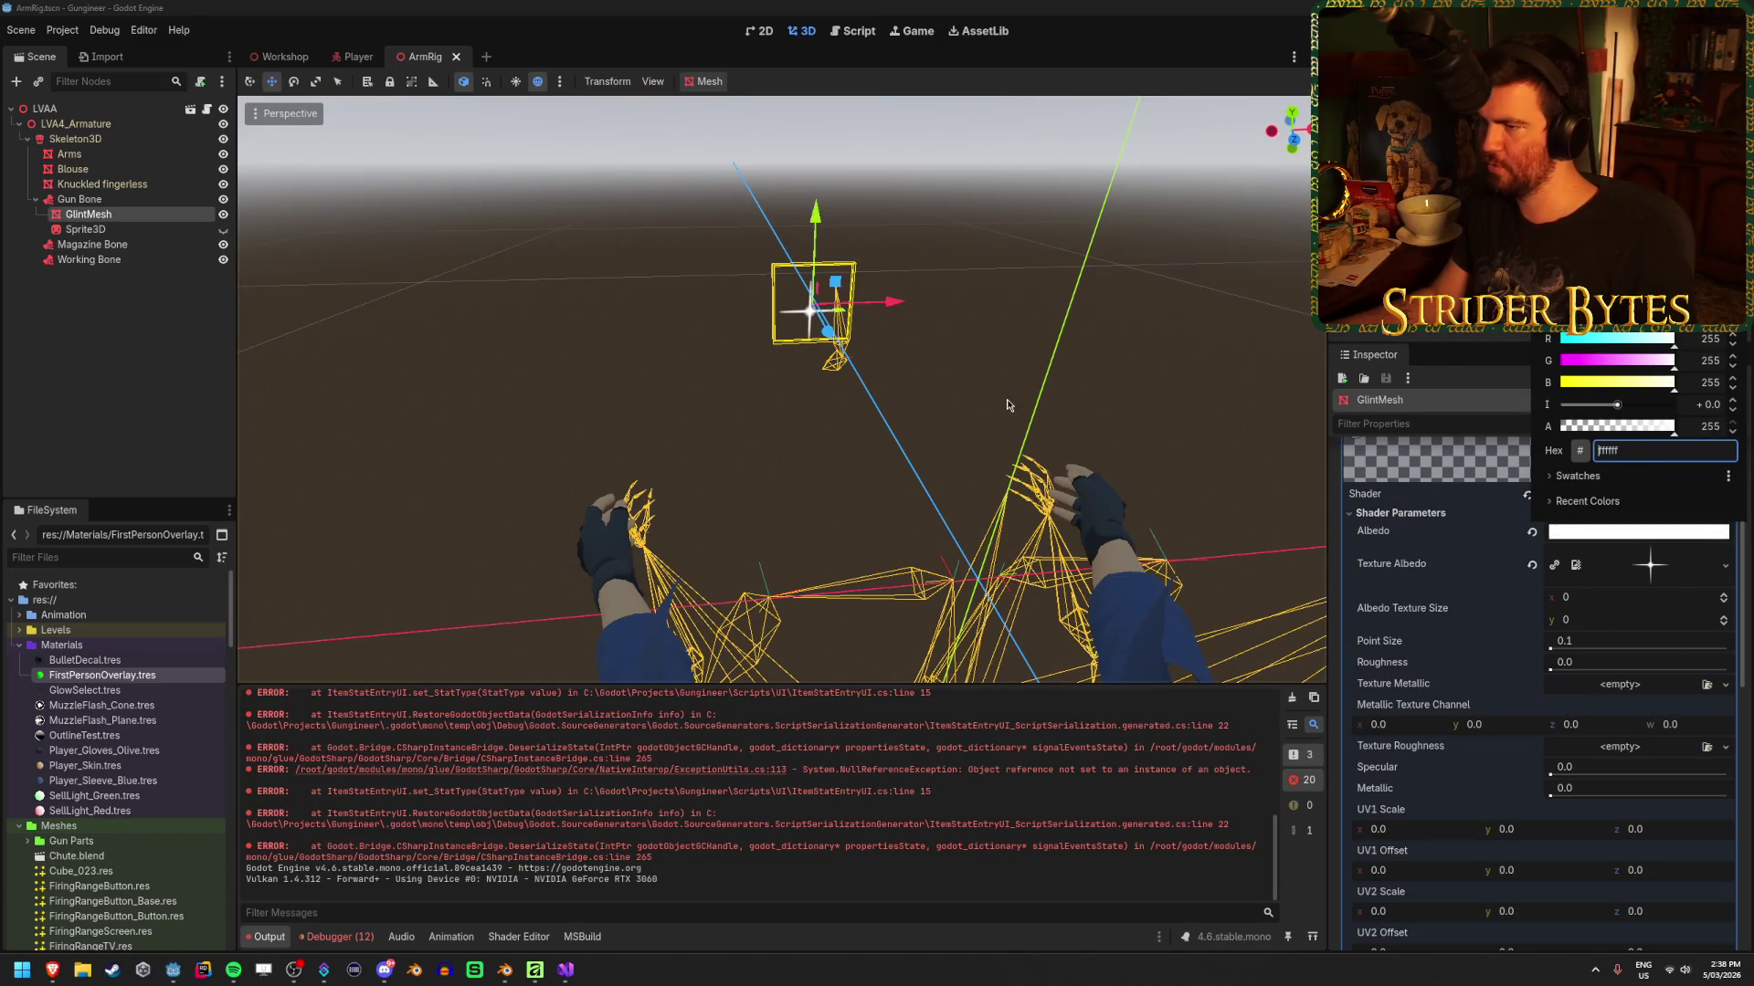
{"action": "left_click", "coordinate": [1007, 404]}
{"action": "left_click", "coordinate": [361, 938]}
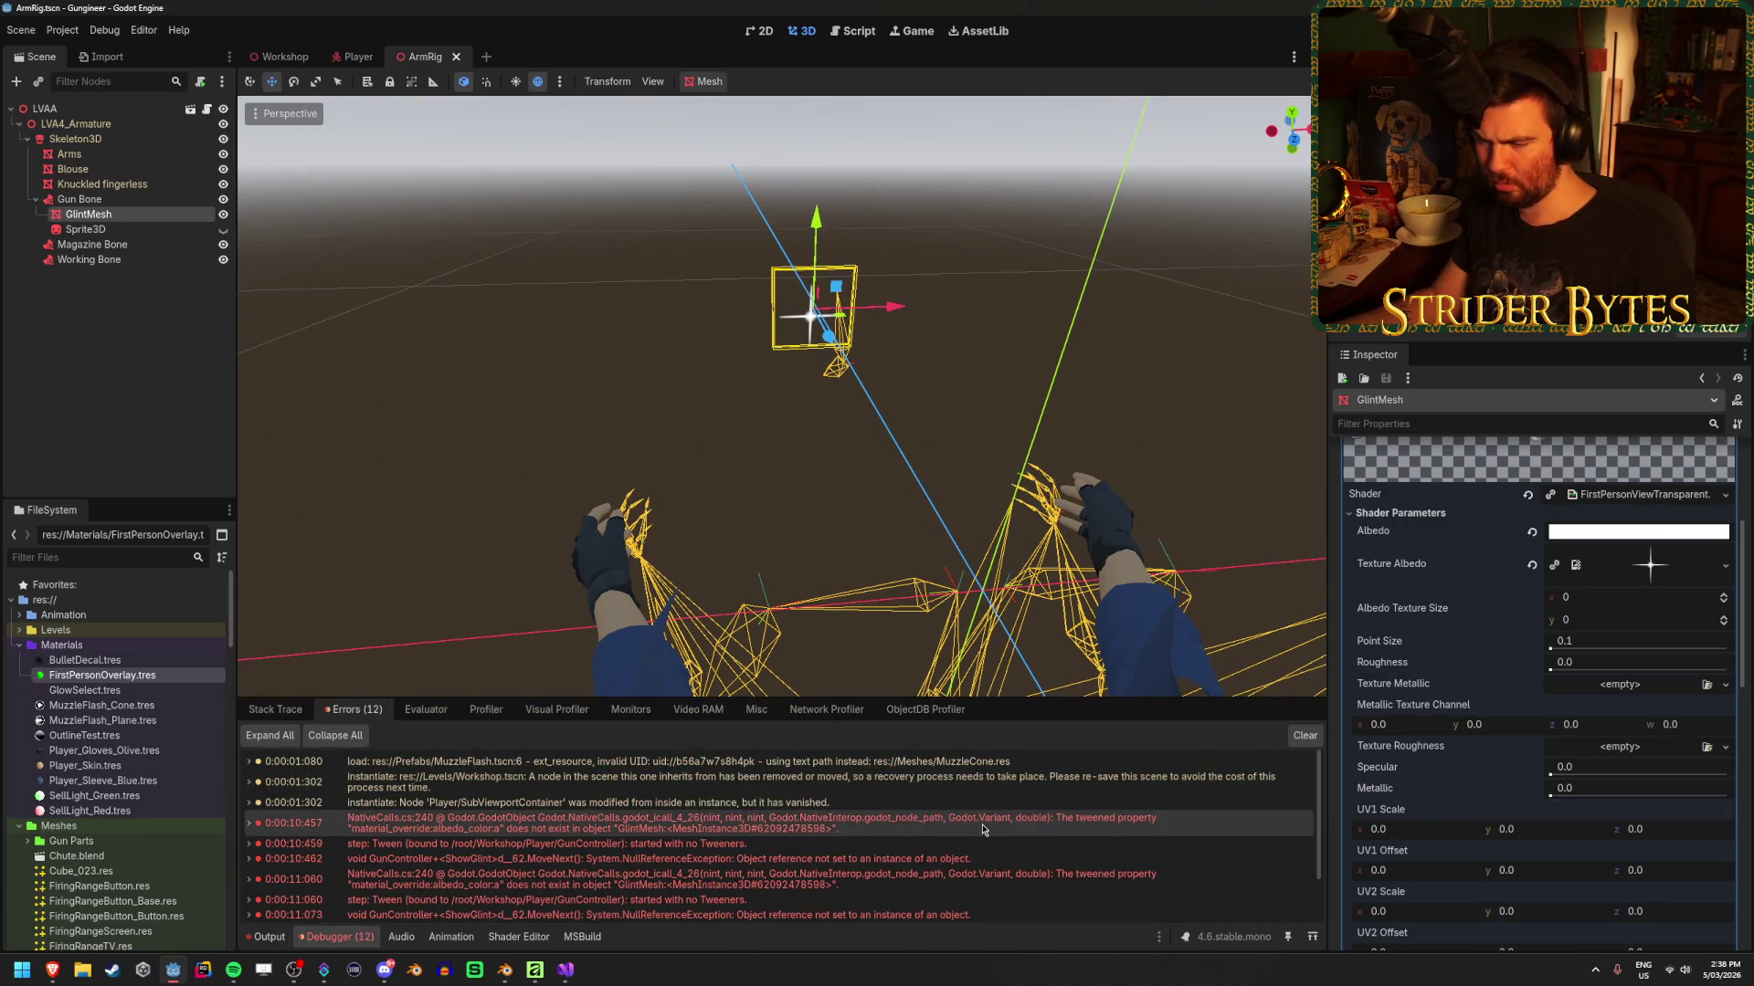
{"action": "mouse_move", "coordinate": [983, 830]}
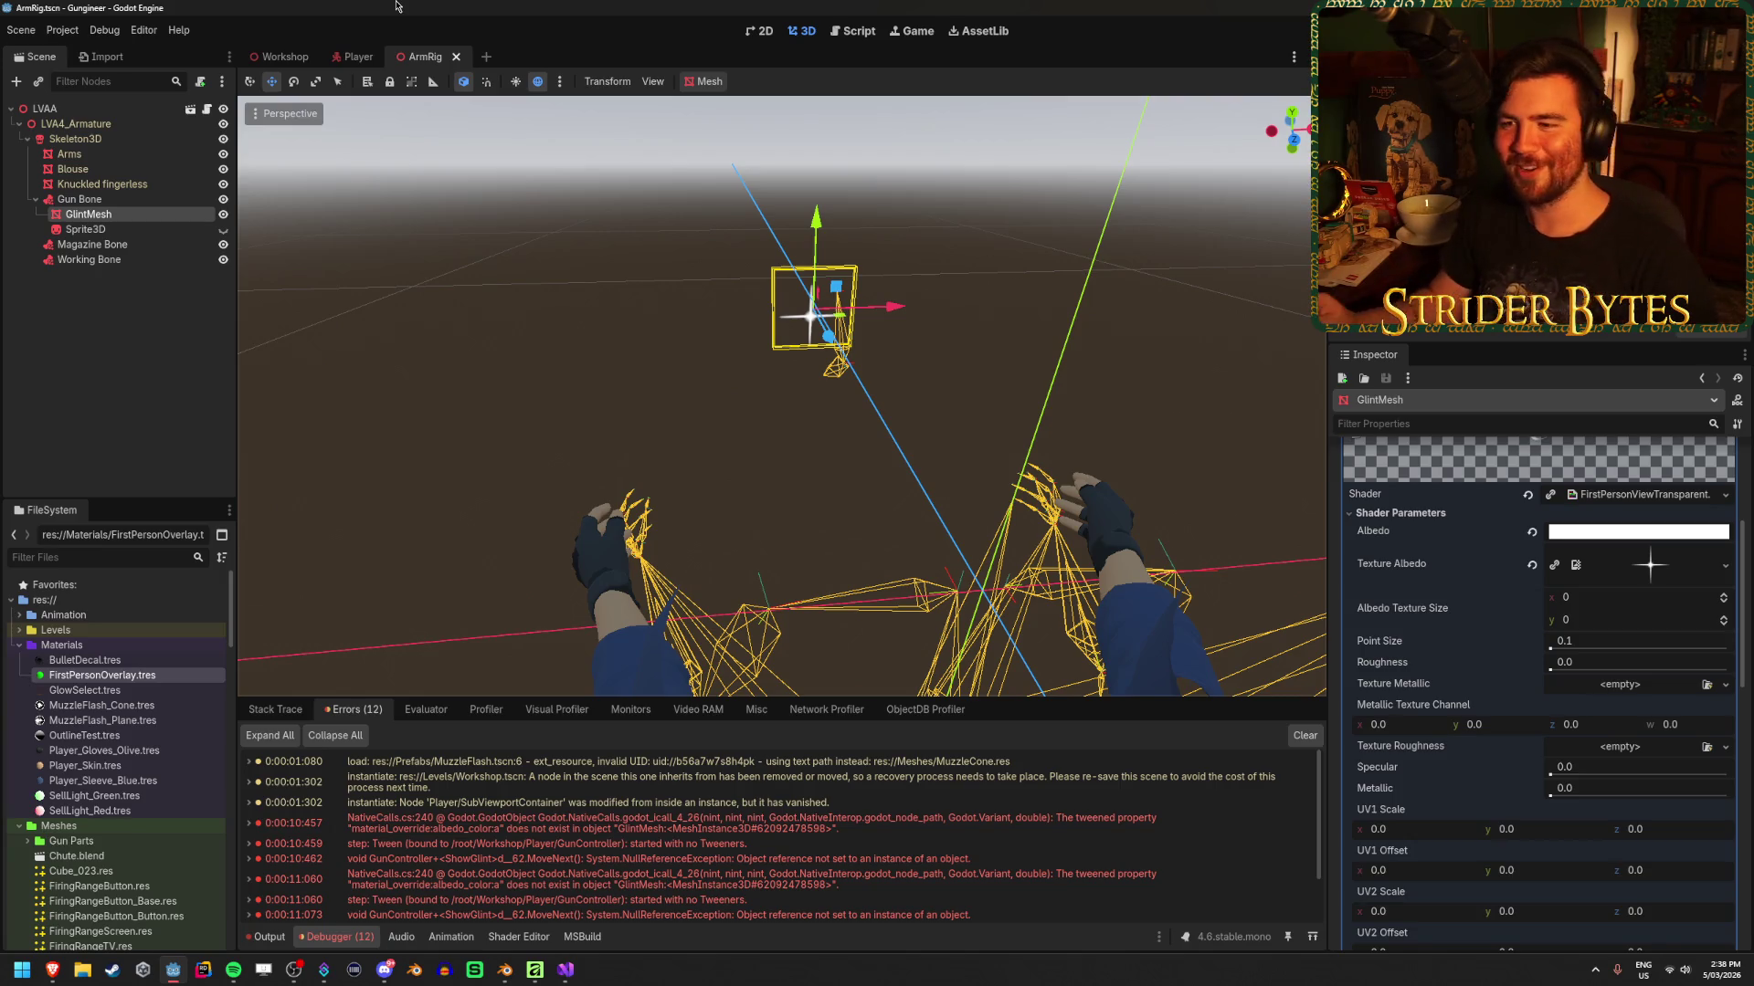
Save the ArmRig scene, reselect GlintMesh, and switch to Visual Studio
{"action": "left_click", "coordinate": [107, 333]}
{"action": "key", "text": "ctrl+s"}
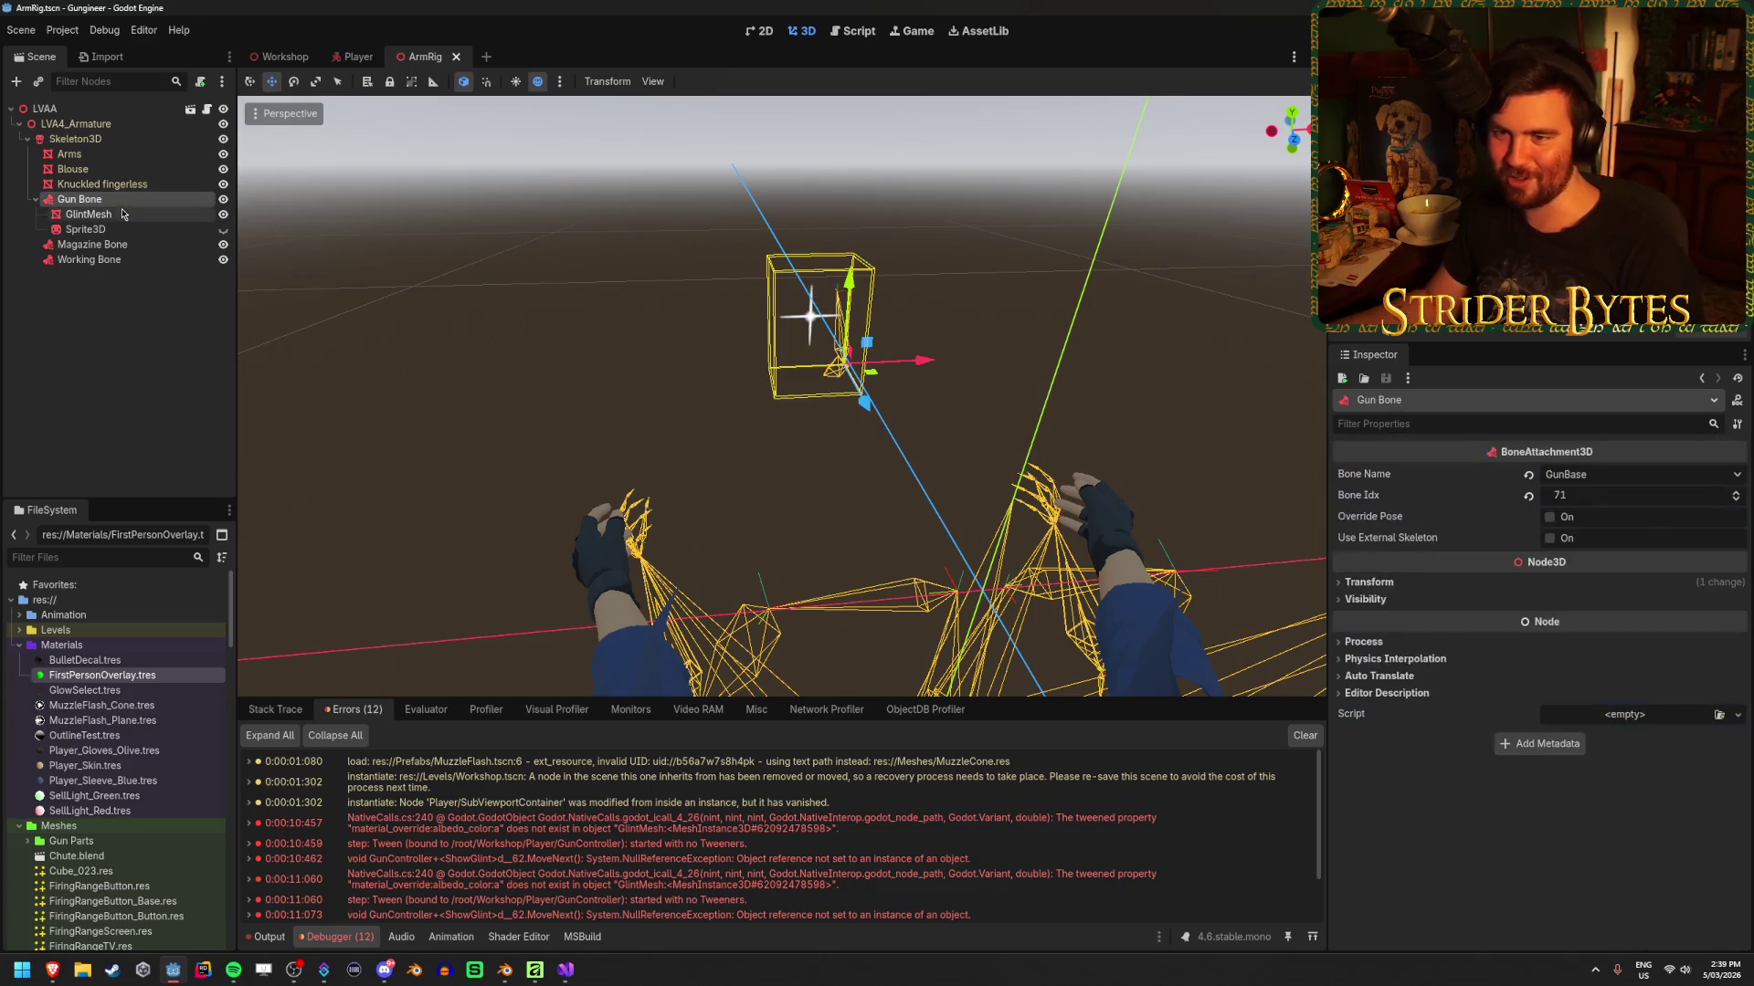
{"action": "left_click", "coordinate": [134, 214]}
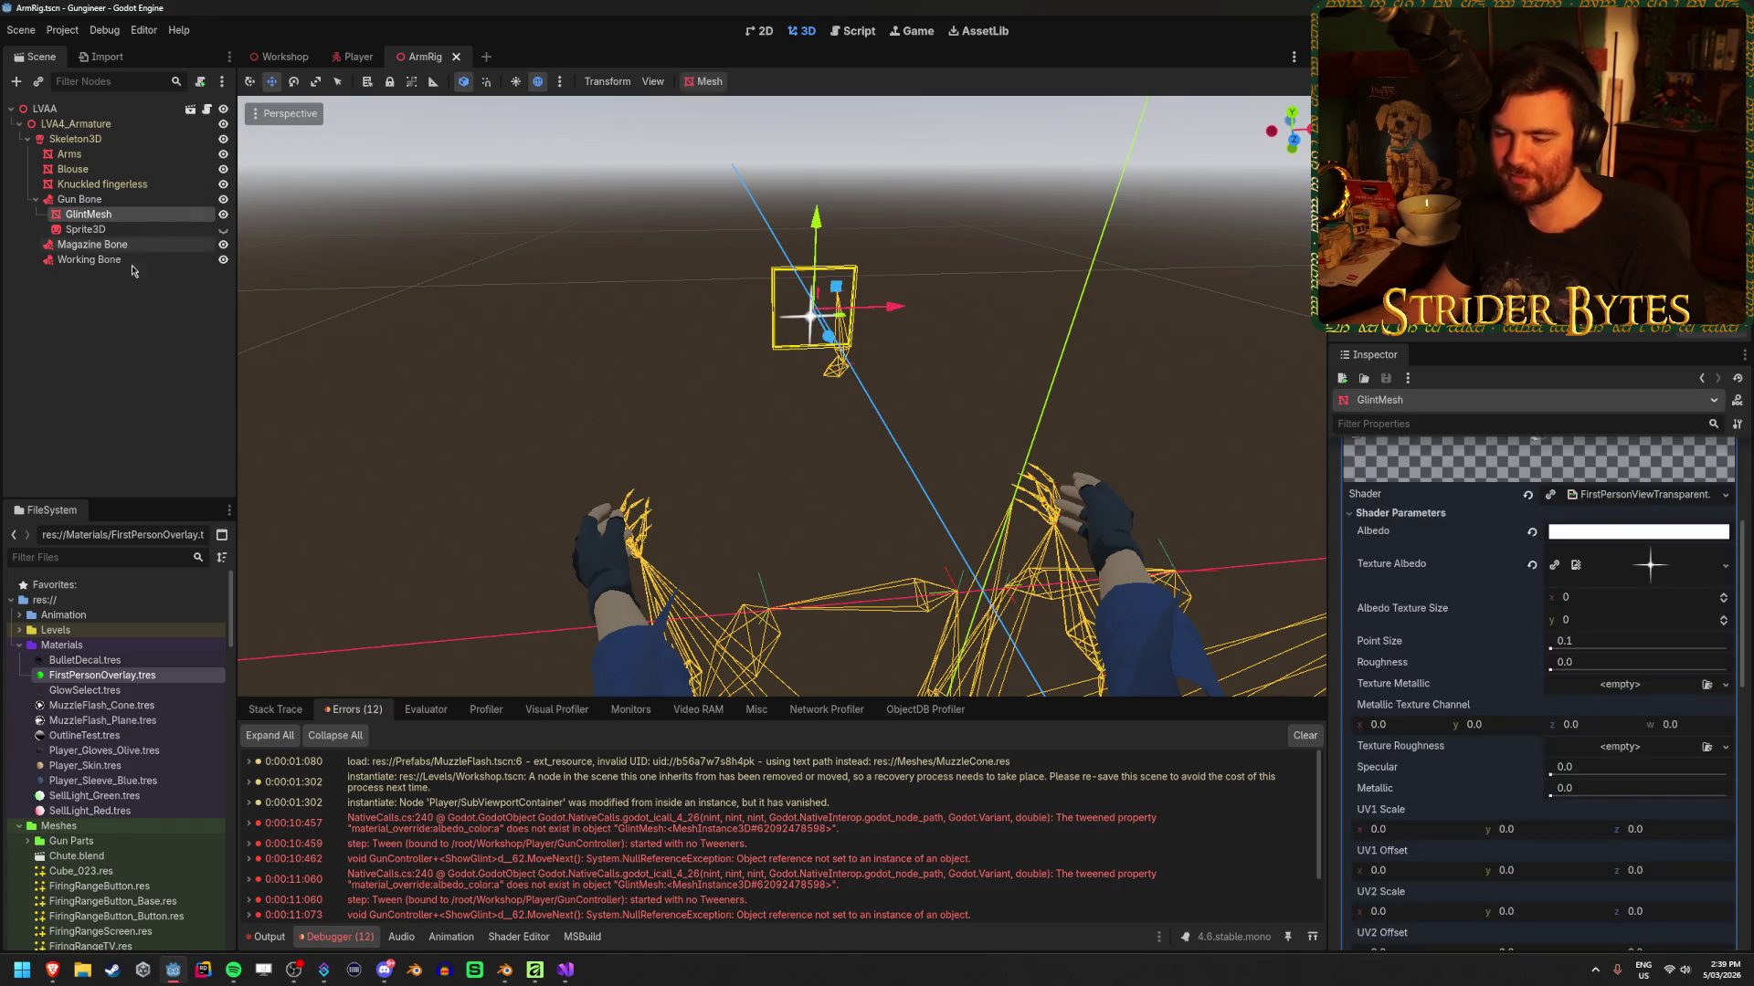
{"action": "left_click", "coordinate": [567, 969]}
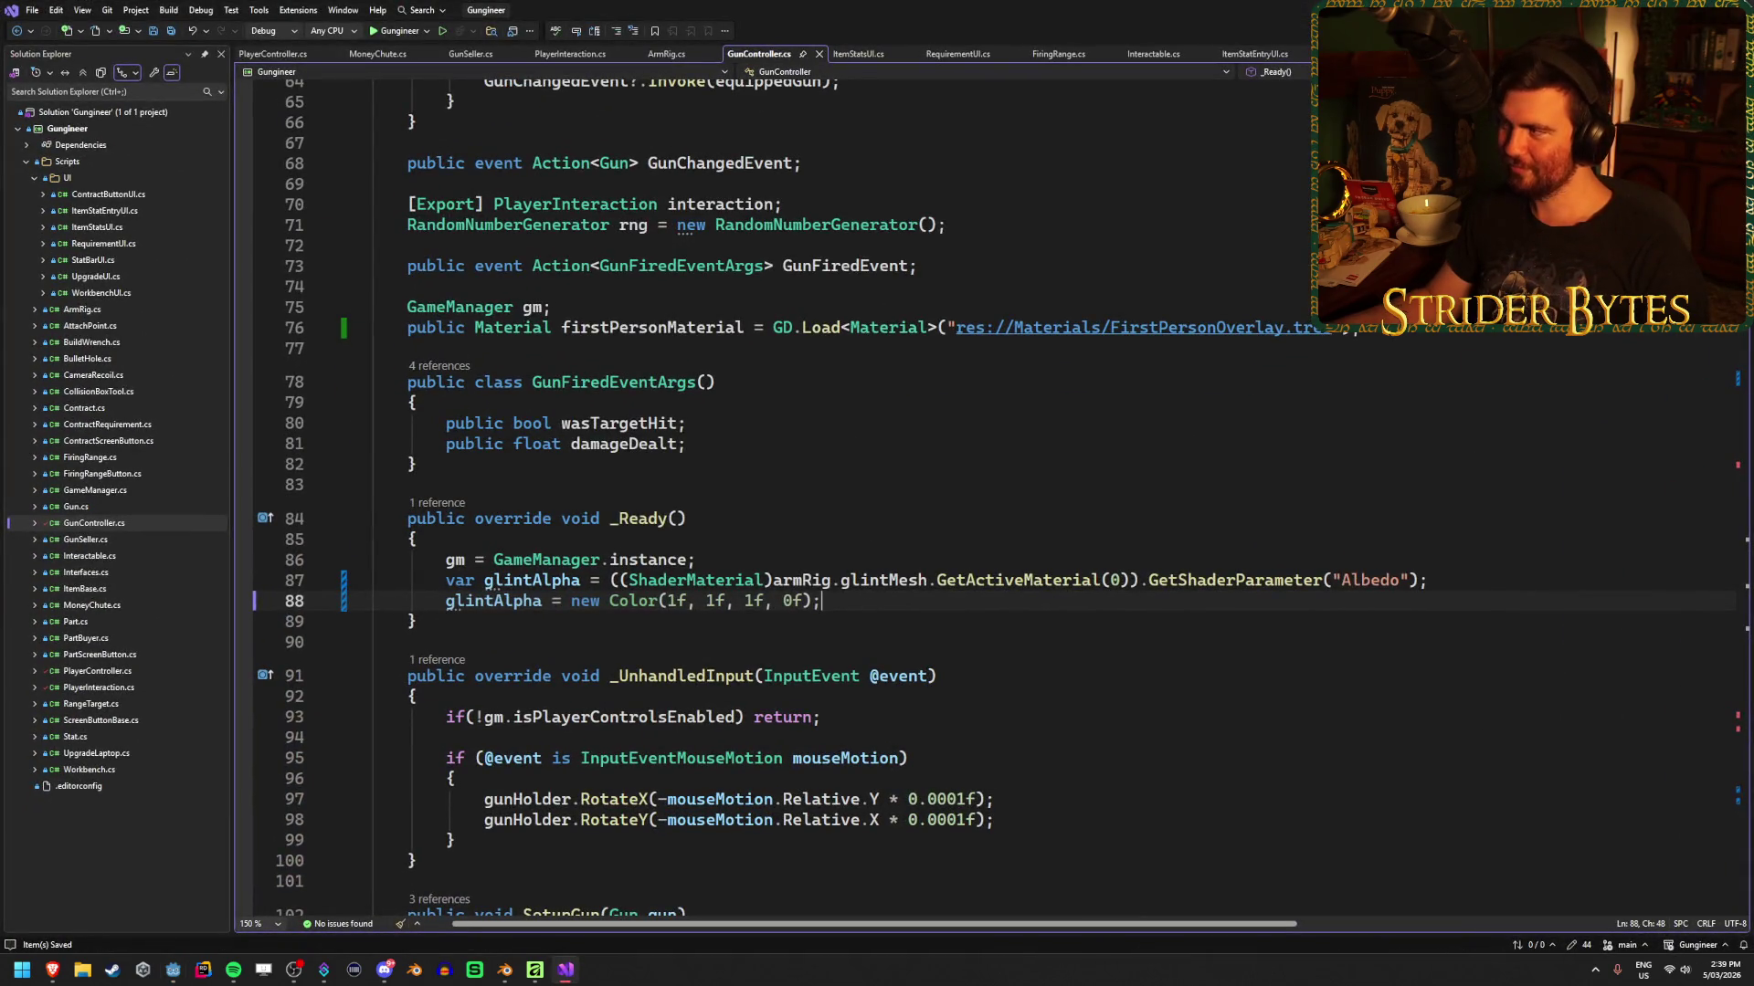
Return from GunController.cs to the Godot editor's ArmRig scene
{"action": "key", "text": "alt+Tab"}
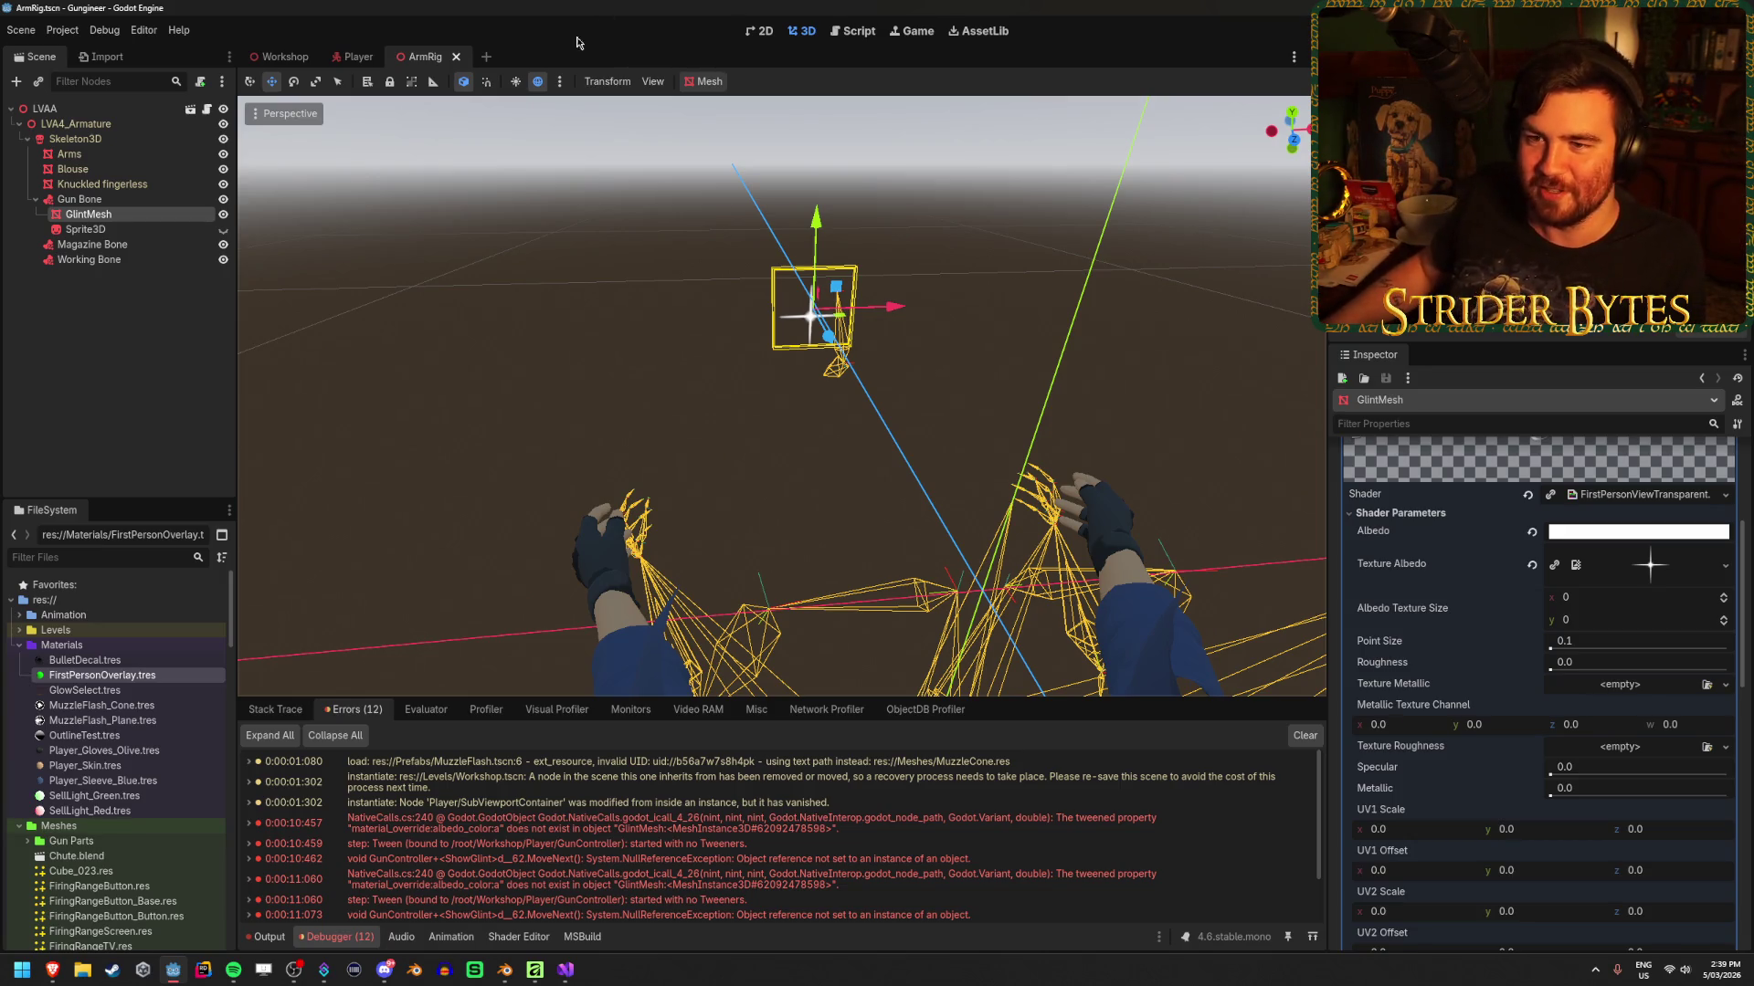
Deselect GlintMesh, save the ArmRig scene, and bring the Player scene tab back up
{"action": "left_click", "coordinate": [95, 355]}
{"action": "key", "text": "ctrl+s"}
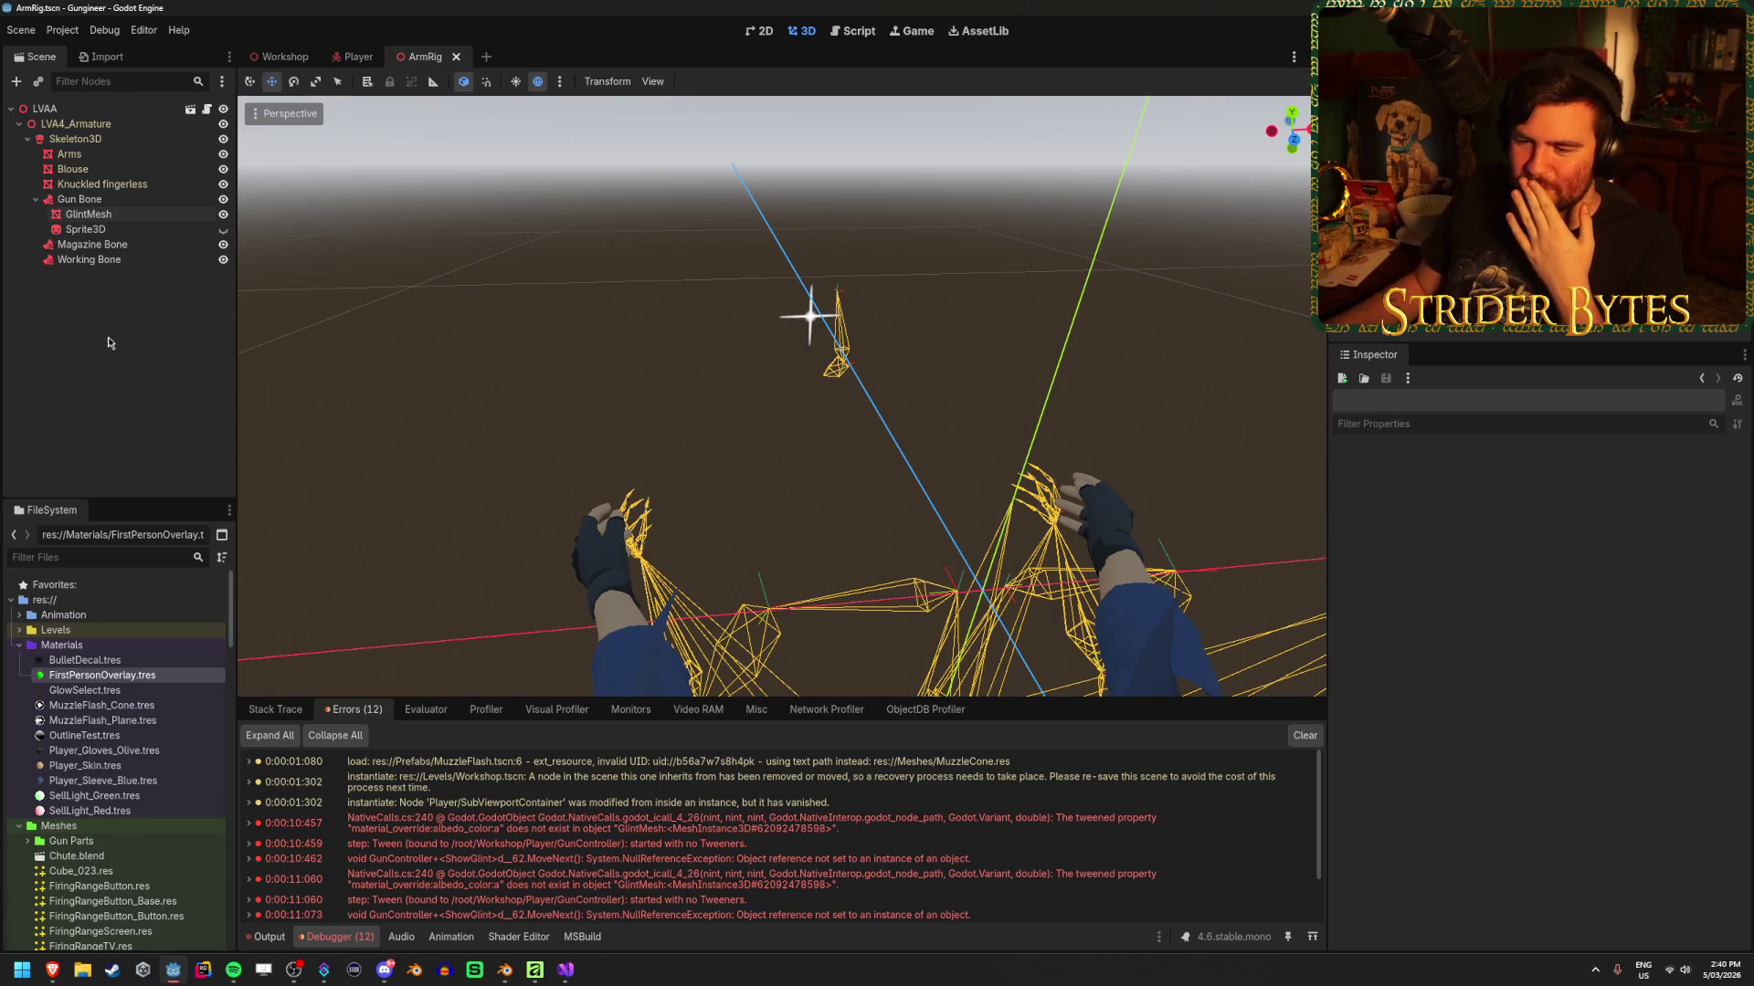
{"action": "left_click", "coordinate": [612, 970]}
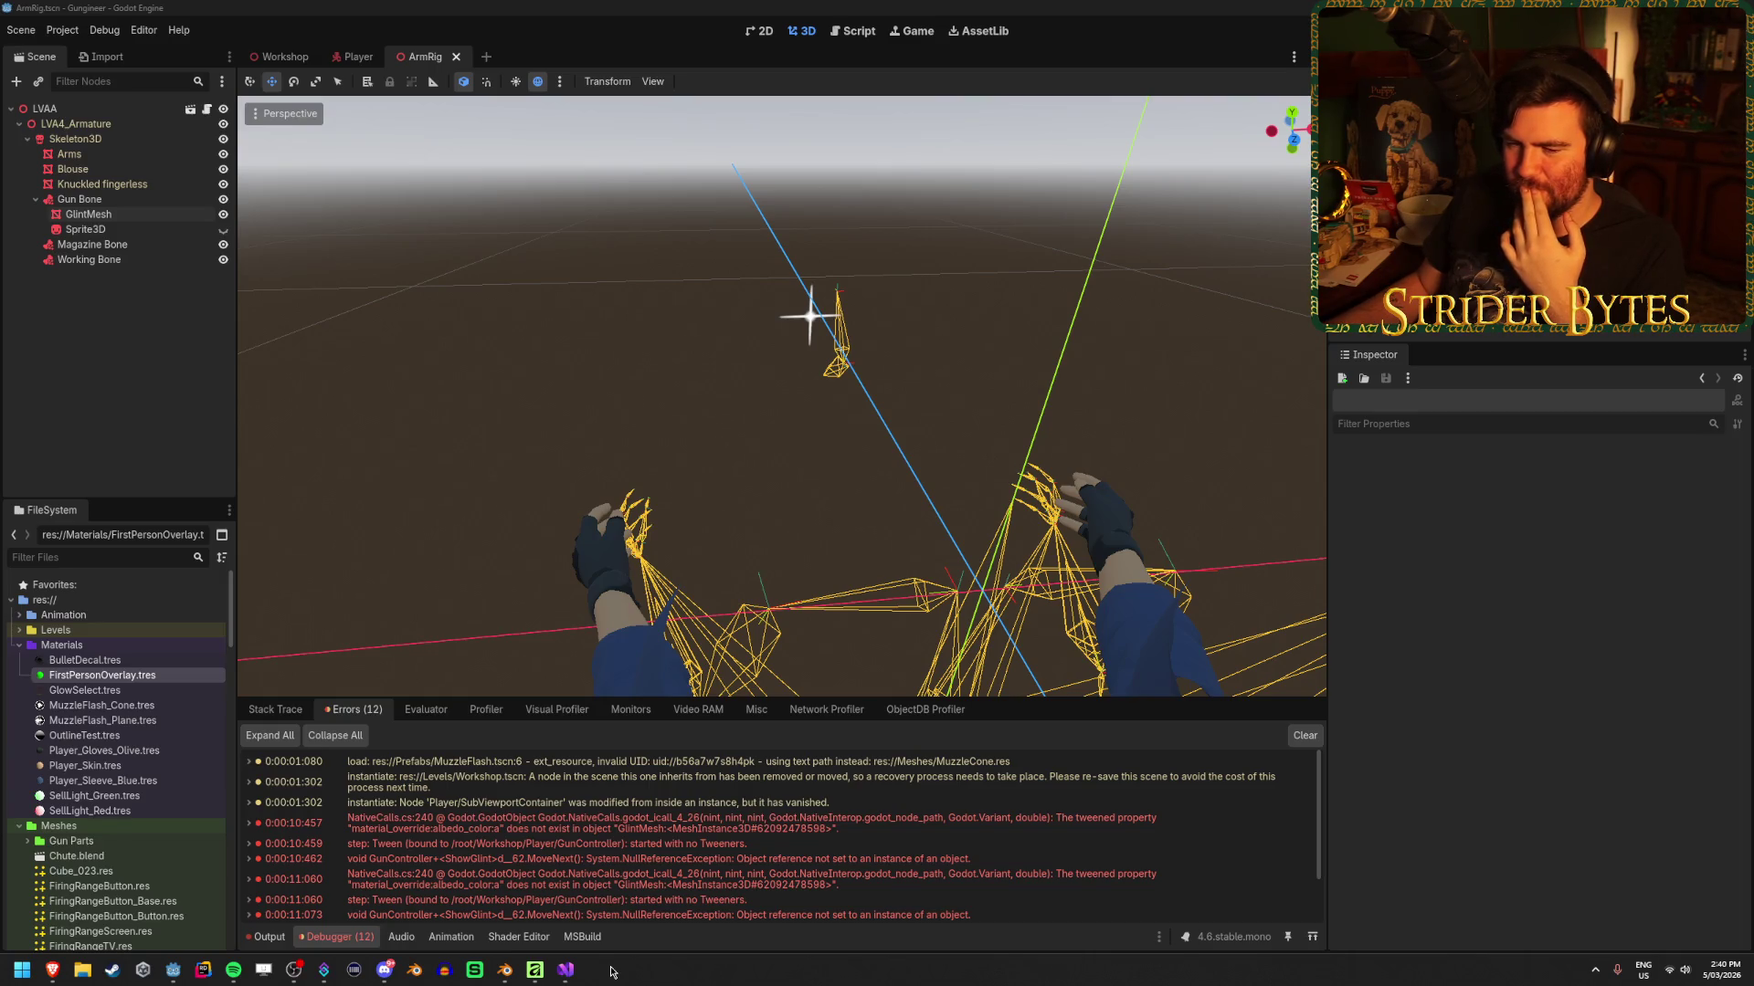
{"action": "left_click", "coordinate": [118, 367]}
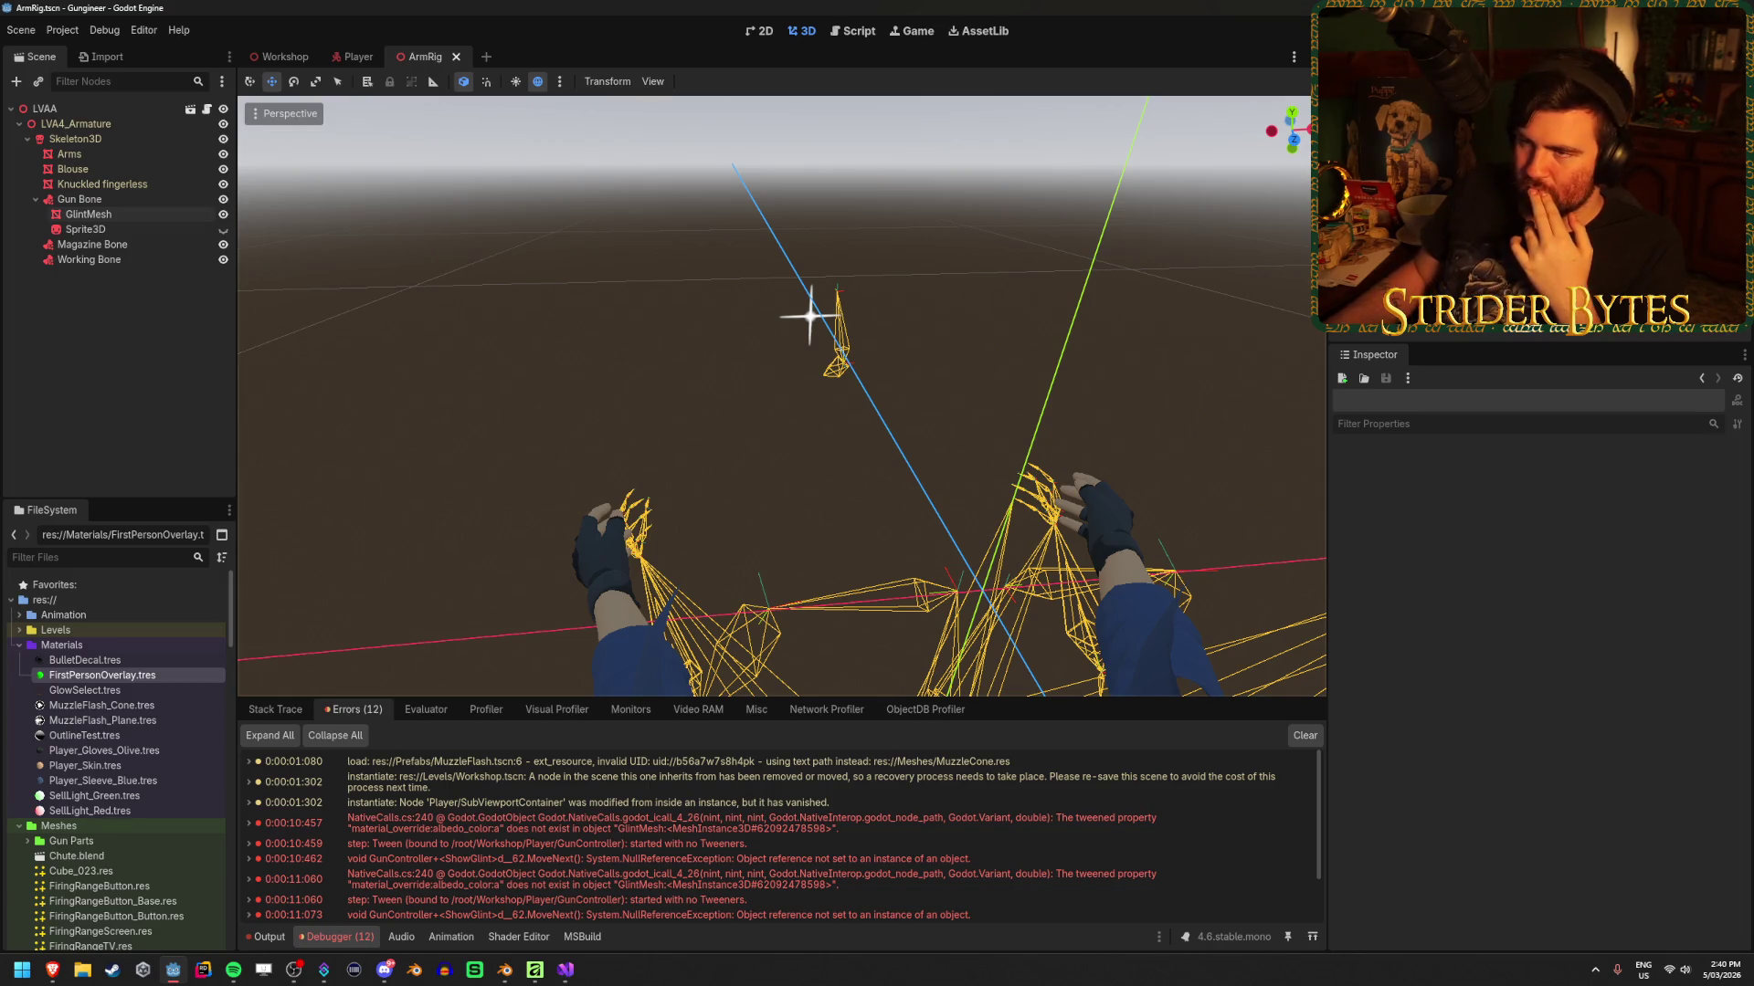
{"action": "left_click", "coordinate": [358, 59]}
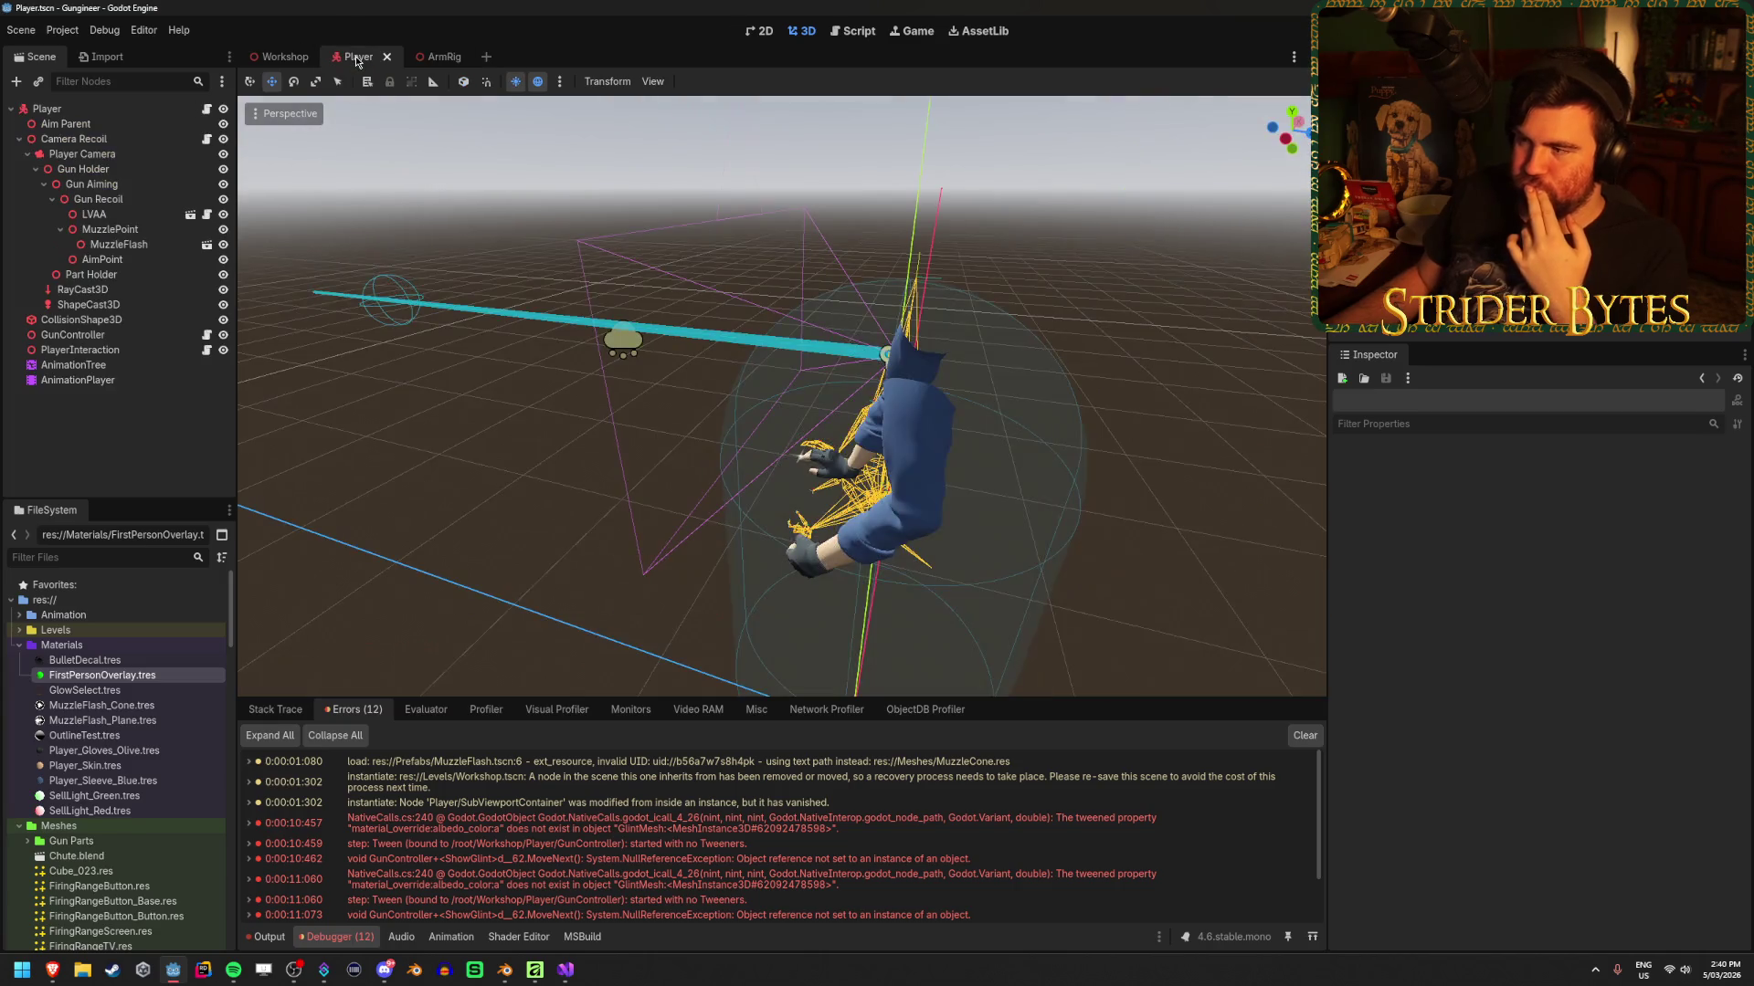
Switch to the Workshop scene and glance at the error's stack trace in the debugger
{"action": "left_click", "coordinate": [258, 57]}
{"action": "left_click", "coordinate": [275, 709]}
{"action": "left_click", "coordinate": [353, 709]}
Review the uniforms, including albedo, in FirstPersonViewTransparent.gdshader in the Shader Editor
{"action": "left_click", "coordinate": [516, 938]}
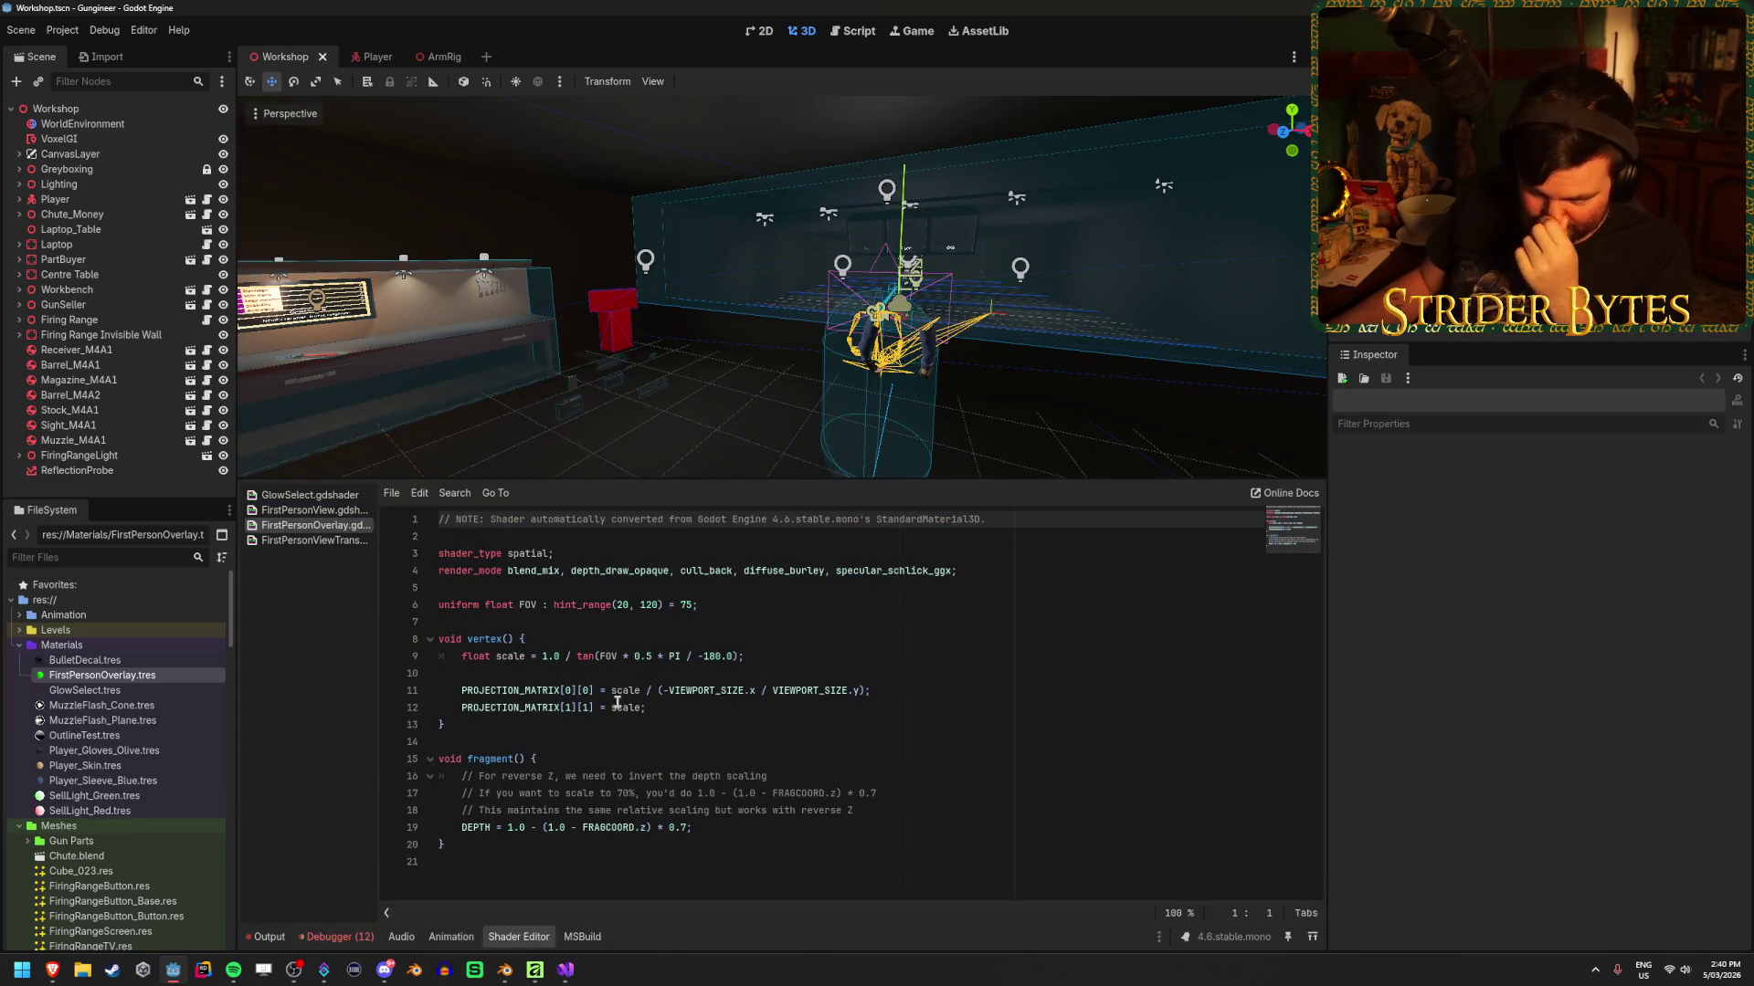
{"action": "left_click", "coordinate": [302, 541]}
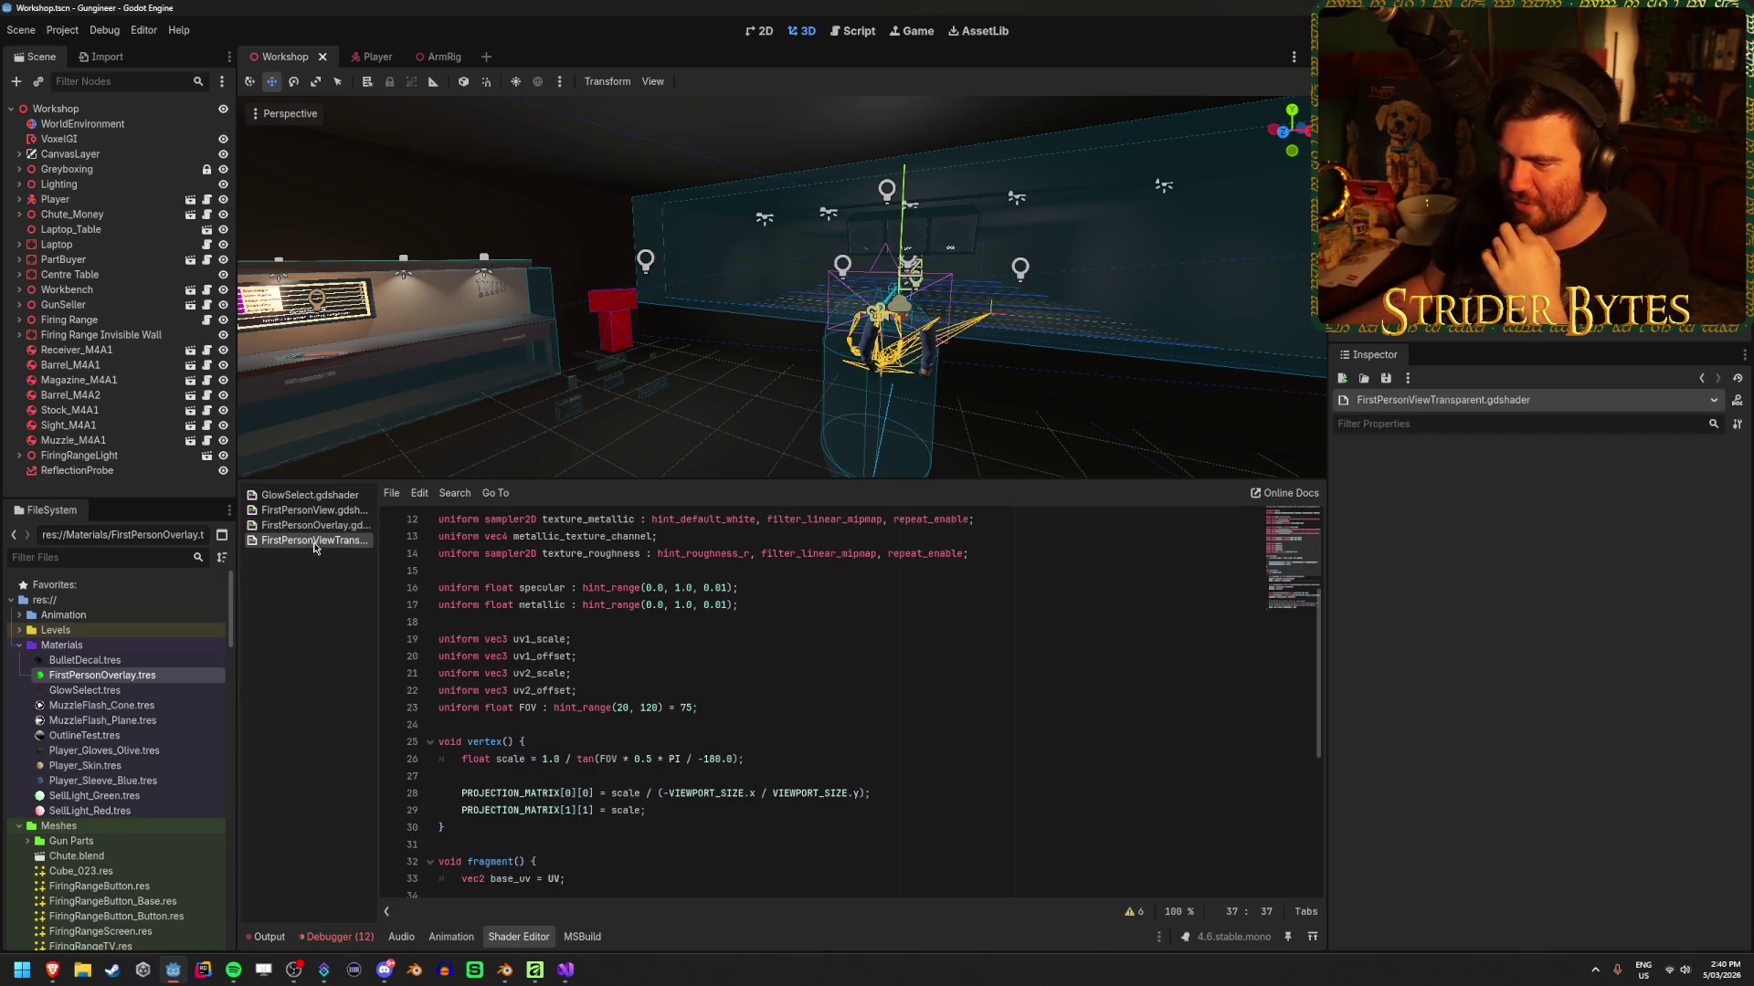
{"action": "scroll", "coordinate": [738, 716], "scroll_direction": "up", "scroll_amount": 3}
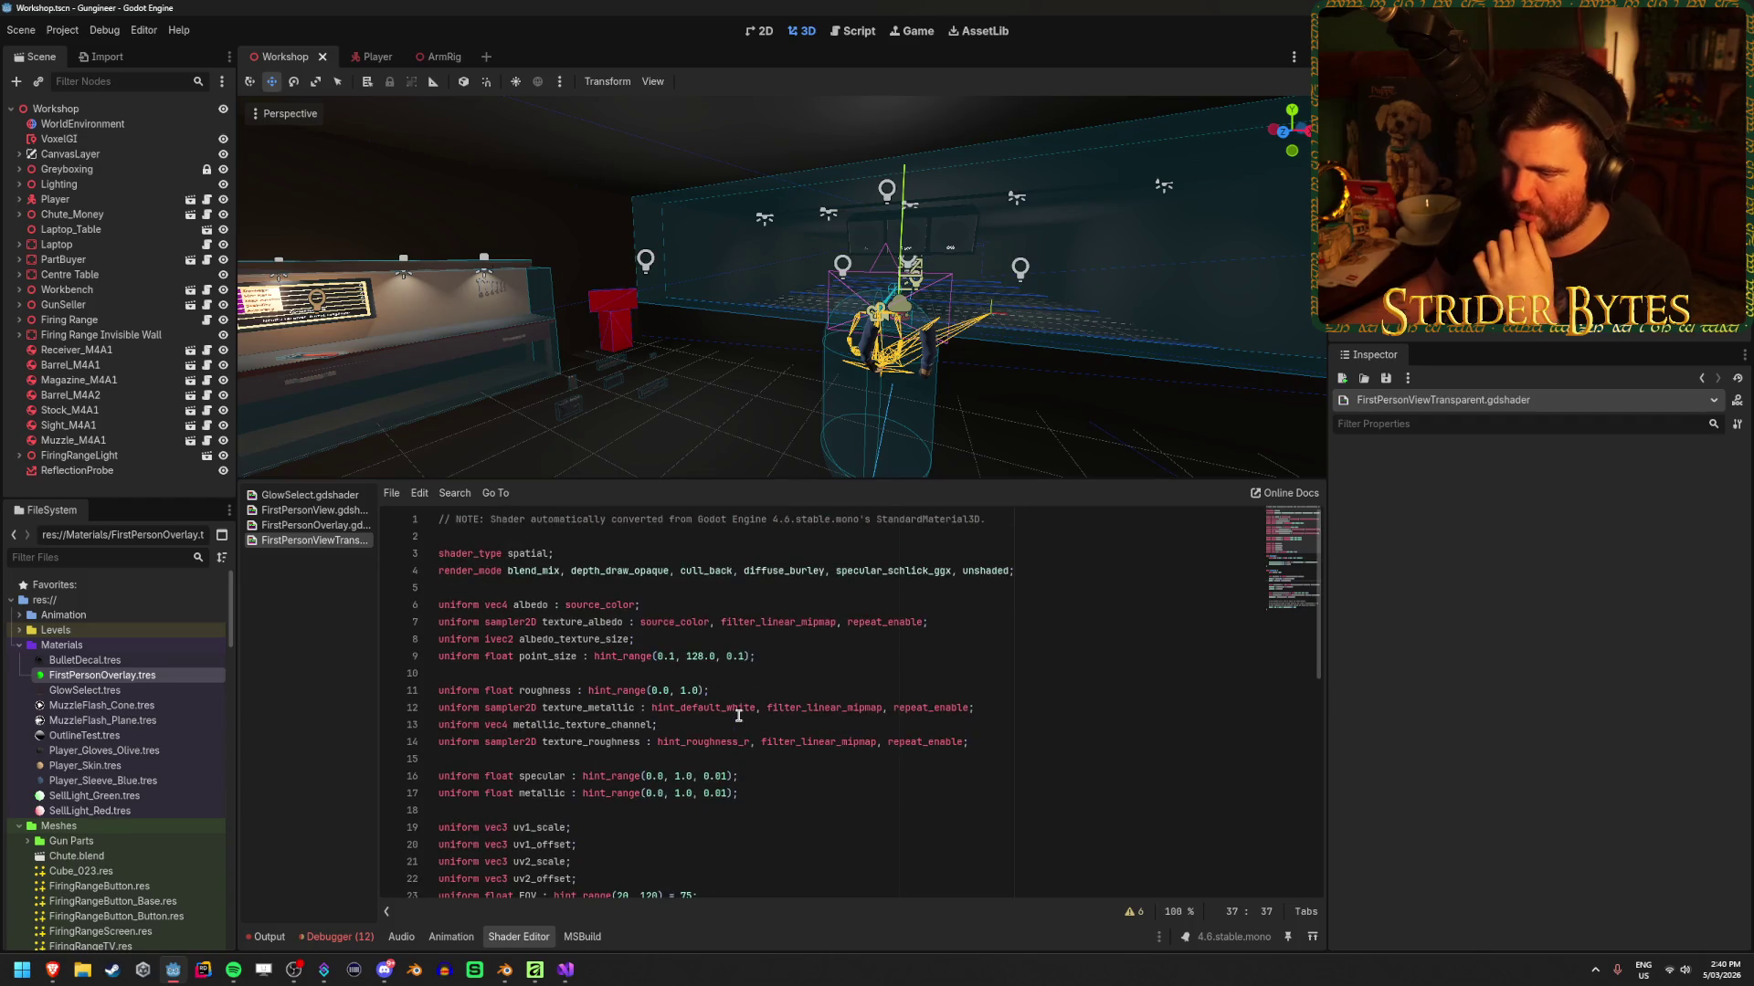
{"action": "scroll", "coordinate": [525, 607], "scroll_direction": "down", "scroll_amount": 4}
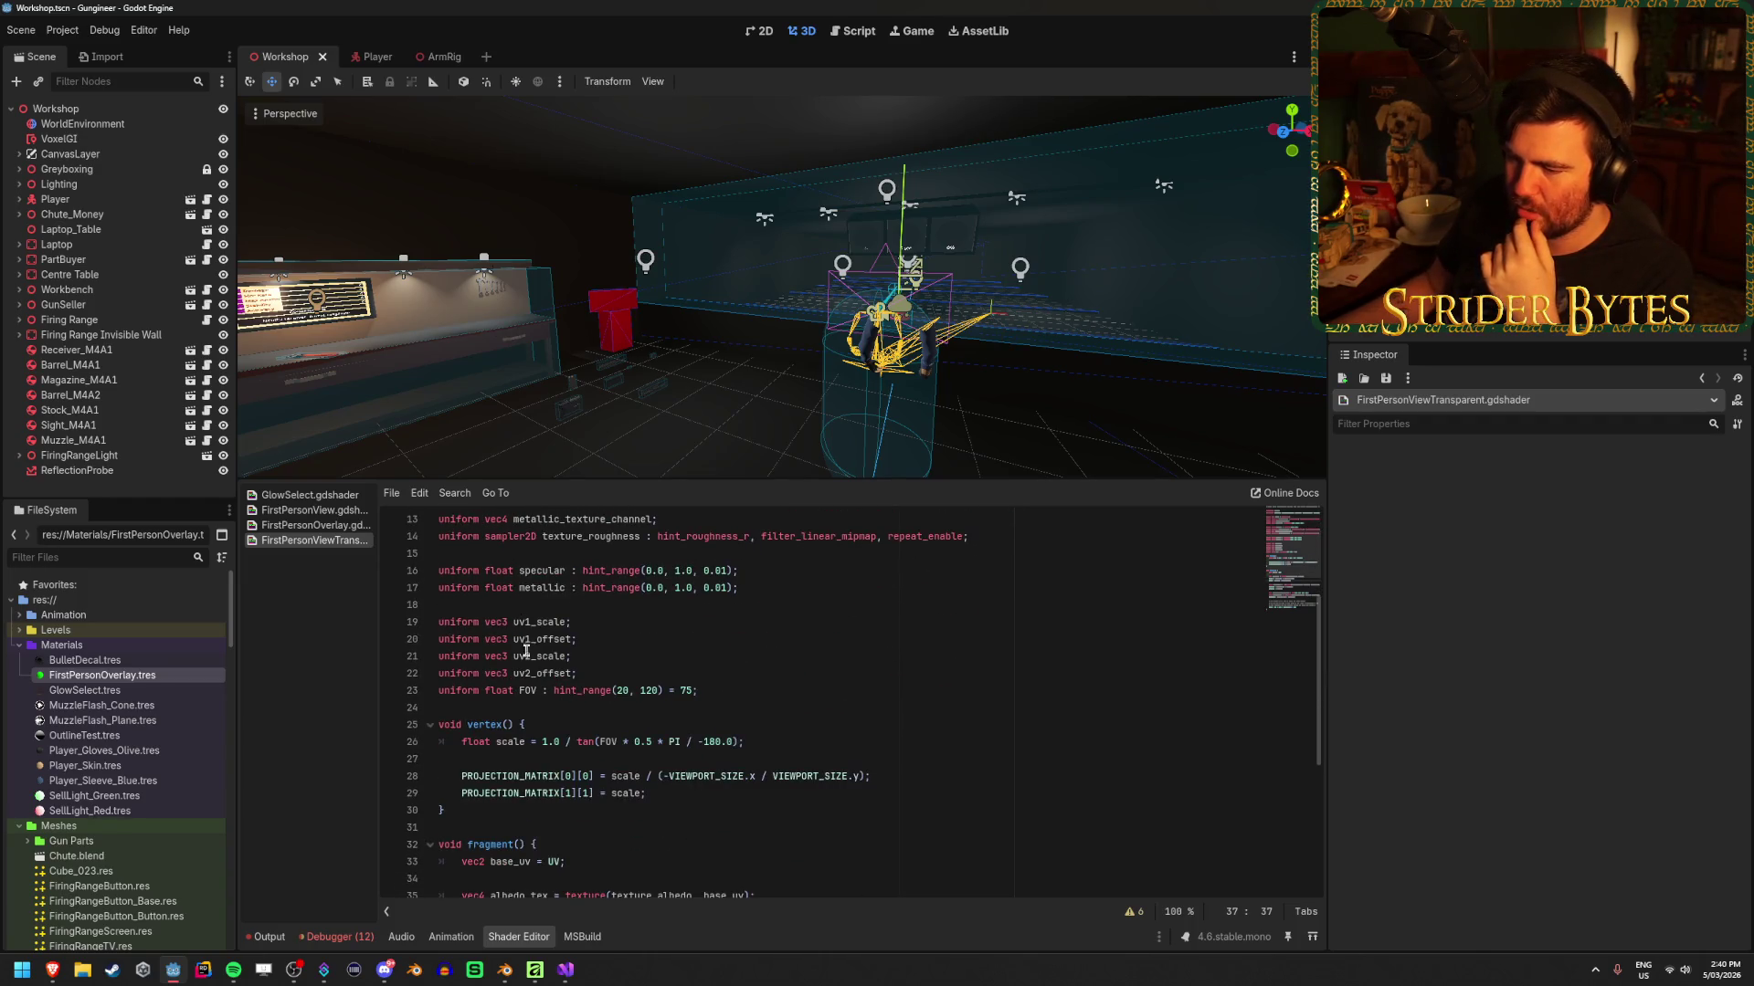
{"action": "scroll", "coordinate": [525, 647], "scroll_direction": "up", "scroll_amount": 3}
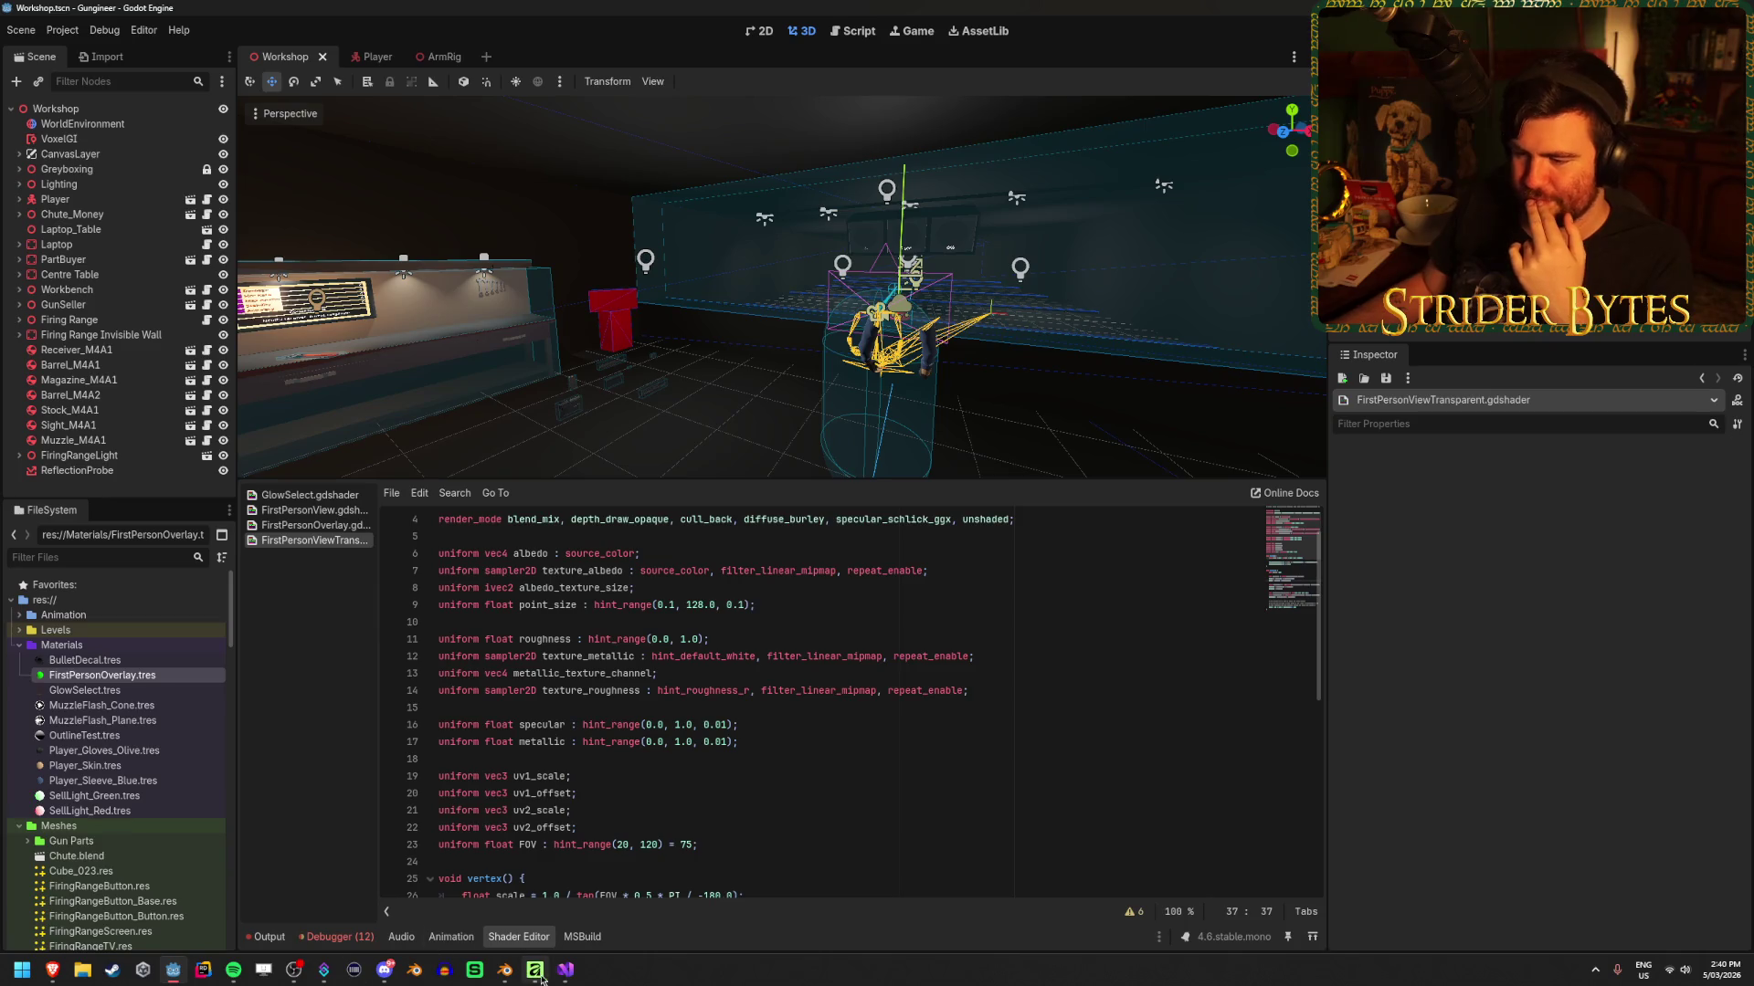
Back in Visual Studio, delete the capital A from 'Albedo' on GunController.cs line 87
{"action": "left_click", "coordinate": [565, 970]}
{"action": "left_click", "coordinate": [1339, 588]}
{"action": "key", "text": "Delete"}
Type a lowercase 'a' so the parameter reads 'albedo', save GunController.cs, and switch to Godot
{"action": "type", "text": "a"}
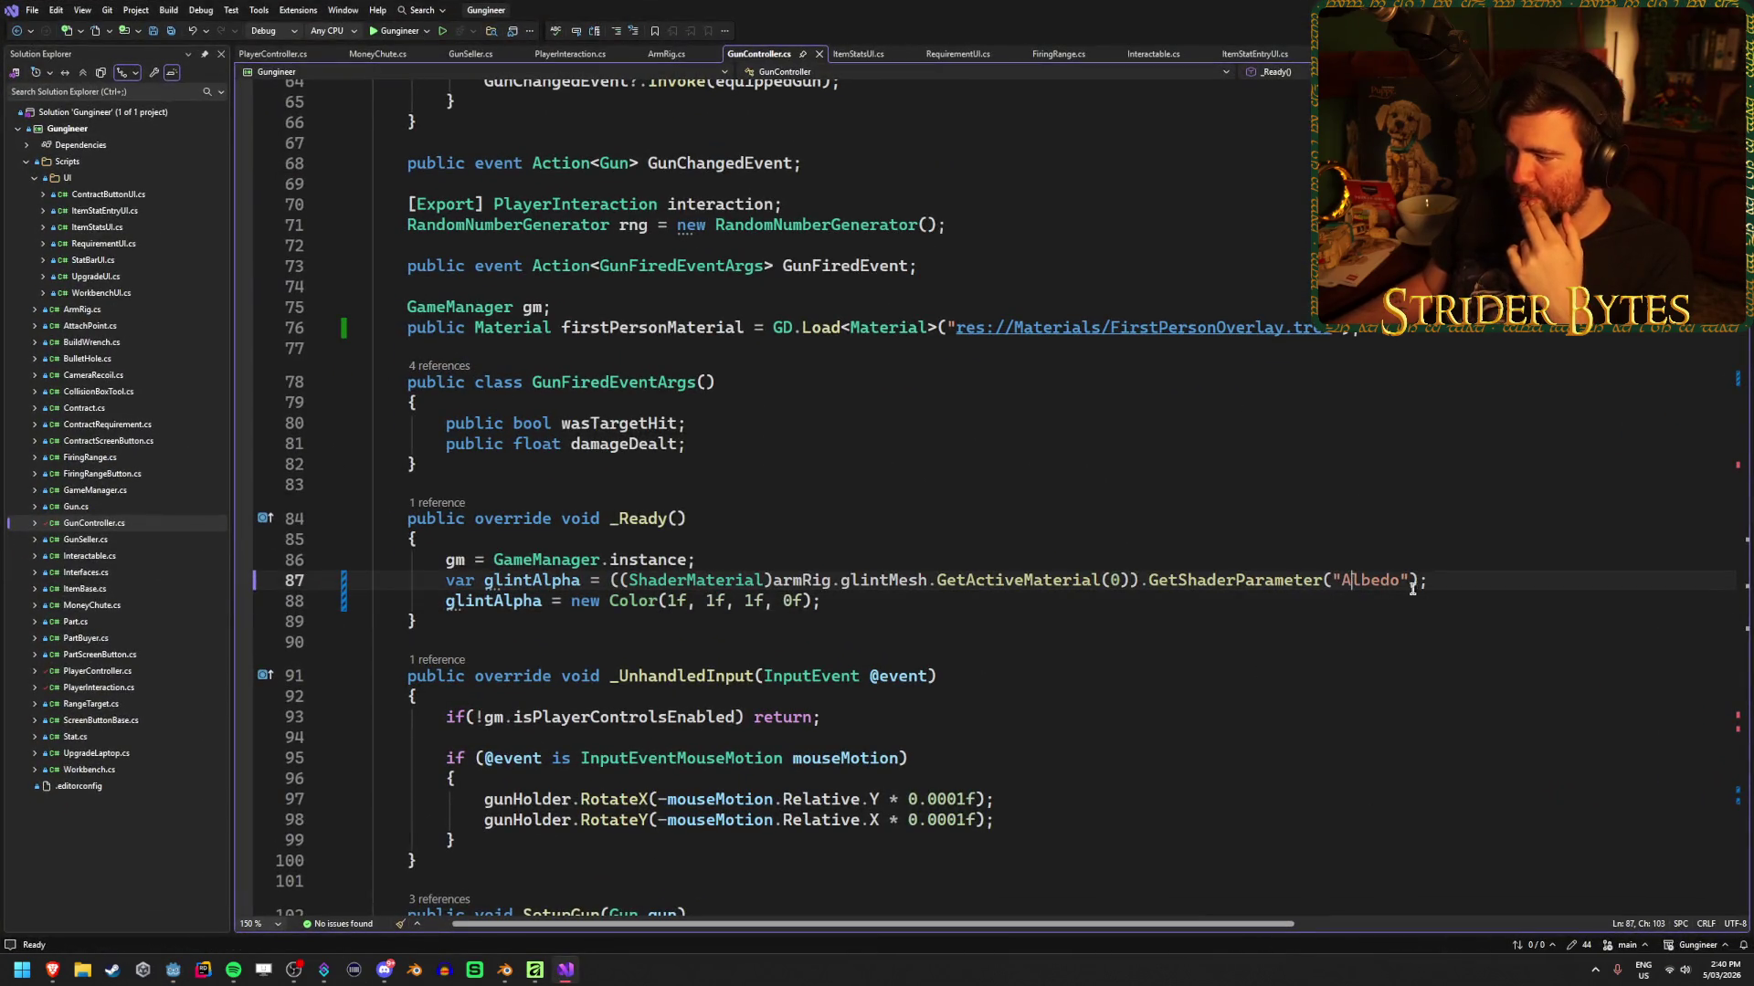
{"action": "key", "text": "ctrl+s"}
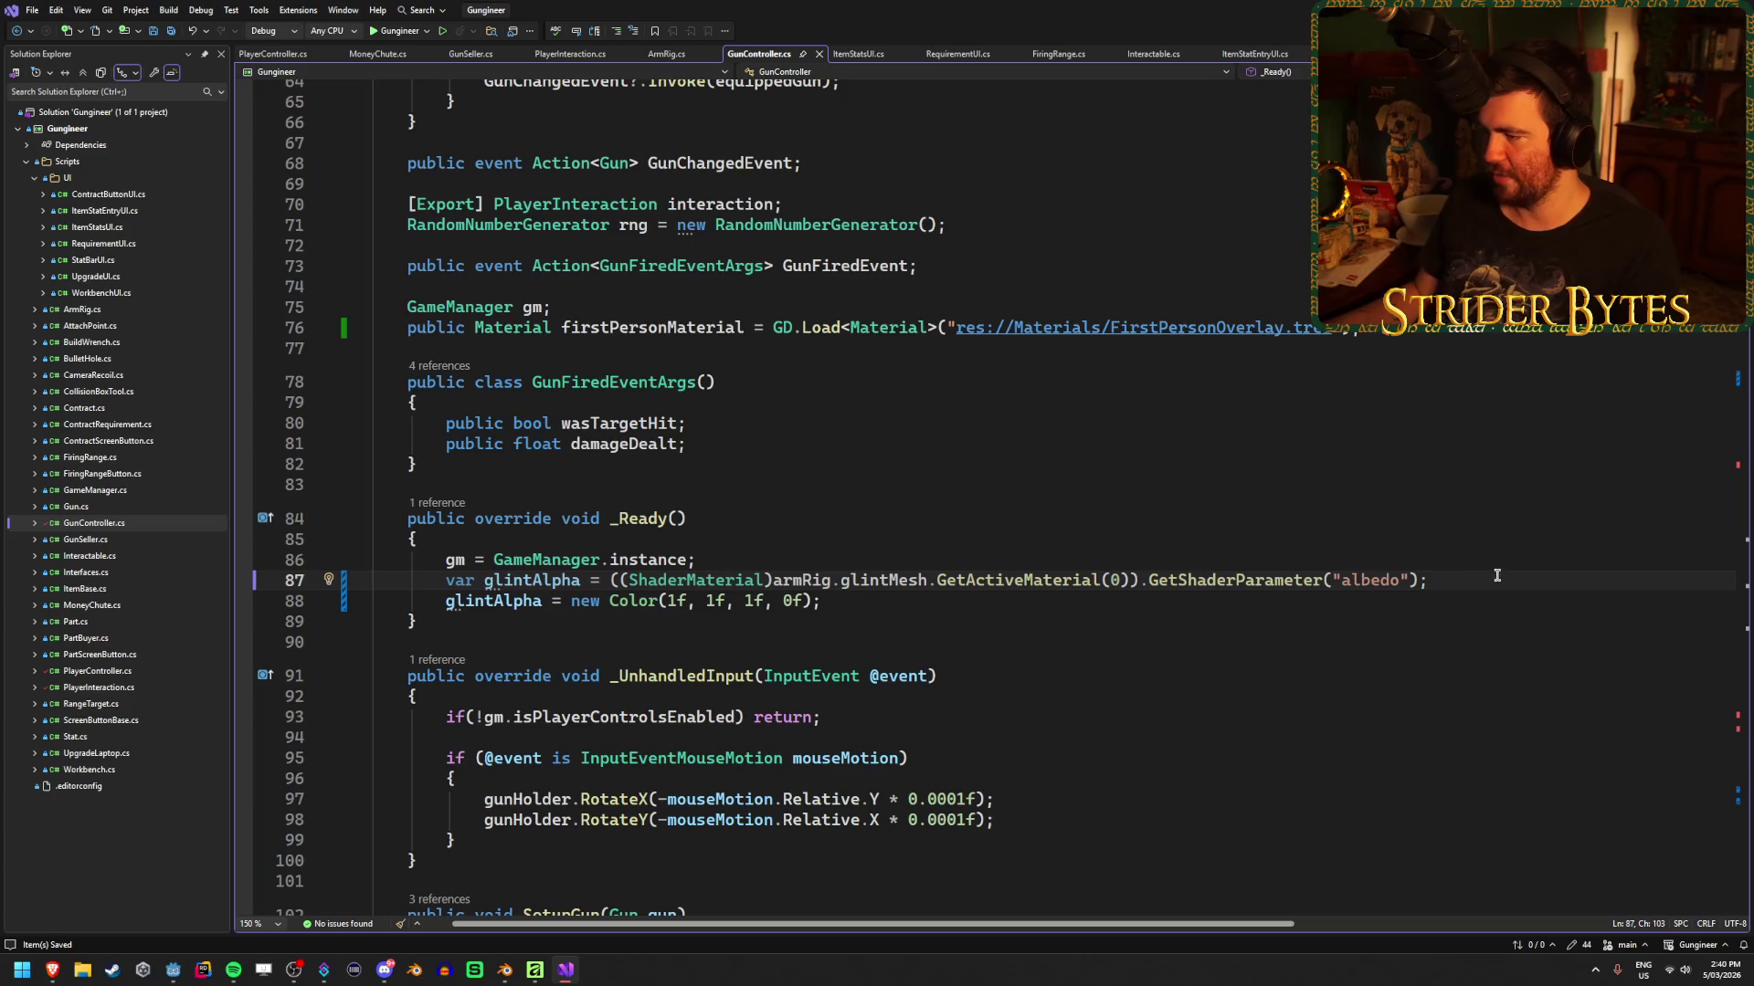
{"action": "key", "text": "alt+Tab"}
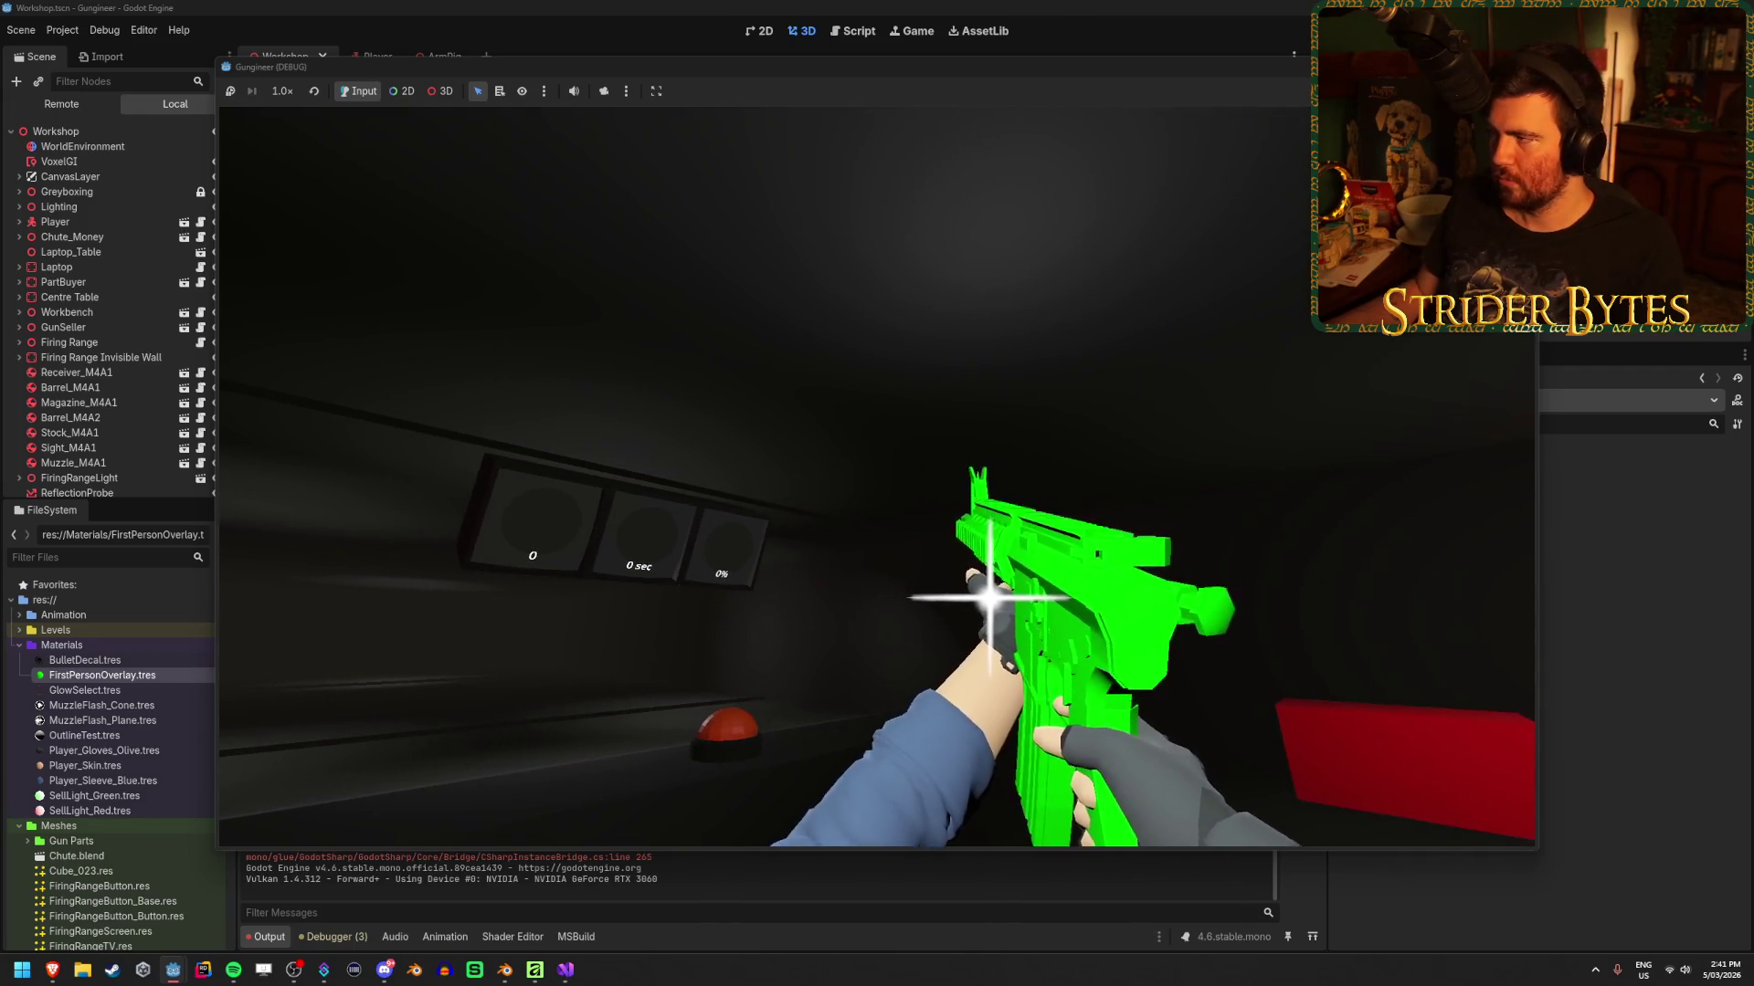
Stop the playtest with F8 after seeing the glint on the green rifle
{"action": "key", "text": "F8"}
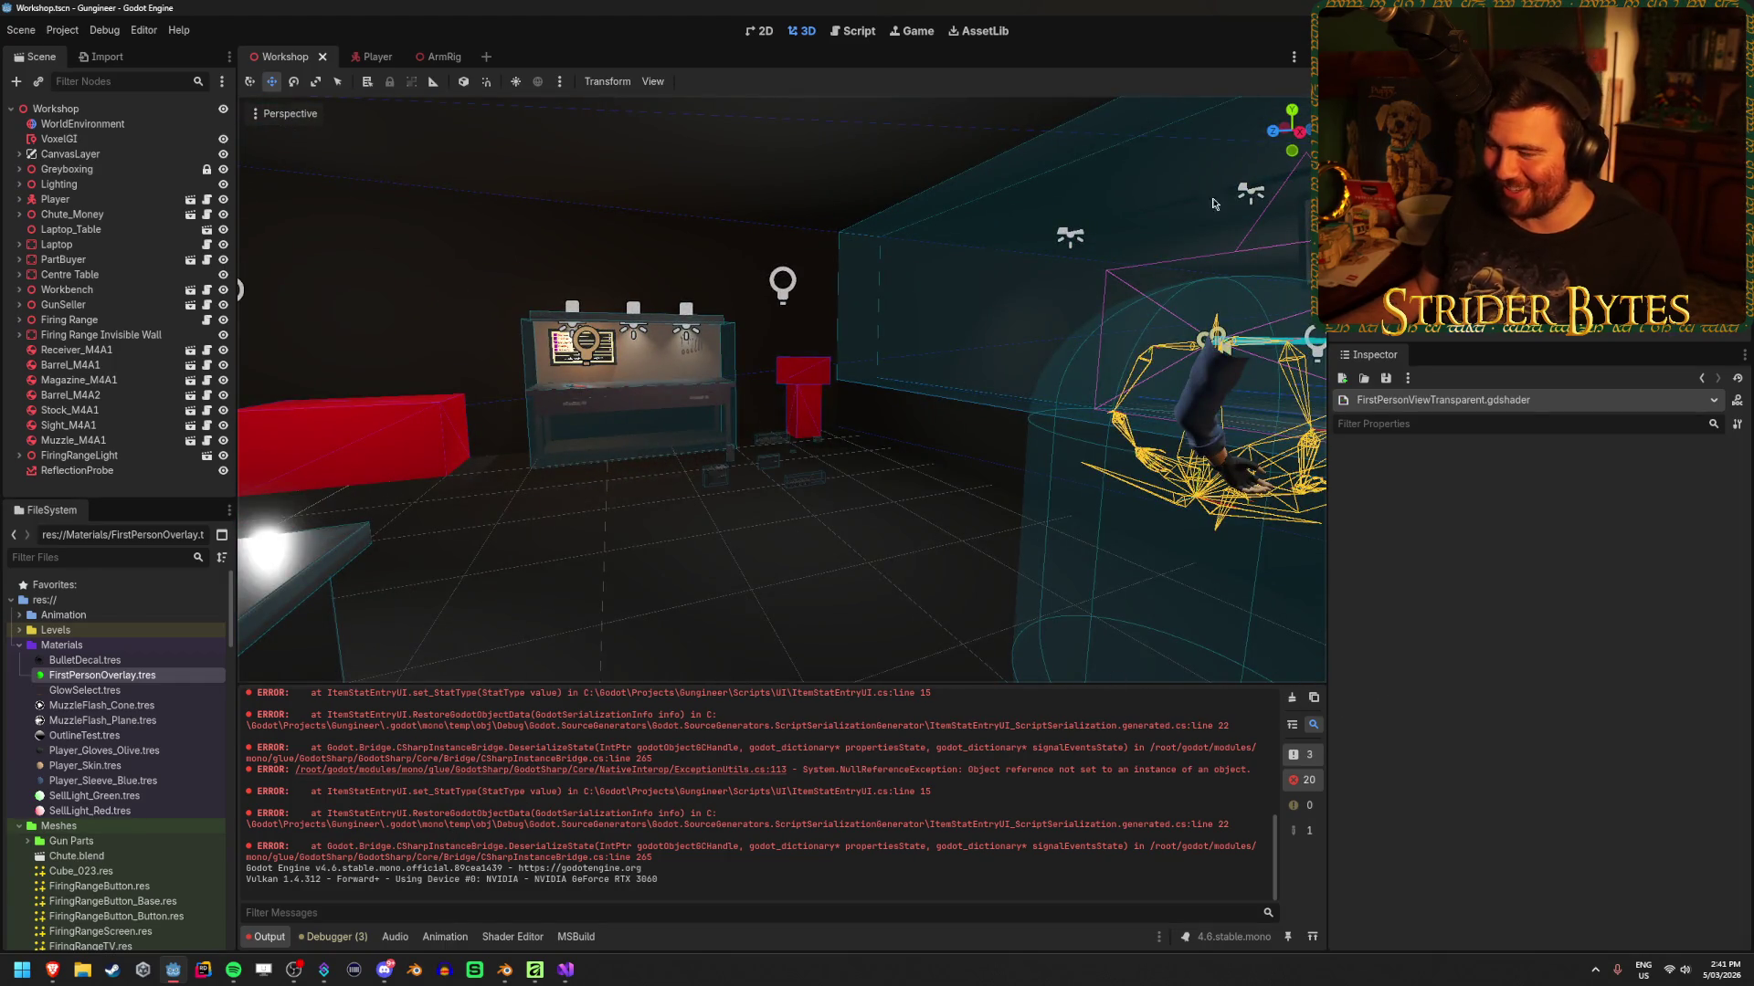
Expand Player in the Scene dock, check the Errors tab warnings, and relaunch the game with F5
{"action": "left_click", "coordinate": [333, 937]}
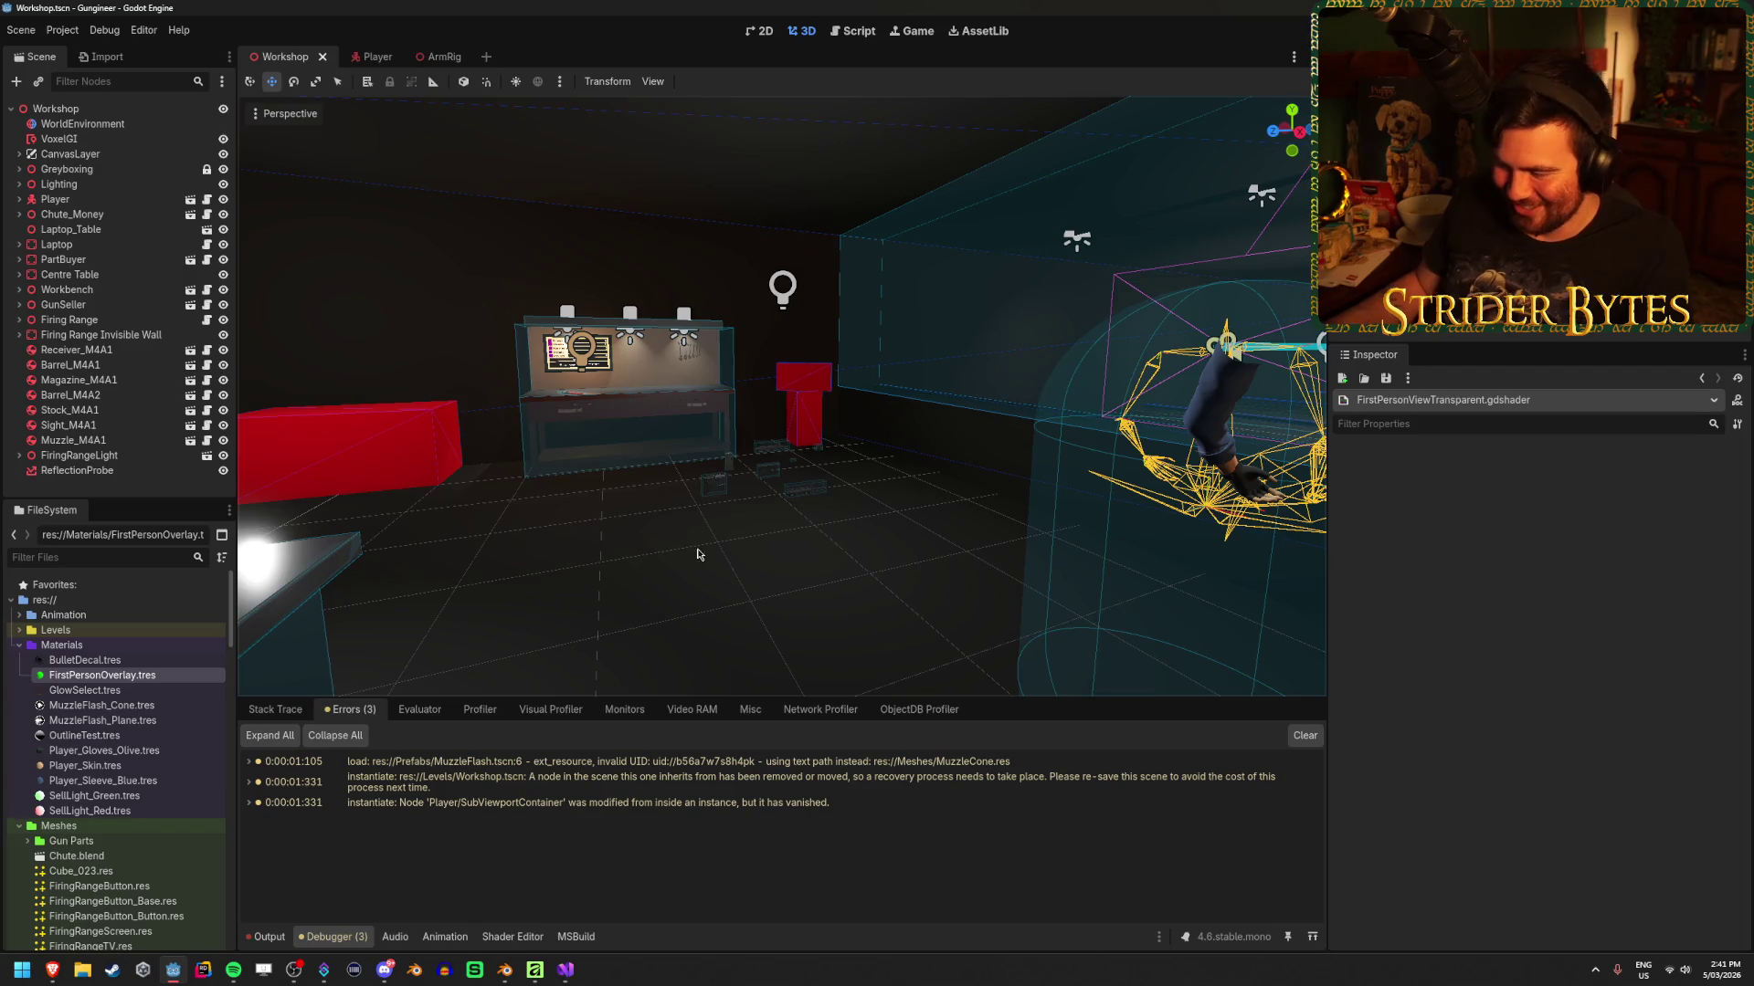
{"action": "mouse_move", "coordinate": [668, 809]}
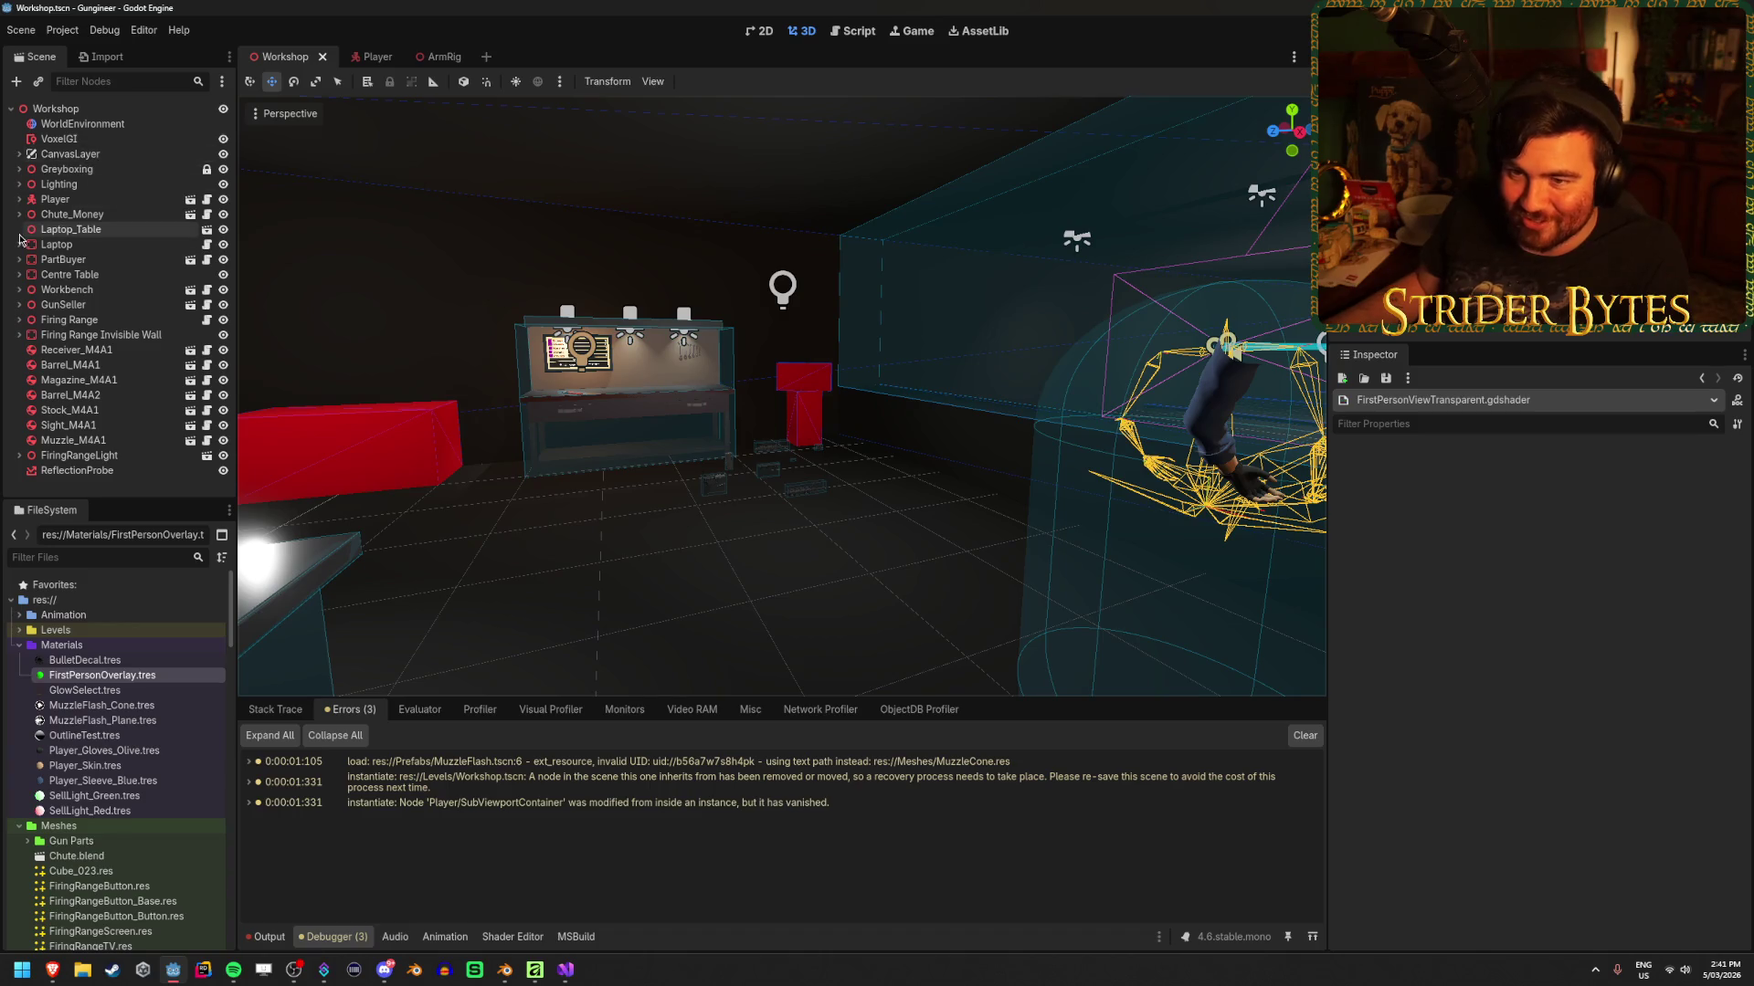
{"action": "left_click", "coordinate": [19, 200]}
{"action": "scroll", "coordinate": [137, 366], "scroll_direction": "down", "scroll_amount": 2}
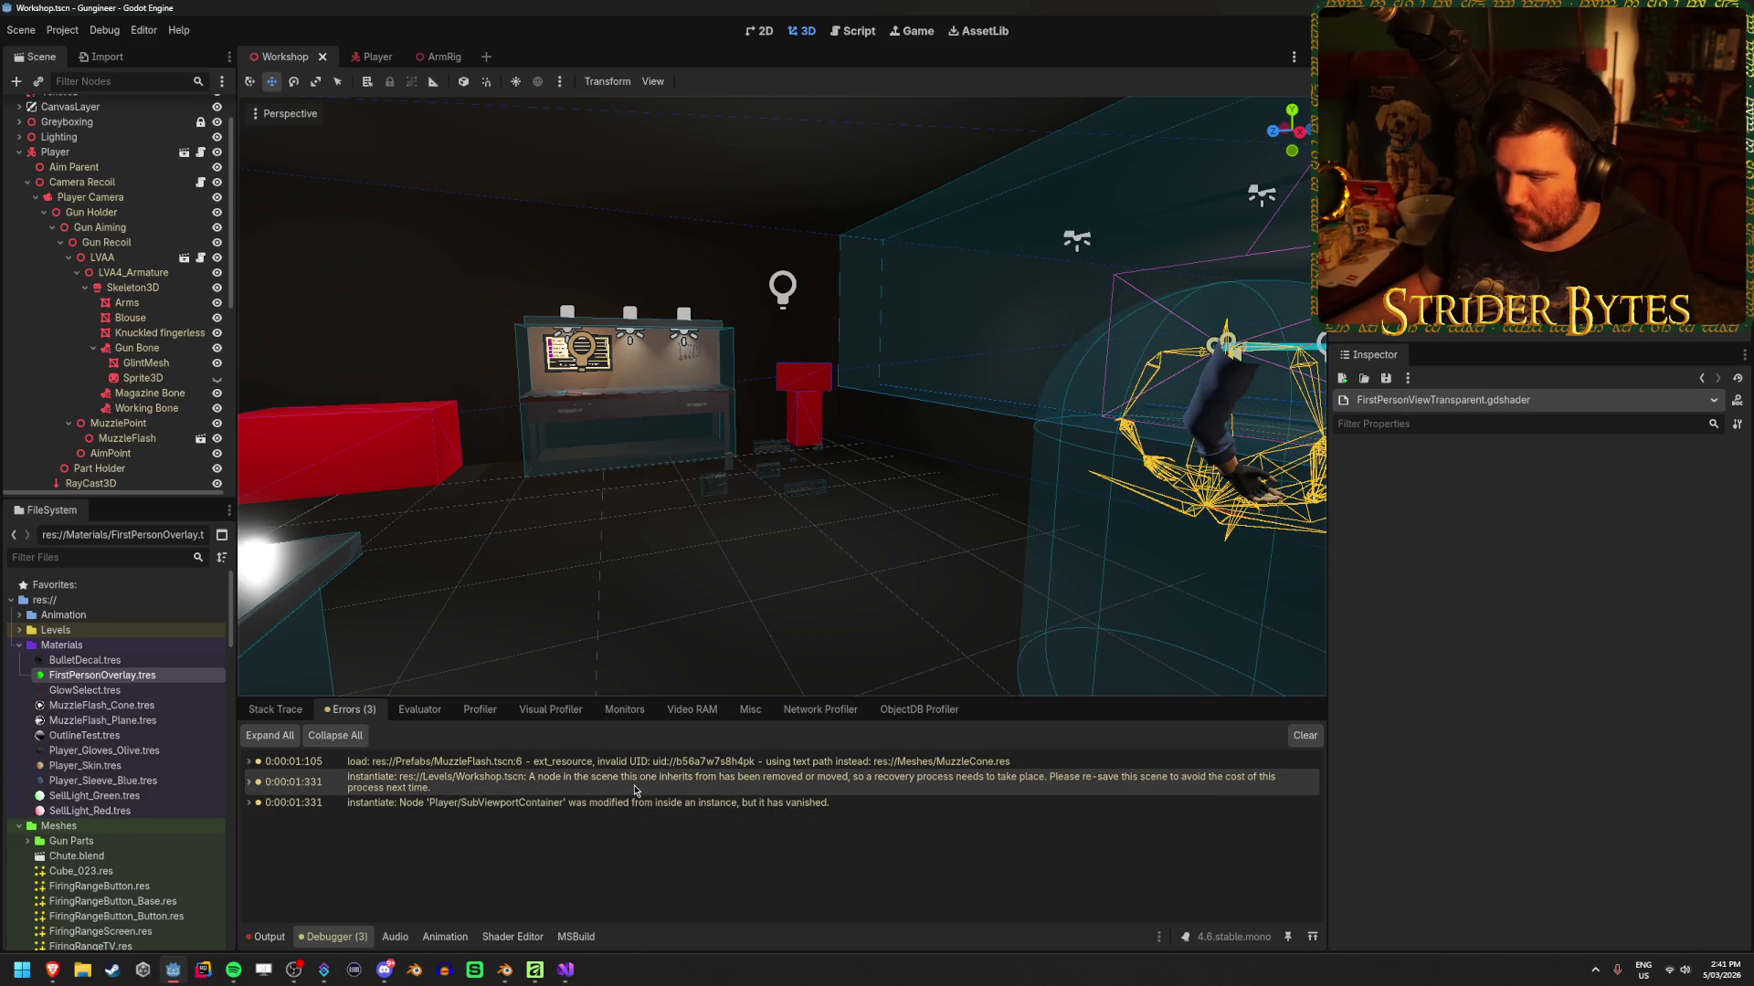
{"action": "mouse_move", "coordinate": [634, 790]}
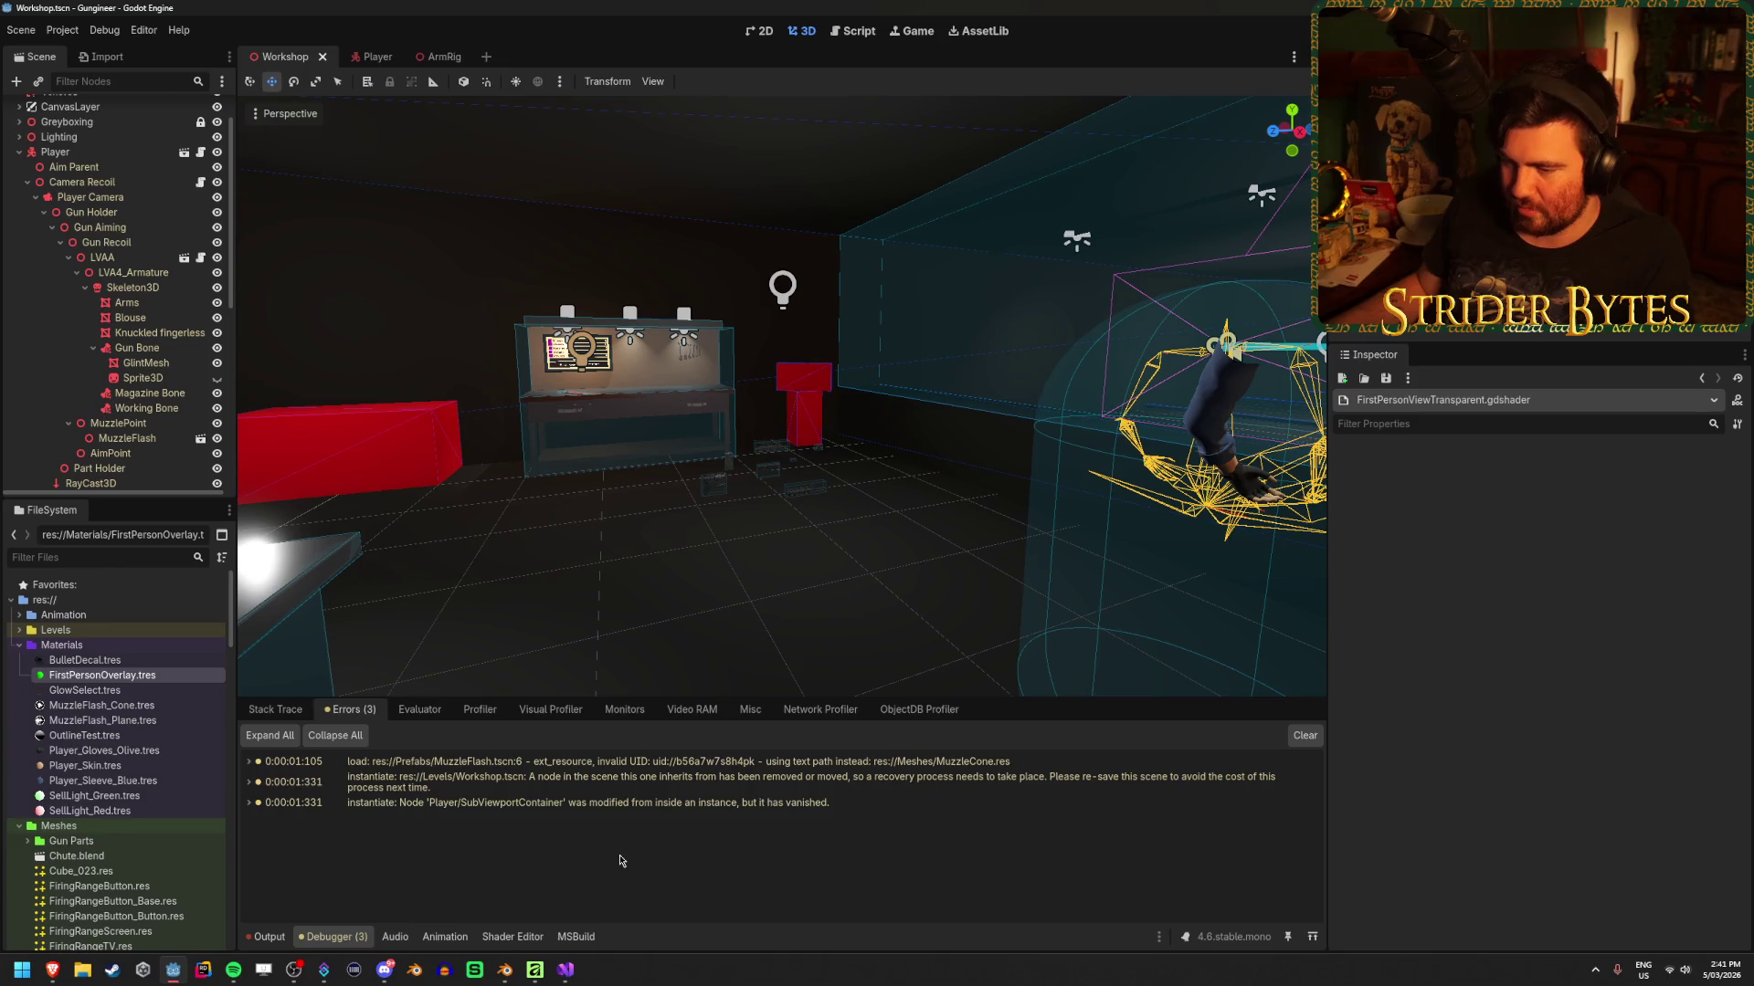
{"action": "left_click", "coordinate": [62, 31]}
{"action": "key", "text": "F5"}
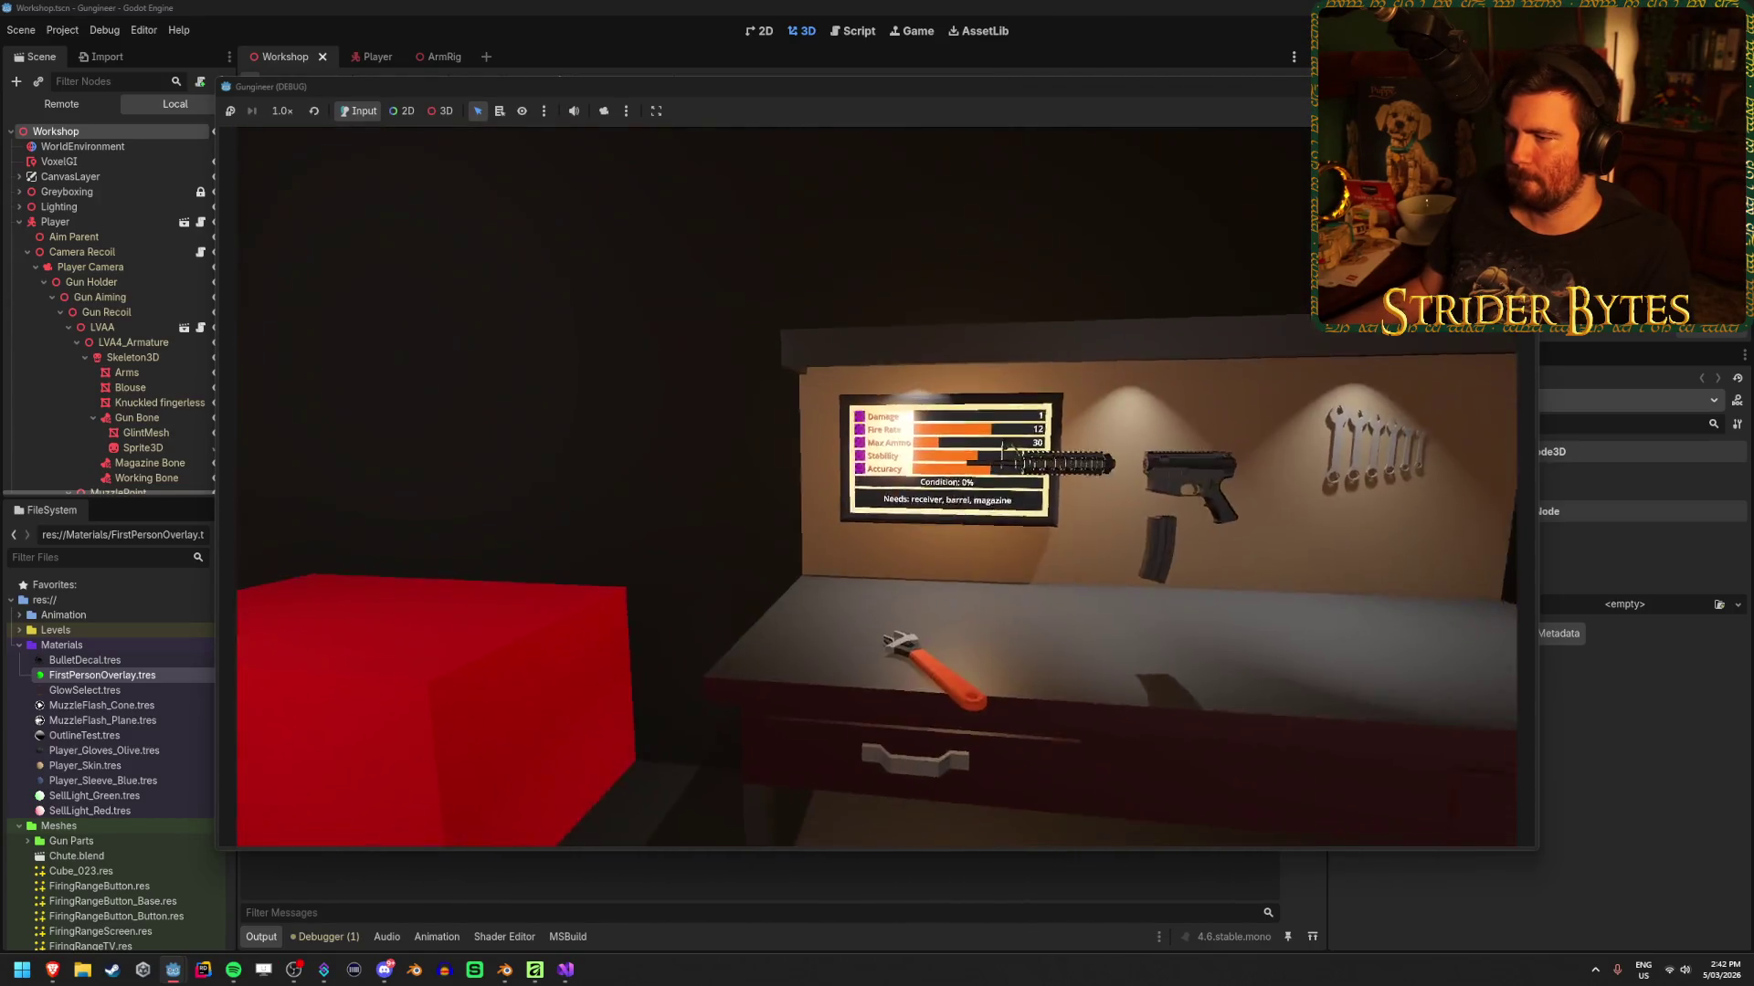
Pick up the rifle in the playtest, stop it, and flip between the Player and ArmRig scenes
{"action": "key", "text": "e"}
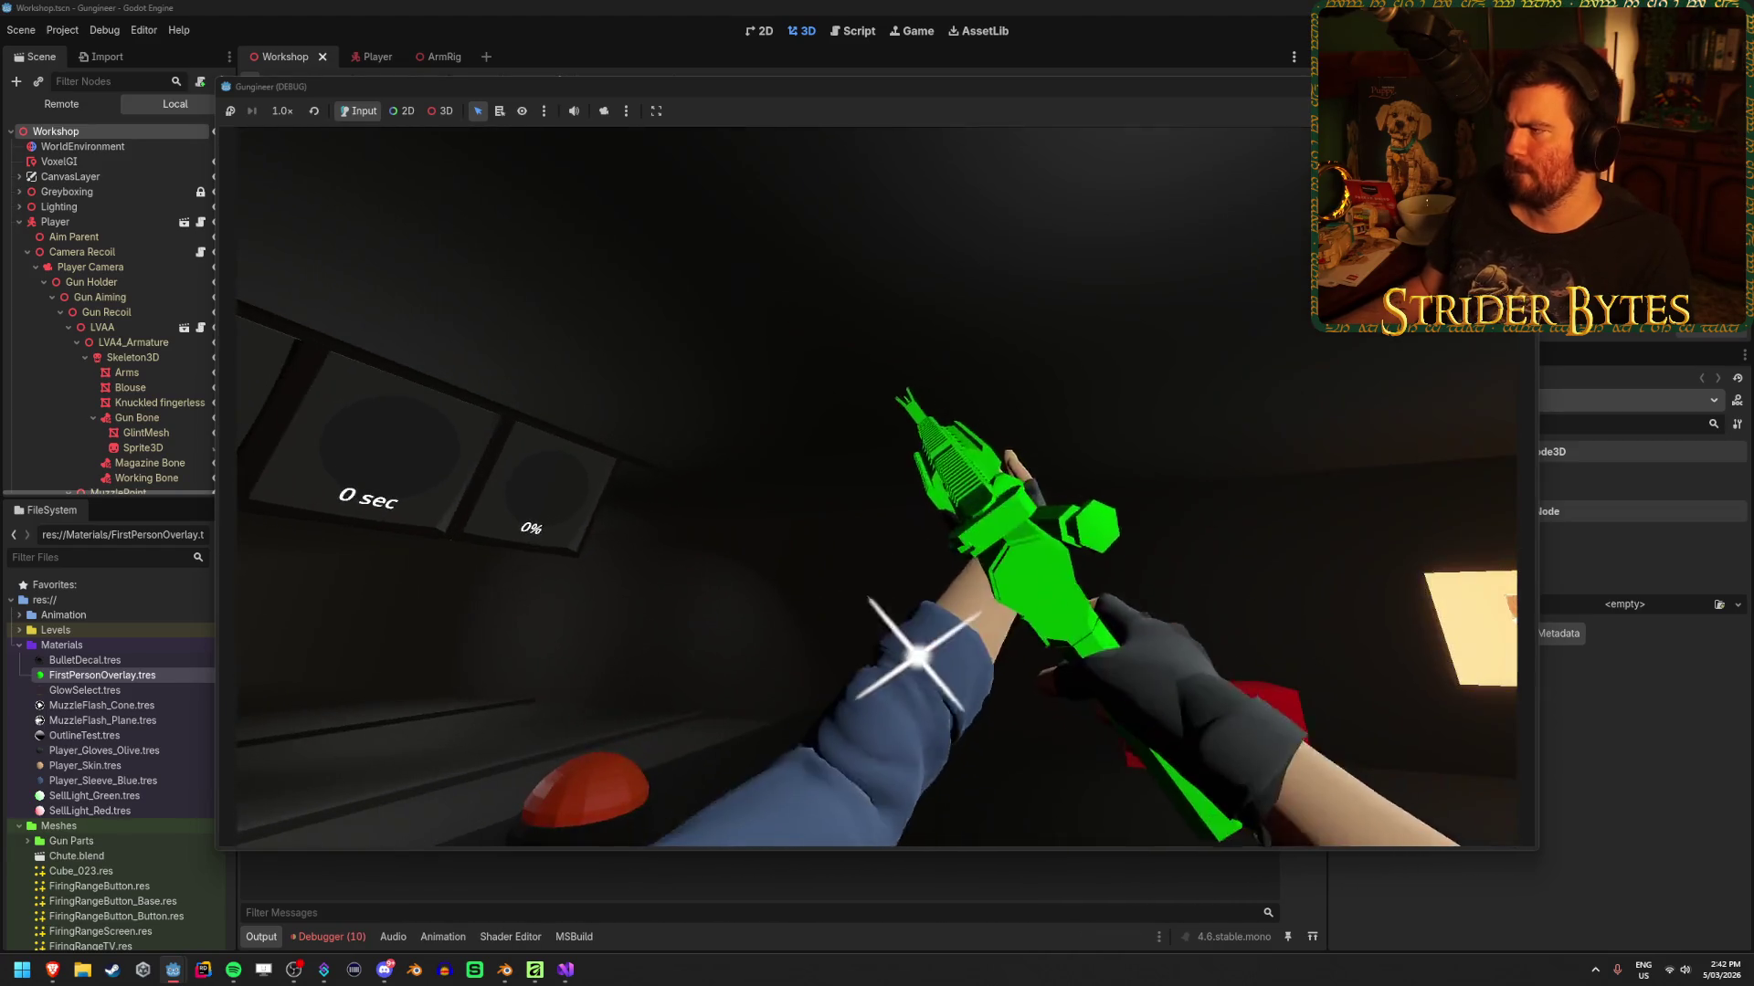
{"action": "key", "text": "F8"}
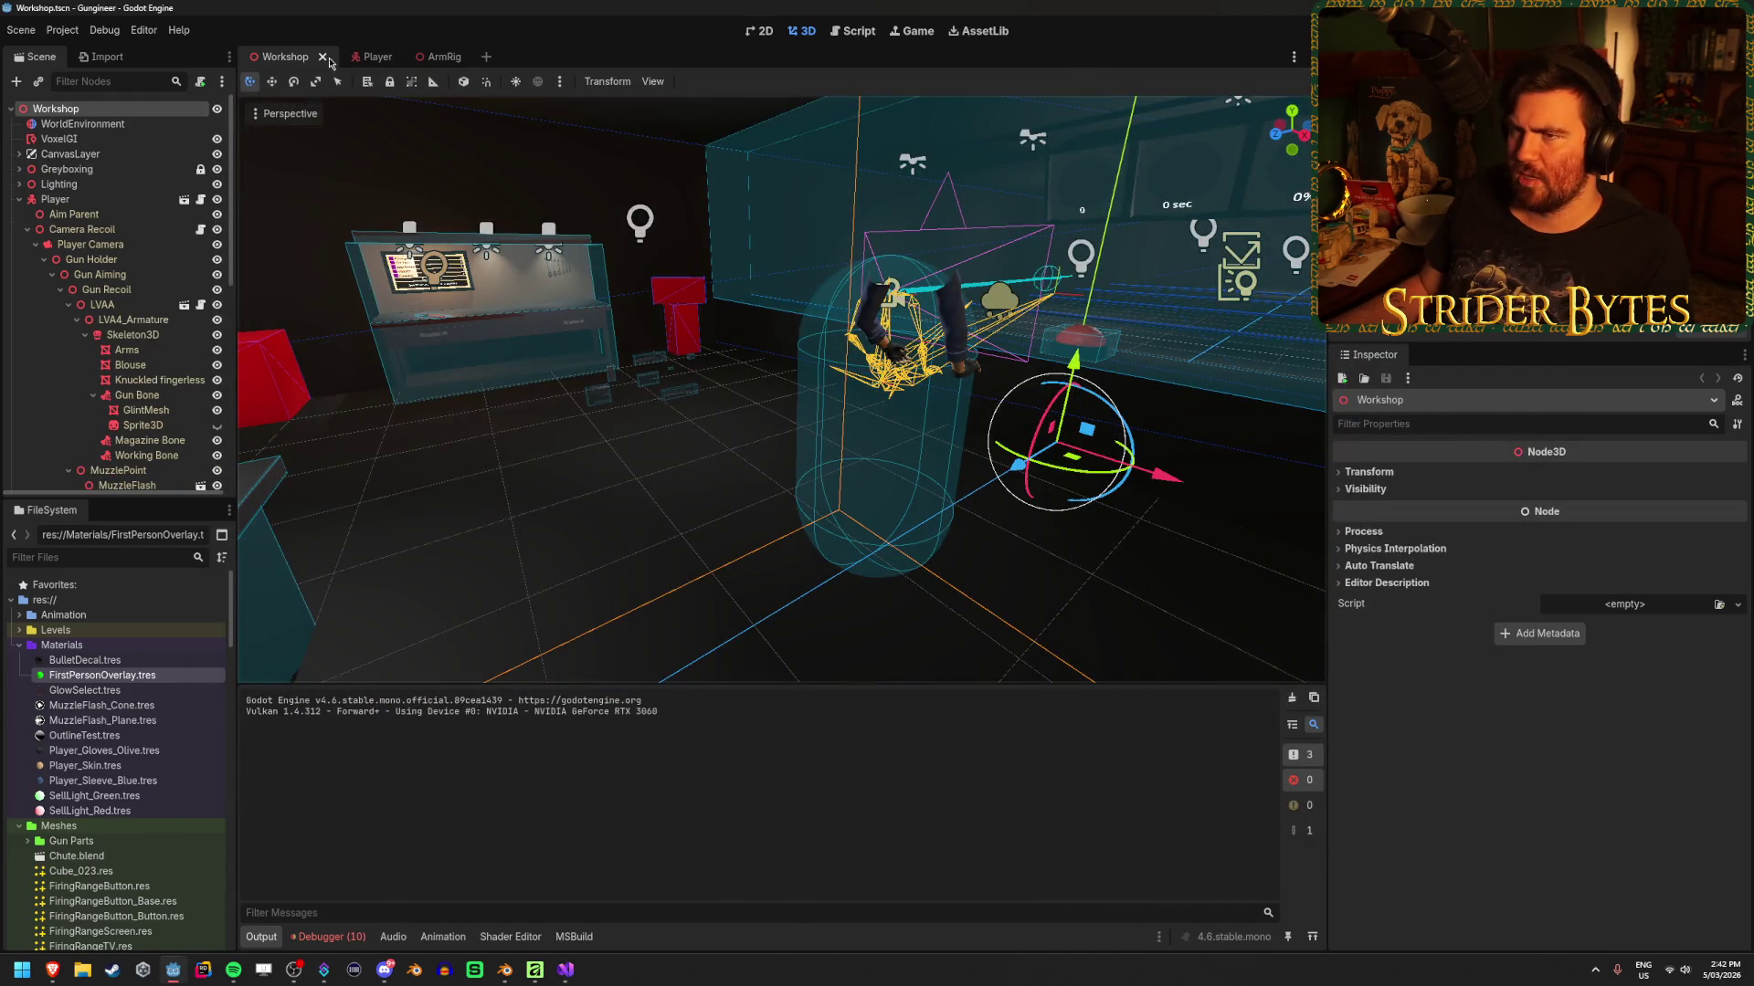
{"action": "left_click", "coordinate": [374, 57]}
{"action": "left_click", "coordinate": [439, 57]}
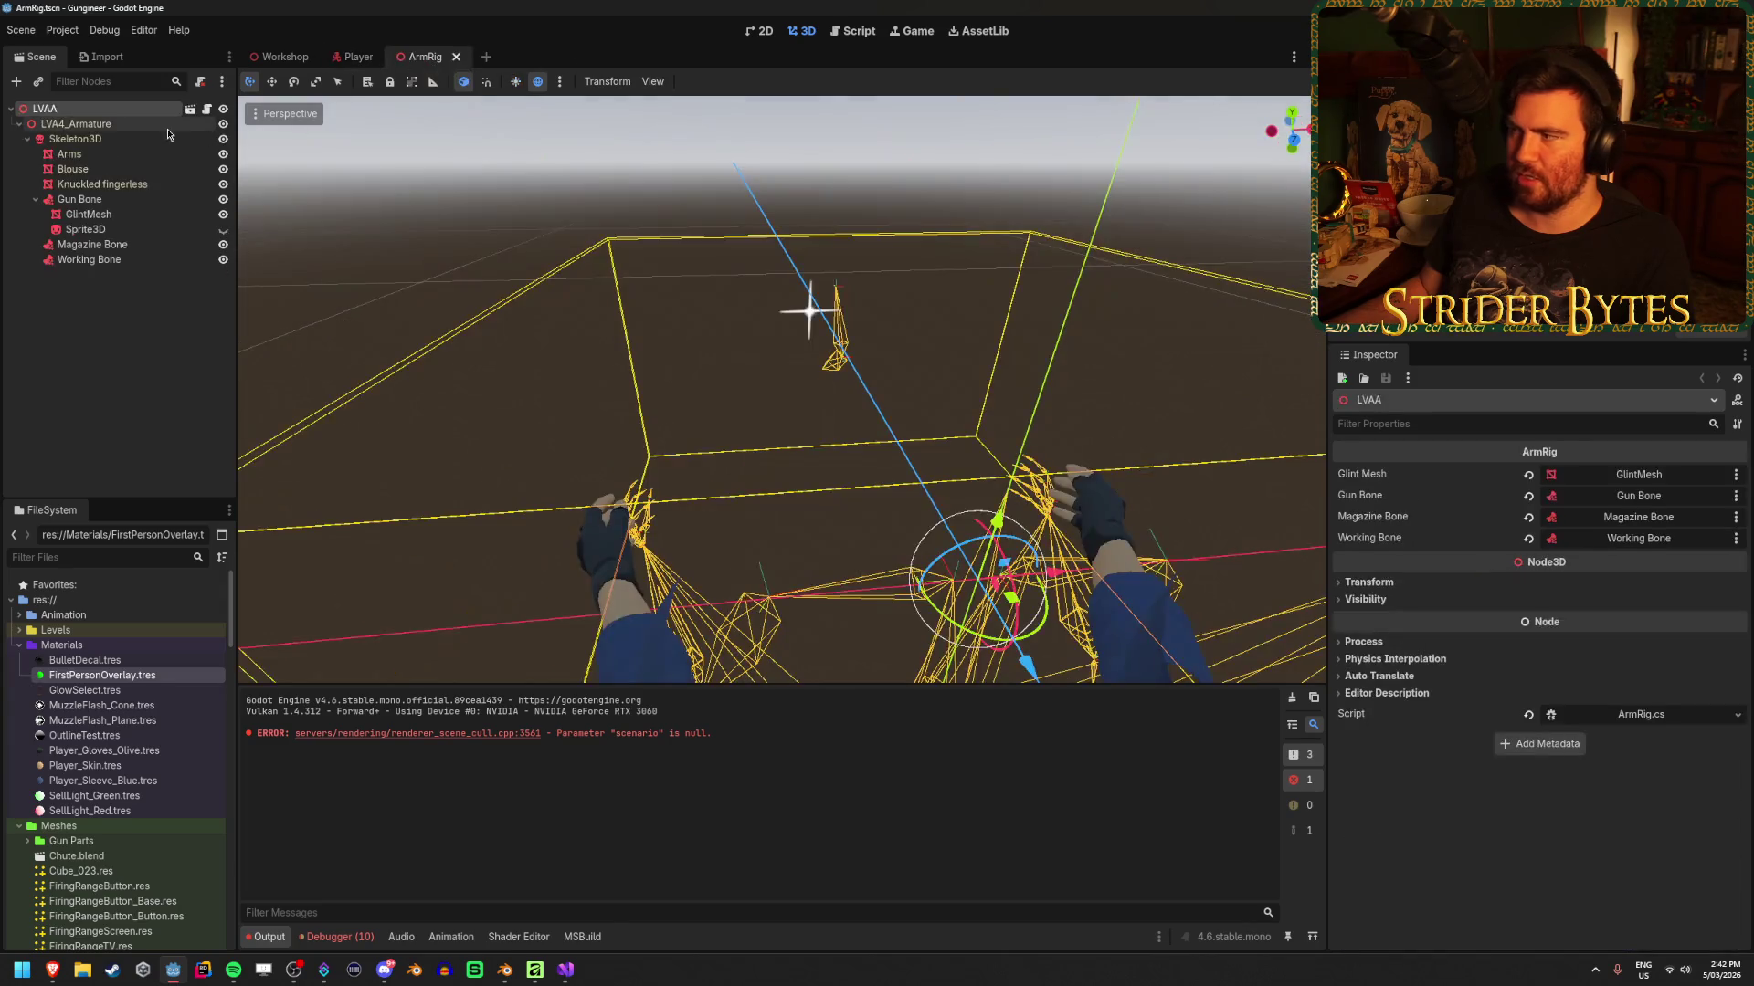
{"action": "left_click", "coordinate": [356, 57]}
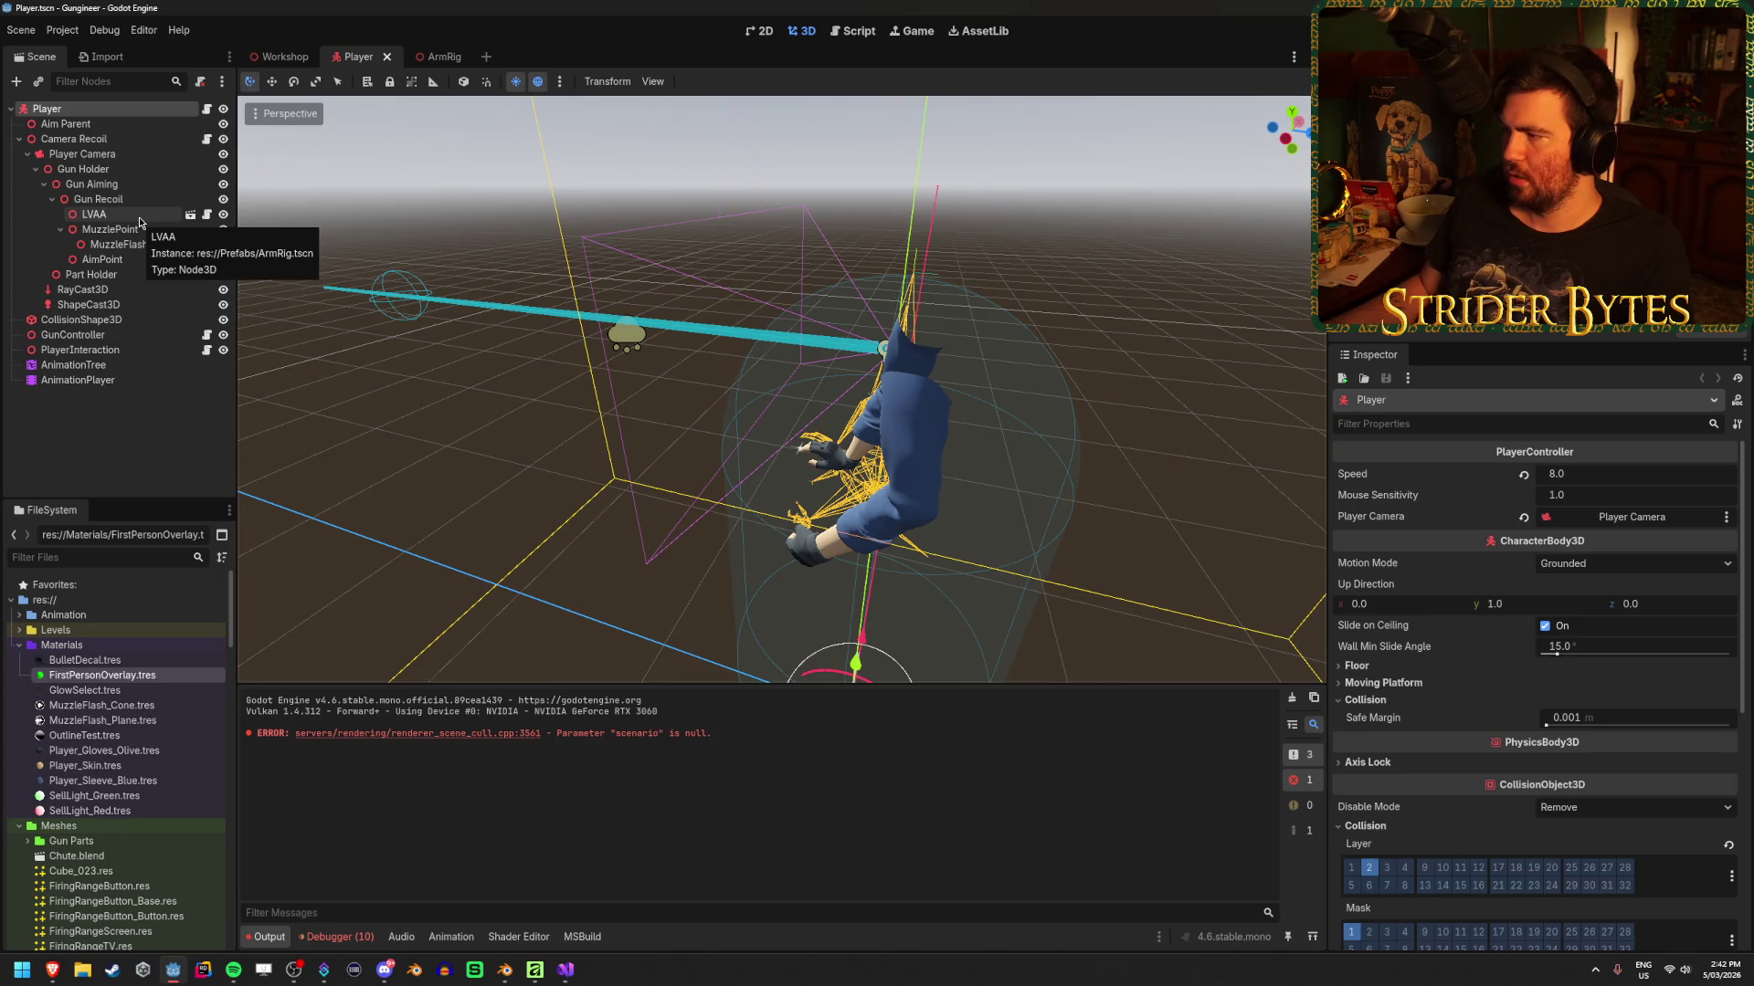
{"action": "left_click", "coordinate": [427, 56]}
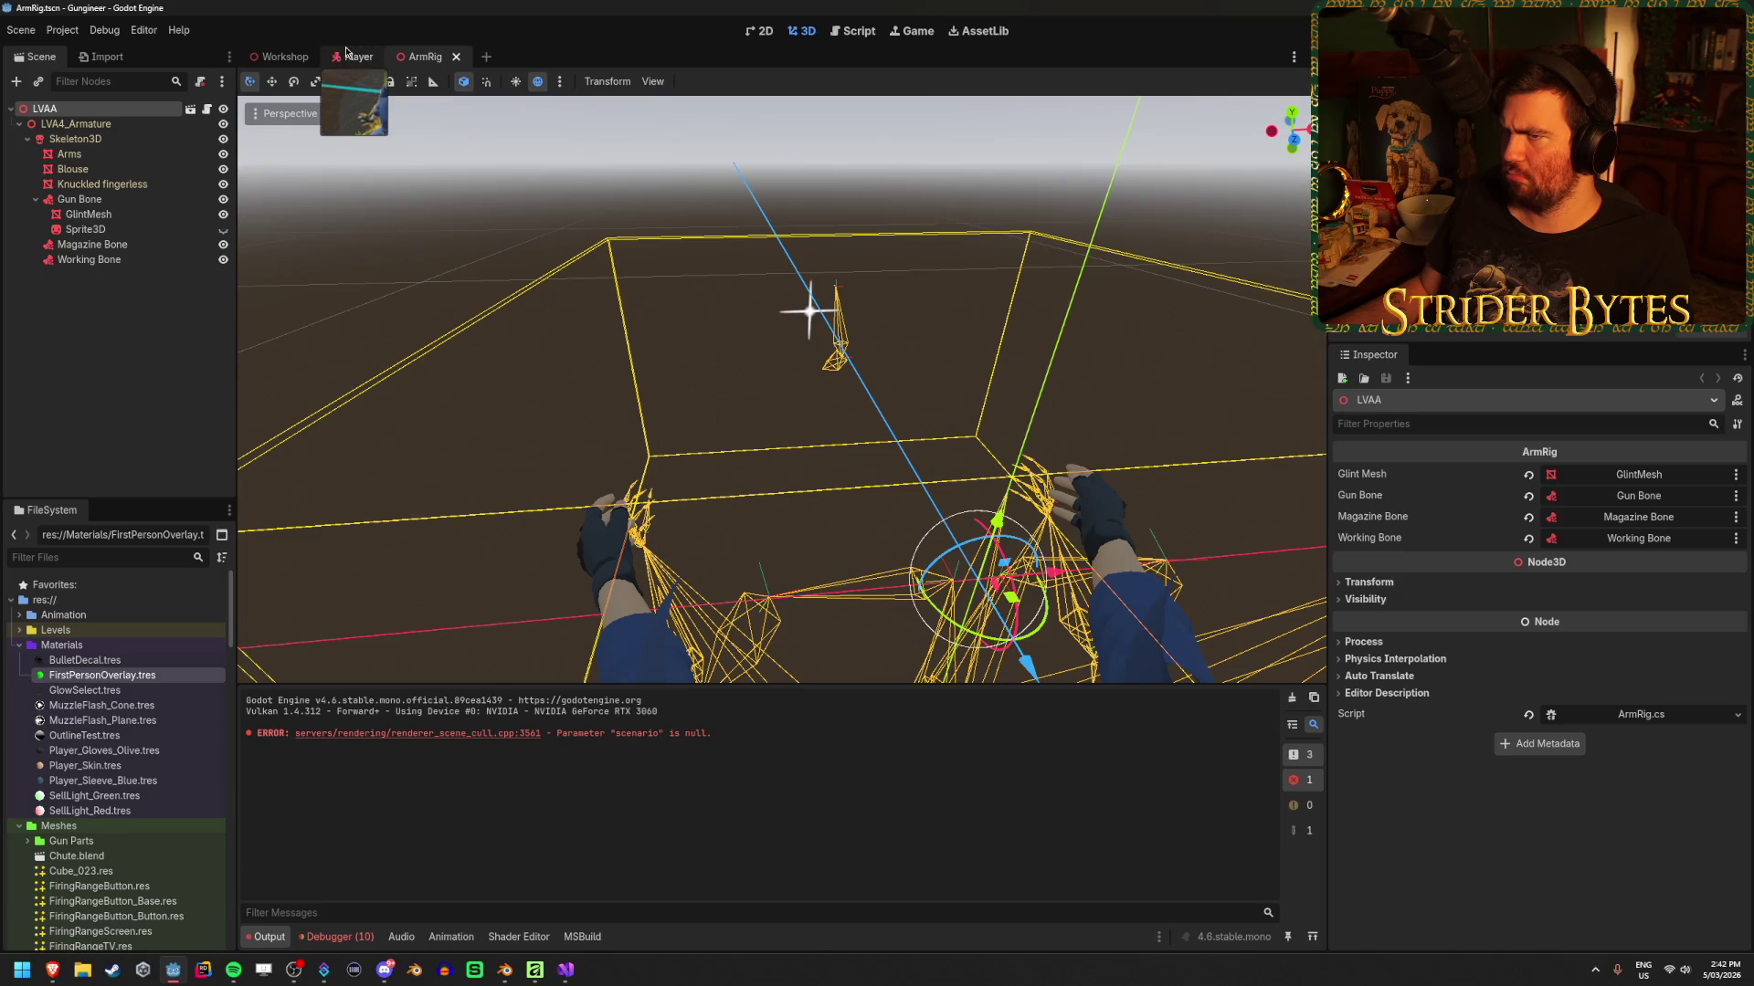
{"action": "left_click", "coordinate": [343, 53]}
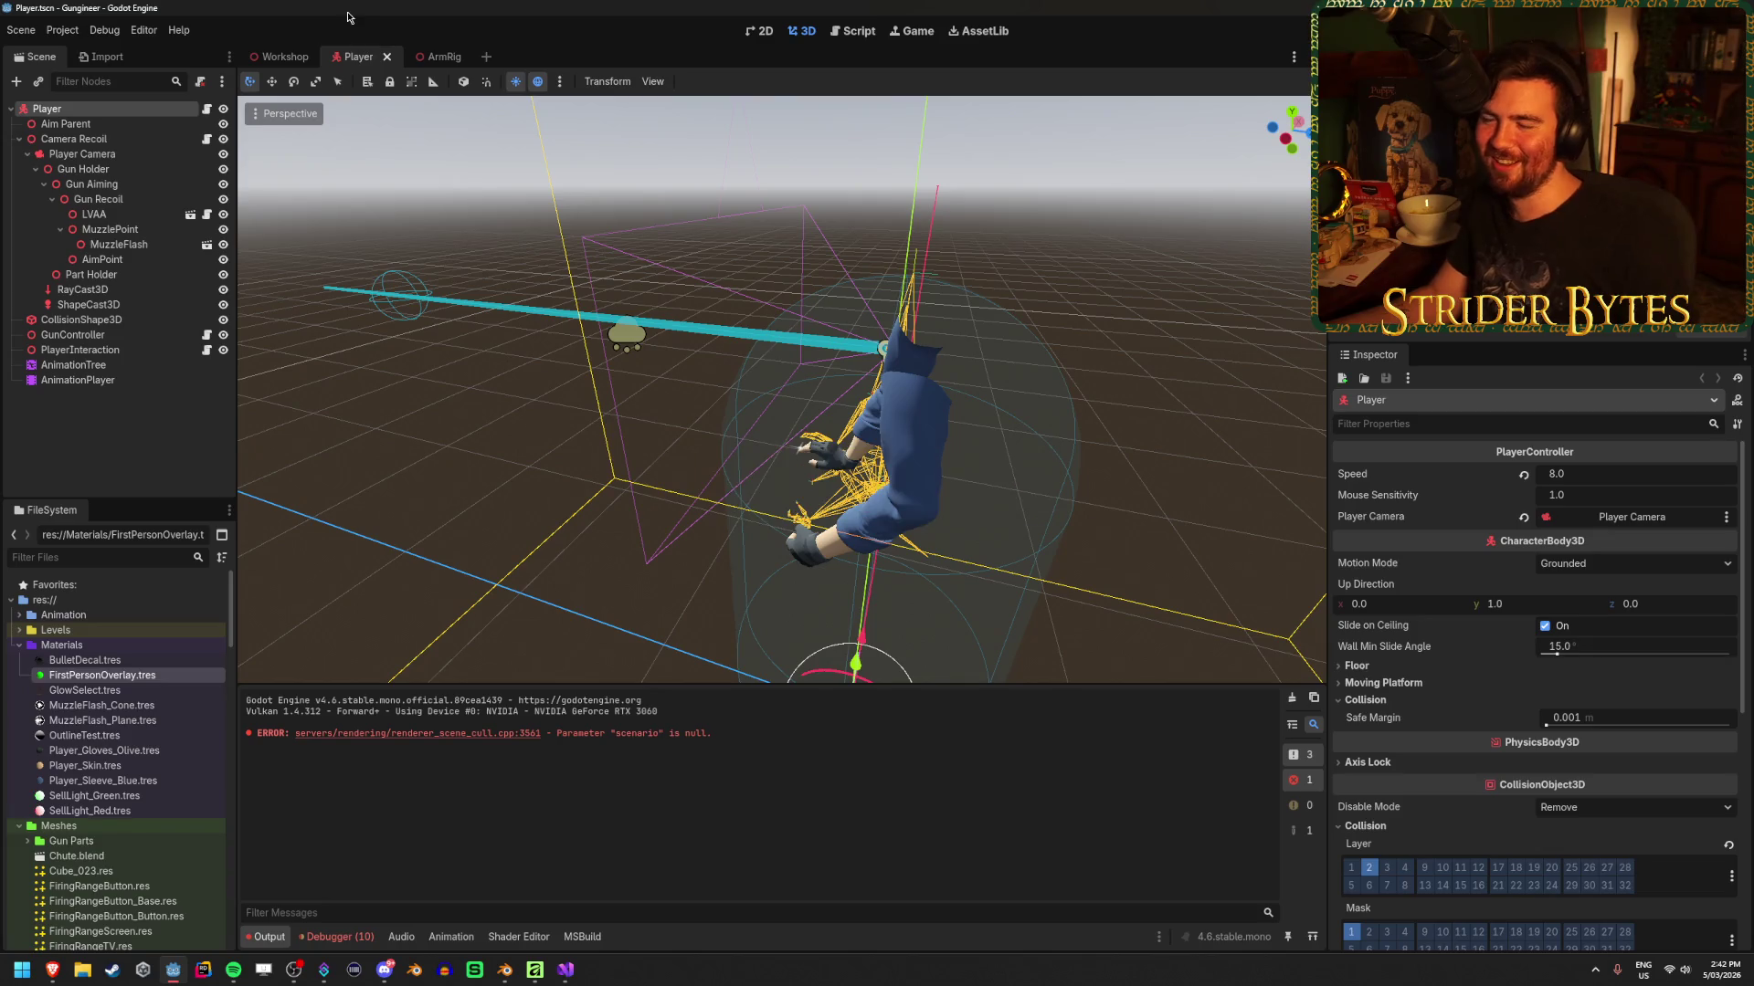
Clear the Output log and check the 10 albedo_color tween errors in Debugger > Errors
{"action": "left_click", "coordinate": [1294, 700]}
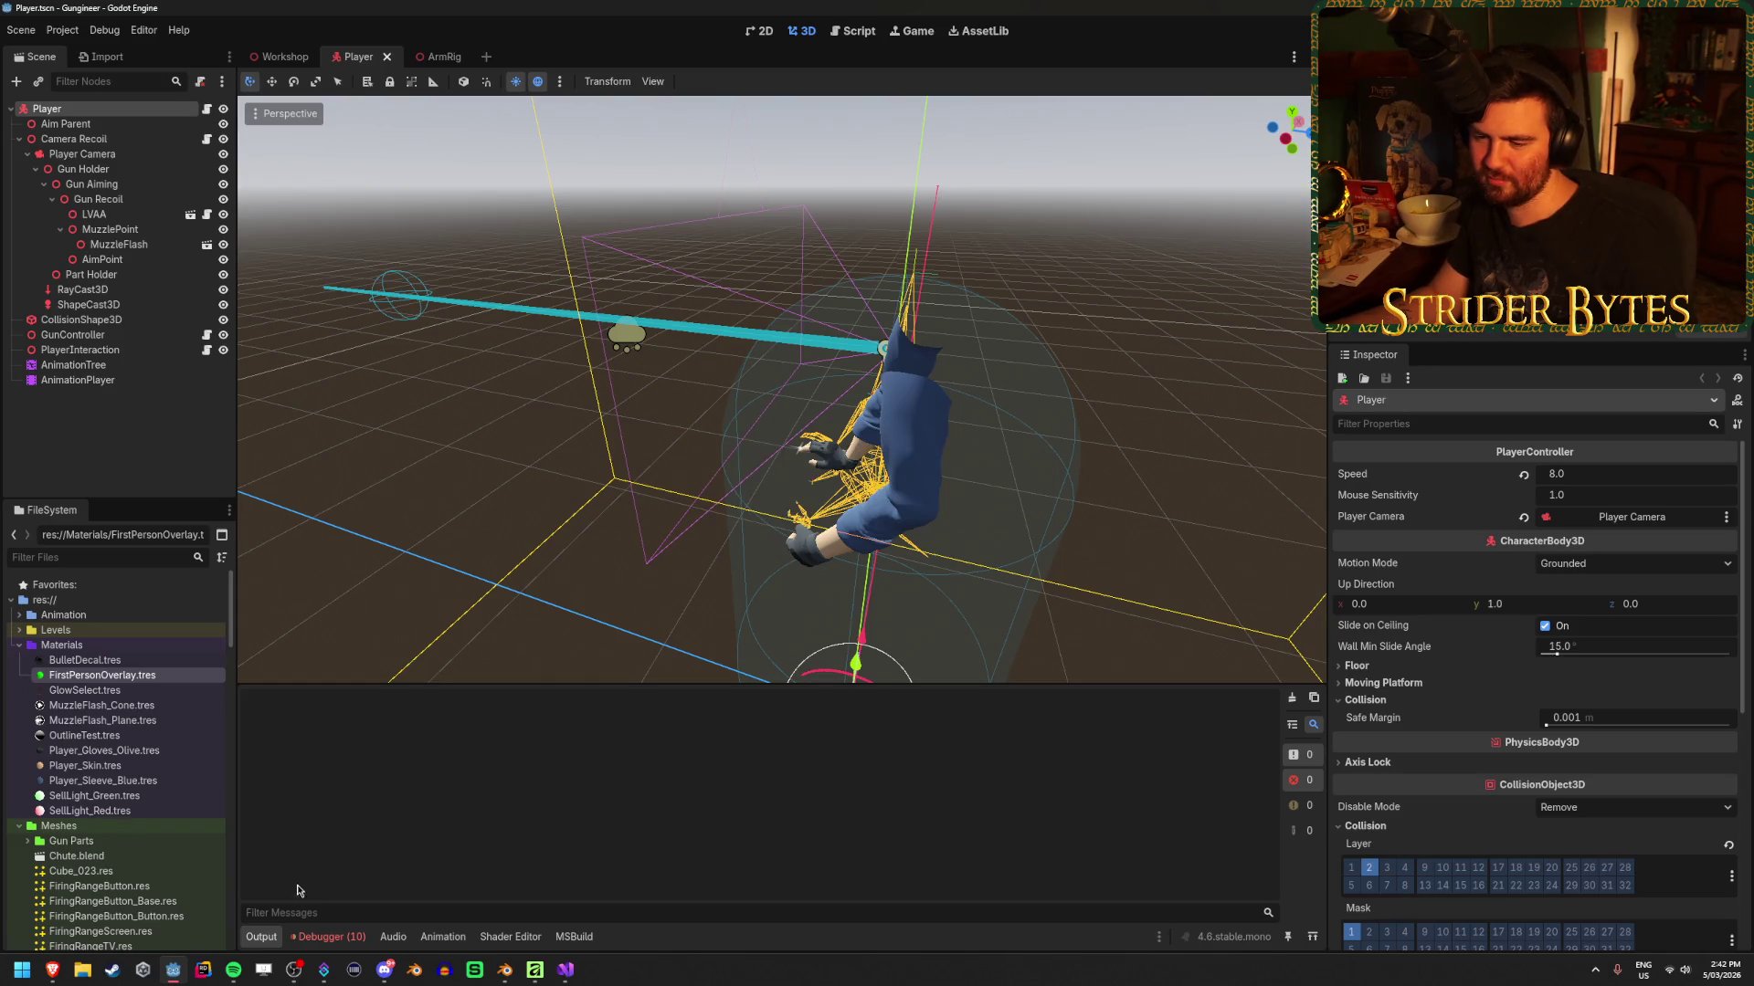
{"action": "left_click", "coordinate": [331, 937]}
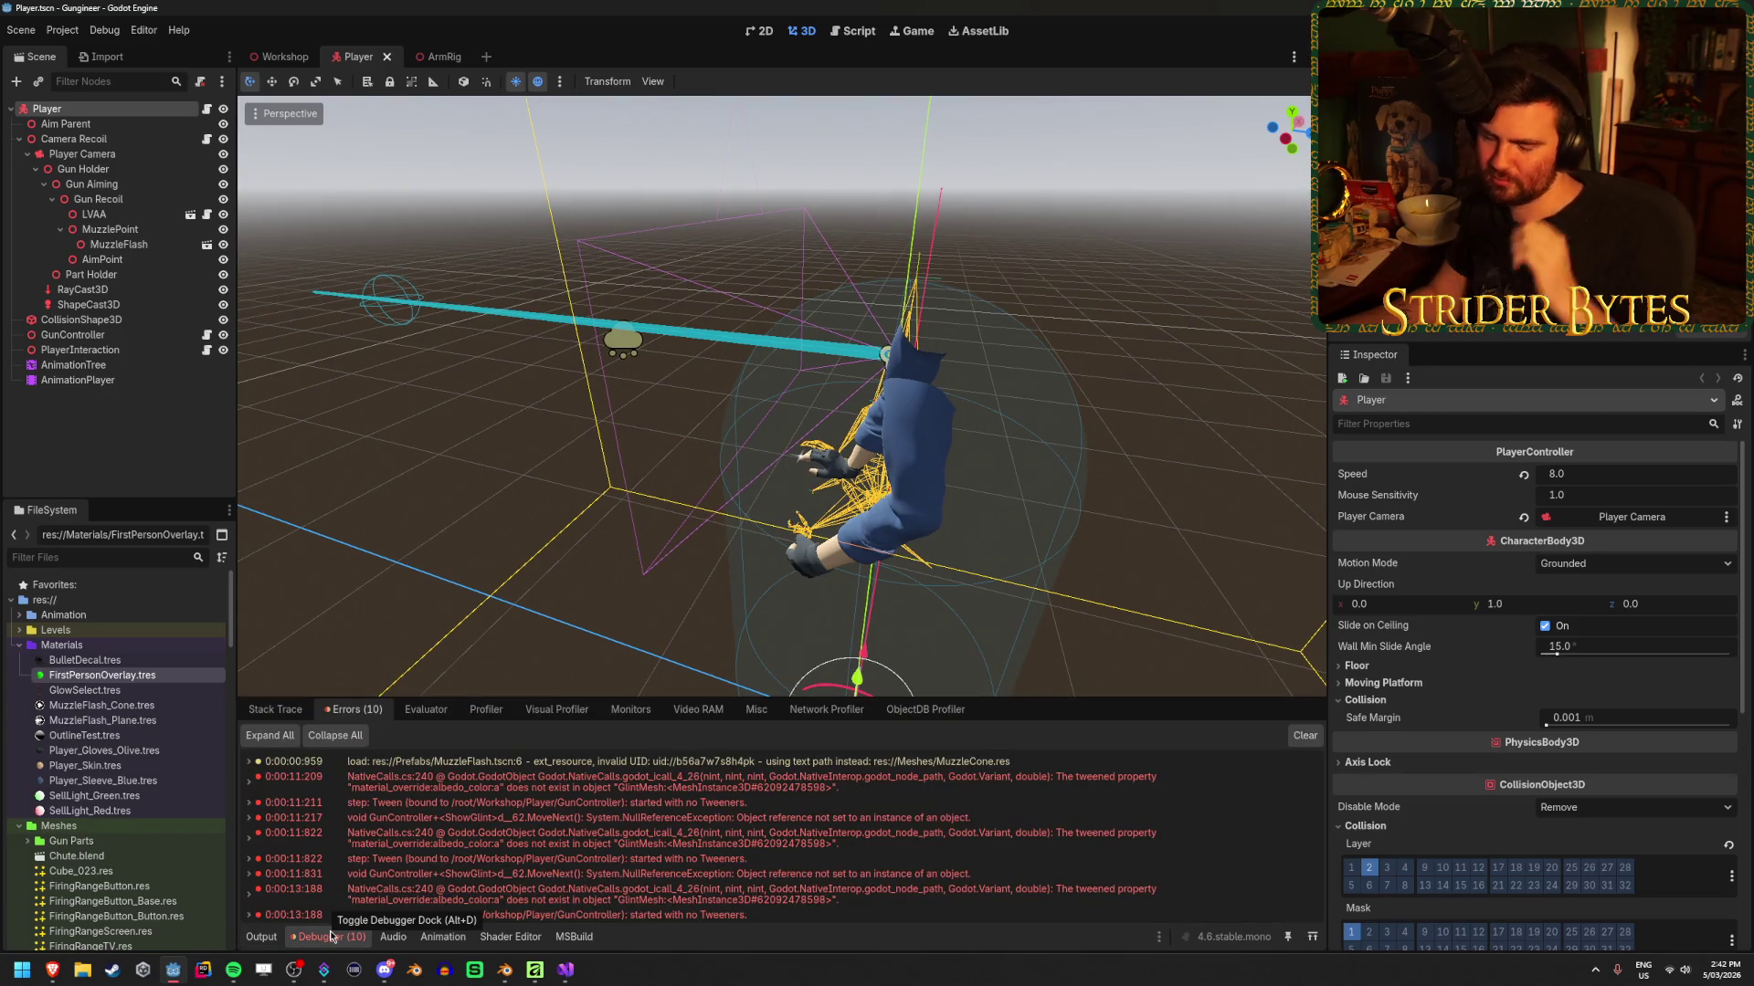
{"action": "left_click", "coordinate": [566, 970]}
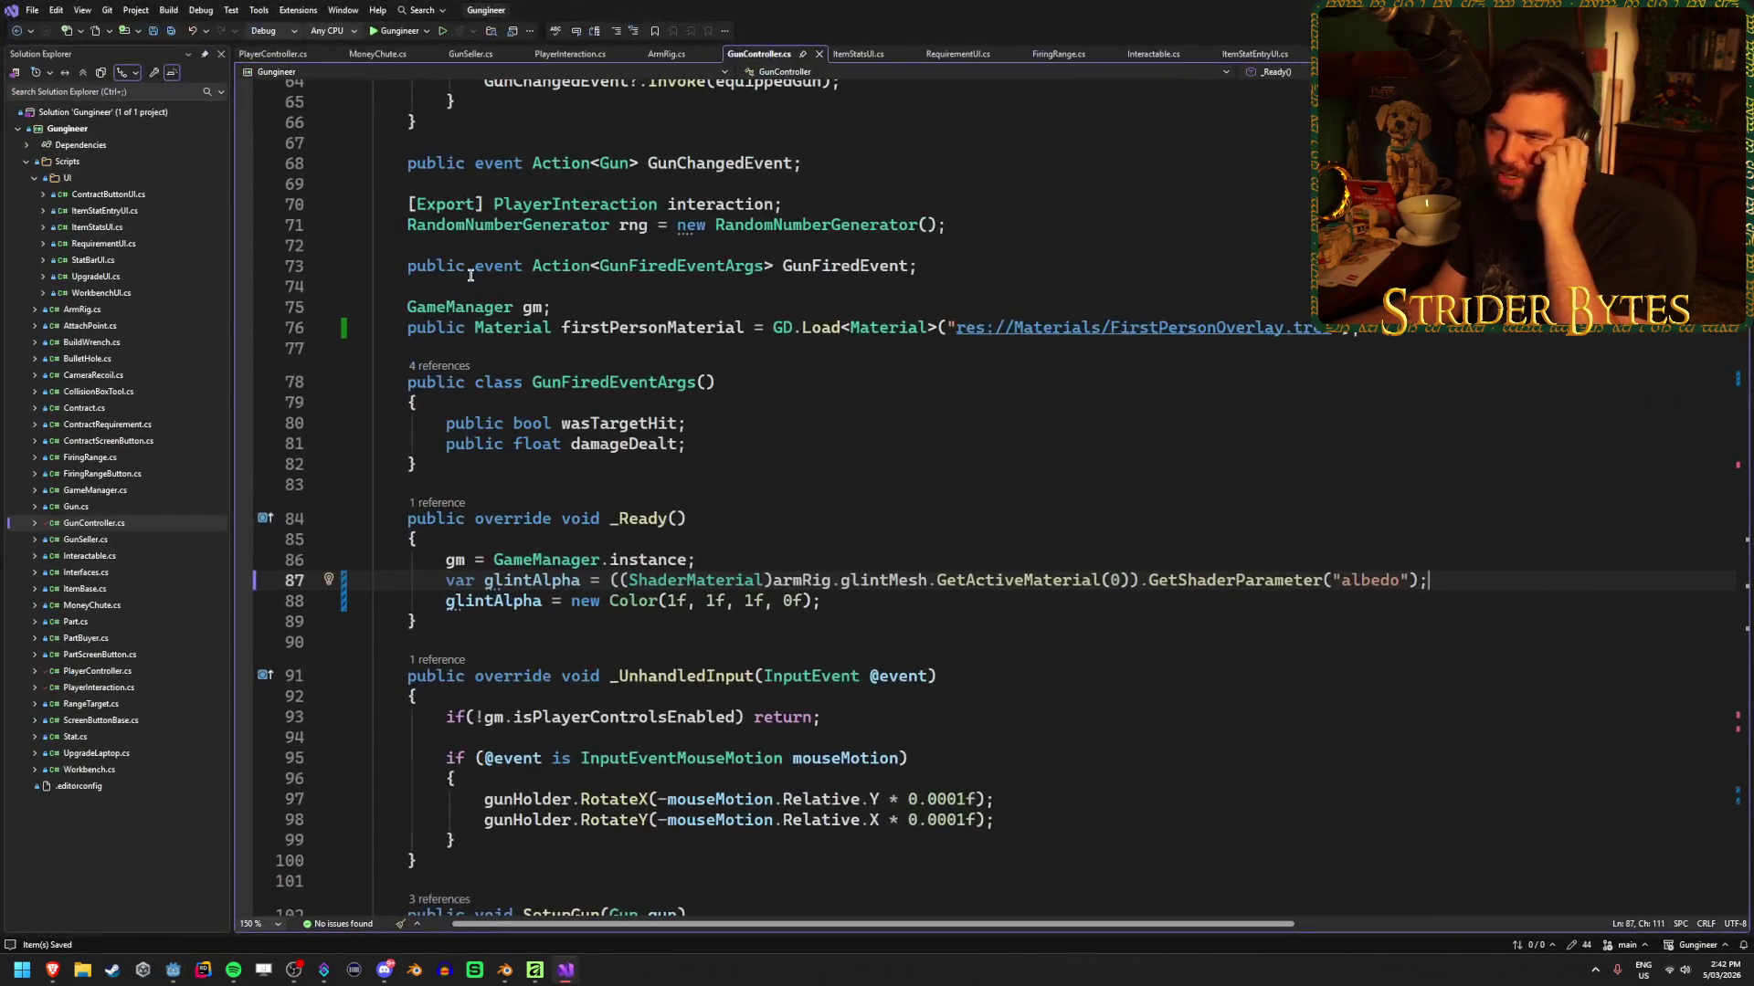
Remove the GetShaderParameter("albedo") call from line 87 of _Ready and save
{"action": "left_click", "coordinate": [895, 602]}
{"action": "left_click", "coordinate": [1471, 580]}
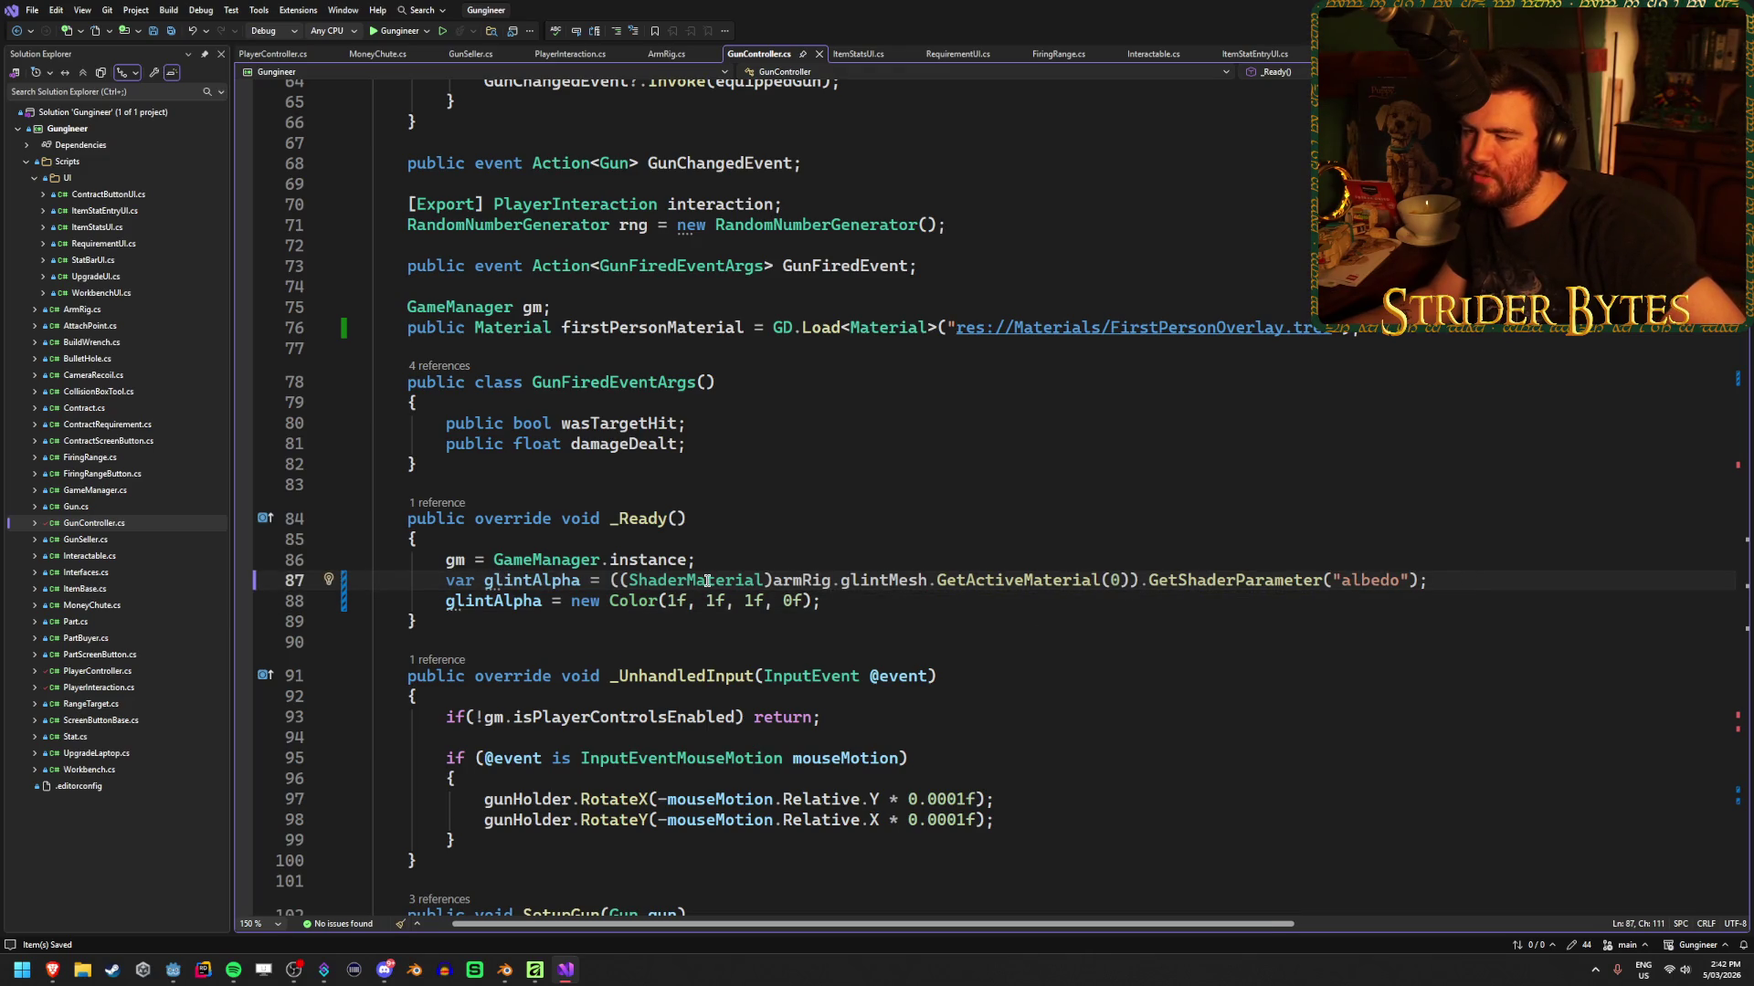
{"action": "mouse_move", "coordinate": [975, 584]}
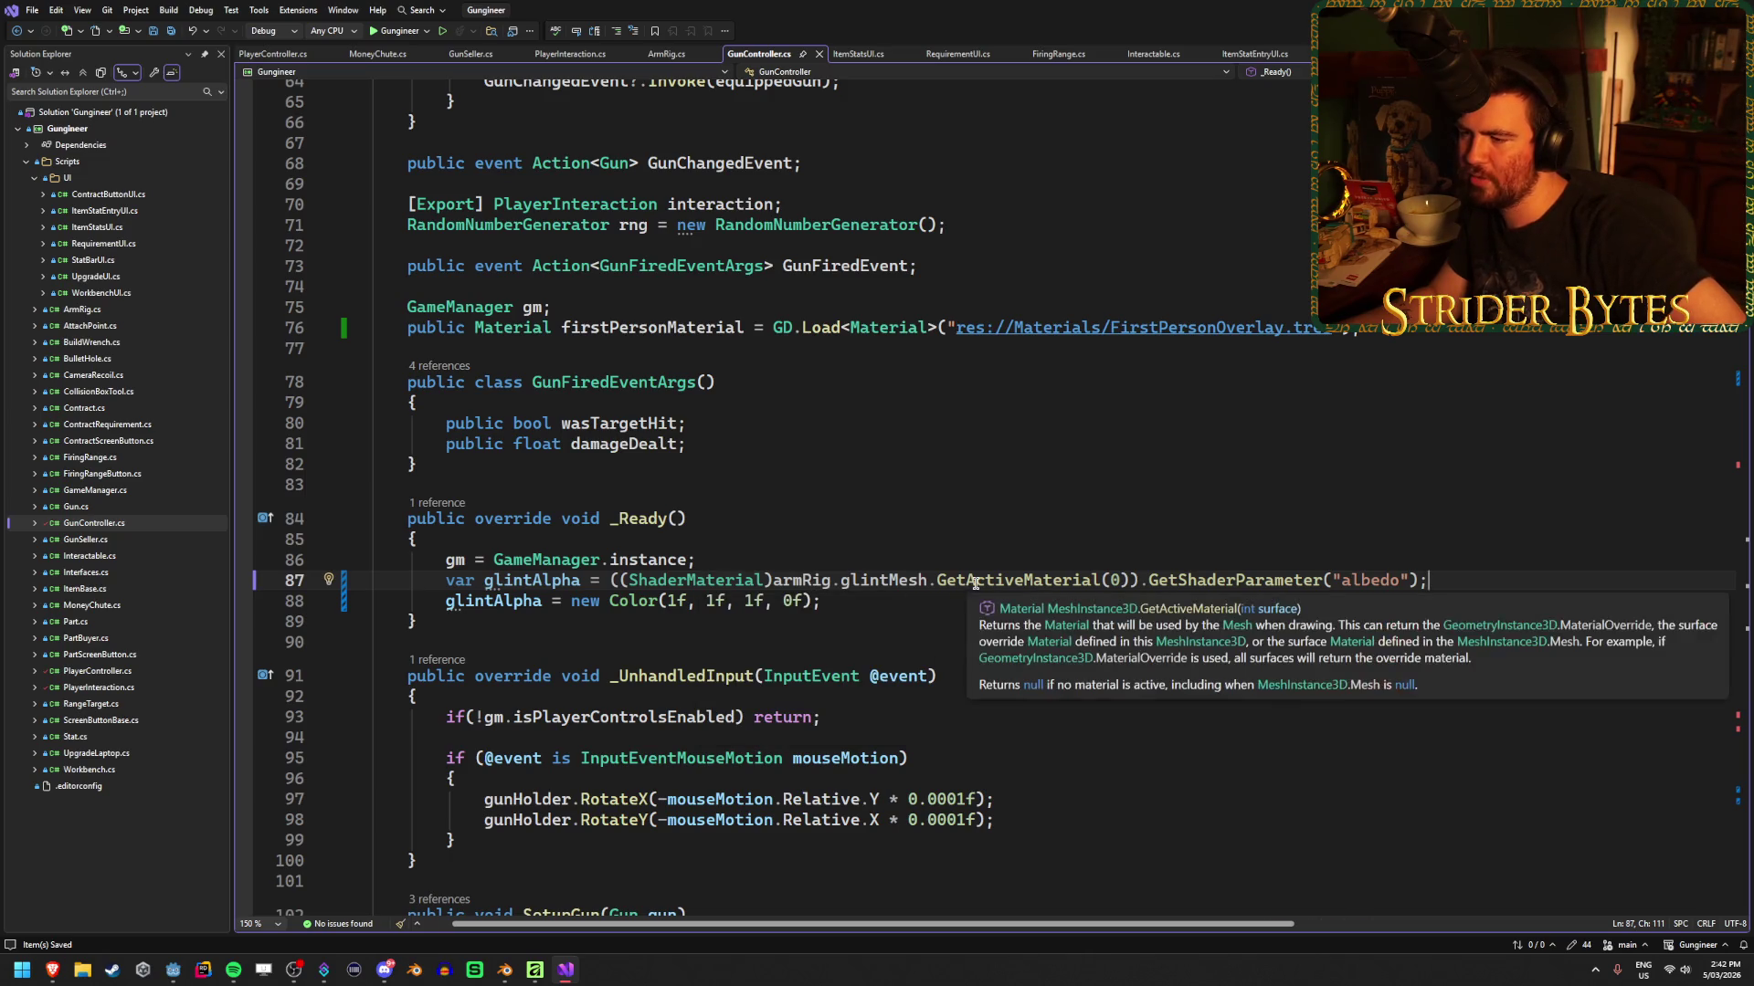
{"action": "mouse_move", "coordinate": [1262, 579]}
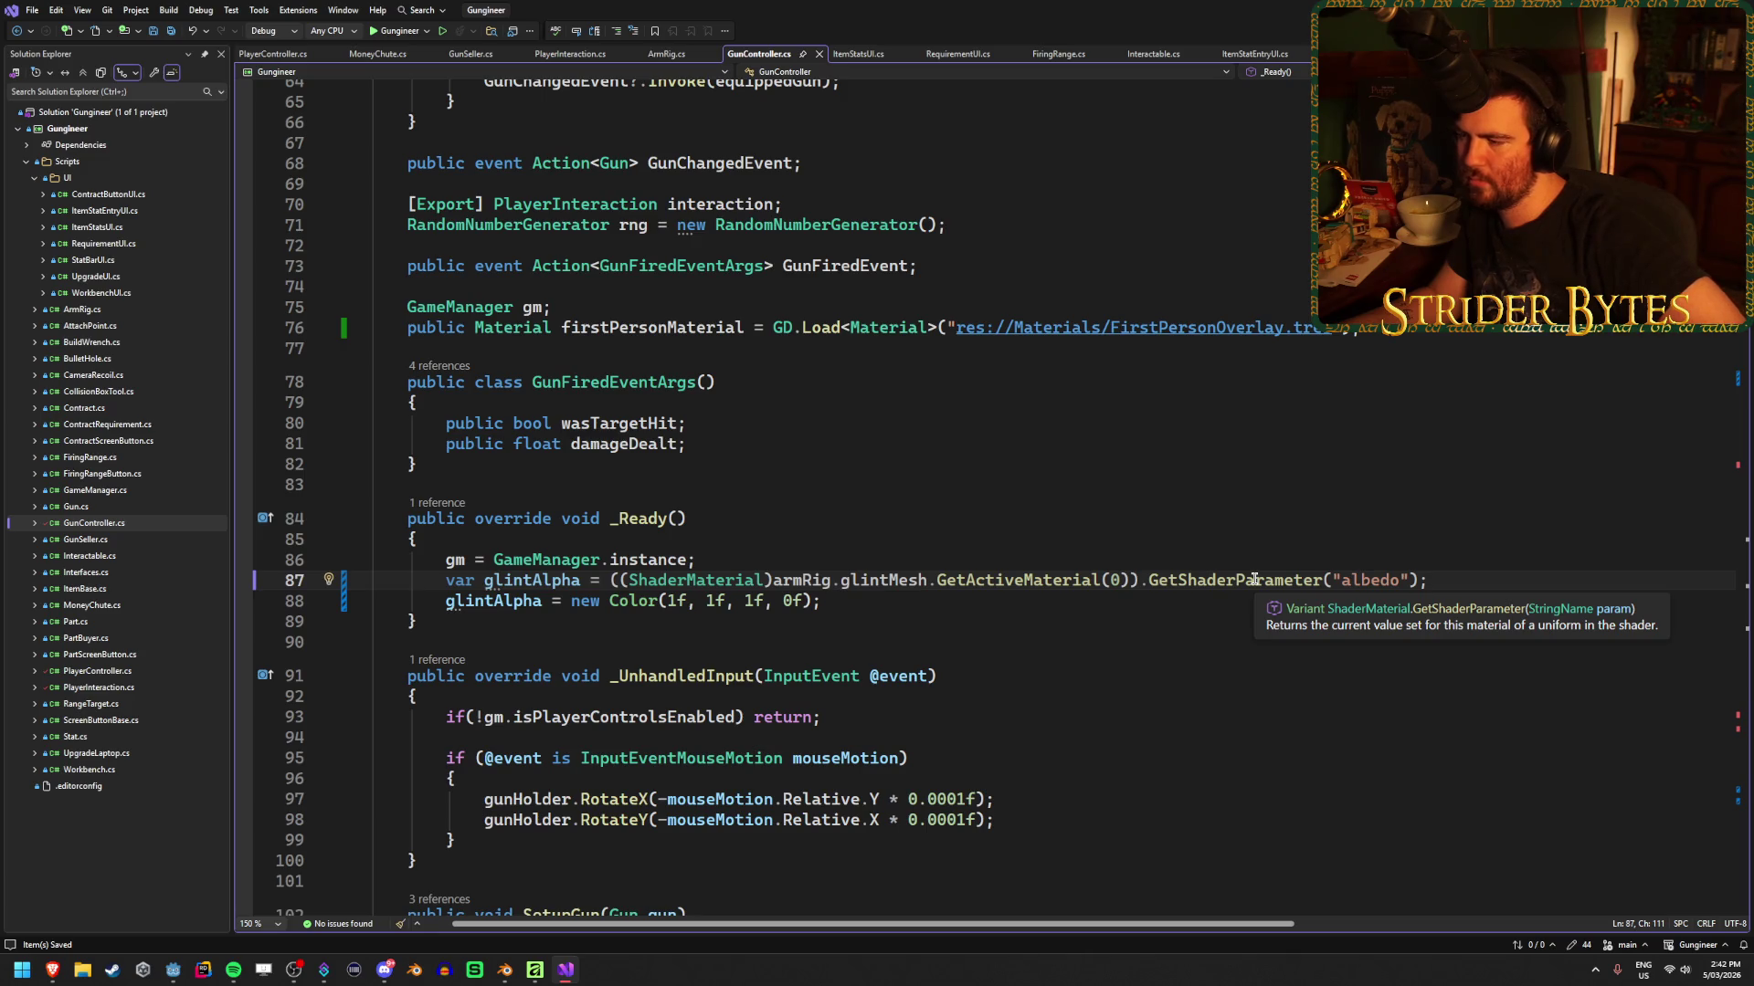
{"action": "left_click_drag", "start_coordinate": [1432, 580], "coordinate": [1148, 581]}
{"action": "type", "text": "Set"}
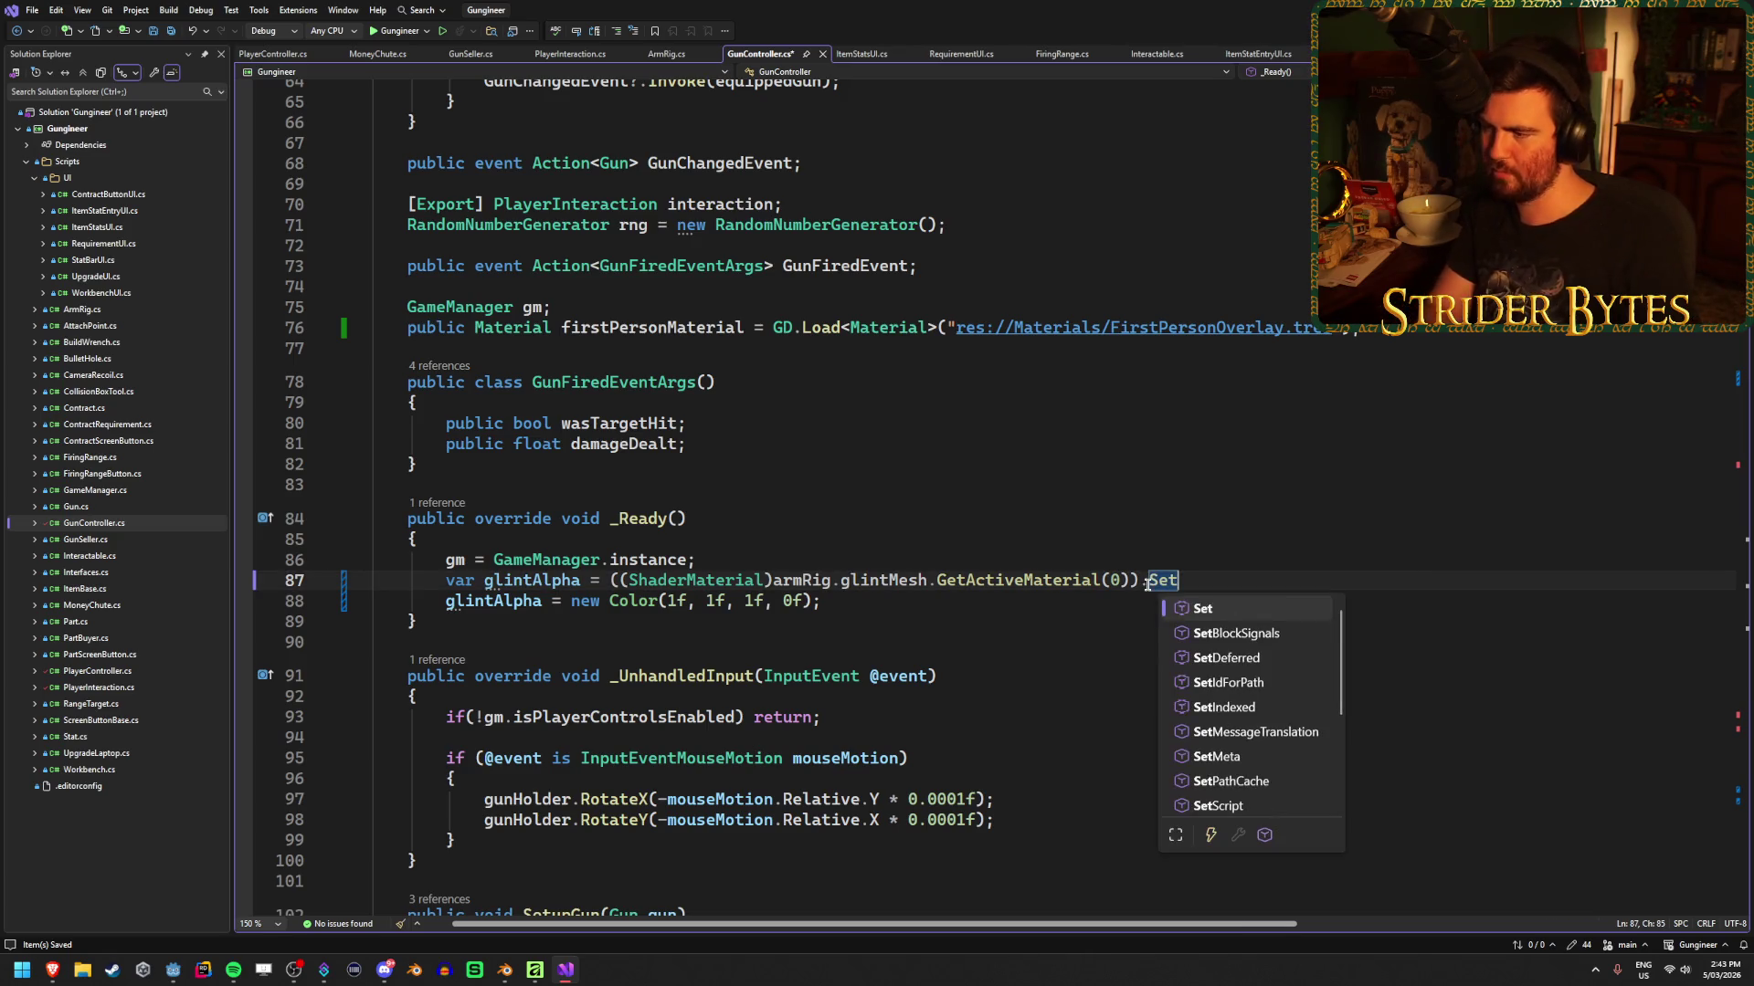
{"action": "type", "text": "Shad"}
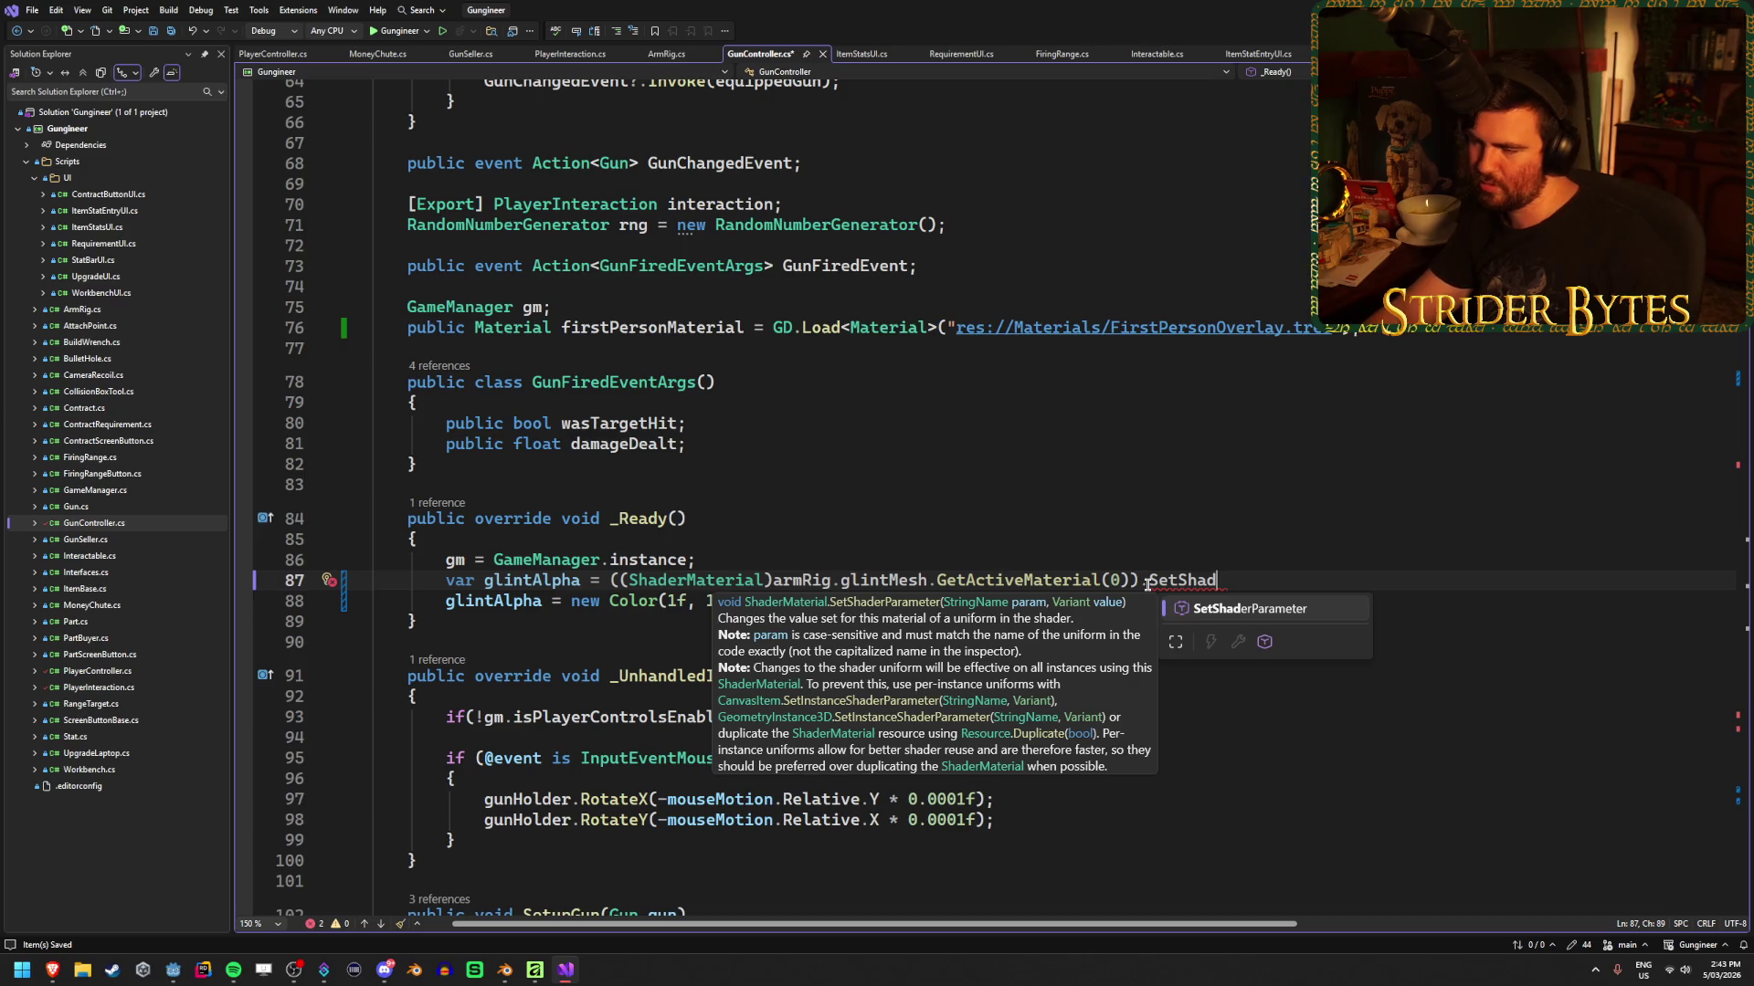
{"action": "key", "text": "BackSpace"}
{"action": "key", "text": "BackSpace"}
{"action": "key", "text": "BackSpace"}
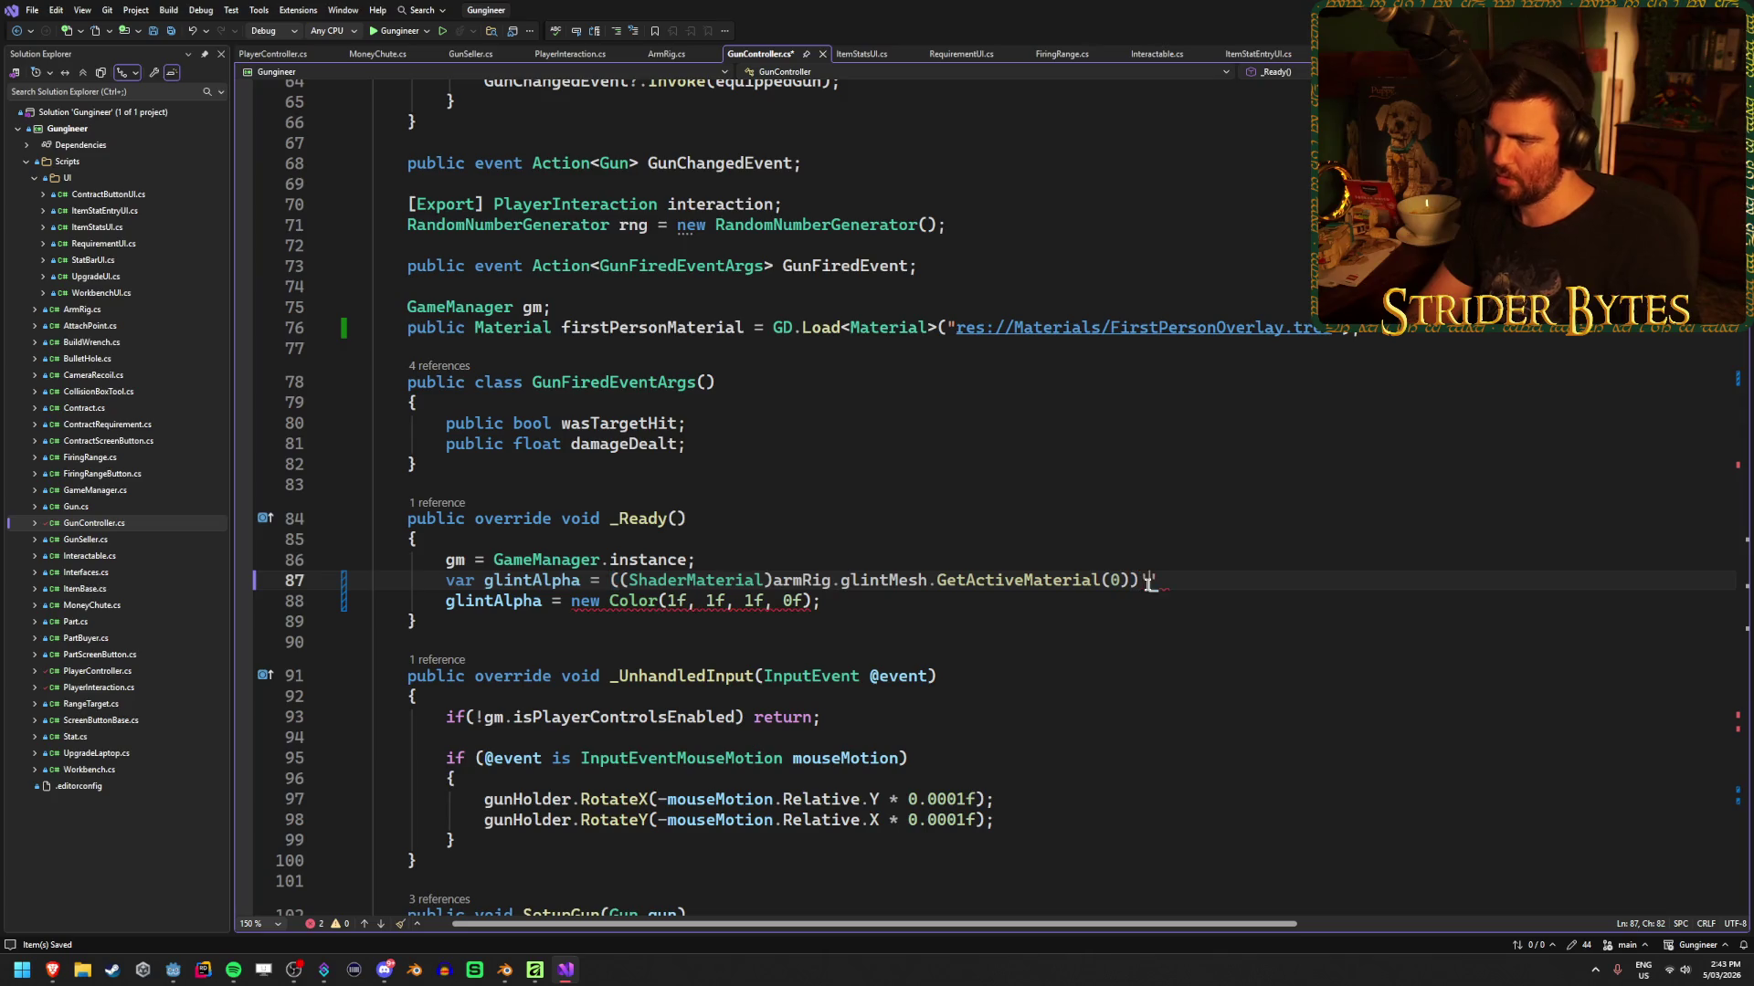
{"action": "key", "text": "ctrl+s"}
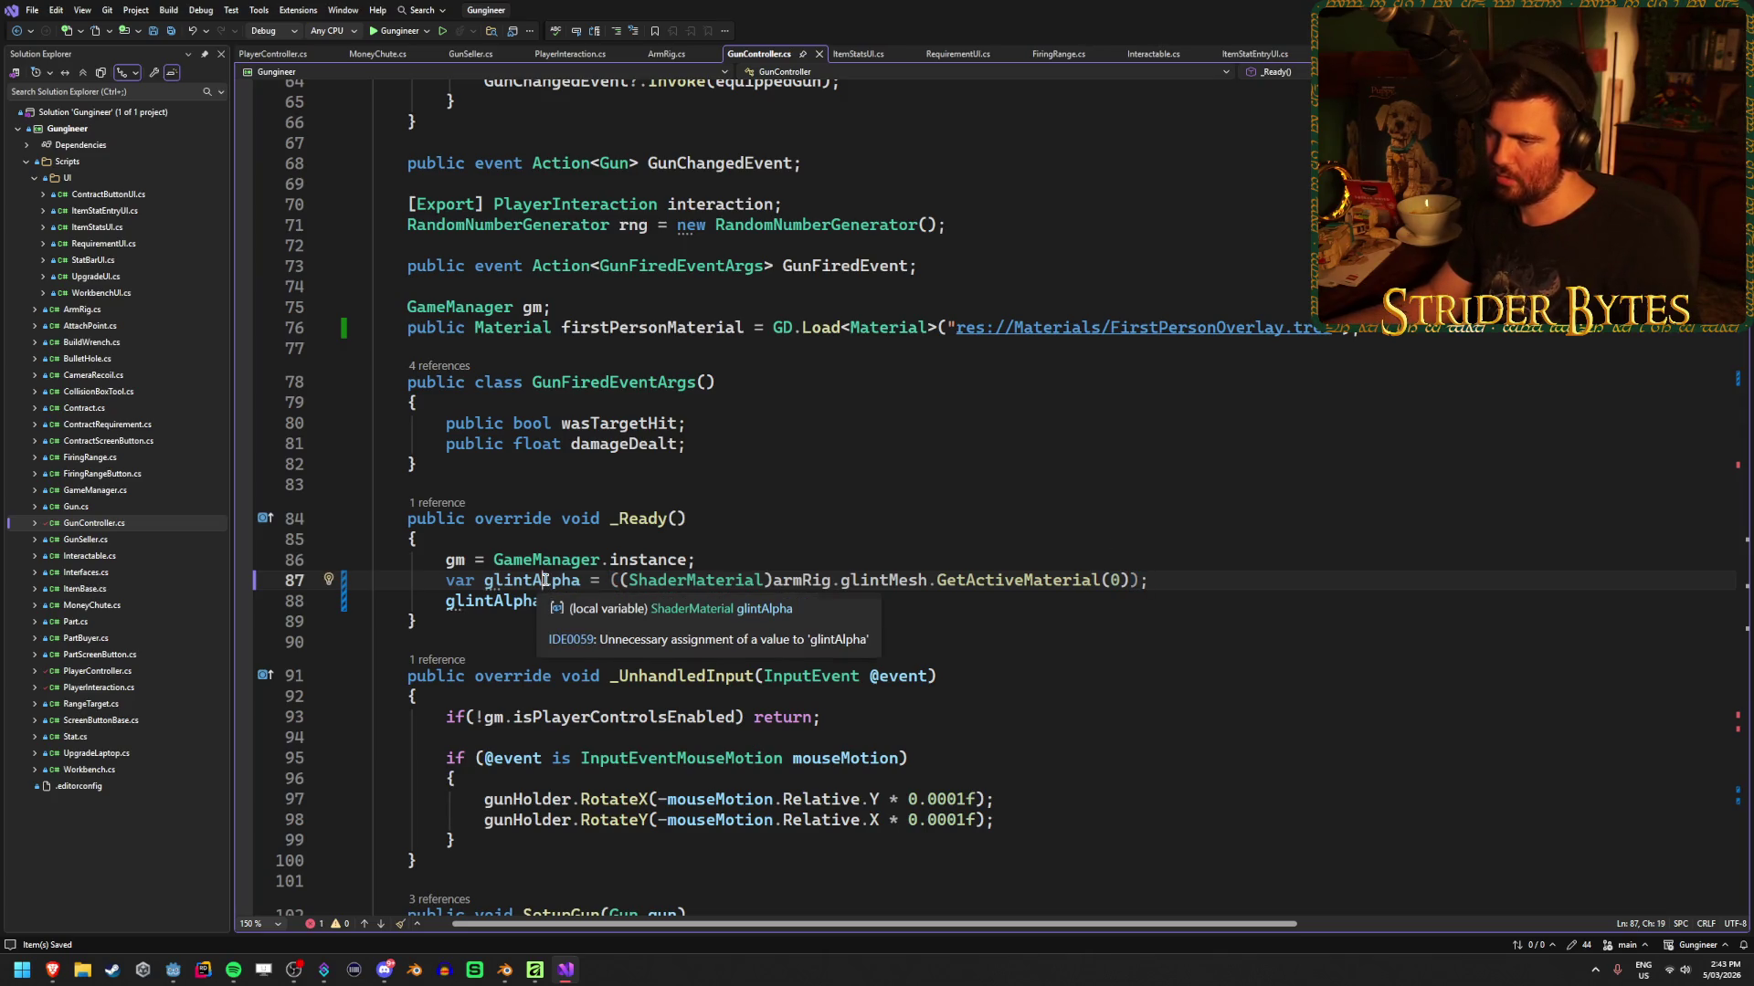
Rename glintAlpha to glintMaterial and call glintMaterial.SetShaderParameter("albedo", new Color(1f, 1f, 1f, 0f))
{"action": "left_click_drag", "start_coordinate": [485, 581], "coordinate": [534, 581]}
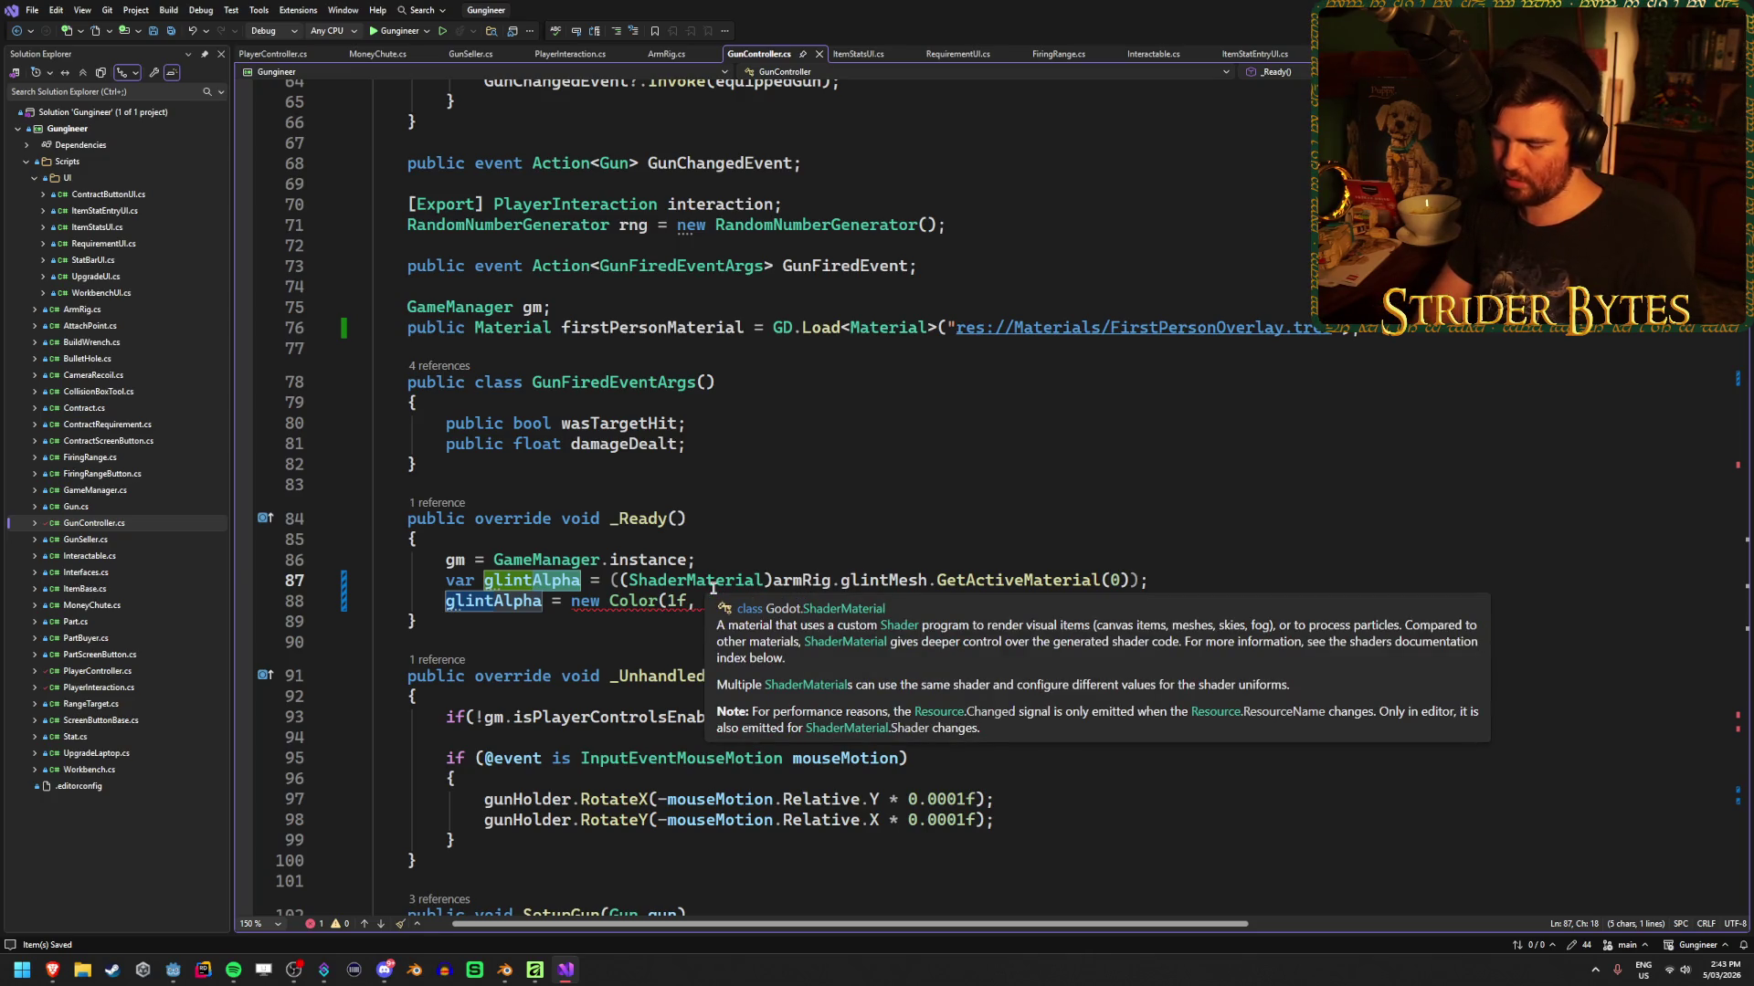
{"action": "type", "text": "Material"}
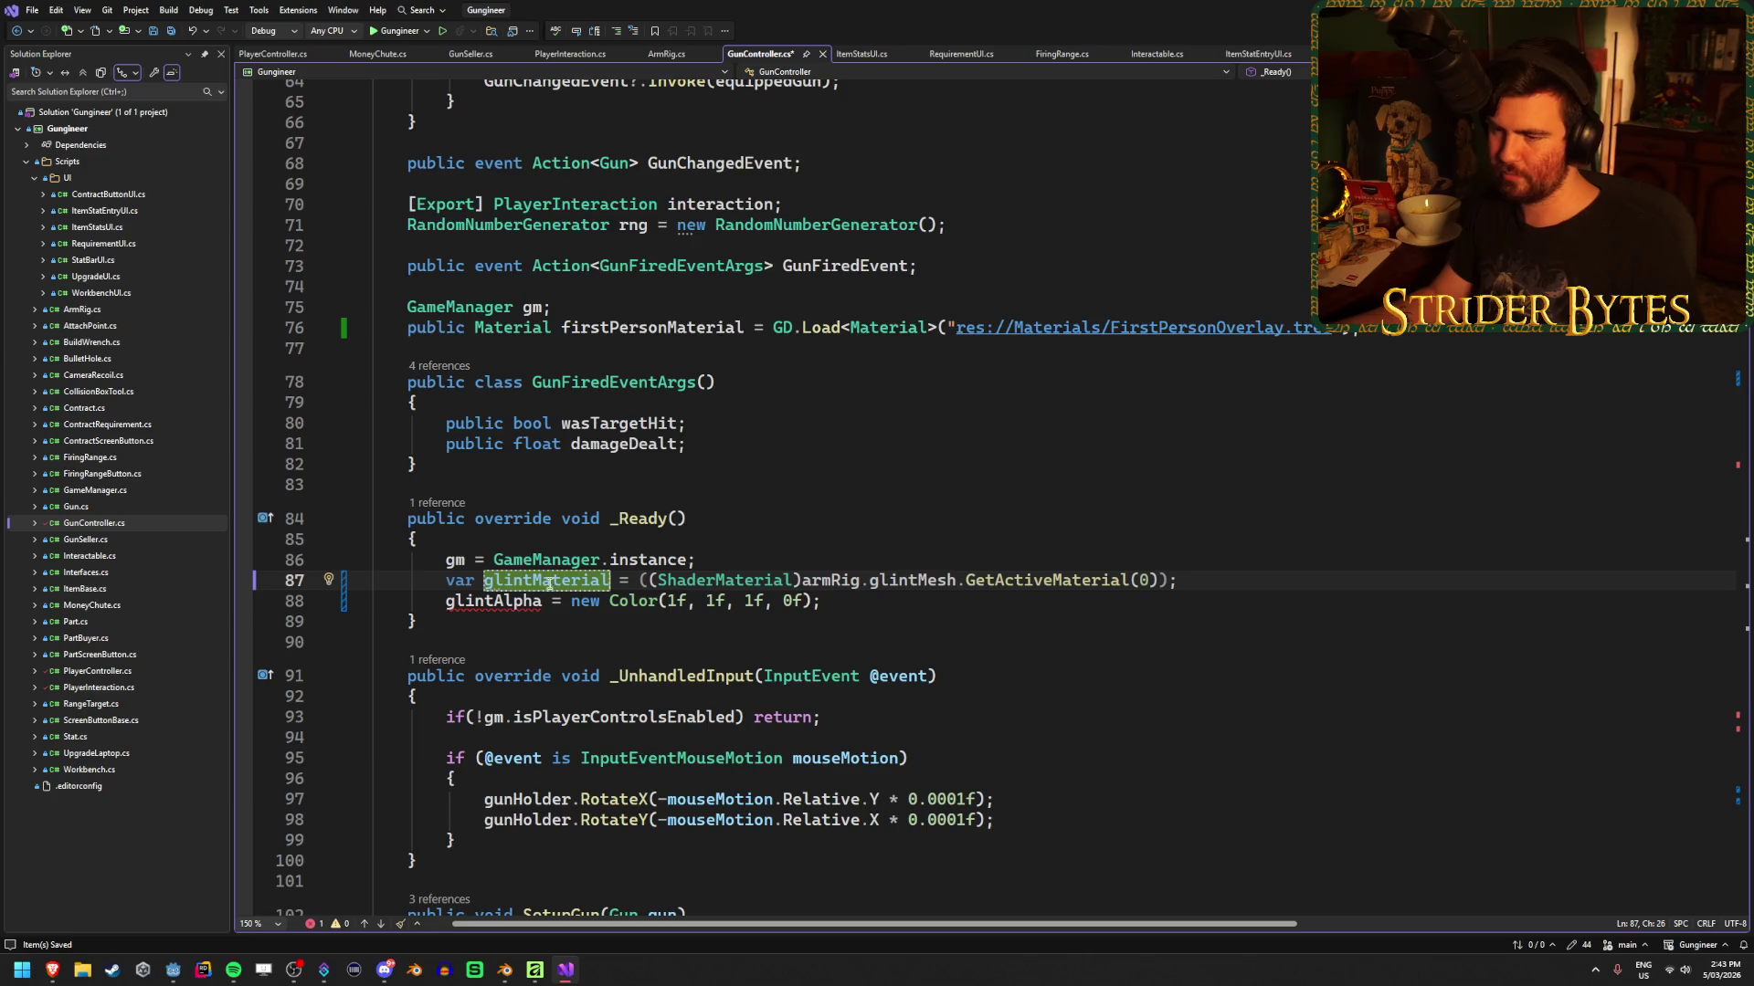
{"action": "double_click", "coordinate": [493, 601]}
{"action": "type", "text": "glintMaterial"}
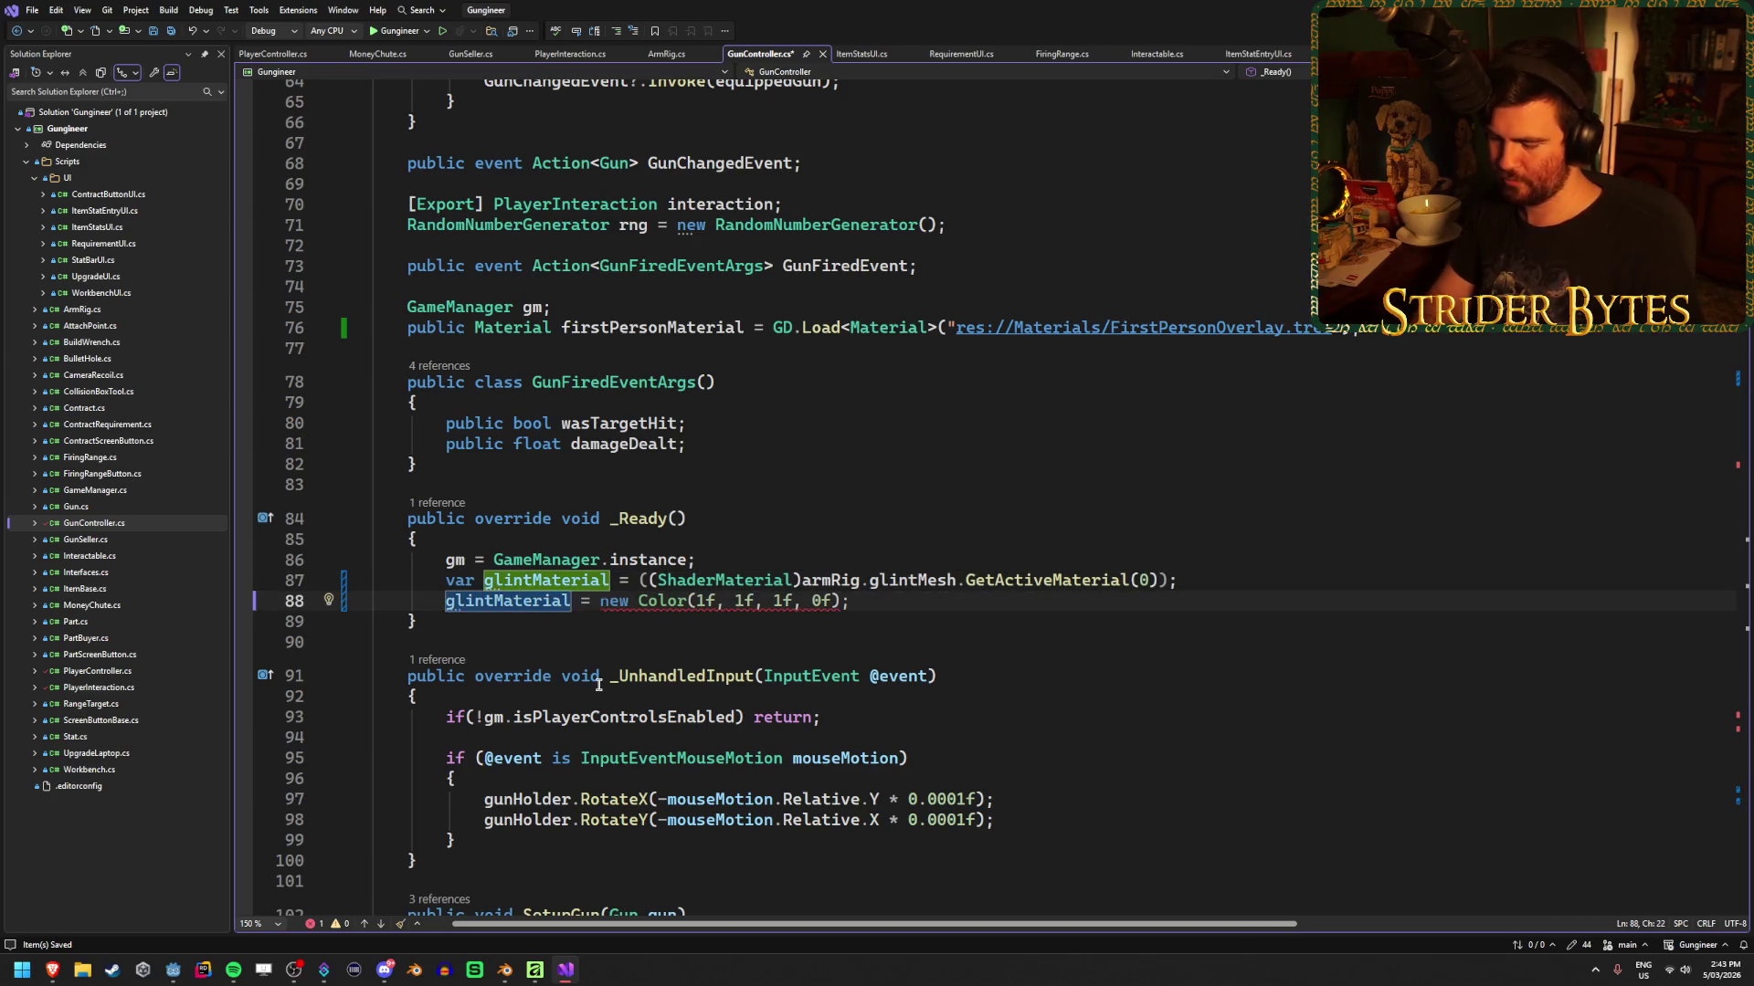
{"action": "type", "text": ".Setsha"}
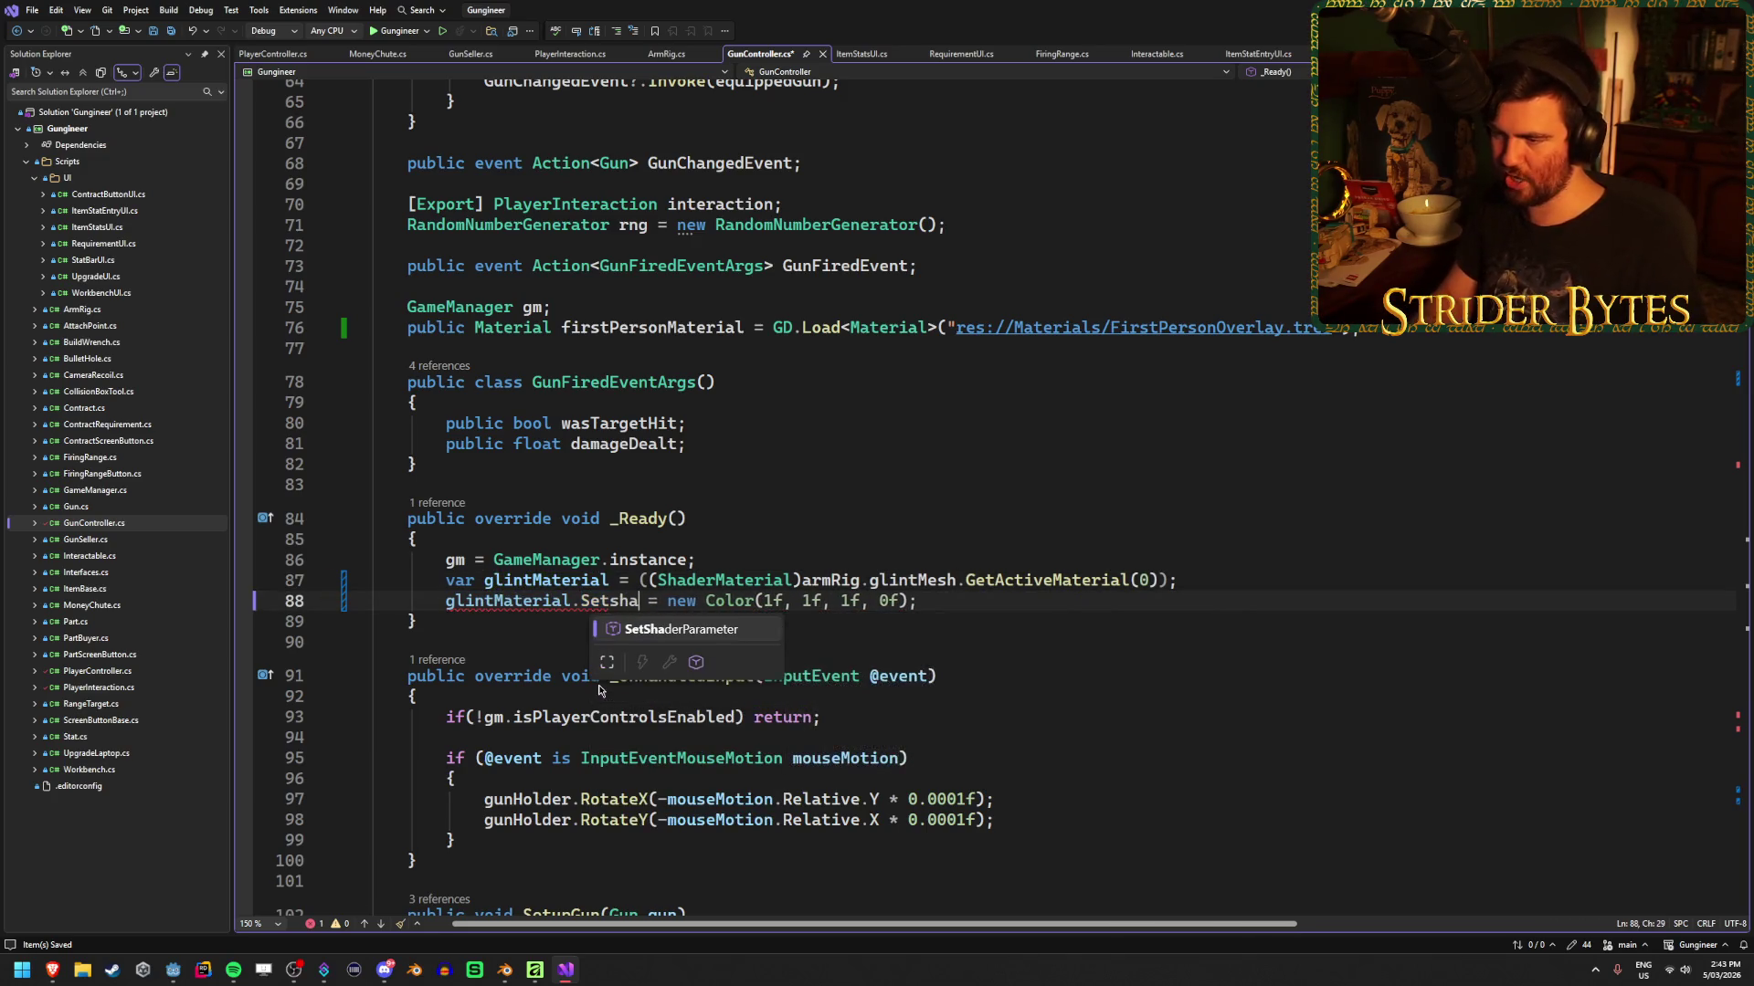
{"action": "key", "text": "Tab"}
{"action": "key", "text": "Delete"}
{"action": "key", "text": "Delete"}
{"action": "key", "text": "Delete"}
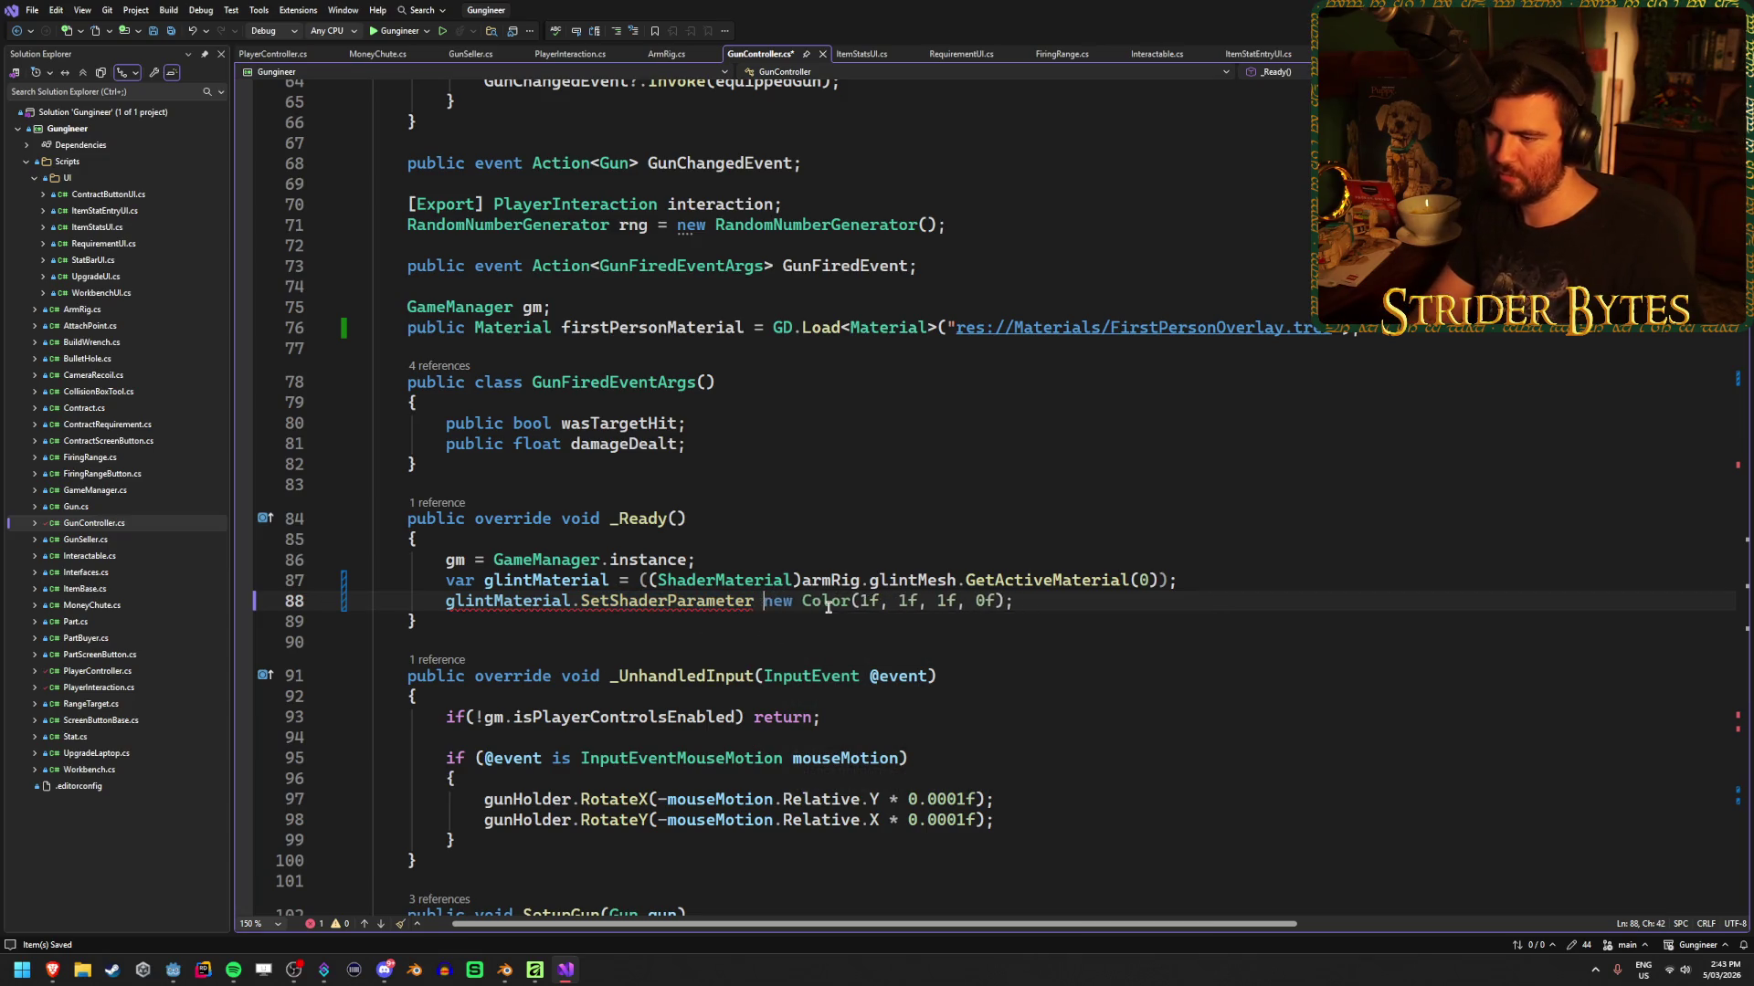
{"action": "type", "text": "("}
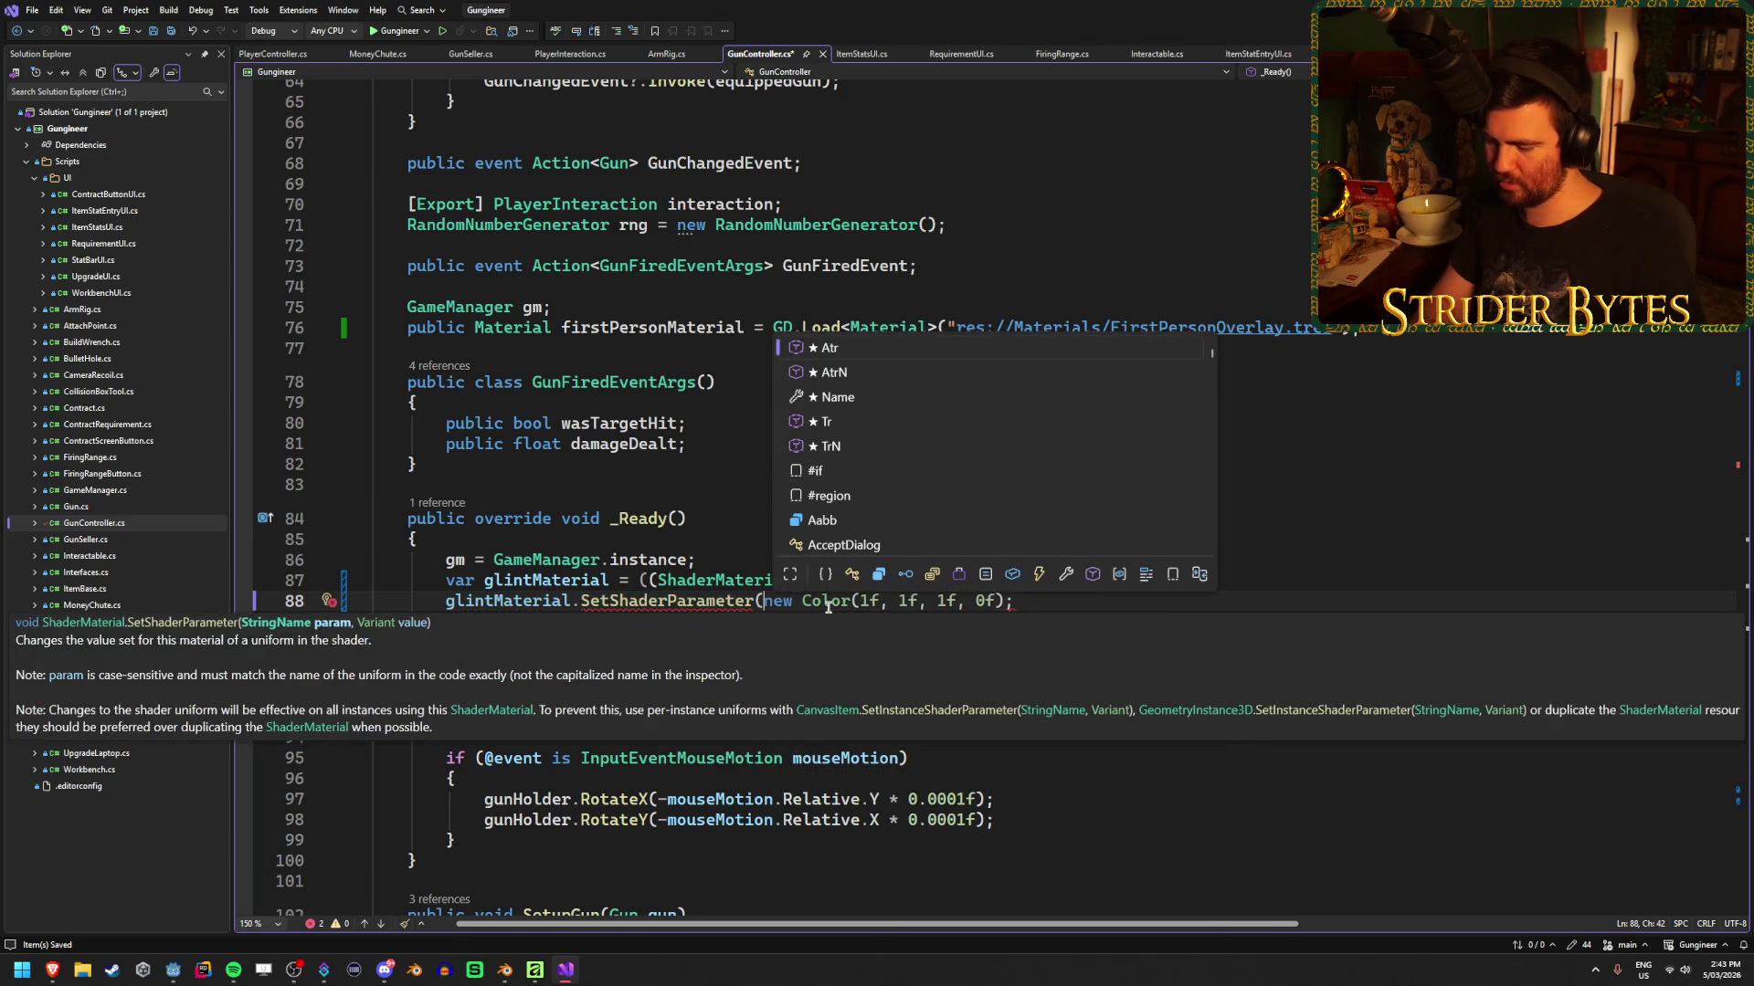
{"action": "type", "text": "\""}
{"action": "type", "text": "albedo\""}
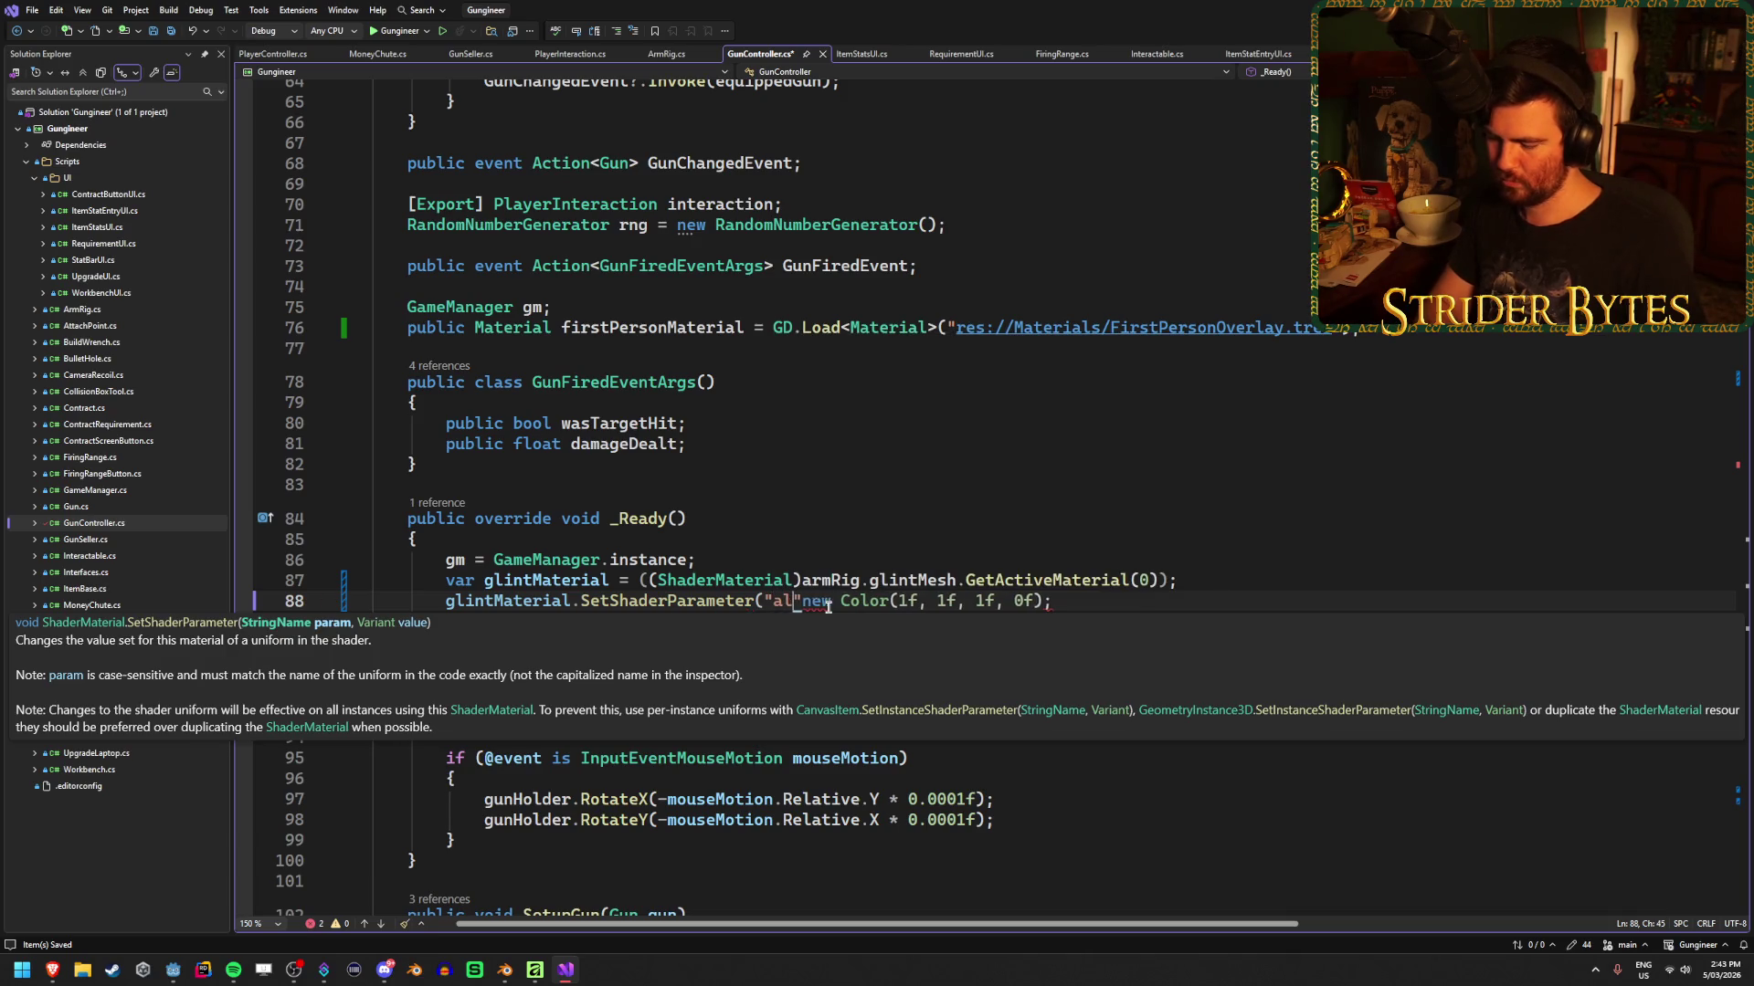
{"action": "type", "text": ","}
{"action": "left_click", "coordinate": [1127, 608]}
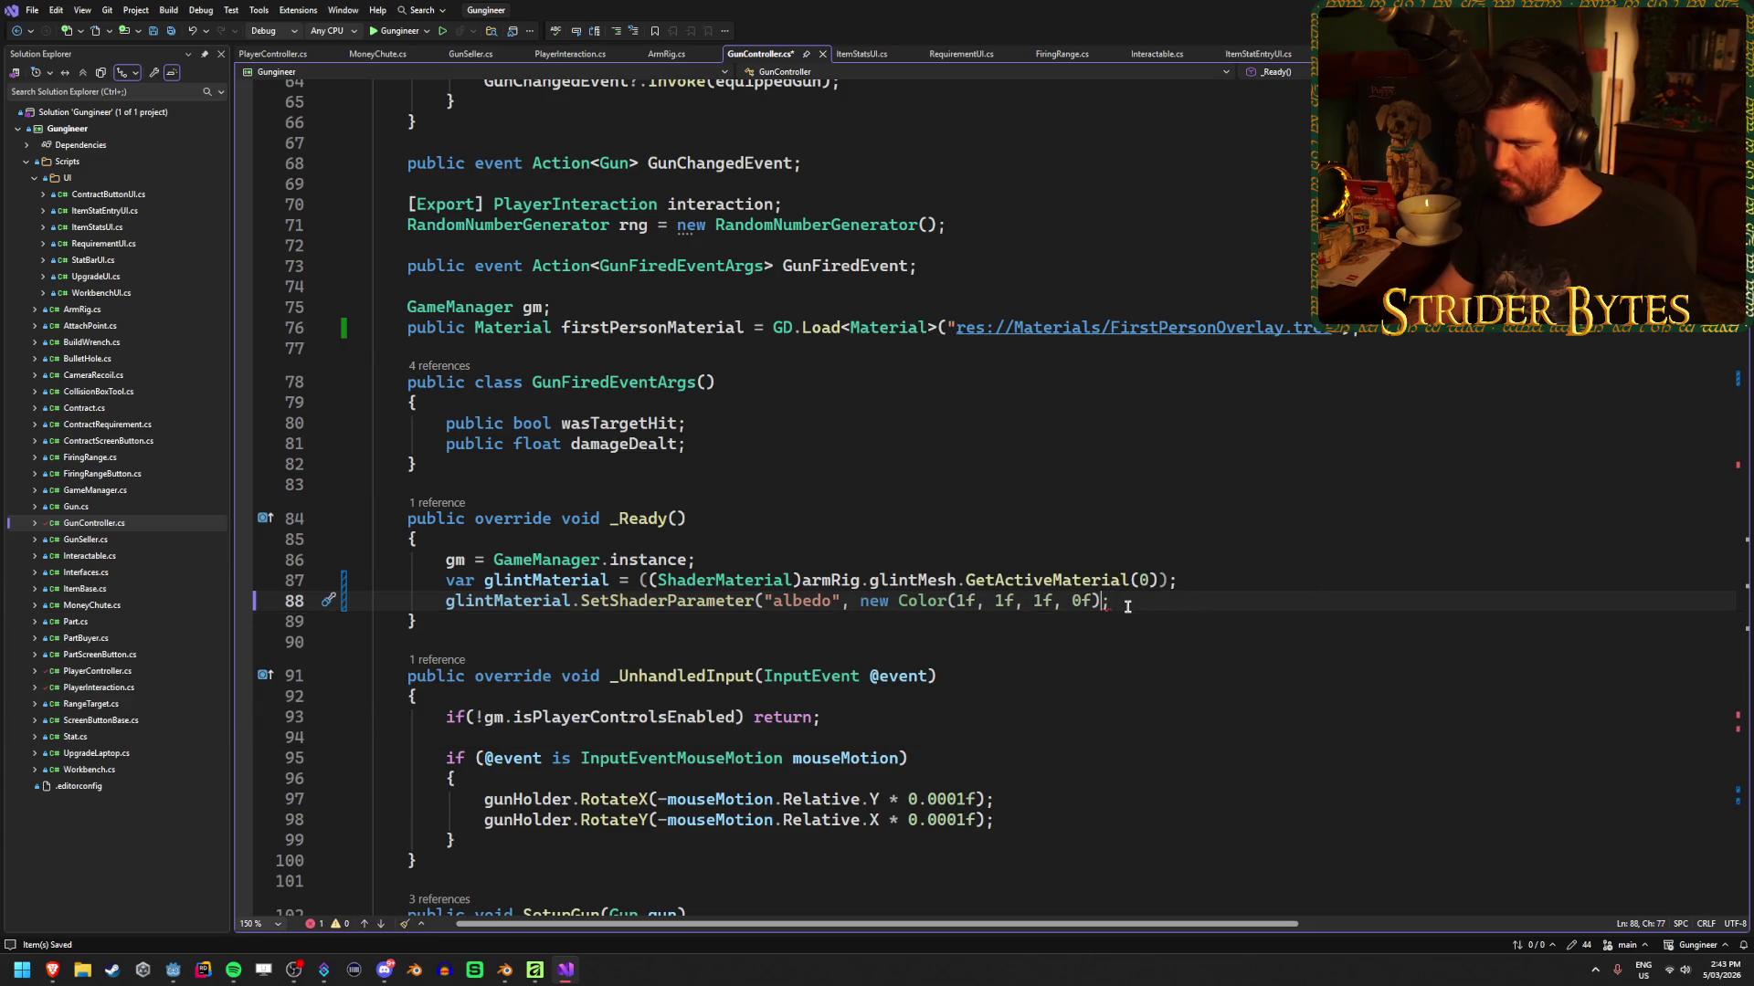
{"action": "type", "text": ")"}
{"action": "key", "text": "ctrl+s"}
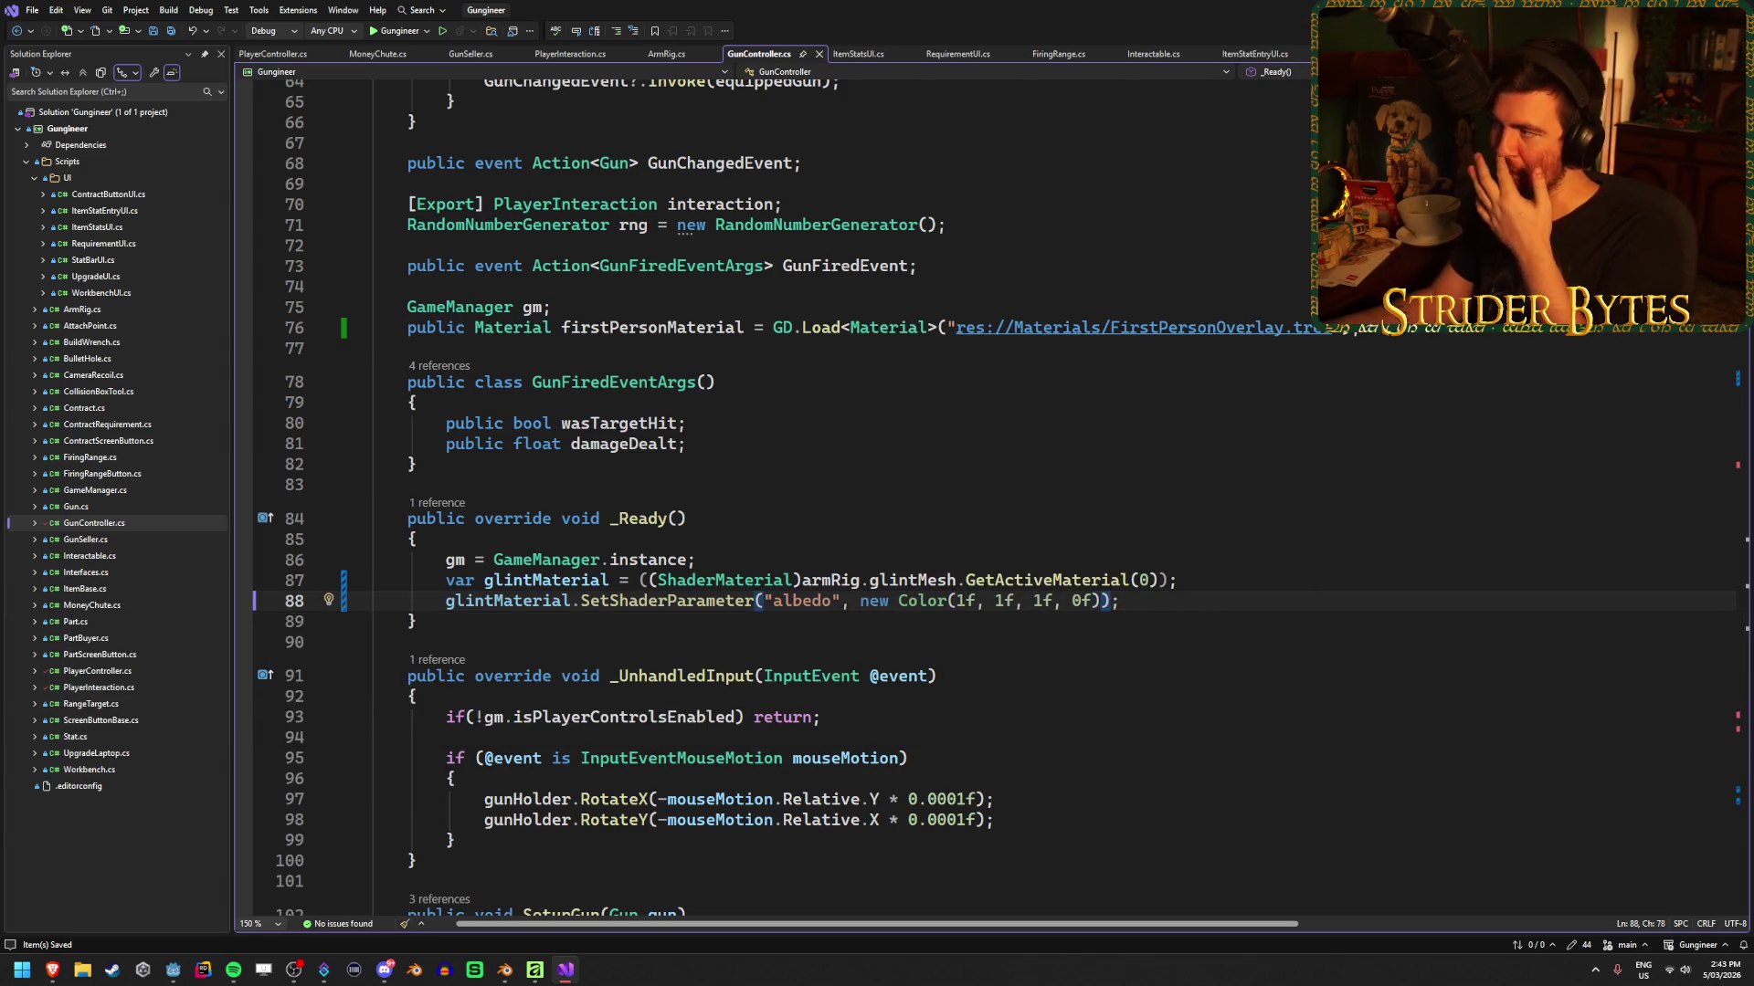
{"action": "key", "text": "alt+Tab"}
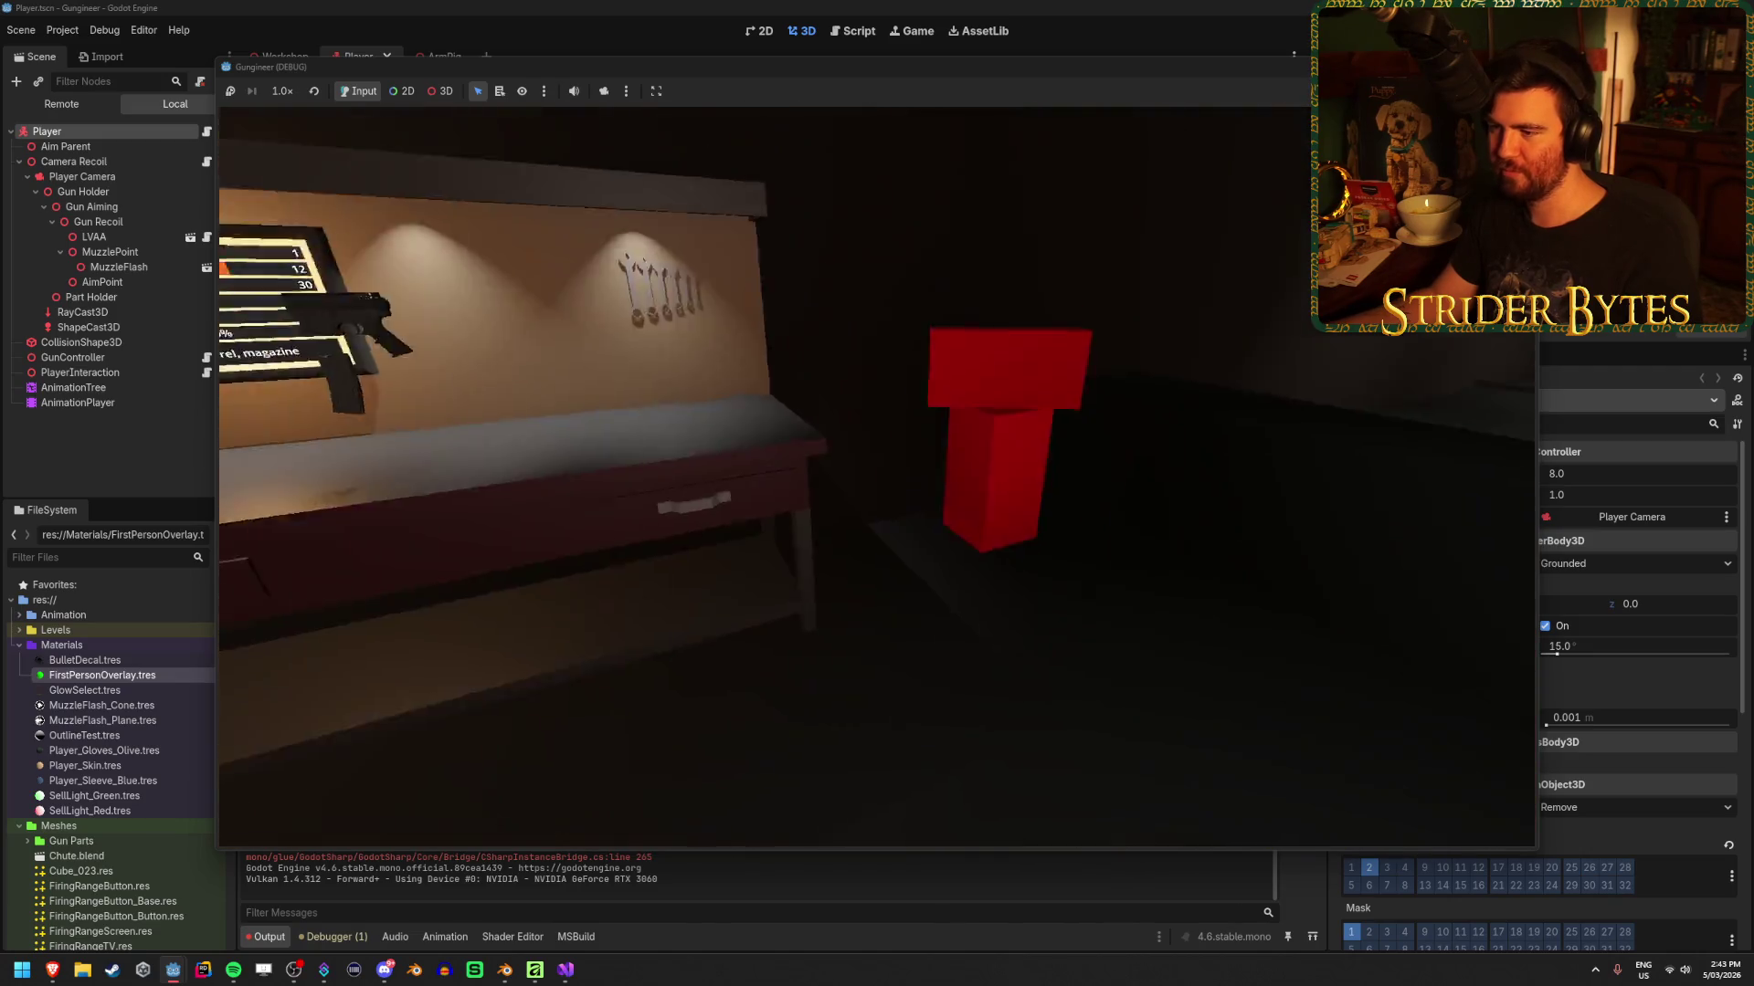
Pick up the rifle in the running game, stop it, and return to GunController.cs's ShowGlint methods
{"action": "key", "text": "e"}
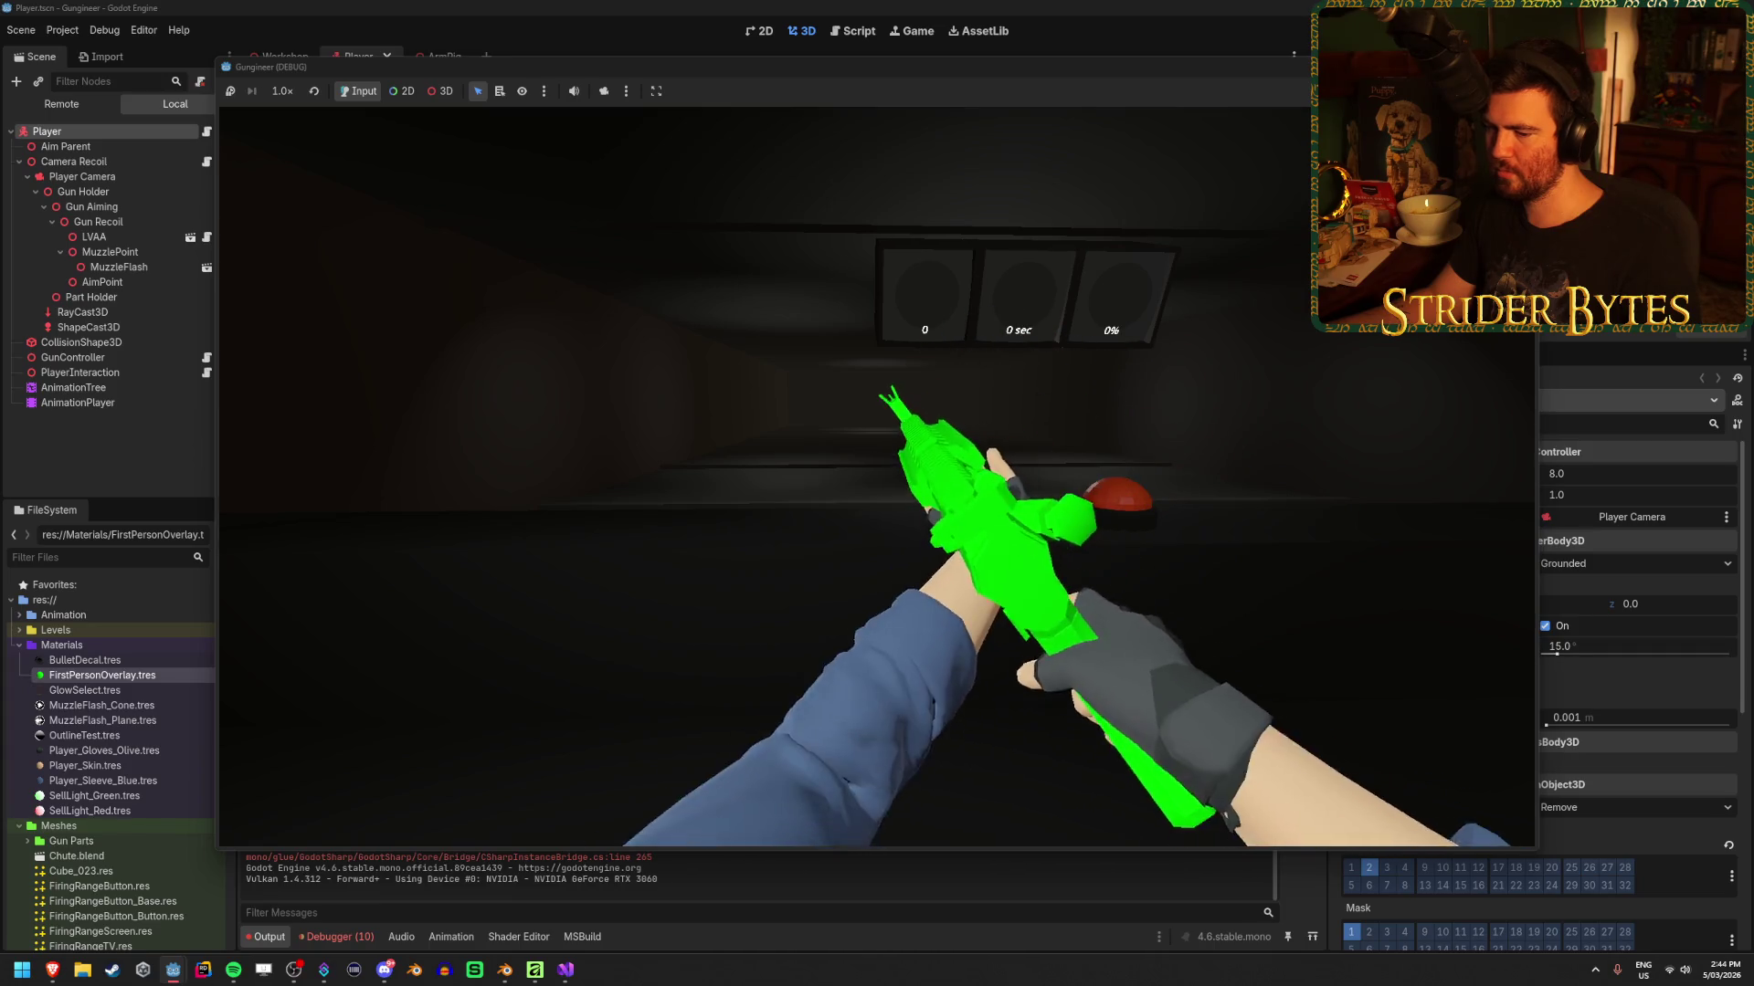
{"action": "key", "text": "F8"}
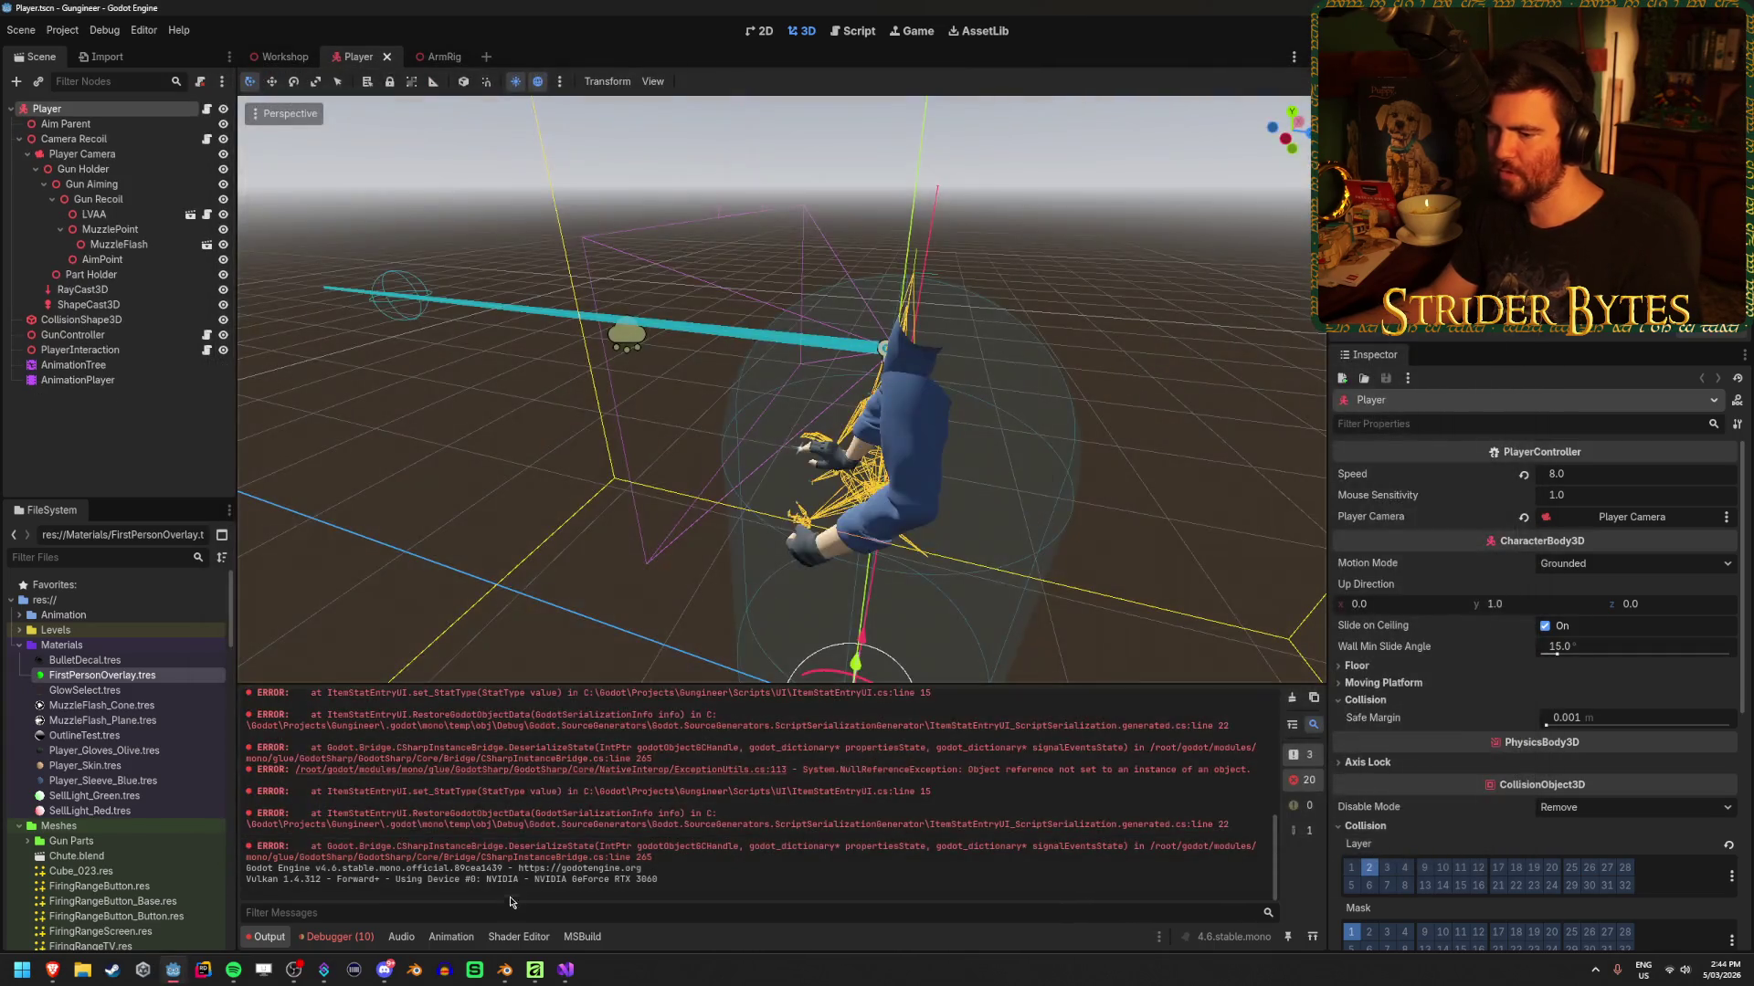
{"action": "key", "text": "alt+Tab"}
{"action": "scroll", "coordinate": [653, 727], "scroll_direction": "down", "scroll_amount": 20}
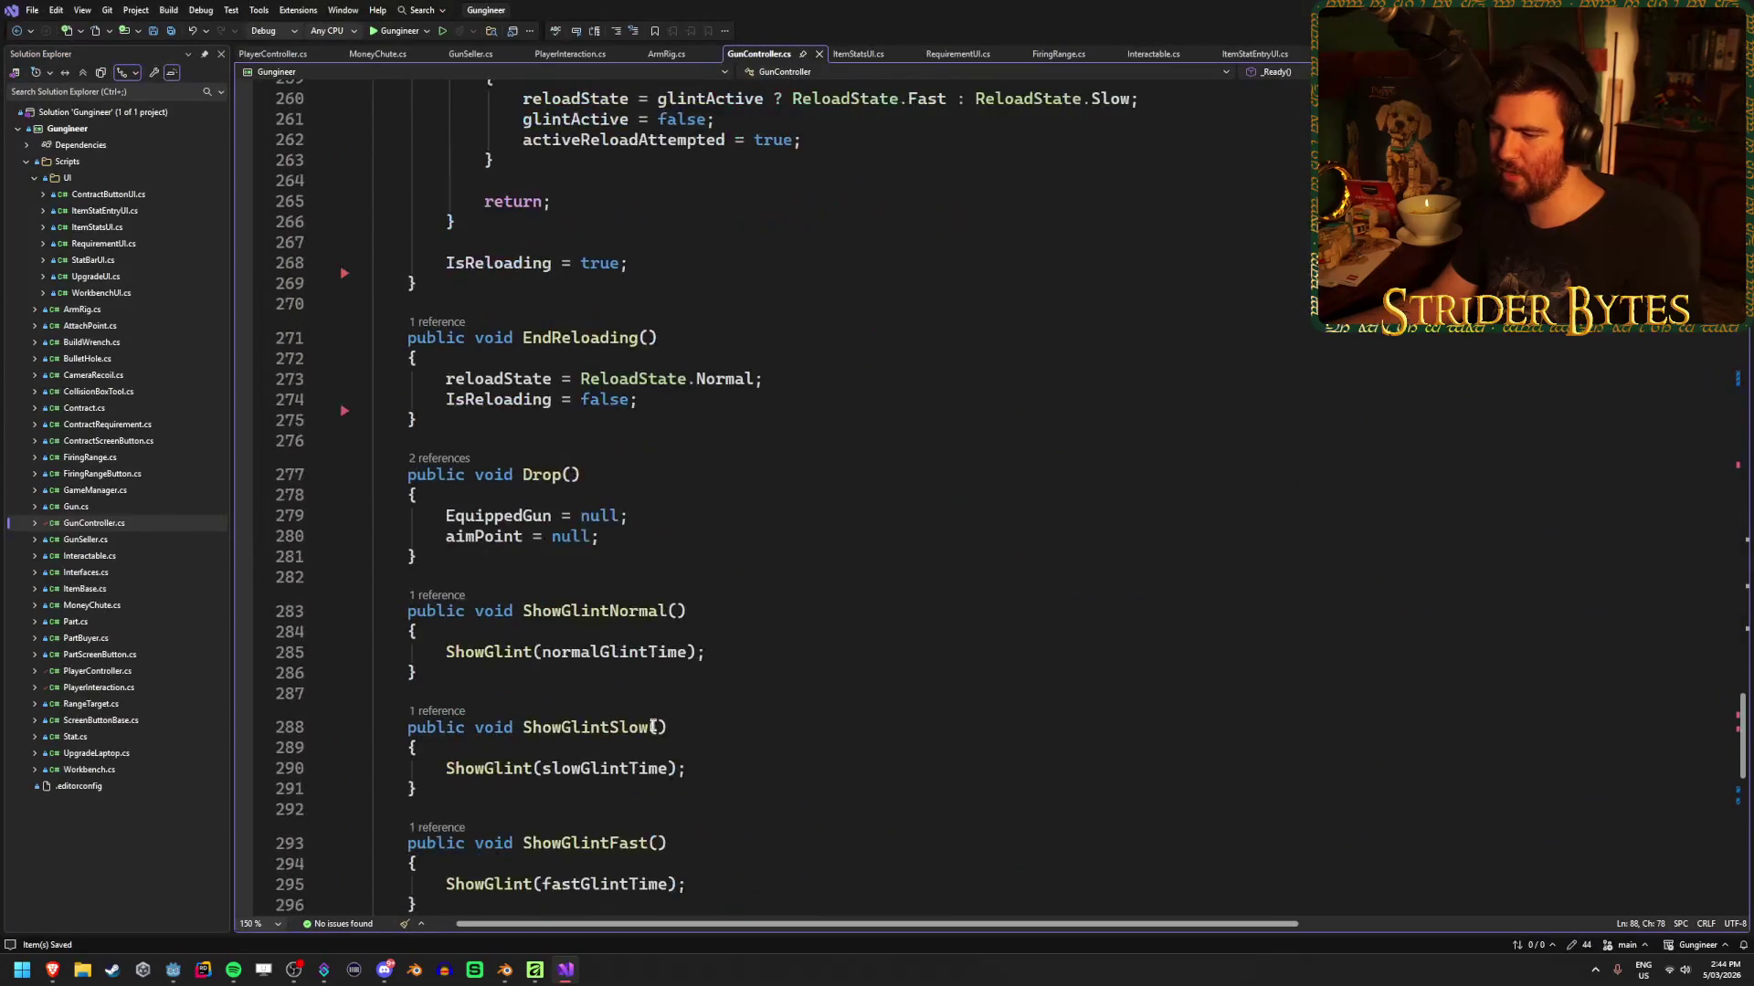
Change the tween paths on lines 301 and 306 from material_override:albedo_color:a to material_override:albedo:a and save
{"action": "scroll", "coordinate": [653, 726], "scroll_direction": "up", "scroll_amount": 10}
{"action": "scroll", "coordinate": [653, 726], "scroll_direction": "up", "scroll_amount": 1}
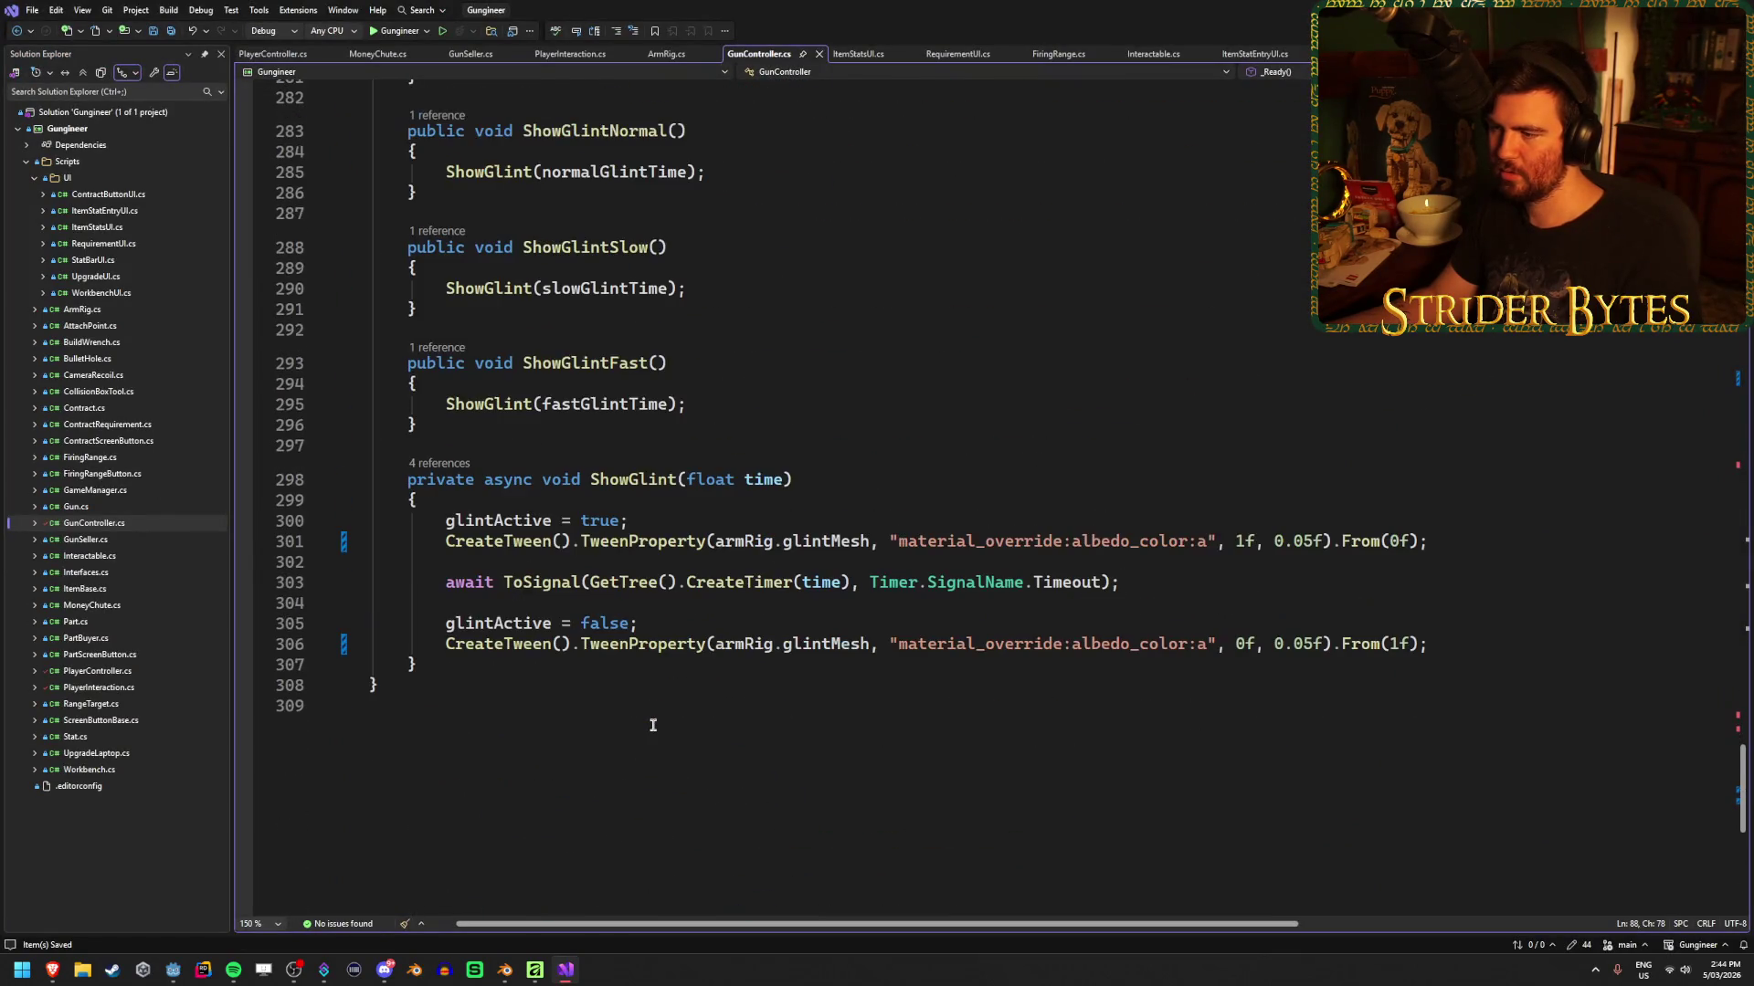
{"action": "mouse_move", "coordinate": [1069, 541]}
{"action": "left_mouse_down"}
{"action": "mouse_move", "coordinate": [1002, 563]}
{"action": "mouse_move", "coordinate": [937, 540]}
{"action": "mouse_move", "coordinate": [1051, 536]}
{"action": "left_mouse_up"}
{"action": "left_click", "coordinate": [937, 541]}
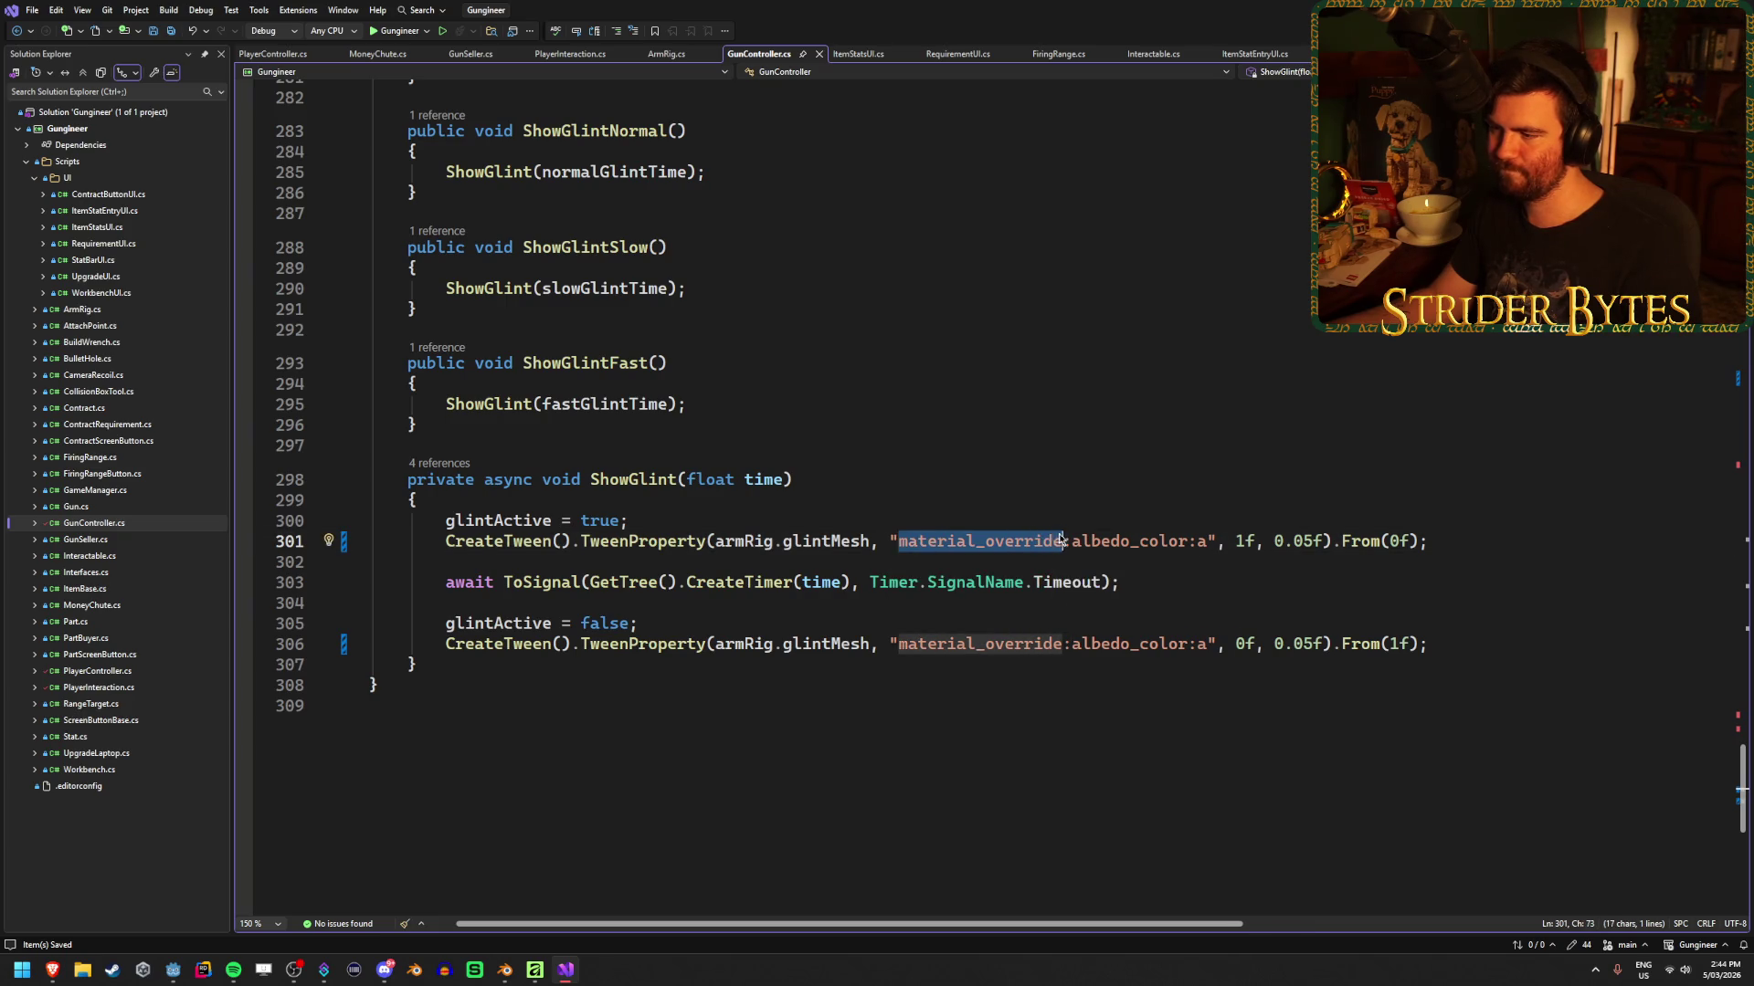
{"action": "left_click", "coordinate": [1095, 540]}
{"action": "left_click", "coordinate": [1187, 541]}
{"action": "key", "text": "BackSpace"}
{"action": "key", "text": "BackSpace"}
{"action": "key", "text": "BackSpace"}
{"action": "key", "text": "BackSpace"}
{"action": "key", "text": "ctrl+s"}
{"action": "left_click", "coordinate": [1189, 644]}
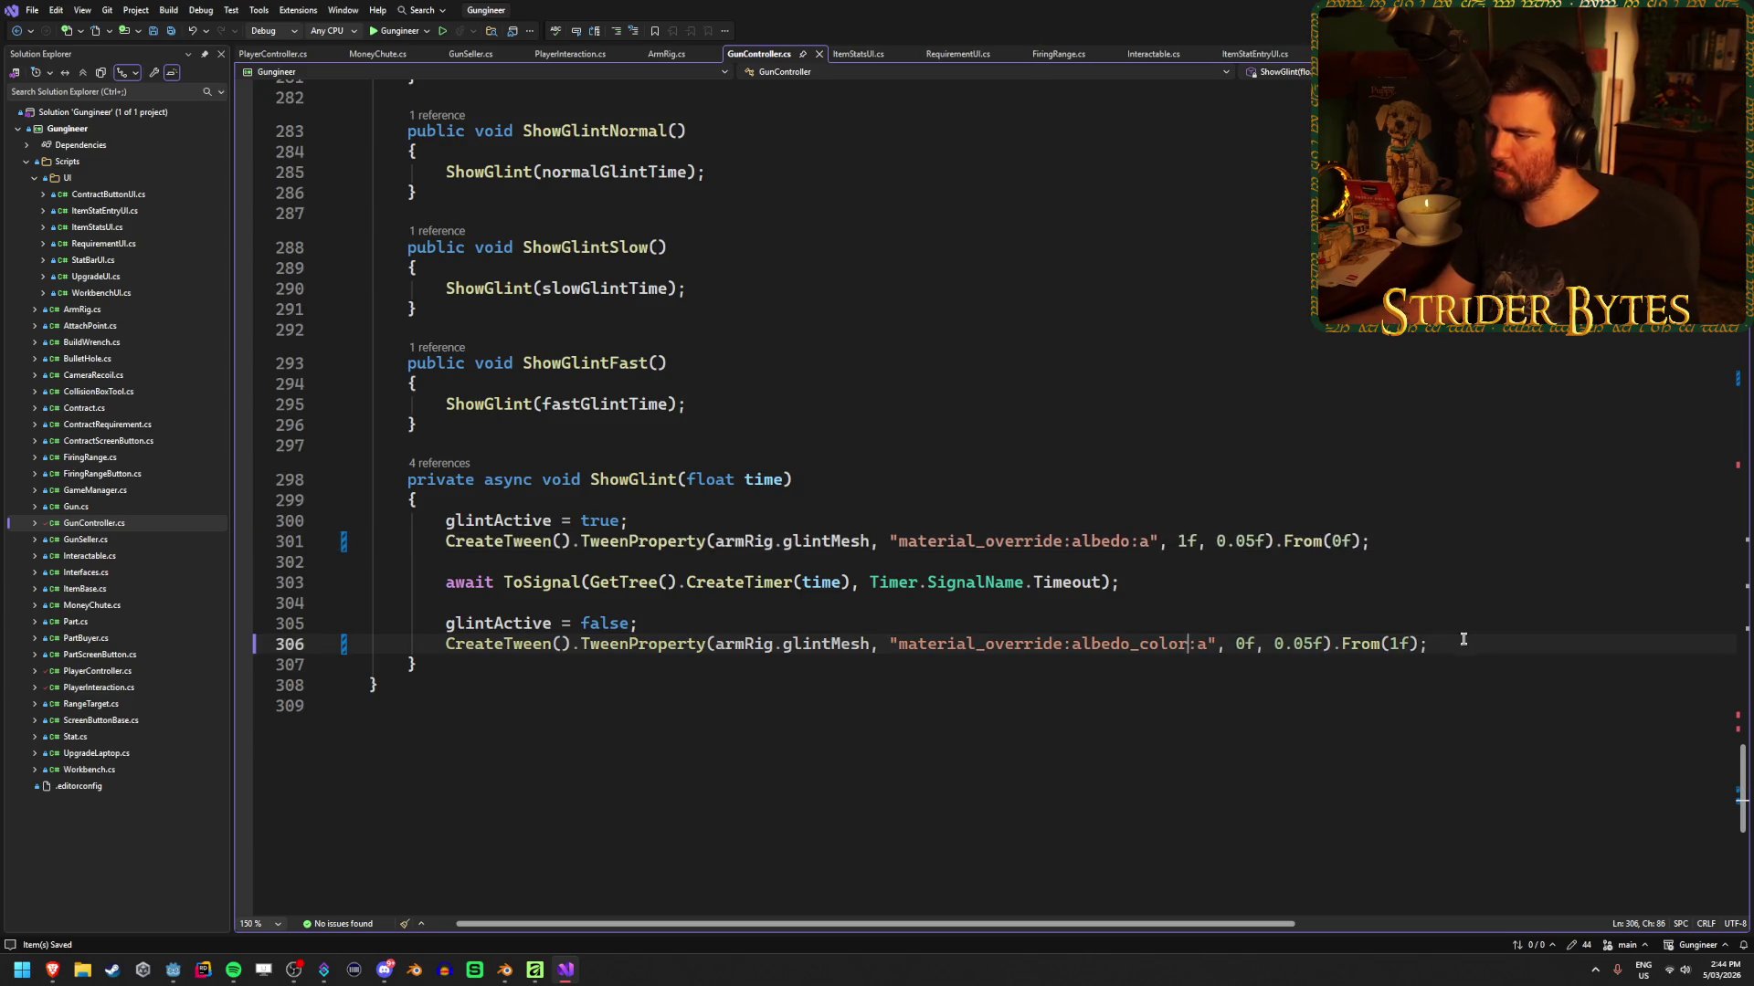
{"action": "key", "text": "BackSpace"}
{"action": "key", "text": "BackSpace"}
{"action": "key", "text": "BackSpace"}
{"action": "key", "text": "ctrl+s"}
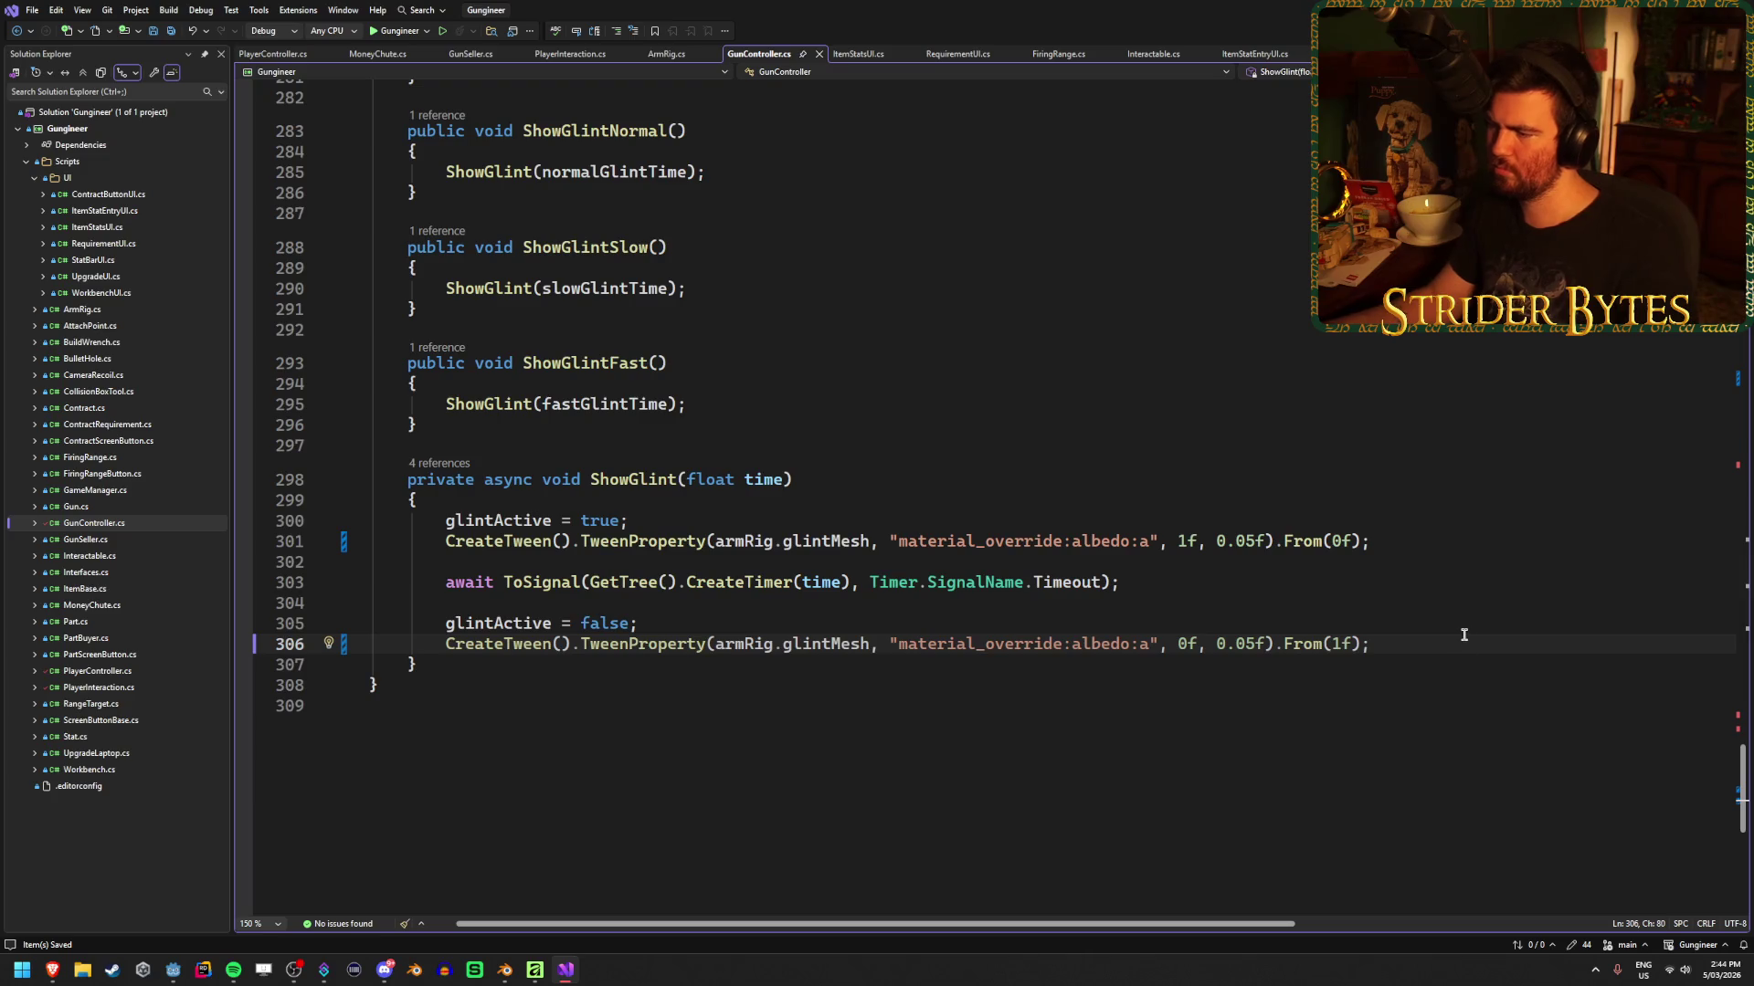
{"action": "key", "text": "alt+Tab"}
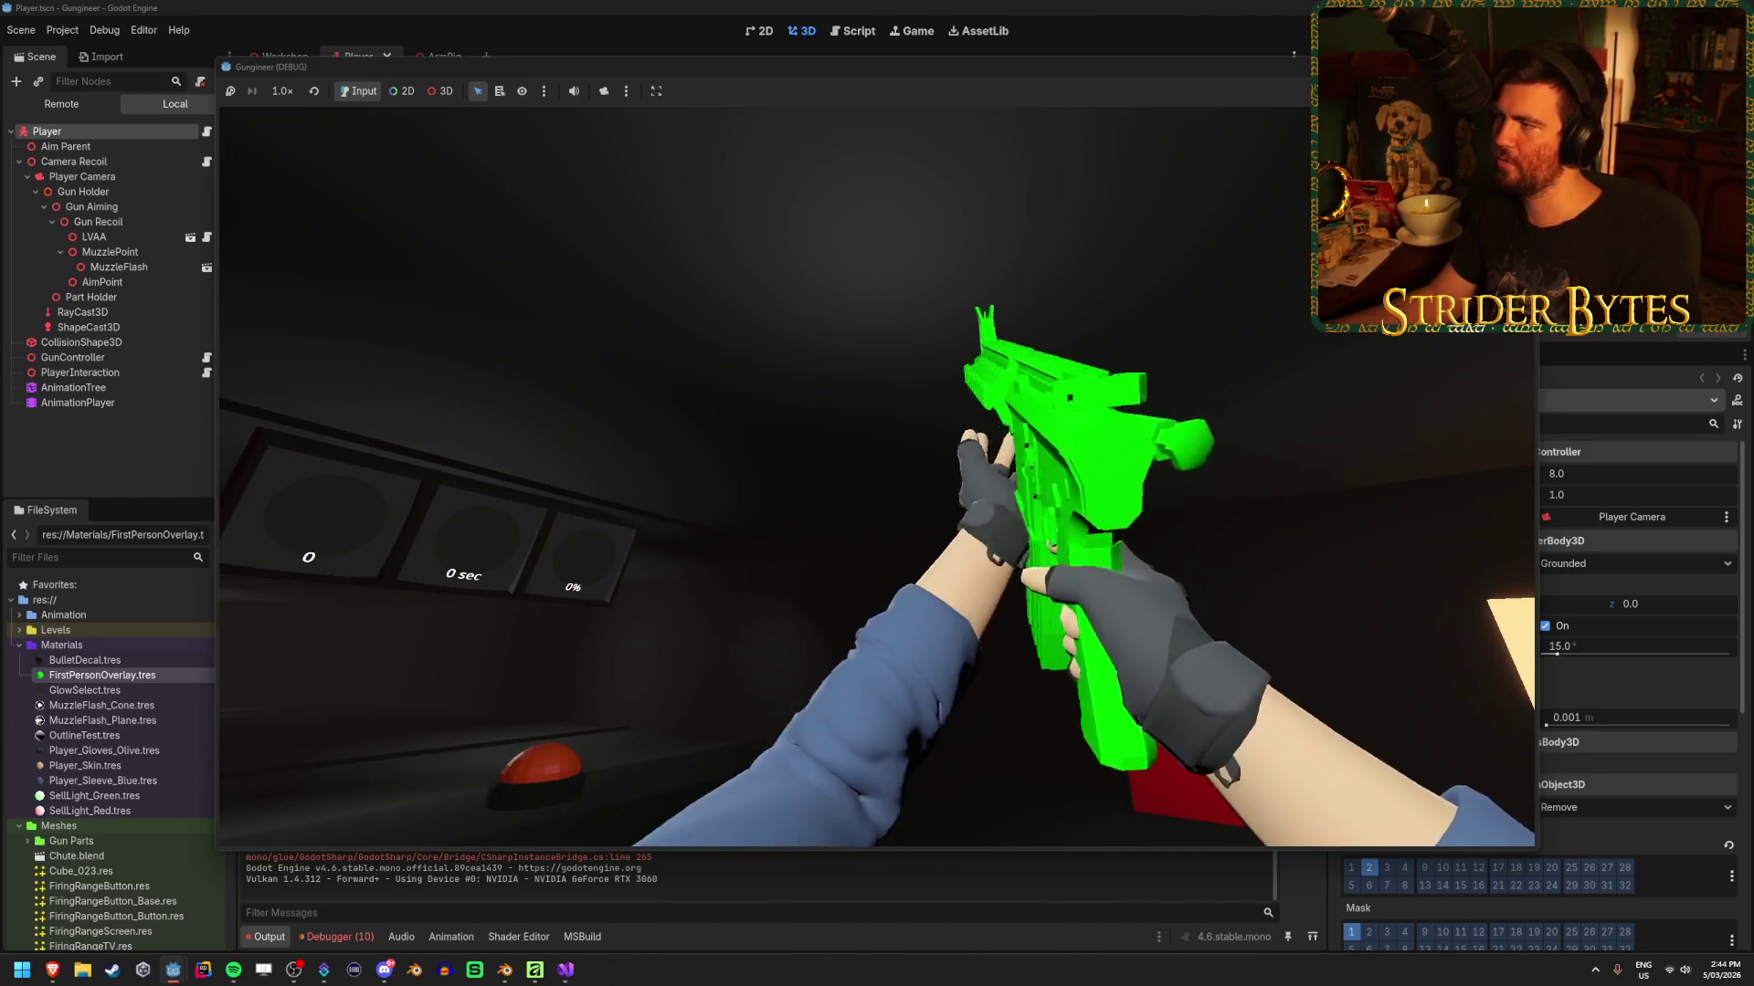
{"action": "key", "text": "F8"}
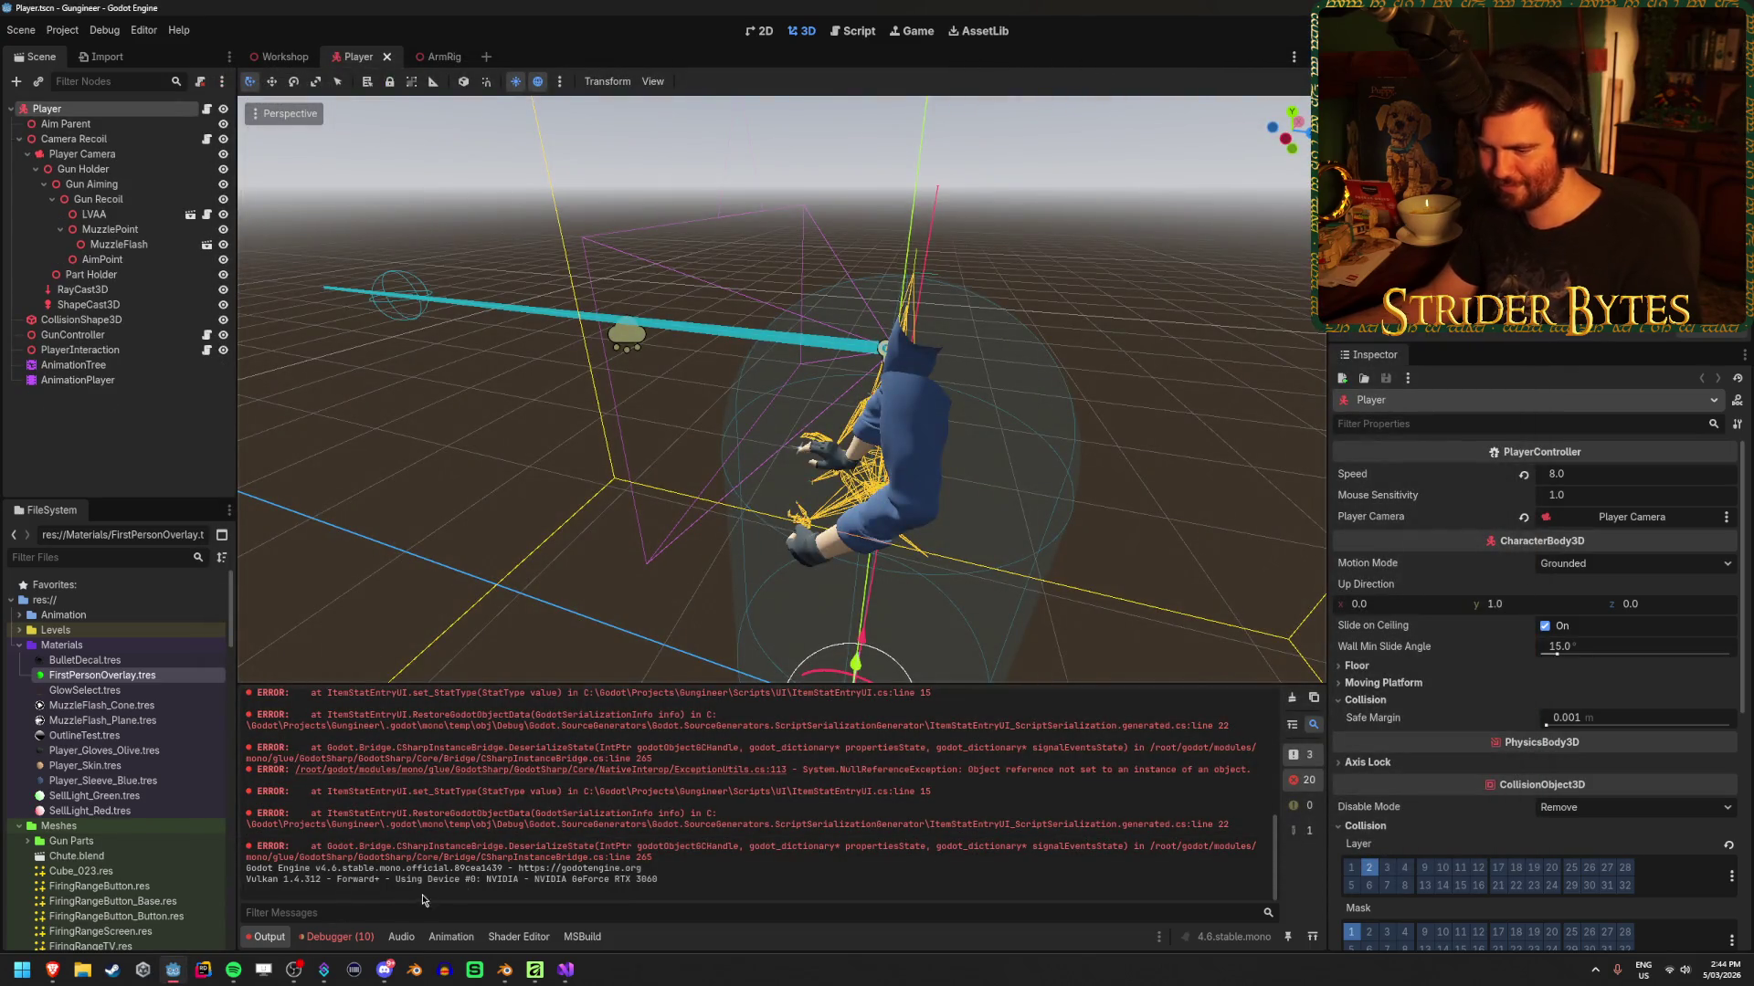
Check the material_override:albedo:a tween error, then inspect ArmRig GlintMesh's Material Override
{"action": "left_click", "coordinate": [337, 939]}
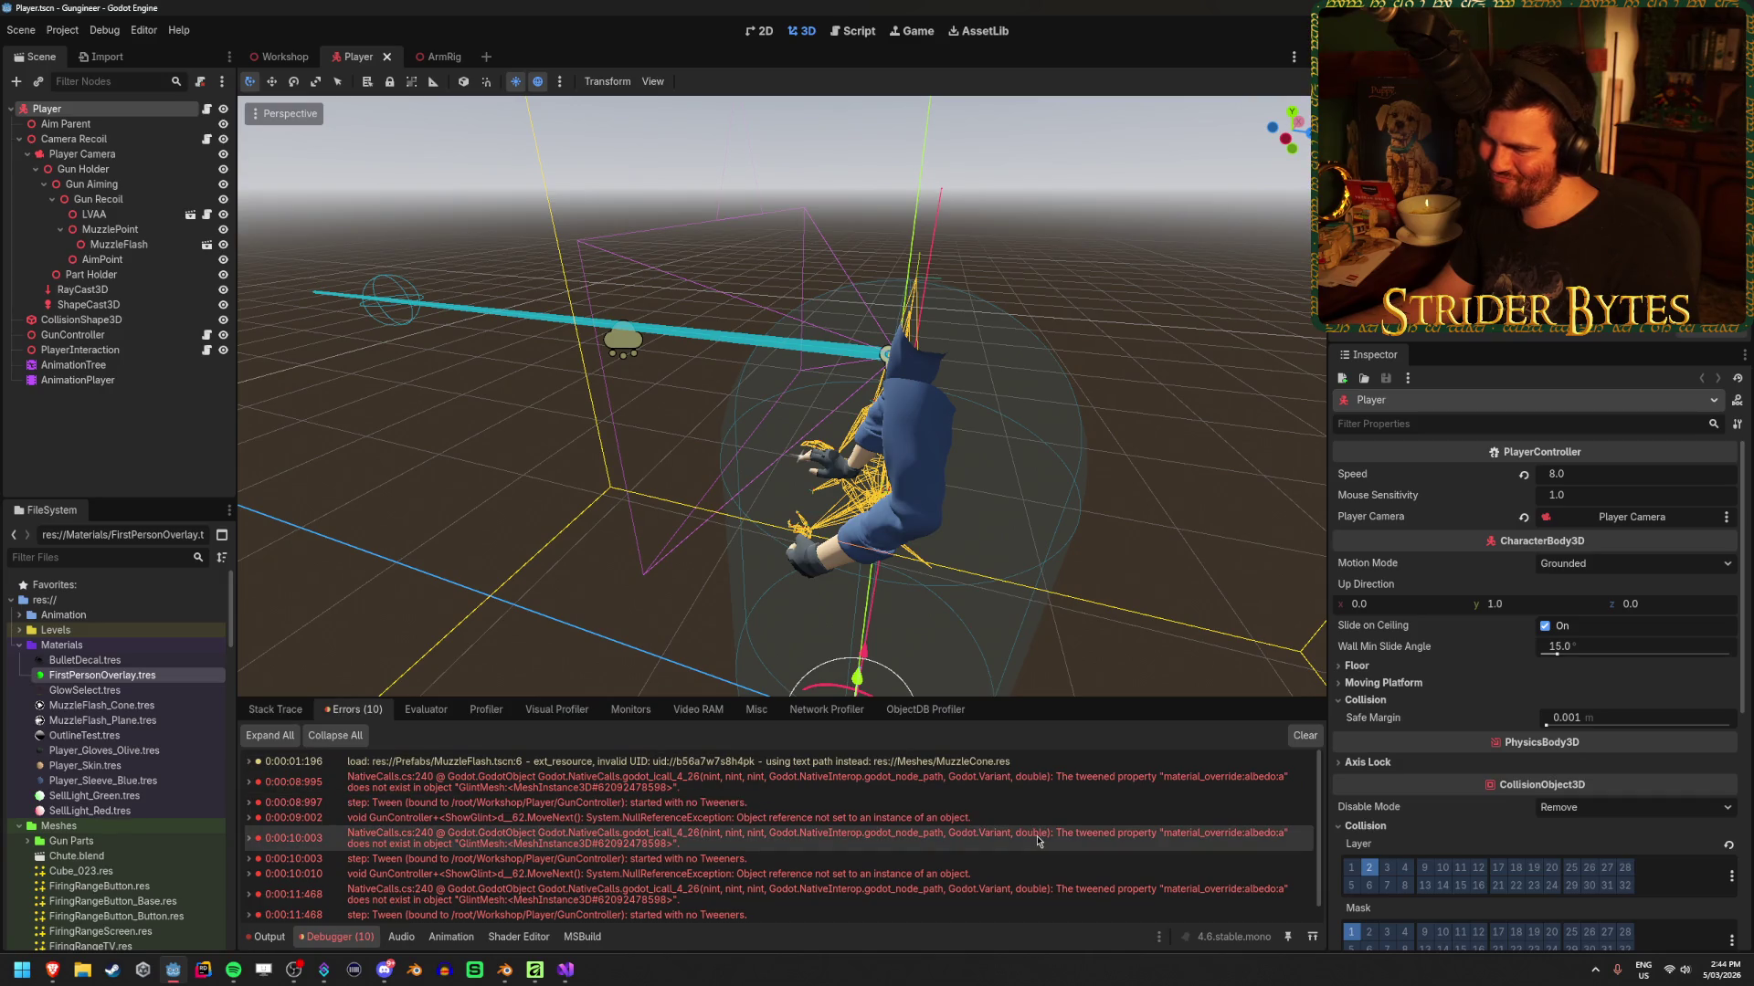
{"action": "mouse_move", "coordinate": [1022, 777]}
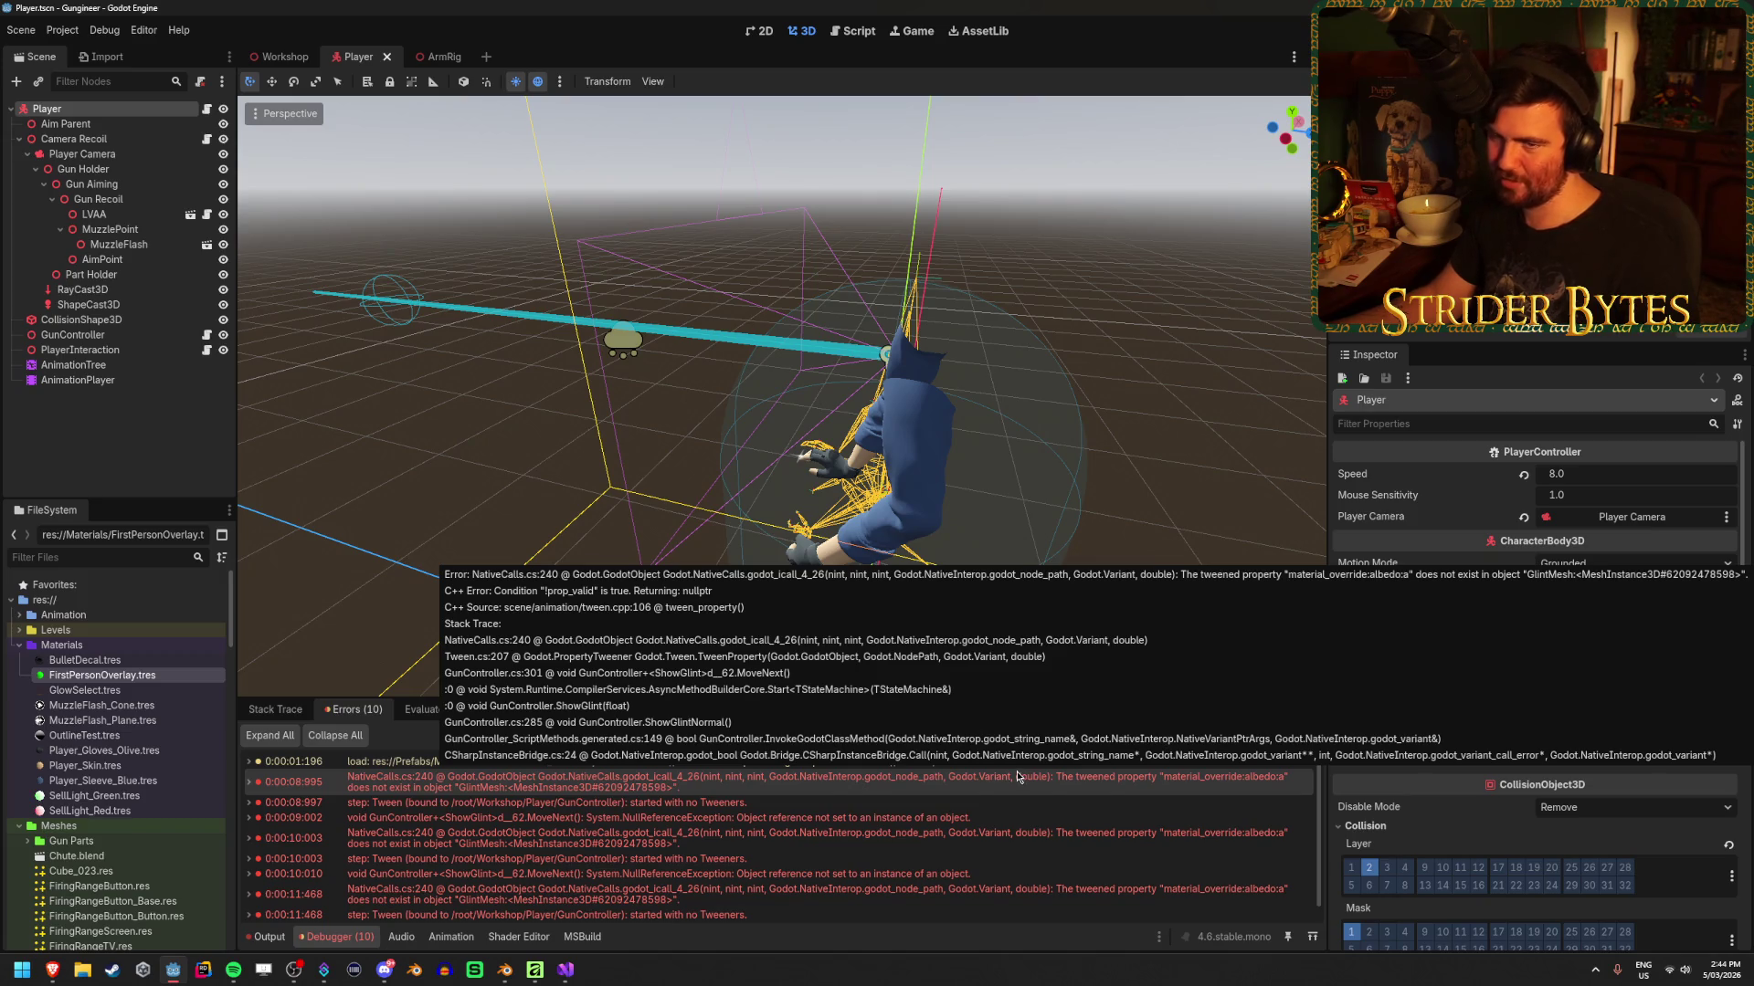
{"action": "left_click", "coordinate": [436, 56]}
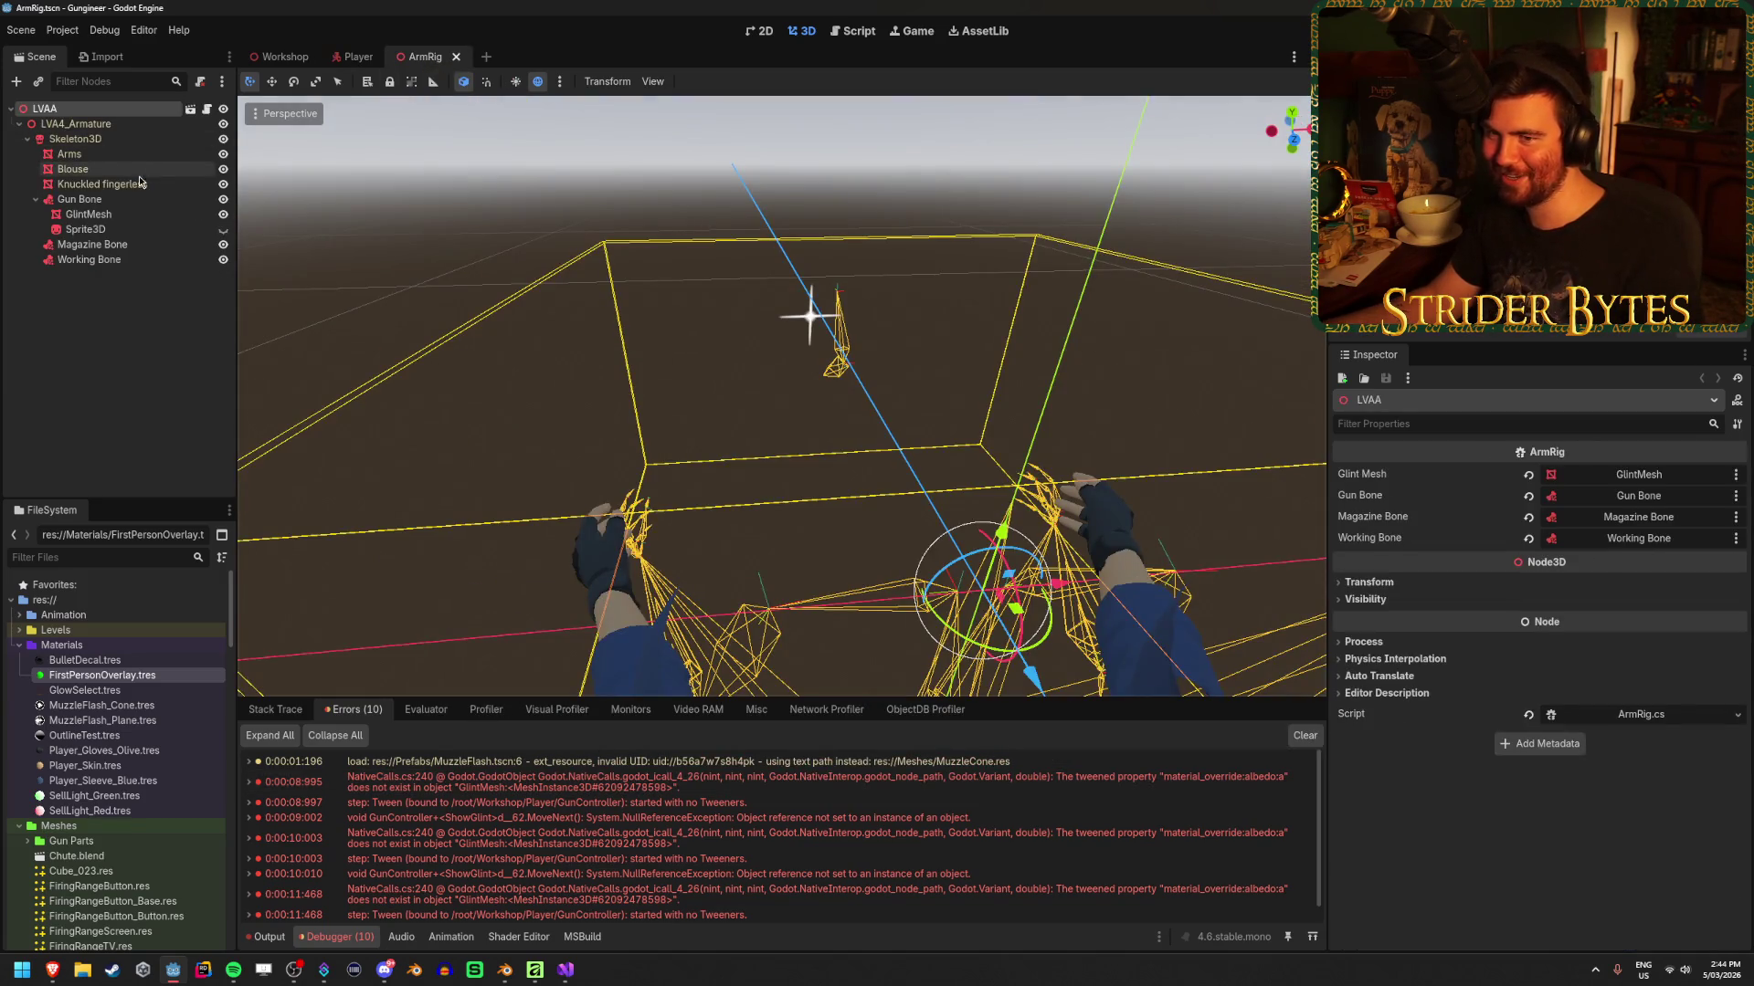
{"action": "left_click", "coordinate": [113, 216]}
{"action": "scroll", "coordinate": [1499, 549], "scroll_direction": "down", "scroll_amount": 3}
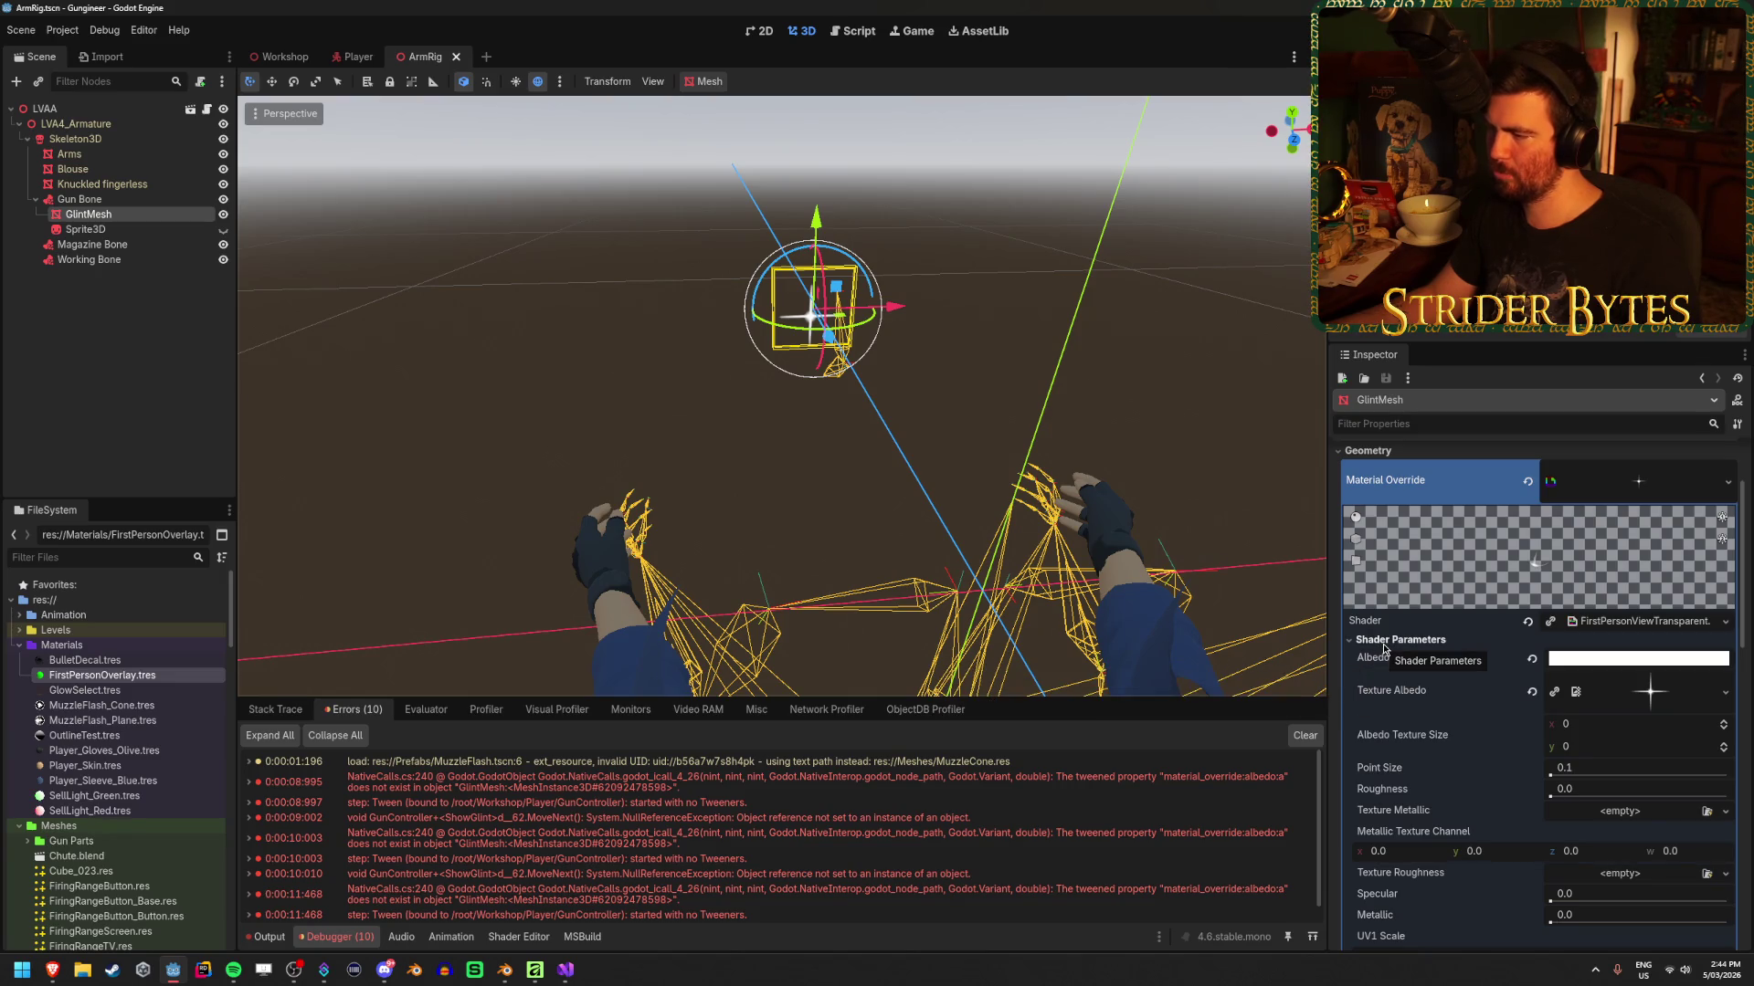
Scroll through a page in the web browser, then go back to GunController.cs in Visual Studio
{"action": "key", "text": "alt+Tab"}
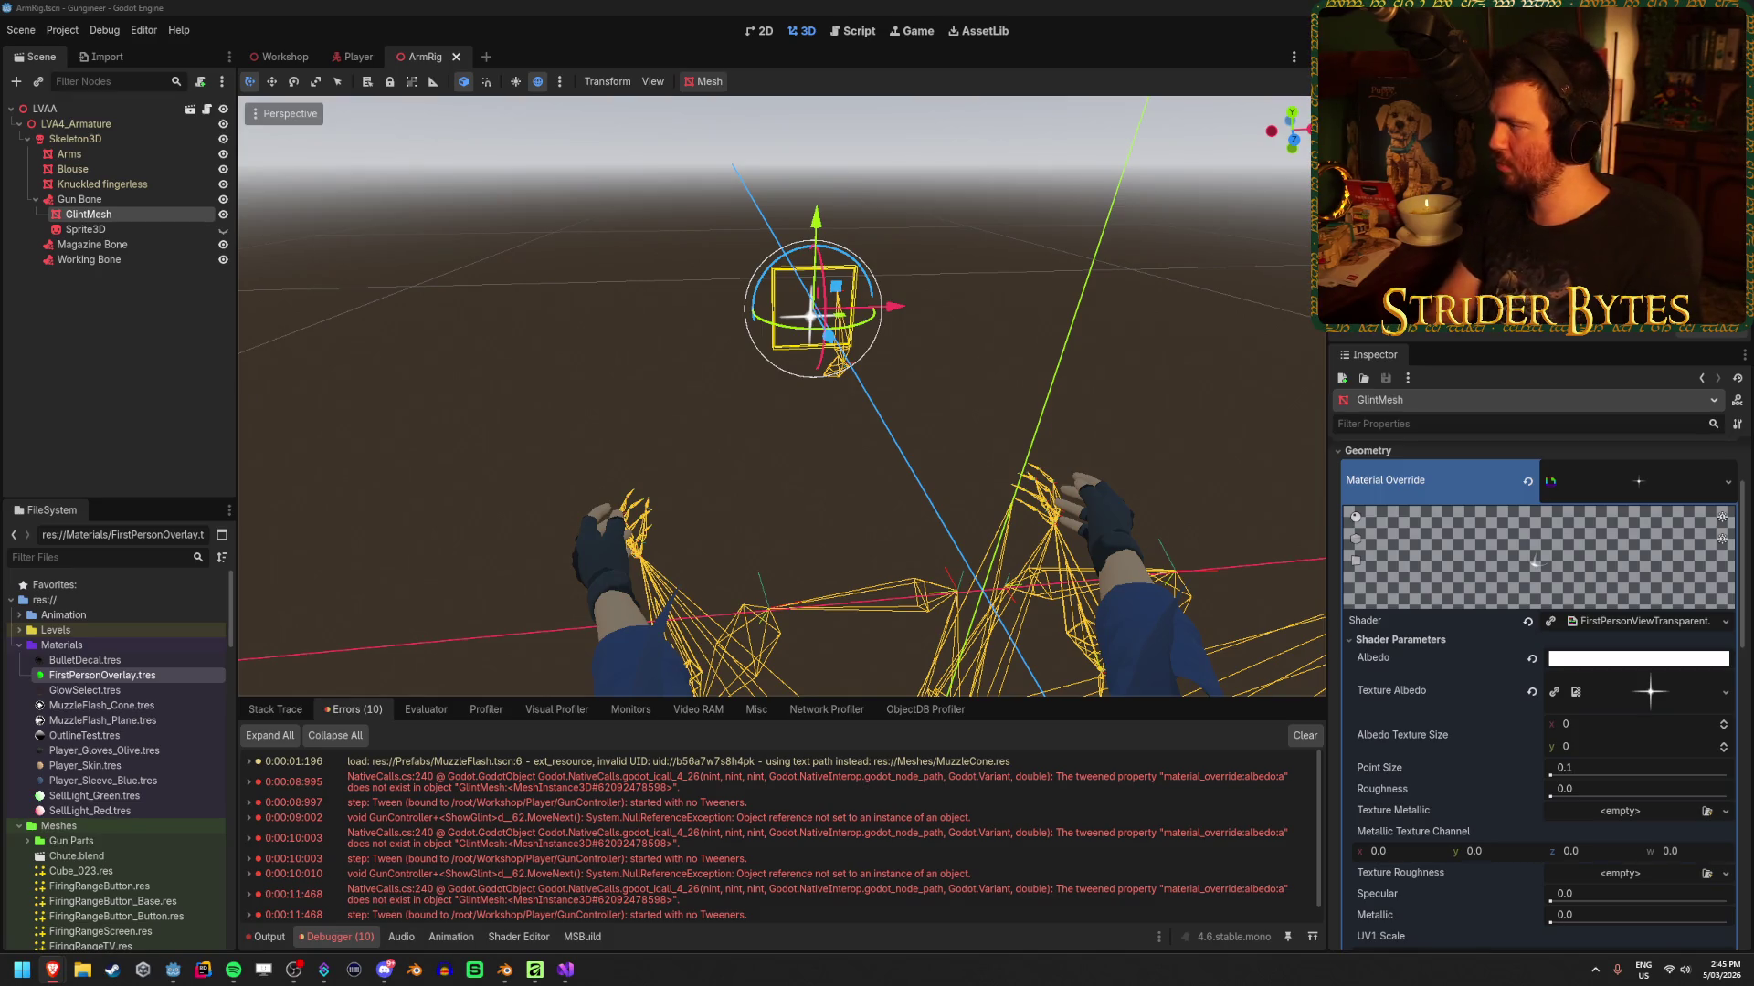
{"action": "scroll", "coordinate": [1517, 712], "scroll_direction": "down", "scroll_amount": 5}
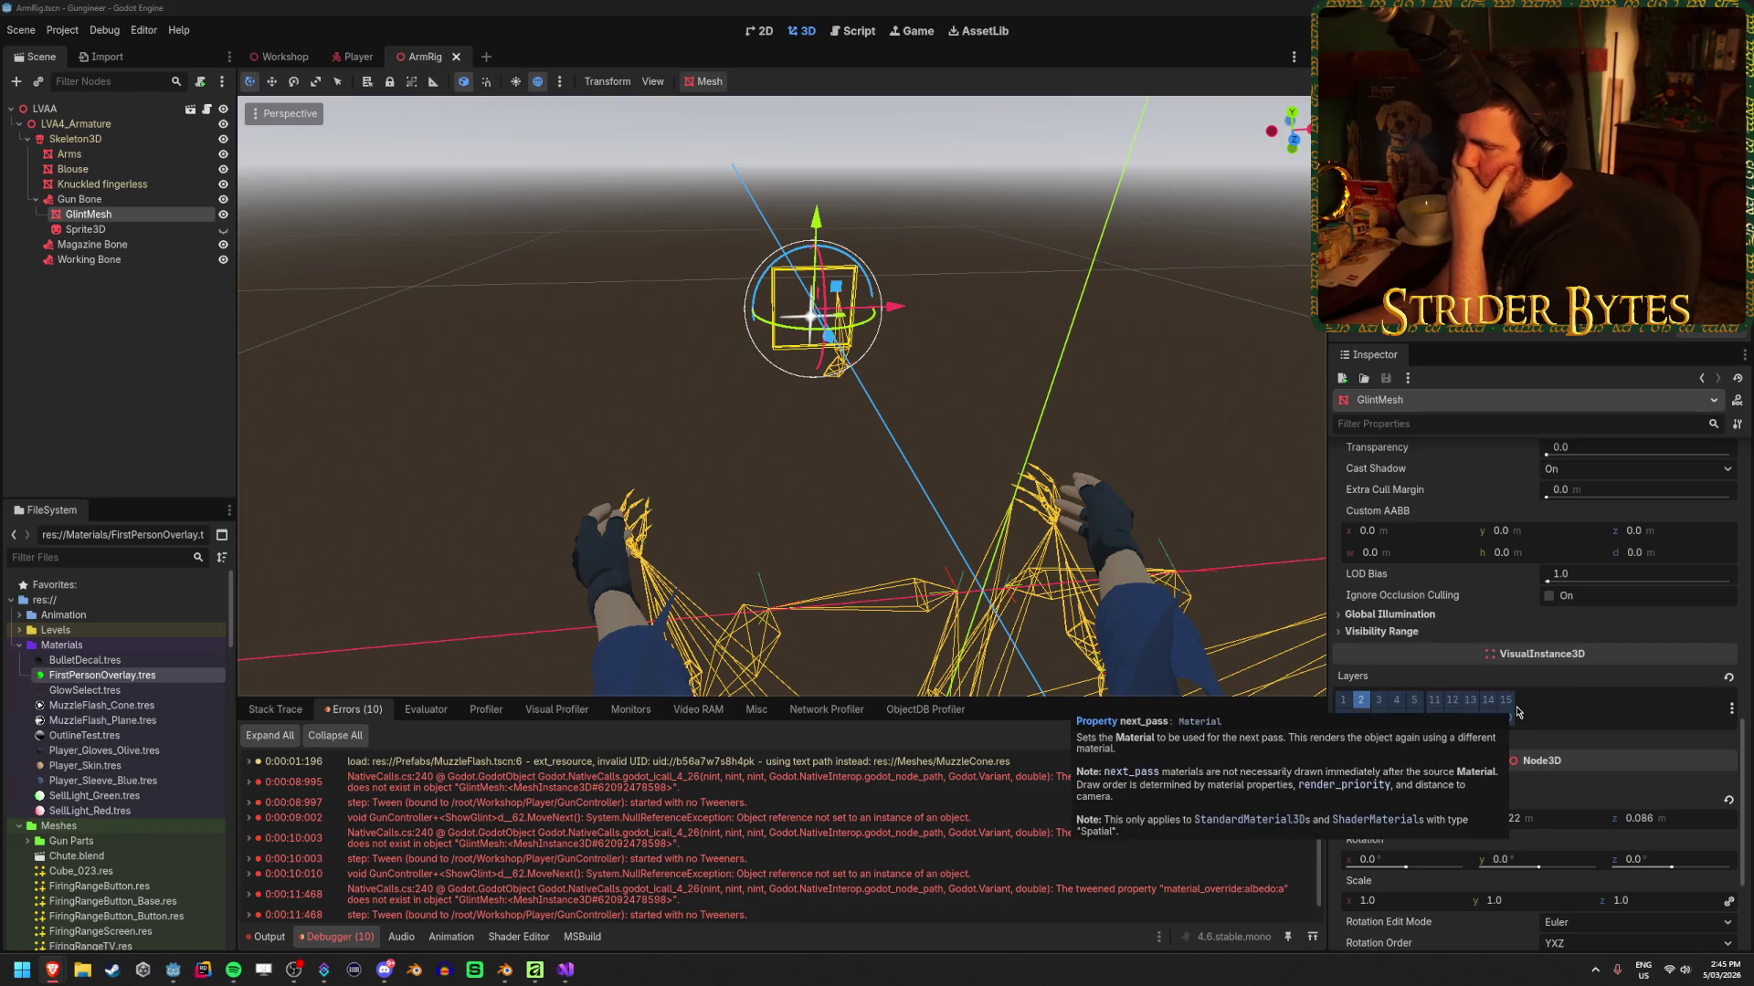
{"action": "scroll", "coordinate": [1517, 711], "scroll_direction": "up", "scroll_amount": 5}
{"action": "scroll", "coordinate": [1517, 711], "scroll_direction": "up", "scroll_amount": 1}
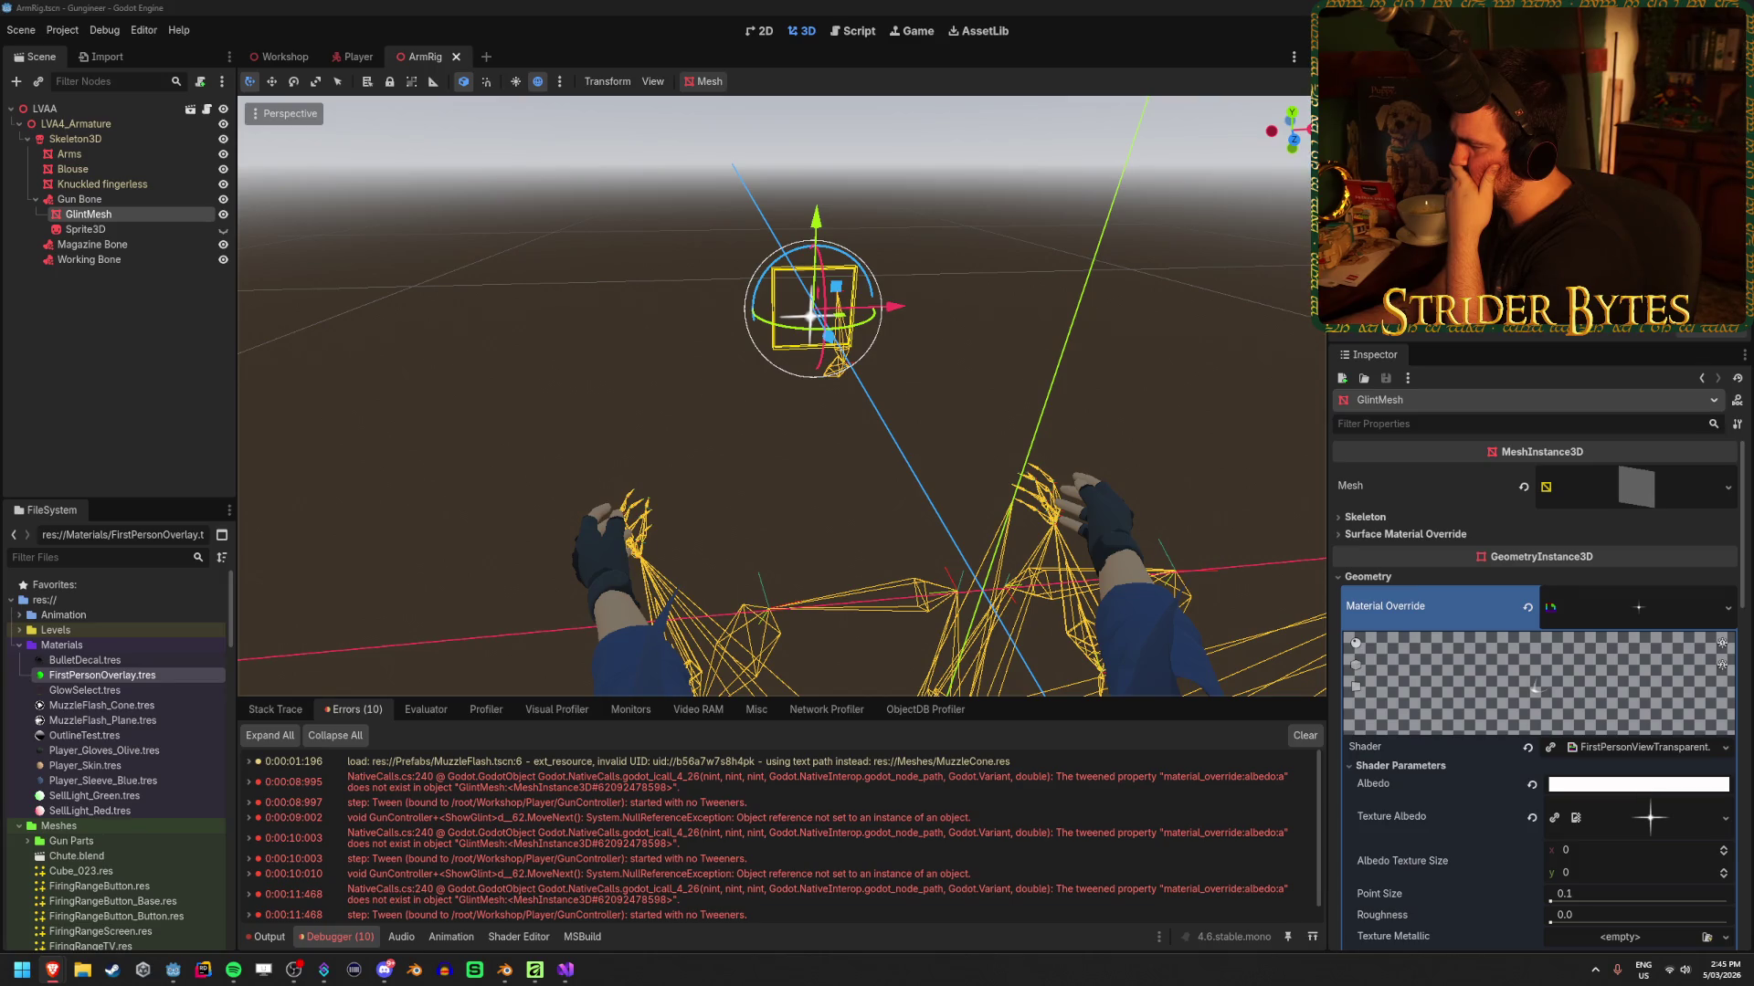
{"action": "left_click", "coordinate": [562, 973]}
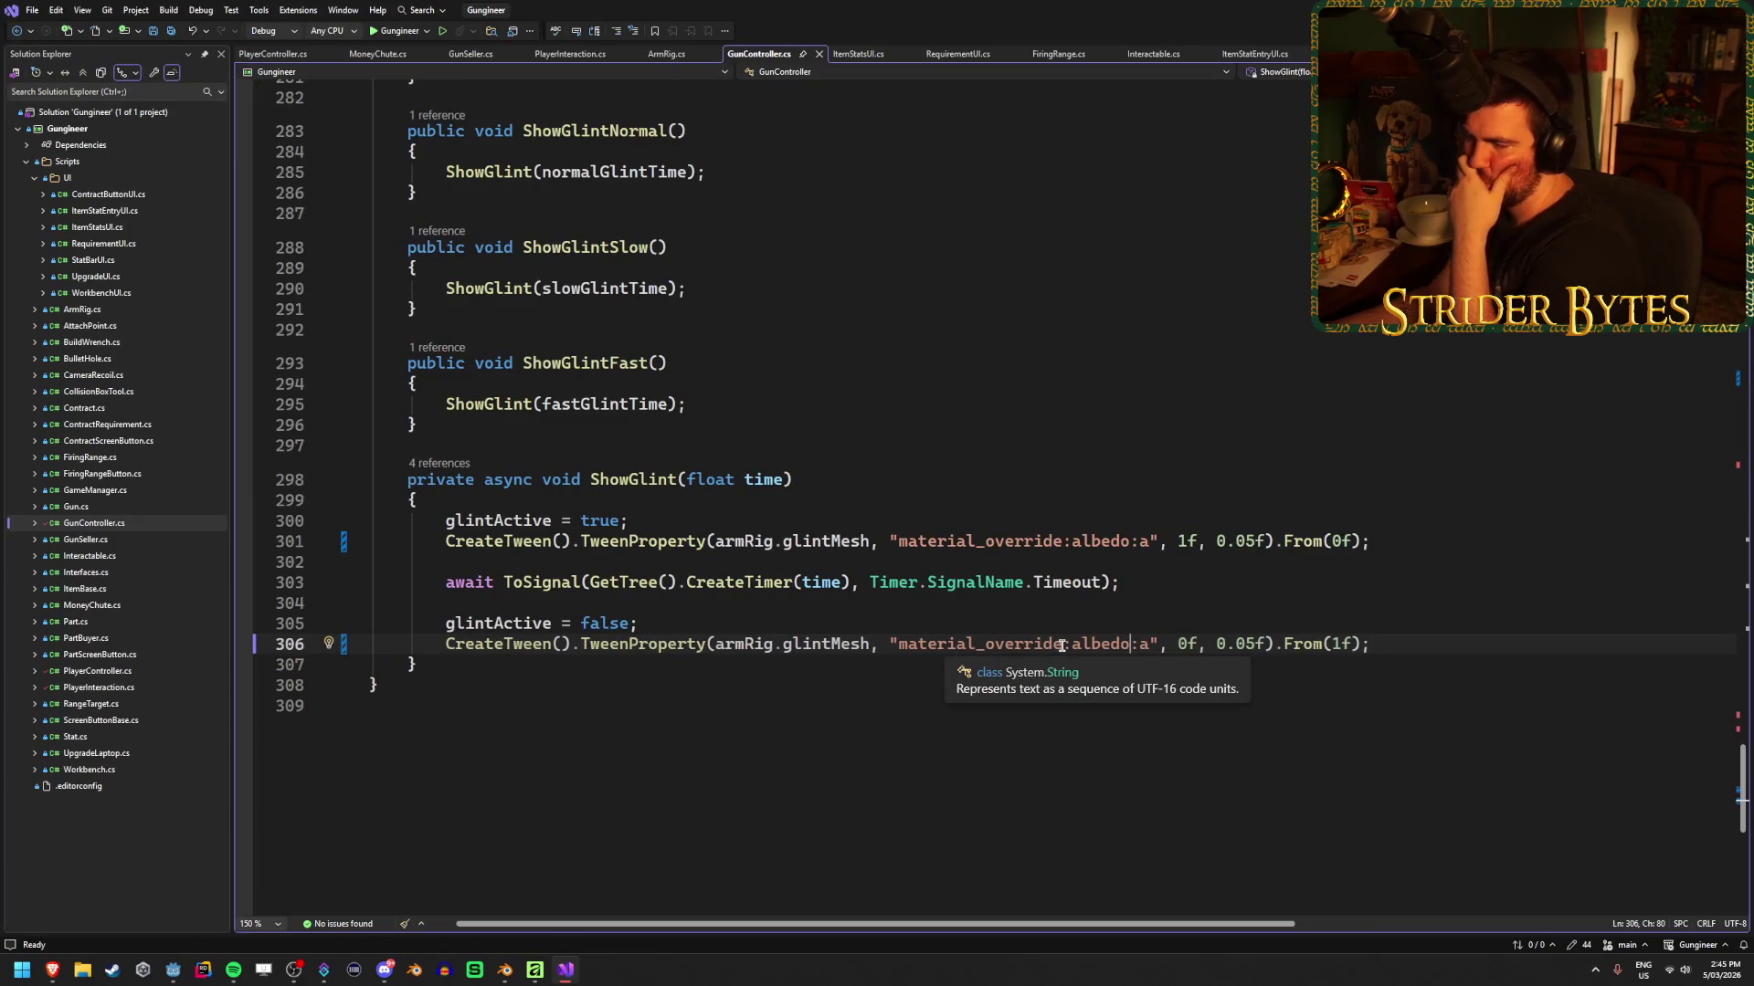
Insert ':shader_parameter' after material_override in line 306's tween path and save
{"action": "left_click_drag", "start_coordinate": [1061, 644], "coordinate": [900, 655]}
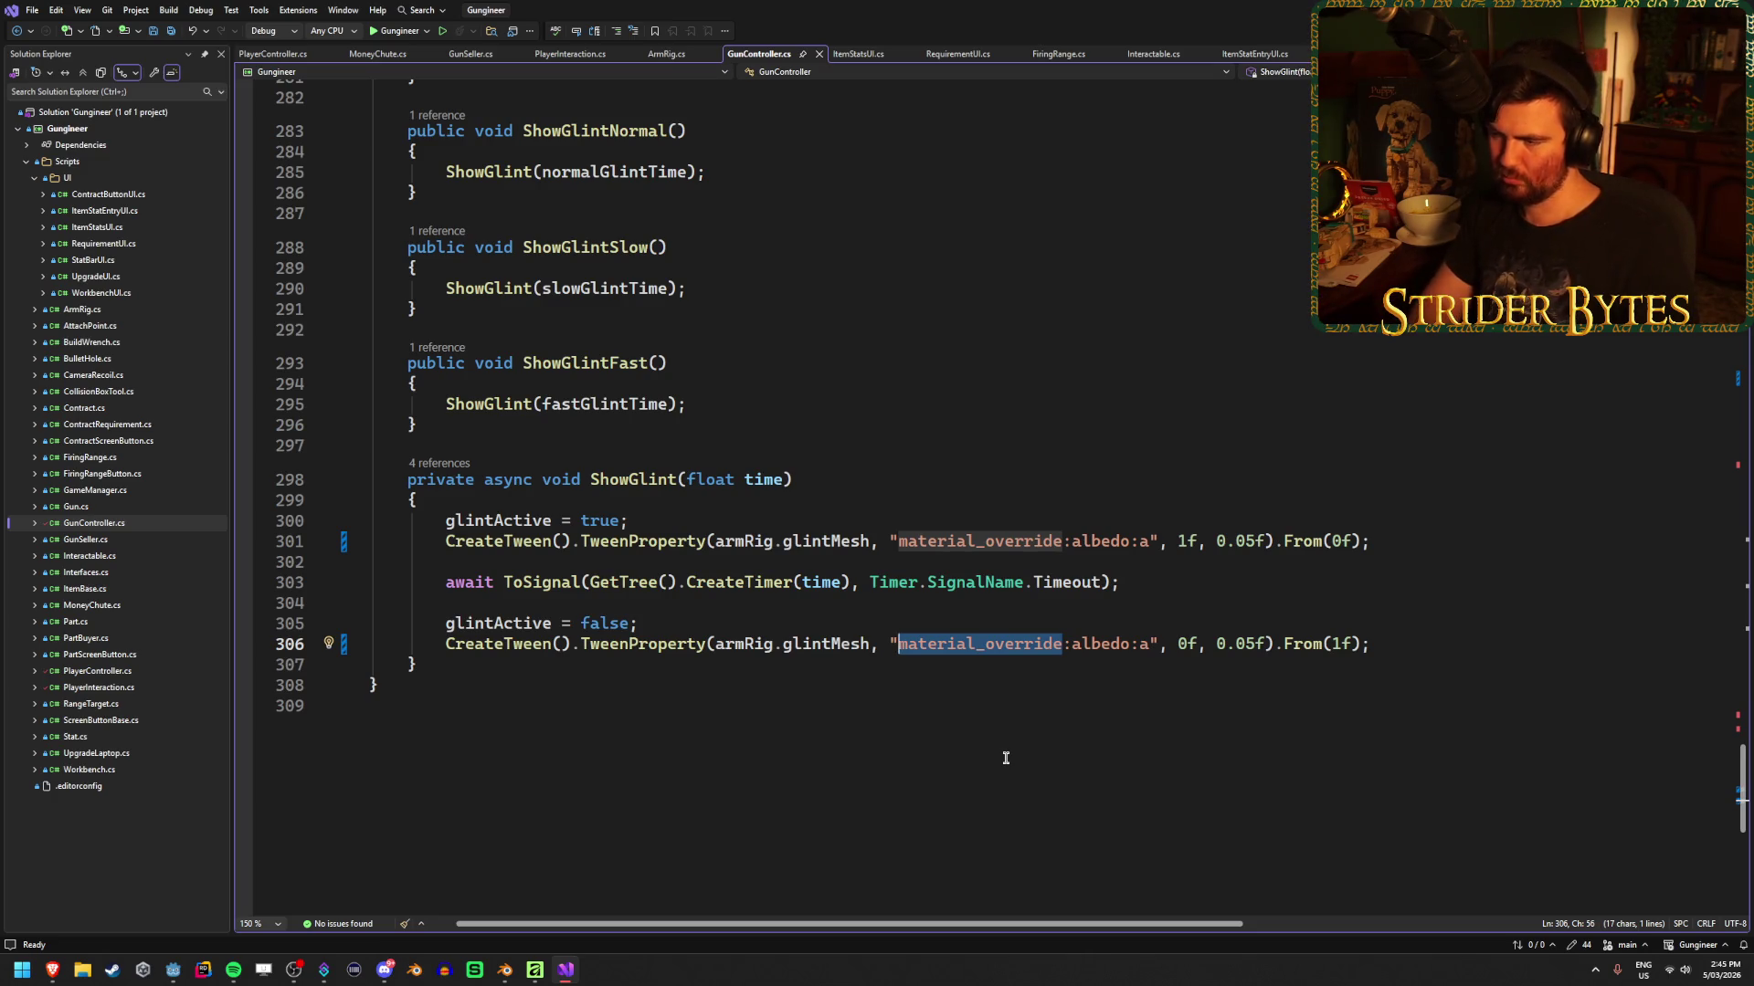
{"action": "key", "text": "ctrl+v"}
{"action": "type", "text": "shader_para"}
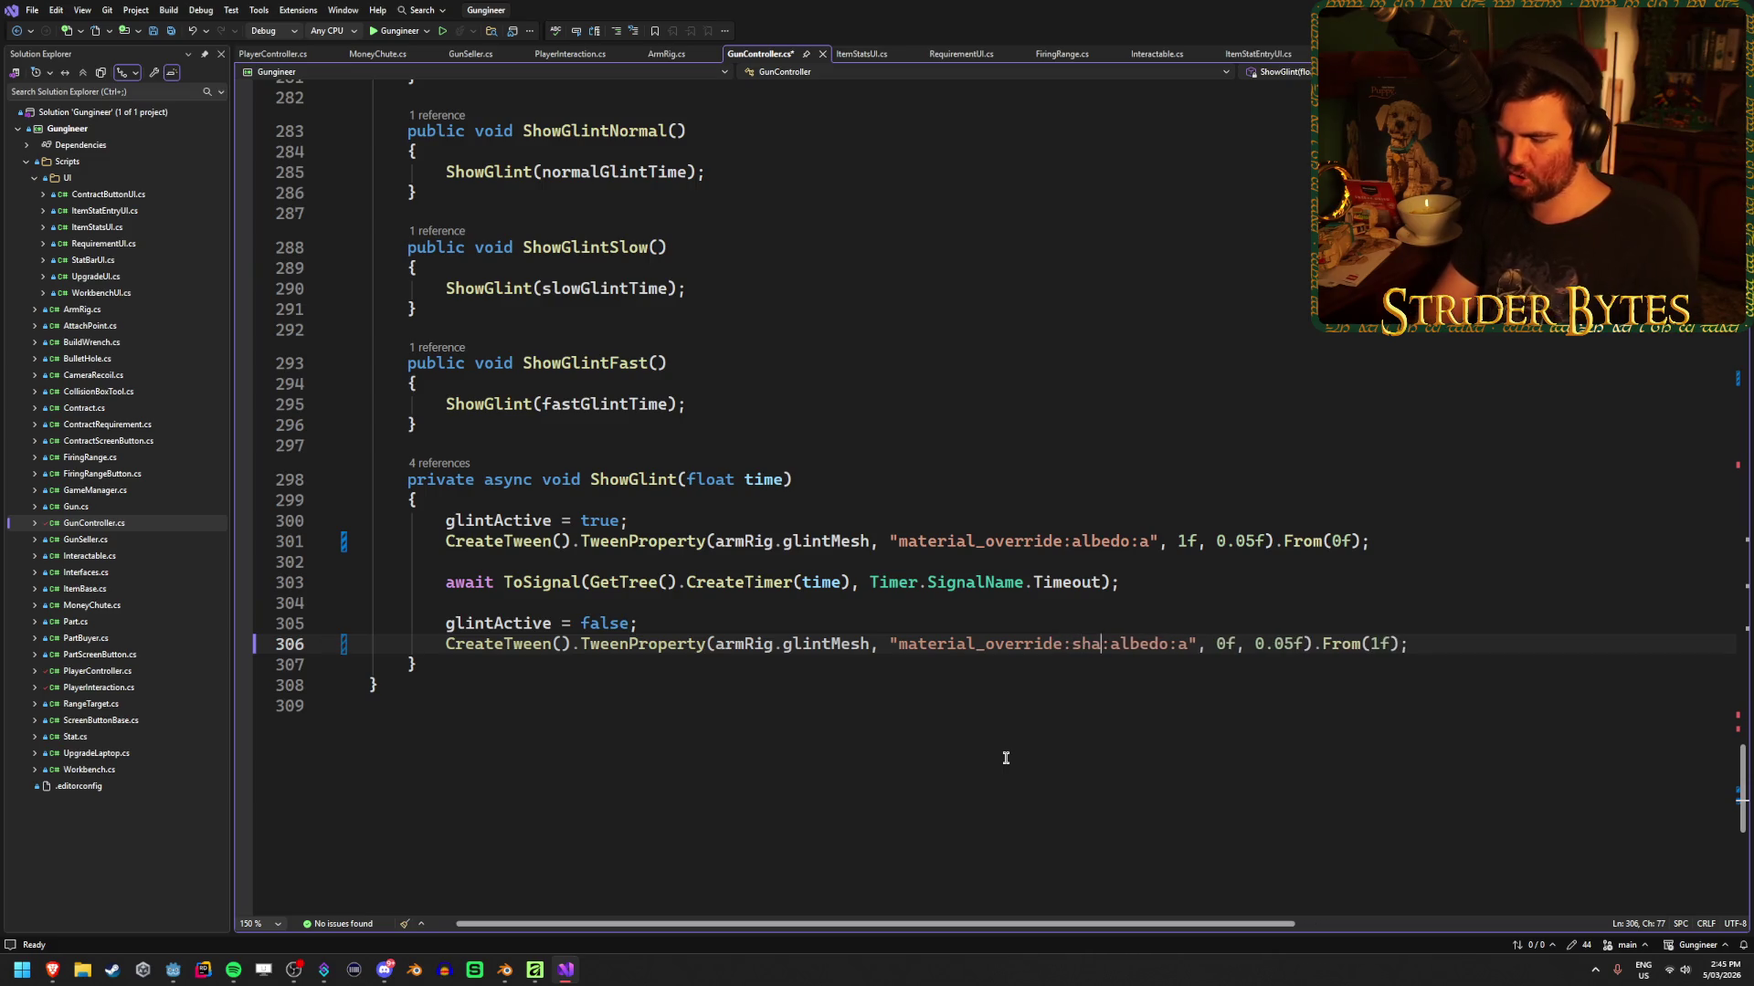
{"action": "type", "text": "meter"}
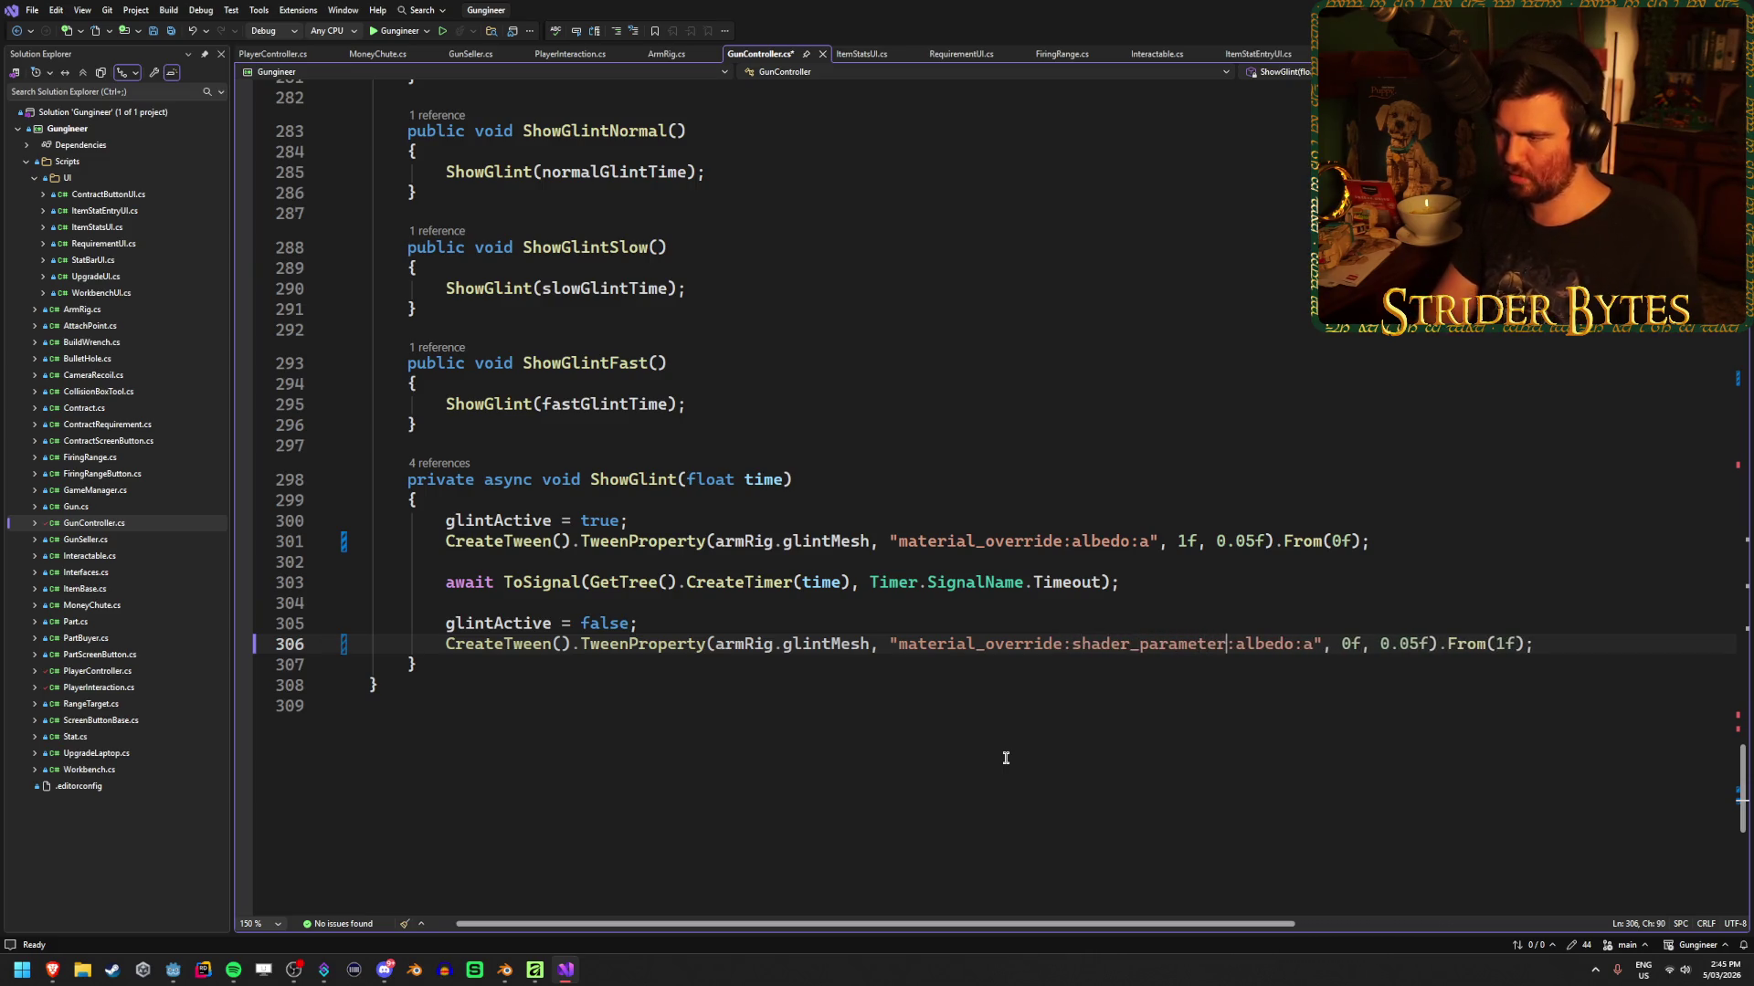
{"action": "key", "text": "ctrl+s"}
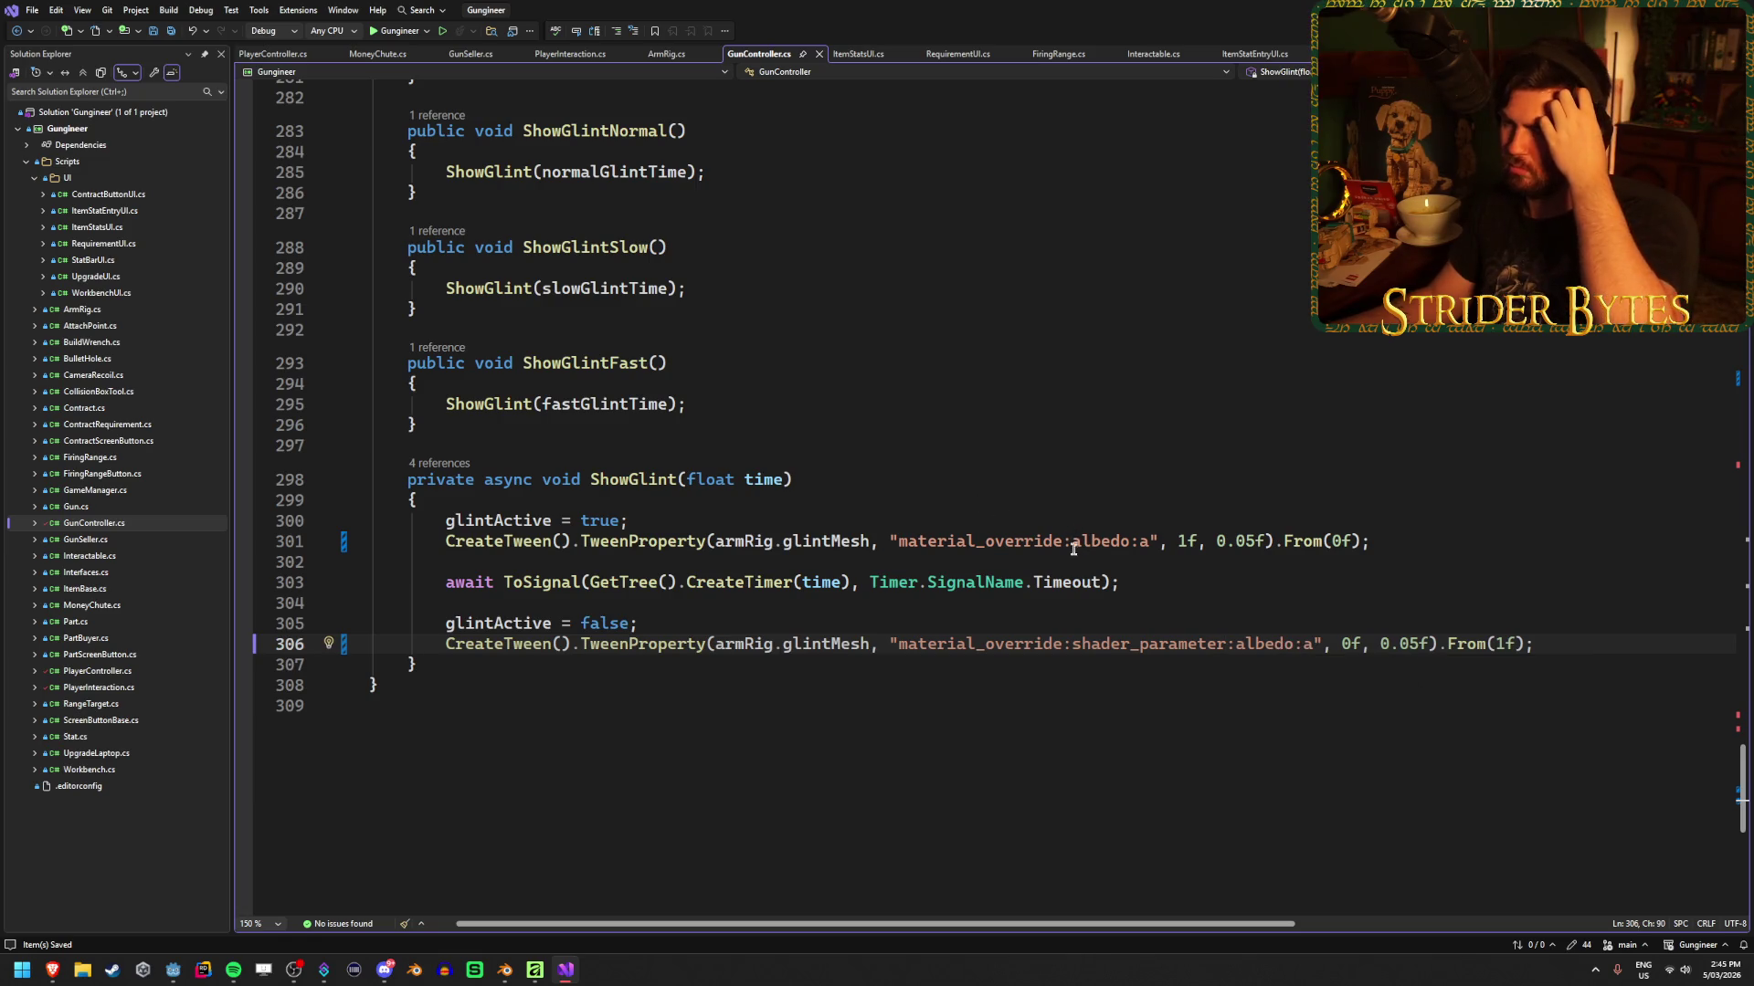
Add the same ':shader_parameter' to line 301's path, save, and run the game from Godot
{"action": "key", "text": "ctrl+shift+Left"}
{"action": "key", "text": "ctrl+shift+Left"}
{"action": "key", "text": "ctrl+c"}
{"action": "left_click", "coordinate": [1063, 541]}
{"action": "key", "text": "ctrl+v"}
{"action": "key", "text": "ctrl+s"}
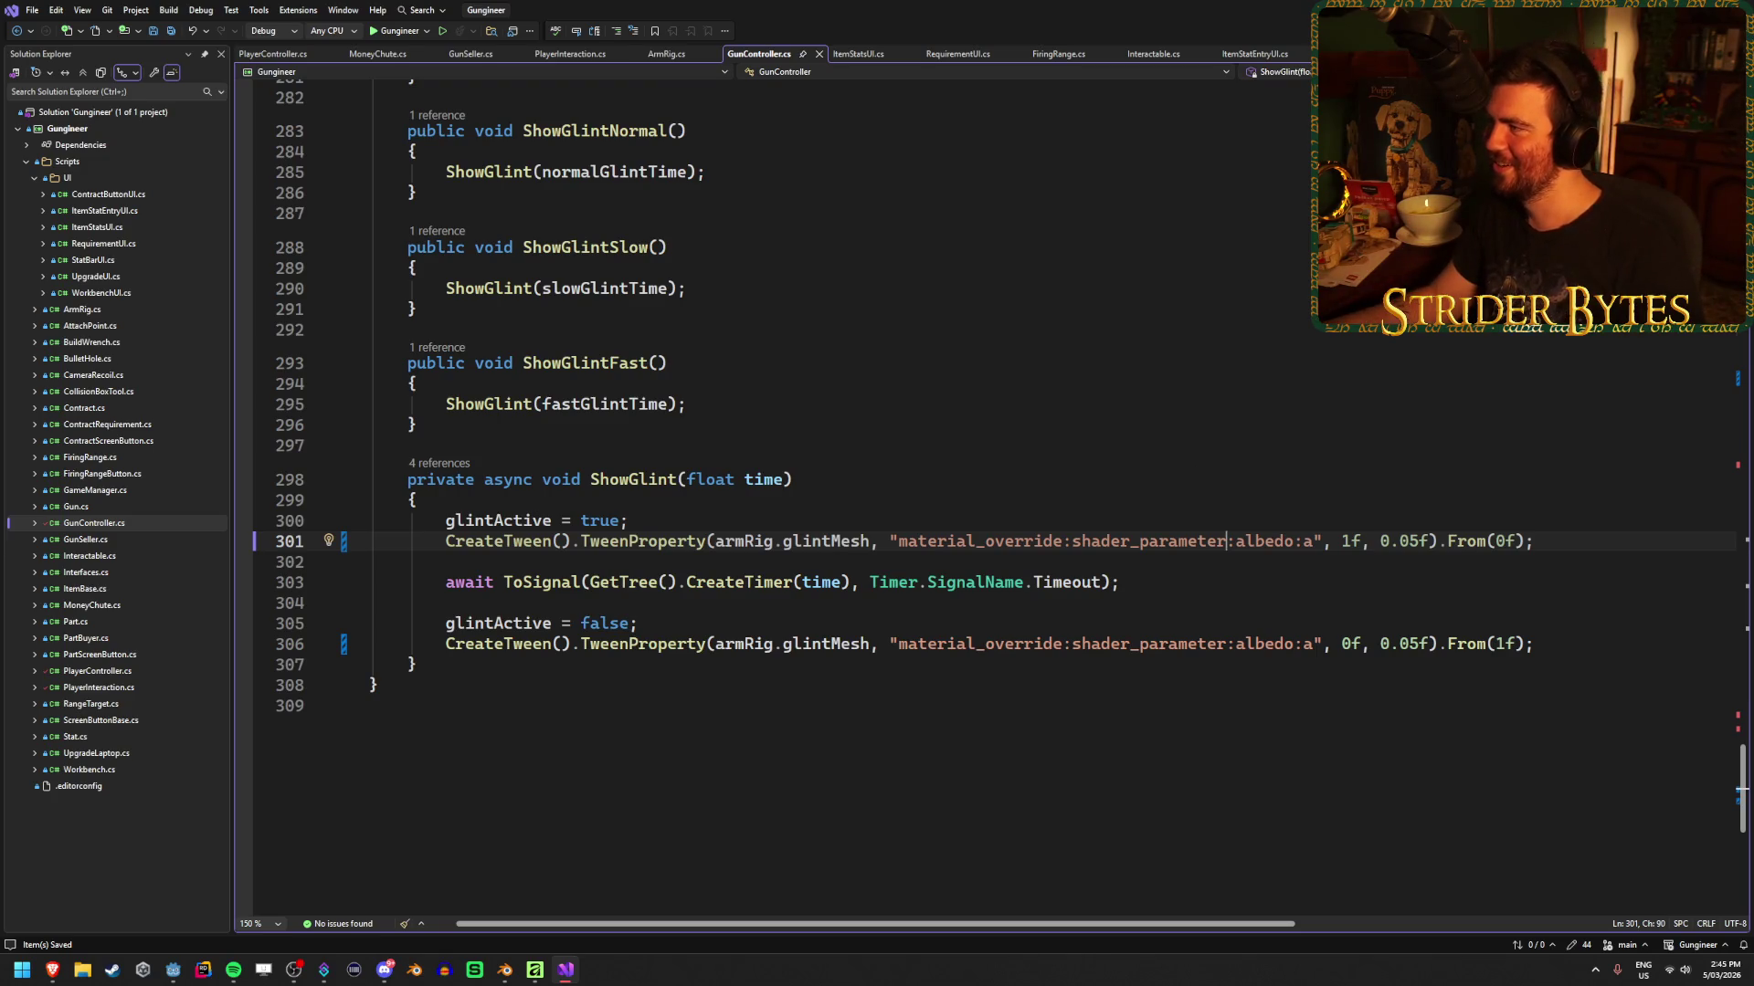
{"action": "key", "text": "alt+Tab"}
{"action": "key", "text": "F5"}
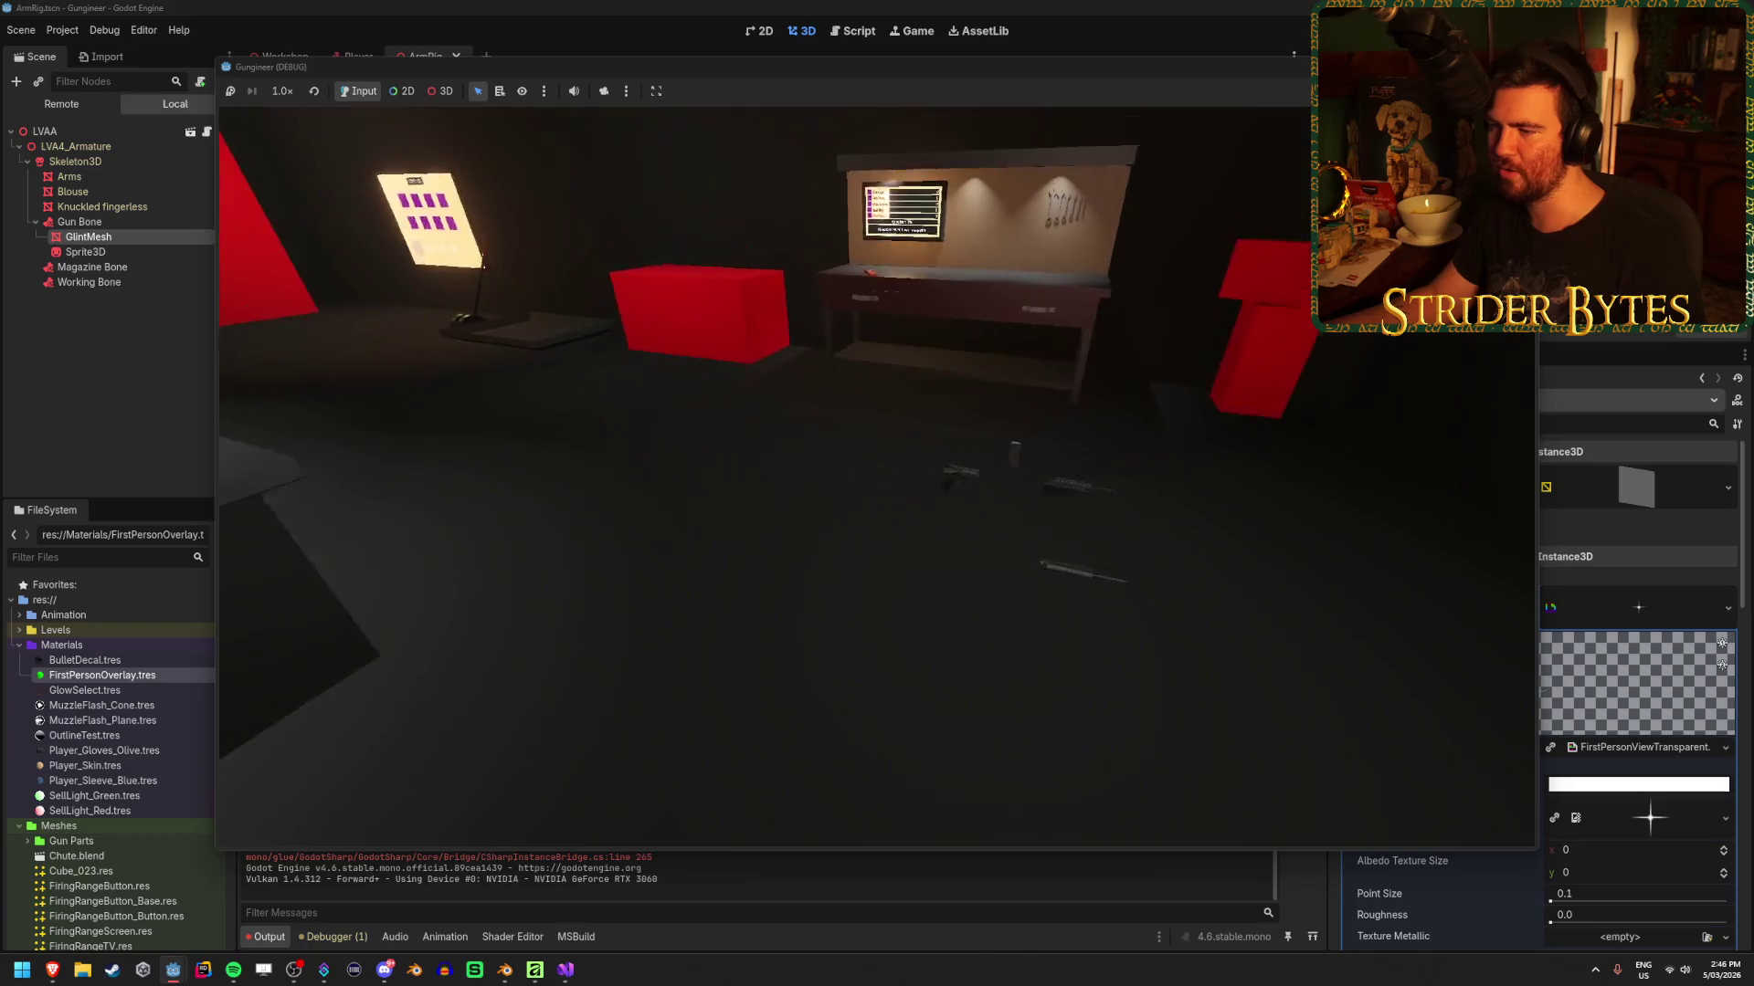
Walk to the workbench, pick up the rifle to trigger the glint, then stop the game
{"action": "key", "text": "w"}
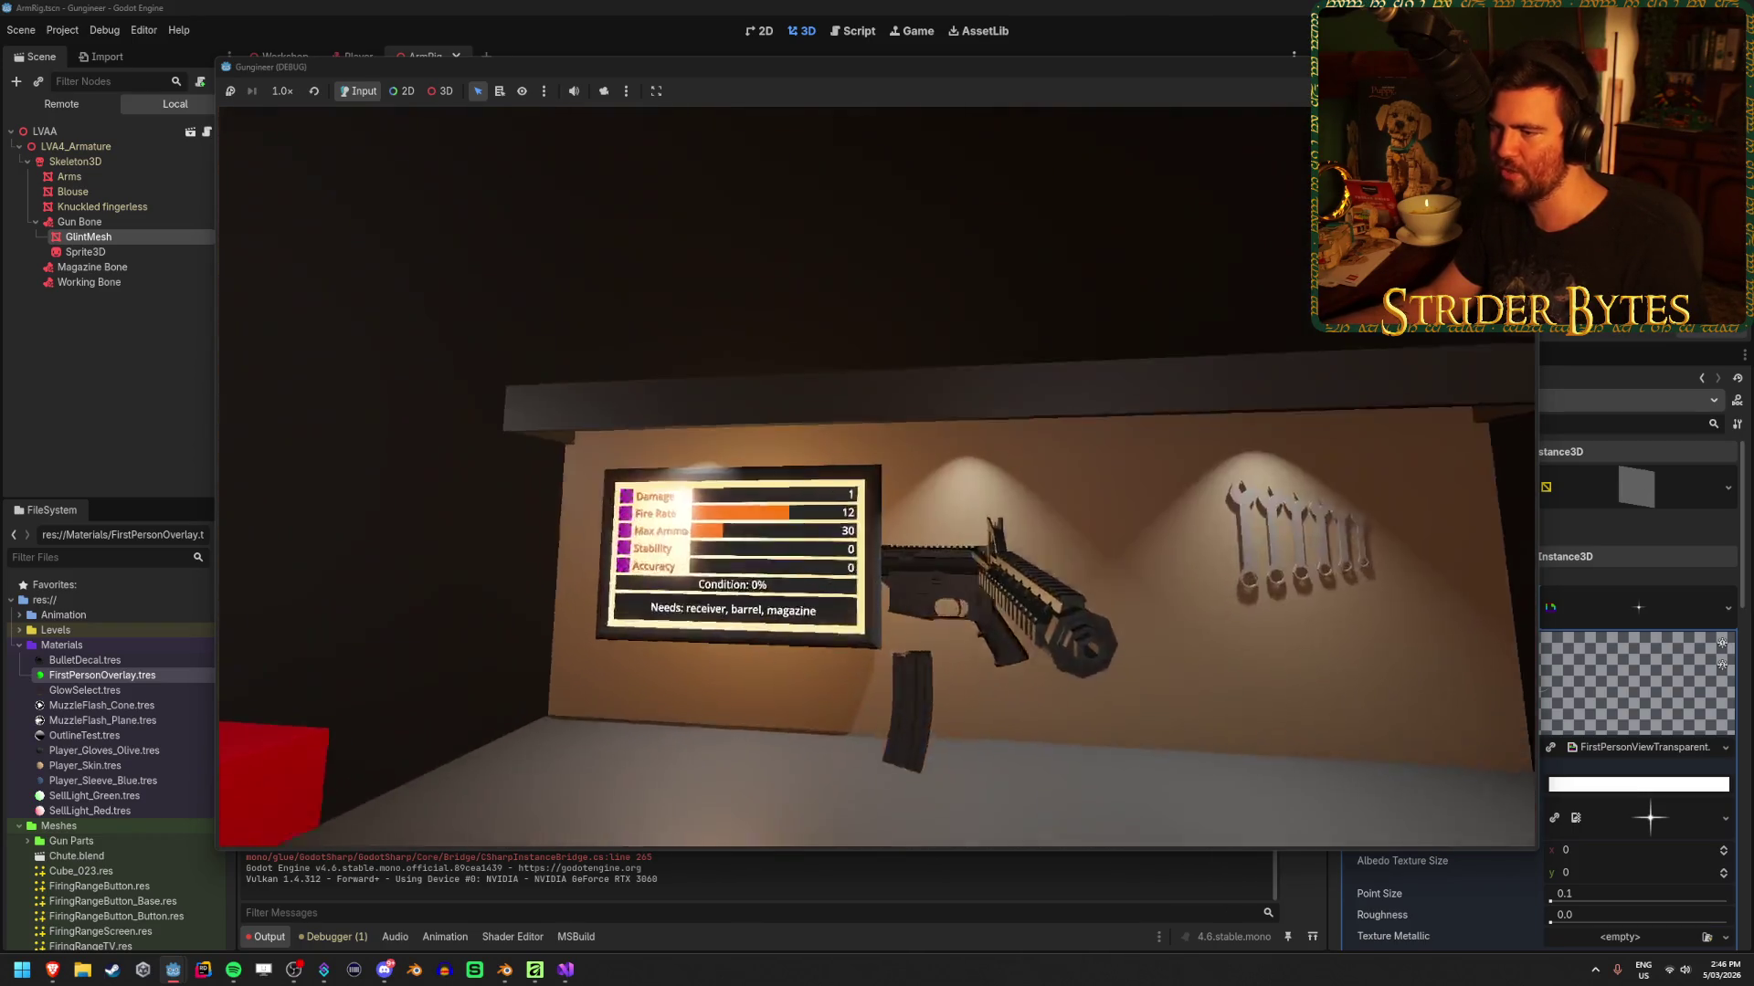
{"action": "key", "text": "e"}
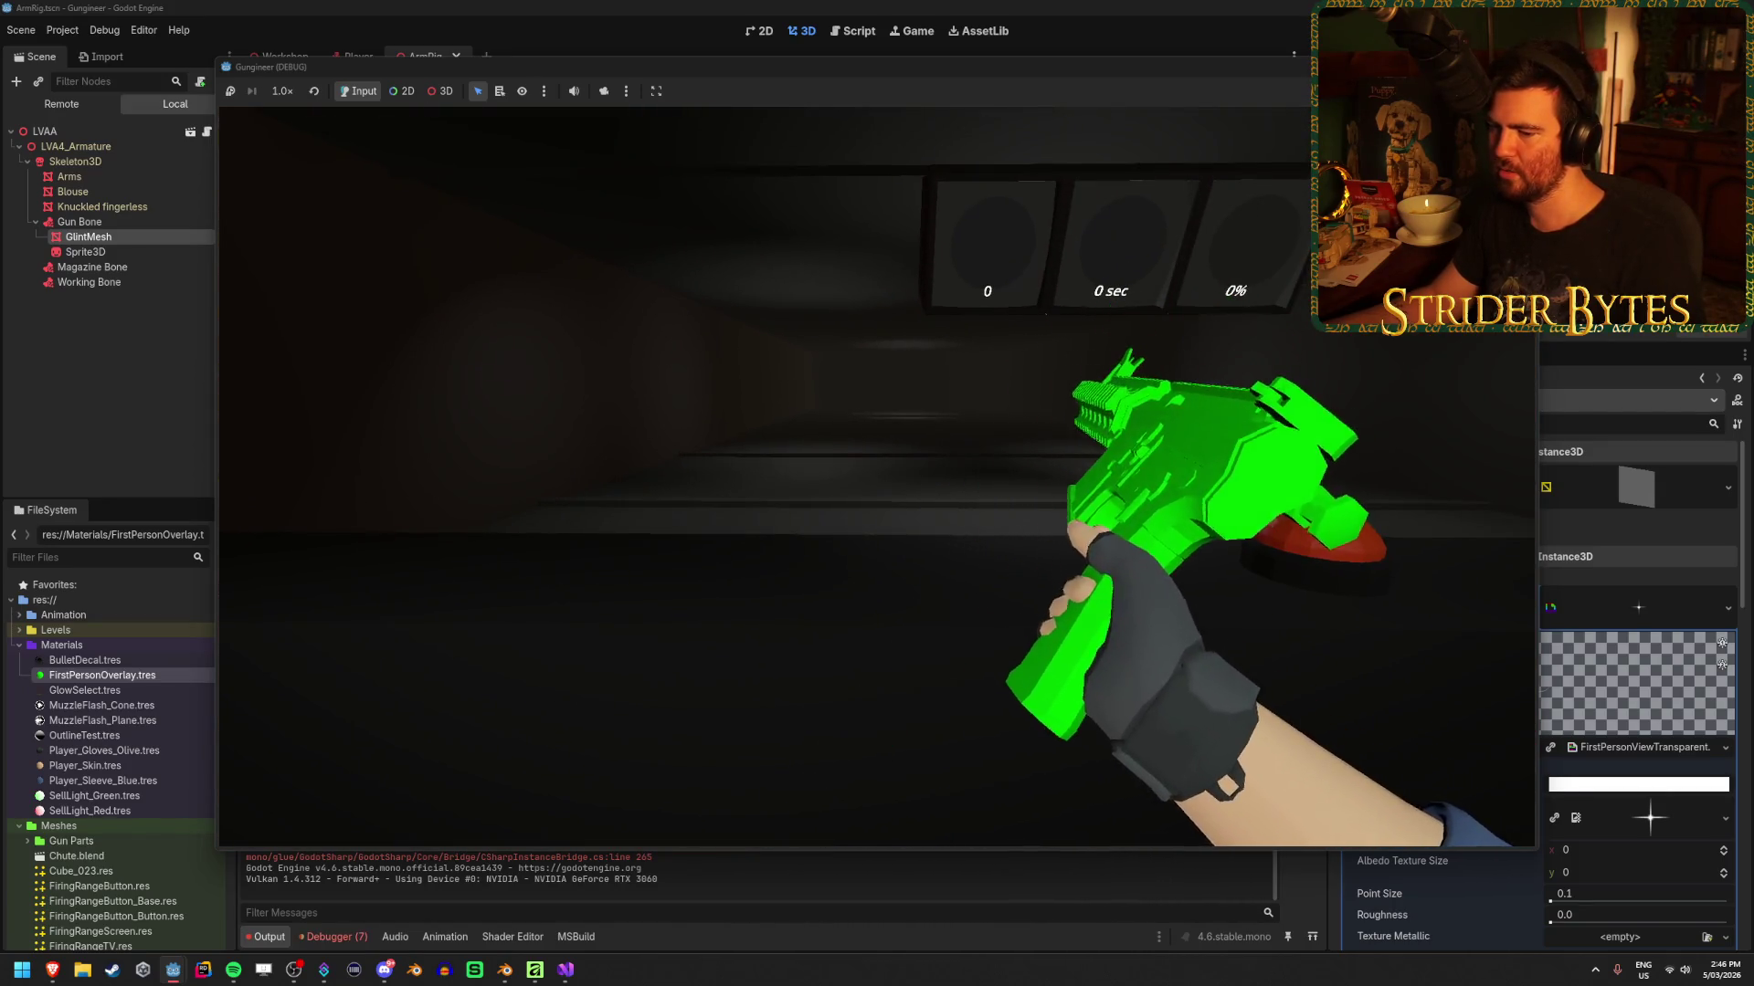
{"action": "key", "text": "F8"}
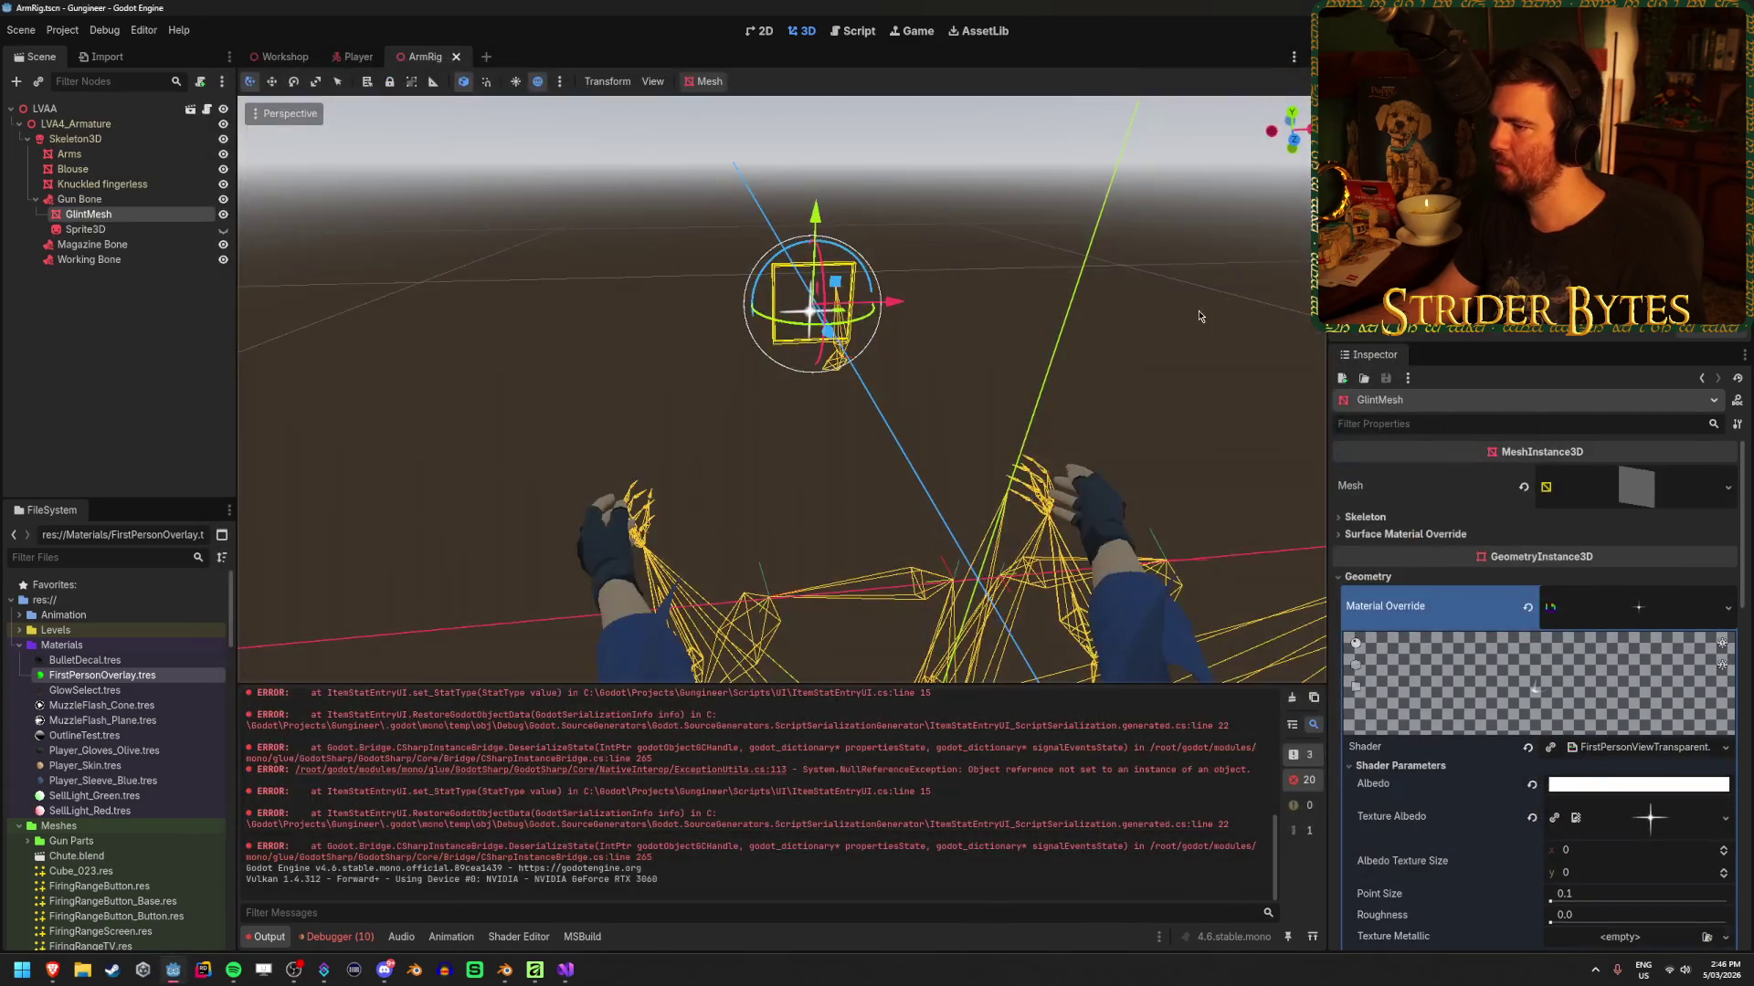
Check the error that GlintMesh lacks material_override:shader_parameter:albedo:a and its Shader Parameters, then return to Visual Studio
{"action": "left_click", "coordinate": [338, 938]}
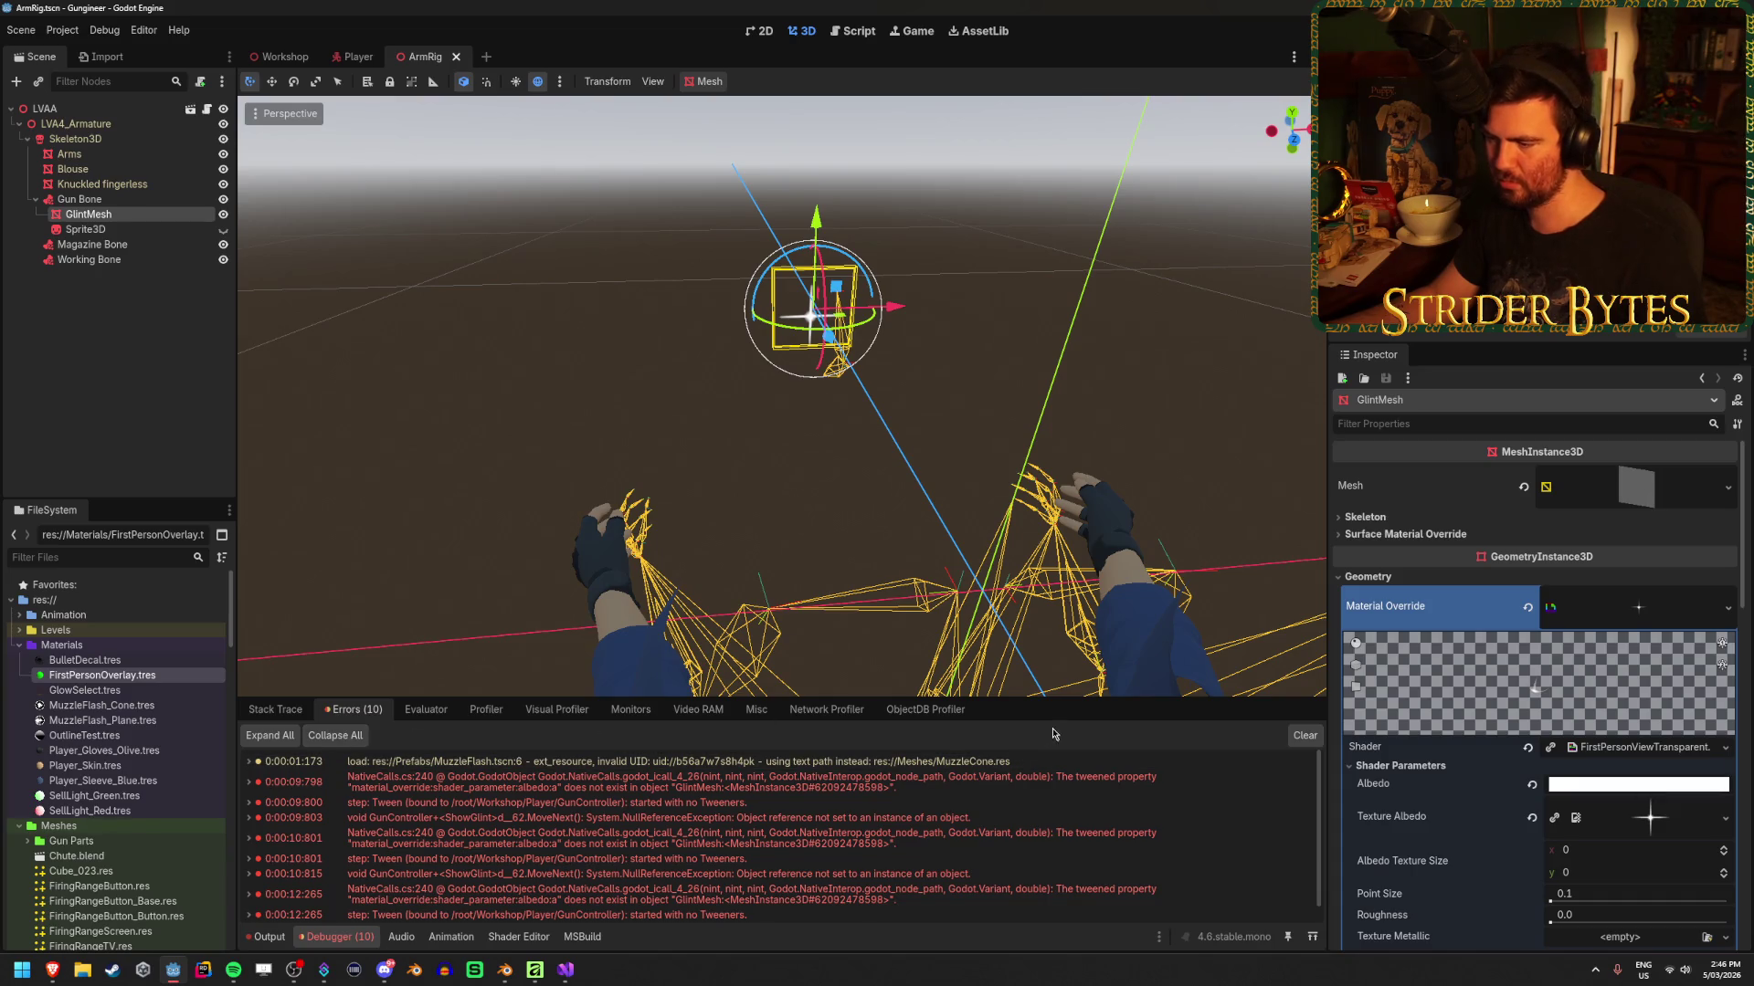
{"action": "mouse_move", "coordinate": [435, 796]}
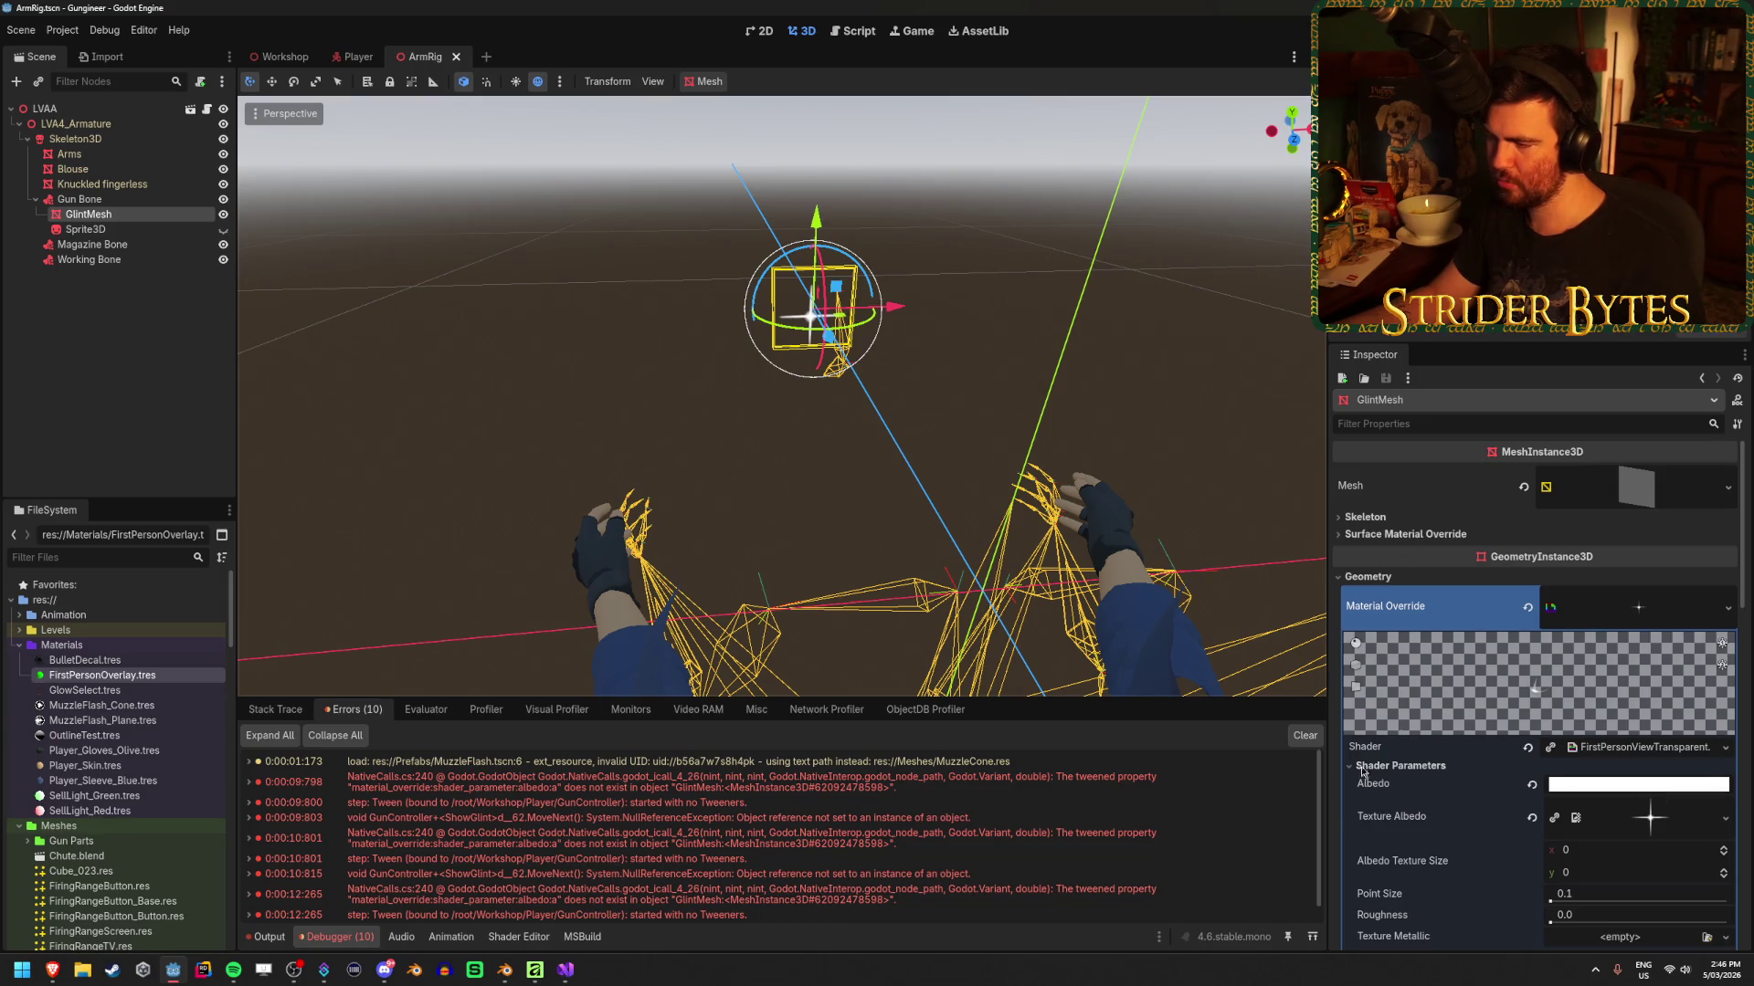
{"action": "left_click", "coordinate": [1394, 766]}
{"action": "left_click", "coordinate": [1396, 766]}
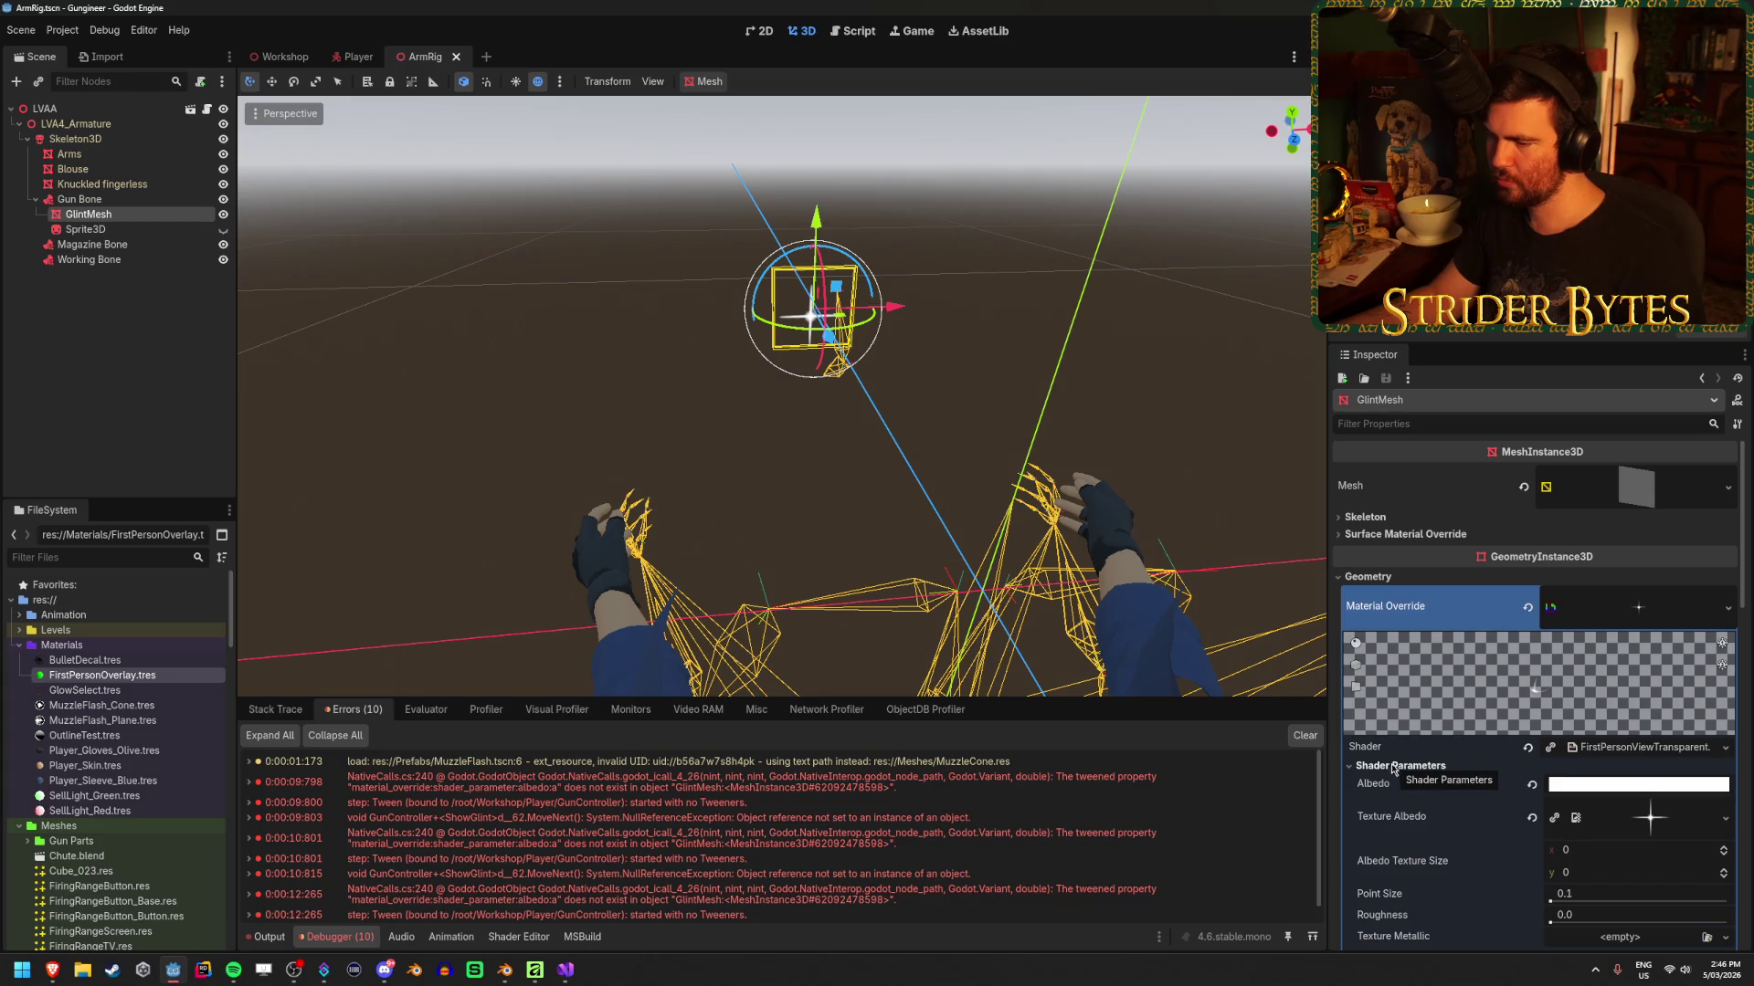
{"action": "left_click", "coordinate": [566, 970]}
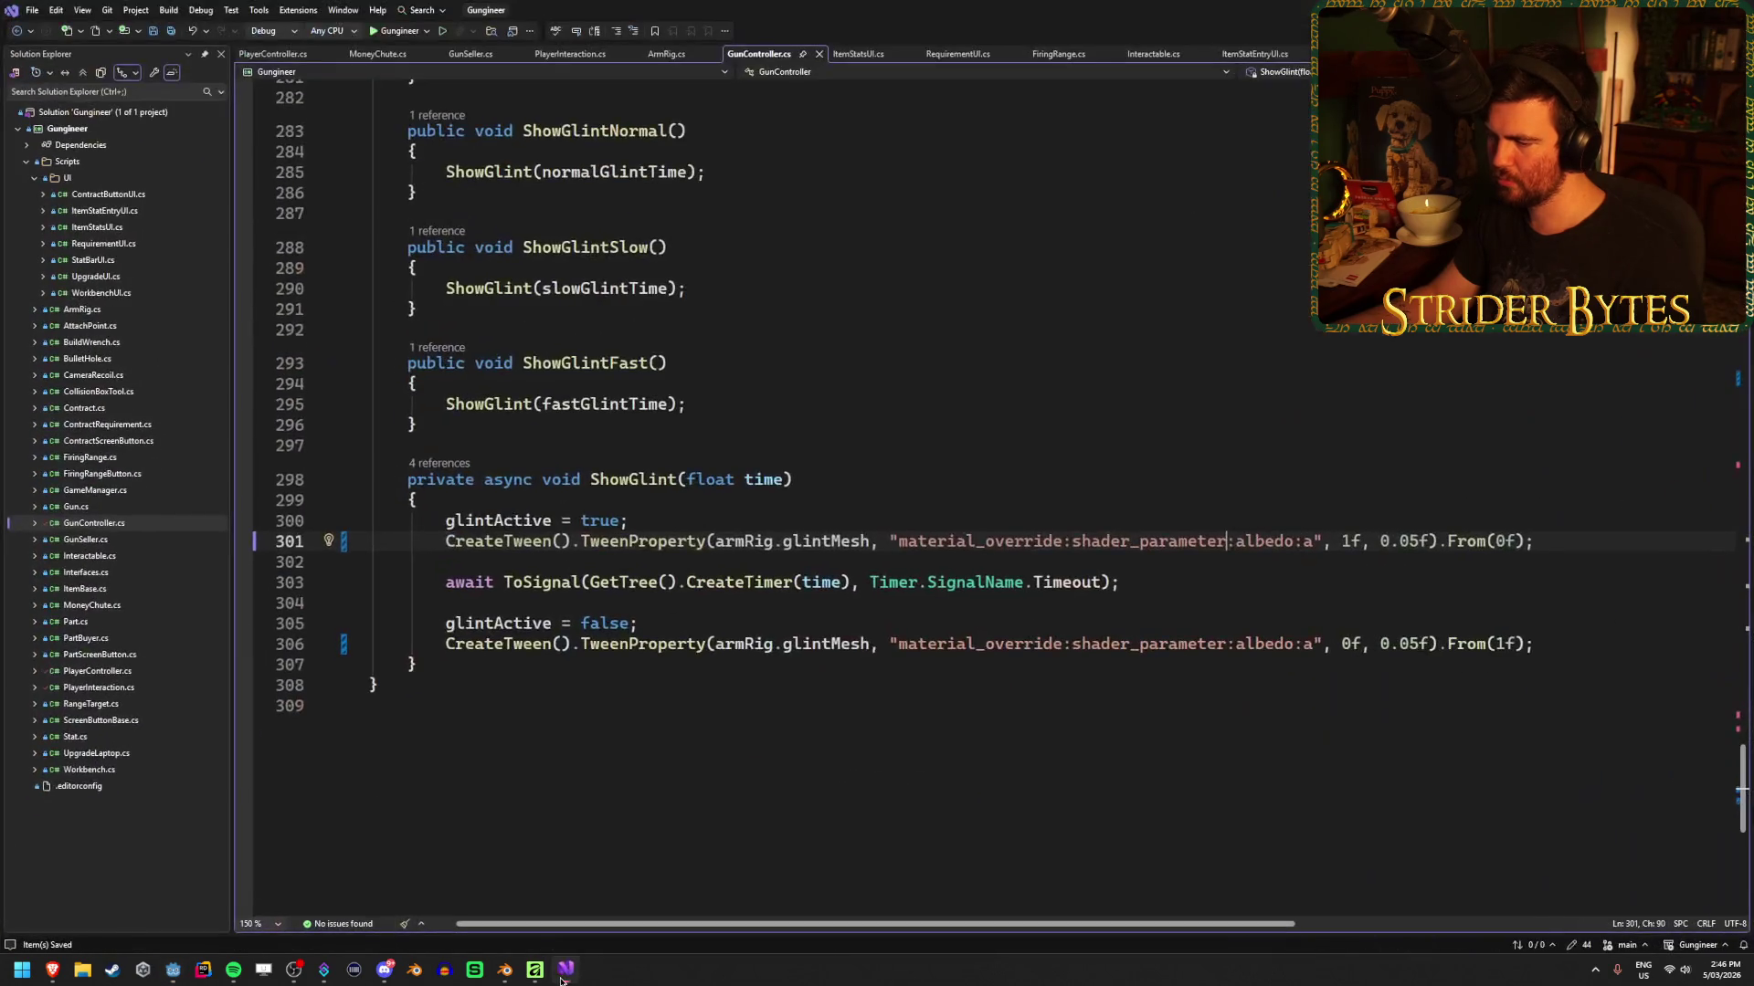
Inspect glintMesh and the material_override path in the line 301 tween call
{"action": "left_click", "coordinate": [842, 542]}
{"action": "left_click", "coordinate": [870, 541]}
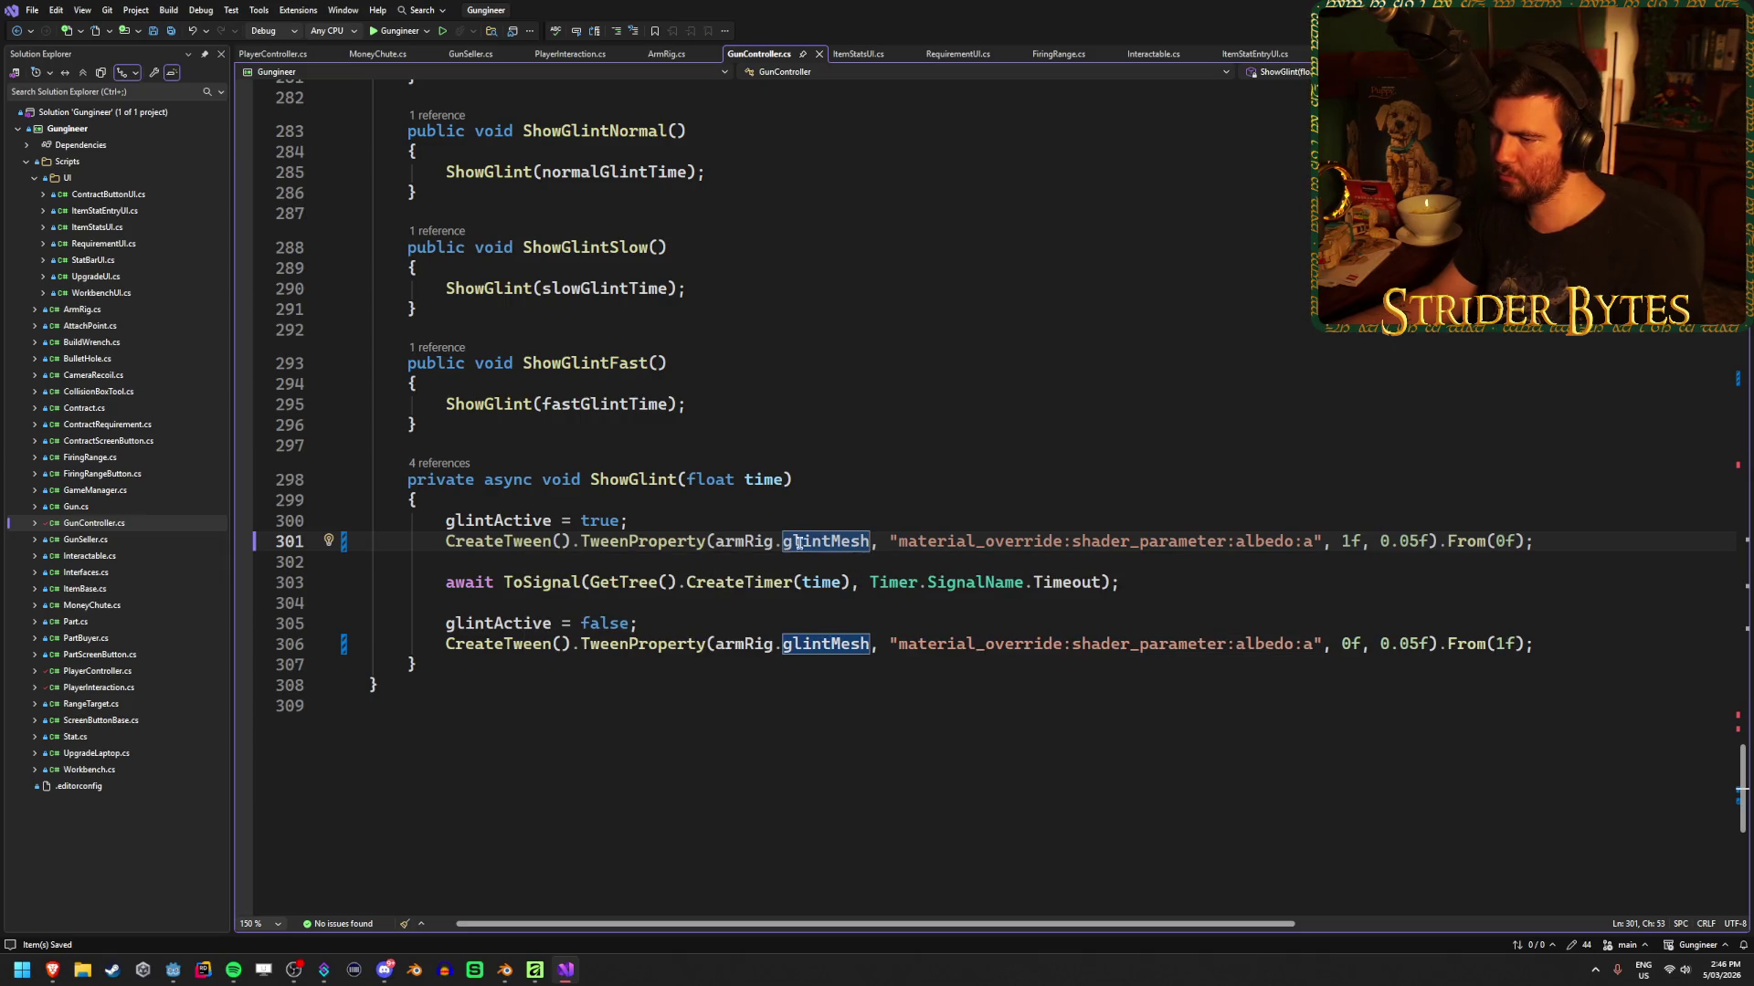
{"action": "left_click", "coordinate": [711, 541]}
{"action": "left_click_drag", "start_coordinate": [1071, 542], "coordinate": [898, 540]}
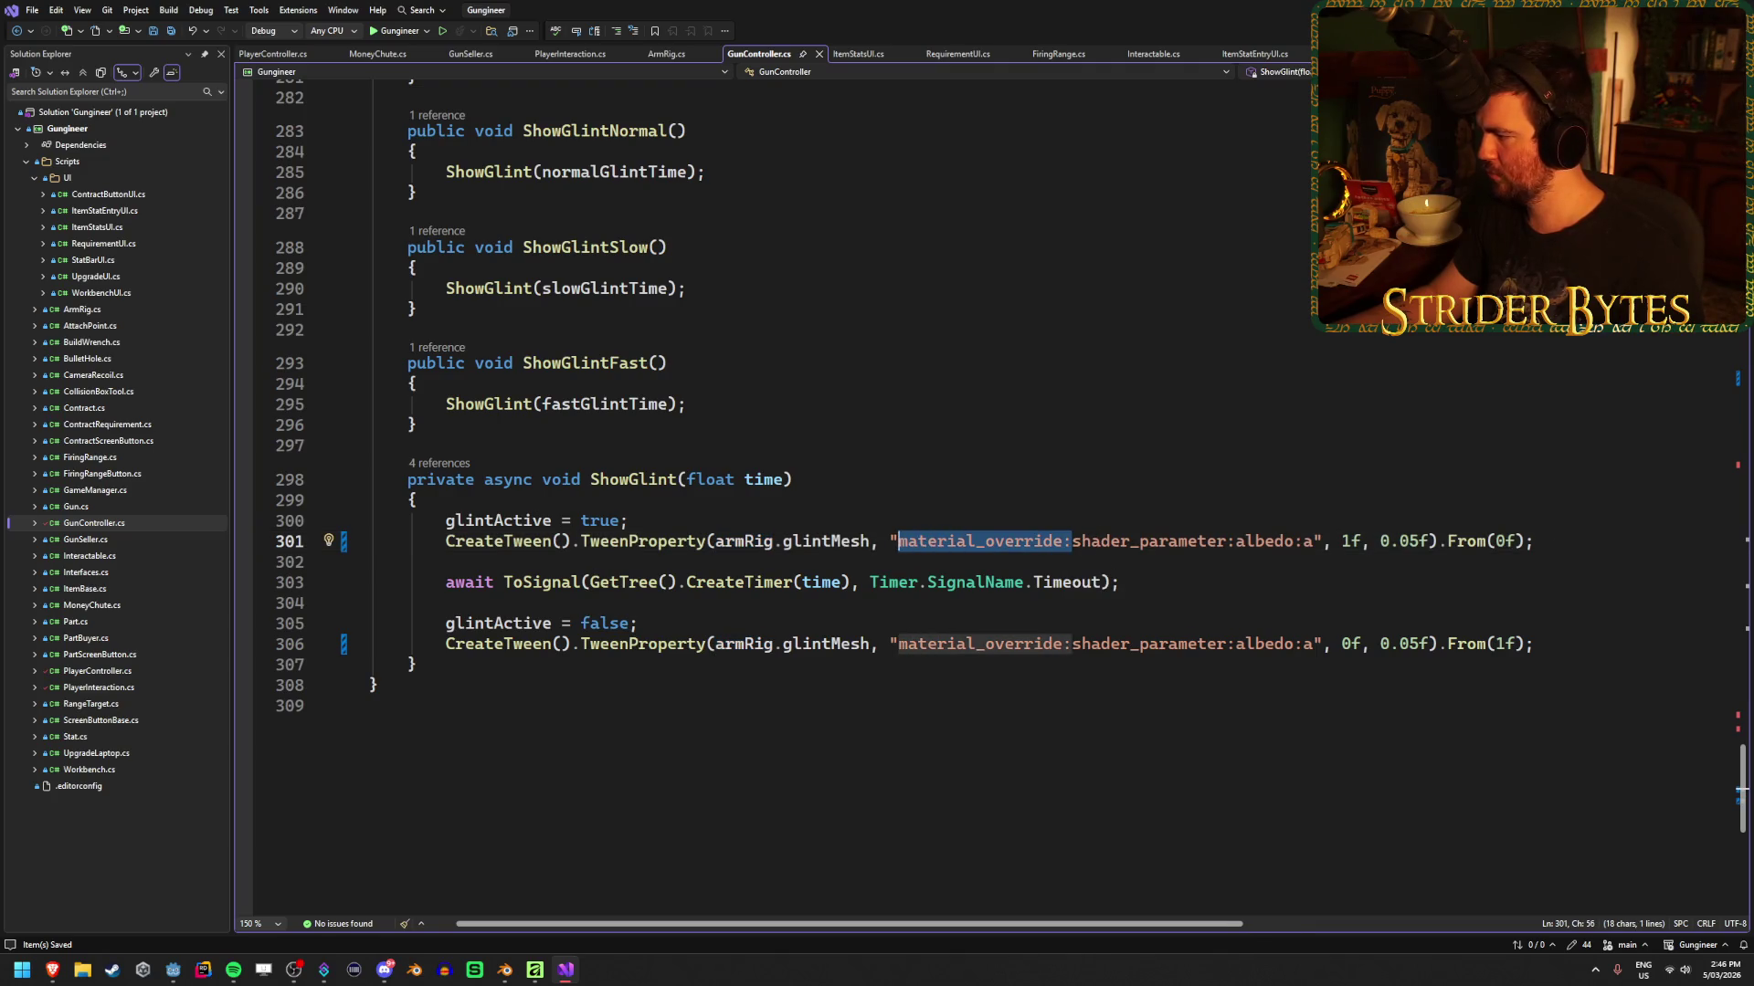
{"action": "key", "text": "alt+Tab"}
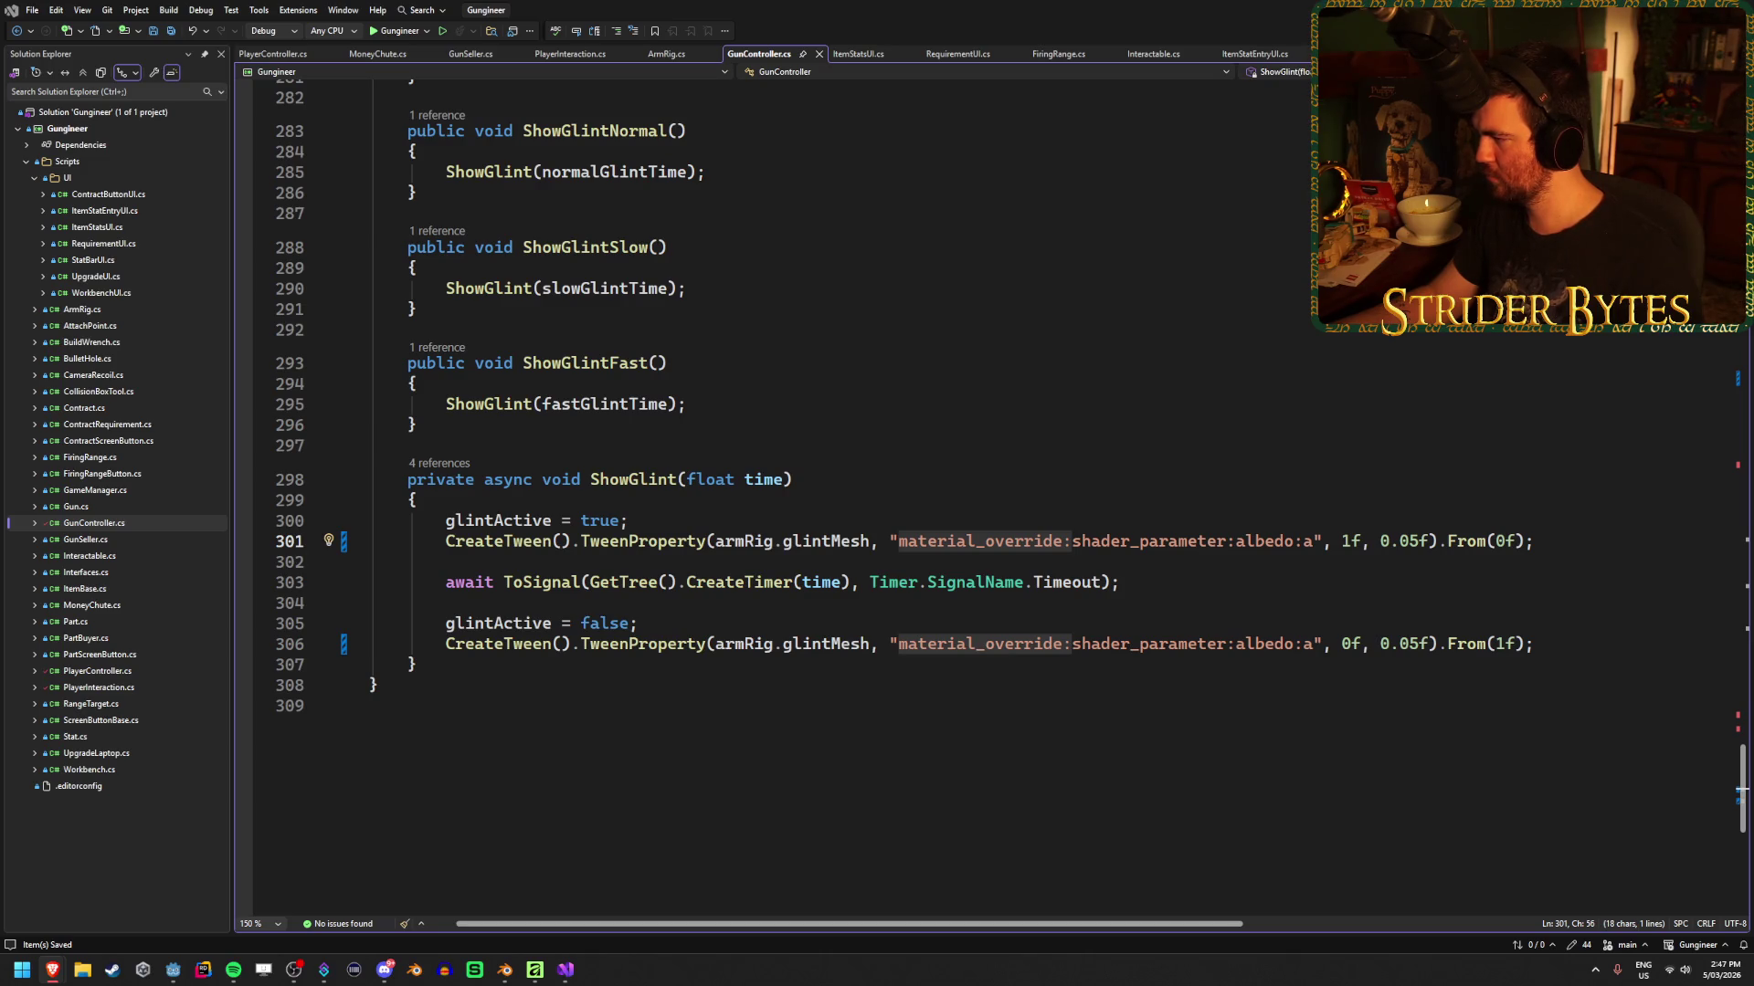
Start a new private member on a fresh line below ShowGlint's closing brace
{"action": "scroll", "coordinate": [1002, 452], "scroll_direction": "up", "scroll_amount": 1}
{"action": "scroll", "coordinate": [1003, 452], "scroll_direction": "down", "scroll_amount": 2}
{"action": "scroll", "coordinate": [1003, 452], "scroll_direction": "up", "scroll_amount": 1}
{"action": "scroll", "coordinate": [1003, 452], "scroll_direction": "up", "scroll_amount": 1}
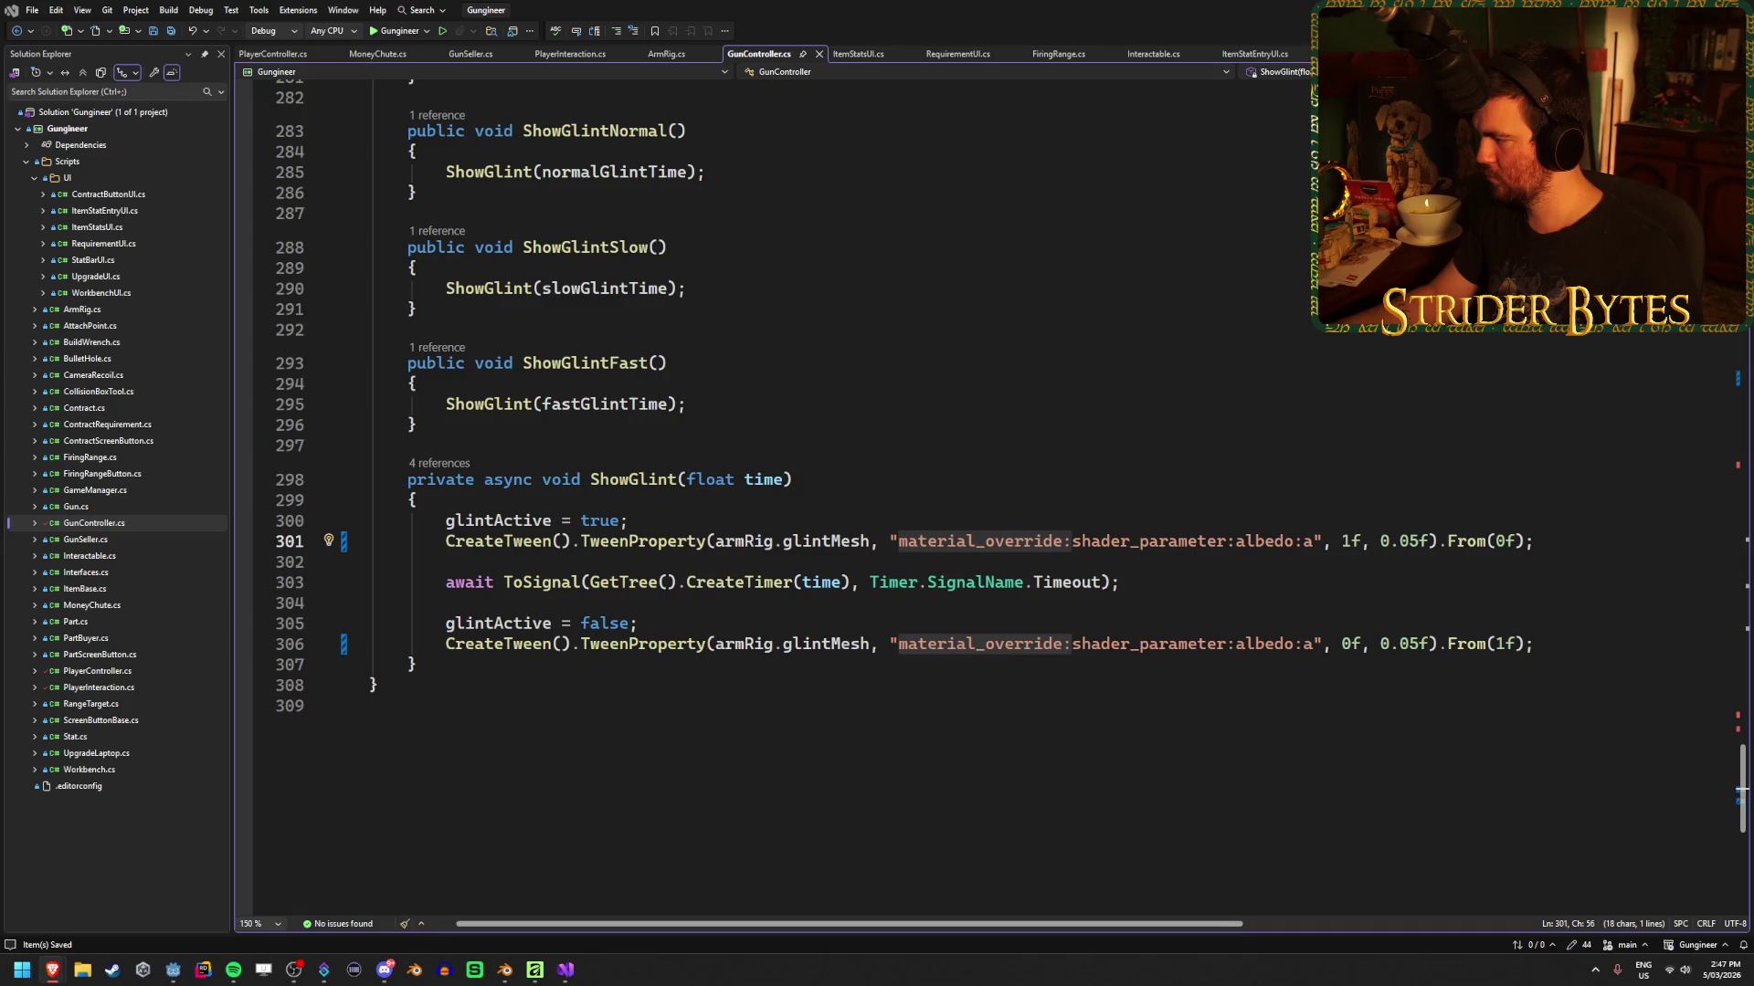
{"action": "left_click", "coordinate": [566, 669]}
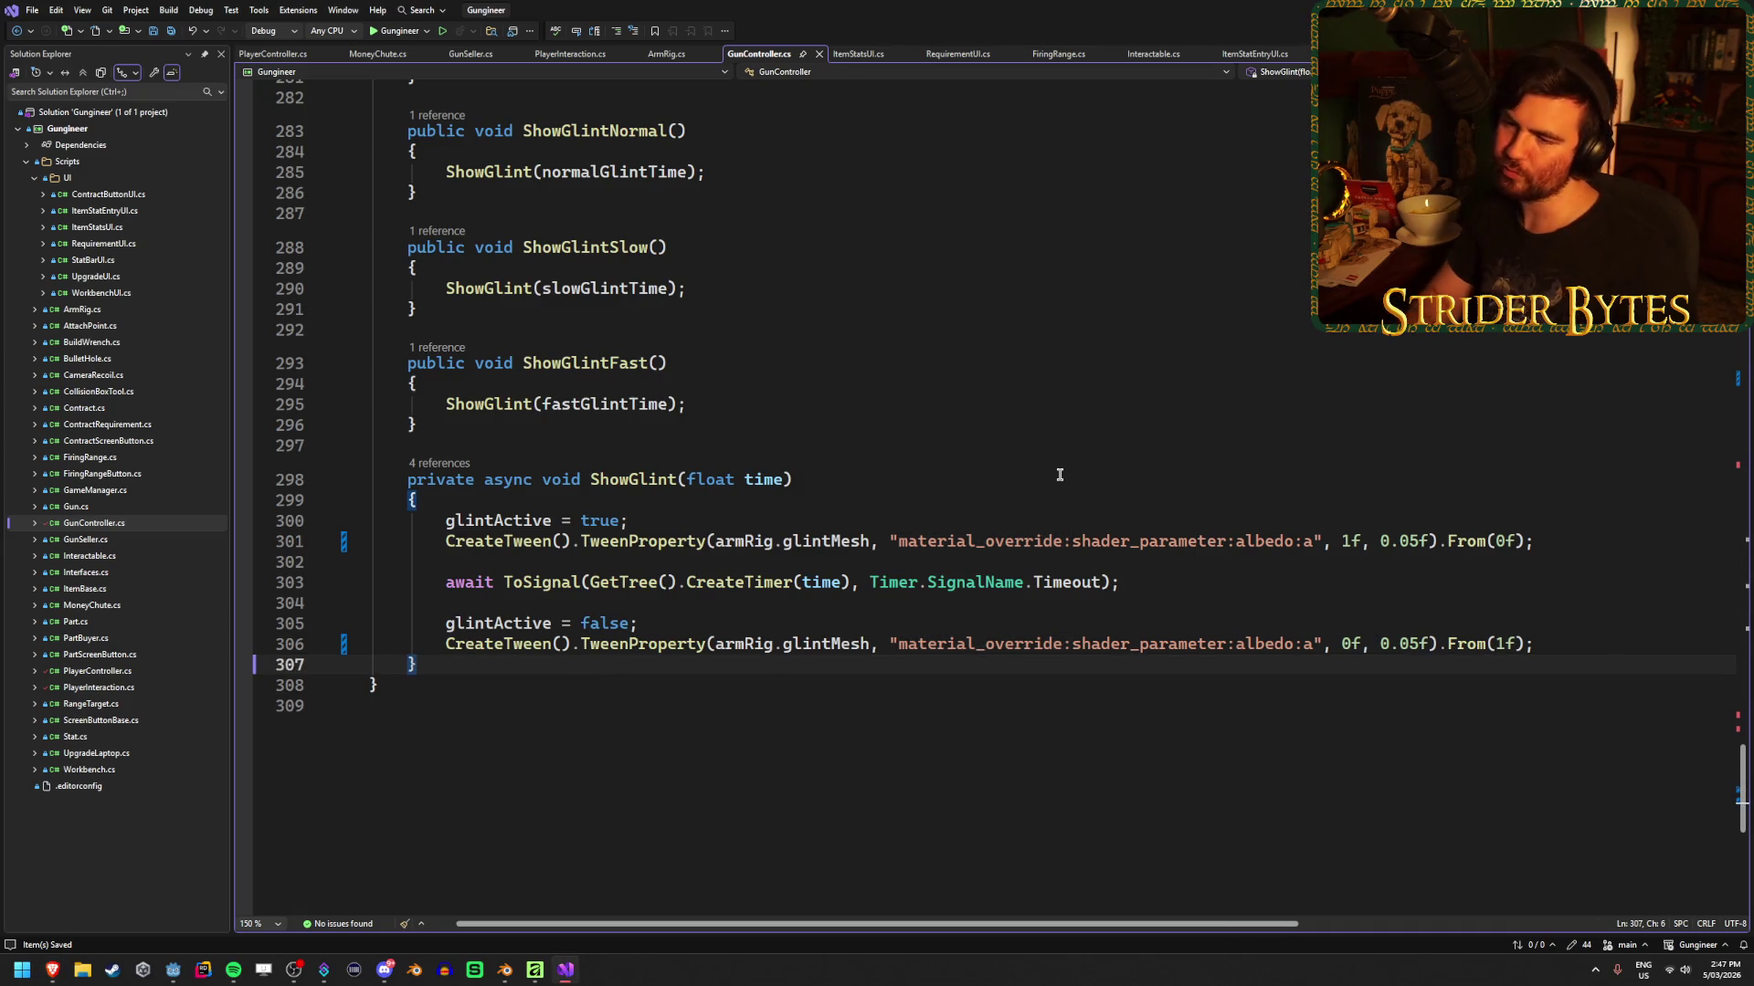
{"action": "key", "text": "Return"}
{"action": "key", "text": "Return"}
{"action": "type", "text": "prv"}
{"action": "type", "text": "i"}
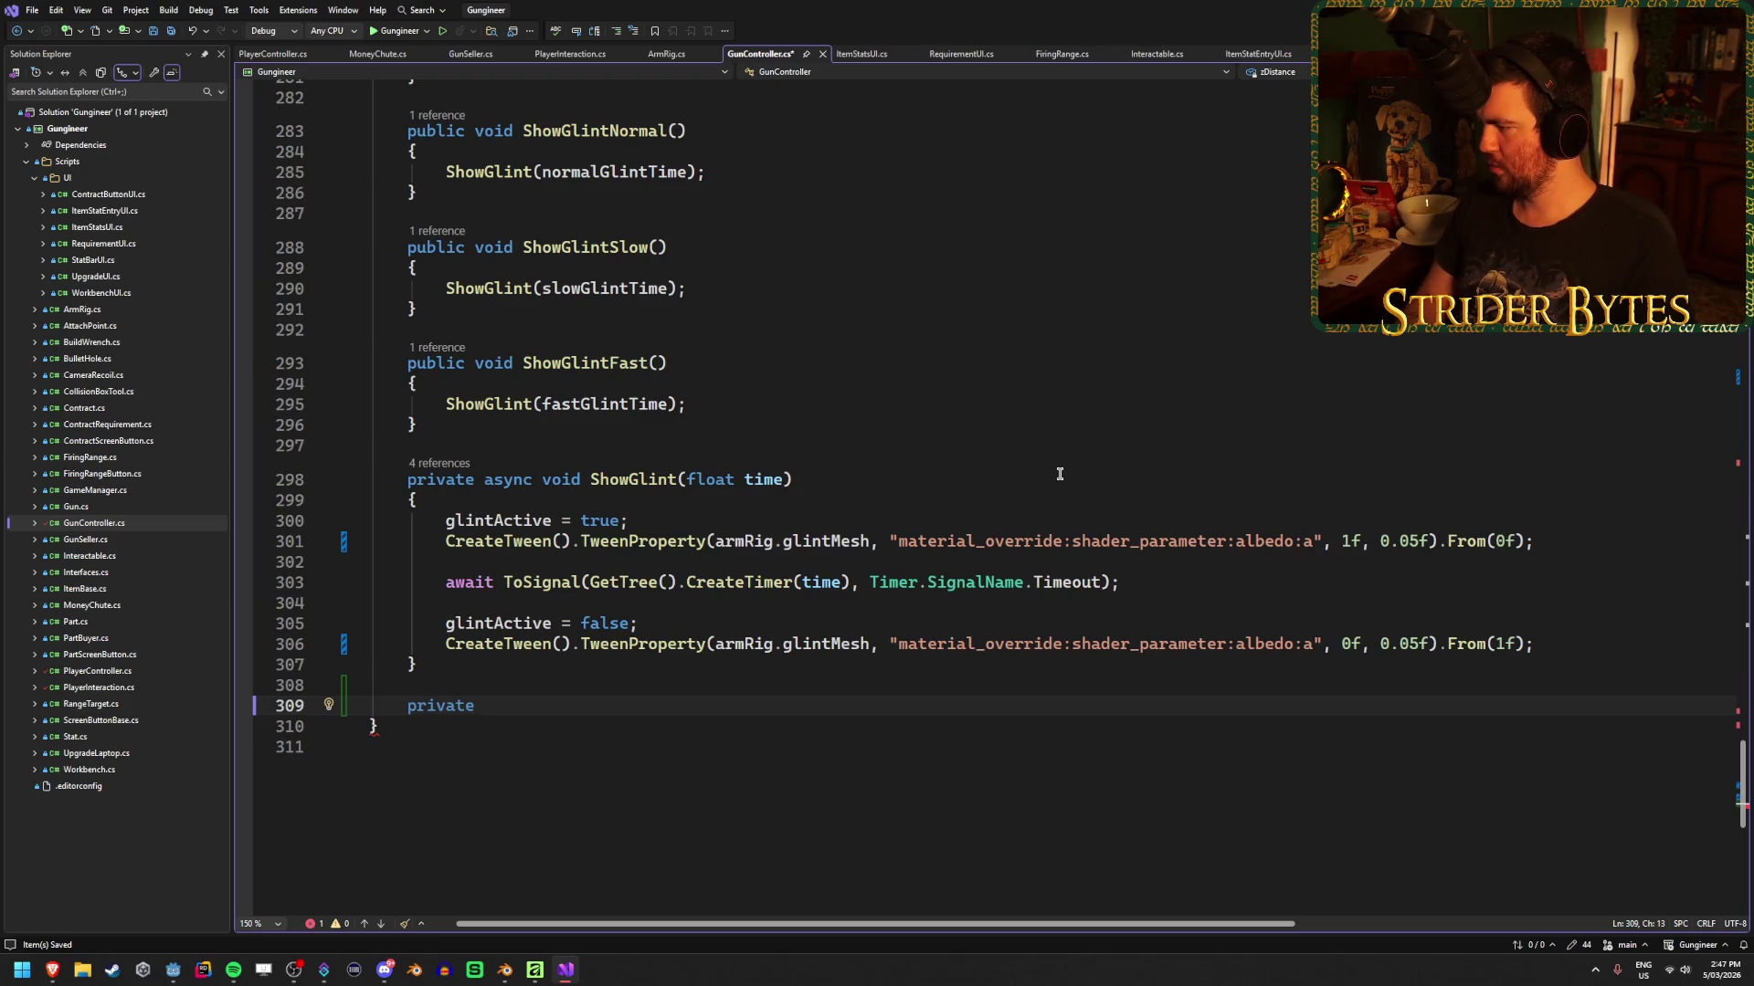
Declare void SetGlintAlpha(float alpha) with an empty body and save
{"action": "type", "text": "void S"}
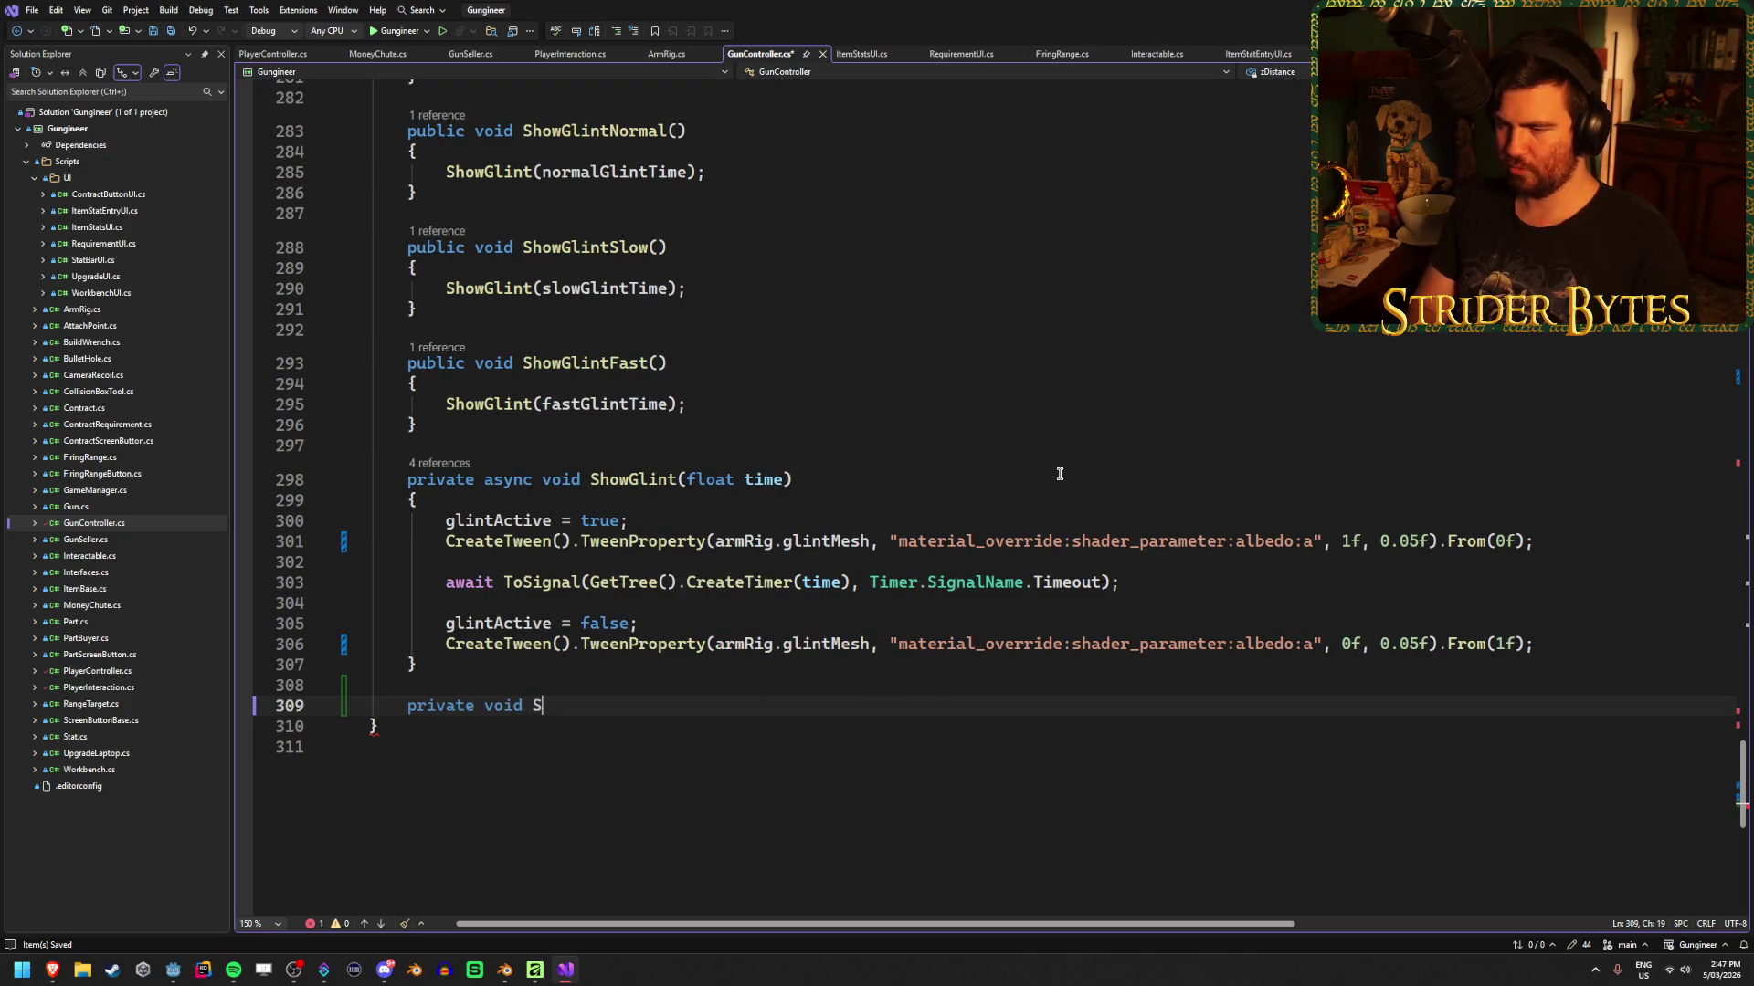
{"action": "type", "text": "etGlintAlpha(floa"}
{"action": "key", "text": "Tab"}
{"action": "key", "text": "End"}
{"action": "type", "text": "{"}
{"action": "key", "text": "Return"}
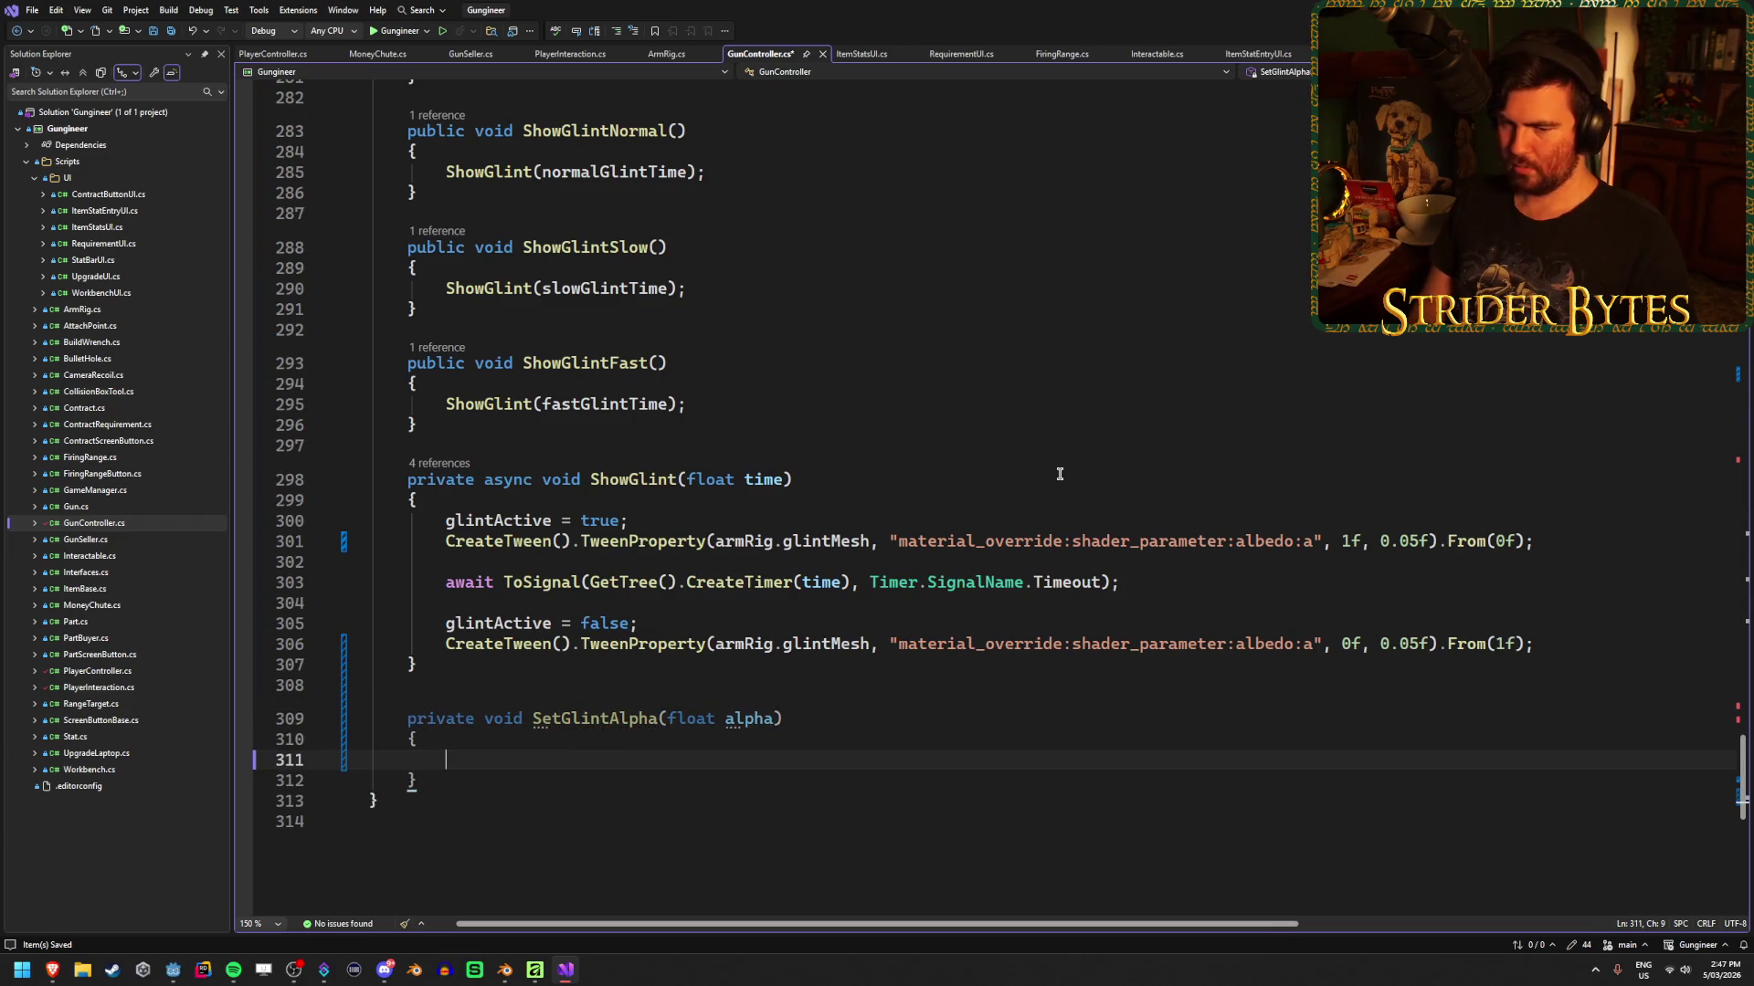
{"action": "key", "text": "ctrl+s"}
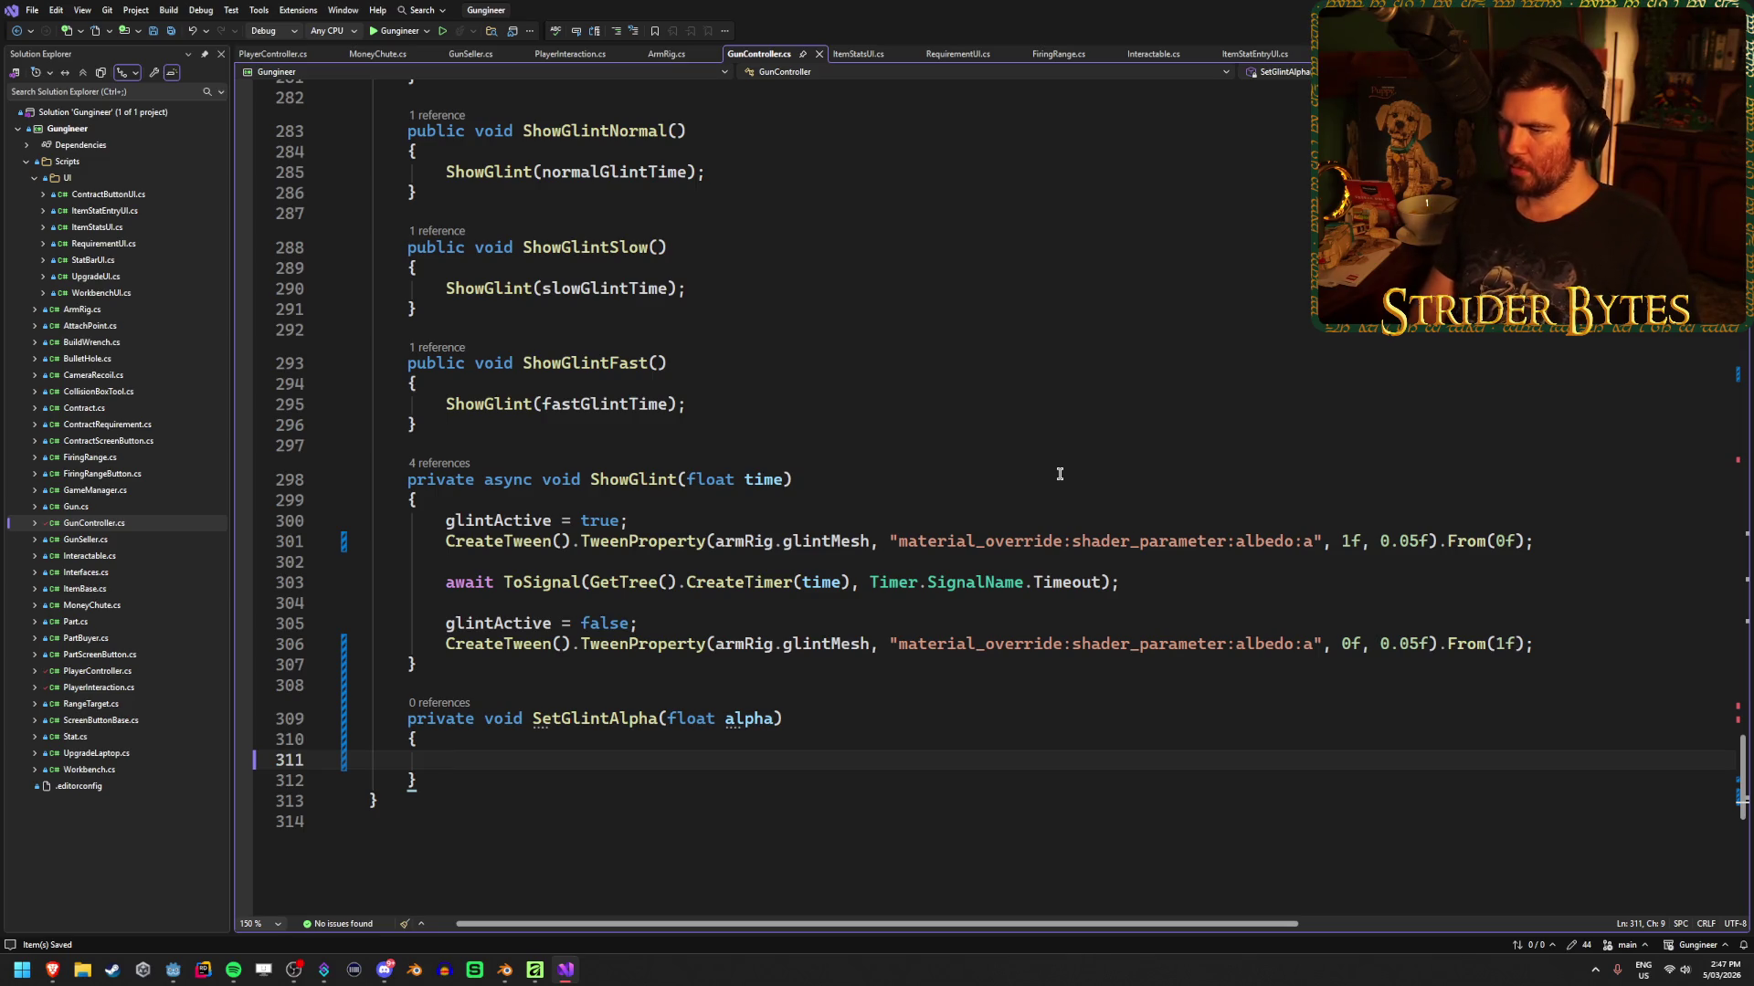
Begin the method body with armRig.glintMesh.GetActiveMaterial(0)
{"action": "type", "text": "armRig"}
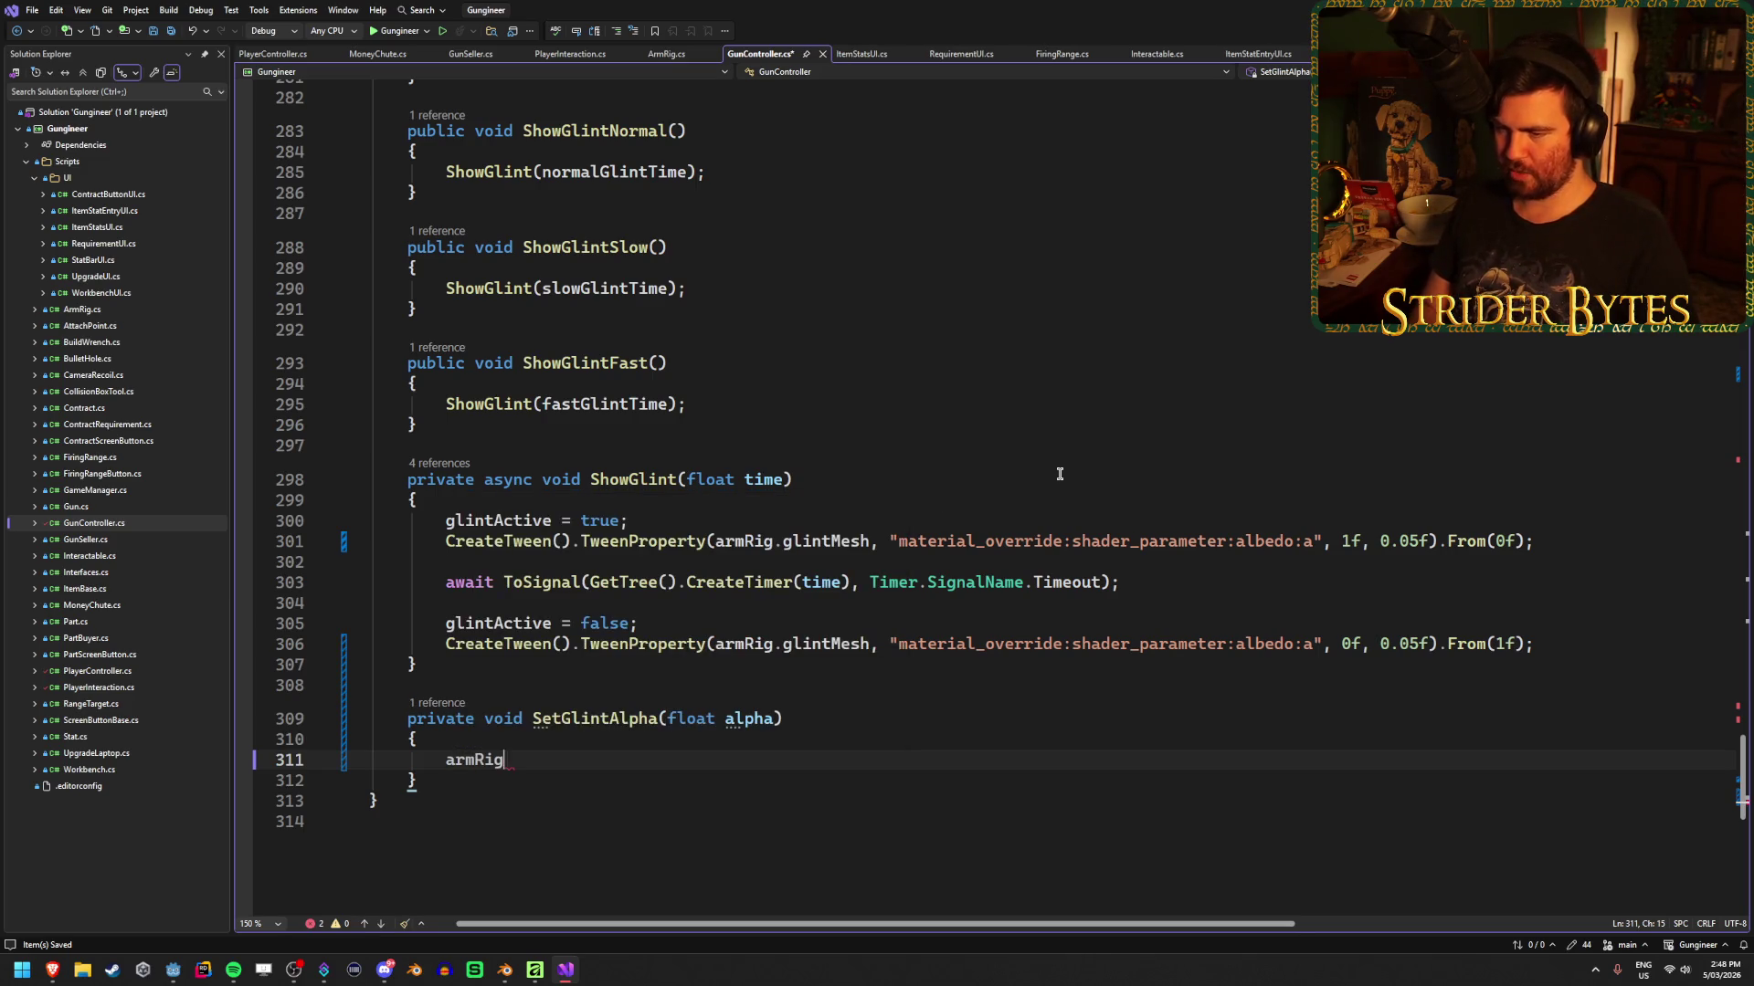
{"action": "type", "text": ".glint"}
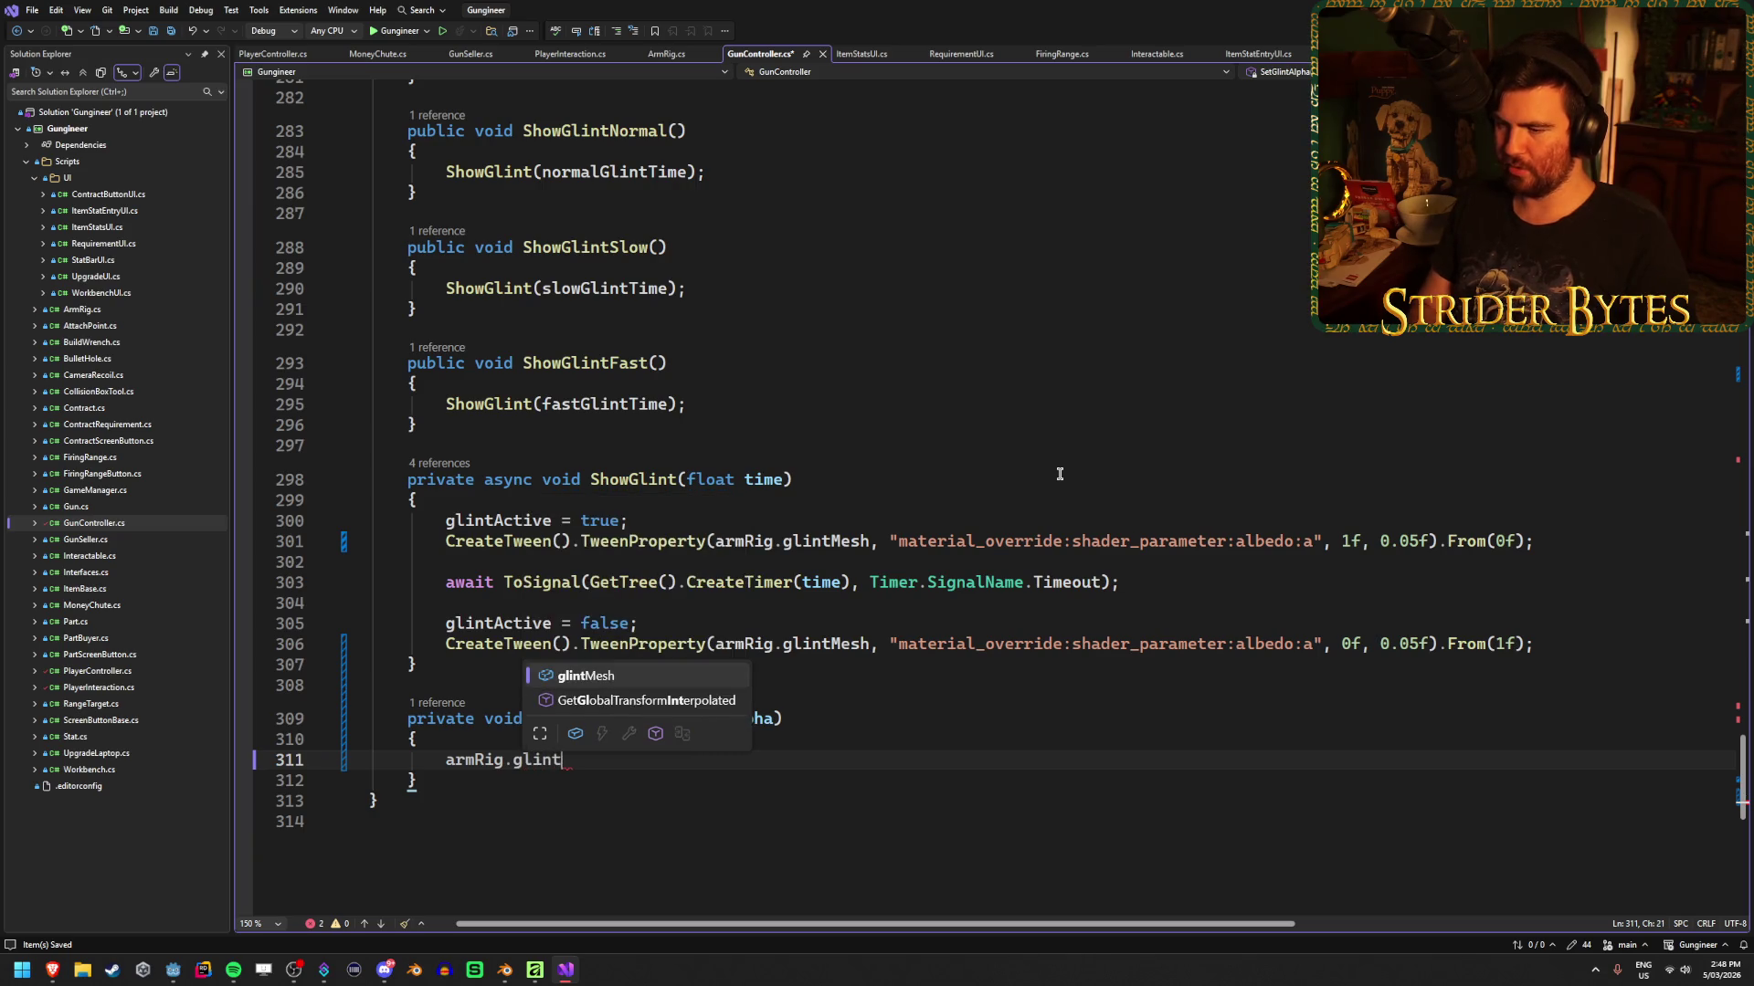
{"action": "key", "text": "Tab"}
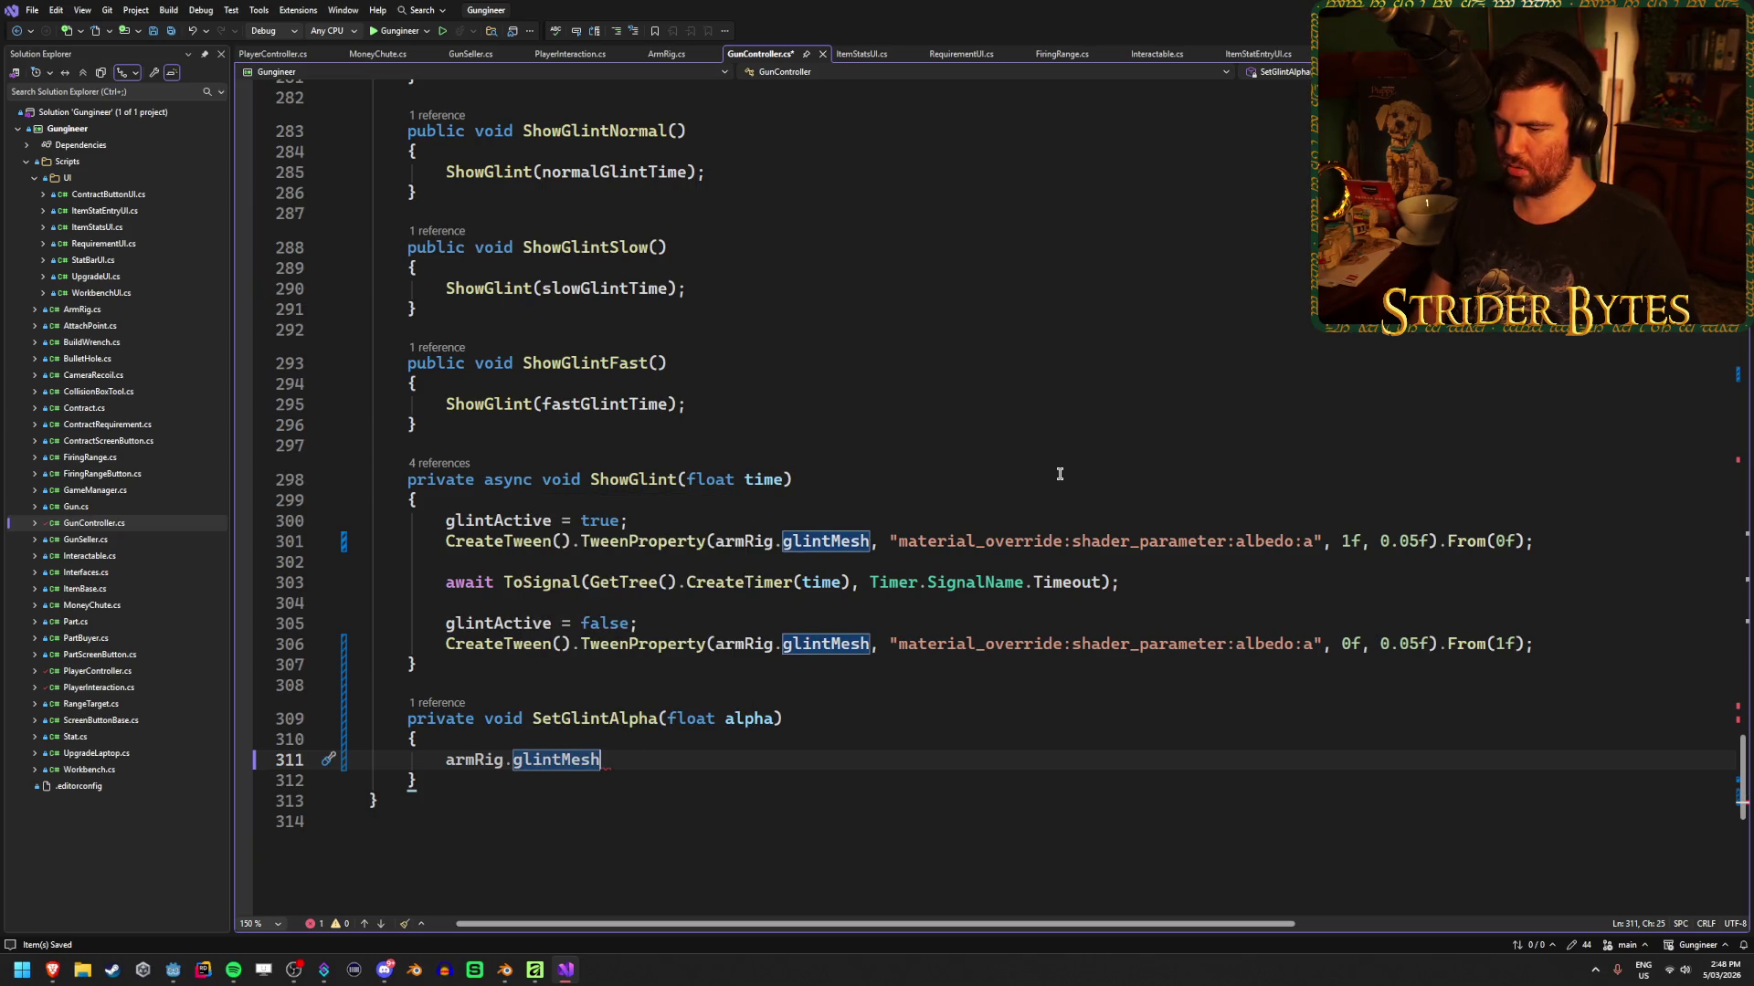
{"action": "type", "text": ".Set"}
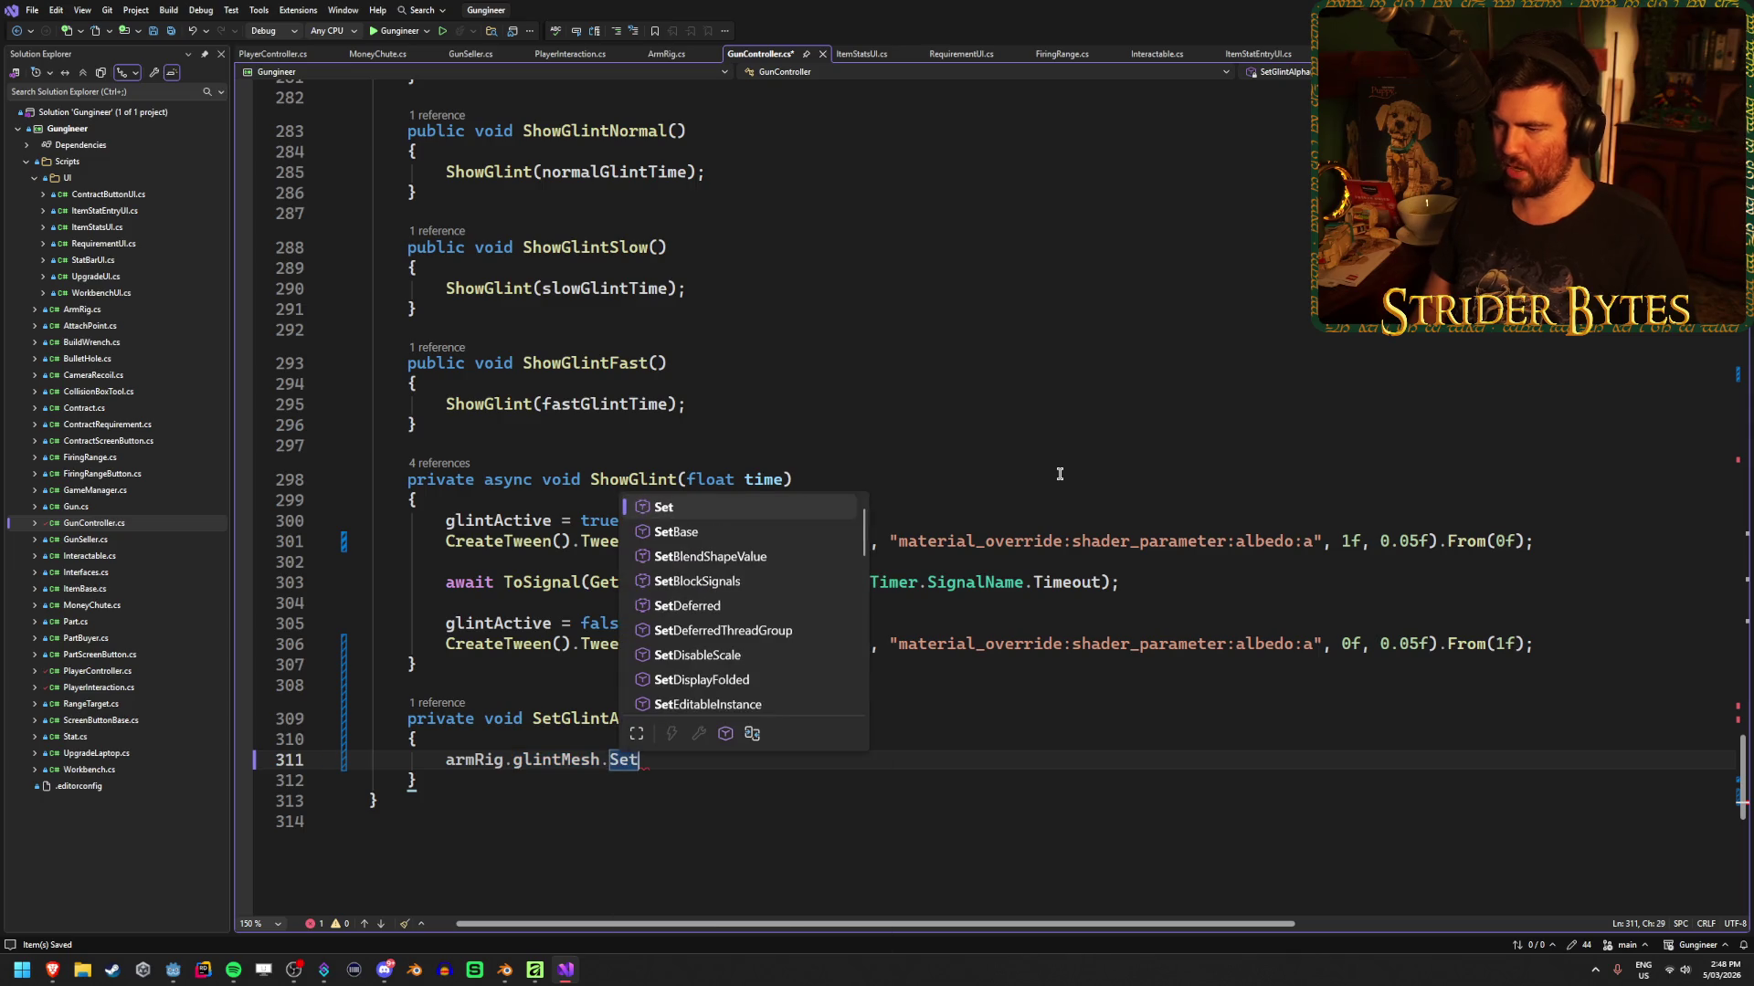
{"action": "type", "text": "Shad"}
{"action": "key", "text": "BackSpace"}
{"action": "key", "text": "BackSpace"}
{"action": "key", "text": "BackSpace"}
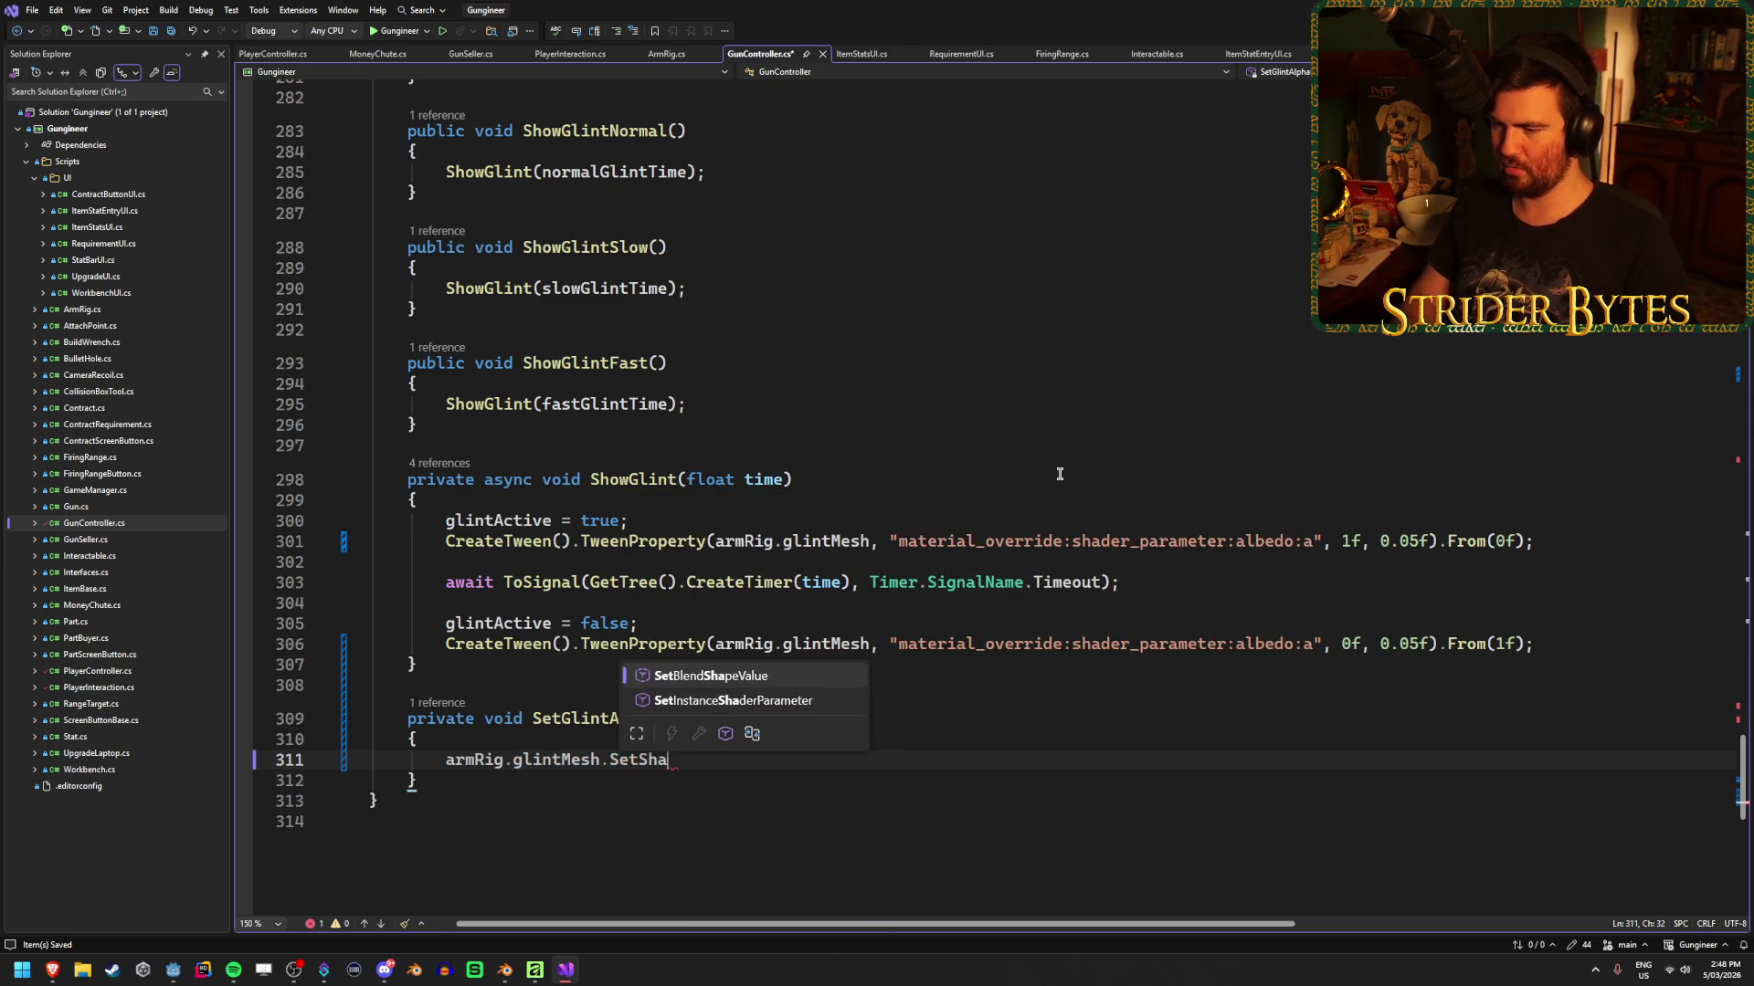
{"action": "key", "text": "BackSpace"}
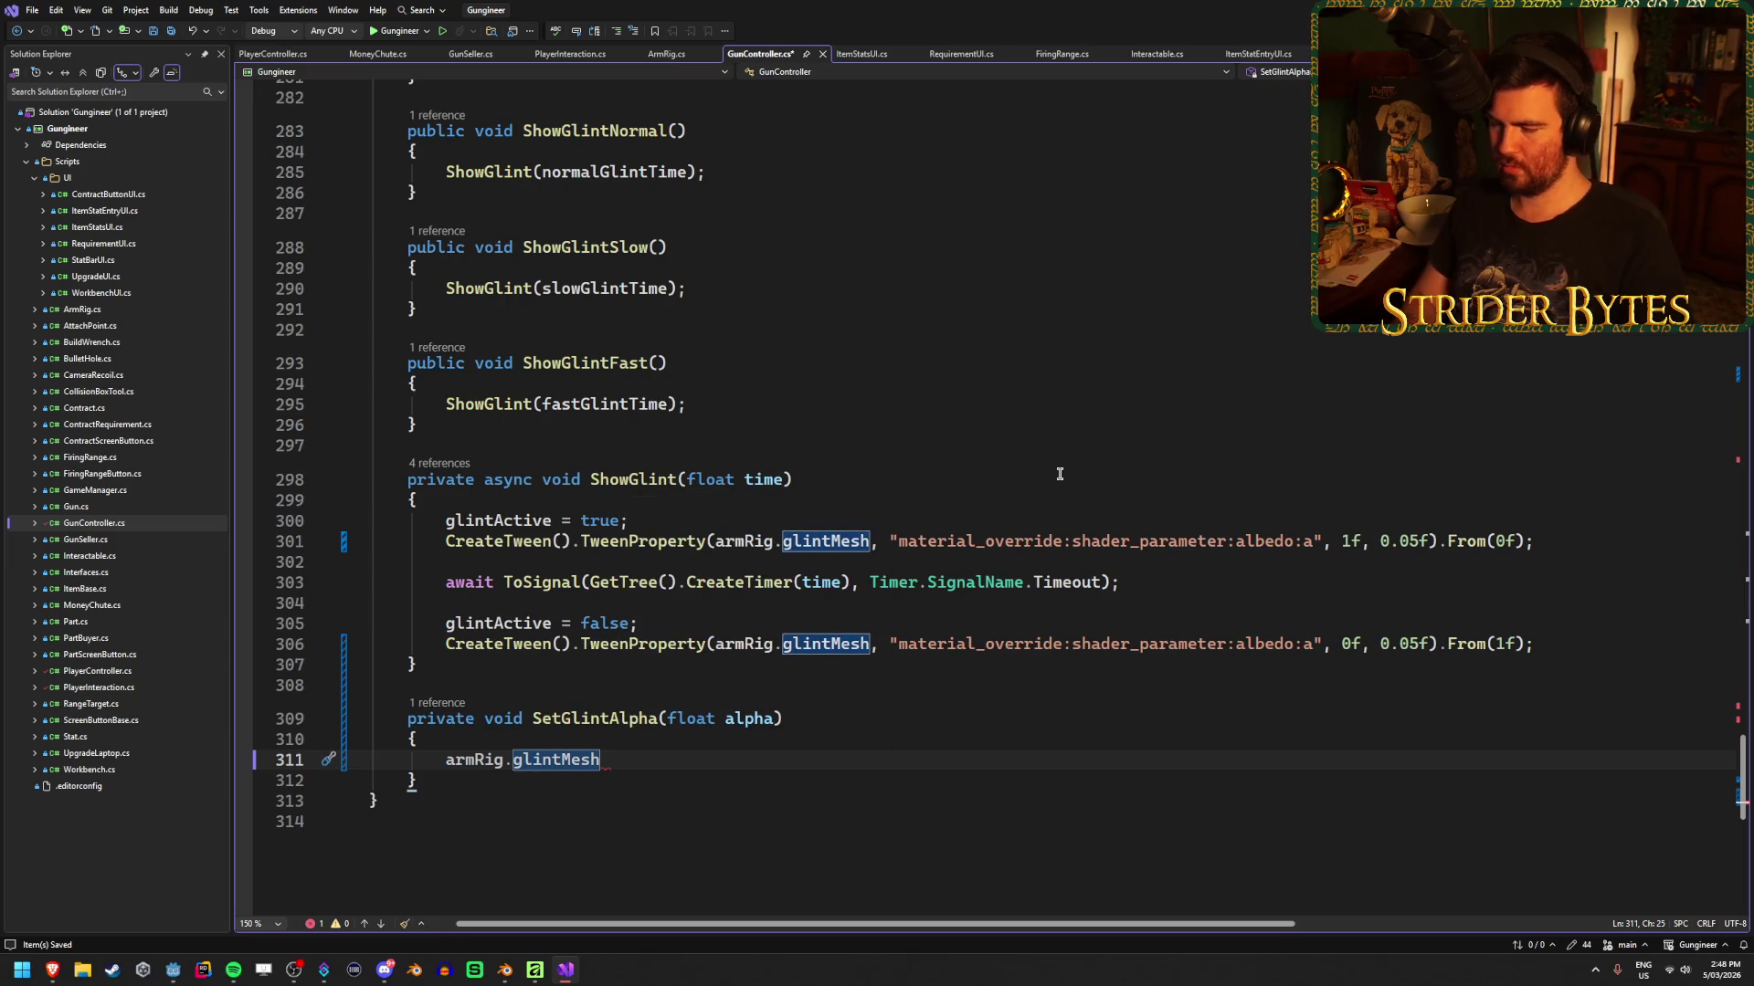
{"action": "type", "text": ".GetAc"}
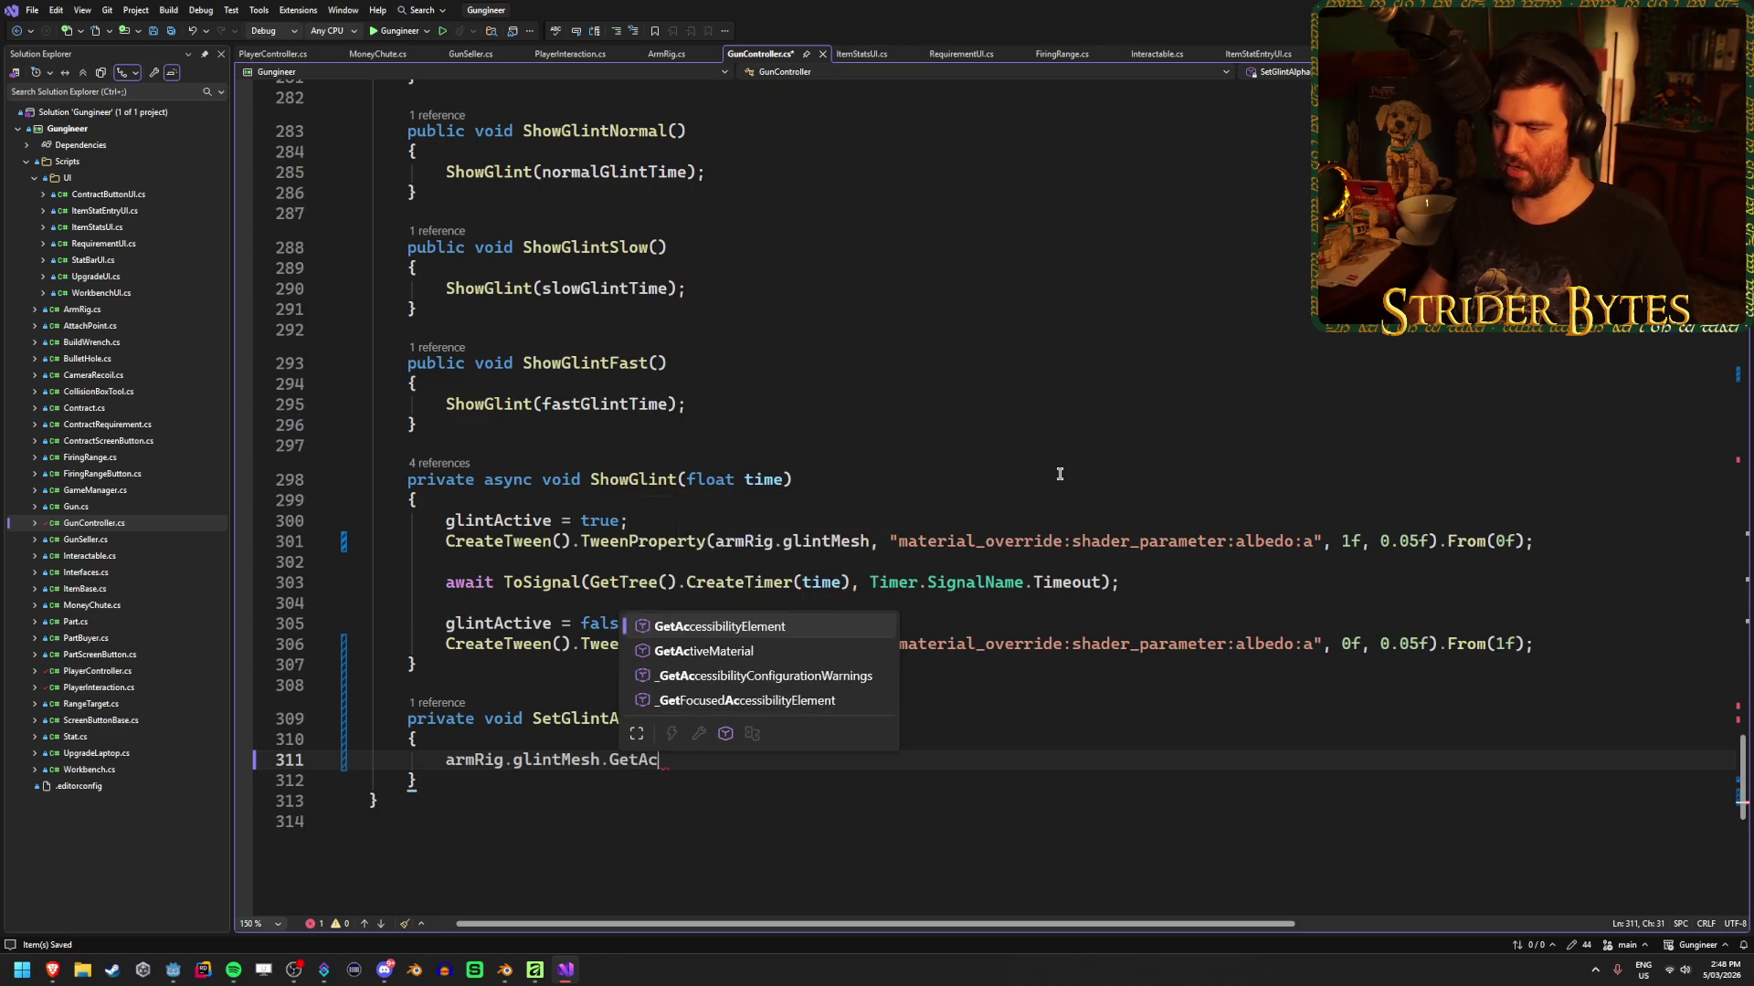
{"action": "type", "text": "t("}
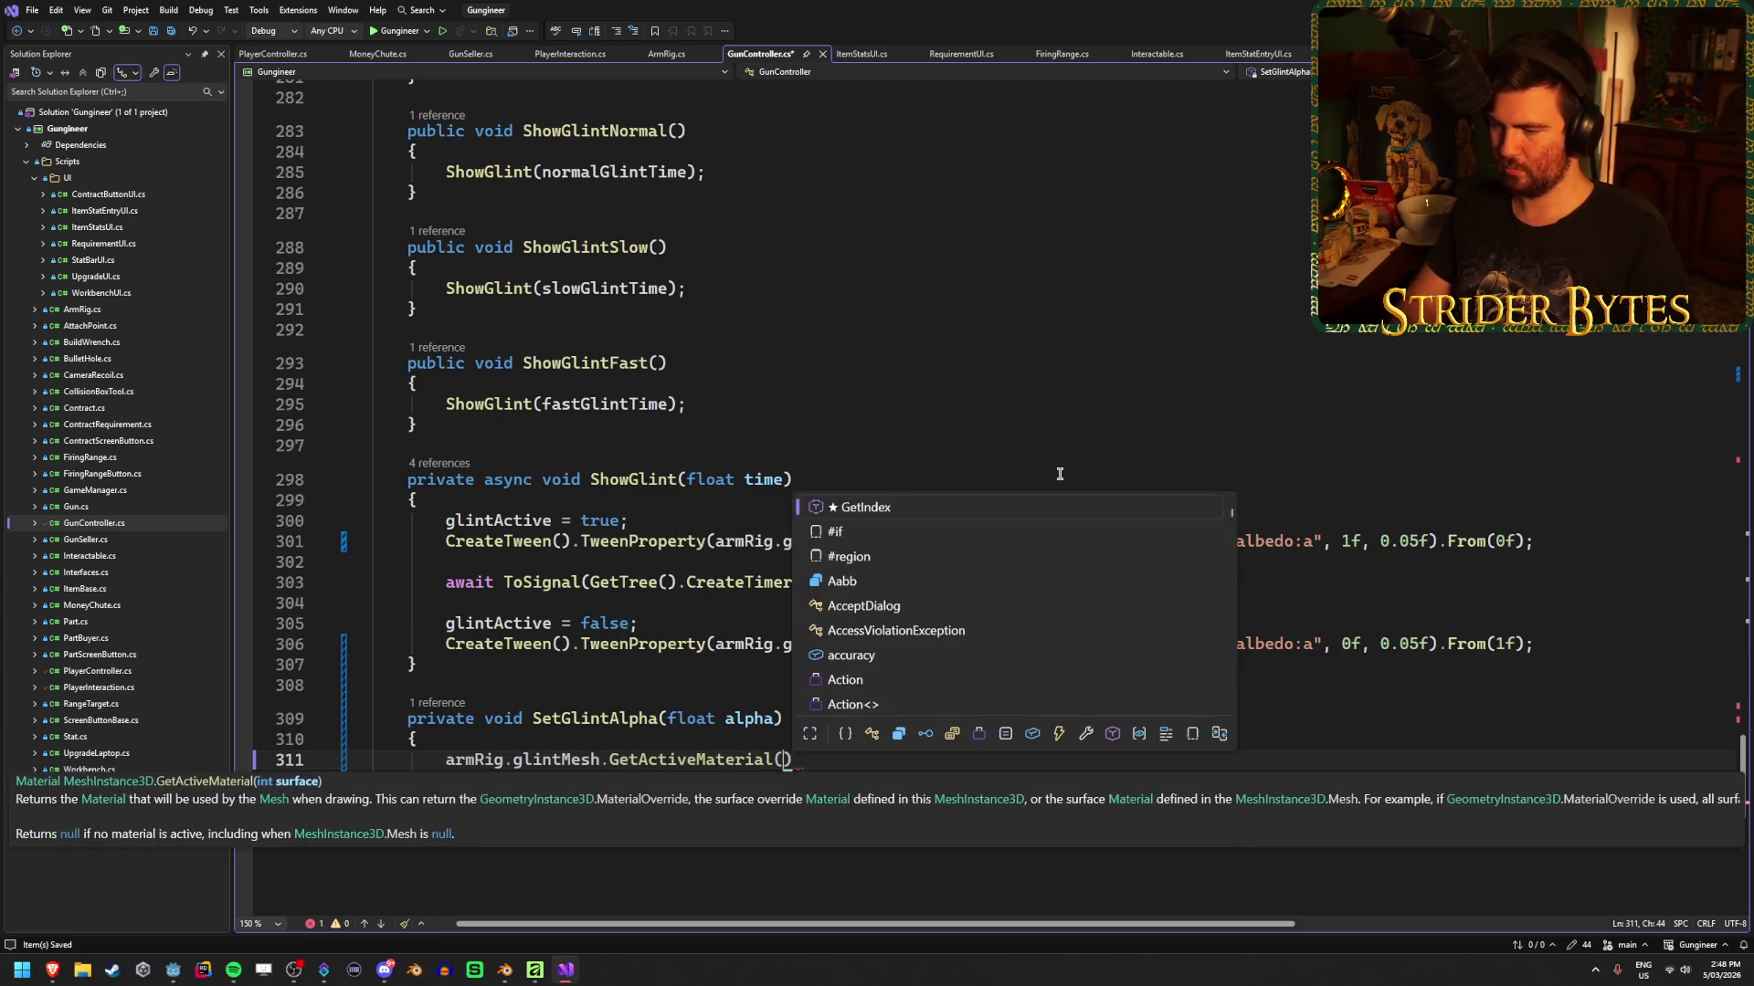
{"action": "type", "text": "0"}
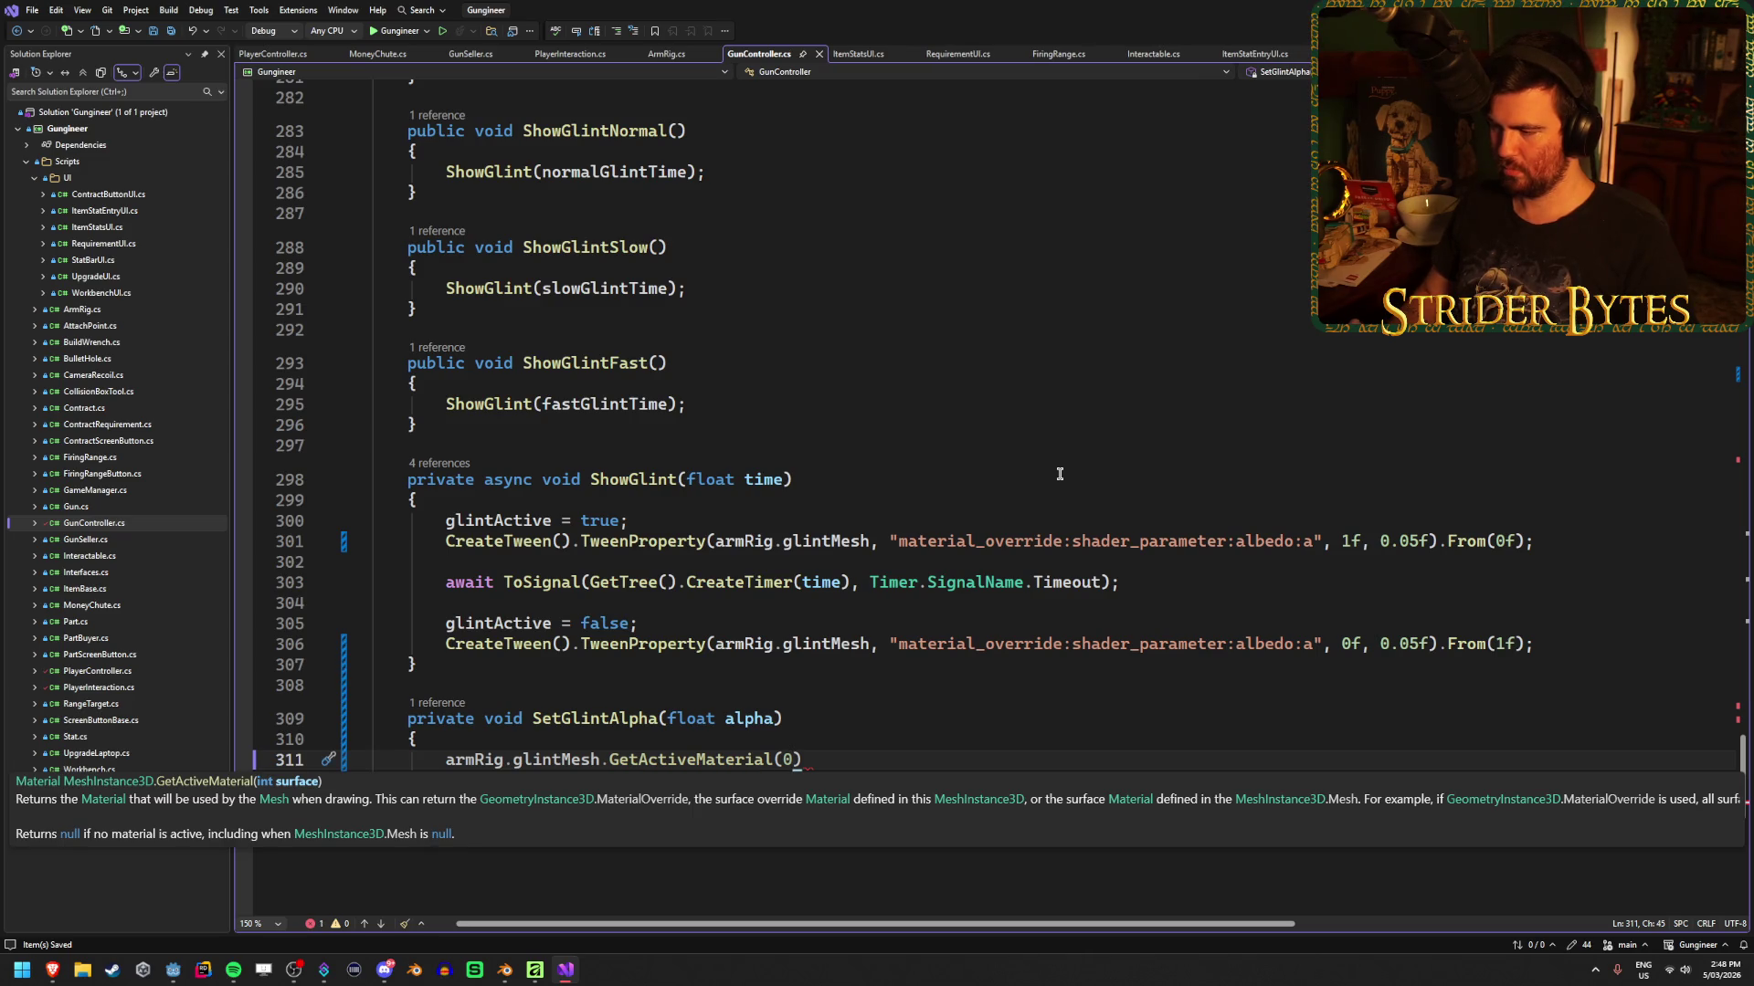
{"action": "type", "text": ")"}
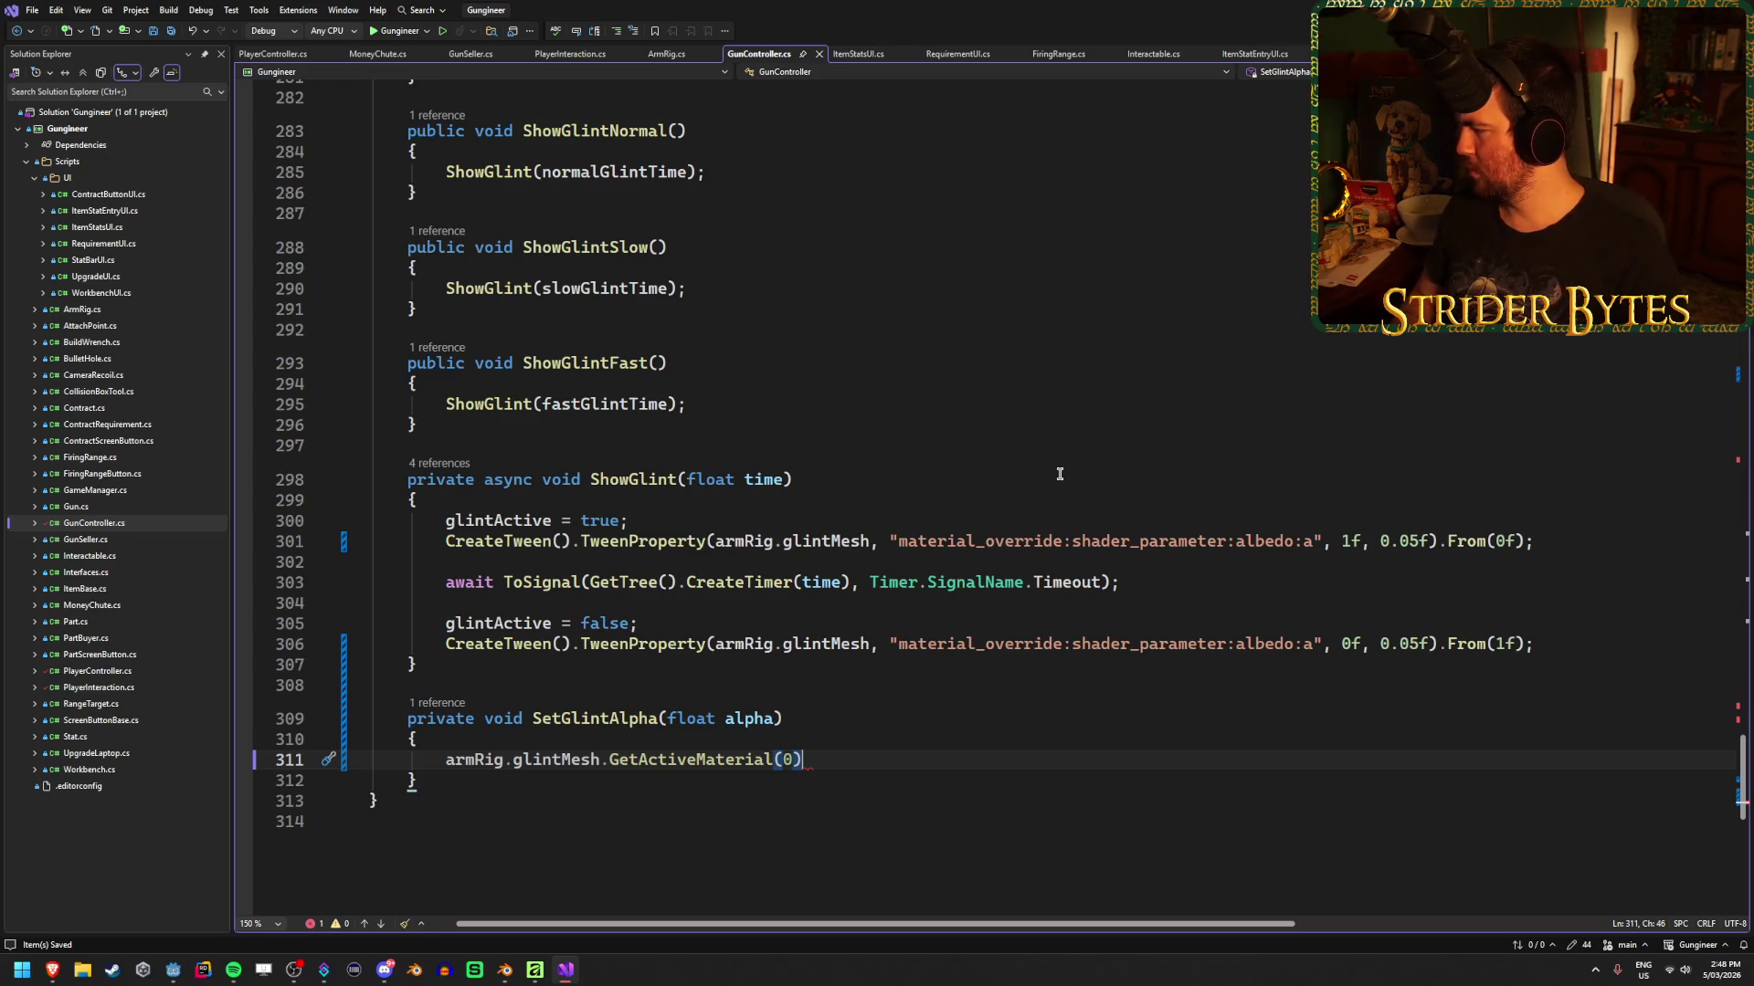
Add a (ShaderMaterial) cast in front of the active-material expression and save
{"action": "type", "text": ".SetSha"}
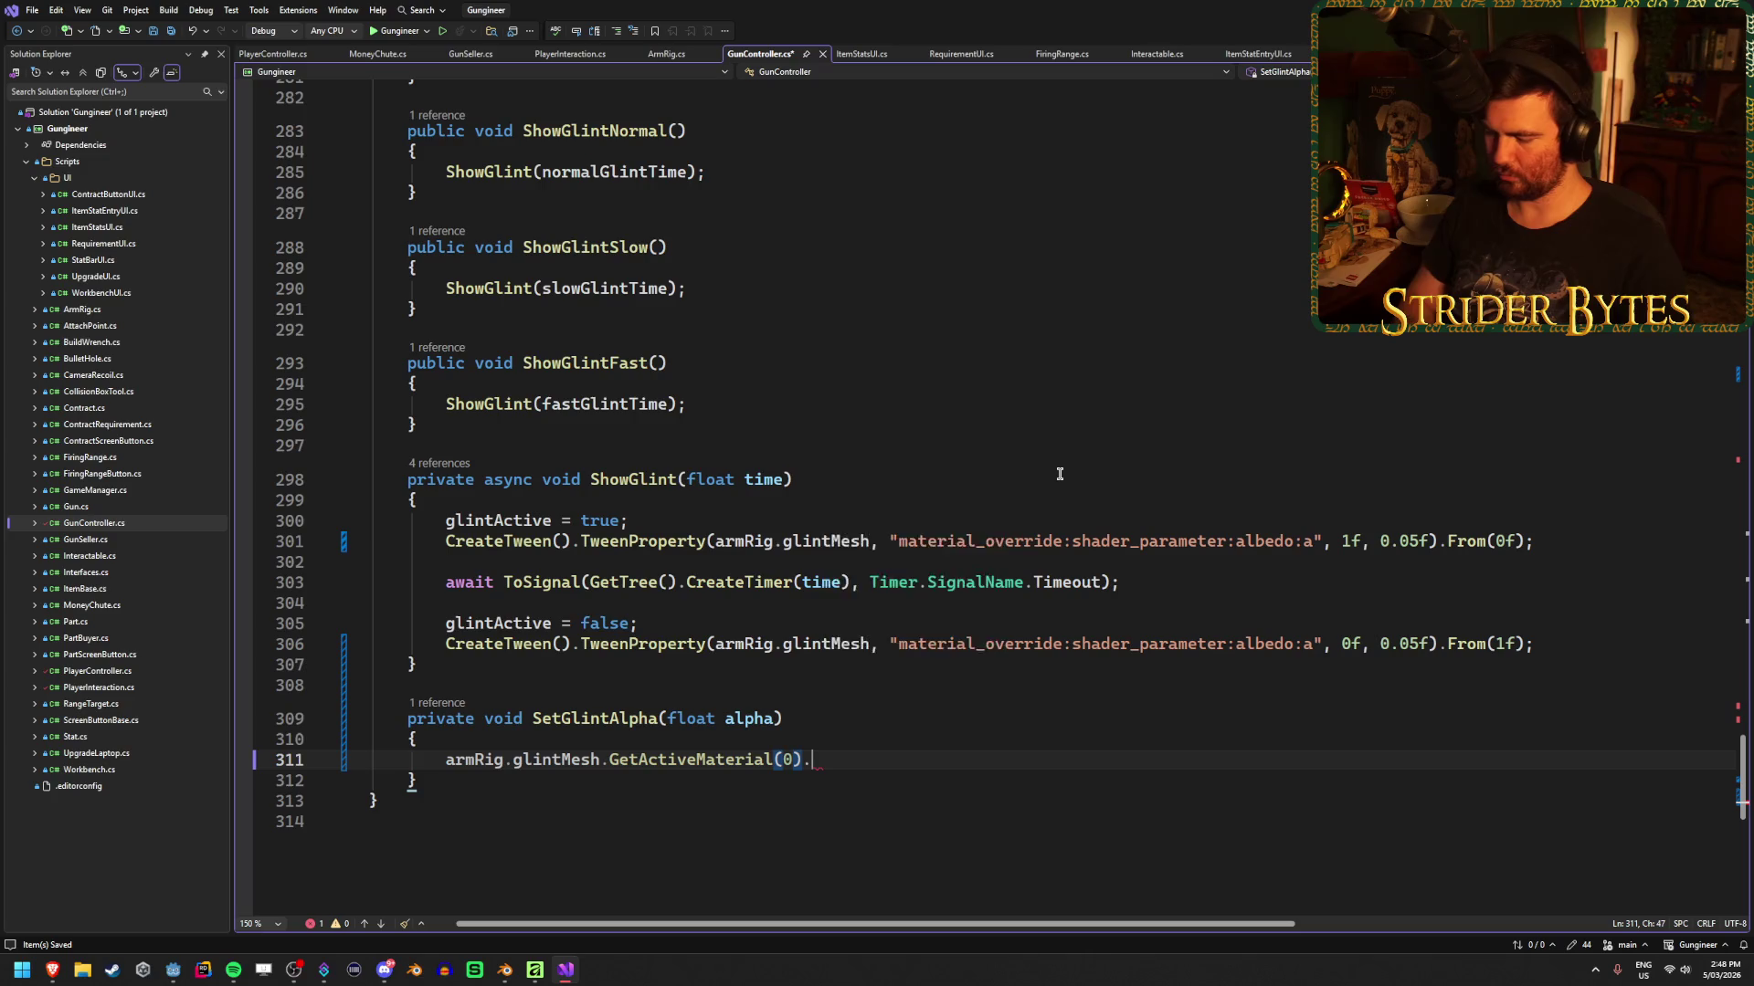
{"action": "key", "text": "BackSpace"}
{"action": "key", "text": "BackSpace"}
{"action": "key", "text": "BackSpace"}
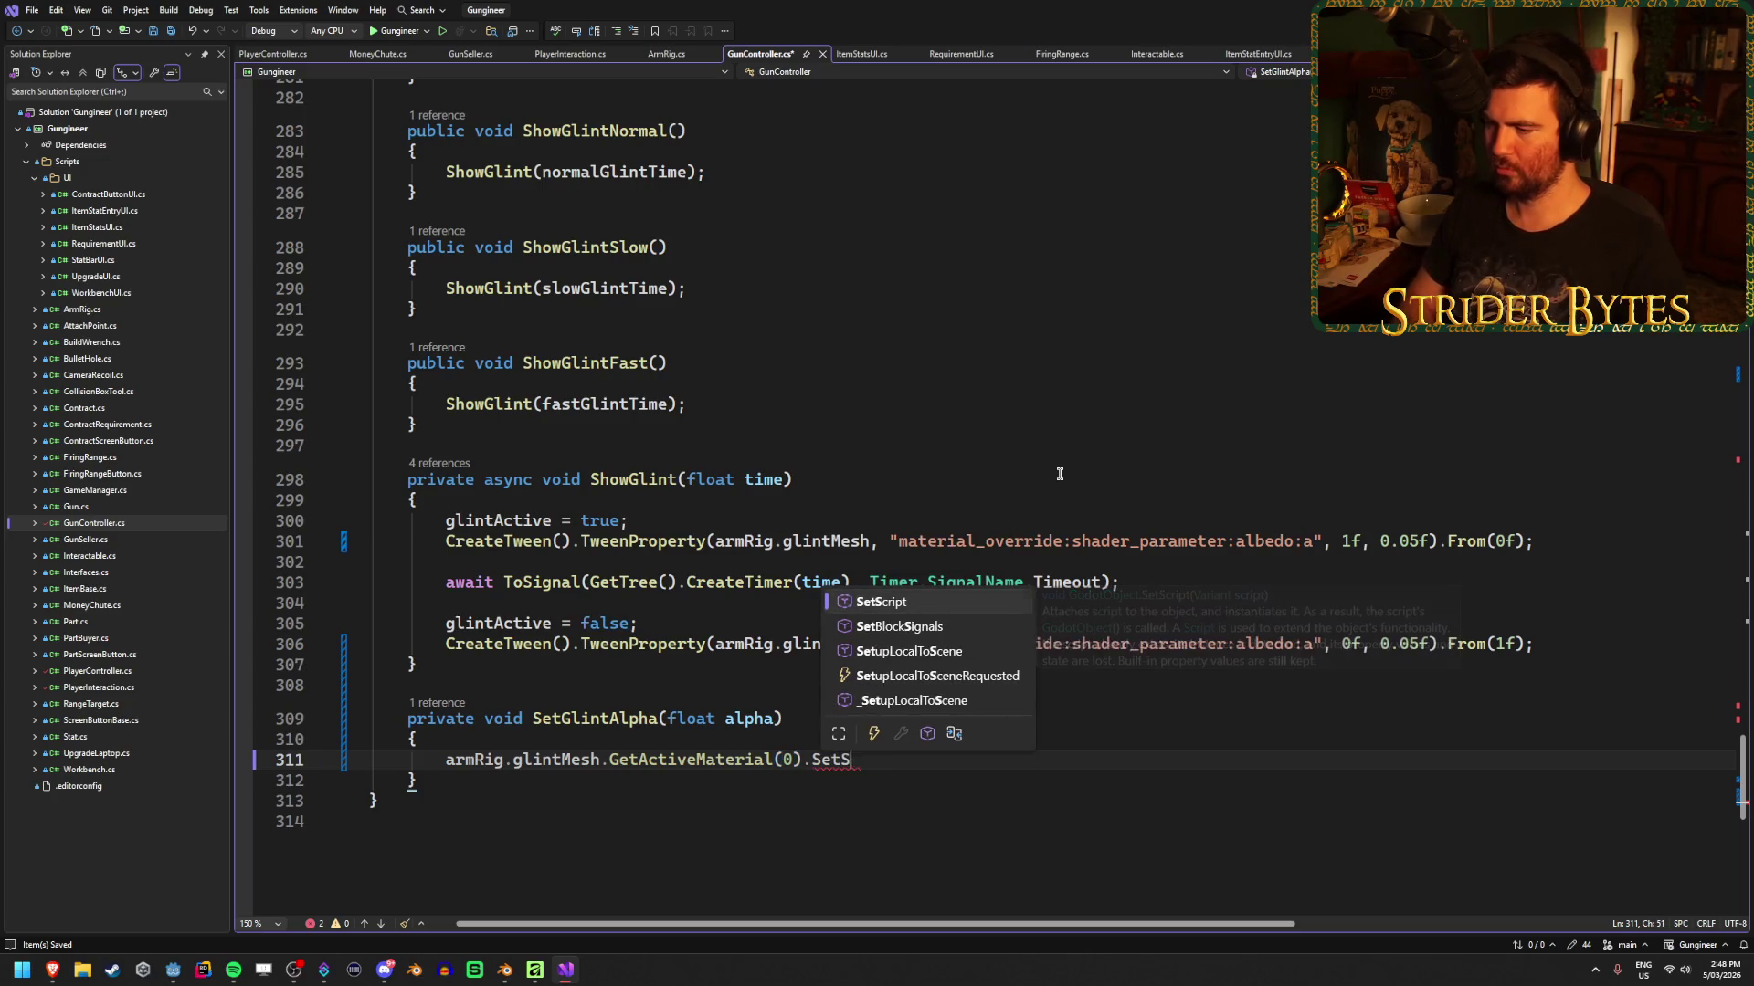
{"action": "key", "text": "BackSpace"}
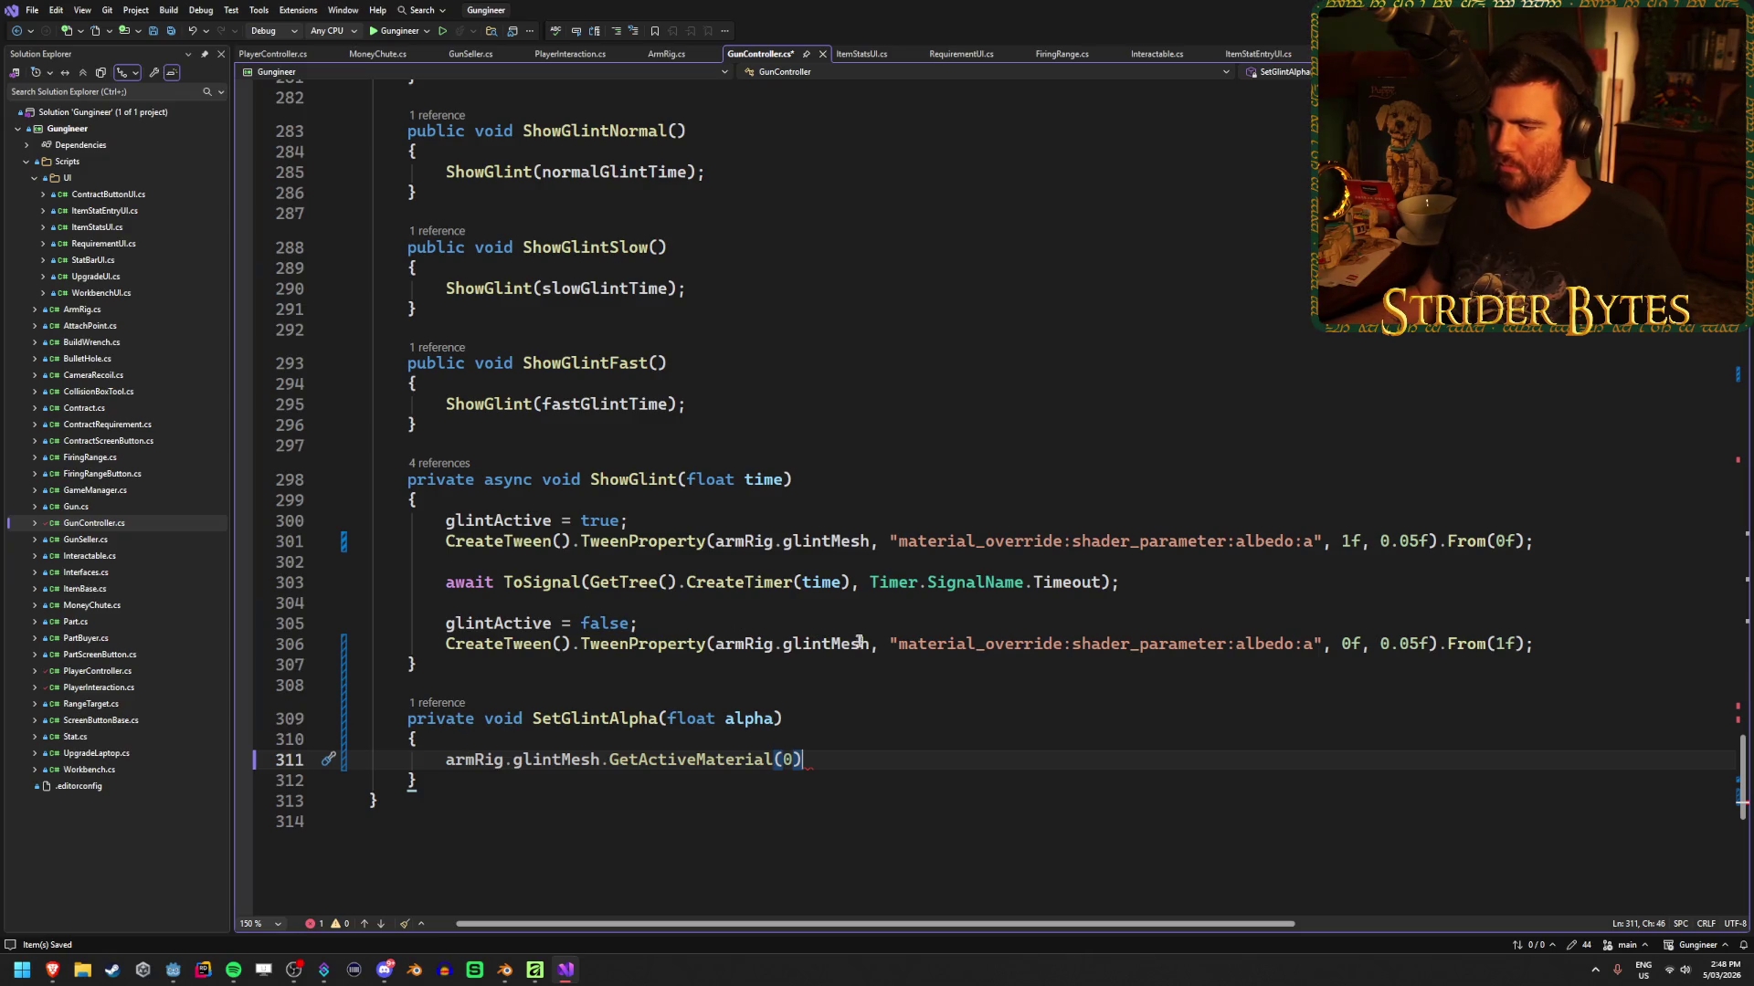
{"action": "key", "text": "Home"}
{"action": "type", "text": "("}
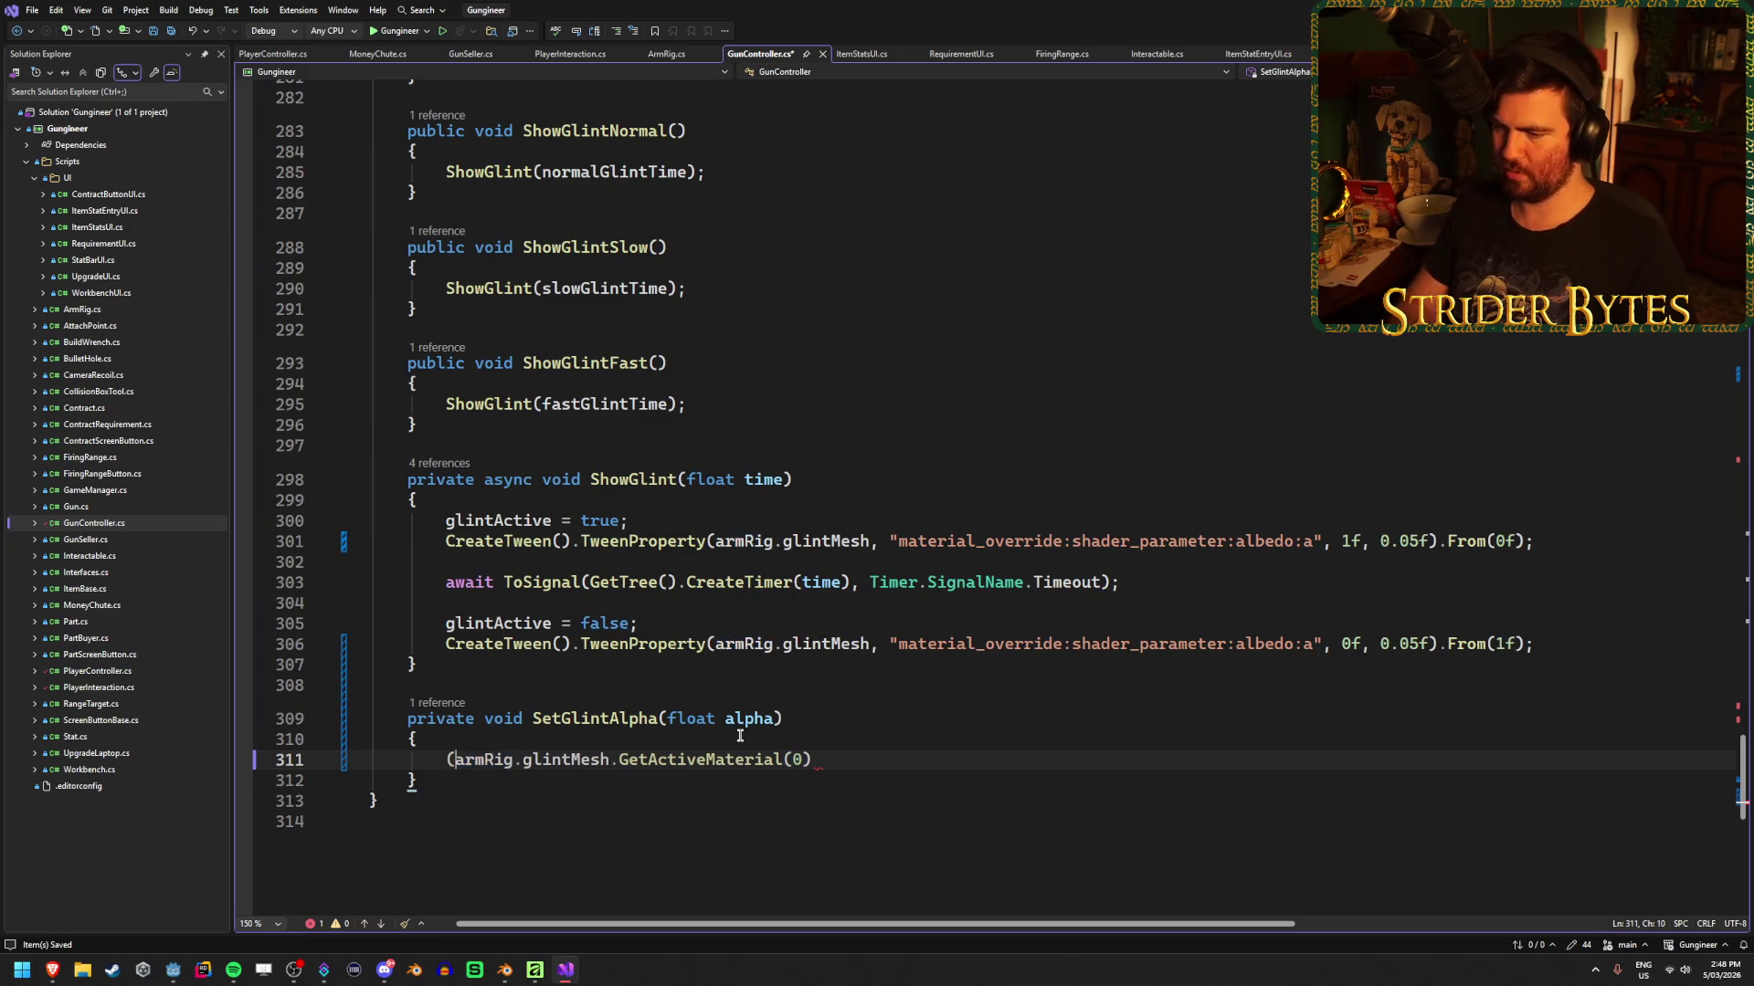
{"action": "left_click", "coordinate": [845, 768]}
{"action": "type", "text": ")"}
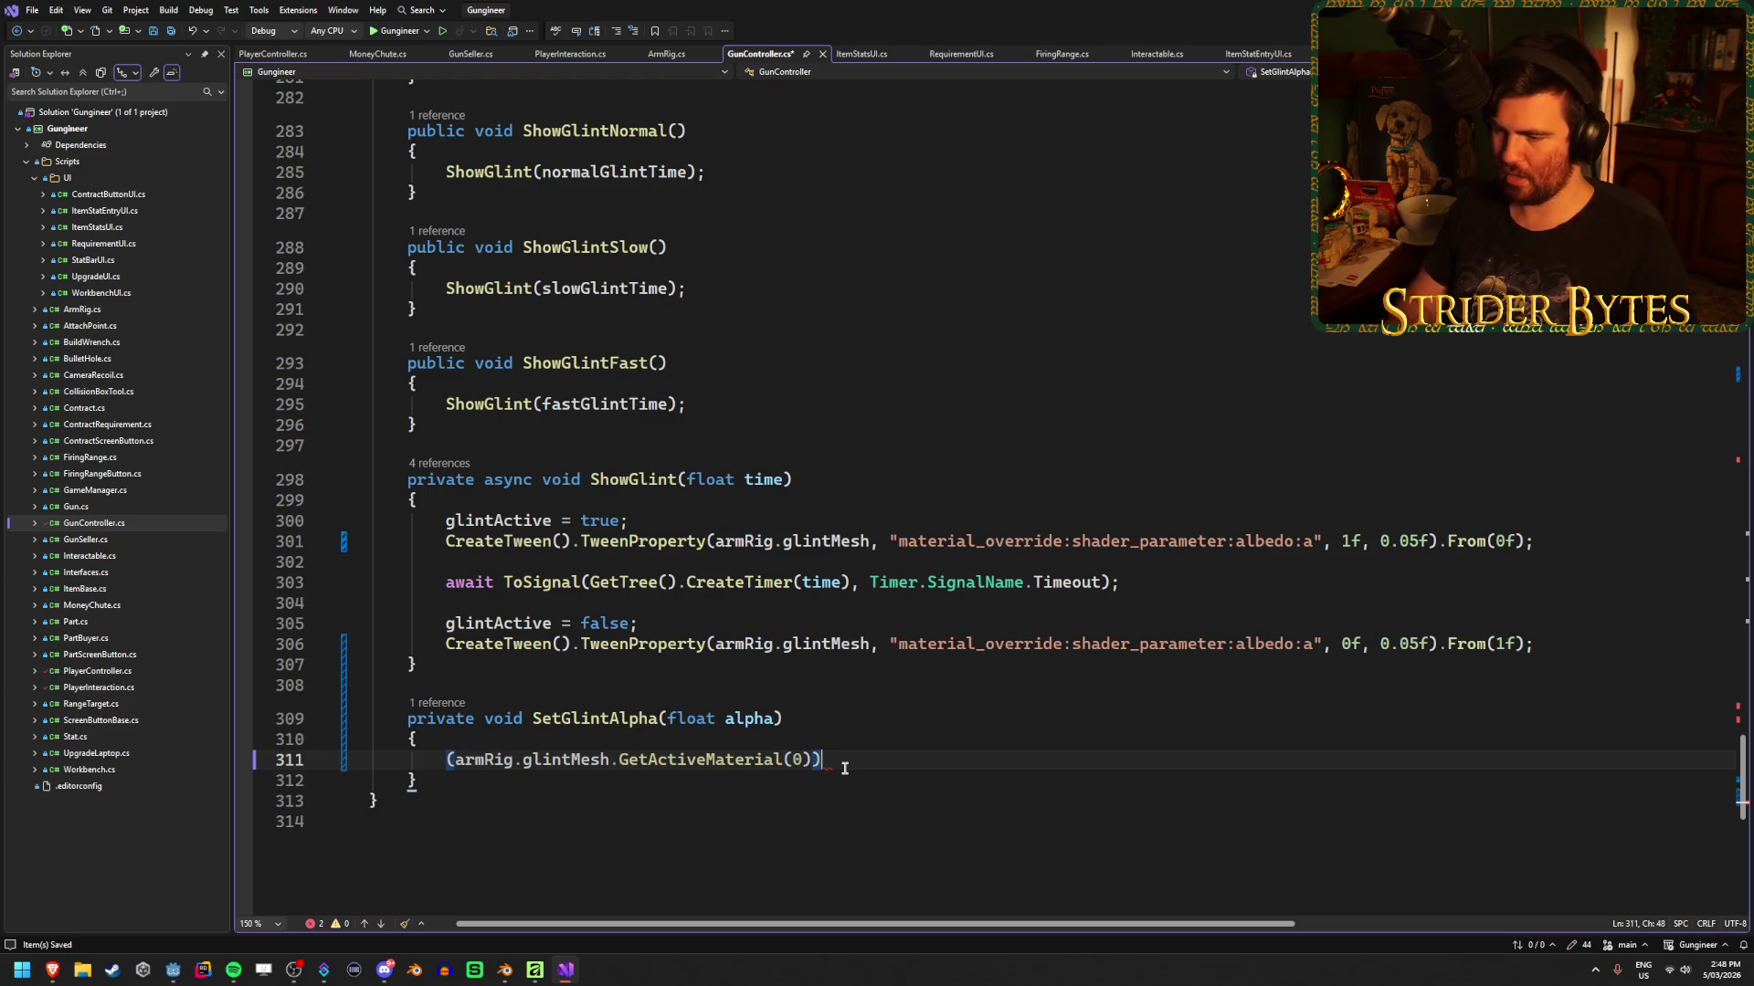
{"action": "key", "text": "Home"}
{"action": "type", "text": "()ShaderMaterial"}
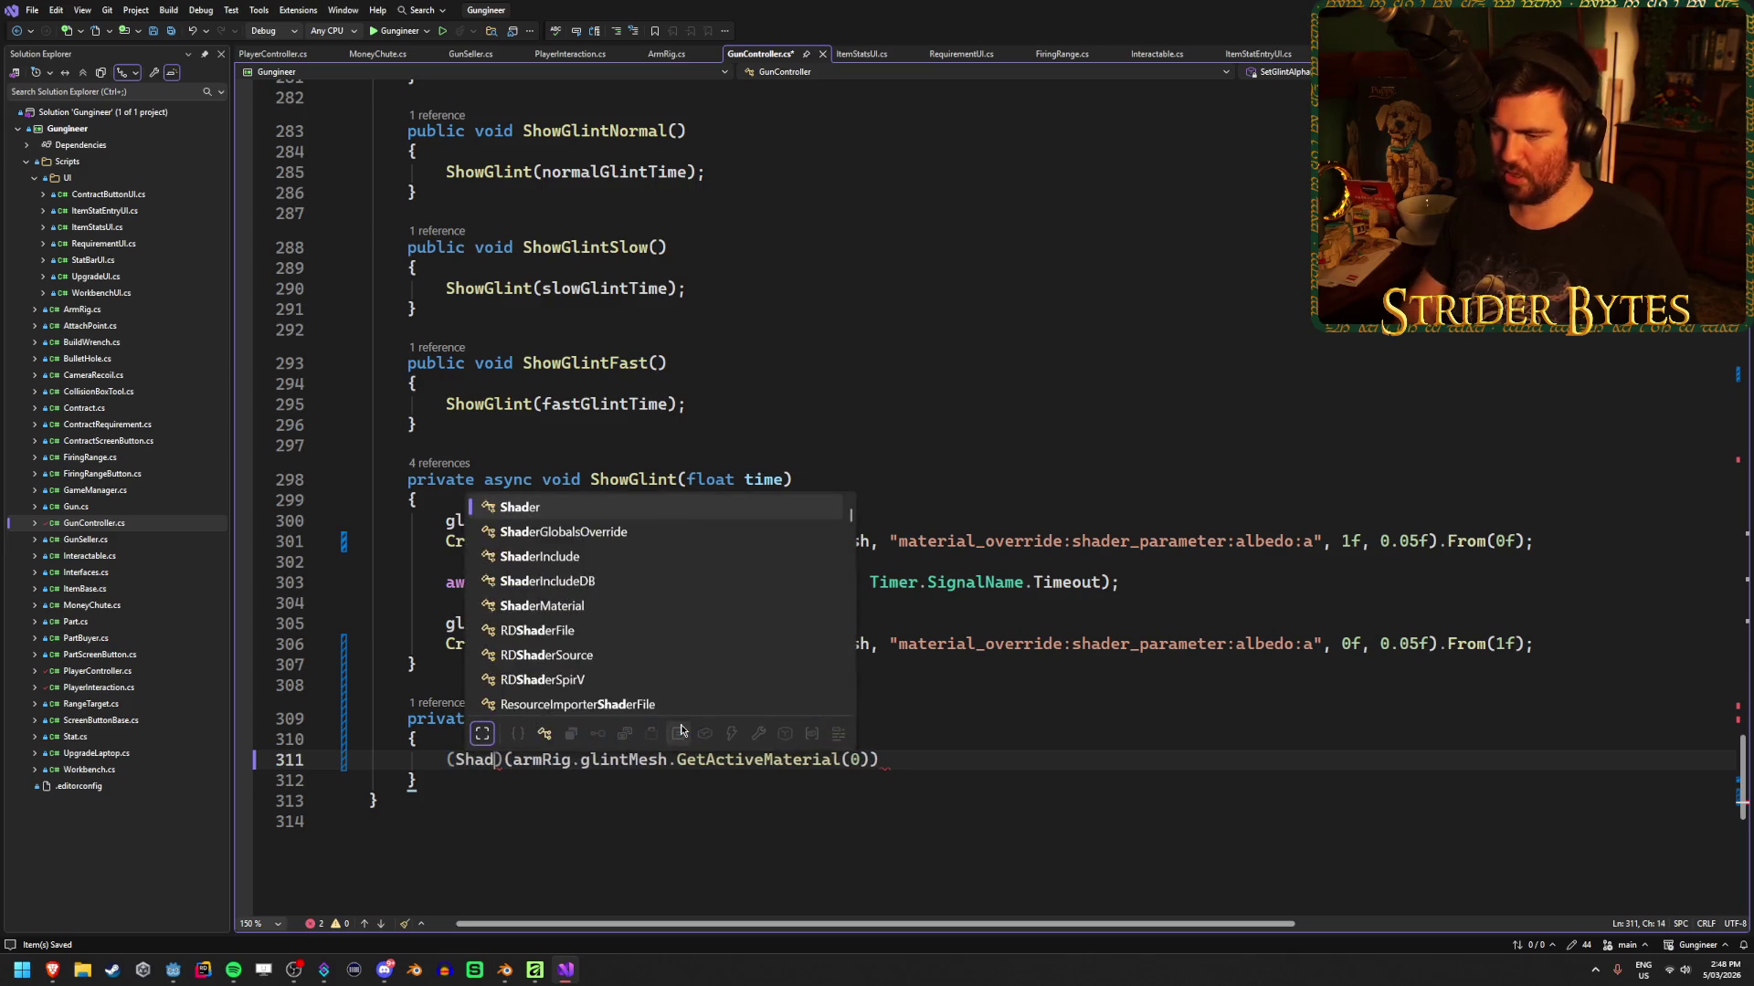
{"action": "key", "text": "ctrl+s"}
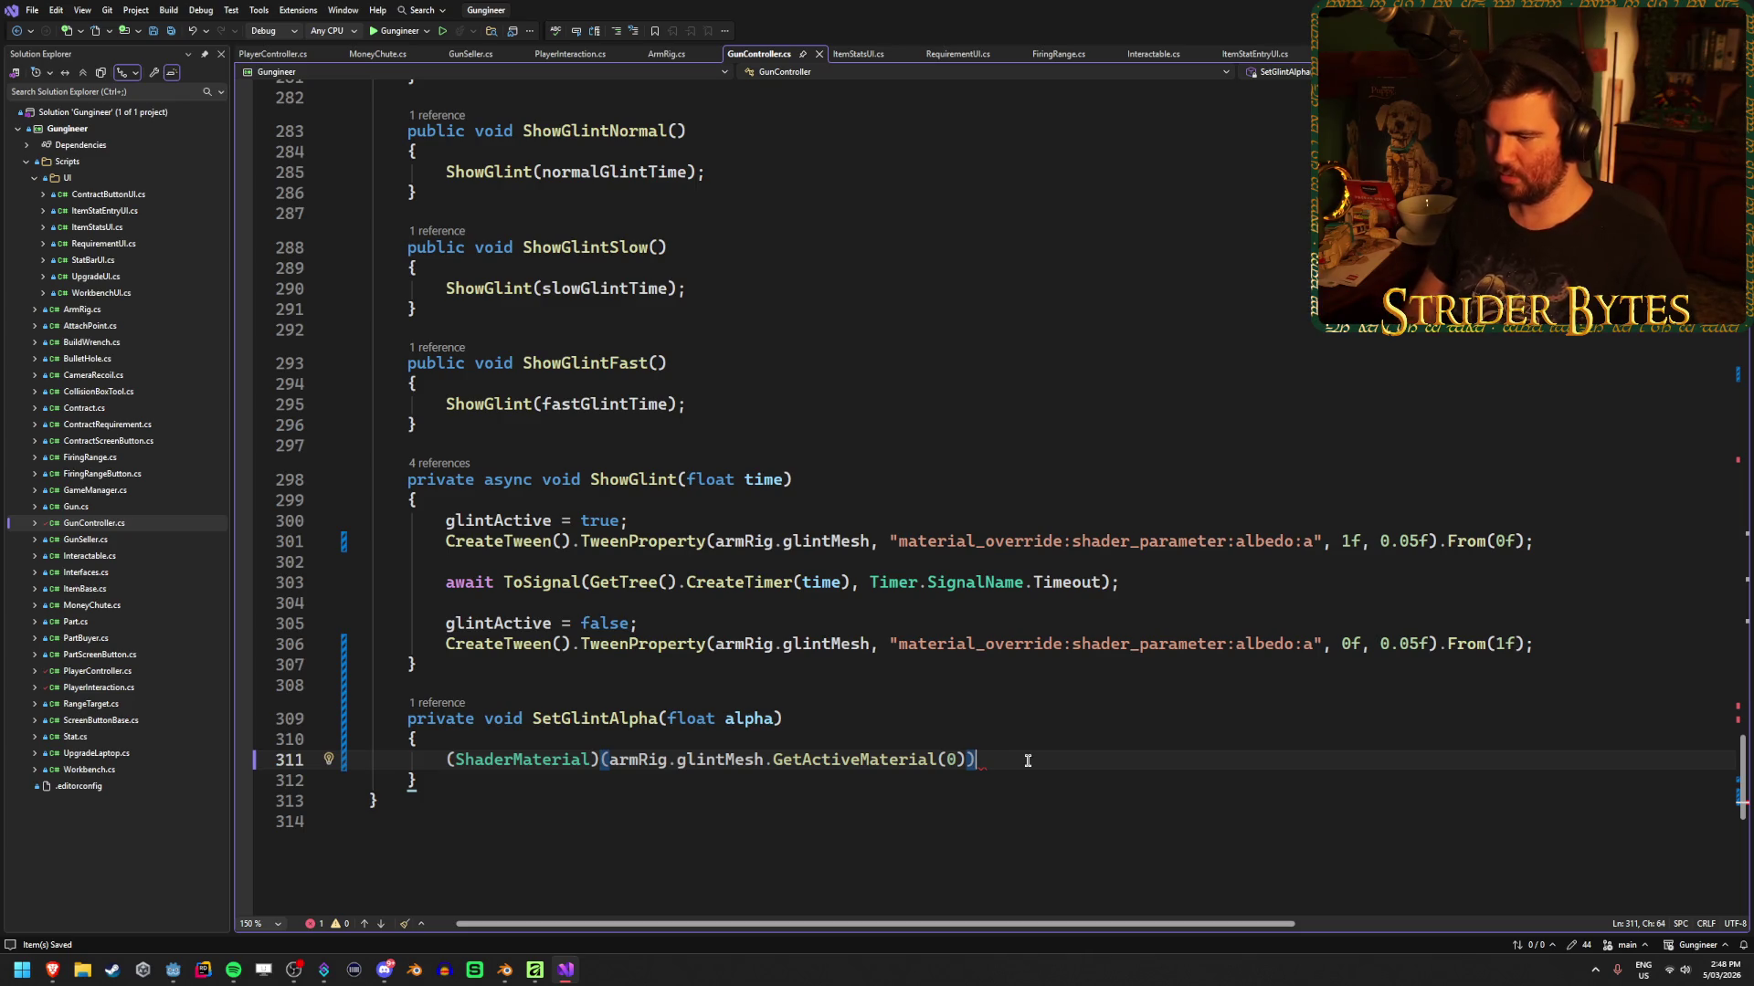
Fix the parentheses so the whole cast expression is wrapped as ((ShaderMaterial)armRig...), then save
{"action": "left_click", "coordinate": [602, 759]}
{"action": "key", "text": "Delete"}
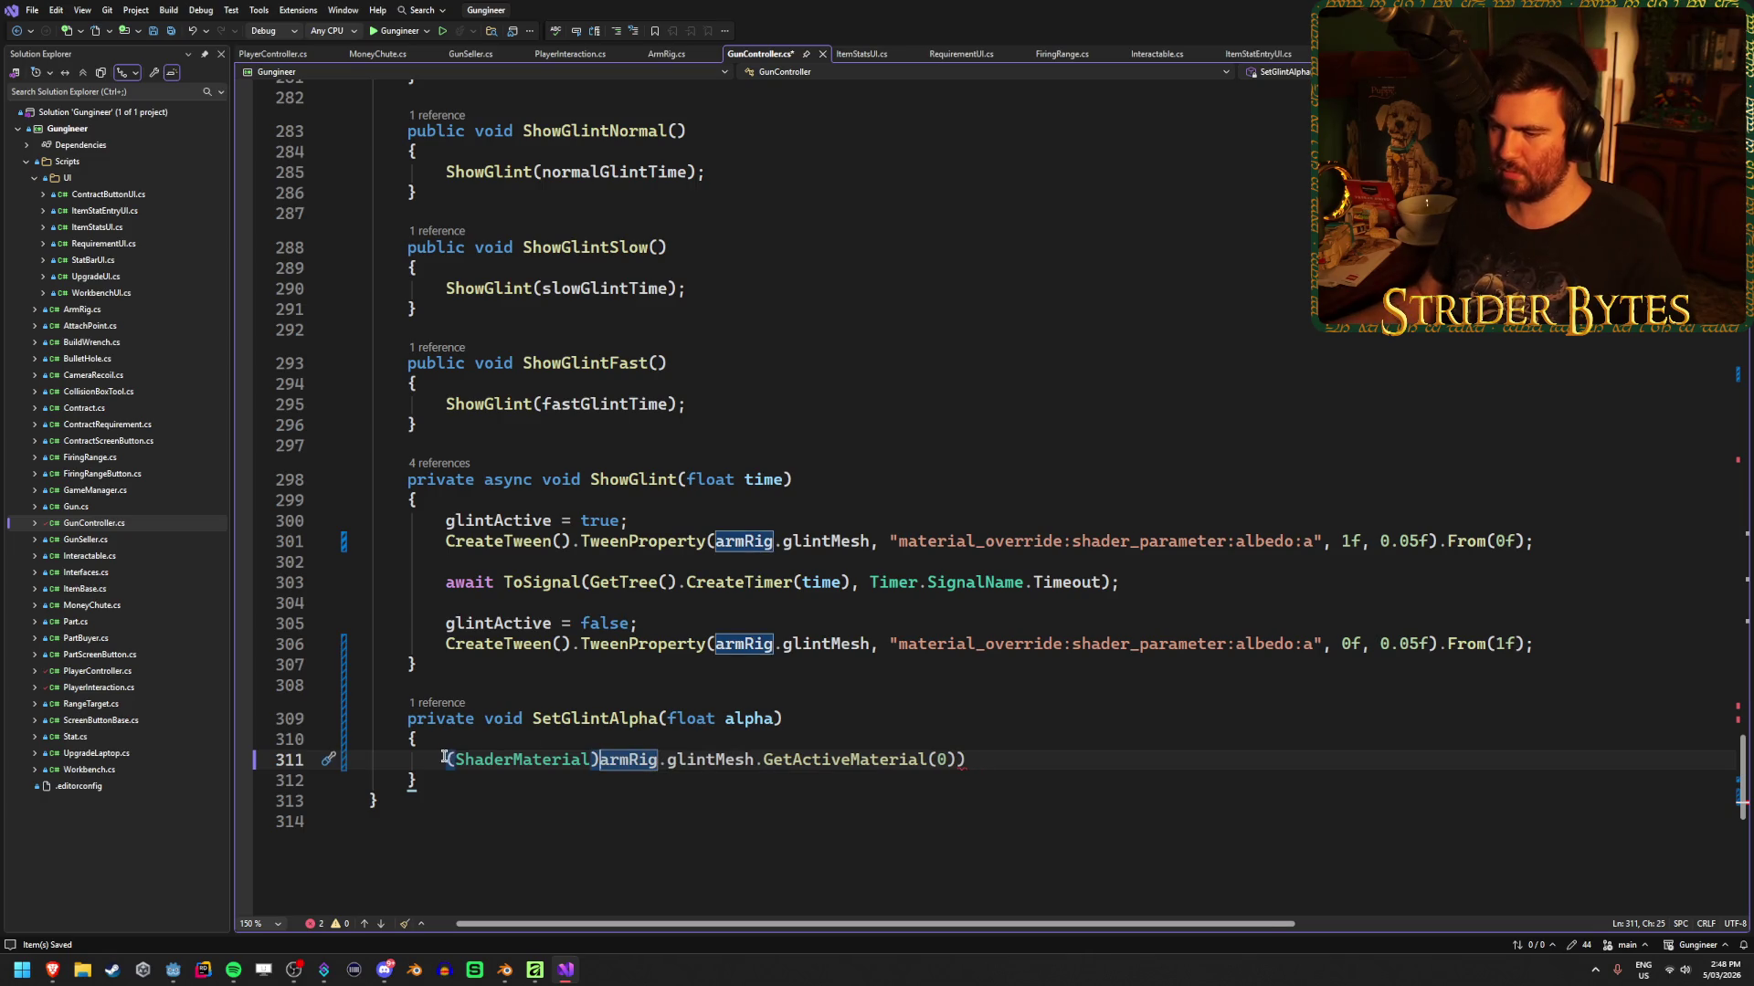
{"action": "left_click", "coordinate": [446, 759]}
{"action": "type", "text": "("}
{"action": "key", "text": "ctrl+s"}
Append .SetShaderParameter("albedo", new Color(1f,1f,1f,alpha)) to finish line 311
{"action": "left_click", "coordinate": [1005, 759]}
{"action": "type", "text": "."}
{"action": "type", "text": "SetSh"}
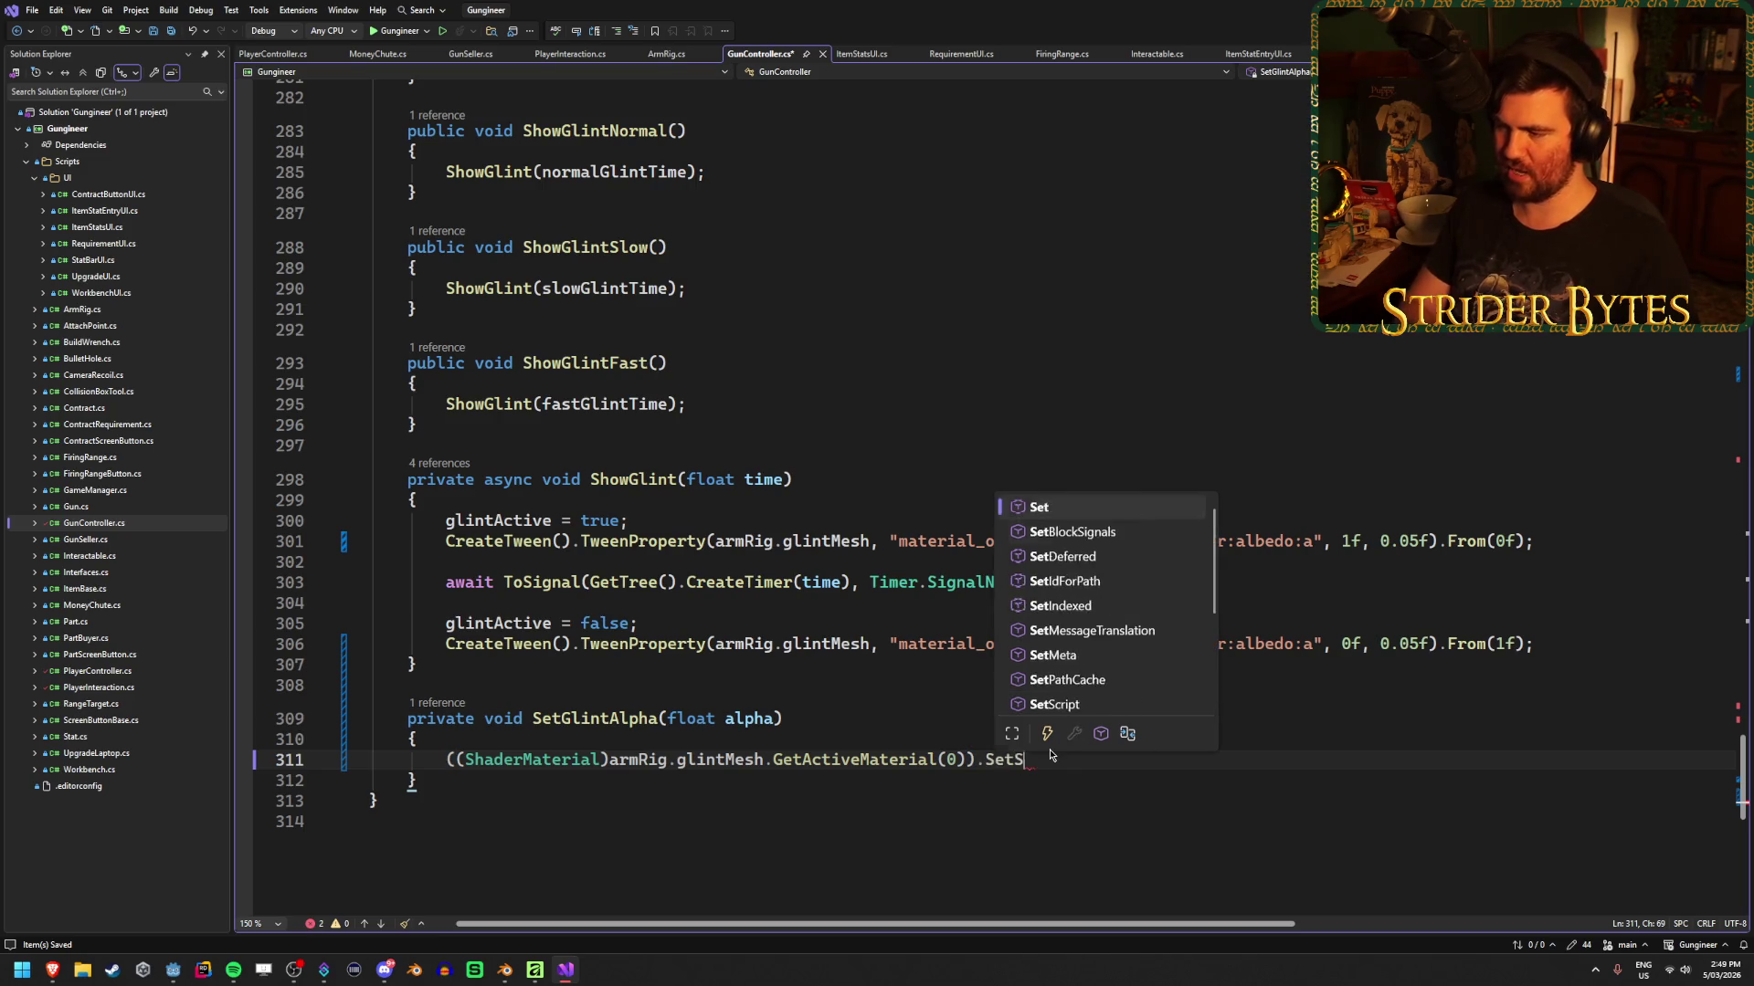
{"action": "key", "text": "Tab"}
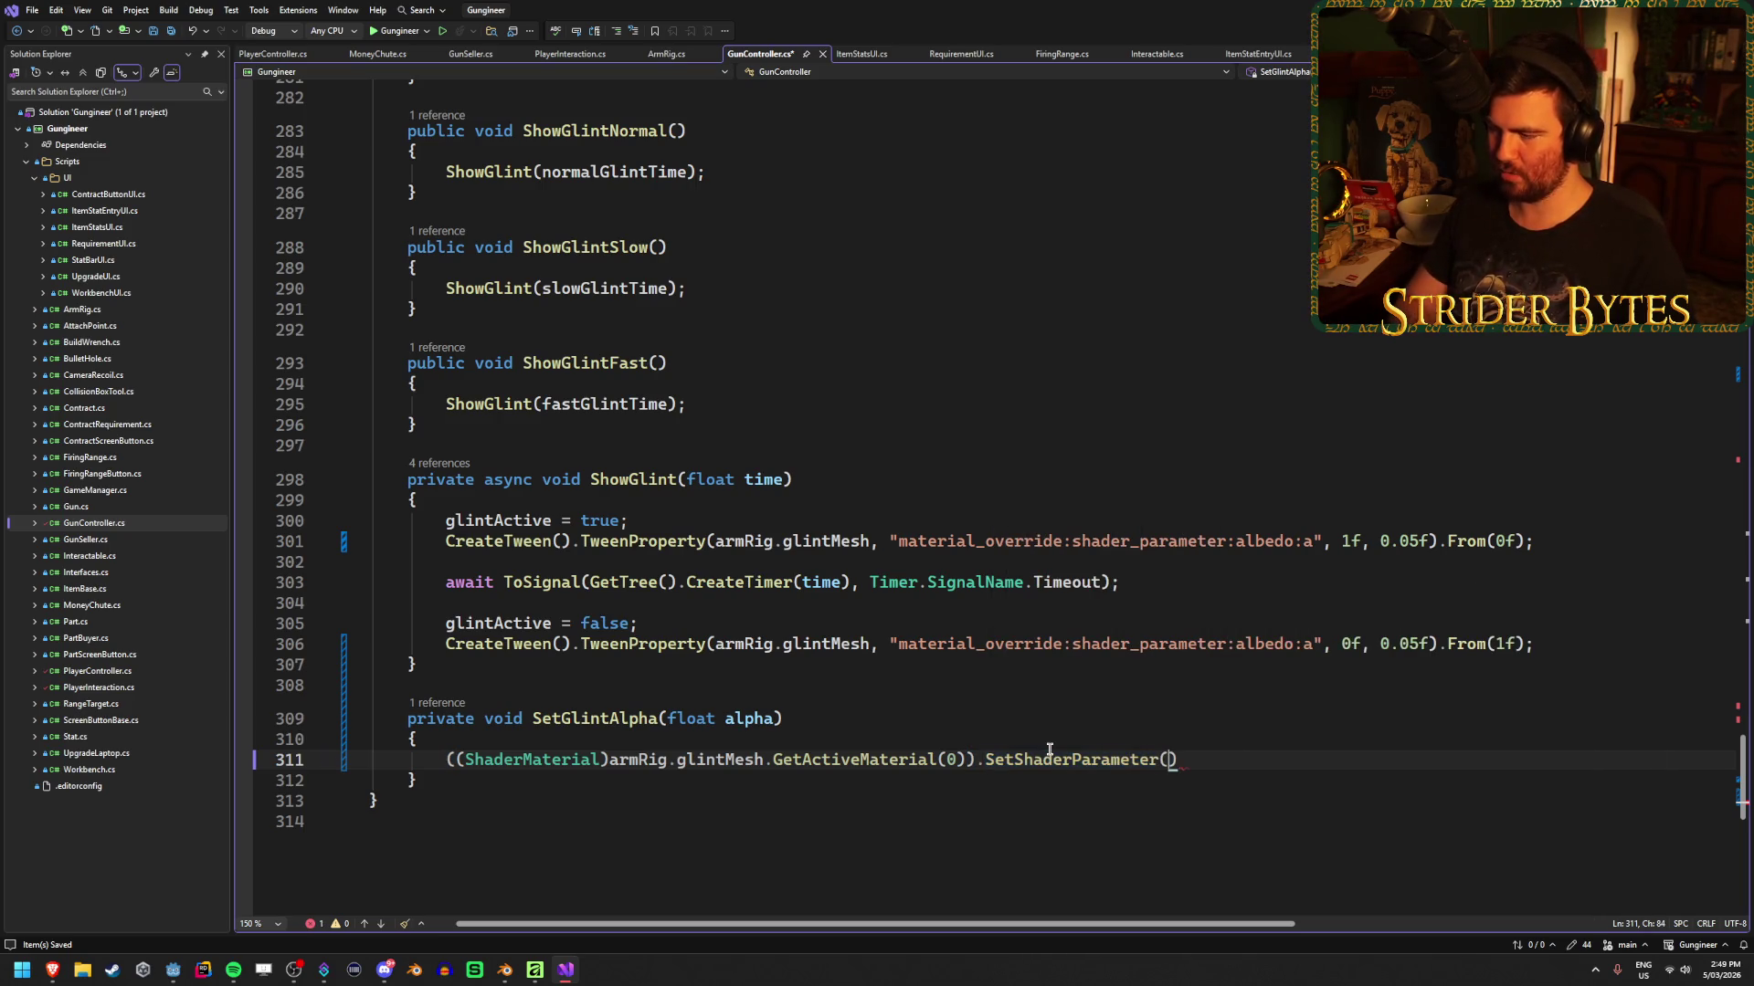
{"action": "type", "text": "(\"albedo"}
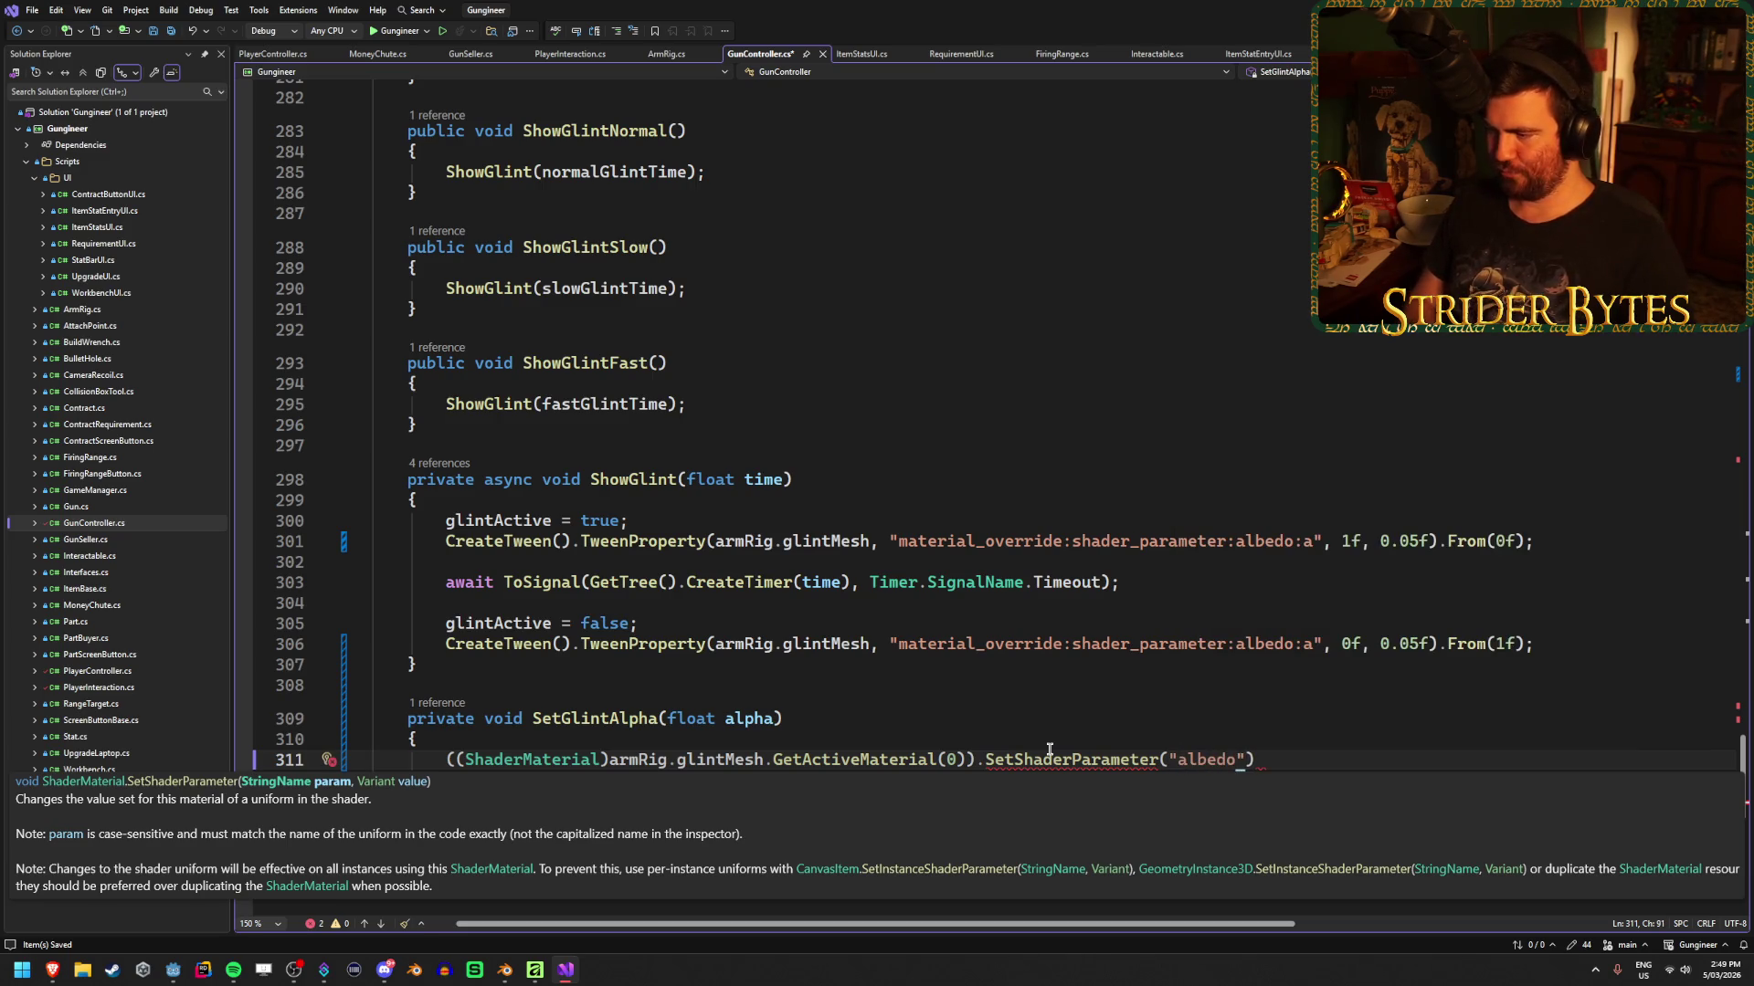
{"action": "type", "text": "\", "}
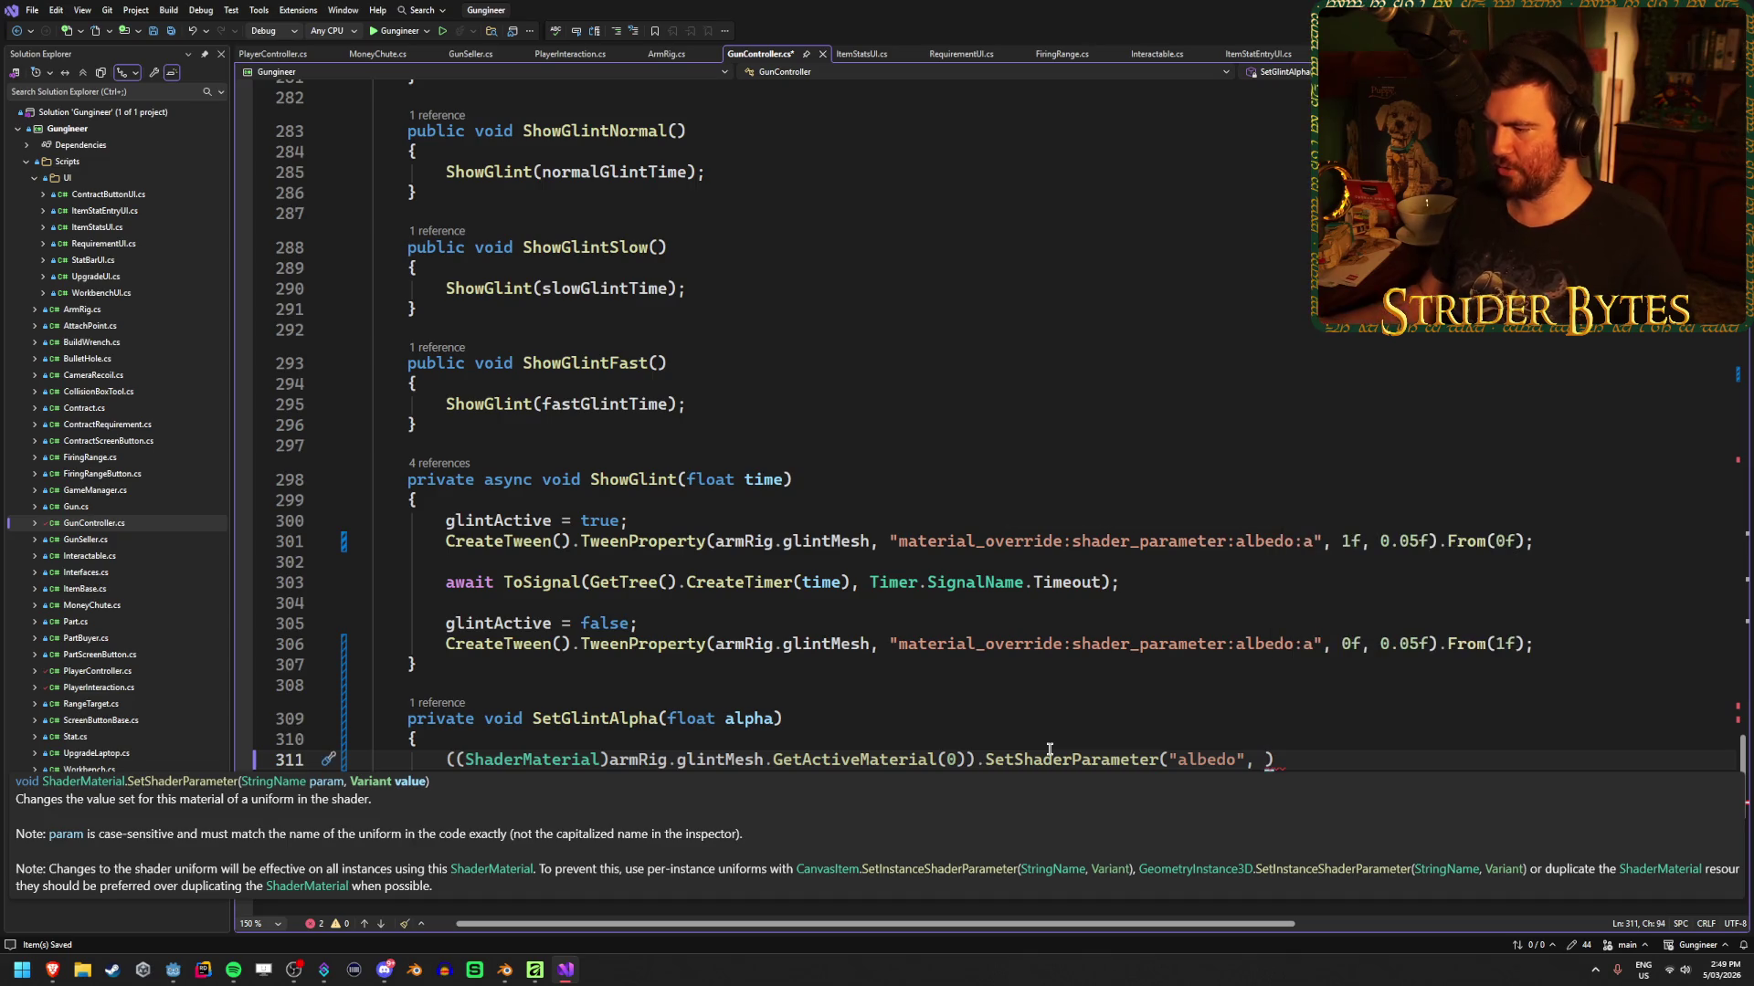
{"action": "type", "text": "new Color"}
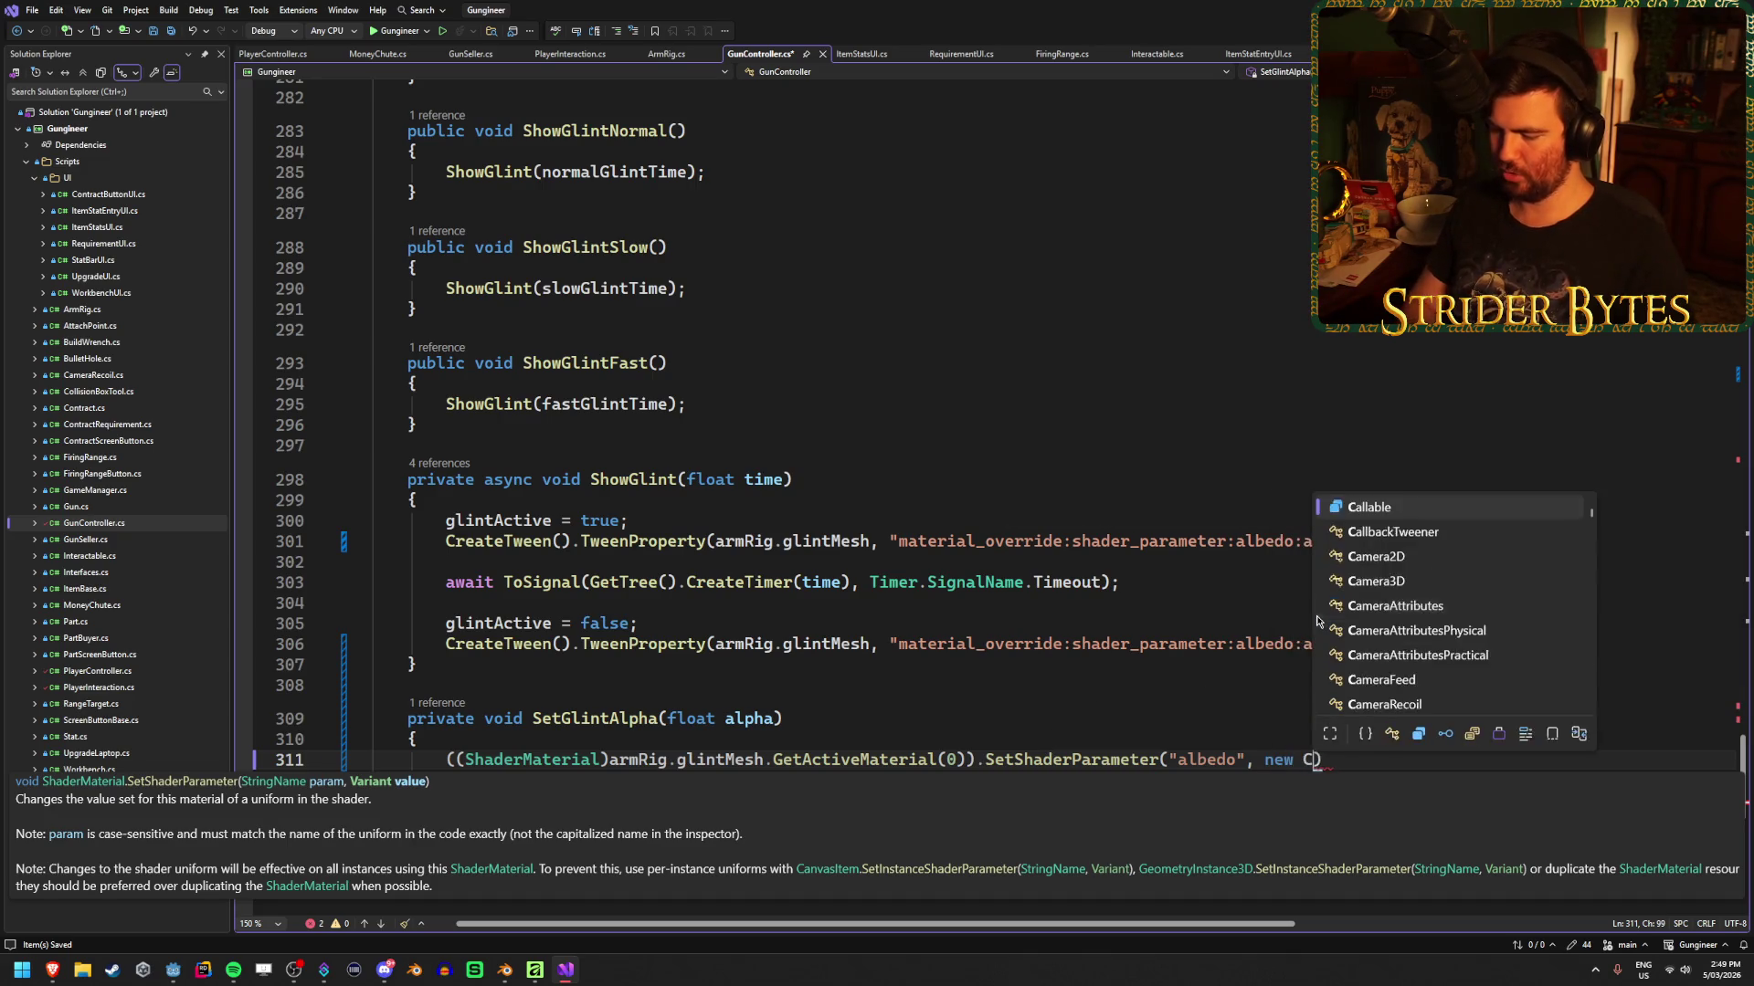
{"action": "type", "text": "("}
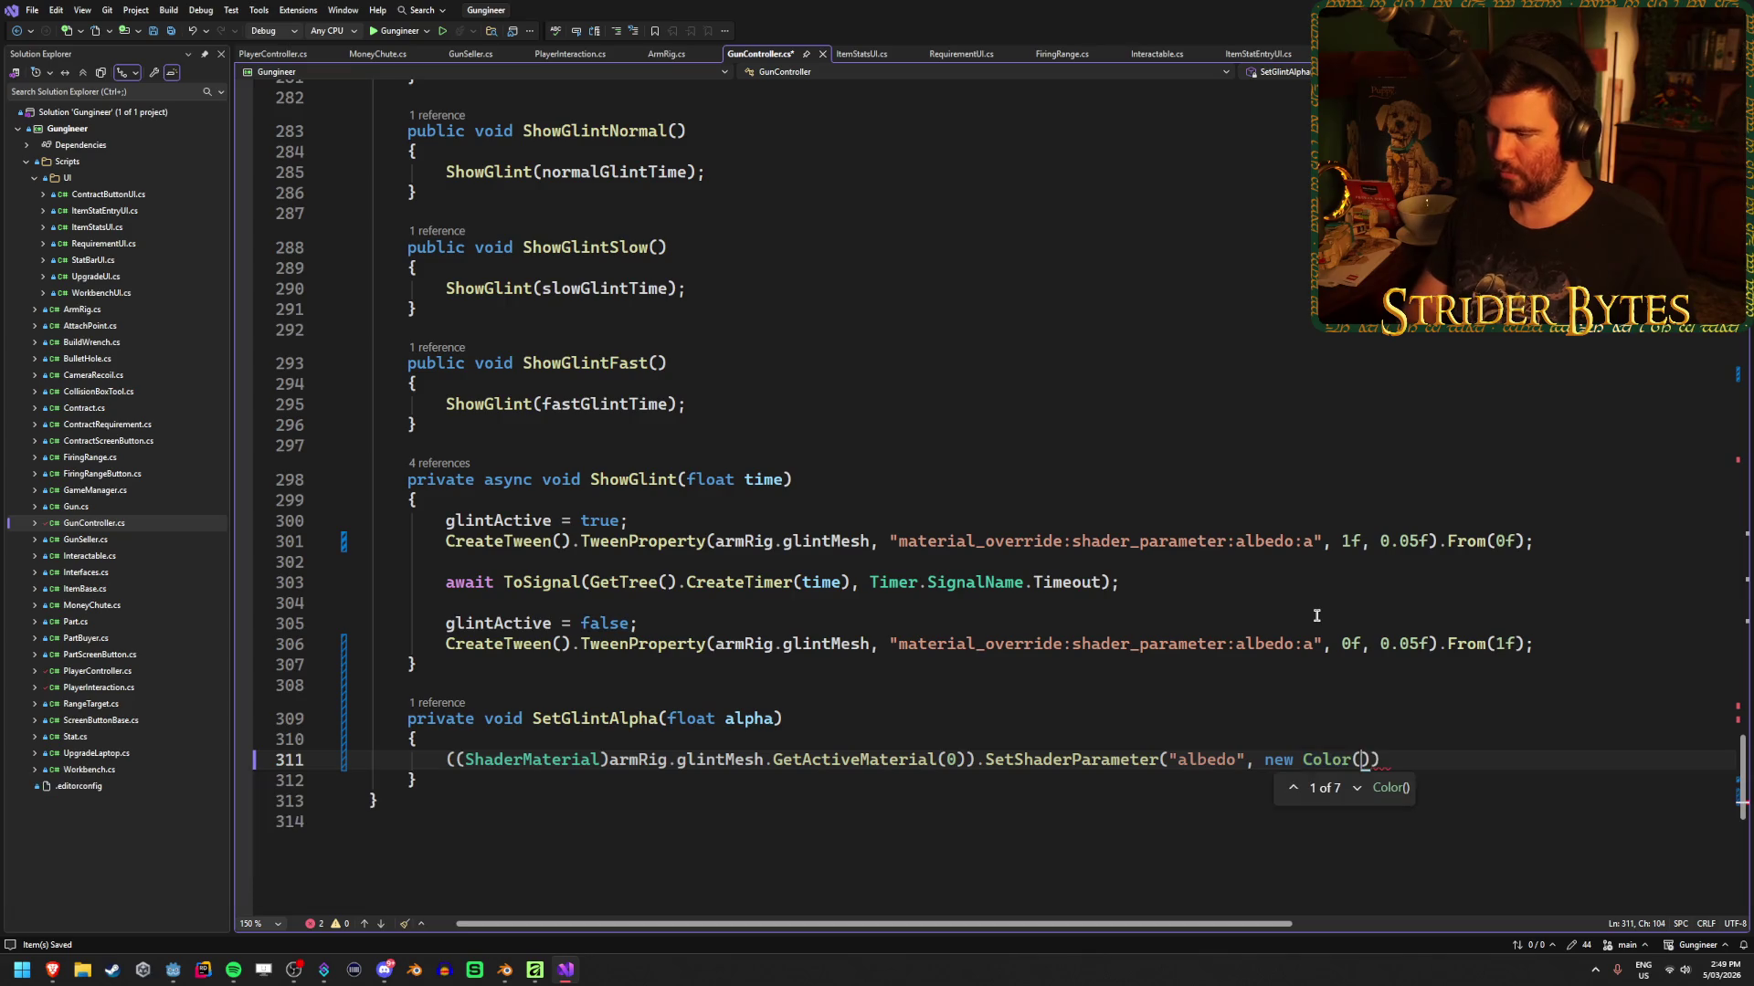
{"action": "type", "text": "1f,"}
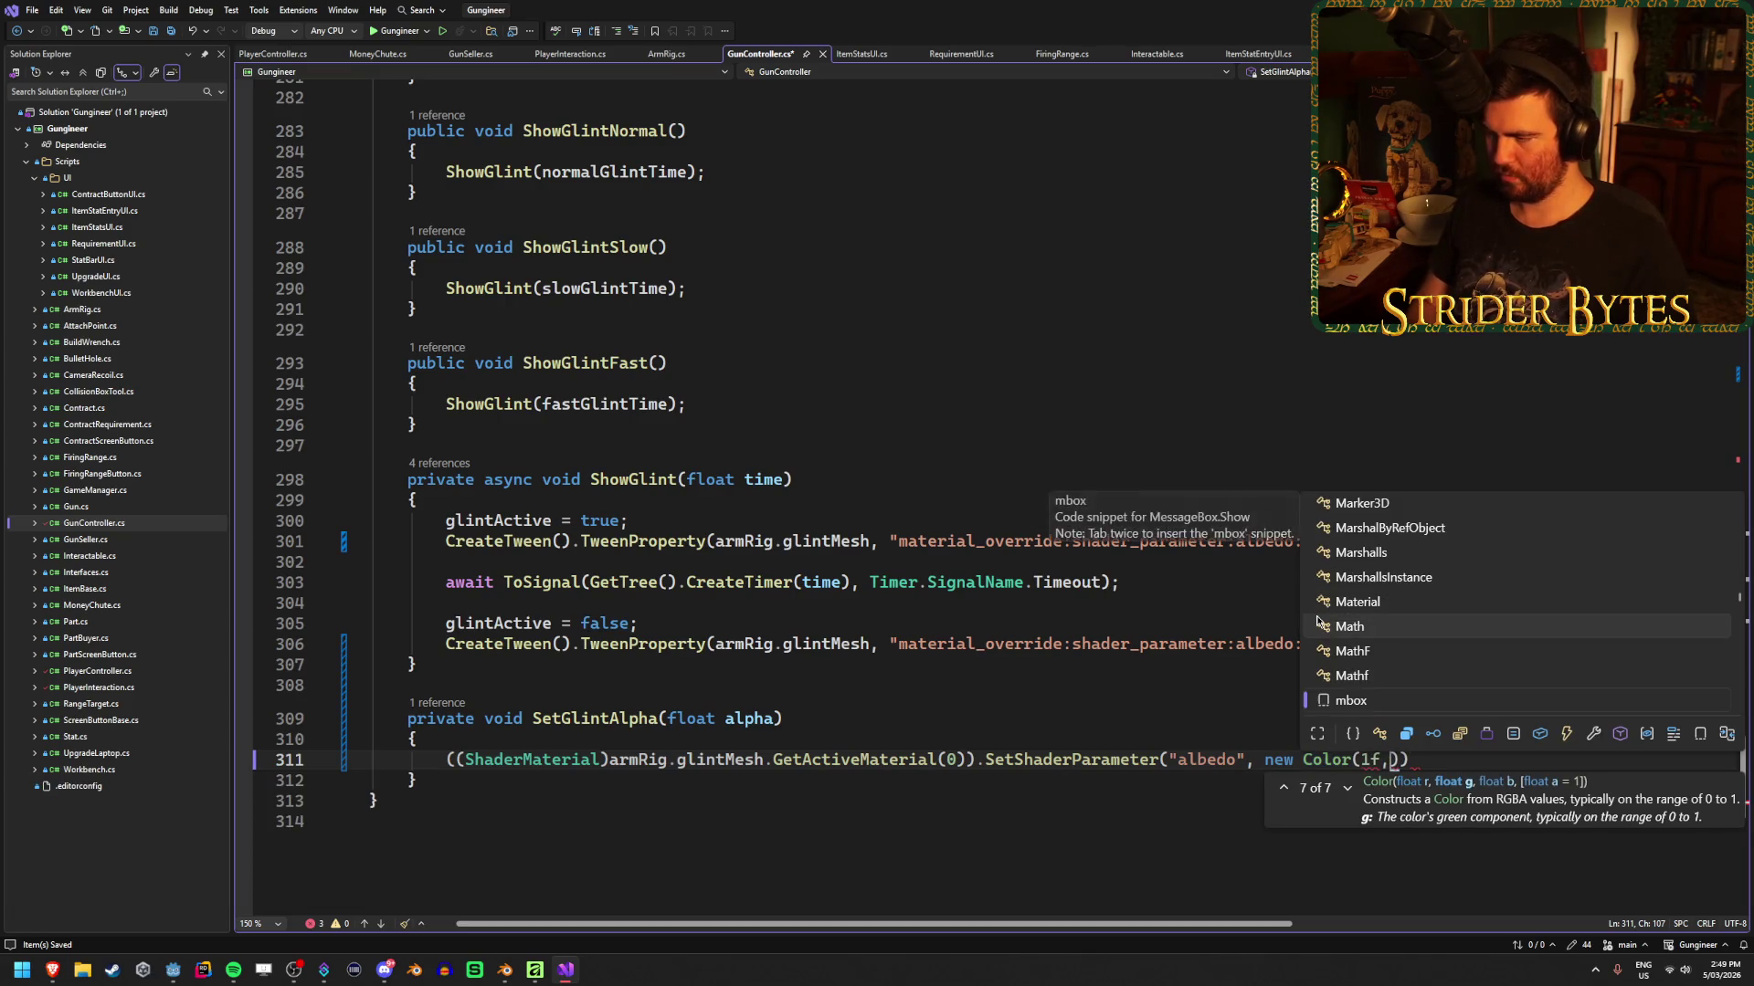
{"action": "type", "text": "1f,1f,alpha"}
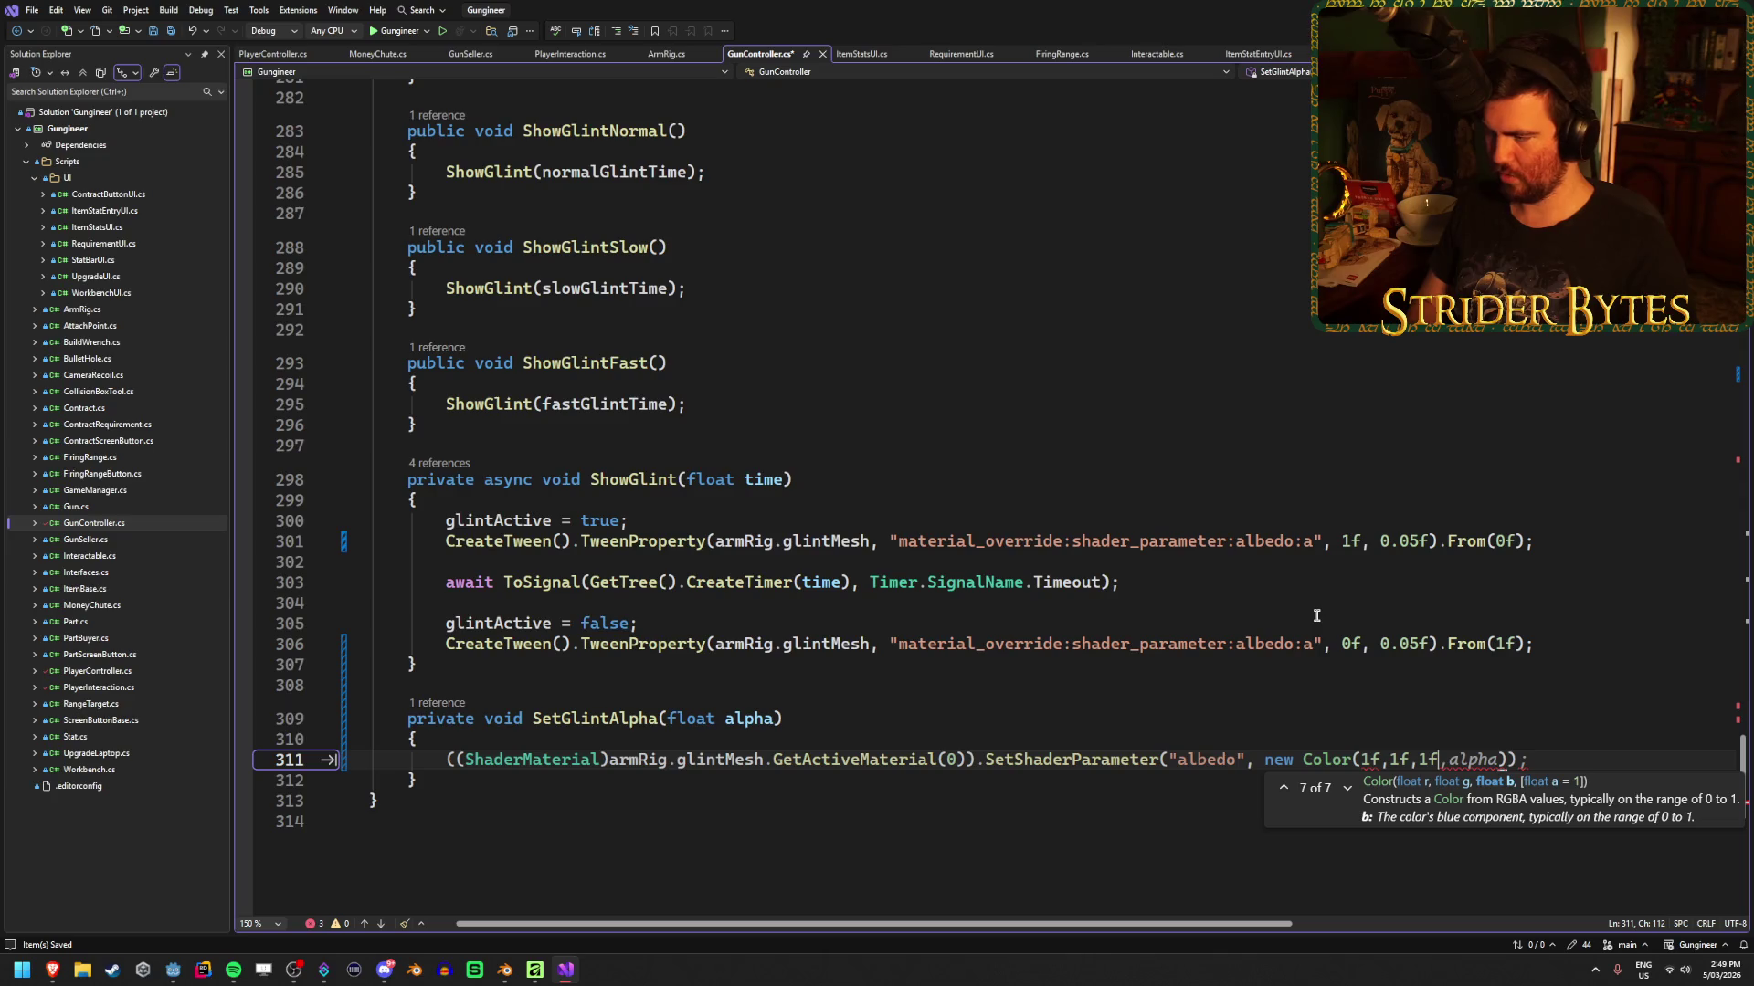
{"action": "key", "text": "Tab"}
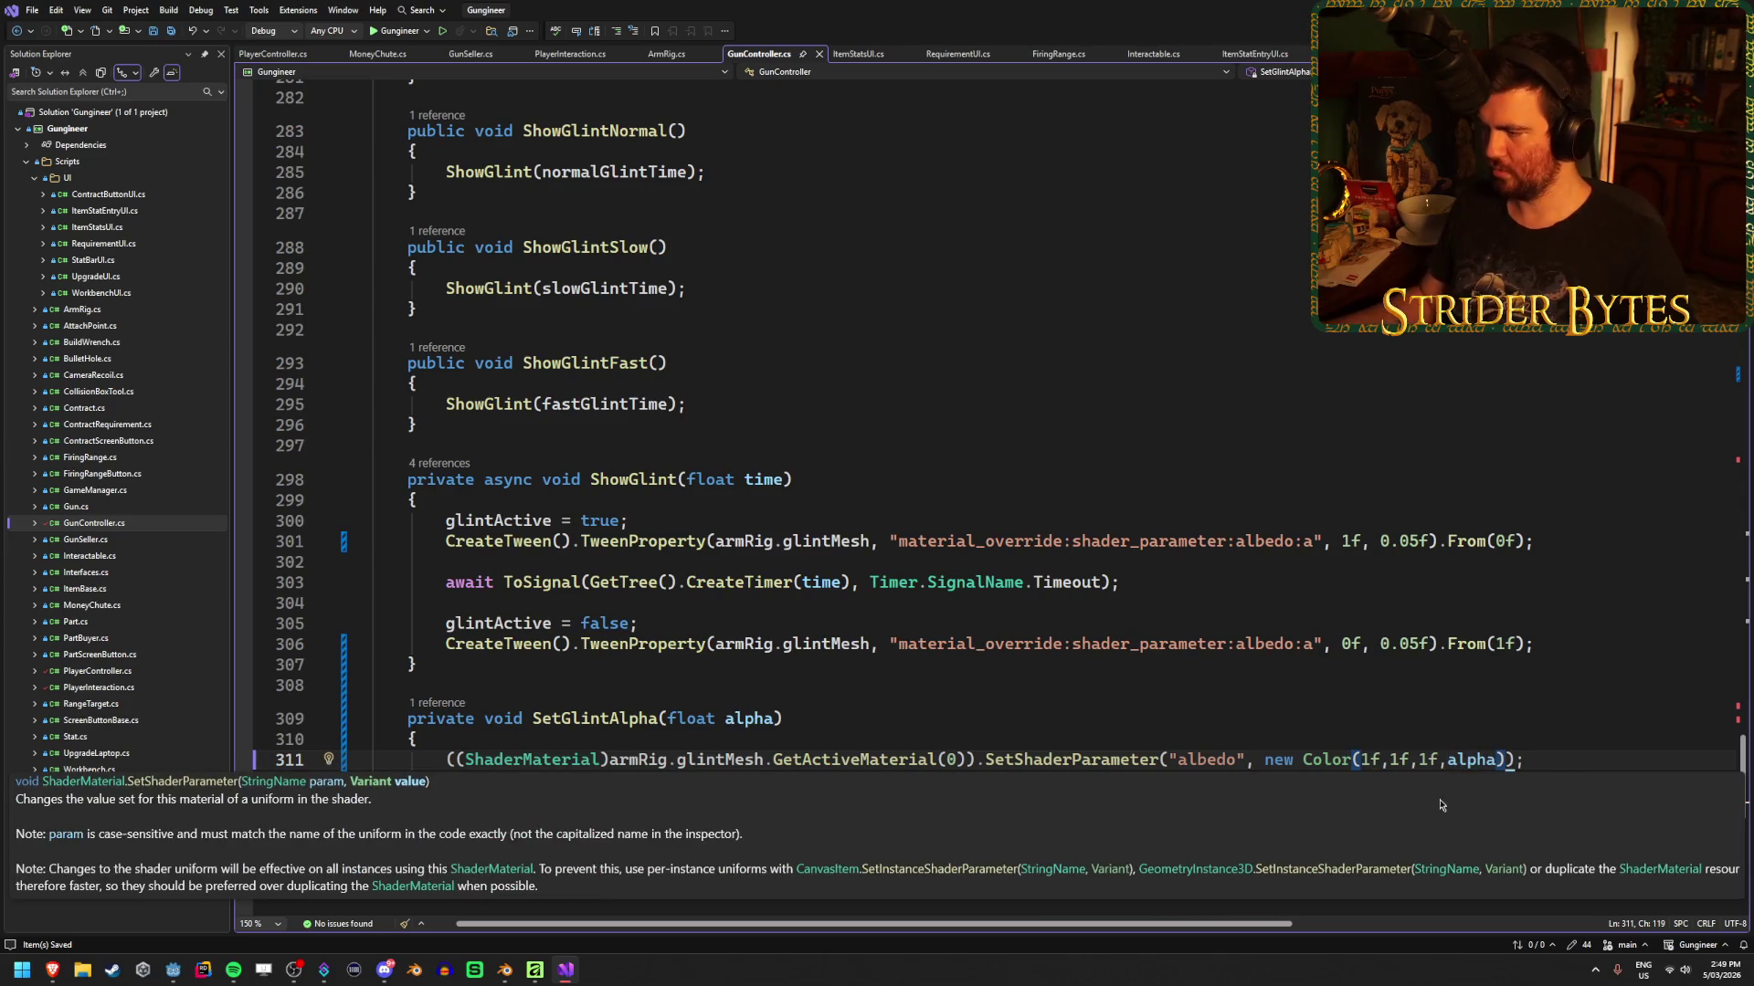
{"action": "left_click", "coordinate": [688, 782]}
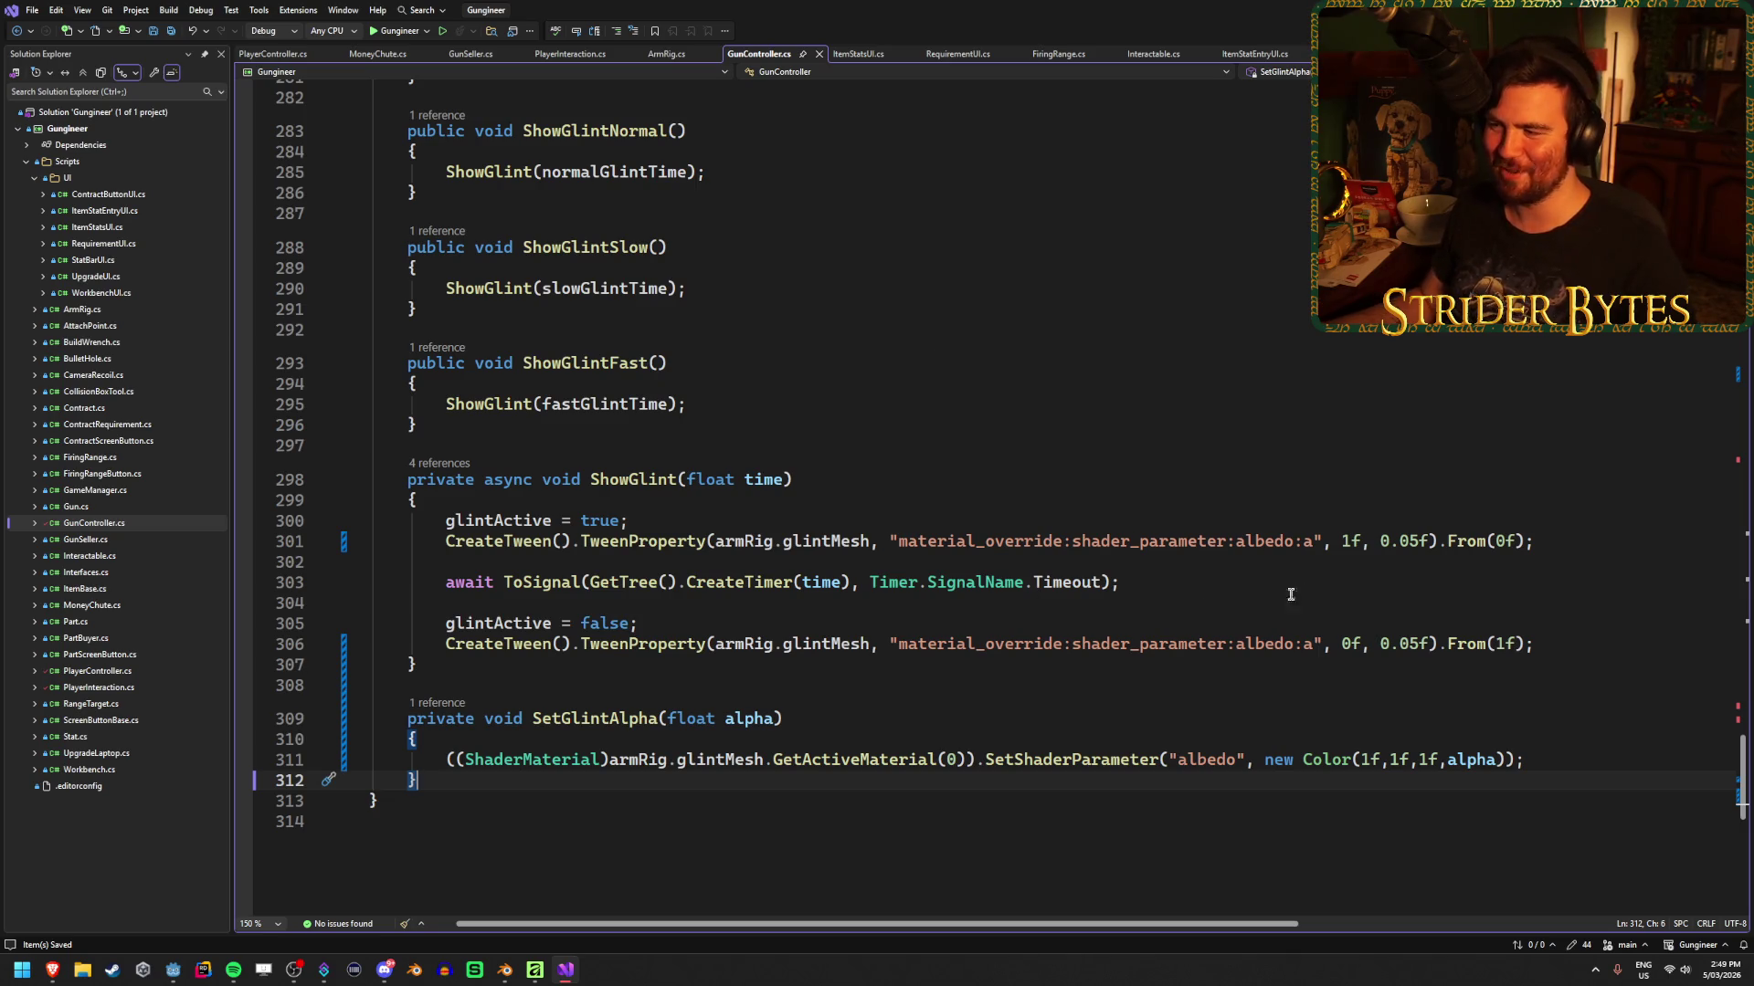
Change the line 301 tween from TweenProperty to TweenMethod and save
{"action": "double_click", "coordinate": [644, 542]}
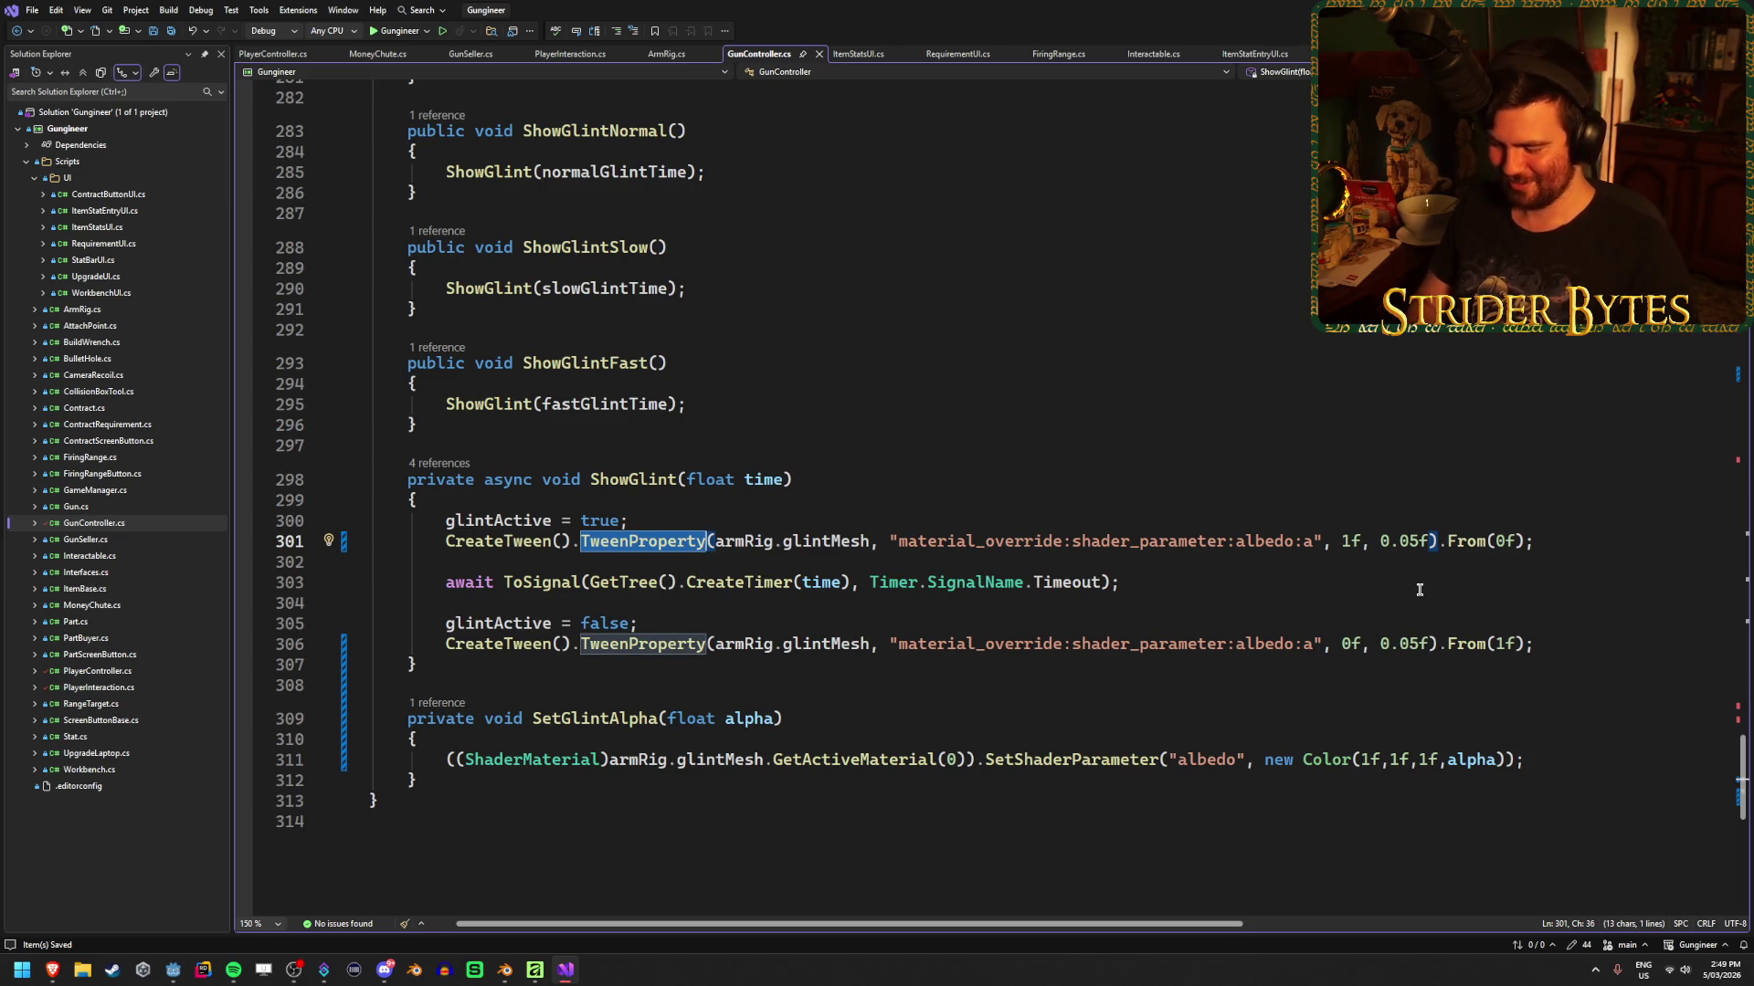
{"action": "type", "text": "TweenM"}
{"action": "key", "text": "Tab"}
{"action": "key", "text": "ctrl+s"}
Change the line 306 tween to TweenMethod as well, then select the first call's armRig.glintMesh target
{"action": "left_click", "coordinate": [638, 647]}
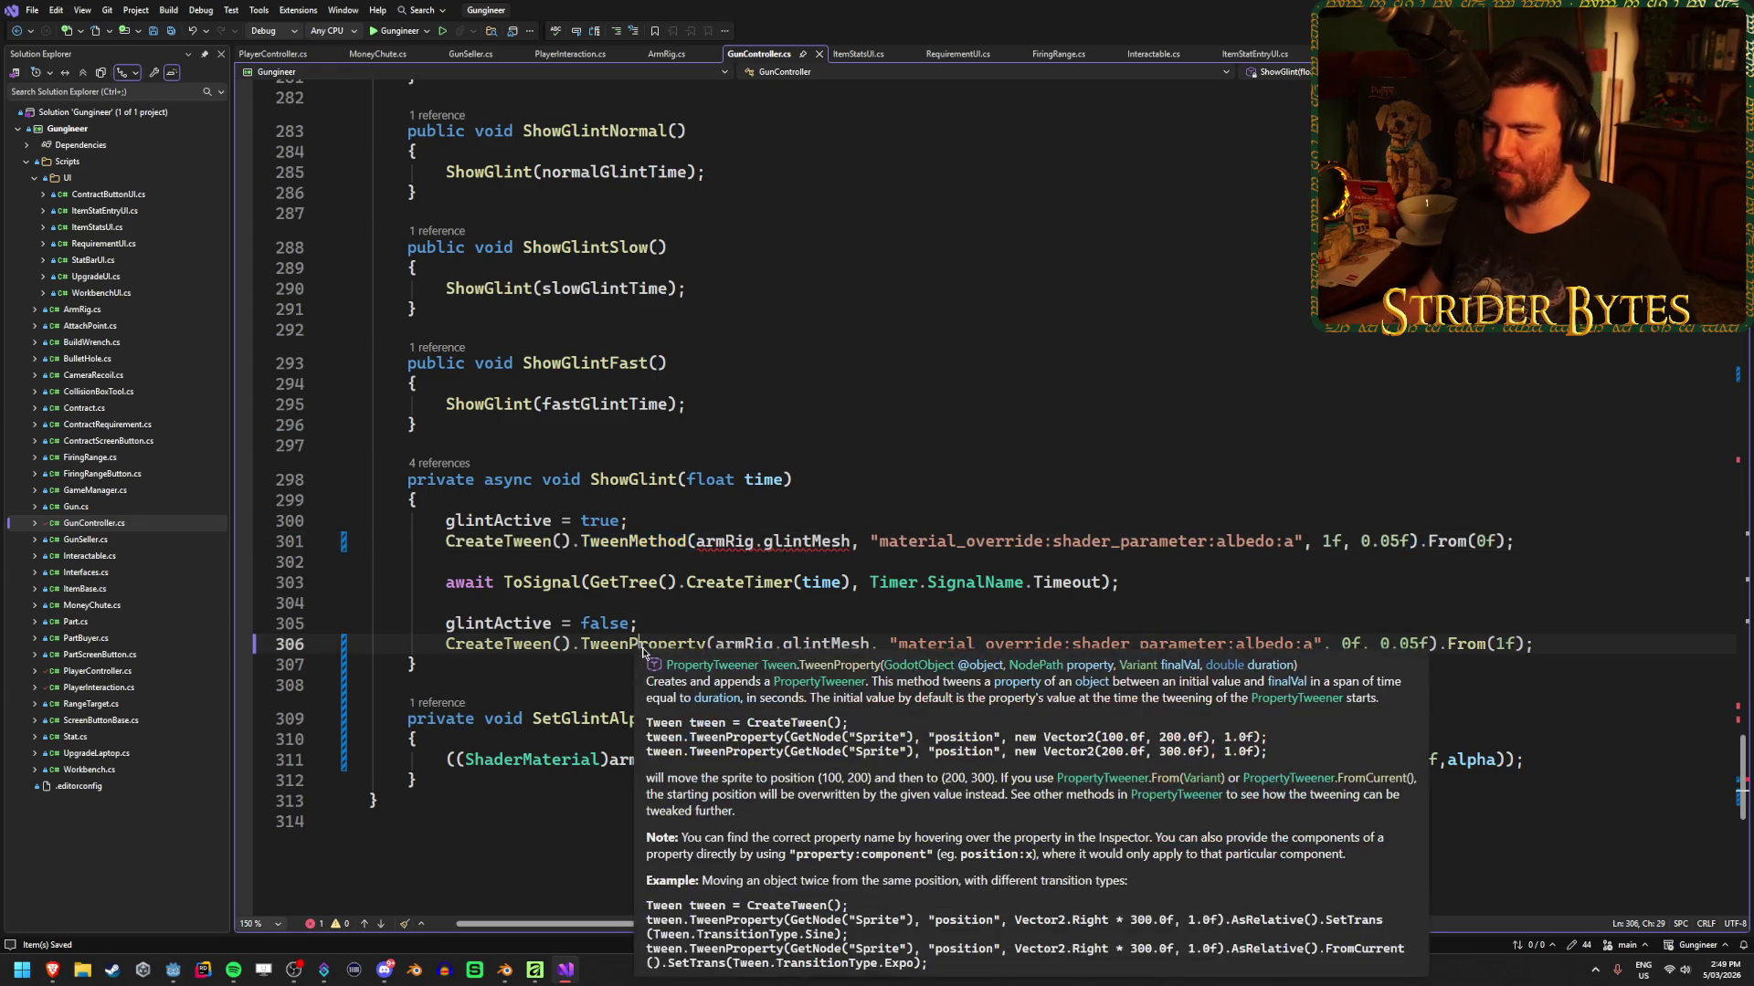
{"action": "double_click", "coordinate": [642, 646]}
{"action": "type", "text": "Tween"}
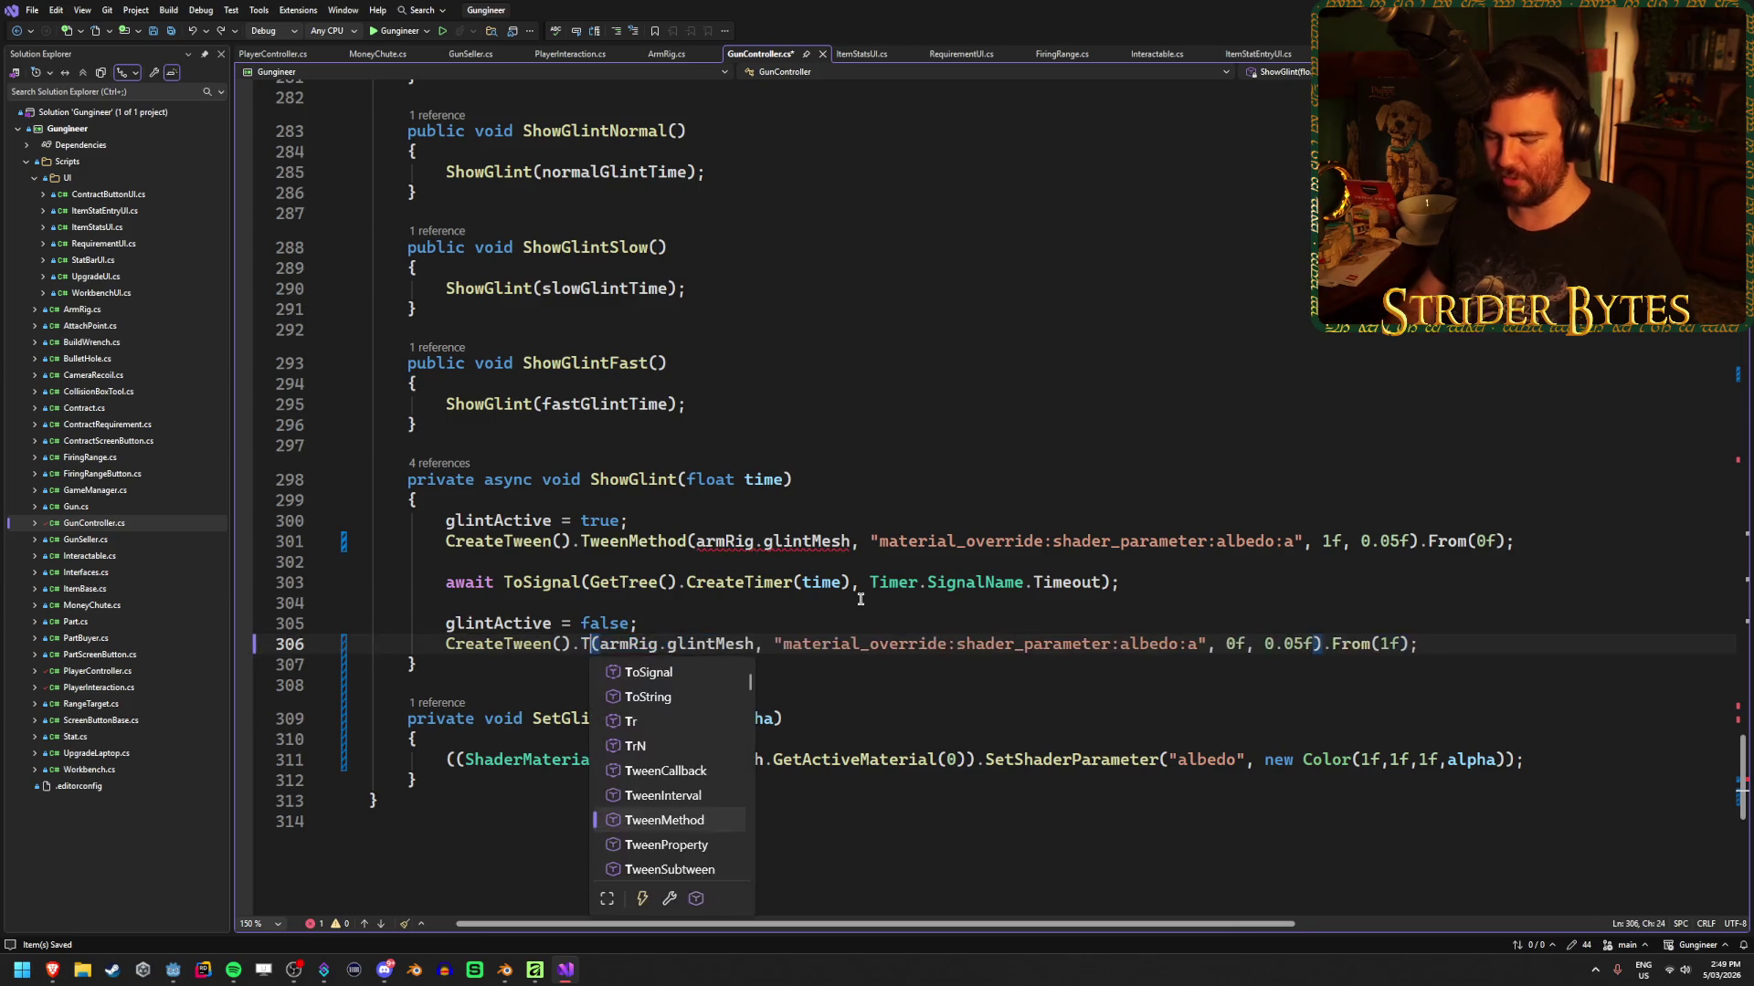
{"action": "key", "text": "Tab"}
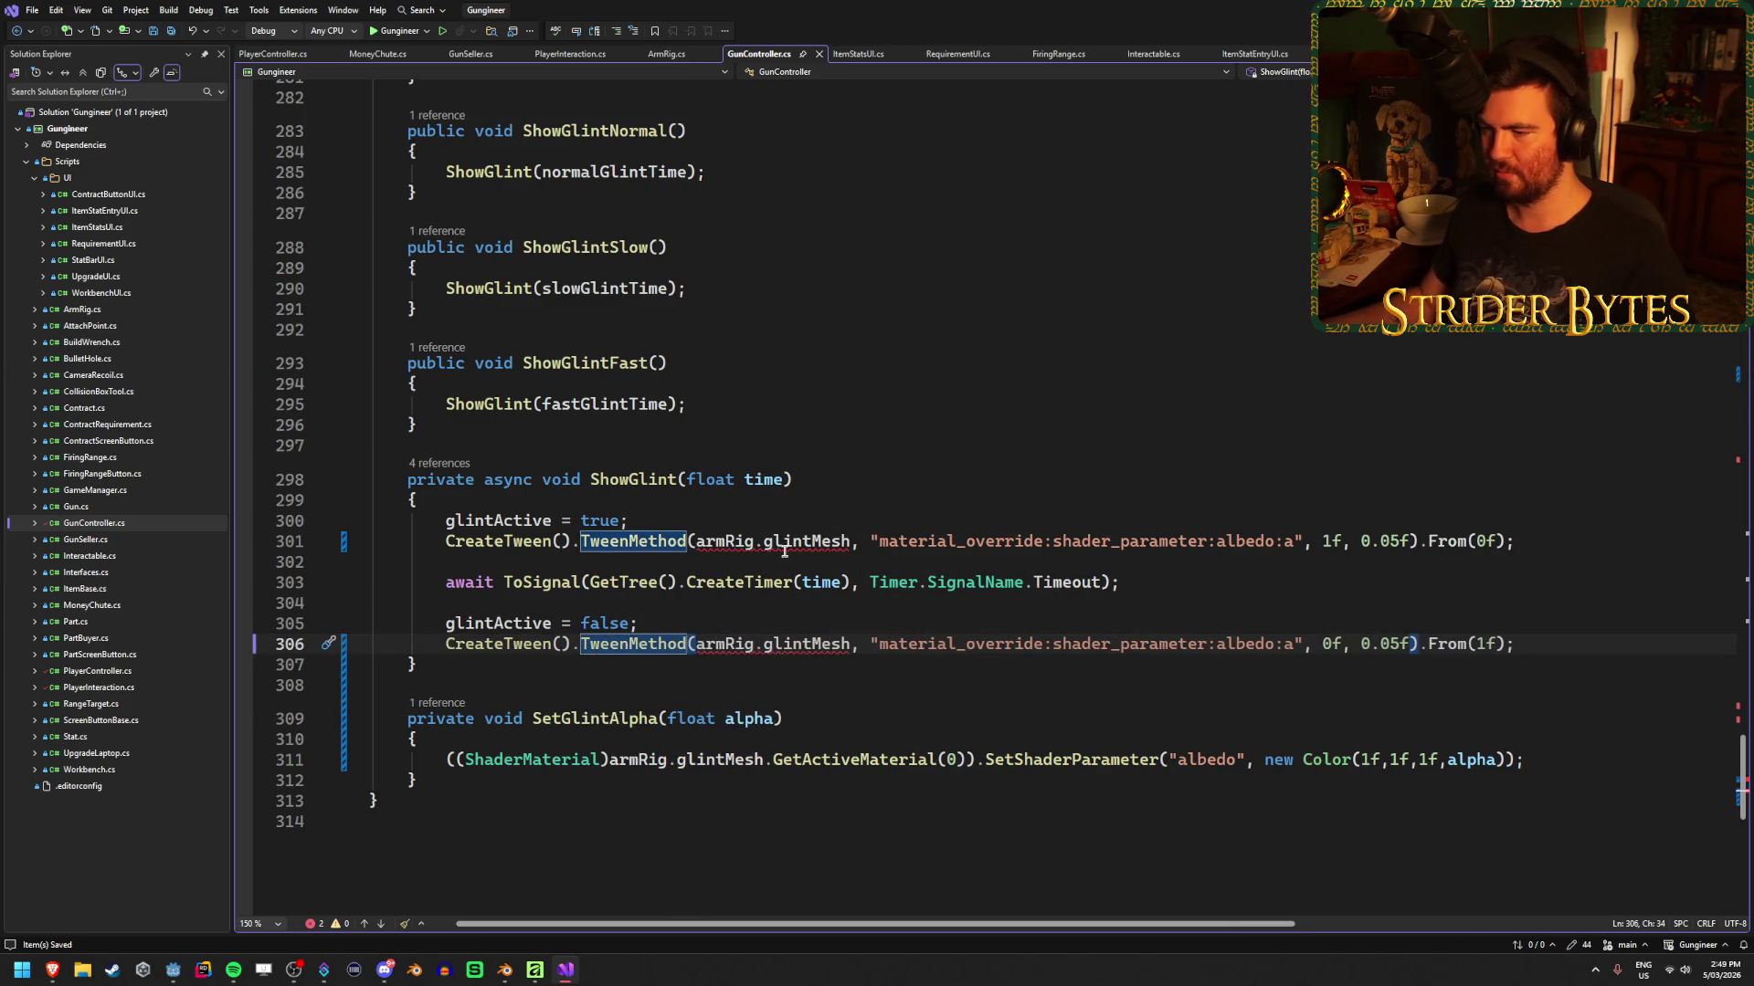
{"action": "left_click", "coordinate": [853, 541]}
{"action": "left_click_drag", "start_coordinate": [853, 541], "coordinate": [696, 541]}
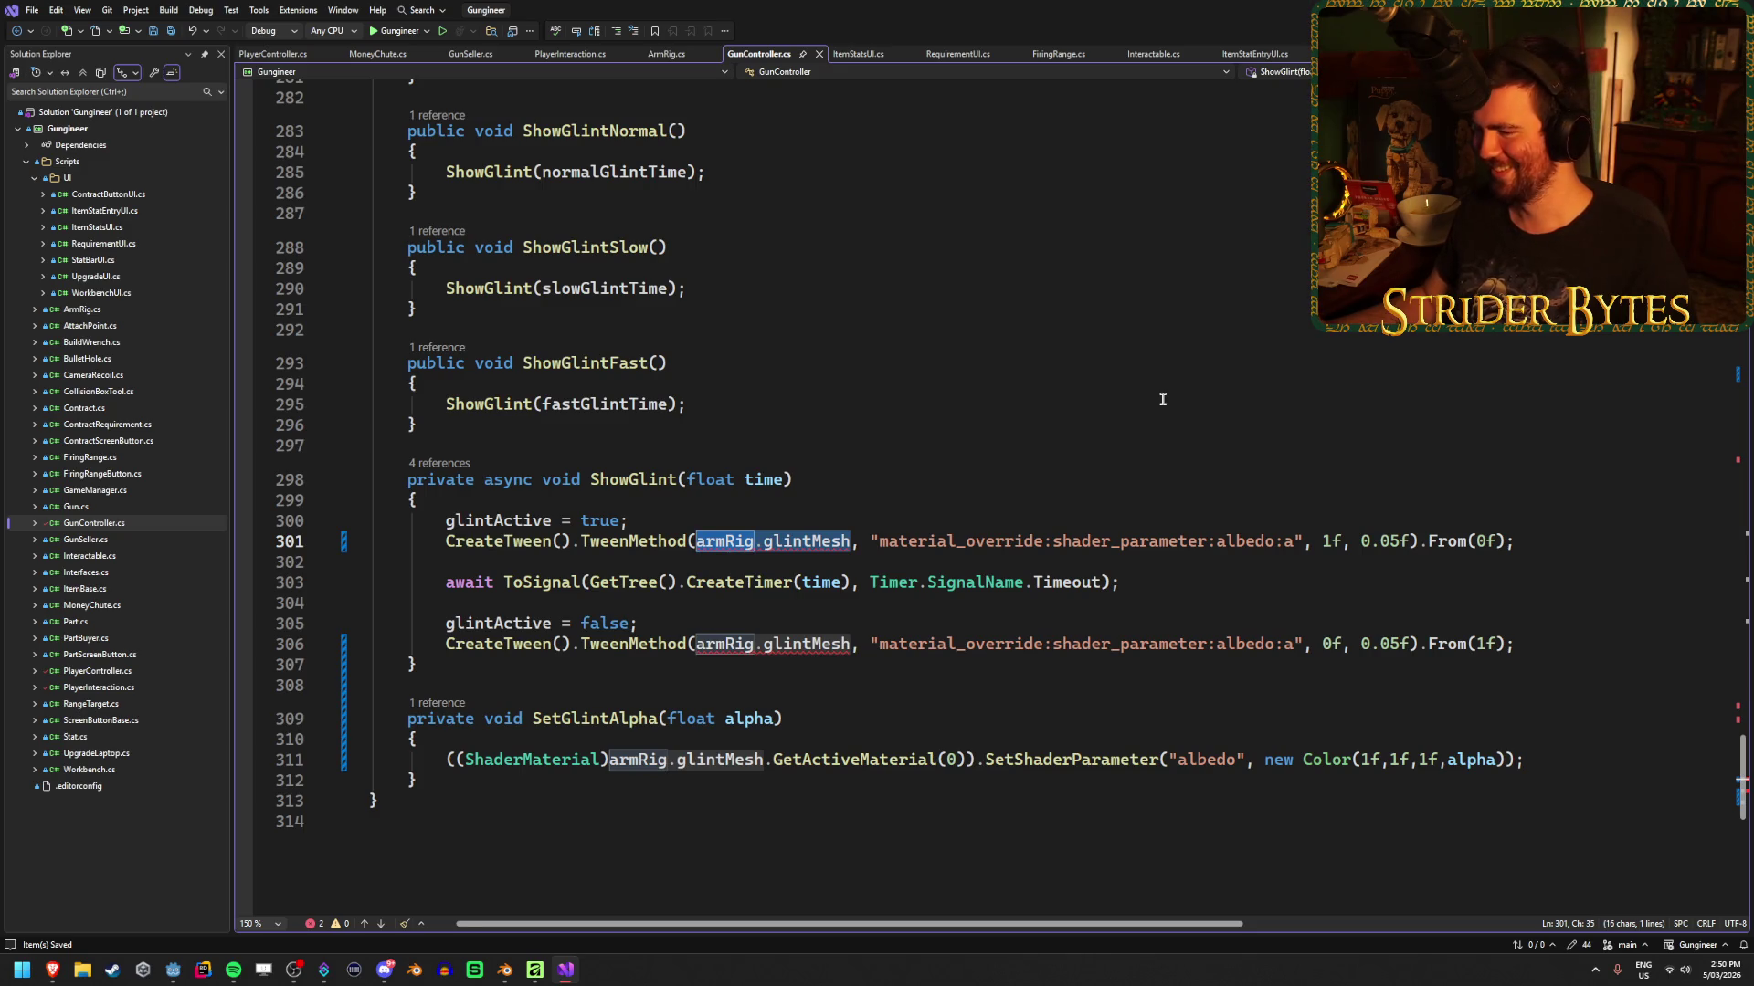
Replace armRig.glintMesh in the first TweenMethod call with SetGlintAlpha
{"action": "type", "text": "SetGli"}
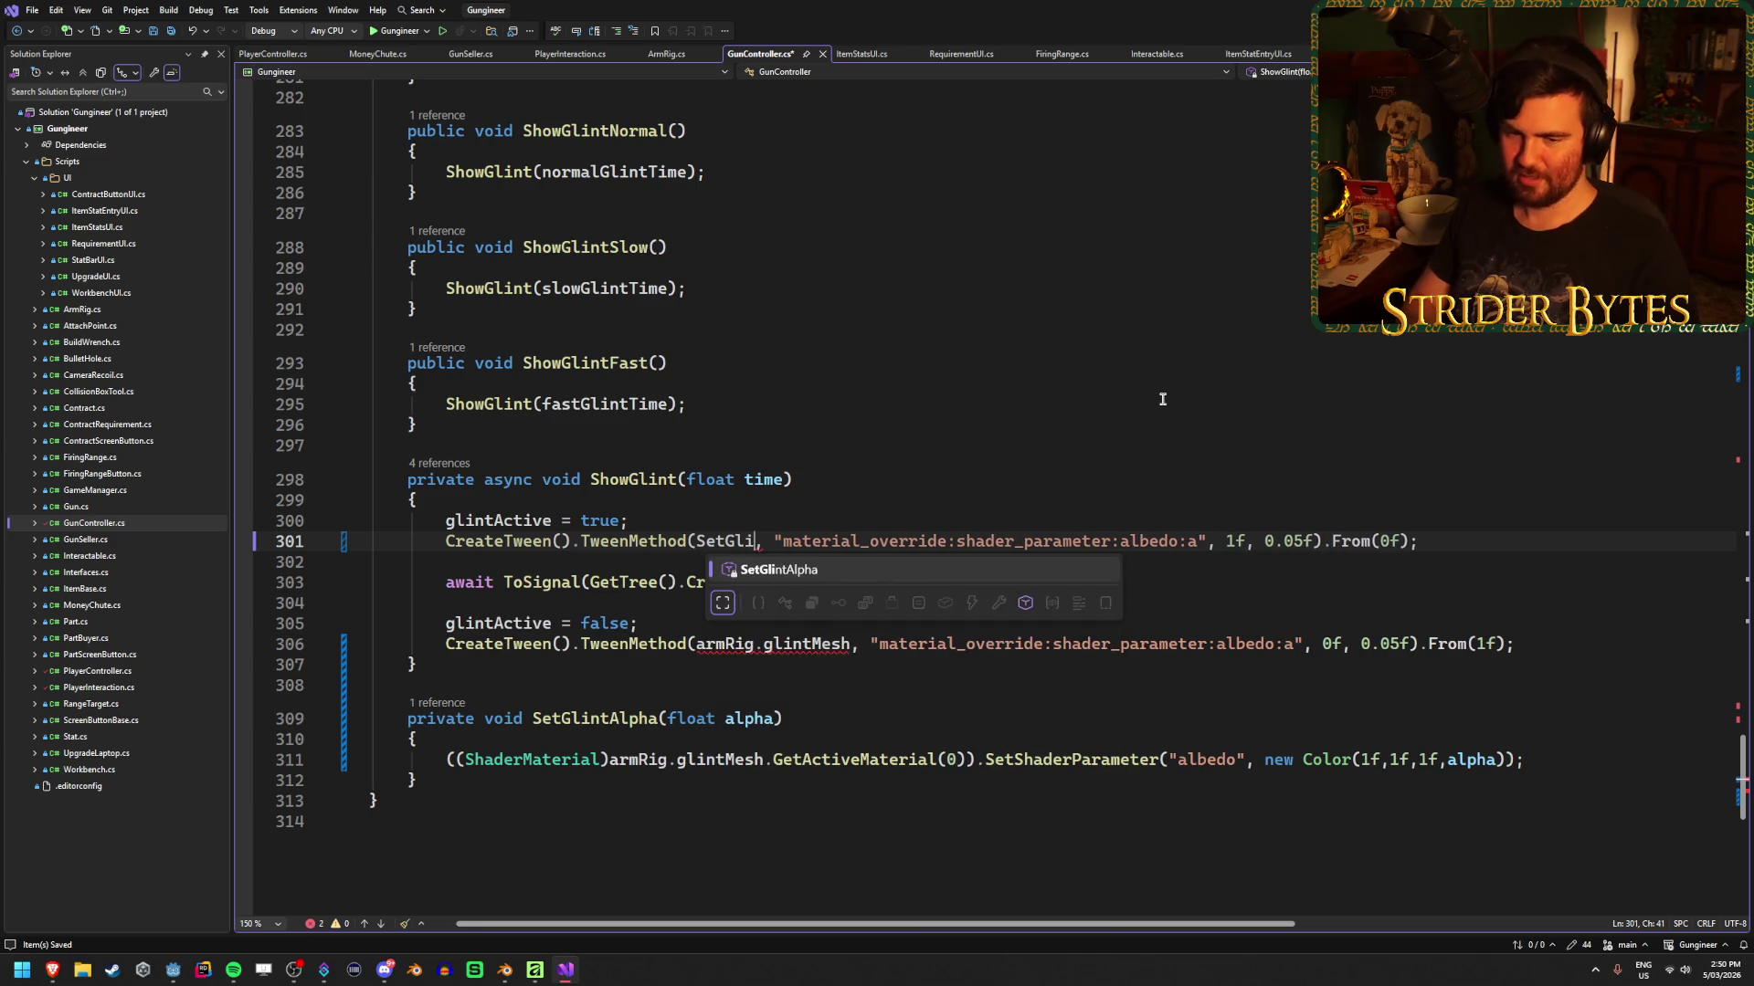
{"action": "key", "text": "Tab"}
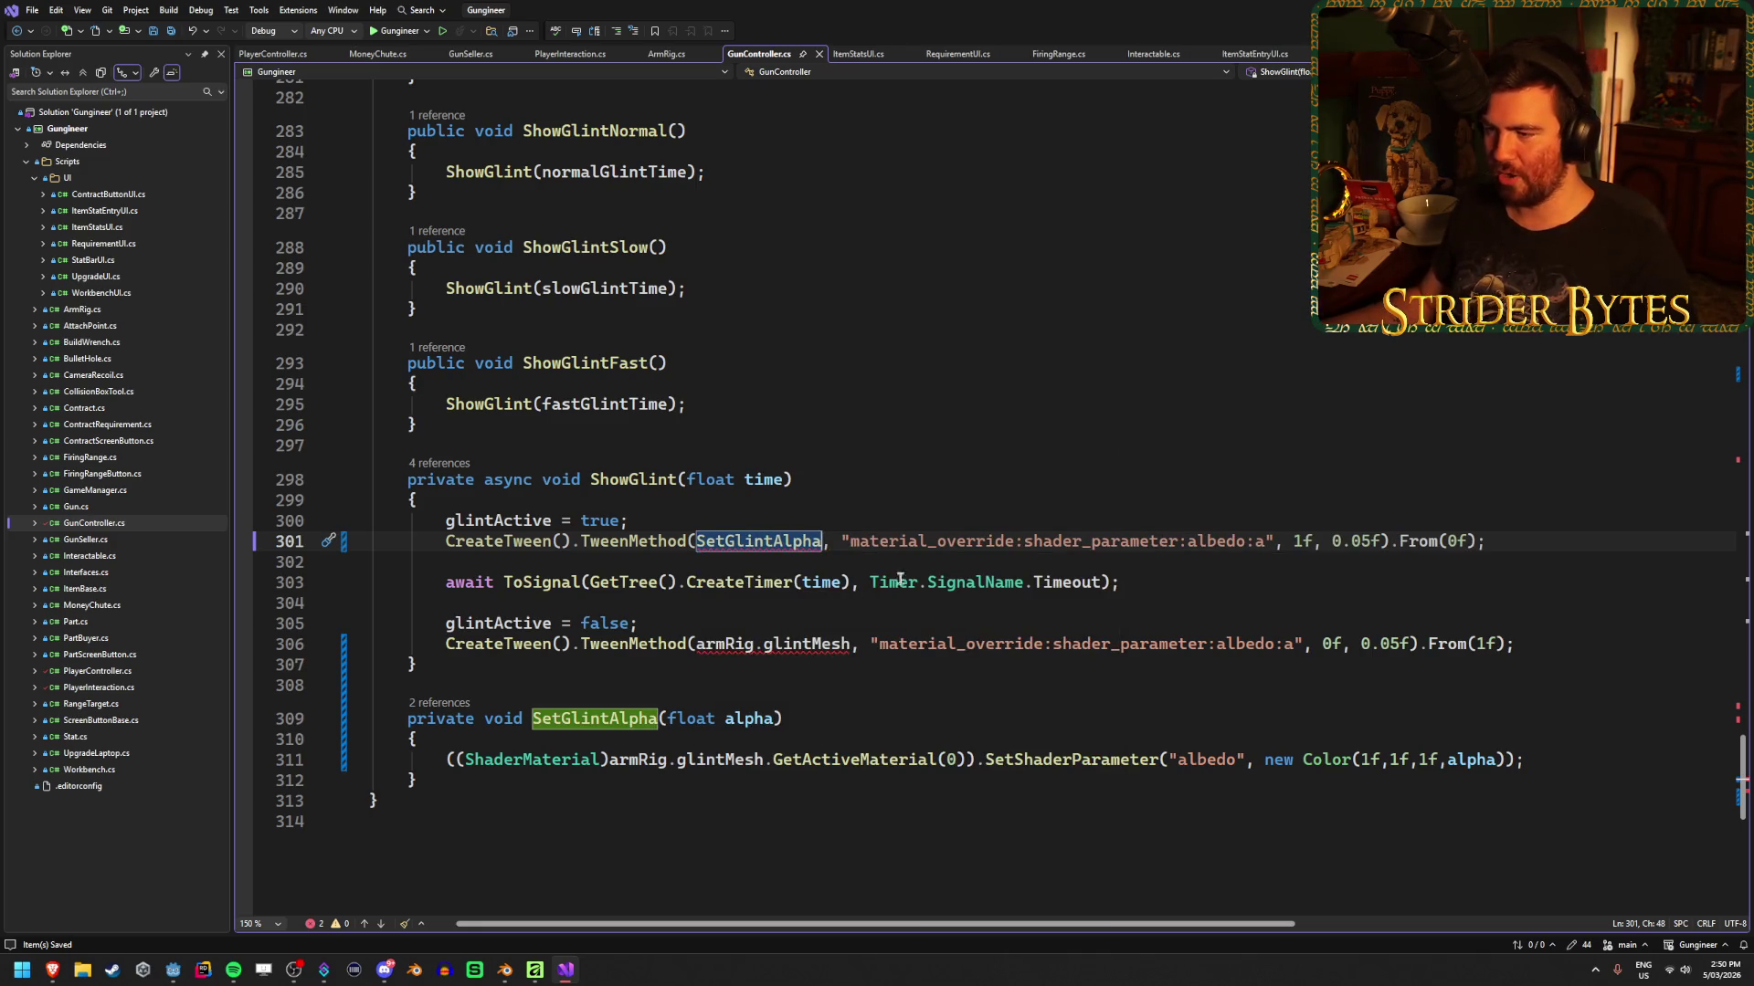
{"action": "type", "text": "()"}
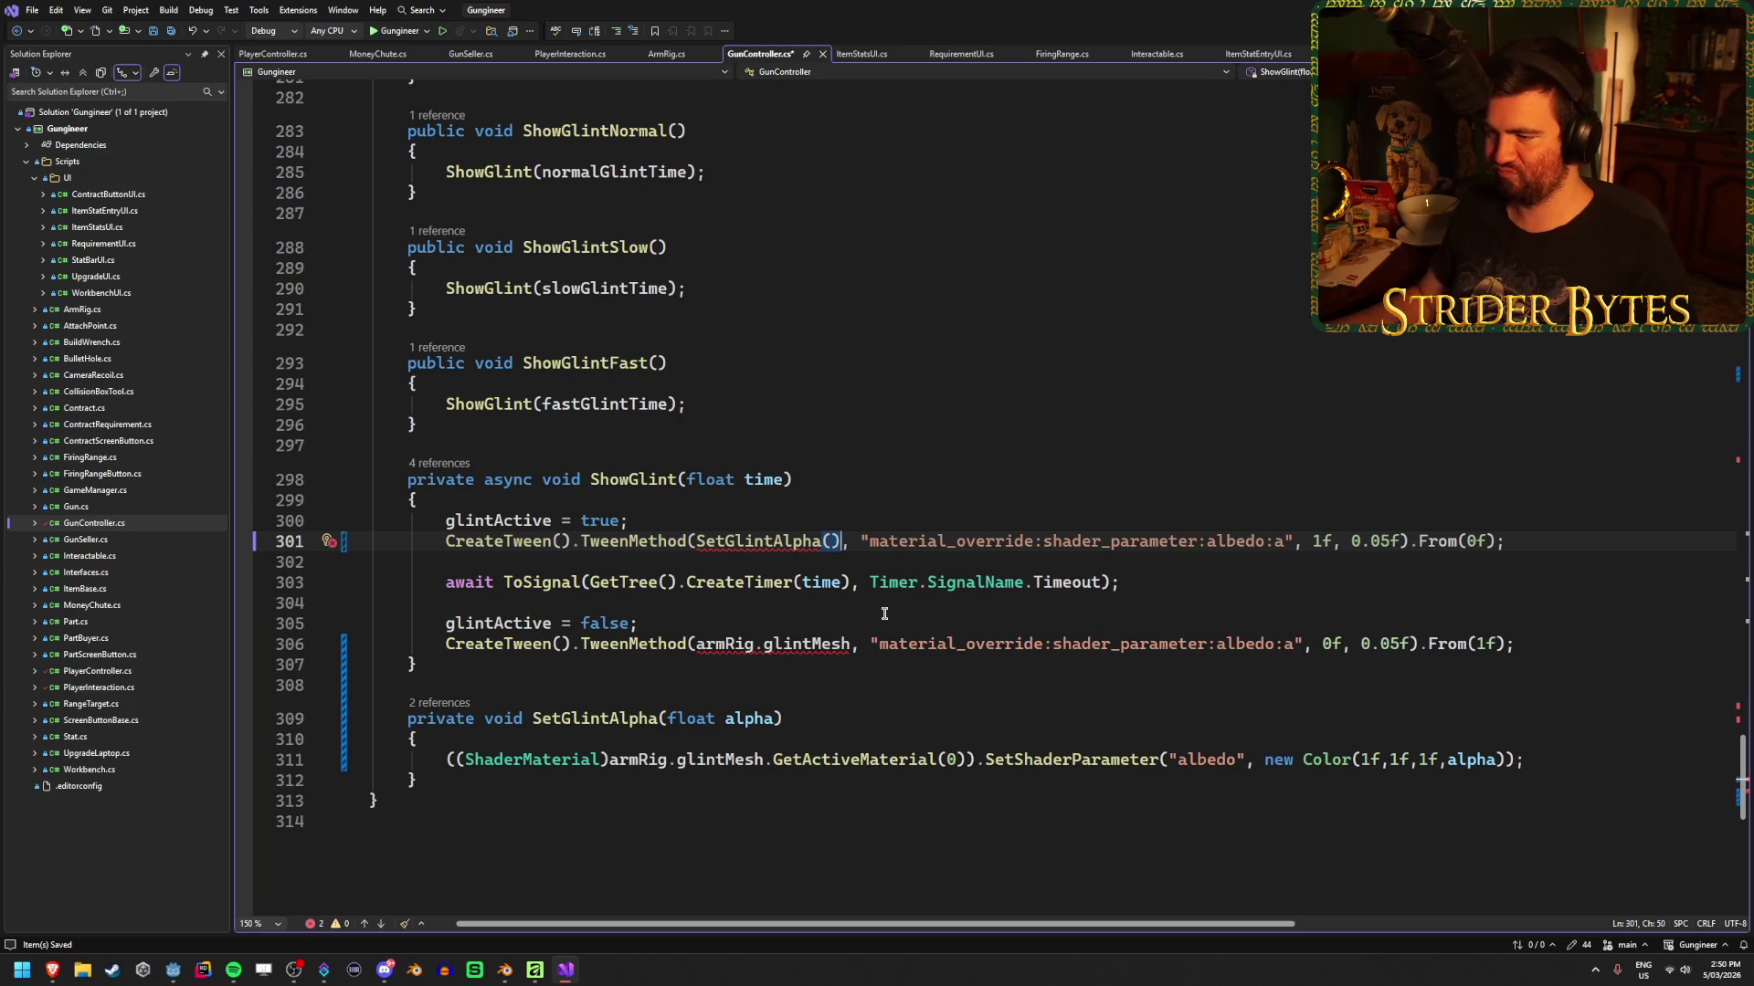
{"action": "key", "text": "BackSpace"}
{"action": "key", "text": "BackSpace"}
Replace armRig.glintMesh in the second TweenMethod call with SetGlintAlpha too
{"action": "double_click", "coordinate": [790, 542]}
{"action": "key", "text": "ctrl+c"}
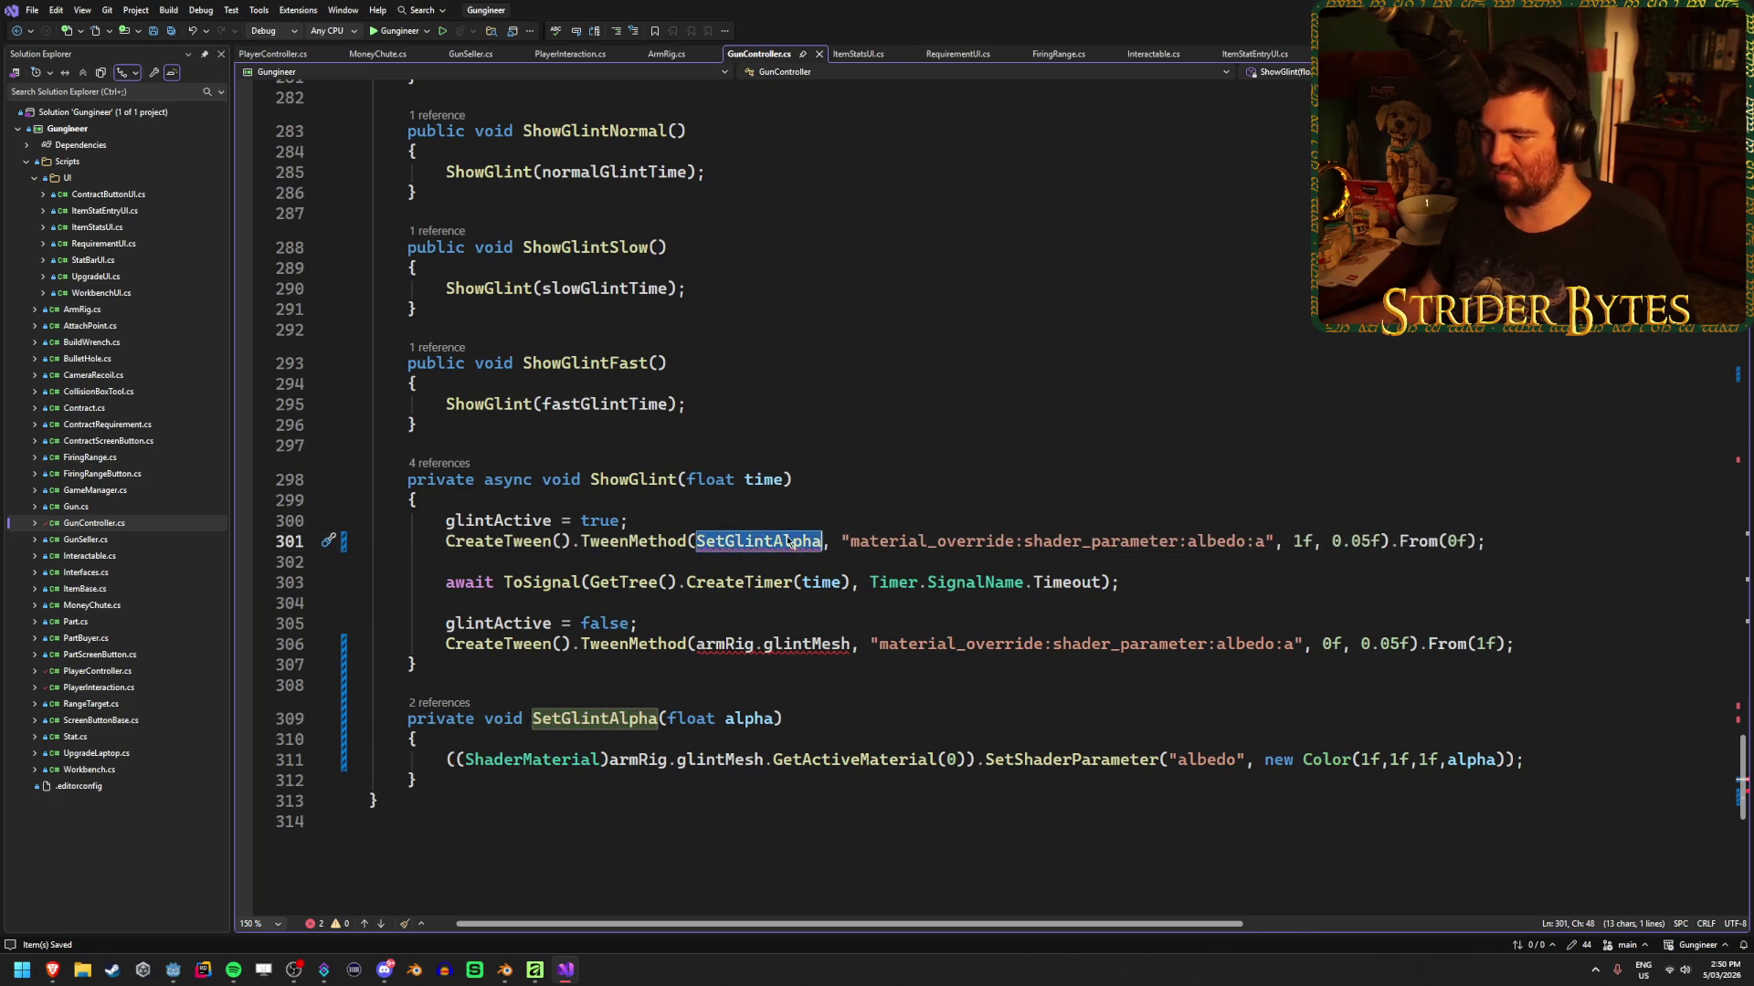
{"action": "triple_click", "coordinate": [772, 650]}
{"action": "left_click", "coordinate": [860, 658]}
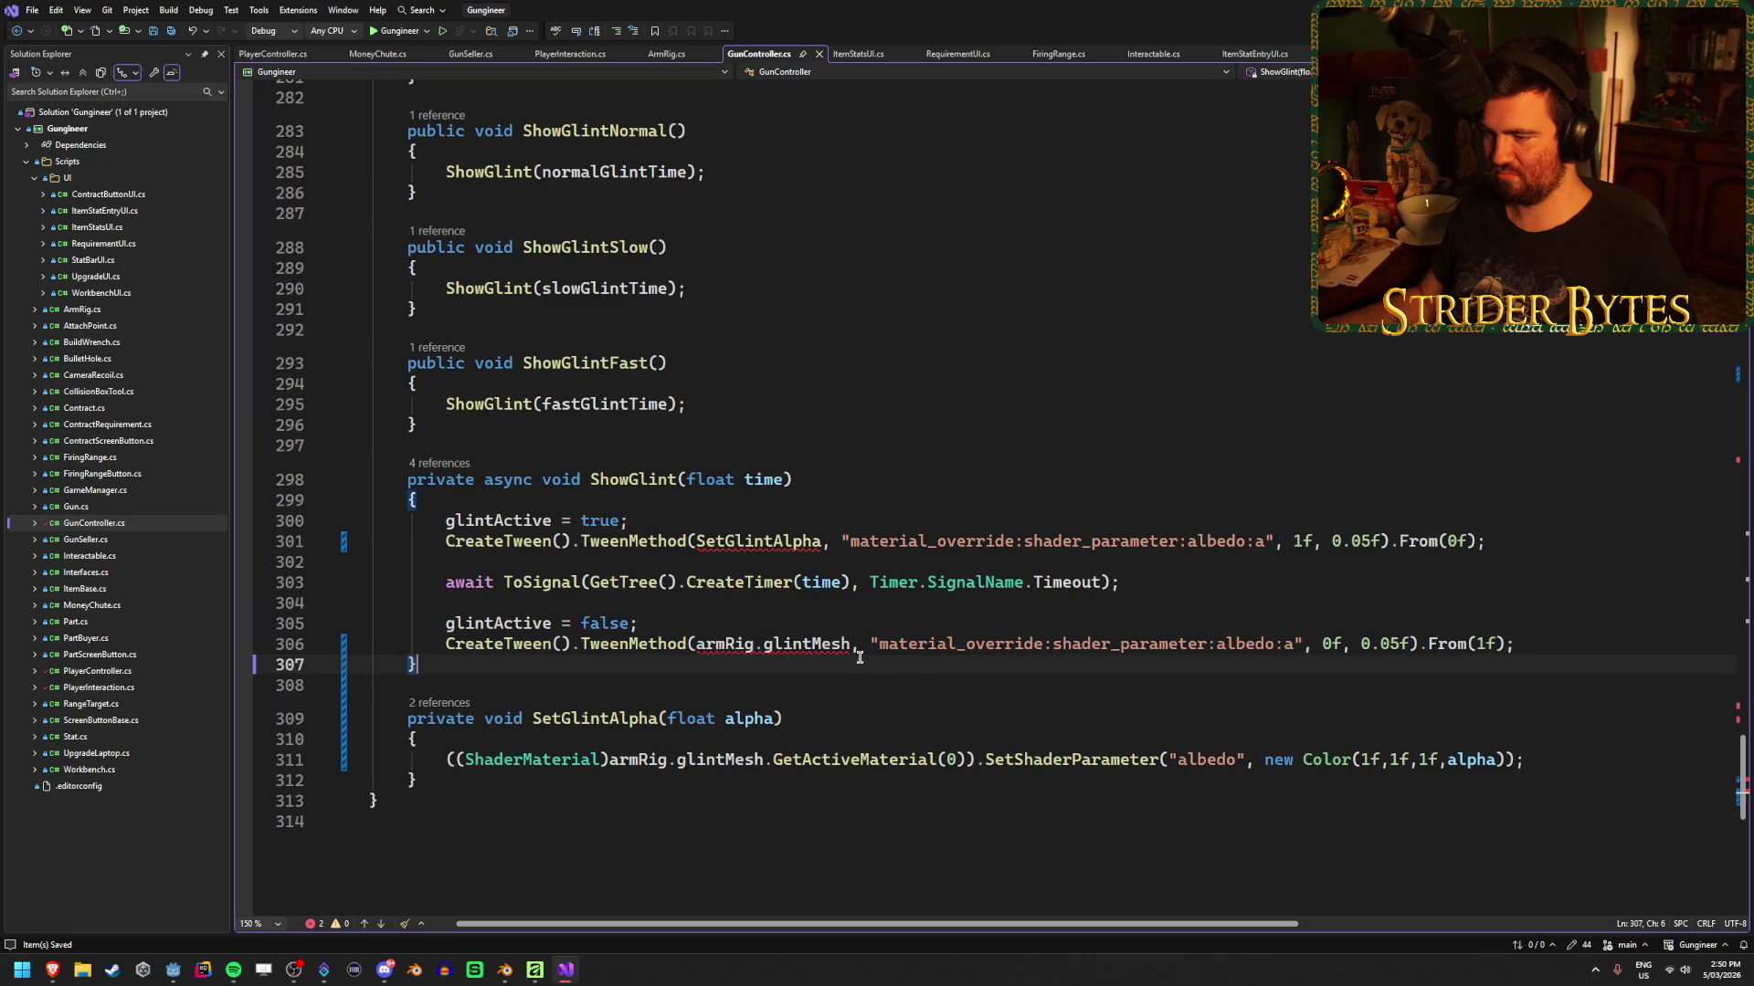
{"action": "left_click_drag", "start_coordinate": [850, 644], "coordinate": [696, 645]}
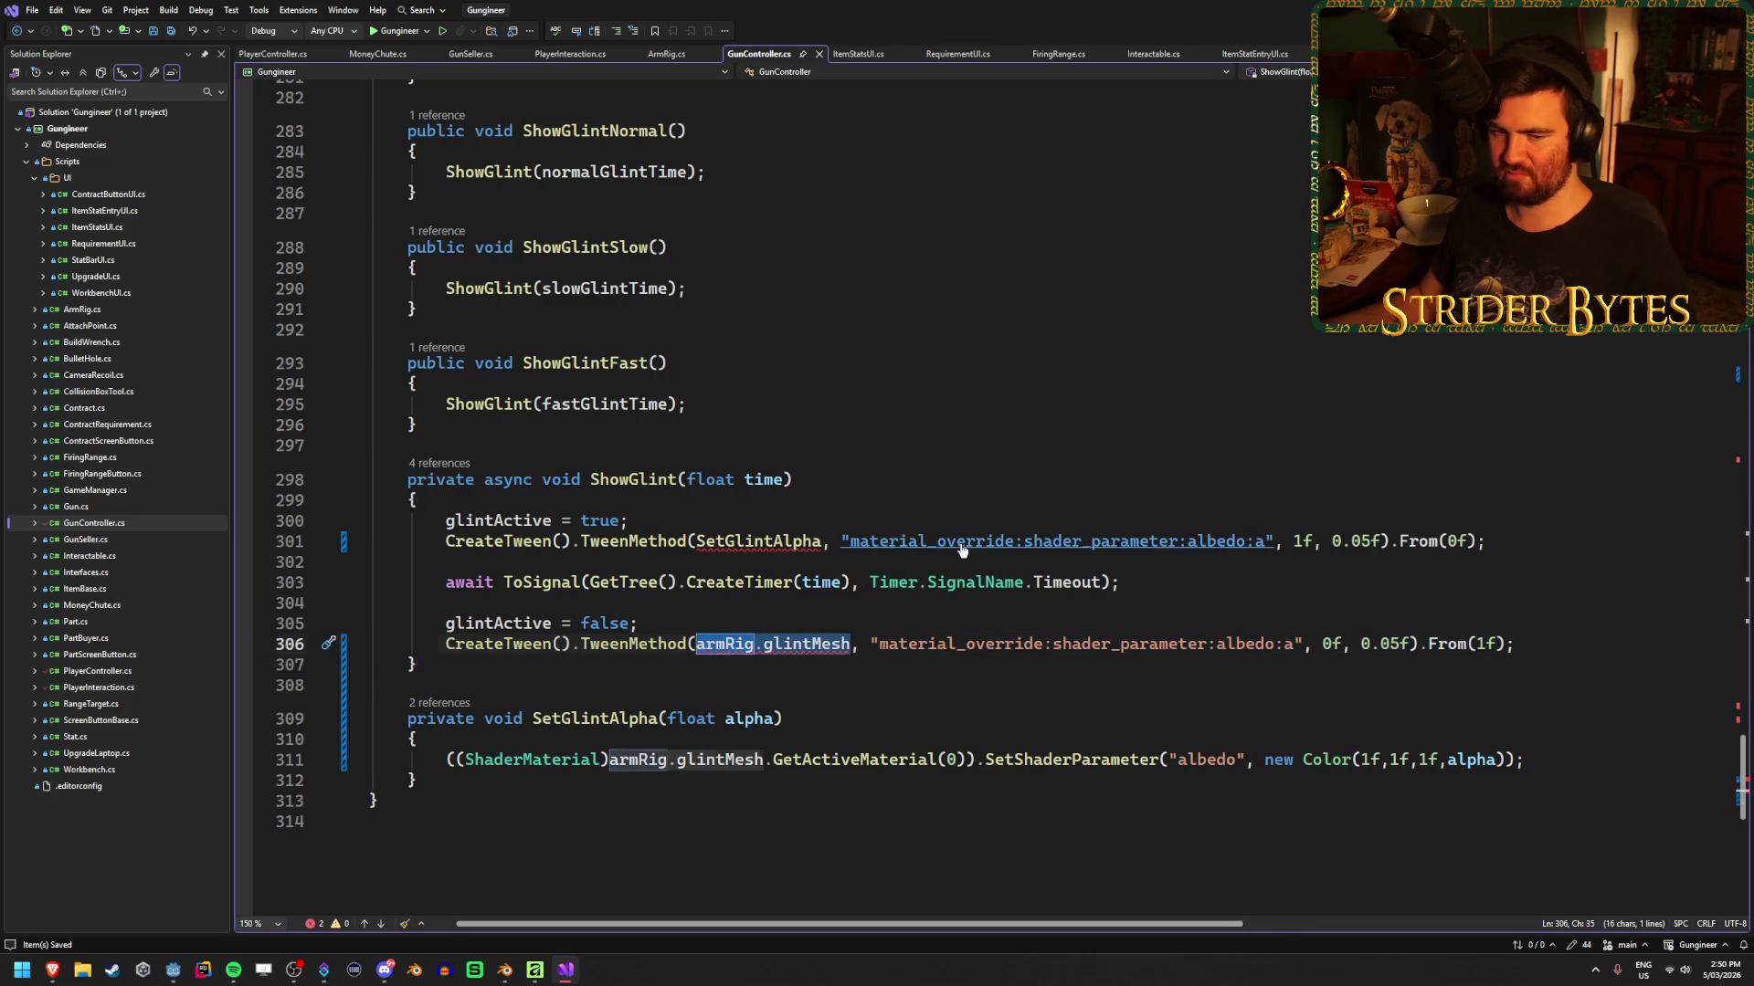
{"action": "key", "text": "ctrl+v"}
{"action": "left_click", "coordinate": [1197, 595]}
{"action": "left_click", "coordinate": [1208, 582]}
{"action": "left_click", "coordinate": [1514, 650]}
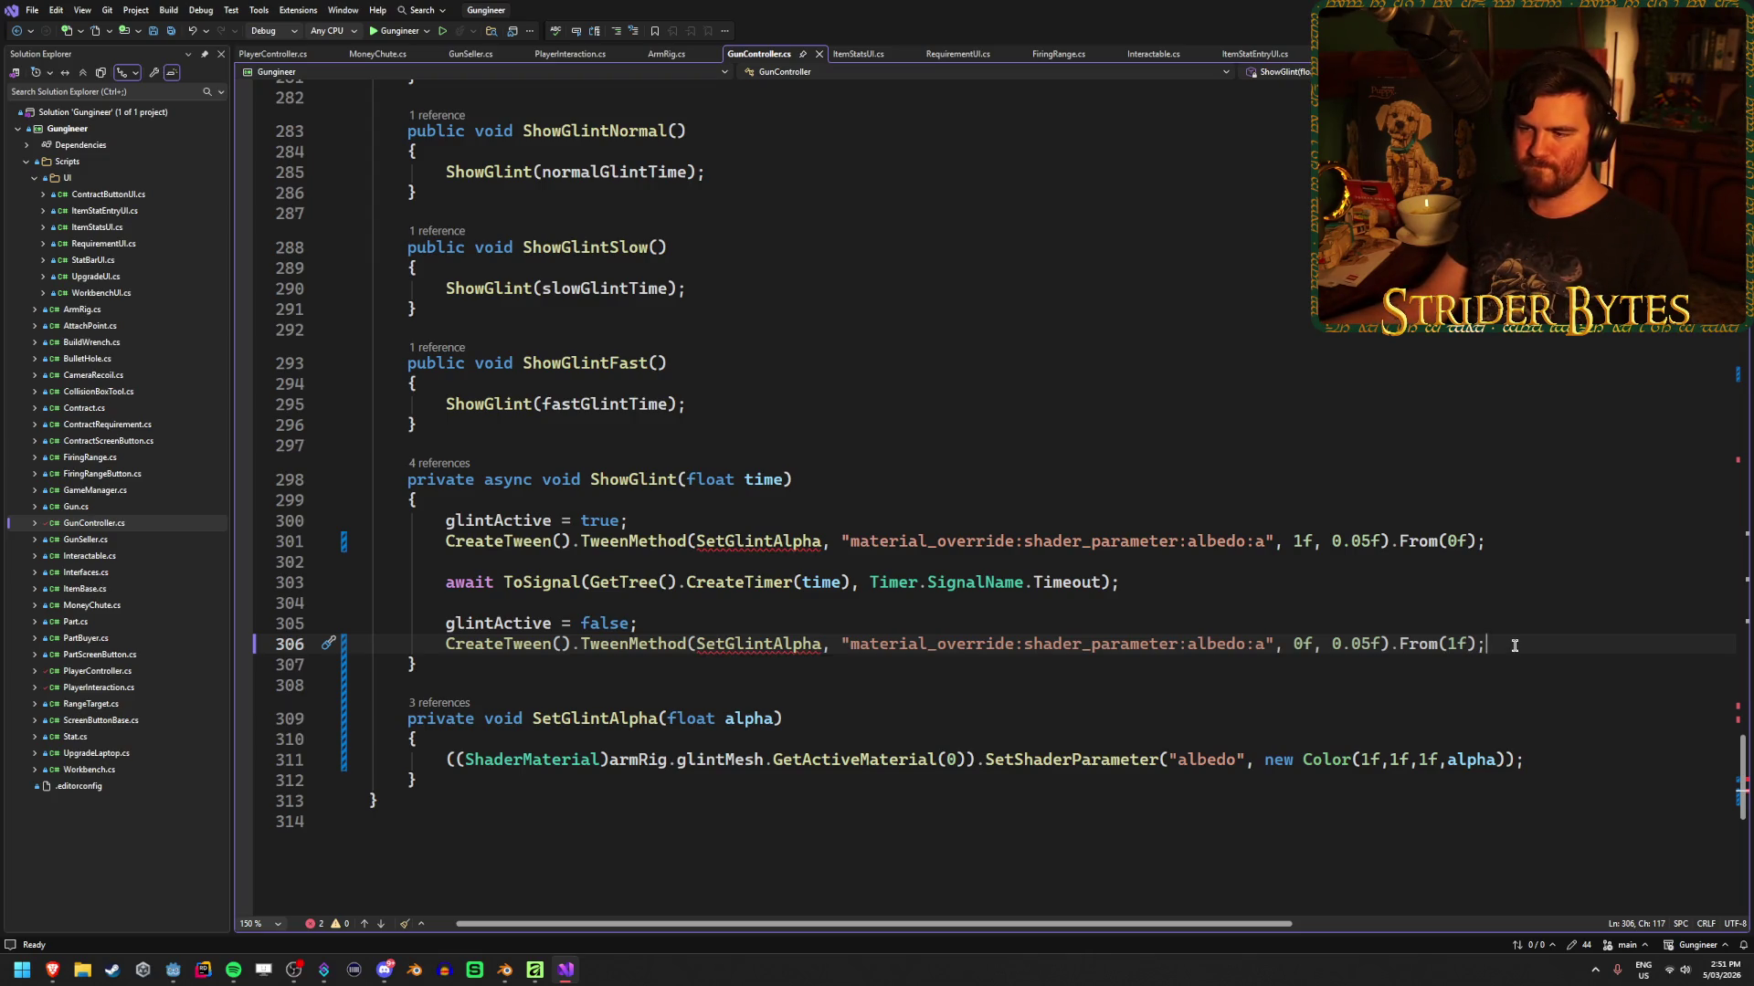
Look over the material_override path string, then move to the BackBufferCopy docs page
{"action": "left_click_drag", "start_coordinate": [839, 644], "coordinate": [1271, 645]}
{"action": "left_click", "coordinate": [841, 645]}
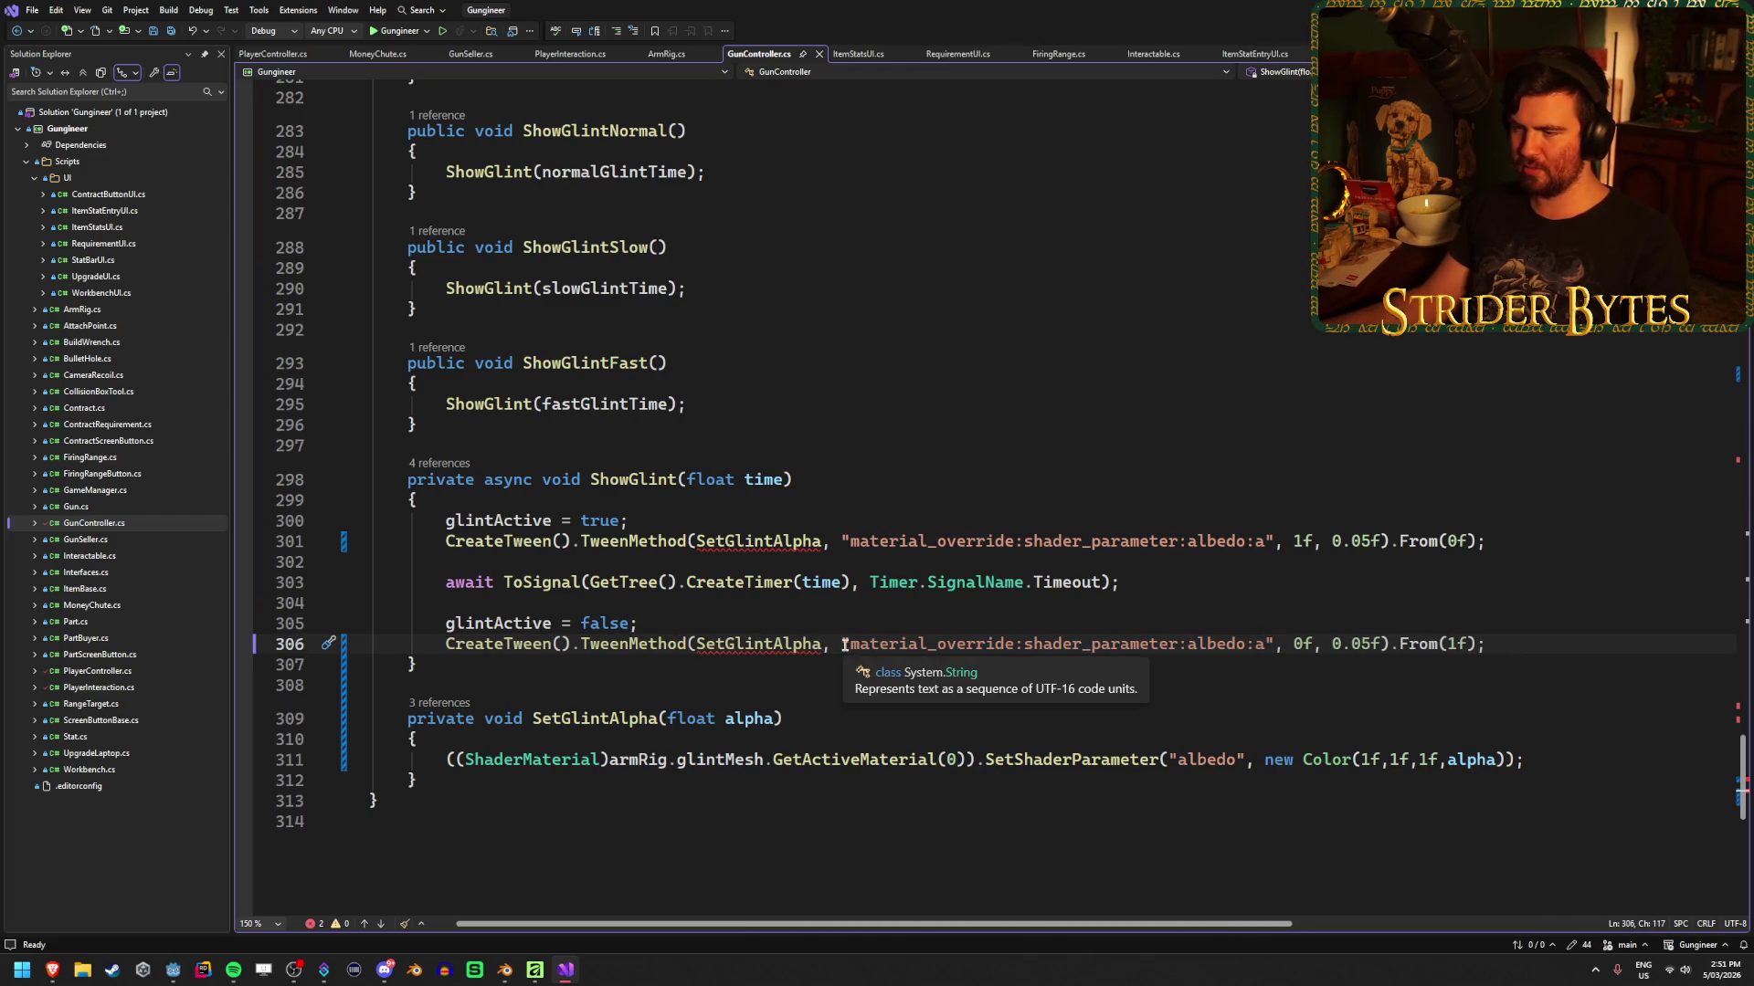
{"action": "left_click_drag", "start_coordinate": [841, 645], "coordinate": [872, 644]}
{"action": "key", "text": "alt+Tab"}
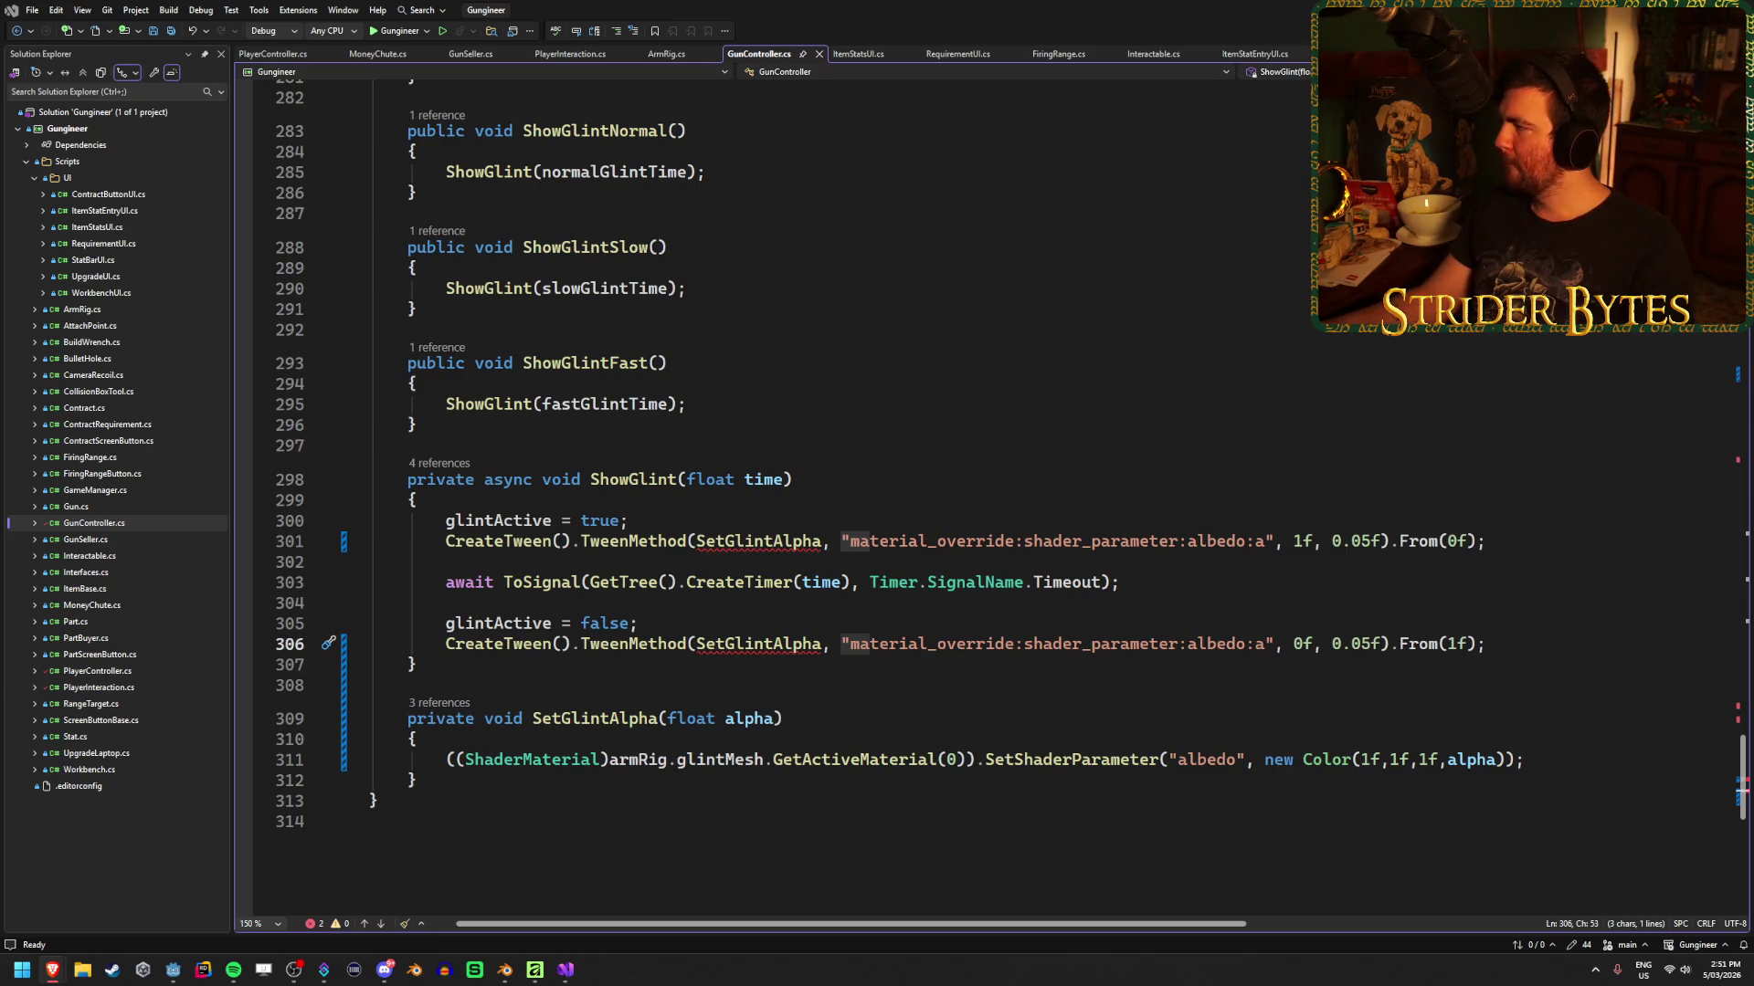
{"action": "key", "text": "alt+Tab"}
{"action": "left_click_drag", "start_coordinate": [792, 297], "coordinate": [1018, 301]}
{"action": "left_click", "coordinate": [895, 297]}
Read through the BackBufferCopy Description section, highlighting passages along the way
{"action": "left_click", "coordinate": [993, 299]}
{"action": "left_click_drag", "start_coordinate": [728, 314], "coordinate": [957, 313]}
{"action": "left_click", "coordinate": [957, 313]}
{"action": "left_click_drag", "start_coordinate": [1069, 313], "coordinate": [982, 316]}
{"action": "left_click", "coordinate": [983, 316]}
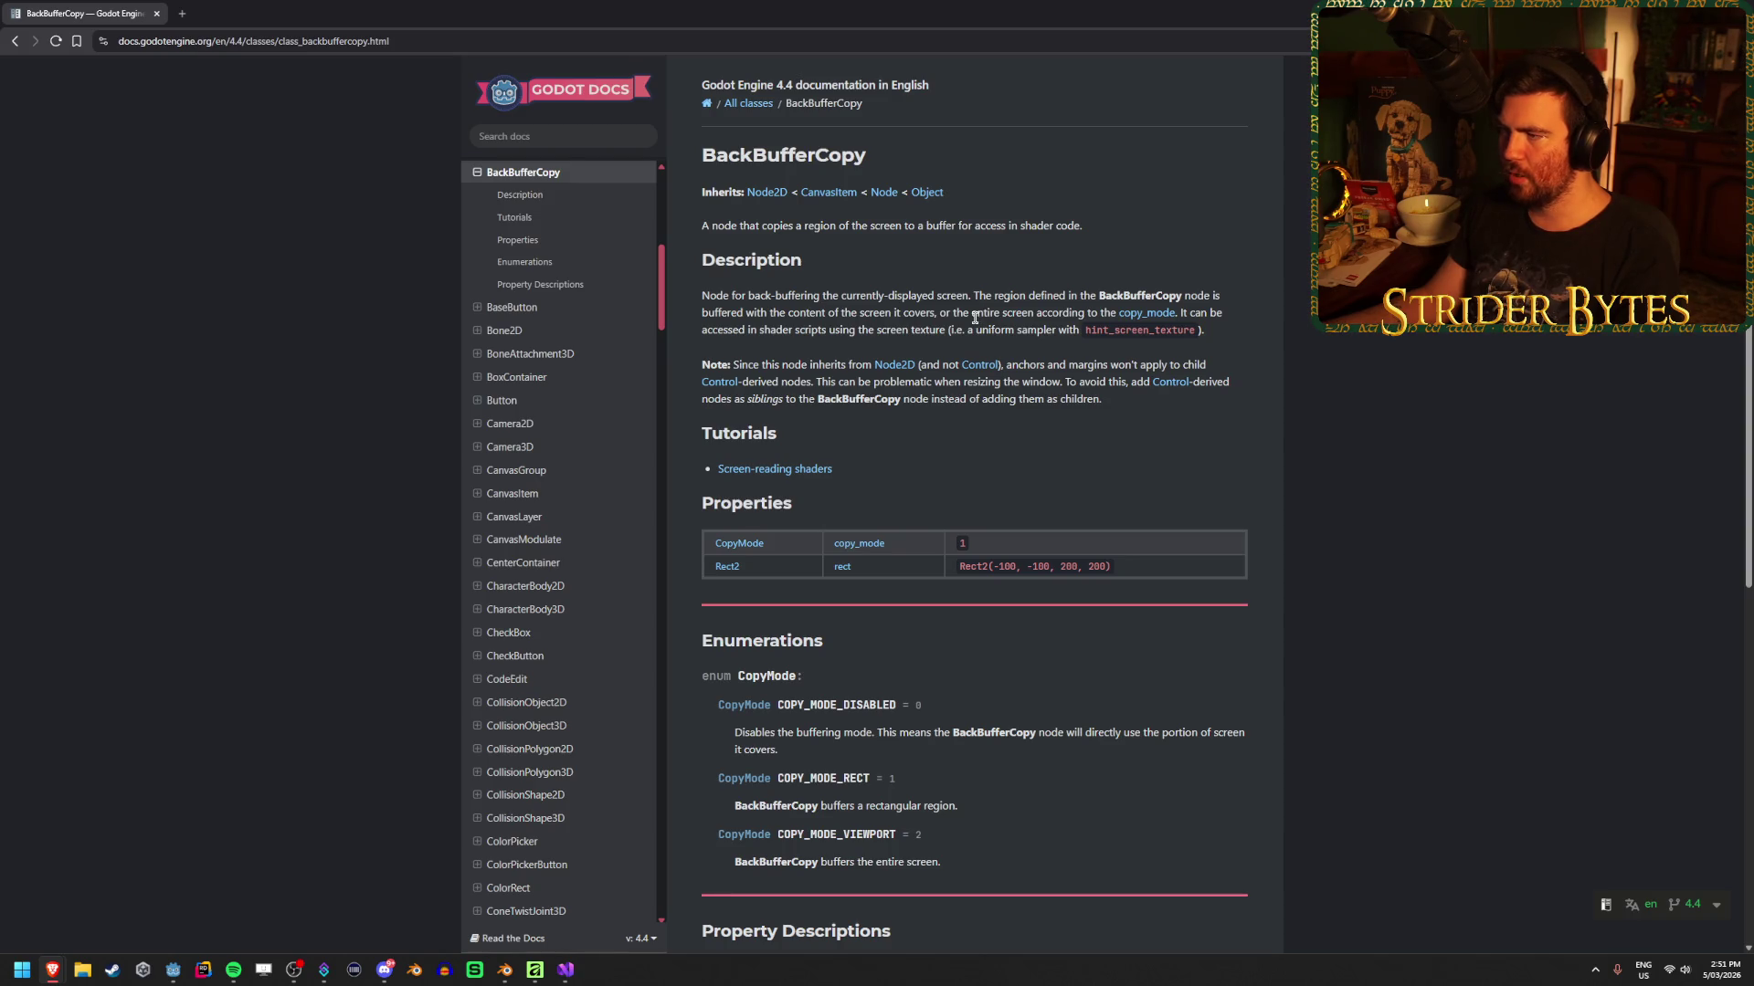
{"action": "left_click_drag", "start_coordinate": [968, 326], "coordinate": [918, 329]}
{"action": "left_click", "coordinate": [919, 330]}
{"action": "left_click_drag", "start_coordinate": [733, 330], "coordinate": [880, 327]}
{"action": "left_click", "coordinate": [879, 322]}
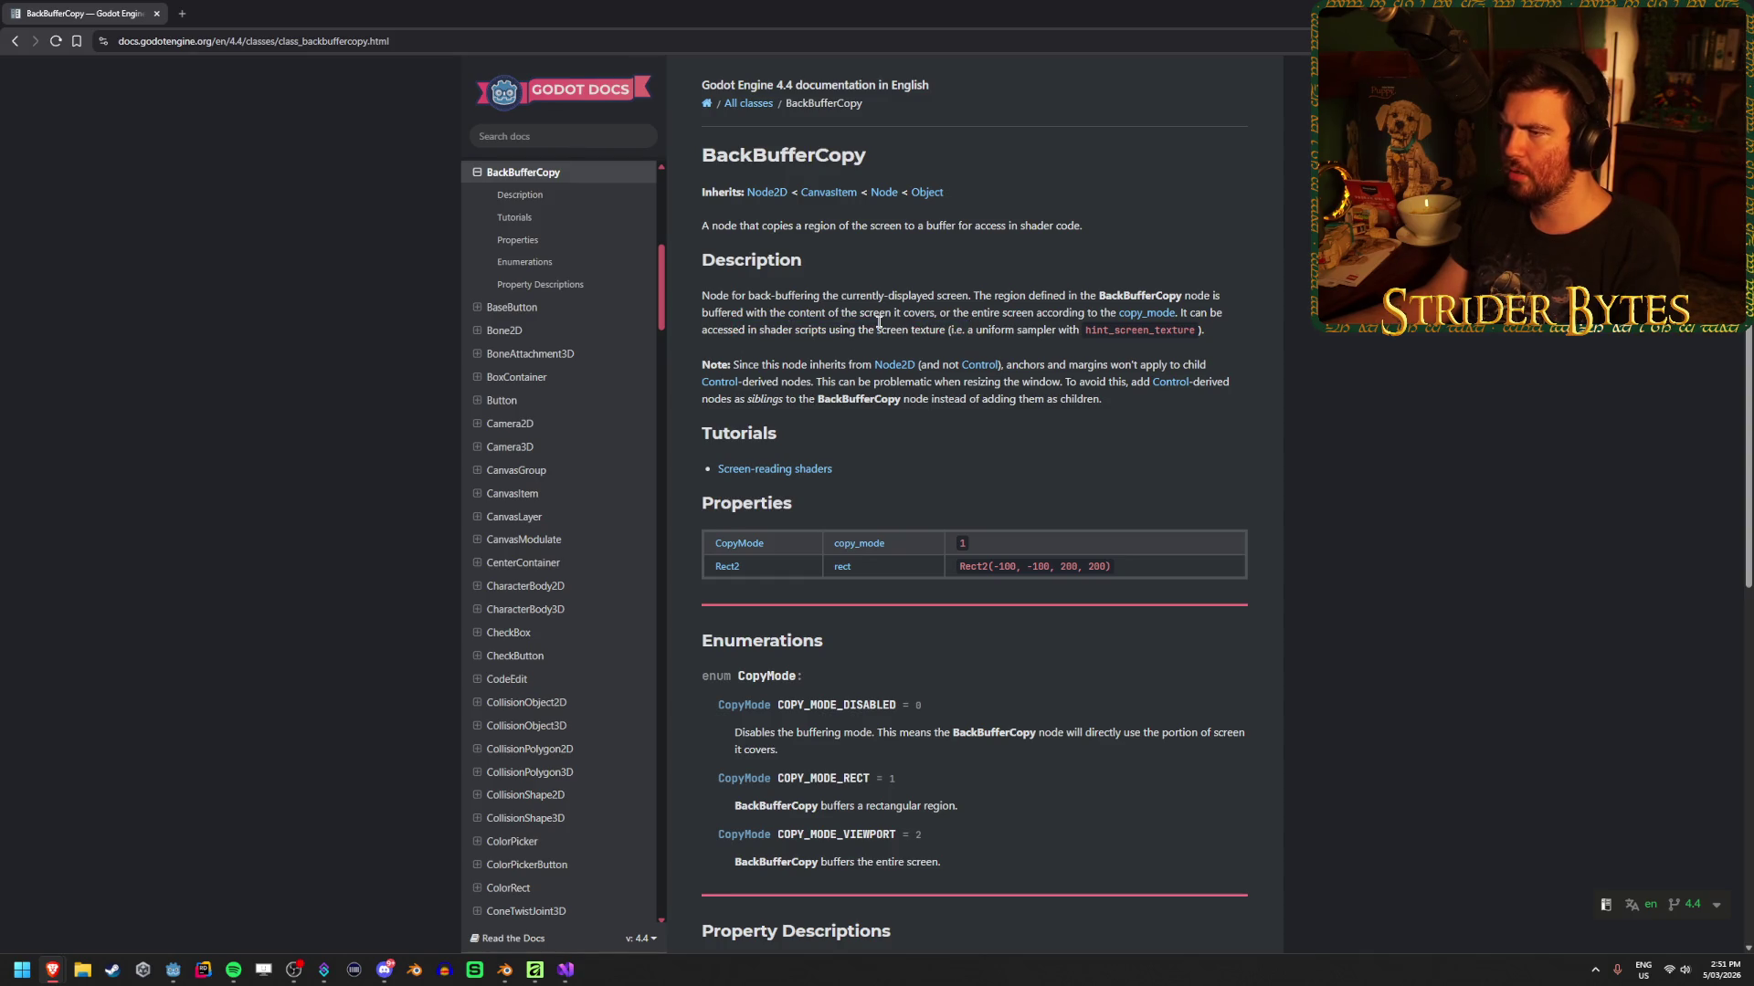
Reread the BackBufferCopy summary sentence at the top of the page
{"action": "left_click", "coordinate": [848, 227]}
{"action": "mouse_move", "coordinate": [716, 228]}
{"action": "left_mouse_down"}
{"action": "mouse_move", "coordinate": [1008, 227]}
{"action": "mouse_move", "coordinate": [797, 226]}
{"action": "left_mouse_up"}
{"action": "left_click", "coordinate": [979, 227]}
{"action": "left_click", "coordinate": [916, 227]}
{"action": "left_click", "coordinate": [1008, 226]}
{"action": "left_click", "coordinate": [798, 226]}
{"action": "mouse_move", "coordinate": [689, 227]}
{"action": "left_mouse_down"}
{"action": "mouse_move", "coordinate": [1029, 225]}
{"action": "mouse_move", "coordinate": [708, 228]}
{"action": "mouse_move", "coordinate": [1062, 241]}
{"action": "mouse_move", "coordinate": [909, 227]}
{"action": "left_mouse_up"}
{"action": "left_click", "coordinate": [822, 227]}
{"action": "left_click", "coordinate": [744, 227]}
{"action": "left_click", "coordinate": [1029, 225]}
{"action": "left_click", "coordinate": [909, 227]}
Review COPY_MODE_VIEWPORT and open the Screen-reading shaders tutorial in a new tab
{"action": "scroll", "coordinate": [1090, 620], "scroll_direction": "down", "scroll_amount": 3}
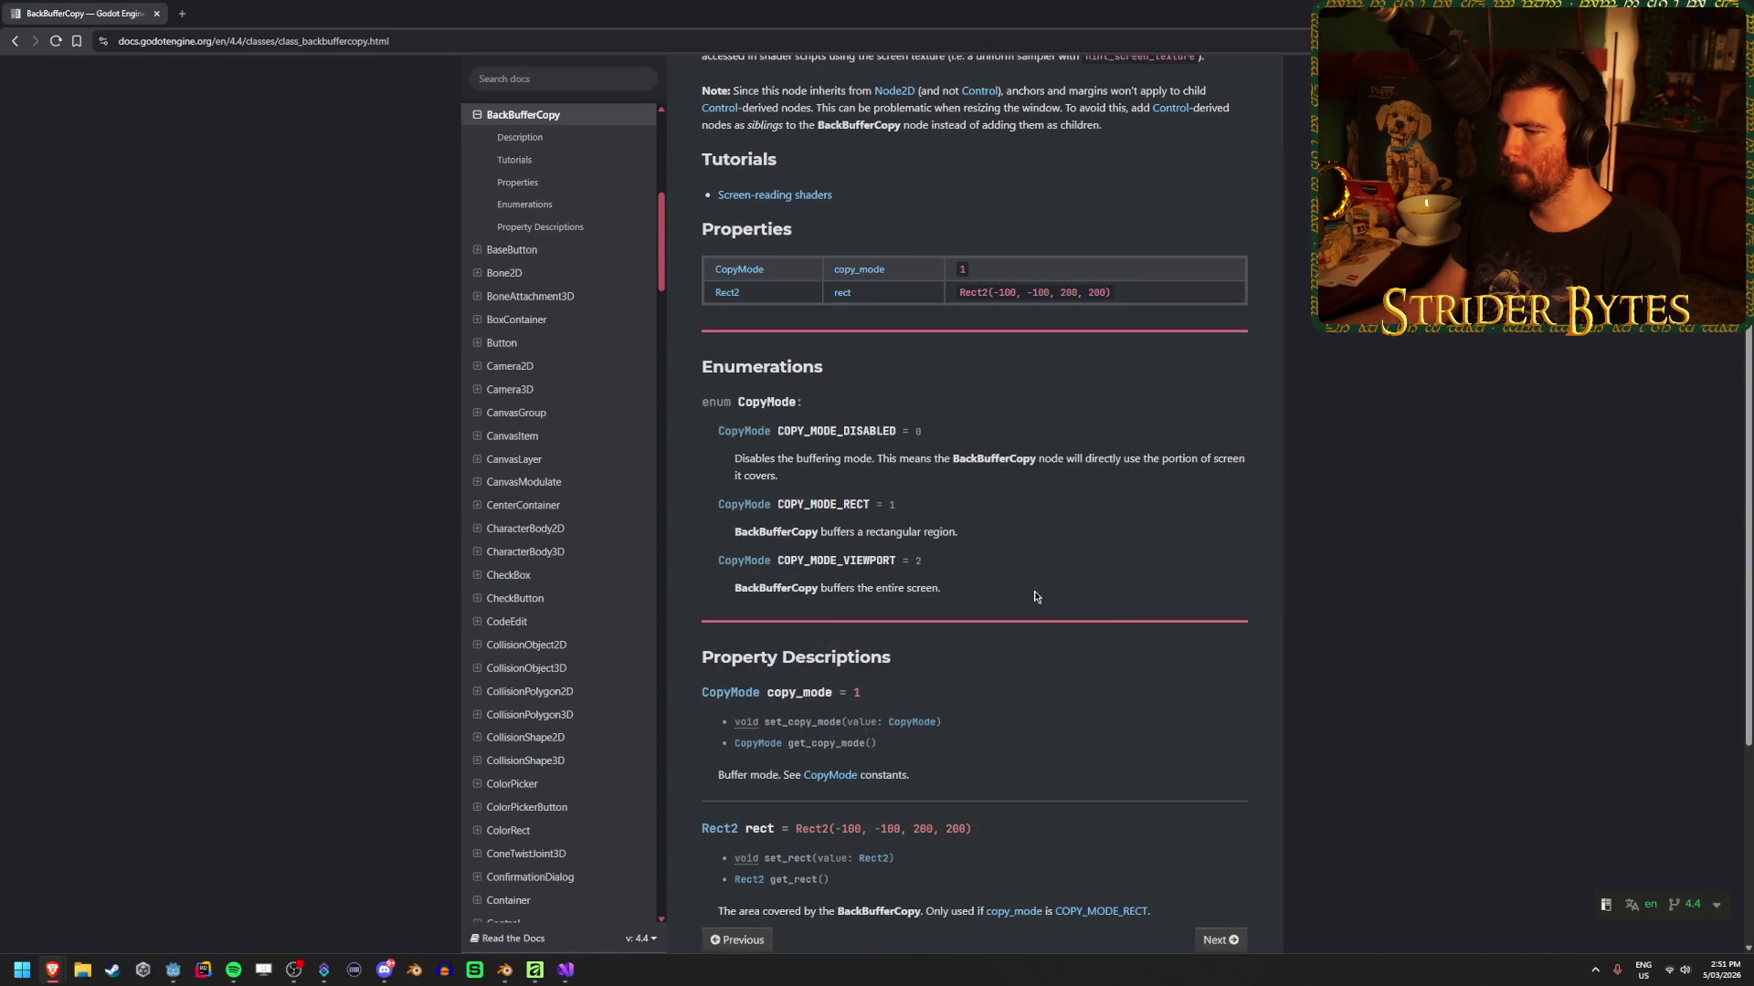
{"action": "mouse_move", "coordinate": [931, 587]}
{"action": "left_mouse_down"}
{"action": "mouse_move", "coordinate": [1033, 575]}
{"action": "mouse_move", "coordinate": [775, 560]}
{"action": "left_mouse_up"}
{"action": "left_click", "coordinate": [1112, 580]}
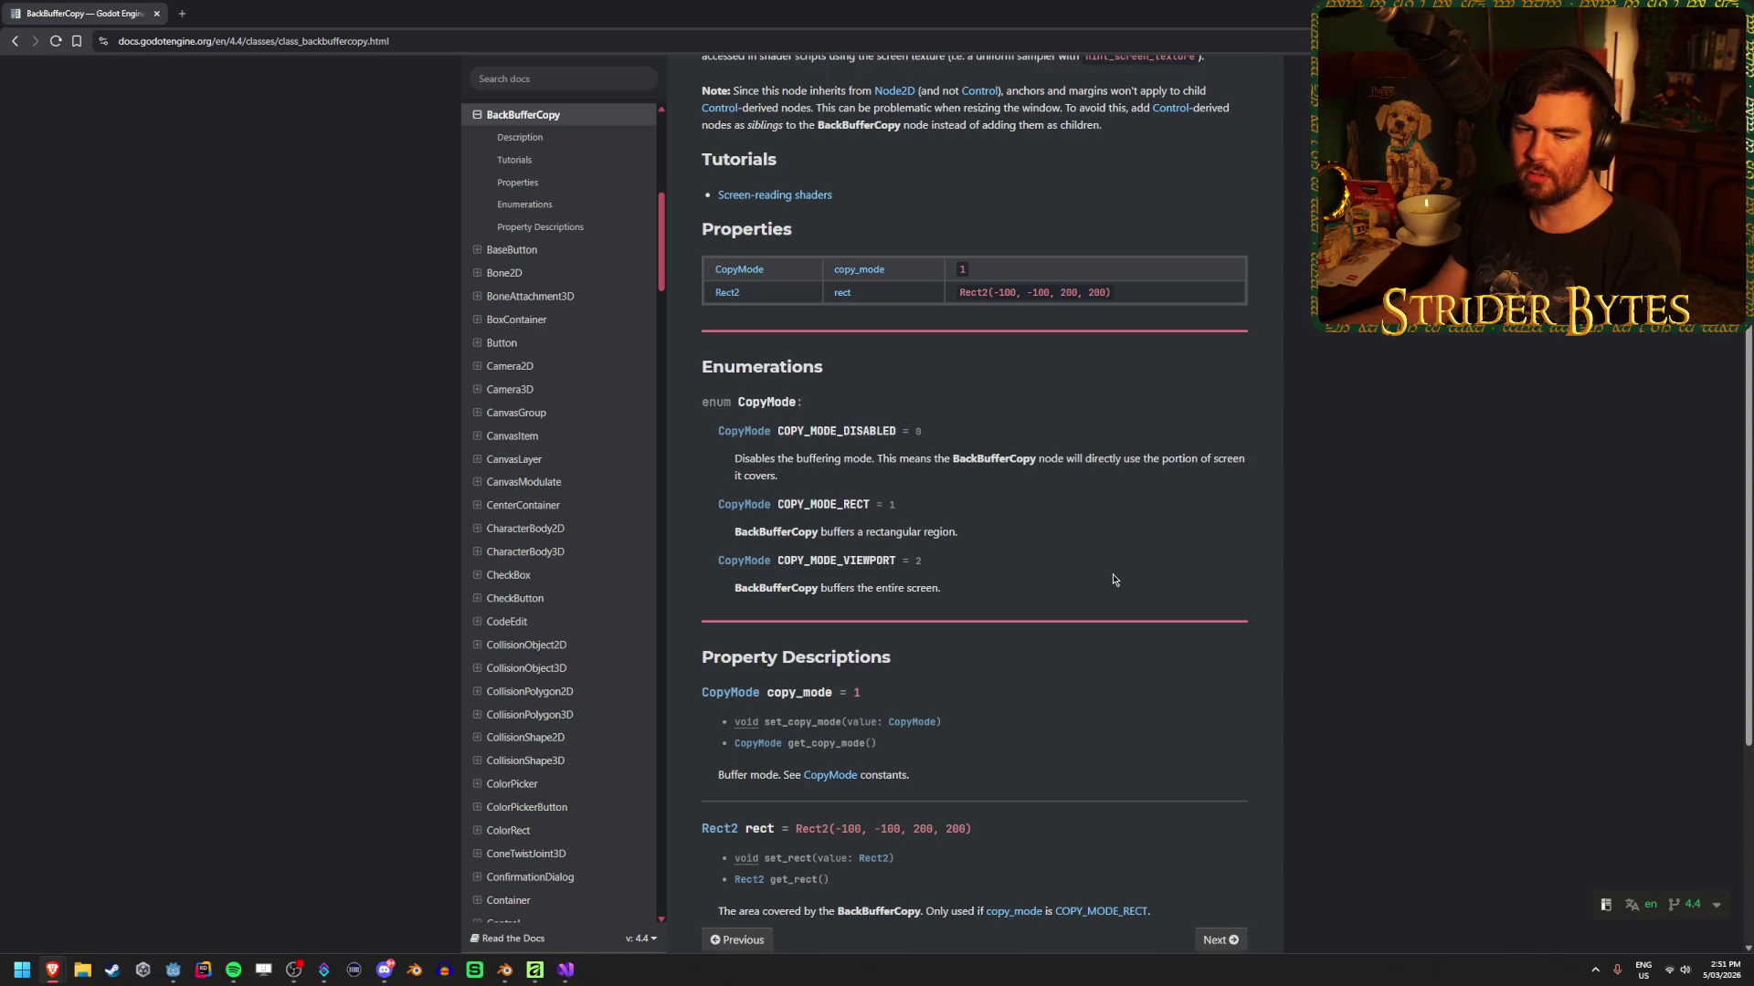
{"action": "scroll", "coordinate": [1112, 579], "scroll_direction": "down", "scroll_amount": 3}
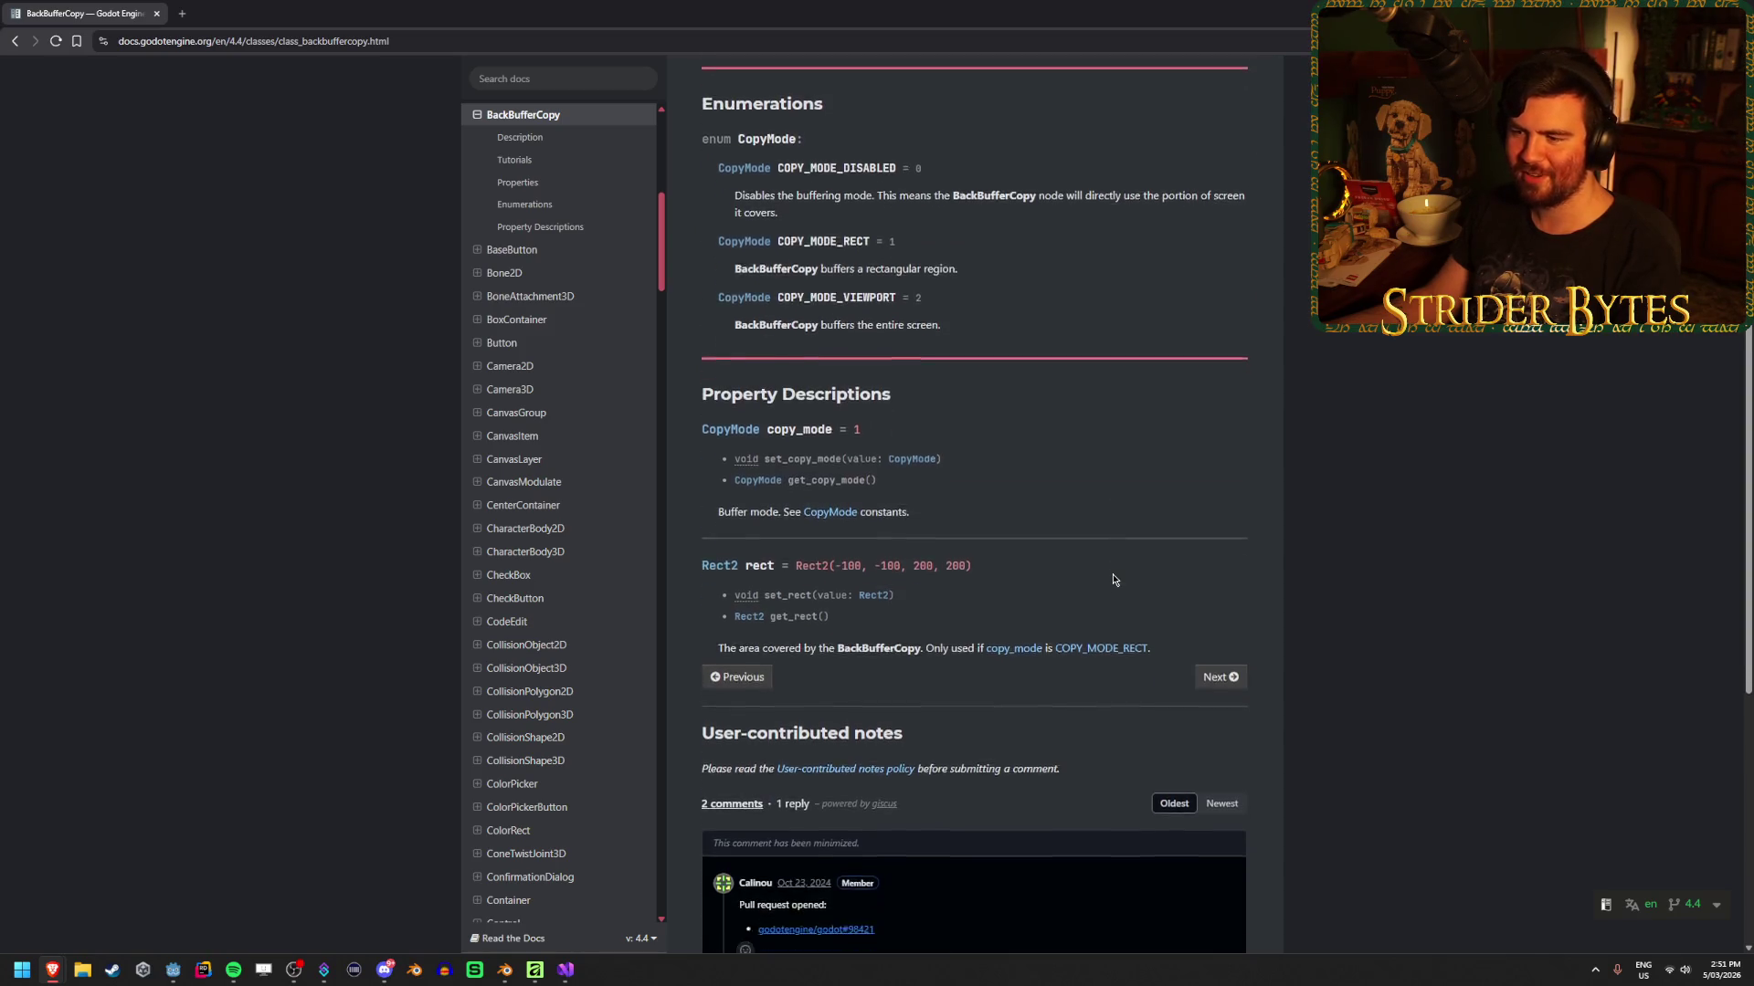
{"action": "scroll", "coordinate": [1113, 580], "scroll_direction": "down", "scroll_amount": 3}
{"action": "scroll", "coordinate": [1081, 713], "scroll_direction": "up", "scroll_amount": 9}
{"action": "scroll", "coordinate": [1081, 713], "scroll_direction": "down", "scroll_amount": 5}
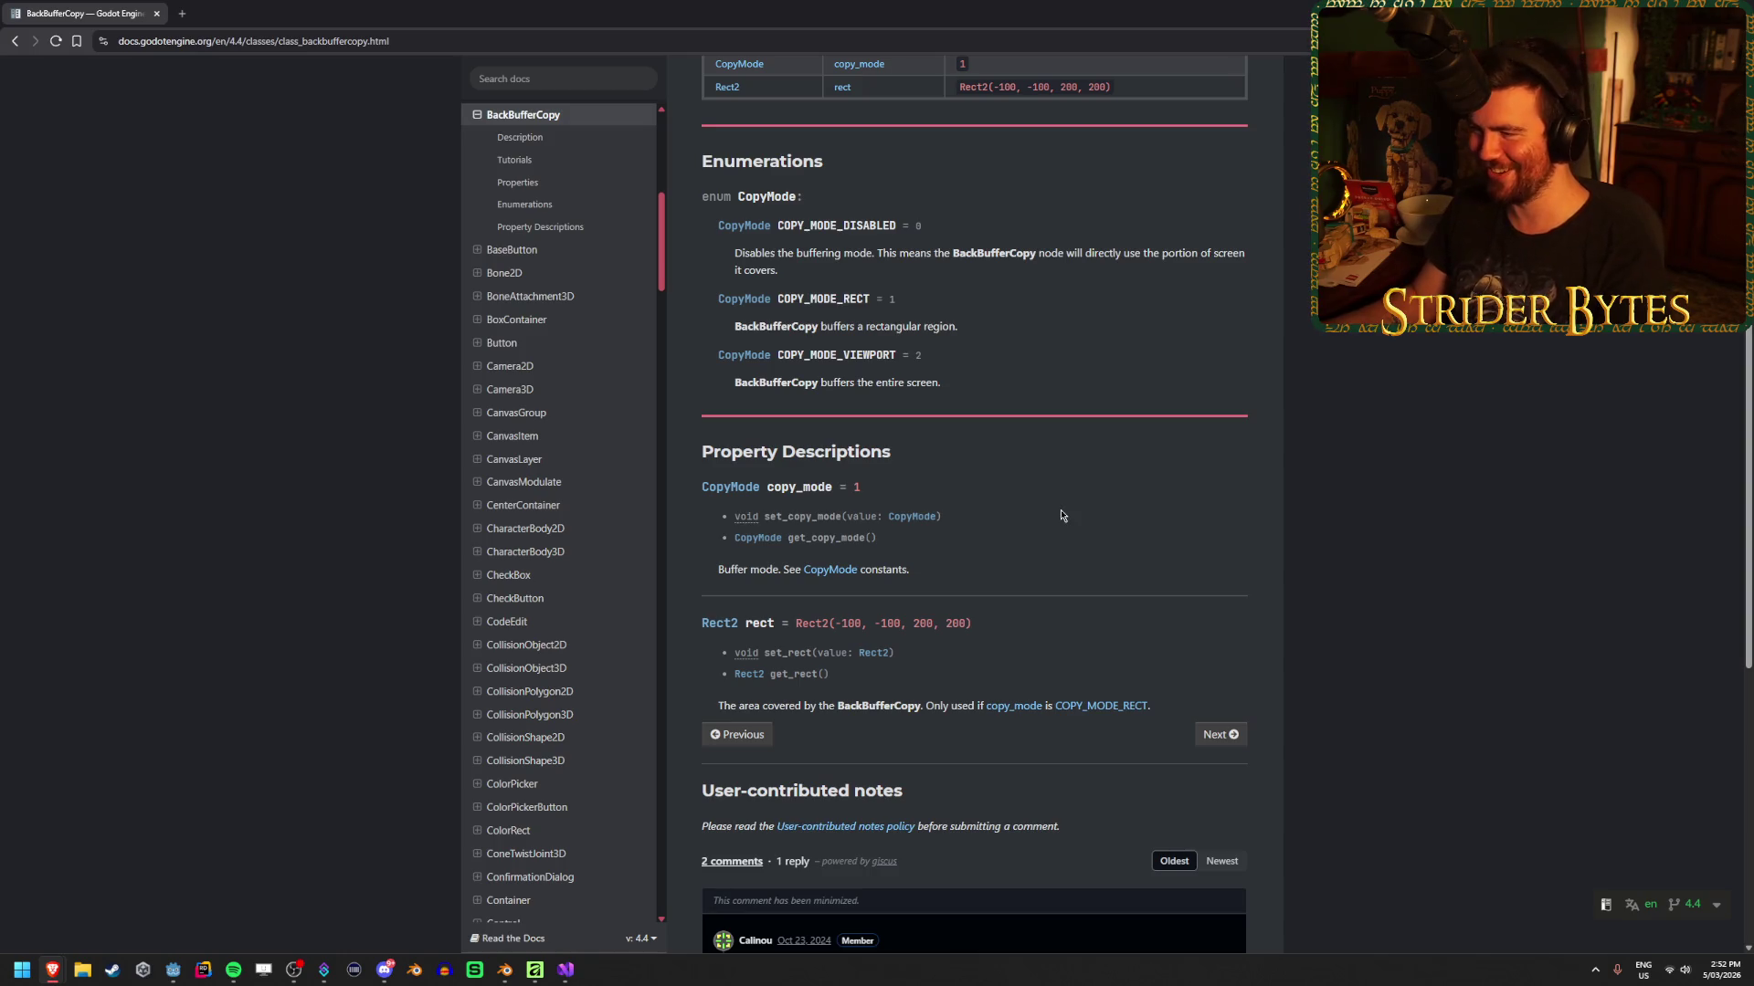
{"action": "scroll", "coordinate": [1050, 538], "scroll_direction": "up", "scroll_amount": 5}
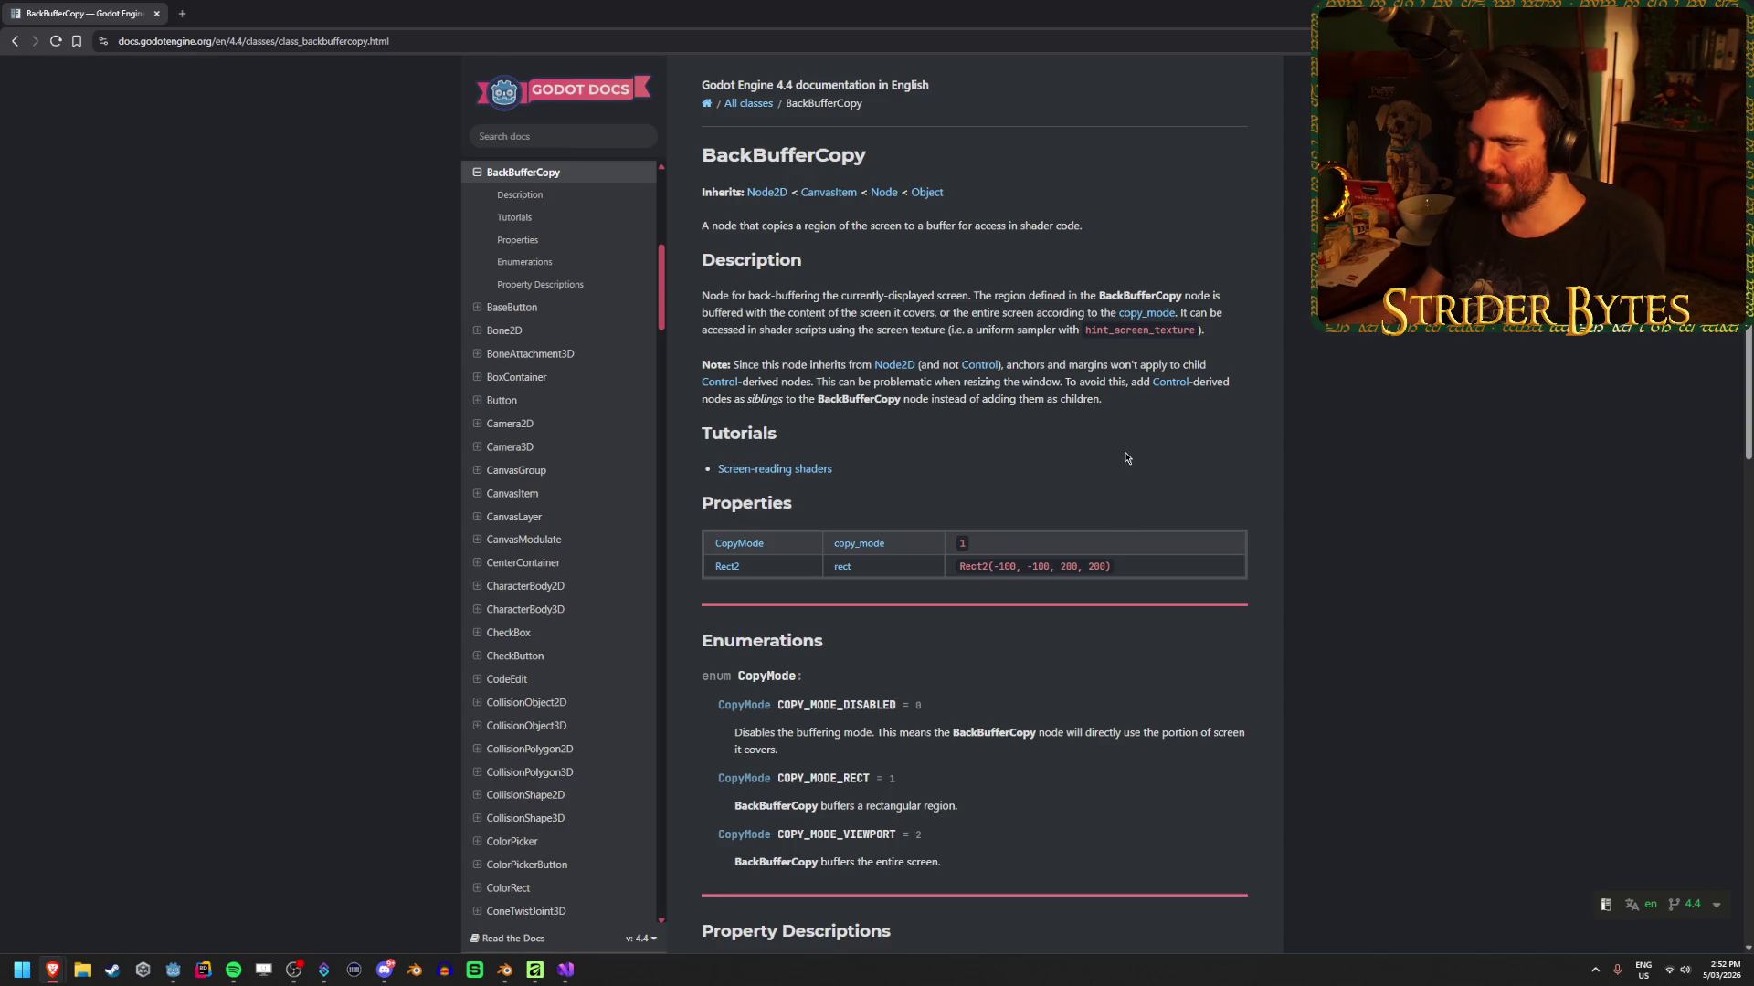
{"action": "middle_click", "coordinate": [804, 470]}
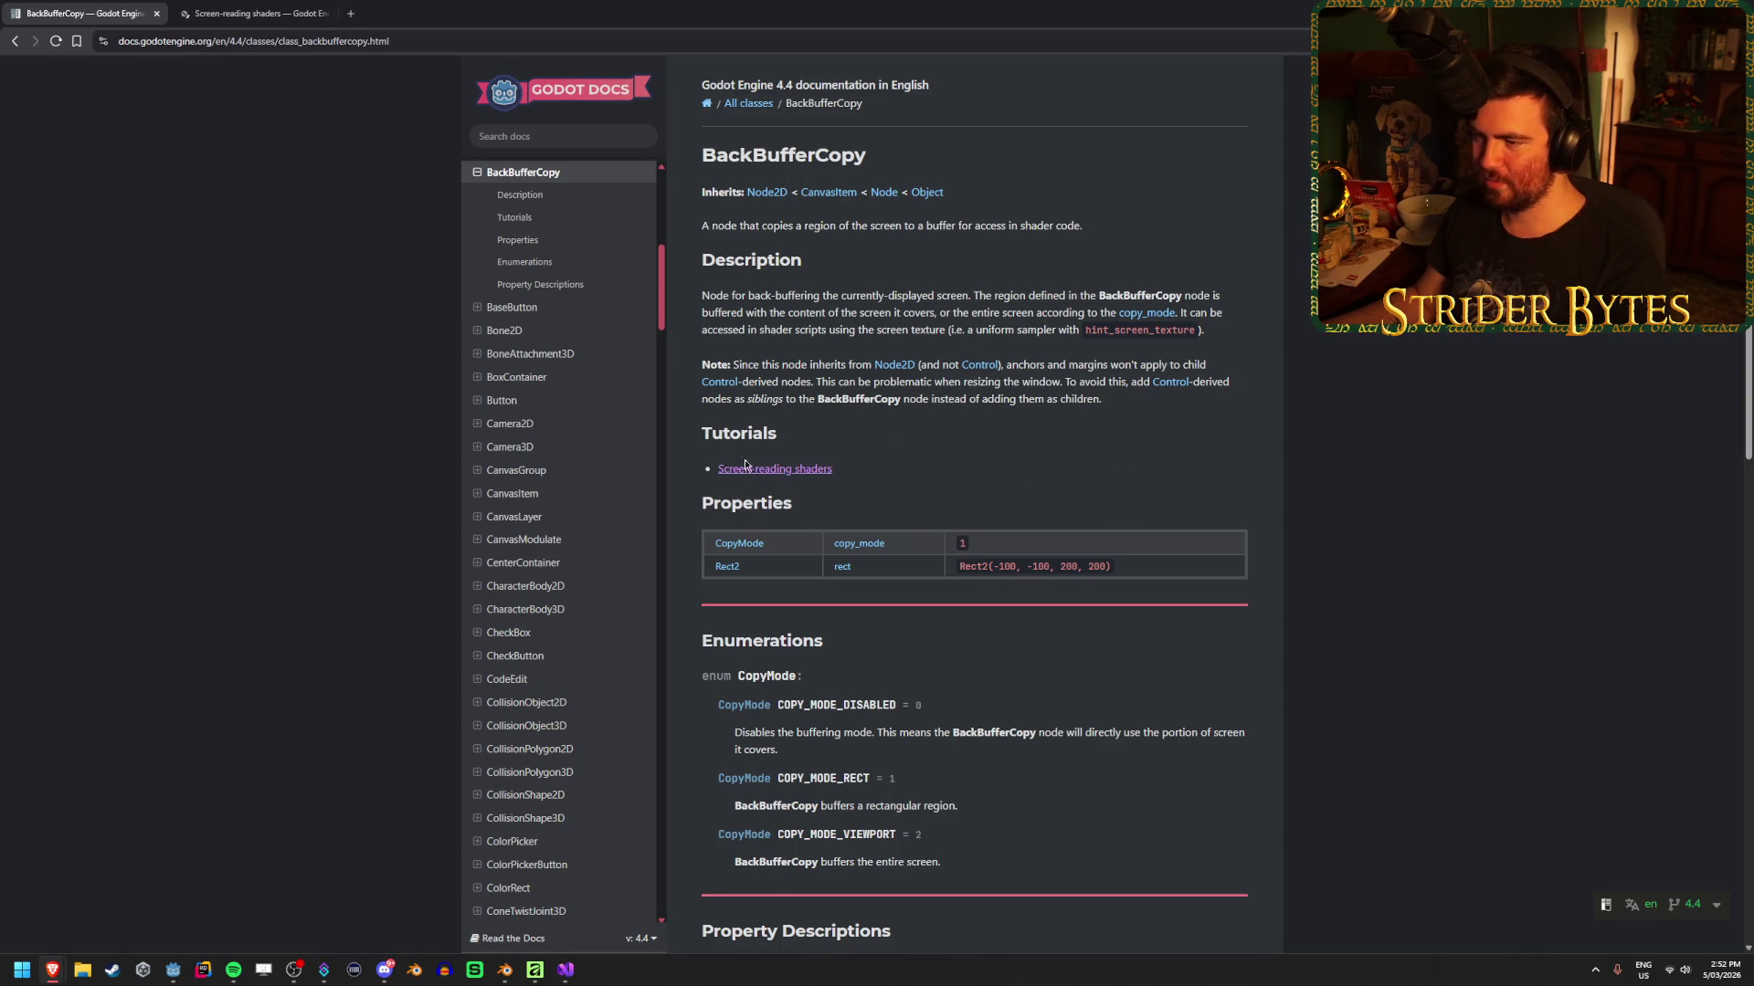
Glance at the Screen-reading shaders tutorial, then read the BackBufferCopy class Description
{"action": "left_click", "coordinate": [216, 8]}
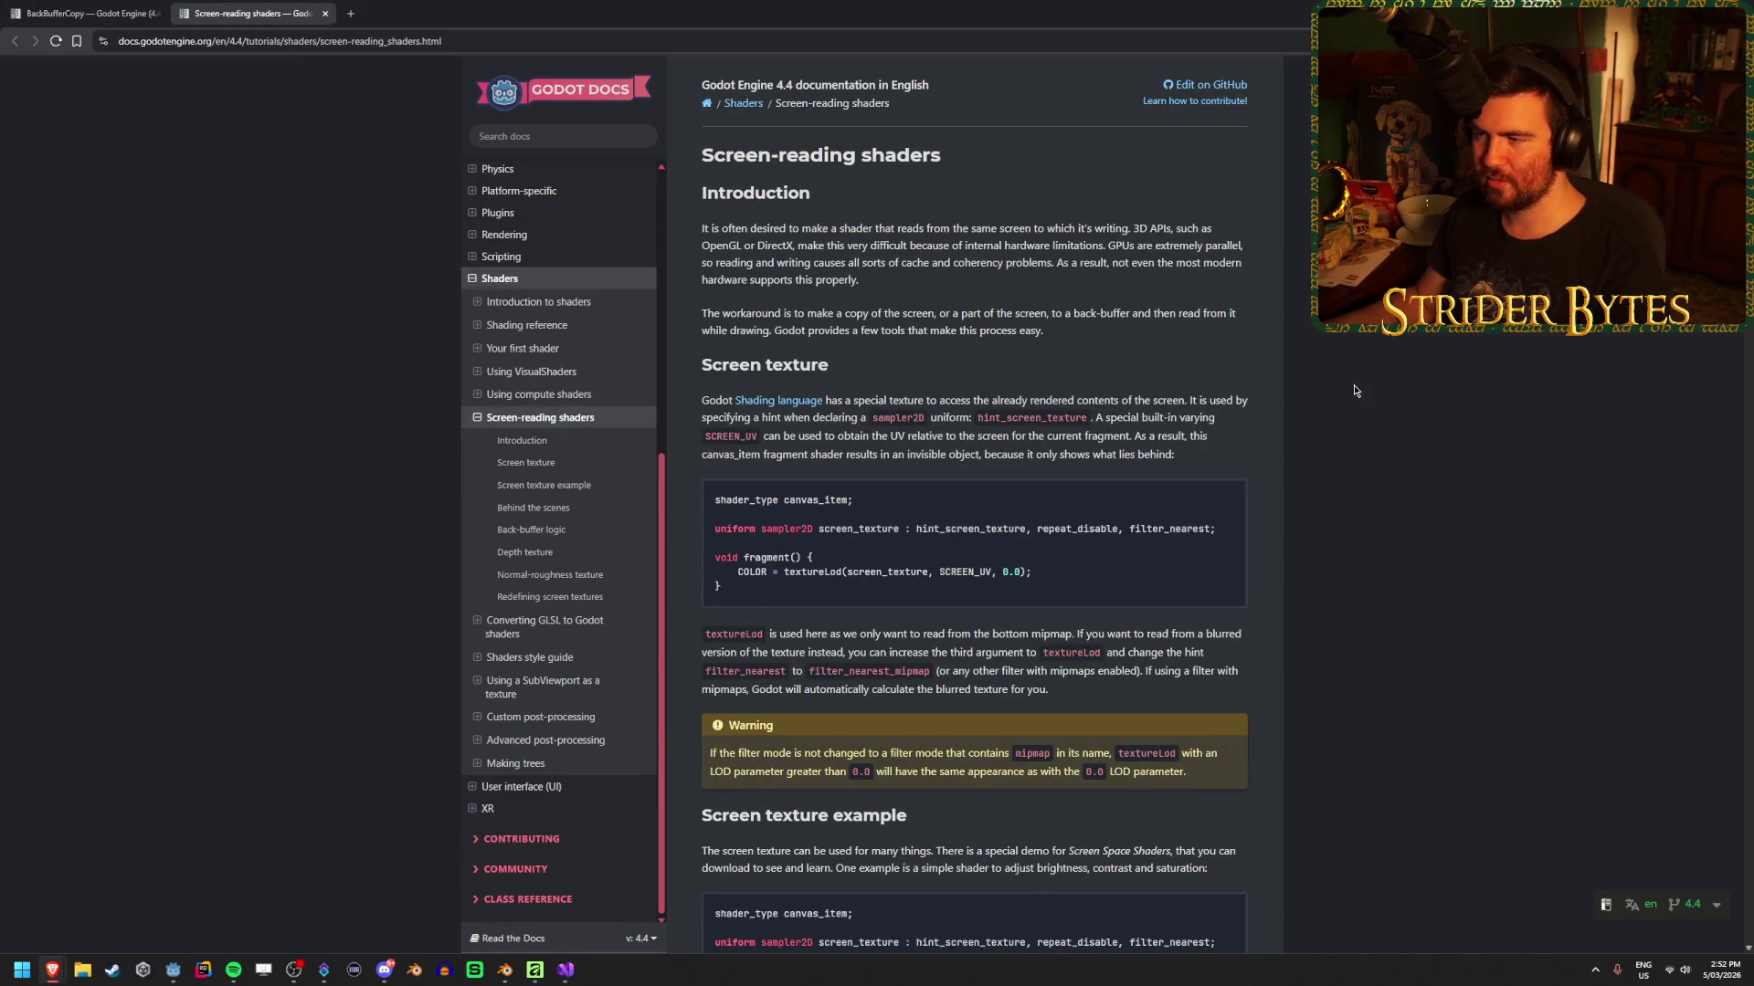
{"action": "scroll", "coordinate": [1354, 391], "scroll_direction": "down", "scroll_amount": 2}
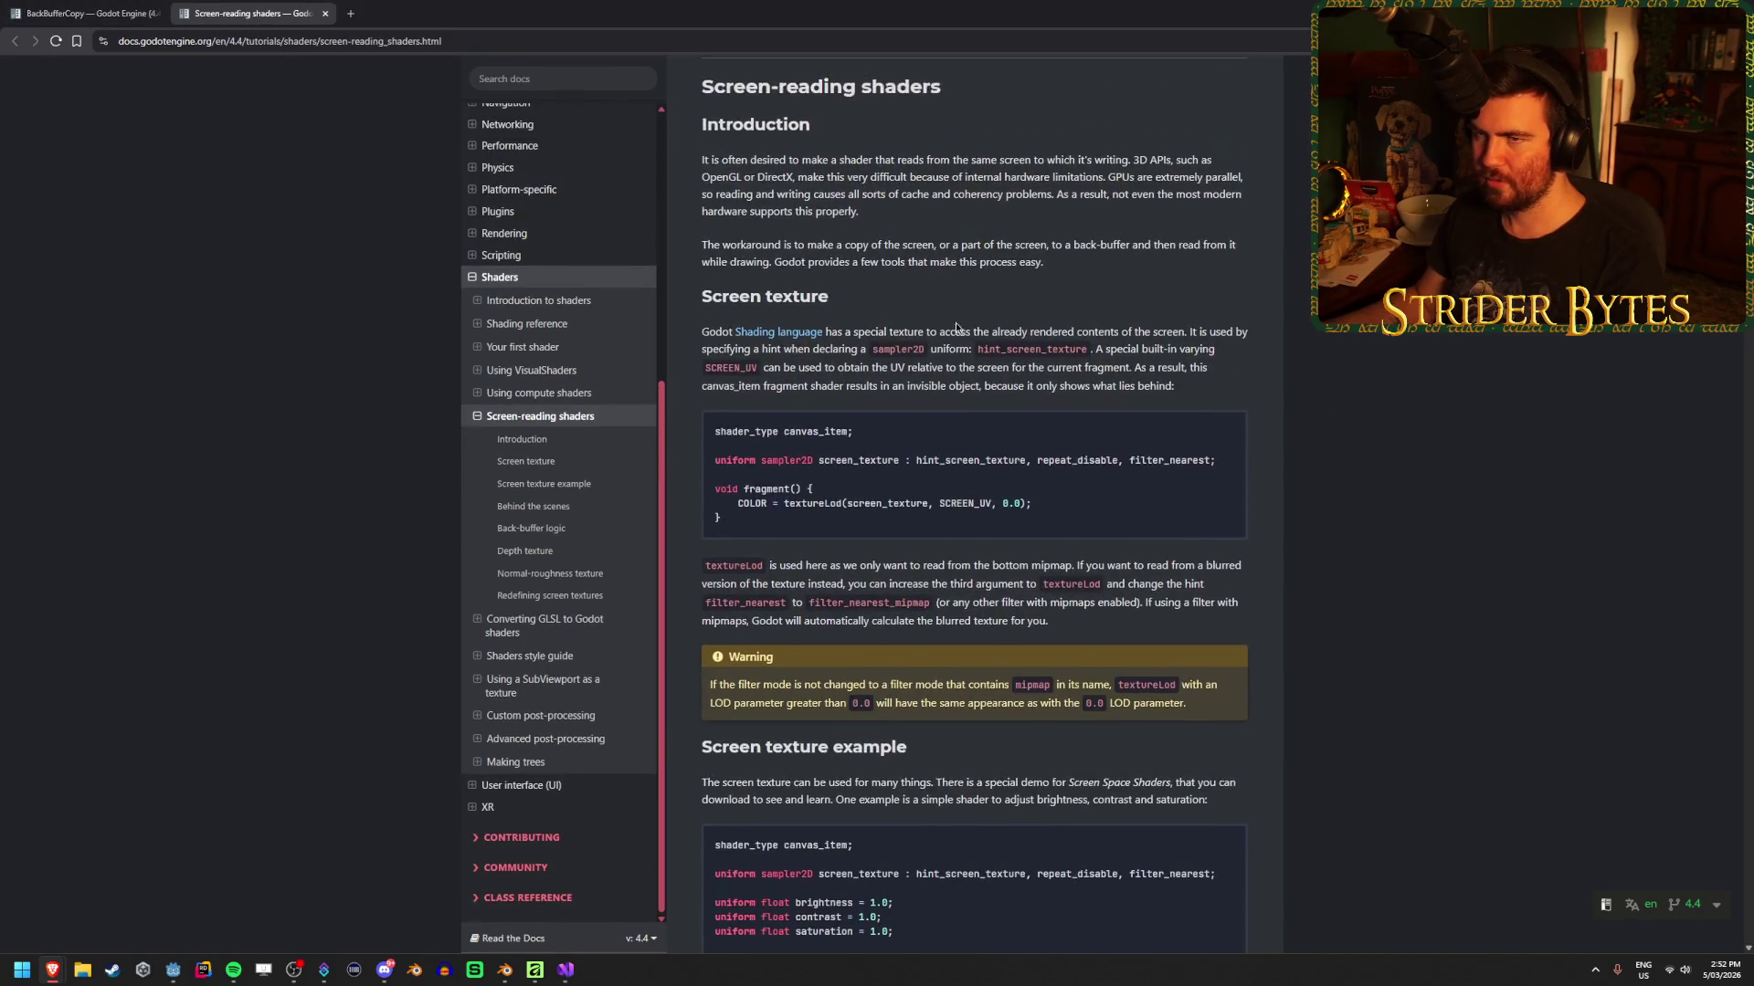
{"action": "left_click", "coordinate": [57, 5]}
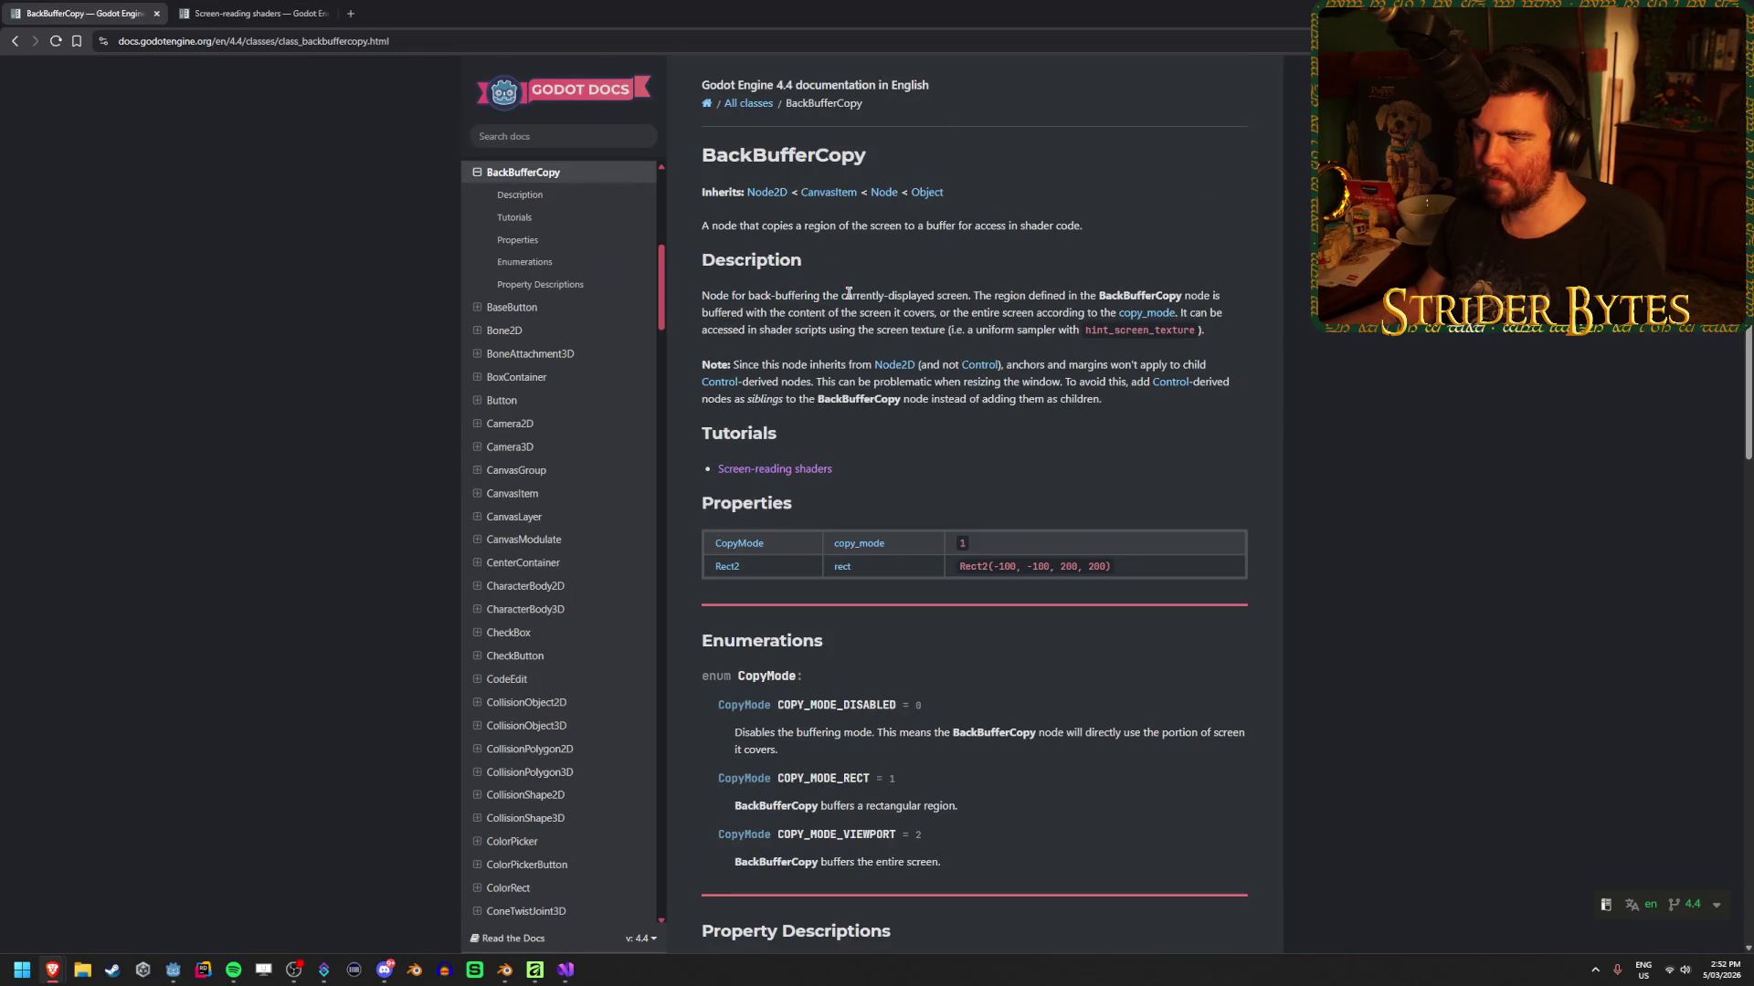
{"action": "mouse_move", "coordinate": [700, 295]}
{"action": "left_mouse_down"}
{"action": "mouse_move", "coordinate": [1125, 297]}
{"action": "mouse_move", "coordinate": [681, 299]}
{"action": "mouse_move", "coordinate": [987, 300]}
{"action": "mouse_move", "coordinate": [696, 298]}
{"action": "mouse_move", "coordinate": [995, 315]}
{"action": "mouse_move", "coordinate": [699, 302]}
{"action": "mouse_move", "coordinate": [736, 331]}
{"action": "mouse_move", "coordinate": [1021, 331]}
{"action": "left_mouse_up"}
{"action": "left_click_drag", "start_coordinate": [1232, 332], "coordinate": [1016, 331]}
{"action": "left_click_drag", "start_coordinate": [910, 331], "coordinate": [880, 331]}
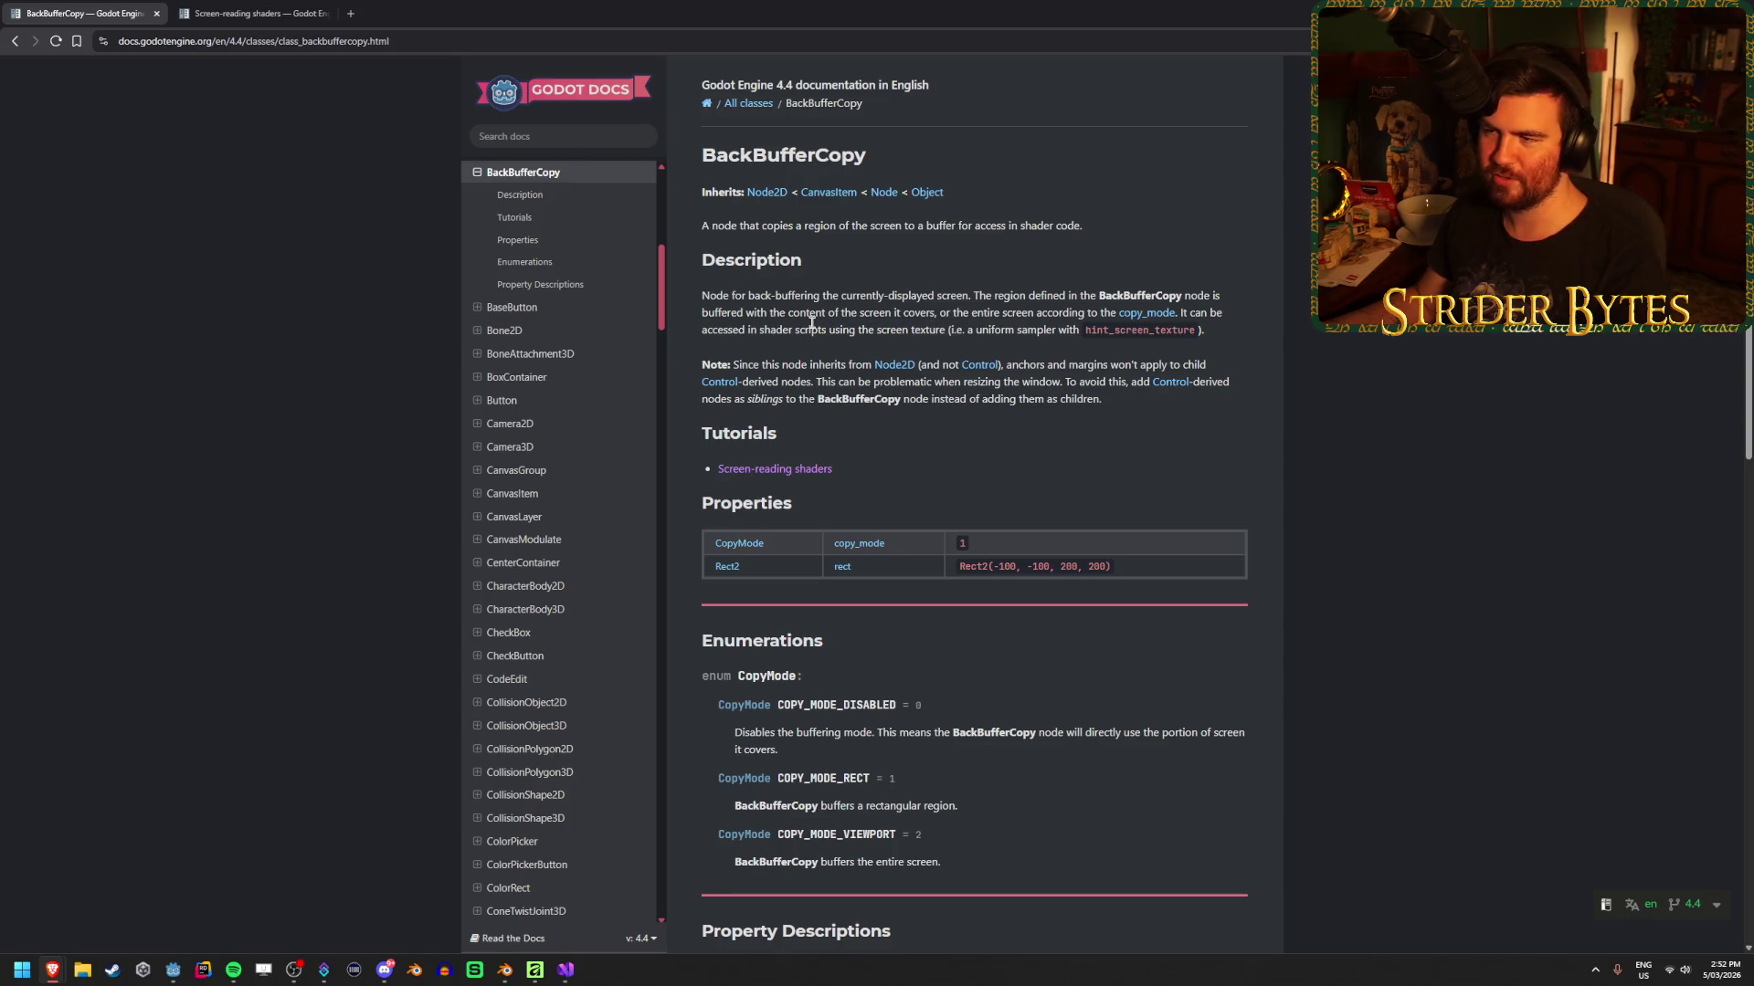
{"action": "mouse_move", "coordinate": [808, 295]}
{"action": "left_mouse_down"}
{"action": "mouse_move", "coordinate": [701, 295]}
{"action": "mouse_move", "coordinate": [804, 295]}
{"action": "left_mouse_up"}
{"action": "scroll", "coordinate": [1152, 480], "scroll_direction": "down", "scroll_amount": 8}
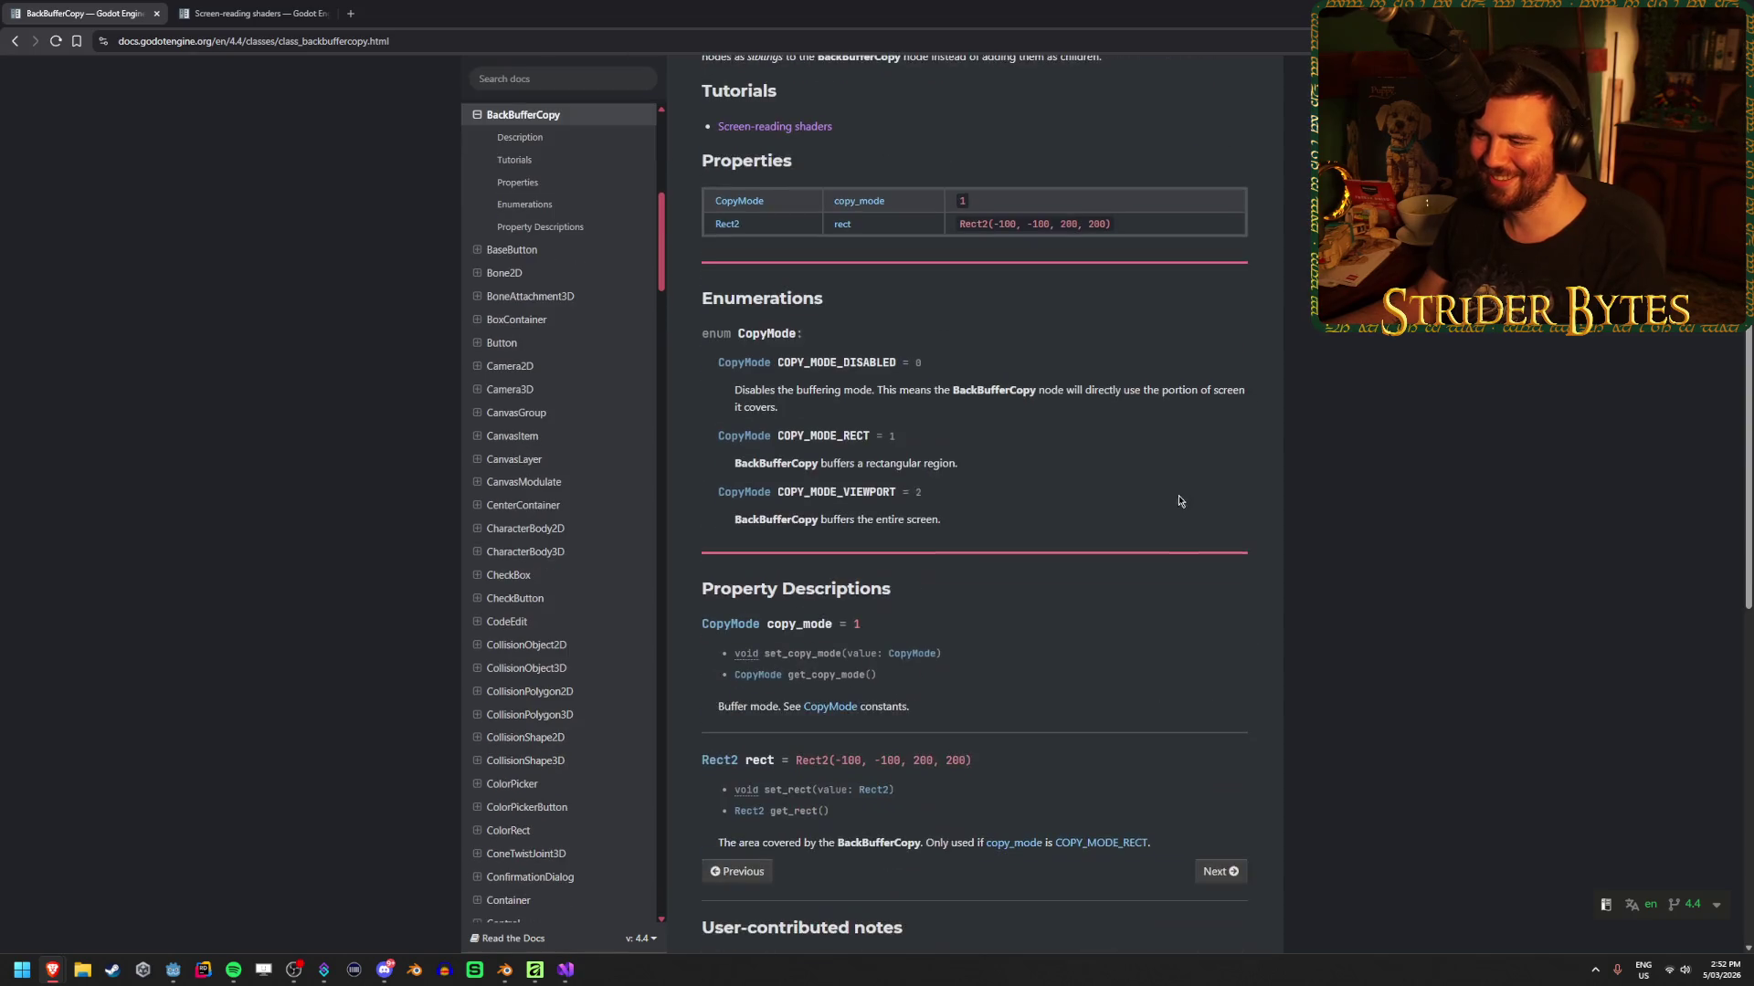
{"action": "scroll", "coordinate": [1152, 481], "scroll_direction": "down", "scroll_amount": 2}
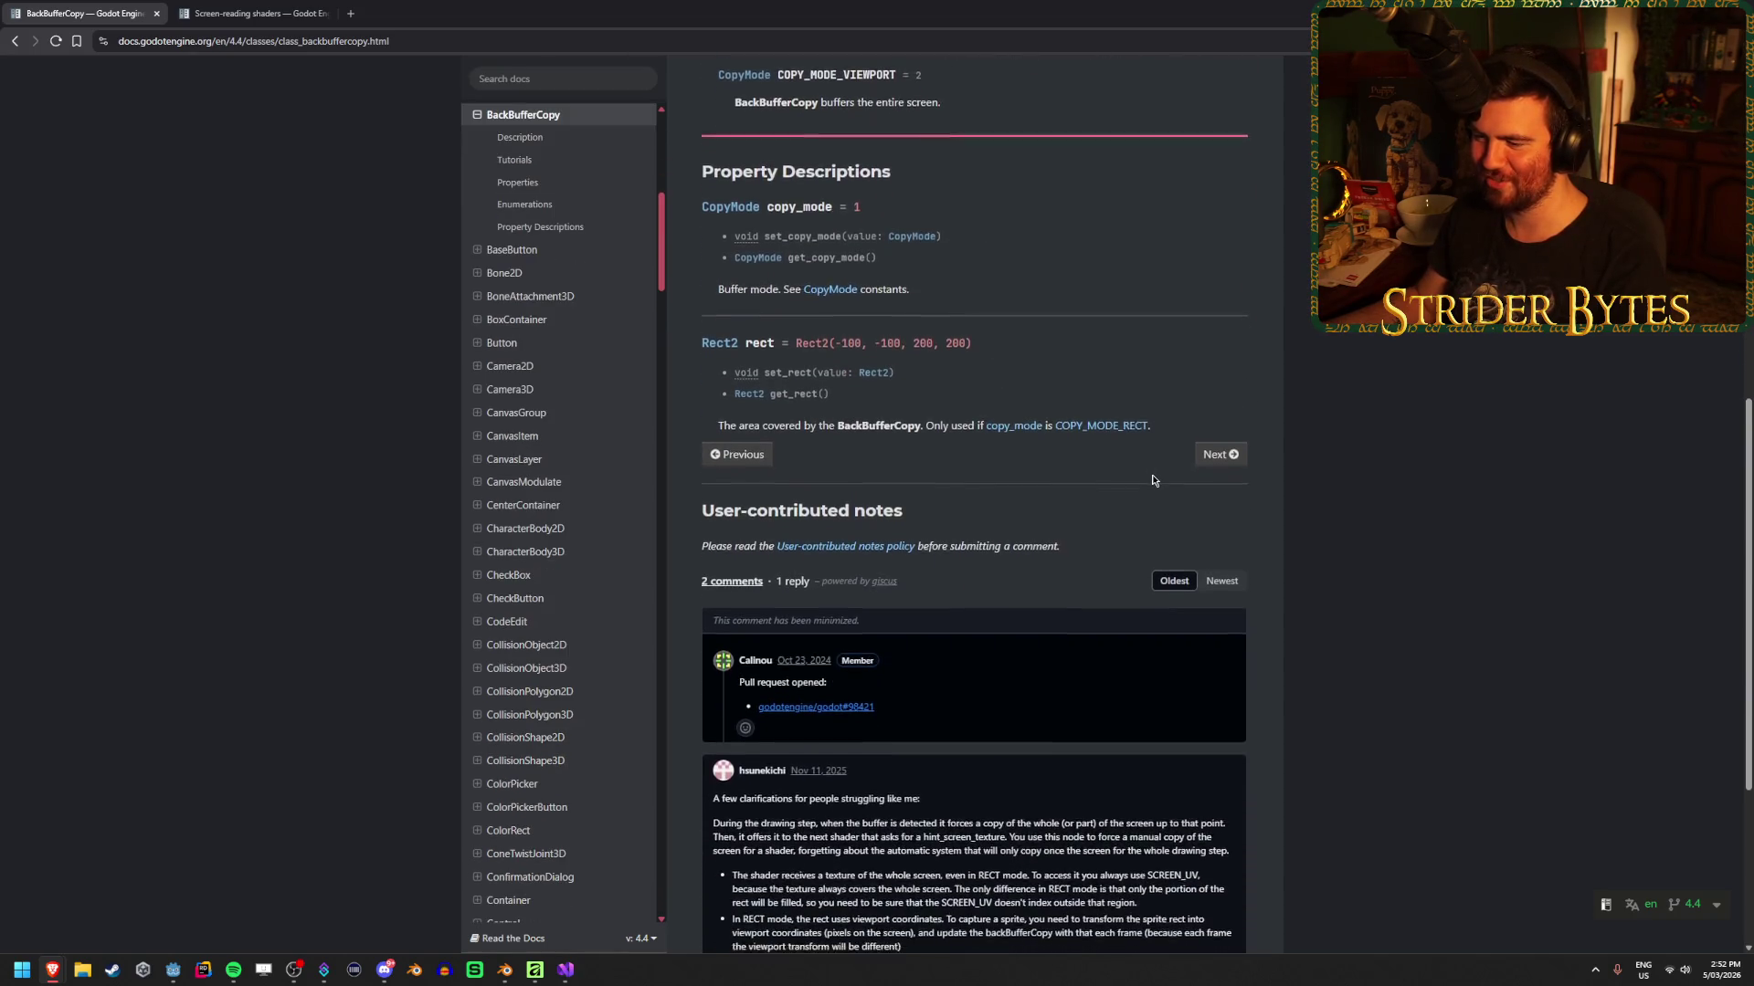
{"action": "scroll", "coordinate": [1348, 584], "scroll_direction": "up", "scroll_amount": 10}
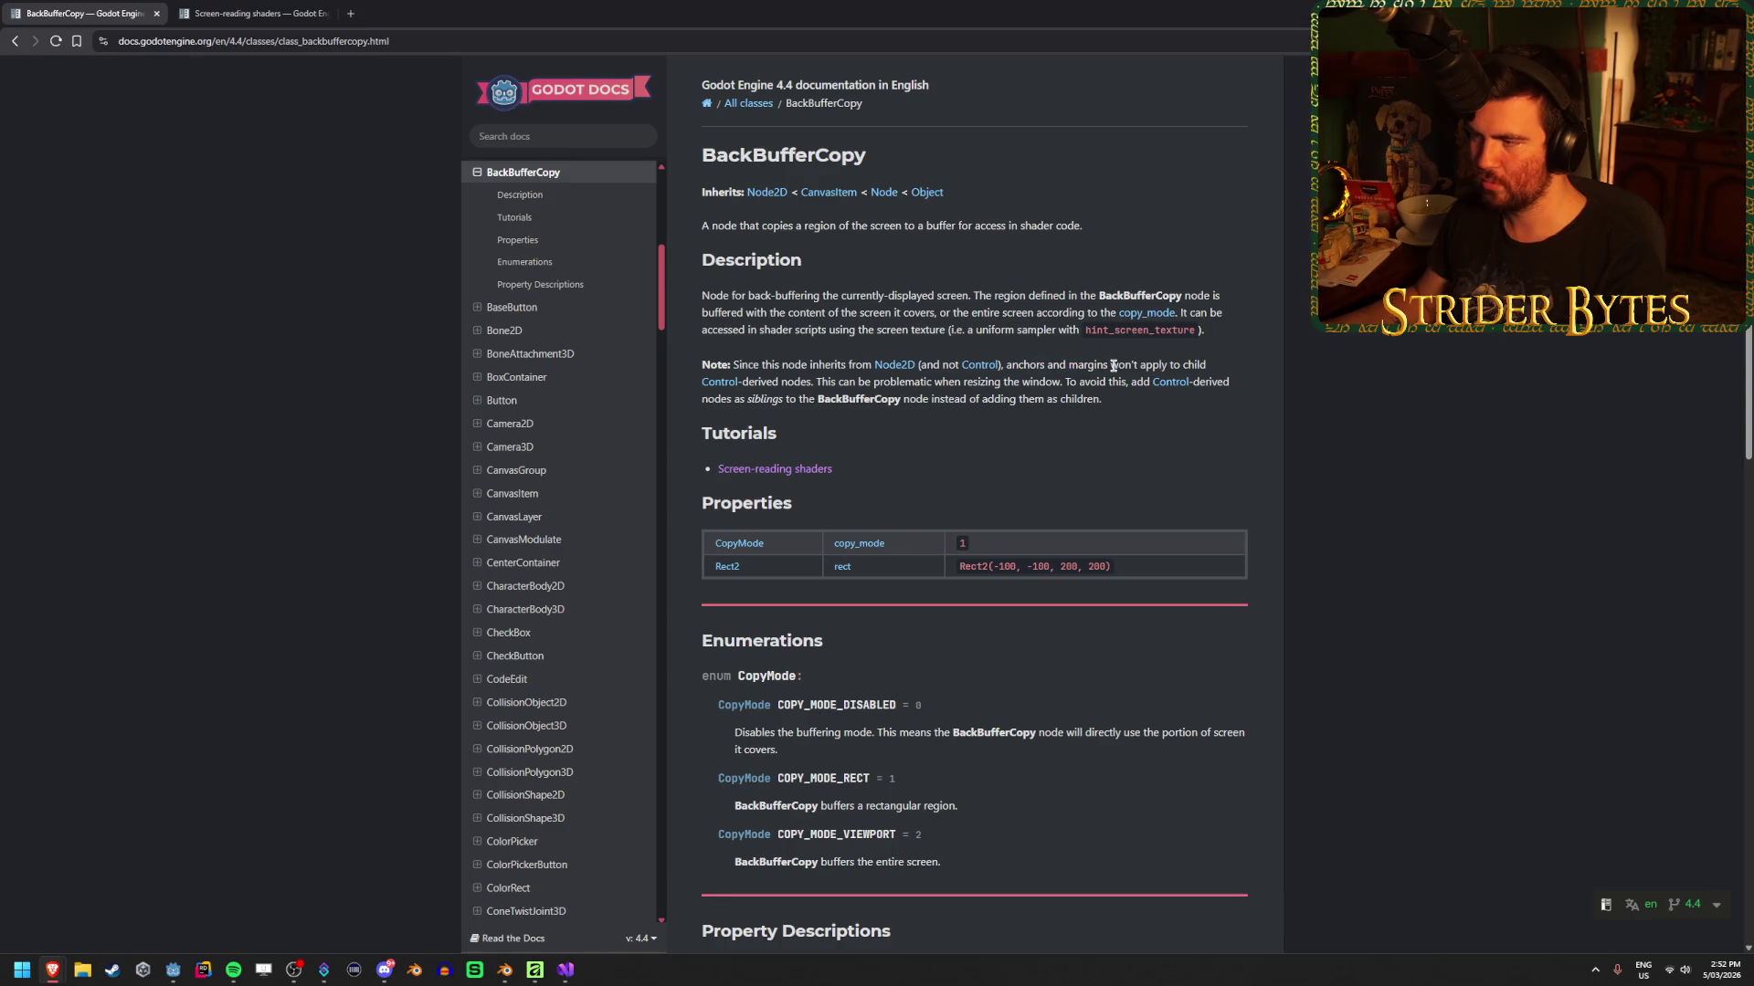
Read the BackBufferCopy Note advising that nodes be added as siblings, then start a web search
{"action": "left_click_drag", "start_coordinate": [1069, 382], "coordinate": [811, 382]}
{"action": "left_click", "coordinate": [1071, 384]}
{"action": "left_click_drag", "start_coordinate": [954, 399], "coordinate": [797, 399]}
{"action": "left_click", "coordinate": [1139, 400]}
{"action": "left_click_drag", "start_coordinate": [1102, 400], "coordinate": [889, 400]}
{"action": "left_click", "coordinate": [892, 400]}
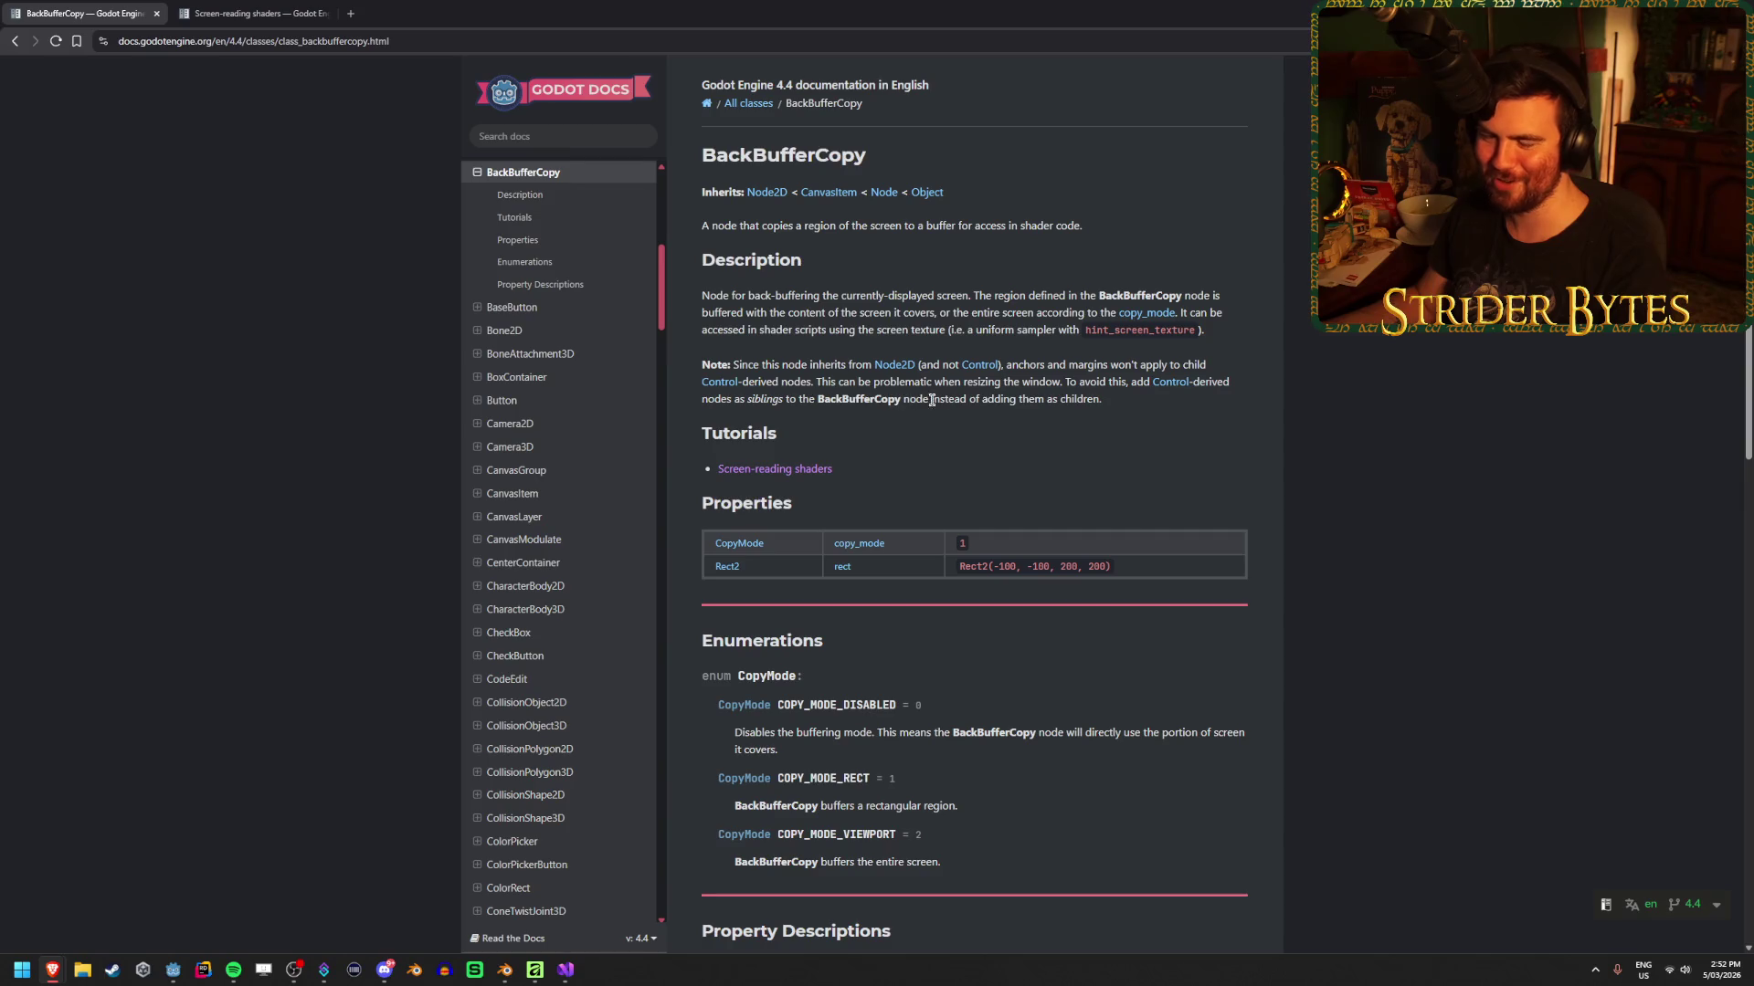
{"action": "left_click_drag", "start_coordinate": [1091, 400], "coordinate": [726, 401]}
{"action": "left_click", "coordinate": [708, 402]}
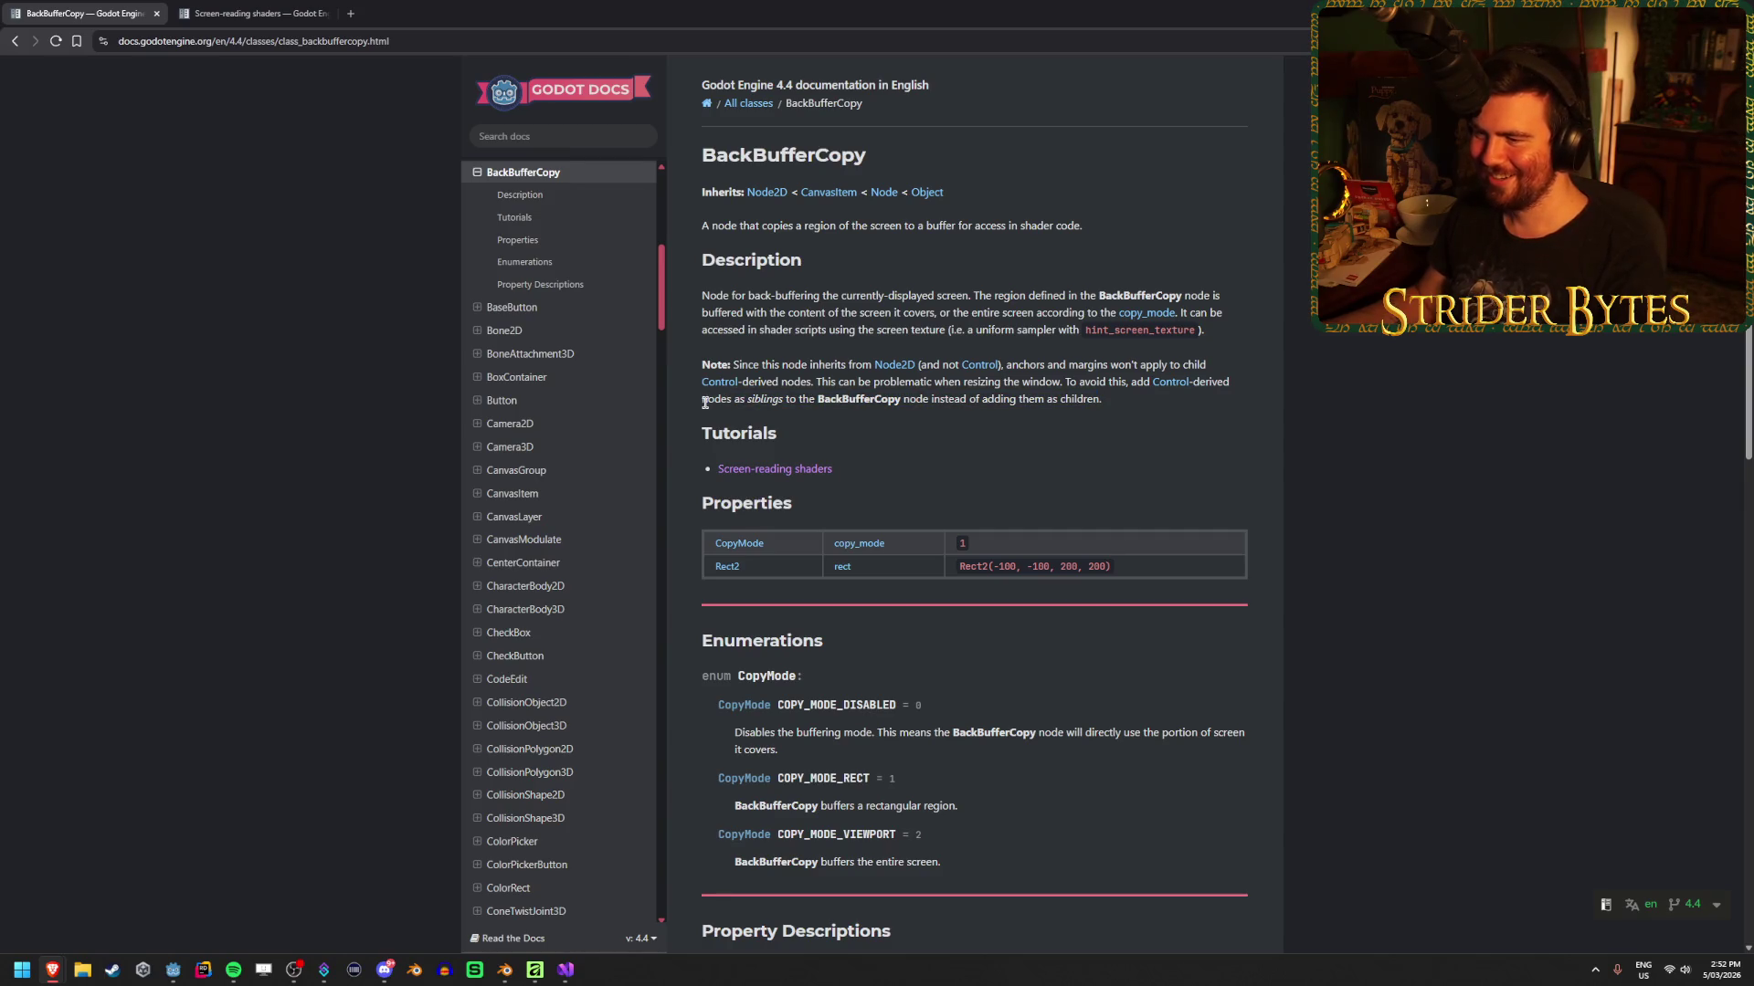
{"action": "left_click_drag", "start_coordinate": [1143, 397], "coordinate": [871, 399]}
{"action": "left_click", "coordinate": [892, 398]}
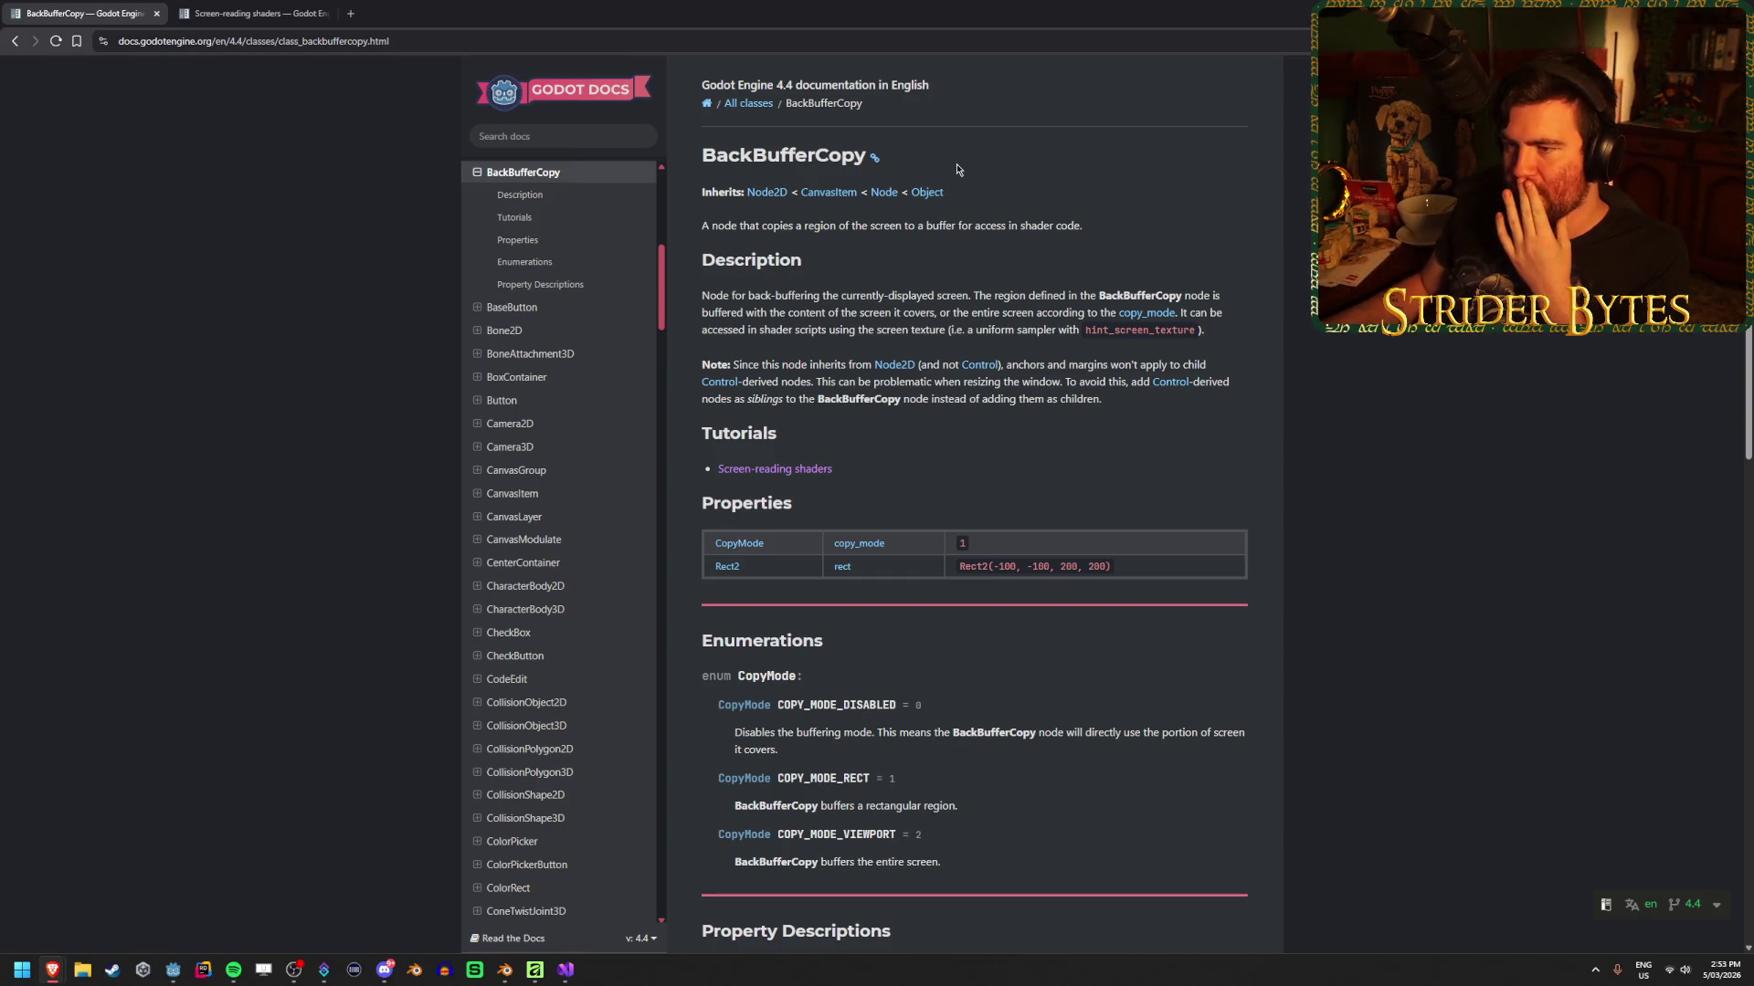
{"action": "scroll", "coordinate": [599, 234], "scroll_direction": "up", "scroll_amount": 2}
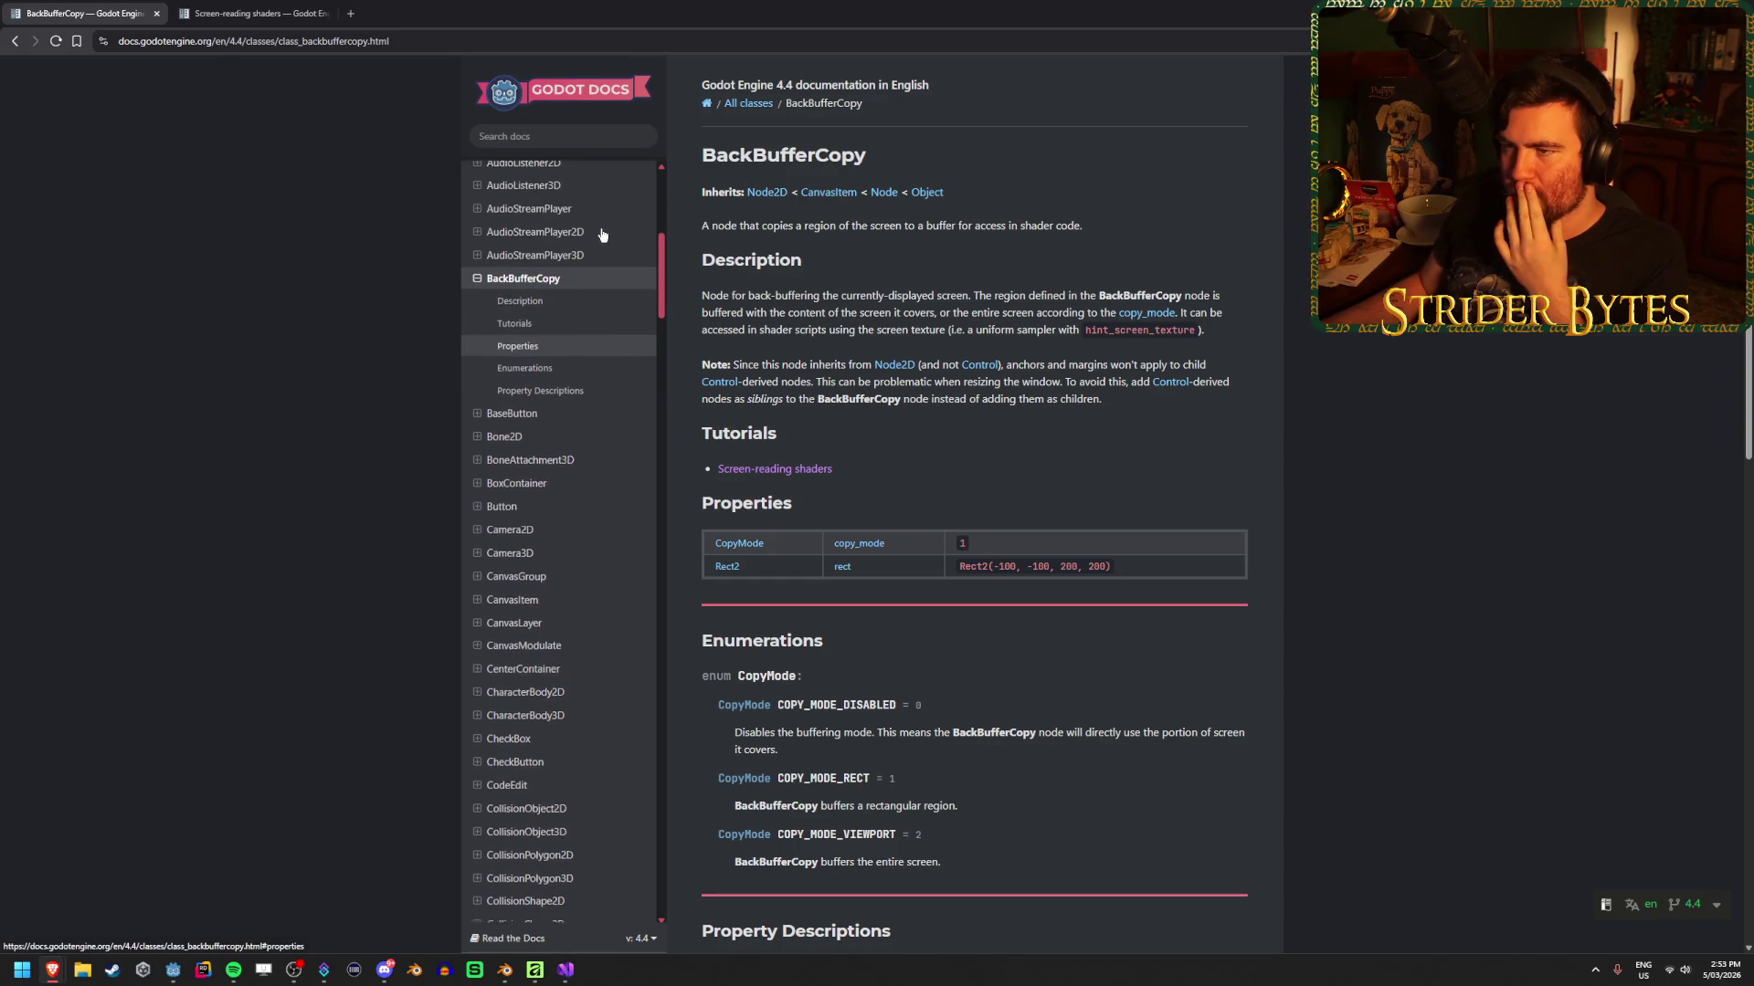
{"action": "left_click", "coordinate": [256, 41]}
Search Google for 'godot backbuffercopy 3d' and open the stable BackBufferCopy docs result
{"action": "type", "text": "godot backbuffercopy"}
{"action": "key", "text": "Return"}
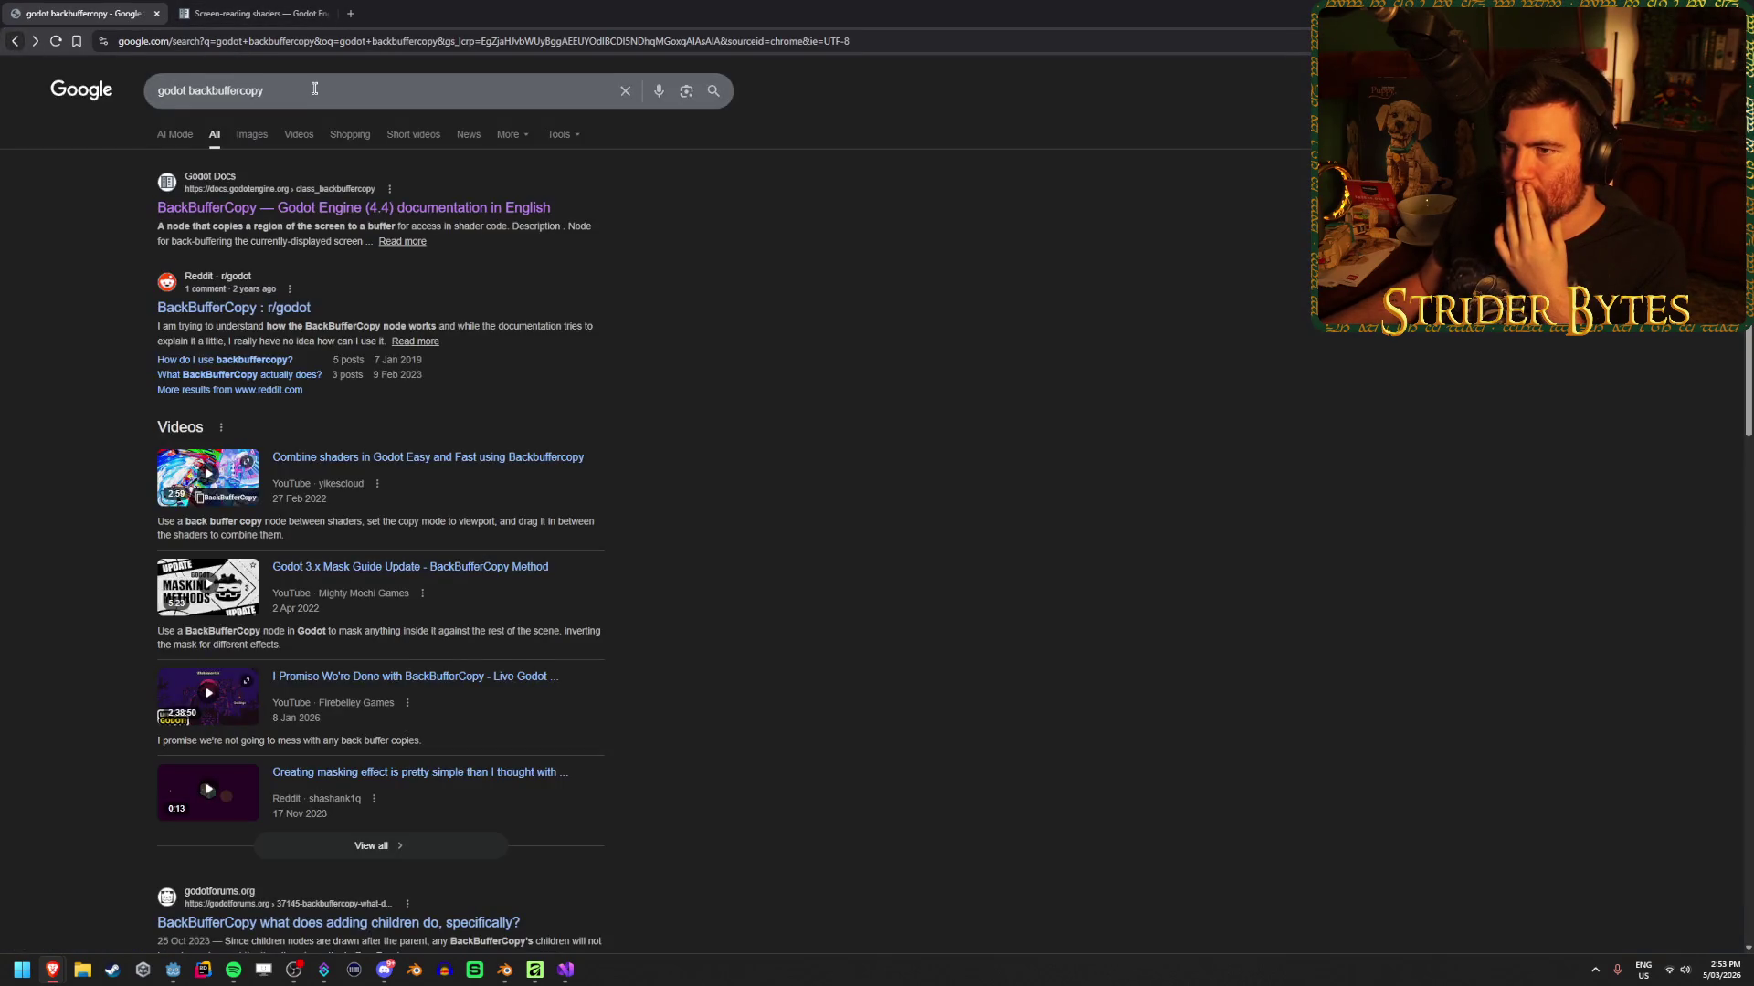
{"action": "left_click", "coordinate": [315, 90]}
{"action": "type", "text": "3d"}
{"action": "key", "text": "Return"}
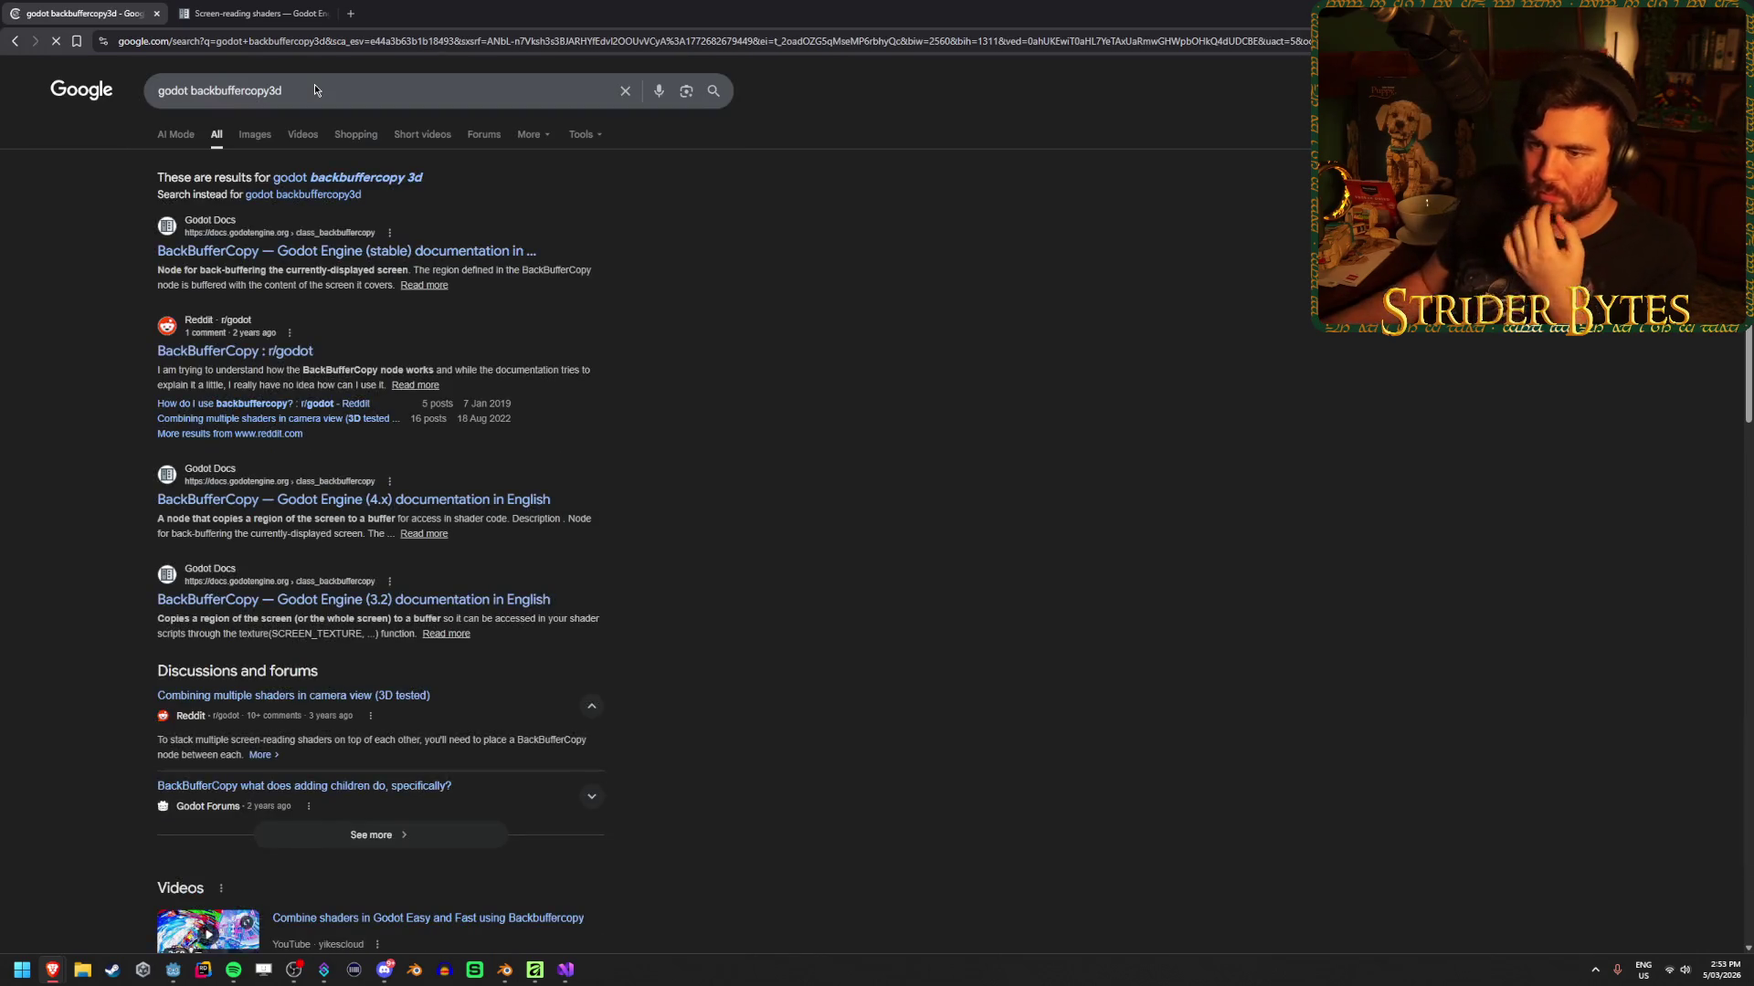
{"action": "left_click", "coordinate": [411, 178]}
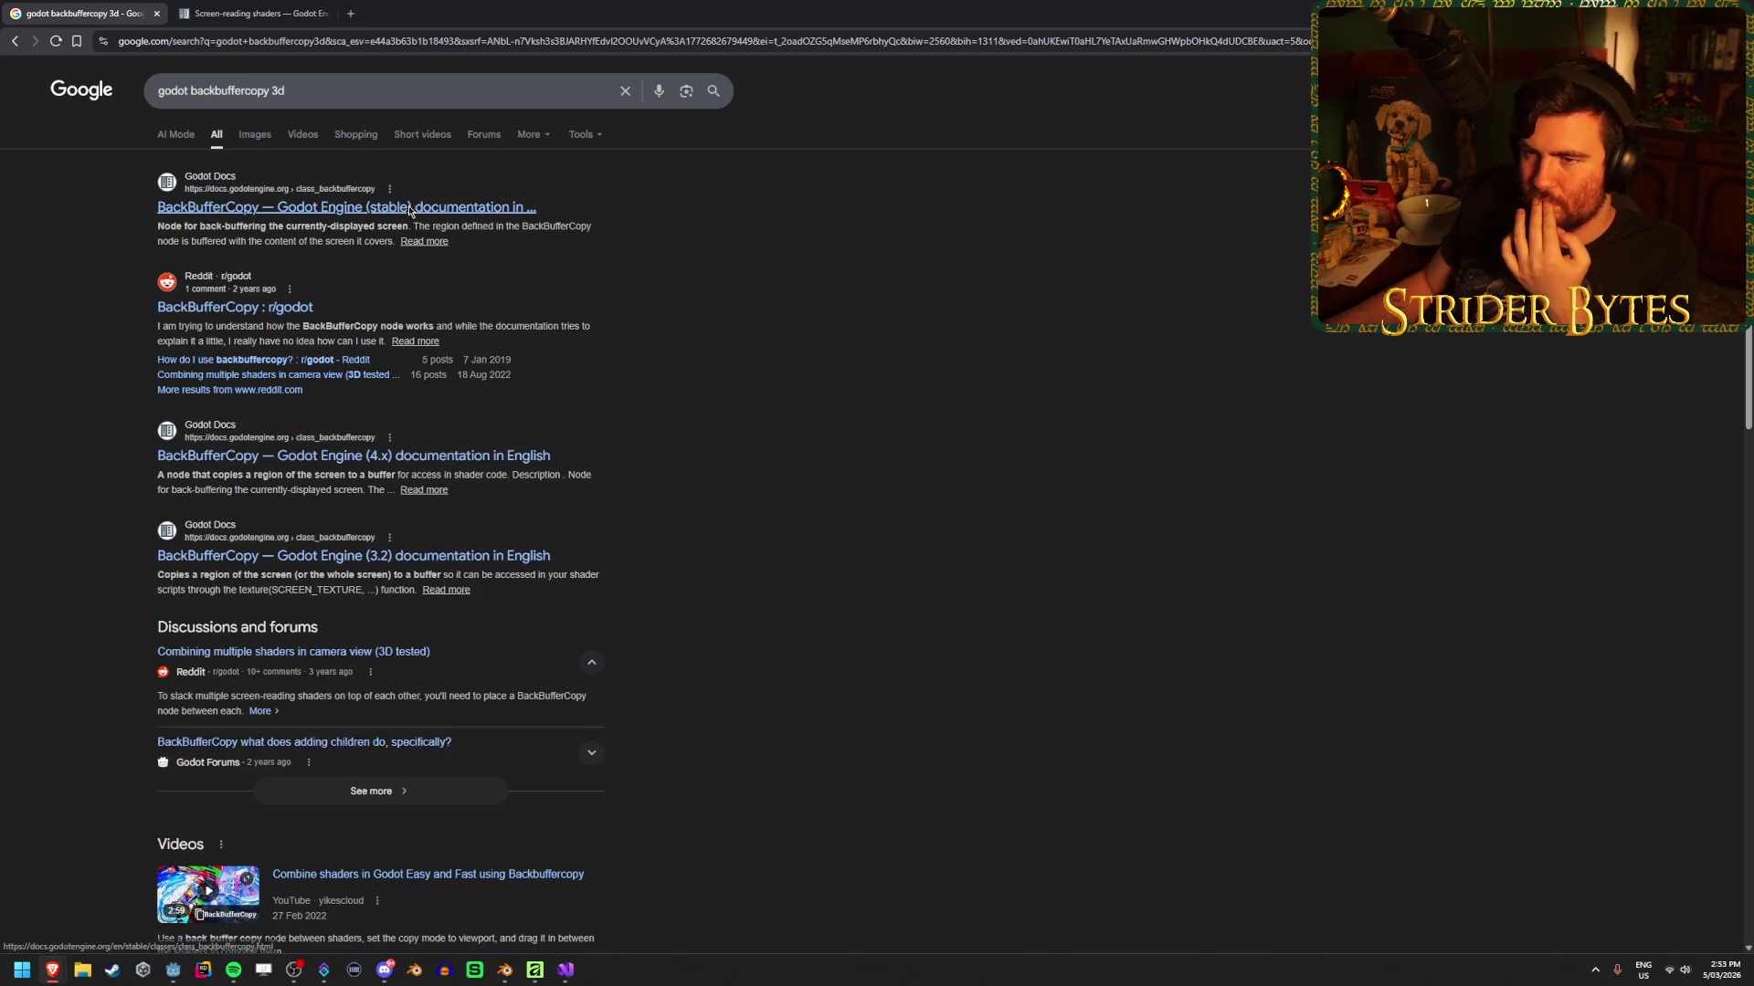
{"action": "left_click", "coordinate": [410, 209]}
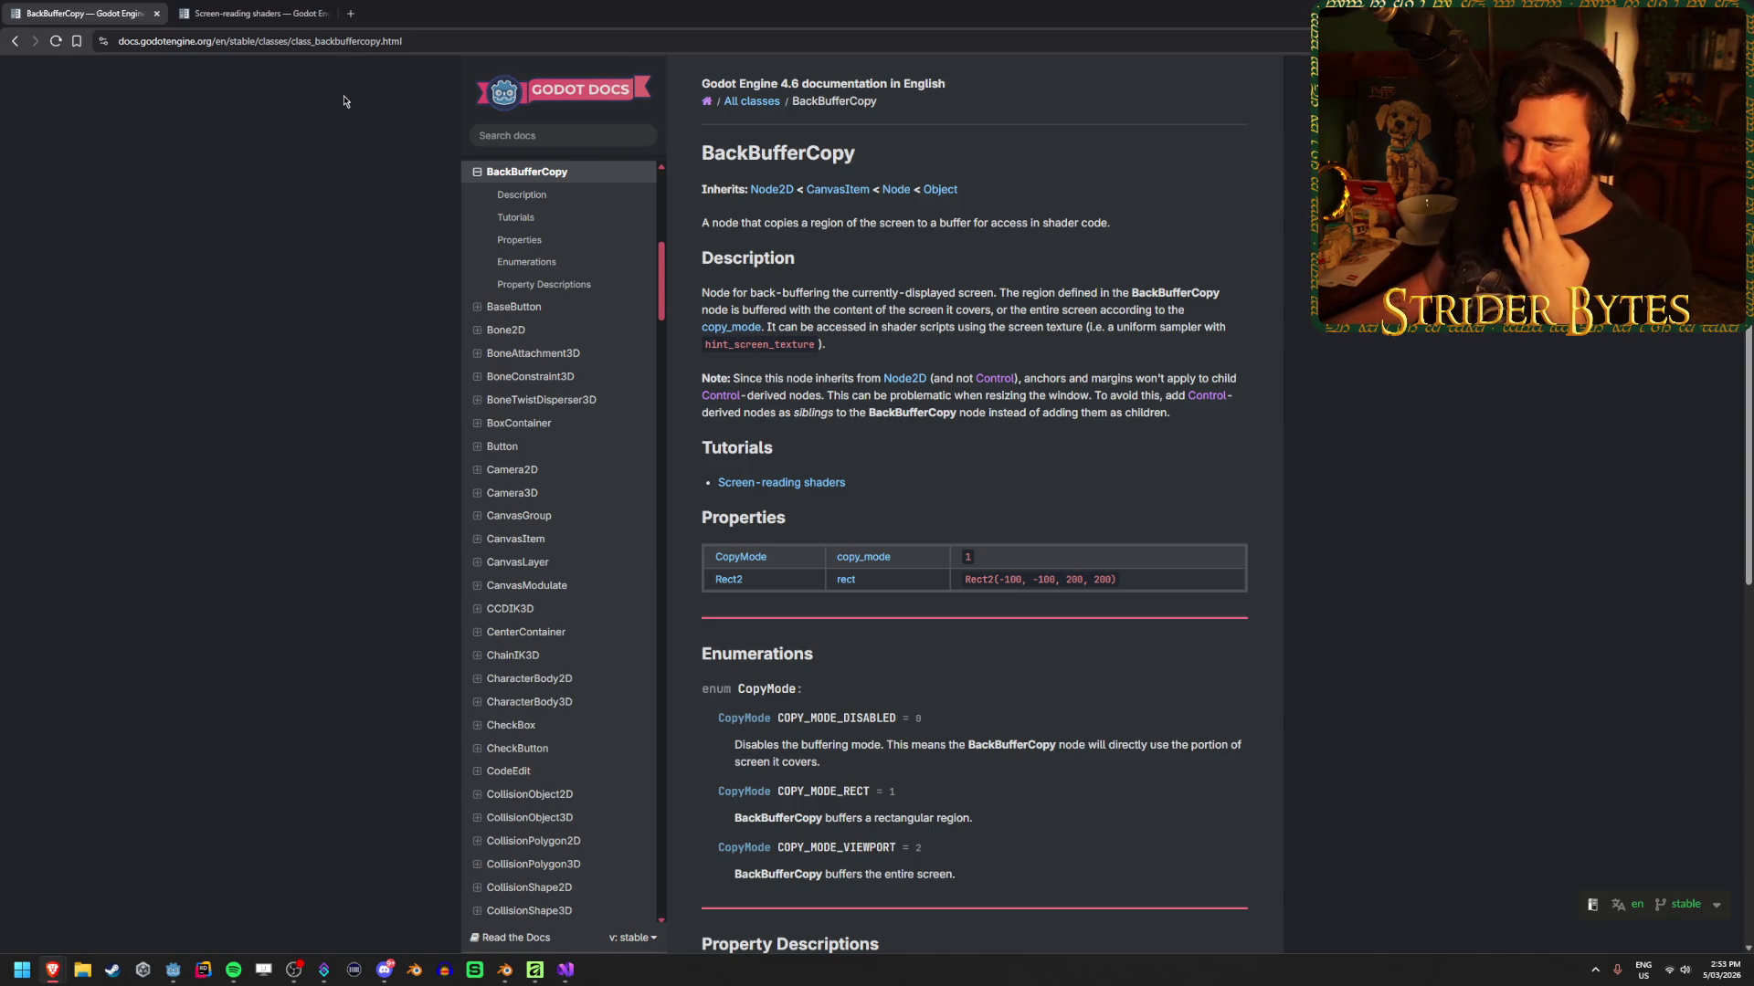
Read the Godot 4.6 BackBufferCopy summary line and the COPY_MODE_VIEWPORT description
{"action": "scroll", "coordinate": [332, 84], "scroll_direction": "down", "scroll_amount": 2}
{"action": "scroll", "coordinate": [331, 83], "scroll_direction": "down", "scroll_amount": 5}
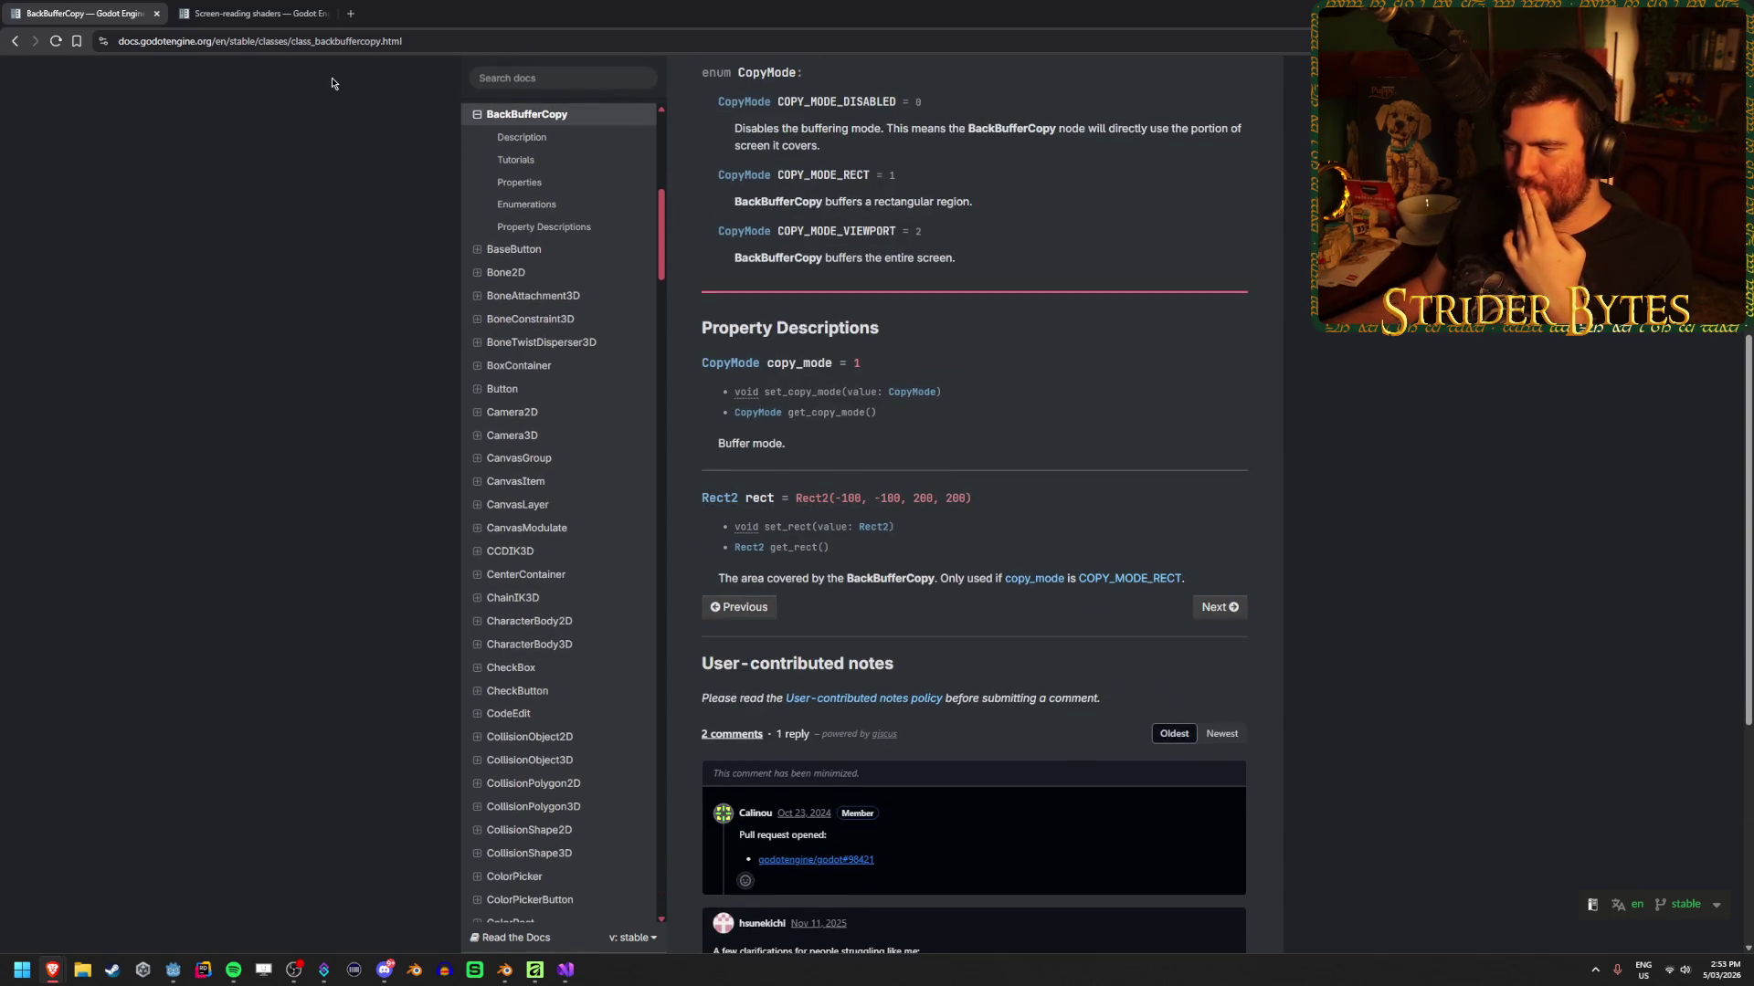
{"action": "scroll", "coordinate": [332, 83], "scroll_direction": "up", "scroll_amount": 6}
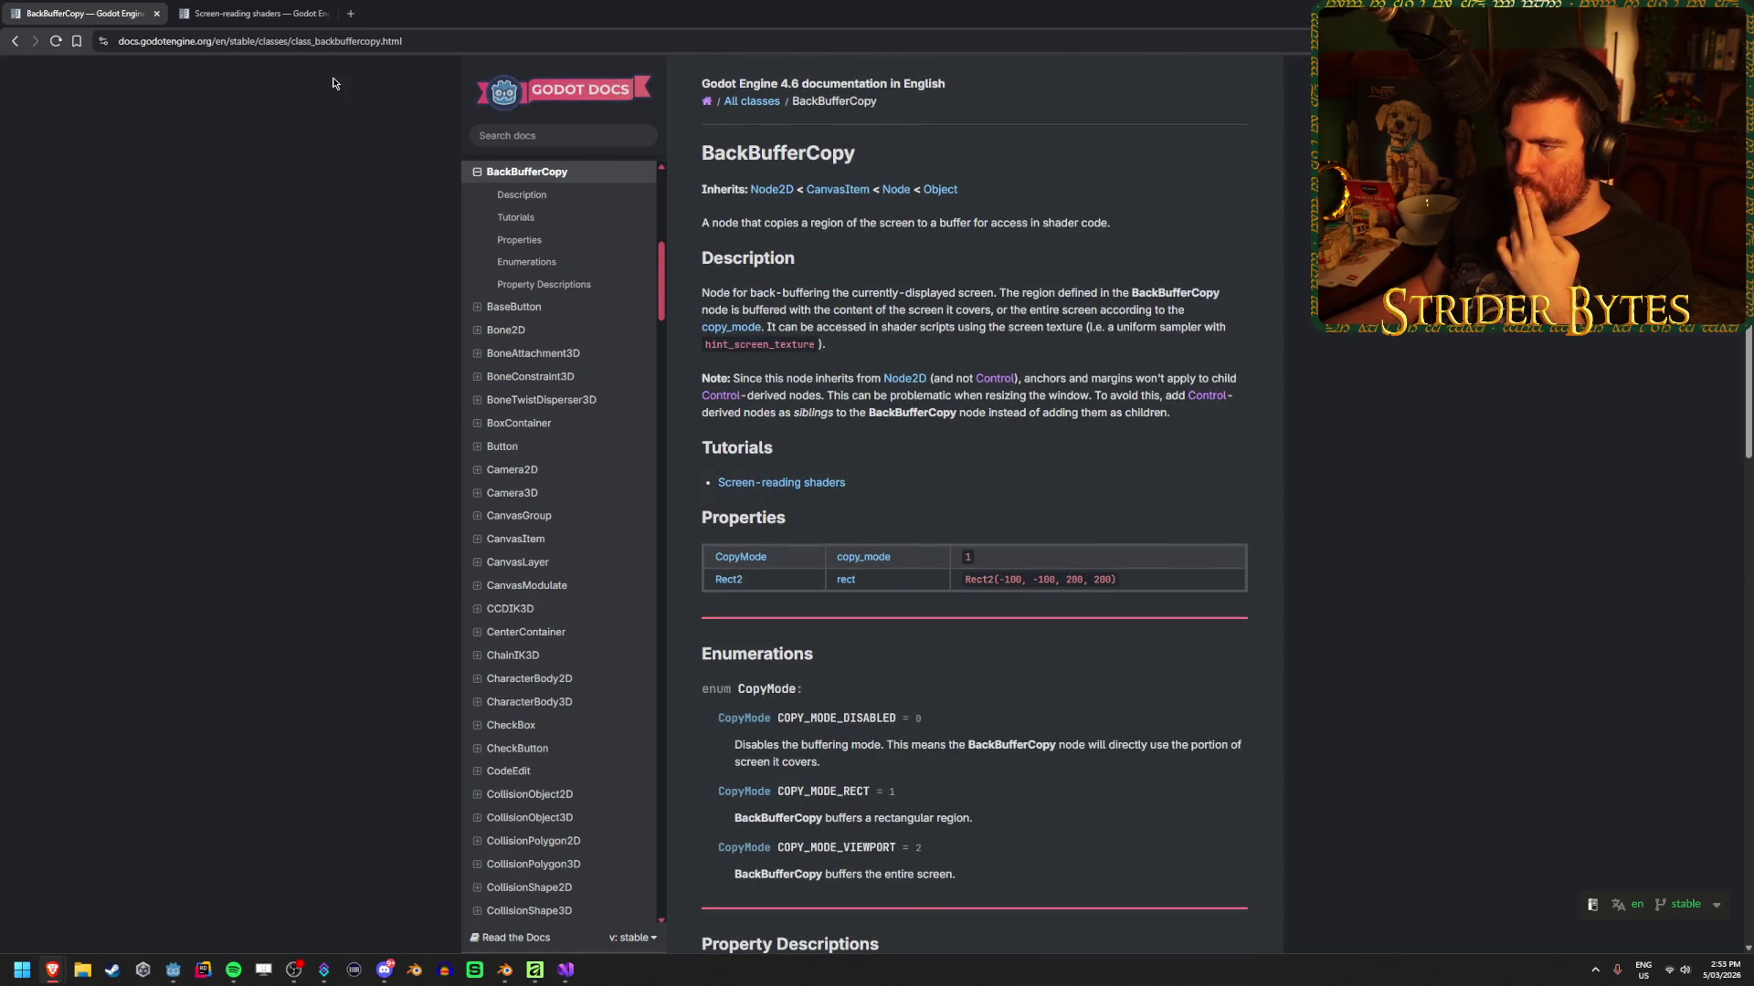
{"action": "left_click_drag", "start_coordinate": [743, 223], "coordinate": [801, 223]}
{"action": "left_click", "coordinate": [828, 224]}
{"action": "mouse_move", "coordinate": [1109, 223]}
{"action": "left_mouse_down"}
{"action": "mouse_move", "coordinate": [737, 222]}
{"action": "mouse_move", "coordinate": [1218, 224]}
{"action": "left_mouse_up"}
{"action": "left_click", "coordinate": [737, 222]}
{"action": "left_click", "coordinate": [1164, 223]}
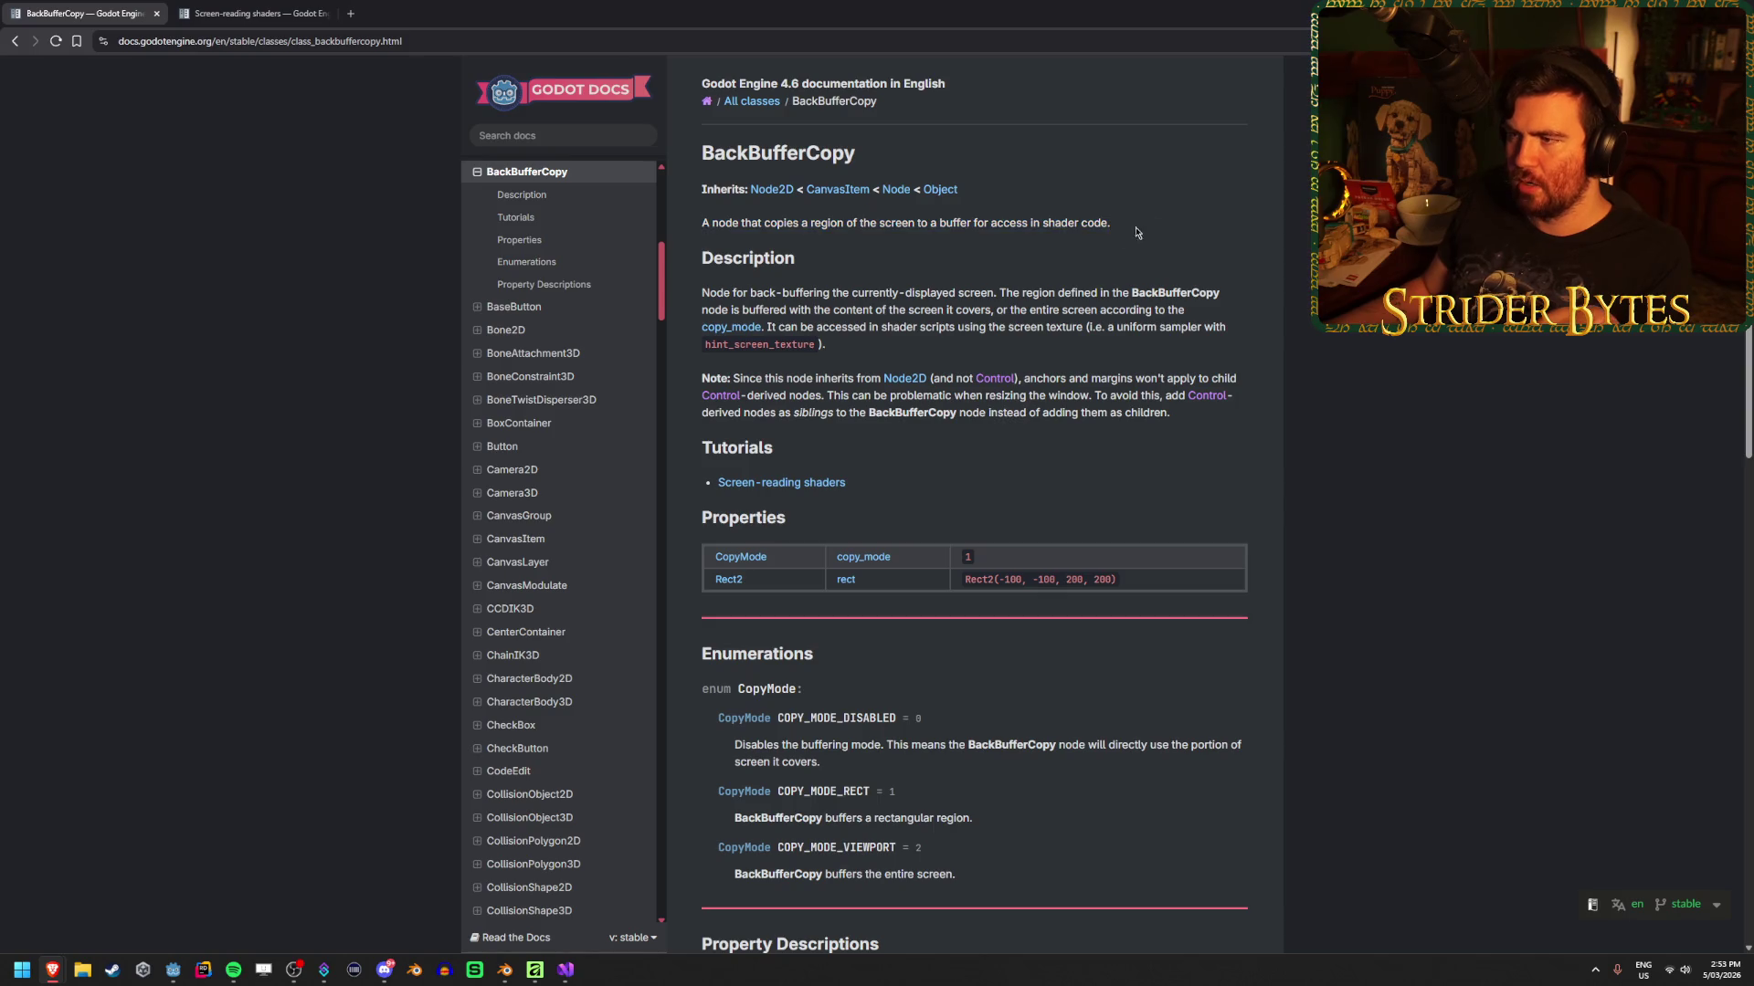
{"action": "mouse_move", "coordinate": [845, 223]}
{"action": "left_mouse_down"}
{"action": "mouse_move", "coordinate": [994, 227]}
{"action": "mouse_move", "coordinate": [934, 225]}
{"action": "left_mouse_up"}
{"action": "left_click", "coordinate": [929, 225]}
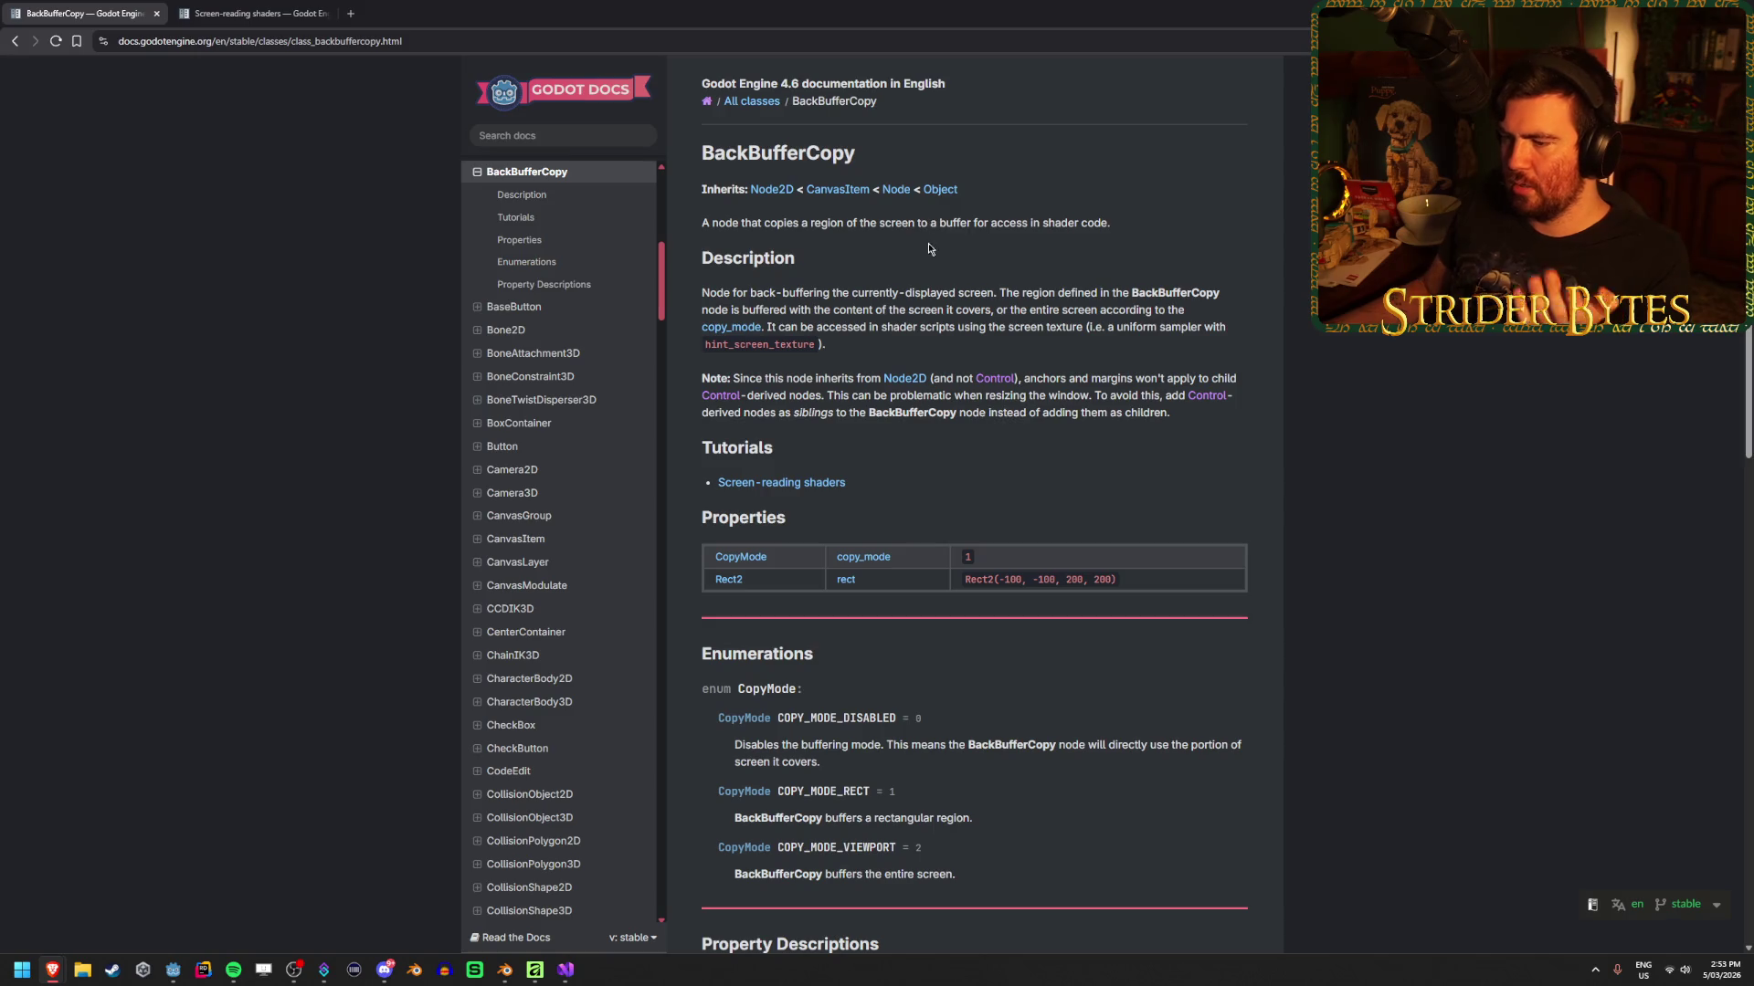
{"action": "scroll", "coordinate": [970, 610], "scroll_direction": "down", "scroll_amount": 2}
{"action": "mouse_move", "coordinate": [958, 670]}
{"action": "left_mouse_down"}
{"action": "mouse_move", "coordinate": [825, 669]}
{"action": "mouse_move", "coordinate": [719, 642]}
{"action": "left_mouse_up"}
{"action": "left_click", "coordinate": [1098, 660]}
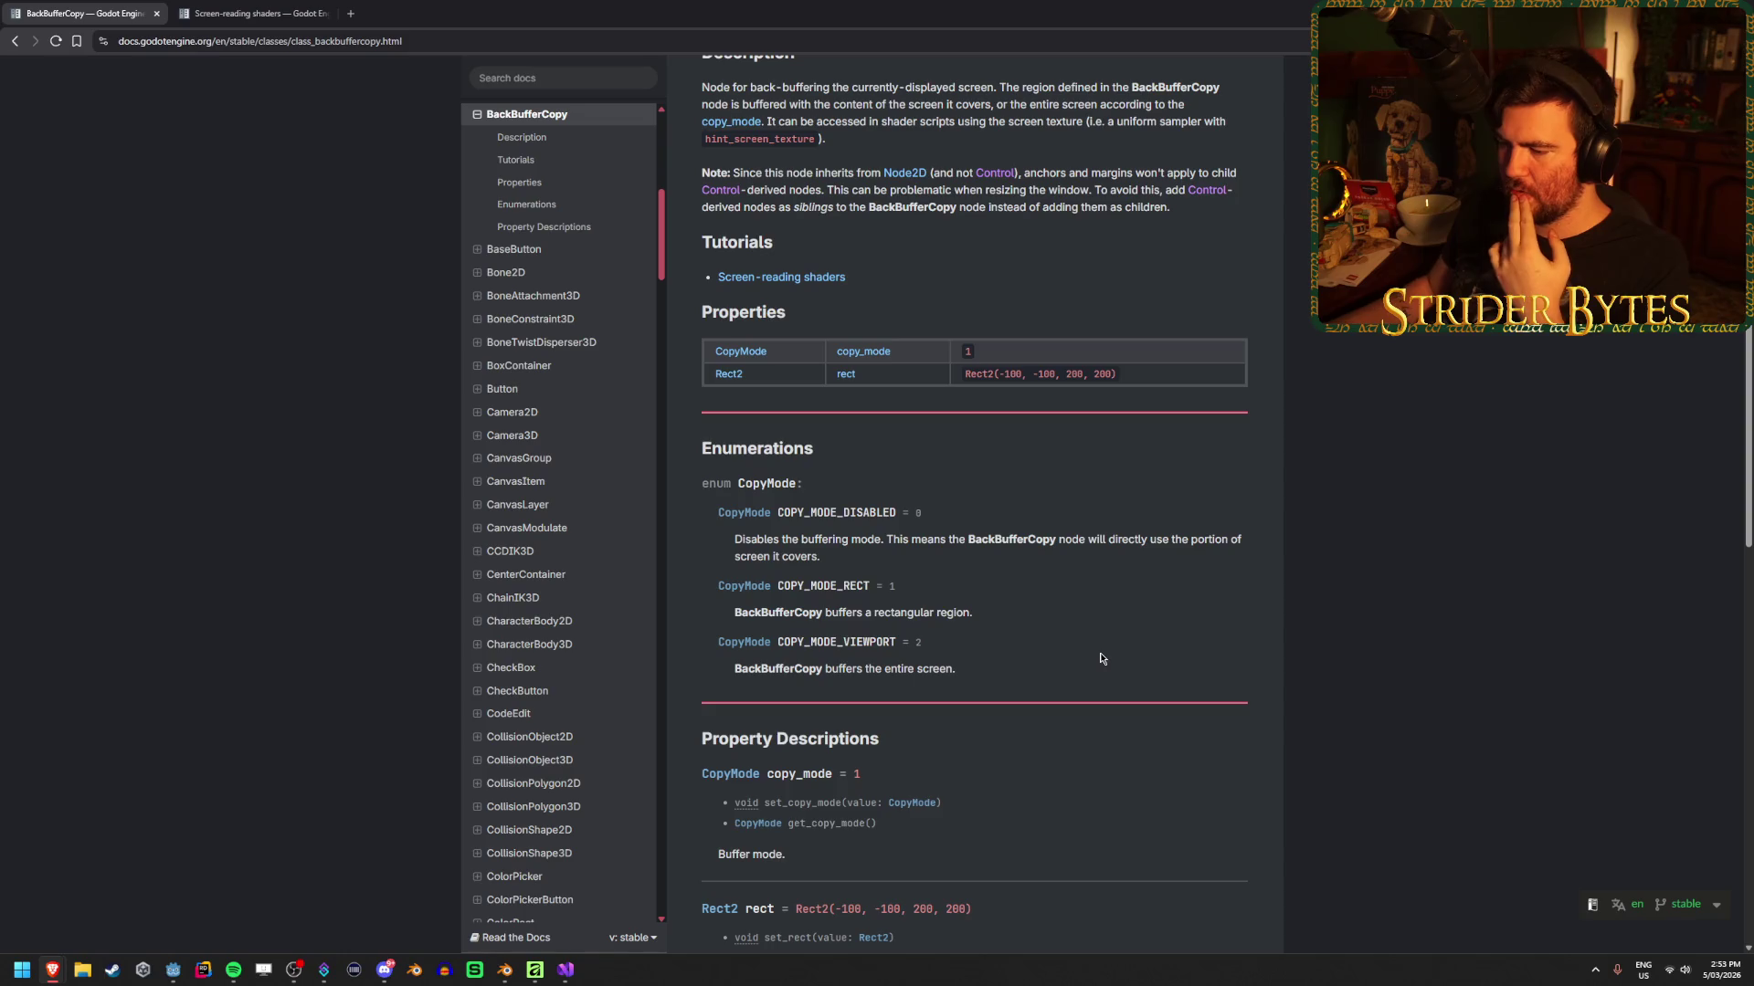
{"action": "scroll", "coordinate": [1099, 659], "scroll_direction": "down", "scroll_amount": 2}
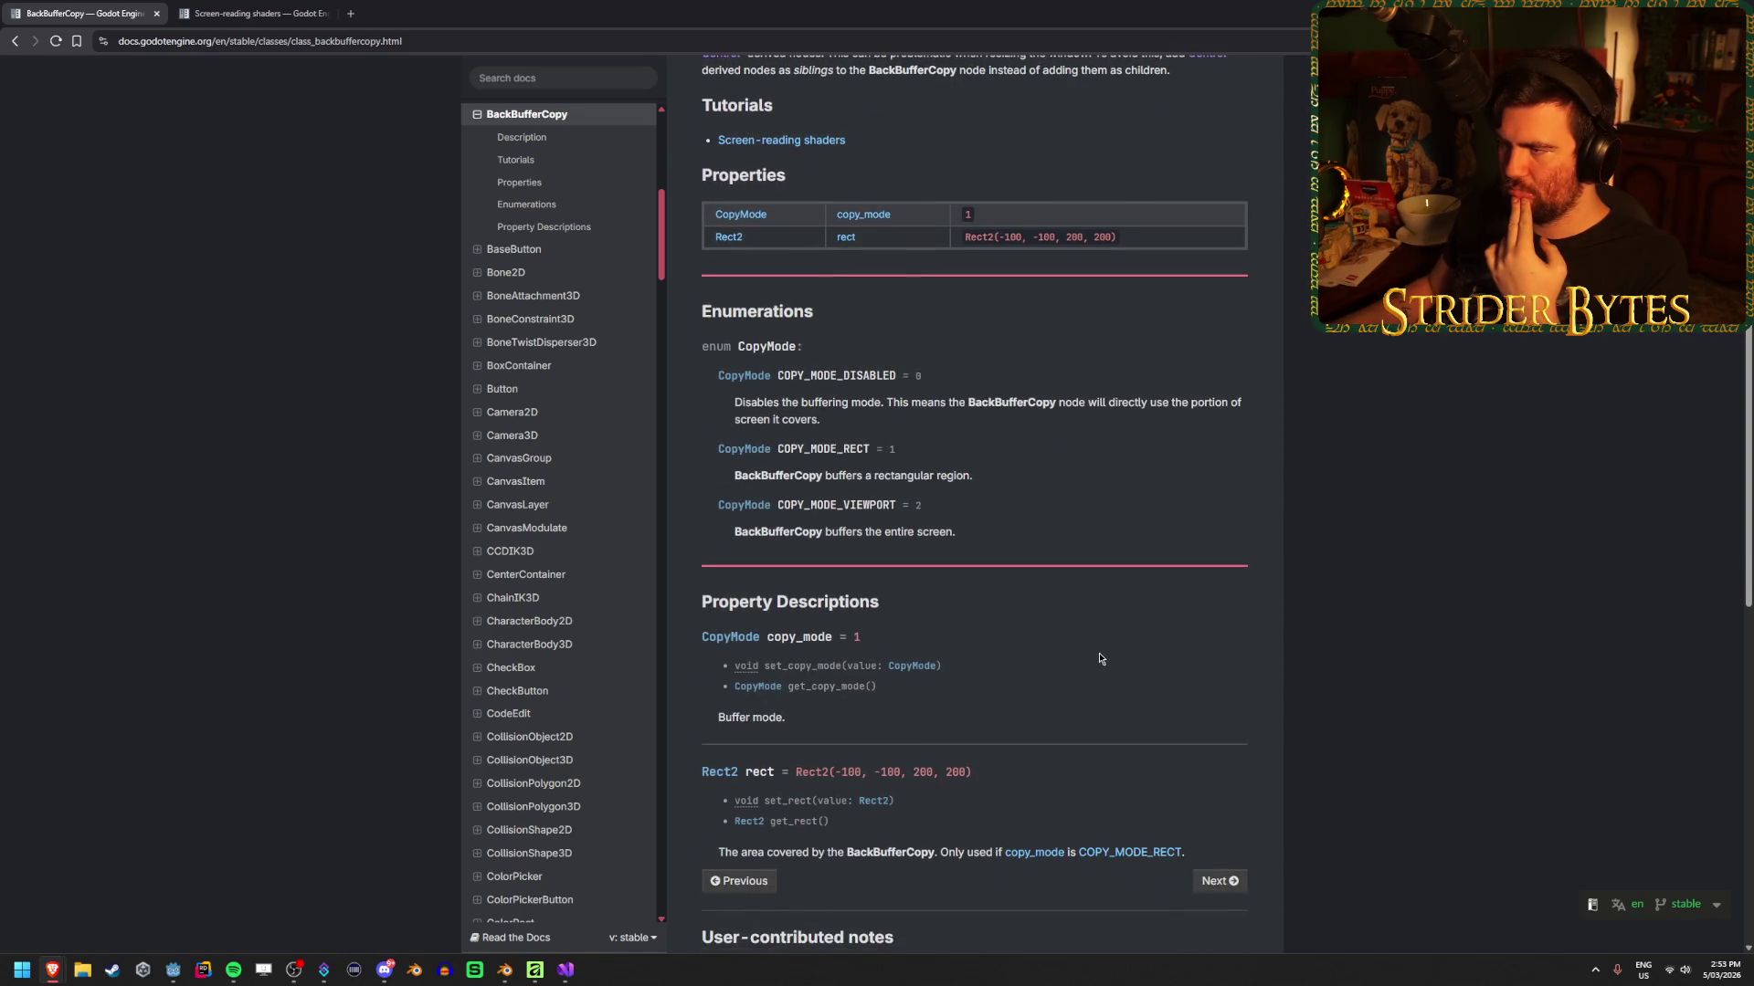
{"action": "scroll", "coordinate": [1099, 658], "scroll_direction": "up", "scroll_amount": 2}
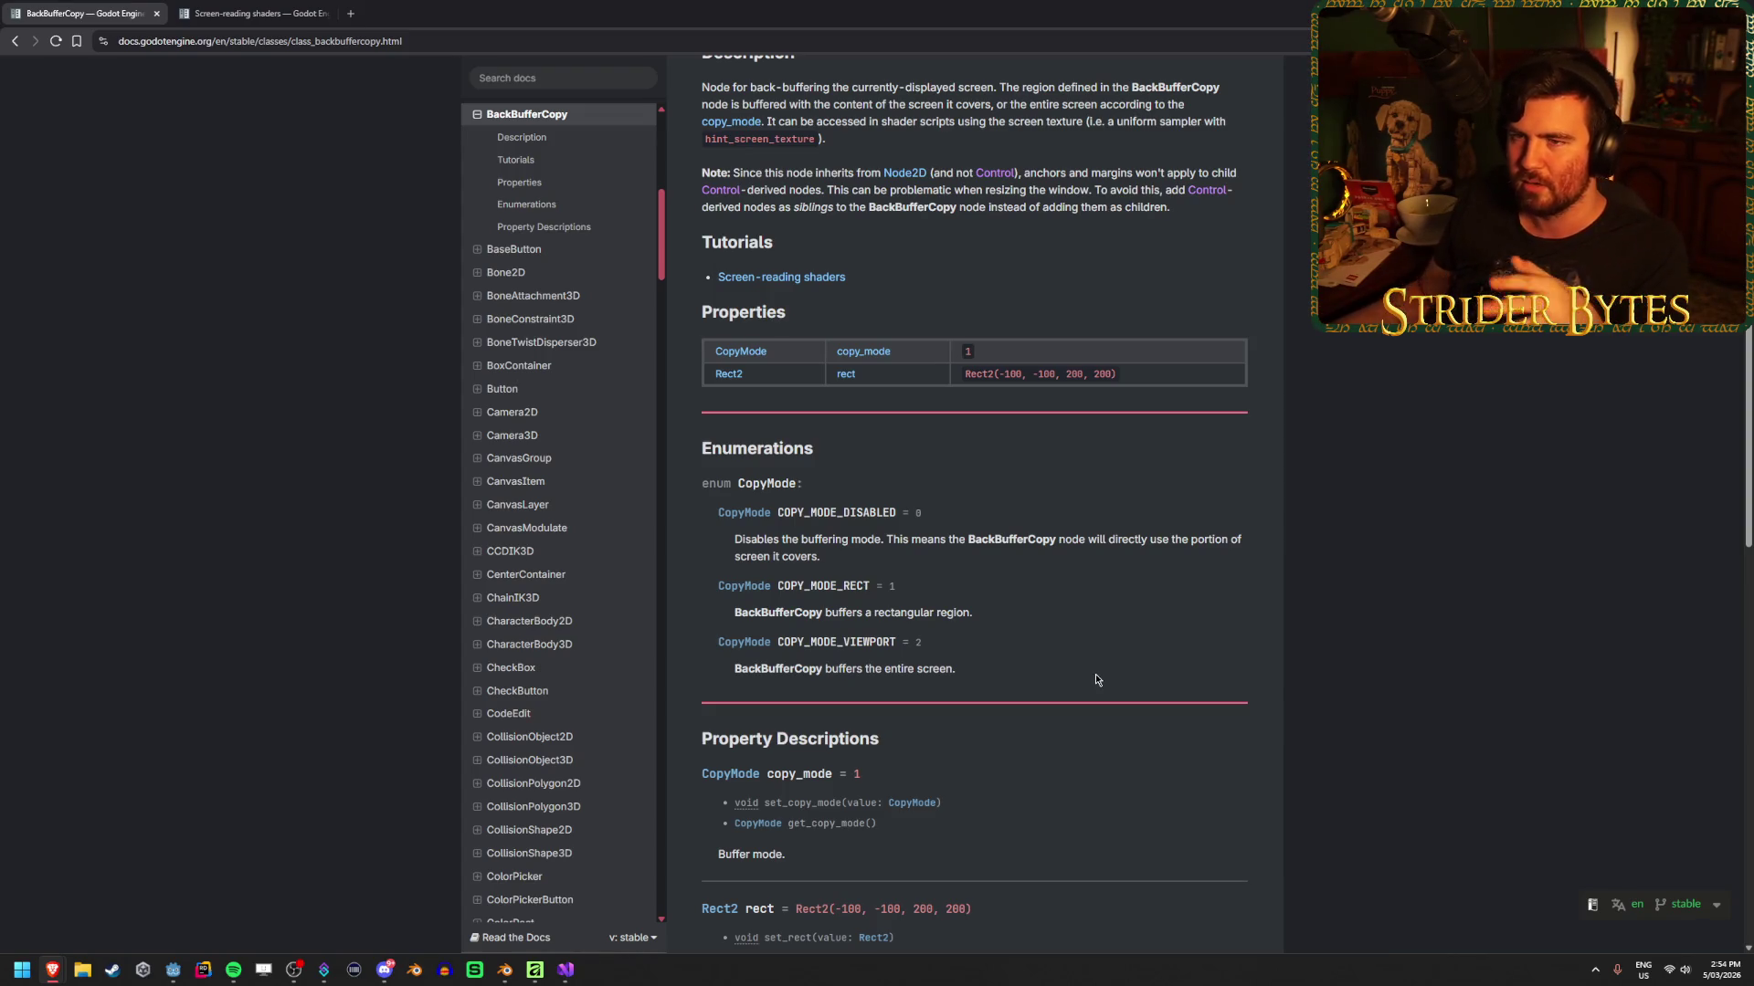
Scroll through the Behind the scenes back-buffer section of the Screen-reading shaders page
{"action": "left_click", "coordinate": [185, 7]}
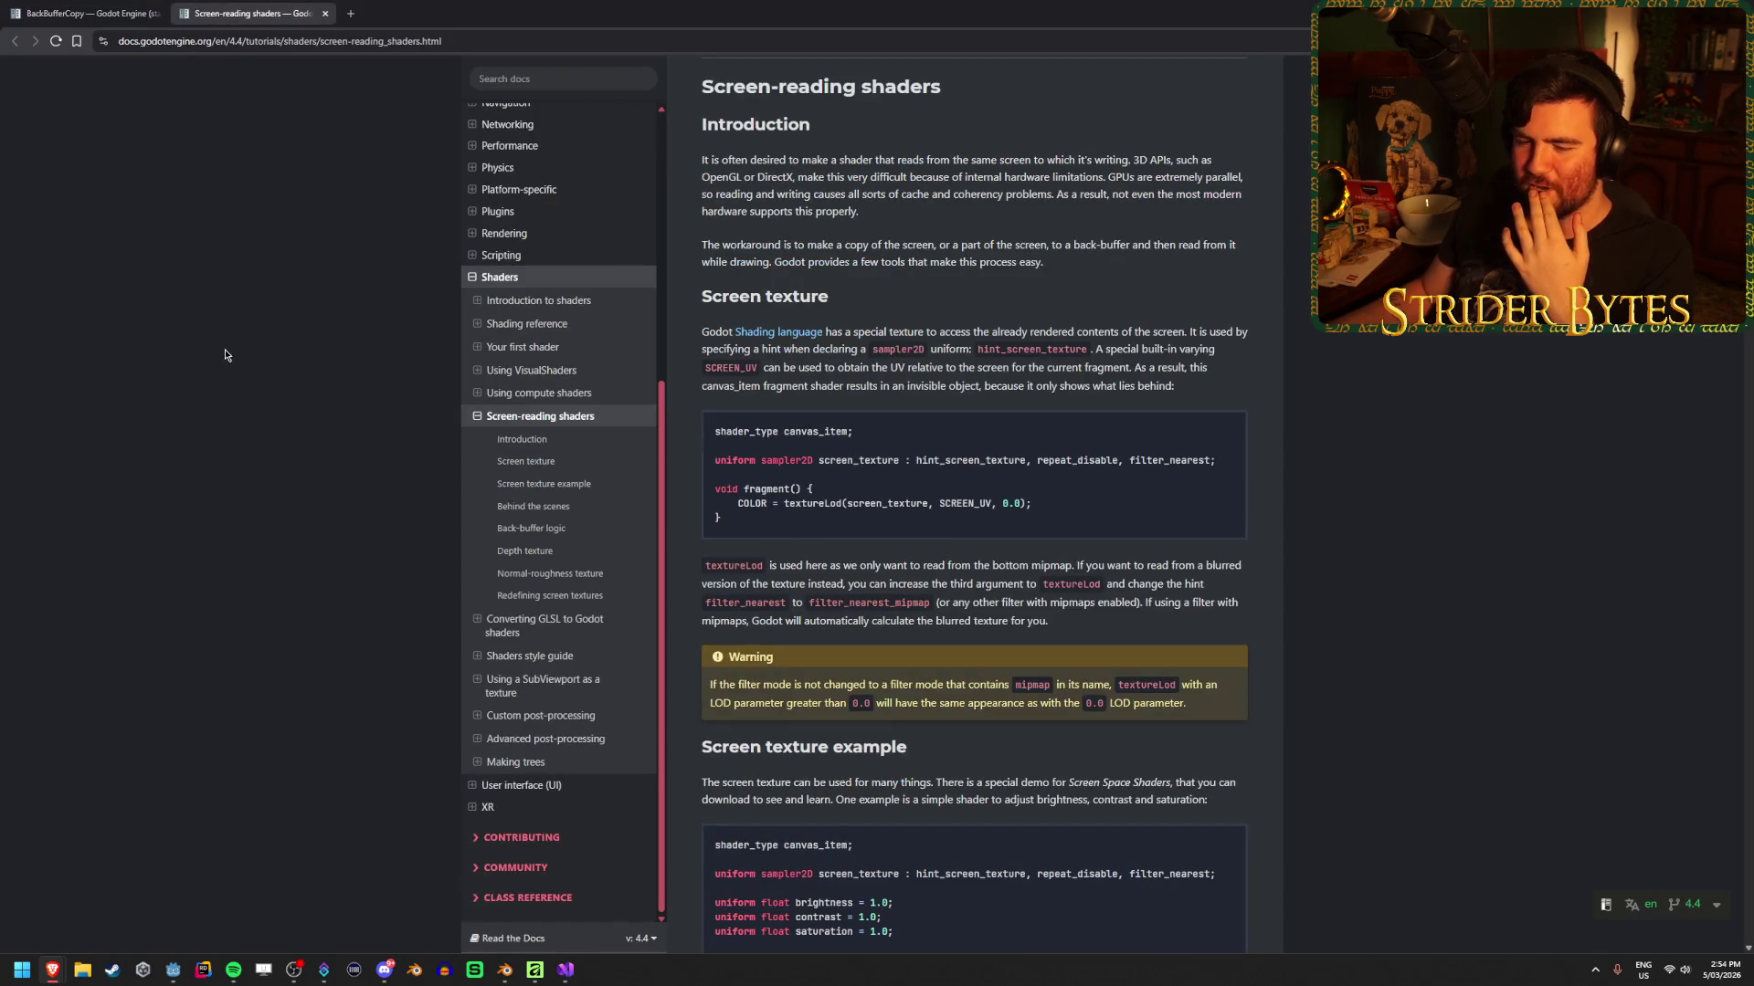
{"action": "scroll", "coordinate": [269, 377], "scroll_direction": "down", "scroll_amount": 4}
{"action": "scroll", "coordinate": [268, 377], "scroll_direction": "down", "scroll_amount": 4}
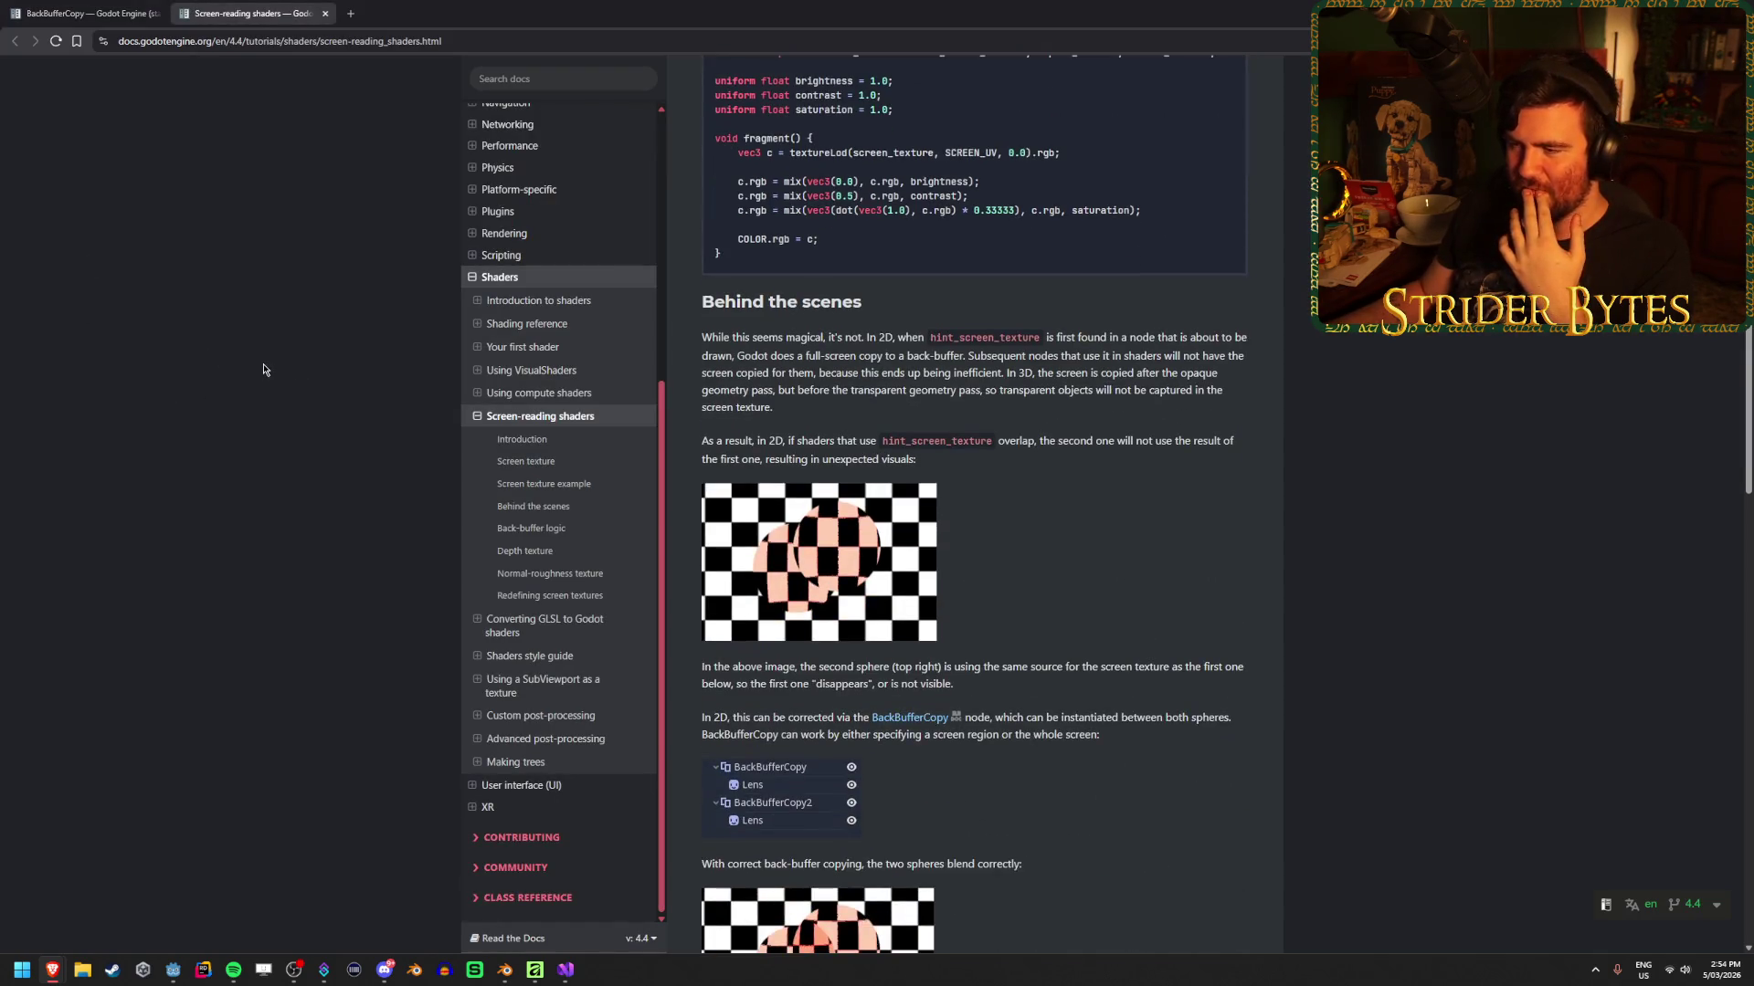
{"action": "scroll", "coordinate": [994, 606], "scroll_direction": "down", "scroll_amount": 2}
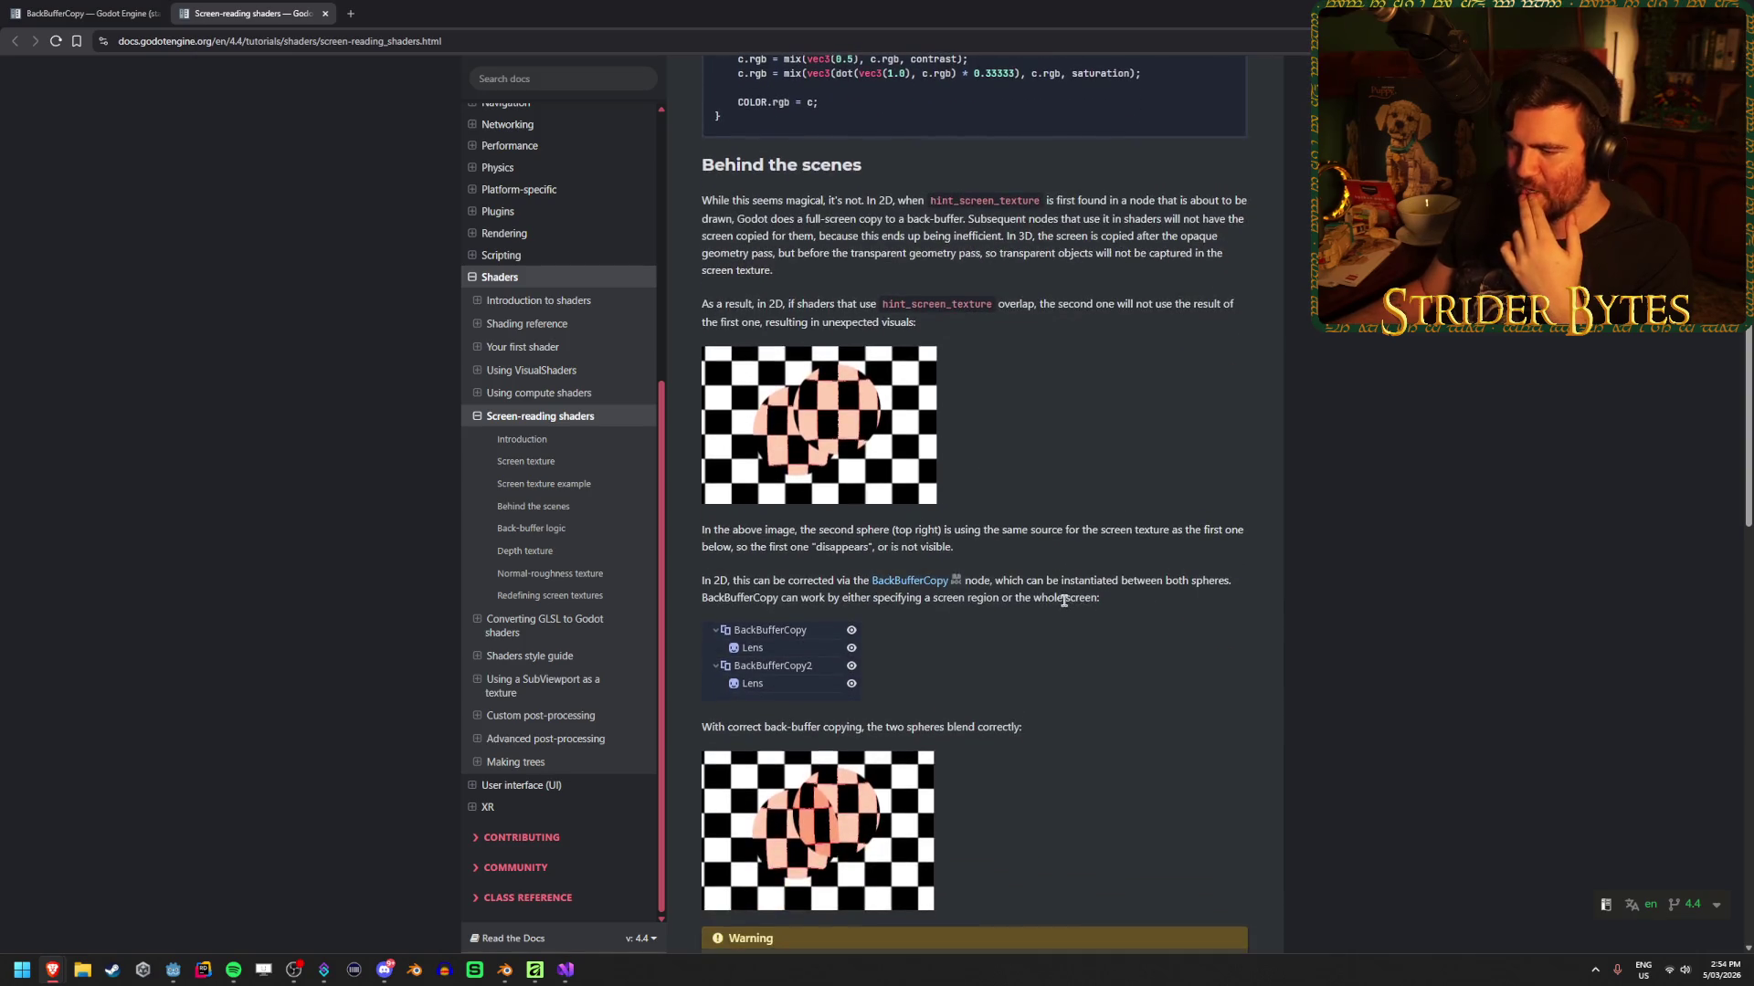
{"action": "scroll", "coordinate": [1064, 599], "scroll_direction": "down", "scroll_amount": 1}
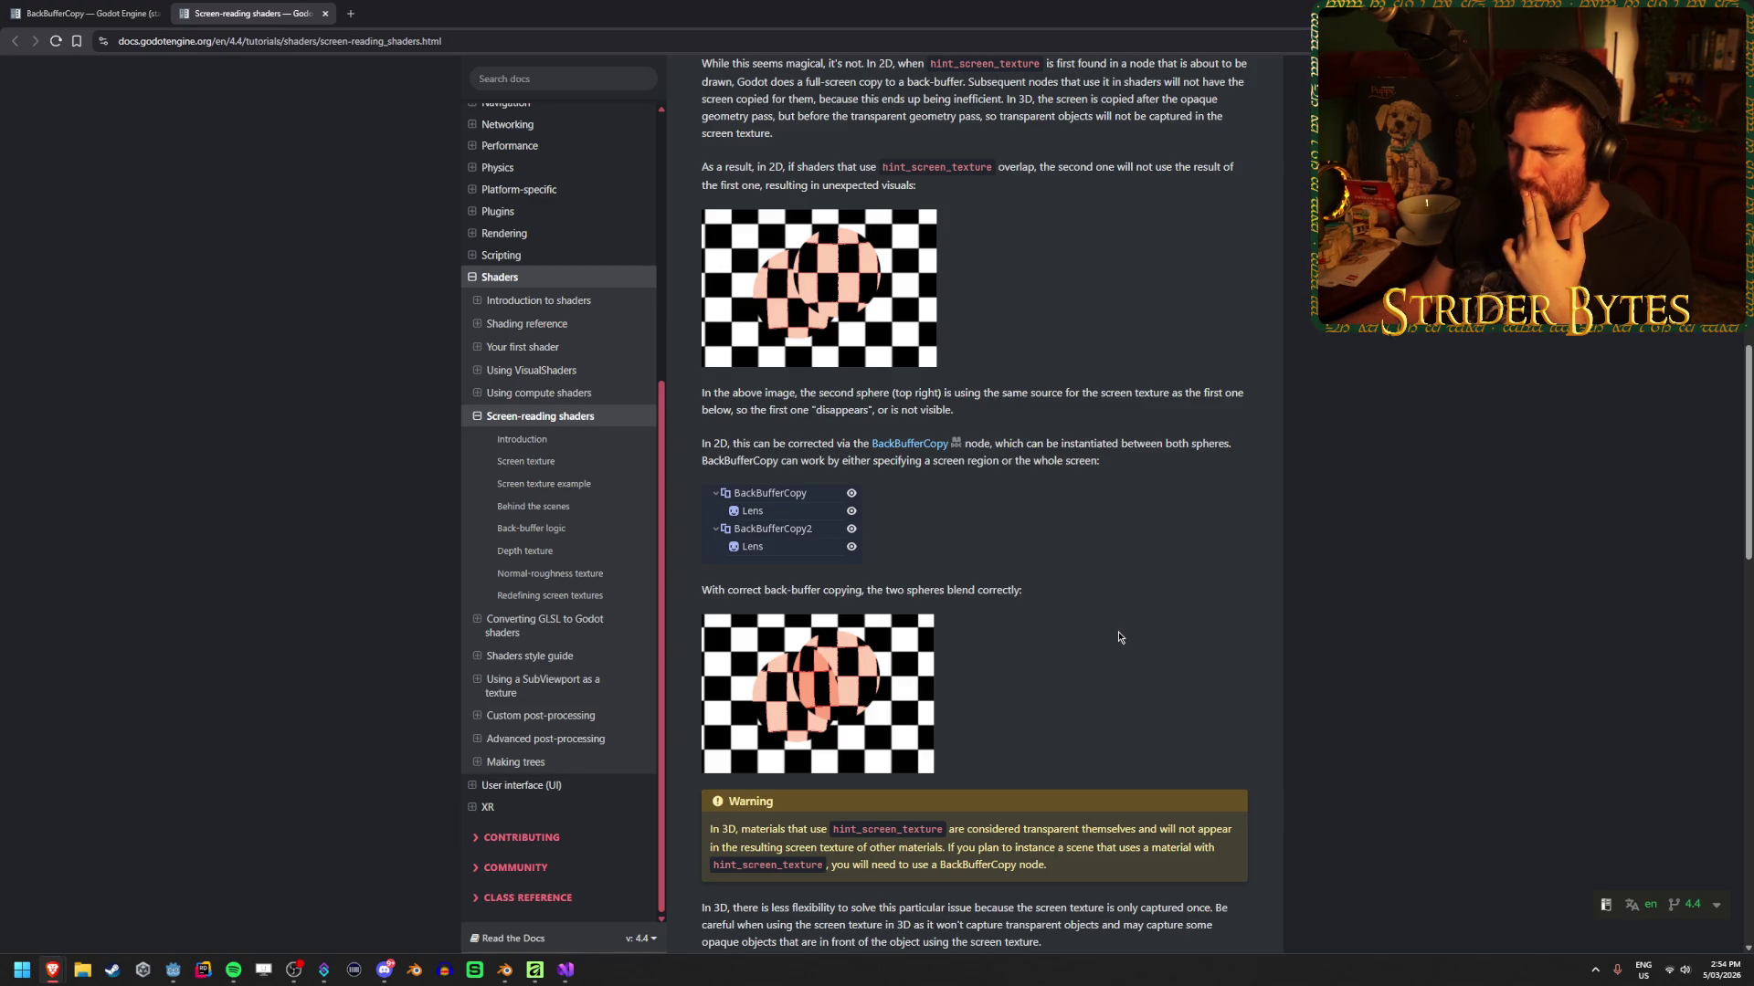
{"action": "scroll", "coordinate": [1119, 637], "scroll_direction": "down", "scroll_amount": 2}
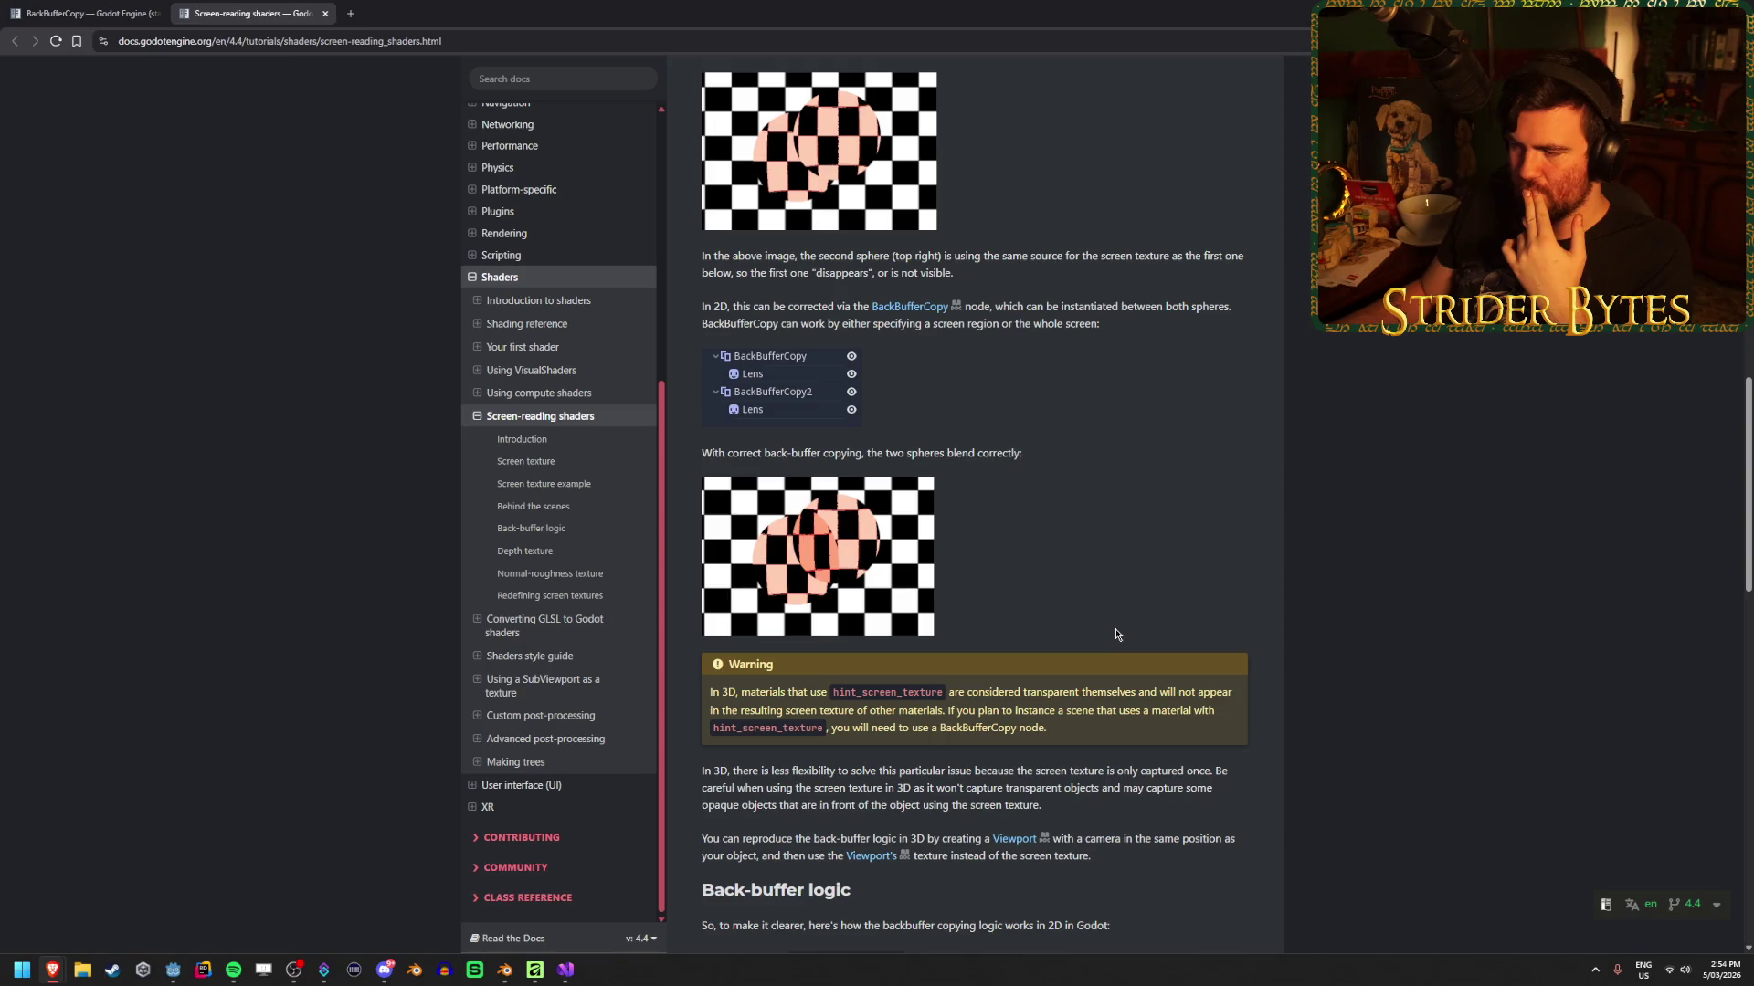
{"action": "scroll", "coordinate": [1115, 634], "scroll_direction": "up", "scroll_amount": 15}
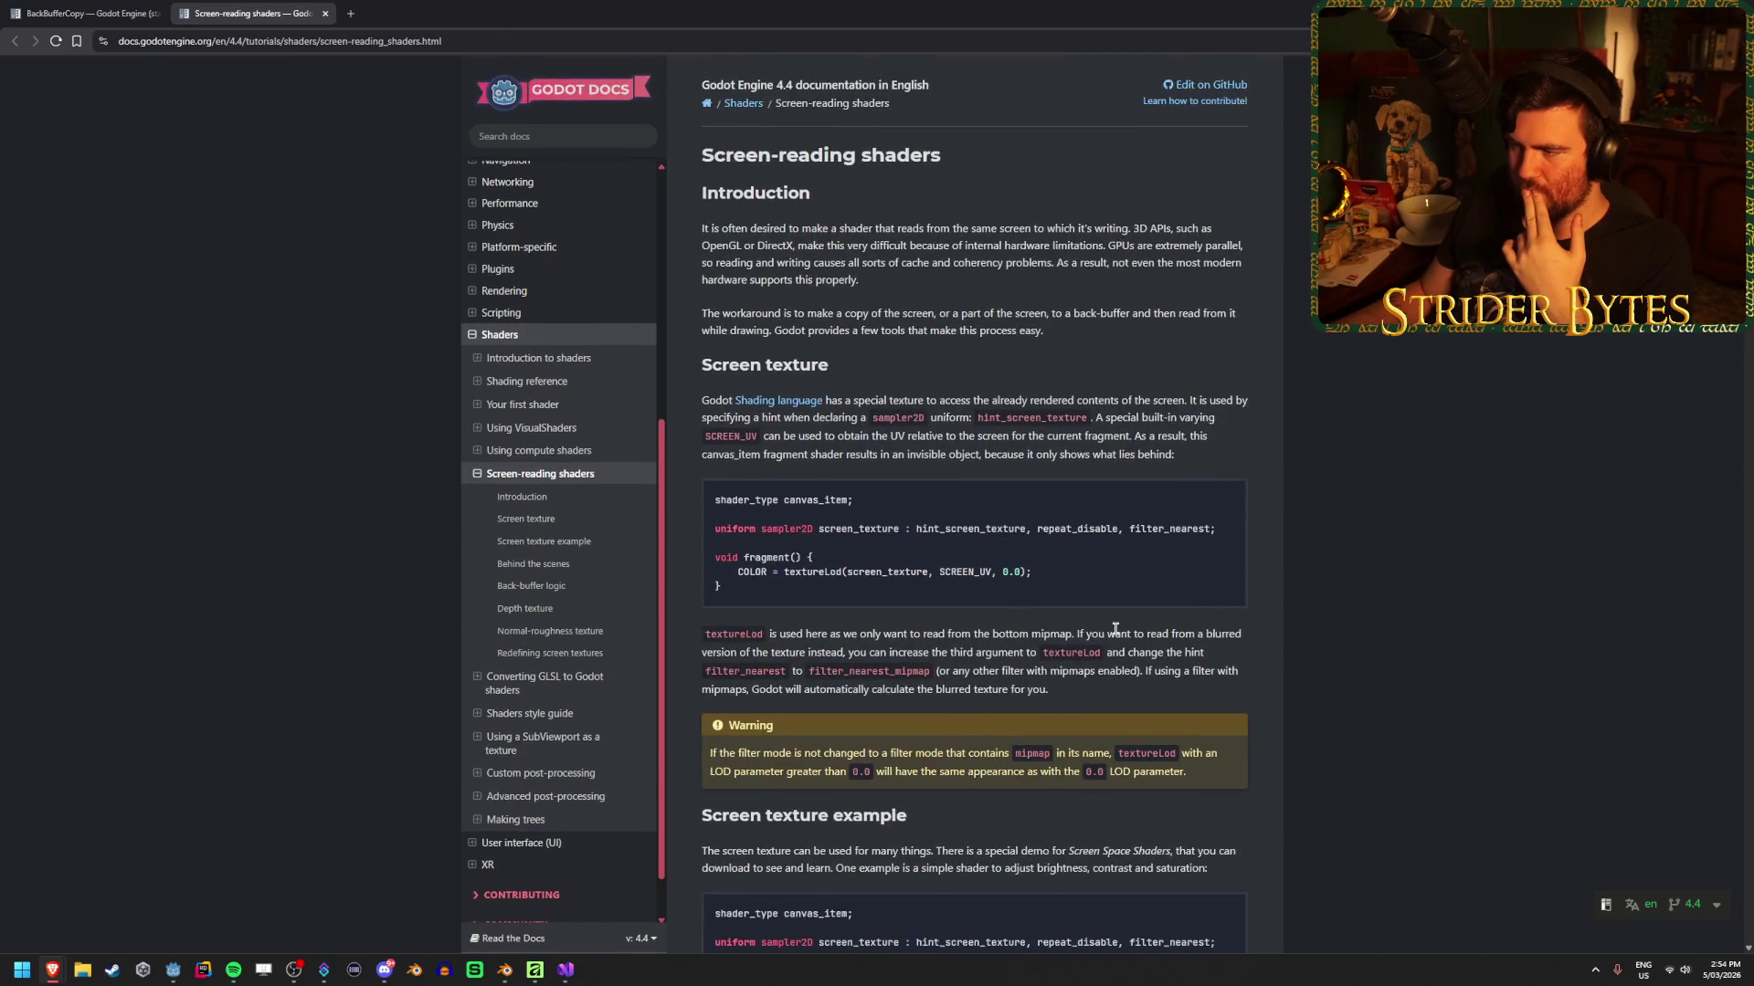
Return to the BackBufferCopy page, then bring the Godot editor with ArmRig to the front
{"action": "left_click", "coordinate": [122, 8]}
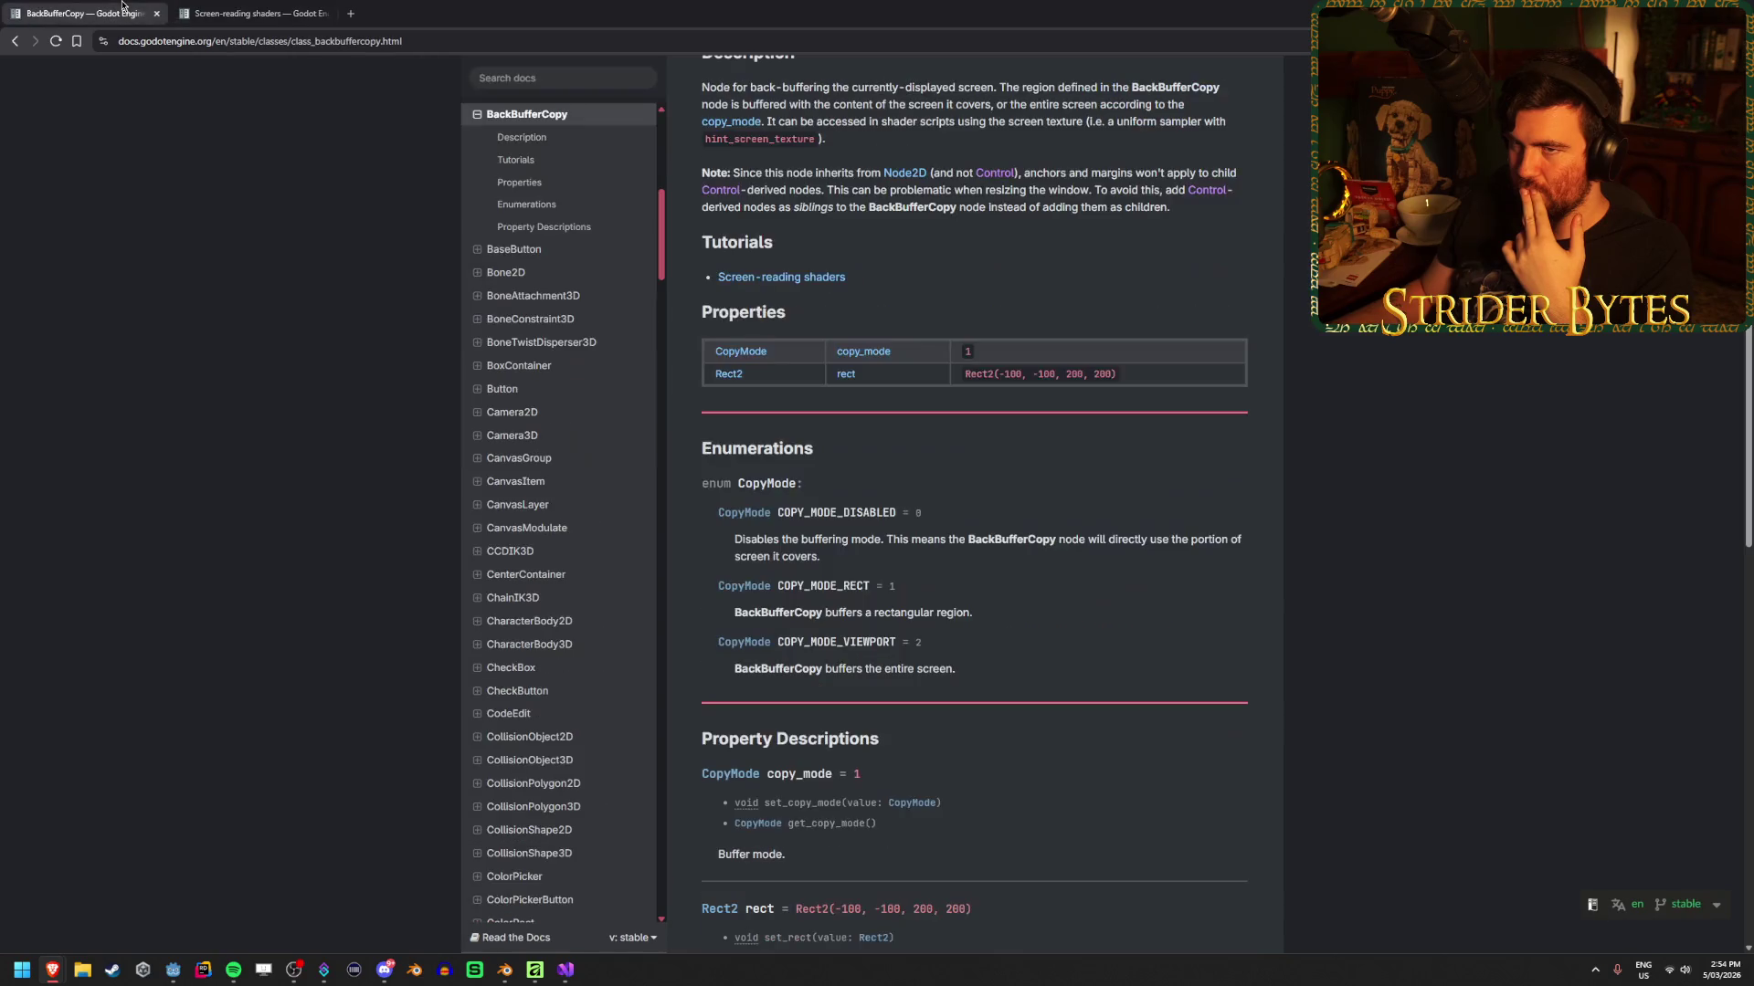
{"action": "mouse_move", "coordinate": [565, 970]}
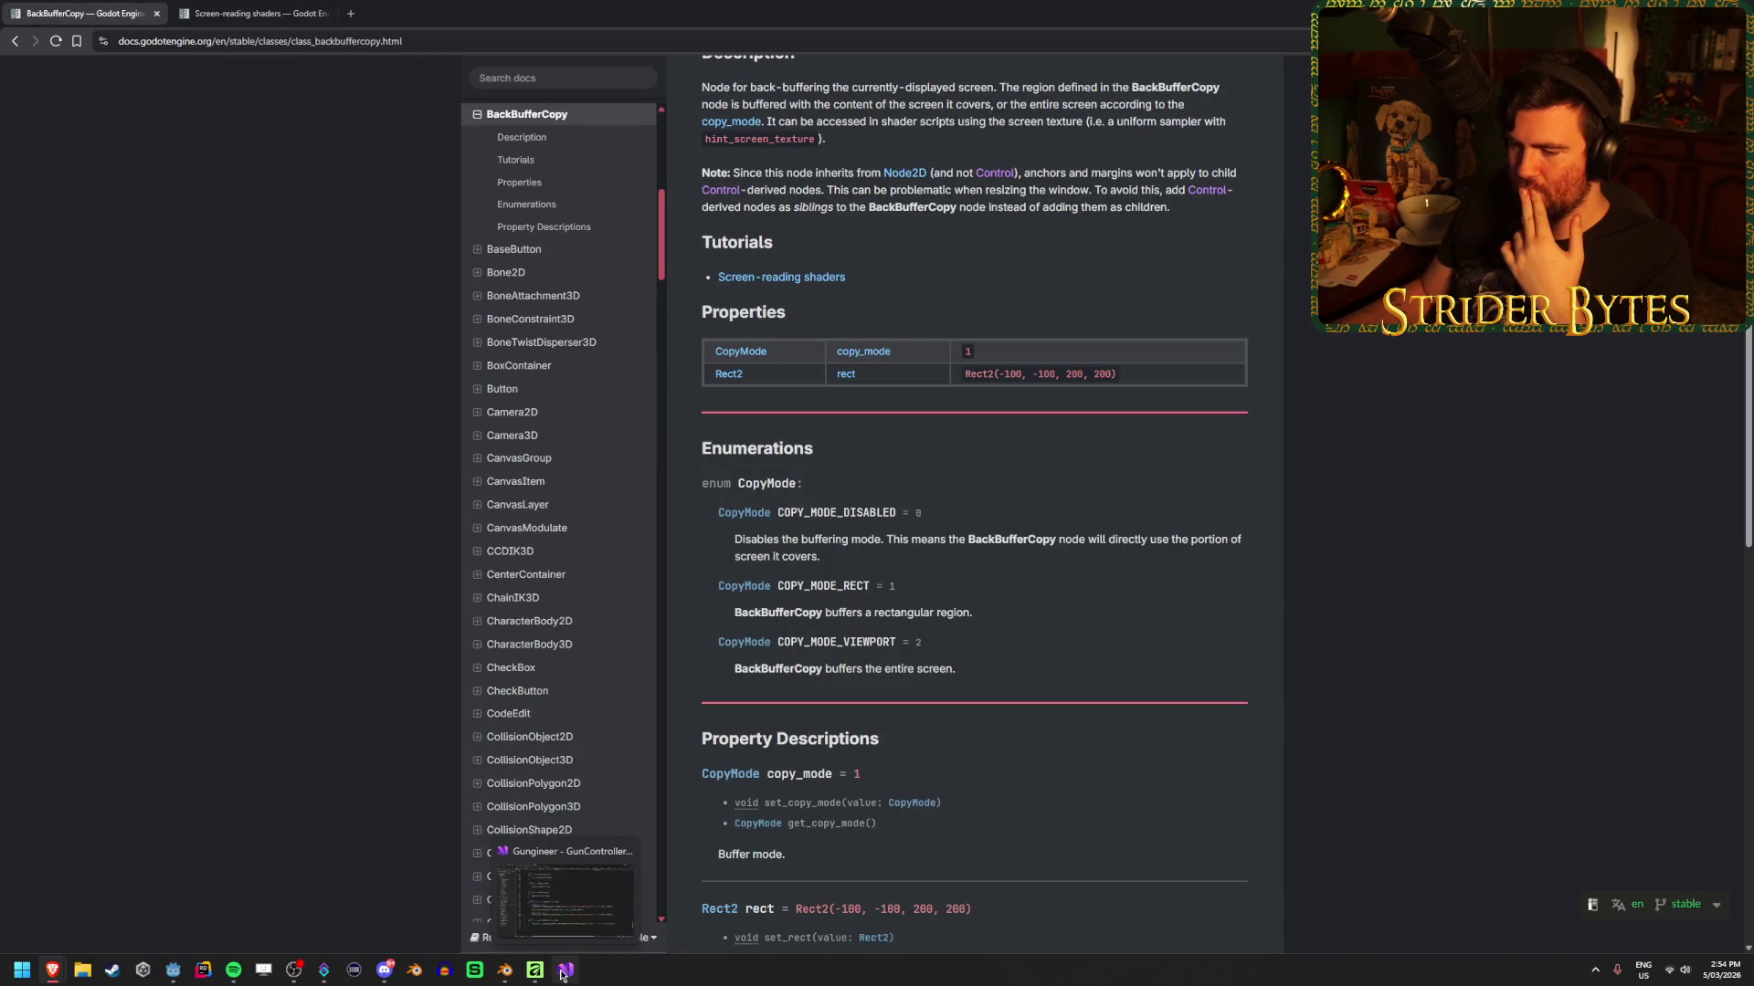
{"action": "left_click", "coordinate": [173, 970]}
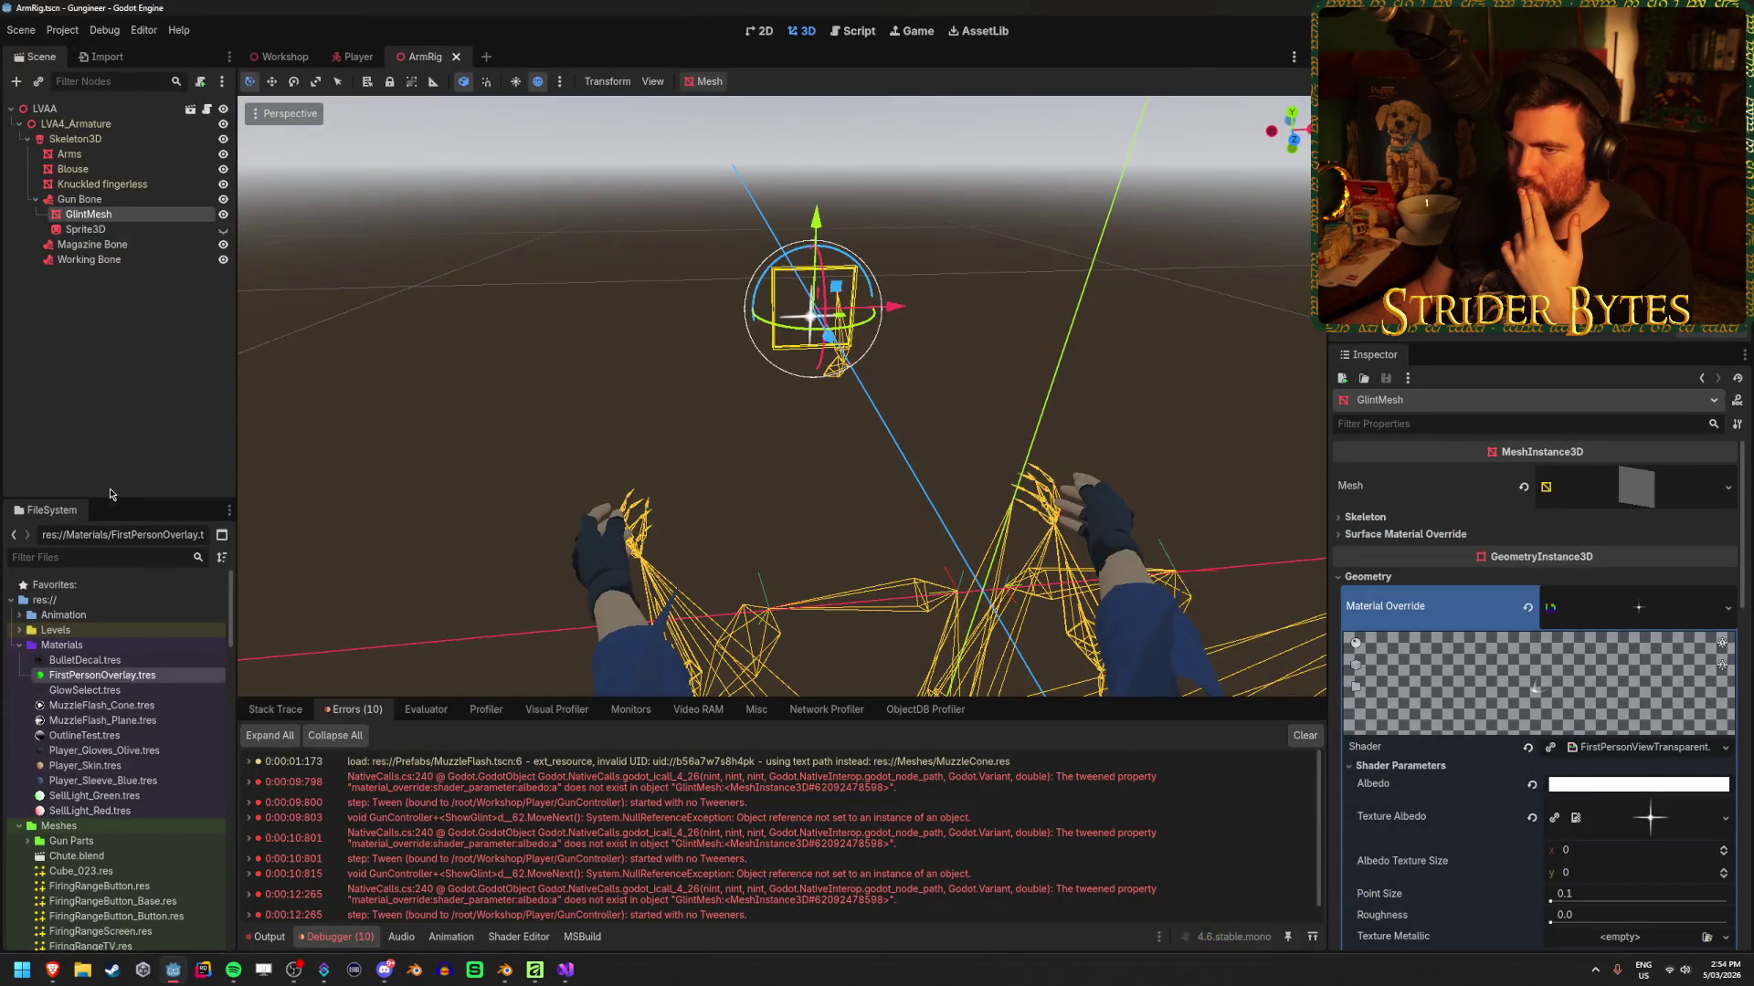